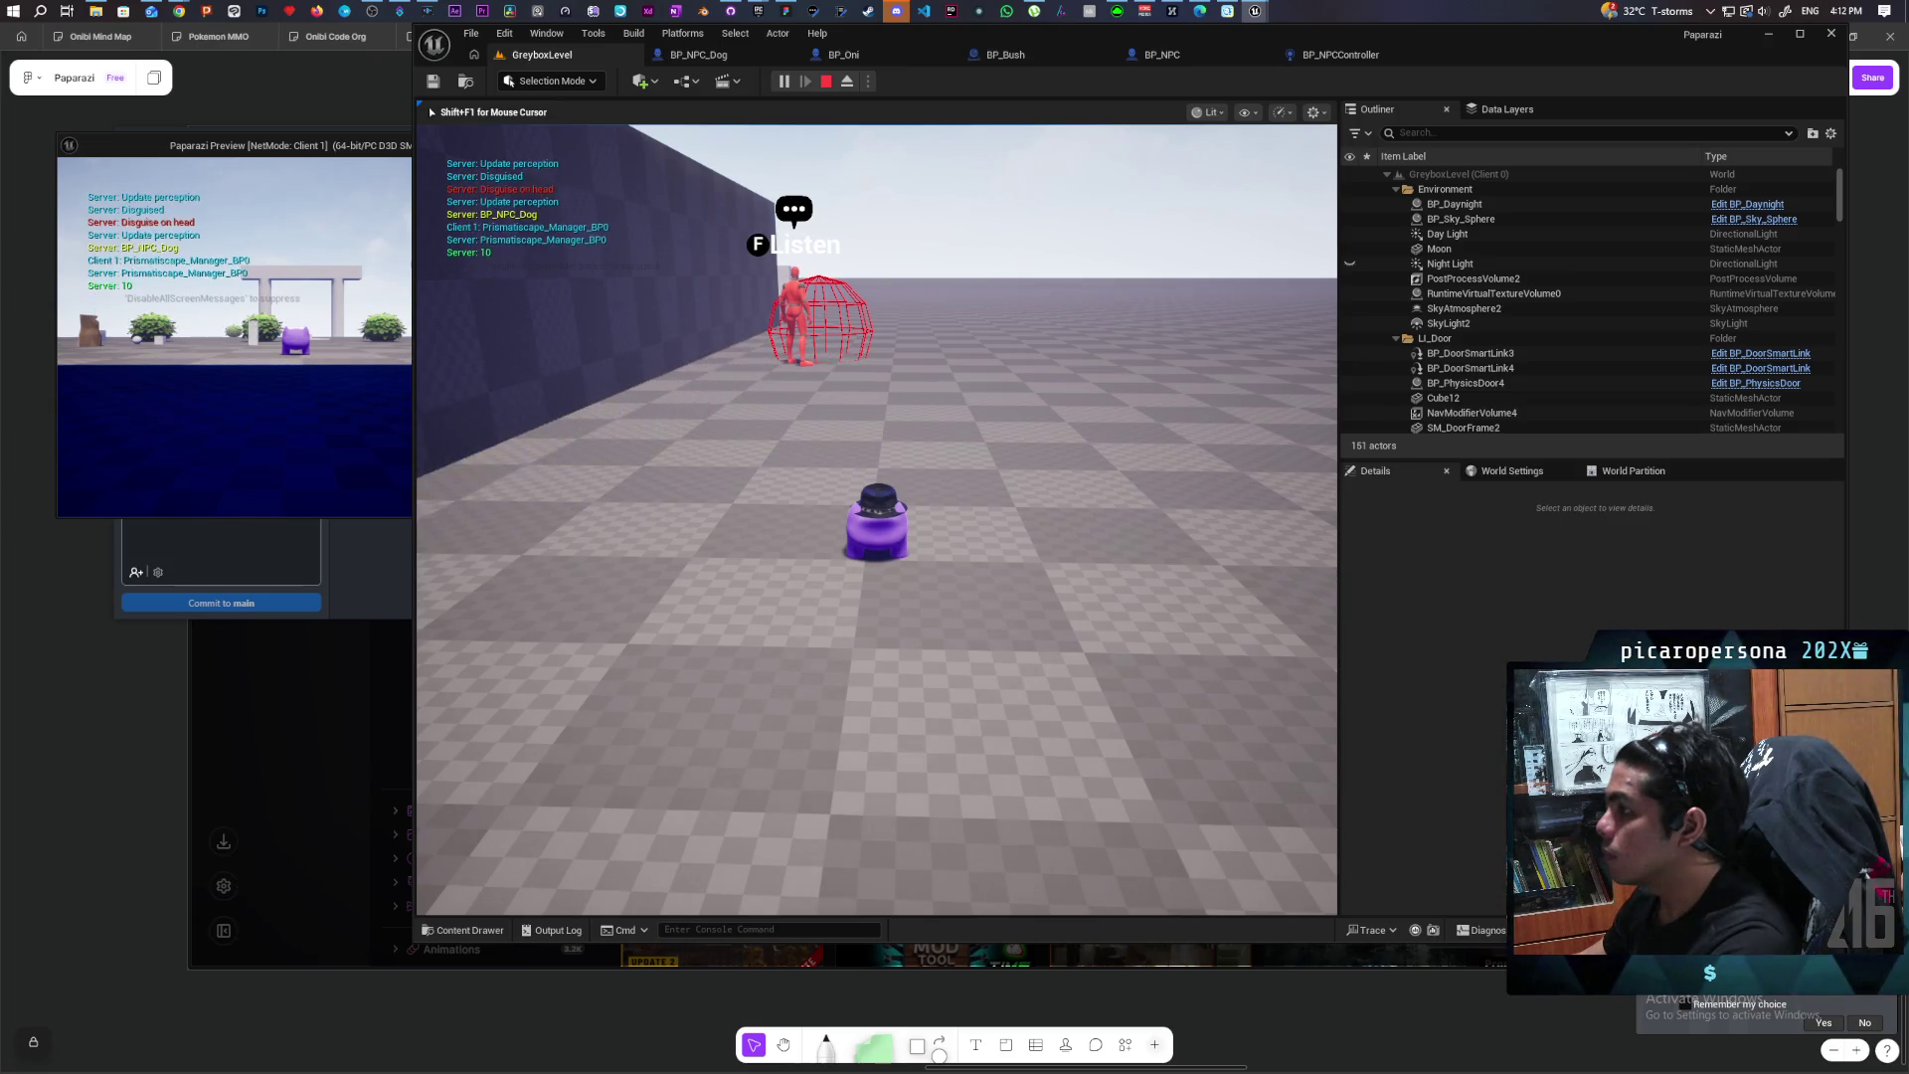
Step: Walk the disguised purple player past the wall toward the listening NPC and dog
{"action": "key", "text": "w"}
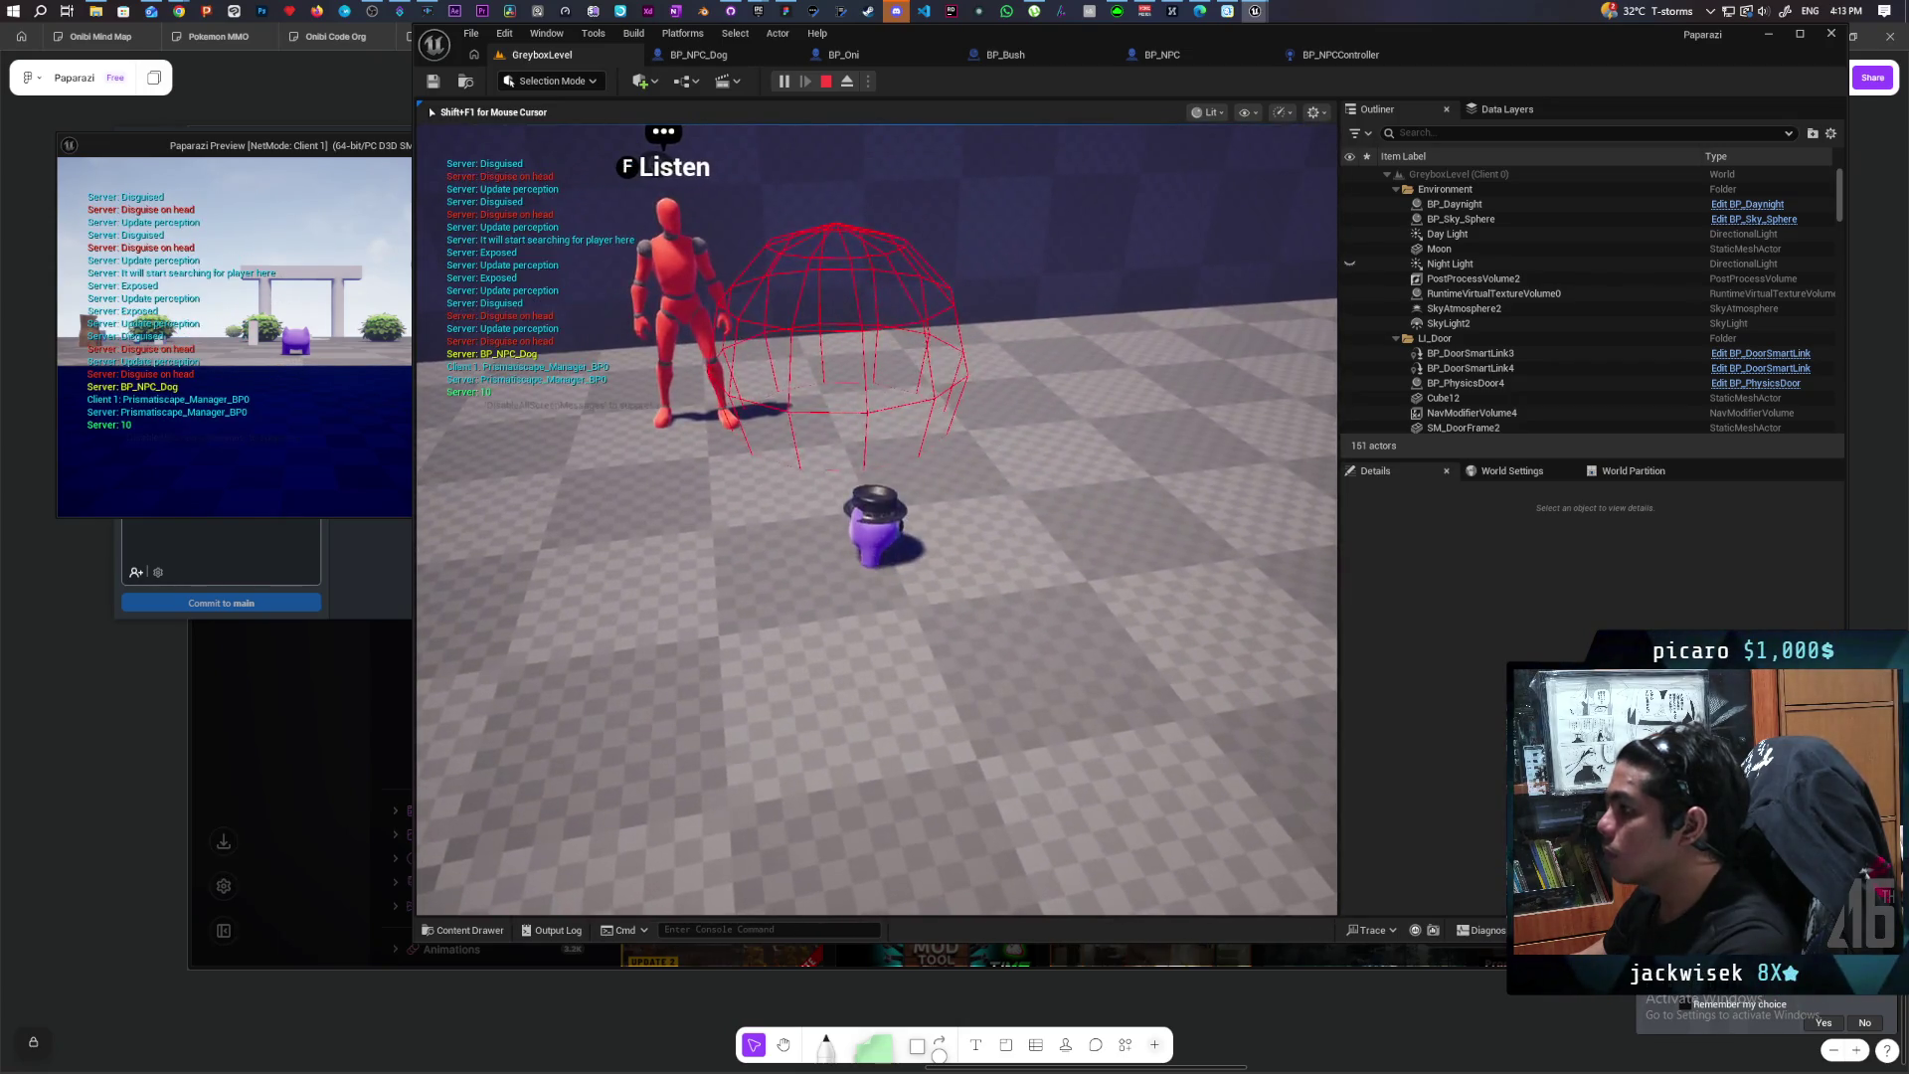
{"action": "key", "text": "s"}
{"action": "key", "text": "w"}
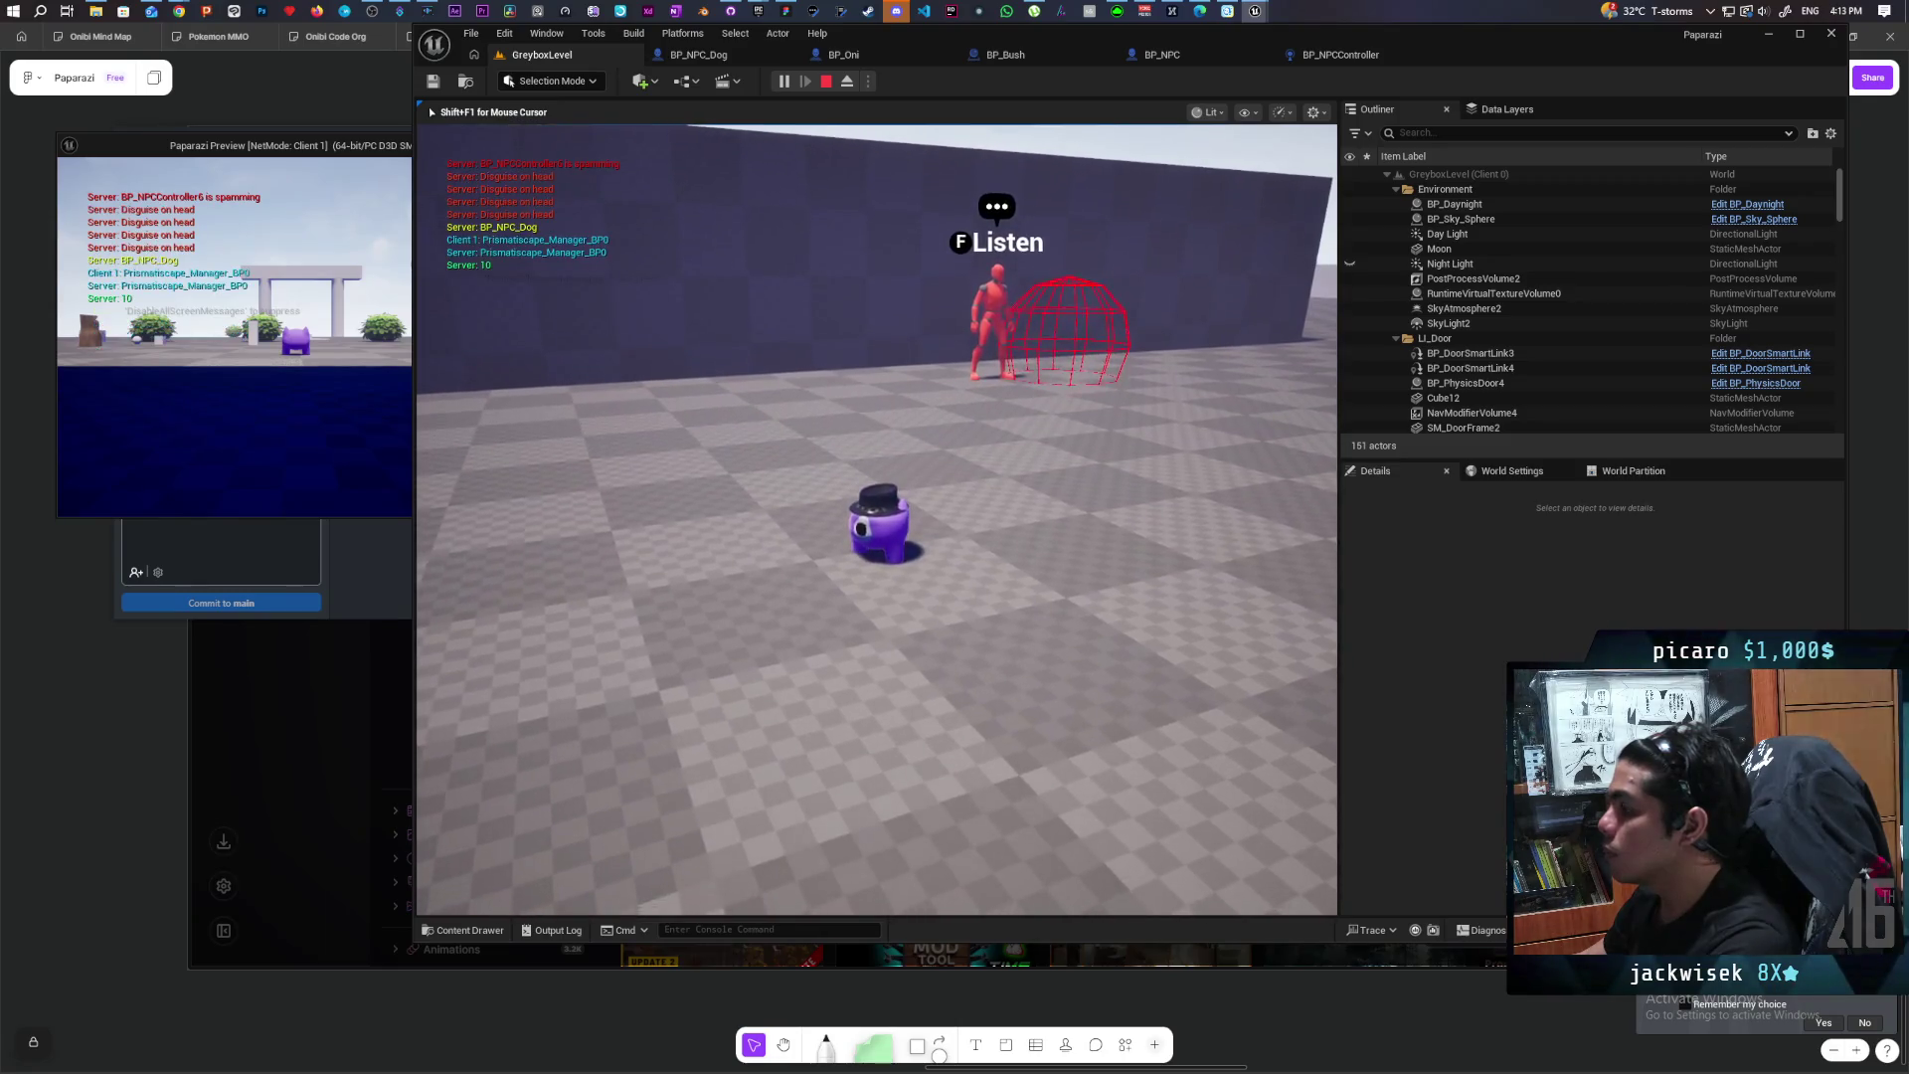
{"action": "key", "text": "w"}
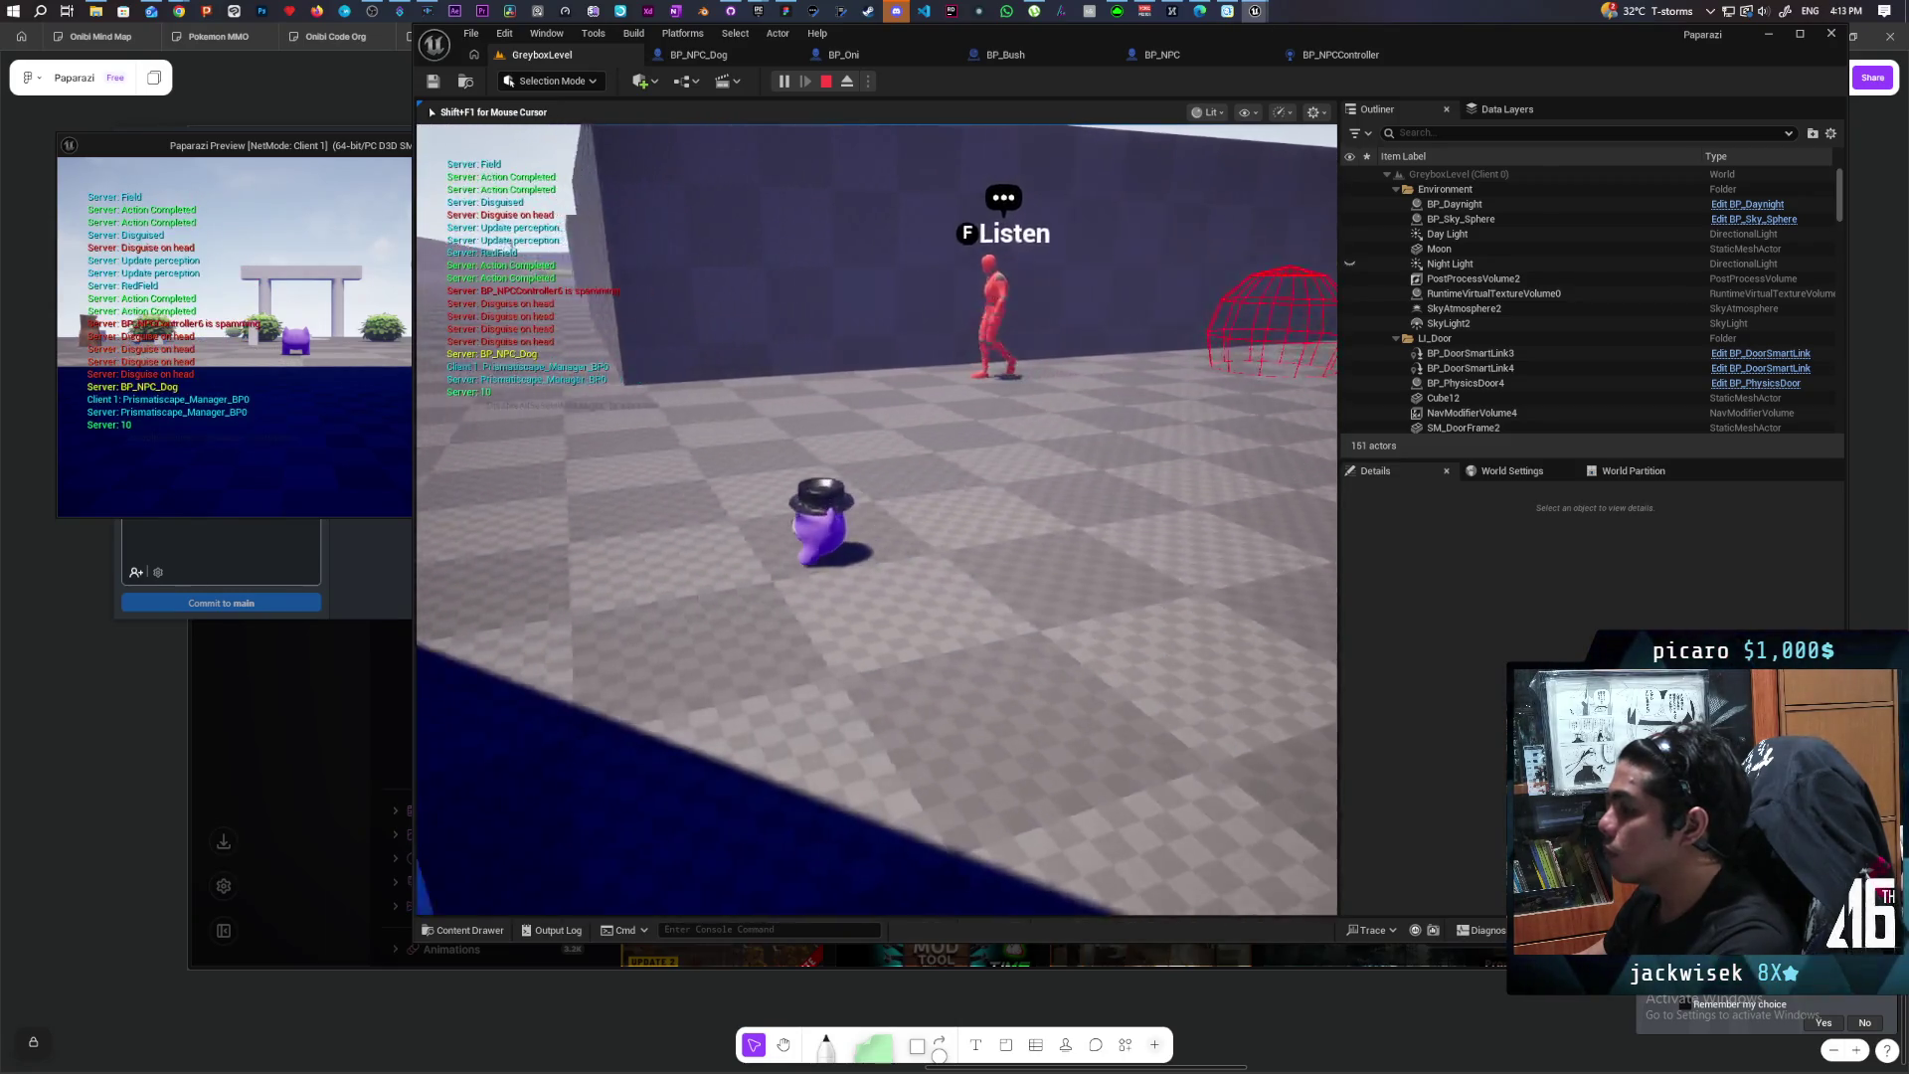
{"action": "key", "text": "w"}
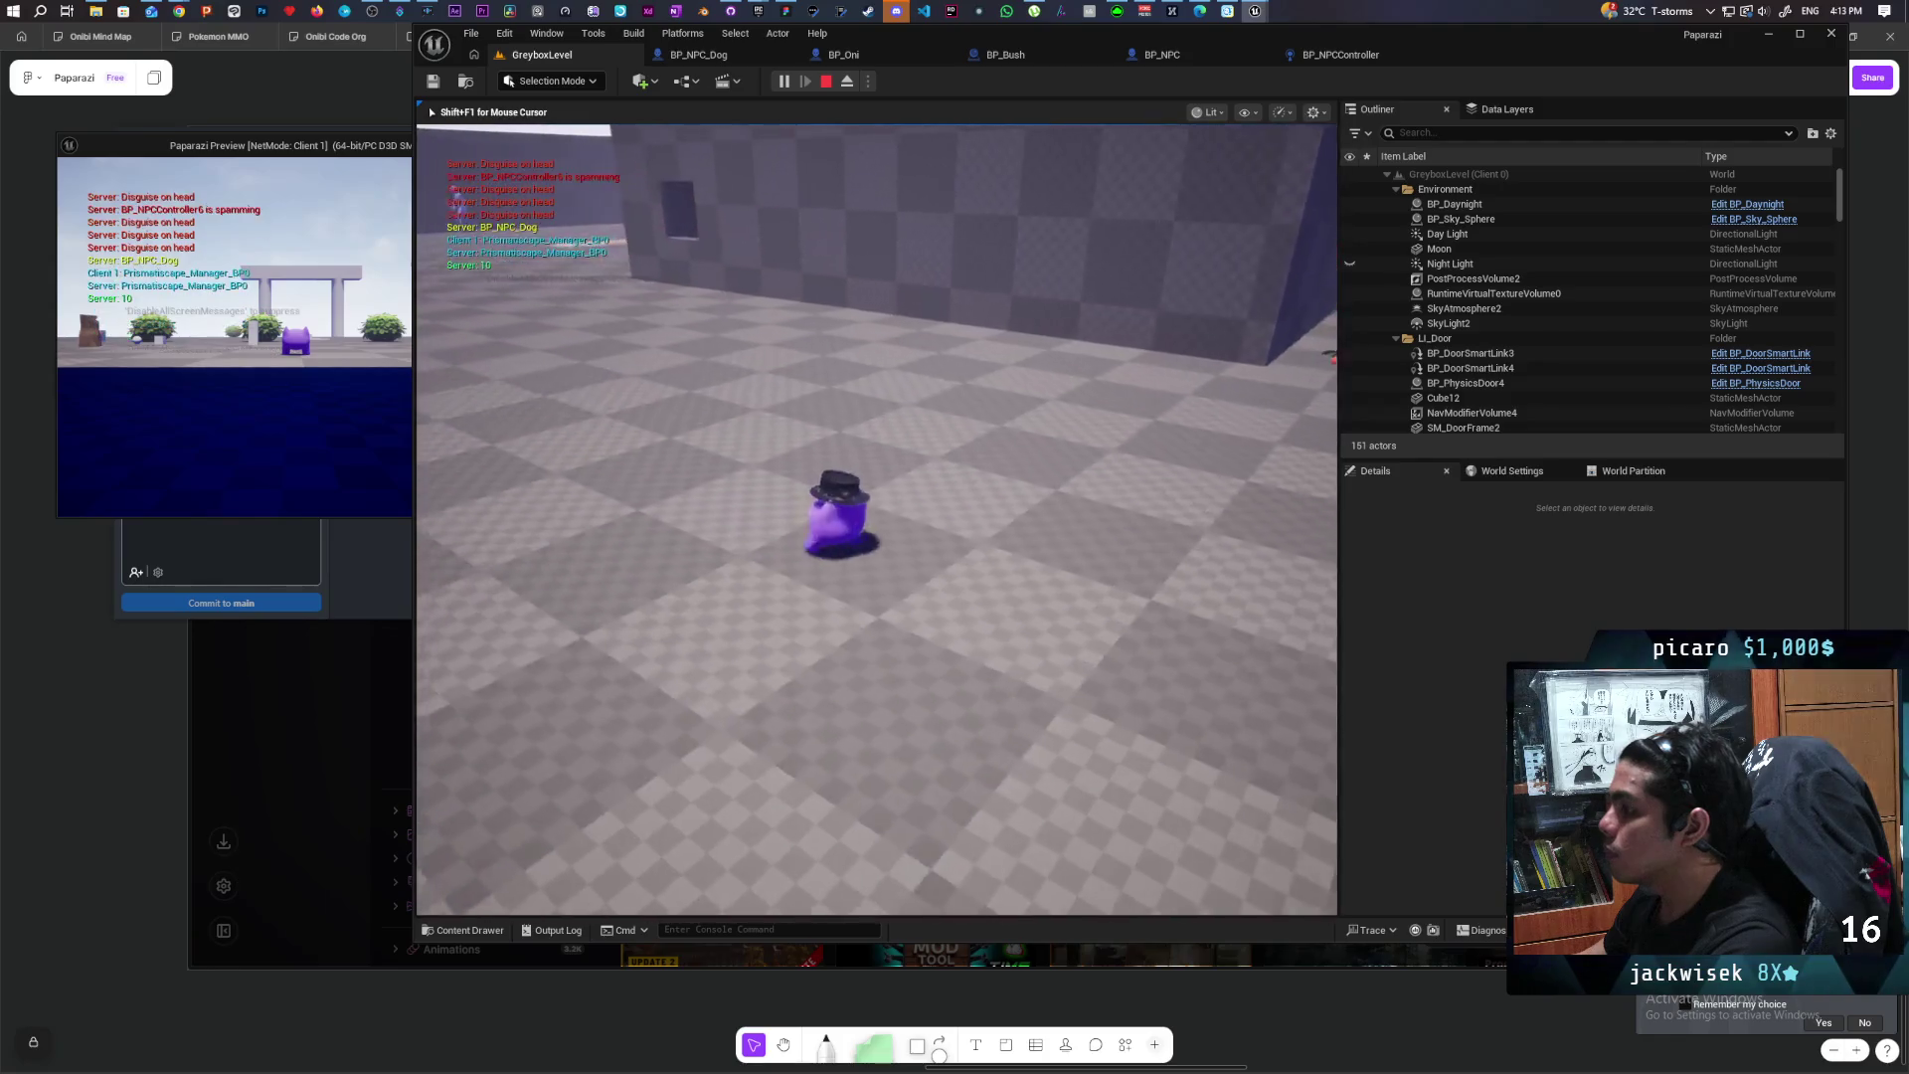
{"action": "key", "text": "w"}
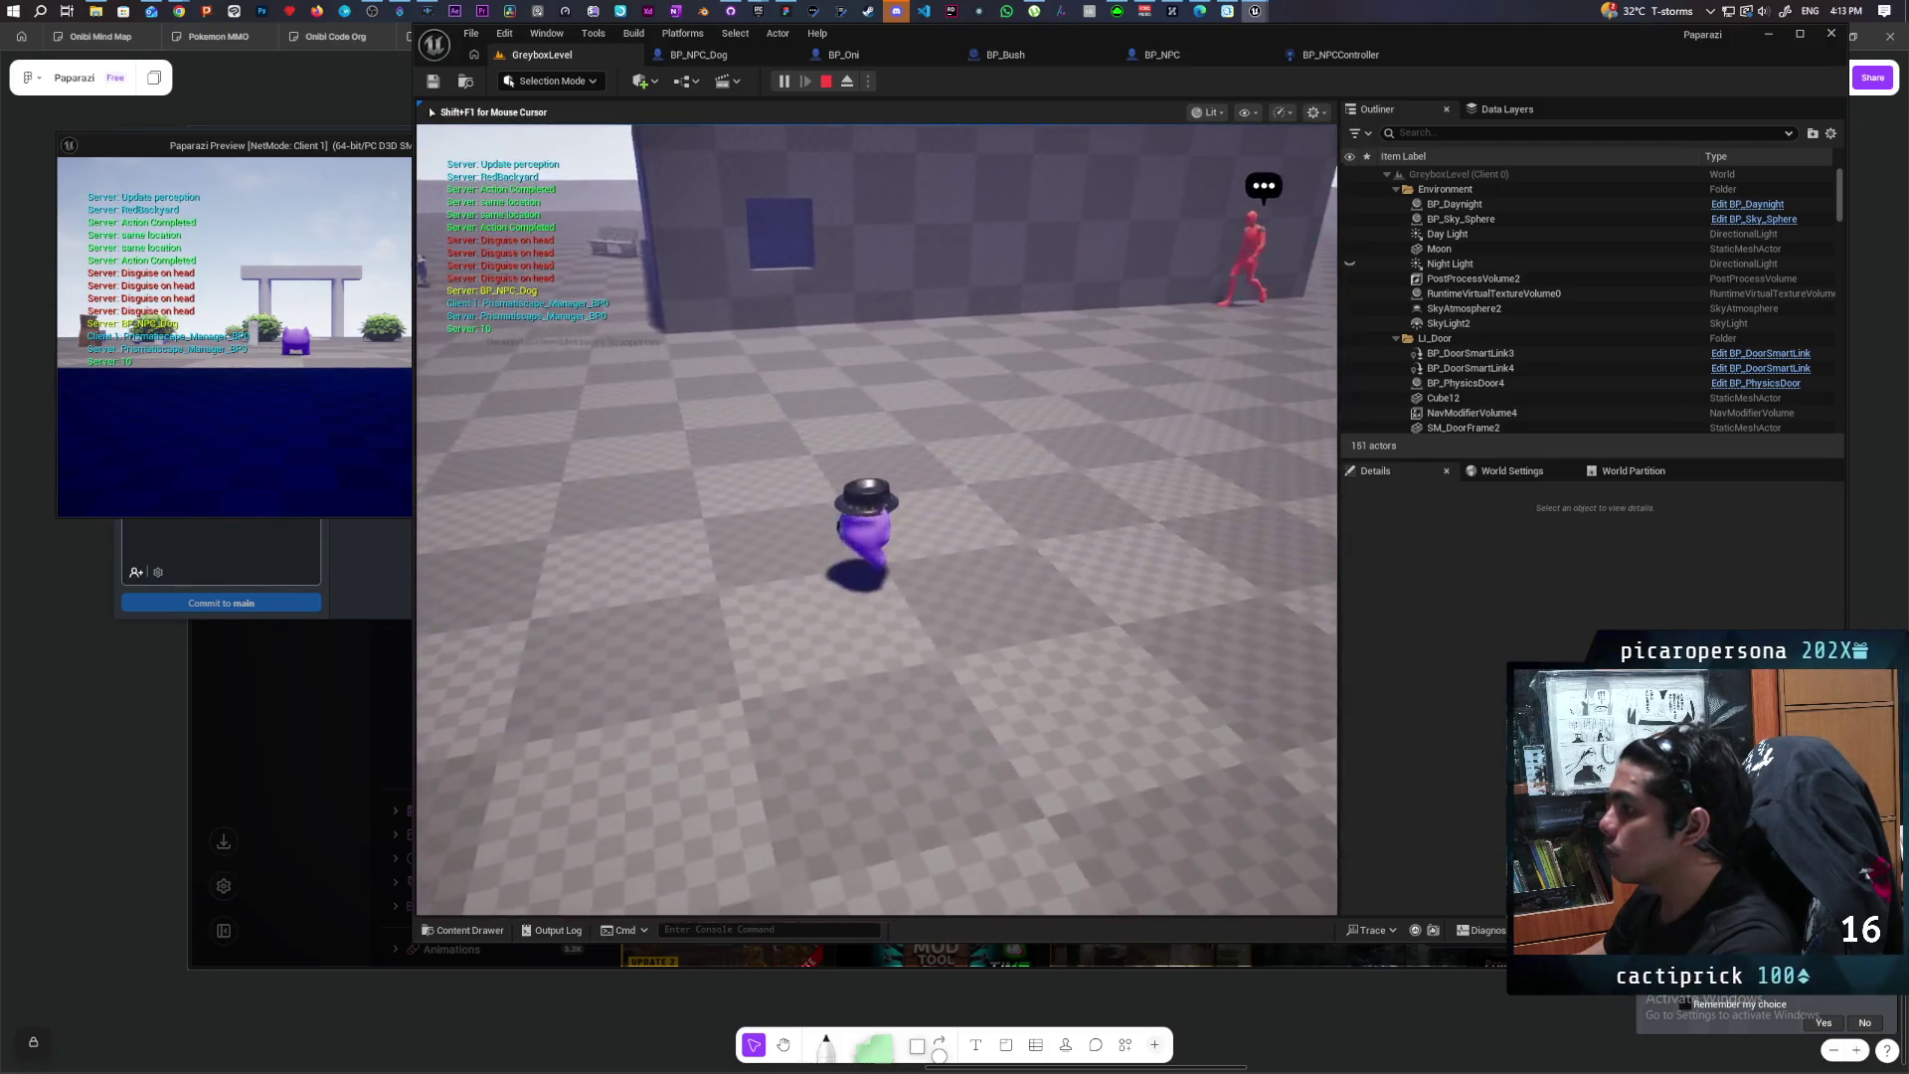
{"action": "key", "text": "w"}
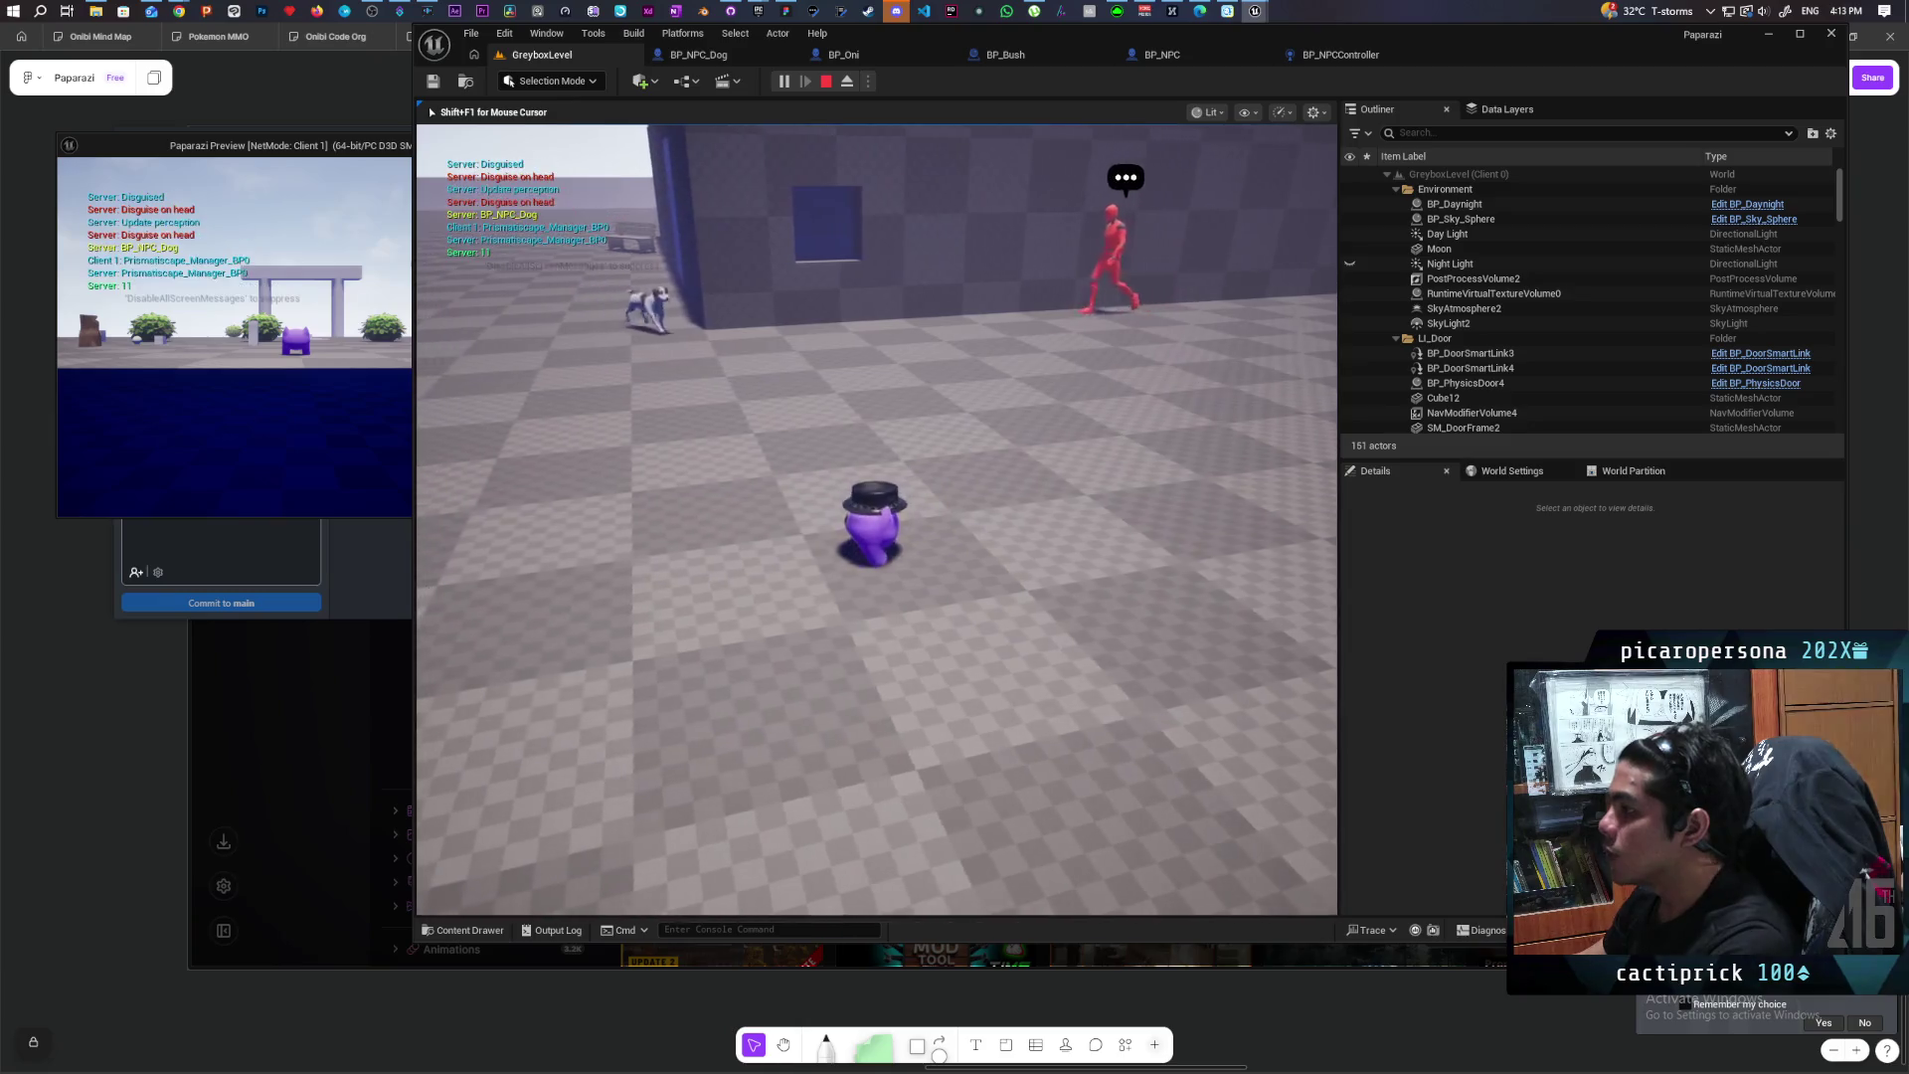
{"action": "key", "text": "w"}
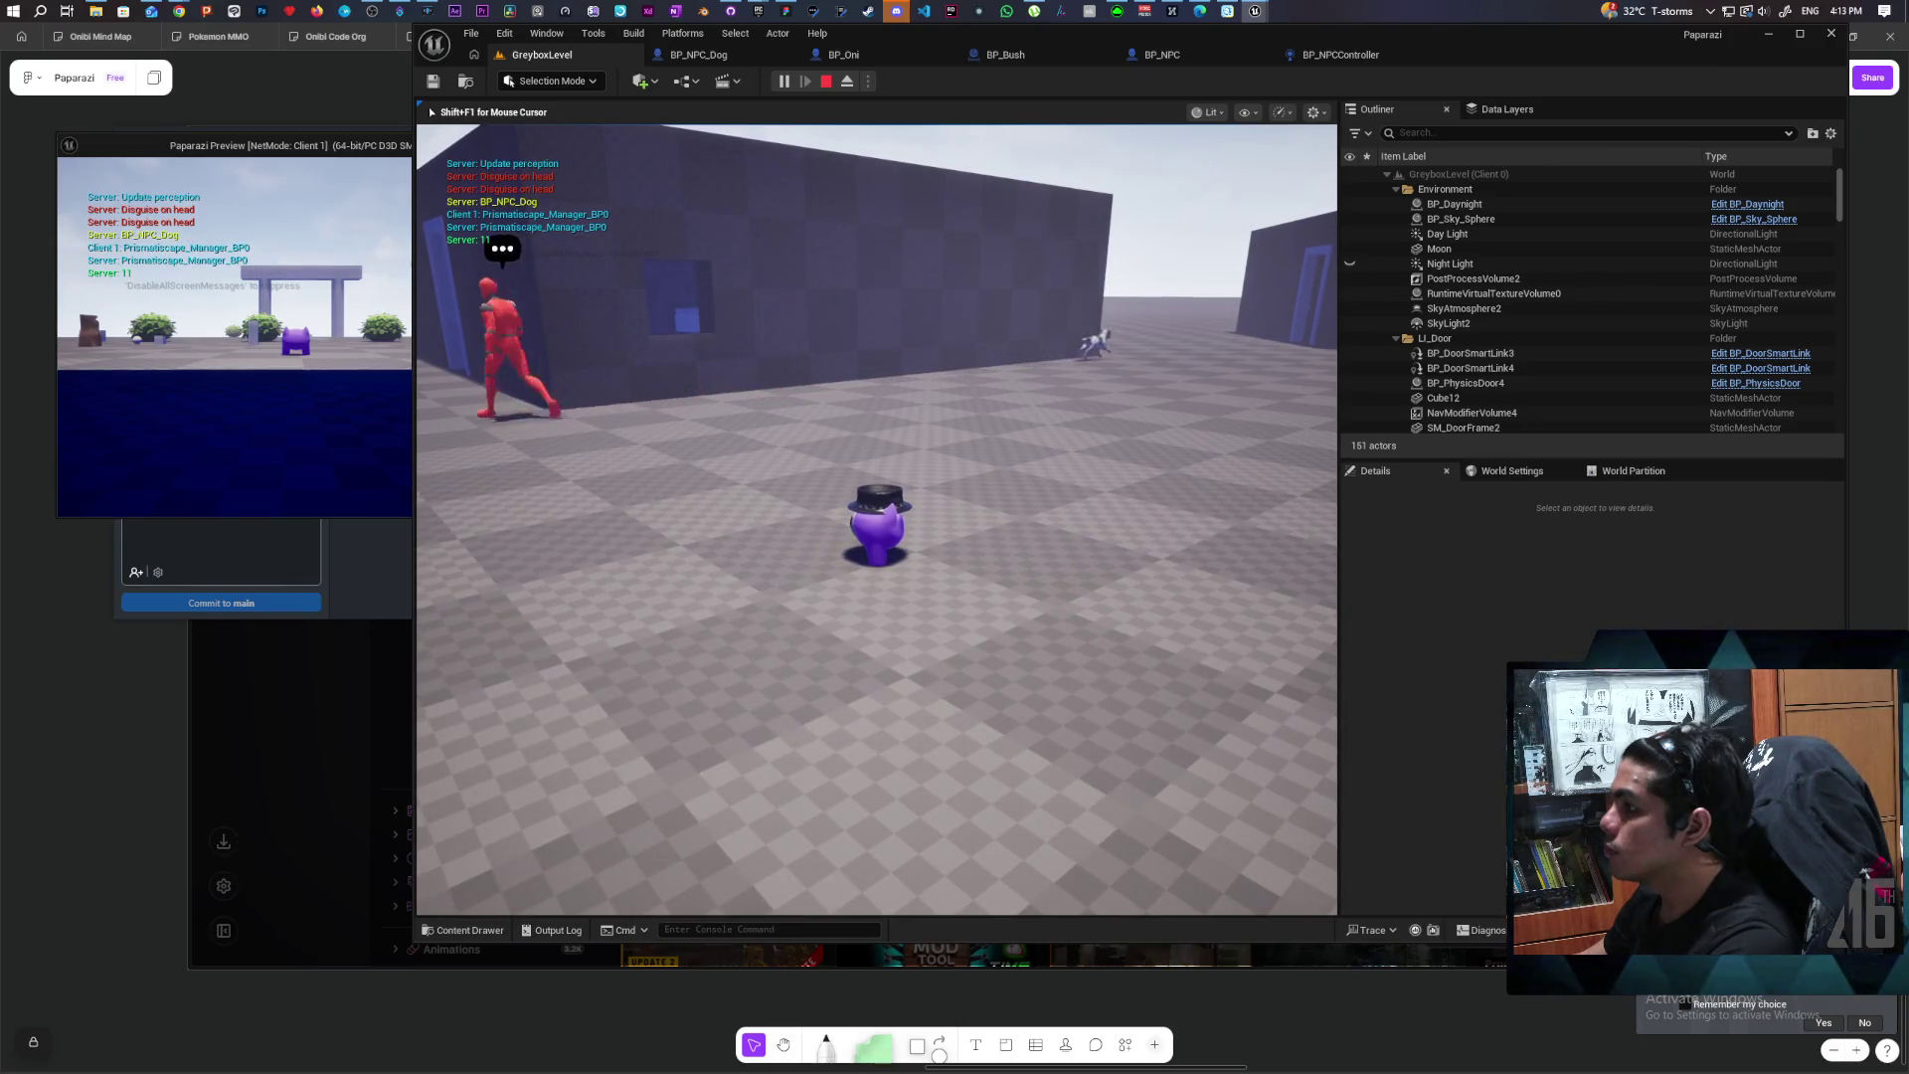
Step: Turn the player around near the red NPC, then stop the play session
{"action": "key", "text": "s"}
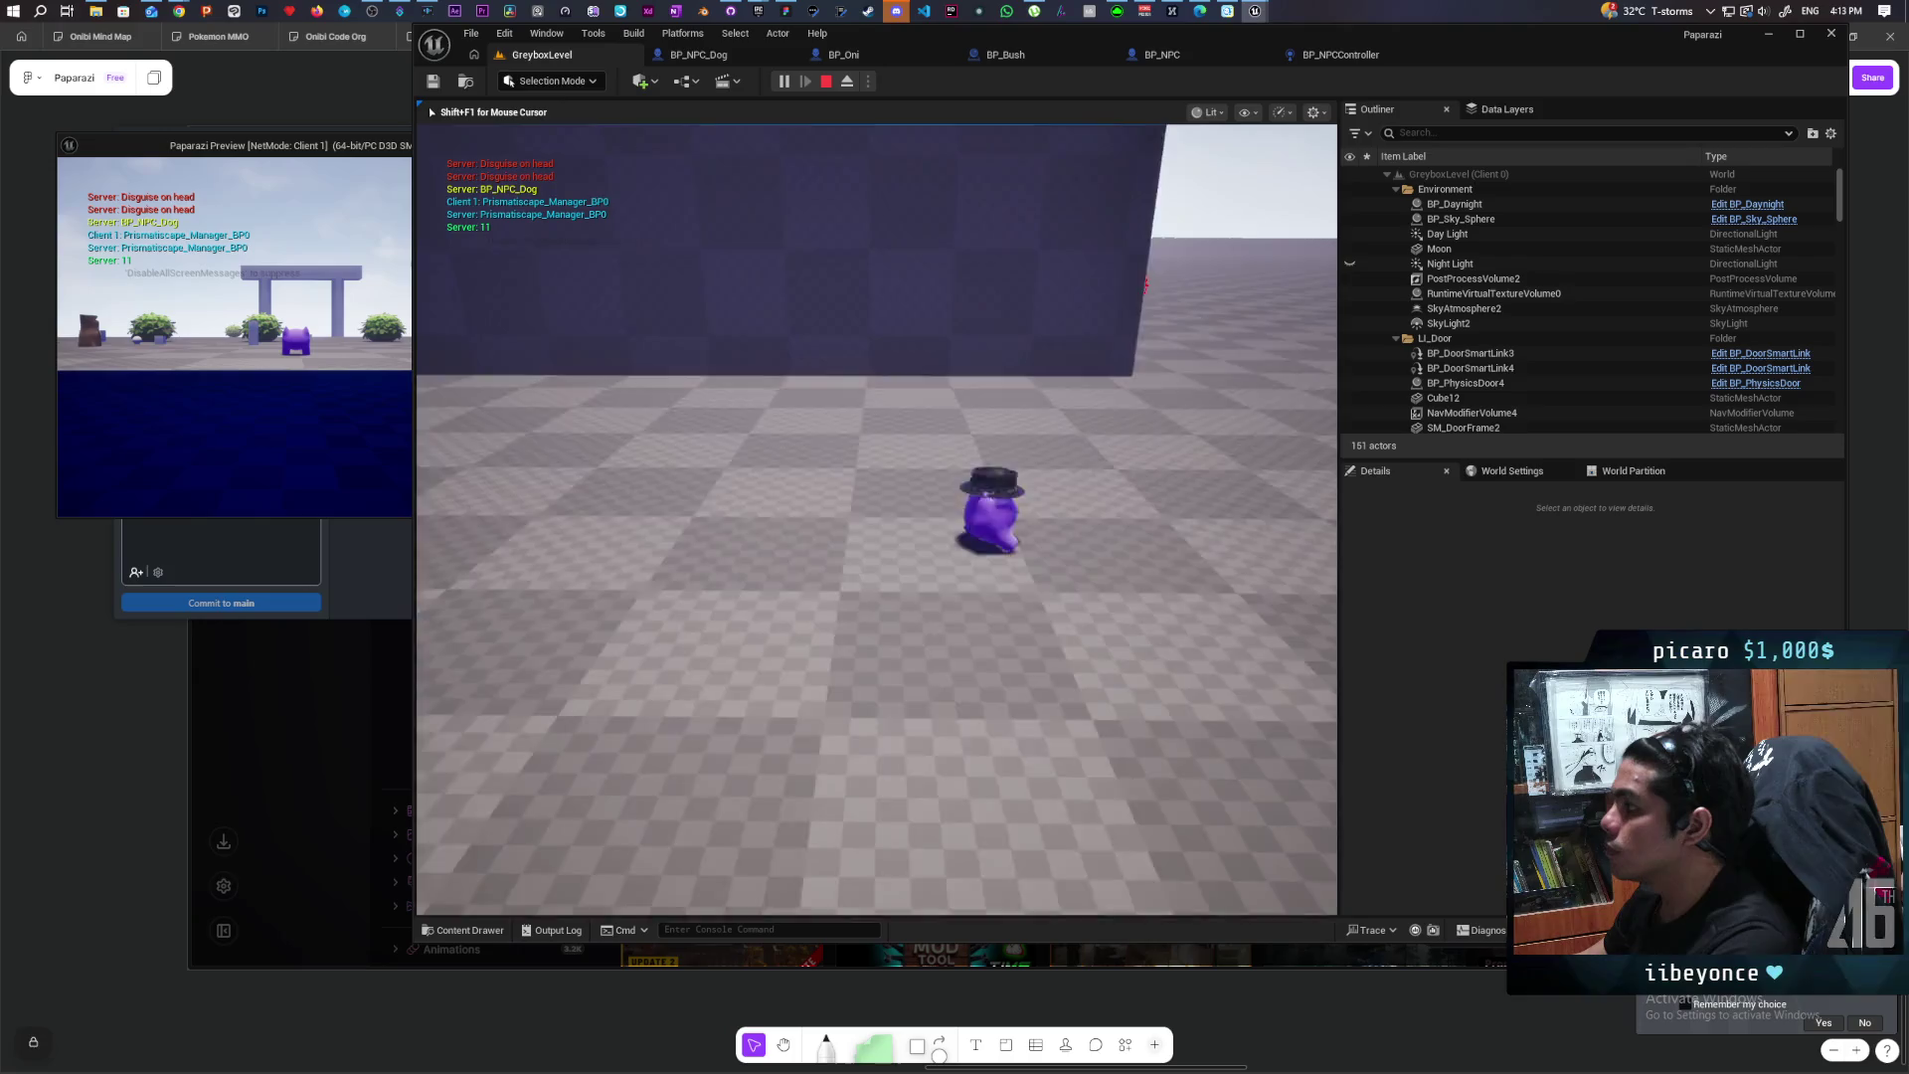
{"action": "key", "text": "s"}
{"action": "key", "text": "w"}
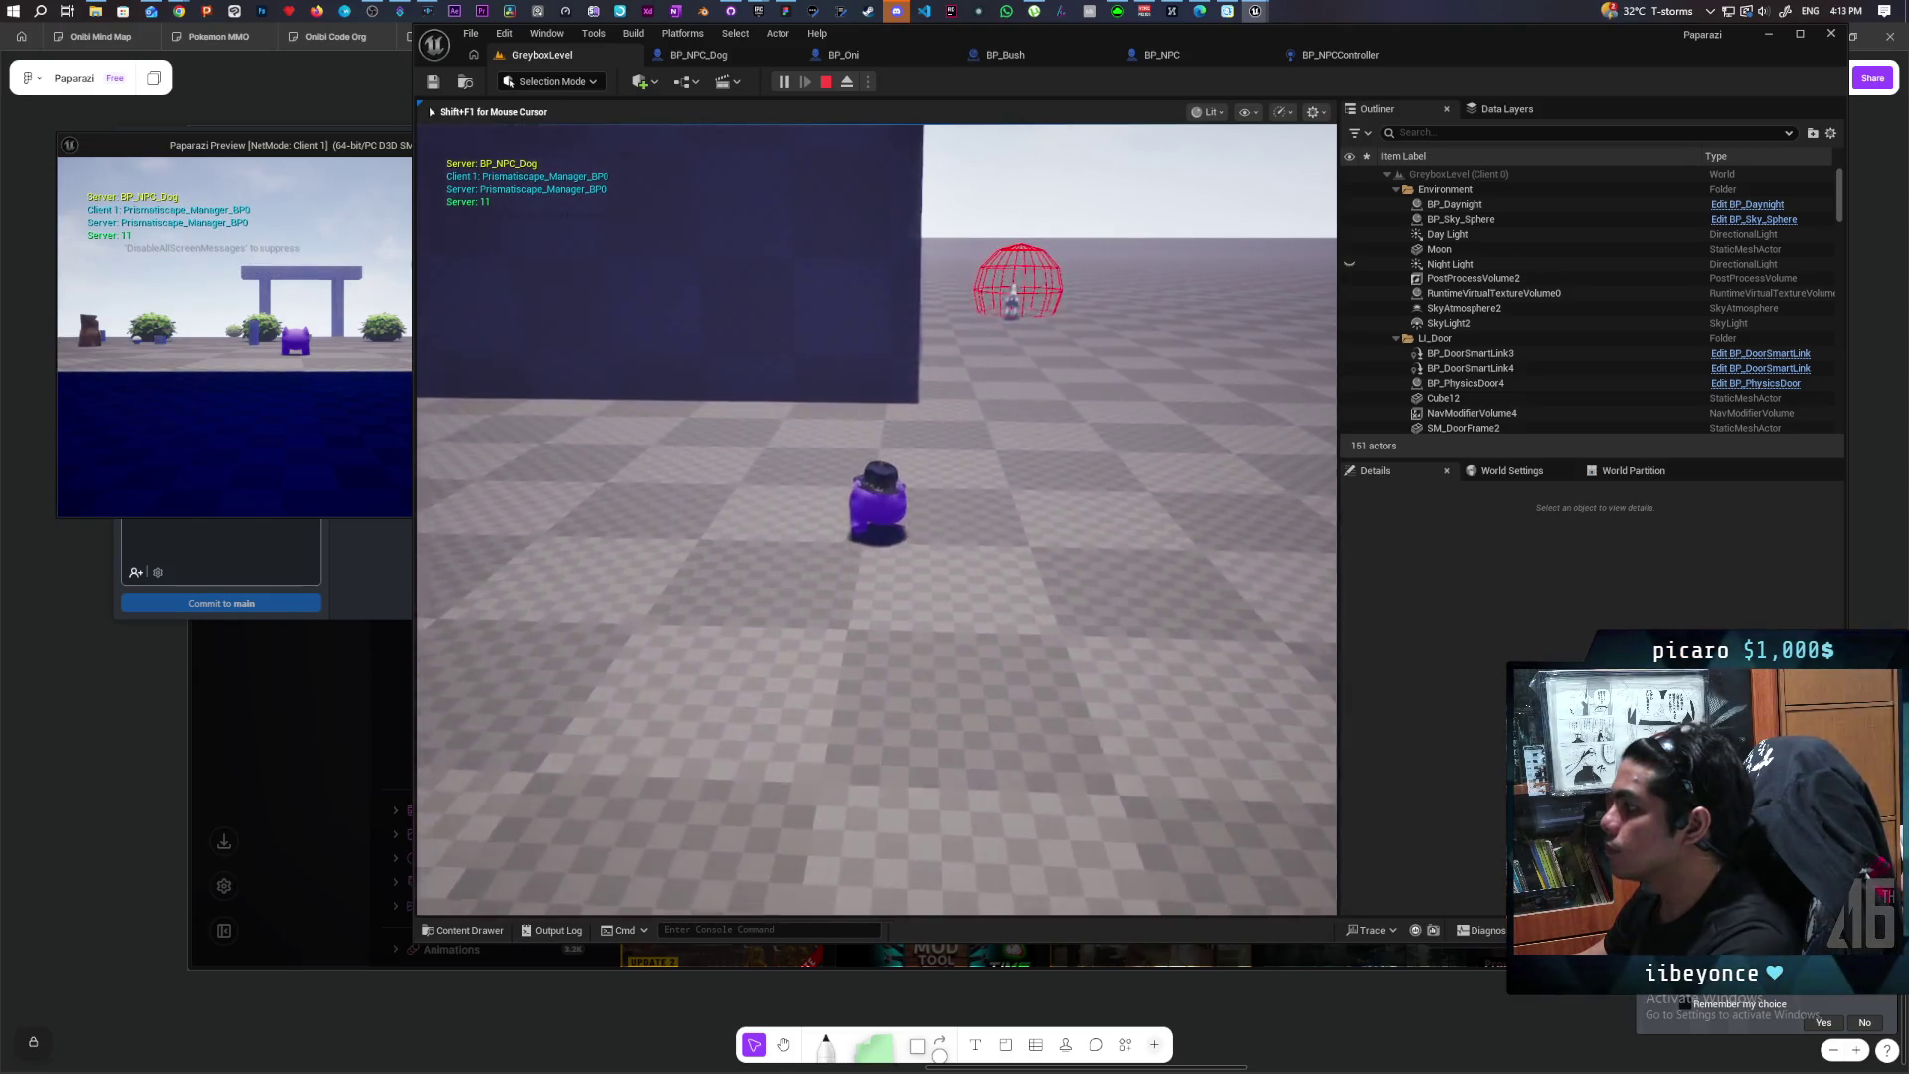
{"action": "key", "text": "s"}
{"action": "key", "text": "a"}
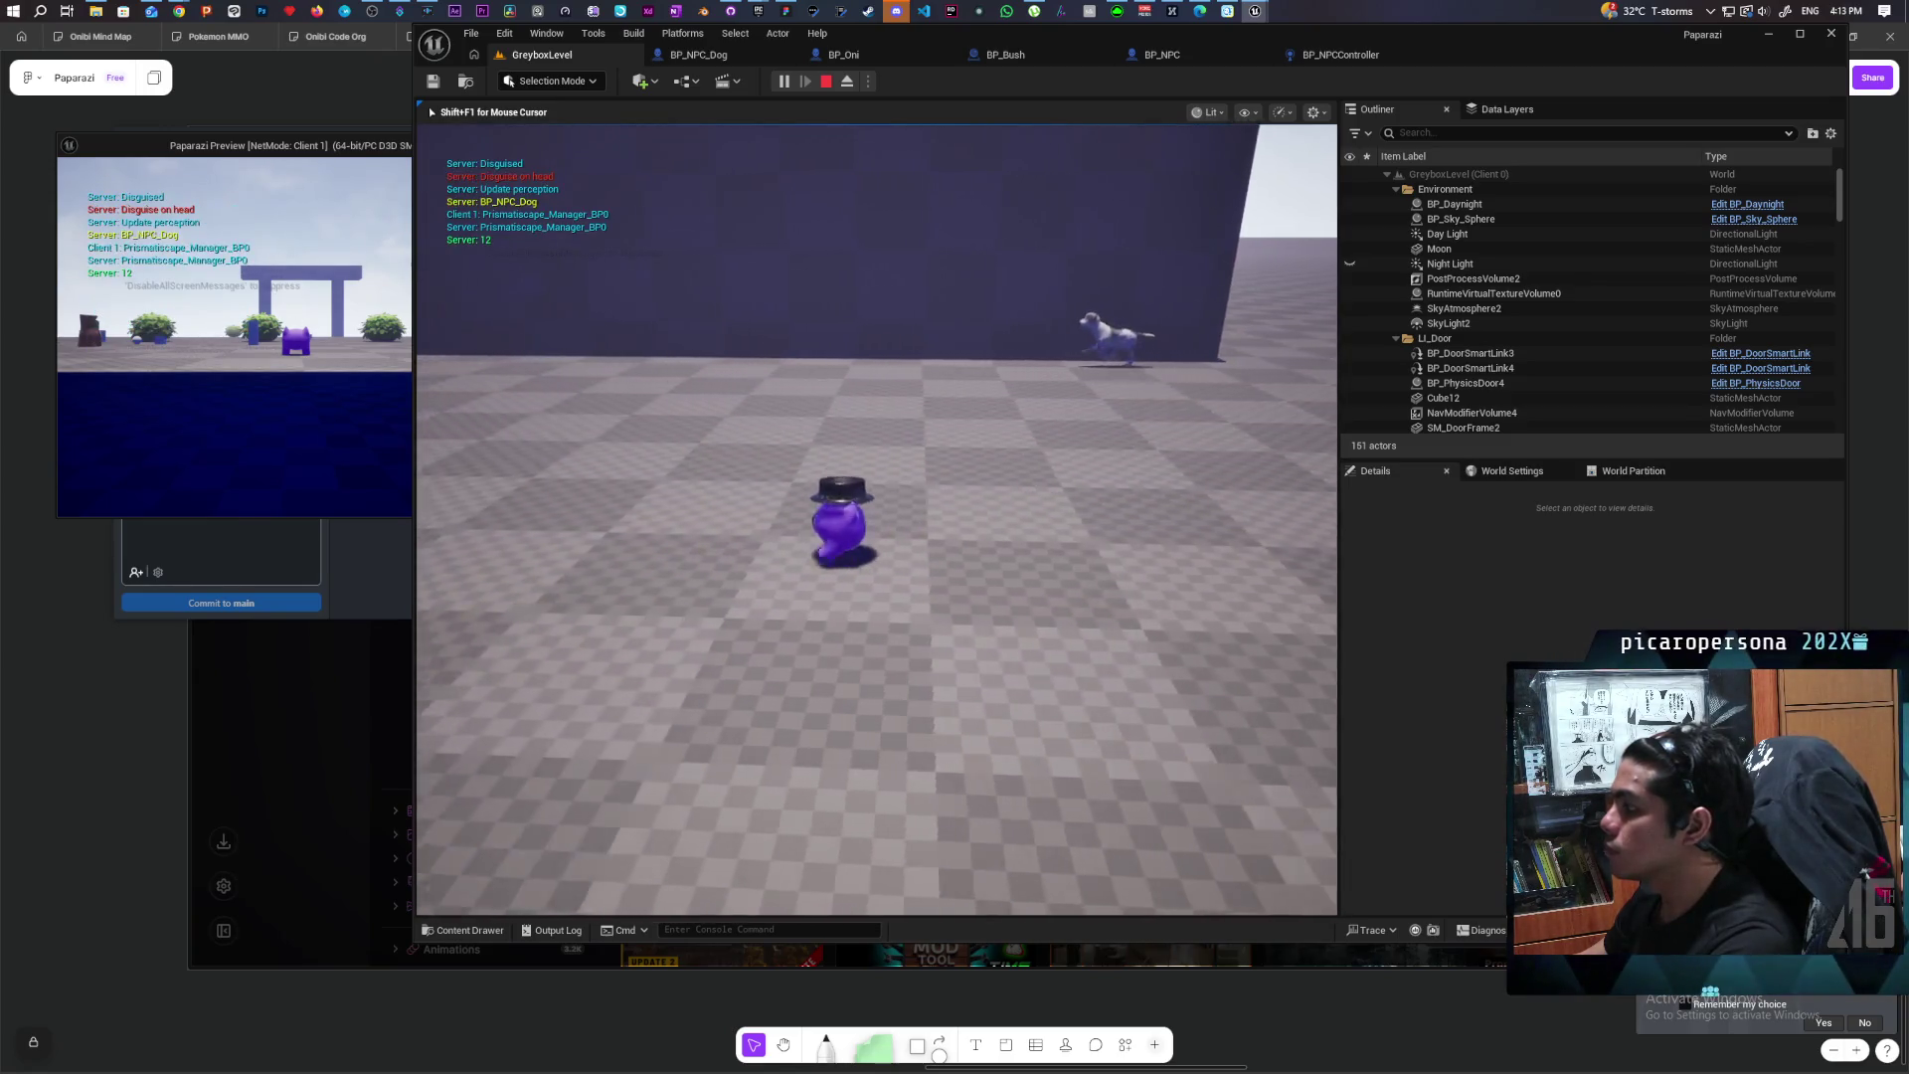
{"action": "key", "text": "a"}
{"action": "key", "text": "a"}
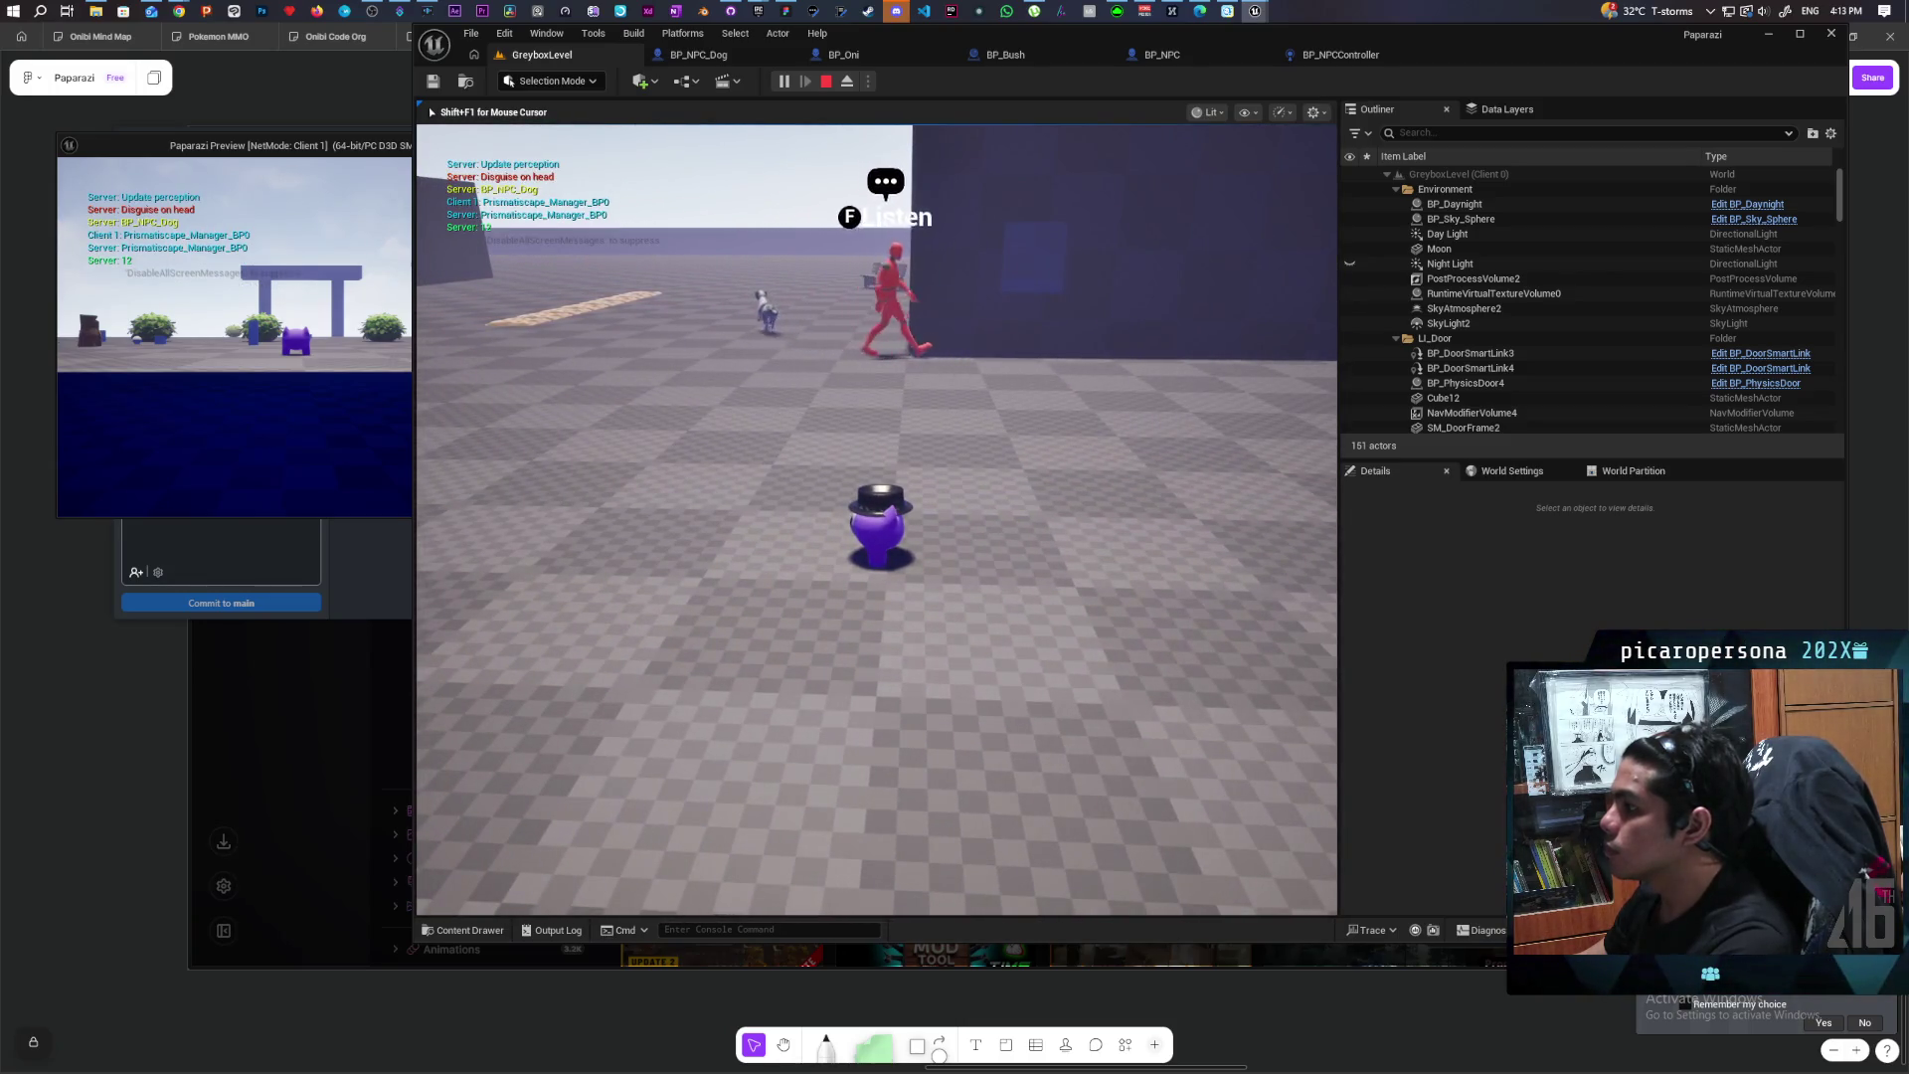
{"action": "key", "text": "Escape"}
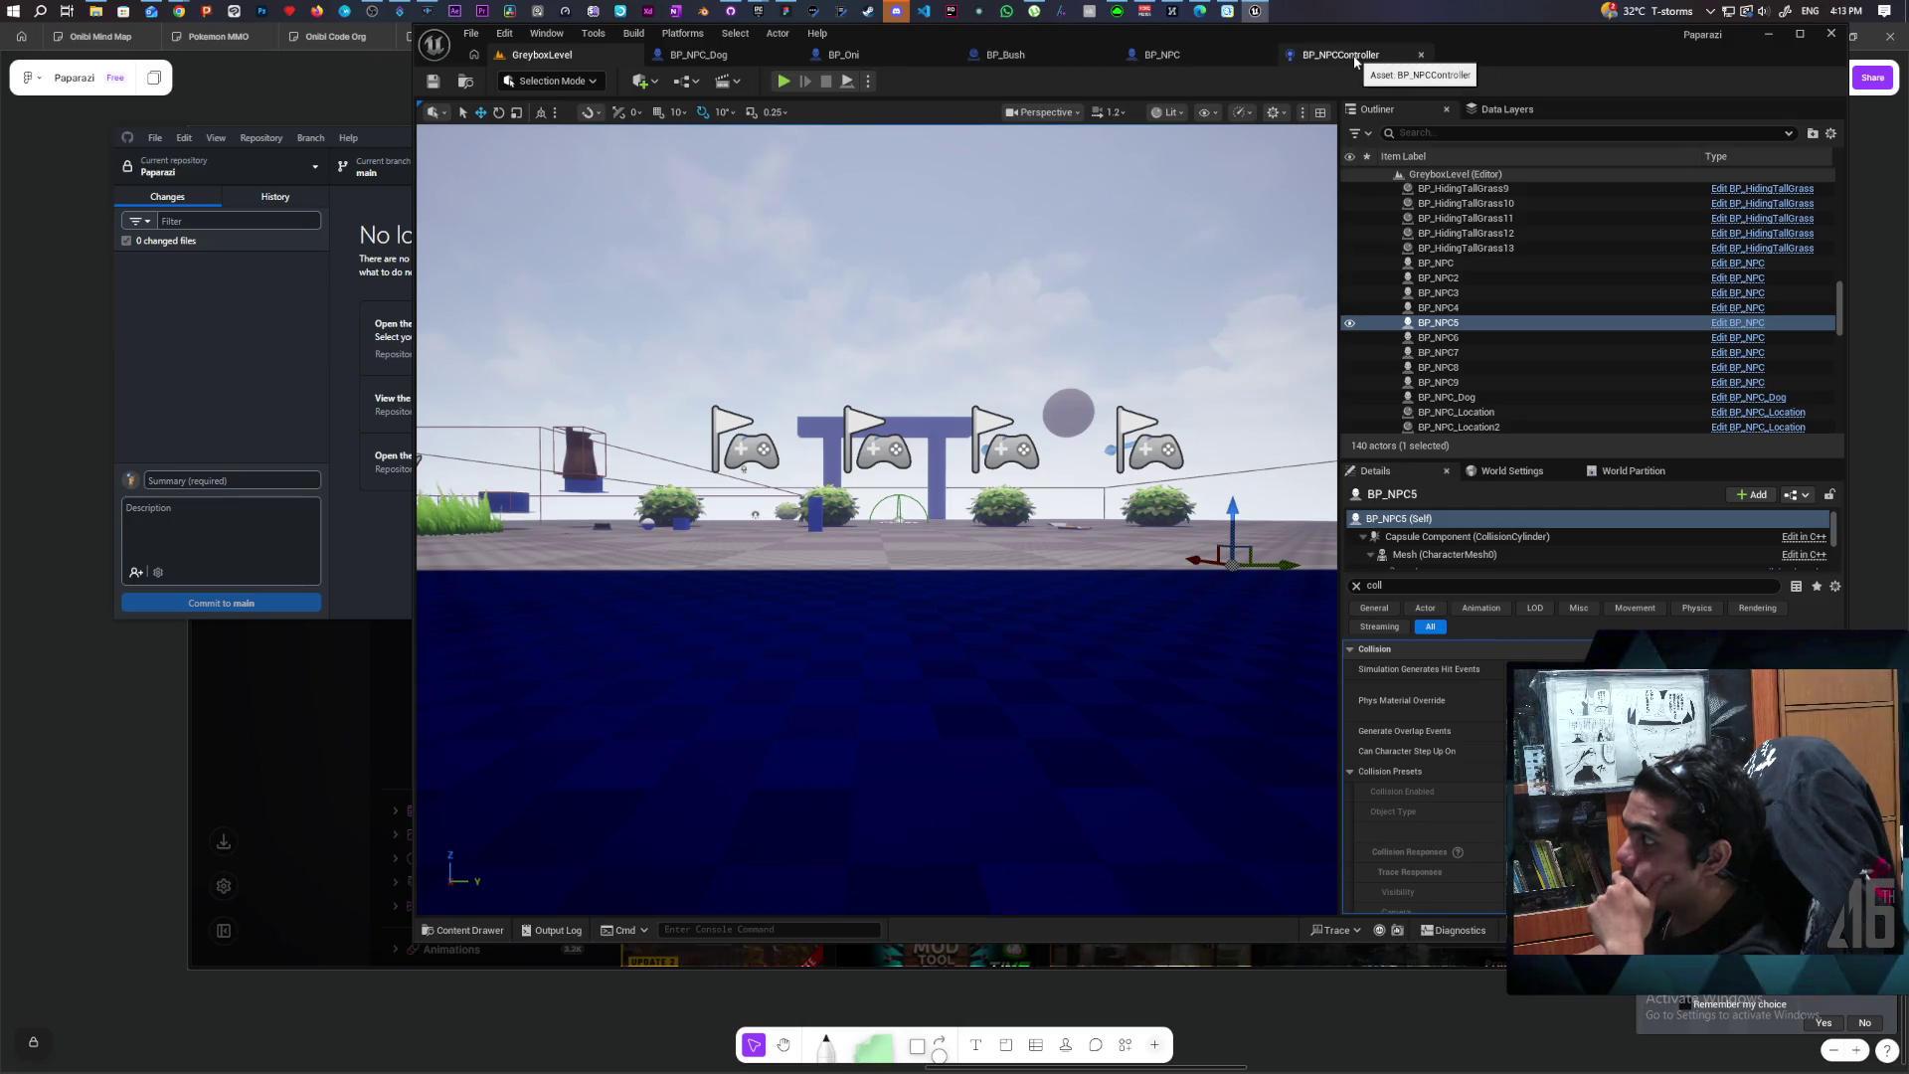
Step: Delete the SET Avoiding node in BP_NPC's event graph and compile
{"action": "left_click", "coordinate": [1355, 62]}
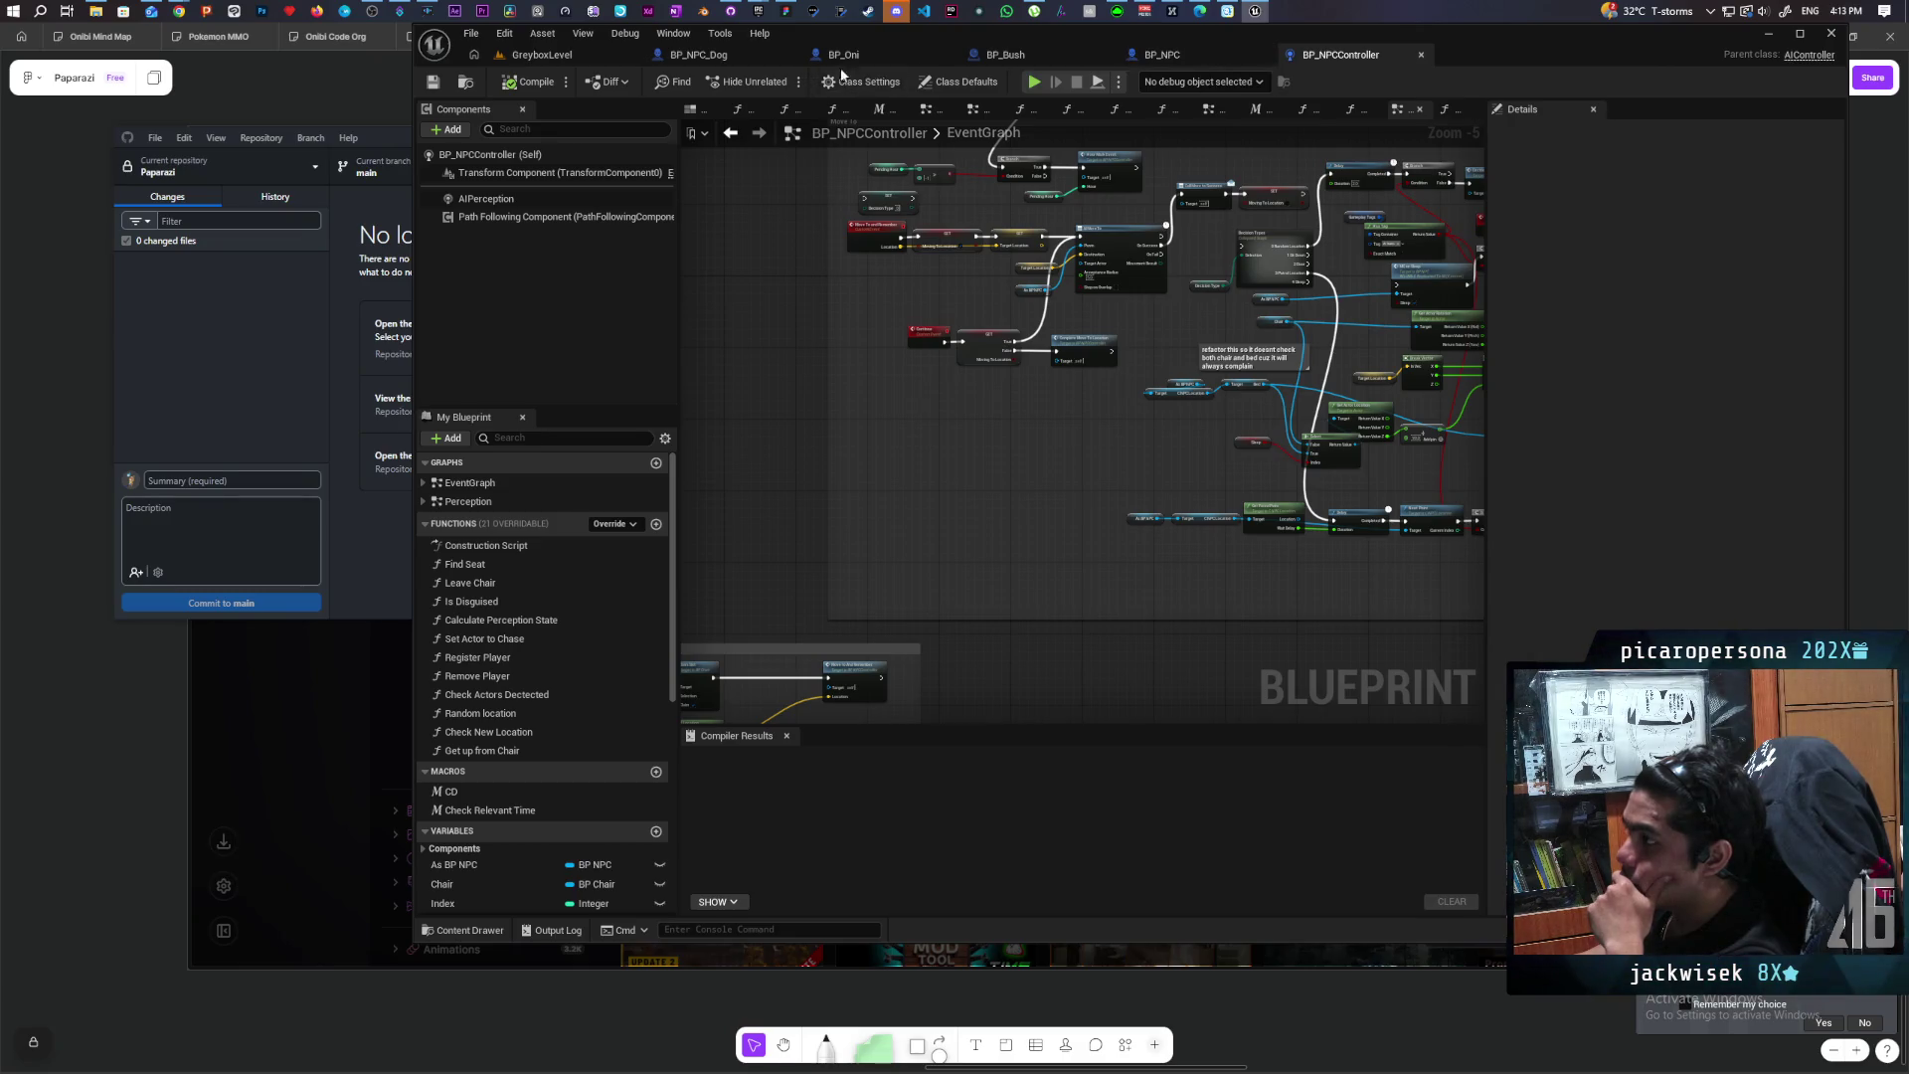
{"action": "left_click", "coordinate": [1168, 56]}
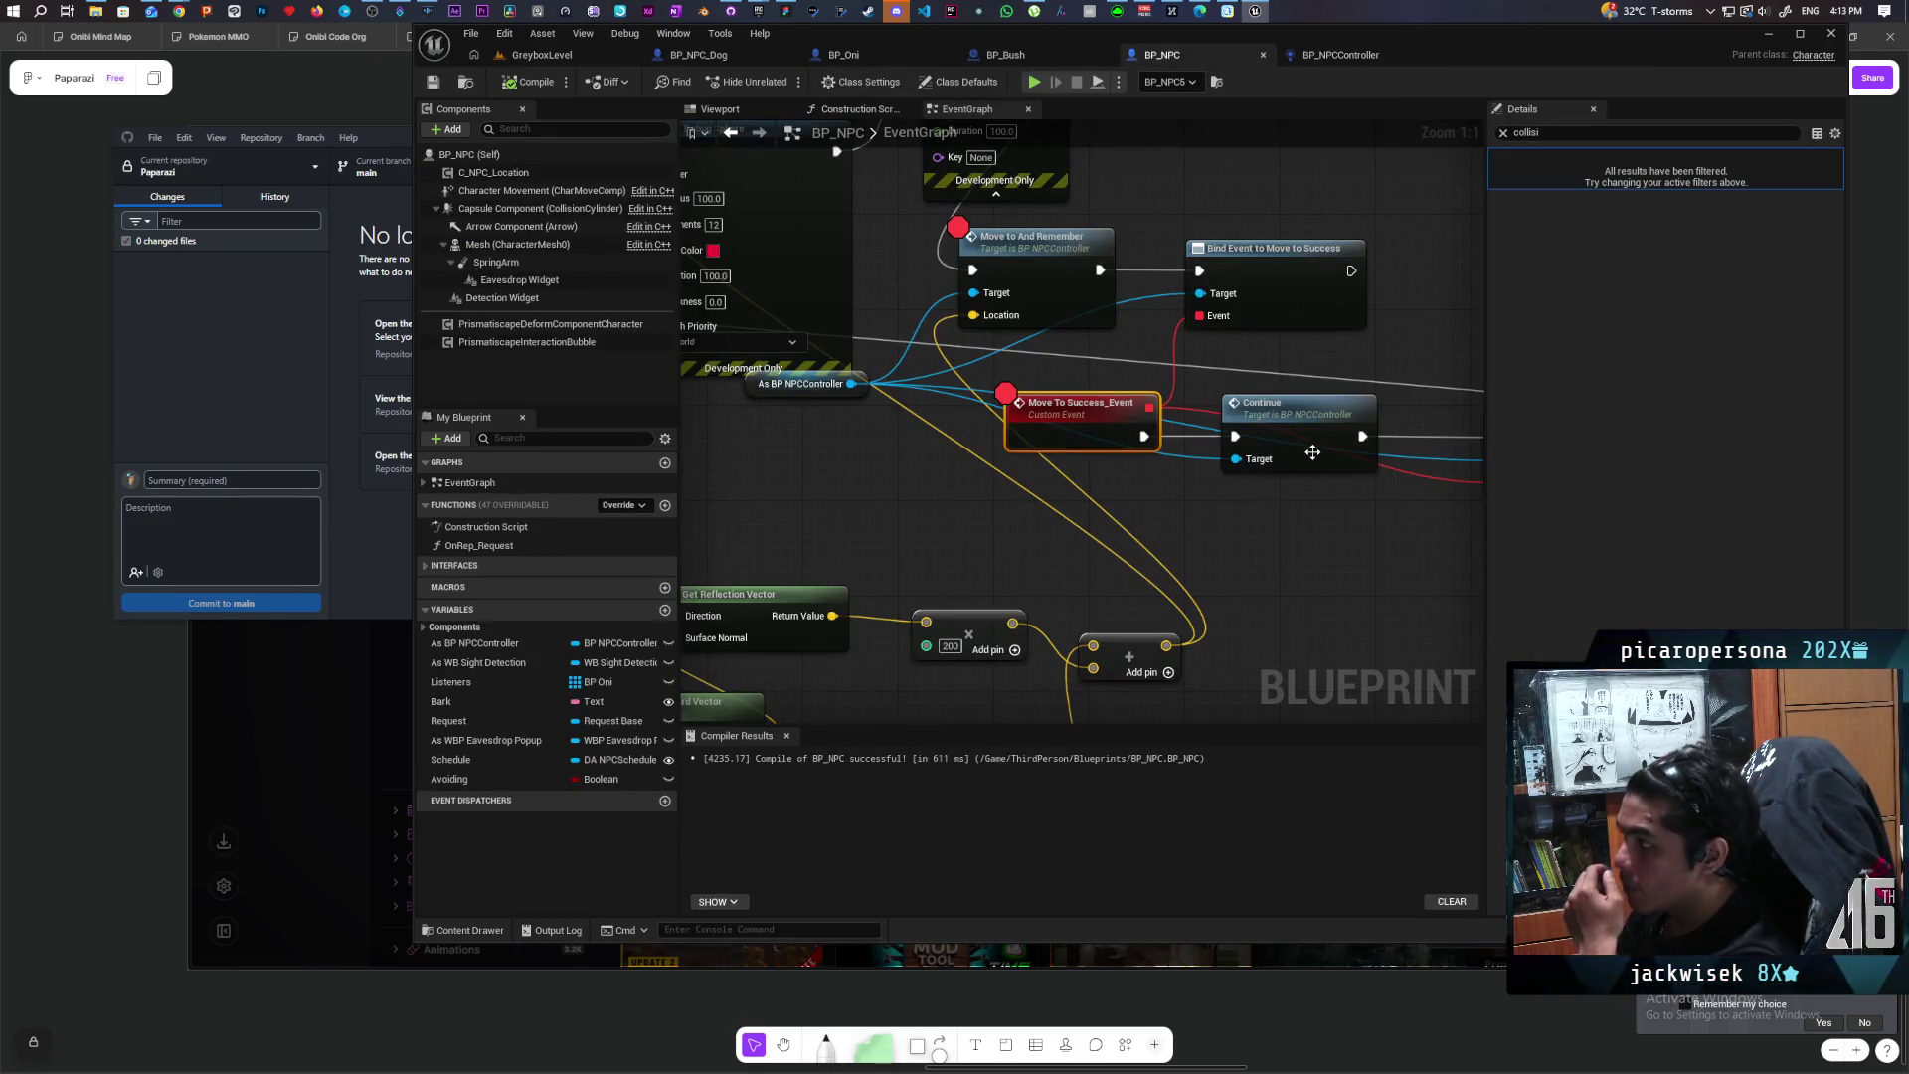
{"action": "mouse_move", "coordinate": [1074, 433]}
{"action": "left_mouse_down"}
{"action": "mouse_move", "coordinate": [1277, 443]}
{"action": "mouse_move", "coordinate": [978, 471]}
{"action": "left_mouse_up"}
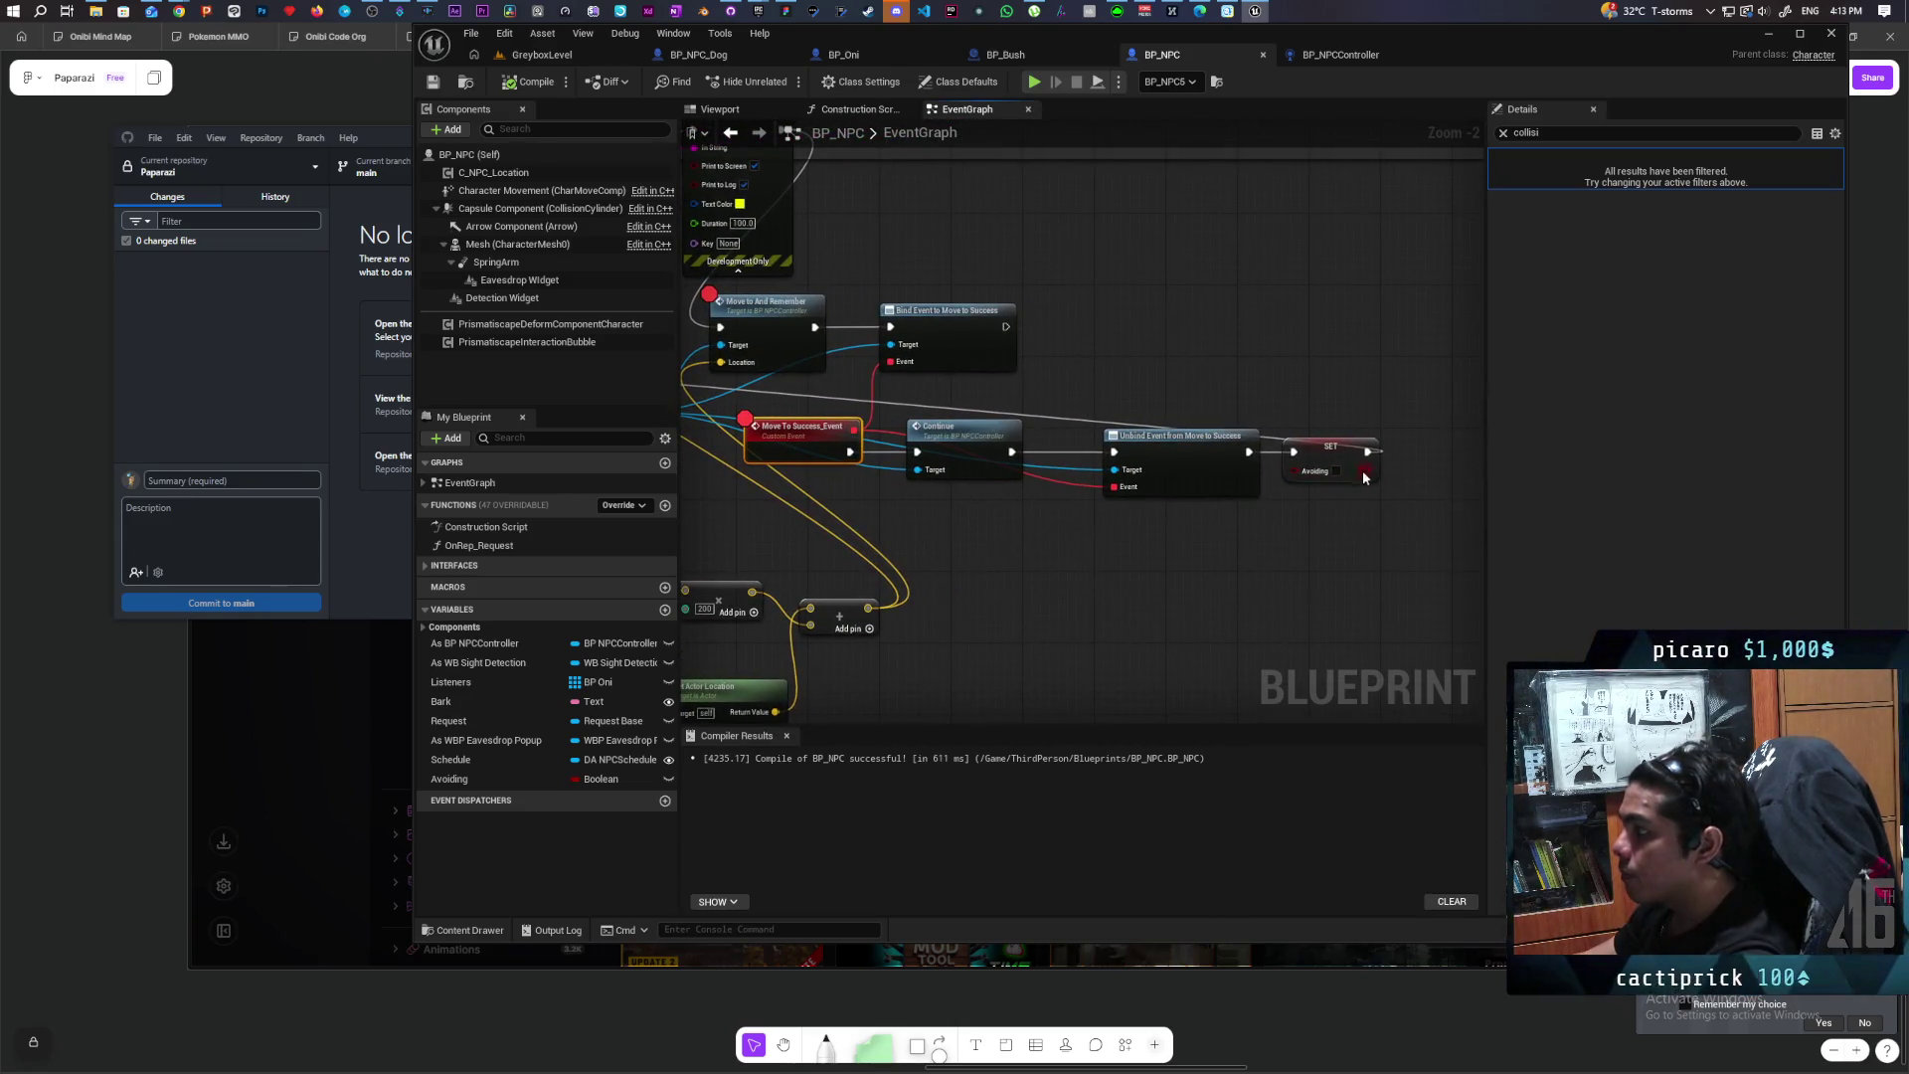
{"action": "mouse_move", "coordinate": [1365, 453]}
{"action": "left_mouse_down"}
{"action": "mouse_move", "coordinate": [1236, 460]}
{"action": "mouse_move", "coordinate": [1293, 452]}
{"action": "left_mouse_up"}
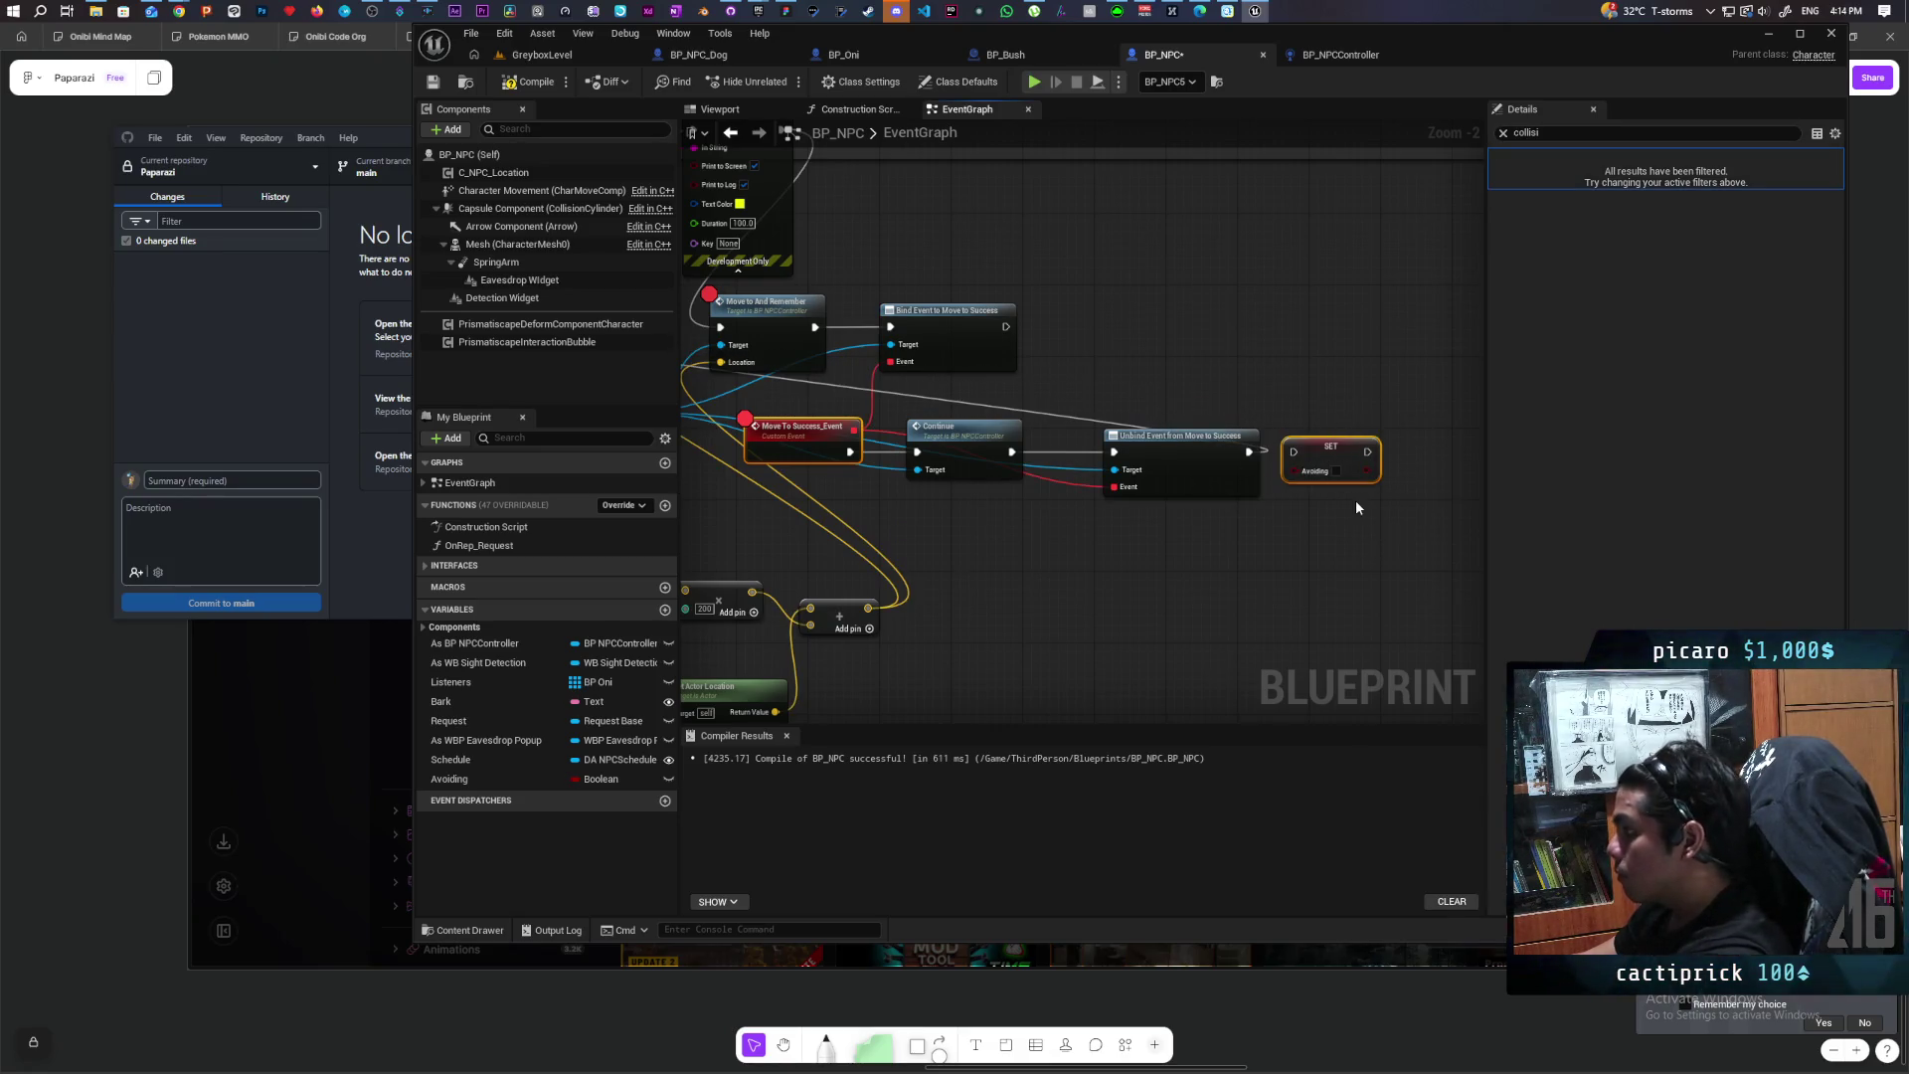
{"action": "key", "text": "Delete"}
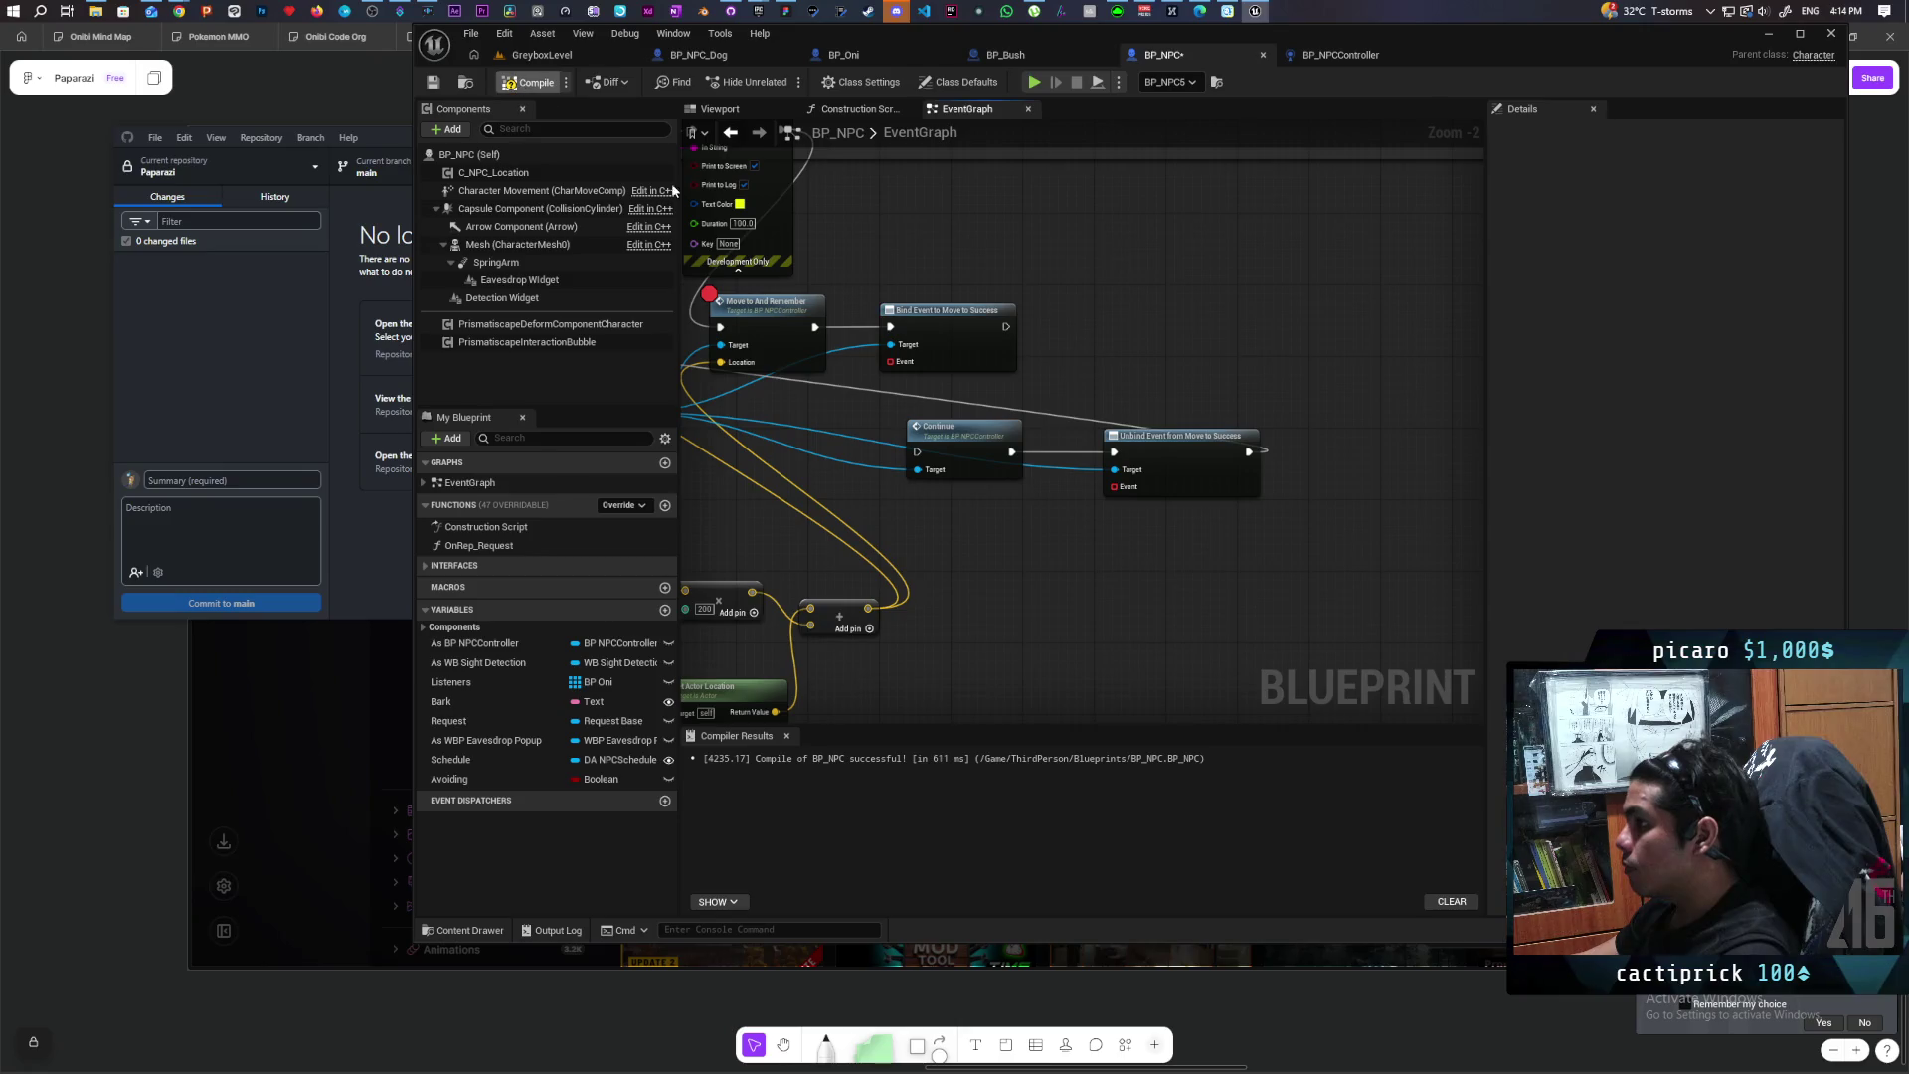
{"action": "key", "text": "F7"}
Step: Restore the Move To Success event and delete only the Avoiding setter
{"action": "mouse_move", "coordinate": [986, 358]}
{"action": "left_mouse_down"}
{"action": "mouse_move", "coordinate": [1225, 402]}
{"action": "mouse_move", "coordinate": [1091, 430]}
{"action": "left_mouse_up"}
{"action": "scroll", "coordinate": [1225, 402], "scroll_direction": "down", "scroll_amount": 1}
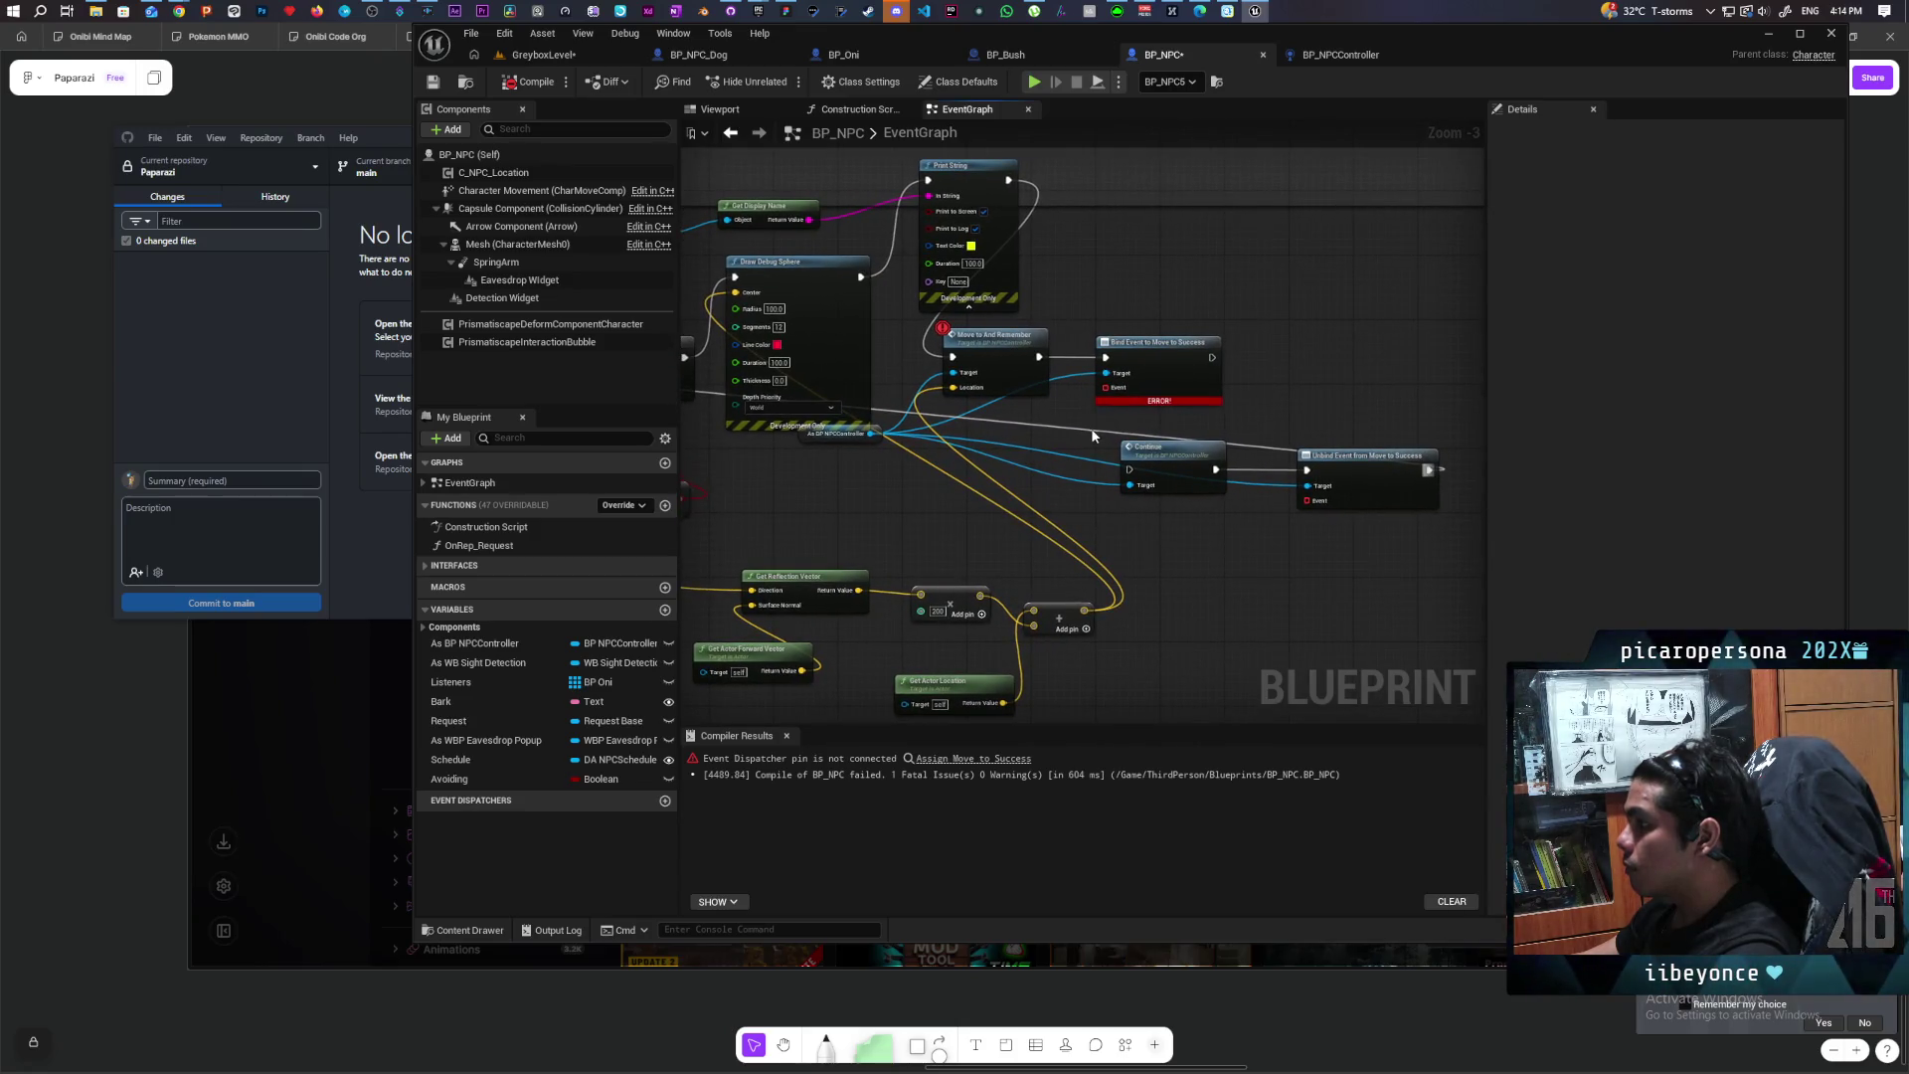
{"action": "key", "text": "ctrl+z"}
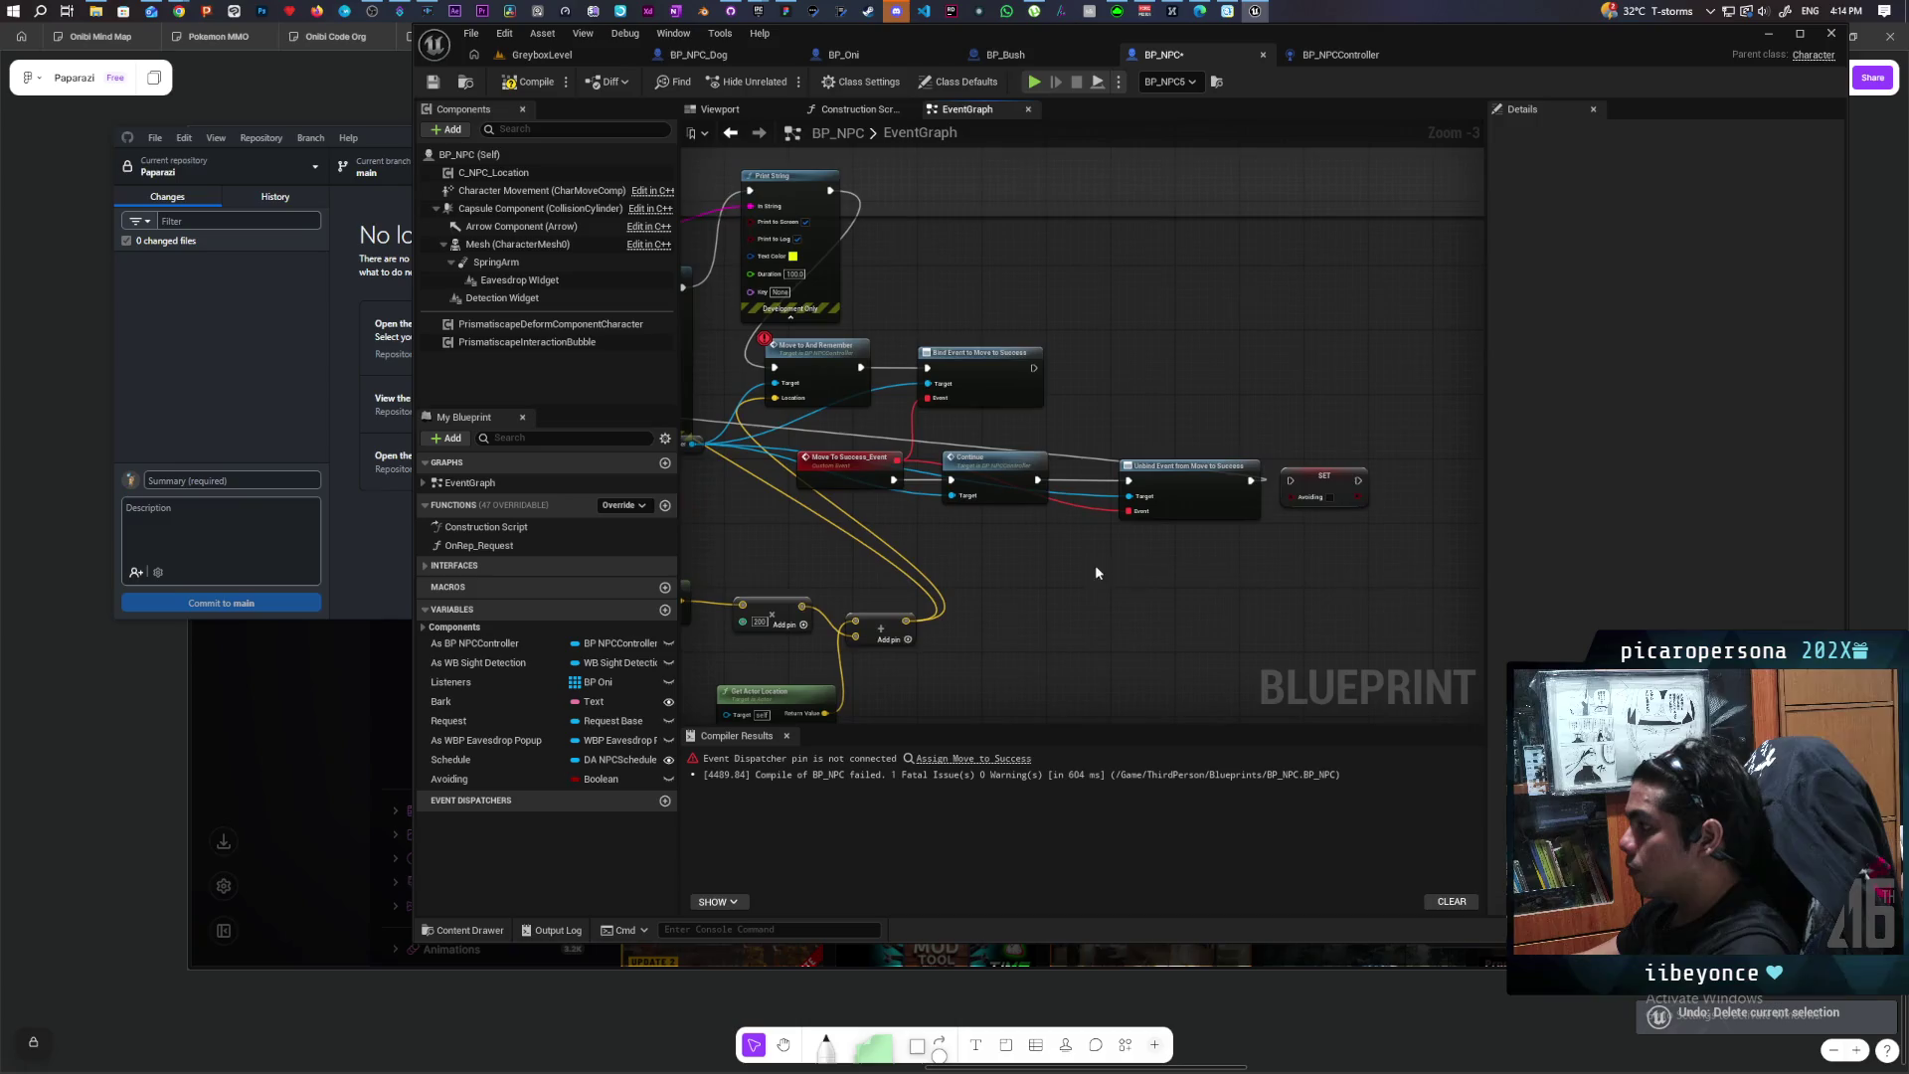
{"action": "left_click", "coordinate": [1299, 468]}
{"action": "key", "text": "Delete"}
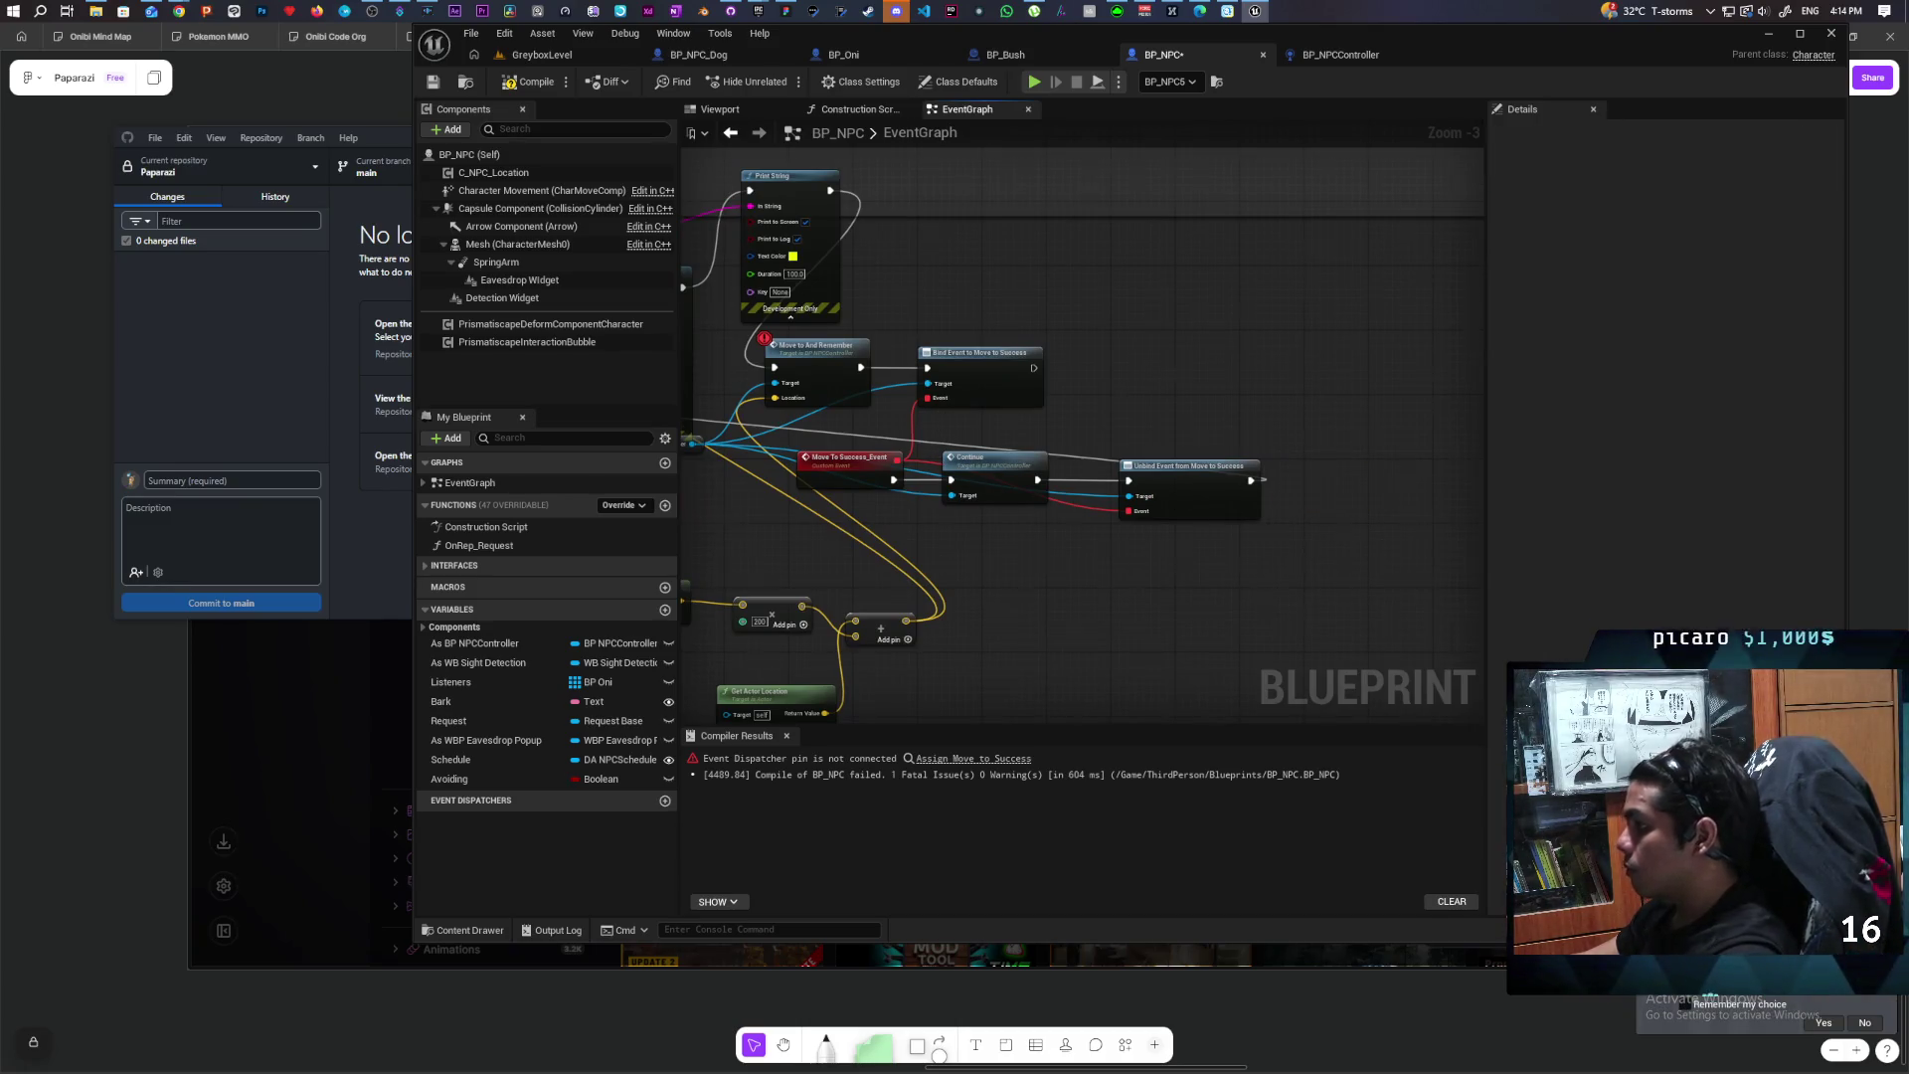
Step: Jump from the Move to And Remember node to BP_NPCController's Continue event
{"action": "left_click_drag", "start_coordinate": [807, 390], "coordinate": [915, 418]}
{"action": "right_click", "coordinate": [936, 417]}
{"action": "left_click", "coordinate": [1015, 464]}
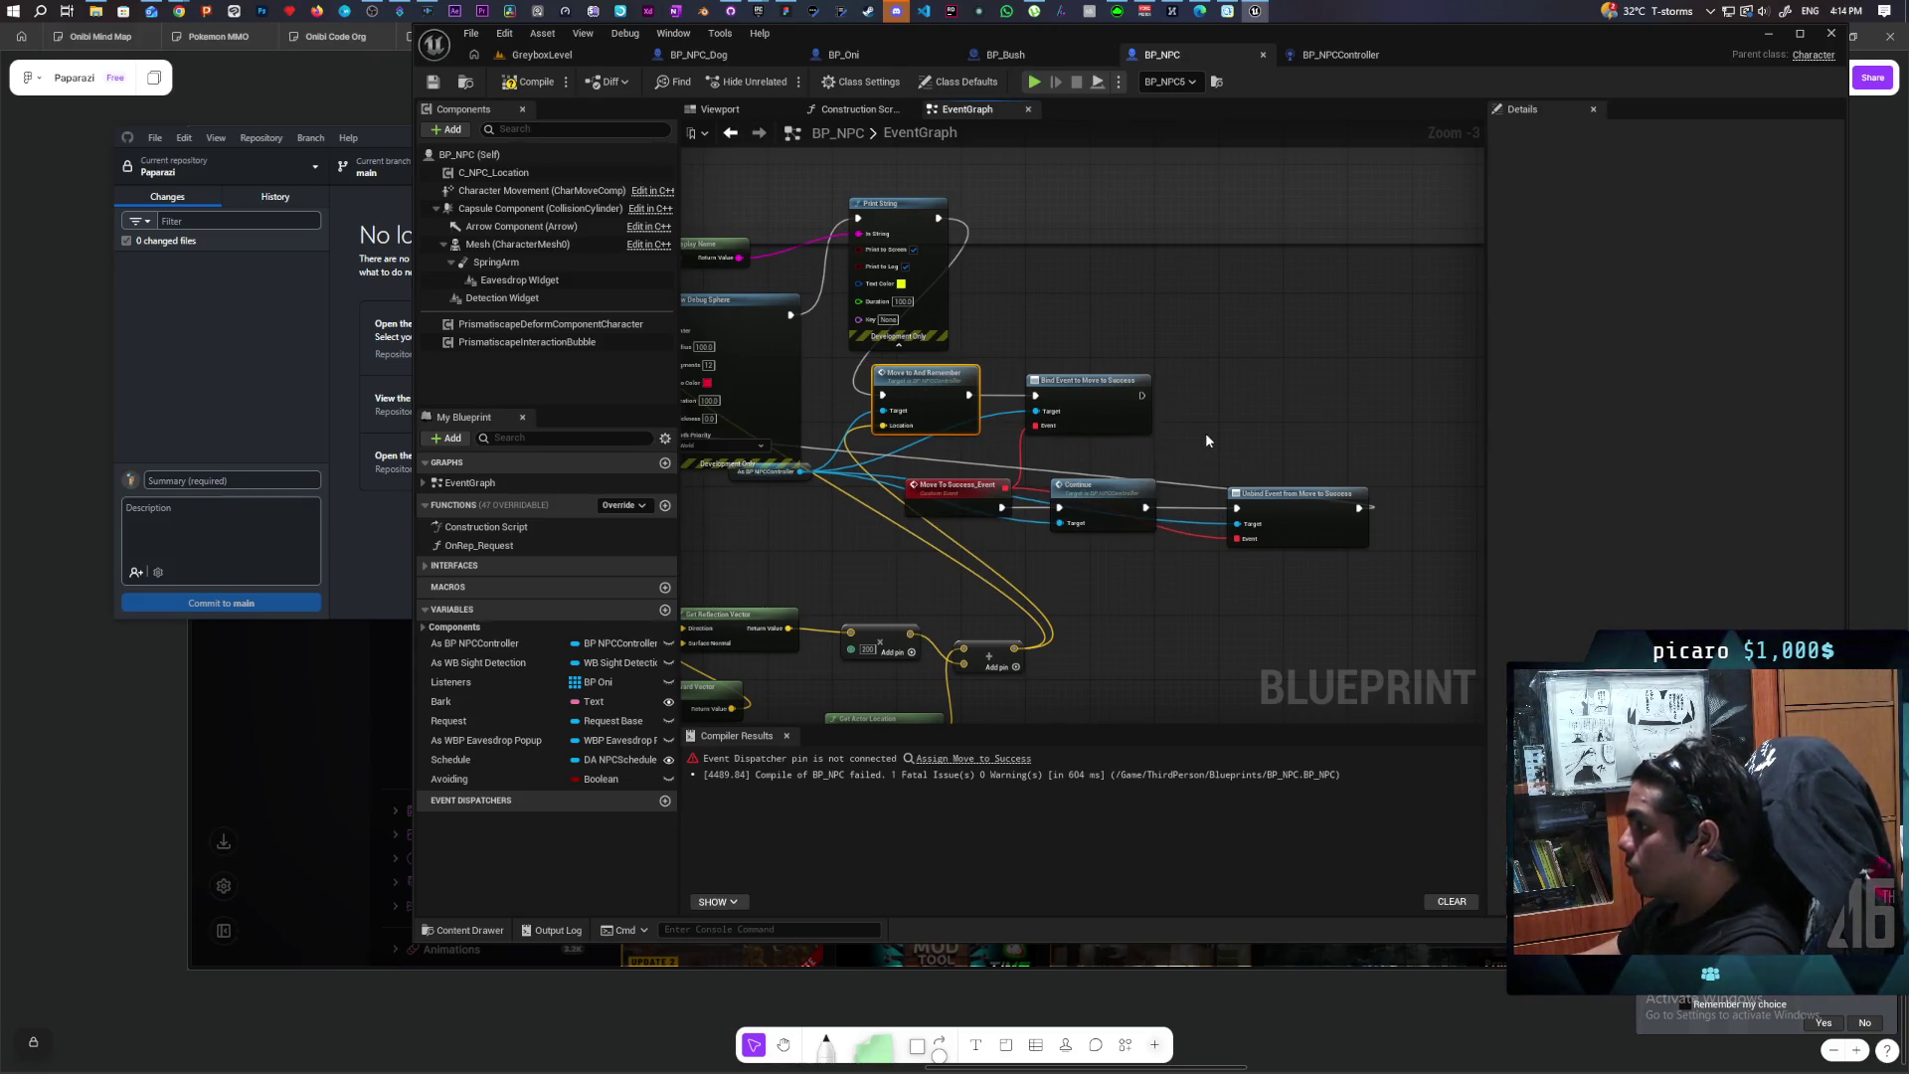
{"action": "double_click", "coordinate": [1103, 487]}
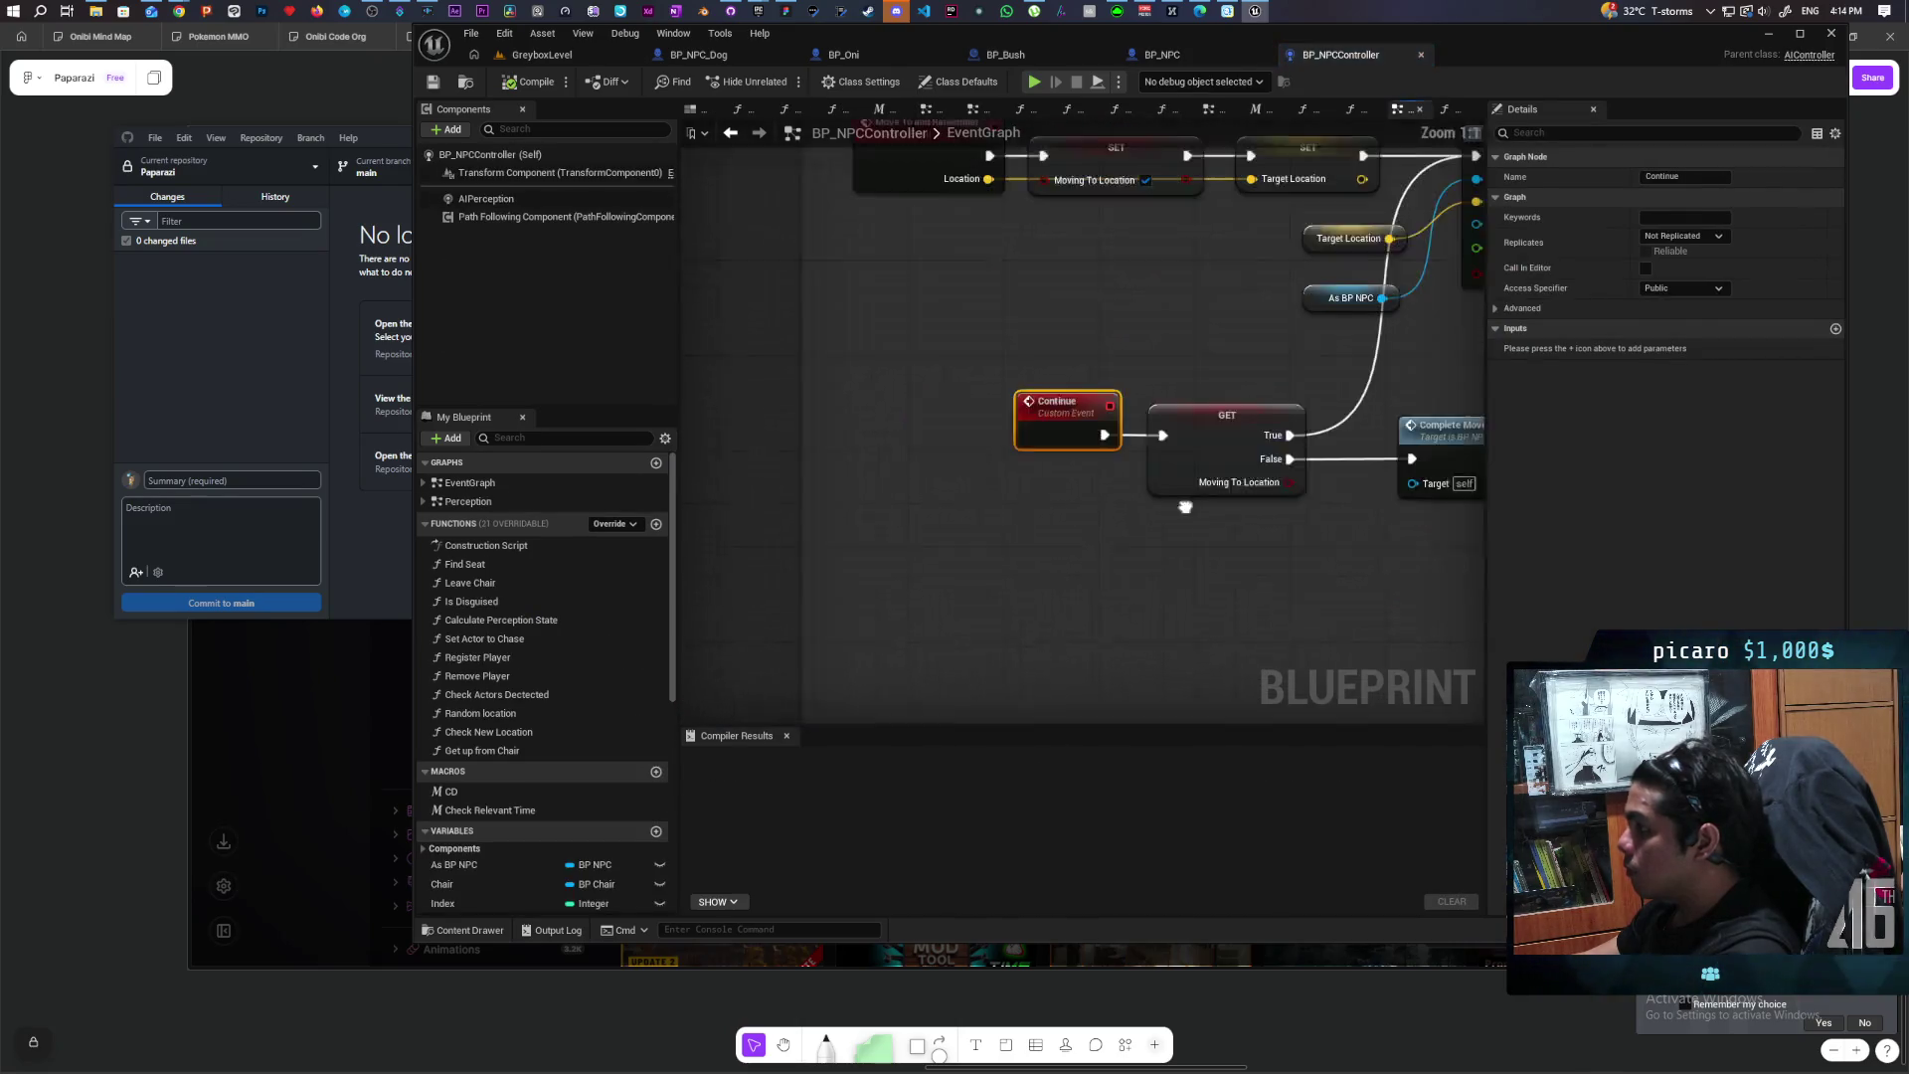
Step: Survey BP_NPCController's graph around AI MoveTo and shift the Continue event left
{"action": "left_click_drag", "start_coordinate": [1194, 504], "coordinate": [1029, 517]}
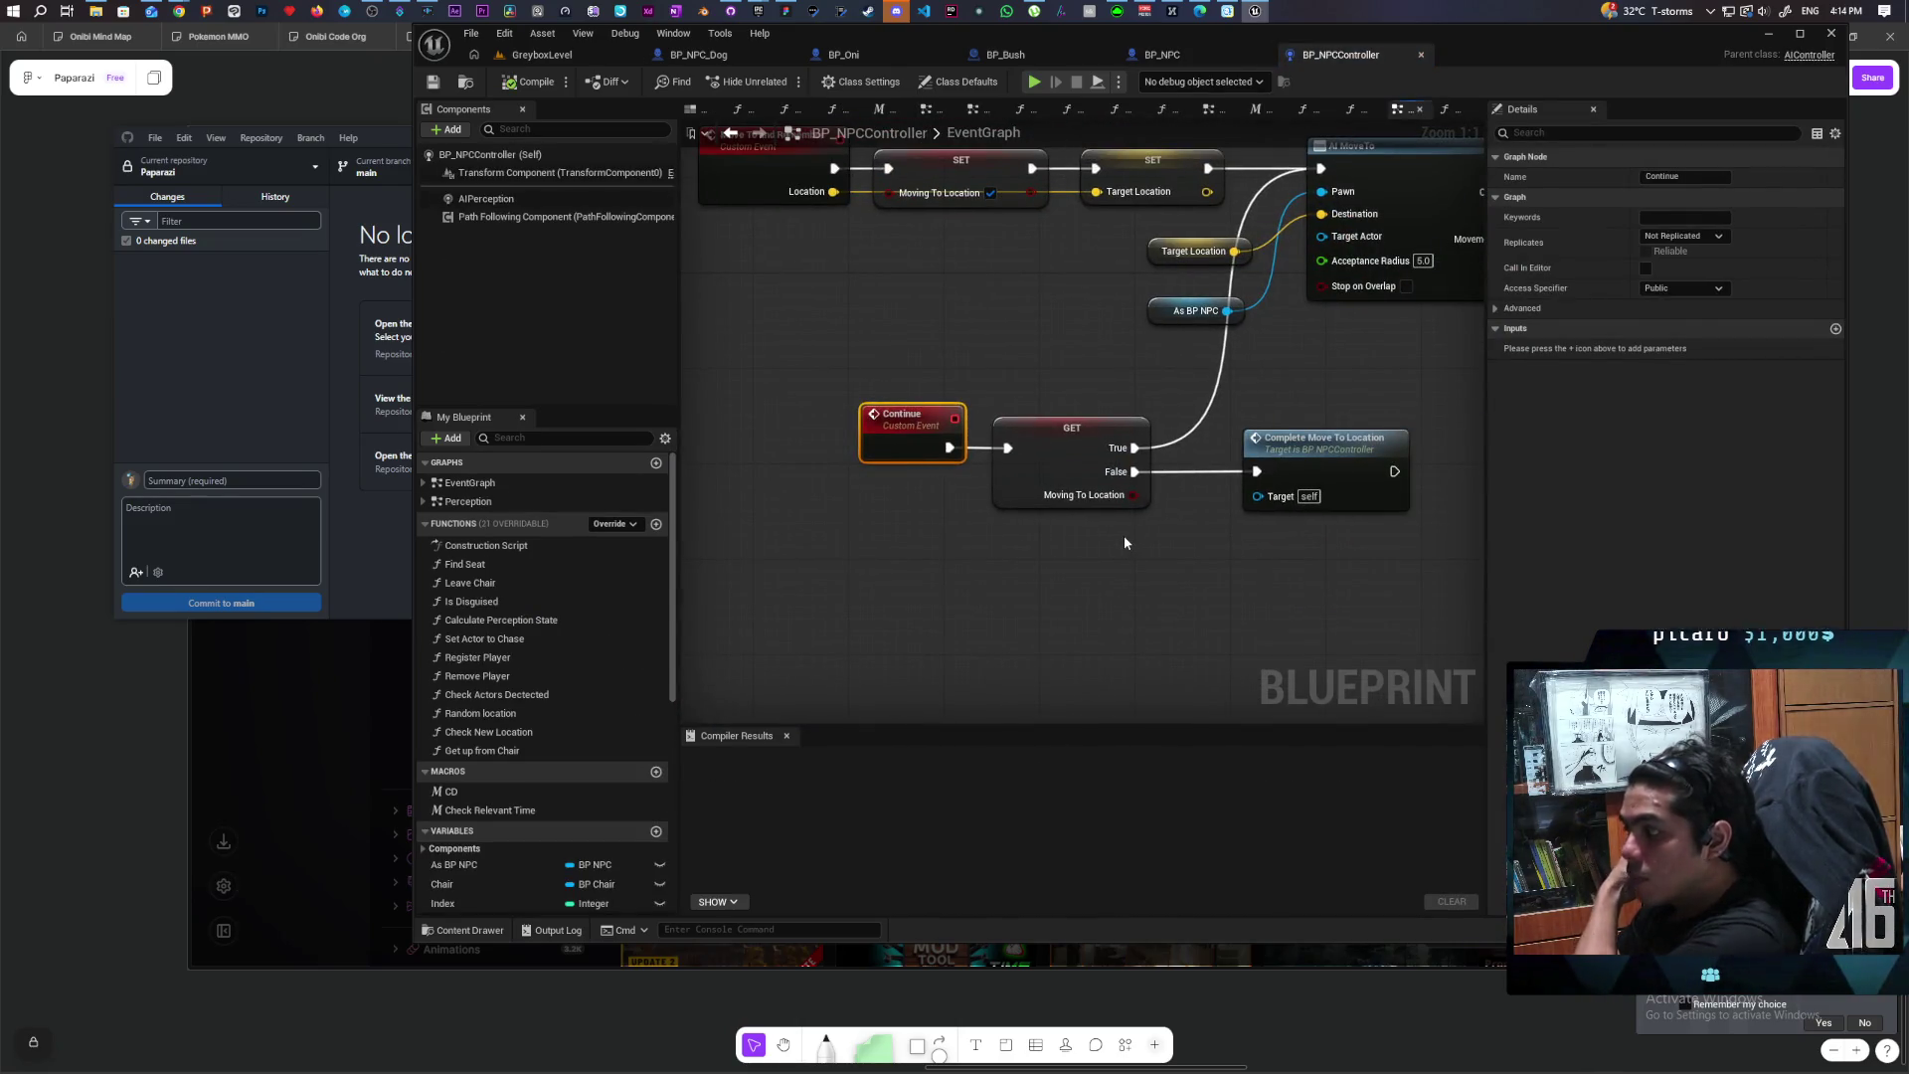
{"action": "mouse_move", "coordinate": [1081, 559]}
{"action": "left_mouse_down"}
{"action": "mouse_move", "coordinate": [1010, 608]}
{"action": "mouse_move", "coordinate": [853, 633]}
{"action": "mouse_move", "coordinate": [1041, 593]}
{"action": "mouse_move", "coordinate": [1096, 622]}
{"action": "left_mouse_up"}
{"action": "scroll", "coordinate": [1098, 631], "scroll_direction": "down", "scroll_amount": 3}
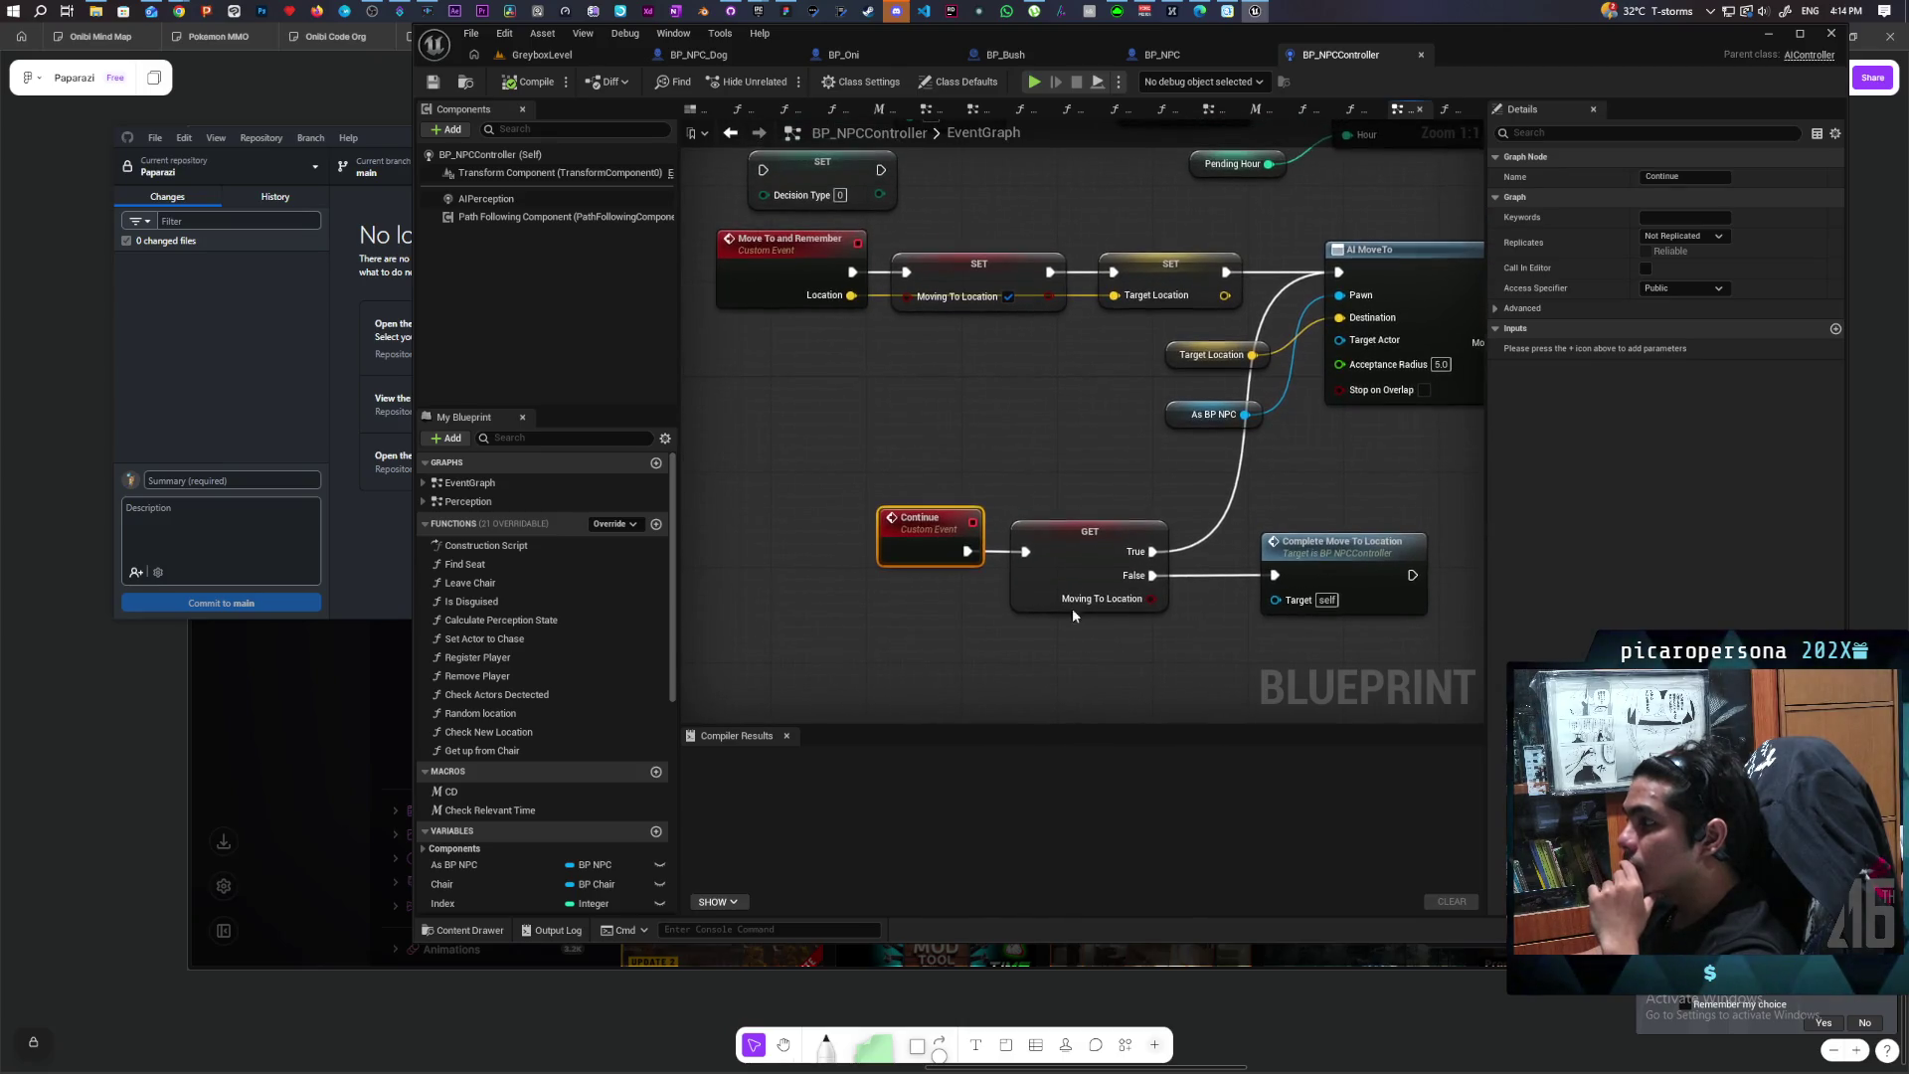
{"action": "scroll", "coordinate": [999, 493], "scroll_direction": "down", "scroll_amount": 1}
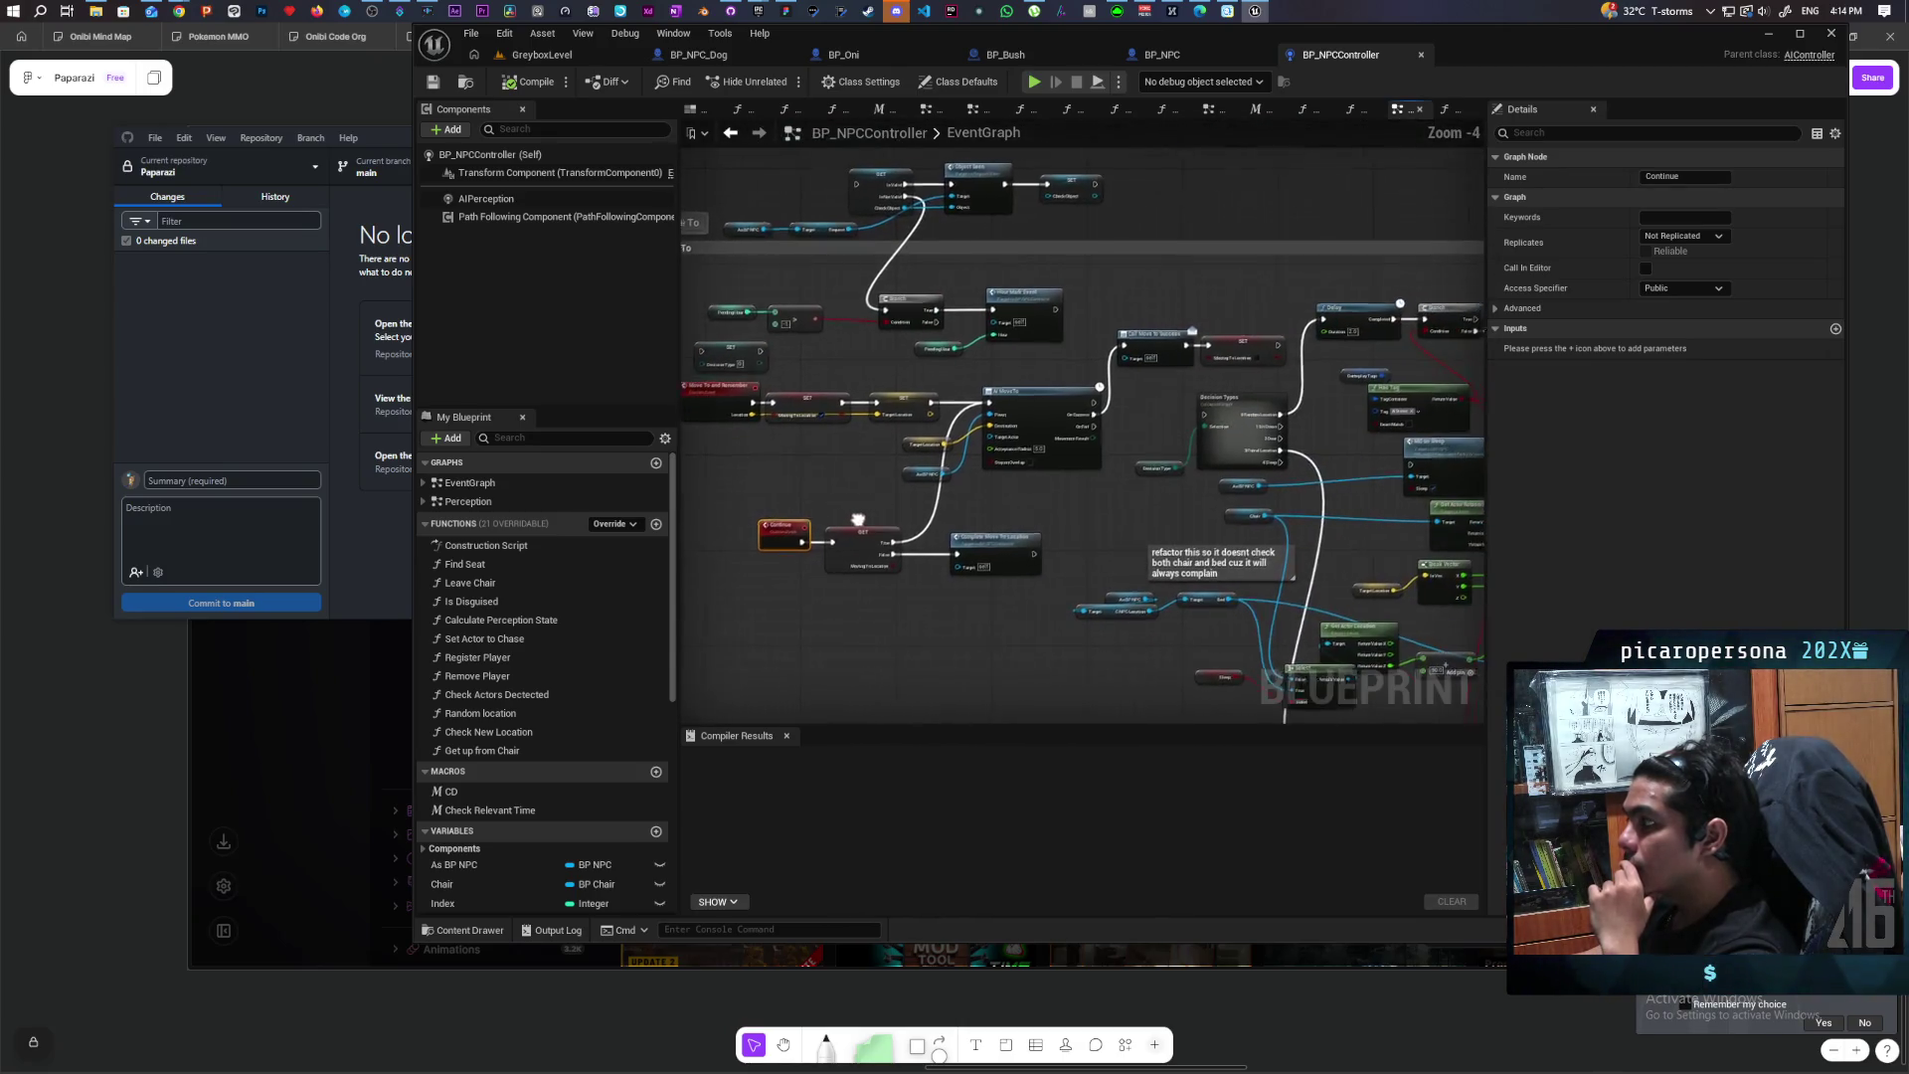
{"action": "scroll", "coordinate": [857, 519], "scroll_direction": "up", "scroll_amount": 1}
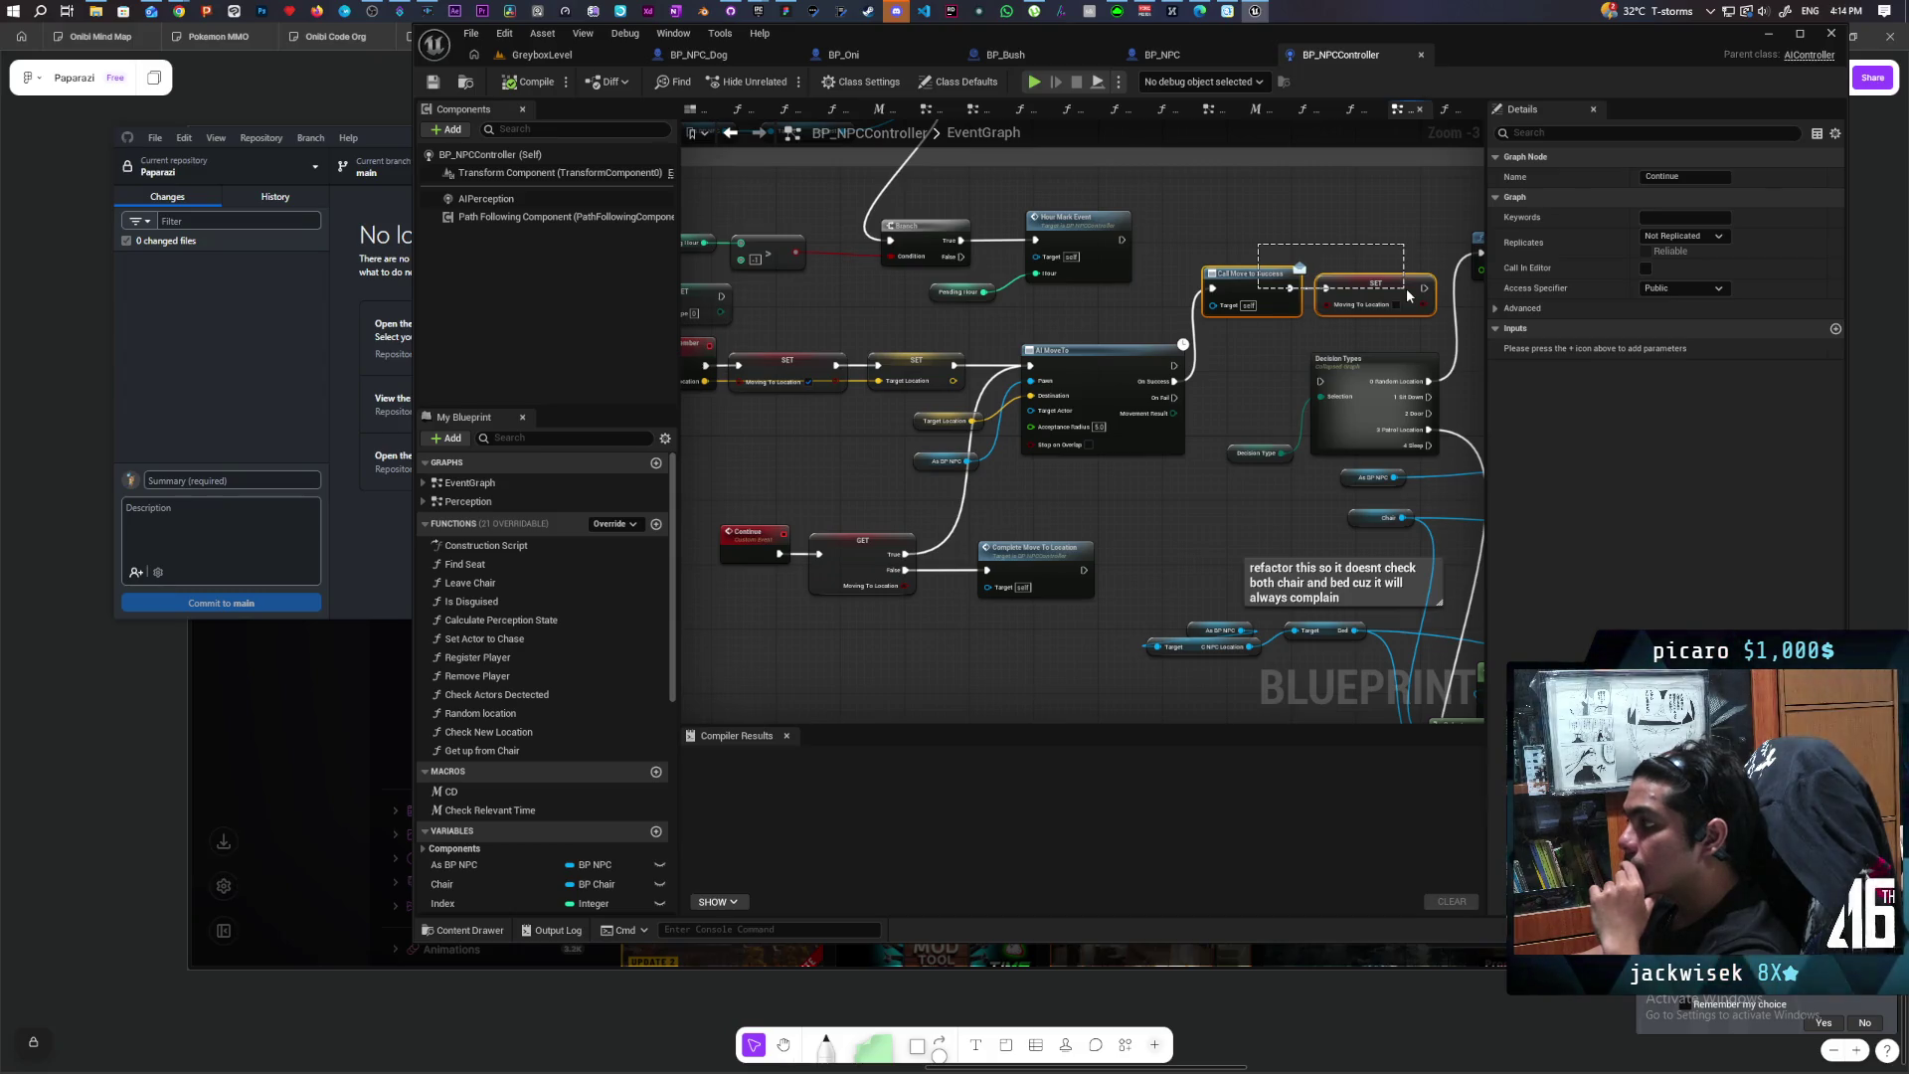
{"action": "left_click_drag", "start_coordinate": [1406, 289], "coordinate": [1406, 288]}
{"action": "mouse_move", "coordinate": [865, 522]}
{"action": "left_mouse_down"}
{"action": "mouse_move", "coordinate": [944, 512]}
{"action": "mouse_move", "coordinate": [925, 473]}
{"action": "mouse_move", "coordinate": [799, 473]}
{"action": "mouse_move", "coordinate": [896, 462]}
{"action": "left_mouse_up"}
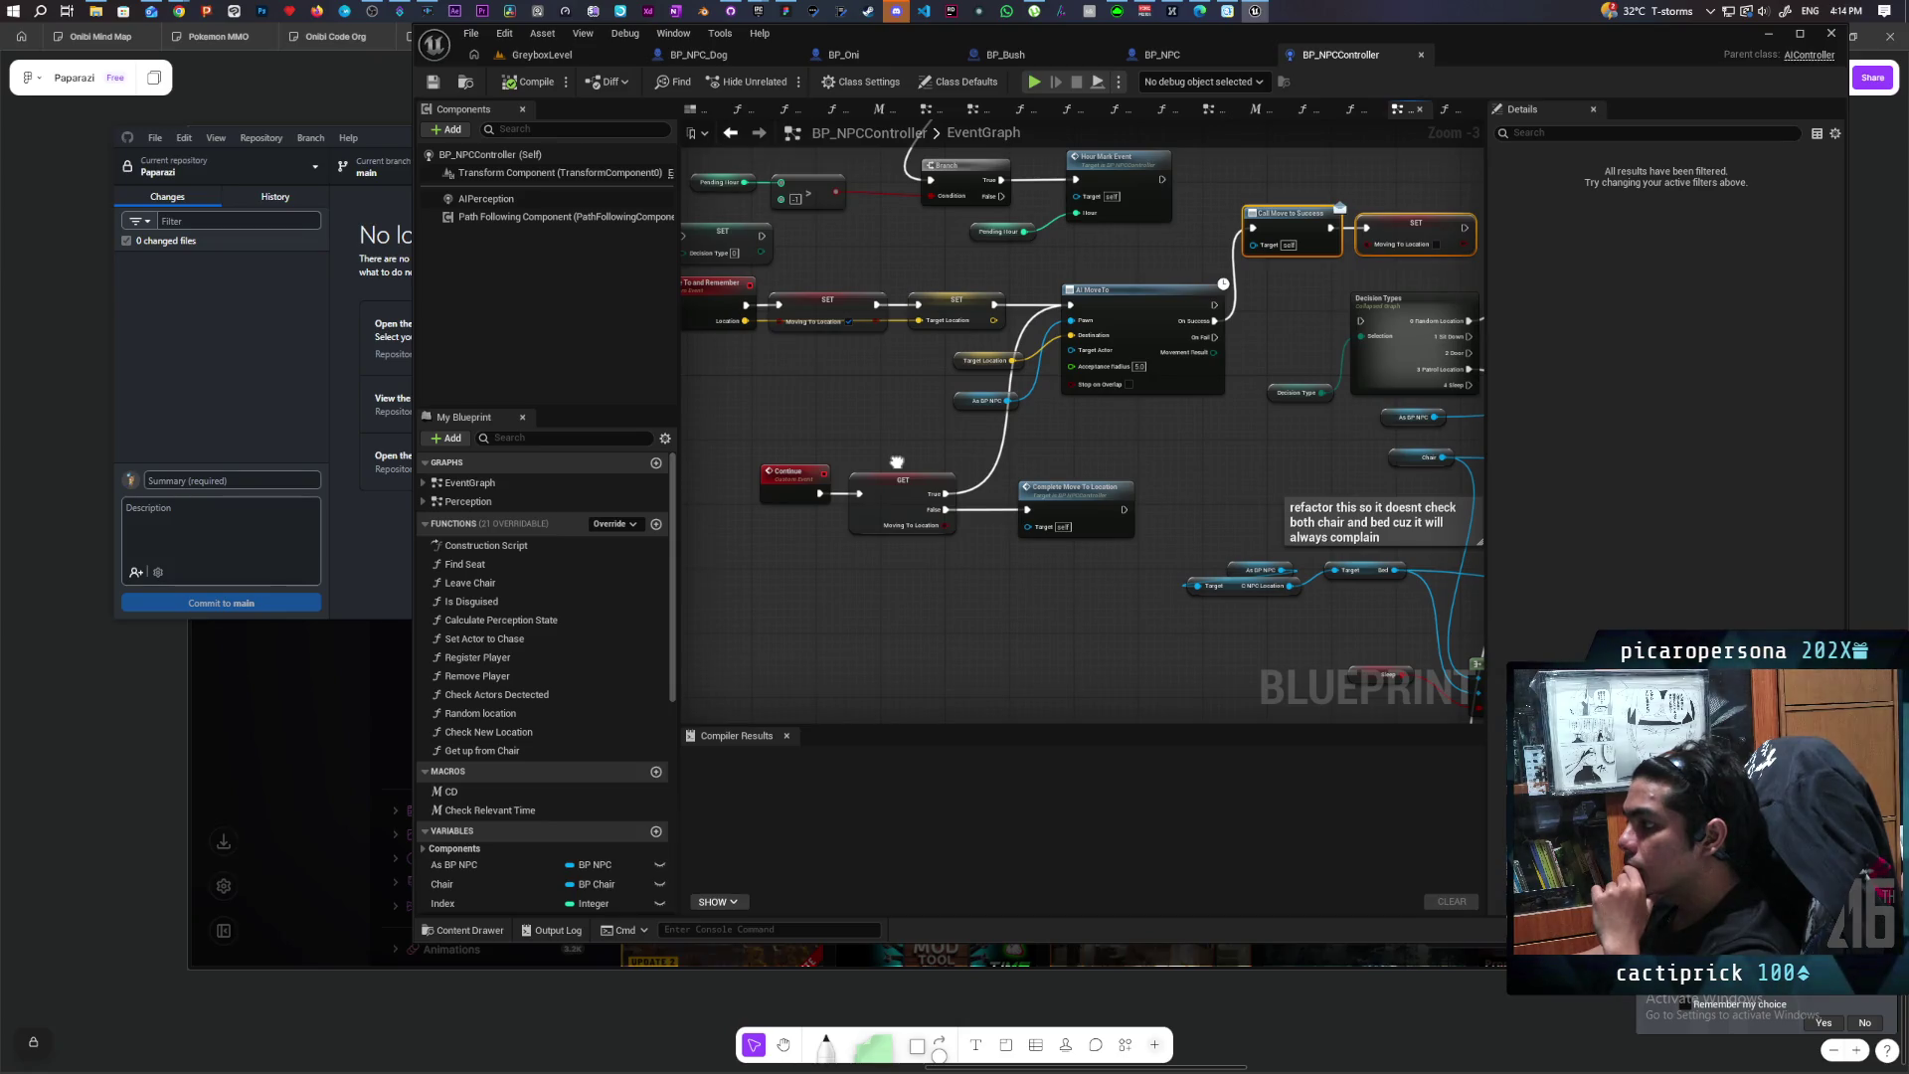
{"action": "mouse_move", "coordinate": [897, 462]}
{"action": "left_mouse_down"}
{"action": "mouse_move", "coordinate": [1019, 470]}
{"action": "mouse_move", "coordinate": [801, 488]}
{"action": "mouse_move", "coordinate": [933, 479]}
{"action": "left_mouse_up"}
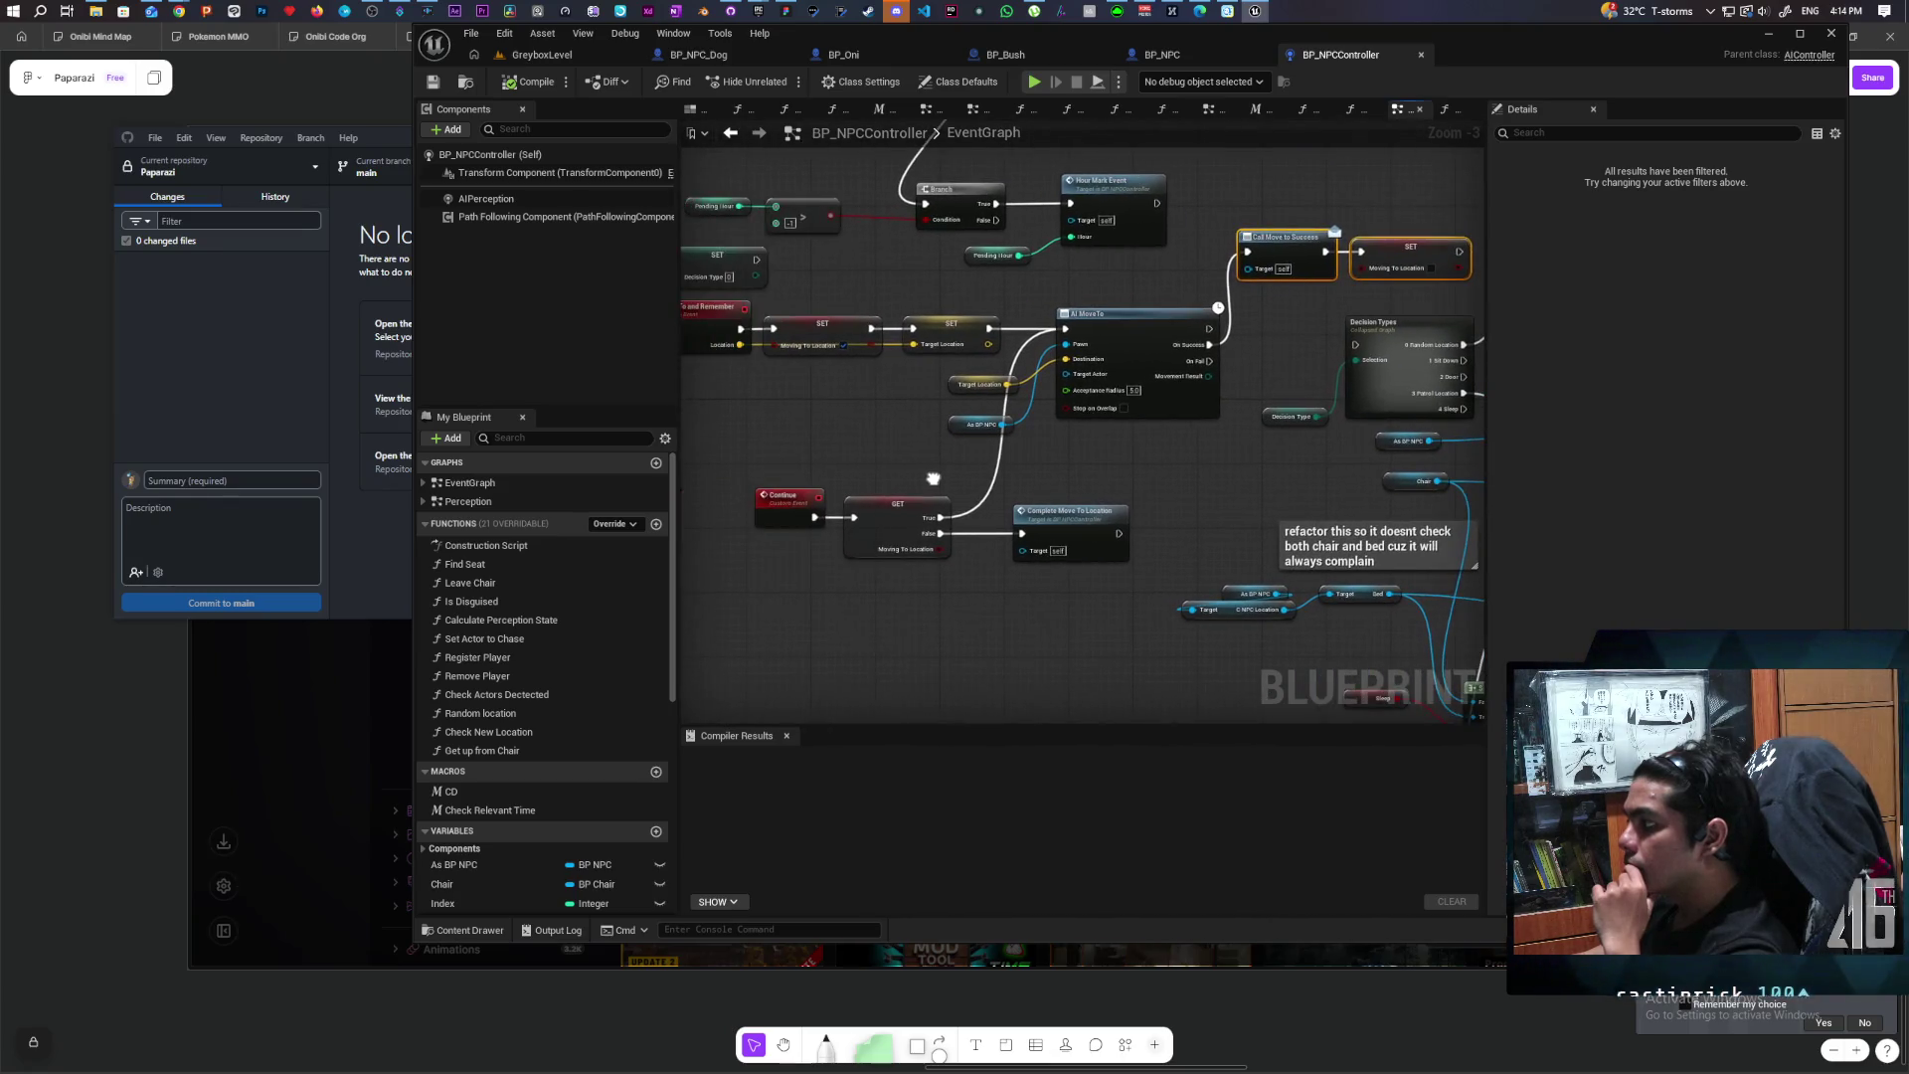
{"action": "scroll", "coordinate": [933, 479], "scroll_direction": "up", "scroll_amount": 3}
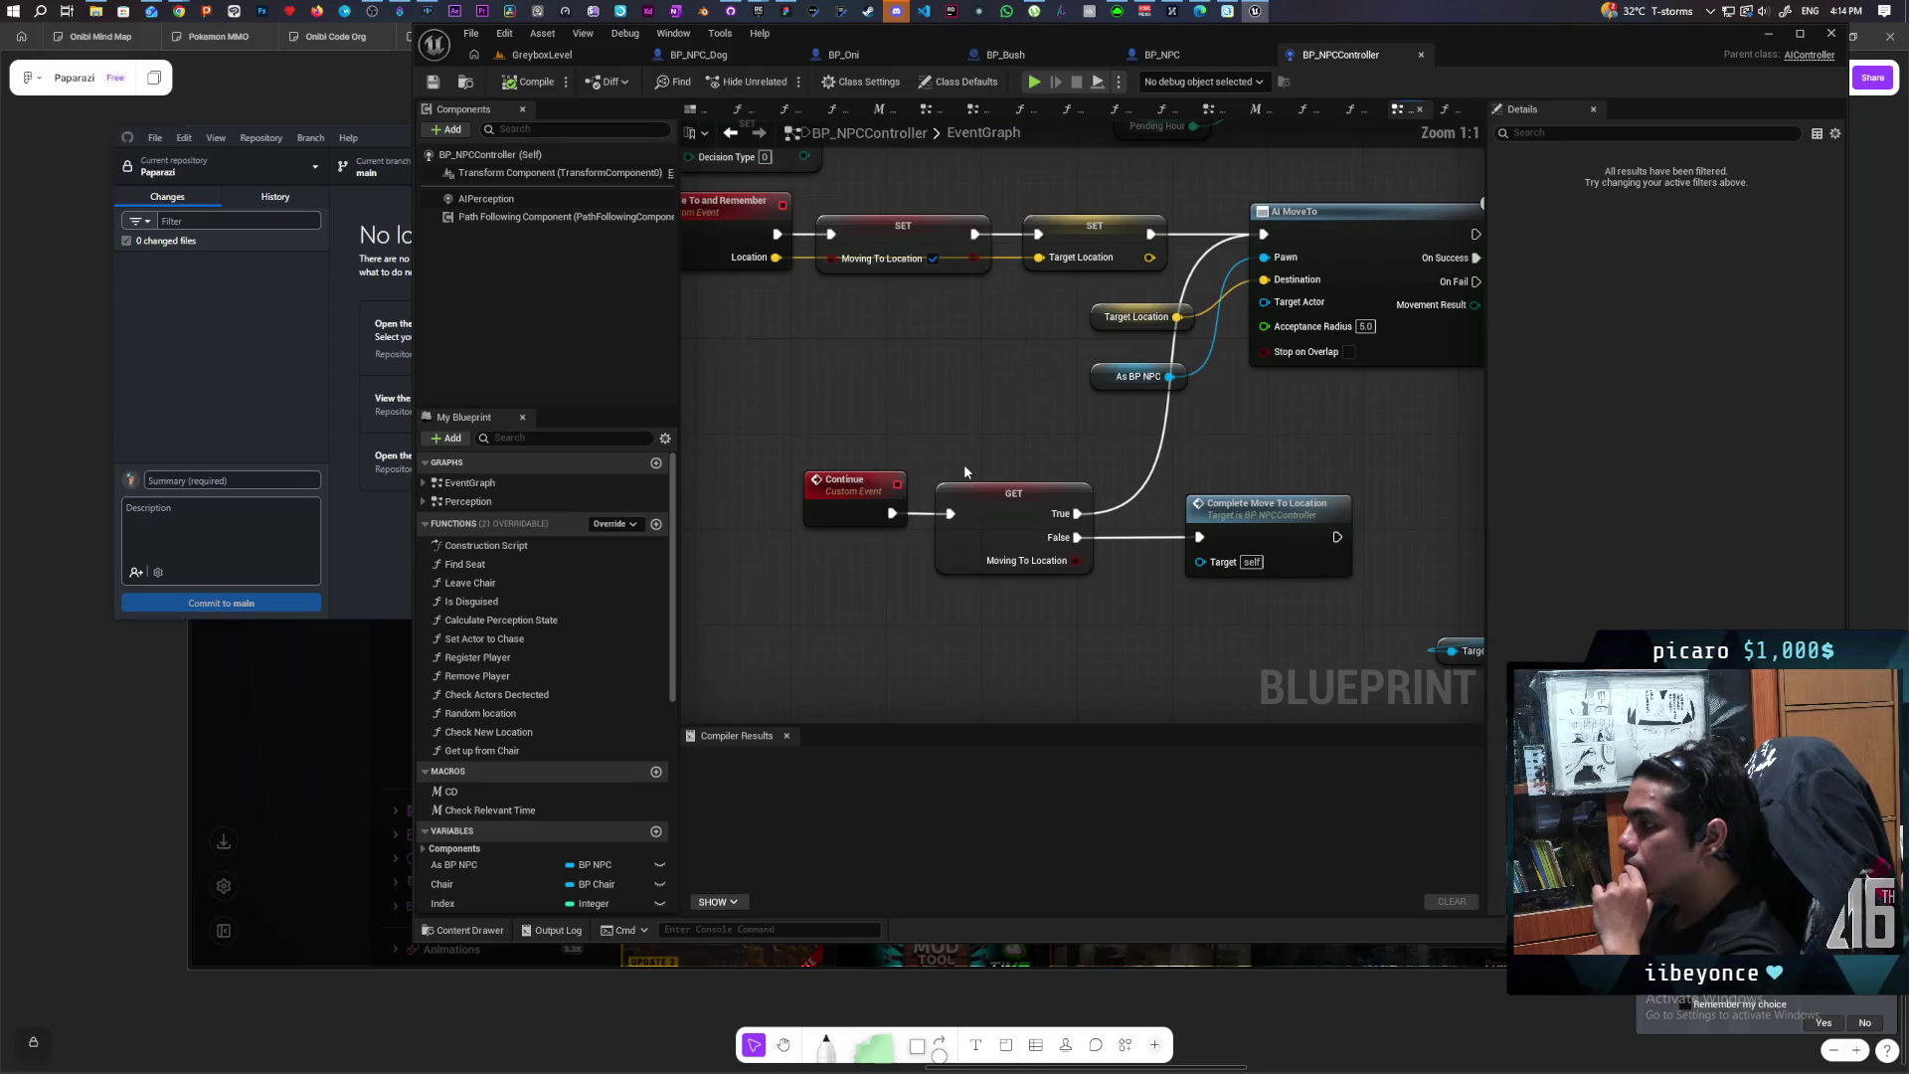
{"action": "left_click_drag", "start_coordinate": [853, 495], "coordinate": [764, 504]}
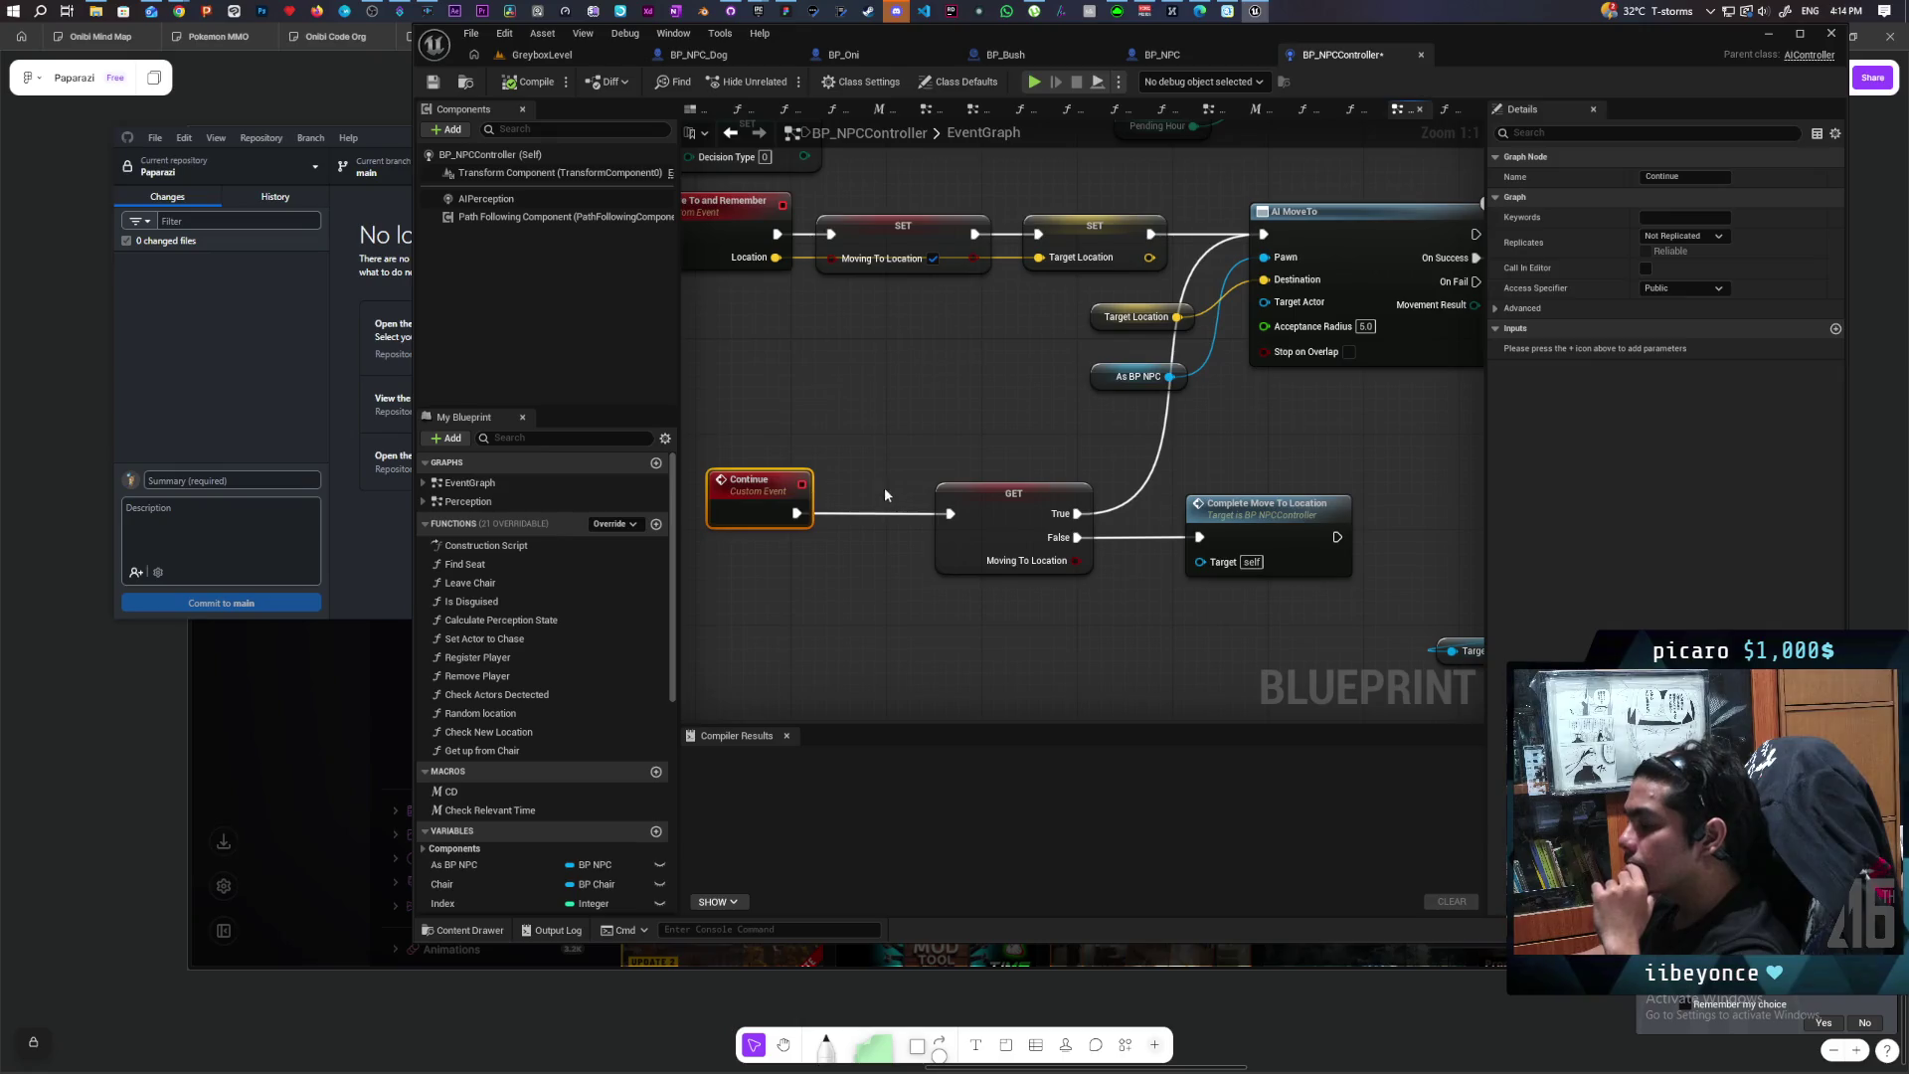
{"action": "mouse_move", "coordinate": [899, 438]}
{"action": "left_mouse_down"}
{"action": "mouse_move", "coordinate": [783, 606]}
{"action": "mouse_move", "coordinate": [597, 597]}
{"action": "mouse_move", "coordinate": [812, 567]}
{"action": "left_mouse_up"}
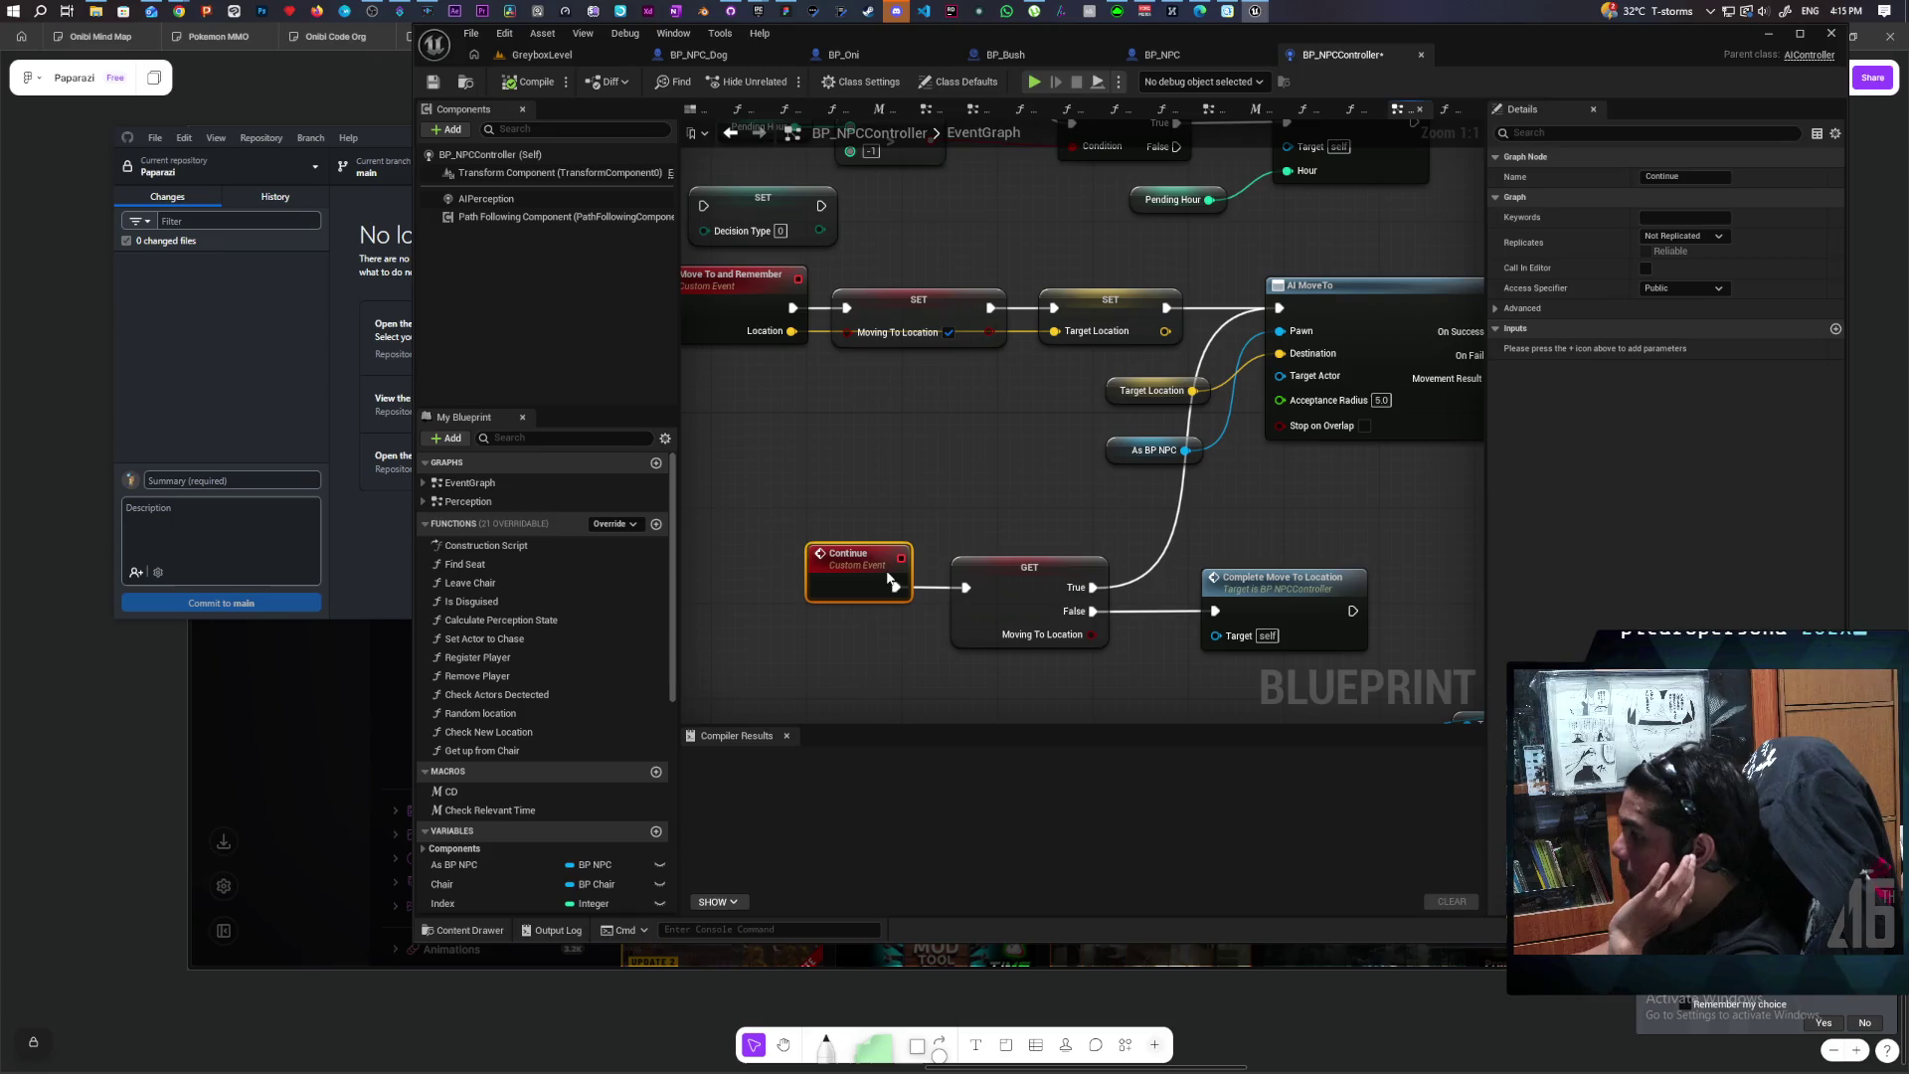
Step: Place SET Moving To Location ahead of Call Move to Success, then return to GreyboxLevel
{"action": "mouse_move", "coordinate": [1471, 218]}
{"action": "left_mouse_down"}
{"action": "mouse_move", "coordinate": [1135, 398]}
{"action": "mouse_move", "coordinate": [976, 429]}
{"action": "left_mouse_up"}
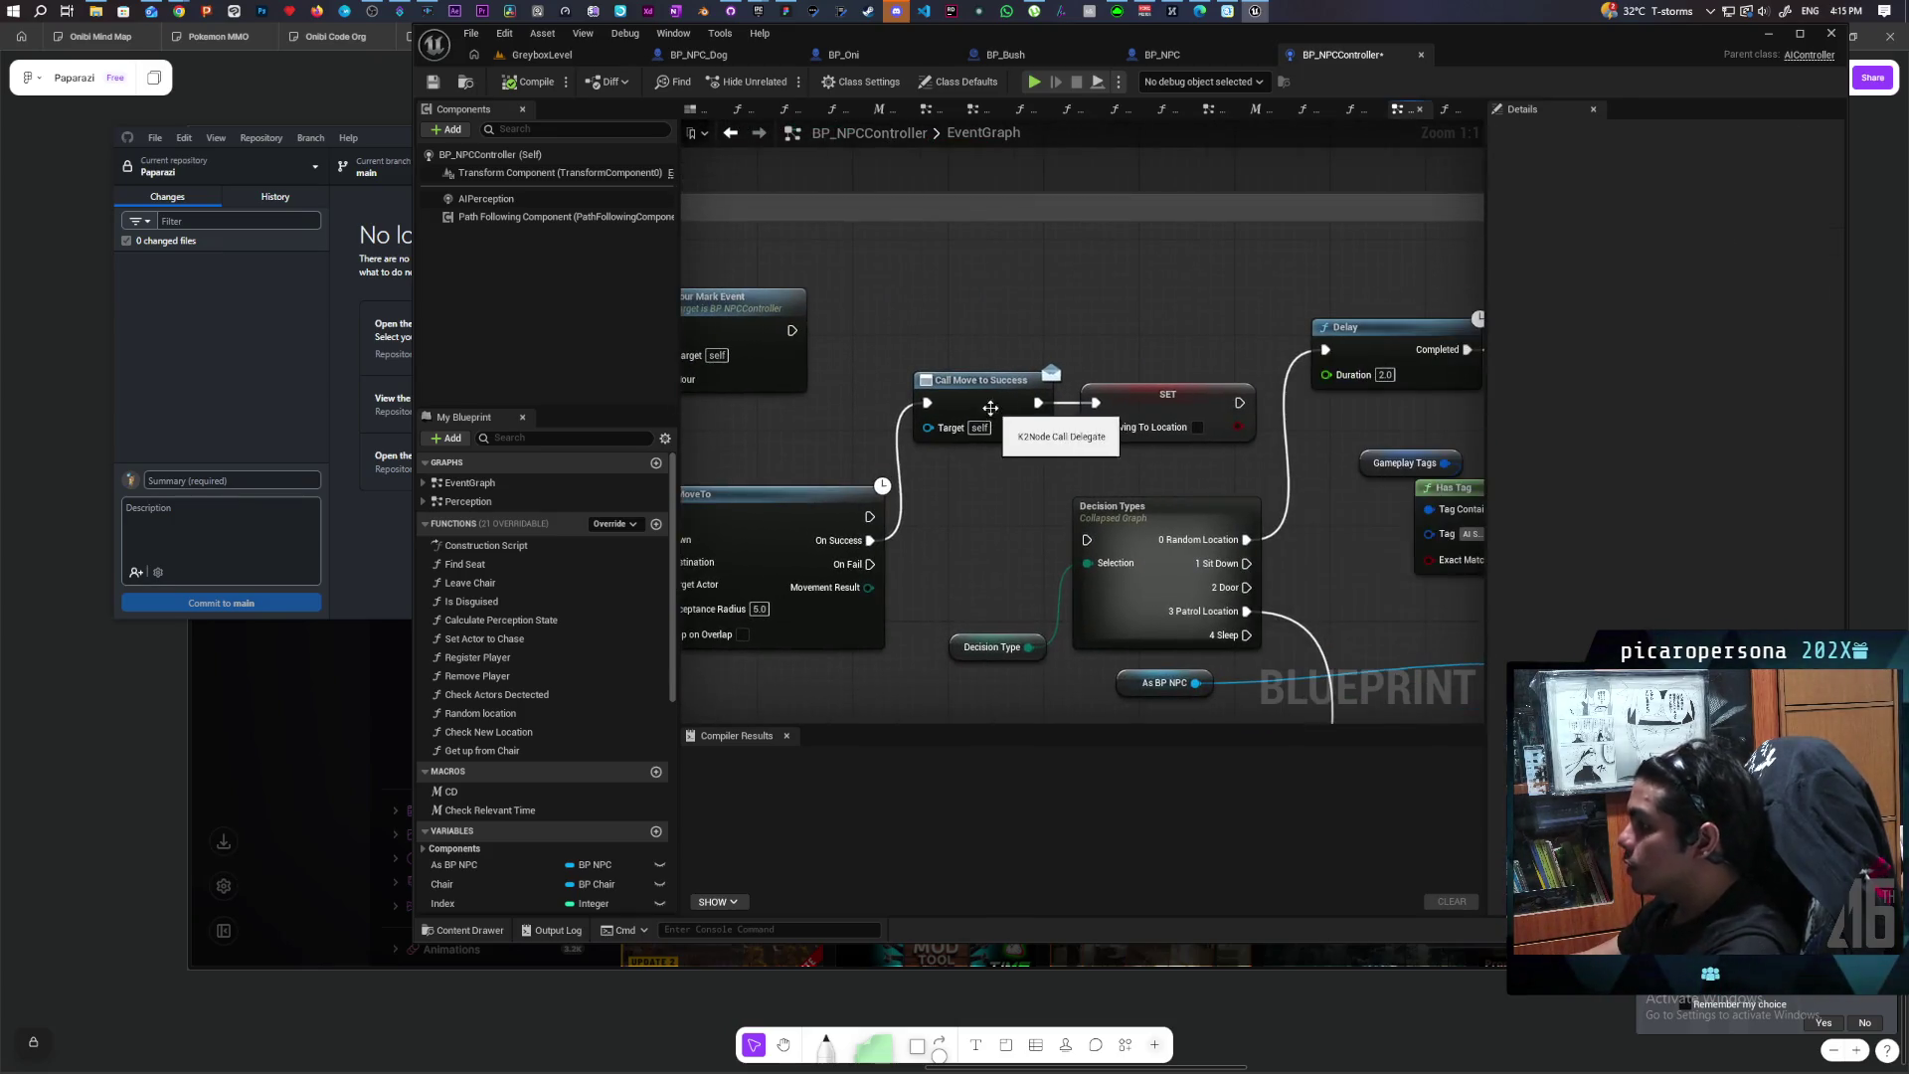
{"action": "mouse_move", "coordinate": [1163, 418]}
{"action": "left_mouse_down"}
{"action": "mouse_move", "coordinate": [1059, 437]}
{"action": "mouse_move", "coordinate": [969, 348]}
{"action": "mouse_move", "coordinate": [975, 319]}
{"action": "mouse_move", "coordinate": [1171, 320]}
{"action": "left_mouse_up"}
{"action": "left_click_drag", "start_coordinate": [1047, 421], "coordinate": [992, 328]}
{"action": "scroll", "coordinate": [993, 326], "scroll_direction": "down", "scroll_amount": 5}
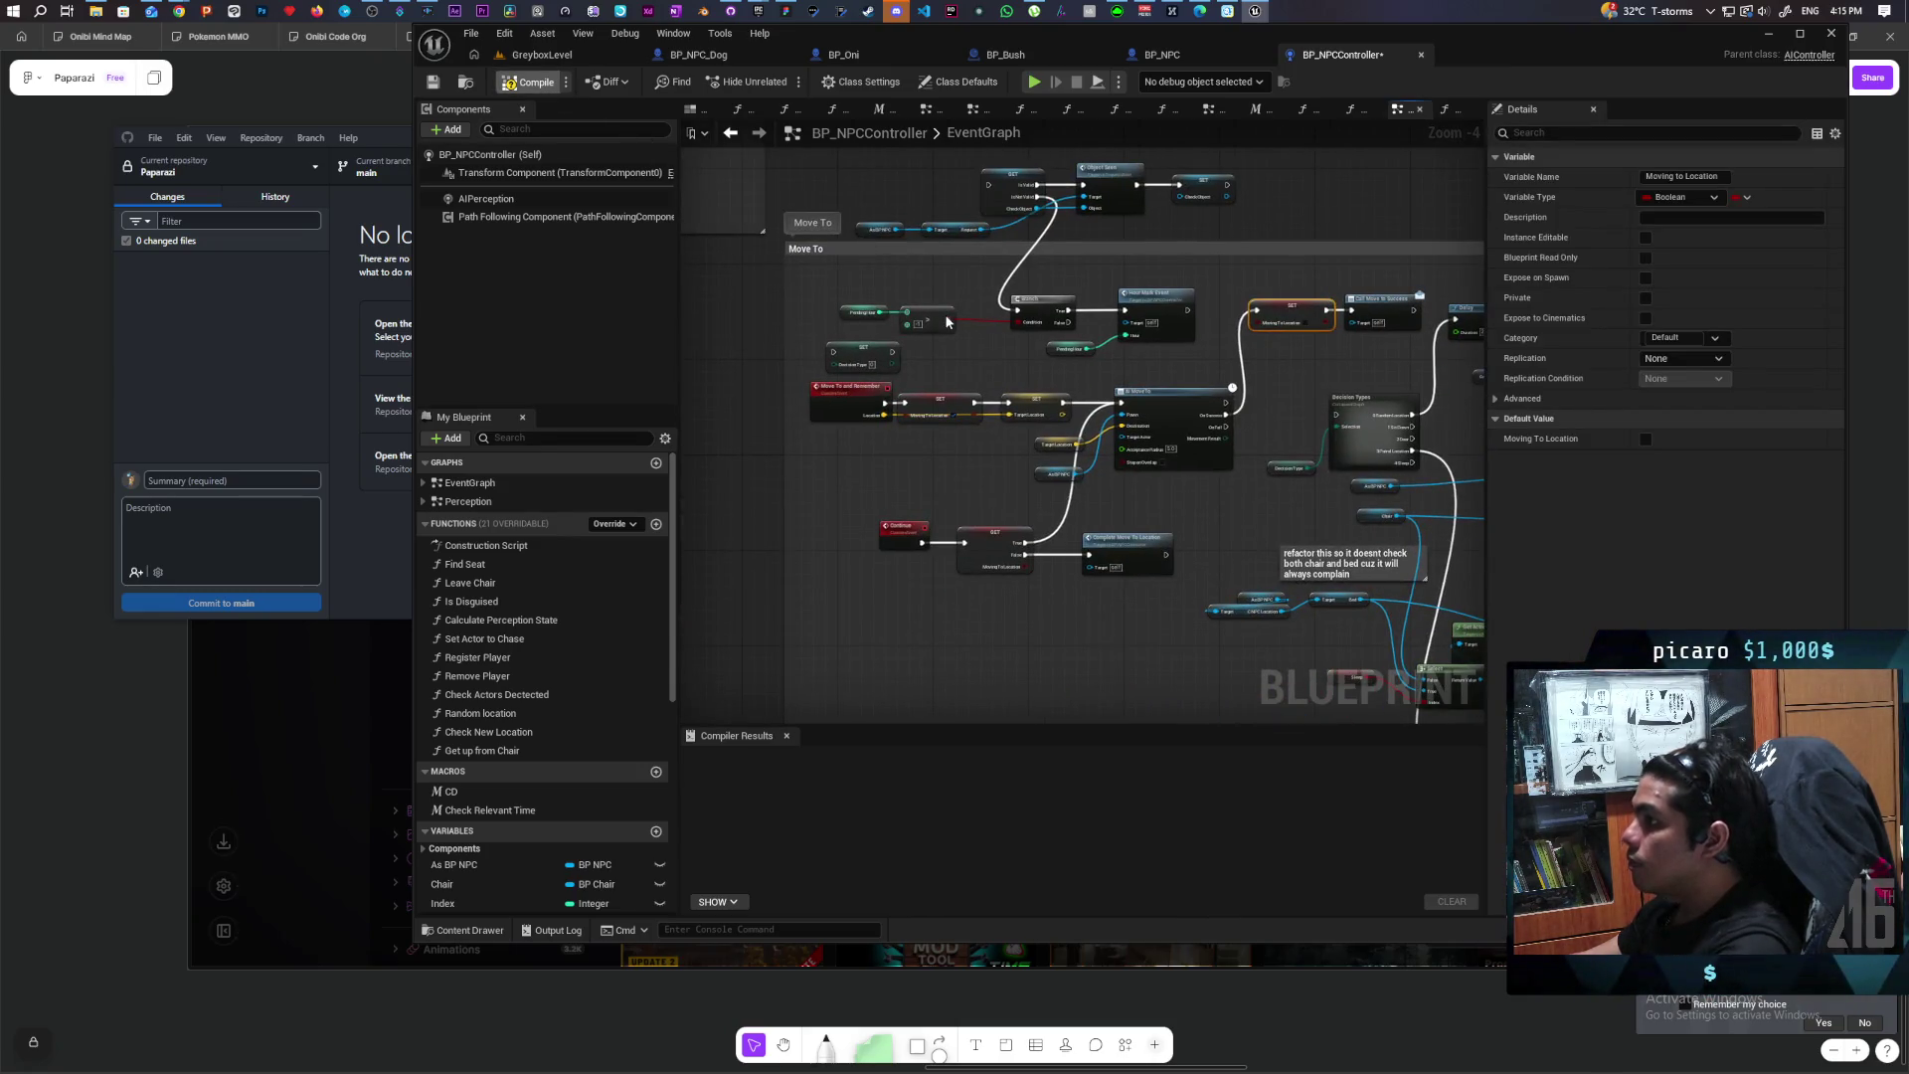
{"action": "left_click", "coordinate": [557, 55]}
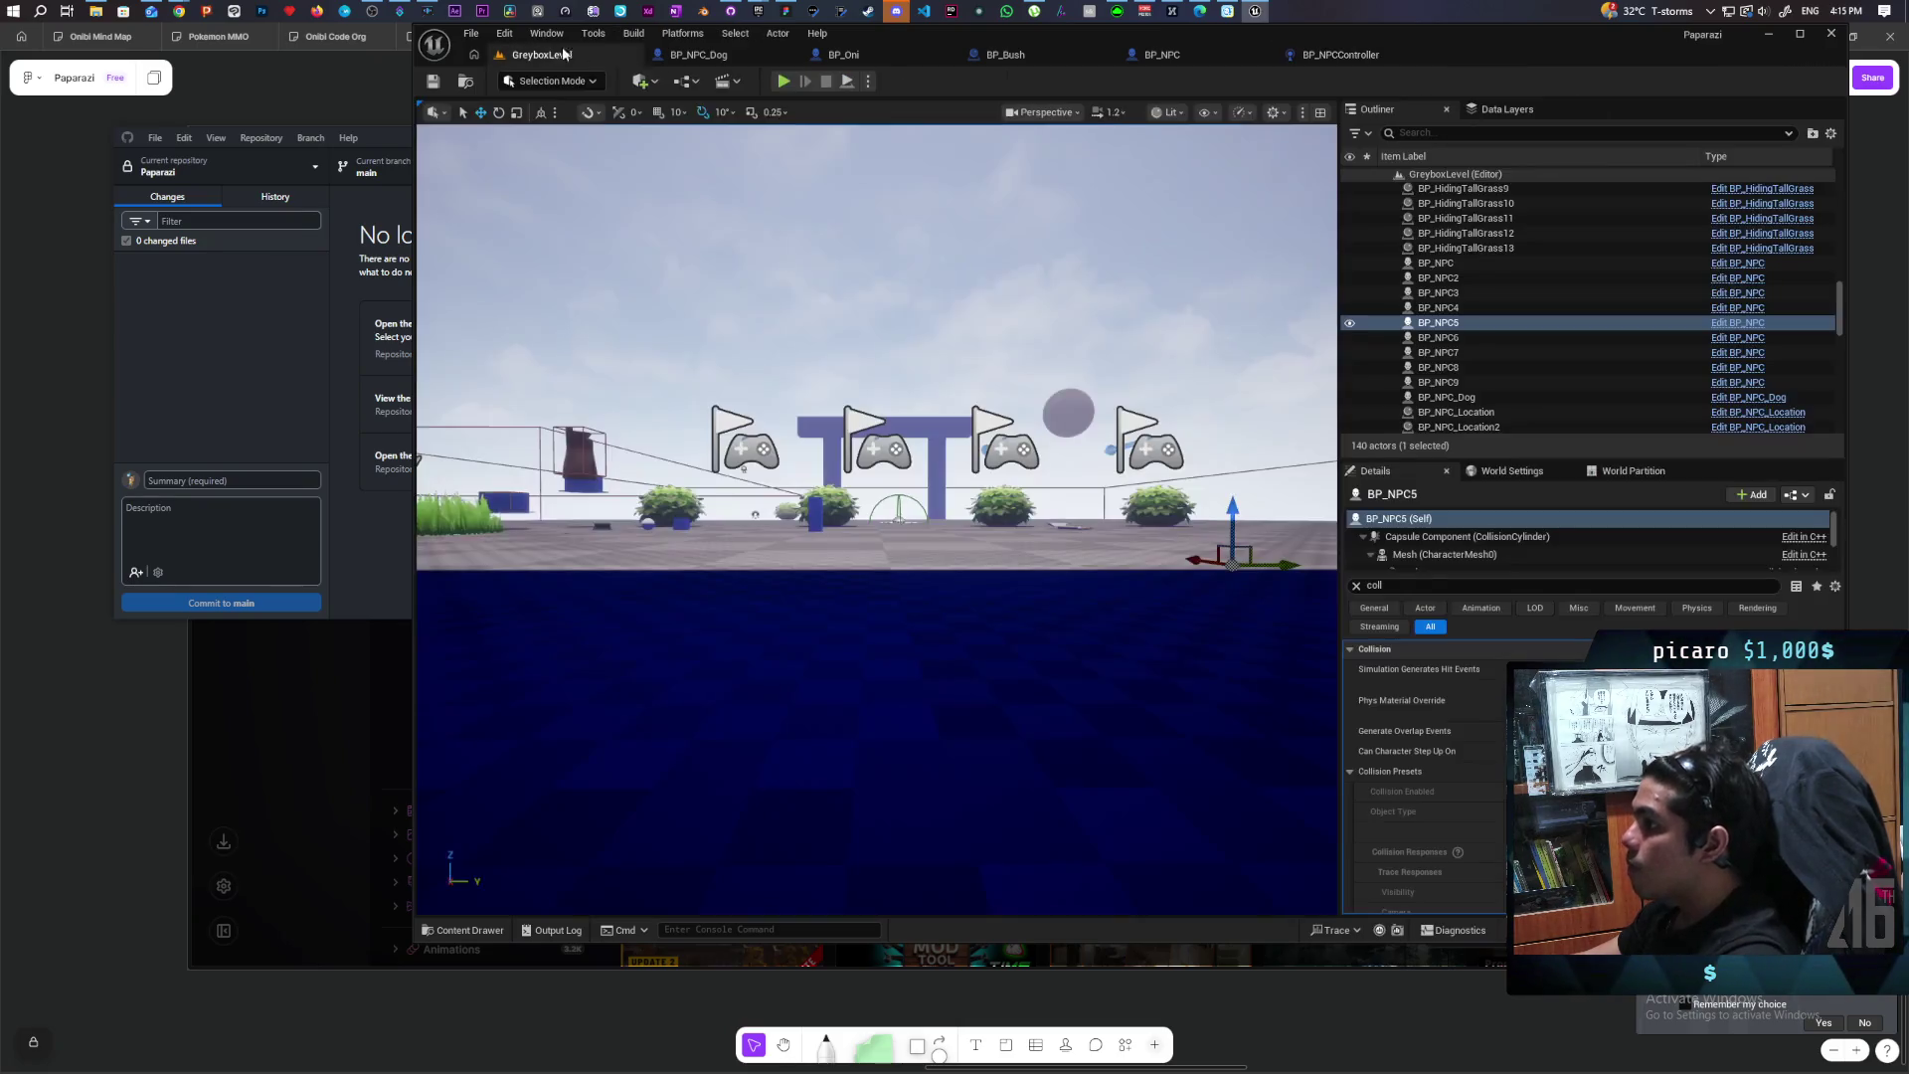
Step: Start Play in Editor and walk the character past the bushes toward the walls and ramp, jumping
{"action": "key", "text": "alt+p"}
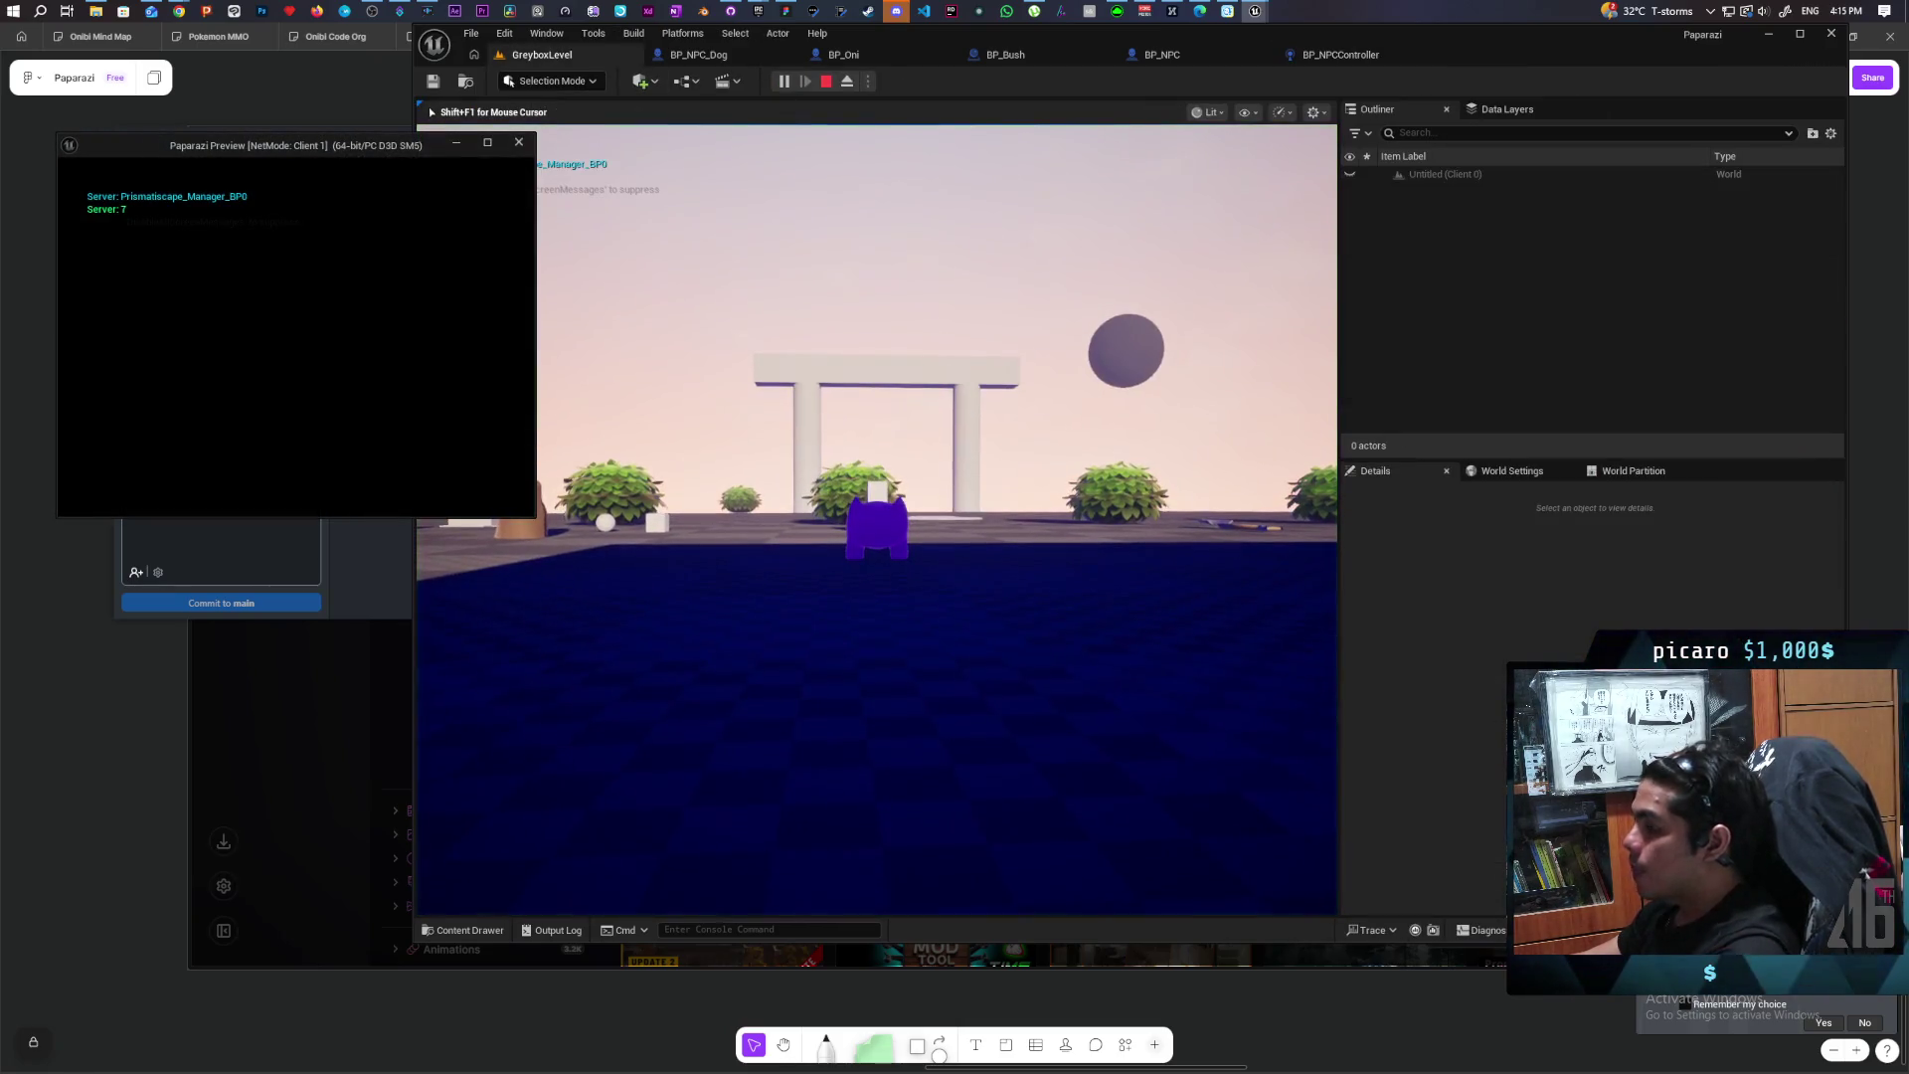
{"action": "left_click", "coordinate": [823, 393]}
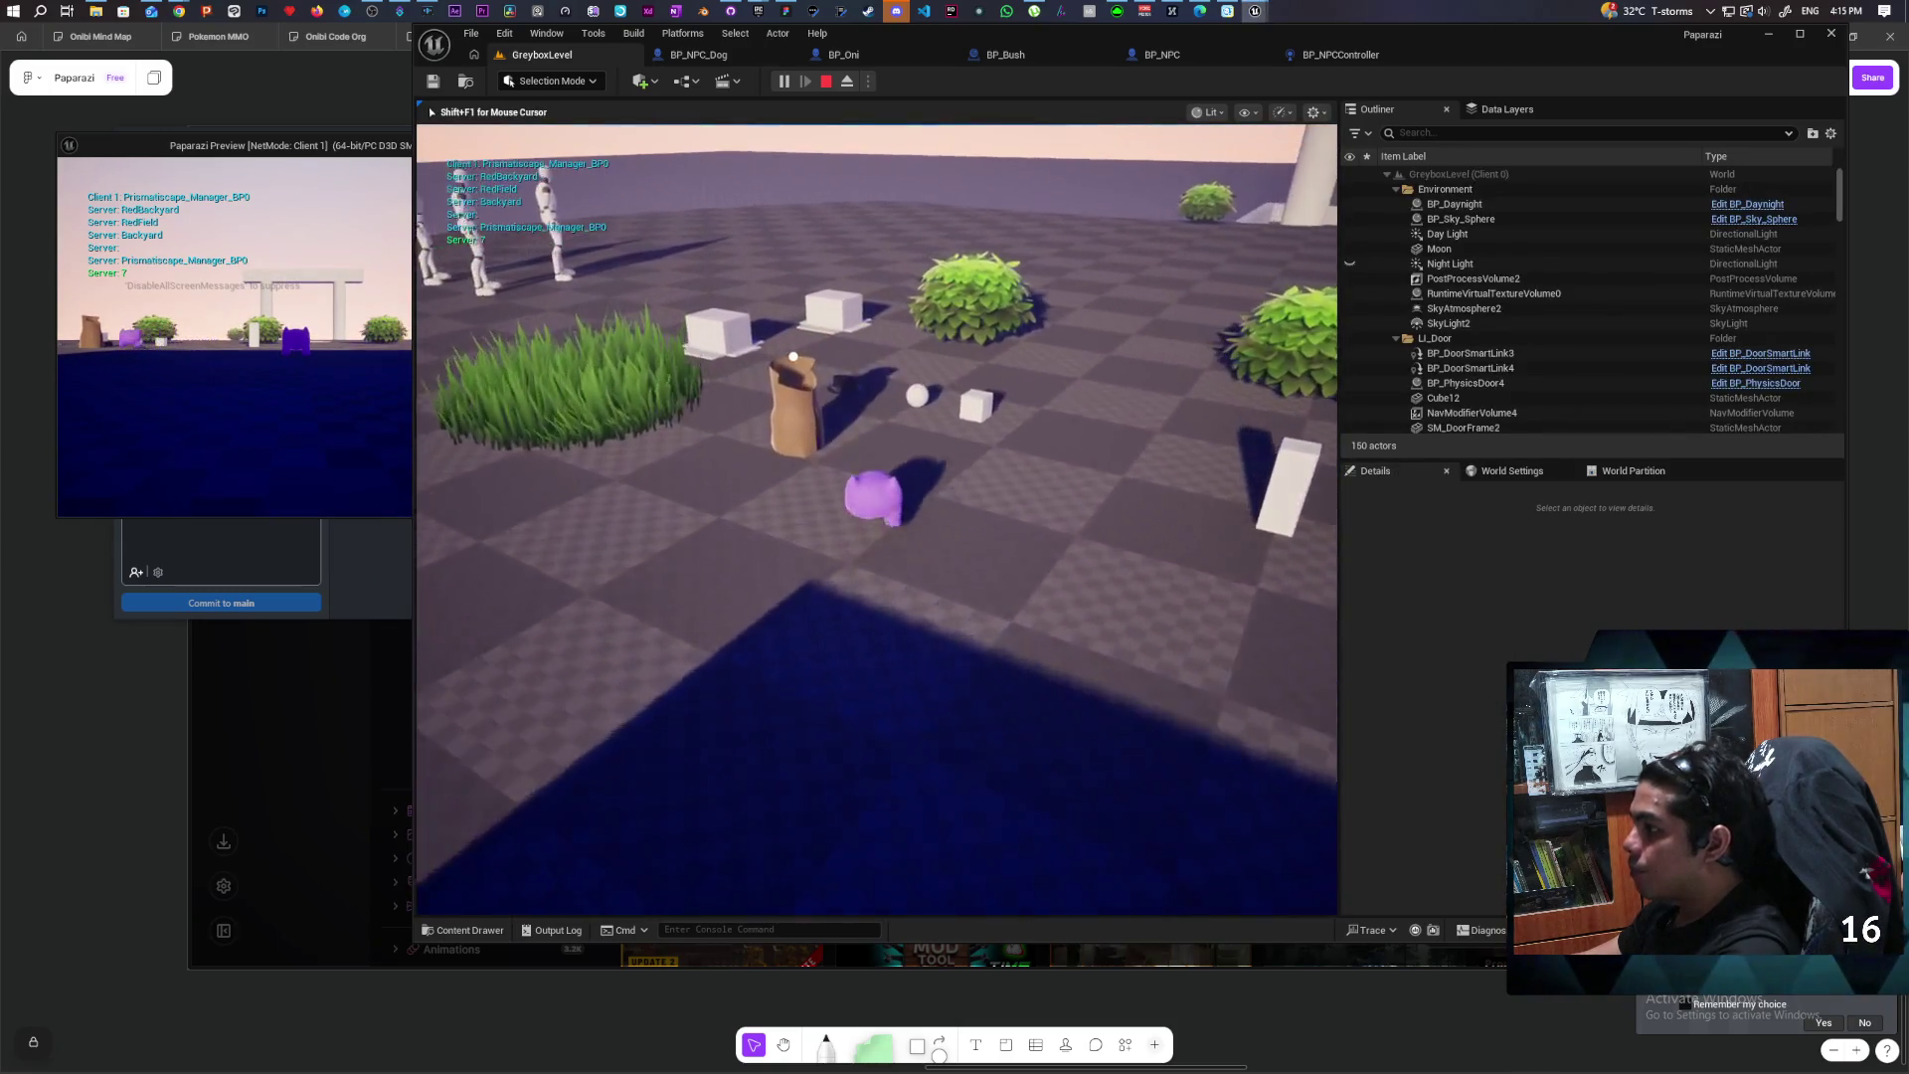
{"action": "key", "text": "w"}
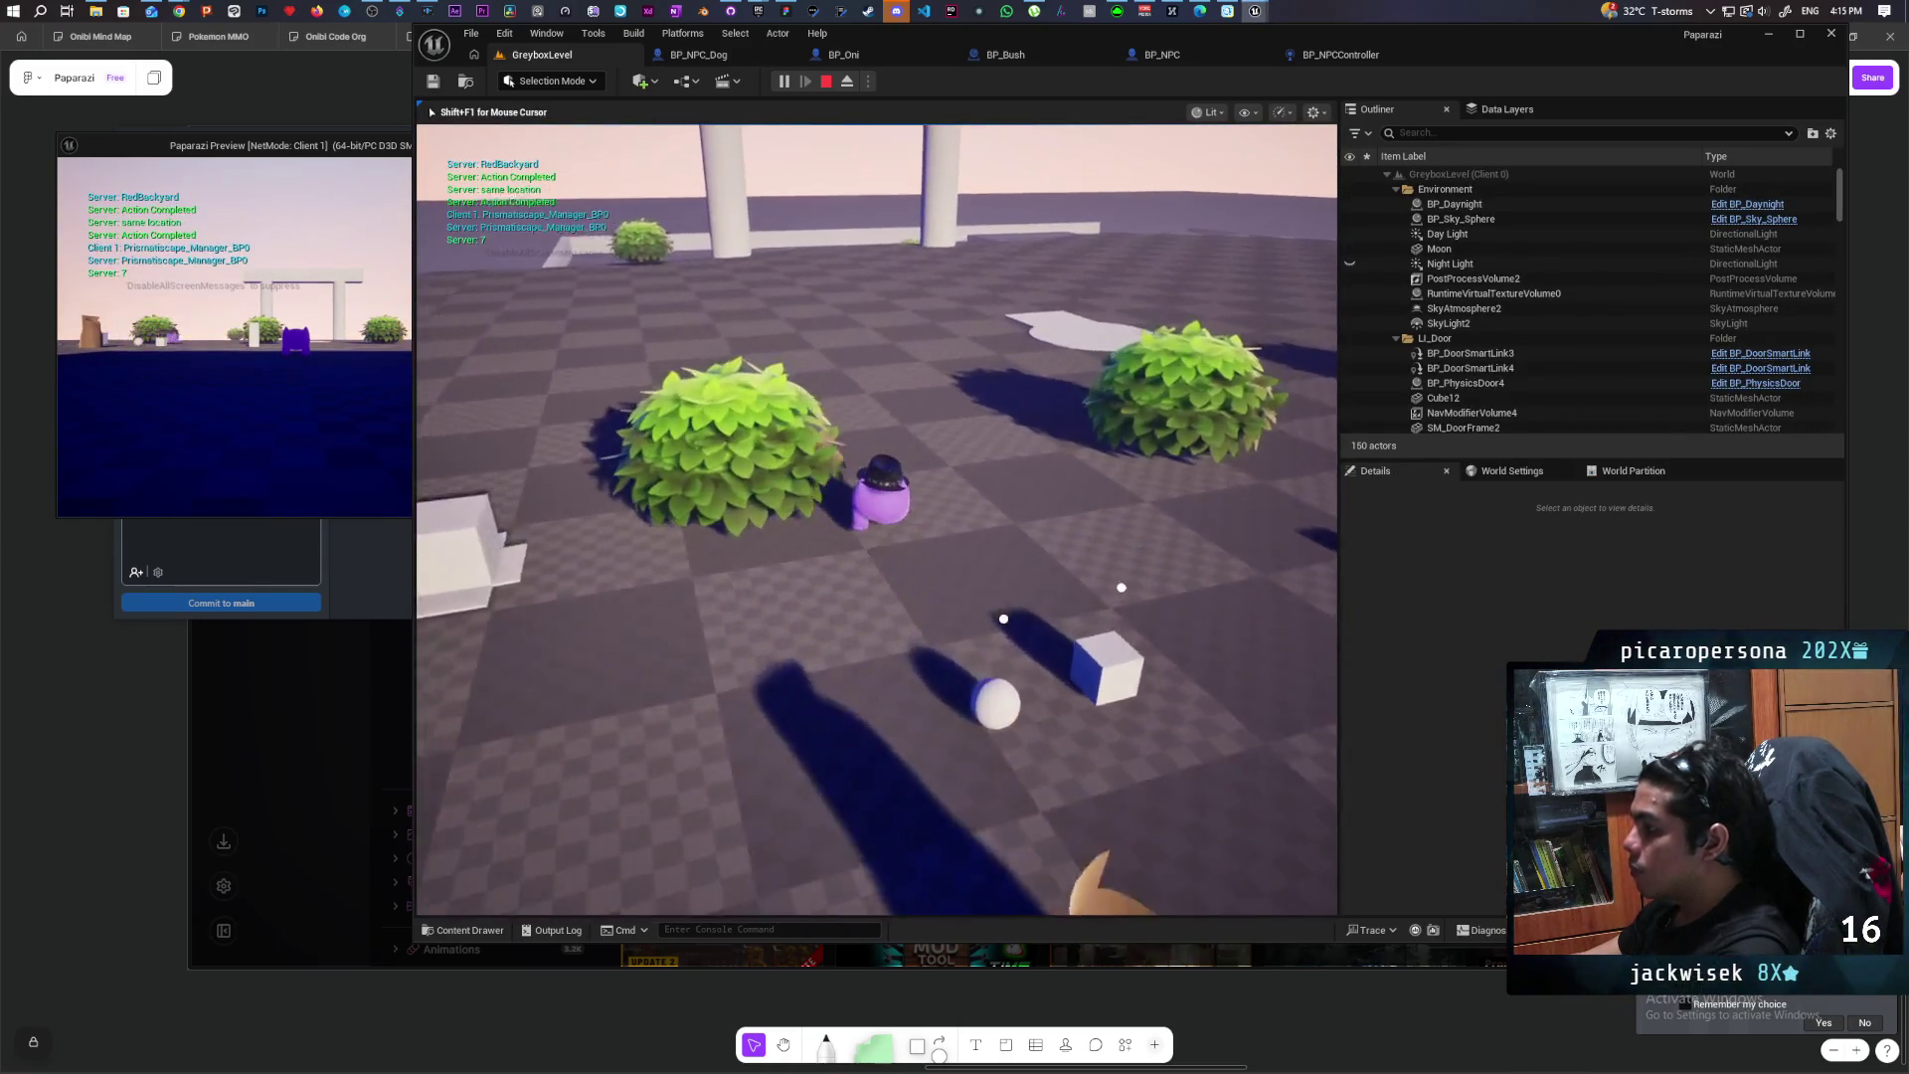
{"action": "key", "text": "w"}
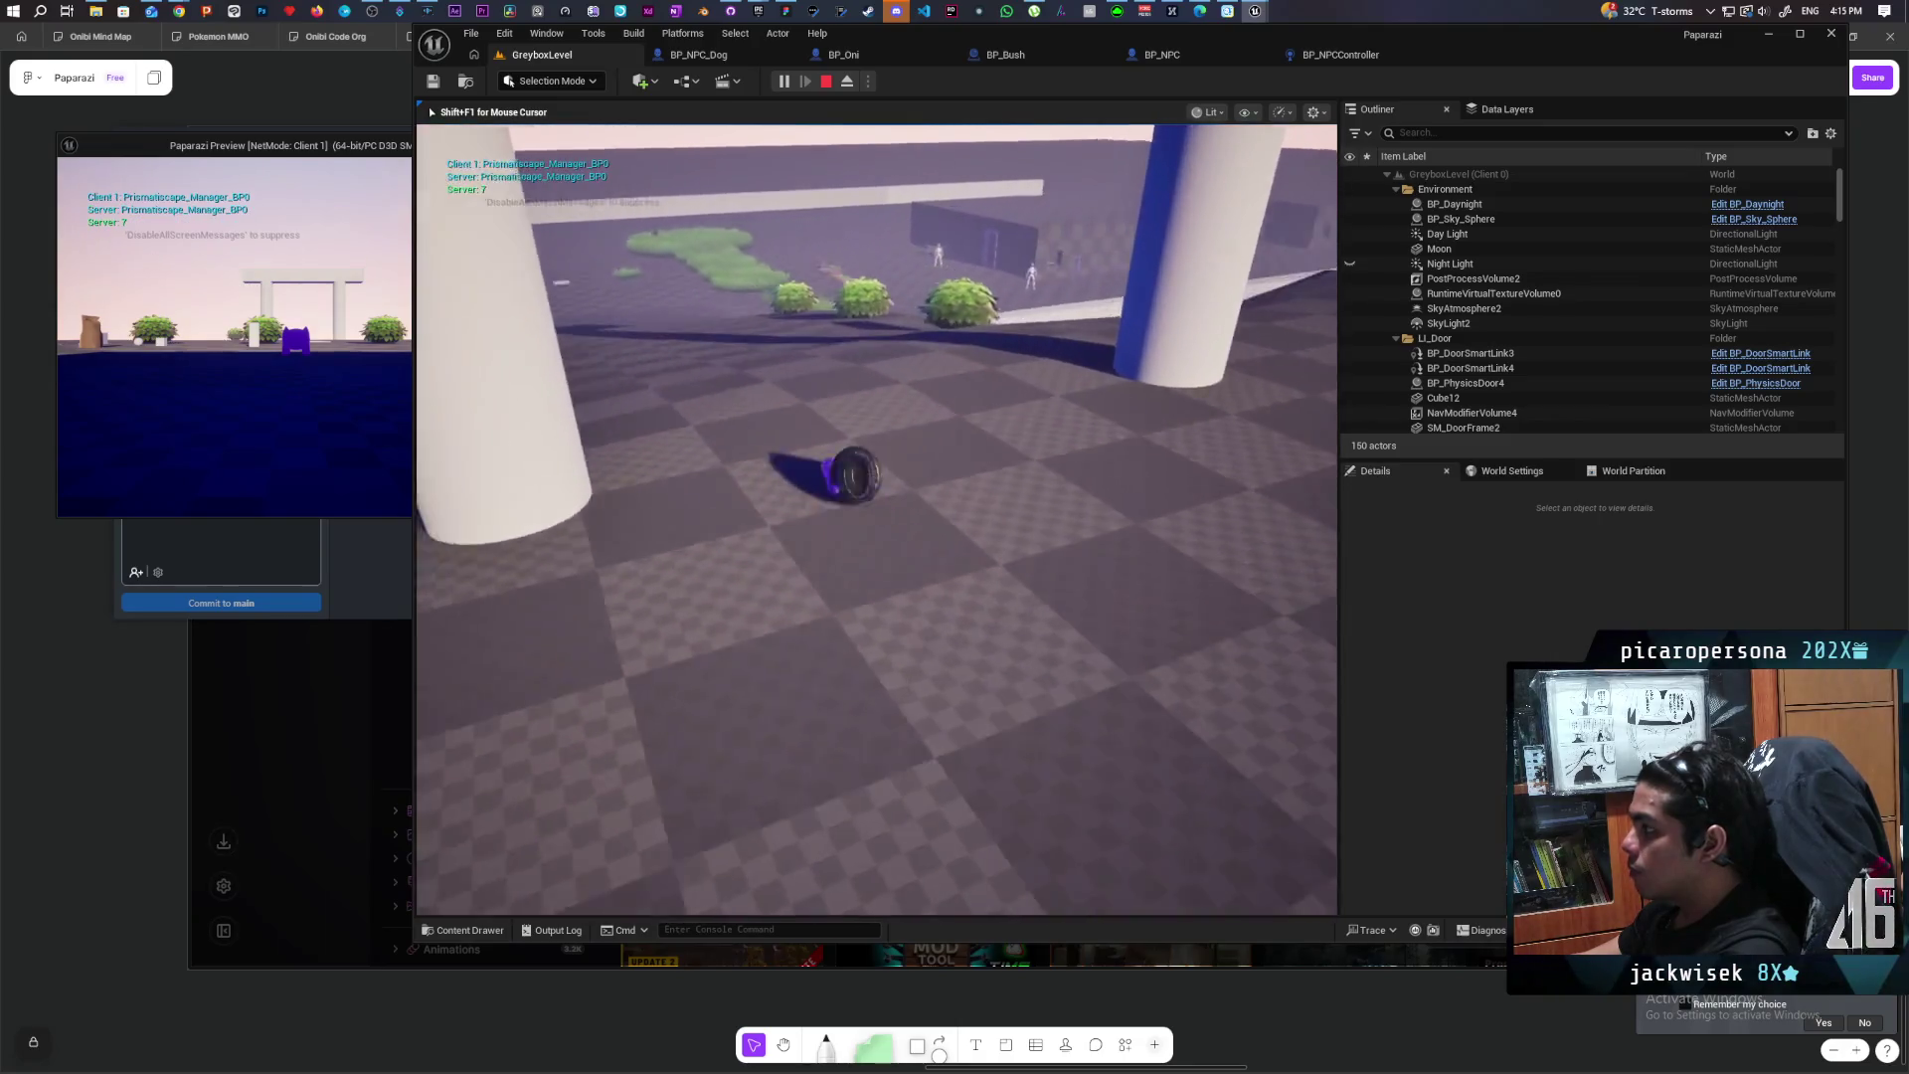
{"action": "key", "text": "w"}
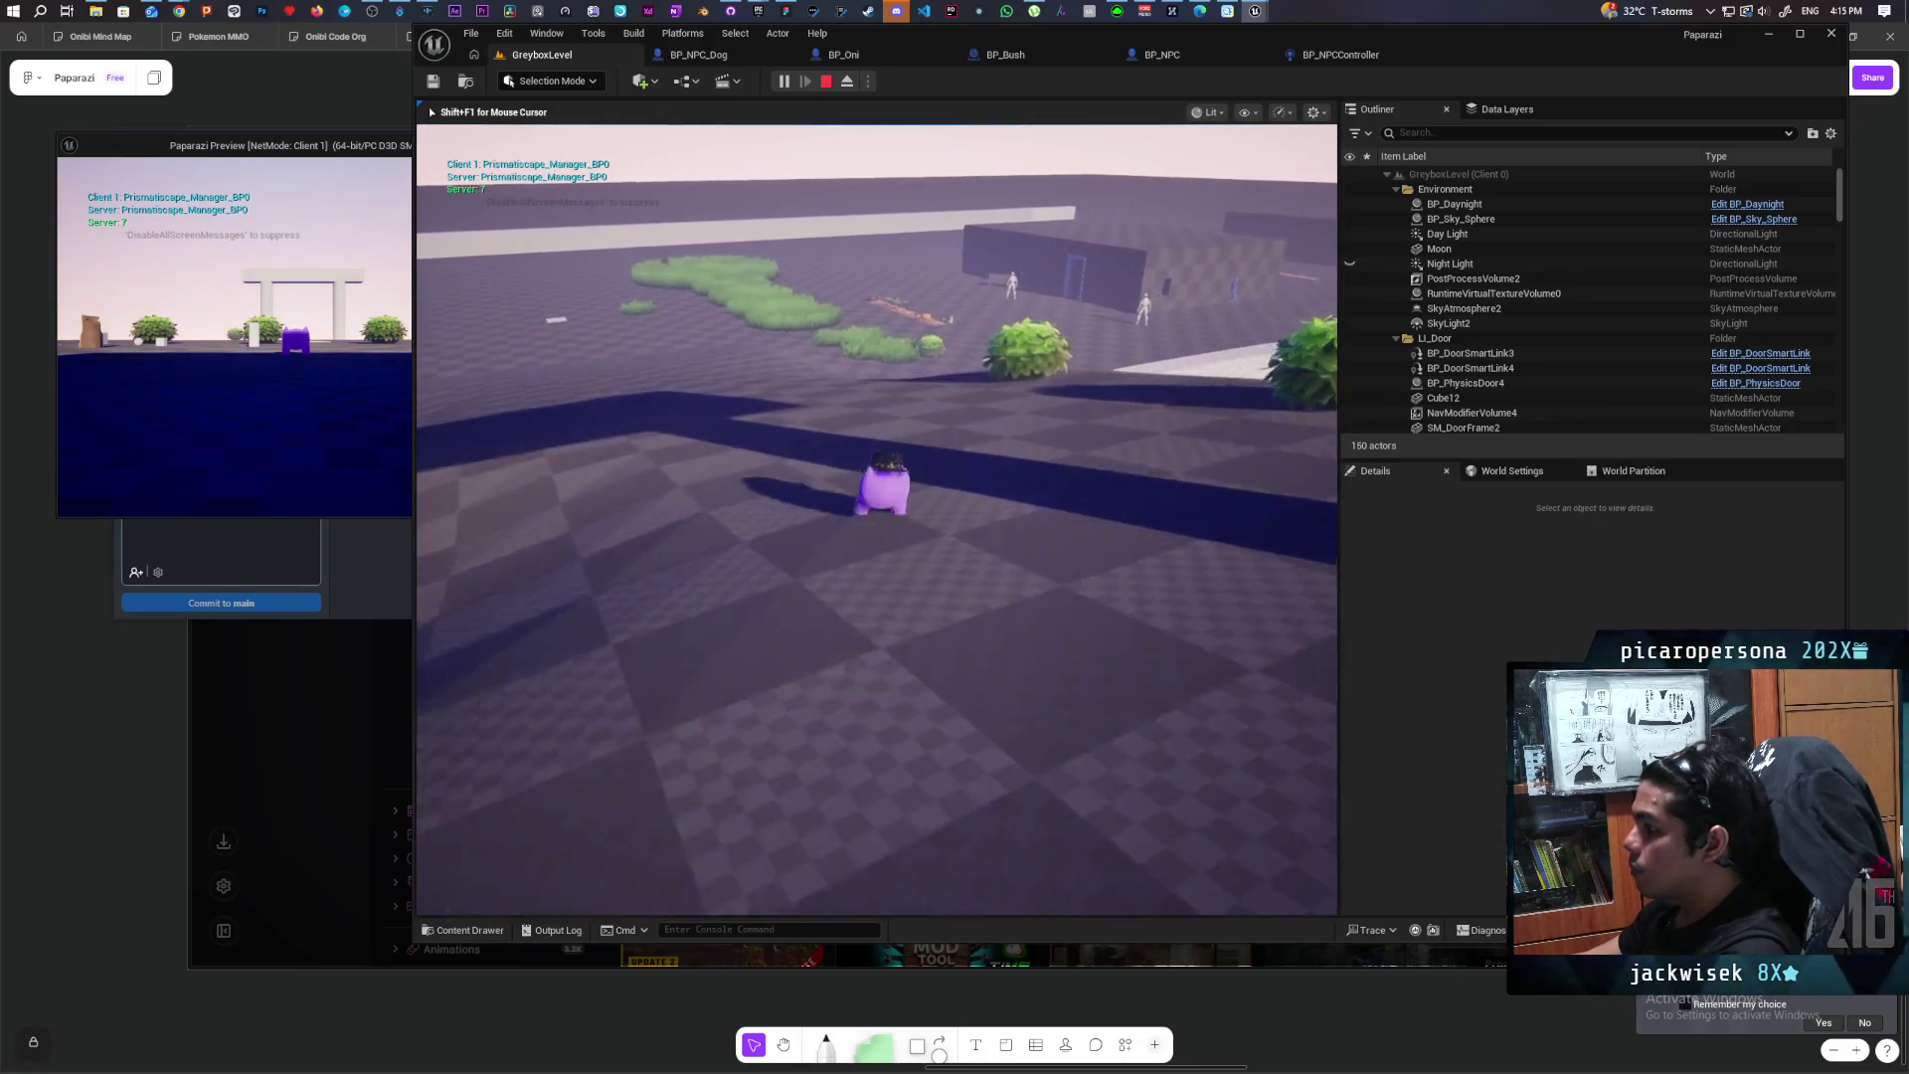
{"action": "key", "text": "w"}
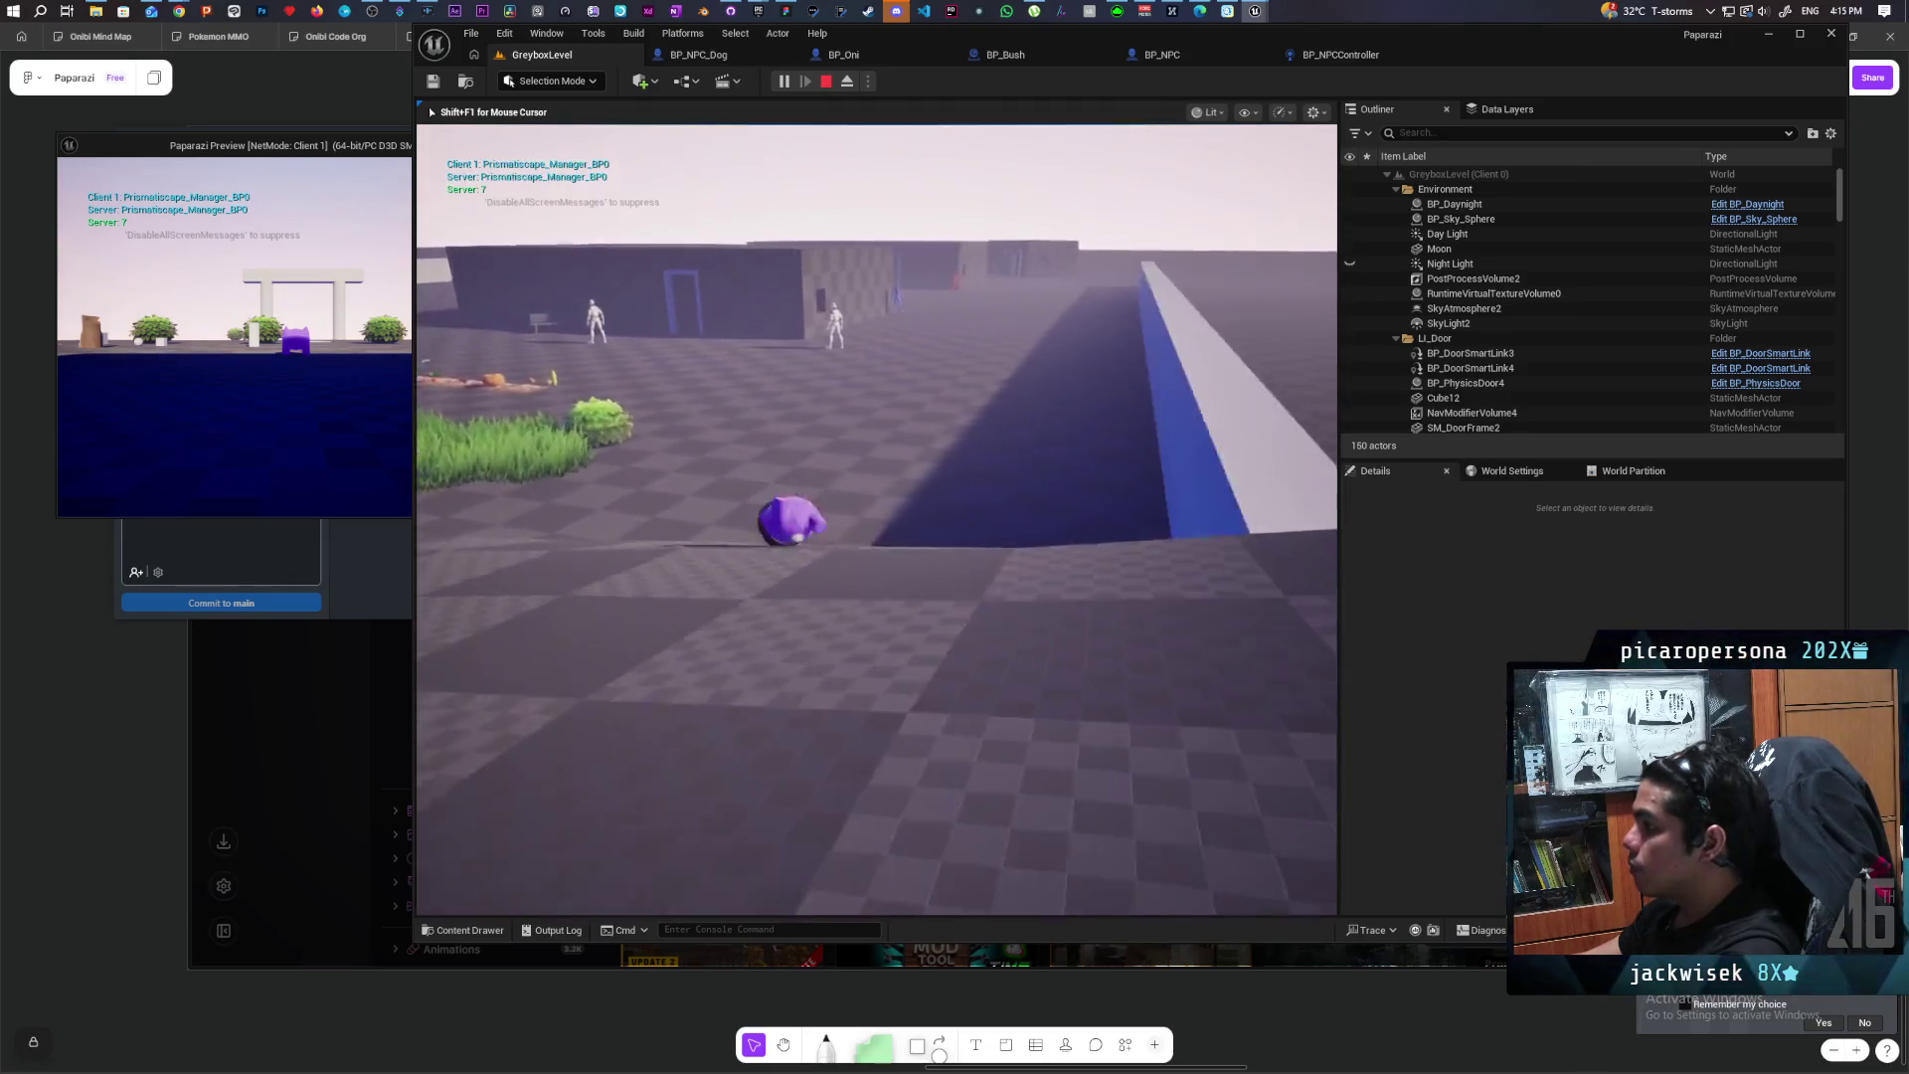
{"action": "key", "text": "w"}
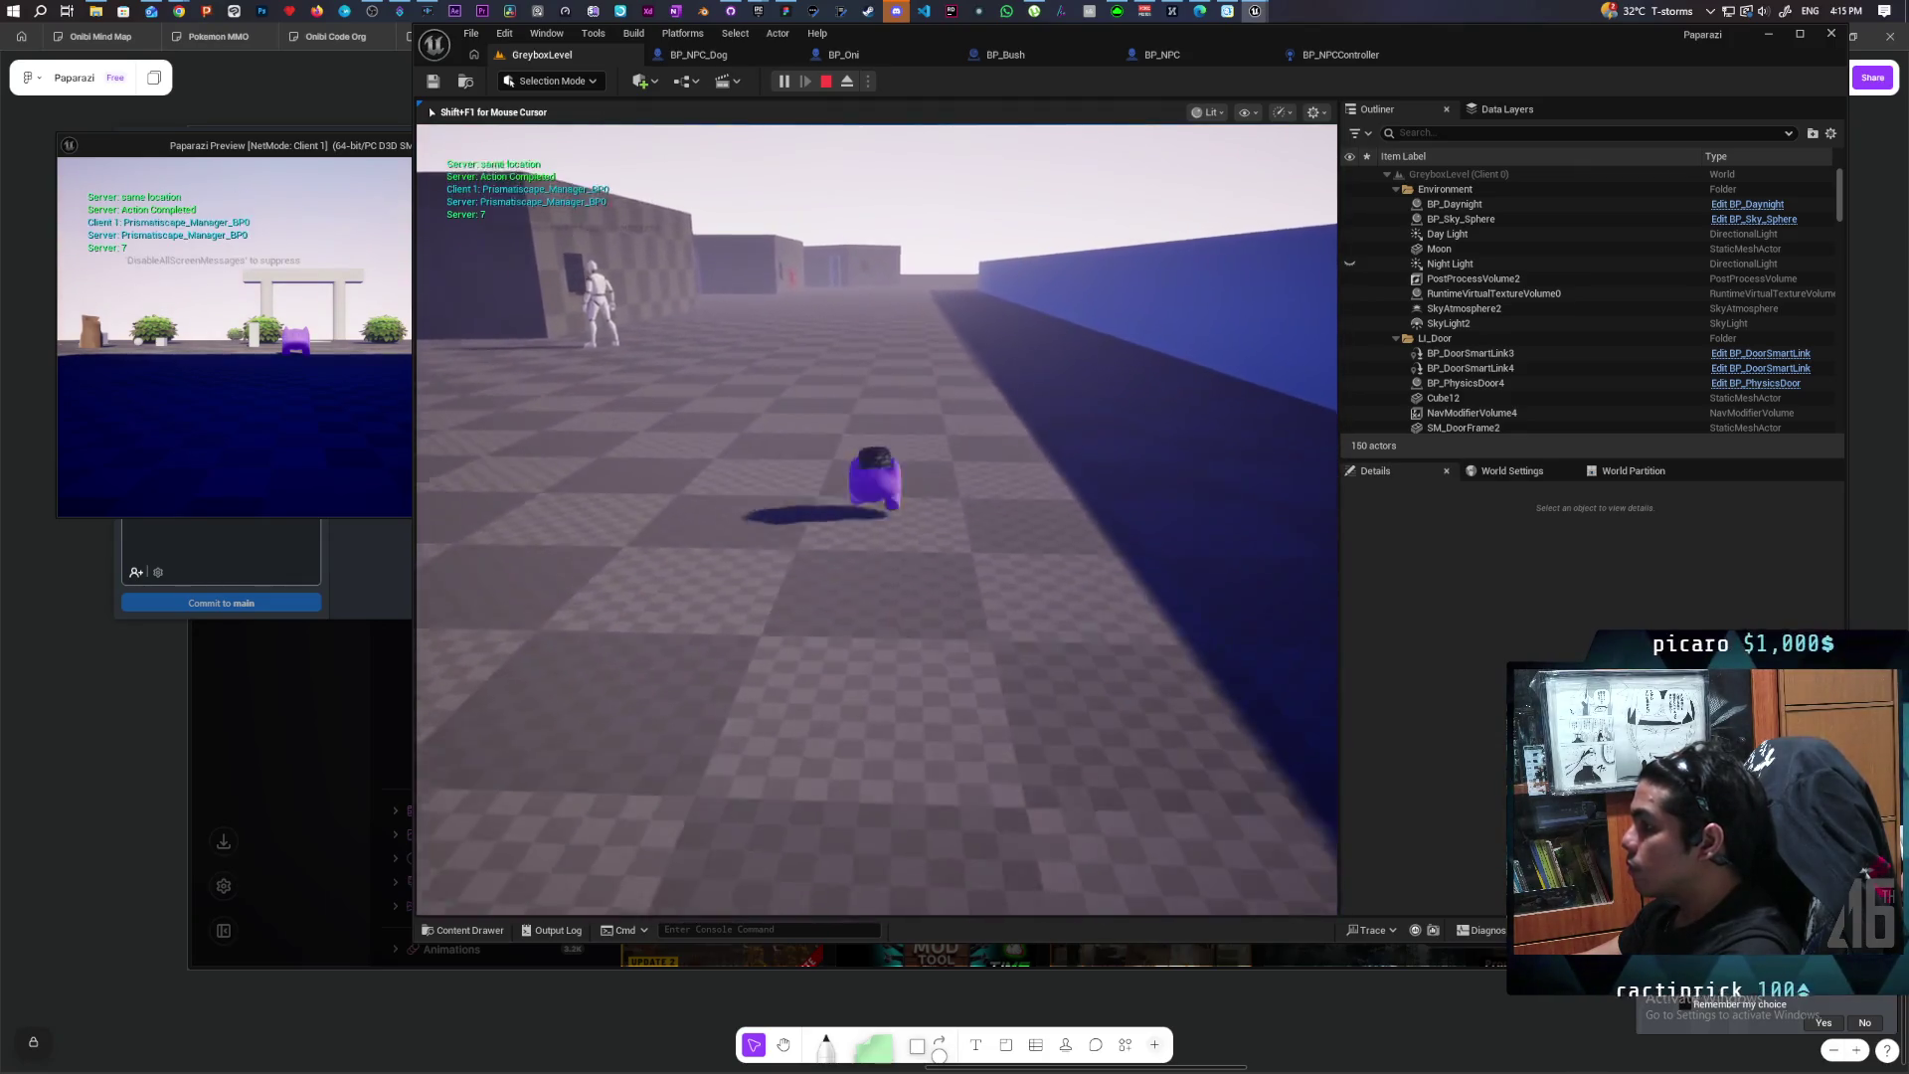
{"action": "key", "text": "w"}
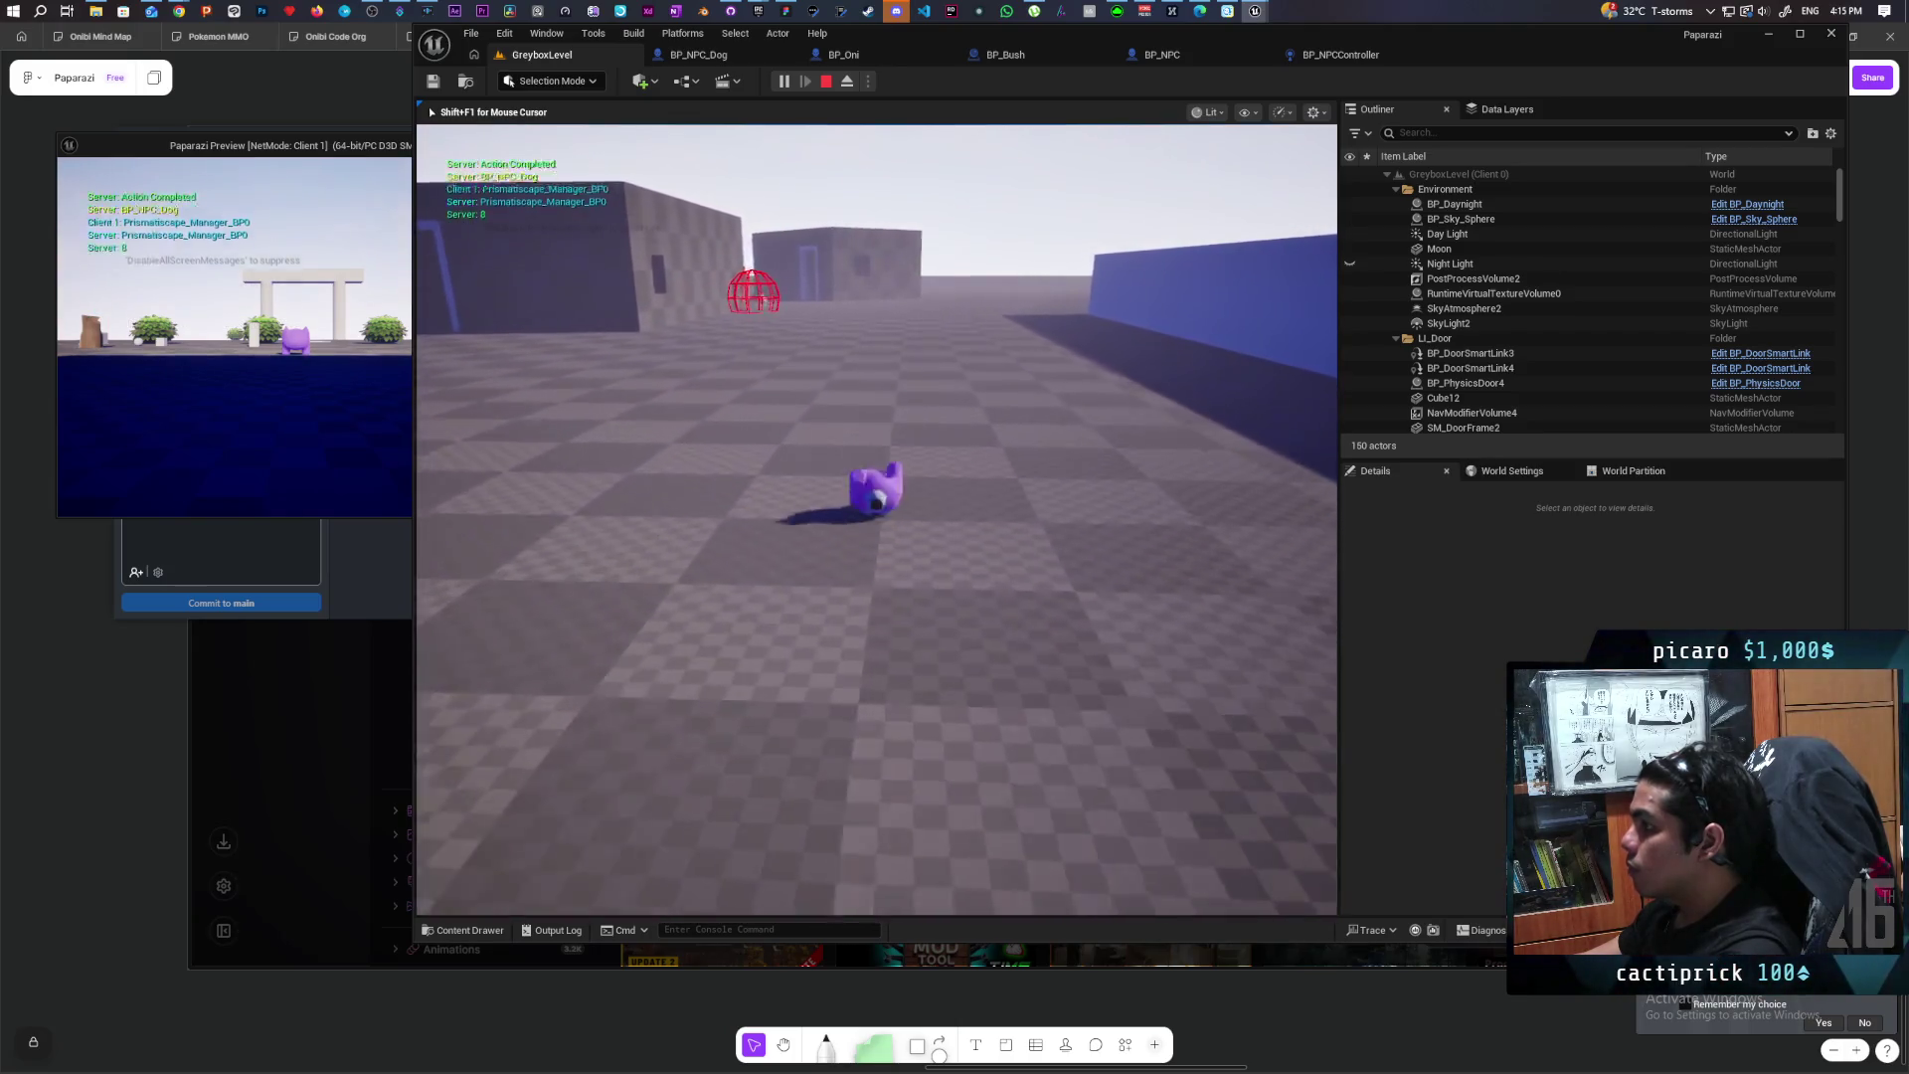
{"action": "key", "text": "space"}
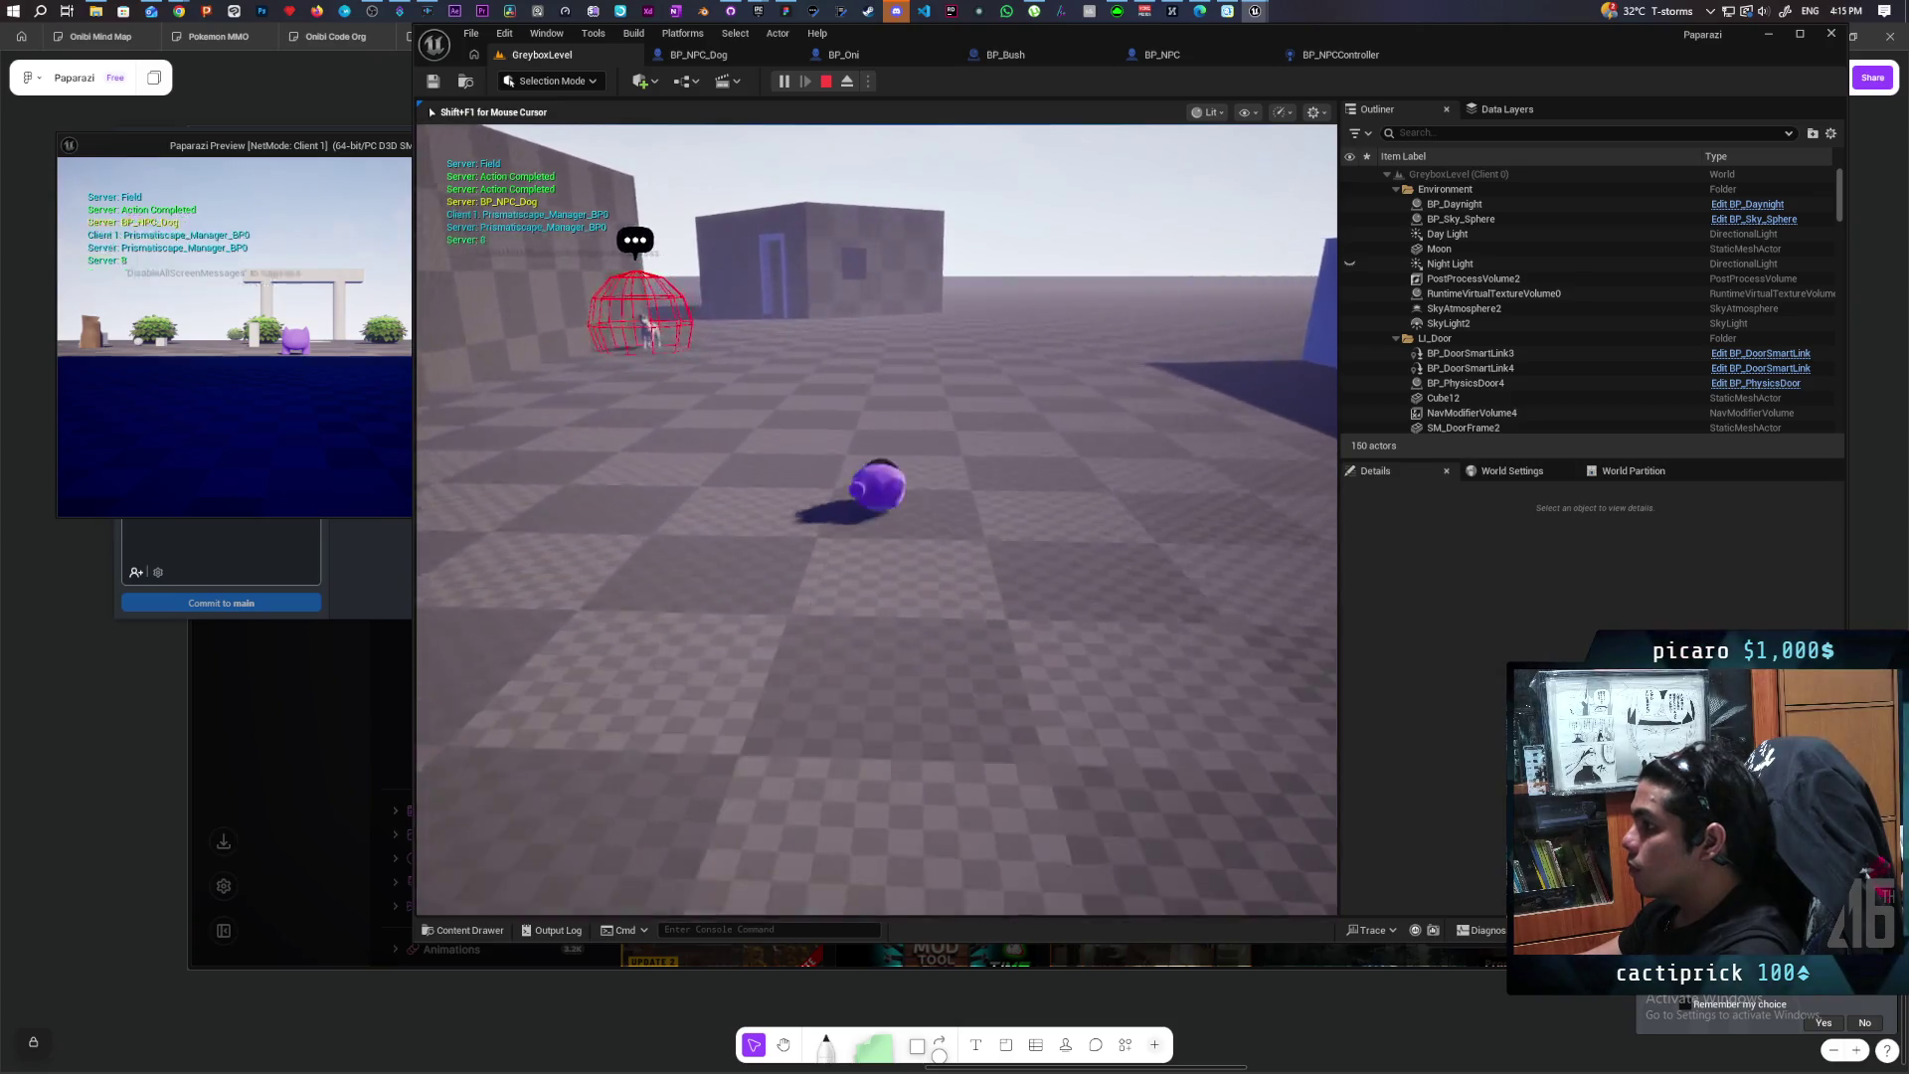
Step: Put on the head disguise and walk toward the dog and red NPC
{"action": "key", "text": "e"}
{"action": "key", "text": "s"}
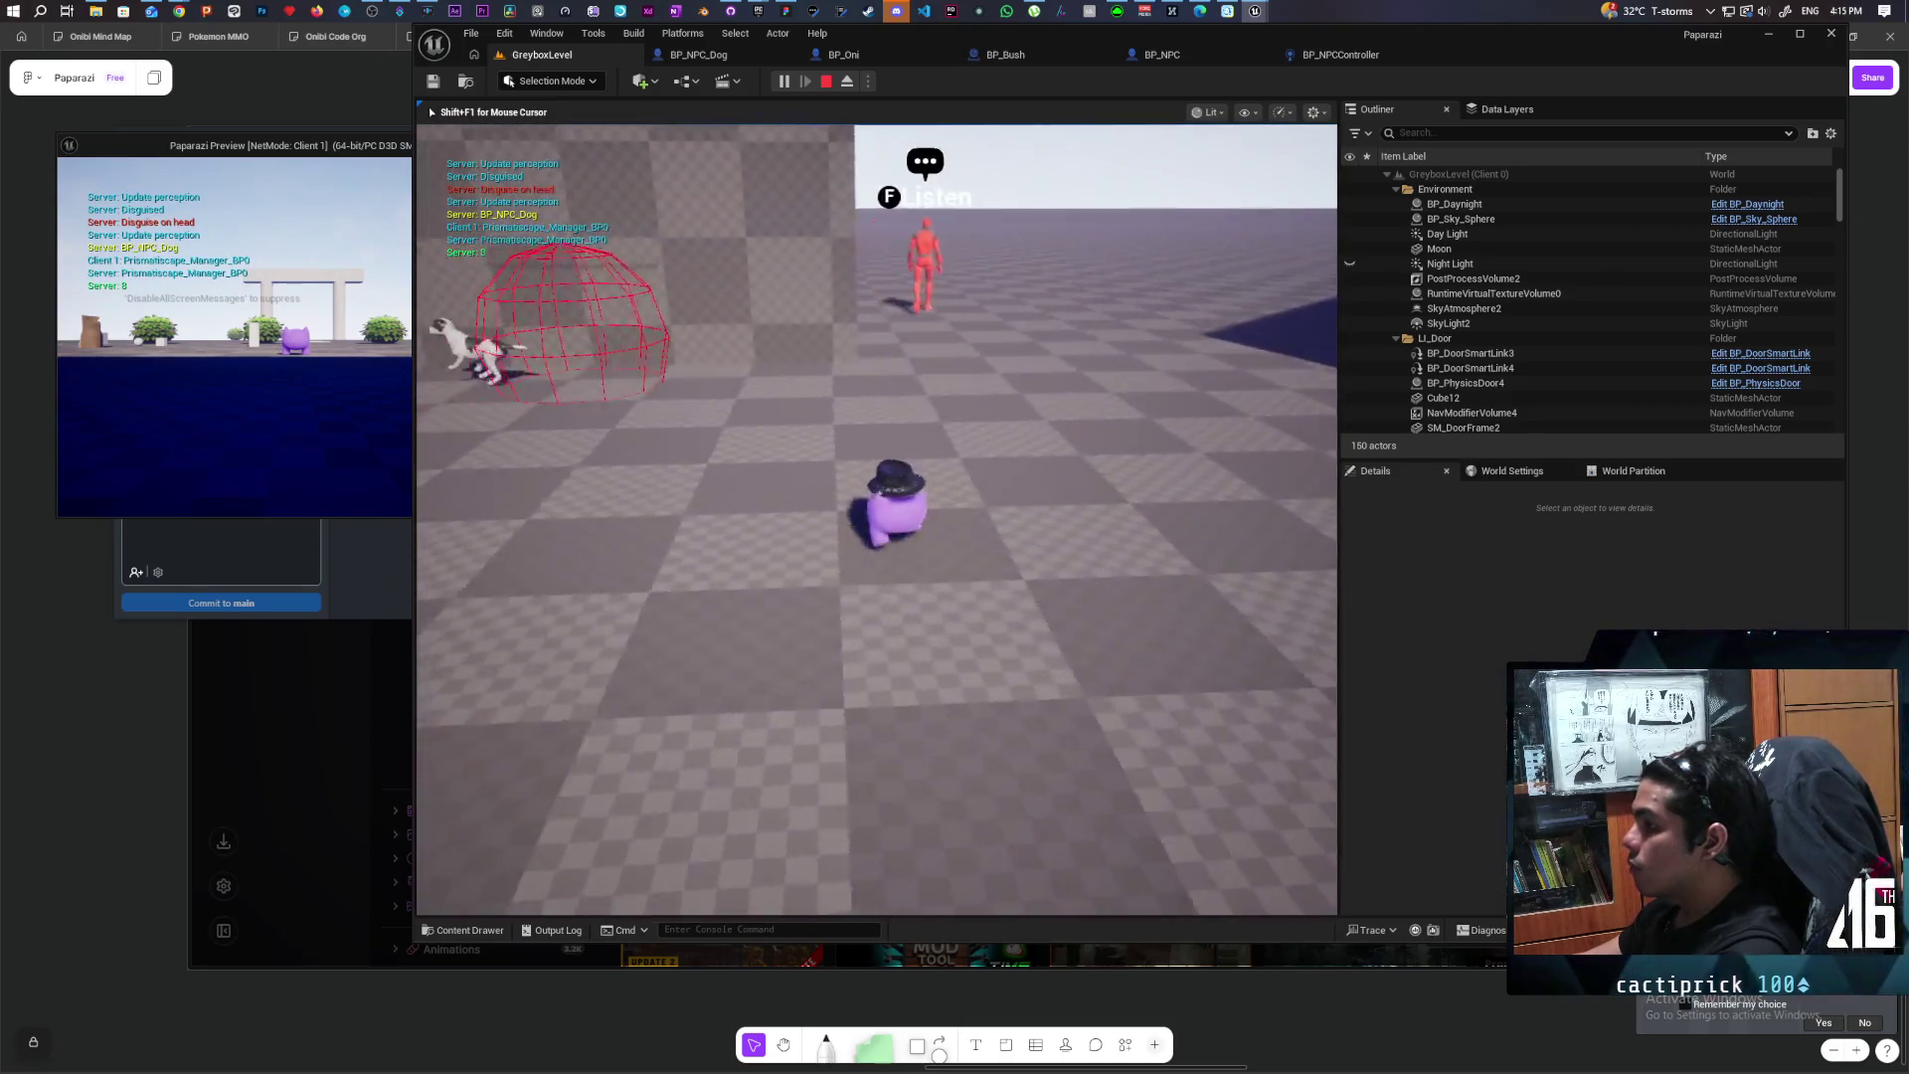
{"action": "key", "text": "w"}
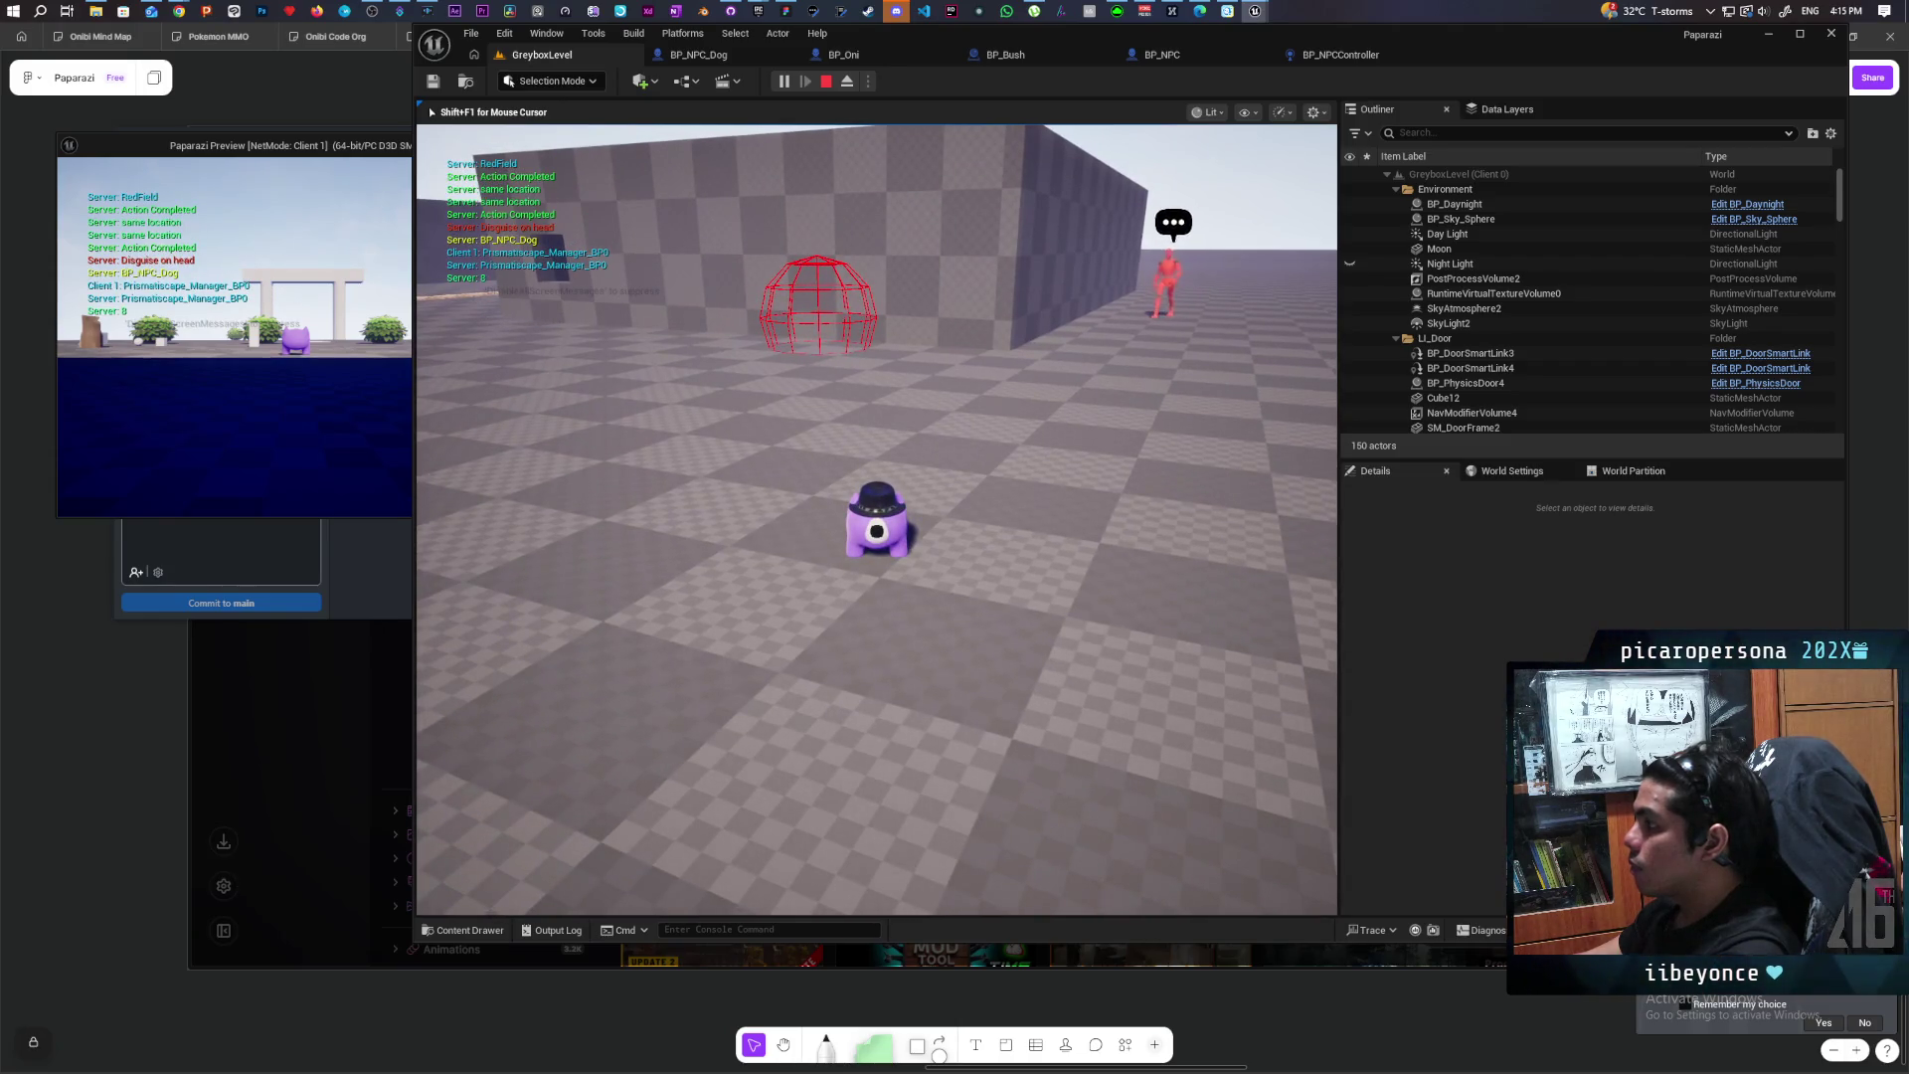
{"action": "key", "text": "w"}
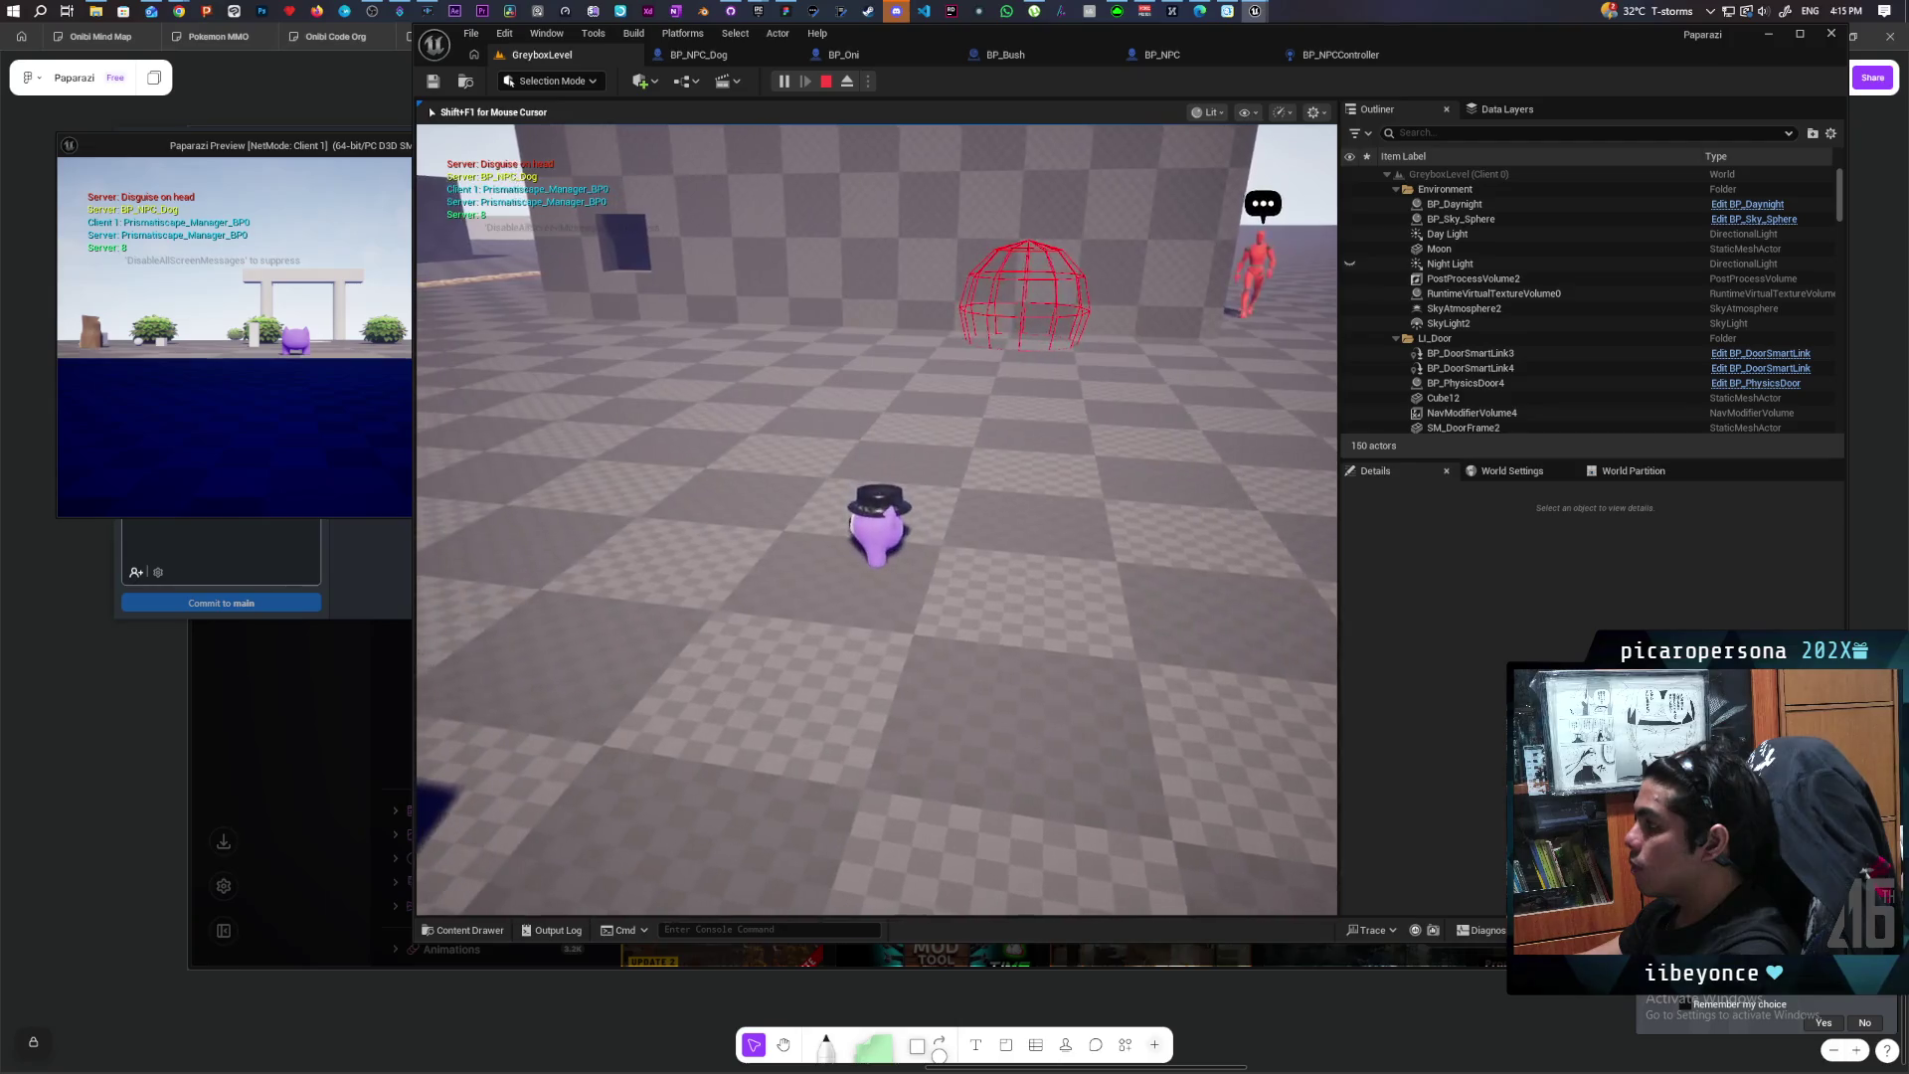
{"action": "key", "text": "a"}
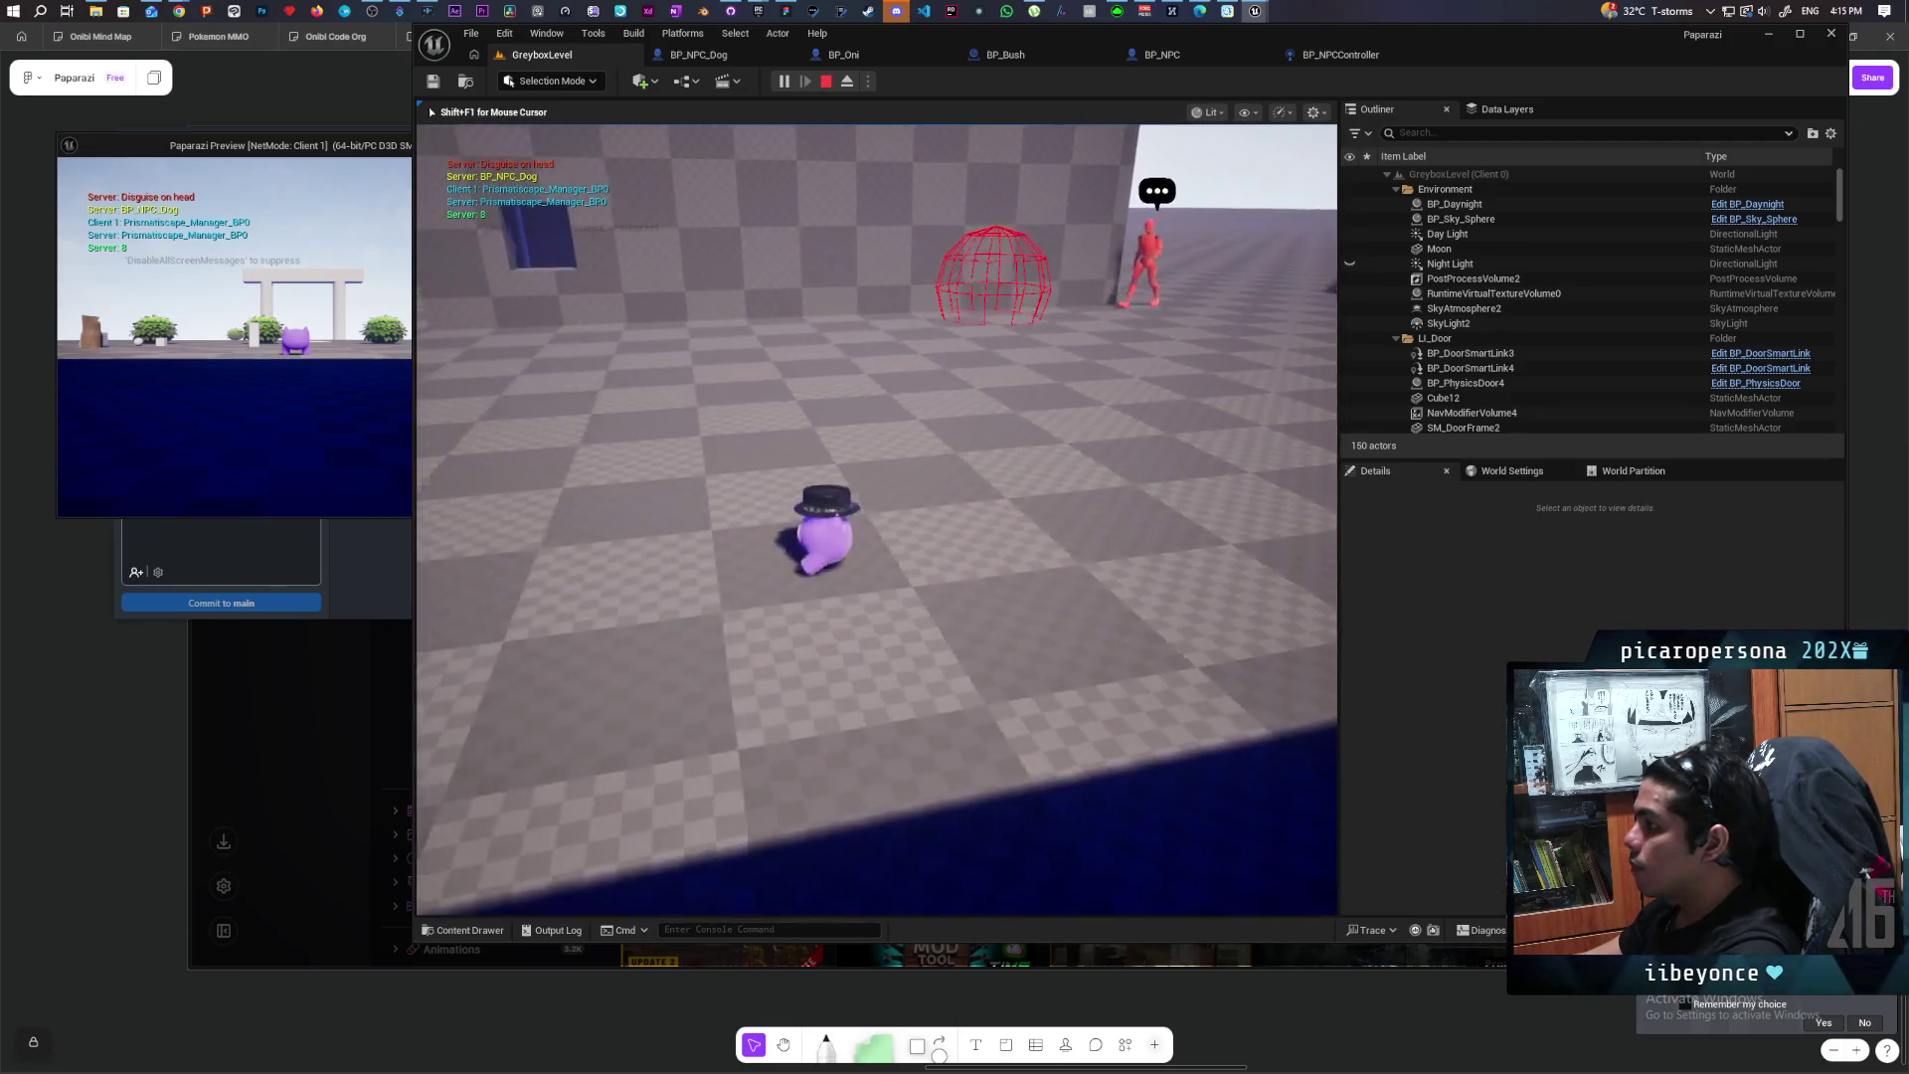
{"action": "key", "text": "w"}
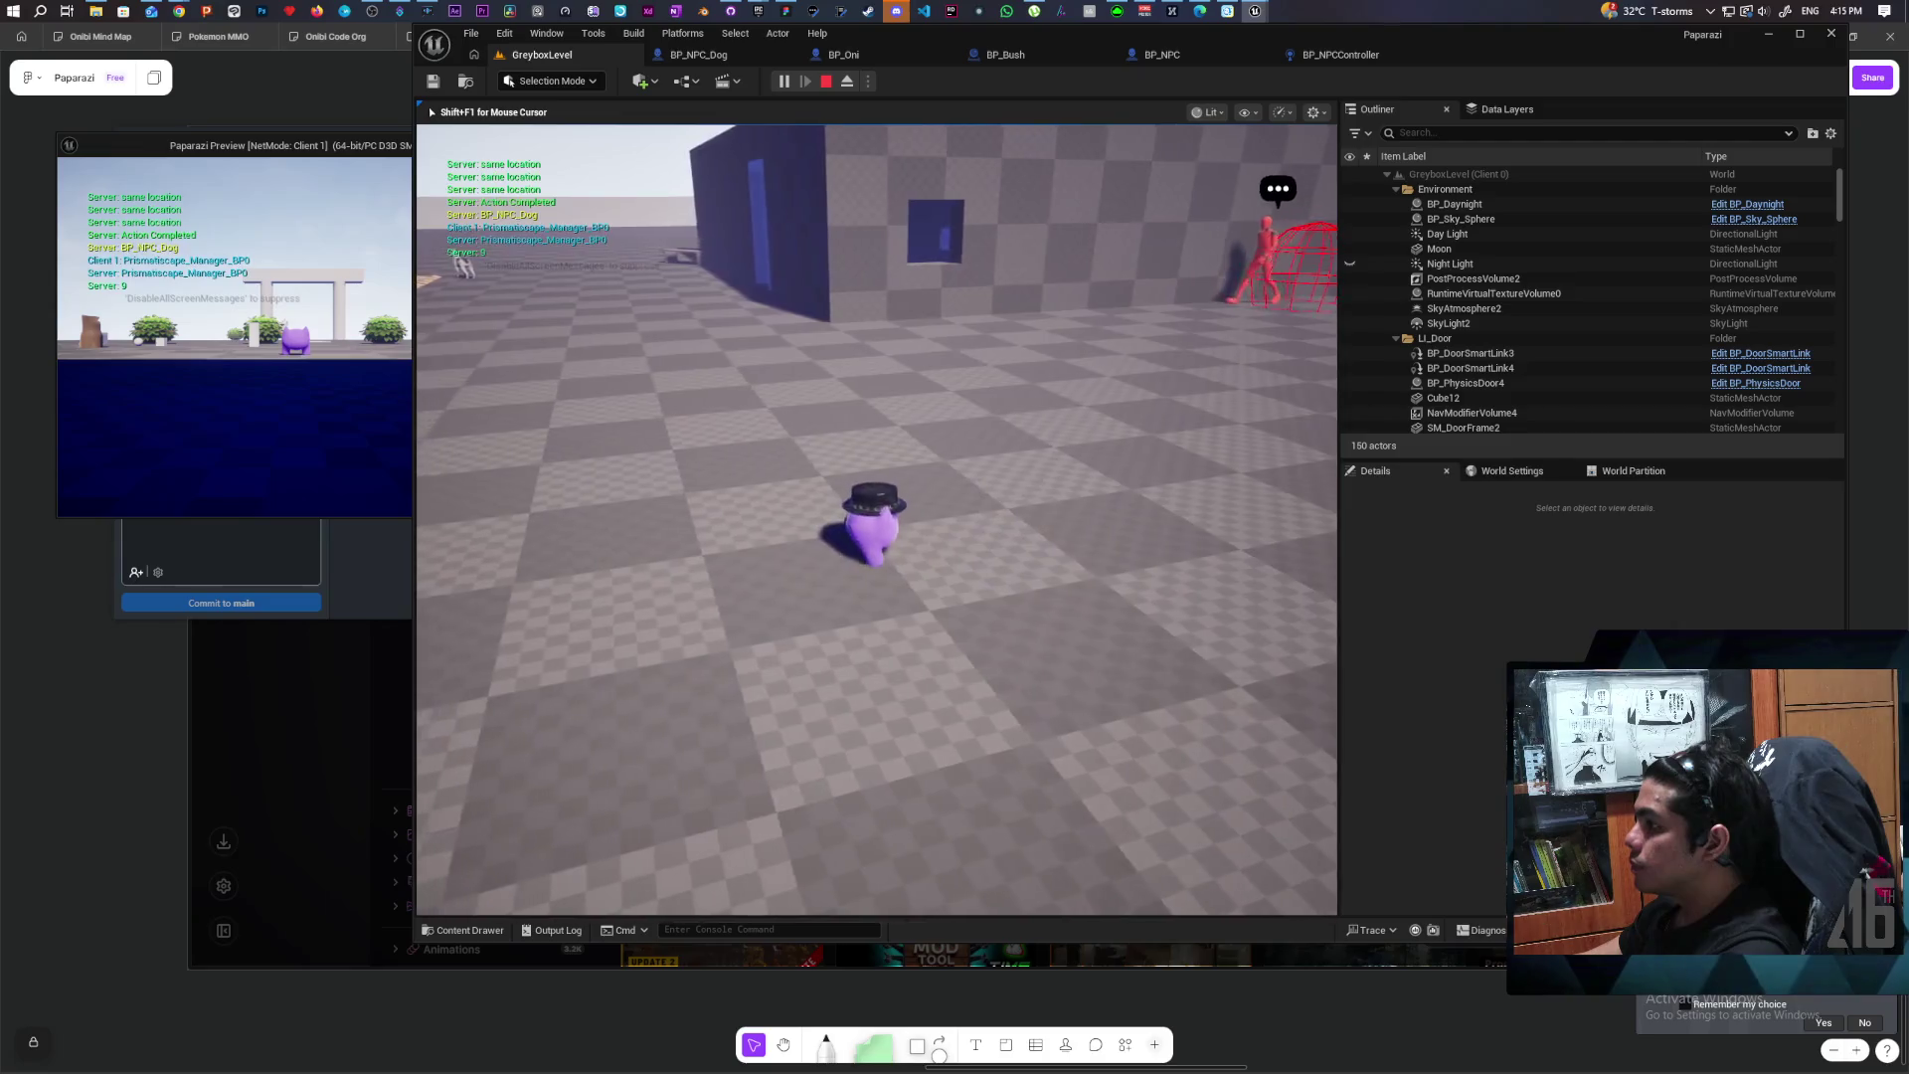
{"action": "key", "text": "a"}
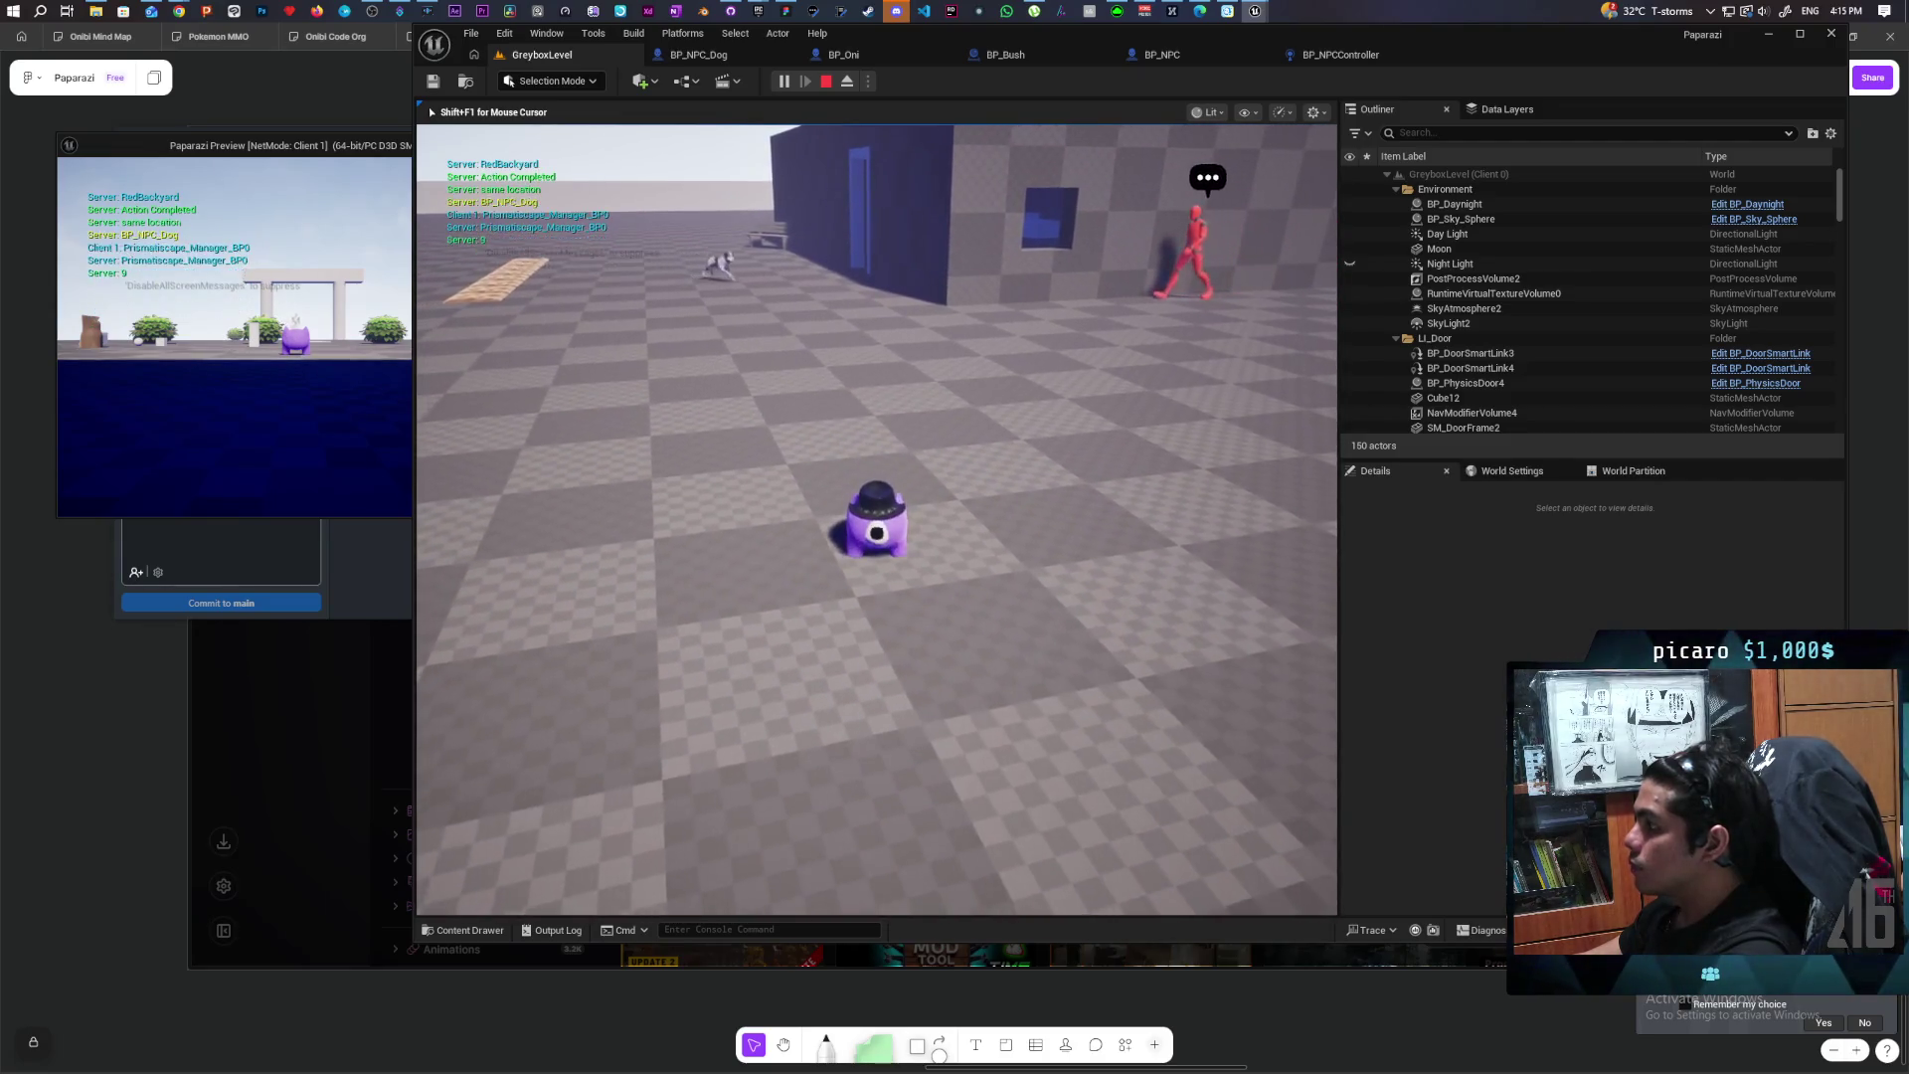
{"action": "key", "text": "w"}
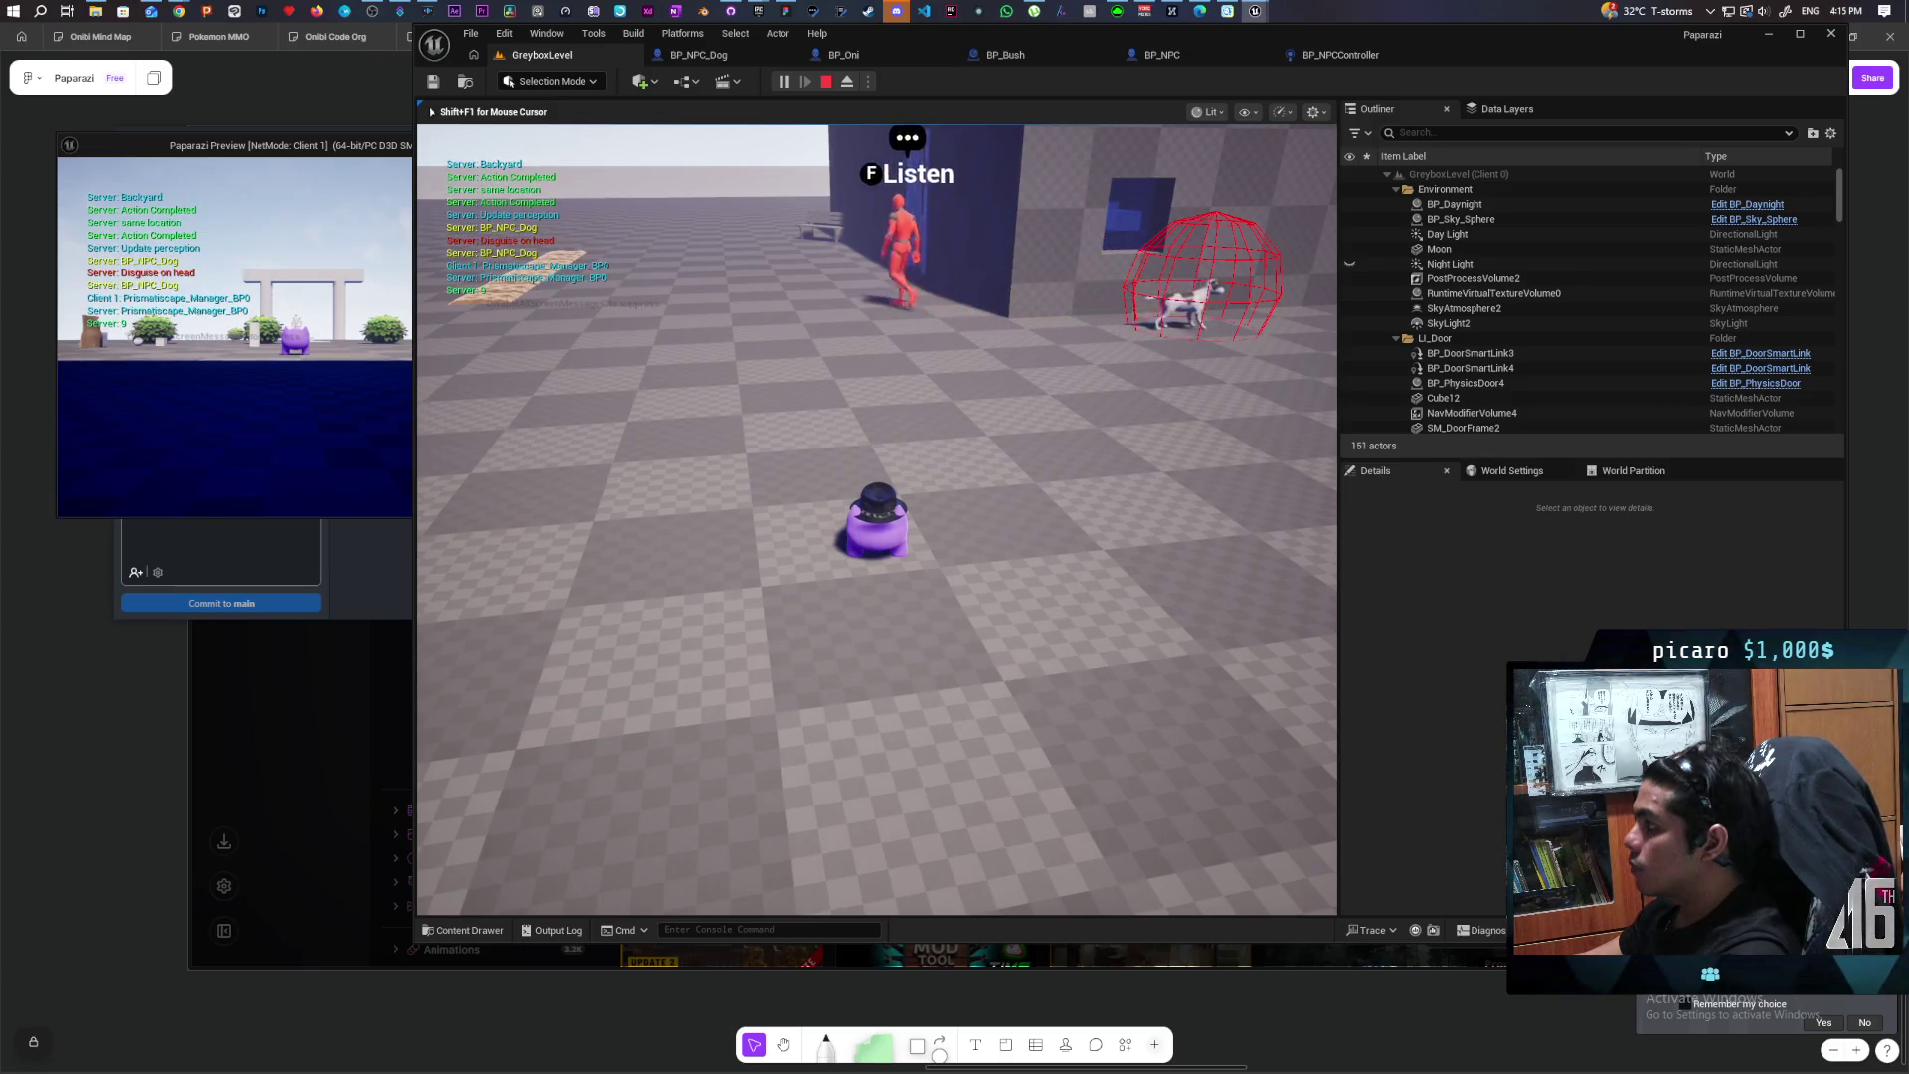
Step: Look around at the spheres and dog while the red NPC approaches
{"action": "key", "text": "a"}
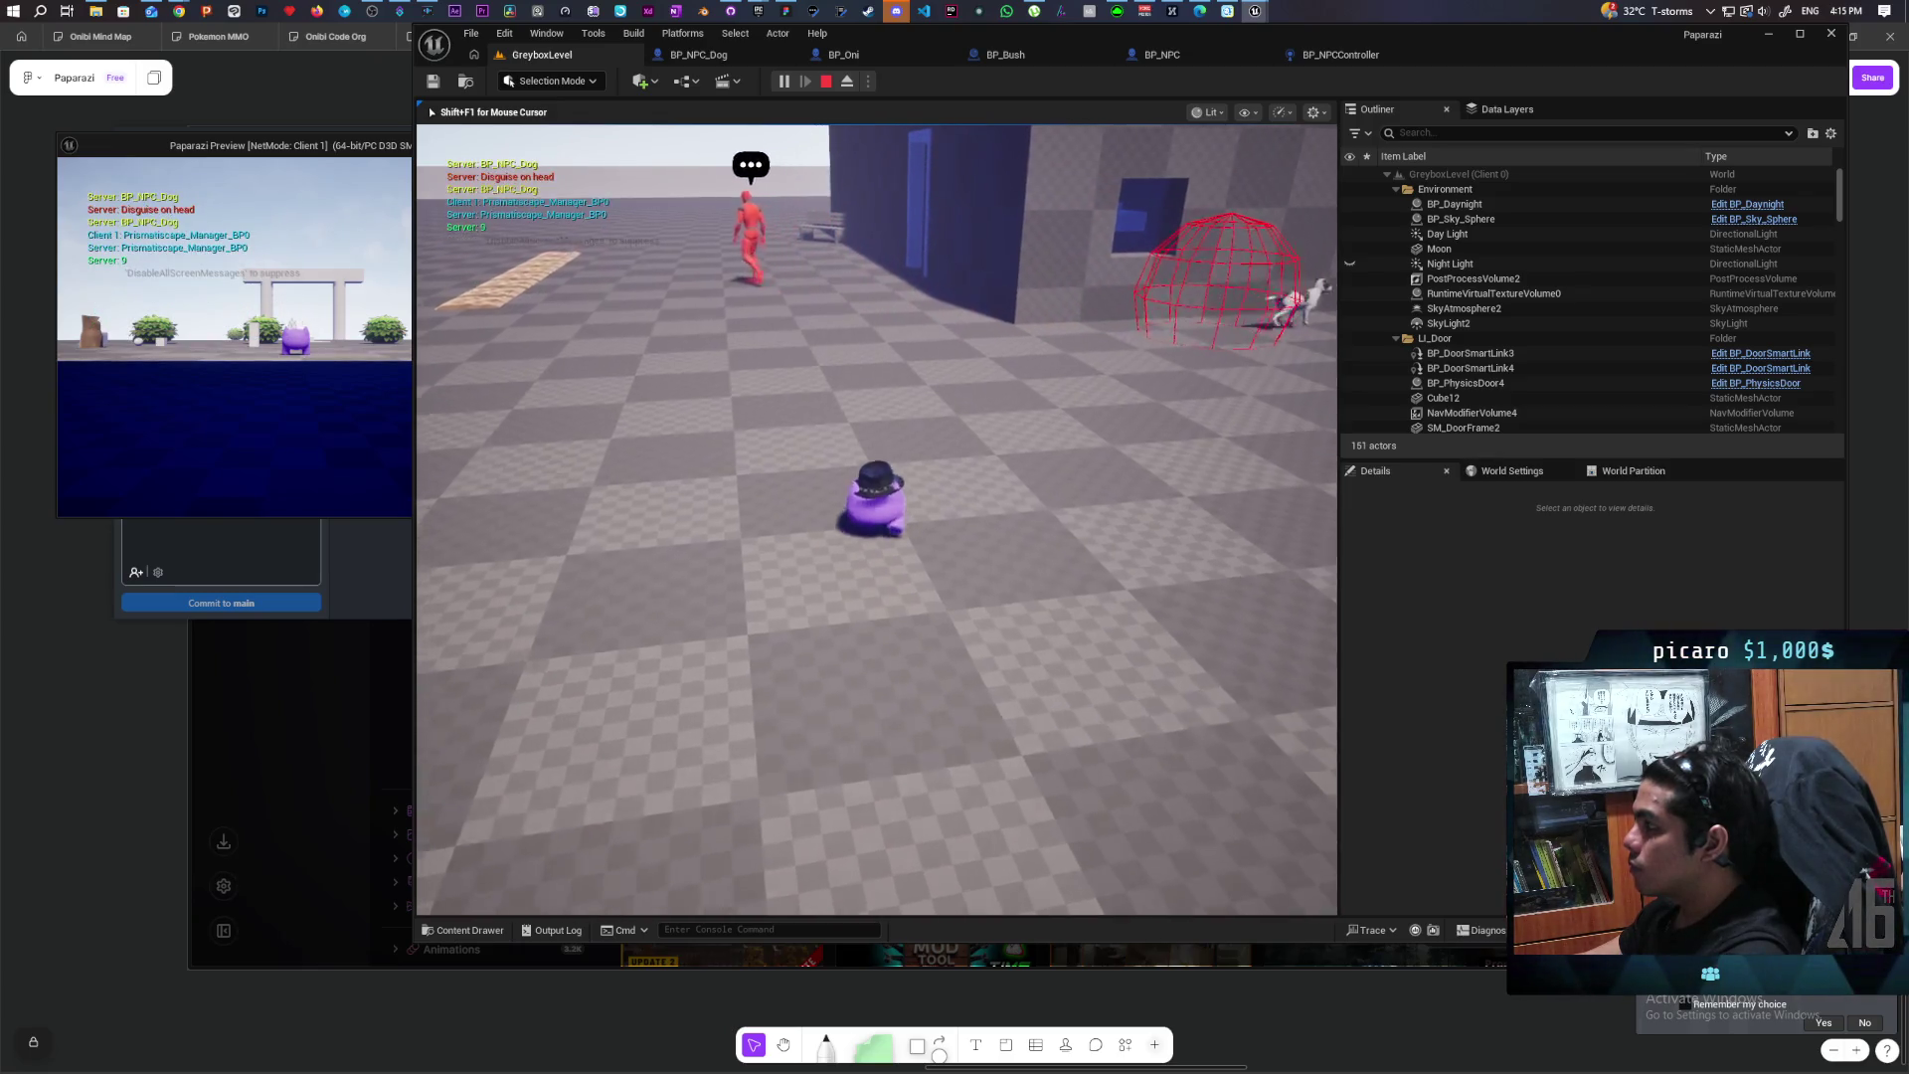
{"action": "key", "text": "a"}
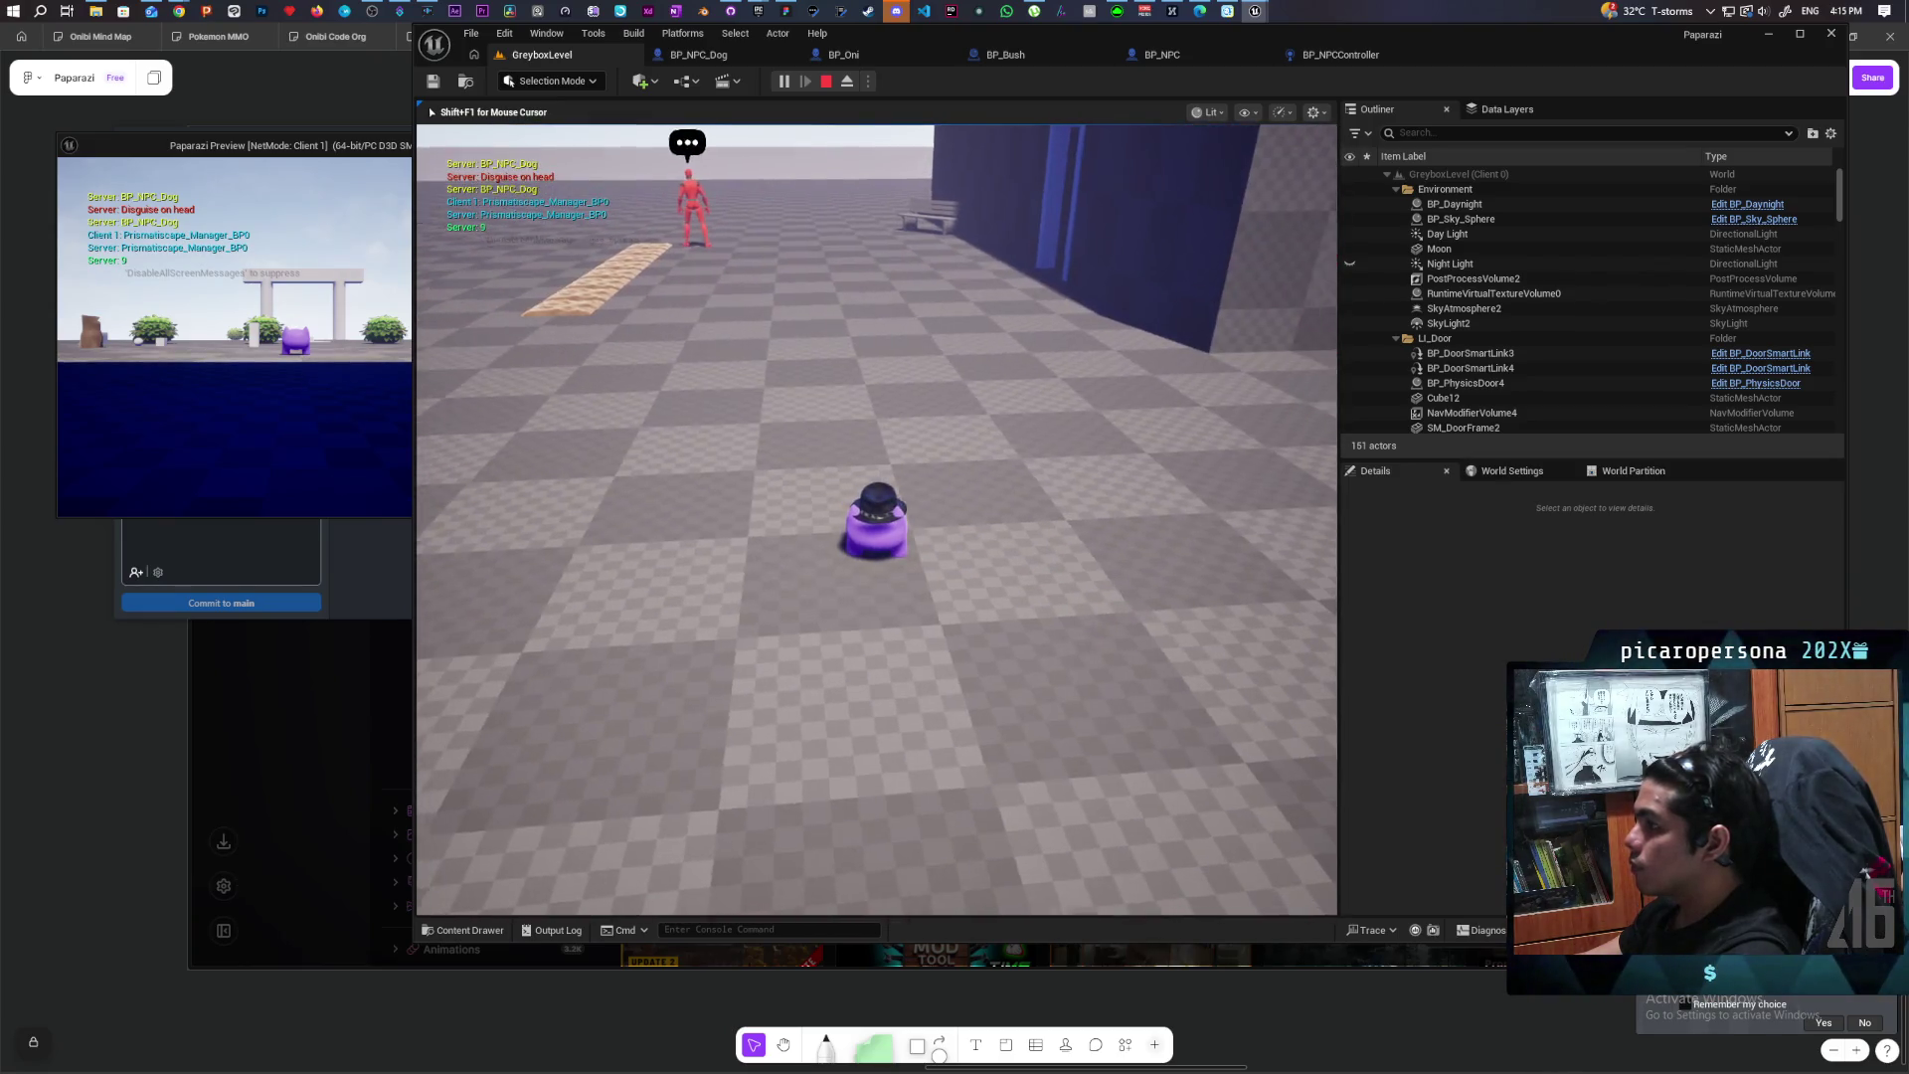
{"action": "key", "text": "d"}
{"action": "key", "text": "a"}
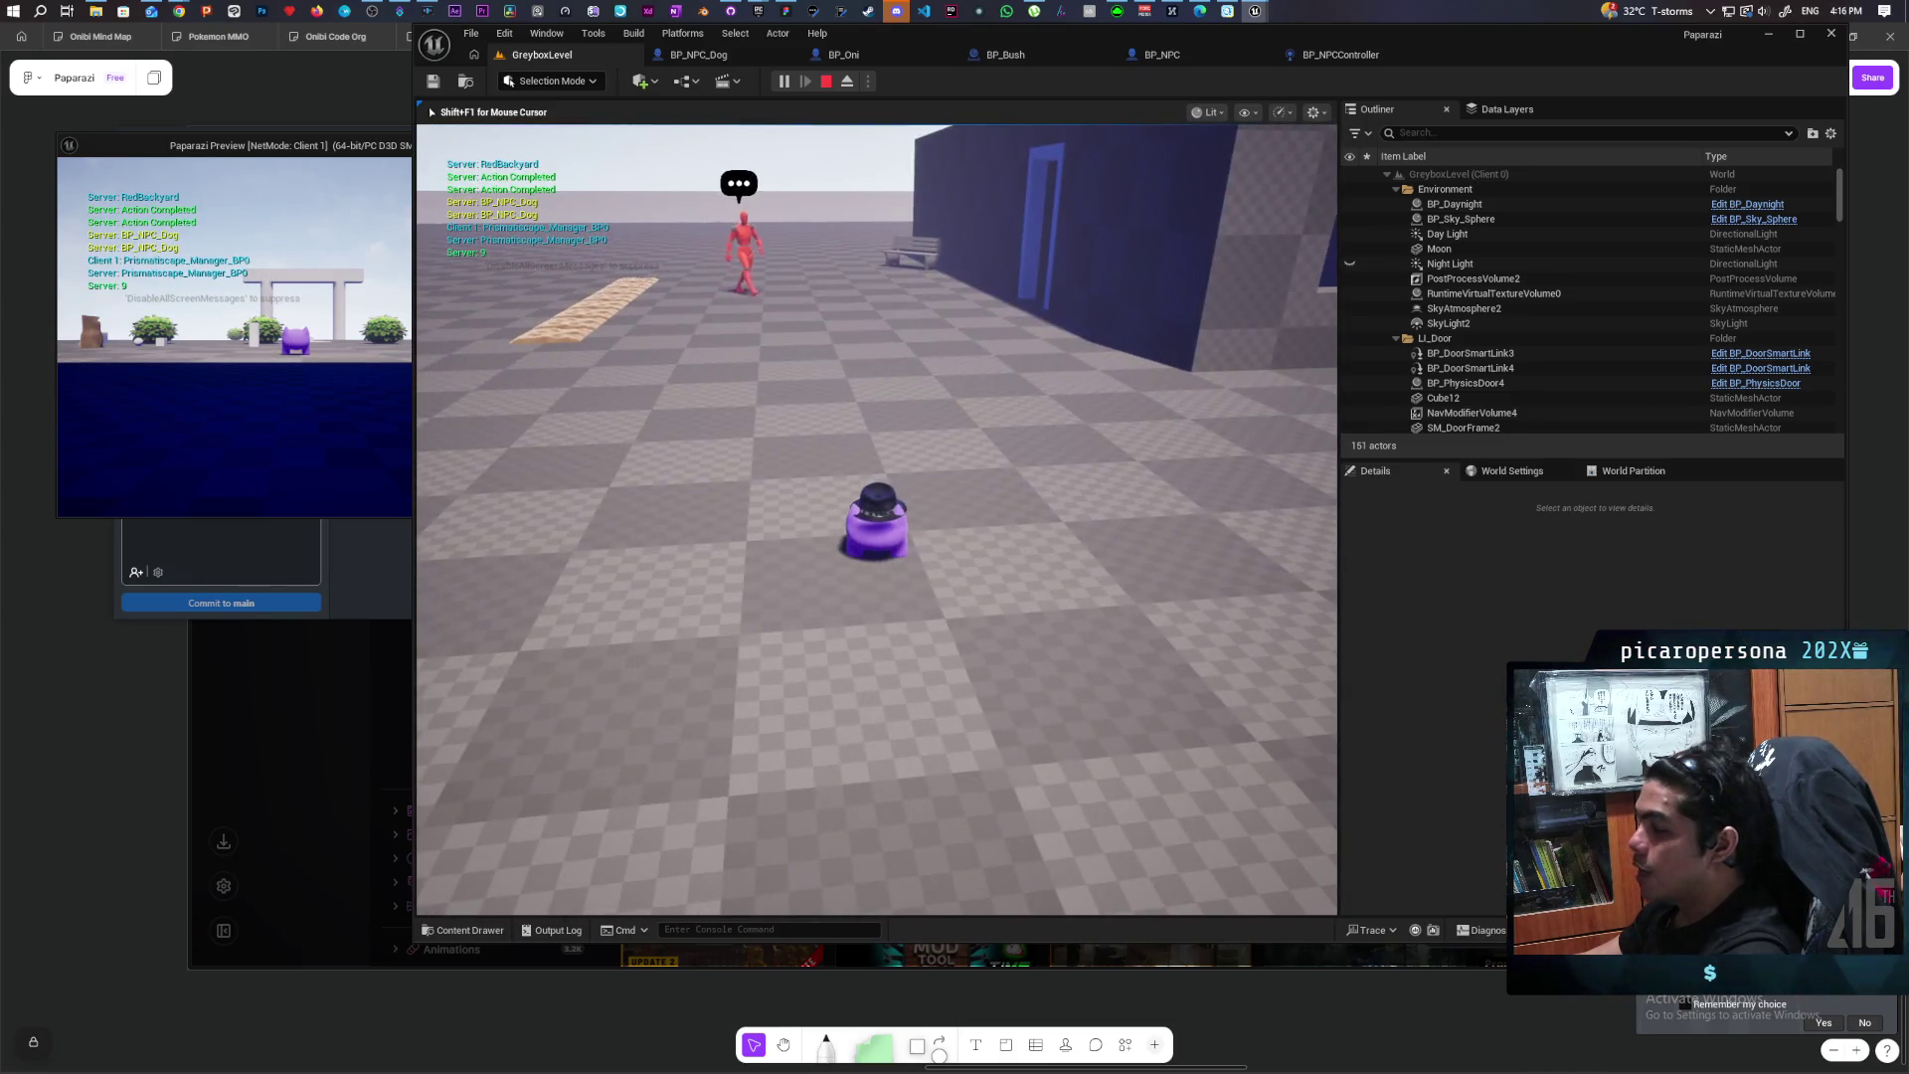
{"action": "key", "text": "d"}
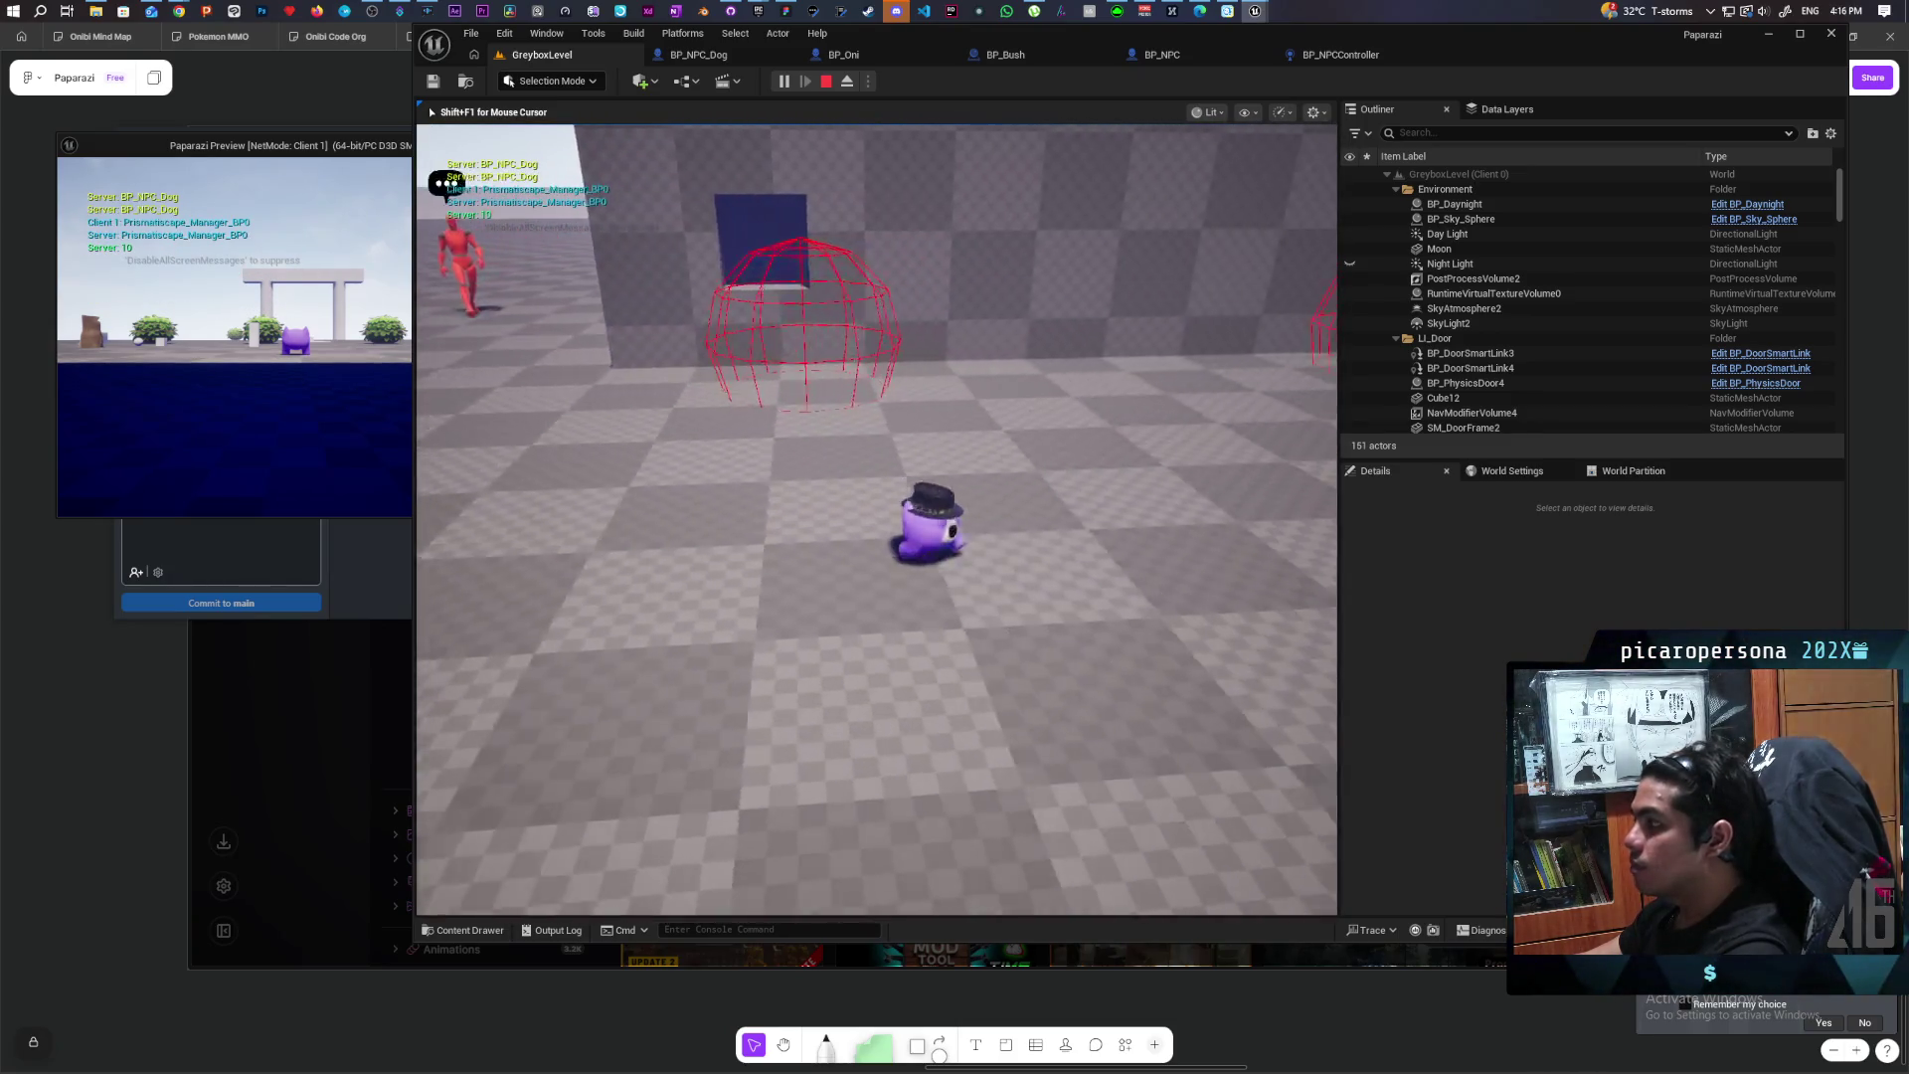
{"action": "key", "text": "d"}
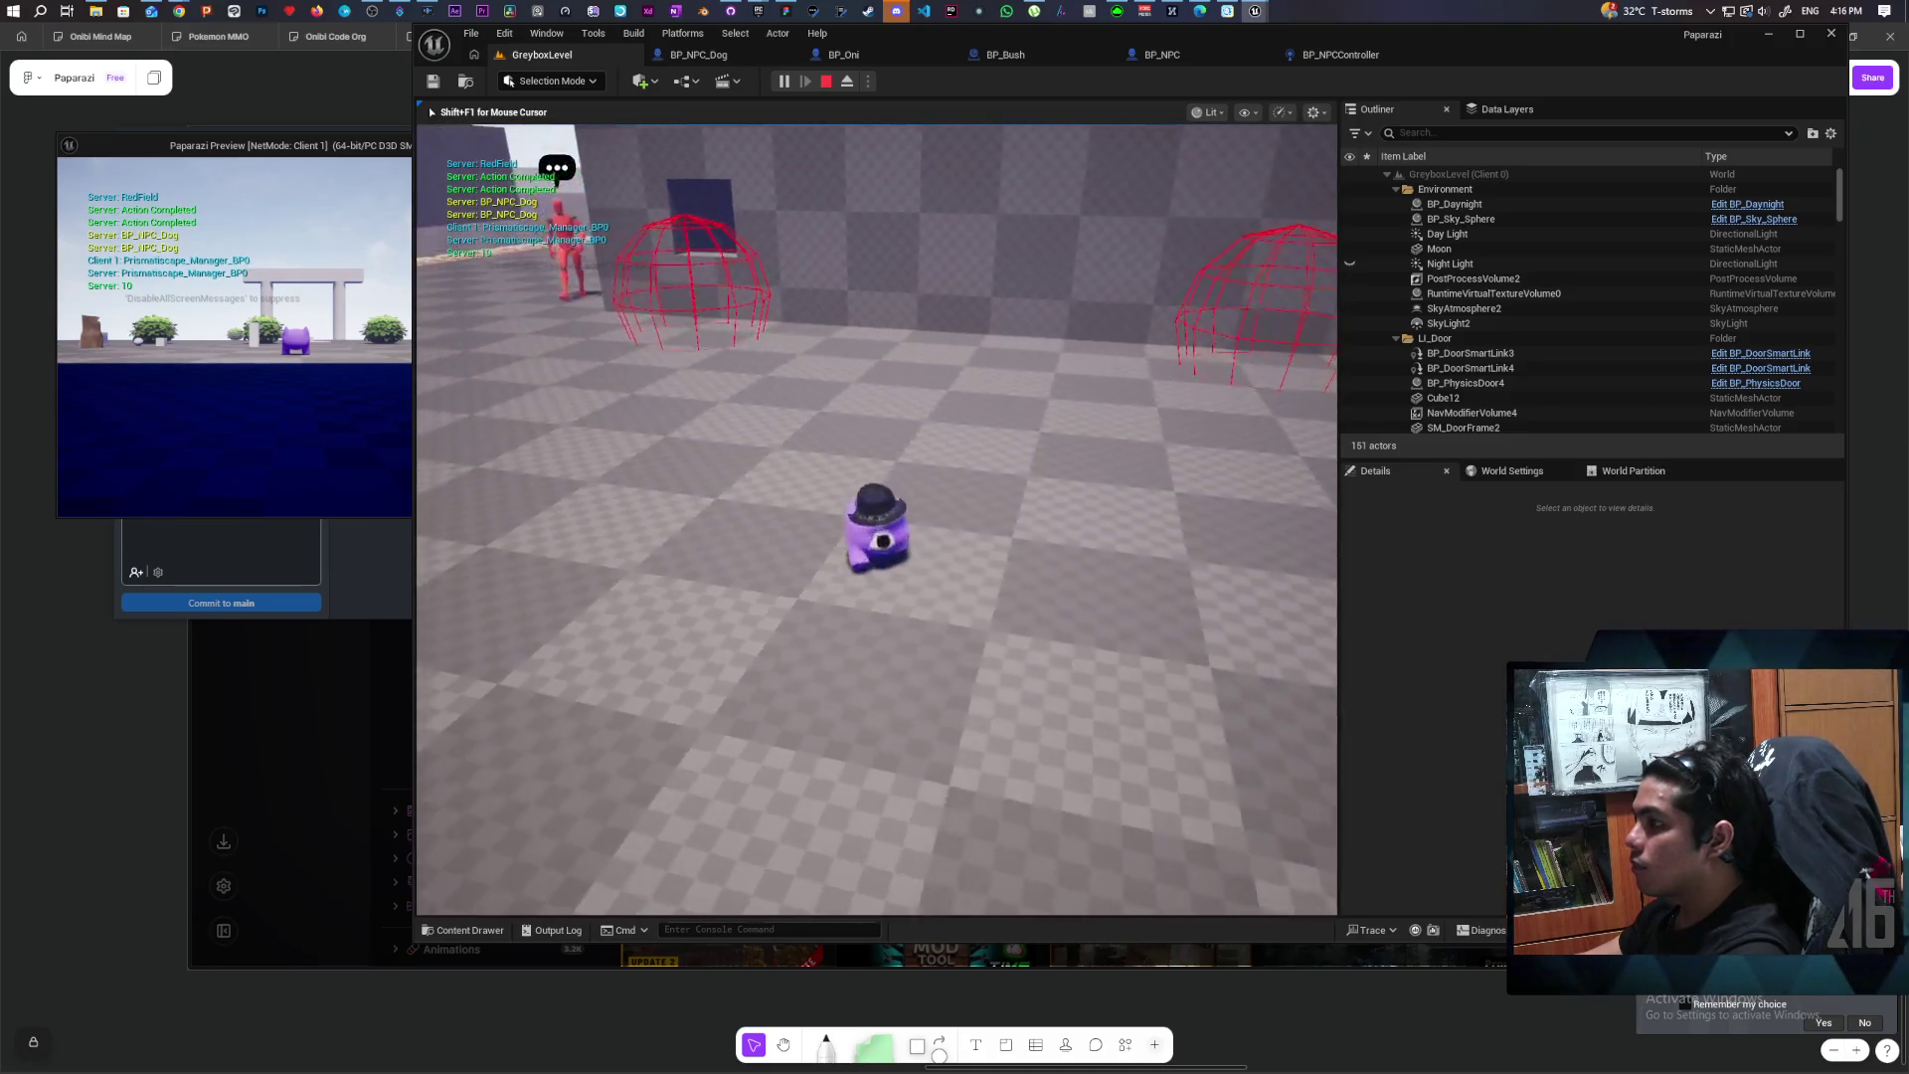
{"action": "key", "text": "d"}
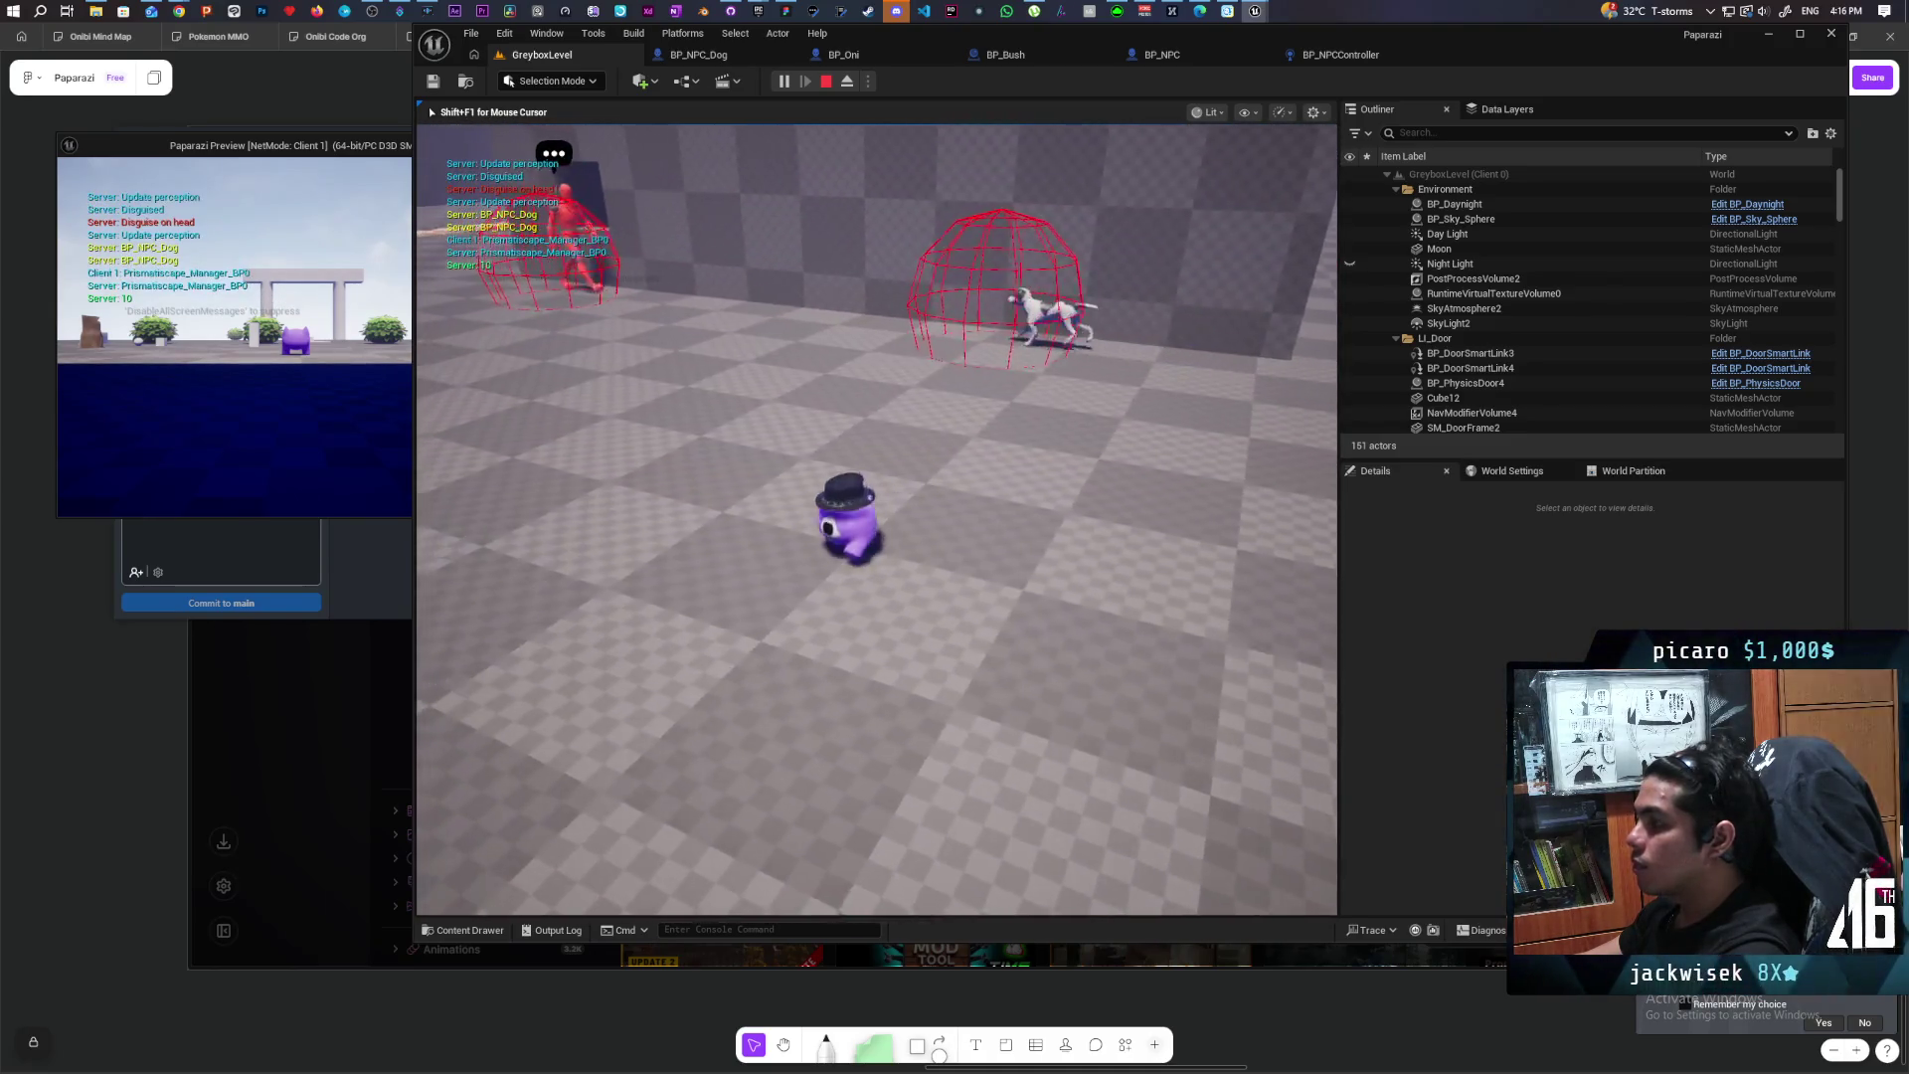
{"action": "key", "text": "a"}
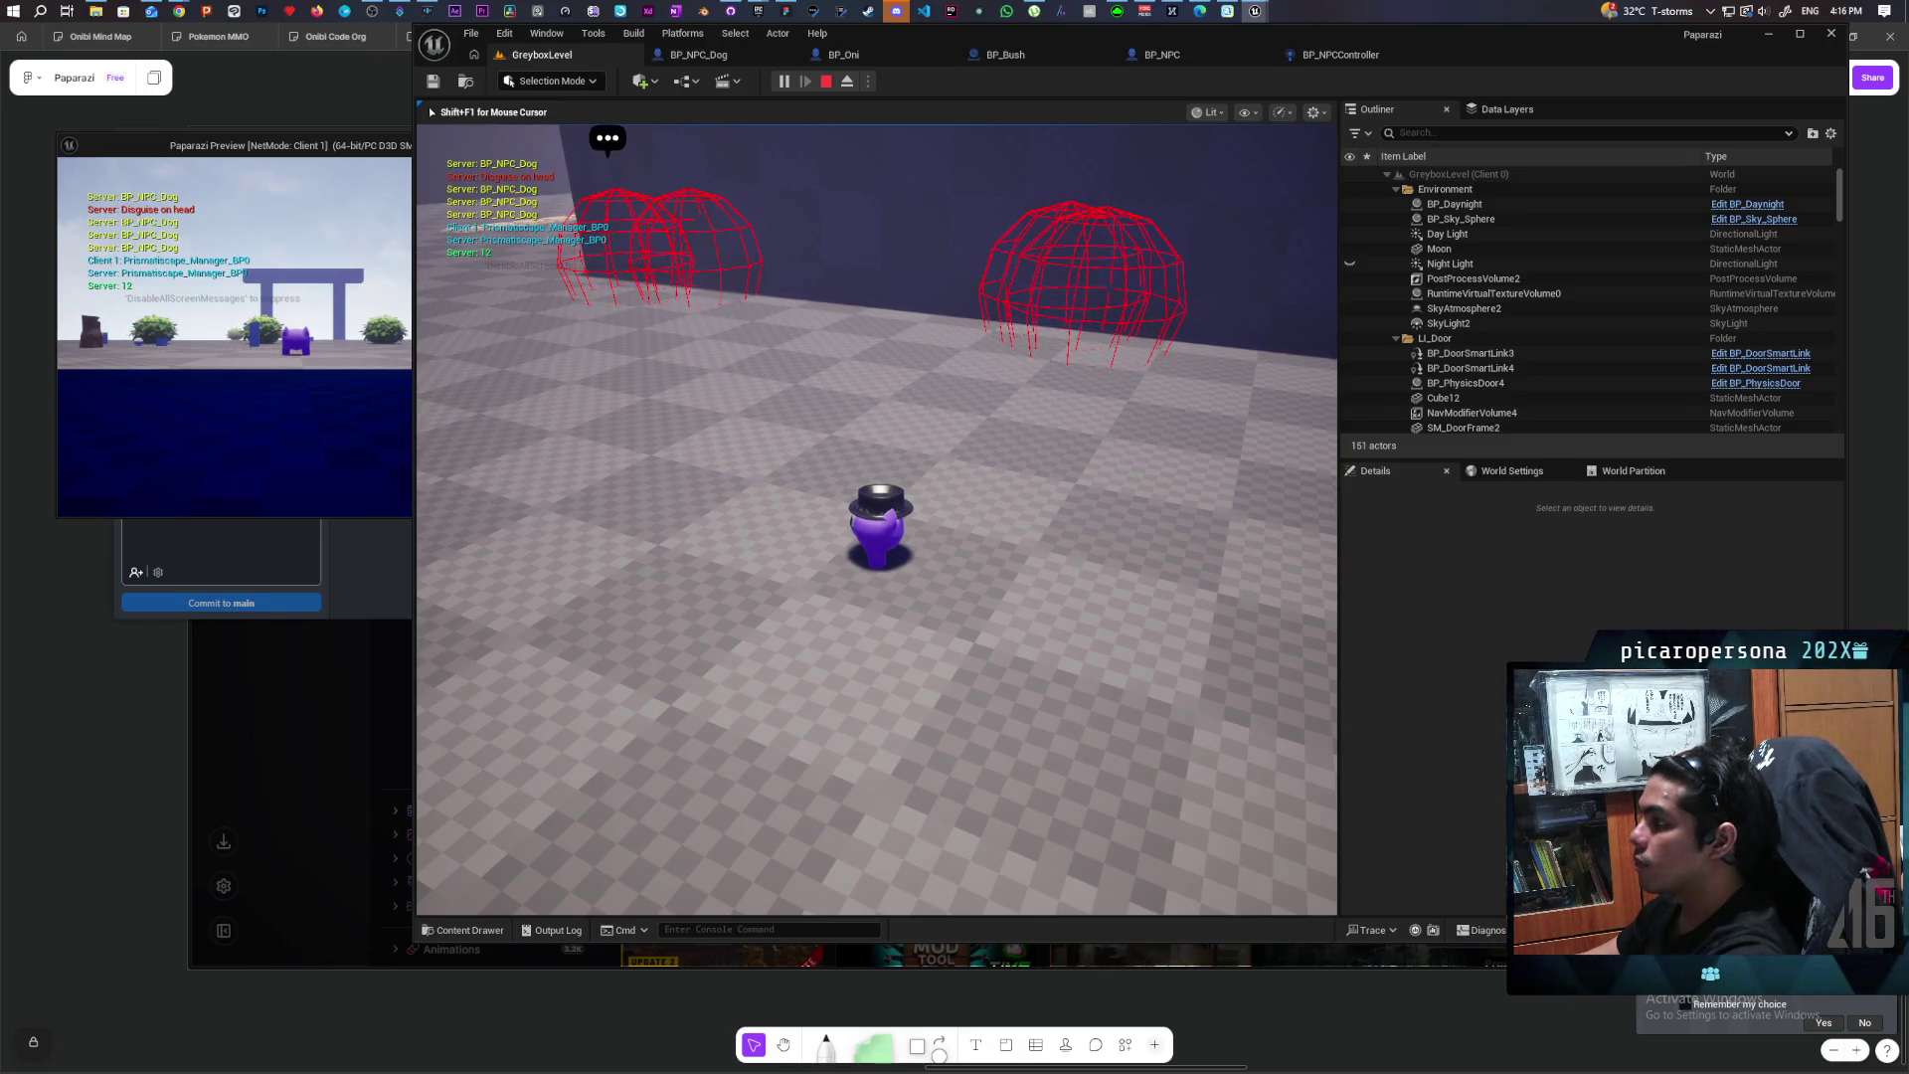
Step: Walk along the white wall toward the sand ramp and NPC, then stop playing
{"action": "key", "text": "w"}
{"action": "key", "text": "a"}
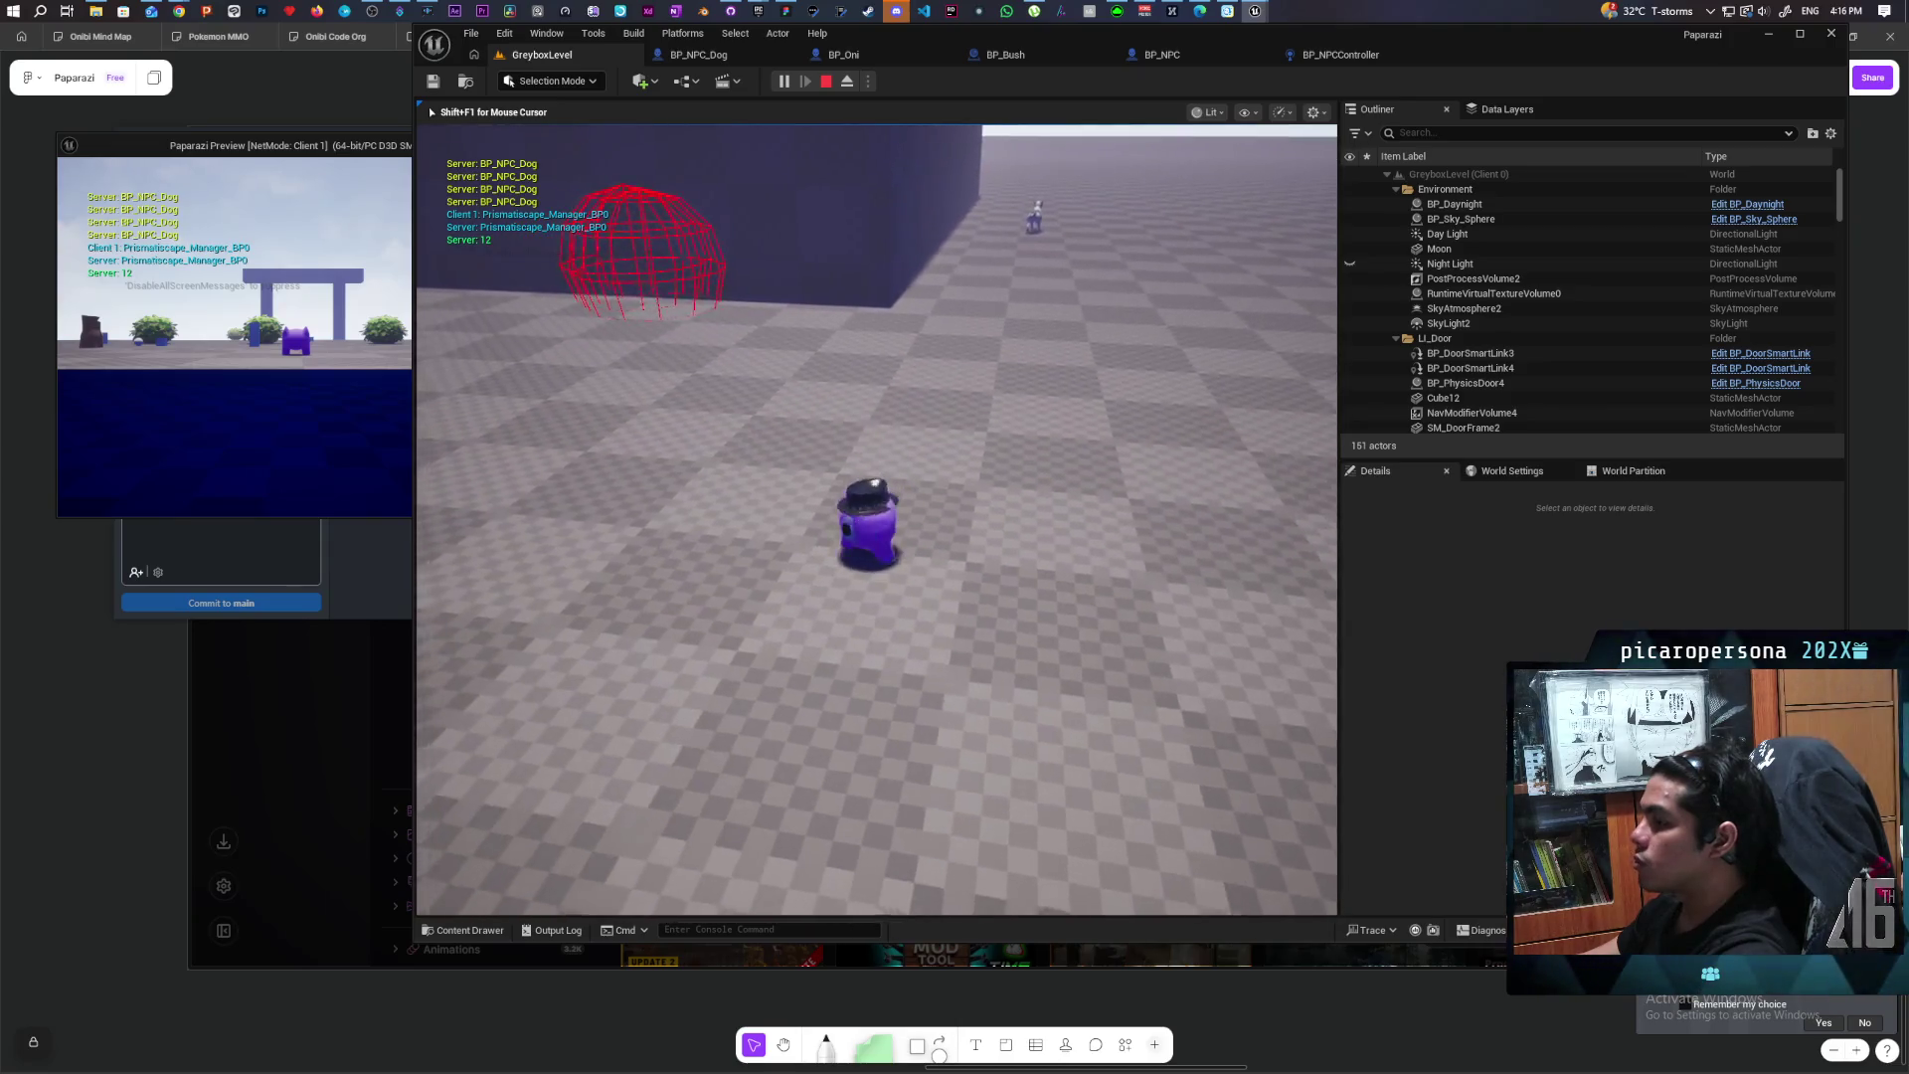
{"action": "key", "text": "a"}
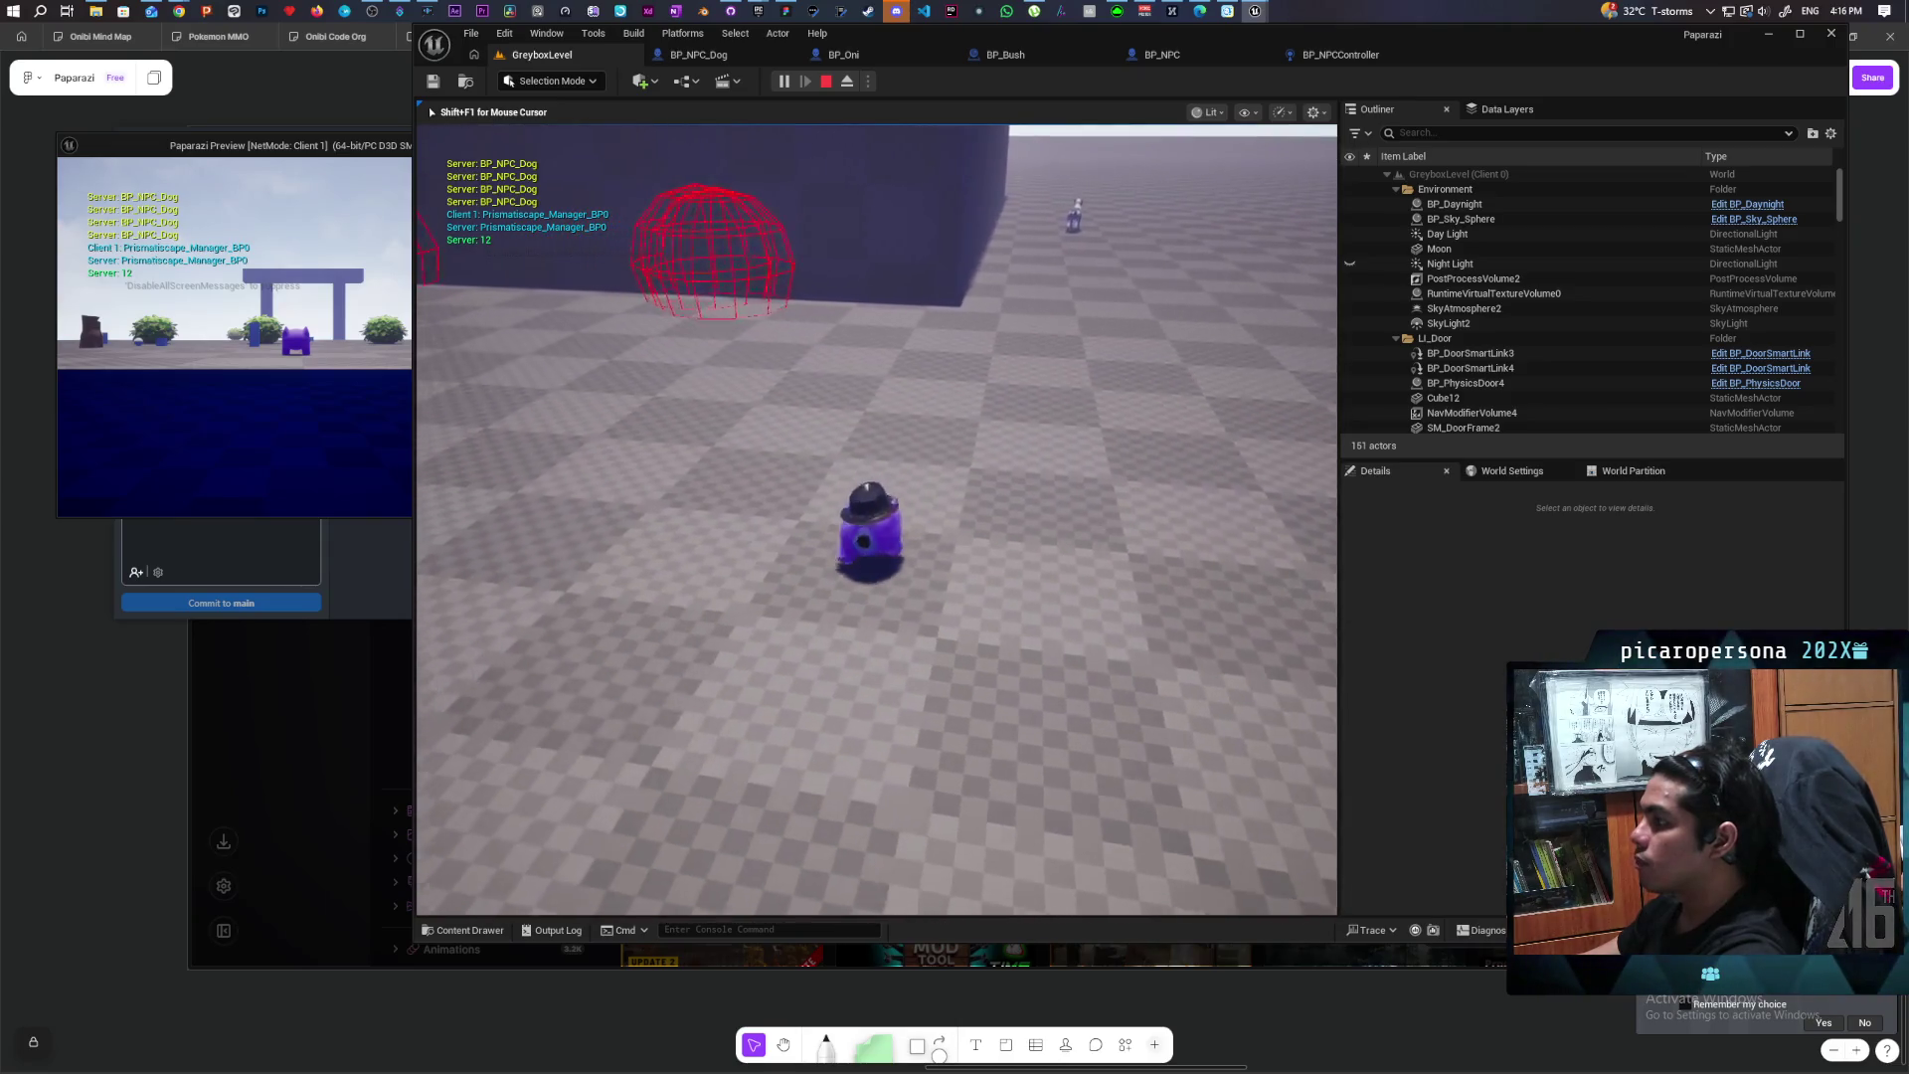
{"action": "key", "text": "a"}
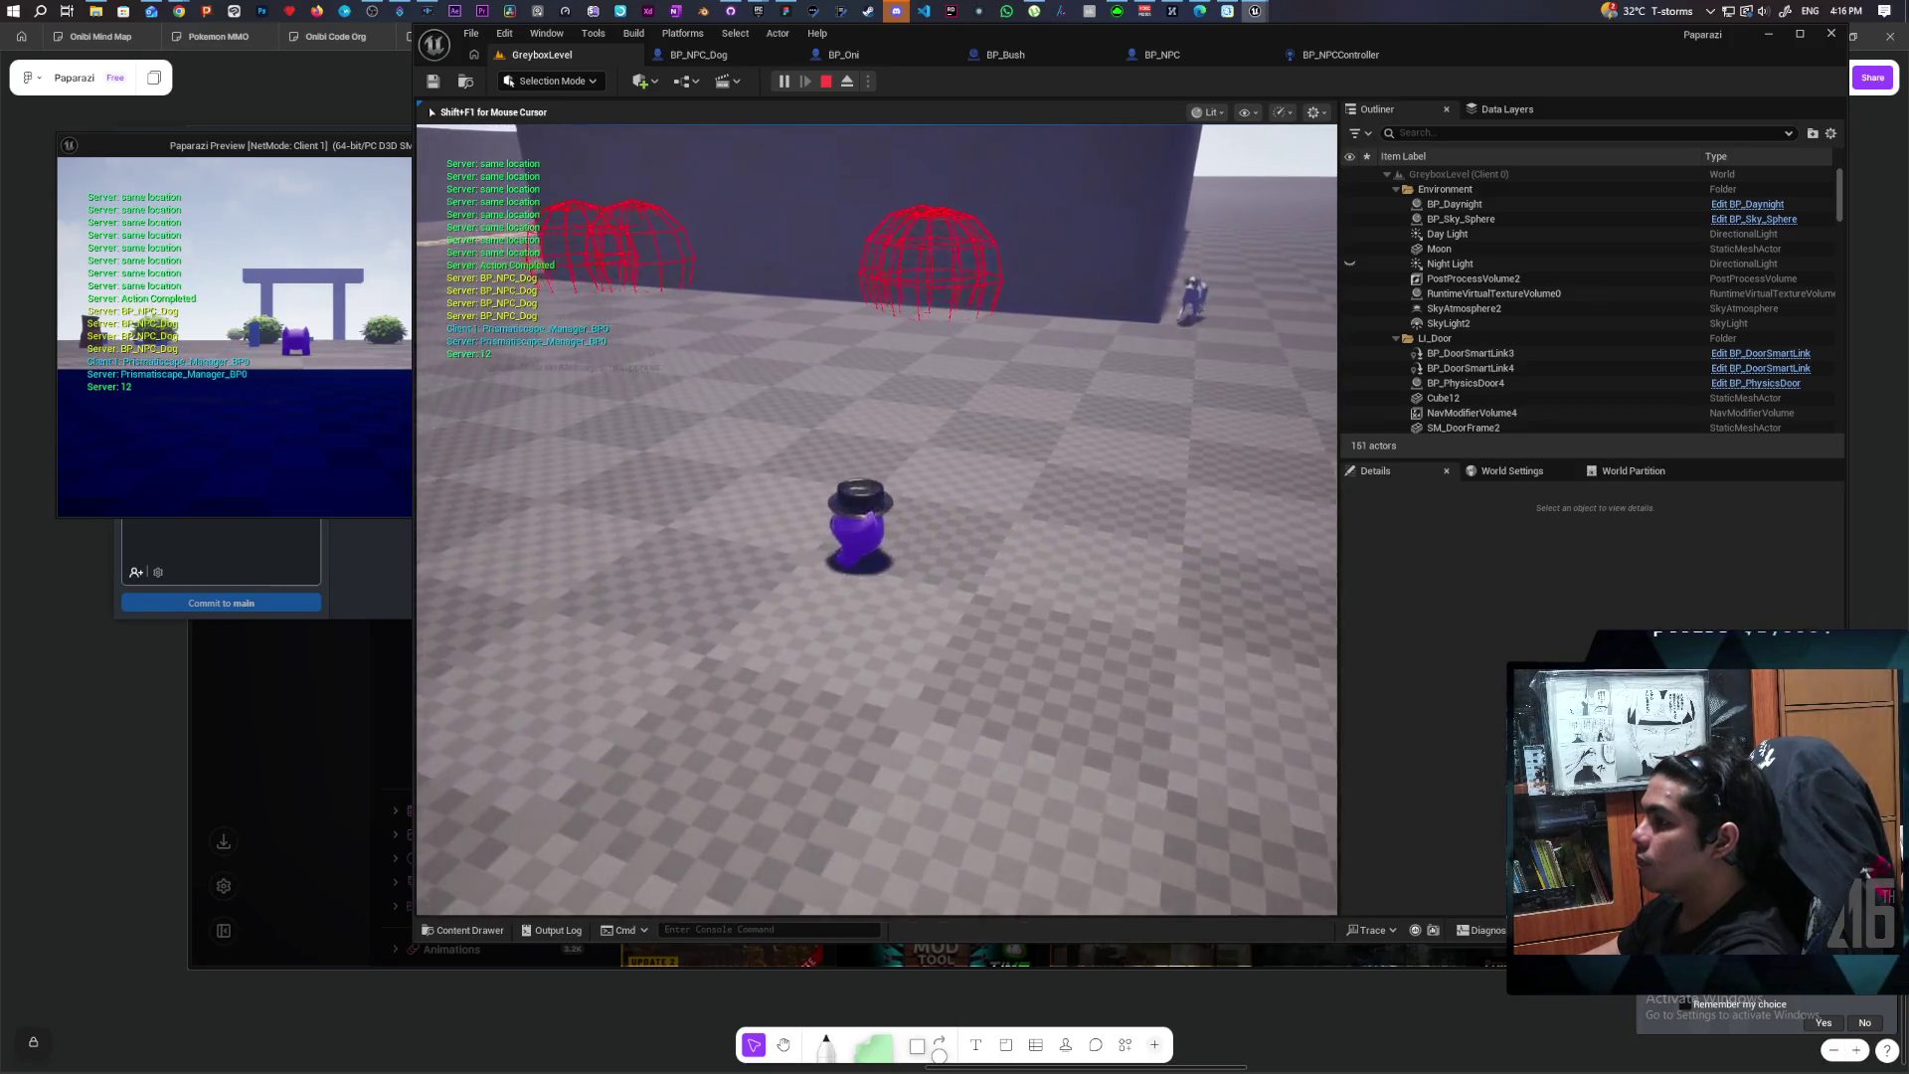
{"action": "key", "text": "a"}
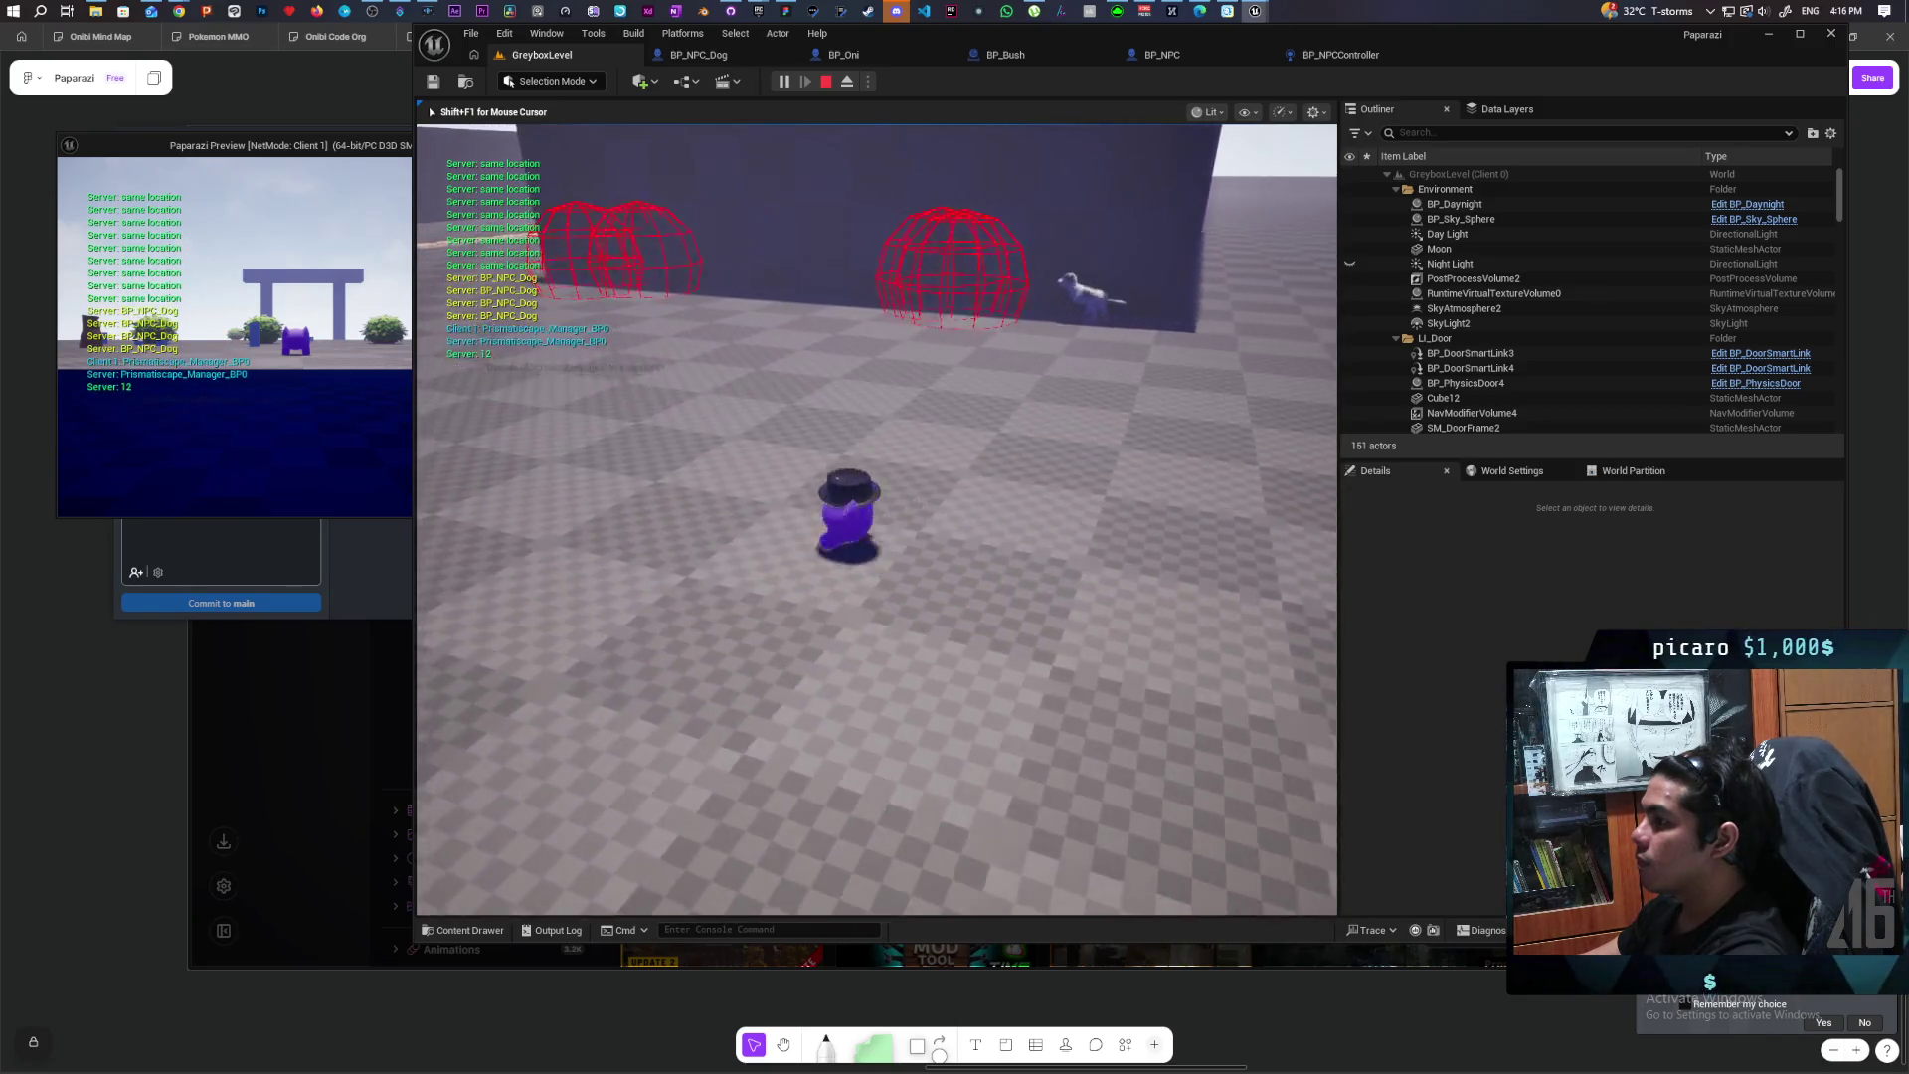
{"action": "key", "text": "a"}
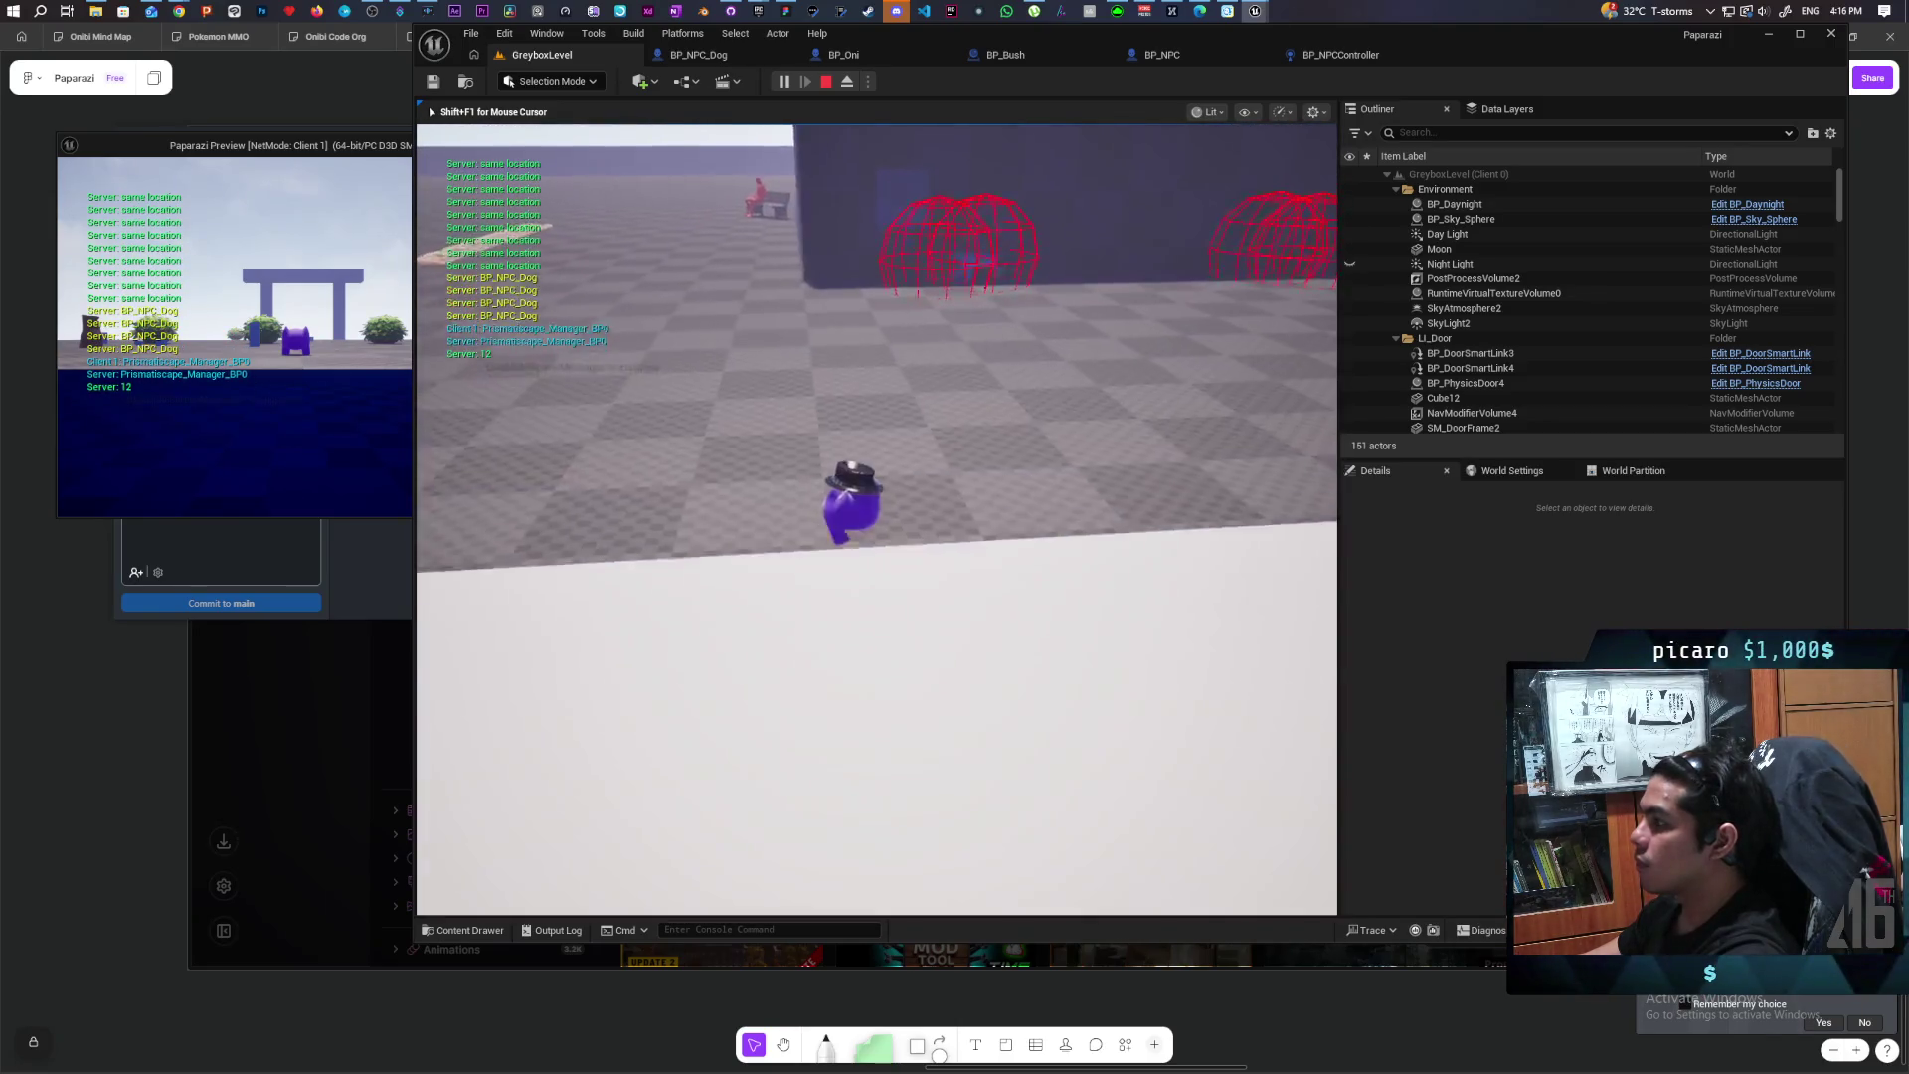
{"action": "key", "text": "w"}
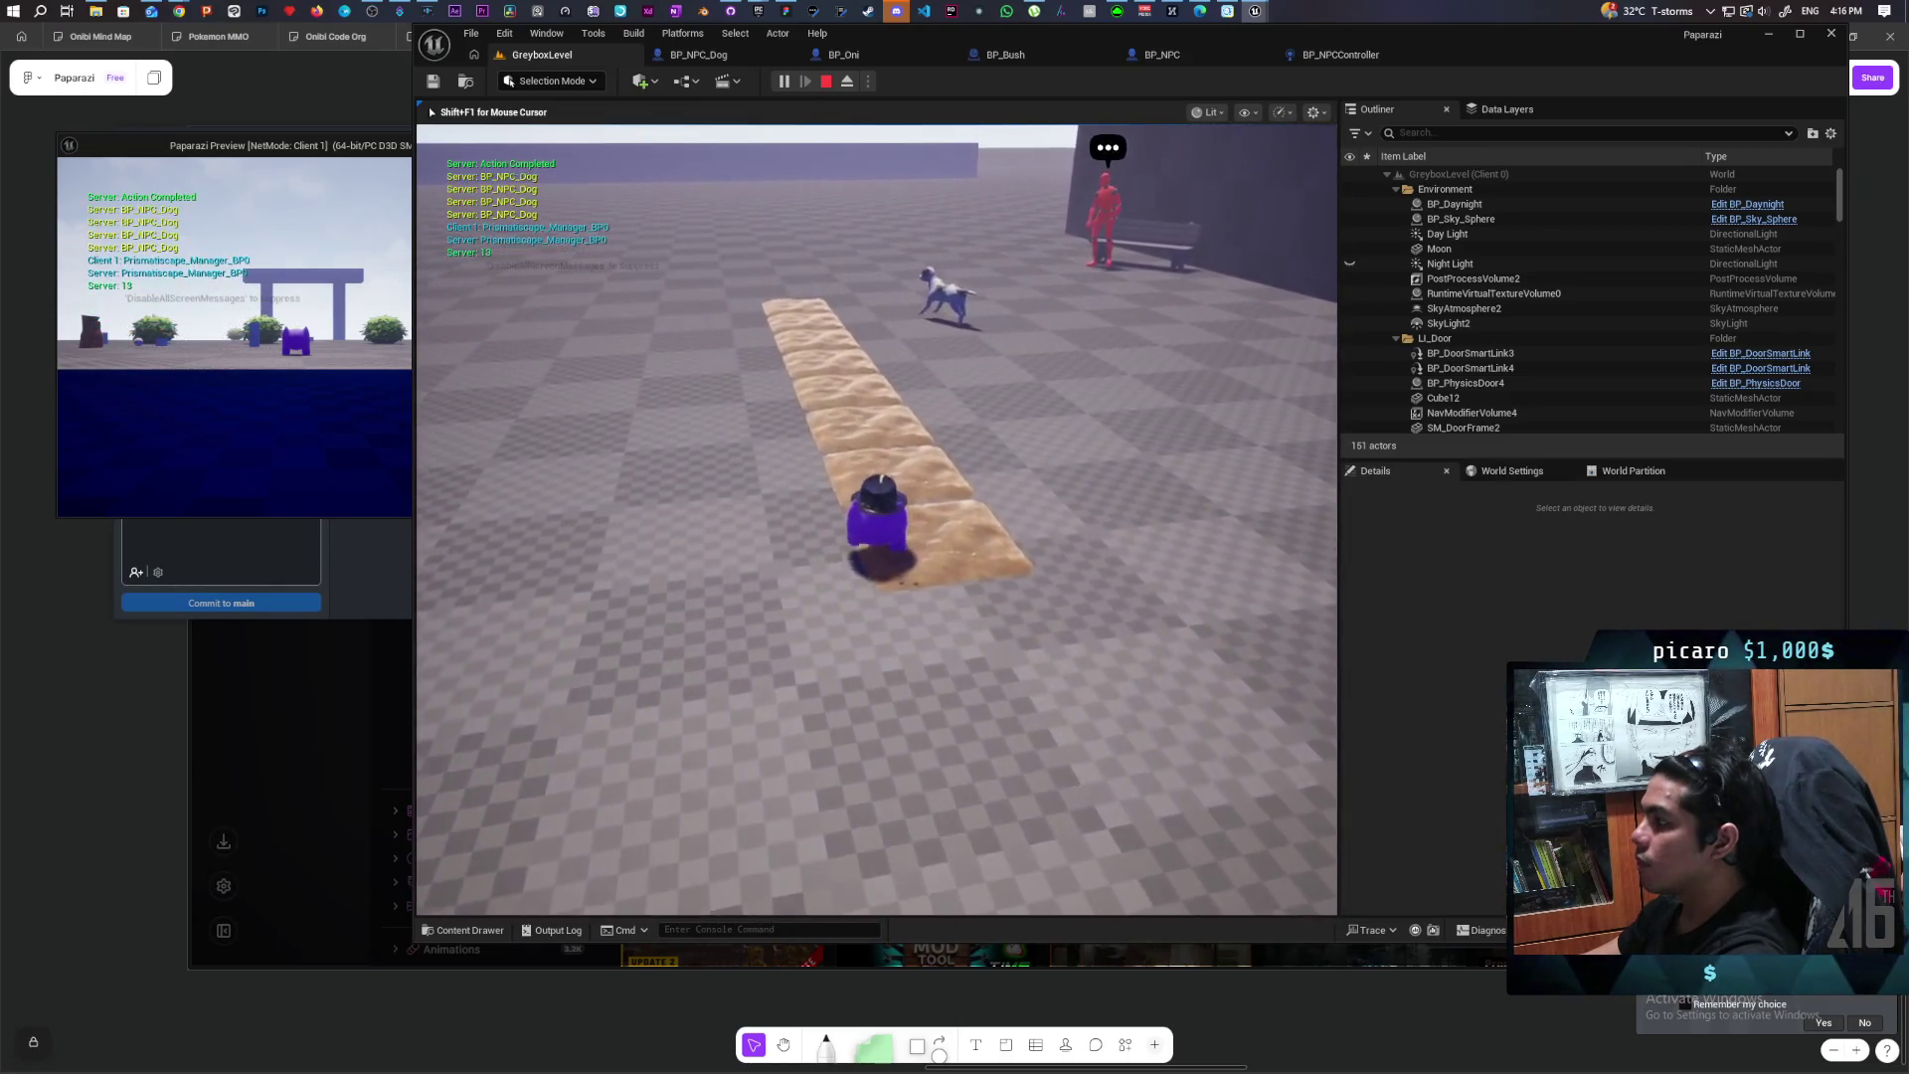
{"action": "key", "text": "Escape"}
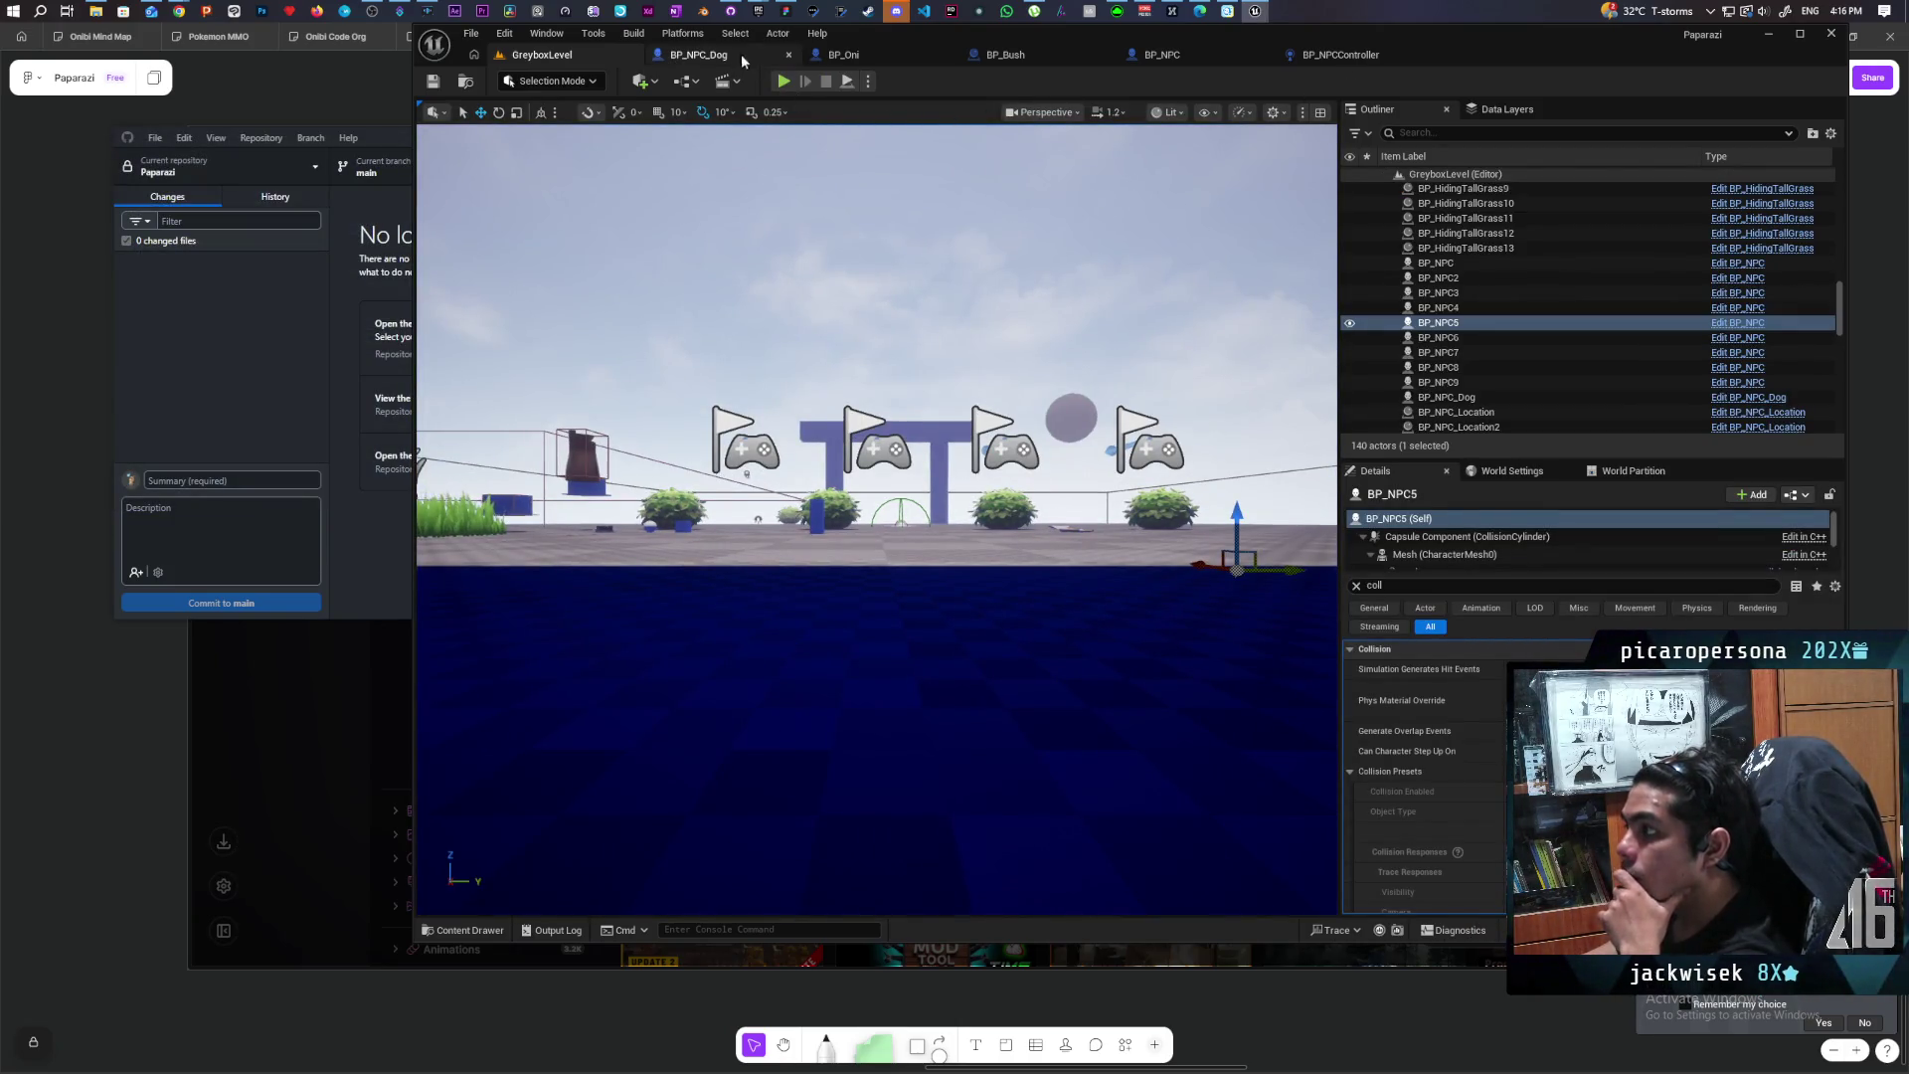
Step: Open BP_NPC's EventGraph and frame the capsule trace and avoidance nodes
{"action": "left_click", "coordinate": [1340, 57]}
{"action": "left_click", "coordinate": [1189, 51]}
{"action": "scroll", "coordinate": [1126, 397], "scroll_direction": "down", "scroll_amount": 5}
{"action": "scroll", "coordinate": [1125, 397], "scroll_direction": "up", "scroll_amount": 2}
{"action": "mouse_move", "coordinate": [1031, 431]}
{"action": "left_mouse_down"}
{"action": "mouse_move", "coordinate": [1290, 401]}
{"action": "mouse_move", "coordinate": [1117, 401]}
{"action": "left_mouse_up"}
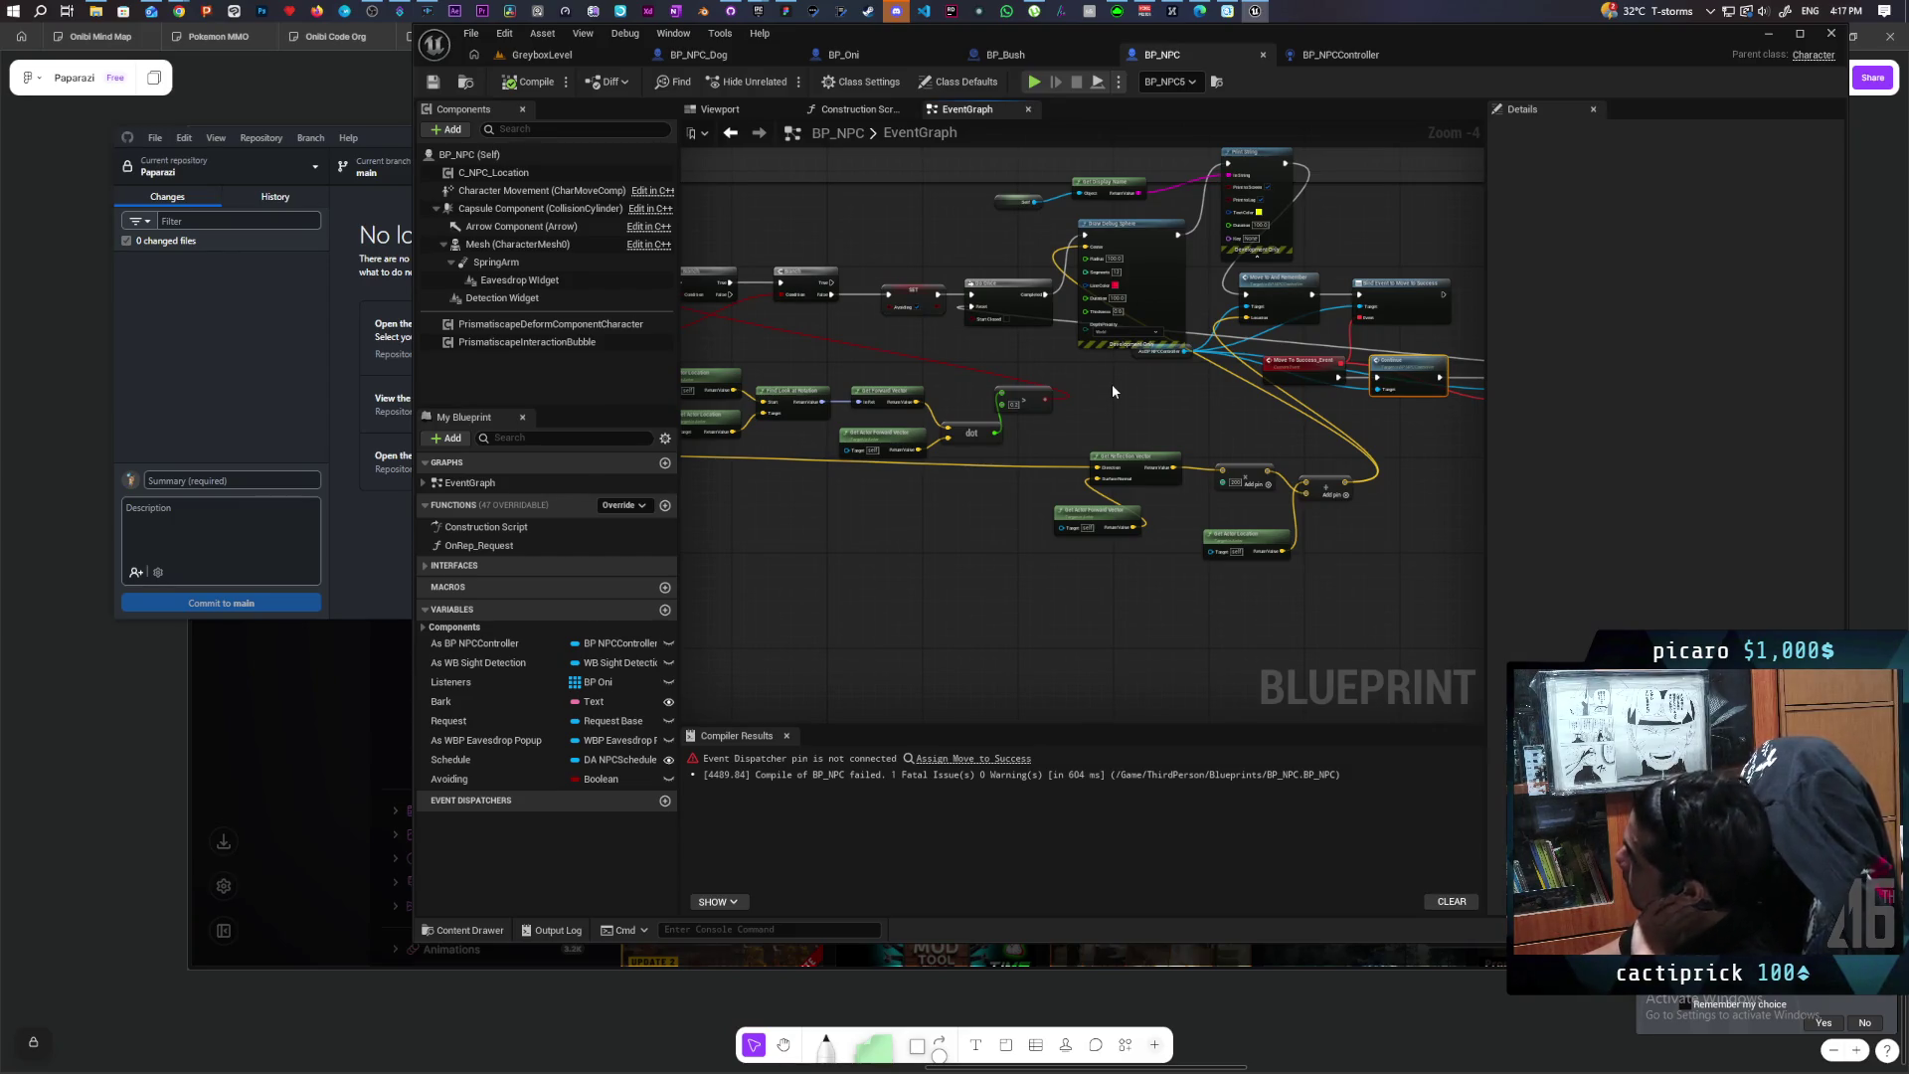
{"action": "scroll", "coordinate": [1111, 383], "scroll_direction": "up", "scroll_amount": 1}
{"action": "mouse_move", "coordinate": [1116, 405]}
{"action": "left_mouse_down"}
{"action": "mouse_move", "coordinate": [1223, 498]}
{"action": "mouse_move", "coordinate": [968, 443]}
{"action": "mouse_move", "coordinate": [945, 481]}
{"action": "mouse_move", "coordinate": [1001, 430]}
{"action": "mouse_move", "coordinate": [1121, 385]}
{"action": "mouse_move", "coordinate": [1381, 370]}
{"action": "left_mouse_up"}
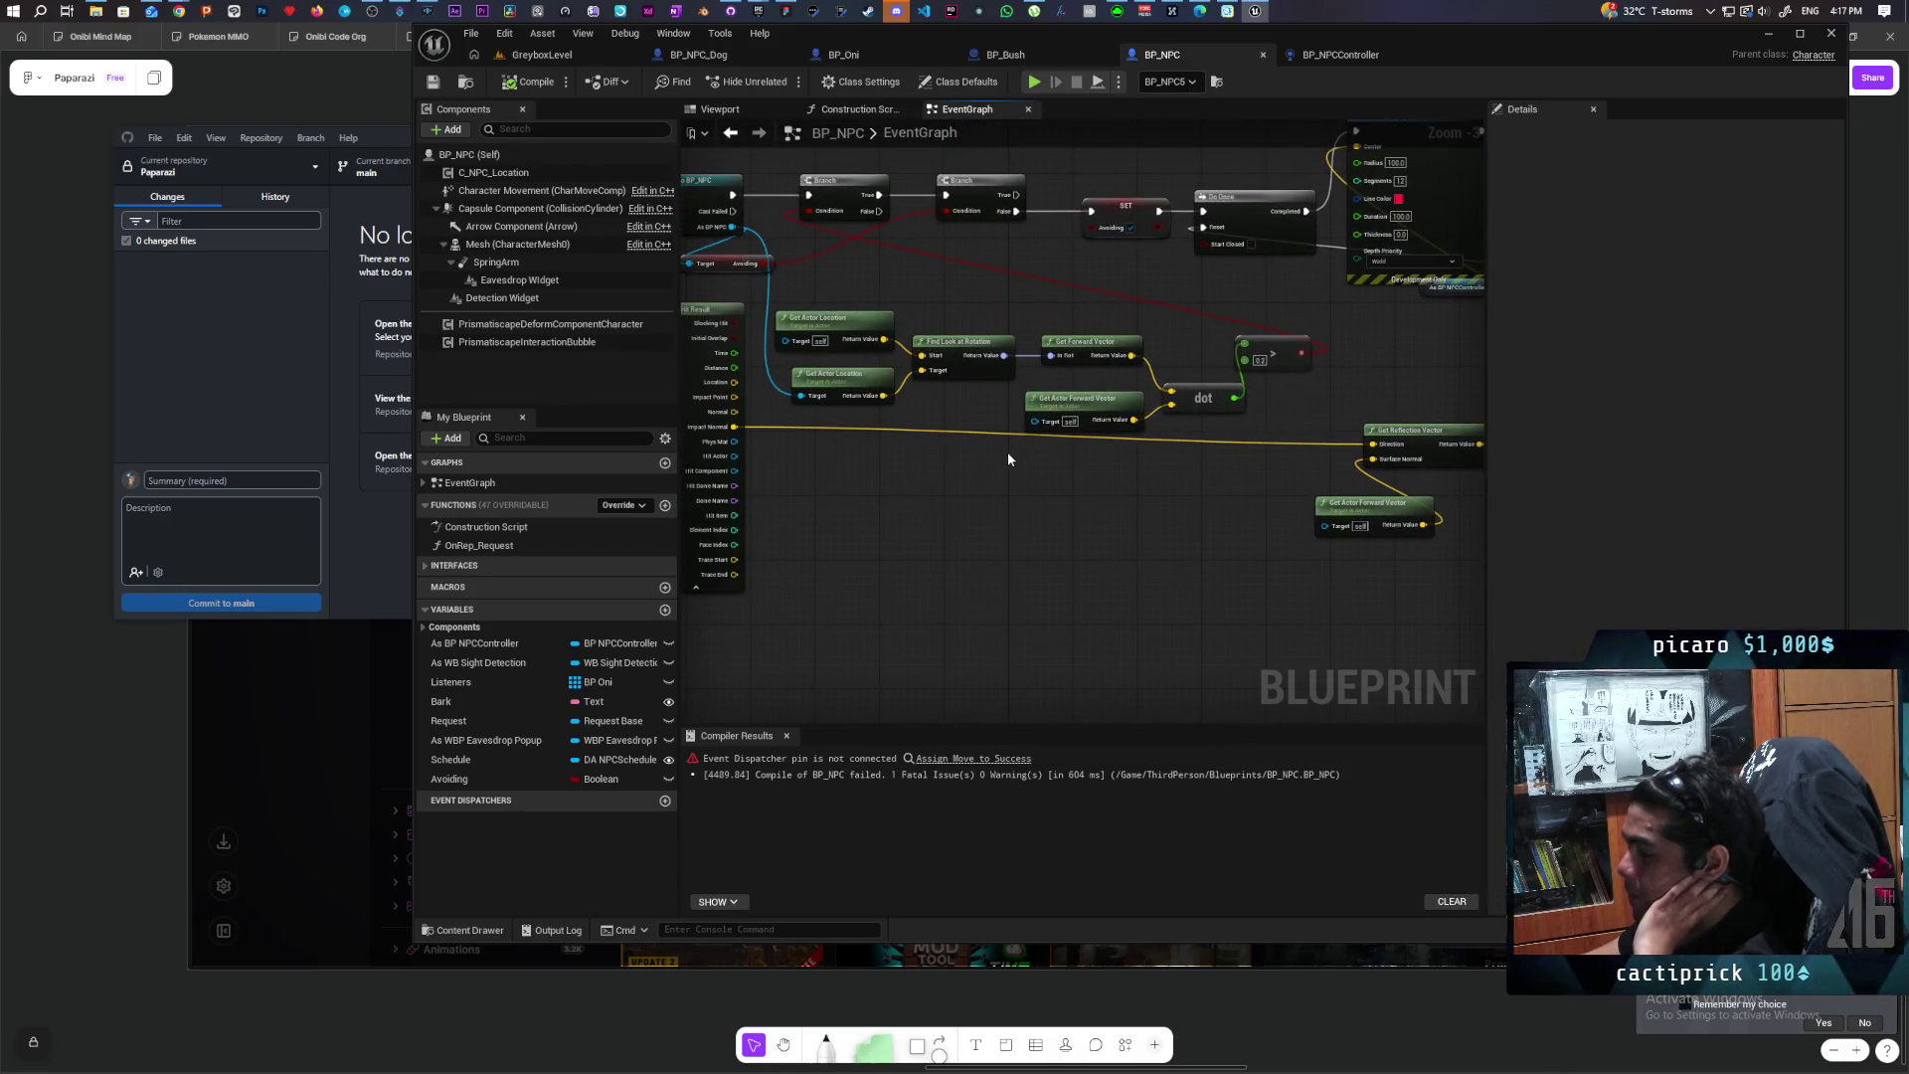
Step: Bring the hit-result nodes into view and select Break Hit Result
{"action": "mouse_move", "coordinate": [901, 481]}
{"action": "left_mouse_down"}
{"action": "mouse_move", "coordinate": [1112, 490]}
{"action": "mouse_move", "coordinate": [839, 486]}
{"action": "mouse_move", "coordinate": [1116, 470]}
{"action": "mouse_move", "coordinate": [1087, 470]}
{"action": "left_mouse_up"}
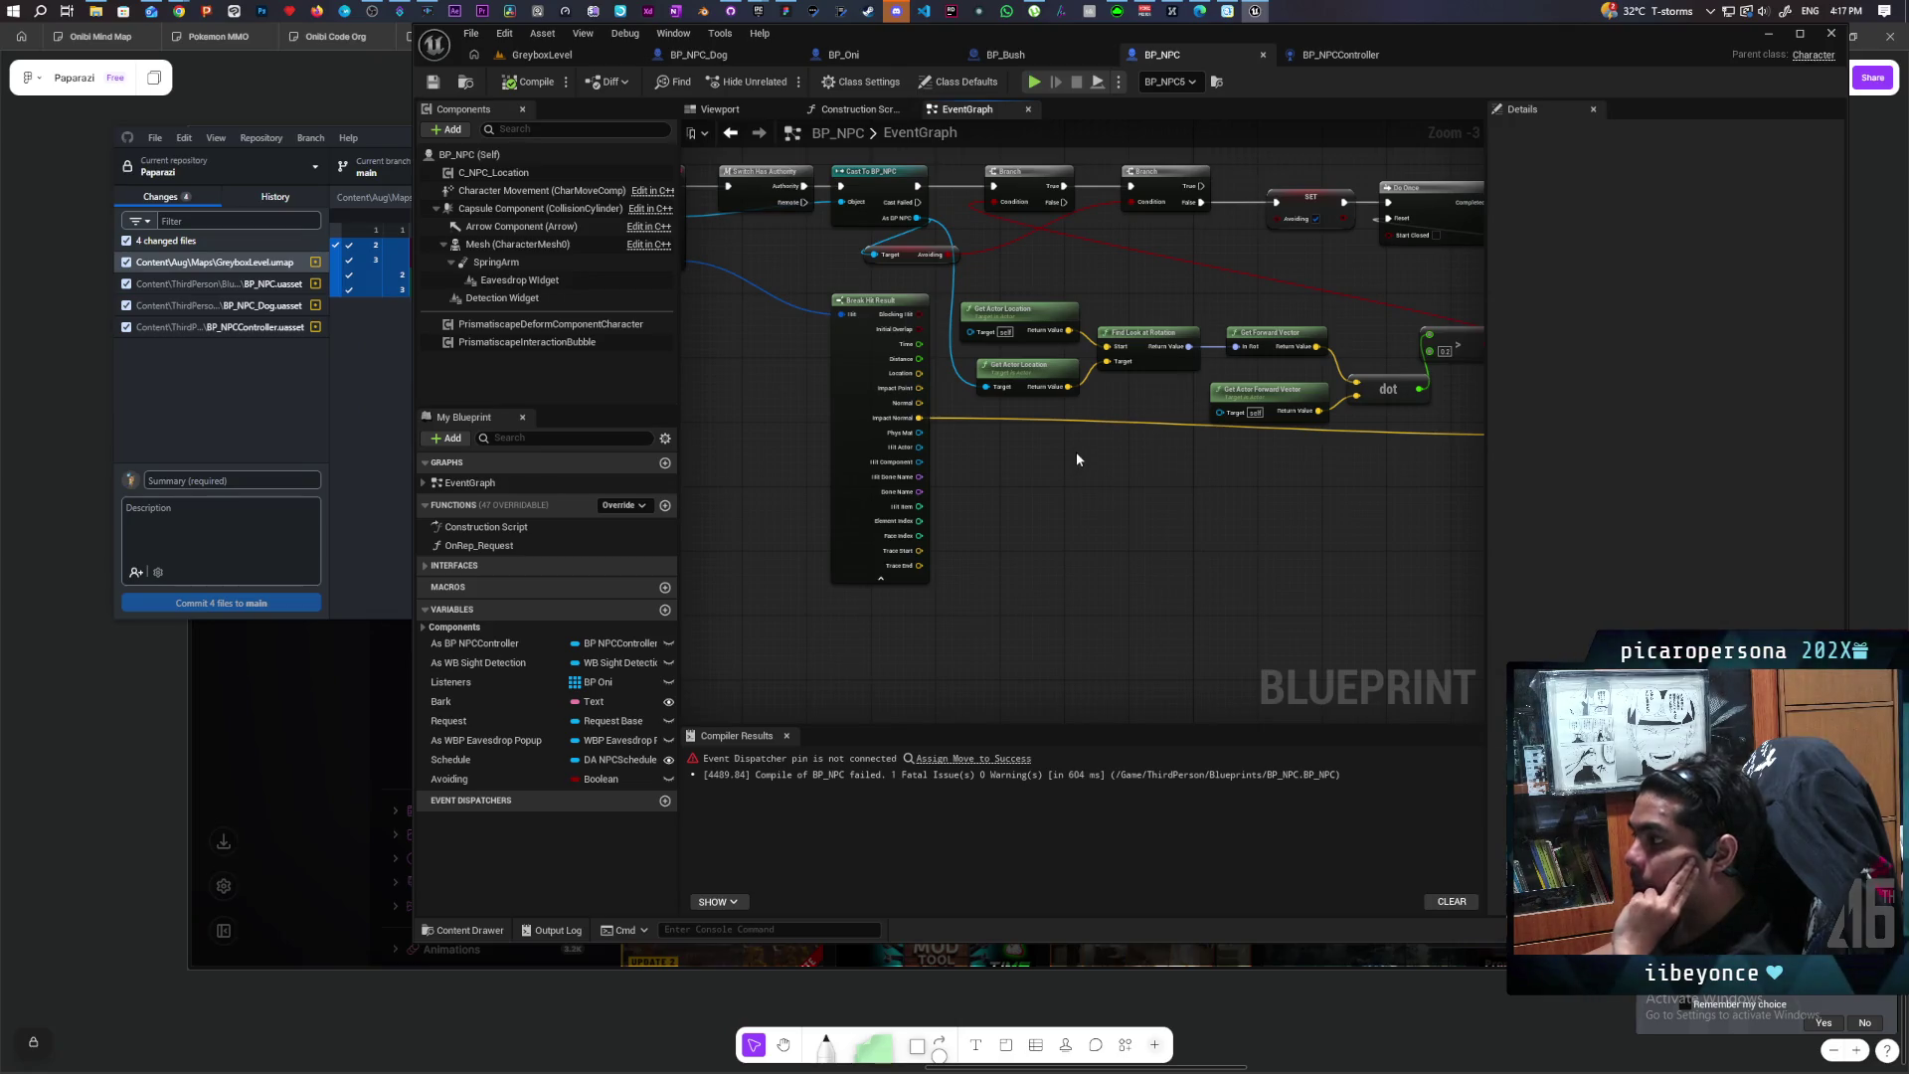
{"action": "scroll", "coordinate": [1074, 505], "scroll_direction": "down", "scroll_amount": 1}
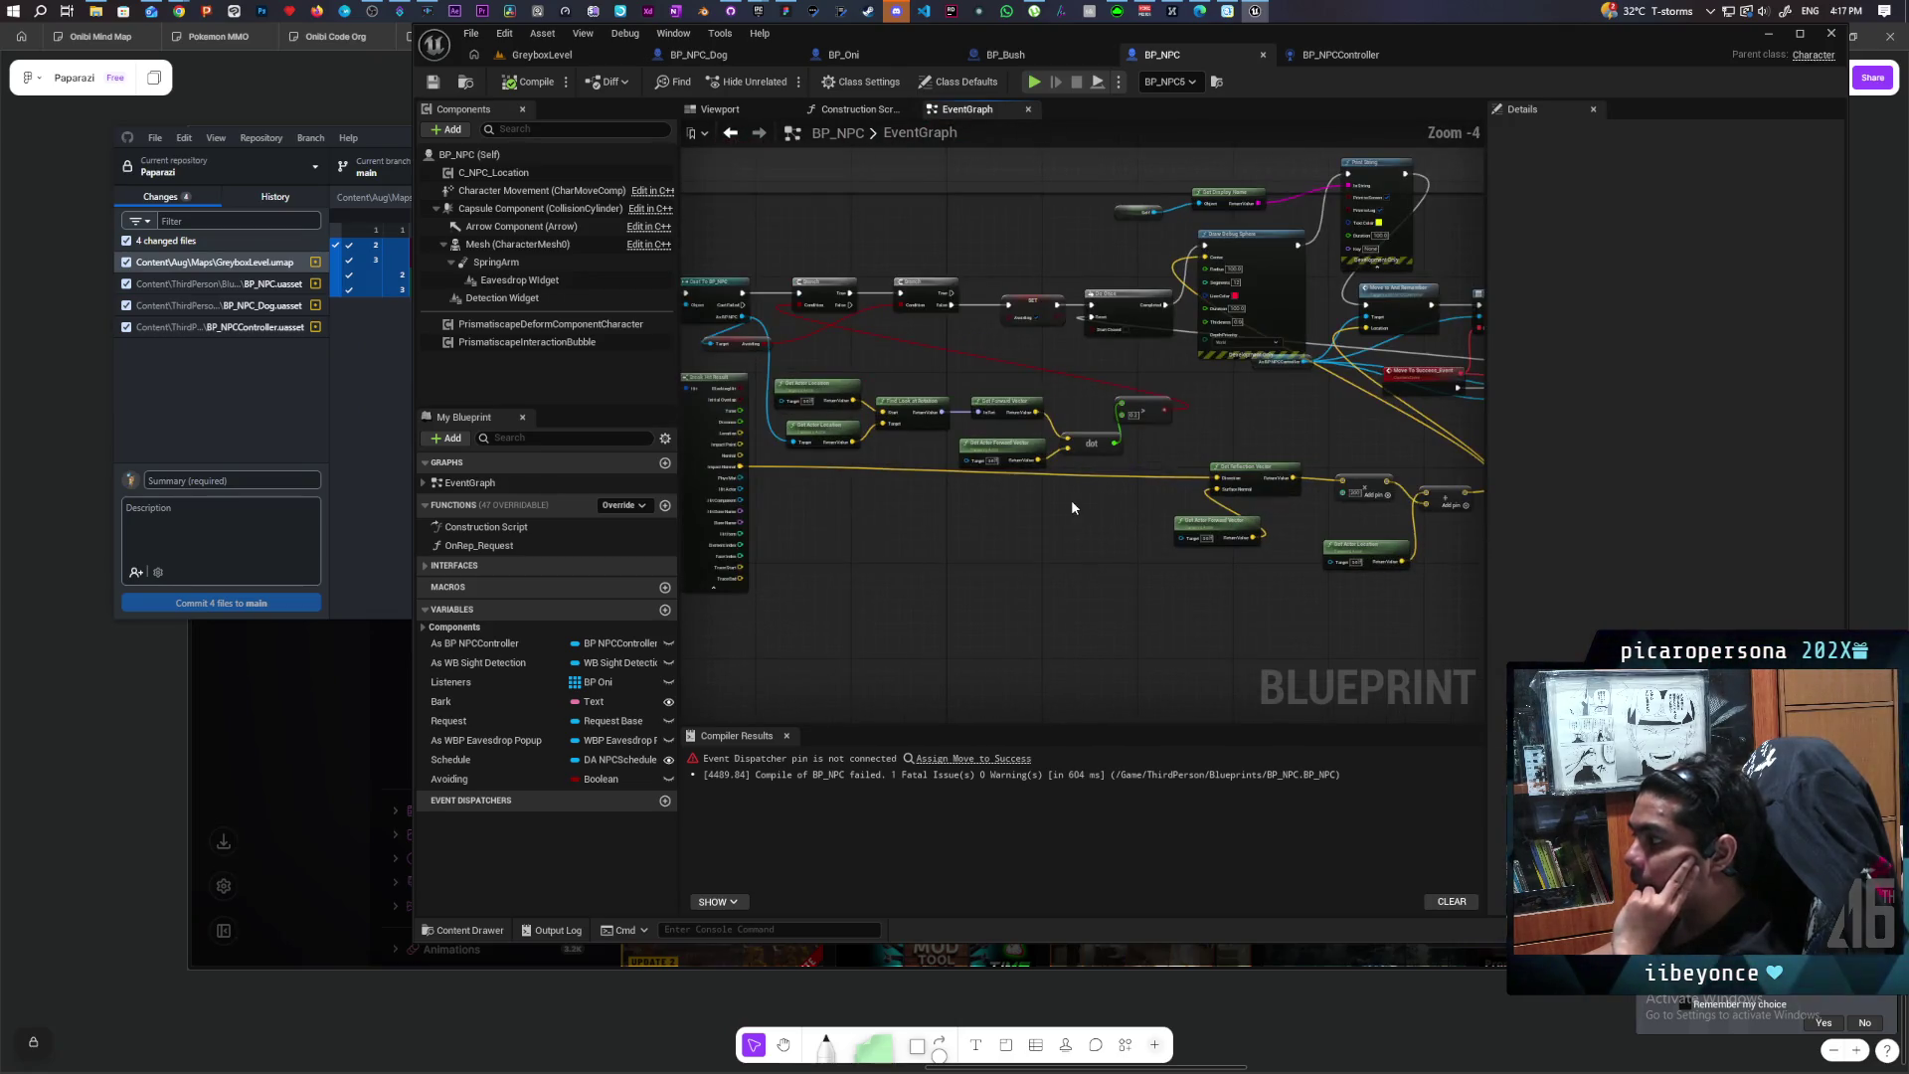
{"action": "scroll", "coordinate": [1084, 497], "scroll_direction": "down", "scroll_amount": 1}
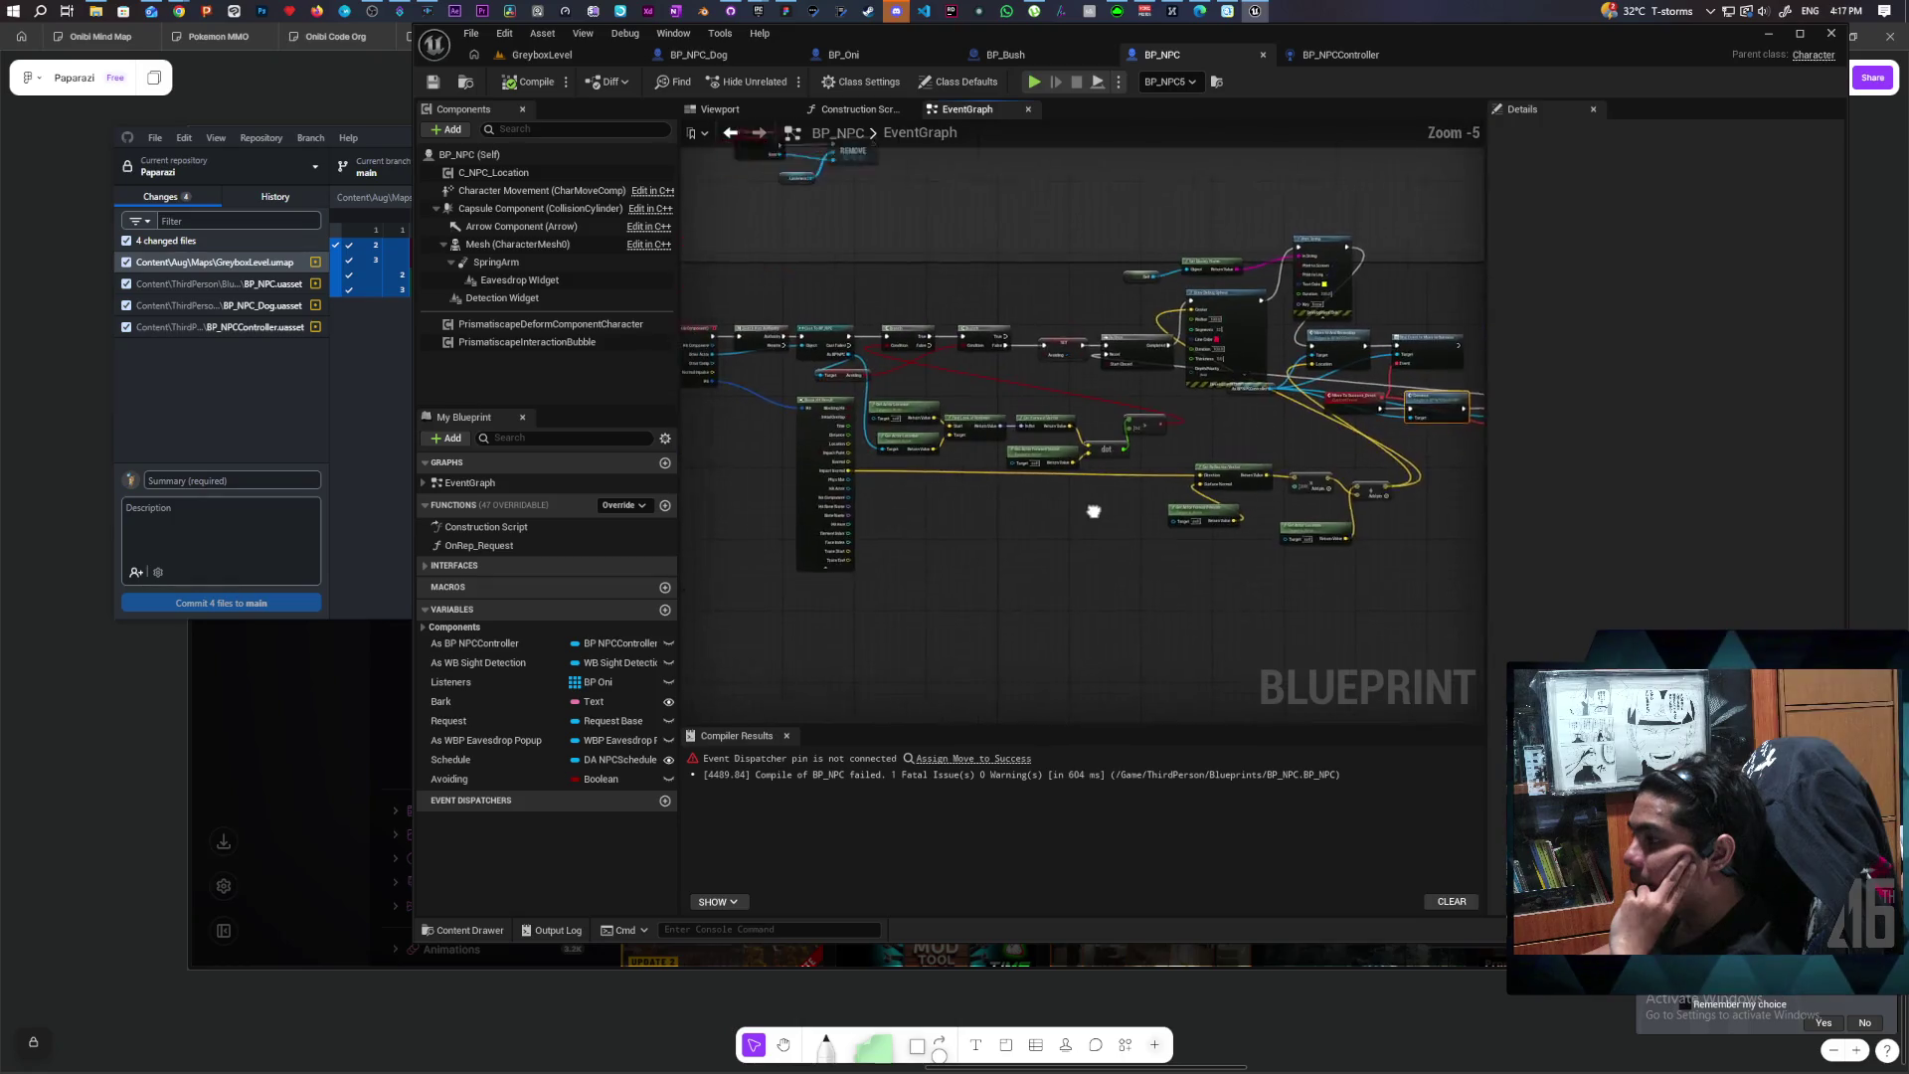
{"action": "scroll", "coordinate": [1078, 517], "scroll_direction": "up", "scroll_amount": 1}
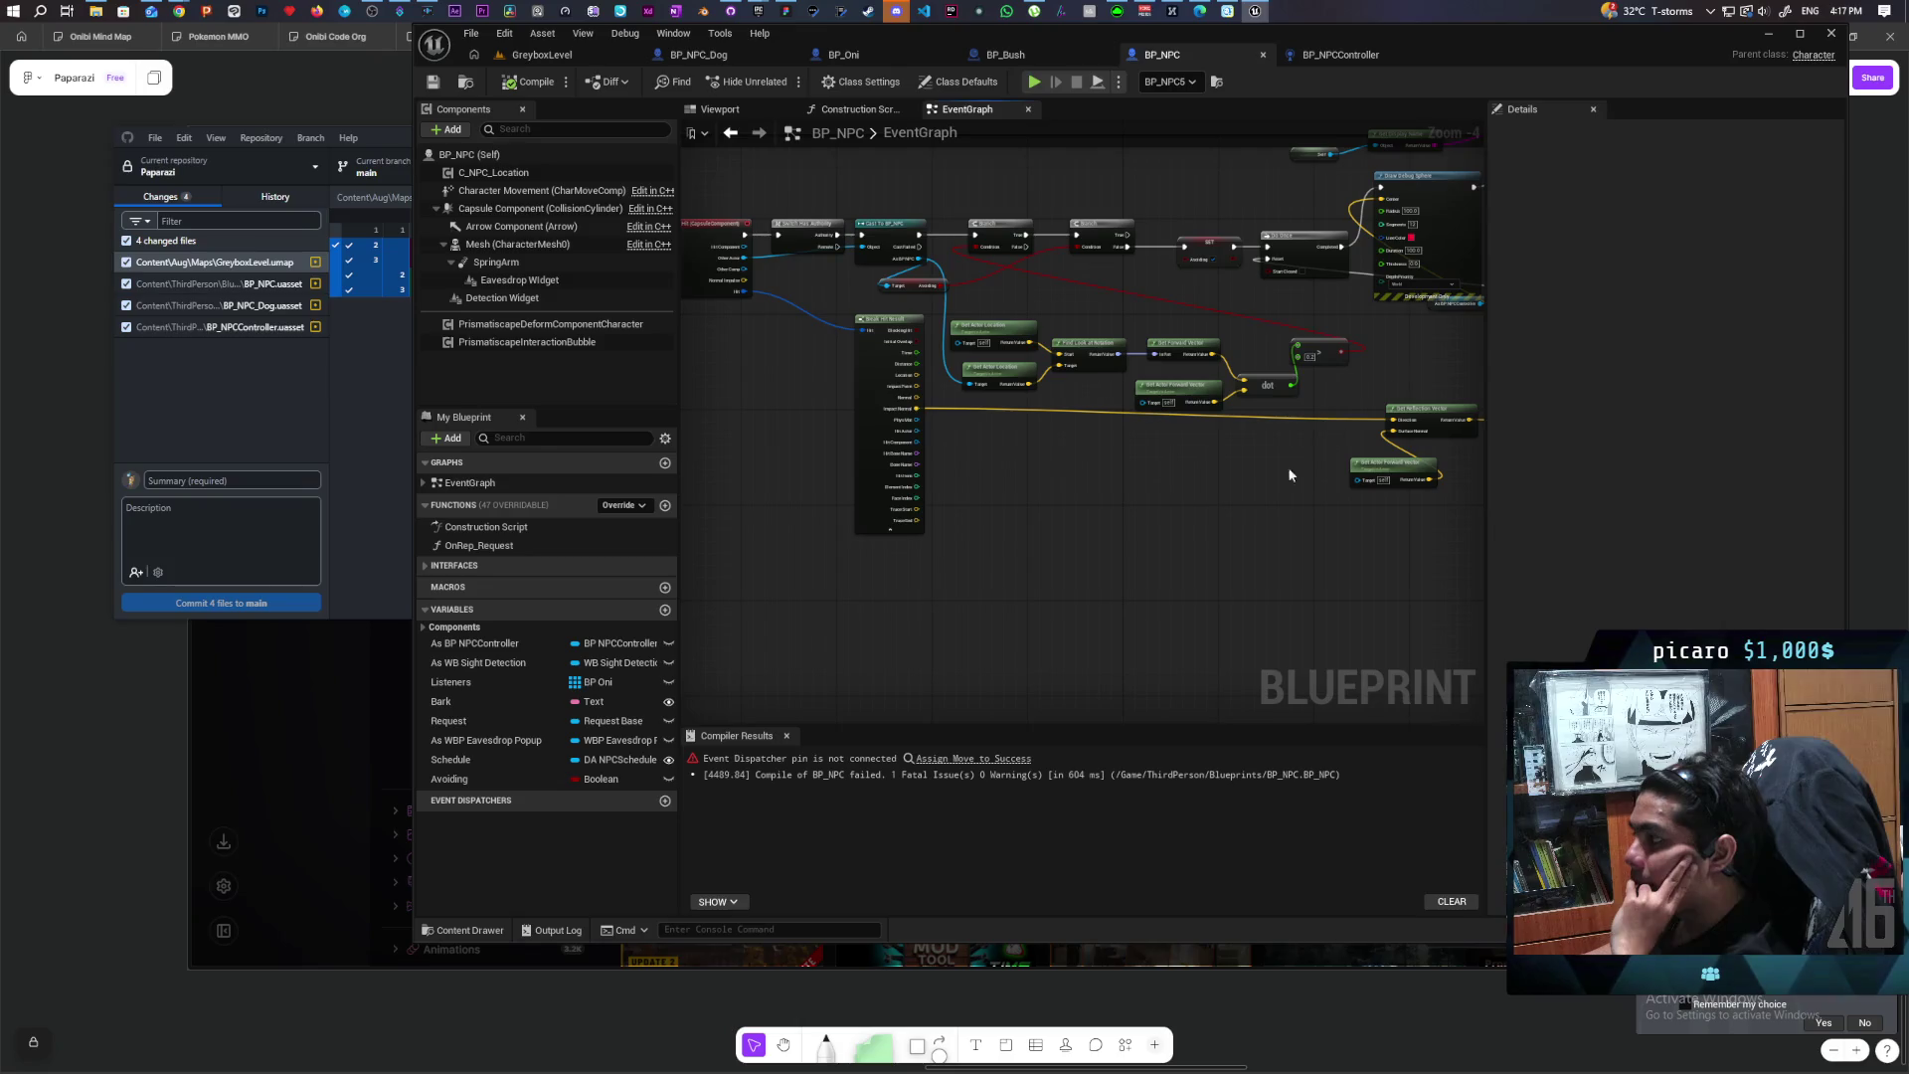
{"action": "mouse_move", "coordinate": [1193, 517]}
{"action": "left_mouse_down"}
{"action": "mouse_move", "coordinate": [1051, 510]}
{"action": "mouse_move", "coordinate": [1069, 539]}
{"action": "left_mouse_up"}
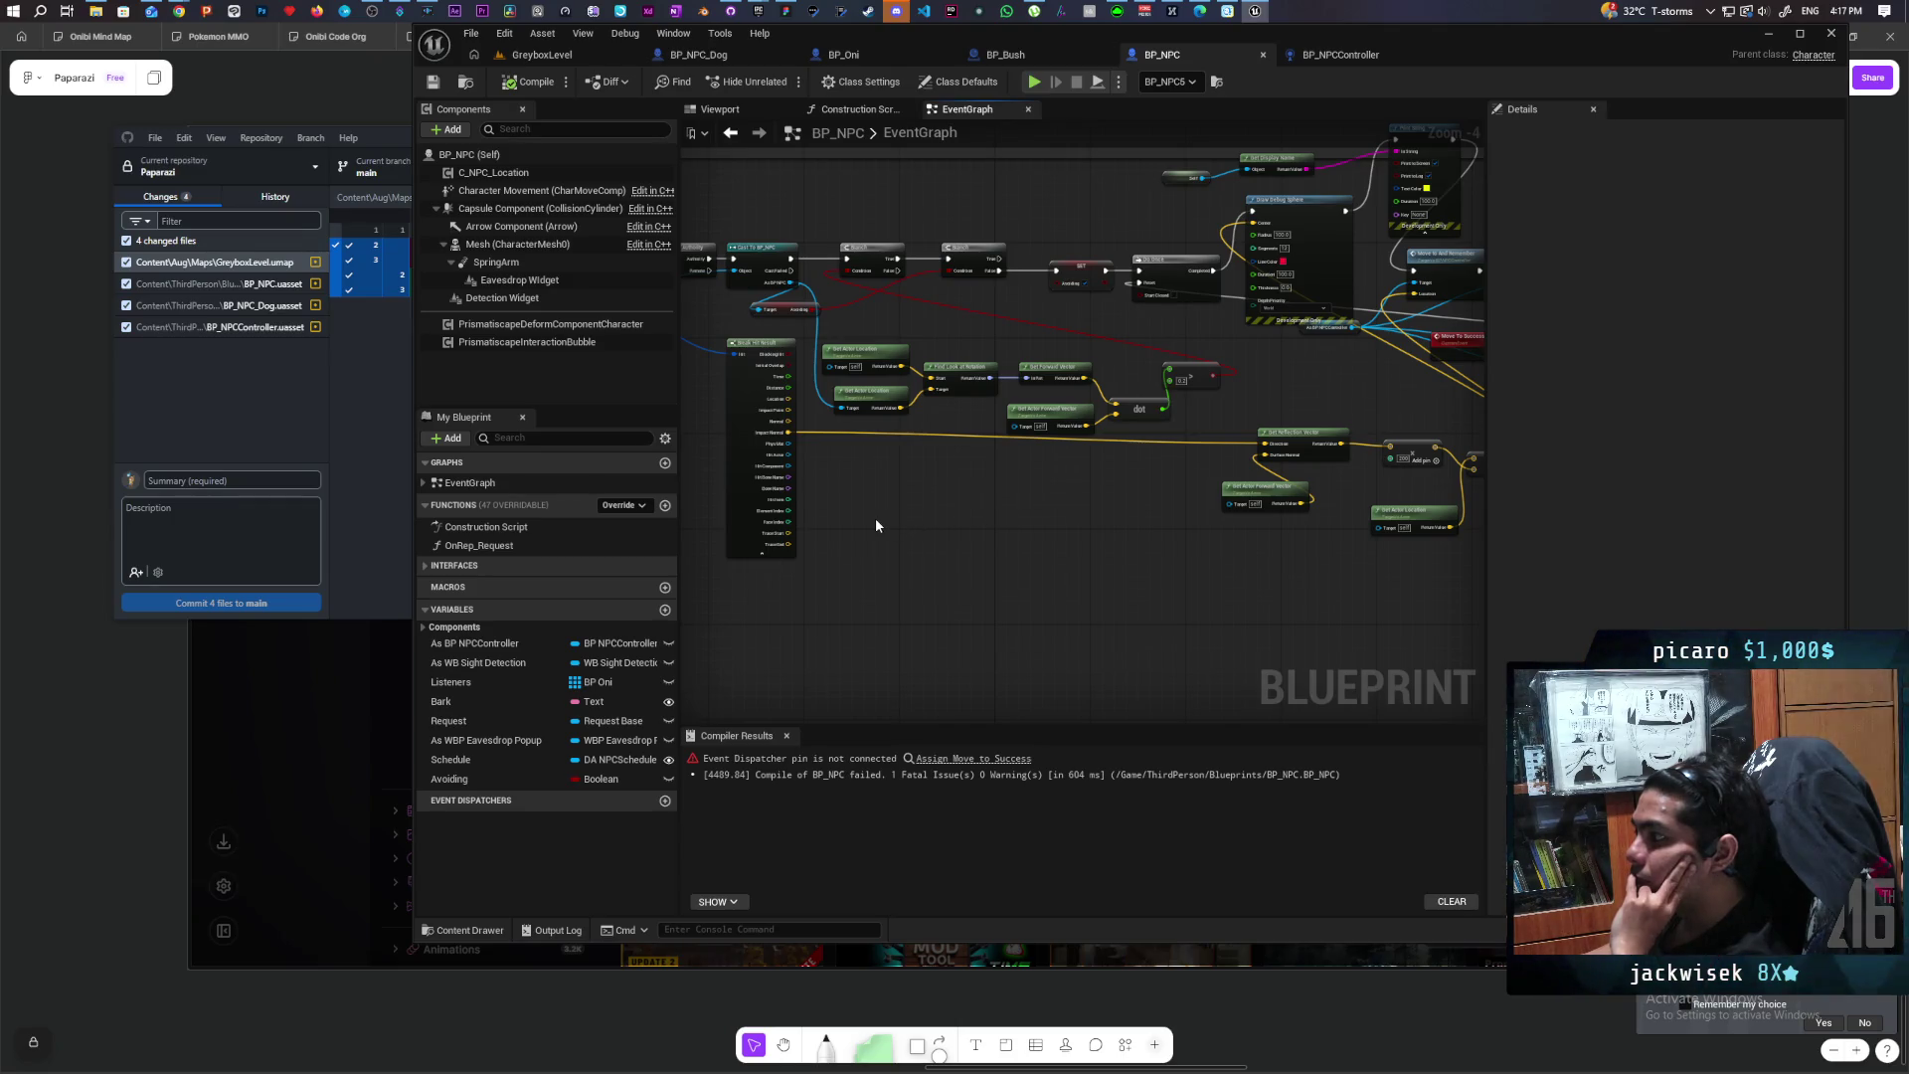
{"action": "left_click_drag", "start_coordinate": [875, 525], "coordinate": [1081, 521]}
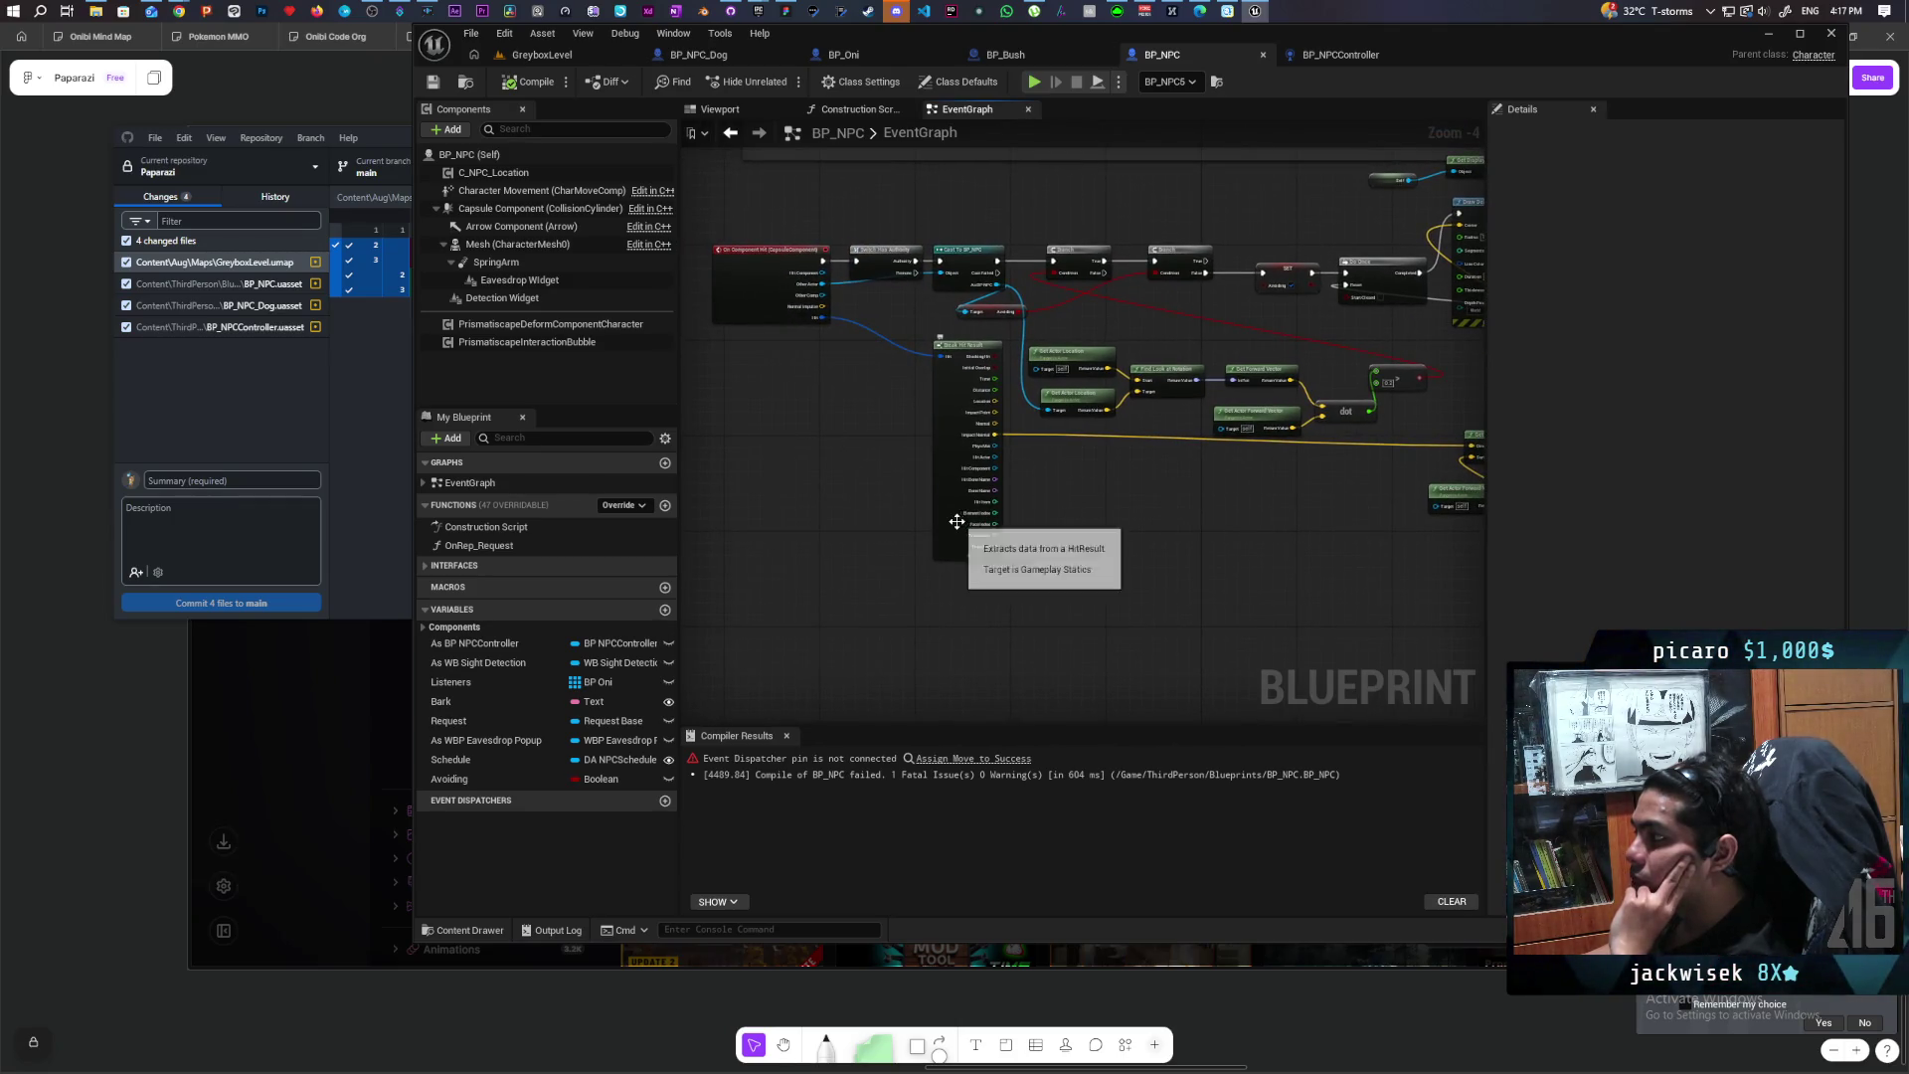
{"action": "left_click", "coordinate": [950, 467]}
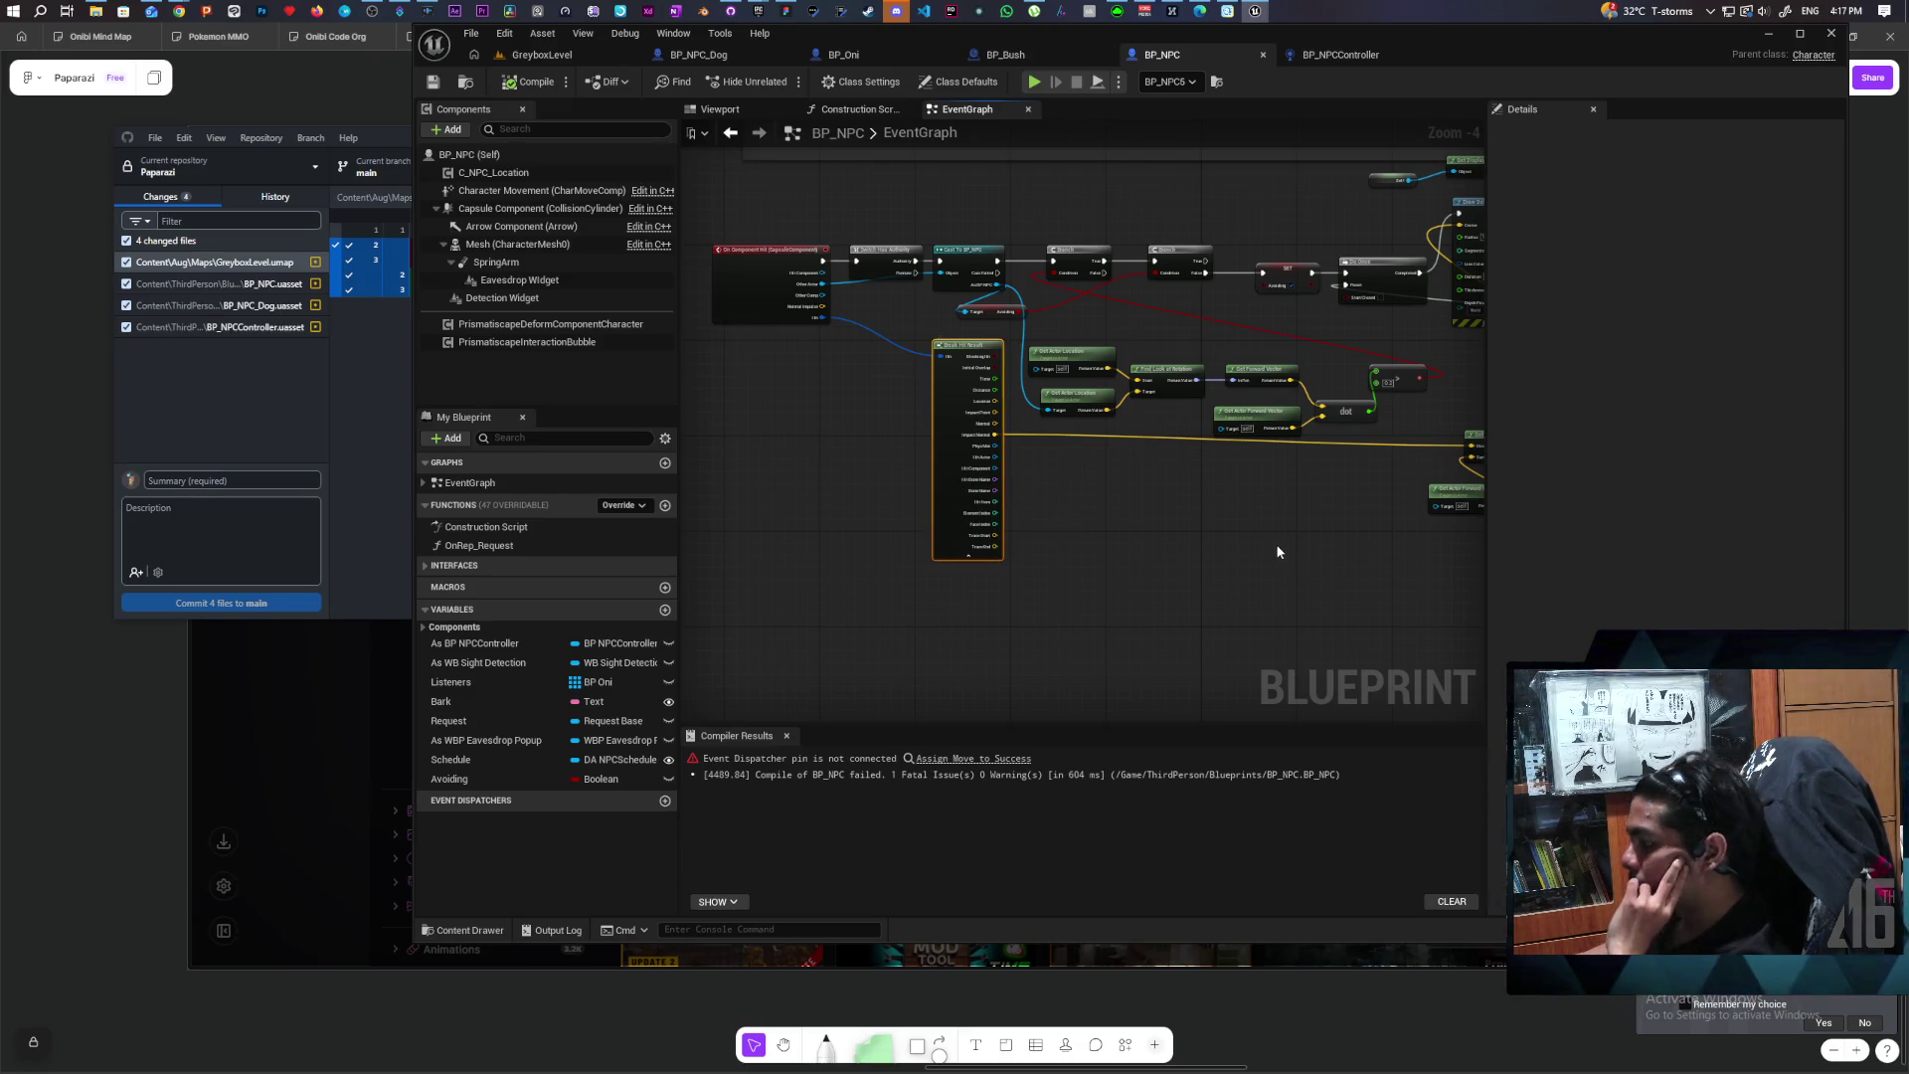
Step: Inspect the Get Forward Vector and look-at rotation nodes, then recompile BP_NPC successfully
{"action": "scroll", "coordinate": [964, 558], "scroll_direction": "up", "scroll_amount": 3}
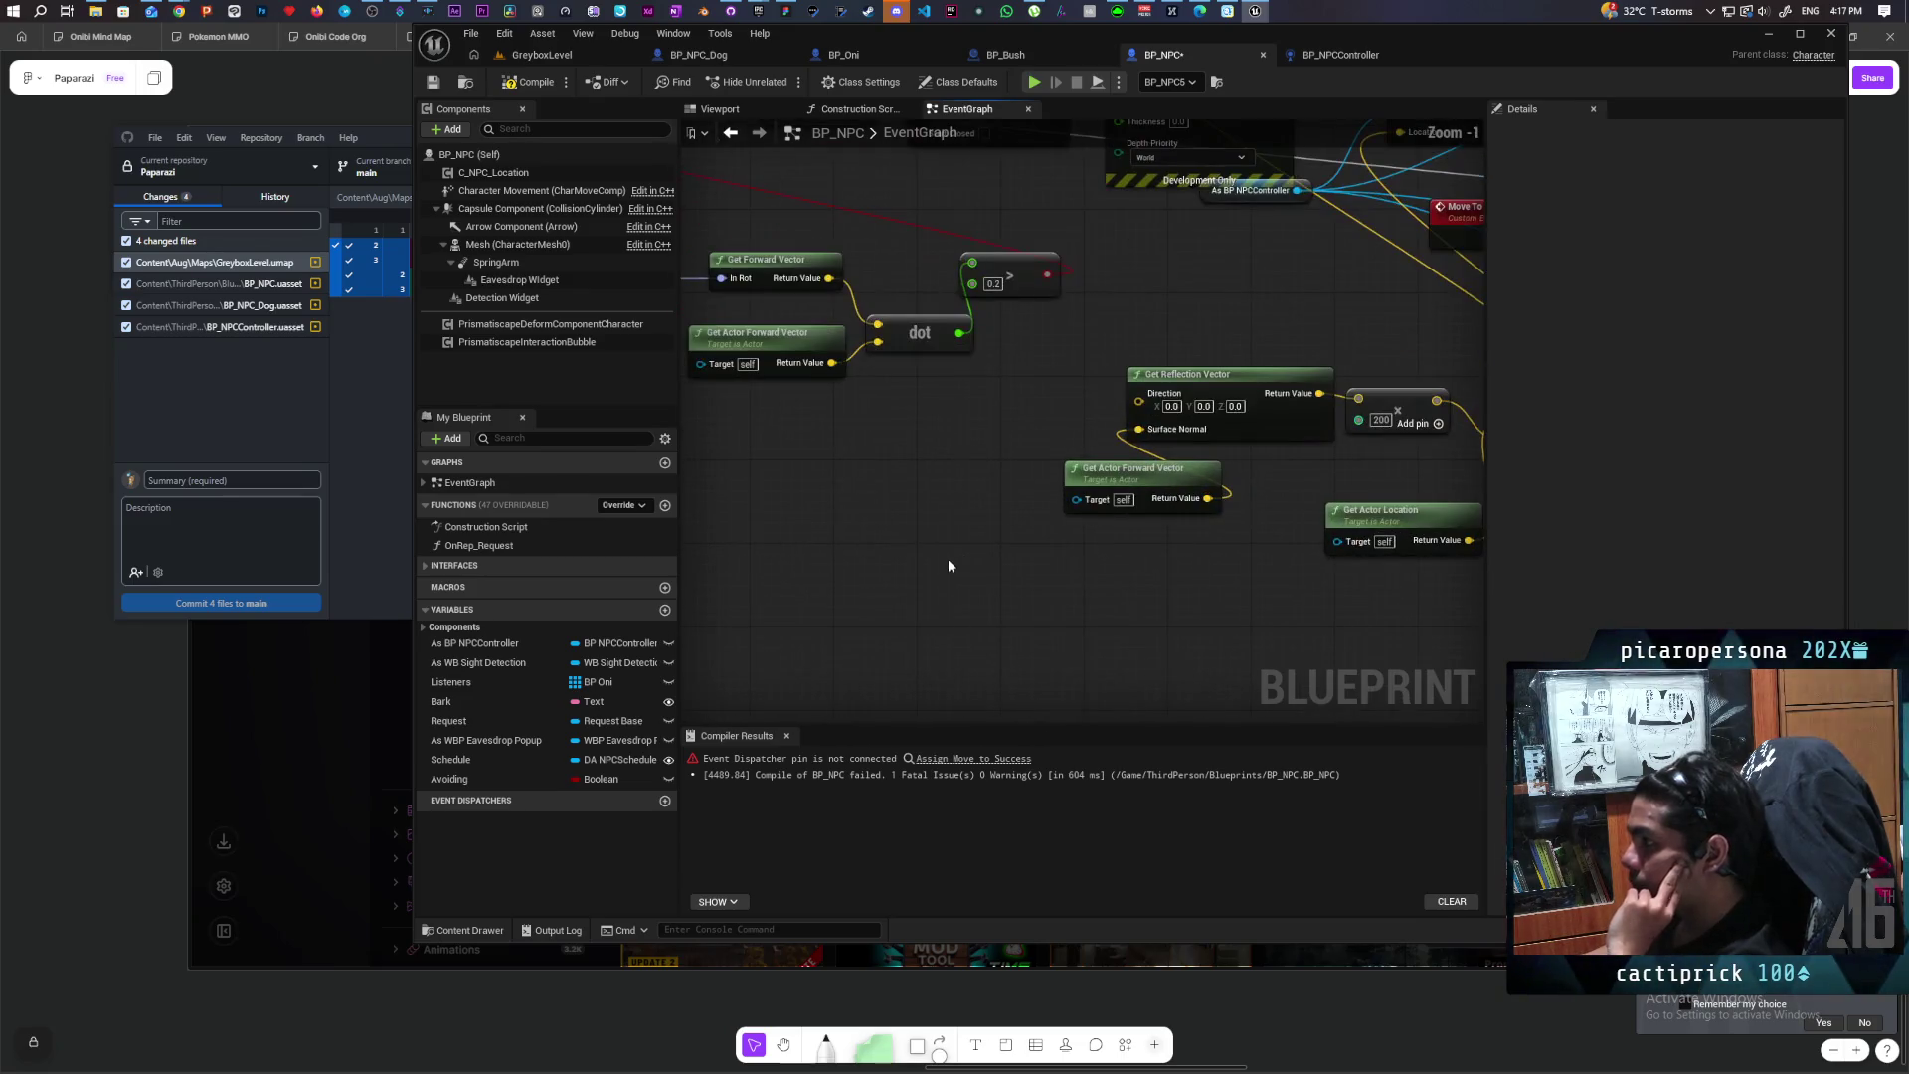
{"action": "scroll", "coordinate": [934, 562], "scroll_direction": "down", "scroll_amount": 2}
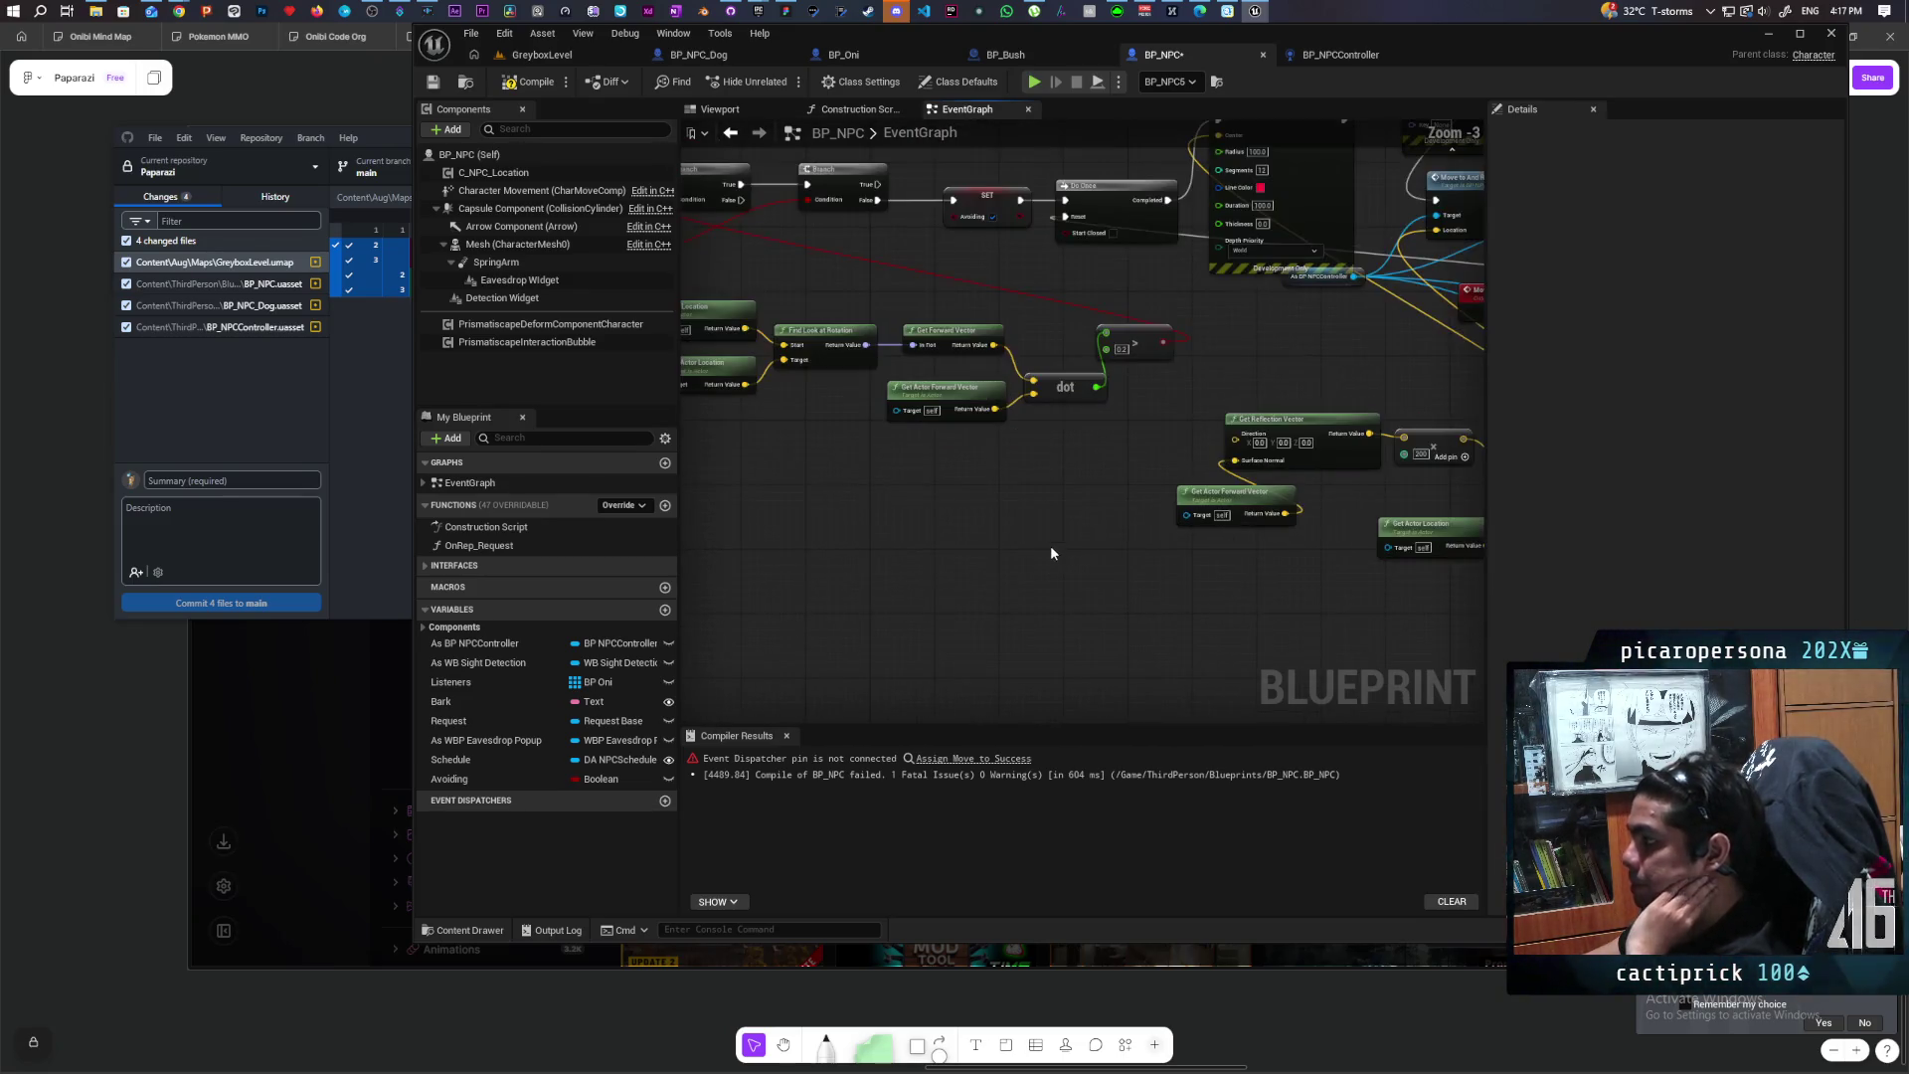
{"action": "left_click", "coordinate": [1004, 338]}
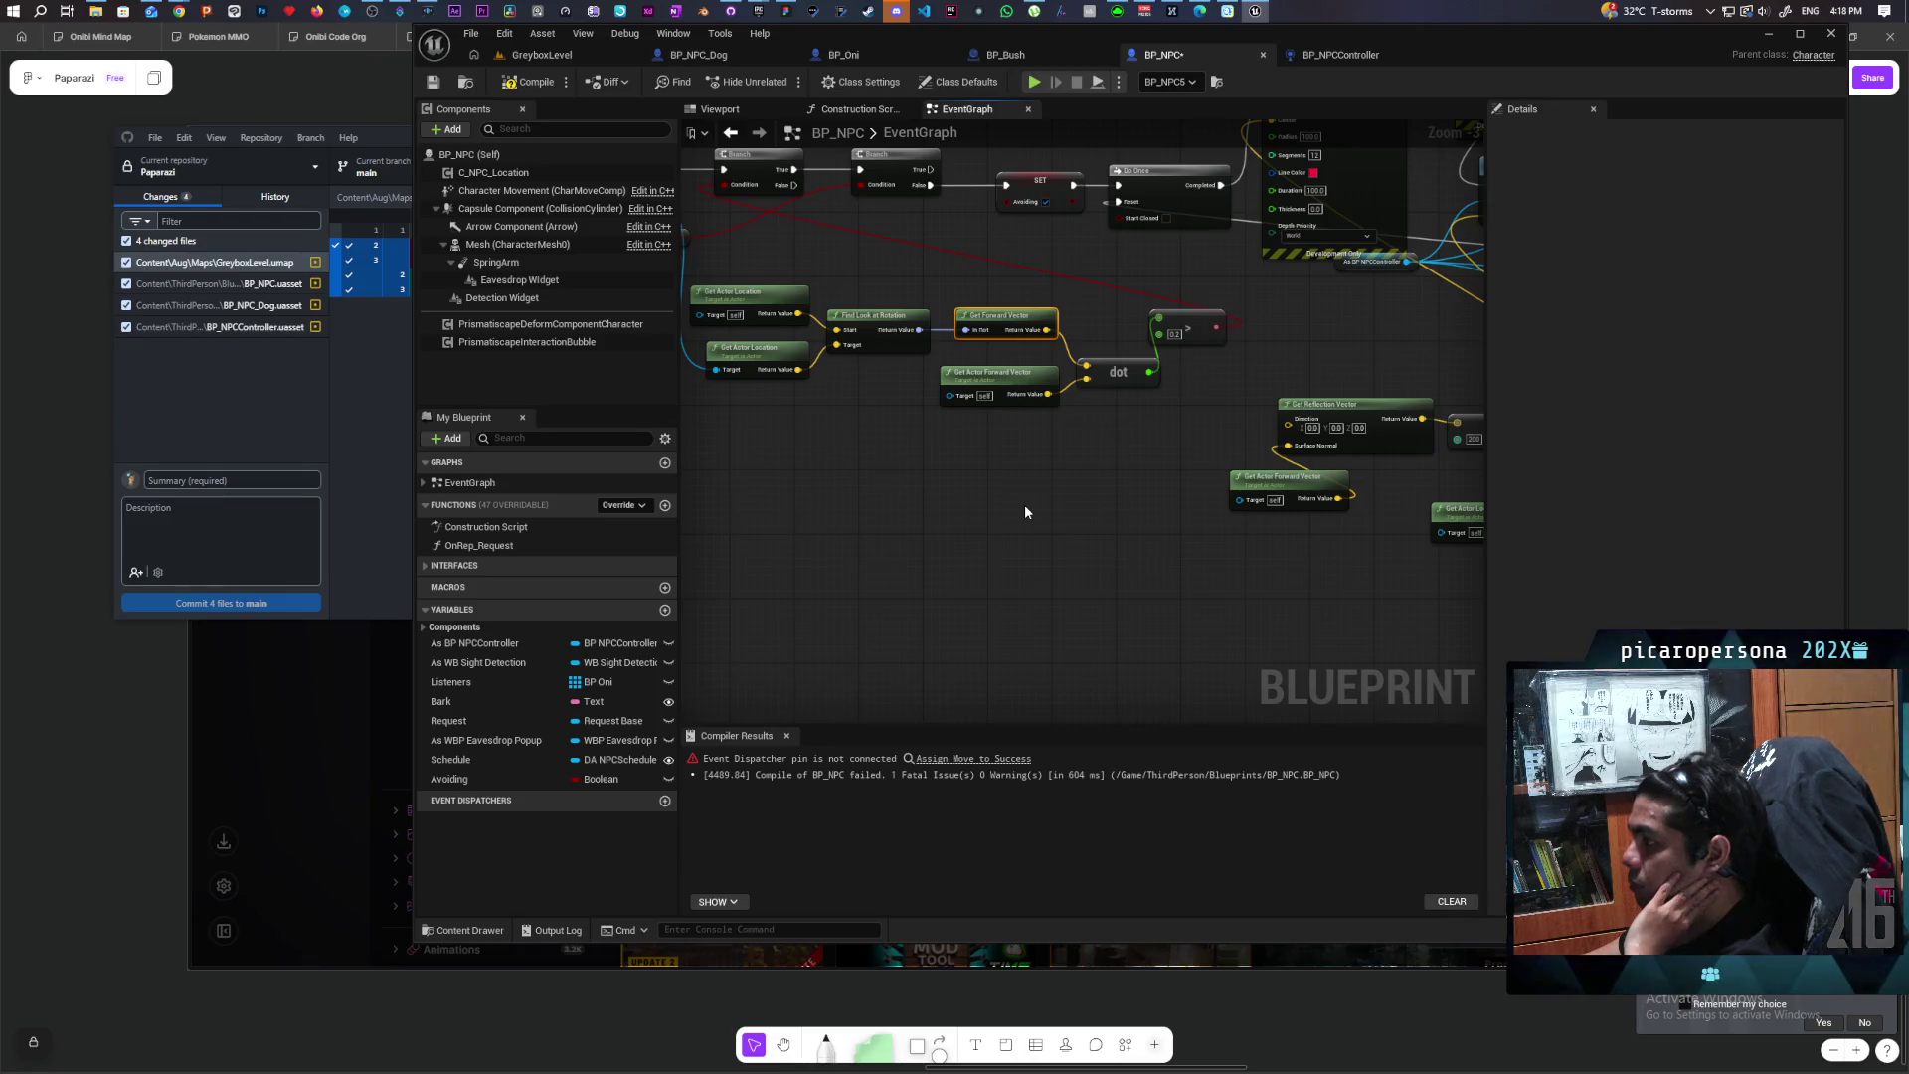
{"action": "mouse_move", "coordinate": [980, 495]}
{"action": "left_mouse_down"}
{"action": "mouse_move", "coordinate": [1102, 485]}
{"action": "mouse_move", "coordinate": [1029, 584]}
{"action": "left_mouse_up"}
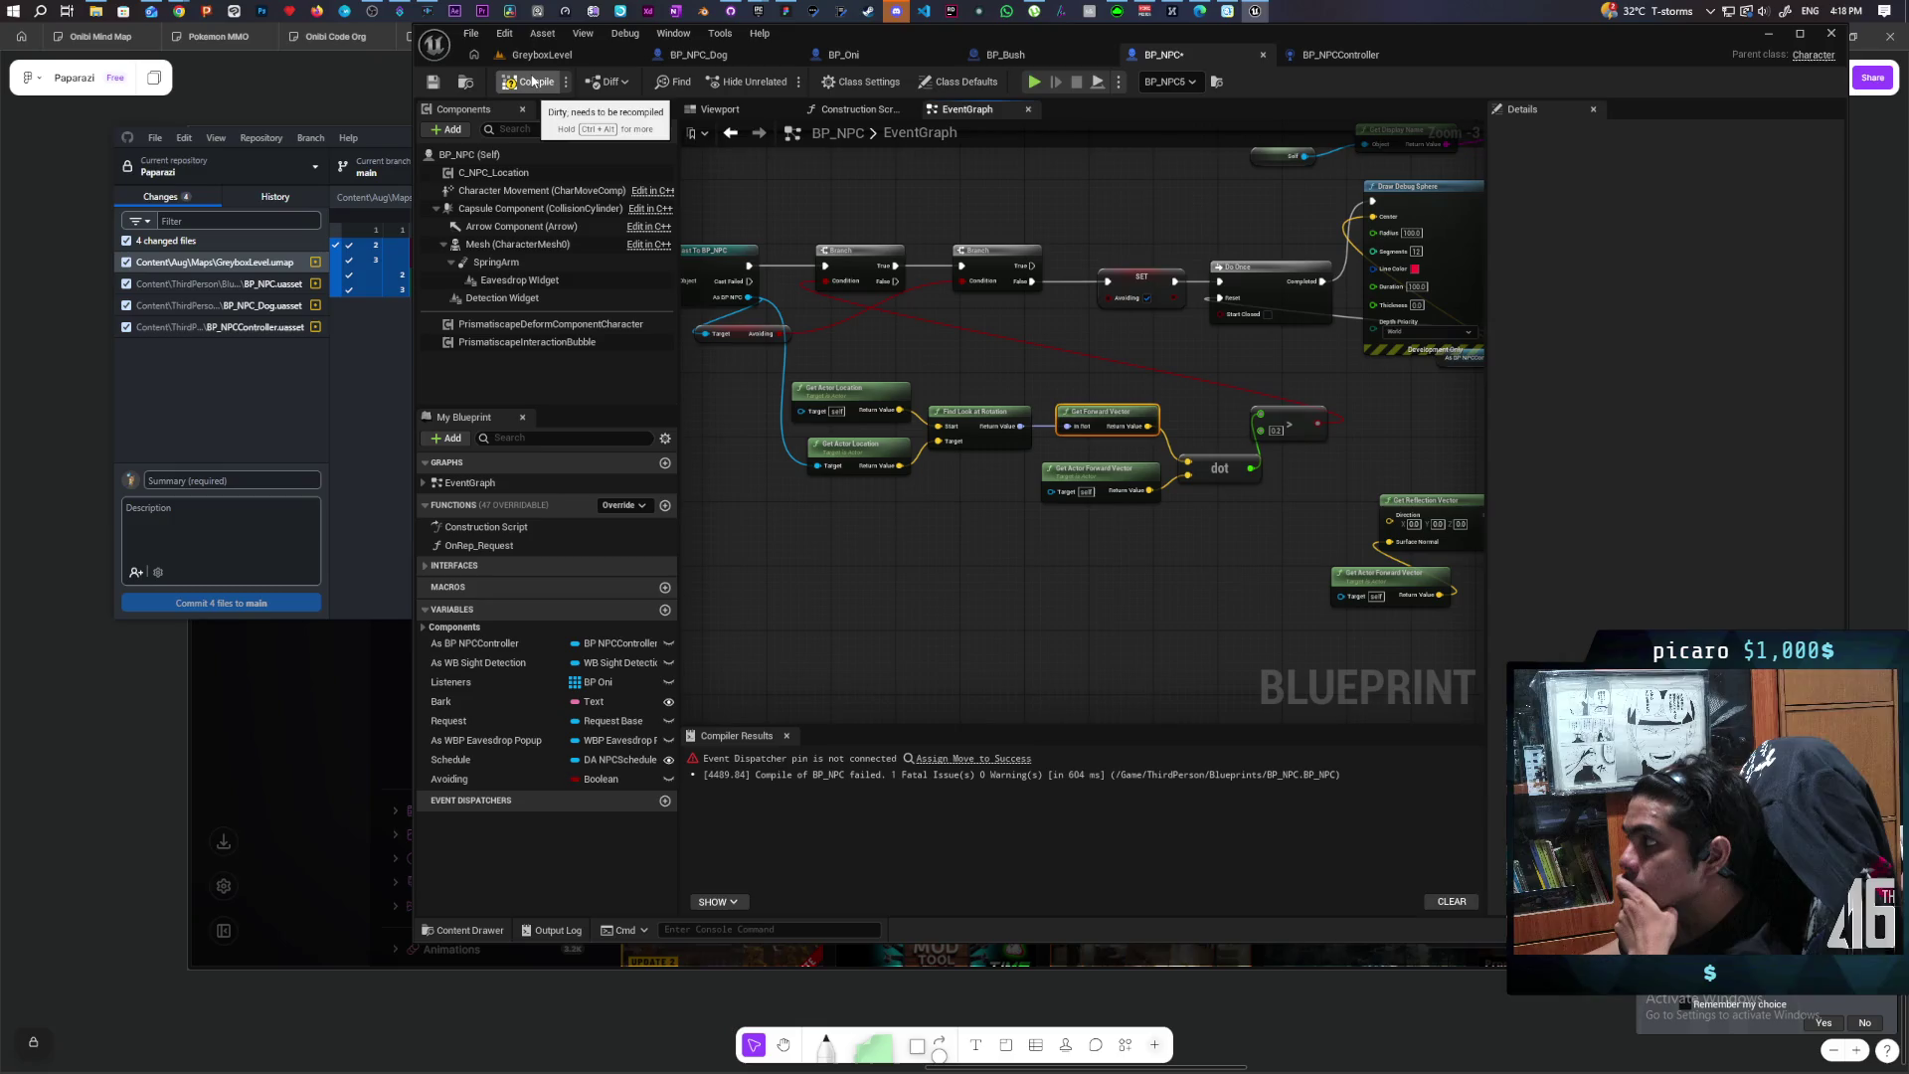
{"action": "key", "text": "F7"}
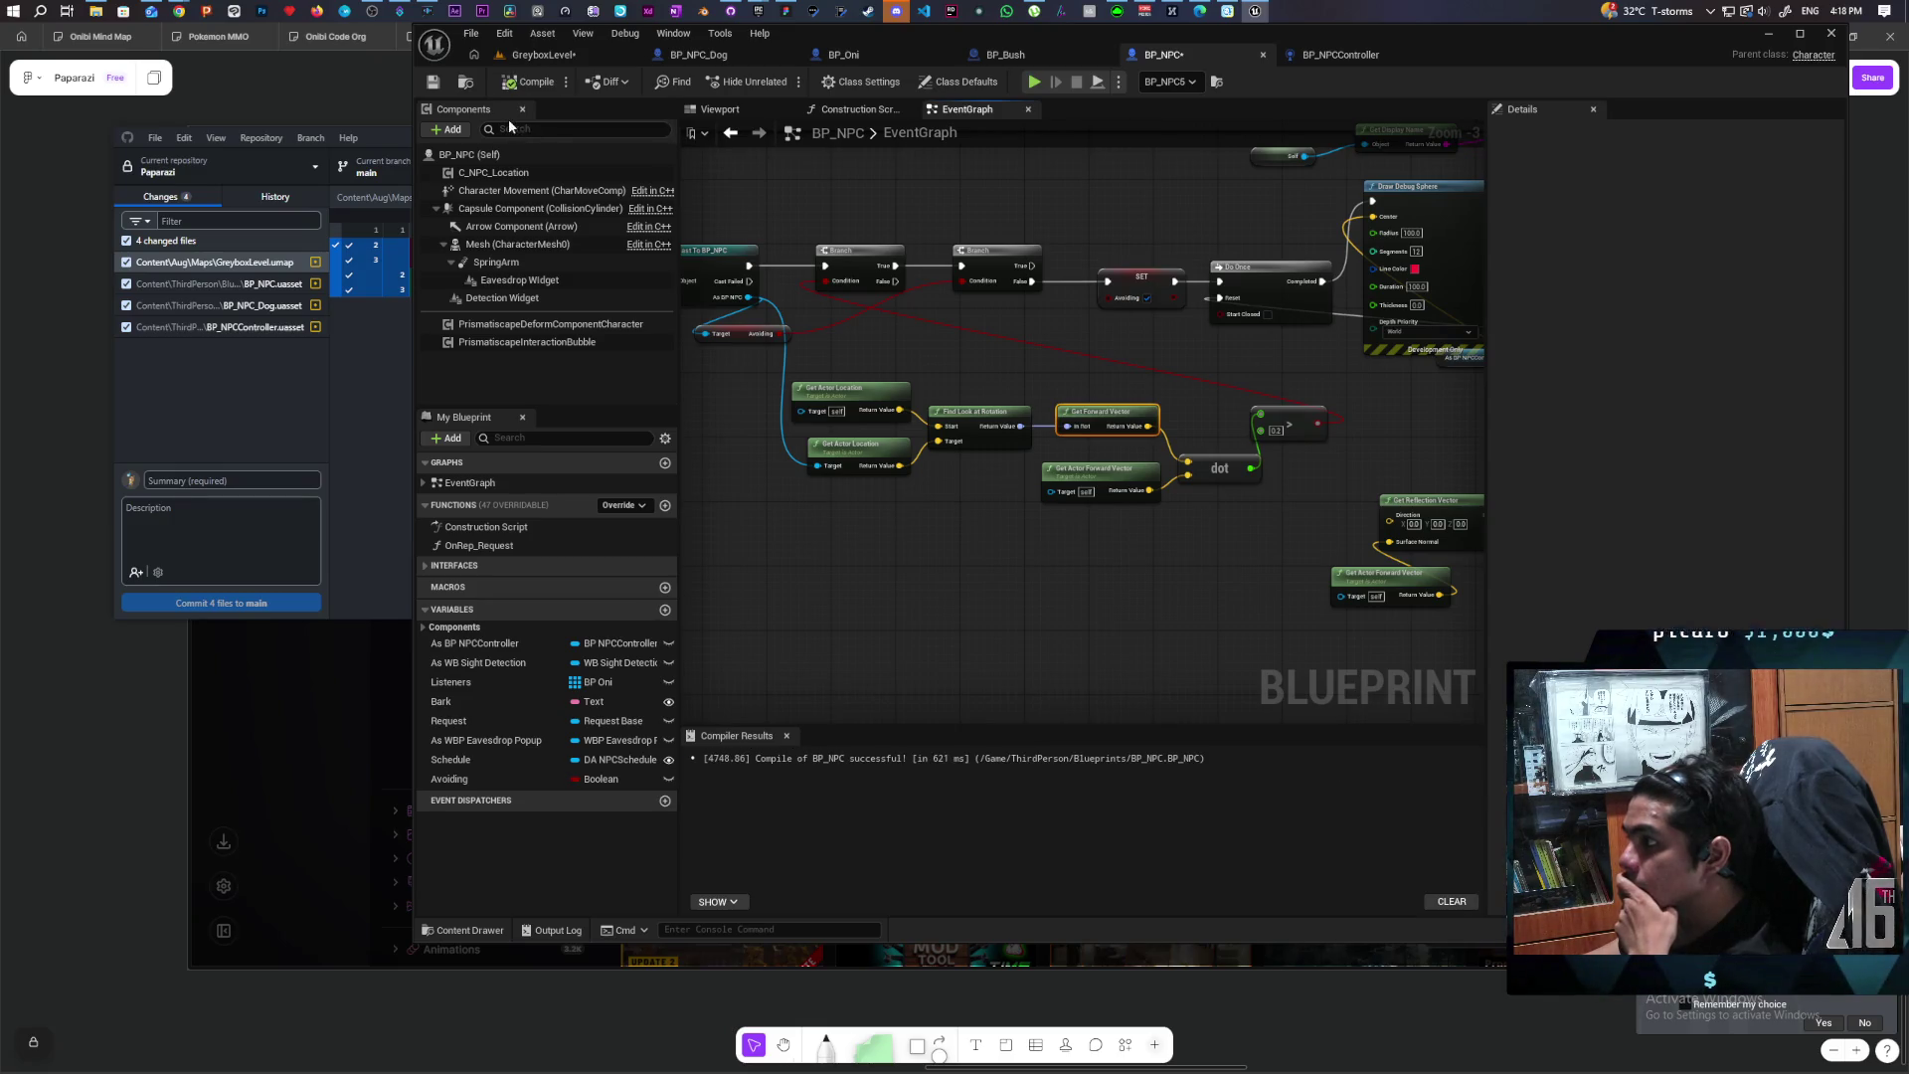
{"action": "mouse_move", "coordinate": [1057, 524]}
{"action": "left_mouse_down"}
{"action": "mouse_move", "coordinate": [1006, 491]}
{"action": "mouse_move", "coordinate": [1016, 504]}
{"action": "left_mouse_up"}
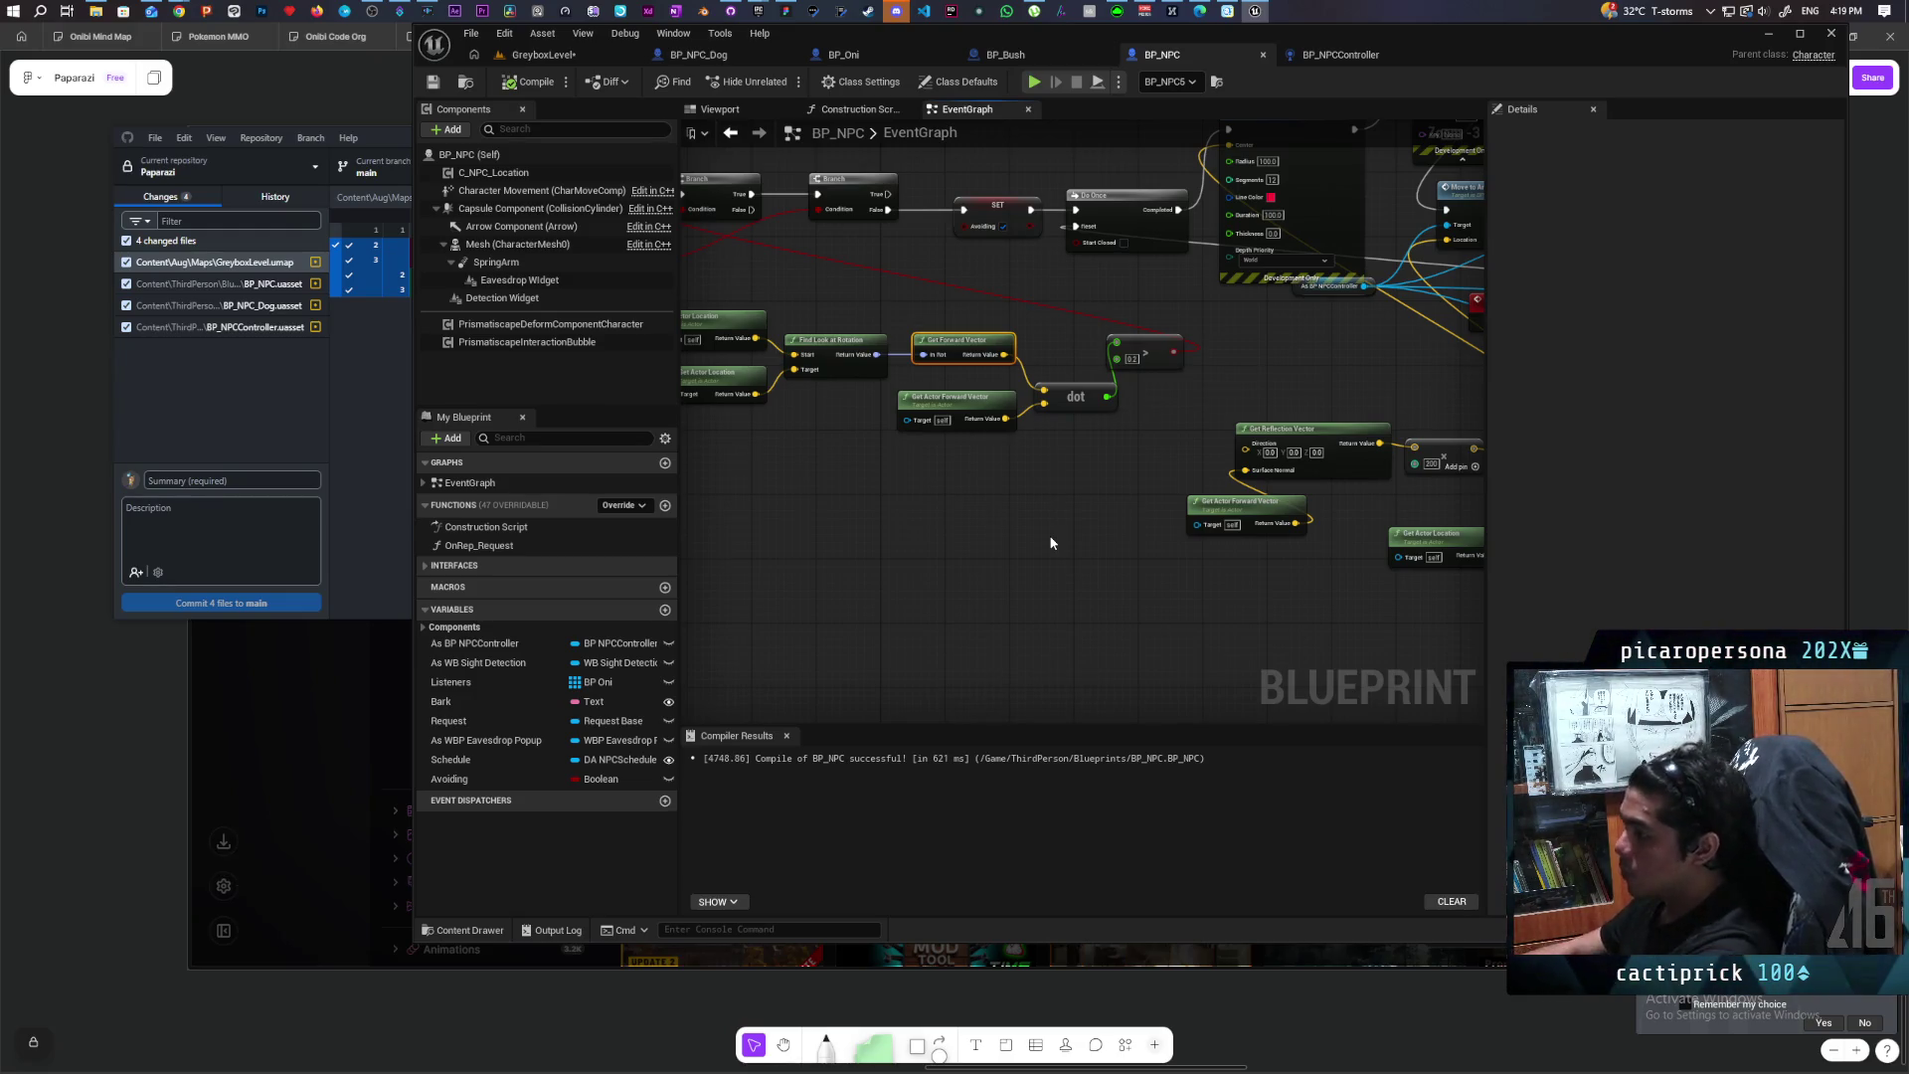
Step: Add a Bind Event to On Character Movement Updated node by searching 'move'
{"action": "right_click", "coordinate": [901, 543]}
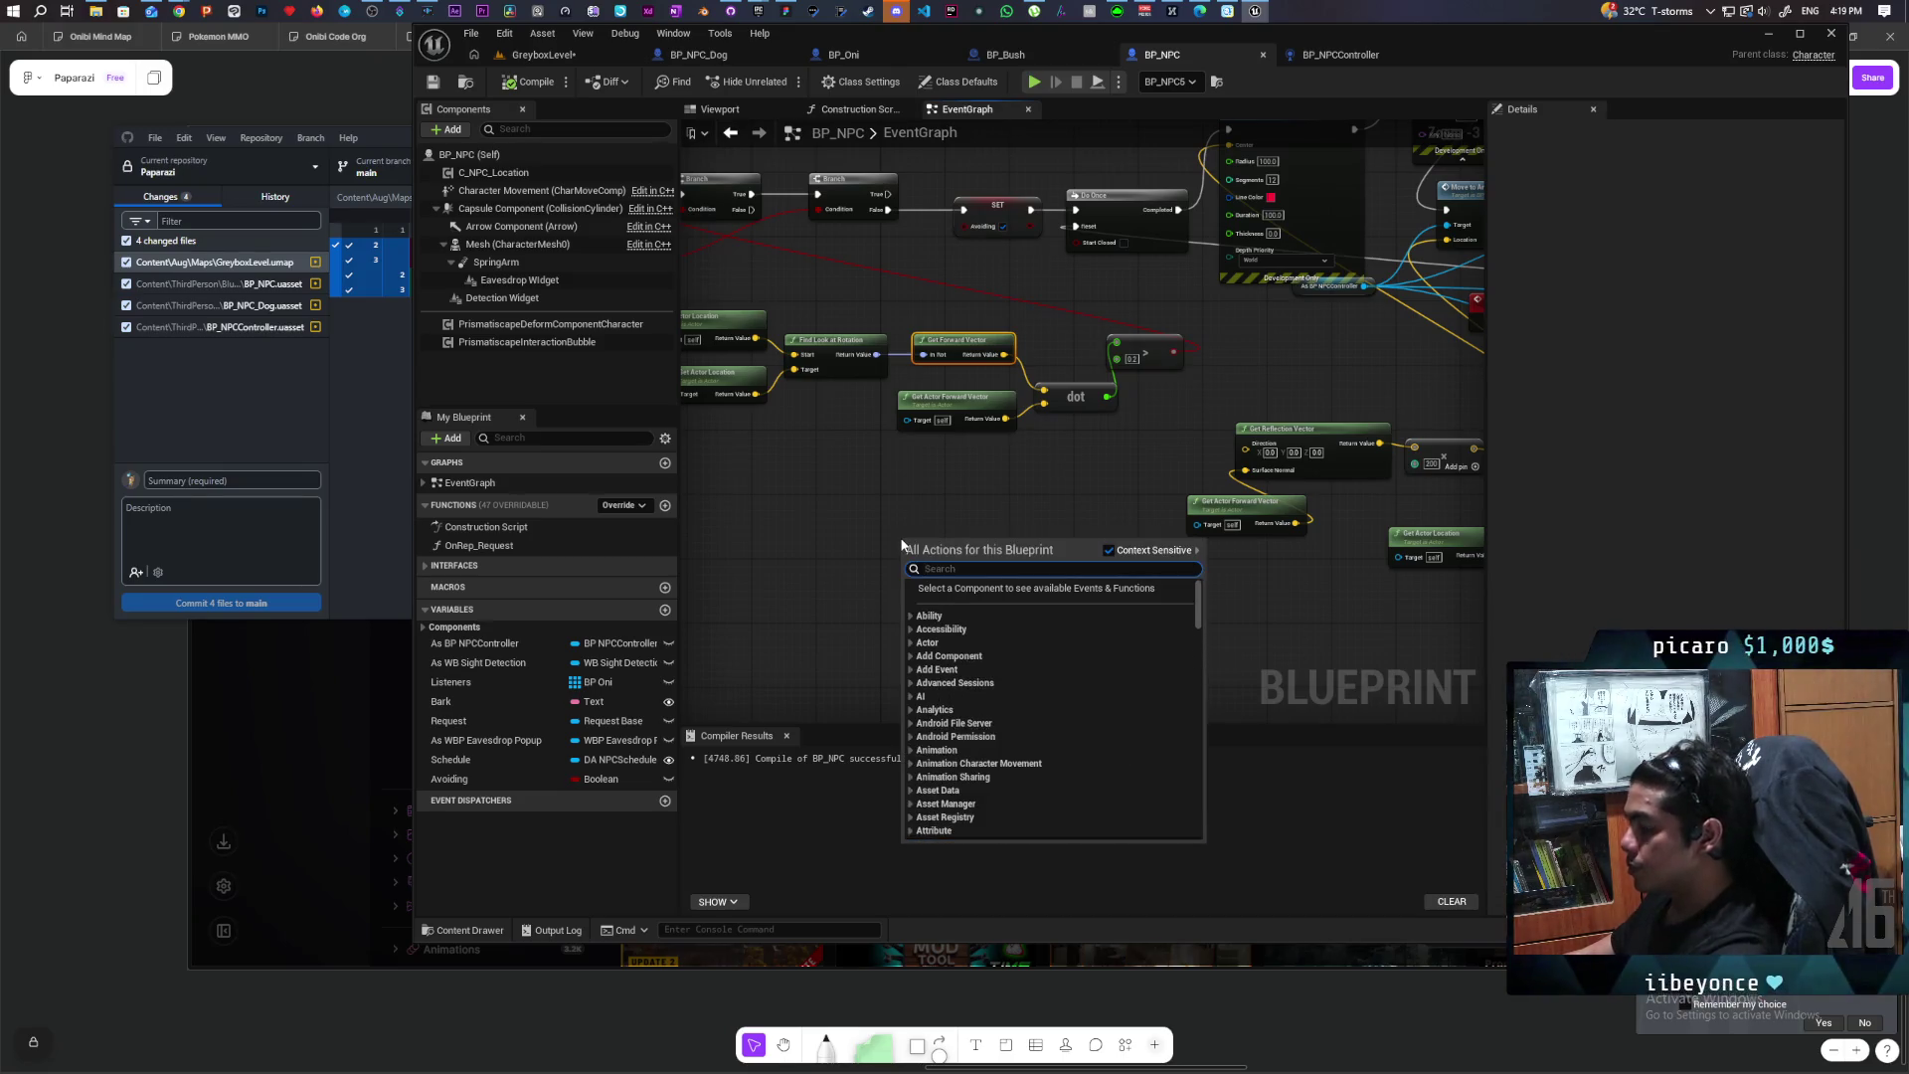
{"action": "type", "text": "event"}
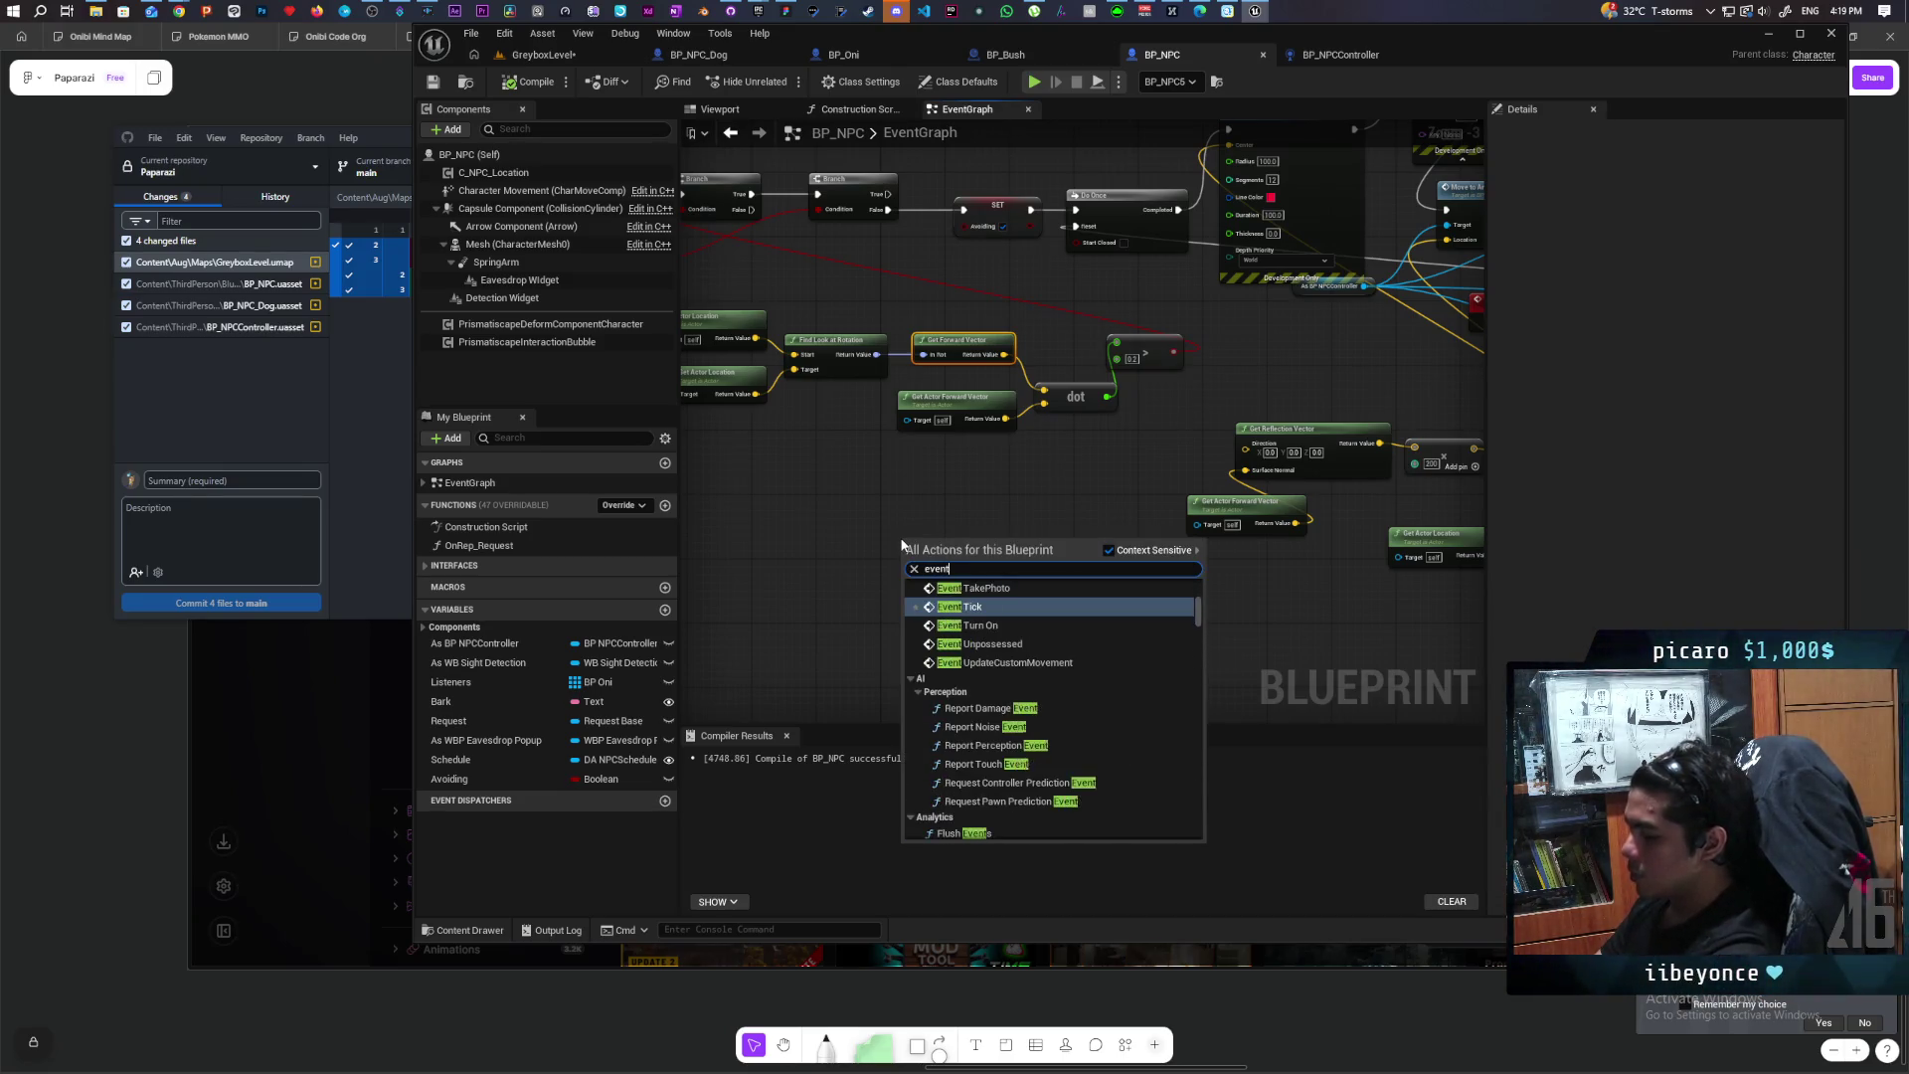
{"action": "type", "text": " c"}
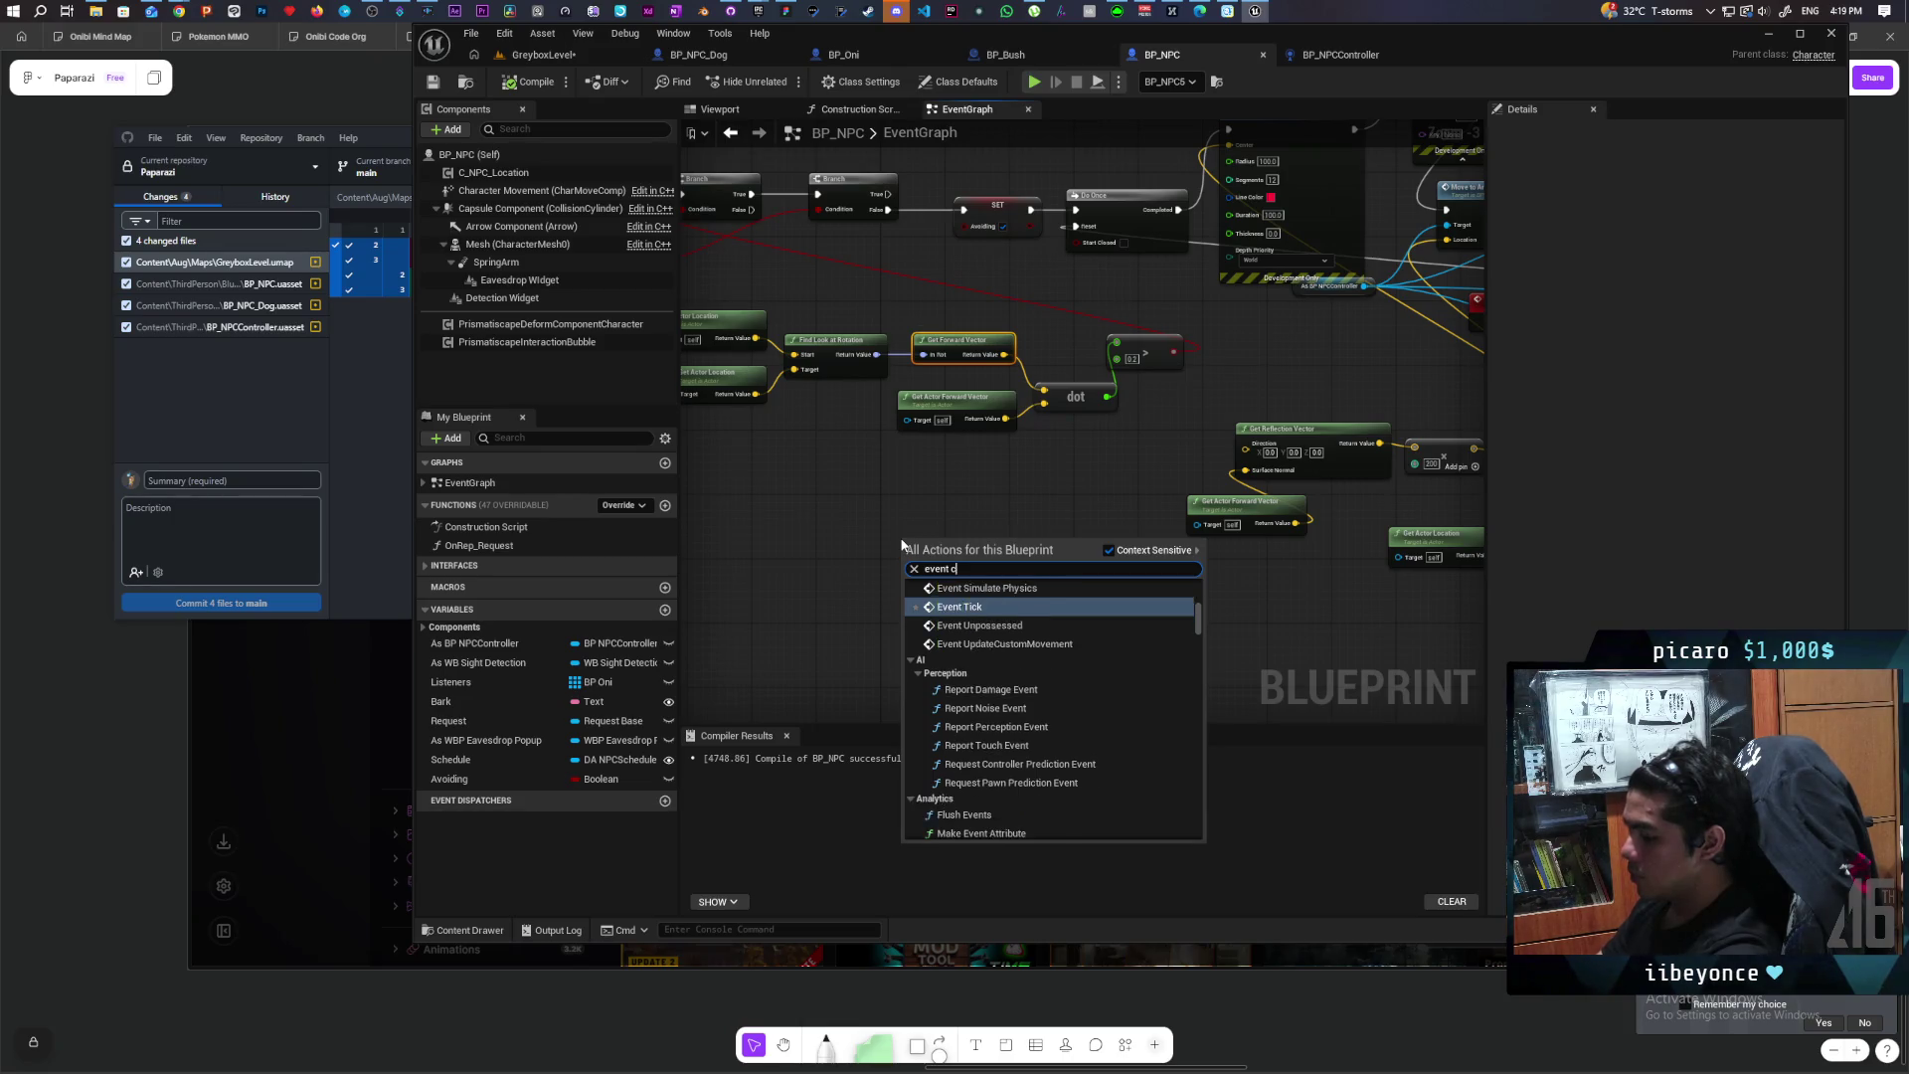
{"action": "type", "text": "haracter omove"}
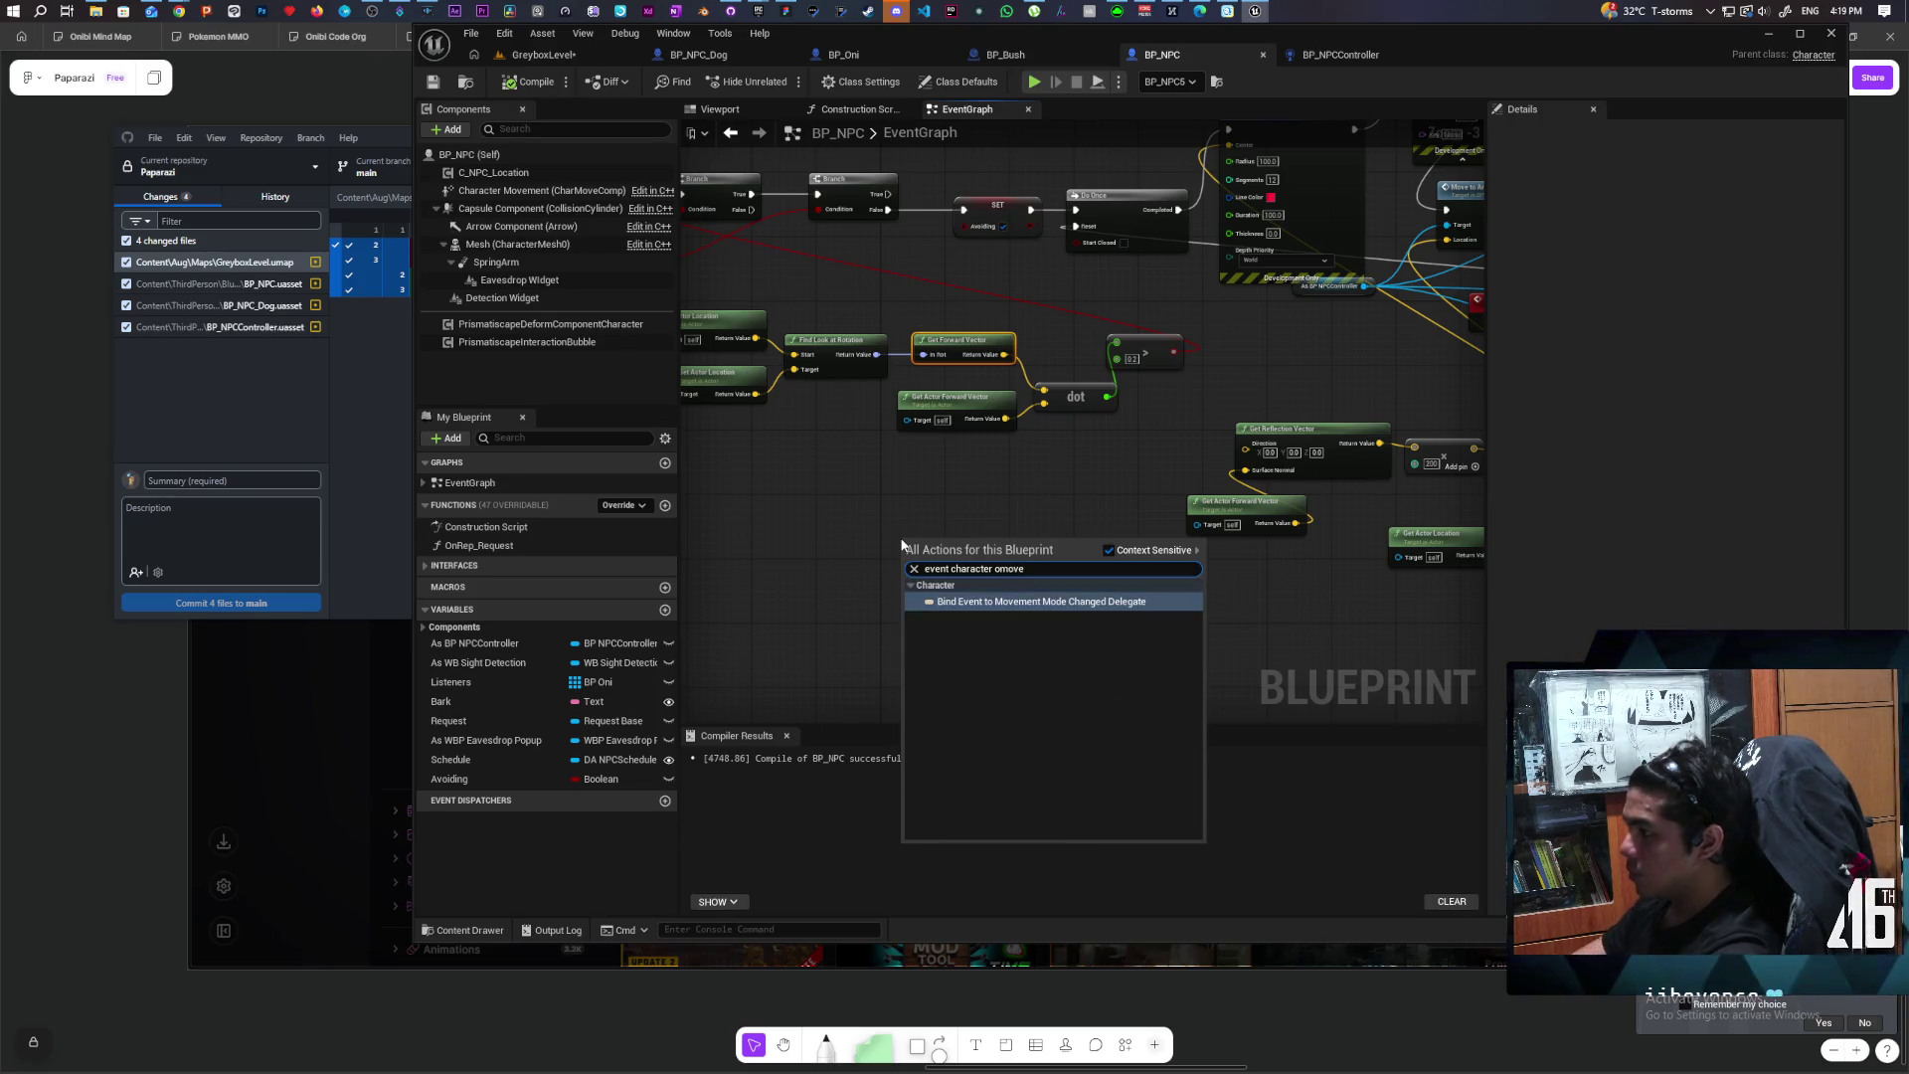
{"action": "key", "text": "BackSpace"}
{"action": "key", "text": "BackSpace"}
{"action": "key", "text": "BackSpace"}
{"action": "type", "text": "move"}
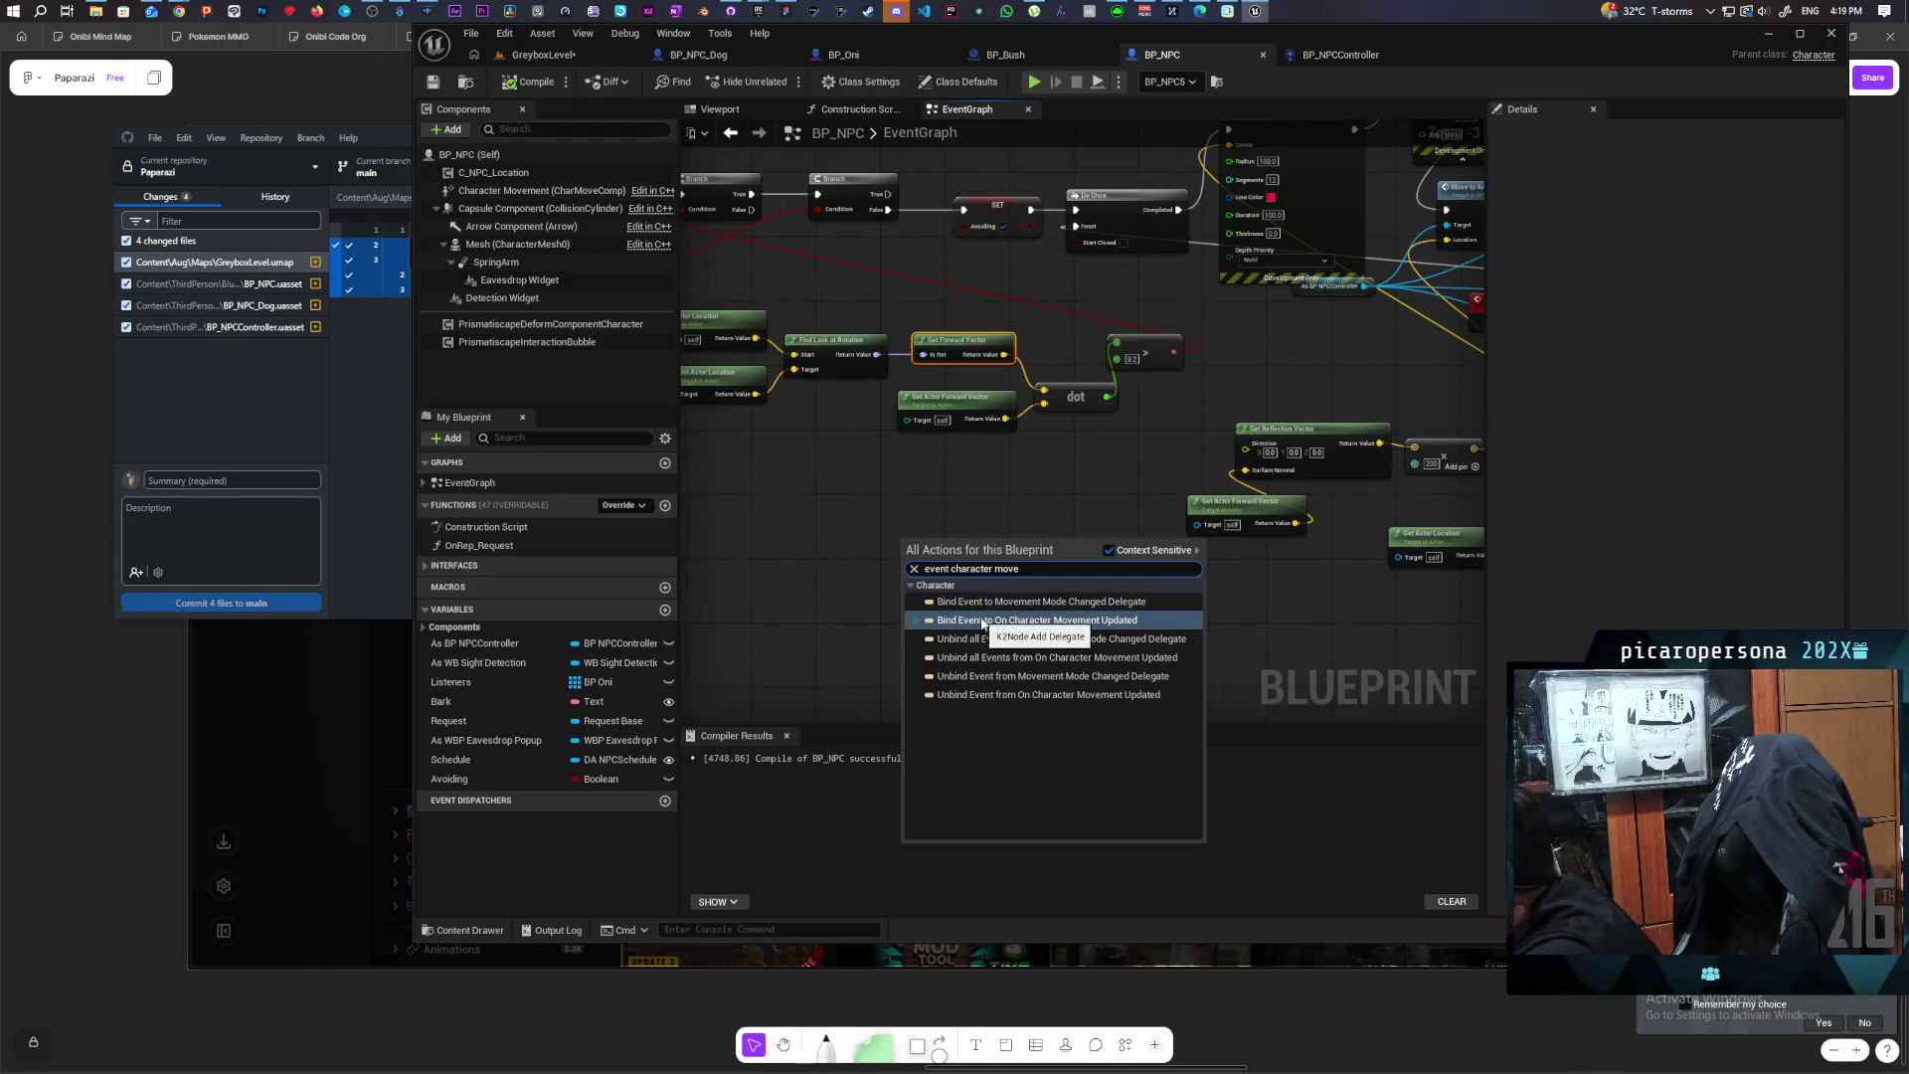
{"action": "left_click", "coordinate": [1168, 623]}
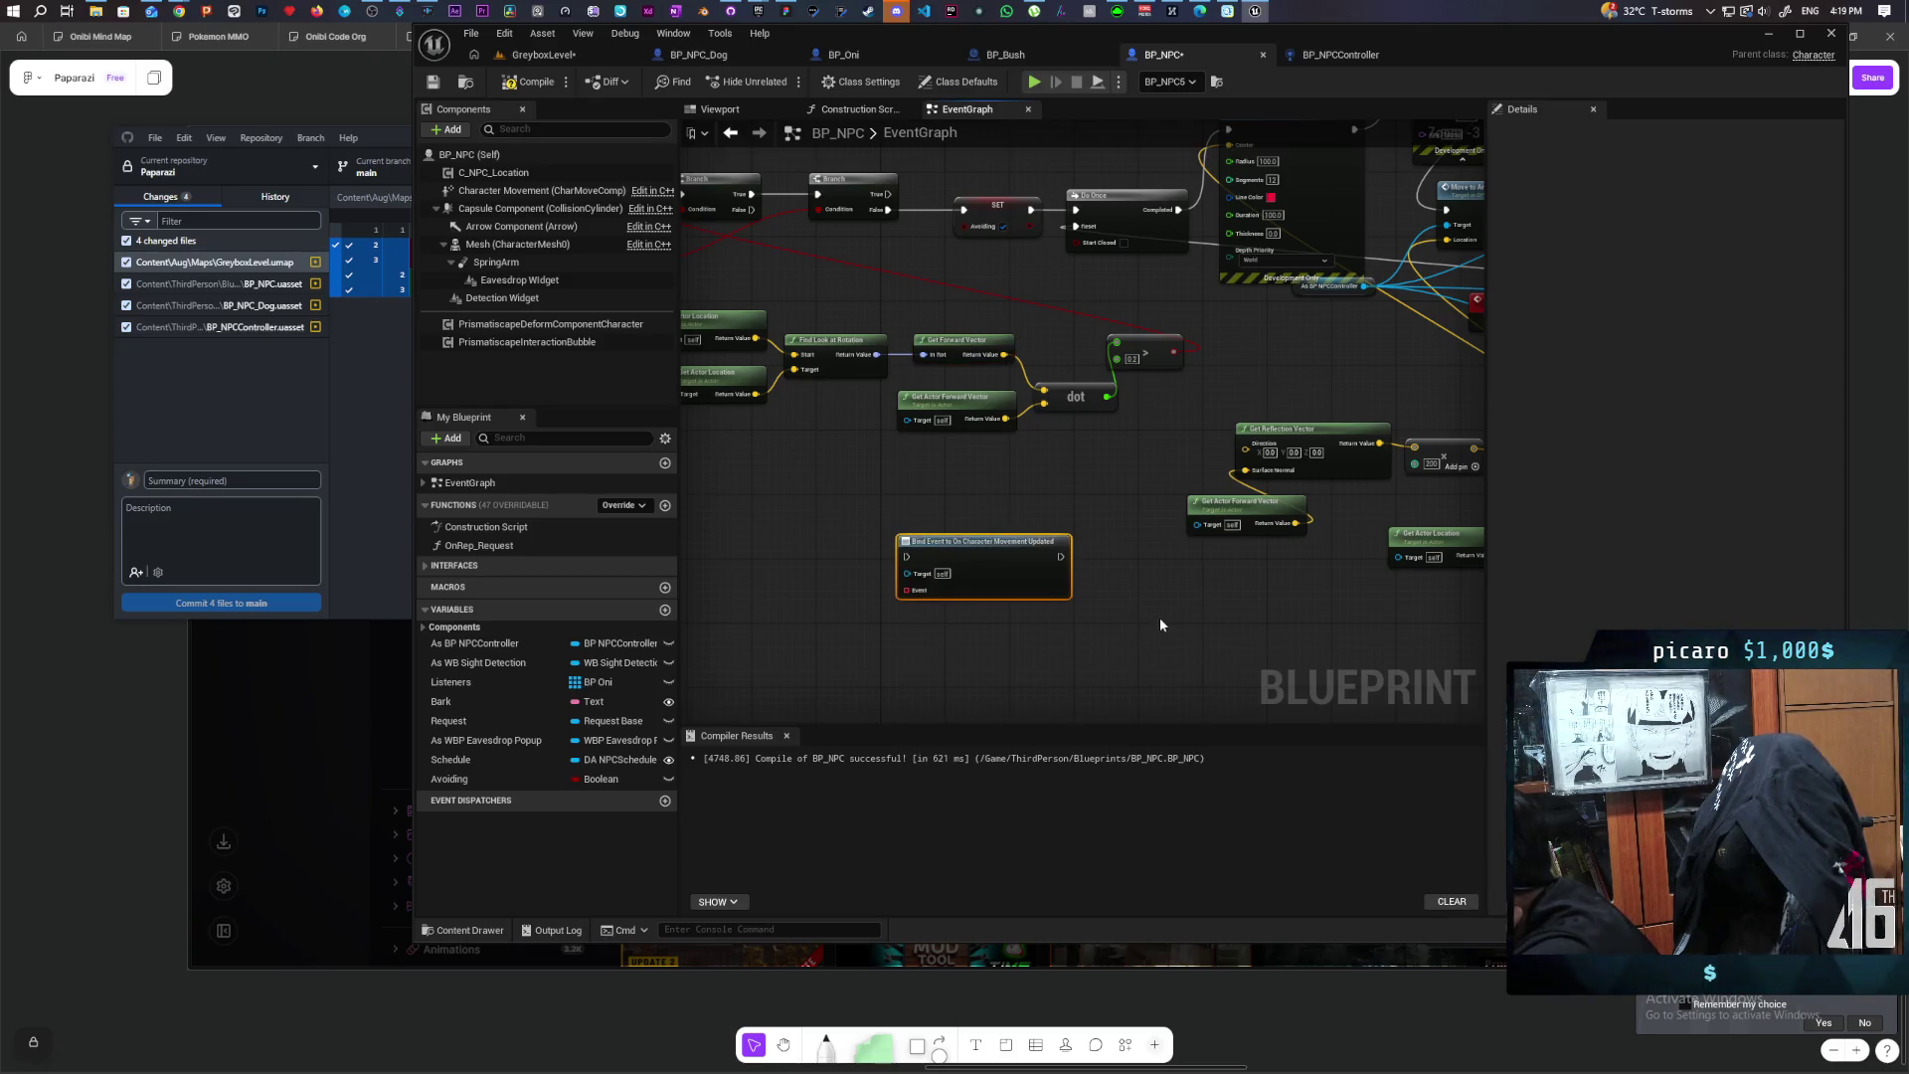
Step: Wire a Create Event node to the binding and create a custom event named 'Movement Updated'
{"action": "left_click_drag", "start_coordinate": [905, 590], "coordinate": [827, 663]}
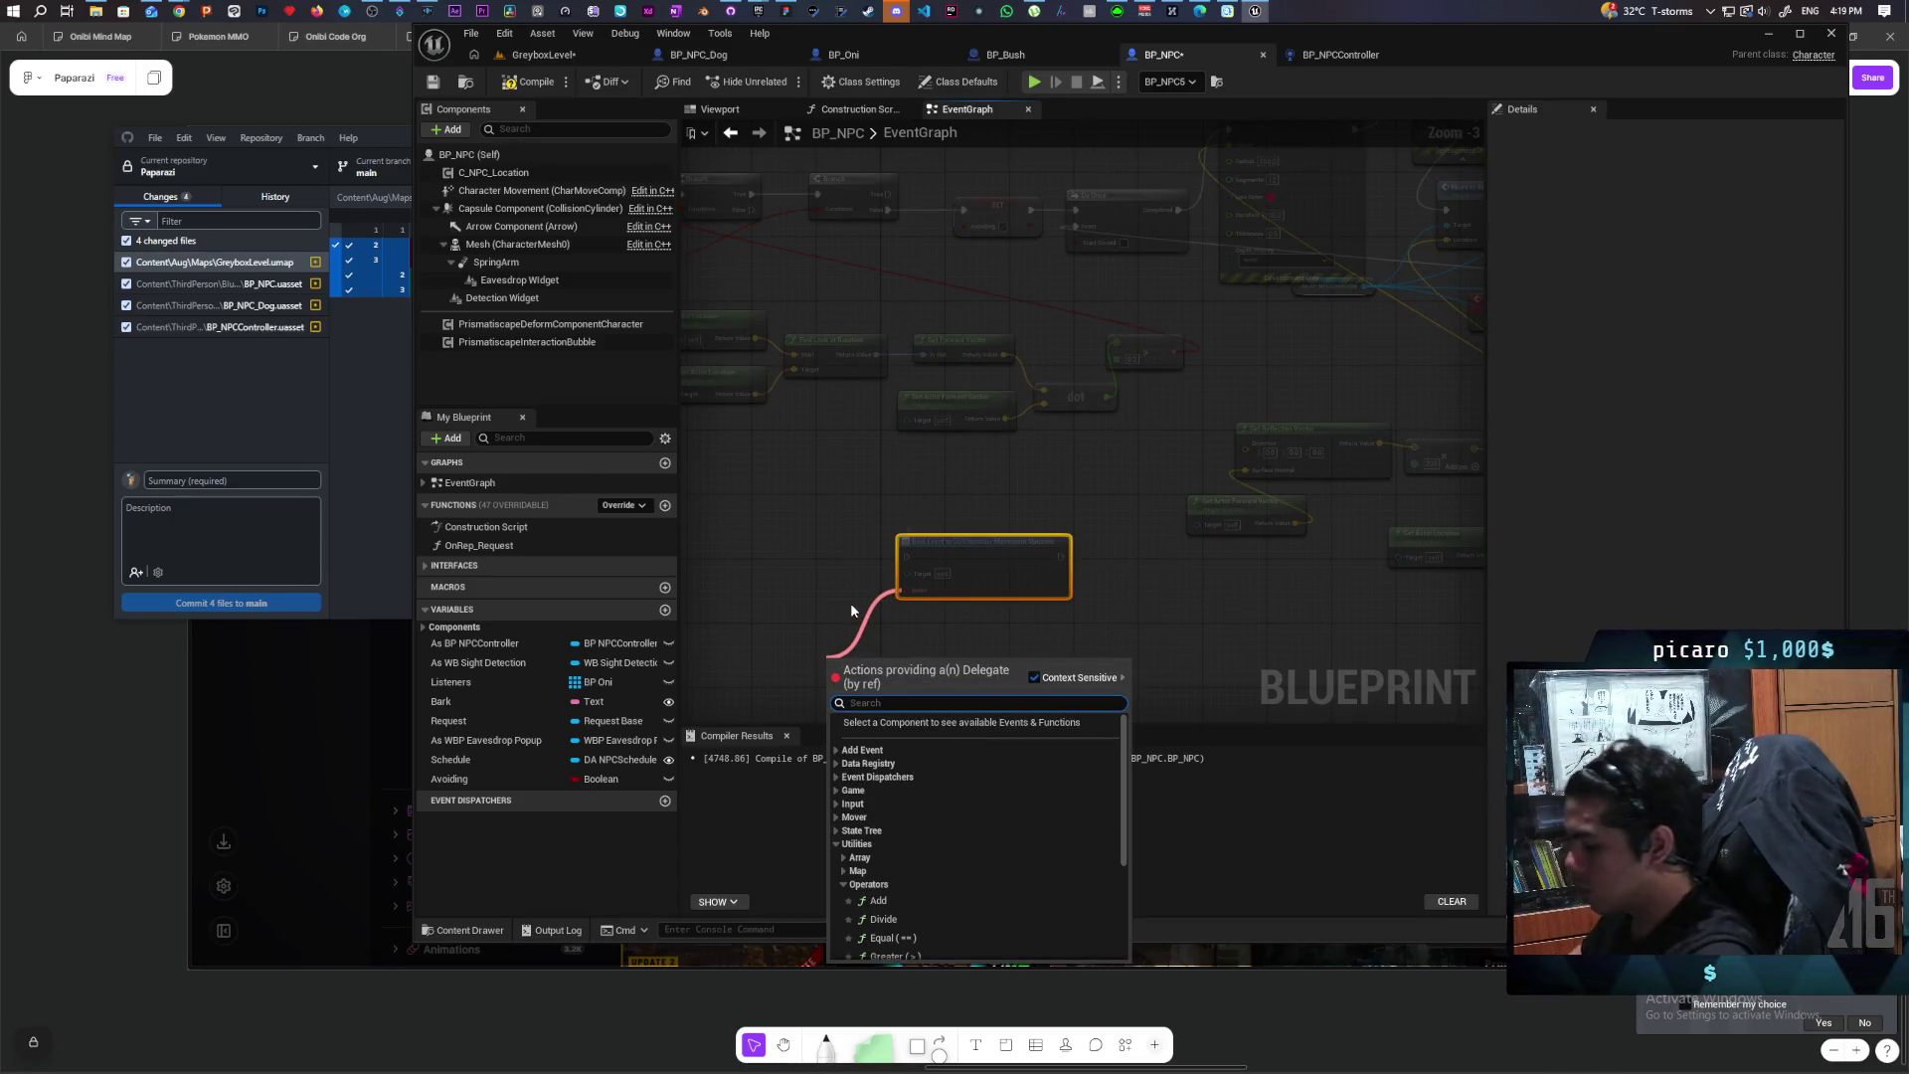
{"action": "type", "text": "cre"}
{"action": "key", "text": "Return"}
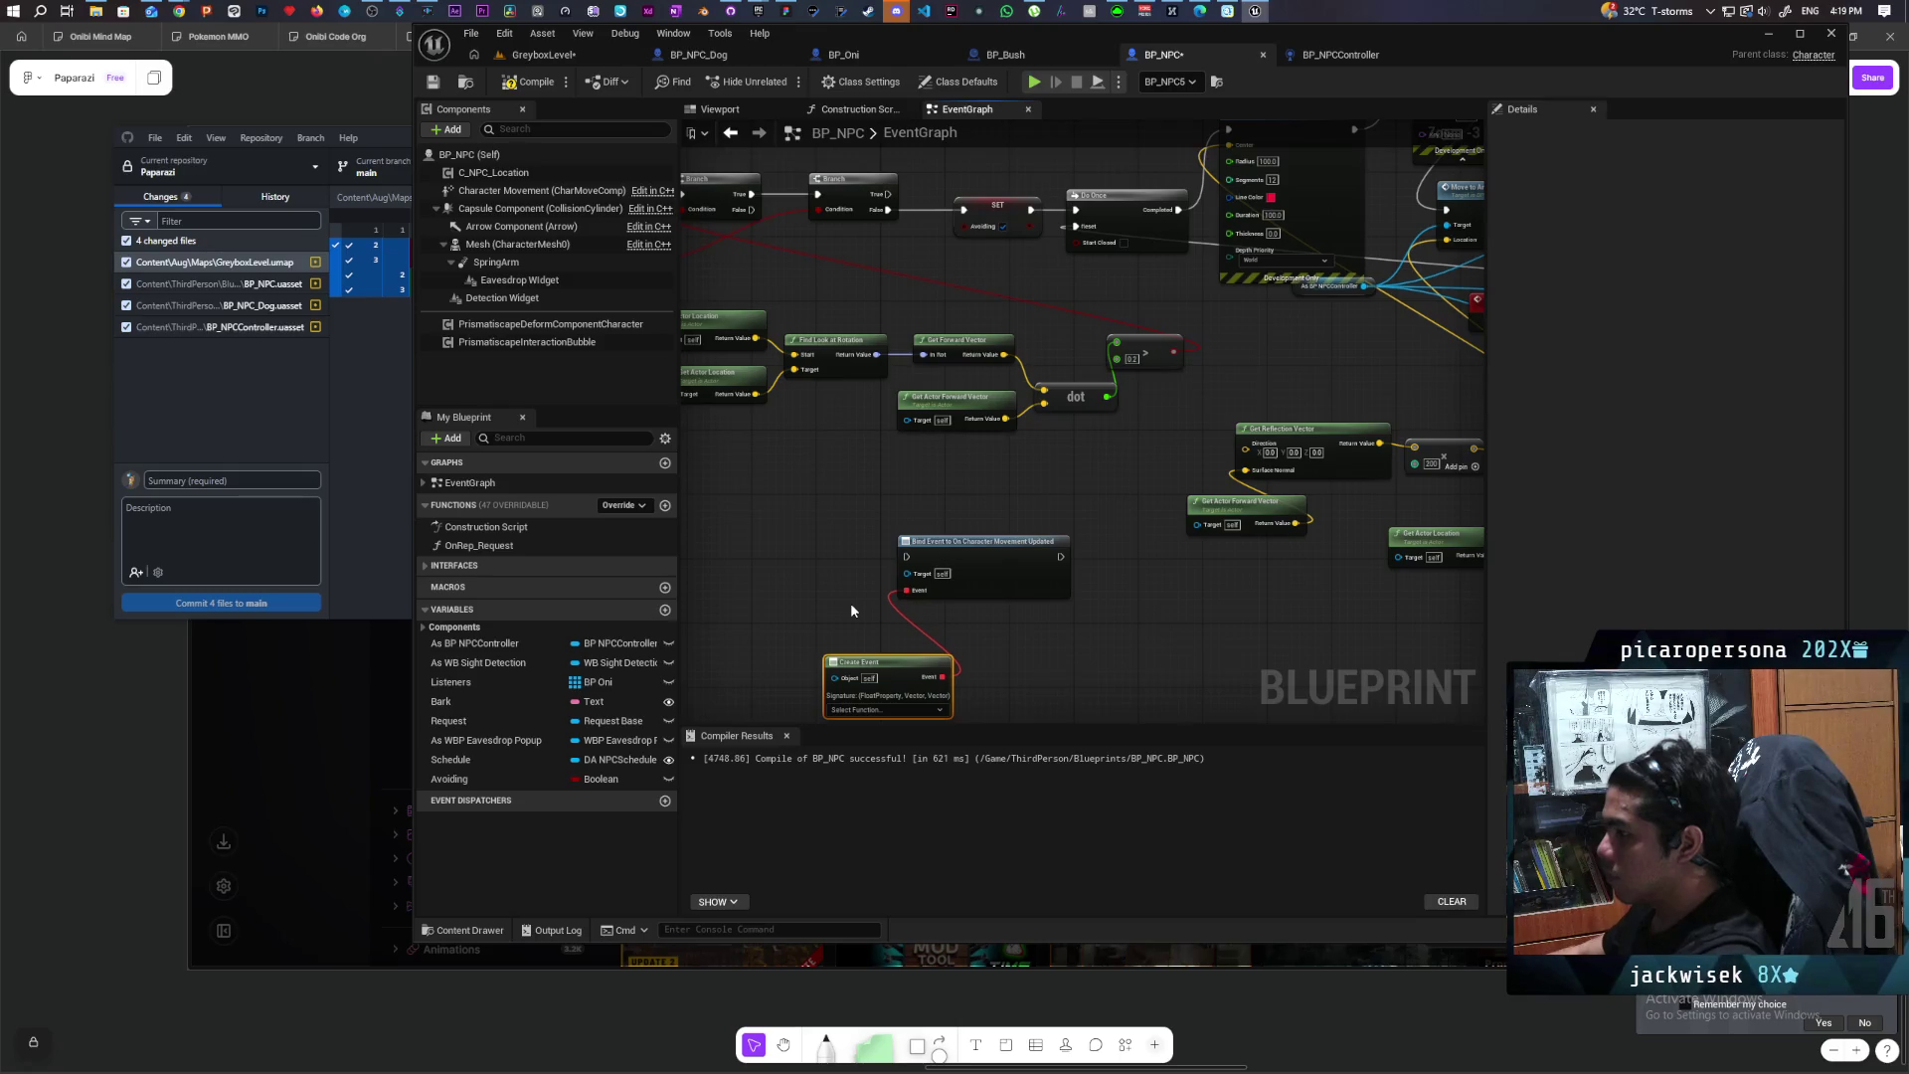
{"action": "scroll", "coordinate": [850, 603], "scroll_direction": "up", "scroll_amount": 3}
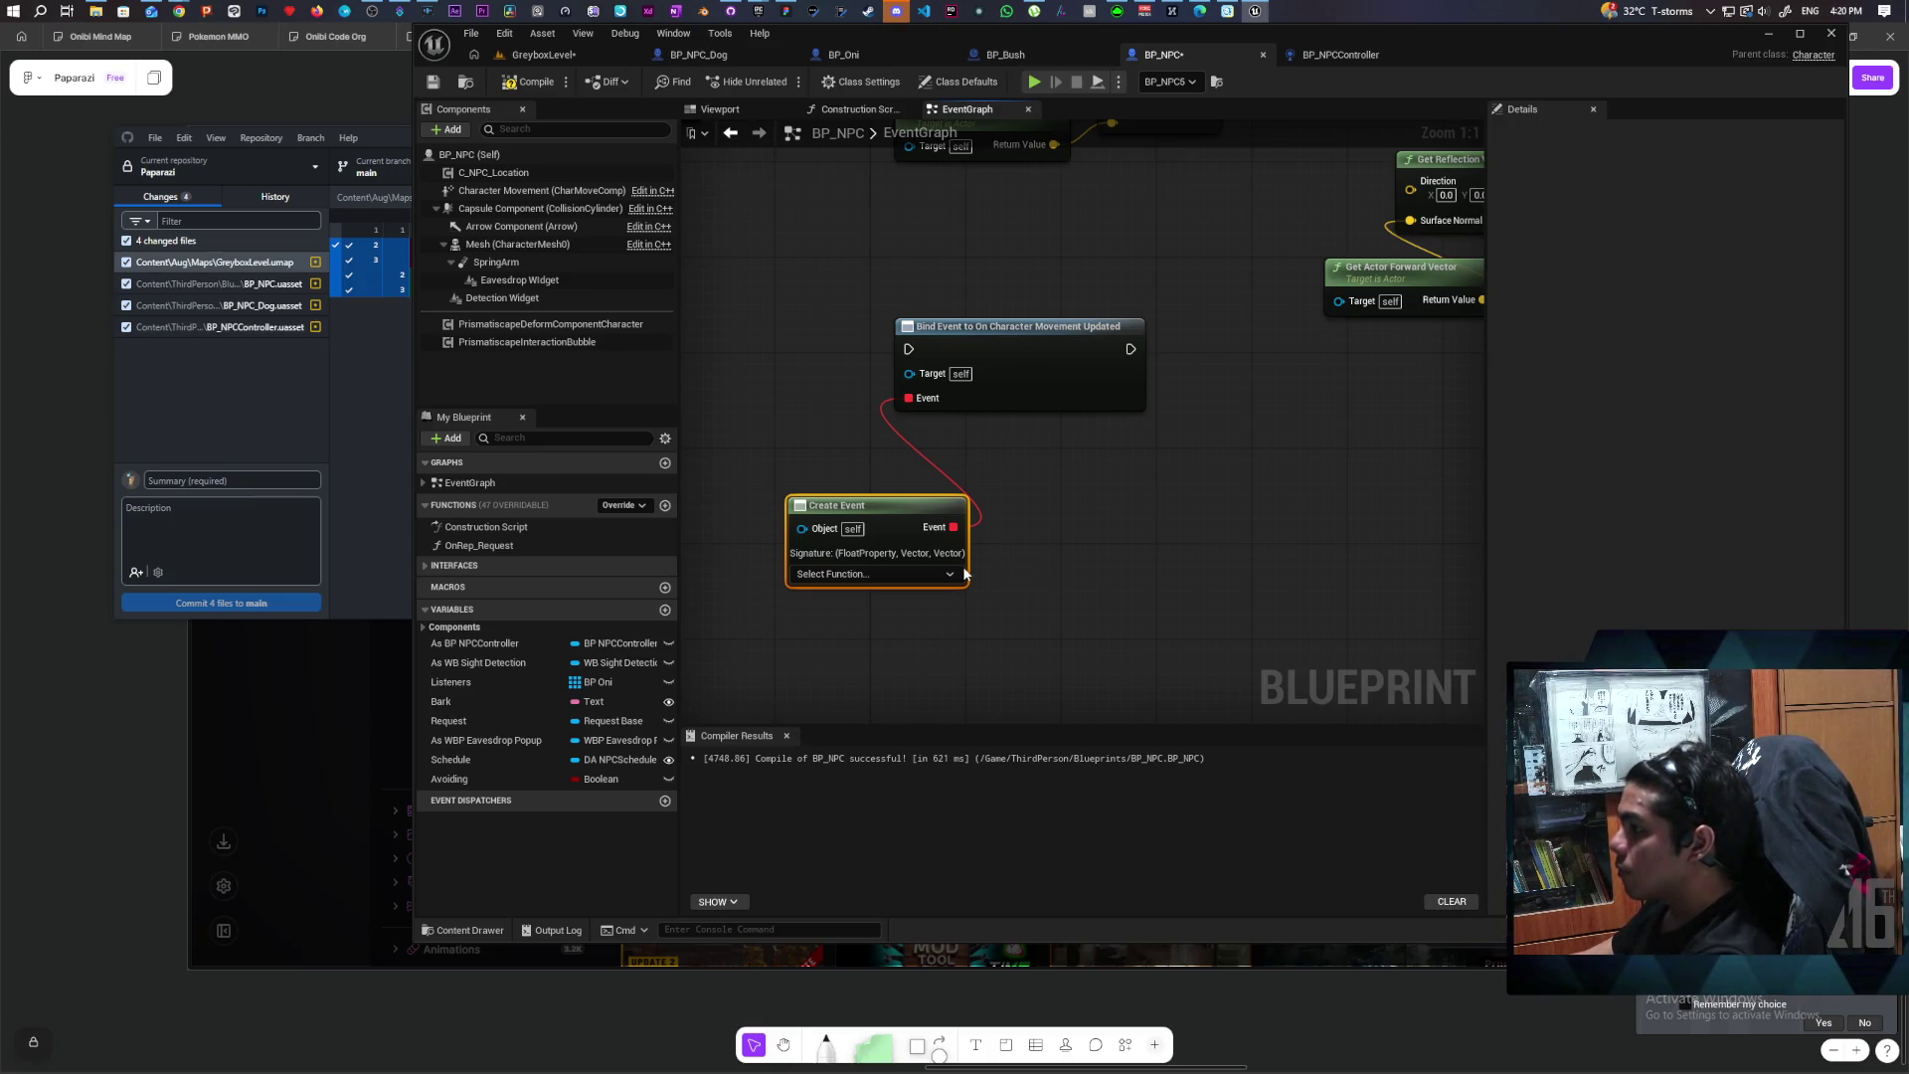
{"action": "left_click", "coordinate": [921, 575]}
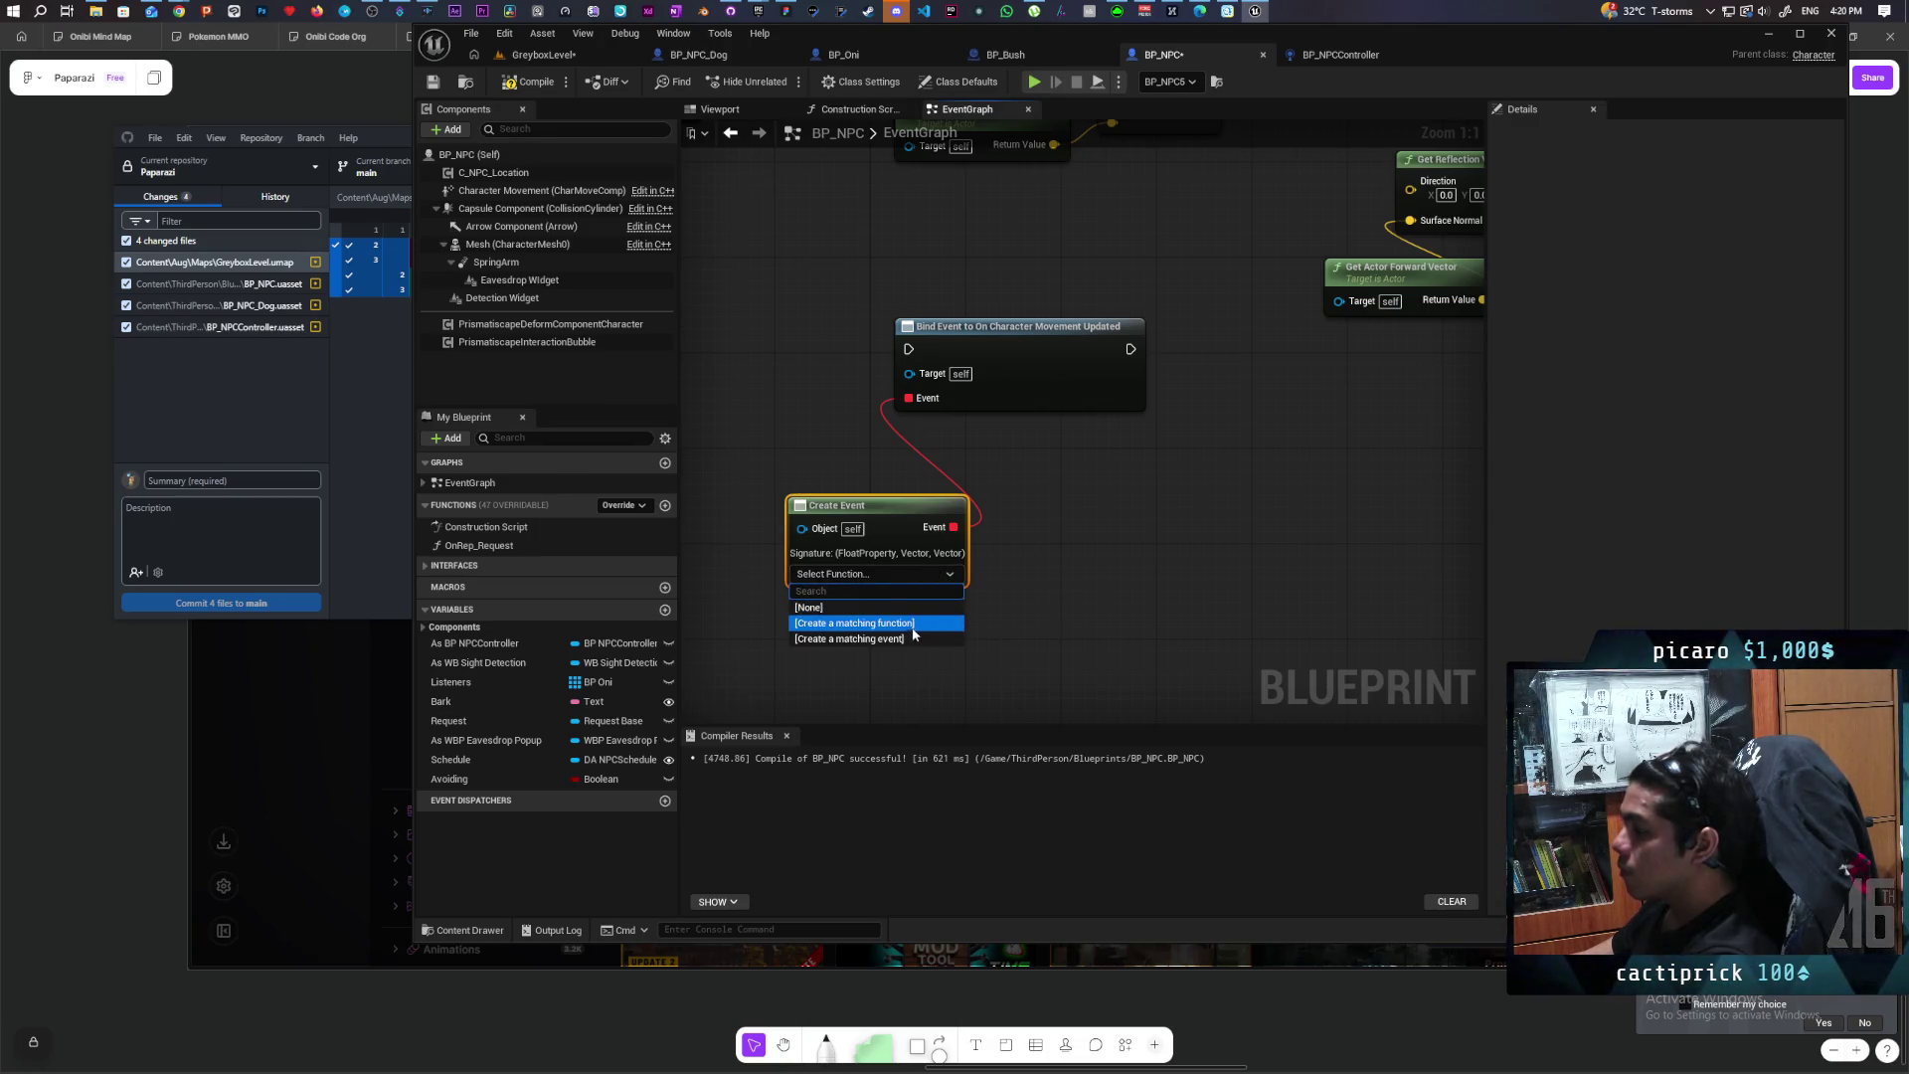
{"action": "left_click", "coordinate": [916, 636]}
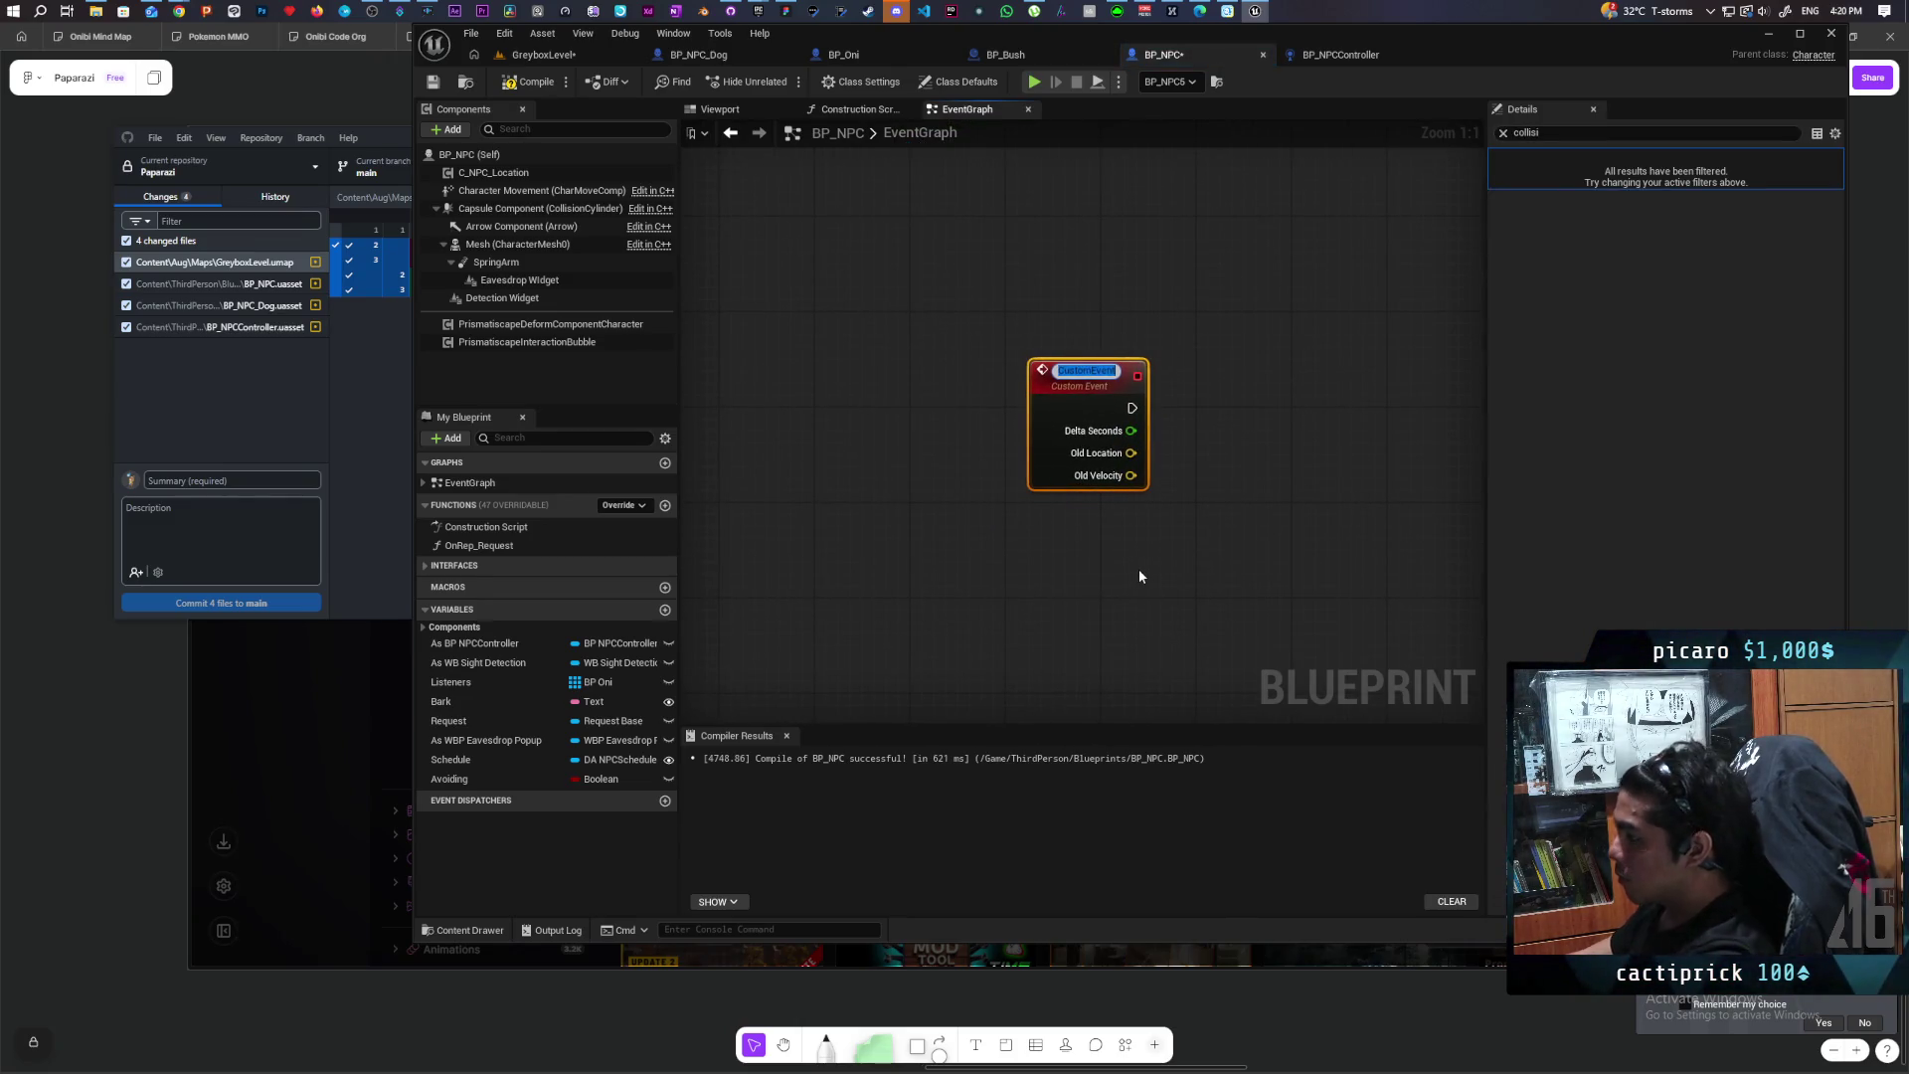
{"action": "type", "text": "Movement Updated"}
{"action": "key", "text": "Return"}
Step: Set the Create Event node's signature to Movement Updated
{"action": "scroll", "coordinate": [1132, 558], "scroll_direction": "down", "scroll_amount": 2}
{"action": "mouse_move", "coordinate": [1382, 438]}
{"action": "left_mouse_down"}
{"action": "mouse_move", "coordinate": [1044, 487]}
{"action": "mouse_move", "coordinate": [970, 516]}
{"action": "left_mouse_up"}
{"action": "scroll", "coordinate": [1044, 486], "scroll_direction": "up", "scroll_amount": 1}
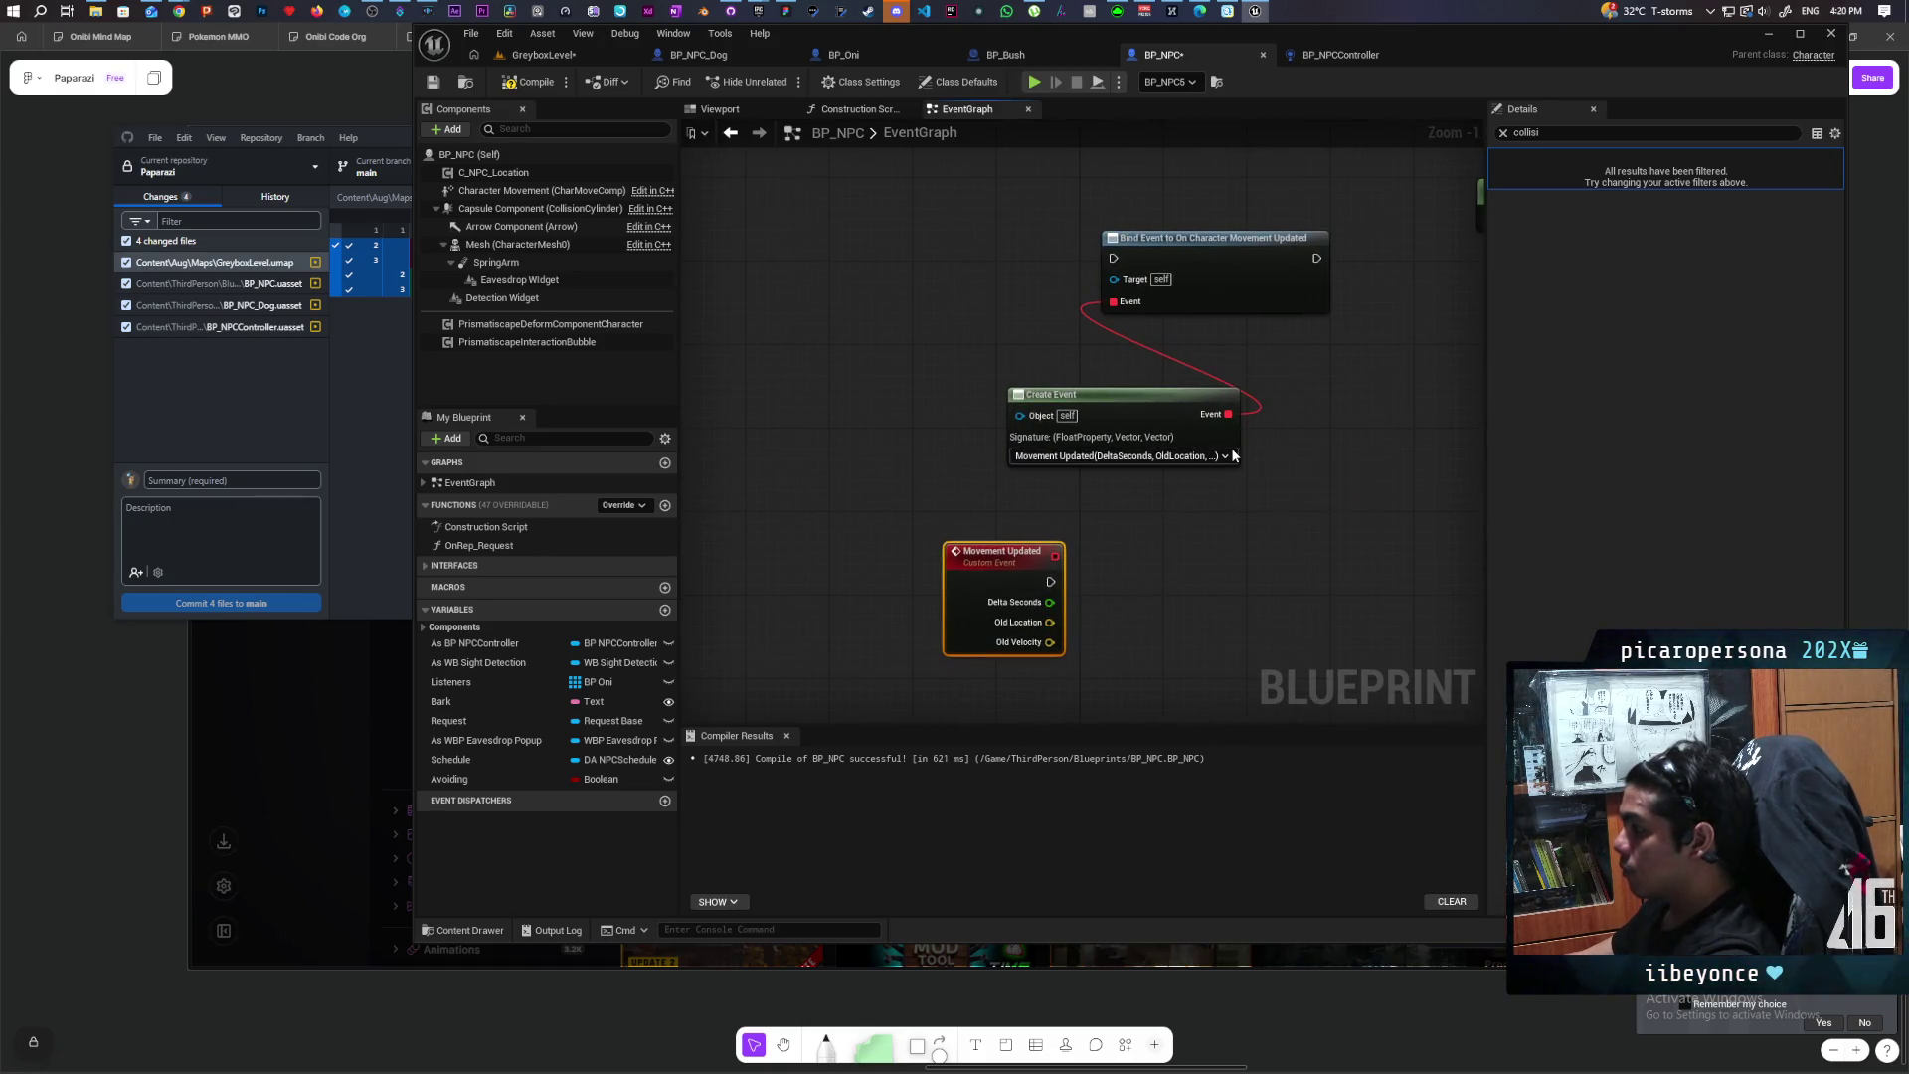
{"action": "left_click", "coordinate": [1232, 456]}
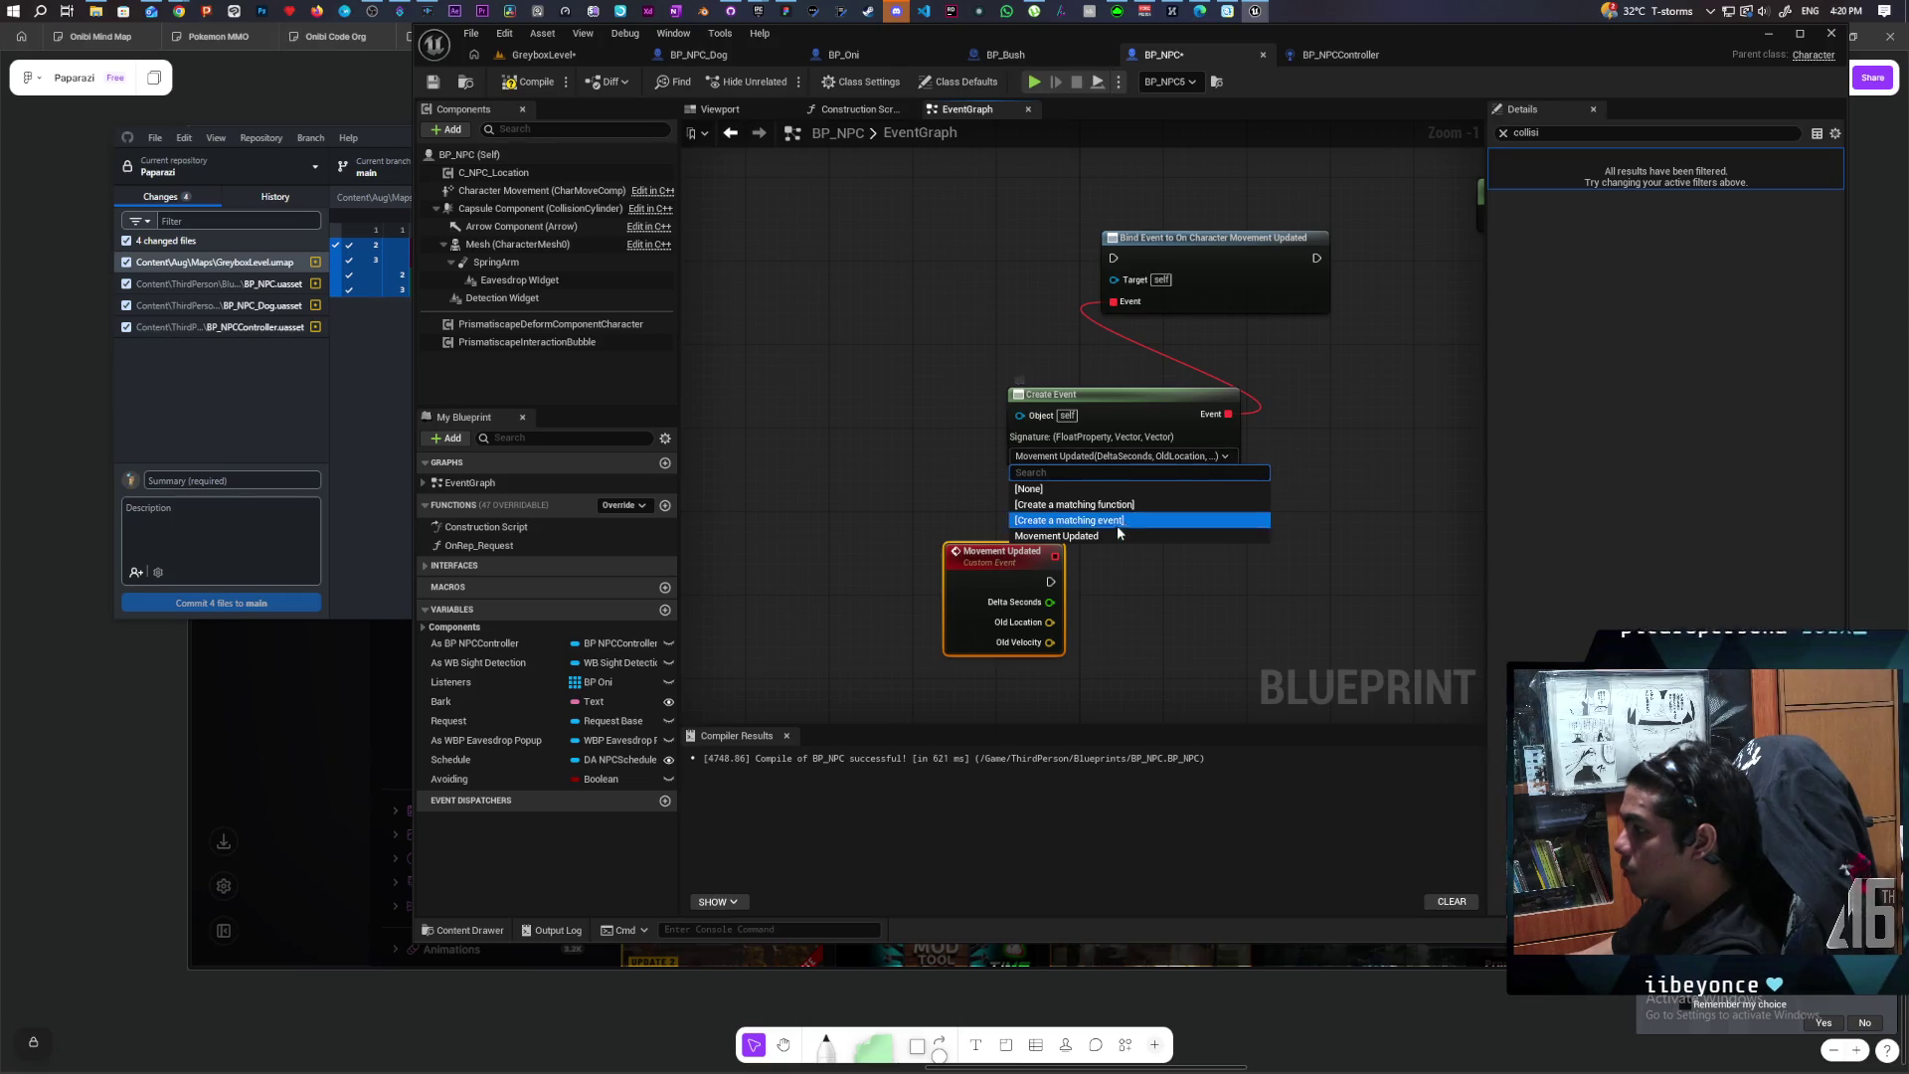
{"action": "left_click", "coordinate": [1202, 536]}
{"action": "left_click", "coordinate": [1188, 516]}
{"action": "scroll", "coordinate": [1039, 557], "scroll_direction": "down", "scroll_amount": 3}
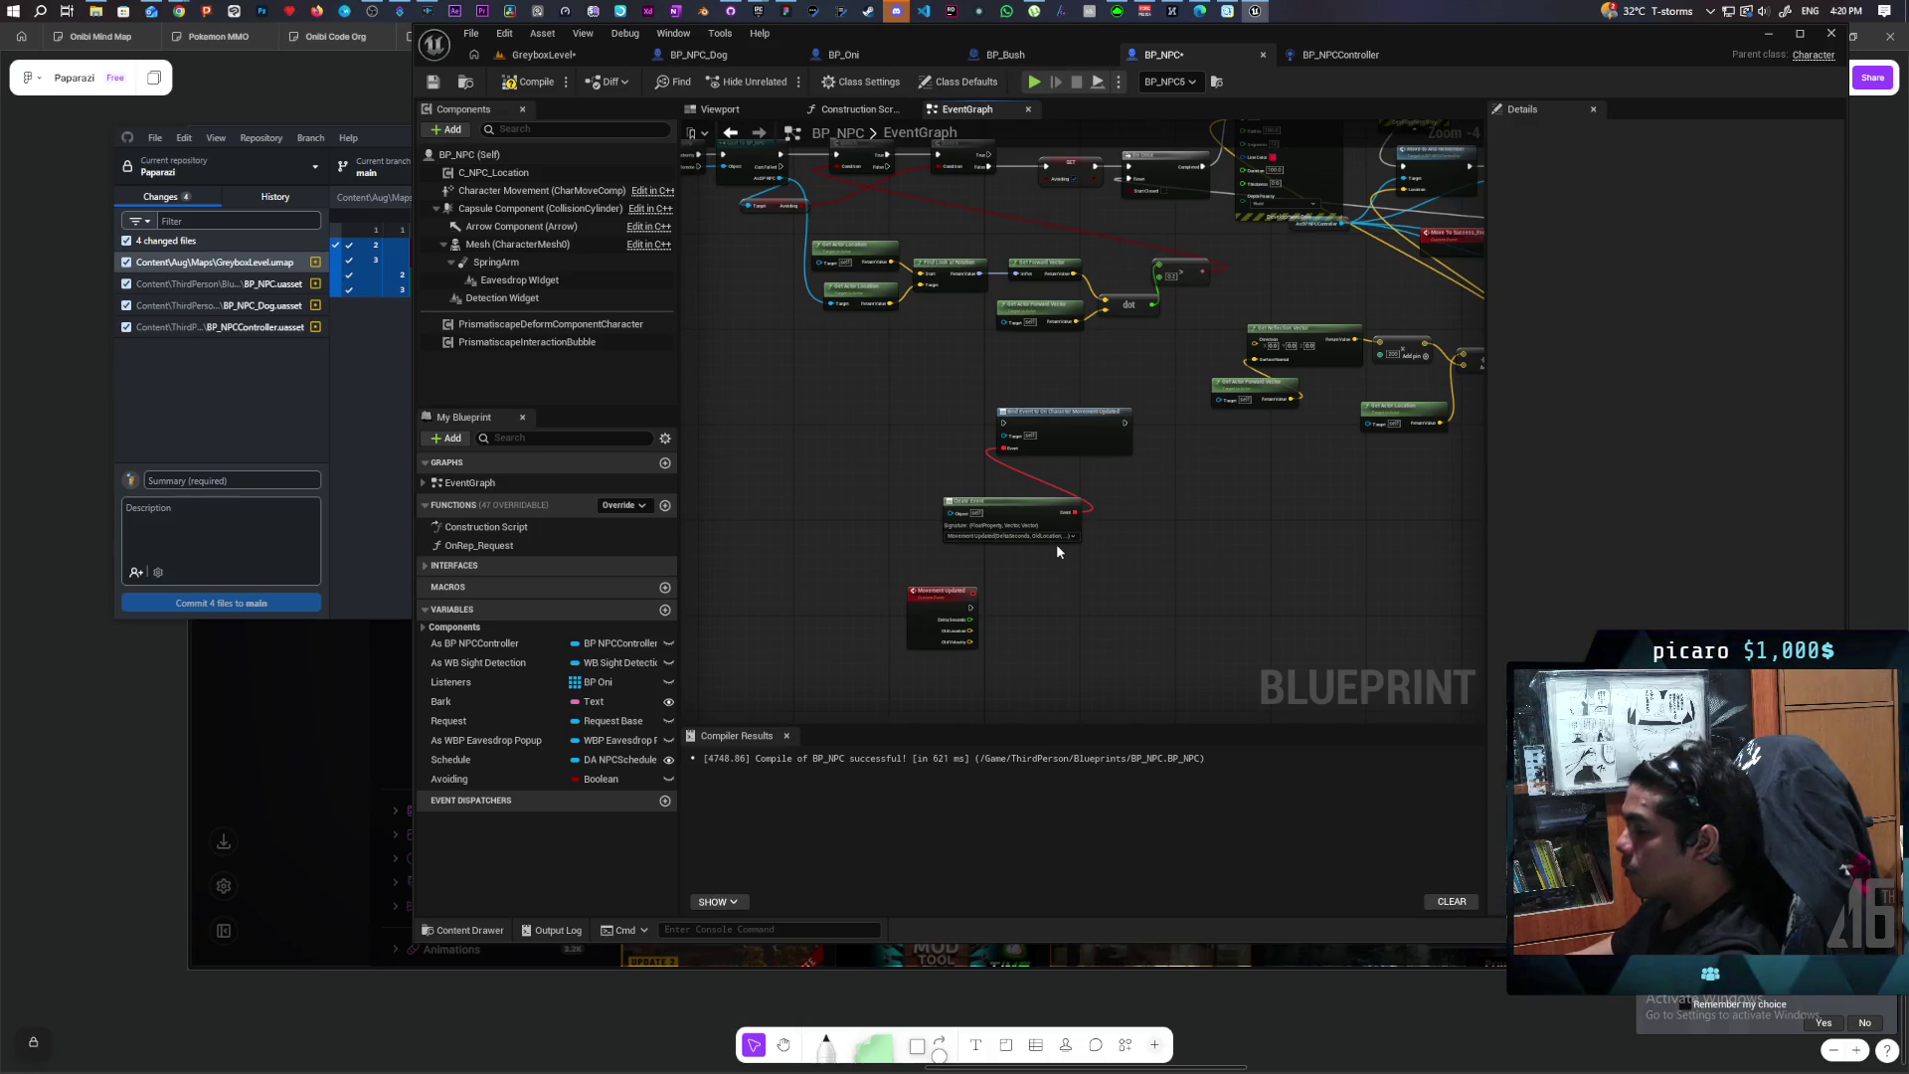
Step: Move the eavesdrop popup node group up and to the left
{"action": "scroll", "coordinate": [1058, 550], "scroll_direction": "down", "scroll_amount": 4}
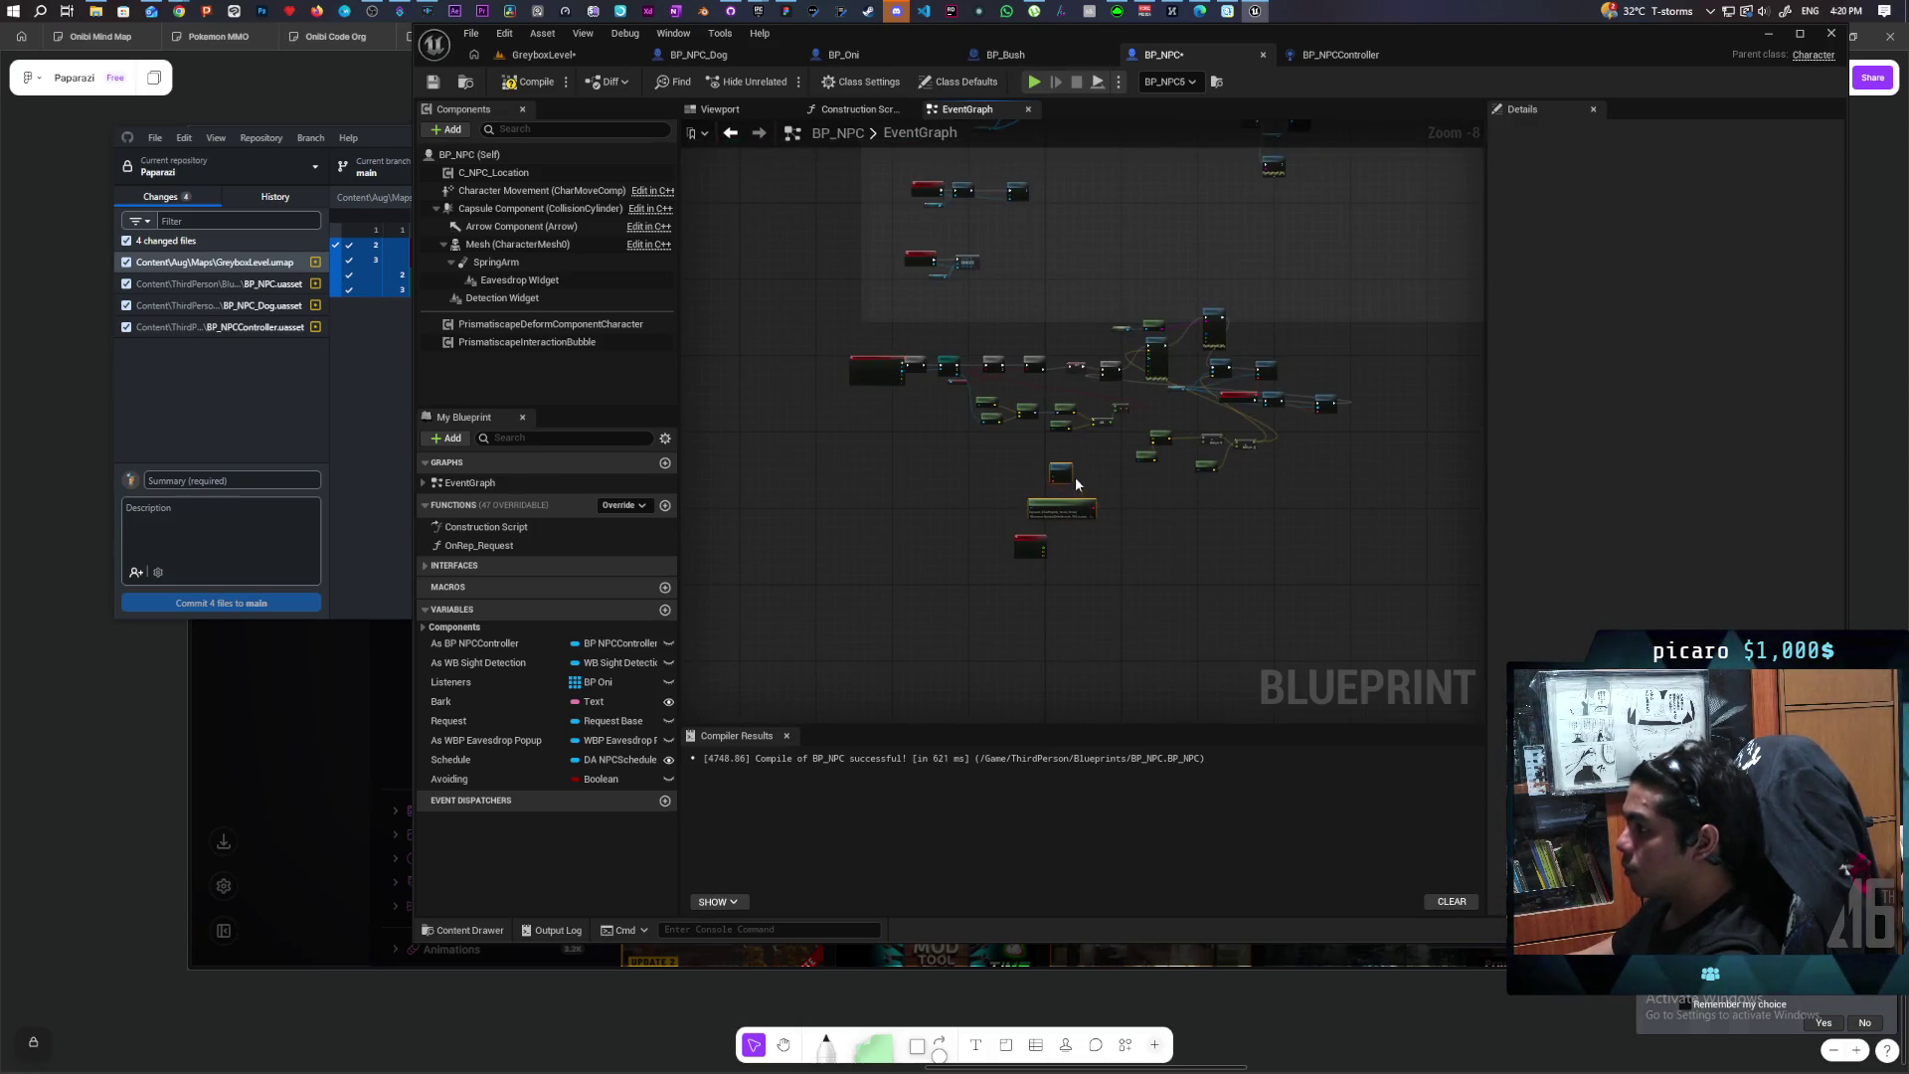
{"action": "mouse_move", "coordinate": [1078, 486]}
{"action": "left_mouse_down"}
{"action": "mouse_move", "coordinate": [1151, 96]}
{"action": "mouse_move", "coordinate": [1202, 56]}
{"action": "mouse_move", "coordinate": [1209, 237]}
{"action": "mouse_move", "coordinate": [1270, 455]}
{"action": "left_mouse_up"}
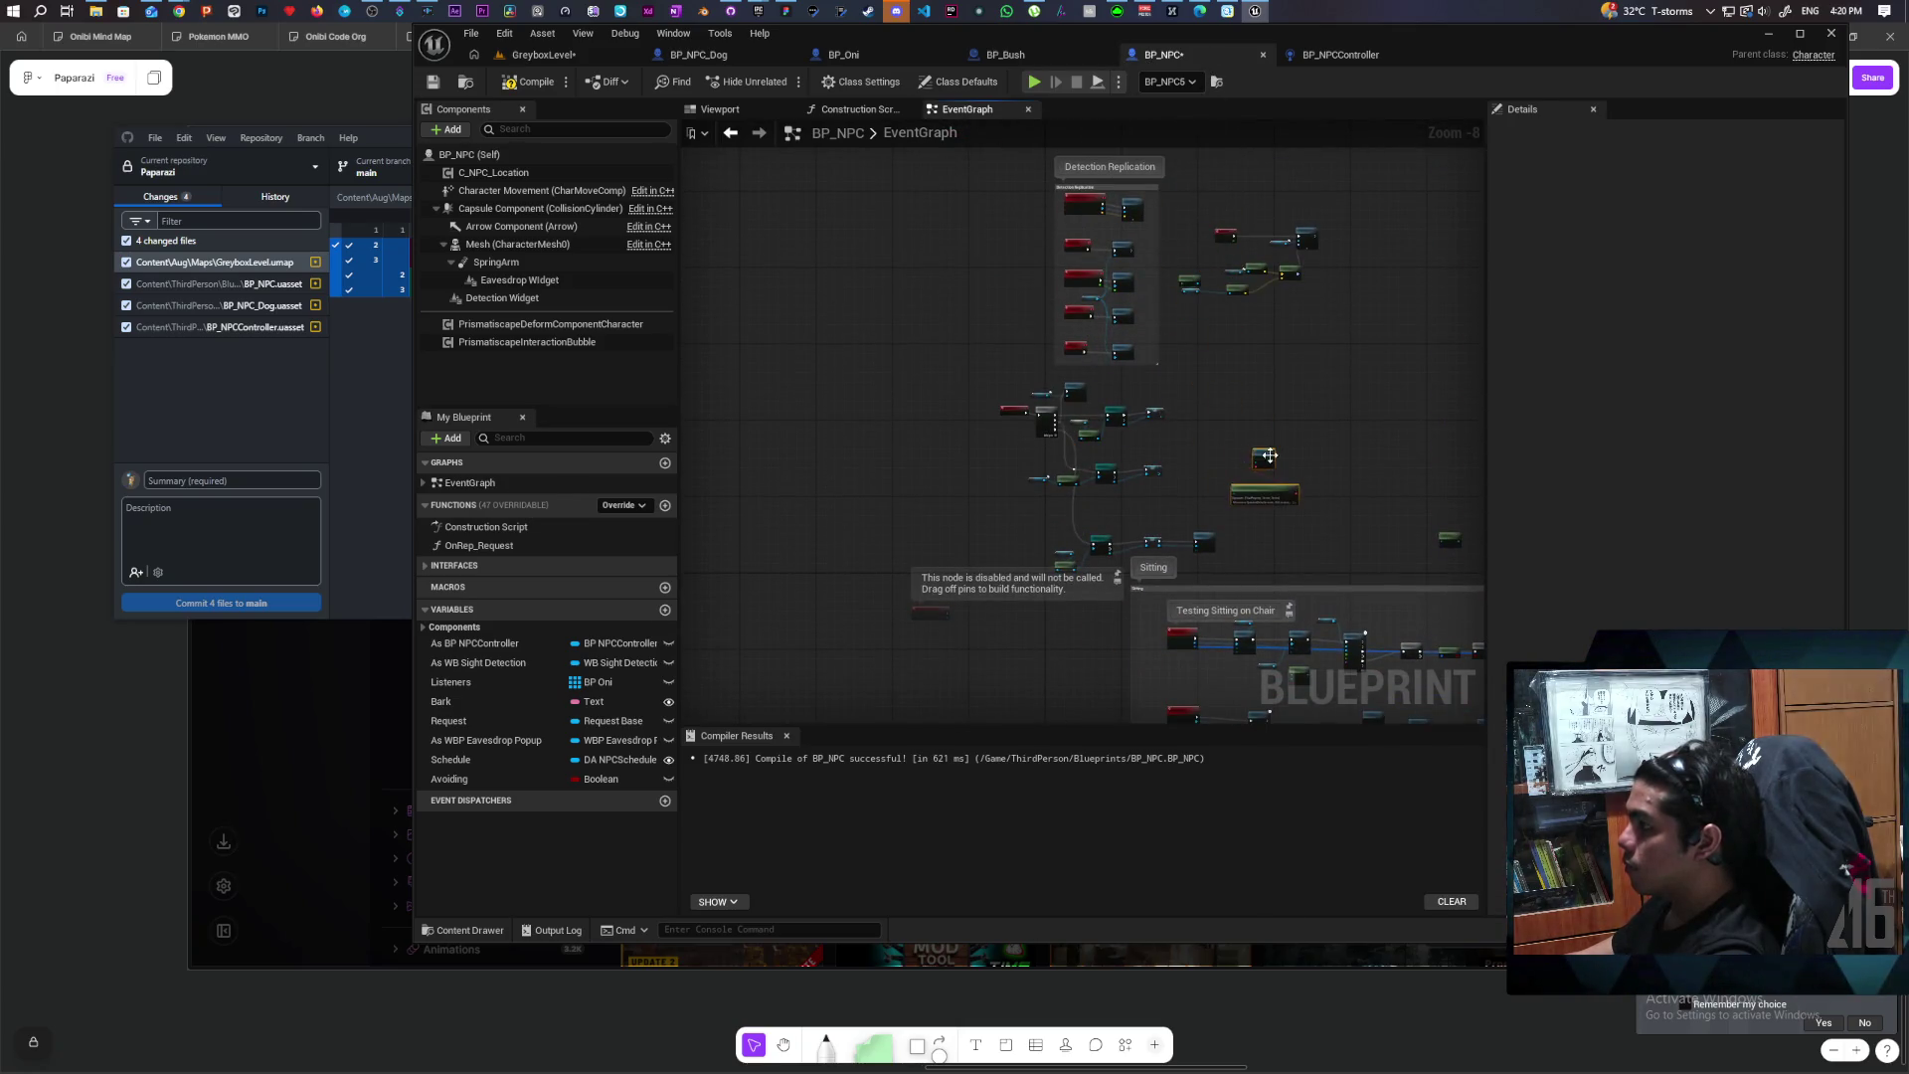
{"action": "scroll", "coordinate": [1270, 455], "scroll_direction": "up", "scroll_amount": 4}
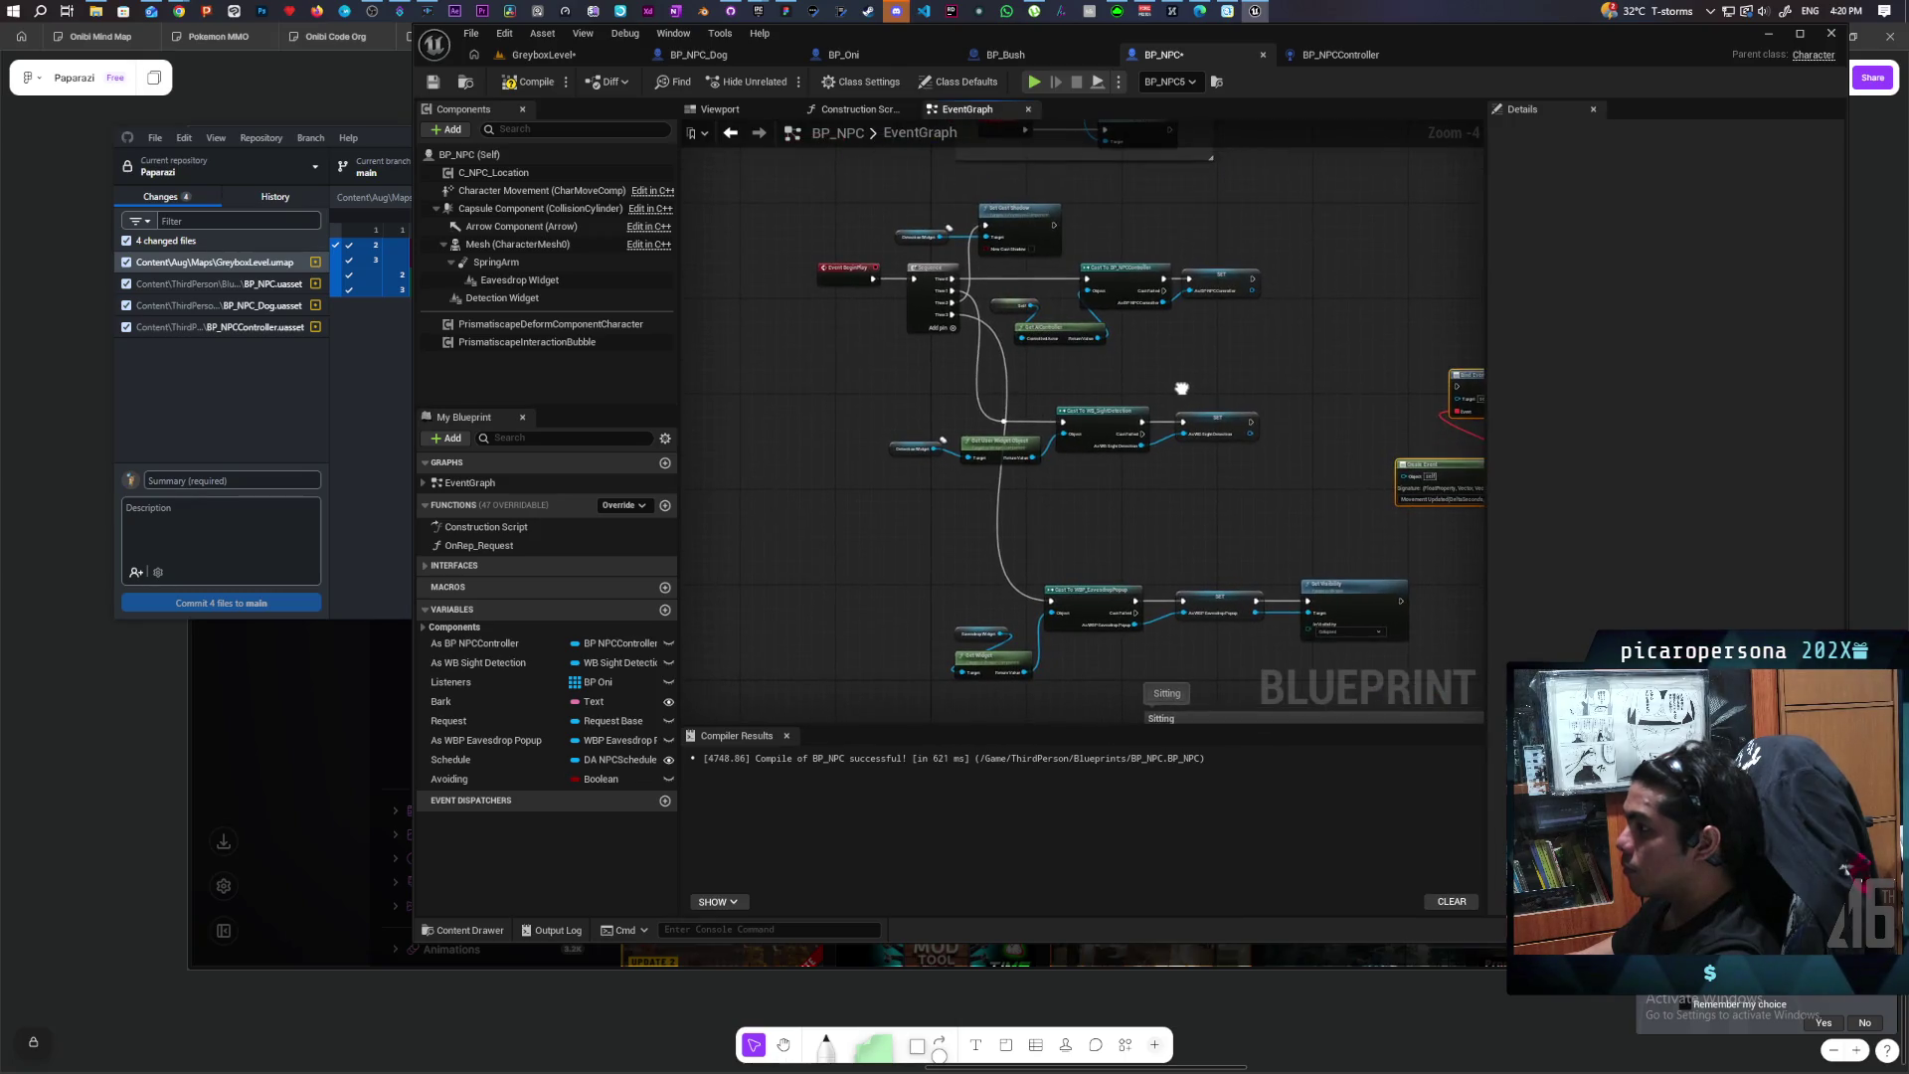
{"action": "mouse_move", "coordinate": [1181, 388]}
{"action": "left_mouse_down"}
{"action": "mouse_move", "coordinate": [1176, 328]}
{"action": "mouse_move", "coordinate": [1138, 315]}
{"action": "mouse_move", "coordinate": [1114, 335]}
{"action": "left_mouse_up"}
{"action": "left_click_drag", "start_coordinate": [880, 515], "coordinate": [1312, 636]}
{"action": "left_click_drag", "start_coordinate": [1274, 545], "coordinate": [1202, 435]}
Step: Move the Bind Event and Create Event pair beneath the sequence
{"action": "left_click", "coordinate": [1102, 535]}
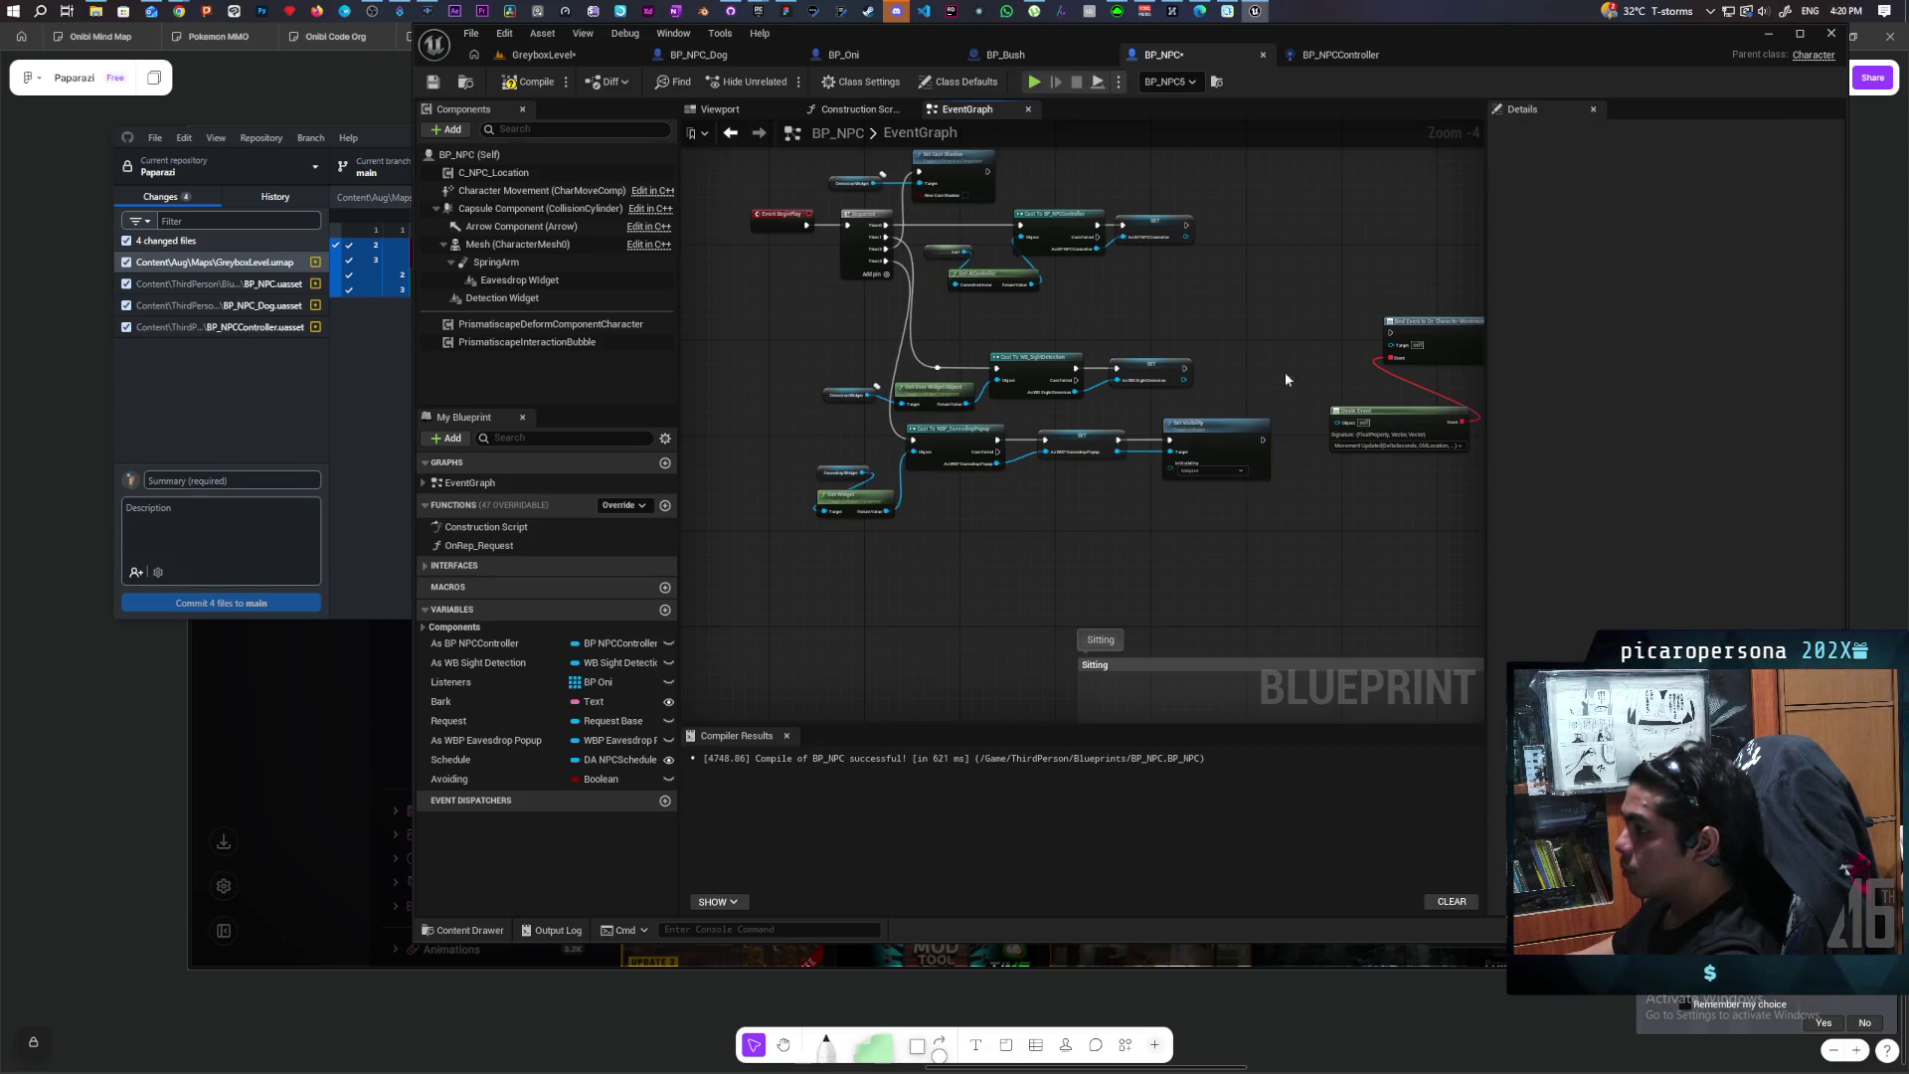
{"action": "left_click_drag", "start_coordinate": [1322, 298], "coordinate": [1405, 455]}
{"action": "mouse_move", "coordinate": [1399, 358]}
{"action": "left_mouse_down"}
{"action": "mouse_move", "coordinate": [936, 557]}
{"action": "mouse_move", "coordinate": [958, 527]}
{"action": "left_mouse_up"}
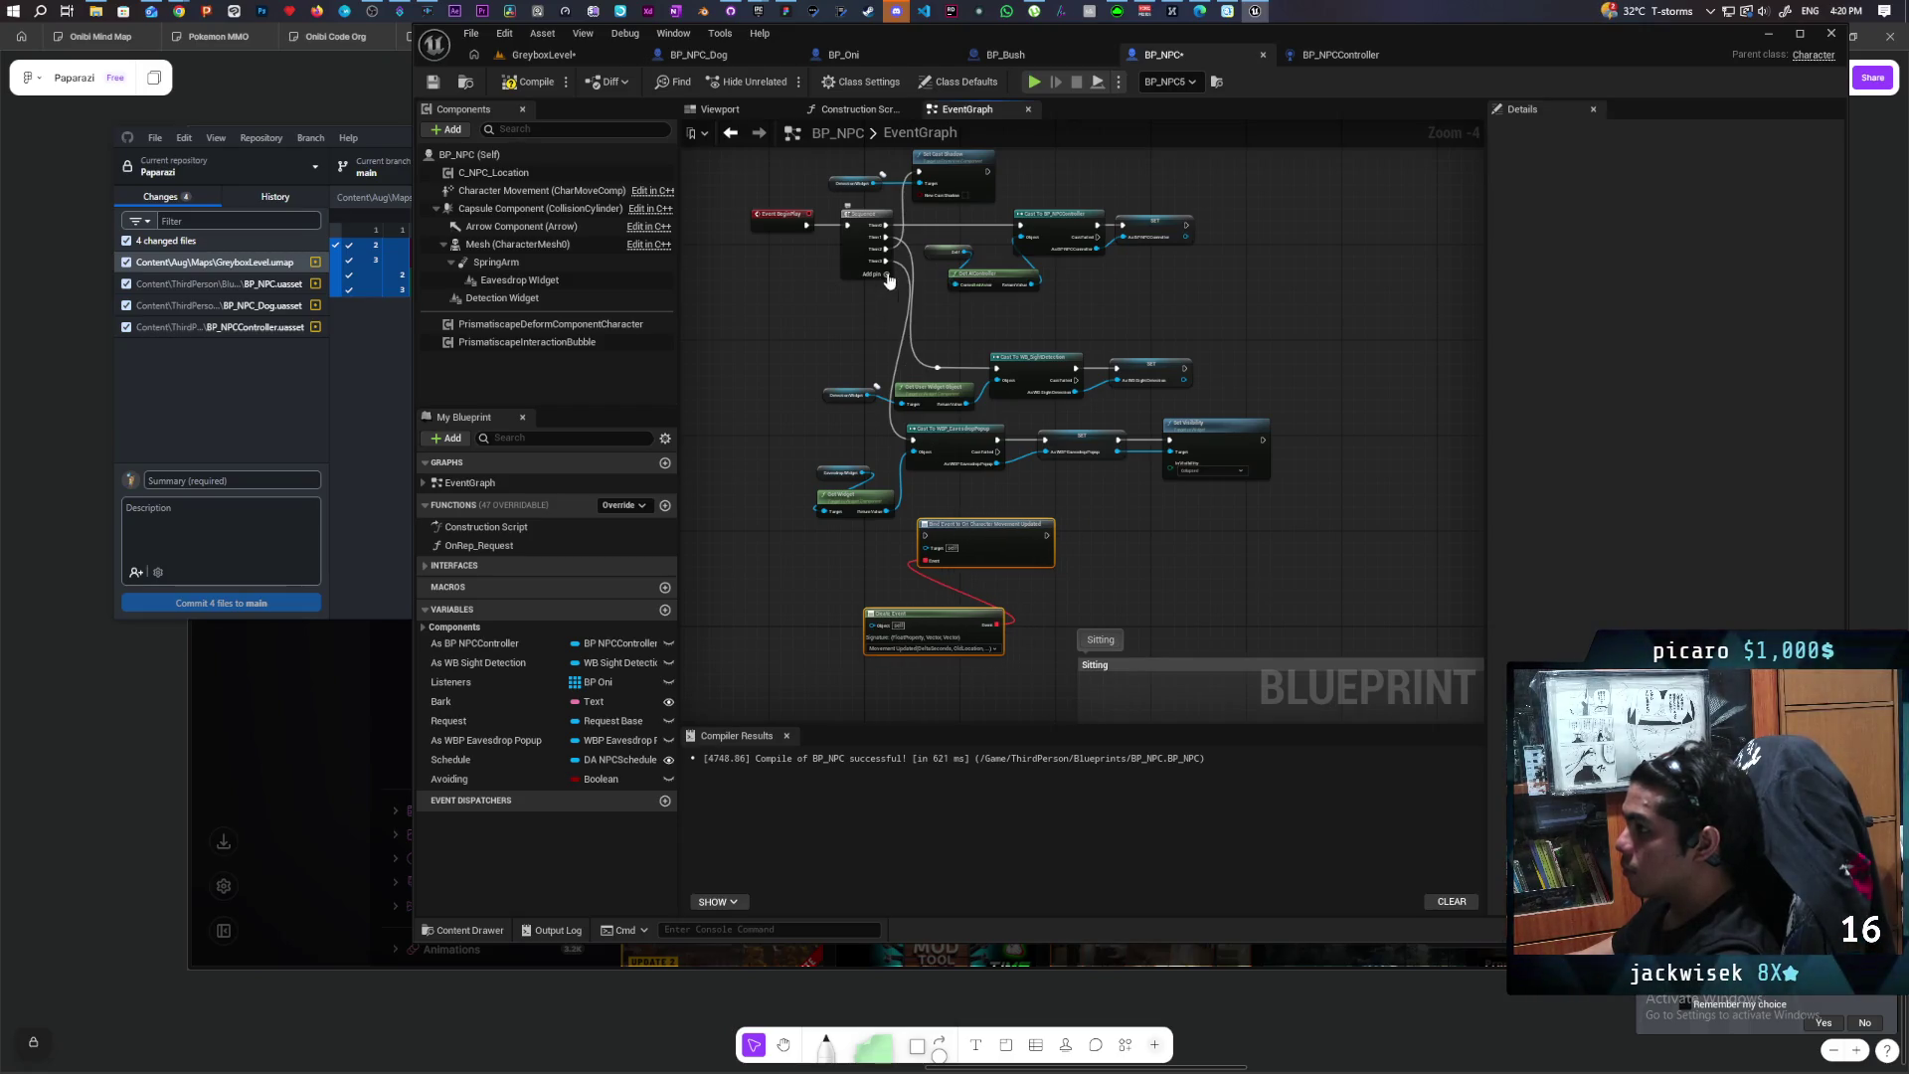
{"action": "right_click", "coordinate": [840, 549]}
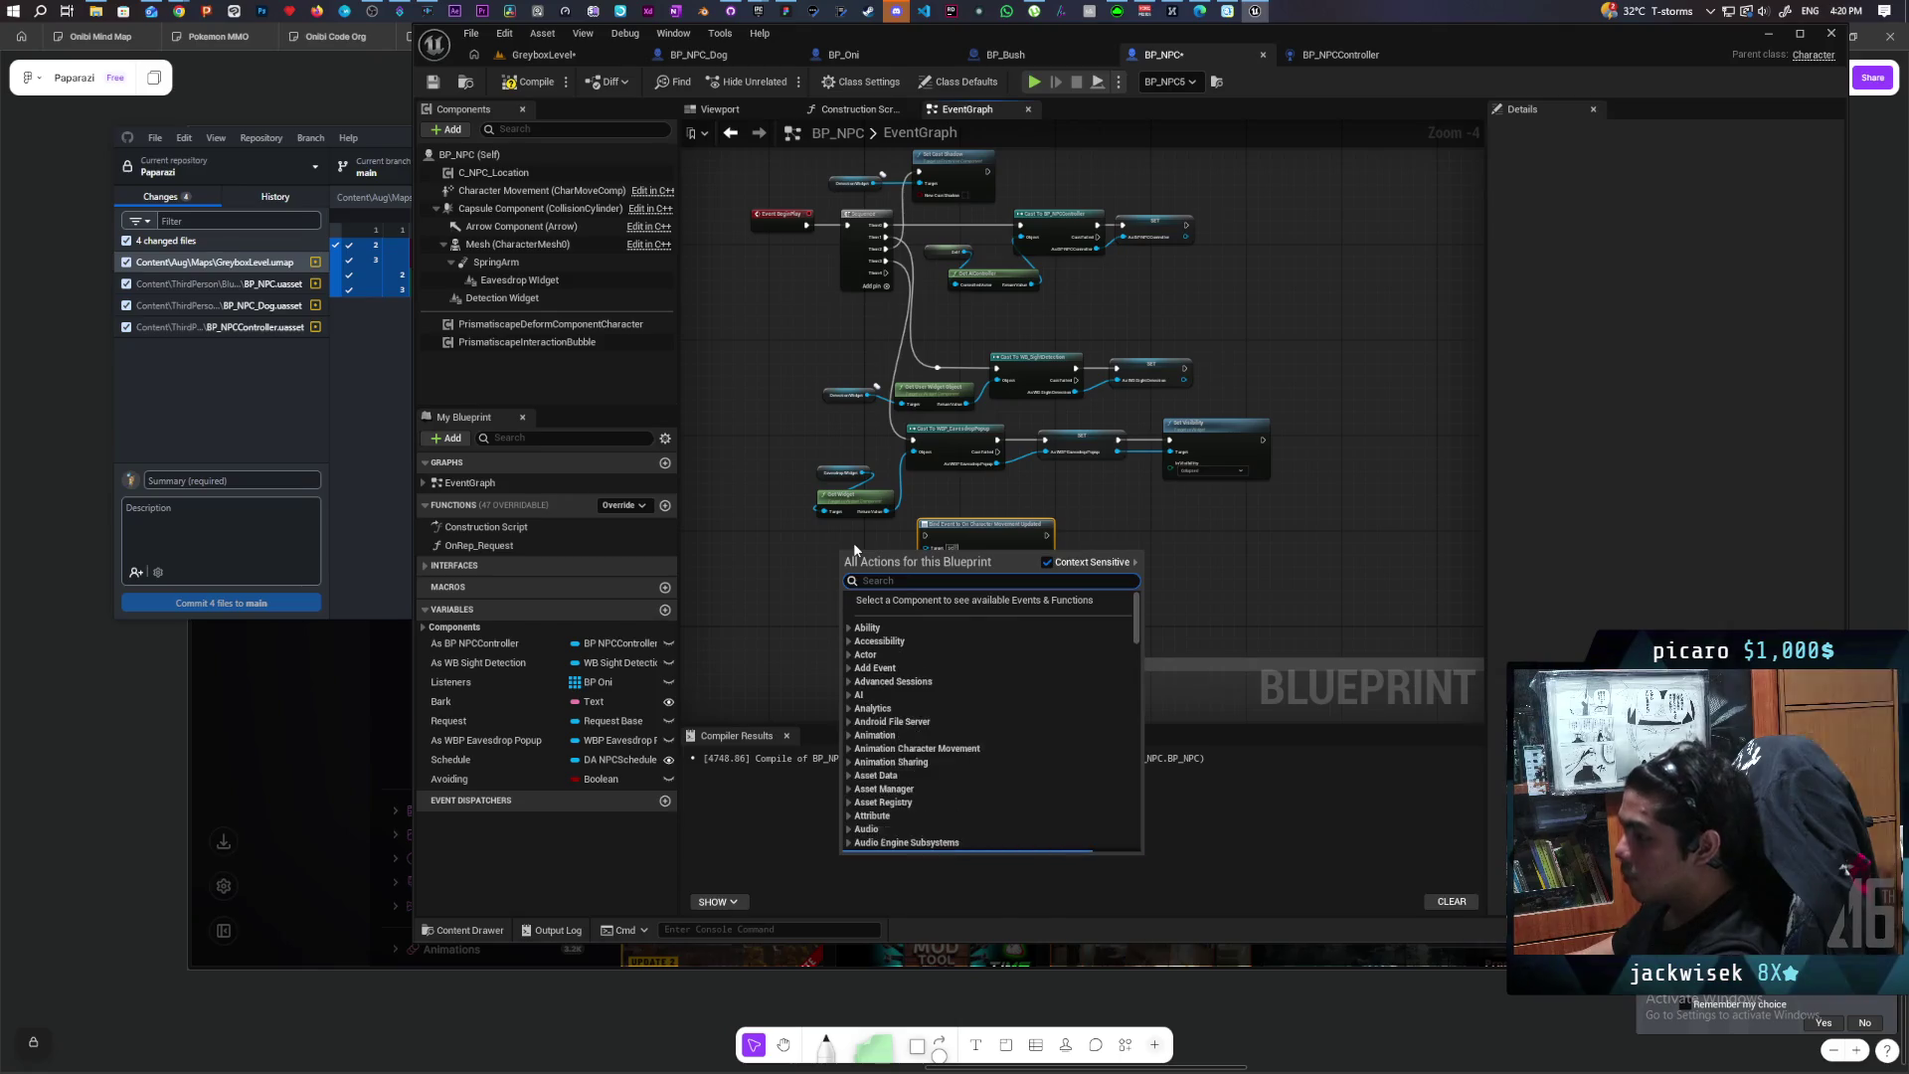
Step: Add a Switch Has Authority node and wire the Sequence's Then 4 output into it
{"action": "type", "text": "has autho"}
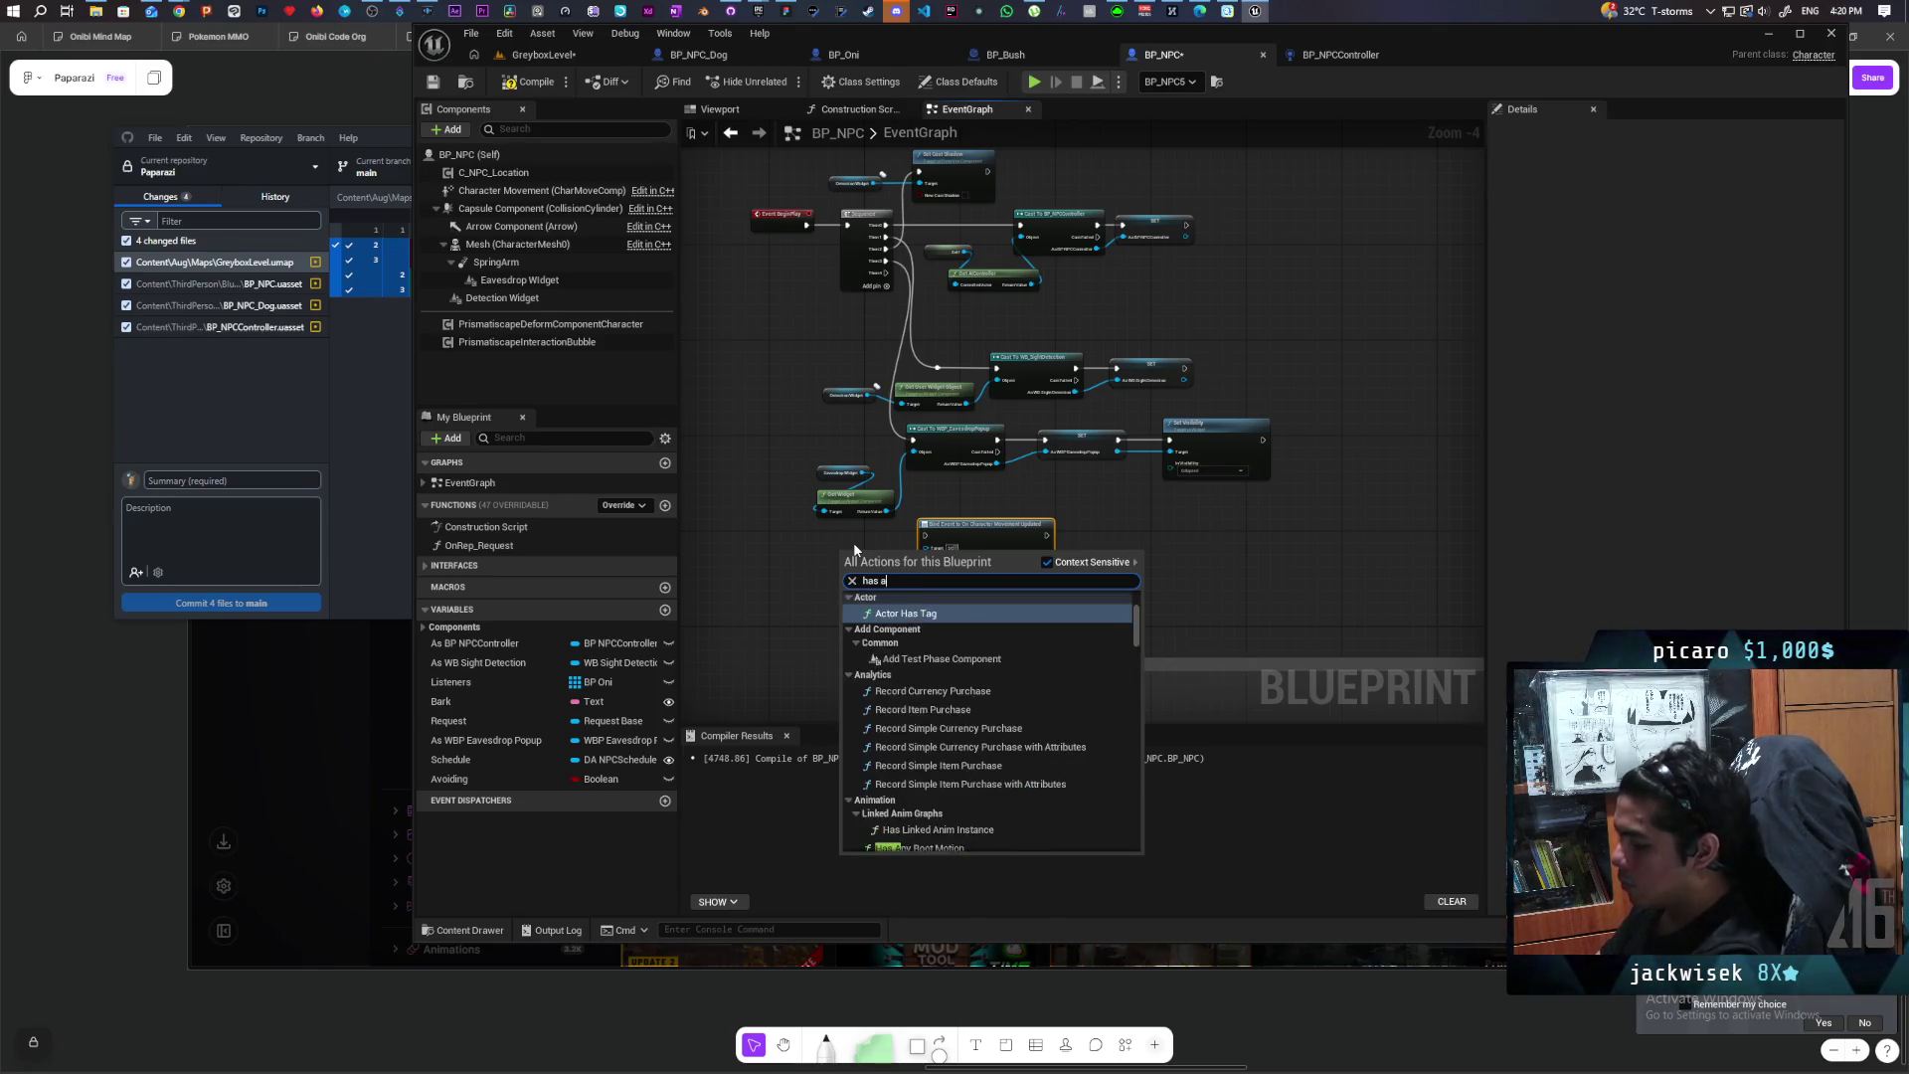
{"action": "key", "text": "Down"}
{"action": "key", "text": "Return"}
{"action": "scroll", "coordinate": [880, 391], "scroll_direction": "up", "scroll_amount": 1}
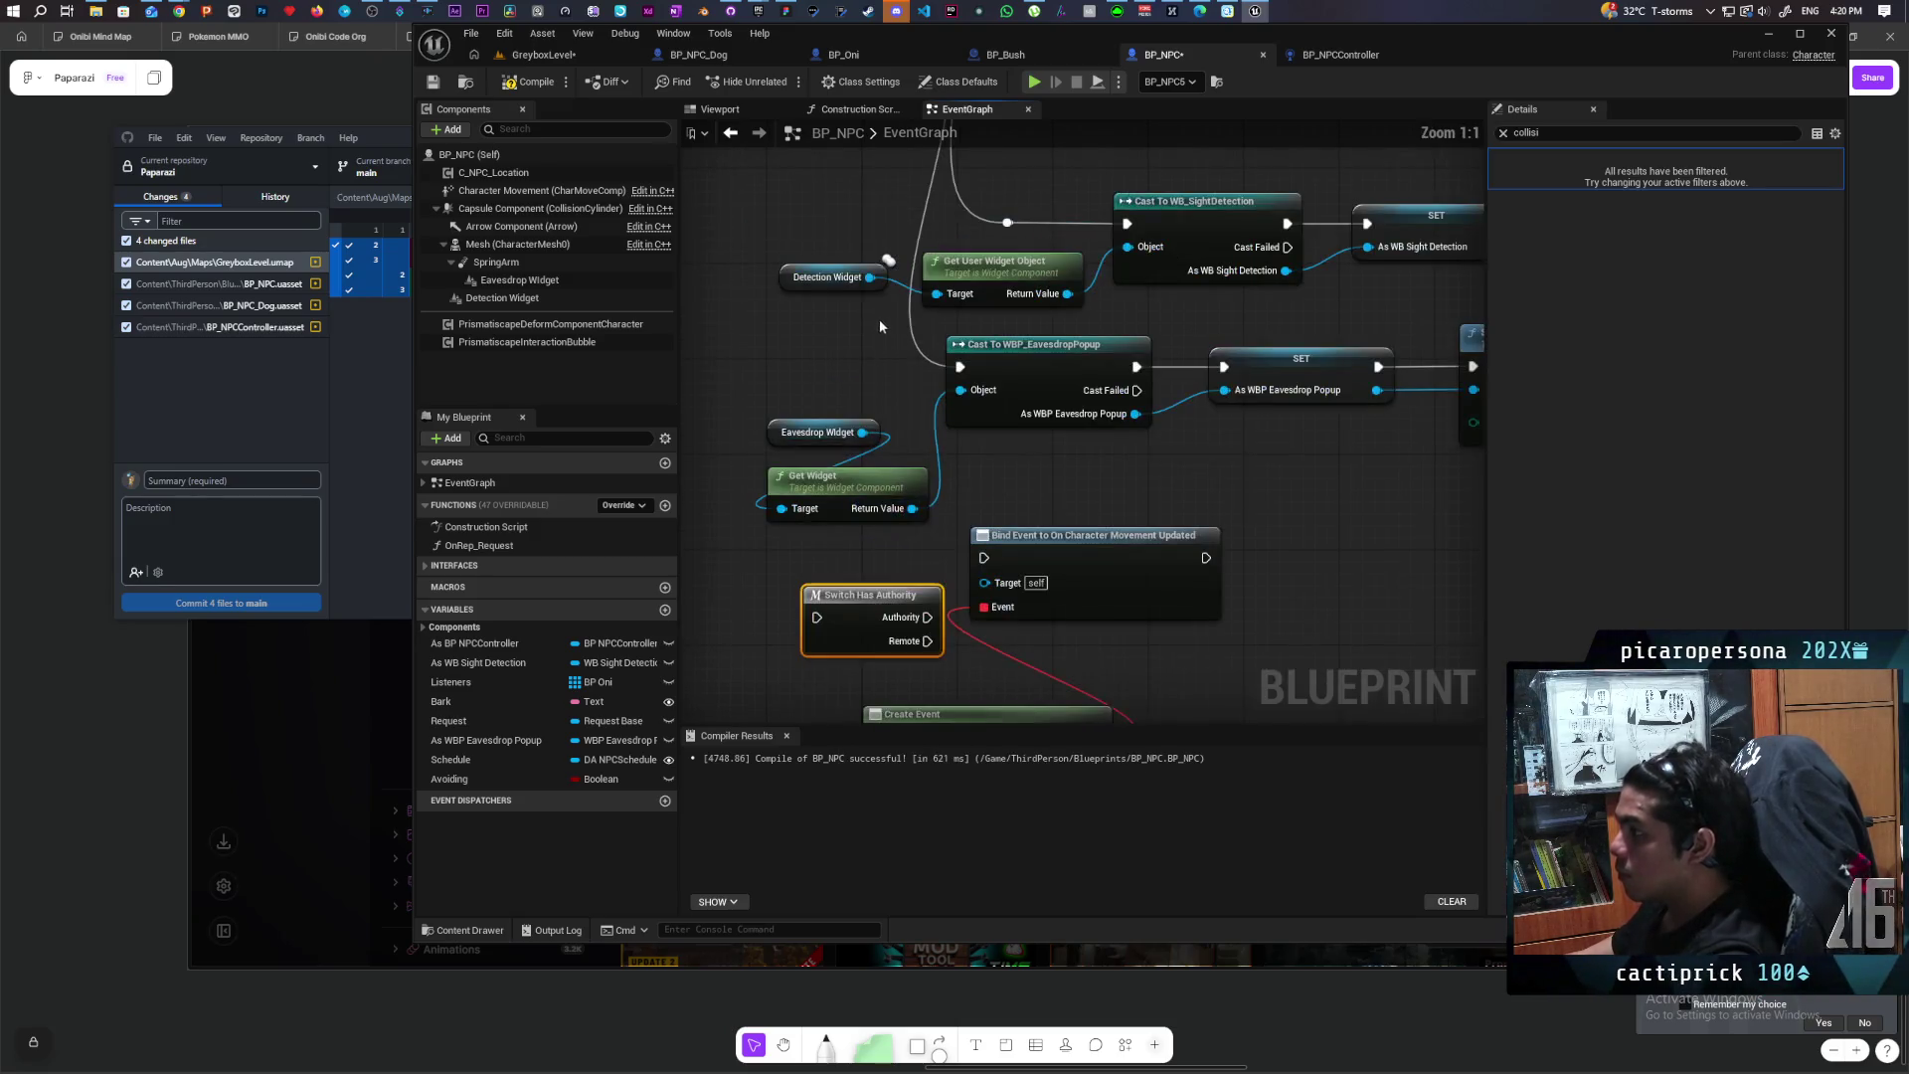
{"action": "left_click_drag", "start_coordinate": [880, 391], "coordinate": [888, 482]}
{"action": "mouse_move", "coordinate": [899, 268]}
{"action": "left_mouse_down"}
{"action": "mouse_move", "coordinate": [843, 662]}
{"action": "mouse_move", "coordinate": [954, 621]}
{"action": "mouse_move", "coordinate": [1183, 615]}
{"action": "left_mouse_up"}
Step: Place Switch Has Authority beside Bind Event and move Create Event up next to it
{"action": "mouse_move", "coordinate": [893, 649]}
{"action": "left_mouse_down"}
{"action": "mouse_move", "coordinate": [1027, 614]}
{"action": "mouse_move", "coordinate": [924, 421]}
{"action": "left_mouse_up"}
{"action": "left_click_drag", "start_coordinate": [827, 576], "coordinate": [941, 545]}
{"action": "scroll", "coordinate": [1172, 511], "scroll_direction": "down", "scroll_amount": 6}
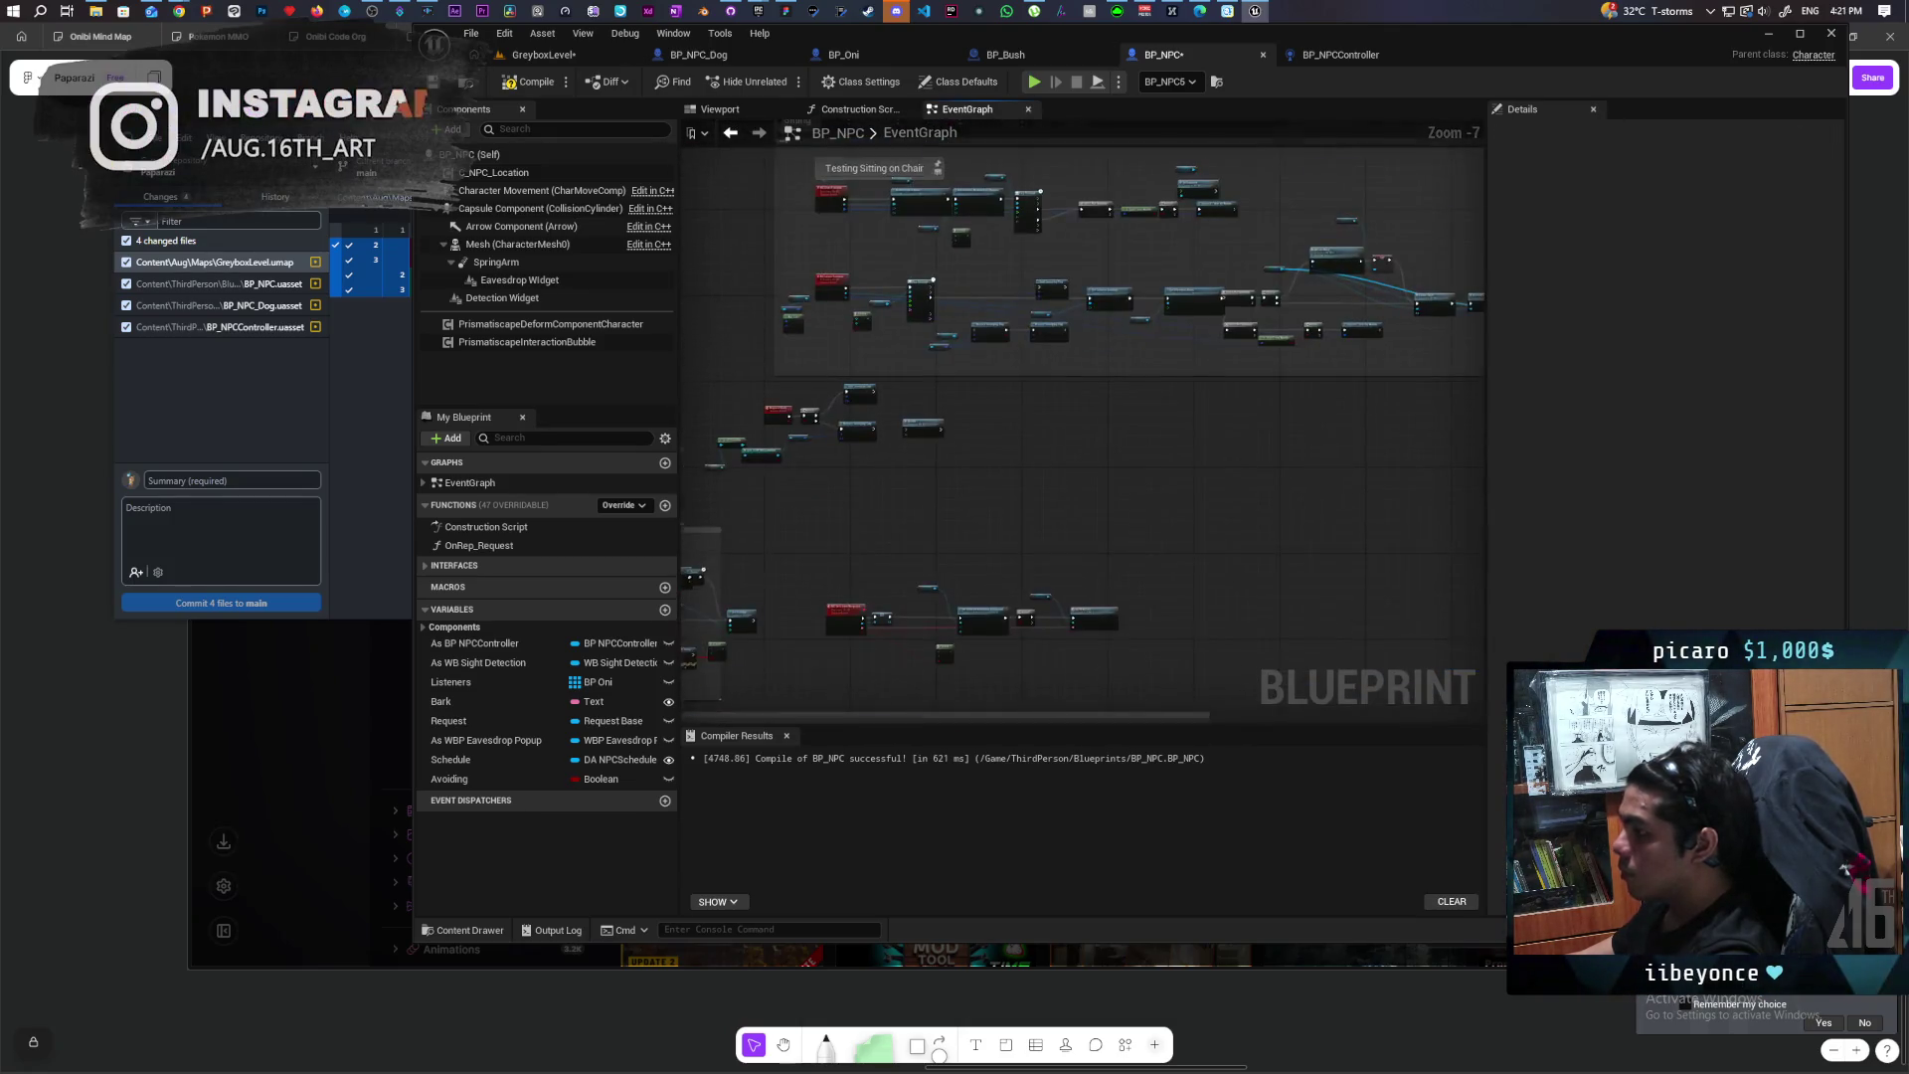
{"action": "scroll", "coordinate": [835, 537], "scroll_direction": "up", "scroll_amount": 1}
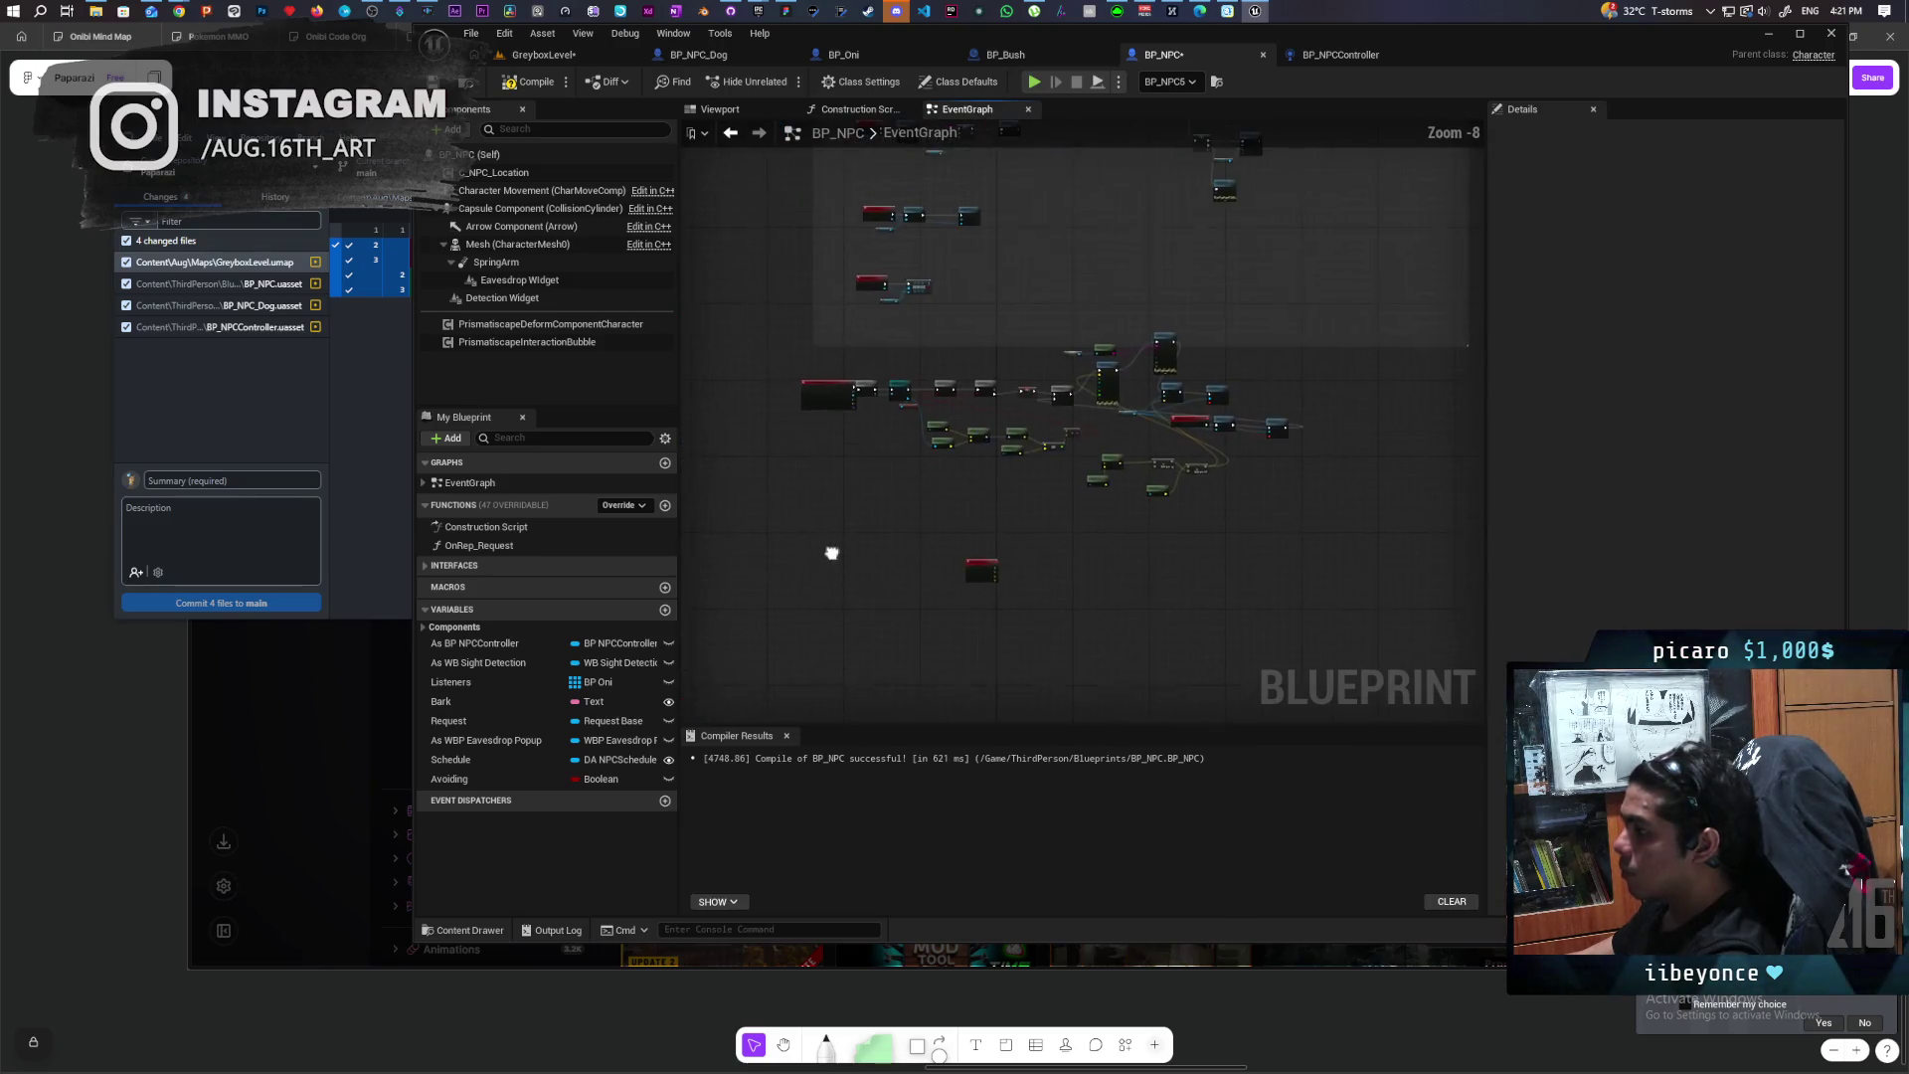
{"action": "left_click", "coordinate": [981, 564]}
{"action": "scroll", "coordinate": [843, 479], "scroll_direction": "up", "scroll_amount": 3}
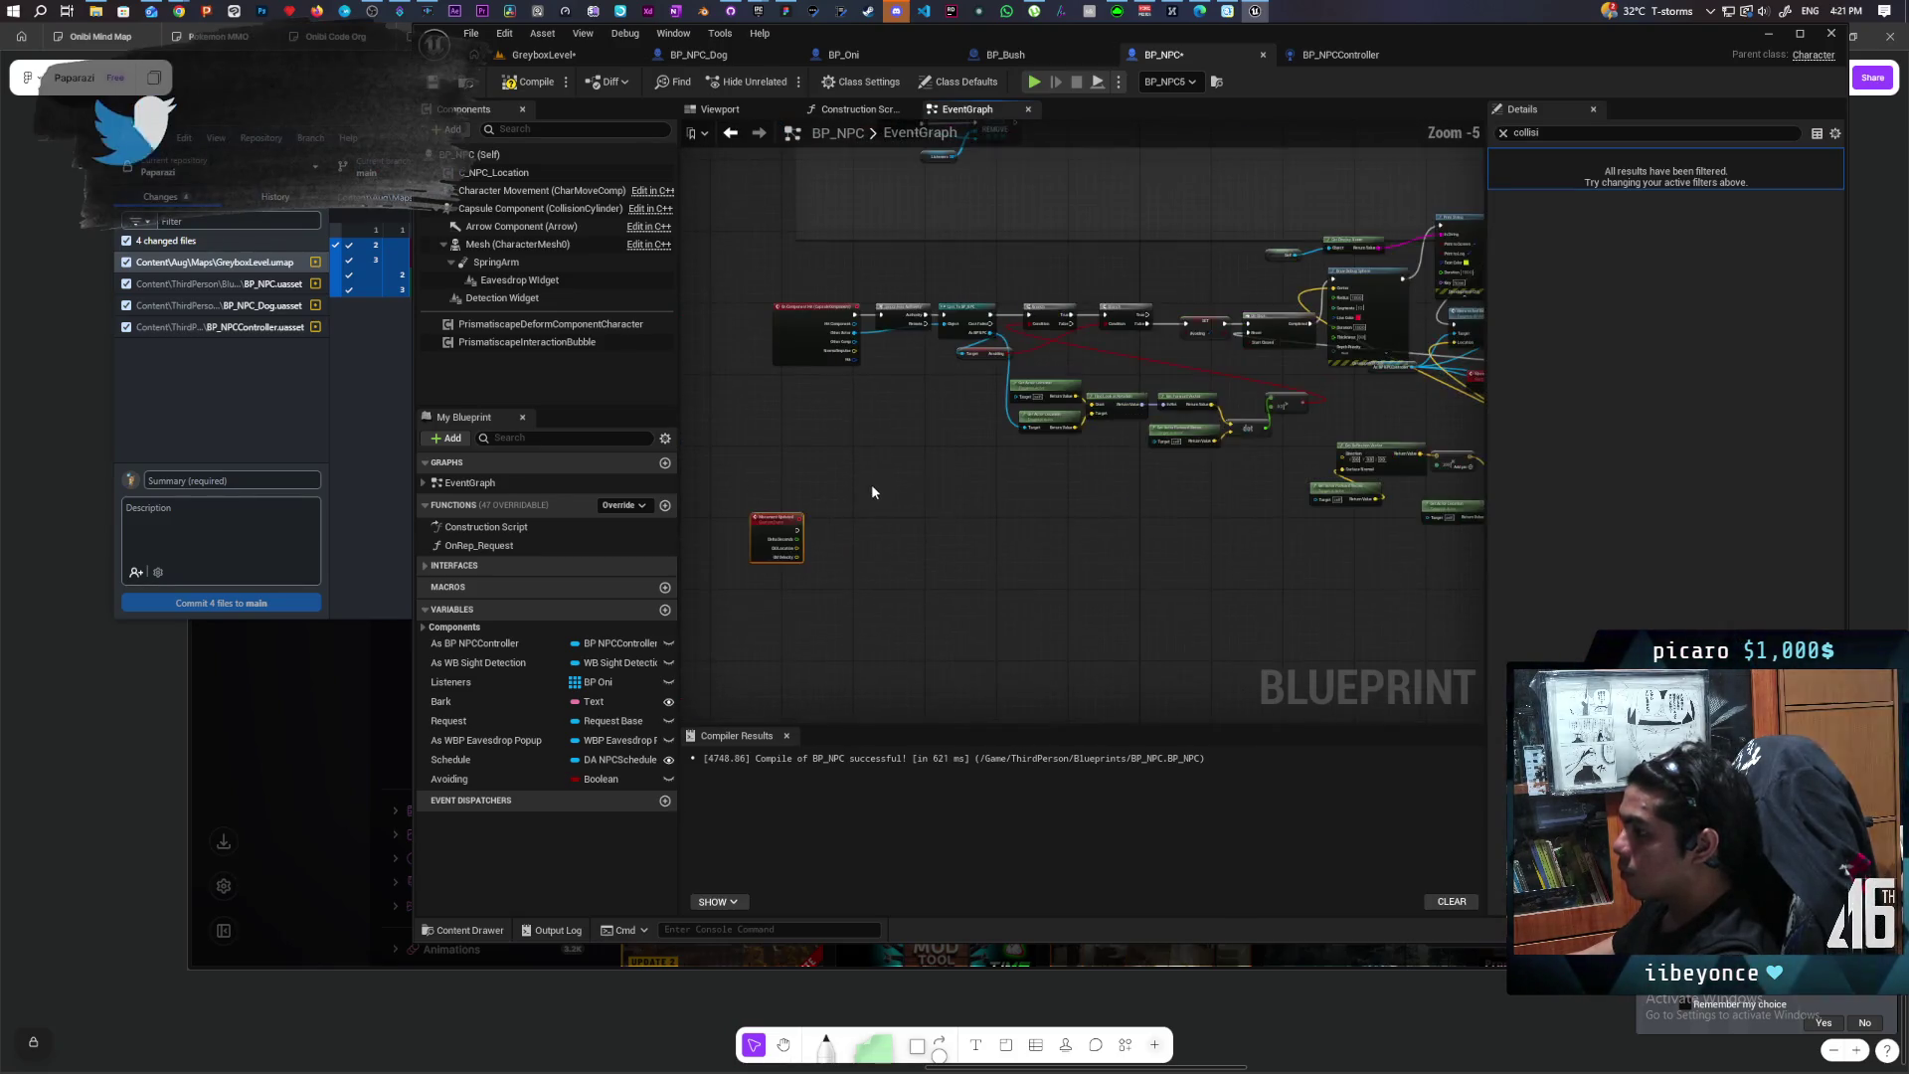
{"action": "scroll", "coordinate": [910, 457], "scroll_direction": "up", "scroll_amount": 2}
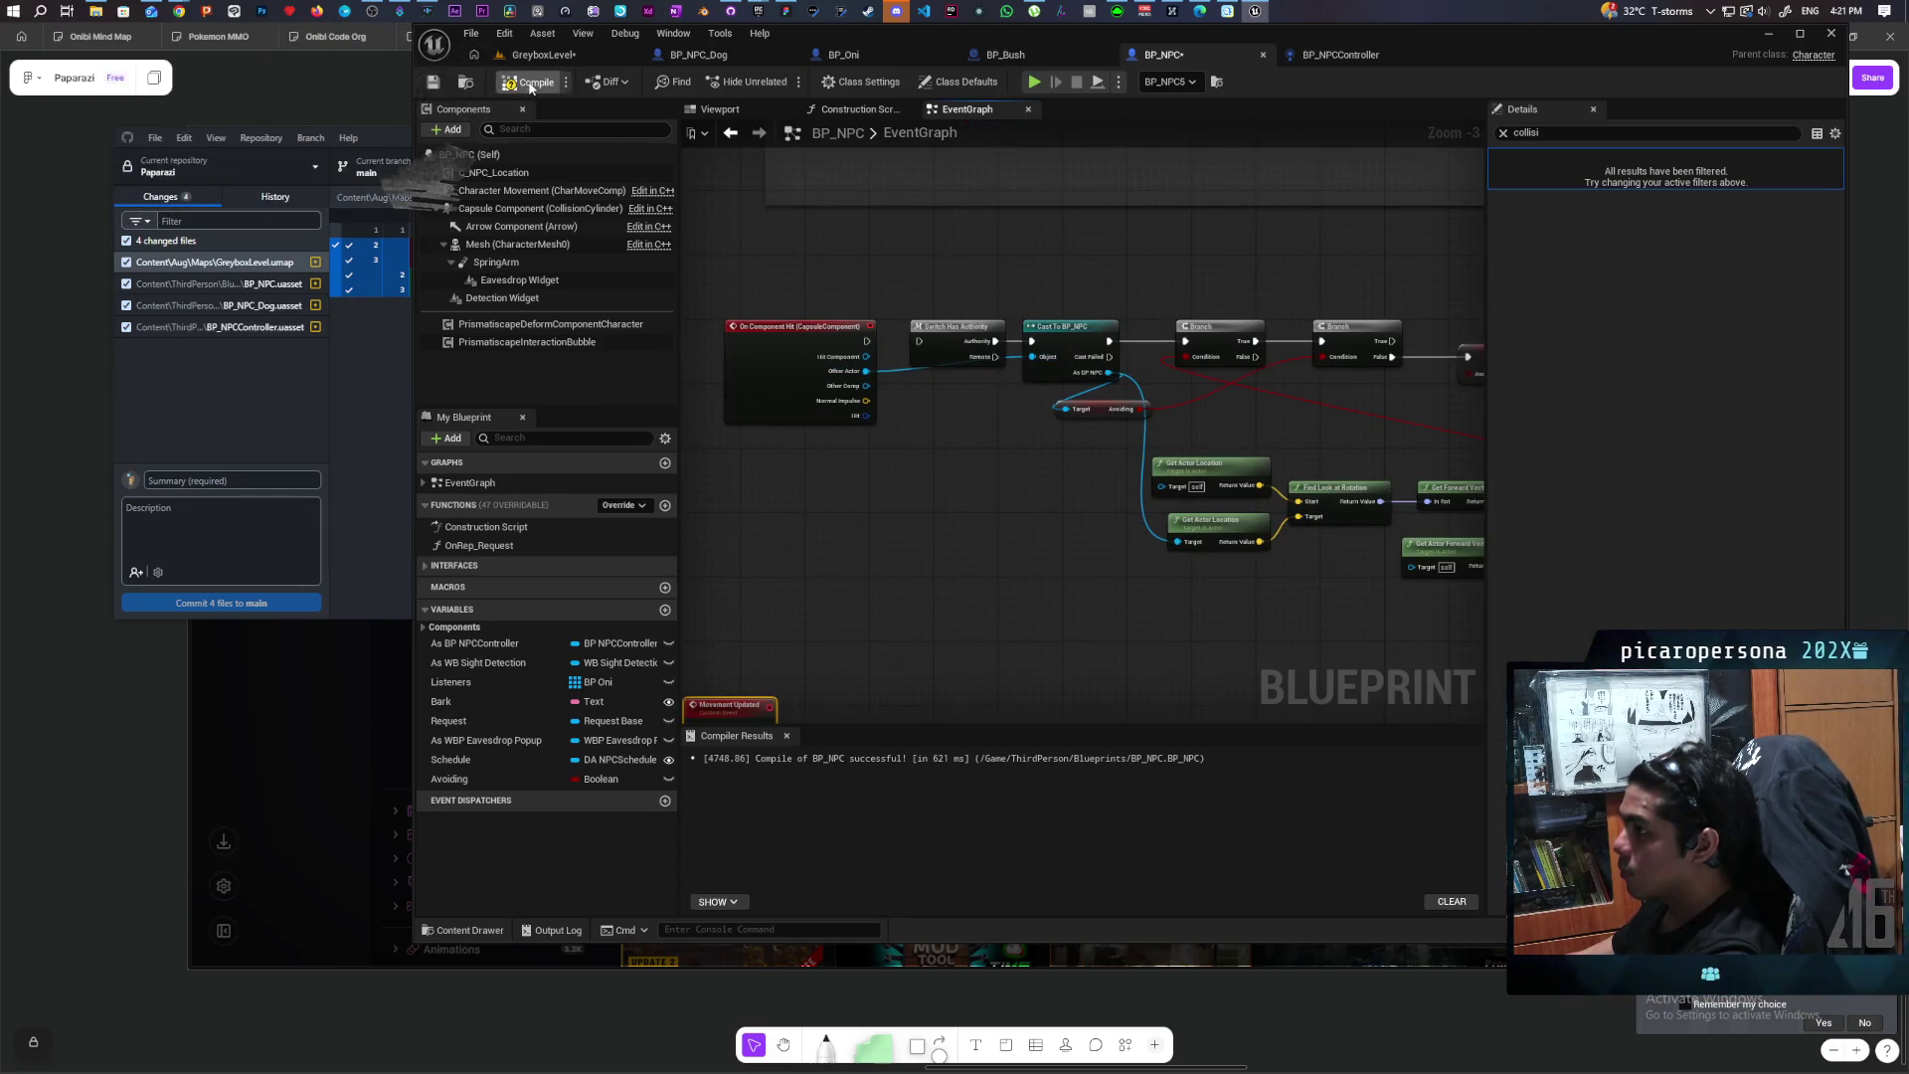
Step: Save BP_NPC with Ctrl+Shift+S and move the Movement Updated event below the On Component Hit chain
{"action": "key", "text": "ctrl+shift+s"}
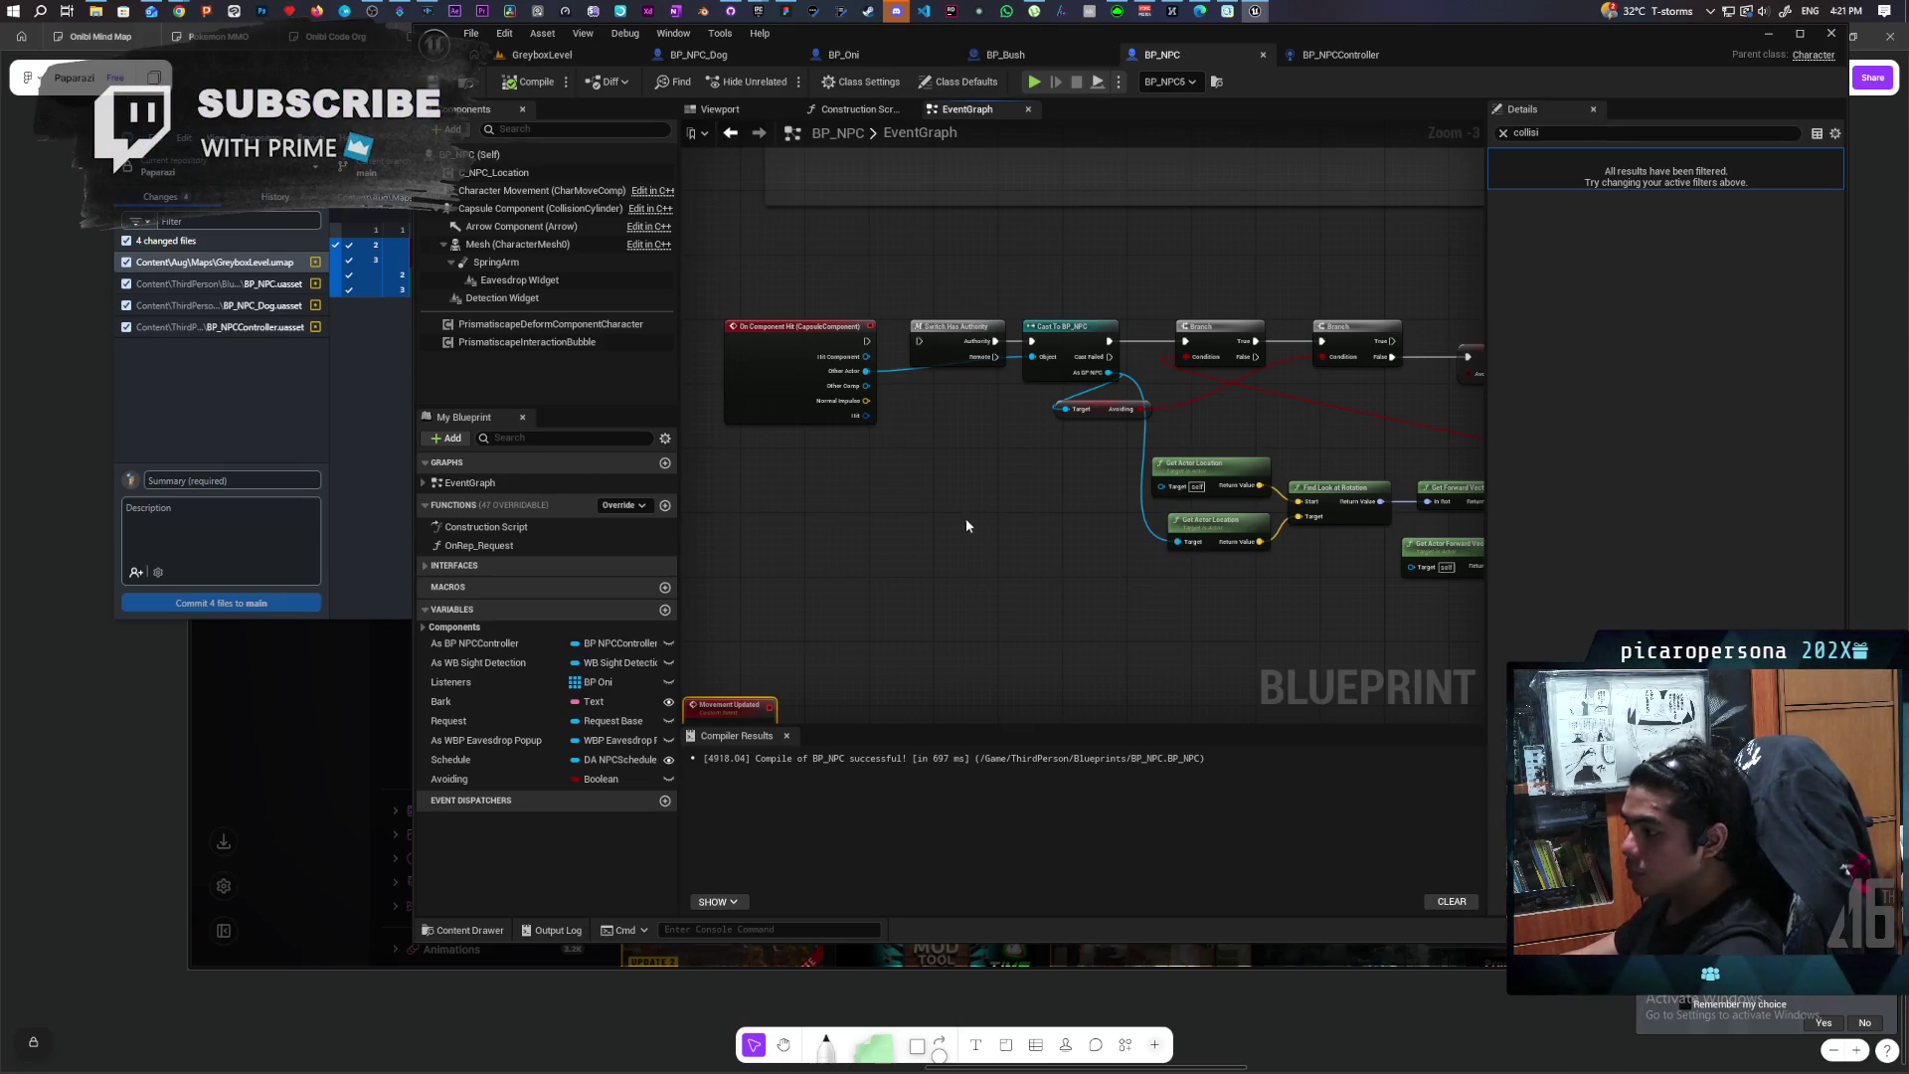
{"action": "left_click_drag", "start_coordinate": [964, 511], "coordinate": [893, 340]}
{"action": "mouse_move", "coordinate": [728, 431]}
{"action": "left_mouse_down"}
{"action": "mouse_move", "coordinate": [814, 431]}
{"action": "mouse_move", "coordinate": [792, 527]}
{"action": "mouse_move", "coordinate": [823, 546]}
{"action": "left_mouse_up"}
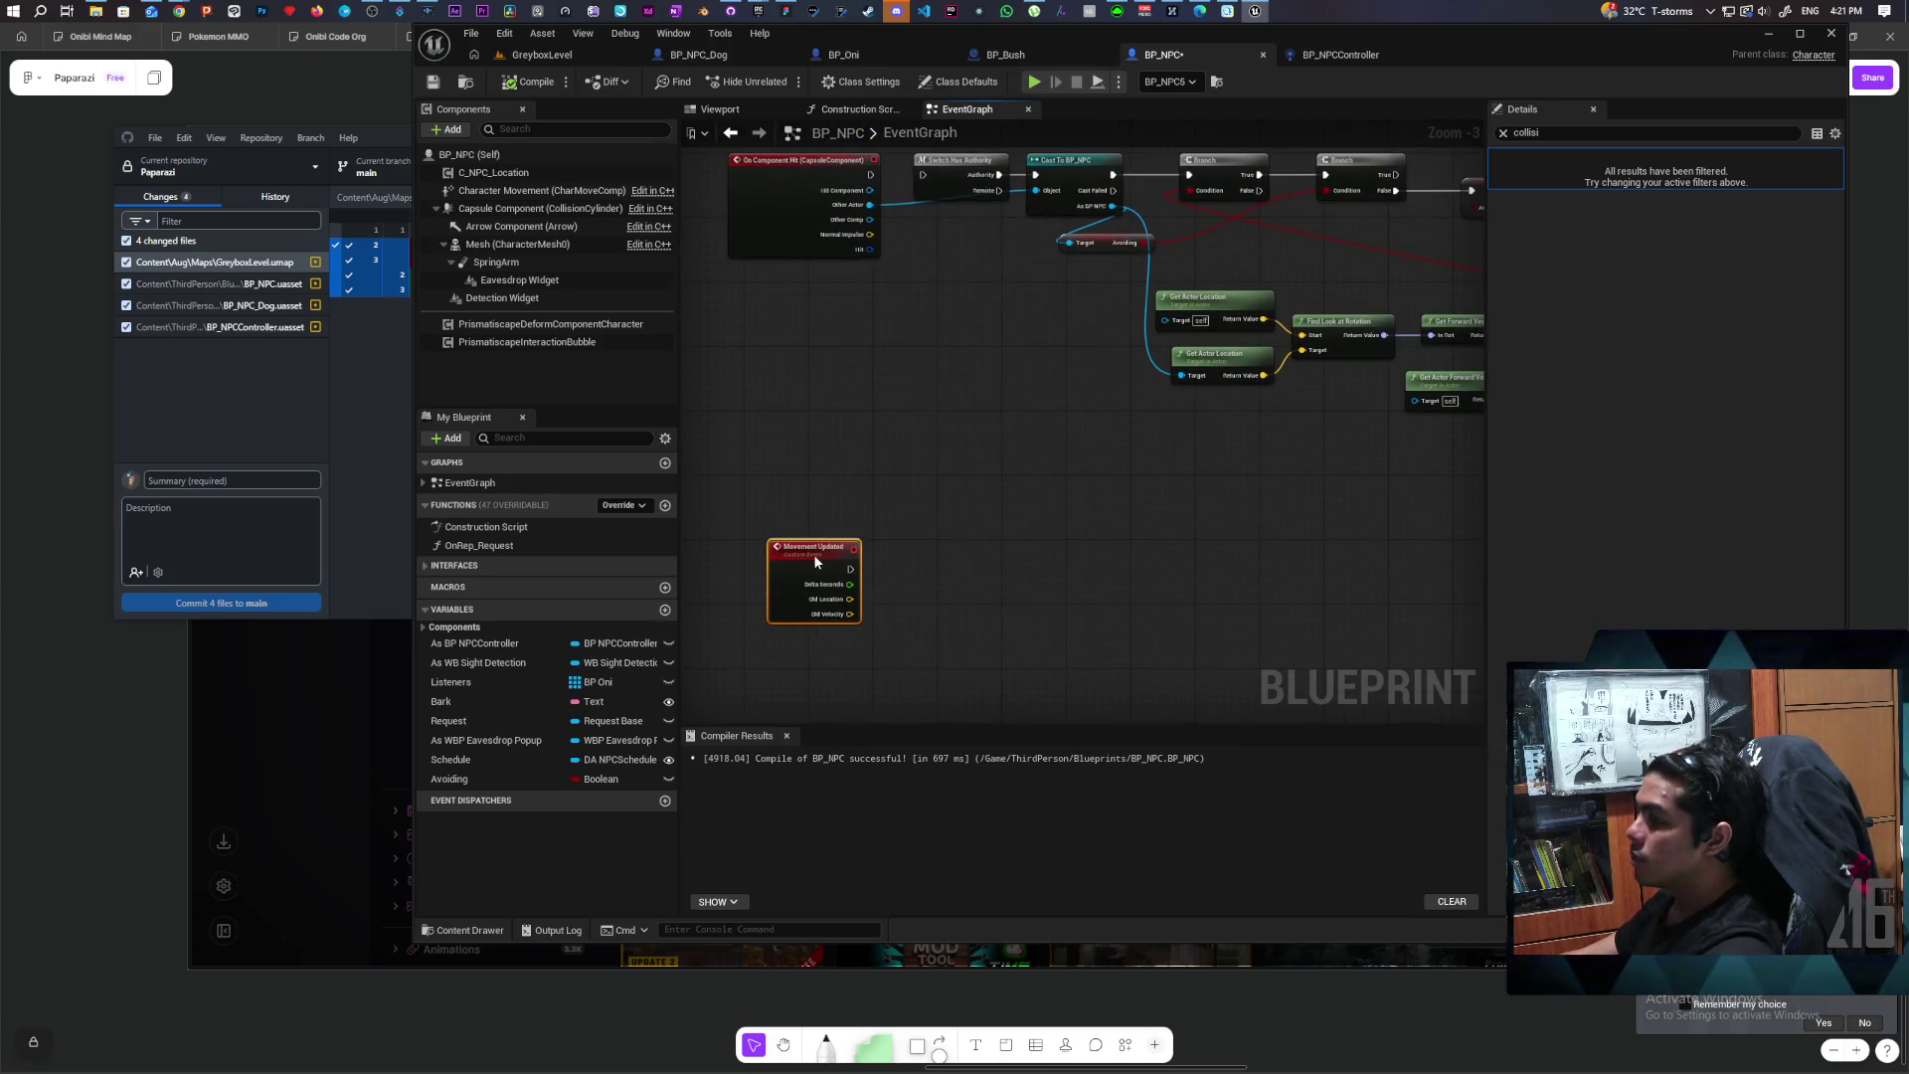
{"action": "left_click_drag", "start_coordinate": [1012, 421], "coordinate": [992, 508]}
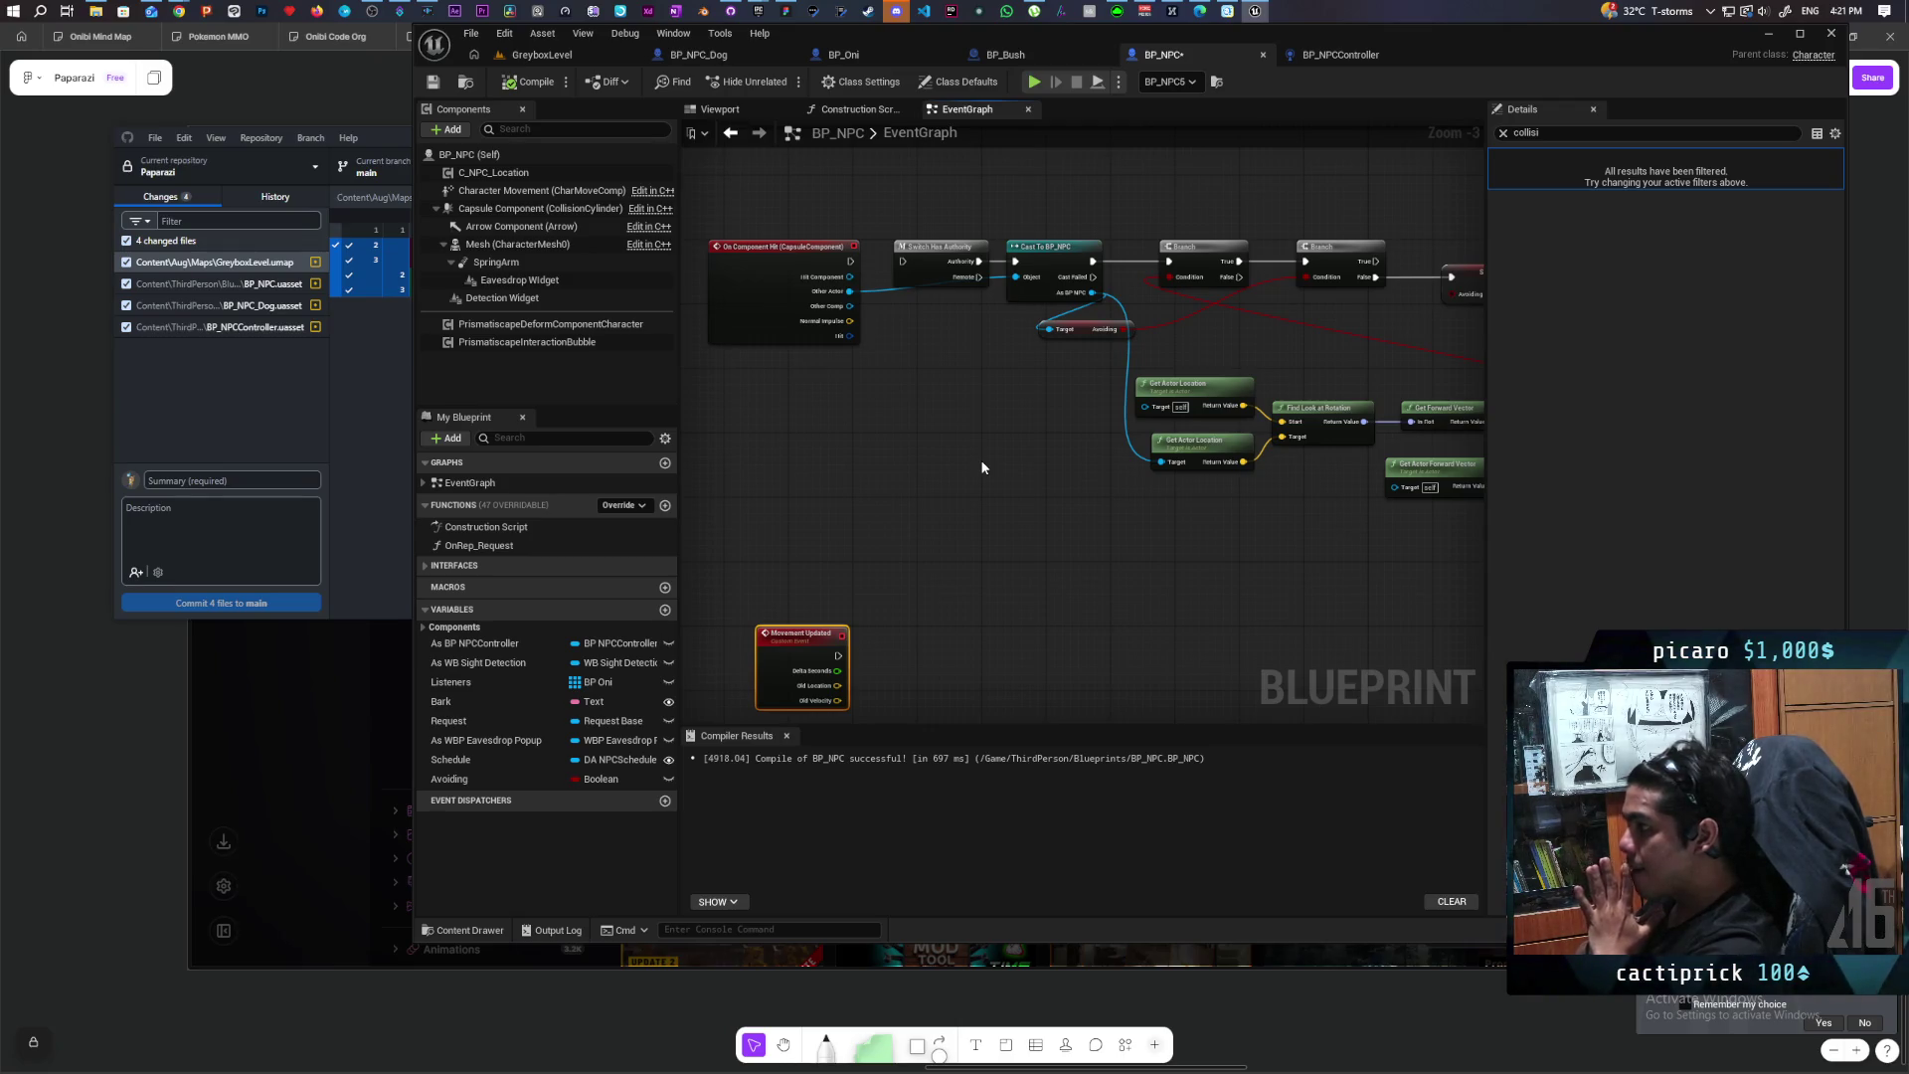
{"action": "mouse_move", "coordinate": [982, 467]}
{"action": "left_mouse_down"}
{"action": "mouse_move", "coordinate": [959, 367]}
{"action": "mouse_move", "coordinate": [1090, 458]}
{"action": "left_mouse_up"}
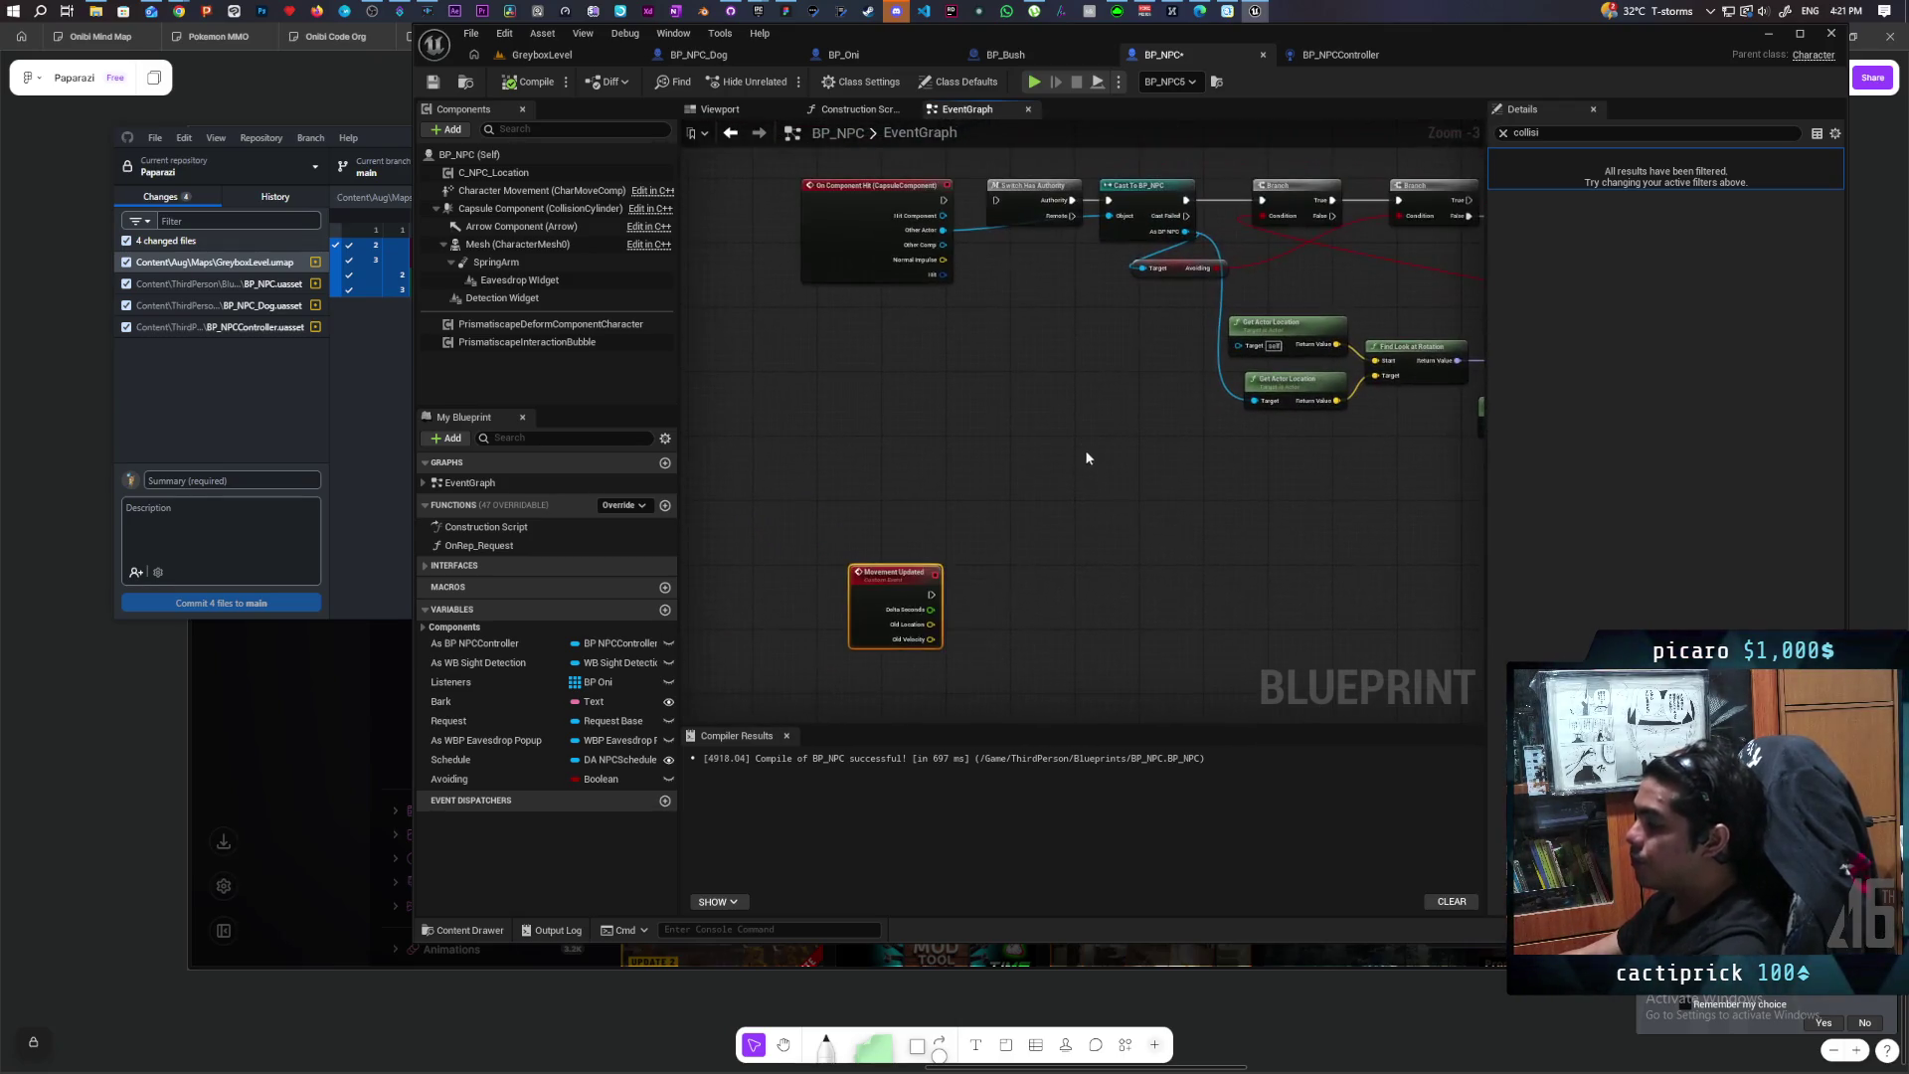
{"action": "scroll", "coordinate": [1077, 451], "scroll_direction": "up", "scroll_amount": 2}
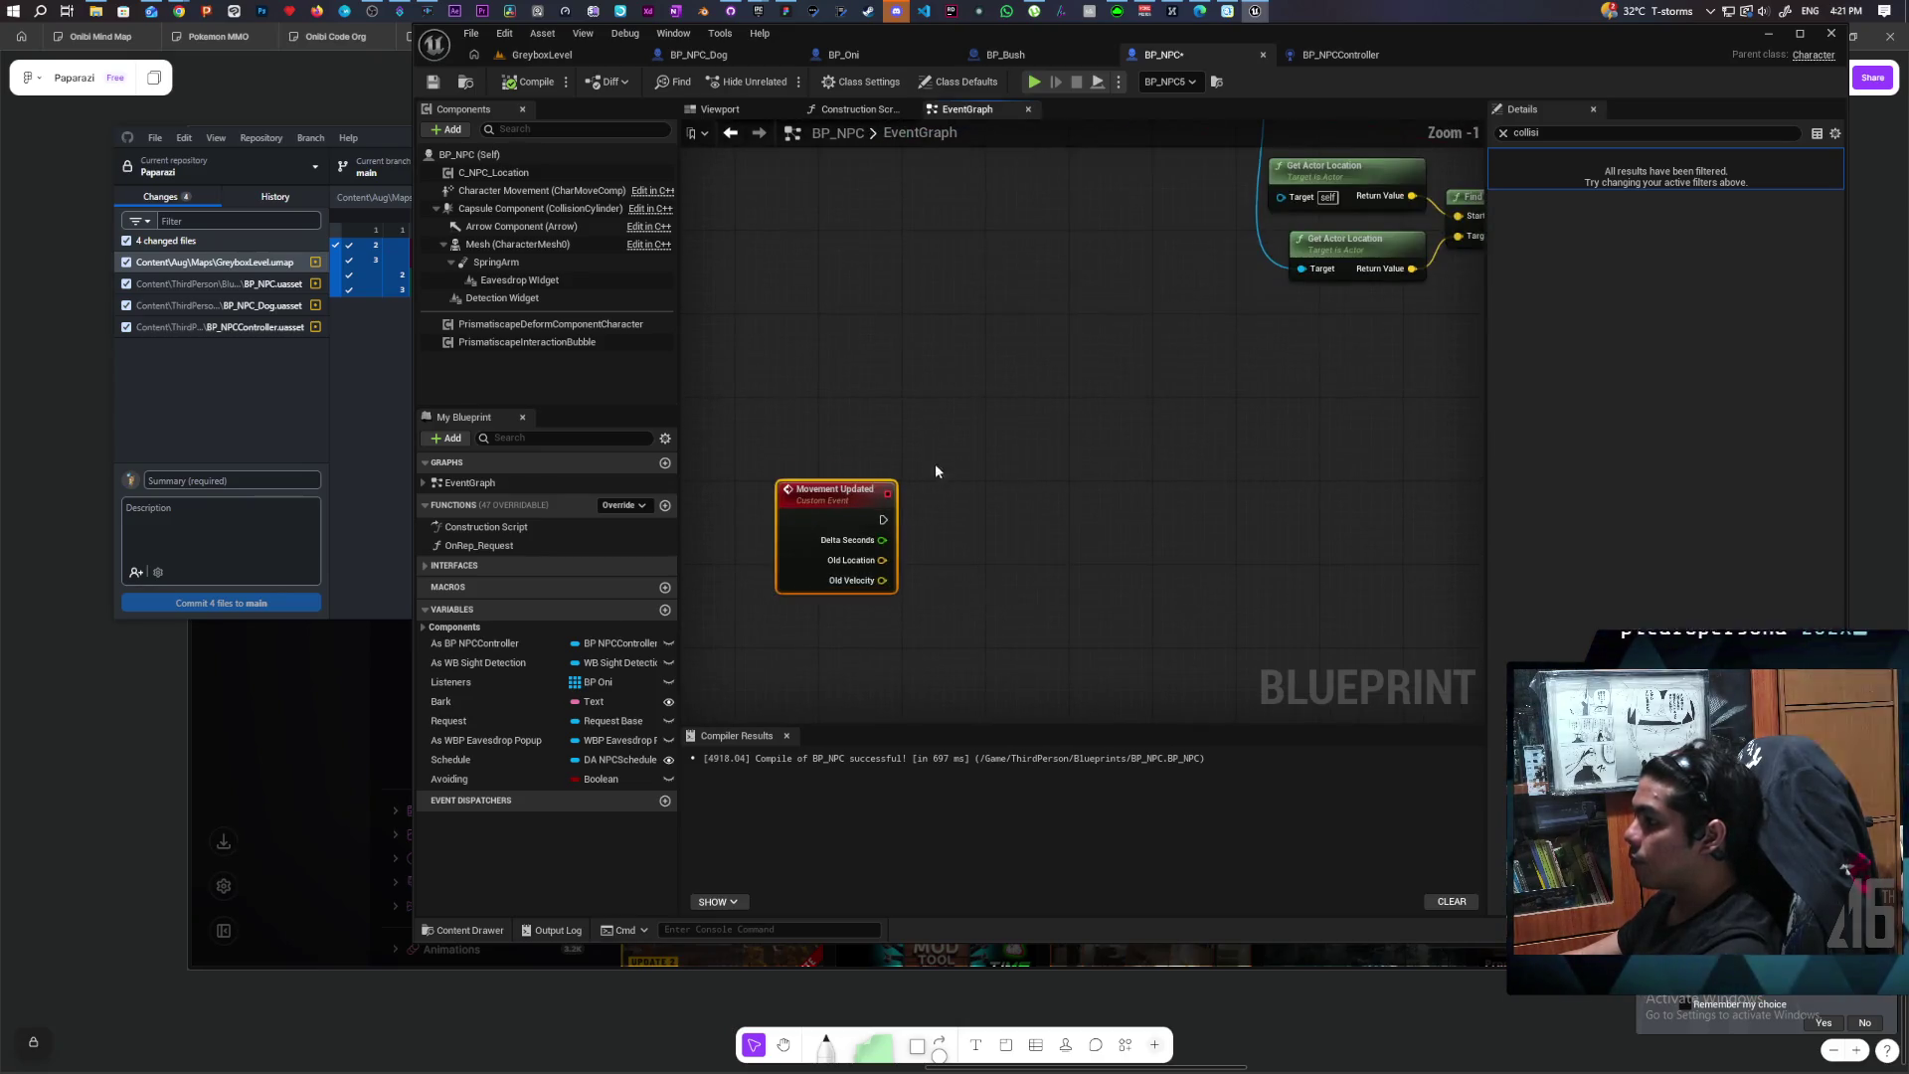
Step: Add a Capsule Trace By Channel node beside Movement Updated and wire the event's exec into it
{"action": "right_click", "coordinate": [975, 497]}
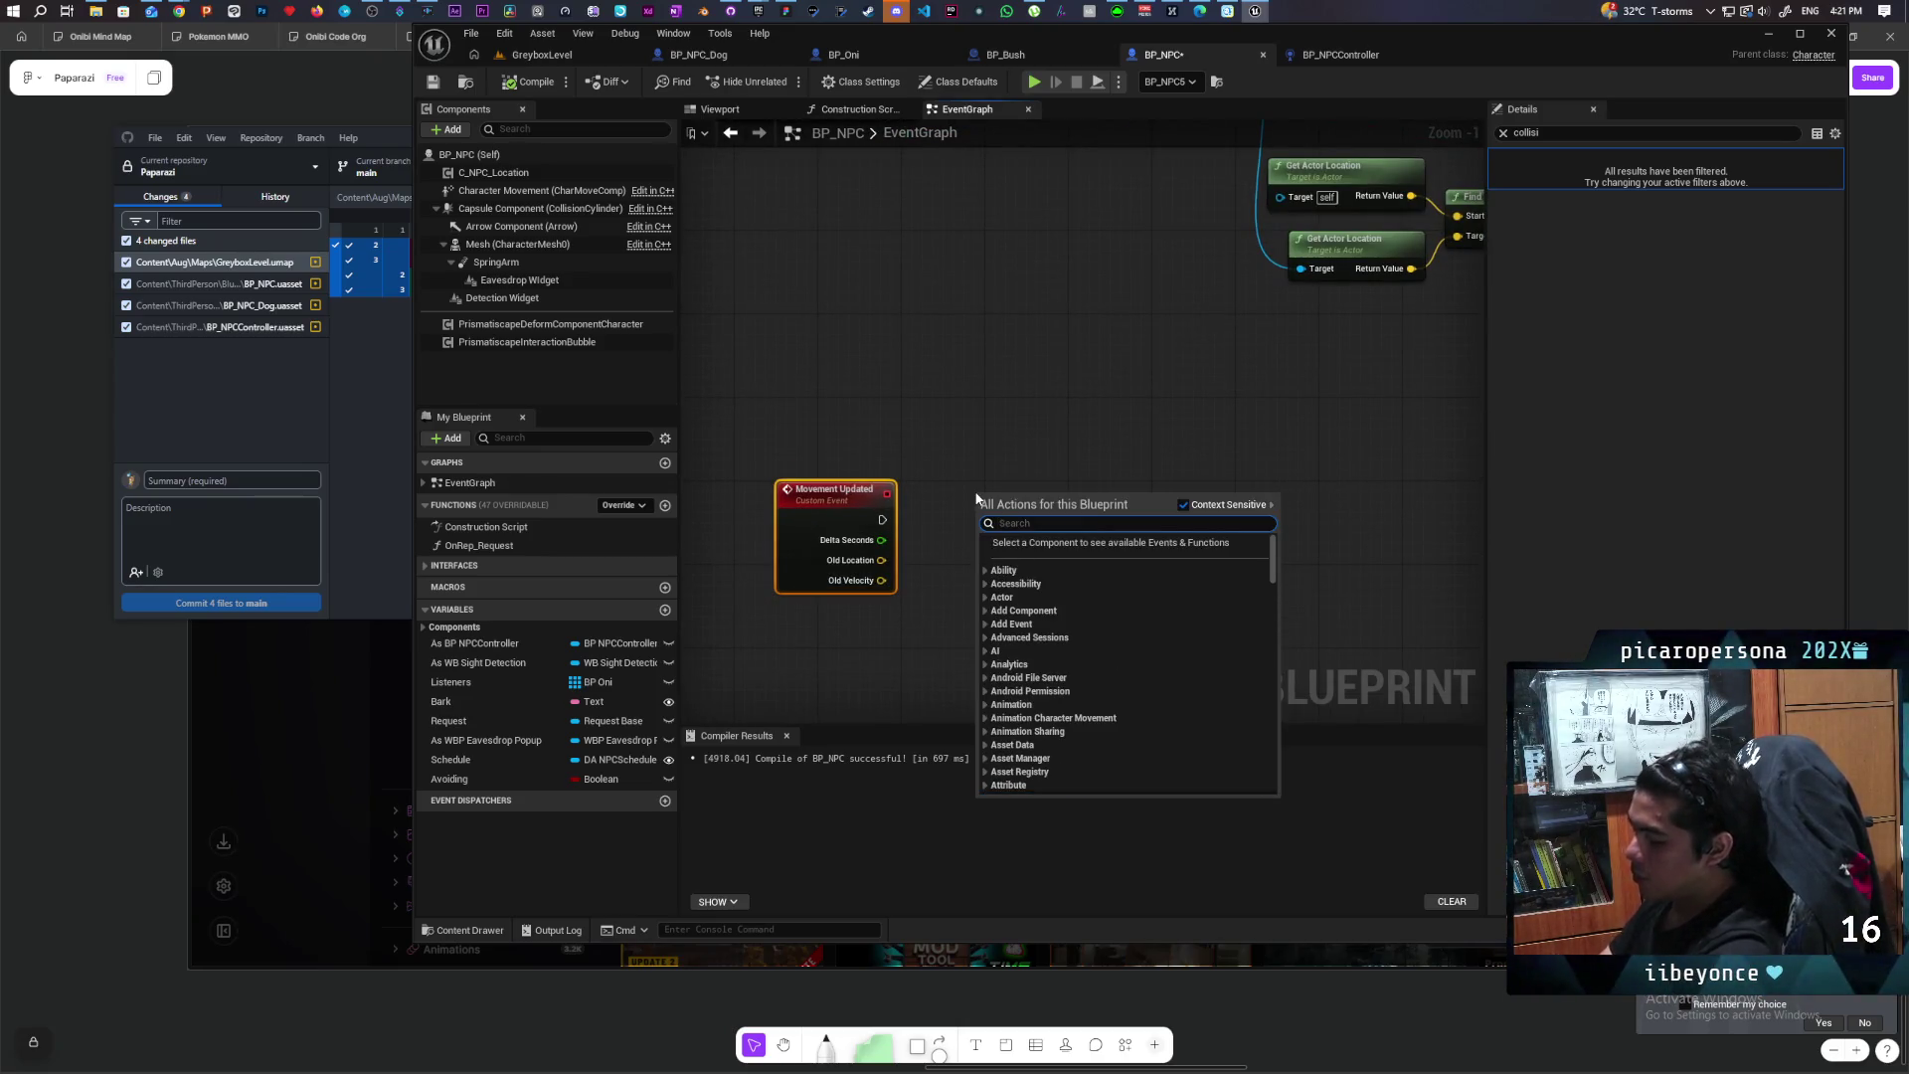
{"action": "type", "text": "sph"}
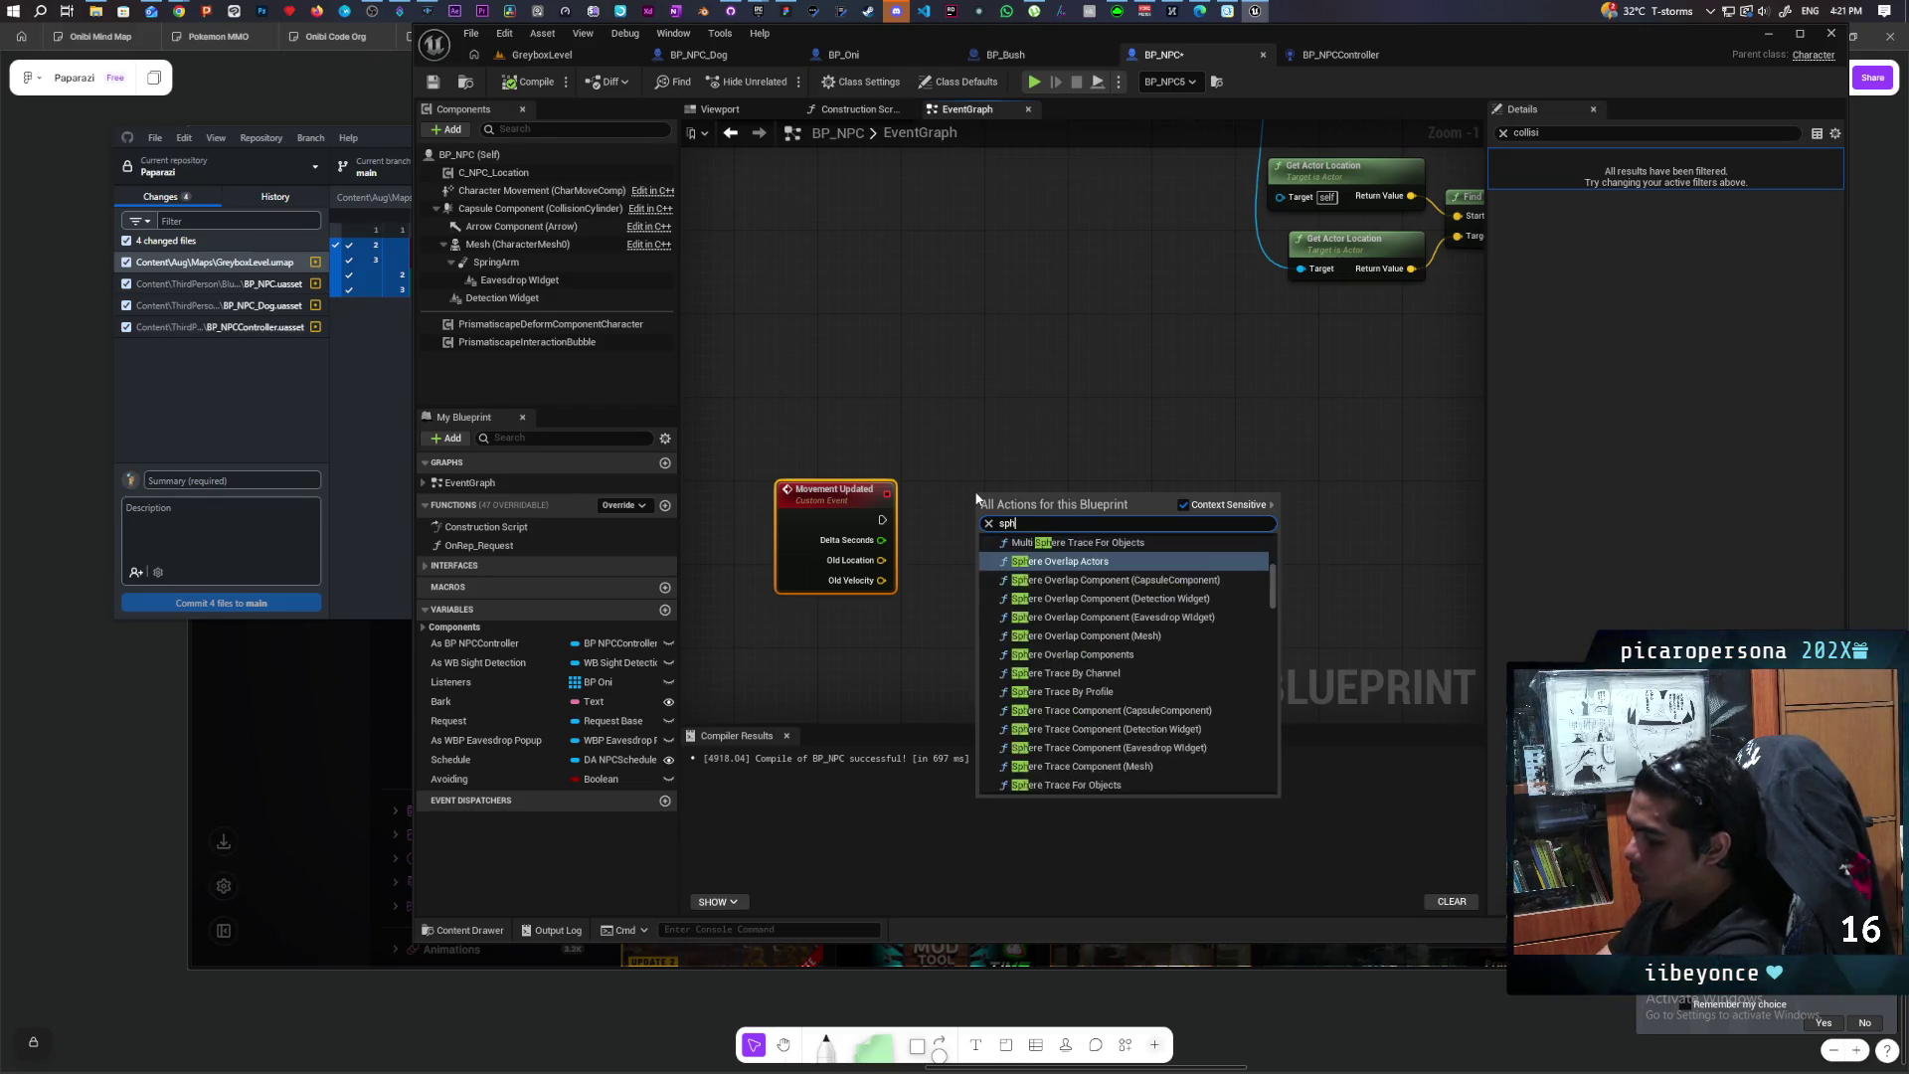
{"action": "key", "text": "BackSpace"}
{"action": "key", "text": "BackSpace"}
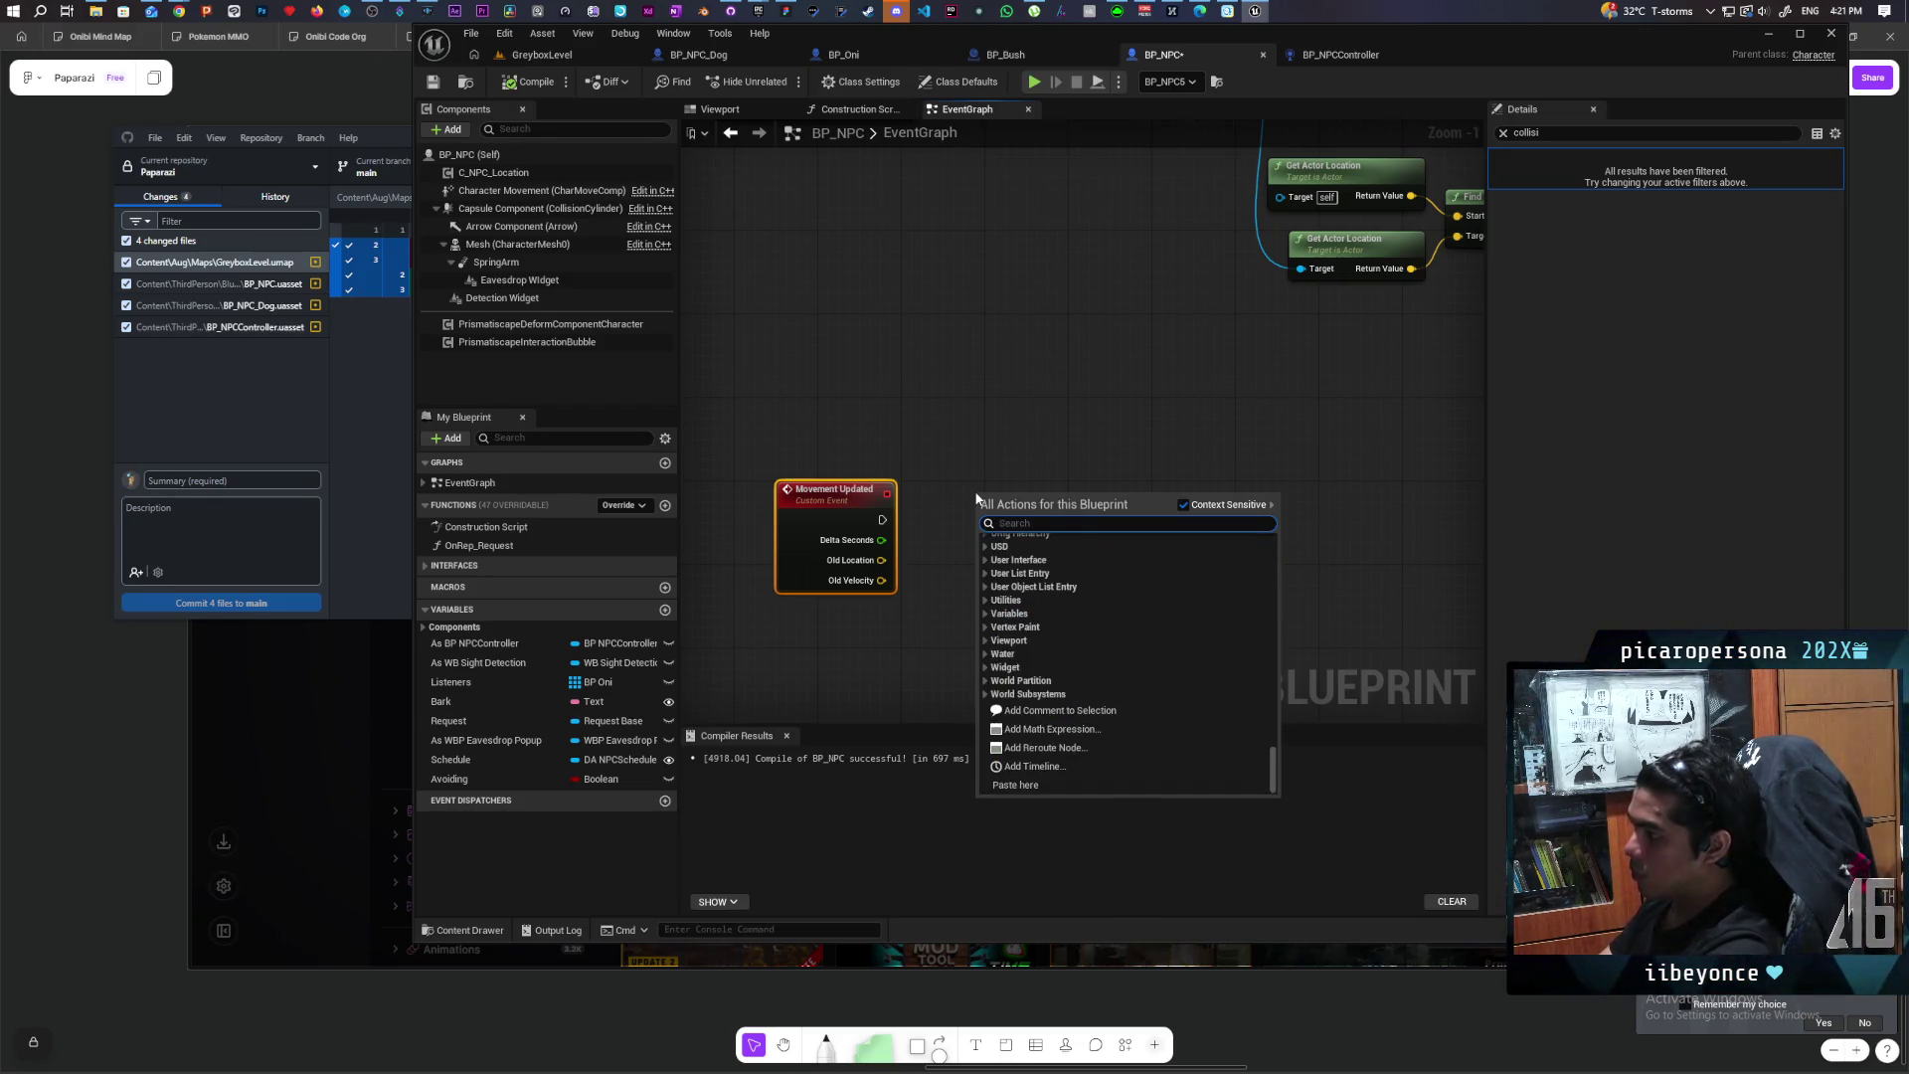
{"action": "type", "text": "capsule trac"}
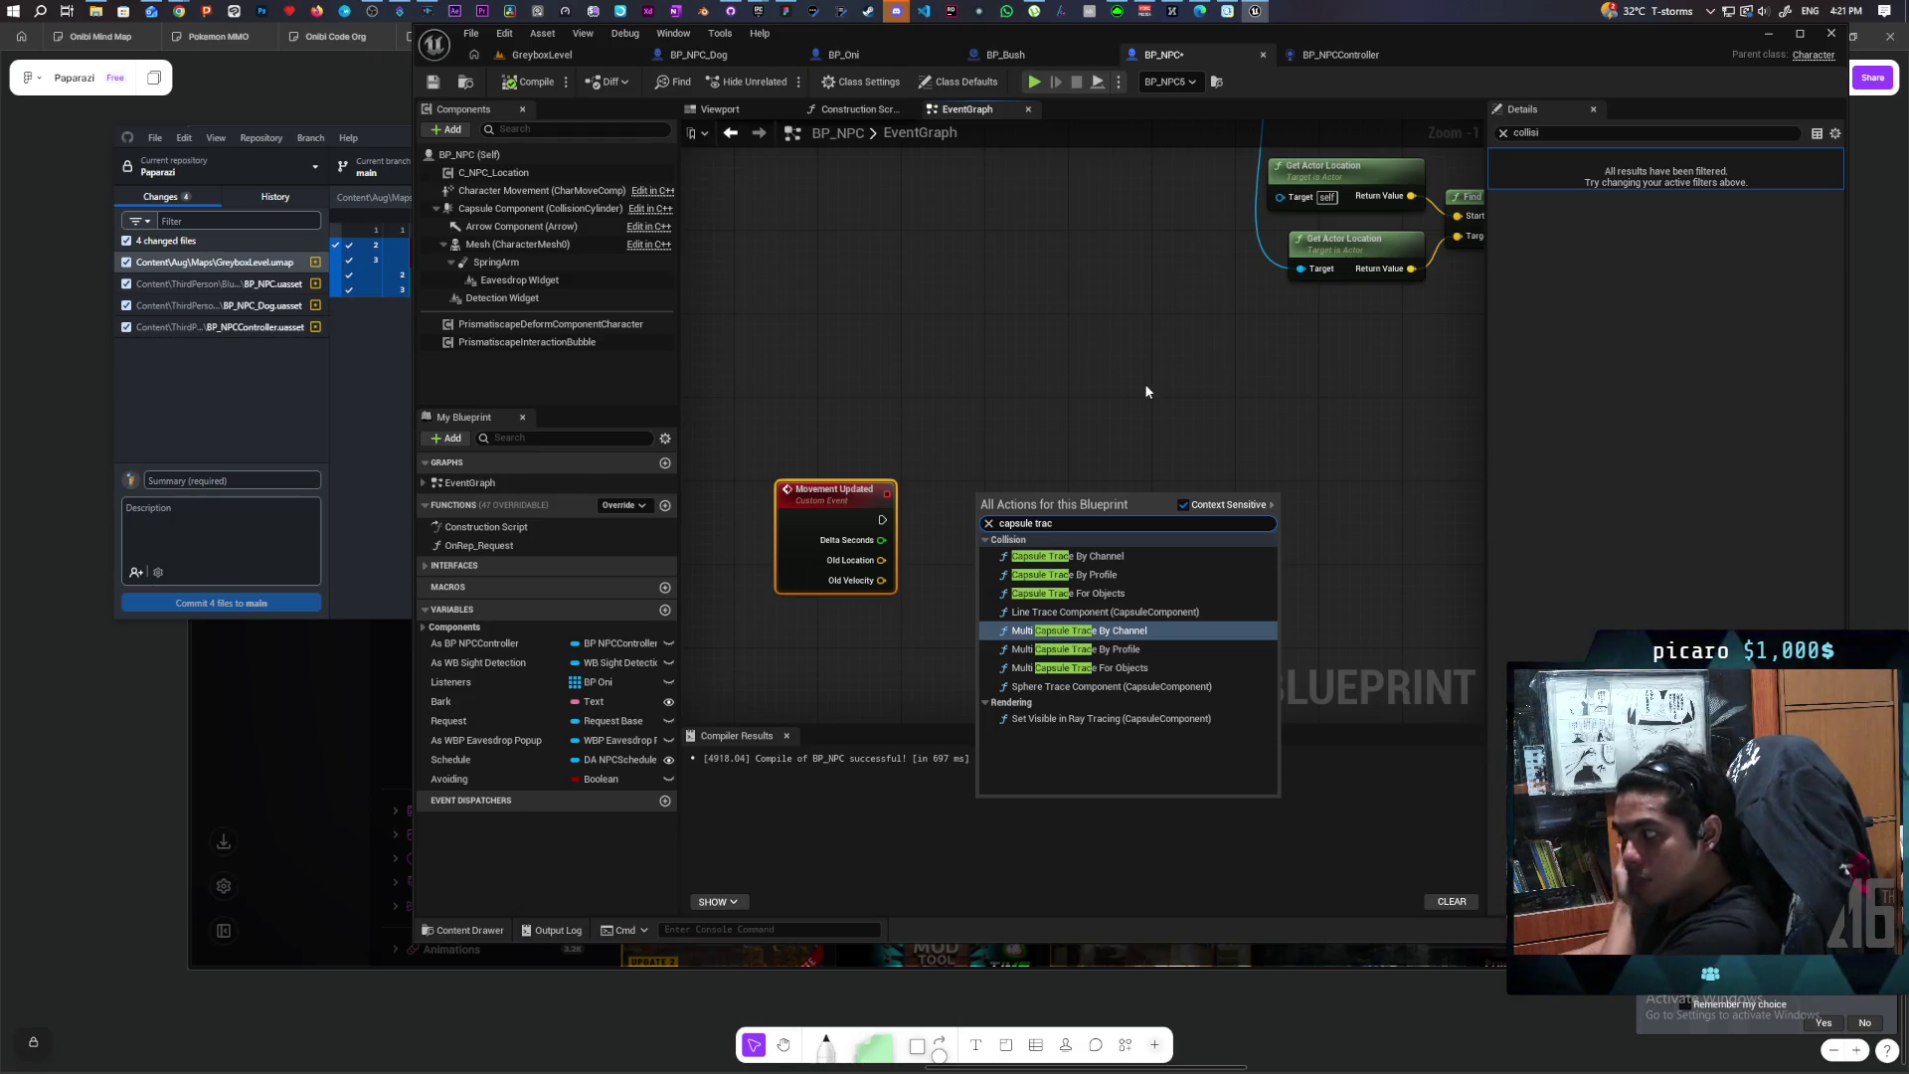
{"action": "left_click", "coordinate": [1136, 553]}
{"action": "left_click_drag", "start_coordinate": [1102, 528], "coordinate": [1118, 471]}
{"action": "mouse_move", "coordinate": [918, 515]}
{"action": "left_mouse_down"}
{"action": "mouse_move", "coordinate": [1017, 477]}
{"action": "mouse_move", "coordinate": [1155, 509]}
{"action": "left_mouse_up"}
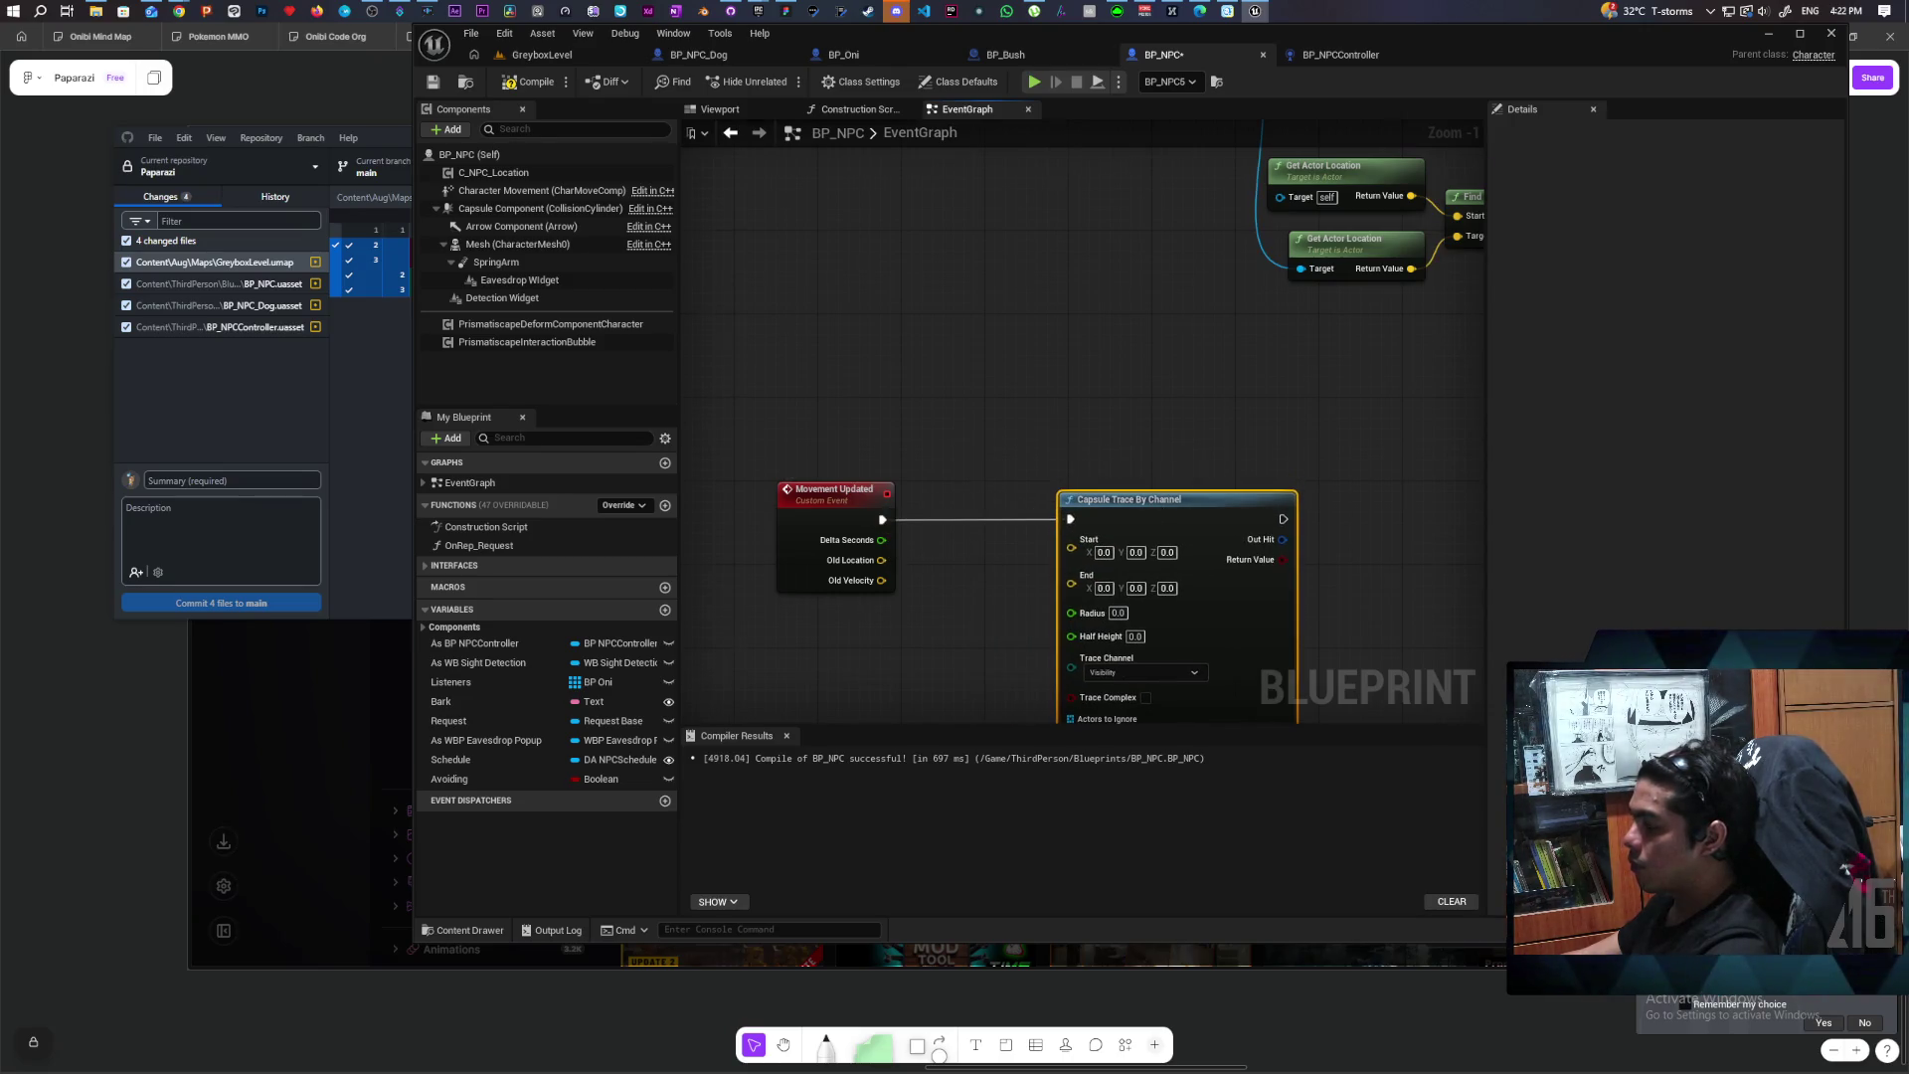
Step: Compile and save BP_NPC, then shift the Capsule Trace node further right
{"action": "scroll", "coordinate": [1194, 462], "scroll_direction": "down", "scroll_amount": 3}
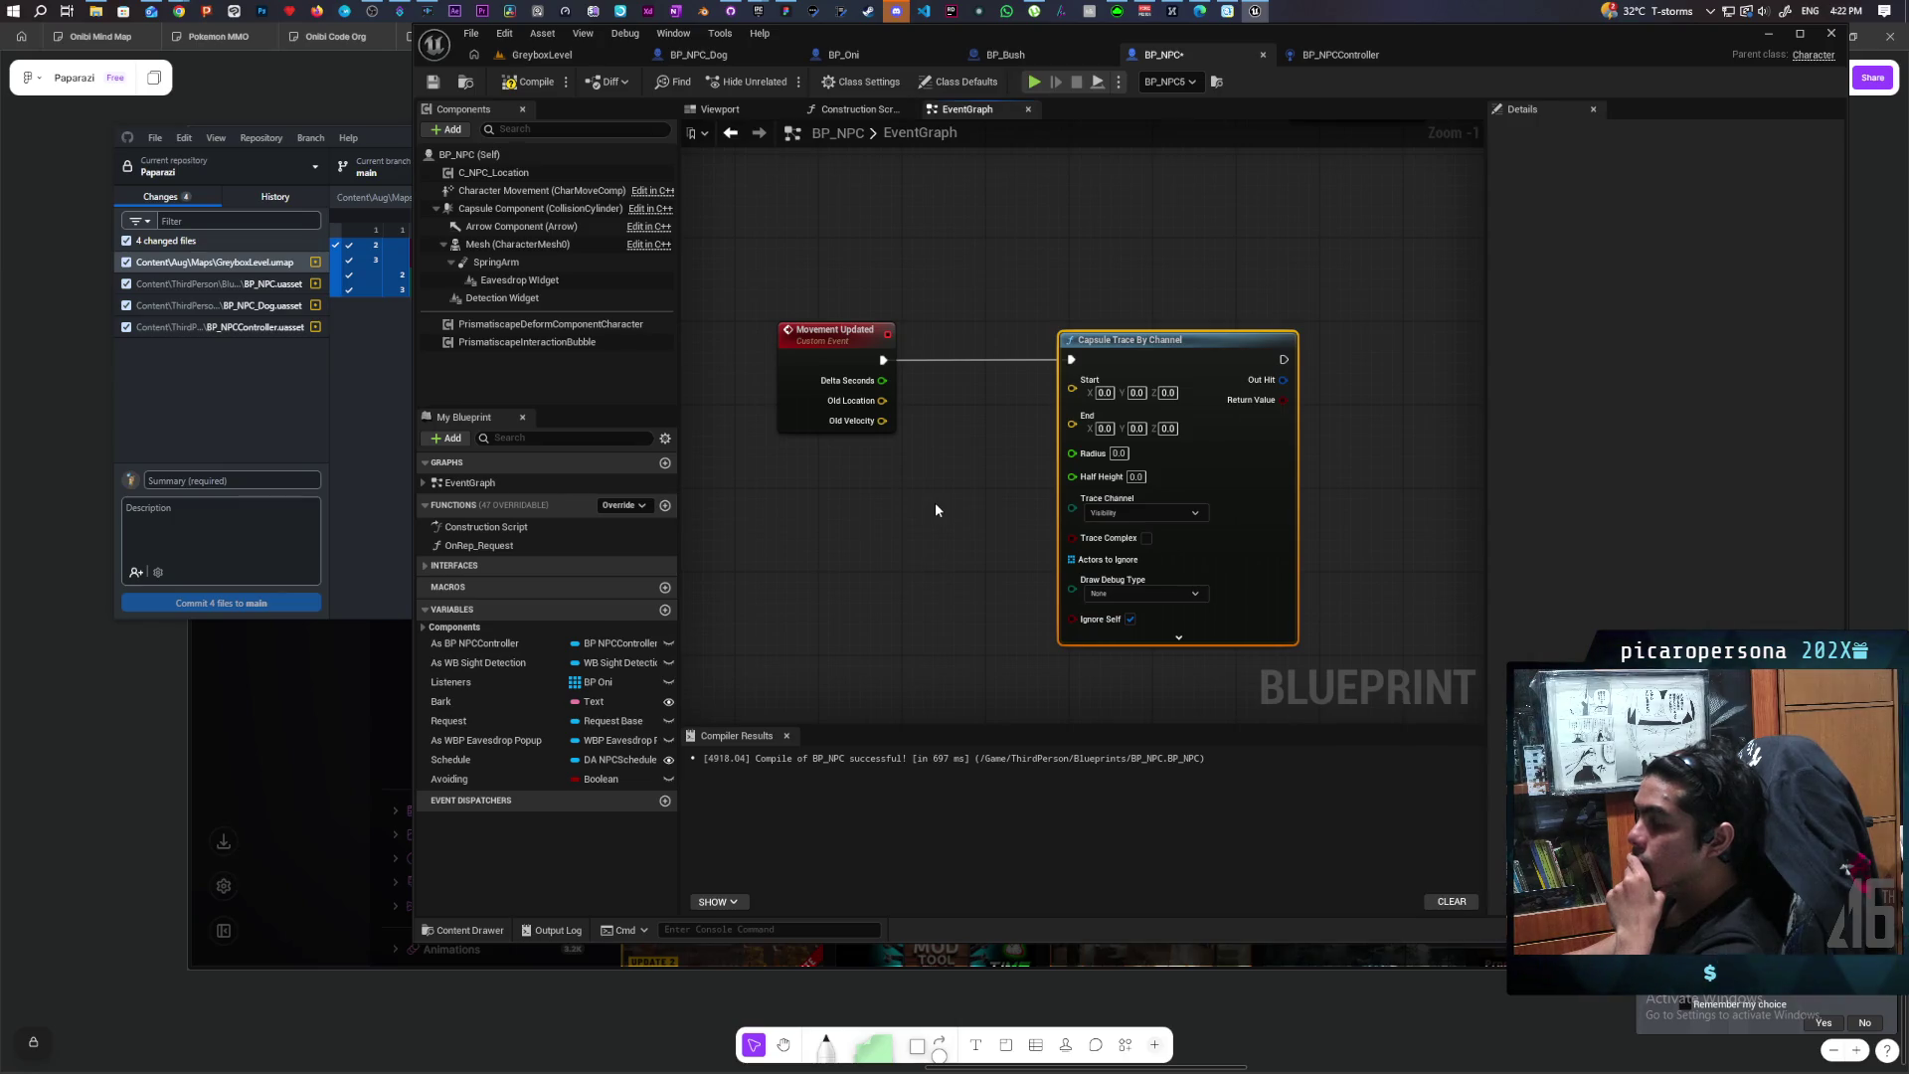
{"action": "left_click", "coordinate": [532, 82]}
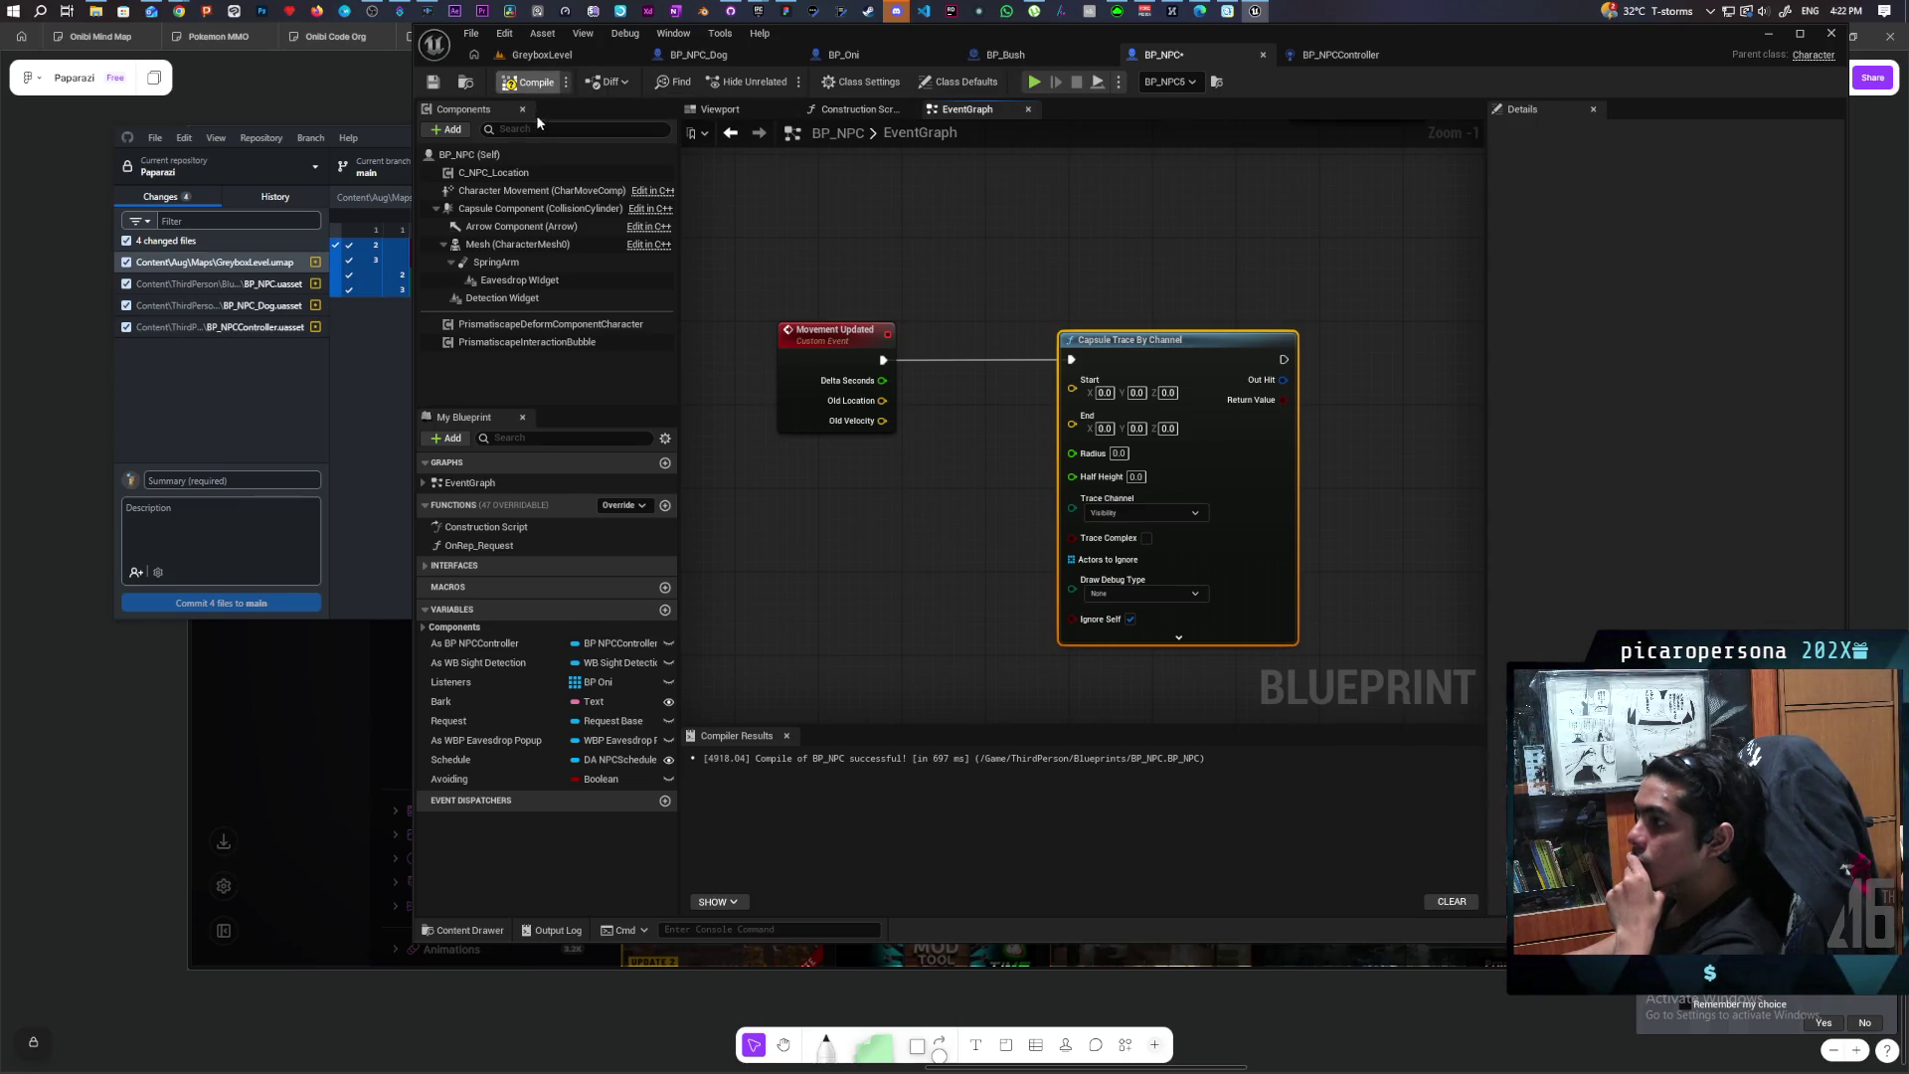
{"action": "left_click", "coordinate": [434, 82]}
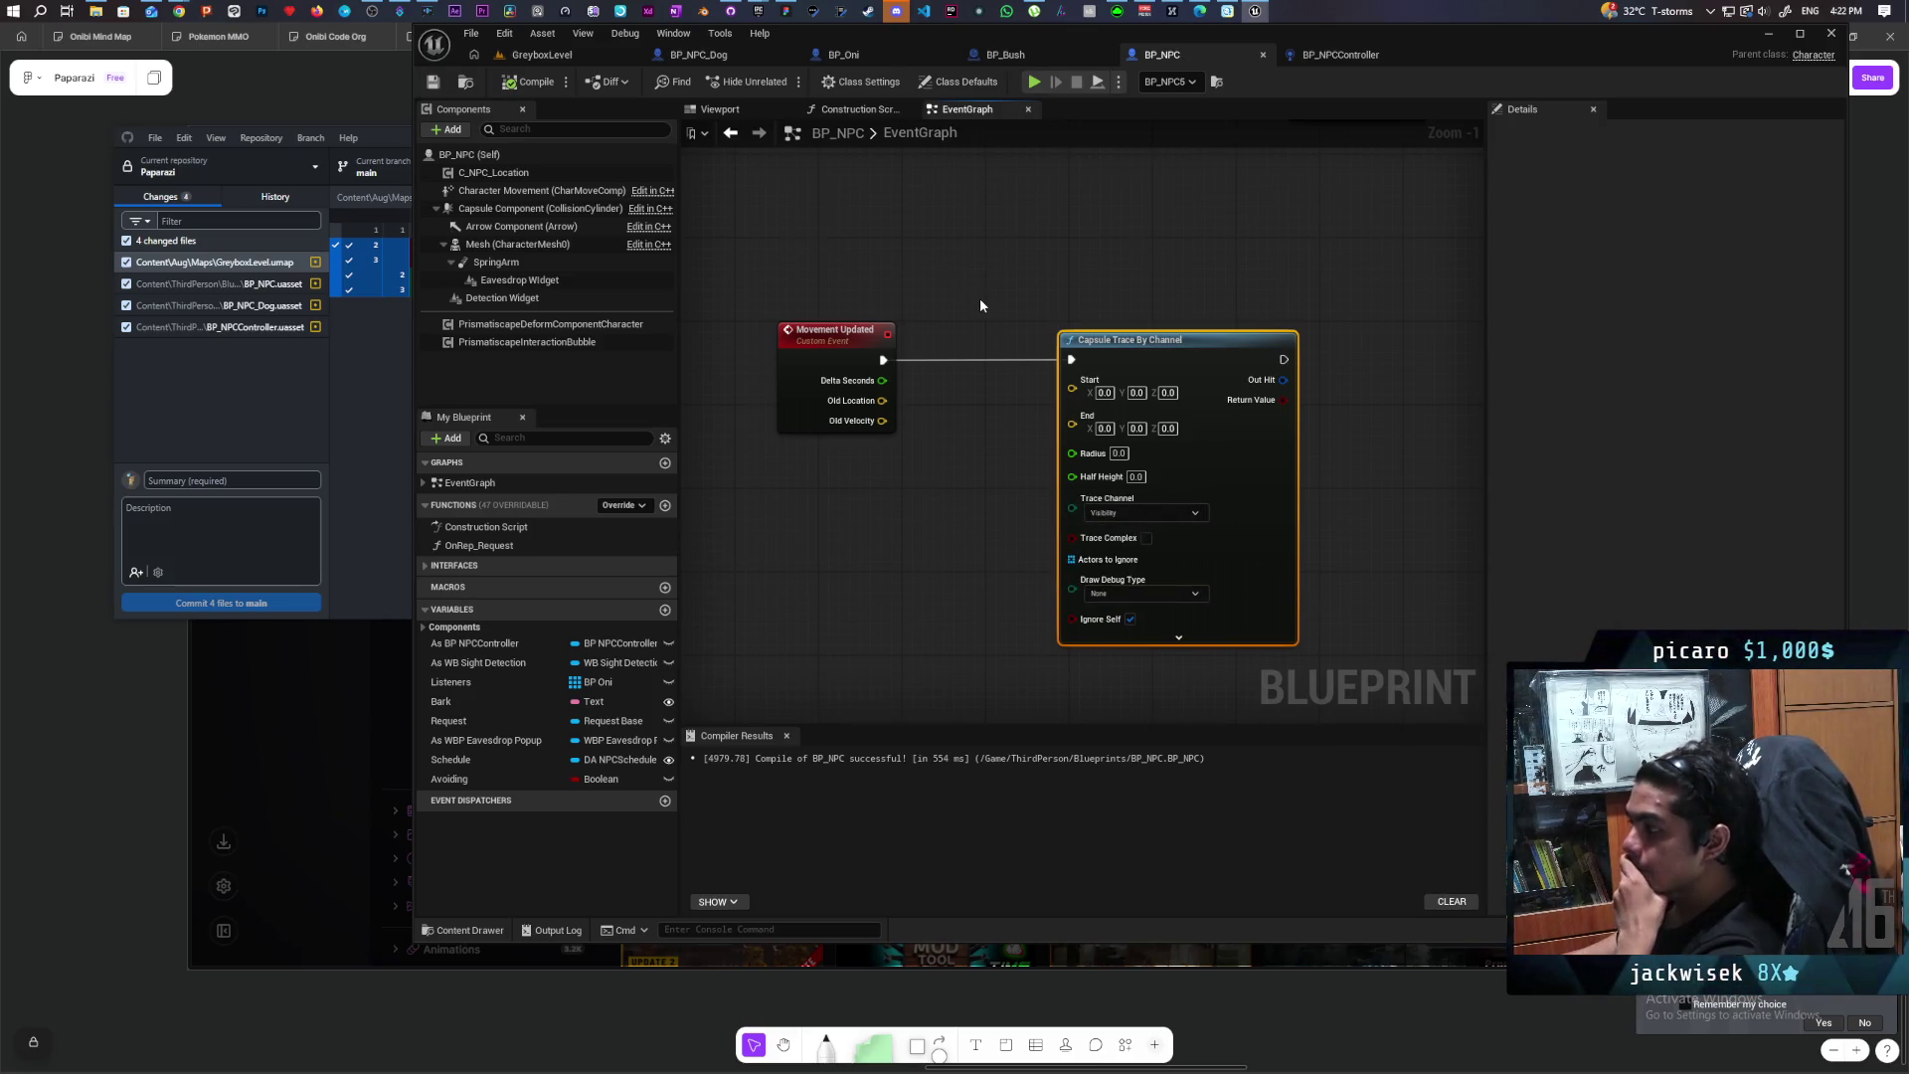
{"action": "left_click_drag", "start_coordinate": [1090, 296], "coordinate": [1171, 298]}
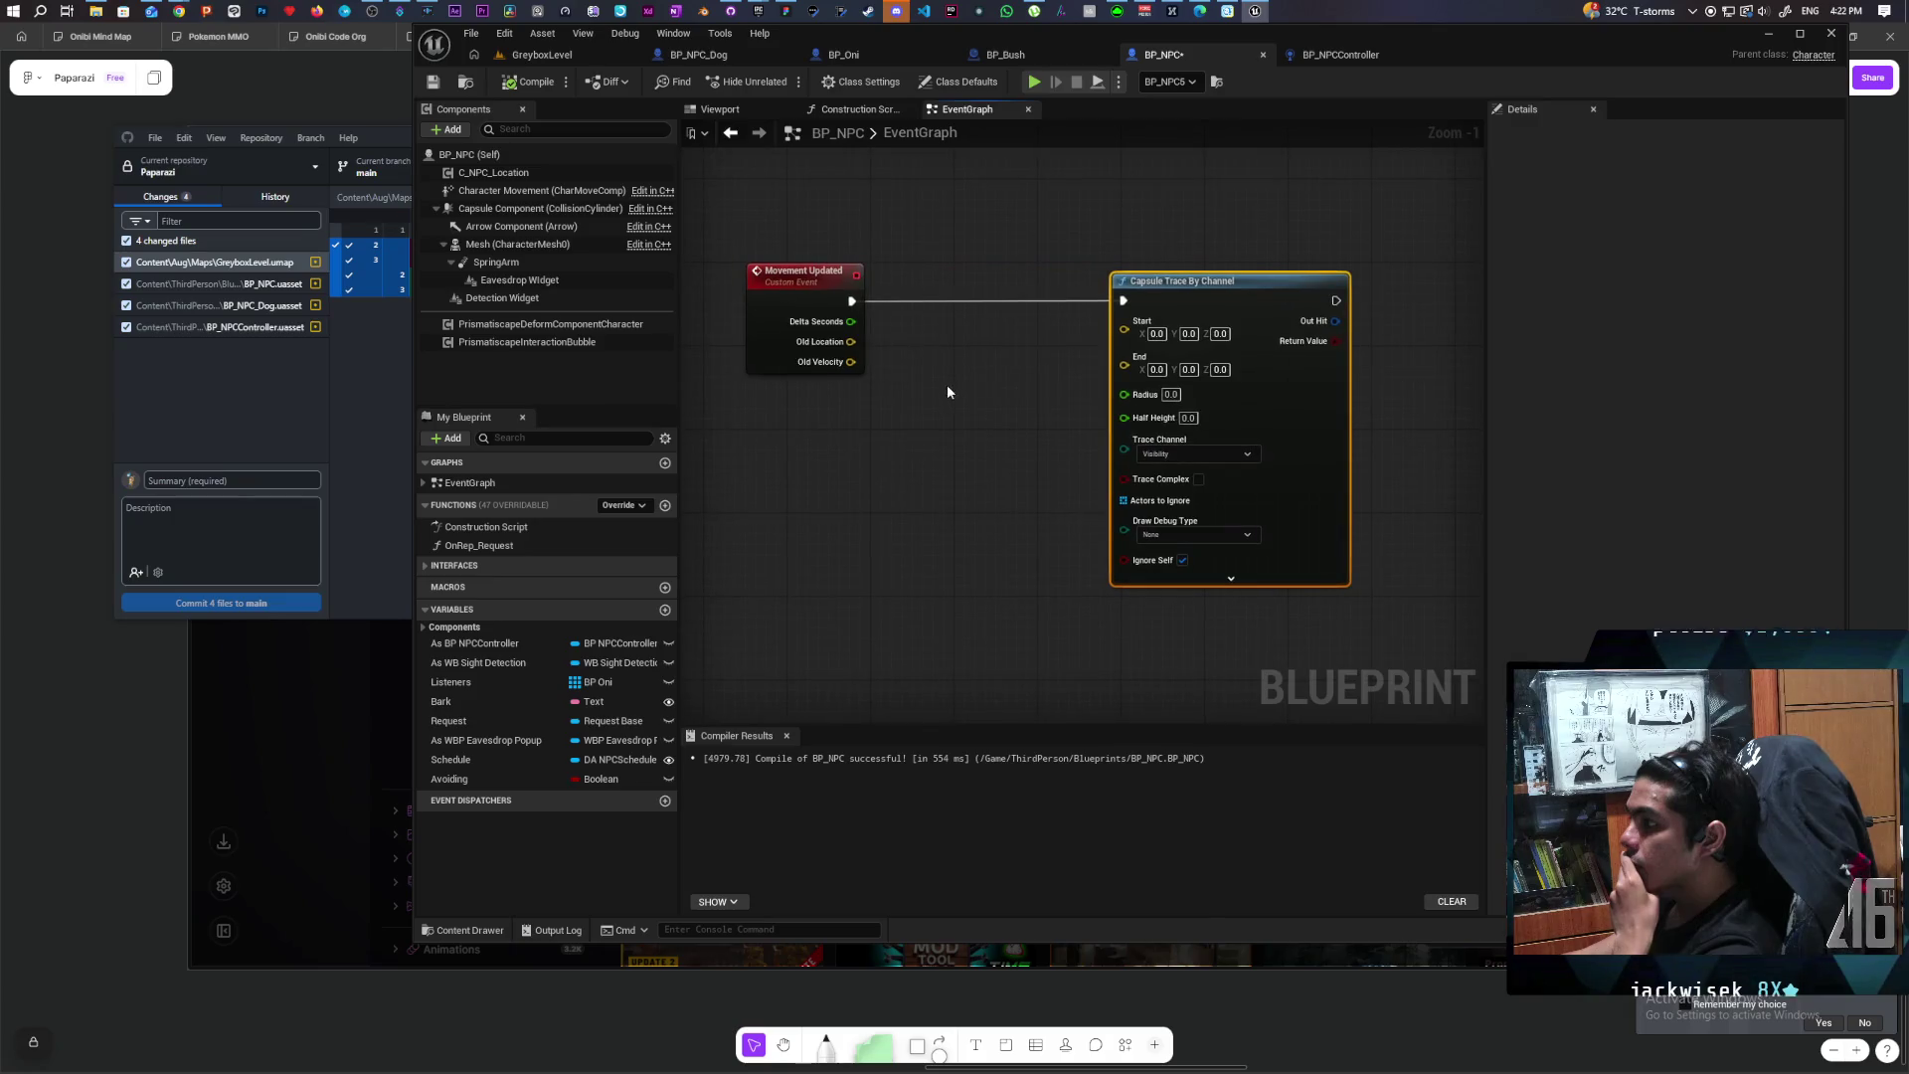
Step: Add a Get Actor Location node left of the trace and set Draw Debug Type to For One Frame
{"action": "right_click", "coordinate": [889, 553]}
{"action": "type", "text": "get actor"}
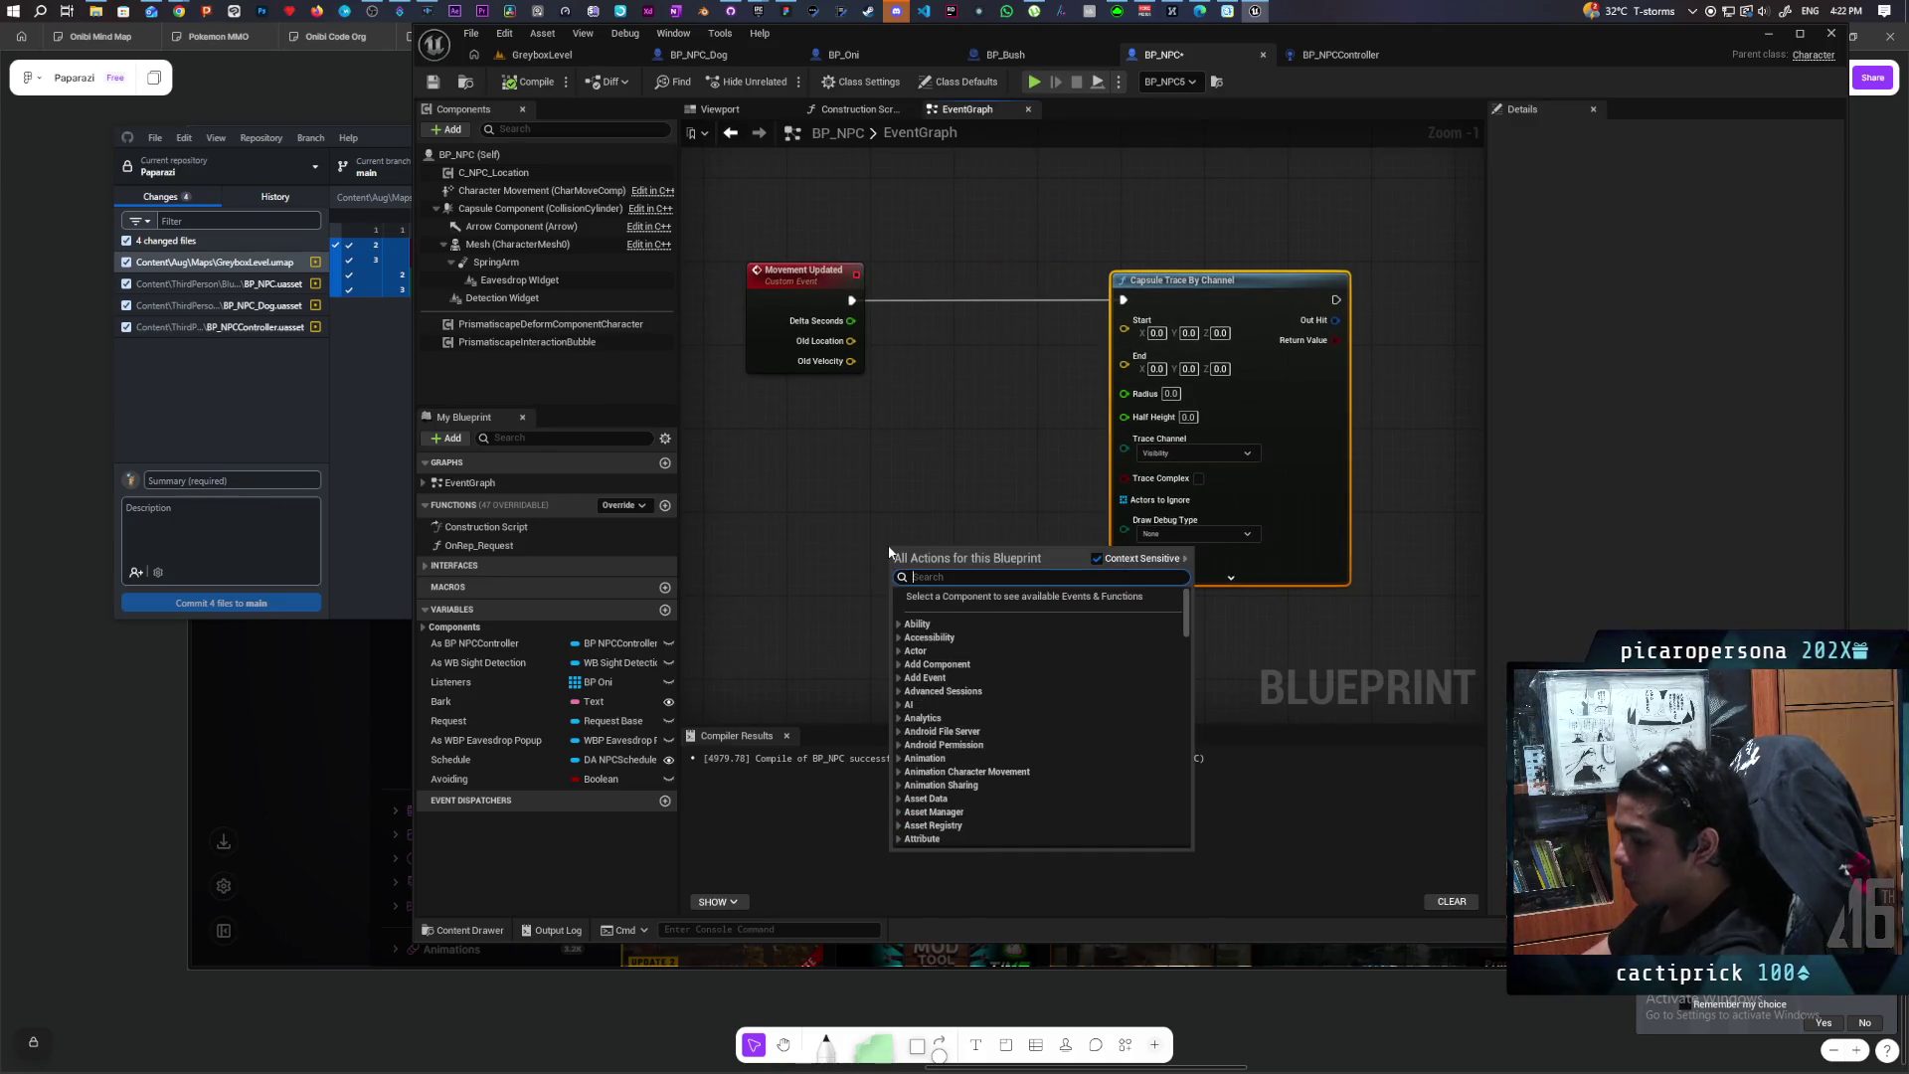
{"action": "type", "text": " loca"}
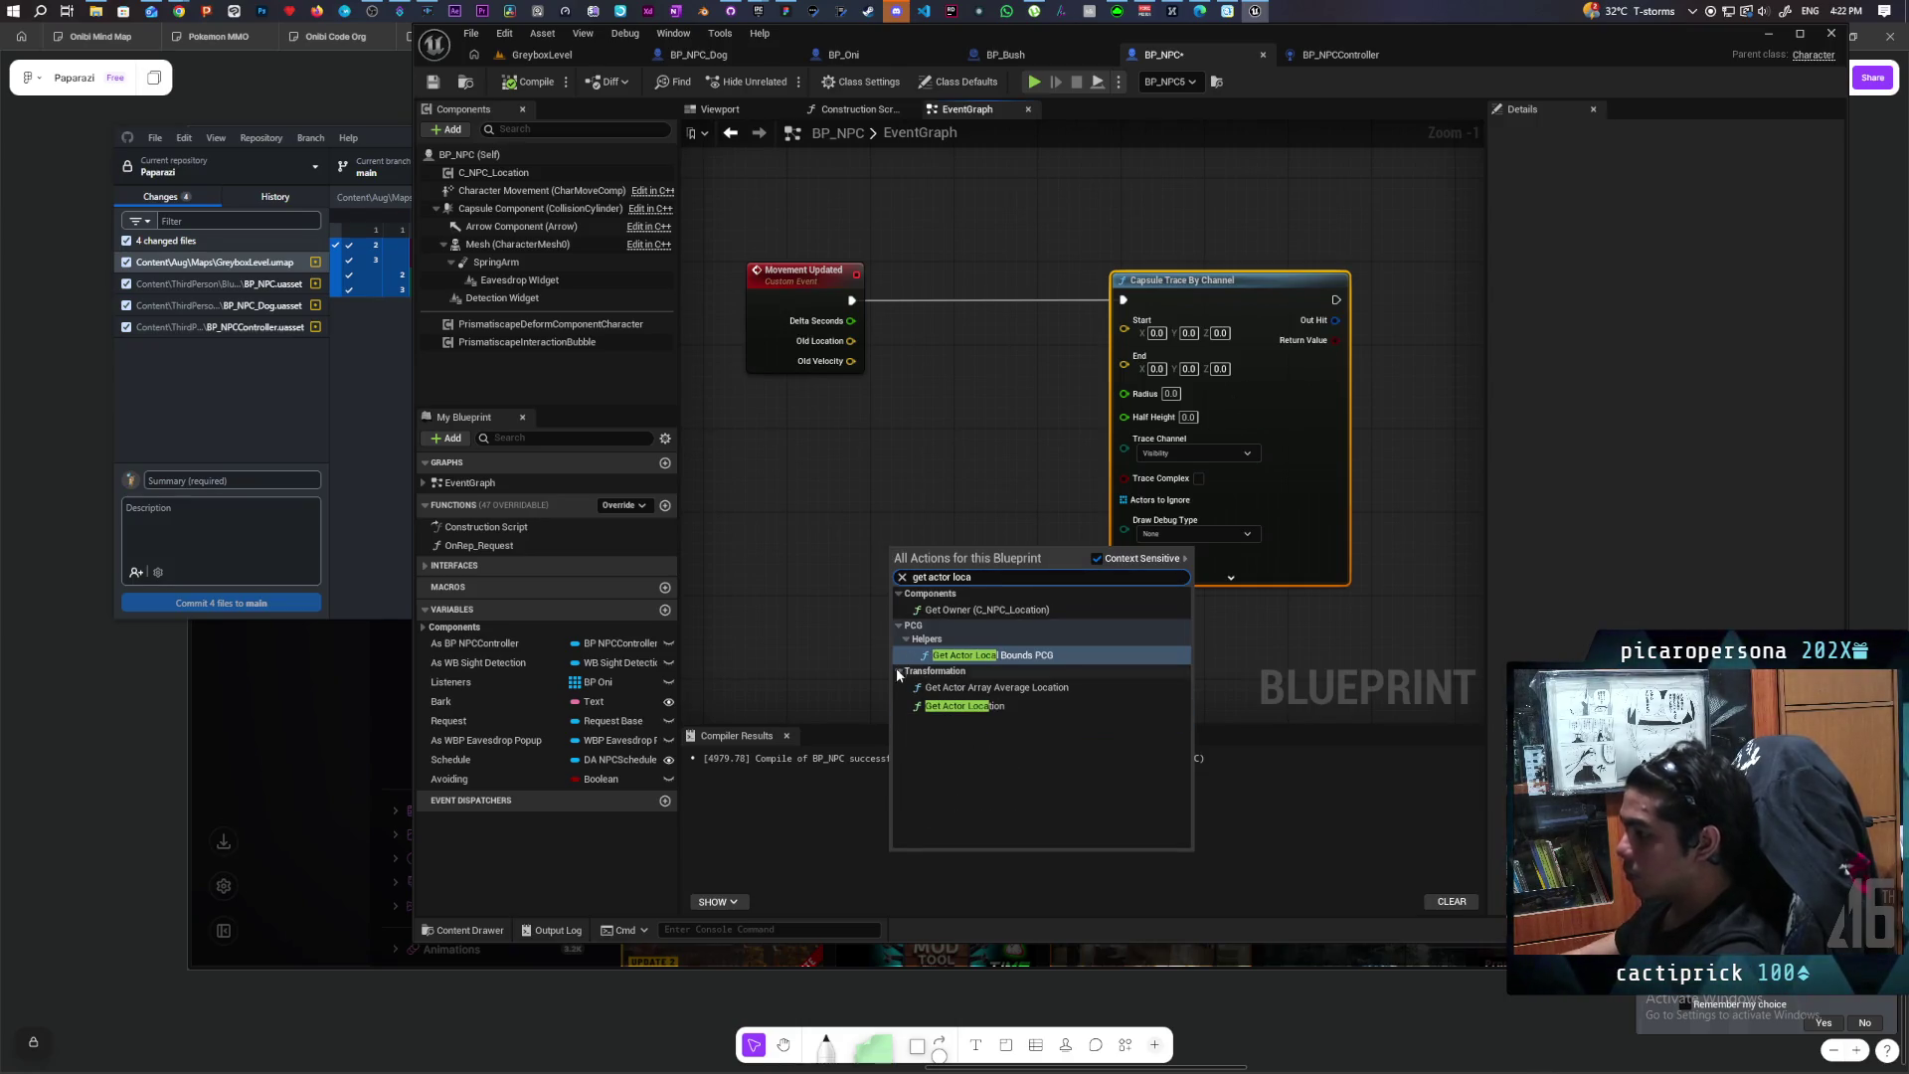
{"action": "left_click", "coordinate": [964, 705]}
{"action": "left_click_drag", "start_coordinate": [925, 548], "coordinate": [832, 492]}
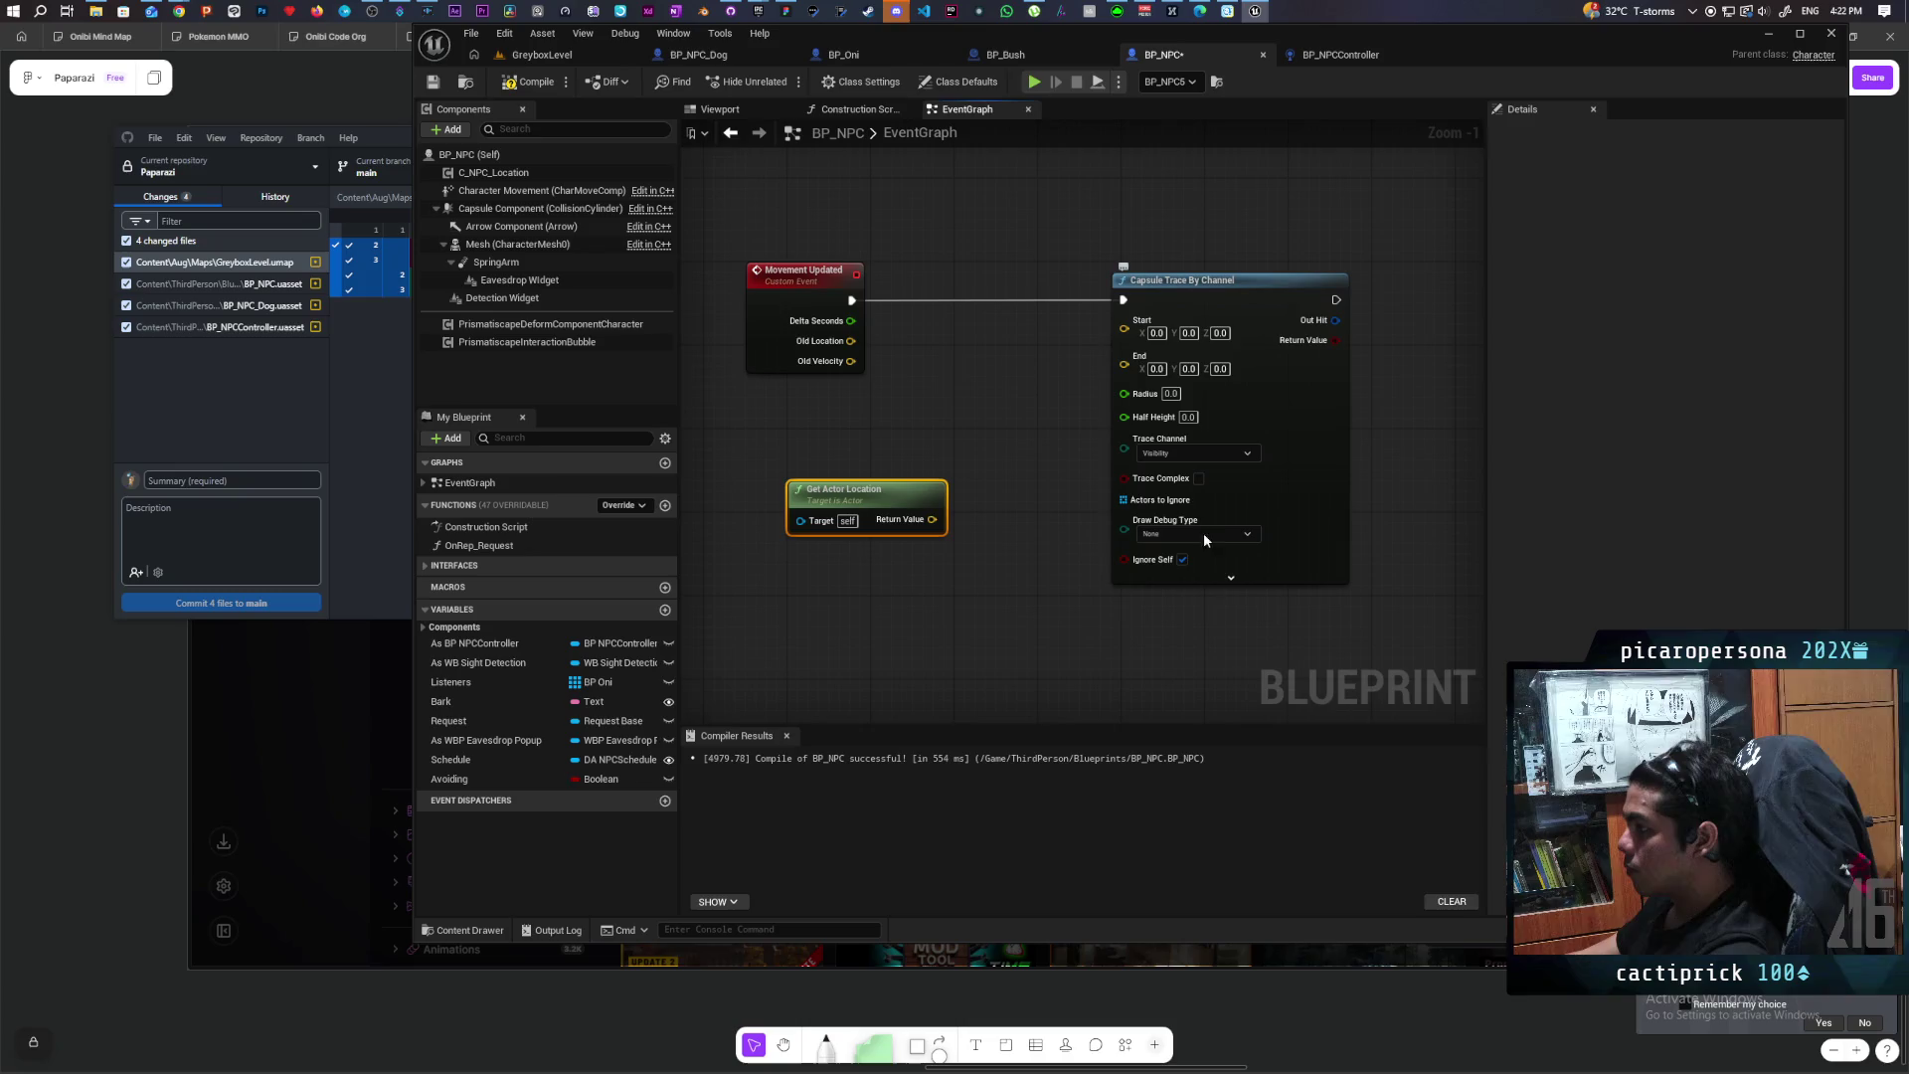
{"action": "left_click", "coordinate": [1195, 581]}
{"action": "left_click_drag", "start_coordinate": [916, 575], "coordinate": [937, 512]}
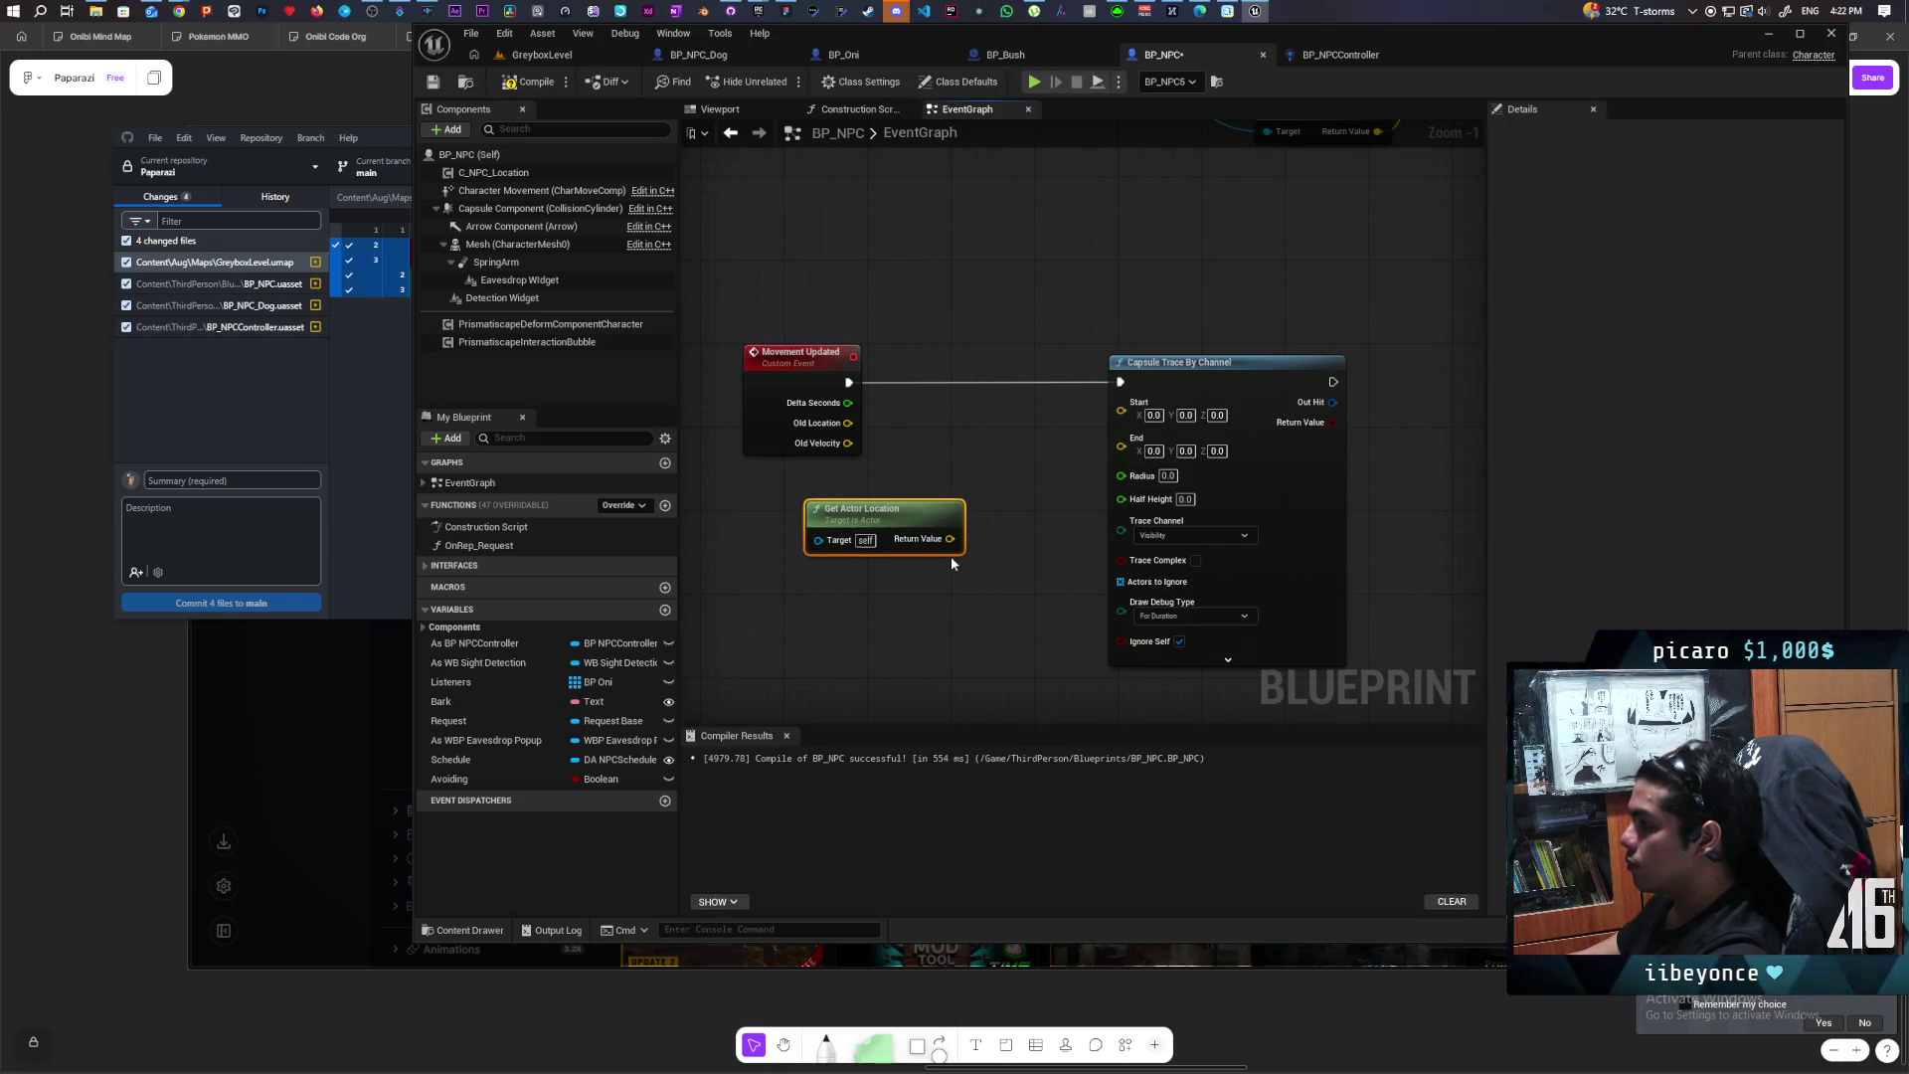
{"action": "left_click", "coordinate": [1192, 650]}
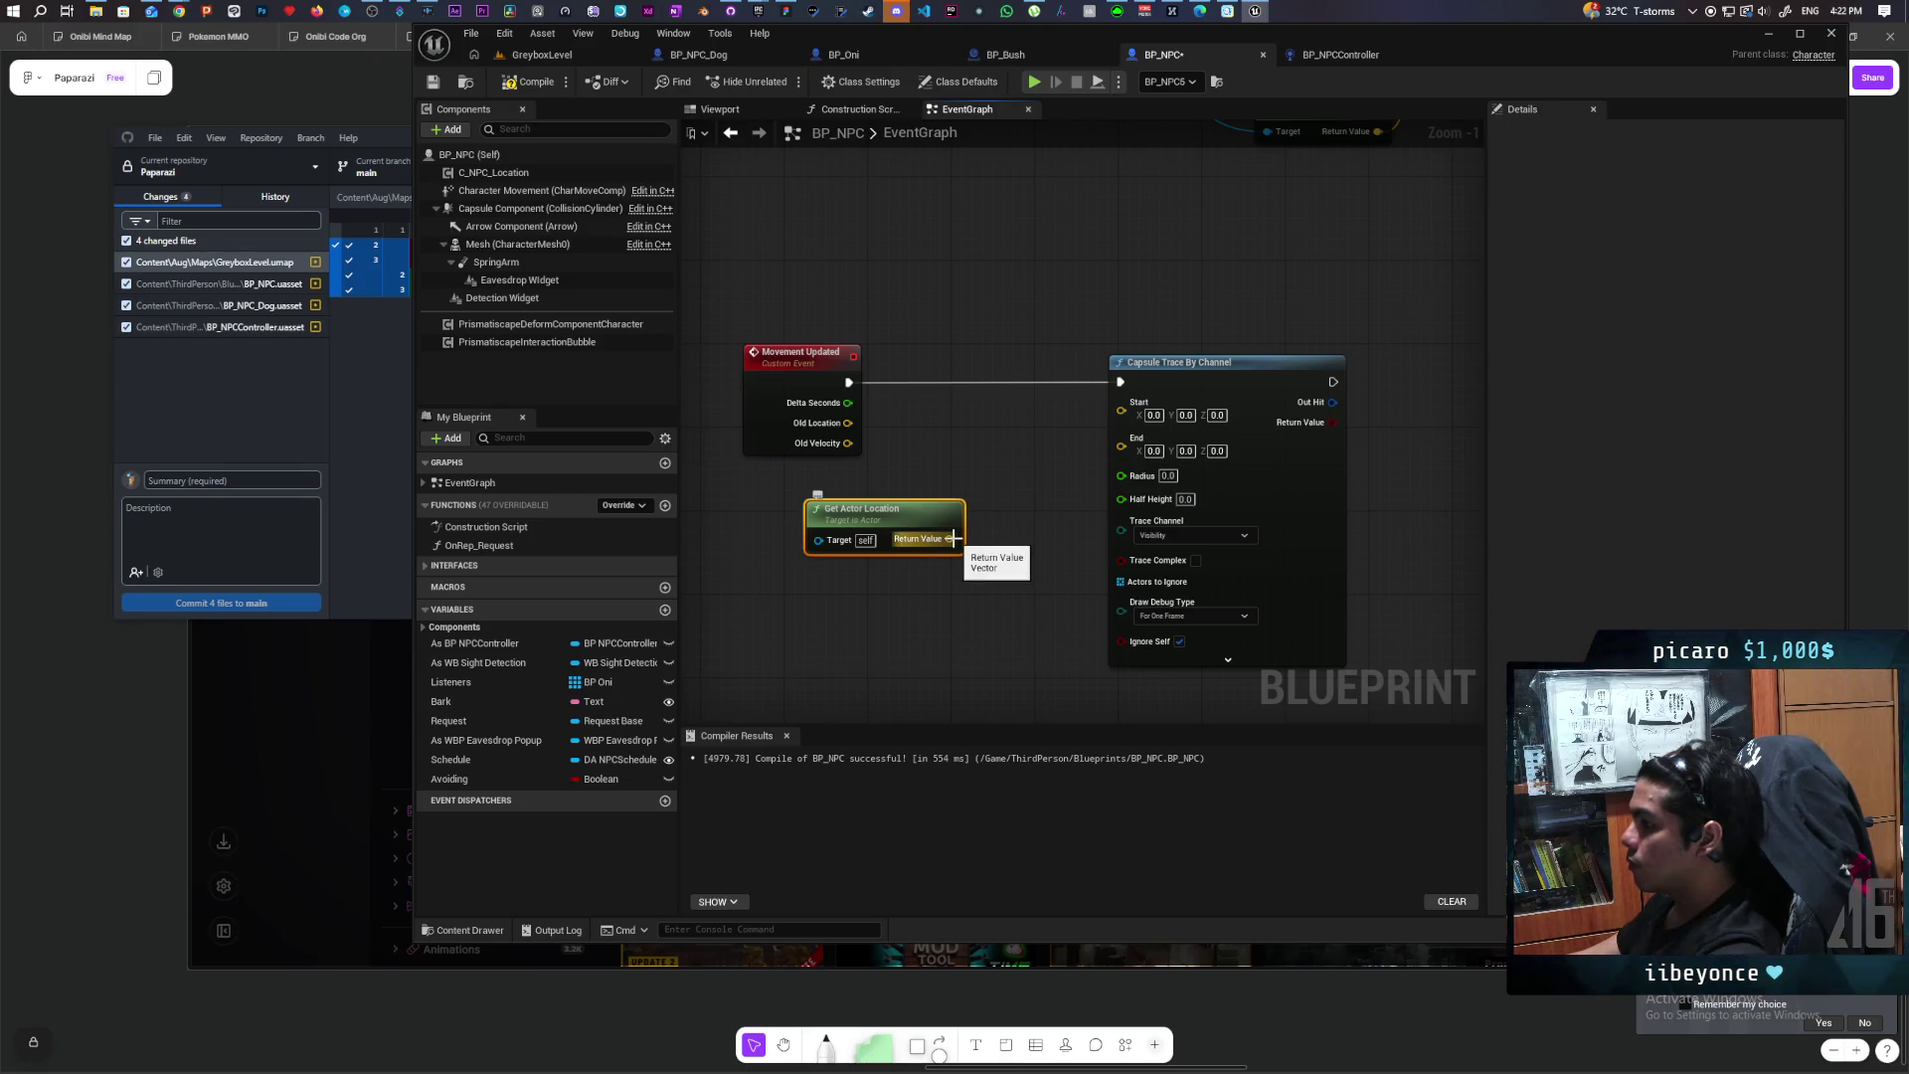
{"action": "left_click_drag", "start_coordinate": [966, 617], "coordinate": [964, 607]}
{"action": "left_click", "coordinate": [969, 575]}
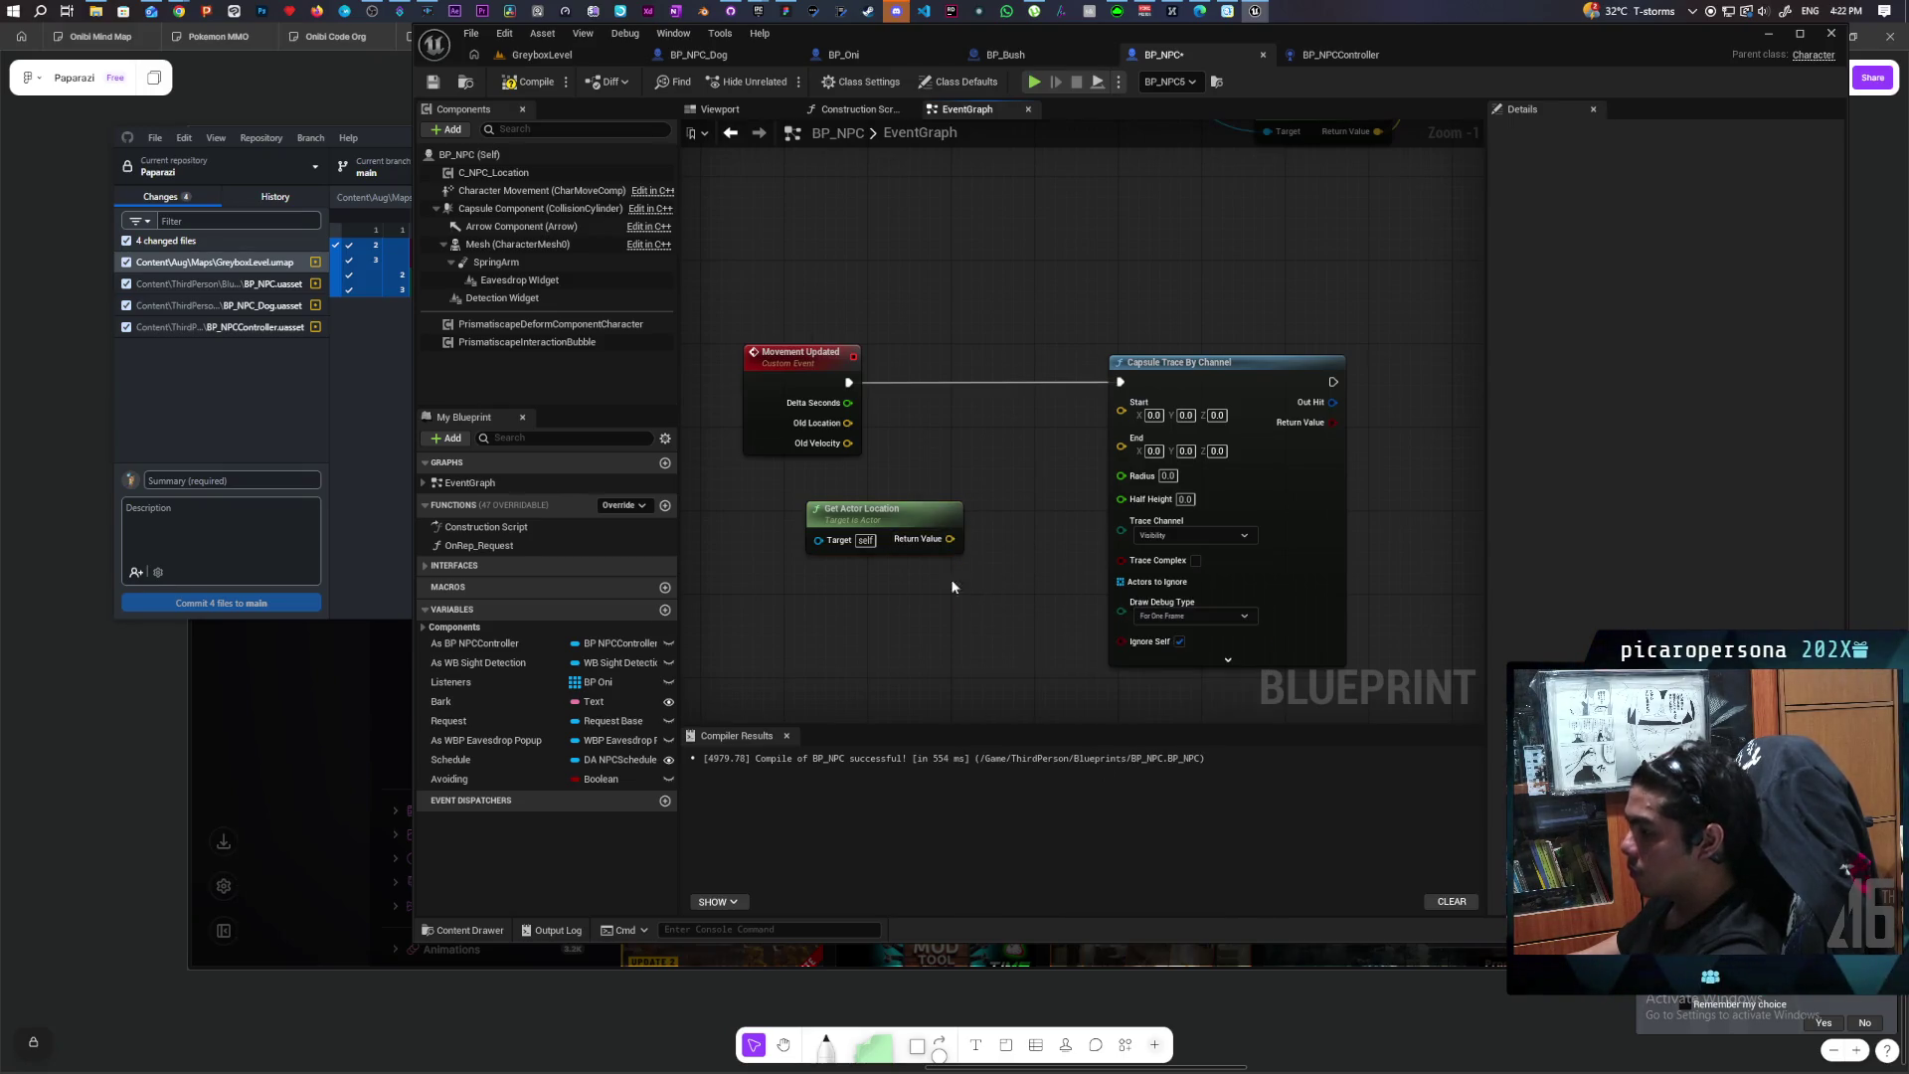
Step: Add a Get Actor Forward Vector node below Get Actor Location, replacing the wrong forward-vector node
{"action": "right_click", "coordinate": [849, 594]}
{"action": "type", "text": "get"}
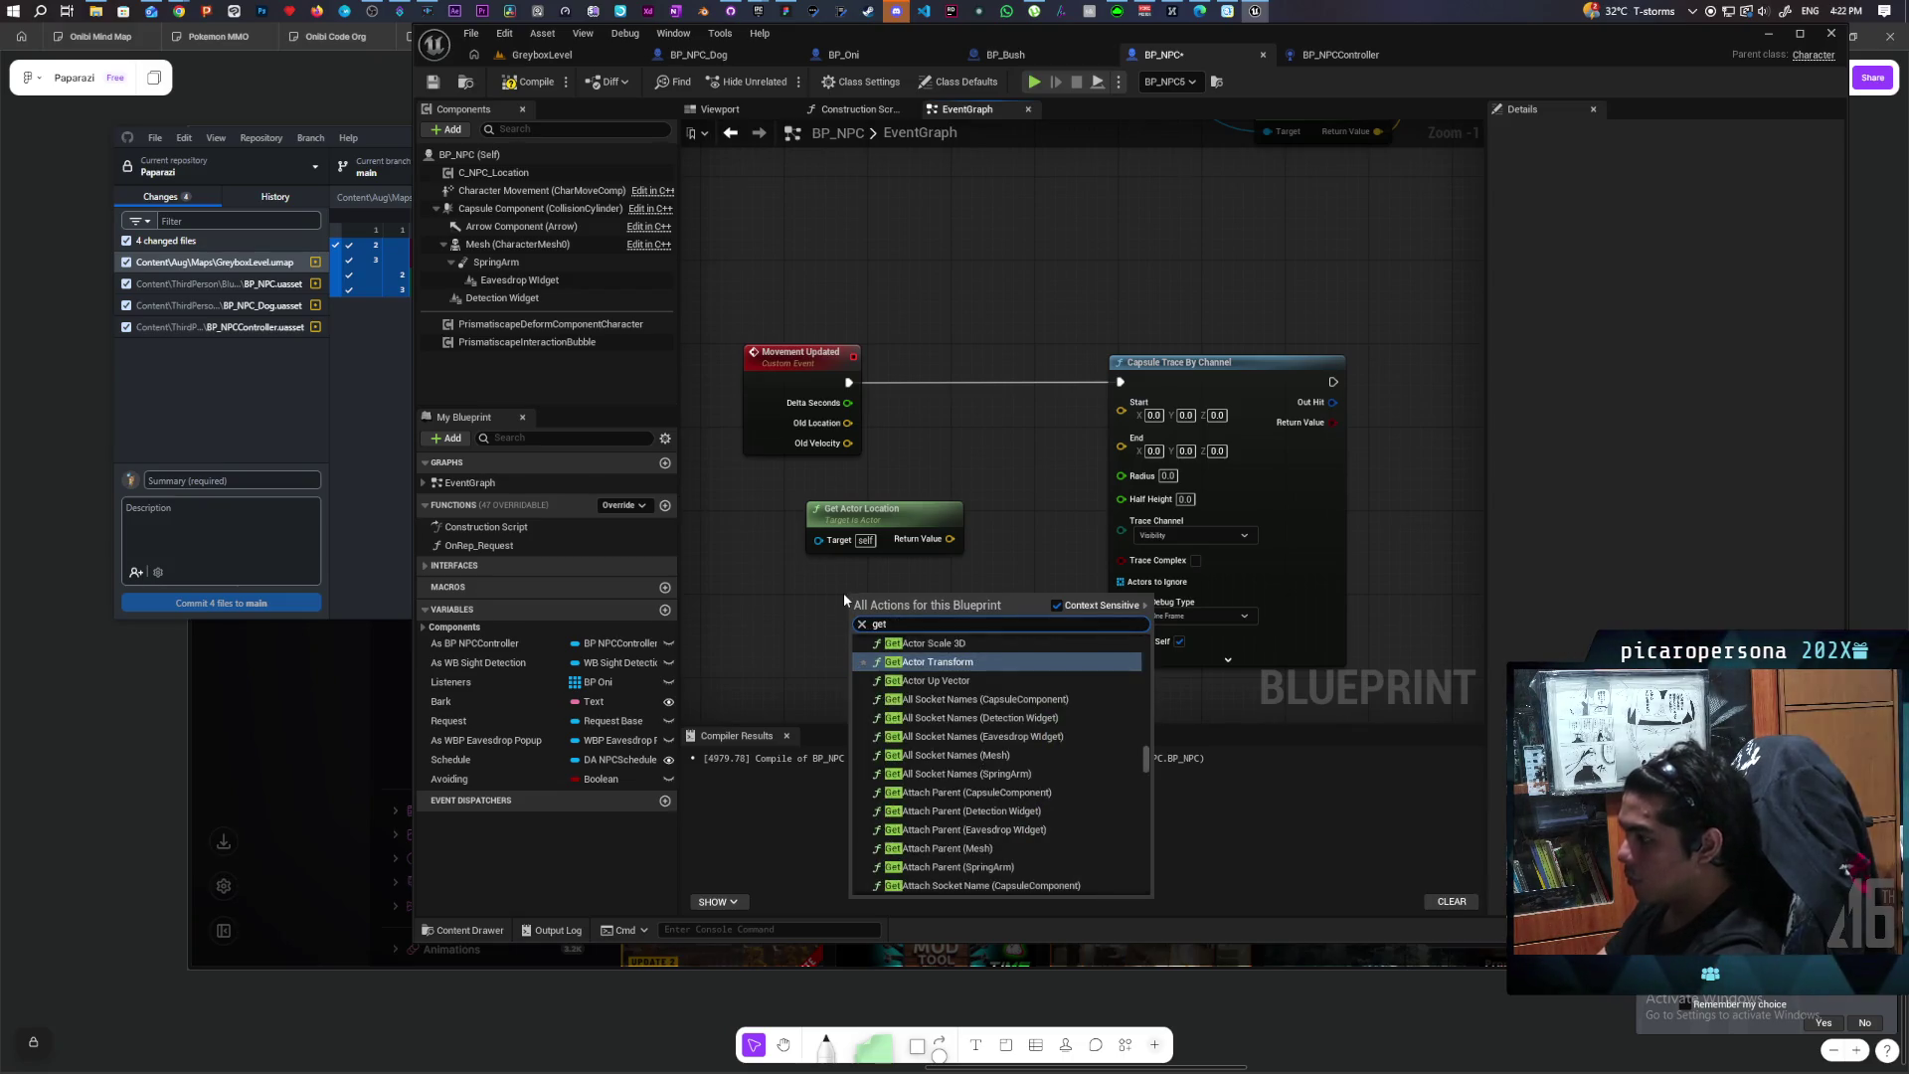
{"action": "type", "text": " forward"}
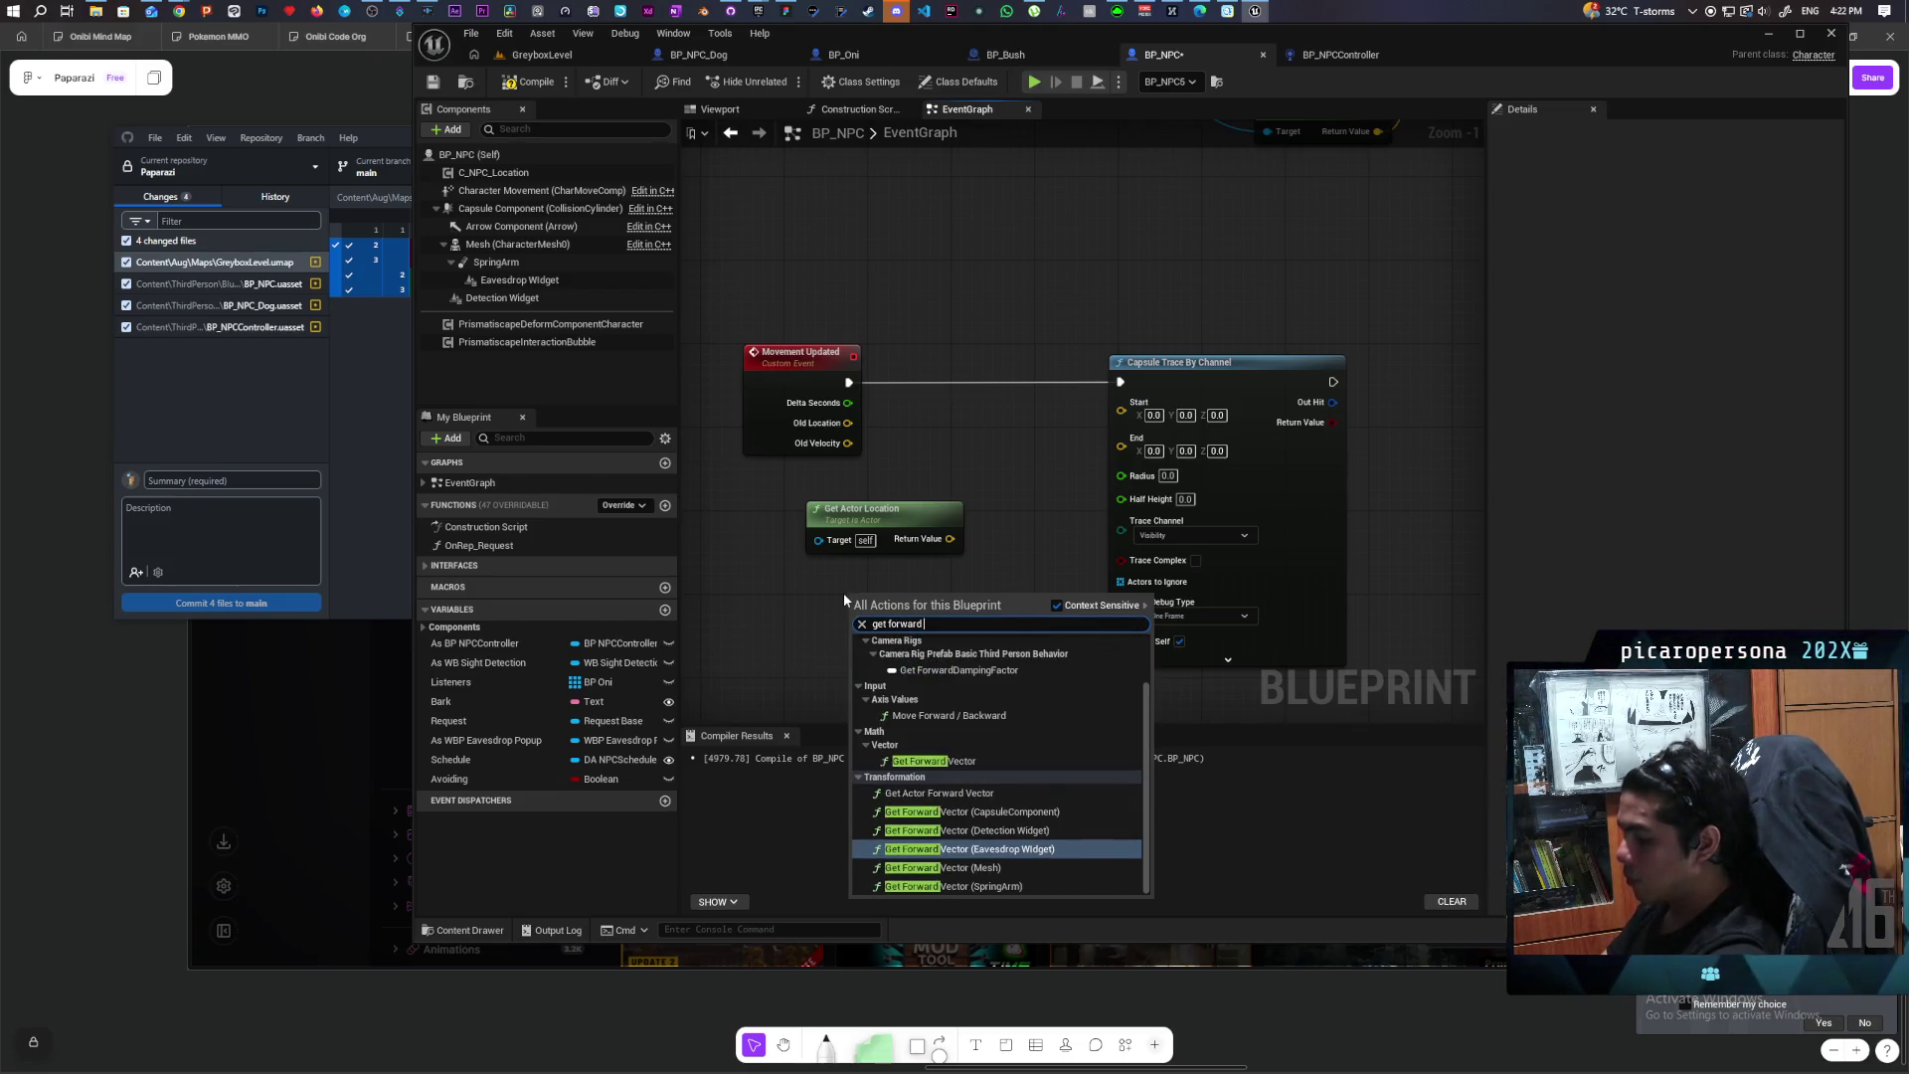
{"action": "type", "text": " vec"}
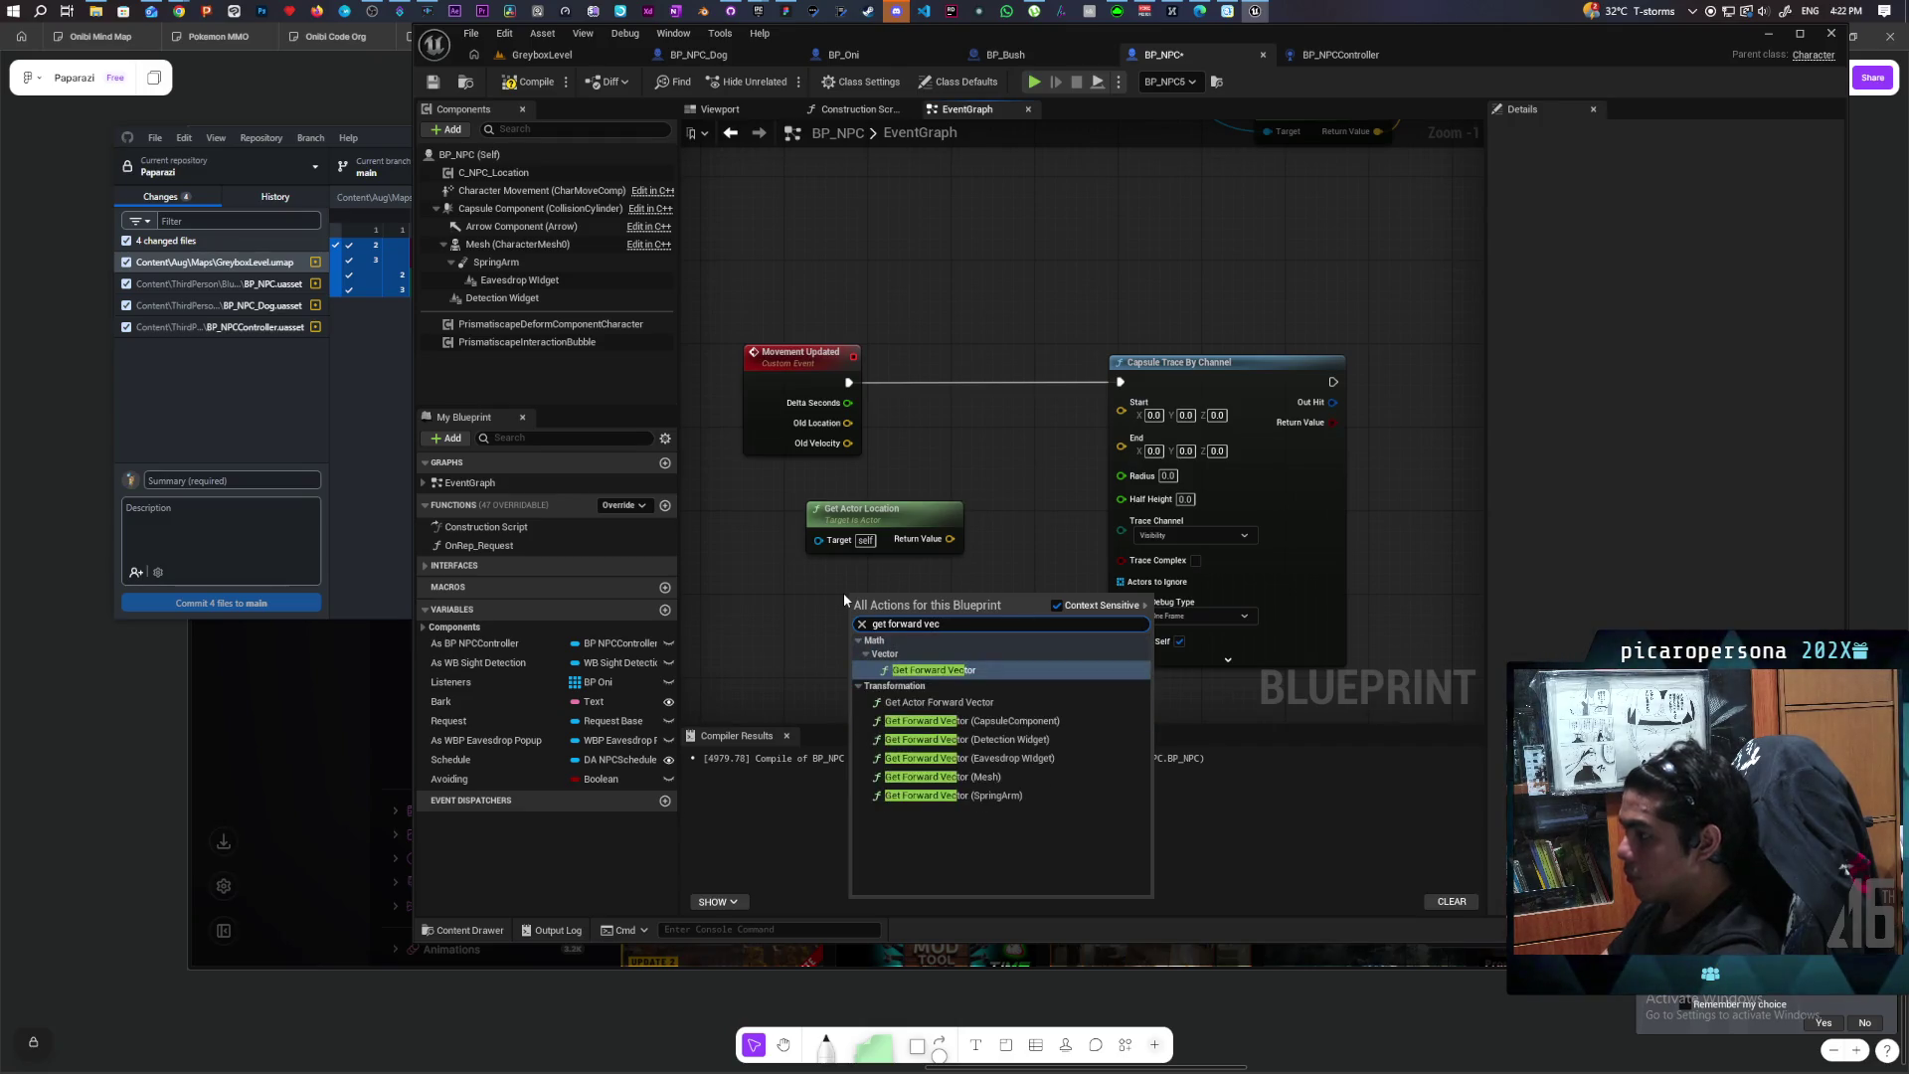
{"action": "key", "text": "Return"}
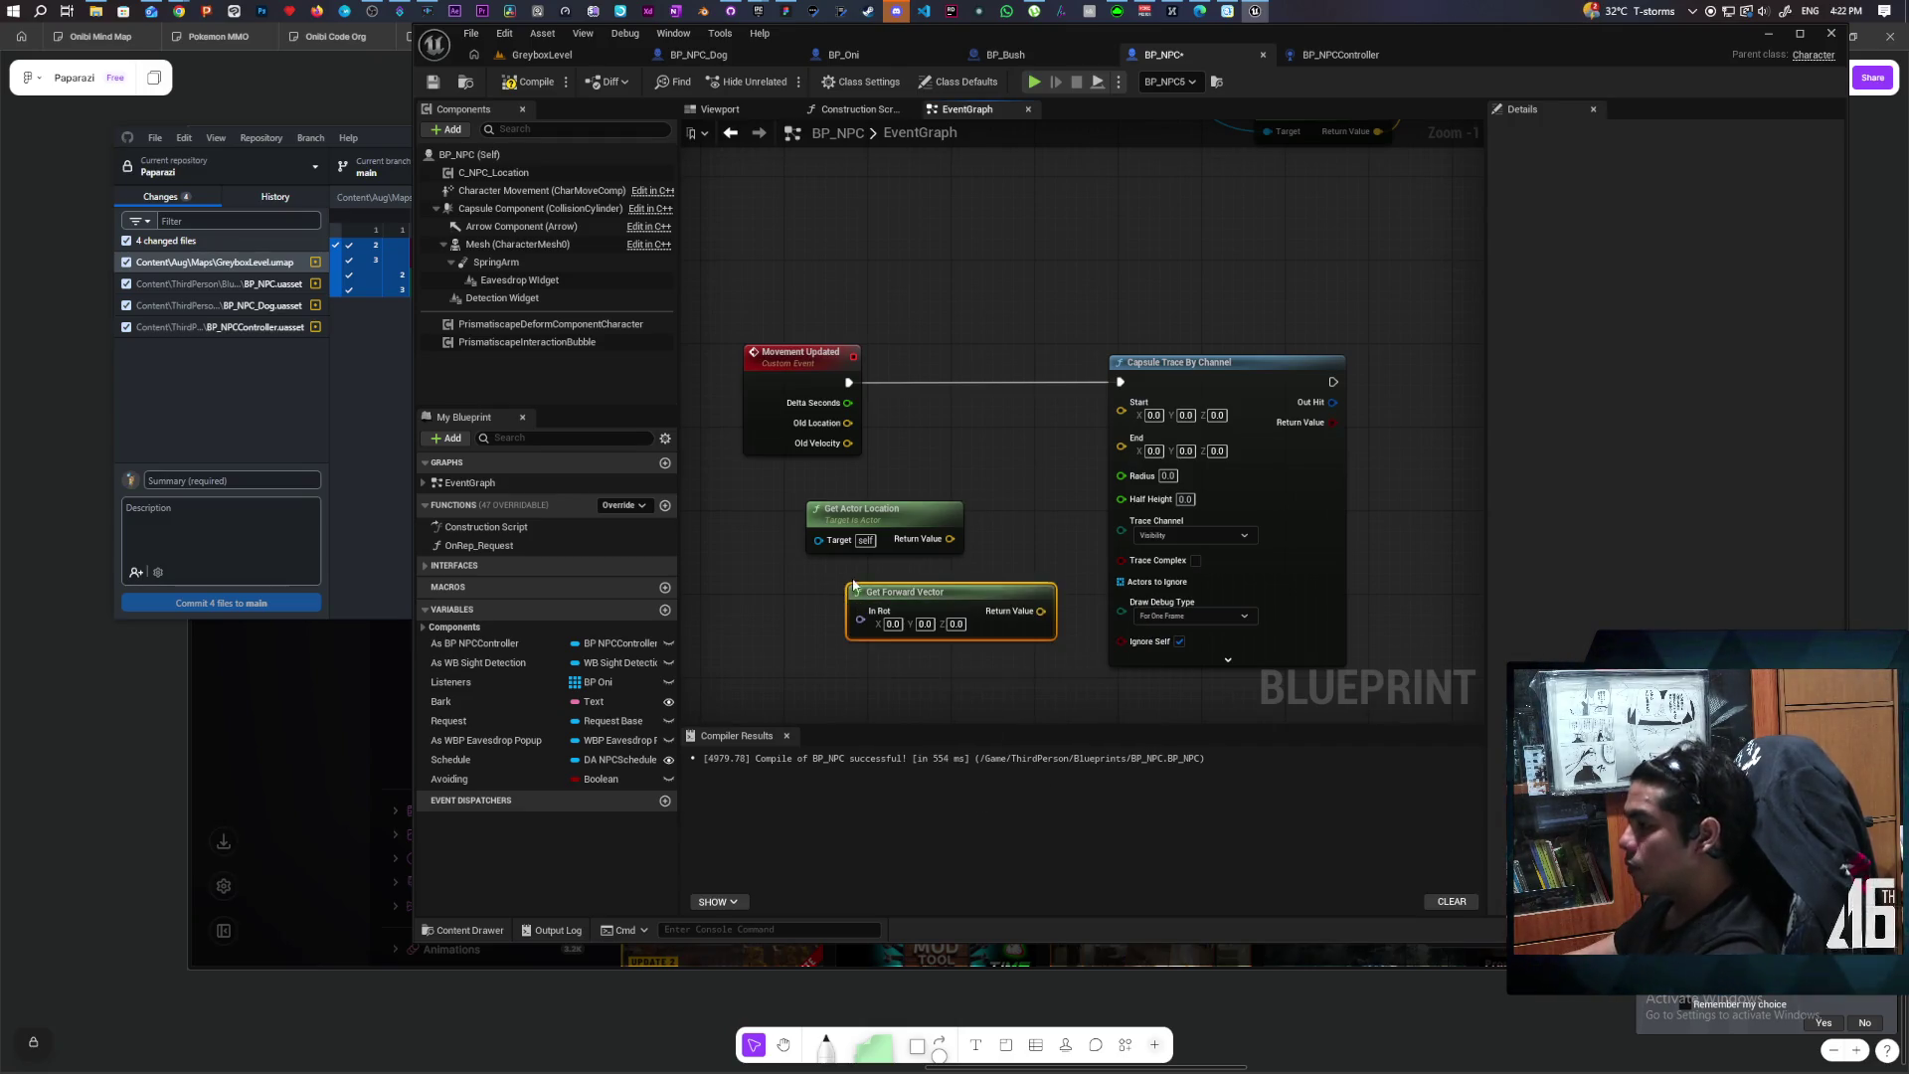
{"action": "key", "text": "Delete"}
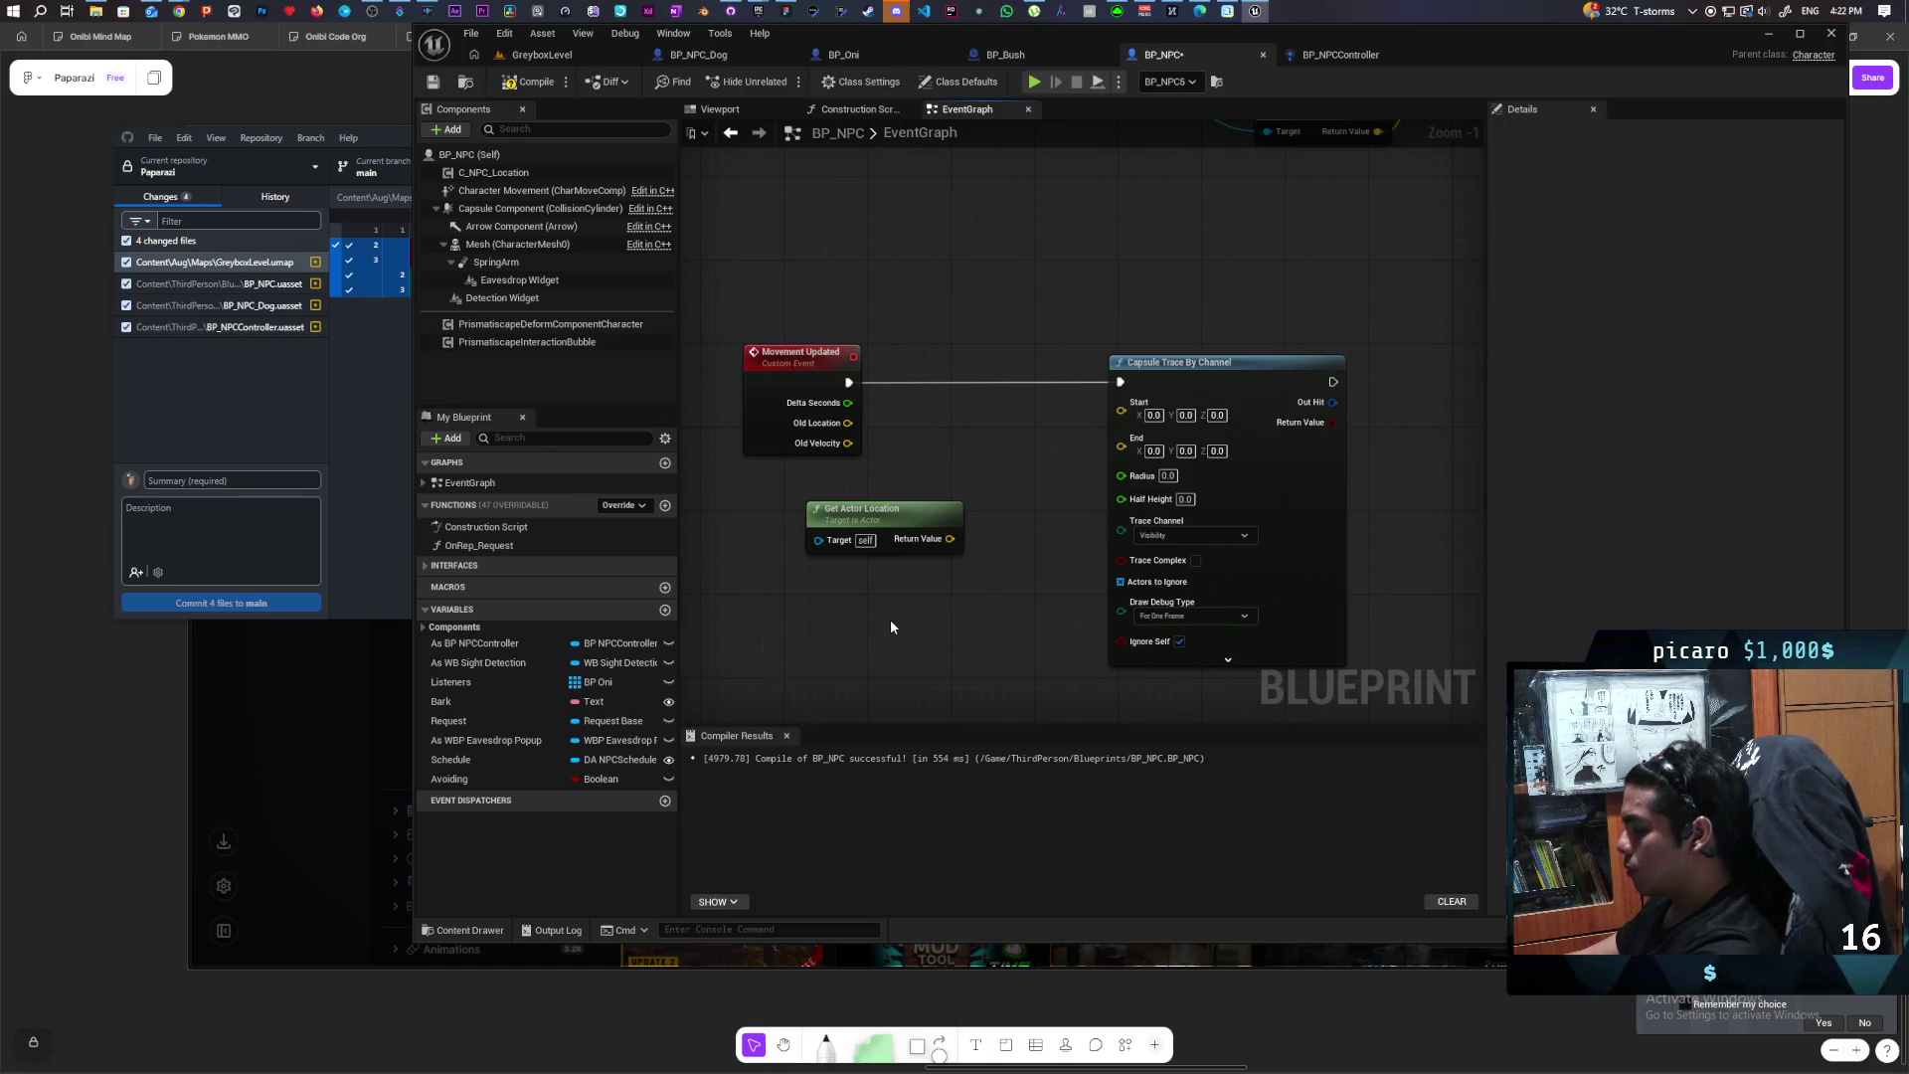
{"action": "right_click", "coordinate": [891, 618]}
{"action": "type", "text": "gt"}
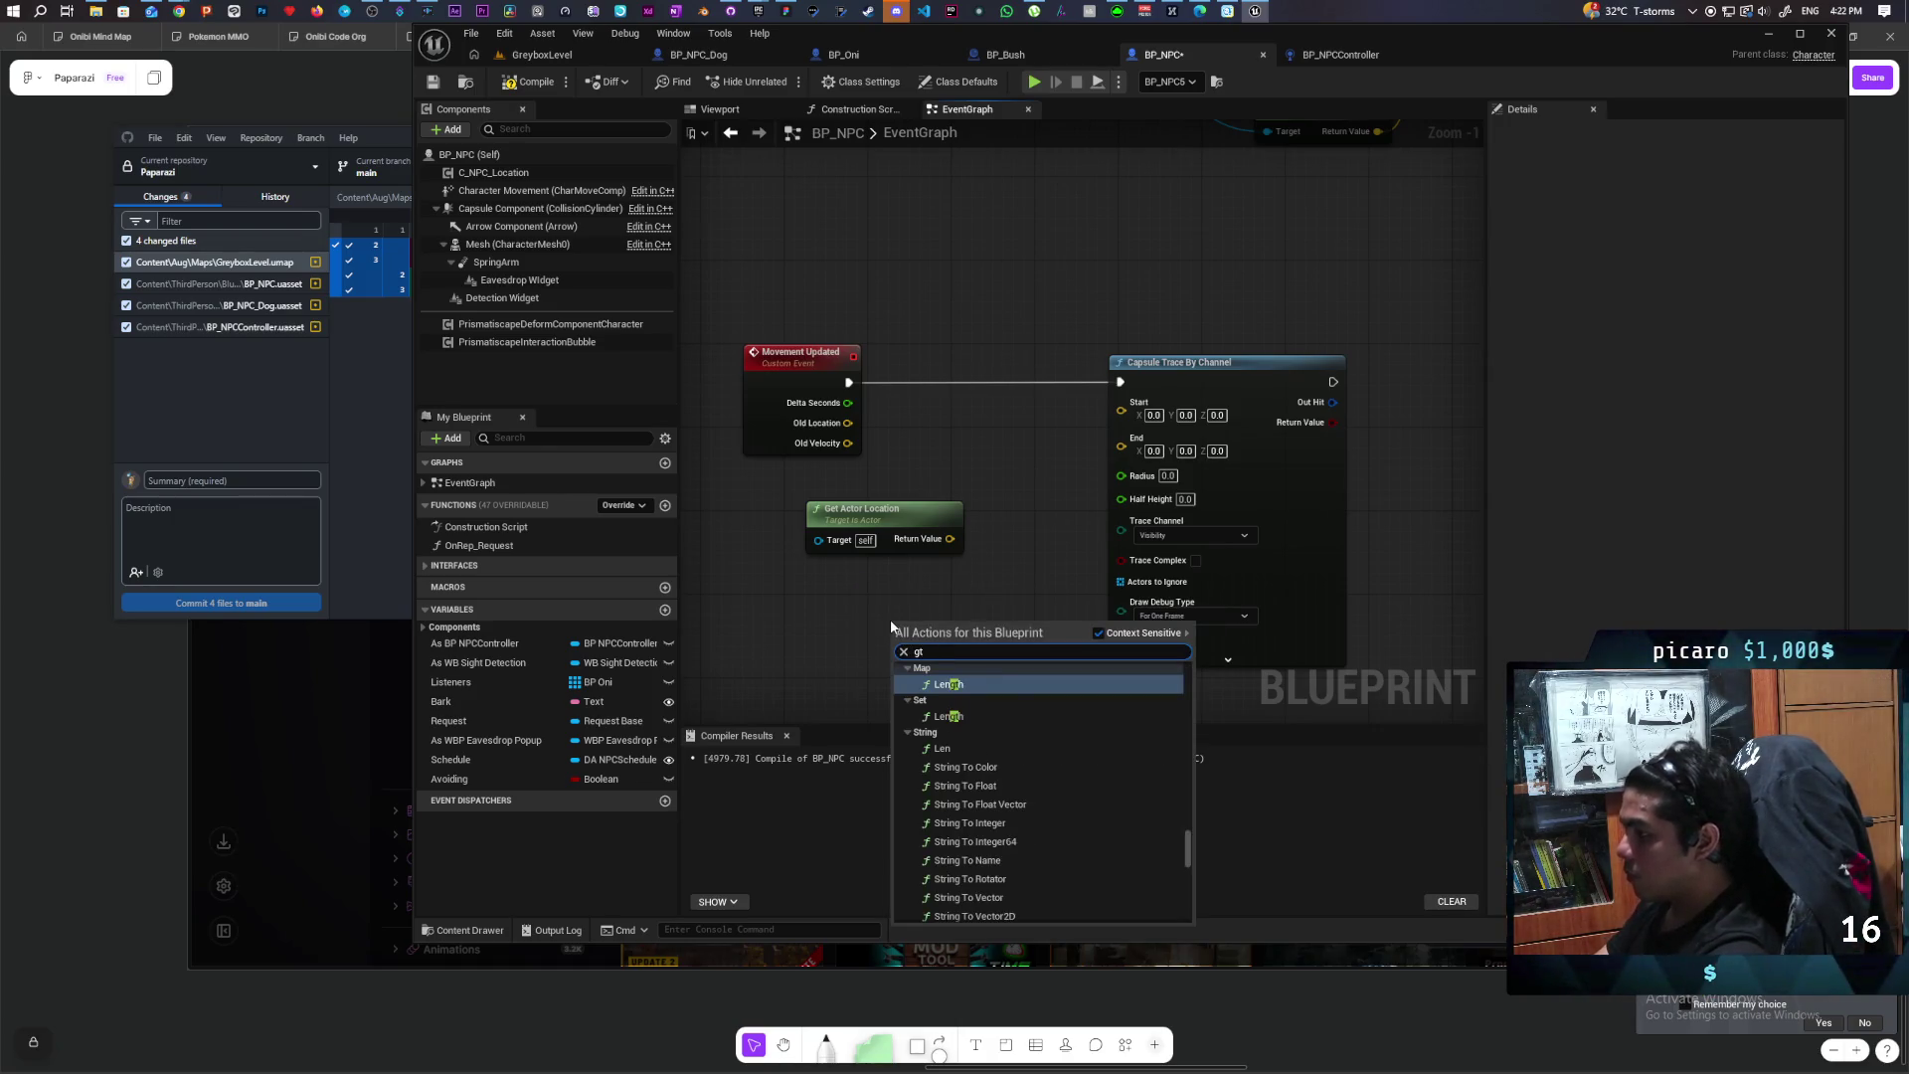
{"action": "key", "text": "BackSpace"}
{"action": "type", "text": "et actor"}
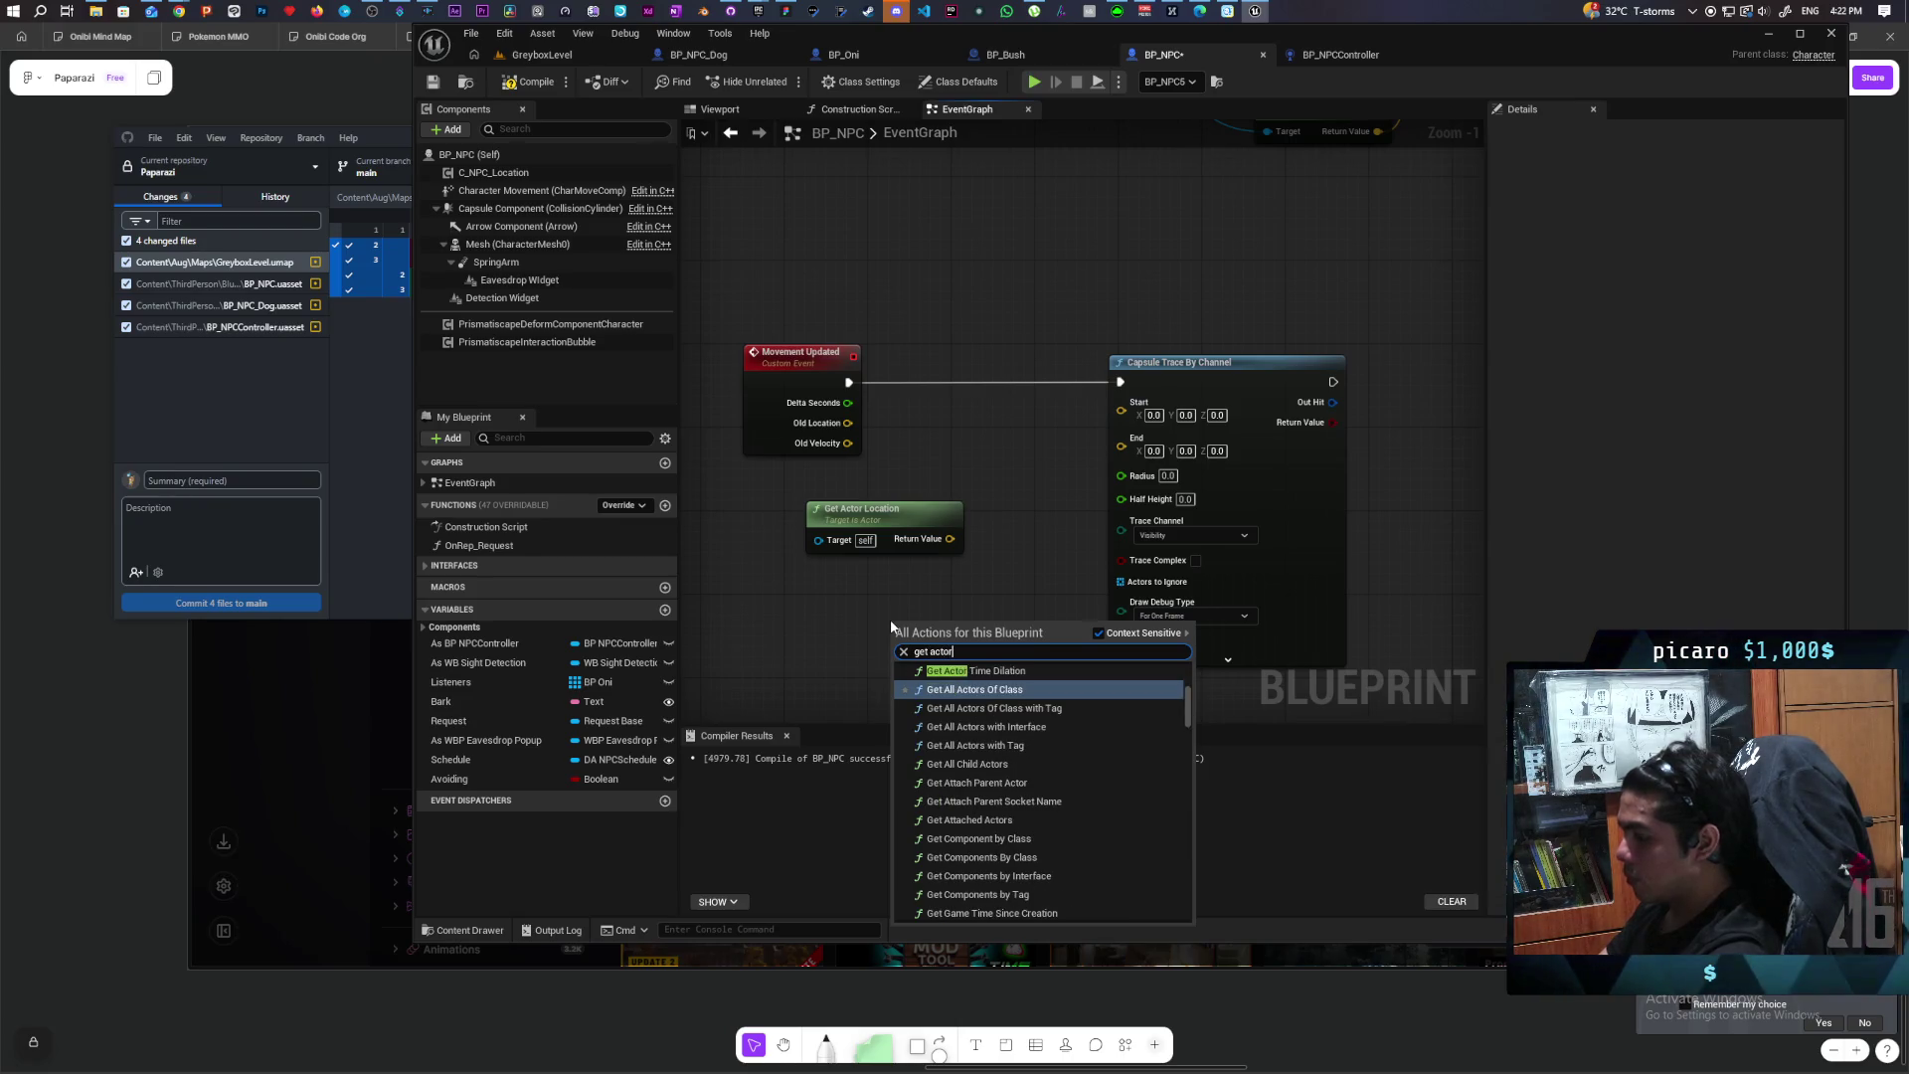
{"action": "type", "text": " forward"}
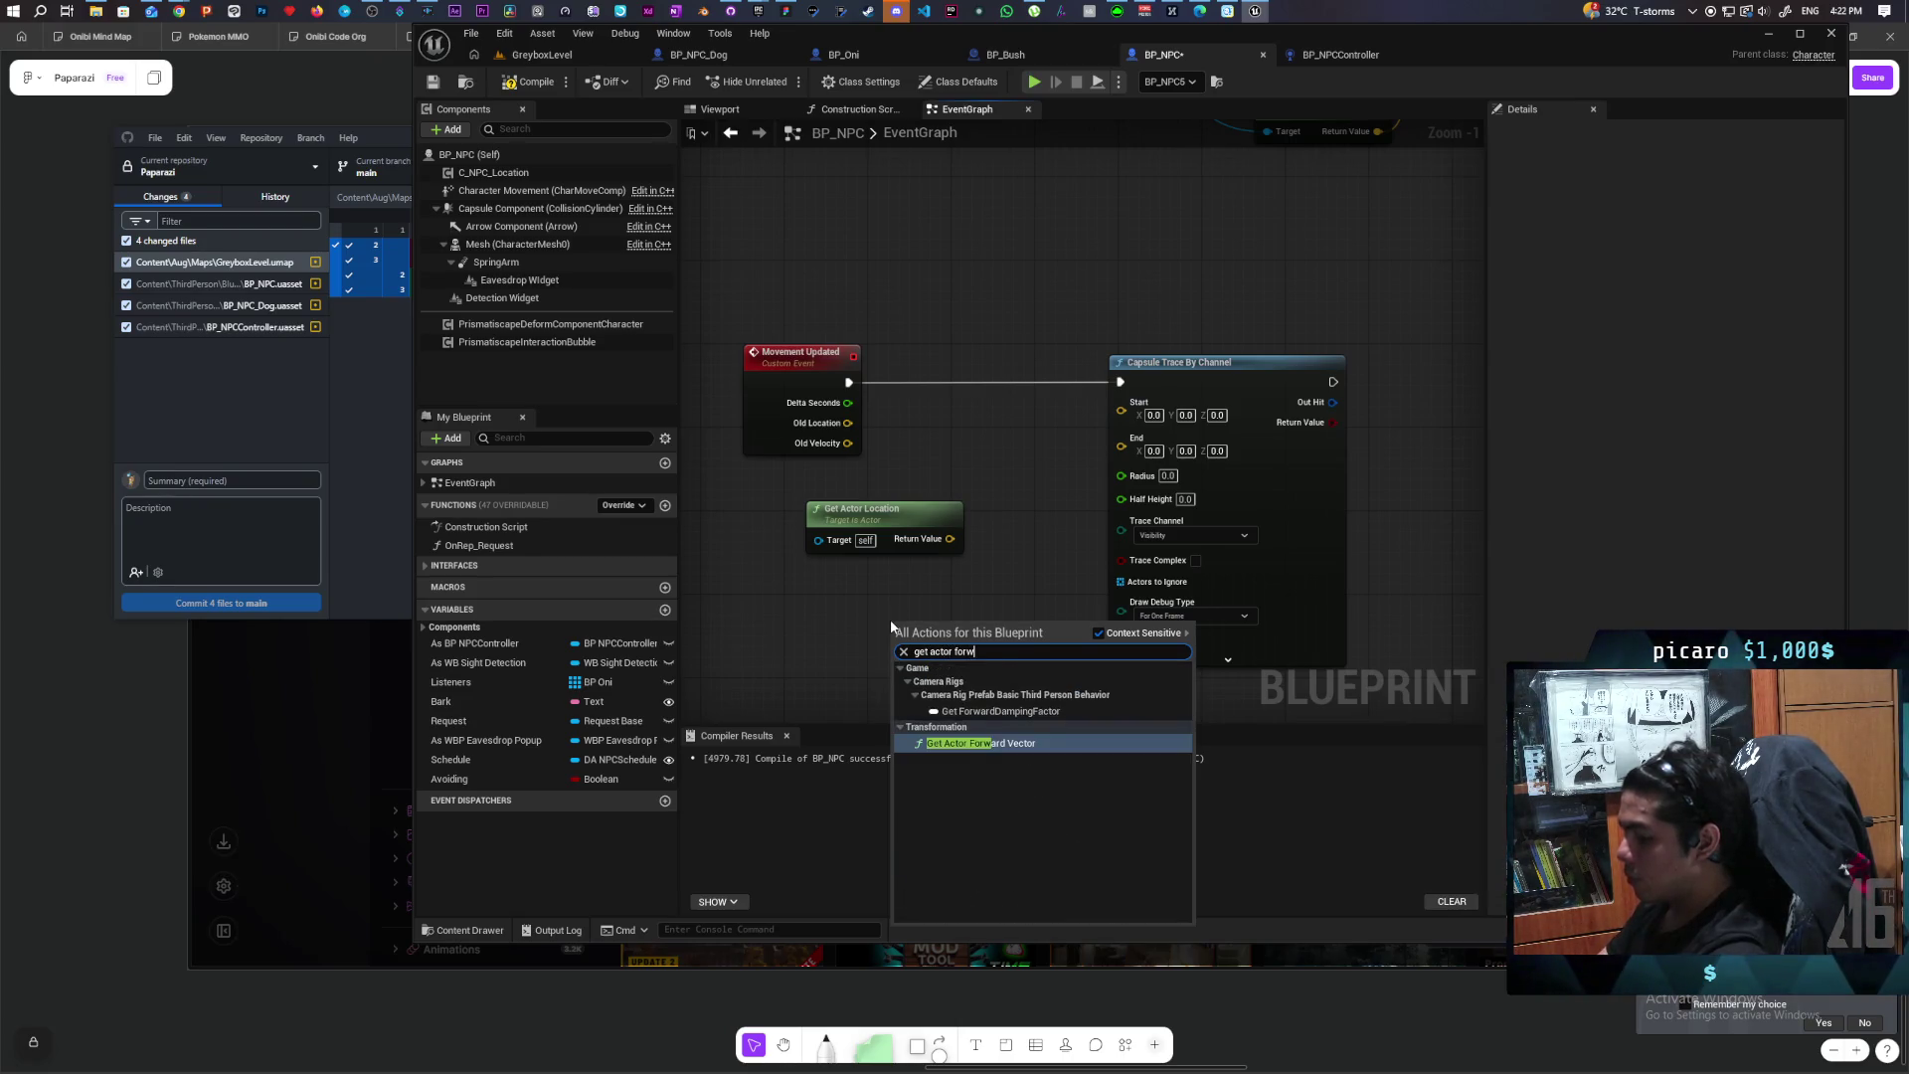
{"action": "key", "text": "Return"}
{"action": "left_click_drag", "start_coordinate": [891, 623], "coordinate": [776, 592]}
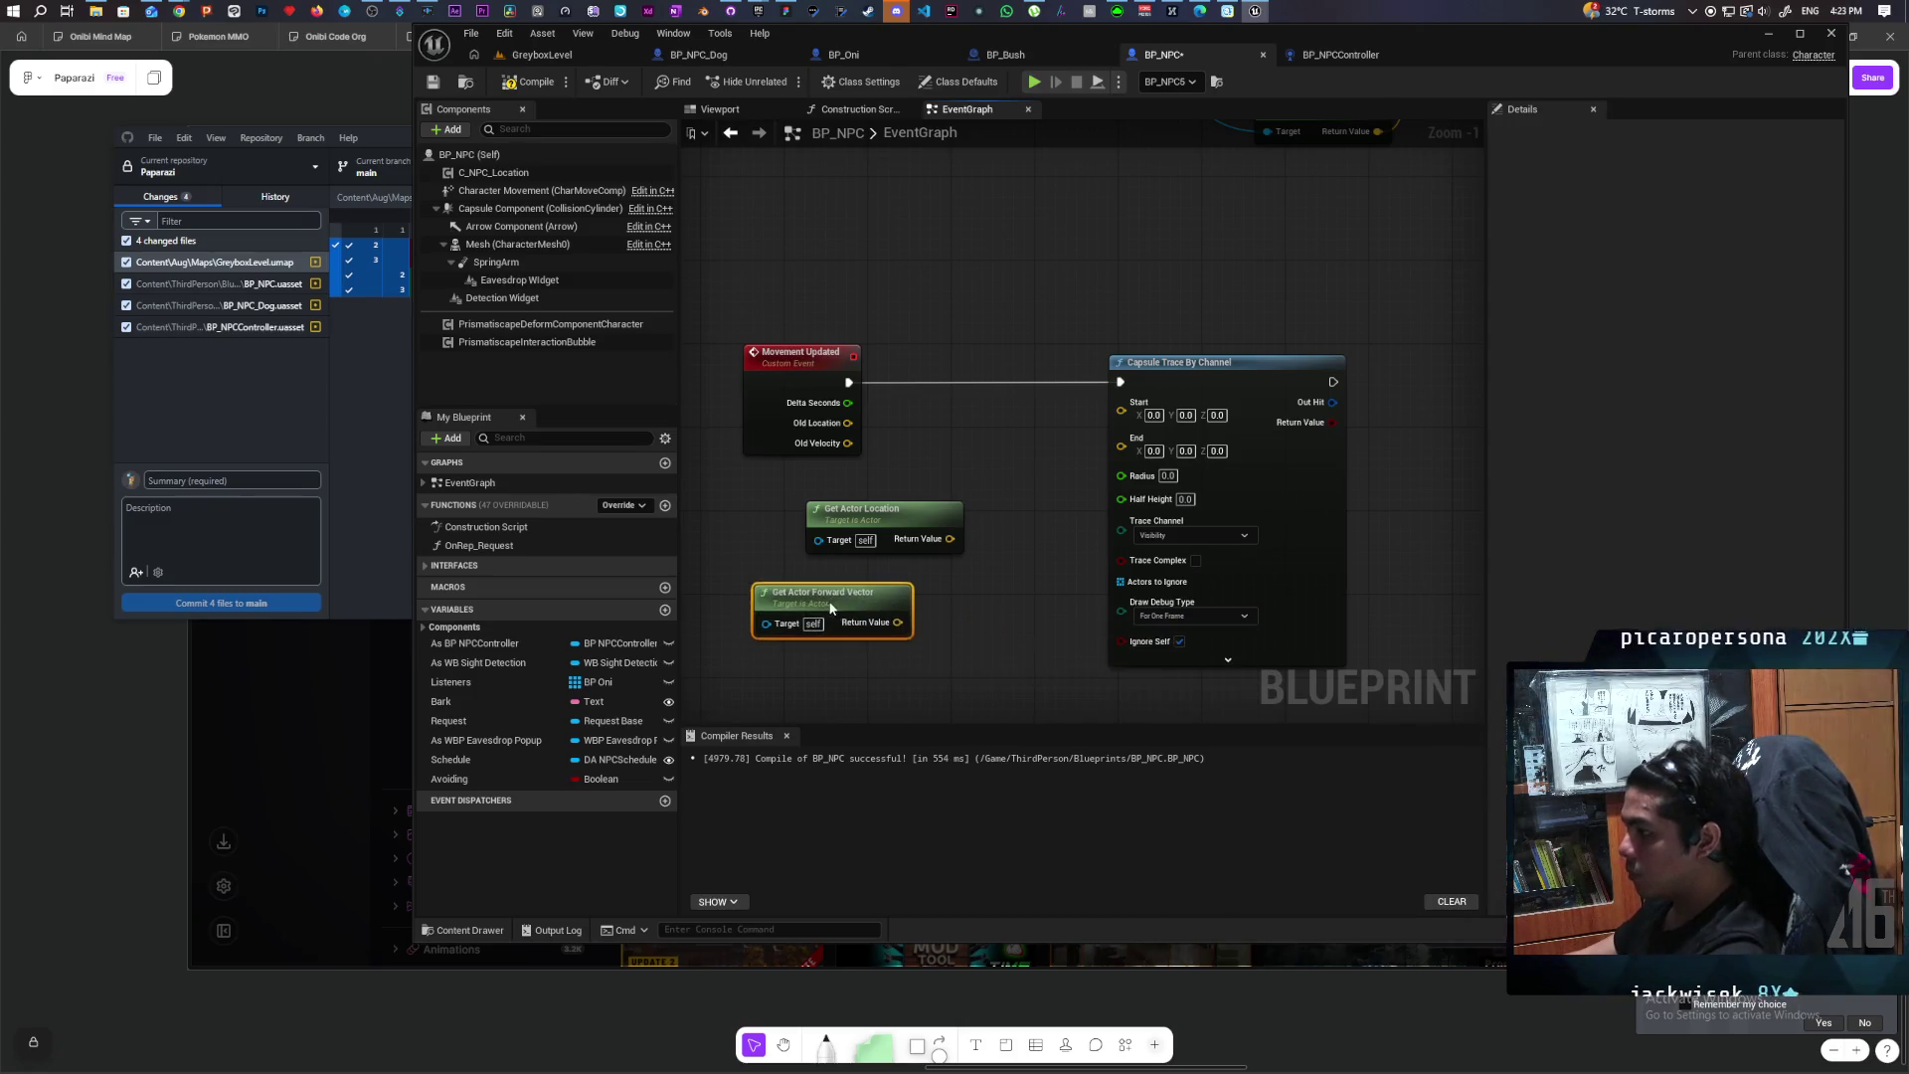
Step: Multiply the actor forward vector by 300
{"action": "left_click_drag", "start_coordinate": [942, 668], "coordinate": [942, 668]}
{"action": "type", "text": "+"}
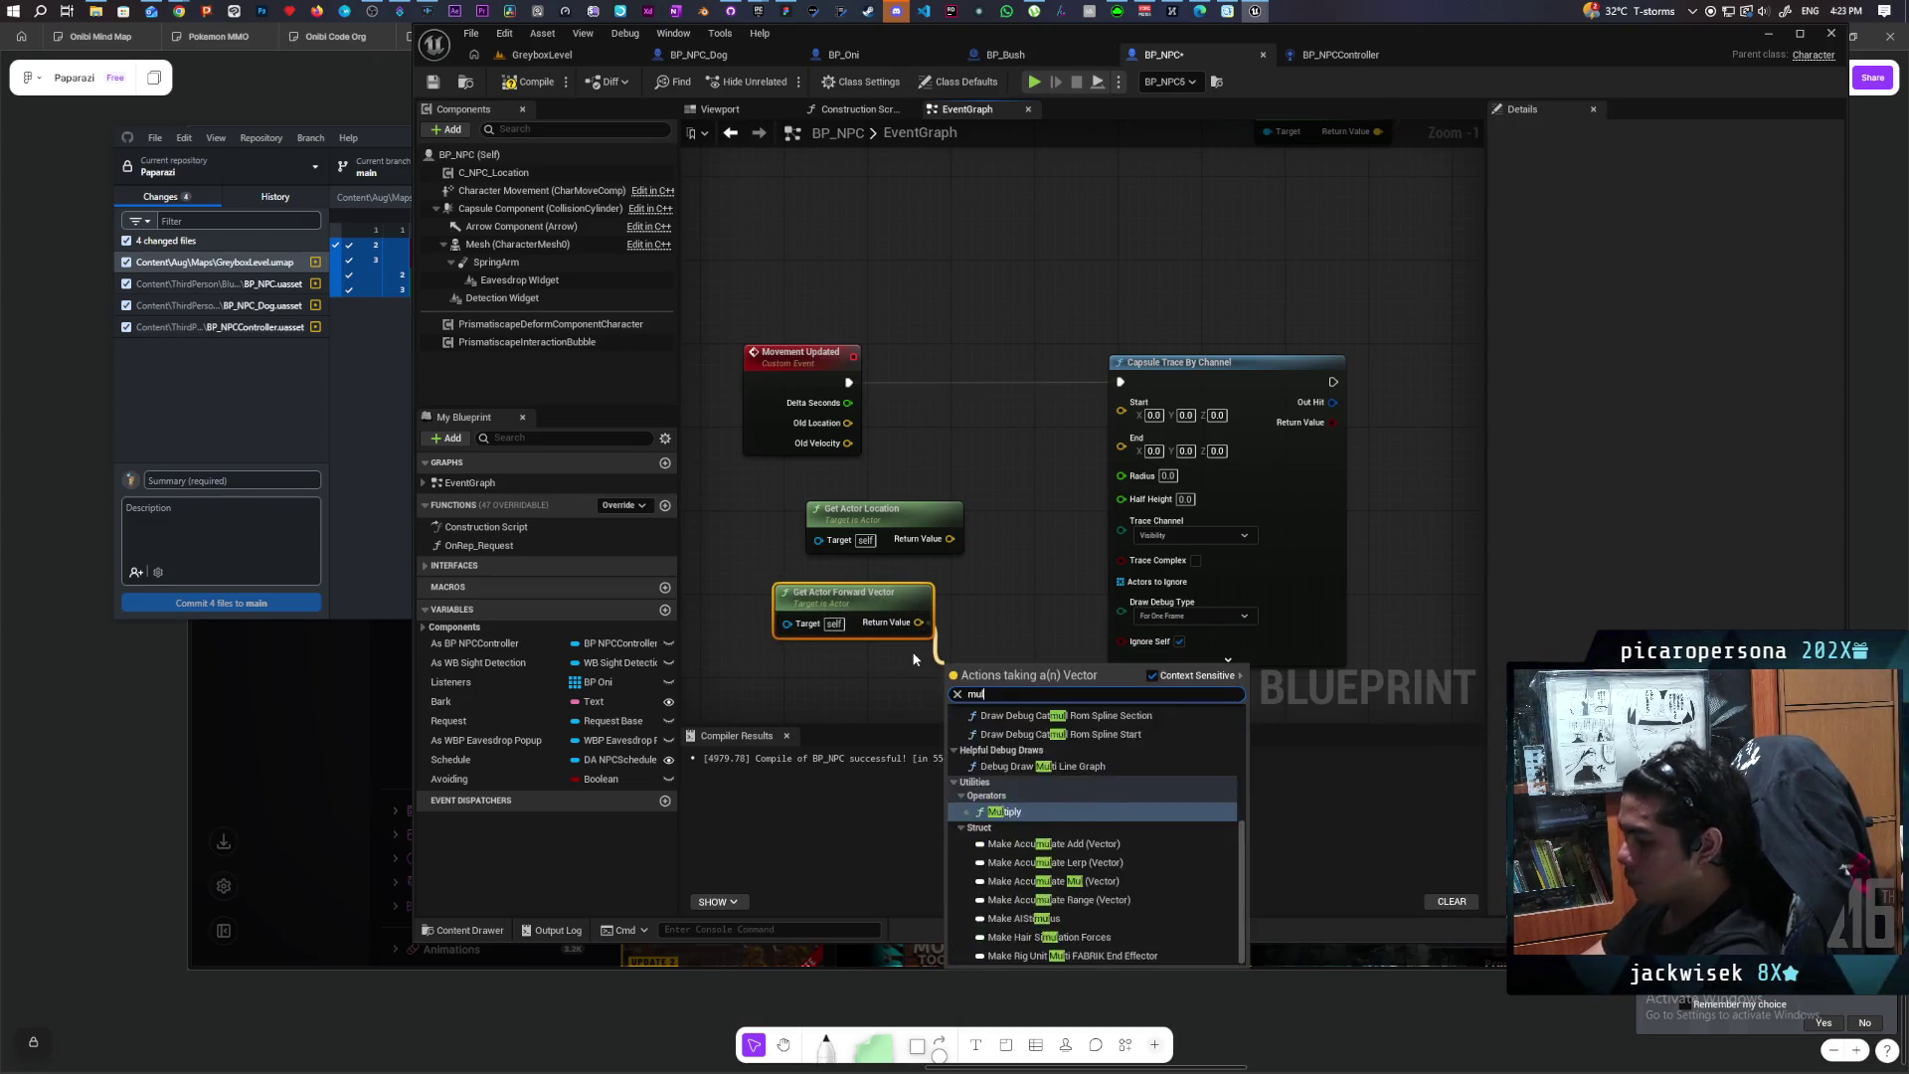
{"action": "key", "text": "Return"}
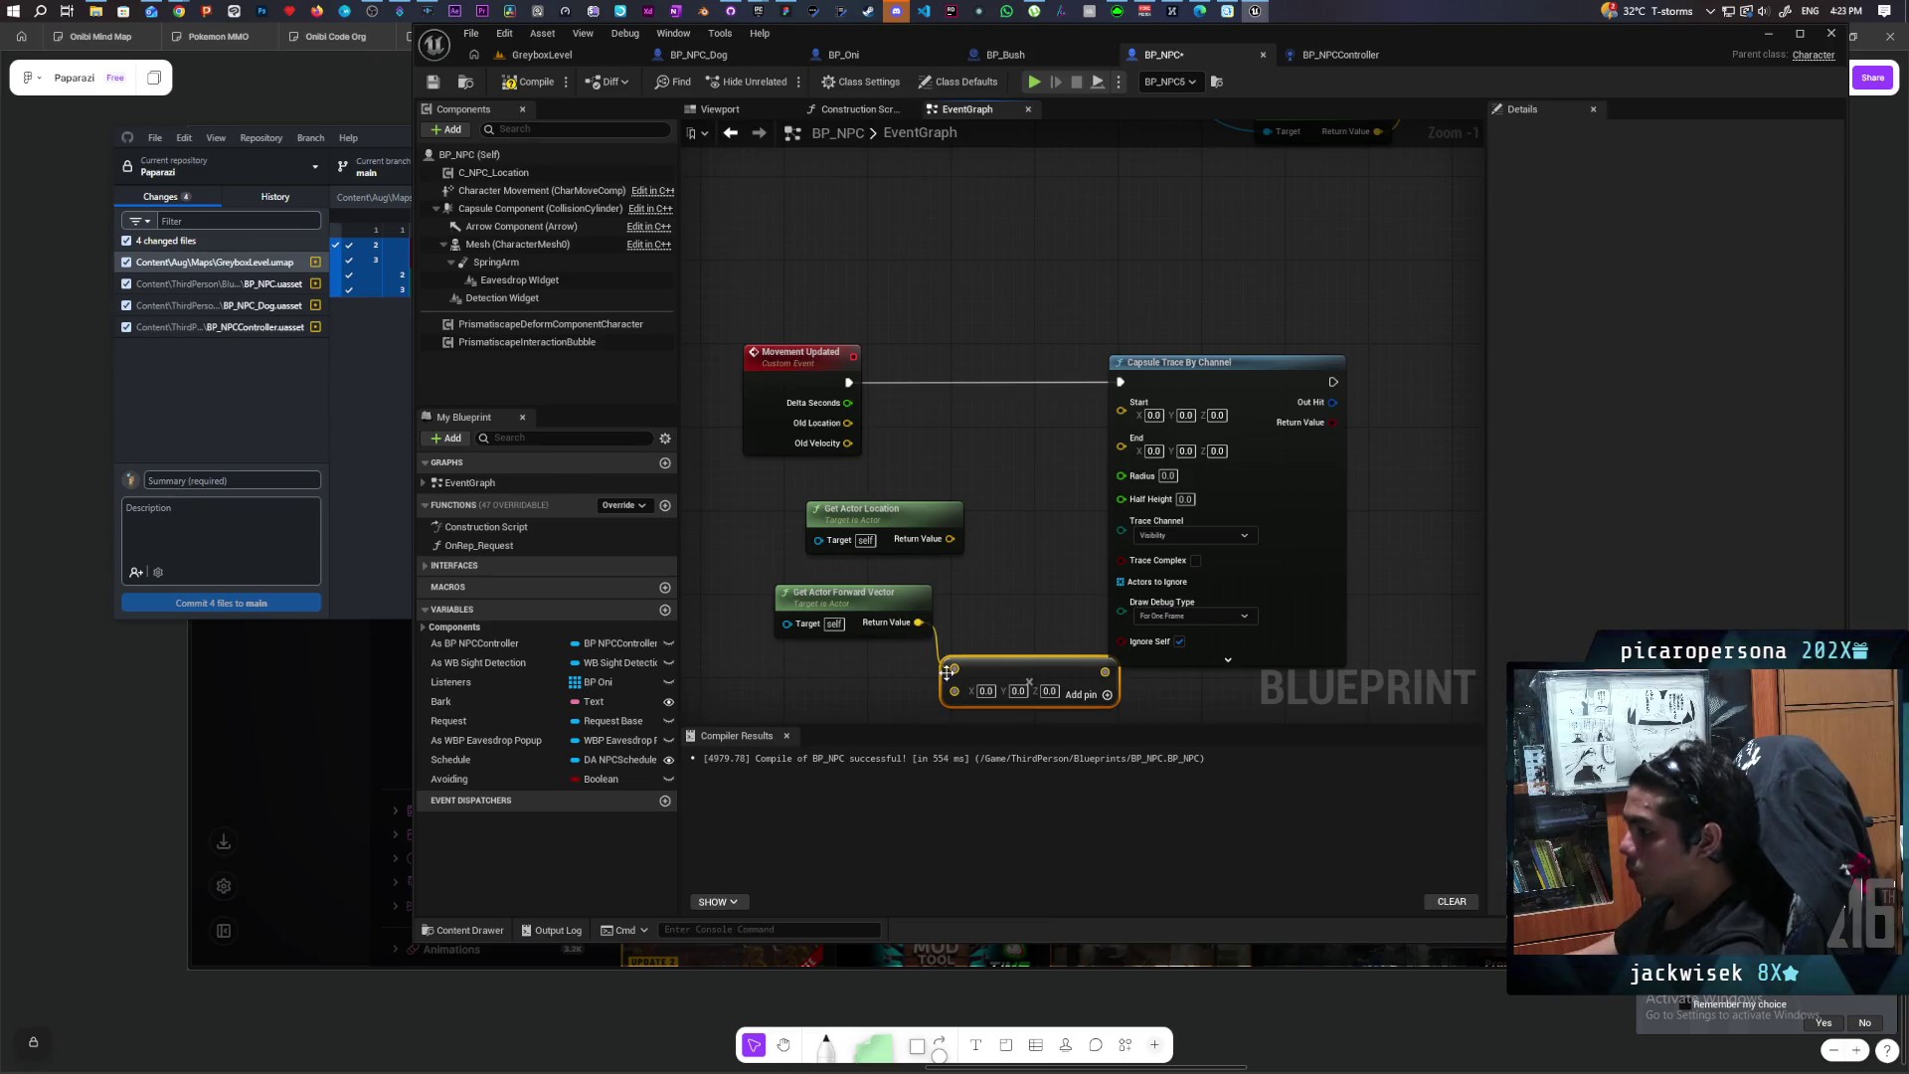
{"action": "right_click", "coordinate": [953, 691]}
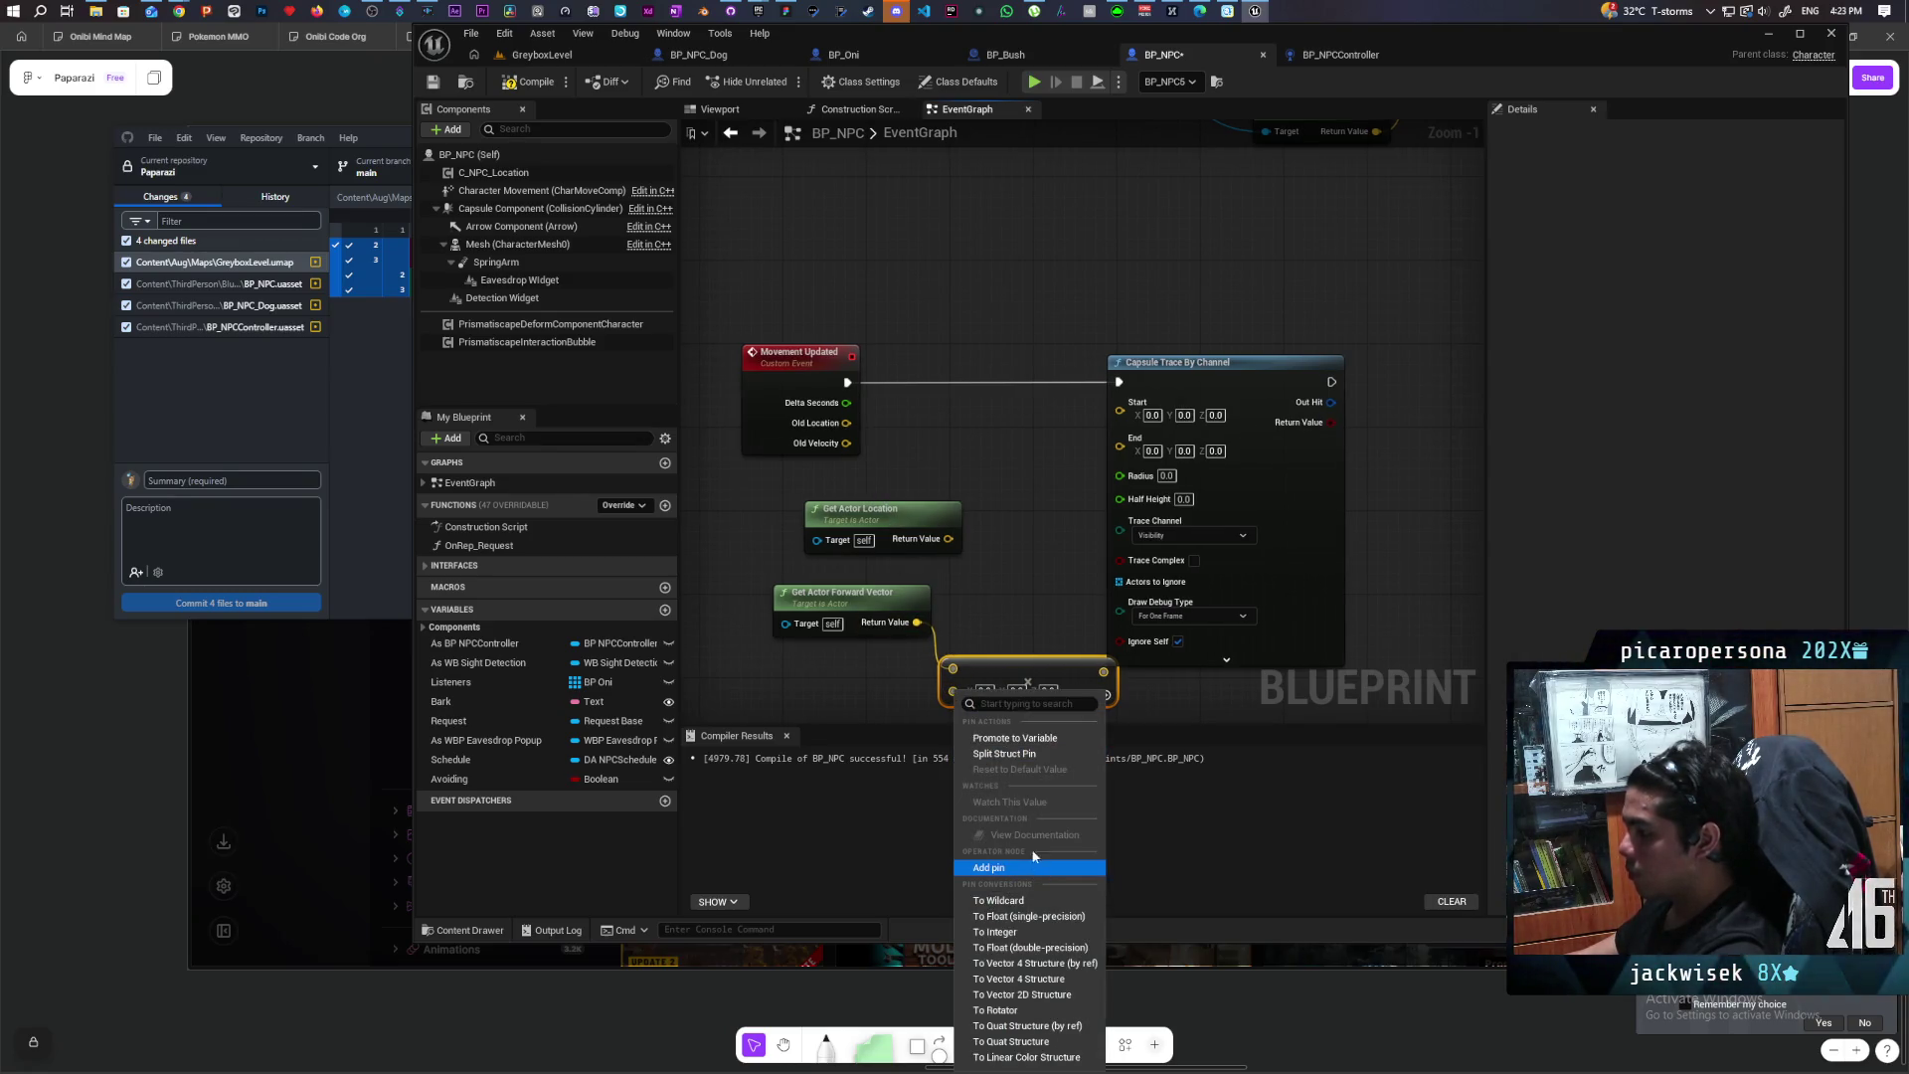
{"action": "left_click", "coordinate": [1027, 935]}
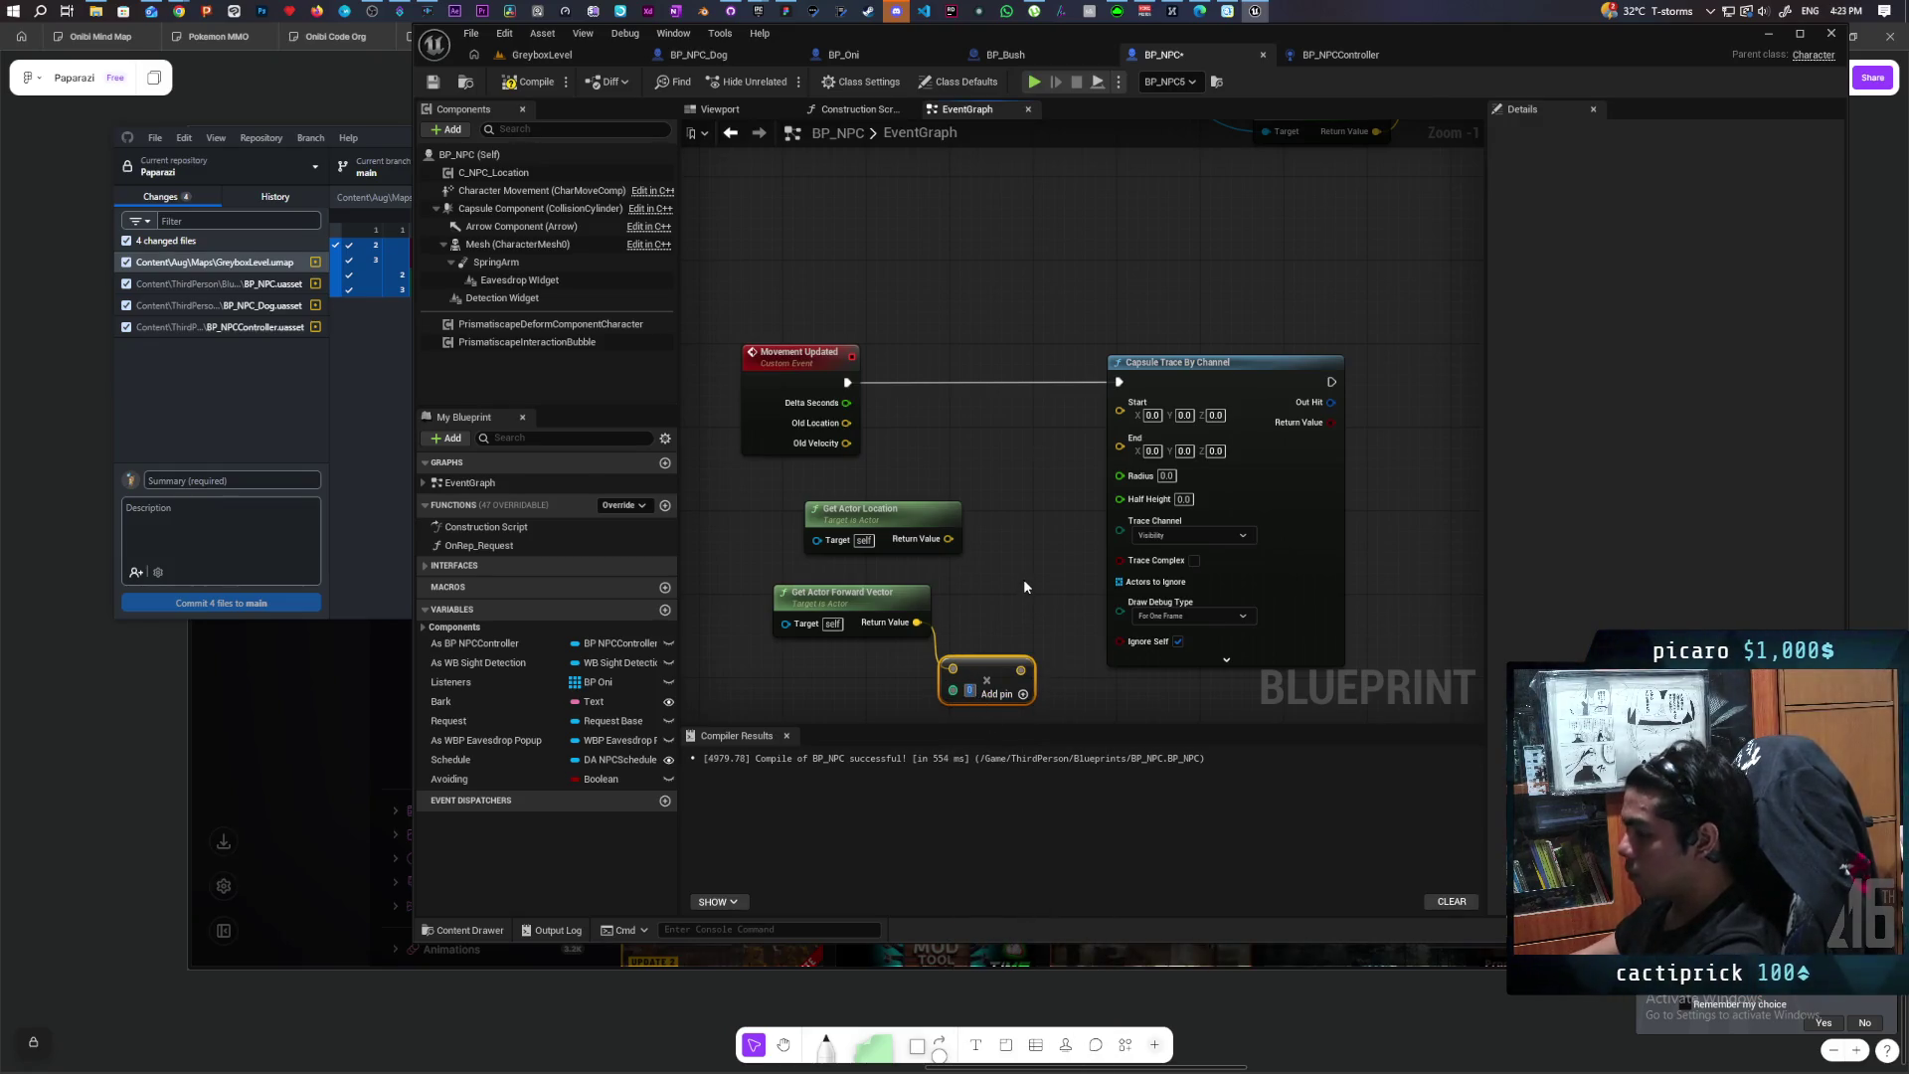
{"action": "type", "text": "300"}
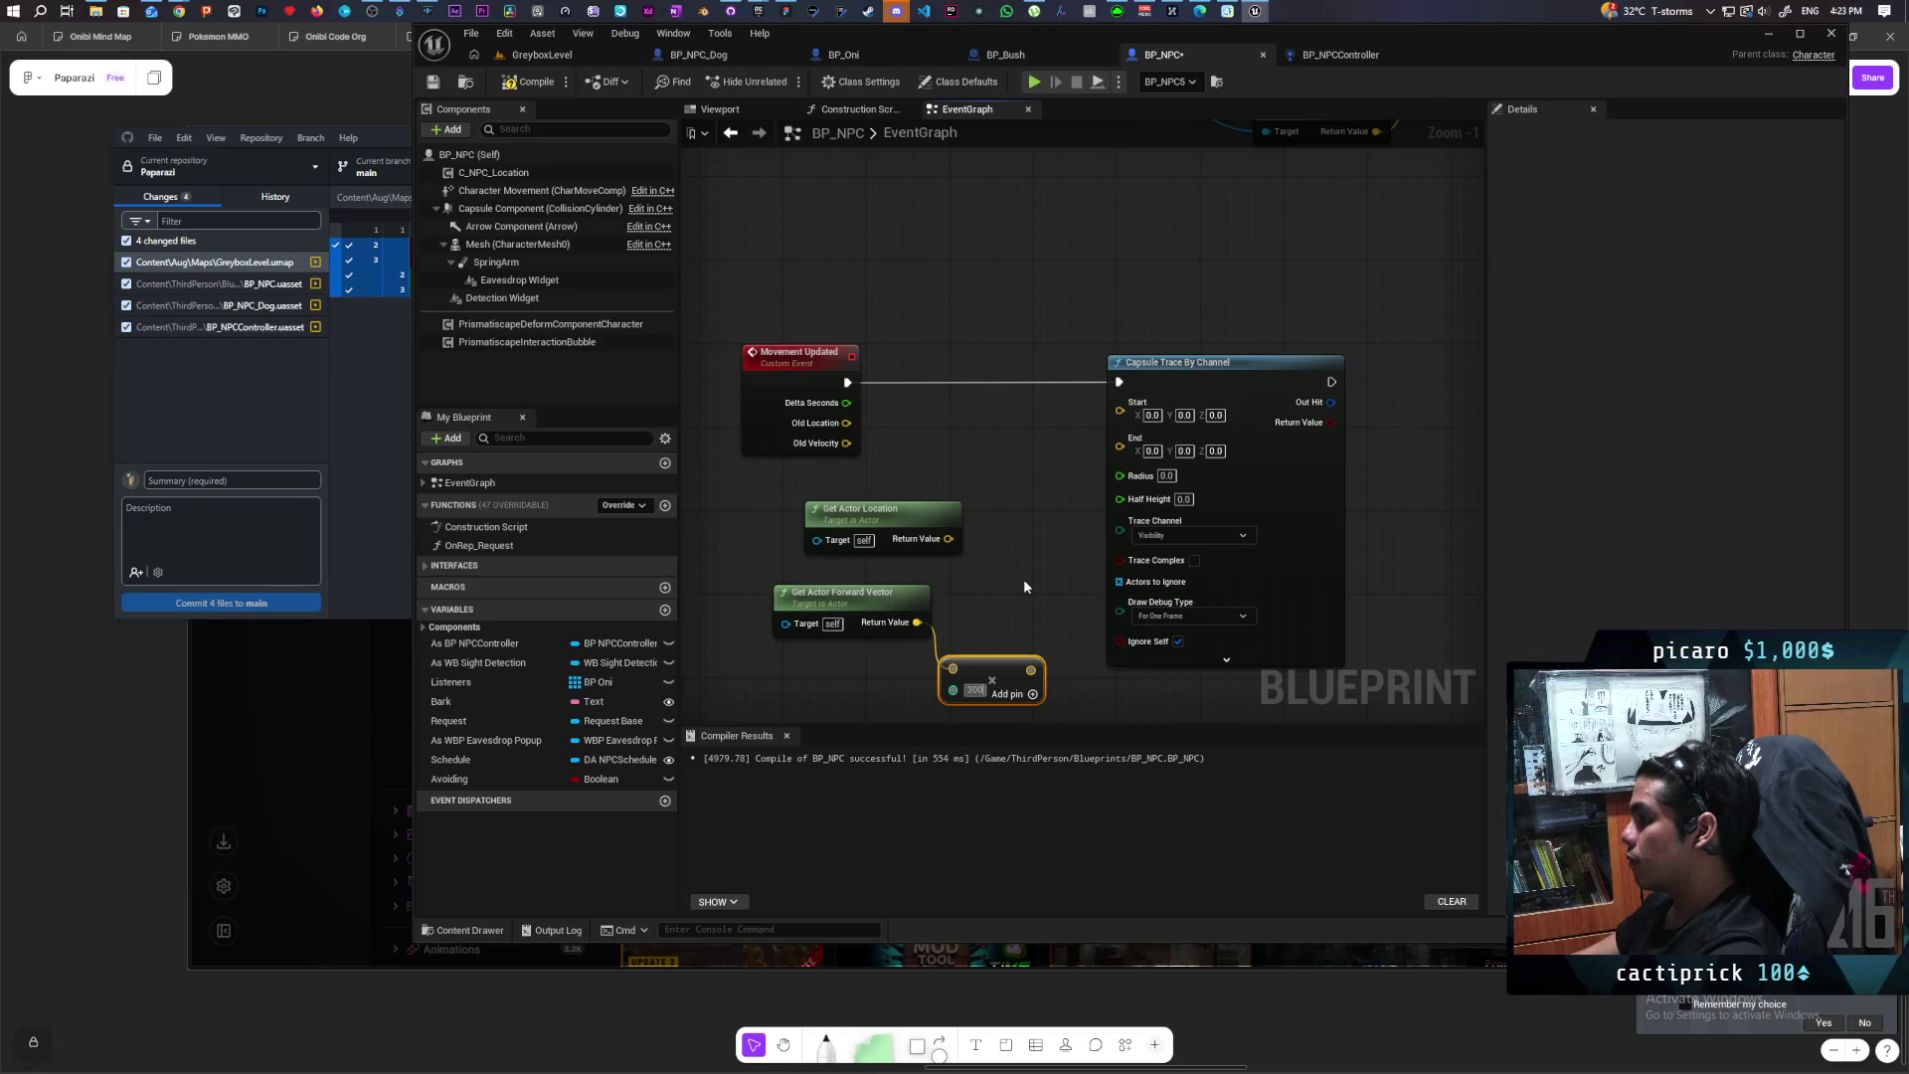
{"action": "left_click", "coordinate": [1024, 587]}
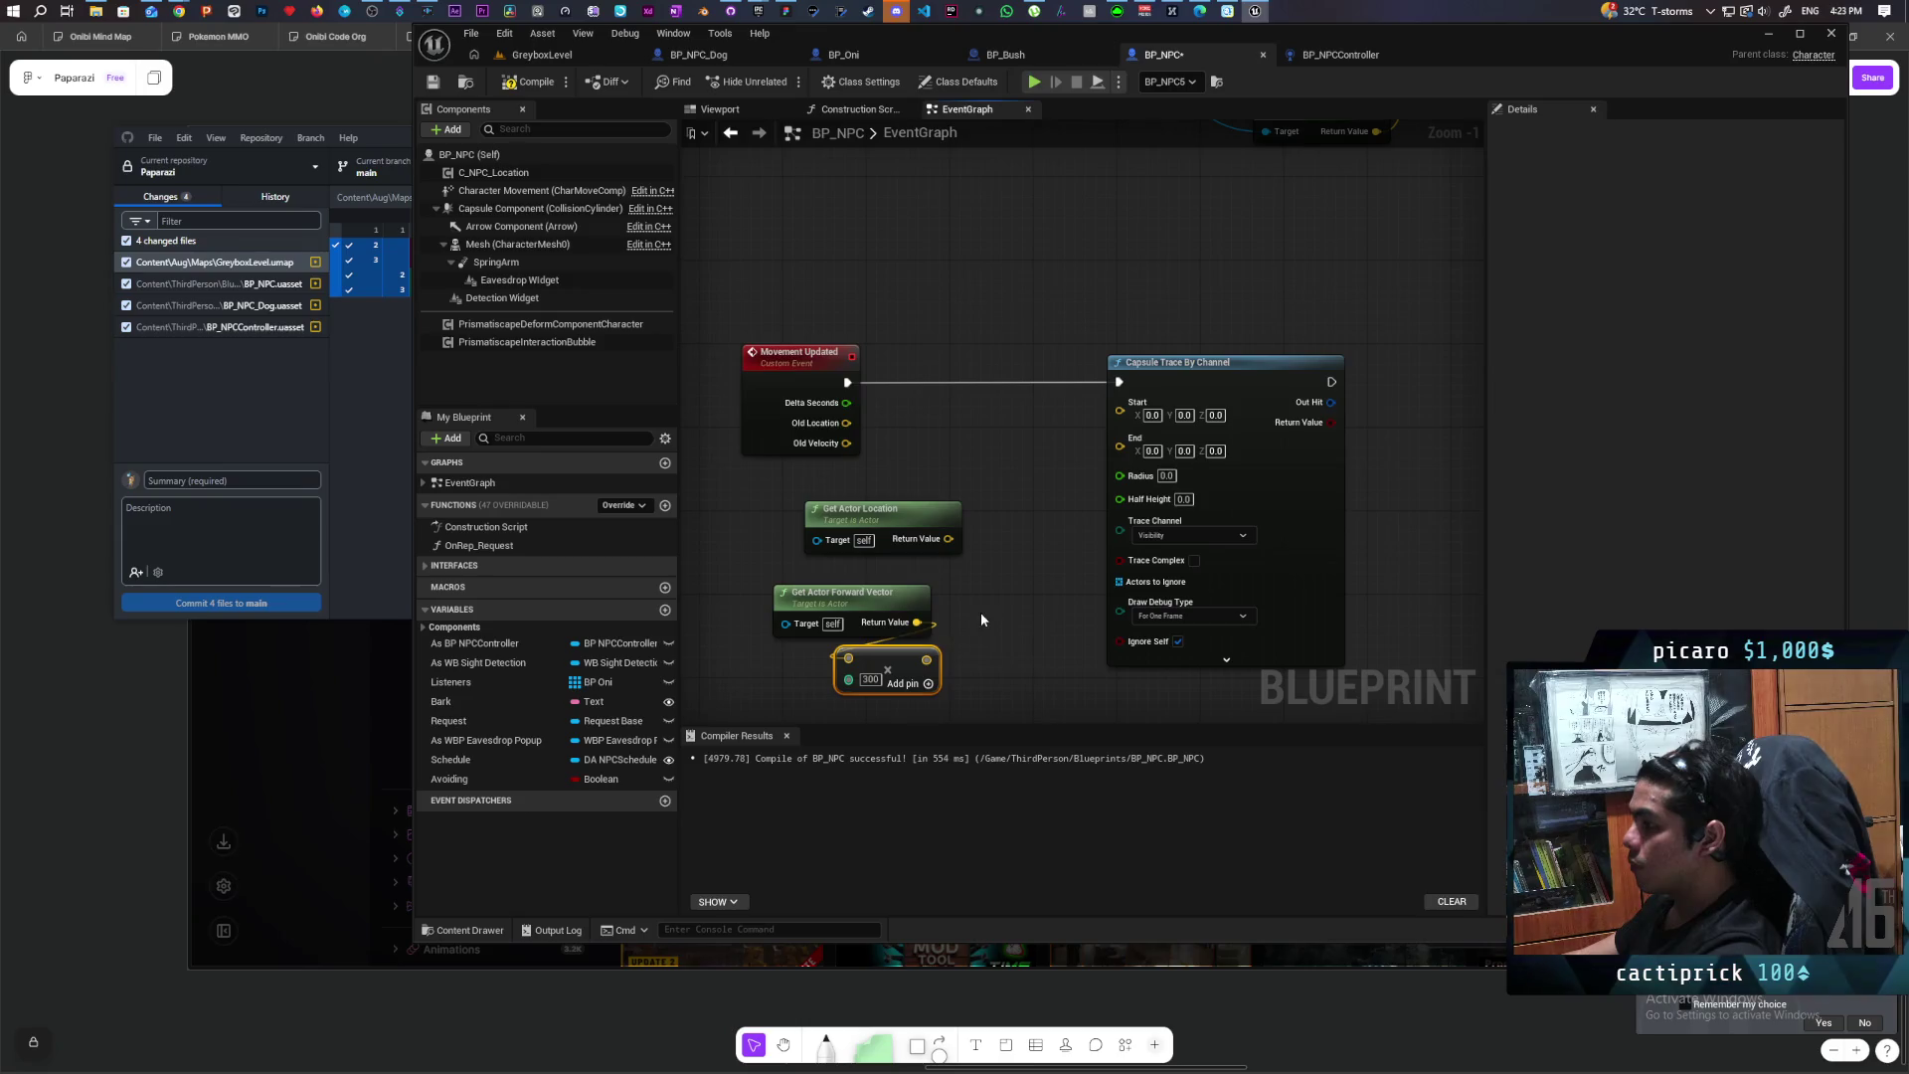
Step: Add actor location to the scaled forward vector and wire the positions into the trace's Start and End
{"action": "left_click_drag", "start_coordinate": [951, 540], "coordinate": [969, 585]}
{"action": "type", "text": "+"}
{"action": "key", "text": "Return"}
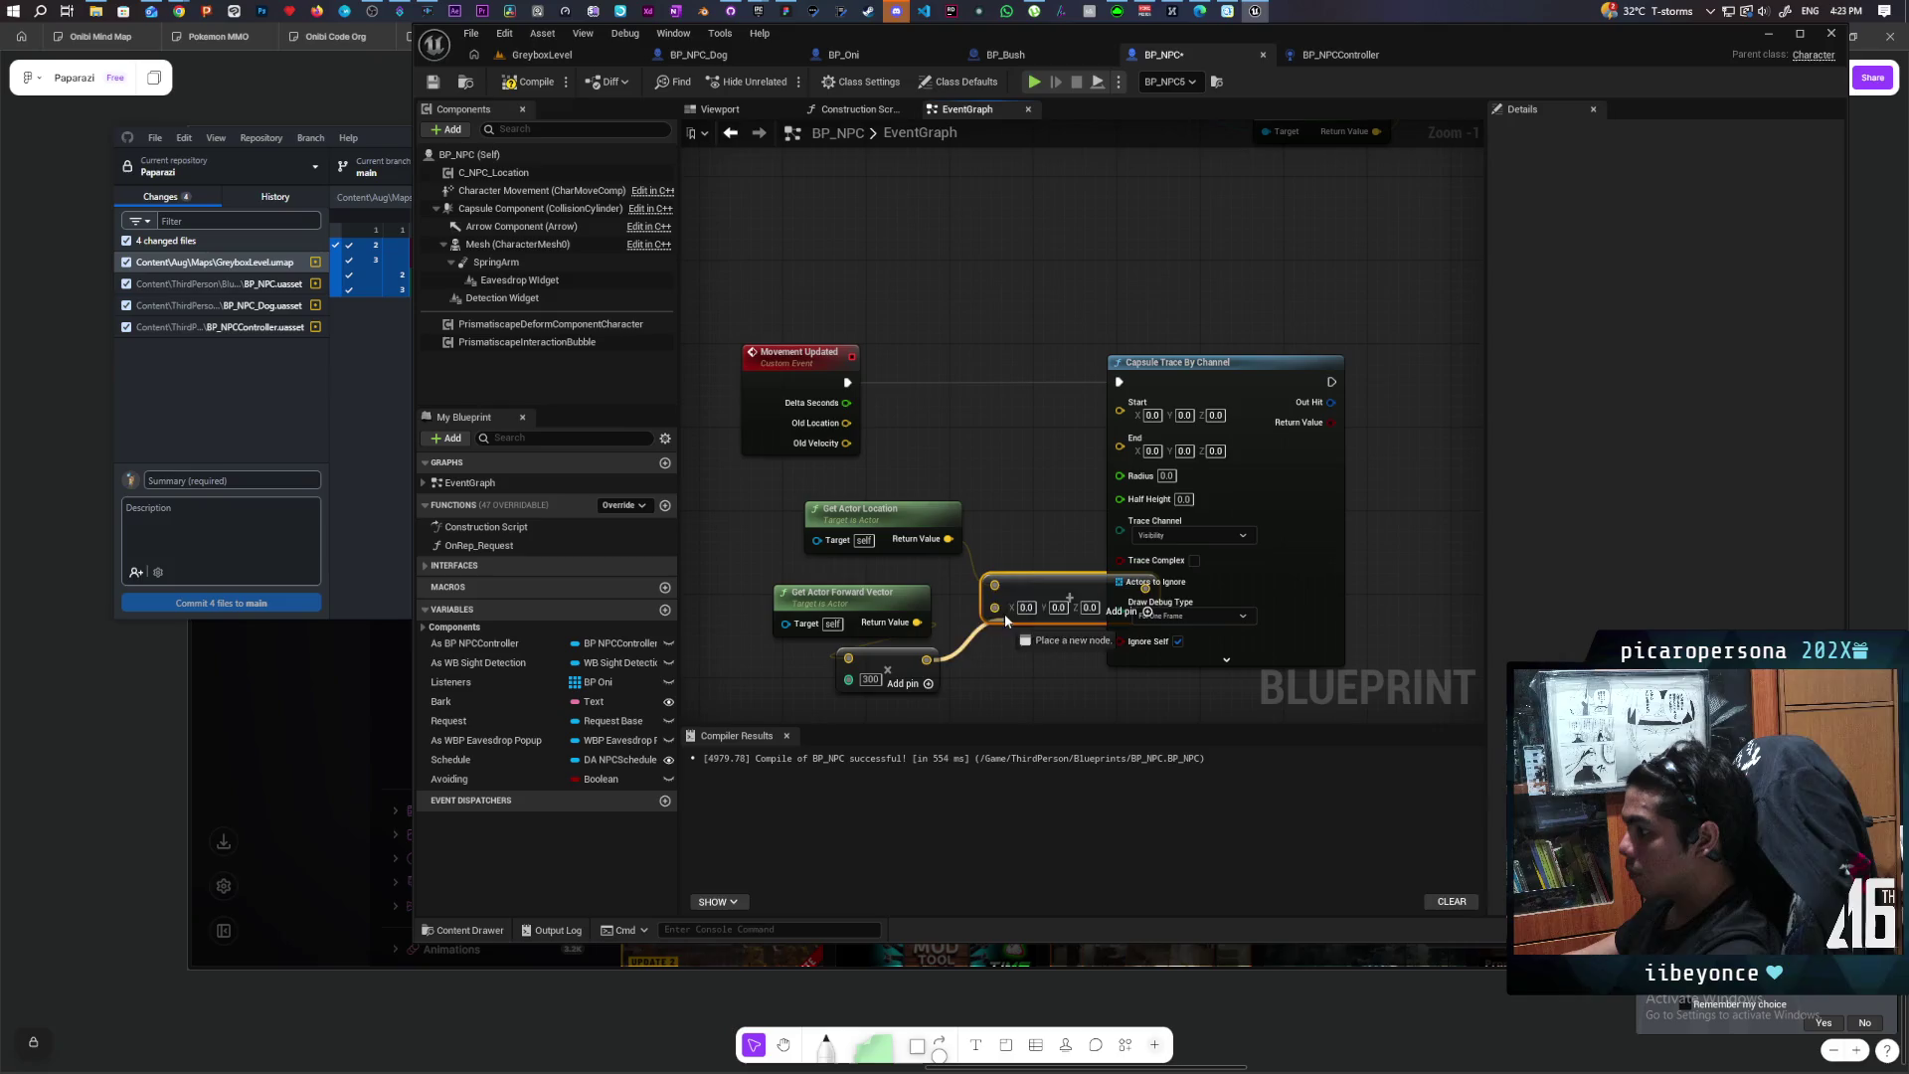
{"action": "left_click_drag", "start_coordinate": [1108, 453], "coordinate": [1120, 403]}
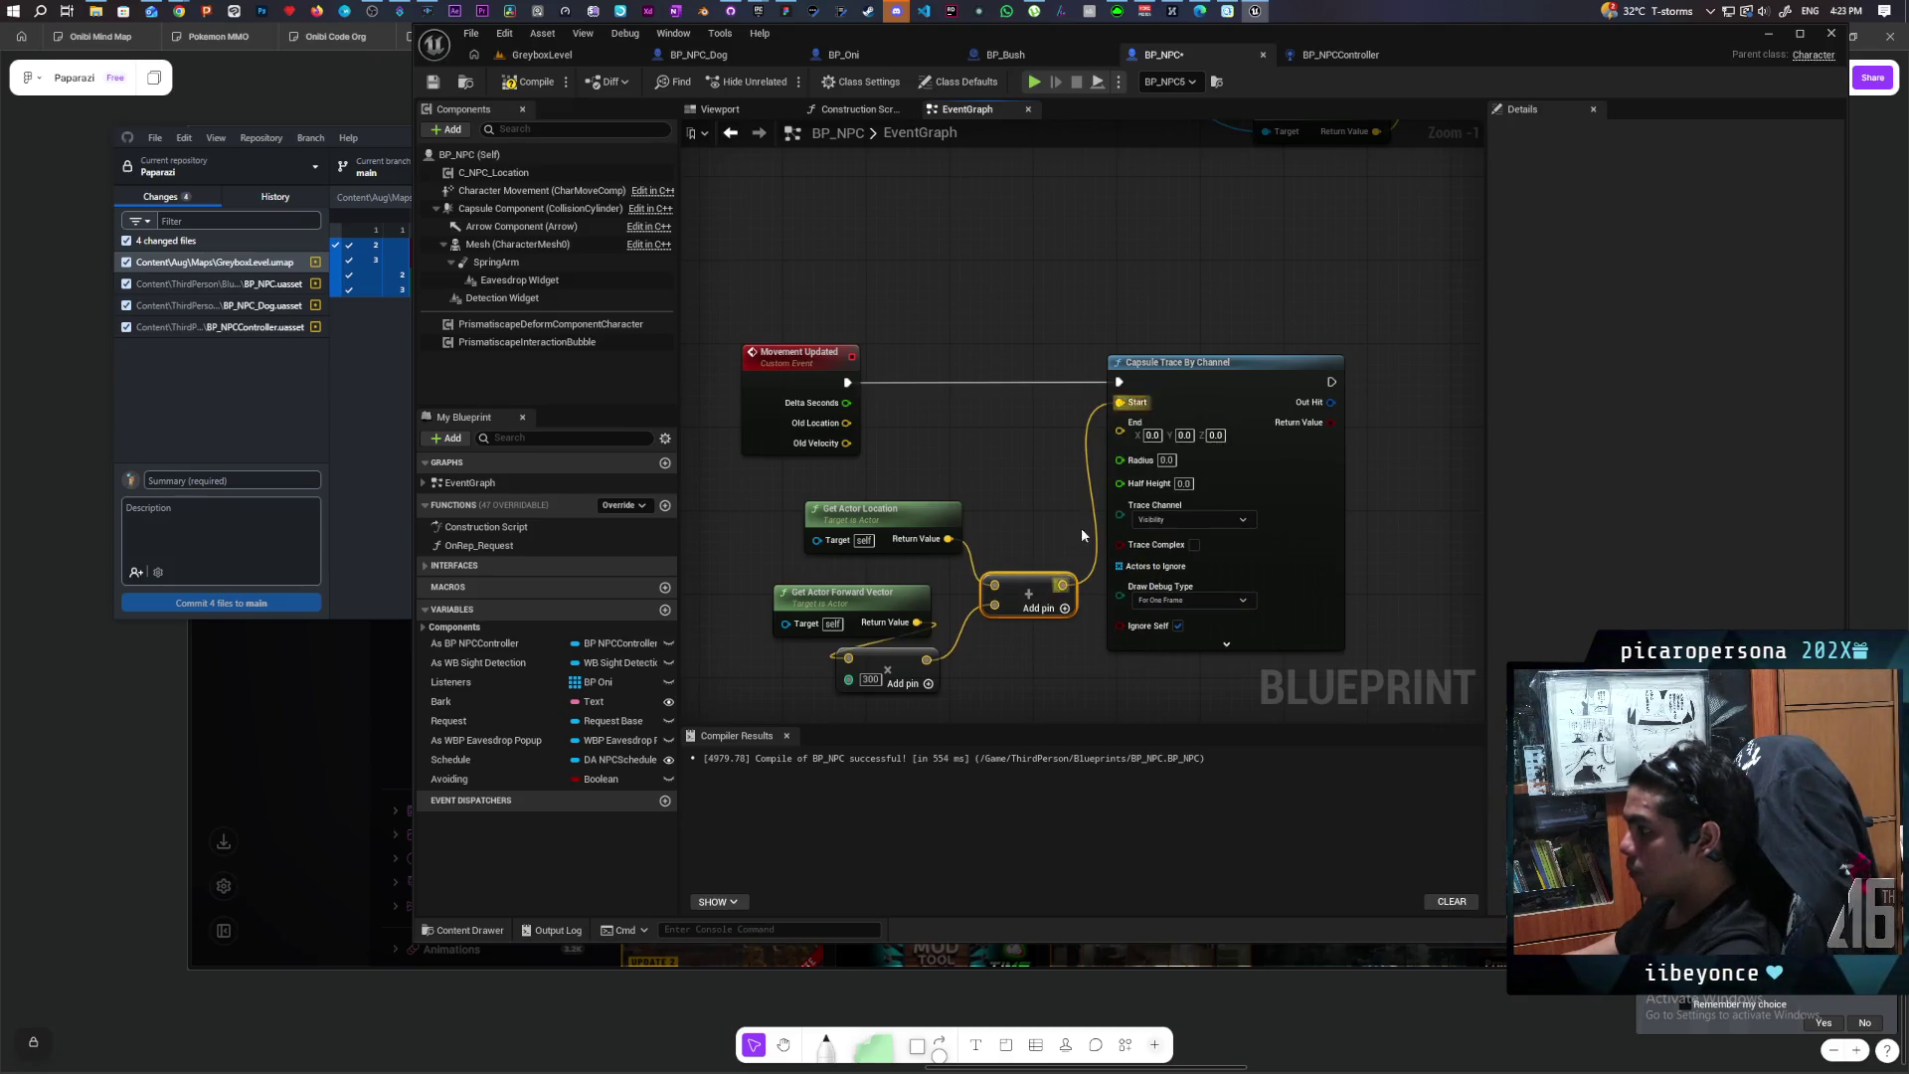
{"action": "left_click_drag", "start_coordinate": [1062, 585], "coordinate": [1119, 430]}
{"action": "mouse_move", "coordinate": [1194, 378]}
{"action": "left_mouse_down"}
{"action": "mouse_move", "coordinate": [1348, 370]}
{"action": "mouse_move", "coordinate": [1344, 385]}
{"action": "left_mouse_up"}
Step: Feed the Capsule Component's radius and half height into the trace's Radius and Half Height
{"action": "mouse_move", "coordinate": [505, 206]}
{"action": "left_mouse_down"}
{"action": "mouse_move", "coordinate": [1028, 422]}
{"action": "mouse_move", "coordinate": [979, 443]}
{"action": "mouse_move", "coordinate": [1081, 489]}
{"action": "left_mouse_up"}
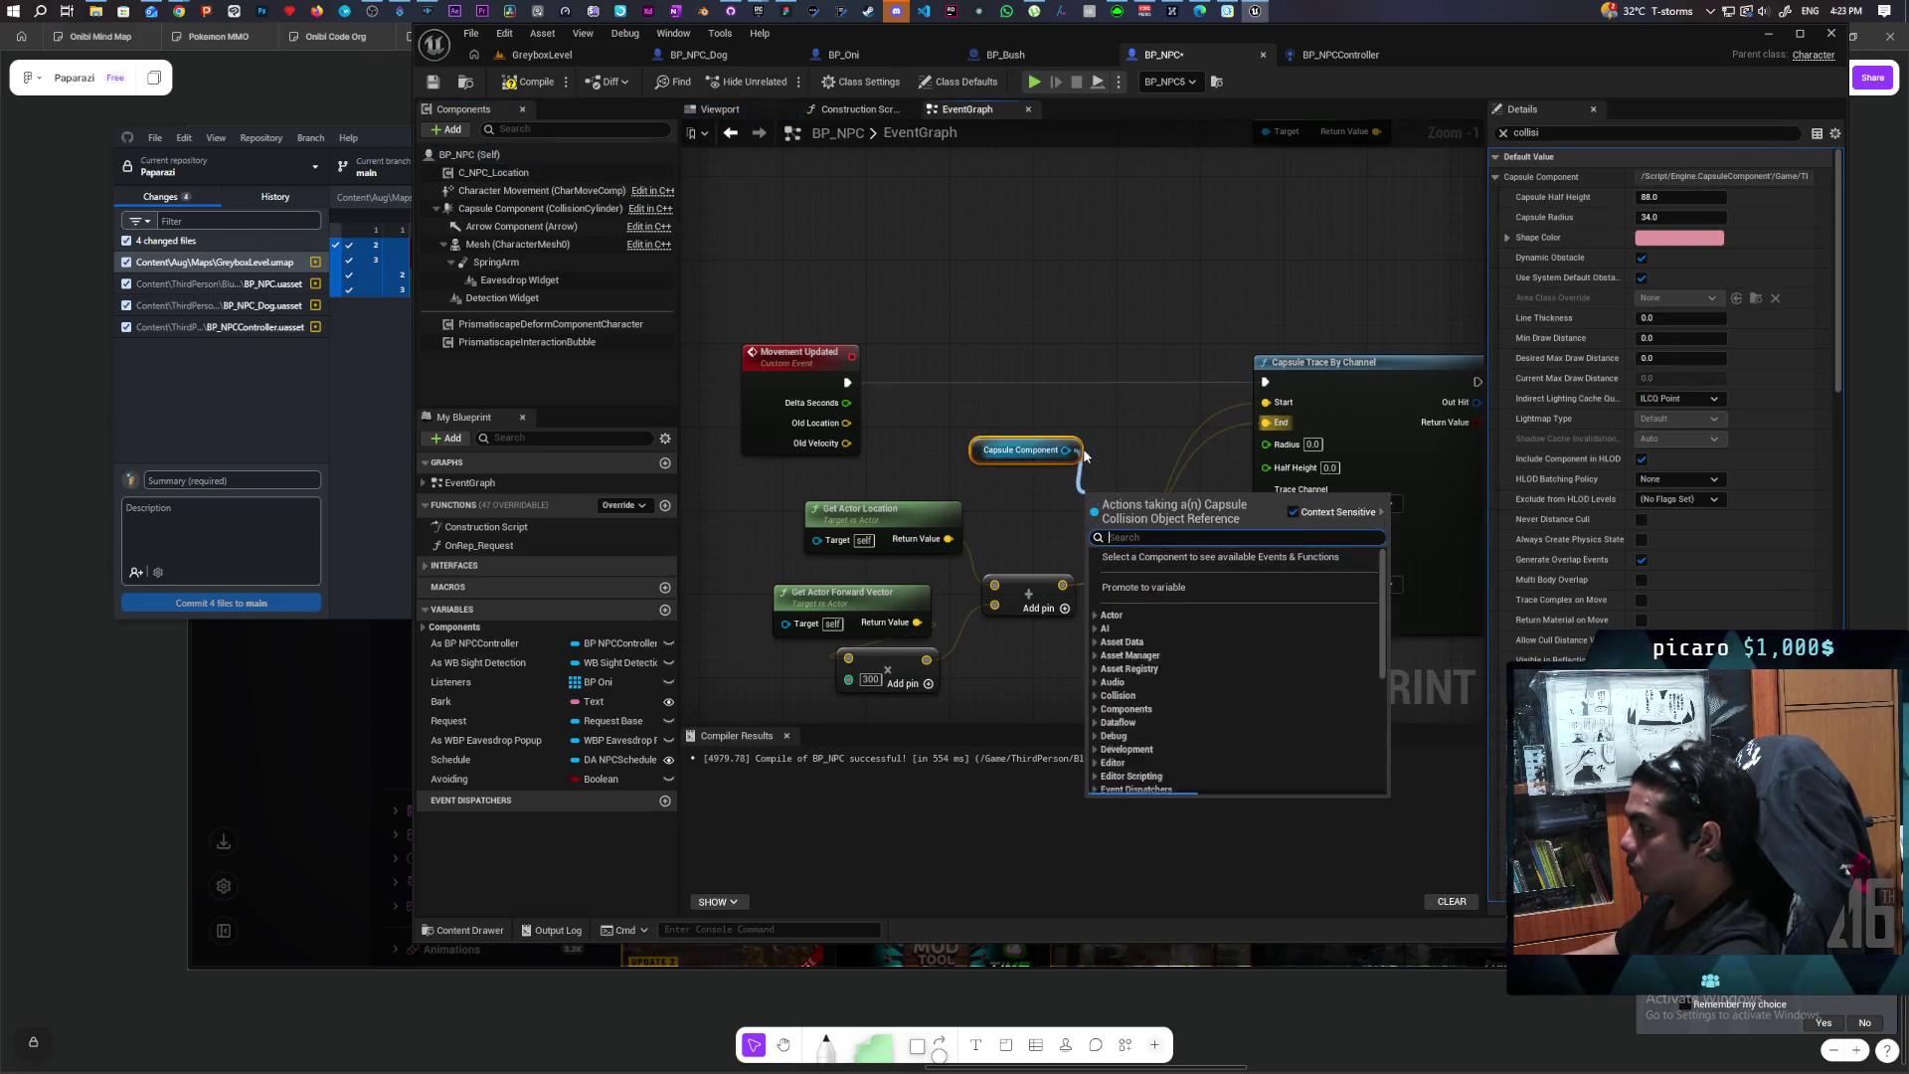
{"action": "type", "text": "radius"}
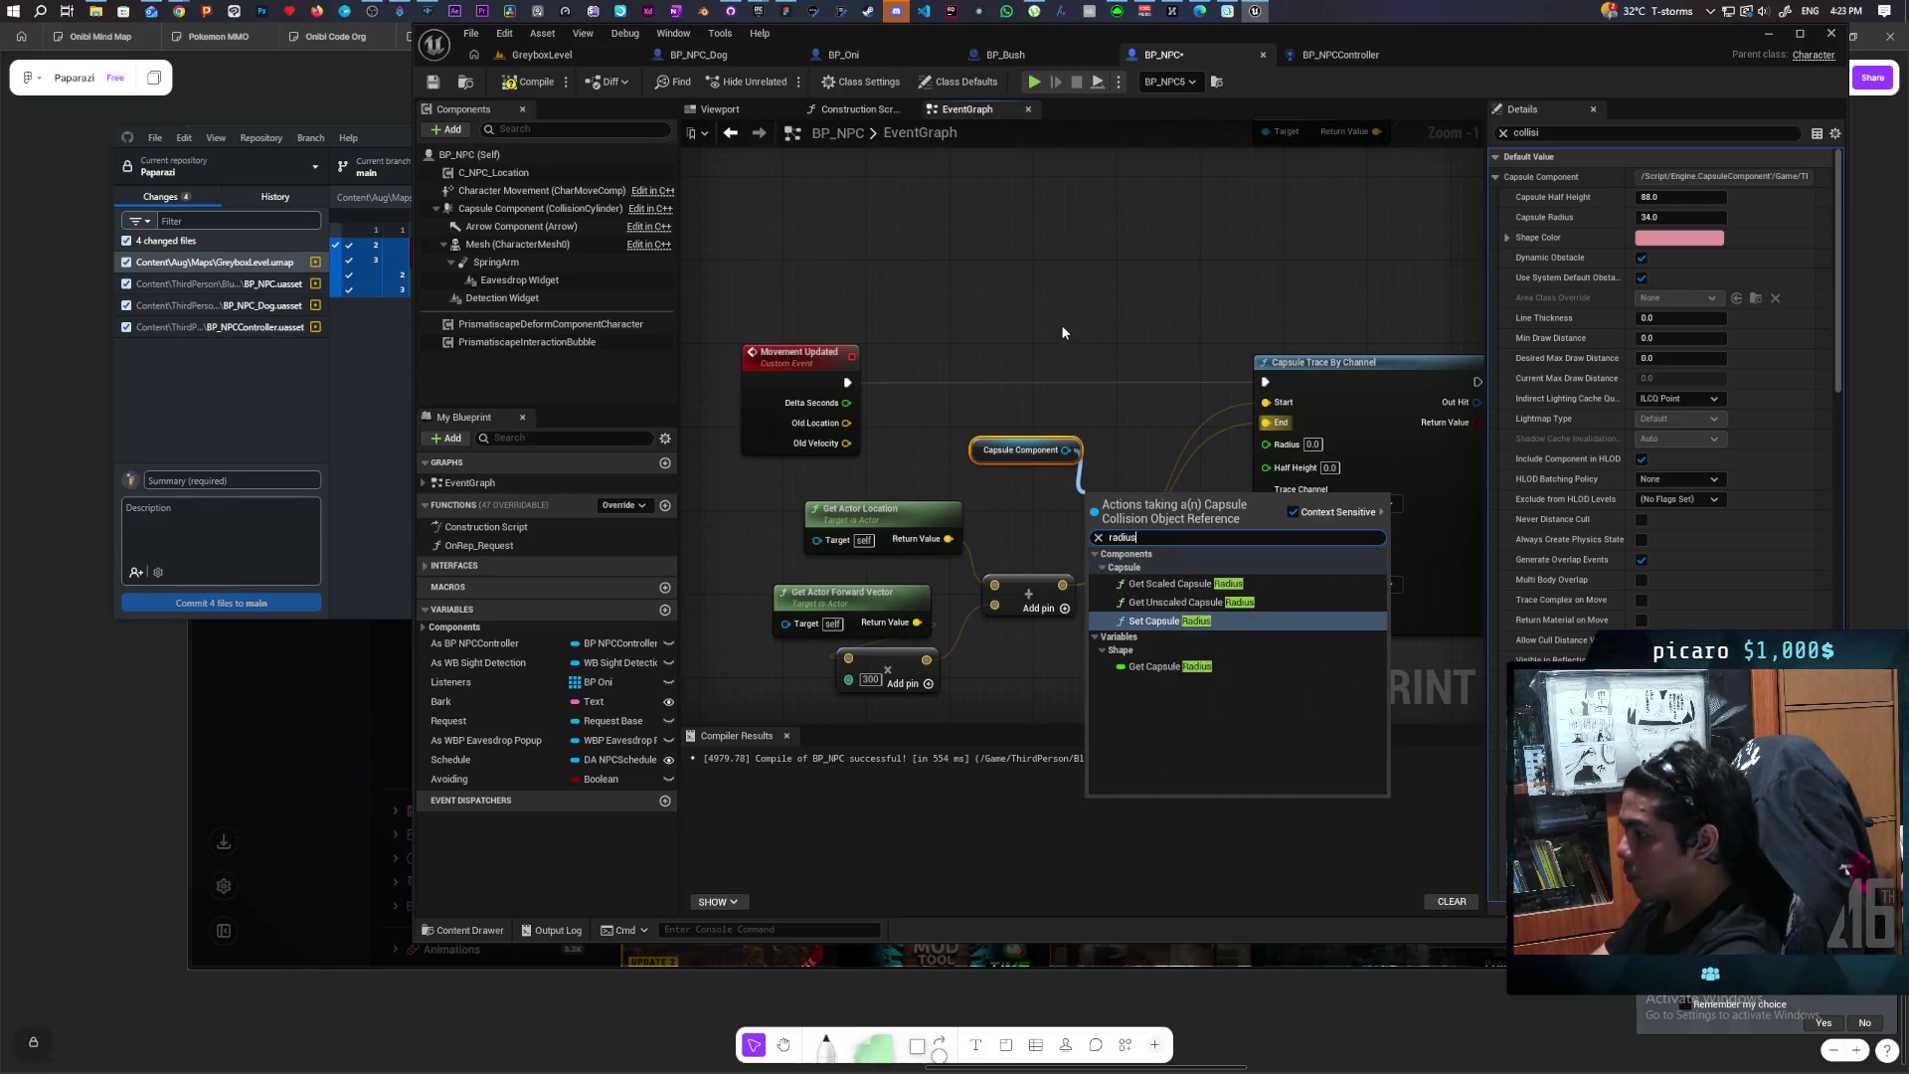
{"action": "left_click", "coordinate": [1210, 669]}
{"action": "left_click_drag", "start_coordinate": [1223, 502], "coordinate": [1266, 446]}
{"action": "left_click_drag", "start_coordinate": [1178, 502], "coordinate": [1158, 408]}
{"action": "left_click_drag", "start_coordinate": [1066, 449], "coordinate": [1066, 512]}
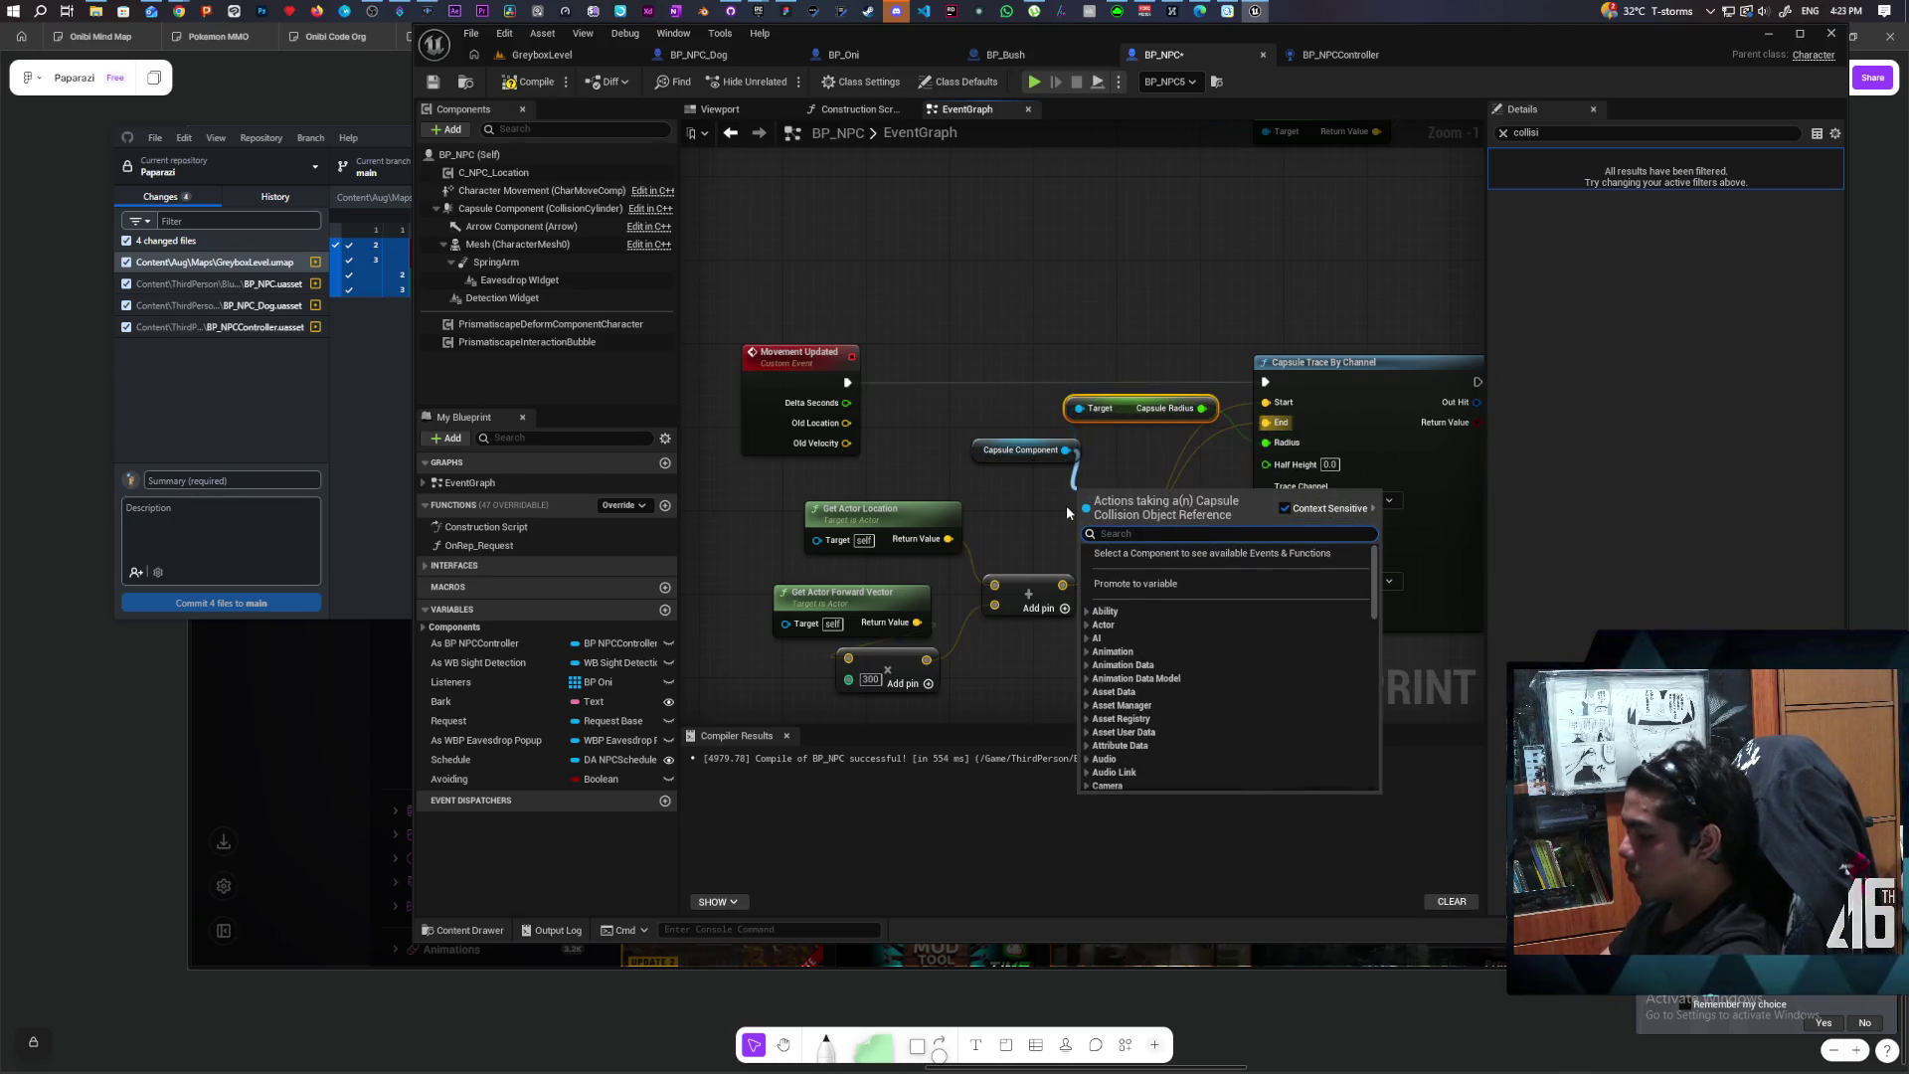
{"action": "type", "text": "half heig"}
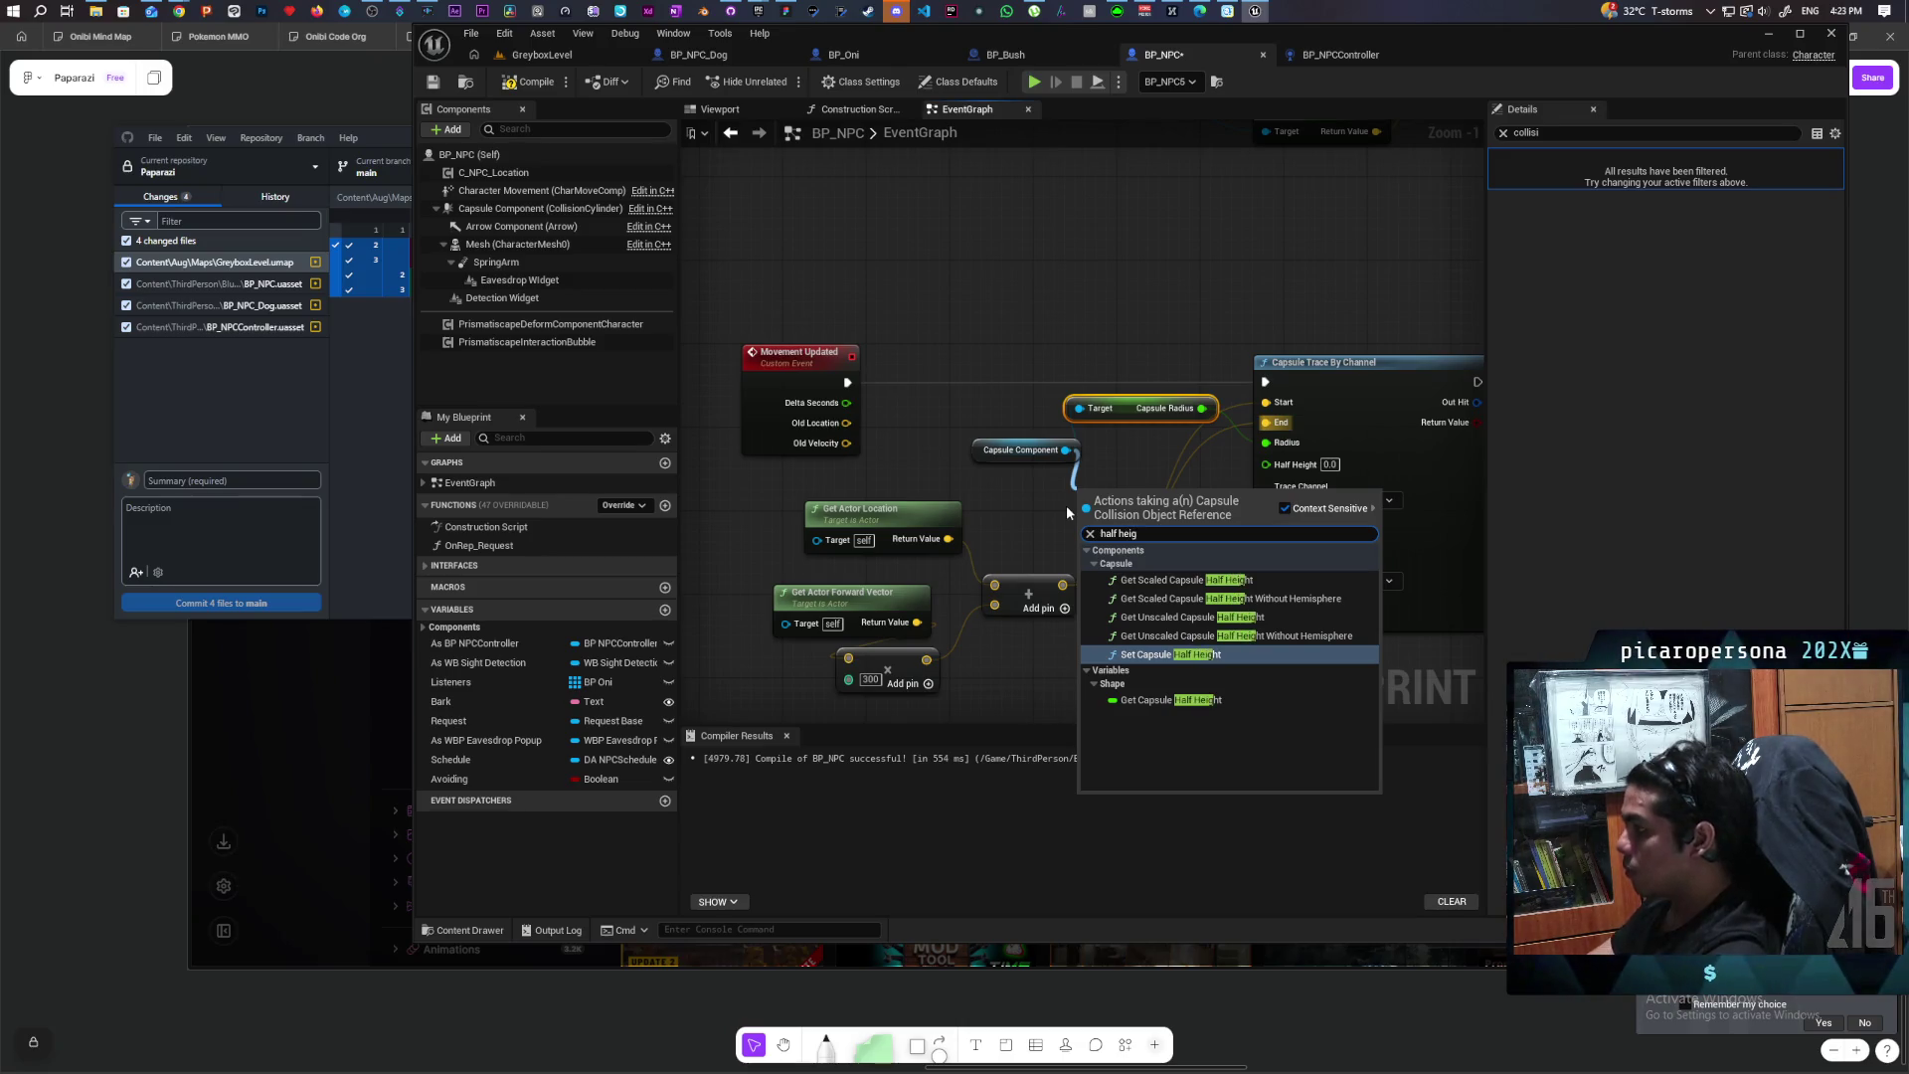
{"action": "left_click", "coordinate": [1149, 700]}
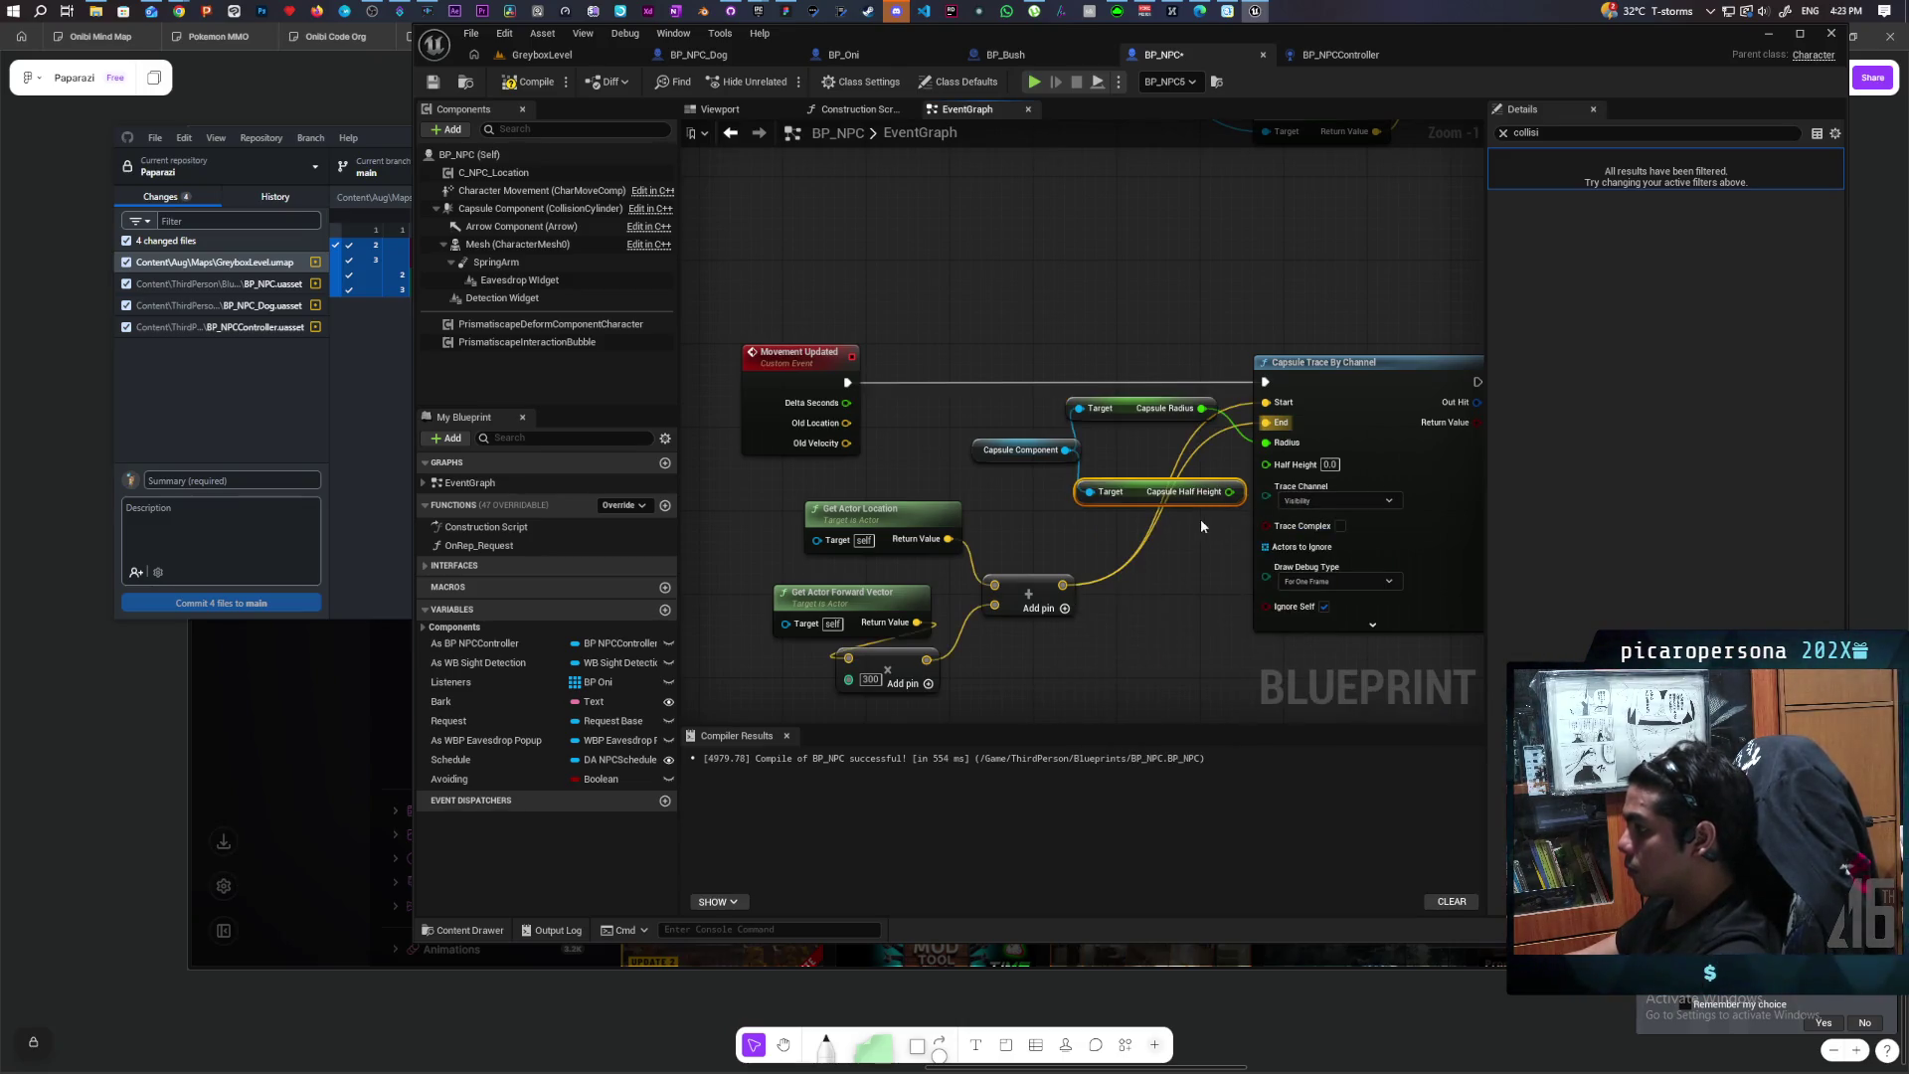
{"action": "left_click_drag", "start_coordinate": [1287, 463], "coordinate": [1289, 464]}
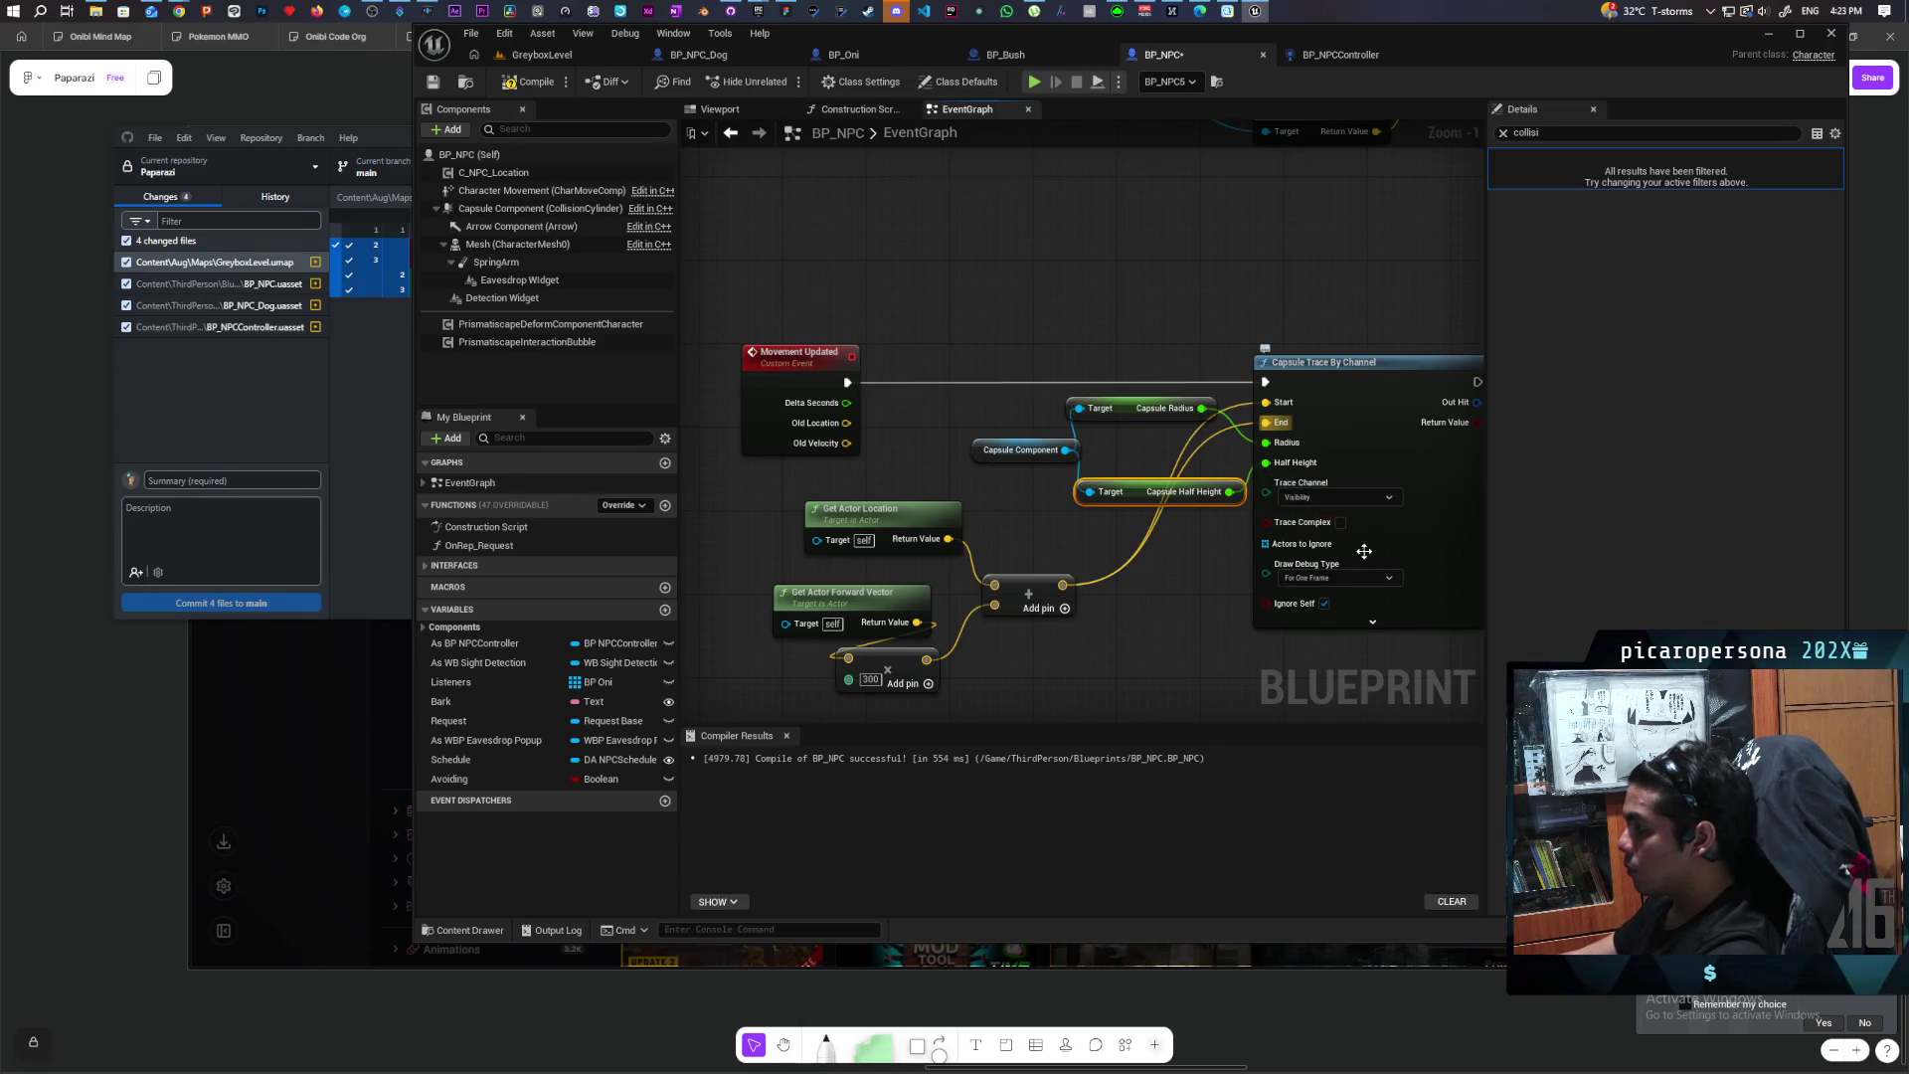
Step: Compile BP_NPC and bring the On Component Hit and Cast To BP_NPC nodes into view
{"action": "left_click_drag", "start_coordinate": [1231, 667], "coordinate": [1020, 627]}
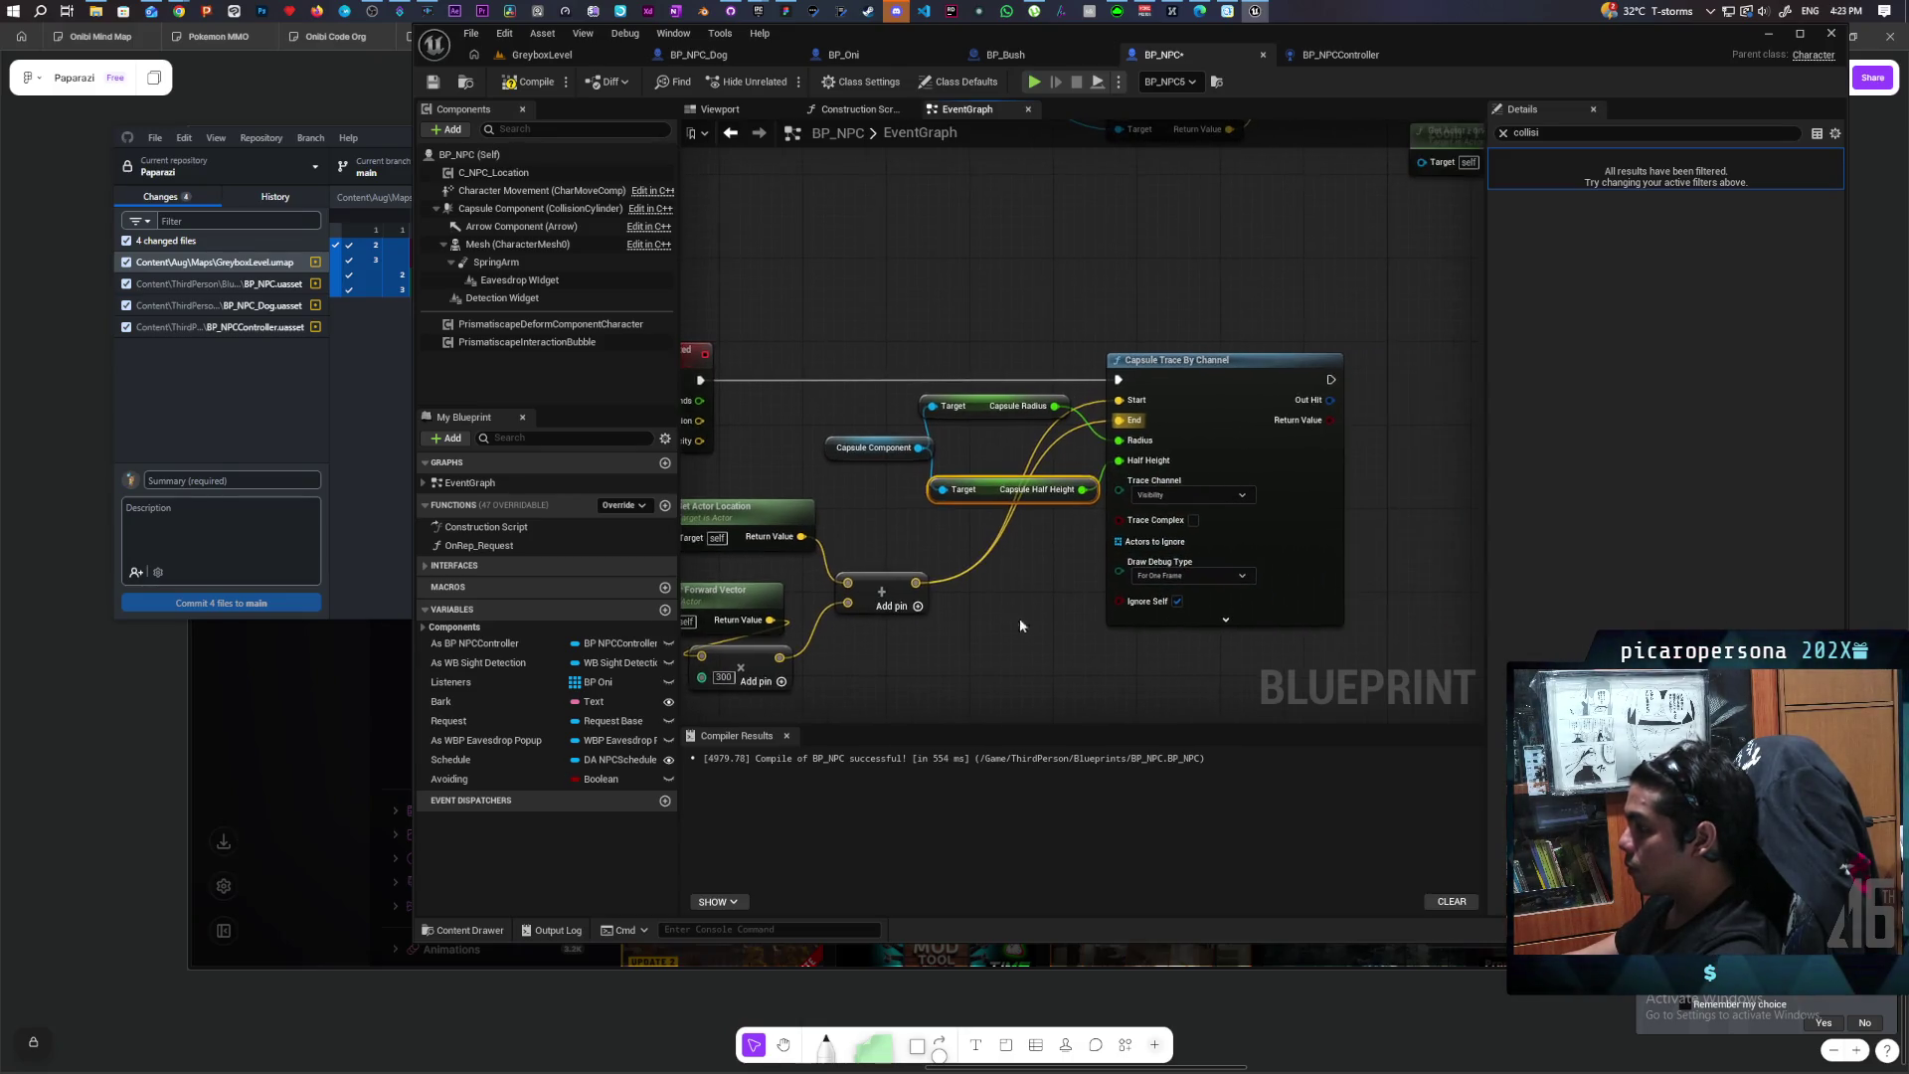
{"action": "left_click", "coordinate": [433, 85]}
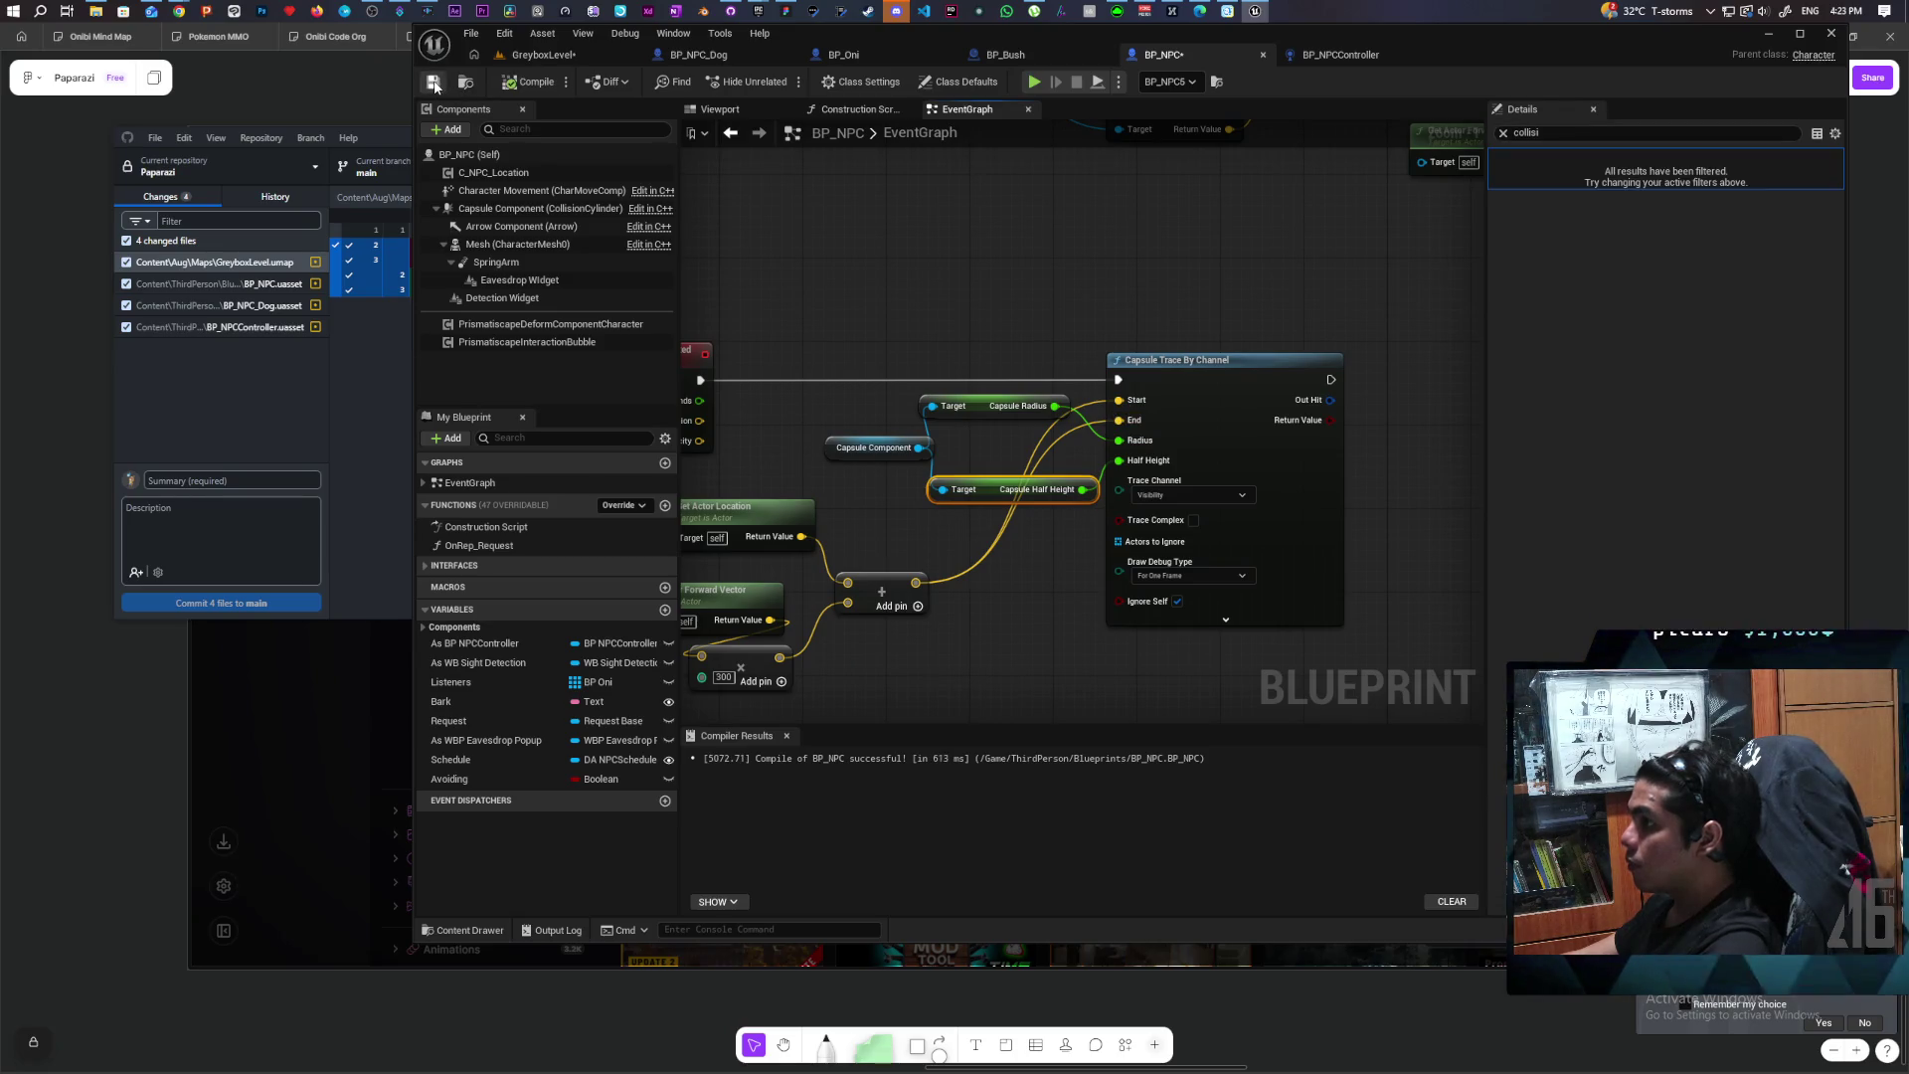
{"action": "mouse_move", "coordinate": [695, 597]}
{"action": "left_mouse_down"}
{"action": "mouse_move", "coordinate": [1129, 554]}
{"action": "mouse_move", "coordinate": [1069, 571]}
{"action": "left_mouse_up"}
{"action": "scroll", "coordinate": [1068, 571], "scroll_direction": "down", "scroll_amount": 1}
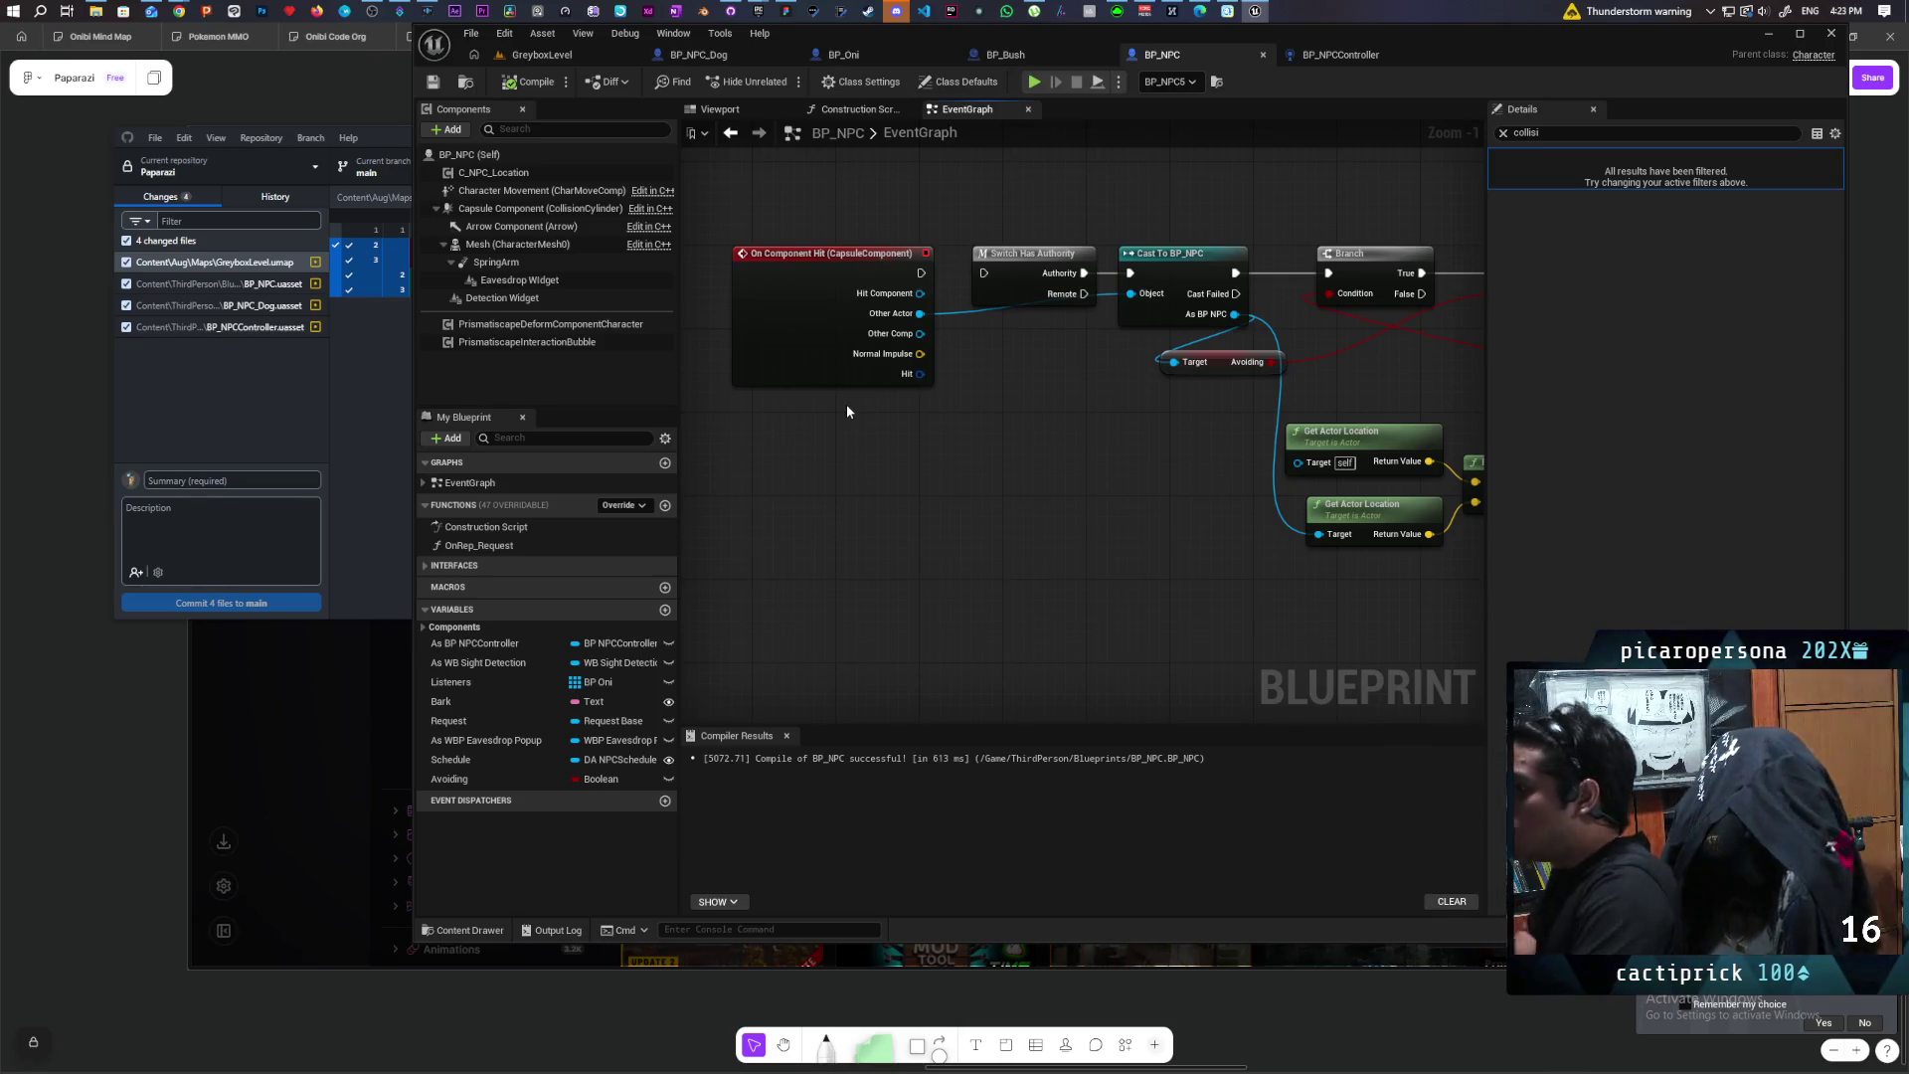
Step: Start a play session of GreyboxLevel
{"action": "left_click", "coordinate": [544, 55]}
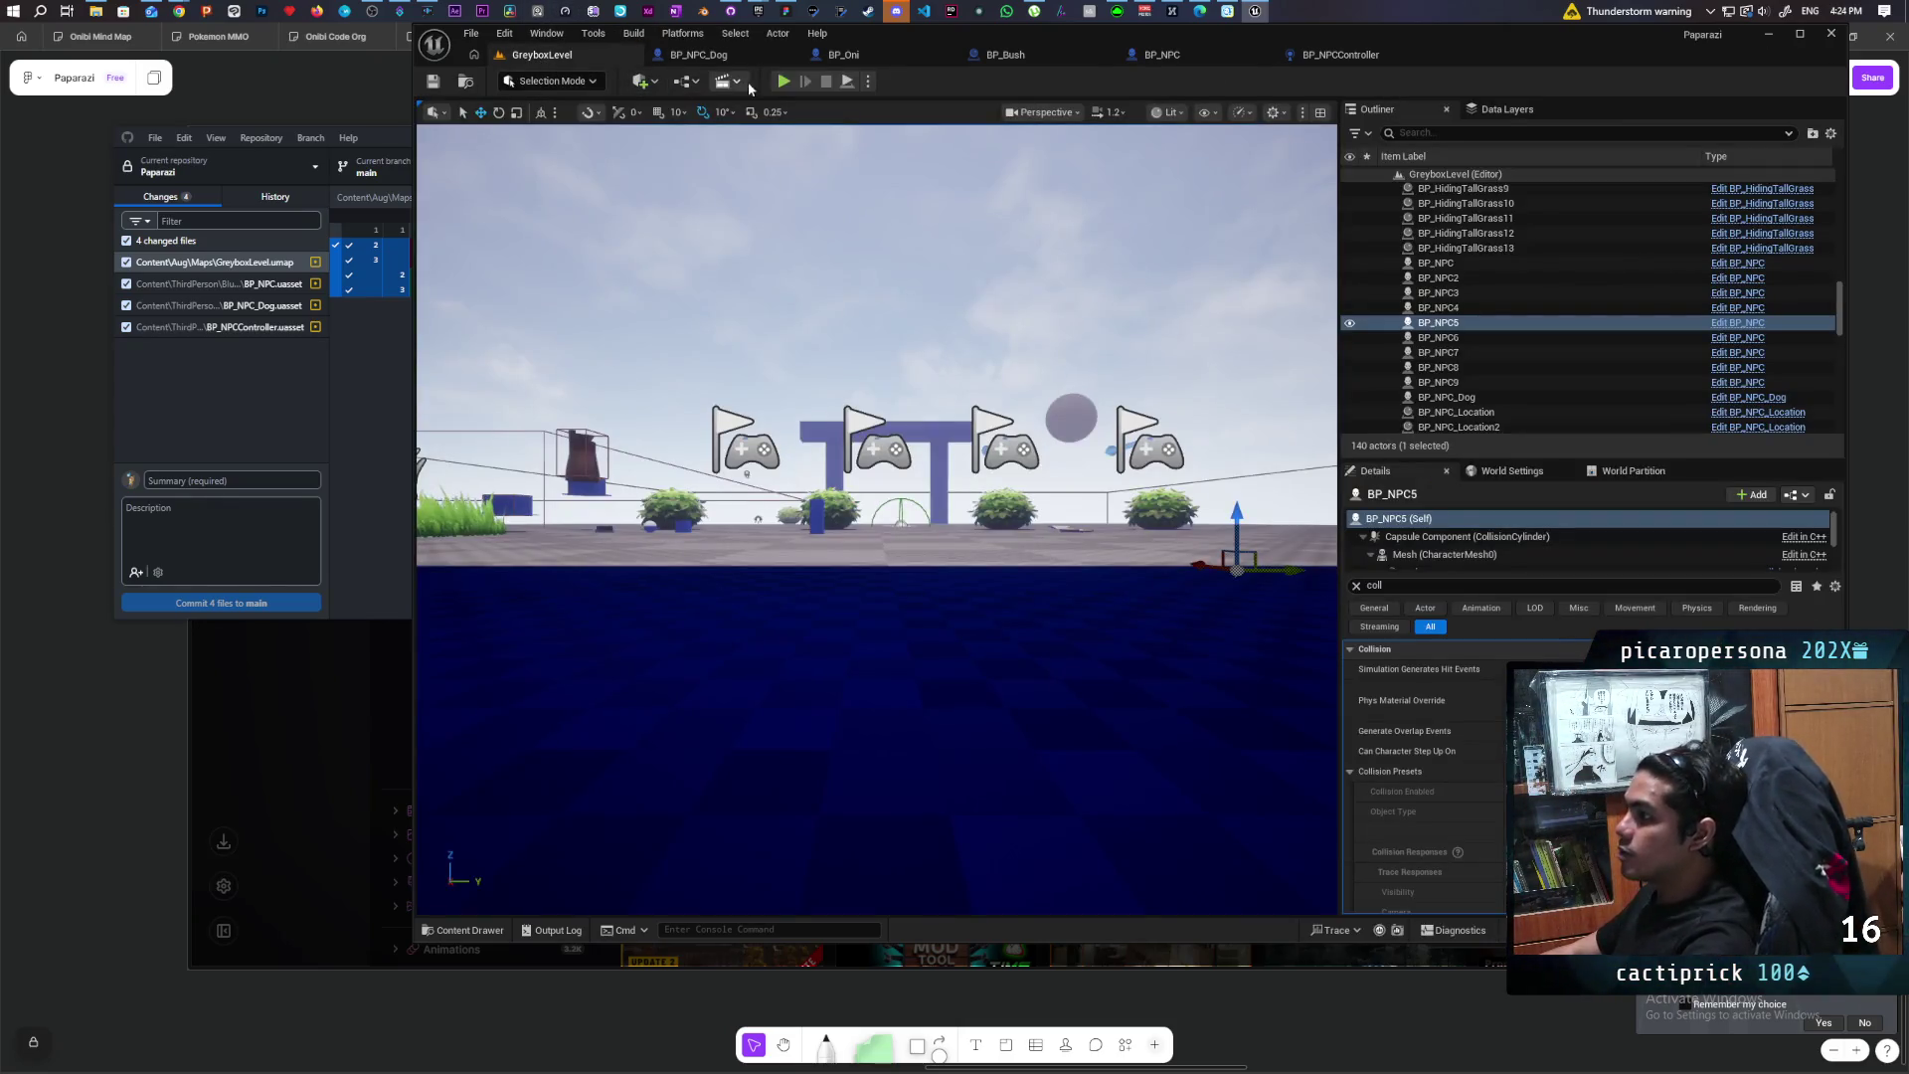
{"action": "left_click", "coordinate": [784, 80]}
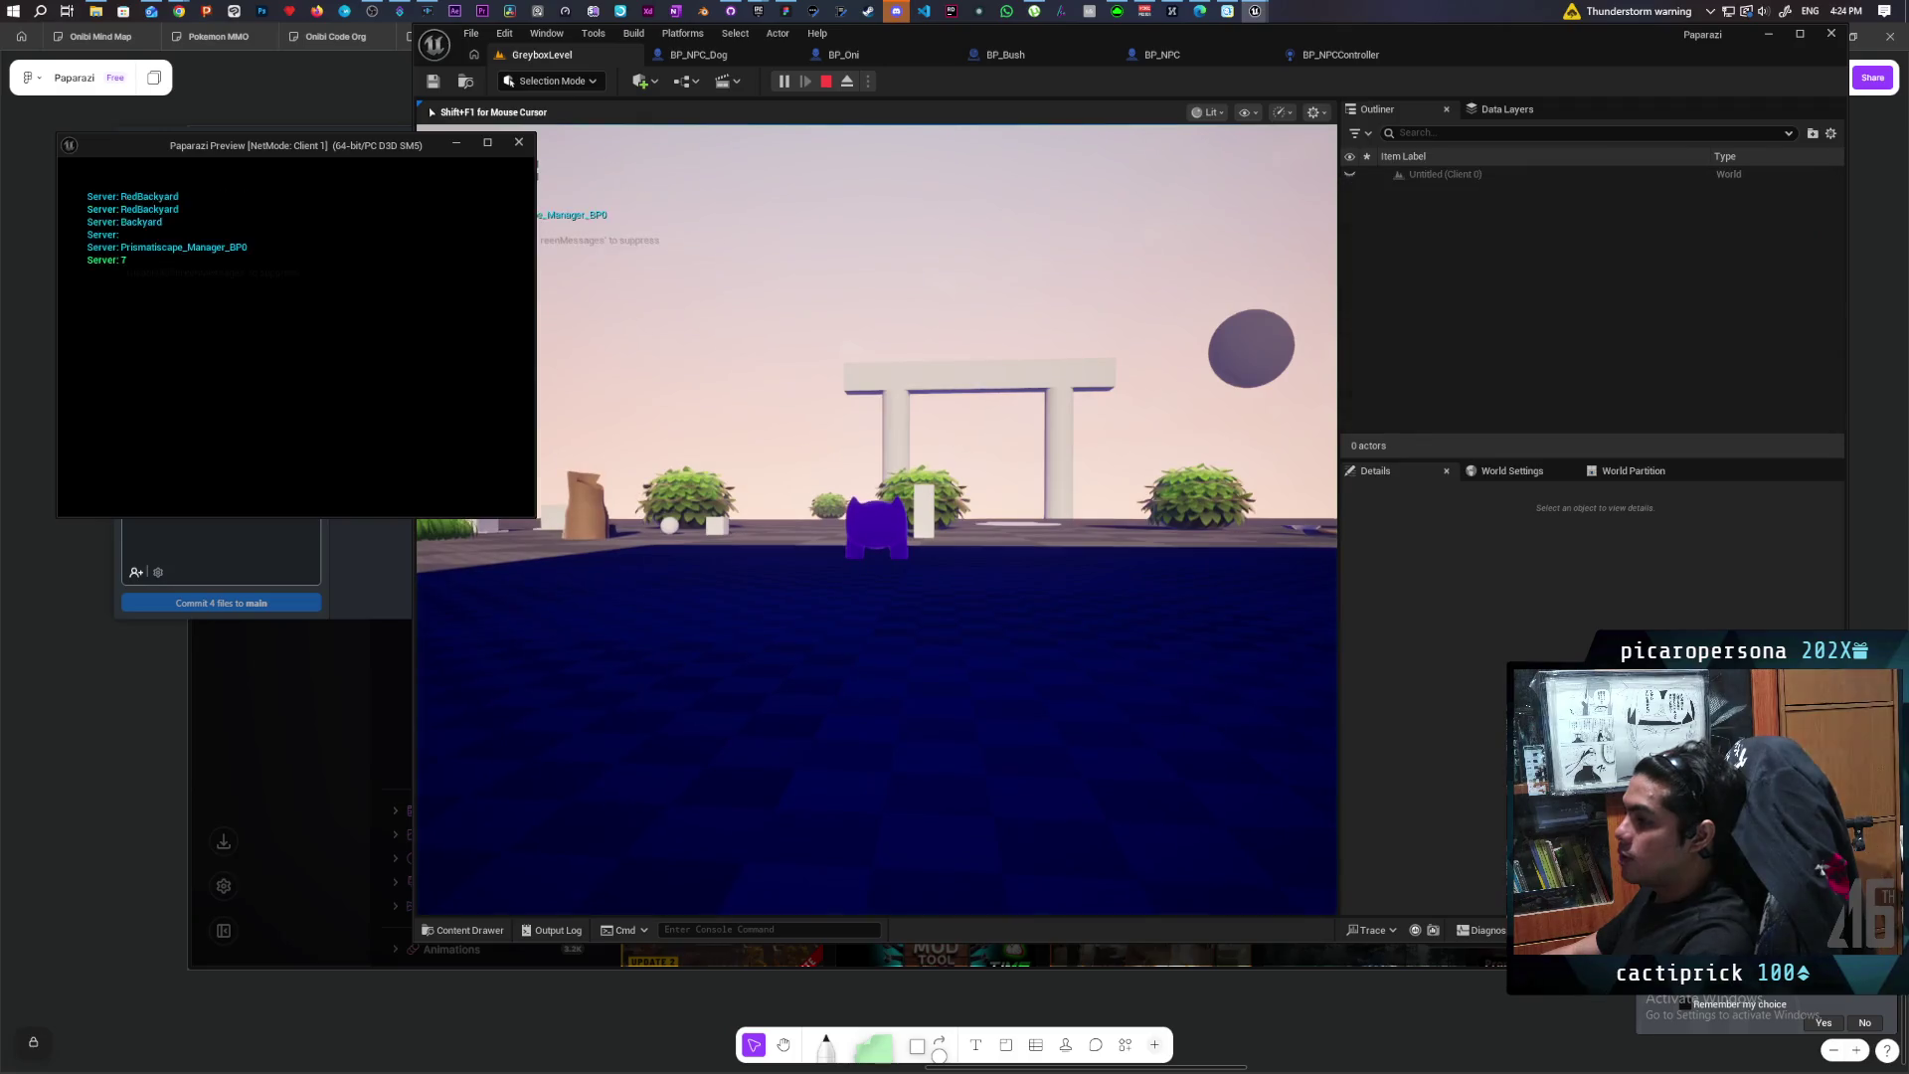
{"action": "key", "text": "alt+Tab"}
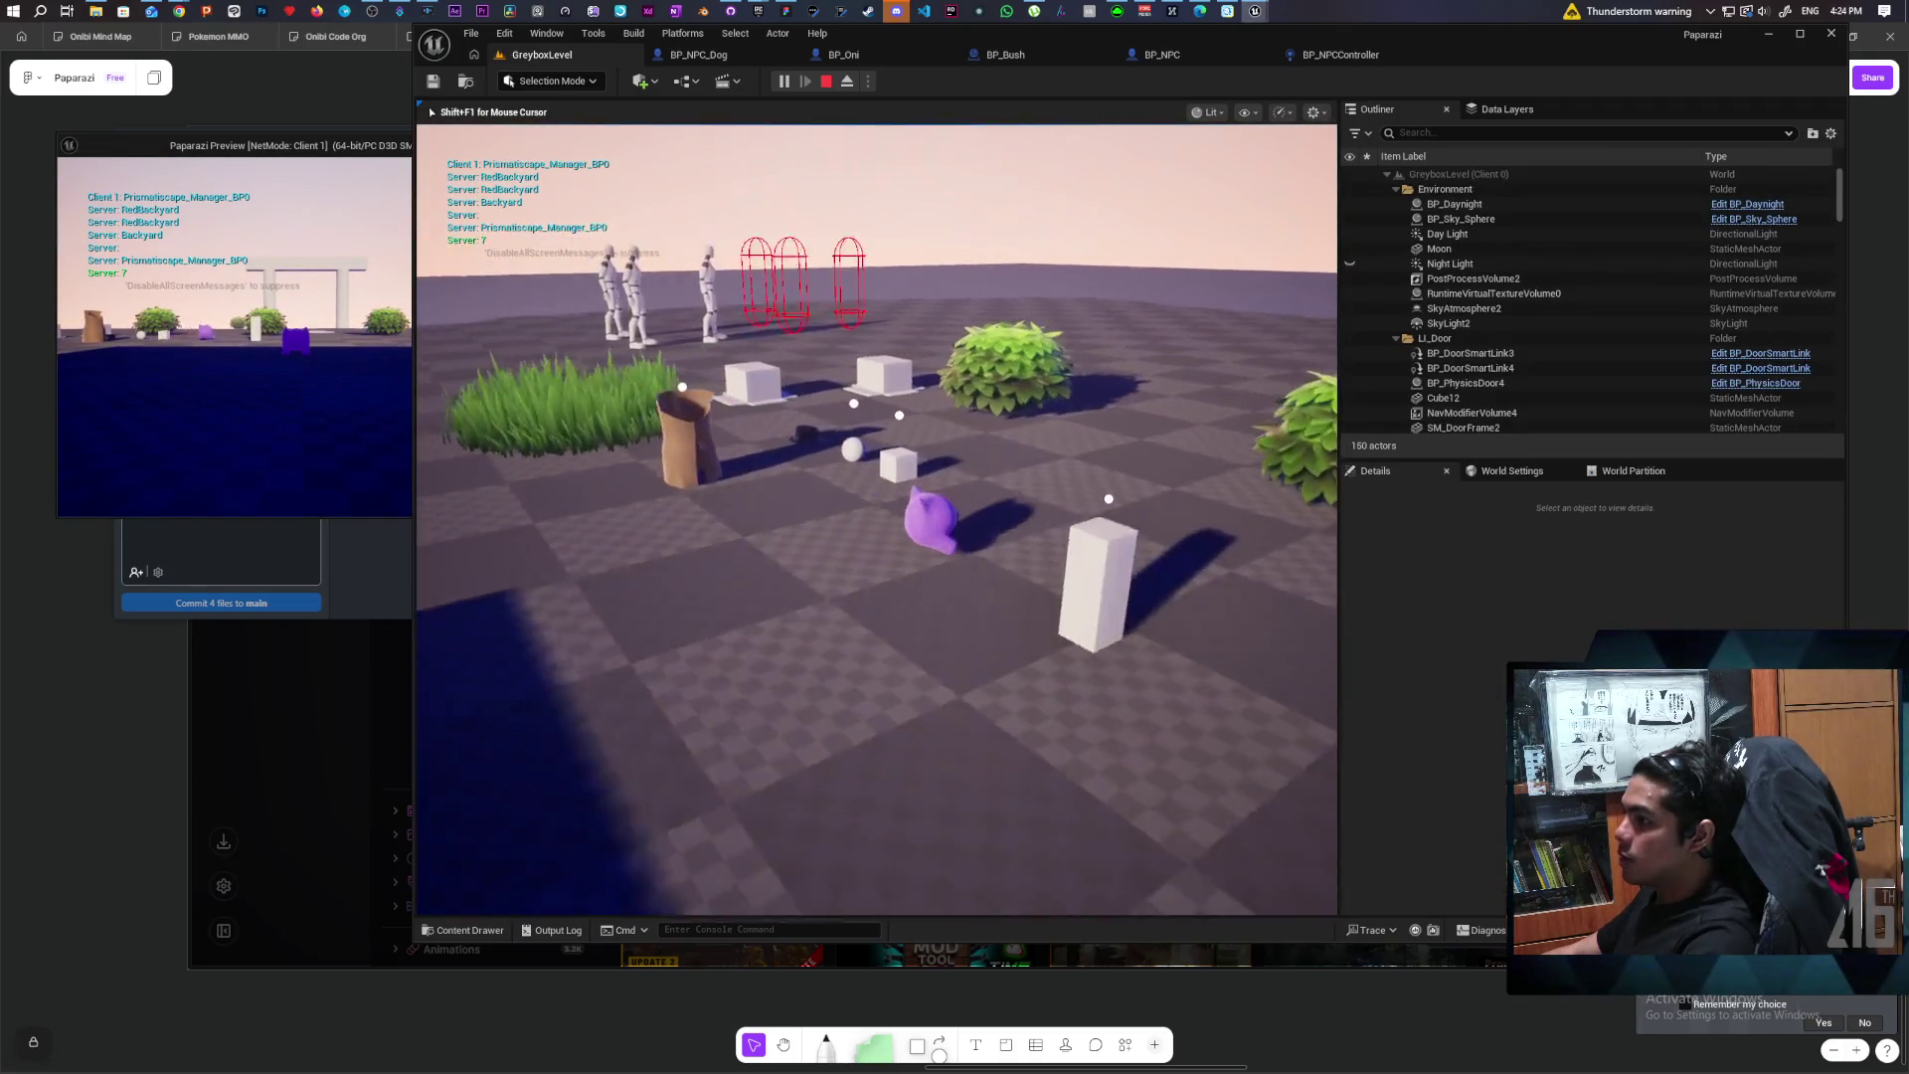
Step: Walk the character around the plaza, buildings and NPCs with WASD, then stop the session
{"action": "key", "text": "w"}
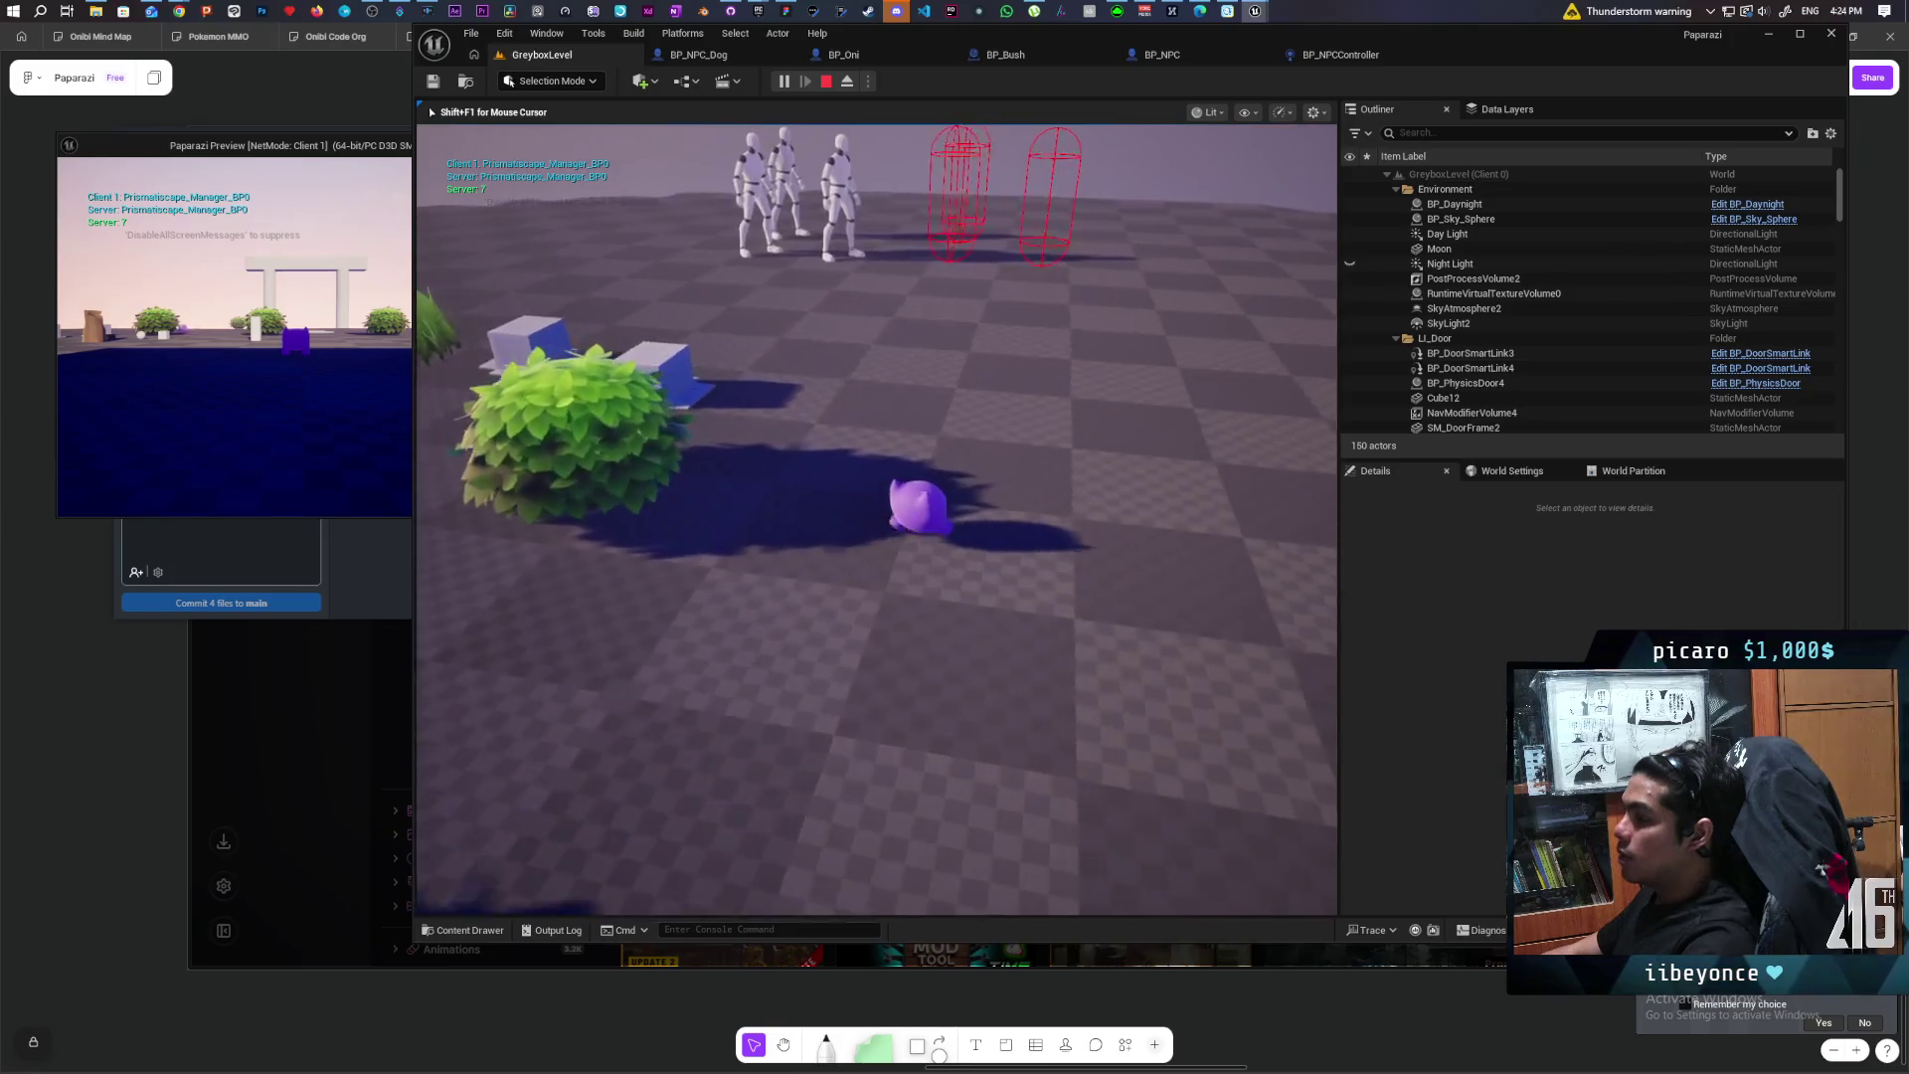
{"action": "key", "text": "w"}
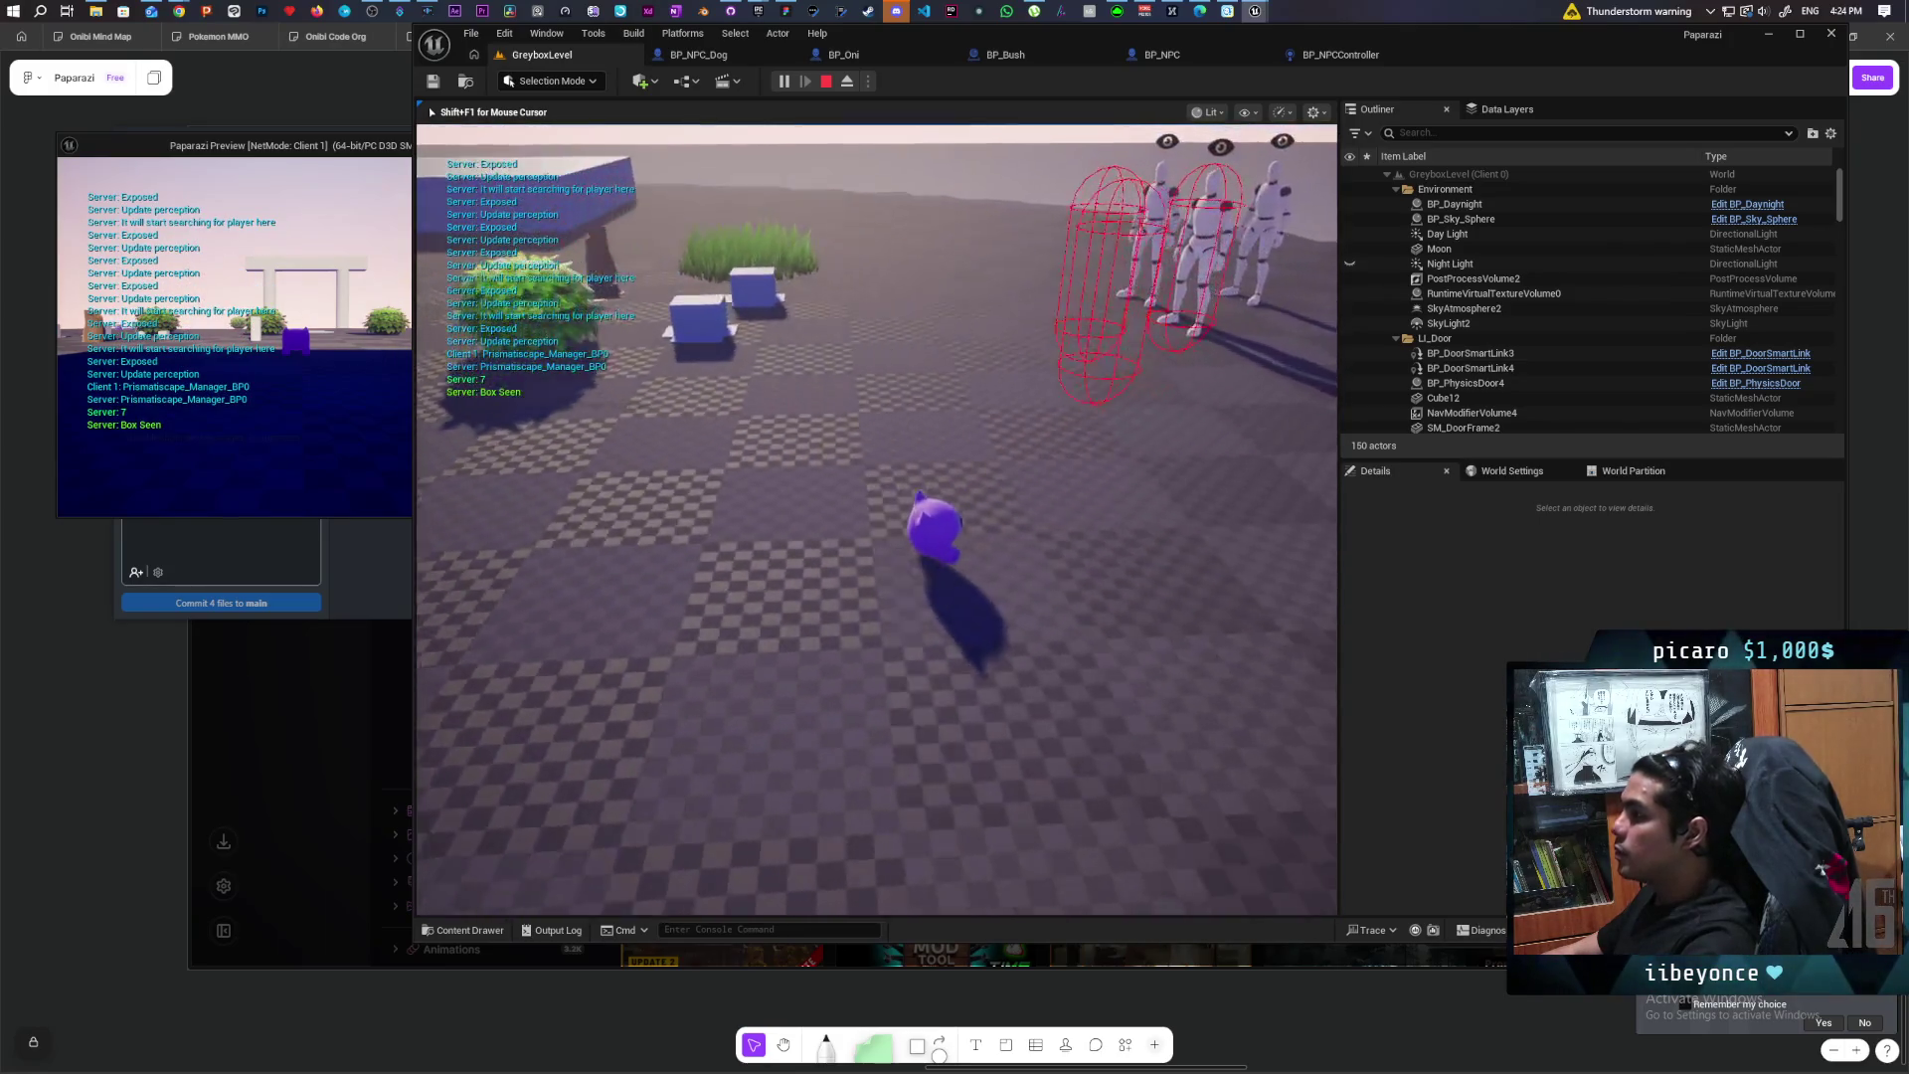
{"action": "key", "text": "w"}
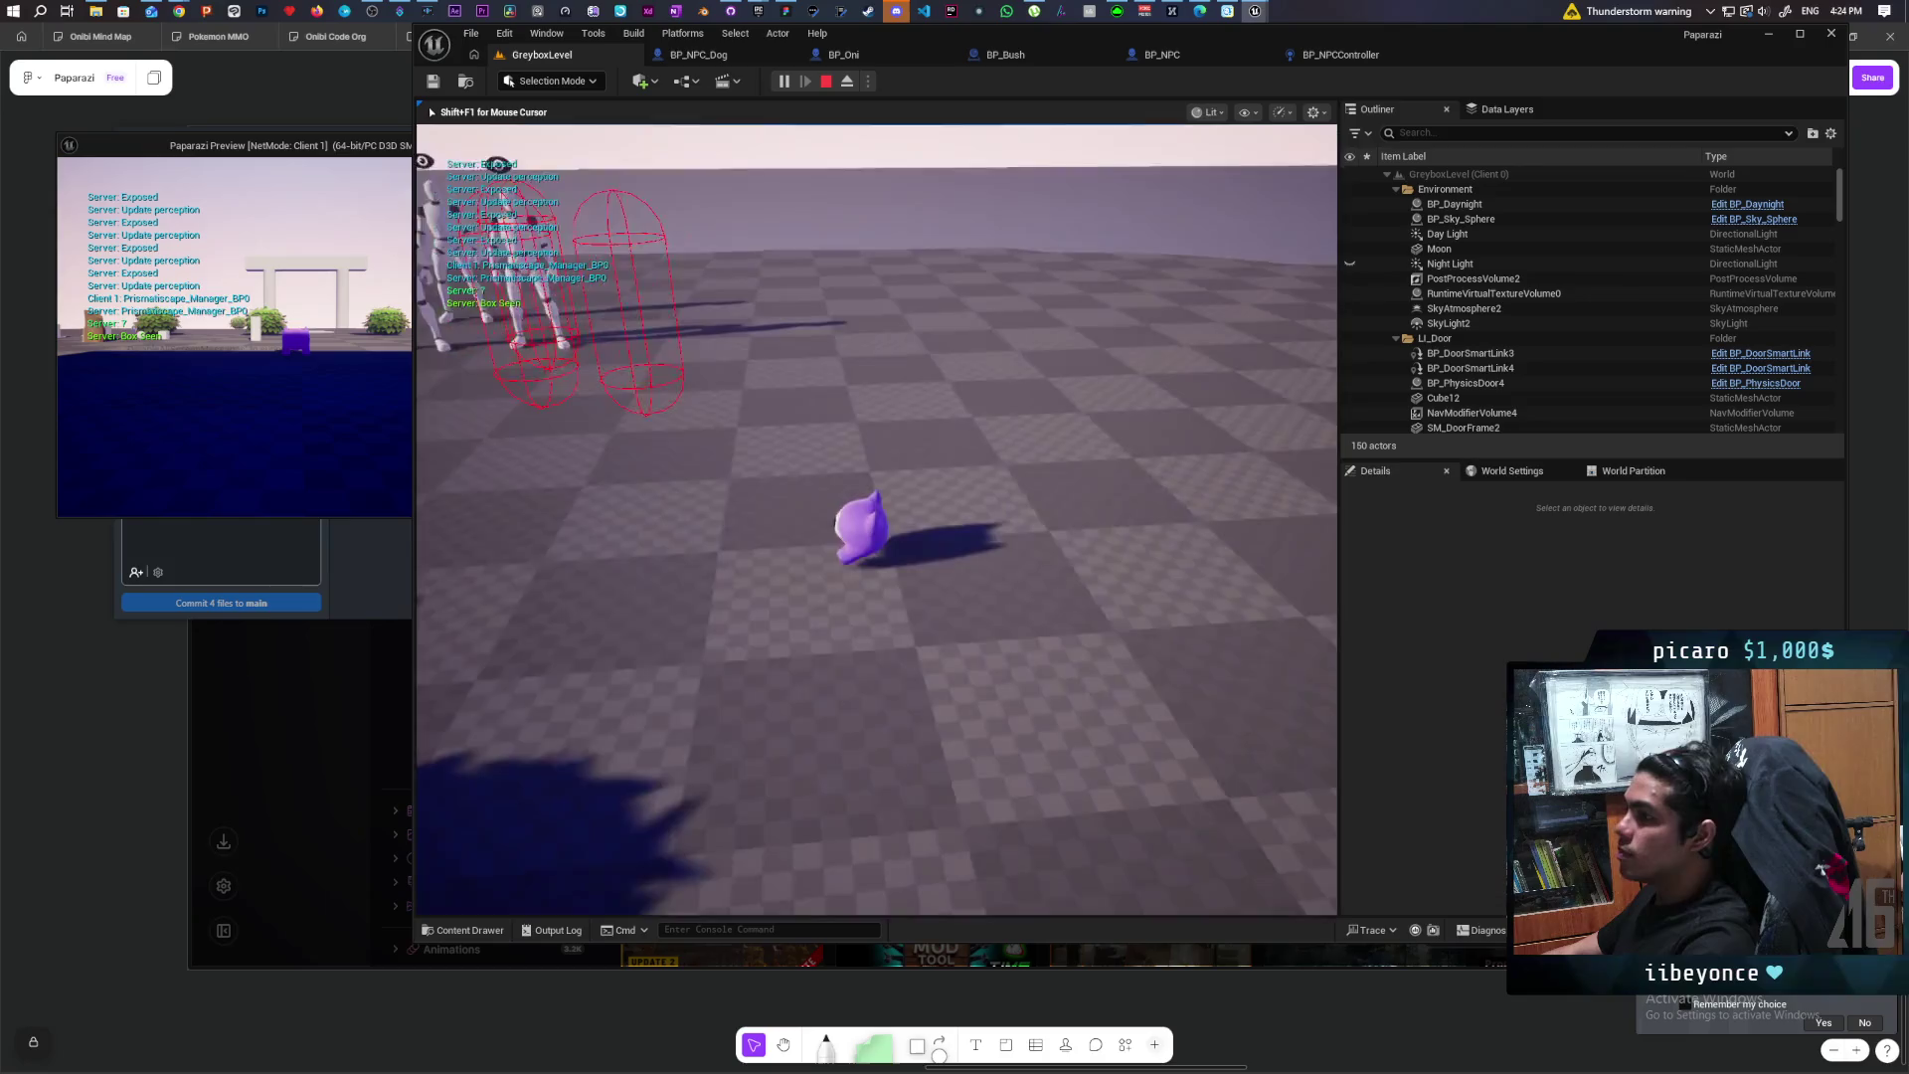
{"action": "key", "text": "w"}
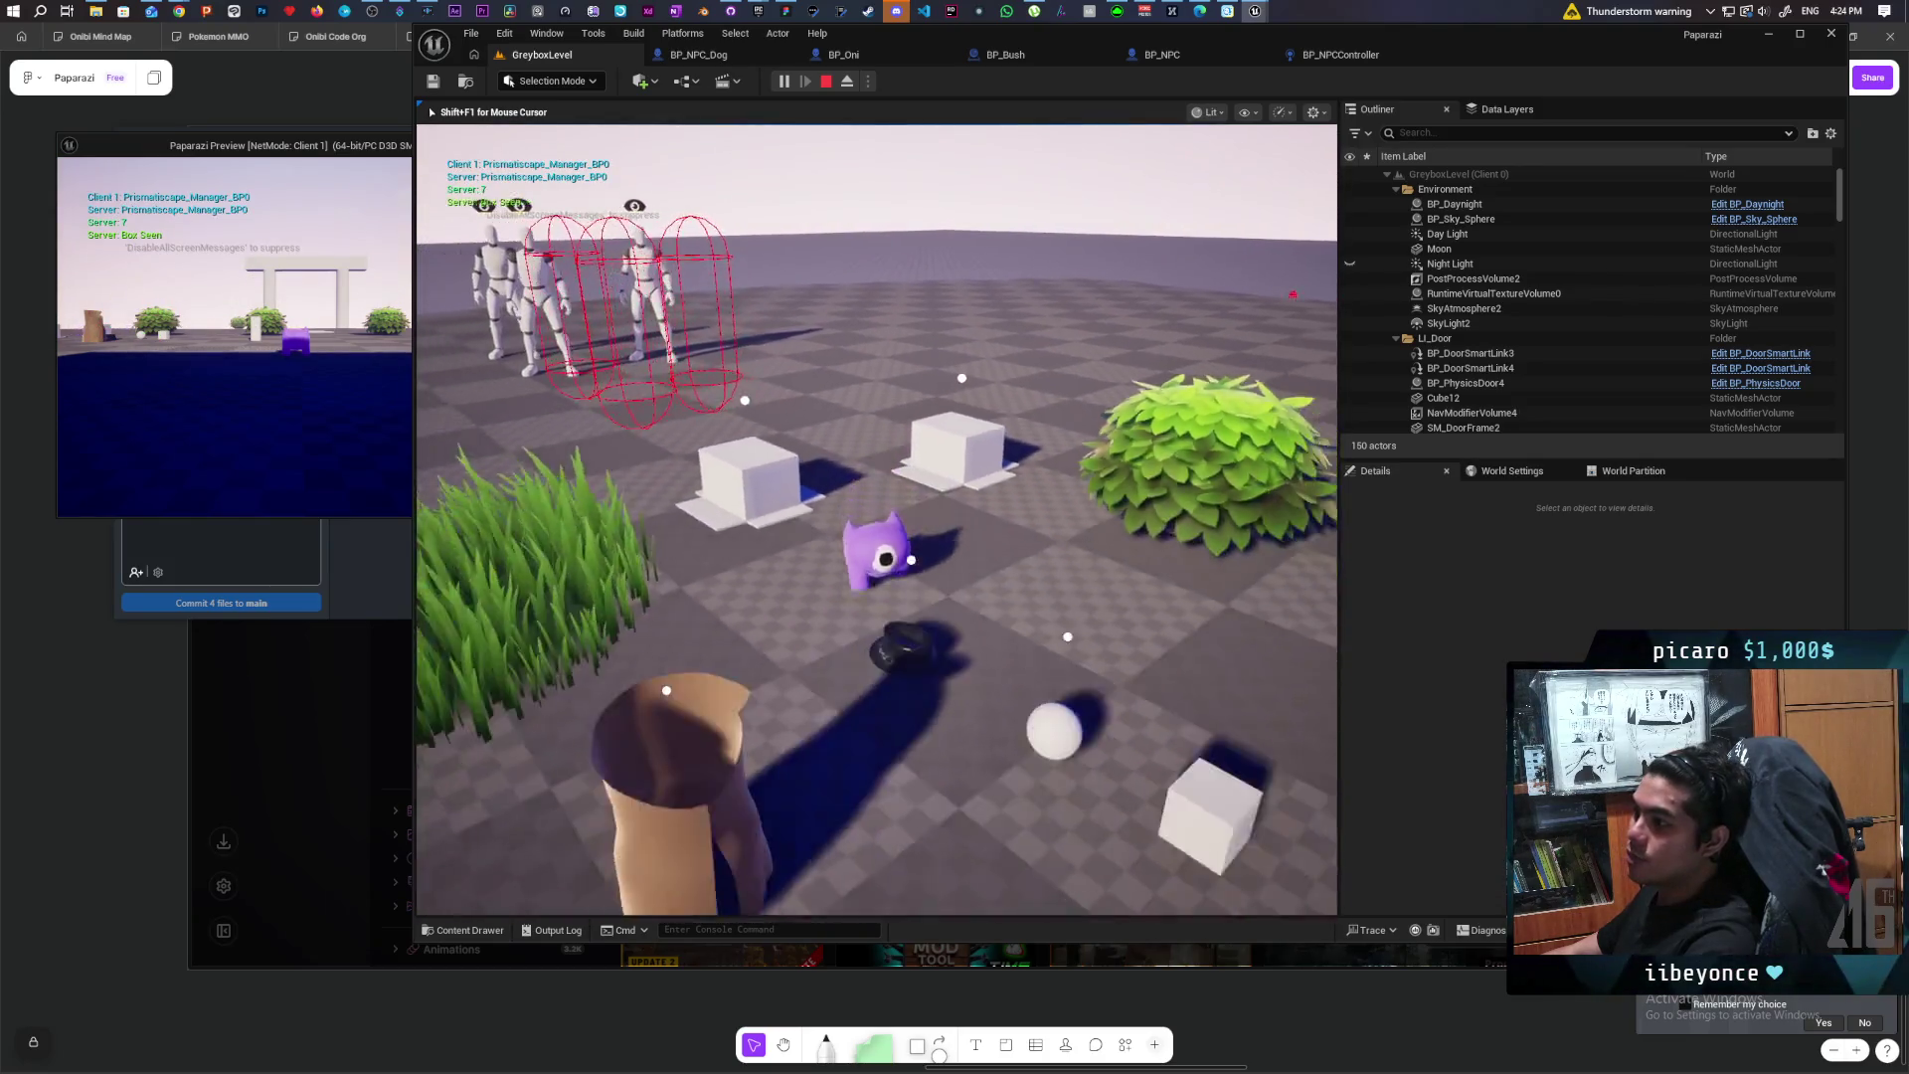
{"action": "key", "text": "w"}
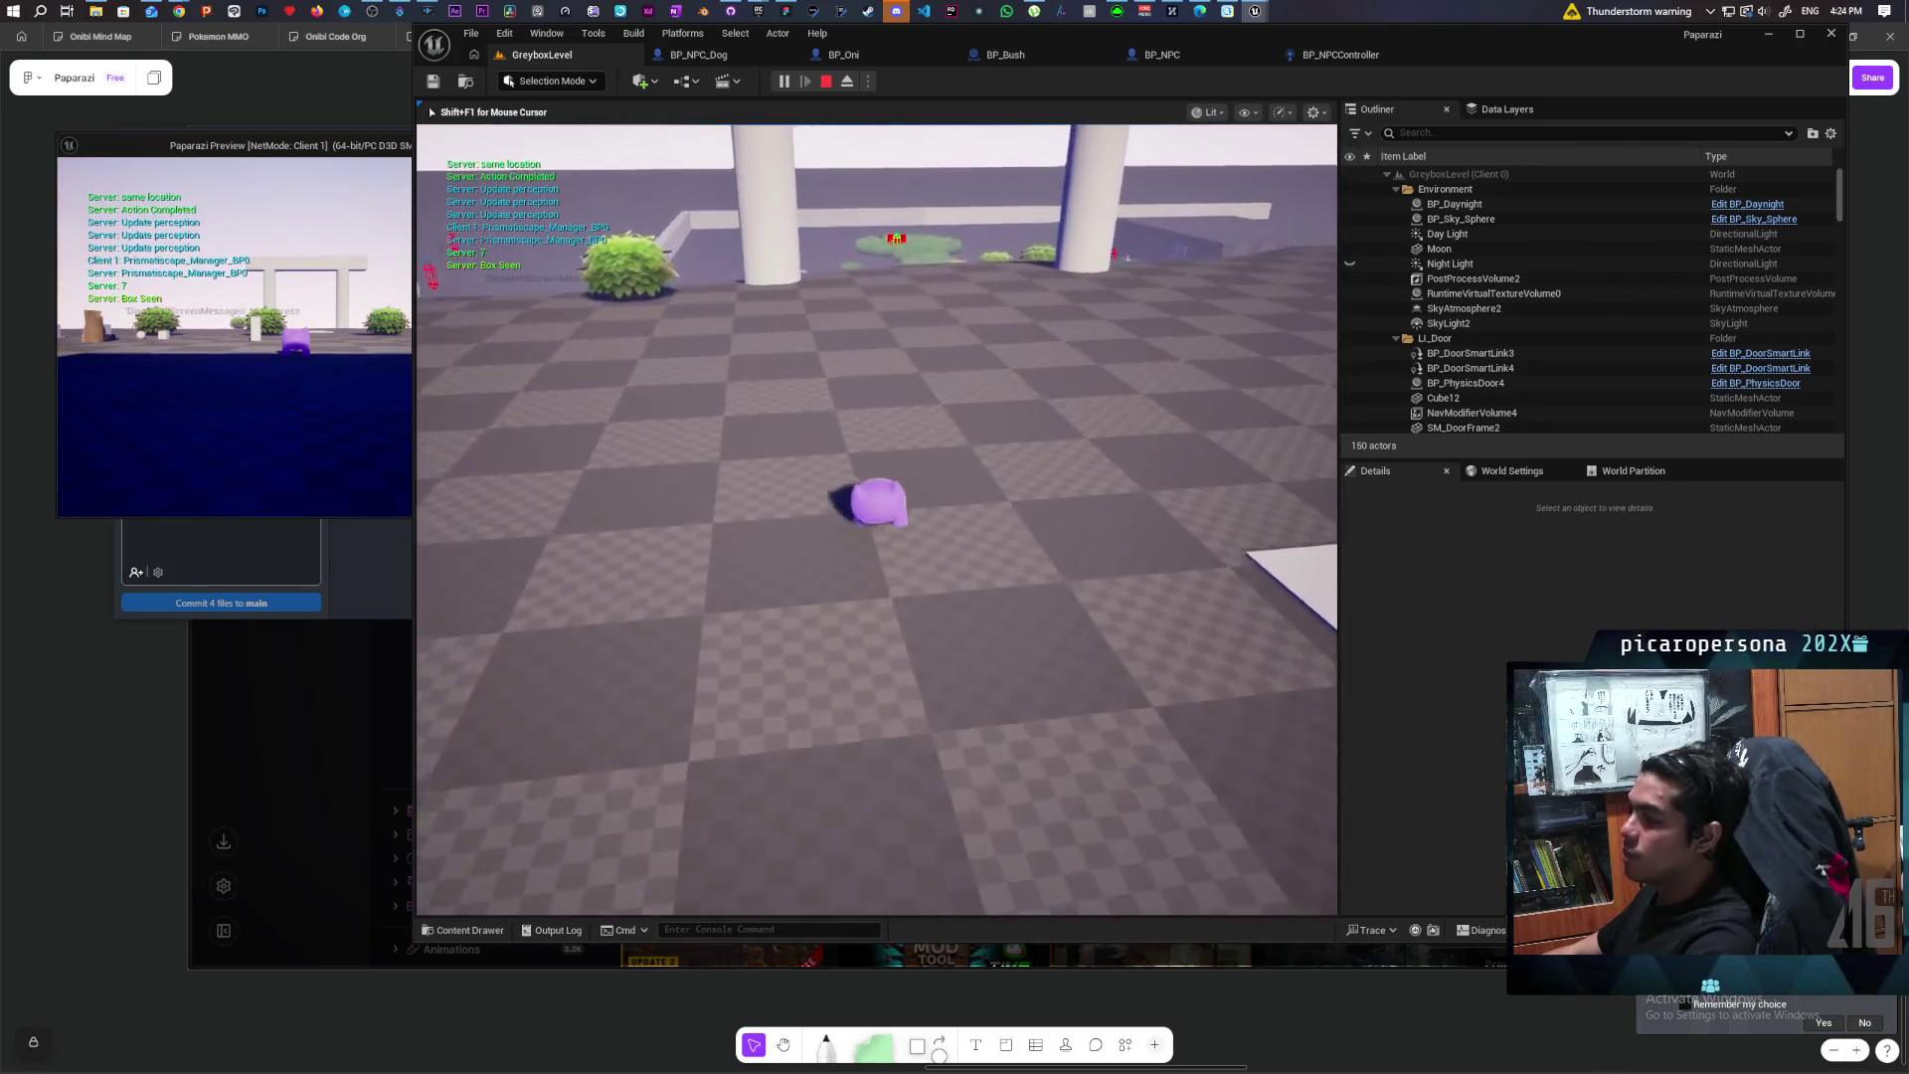
{"action": "key", "text": "w"}
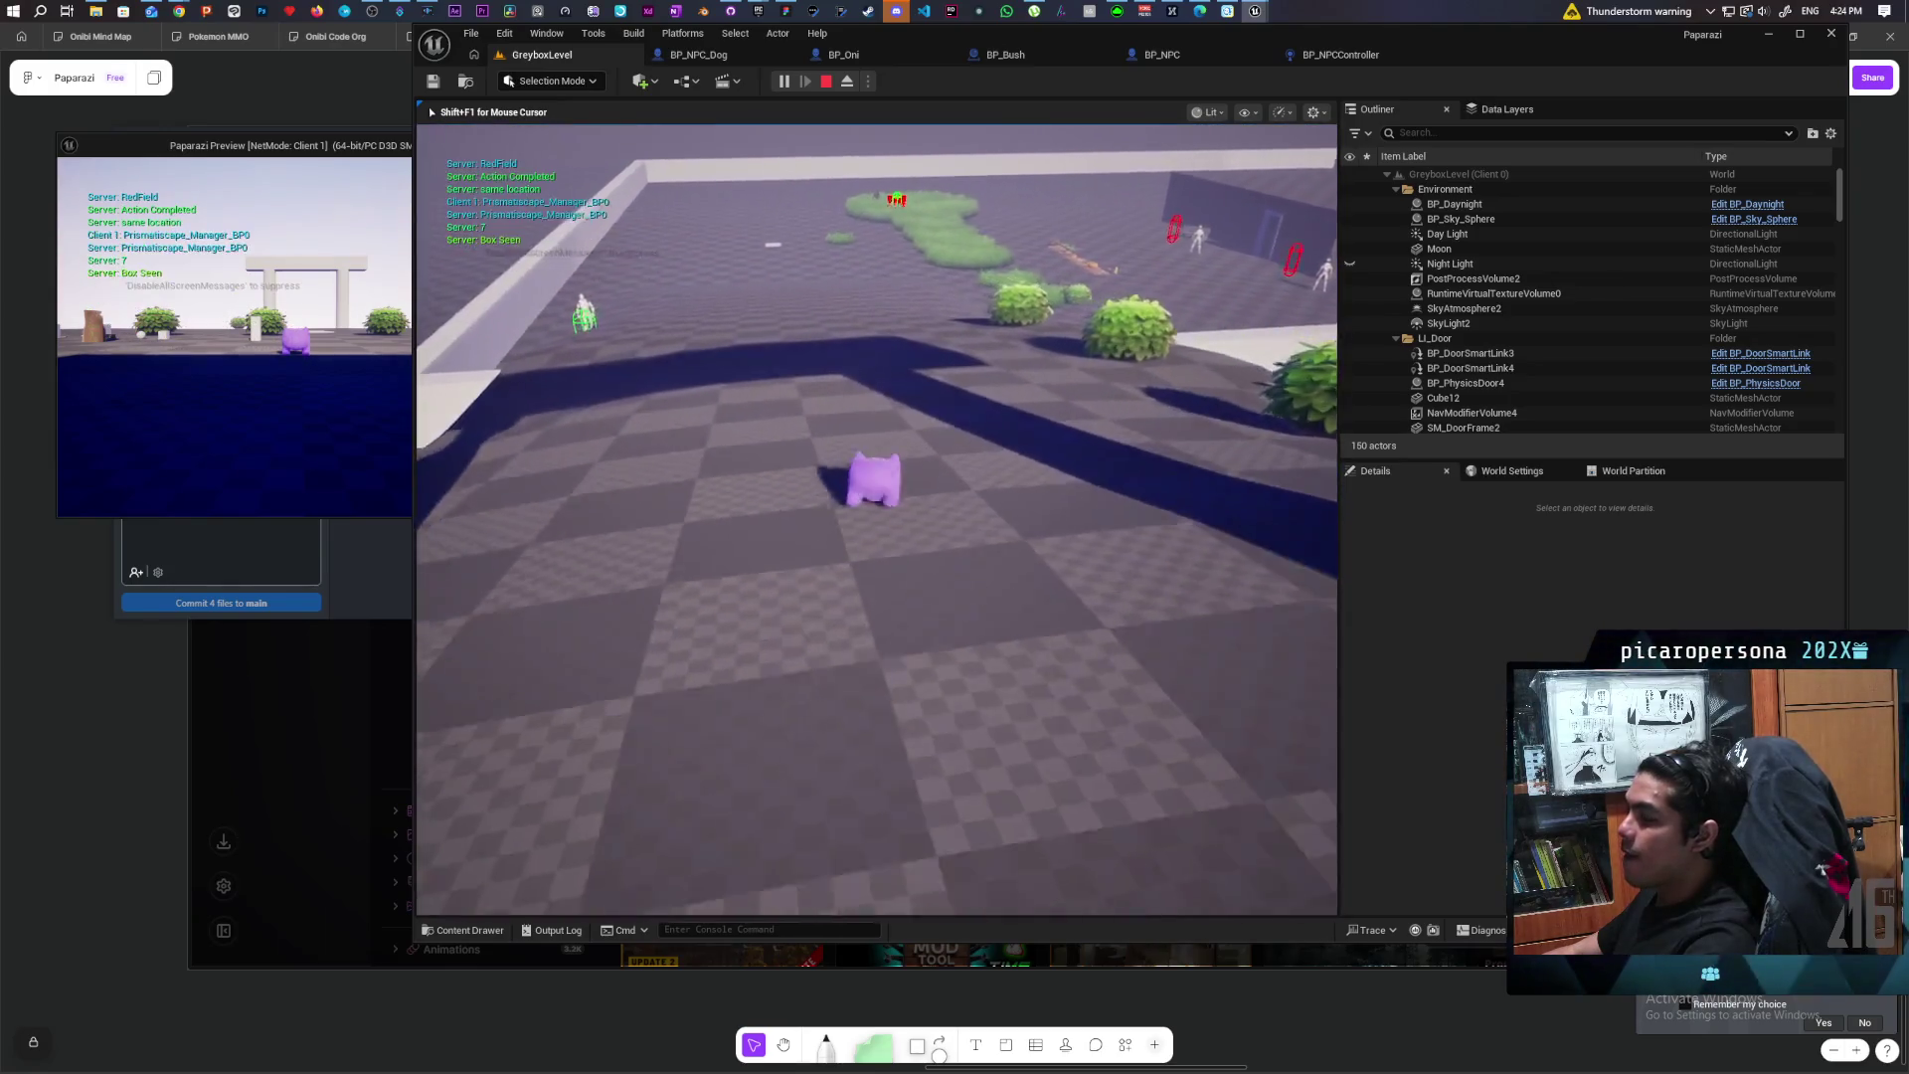
{"action": "key", "text": "w"}
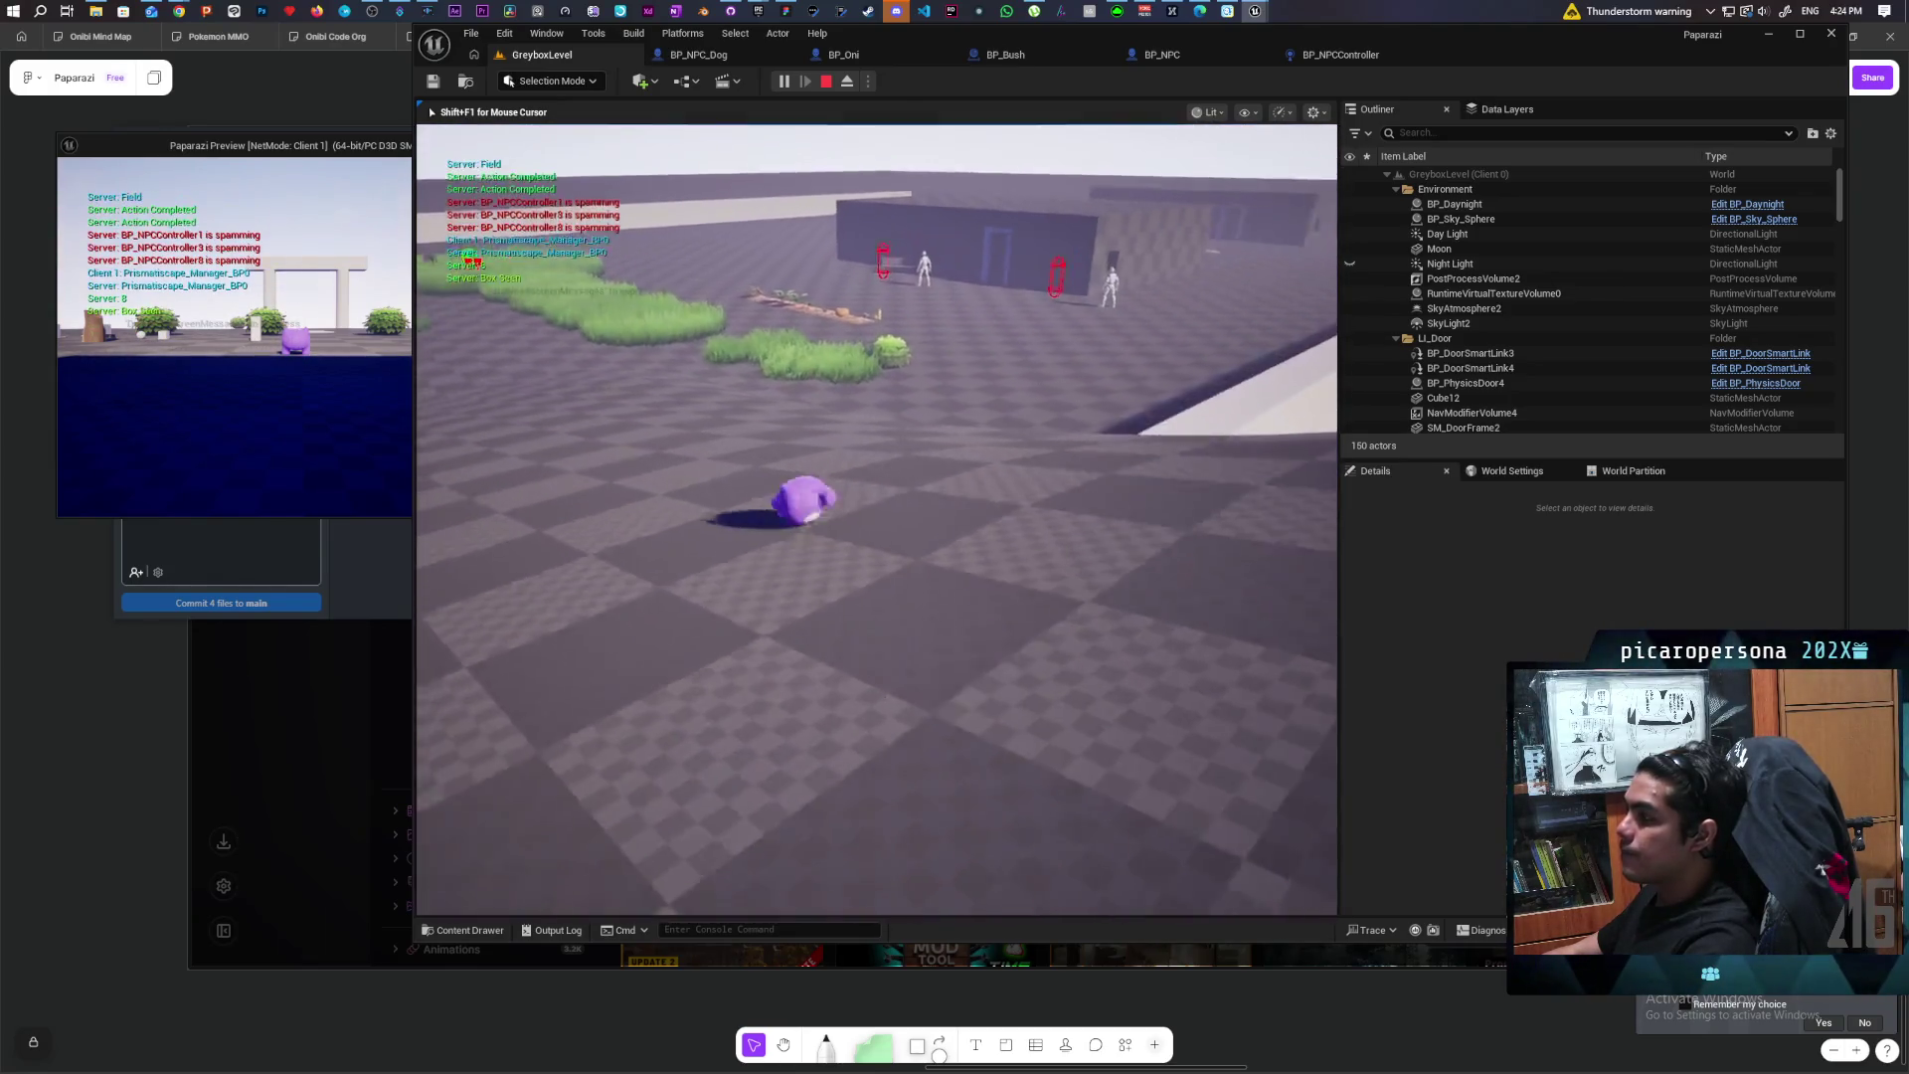
{"action": "key", "text": "w"}
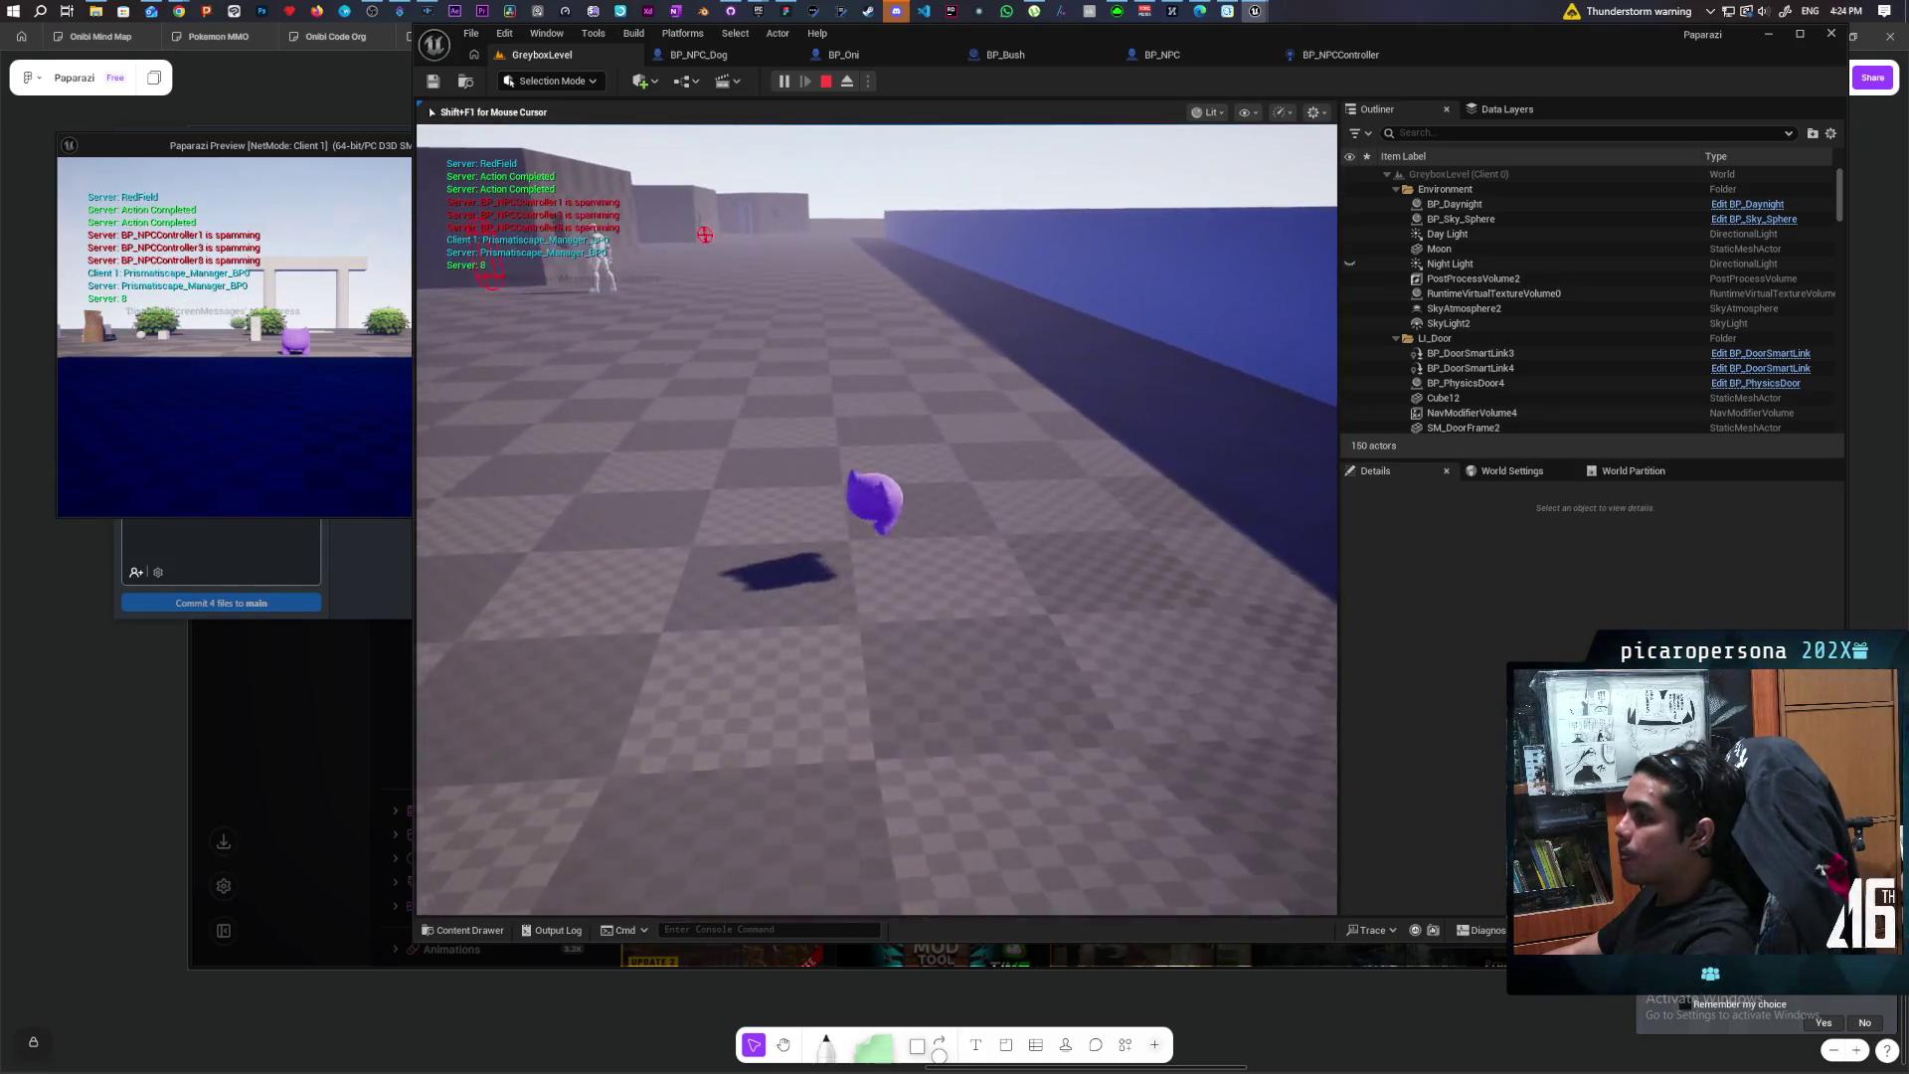
{"action": "key", "text": "w"}
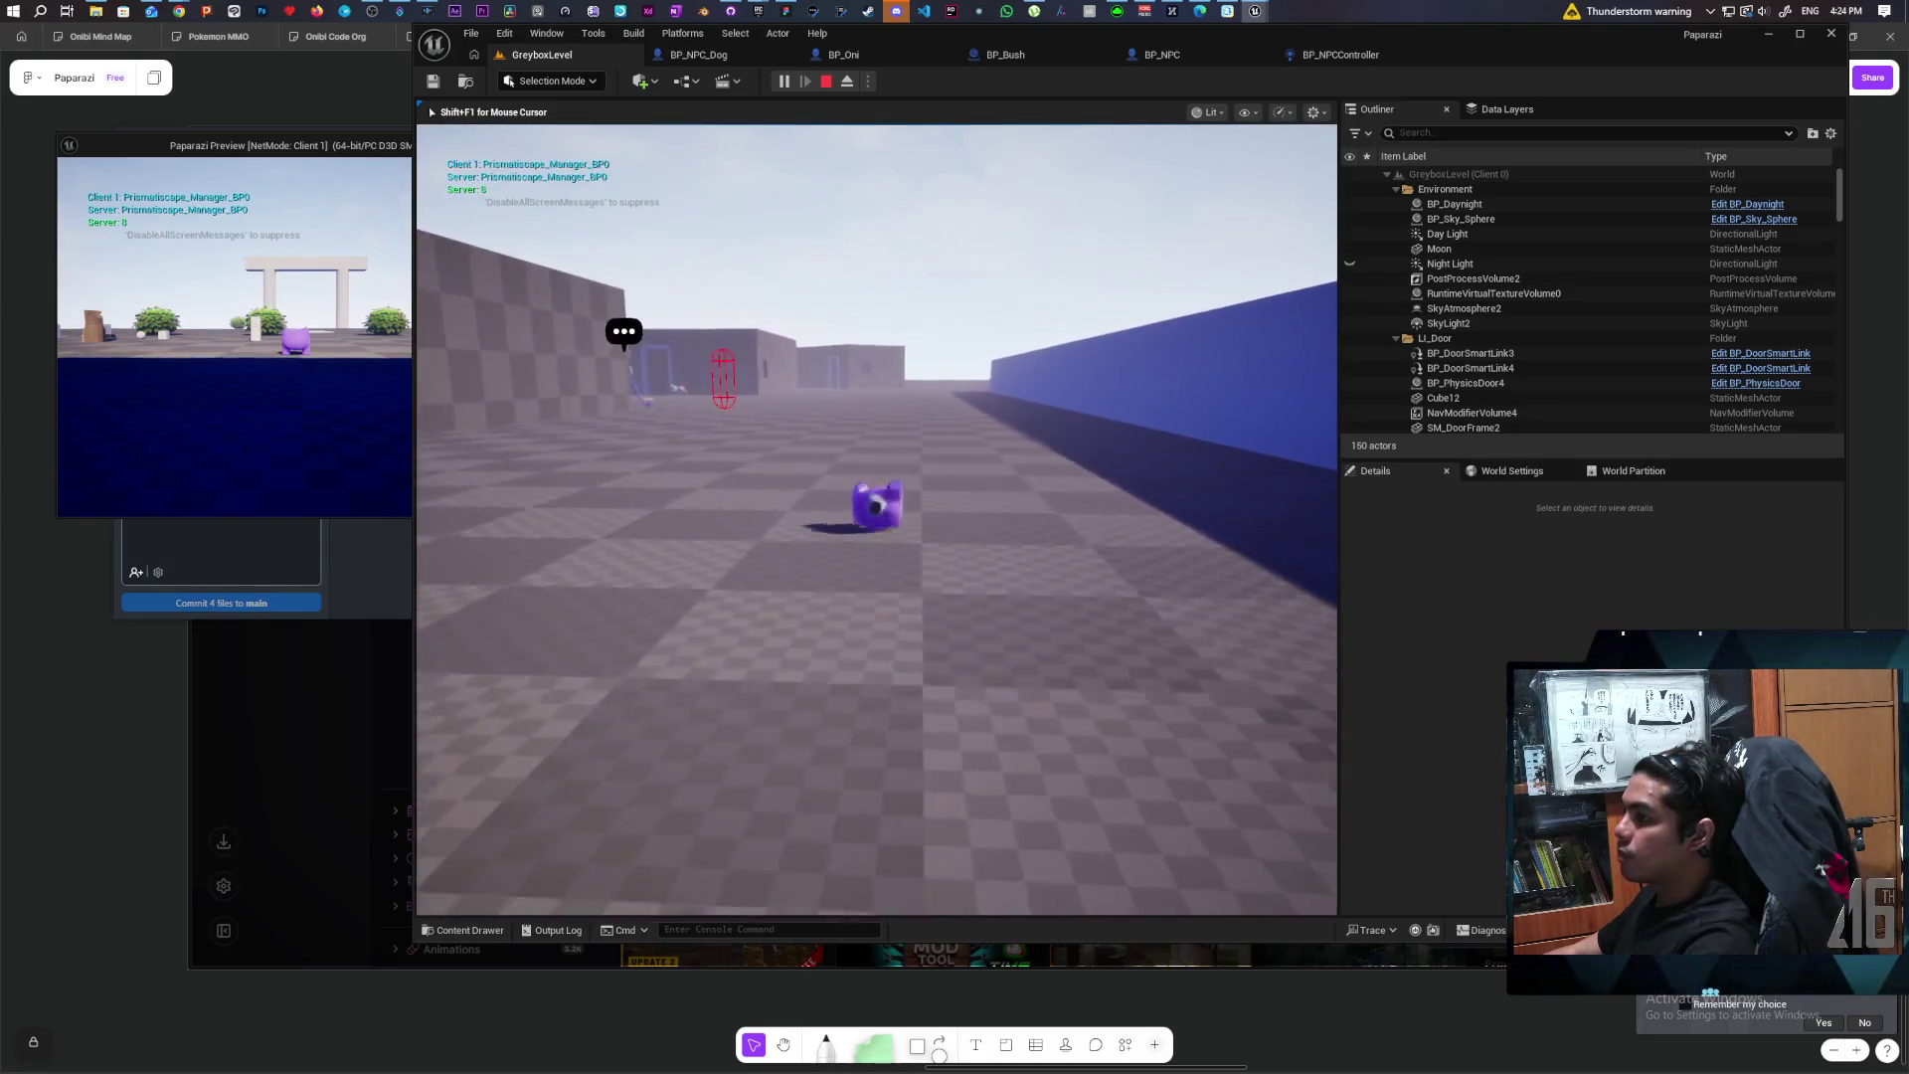
{"action": "key", "text": "w"}
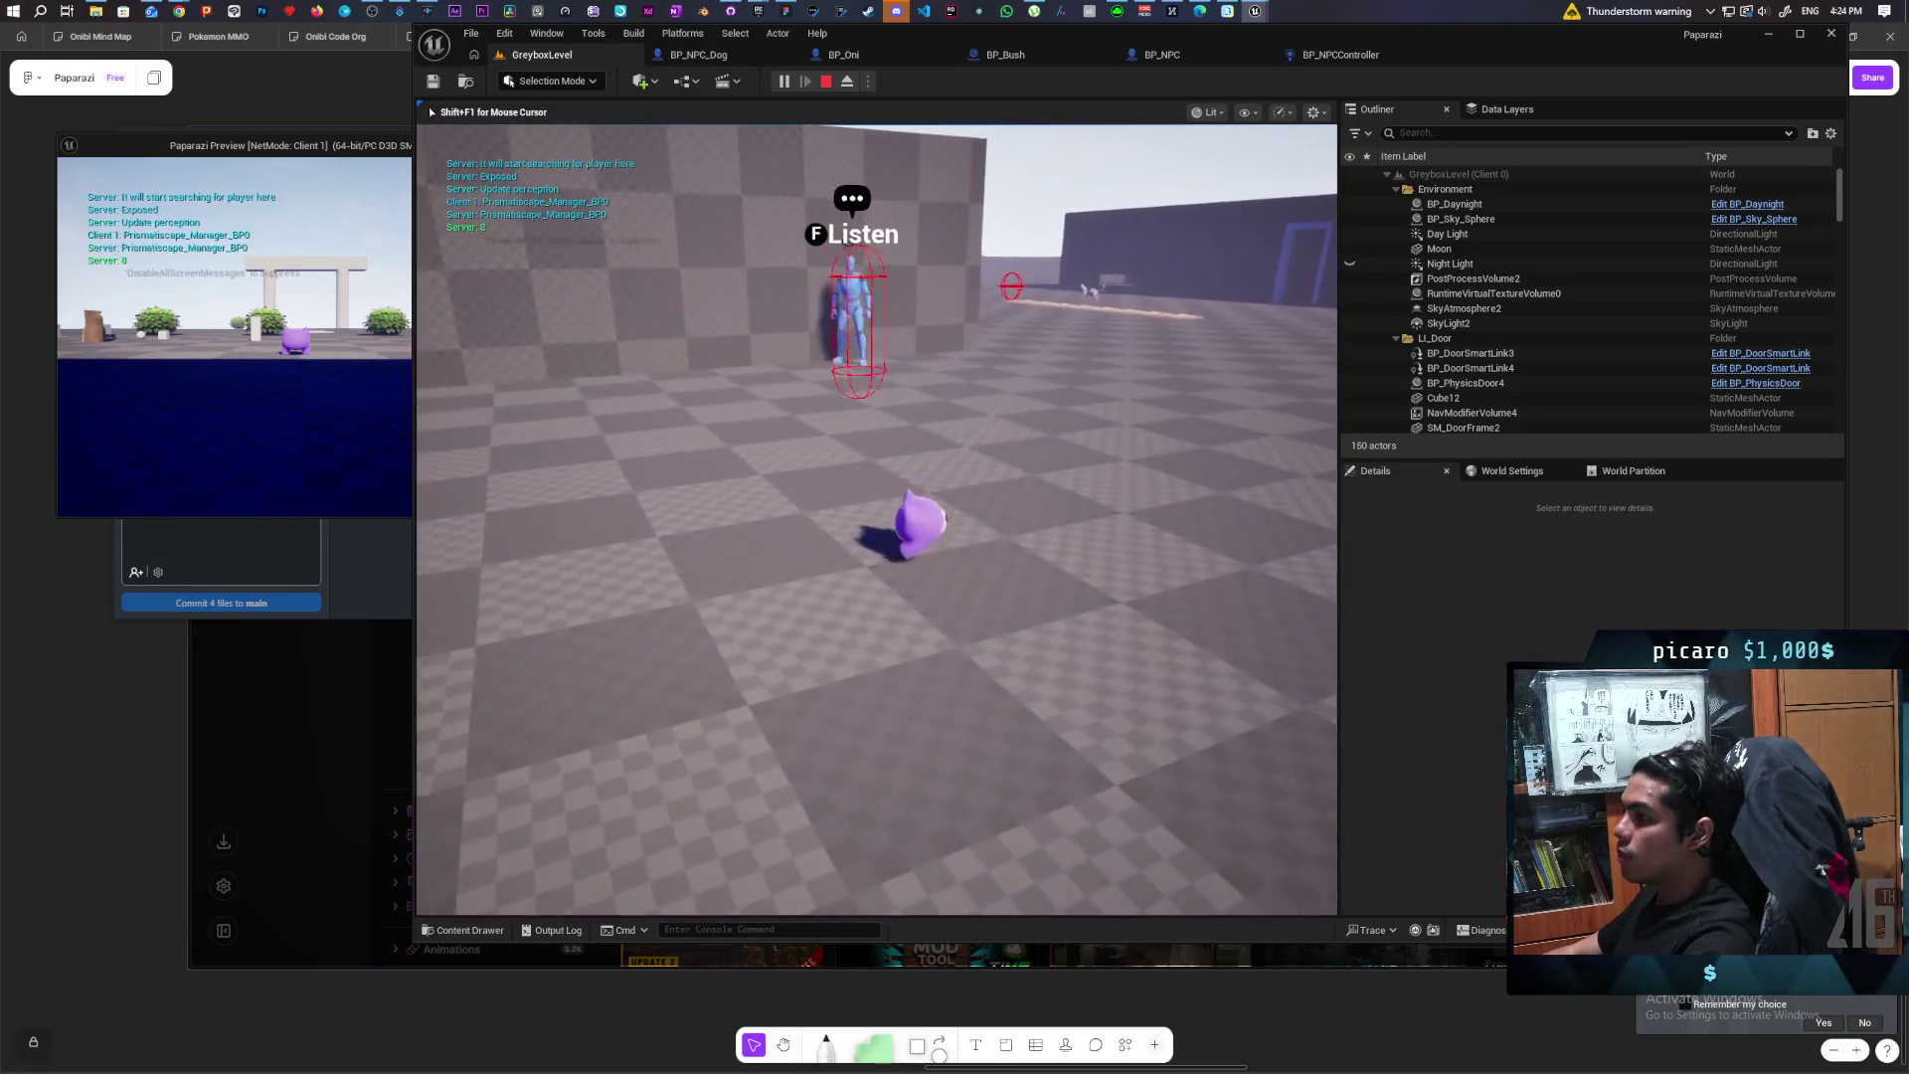
{"action": "key", "text": "a"}
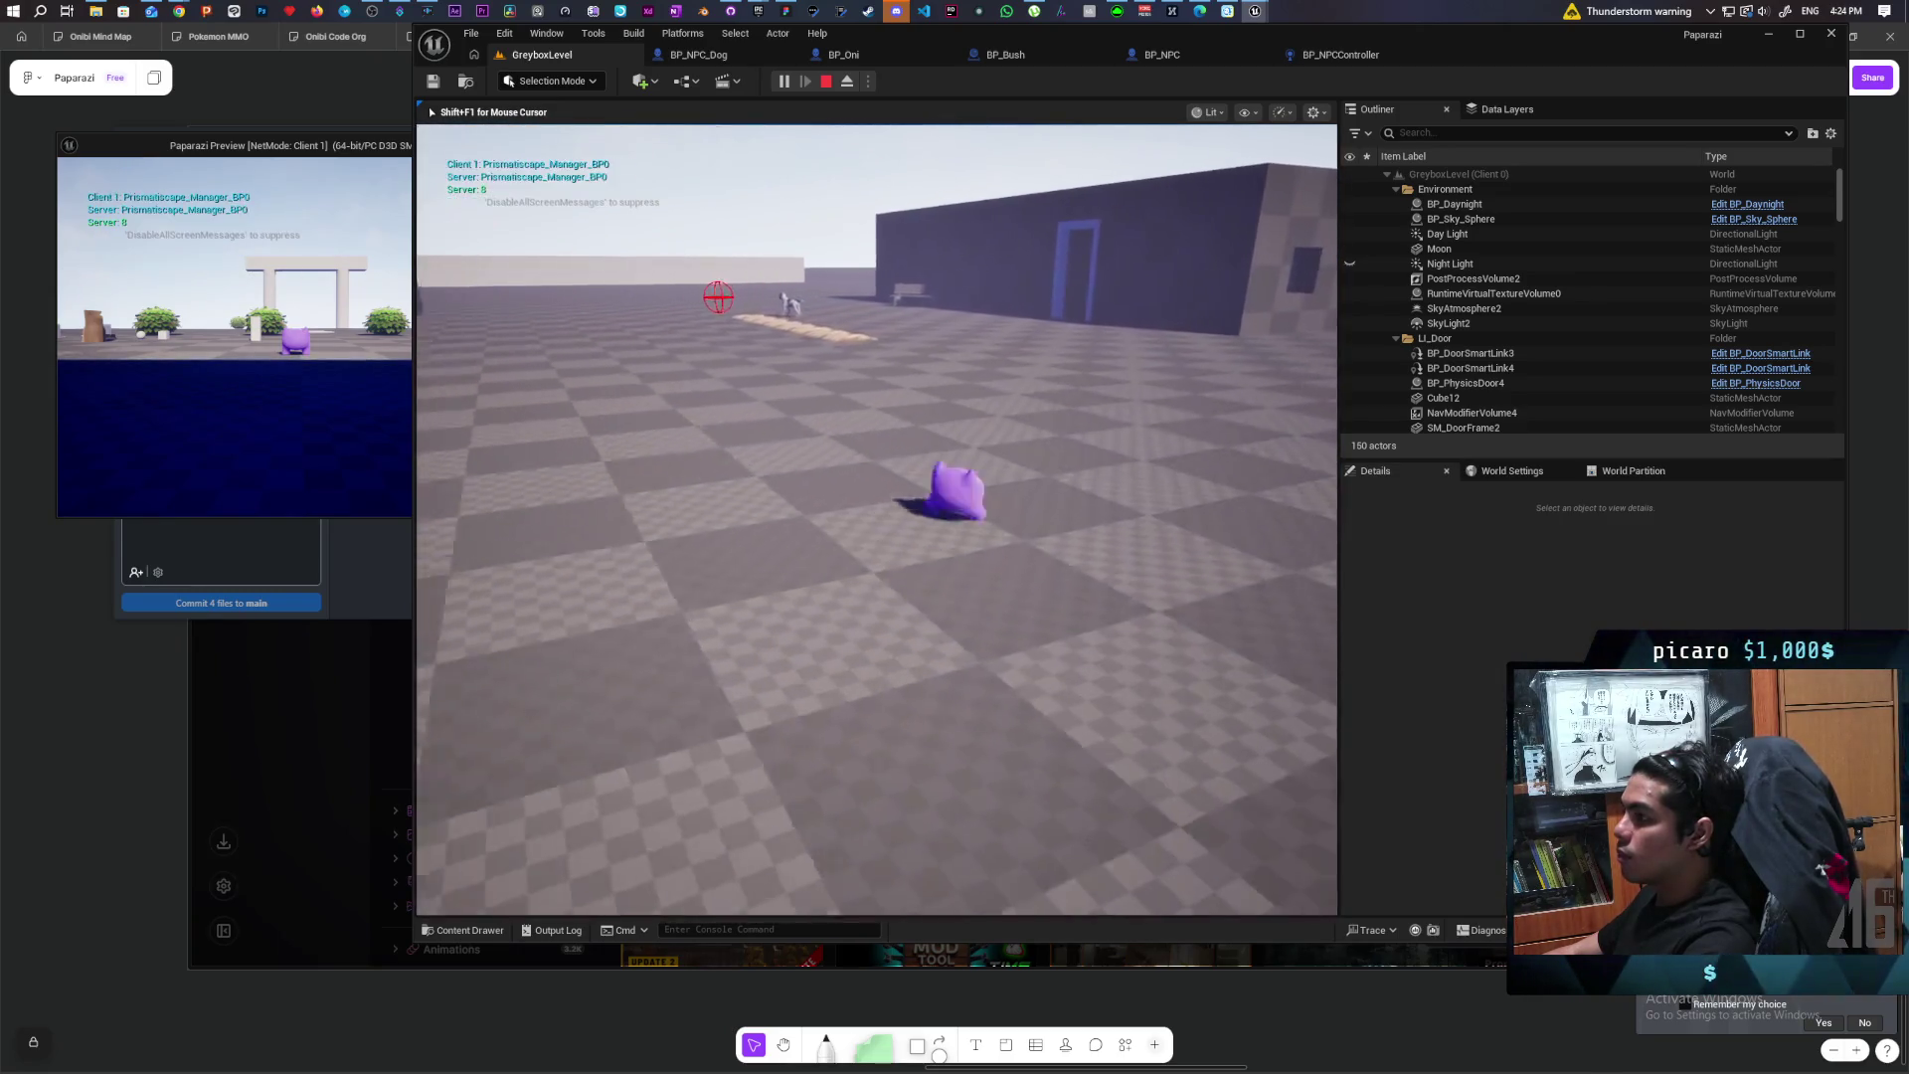
{"action": "key", "text": "d"}
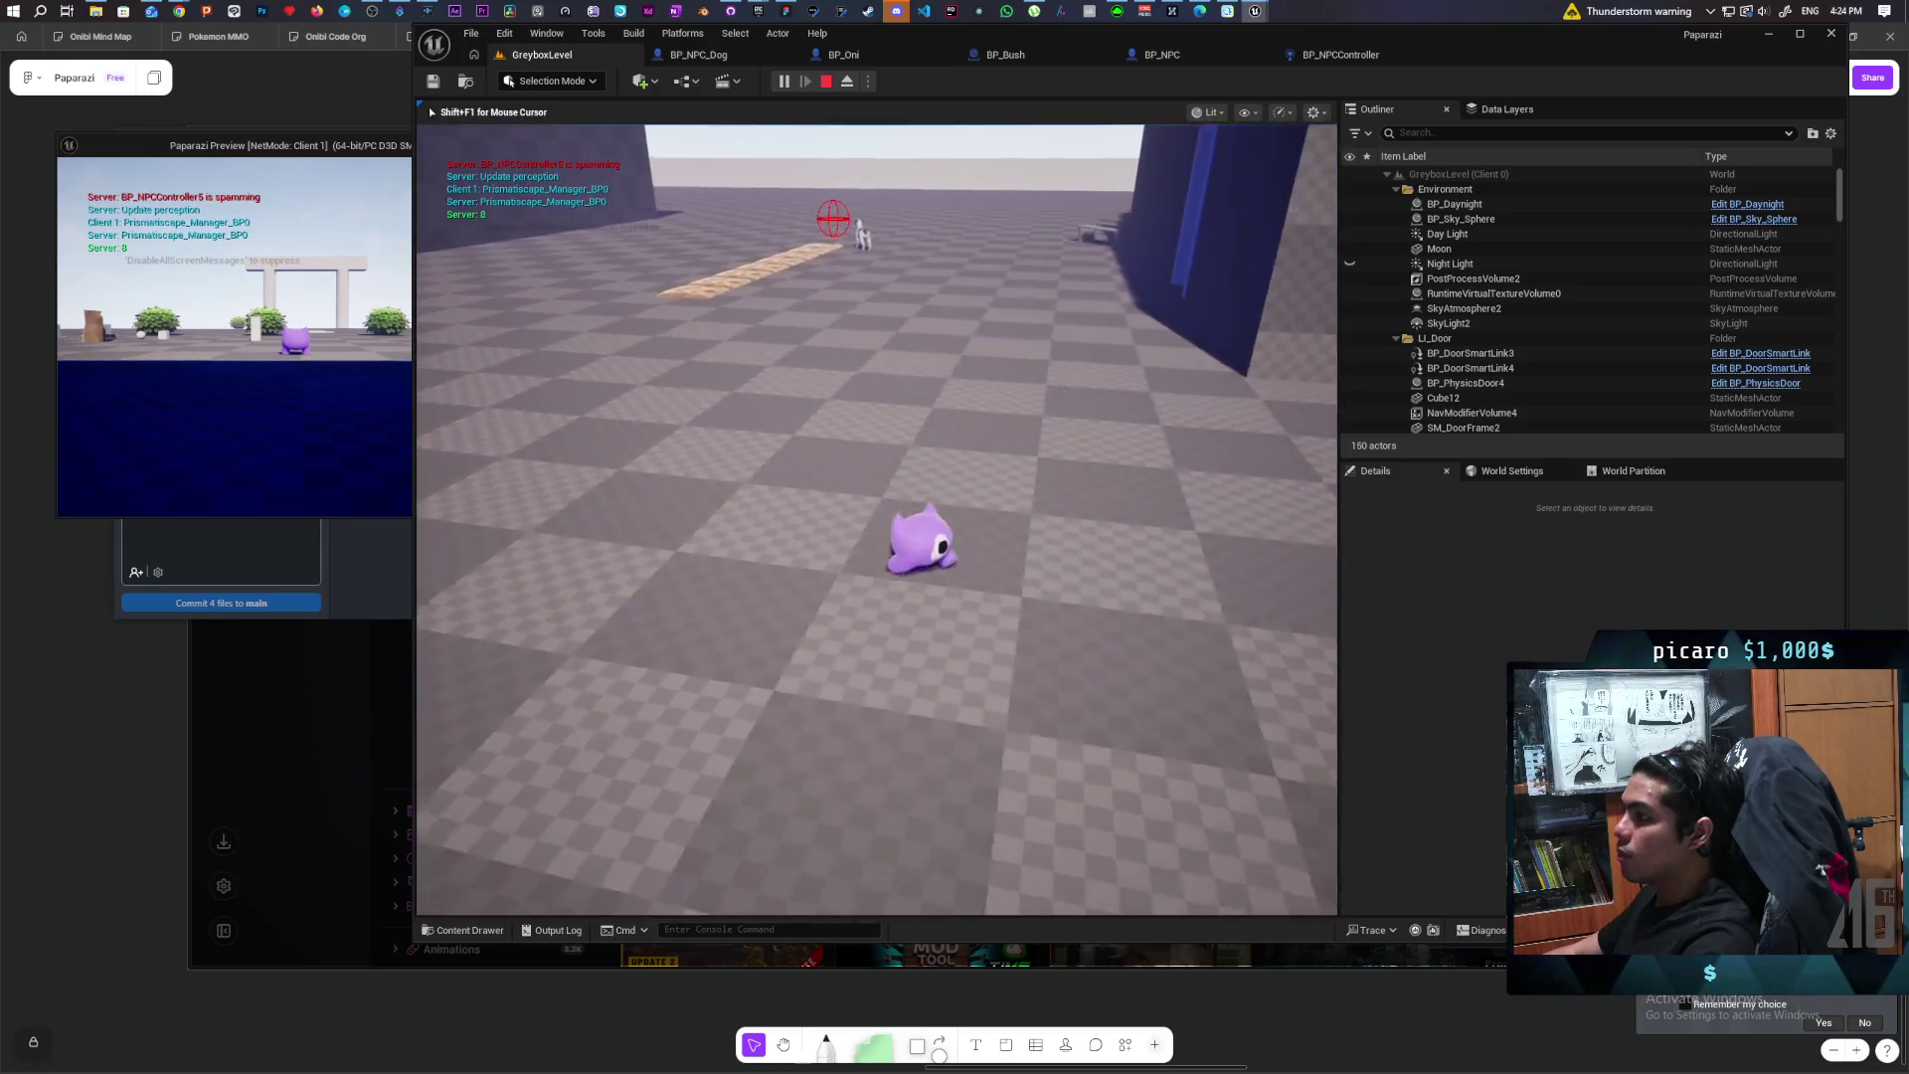
{"action": "key", "text": "w"}
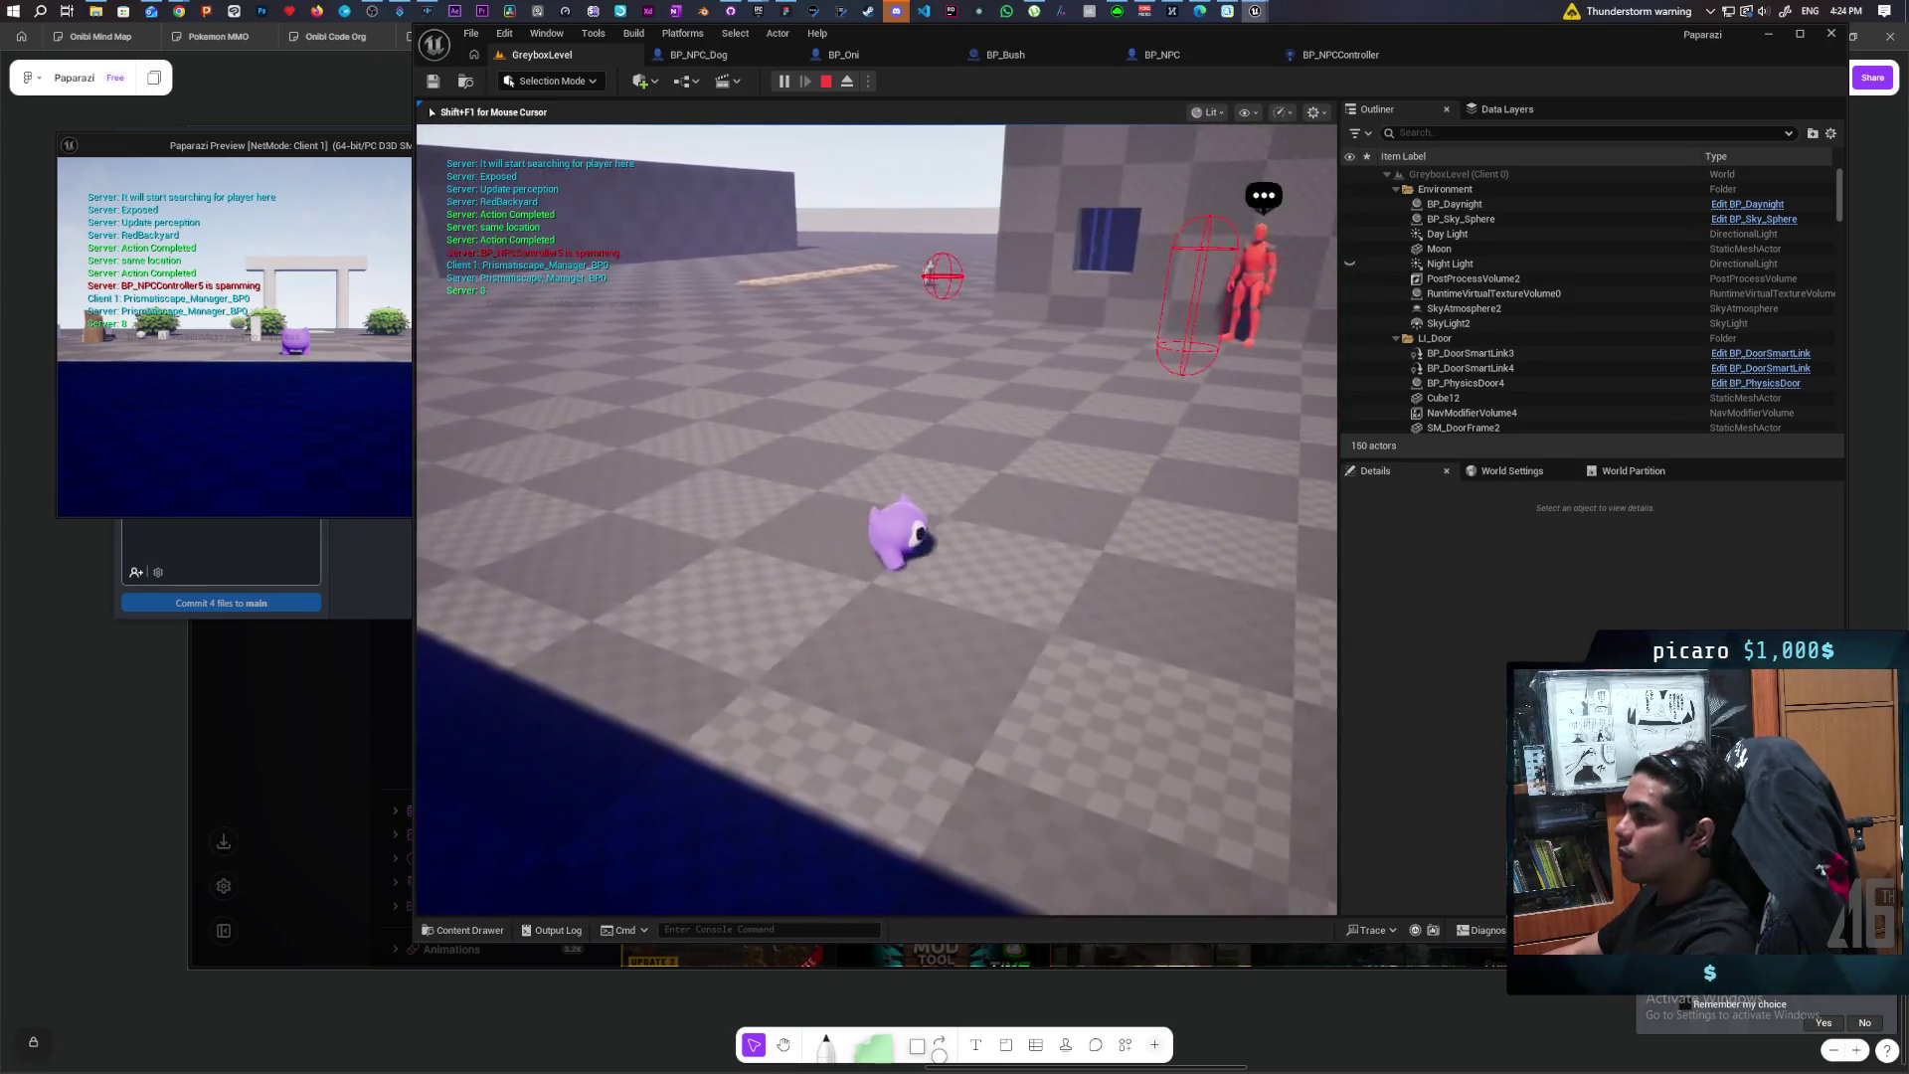
{"action": "key", "text": "w"}
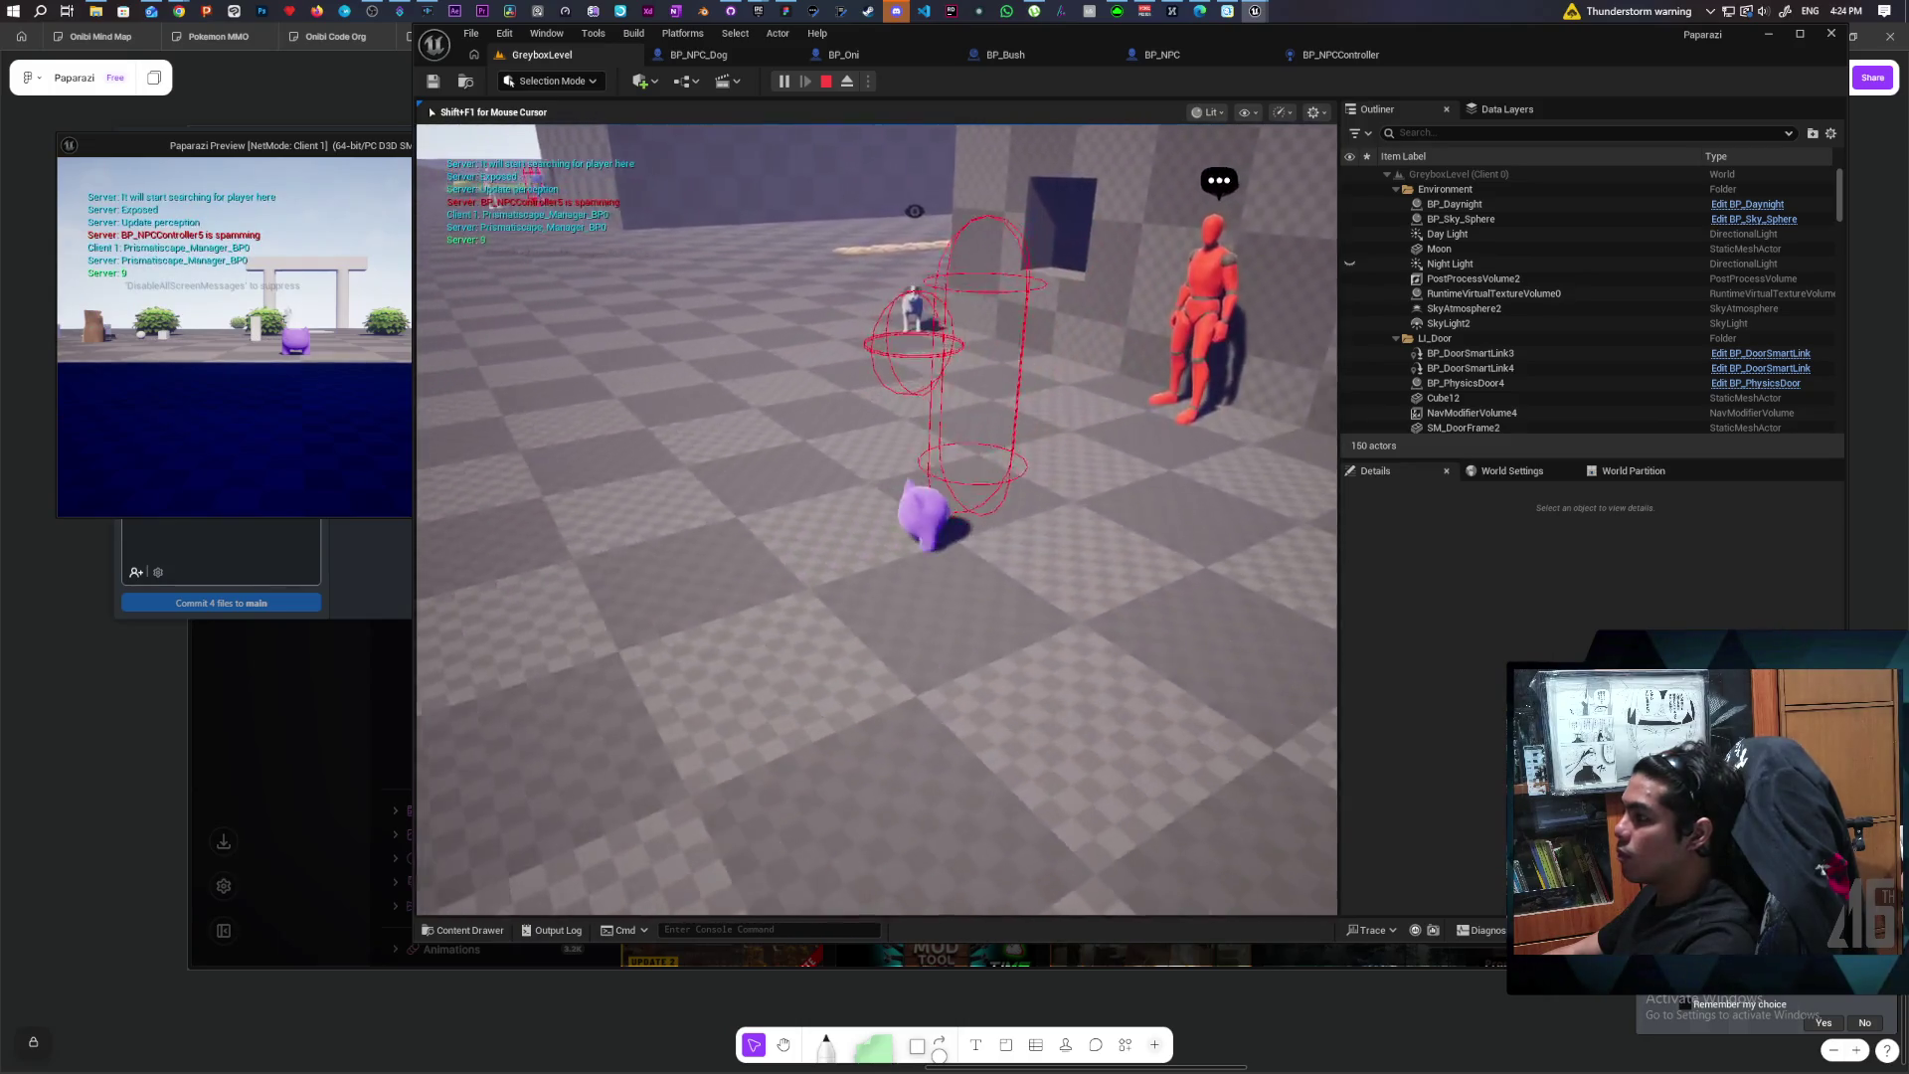
{"action": "key", "text": "d"}
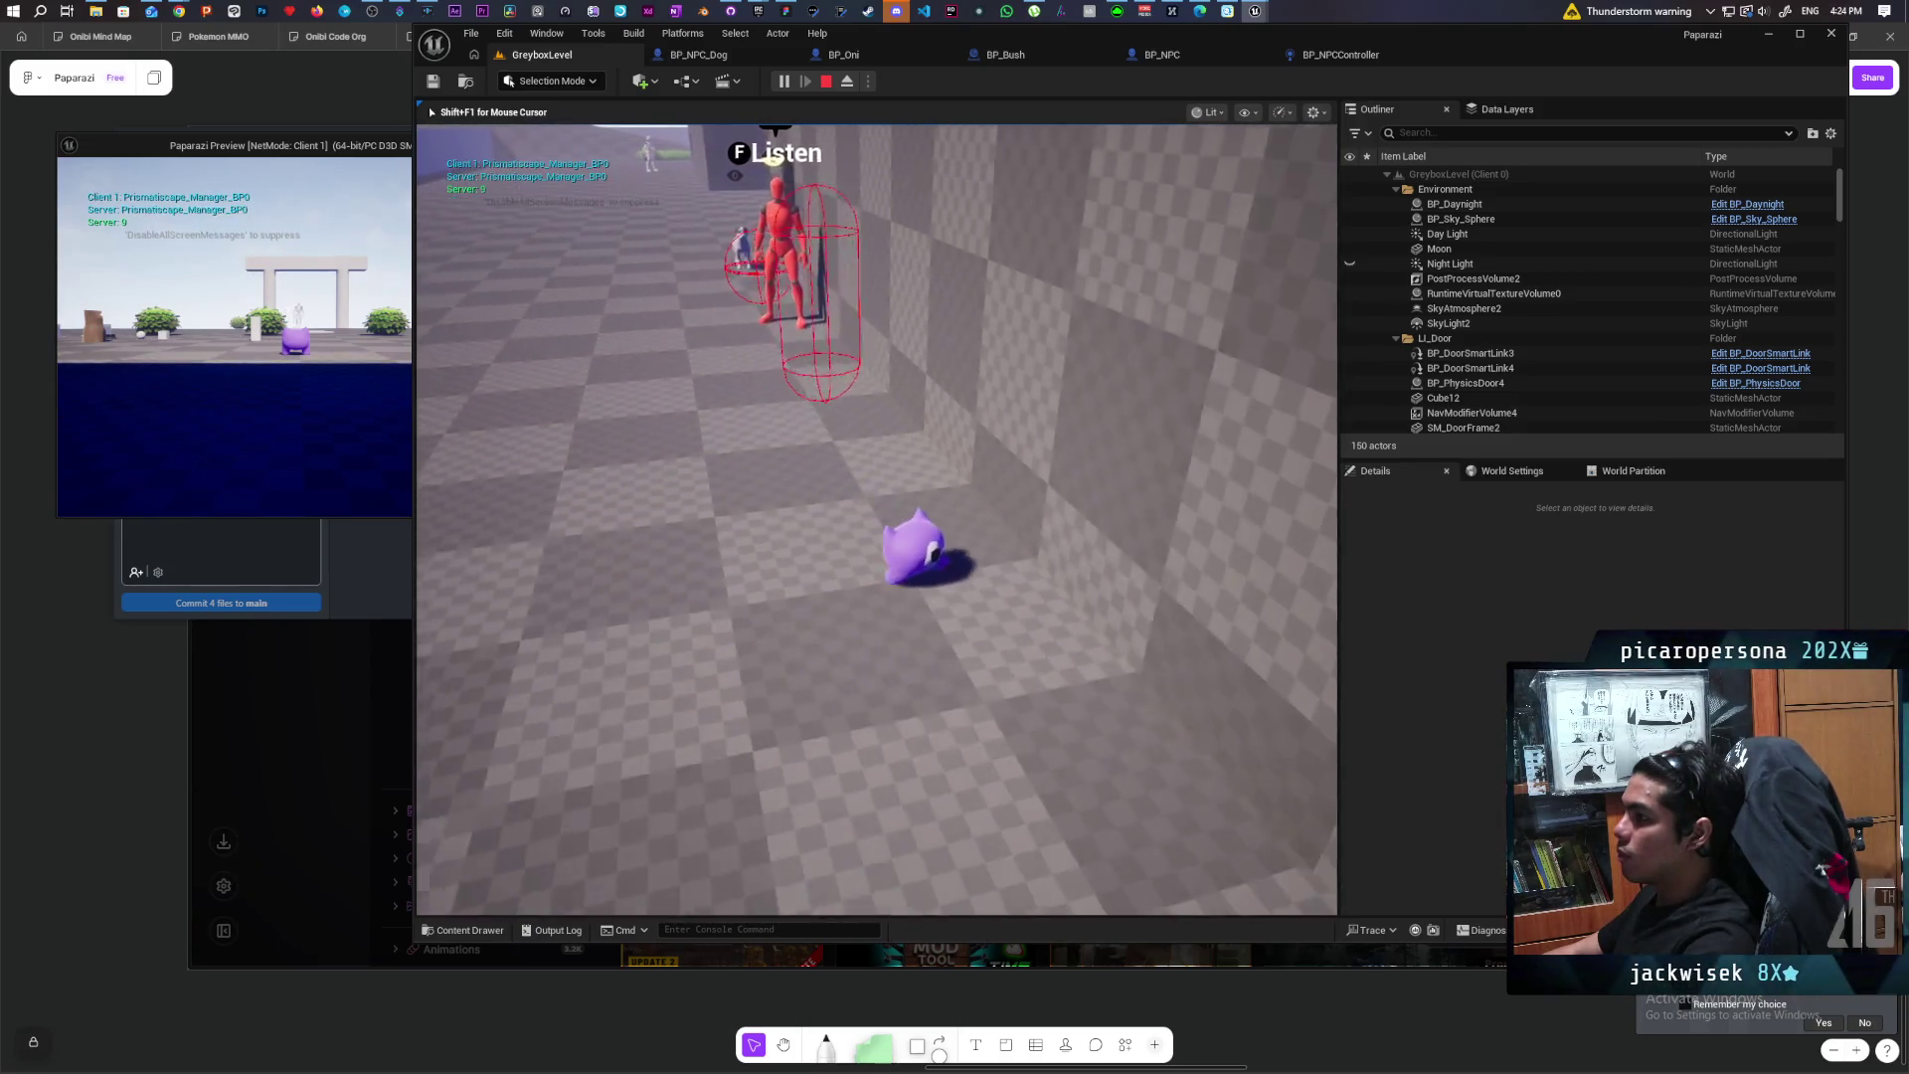
{"action": "key", "text": "w"}
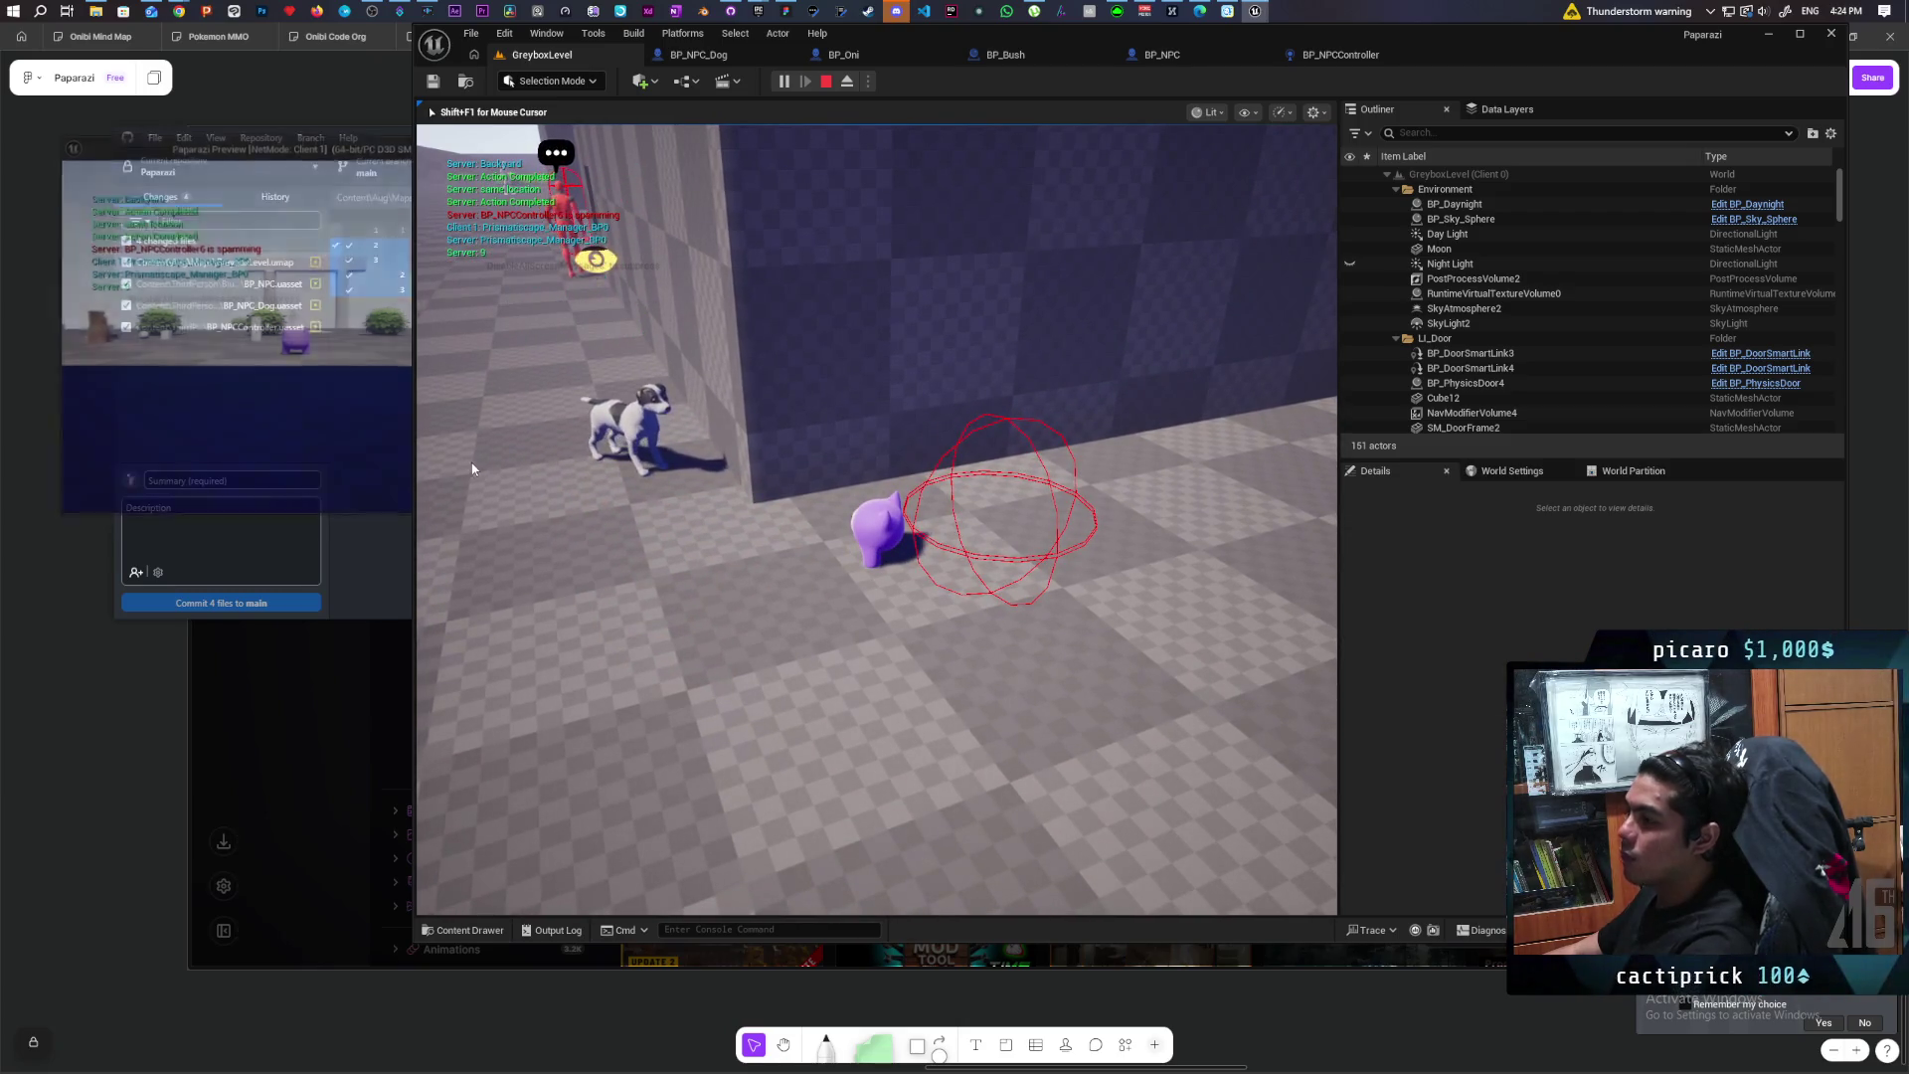
{"action": "key", "text": "Escape"}
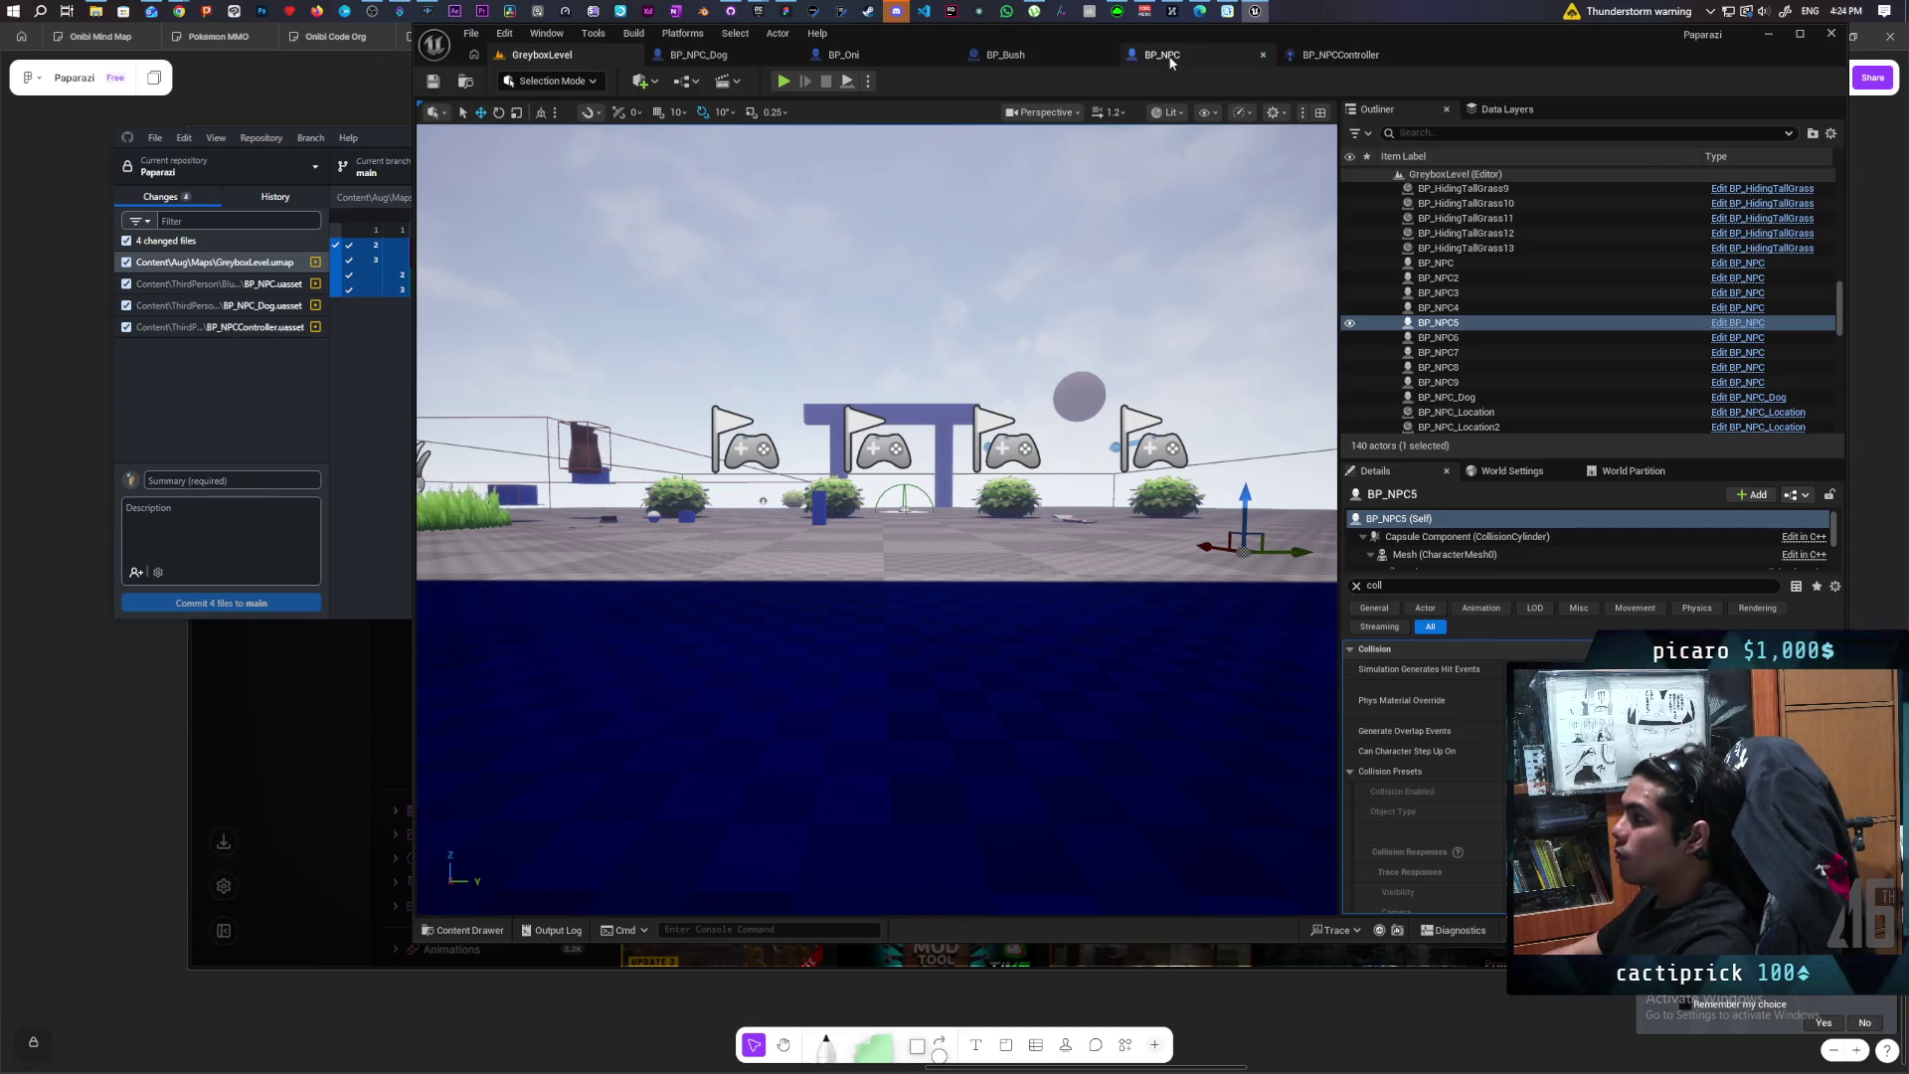
Step: In the BP_NPC event graph, enter 150 as the multiply node's factor, compile, and save all
{"action": "left_click", "coordinate": [1342, 55]}
{"action": "left_click", "coordinate": [1227, 57]}
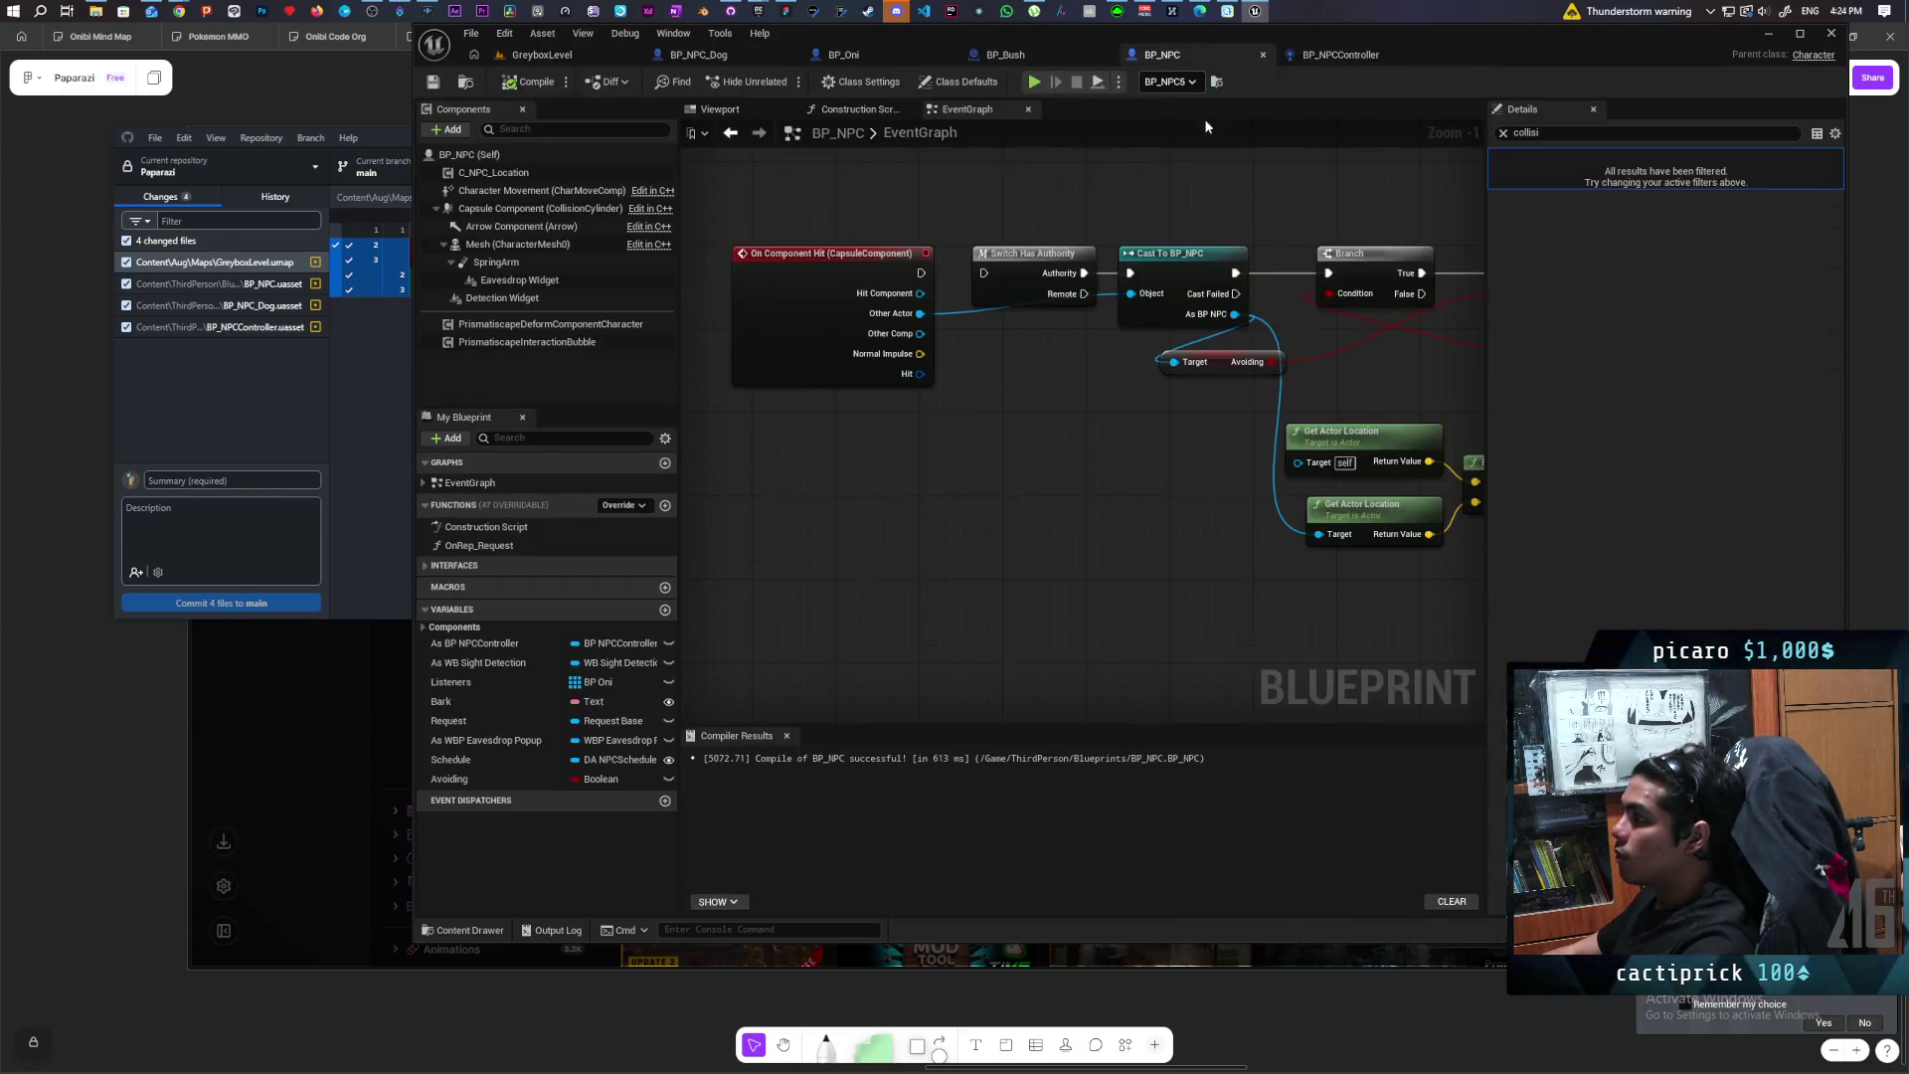
{"action": "scroll", "coordinate": [1065, 342], "scroll_direction": "down", "scroll_amount": 3}
{"action": "scroll", "coordinate": [1010, 386], "scroll_direction": "up", "scroll_amount": 2}
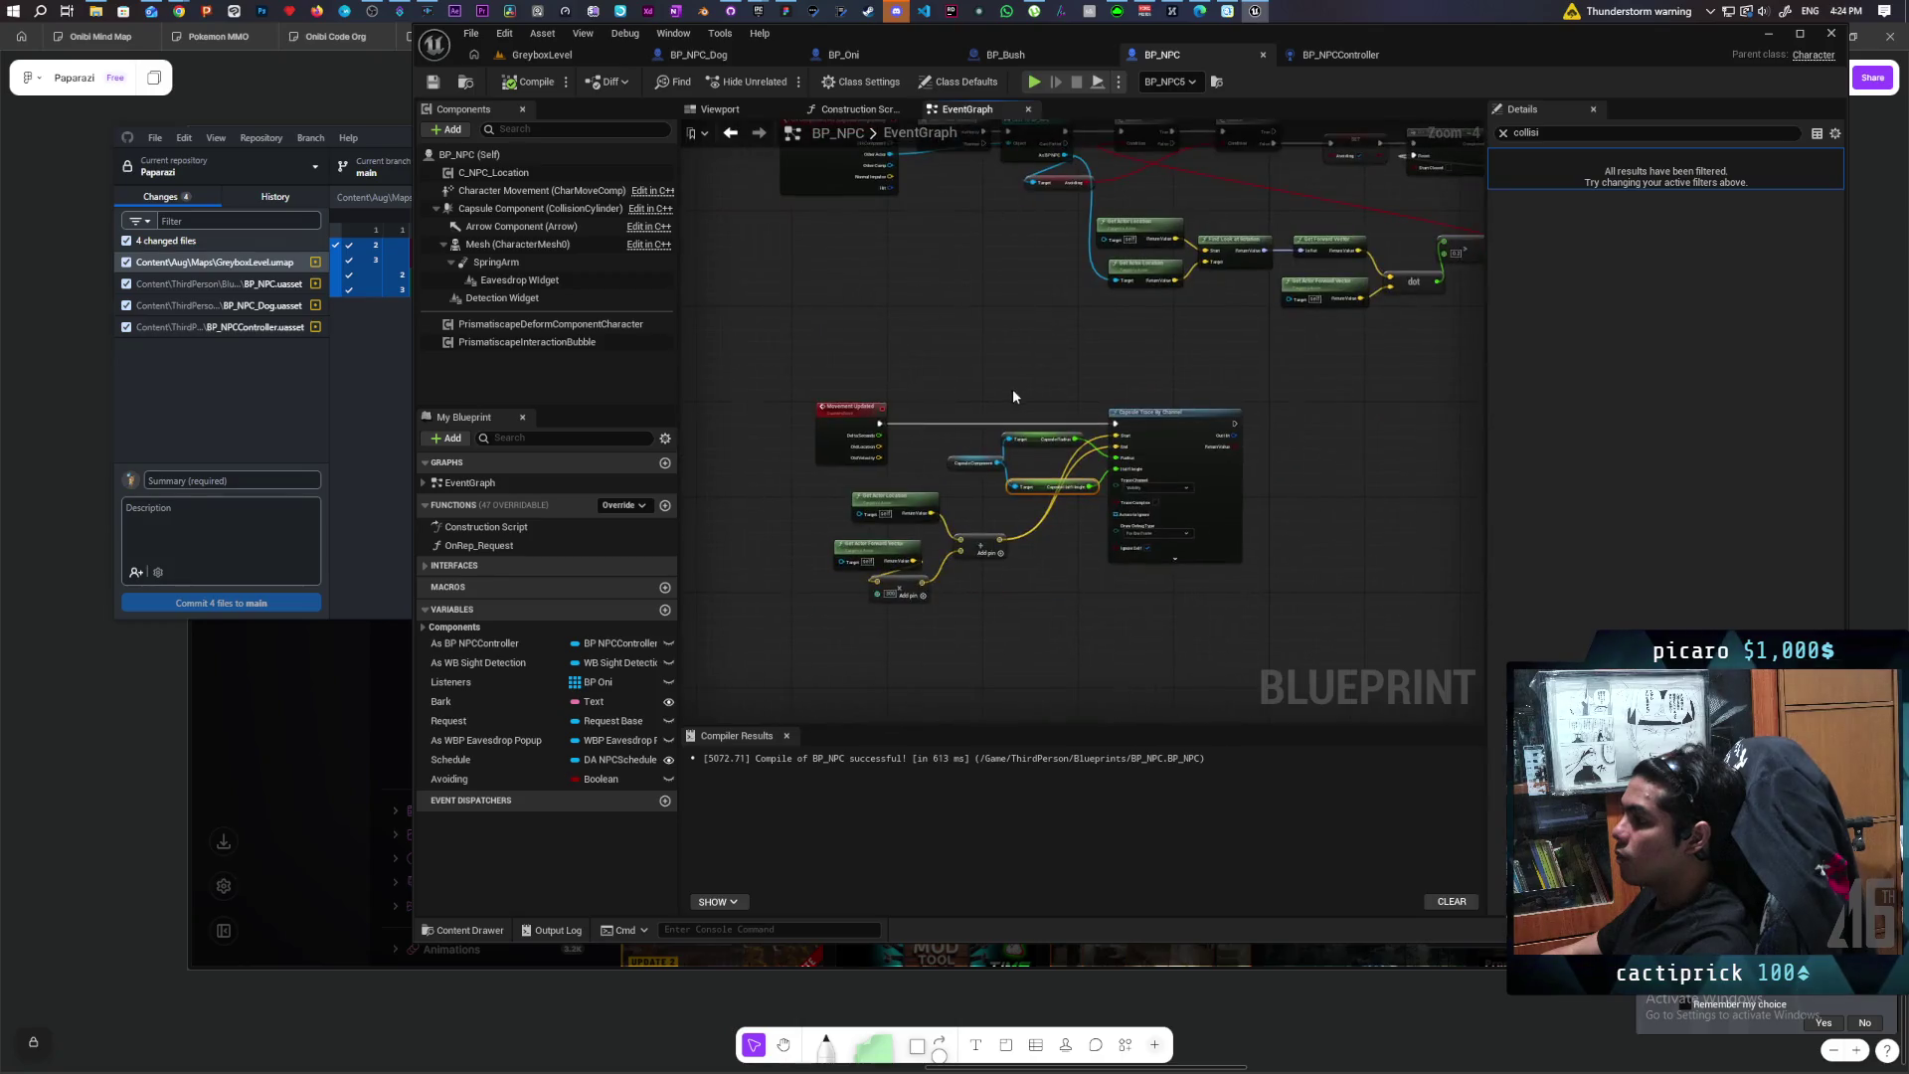
{"action": "scroll", "coordinate": [1117, 394], "scroll_direction": "up", "scroll_amount": 1}
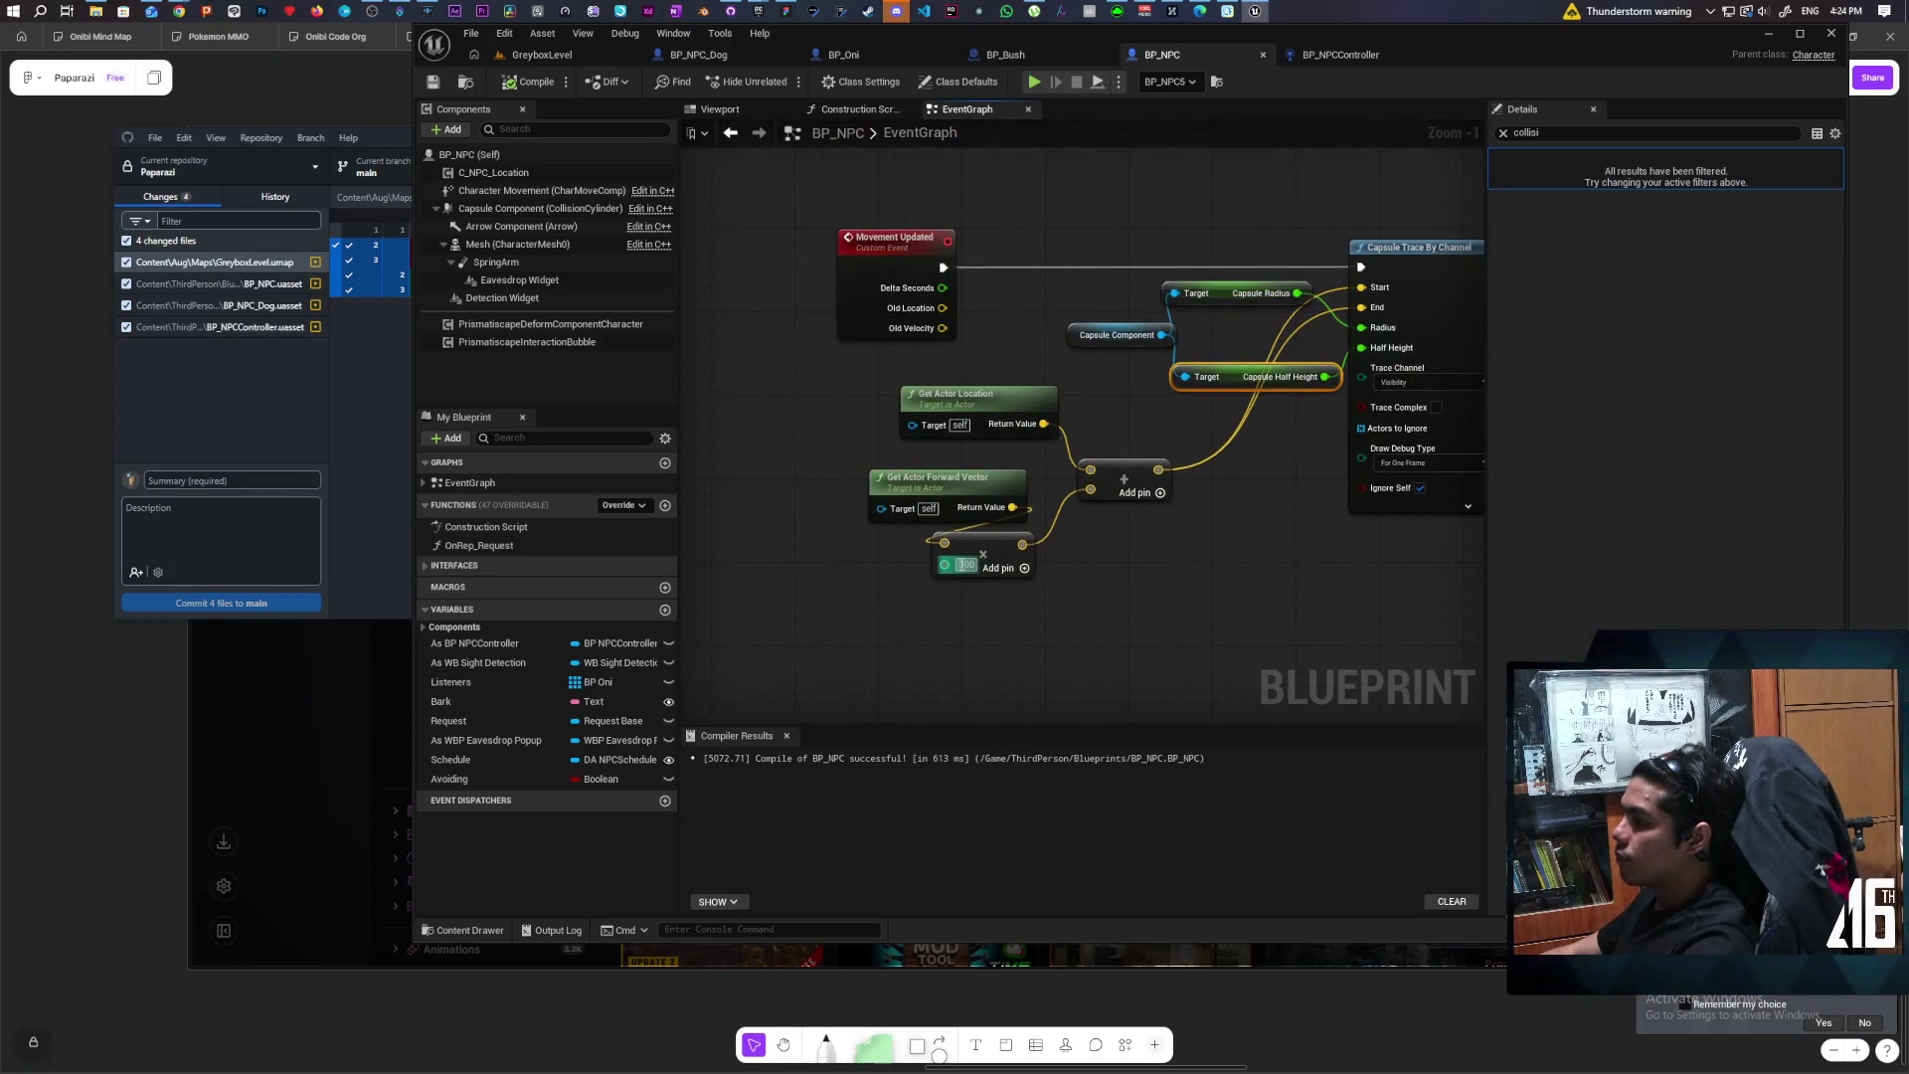
{"action": "type", "text": "150"}
{"action": "key", "text": "Return"}
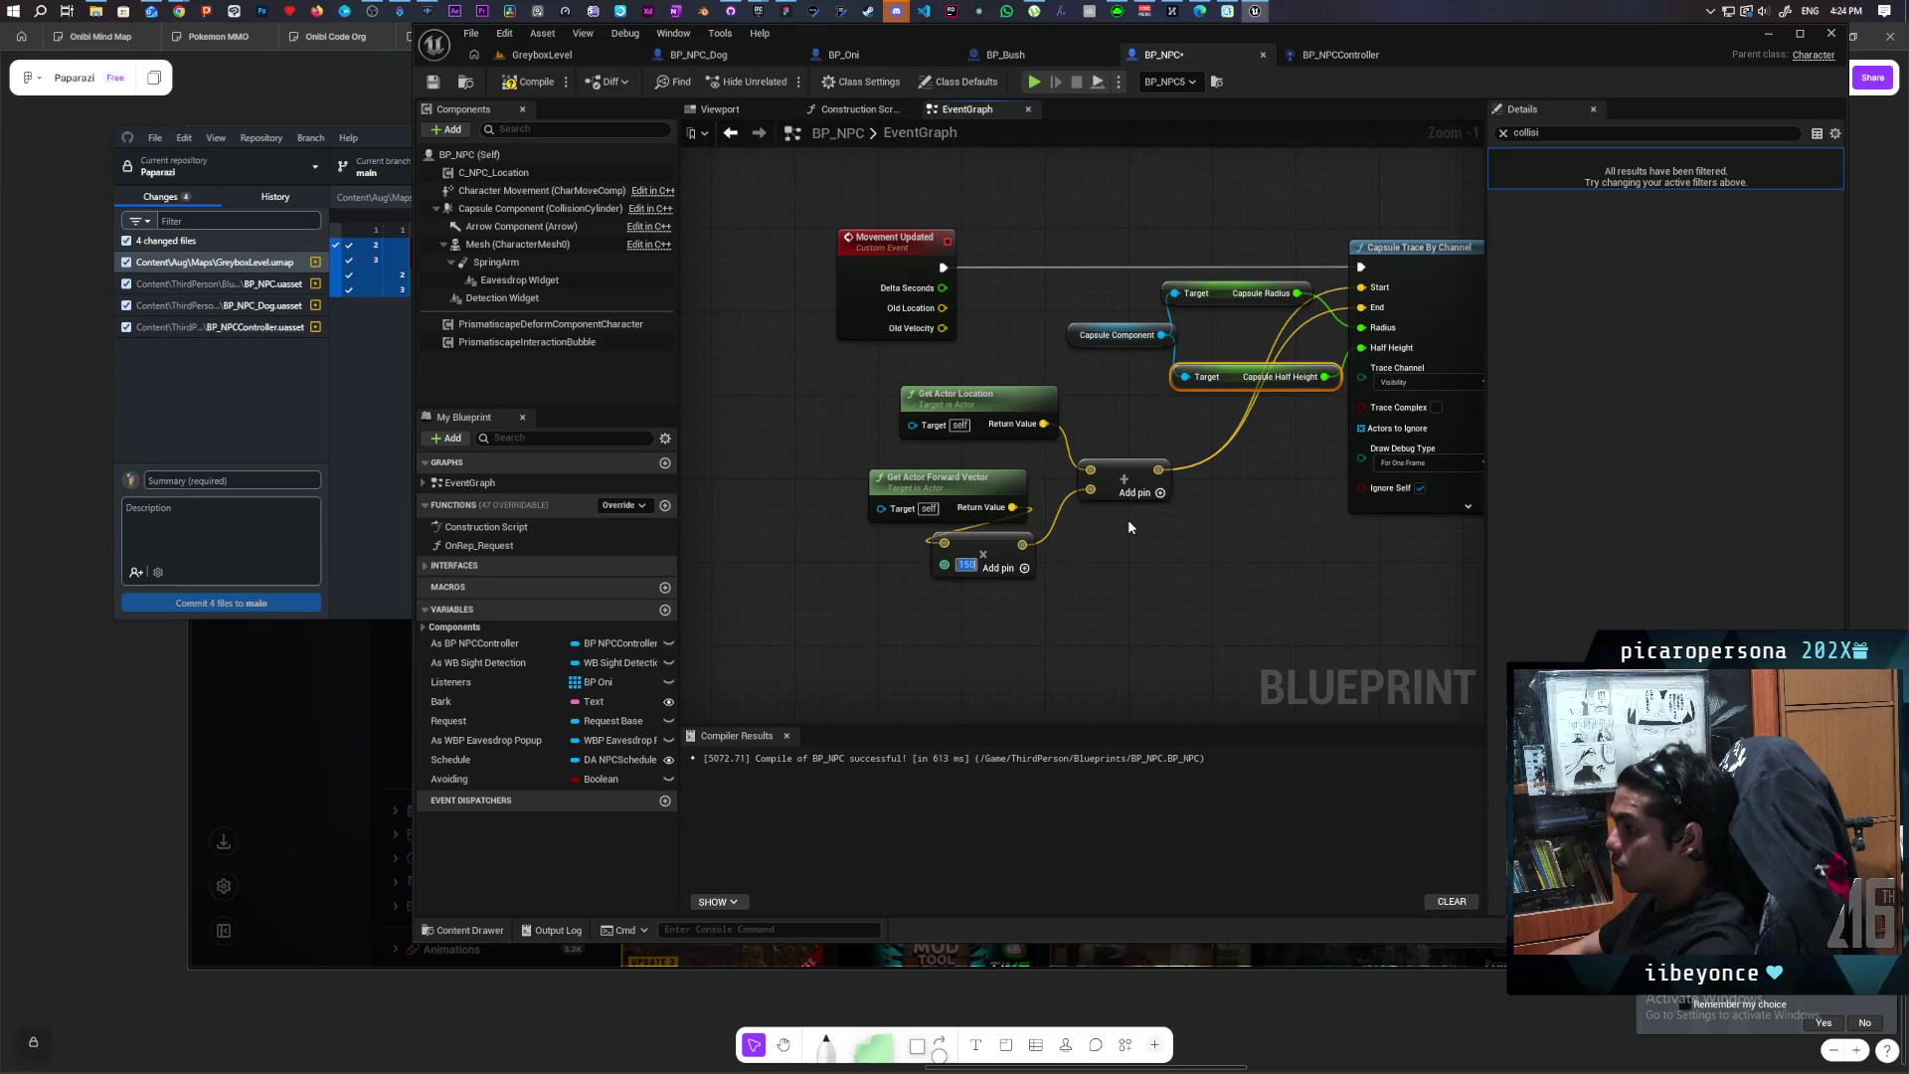
{"action": "left_click", "coordinate": [523, 84]}
{"action": "key", "text": "ctrl+shift+s"}
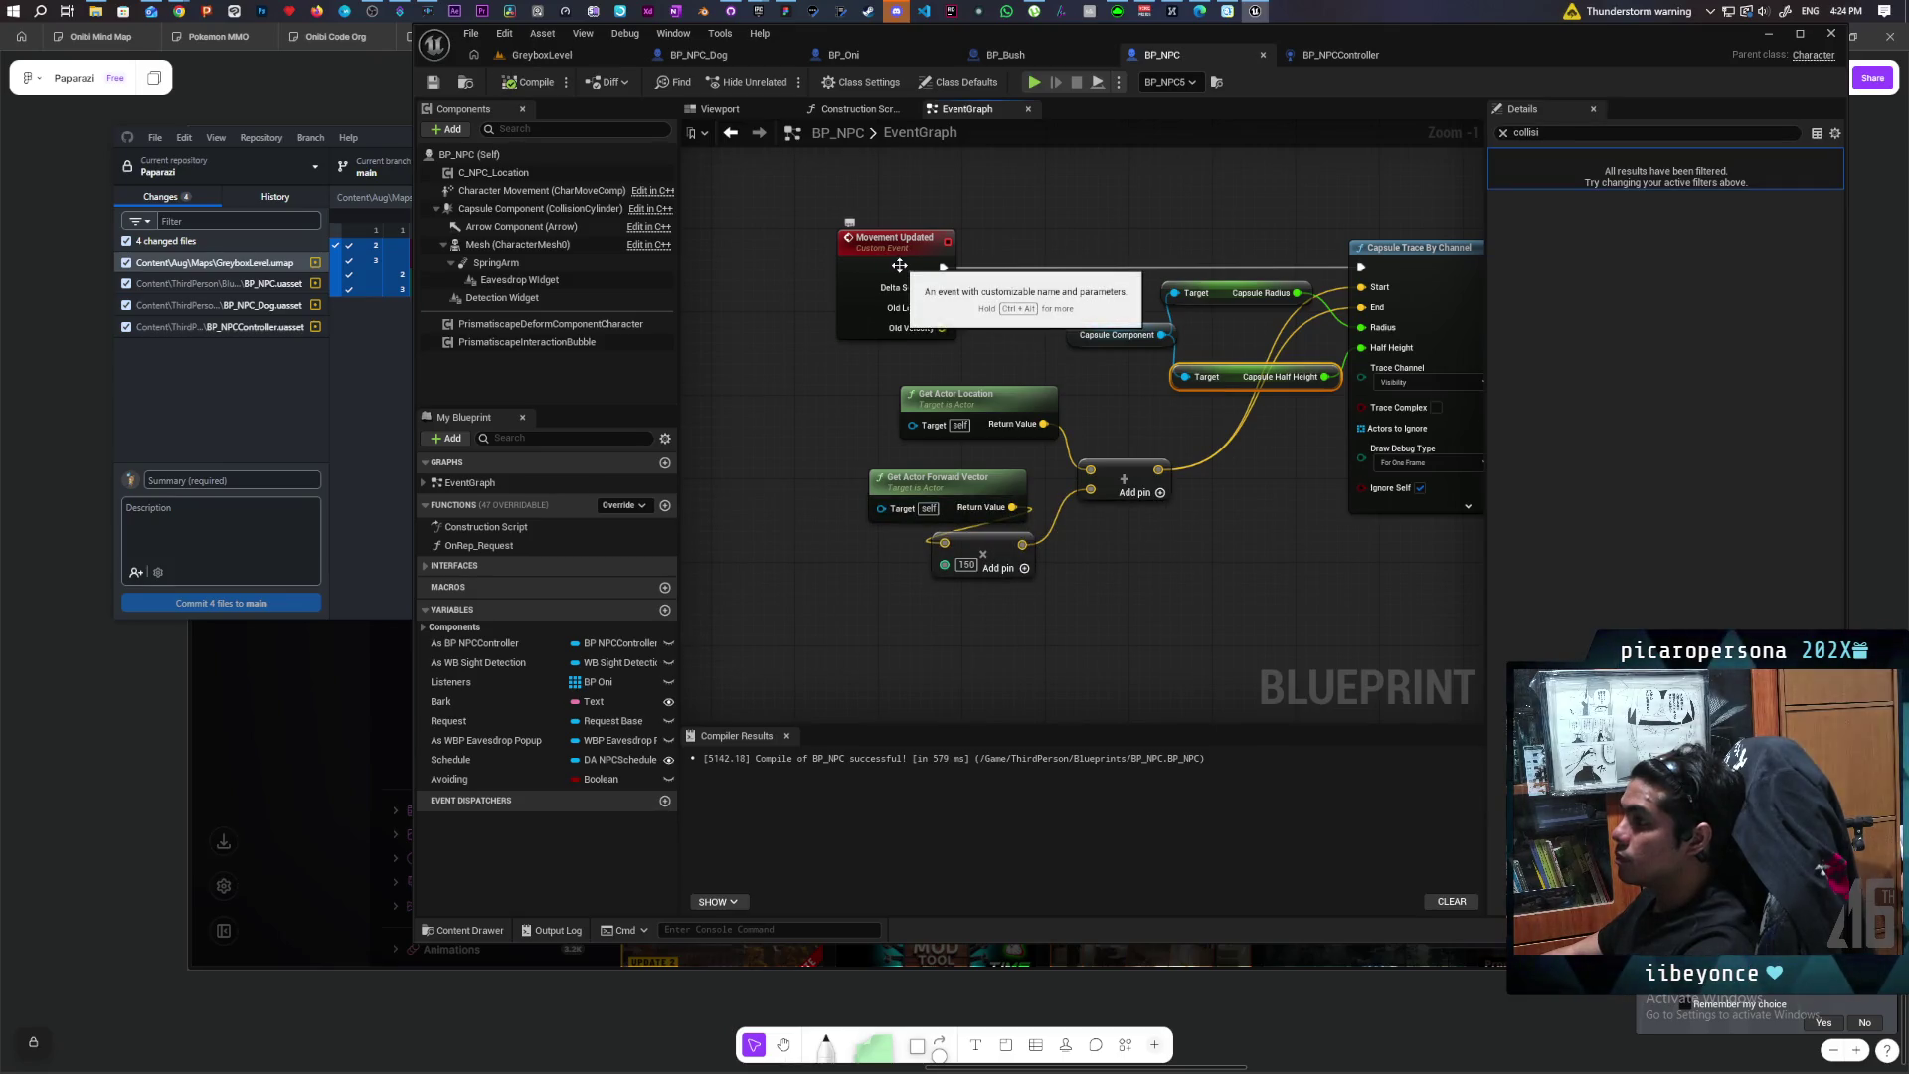
Step: Pan and zoom the BP_NPC event graph to frame the Movement Updated and Capsule Trace By Channel nodes
{"action": "mouse_move", "coordinate": [898, 265]}
{"action": "left_mouse_down"}
{"action": "mouse_move", "coordinate": [975, 307]}
{"action": "mouse_move", "coordinate": [815, 293]}
{"action": "left_mouse_up"}
{"action": "scroll", "coordinate": [915, 317], "scroll_direction": "down", "scroll_amount": 4}
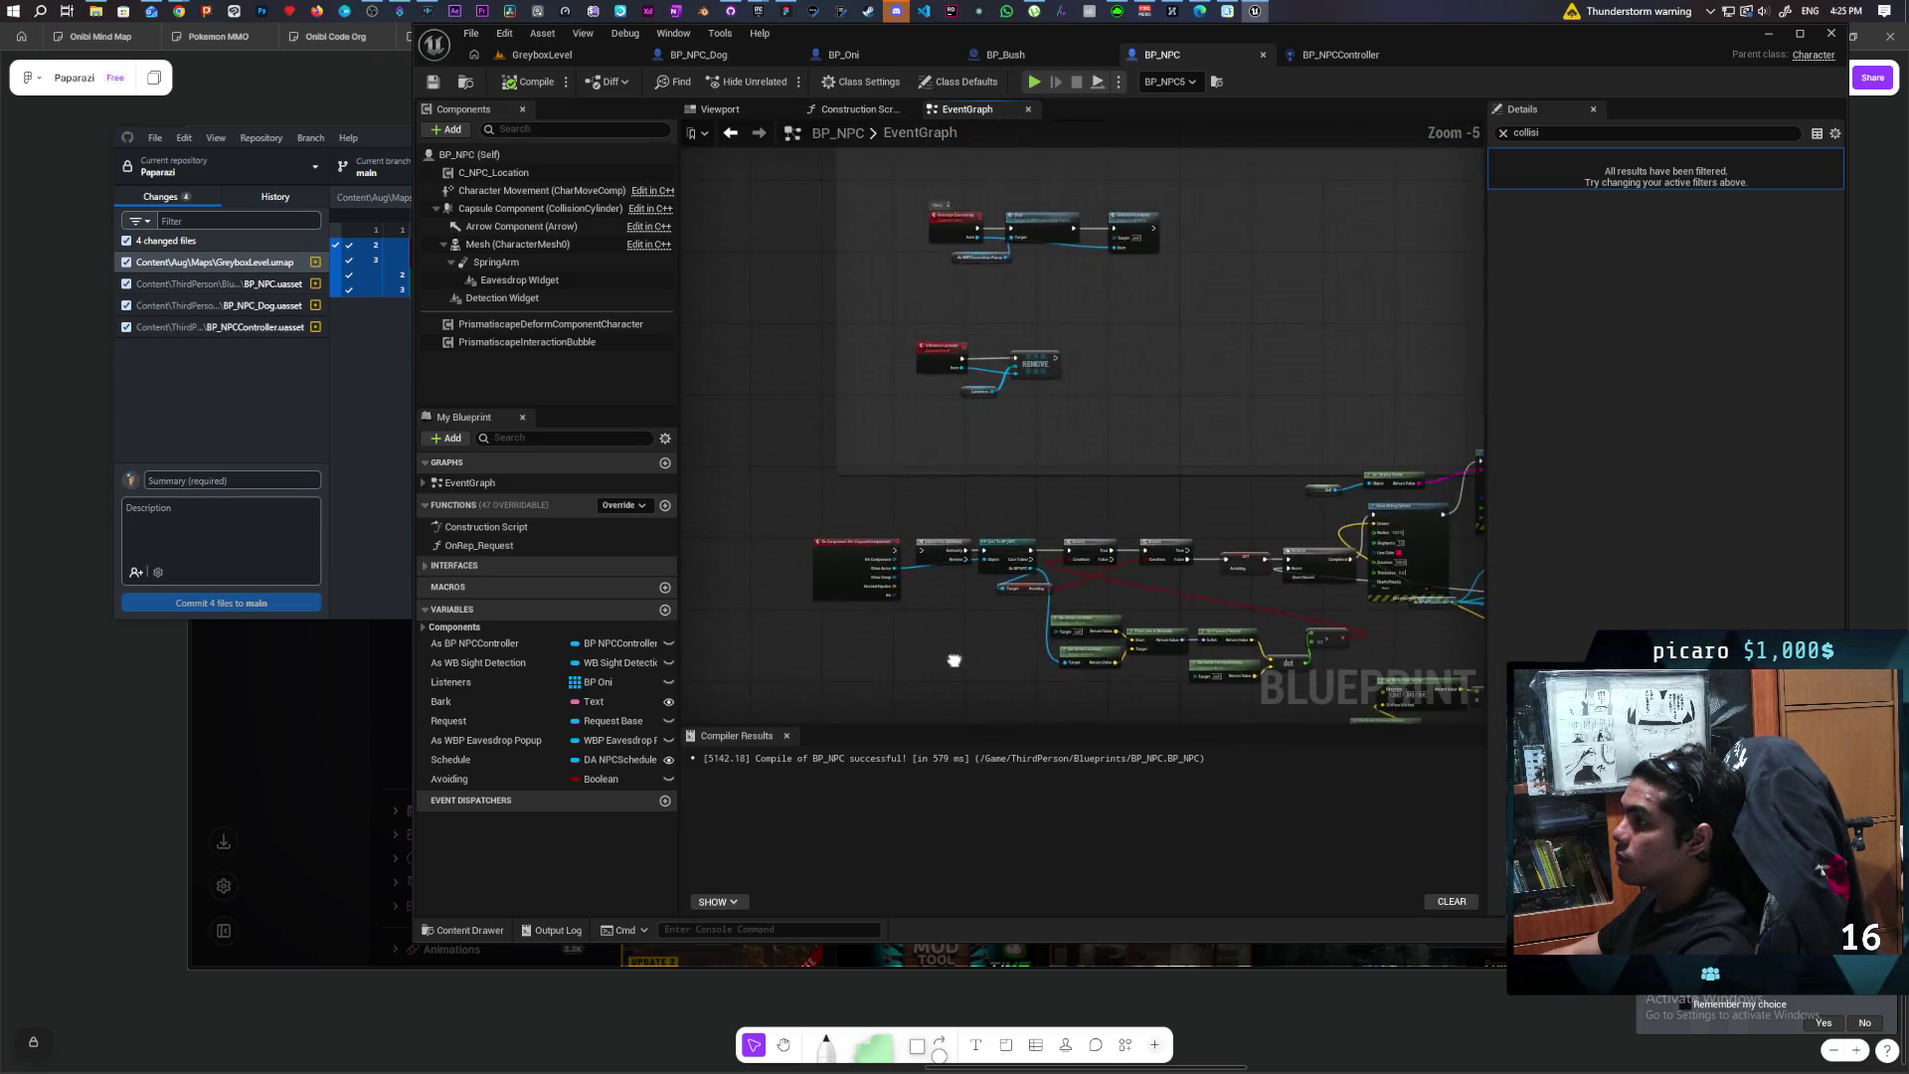
{"action": "scroll", "coordinate": [958, 463], "scroll_direction": "down", "scroll_amount": 7}
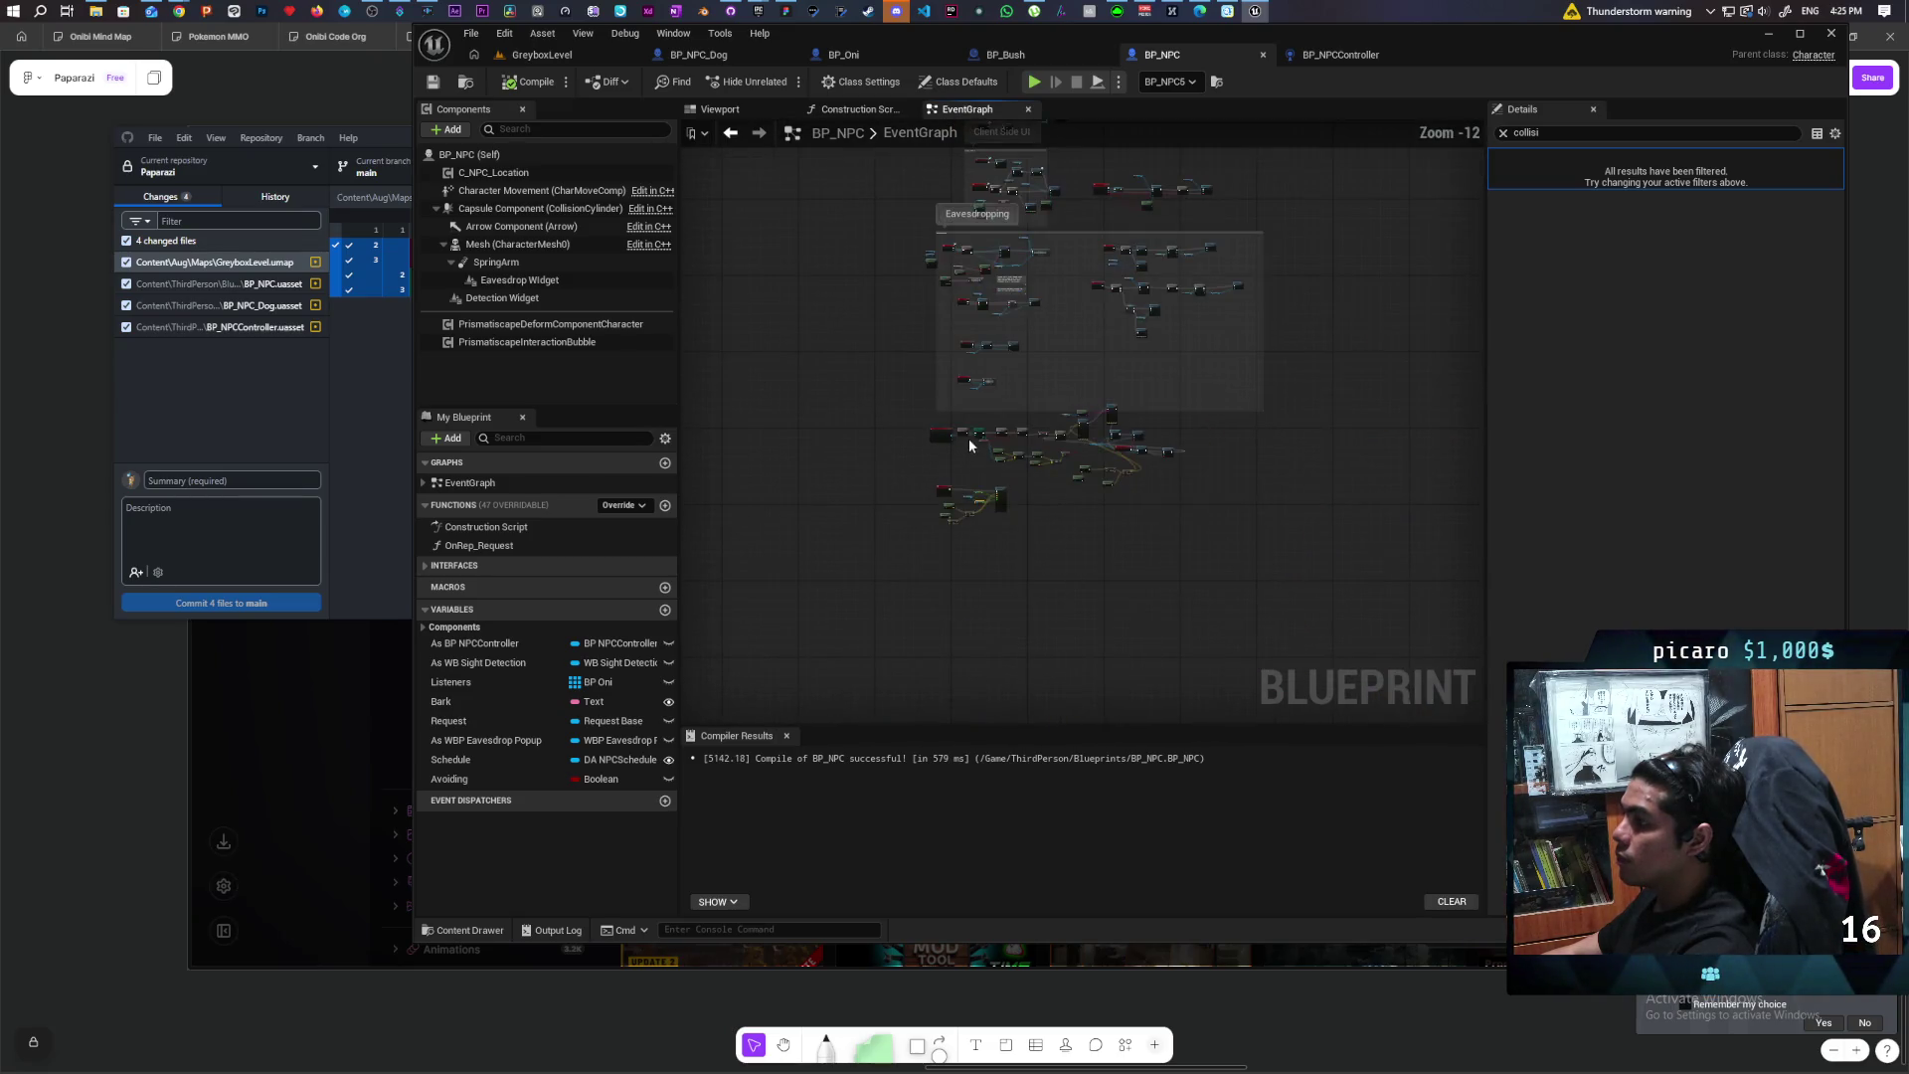
{"action": "scroll", "coordinate": [1039, 593], "scroll_direction": "up", "scroll_amount": 8}
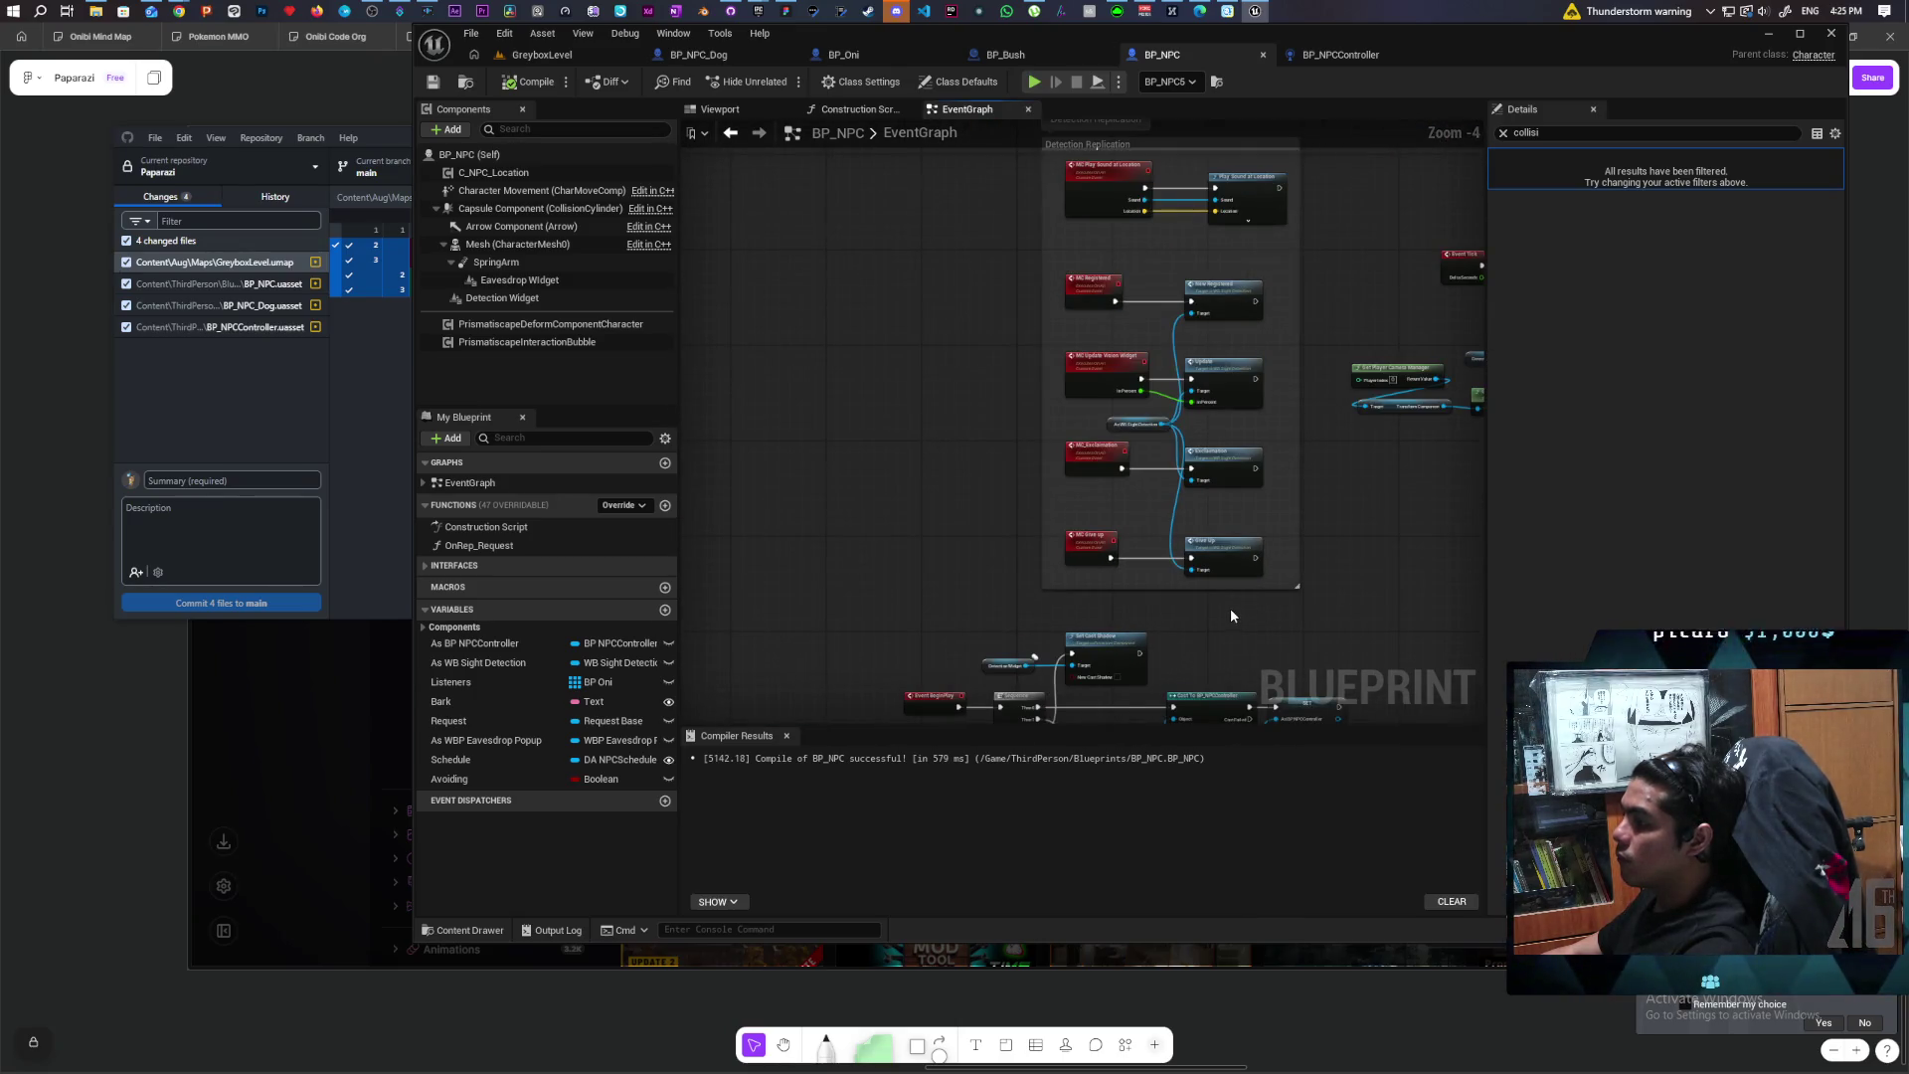
{"action": "scroll", "coordinate": [1231, 617], "scroll_direction": "up", "scroll_amount": 2}
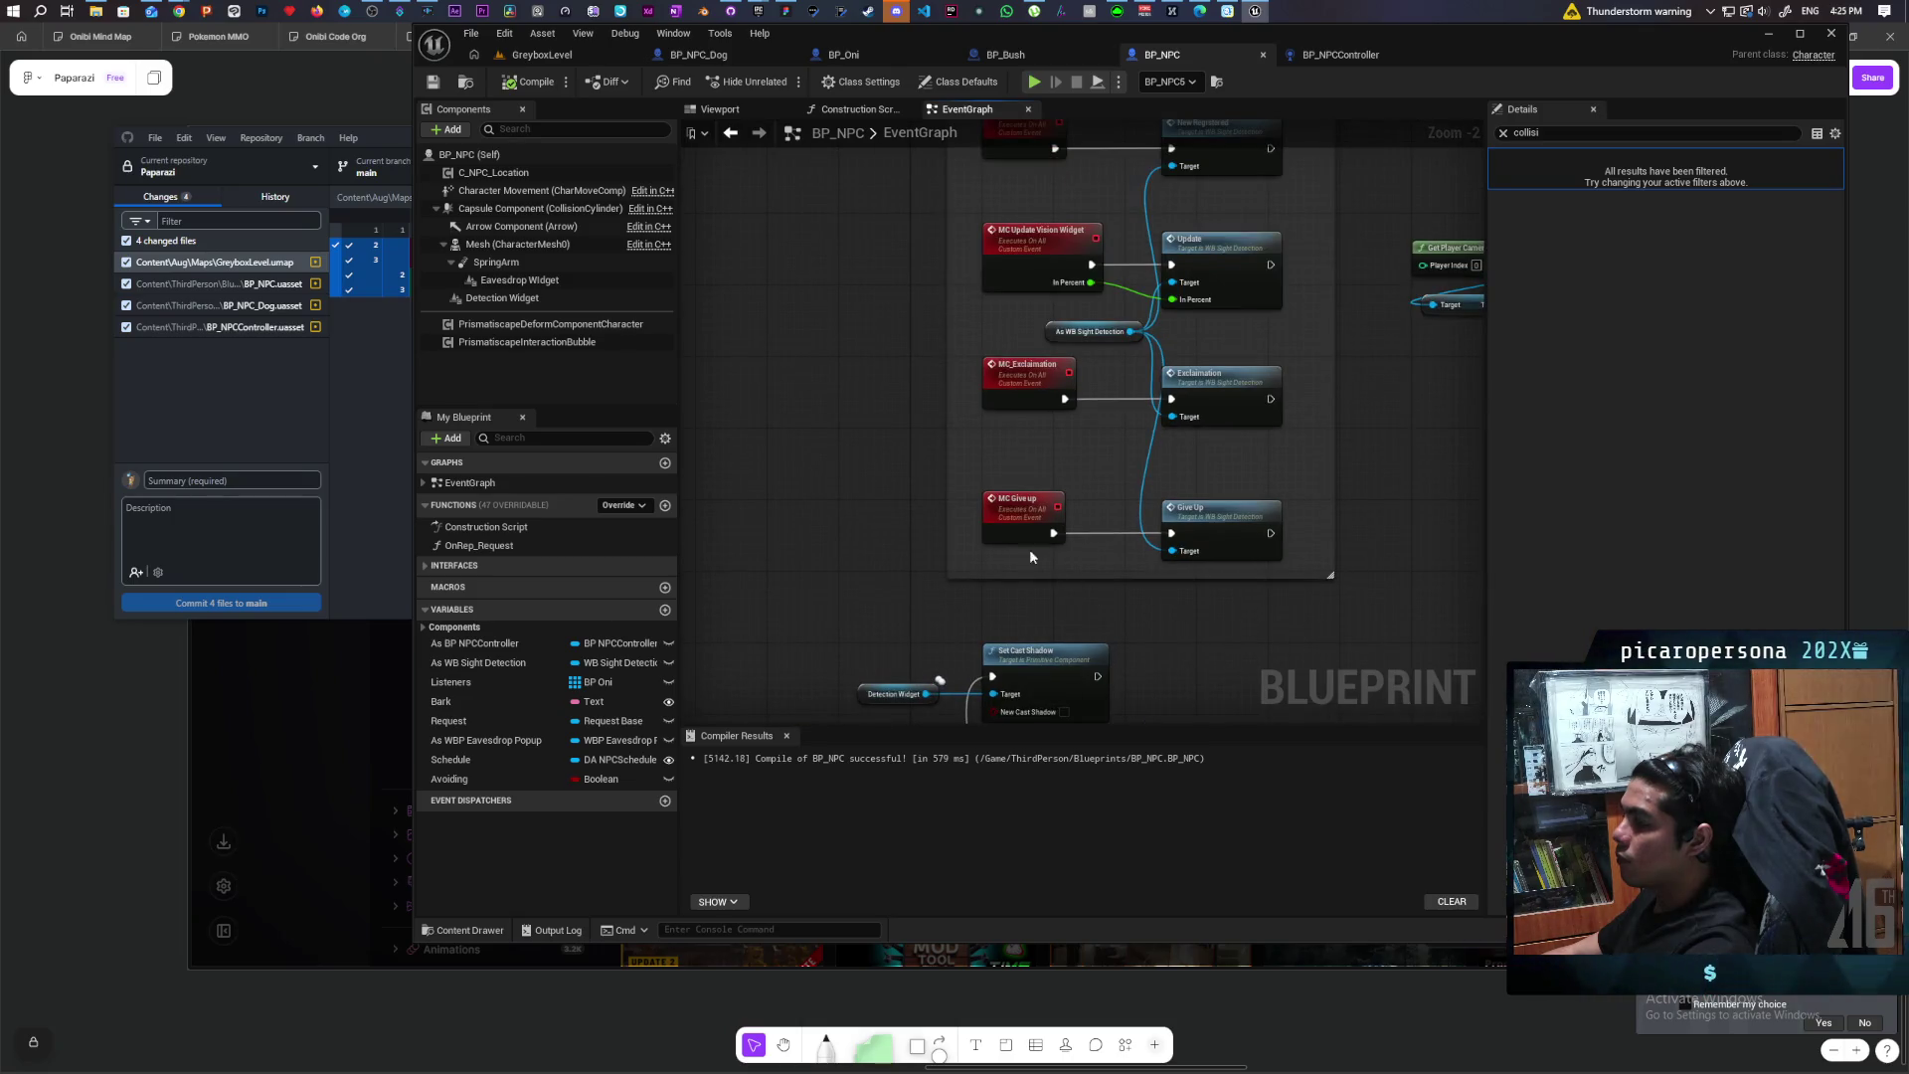
{"action": "scroll", "coordinate": [1338, 571], "scroll_direction": "down", "scroll_amount": 1}
{"action": "scroll", "coordinate": [1338, 571], "scroll_direction": "down", "scroll_amount": 4}
{"action": "scroll", "coordinate": [1334, 572], "scroll_direction": "up", "scroll_amount": 4}
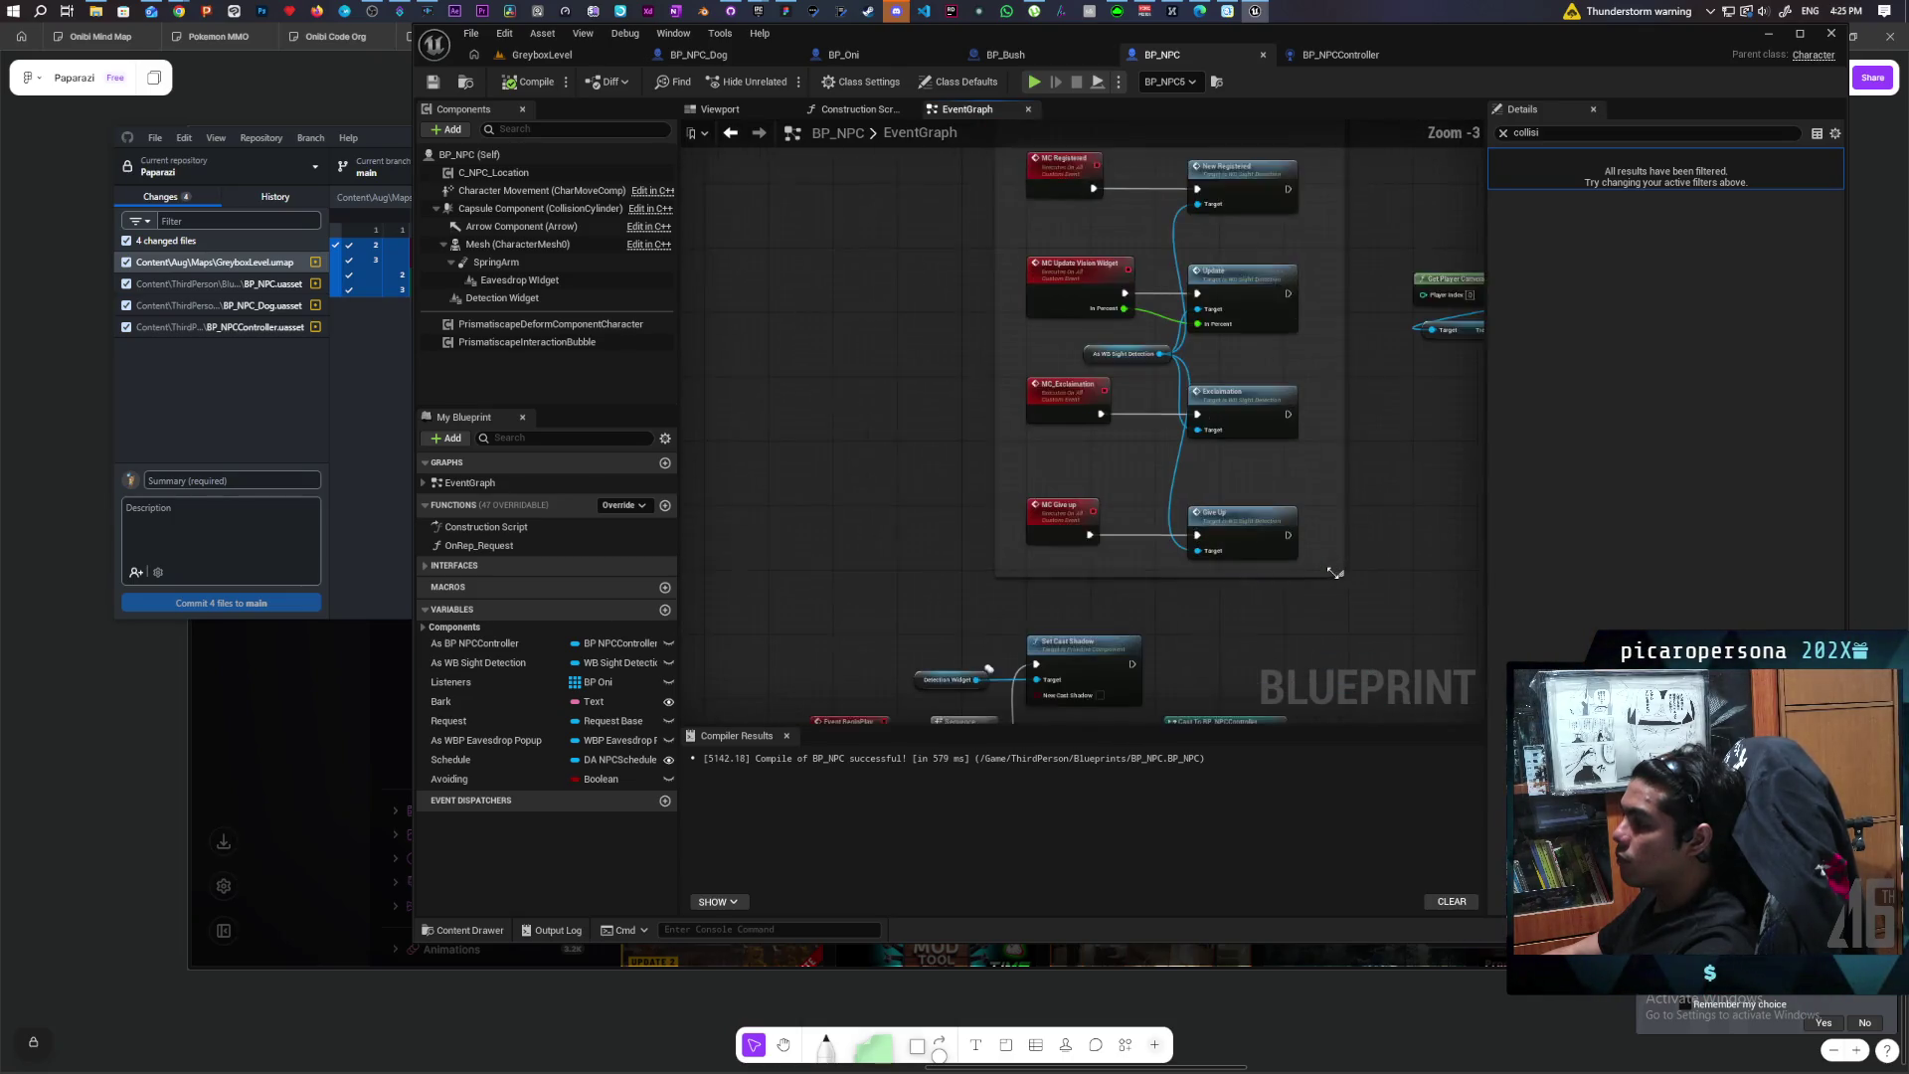
{"action": "scroll", "coordinate": [1210, 591], "scroll_direction": "down", "scroll_amount": 4}
{"action": "mouse_move", "coordinate": [1210, 591]}
{"action": "left_mouse_down"}
{"action": "mouse_move", "coordinate": [1173, 438]}
{"action": "mouse_move", "coordinate": [1059, 454]}
{"action": "mouse_move", "coordinate": [1145, 179]}
{"action": "left_mouse_up"}
{"action": "scroll", "coordinate": [1133, 296], "scroll_direction": "up", "scroll_amount": 4}
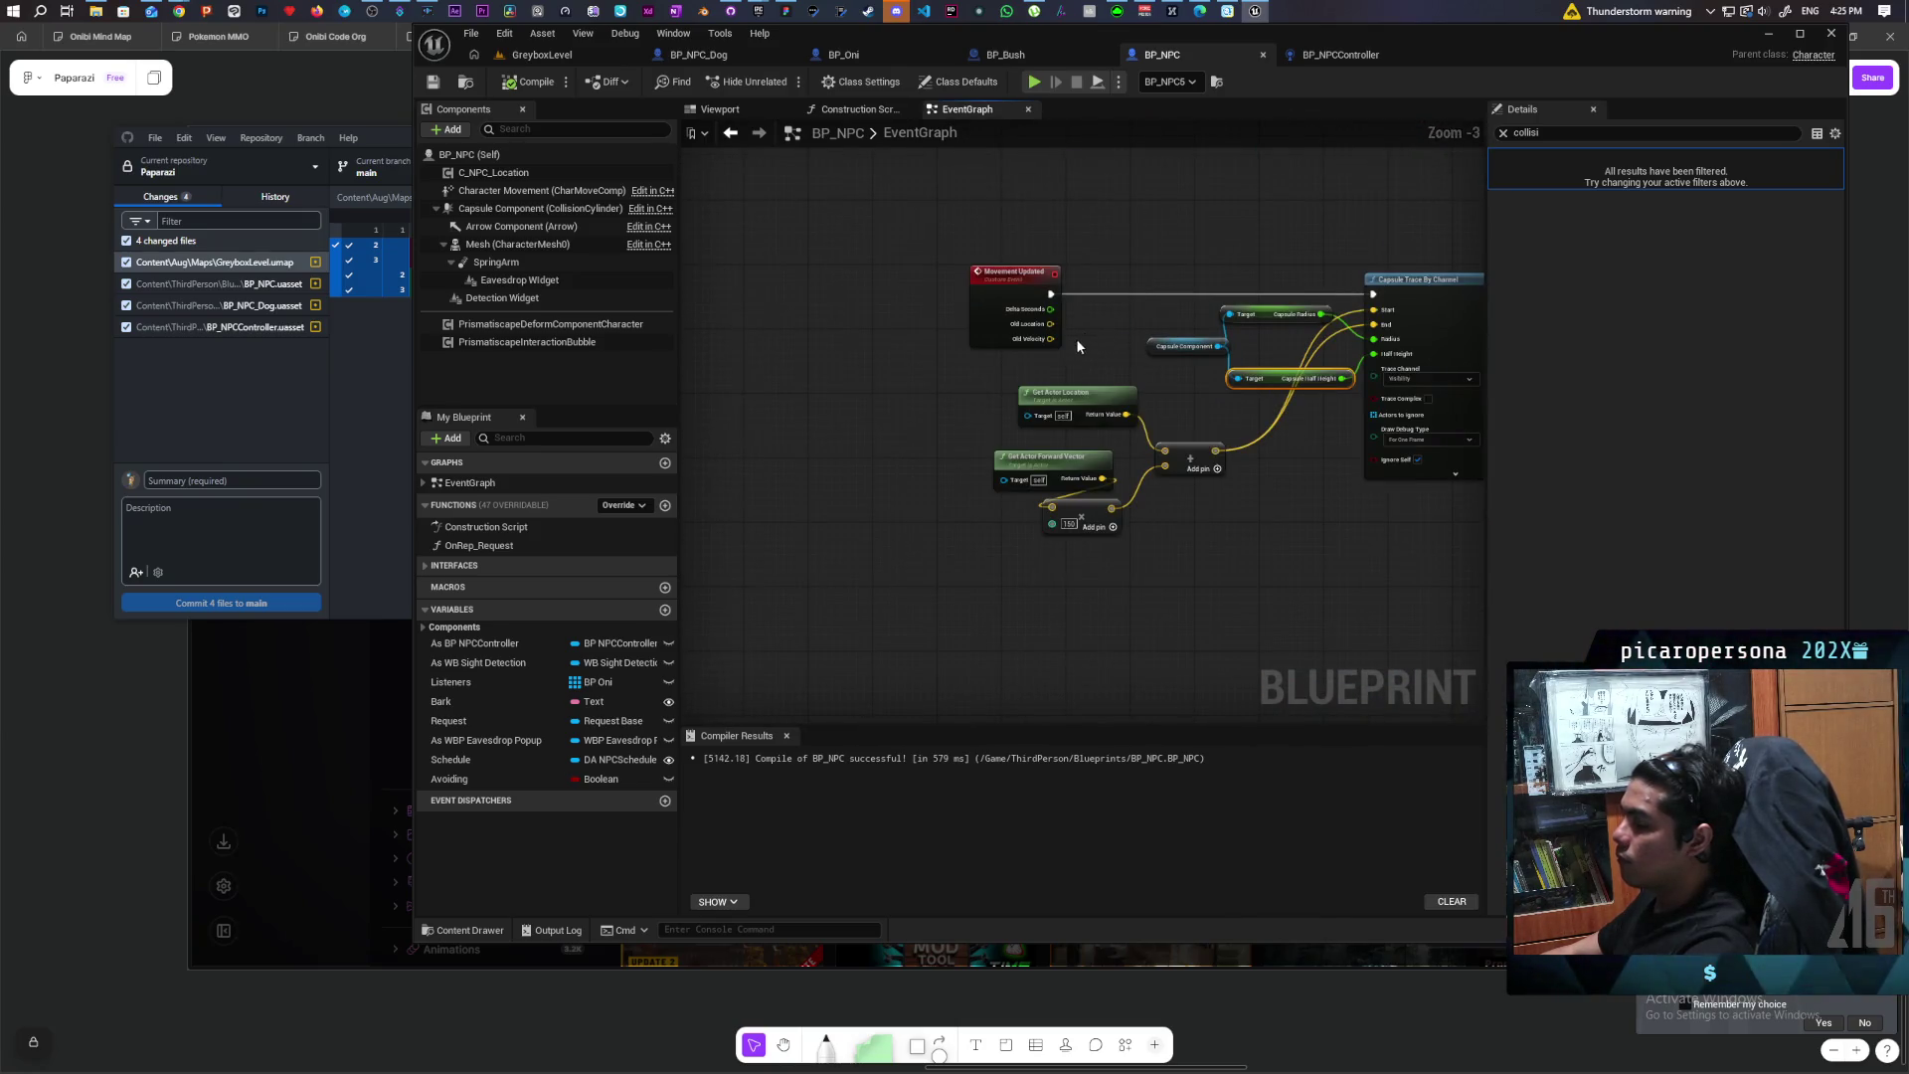
{"action": "left_click_drag", "start_coordinate": [1082, 336], "coordinate": [990, 443]}
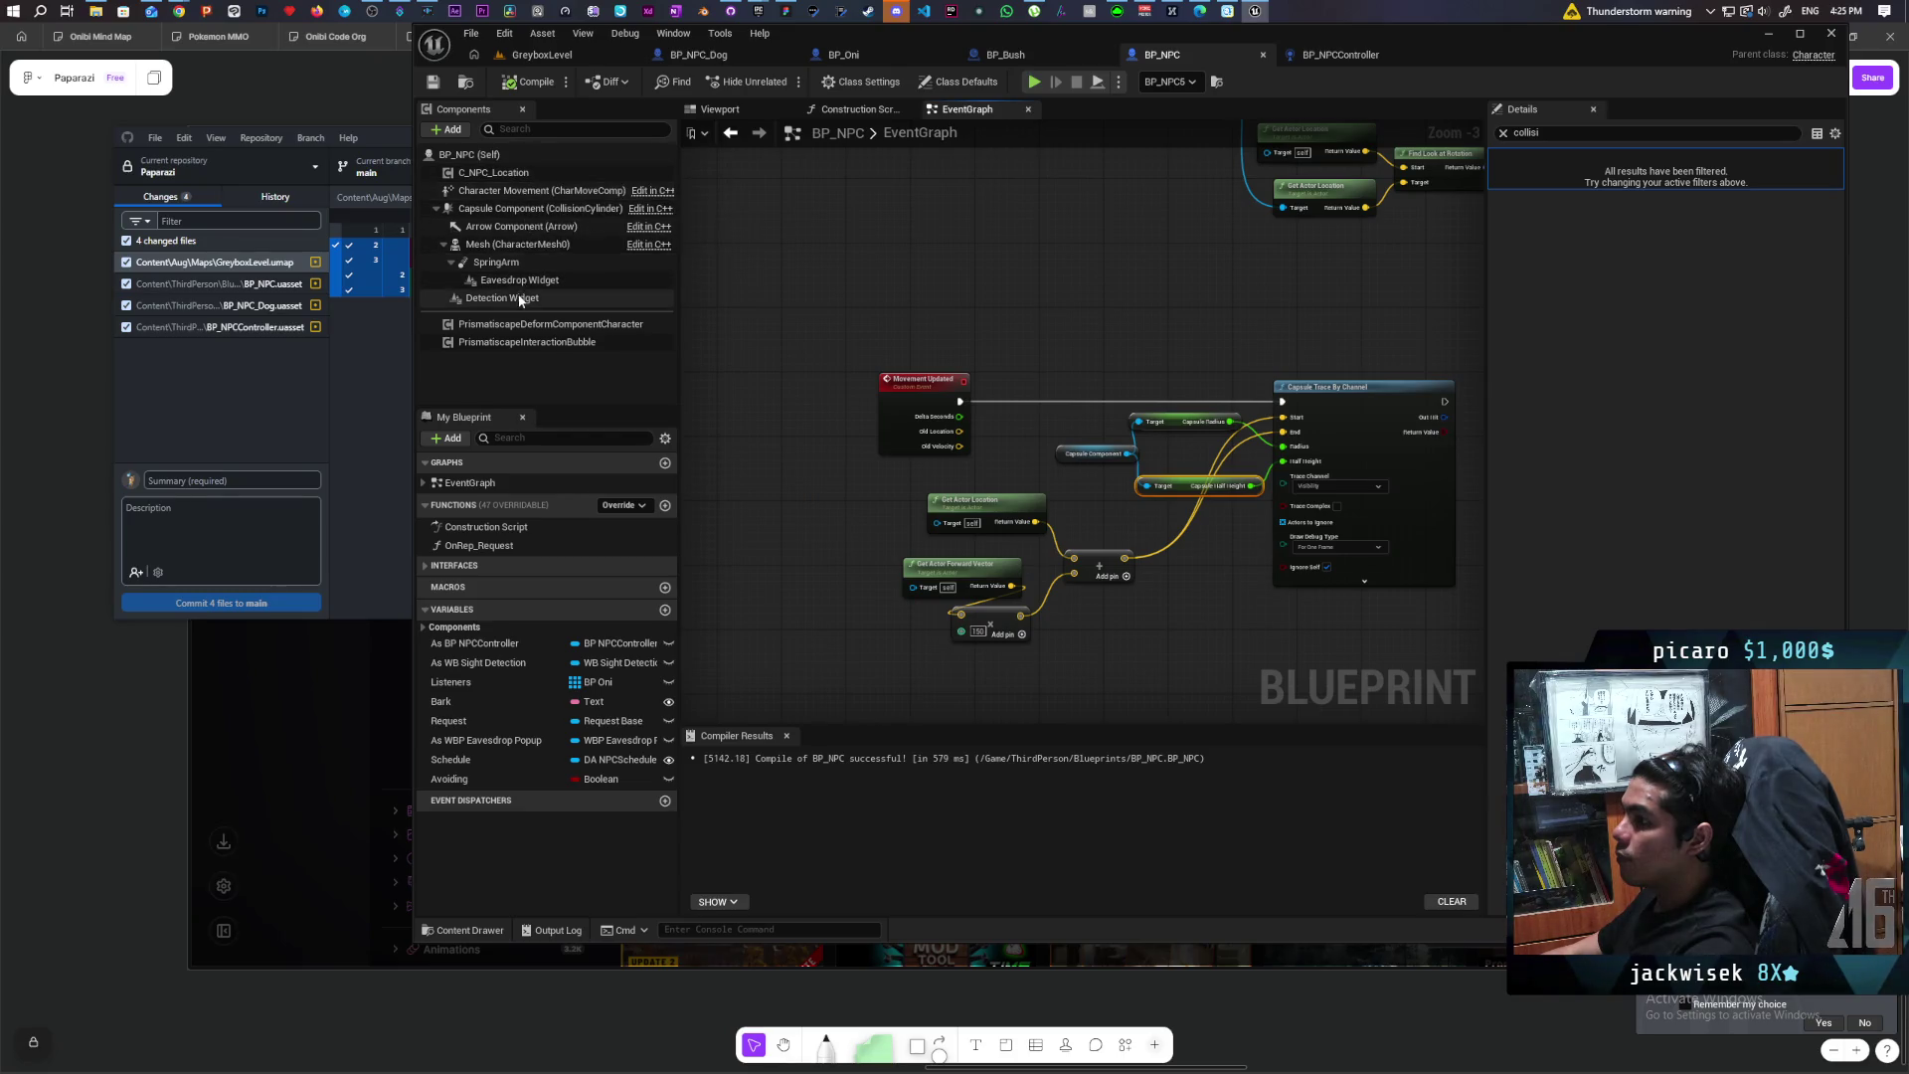
Step: Add a Character Movement reference with a Get Velocity node beneath it
{"action": "right_click", "coordinate": [929, 326]}
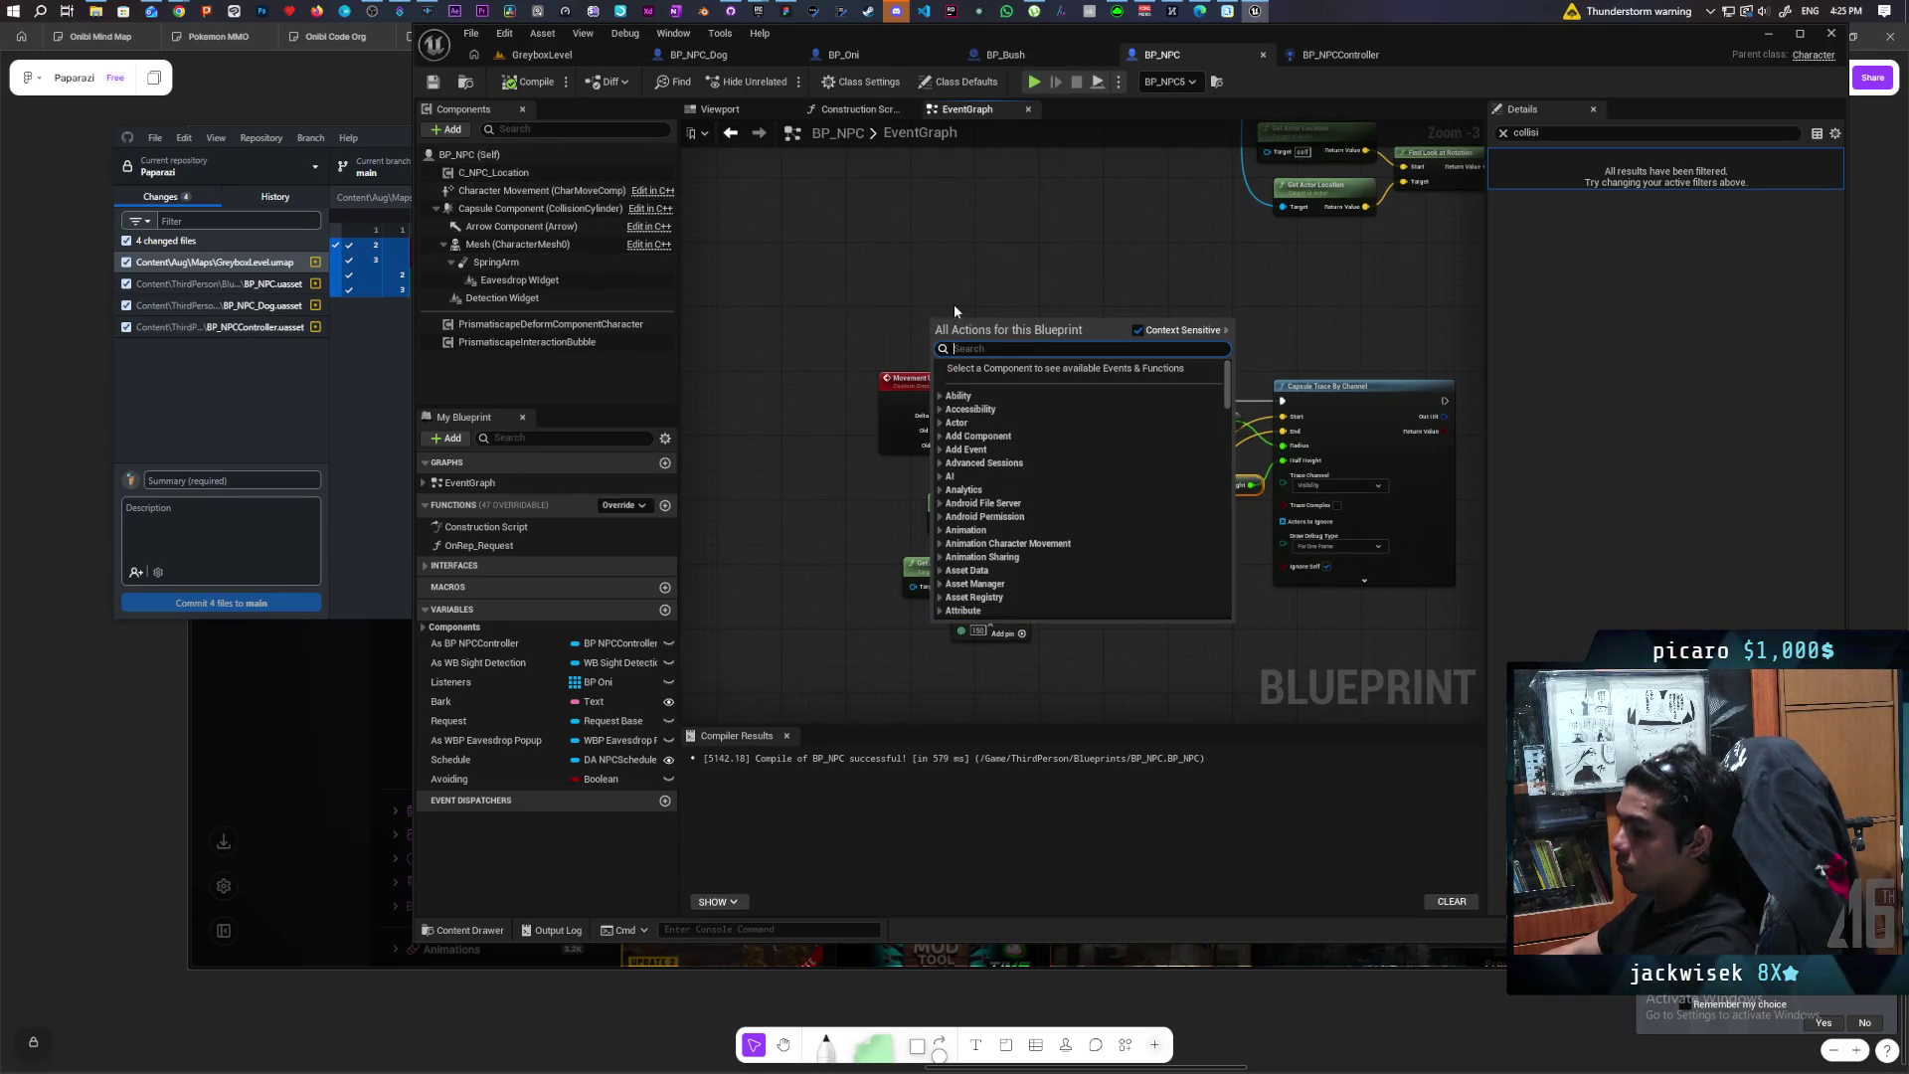
{"action": "left_click_drag", "start_coordinate": [542, 190], "coordinate": [997, 350]}
{"action": "type", "text": "ge"}
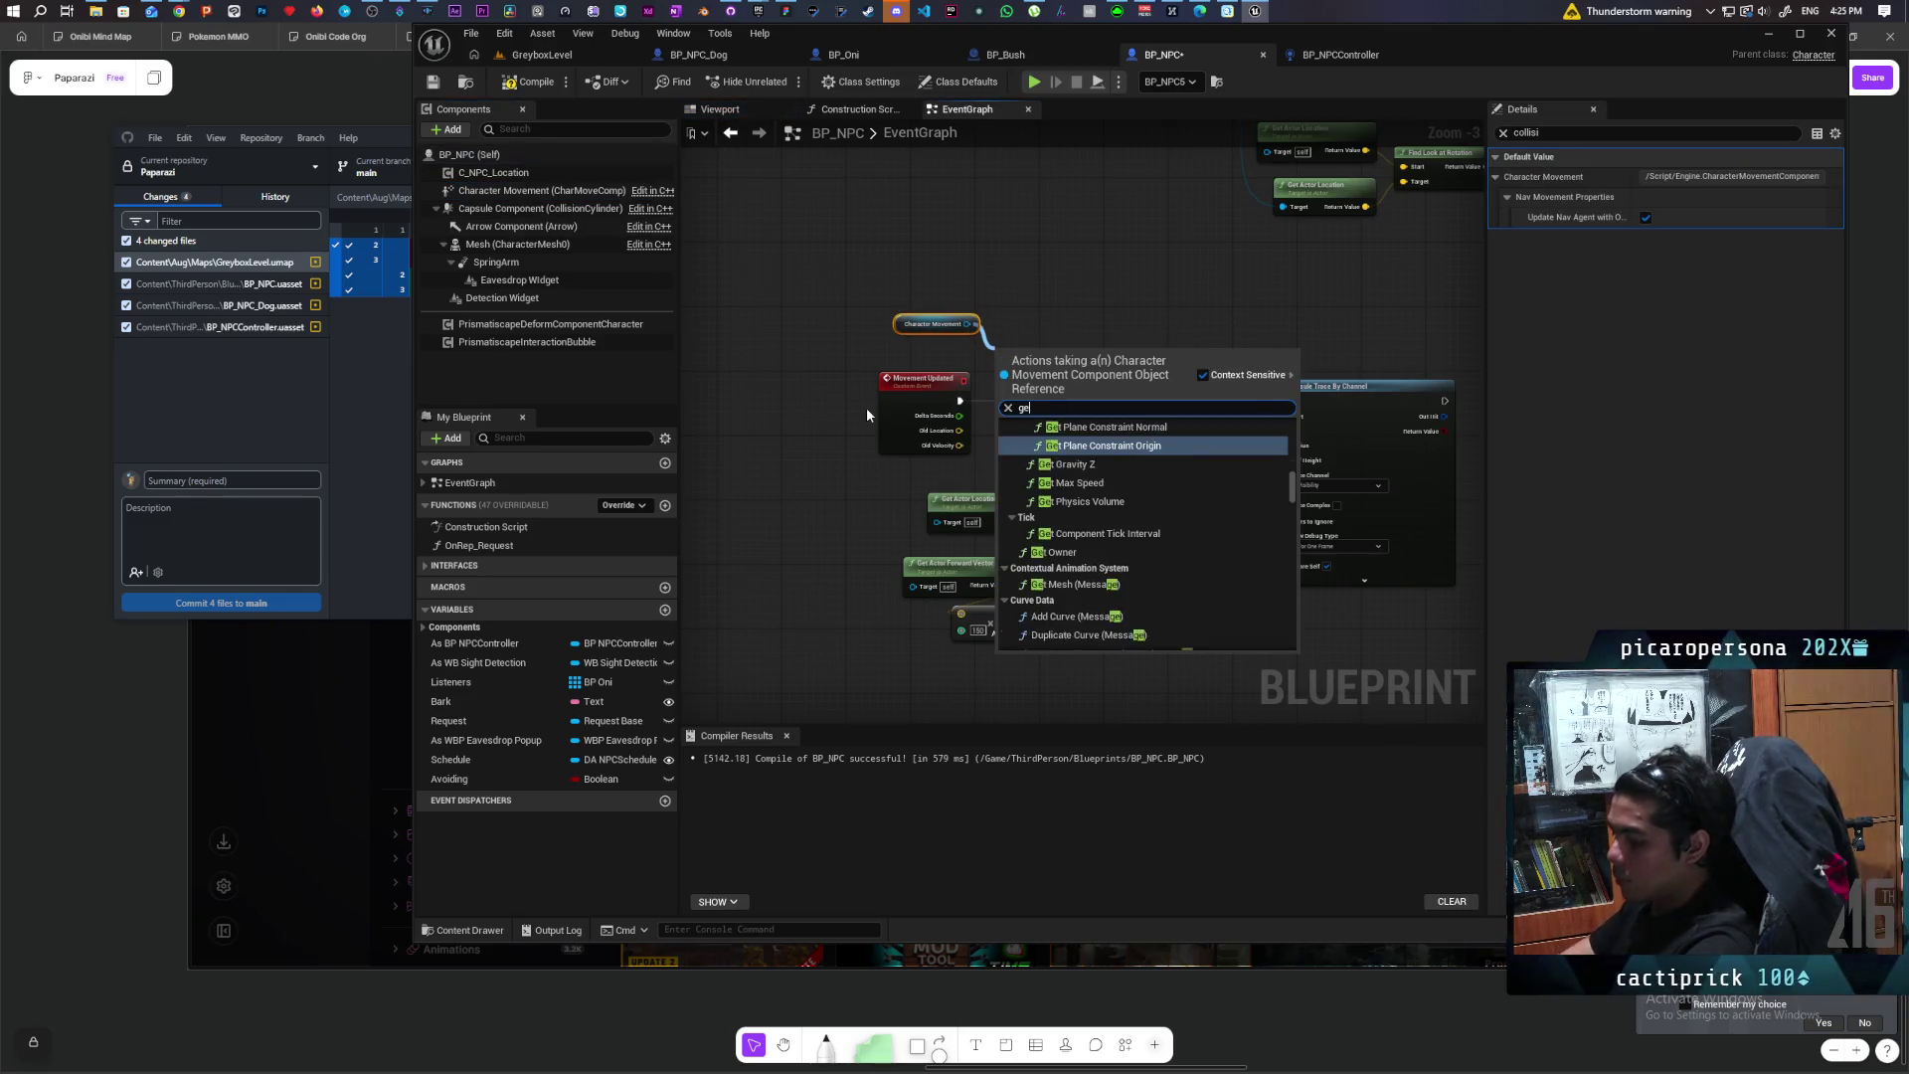
{"action": "type", "text": "t velocity"}
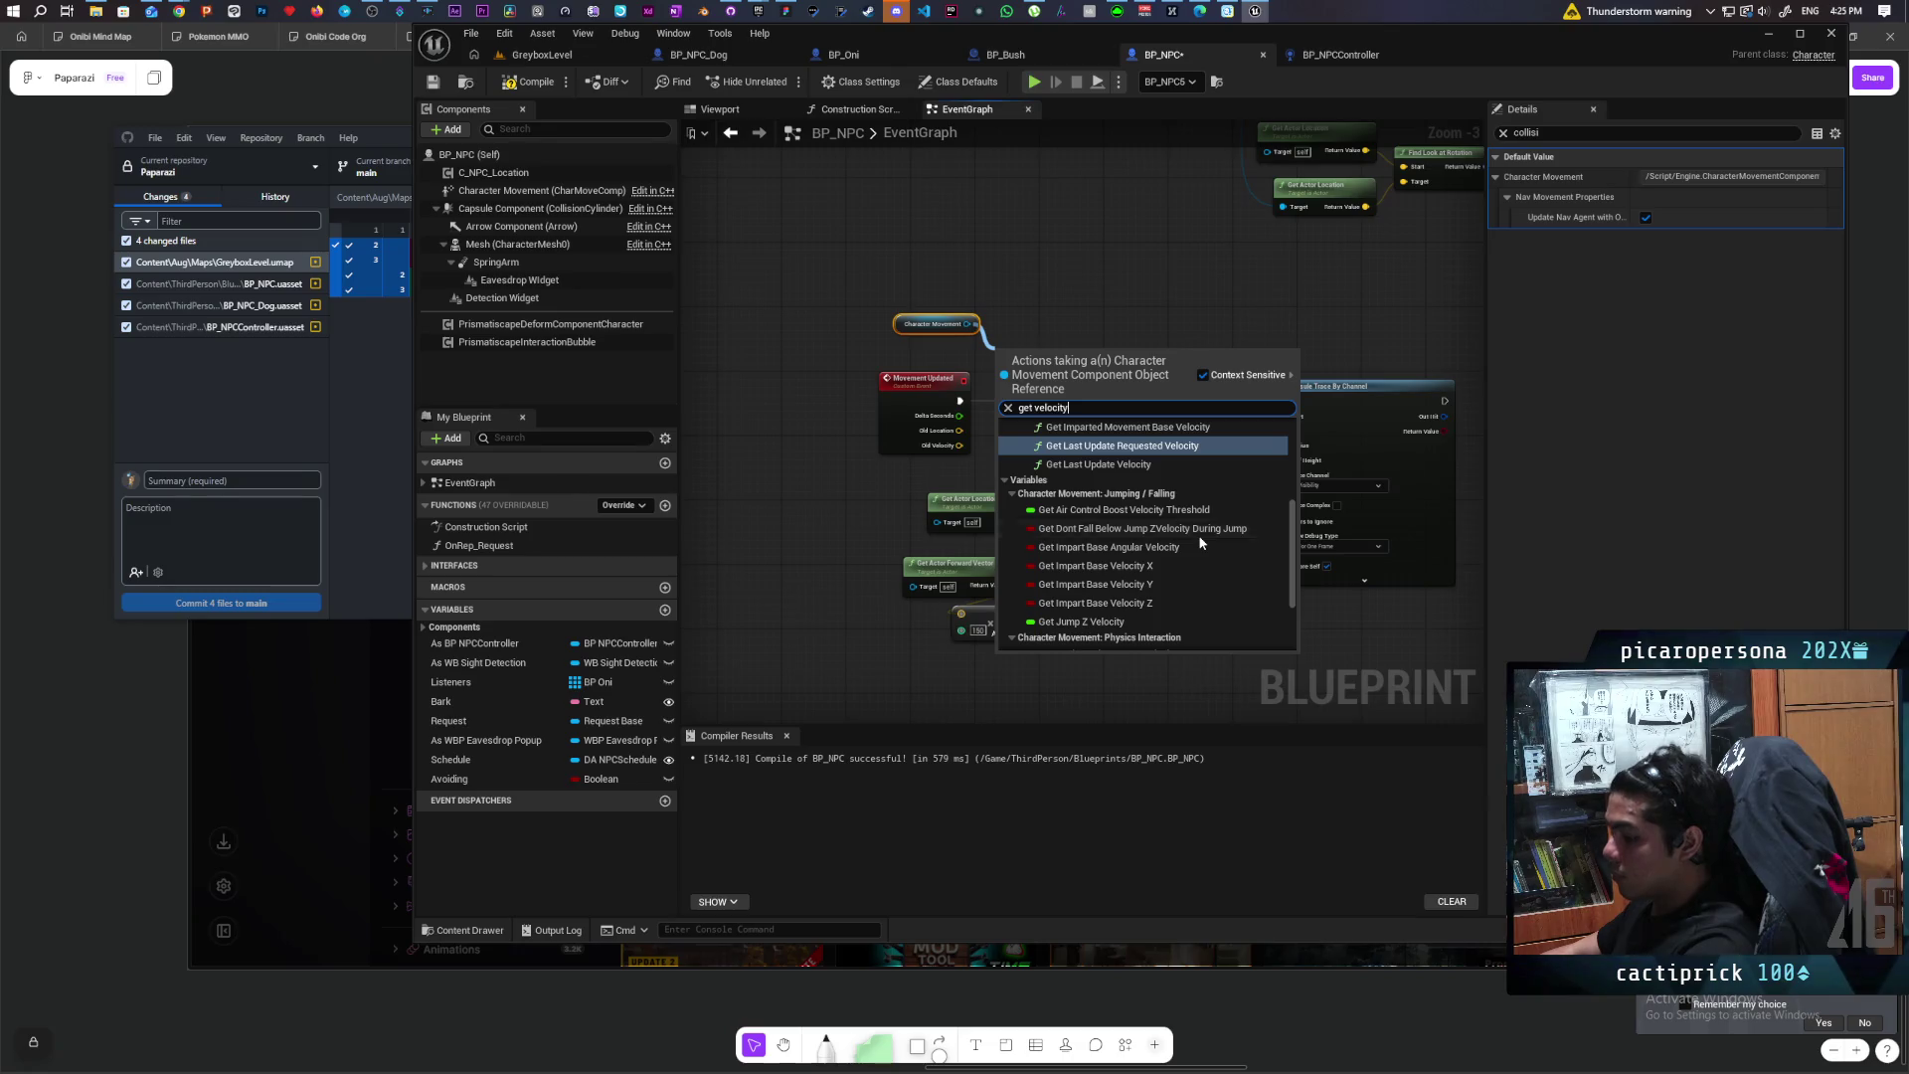
{"action": "scroll", "coordinate": [1200, 541], "scroll_direction": "up", "scroll_amount": 2}
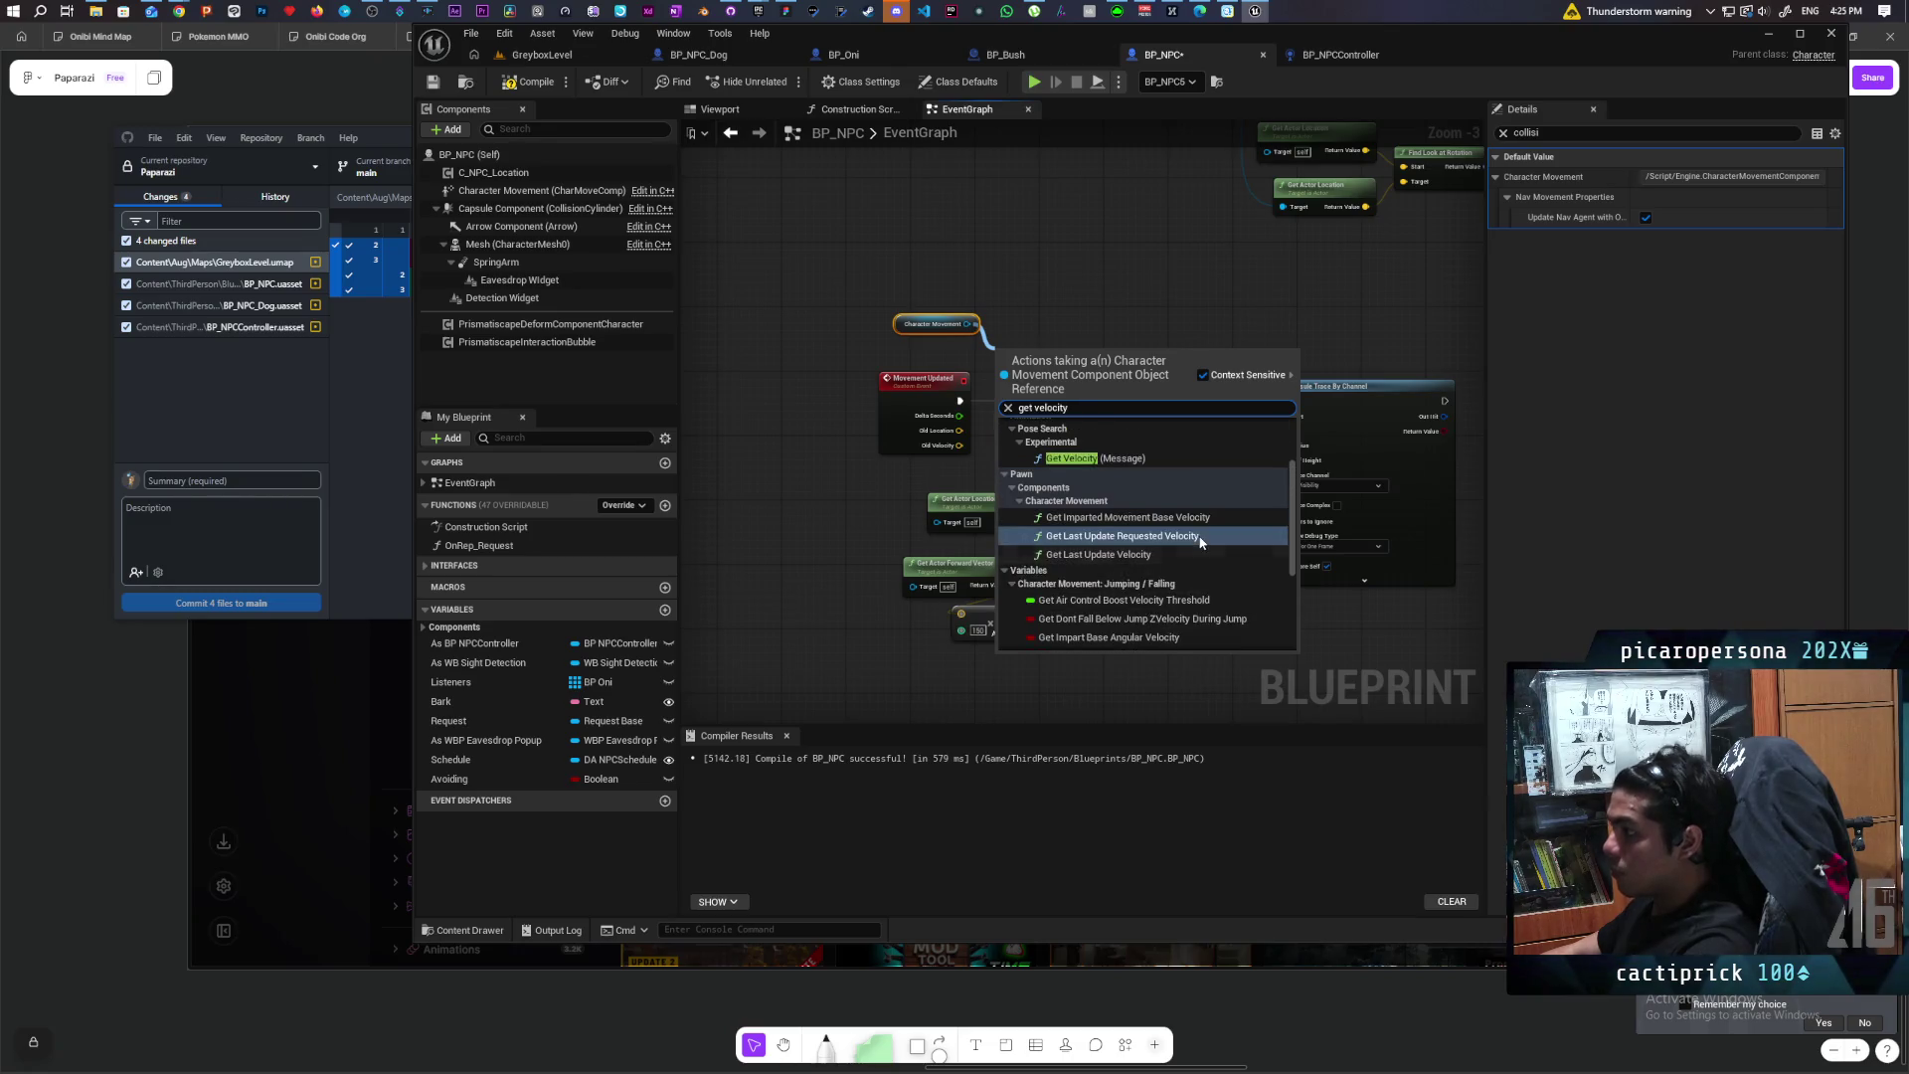
{"action": "scroll", "coordinate": [1197, 541], "scroll_direction": "down", "scroll_amount": 5}
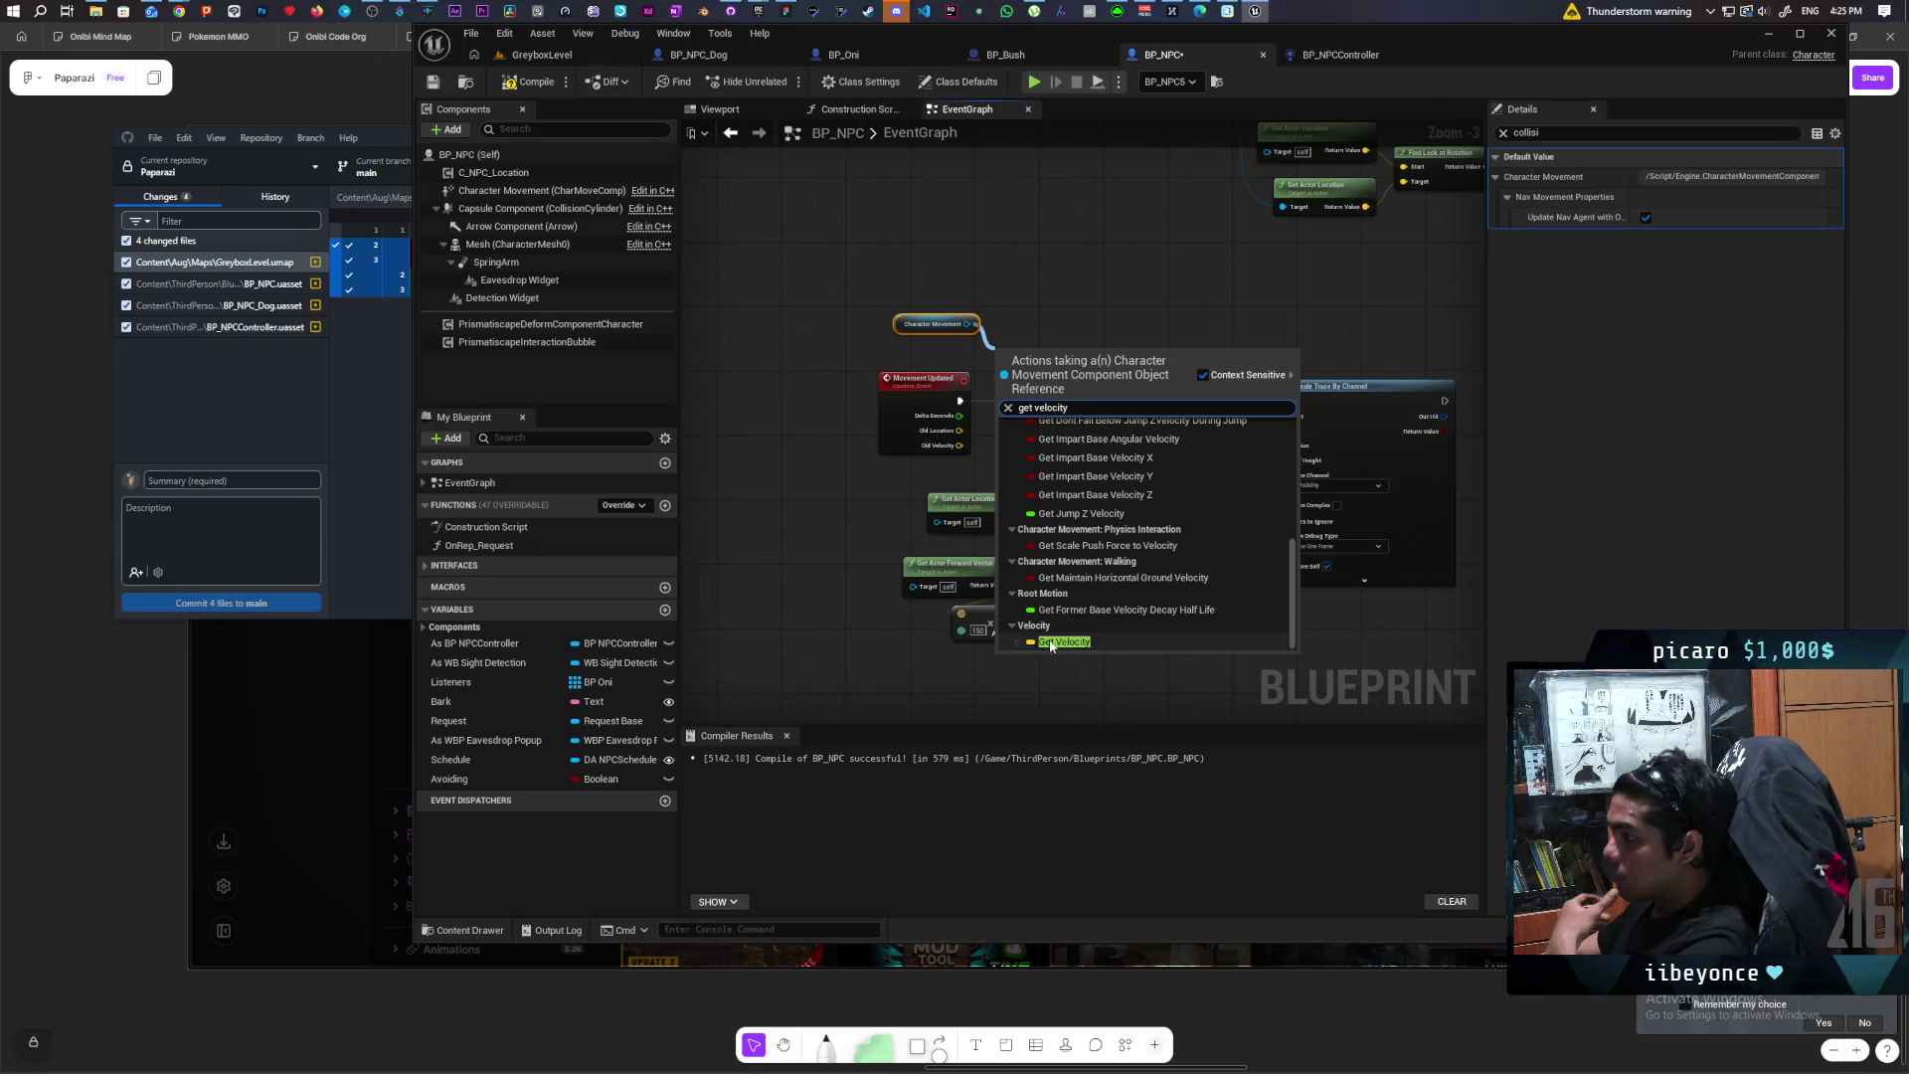
{"action": "left_click", "coordinate": [1062, 641]}
{"action": "scroll", "coordinate": [1037, 360], "scroll_direction": "up", "scroll_amount": 3}
{"action": "mouse_move", "coordinate": [1037, 360]}
{"action": "left_mouse_down"}
{"action": "mouse_move", "coordinate": [894, 339]}
{"action": "mouse_move", "coordinate": [1014, 348]}
{"action": "left_mouse_up"}
Step: Compare the velocity's Vector Length XY with a Greater than 50 check
{"action": "type", "text": "length"}
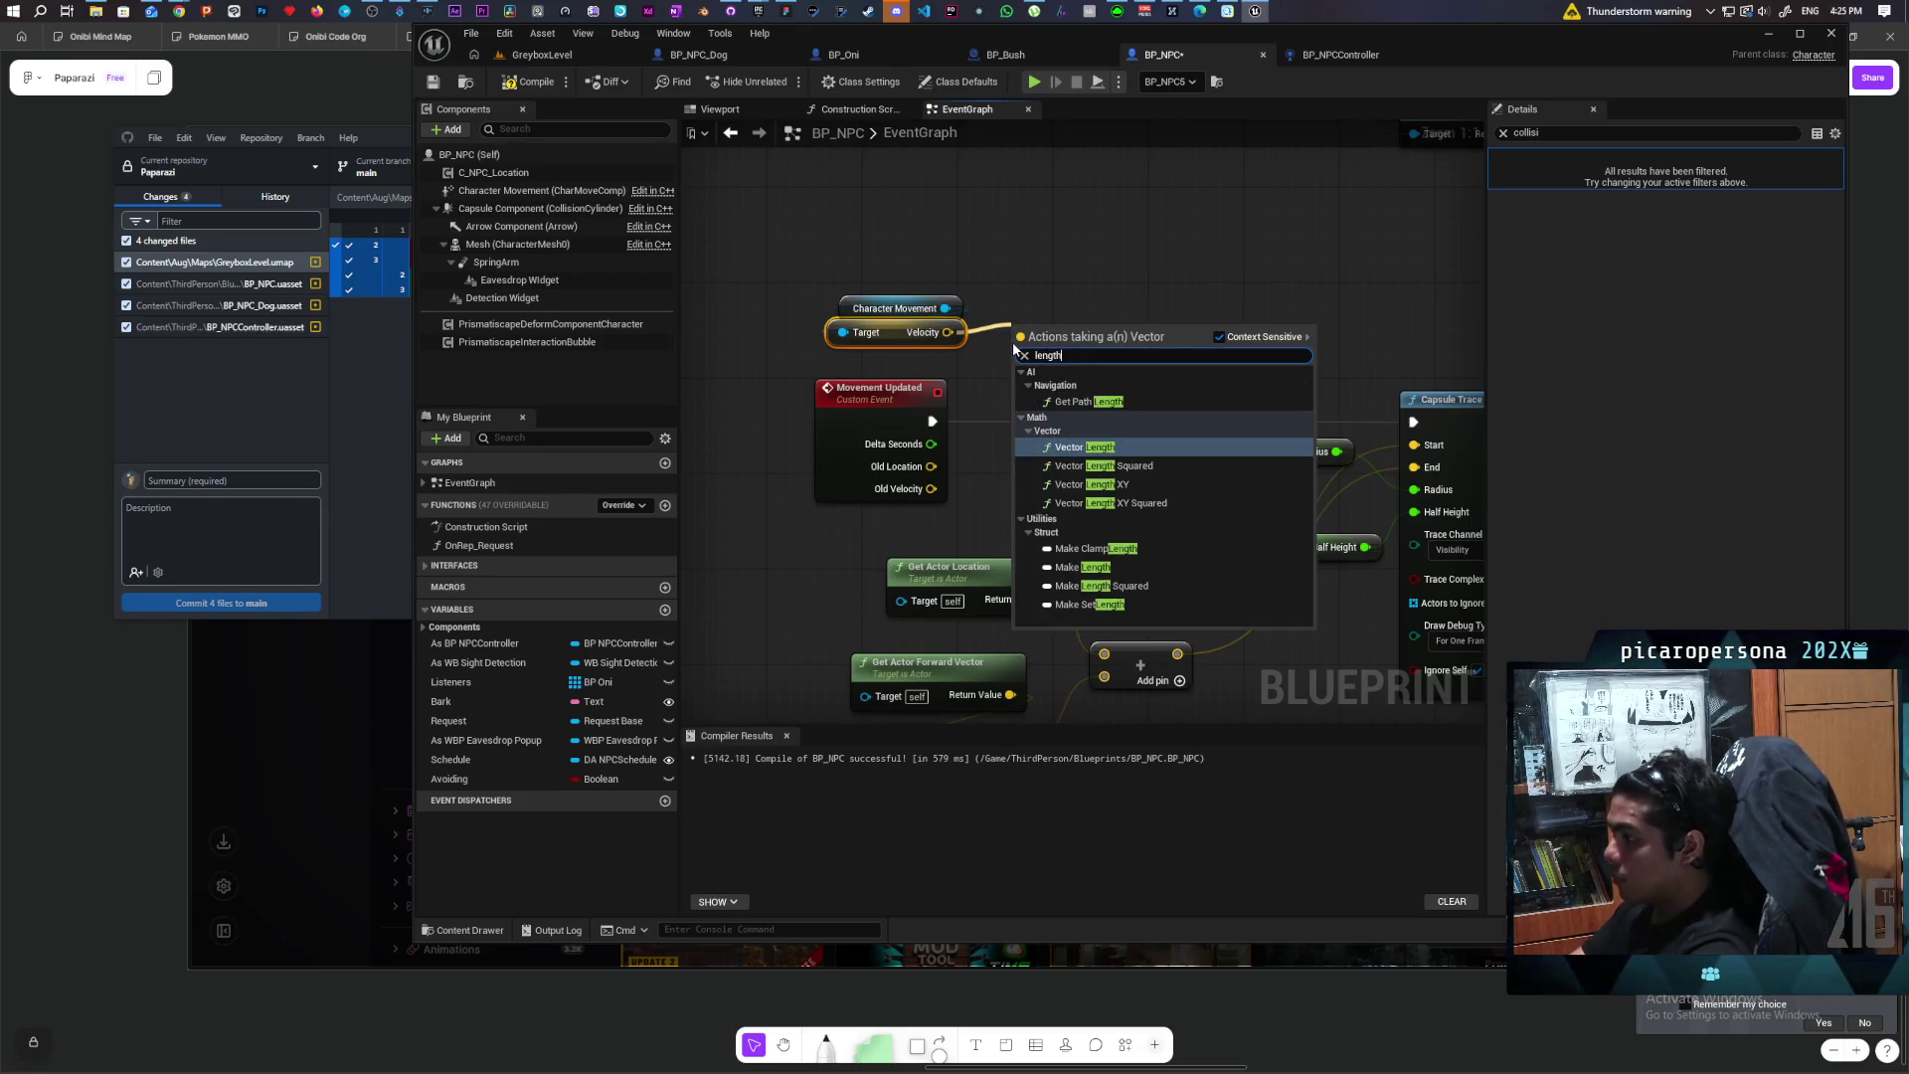
{"action": "left_click", "coordinate": [1169, 487]}
{"action": "mouse_move", "coordinate": [1074, 327]}
{"action": "left_mouse_down"}
{"action": "mouse_move", "coordinate": [885, 338]}
{"action": "mouse_move", "coordinate": [1016, 340]}
{"action": "left_mouse_up"}
{"action": "type", "text": ">"}
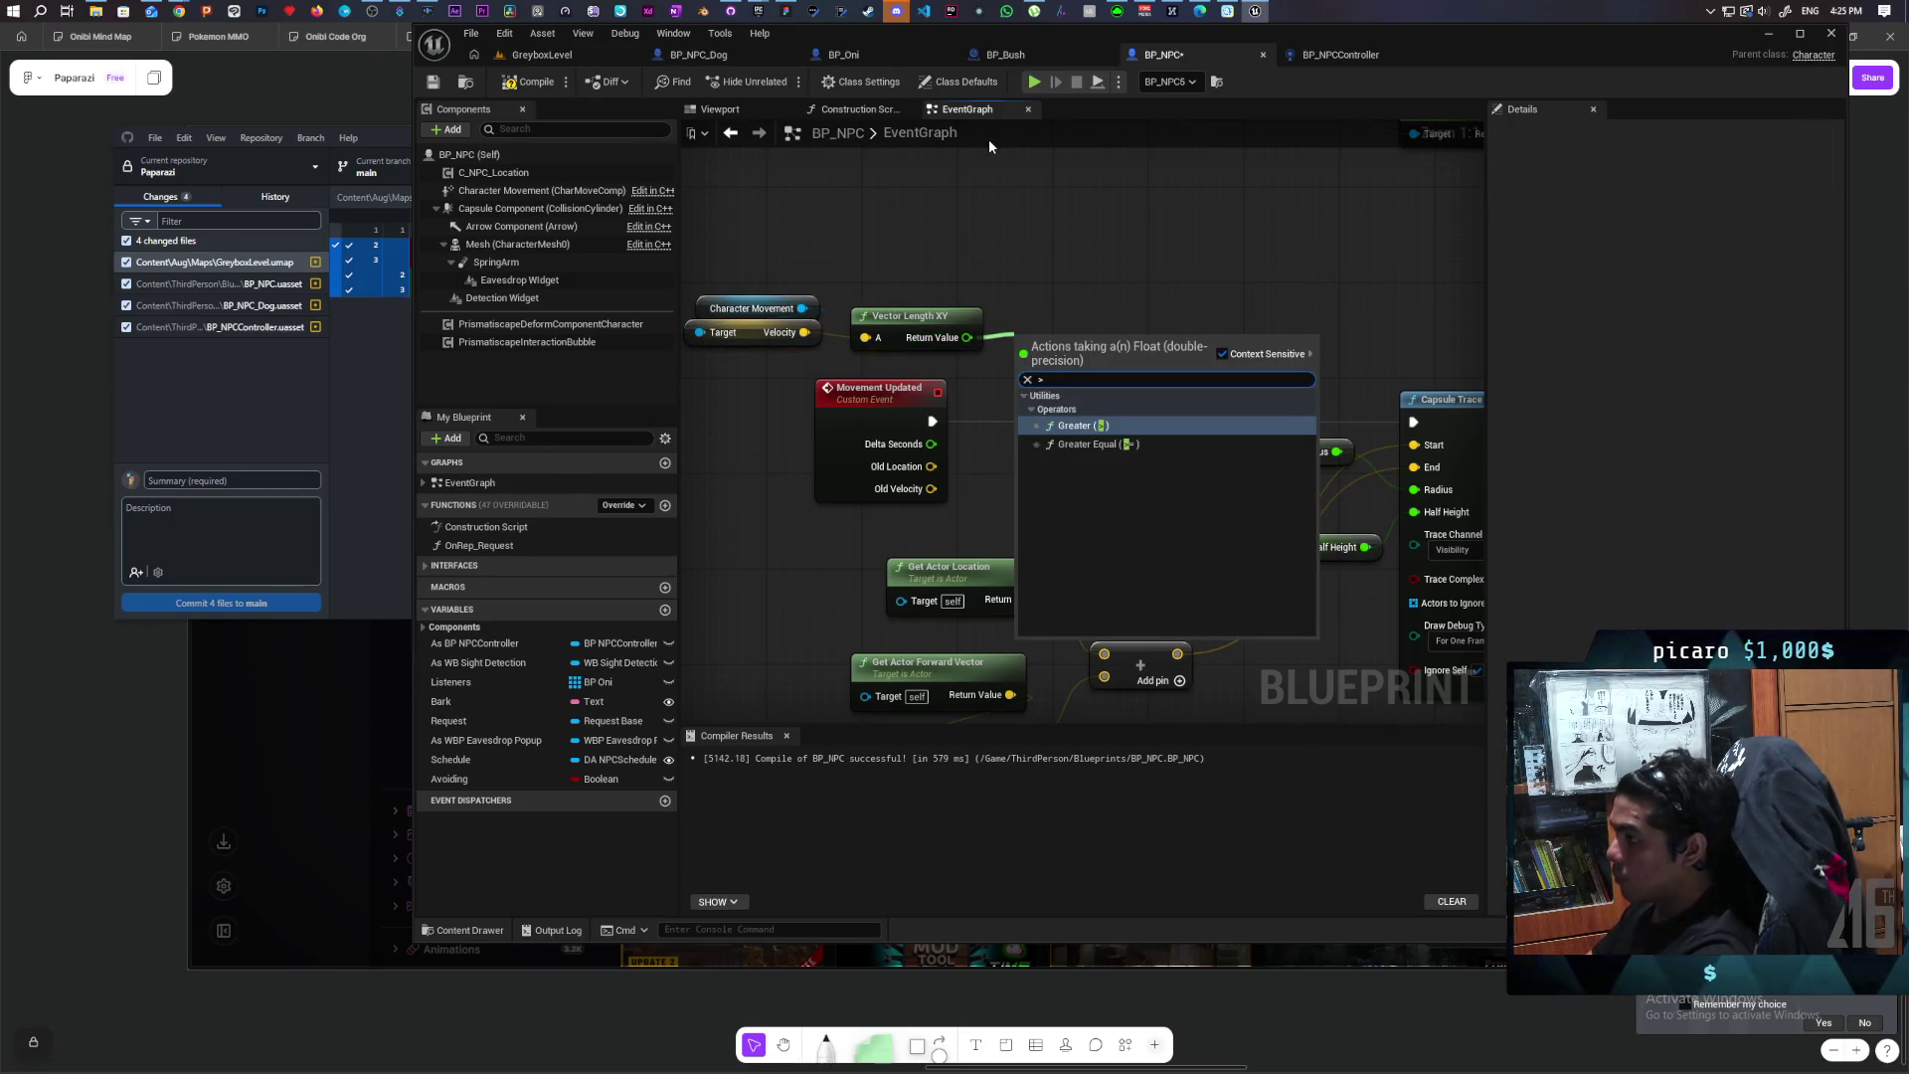
{"action": "key", "text": "Return"}
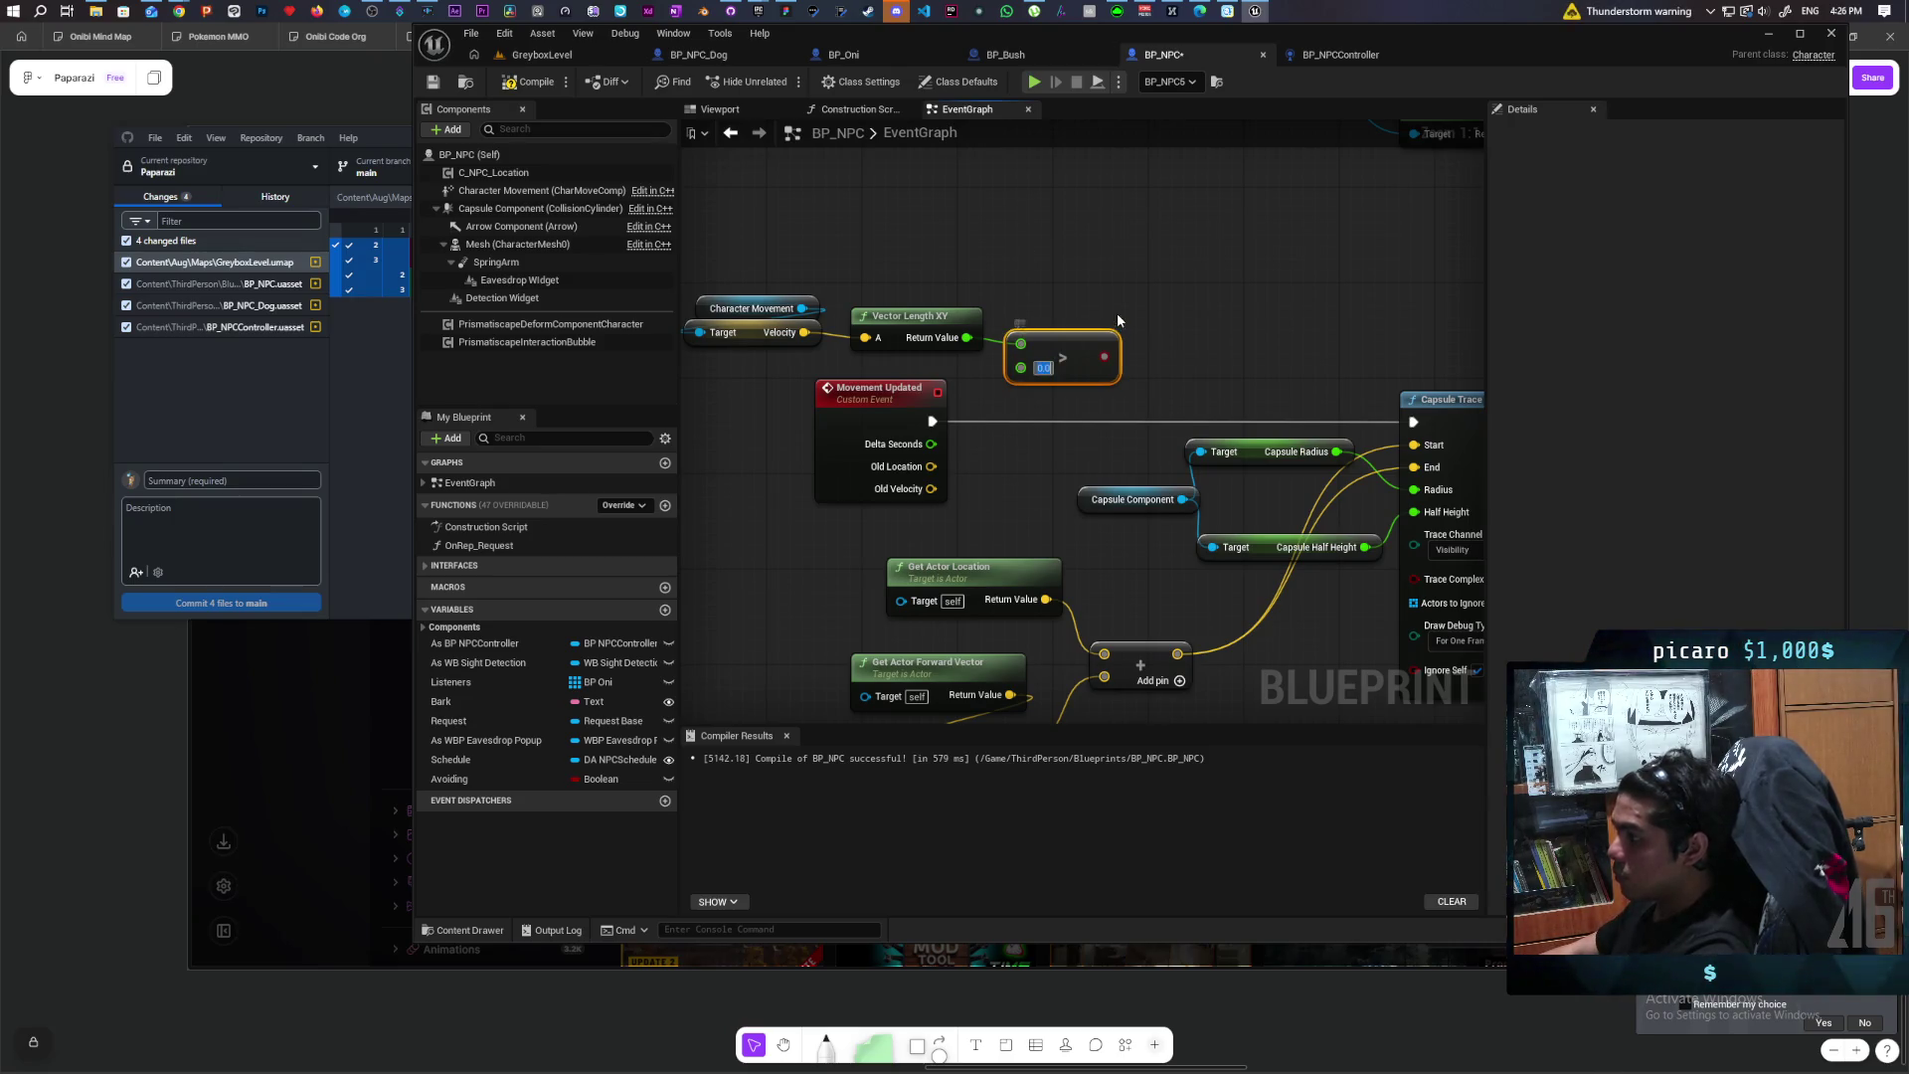
{"action": "type", "text": "50"}
{"action": "left_click", "coordinate": [1143, 330]}
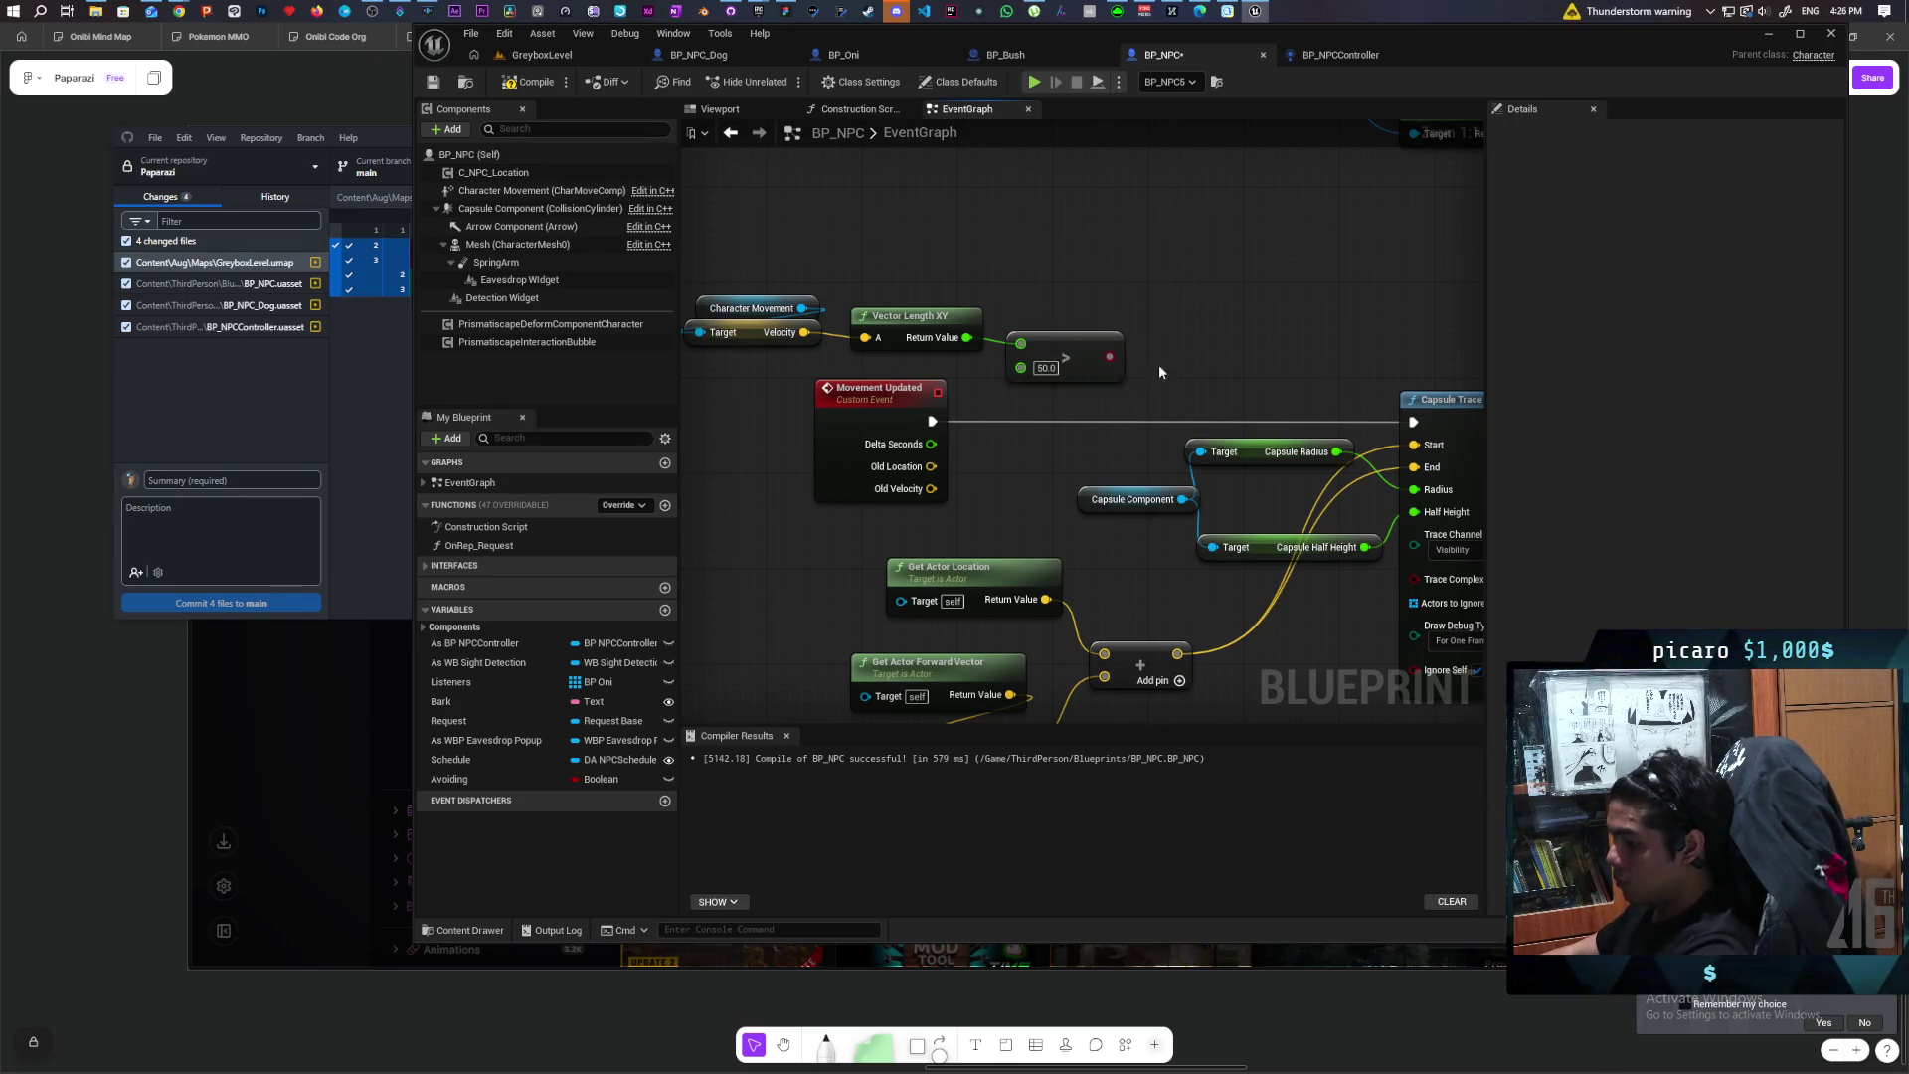
Step: Add a Branch on the comparison and route Movement Updated's execution through it to the trace
{"action": "left_click", "coordinate": [1198, 323]}
{"action": "mouse_move", "coordinate": [930, 422]}
{"action": "left_mouse_down"}
{"action": "mouse_move", "coordinate": [1048, 422]}
{"action": "mouse_move", "coordinate": [1210, 351]}
{"action": "mouse_move", "coordinate": [1208, 378]}
{"action": "mouse_move", "coordinate": [1068, 410]}
{"action": "mouse_move", "coordinate": [1413, 423]}
{"action": "left_mouse_up"}
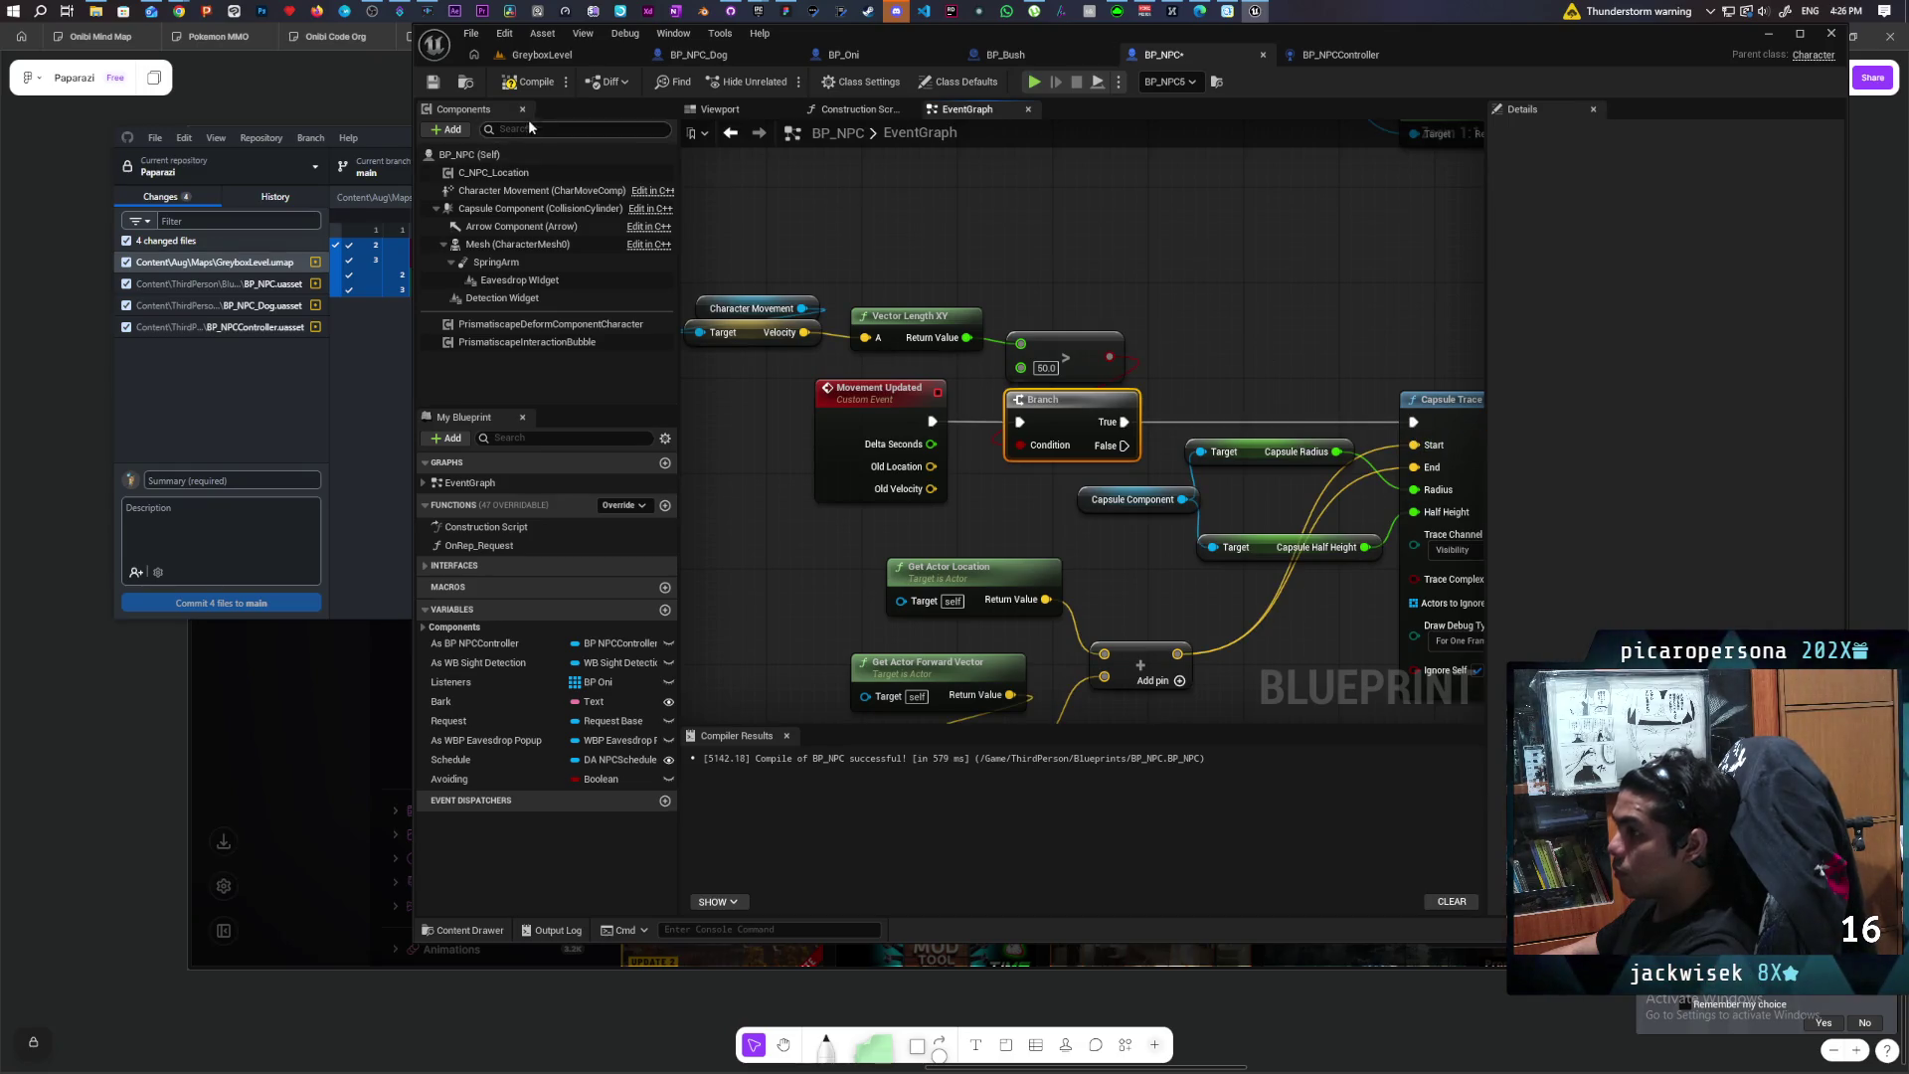
{"action": "left_click", "coordinate": [542, 54]}
Step: Playtest the level to watch the NPC's trace, then stop and switch to the BP_NPCController blueprint
{"action": "key", "text": "ctrl+shift+s"}
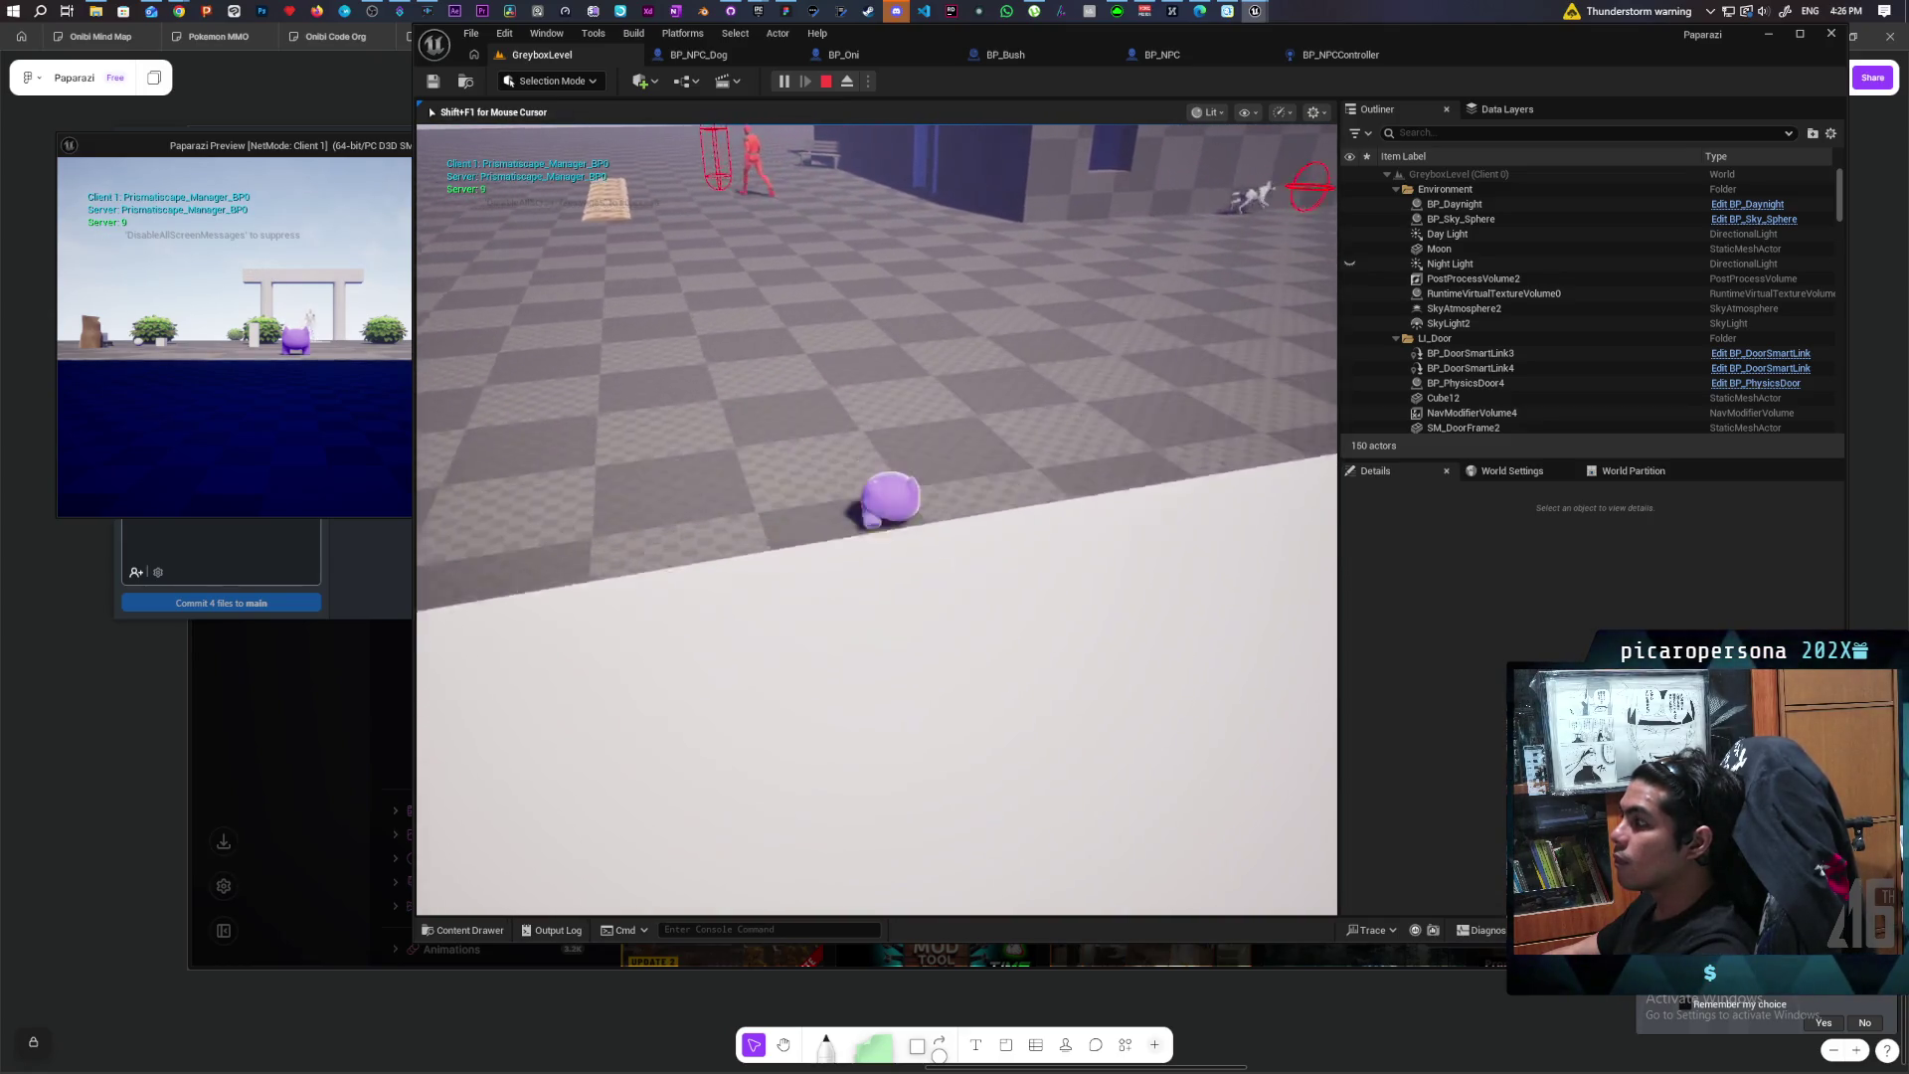
{"action": "key", "text": "Escape"}
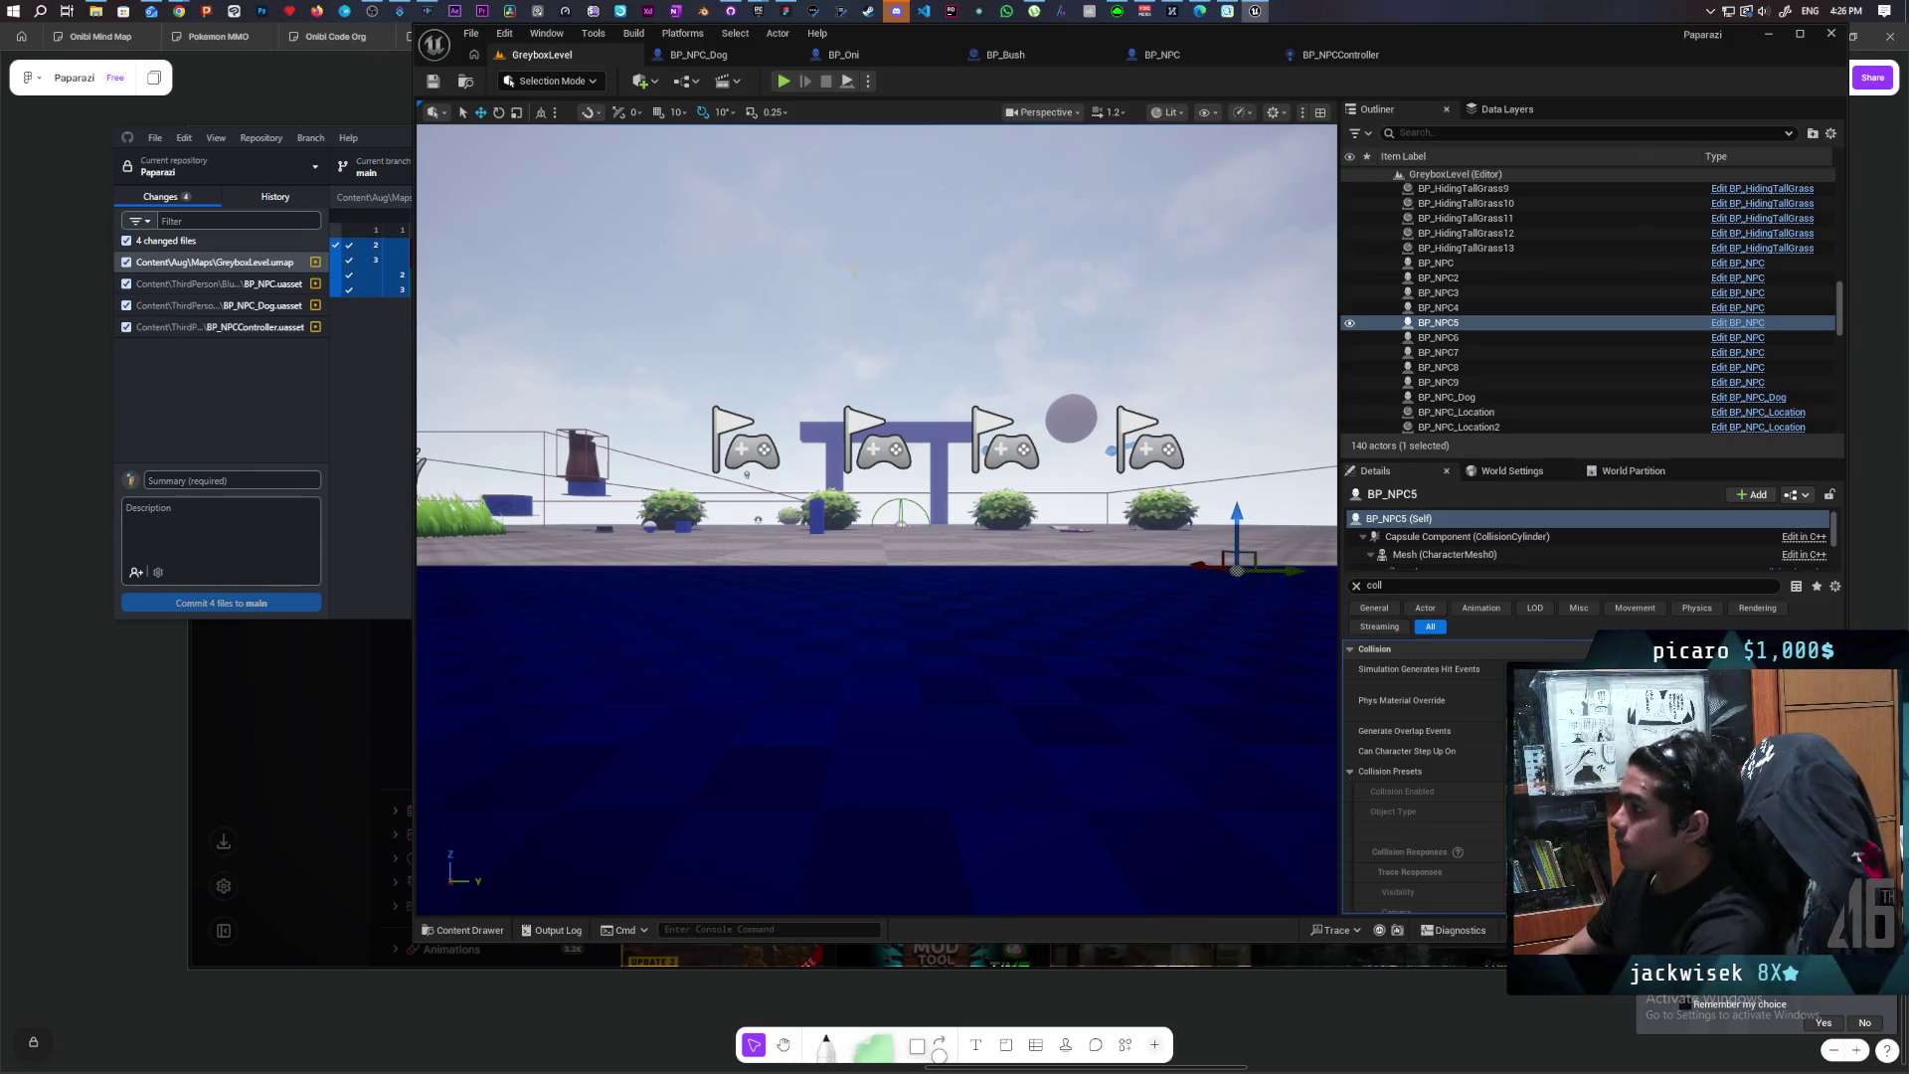
{"action": "left_click", "coordinate": [1336, 58]}
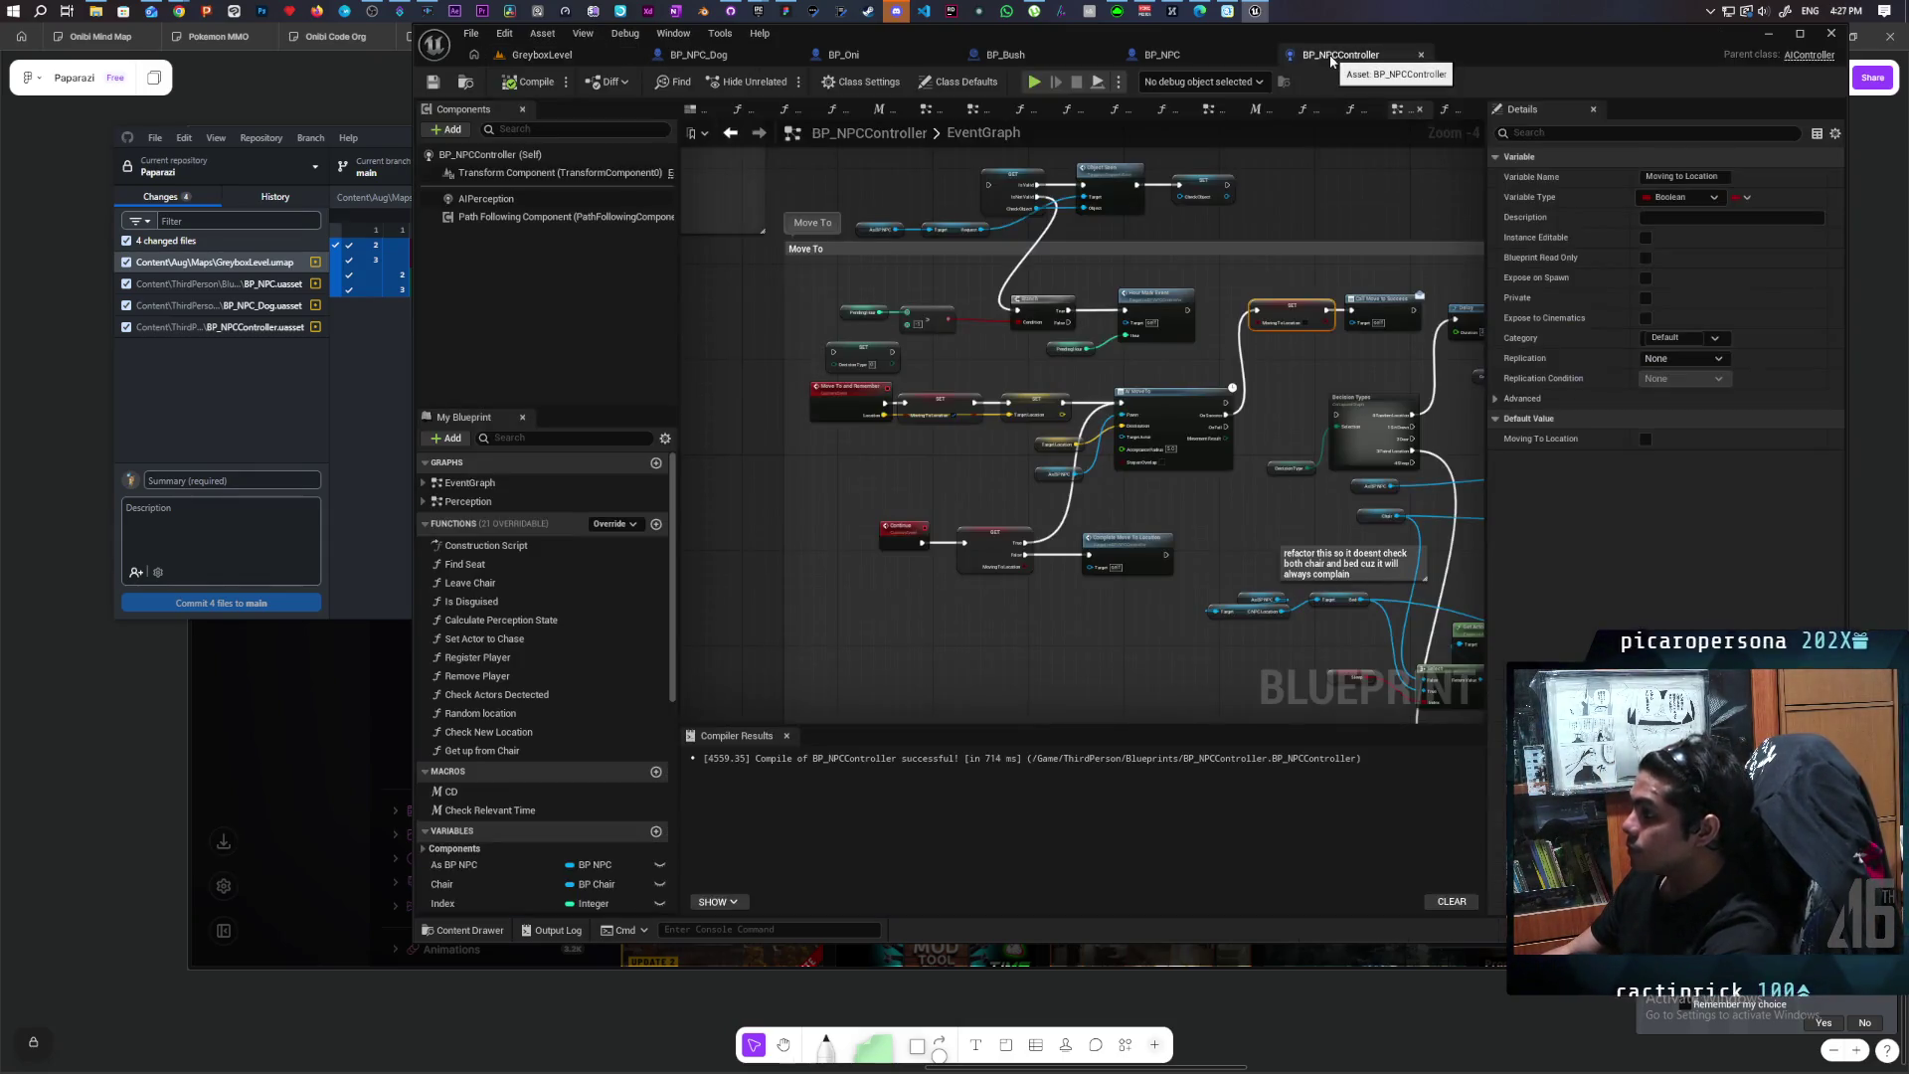
Step: Return to the BP_NPC event graph and frame the Branch and Capsule Trace By Channel, keeping Visibility
{"action": "left_click", "coordinate": [1162, 55]}
{"action": "scroll", "coordinate": [1012, 523], "scroll_direction": "up", "scroll_amount": 5}
{"action": "left_click_drag", "start_coordinate": [915, 542], "coordinate": [999, 550]}
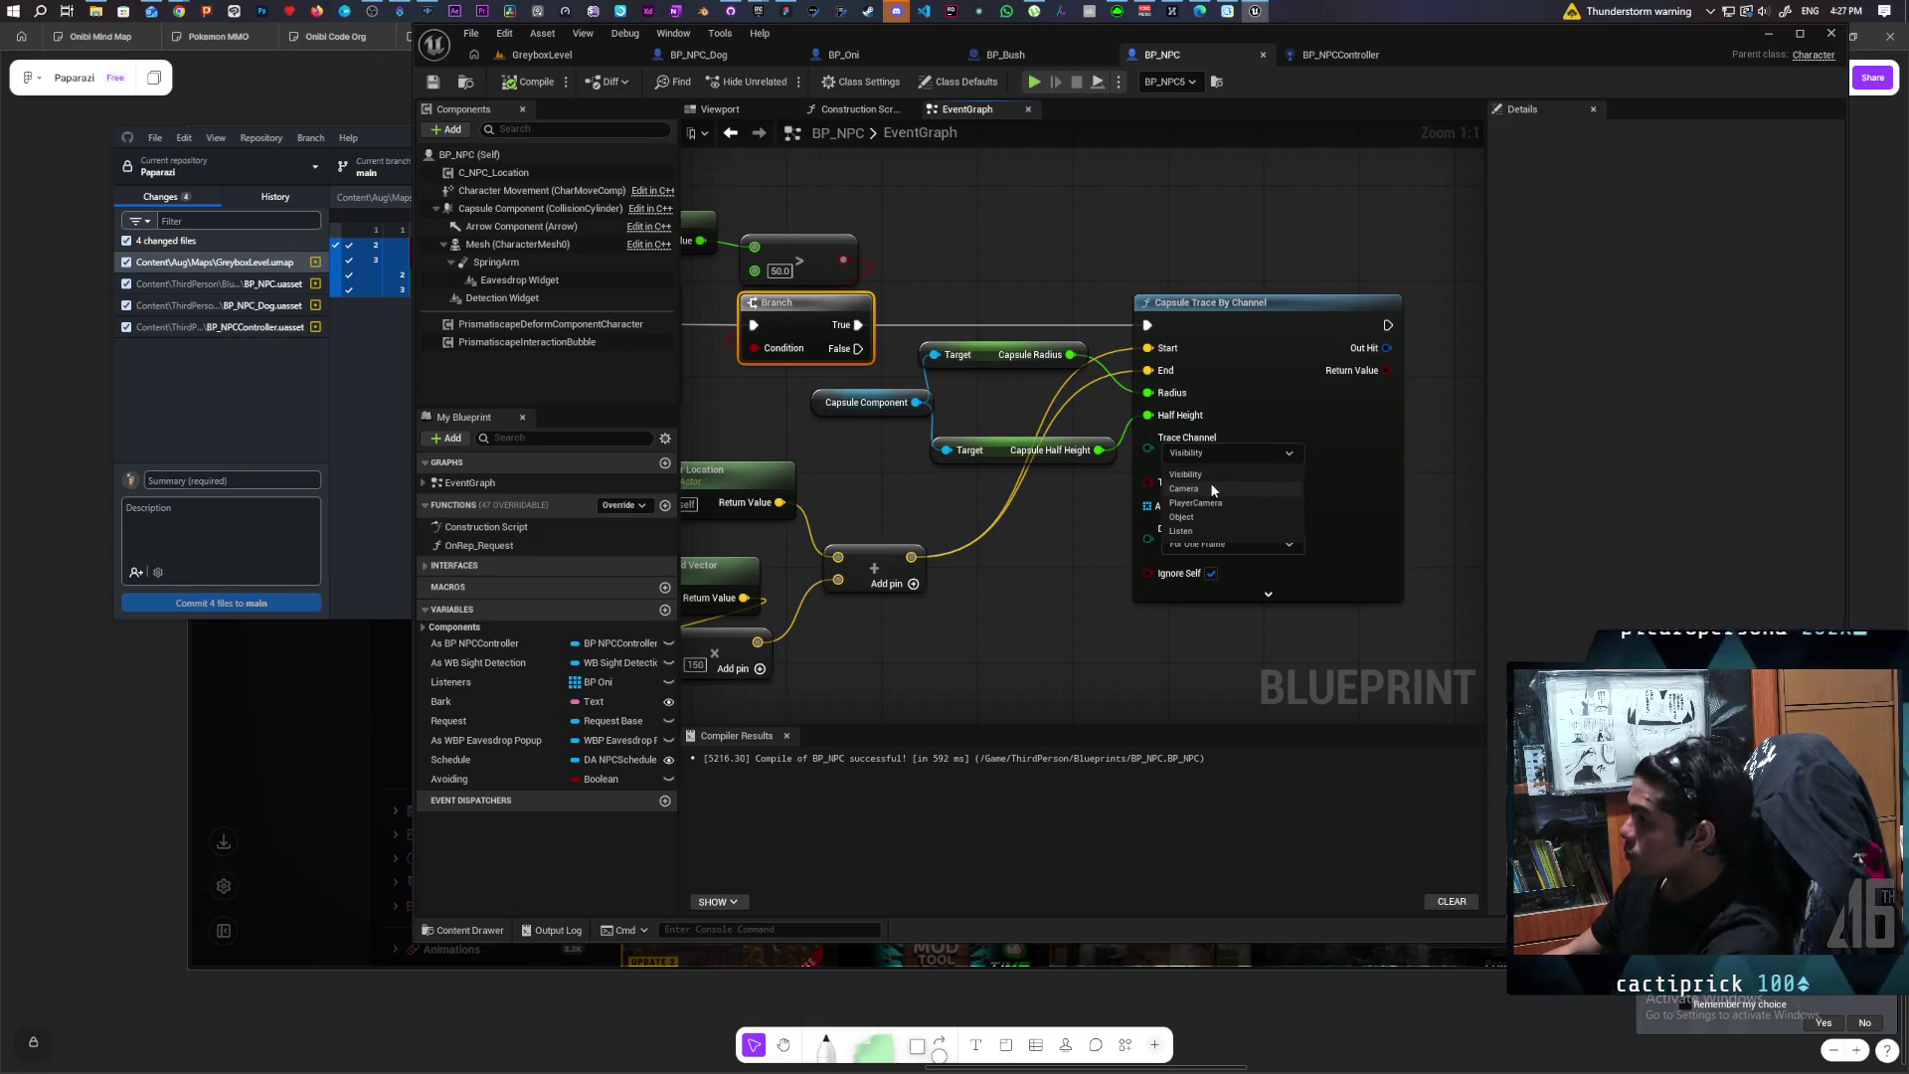
{"action": "left_click", "coordinate": [1117, 558]}
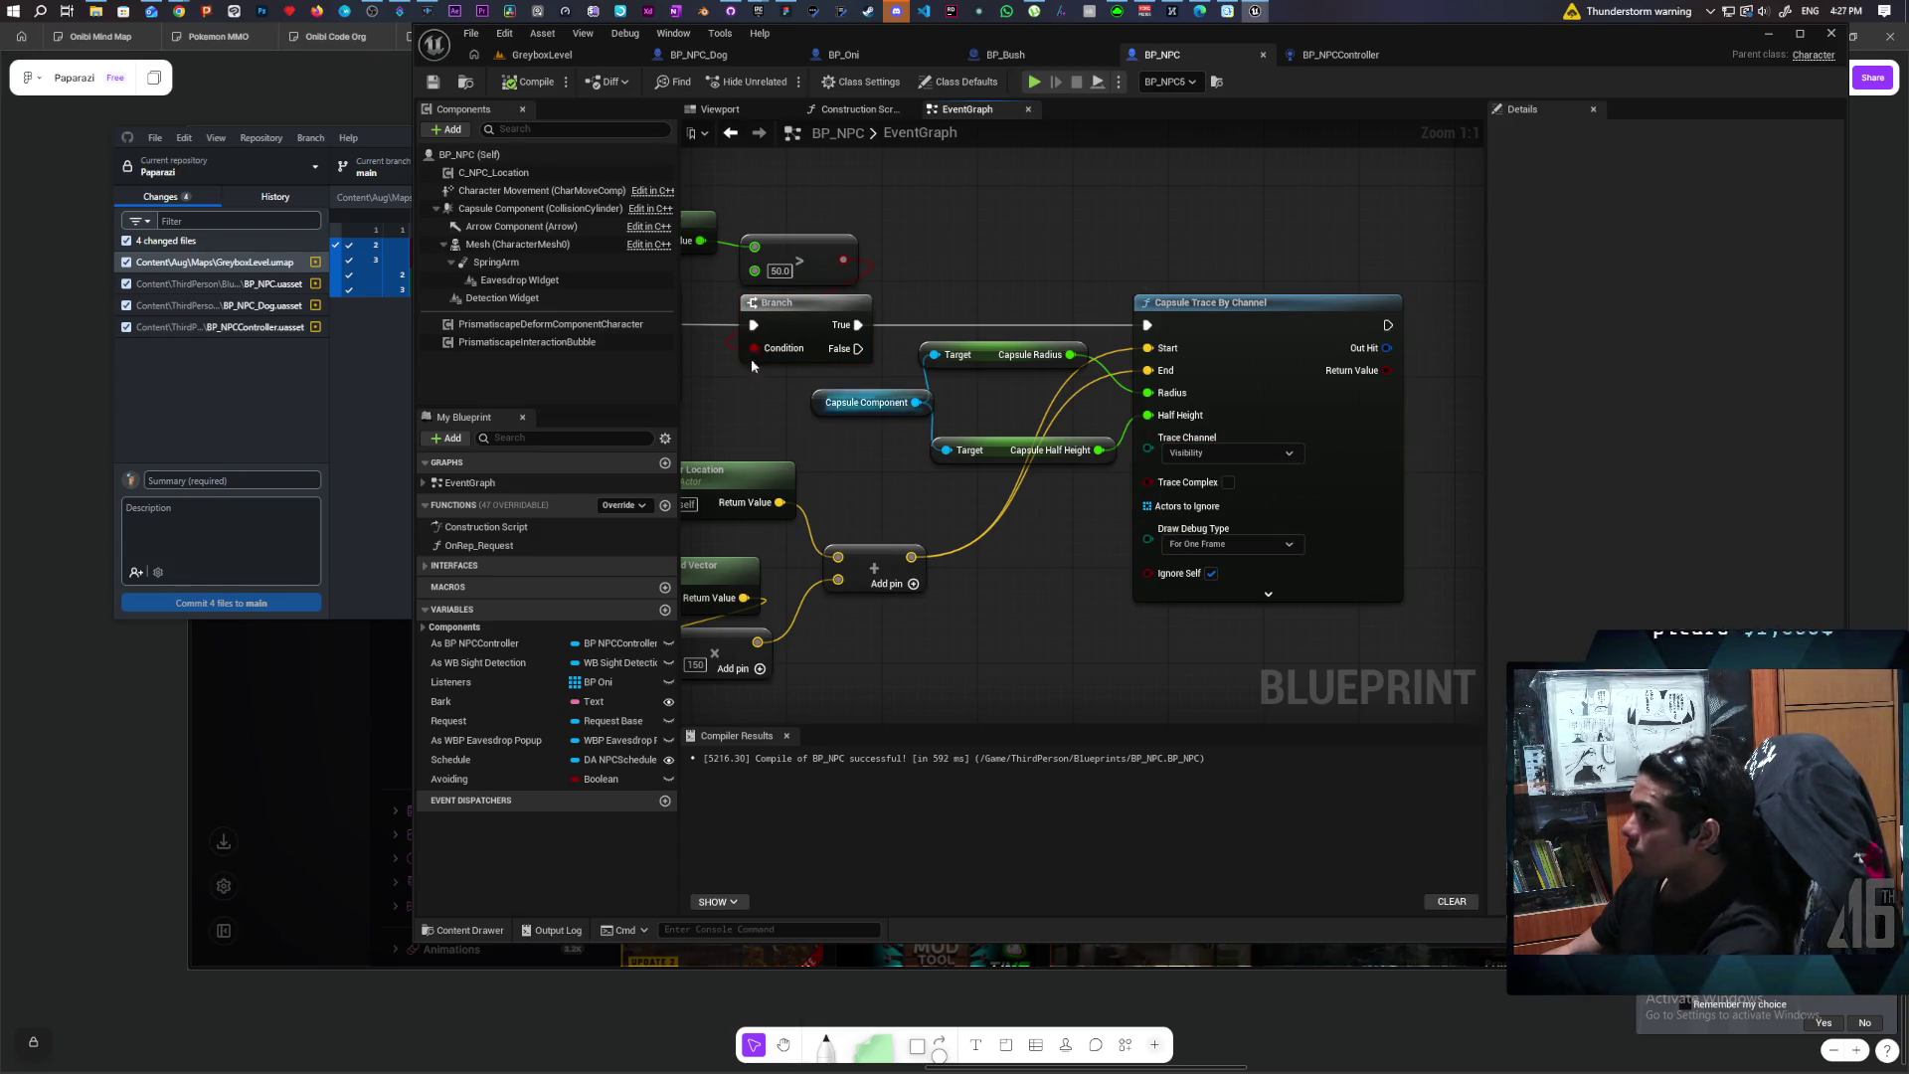
Step: Inspect the collision settings of Self, Character Movement and Capsule Component
{"action": "left_click", "coordinate": [474, 153]}
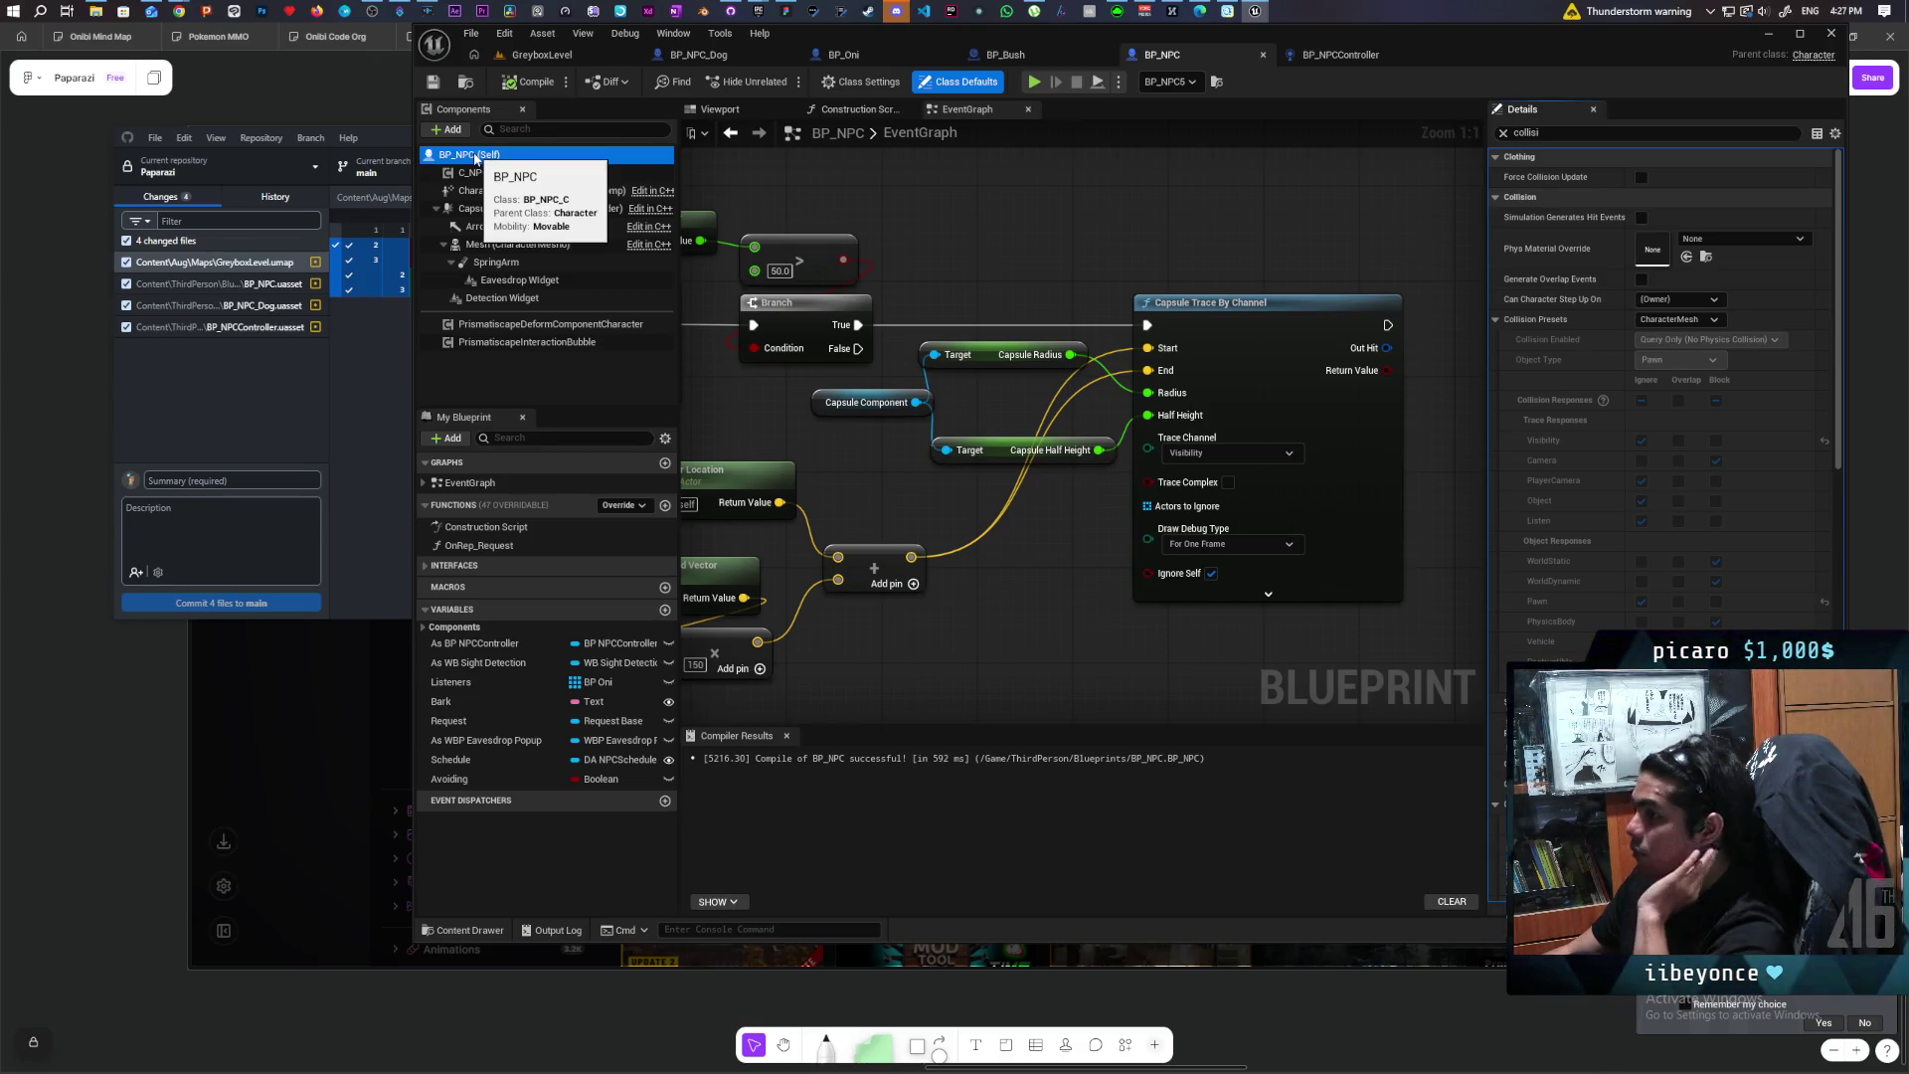
{"action": "left_click", "coordinate": [481, 192]}
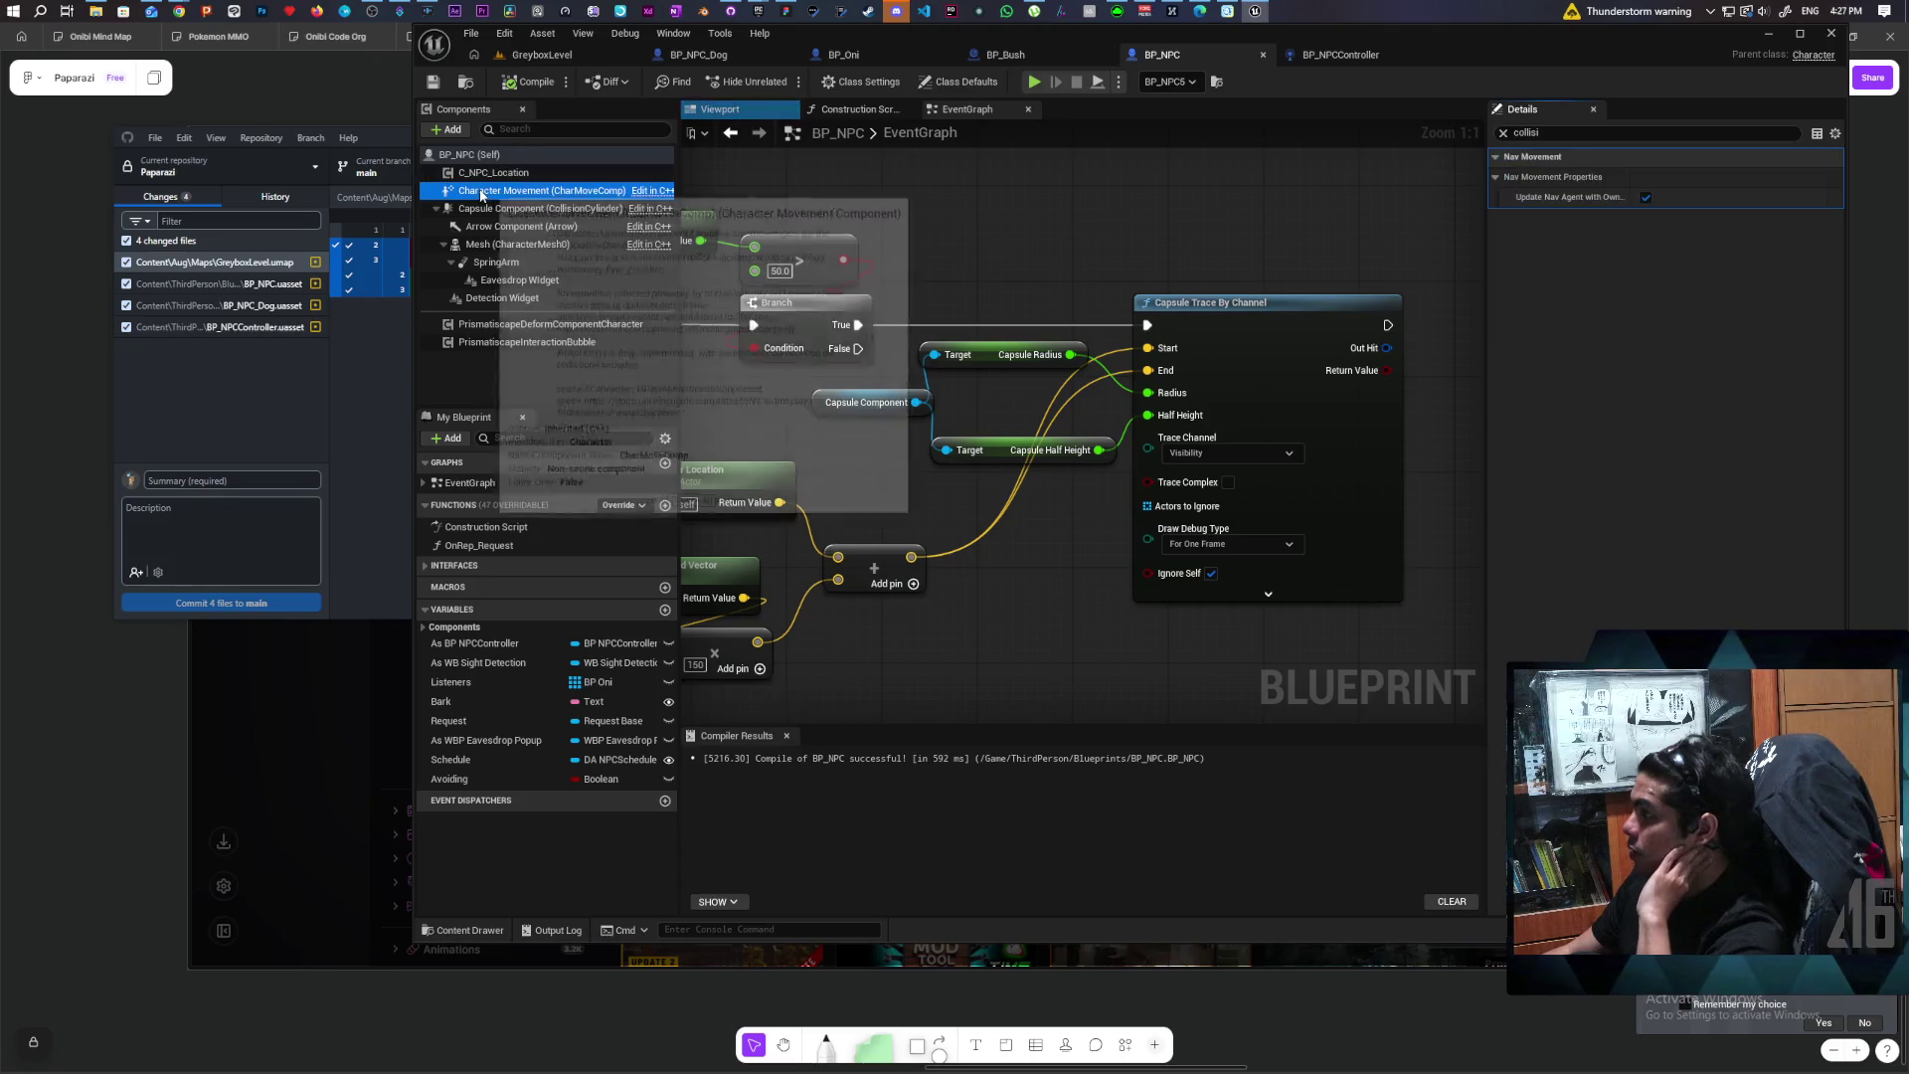
{"action": "left_click", "coordinate": [484, 210]}
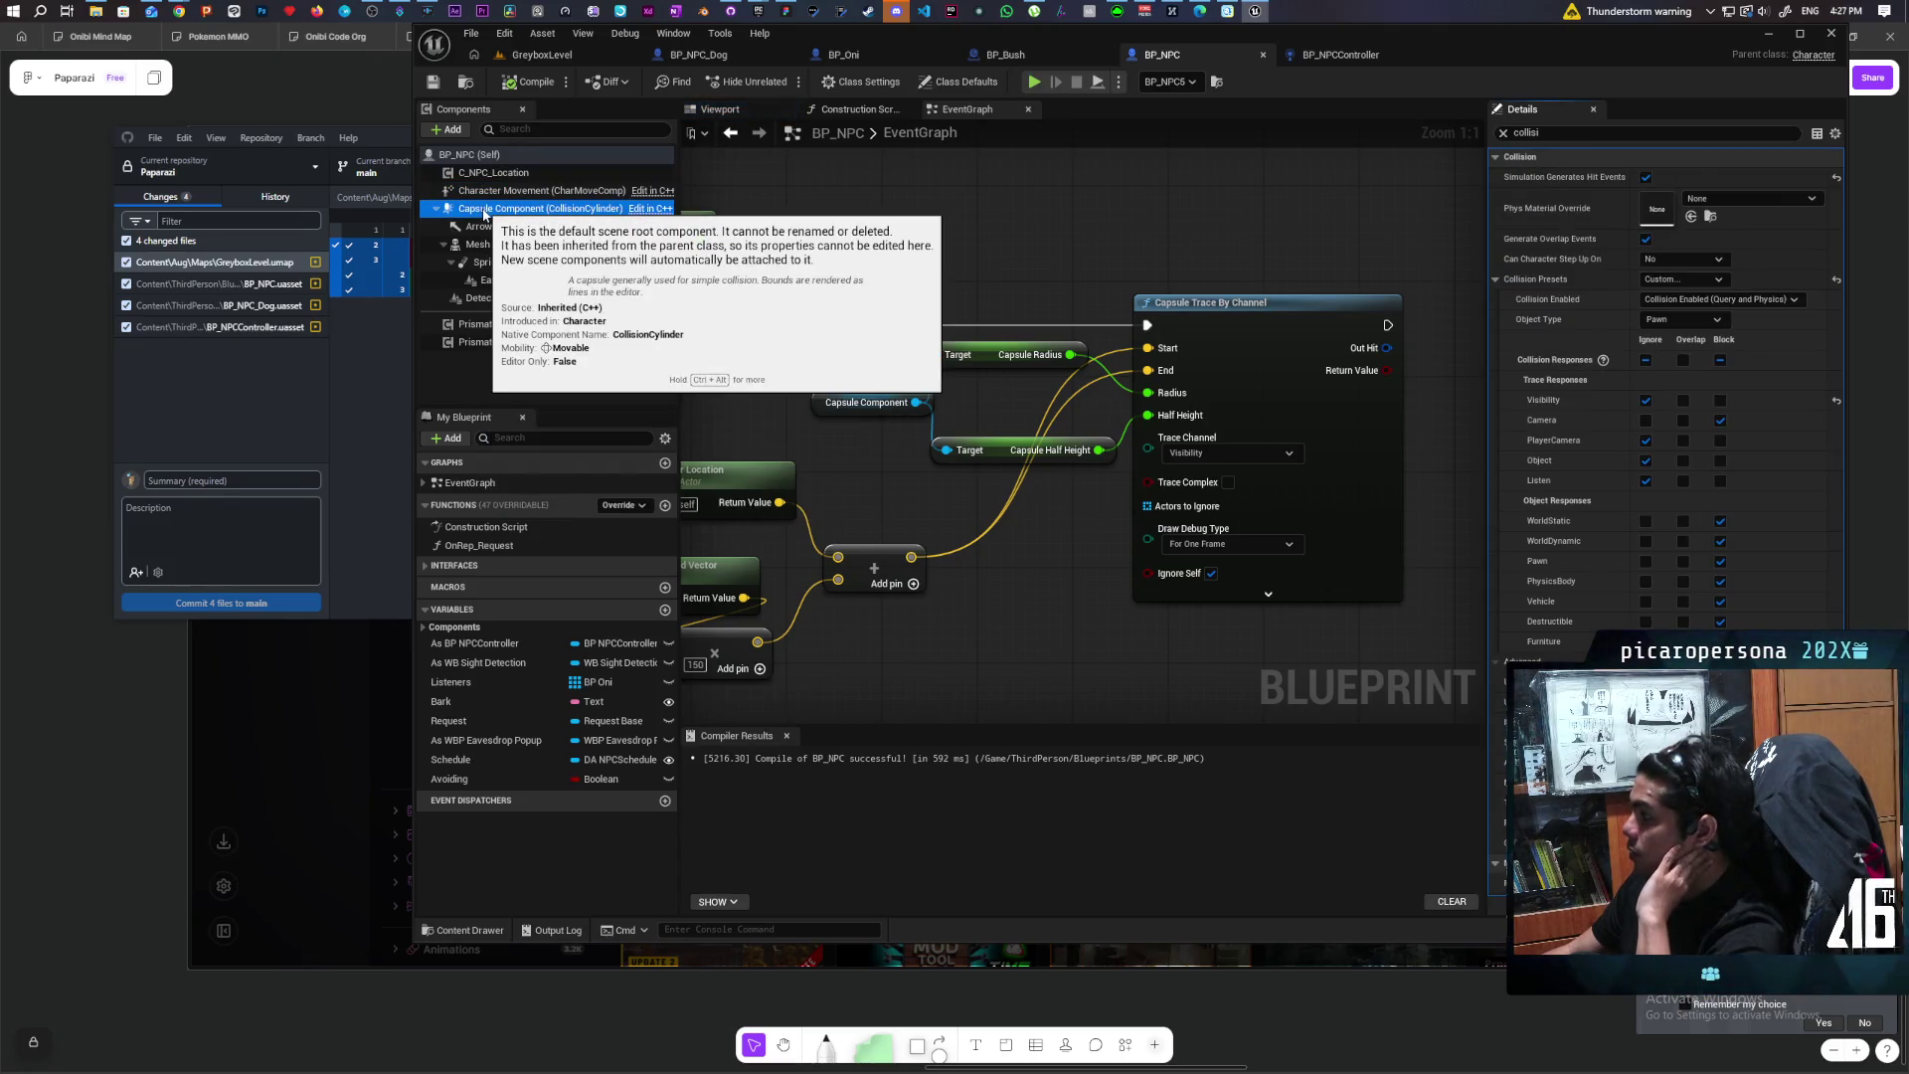
{"action": "left_click", "coordinate": [505, 191]}
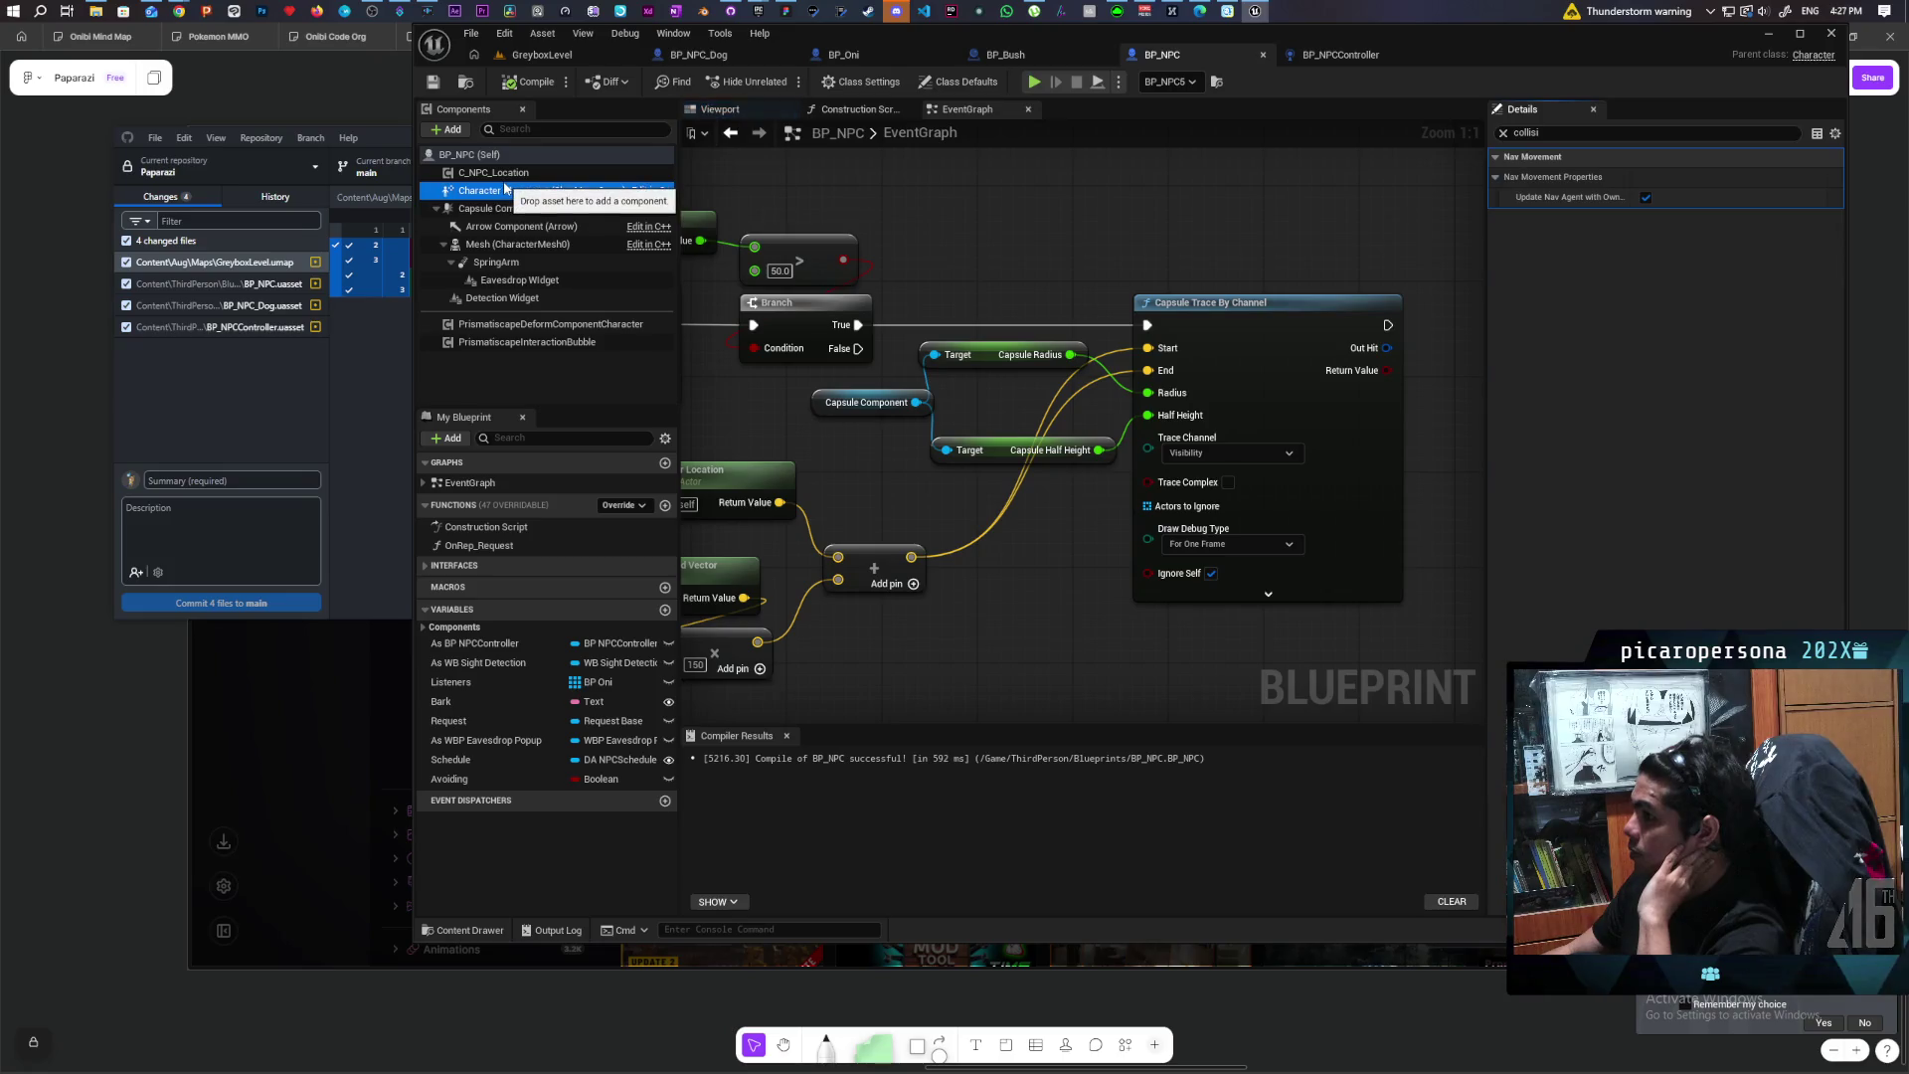
Step: Review the available trace channels, leave Visibility, and search actions for 'capsule trace'
{"action": "left_click", "coordinate": [1209, 453]}
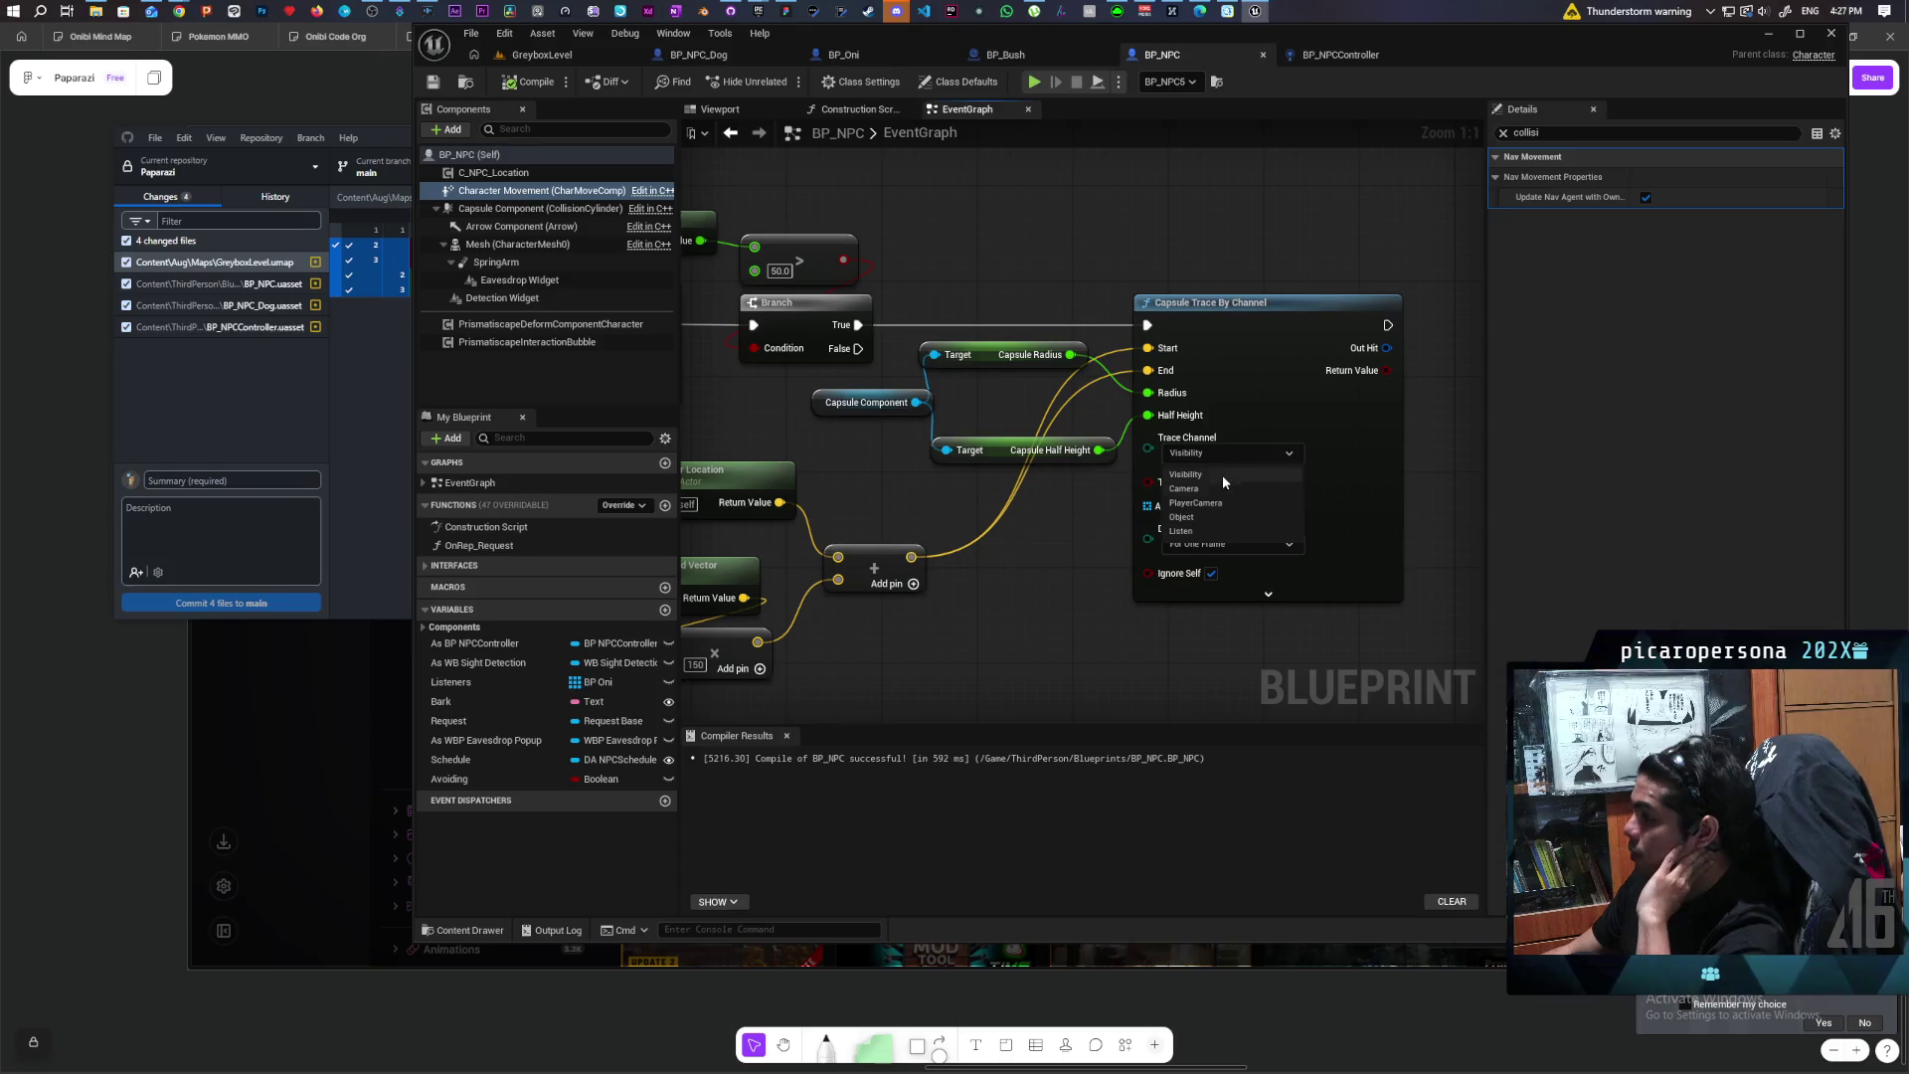
{"action": "left_click", "coordinate": [1016, 610]}
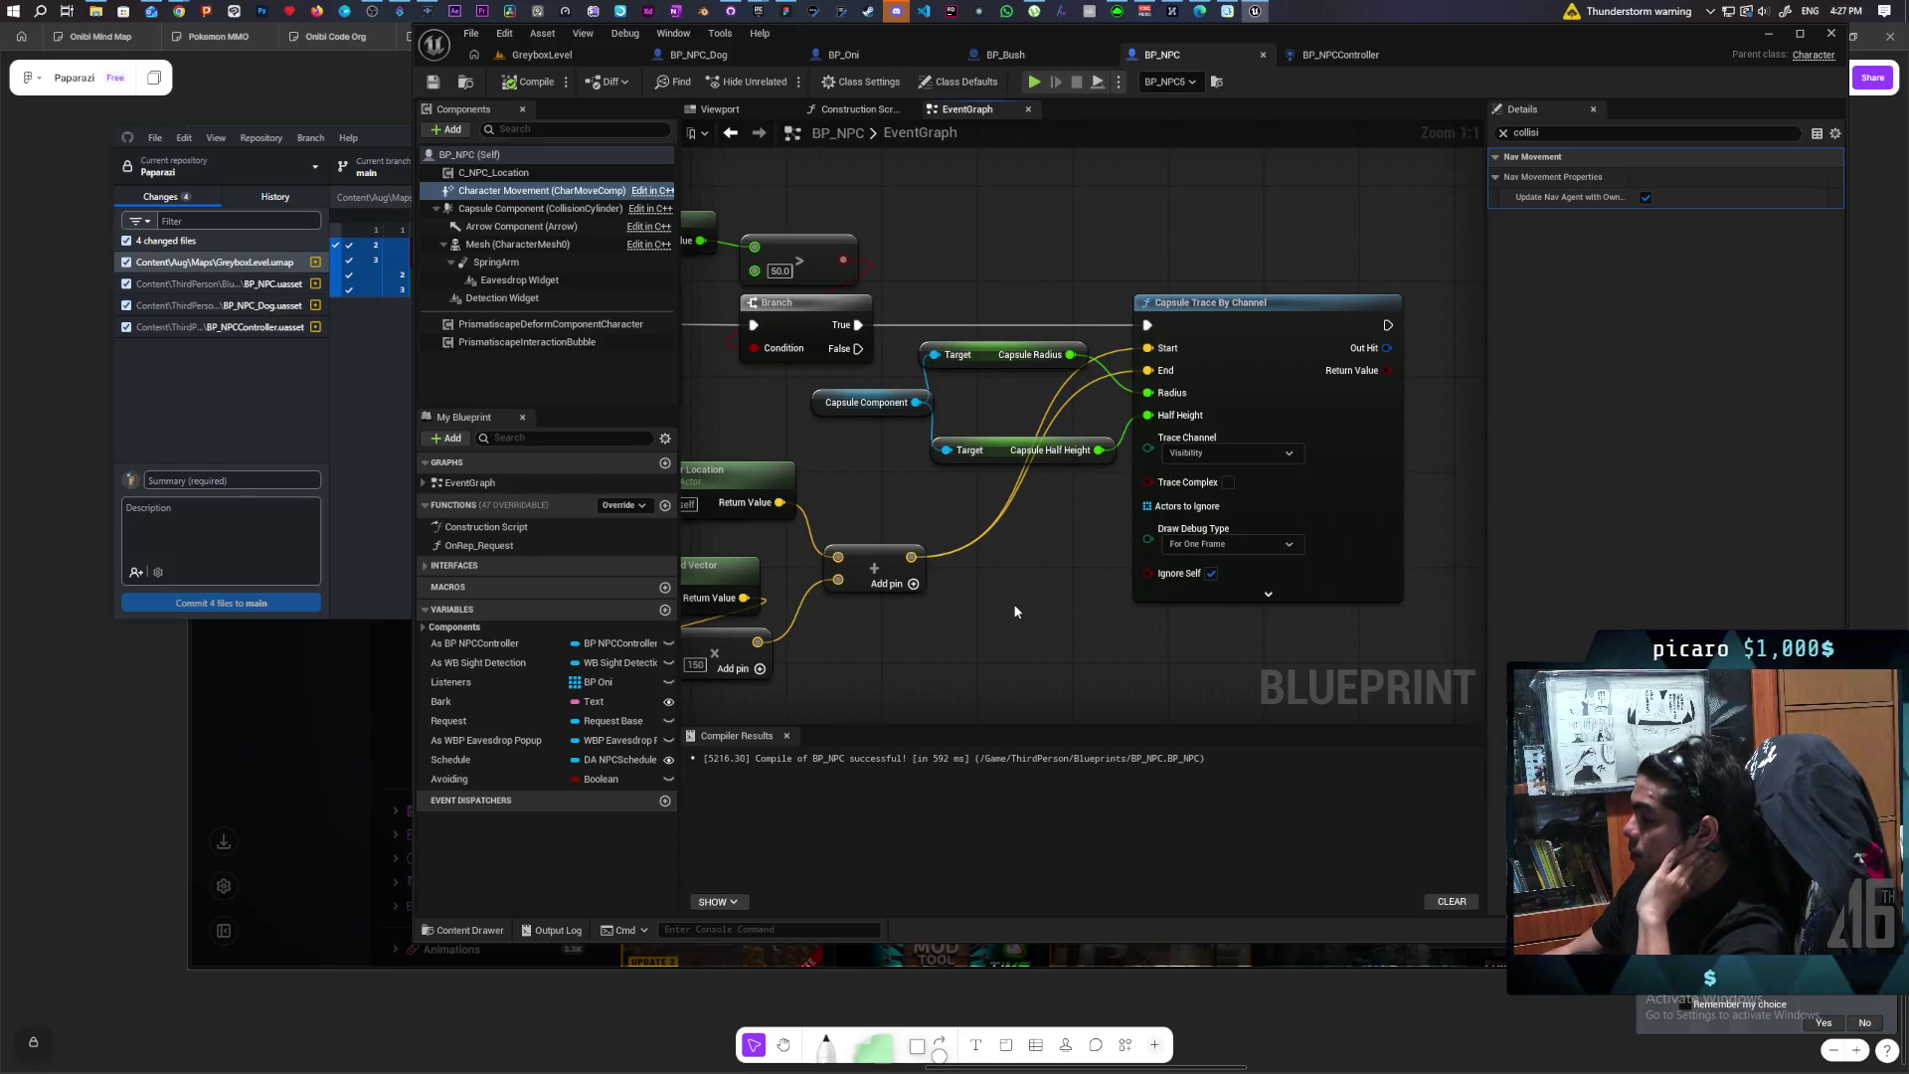
{"action": "right_click", "coordinate": [1043, 621]}
{"action": "type", "text": "capsule trace"}
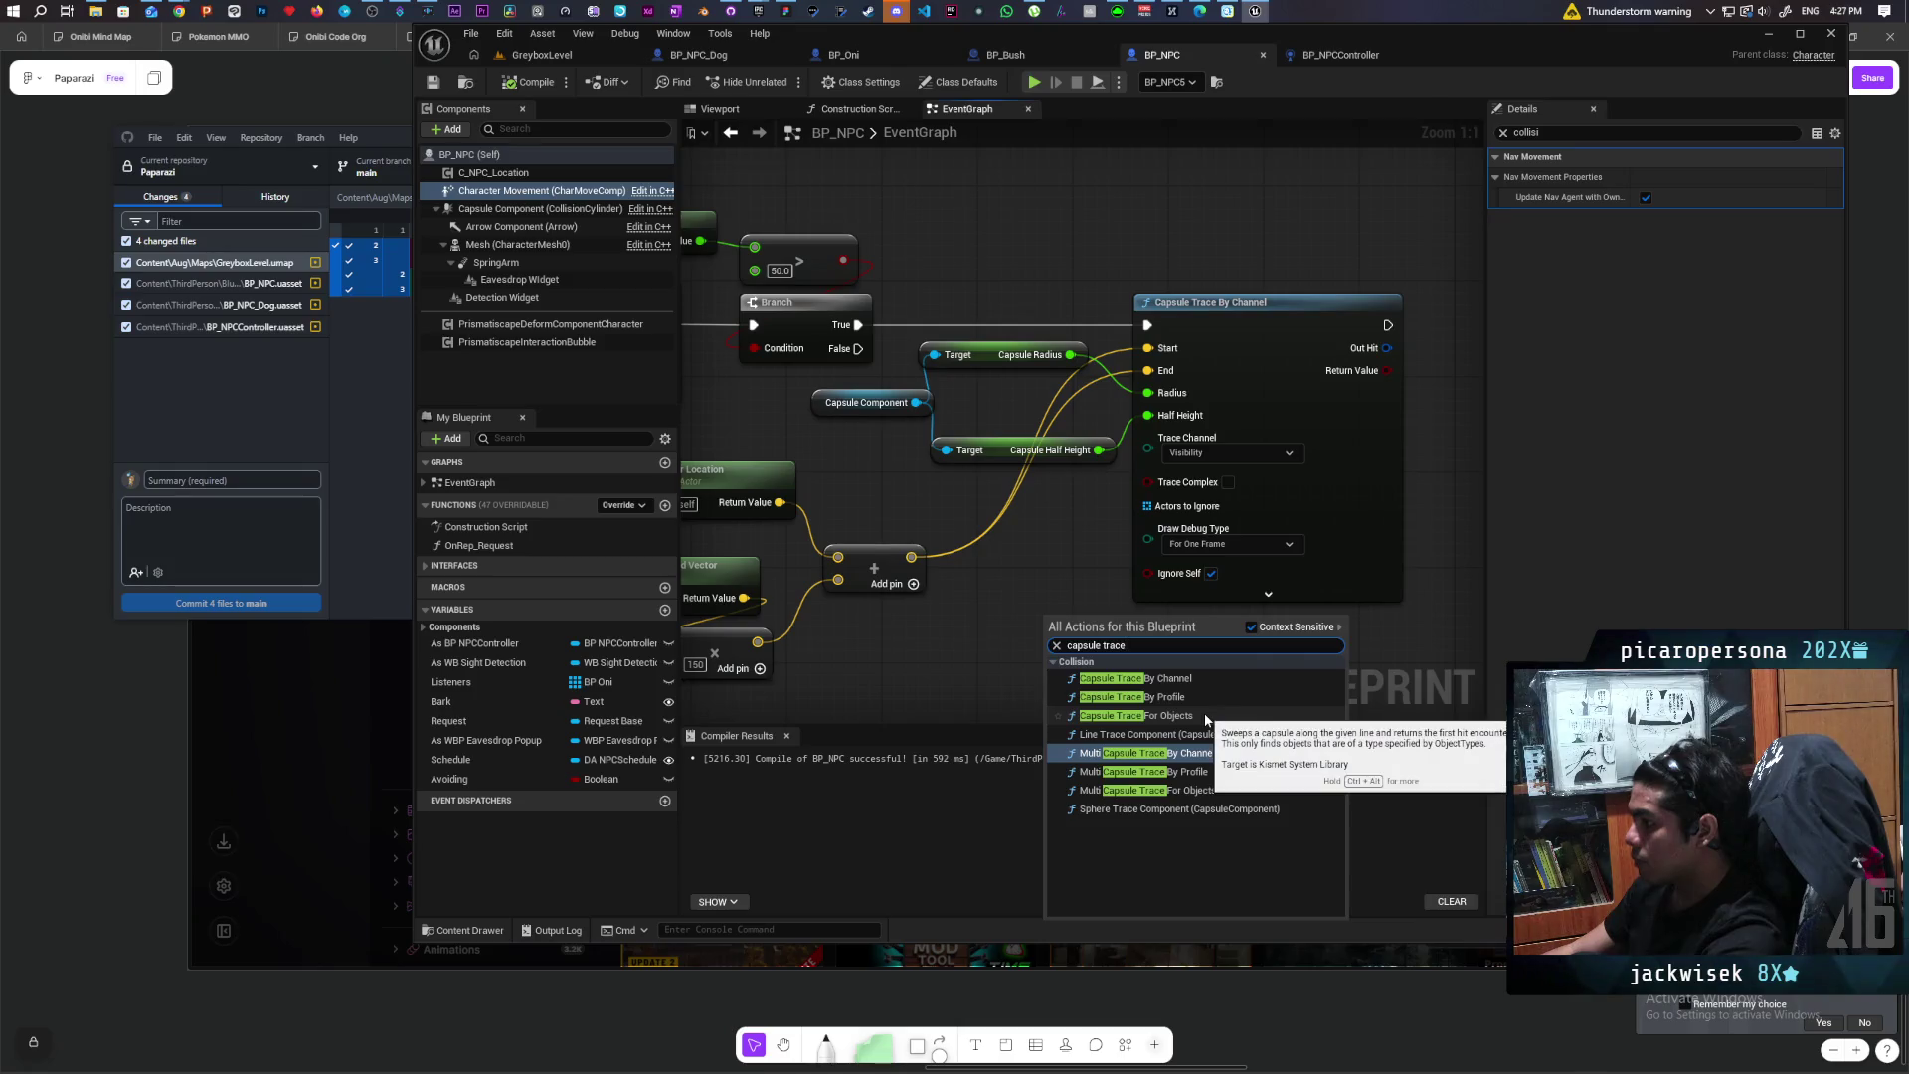
Step: Add a Capsule Trace For Objects node with a Make Array of object type Pawn
{"action": "left_click", "coordinate": [1173, 715]}
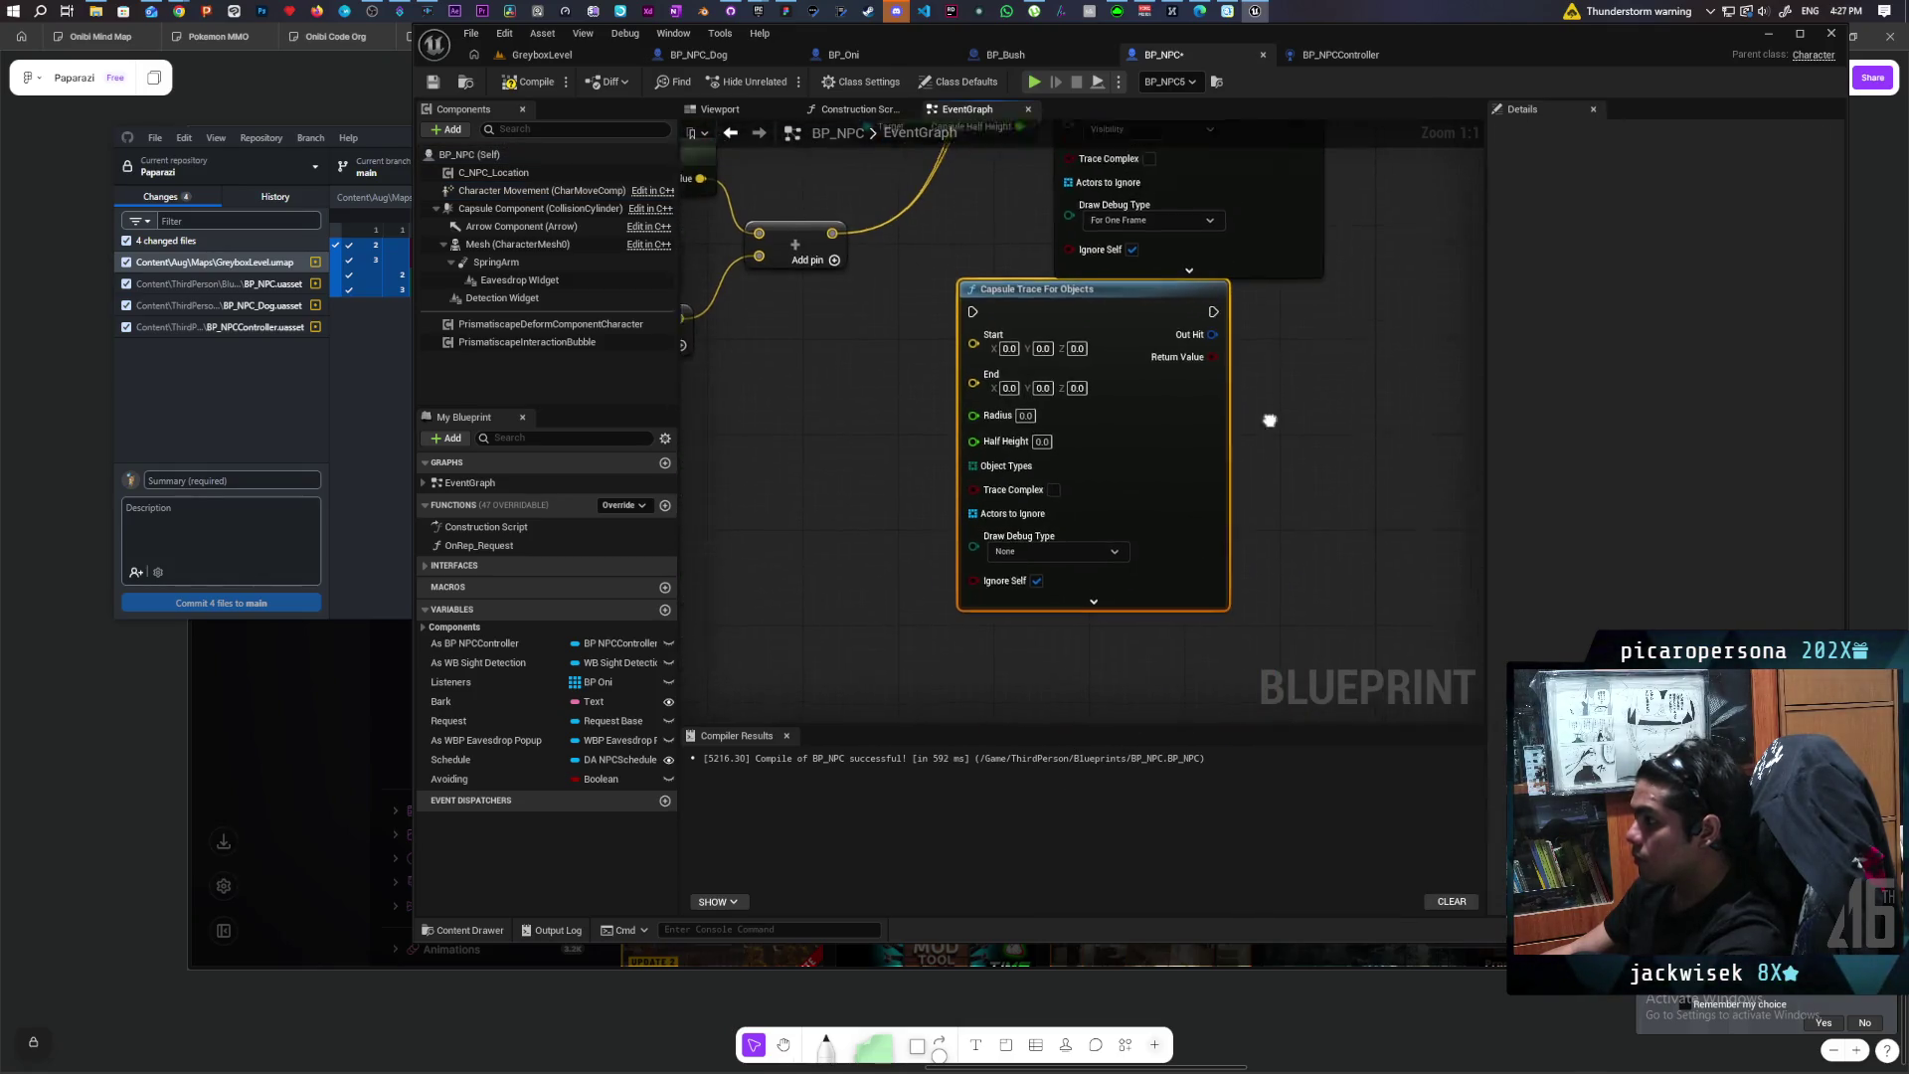
{"action": "left_click_drag", "start_coordinate": [969, 503], "coordinate": [835, 525]}
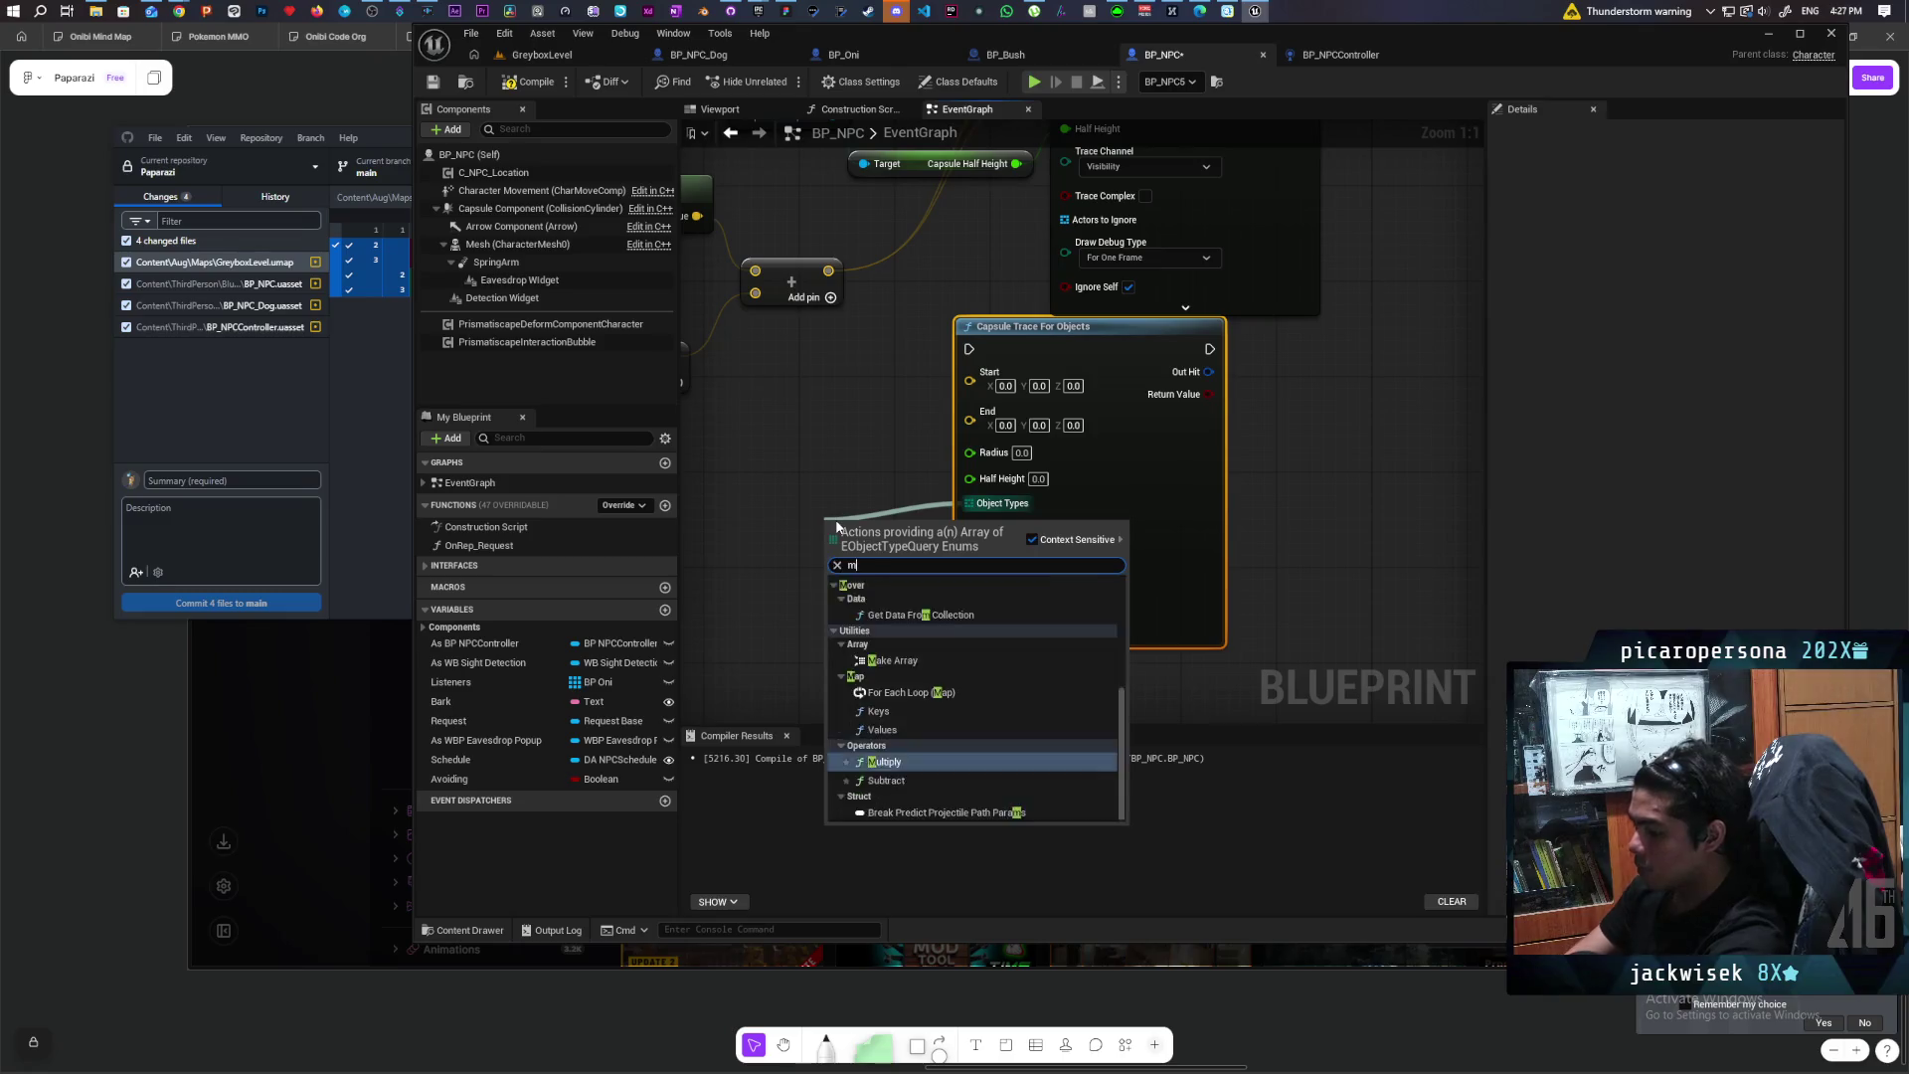
{"action": "left_click", "coordinate": [925, 658]}
{"action": "left_click", "coordinate": [911, 572]}
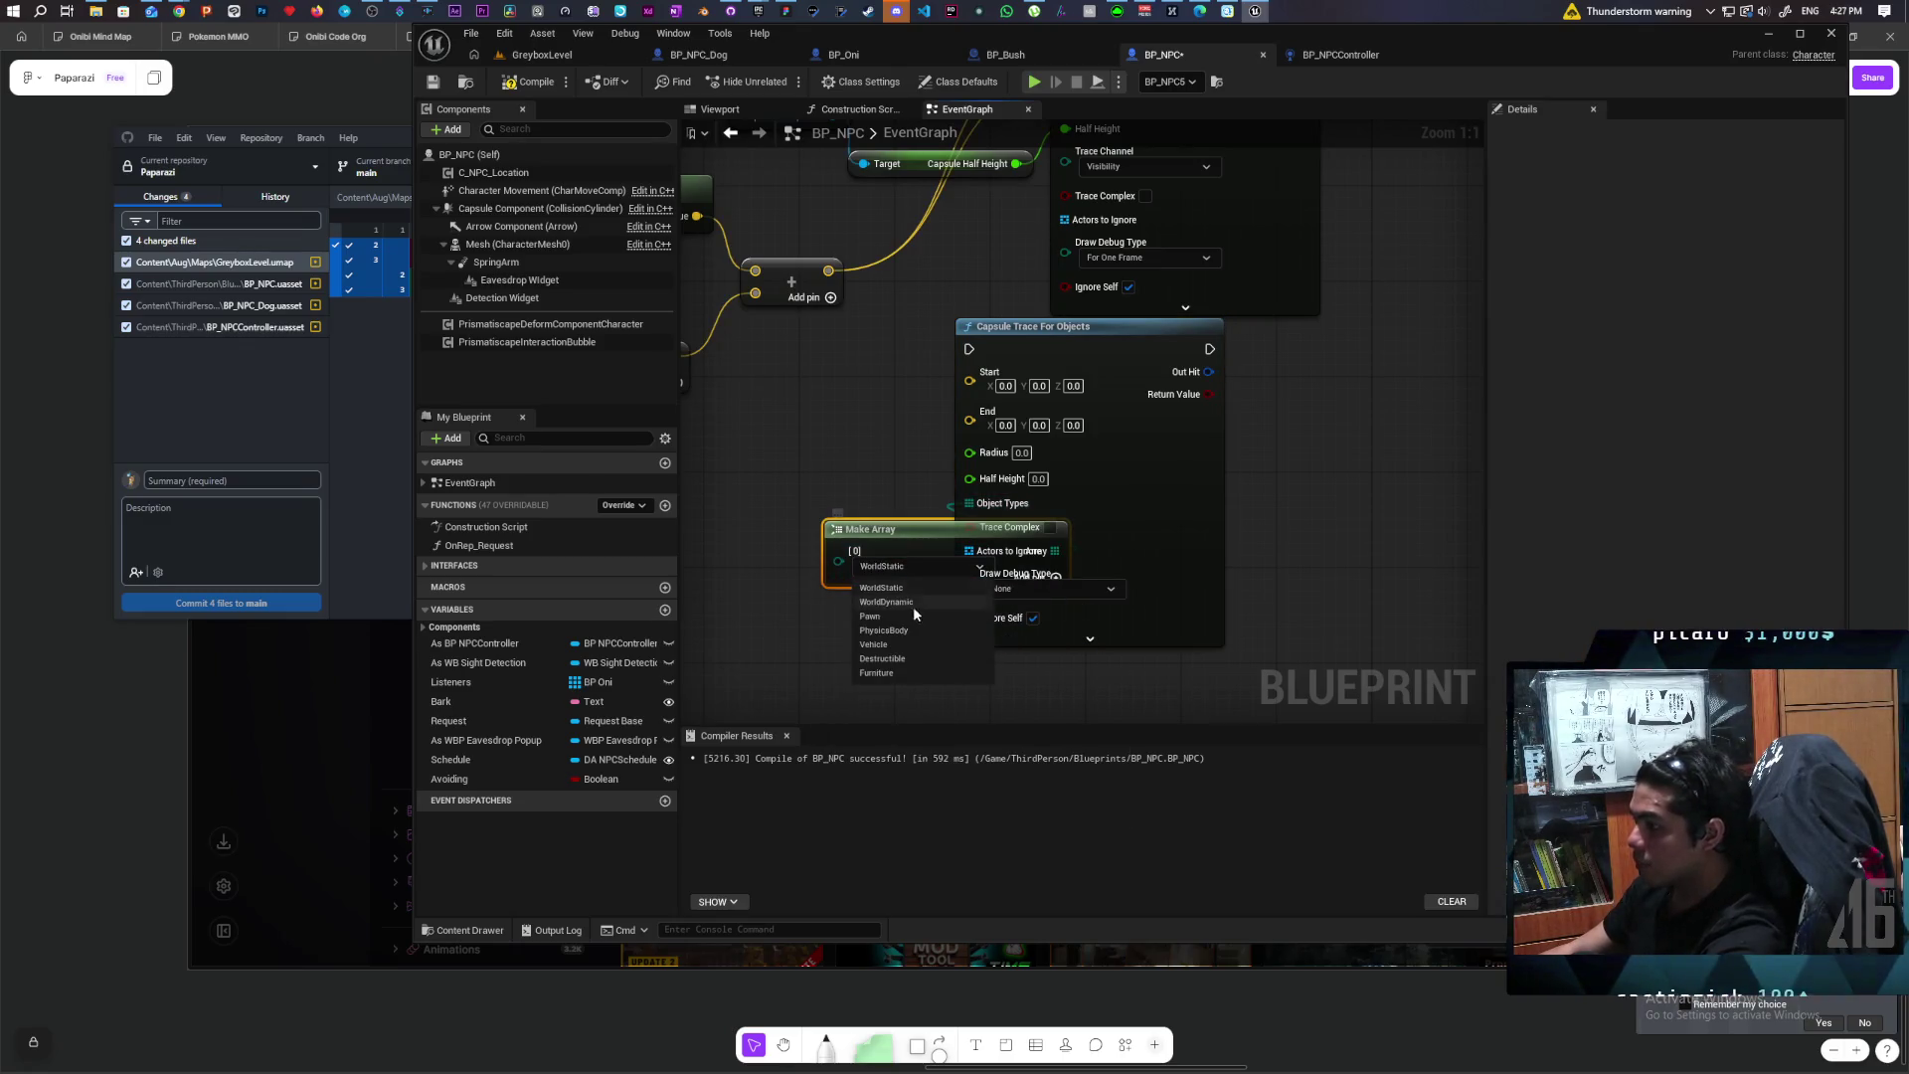
{"action": "left_click", "coordinate": [892, 617]}
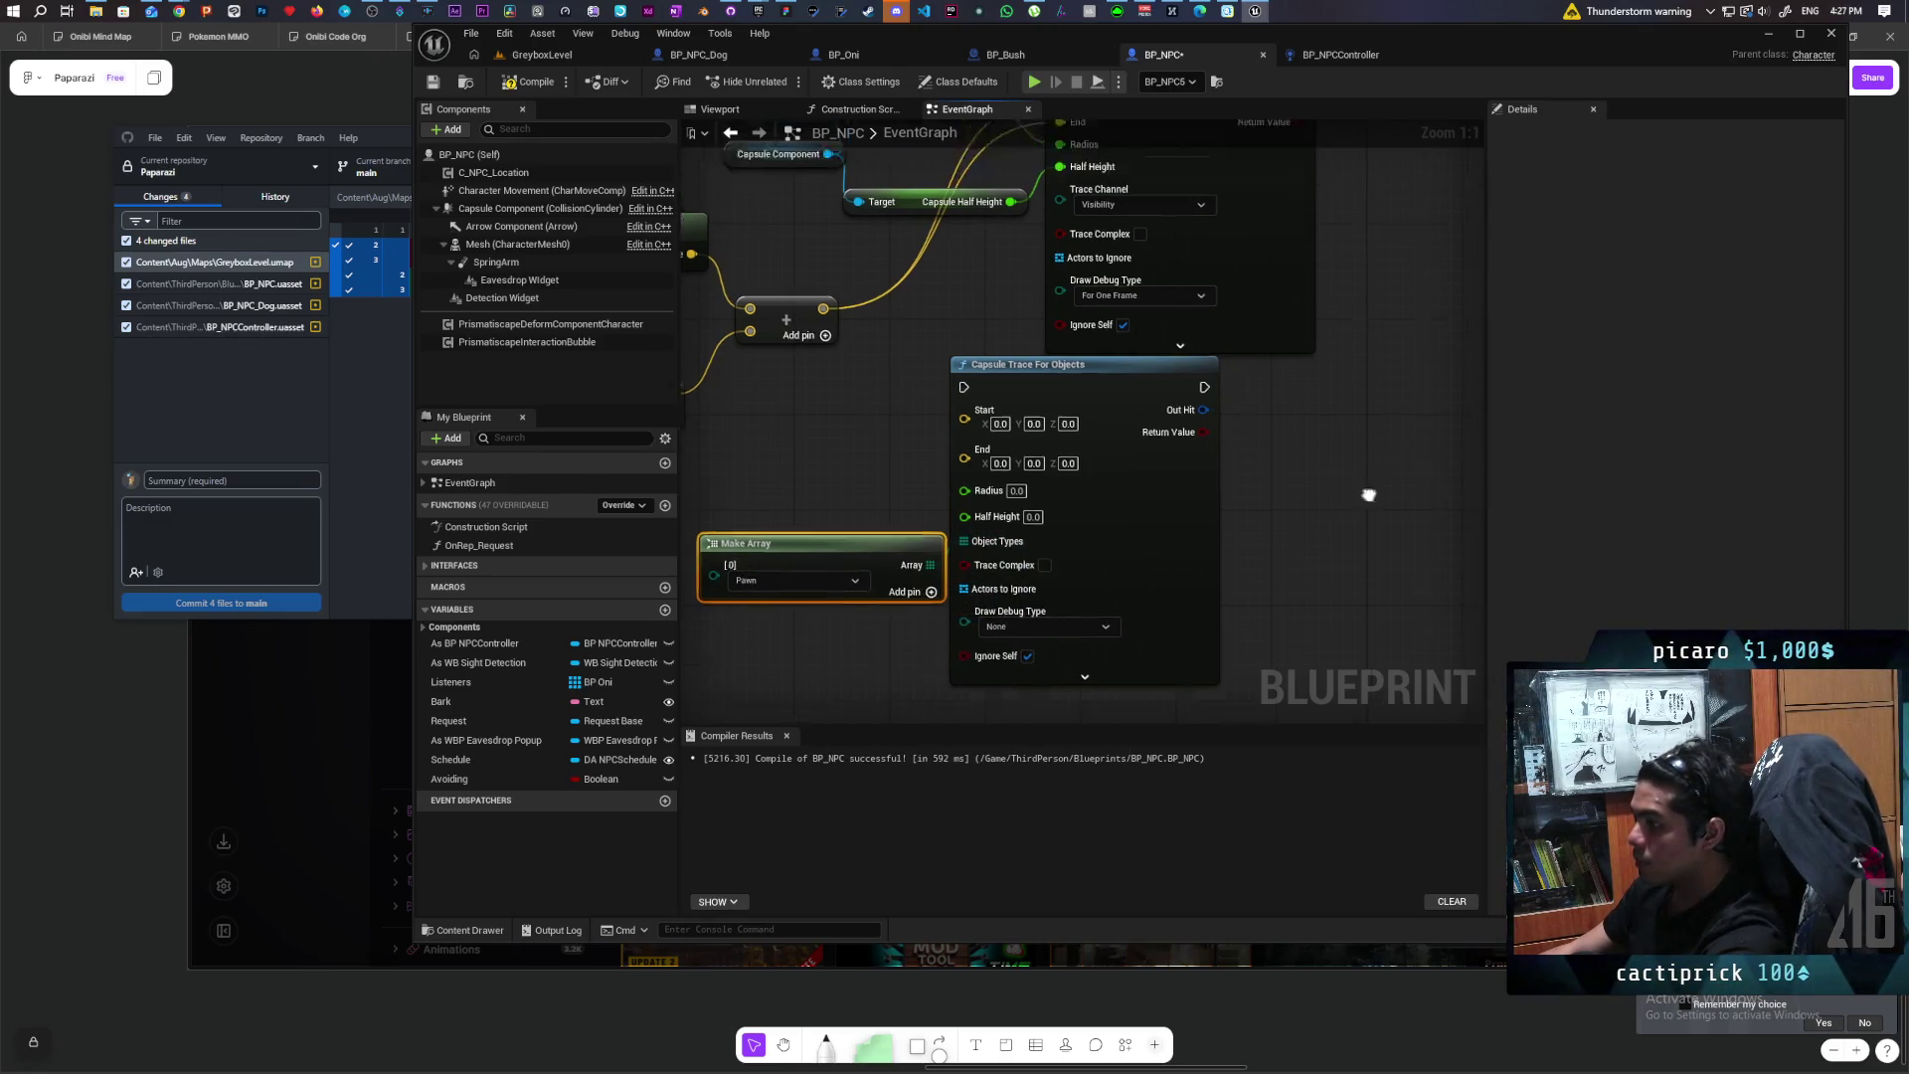
{"action": "mouse_move", "coordinate": [1116, 629]}
{"action": "left_mouse_down"}
{"action": "mouse_move", "coordinate": [1223, 628]}
{"action": "mouse_move", "coordinate": [1211, 616]}
{"action": "left_mouse_up"}
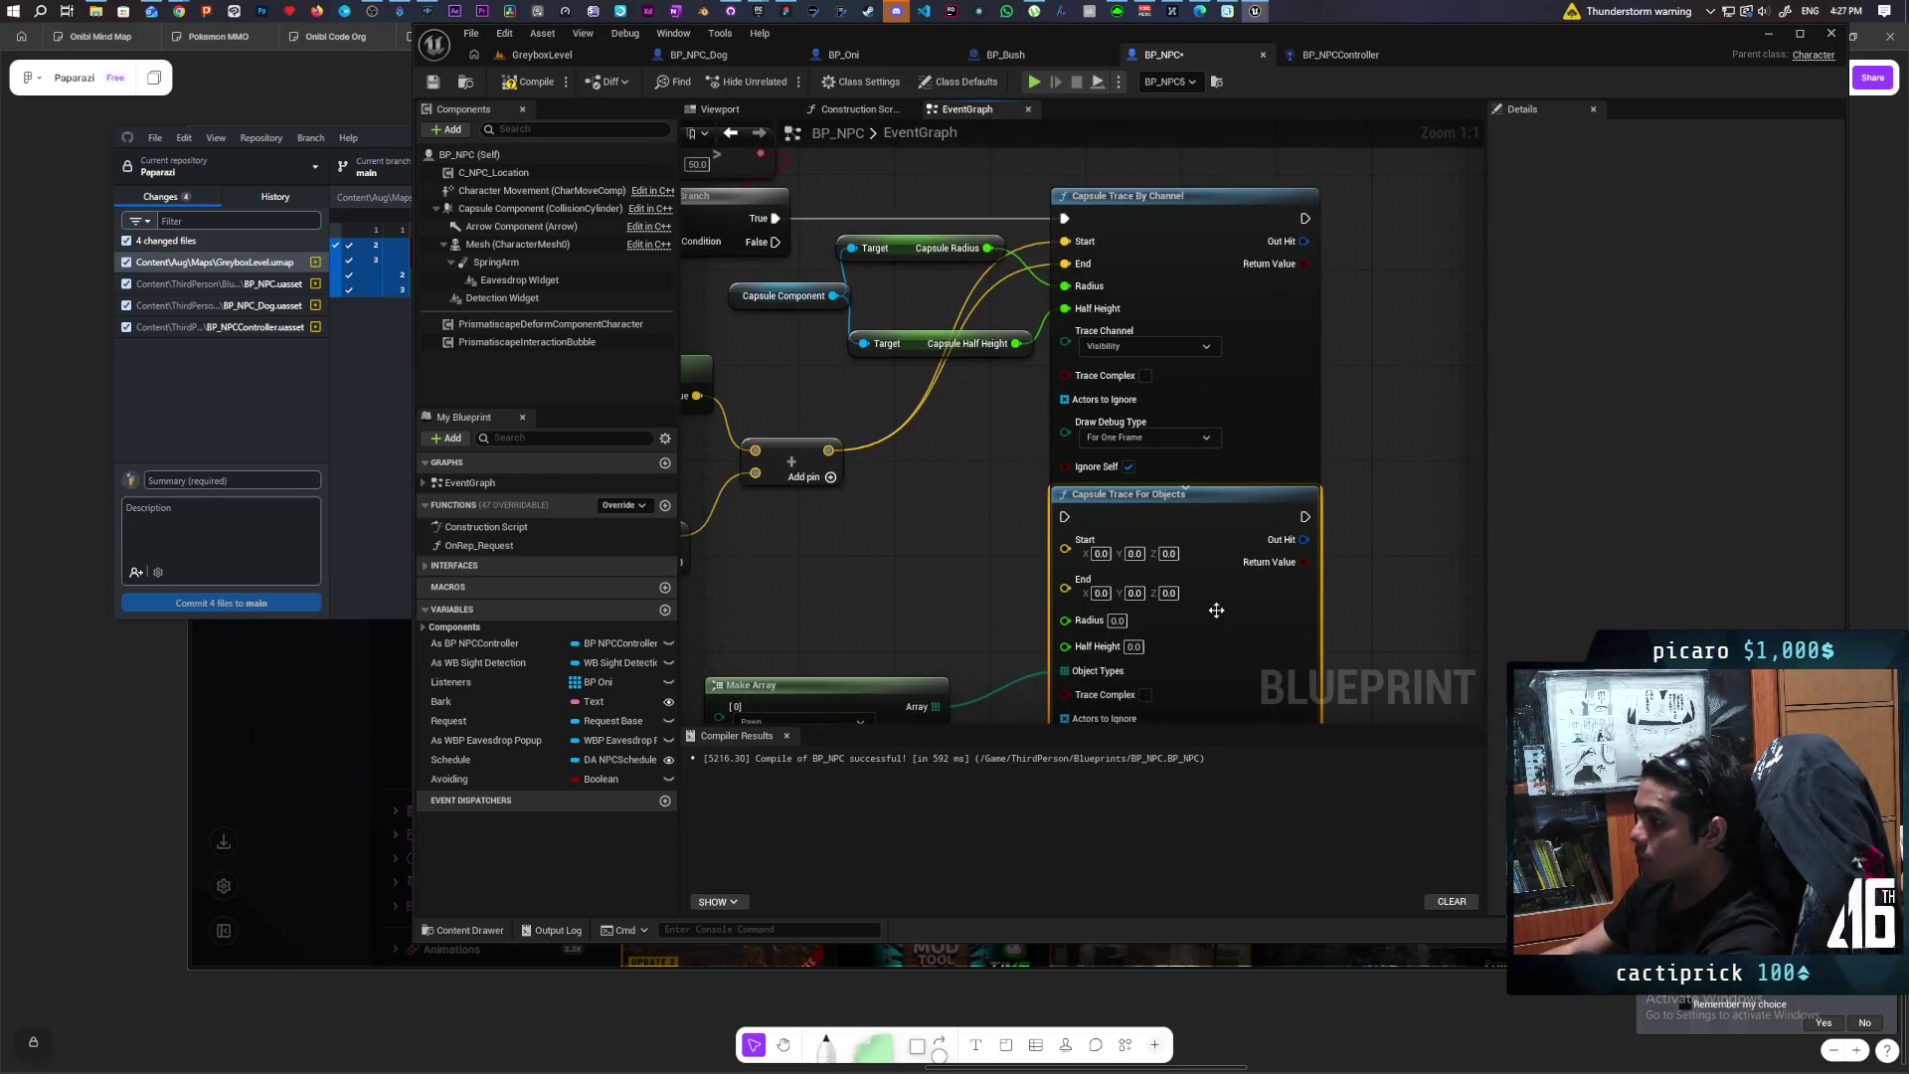
Step: Move Exec, Start, End, Radius and Half Height to the new trace, with Draw Debug For One Frame
{"action": "left_click_drag", "start_coordinate": [1066, 219], "coordinate": [1064, 515]}
{"action": "mouse_move", "coordinate": [1066, 242]}
{"action": "left_mouse_down"}
{"action": "mouse_move", "coordinate": [1022, 517]}
{"action": "mouse_move", "coordinate": [1063, 540]}
{"action": "left_mouse_up"}
{"action": "mouse_move", "coordinate": [1063, 281]}
{"action": "left_mouse_down"}
{"action": "mouse_move", "coordinate": [1040, 570]}
{"action": "mouse_move", "coordinate": [1064, 563]}
{"action": "left_mouse_up"}
{"action": "left_click_drag", "start_coordinate": [1067, 321], "coordinate": [1064, 586]}
{"action": "mouse_move", "coordinate": [1067, 346]}
{"action": "left_mouse_down"}
{"action": "mouse_move", "coordinate": [1039, 557]}
{"action": "mouse_move", "coordinate": [1065, 608]}
{"action": "left_mouse_up"}
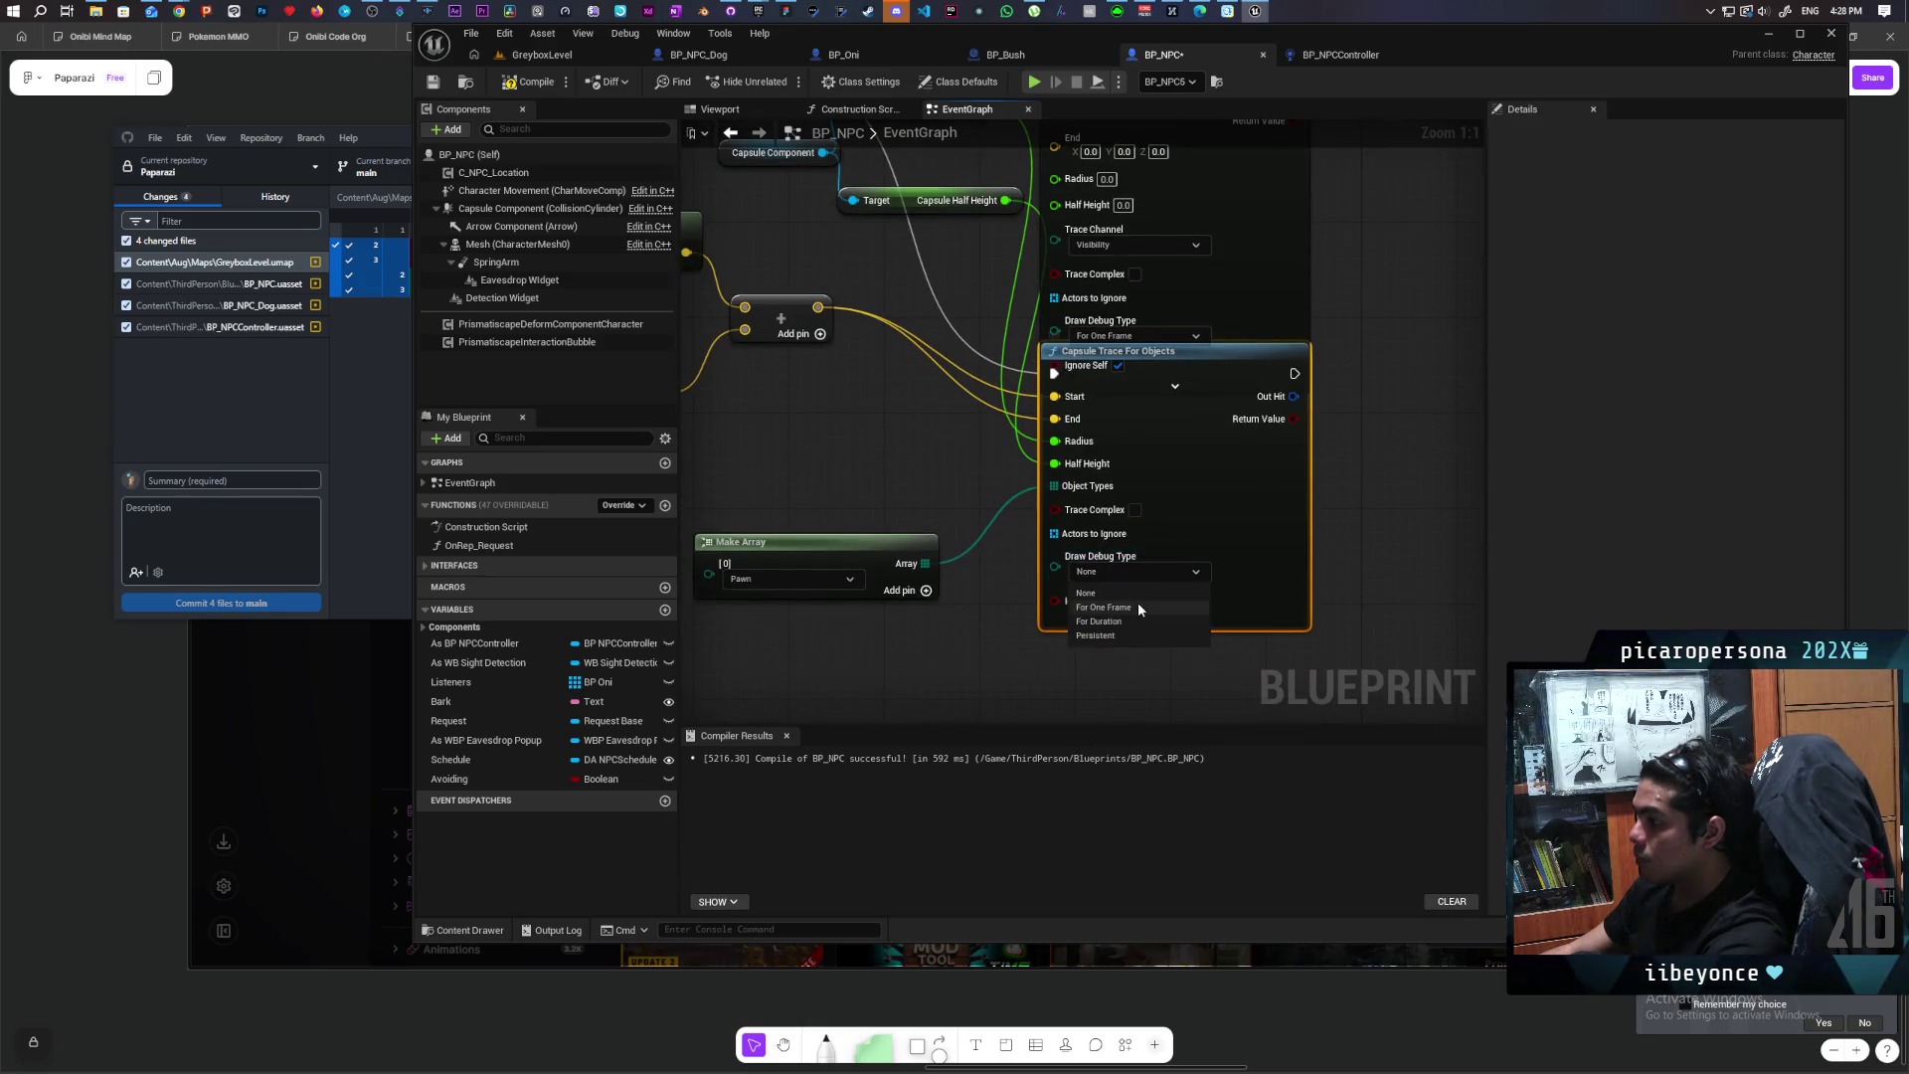
{"action": "left_click", "coordinate": [1139, 608]}
Step: Delete the old Capsule Trace By Channel node
{"action": "mouse_move", "coordinate": [1292, 400]}
{"action": "left_mouse_down"}
{"action": "mouse_move", "coordinate": [1242, 548]}
{"action": "mouse_move", "coordinate": [1161, 230]}
{"action": "left_mouse_up"}
{"action": "left_click", "coordinate": [1200, 390]}
{"action": "key", "text": "Delete"}
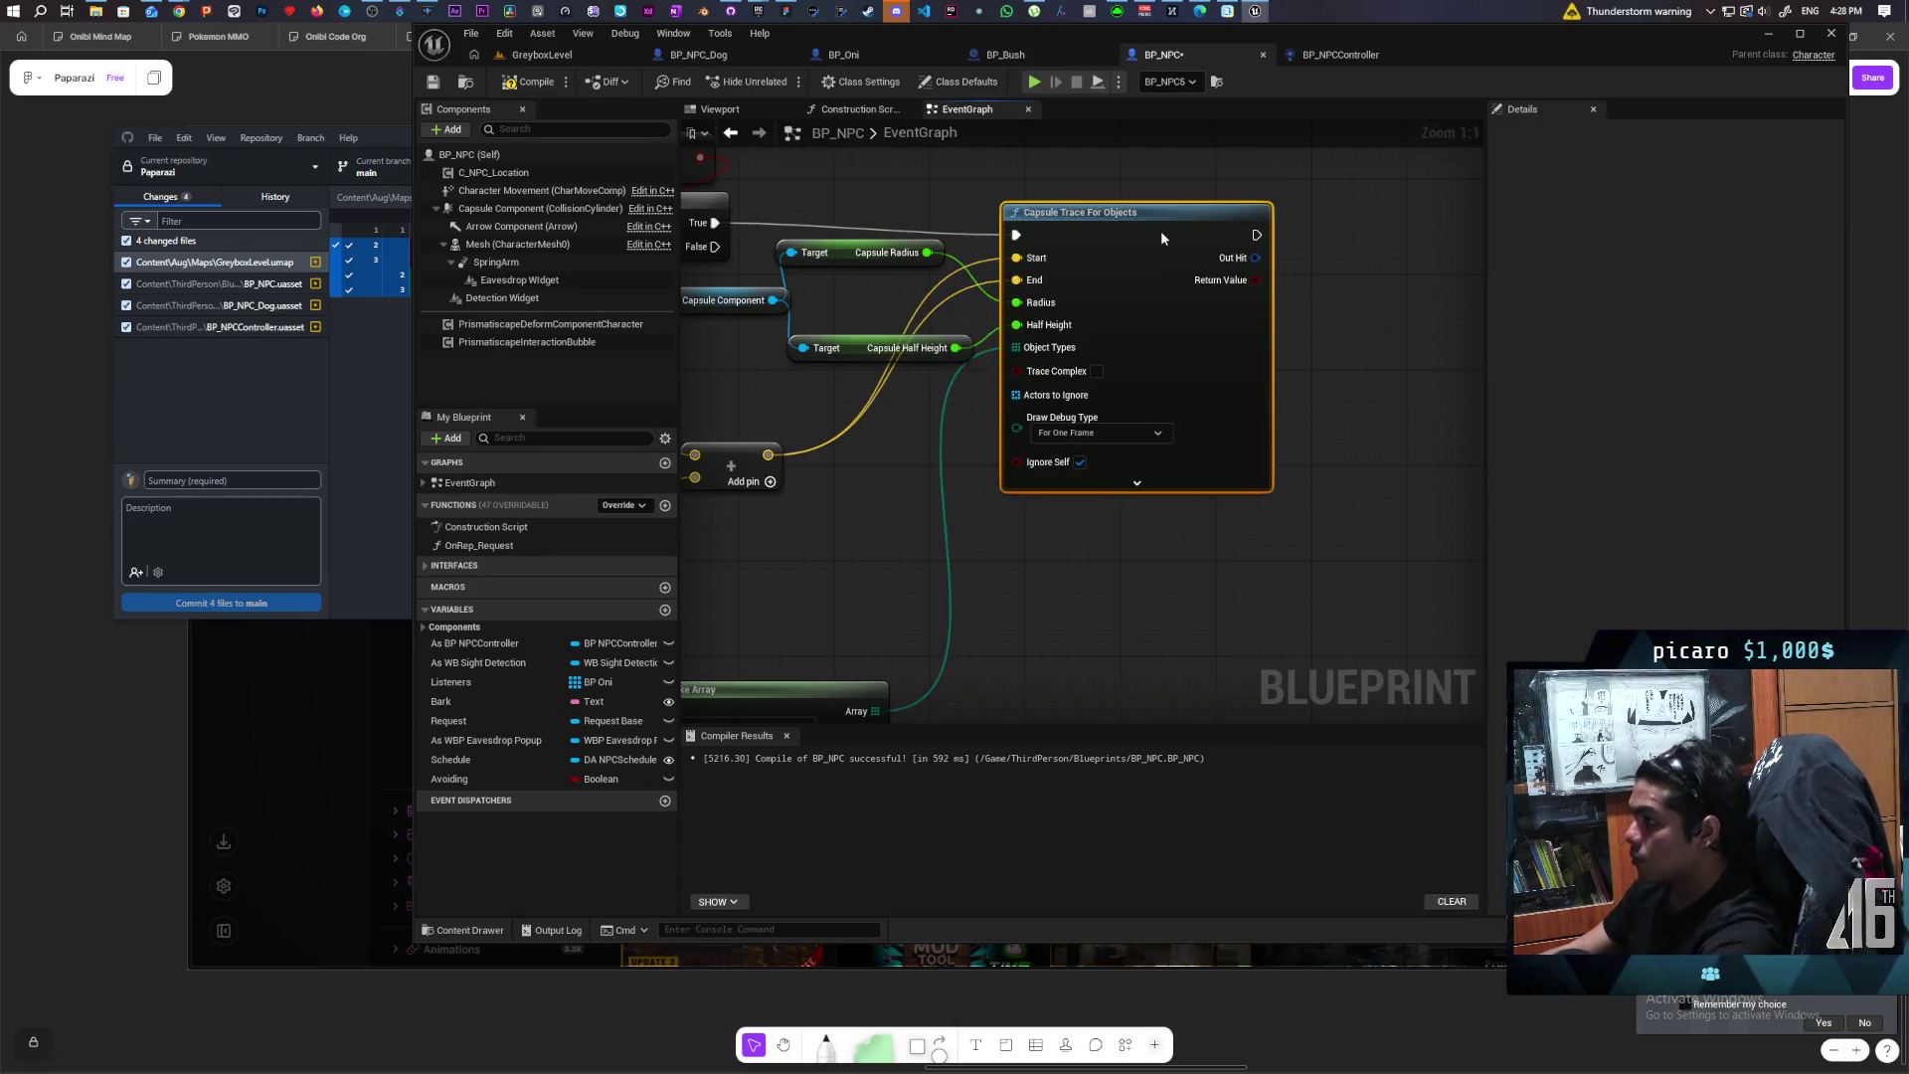
Step: Tuck the Make Array node under the trace and pull a wire from Out Hit
{"action": "left_click_drag", "start_coordinate": [933, 639], "coordinate": [1131, 569]}
{"action": "mouse_move", "coordinate": [993, 618]}
{"action": "left_mouse_down"}
{"action": "mouse_move", "coordinate": [1105, 393]}
{"action": "mouse_move", "coordinate": [1106, 439]}
{"action": "left_mouse_up"}
{"action": "left_click_drag", "start_coordinate": [1251, 483], "coordinate": [1075, 596]}
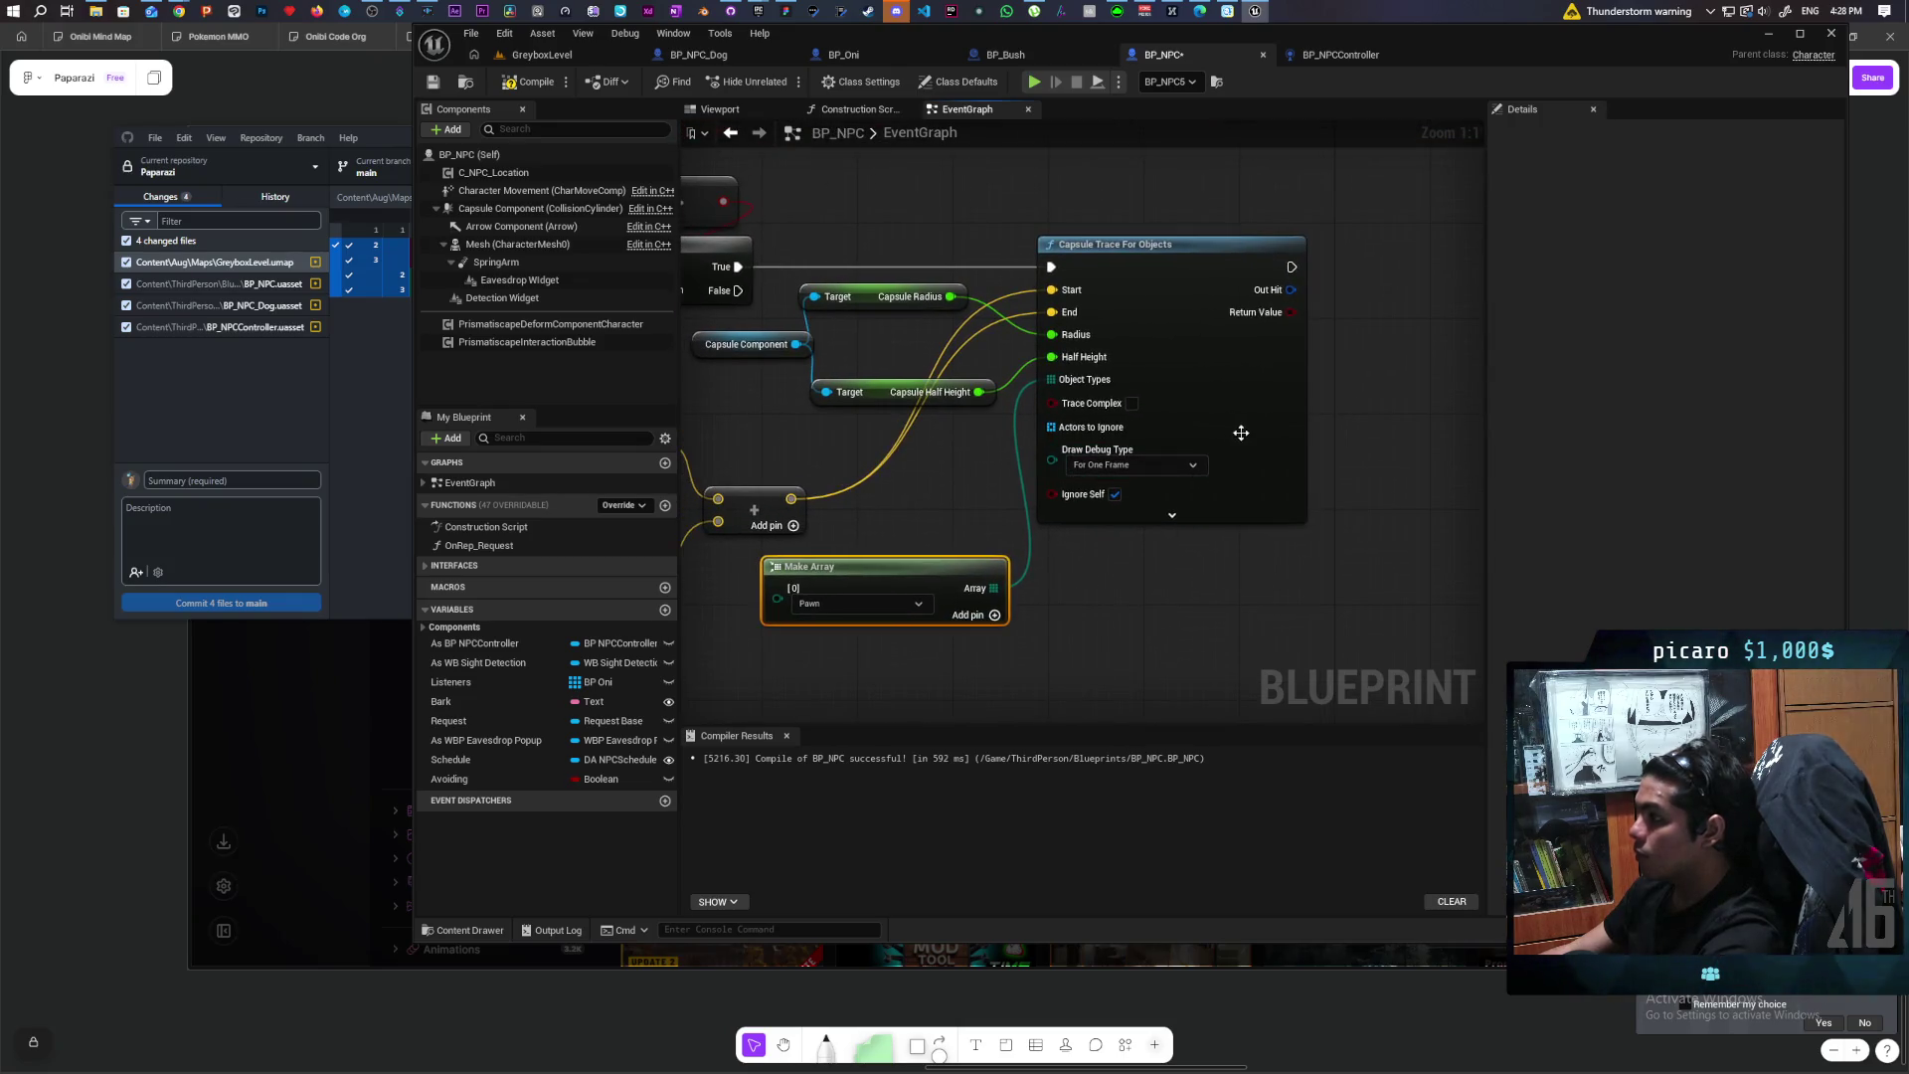
{"action": "left_click_drag", "start_coordinate": [1342, 398], "coordinate": [1217, 502]}
{"action": "mouse_move", "coordinate": [1166, 393]}
{"action": "left_mouse_down"}
{"action": "mouse_move", "coordinate": [1266, 492]}
{"action": "mouse_move", "coordinate": [1242, 482]}
{"action": "left_mouse_up"}
Step: Add Break Hit Result from Out Hit and a Branch on the trace's Return Value
{"action": "type", "text": "brea"}
{"action": "key", "text": "Return"}
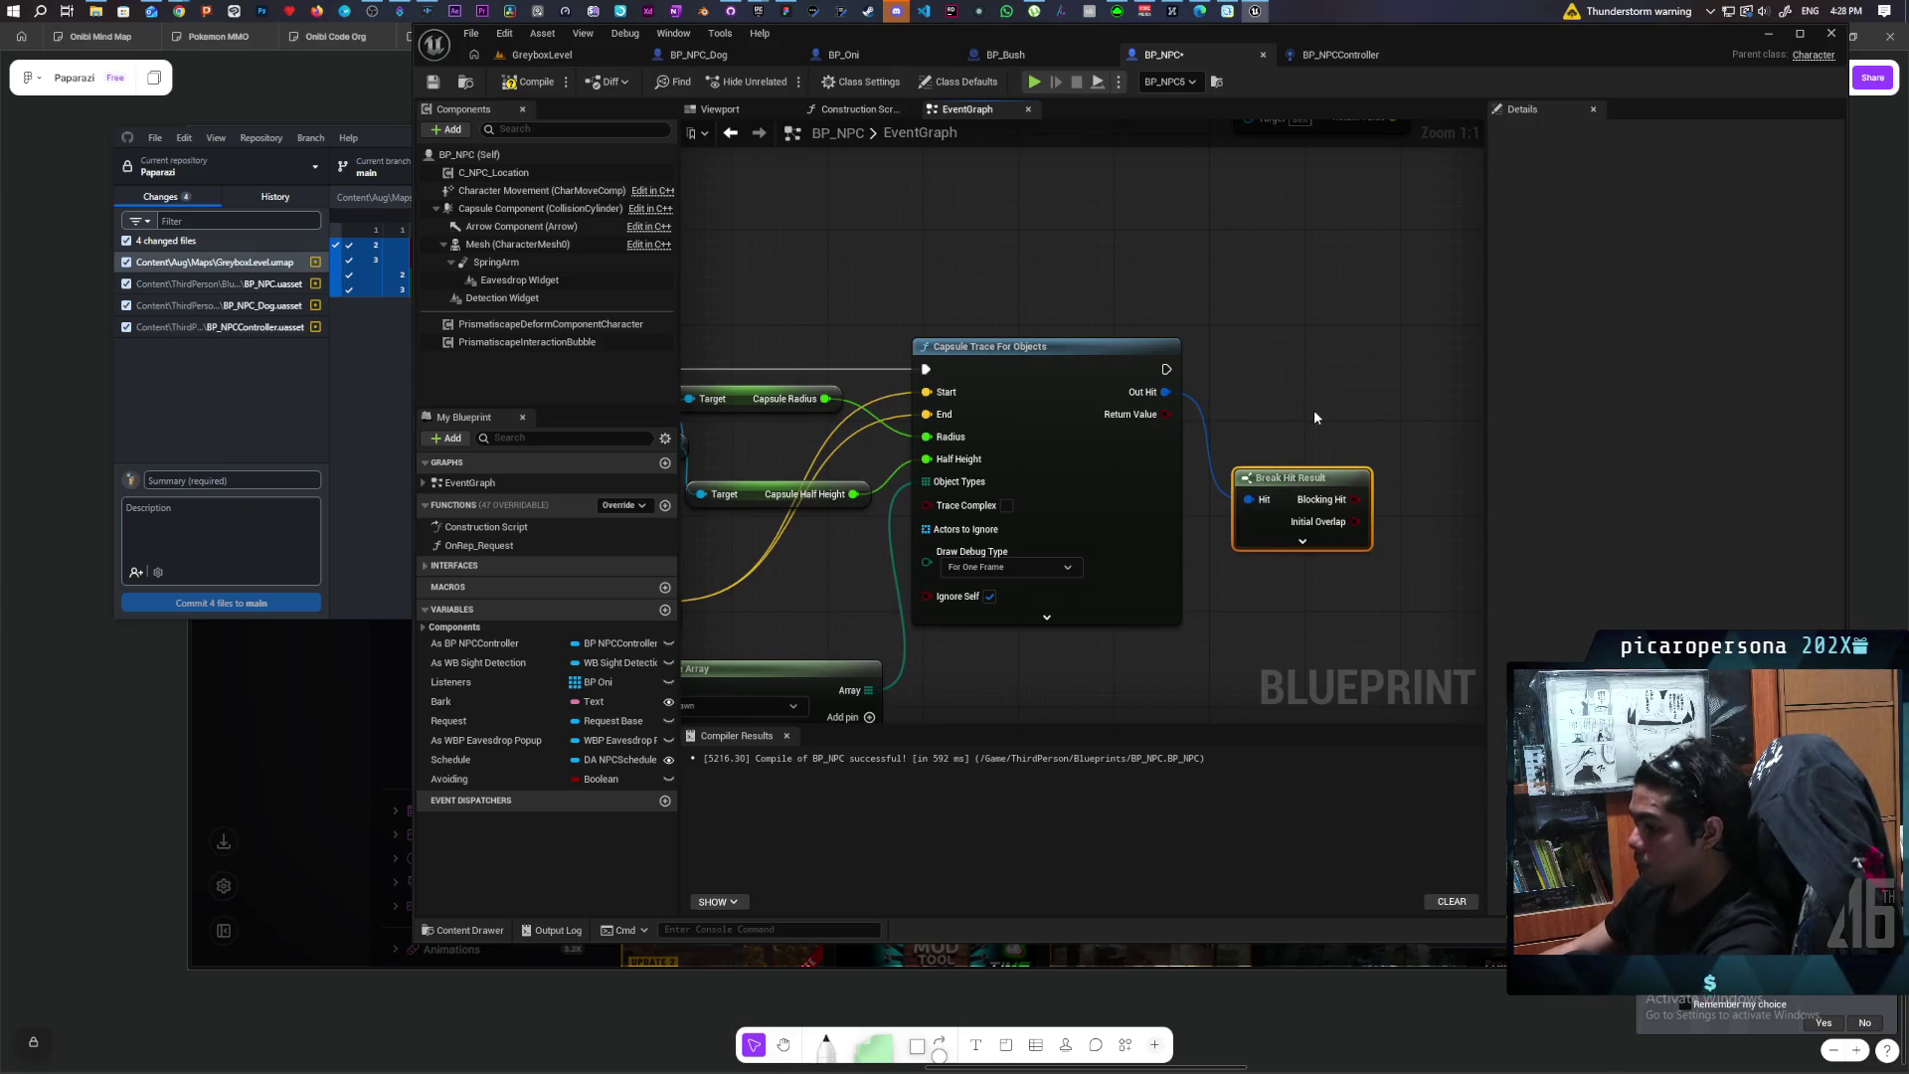
{"action": "left_click", "coordinate": [1233, 360]}
{"action": "mouse_move", "coordinate": [1218, 421]}
{"action": "left_mouse_down"}
{"action": "mouse_move", "coordinate": [1242, 411]}
{"action": "mouse_move", "coordinate": [1254, 350]}
{"action": "left_mouse_up"}
{"action": "left_click_drag", "start_coordinate": [1371, 334], "coordinate": [1224, 350]}
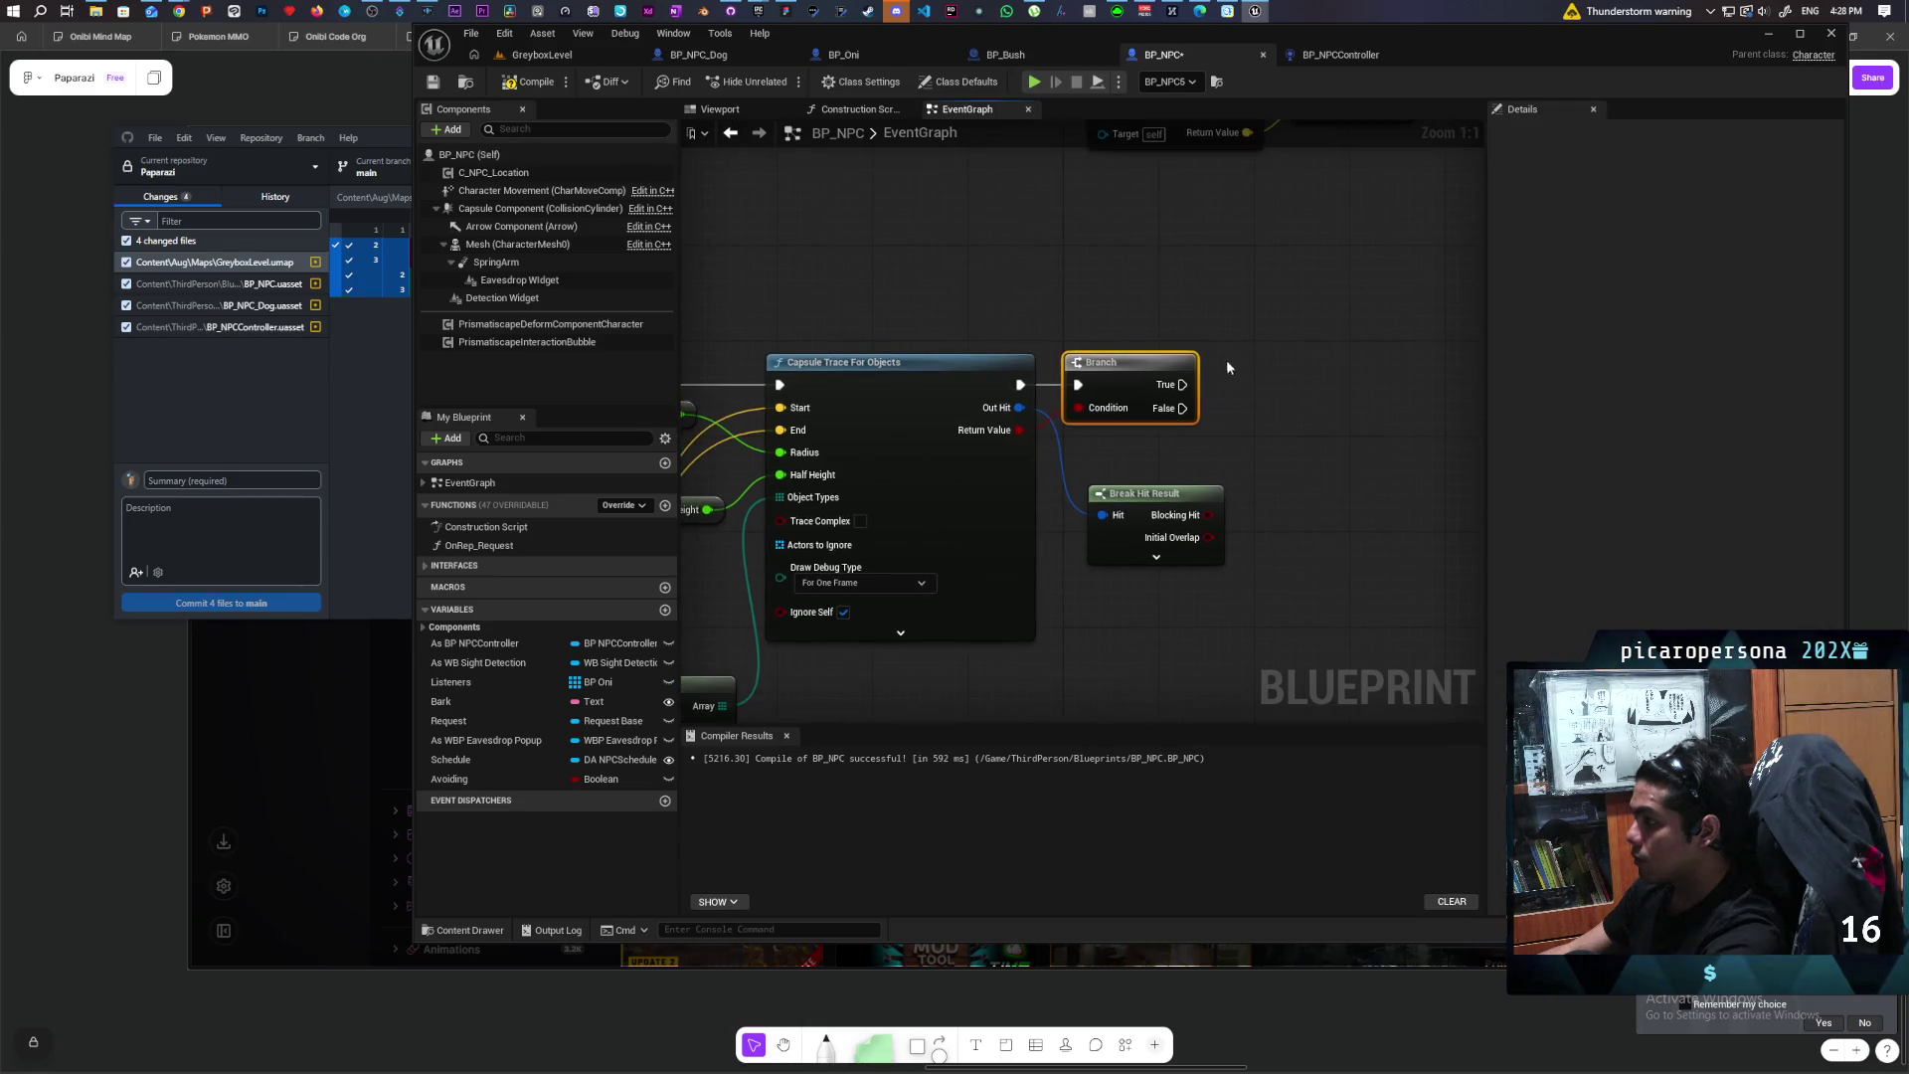
Step: Cast Break Hit Result's Hit Actor to BP_NPC, running the cast on the Branch's True
{"action": "mouse_move", "coordinate": [1174, 493]}
{"action": "left_mouse_down"}
{"action": "mouse_move", "coordinate": [1137, 446]}
{"action": "mouse_move", "coordinate": [1149, 457]}
{"action": "left_mouse_up"}
{"action": "left_click", "coordinate": [1131, 524]}
{"action": "mouse_move", "coordinate": [1132, 524]}
{"action": "left_mouse_down"}
{"action": "mouse_move", "coordinate": [1046, 460]}
{"action": "mouse_move", "coordinate": [1039, 406]}
{"action": "left_mouse_up"}
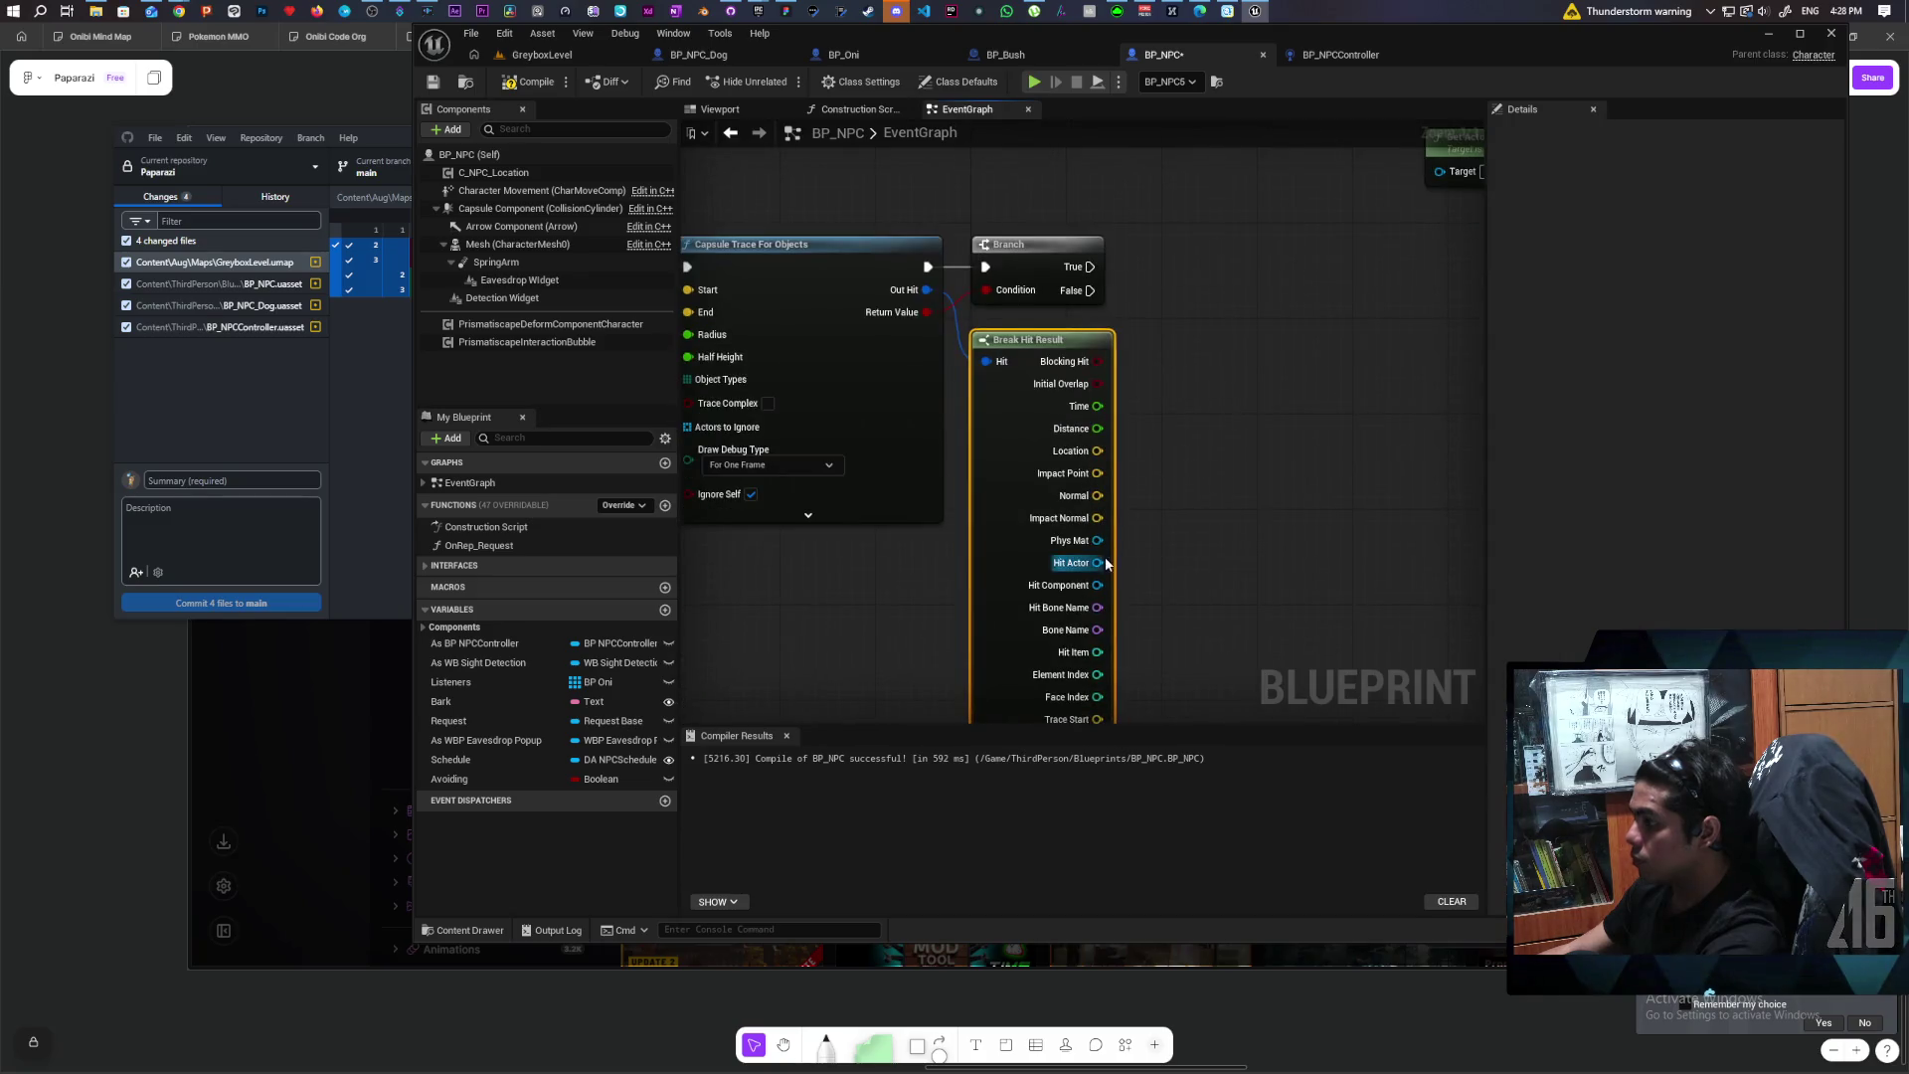
{"action": "mouse_move", "coordinate": [1096, 562]}
{"action": "left_mouse_down"}
{"action": "mouse_move", "coordinate": [1221, 478]}
{"action": "mouse_move", "coordinate": [1187, 461]}
{"action": "left_mouse_up"}
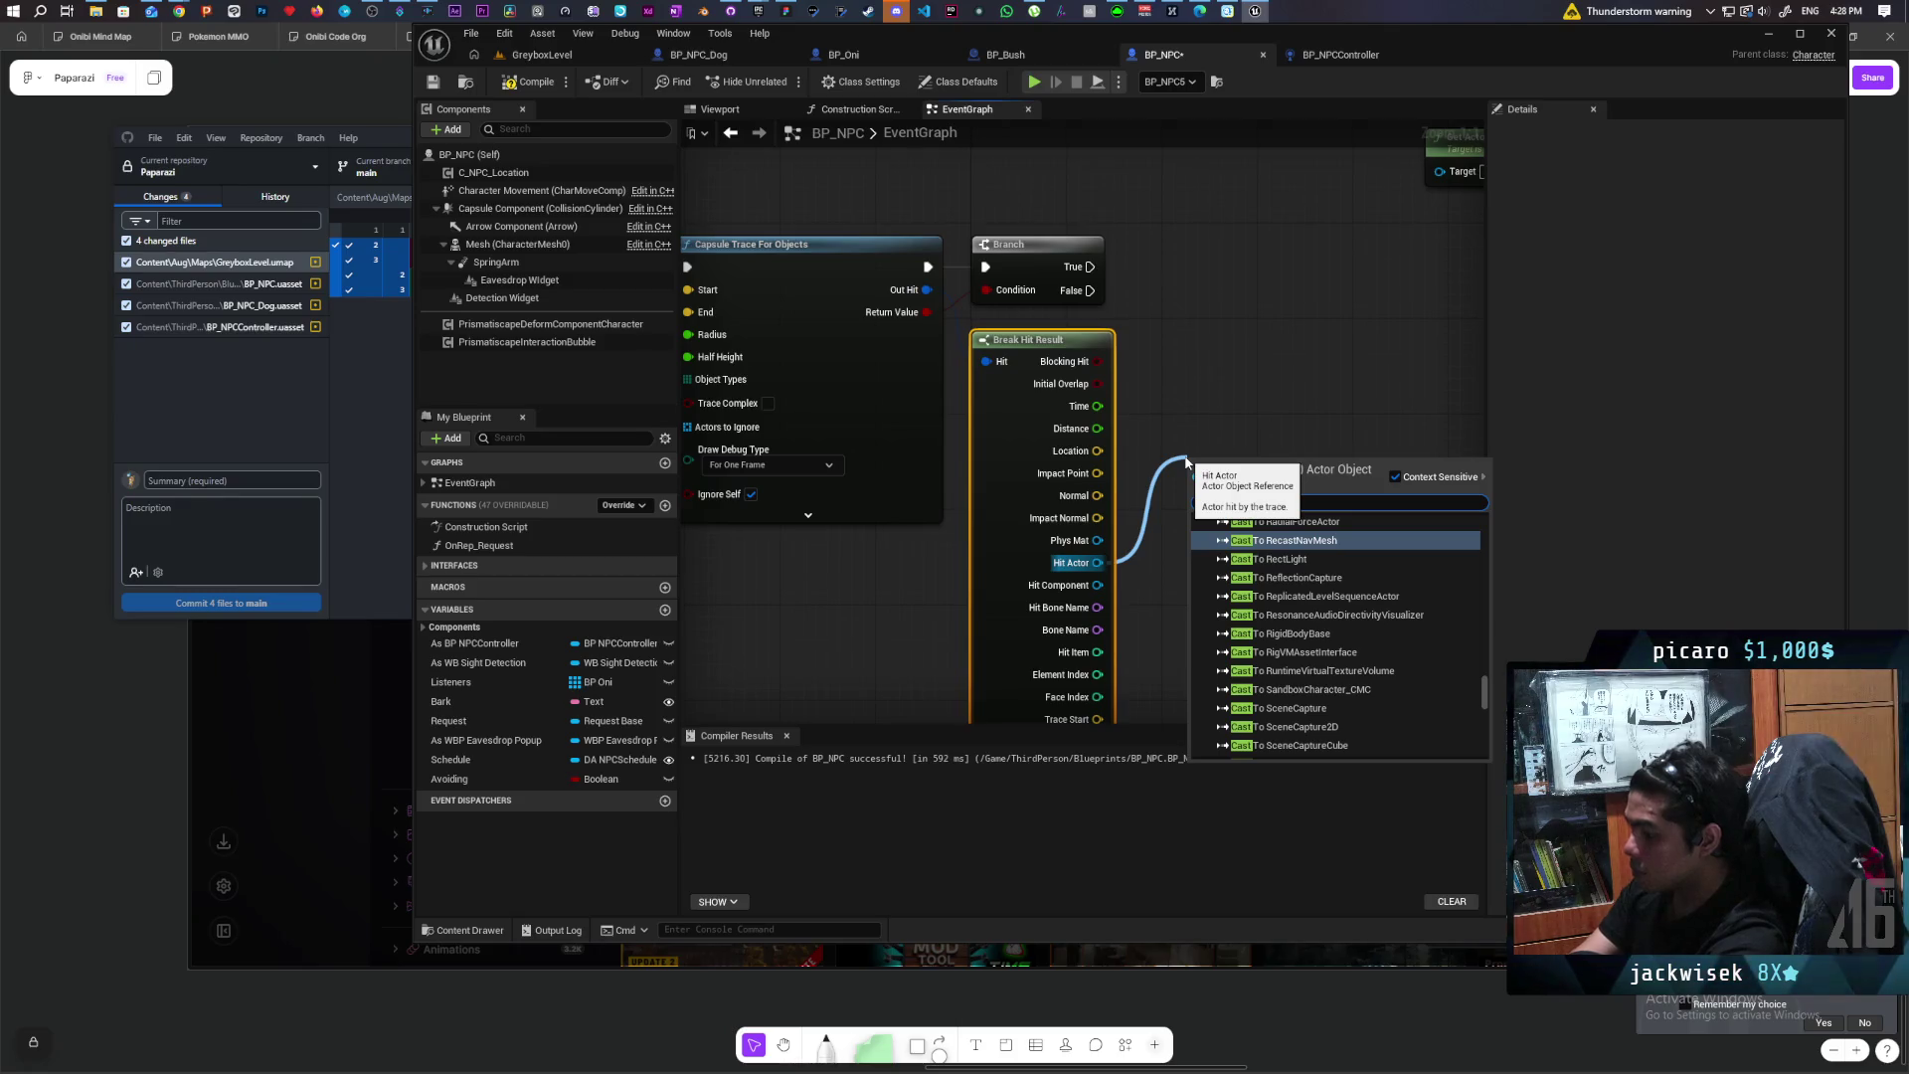
{"action": "type", "text": "to"}
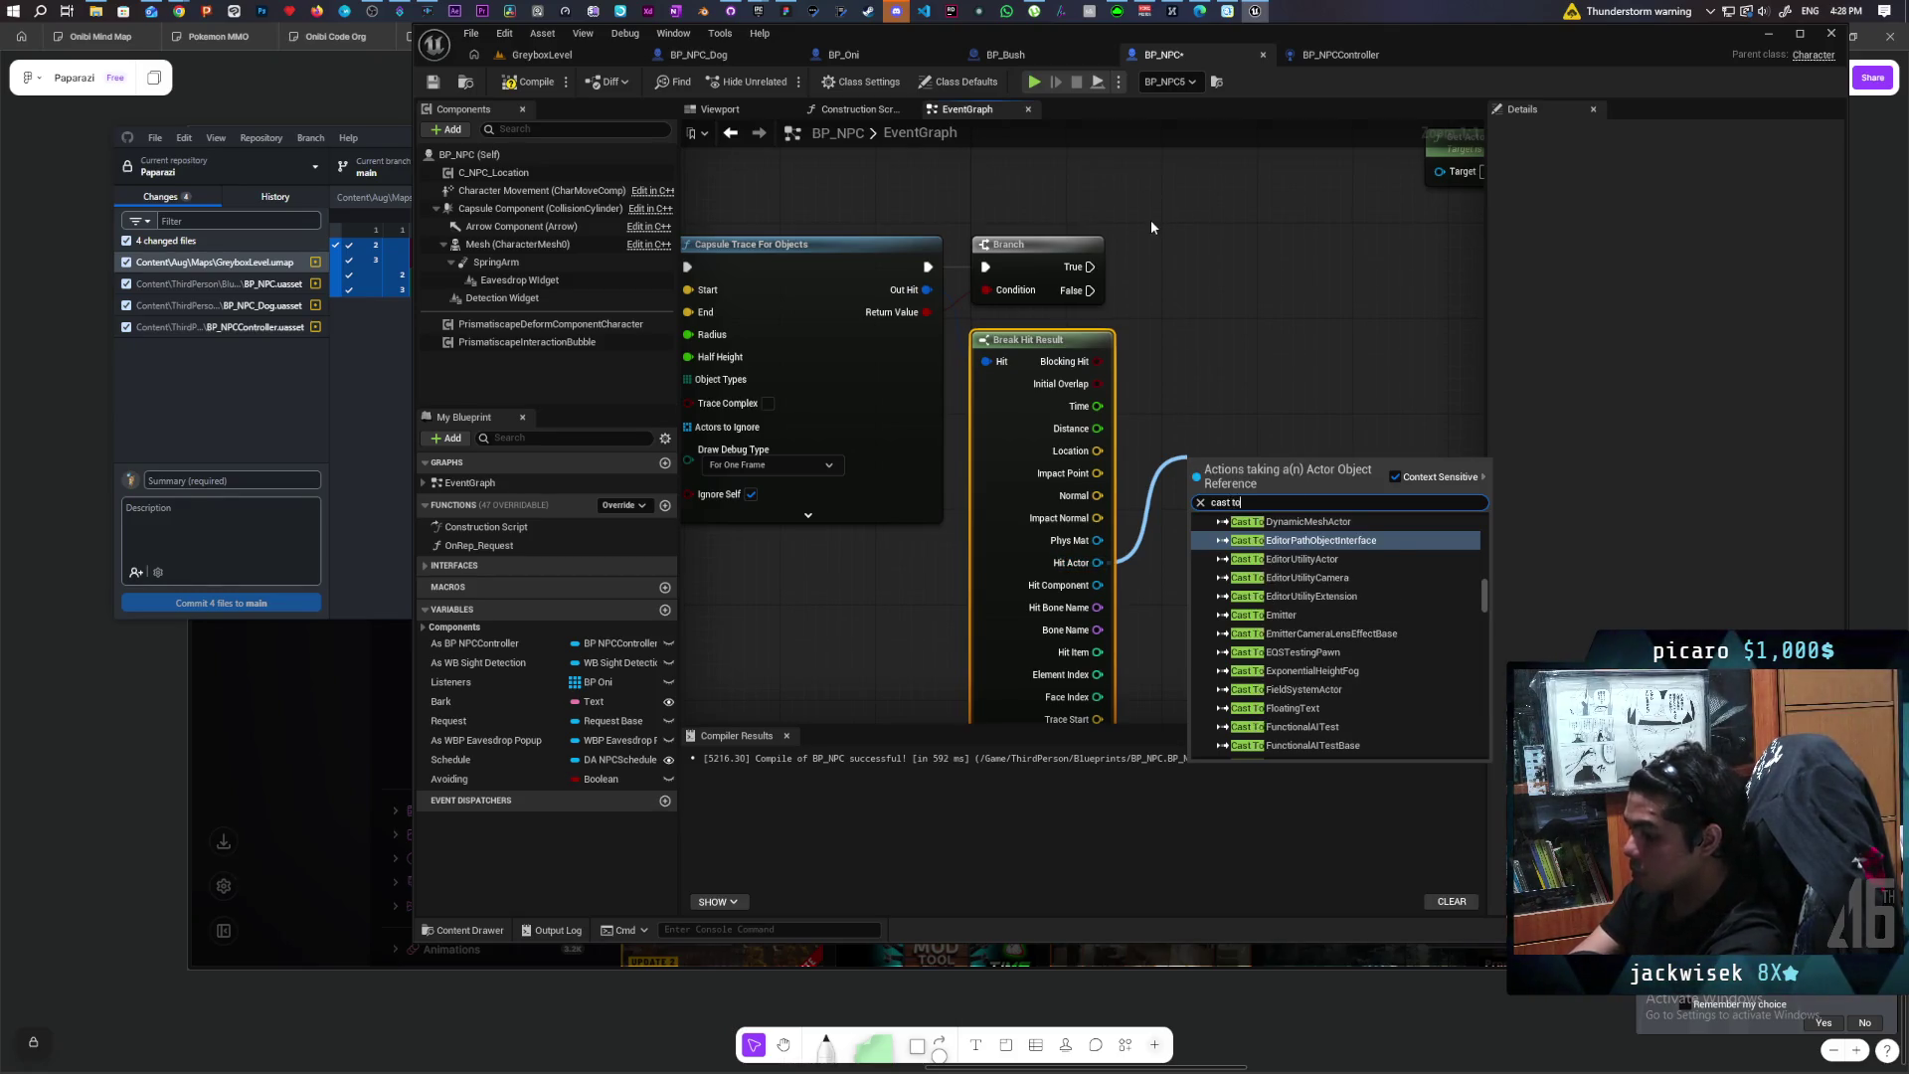
{"action": "type", "text": " bp"}
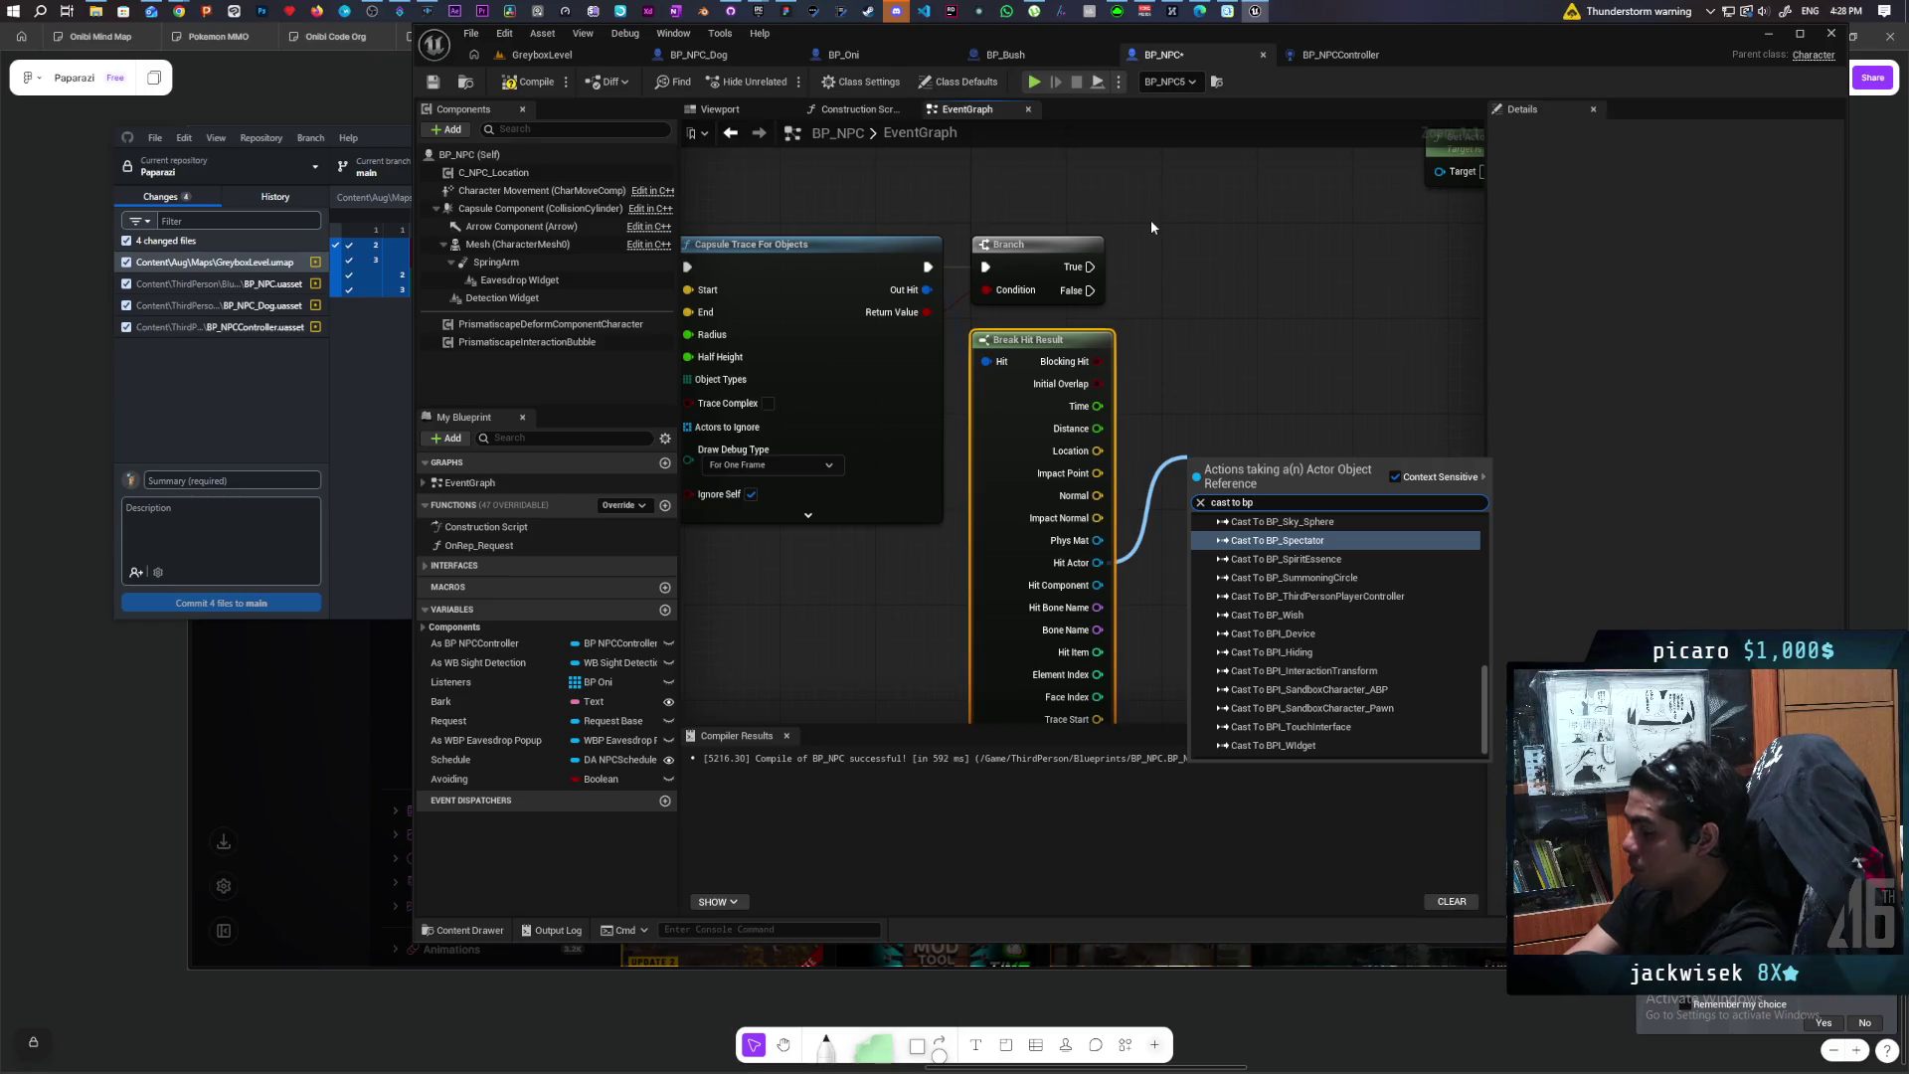
{"action": "type", "text": "_npc"}
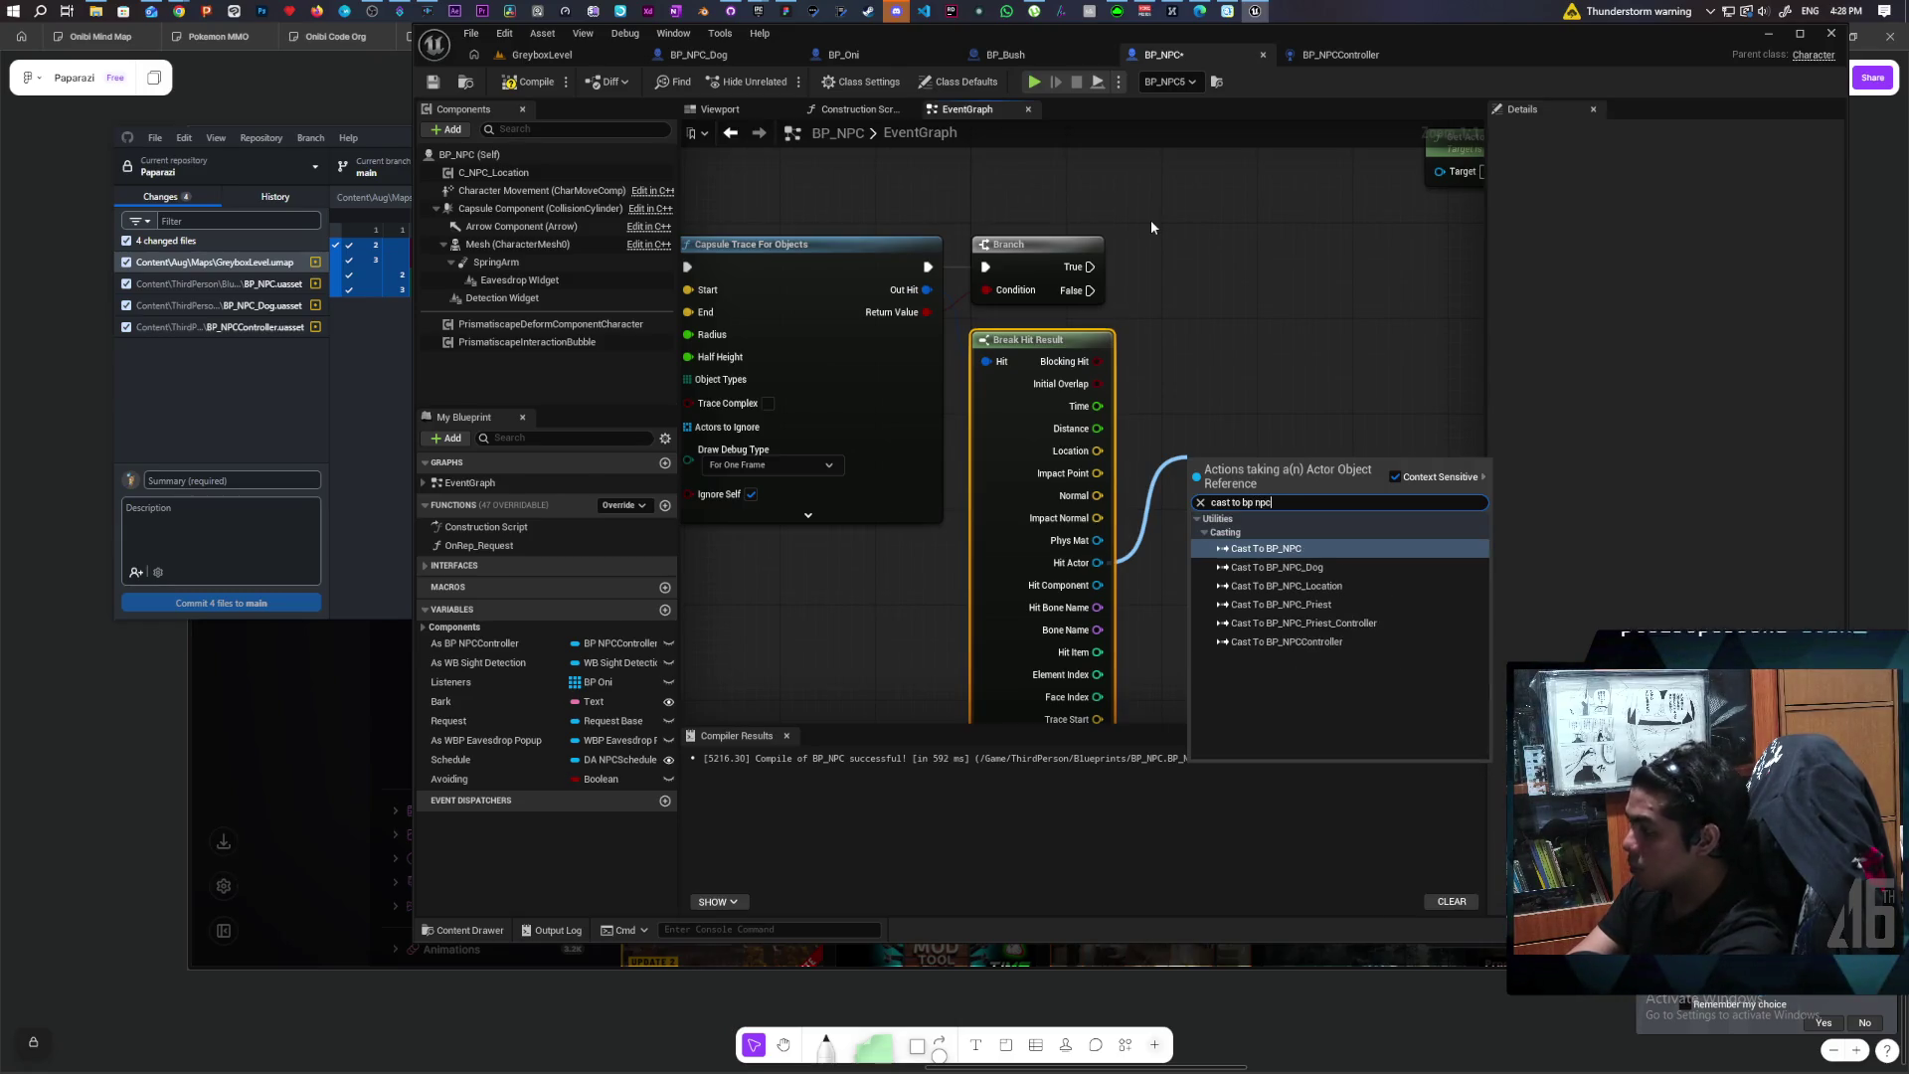
{"action": "key", "text": "Return"}
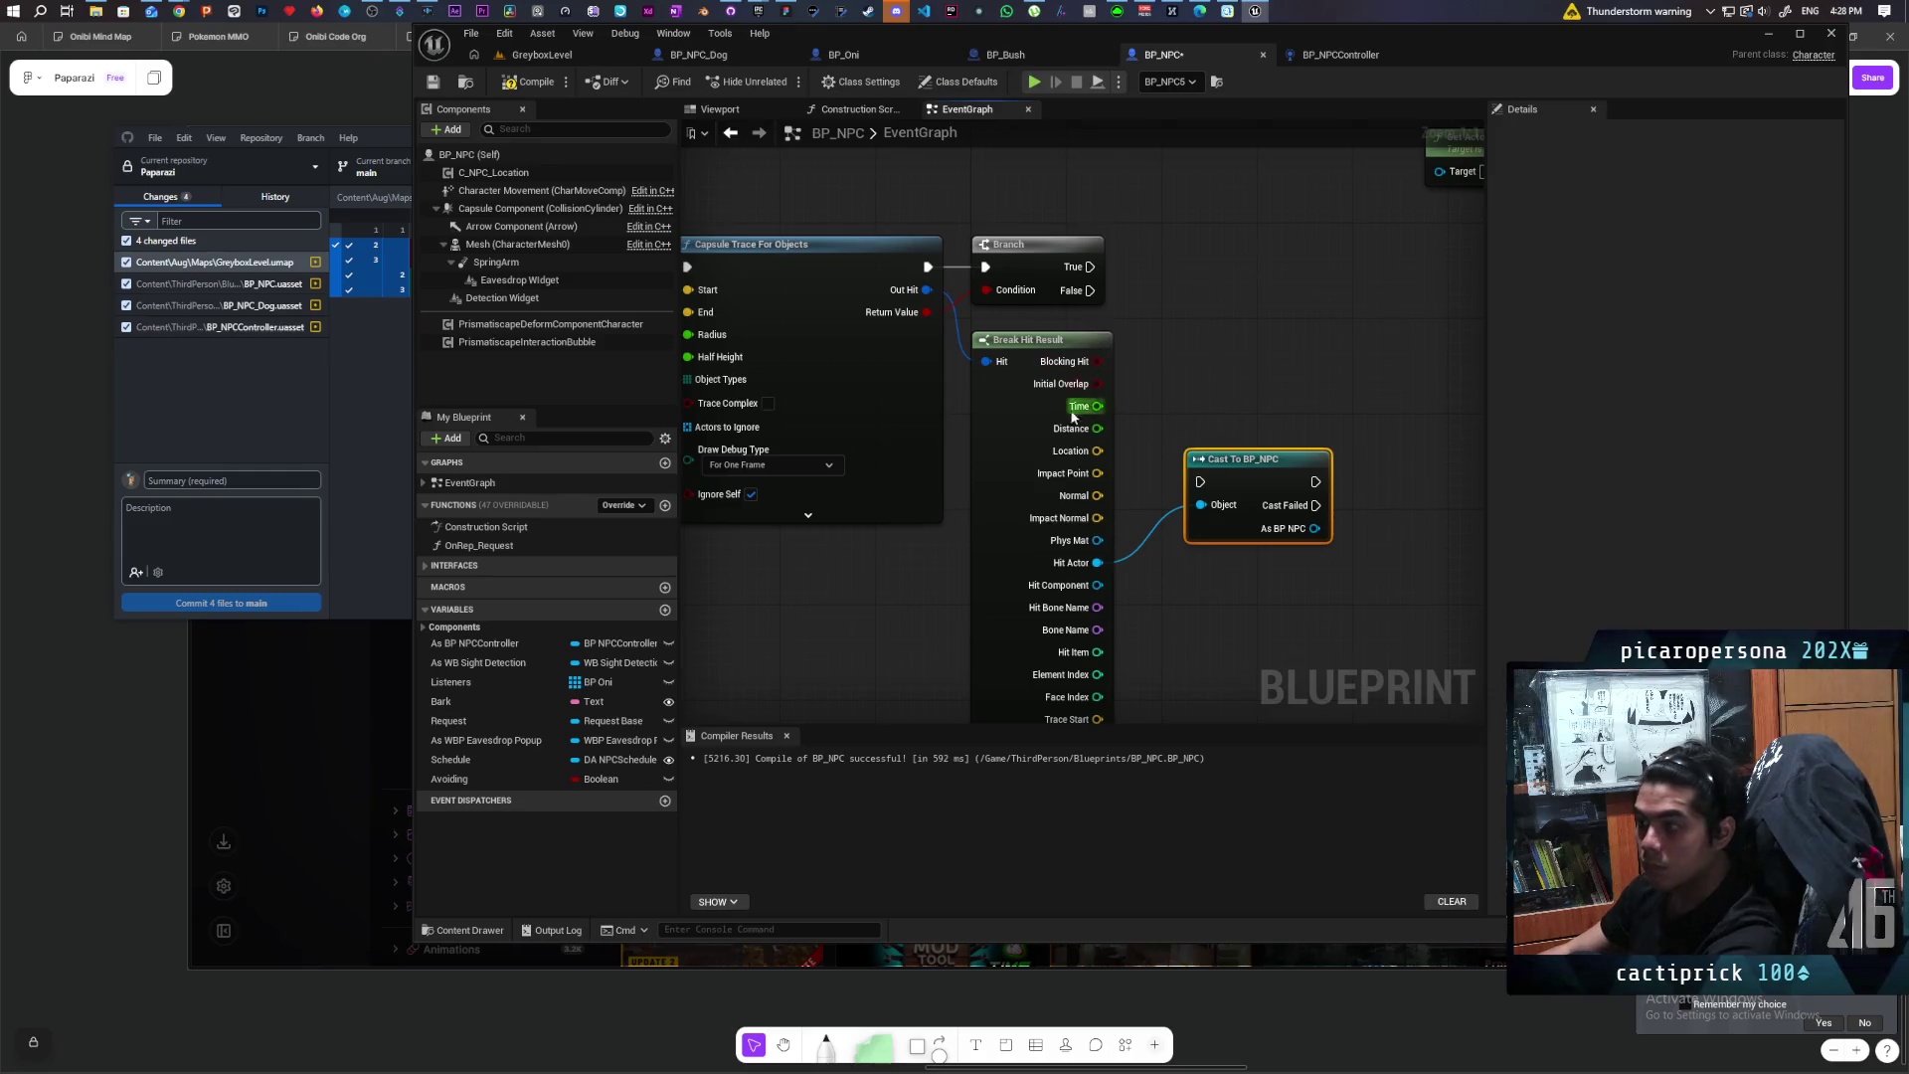
{"action": "left_click", "coordinate": [1042, 622]}
{"action": "mouse_move", "coordinate": [1150, 591]}
{"action": "left_mouse_down"}
{"action": "mouse_move", "coordinate": [1113, 417]}
{"action": "mouse_move", "coordinate": [1103, 400]}
{"action": "mouse_move", "coordinate": [1065, 426]}
{"action": "mouse_move", "coordinate": [1119, 392]}
{"action": "mouse_move", "coordinate": [1126, 408]}
{"action": "left_mouse_up"}
Step: Compile BP_NPC and save all
{"action": "scroll", "coordinate": [1150, 511], "scroll_direction": "down", "scroll_amount": 2}
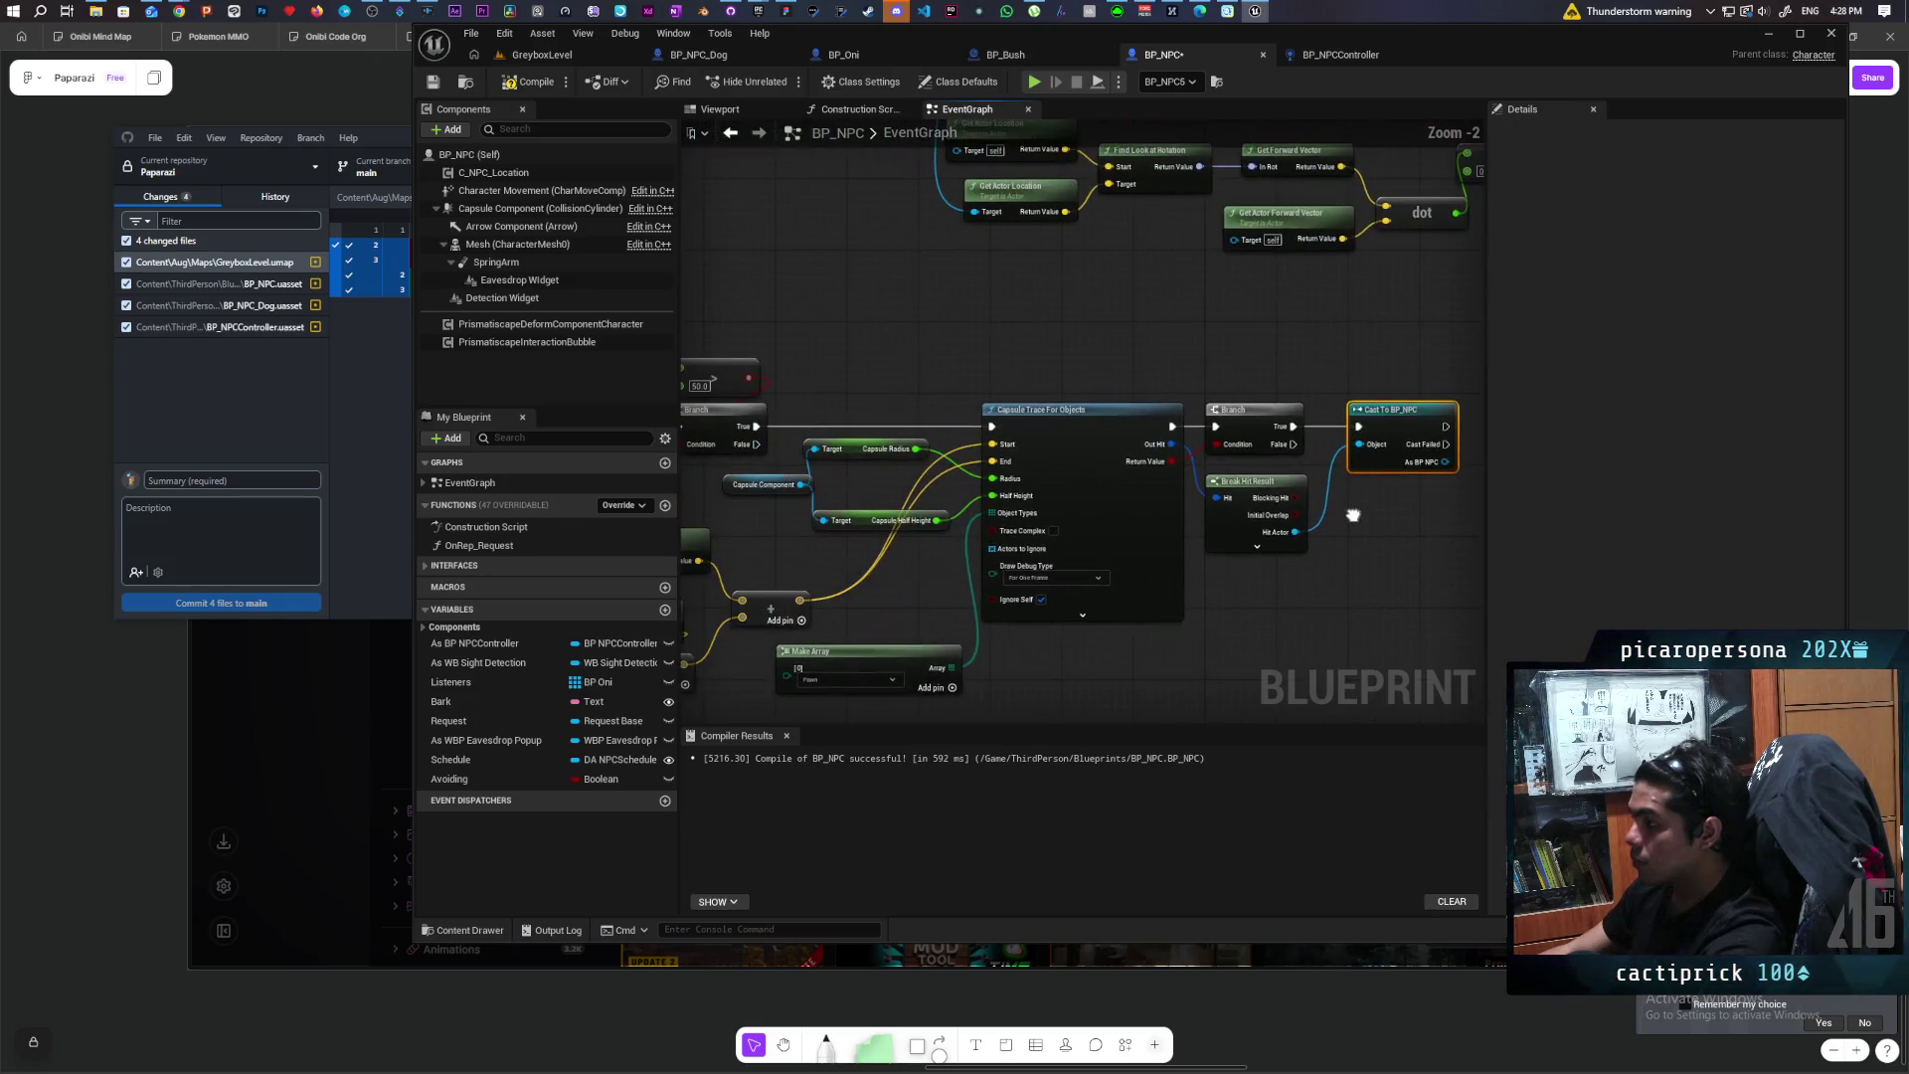
{"action": "scroll", "coordinate": [1362, 483], "scroll_direction": "down", "scroll_amount": 2}
{"action": "right_click", "coordinate": [1285, 527]}
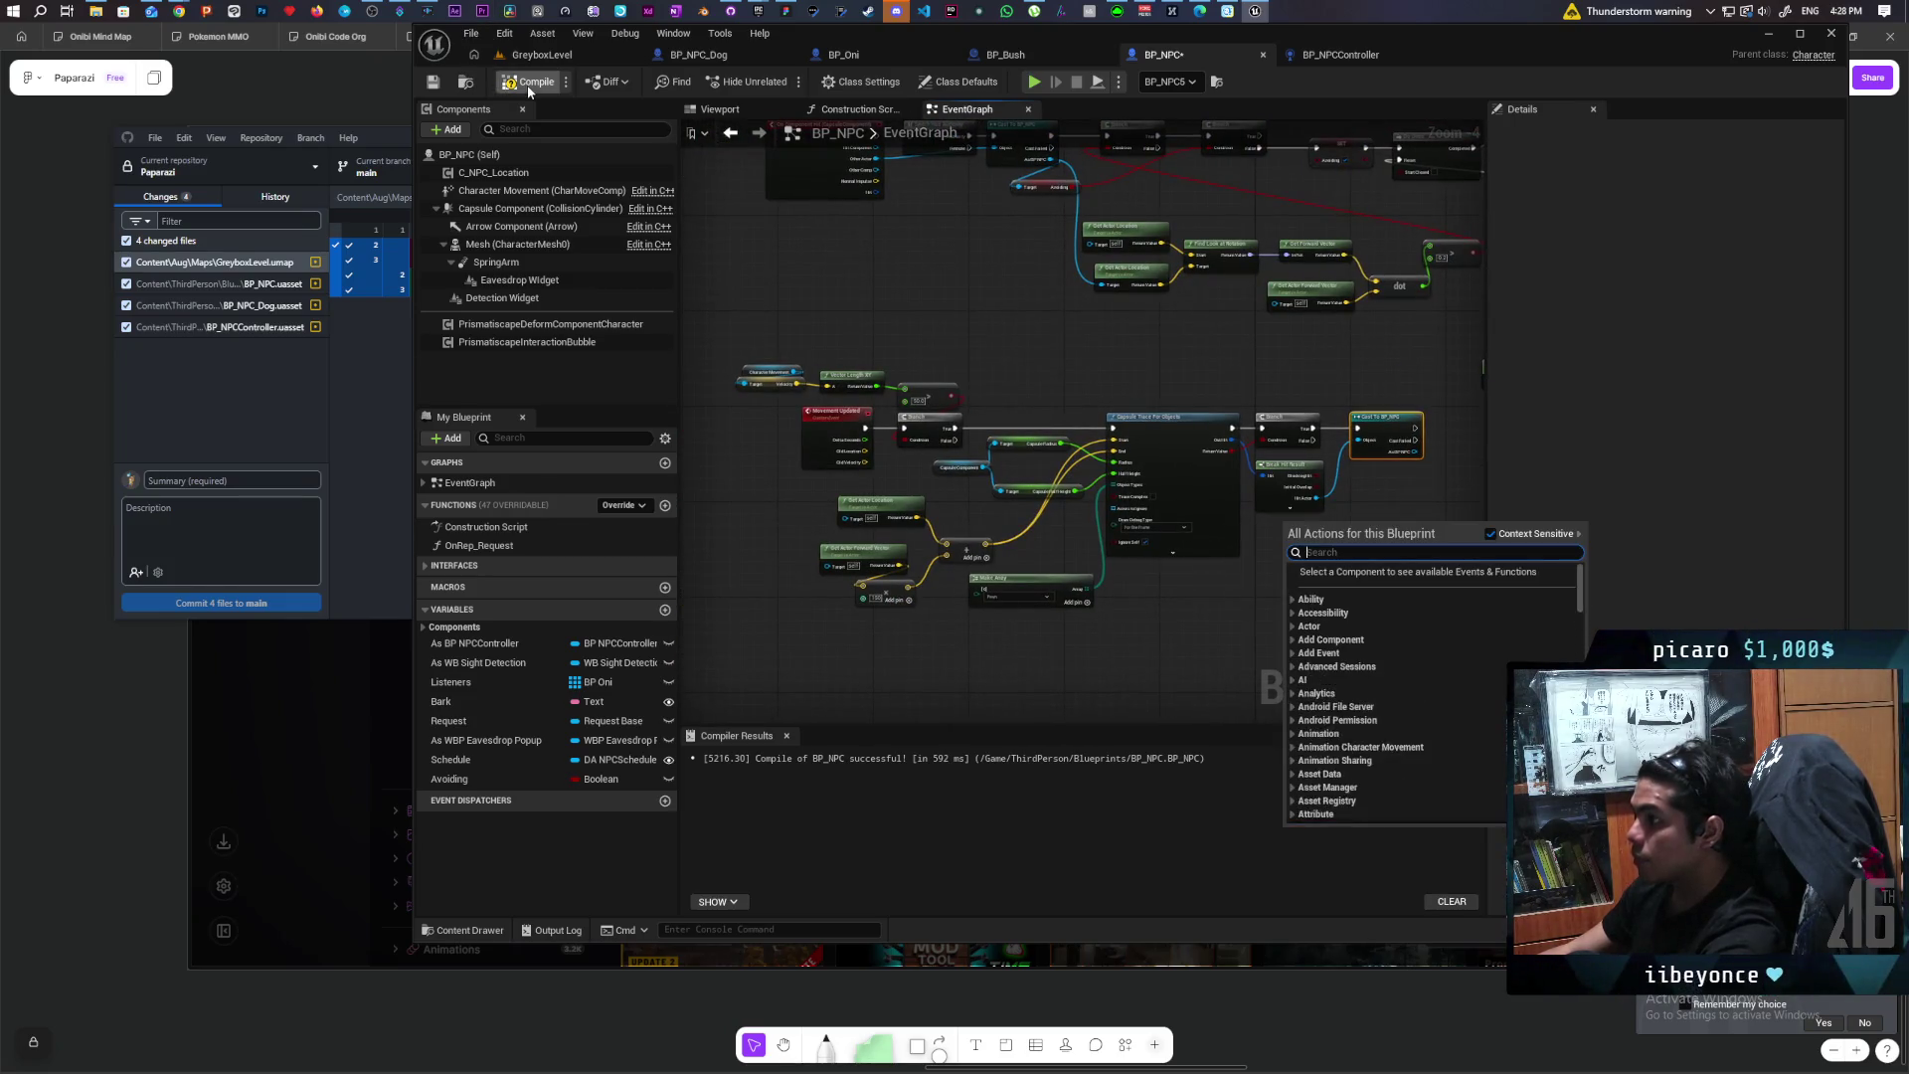
{"action": "left_click", "coordinate": [528, 90]}
{"action": "key", "text": "ctrl+shift+s"}
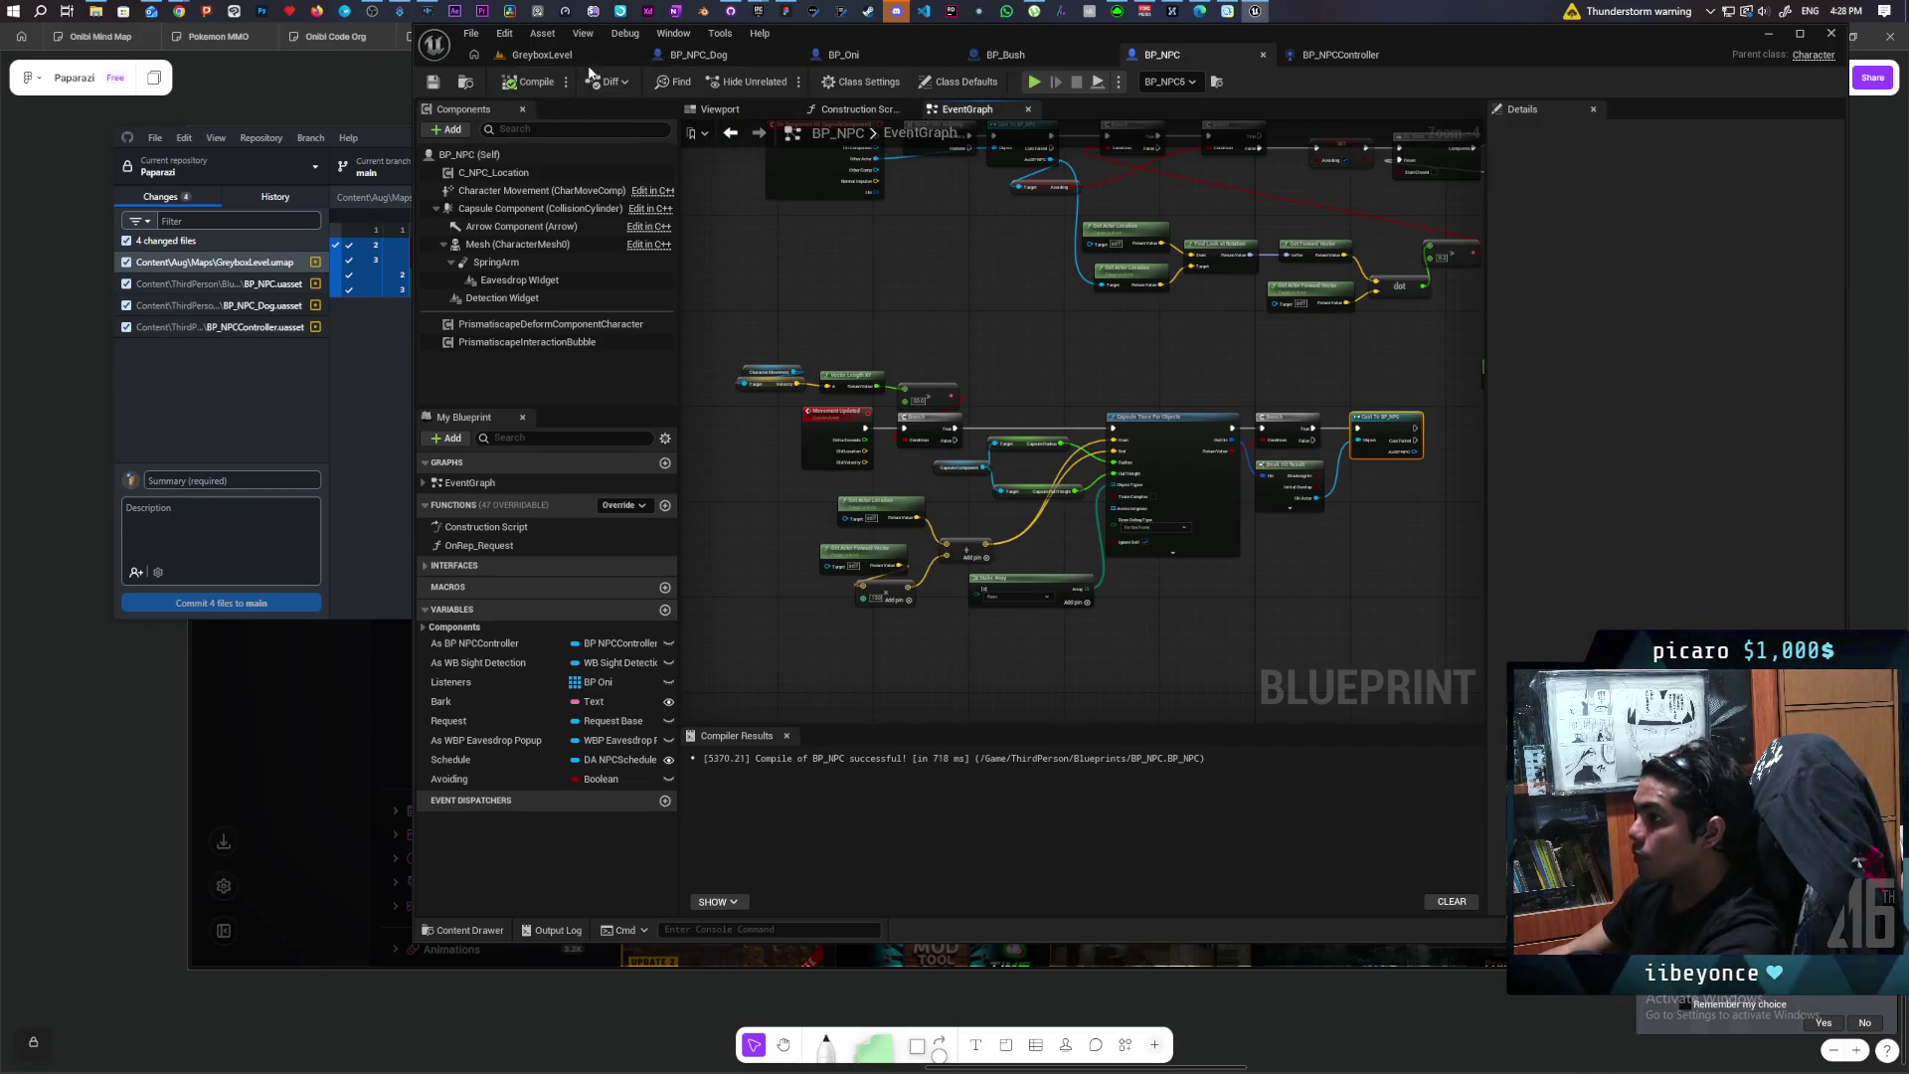
{"action": "key", "text": "alt+p"}
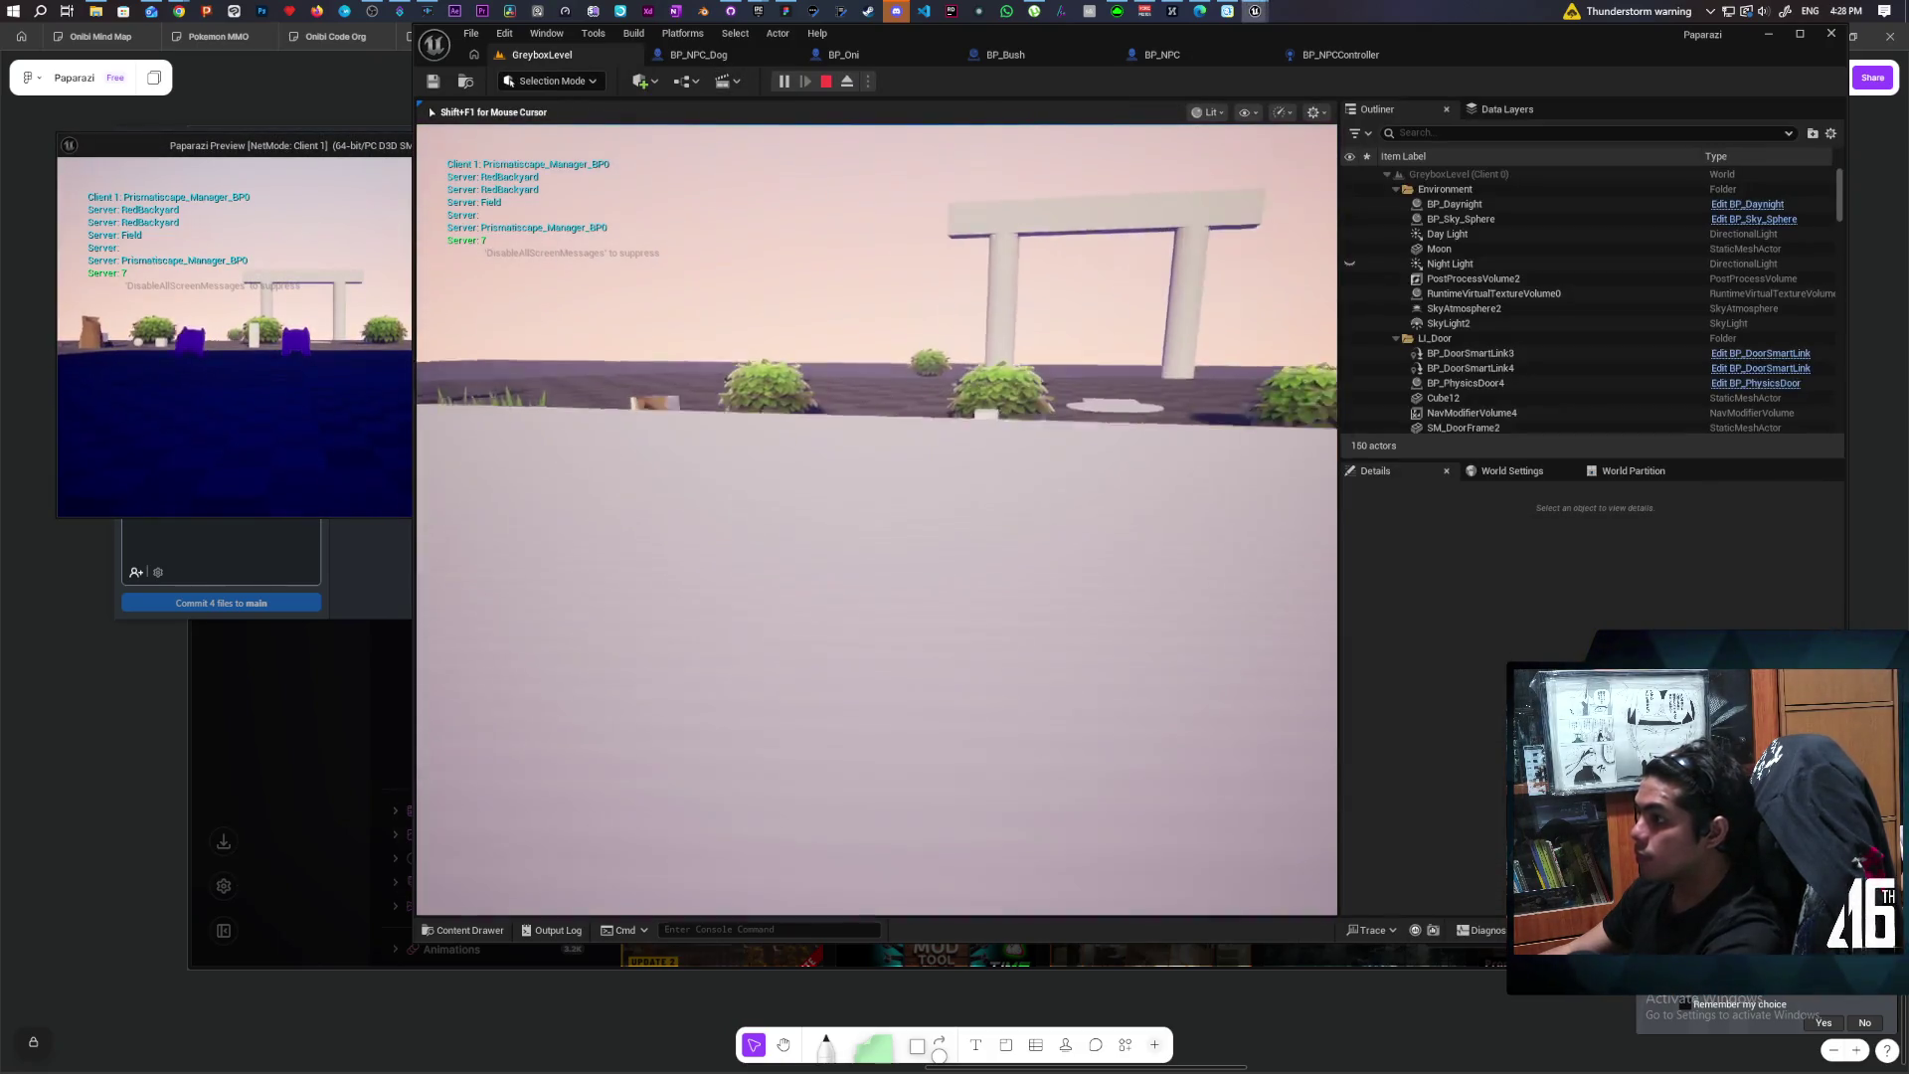
Step: Walk the purple character across the floor and along the white ramp
{"action": "key", "text": "w"}
{"action": "key", "text": "w"}
{"action": "key", "text": "w"}
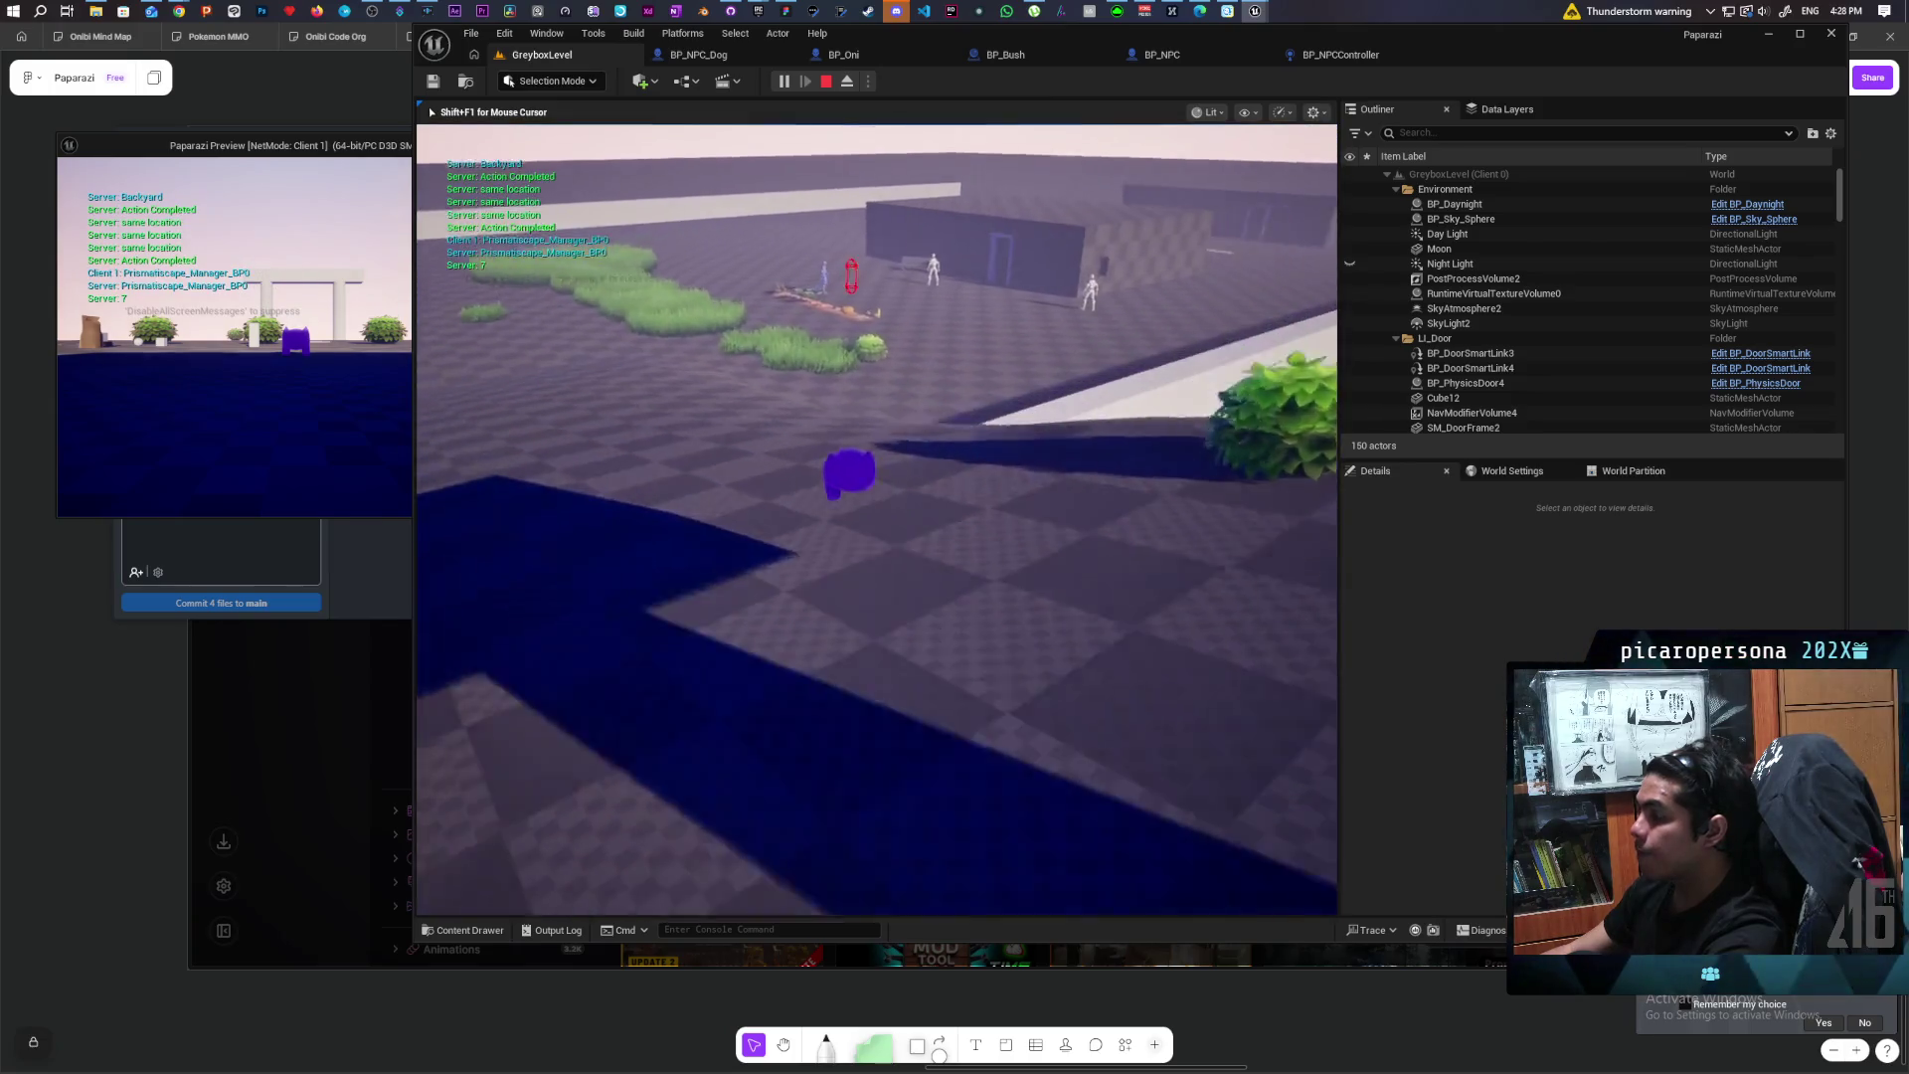
{"action": "key", "text": "w"}
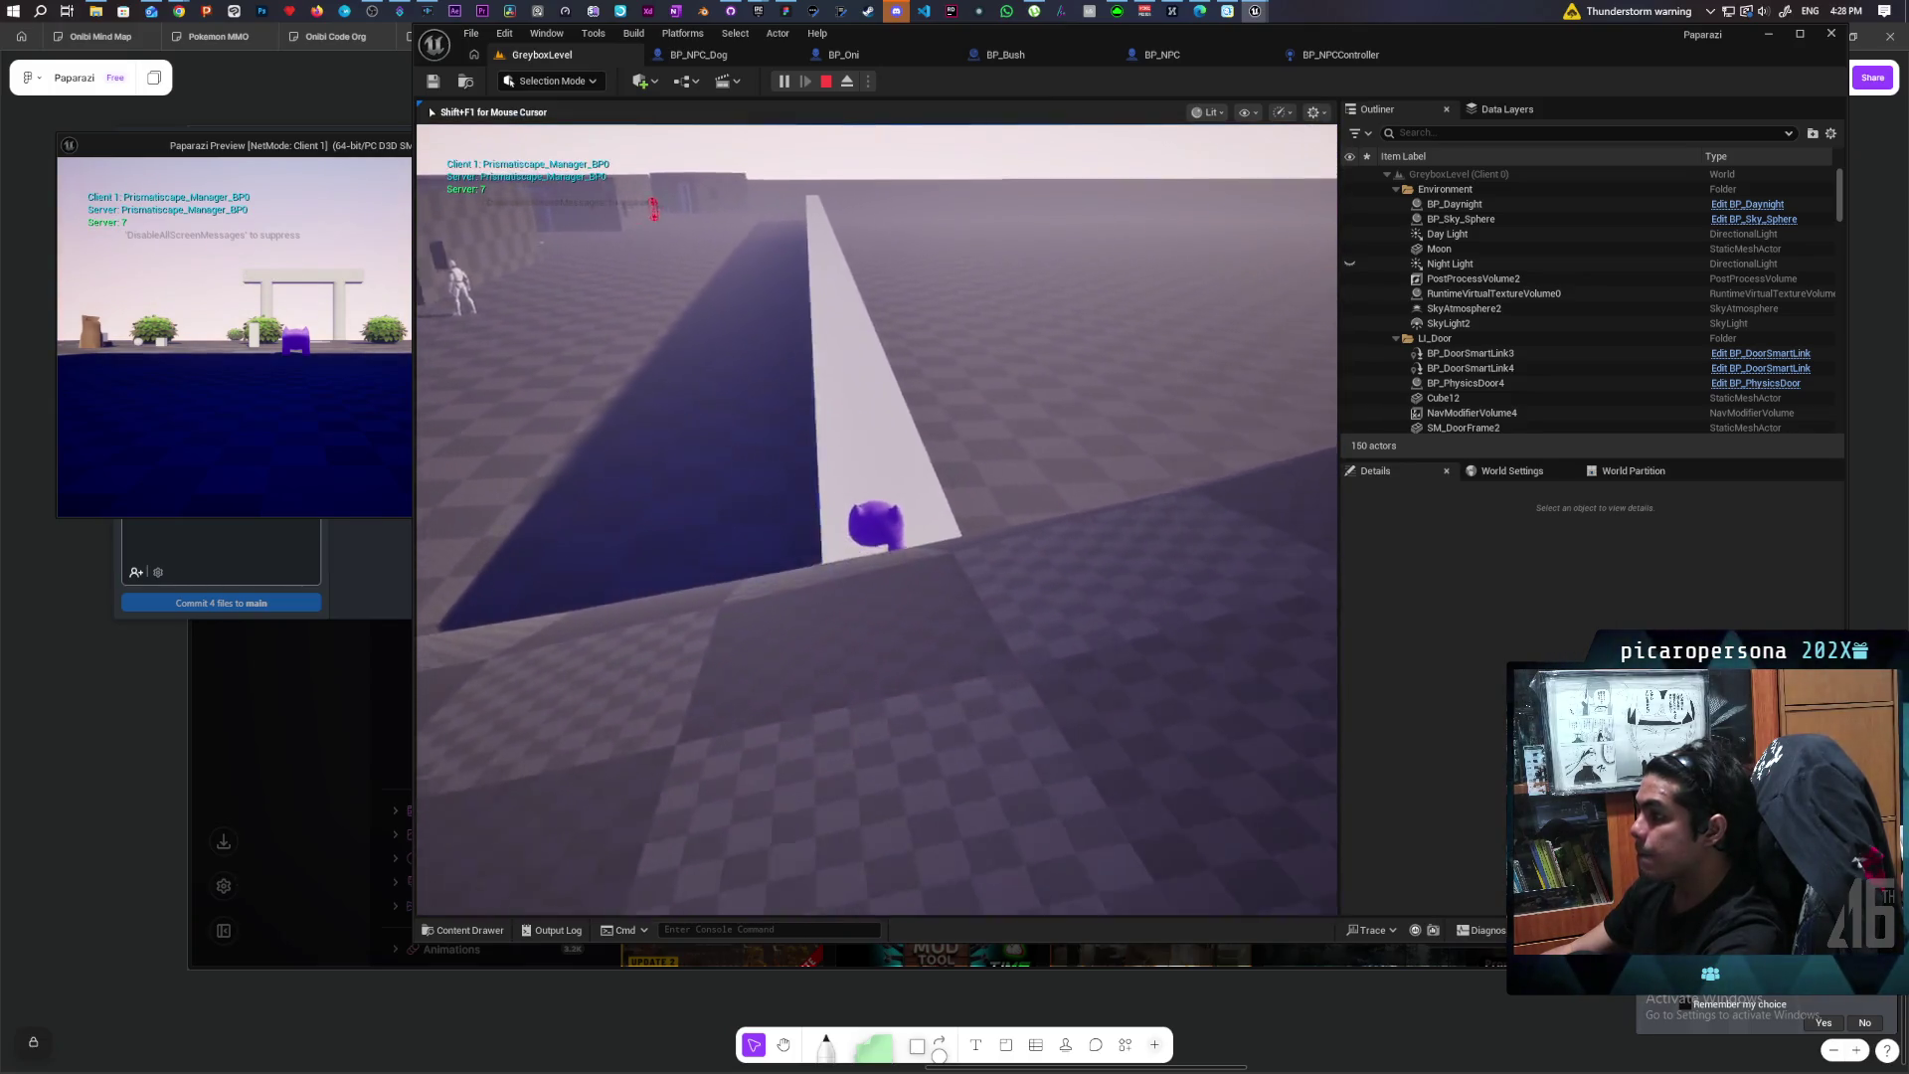
{"action": "key", "text": "w"}
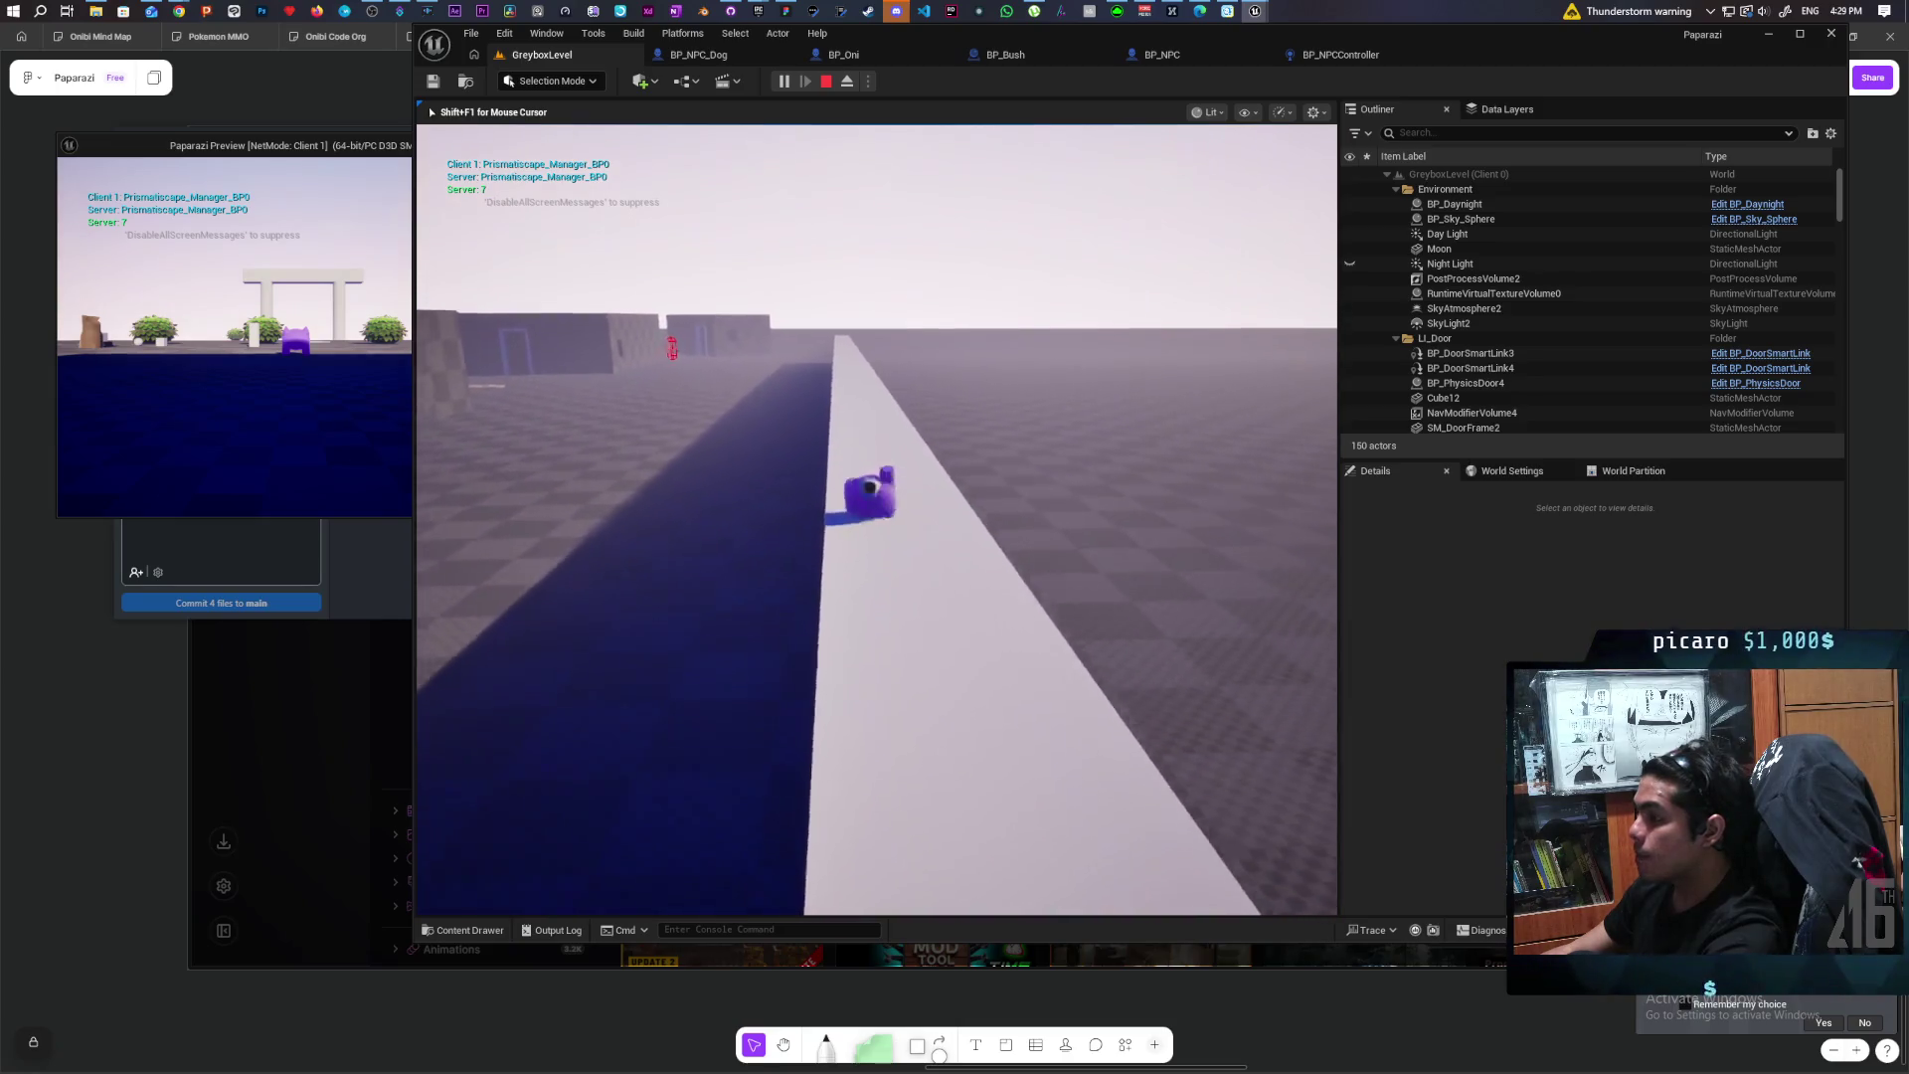
{"action": "key", "text": "w"}
{"action": "key", "text": "w"}
{"action": "key", "text": "w"}
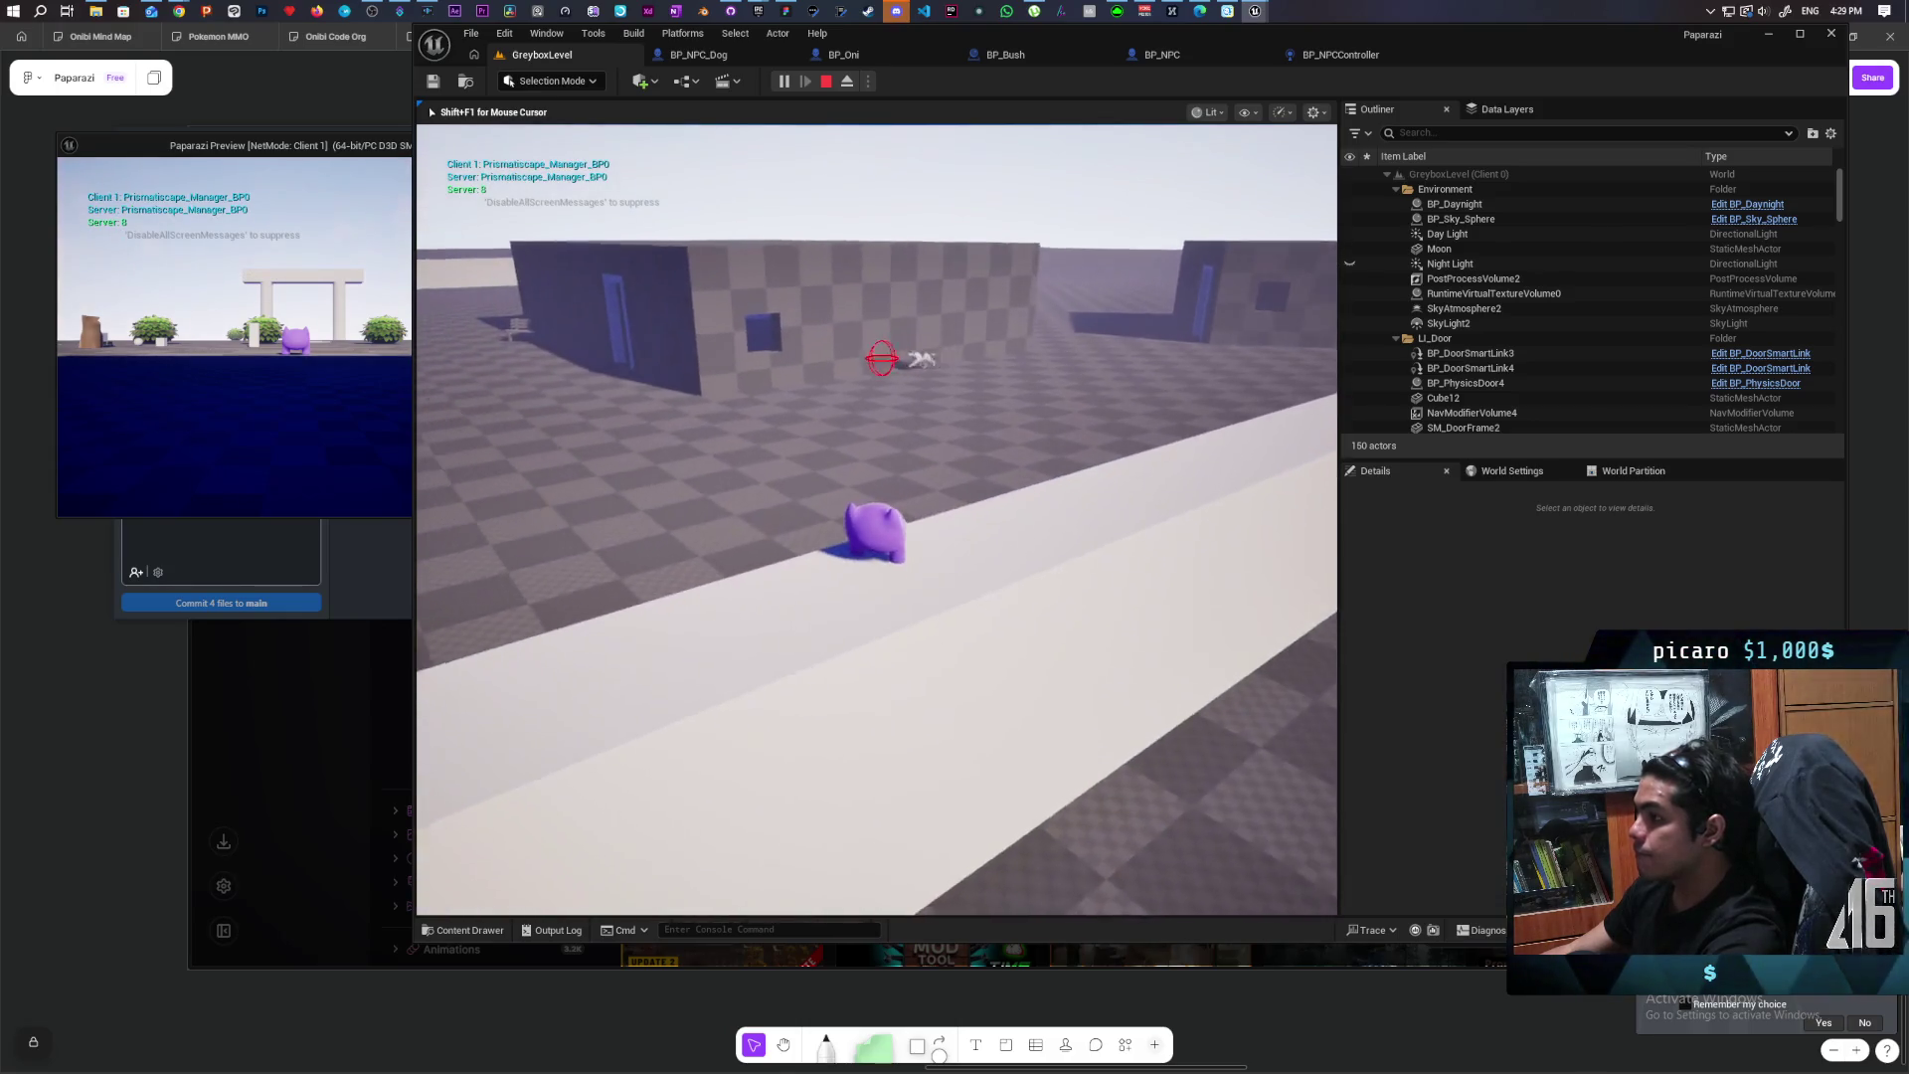
Step: Climb over the white wall, walk toward the red NPC, then end the play session
{"action": "key", "text": "e"}
{"action": "key", "text": "w"}
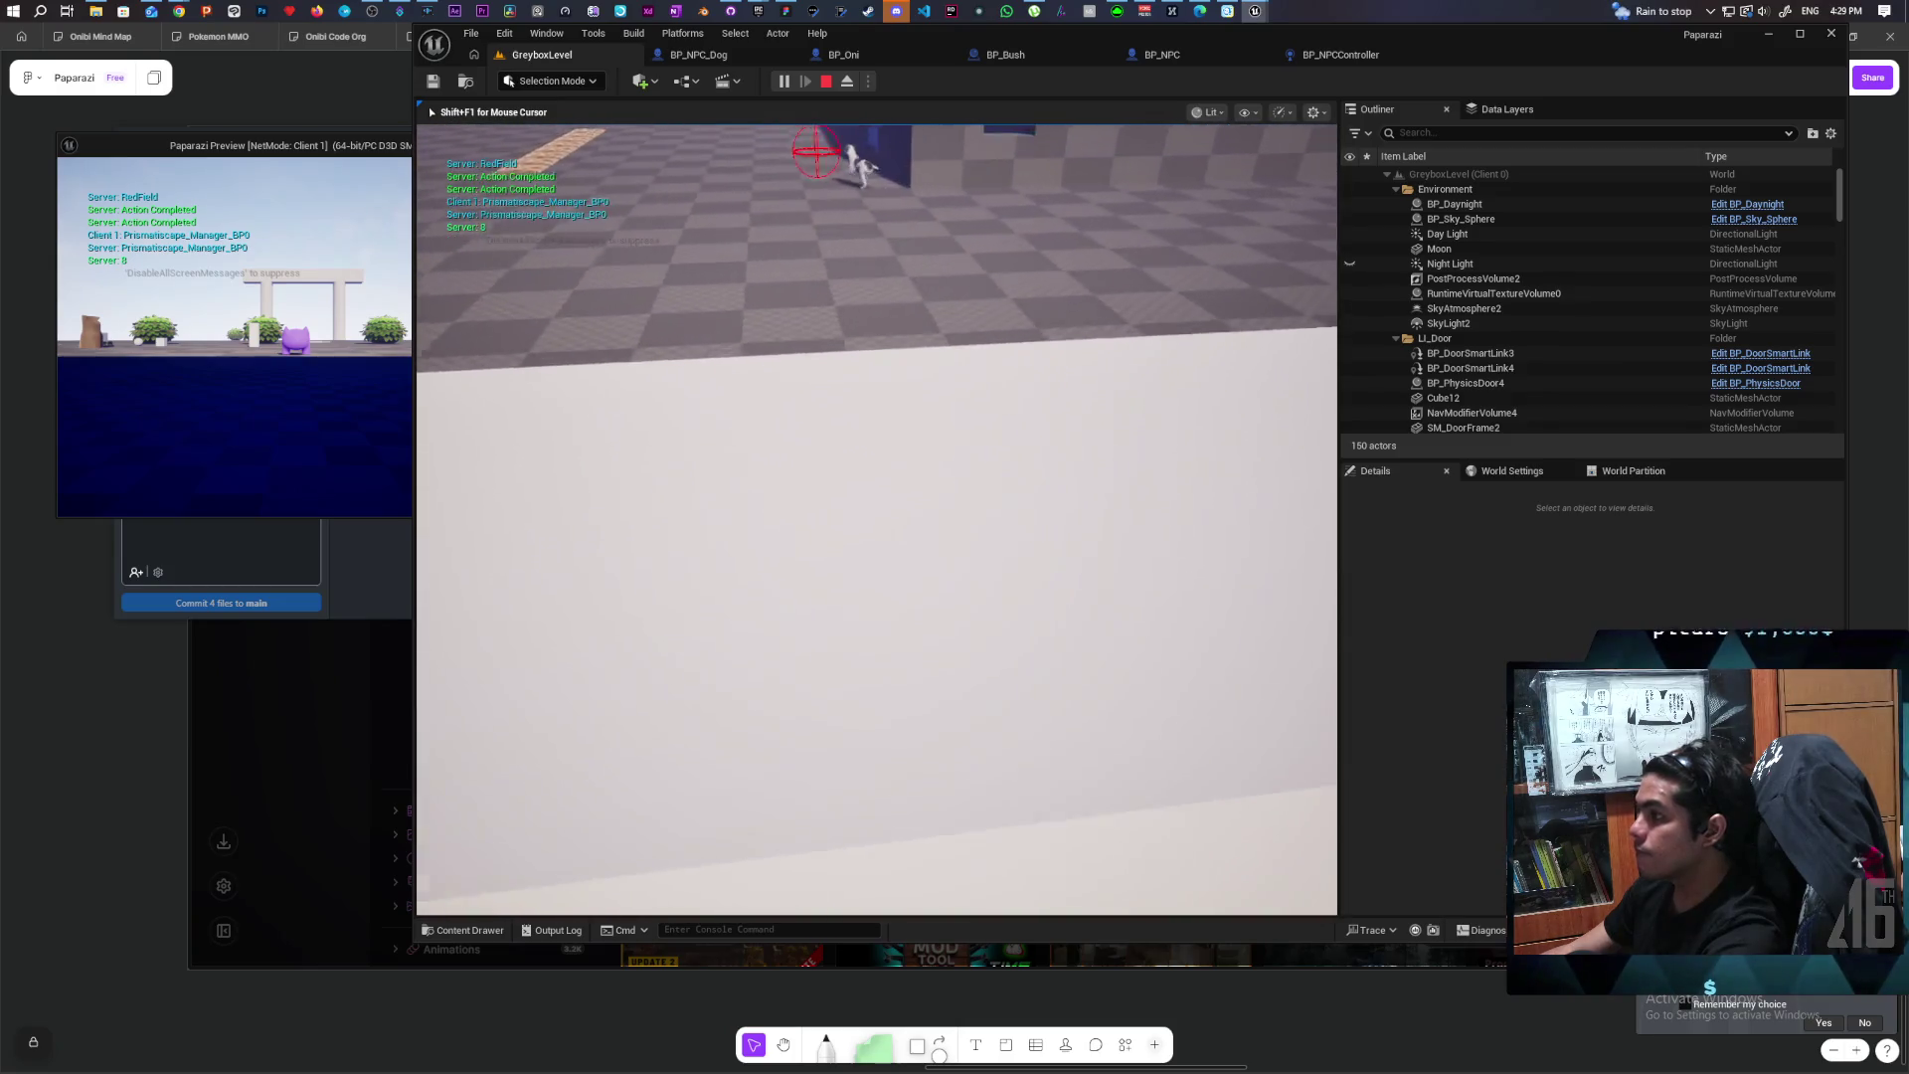
{"action": "key", "text": "w"}
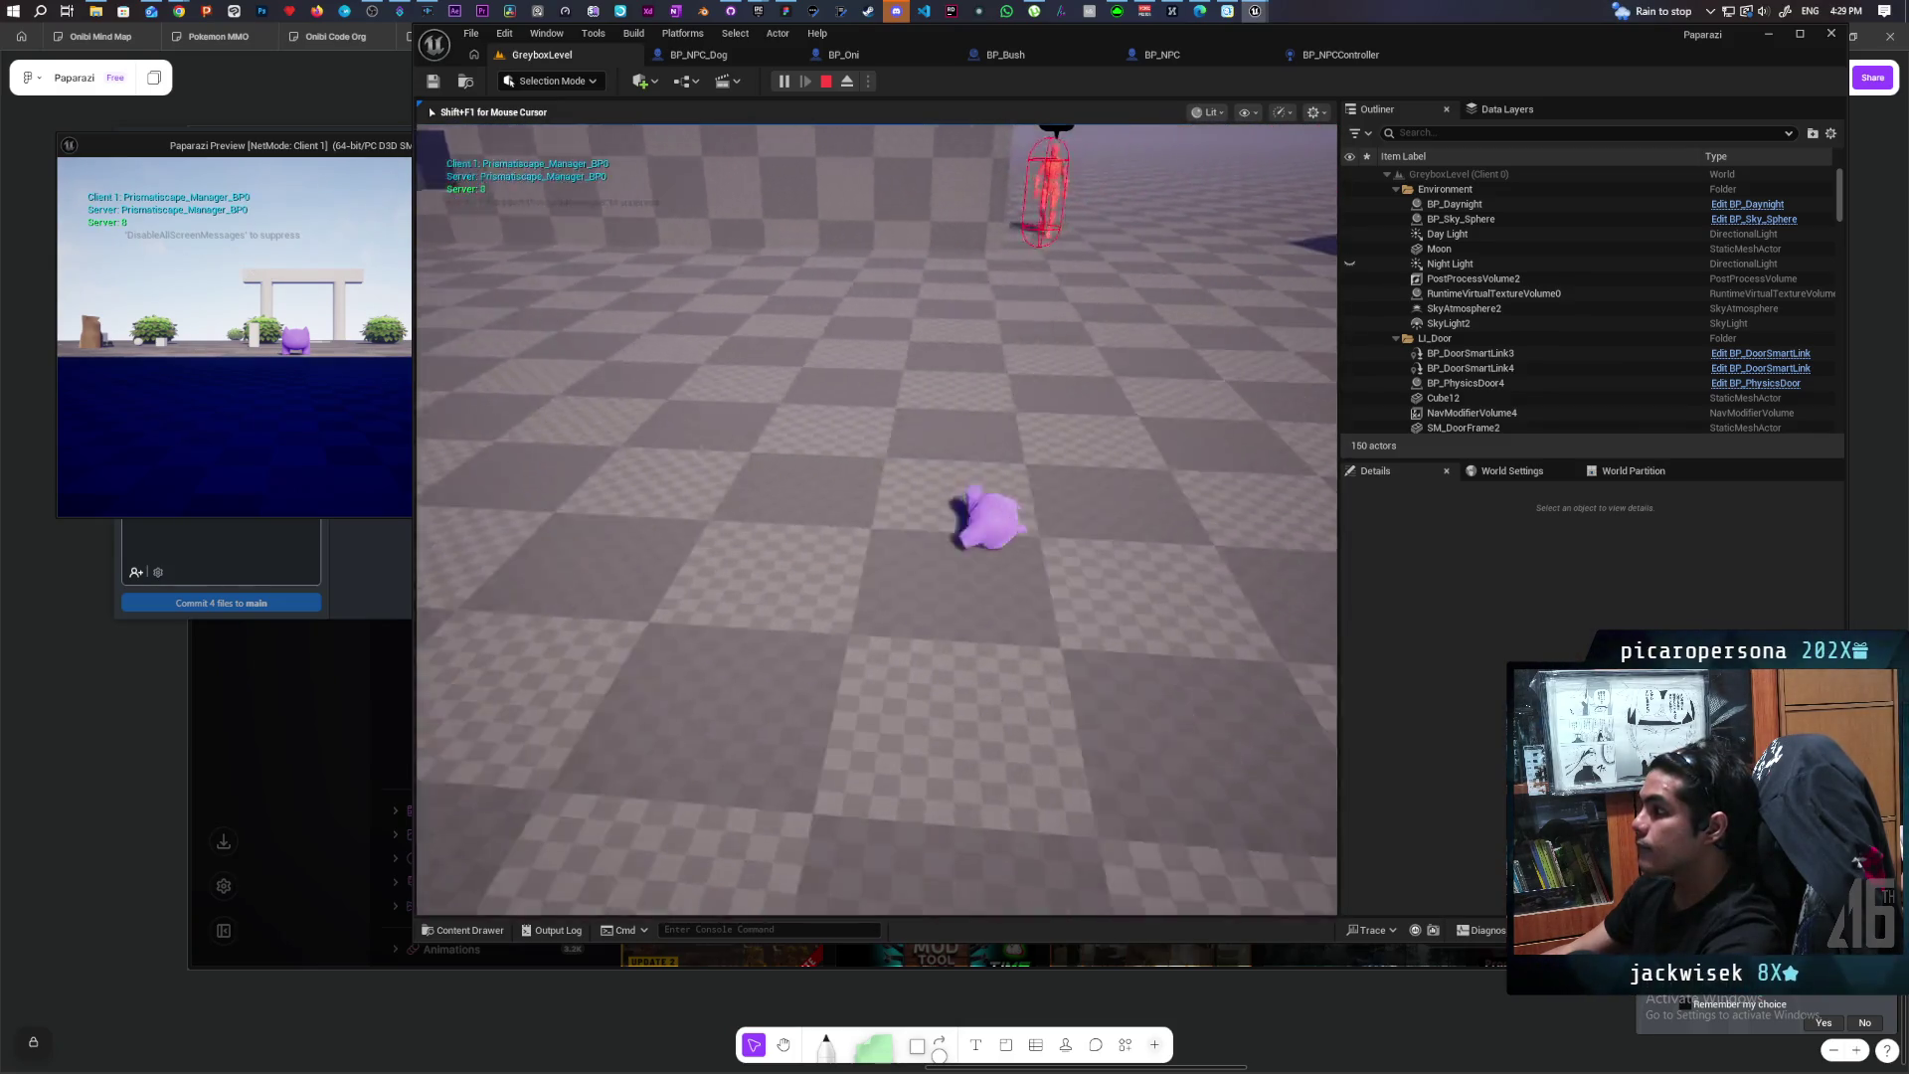
{"action": "key", "text": "w"}
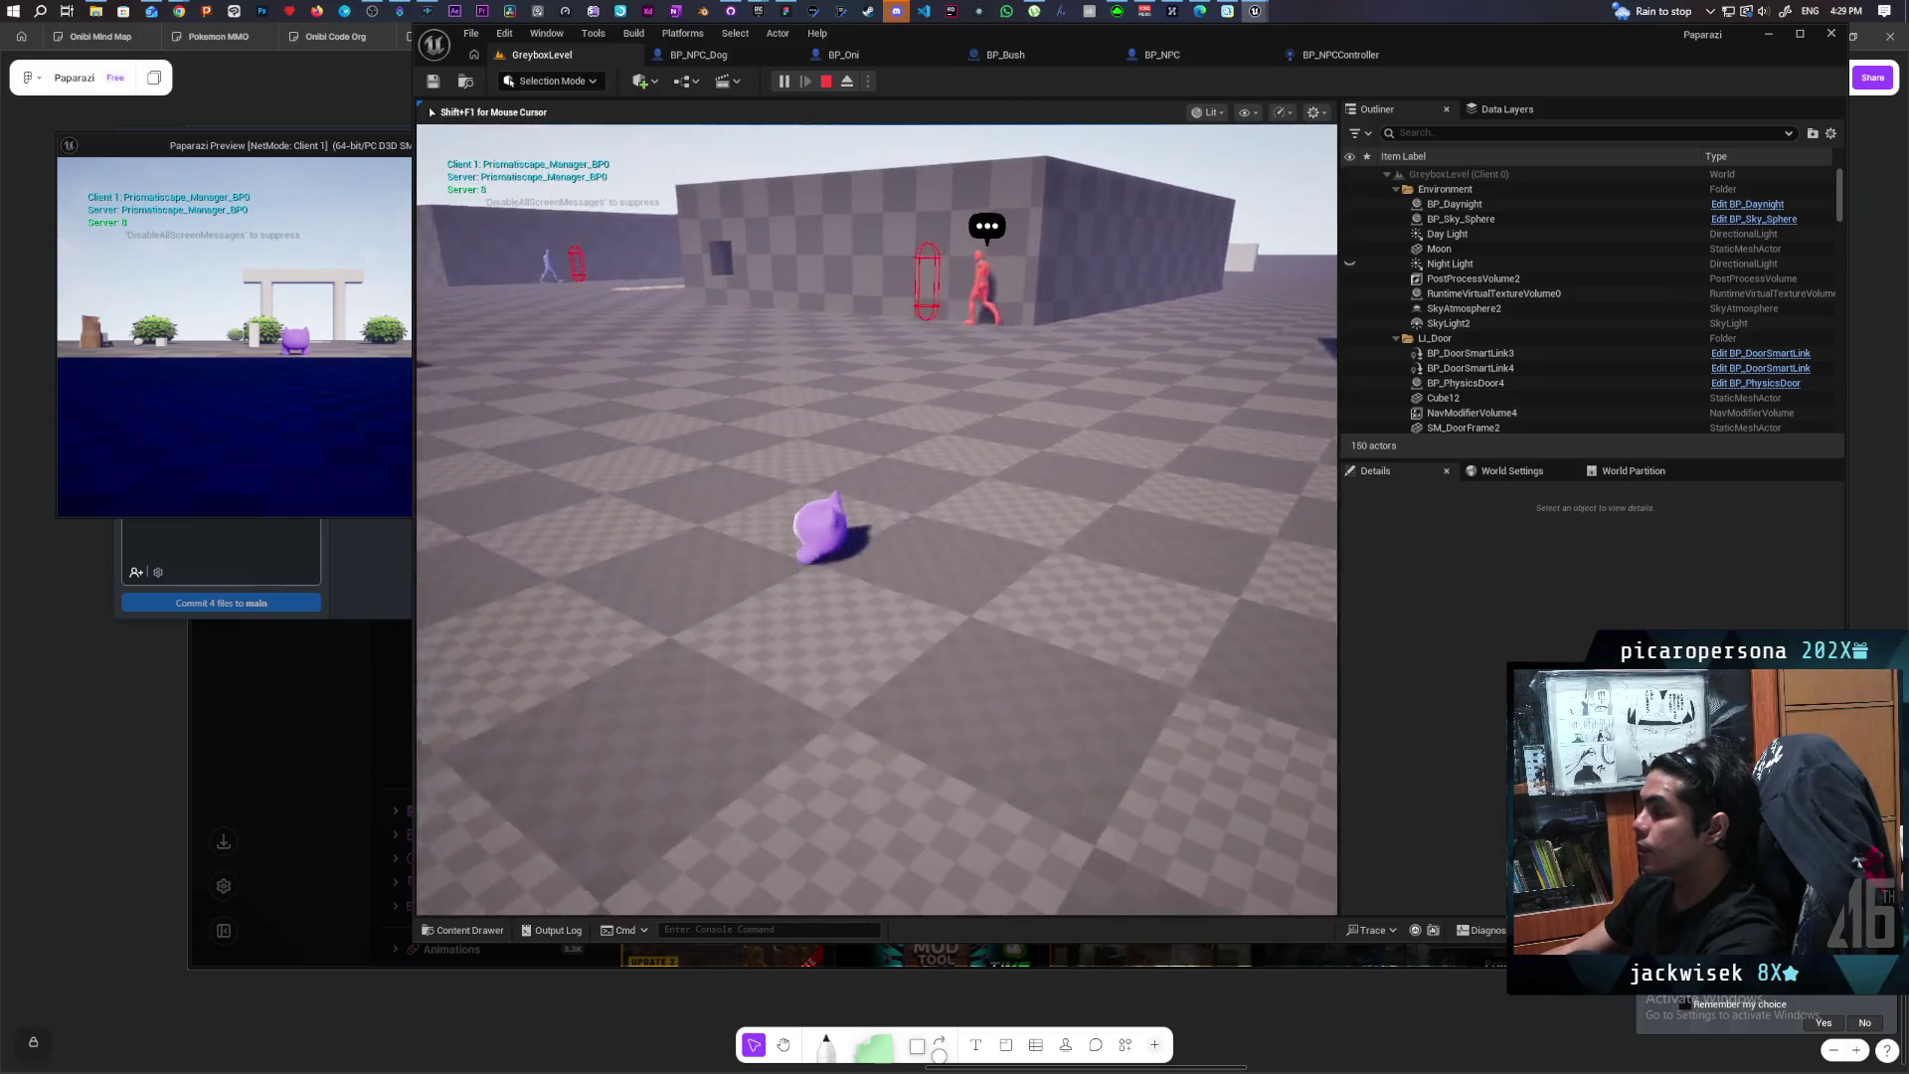
{"action": "key", "text": "w"}
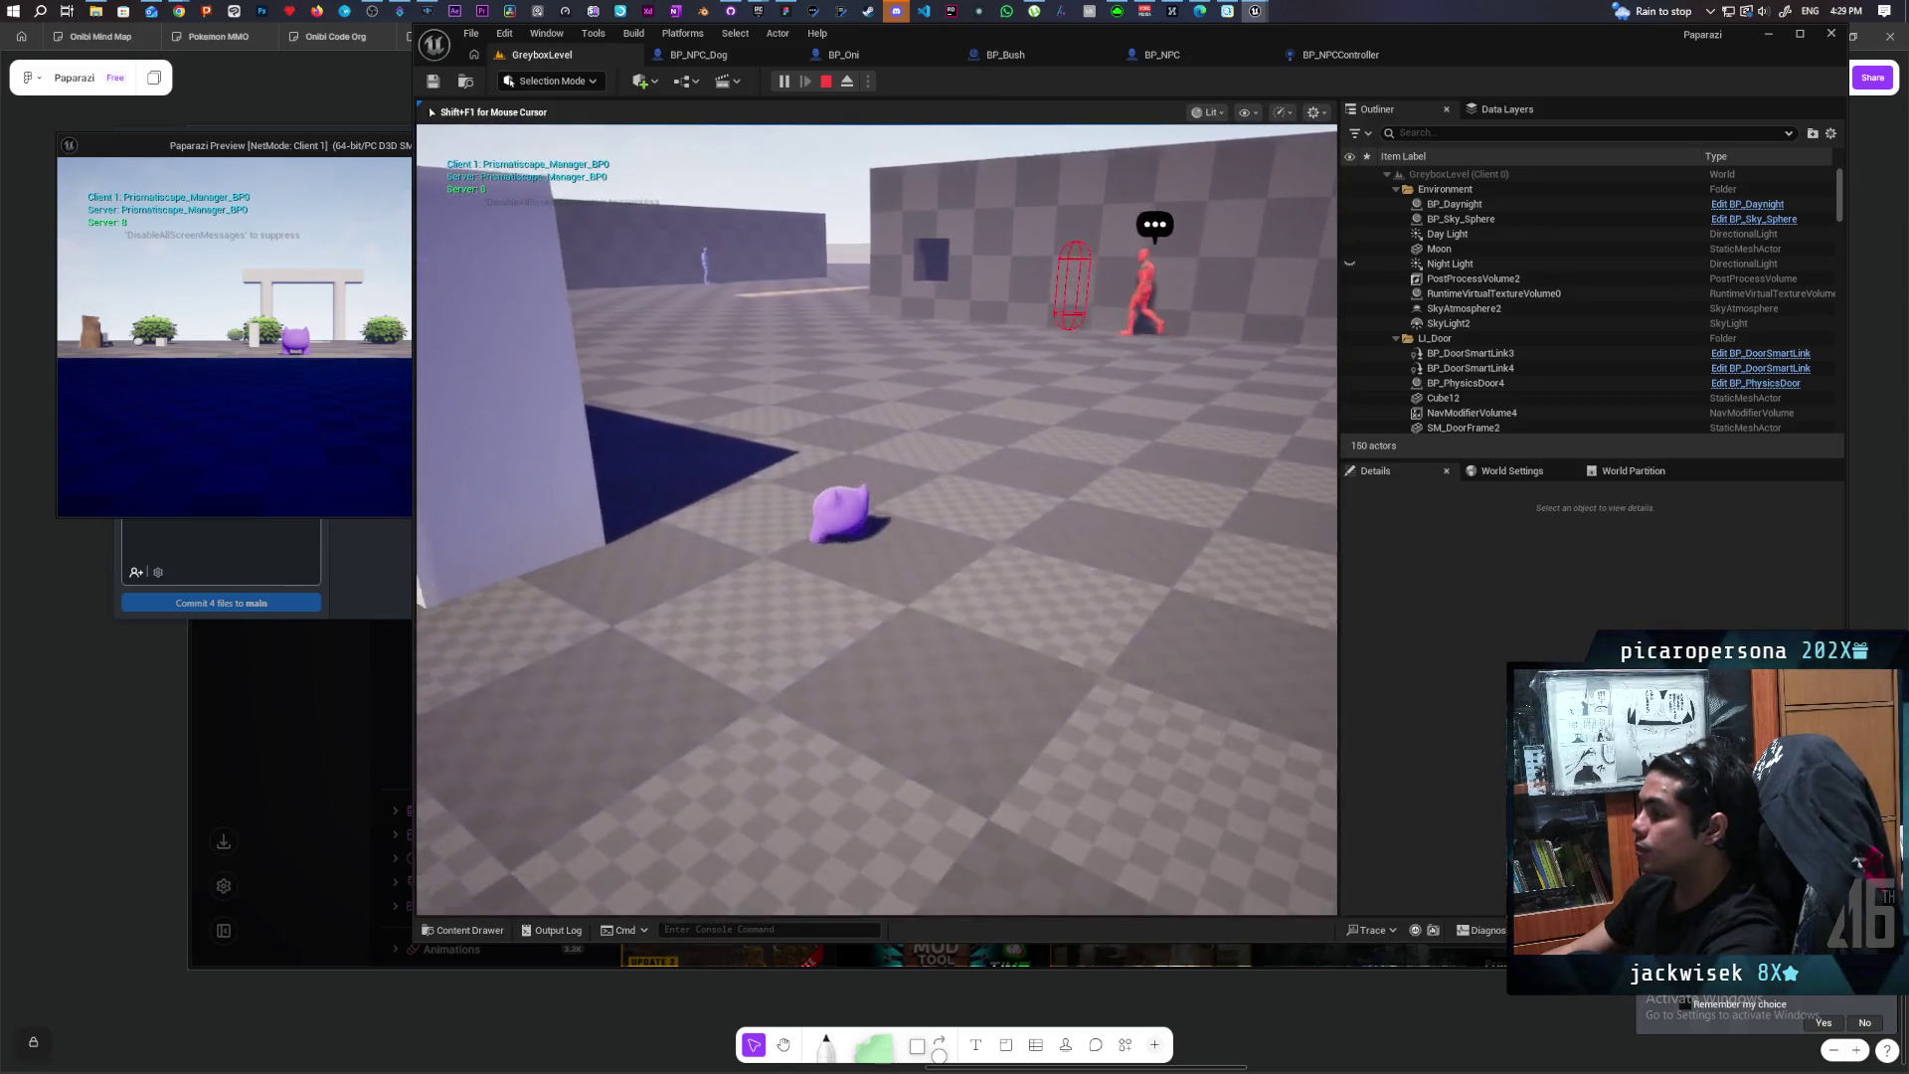
{"action": "key", "text": "w"}
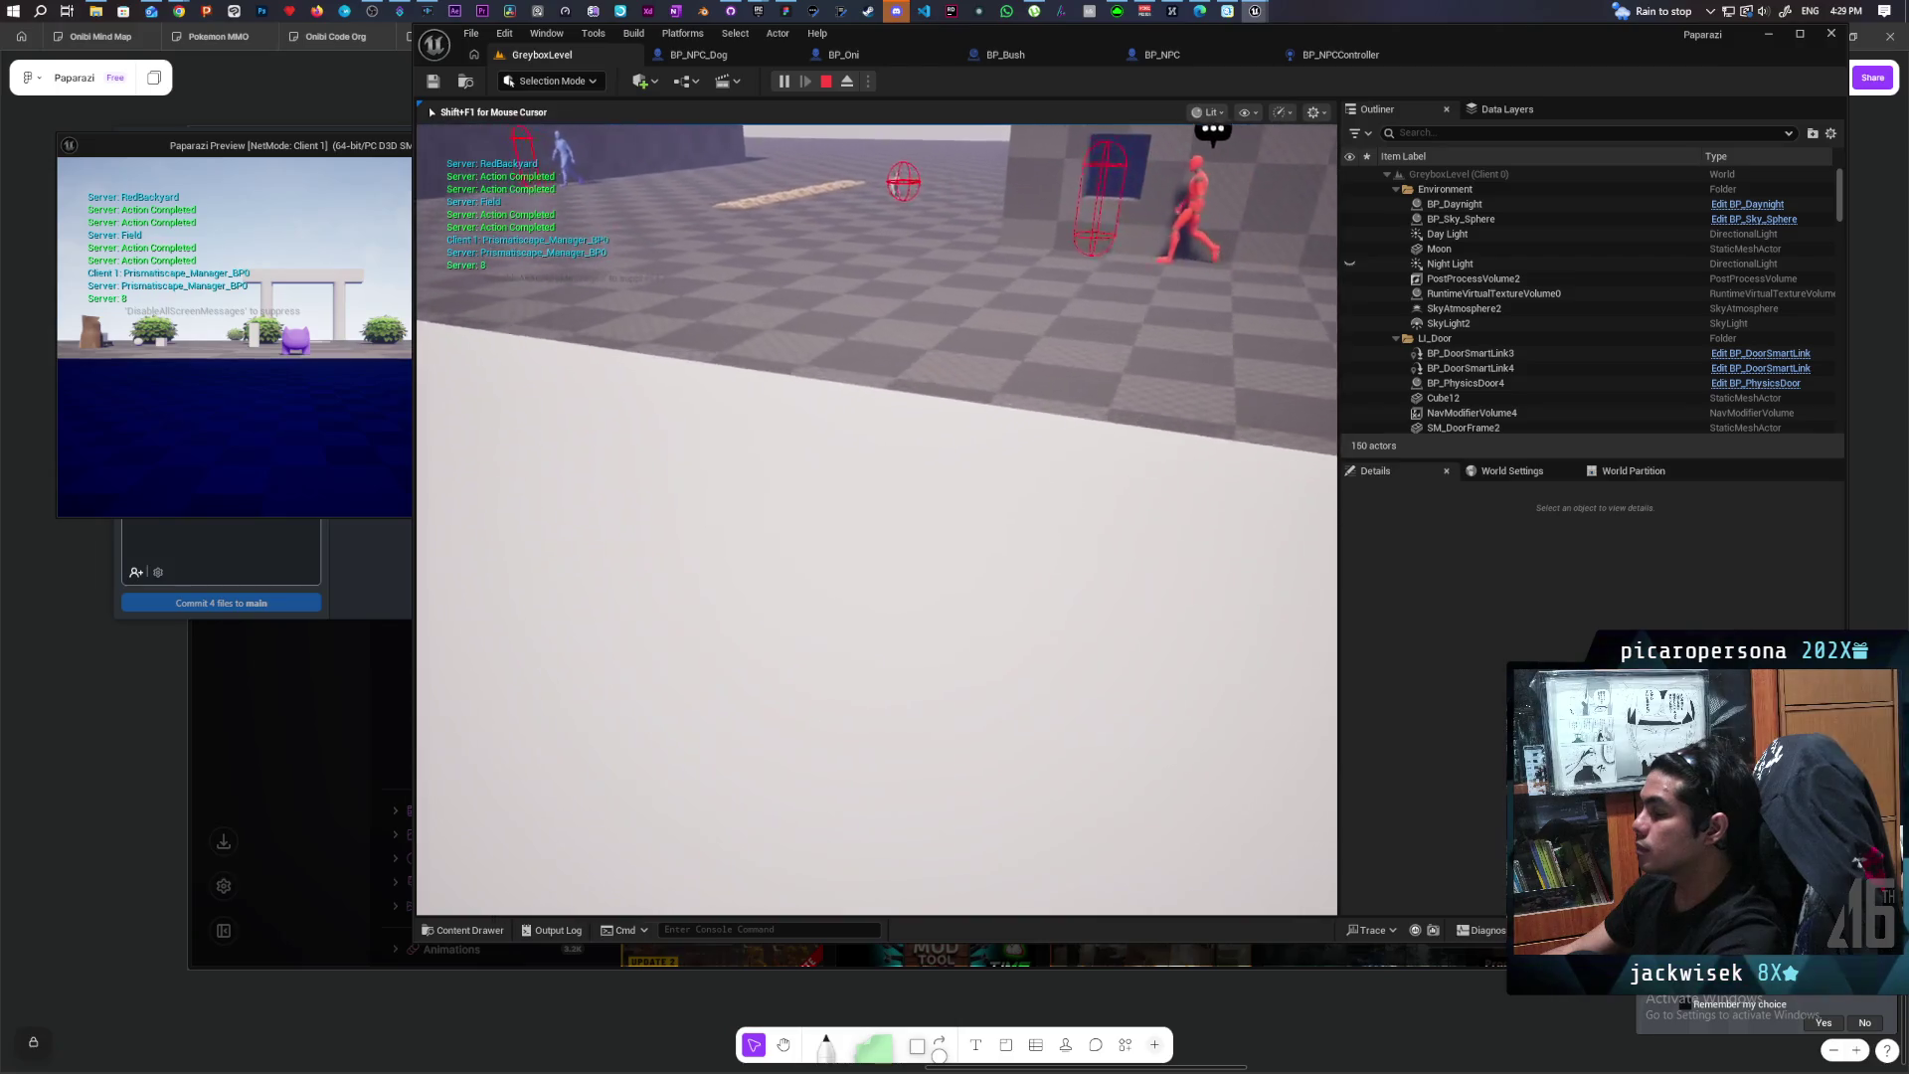
{"action": "key", "text": "w"}
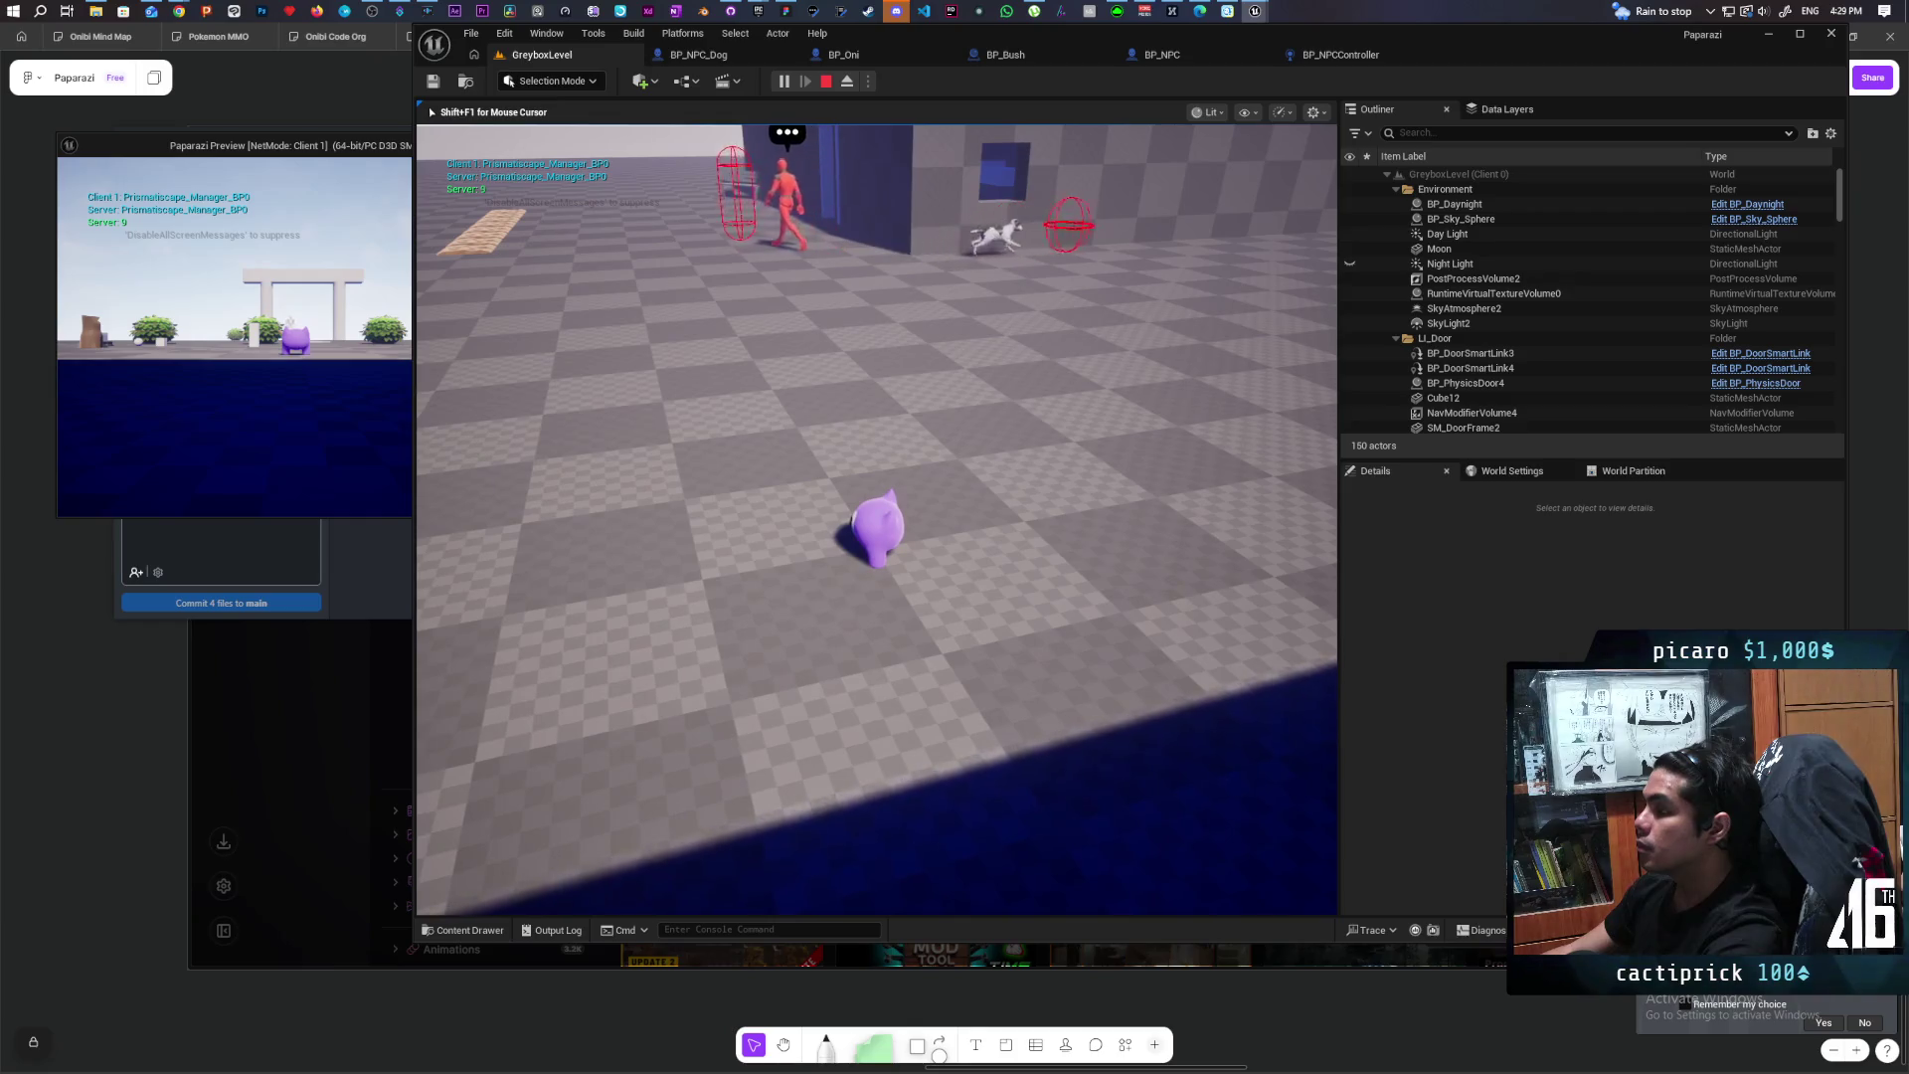
{"action": "key", "text": "shift+F1"}
{"action": "key", "text": "Escape"}
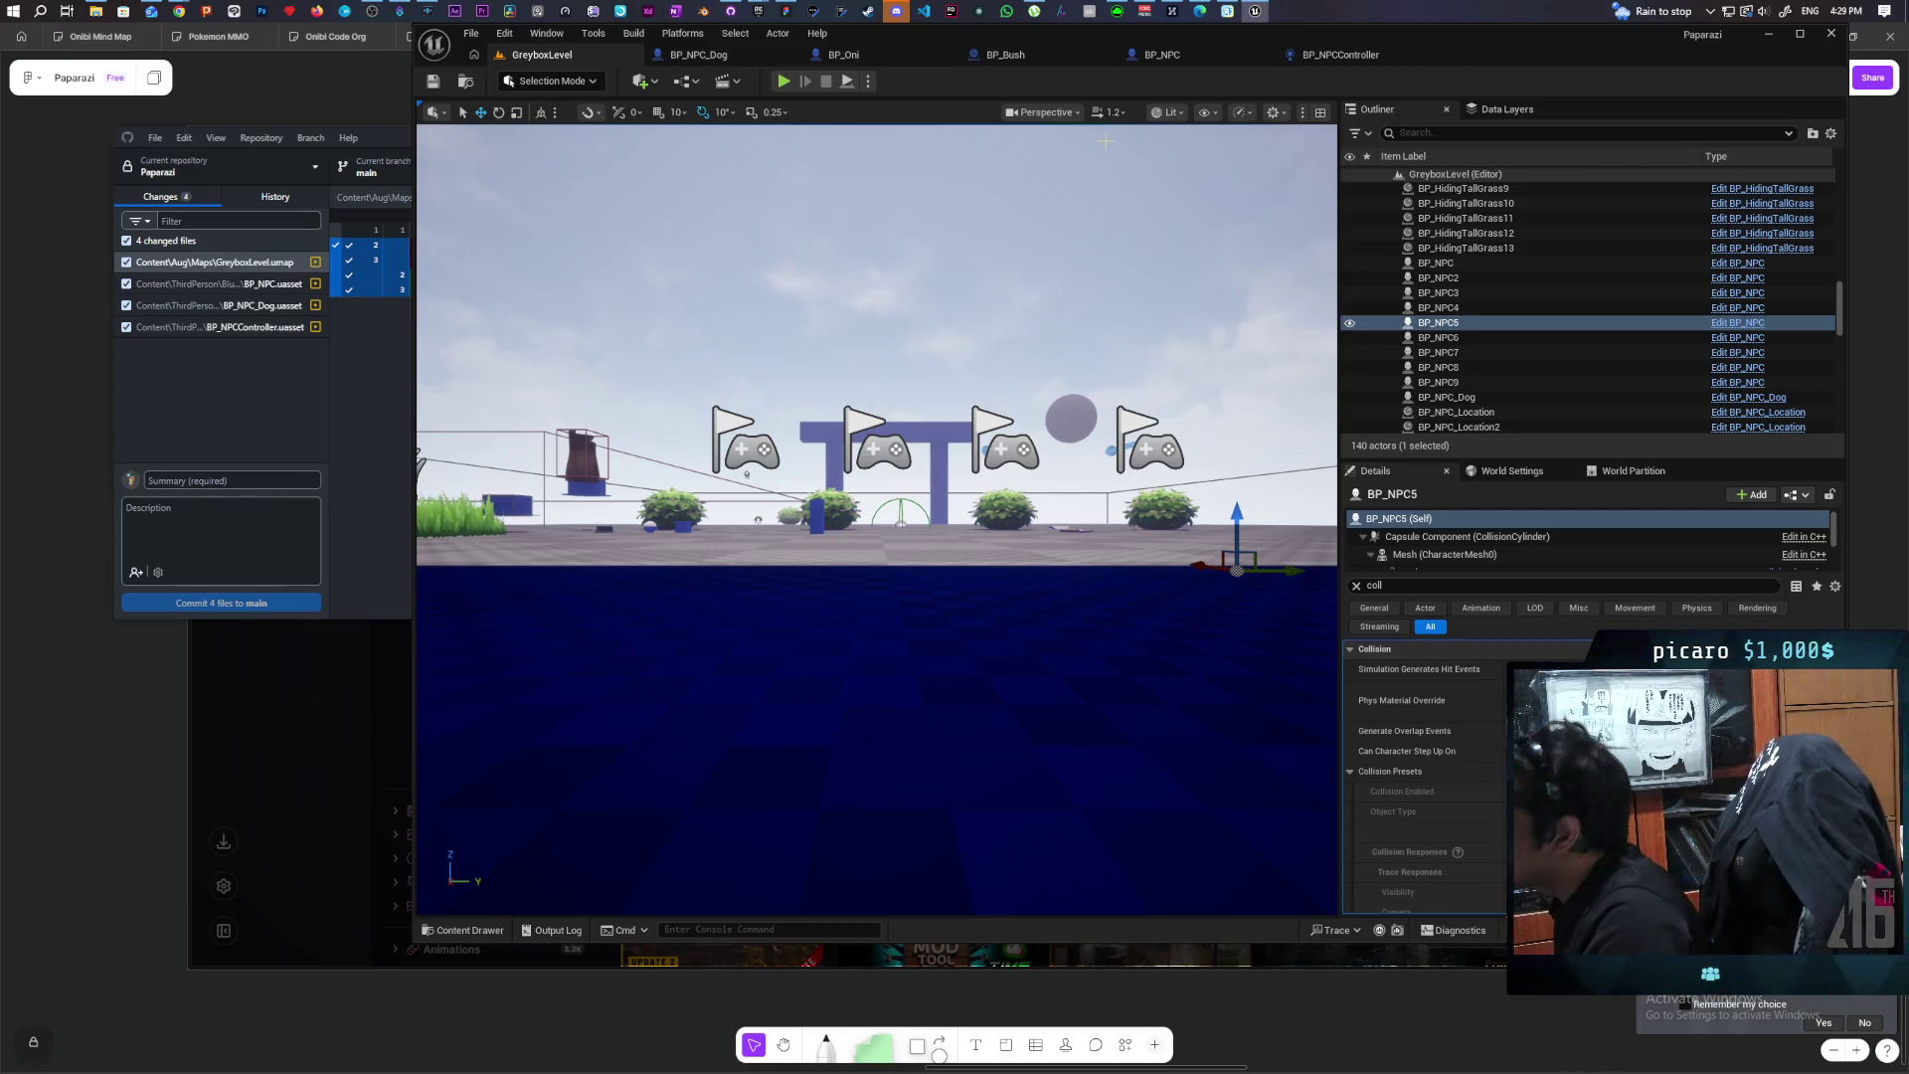
Step: Paste an Avoiding getter in BP_NPC and wire the cast's As BP NPC into its Target
{"action": "left_click", "coordinate": [1163, 54]}
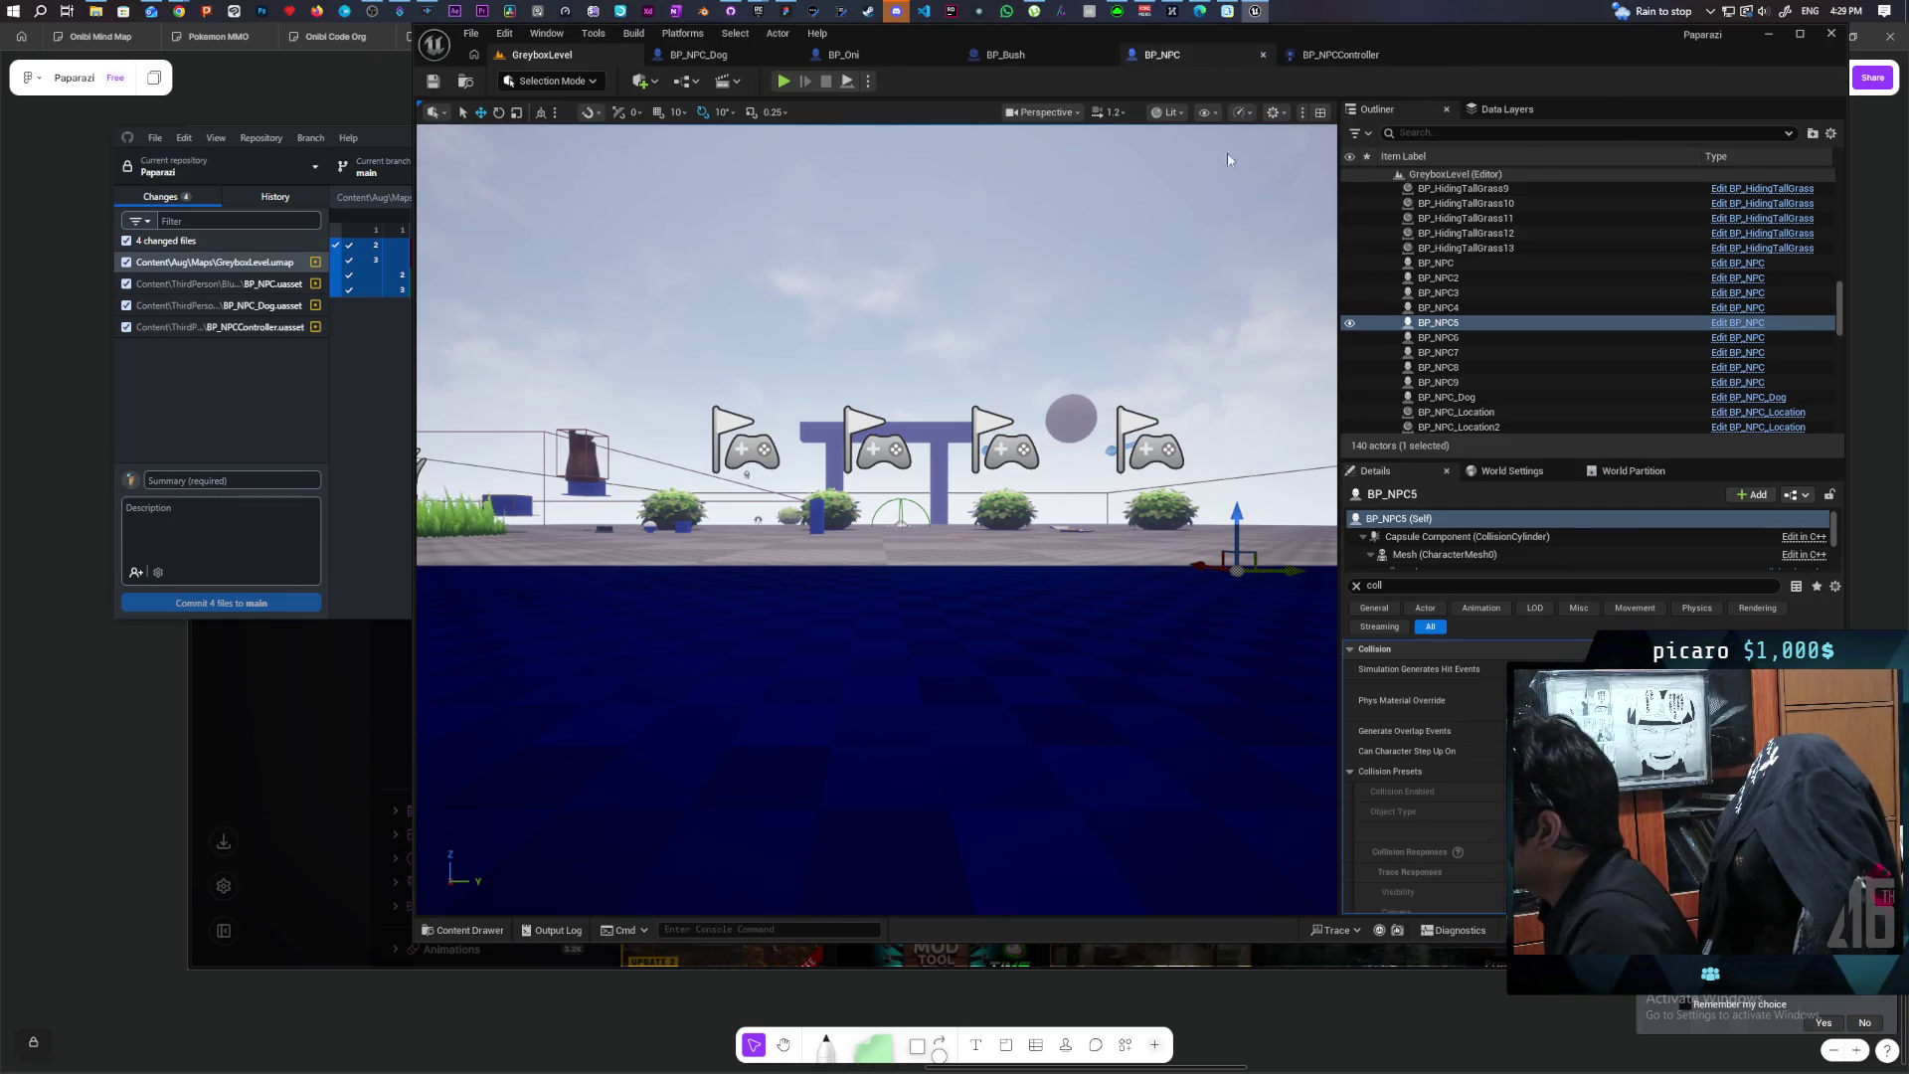
{"action": "scroll", "coordinate": [1095, 517], "scroll_direction": "up", "scroll_amount": 2}
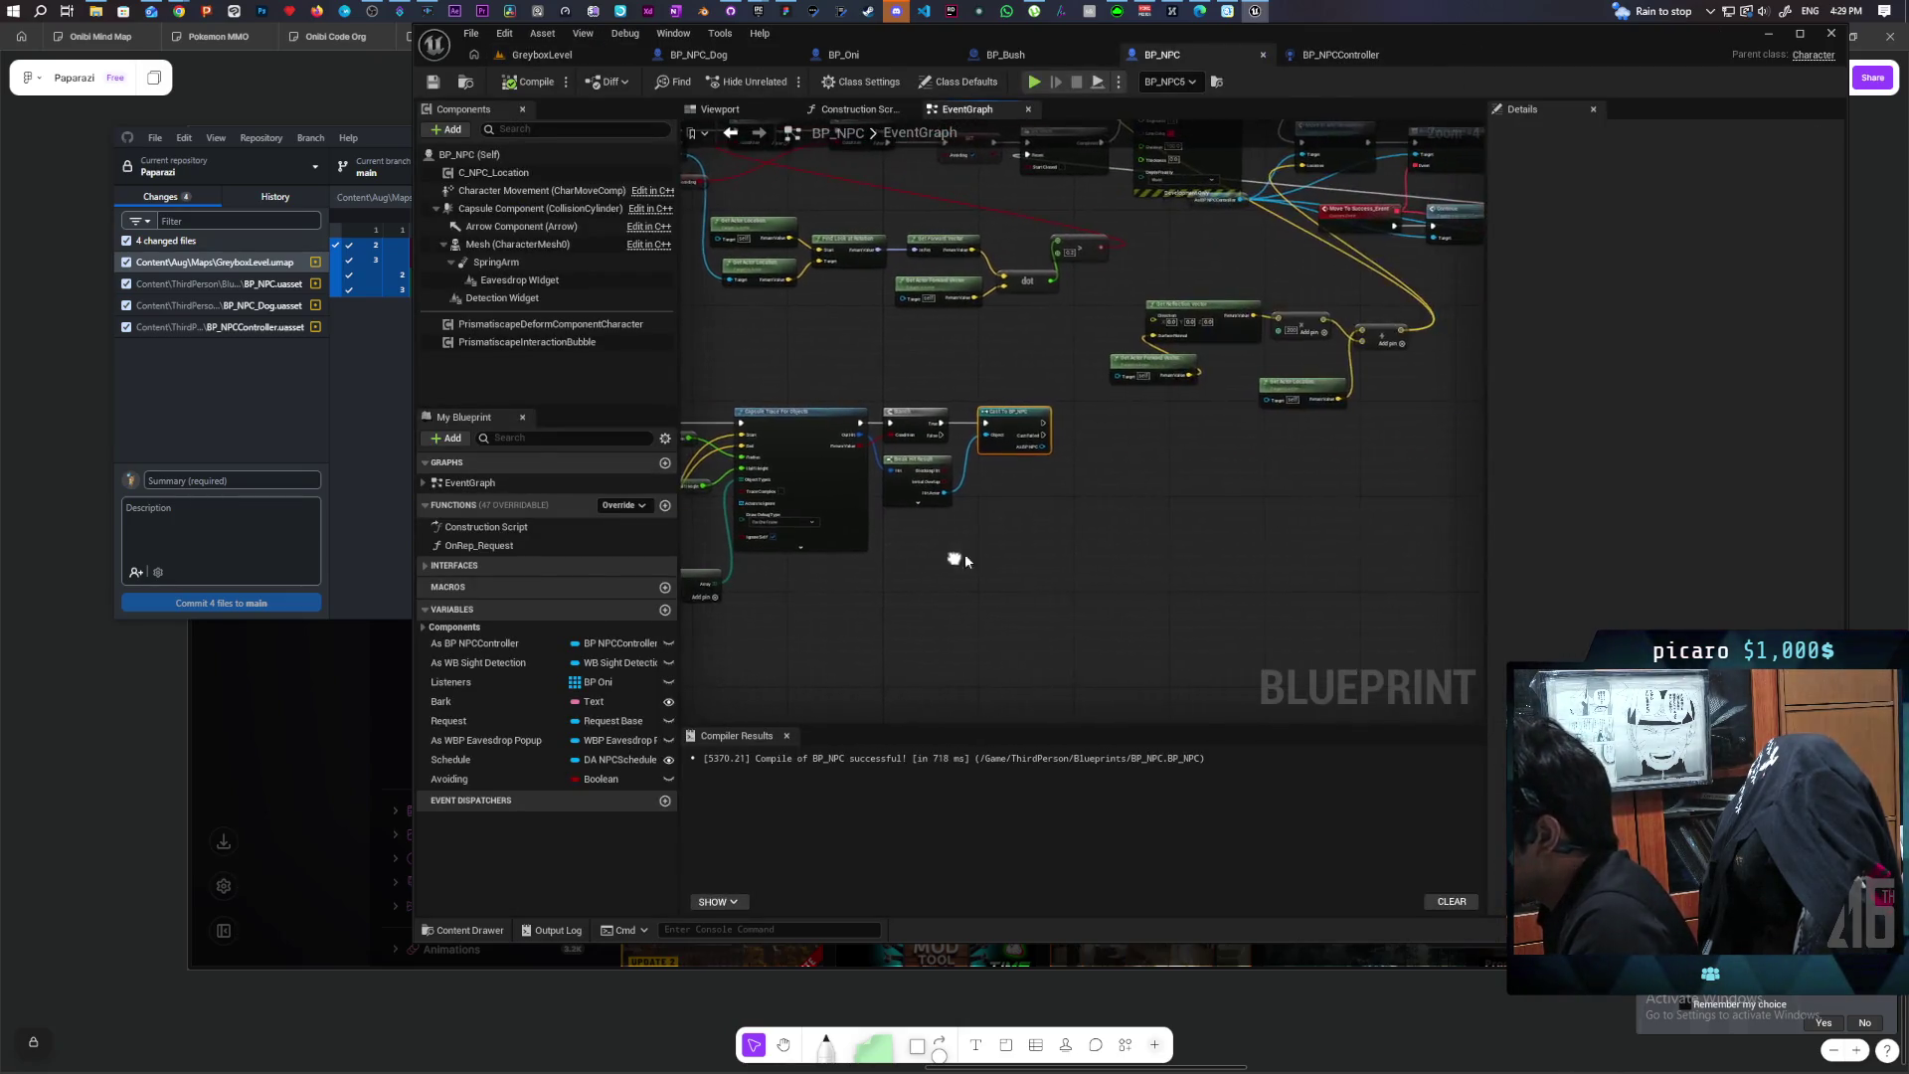
{"action": "scroll", "coordinate": [1084, 487], "scroll_direction": "down", "scroll_amount": 2}
{"action": "scroll", "coordinate": [1209, 553], "scroll_direction": "up", "scroll_amount": 2}
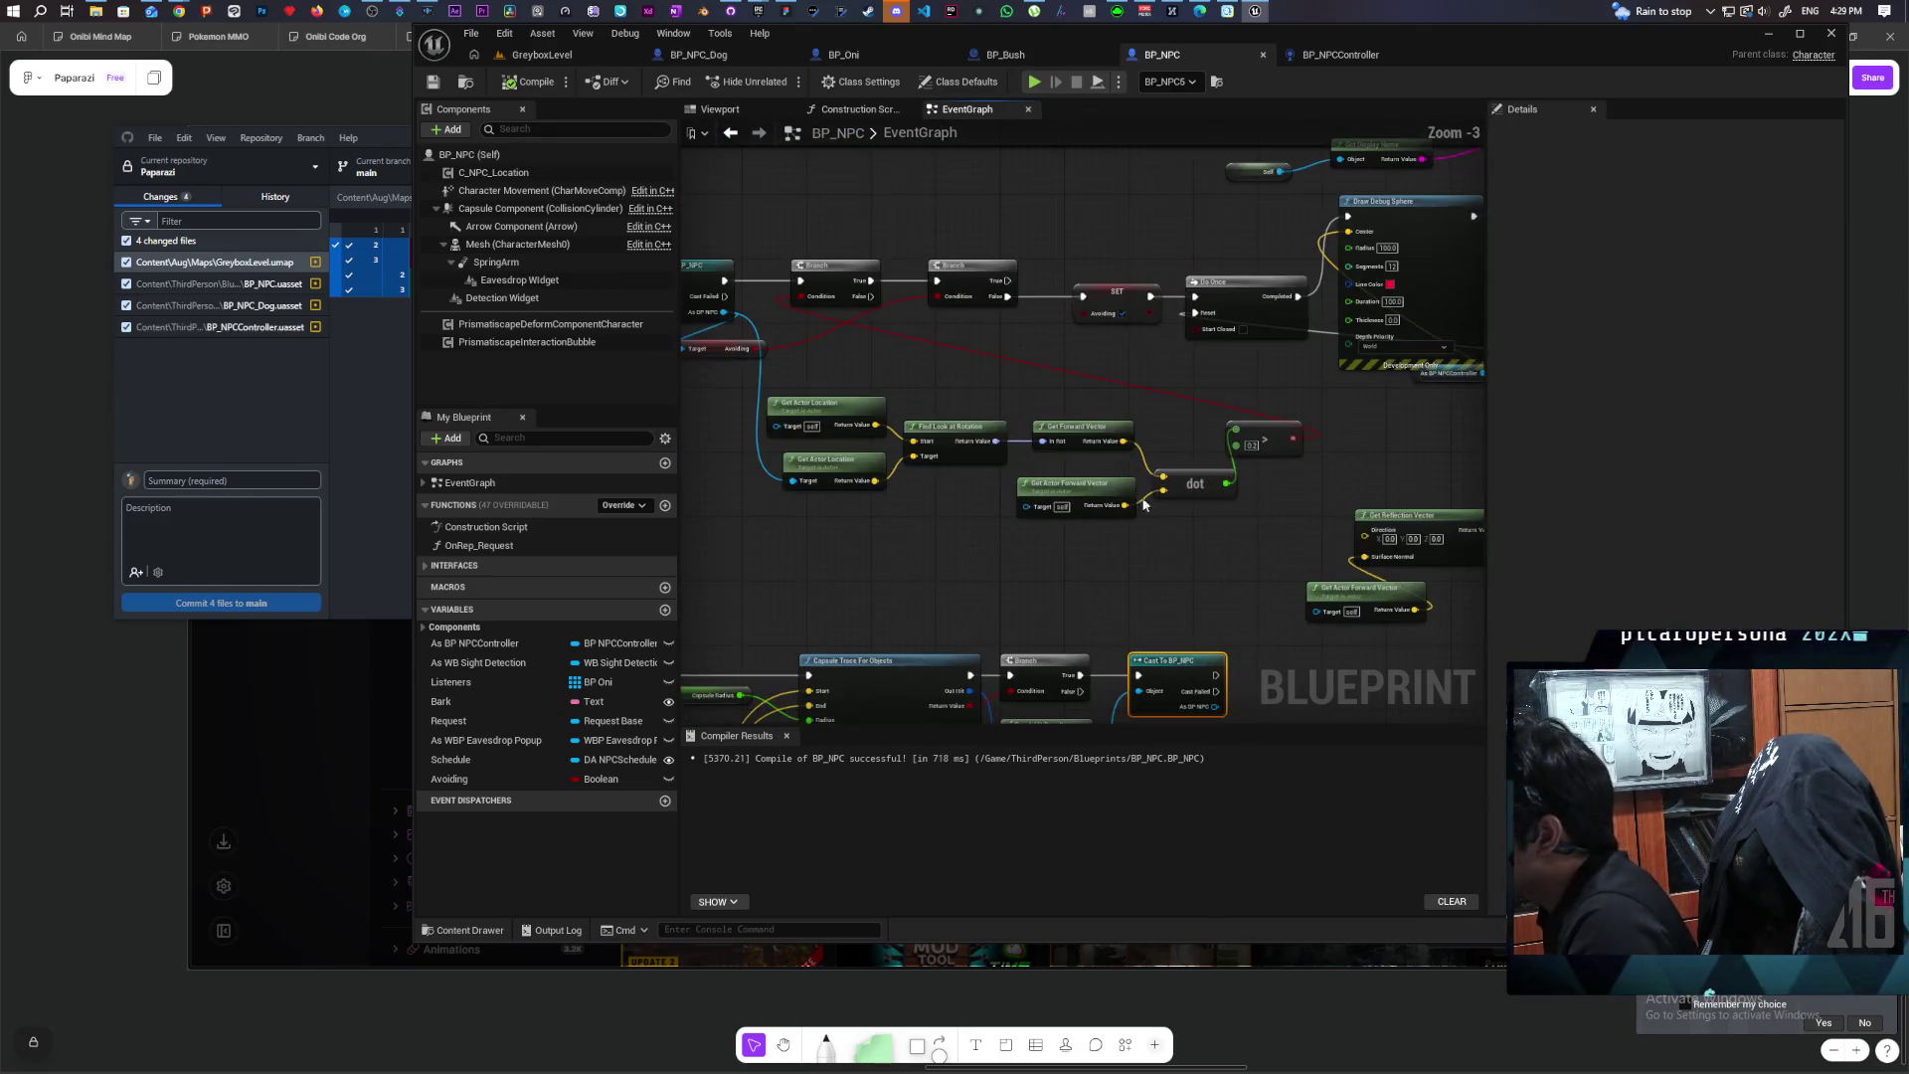
{"action": "left_click_drag", "start_coordinate": [795, 370], "coordinate": [914, 356]}
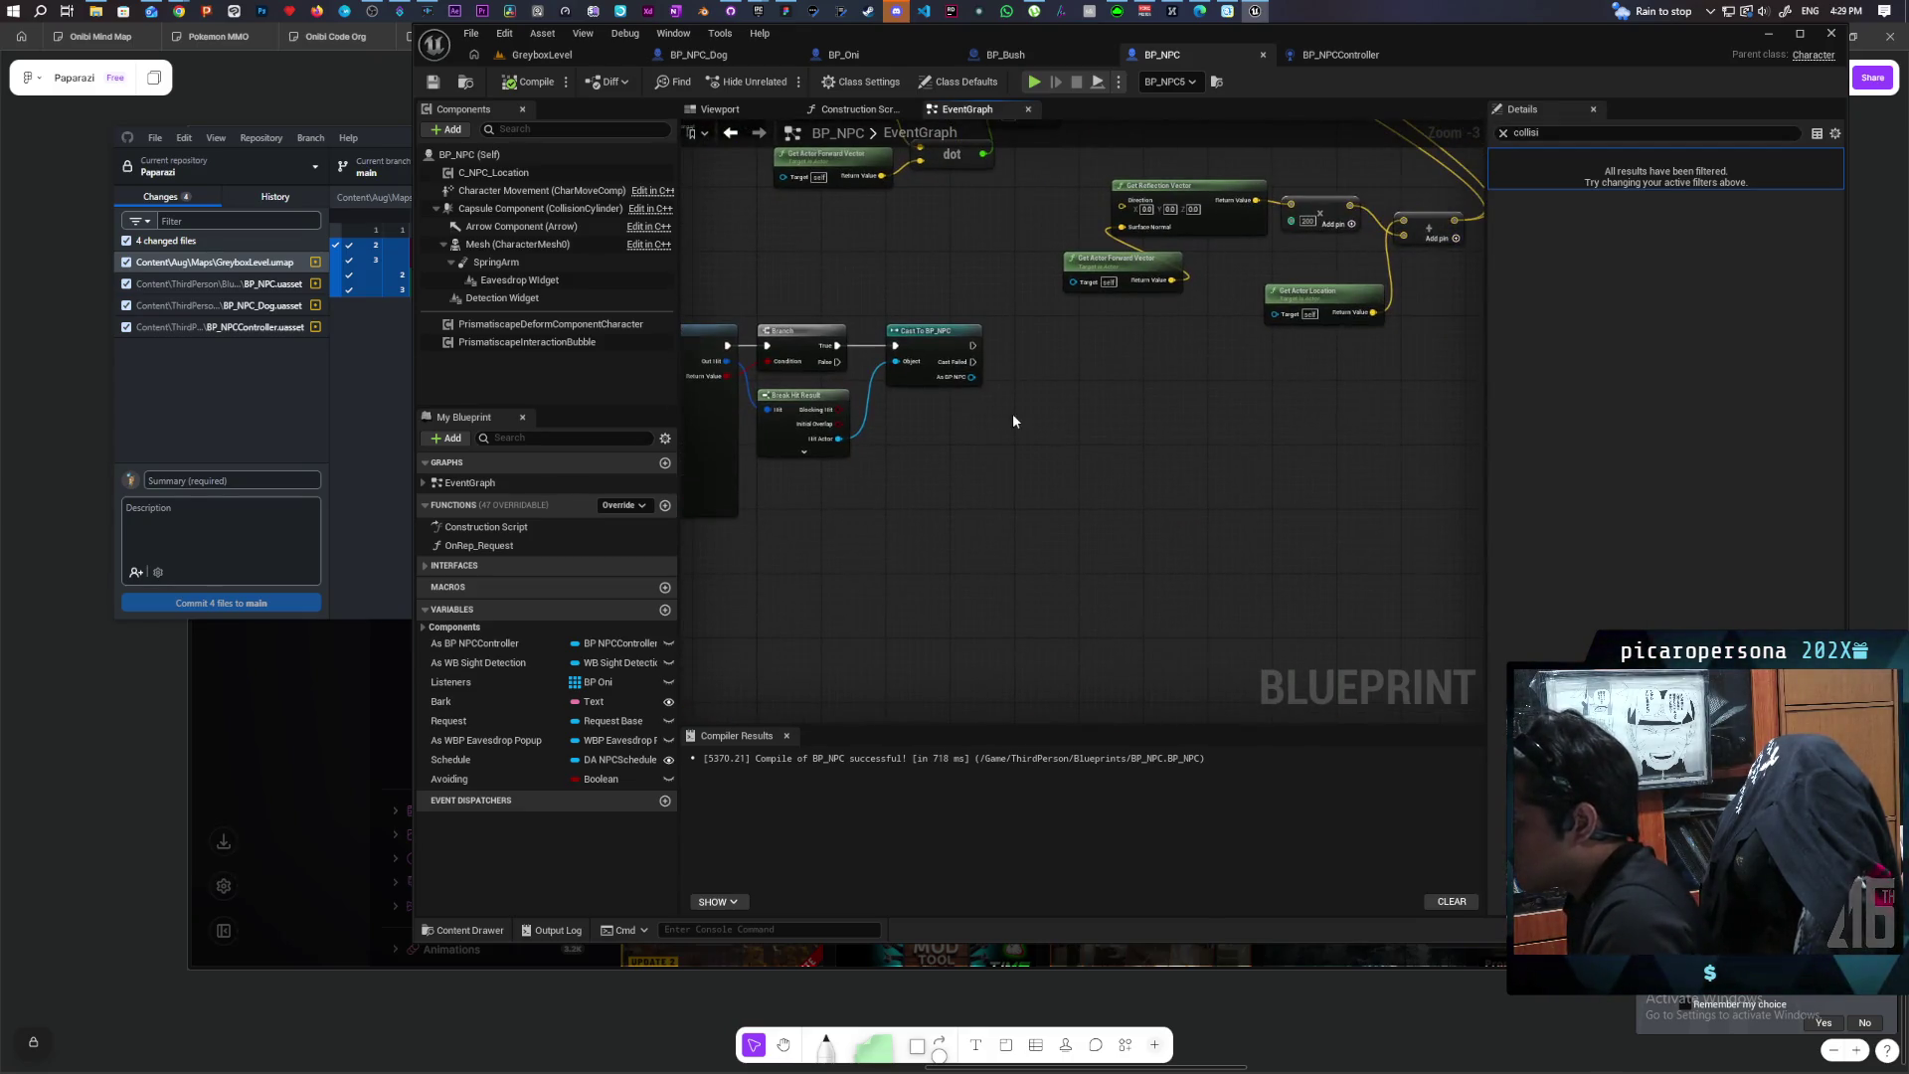
{"action": "key", "text": "ctrl+v"}
{"action": "scroll", "coordinate": [1034, 388], "scroll_direction": "up", "scroll_amount": 3}
{"action": "left_click_drag", "start_coordinate": [969, 445], "coordinate": [1035, 500]}
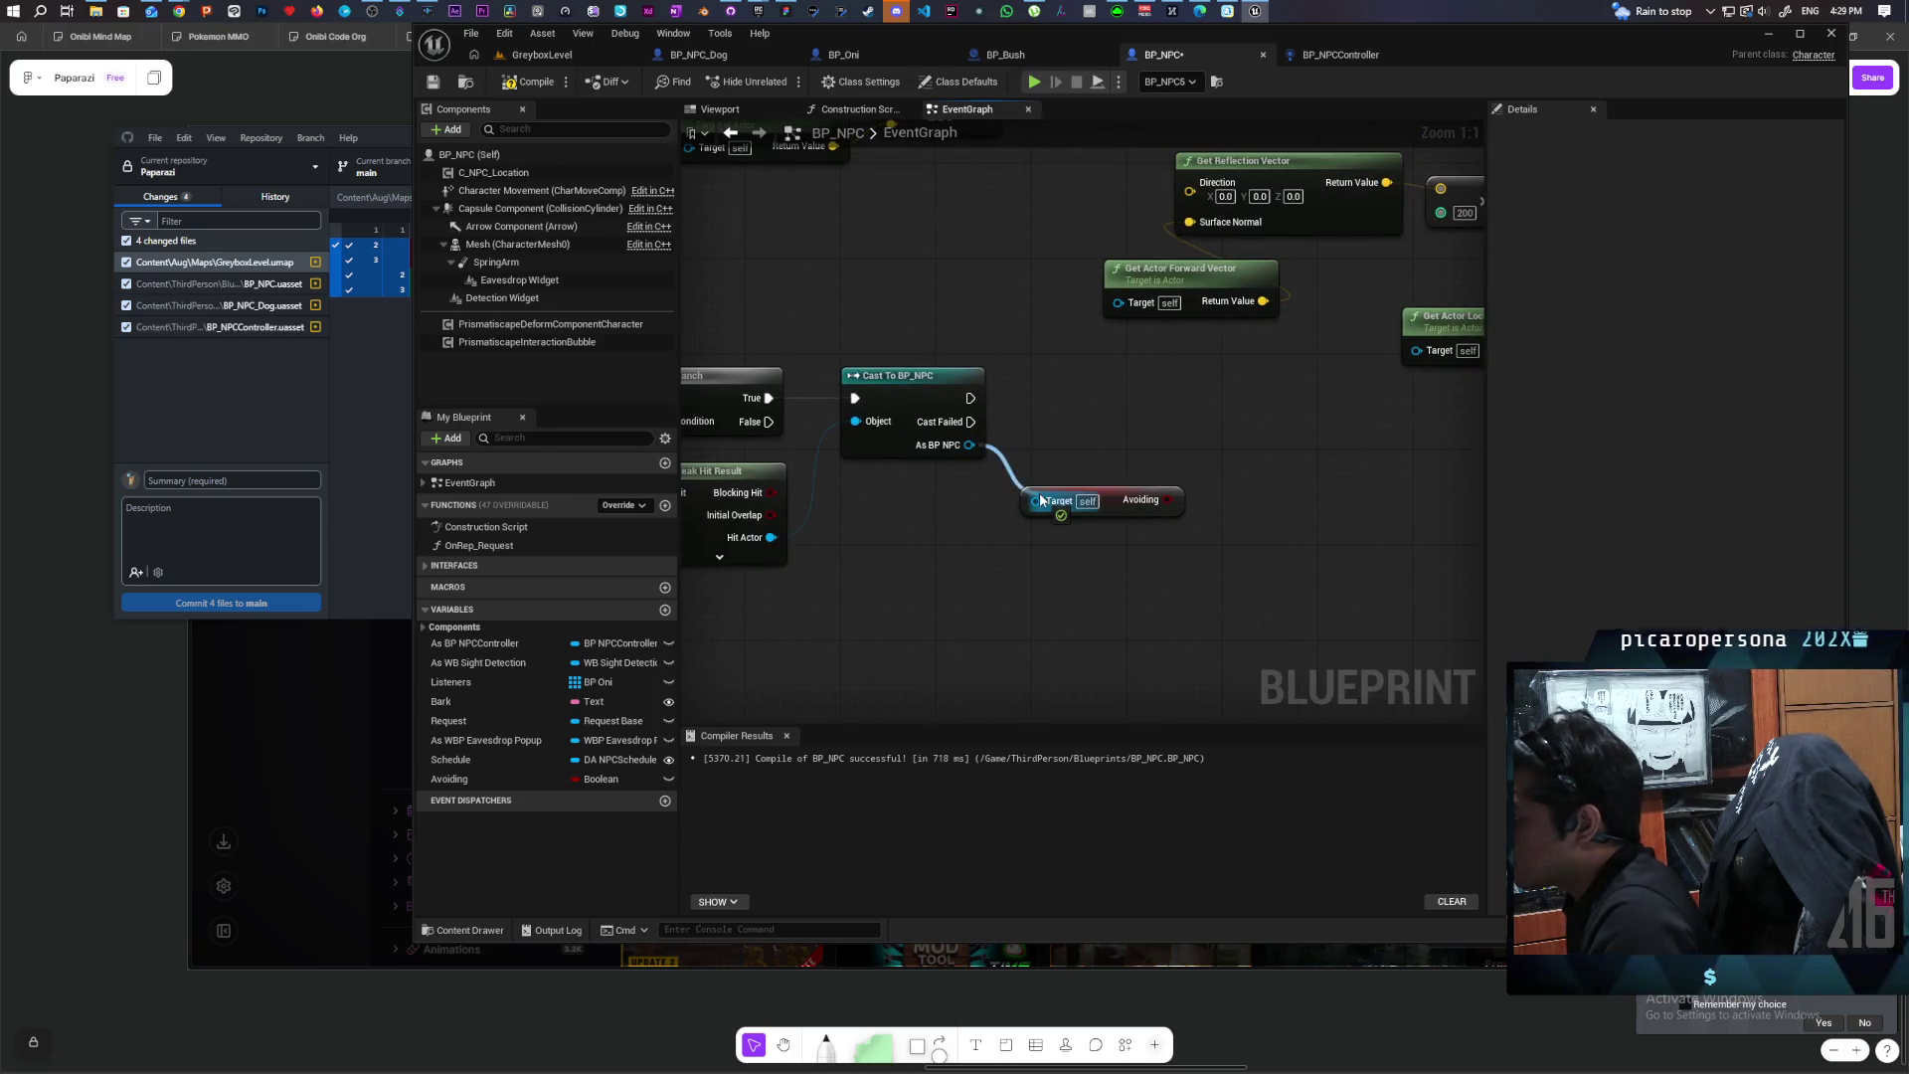
Step: Add a Branch that runs after Cast To BP_NPC succeeds
{"action": "left_click", "coordinate": [1093, 499]}
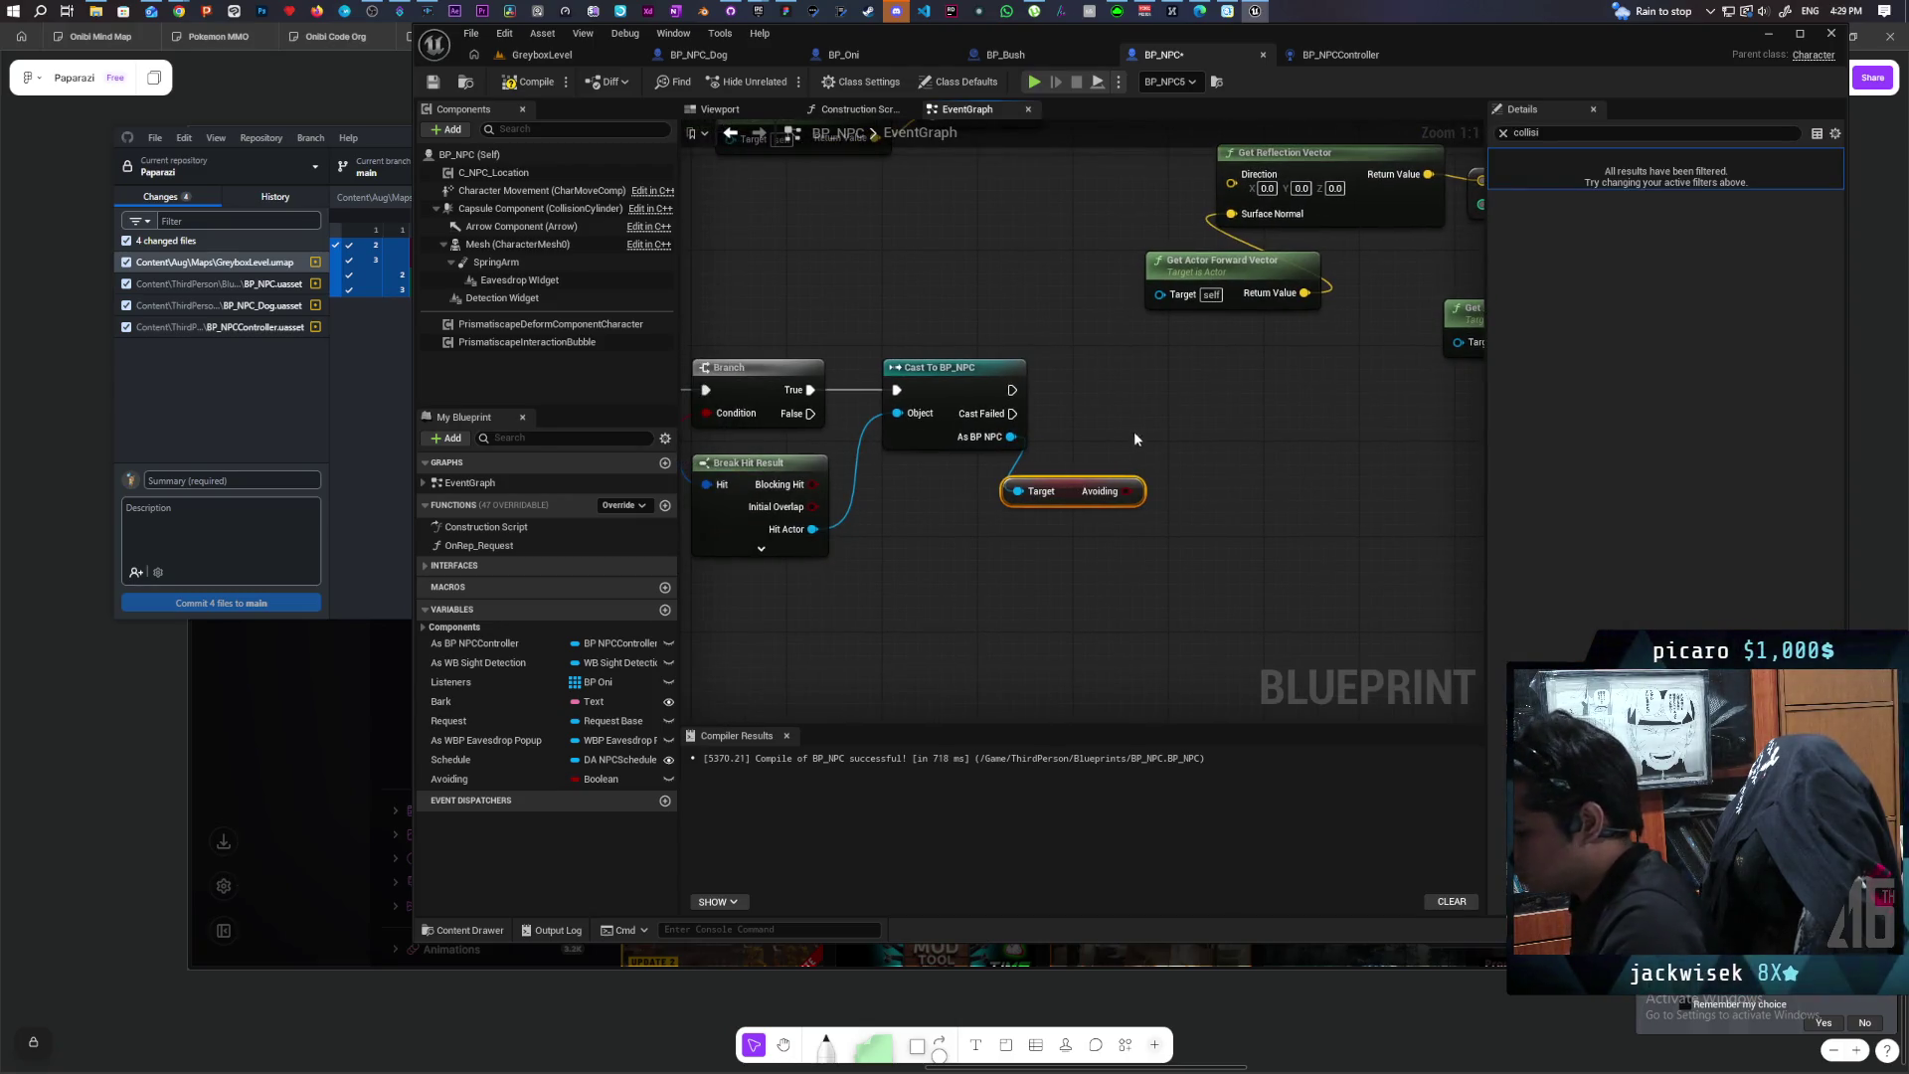
{"action": "key", "text": "b"}
{"action": "left_click", "coordinate": [1146, 388]}
{"action": "mouse_move", "coordinate": [1012, 390]}
{"action": "left_mouse_down"}
{"action": "mouse_move", "coordinate": [1157, 414]}
{"action": "mouse_move", "coordinate": [1173, 381]}
{"action": "left_mouse_up"}
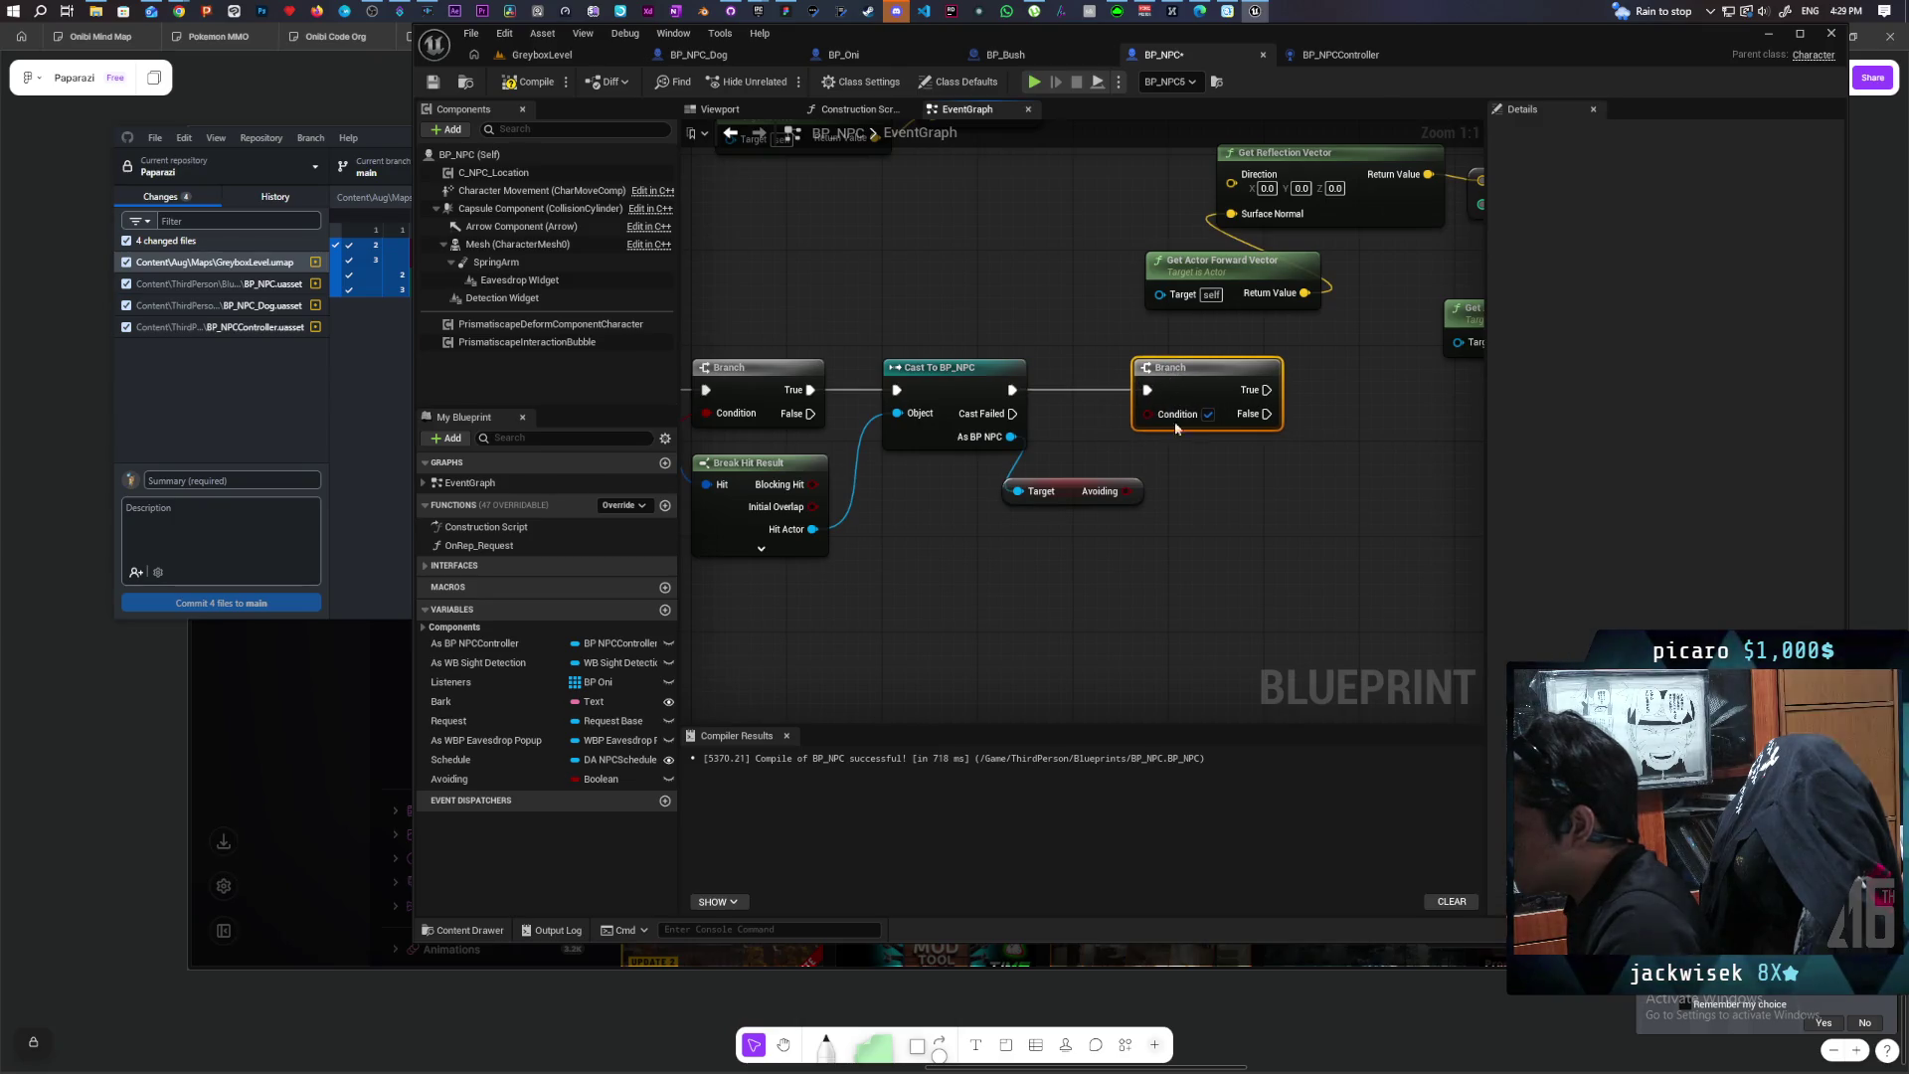
Step: Marquee-select nodes in the network, then clear the selection and frame the trace row
{"action": "scroll", "coordinate": [1227, 447], "scroll_direction": "down", "scroll_amount": 6}
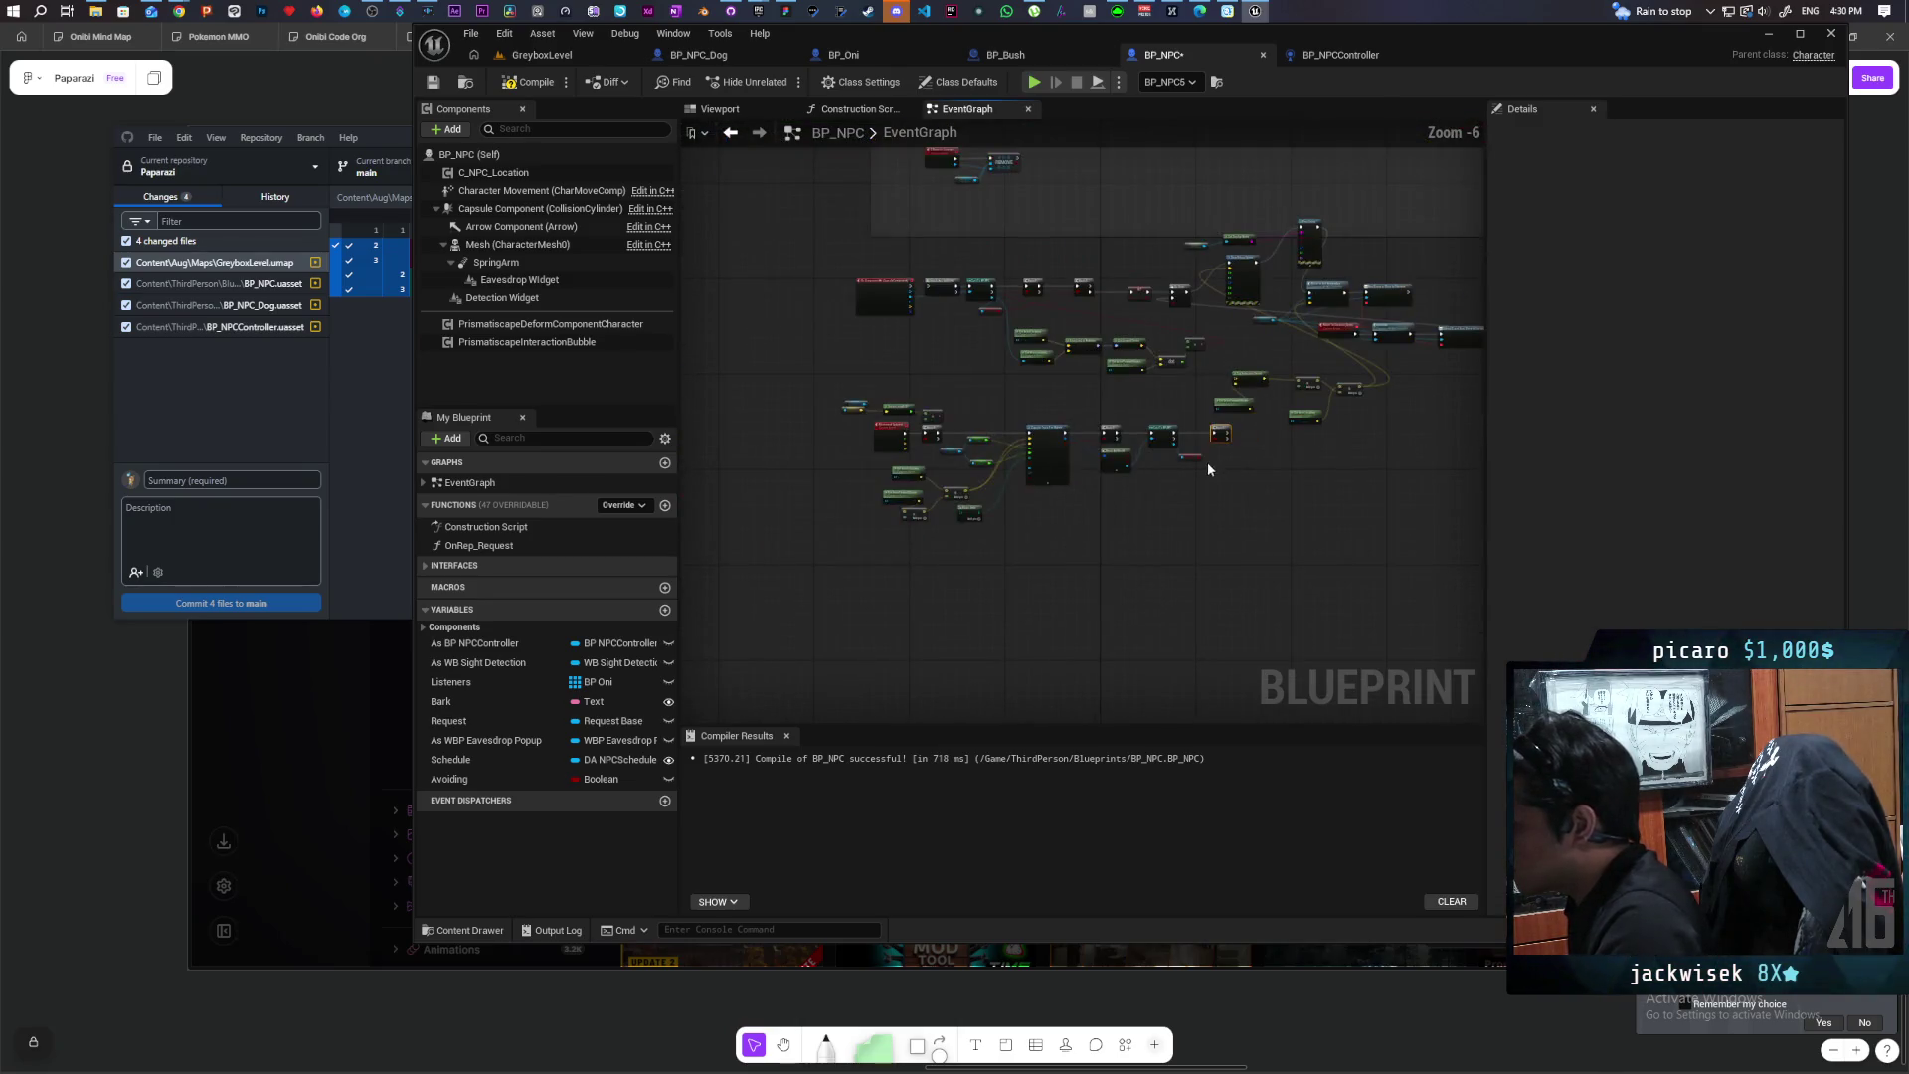
{"action": "left_click_drag", "start_coordinate": [826, 564], "coordinate": [1225, 429]}
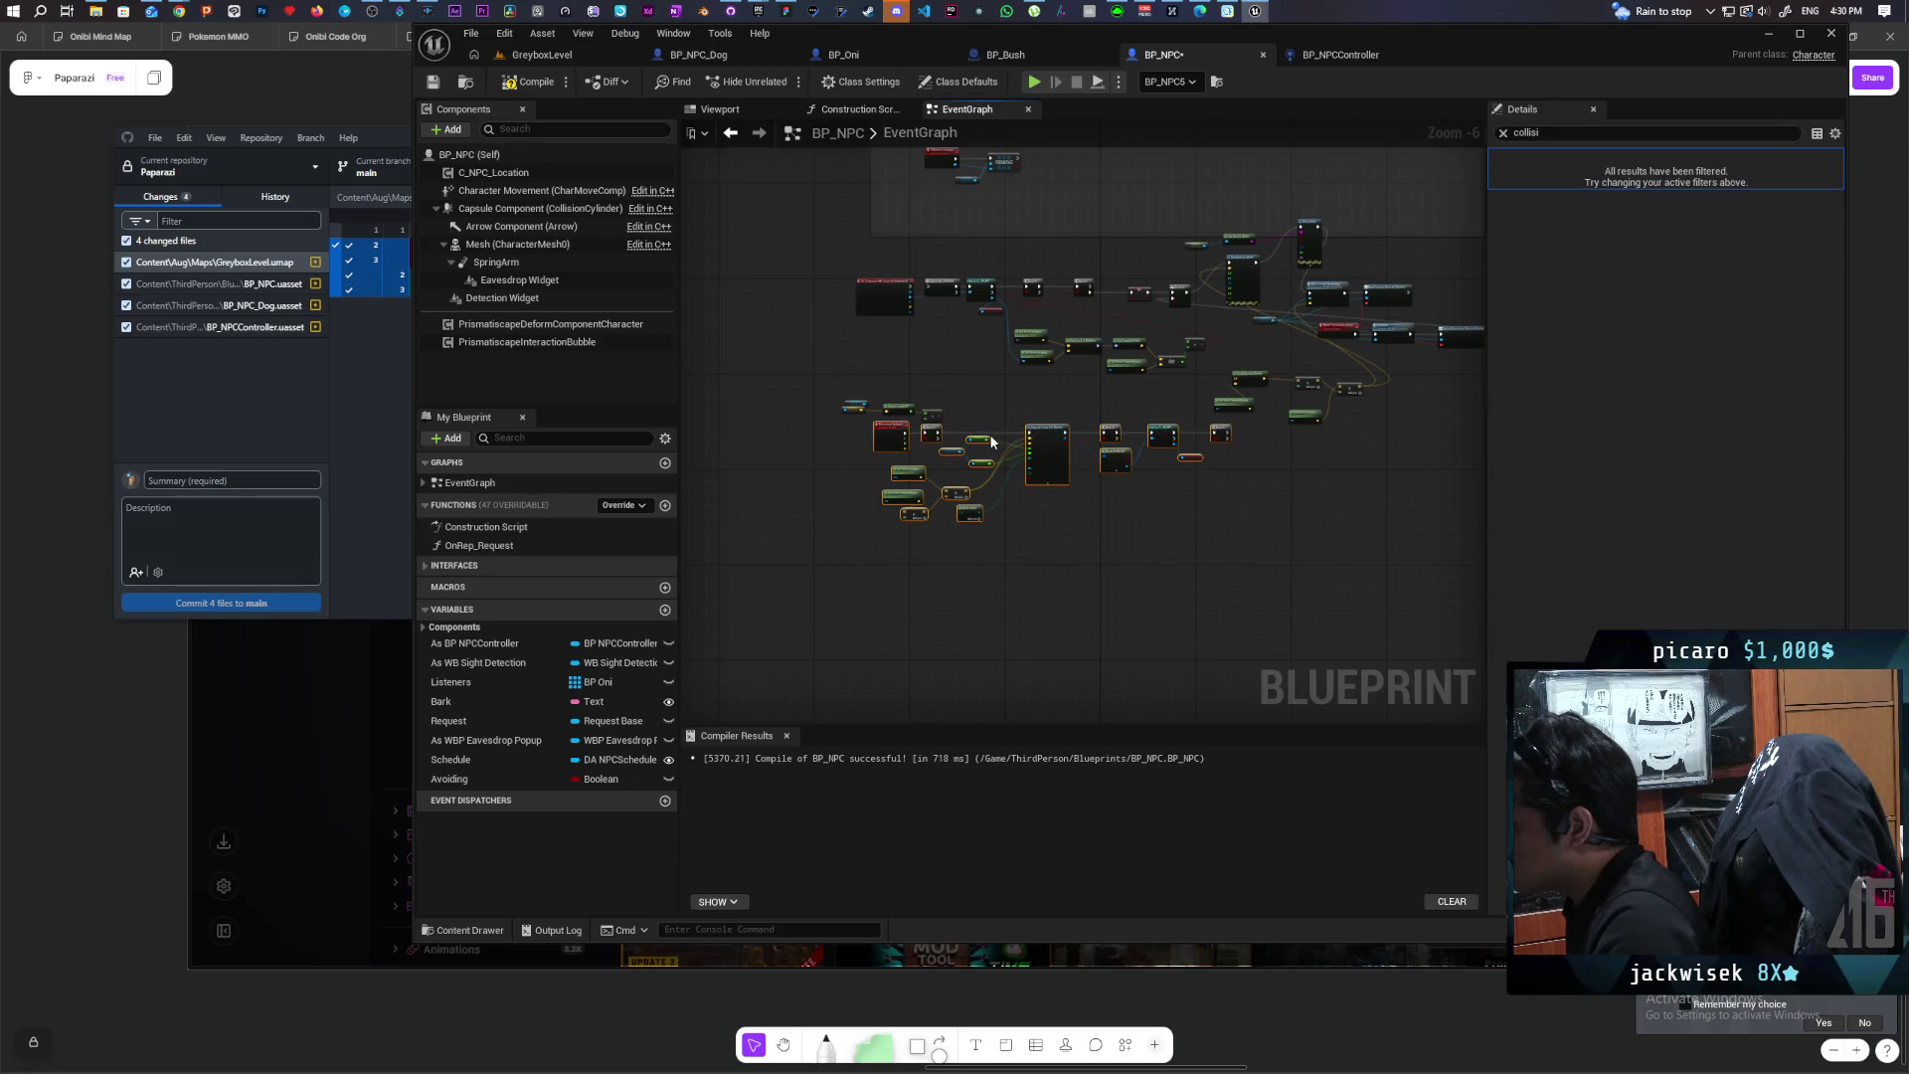
{"action": "scroll", "coordinate": [991, 443], "scroll_direction": "up", "scroll_amount": 3}
{"action": "scroll", "coordinate": [911, 355], "scroll_direction": "down", "scroll_amount": 1}
{"action": "left_click_drag", "start_coordinate": [823, 341], "coordinate": [1133, 376]}
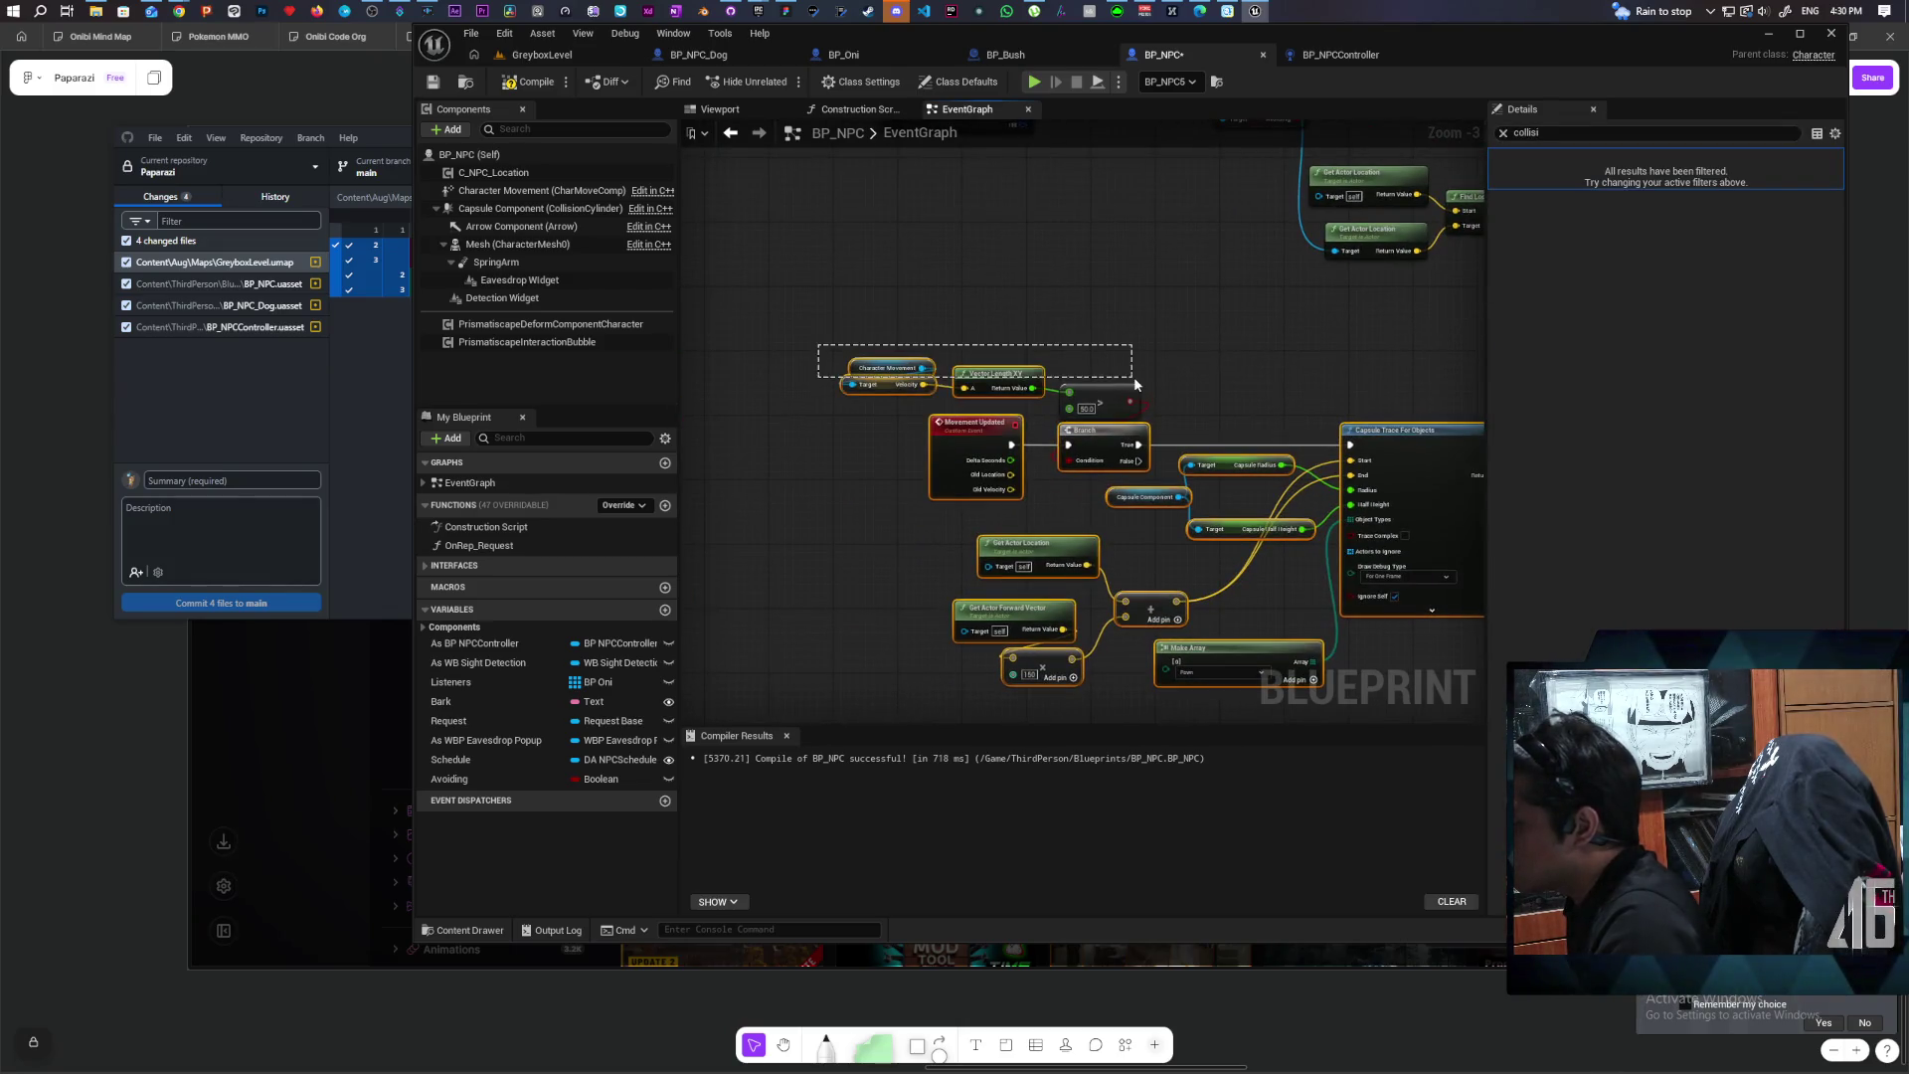
{"action": "scroll", "coordinate": [885, 337], "scroll_direction": "down", "scroll_amount": 1}
{"action": "left_click", "coordinate": [928, 492]}
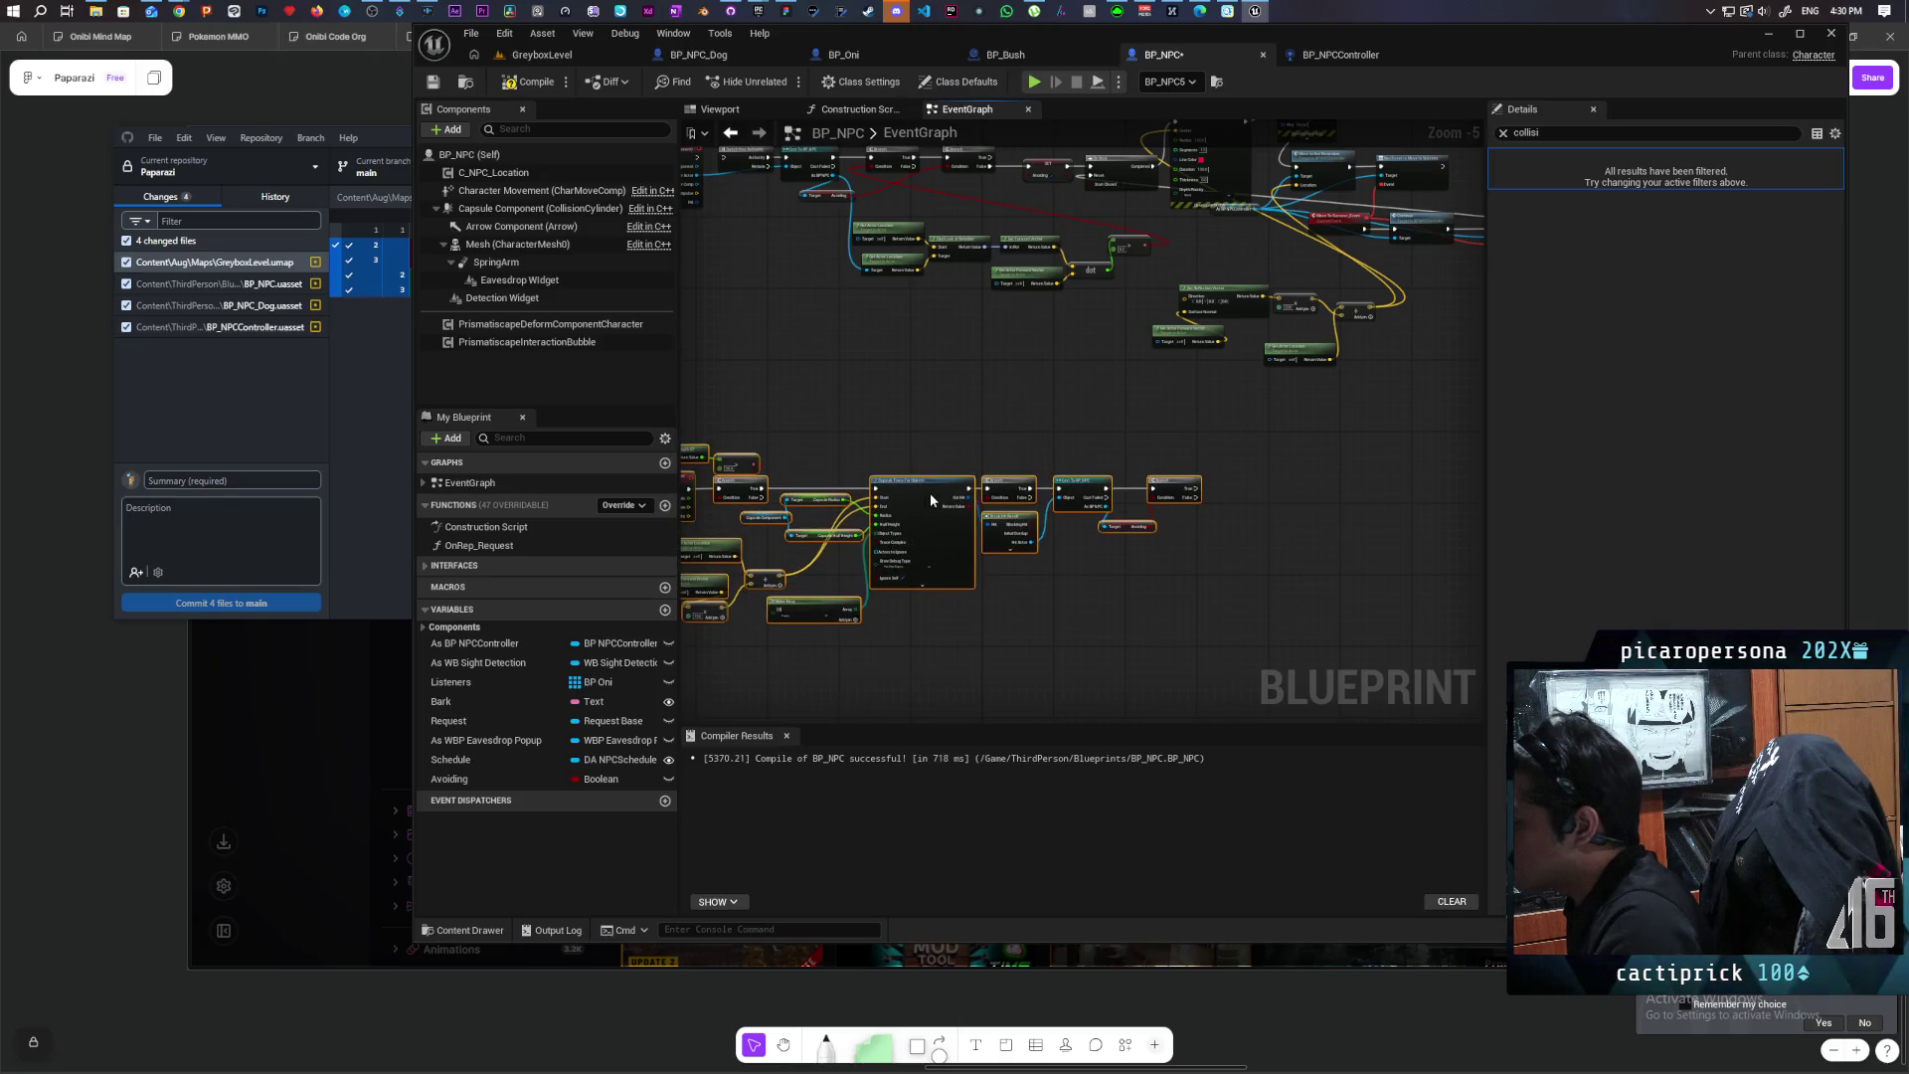
{"action": "left_click_drag", "start_coordinate": [935, 314], "coordinate": [961, 364]}
{"action": "scroll", "coordinate": [964, 364], "scroll_direction": "up", "scroll_amount": 2}
{"action": "scroll", "coordinate": [972, 366], "scroll_direction": "down", "scroll_amount": 2}
{"action": "scroll", "coordinate": [972, 366], "scroll_direction": "up", "scroll_amount": 3}
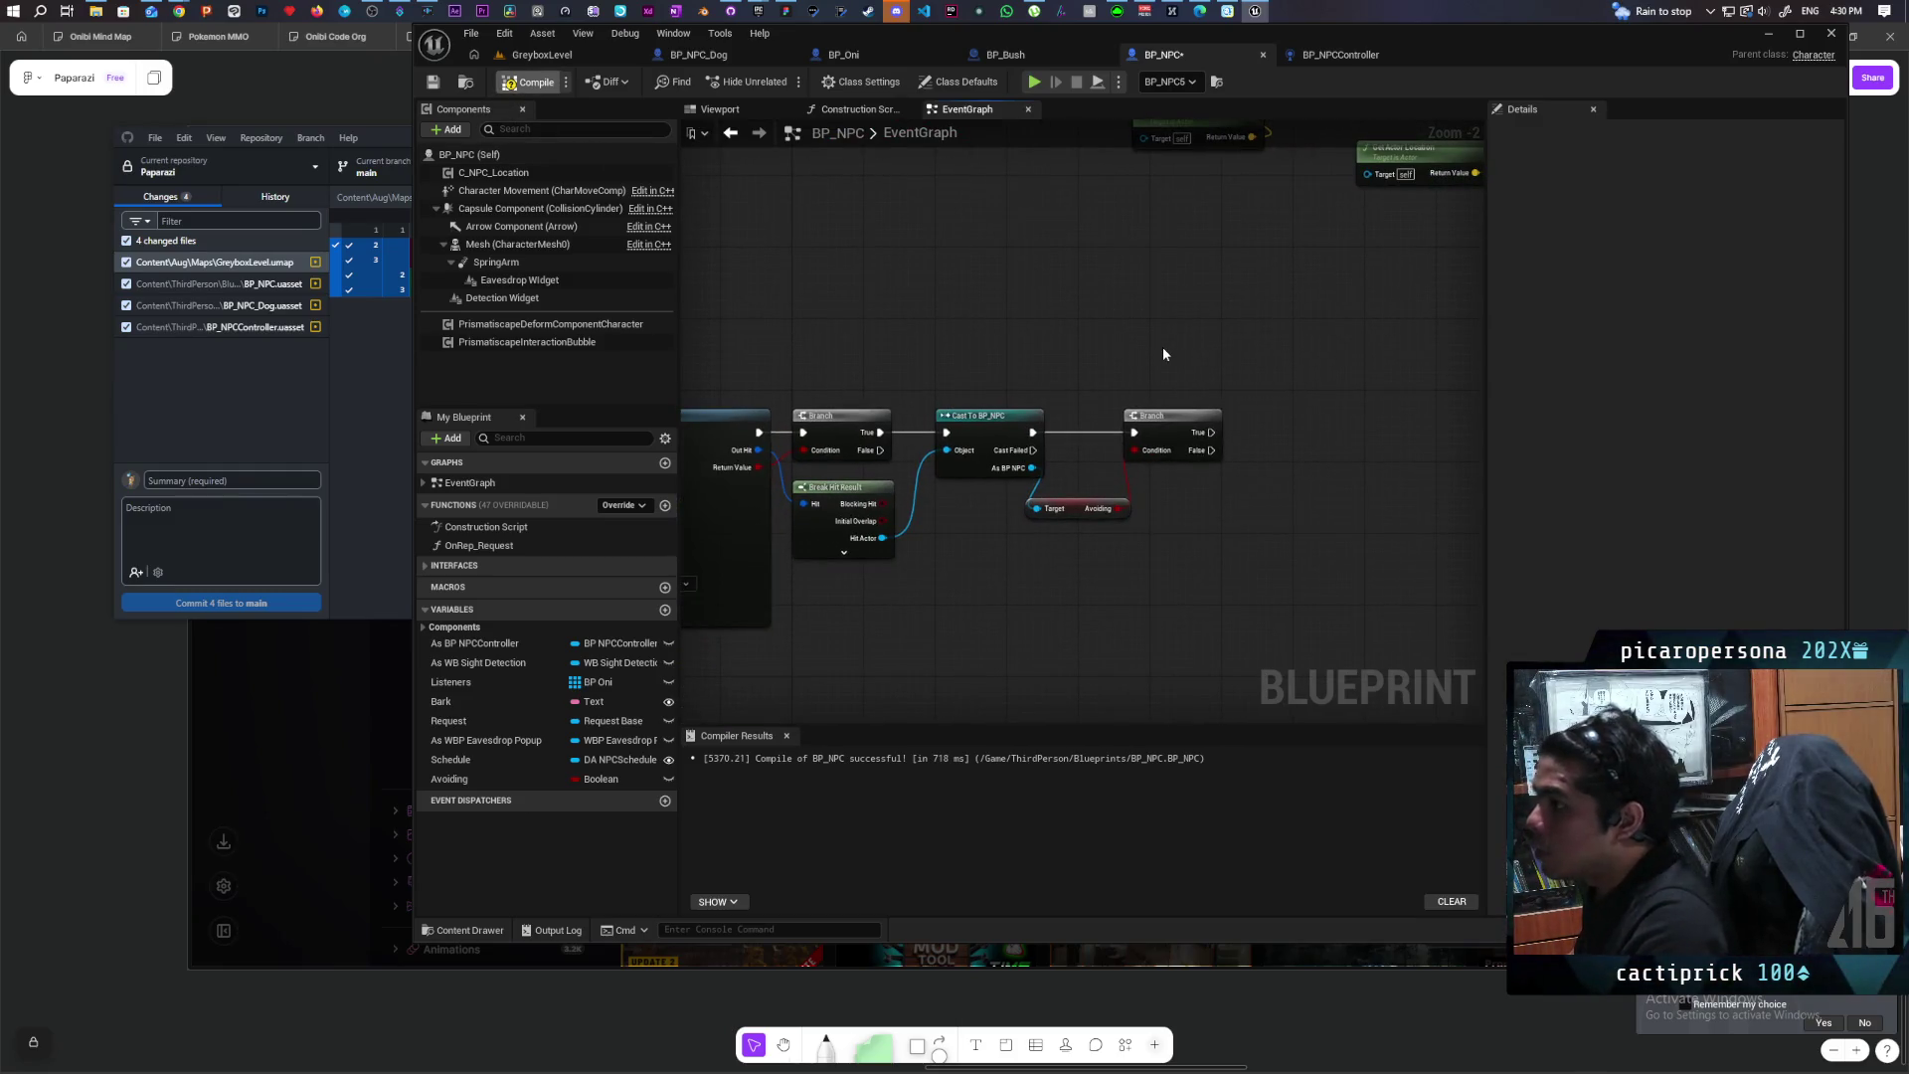
Step: Compile and save BP_NPC, then look over the Capsule Trace and Make Array nodes
{"action": "key", "text": "ctrl+shift+s"}
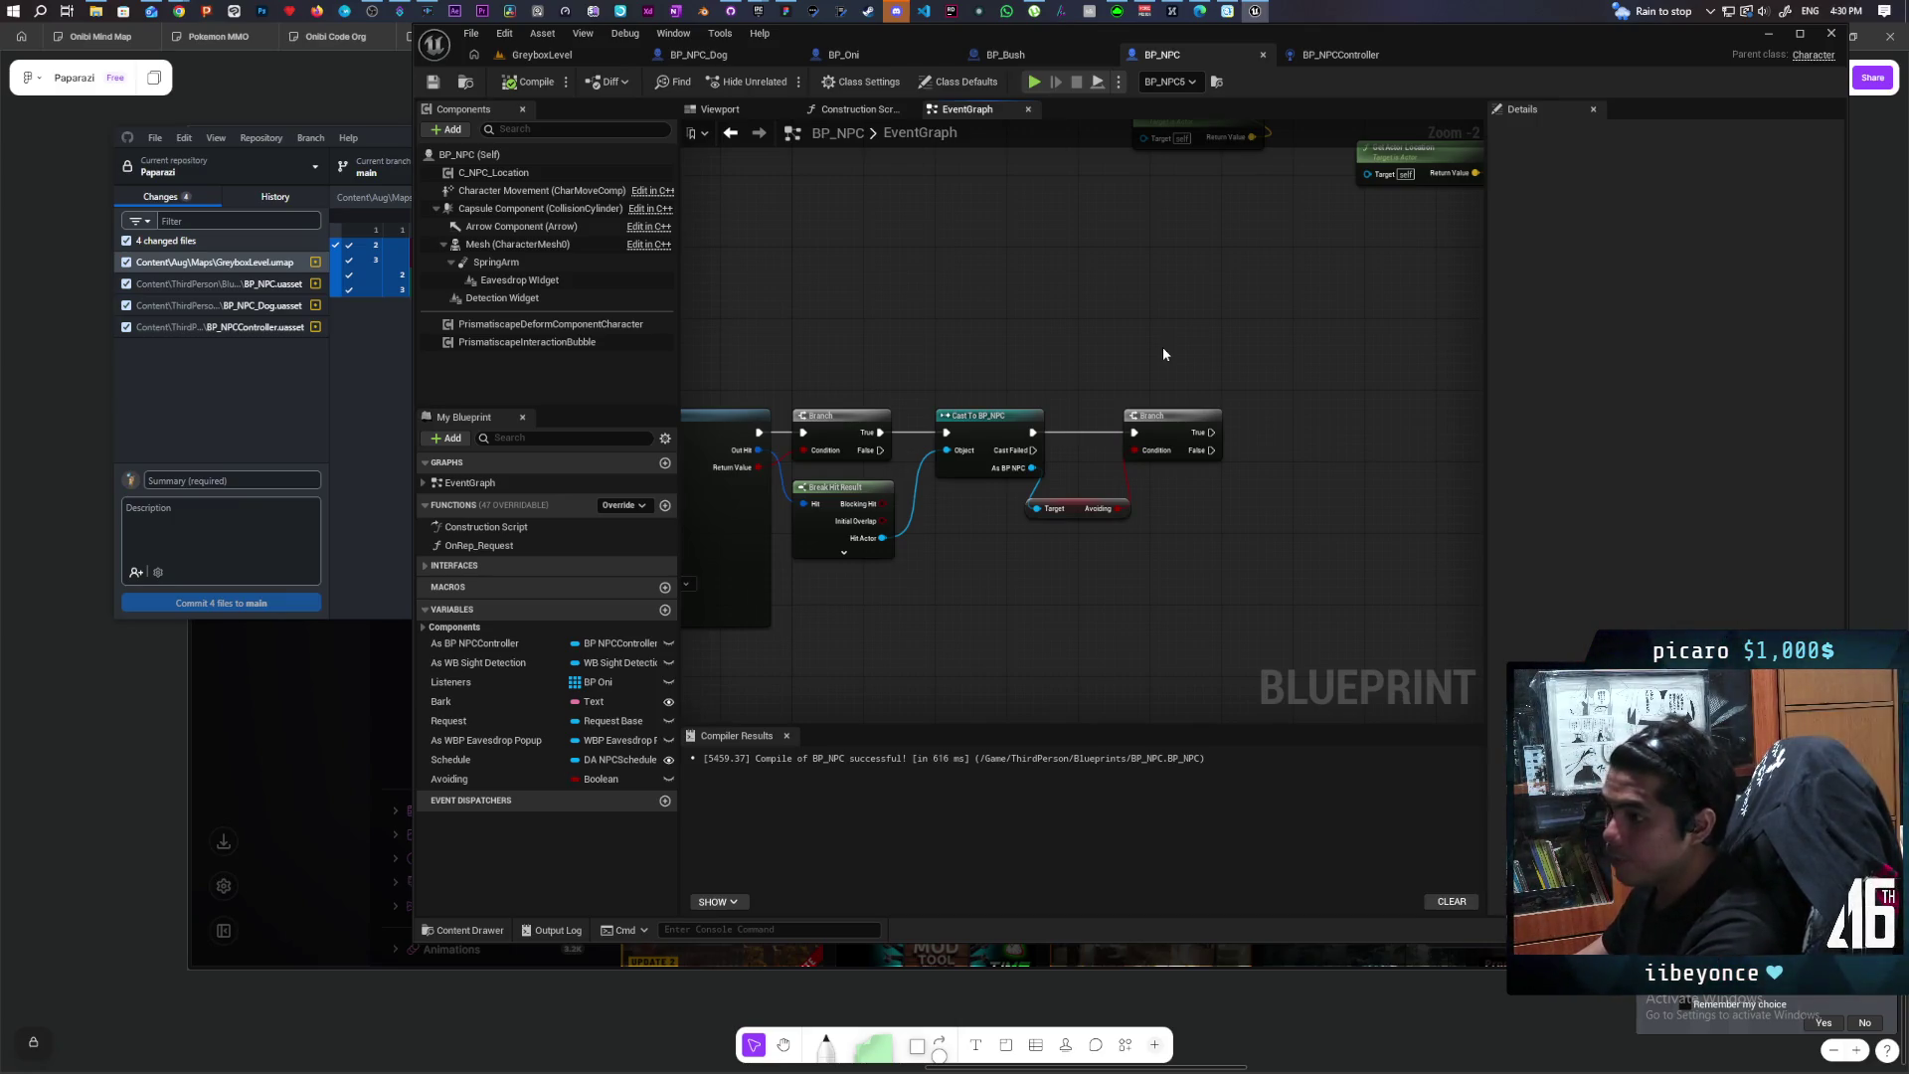
{"action": "scroll", "coordinate": [1040, 336], "scroll_direction": "down", "scroll_amount": 3}
{"action": "mouse_move", "coordinate": [1052, 325]}
{"action": "left_mouse_down"}
{"action": "mouse_move", "coordinate": [938, 281]}
{"action": "mouse_move", "coordinate": [962, 263]}
{"action": "mouse_move", "coordinate": [979, 479]}
{"action": "left_mouse_up"}
{"action": "scroll", "coordinate": [962, 262], "scroll_direction": "up", "scroll_amount": 3}
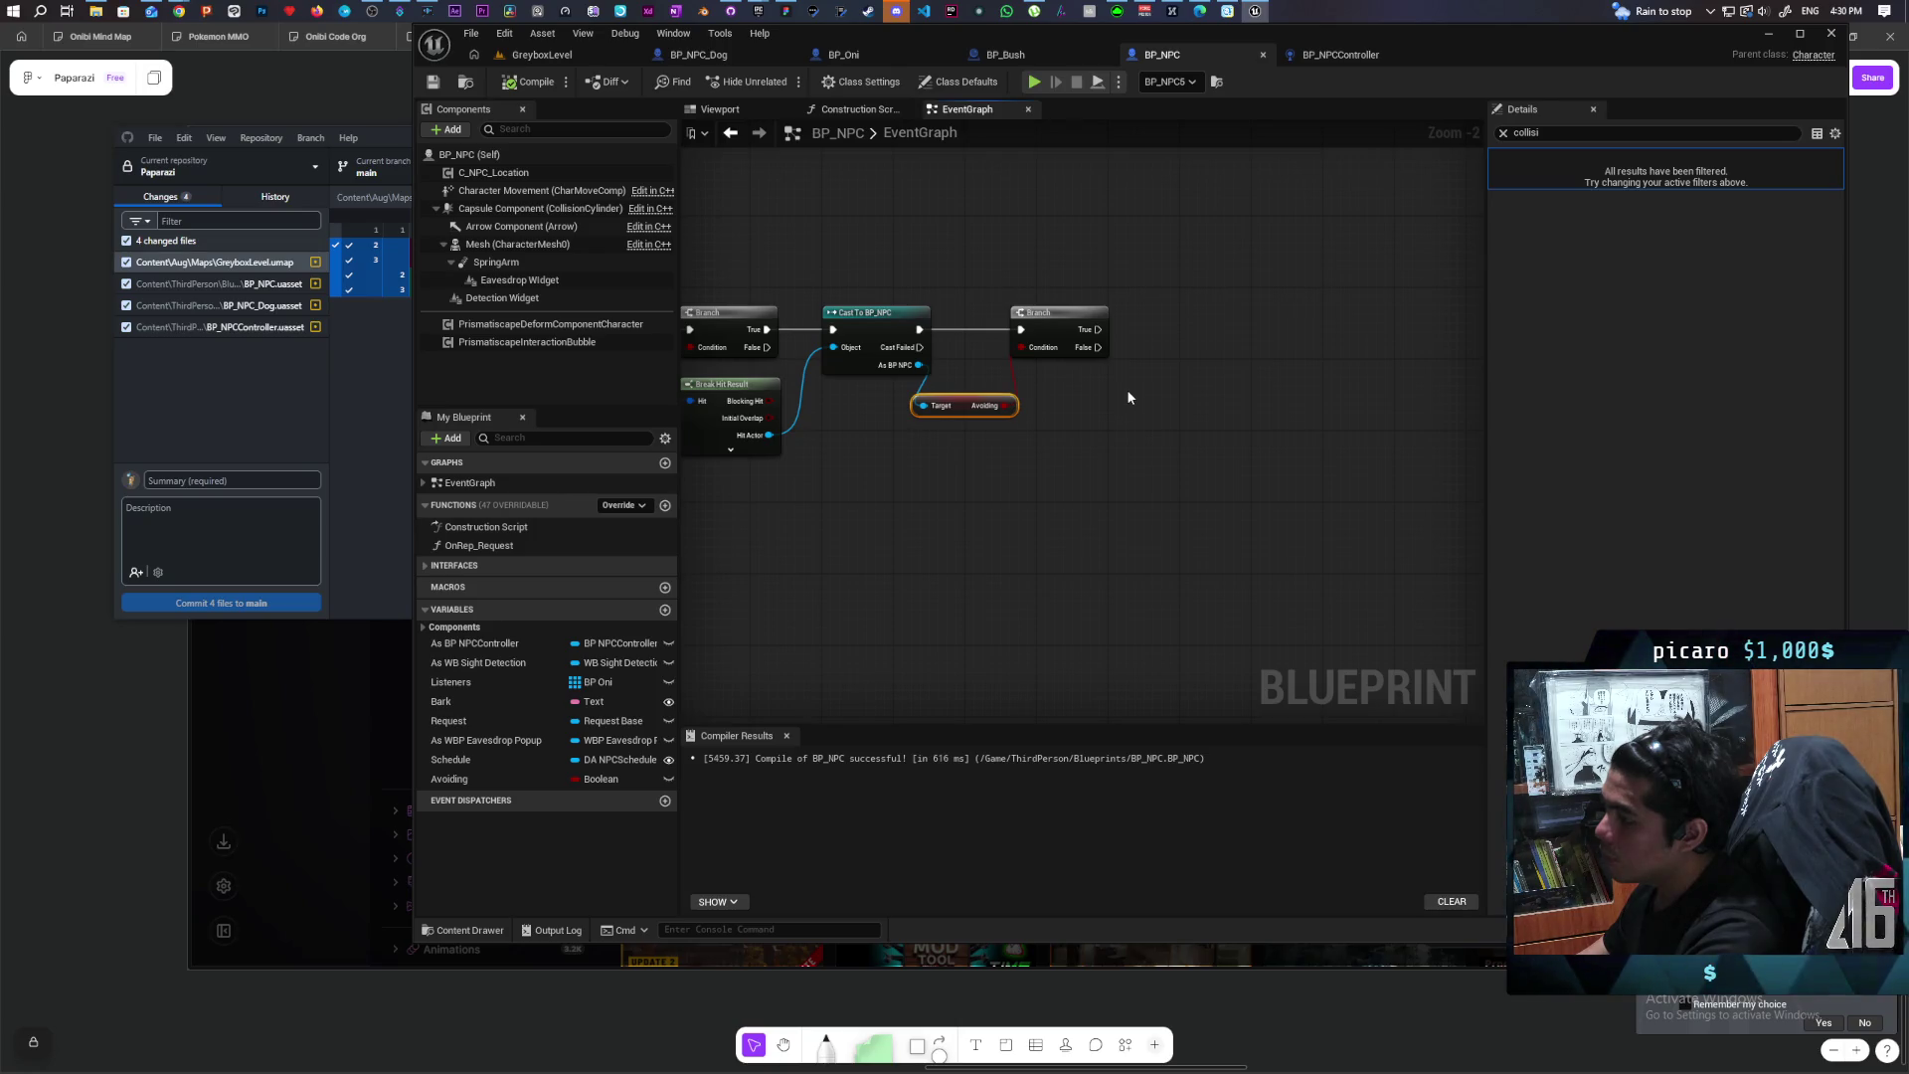
{"action": "mouse_move", "coordinate": [992, 478]}
{"action": "left_mouse_down"}
{"action": "mouse_move", "coordinate": [1325, 469]}
{"action": "mouse_move", "coordinate": [1418, 388]}
{"action": "mouse_move", "coordinate": [1433, 451]}
{"action": "left_mouse_up"}
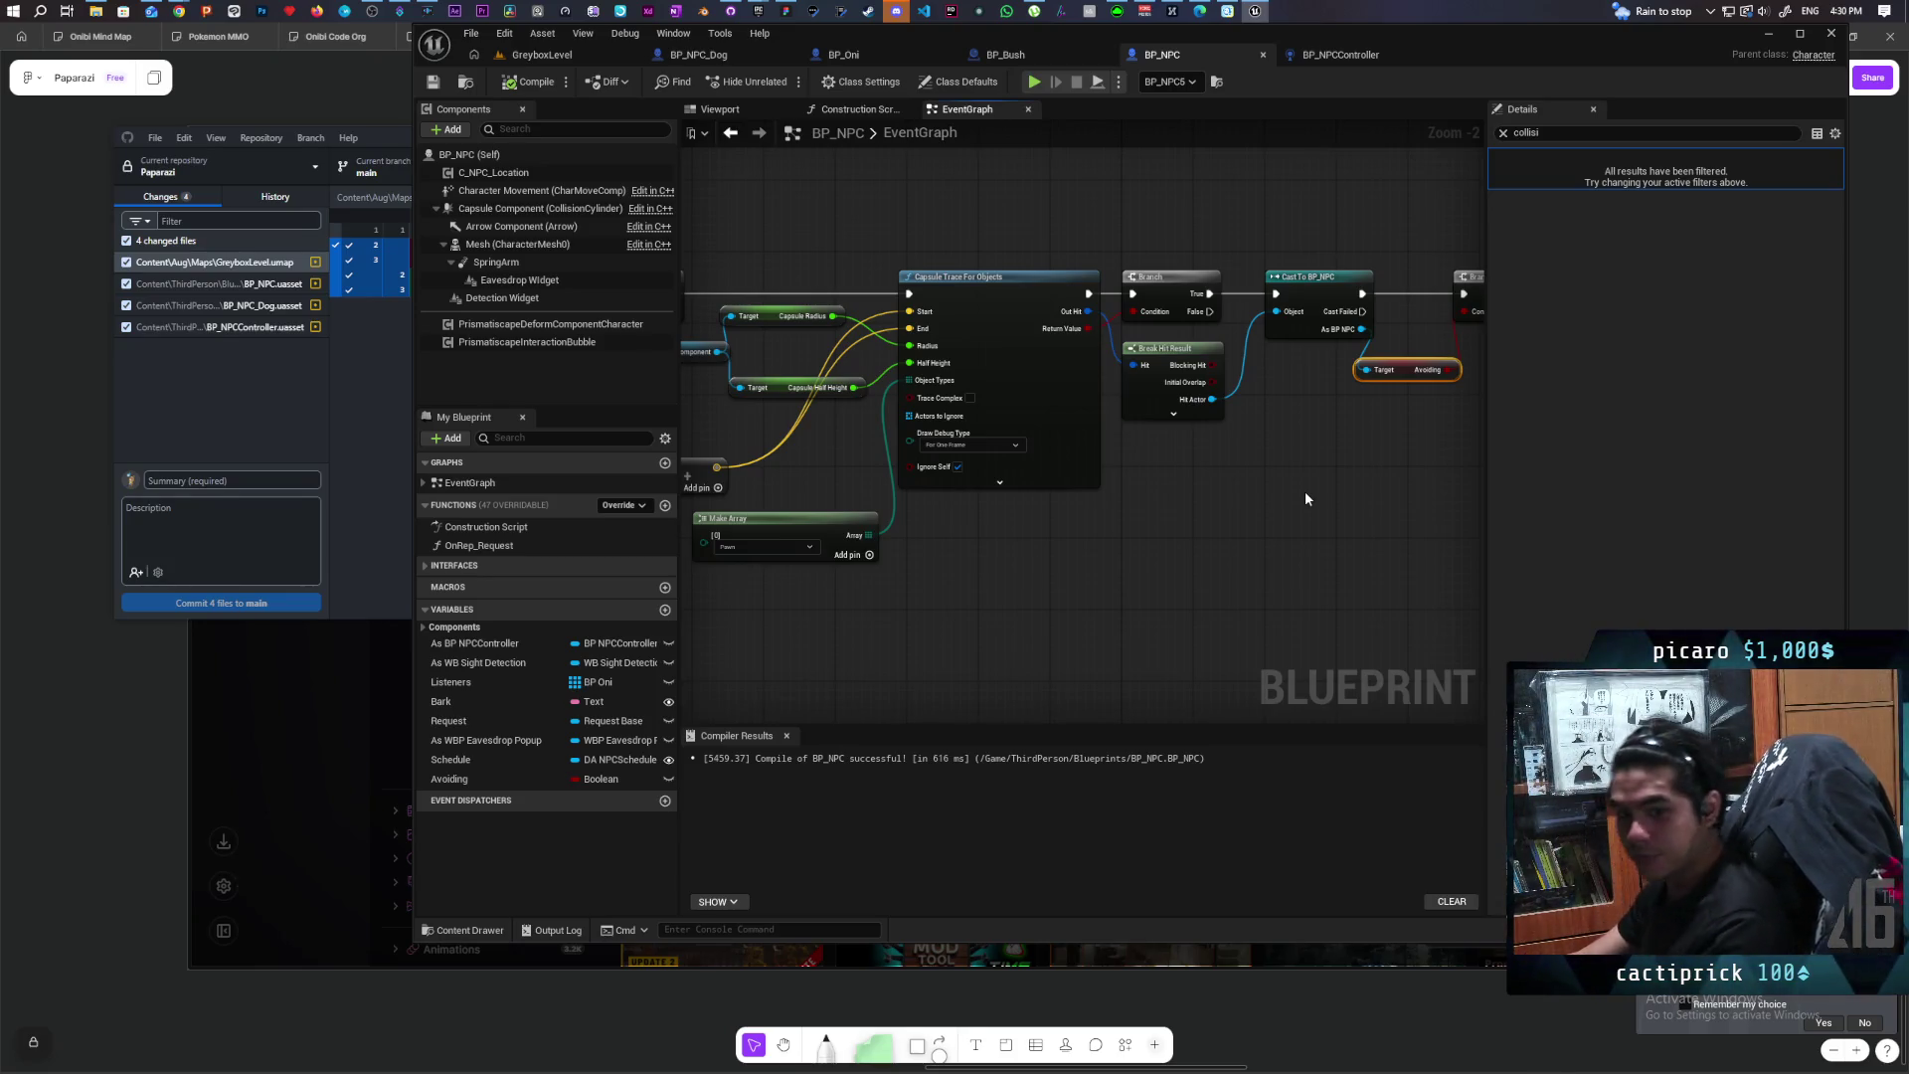
{"action": "scroll", "coordinate": [1305, 492], "scroll_direction": "down", "scroll_amount": 2}
{"action": "scroll", "coordinate": [1152, 585], "scroll_direction": "up", "scroll_amount": 3}
{"action": "left_click_drag", "start_coordinate": [1151, 585], "coordinate": [1094, 597]}
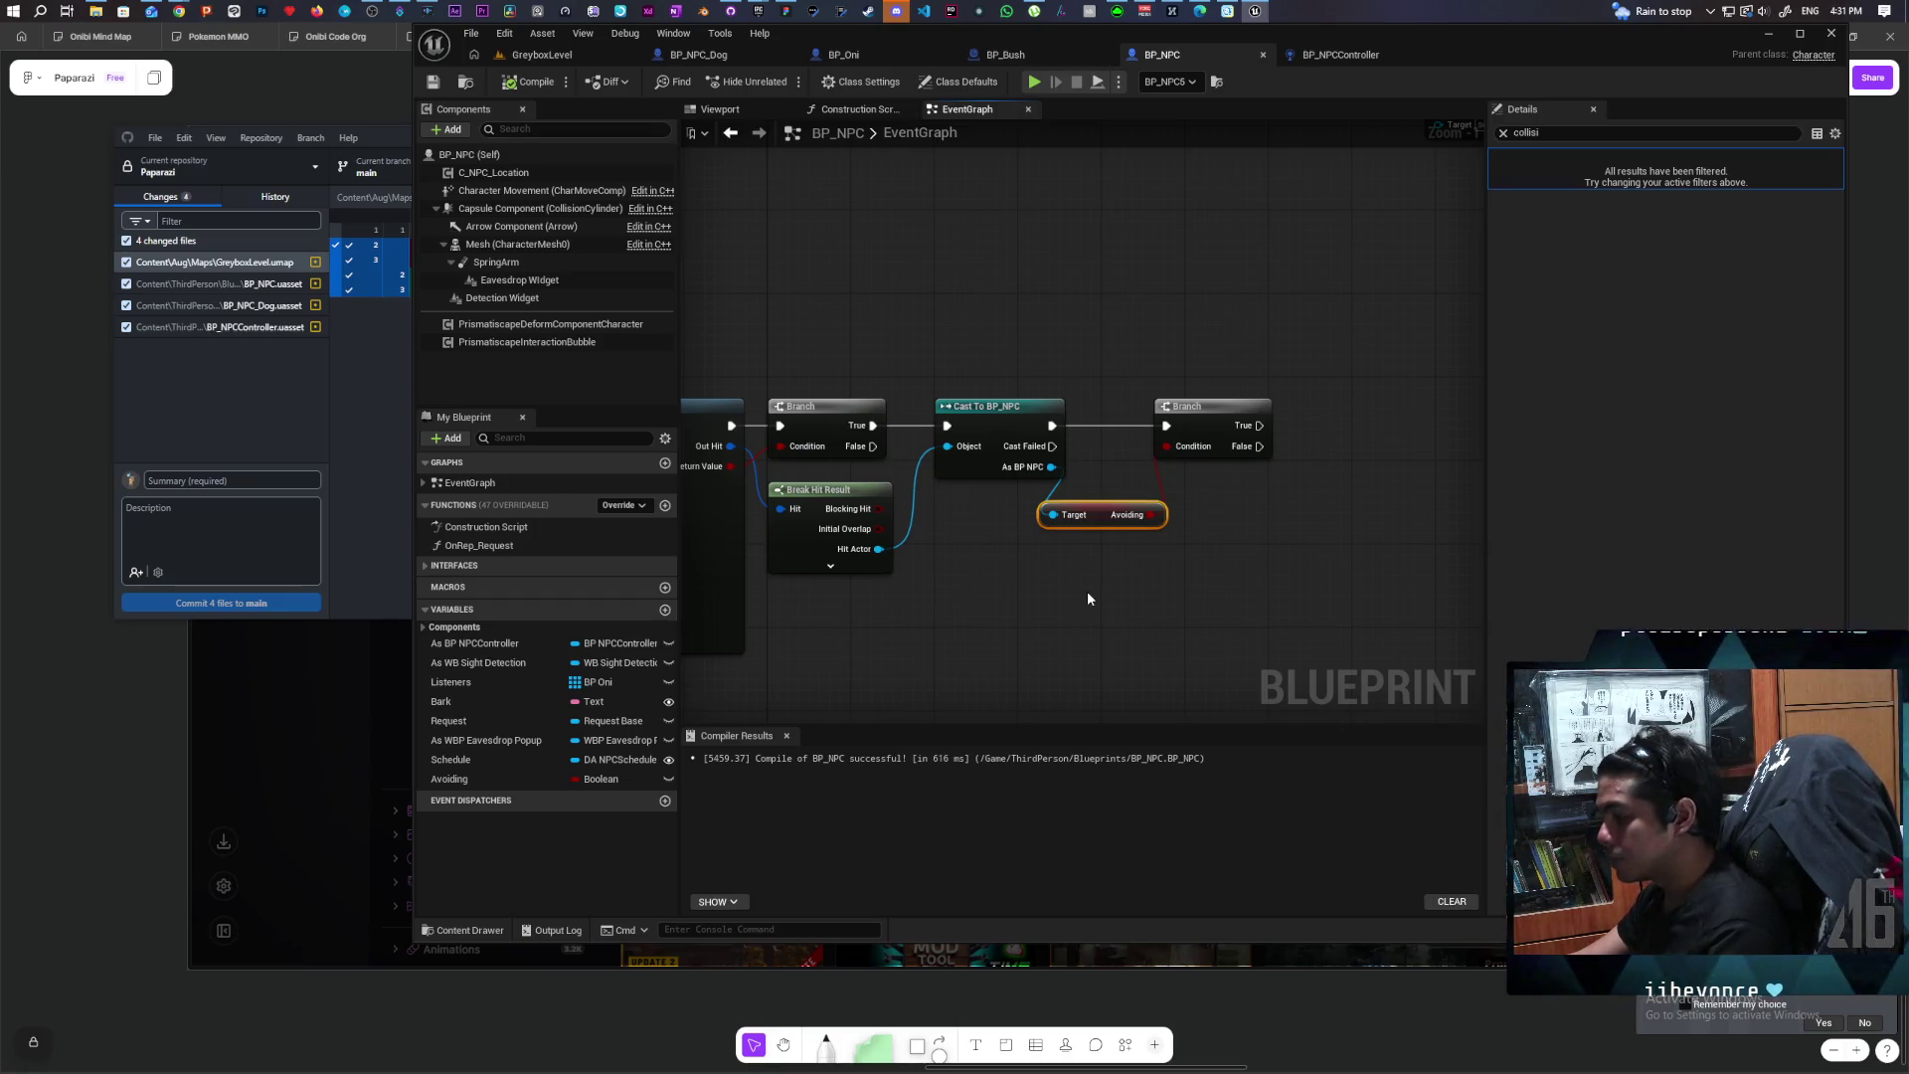
Step: Nudge the Avoiding getter up and right, closer to the new Branch
{"action": "left_click", "coordinate": [1119, 570]}
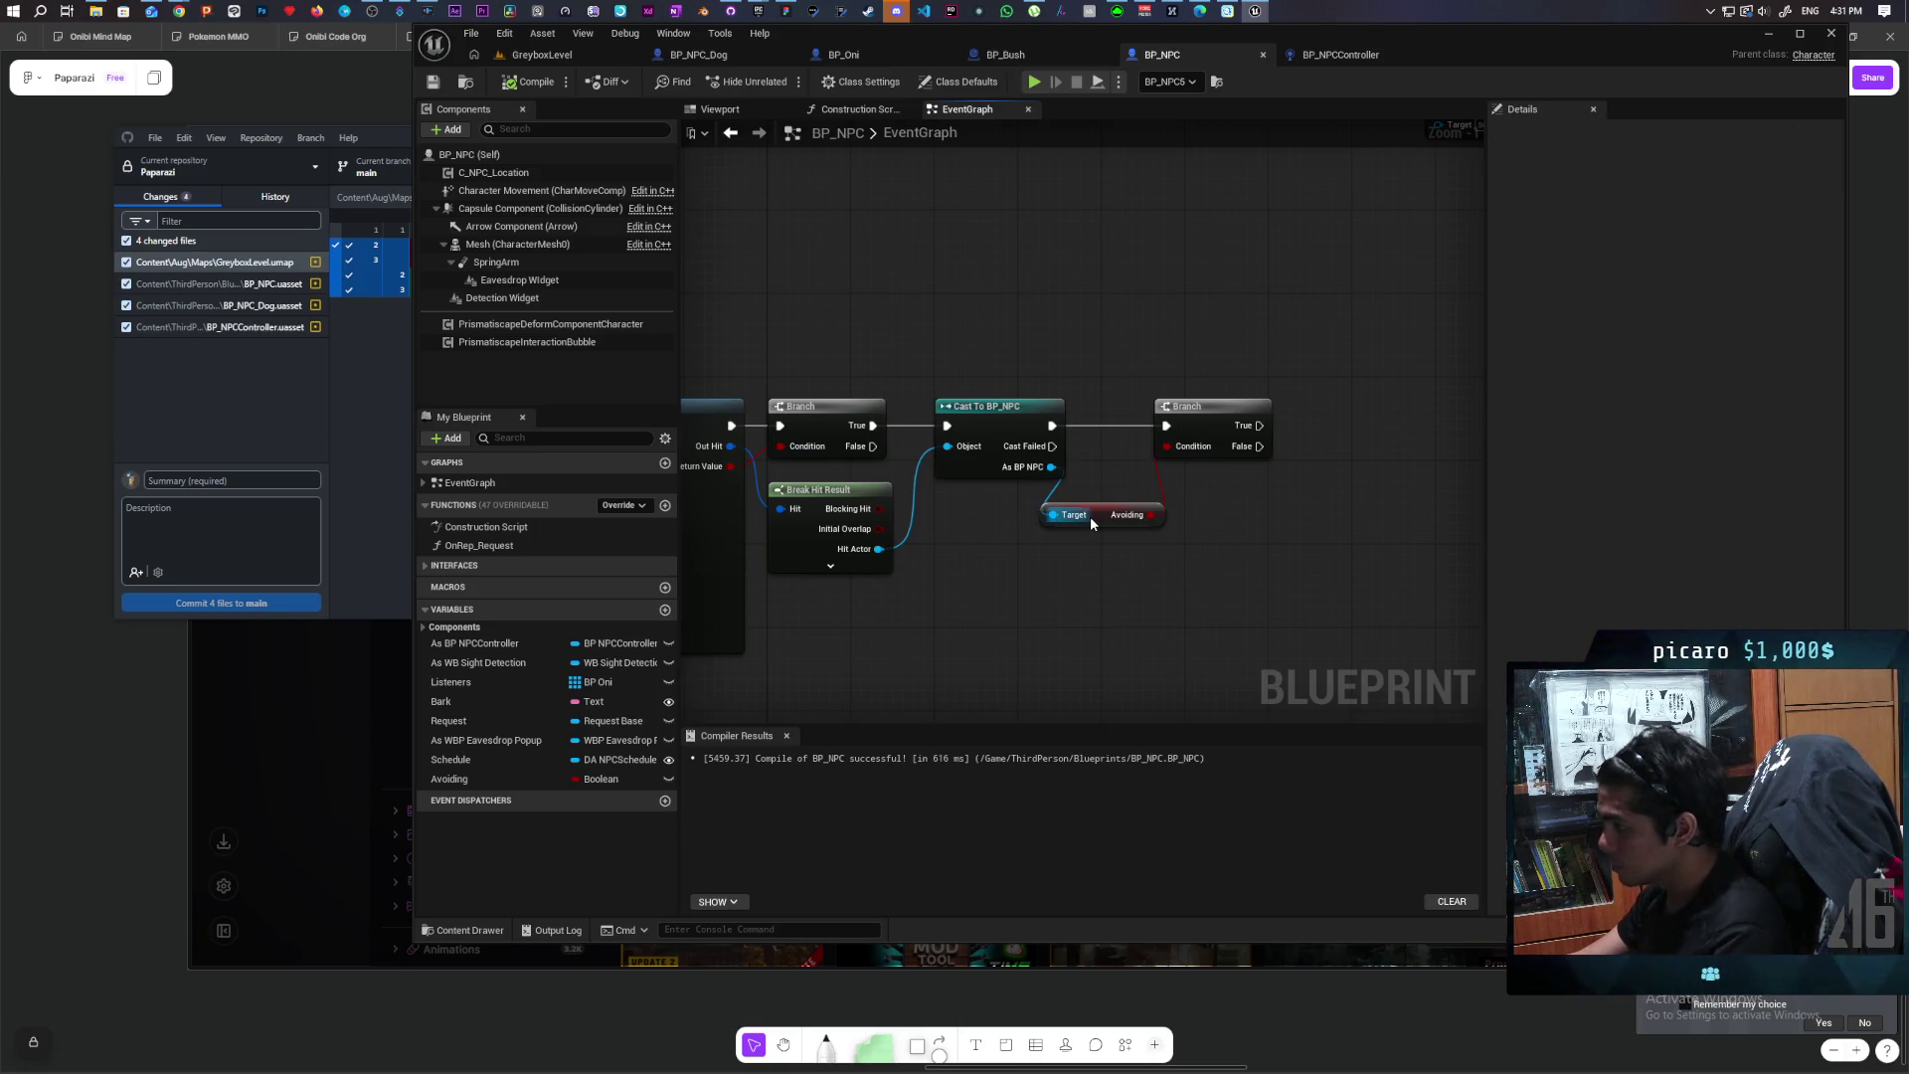
{"action": "mouse_move", "coordinate": [1091, 524]}
{"action": "left_mouse_down"}
{"action": "mouse_move", "coordinate": [1130, 503]}
{"action": "mouse_move", "coordinate": [1124, 519]}
{"action": "left_mouse_up"}
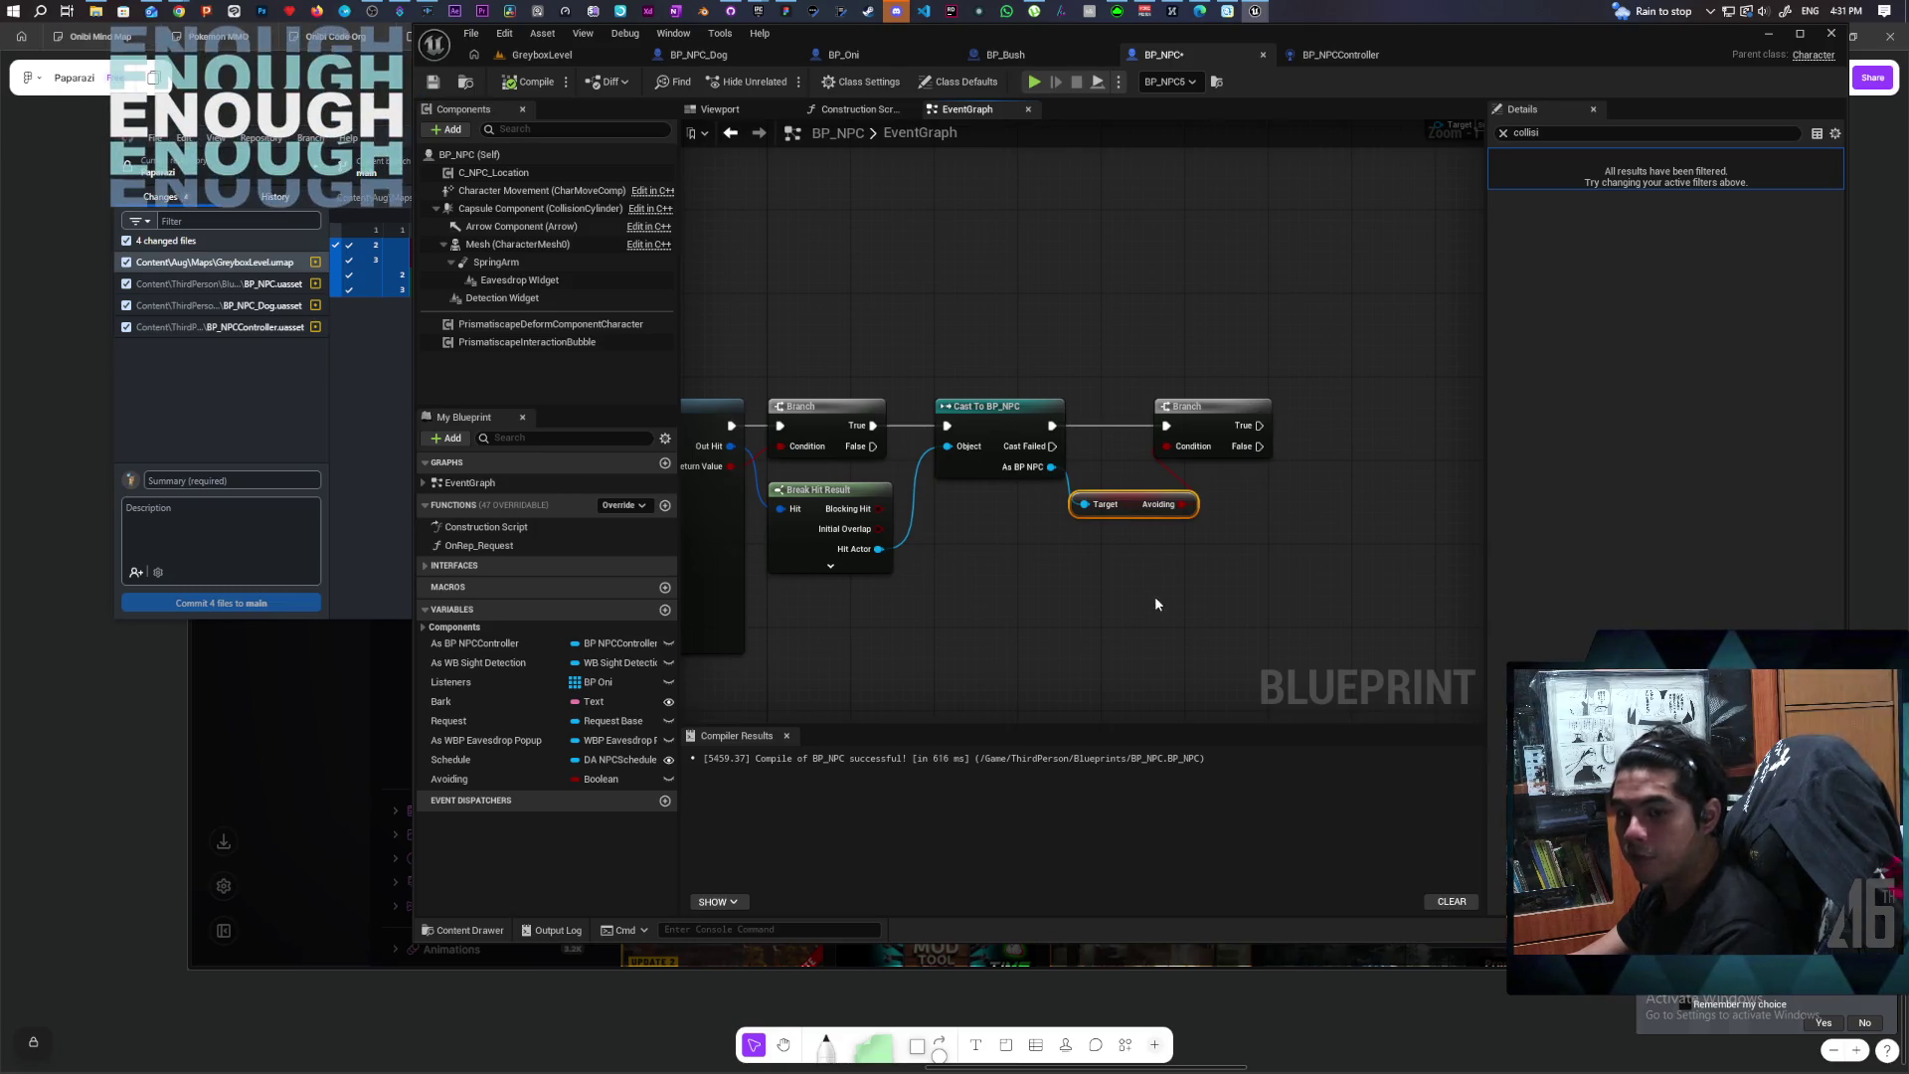
{"action": "scroll", "coordinate": [1150, 581], "scroll_direction": "down", "scroll_amount": 2}
{"action": "mouse_move", "coordinate": [1065, 575]}
{"action": "left_mouse_down"}
{"action": "mouse_move", "coordinate": [1452, 516]}
{"action": "mouse_move", "coordinate": [1262, 522]}
{"action": "mouse_move", "coordinate": [1316, 520]}
{"action": "mouse_move", "coordinate": [1102, 481]}
{"action": "left_mouse_up"}
{"action": "scroll", "coordinate": [1102, 481], "scroll_direction": "down", "scroll_amount": 2}
{"action": "scroll", "coordinate": [1148, 527], "scroll_direction": "up", "scroll_amount": 2}
{"action": "left_click_drag", "start_coordinate": [954, 479], "coordinate": [1051, 545]}
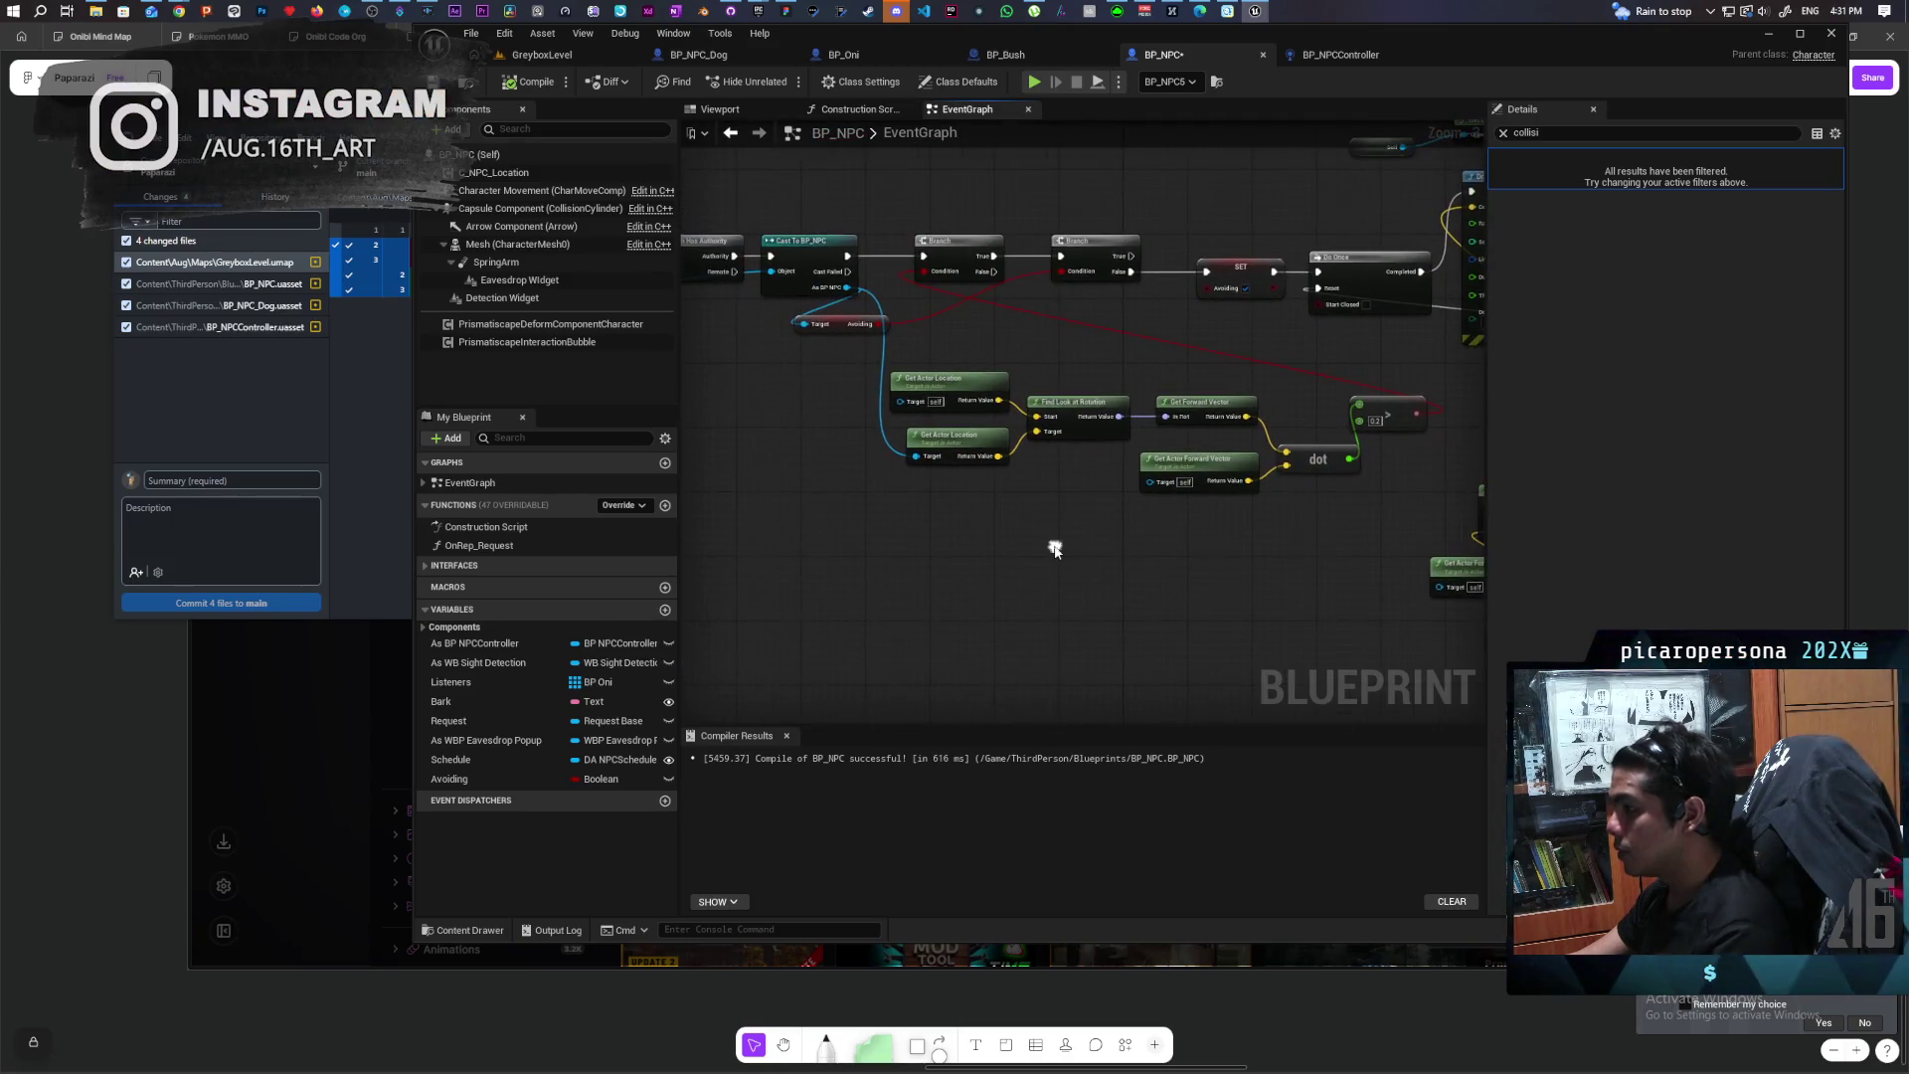
Step: Paste copies of the two Get Actor Location, Find Look at Rotation and Get Forward Vector nodes near the new Branch
{"action": "left_click_drag", "start_coordinate": [1008, 366], "coordinate": [1161, 432]}
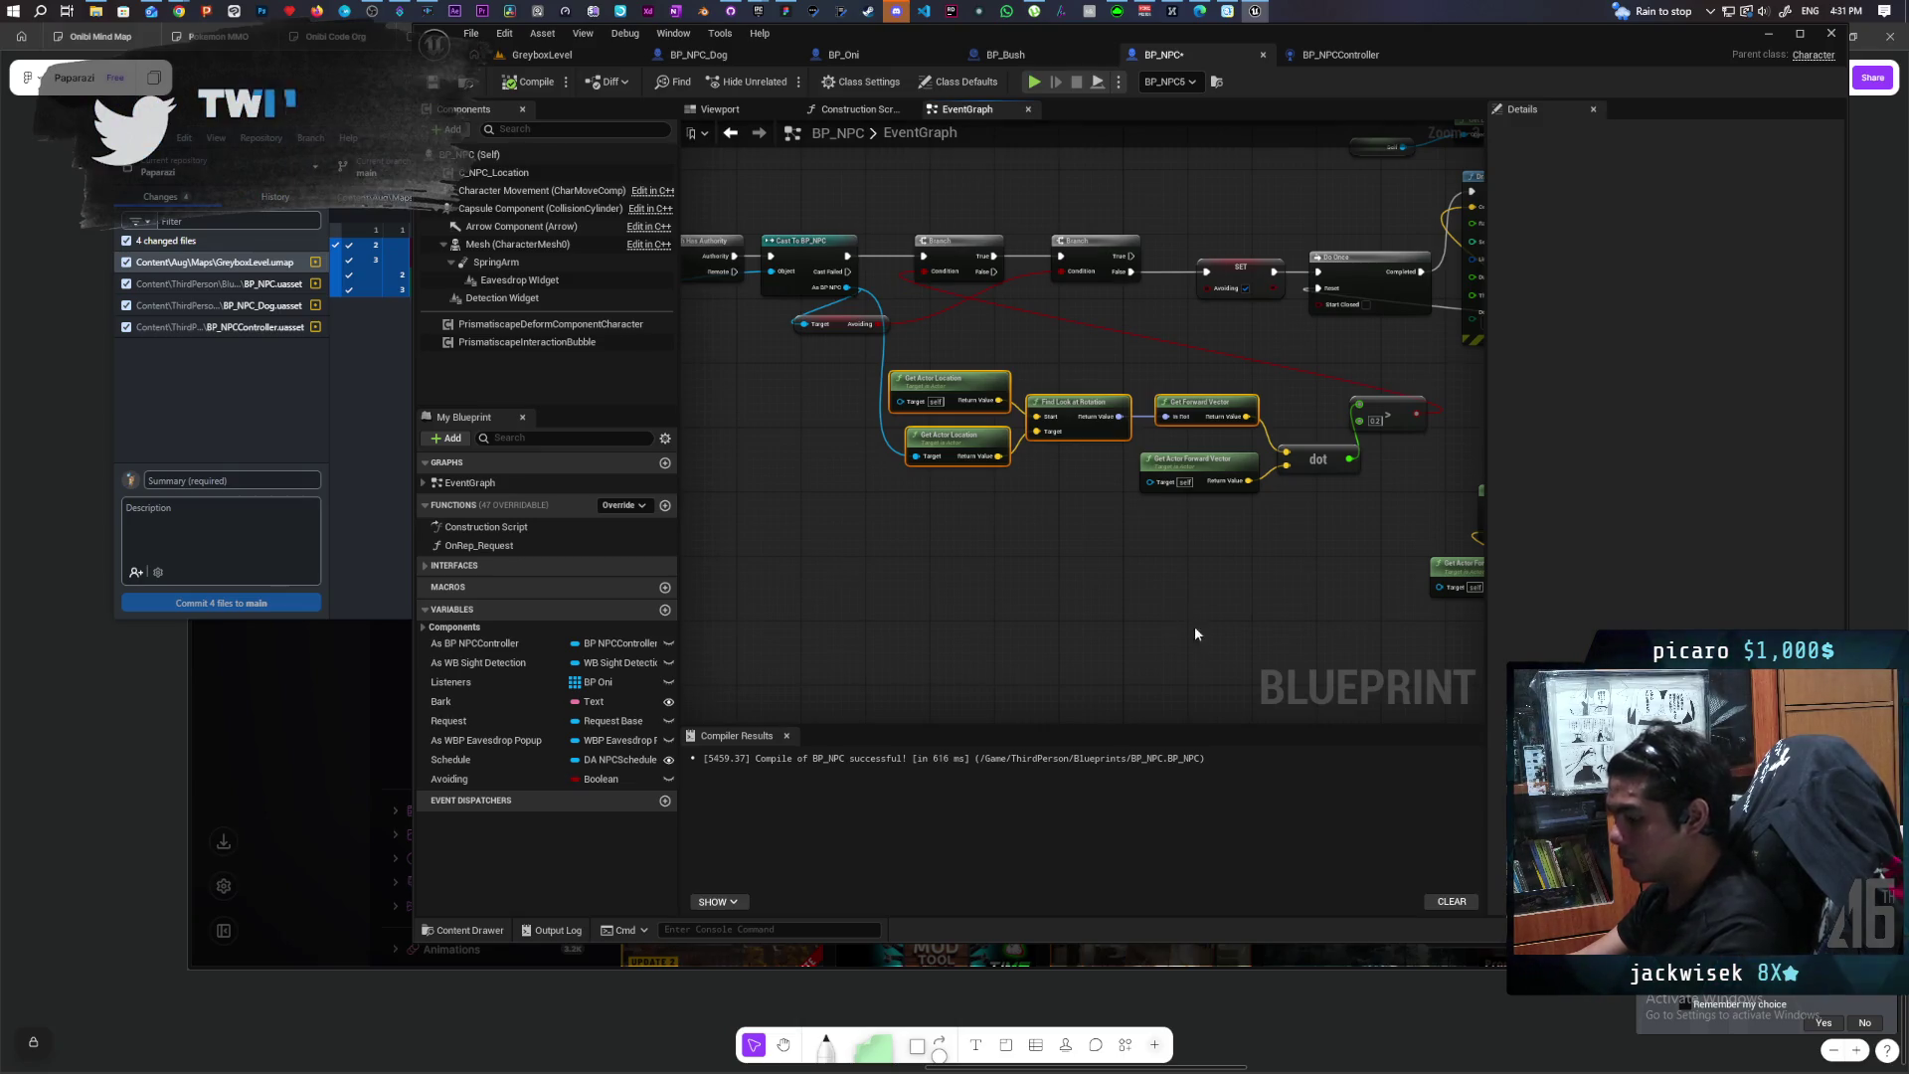
{"action": "left_click_drag", "start_coordinate": [1195, 624], "coordinate": [981, 285]}
{"action": "key", "text": "ctrl+v"}
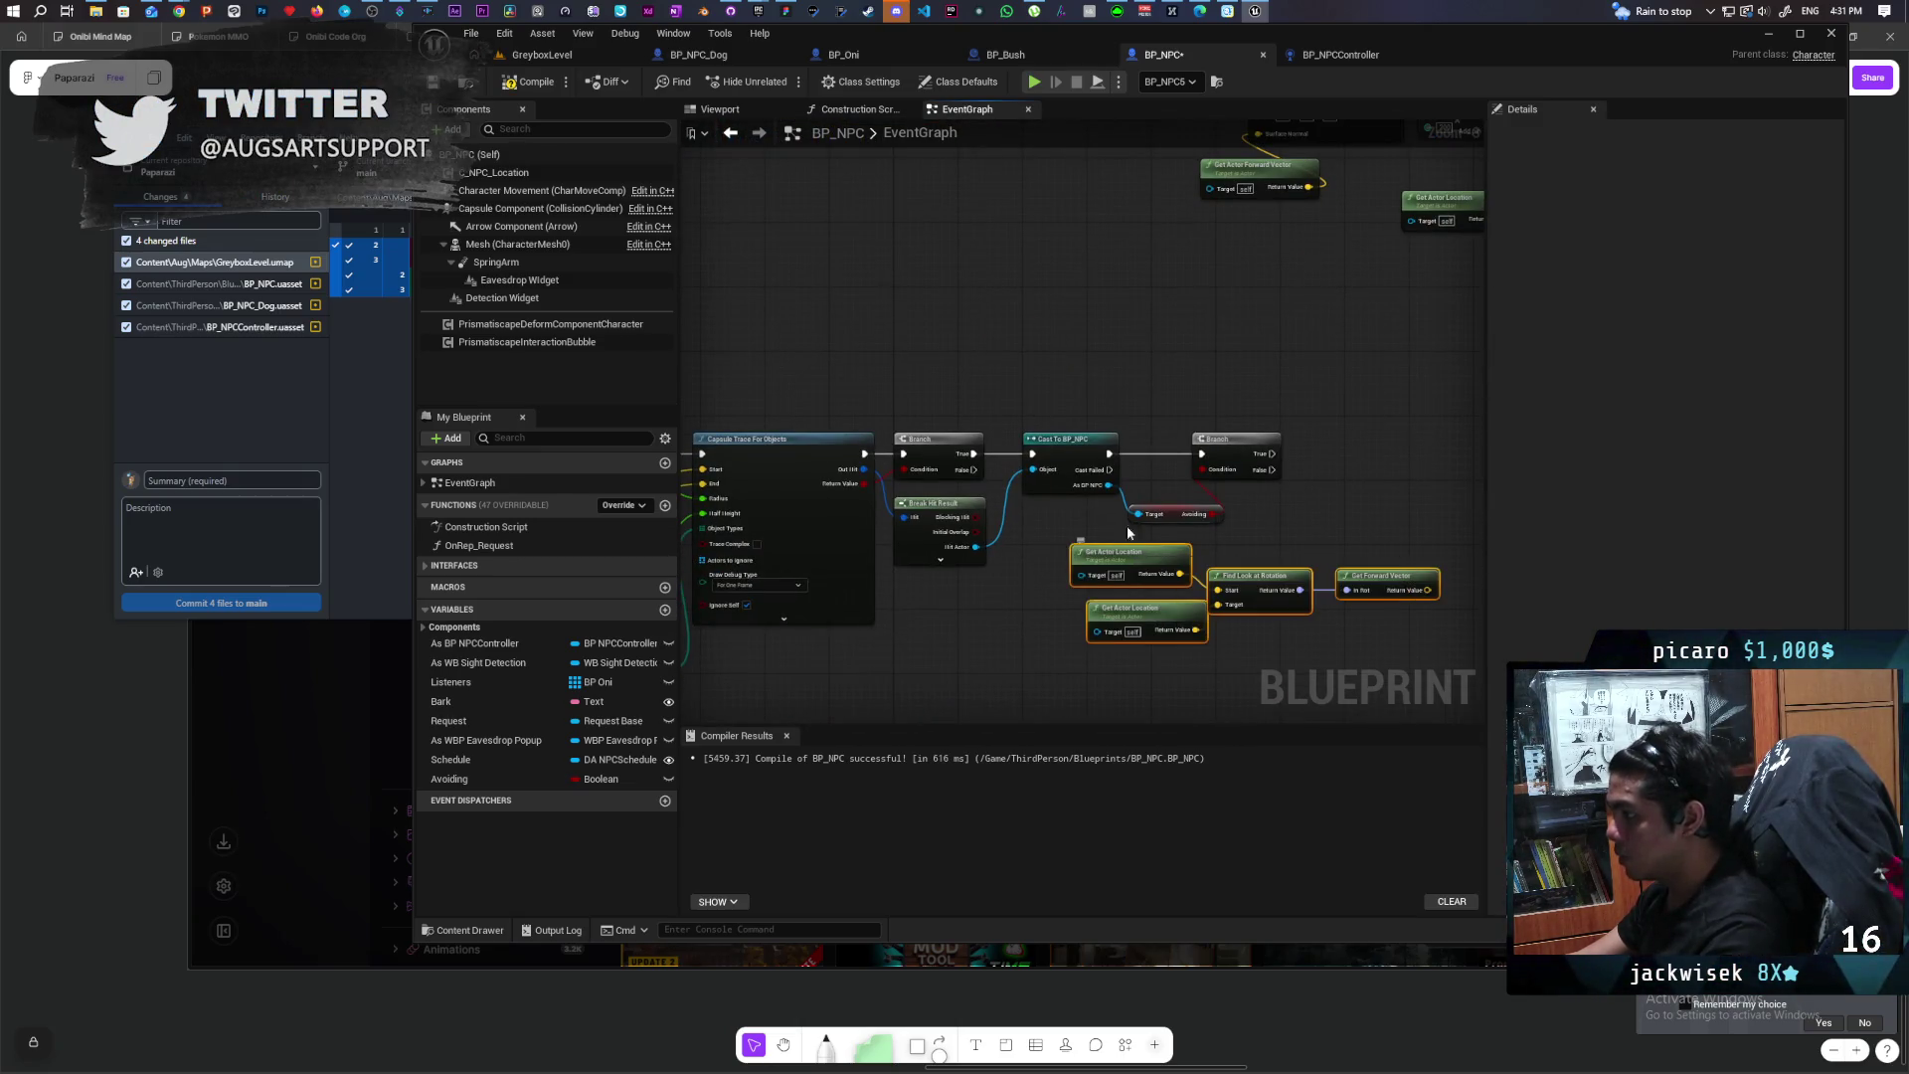
{"action": "mouse_move", "coordinate": [1302, 487]}
{"action": "left_mouse_down"}
{"action": "mouse_move", "coordinate": [1407, 714]}
{"action": "mouse_move", "coordinate": [1239, 503]}
{"action": "mouse_move", "coordinate": [1223, 243]}
{"action": "mouse_move", "coordinate": [1222, 464]}
{"action": "mouse_move", "coordinate": [1171, 587]}
{"action": "mouse_move", "coordinate": [1193, 595]}
{"action": "left_mouse_up"}
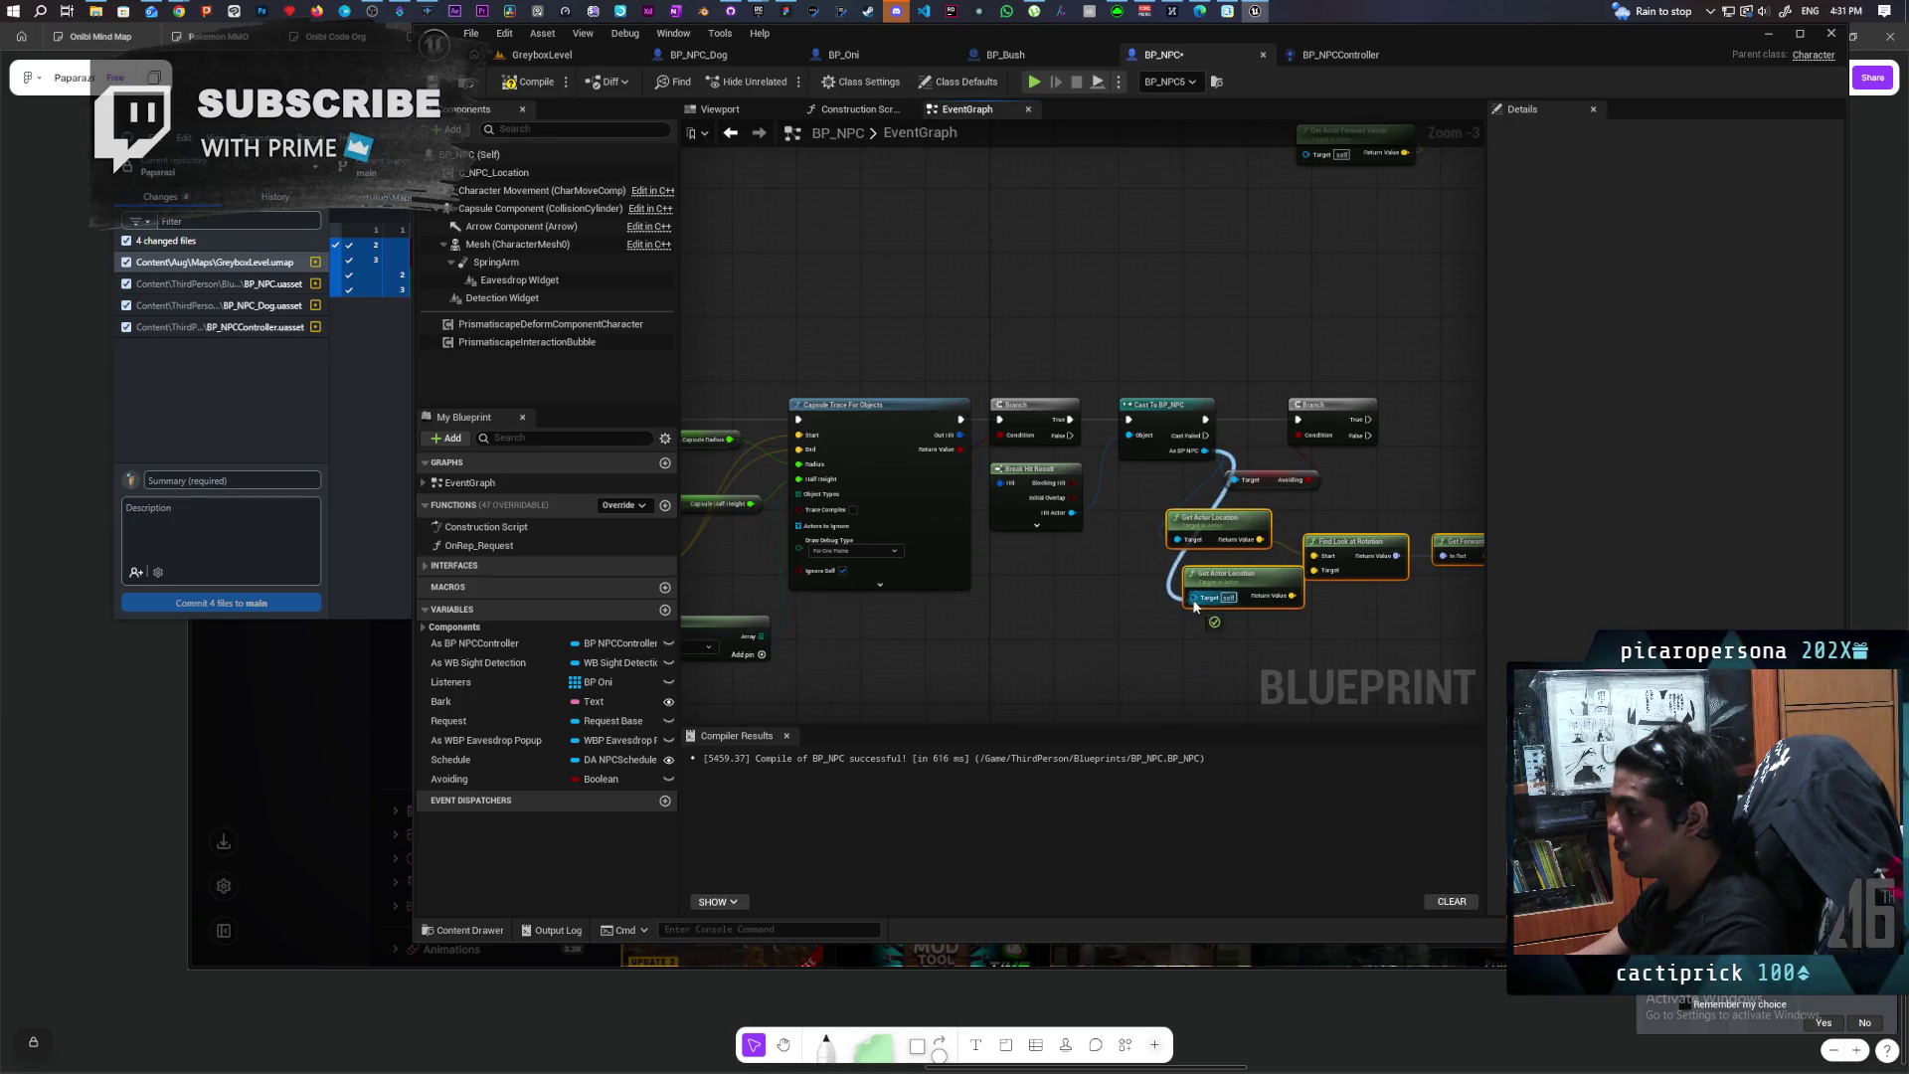
{"action": "scroll", "coordinate": [1189, 494], "scroll_direction": "up", "scroll_amount": 1}
{"action": "left_click_drag", "start_coordinate": [1260, 451], "coordinate": [1160, 417]}
{"action": "left_click", "coordinate": [1154, 499]}
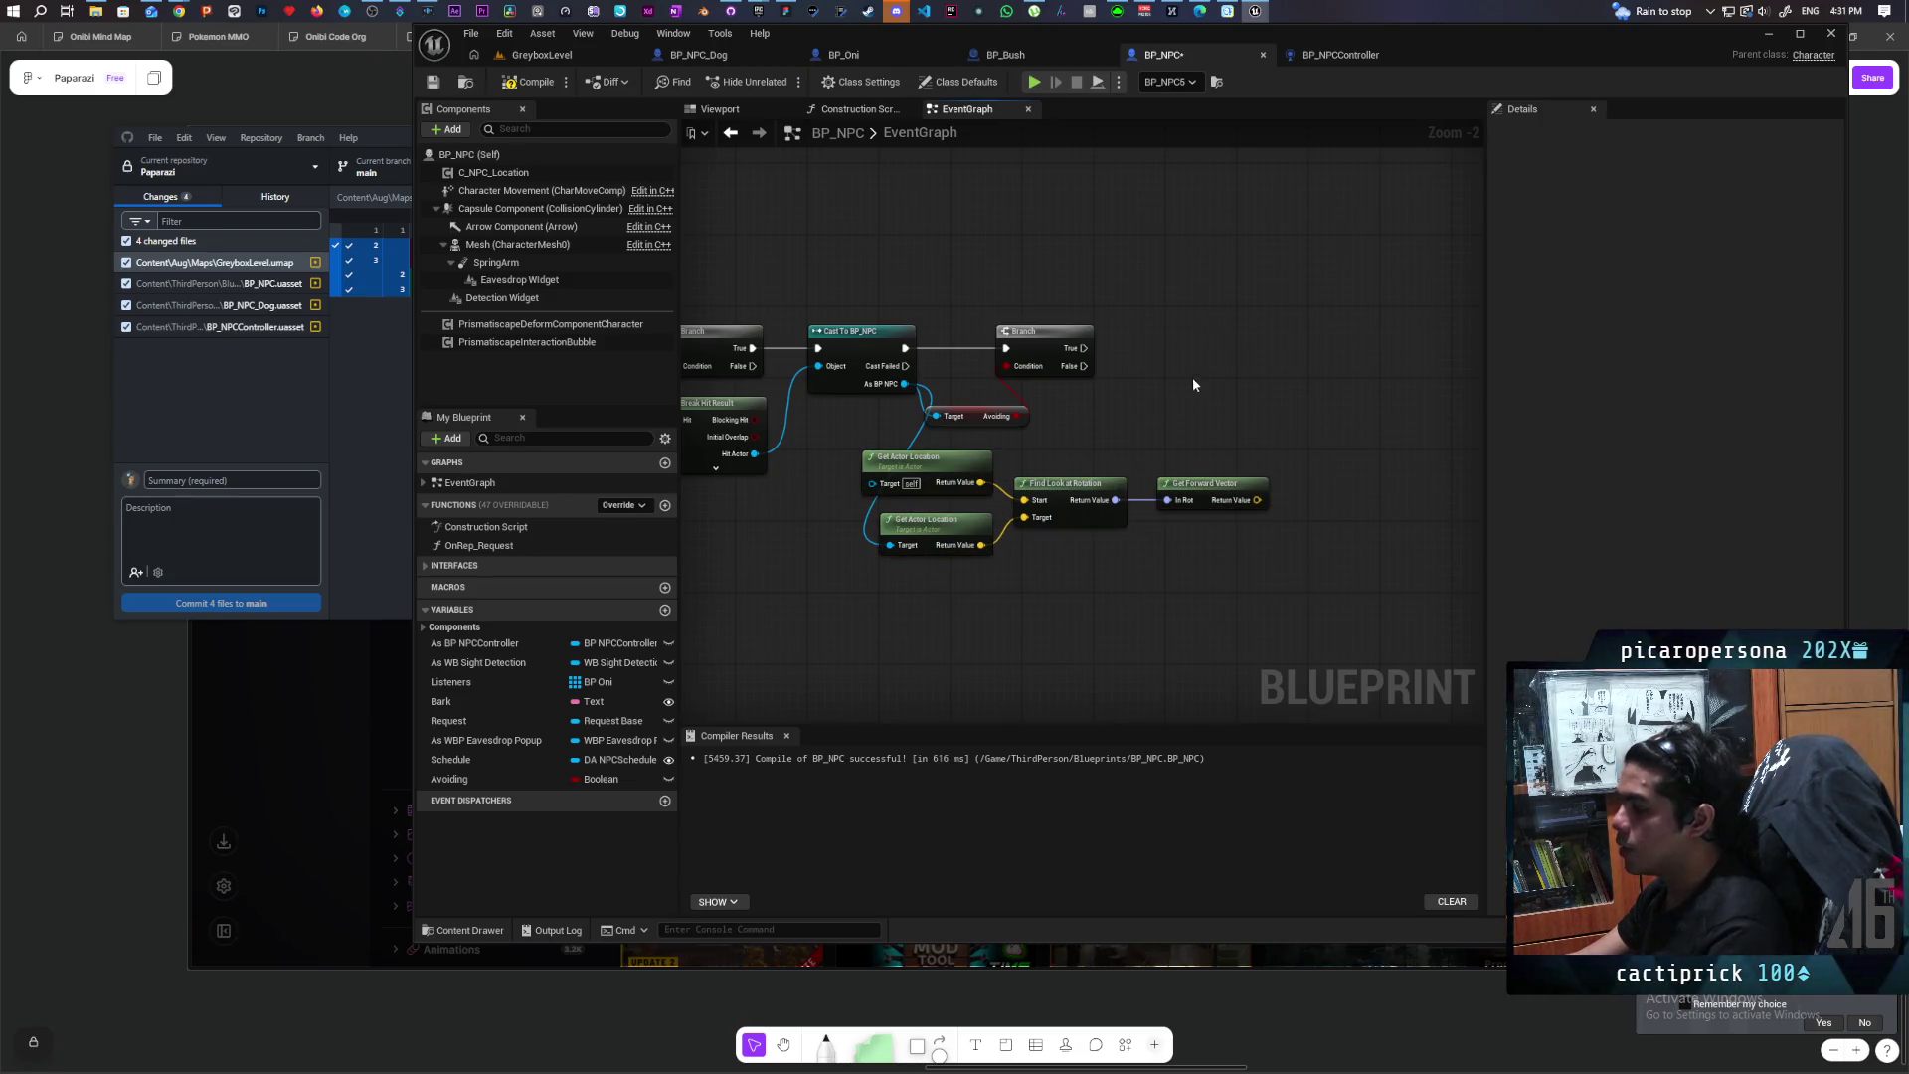
{"action": "mouse_move", "coordinate": [1153, 420]}
{"action": "left_mouse_down"}
{"action": "mouse_move", "coordinate": [1220, 432]}
{"action": "mouse_move", "coordinate": [1222, 395]}
{"action": "left_mouse_up"}
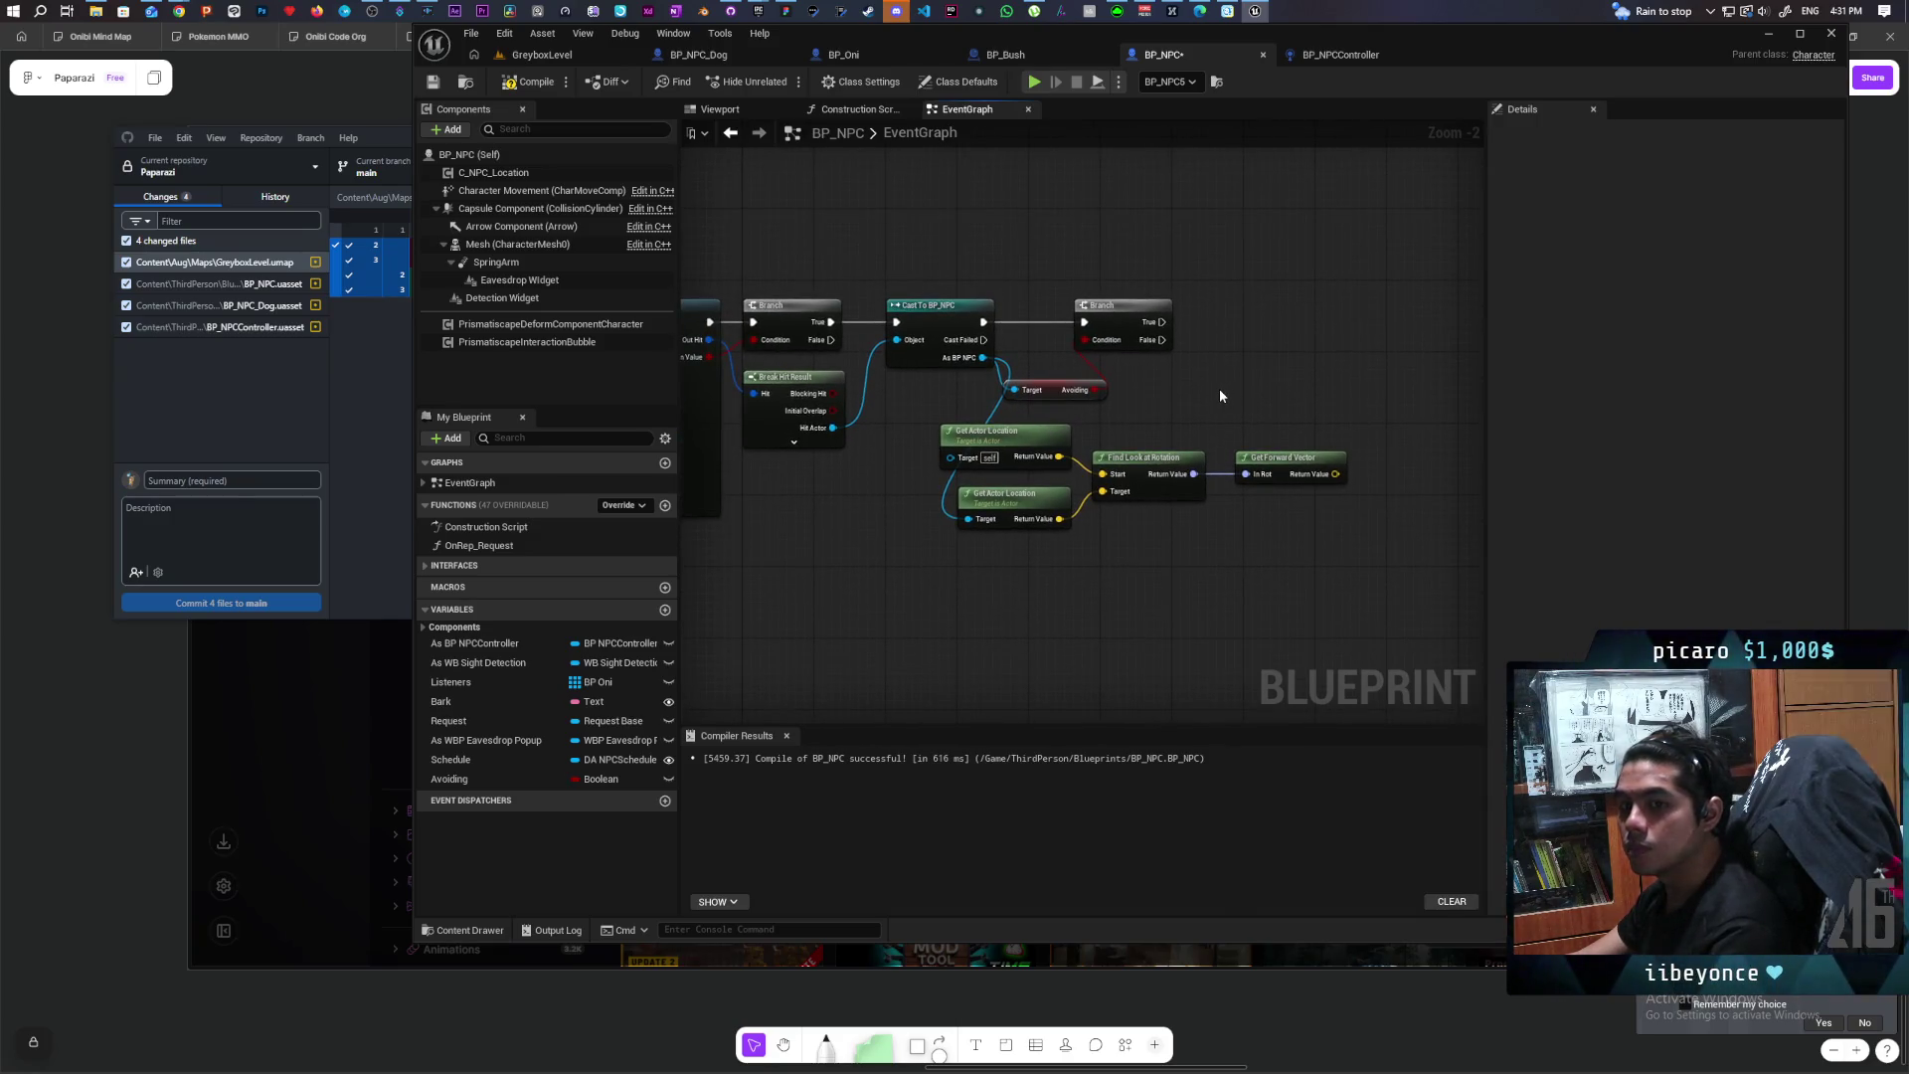
{"action": "scroll", "coordinate": [1220, 395], "scroll_direction": "up", "scroll_amount": 1}
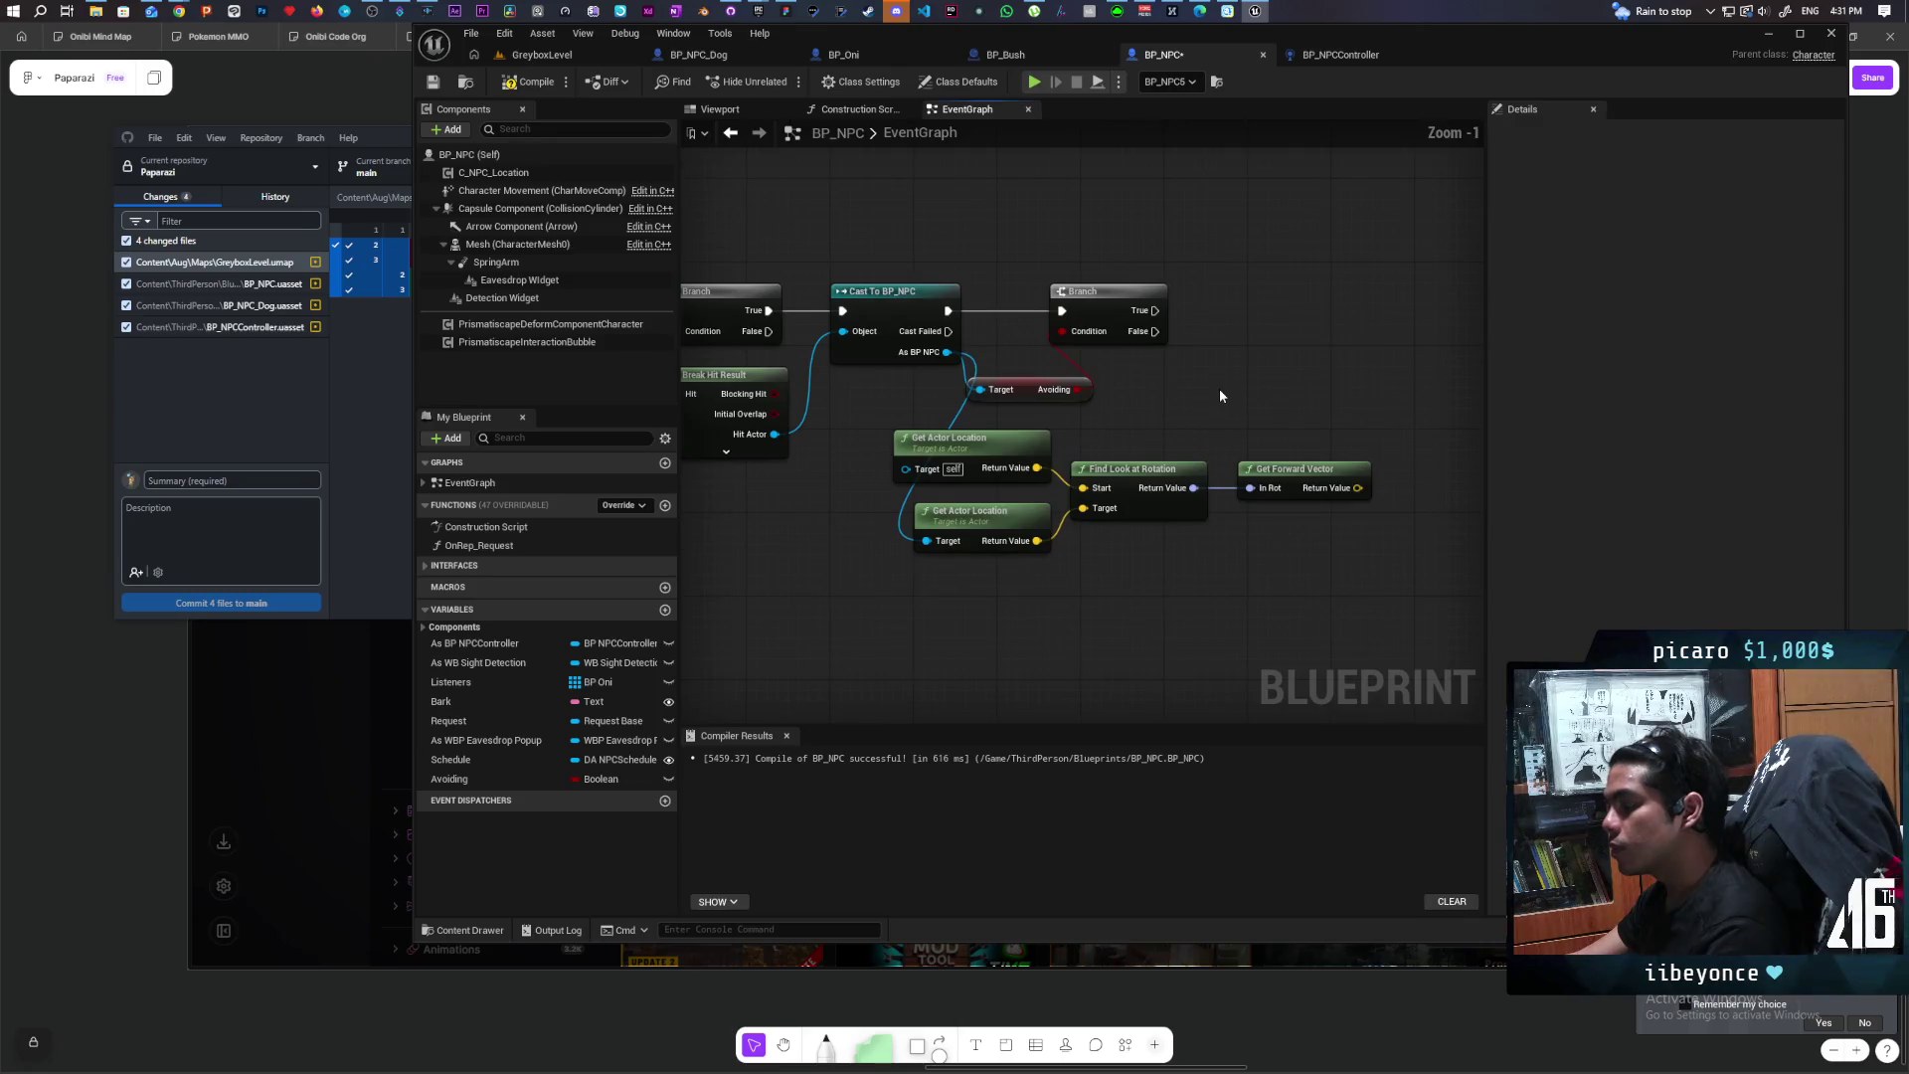
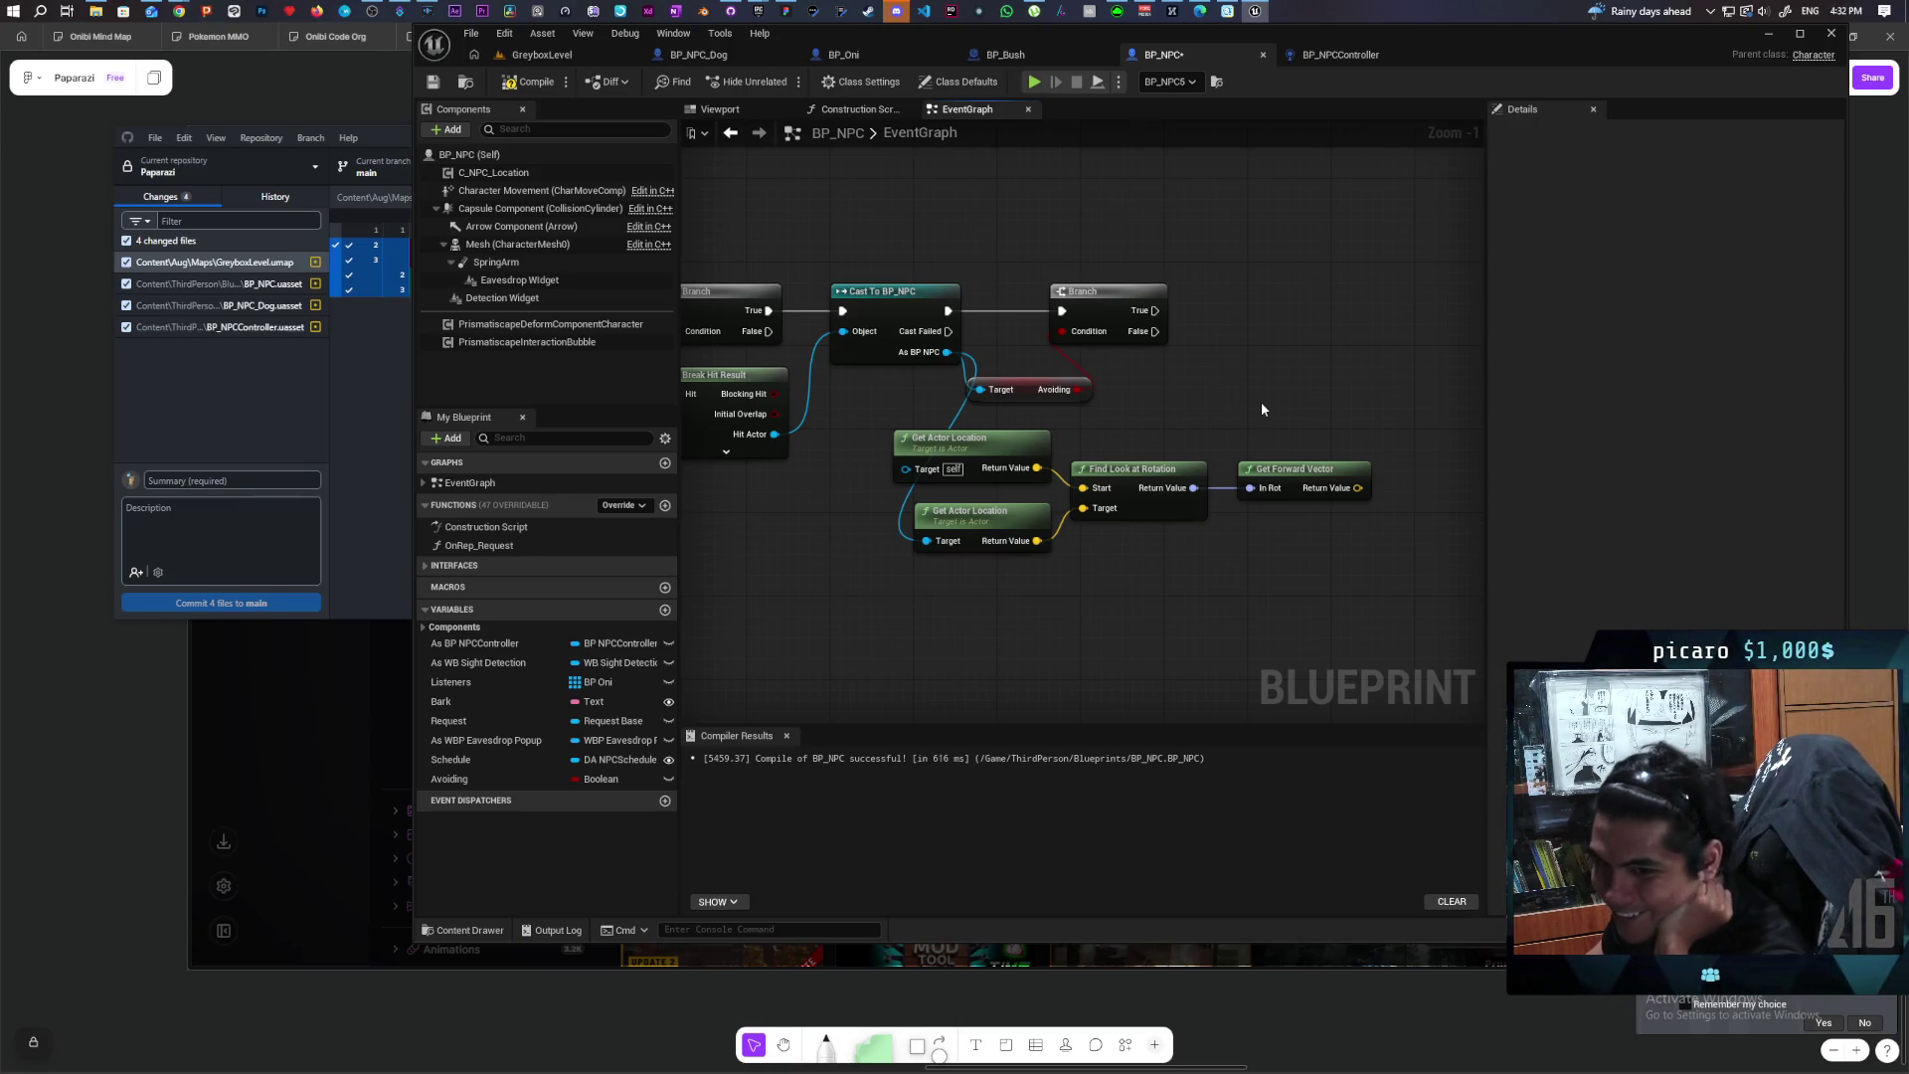
Step: Add a Get Actor Forward Vector node to the BP_NPC event graph
{"action": "mouse_move", "coordinate": [1318, 410]}
{"action": "left_mouse_down"}
{"action": "mouse_move", "coordinate": [1097, 425]}
{"action": "mouse_move", "coordinate": [1215, 401]}
{"action": "left_mouse_up"}
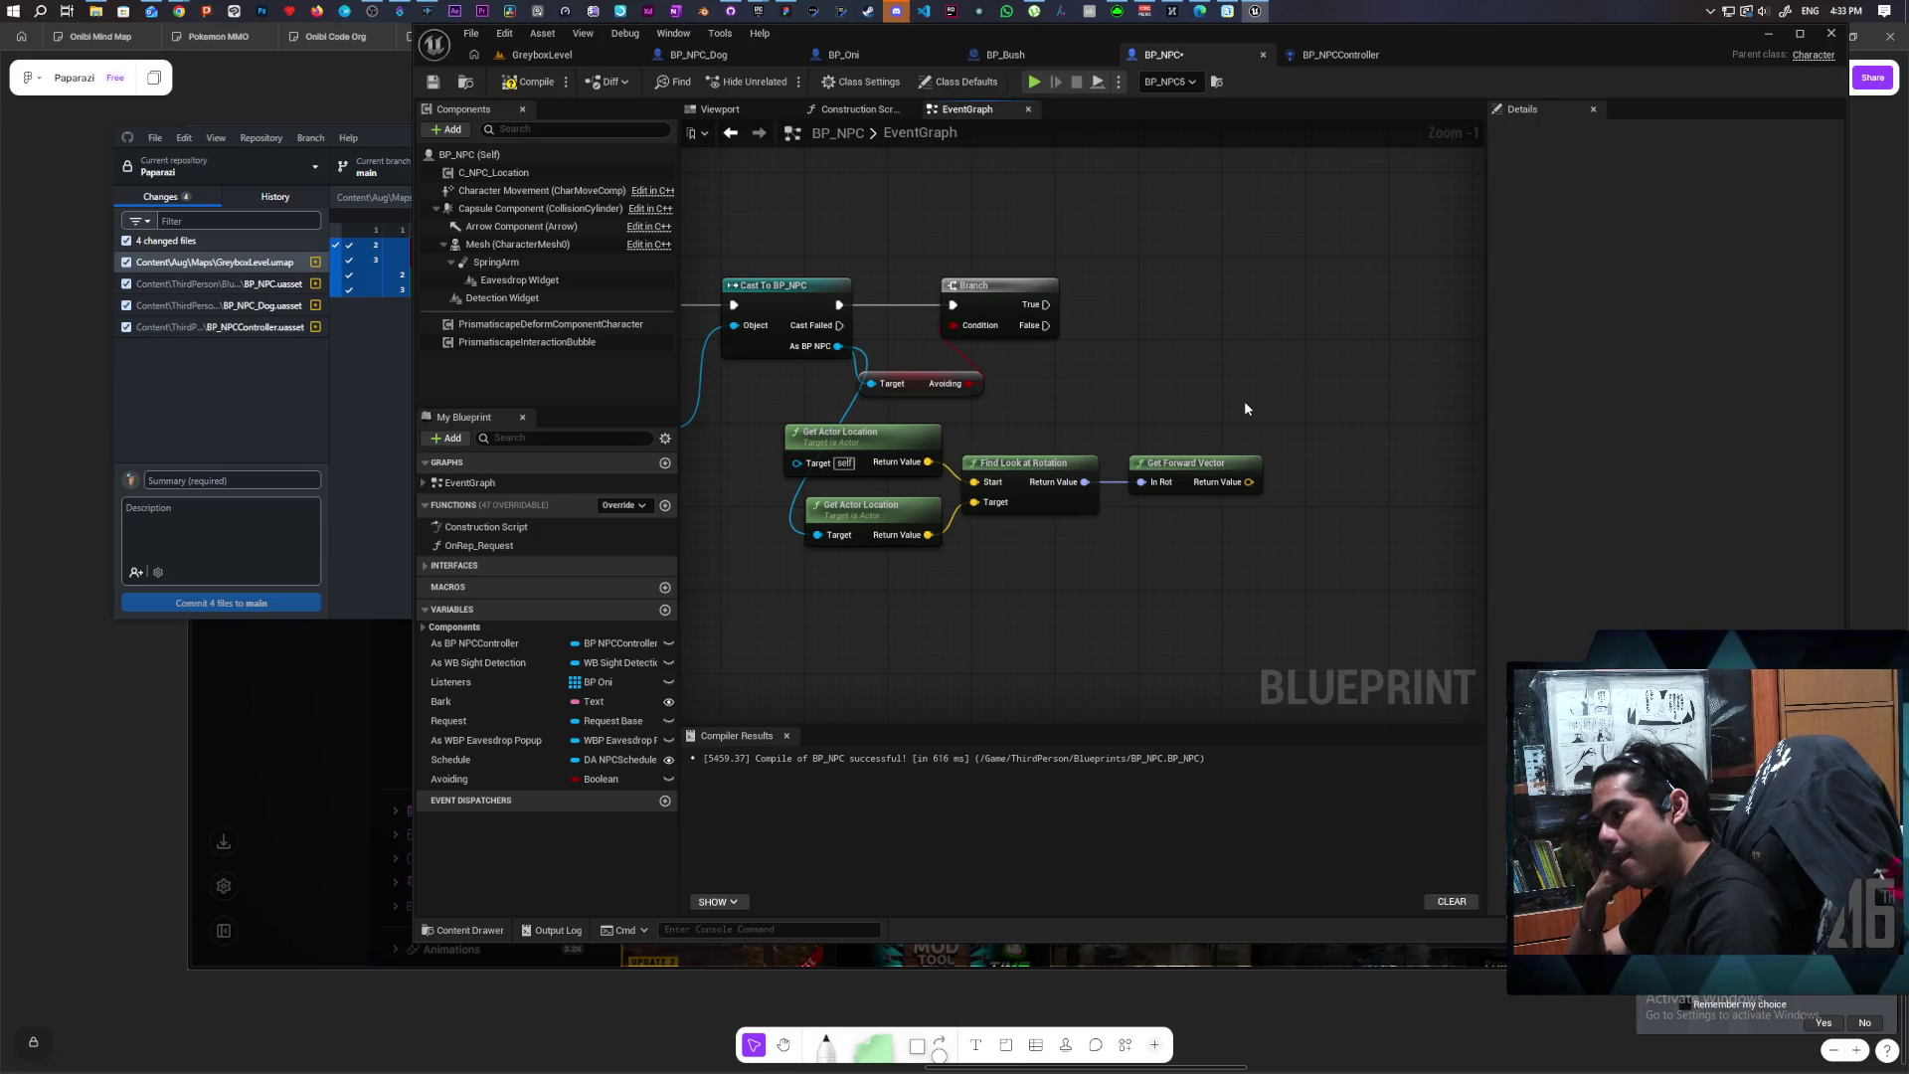
{"action": "right_click", "coordinate": [1061, 592]}
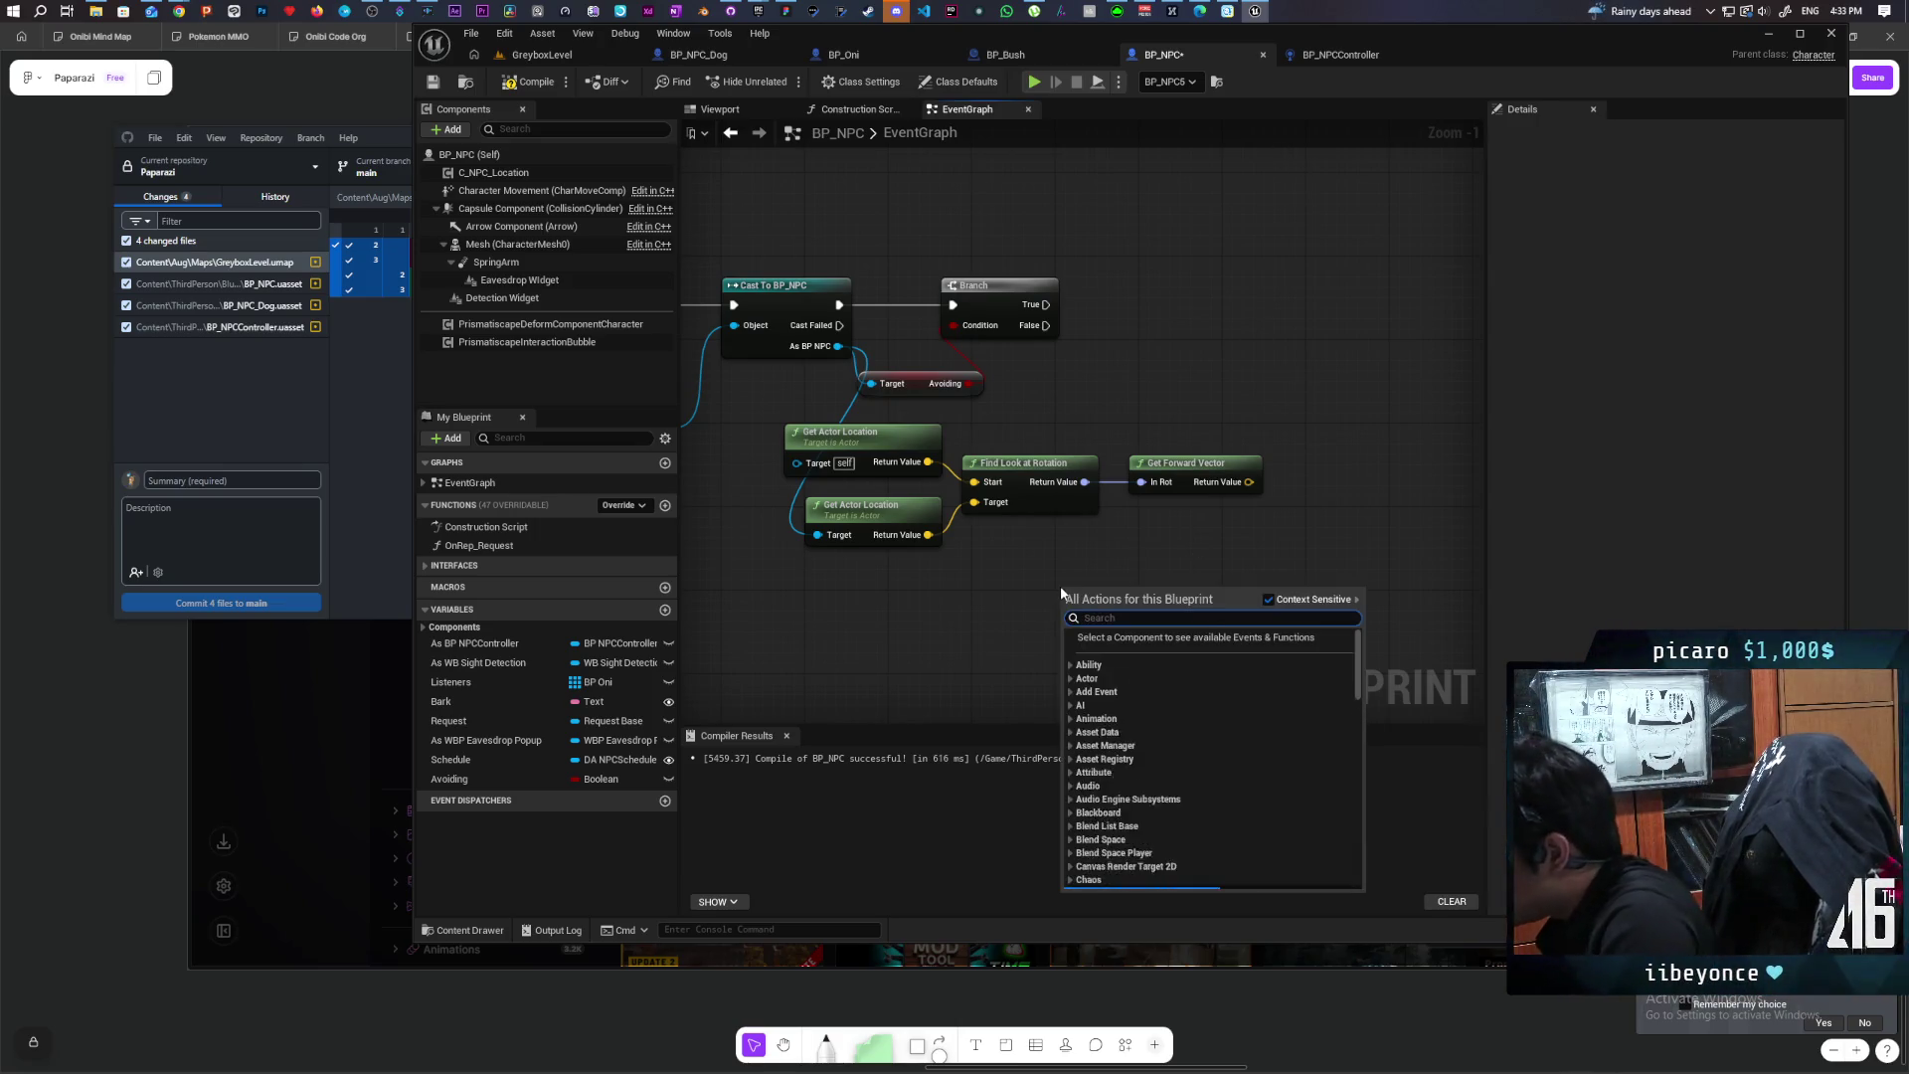
{"action": "type", "text": "get actorforward"}
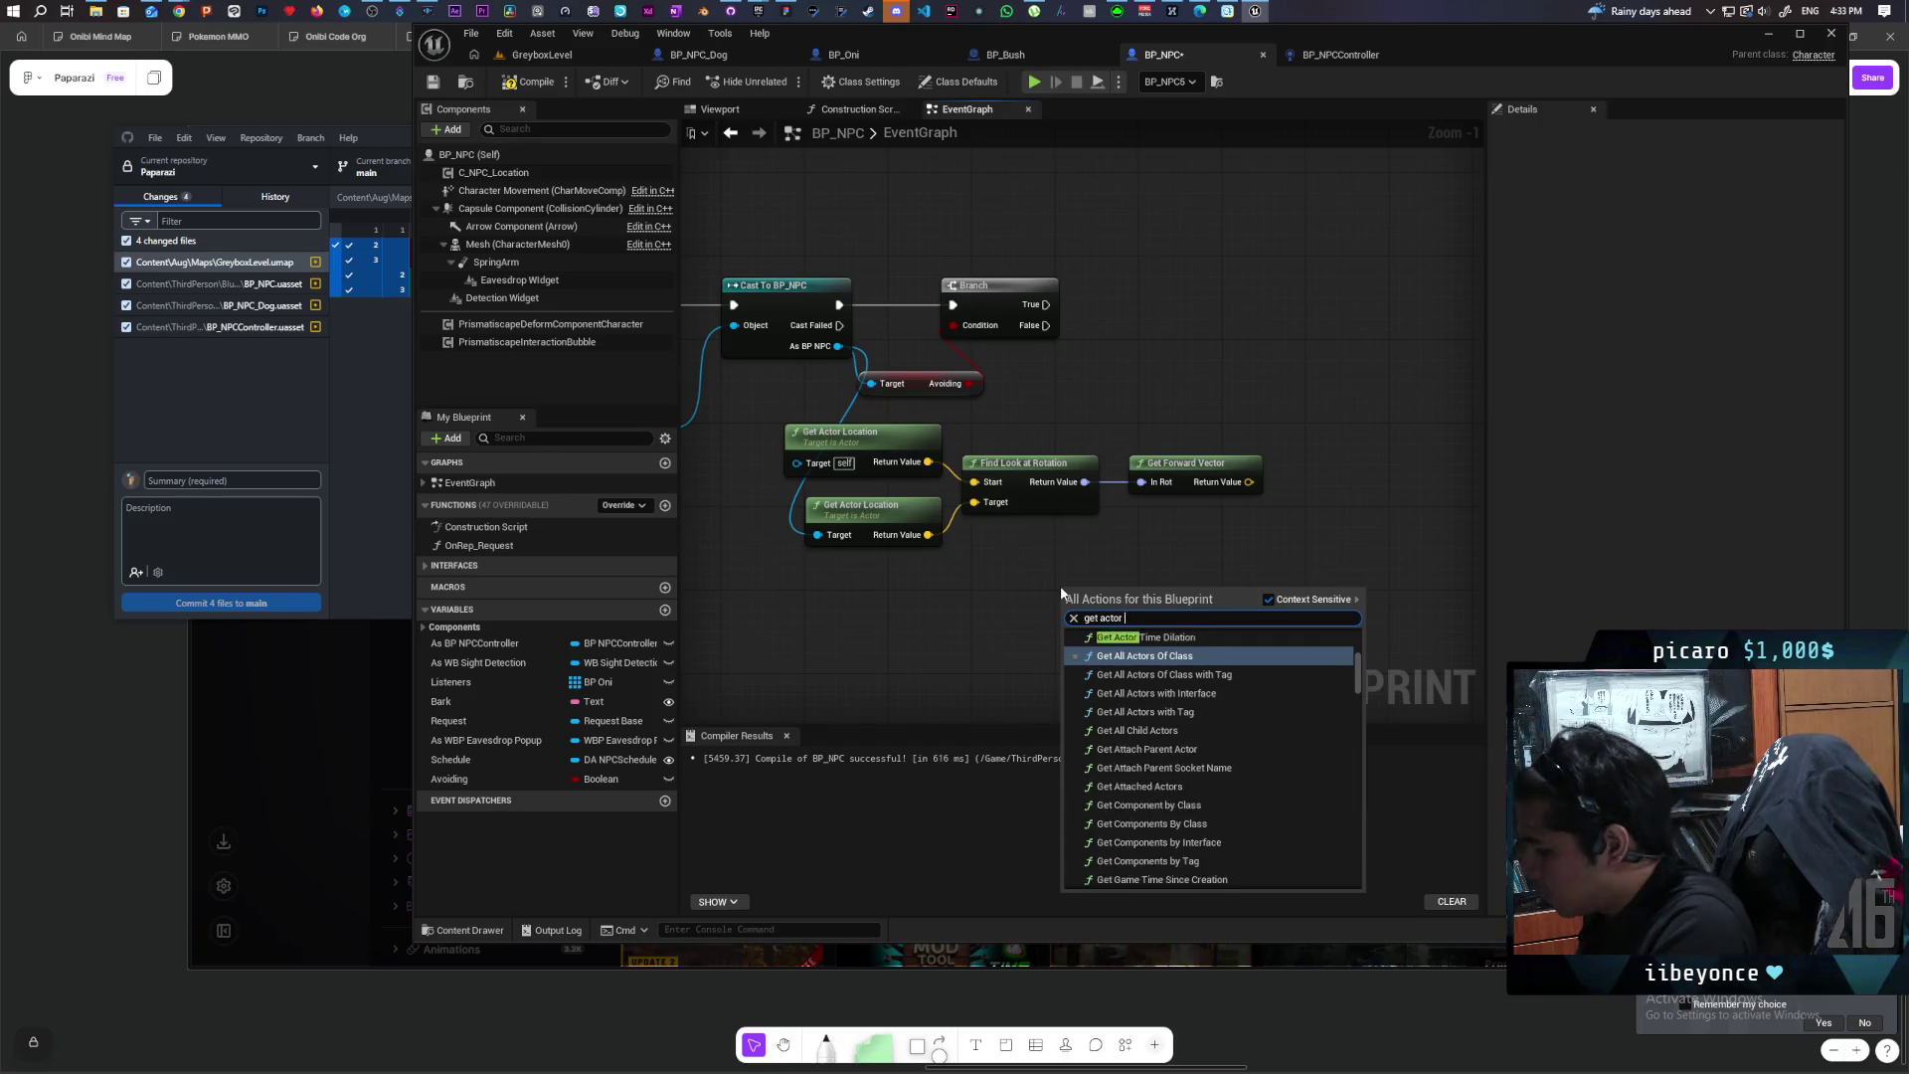
{"action": "key", "text": "Return"}
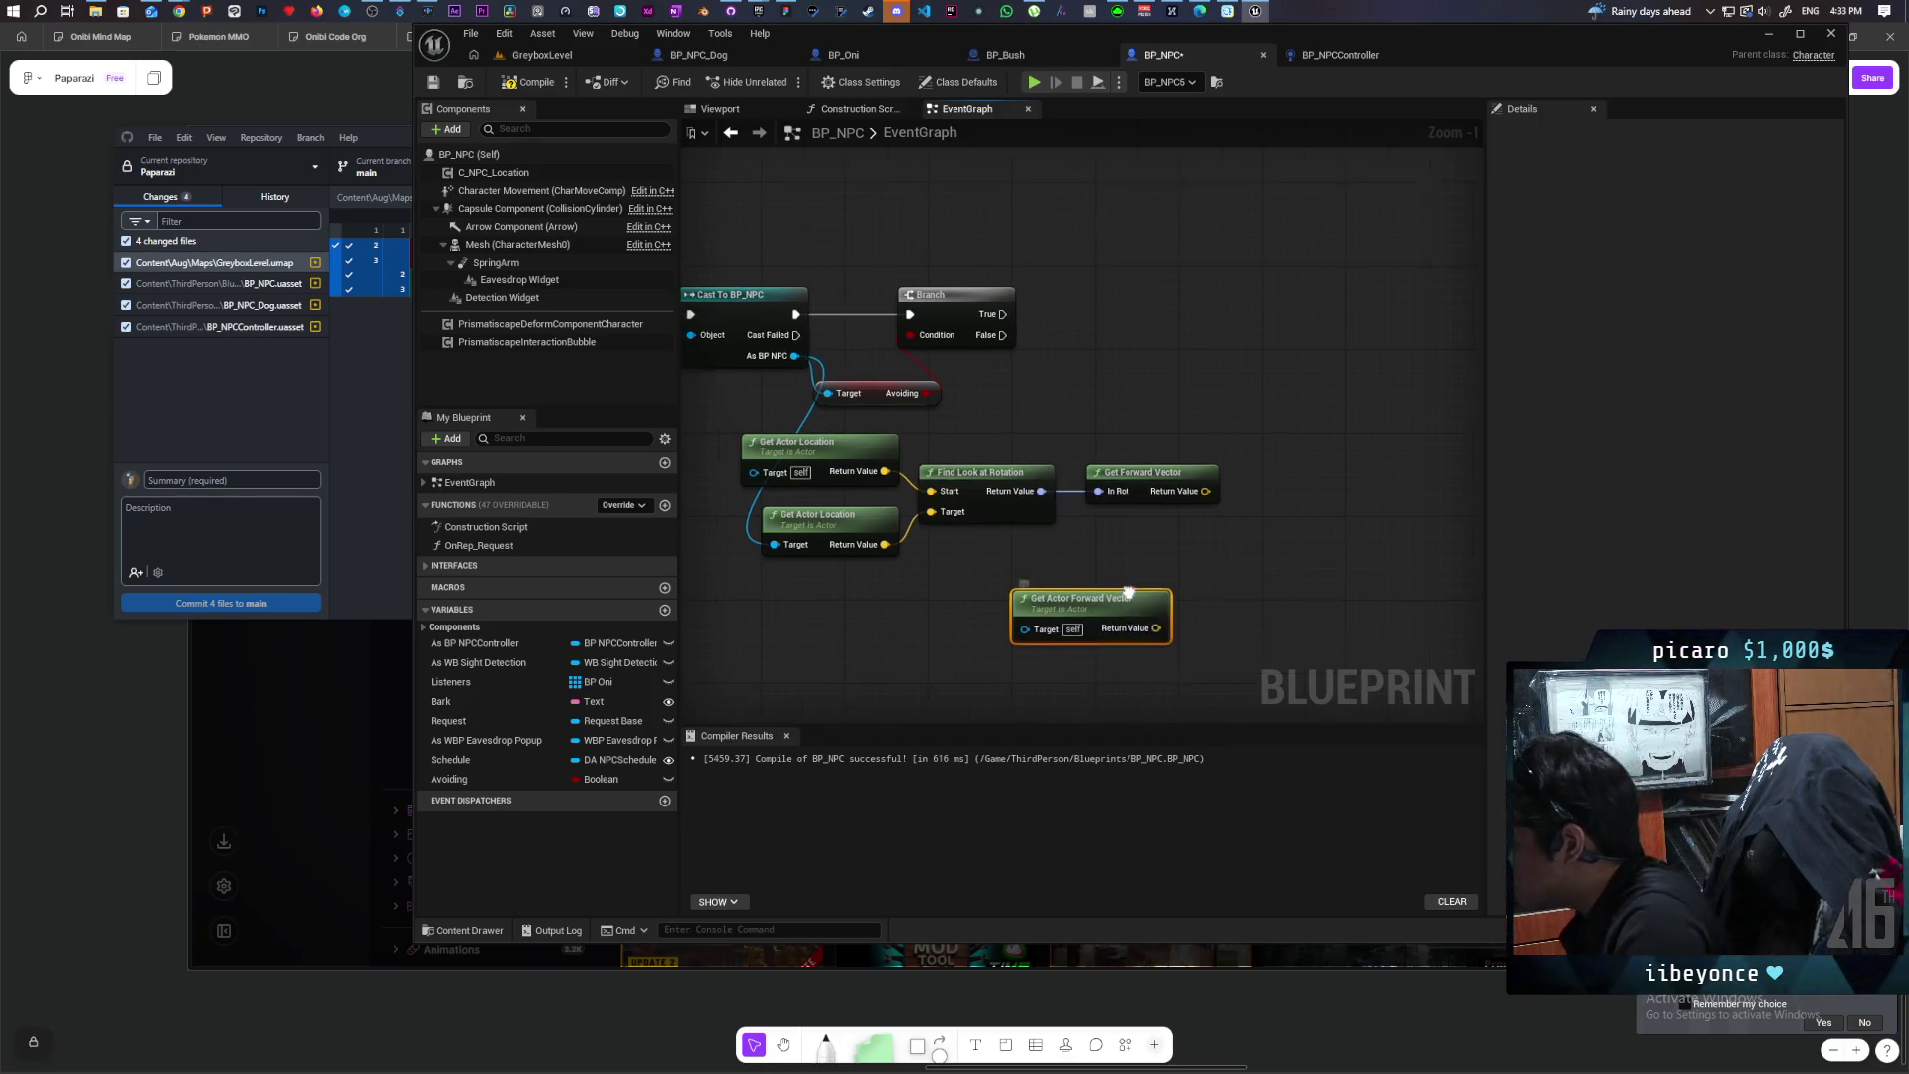
Step: Take the Dot Product of Get Forward Vector and Get Actor Forward Vector
{"action": "left_click_drag", "start_coordinate": [1134, 526], "coordinate": [1155, 555]}
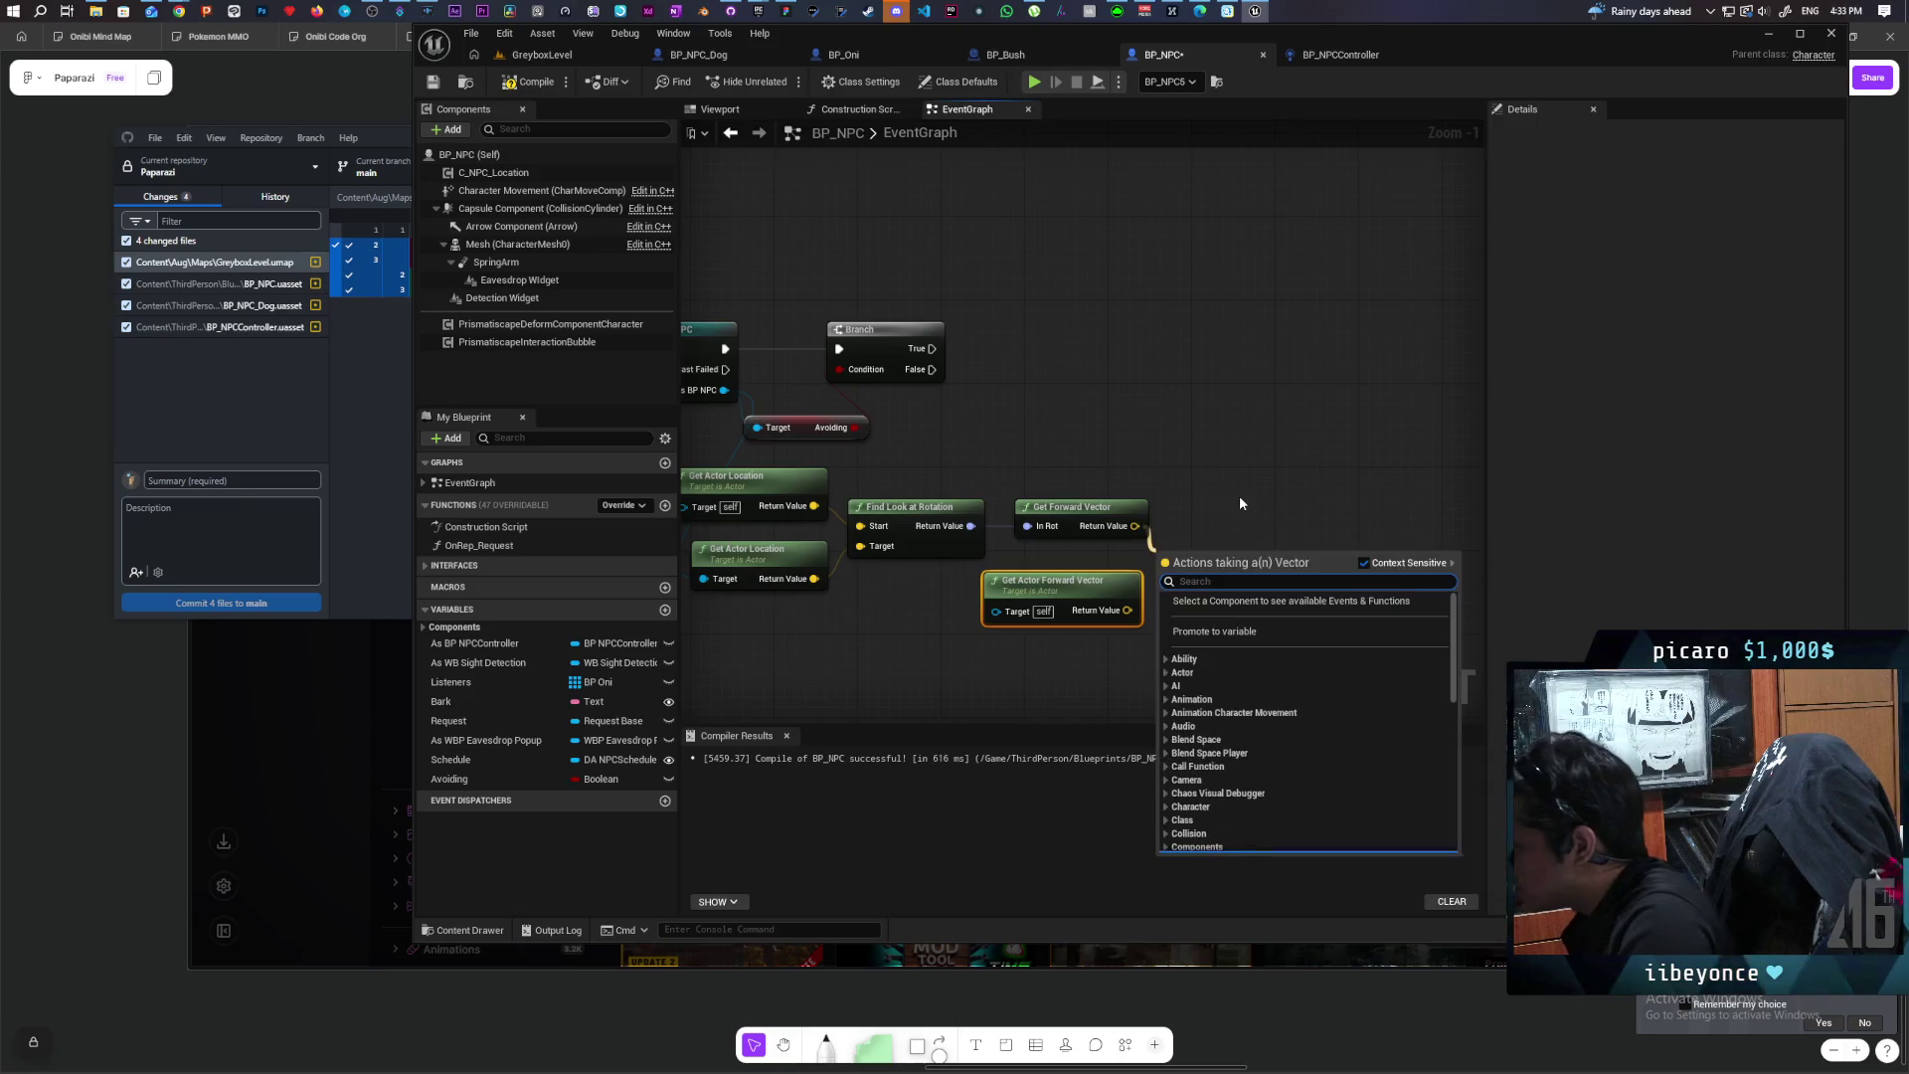
{"action": "type", "text": "o"}
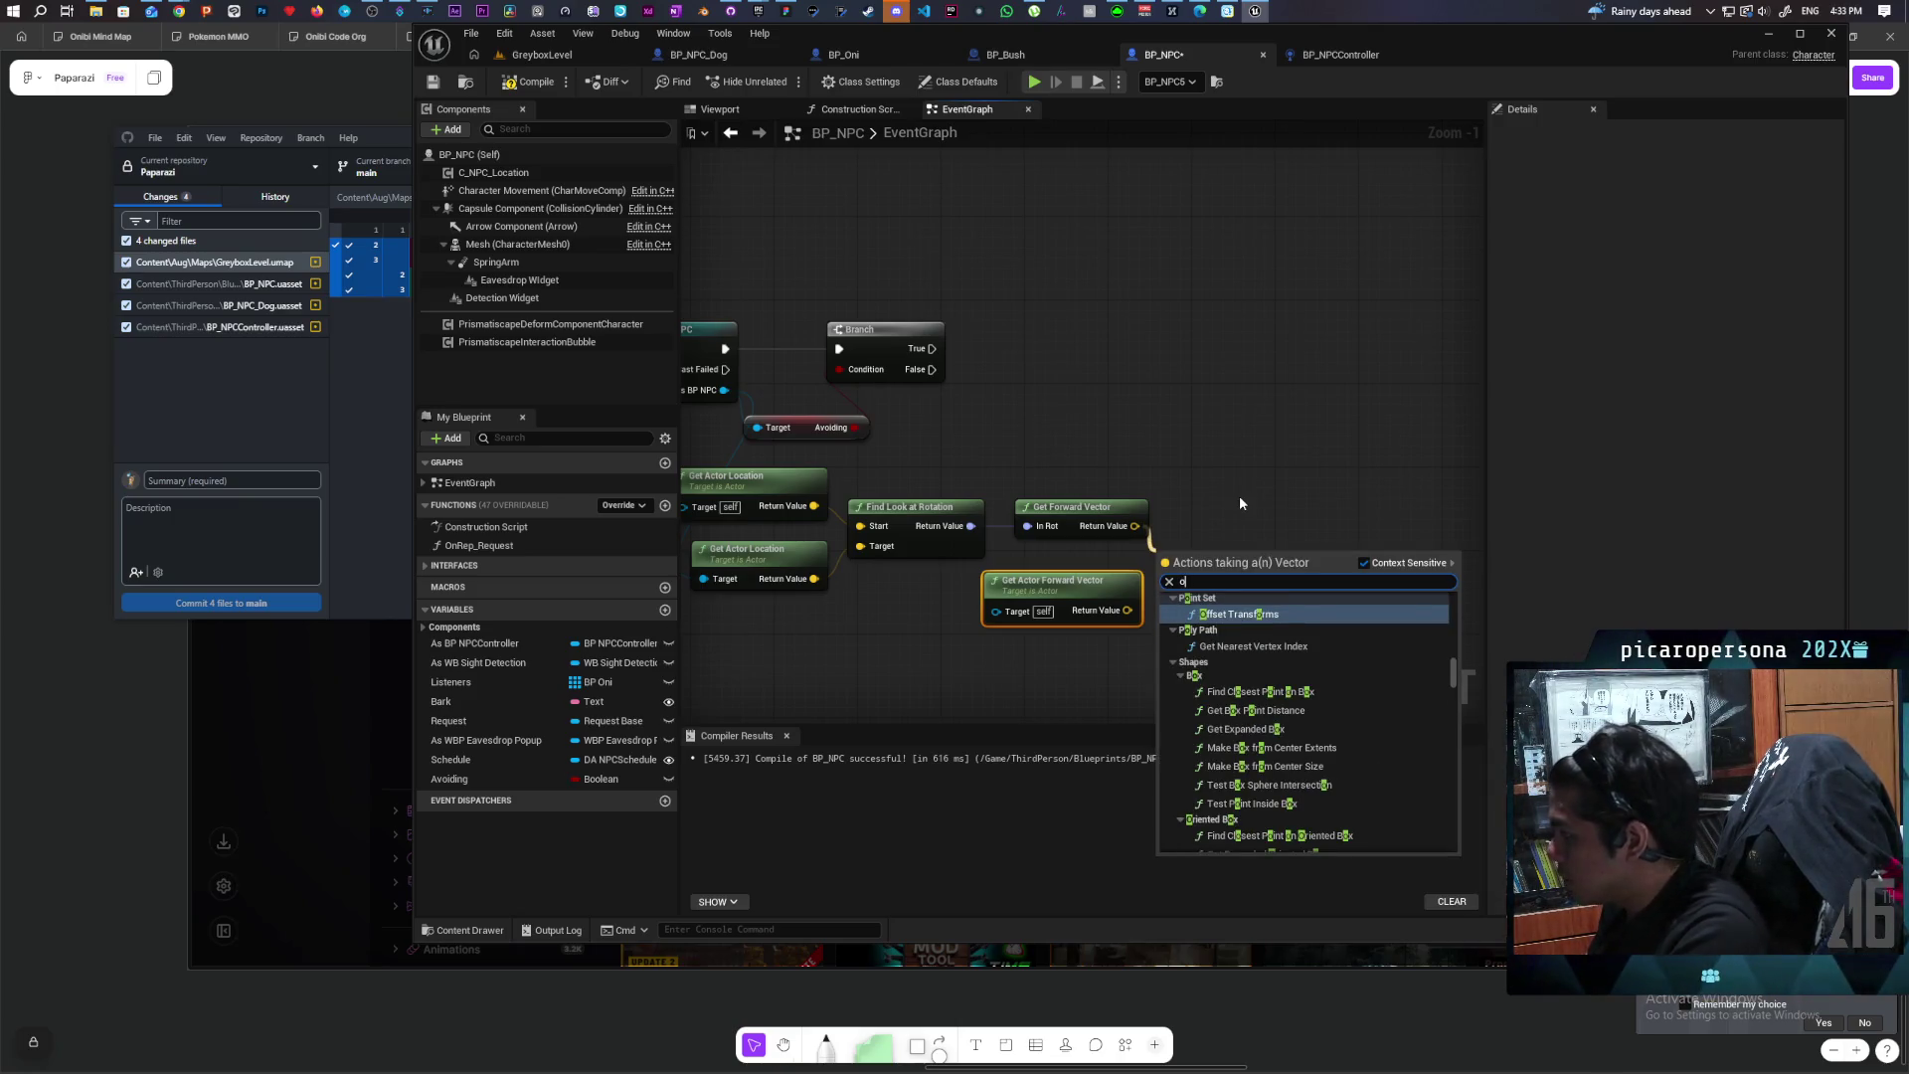
{"action": "key", "text": "BackSpace"}
{"action": "type", "text": "dot"}
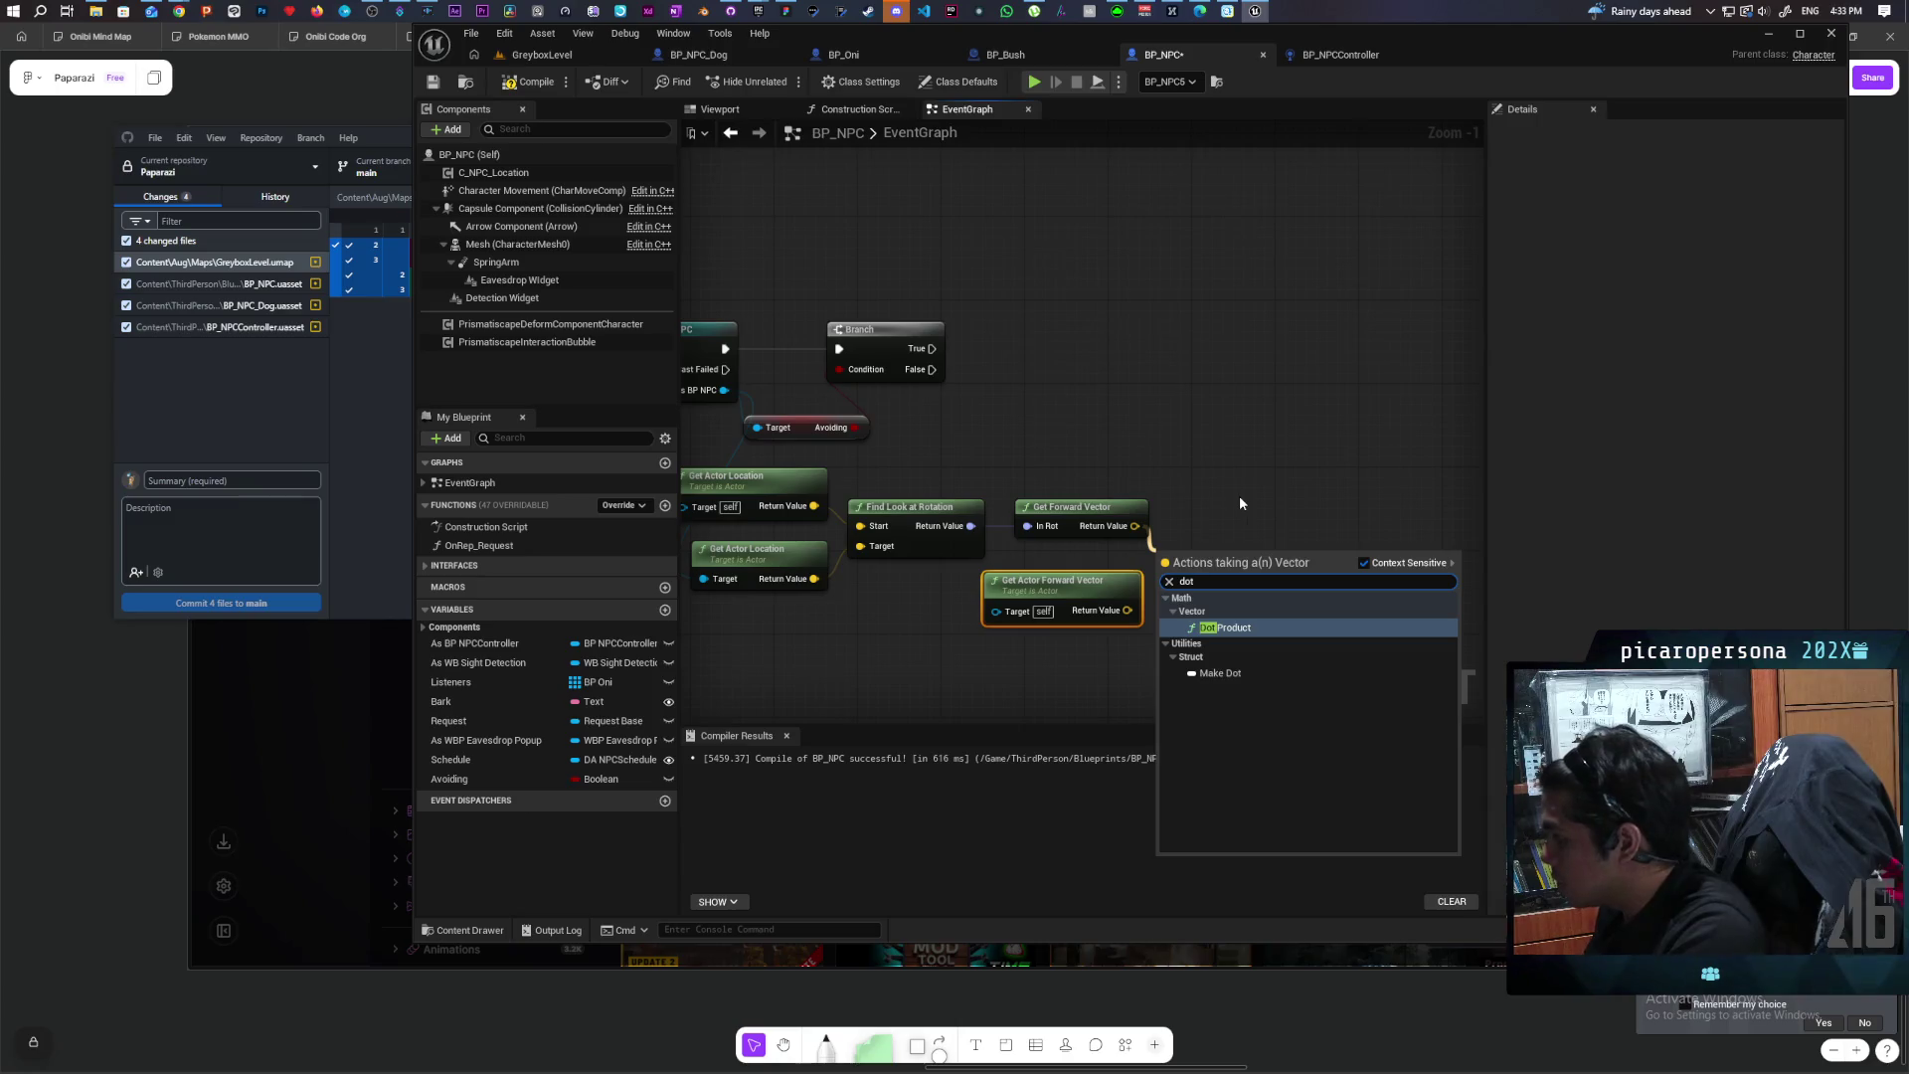
{"action": "key", "text": "Return"}
{"action": "mouse_move", "coordinate": [1127, 611]}
{"action": "left_mouse_down"}
{"action": "mouse_move", "coordinate": [1163, 574]}
{"action": "mouse_move", "coordinate": [1069, 563]}
{"action": "left_mouse_up"}
{"action": "left_click", "coordinate": [988, 583]}
{"action": "left_click", "coordinate": [1041, 511]}
Step: Test whether the dot product is greater than 0.8, and paste in a new Branch
{"action": "left_click_drag", "start_coordinate": [1111, 565], "coordinate": [1137, 453]}
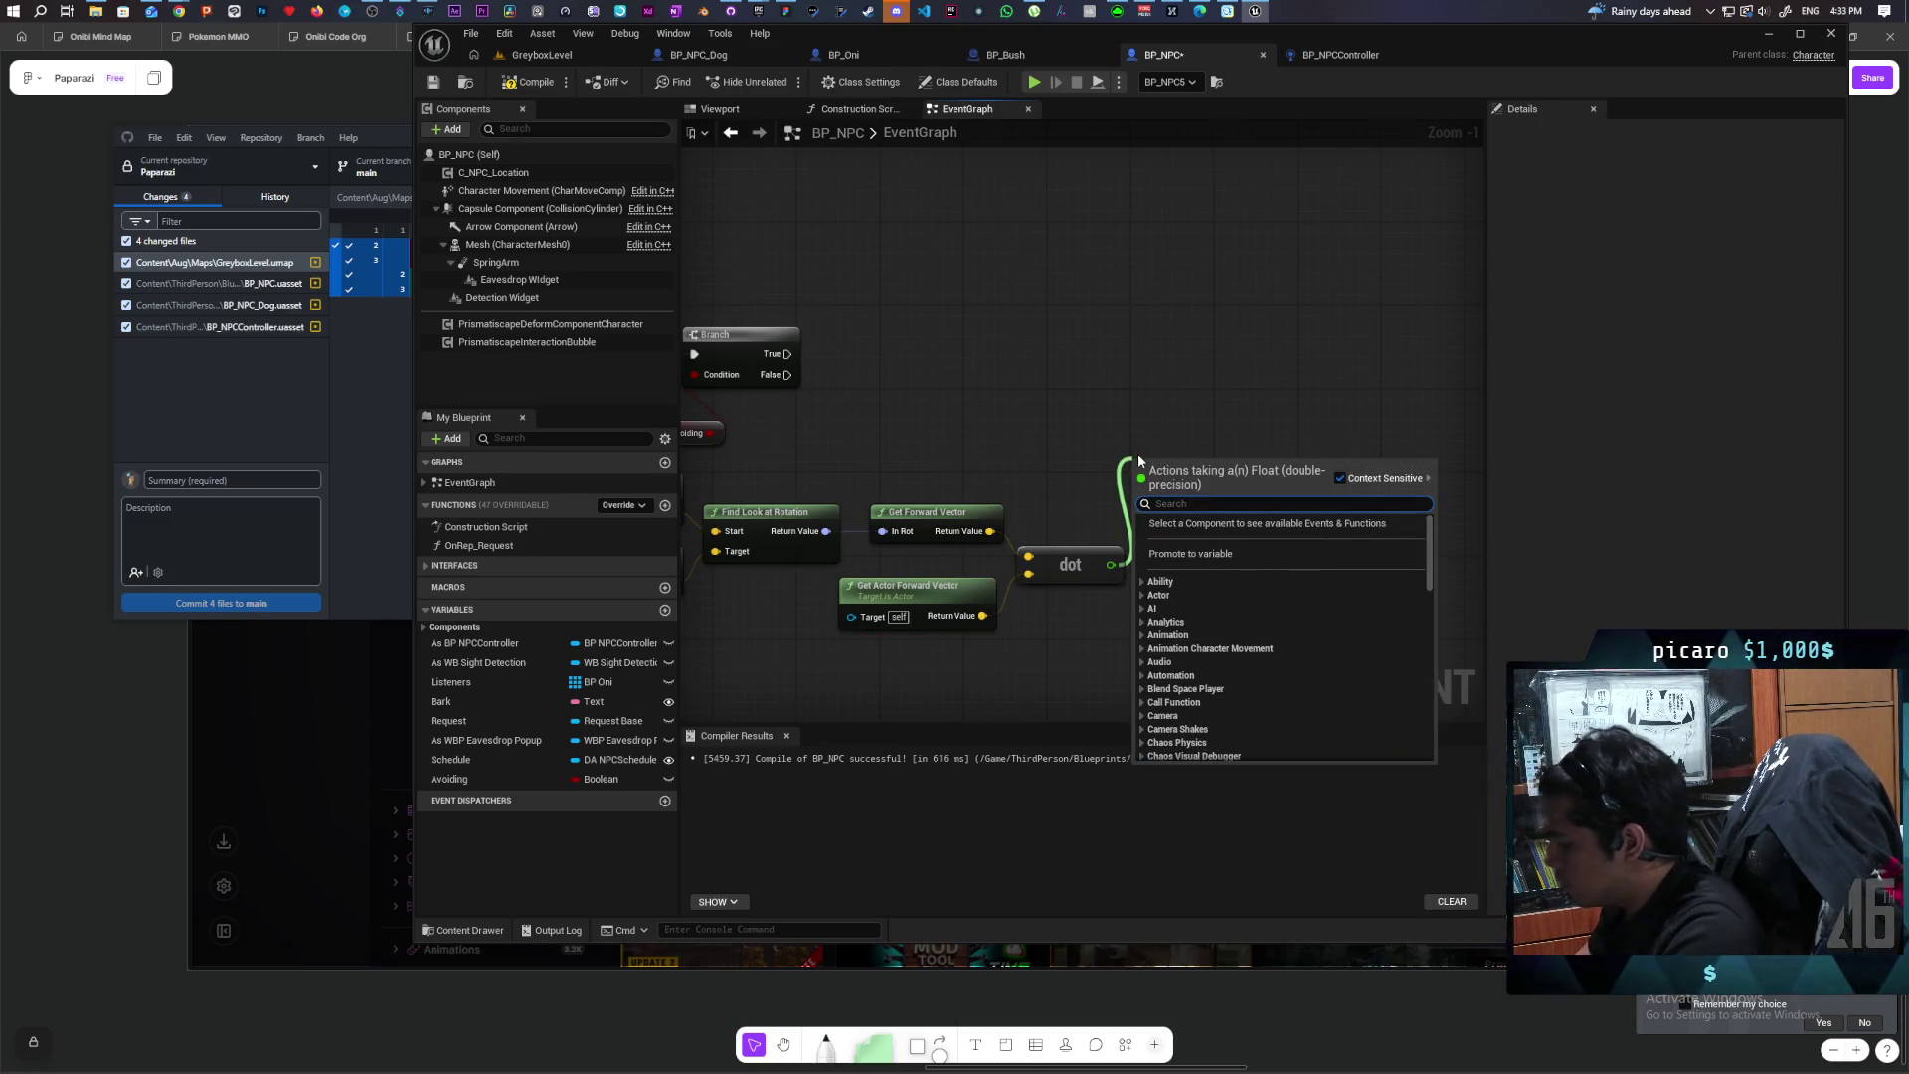
{"action": "type", "text": ">"}
{"action": "key", "text": "Return"}
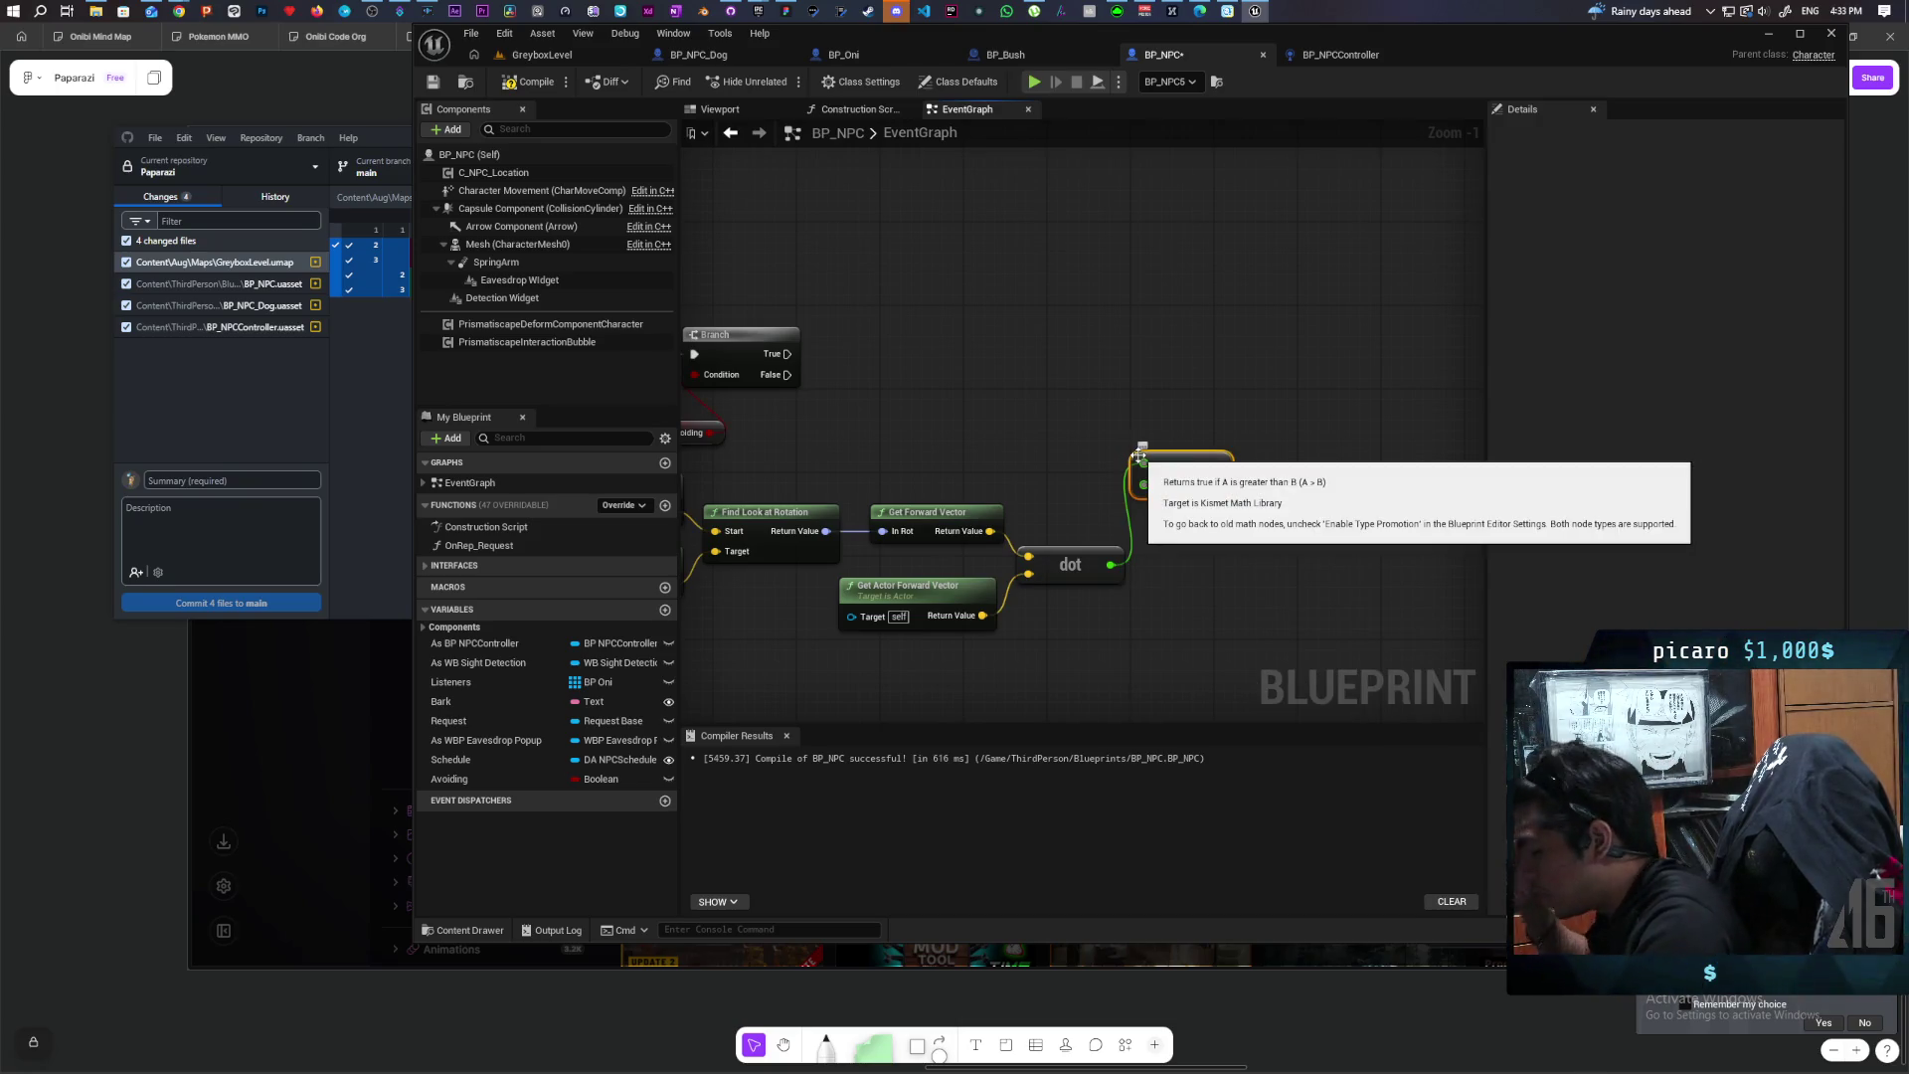
{"action": "left_click", "coordinate": [1159, 484]}
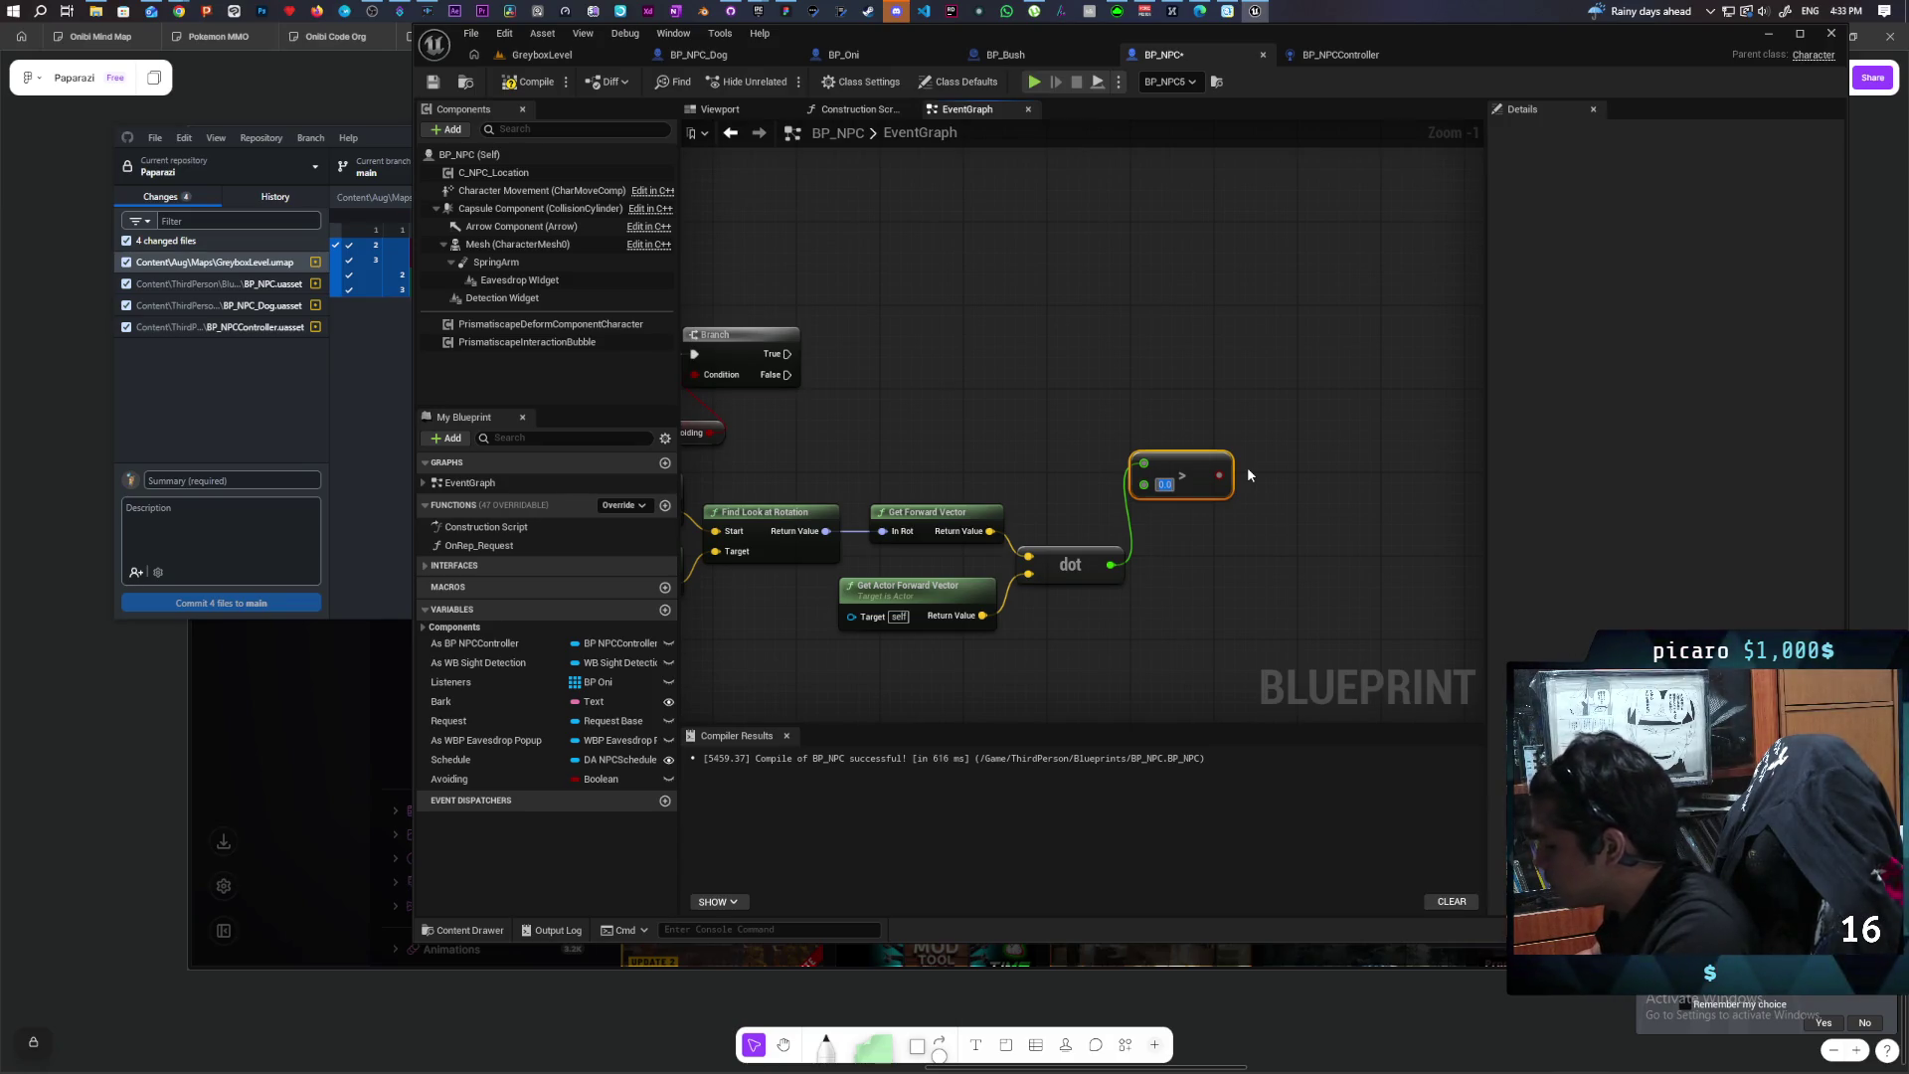
{"action": "type", "text": "0.8"}
{"action": "left_click", "coordinate": [1259, 381]}
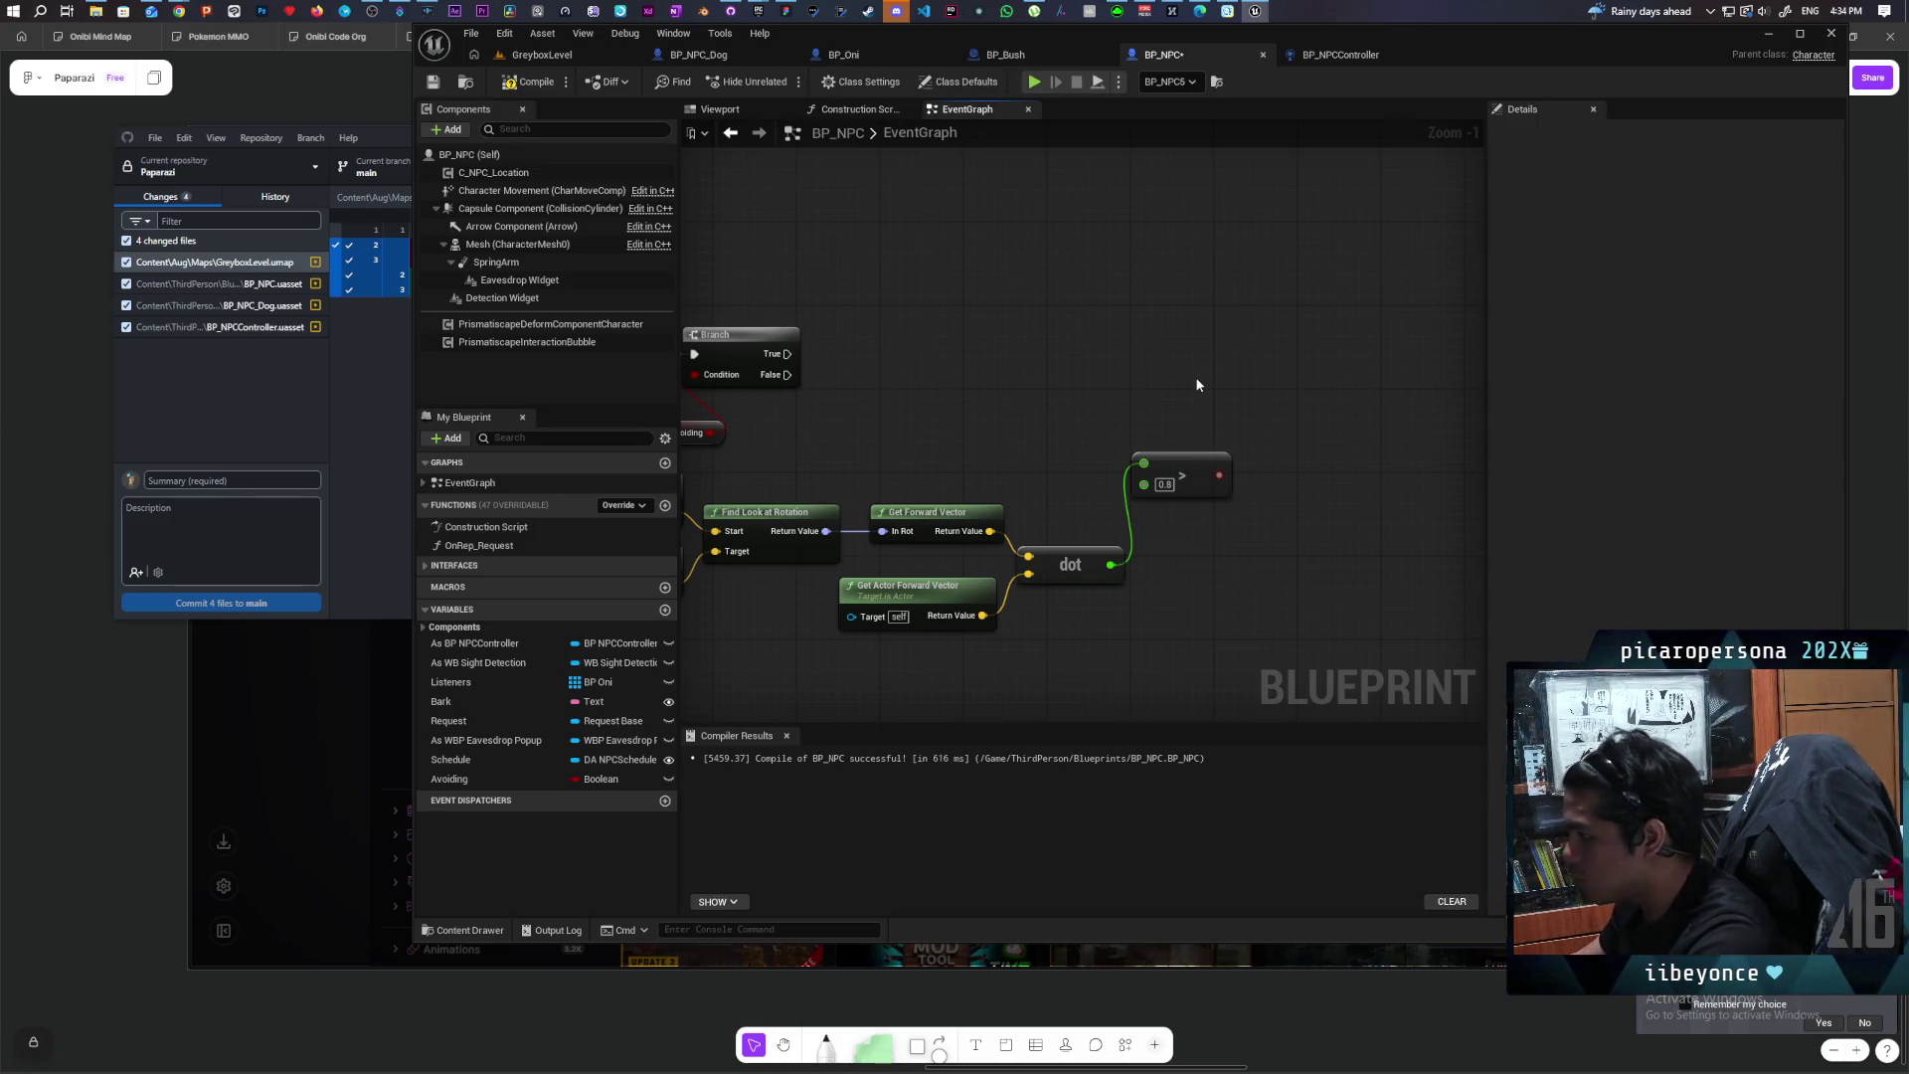
{"action": "key", "text": "ctrl+v"}
Step: Wire the first Branch's True output into the new Branch, then review the graph around it
{"action": "mouse_move", "coordinate": [787, 354]}
{"action": "left_mouse_down"}
{"action": "mouse_move", "coordinate": [1203, 387]}
{"action": "mouse_move", "coordinate": [1233, 354]}
{"action": "left_mouse_up"}
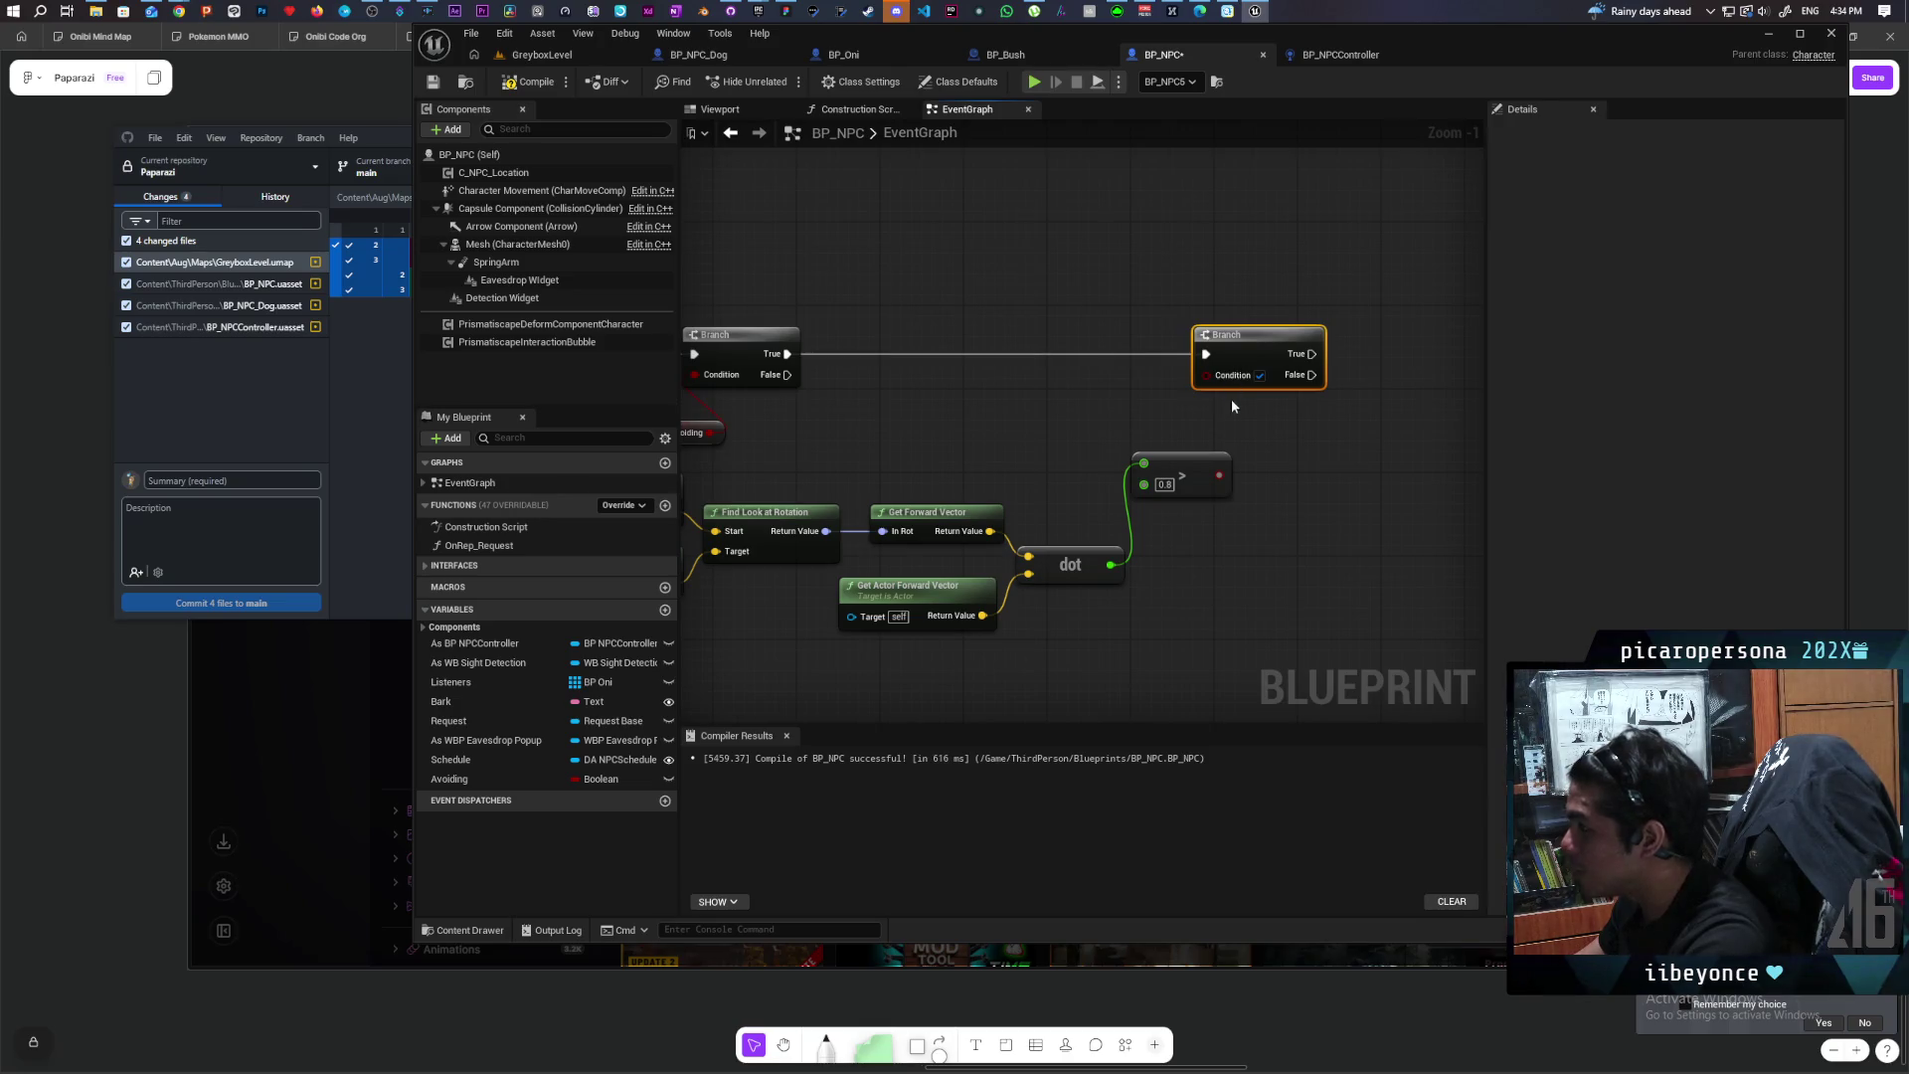
{"action": "mouse_move", "coordinate": [1080, 416]}
{"action": "left_mouse_down"}
{"action": "mouse_move", "coordinate": [1389, 434]}
{"action": "mouse_move", "coordinate": [1219, 413]}
{"action": "mouse_move", "coordinate": [1333, 414]}
{"action": "left_mouse_up"}
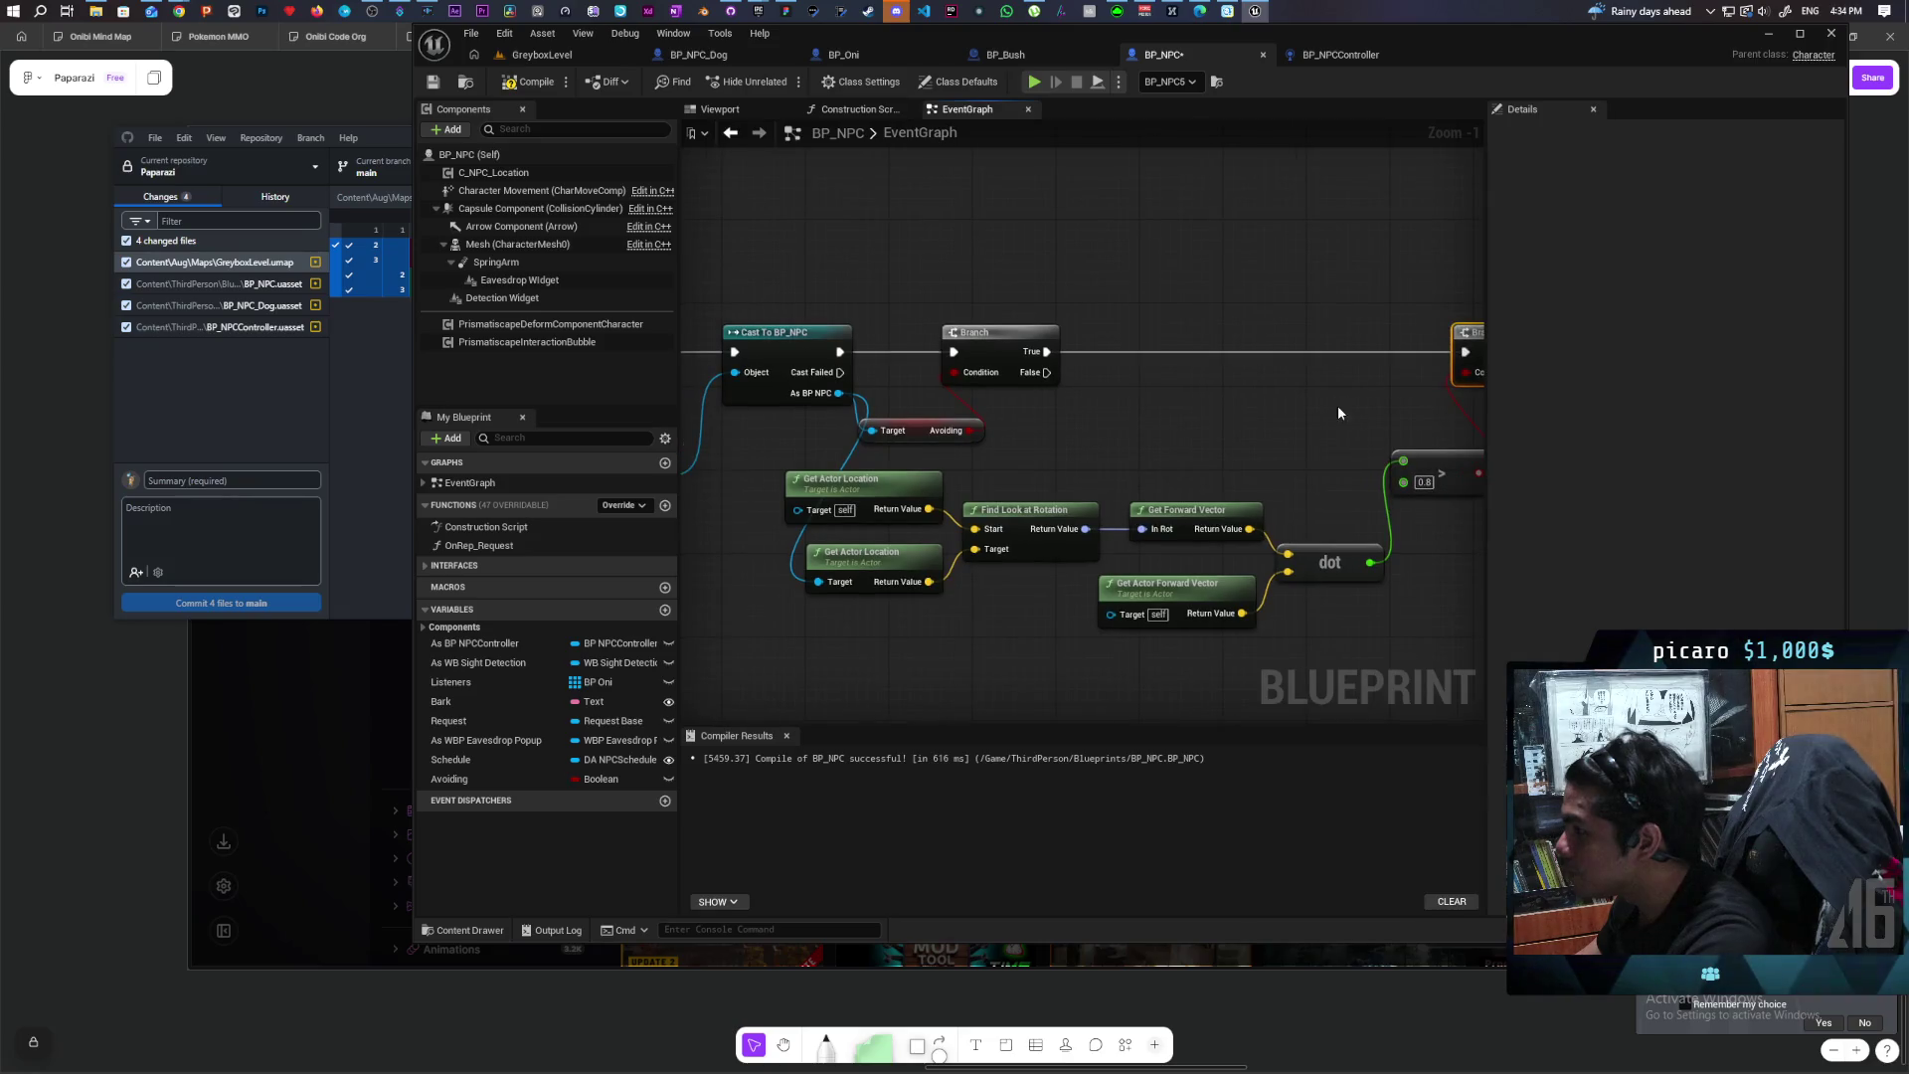
{"action": "mouse_move", "coordinate": [1046, 372]}
{"action": "left_mouse_down"}
{"action": "mouse_move", "coordinate": [1072, 389]}
{"action": "mouse_move", "coordinate": [1262, 373]}
{"action": "left_mouse_up"}
{"action": "left_click", "coordinate": [1153, 343]}
{"action": "mouse_move", "coordinate": [1141, 358]}
{"action": "left_mouse_down"}
{"action": "mouse_move", "coordinate": [993, 394]}
{"action": "mouse_move", "coordinate": [1375, 355]}
{"action": "left_mouse_up"}
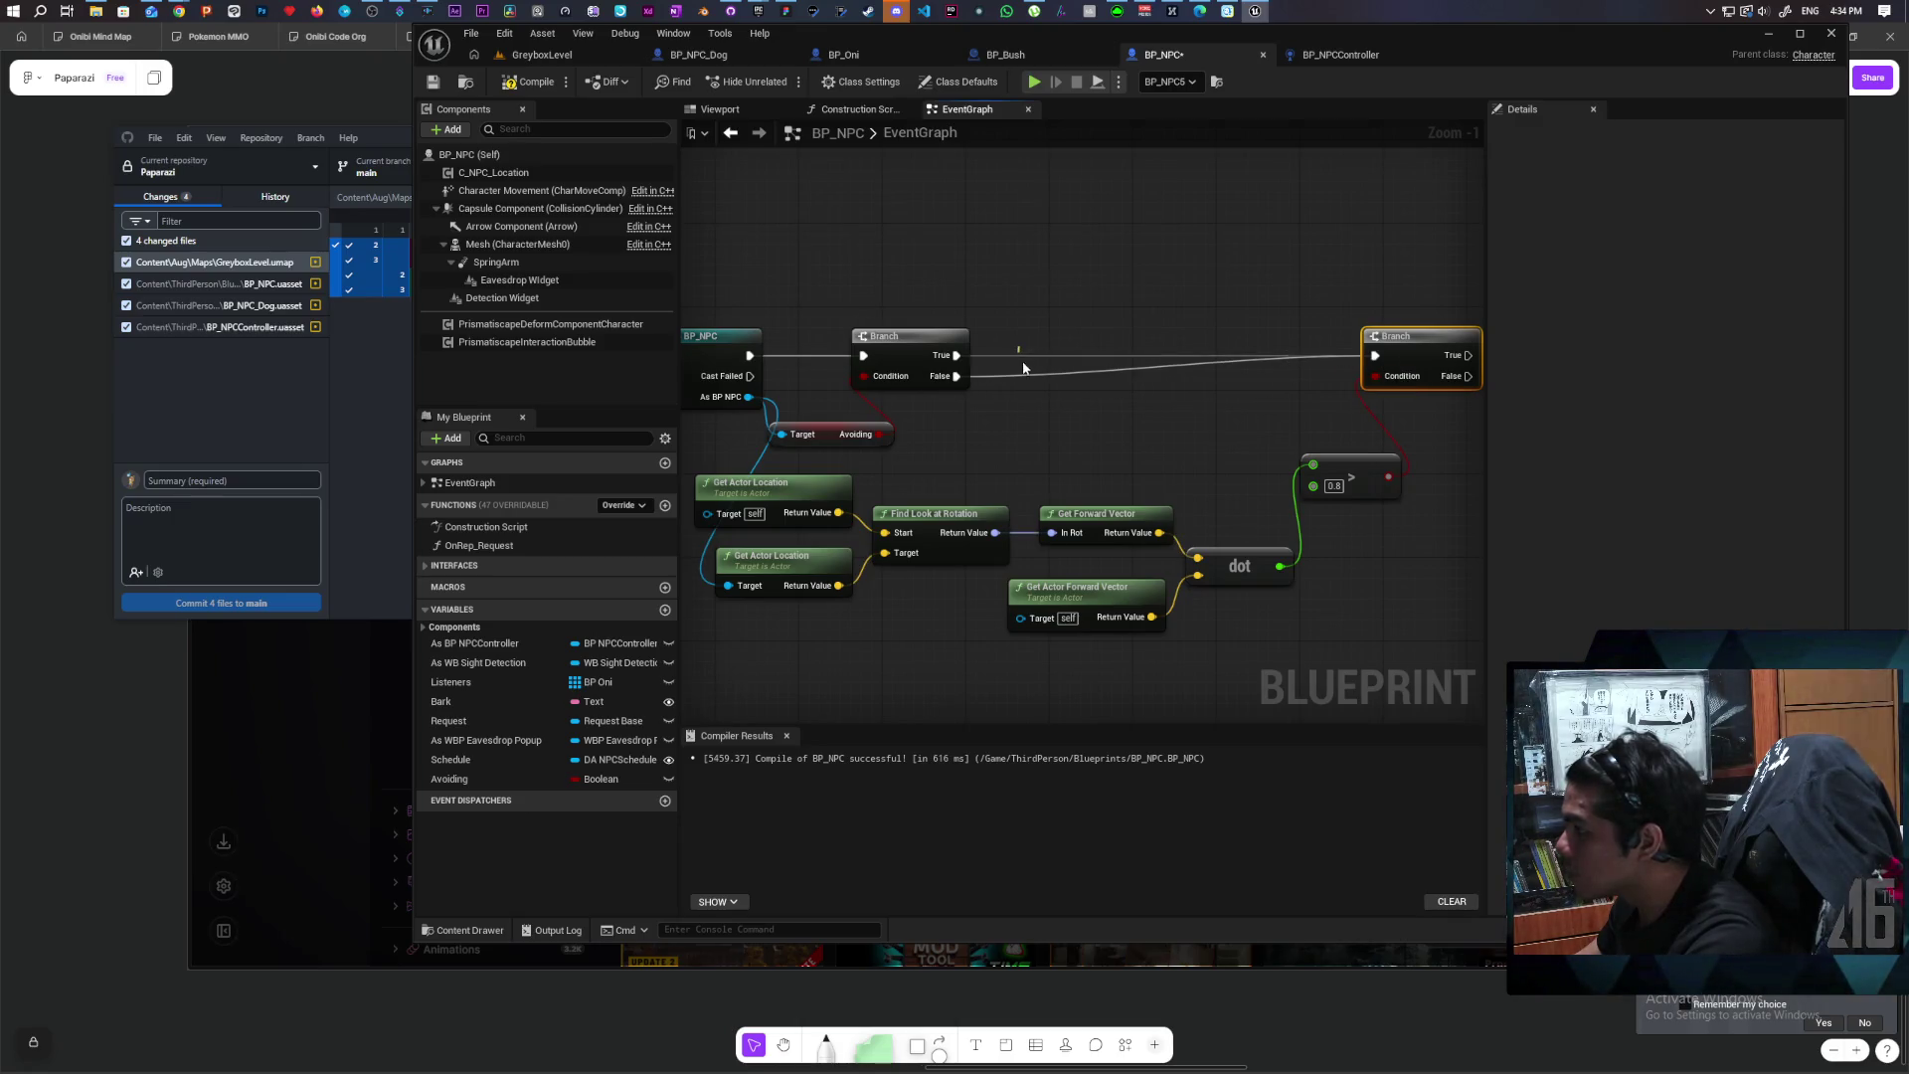
{"action": "left_click_drag", "start_coordinate": [1019, 366], "coordinate": [919, 350]}
{"action": "left_click_drag", "start_coordinate": [1169, 386], "coordinate": [950, 379]}
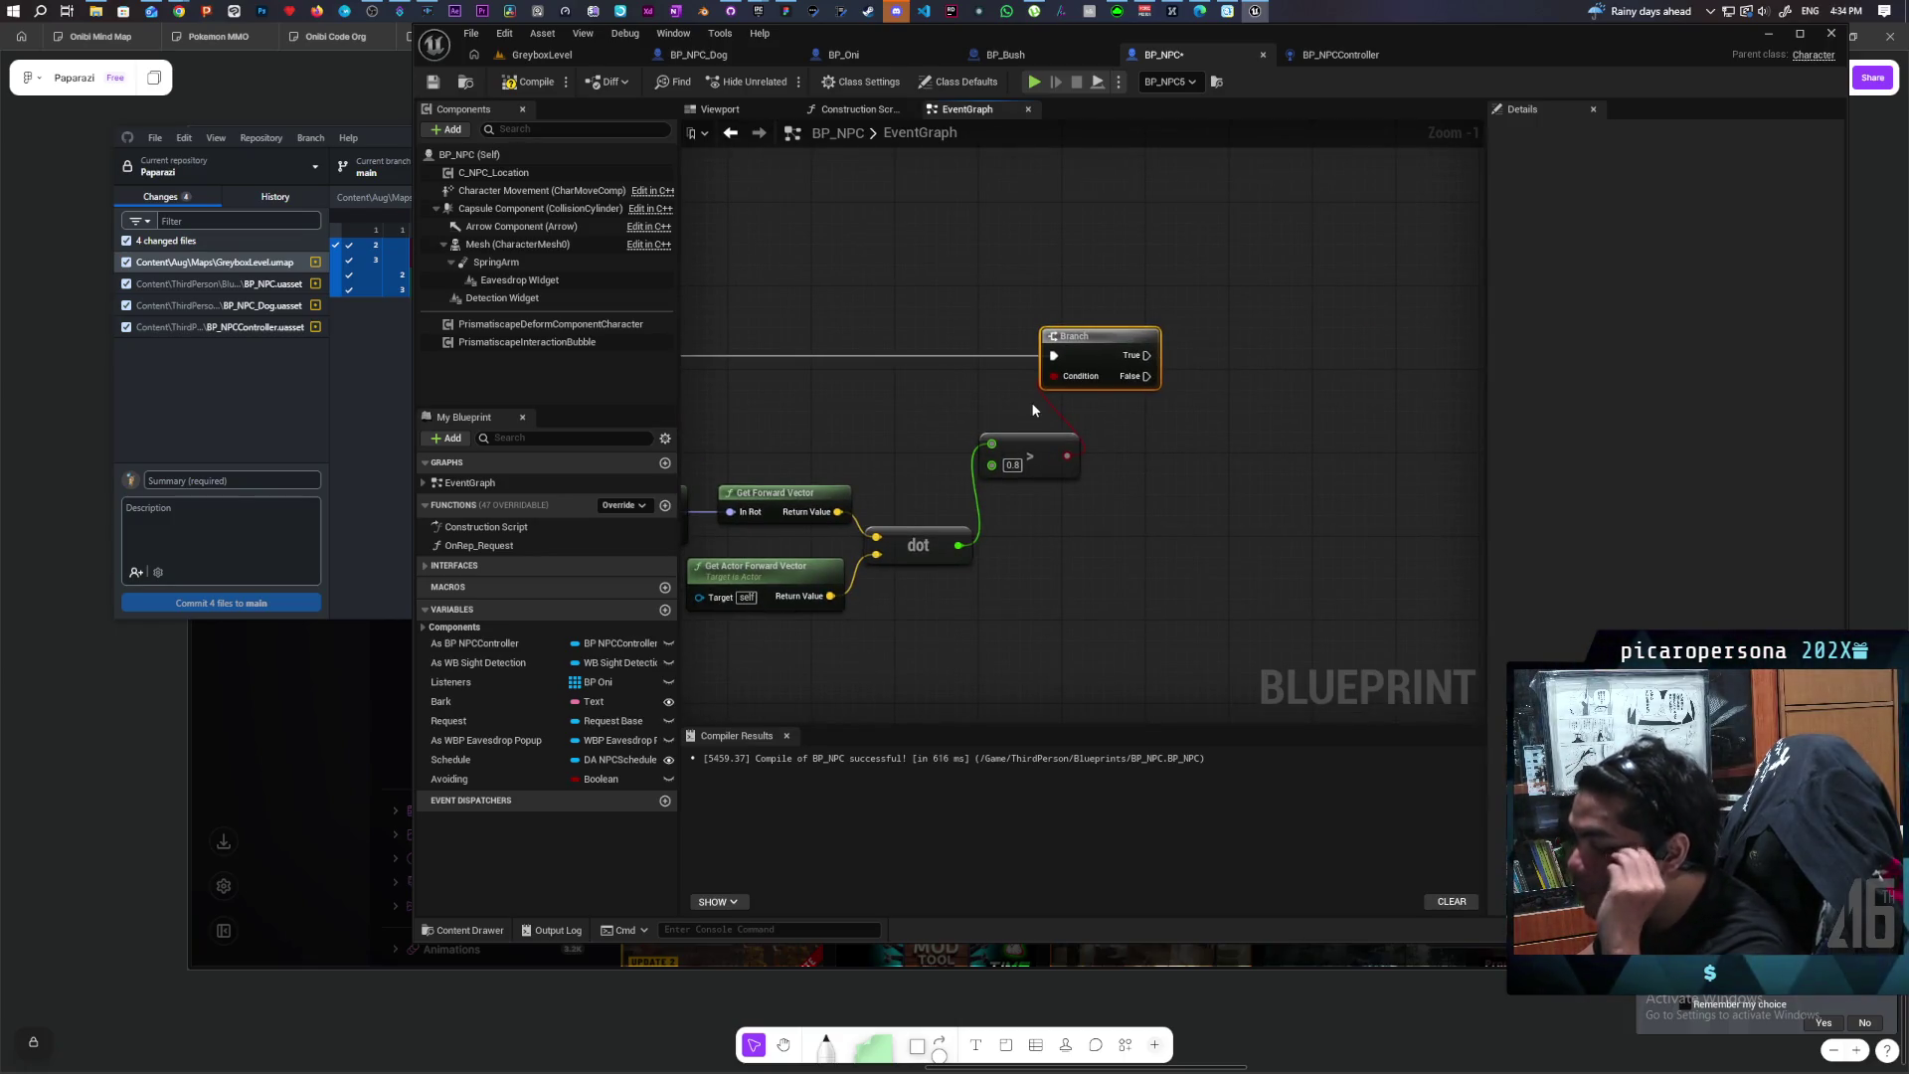
{"action": "scroll", "coordinate": [968, 365], "scroll_direction": "down", "scroll_amount": 3}
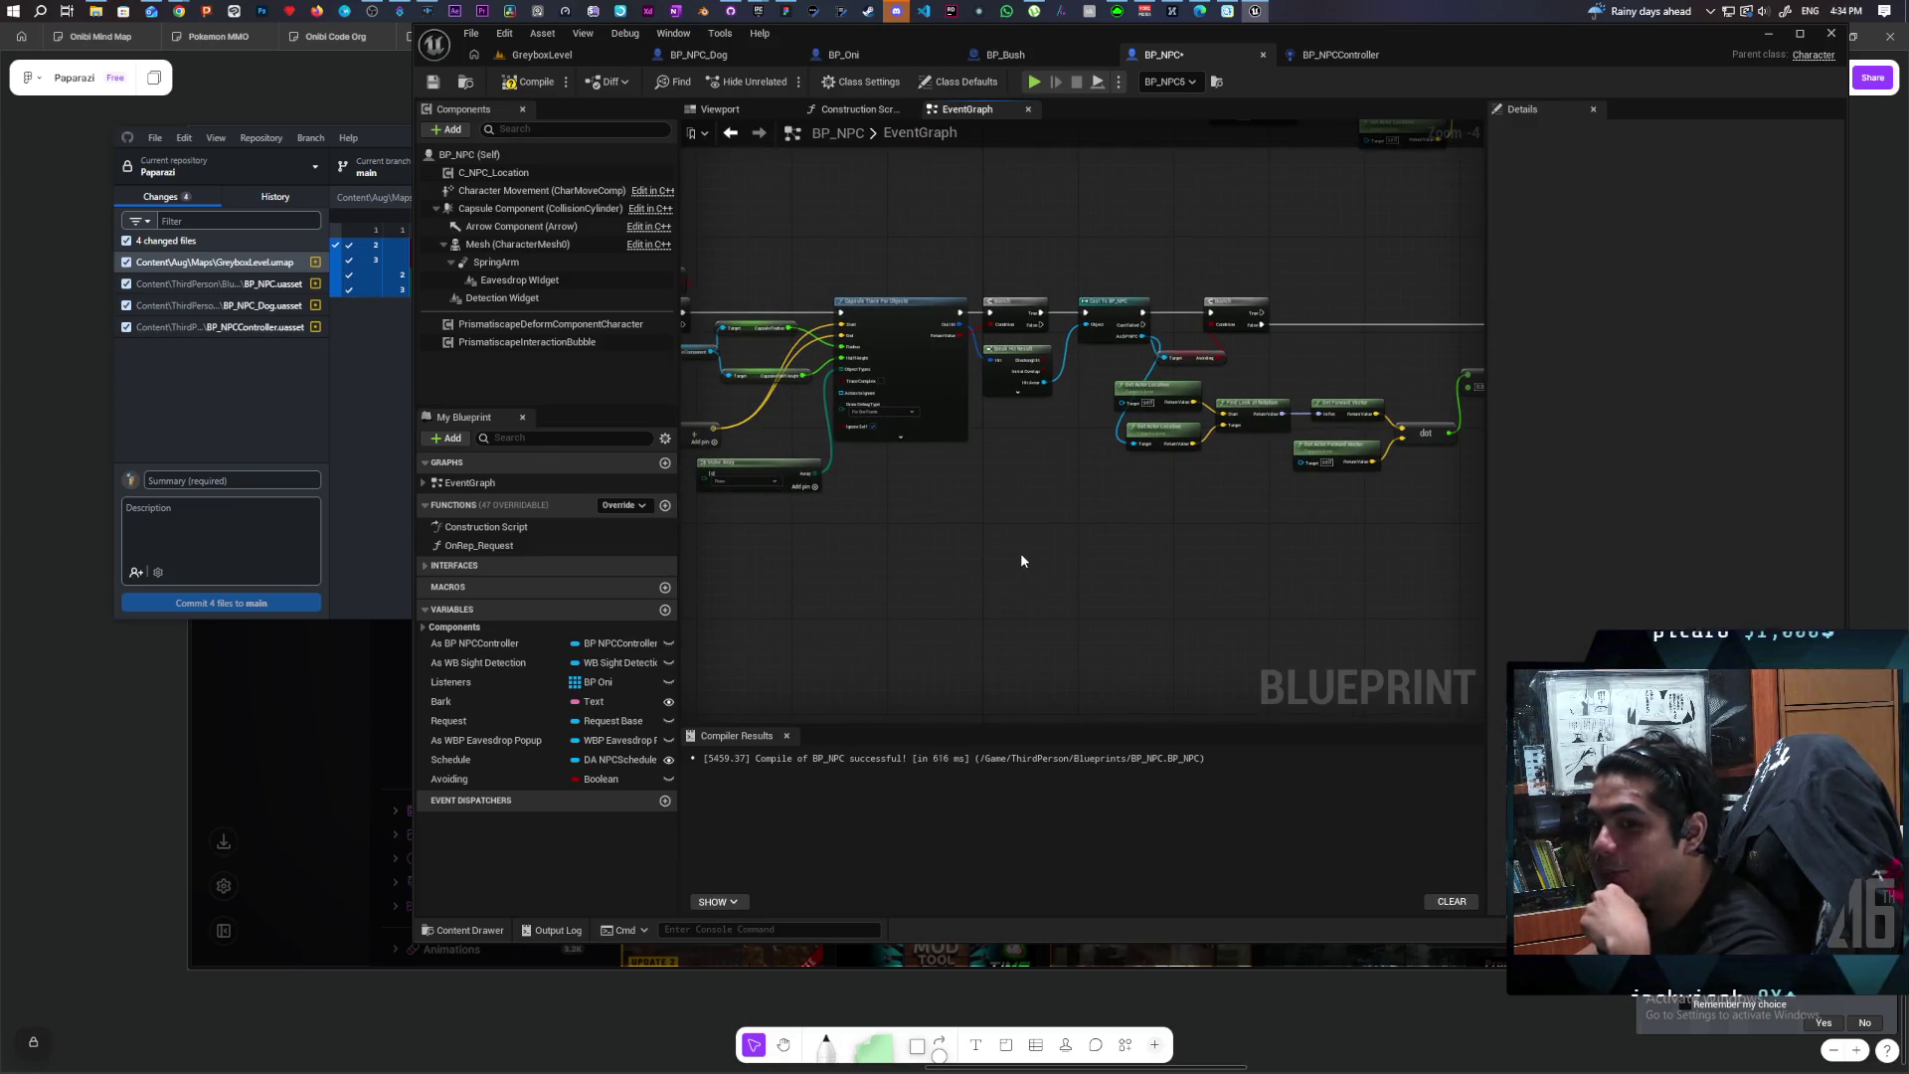
{"action": "mouse_move", "coordinate": [1021, 561]}
{"action": "left_mouse_down"}
{"action": "mouse_move", "coordinate": [1034, 593]}
{"action": "mouse_move", "coordinate": [686, 594]}
{"action": "left_mouse_up"}
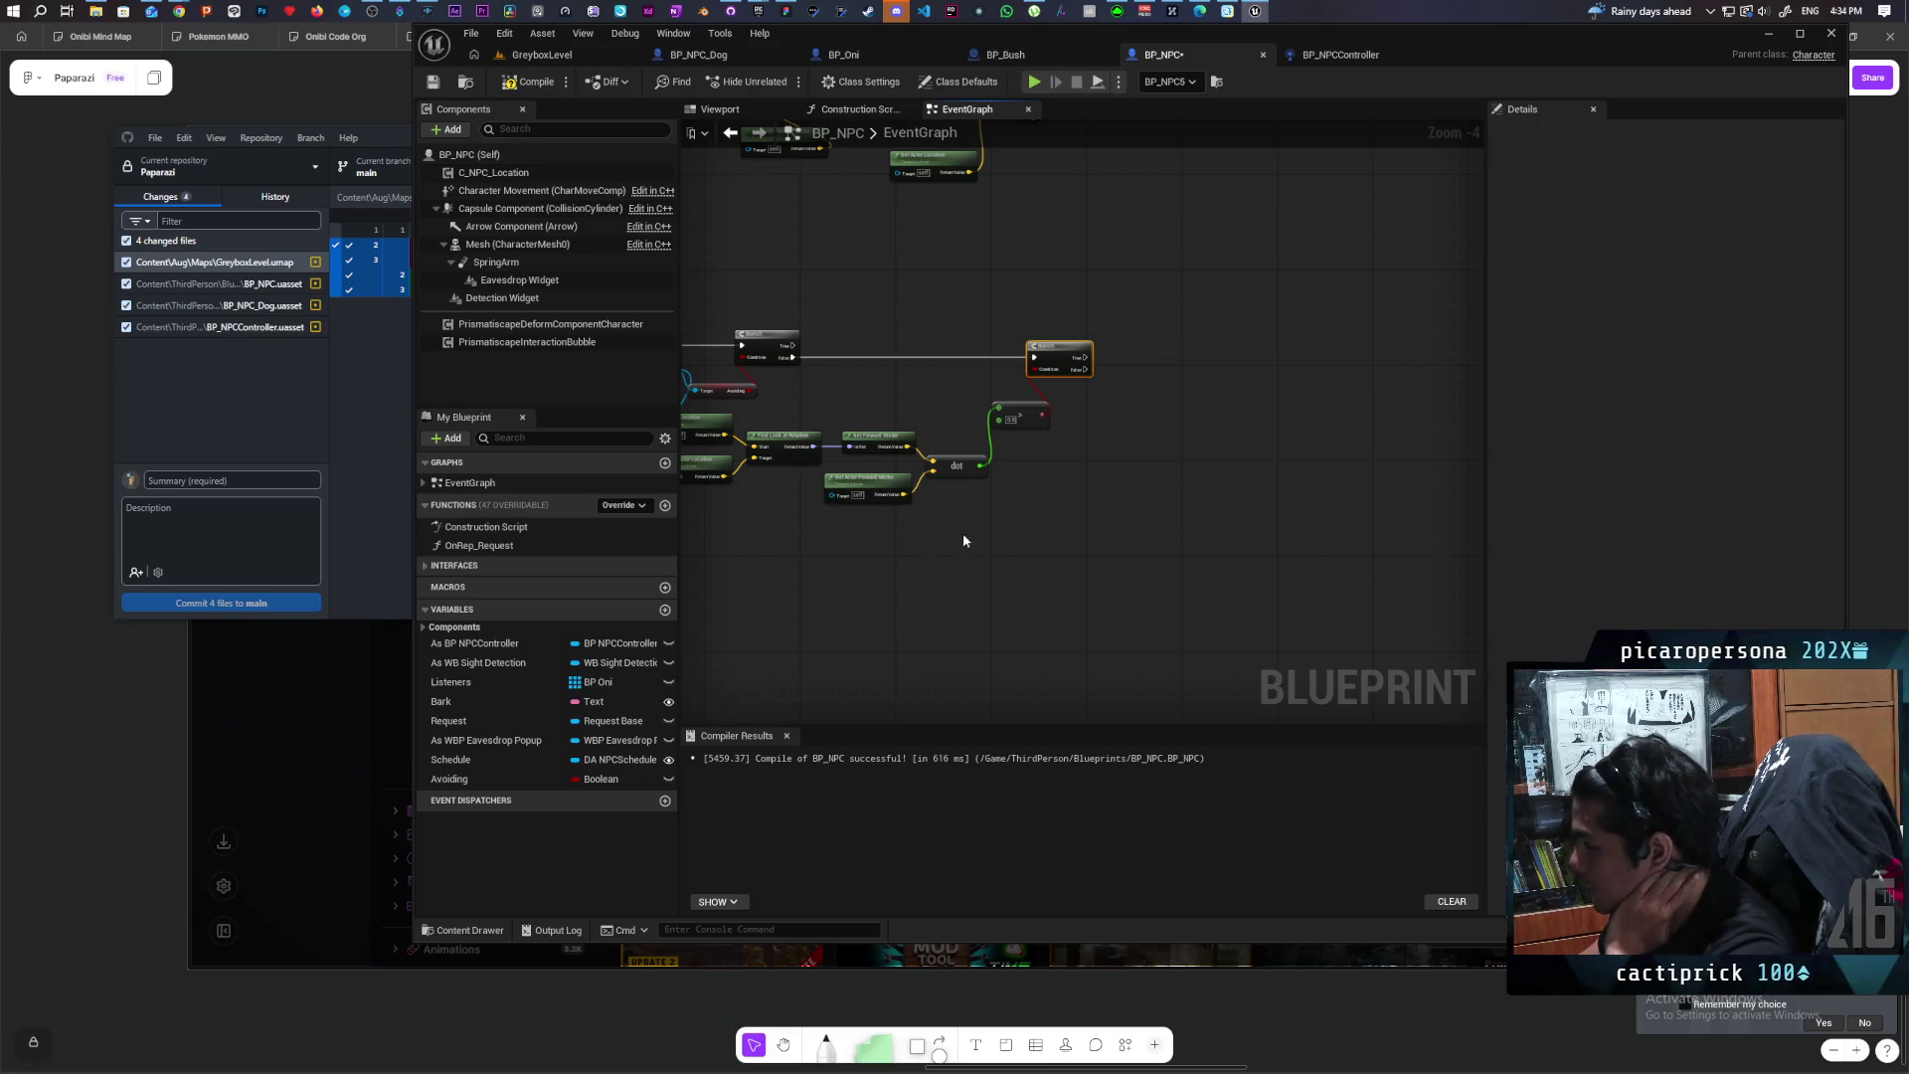
{"action": "scroll", "coordinate": [1042, 441], "scroll_direction": "up", "scroll_amount": 2}
{"action": "mouse_move", "coordinate": [1021, 497]}
{"action": "left_mouse_down"}
{"action": "mouse_move", "coordinate": [1184, 468]}
{"action": "mouse_move", "coordinate": [1161, 539]}
{"action": "left_mouse_up"}
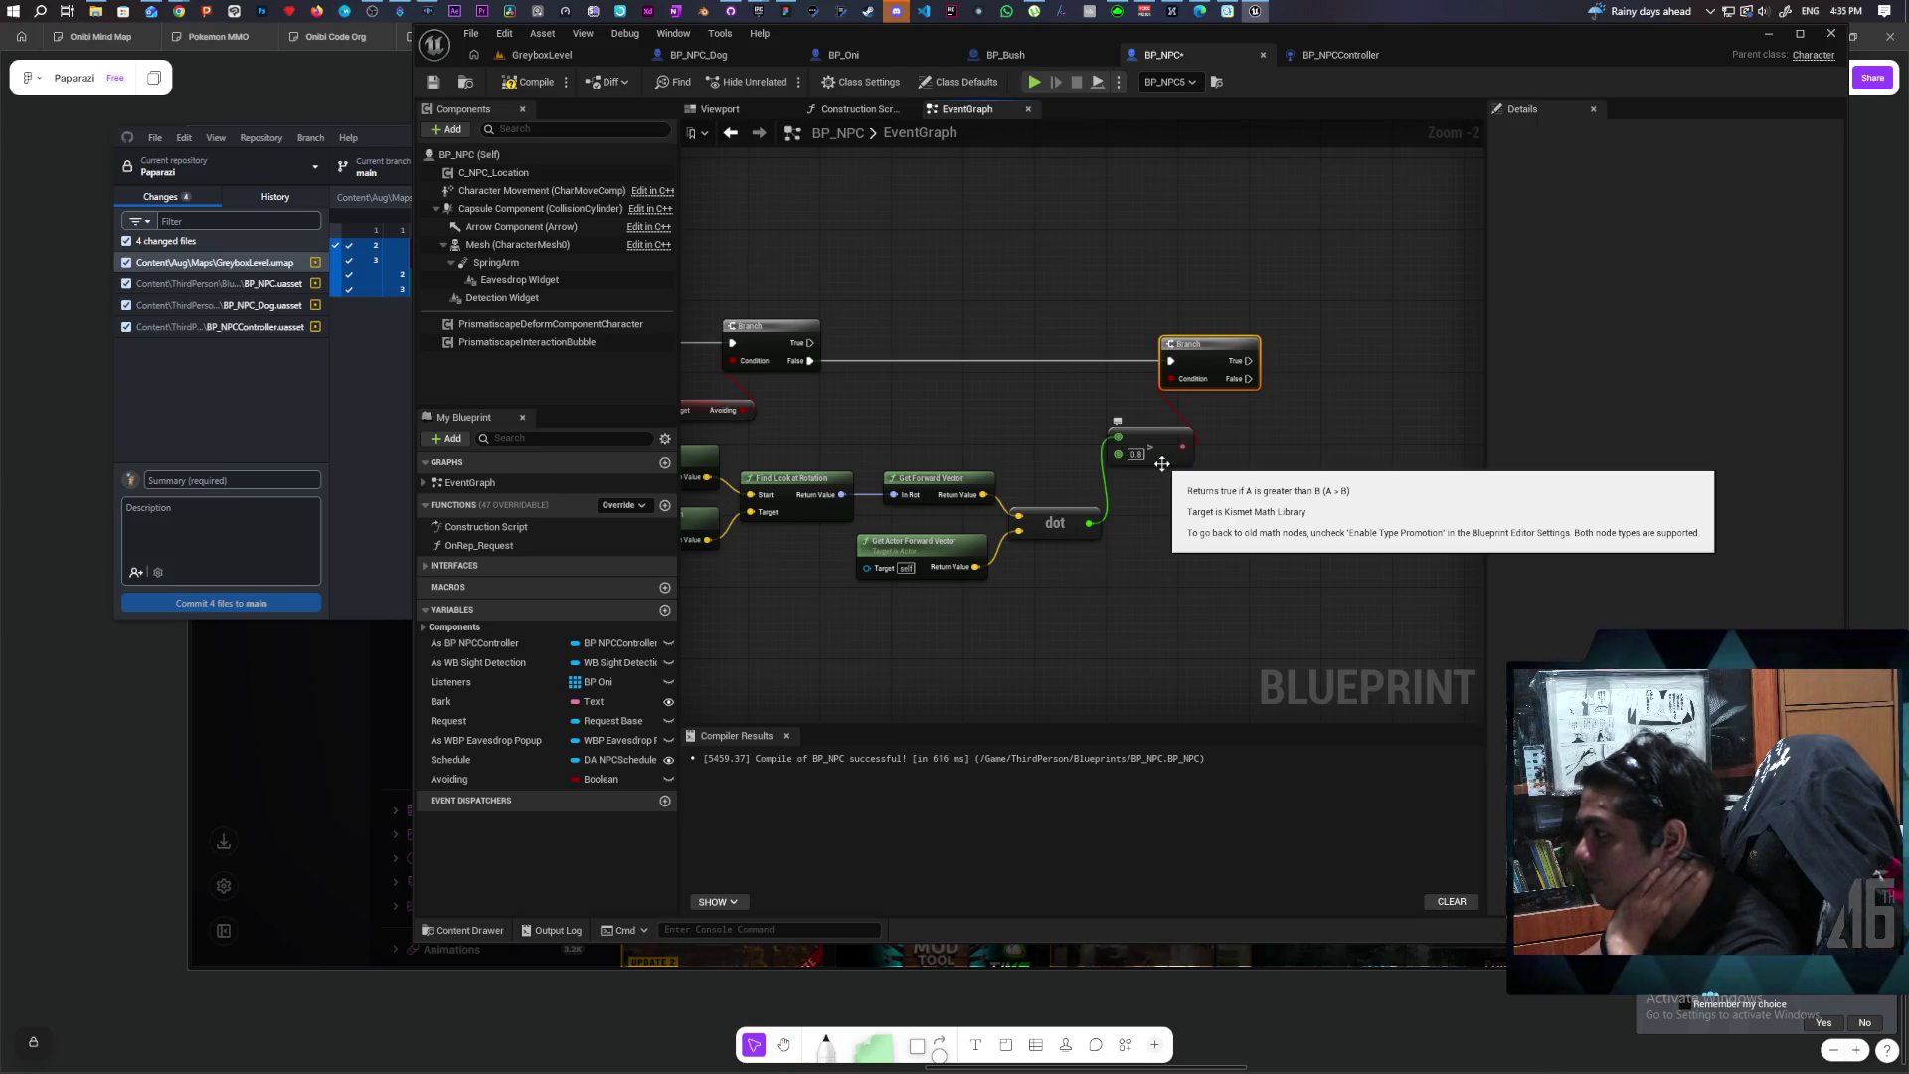
Step: Add a Move to And Remember call on the As BP NPCController reference
{"action": "mouse_move", "coordinate": [1279, 493]}
{"action": "left_mouse_down"}
{"action": "mouse_move", "coordinate": [1108, 499]}
{"action": "mouse_move", "coordinate": [1264, 568]}
{"action": "left_mouse_up"}
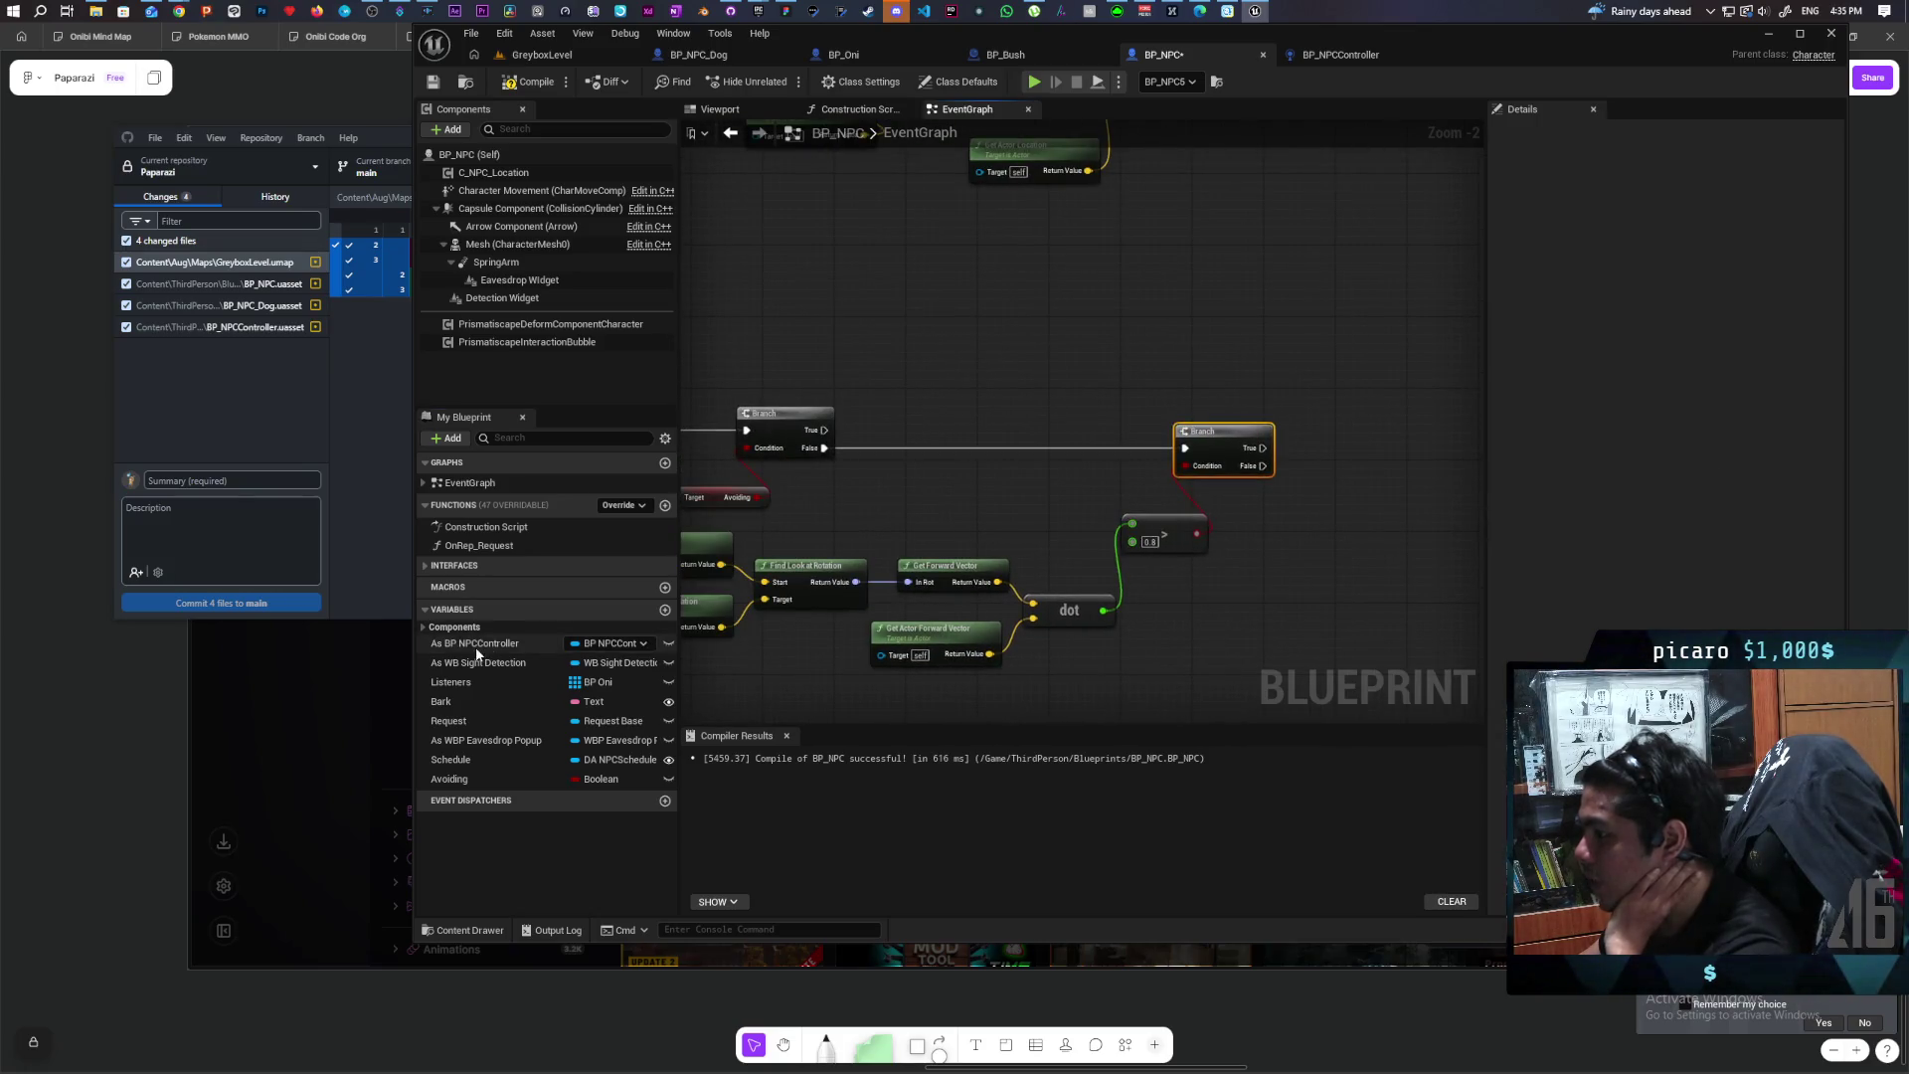
{"action": "left_click", "coordinate": [1203, 384]}
{"action": "key", "text": "alt+Left"}
{"action": "mouse_move", "coordinate": [1207, 372]}
{"action": "left_mouse_down"}
{"action": "mouse_move", "coordinate": [1326, 319]}
{"action": "mouse_move", "coordinate": [753, 295]}
{"action": "left_mouse_up"}
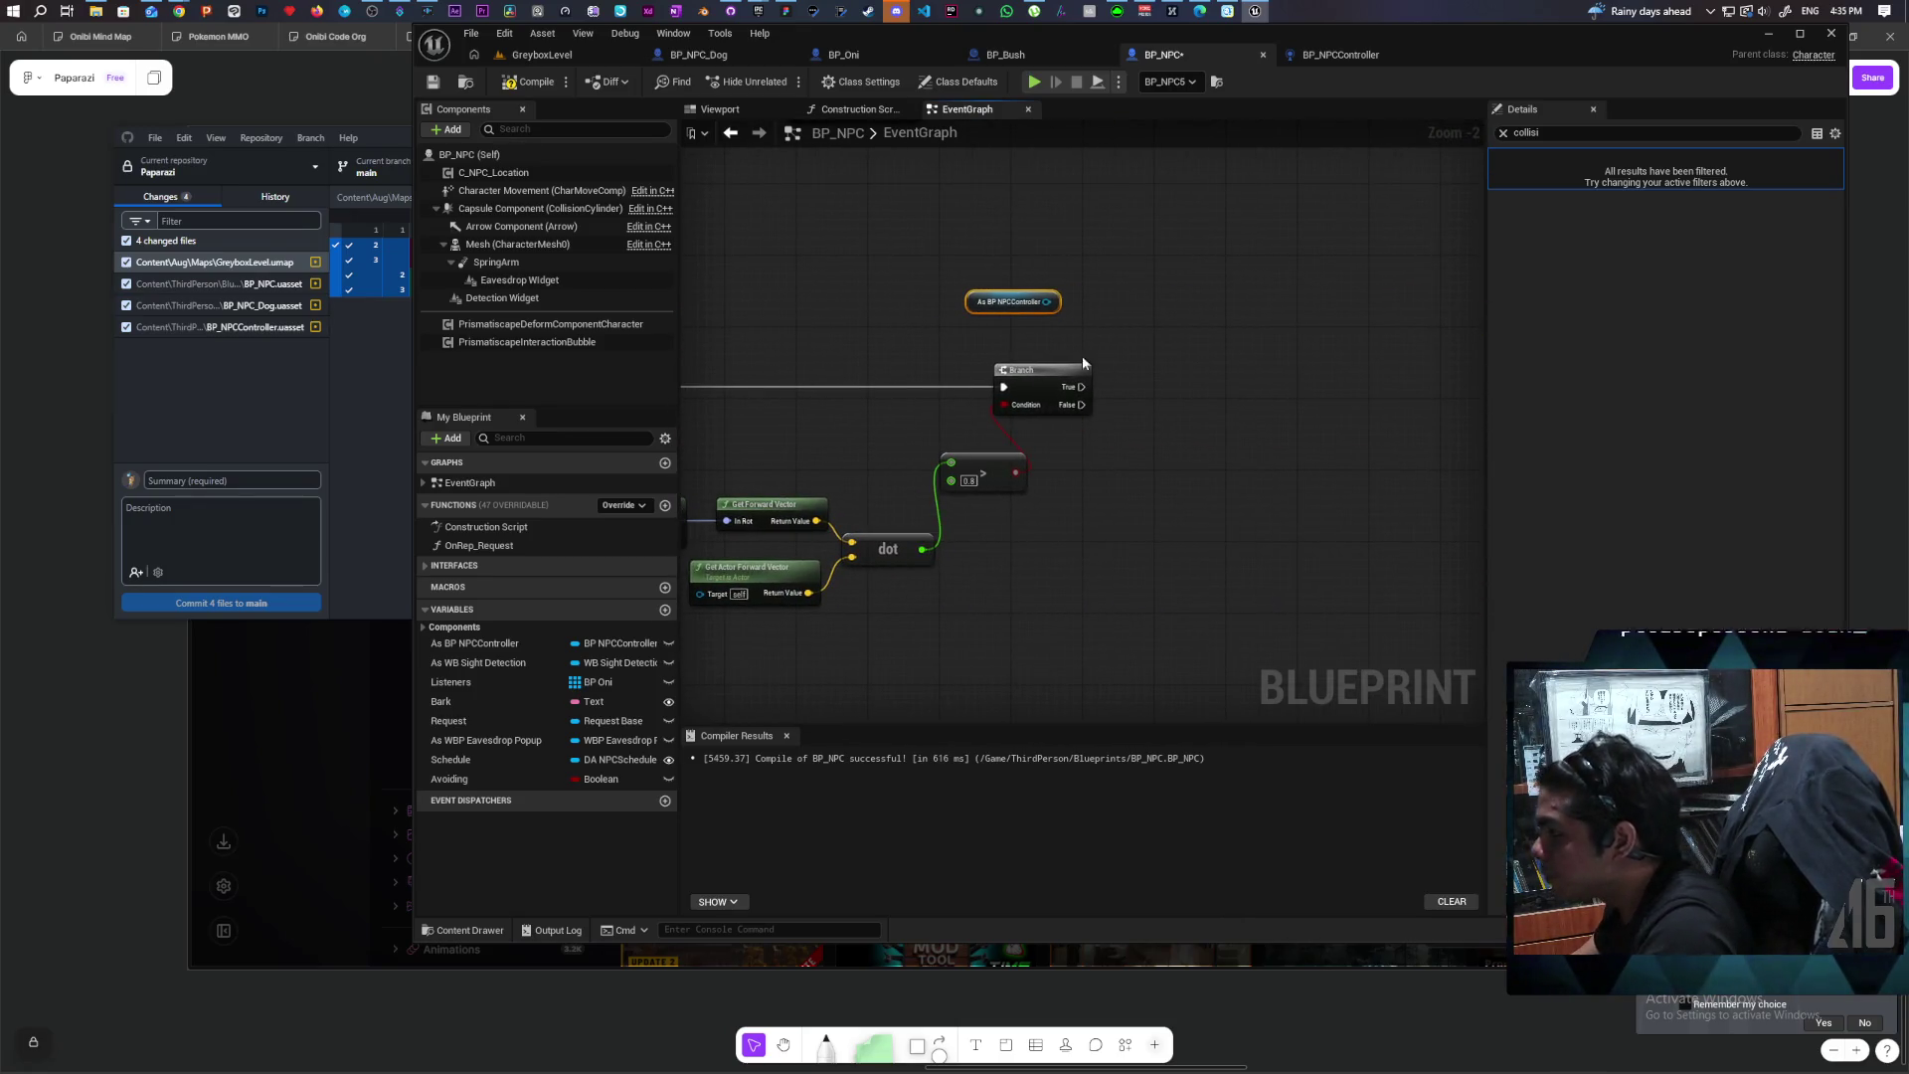
{"action": "left_click_drag", "start_coordinate": [1047, 301], "coordinate": [1153, 312]}
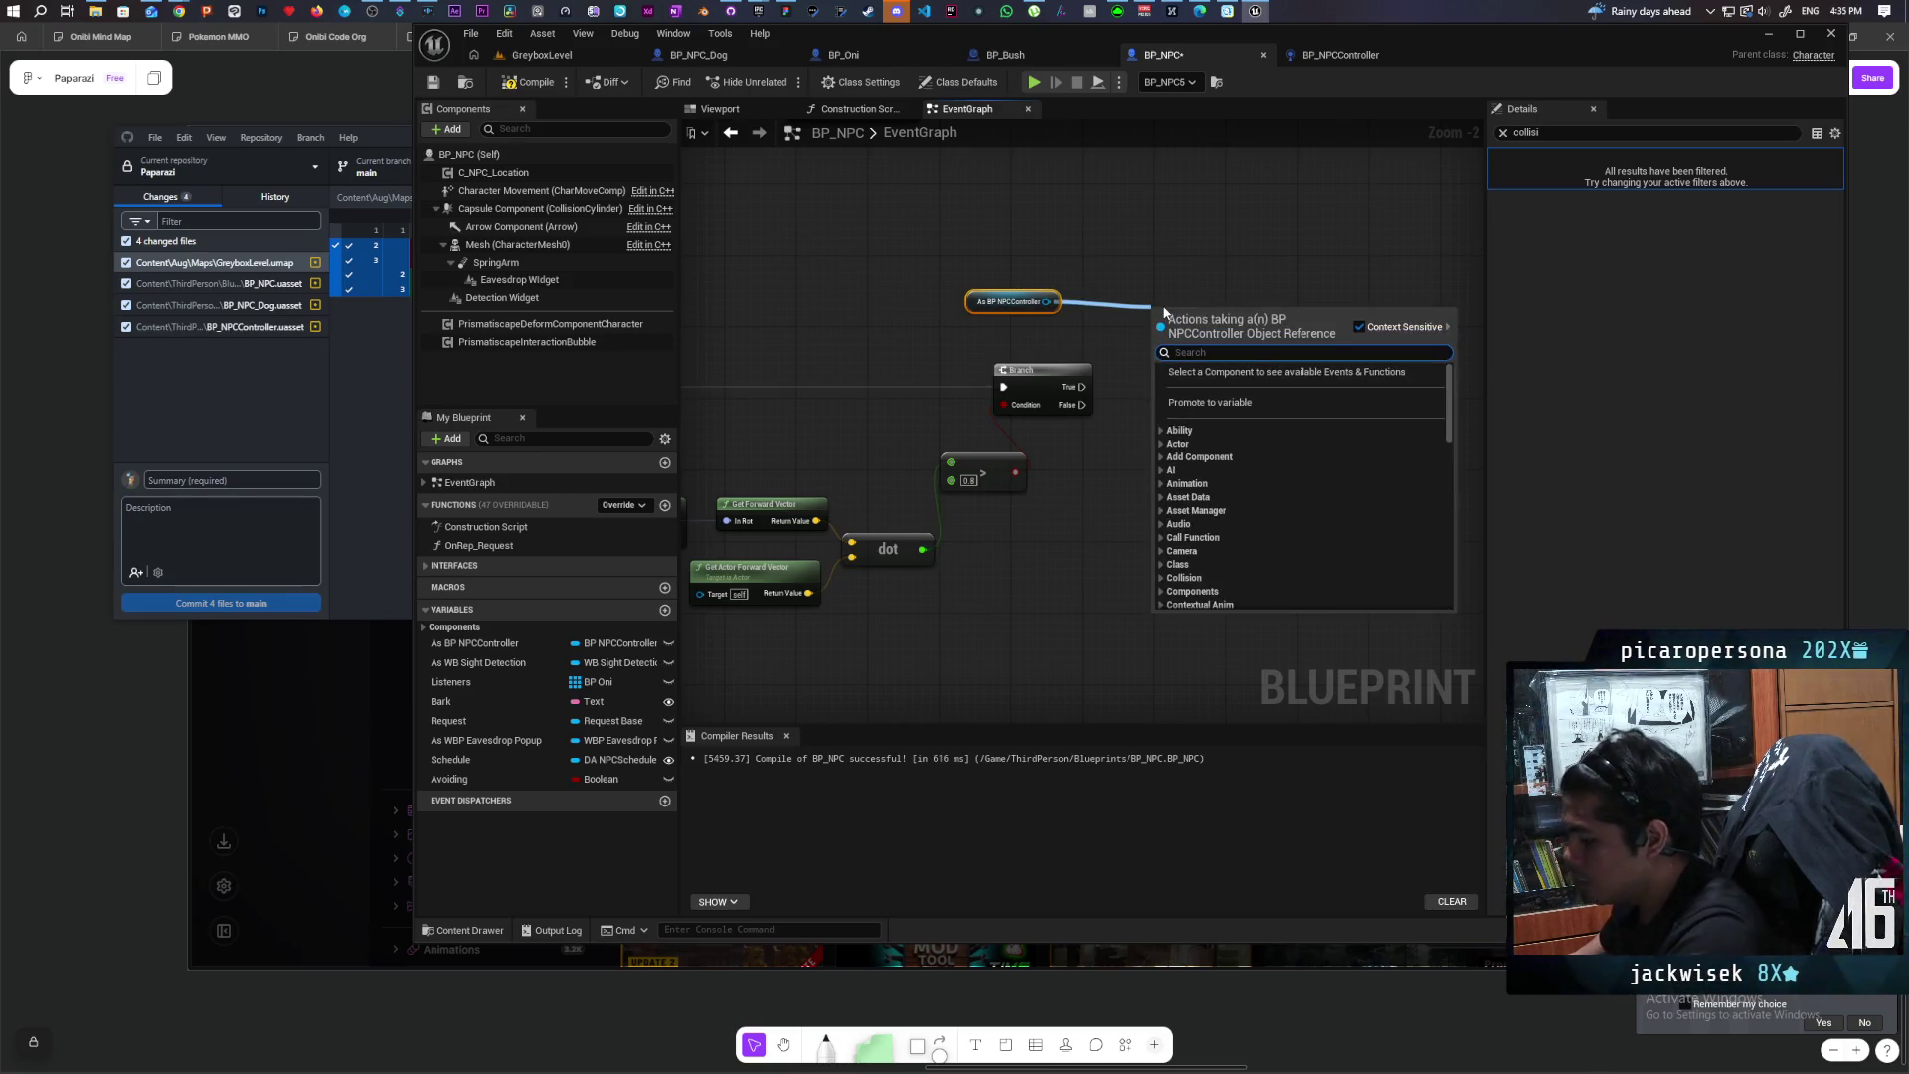
{"action": "type", "text": "move to an"}
{"action": "key", "text": "Return"}
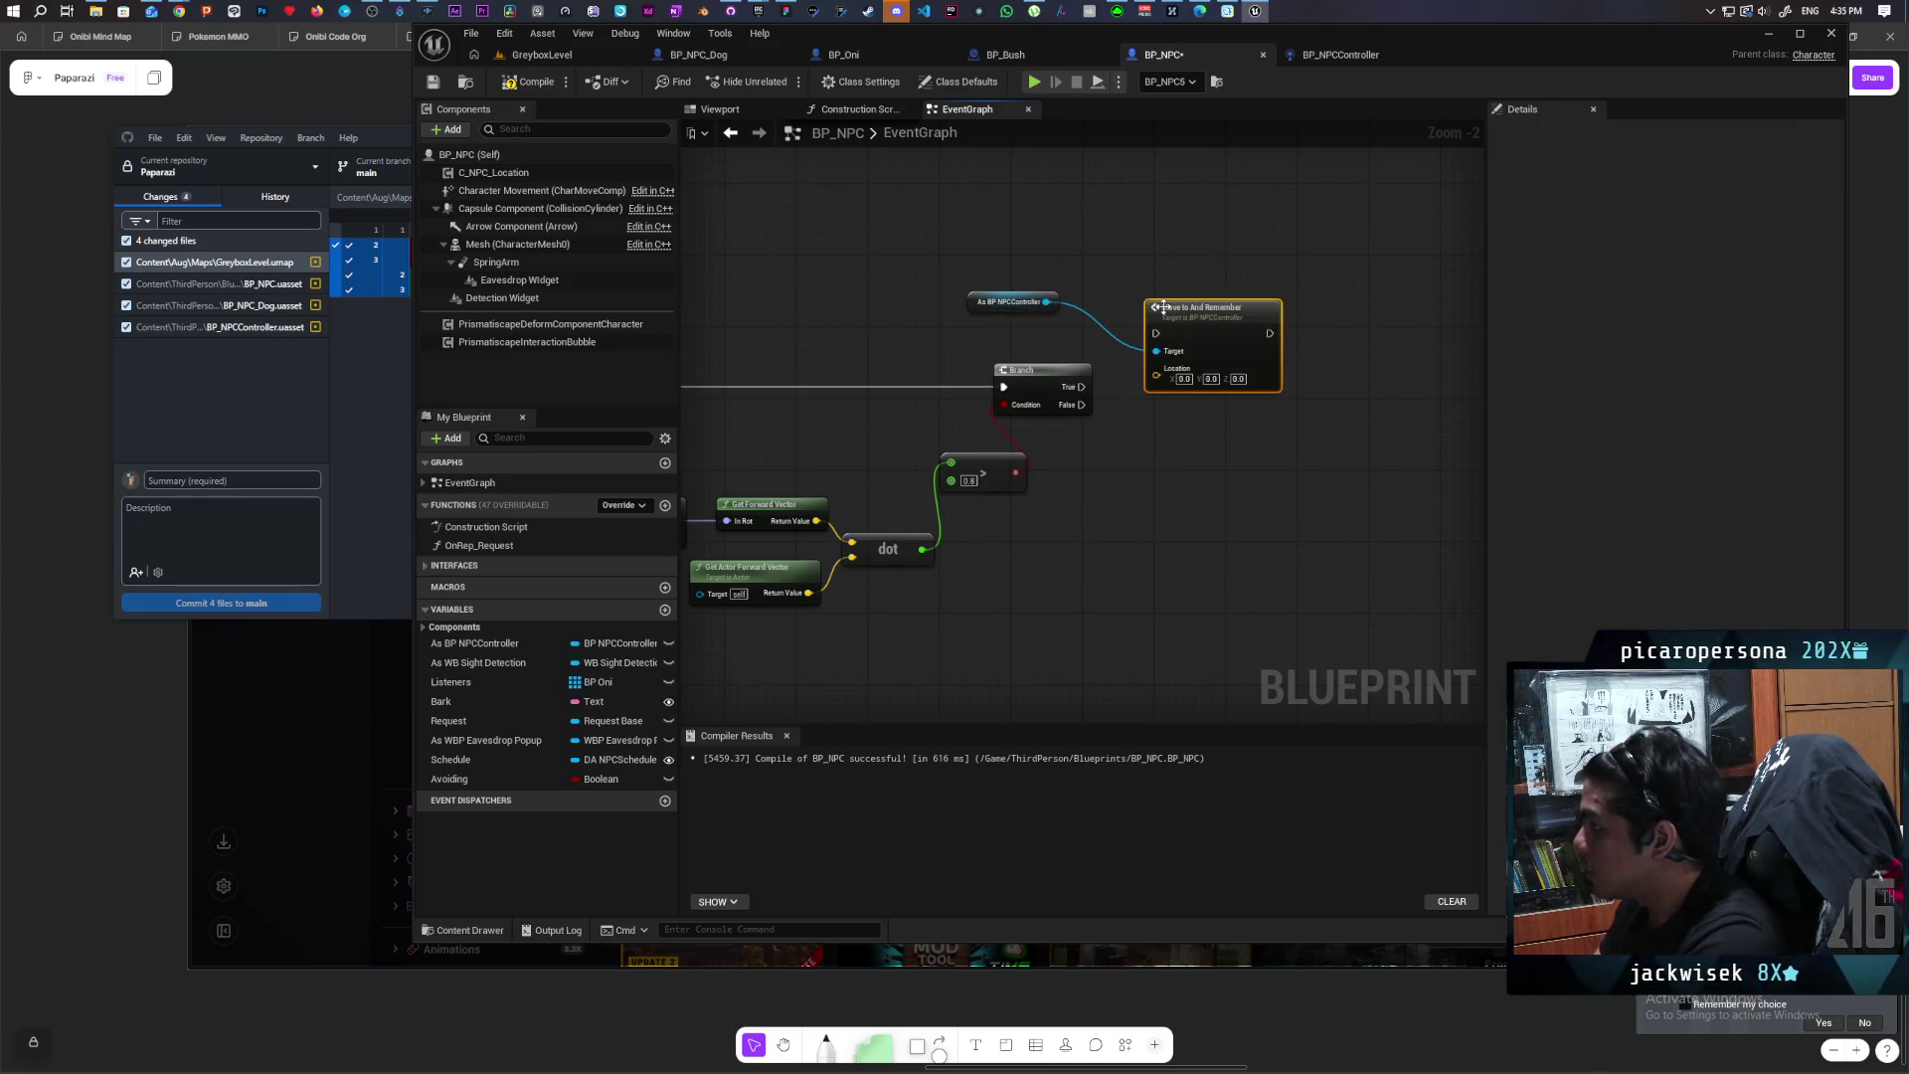
Step: Supply its Location from a Select Vector picked by the greater-than result
{"action": "left_click_drag", "start_coordinate": [1266, 437], "coordinate": [1233, 494]}
{"action": "type", "text": "sel"}
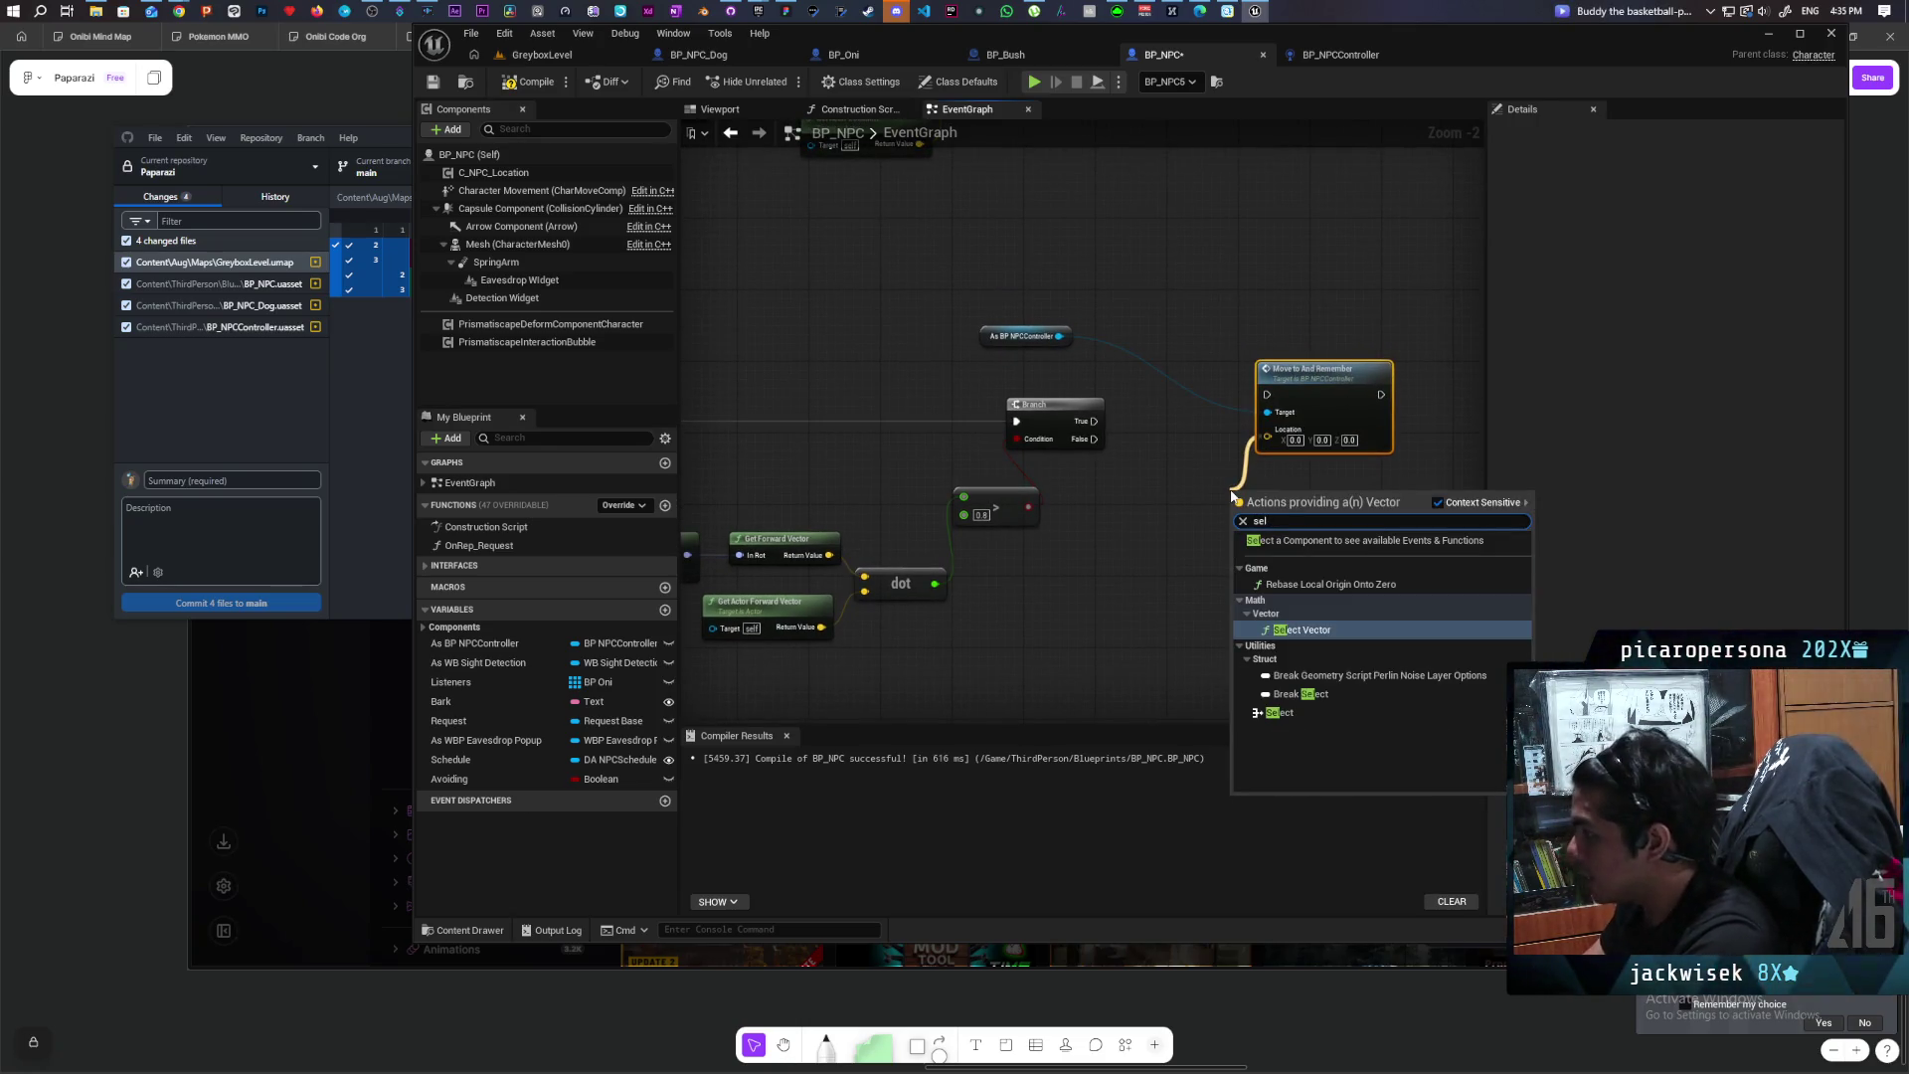
{"action": "left_click", "coordinate": [1328, 626]}
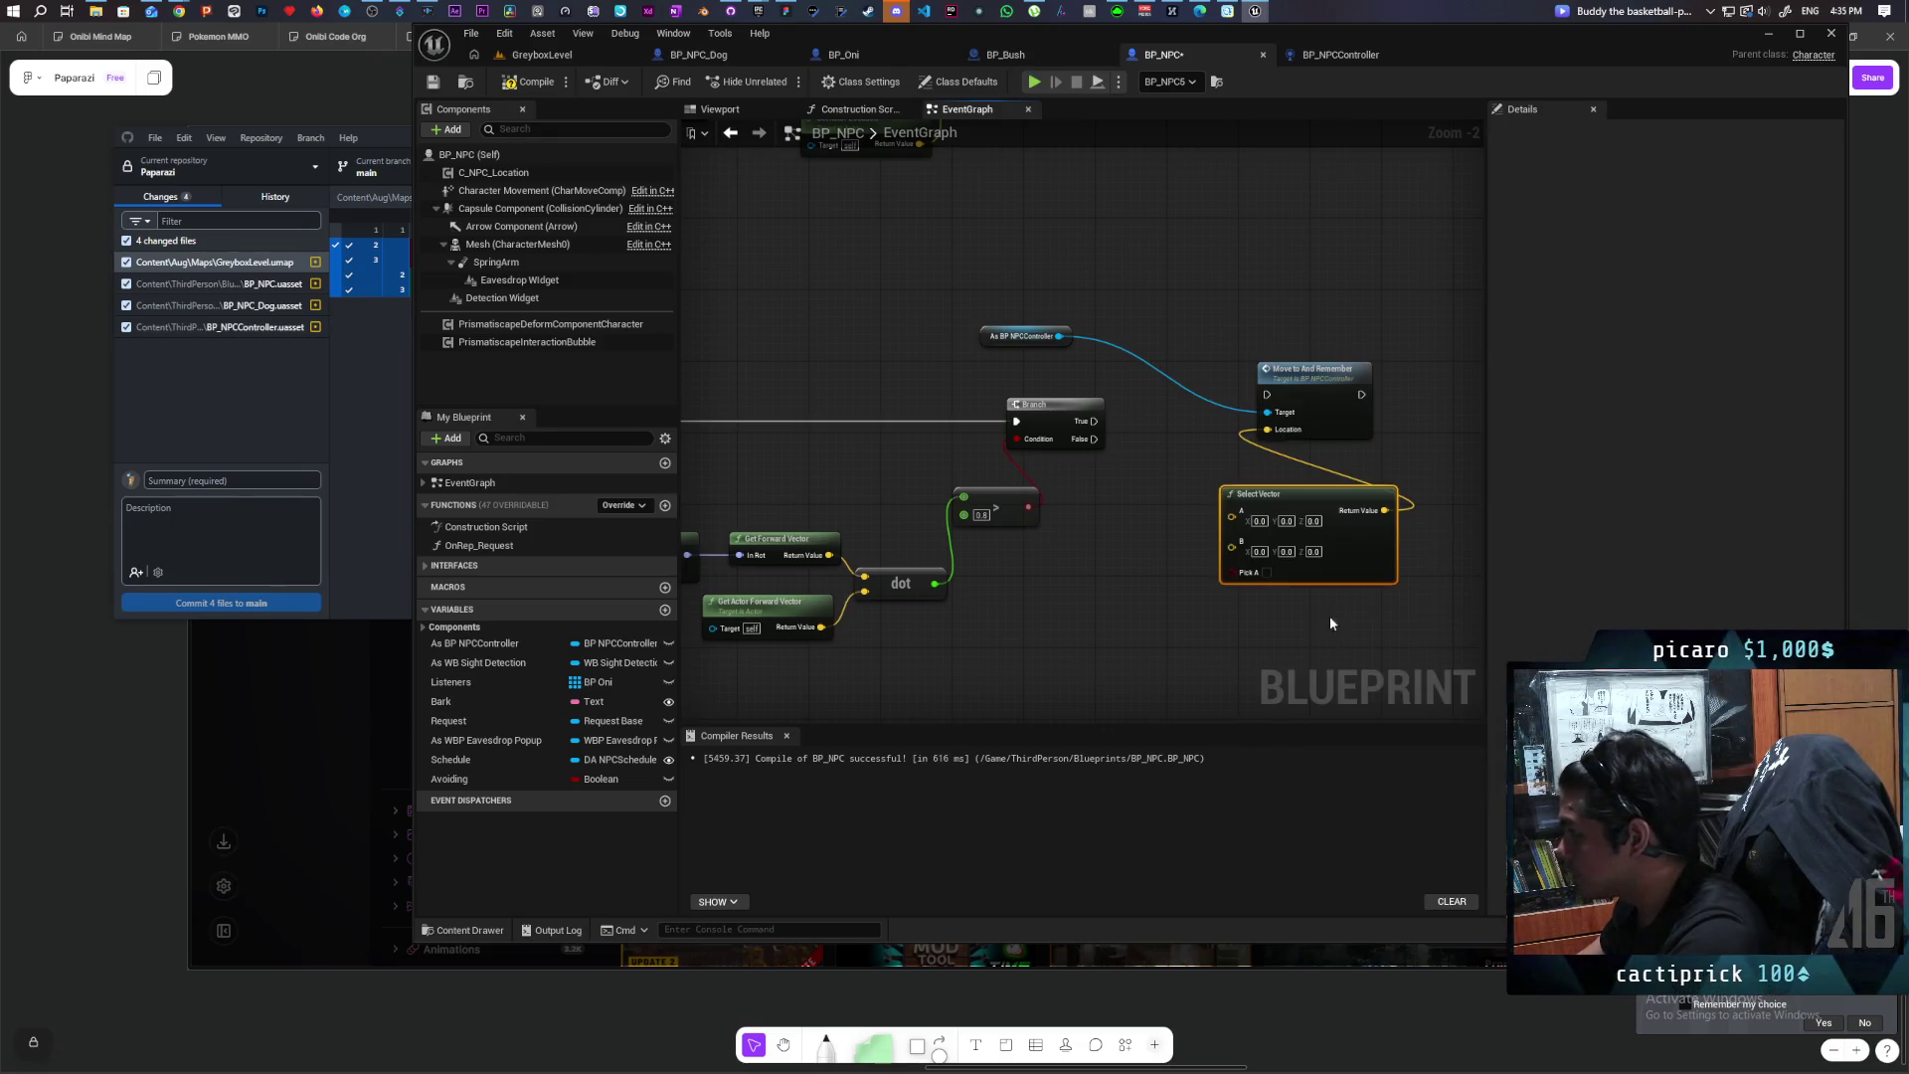
{"action": "mouse_move", "coordinate": [1028, 507]}
{"action": "left_mouse_down"}
{"action": "mouse_move", "coordinate": [1249, 567]}
{"action": "mouse_move", "coordinate": [1233, 571]}
{"action": "left_mouse_up"}
Step: Fire Move To from the Branch's False output and drop the Avoiding variable on that wire
{"action": "left_click", "coordinate": [1054, 444]}
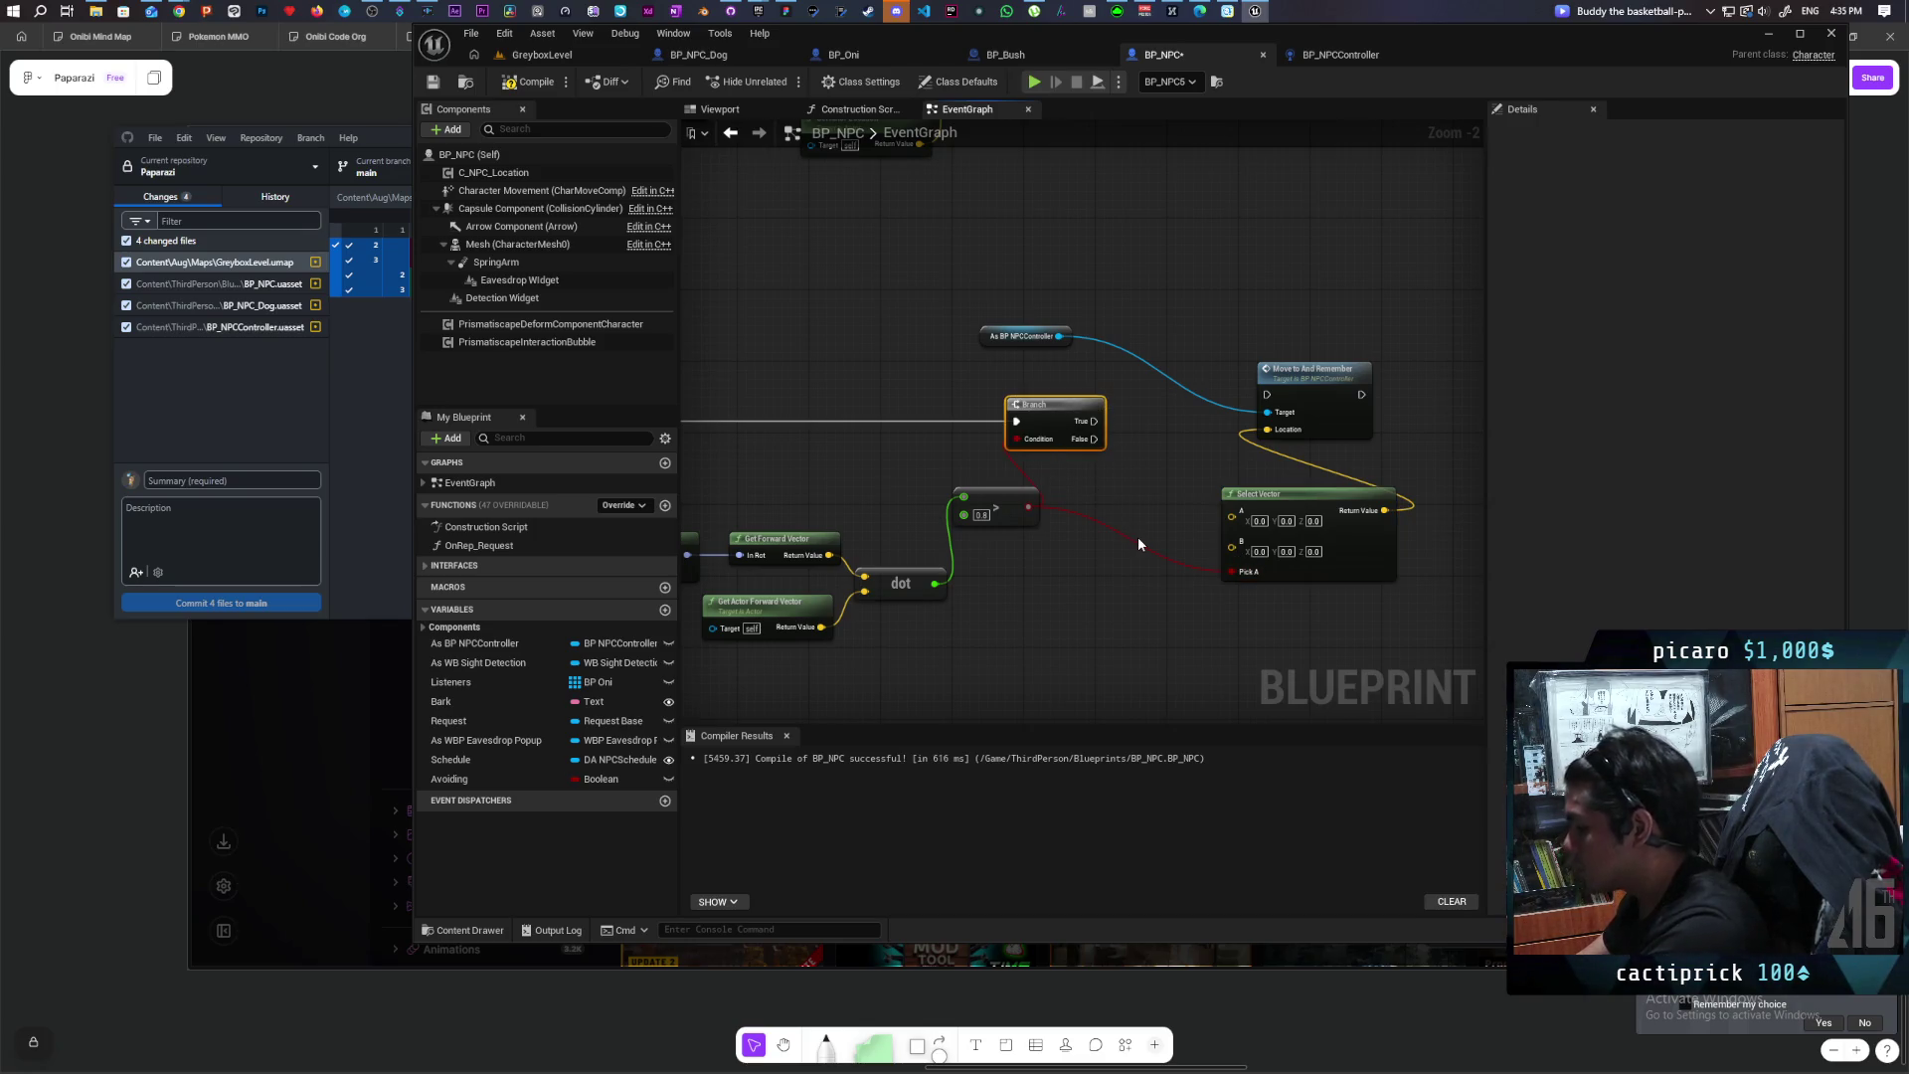
{"action": "left_click", "coordinate": [1161, 485]}
{"action": "scroll", "coordinate": [1368, 402], "scroll_direction": "down", "scroll_amount": 2}
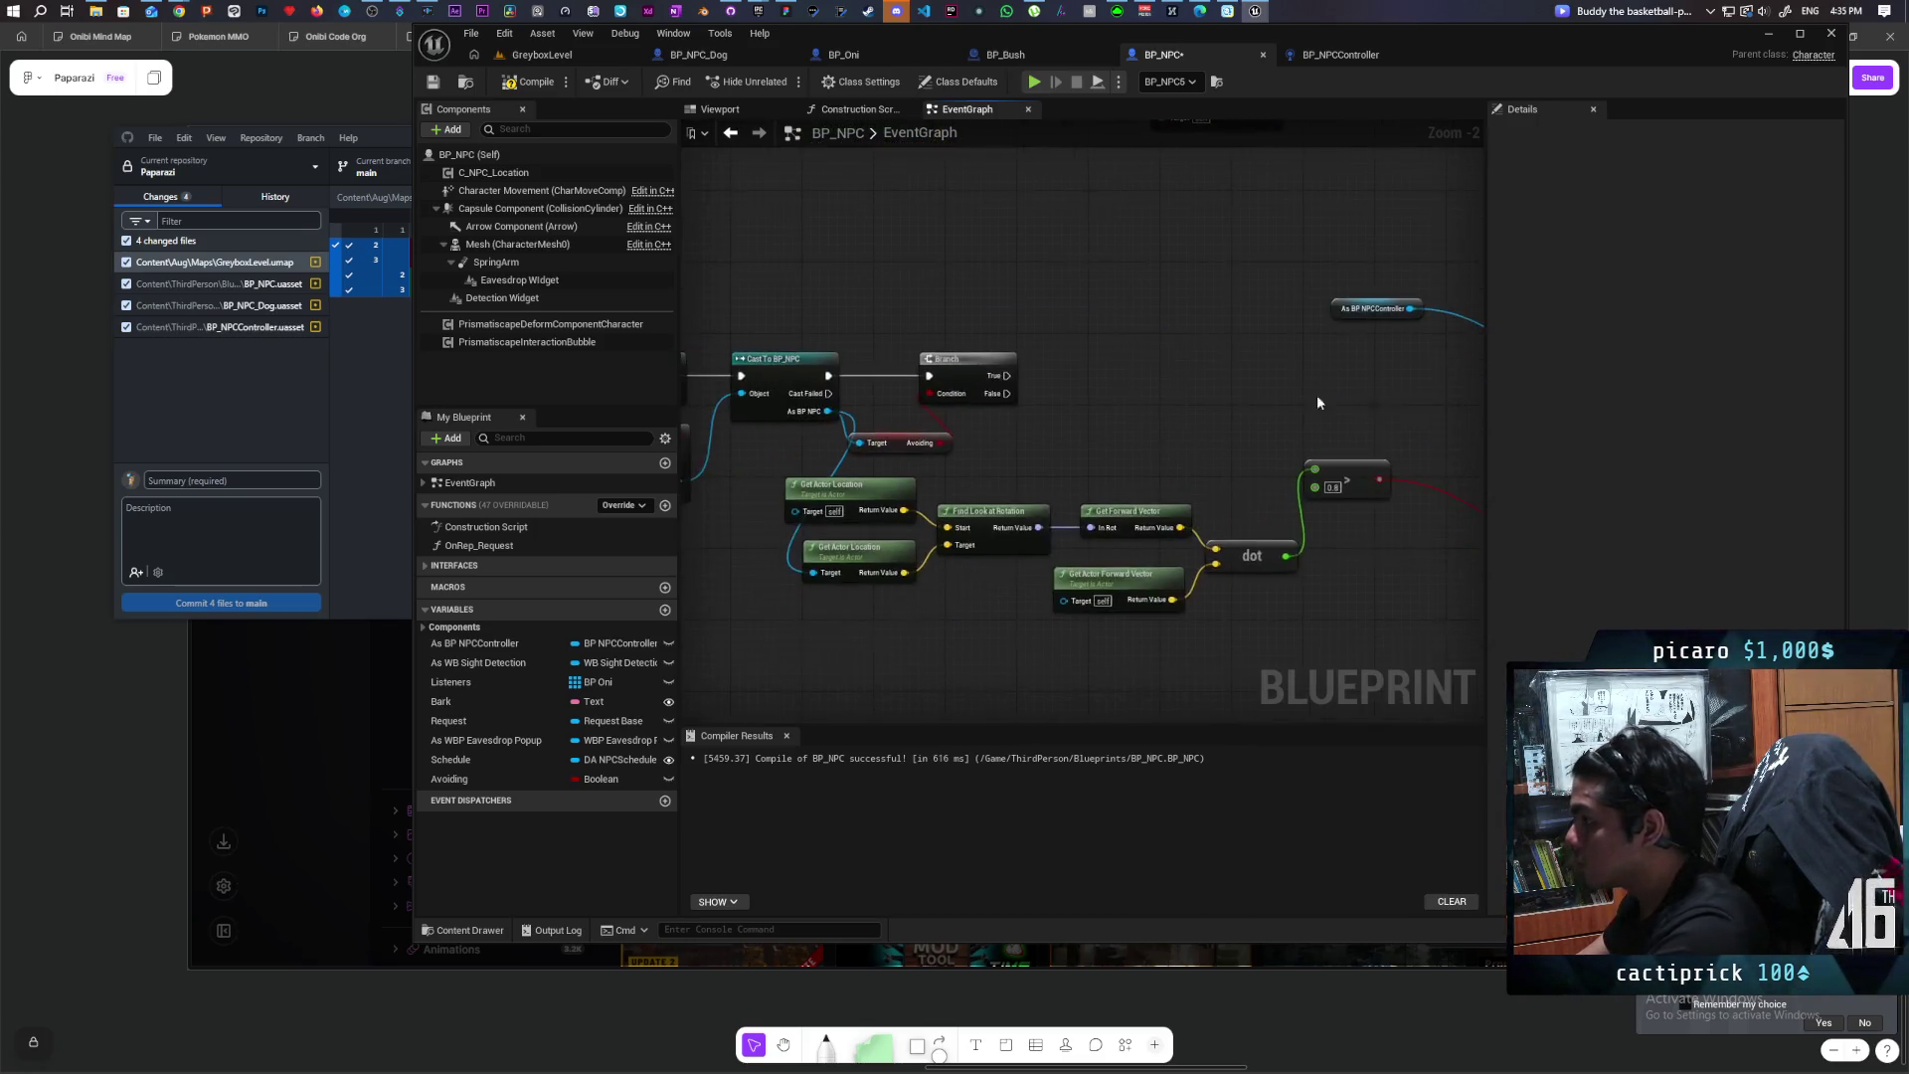
{"action": "scroll", "coordinate": [1129, 390], "scroll_direction": "up", "scroll_amount": 1}
{"action": "mouse_move", "coordinate": [893, 398]}
{"action": "left_mouse_down"}
{"action": "mouse_move", "coordinate": [1437, 381]}
{"action": "mouse_move", "coordinate": [1292, 343]}
{"action": "mouse_move", "coordinate": [1209, 380]}
{"action": "mouse_move", "coordinate": [1424, 349]}
{"action": "left_mouse_up"}
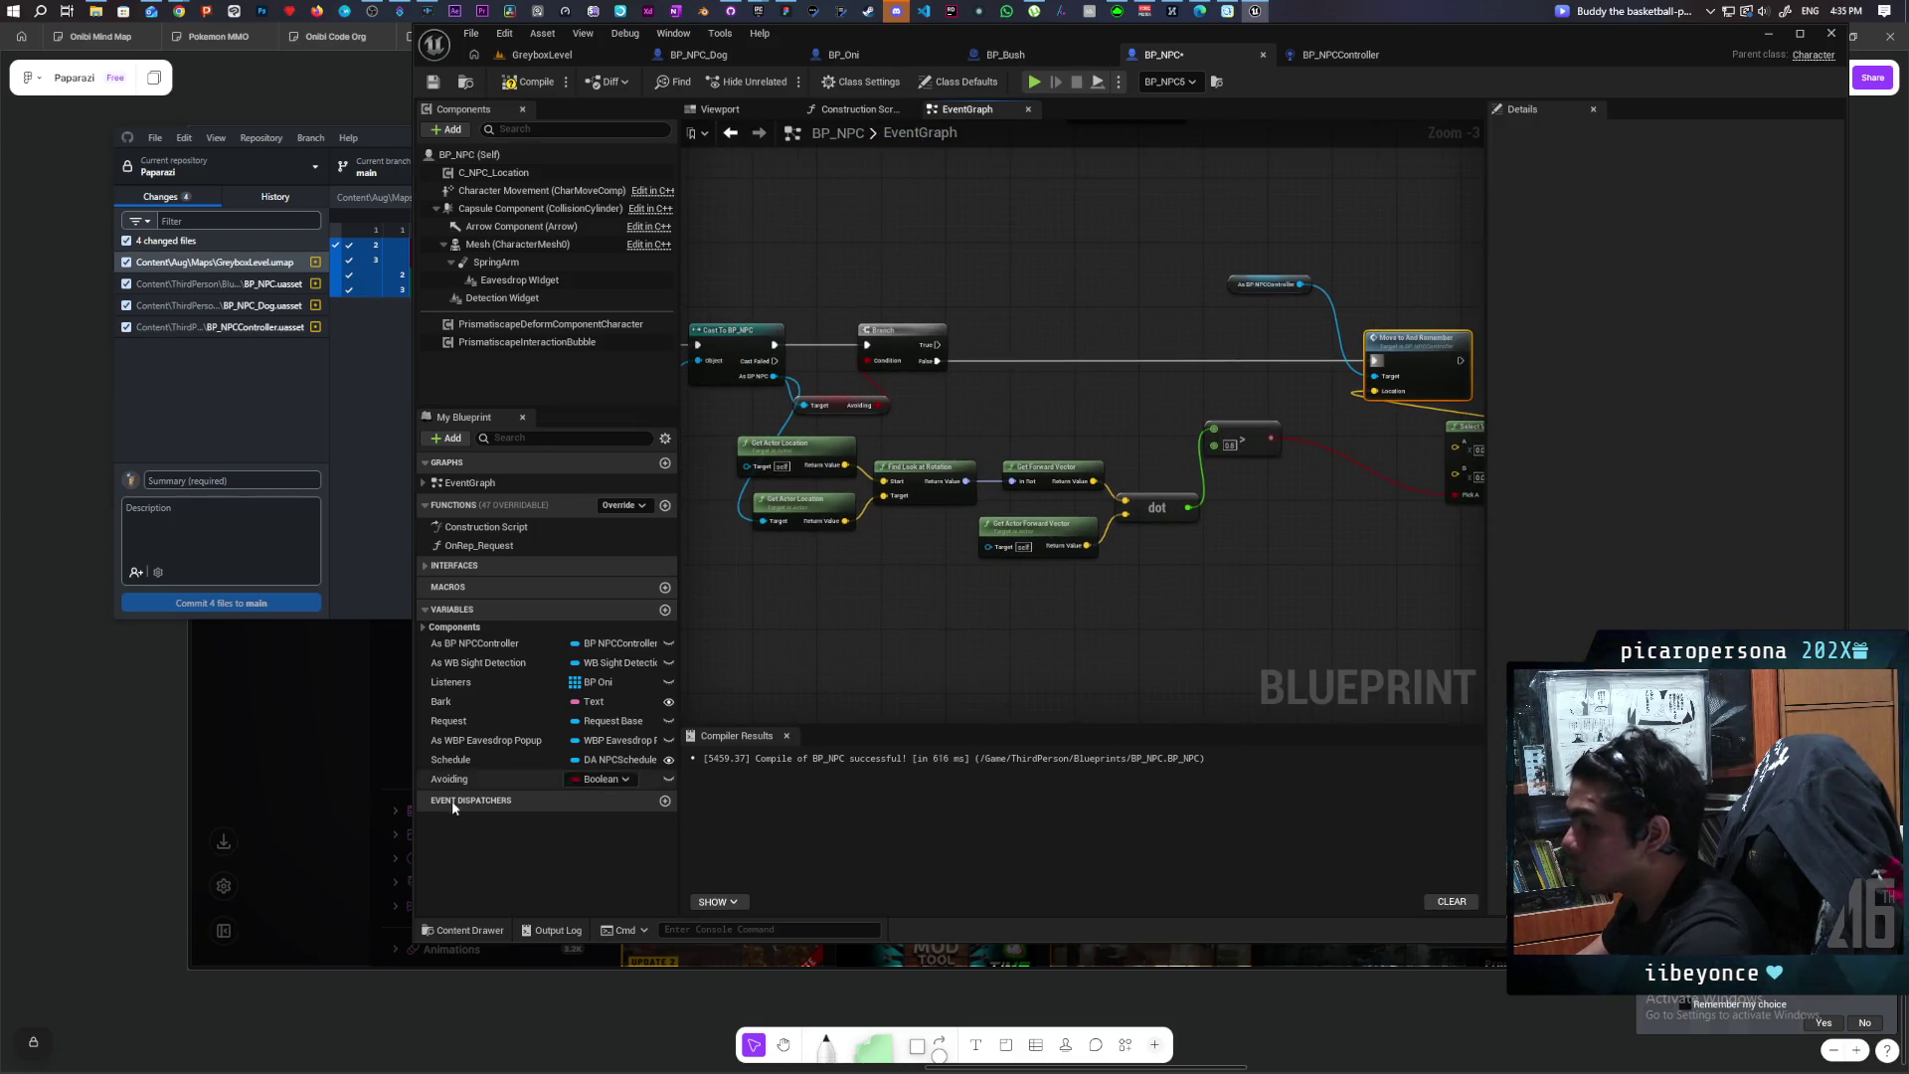
{"action": "left_click_drag", "start_coordinate": [450, 779], "coordinate": [940, 358]}
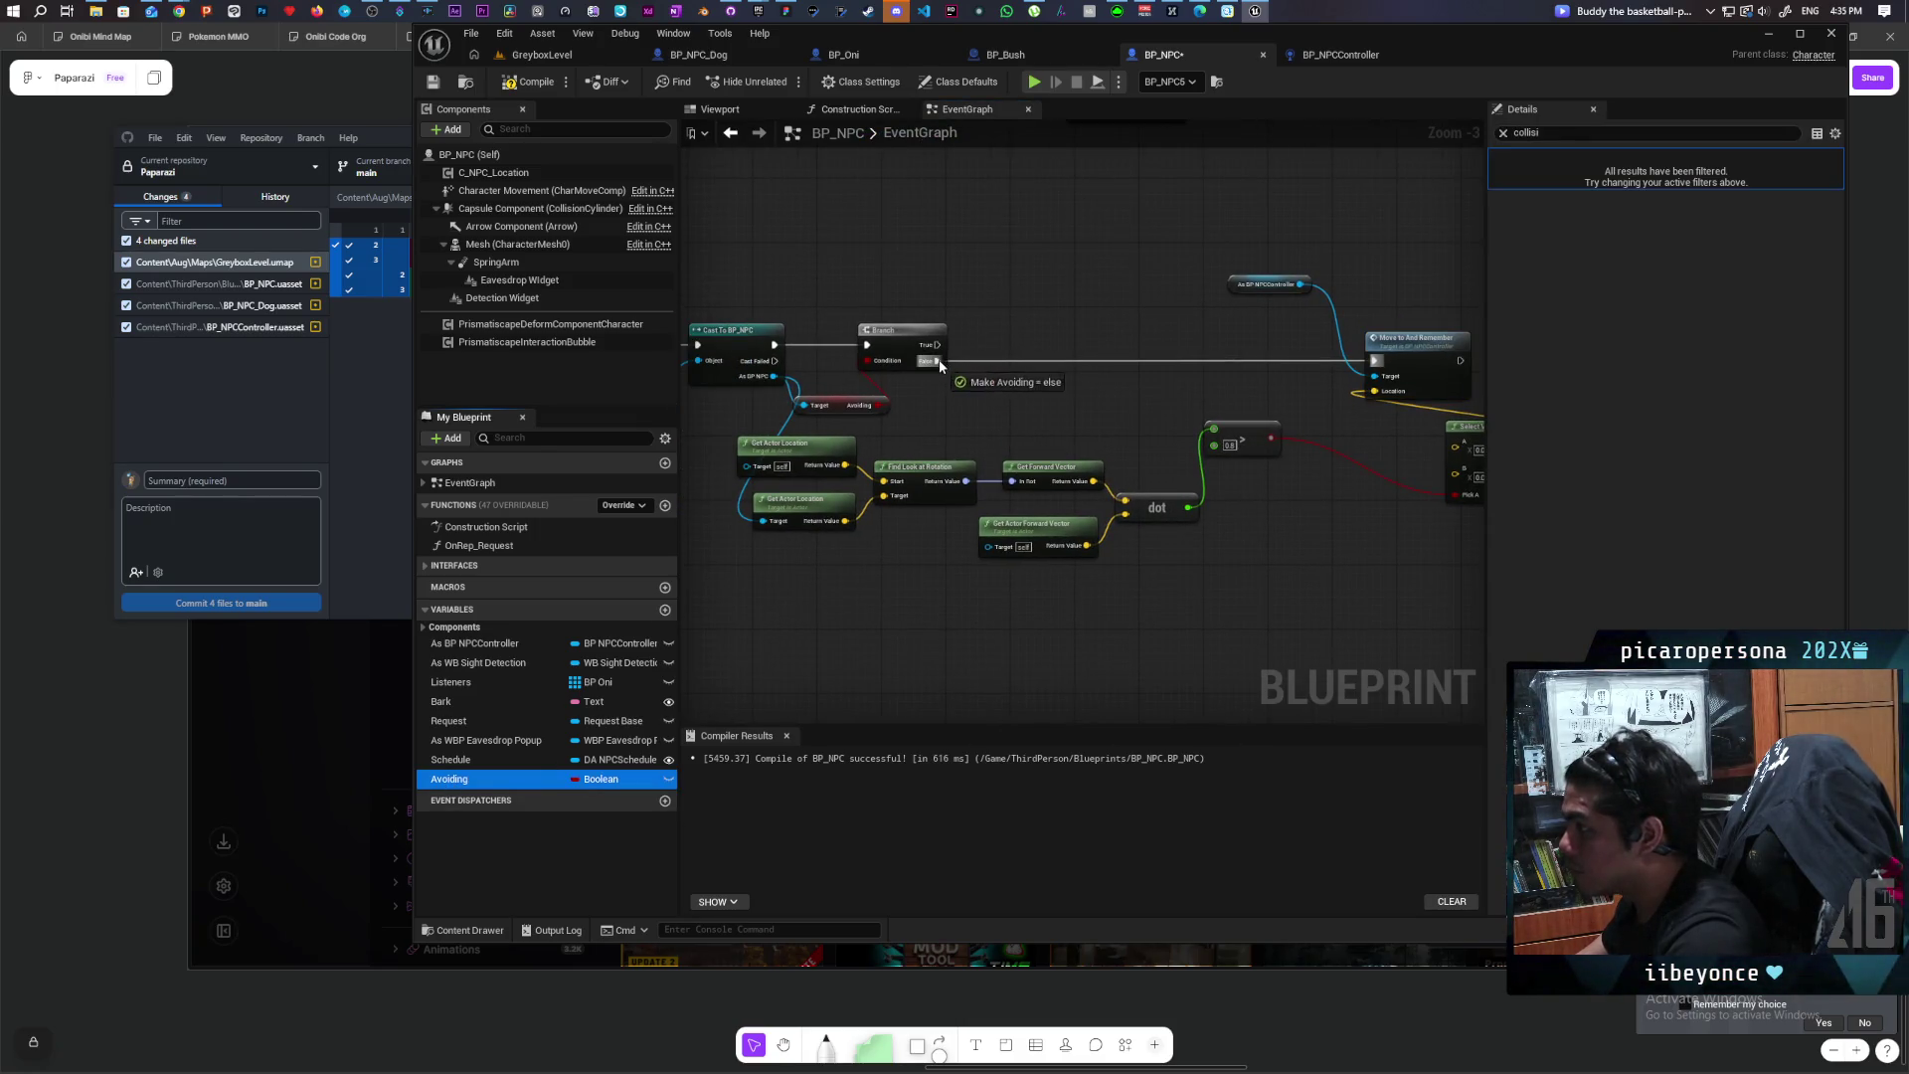
Step: Place a Set Avoiding node on the False wire and recompile
{"action": "left_click", "coordinate": [1032, 359]}
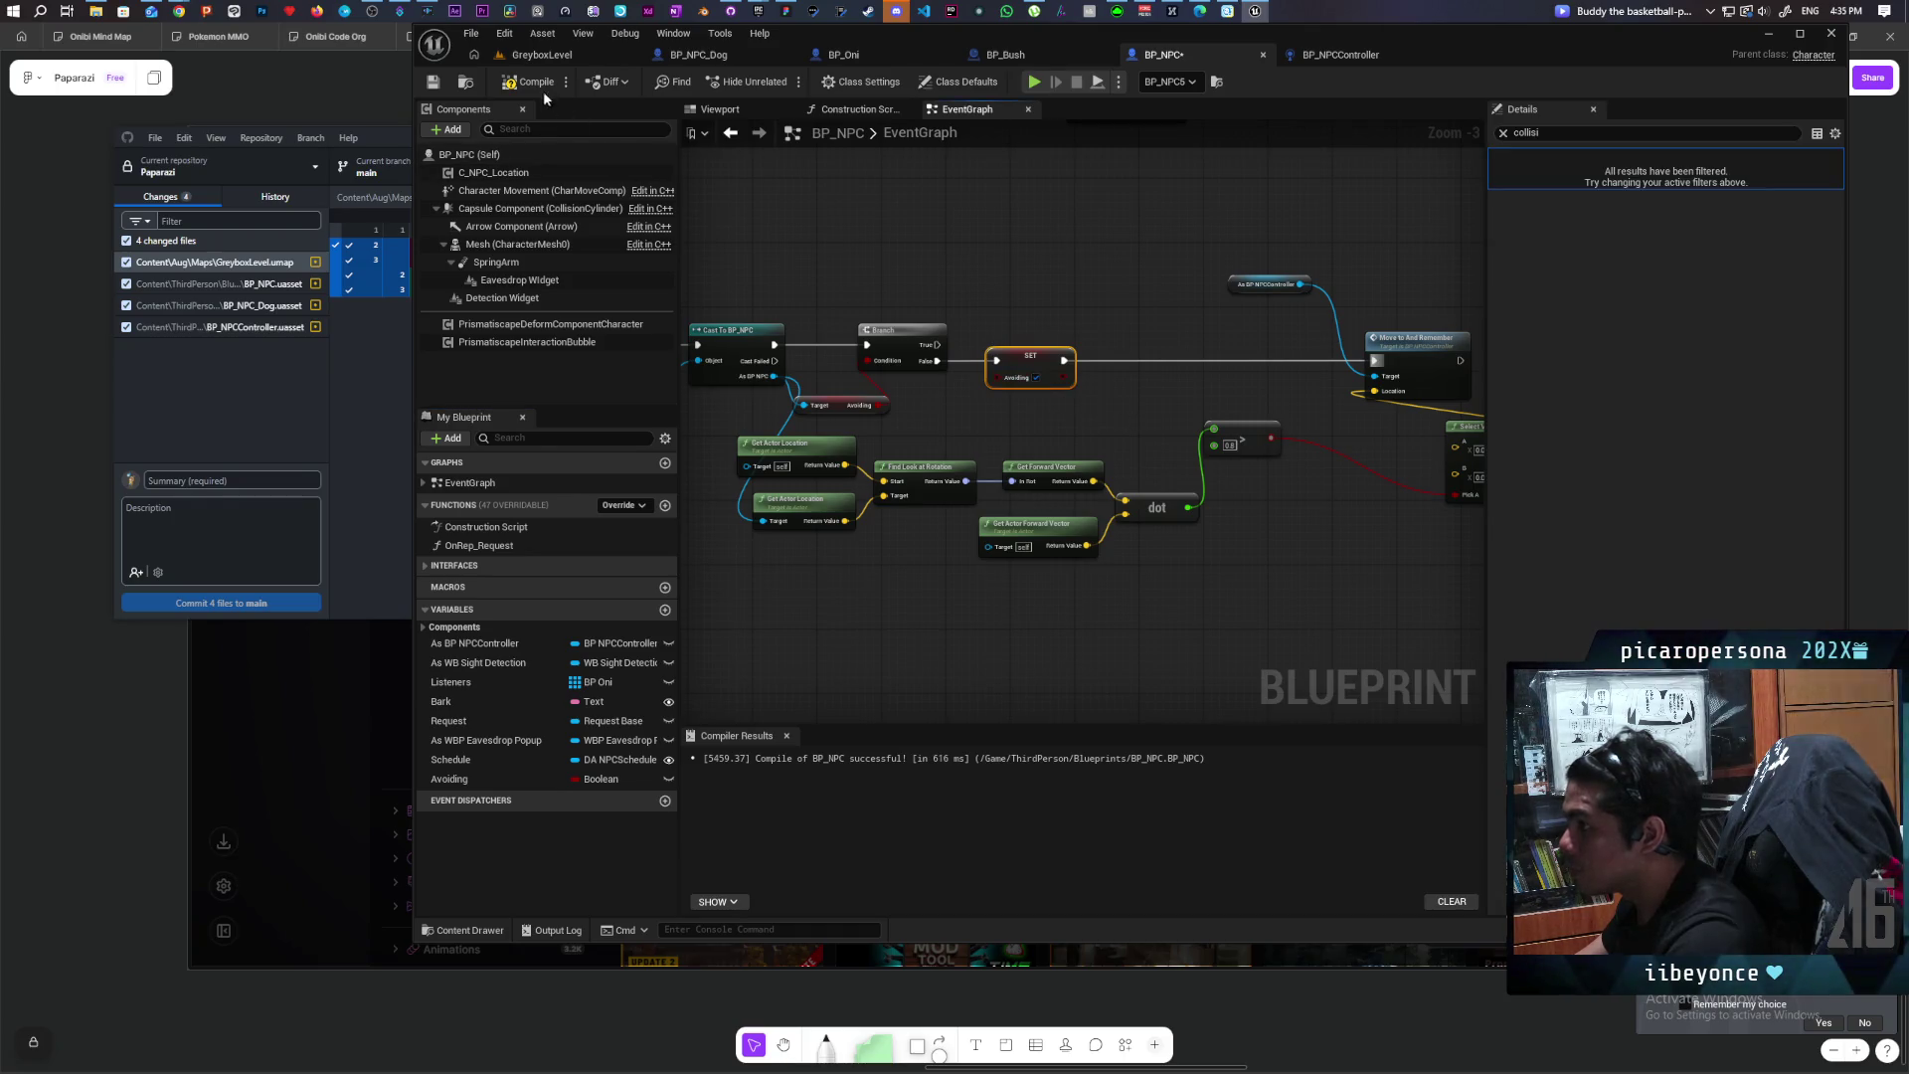
{"action": "key", "text": "F7"}
{"action": "scroll", "coordinate": [935, 416], "scroll_direction": "down", "scroll_amount": 3}
{"action": "scroll", "coordinate": [1165, 513], "scroll_direction": "up", "scroll_amount": 3}
Step: Paste the Bind Event, Continue and Unbind Event chain after Move to And Remember
{"action": "mouse_move", "coordinate": [1322, 283]}
{"action": "left_mouse_down"}
{"action": "mouse_move", "coordinate": [989, 464]}
{"action": "mouse_move", "coordinate": [909, 384]}
{"action": "left_mouse_up"}
{"action": "mouse_move", "coordinate": [1036, 456]}
{"action": "left_mouse_down"}
{"action": "mouse_move", "coordinate": [1095, 434]}
{"action": "mouse_move", "coordinate": [1119, 372]}
{"action": "left_mouse_up"}
{"action": "key", "text": "ctrl+v"}
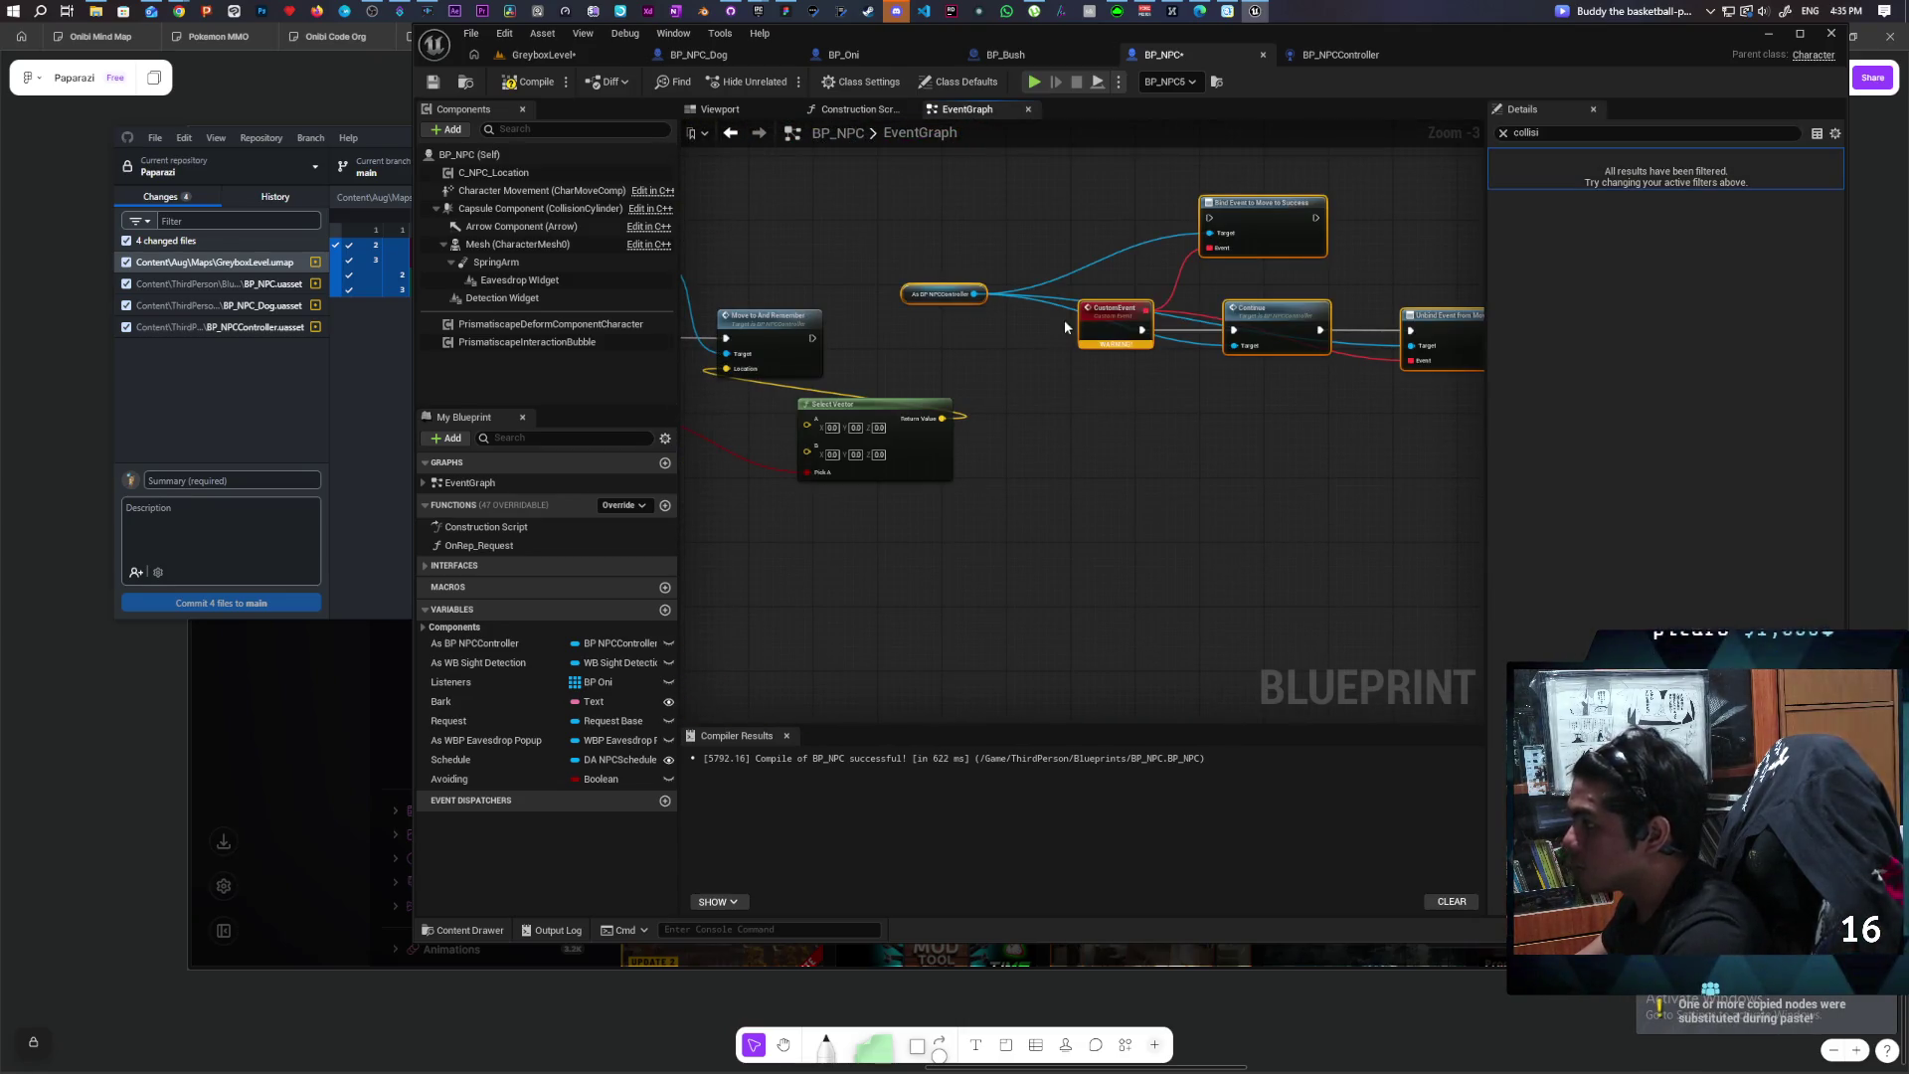
{"action": "left_click_drag", "start_coordinate": [810, 344], "coordinate": [1210, 217]}
{"action": "left_click", "coordinate": [1101, 391]}
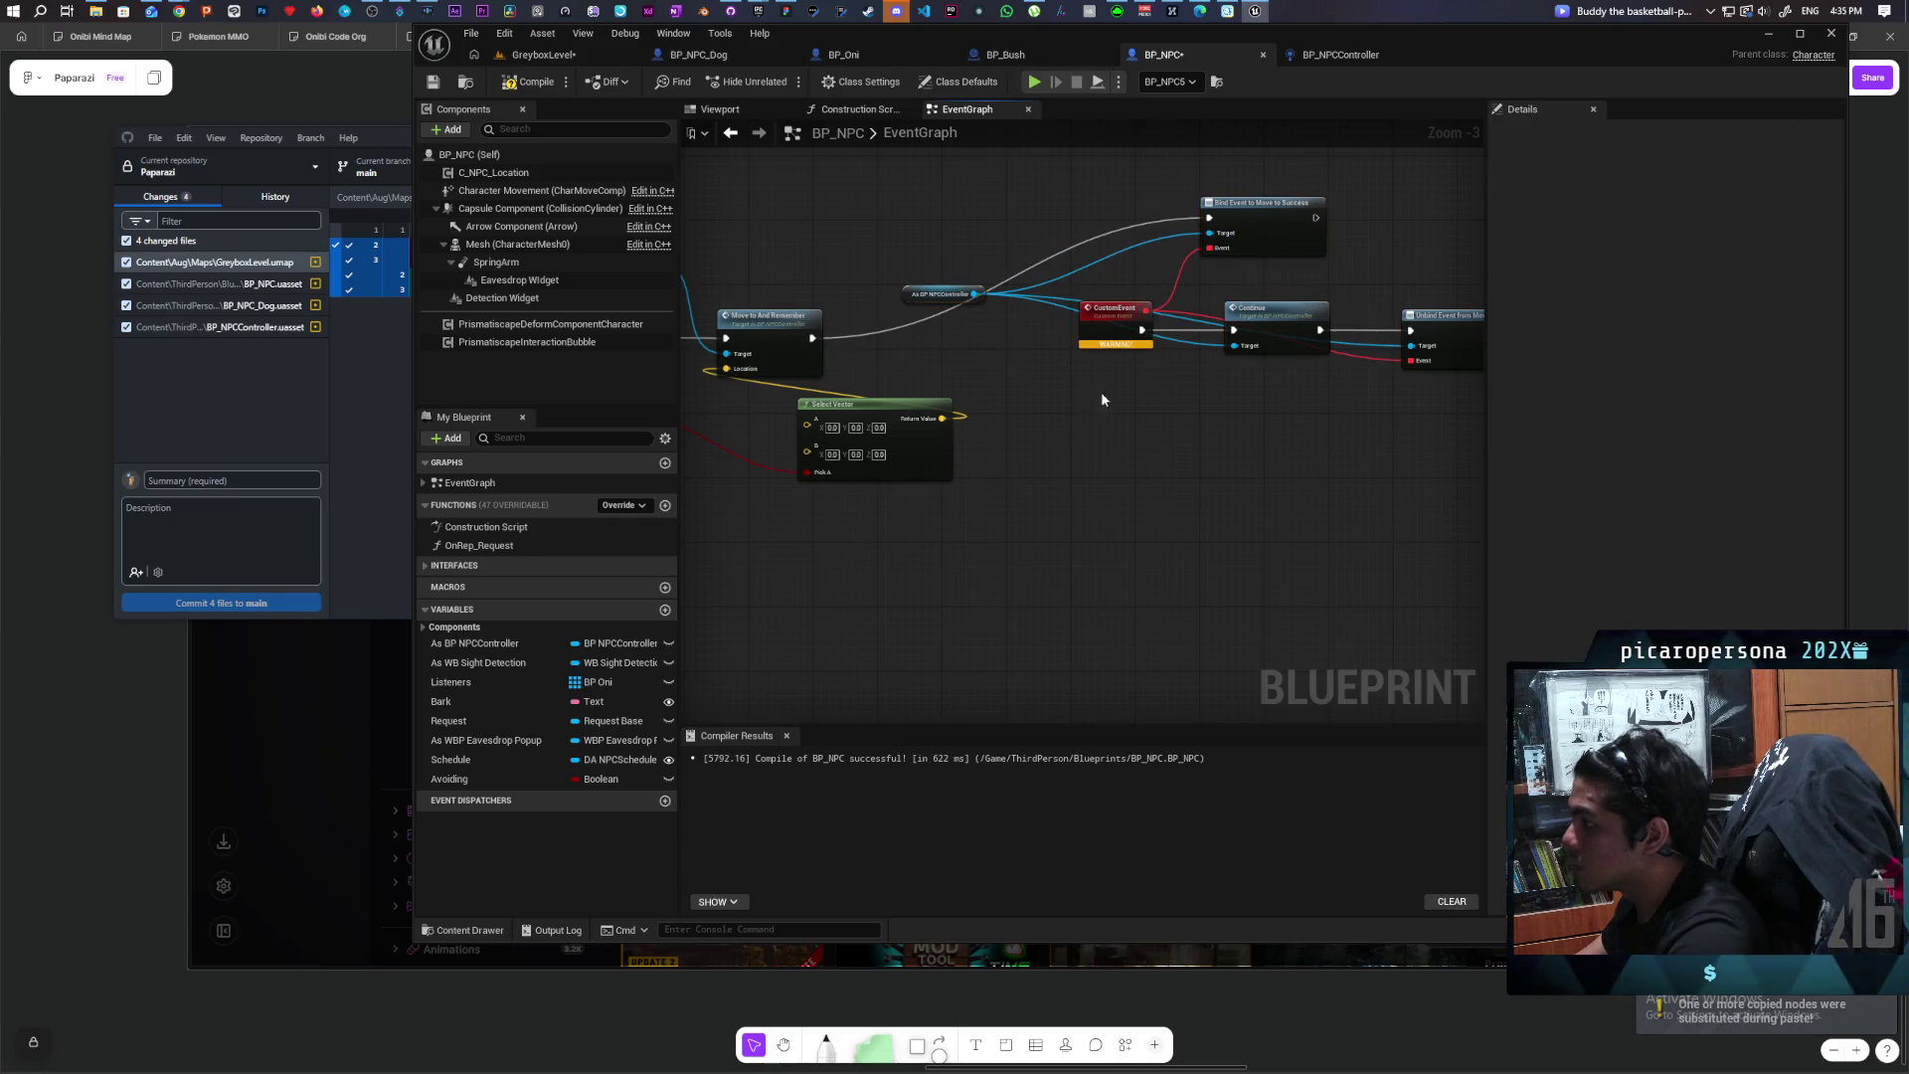
Step: Rename the pasted custom event to asdf
{"action": "left_click", "coordinate": [1115, 336]}
{"action": "key", "text": "F2"}
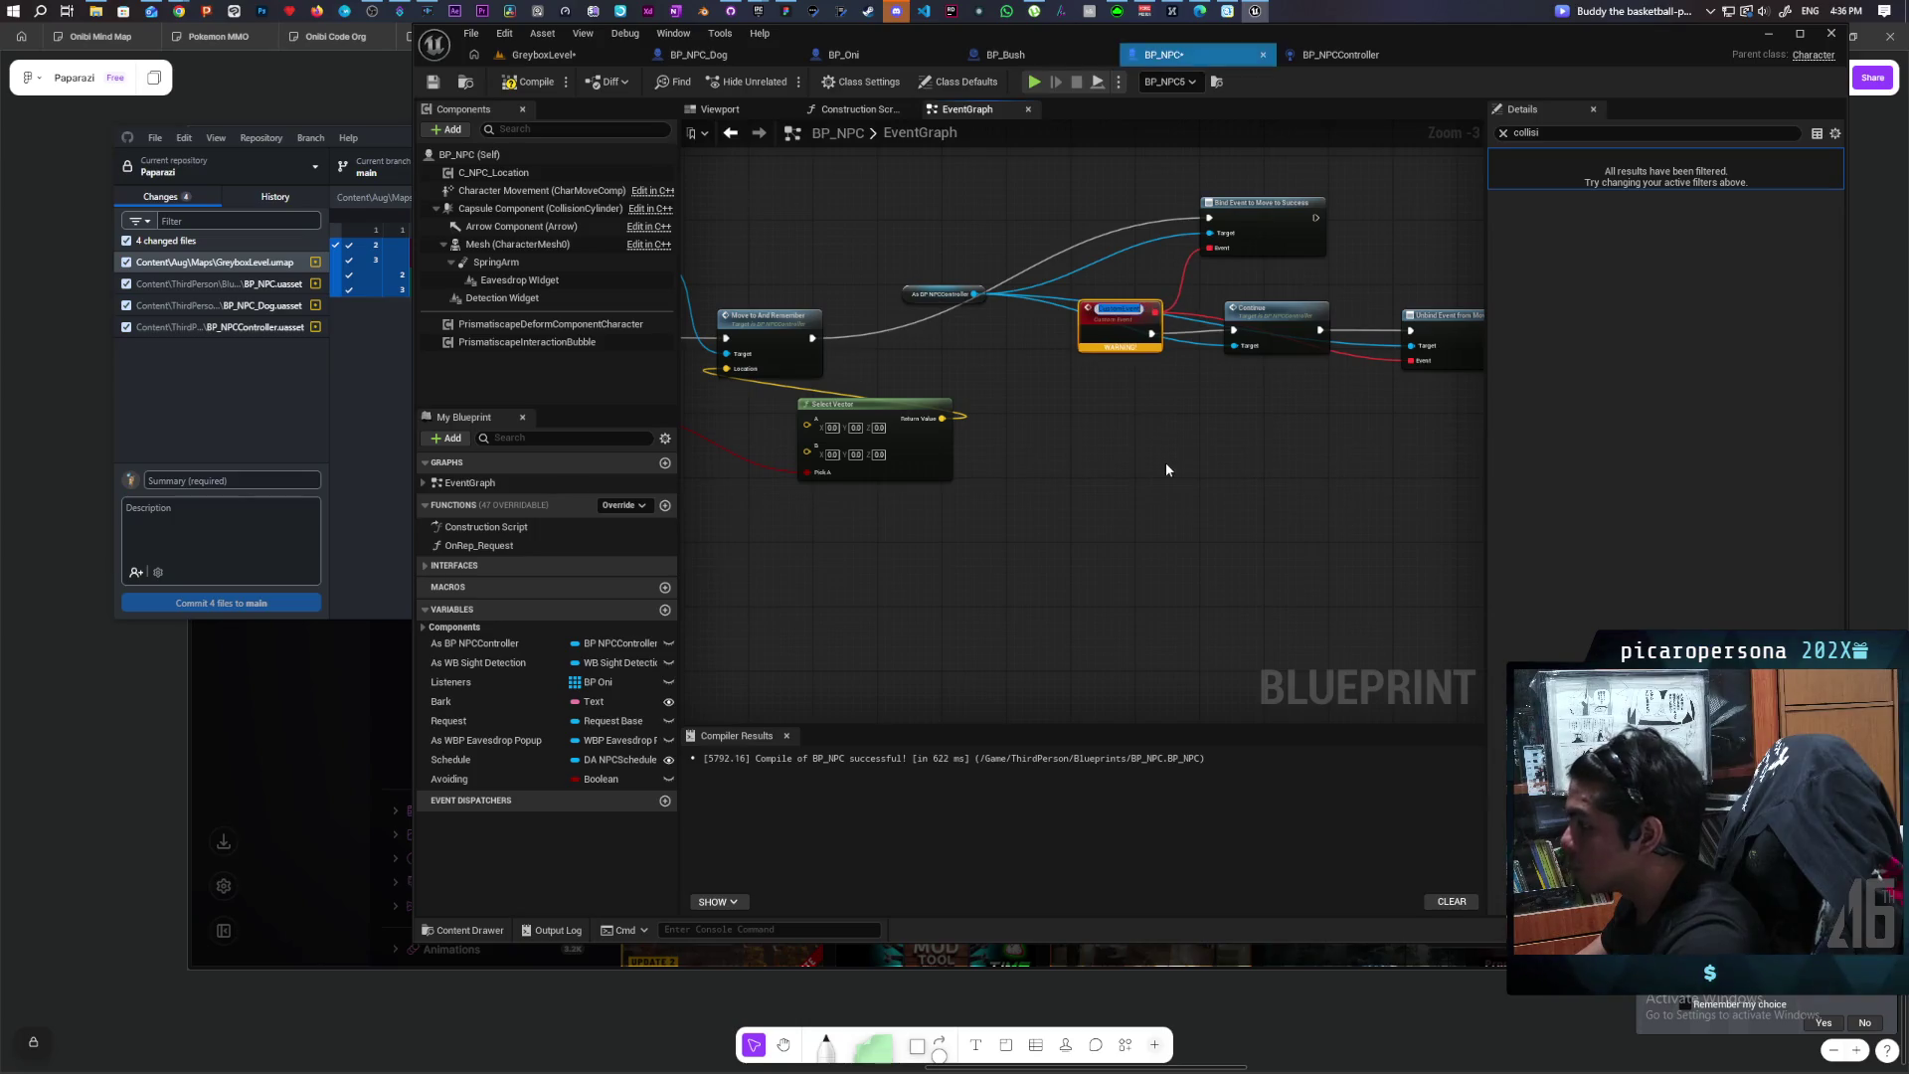
{"action": "type", "text": "asdf"}
{"action": "left_click", "coordinate": [1104, 449]}
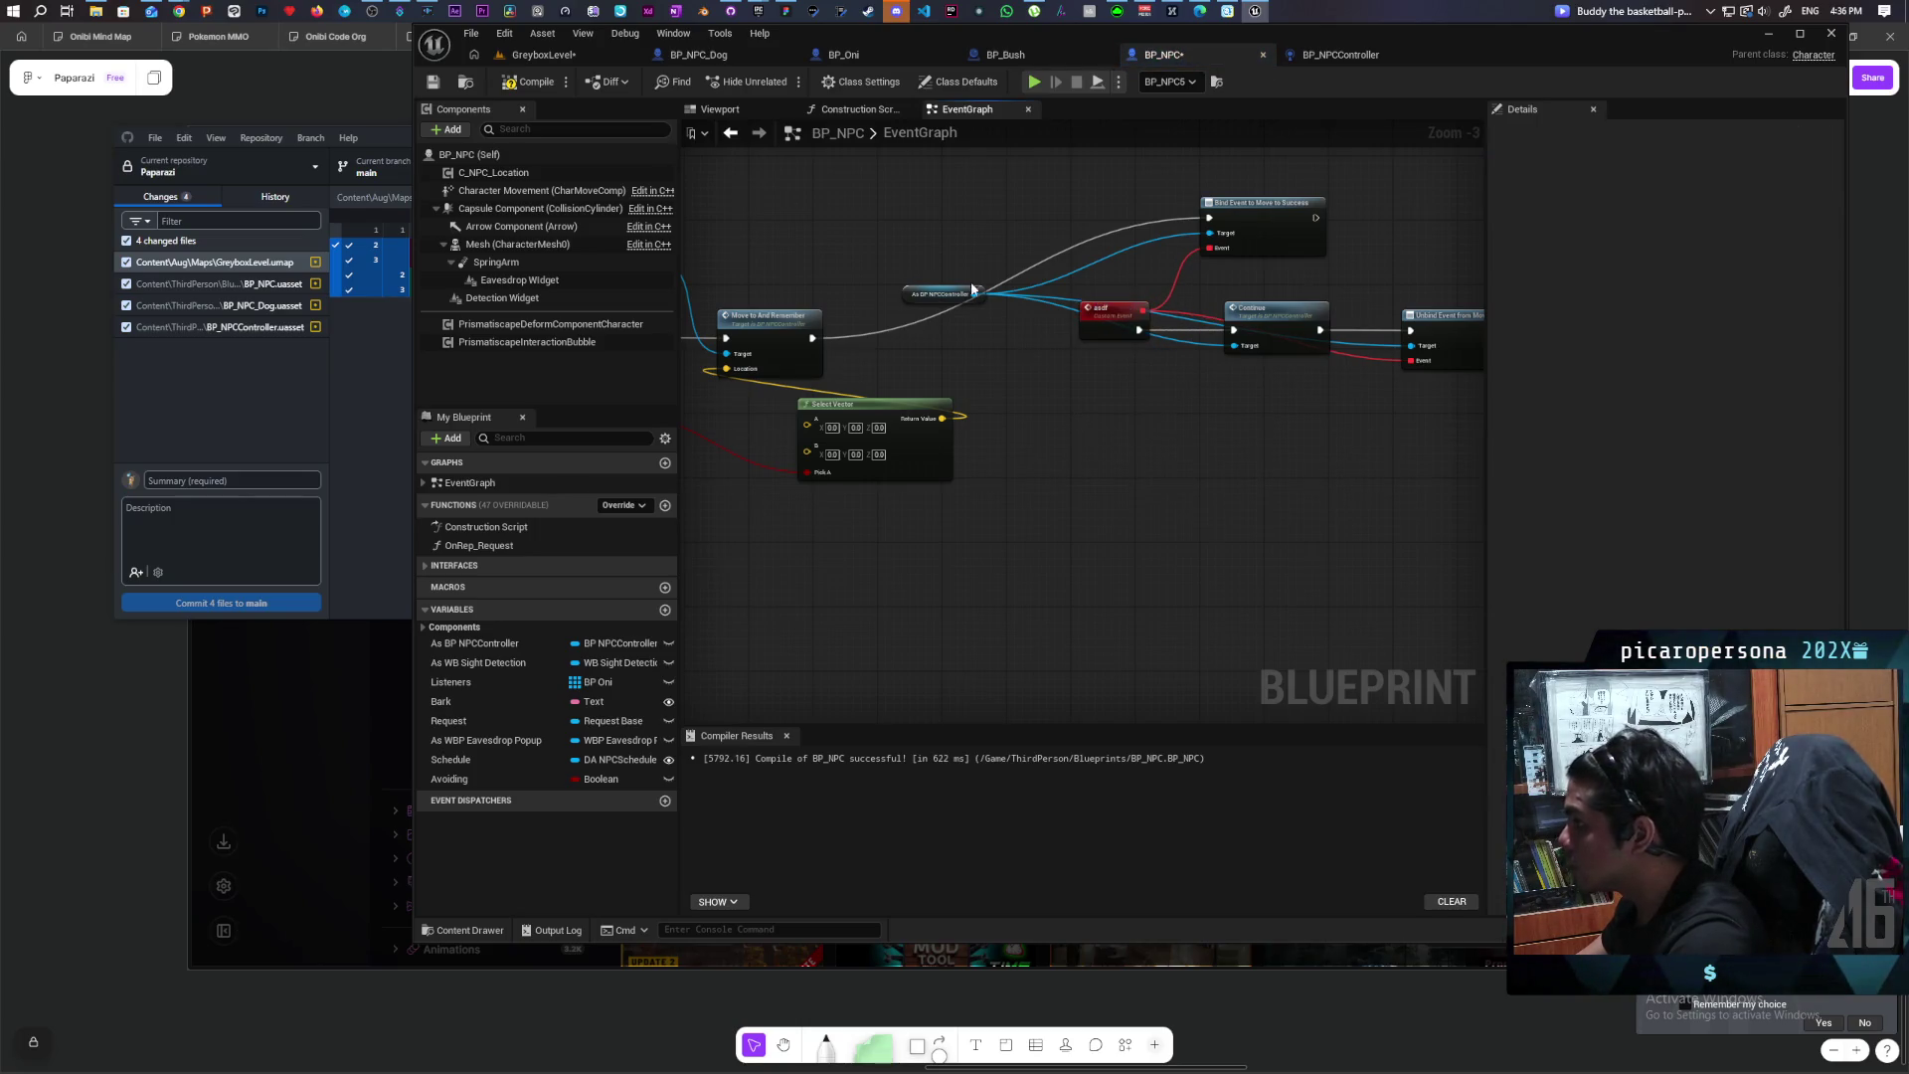
Step: Tidy the Select Vector and the five vector math nodes down and left
{"action": "scroll", "coordinate": [1041, 420], "scroll_direction": "down", "scroll_amount": 1}
{"action": "left_click_drag", "start_coordinate": [1064, 497], "coordinate": [929, 537]}
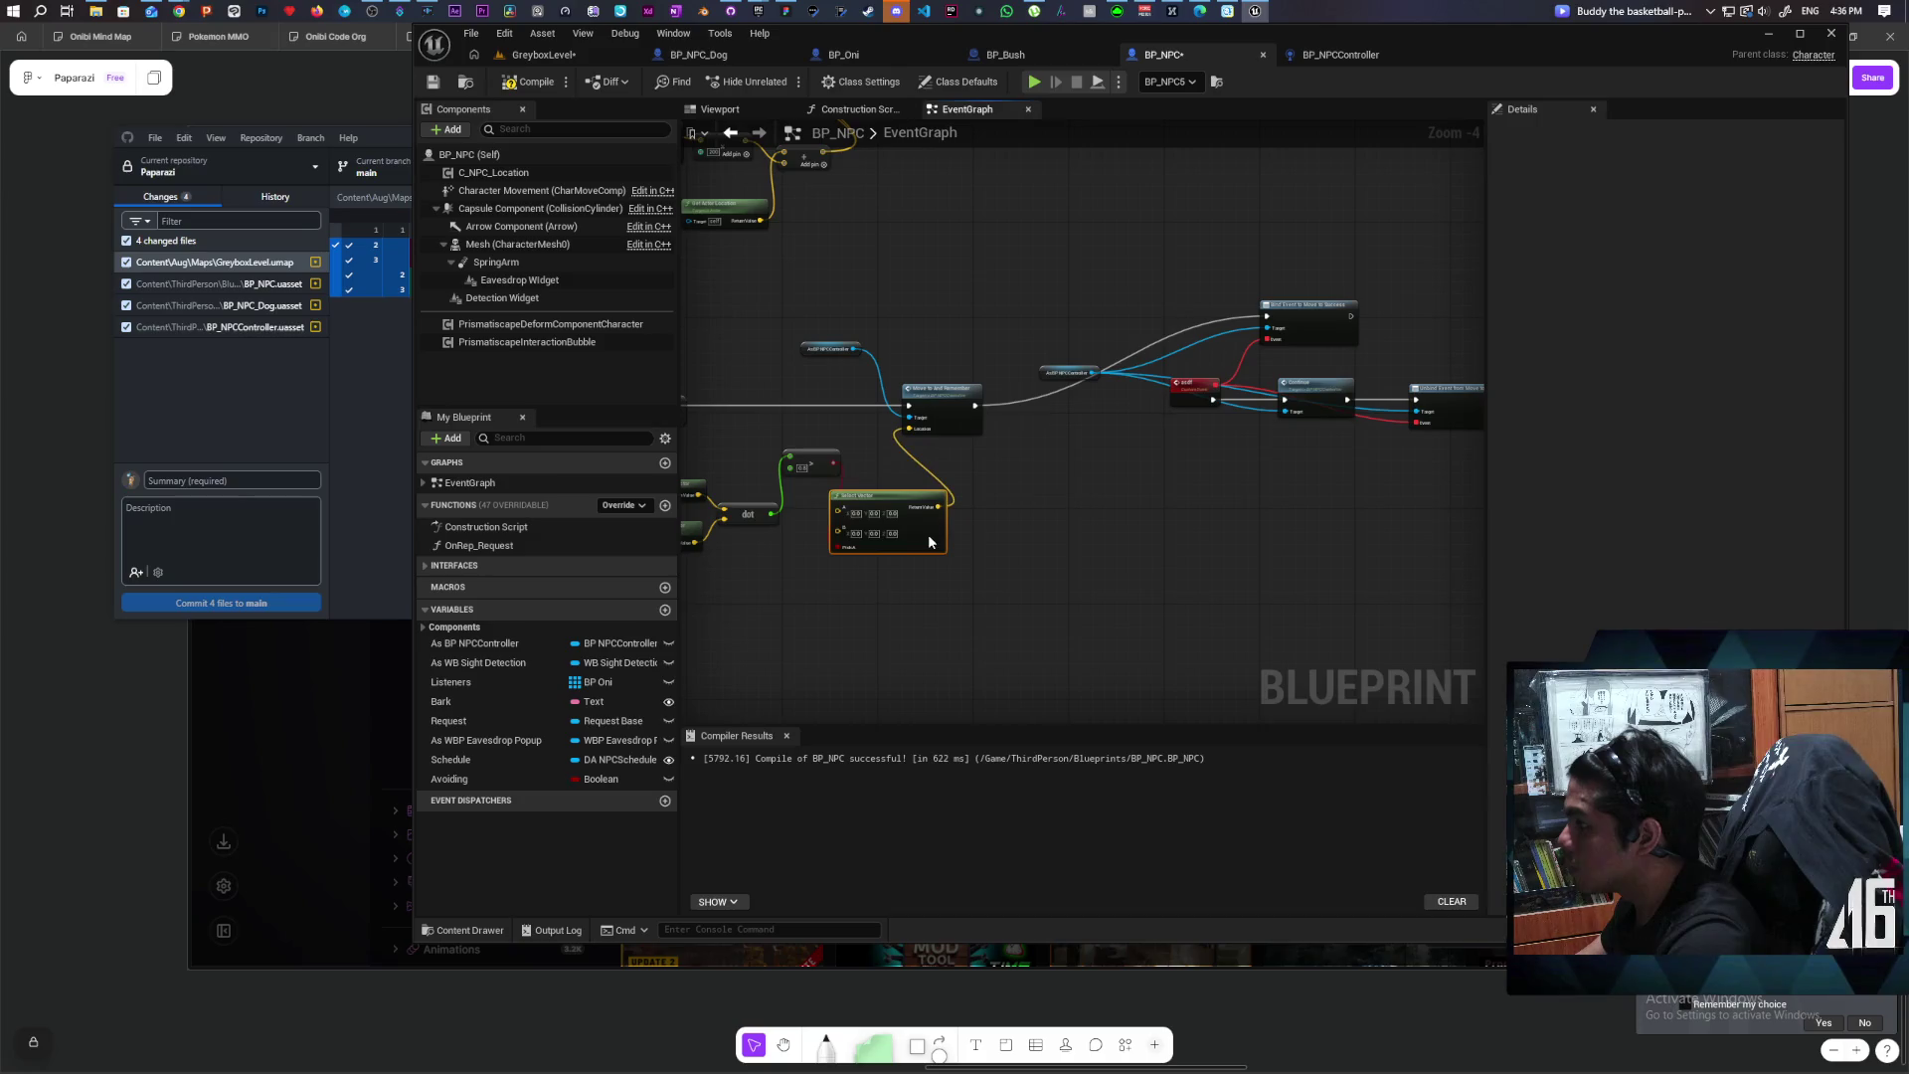
{"action": "mouse_move", "coordinate": [1109, 283]}
{"action": "left_mouse_down"}
{"action": "mouse_move", "coordinate": [1458, 473]}
{"action": "mouse_move", "coordinate": [1348, 455]}
{"action": "left_mouse_up"}
{"action": "left_click_drag", "start_coordinate": [1191, 307], "coordinate": [1084, 404]}
{"action": "left_click", "coordinate": [1214, 372]}
Step: Compile and save the BP_NPC blueprint
{"action": "scroll", "coordinate": [1261, 493], "scroll_direction": "down", "scroll_amount": 3}
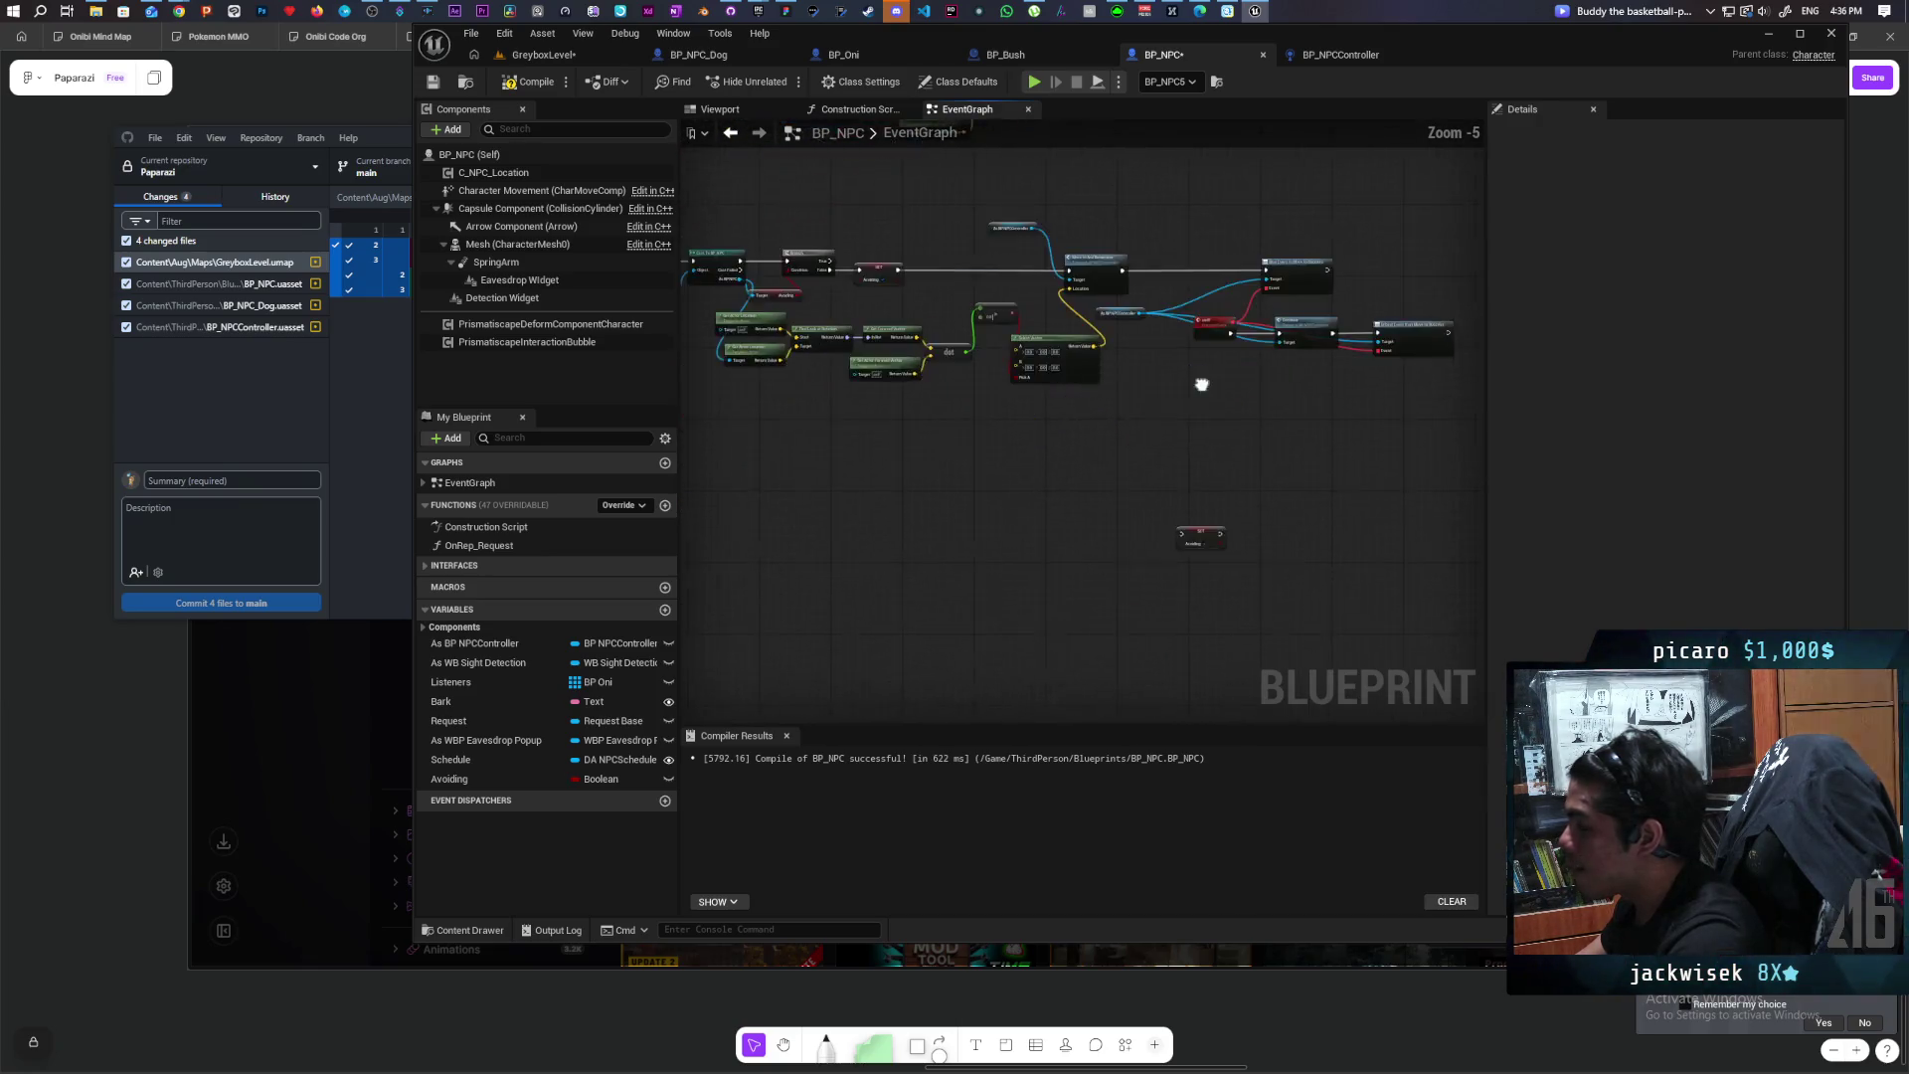
{"action": "scroll", "coordinate": [1201, 384], "scroll_direction": "up", "scroll_amount": 3}
{"action": "mouse_move", "coordinate": [1193, 591]}
{"action": "left_mouse_down"}
{"action": "mouse_move", "coordinate": [1028, 575]}
{"action": "mouse_move", "coordinate": [1379, 418]}
{"action": "mouse_move", "coordinate": [1373, 380]}
{"action": "left_mouse_up"}
{"action": "scroll", "coordinate": [1371, 369], "scroll_direction": "up", "scroll_amount": 2}
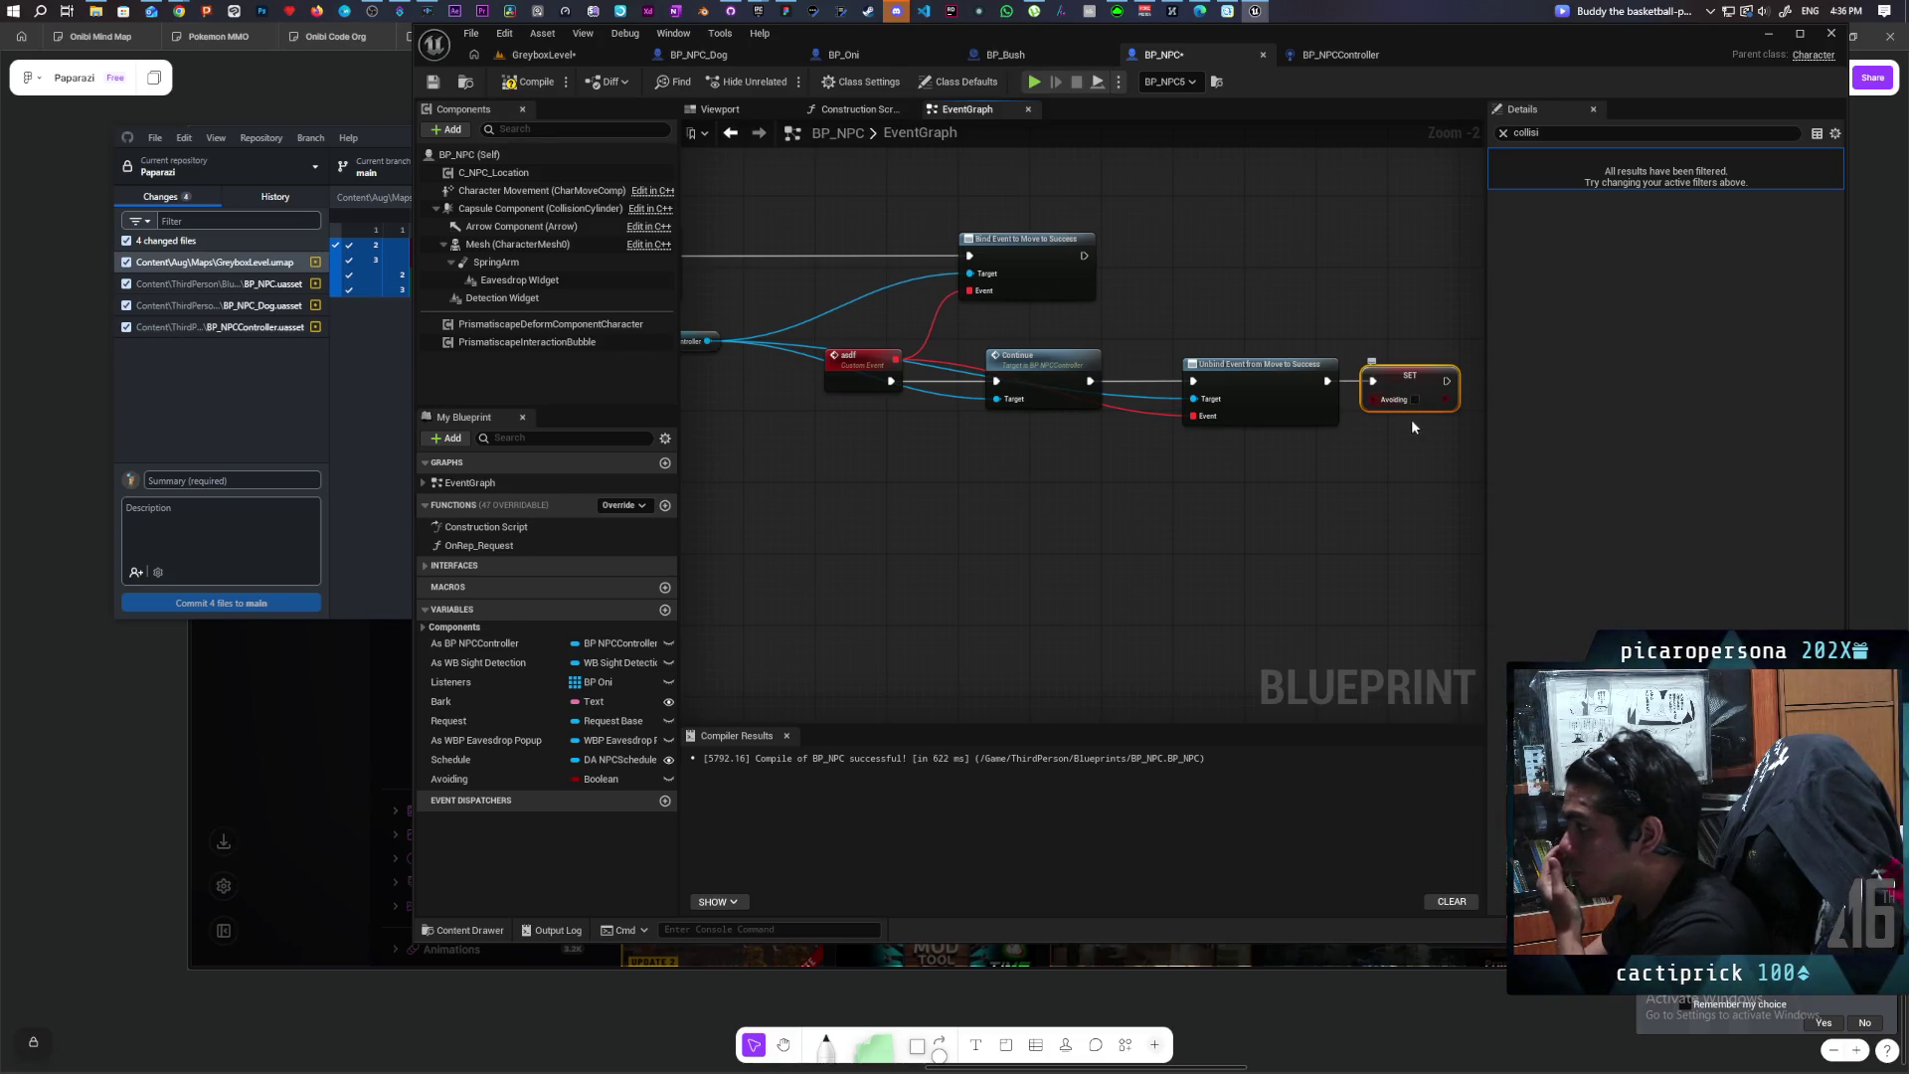
{"action": "scroll", "coordinate": [1101, 478], "scroll_direction": "down", "scroll_amount": 2}
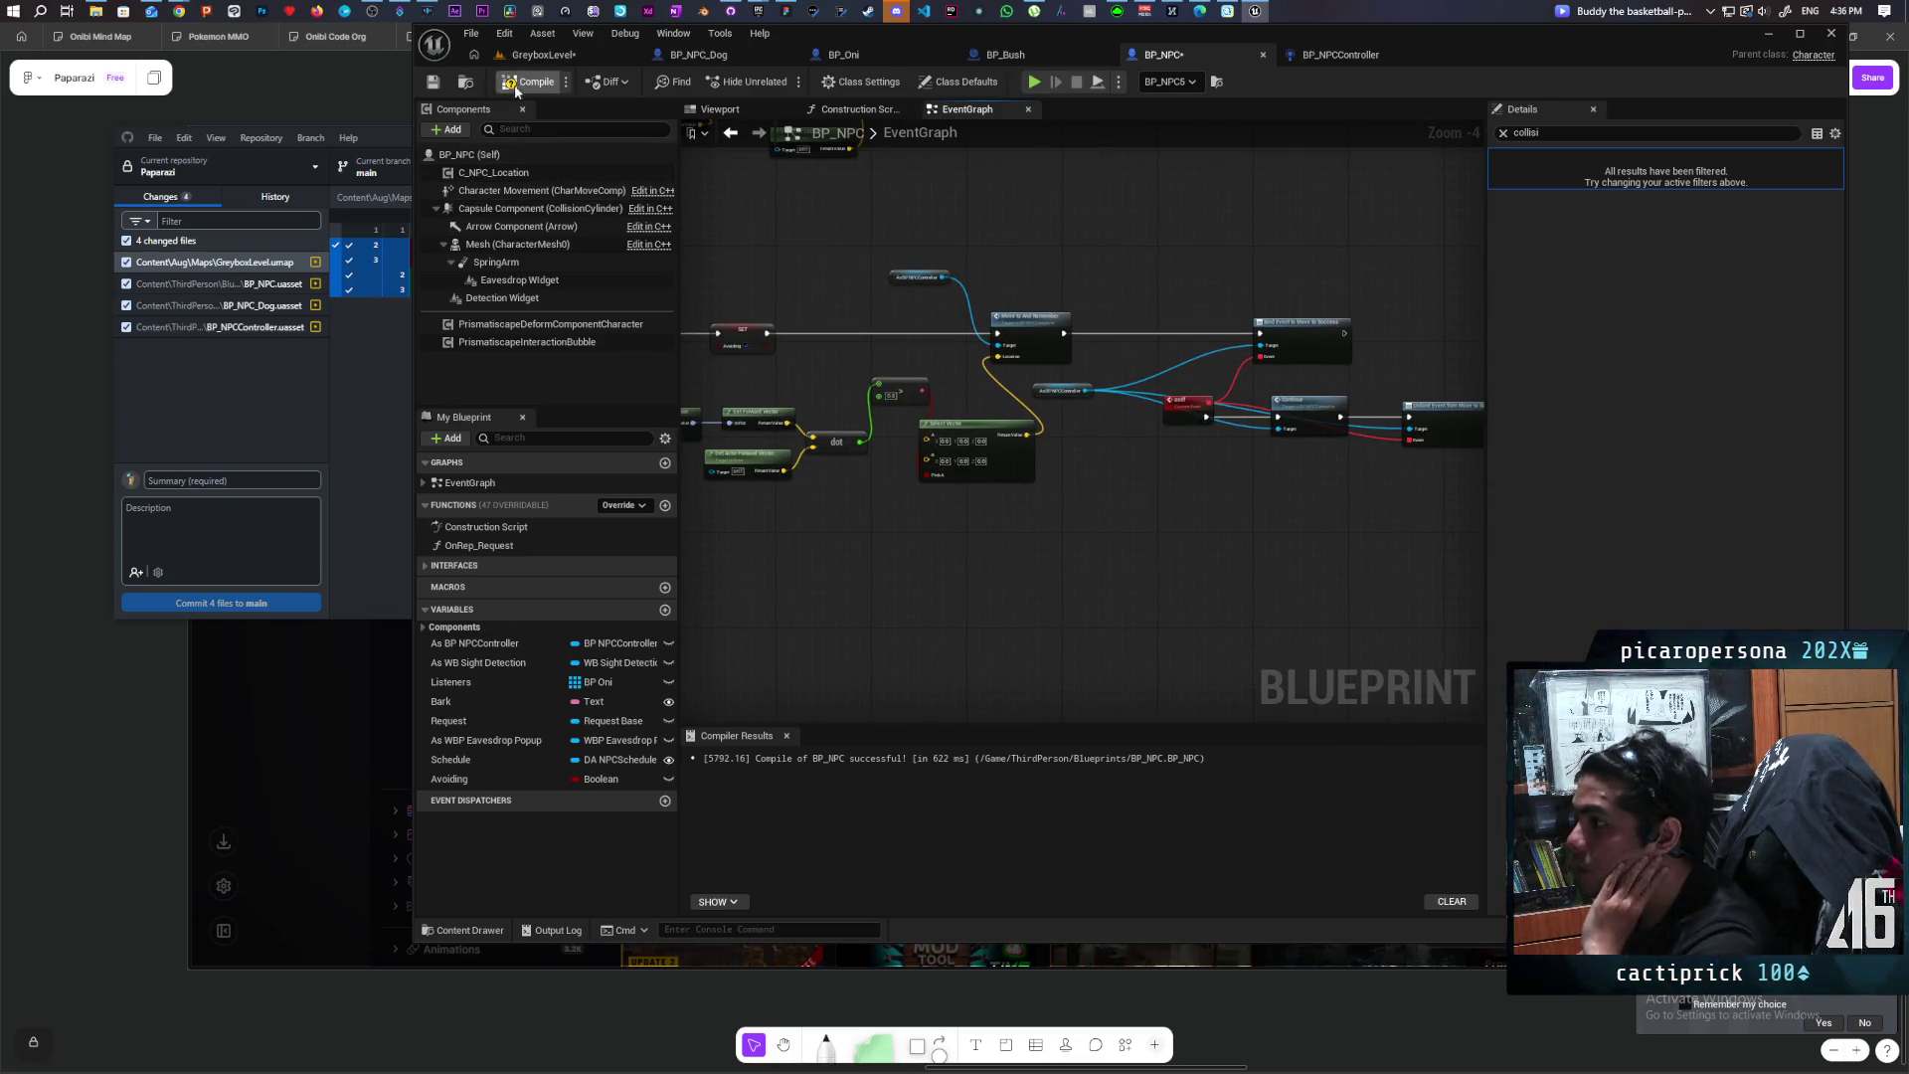
{"action": "left_click", "coordinate": [433, 85]}
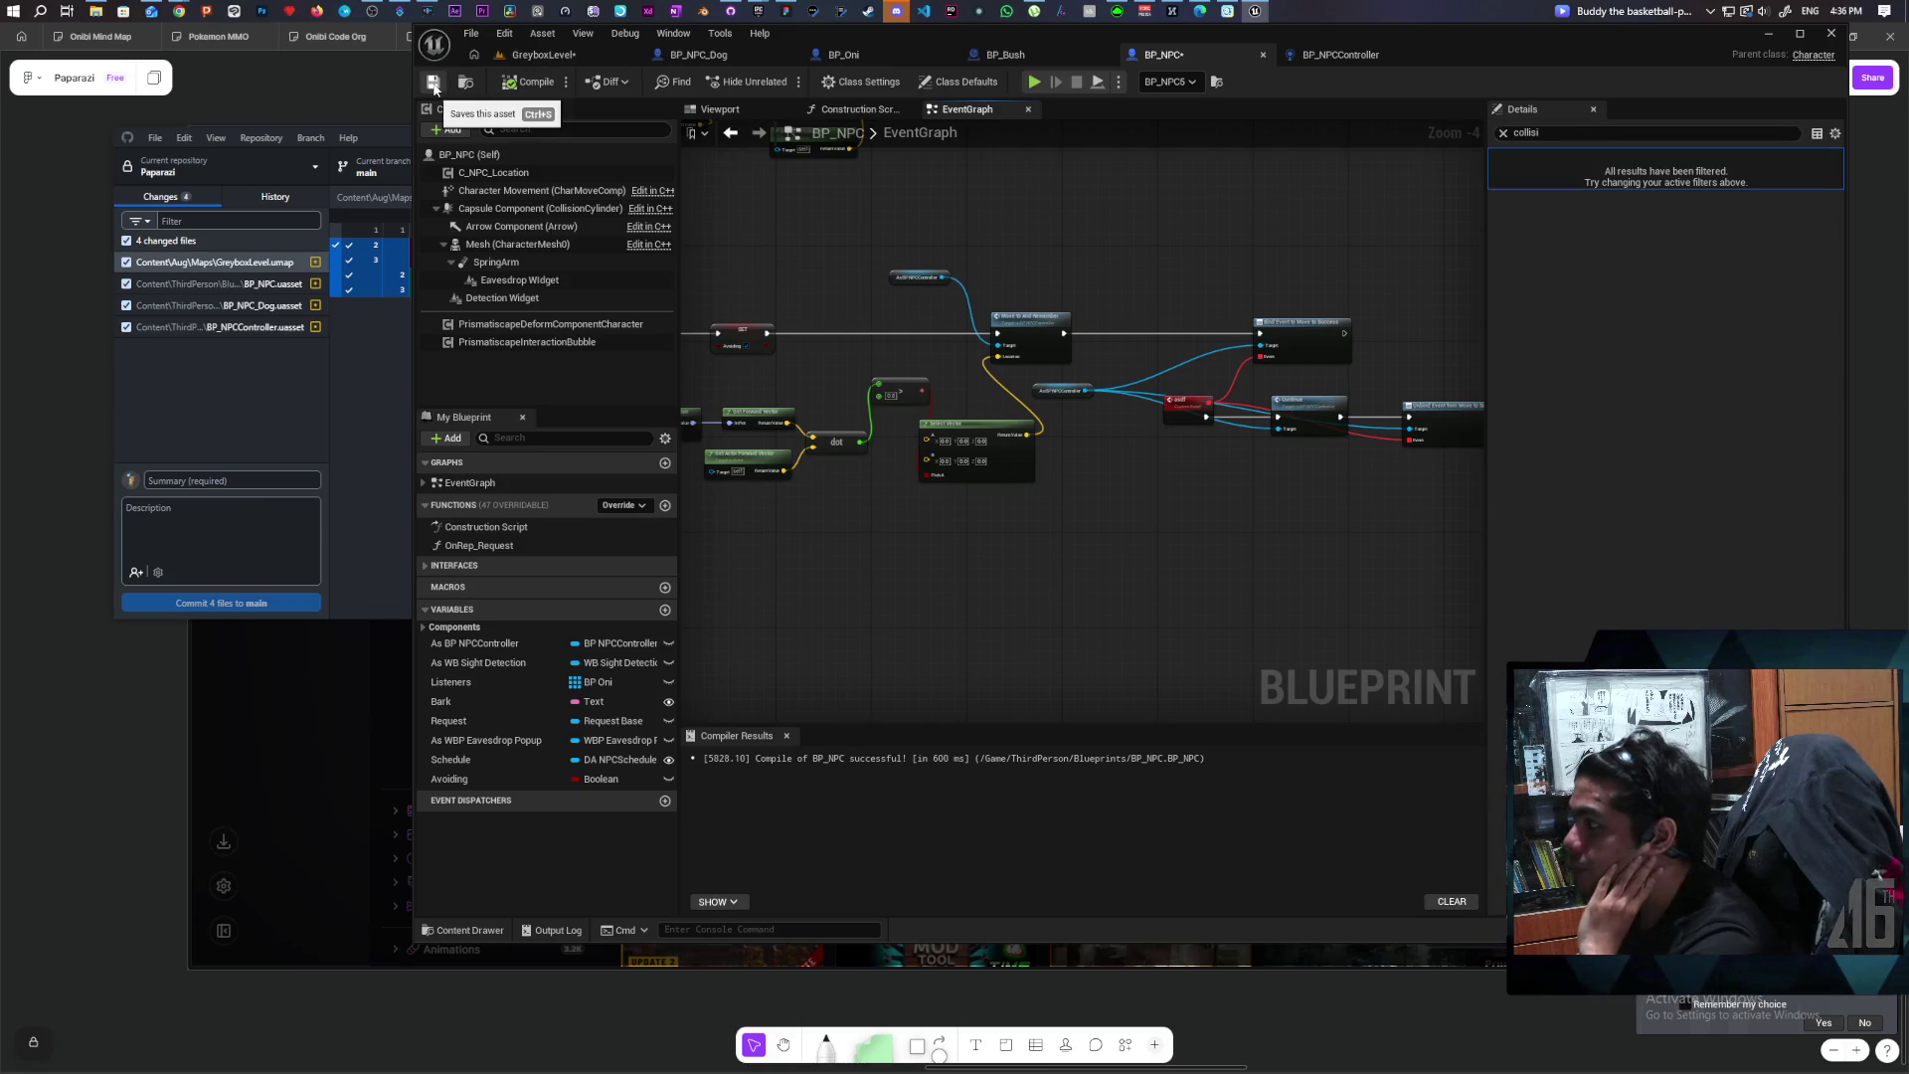
Step: Rewire SET Avoiding to run between the asdf event and Continue
{"action": "scroll", "coordinate": [1179, 469], "scroll_direction": "up", "scroll_amount": 2}
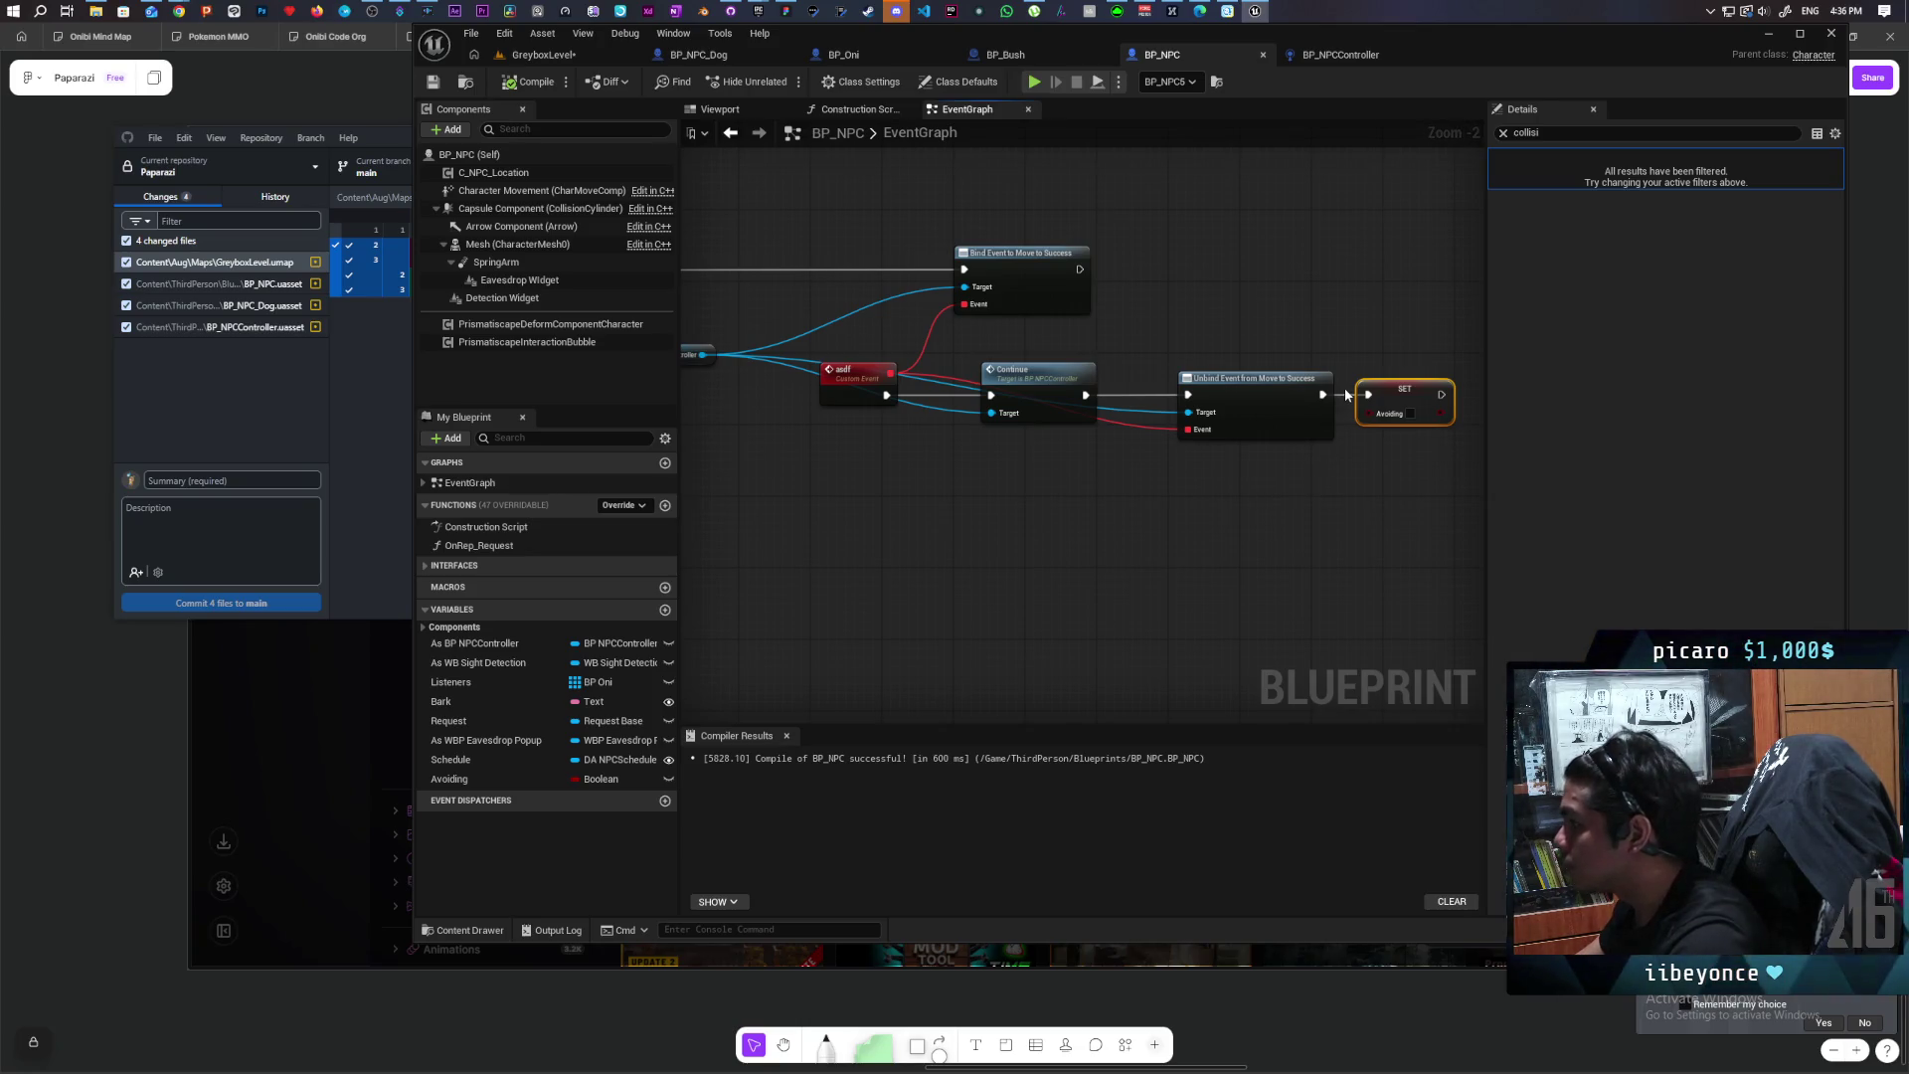
{"action": "mouse_move", "coordinate": [1404, 388]}
{"action": "left_mouse_down"}
{"action": "mouse_move", "coordinate": [1209, 500]}
{"action": "mouse_move", "coordinate": [1029, 495]}
{"action": "left_mouse_up"}
{"action": "mouse_move", "coordinate": [887, 395]}
{"action": "left_mouse_down"}
{"action": "mouse_move", "coordinate": [984, 512]}
{"action": "mouse_move", "coordinate": [993, 396]}
{"action": "mouse_move", "coordinate": [1174, 388]}
{"action": "left_mouse_up"}
{"action": "left_click", "coordinate": [1244, 415]}
{"action": "left_click", "coordinate": [1058, 388], "text": "ctrl"}
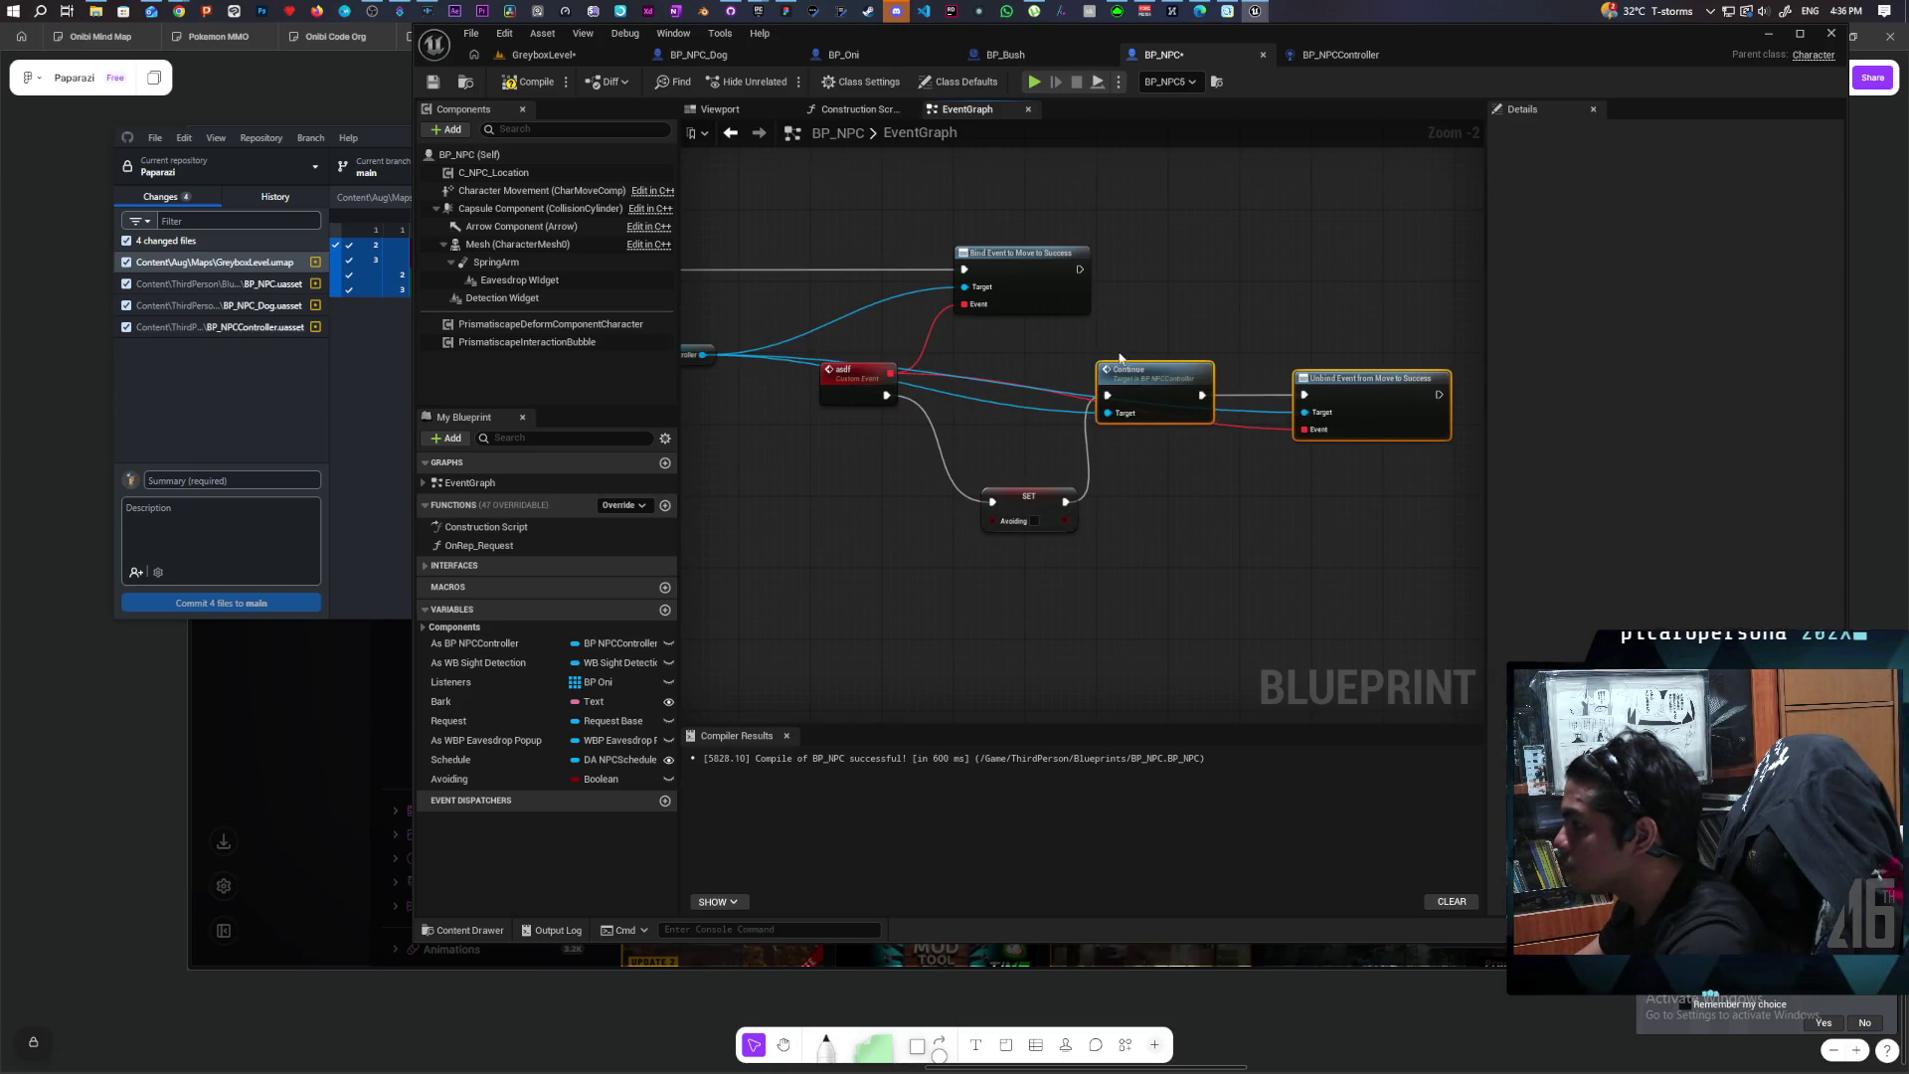
{"action": "left_click_drag", "start_coordinate": [1032, 500], "coordinate": [982, 398]}
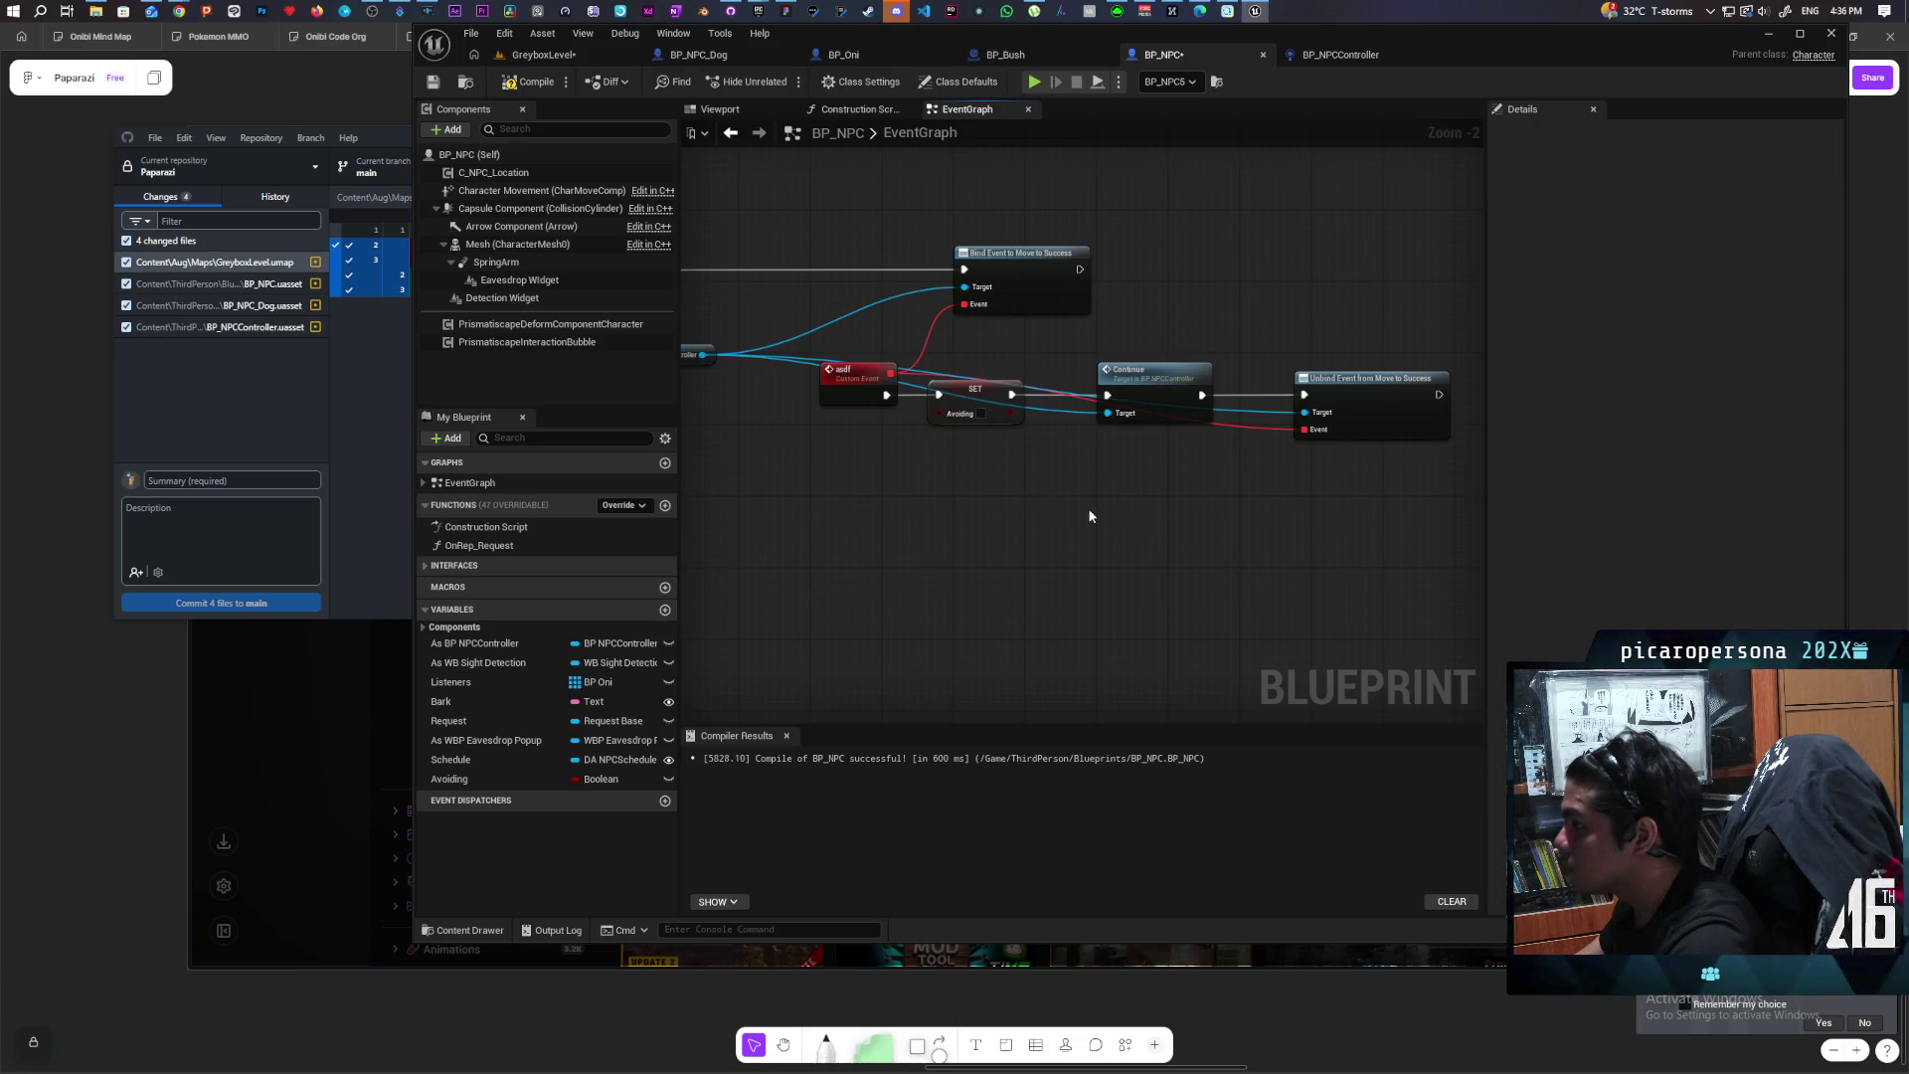
{"action": "left_click_drag", "start_coordinate": [1074, 505], "coordinate": [975, 539]}
Step: Save all, including BP_NPC and the GreyboxLevel map
{"action": "scroll", "coordinate": [988, 528], "scroll_direction": "down", "scroll_amount": 3}
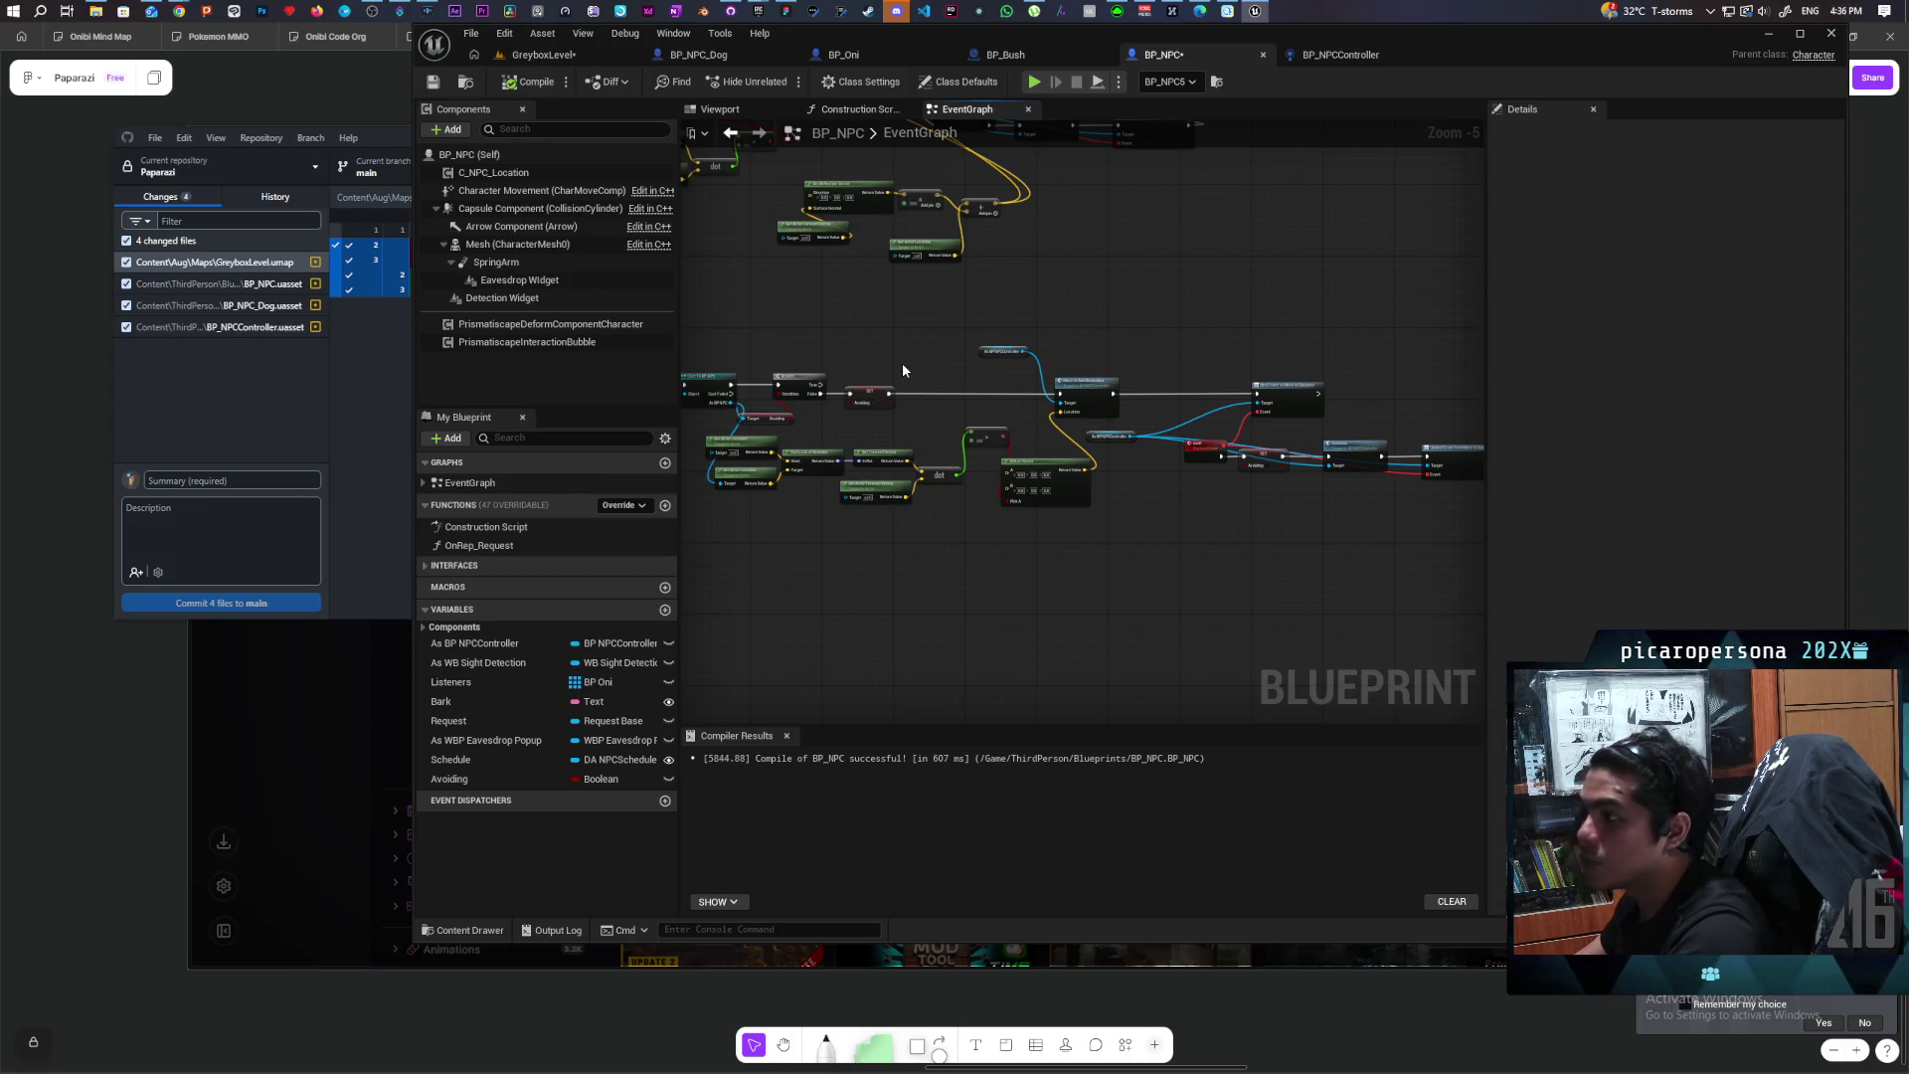
{"action": "key", "text": "ctrl+shift+s"}
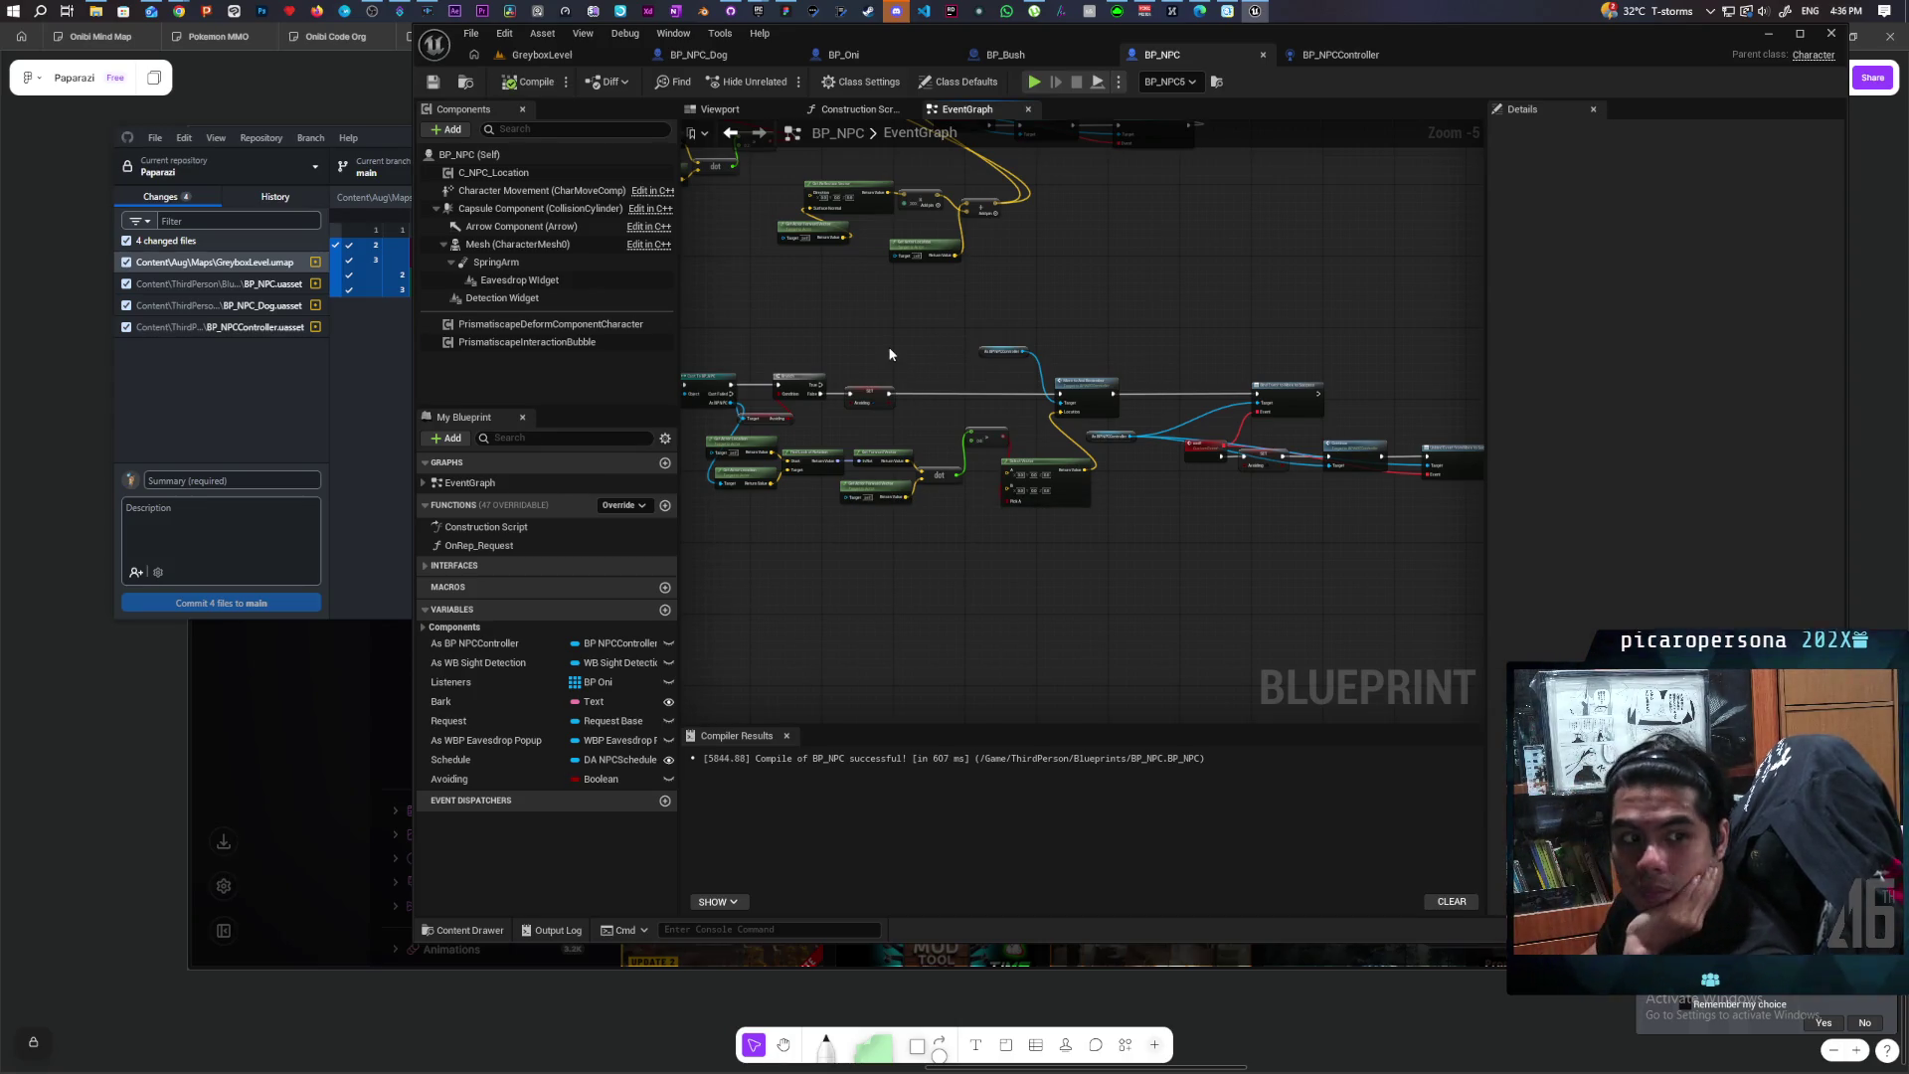
{"action": "scroll", "coordinate": [1006, 515], "scroll_direction": "up", "scroll_amount": 4}
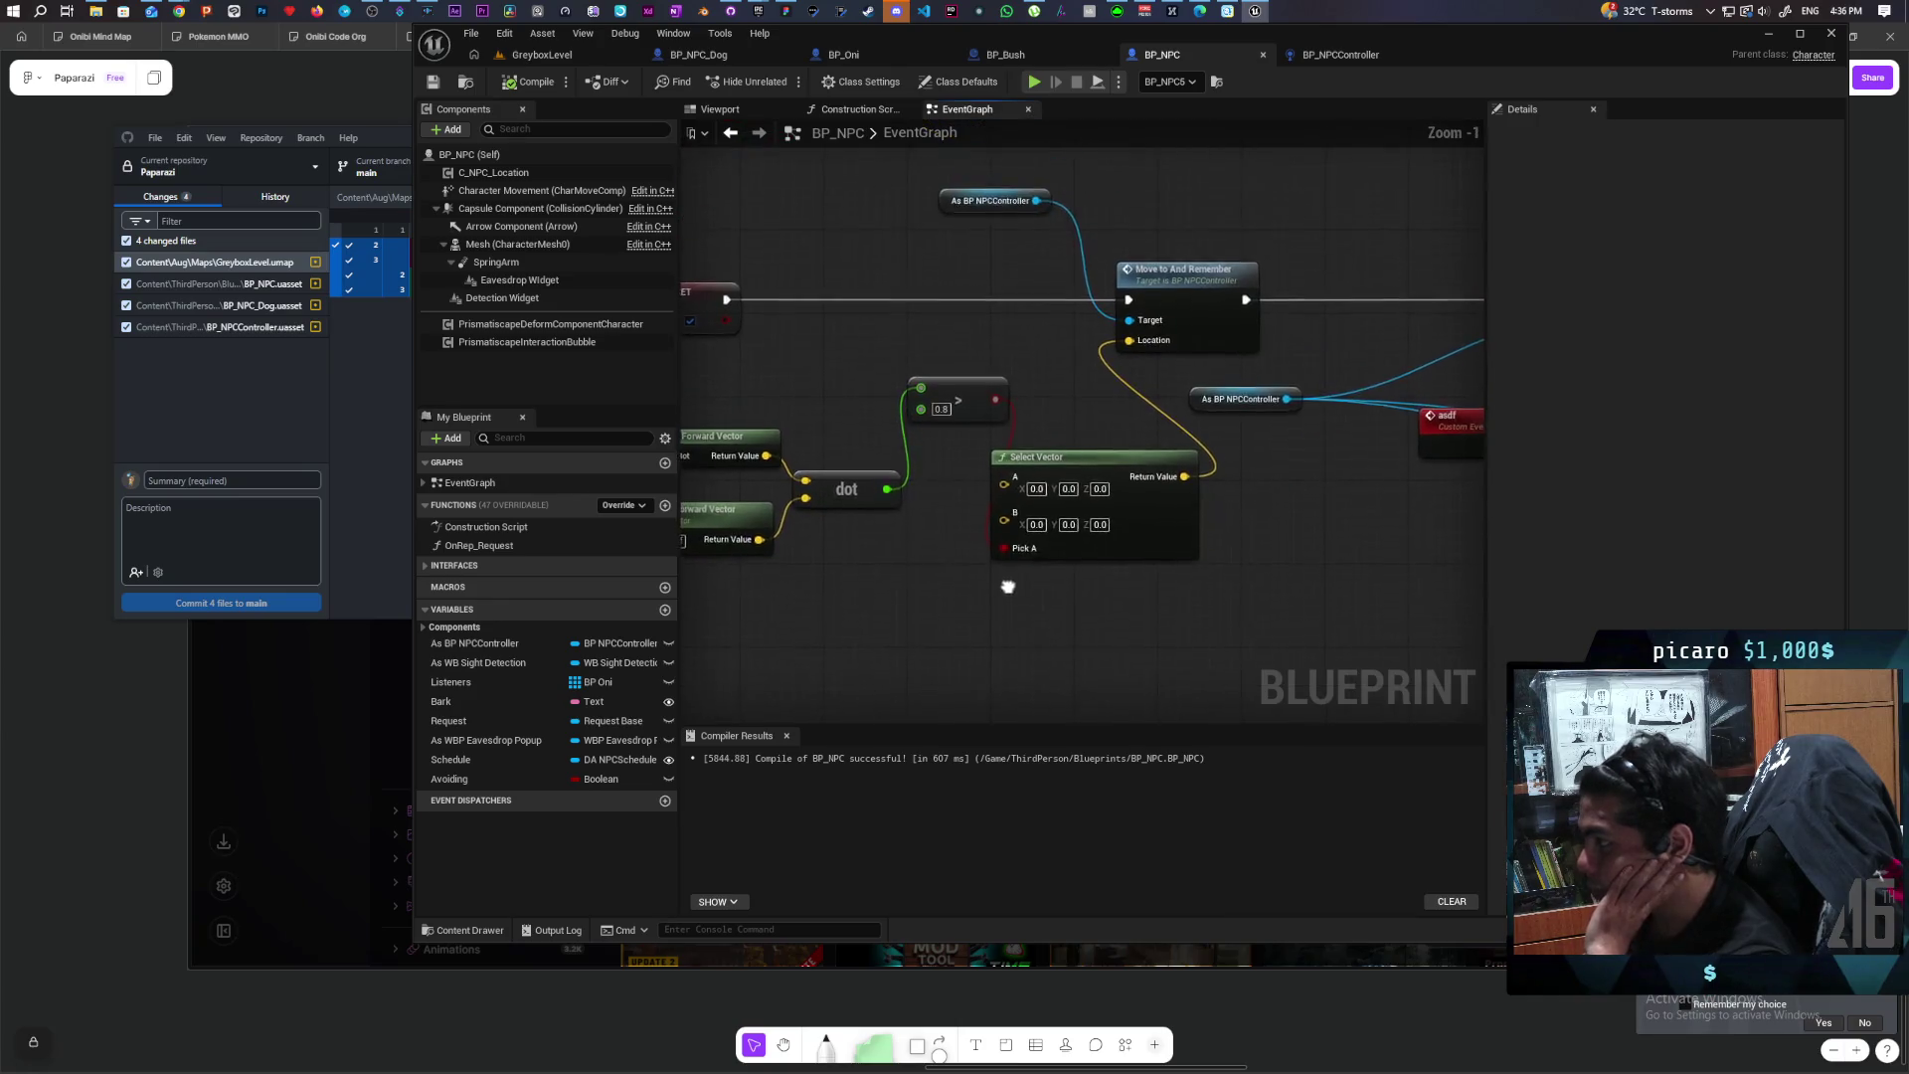
{"action": "scroll", "coordinate": [1007, 586], "scroll_direction": "down", "scroll_amount": 1}
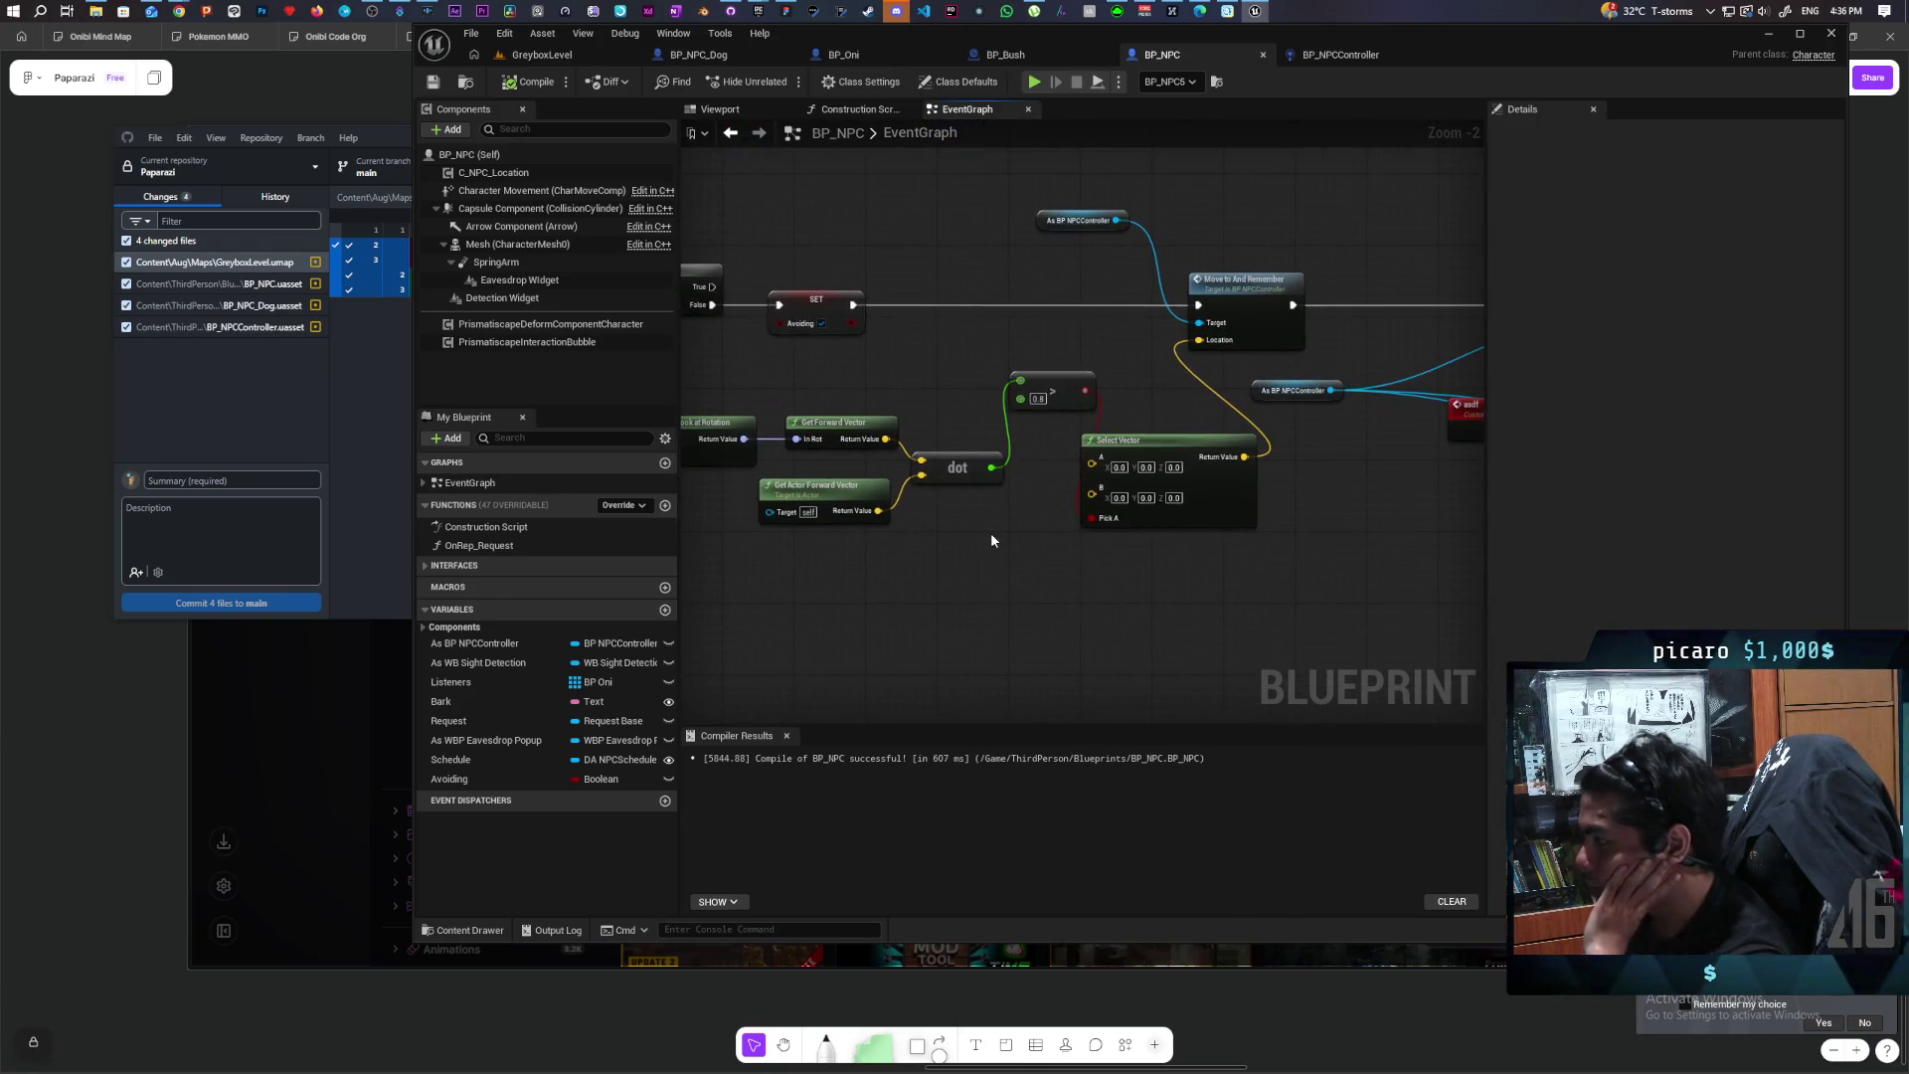
Step: Add a Get Reflection Vector node fed by Get Forward Vector
{"action": "mouse_move", "coordinate": [1059, 380]}
{"action": "left_mouse_down"}
{"action": "mouse_move", "coordinate": [962, 408]}
{"action": "mouse_move", "coordinate": [1173, 341]}
{"action": "mouse_move", "coordinate": [1298, 341]}
{"action": "mouse_move", "coordinate": [1237, 327]}
{"action": "left_mouse_up"}
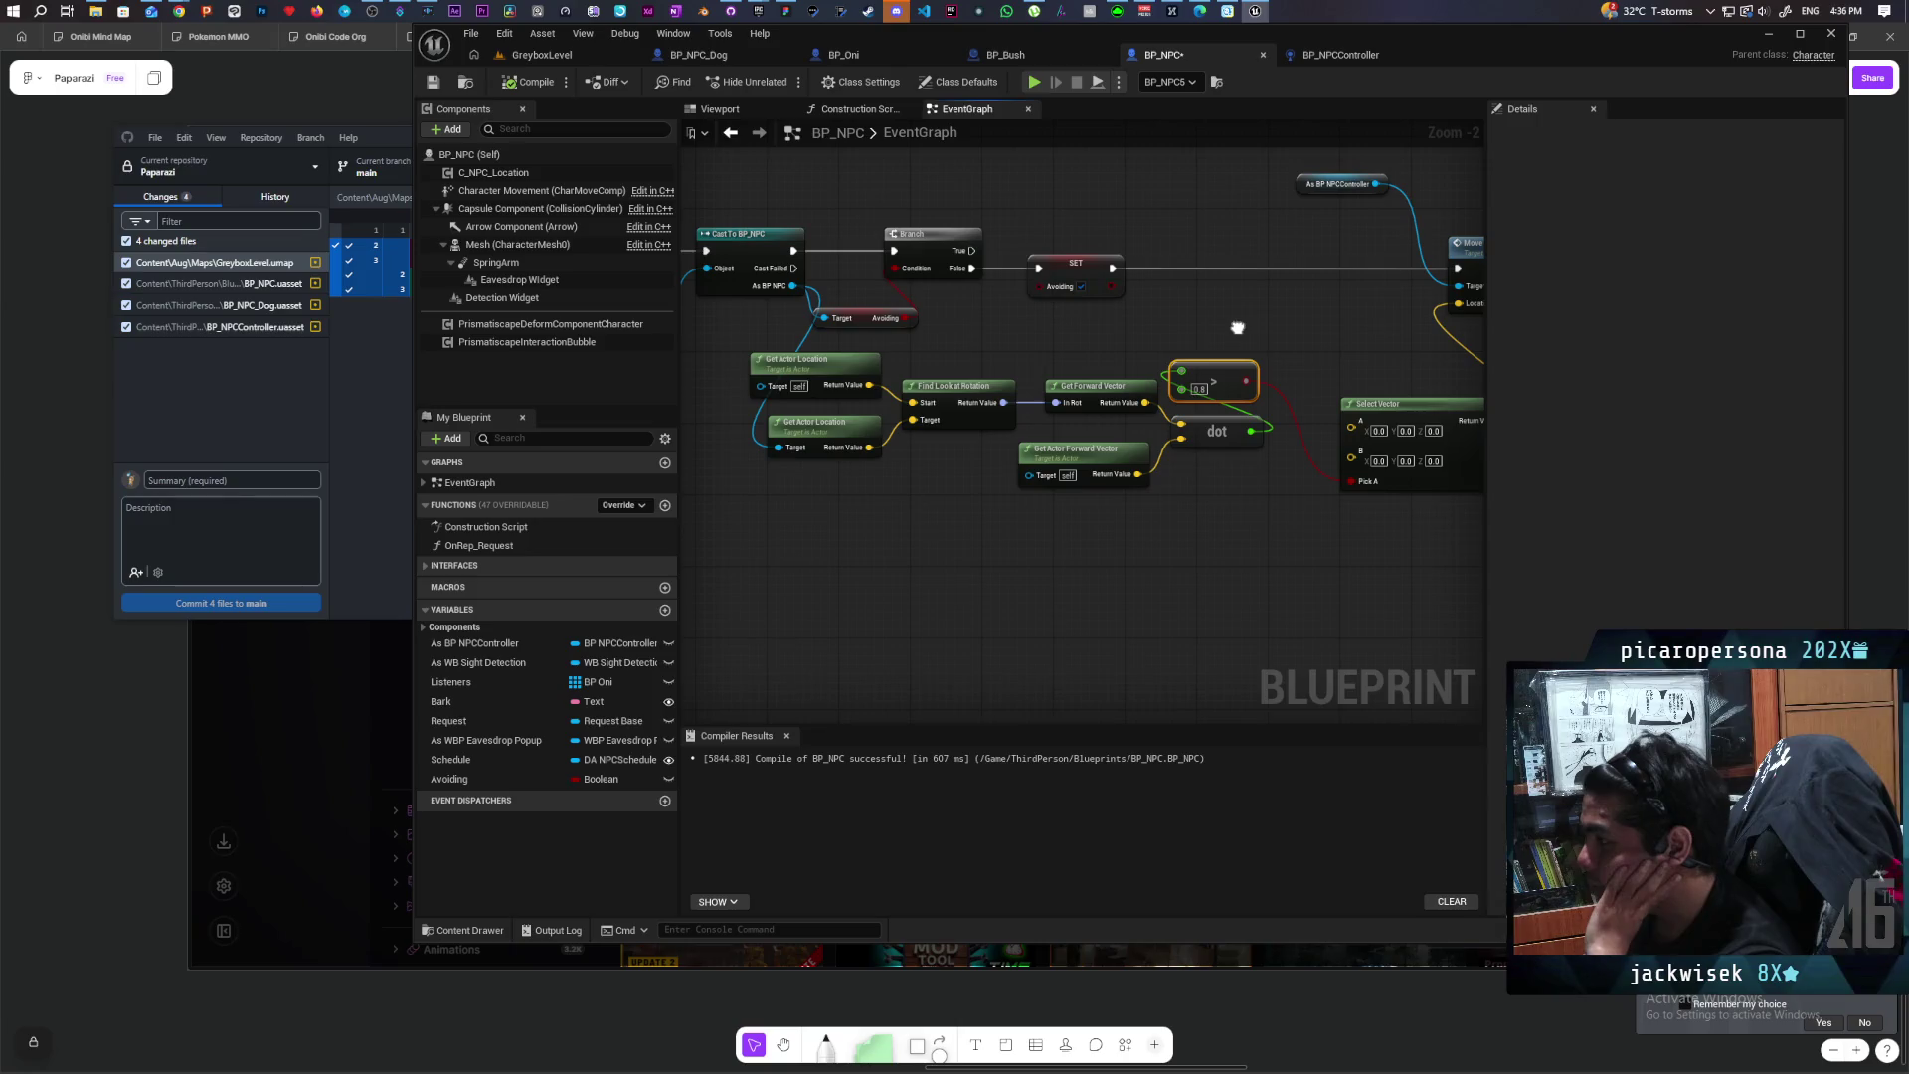
{"action": "left_click_drag", "start_coordinate": [1237, 327], "coordinate": [1173, 353]}
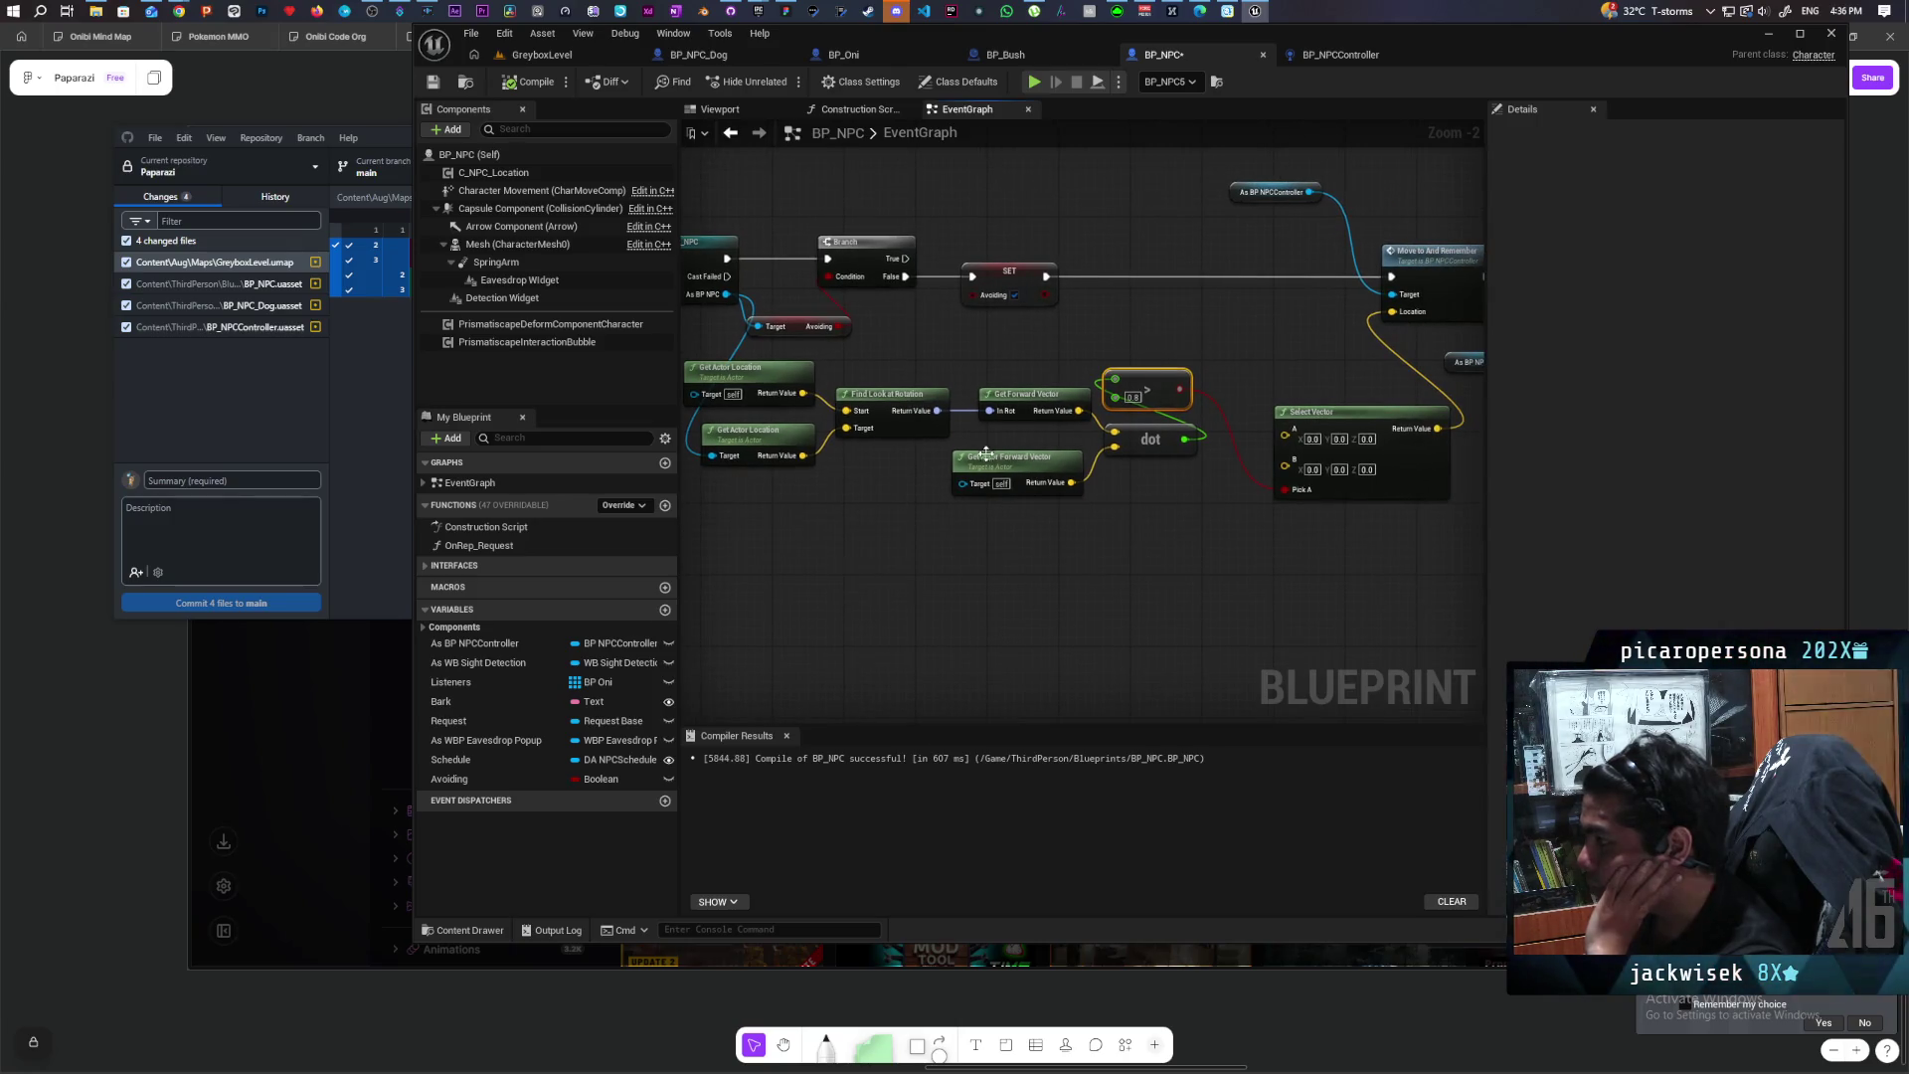
{"action": "left_click_drag", "start_coordinate": [1079, 411], "coordinate": [1125, 535]}
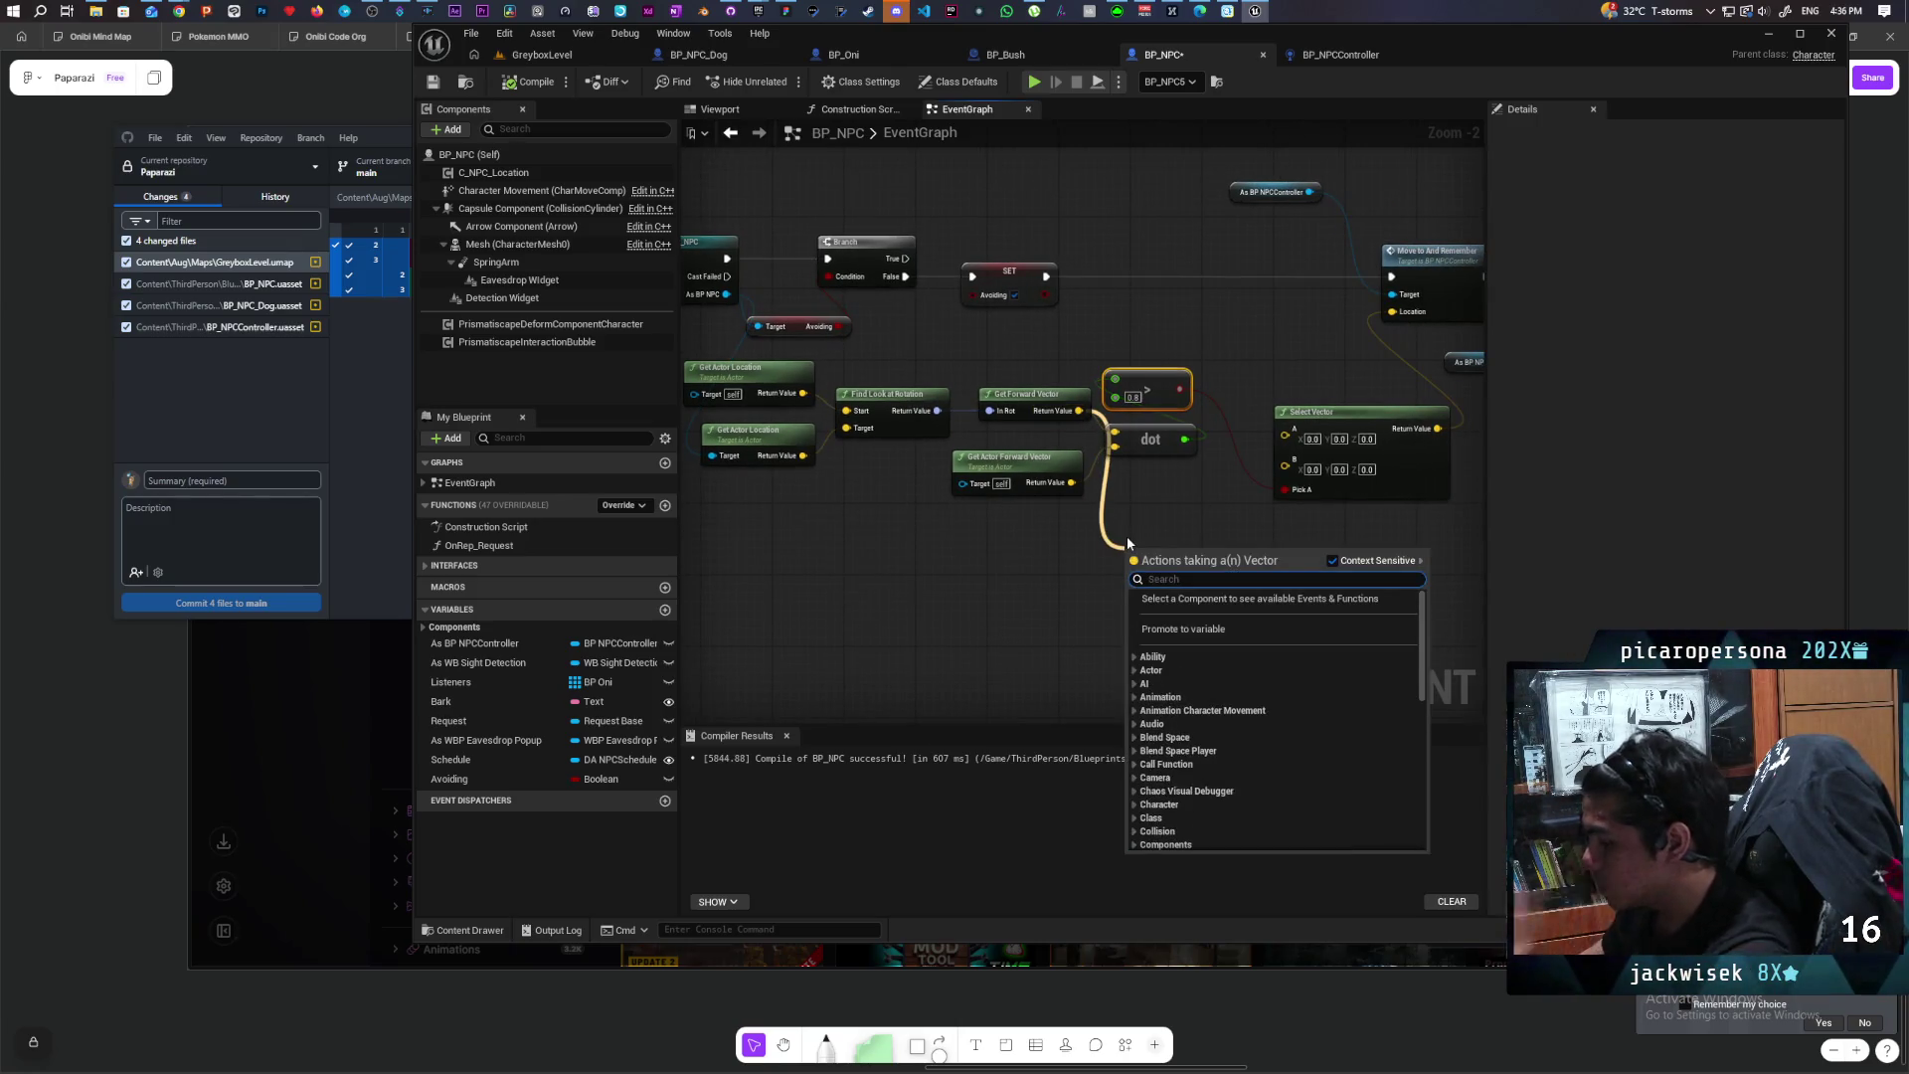
{"action": "type", "text": "refle"}
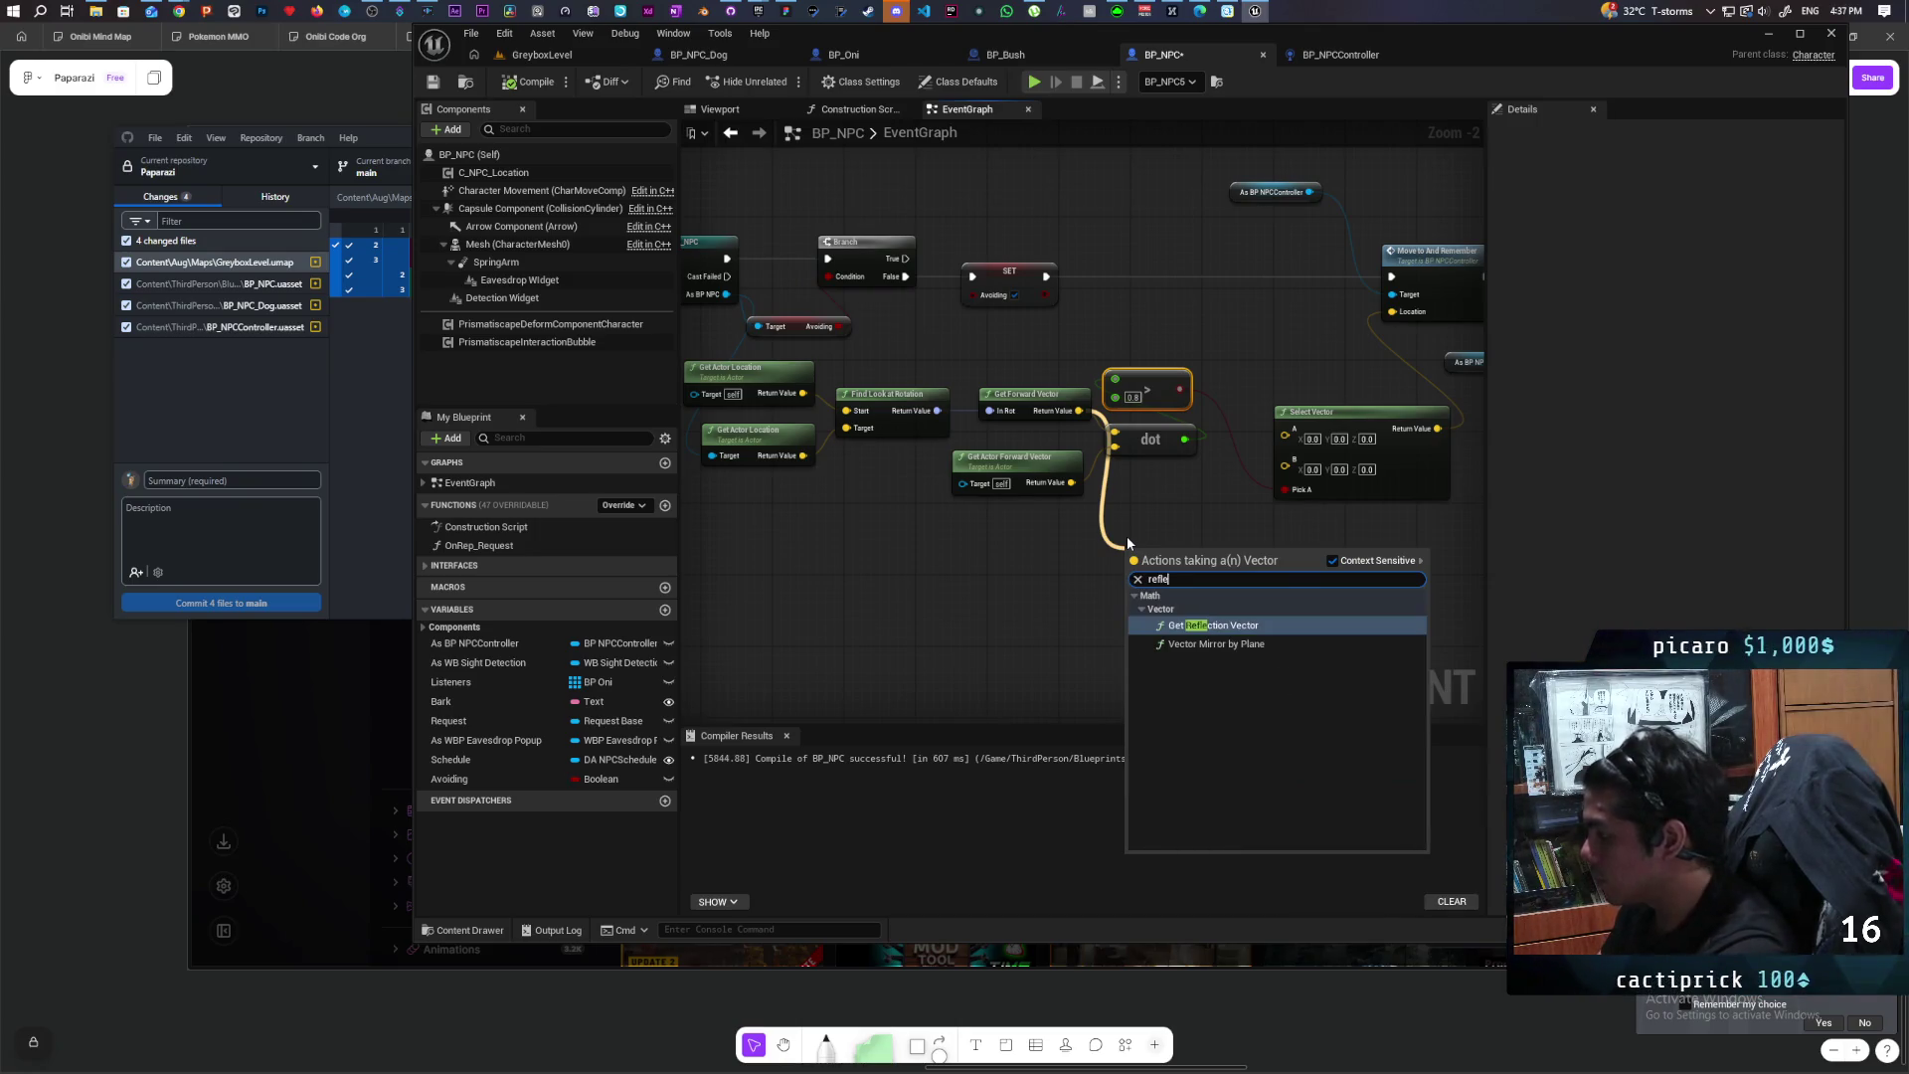
{"action": "key", "text": "Return"}
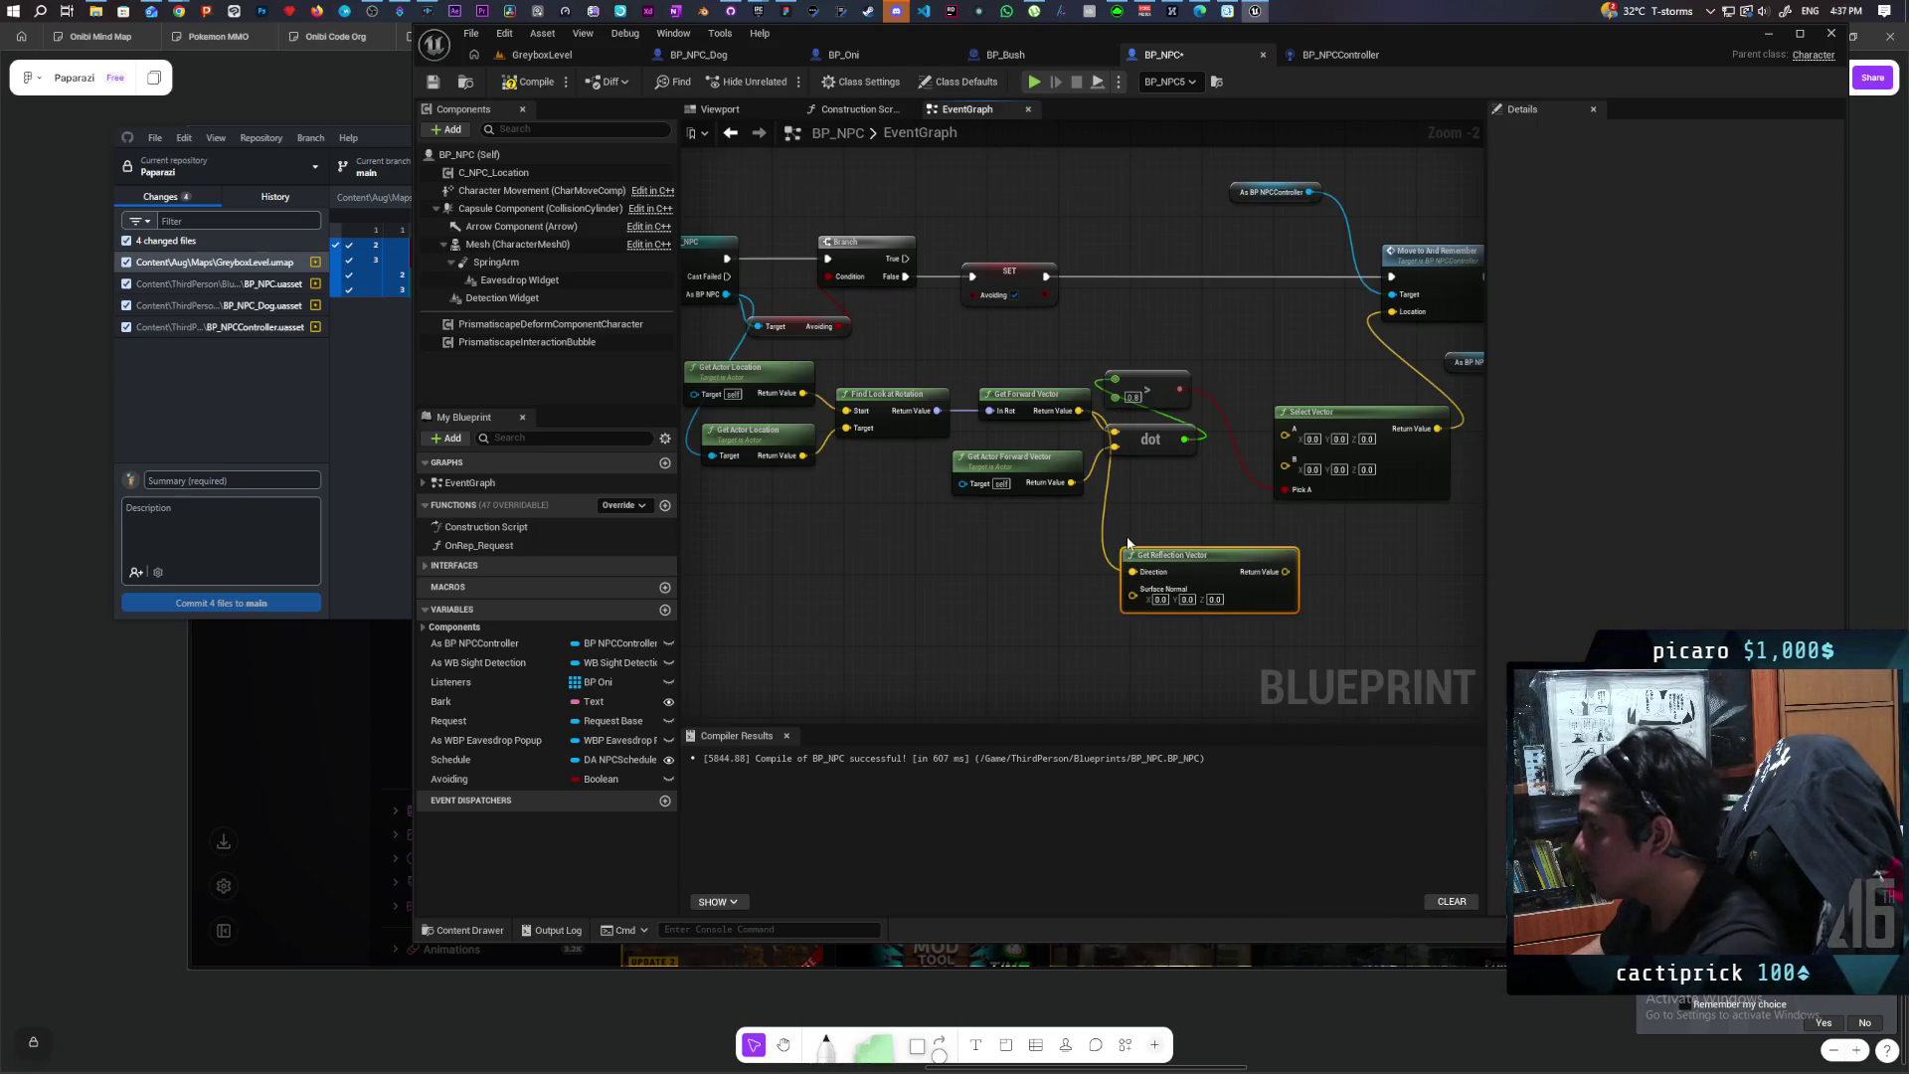
Step: Use the actor forward vector as Surface Normal and feed the reflection result to Select Vector B
{"action": "left_click_drag", "start_coordinate": [1070, 482], "coordinate": [1132, 595]}
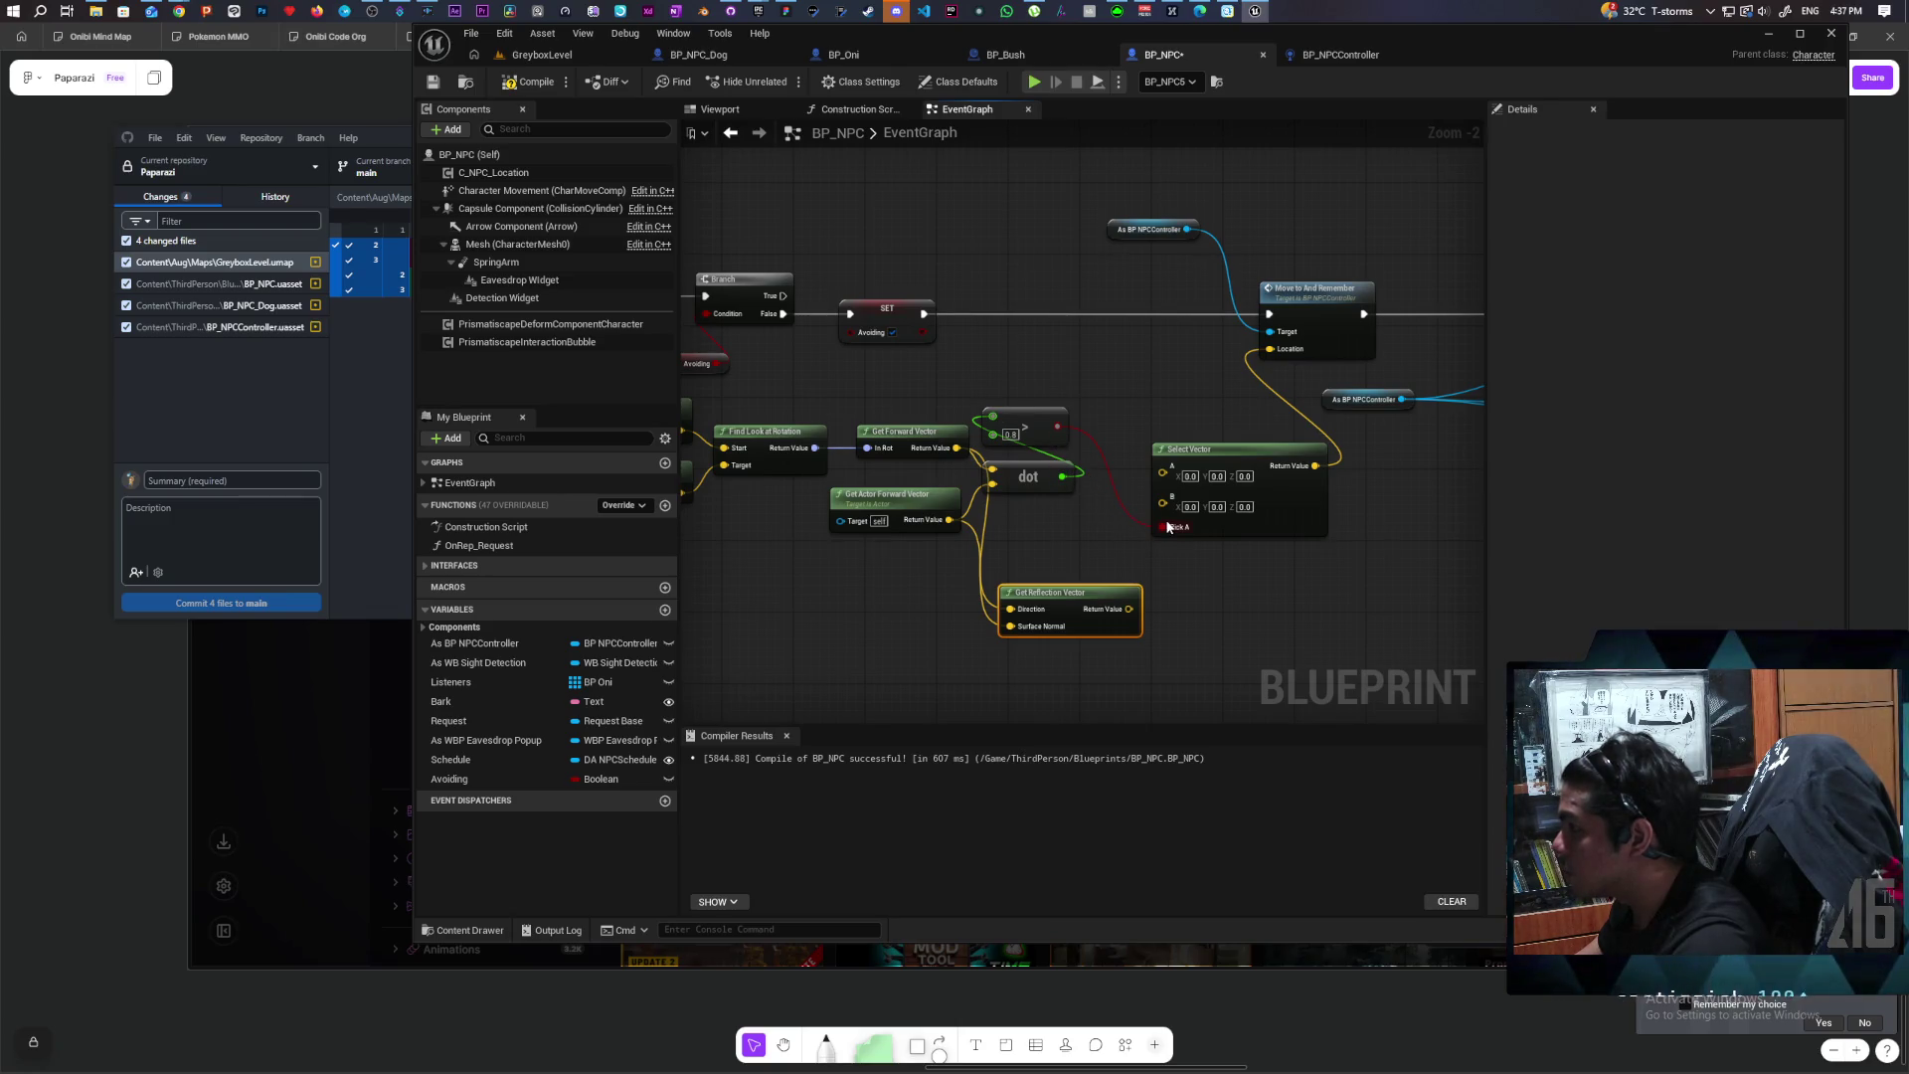
{"action": "mouse_move", "coordinate": [1095, 479]}
{"action": "left_mouse_down"}
{"action": "mouse_move", "coordinate": [1095, 451]}
{"action": "mouse_move", "coordinate": [1056, 426]}
{"action": "left_mouse_up"}
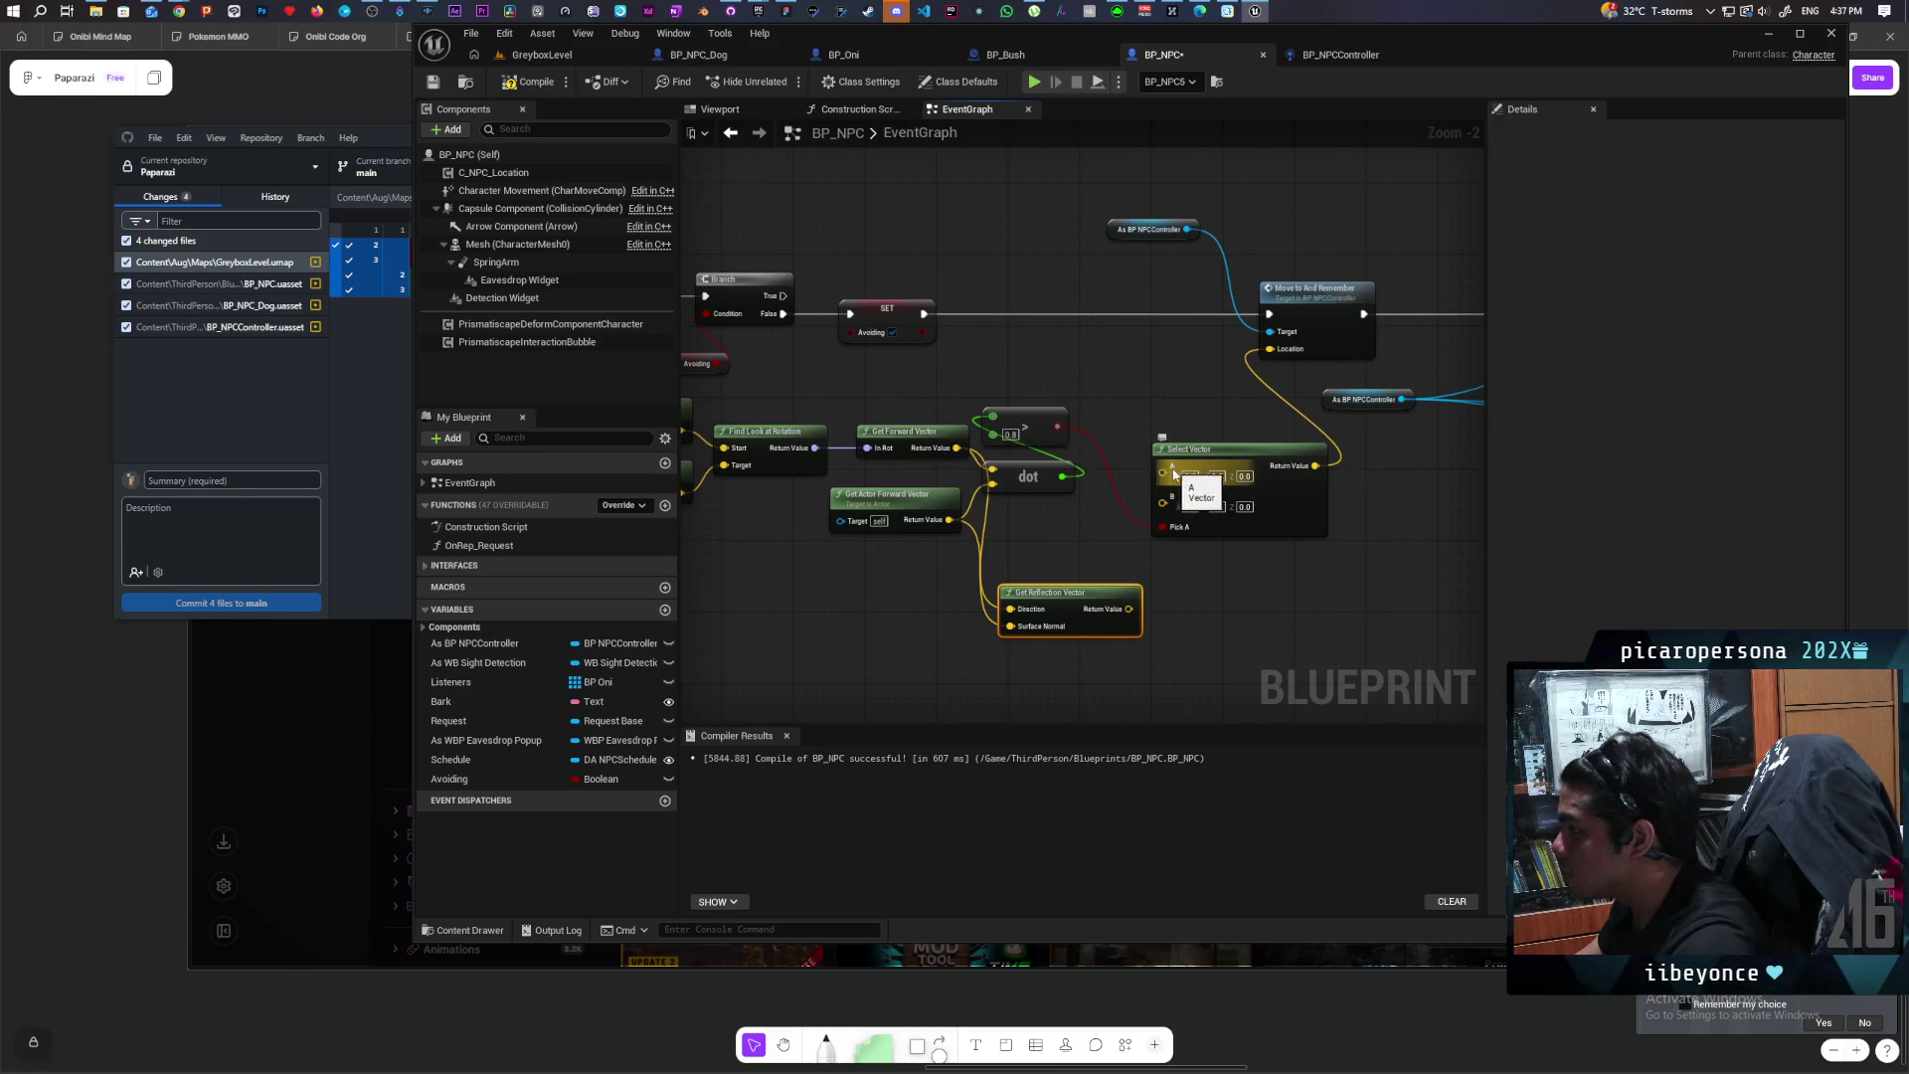
{"action": "left_click_drag", "start_coordinate": [1128, 608], "coordinate": [1132, 610]}
{"action": "left_click_drag", "start_coordinate": [1163, 512], "coordinate": [1163, 504]}
{"action": "mouse_move", "coordinate": [1069, 593]}
{"action": "left_mouse_down"}
{"action": "mouse_move", "coordinate": [1042, 556]}
{"action": "mouse_move", "coordinate": [1278, 554]}
{"action": "mouse_move", "coordinate": [886, 554]}
{"action": "mouse_move", "coordinate": [1333, 549]}
{"action": "mouse_move", "coordinate": [1269, 578]}
{"action": "left_mouse_up"}
{"action": "left_click_drag", "start_coordinate": [872, 409], "coordinate": [1066, 480]}
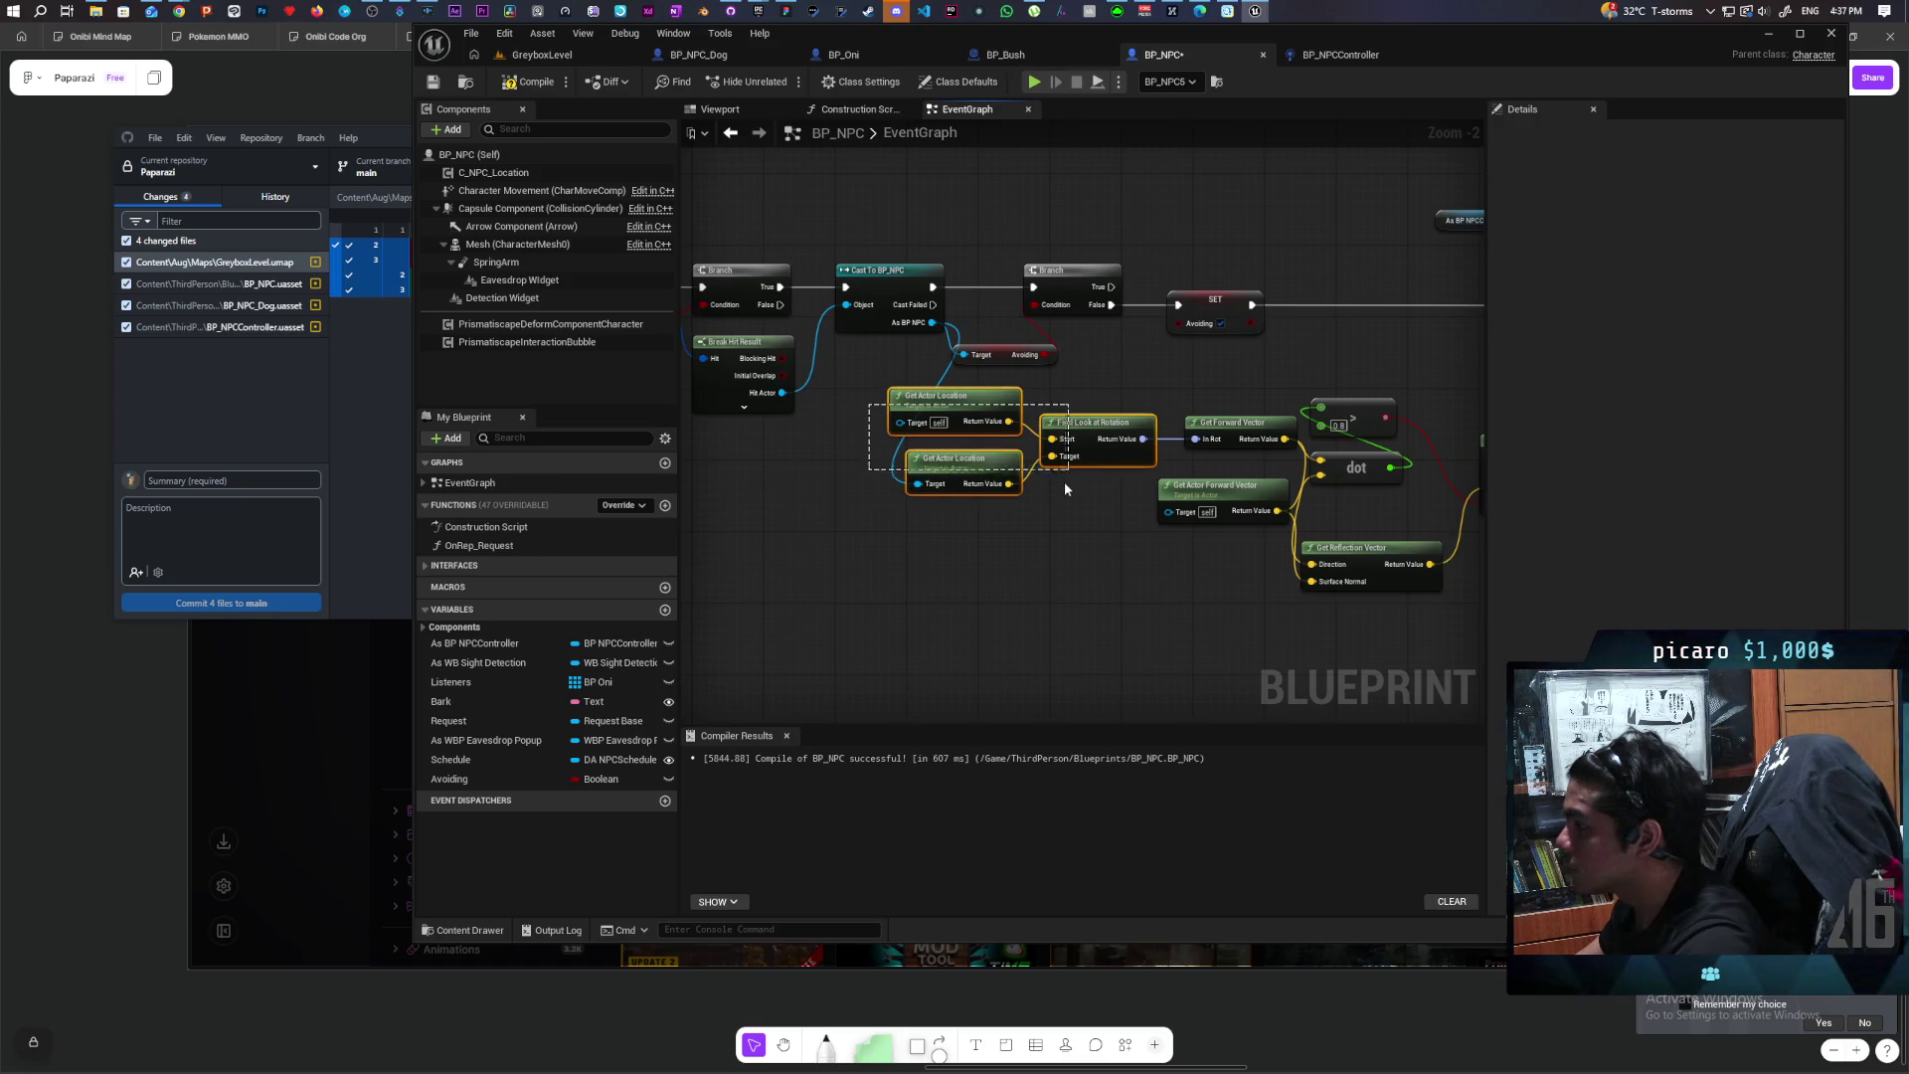
Step: Move the Get Actor Location, Find Look at Rotation and Get Forward Vector nodes left
{"action": "left_click", "coordinate": [1108, 489]}
{"action": "left_click_drag", "start_coordinate": [868, 399], "coordinate": [1053, 486]}
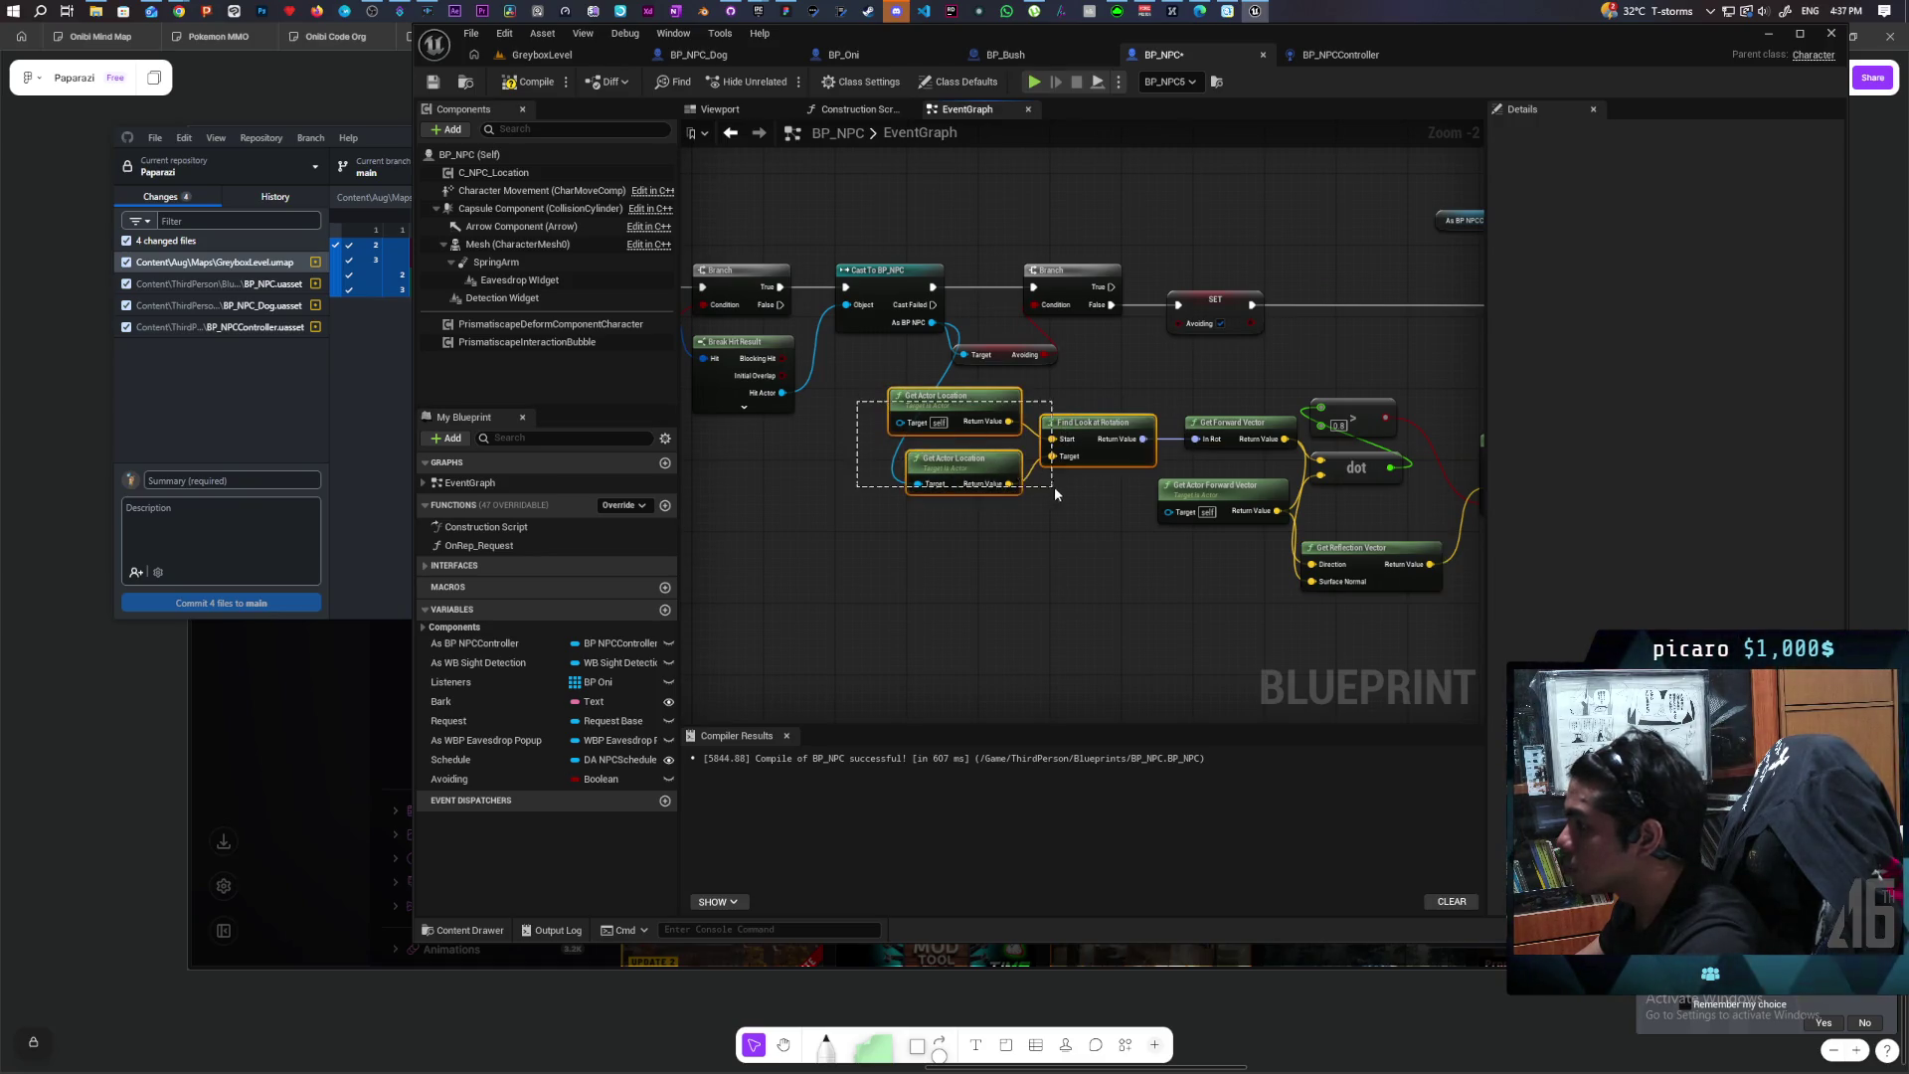
{"action": "left_click", "coordinate": [1213, 435], "text": "ctrl"}
{"action": "left_click_drag", "start_coordinate": [1213, 436], "coordinate": [1159, 435]}
{"action": "mouse_move", "coordinate": [827, 414]}
{"action": "left_mouse_down"}
{"action": "mouse_move", "coordinate": [1059, 464]}
{"action": "mouse_move", "coordinate": [825, 442]}
{"action": "left_mouse_up"}
{"action": "left_click", "coordinate": [1173, 426]}
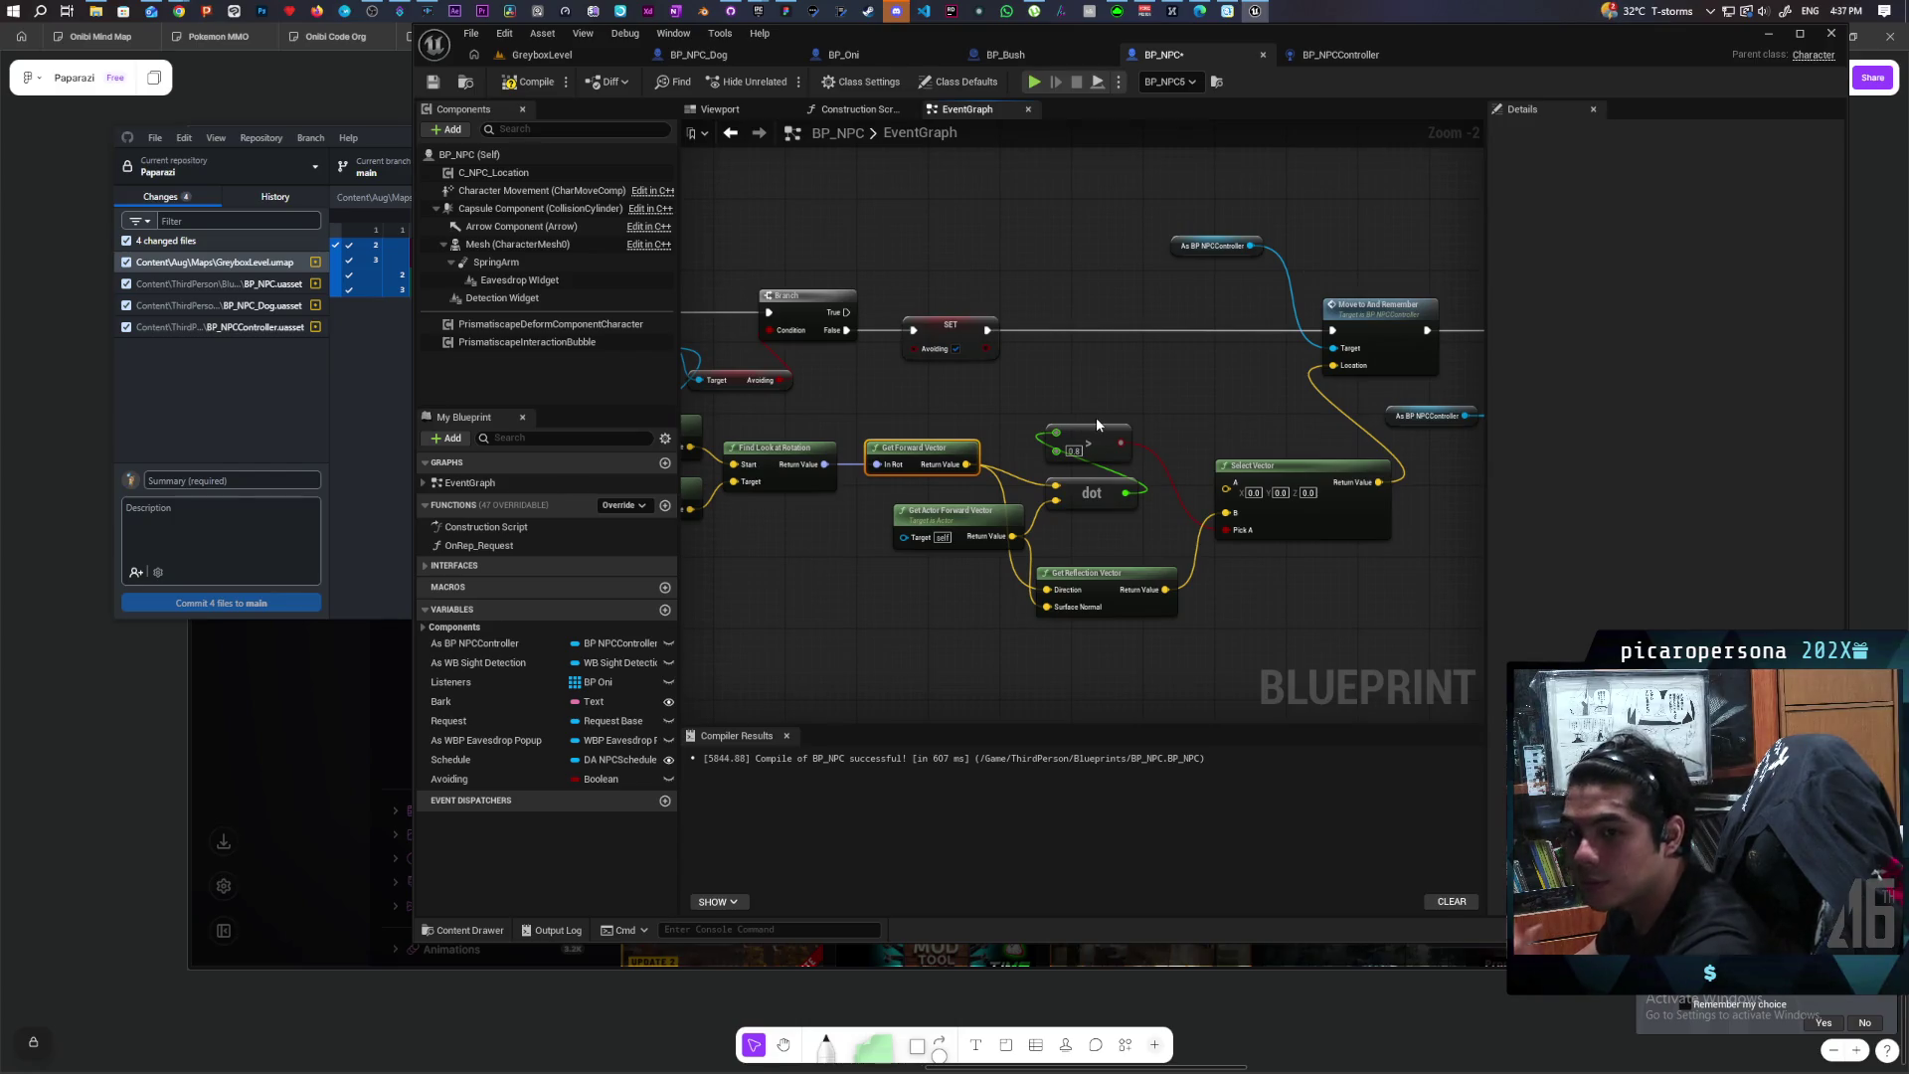
Step: Add a Do Once node on the execution line beside the Move to And Remember chain
{"action": "left_click_drag", "start_coordinate": [1178, 410], "coordinate": [1012, 394]}
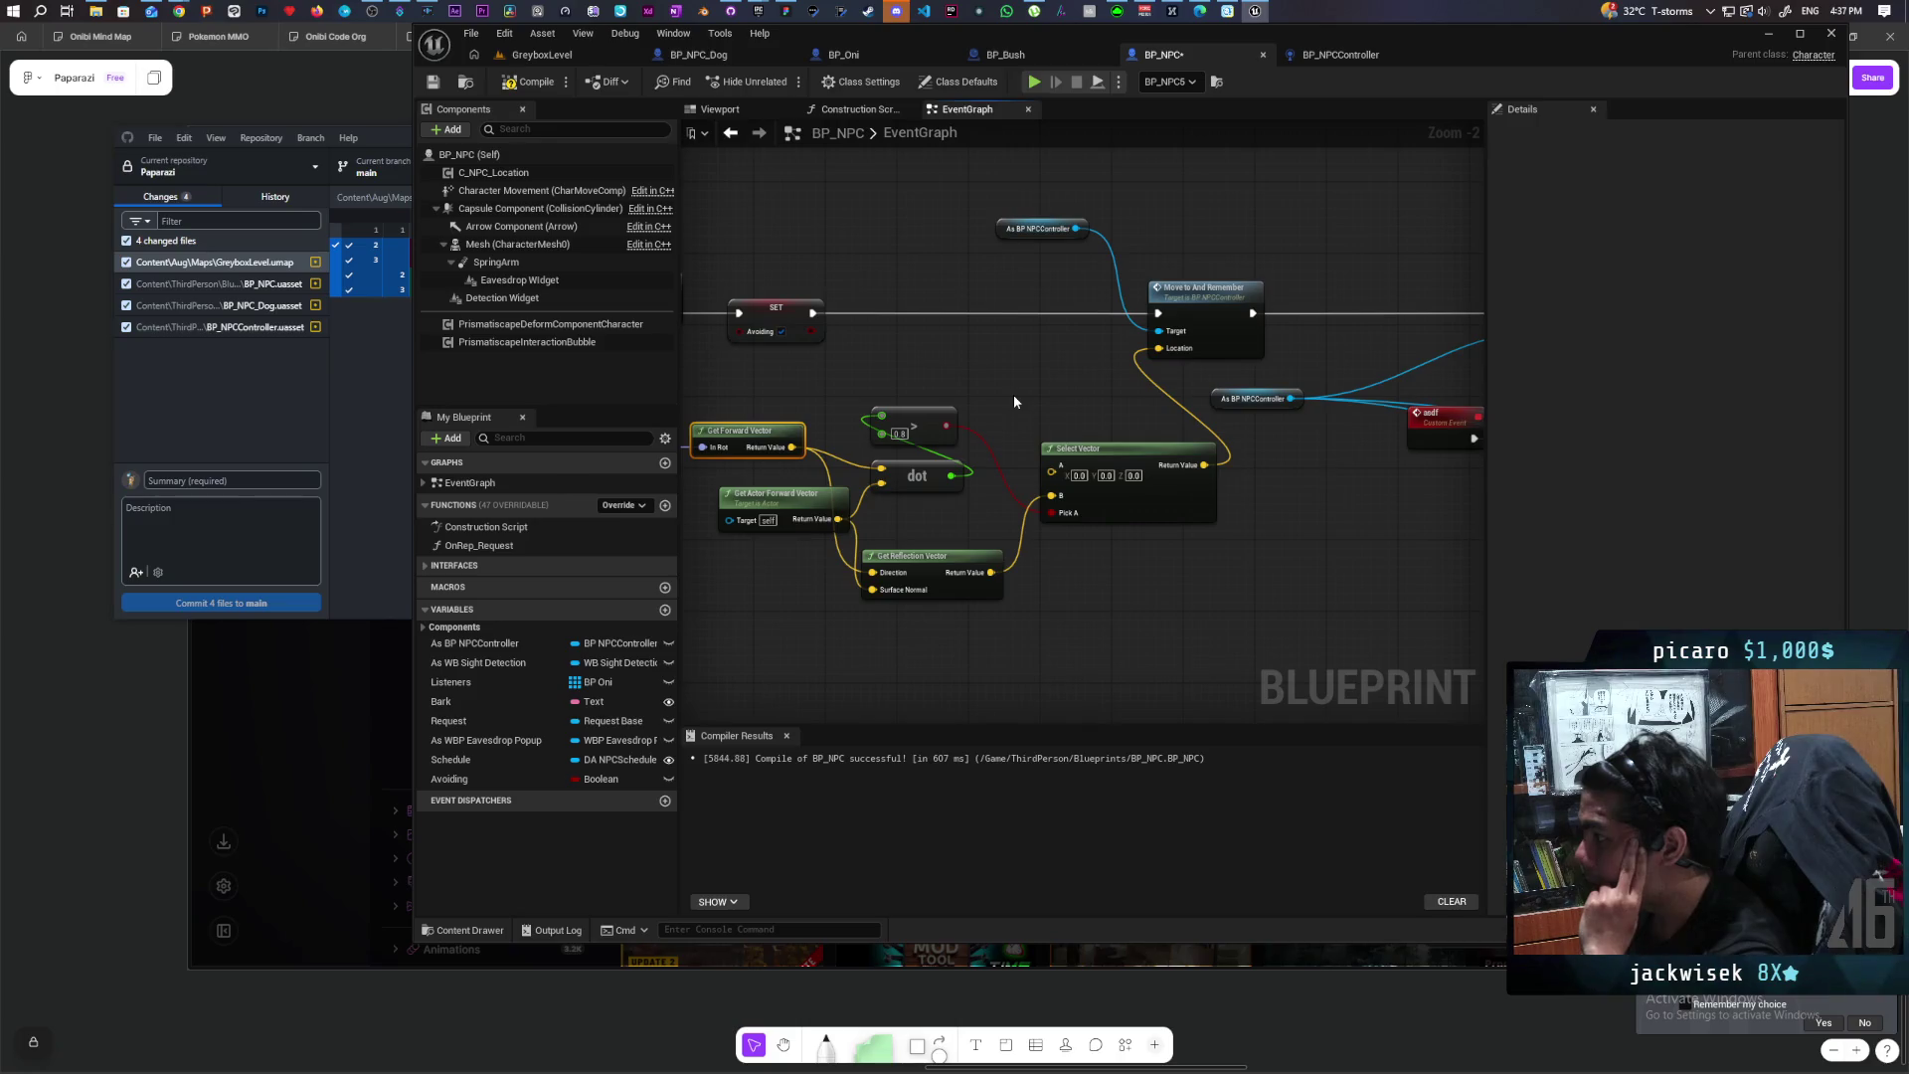
{"action": "mouse_move", "coordinate": [1012, 394]}
{"action": "left_mouse_down"}
{"action": "mouse_move", "coordinate": [1312, 379]}
{"action": "mouse_move", "coordinate": [945, 374]}
{"action": "mouse_move", "coordinate": [1342, 477]}
{"action": "left_mouse_up"}
{"action": "mouse_move", "coordinate": [696, 477]}
{"action": "left_mouse_down"}
{"action": "mouse_move", "coordinate": [862, 510]}
{"action": "mouse_move", "coordinate": [1282, 487]}
{"action": "mouse_move", "coordinate": [1193, 467]}
{"action": "mouse_move", "coordinate": [1405, 431]}
{"action": "mouse_move", "coordinate": [1349, 453]}
{"action": "mouse_move", "coordinate": [764, 451]}
{"action": "left_mouse_up"}
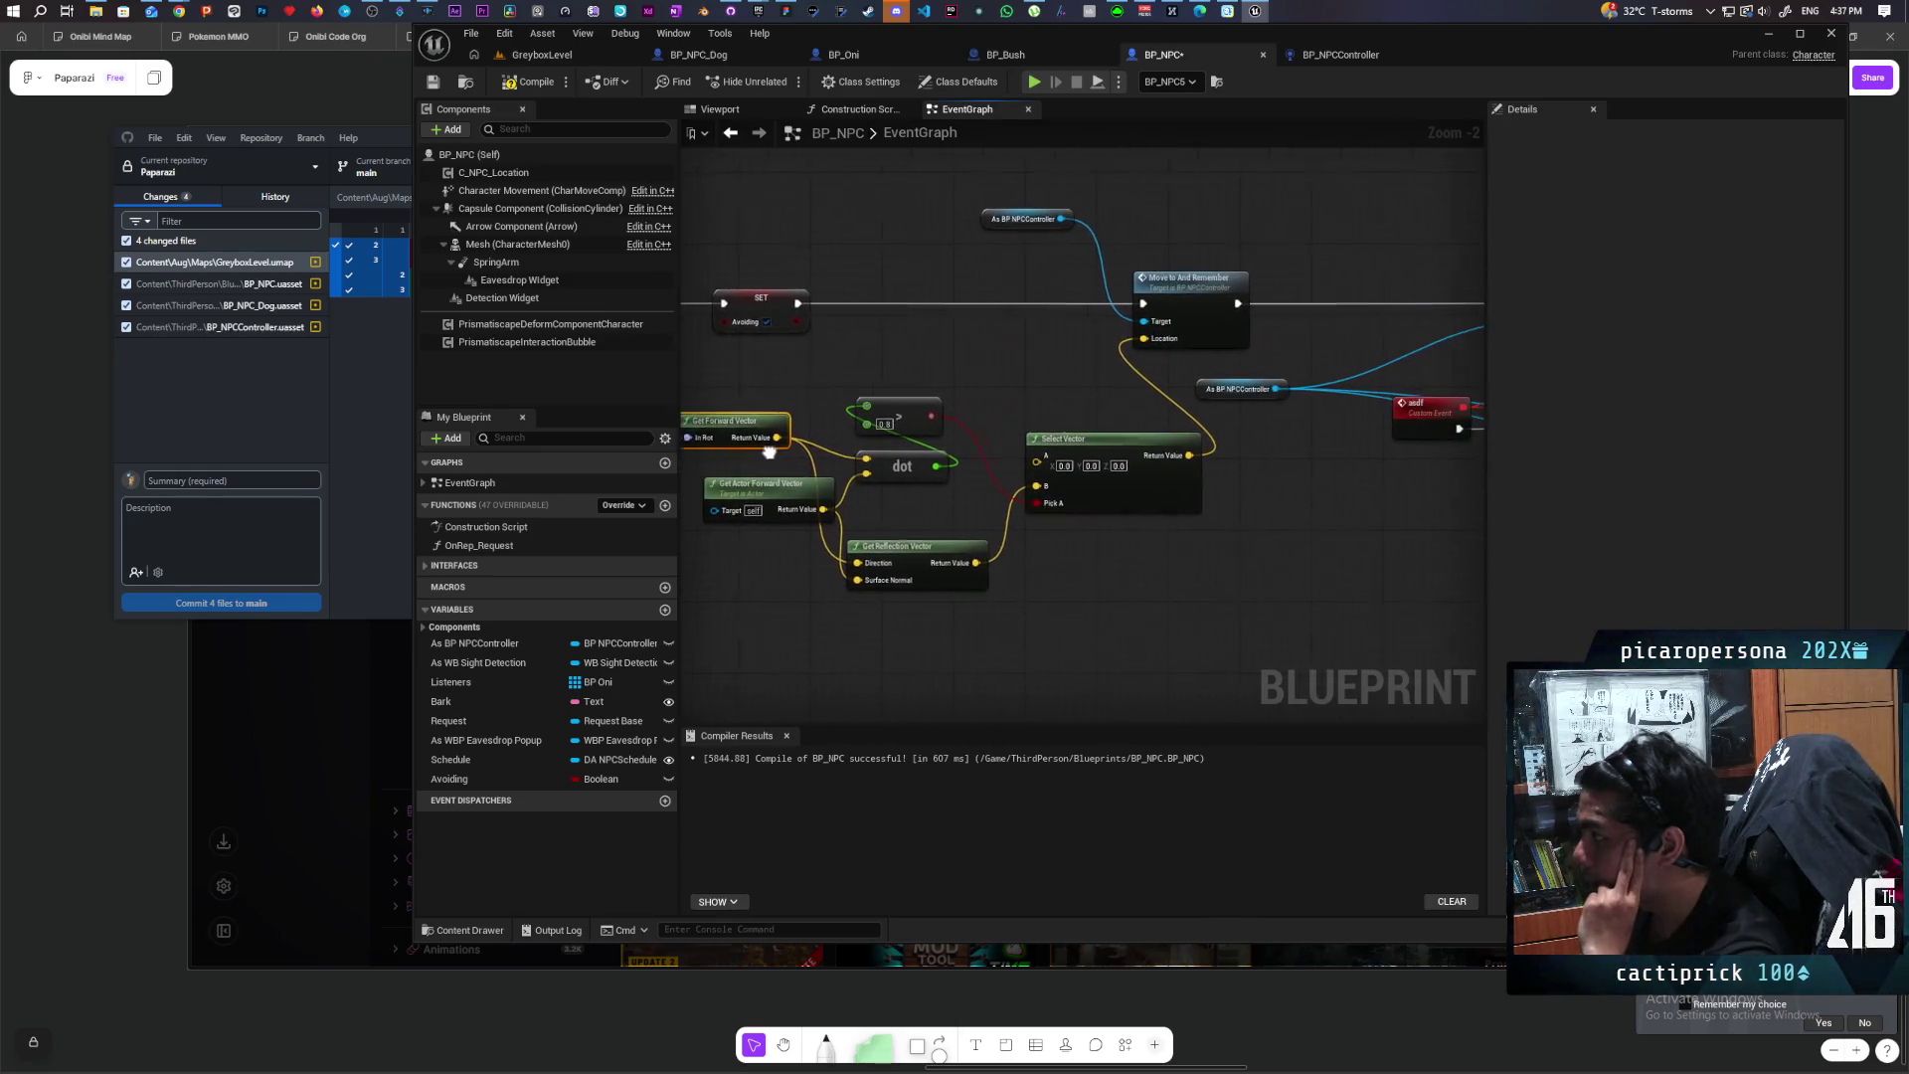
{"action": "left_click", "coordinate": [903, 344]}
{"action": "left_click_drag", "start_coordinate": [956, 346], "coordinate": [958, 280]}
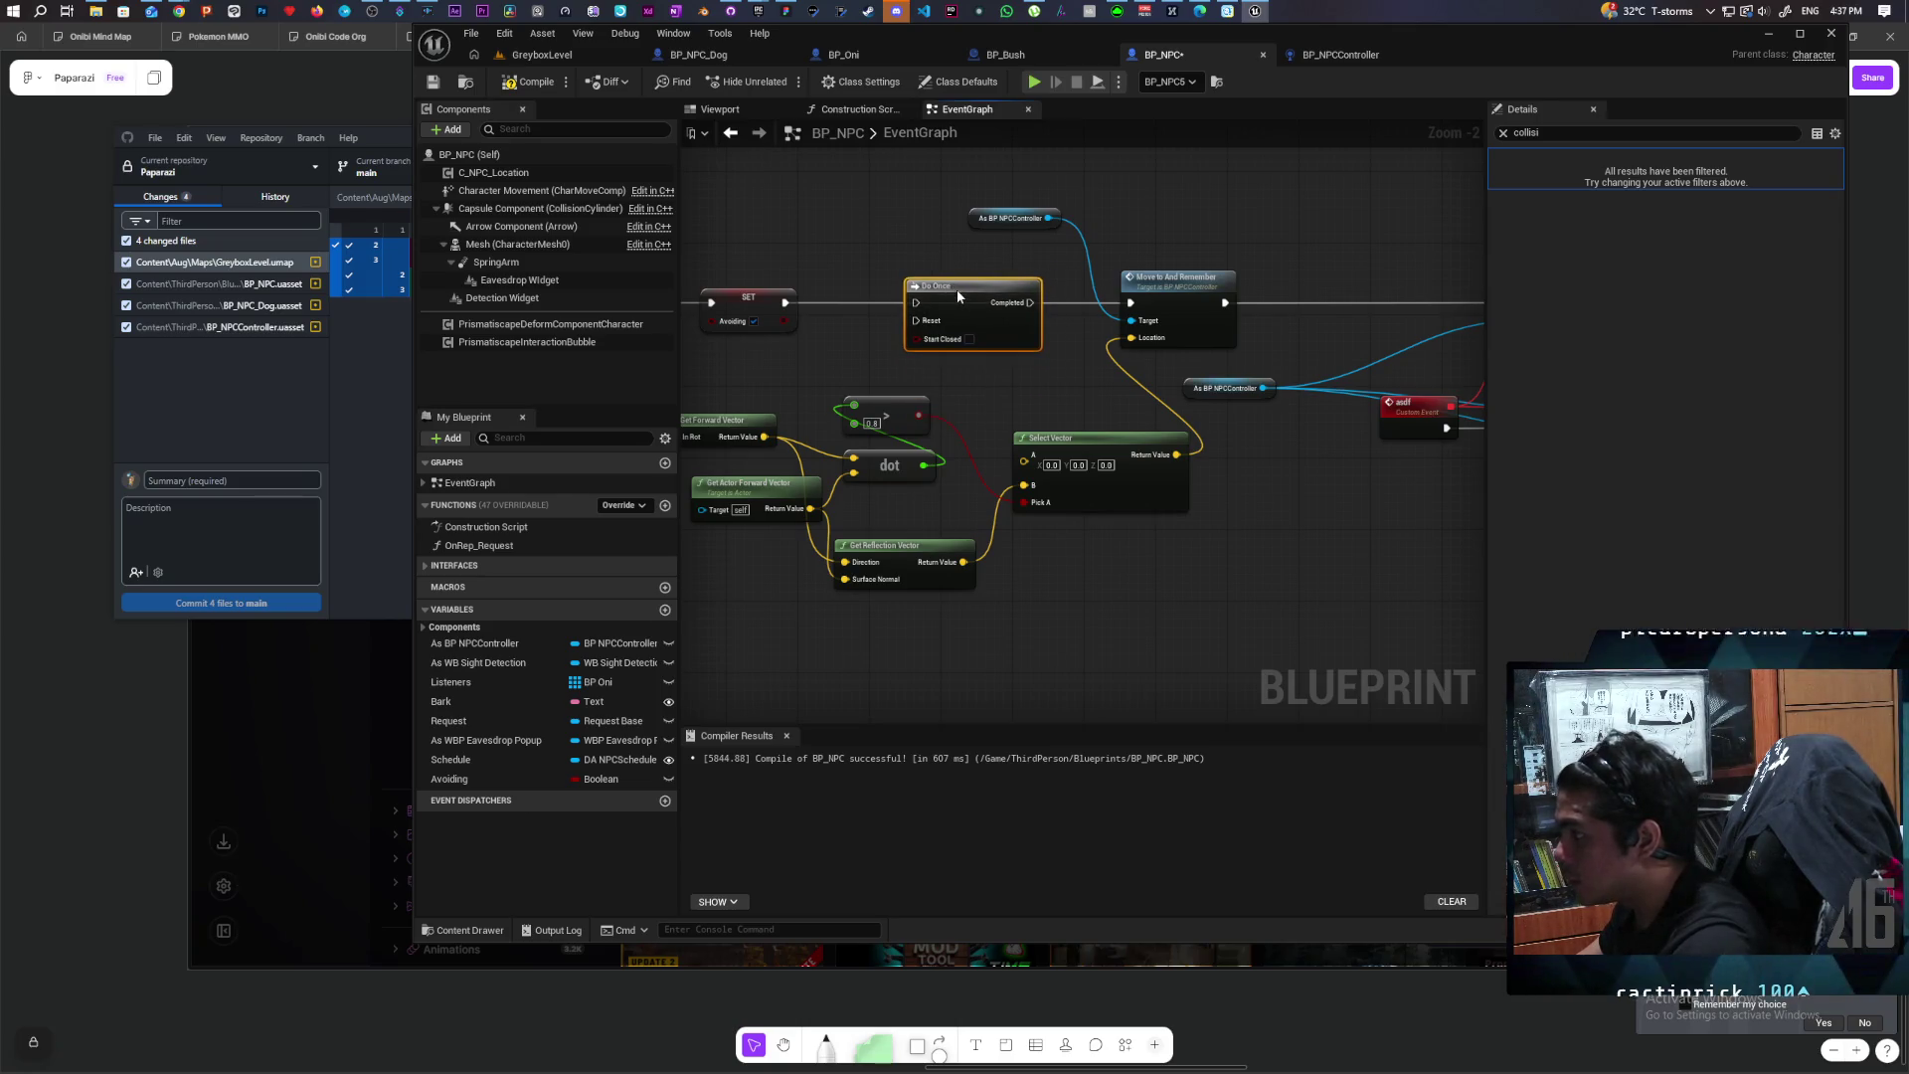
Step: Run SET Avoiding into Do Once, reset it from Unbind Event, and save BP_NPC
{"action": "left_click_drag", "start_coordinate": [787, 302], "coordinate": [1130, 303]}
{"action": "scroll", "coordinate": [1245, 393], "scroll_direction": "down", "scroll_amount": 2}
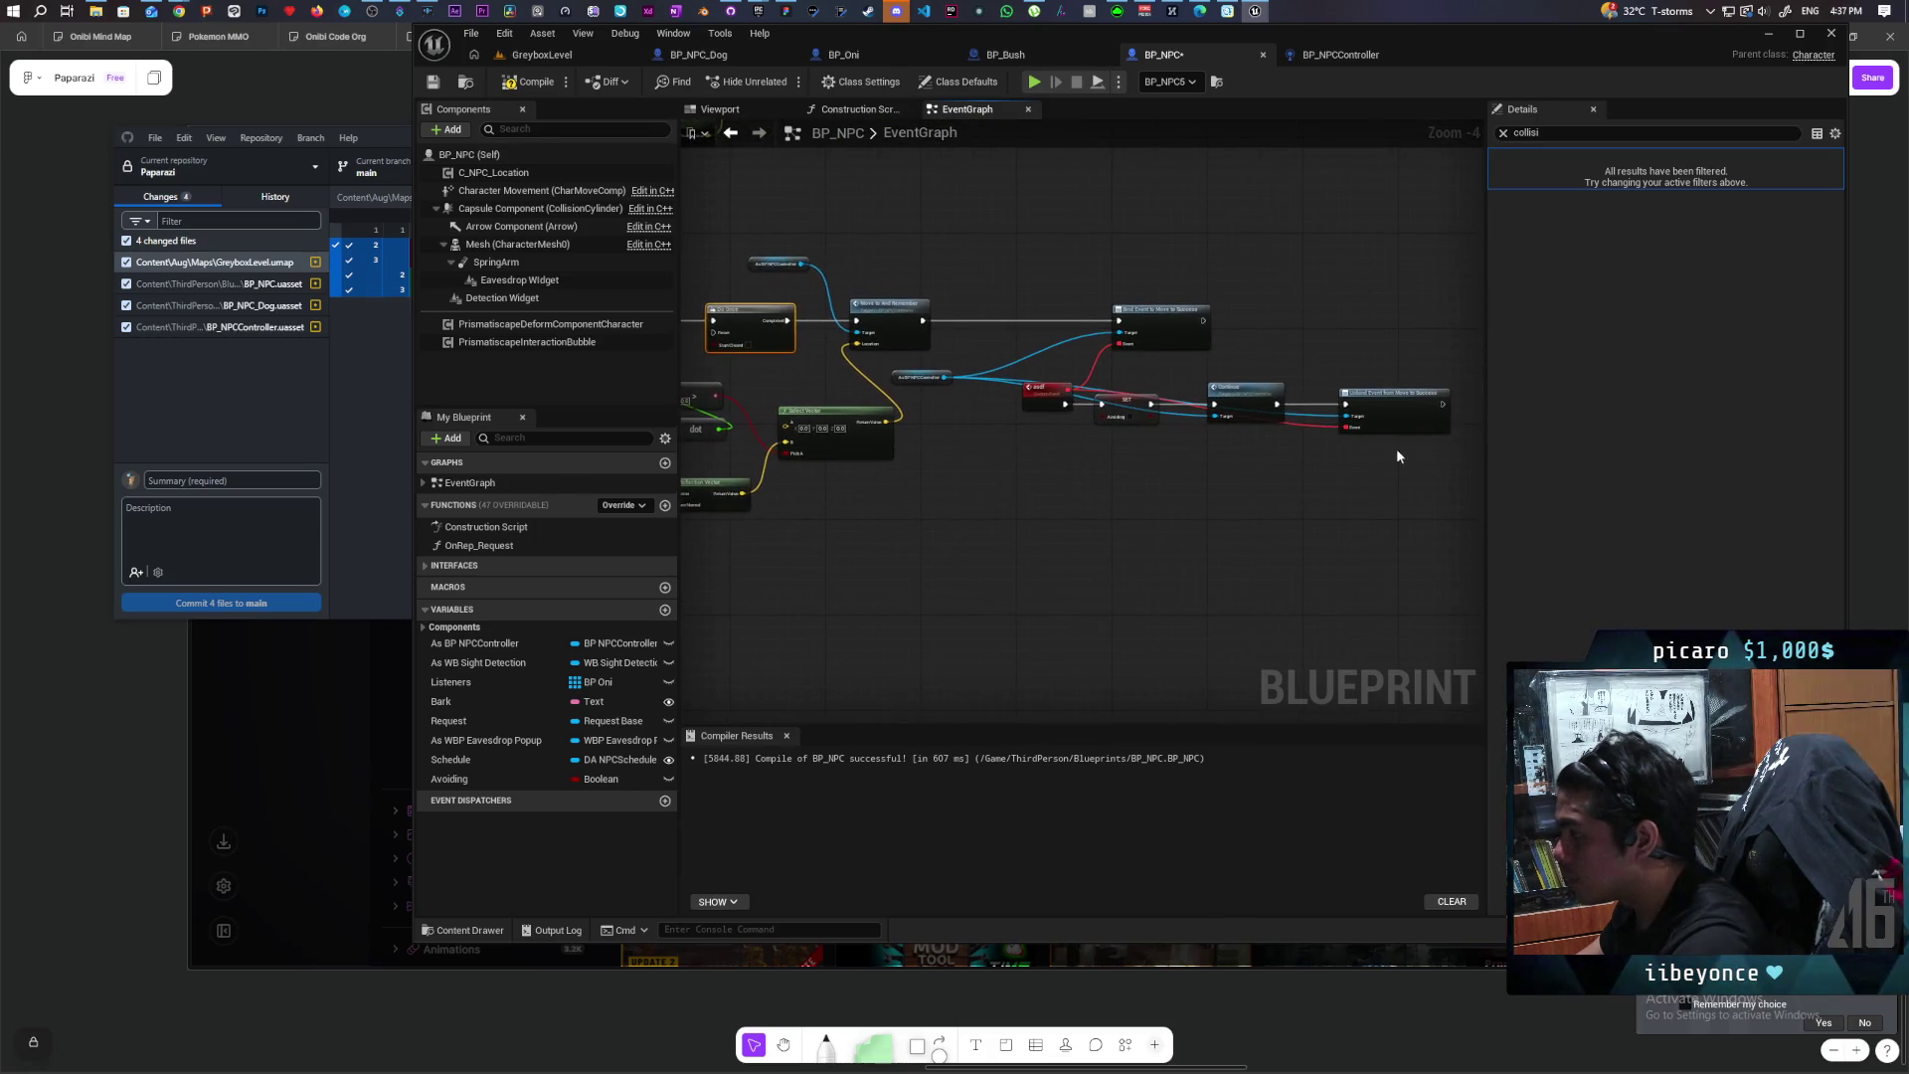
{"action": "left_click_drag", "start_coordinate": [1441, 410], "coordinate": [713, 332]}
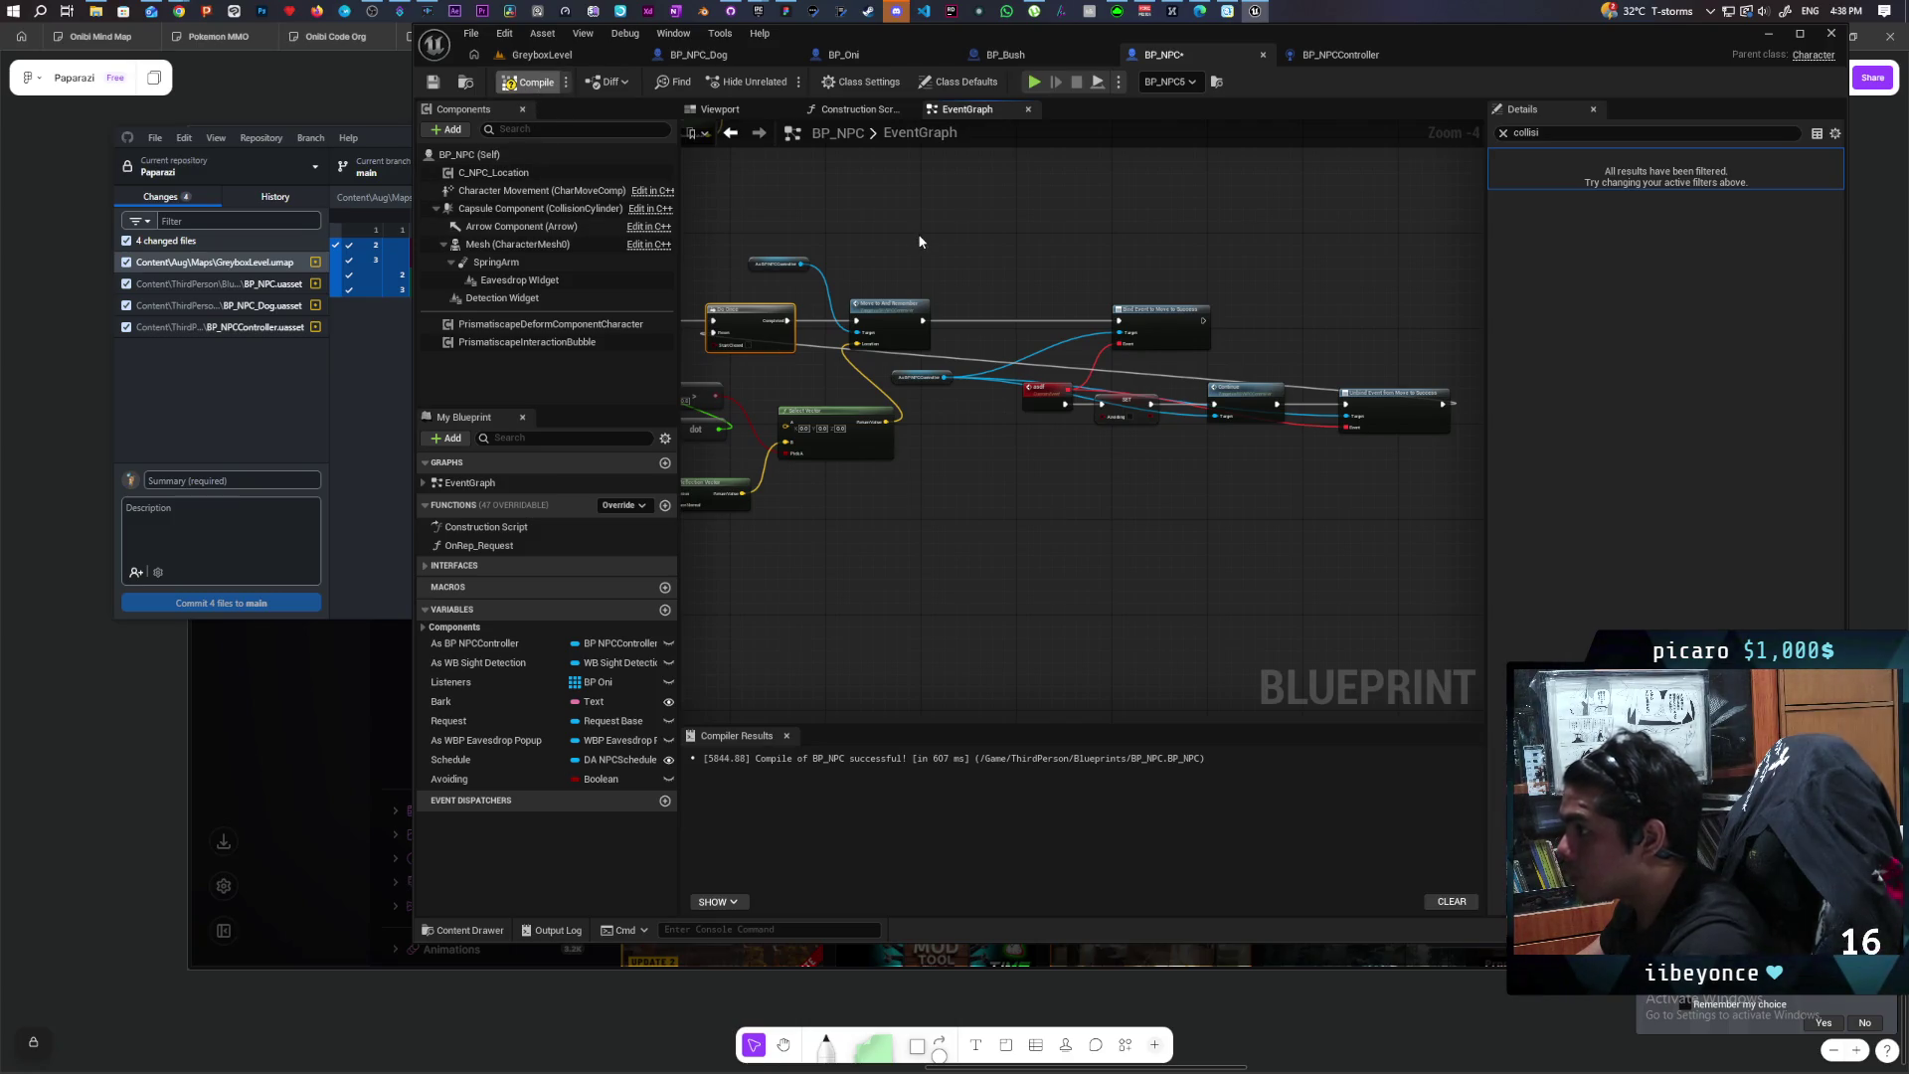
{"action": "key", "text": "ctrl+shift+s"}
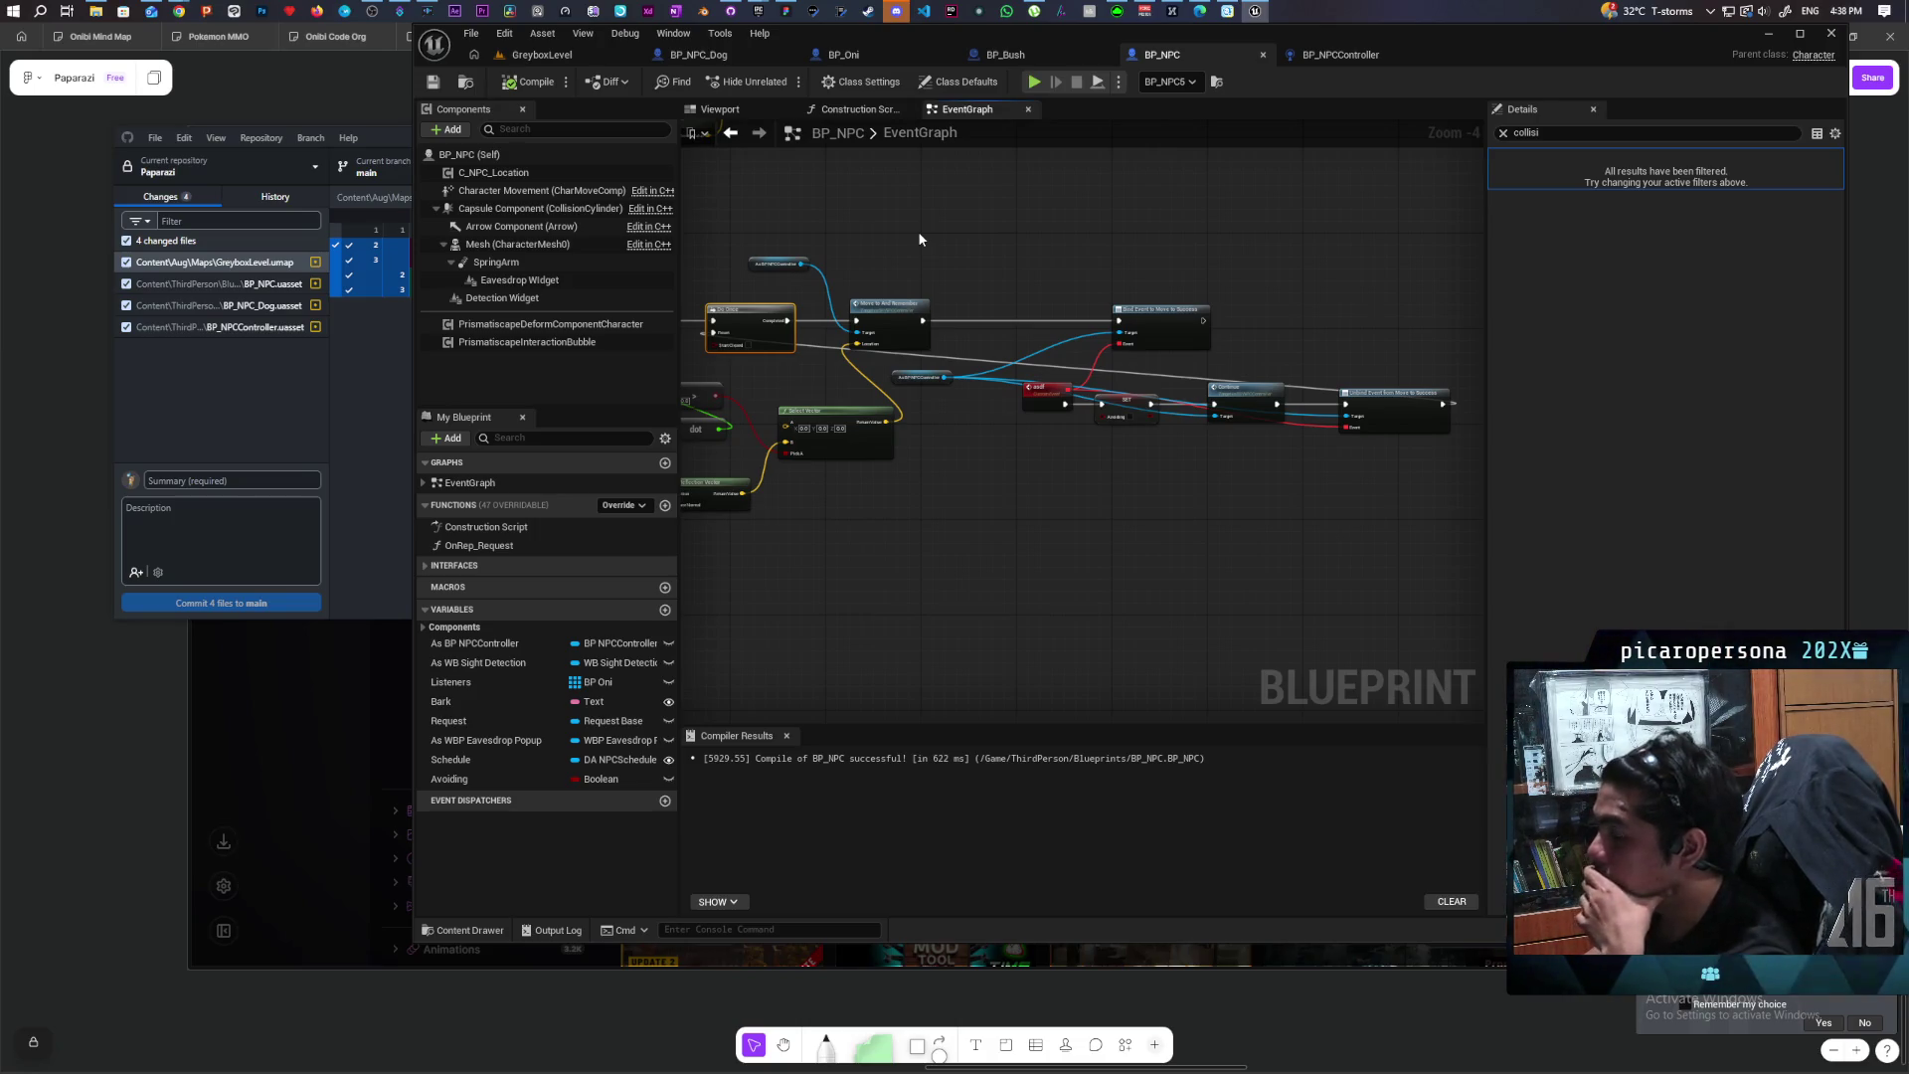
Step: Search for a rotate node off Get Forward Vector, then cancel without adding one
{"action": "scroll", "coordinate": [1001, 386], "scroll_direction": "up", "scroll_amount": 3}
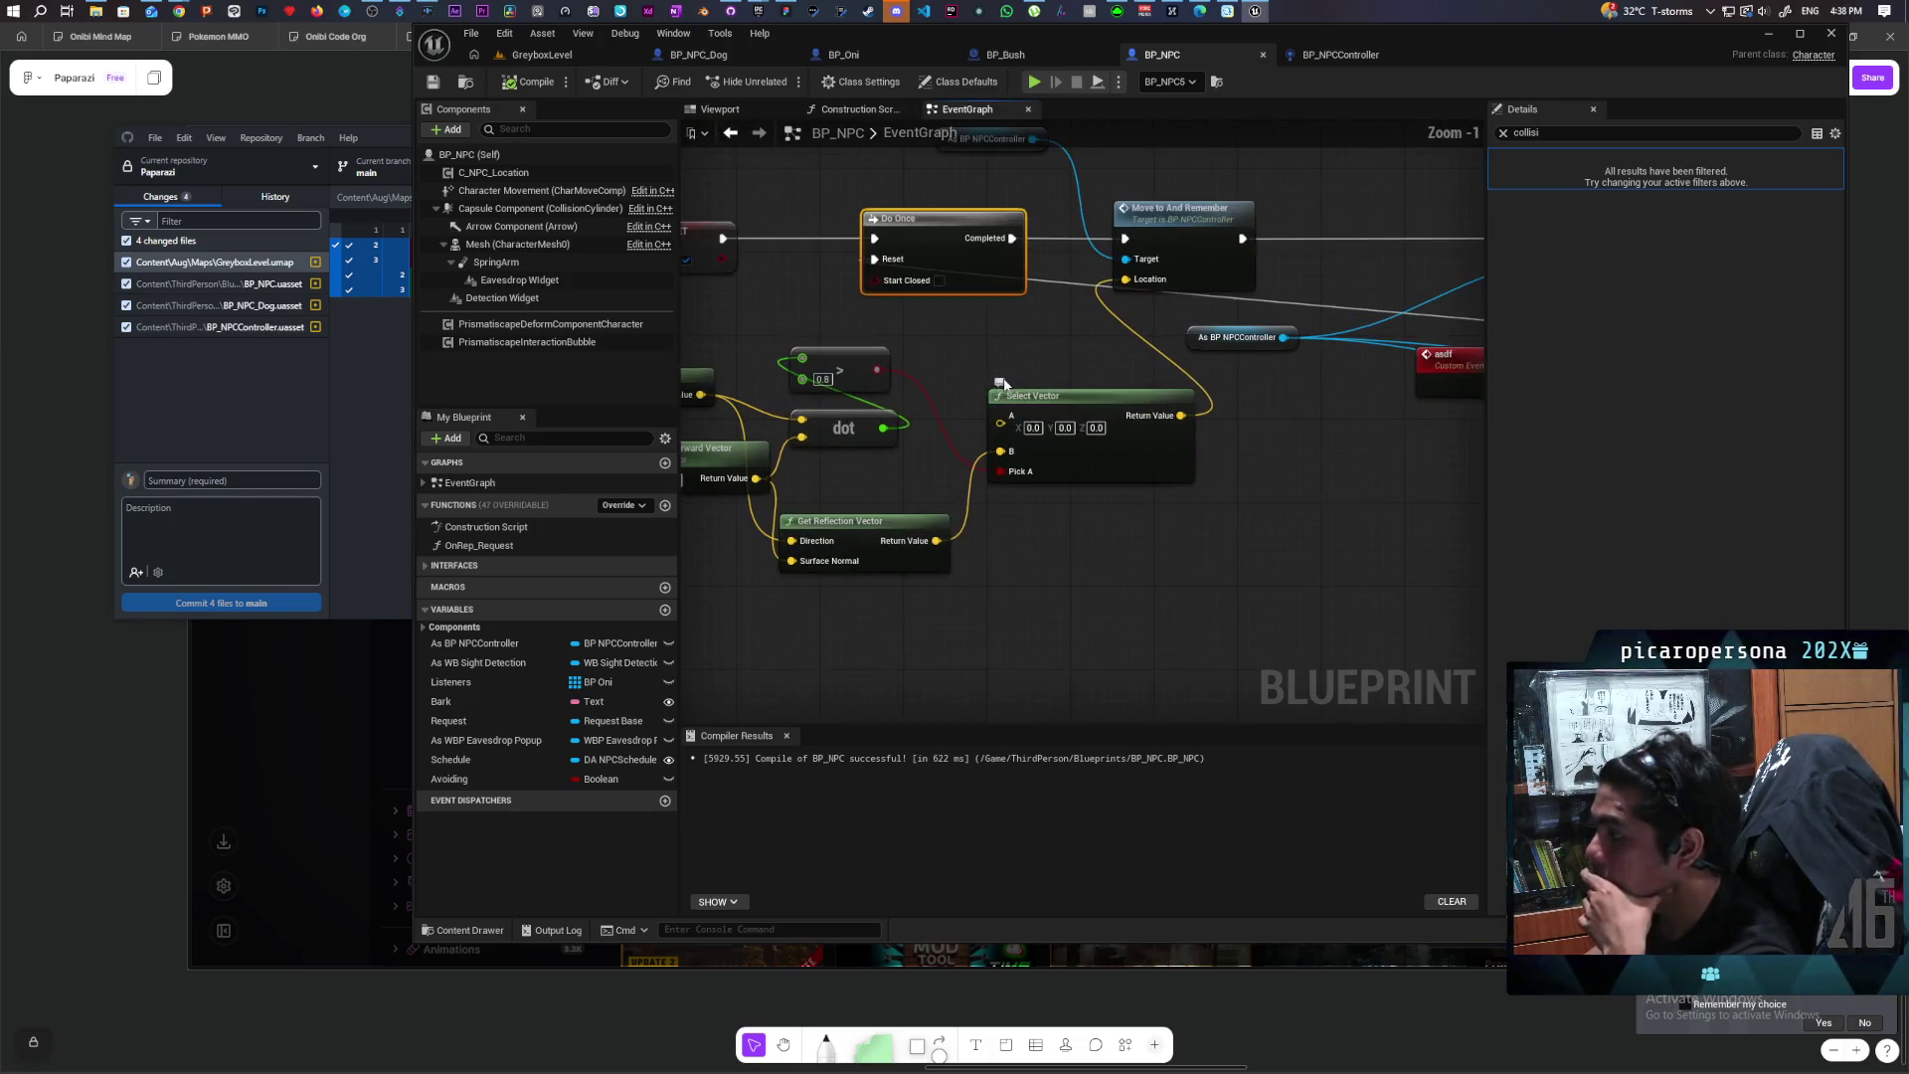
{"action": "left_click_drag", "start_coordinate": [1001, 386], "coordinate": [1103, 321]}
{"action": "mouse_move", "coordinate": [1144, 477]}
{"action": "left_mouse_down"}
{"action": "mouse_move", "coordinate": [1261, 516]}
{"action": "mouse_move", "coordinate": [1227, 499]}
{"action": "left_mouse_up"}
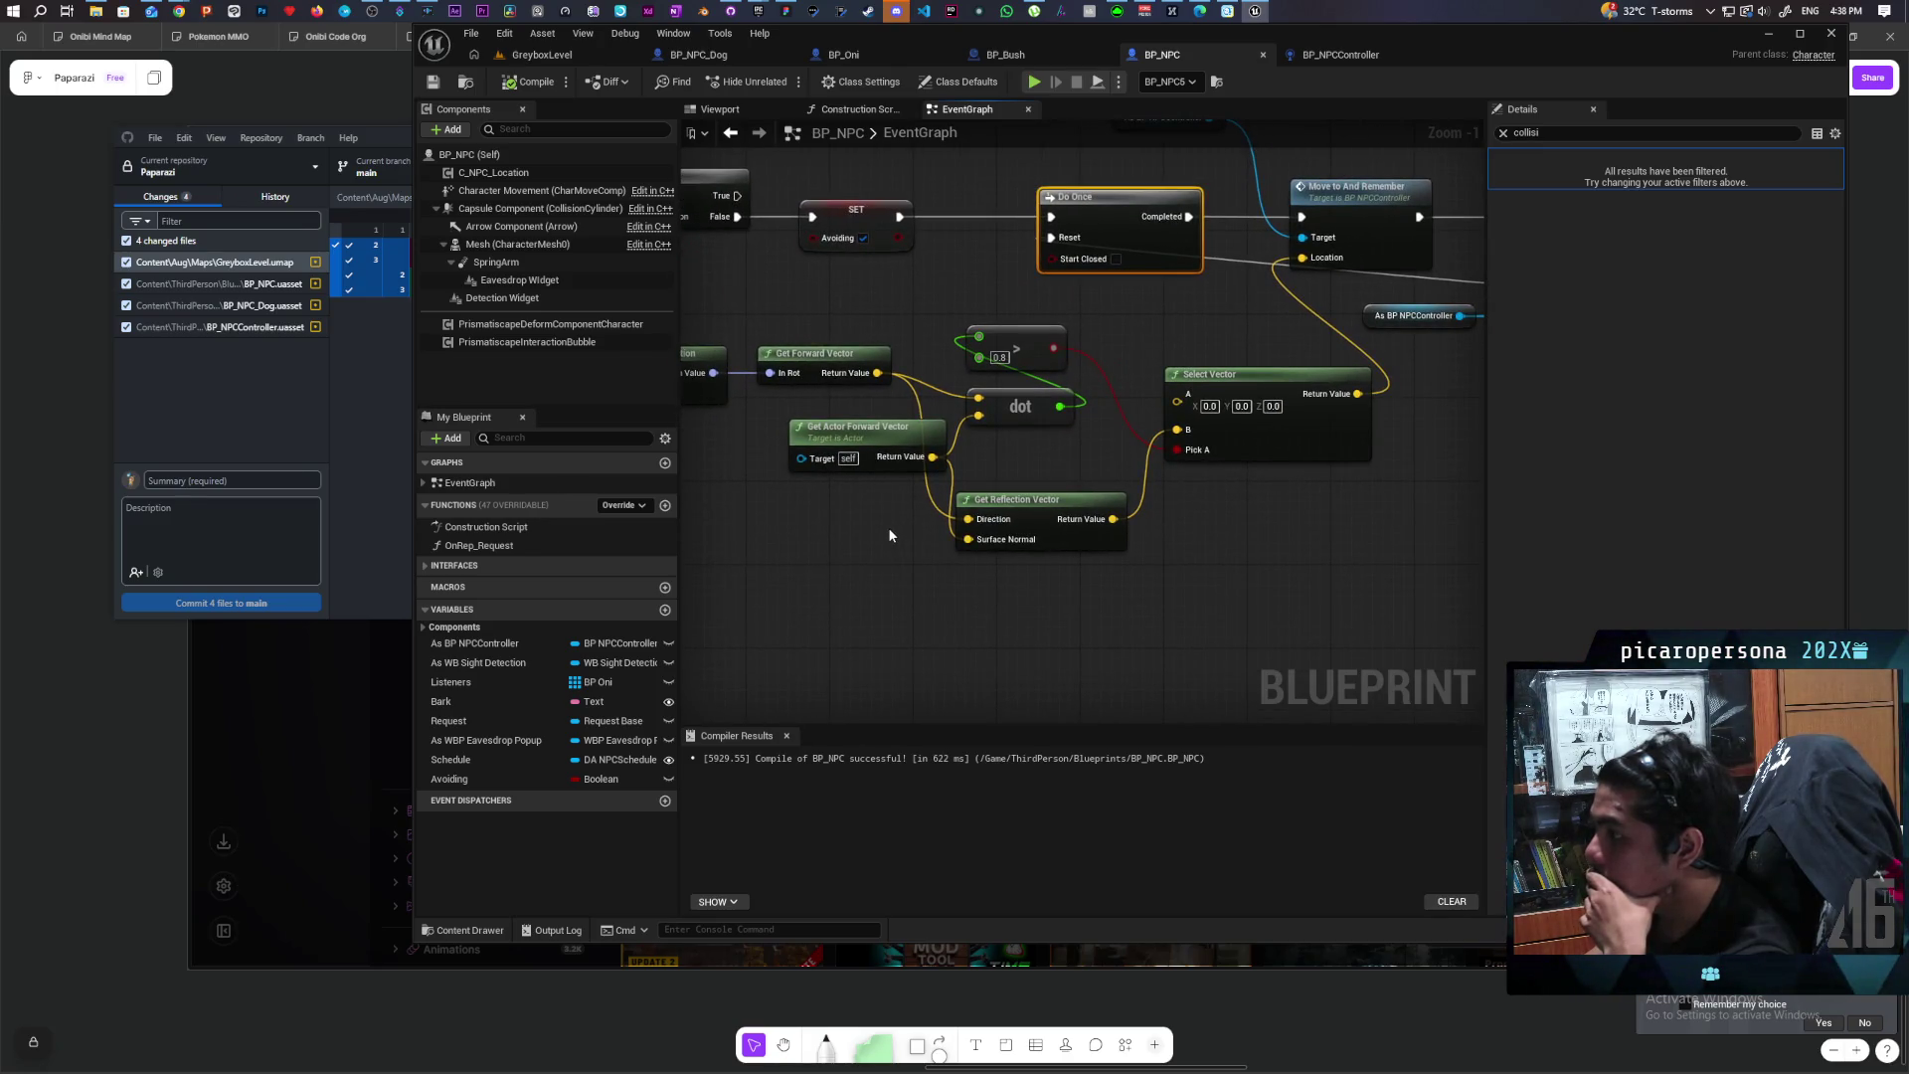
{"action": "left_click_drag", "start_coordinate": [888, 535], "coordinate": [948, 509]}
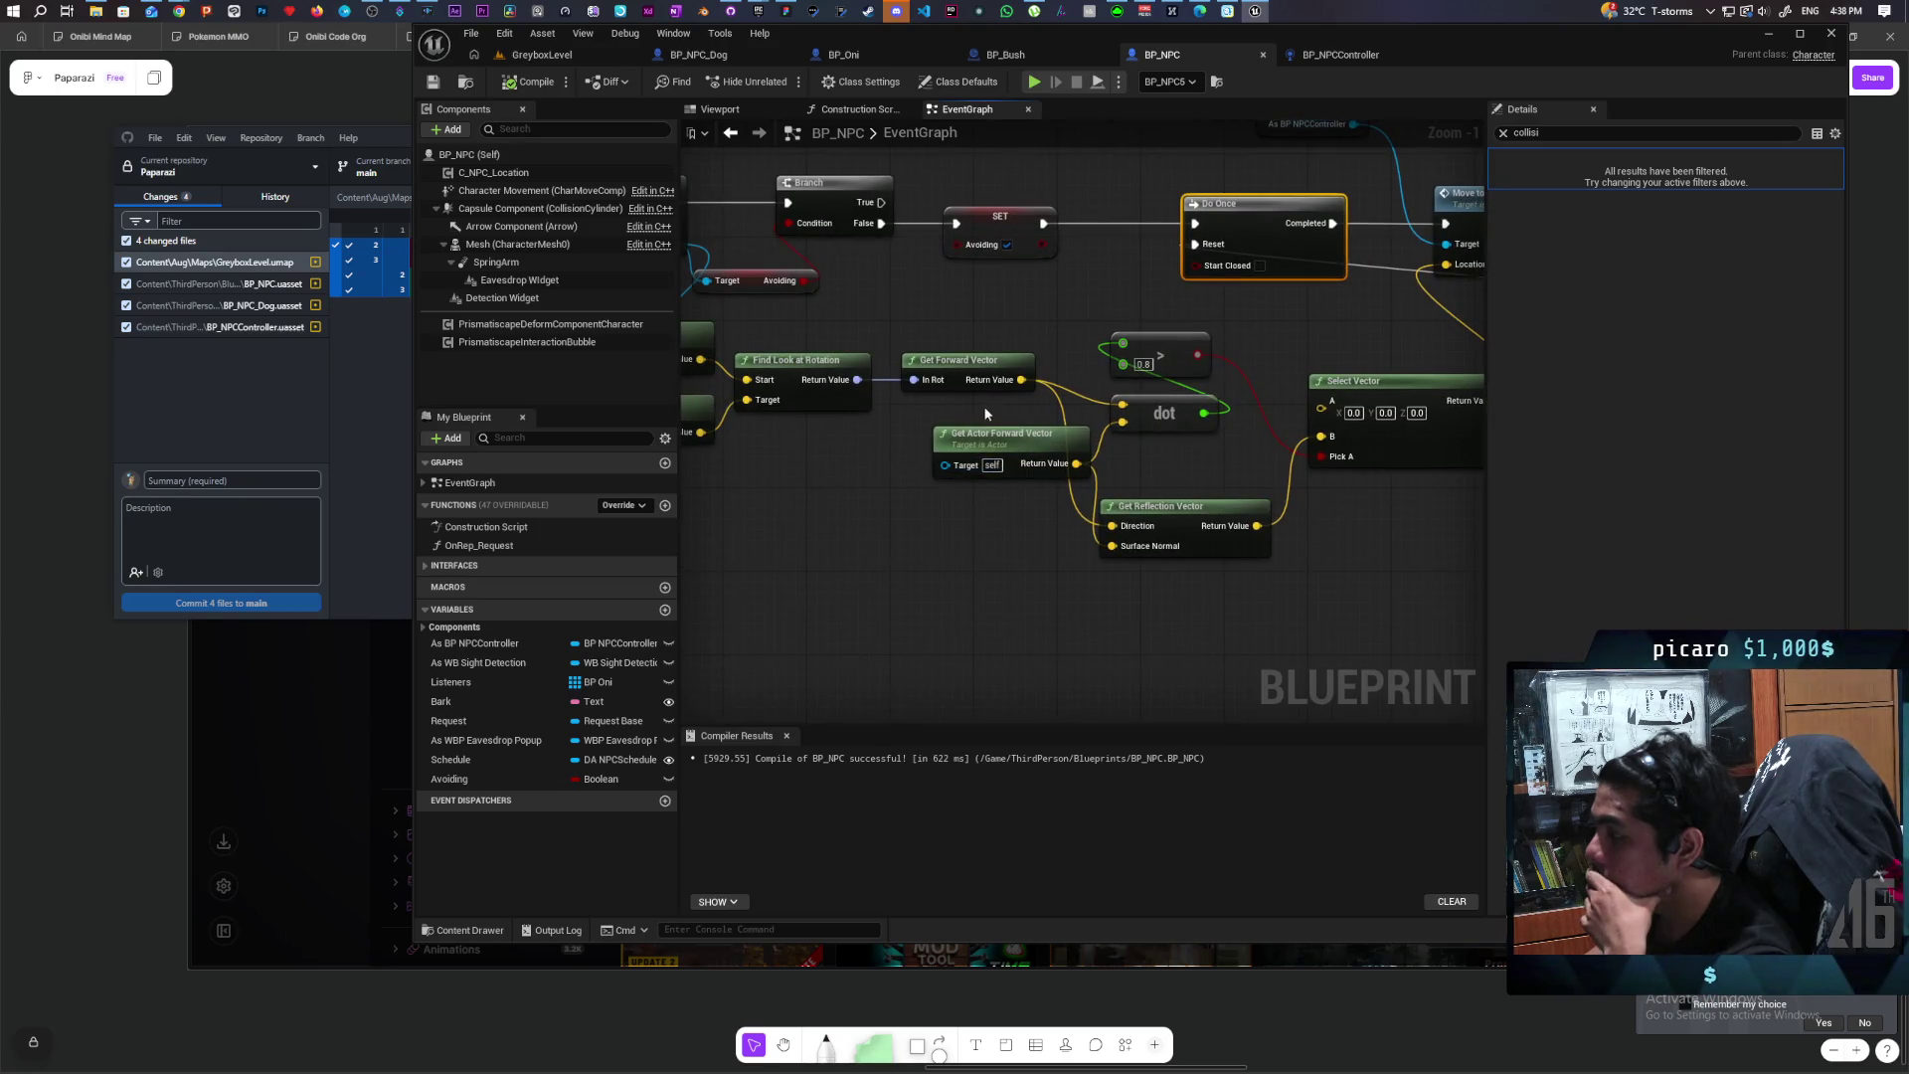
{"action": "left_click_drag", "start_coordinate": [1021, 380], "coordinate": [1019, 555]}
{"action": "type", "text": "rotate"}
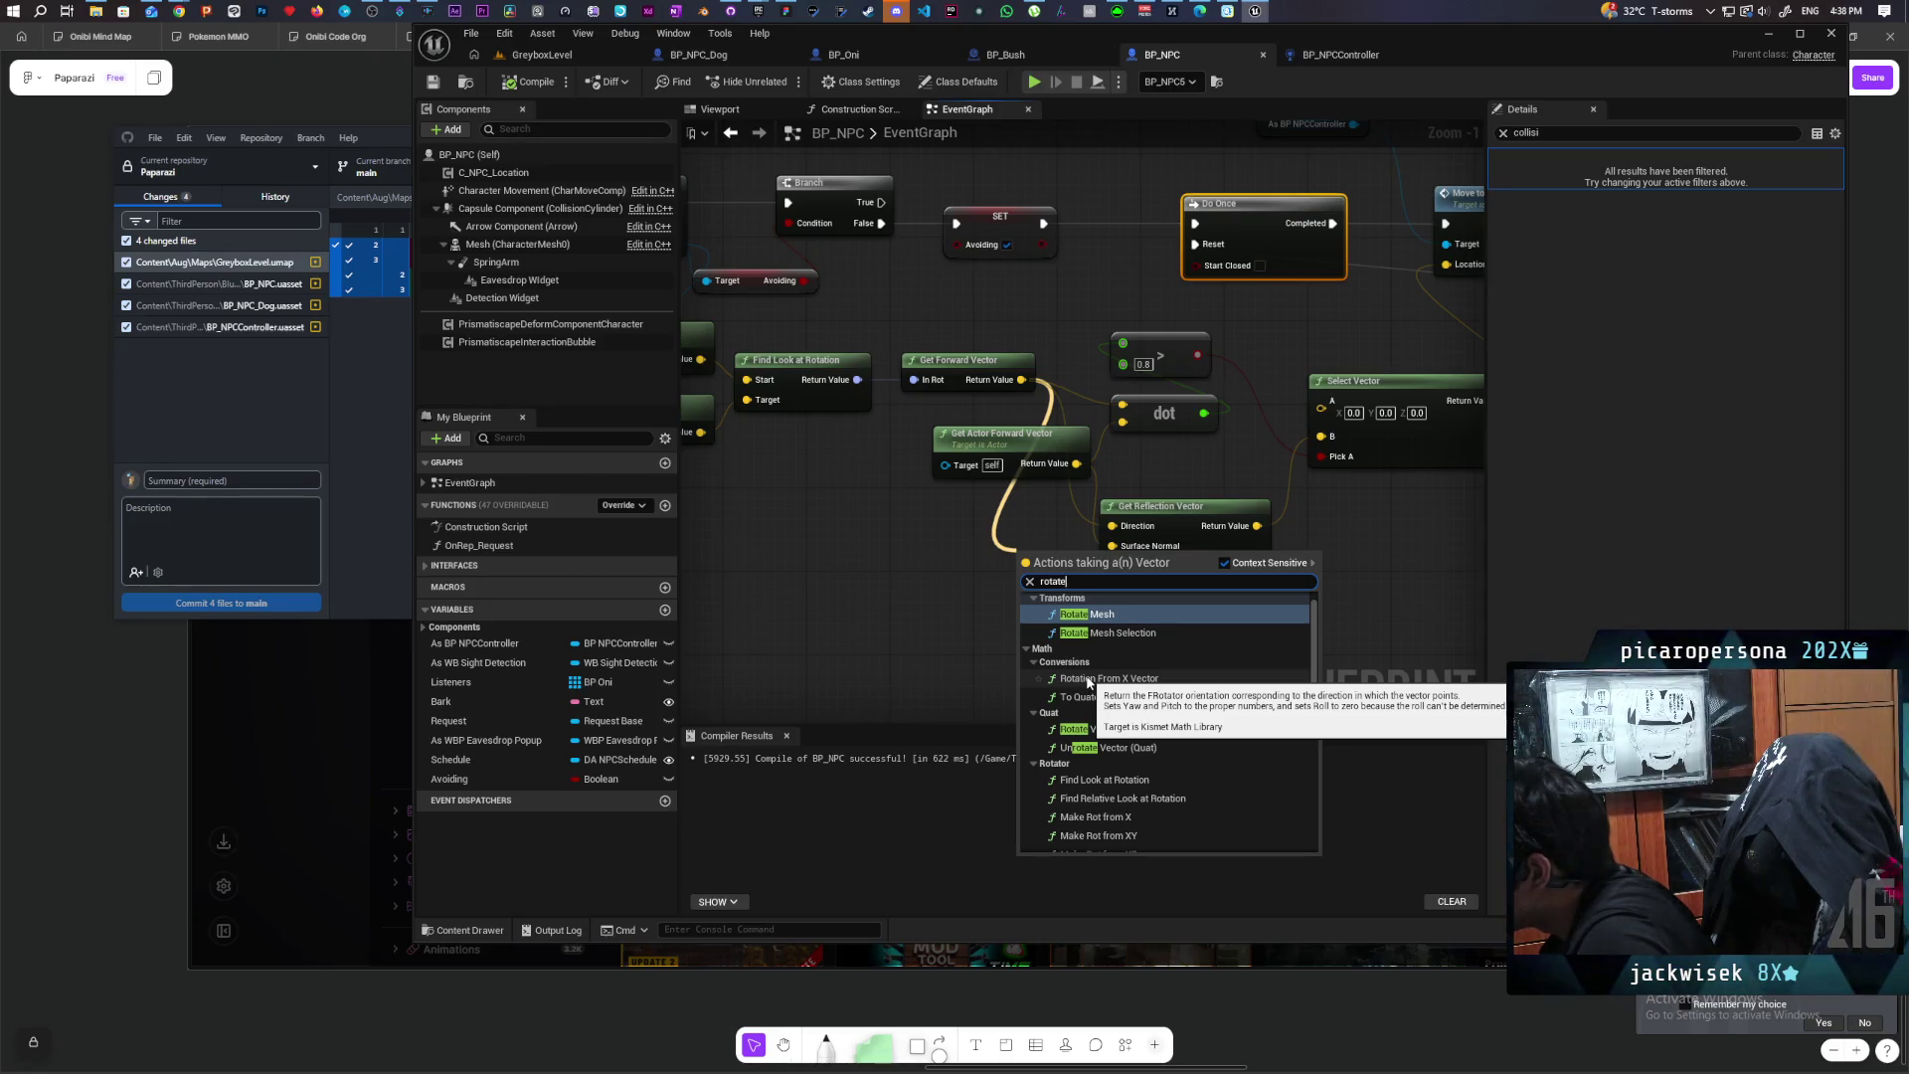
{"action": "left_click", "coordinate": [837, 568]}
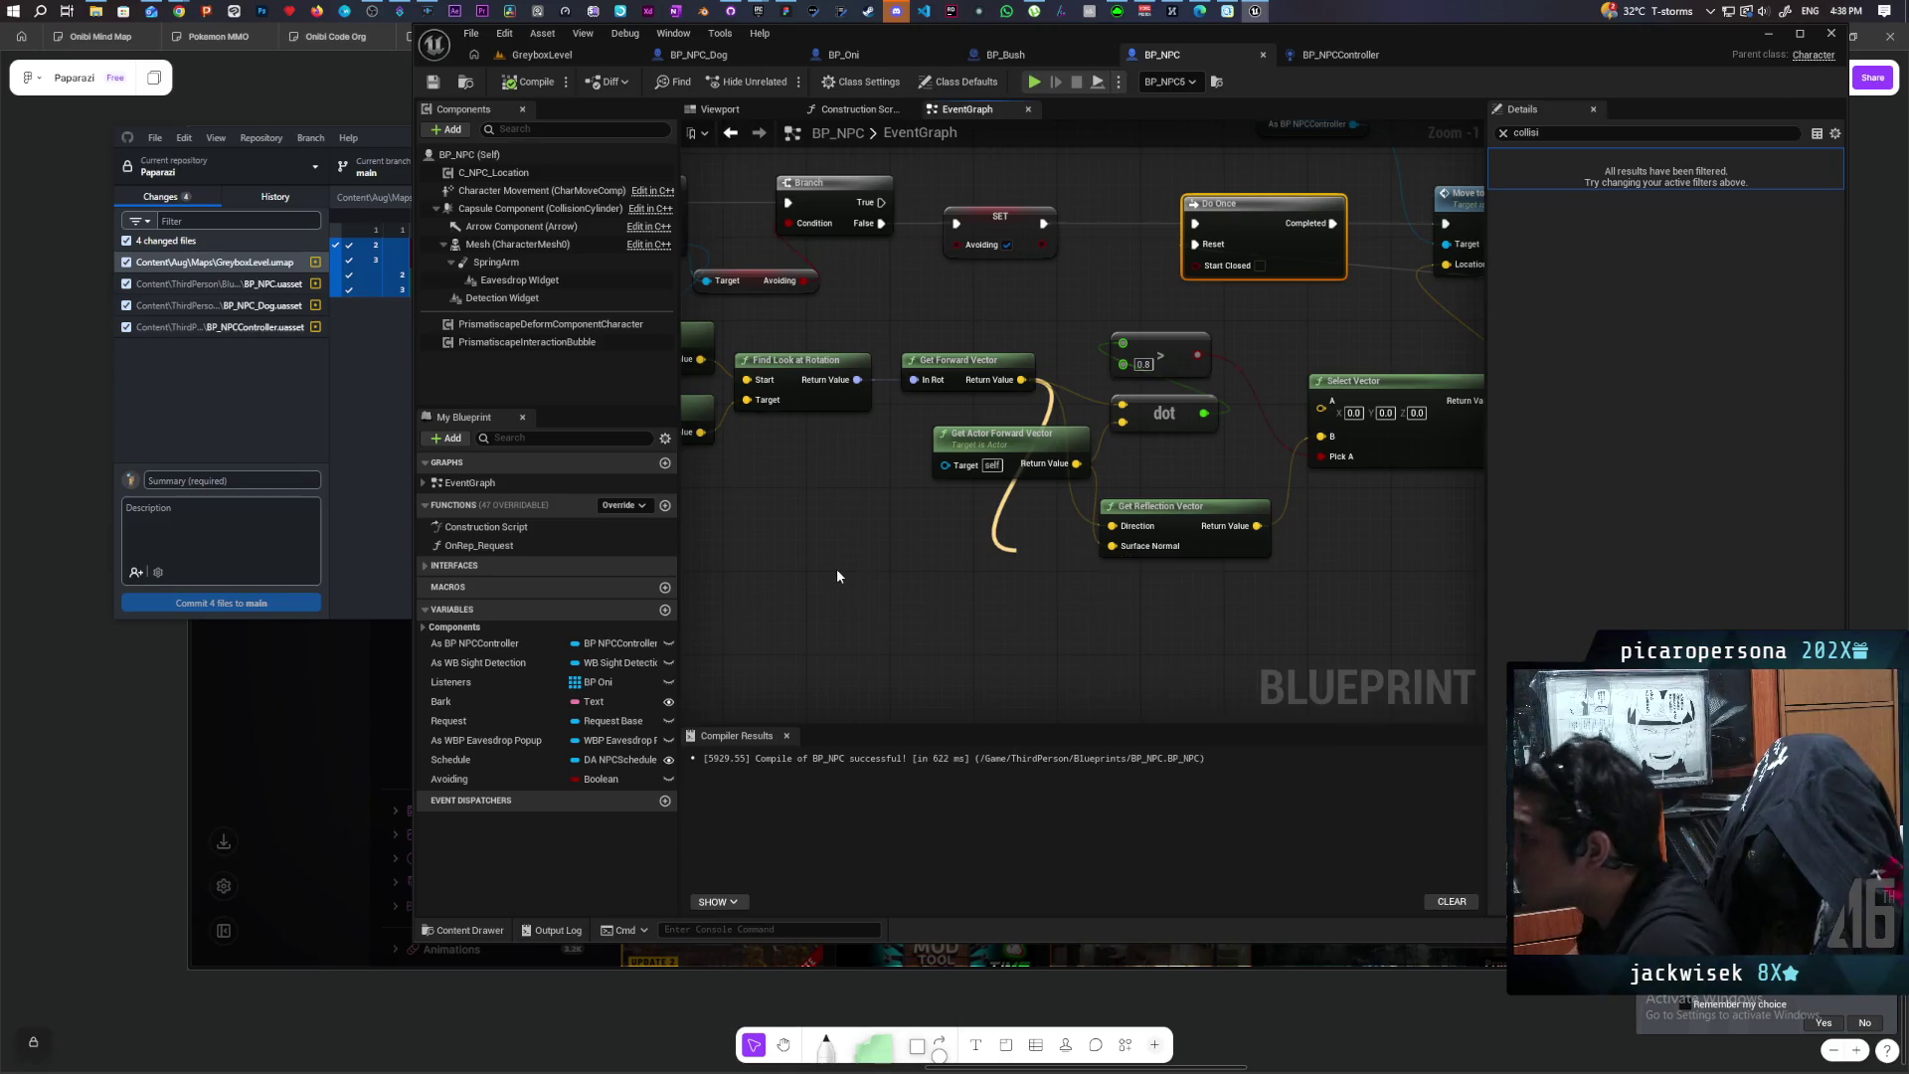
{"action": "mouse_move", "coordinate": [856, 563]}
{"action": "left_mouse_down"}
{"action": "mouse_move", "coordinate": [1059, 556]}
{"action": "mouse_move", "coordinate": [939, 564]}
{"action": "left_mouse_up"}
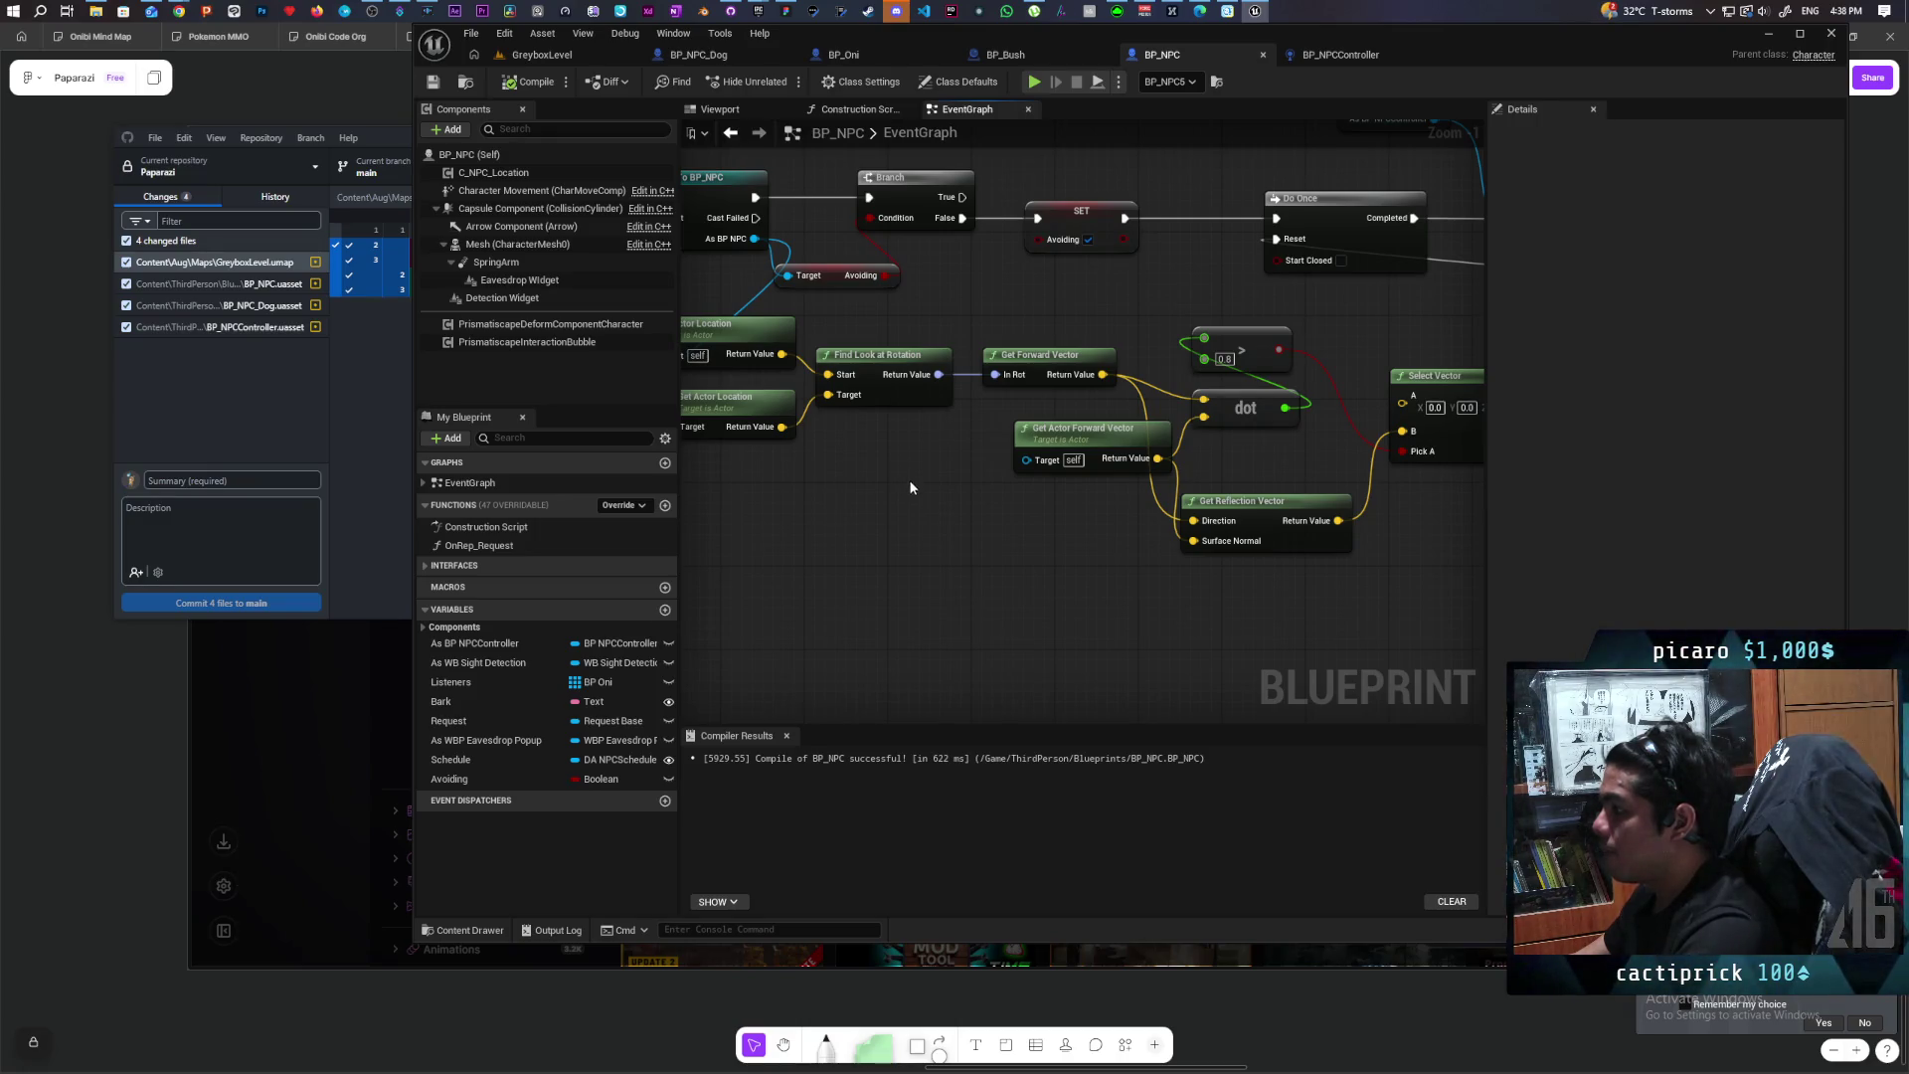
Step: Add a Get Actor Rotation node, discarding an accidental Add node
{"action": "right_click", "coordinate": [868, 511]}
{"action": "type", "text": "get act"}
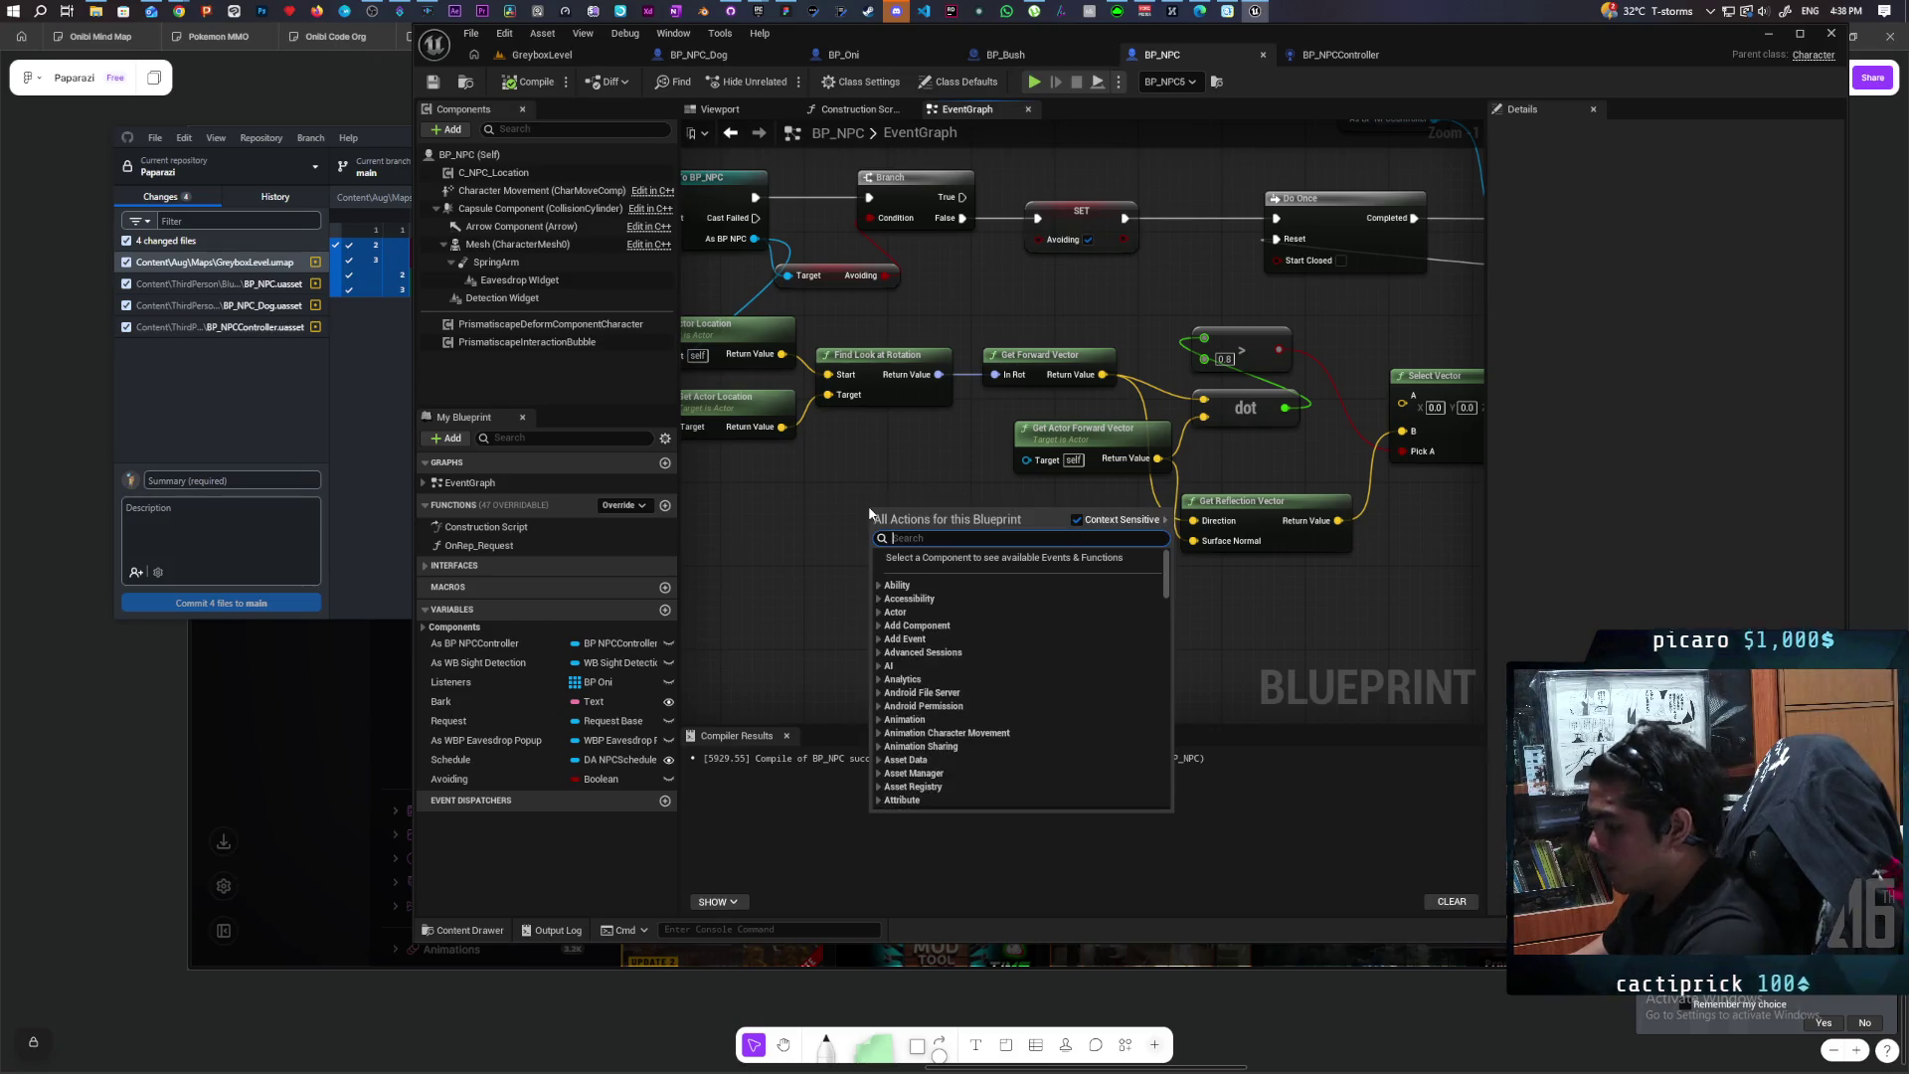
{"action": "type", "text": "or rot"}
{"action": "key", "text": "Return"}
{"action": "mouse_move", "coordinate": [935, 522]}
{"action": "left_mouse_down"}
{"action": "mouse_move", "coordinate": [861, 523]}
{"action": "mouse_move", "coordinate": [947, 628]}
{"action": "left_mouse_up"}
{"action": "type", "text": "+"}
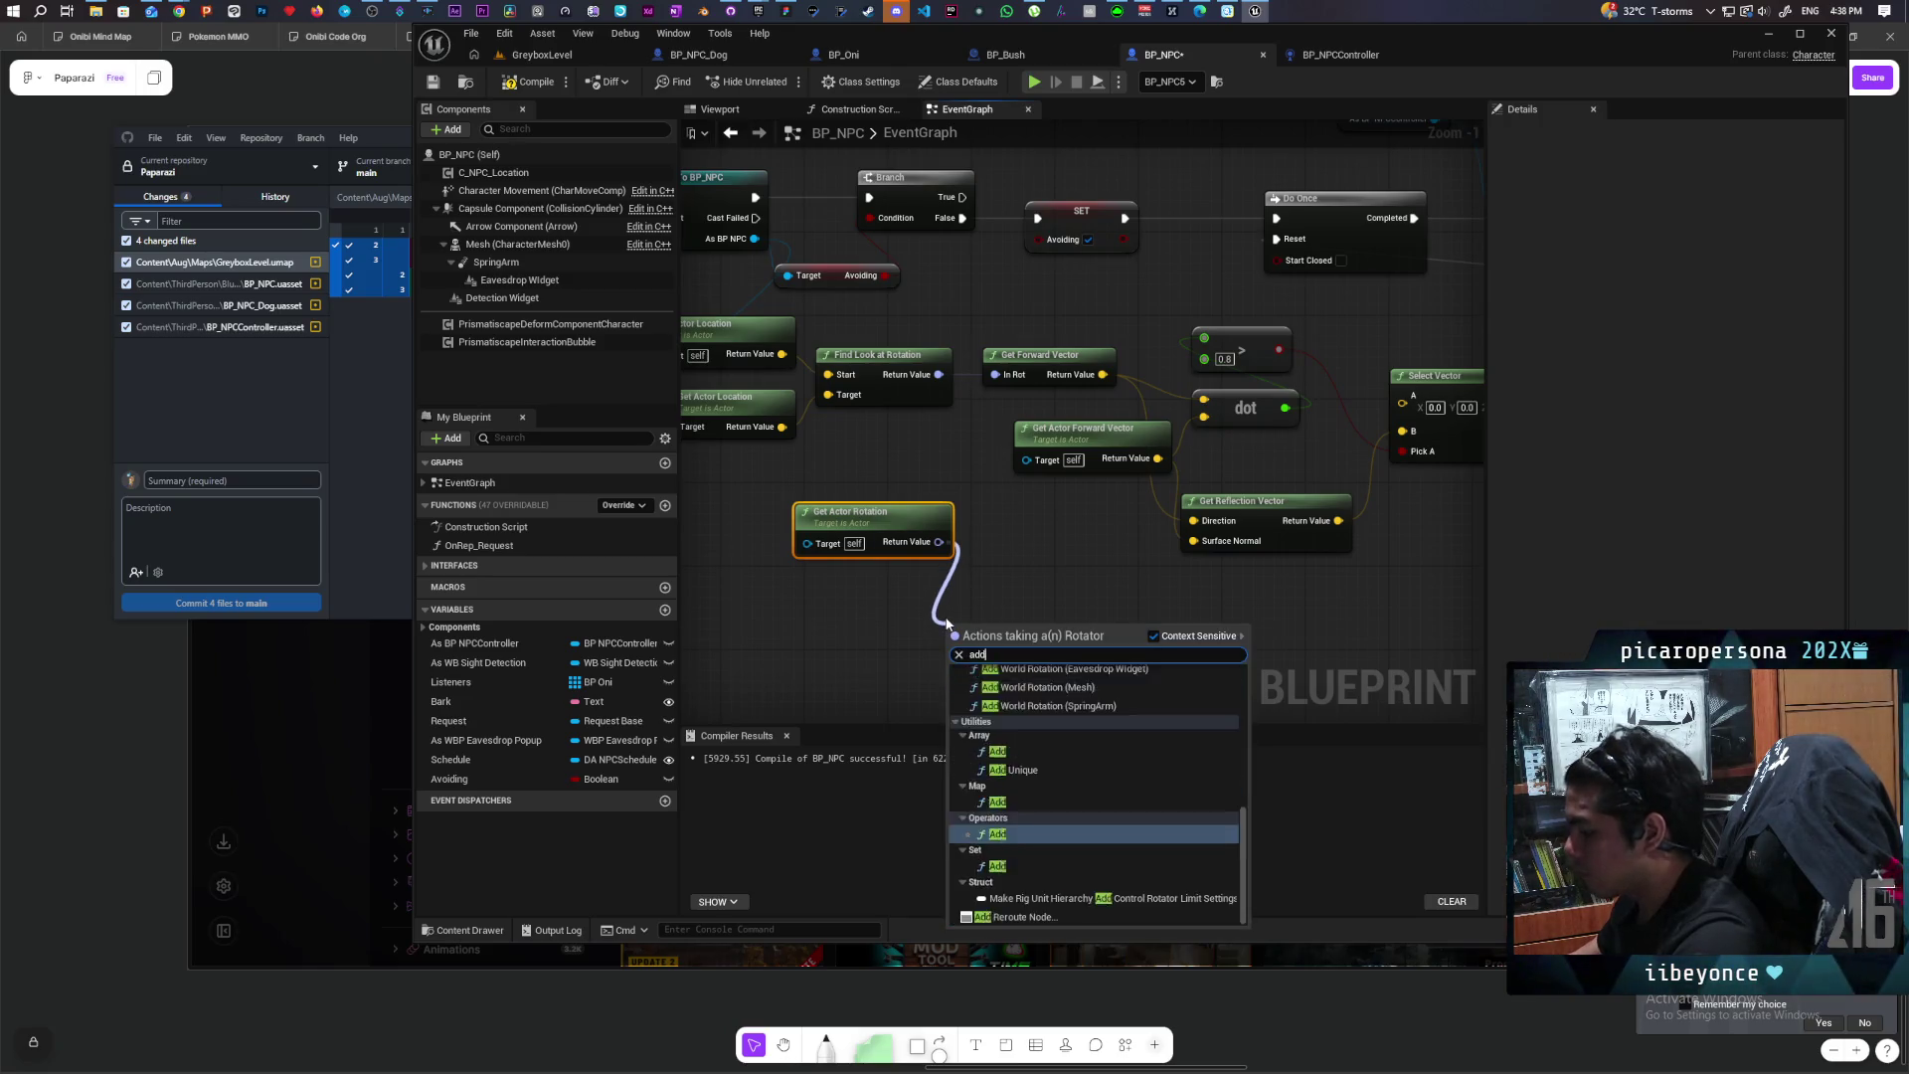
{"action": "key", "text": "Return"}
{"action": "left_click", "coordinate": [945, 612]}
{"action": "key", "text": "Delete"}
{"action": "mouse_move", "coordinate": [938, 542]}
{"action": "left_mouse_down"}
{"action": "mouse_move", "coordinate": [970, 592]}
{"action": "mouse_move", "coordinate": [952, 587]}
{"action": "left_mouse_up"}
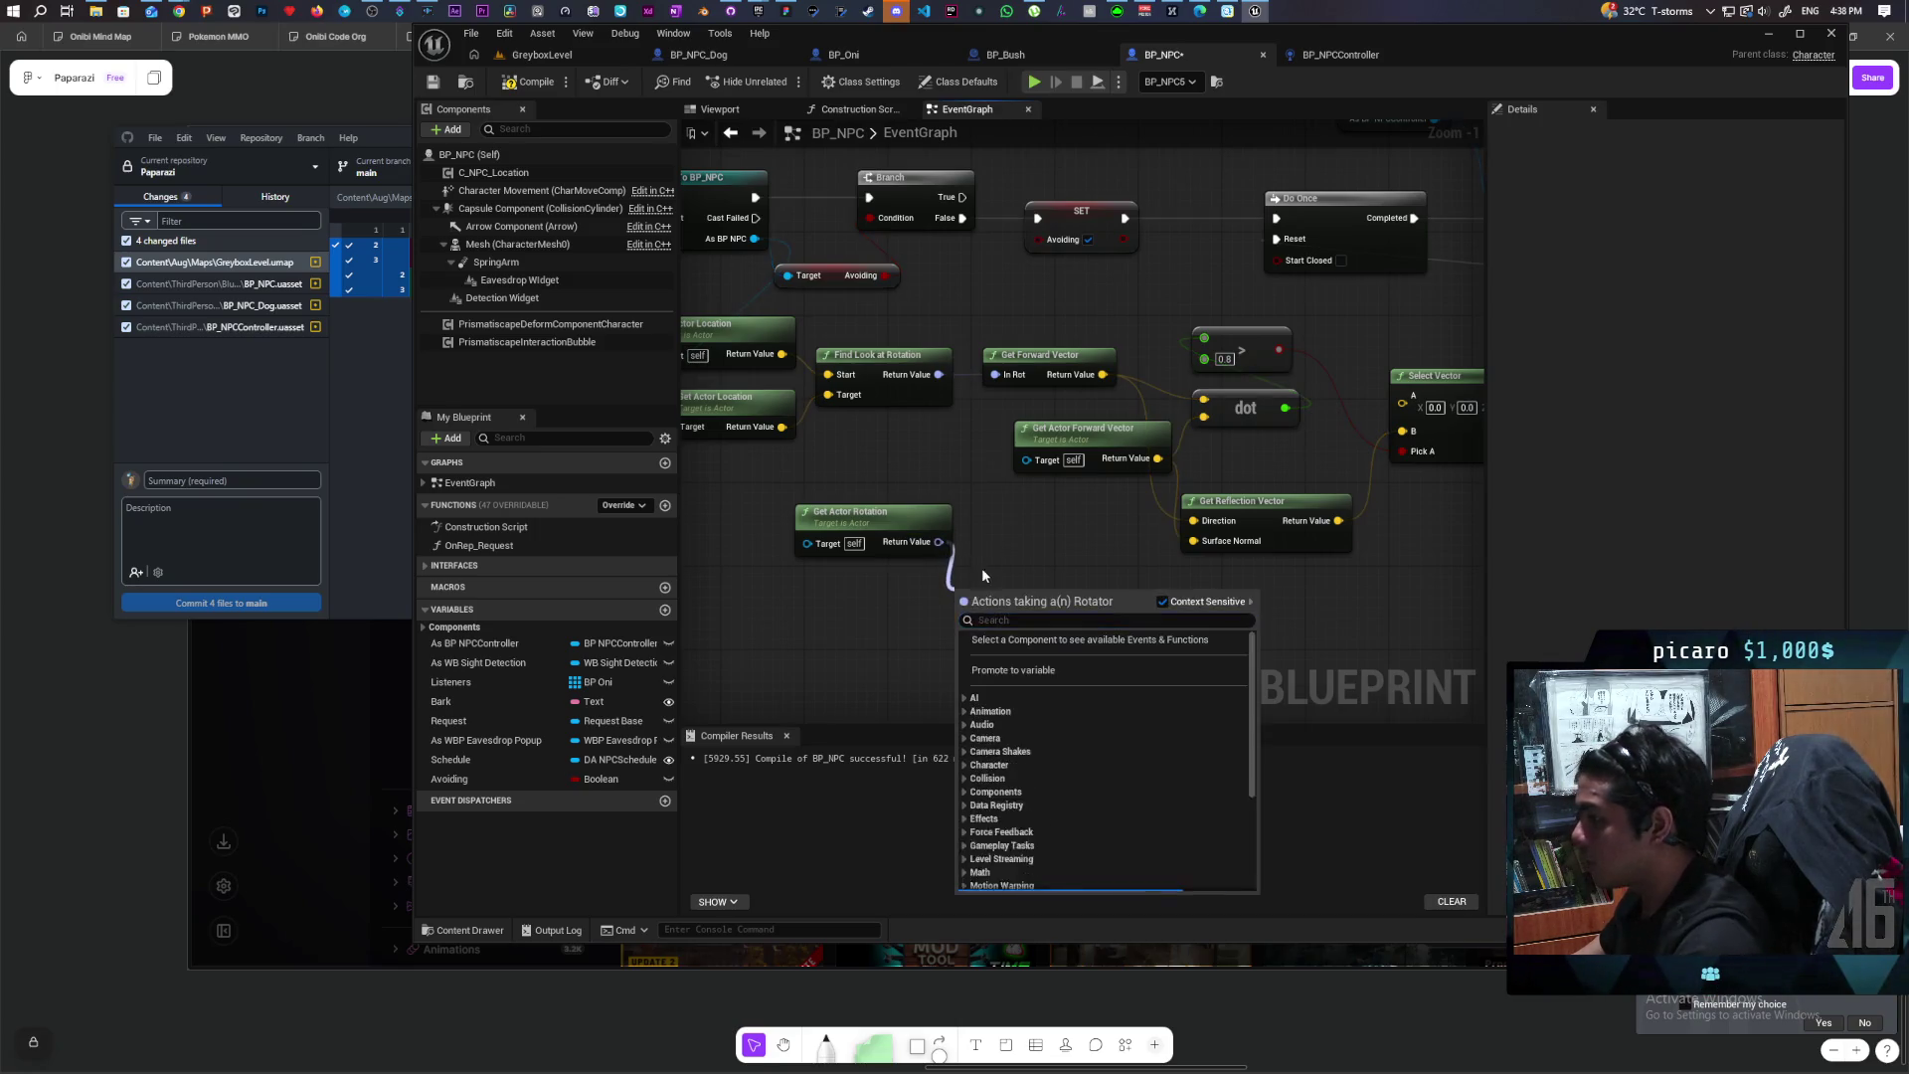
{"action": "left_click", "coordinate": [981, 578]}
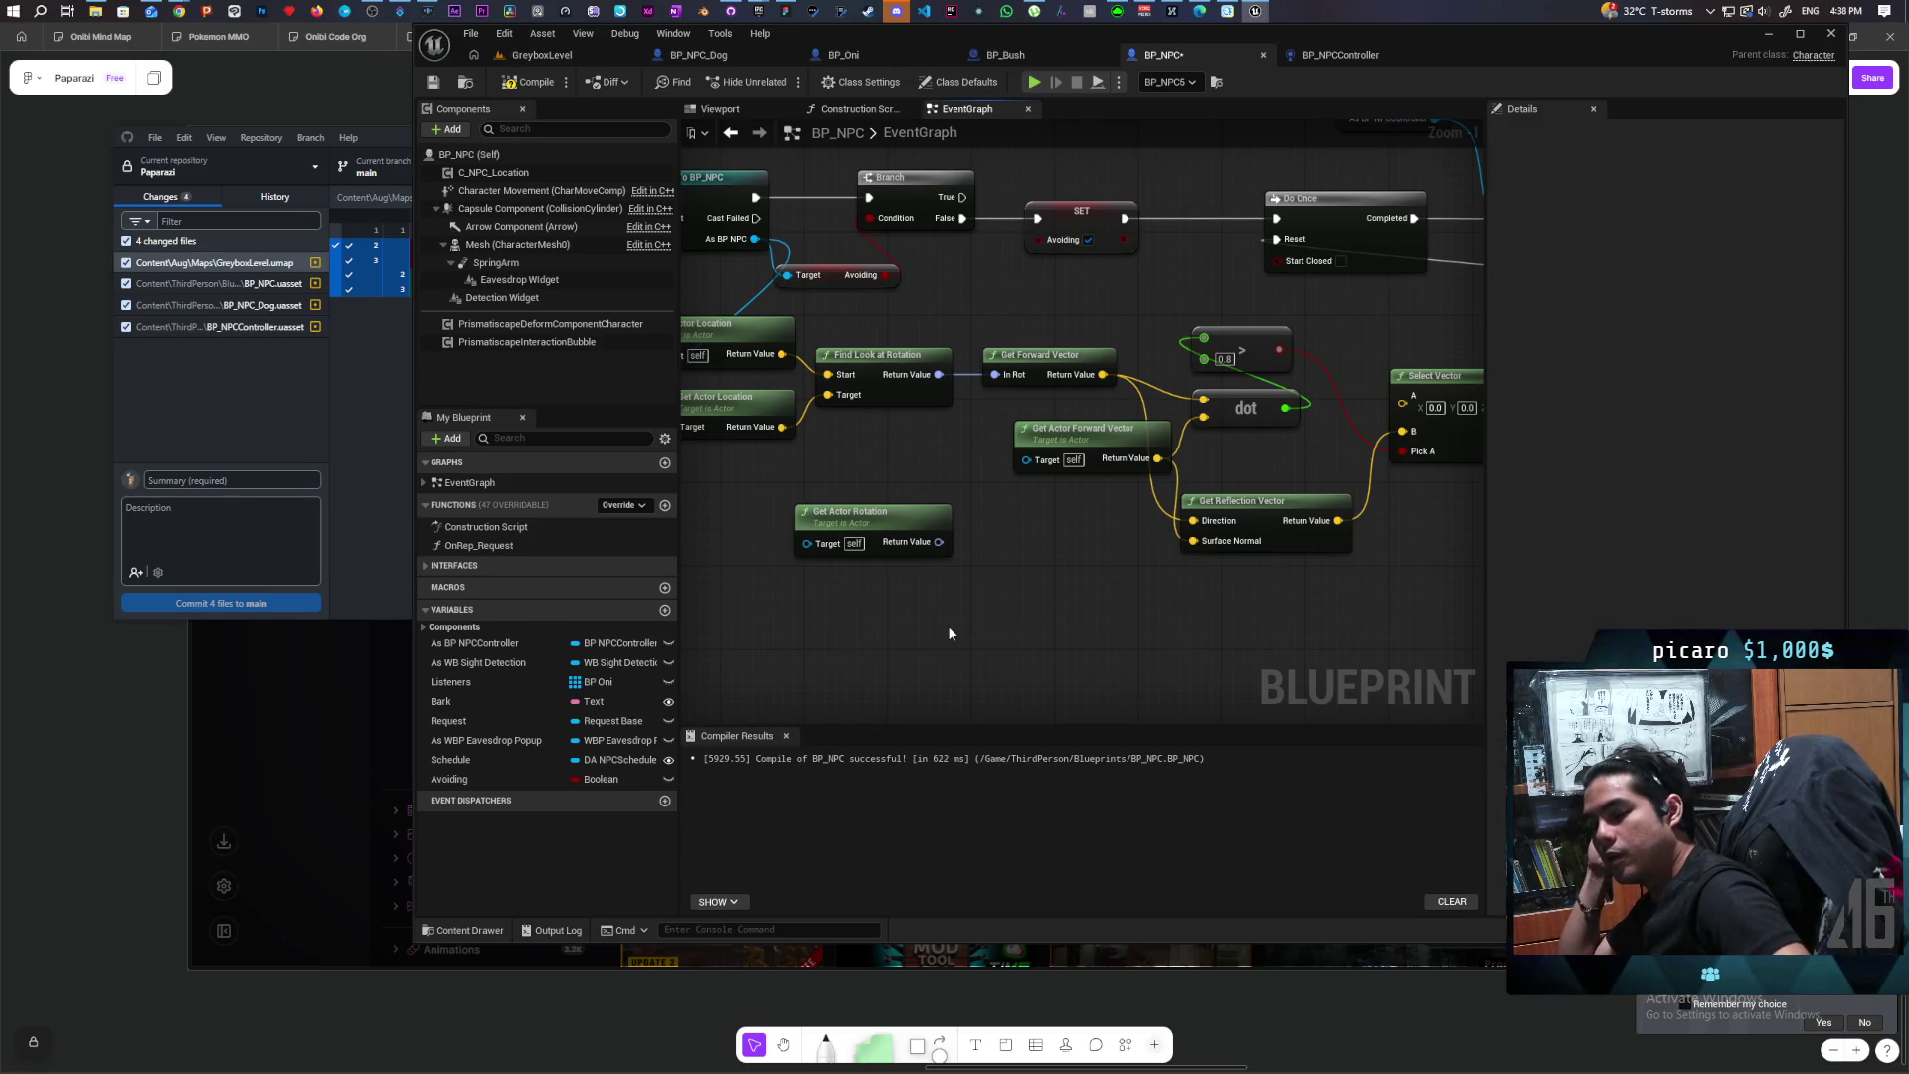
Step: Combine the actor rotation with a 45 Z offset via Combine Rotators and recompile
{"action": "mouse_move", "coordinate": [939, 542]}
{"action": "left_mouse_down"}
{"action": "mouse_move", "coordinate": [993, 627]}
{"action": "mouse_move", "coordinate": [980, 596]}
{"action": "left_mouse_up"}
{"action": "type", "text": "combine rot"}
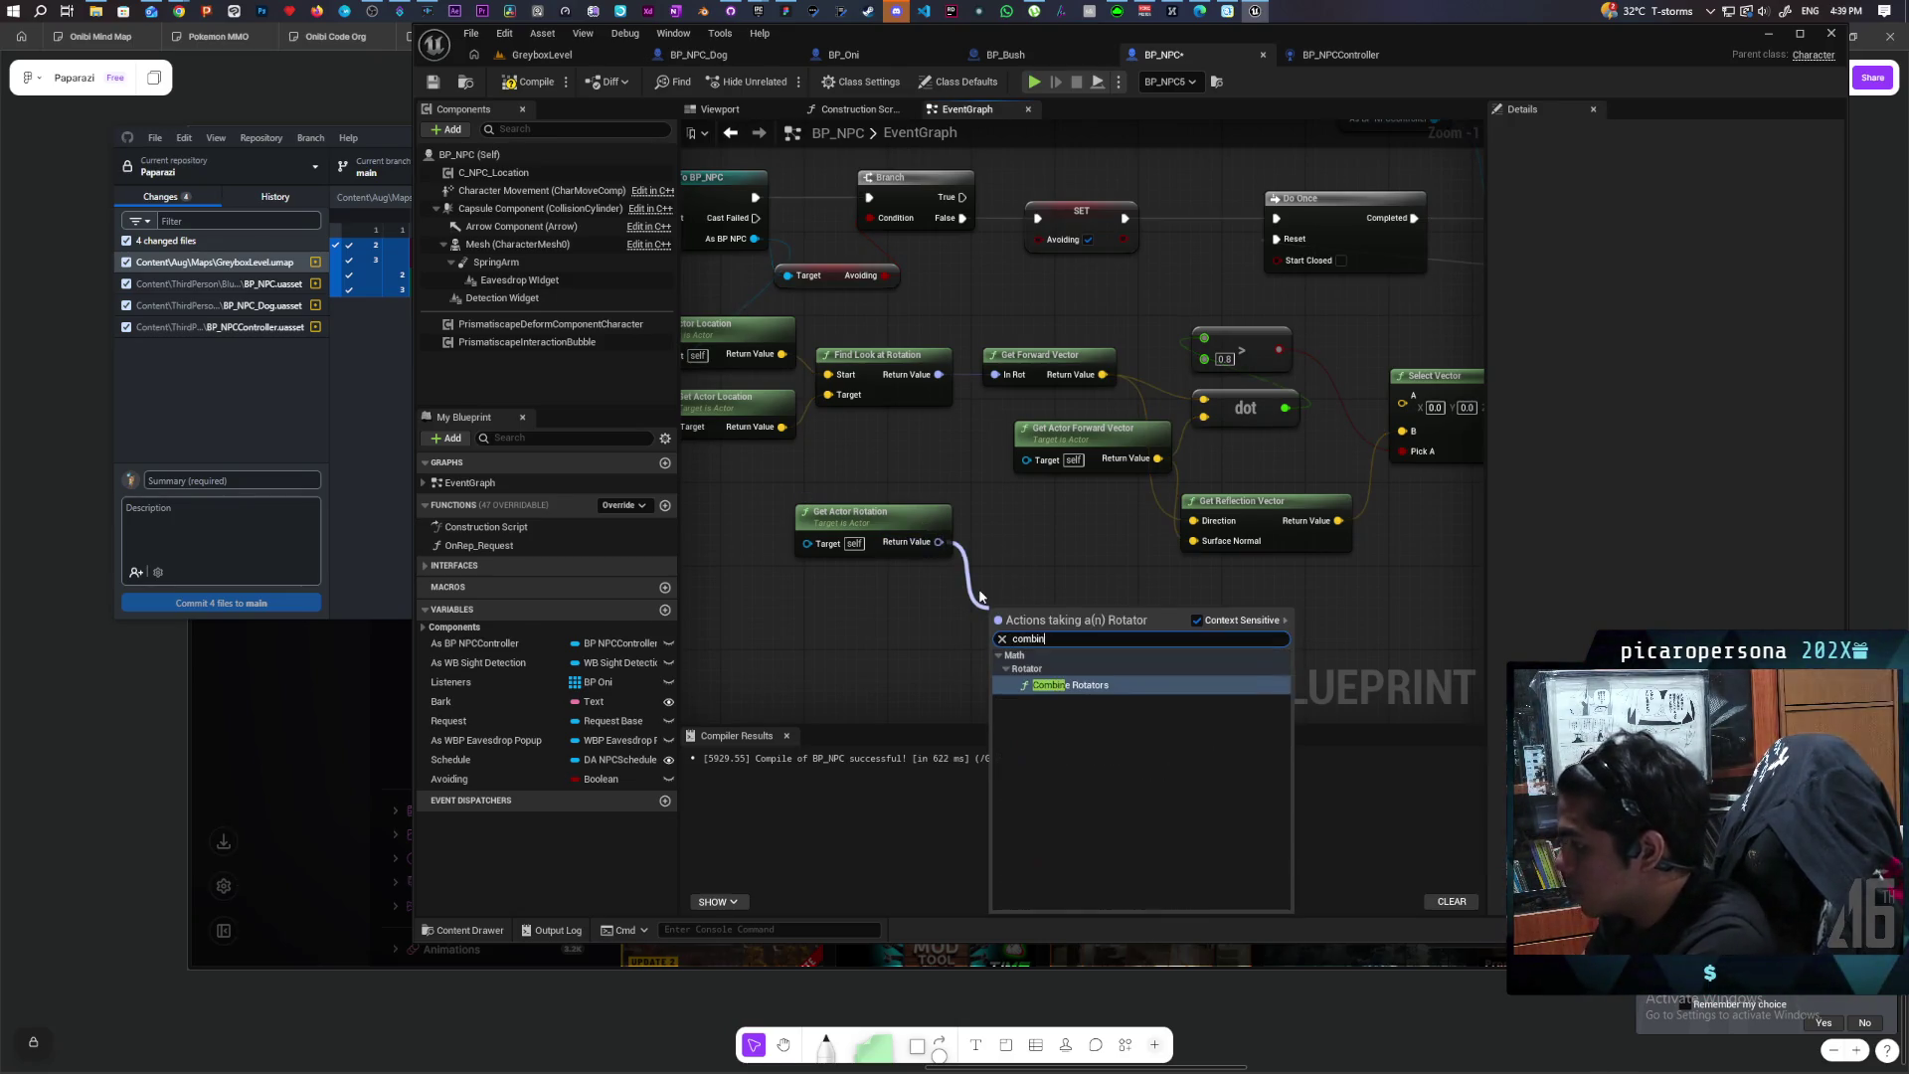
{"action": "key", "text": "Return"}
{"action": "left_click_drag", "start_coordinate": [1076, 628], "coordinate": [915, 589]}
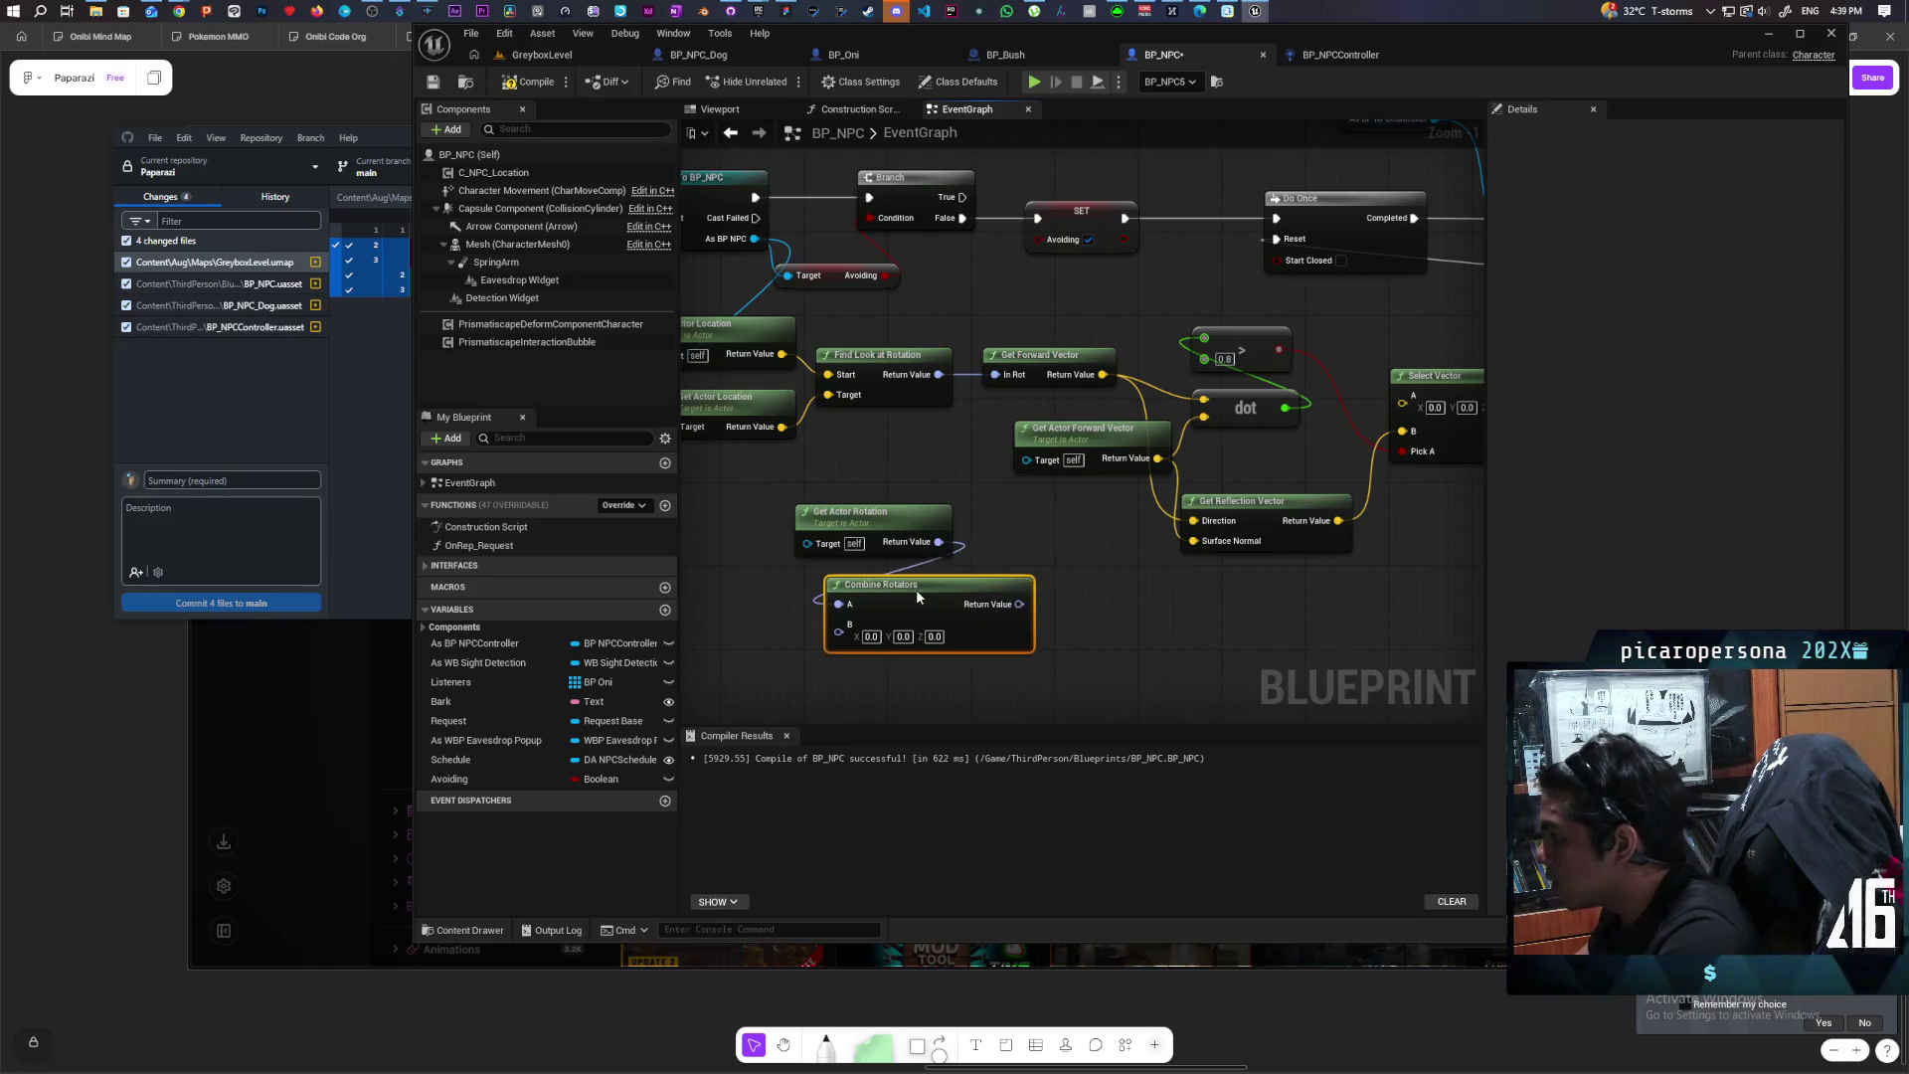
{"action": "type", "text": "45"}
{"action": "left_click", "coordinate": [1024, 534]}
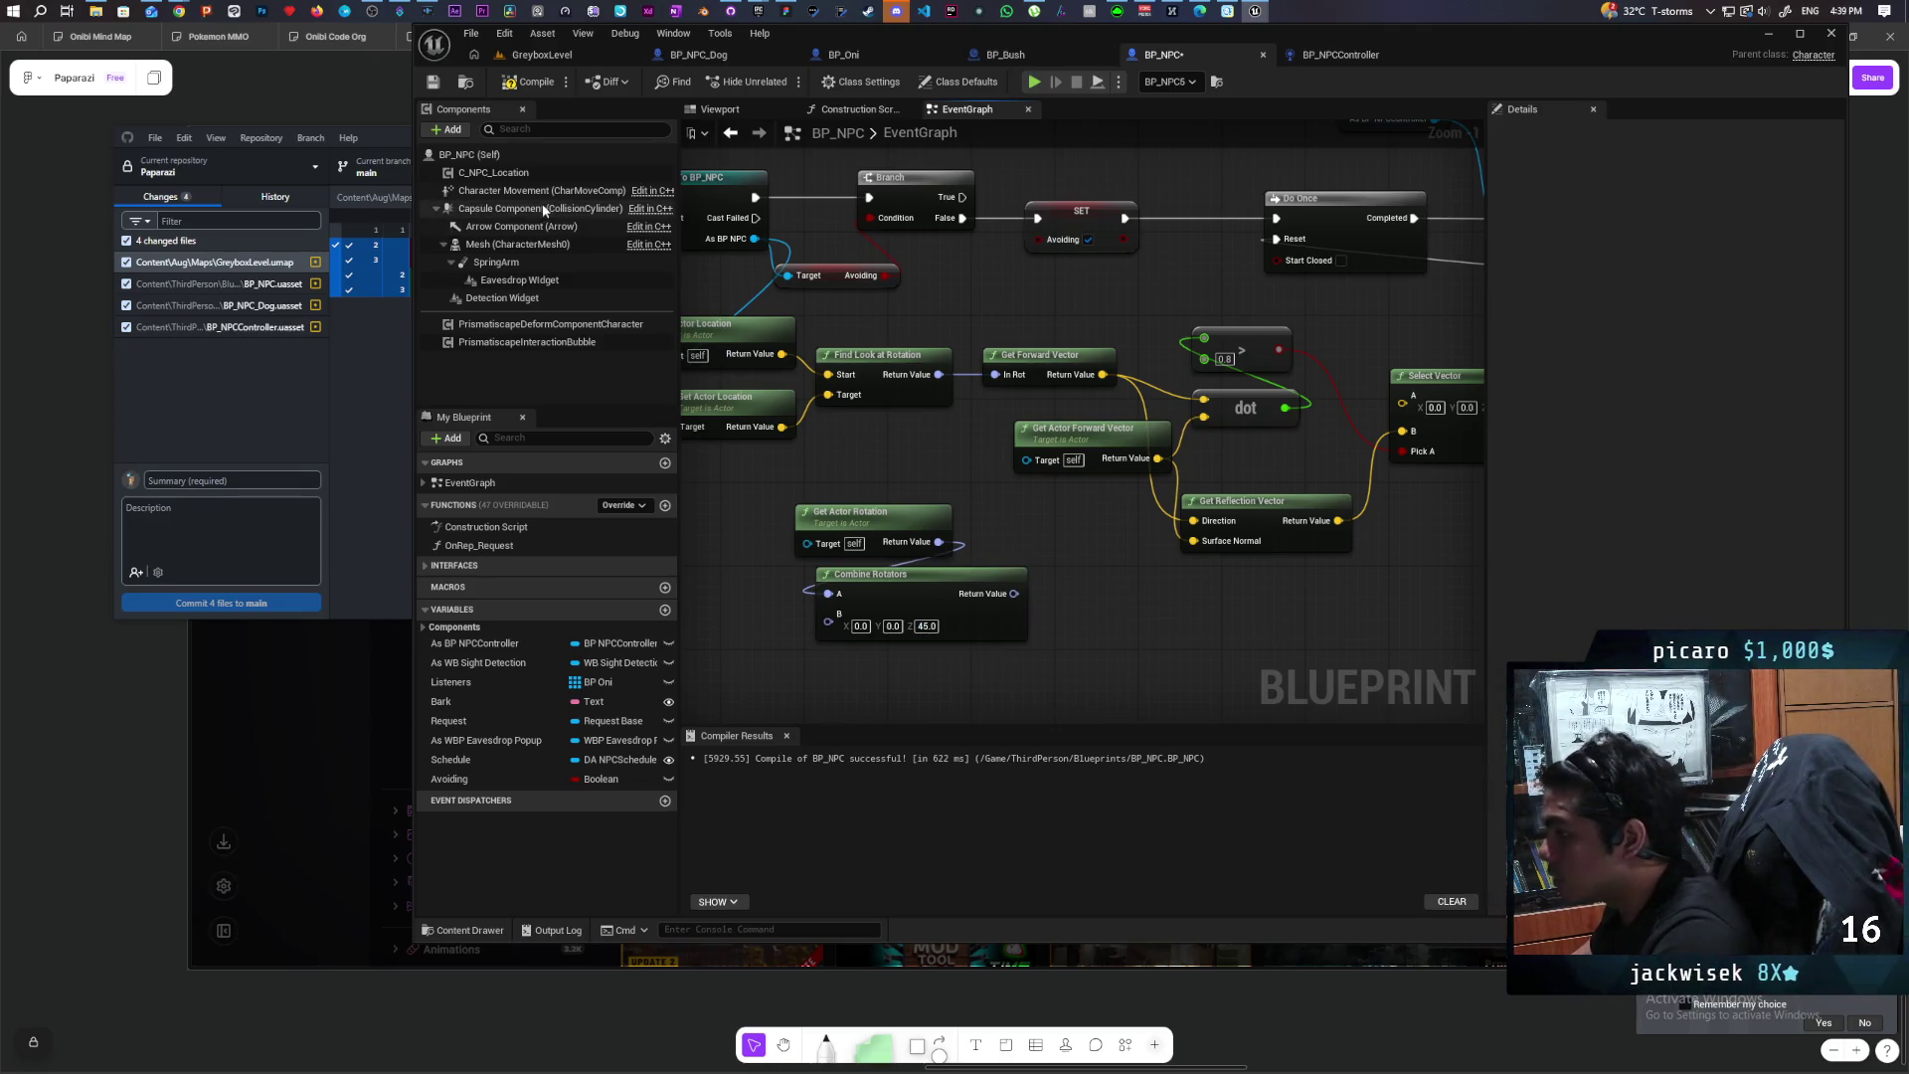
{"action": "key", "text": "F7"}
Step: Add a Get Forward Vector node from the combined rotation
{"action": "right_click", "coordinate": [1085, 532]}
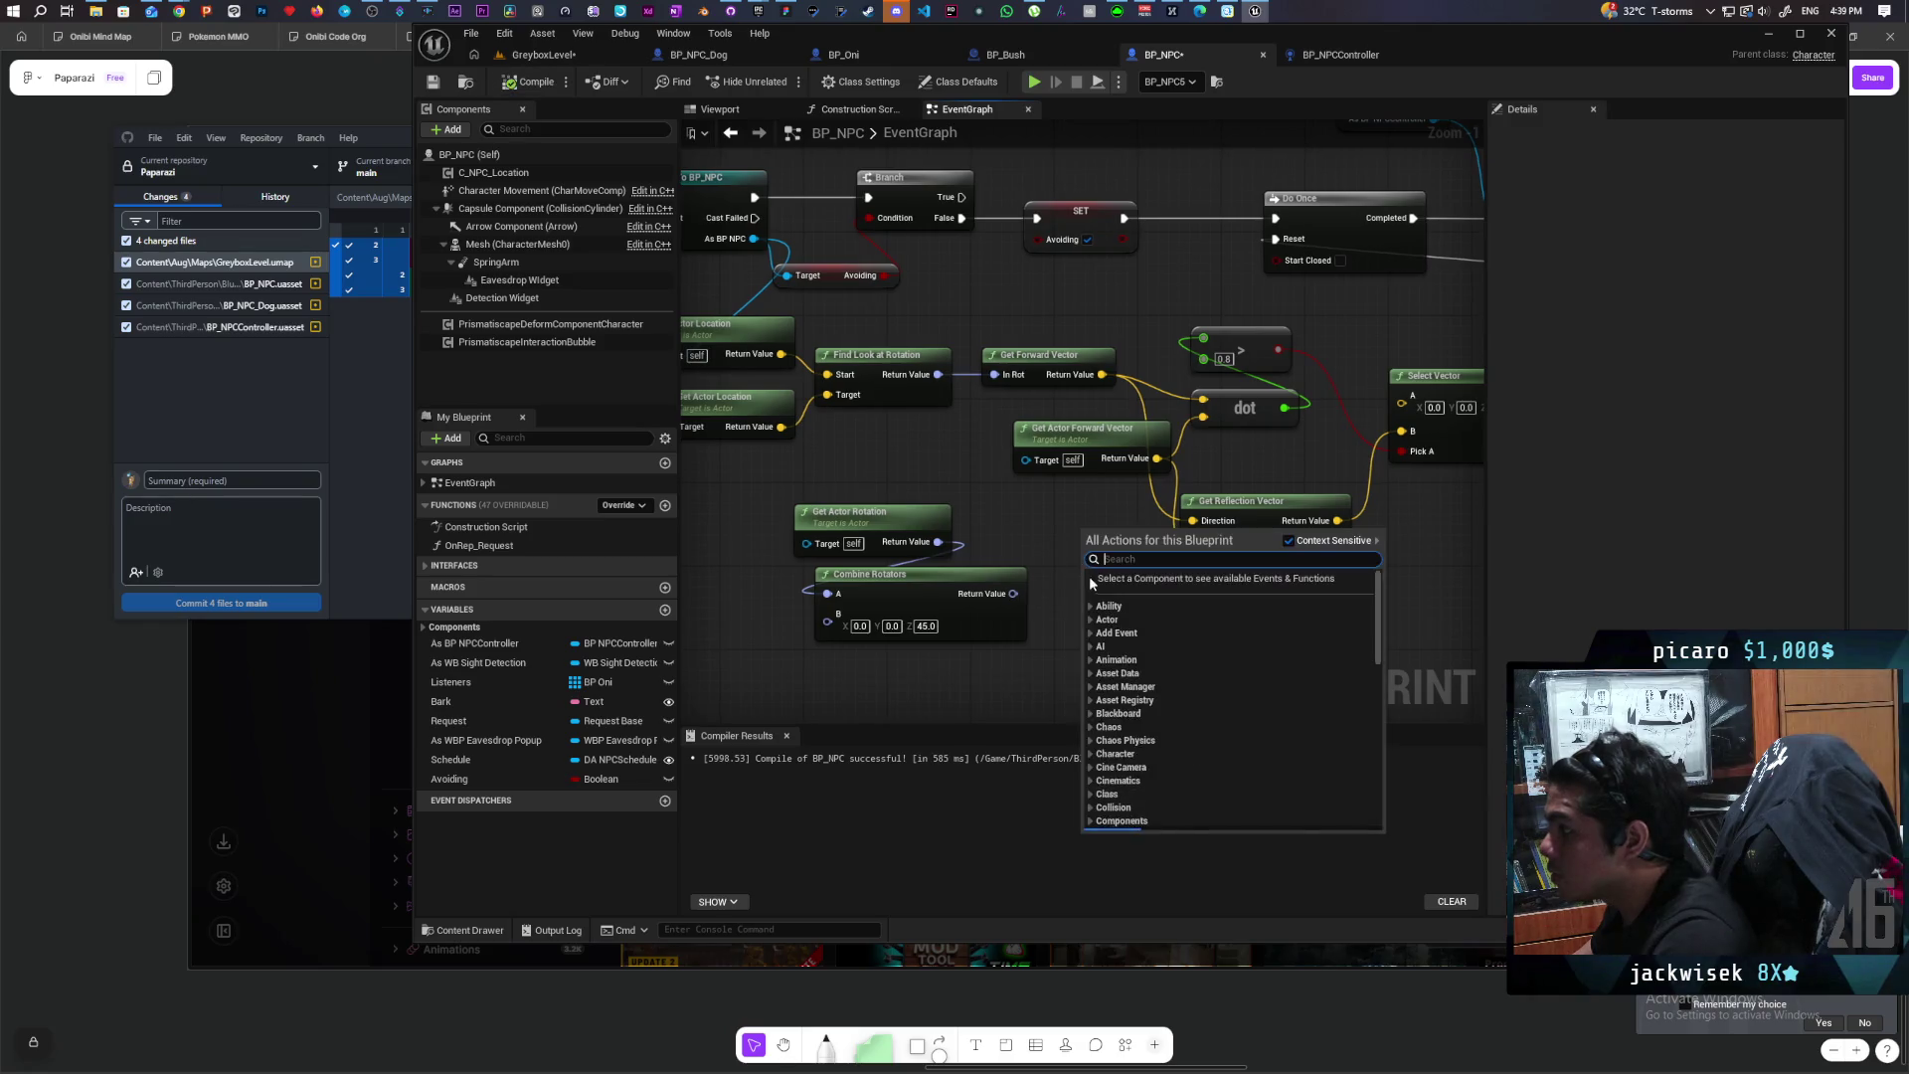
{"action": "mouse_move", "coordinate": [1013, 593]}
{"action": "left_mouse_down"}
{"action": "mouse_move", "coordinate": [1113, 605]}
{"action": "mouse_move", "coordinate": [1084, 597]}
{"action": "left_mouse_up"}
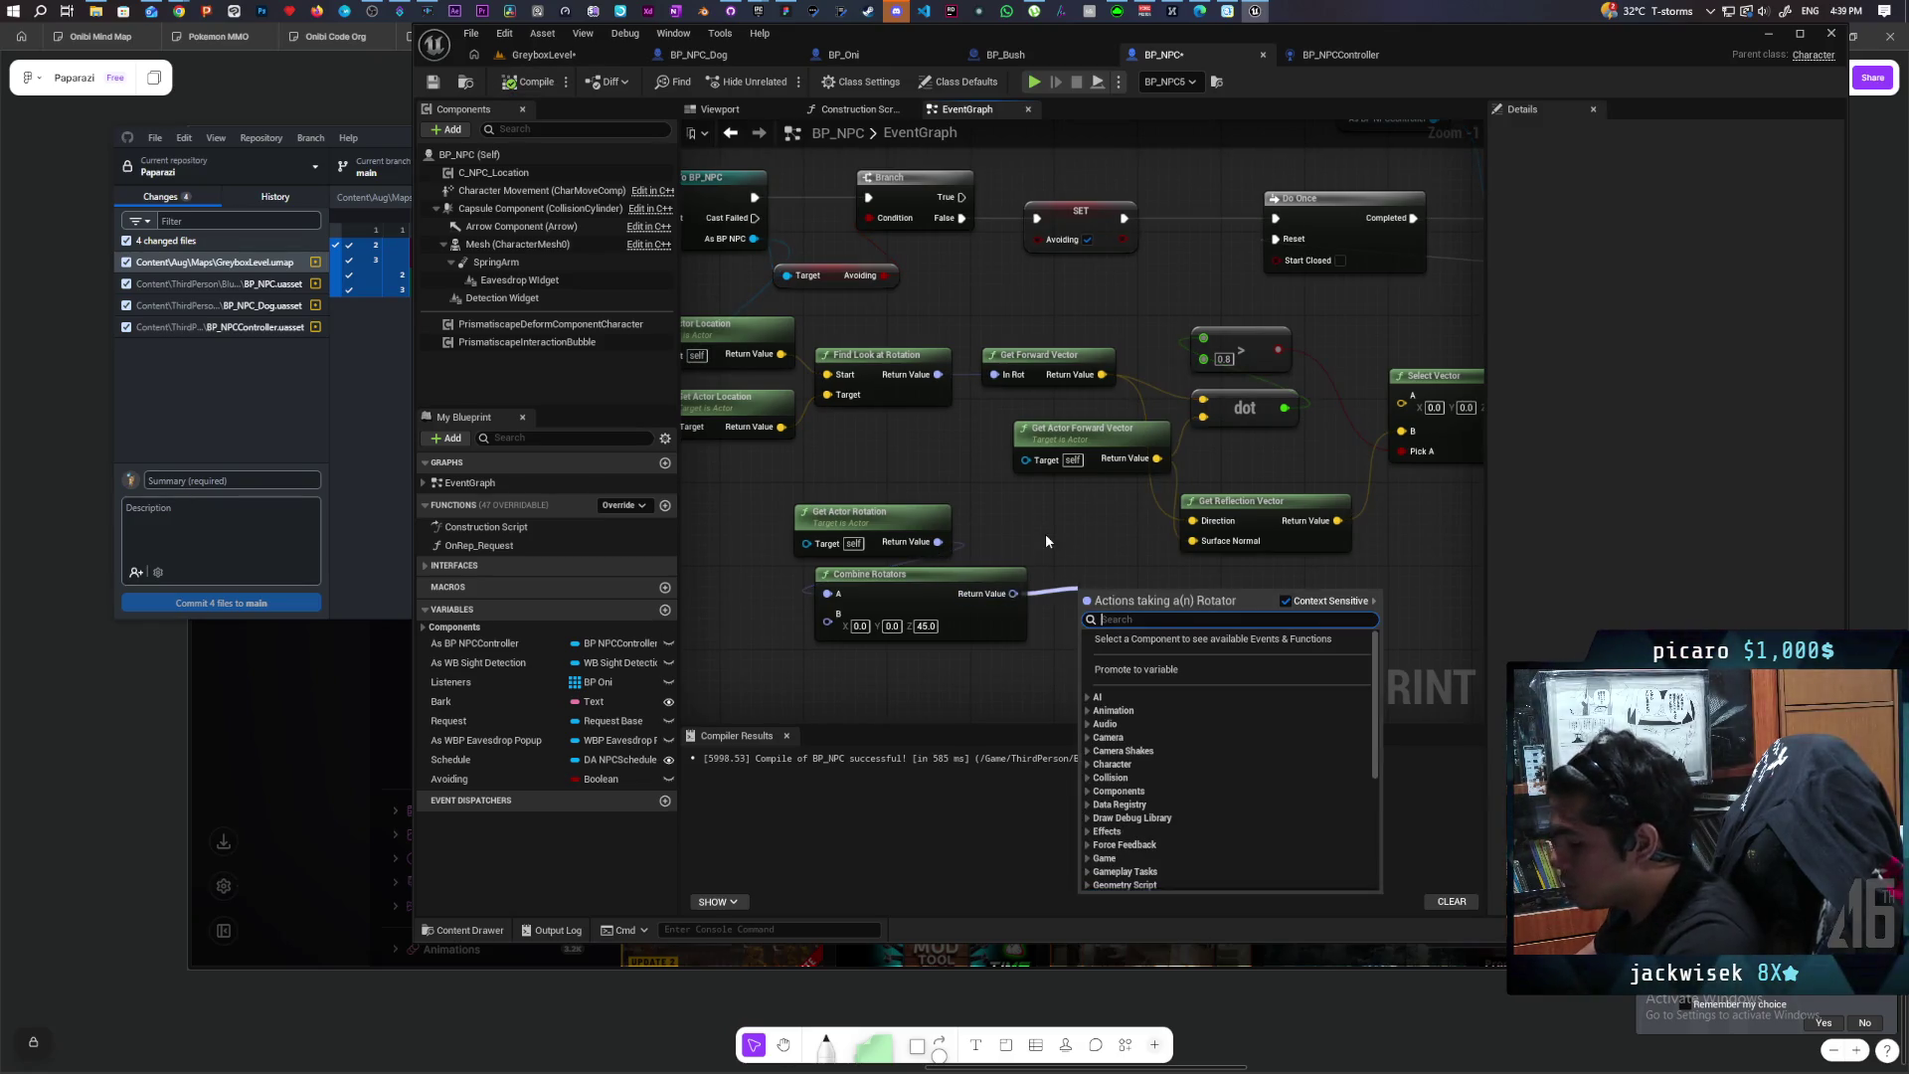
{"action": "type", "text": "forward"}
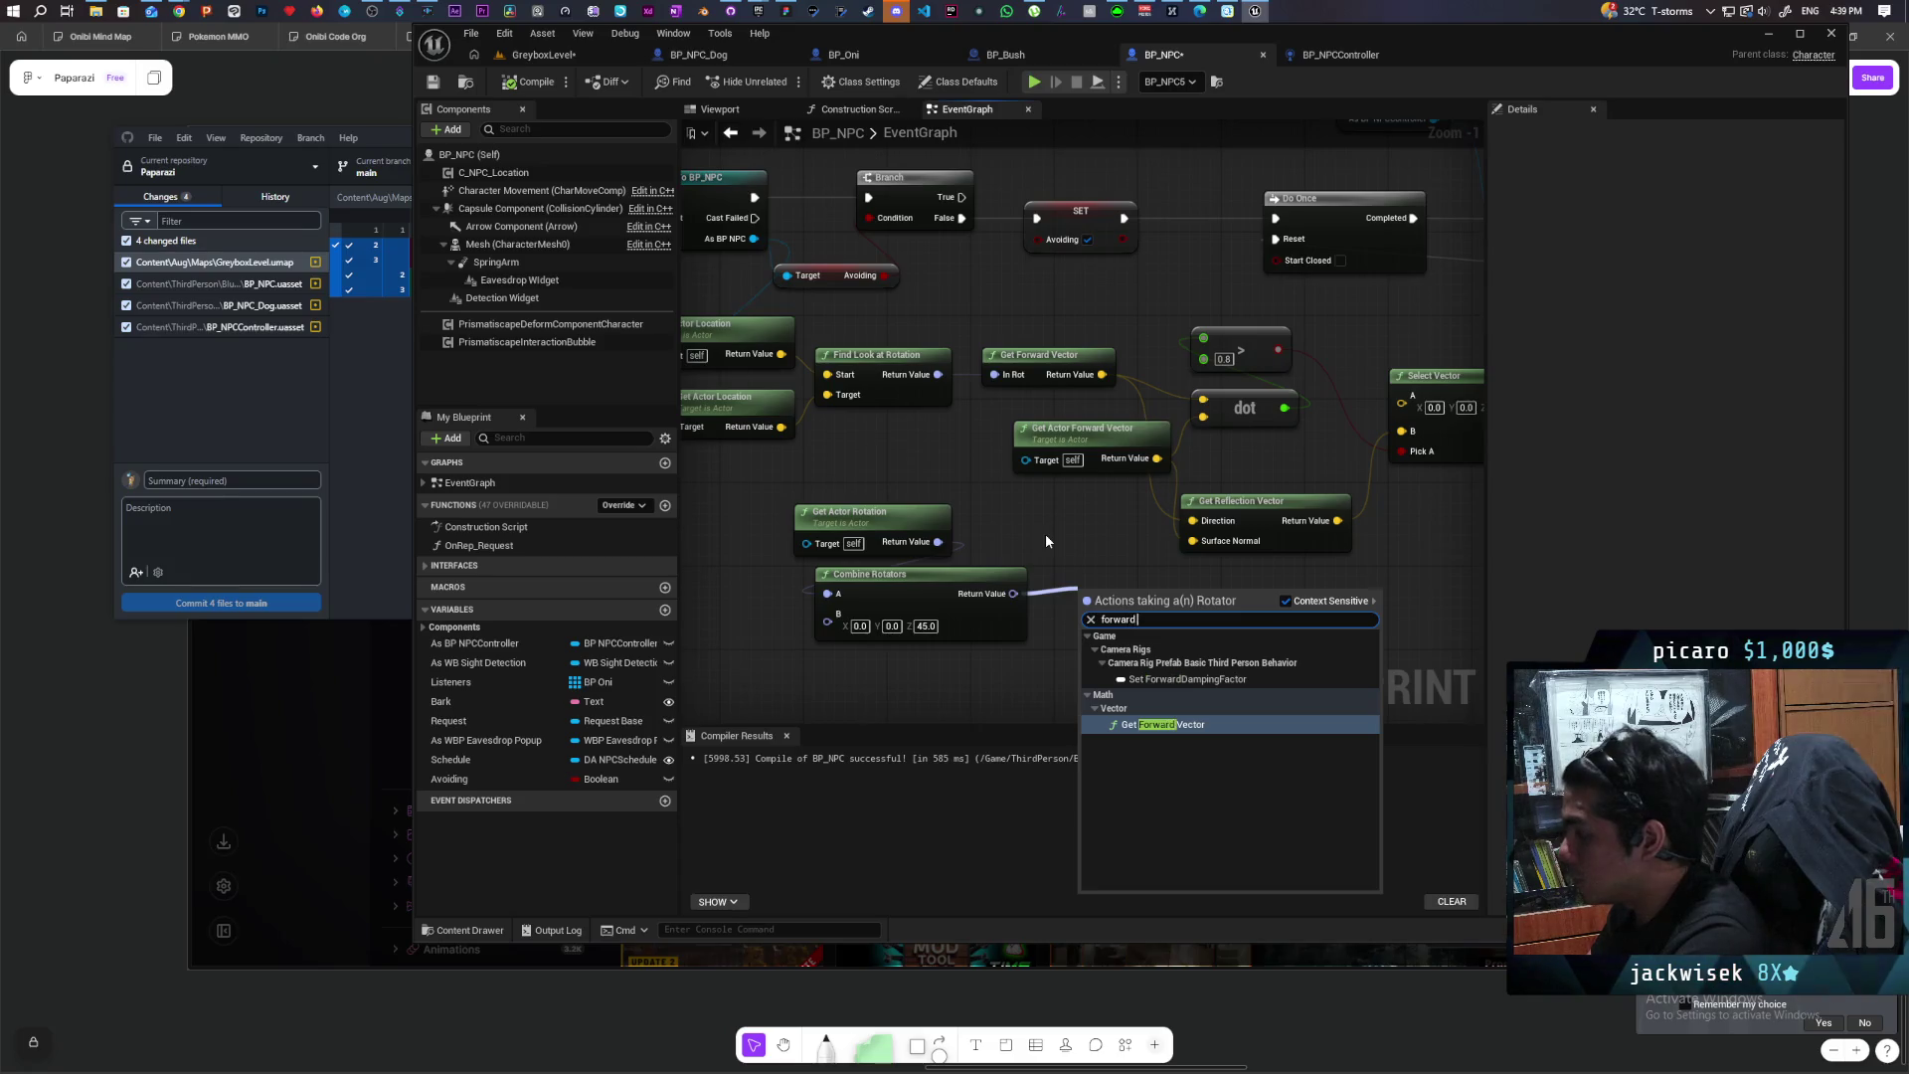
{"action": "key", "text": "Return"}
{"action": "mouse_move", "coordinate": [1262, 604]}
{"action": "left_mouse_down"}
{"action": "mouse_move", "coordinate": [991, 674]}
{"action": "mouse_move", "coordinate": [913, 659]}
{"action": "mouse_move", "coordinate": [1031, 652]}
{"action": "mouse_move", "coordinate": [1008, 627]}
{"action": "left_mouse_up"}
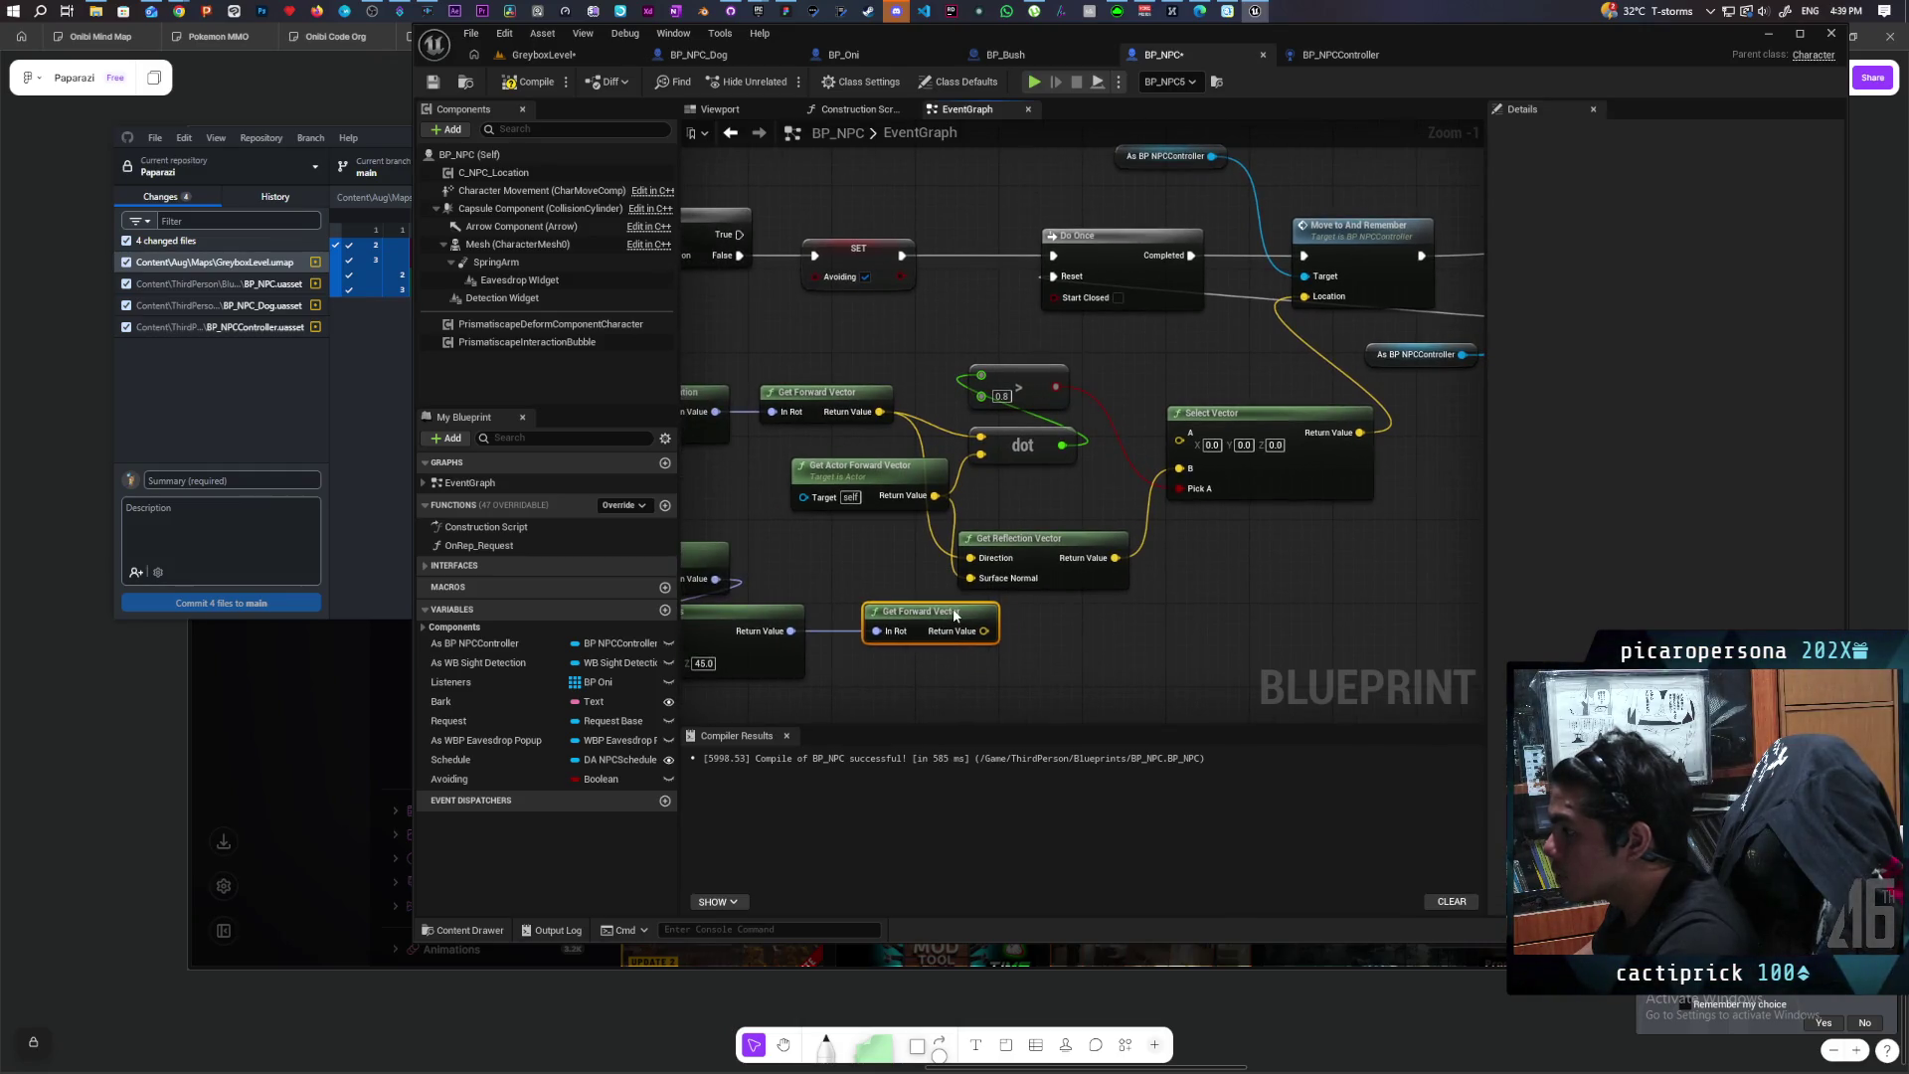
Step: Wire the forward vector into Select Vector's A and multiply the Select Vector result by 200
{"action": "mouse_move", "coordinate": [952, 632]}
{"action": "left_mouse_down"}
{"action": "mouse_move", "coordinate": [1188, 487]}
{"action": "mouse_move", "coordinate": [1179, 441]}
{"action": "left_mouse_up"}
{"action": "mouse_move", "coordinate": [1333, 534]}
{"action": "left_mouse_down"}
{"action": "mouse_move", "coordinate": [1054, 615]}
{"action": "mouse_move", "coordinate": [1103, 587]}
{"action": "mouse_move", "coordinate": [1165, 480]}
{"action": "left_mouse_up"}
{"action": "type", "text": "multip"}
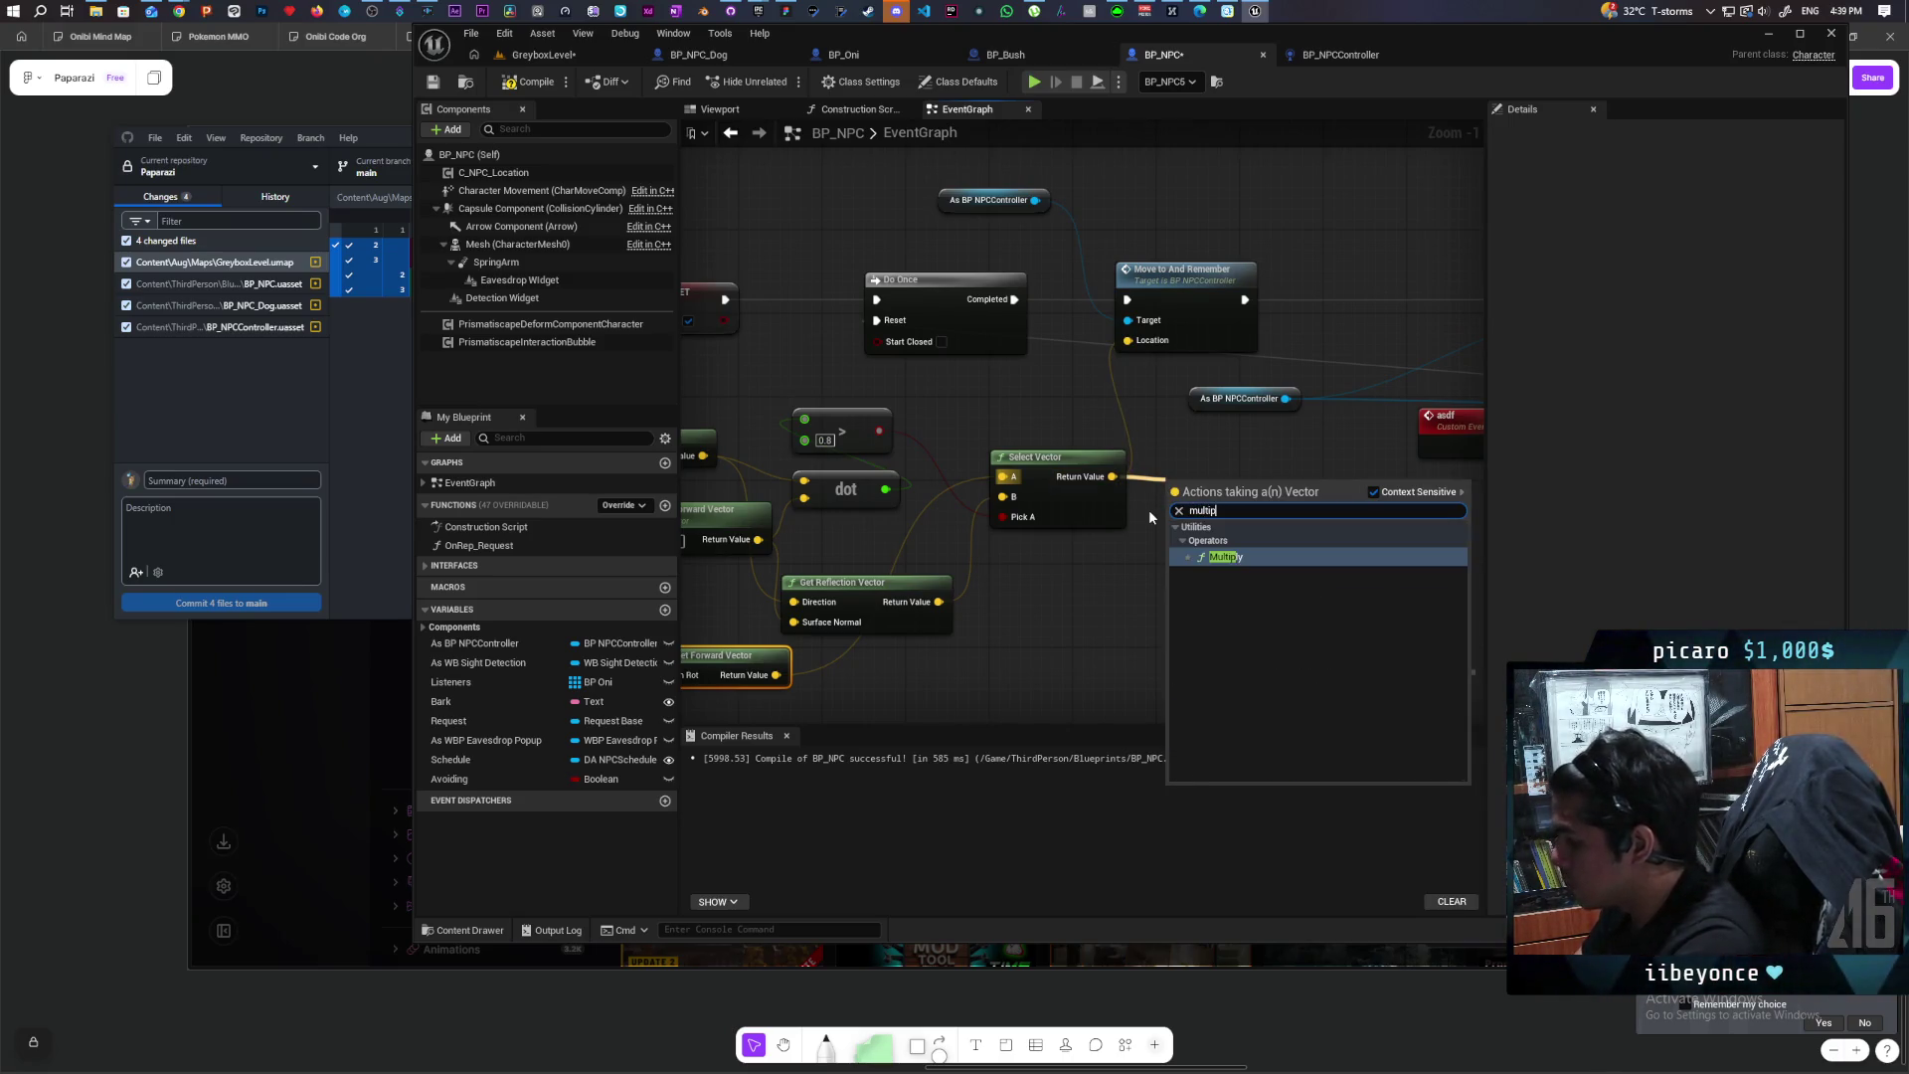
{"action": "key", "text": "Escape"}
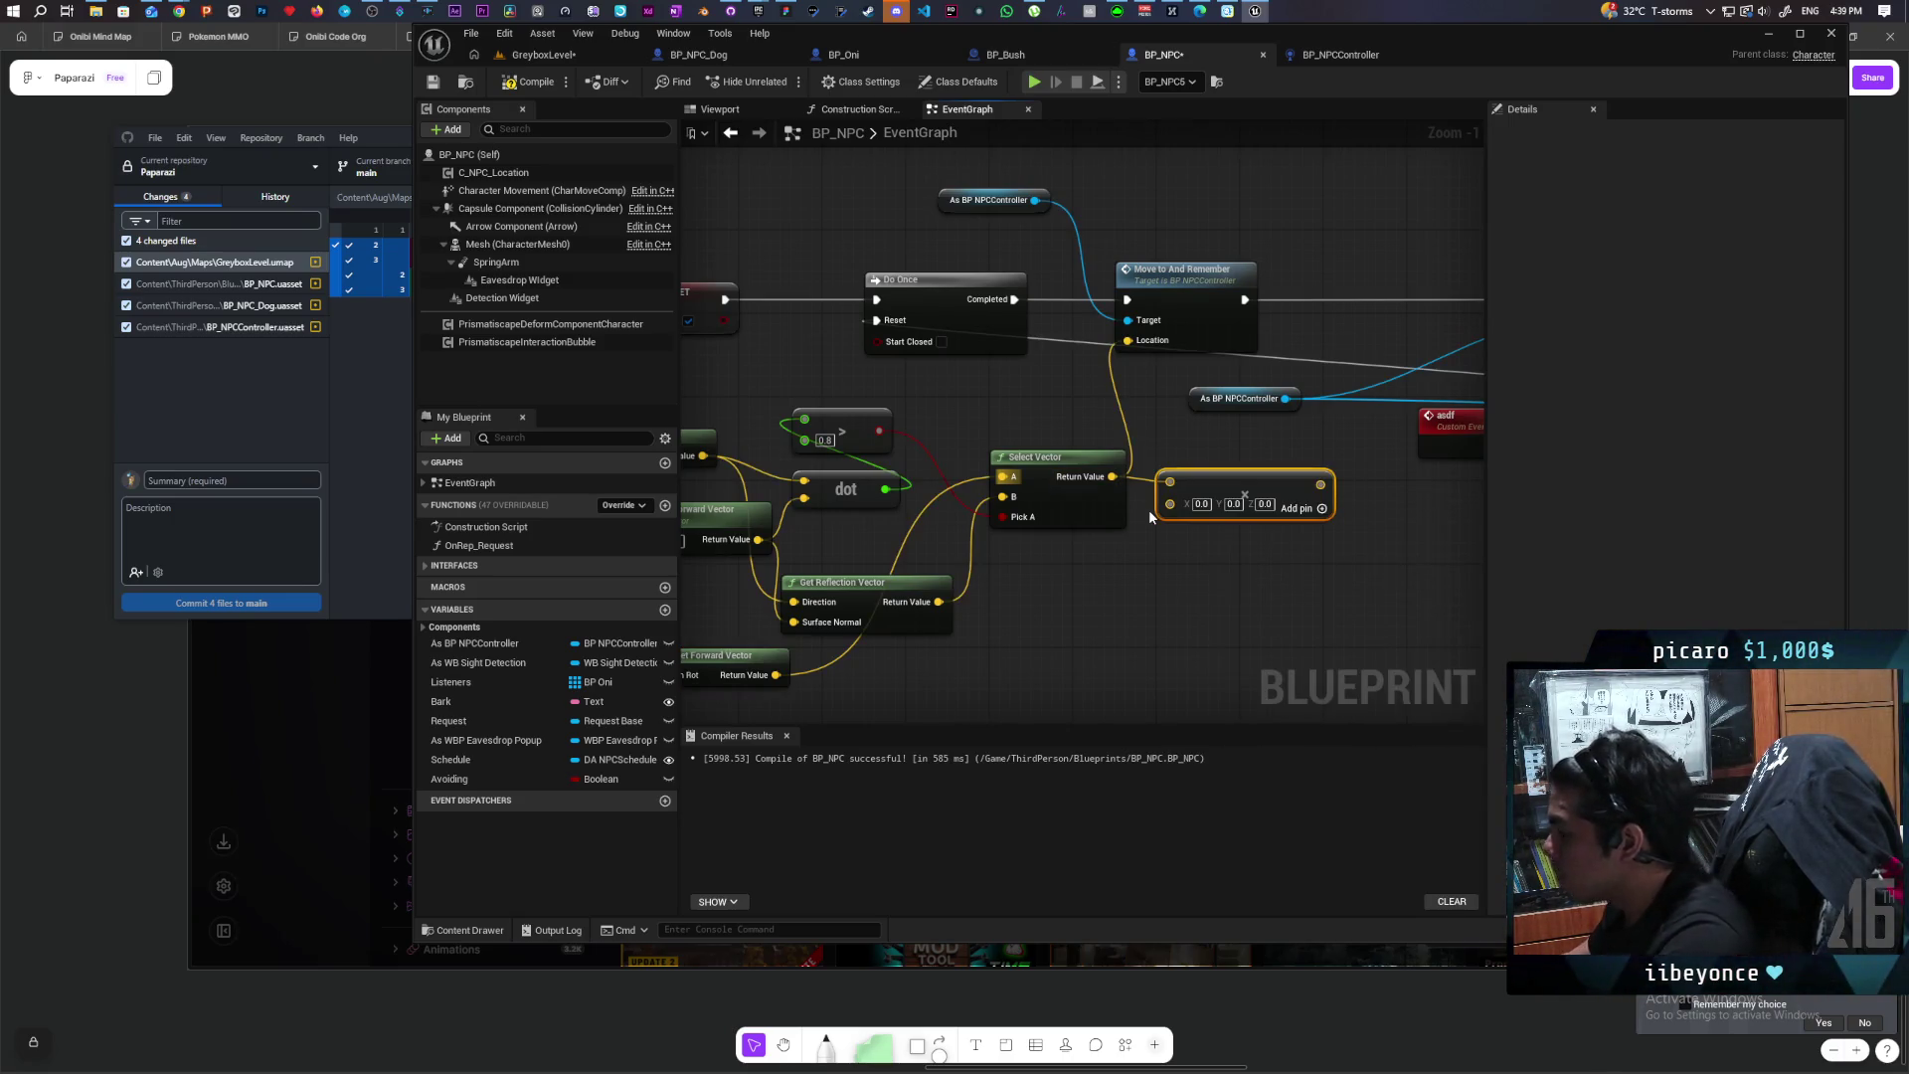
{"action": "right_click", "coordinate": [1170, 504]}
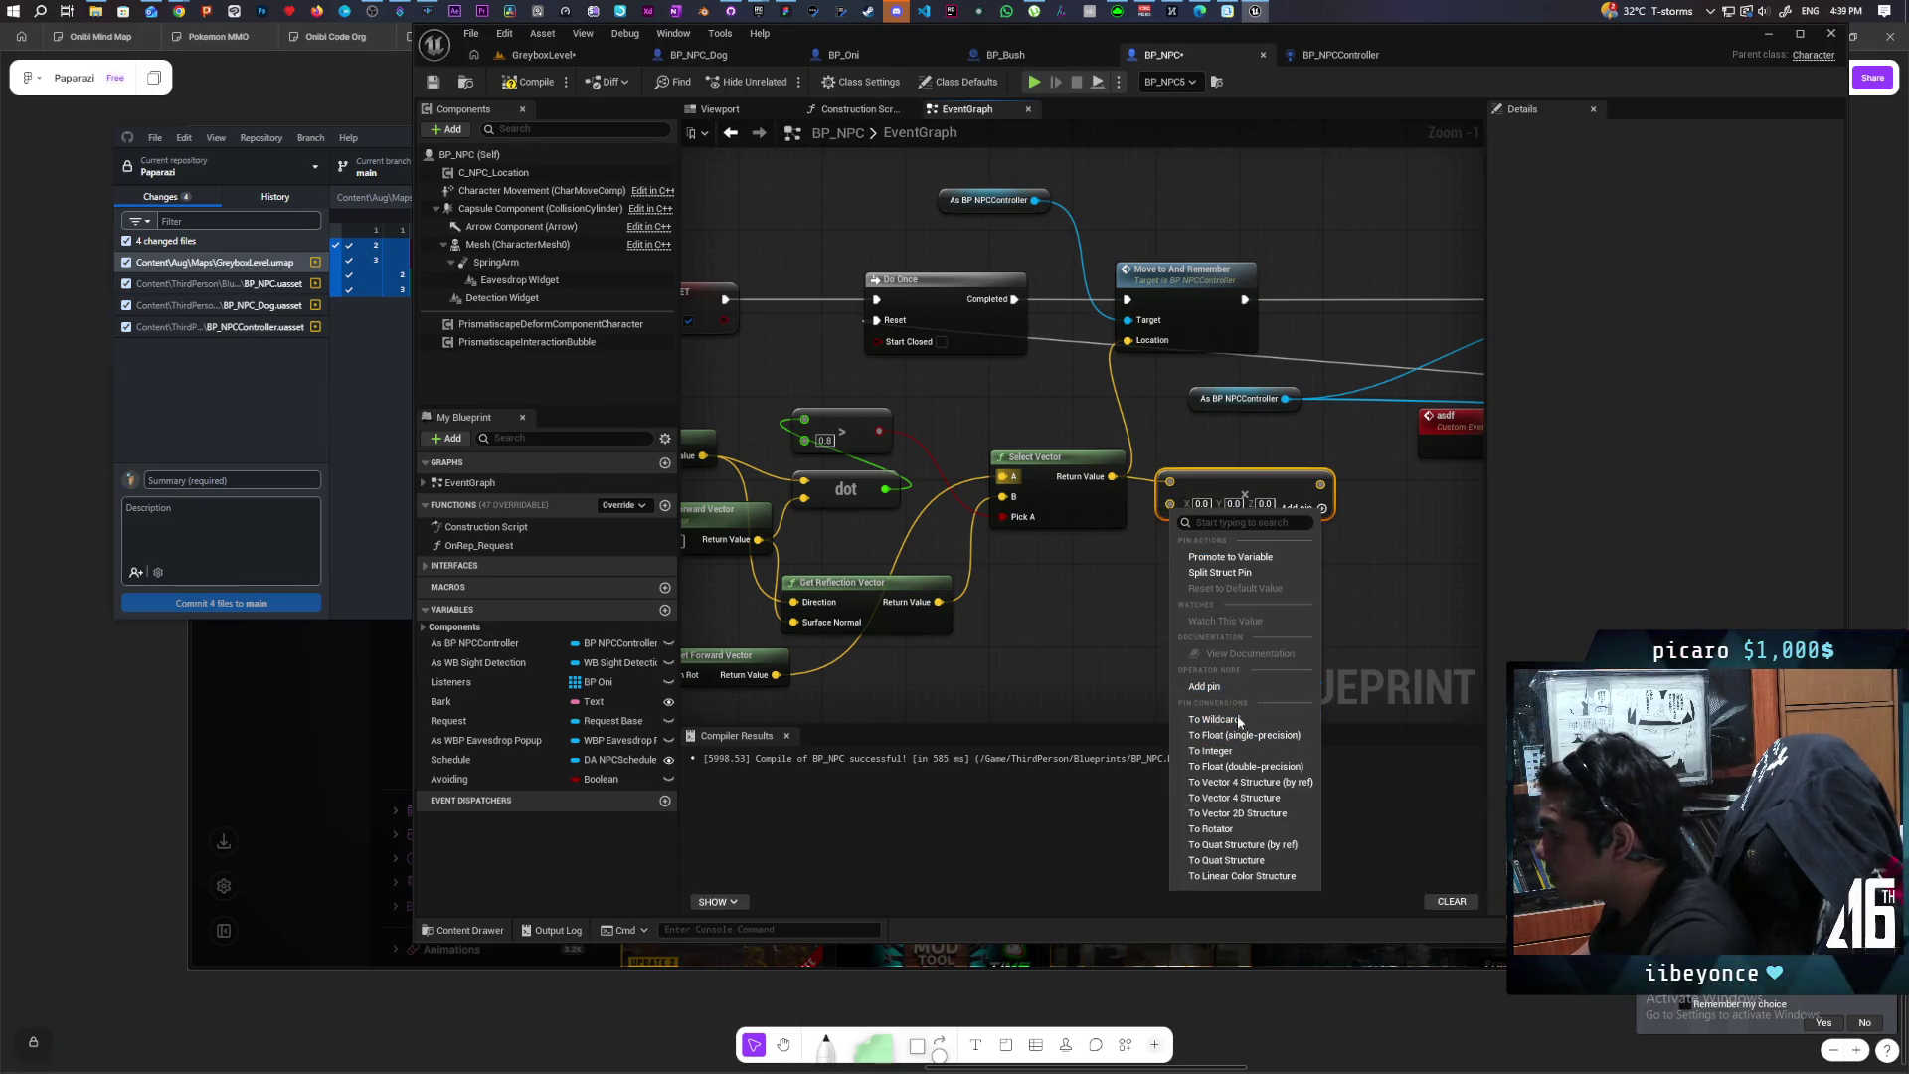
{"action": "left_click", "coordinate": [1226, 753]}
{"action": "left_click", "coordinate": [1186, 504]}
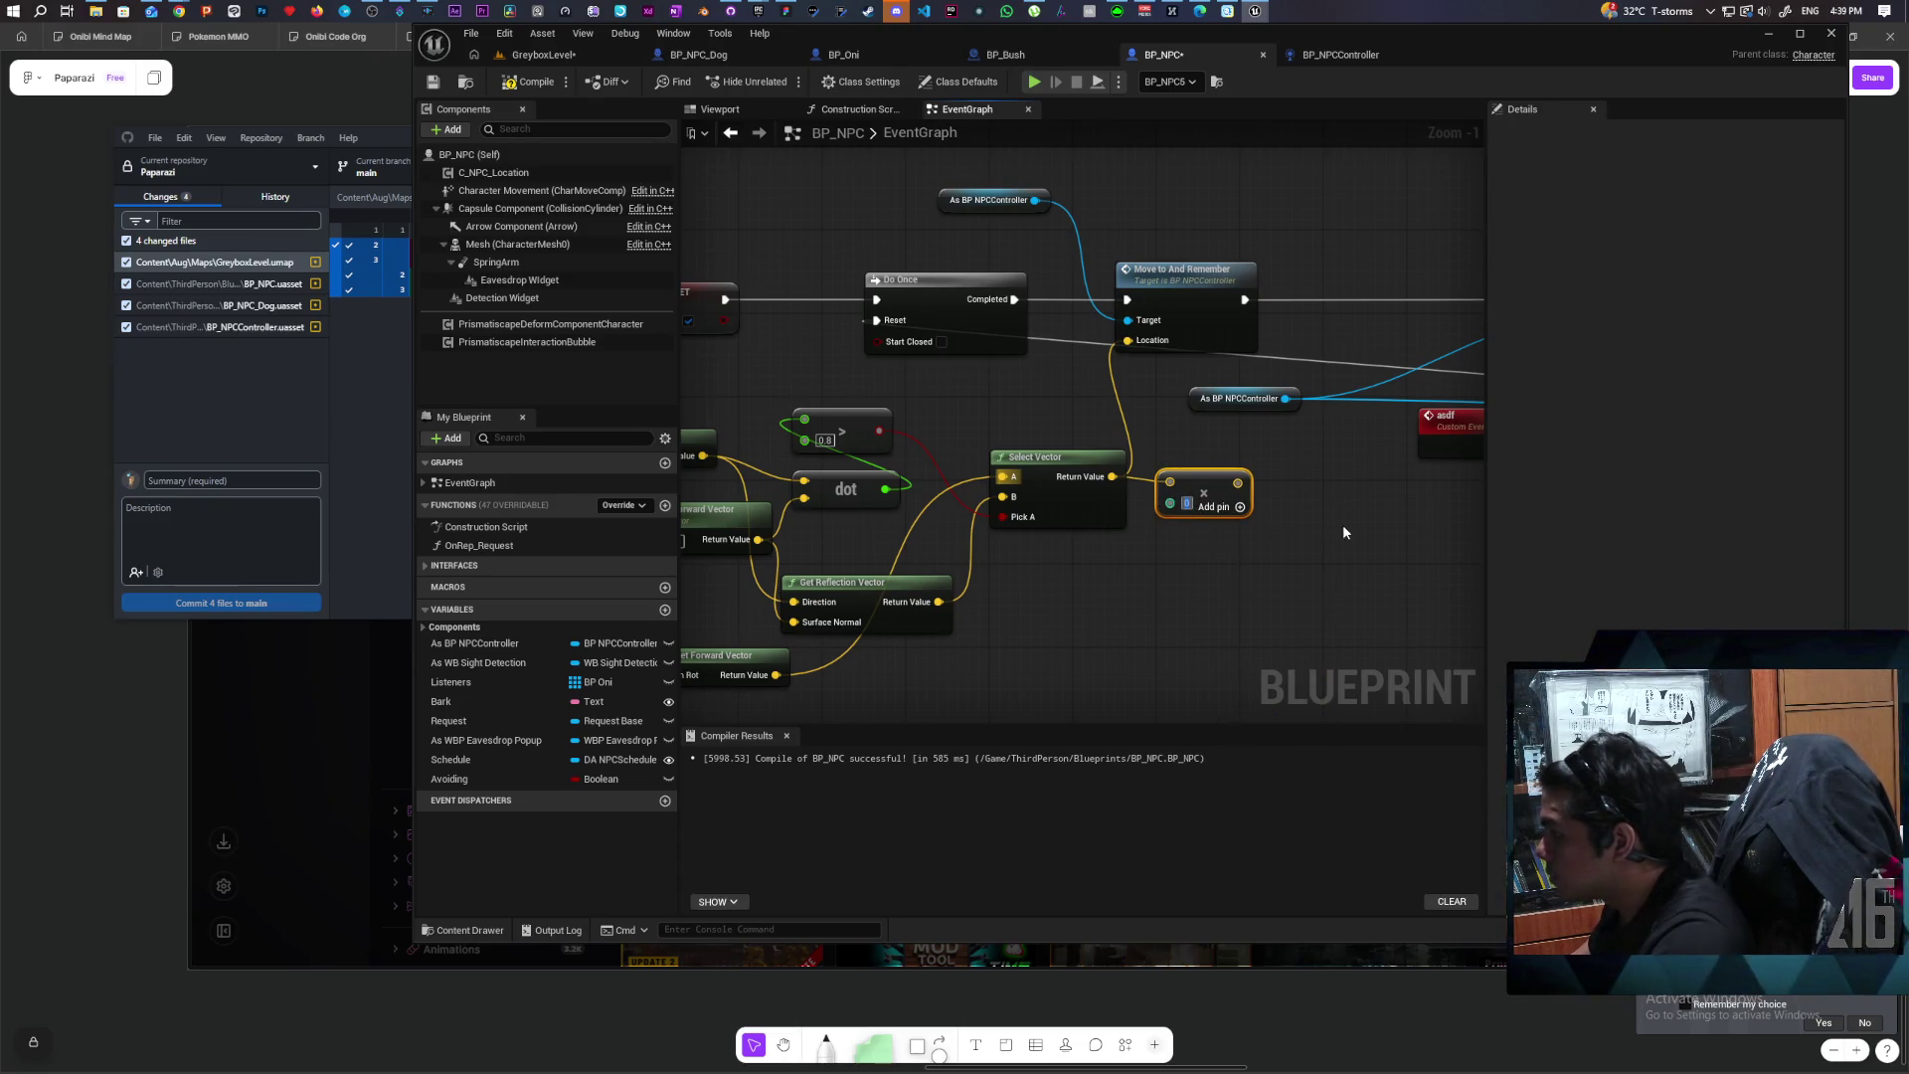
{"action": "type", "text": "2"}
{"action": "key", "text": "Return"}
{"action": "type", "text": "00"}
{"action": "left_click", "coordinate": [1341, 529]}
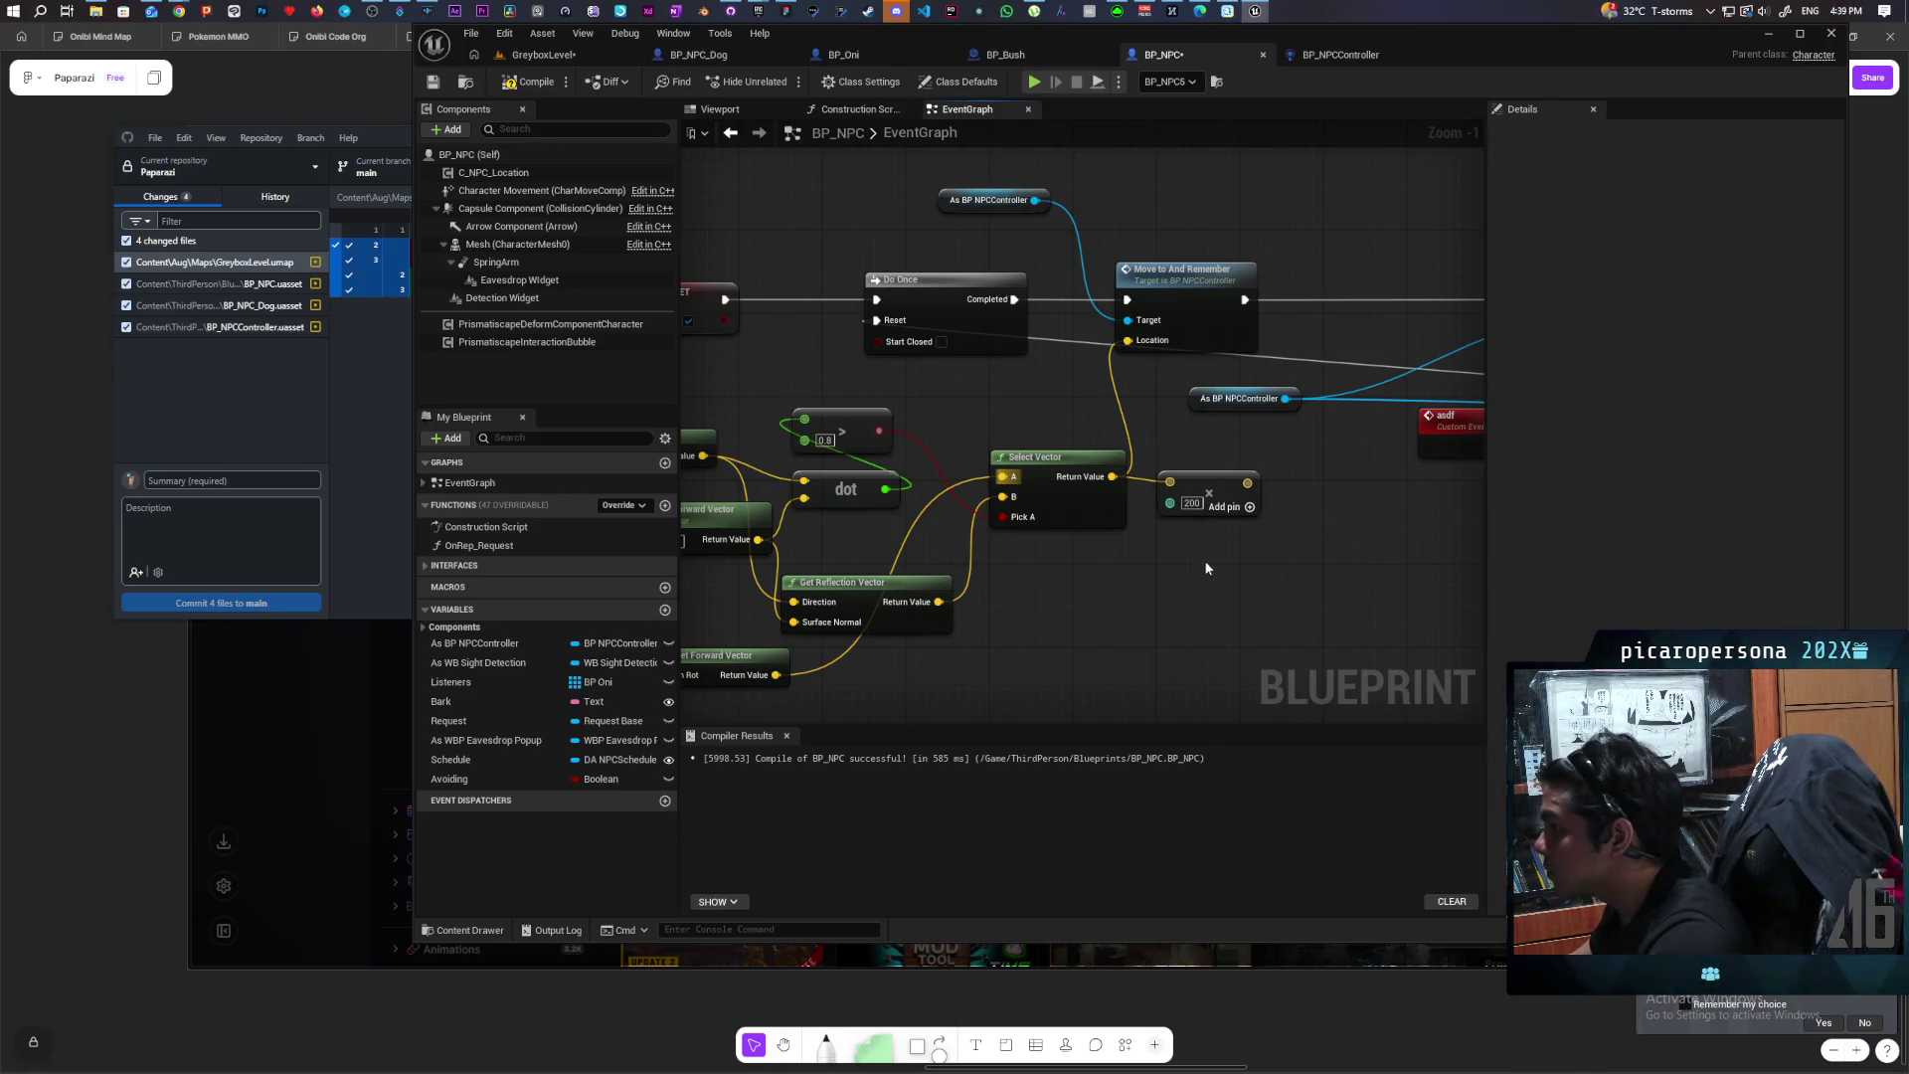
Step: Add the scaled vector to Get Actor Location with a vector + node
{"action": "right_click", "coordinate": [1105, 587]}
{"action": "type", "text": "get act"}
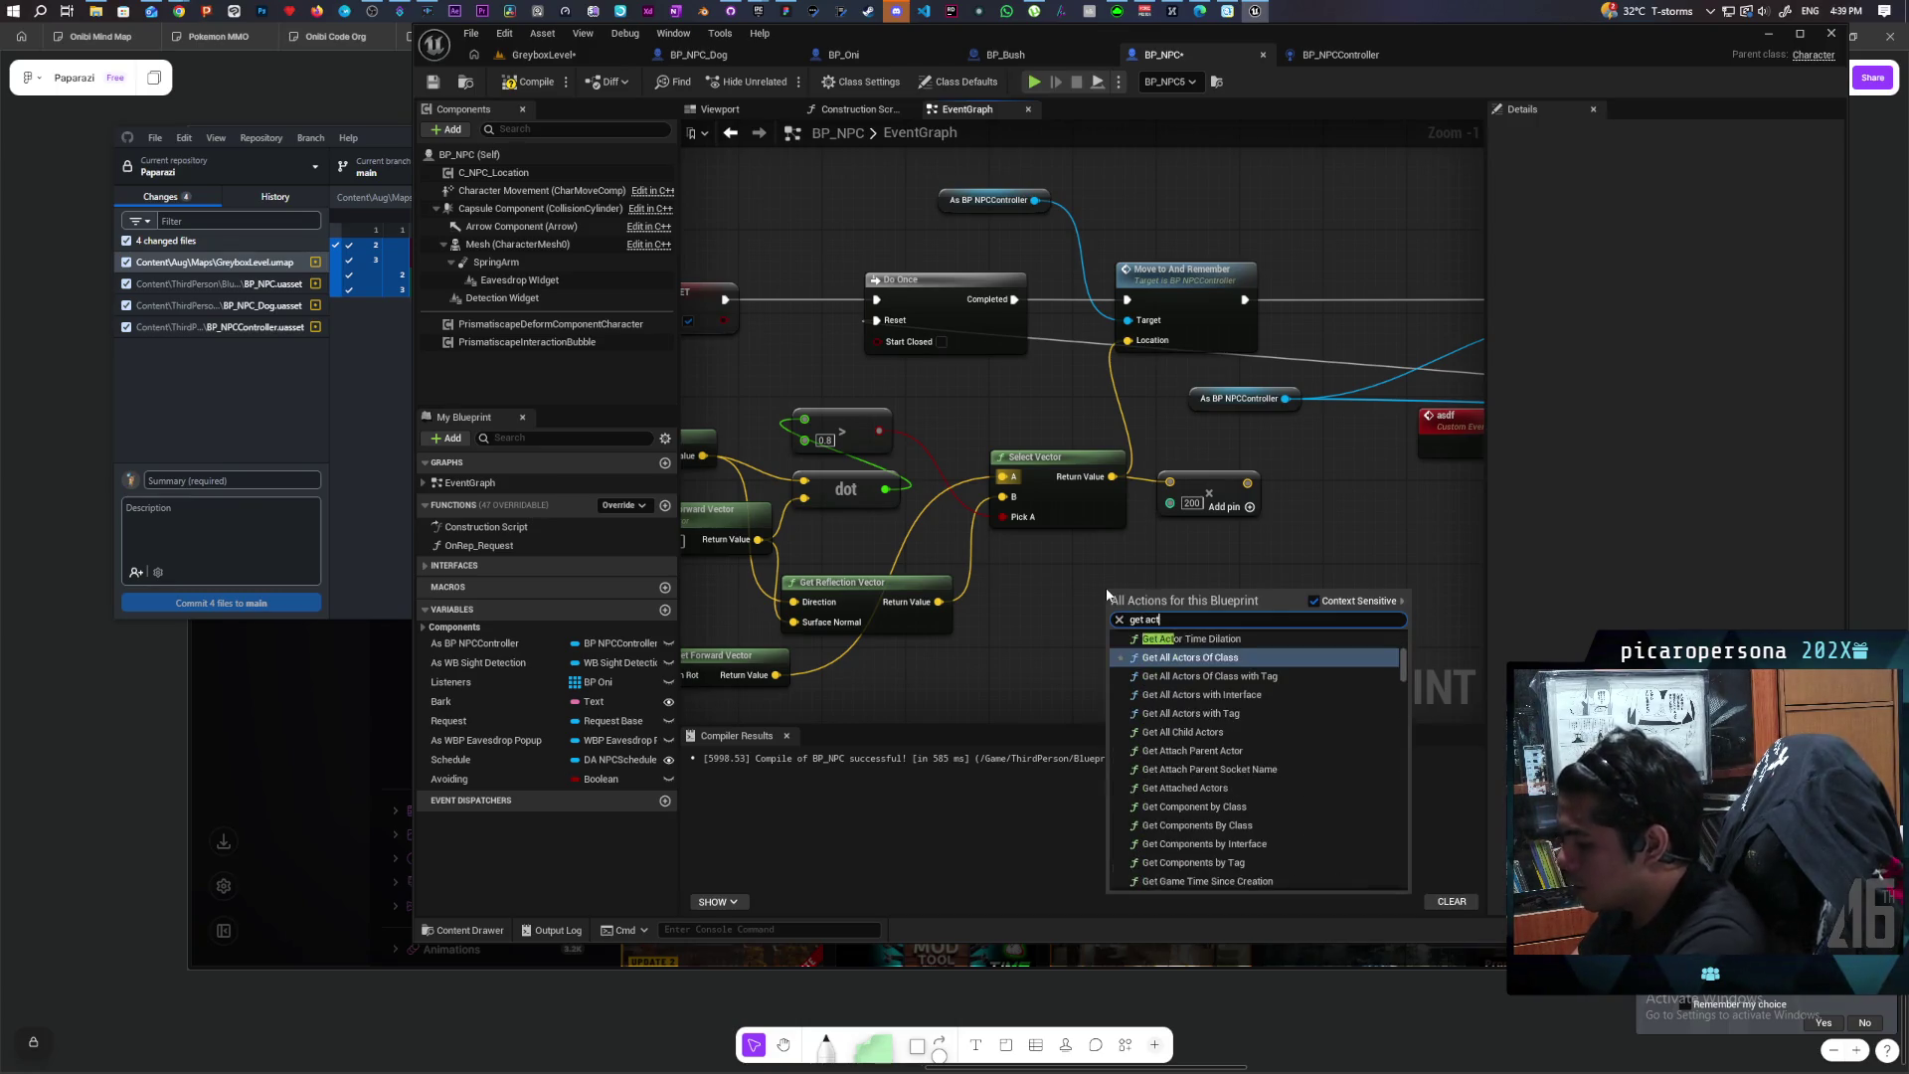
{"action": "type", "text": "or loca"}
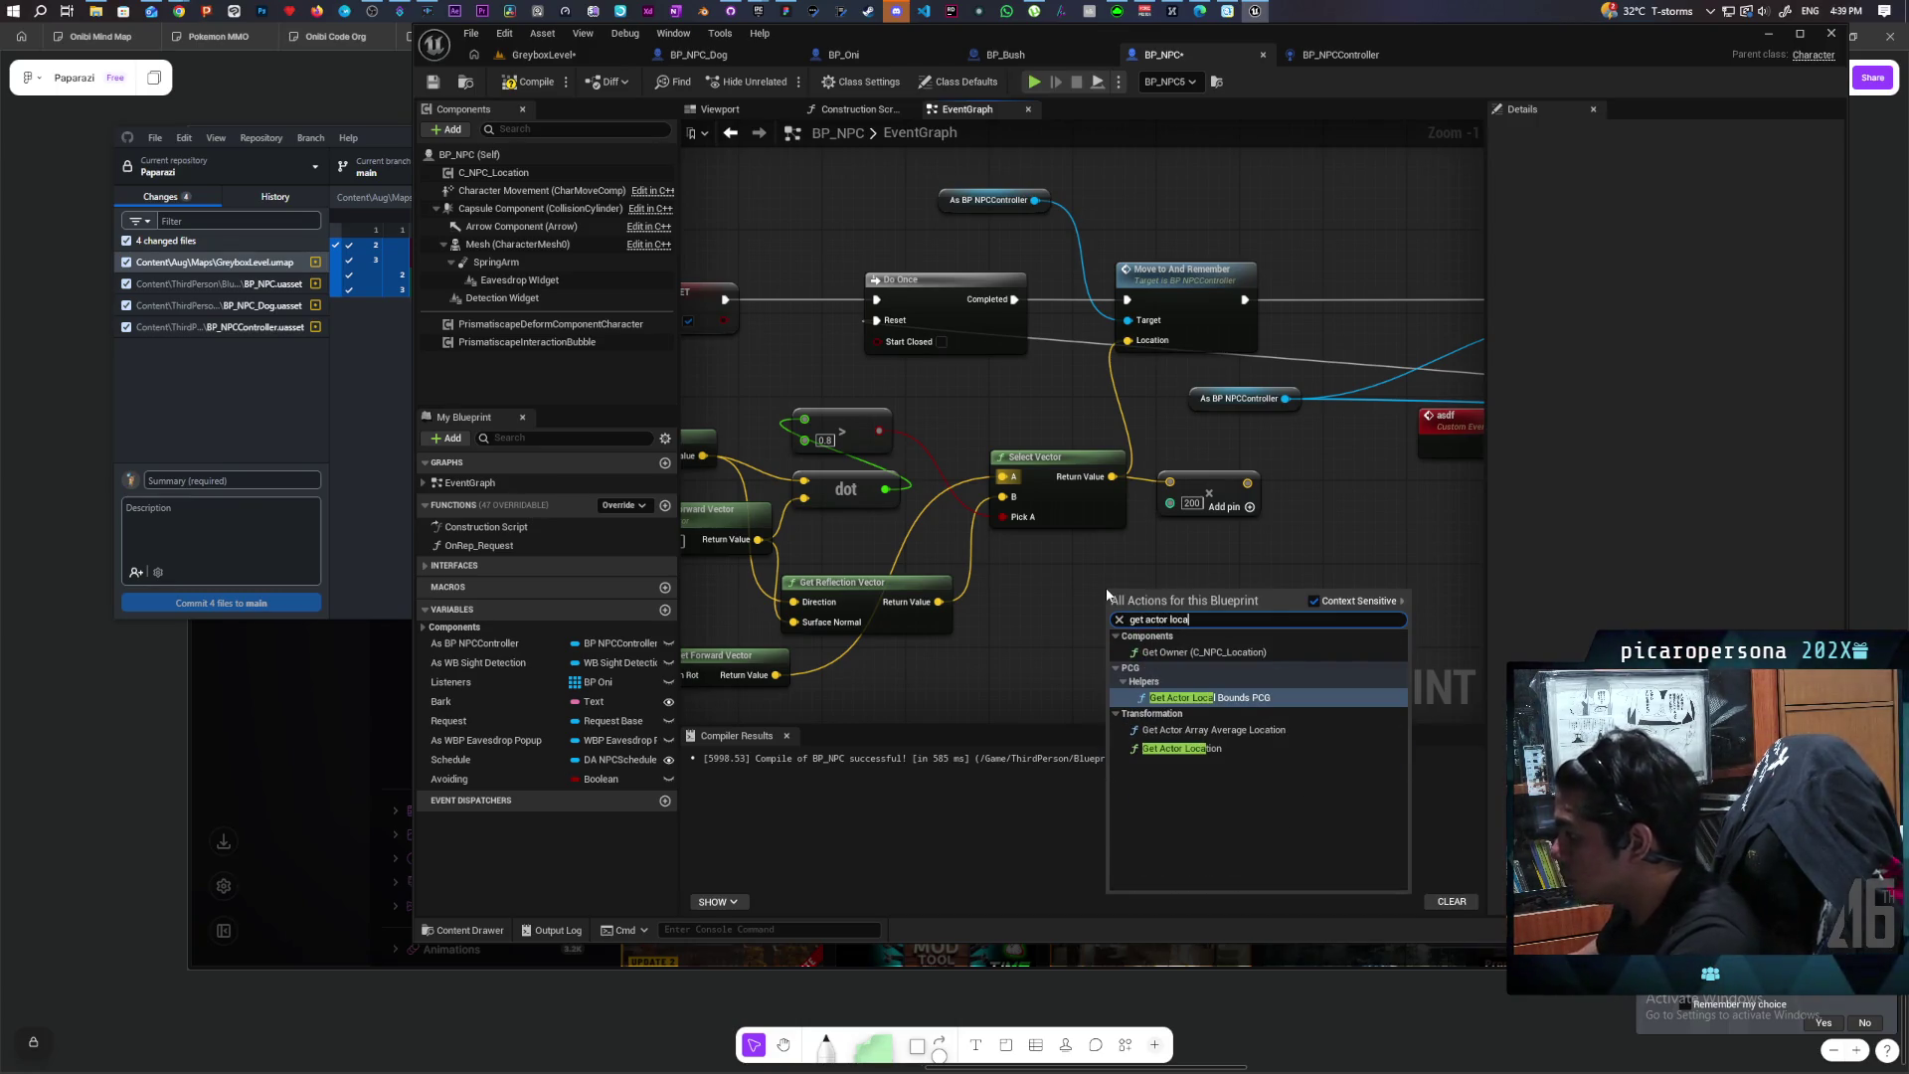
{"action": "left_click", "coordinate": [1200, 757]}
{"action": "left_click_drag", "start_coordinate": [1249, 623], "coordinate": [1268, 636]}
{"action": "type", "text": "+"}
{"action": "key", "text": "Return"}
{"action": "mouse_move", "coordinate": [1247, 483]}
{"action": "left_mouse_down"}
{"action": "mouse_move", "coordinate": [1284, 647]}
{"action": "mouse_move", "coordinate": [1141, 344]}
{"action": "left_mouse_up"}
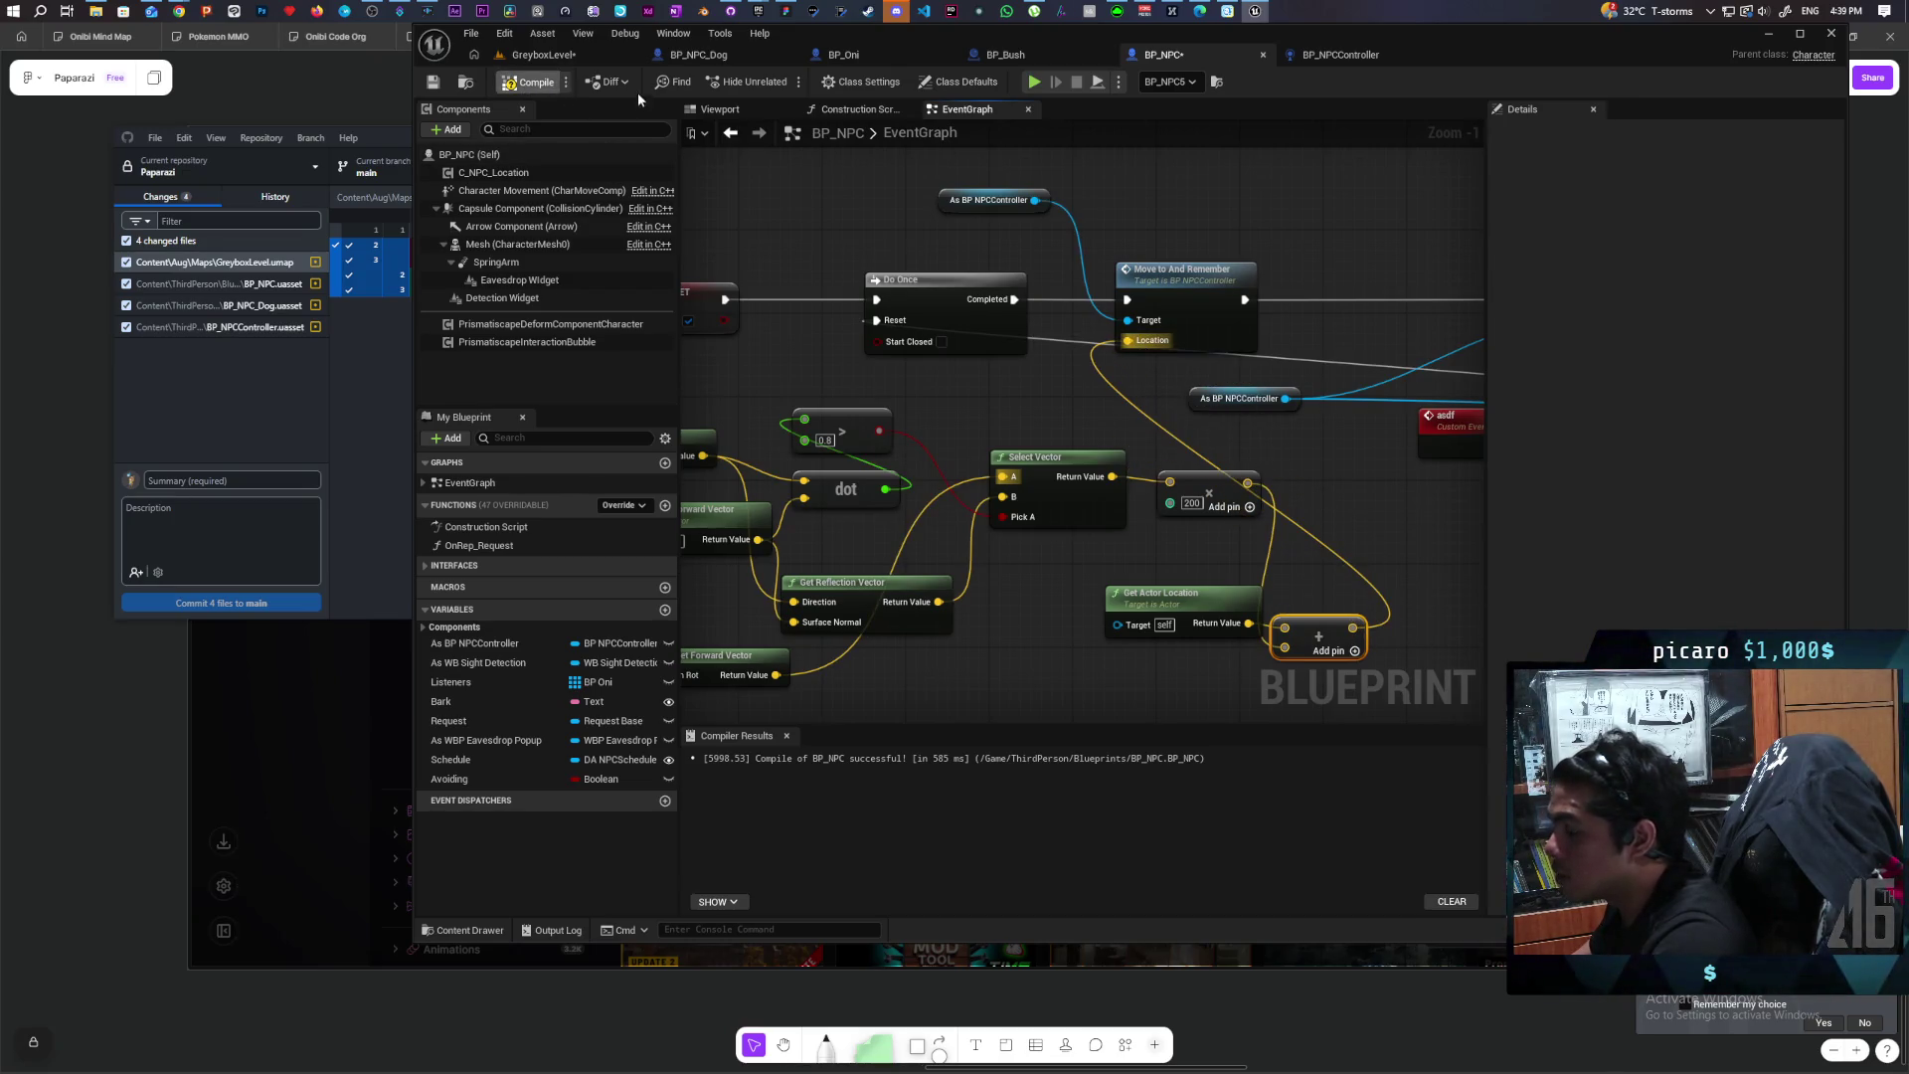
Step: Save GreyboxLevel, run the character up the white ramp in Play-In-Editor, then stop
{"action": "left_click", "coordinate": [568, 55]}
{"action": "key", "text": "ctrl+s"}
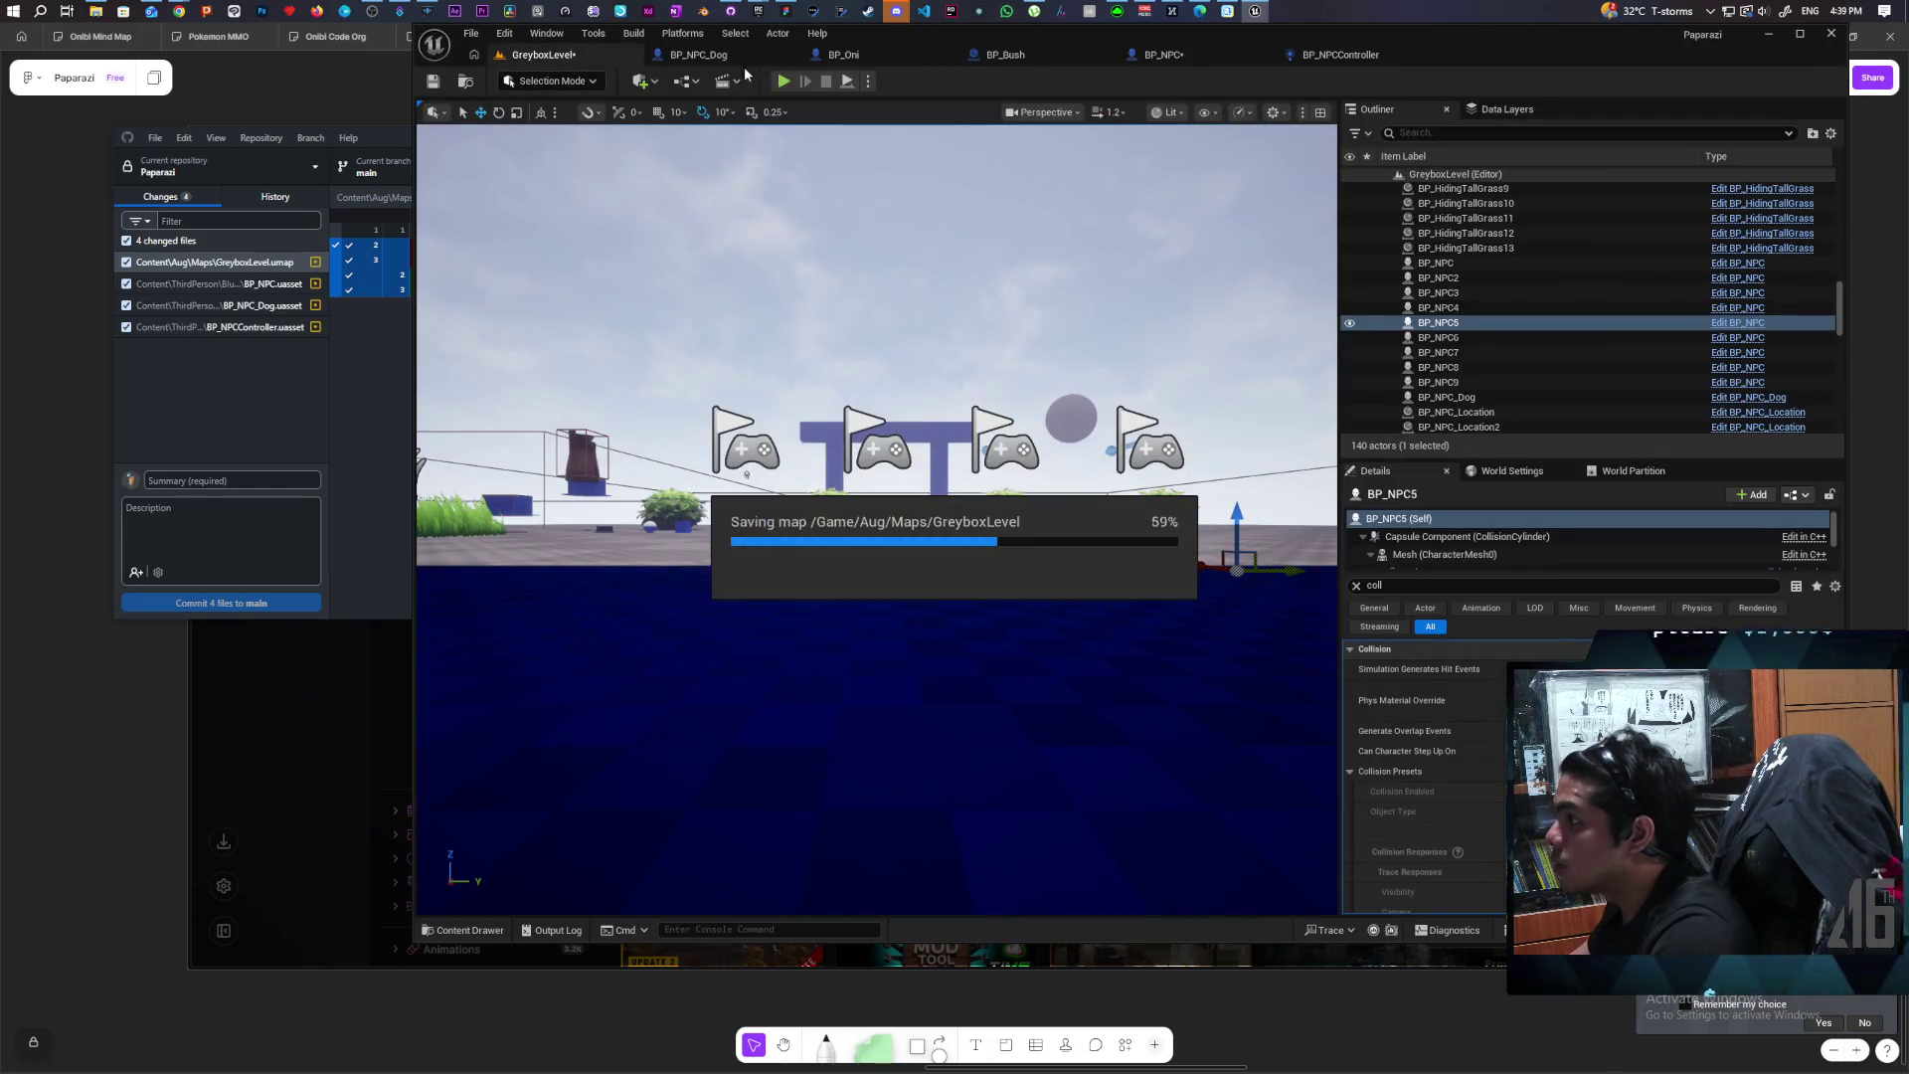
{"action": "left_click", "coordinate": [784, 82]}
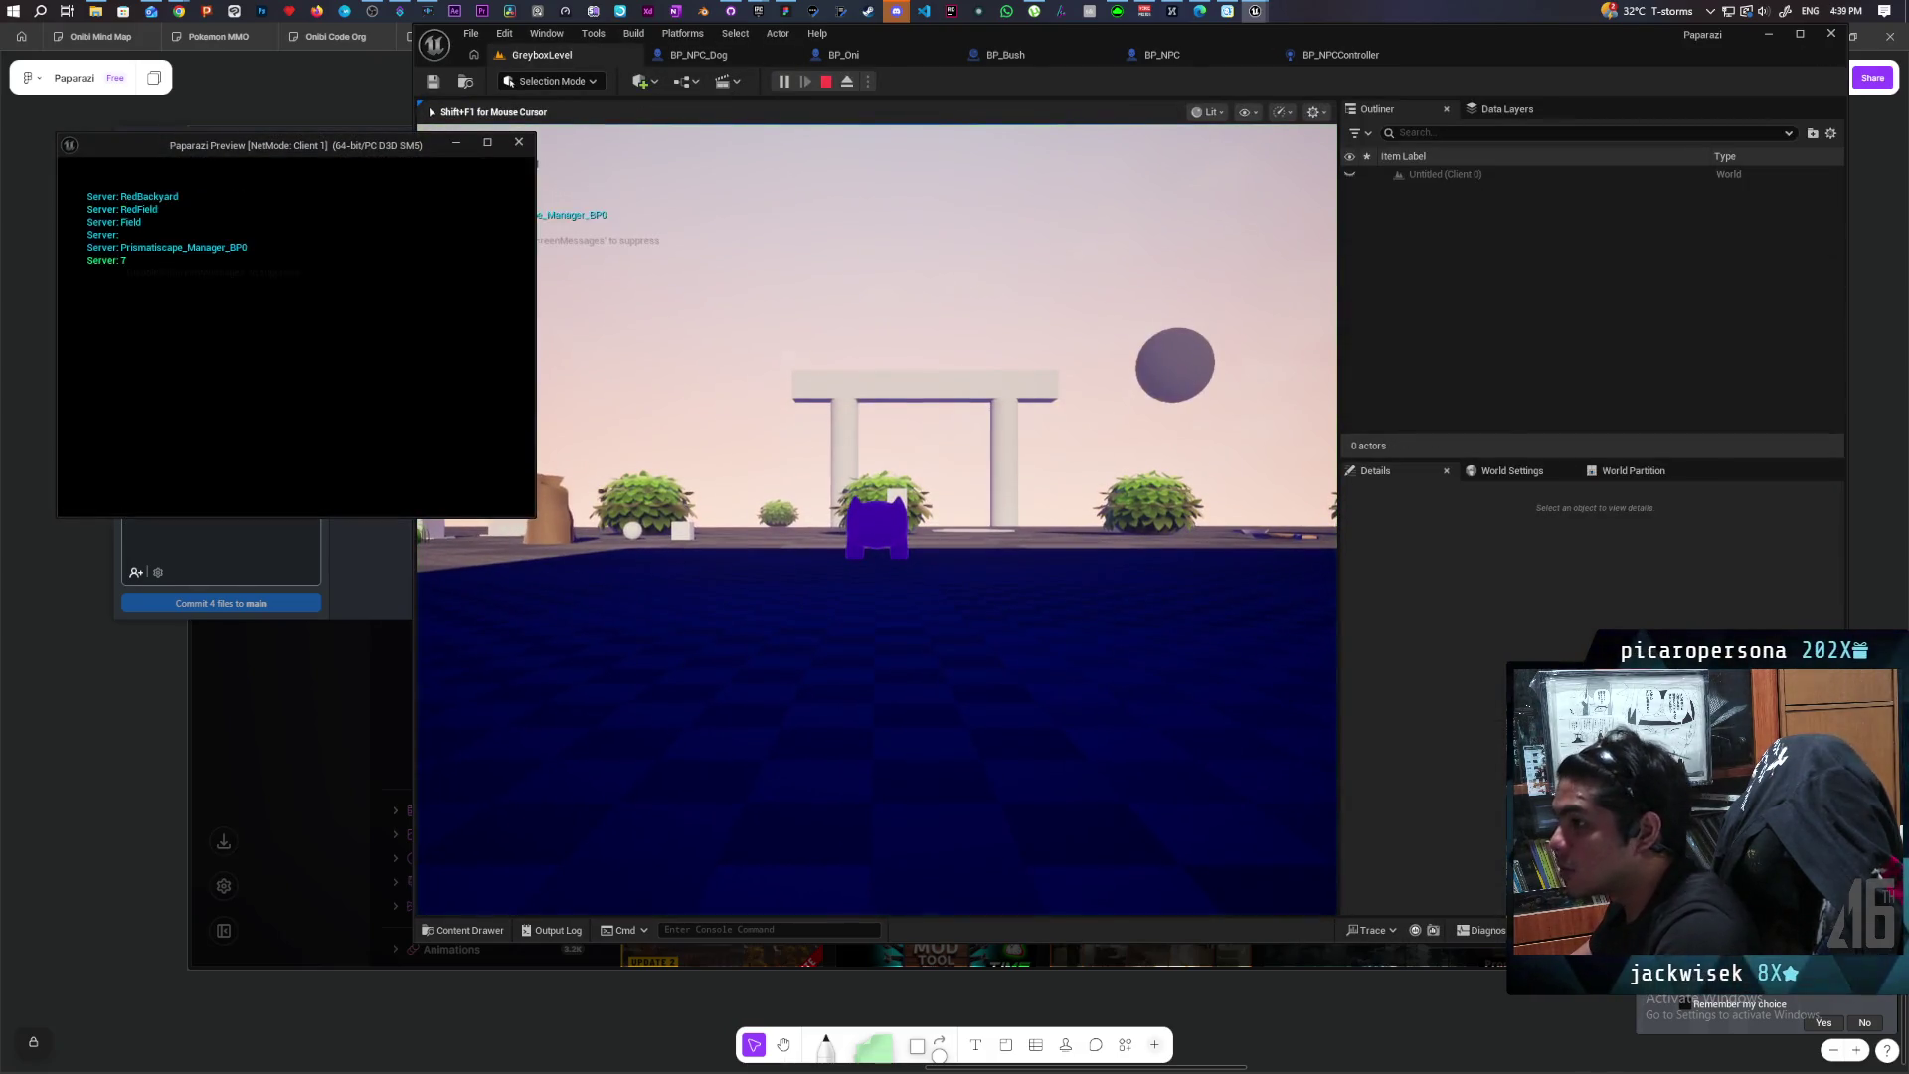
{"action": "left_click", "coordinate": [714, 227]}
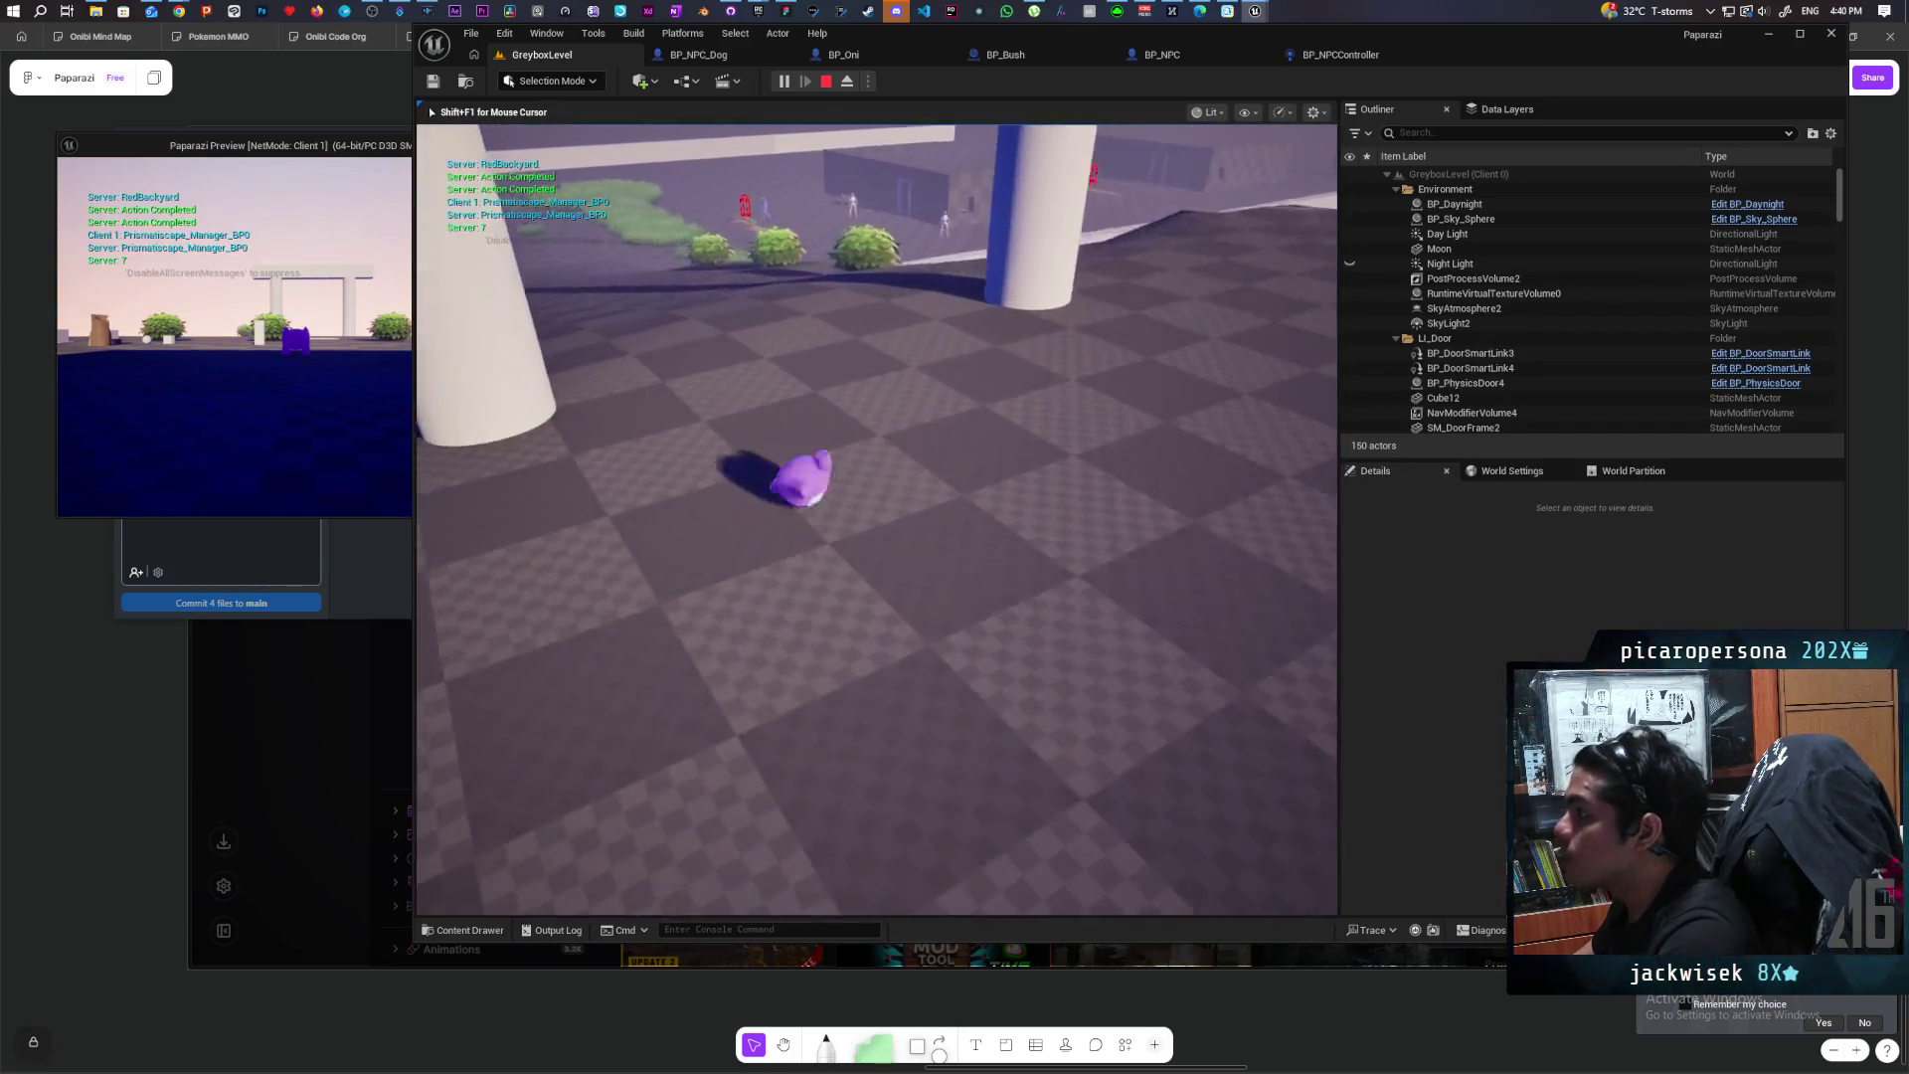
{"action": "key", "text": "w"}
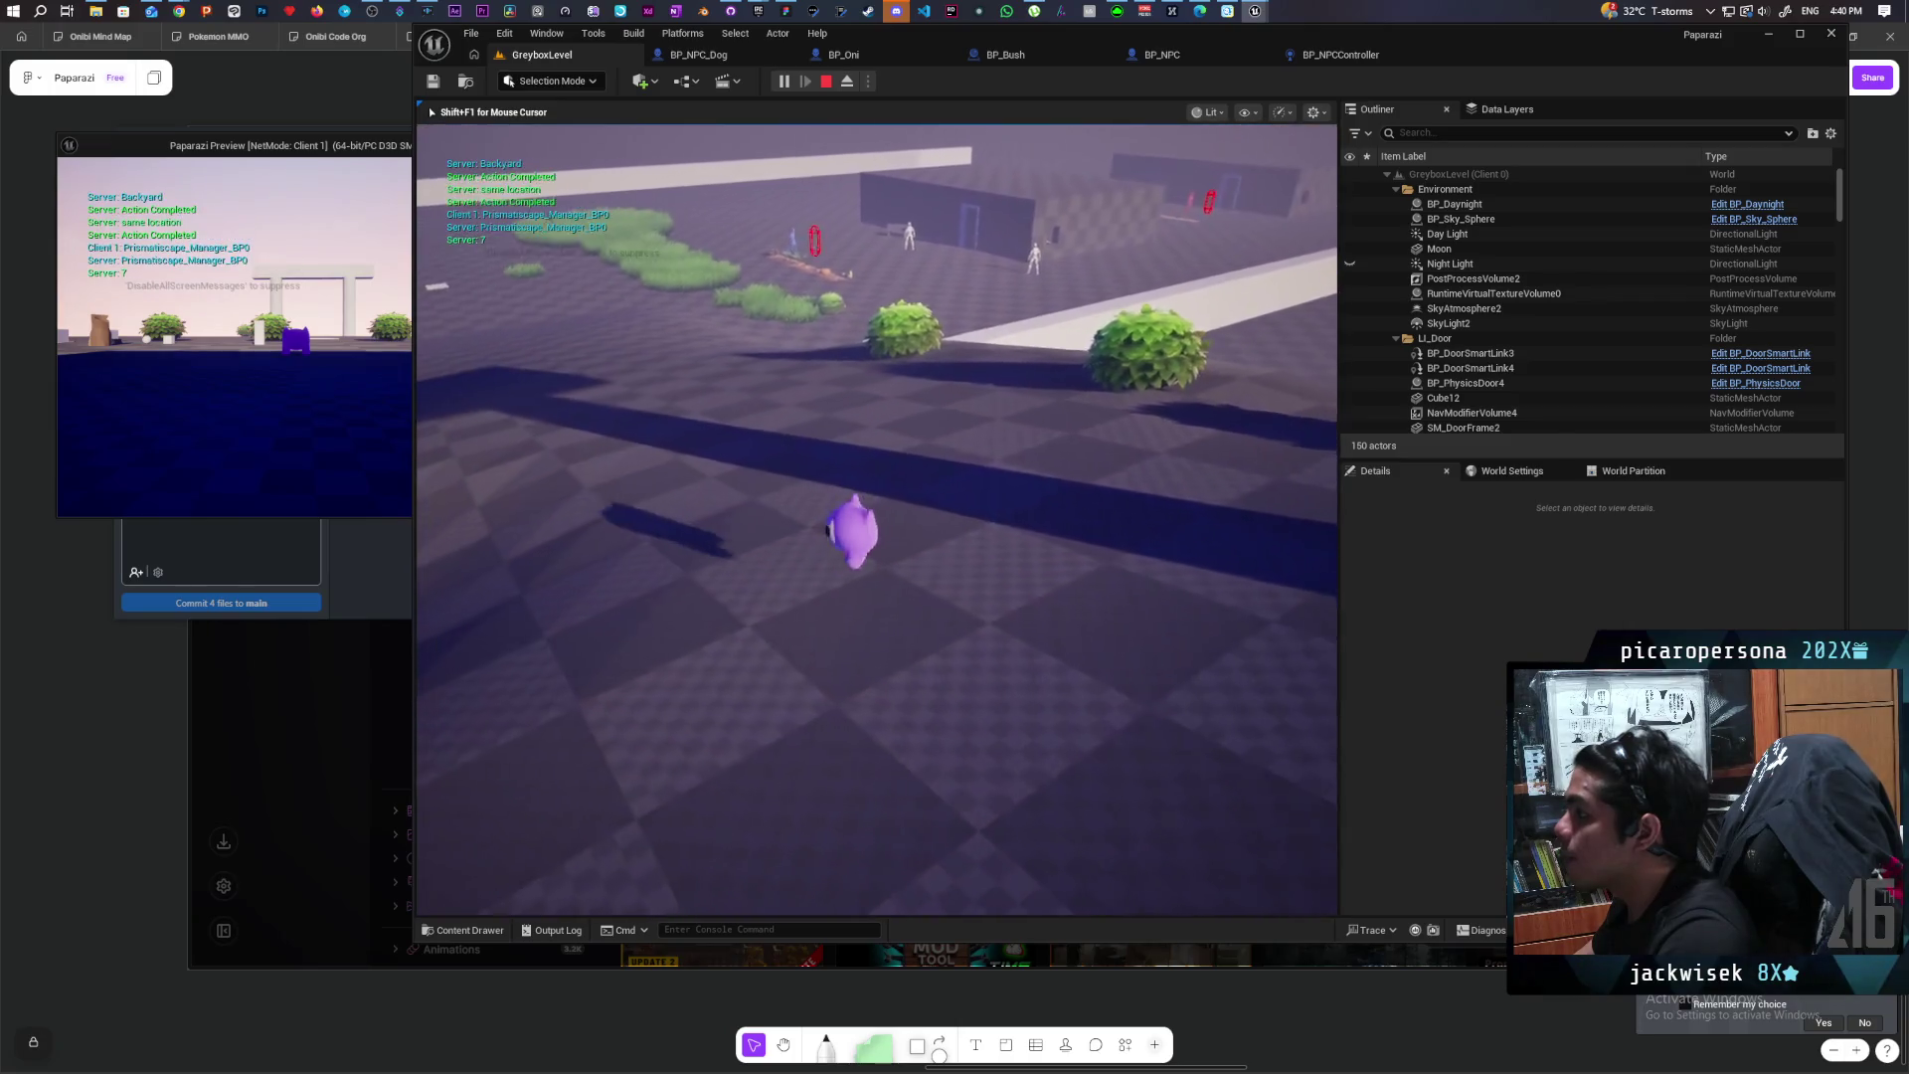
{"action": "key", "text": "w"}
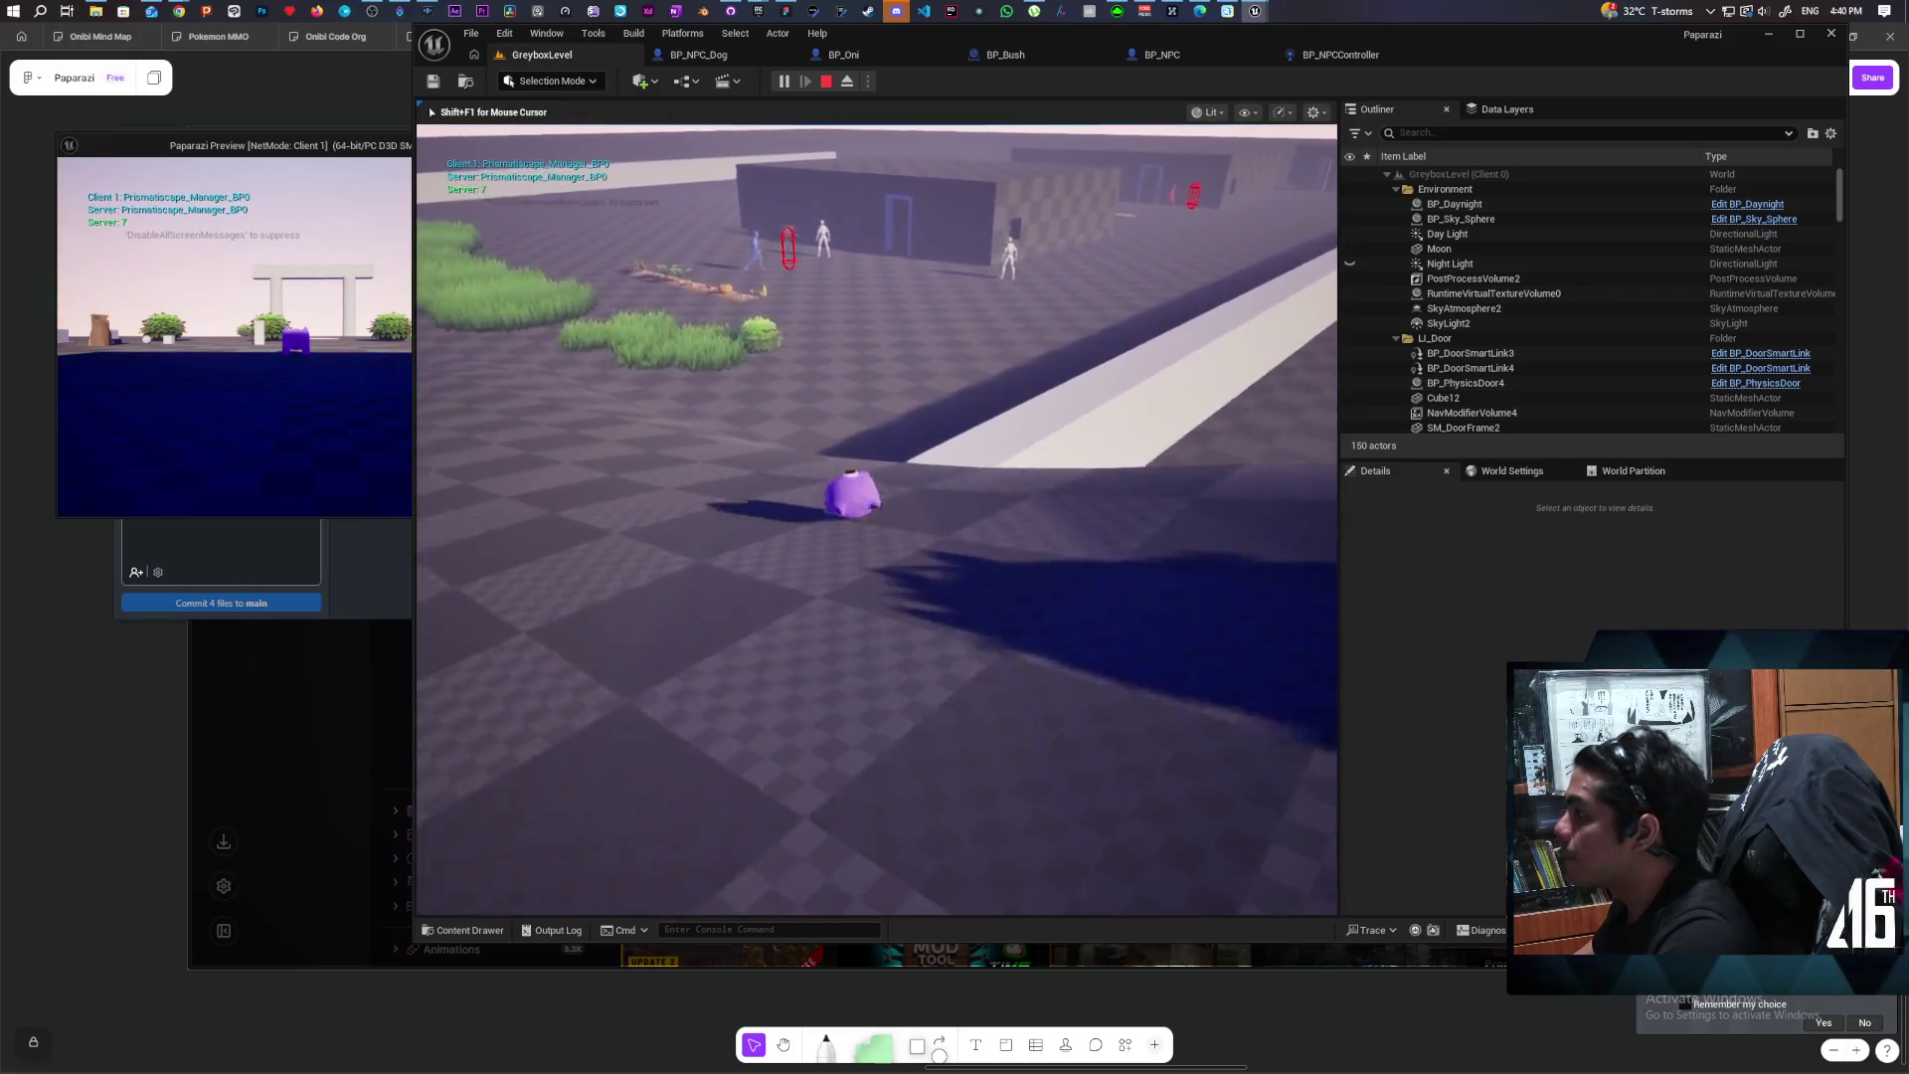
{"action": "key", "text": "w"}
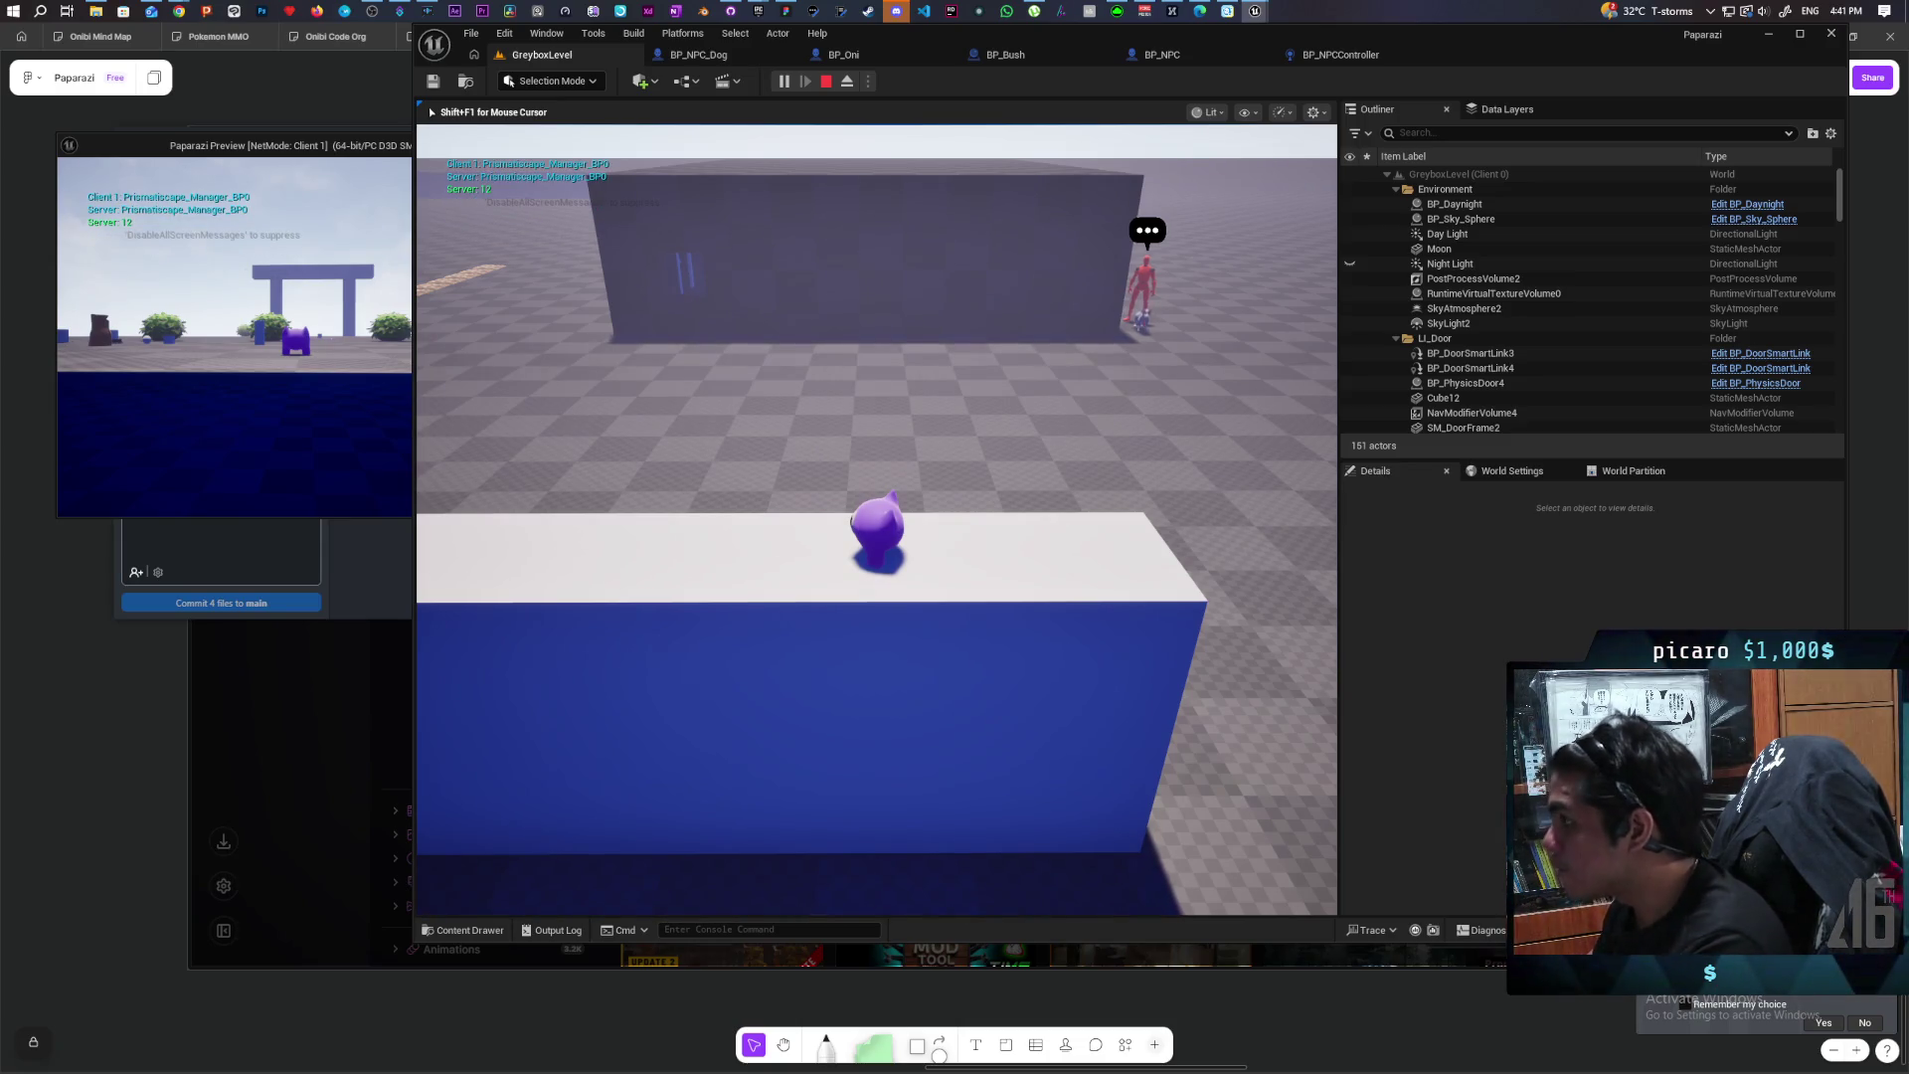
{"action": "key", "text": "Escape"}
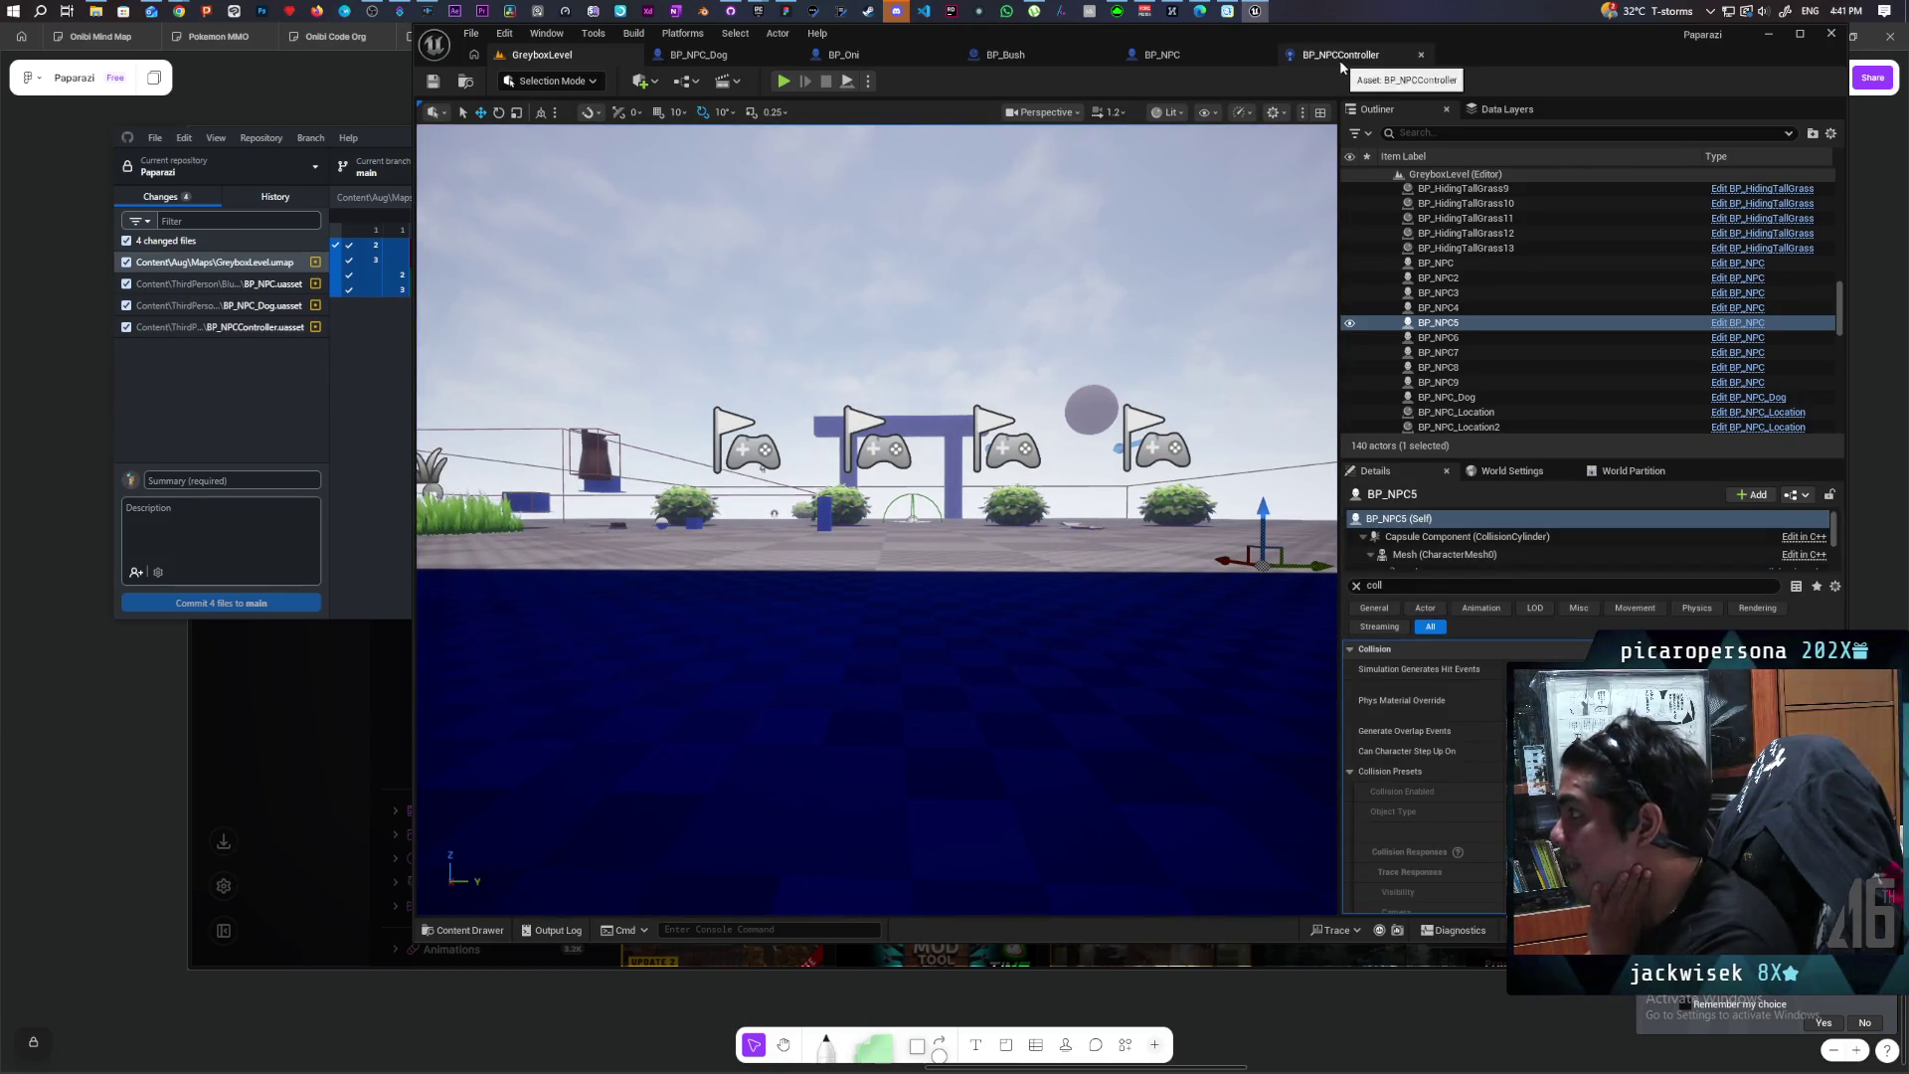
Step: In BP_NPC's event graph, select the five movement-check nodes and shift them into open space
{"action": "left_click", "coordinate": [1183, 56]}
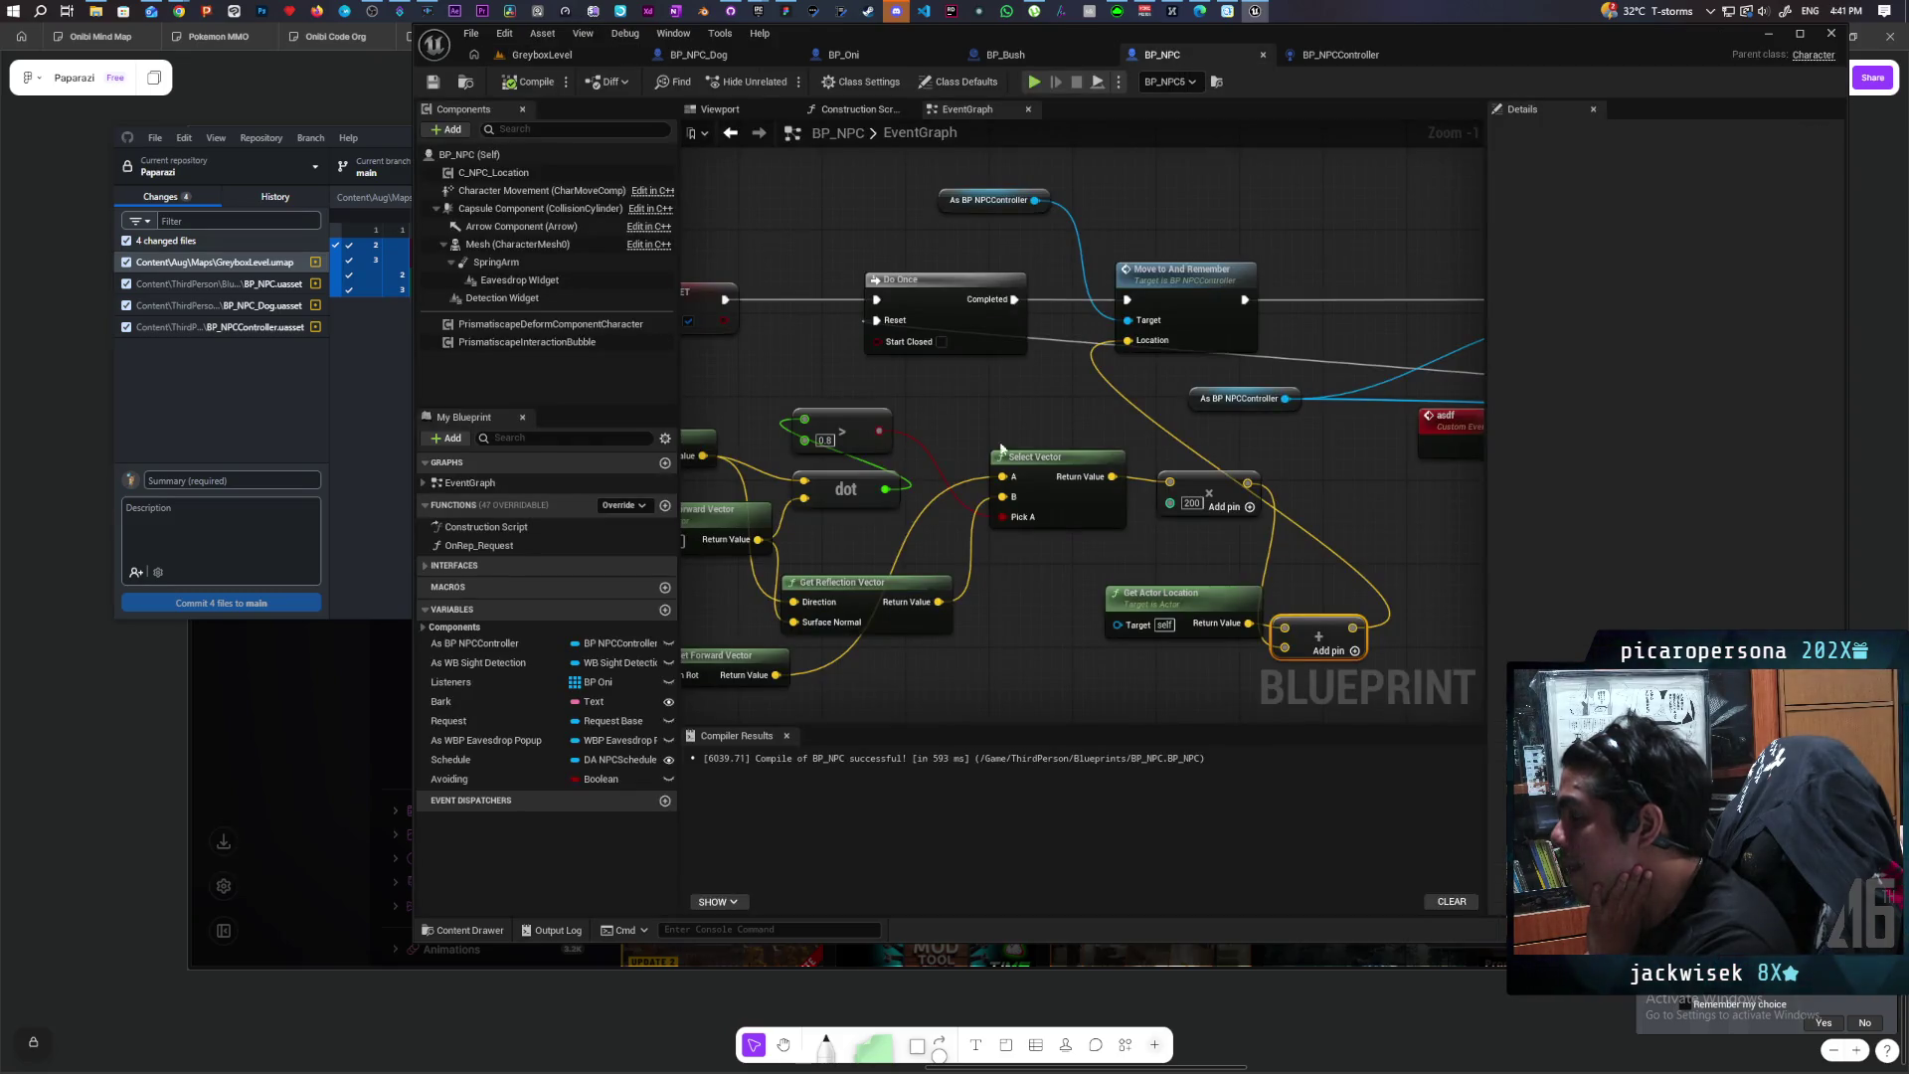
{"action": "scroll", "coordinate": [1010, 434], "scroll_direction": "down", "scroll_amount": 7}
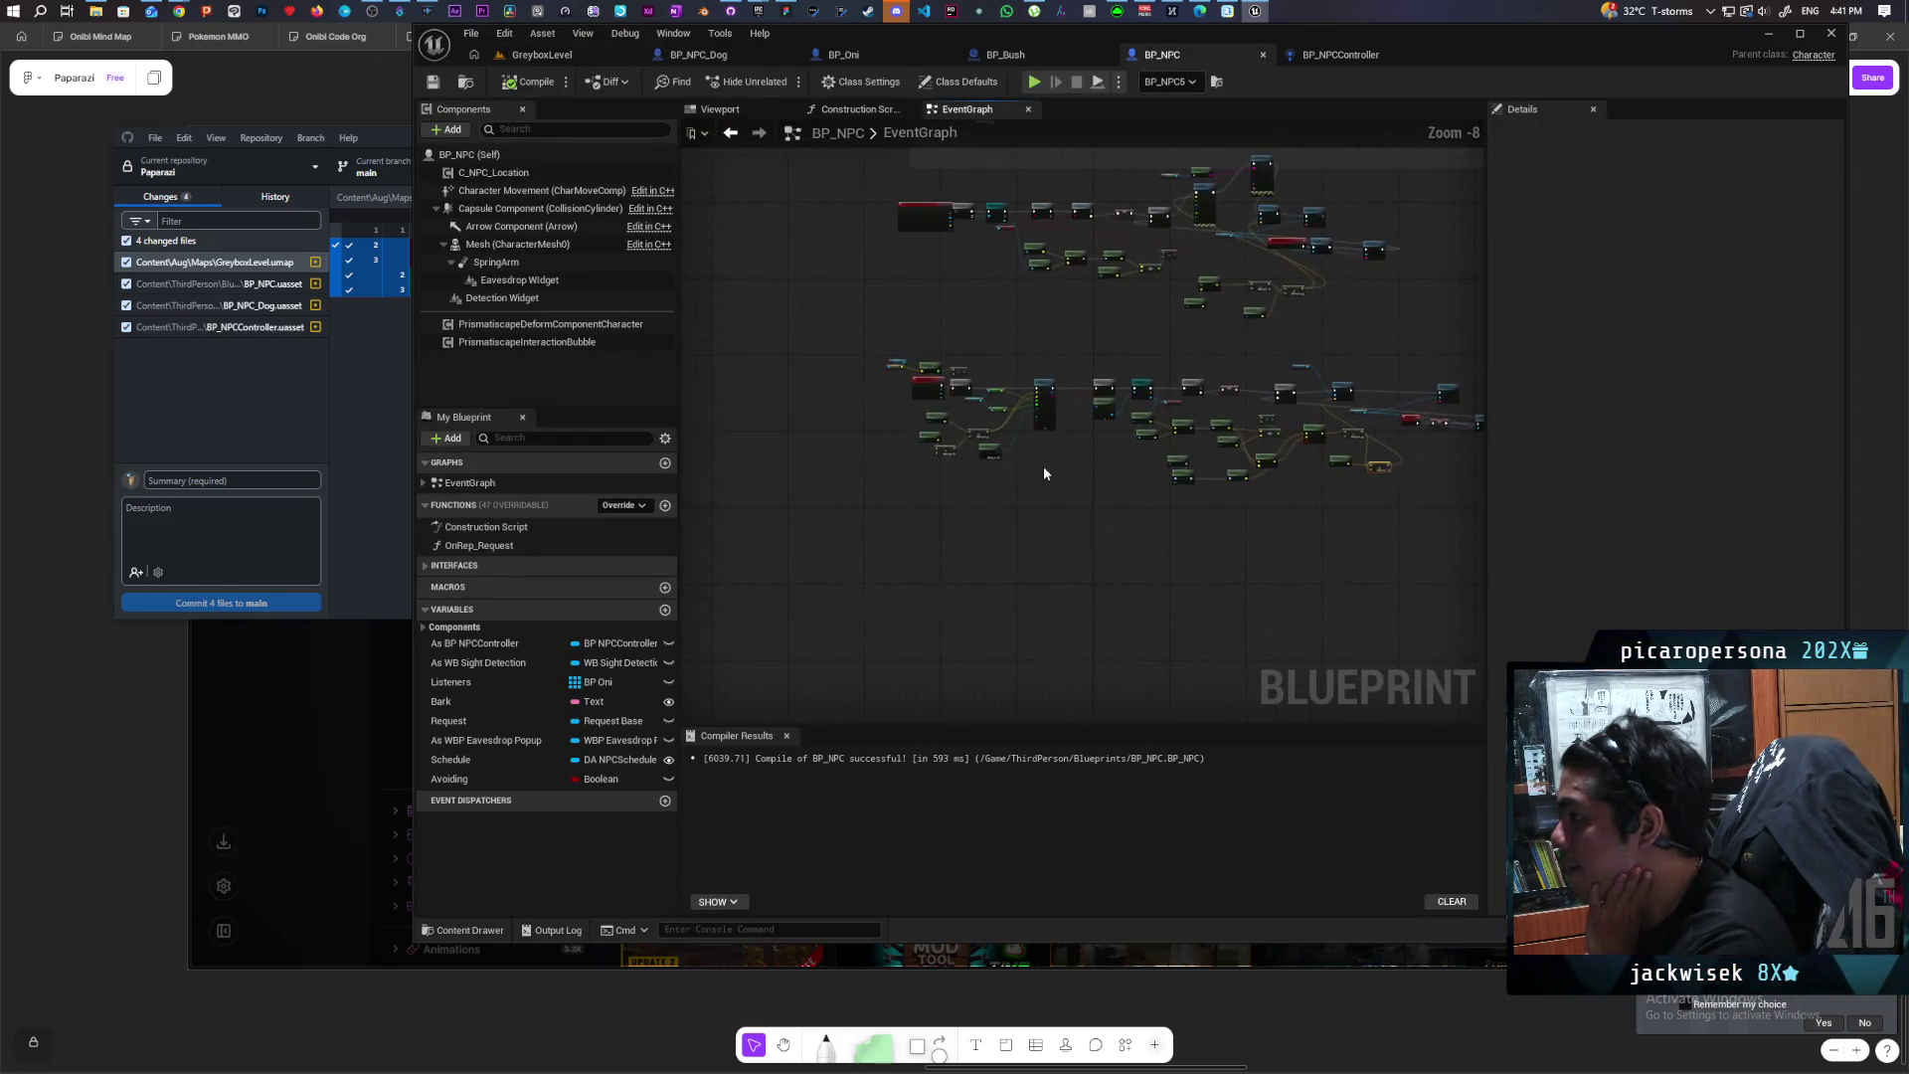
{"action": "scroll", "coordinate": [1044, 470], "scroll_direction": "up", "scroll_amount": 5}
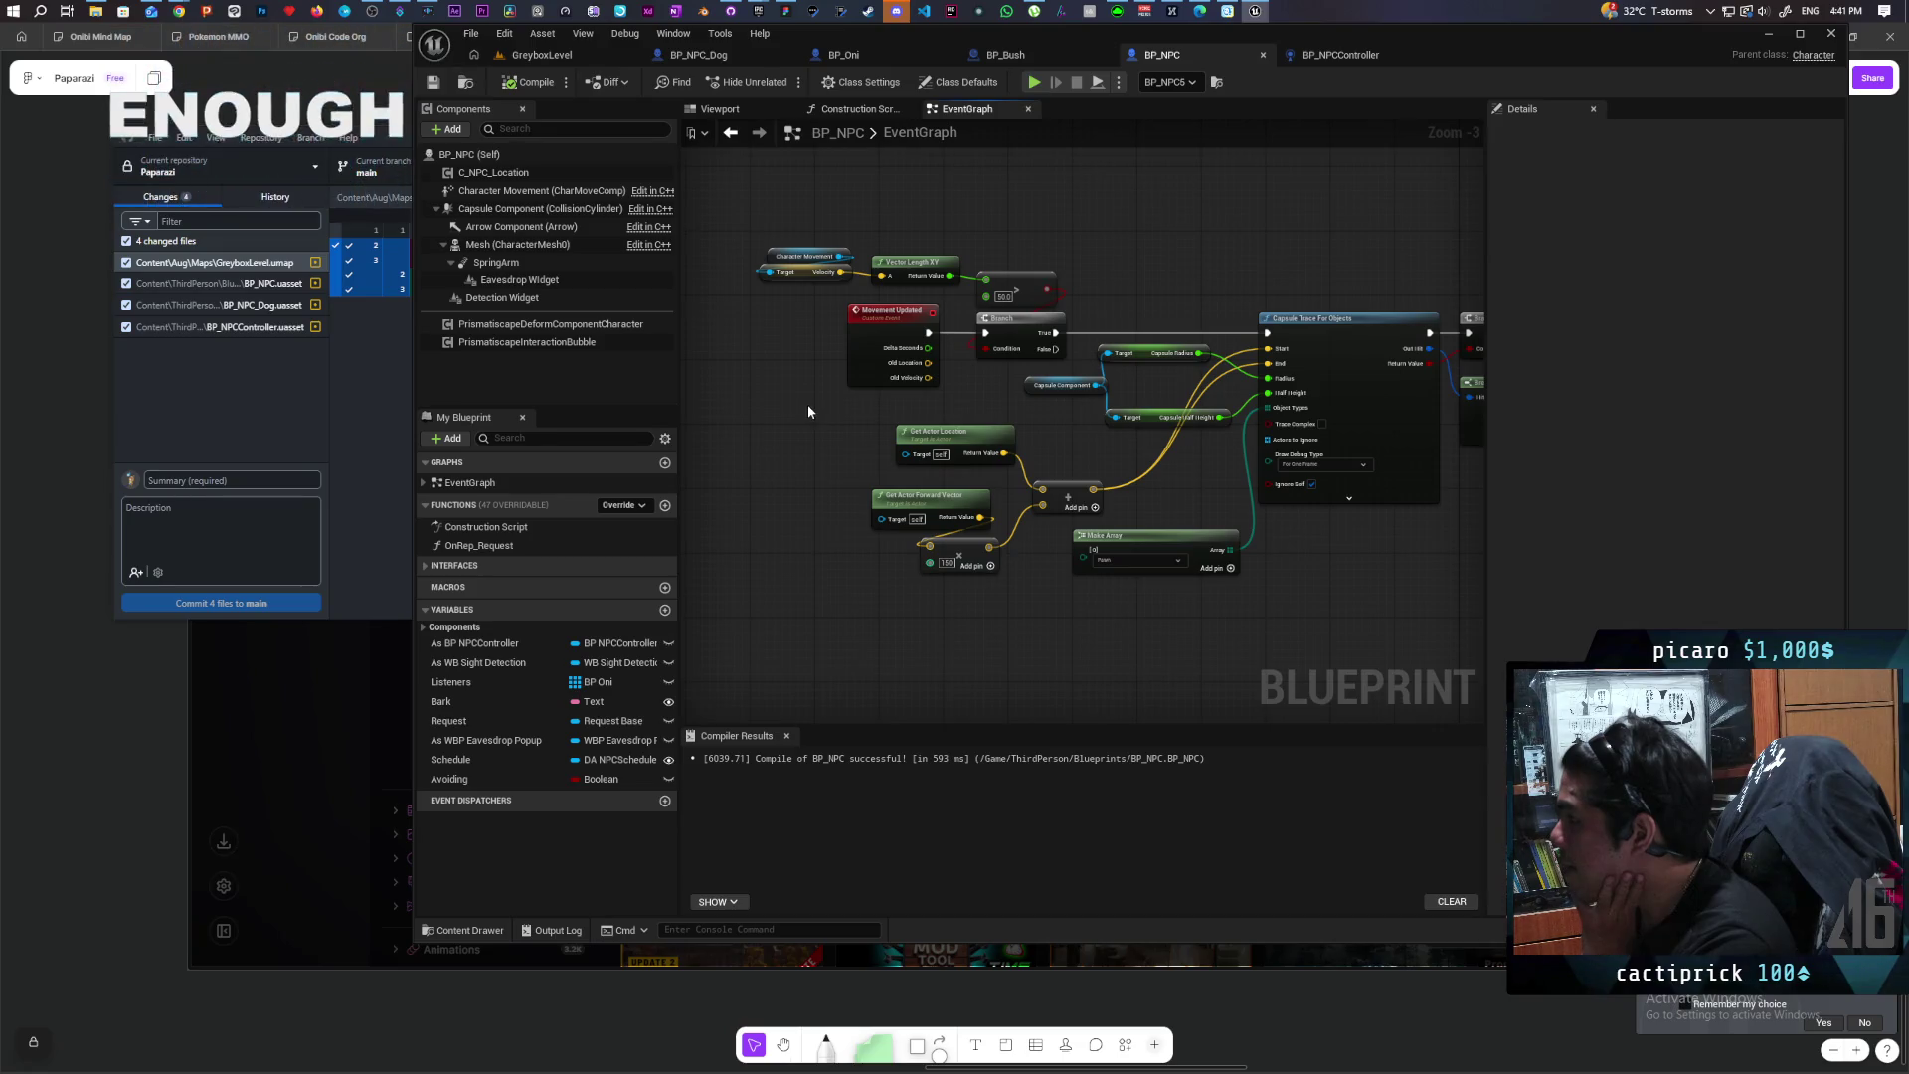
{"action": "mouse_move", "coordinate": [766, 230]}
{"action": "left_mouse_down"}
{"action": "mouse_move", "coordinate": [1036, 336]}
{"action": "mouse_move", "coordinate": [790, 330]}
{"action": "left_mouse_up"}
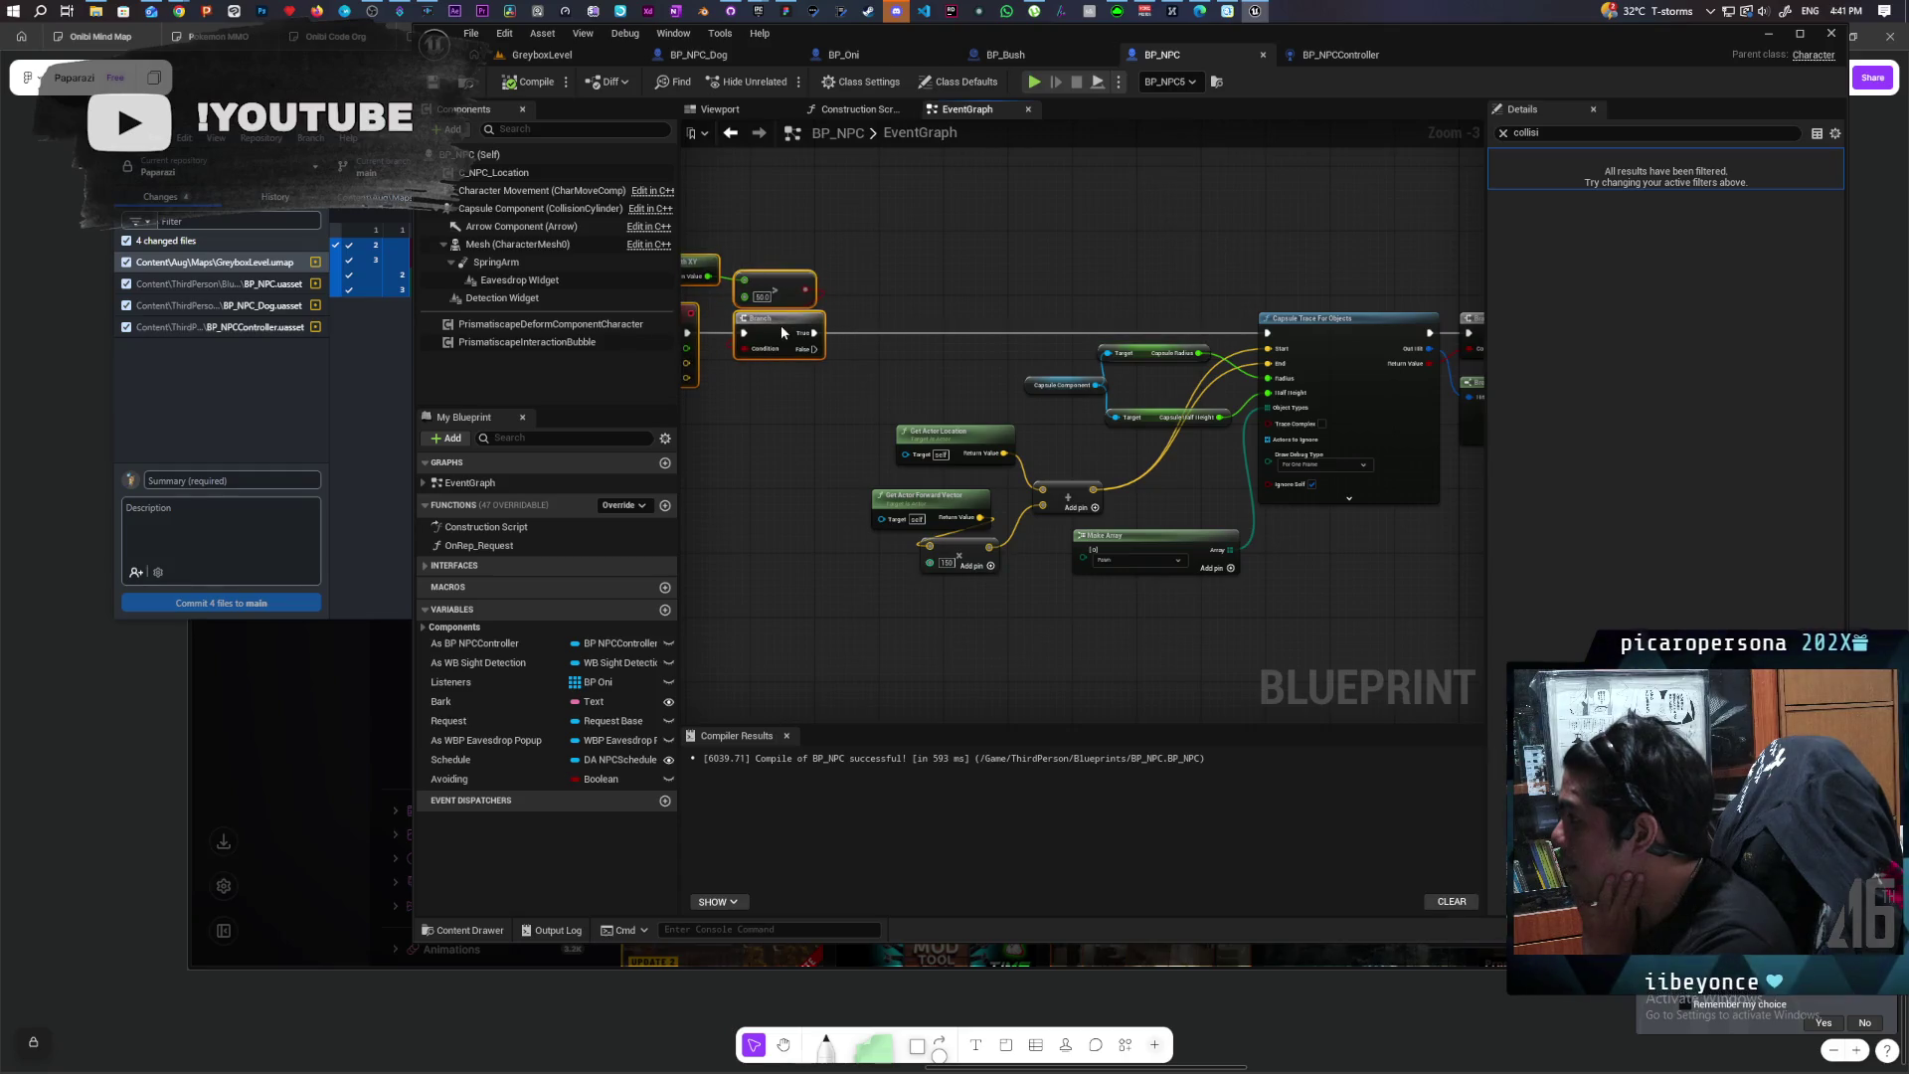
{"action": "left_click_drag", "start_coordinate": [772, 413], "coordinate": [953, 412]}
{"action": "right_click", "coordinate": [905, 460]}
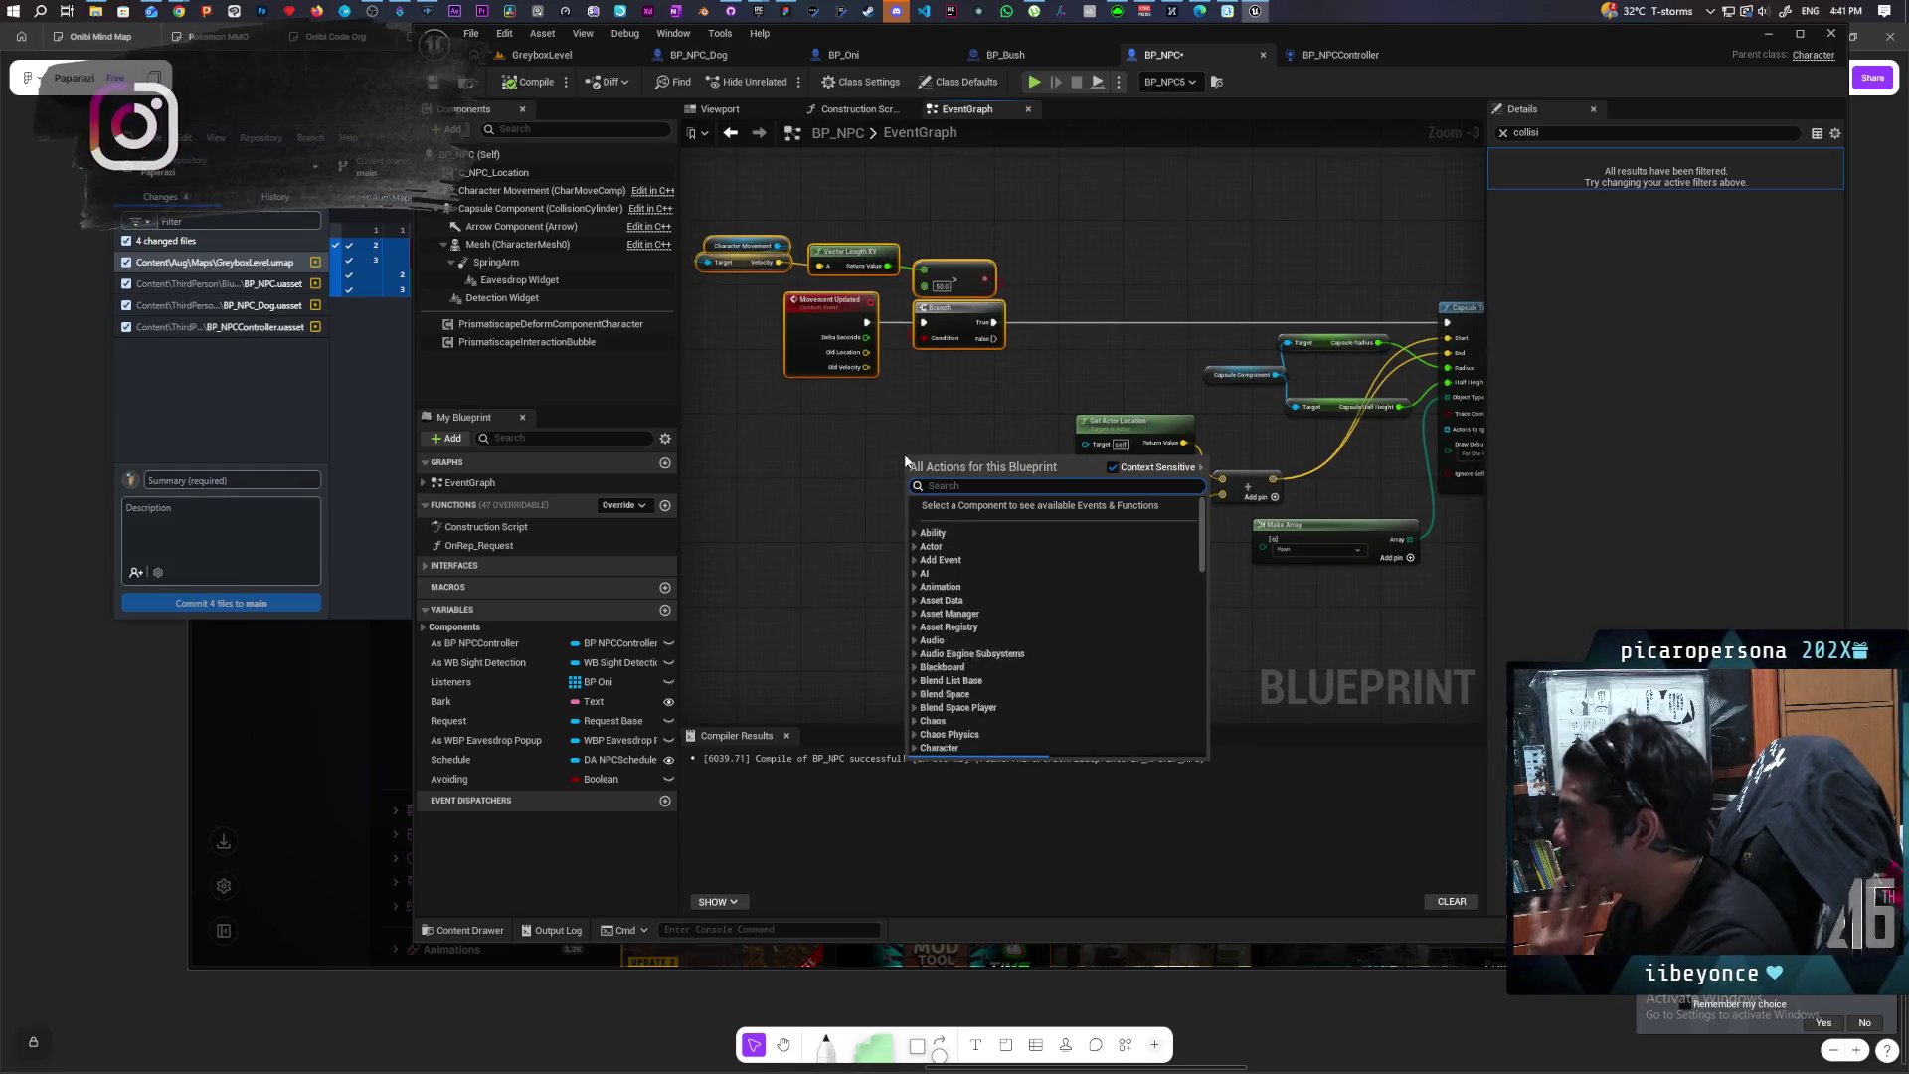
Step: Add a Line Trace By Channel before the capsule trace and feed its hit result into a new Branch
{"action": "type", "text": "line trac"}
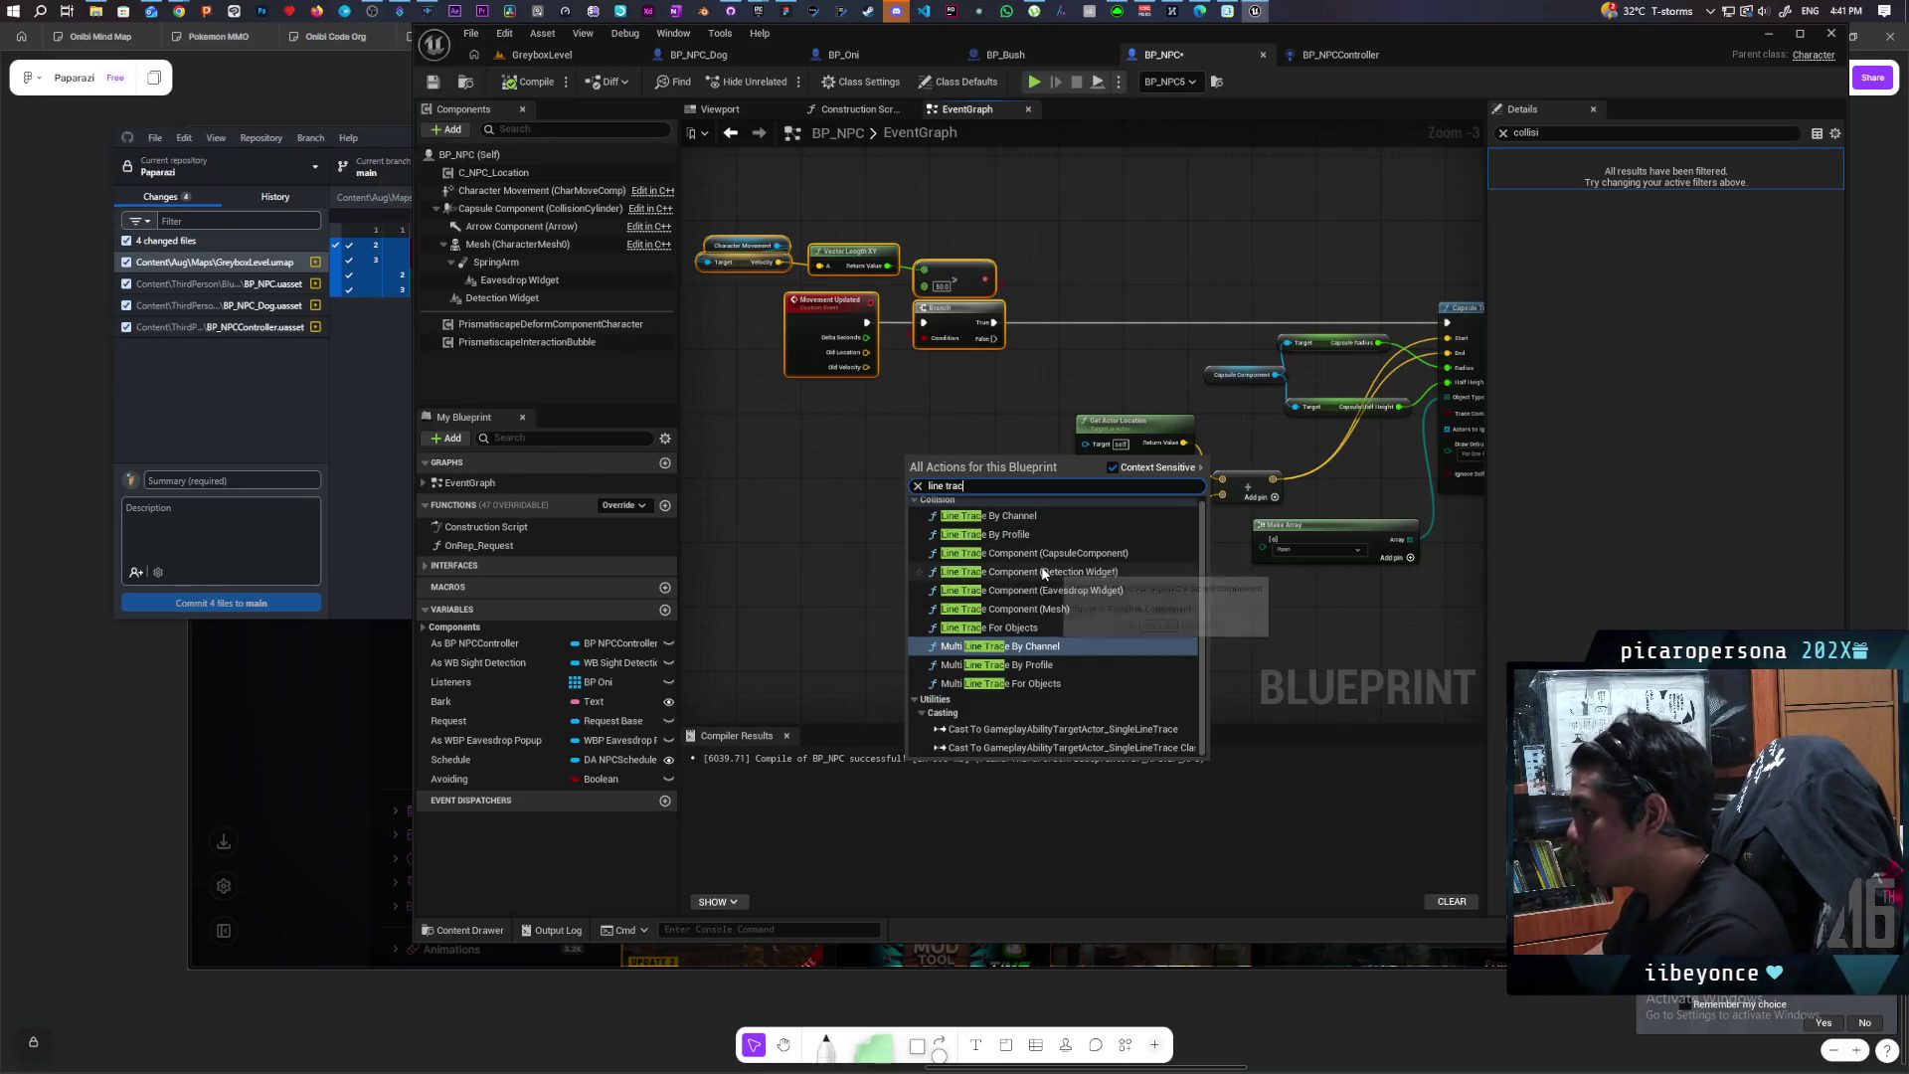
{"action": "key", "text": "Escape"}
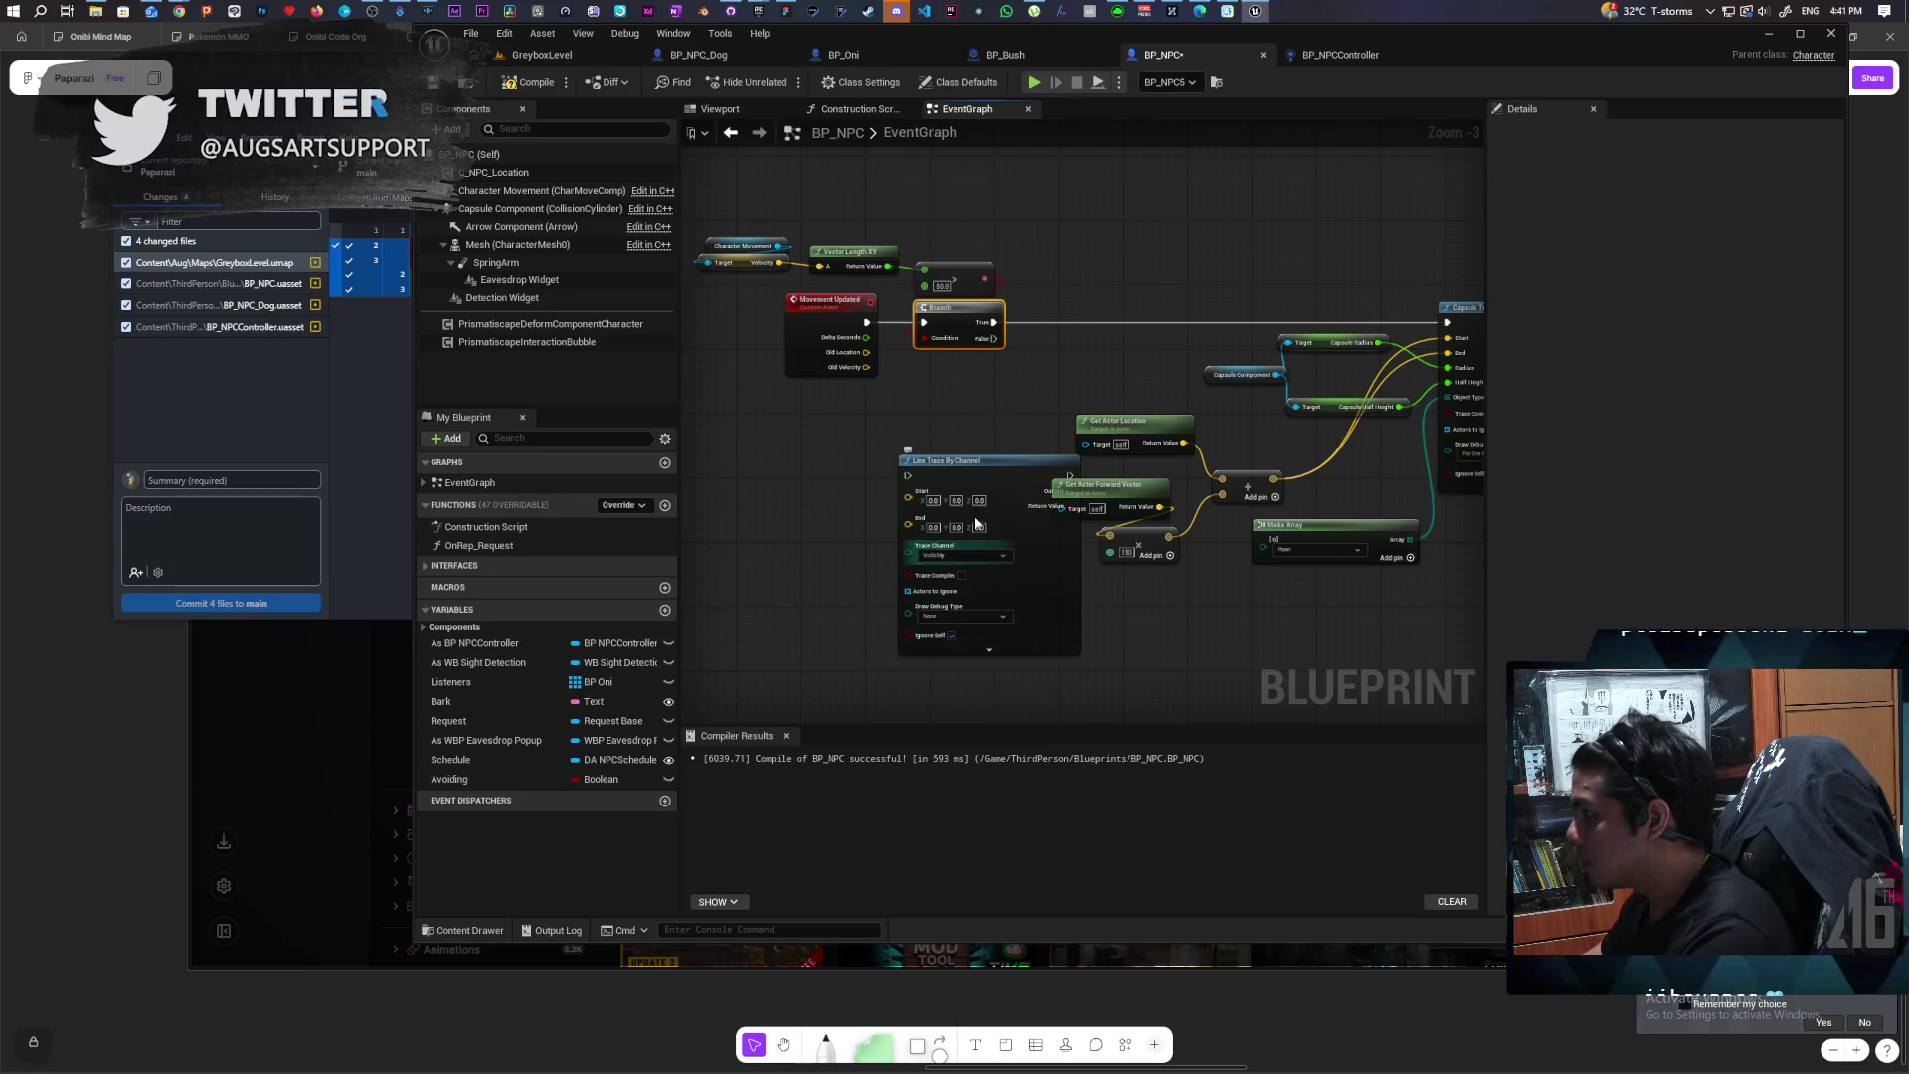
{"action": "left_click_drag", "start_coordinate": [887, 210], "coordinate": [1147, 340]}
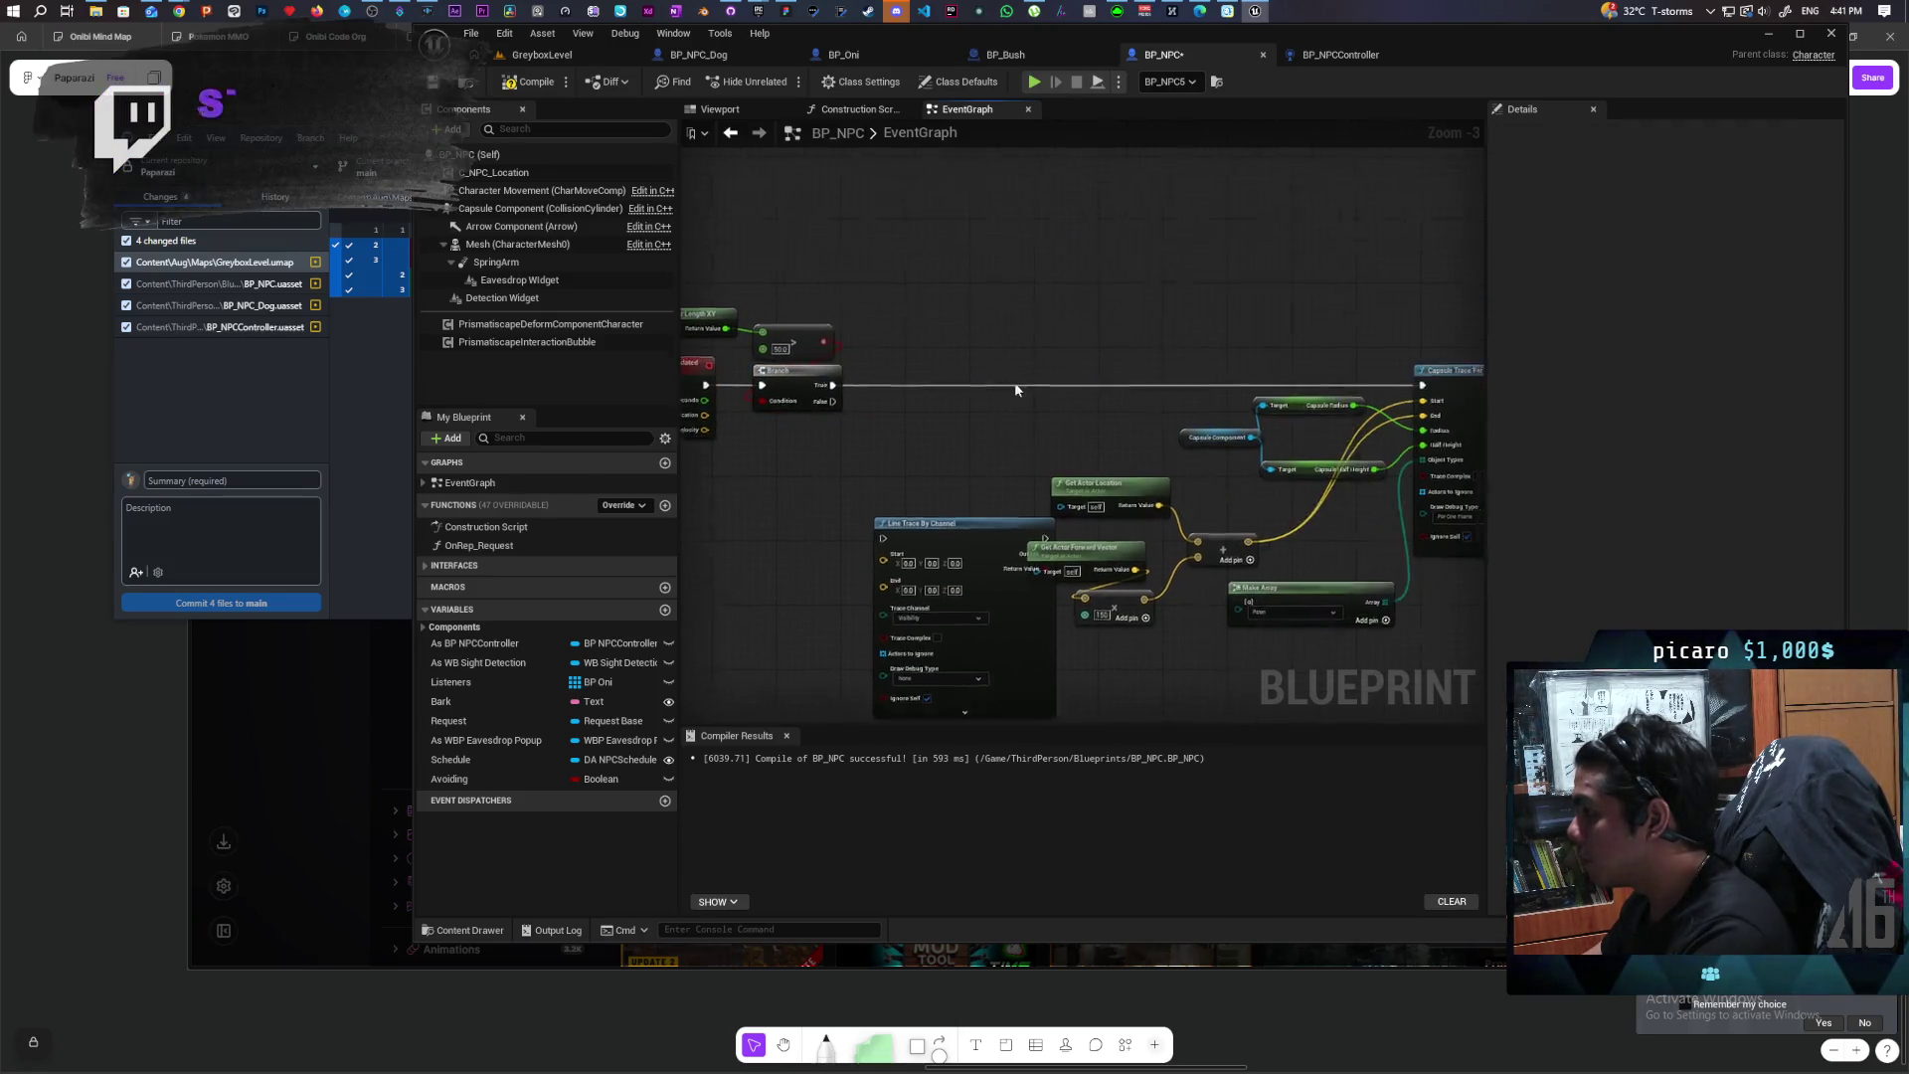
{"action": "left_click_drag", "start_coordinate": [952, 541], "coordinate": [949, 393]}
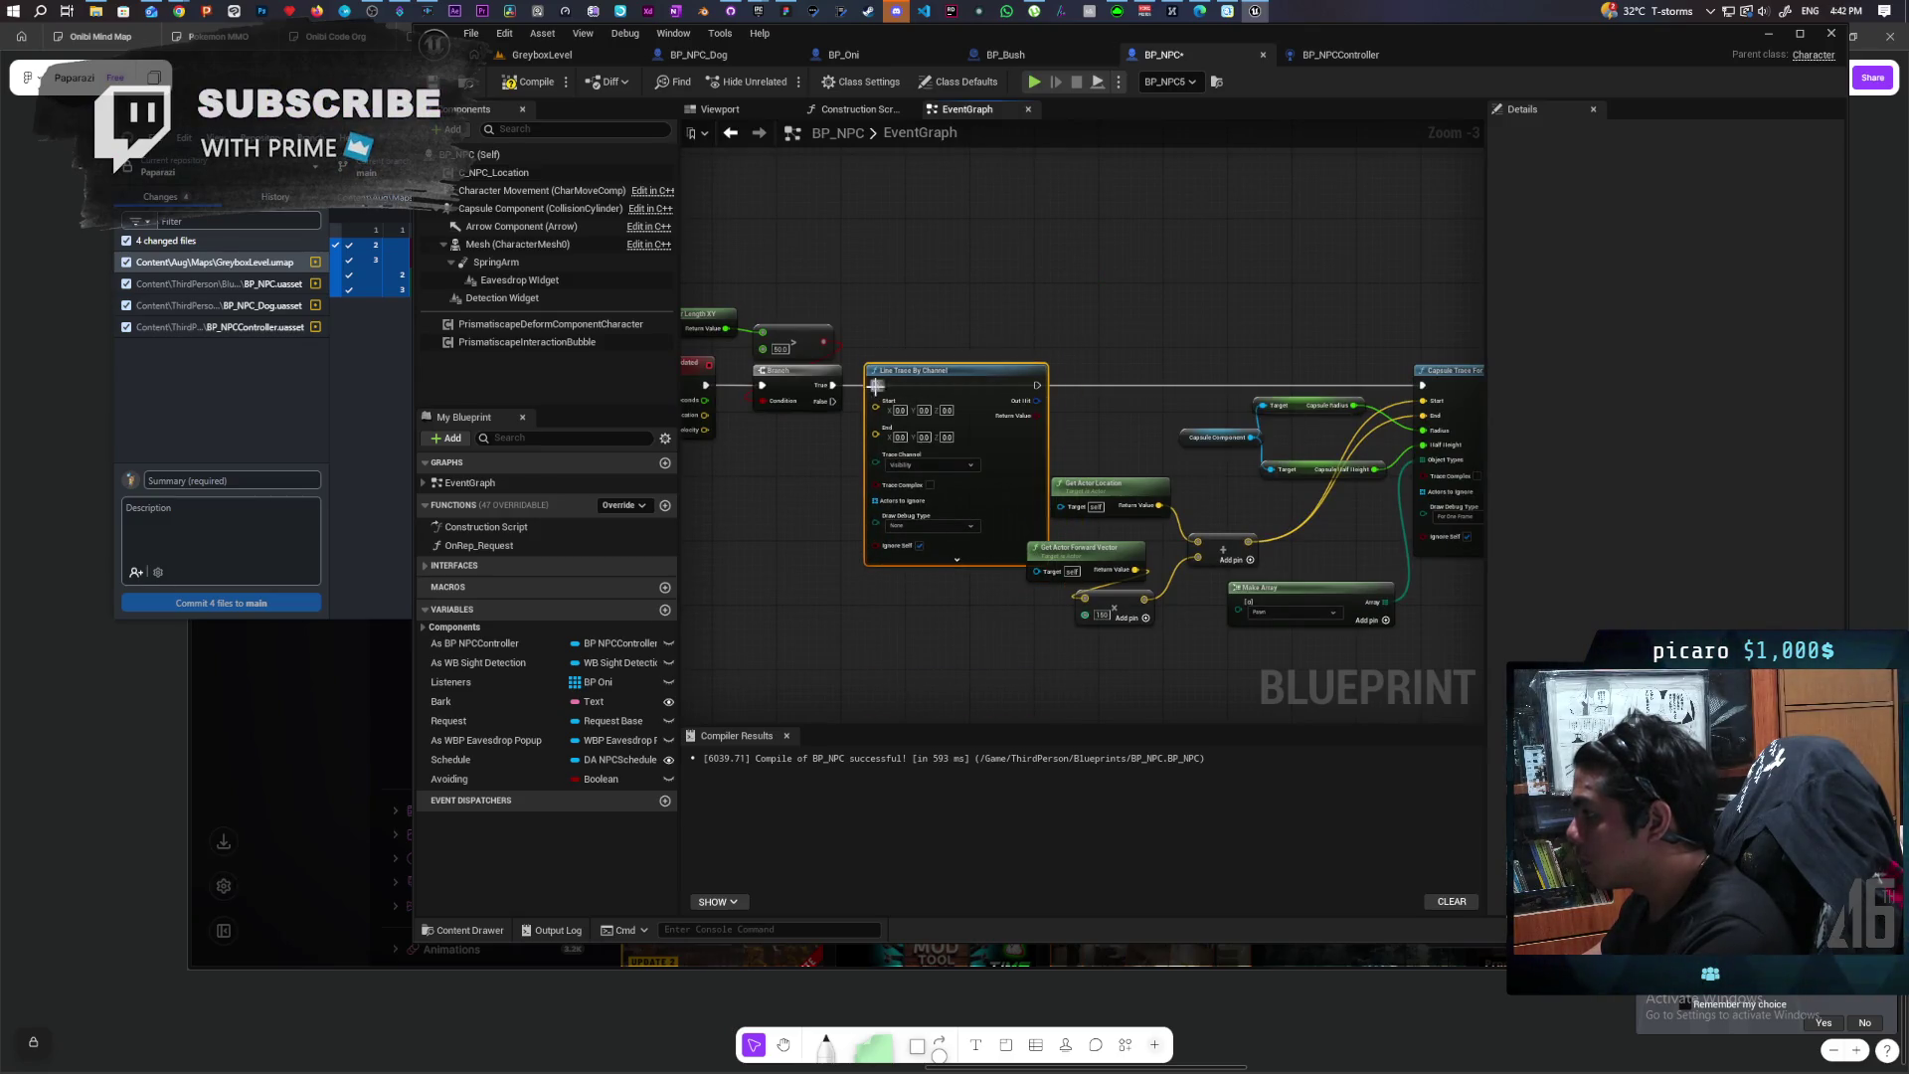
{"action": "scroll", "coordinate": [977, 380], "scroll_direction": "up", "scroll_amount": 4}
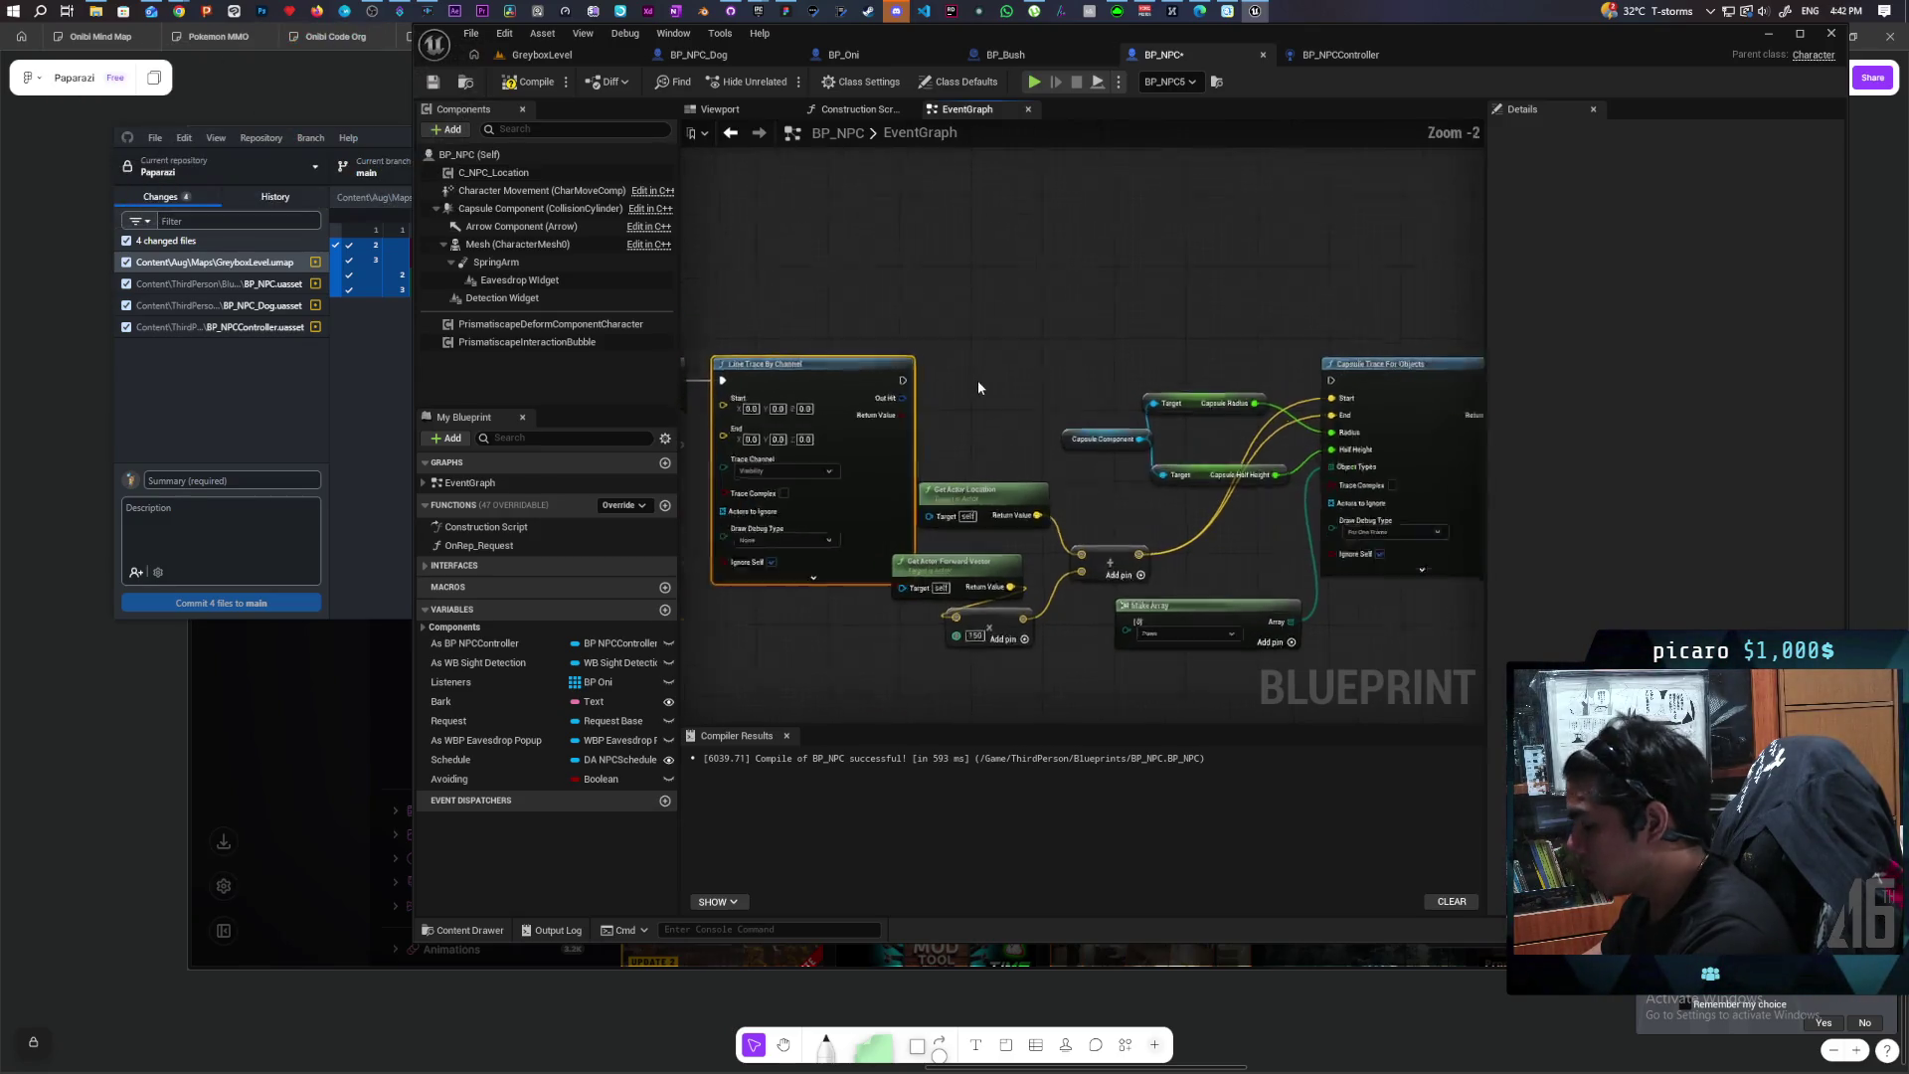
{"action": "left_click", "coordinate": [947, 373]}
{"action": "mouse_move", "coordinate": [878, 426]}
{"action": "left_mouse_down"}
{"action": "mouse_move", "coordinate": [958, 418]}
{"action": "mouse_move", "coordinate": [972, 369]}
{"action": "mouse_move", "coordinate": [1449, 381]}
{"action": "left_mouse_up"}
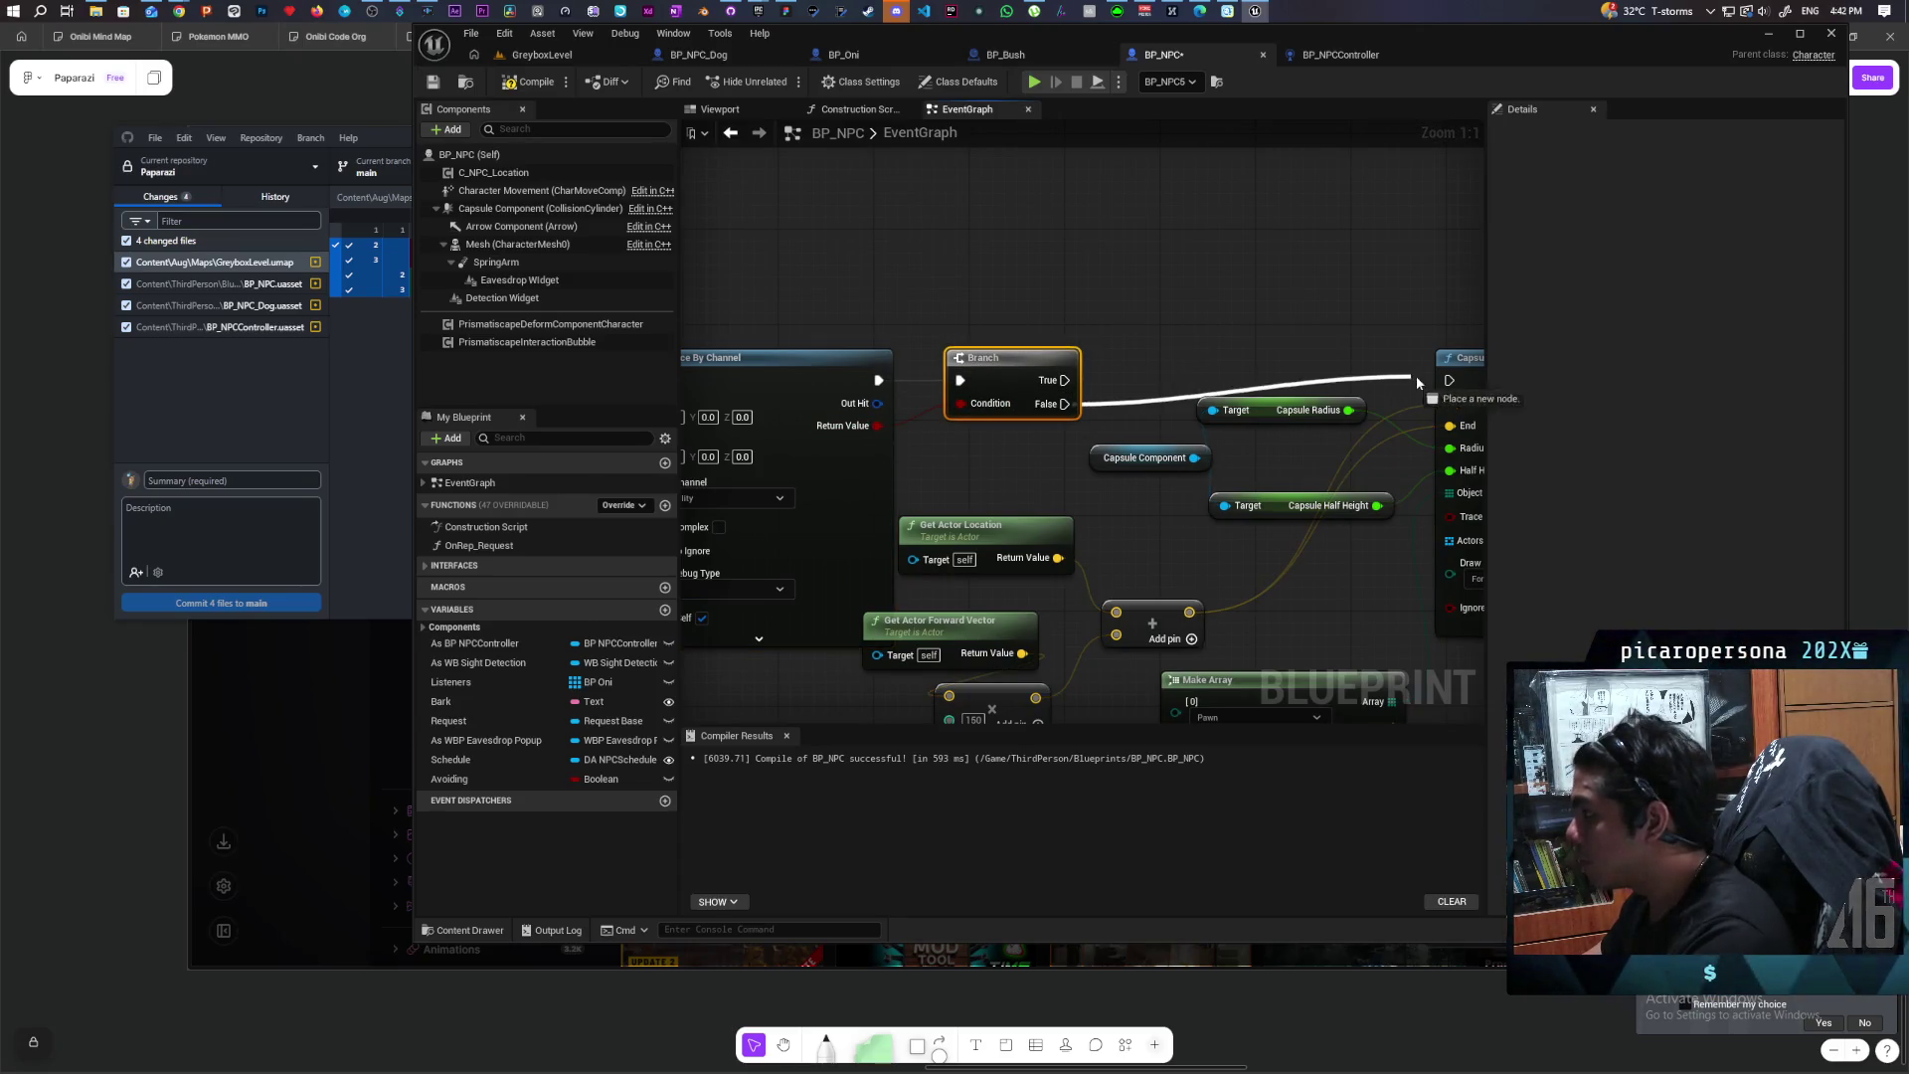
Step: Connect Get Actor Location to the line trace's Start pin
{"action": "scroll", "coordinate": [1355, 283], "scroll_direction": "down", "scroll_amount": 4}
{"action": "scroll", "coordinate": [829, 242], "scroll_direction": "down", "scroll_amount": 2}
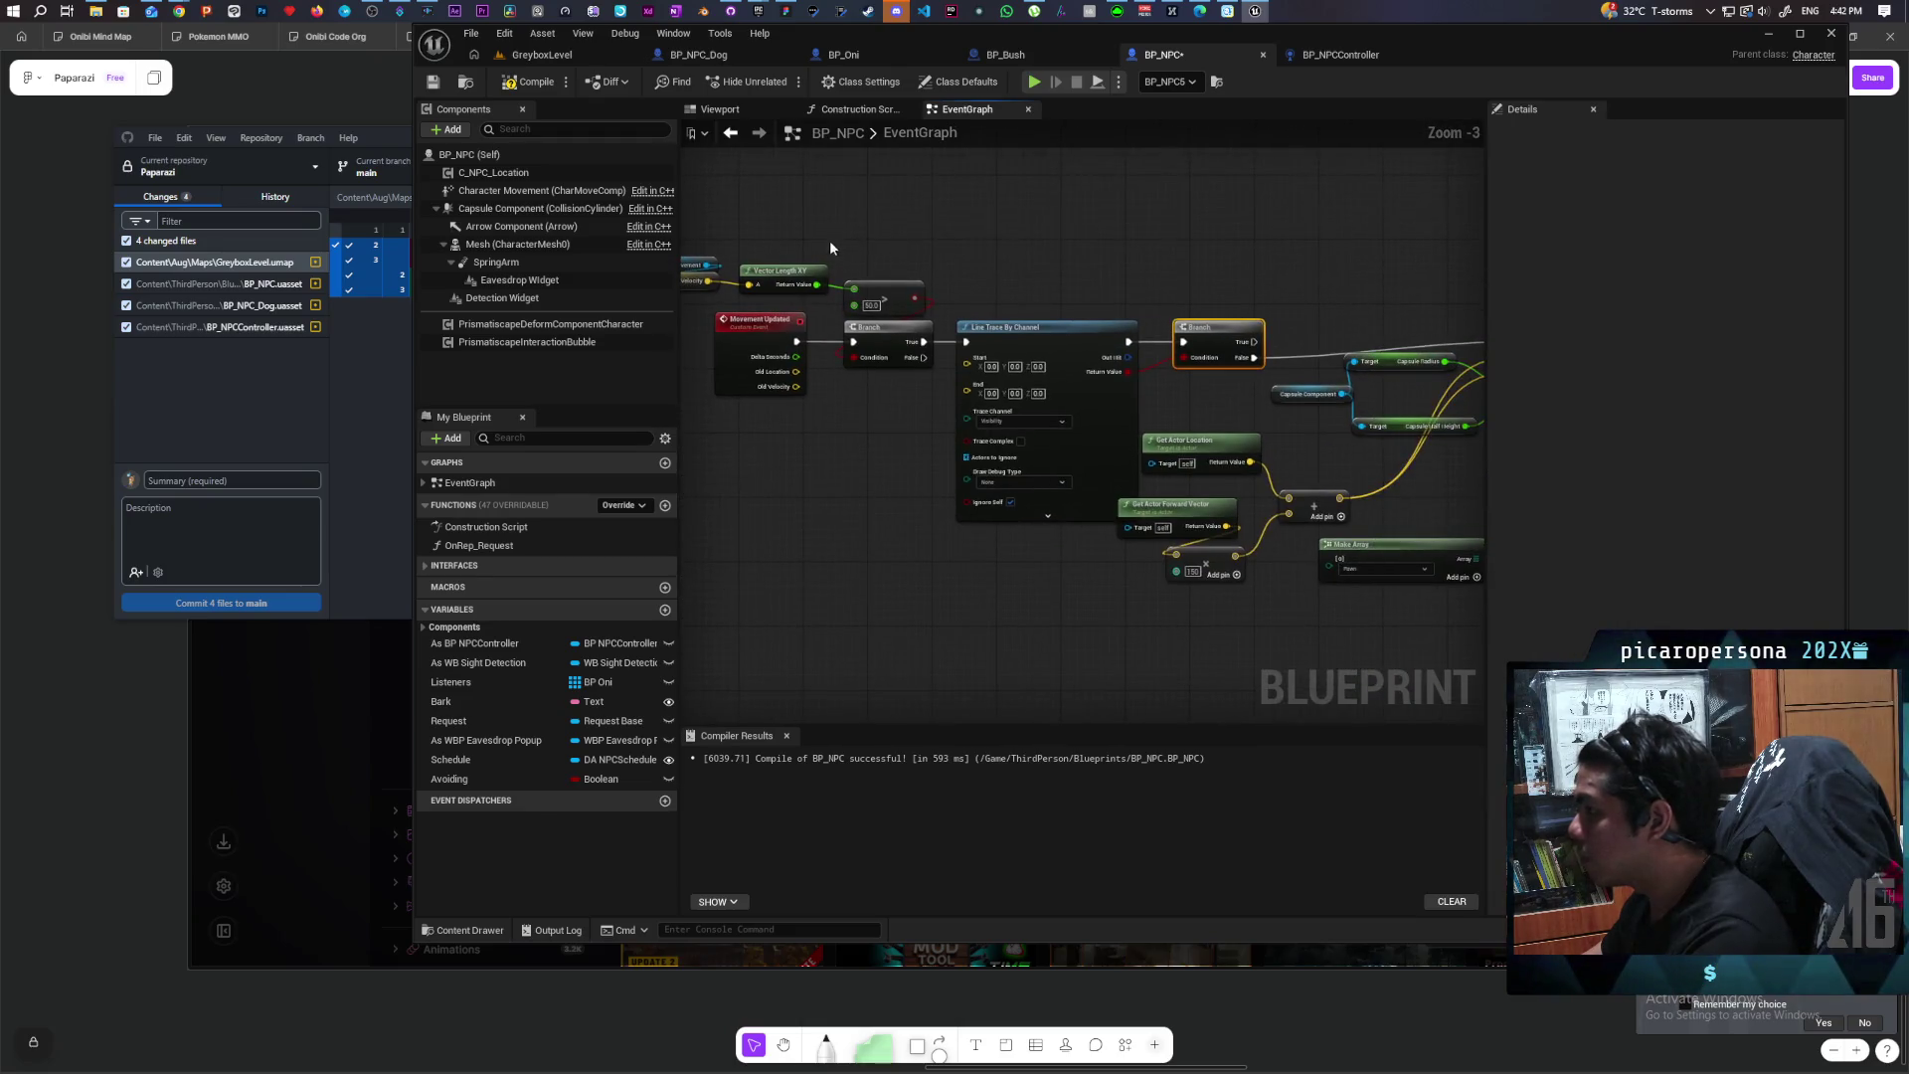
{"action": "mouse_move", "coordinate": [753, 228]}
{"action": "left_mouse_down"}
{"action": "mouse_move", "coordinate": [1041, 306]}
{"action": "mouse_move", "coordinate": [1024, 283]}
{"action": "left_mouse_up"}
{"action": "scroll", "coordinate": [1053, 246], "scroll_direction": "up", "scroll_amount": 5}
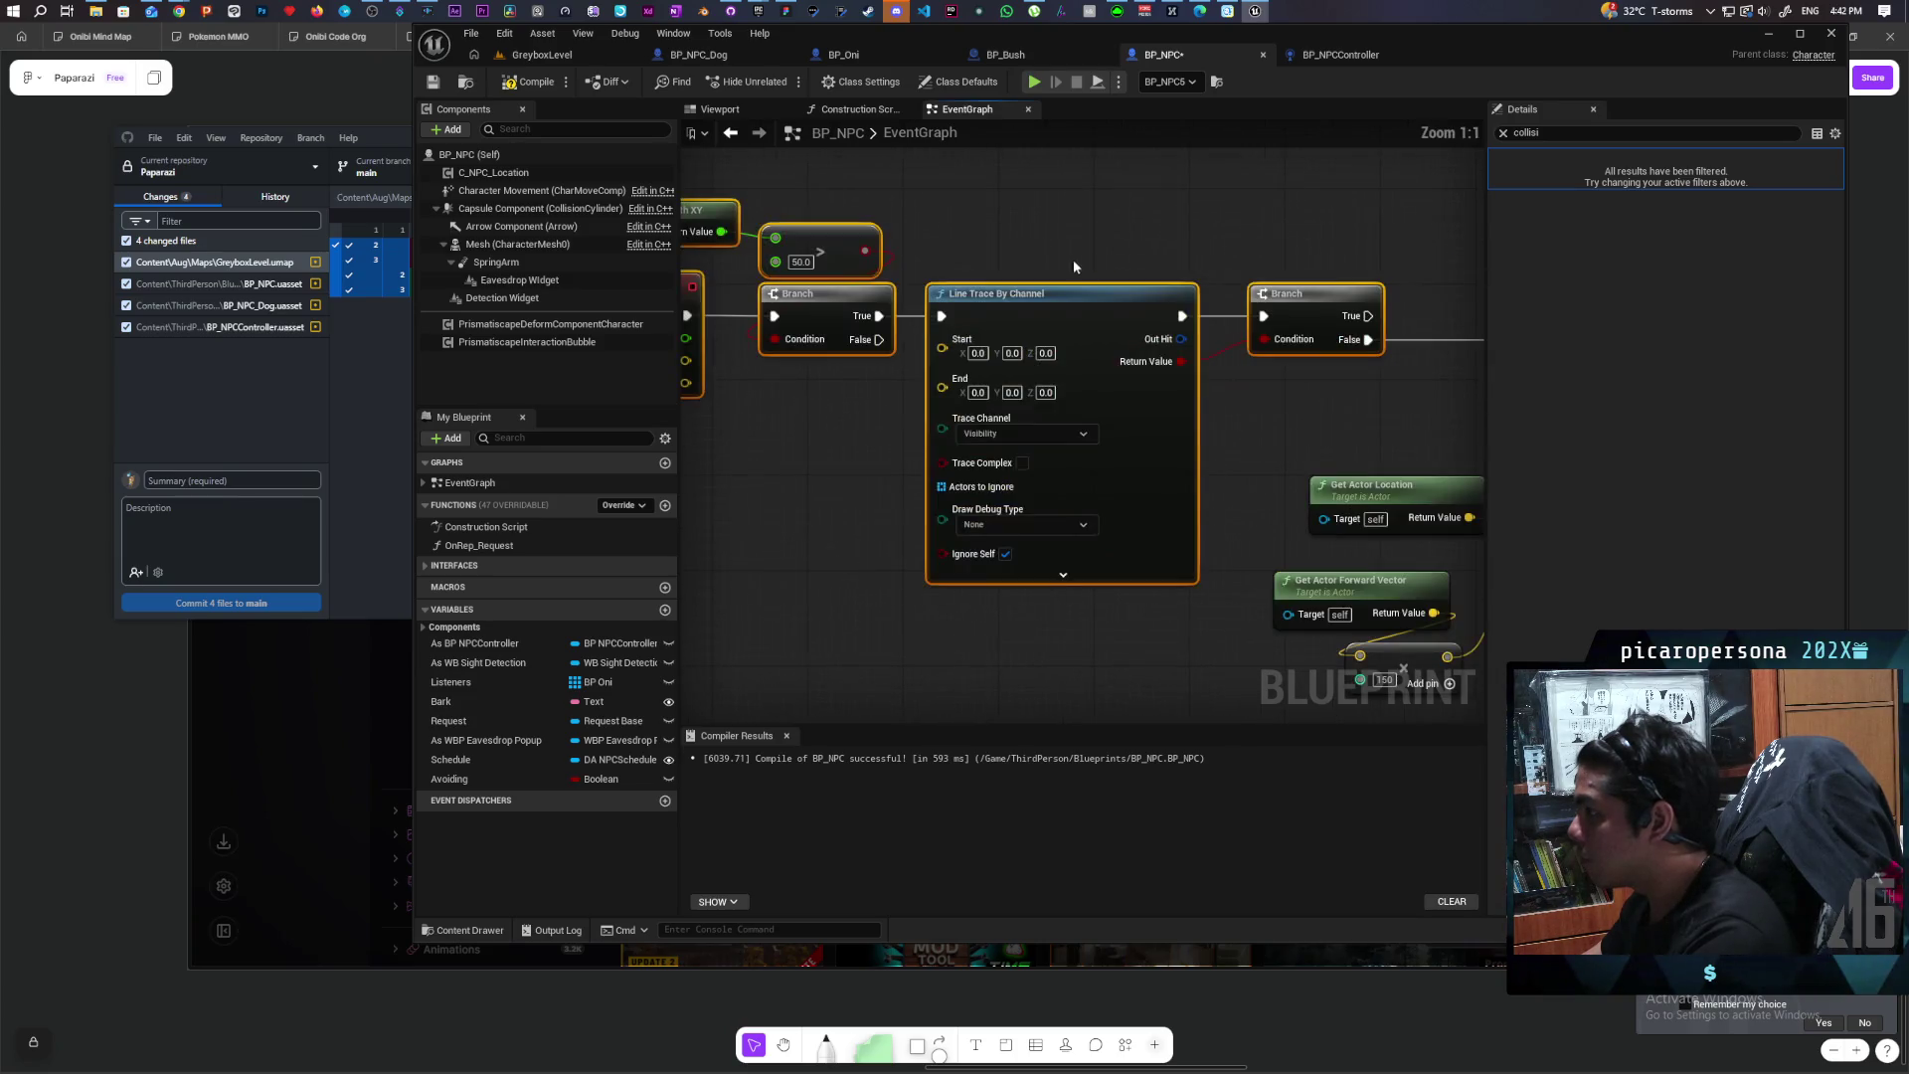
{"action": "left_click", "coordinate": [1133, 479]}
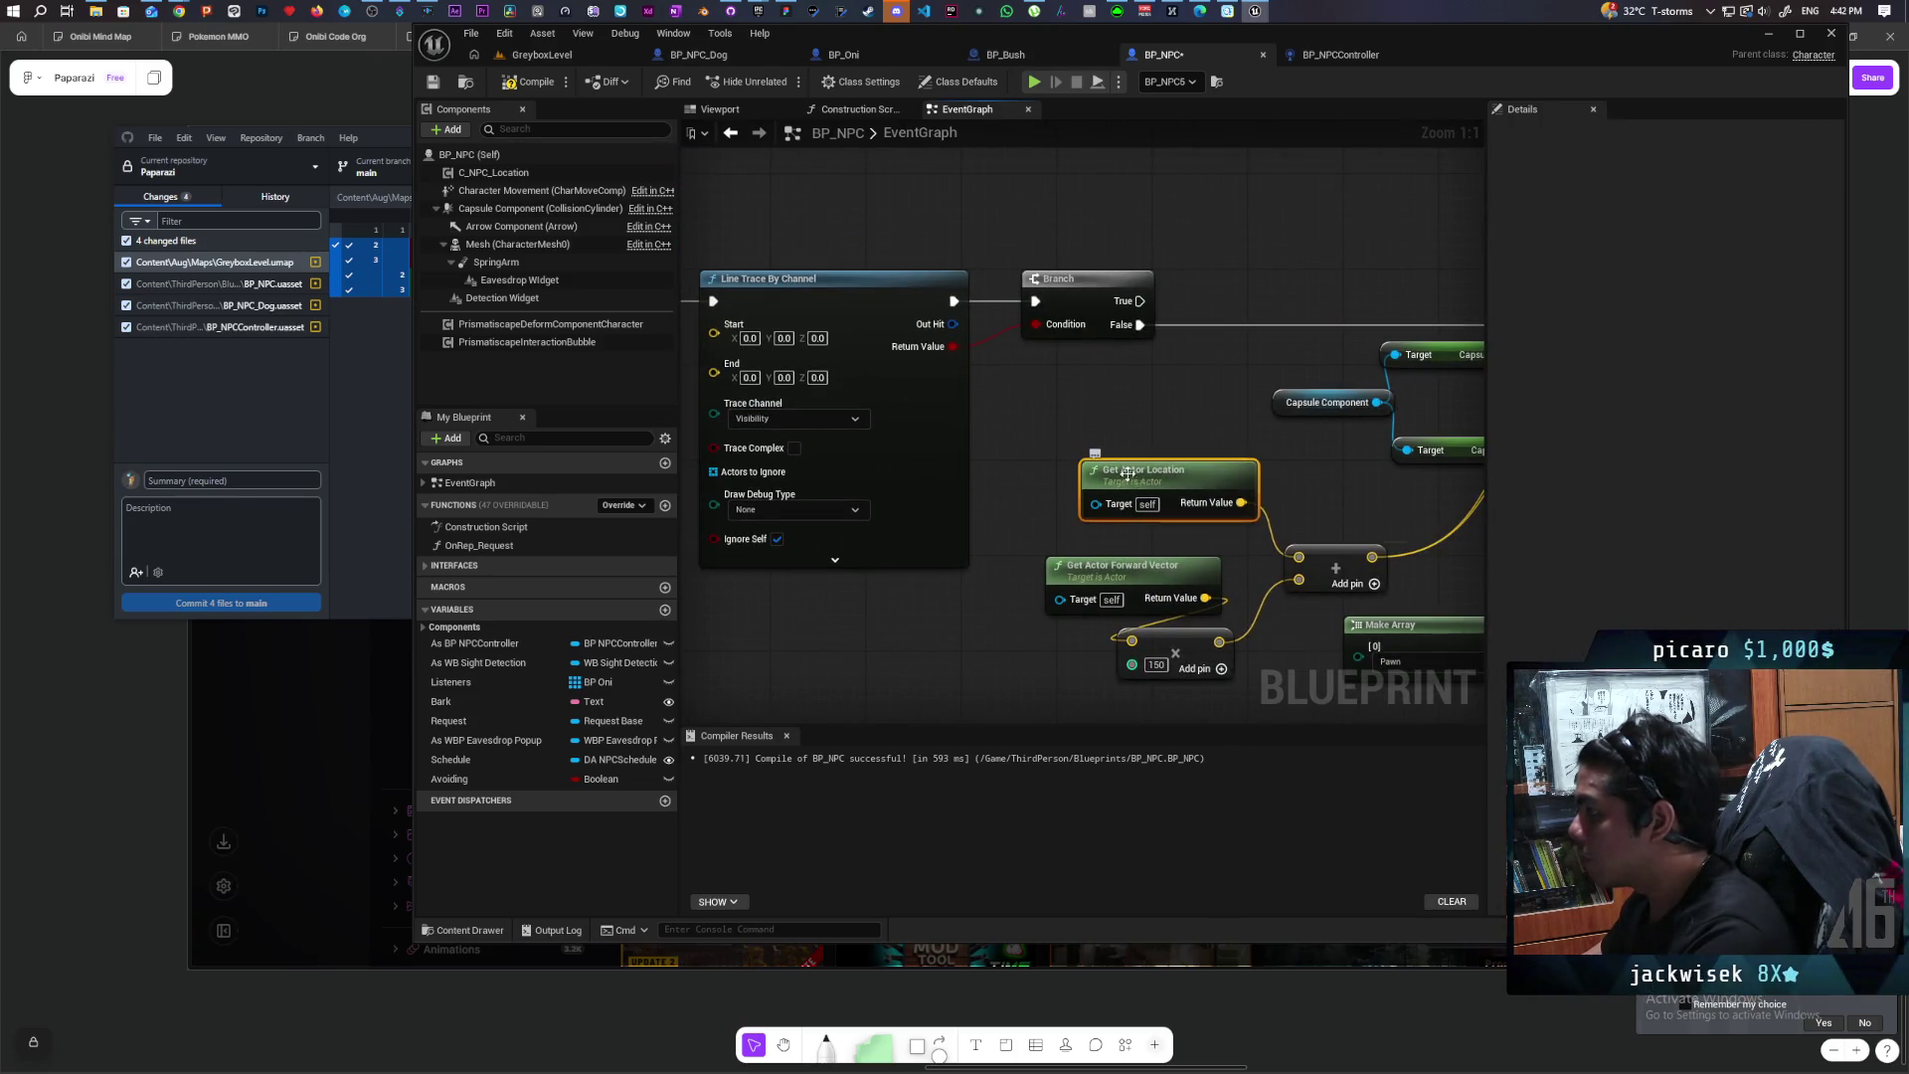
{"action": "left_click_drag", "start_coordinate": [1110, 449], "coordinate": [1481, 410]}
{"action": "left_click_drag", "start_coordinate": [921, 398], "coordinate": [822, 452]}
{"action": "left_click_drag", "start_coordinate": [972, 482], "coordinate": [1051, 339]}
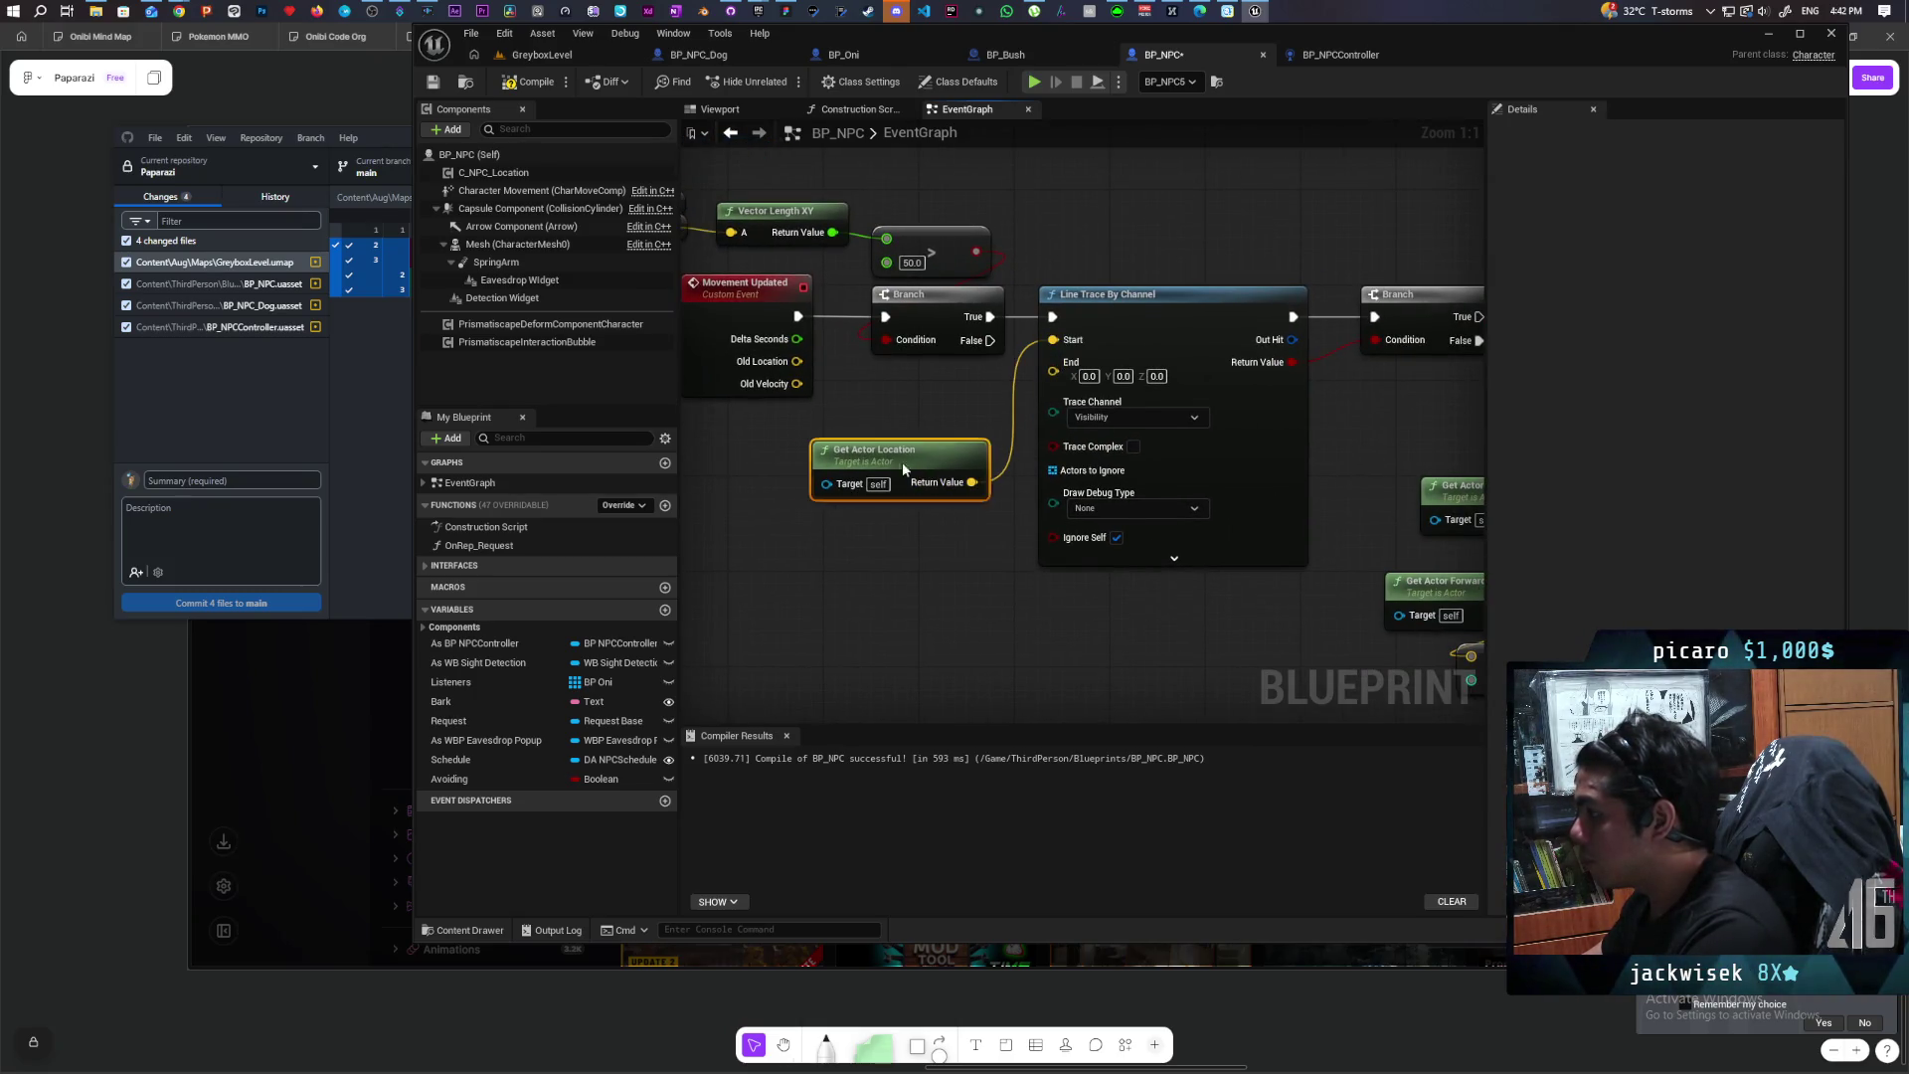
Step: Paste the forward-offset math for the trace End, enable Draw Debug For One Frame, and play-test
{"action": "mouse_move", "coordinate": [956, 485]}
{"action": "left_mouse_down"}
{"action": "mouse_move", "coordinate": [1261, 427]}
{"action": "mouse_move", "coordinate": [1249, 405]}
{"action": "mouse_move", "coordinate": [1270, 400]}
{"action": "mouse_move", "coordinate": [1227, 391]}
{"action": "left_mouse_up"}
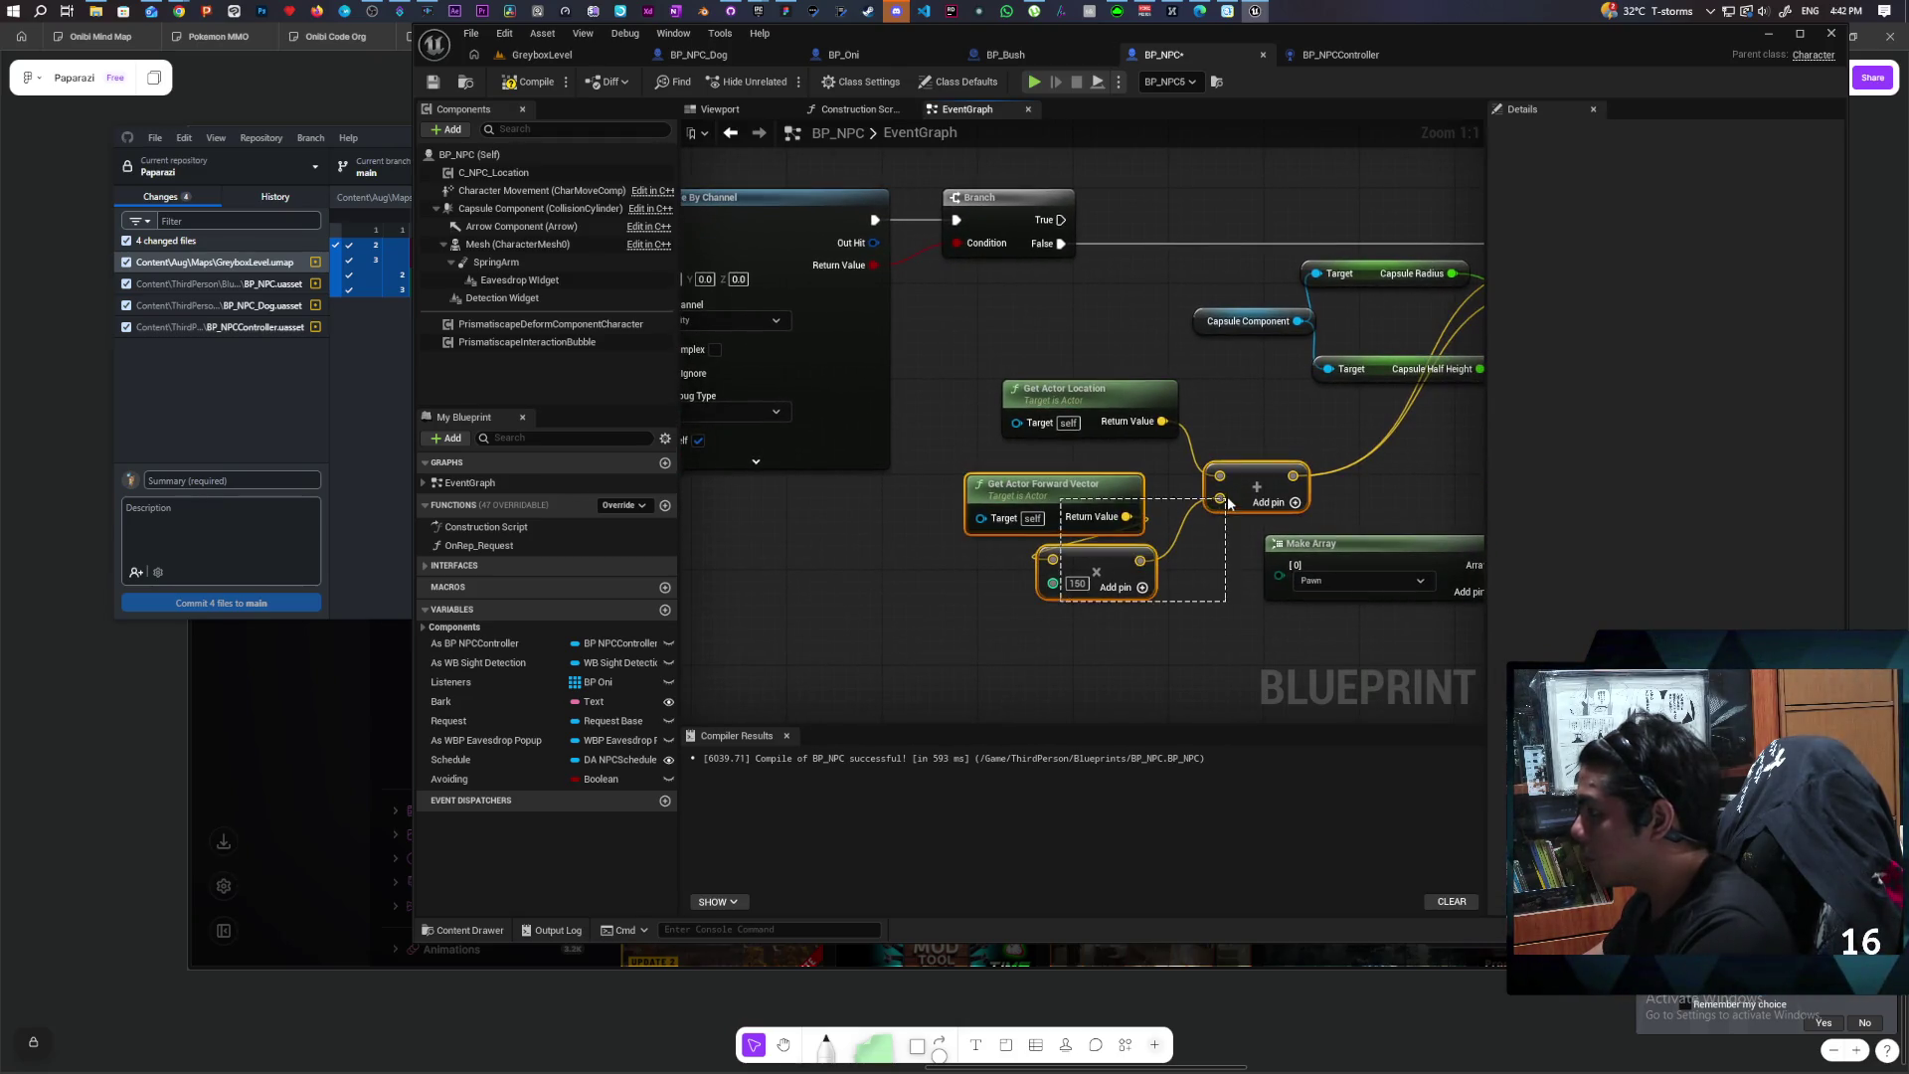
{"action": "left_click_drag", "start_coordinate": [1229, 504], "coordinate": [1229, 503]}
{"action": "left_click_drag", "start_coordinate": [710, 427], "coordinate": [880, 470]}
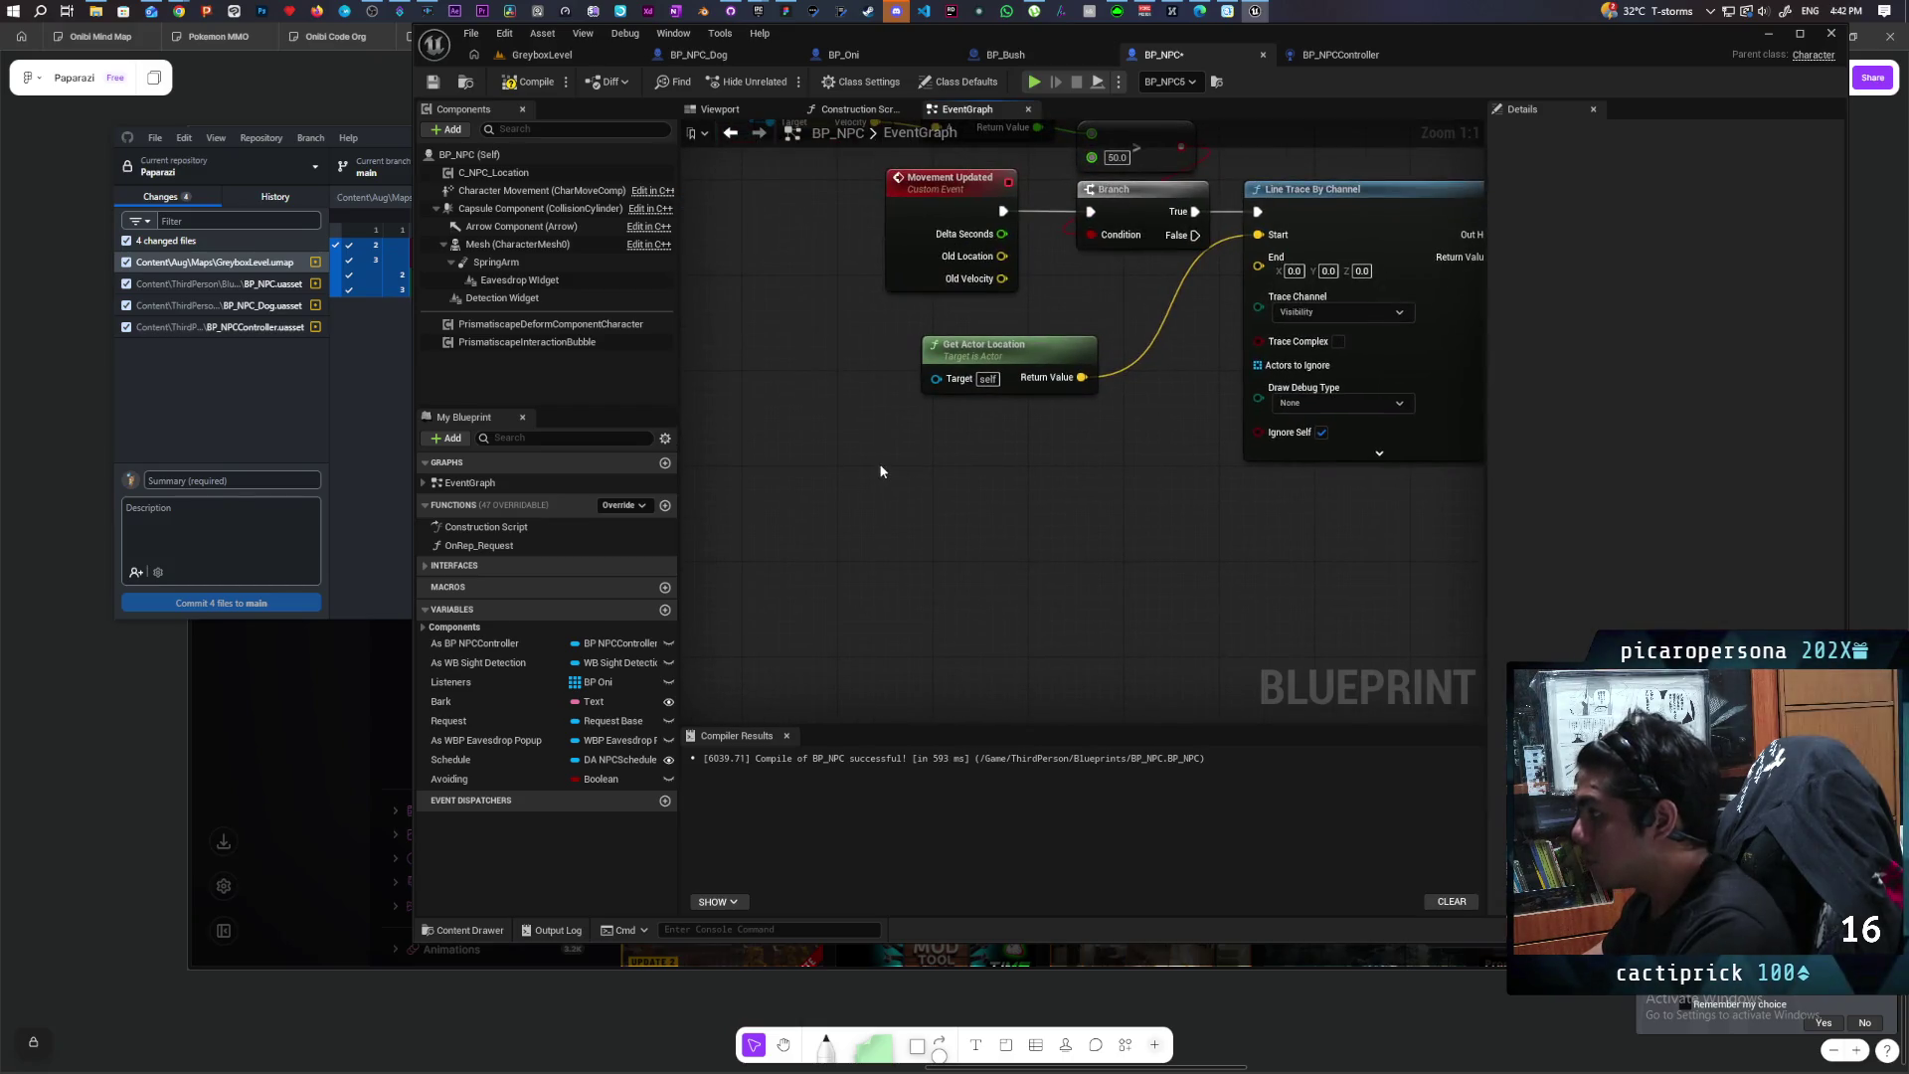
{"action": "key", "text": "ctrl+v"}
{"action": "left_click_drag", "start_coordinate": [1091, 472], "coordinate": [882, 377]}
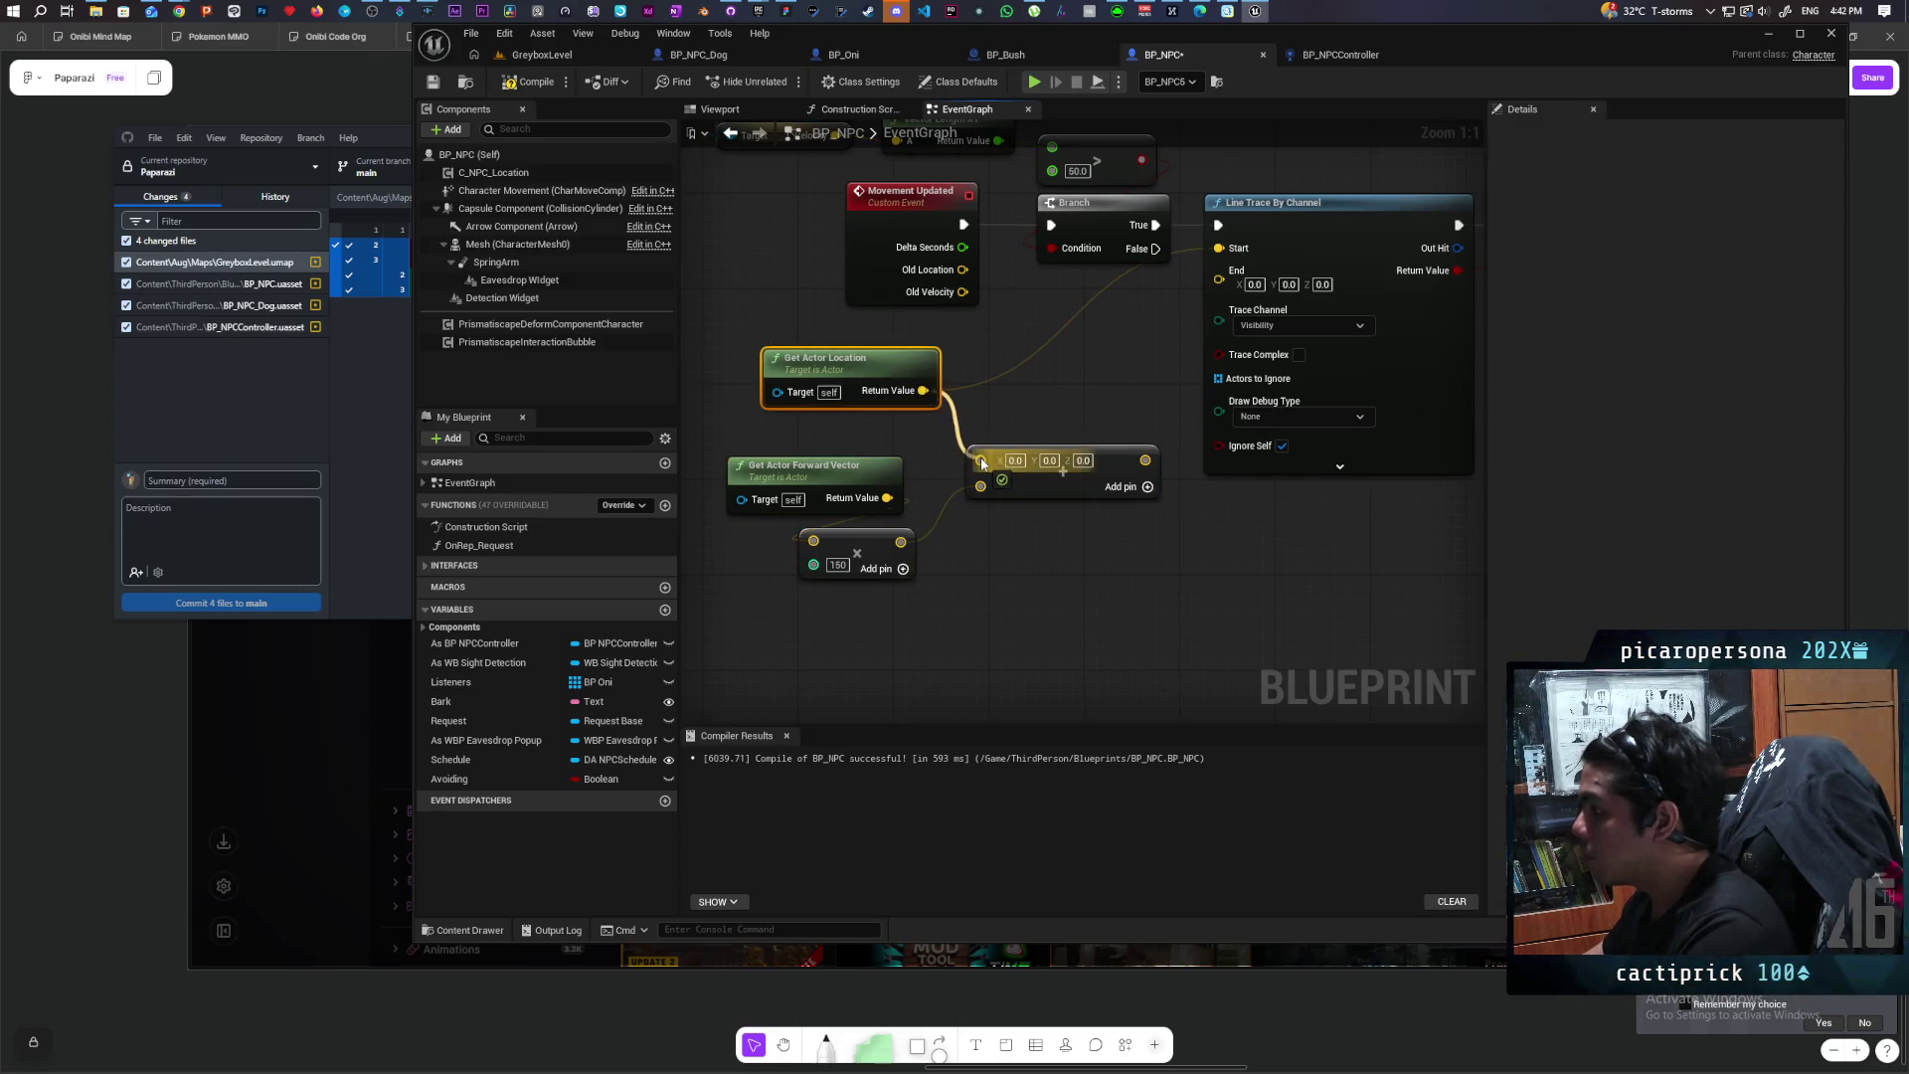
{"action": "mouse_move", "coordinate": [1041, 459]}
{"action": "left_mouse_down"}
{"action": "mouse_move", "coordinate": [1085, 462]}
{"action": "mouse_move", "coordinate": [1219, 280]}
{"action": "left_mouse_up"}
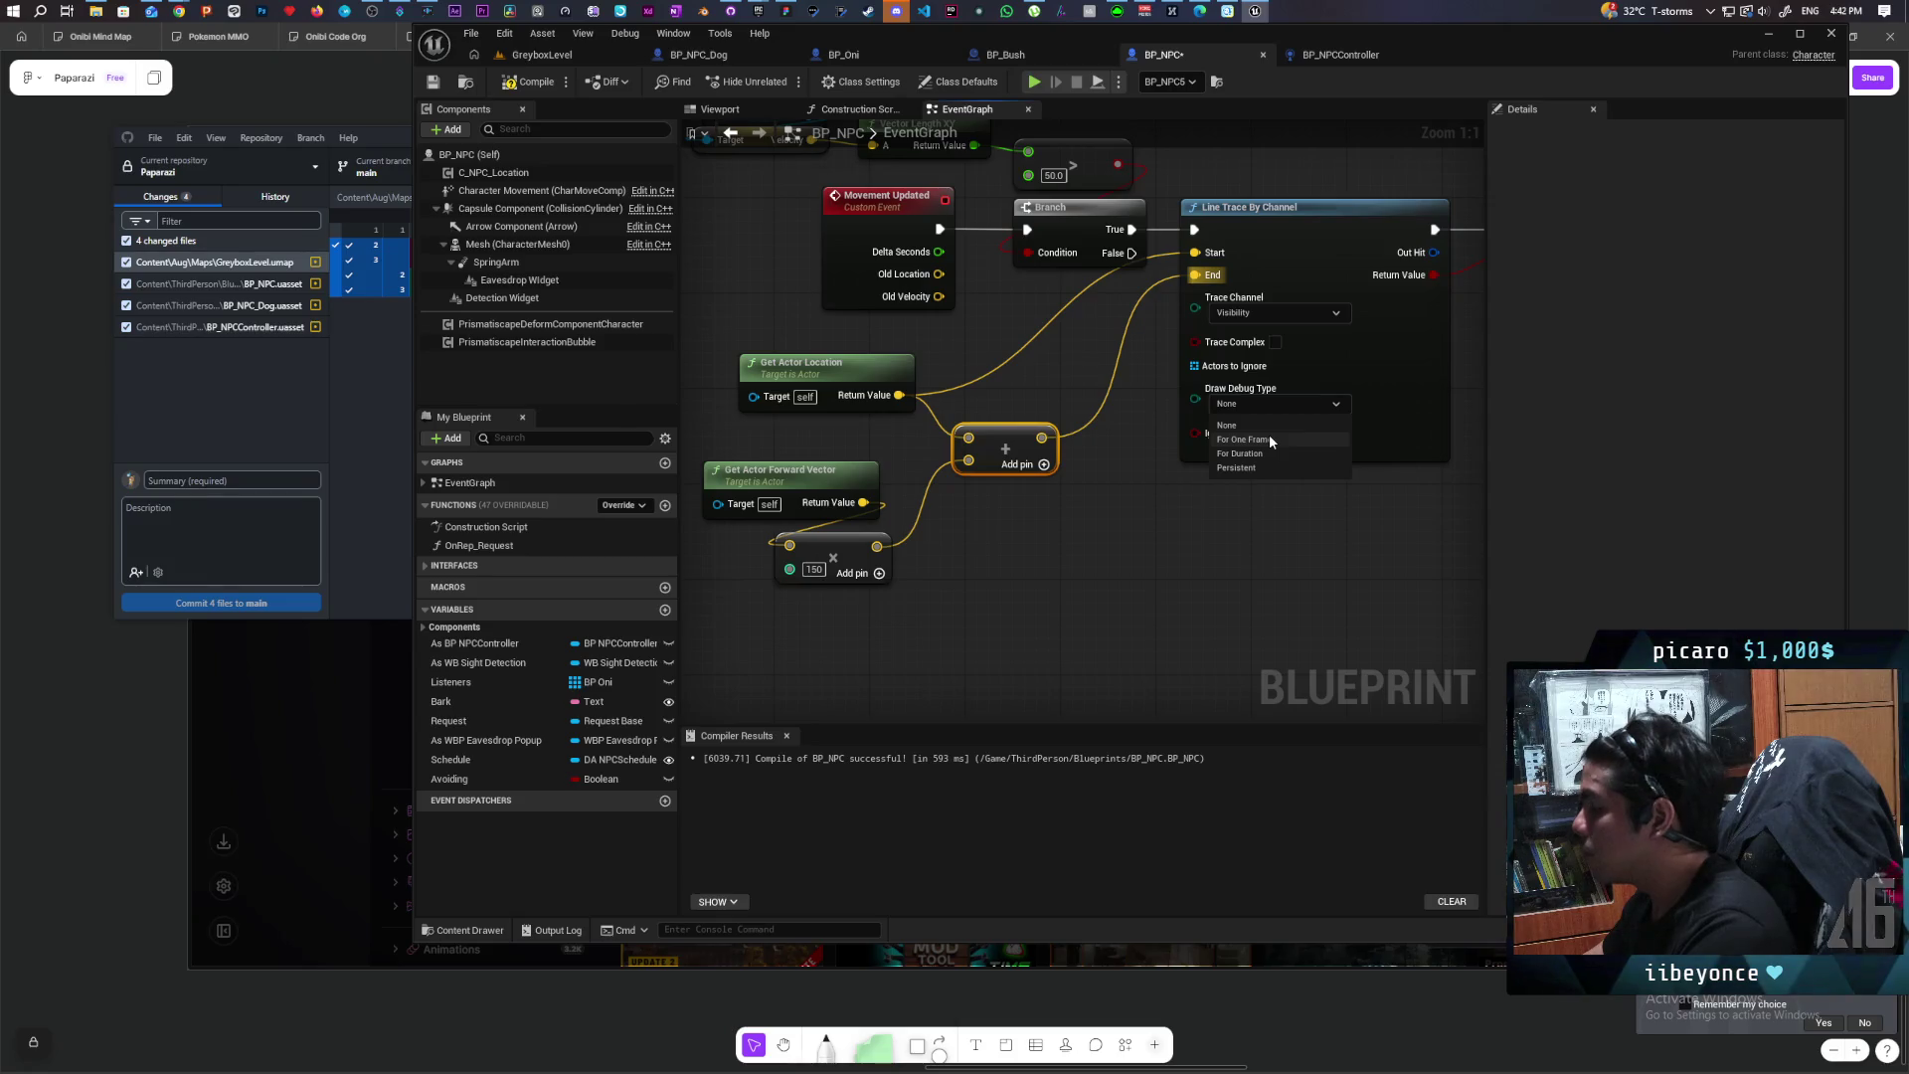
{"action": "left_click", "coordinate": [1269, 441]}
{"action": "left_click_drag", "start_coordinate": [1034, 355], "coordinate": [979, 441]}
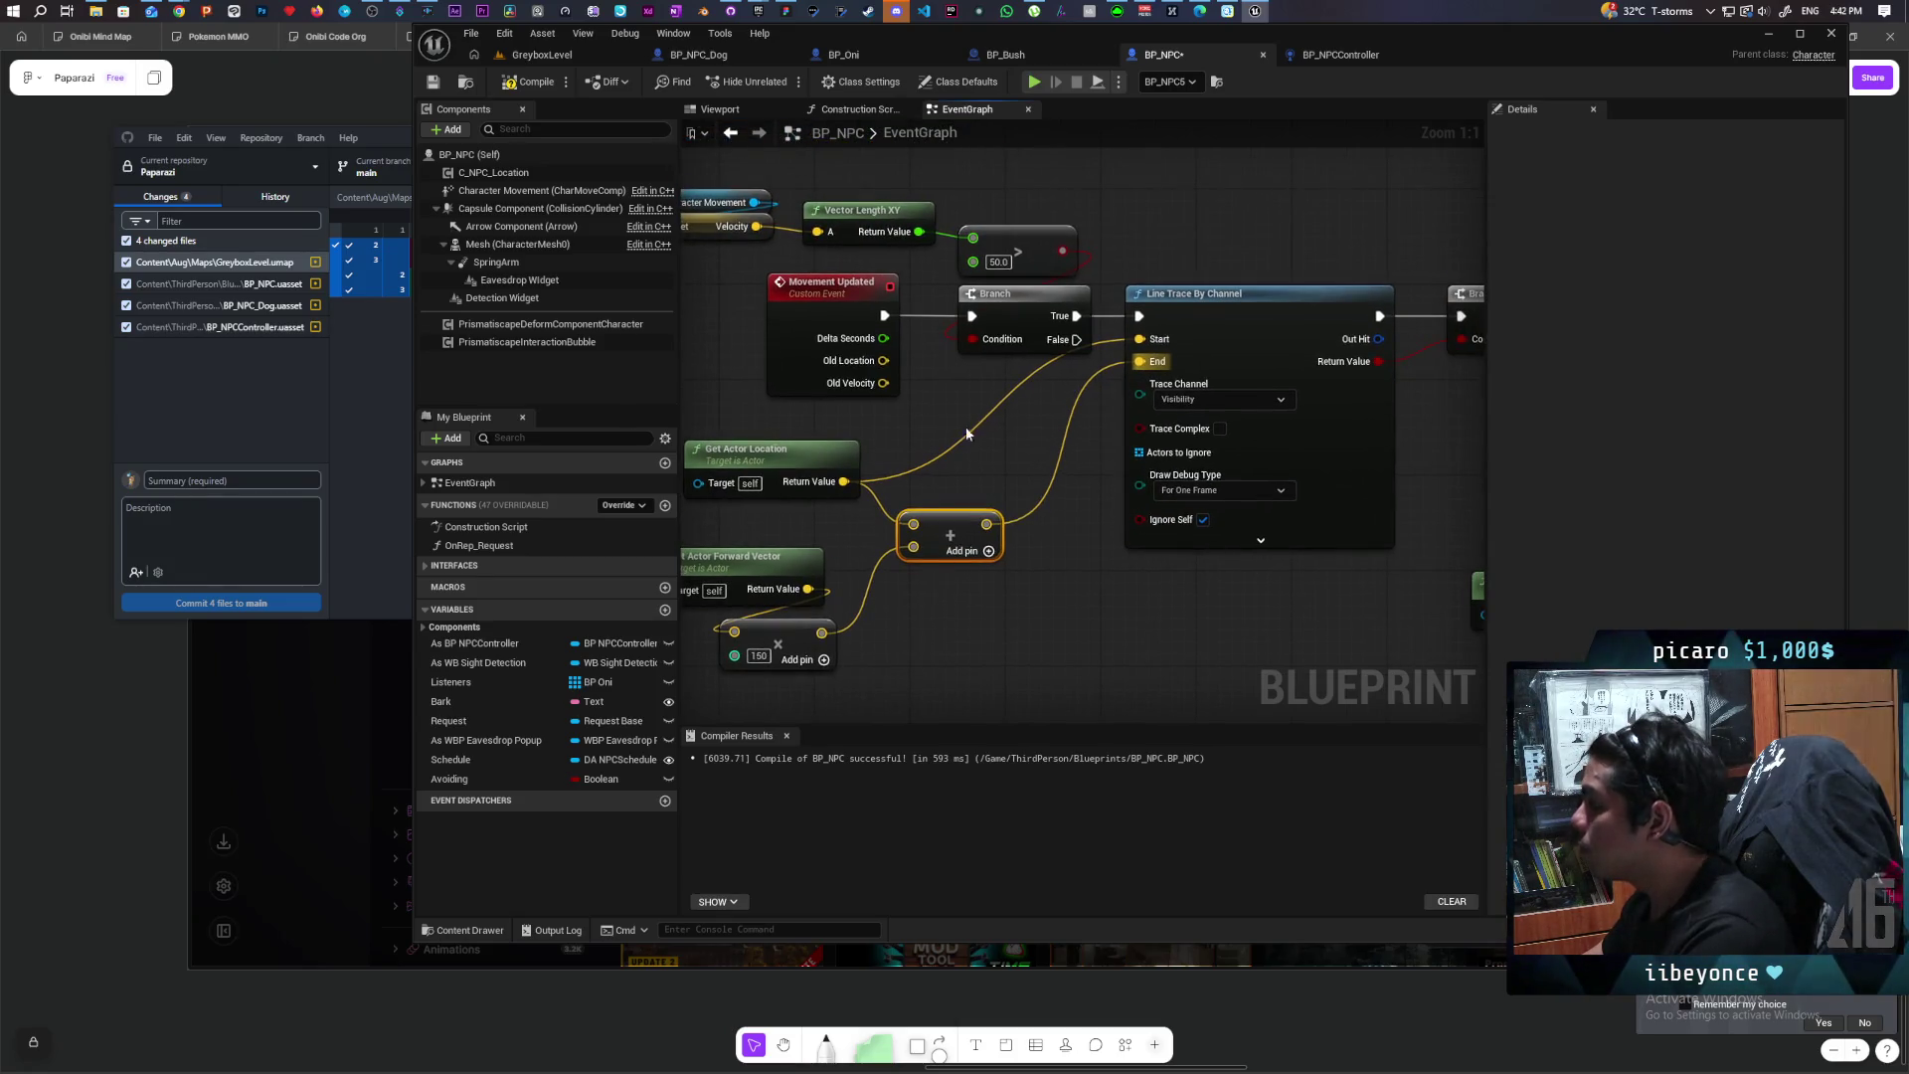
{"action": "left_click", "coordinate": [542, 55]}
{"action": "left_click", "coordinate": [783, 82]}
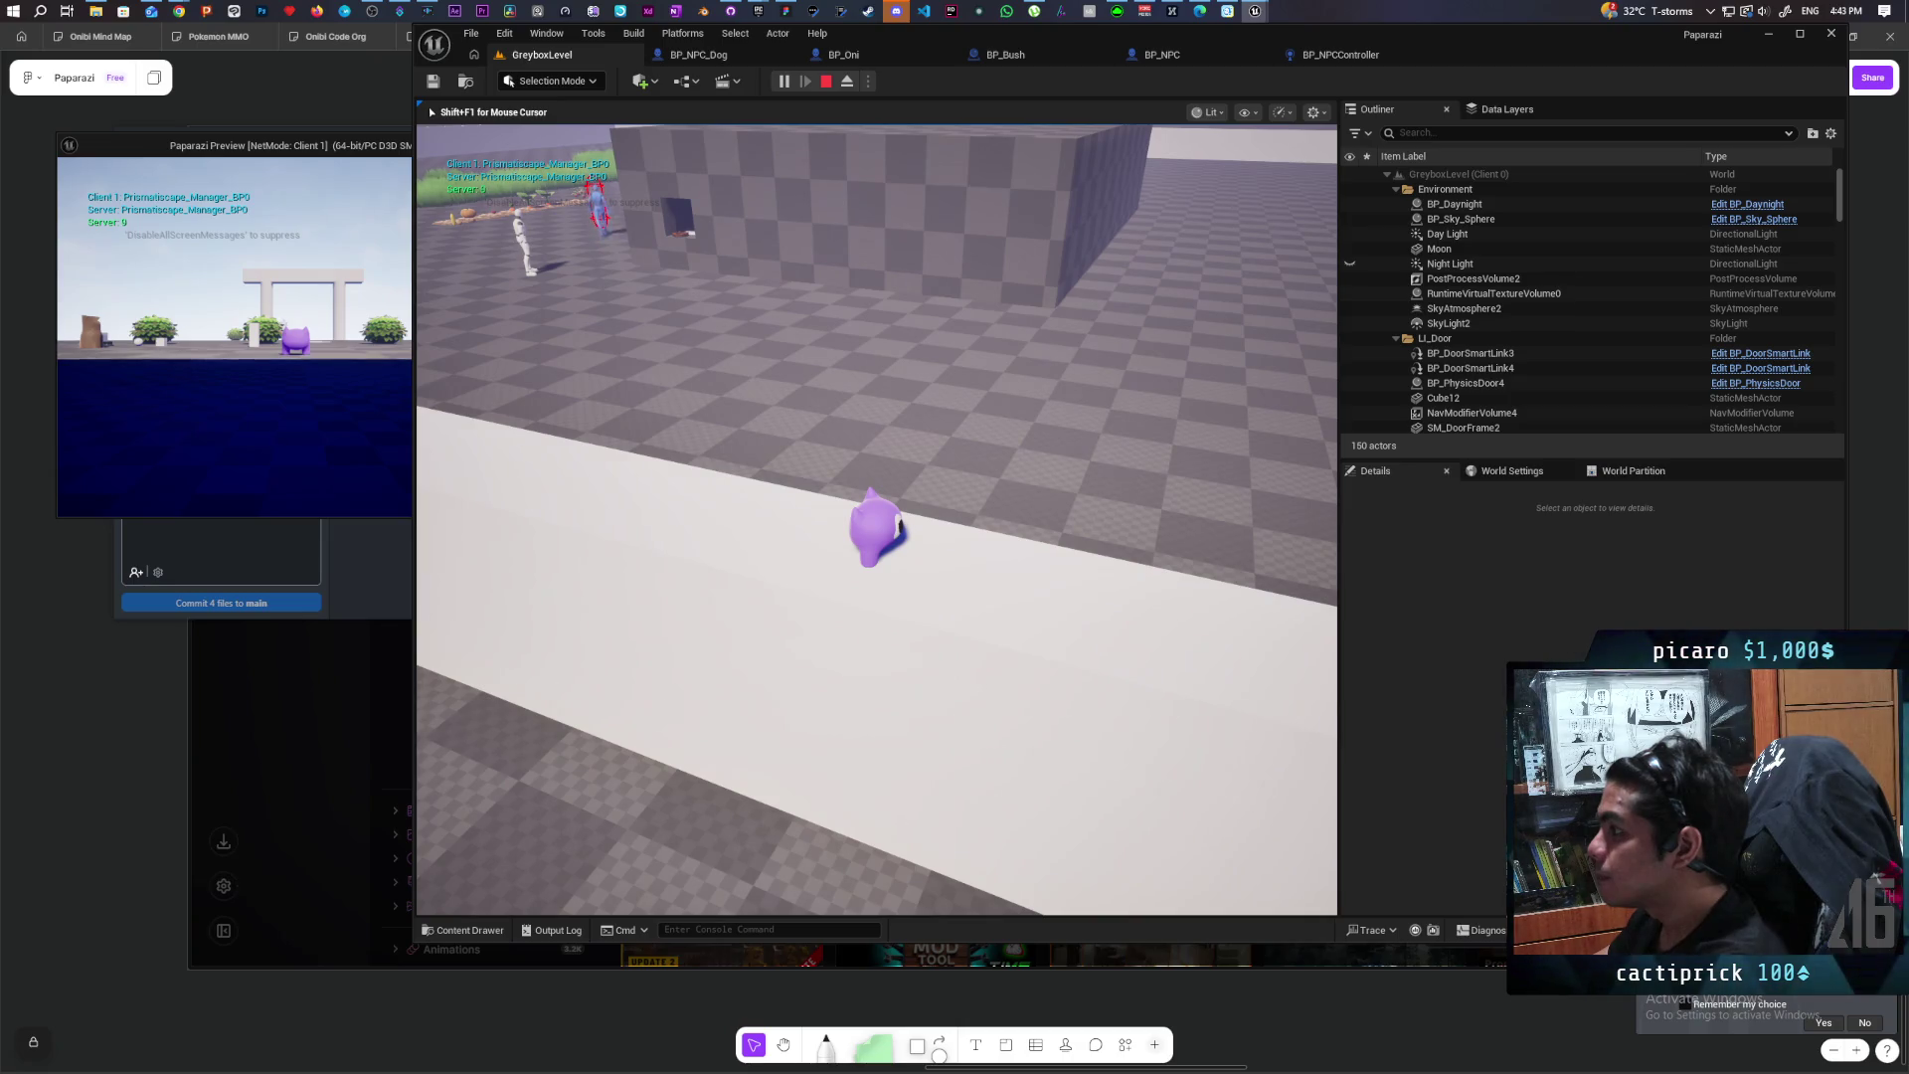
Step: Stop the GreyboxLevel play session after watching the line-trace avoidance
{"action": "key", "text": "Escape"}
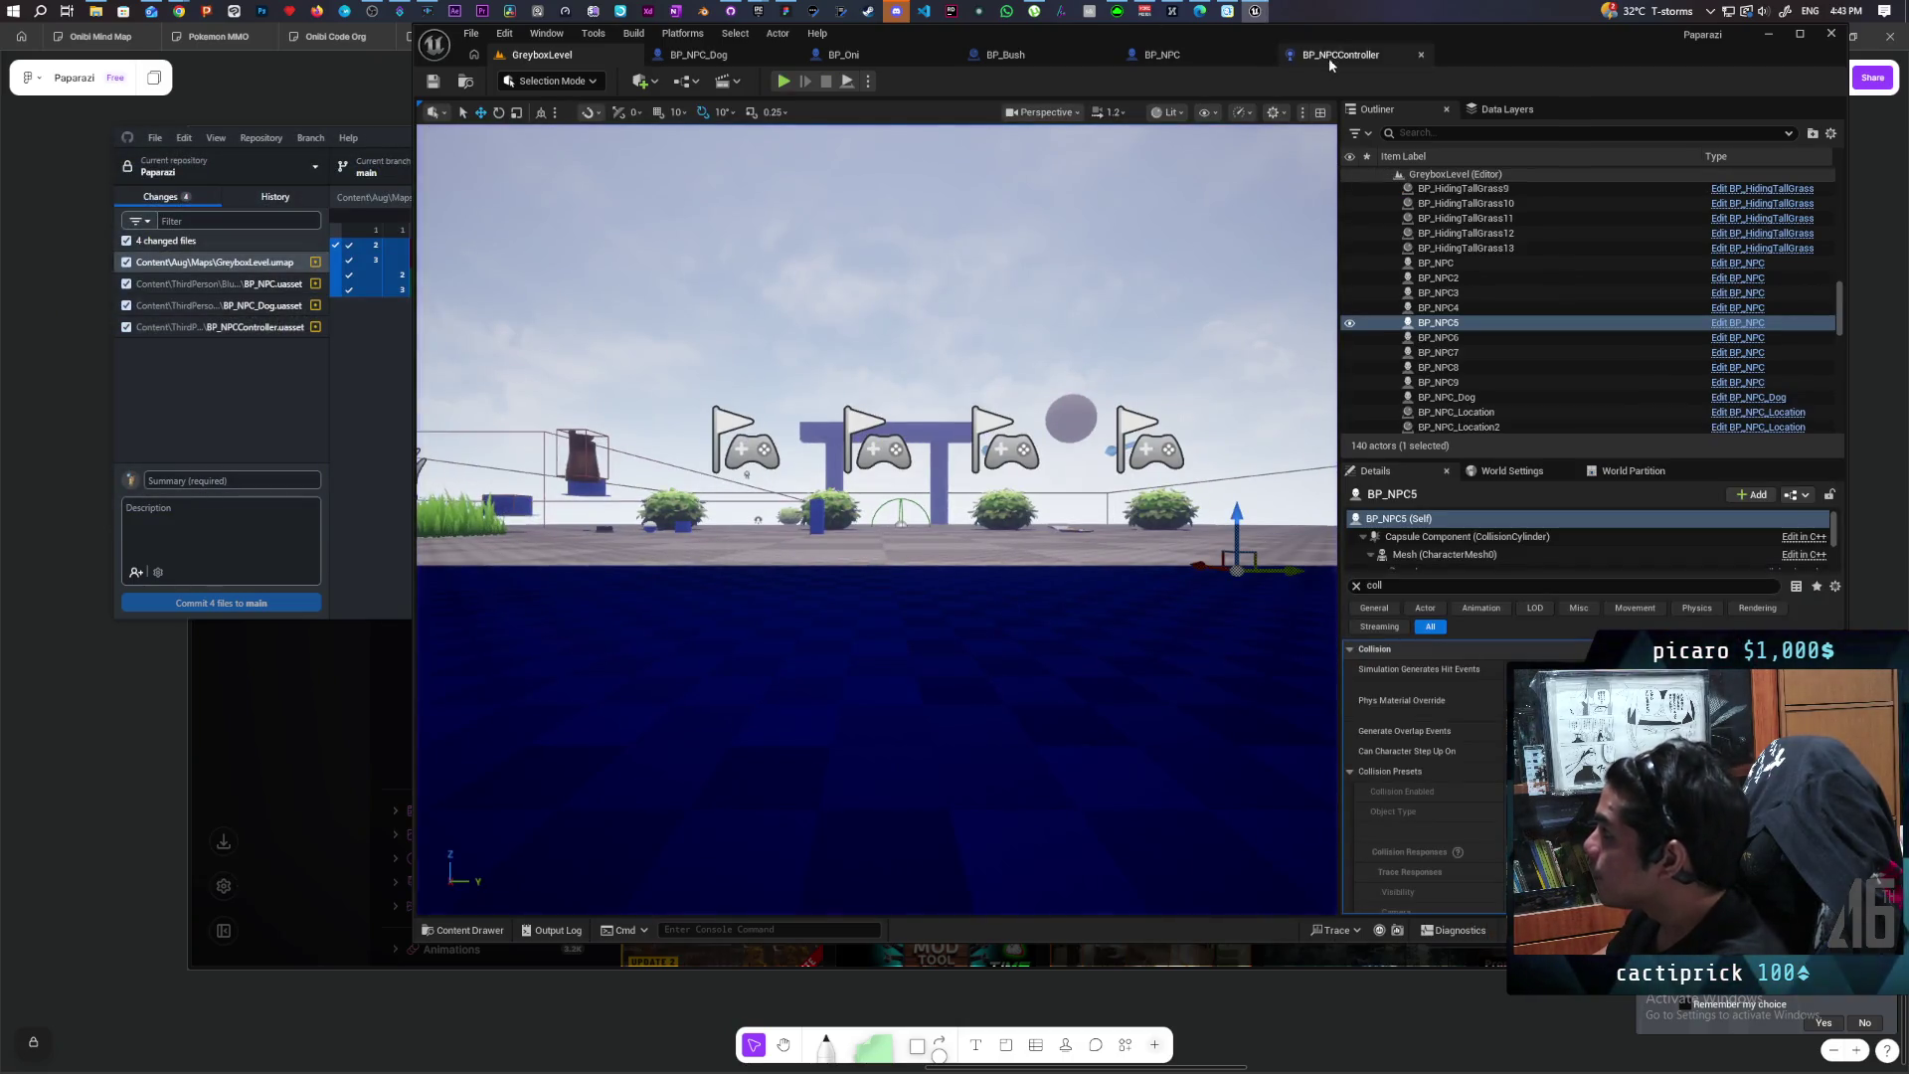
{"action": "left_click", "coordinate": [1162, 57]}
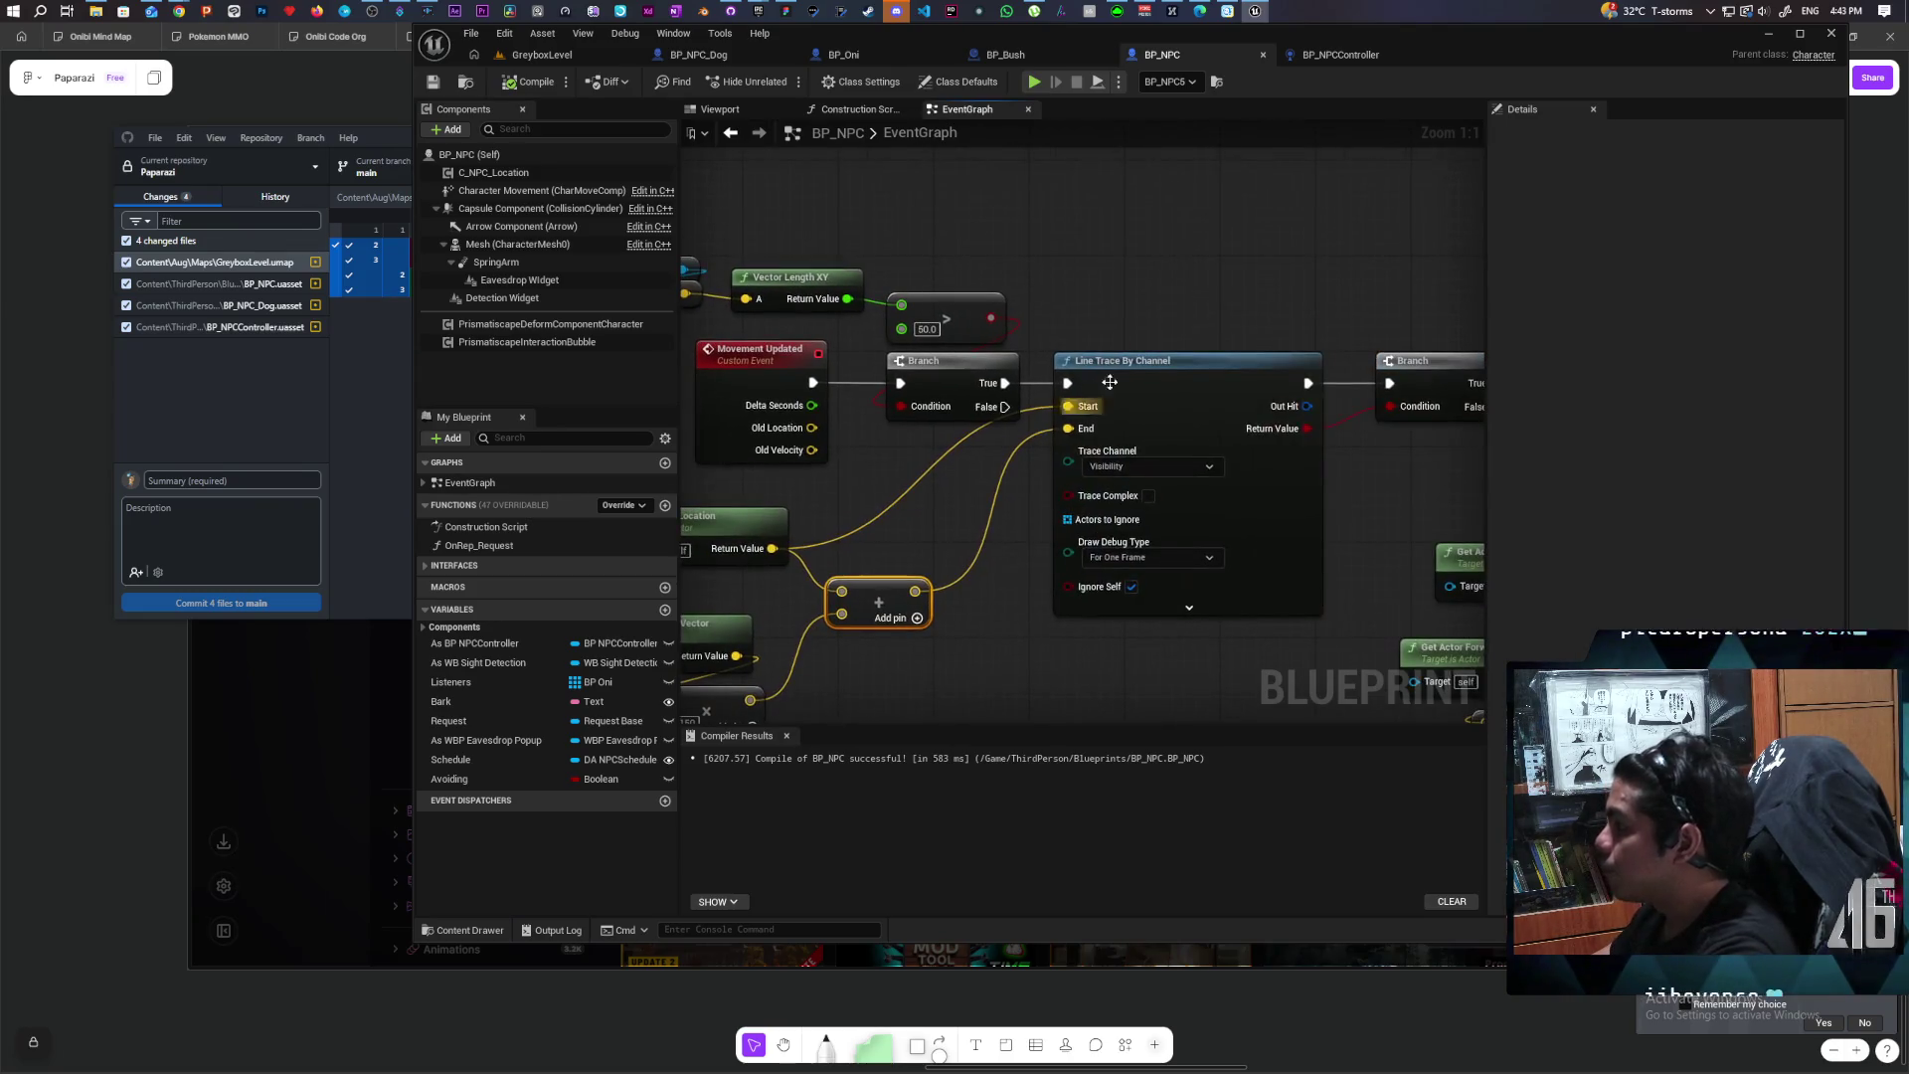
{"action": "left_click", "coordinate": [1089, 390]}
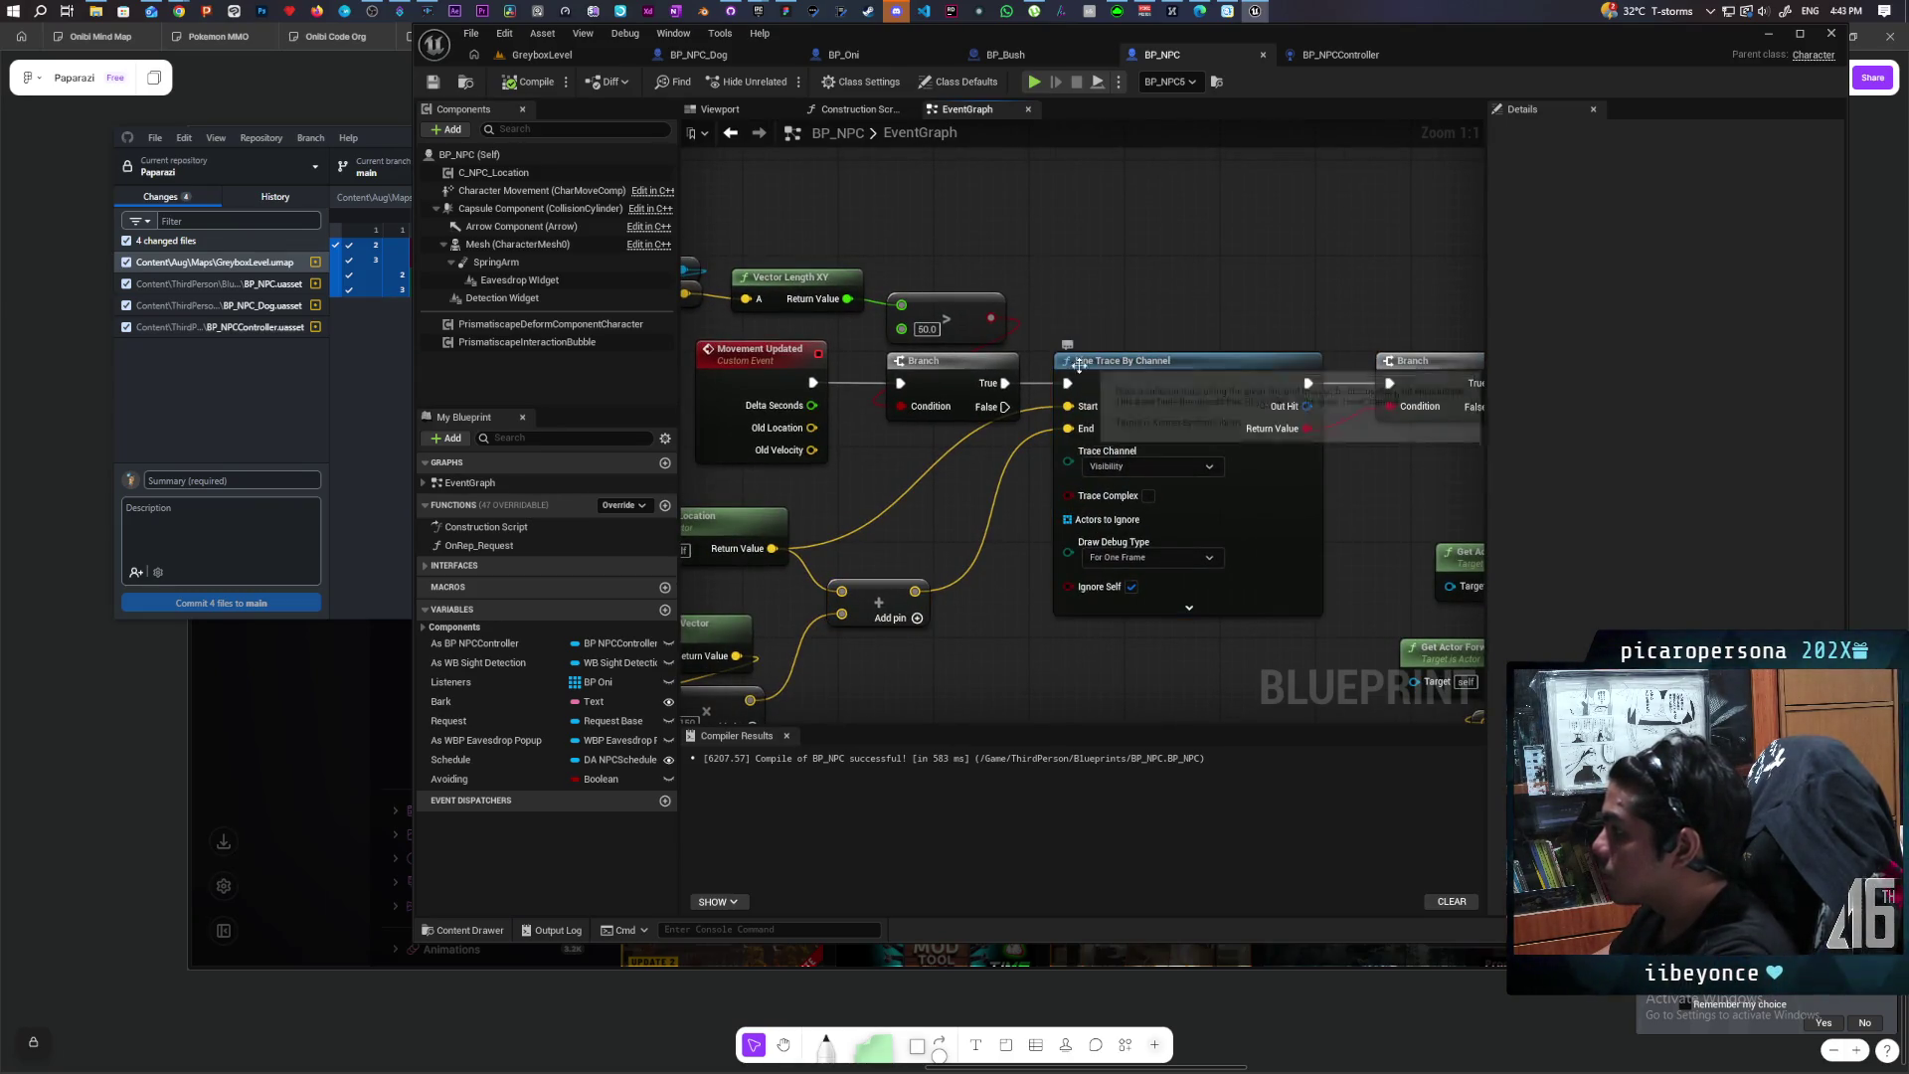
{"action": "left_click", "coordinate": [1072, 344]}
{"action": "type", "text": "Makes sure there"}
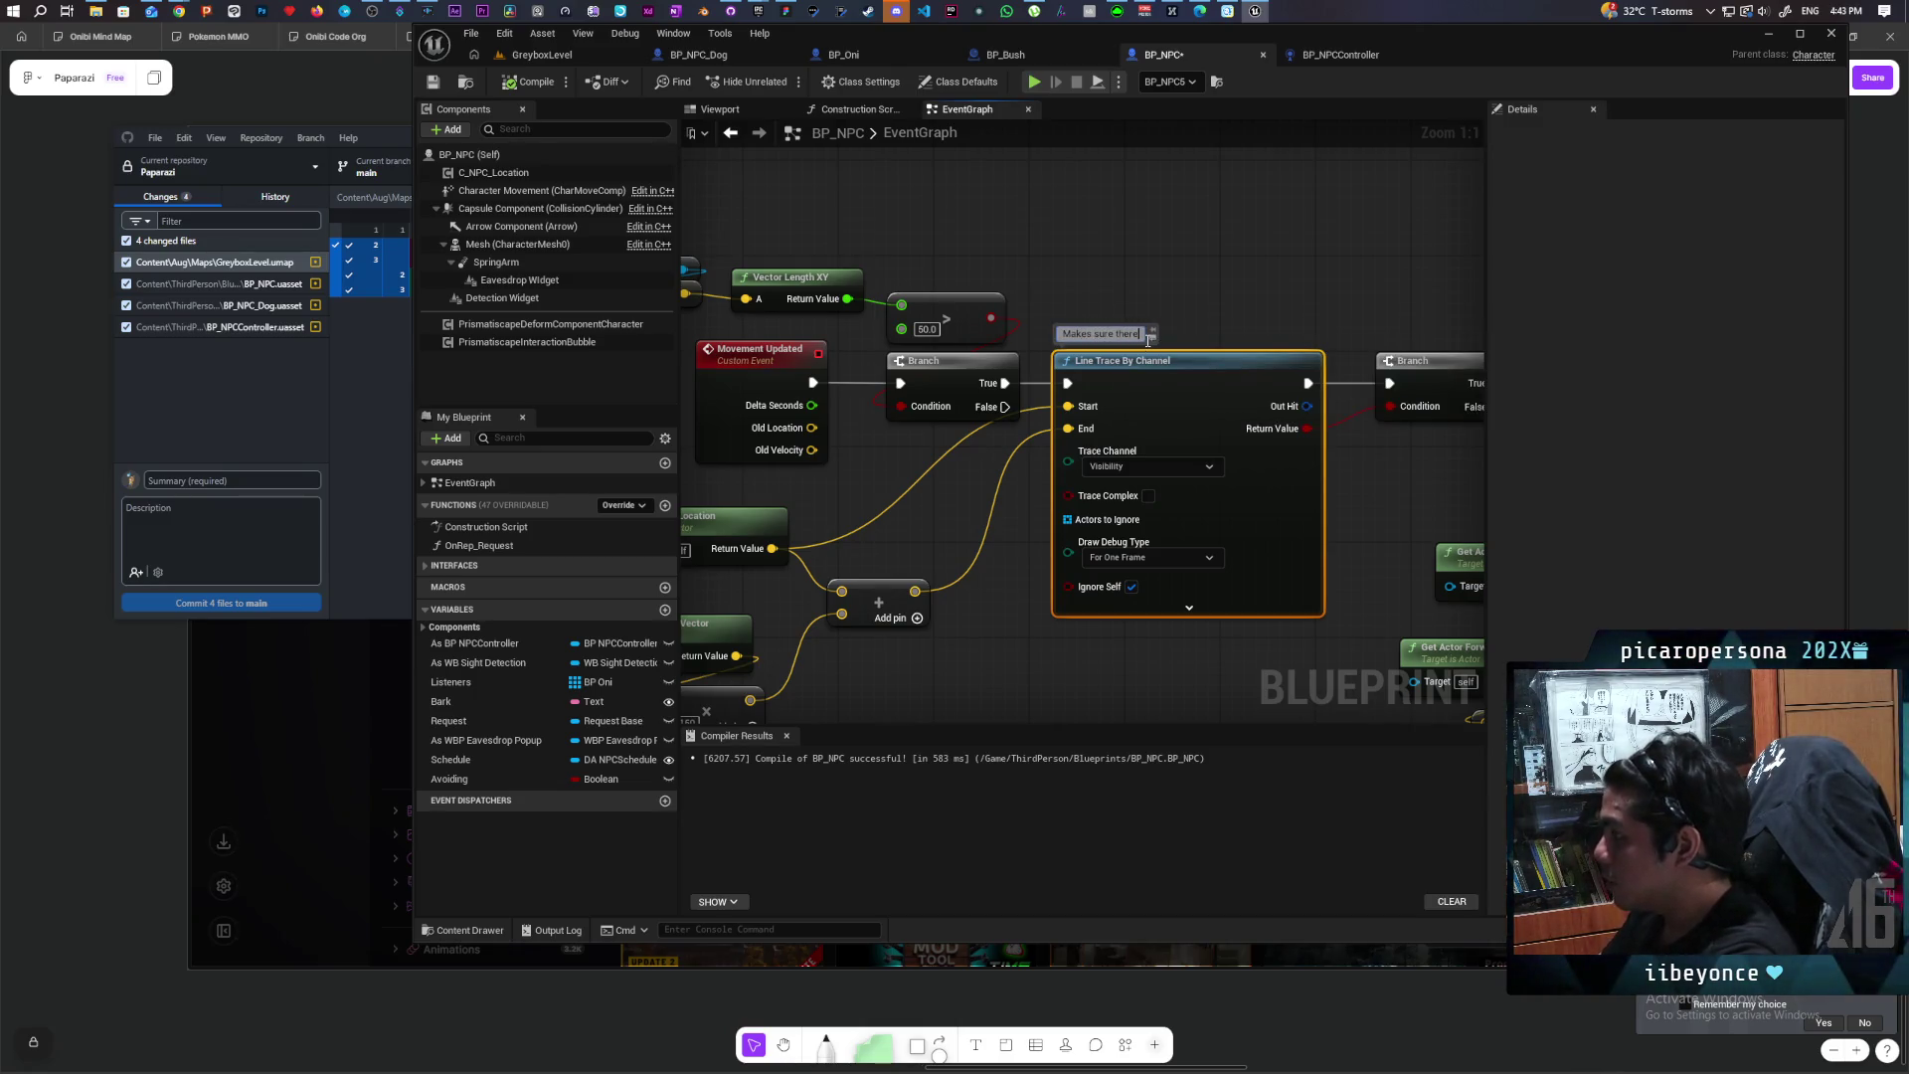
{"action": "type", "text": "isnt a wall in front of them"}
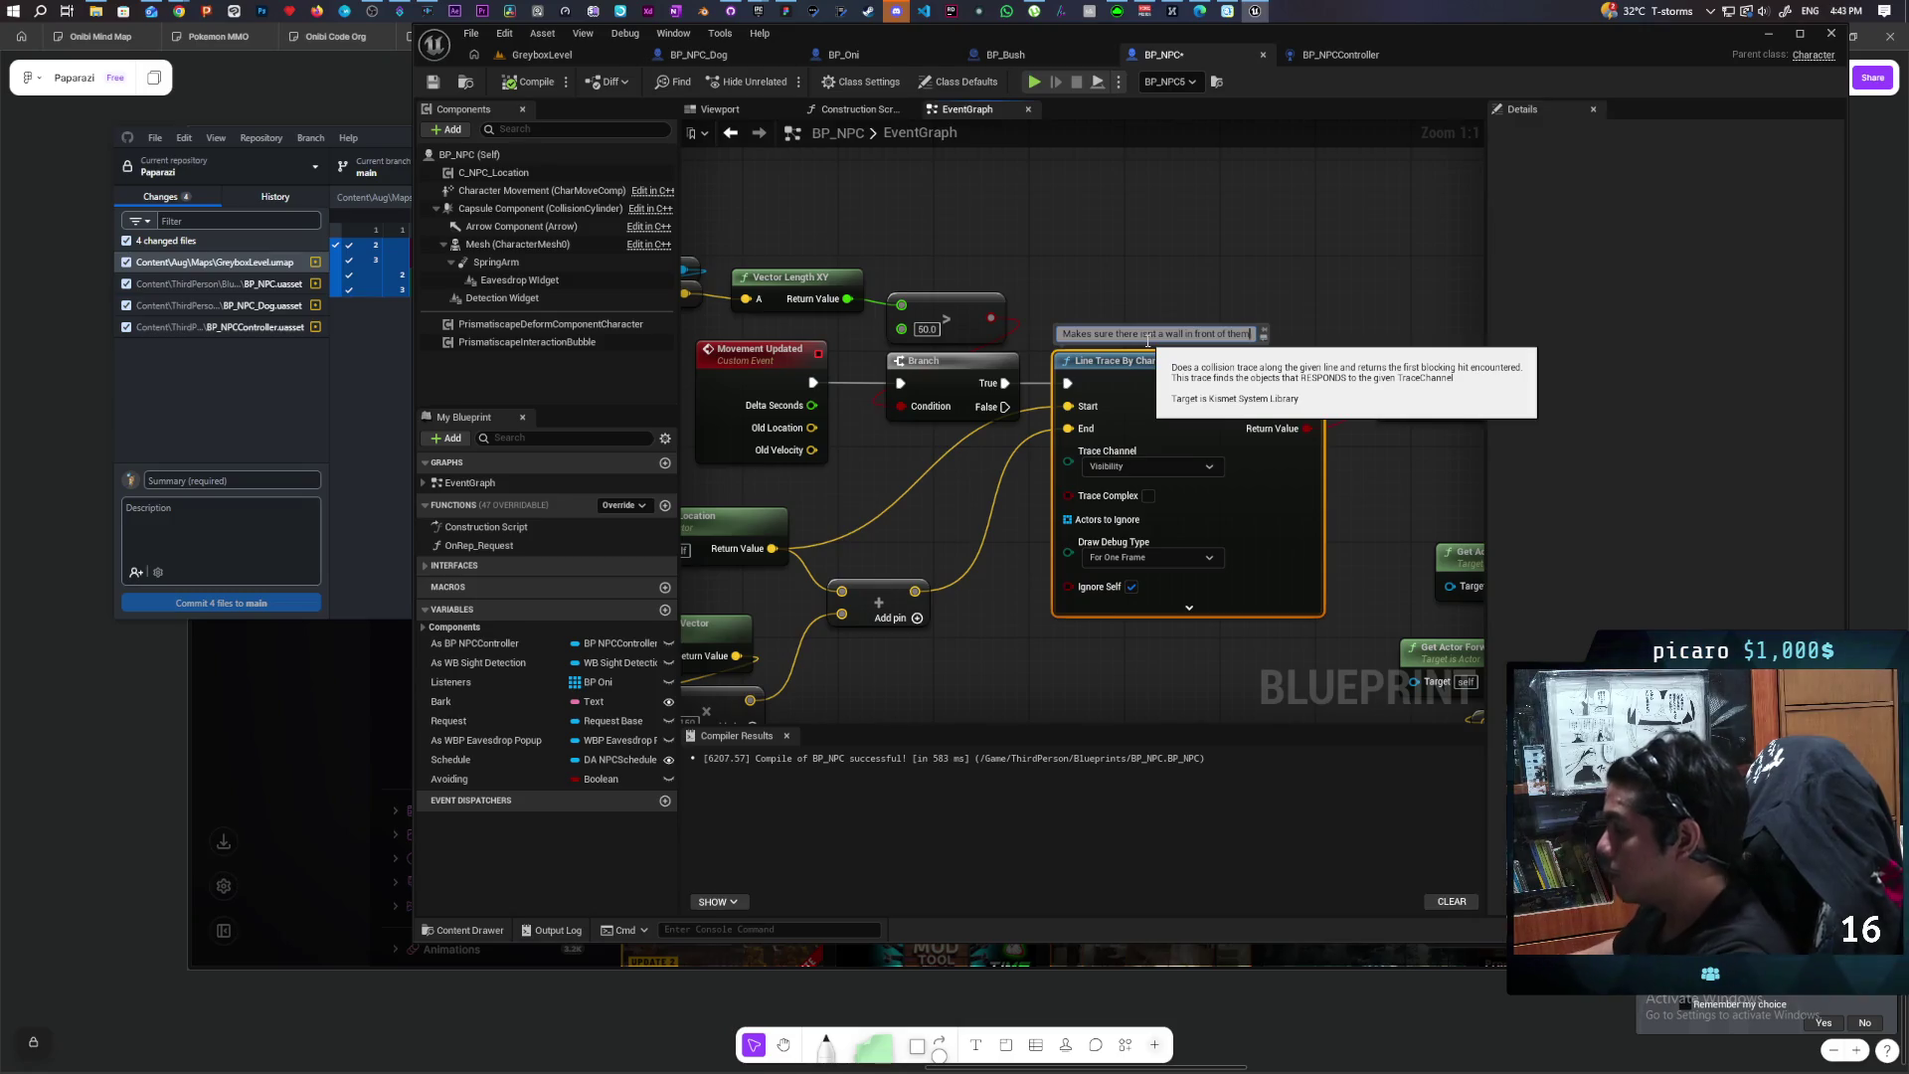
{"action": "left_click", "coordinate": [1215, 261]}
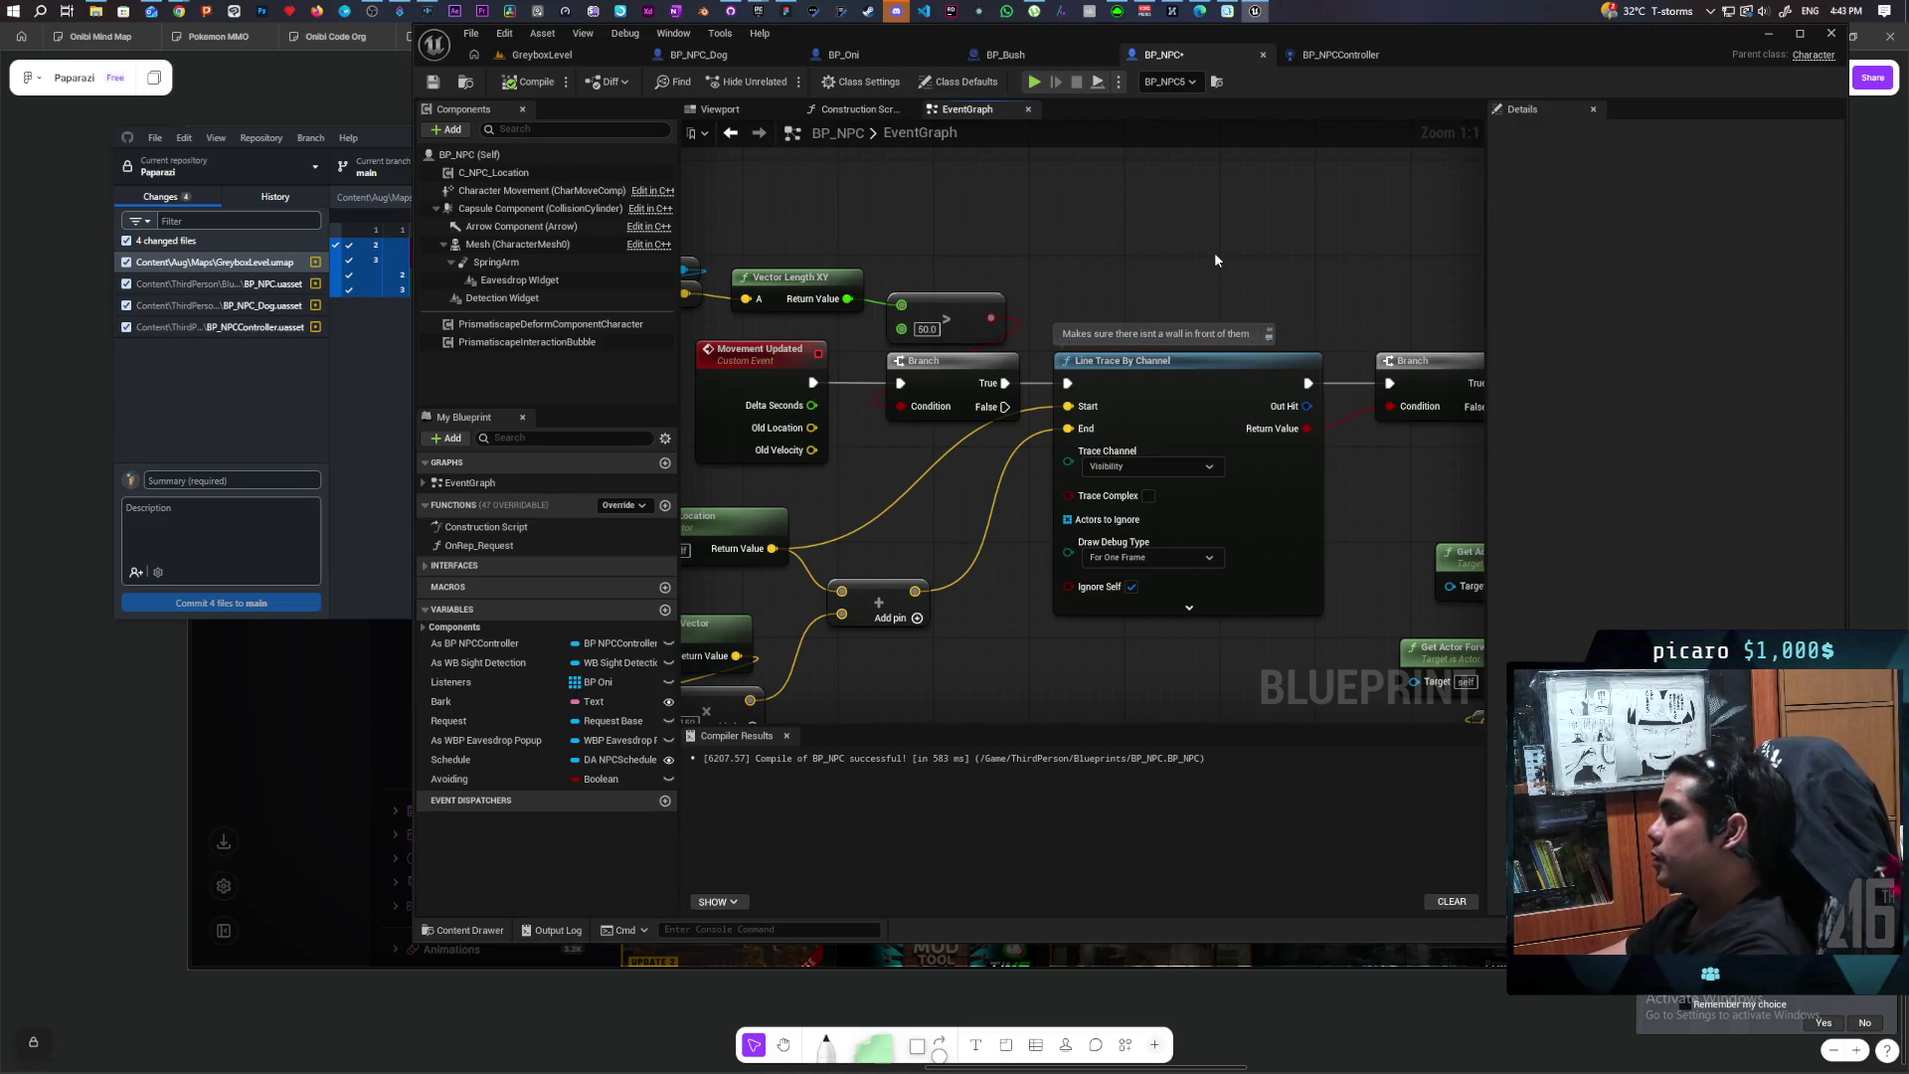
{"action": "scroll", "coordinate": [1233, 251], "scroll_direction": "down", "scroll_amount": 2}
Step: Paste a copy of the Draw Debug Sphere node beside the Do Once and Move To And Remember nodes
{"action": "left_click_drag", "start_coordinate": [1249, 242], "coordinate": [1075, 231]}
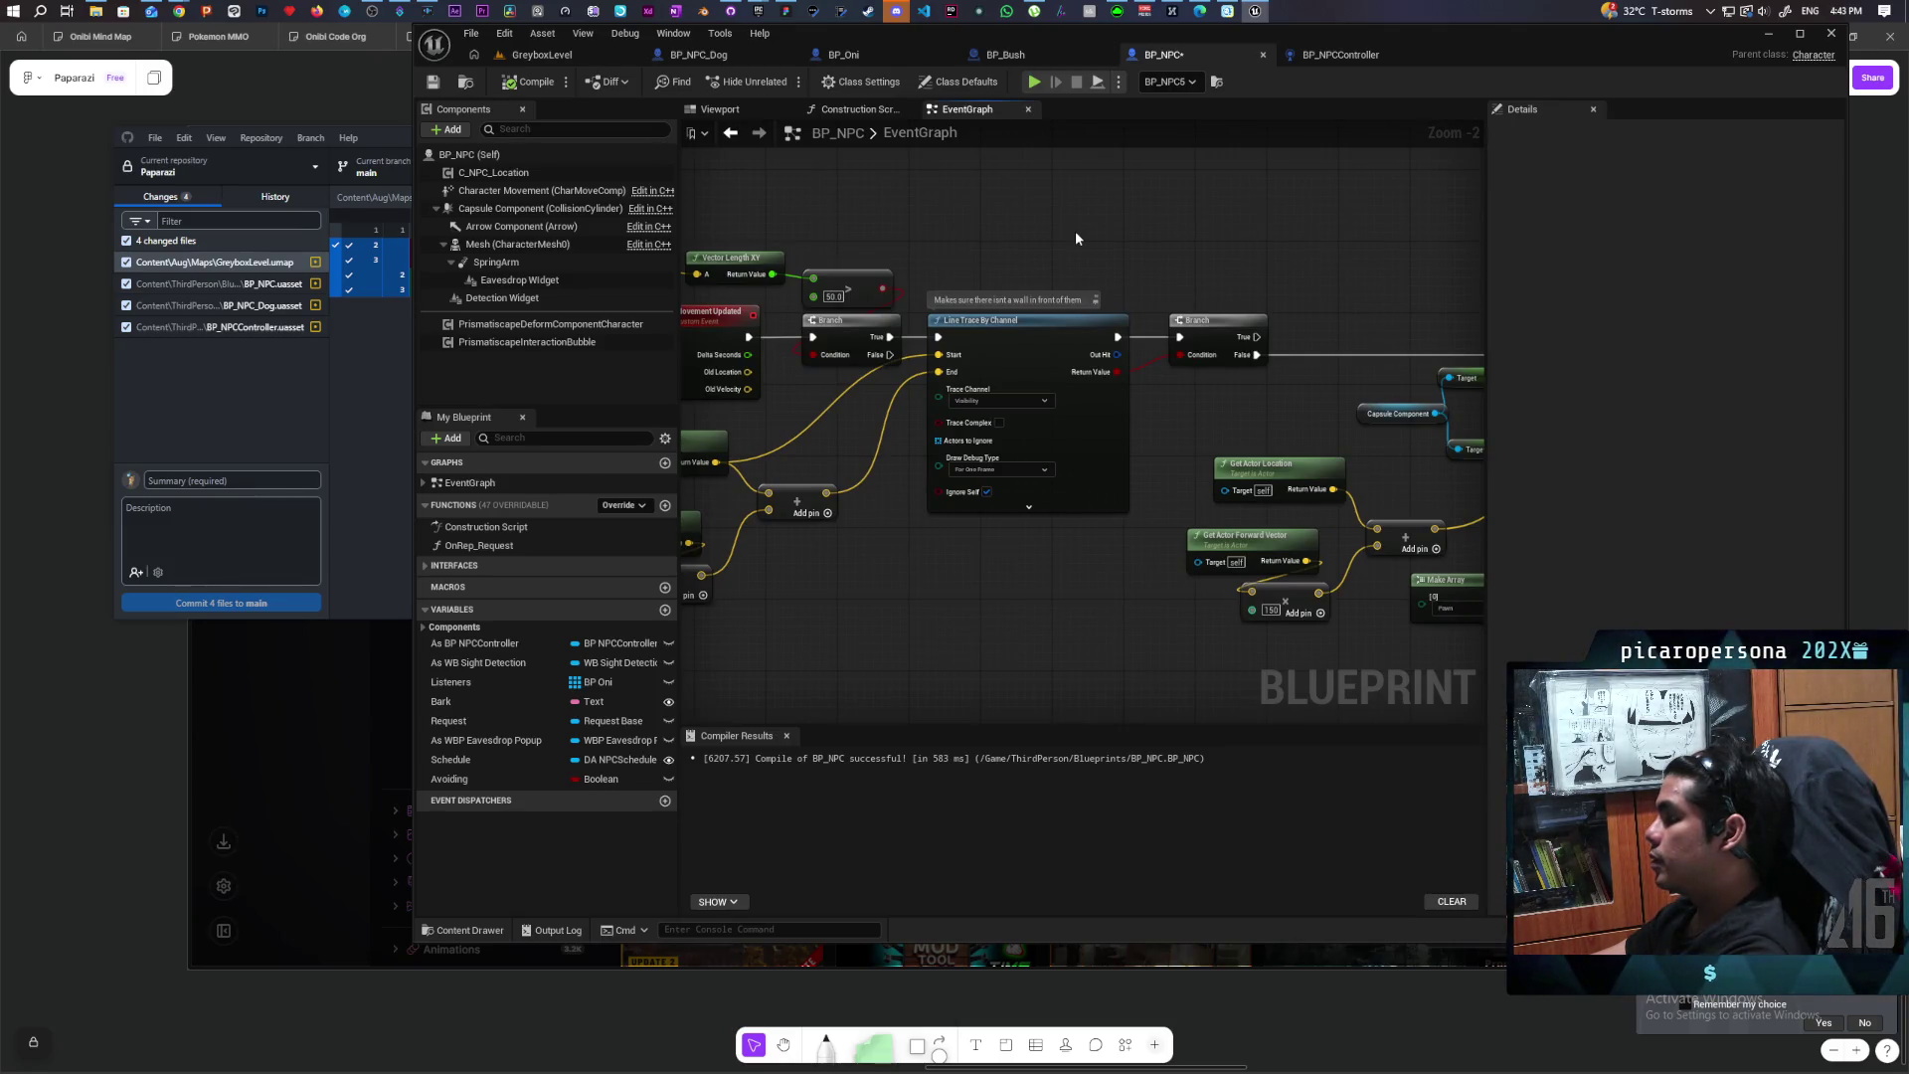
{"action": "left_click_drag", "start_coordinate": [1171, 226], "coordinate": [900, 247]}
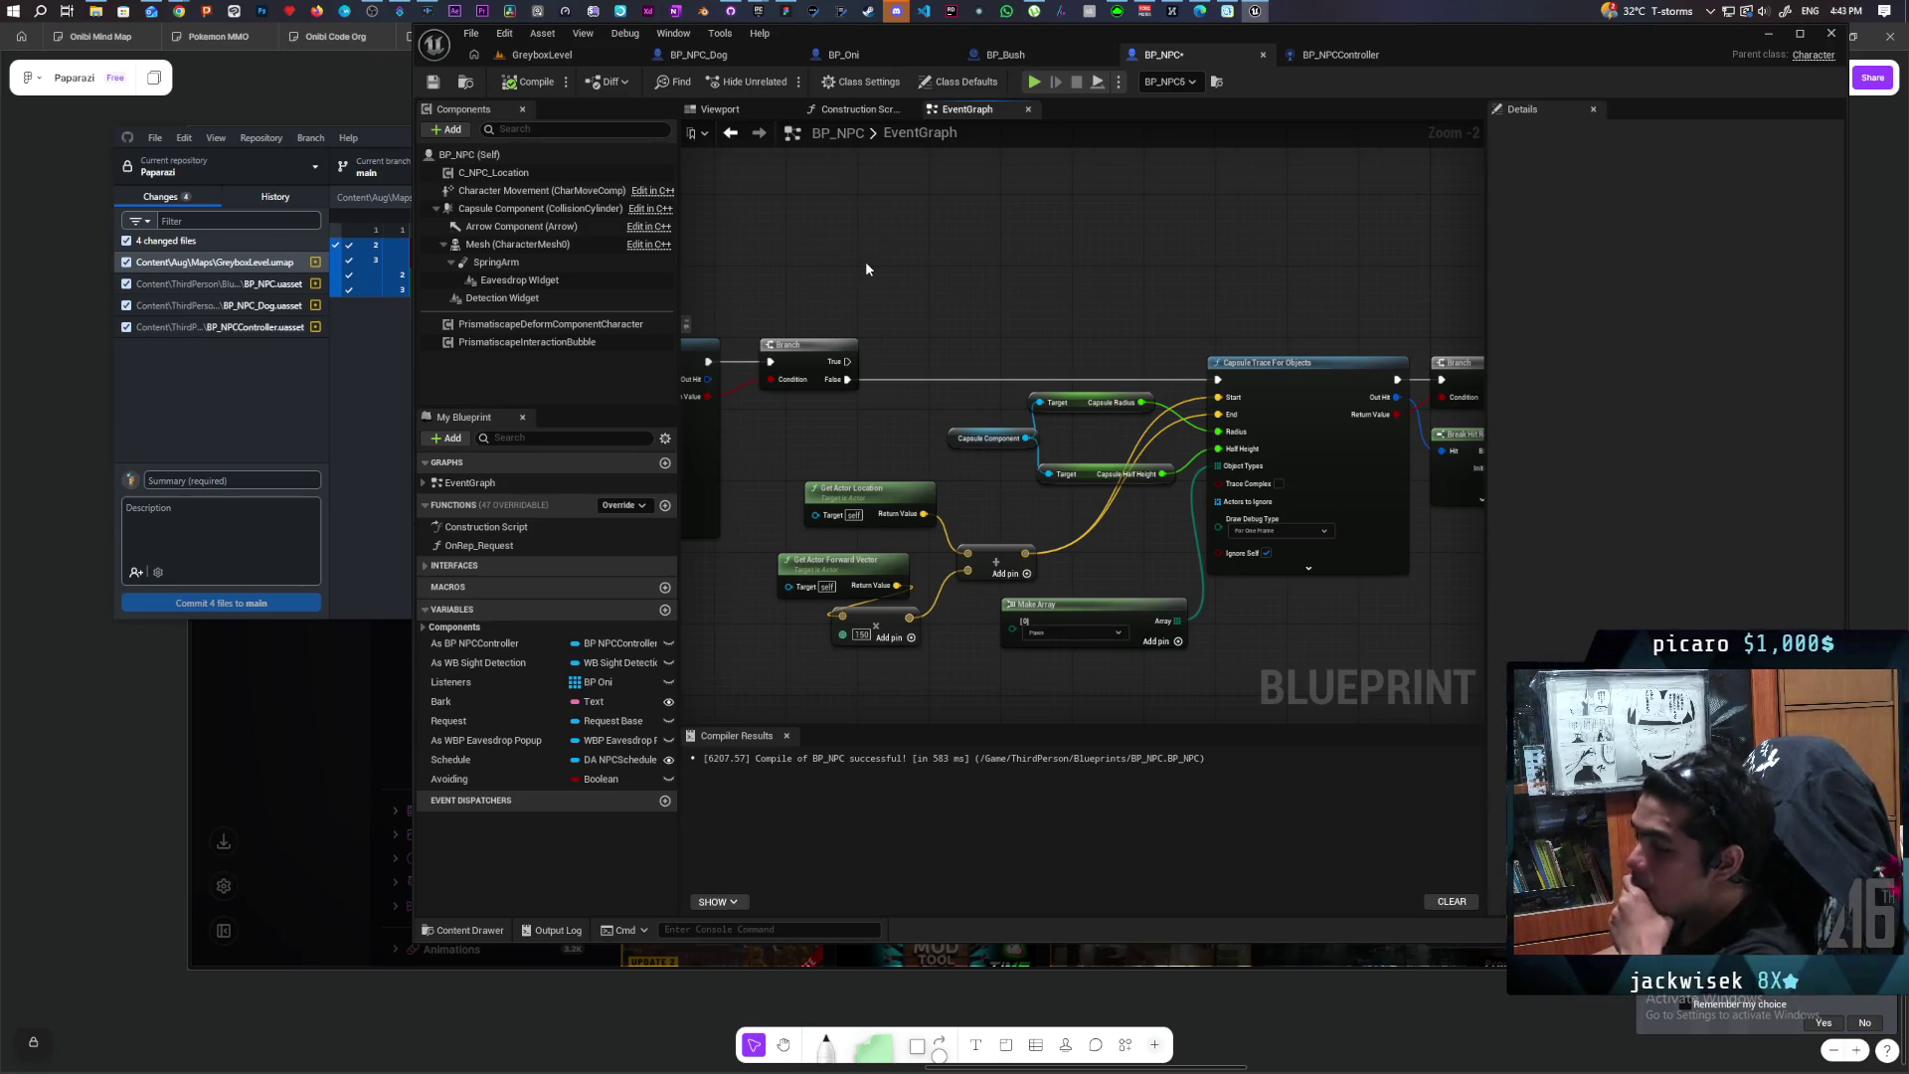
{"action": "left_click_drag", "start_coordinate": [891, 270], "coordinate": [754, 262]}
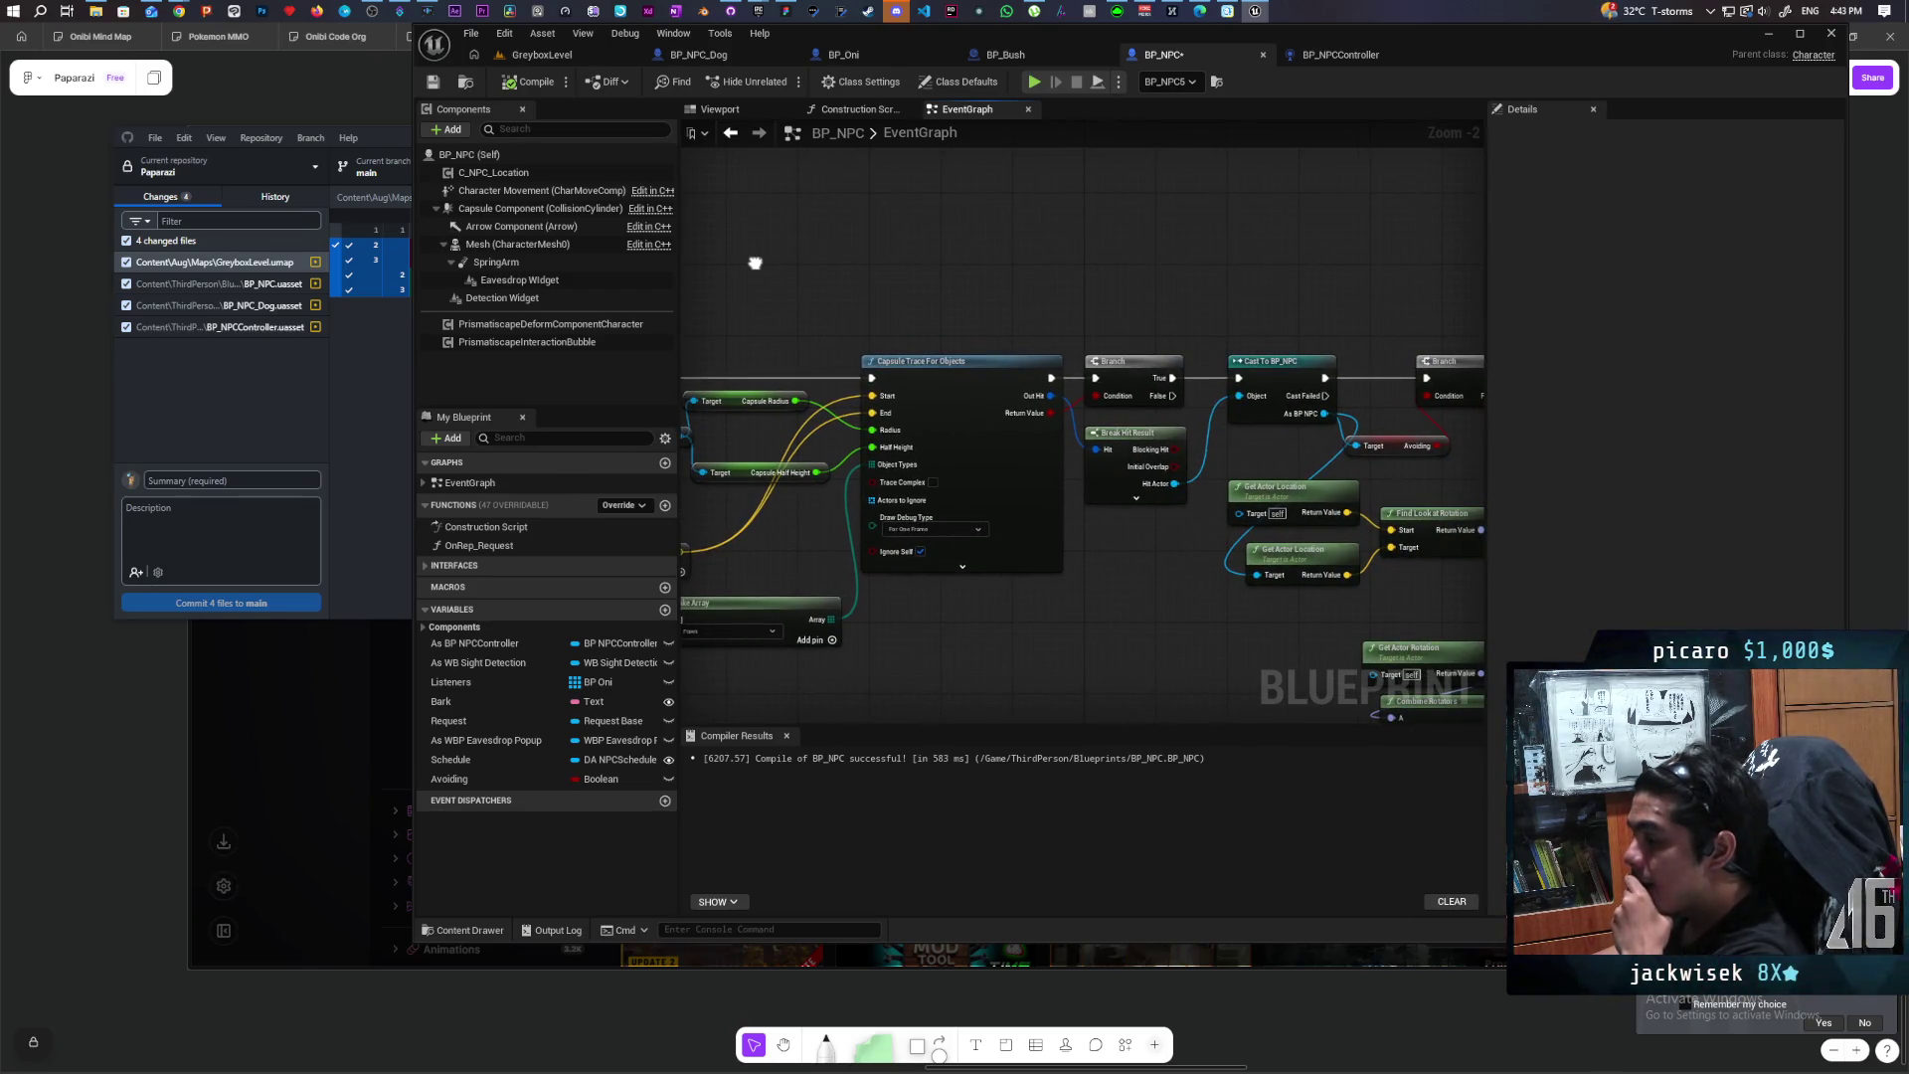
{"action": "mouse_move", "coordinate": [755, 263]}
{"action": "left_mouse_down"}
{"action": "mouse_move", "coordinate": [1414, 285]}
{"action": "mouse_move", "coordinate": [946, 255]}
{"action": "mouse_move", "coordinate": [1410, 268]}
{"action": "mouse_move", "coordinate": [845, 258]}
{"action": "left_mouse_up"}
{"action": "mouse_move", "coordinate": [1220, 269]}
{"action": "left_mouse_down"}
{"action": "mouse_move", "coordinate": [844, 252]}
{"action": "mouse_move", "coordinate": [1381, 256]}
{"action": "mouse_move", "coordinate": [784, 278]}
{"action": "left_mouse_up"}
{"action": "scroll", "coordinate": [1138, 265], "scroll_direction": "down", "scroll_amount": 1}
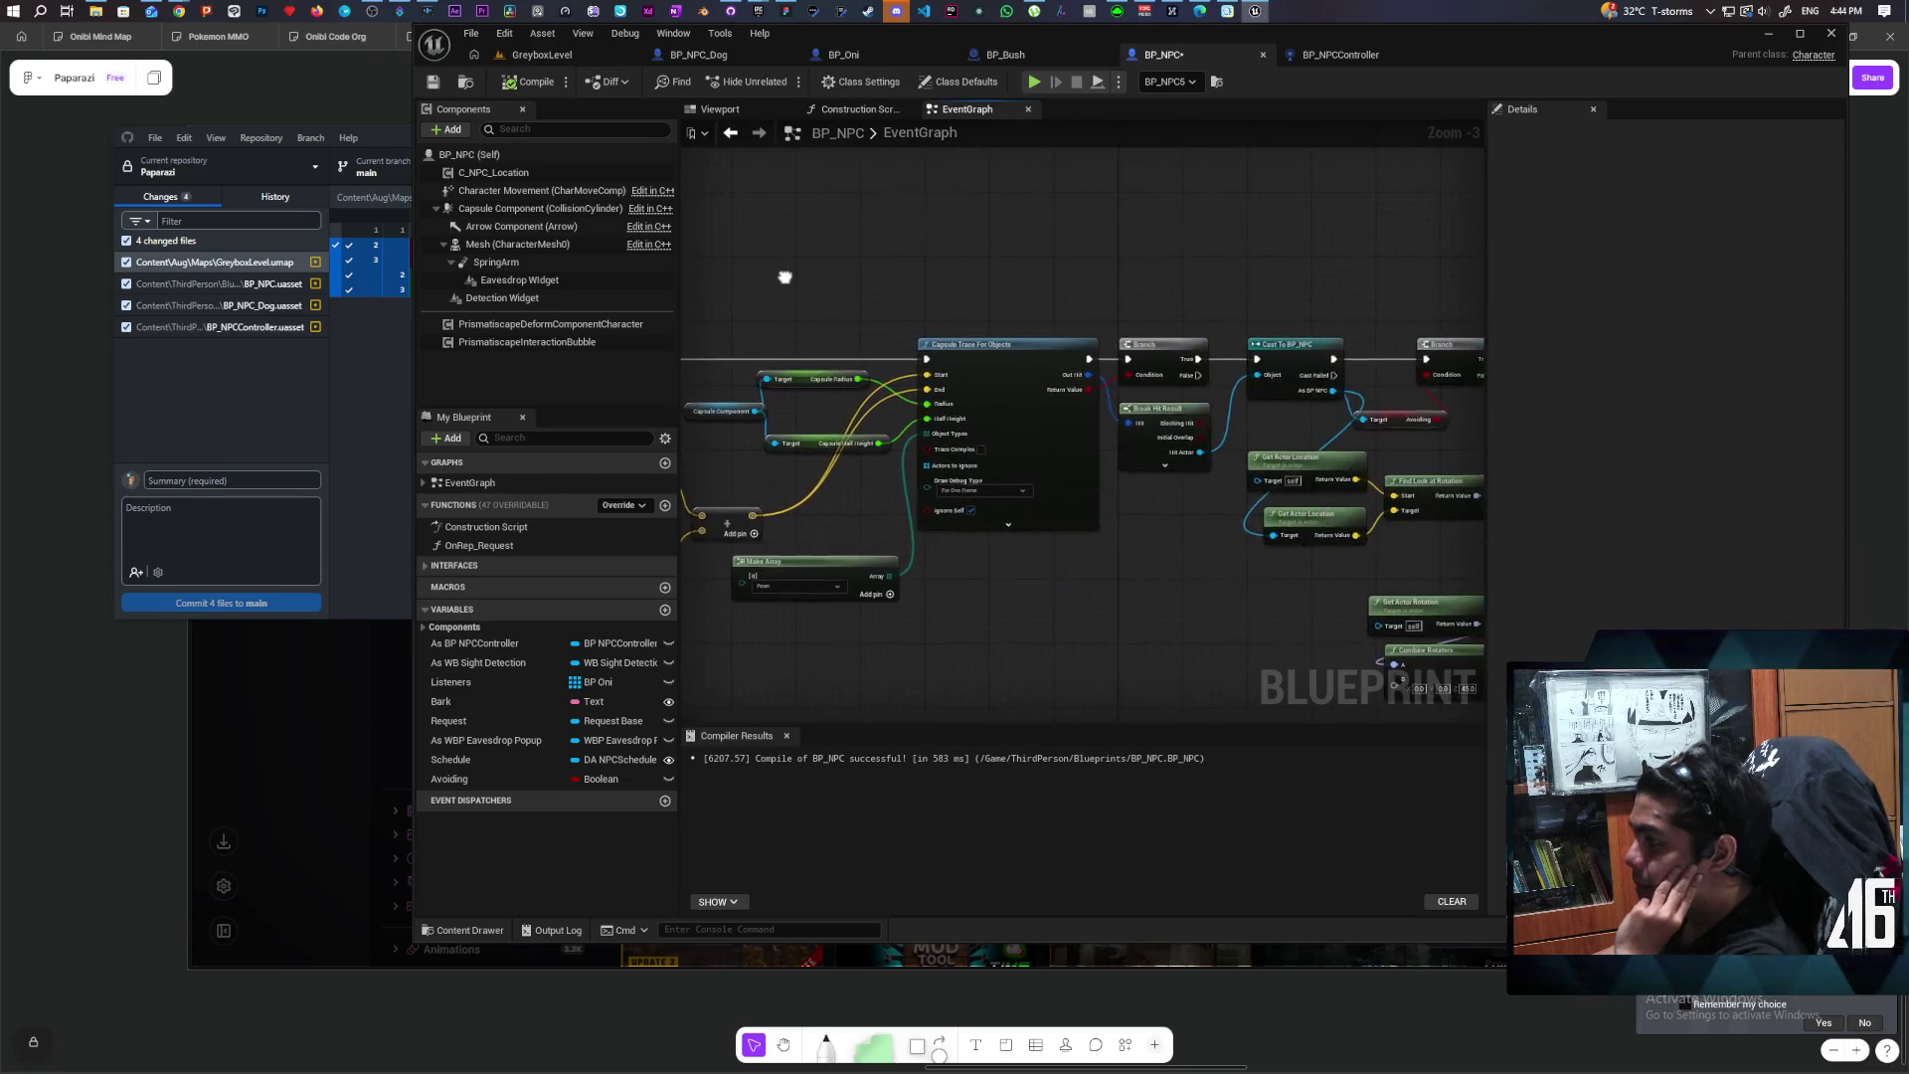
{"action": "left_click_drag", "start_coordinate": [1204, 292], "coordinate": [841, 224]}
{"action": "left_click_drag", "start_coordinate": [1052, 413], "coordinate": [844, 404]}
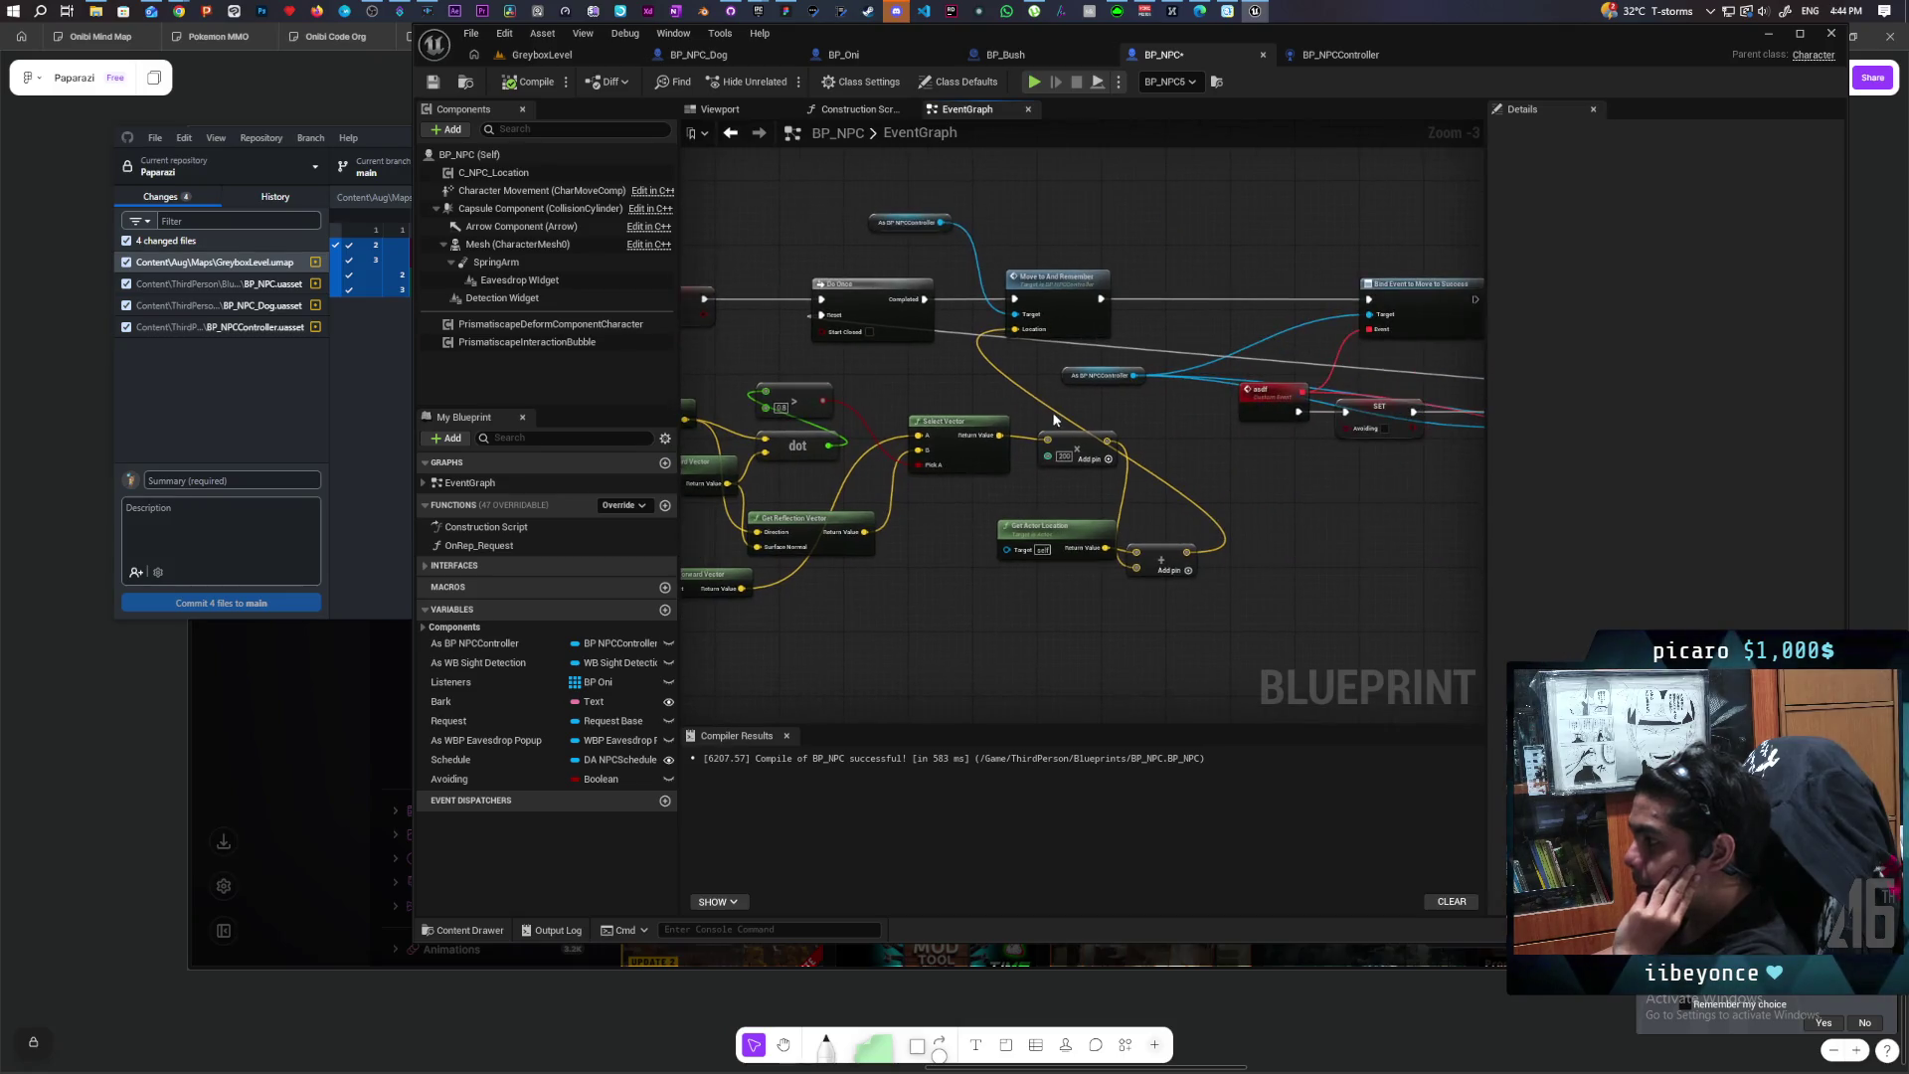
{"action": "scroll", "coordinate": [1090, 489], "scroll_direction": "up", "scroll_amount": 1}
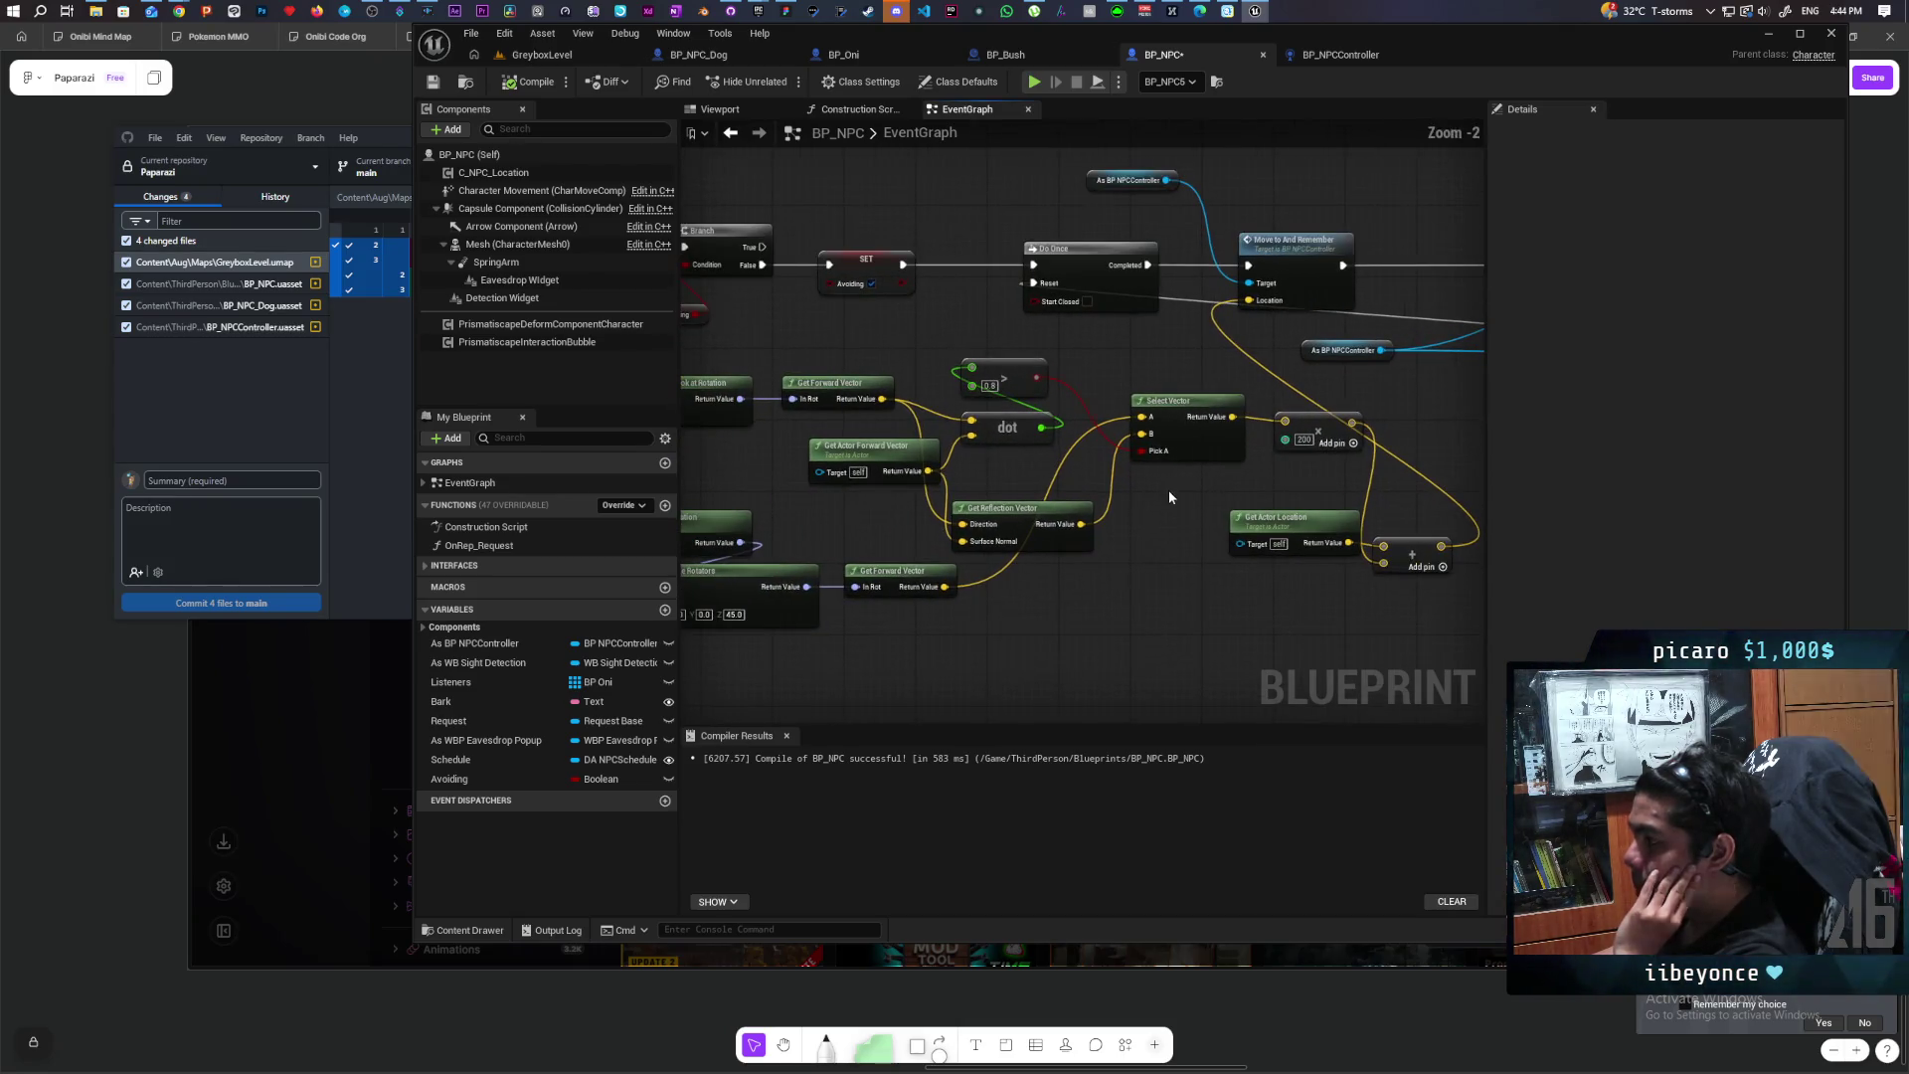
{"action": "mouse_move", "coordinate": [1159, 511]}
{"action": "left_mouse_down"}
{"action": "mouse_move", "coordinate": [1164, 482]}
{"action": "mouse_move", "coordinate": [1078, 499]}
{"action": "left_mouse_up"}
{"action": "scroll", "coordinate": [963, 545], "scroll_direction": "down", "scroll_amount": 1}
{"action": "mouse_move", "coordinate": [963, 546]}
{"action": "left_mouse_down"}
{"action": "mouse_move", "coordinate": [912, 587]}
{"action": "mouse_move", "coordinate": [921, 489]}
{"action": "mouse_move", "coordinate": [980, 468]}
{"action": "mouse_move", "coordinate": [1043, 688]}
{"action": "left_mouse_up"}
{"action": "scroll", "coordinate": [974, 471], "scroll_direction": "down", "scroll_amount": 1}
{"action": "left_click_drag", "start_coordinate": [1073, 409], "coordinate": [1138, 470]}
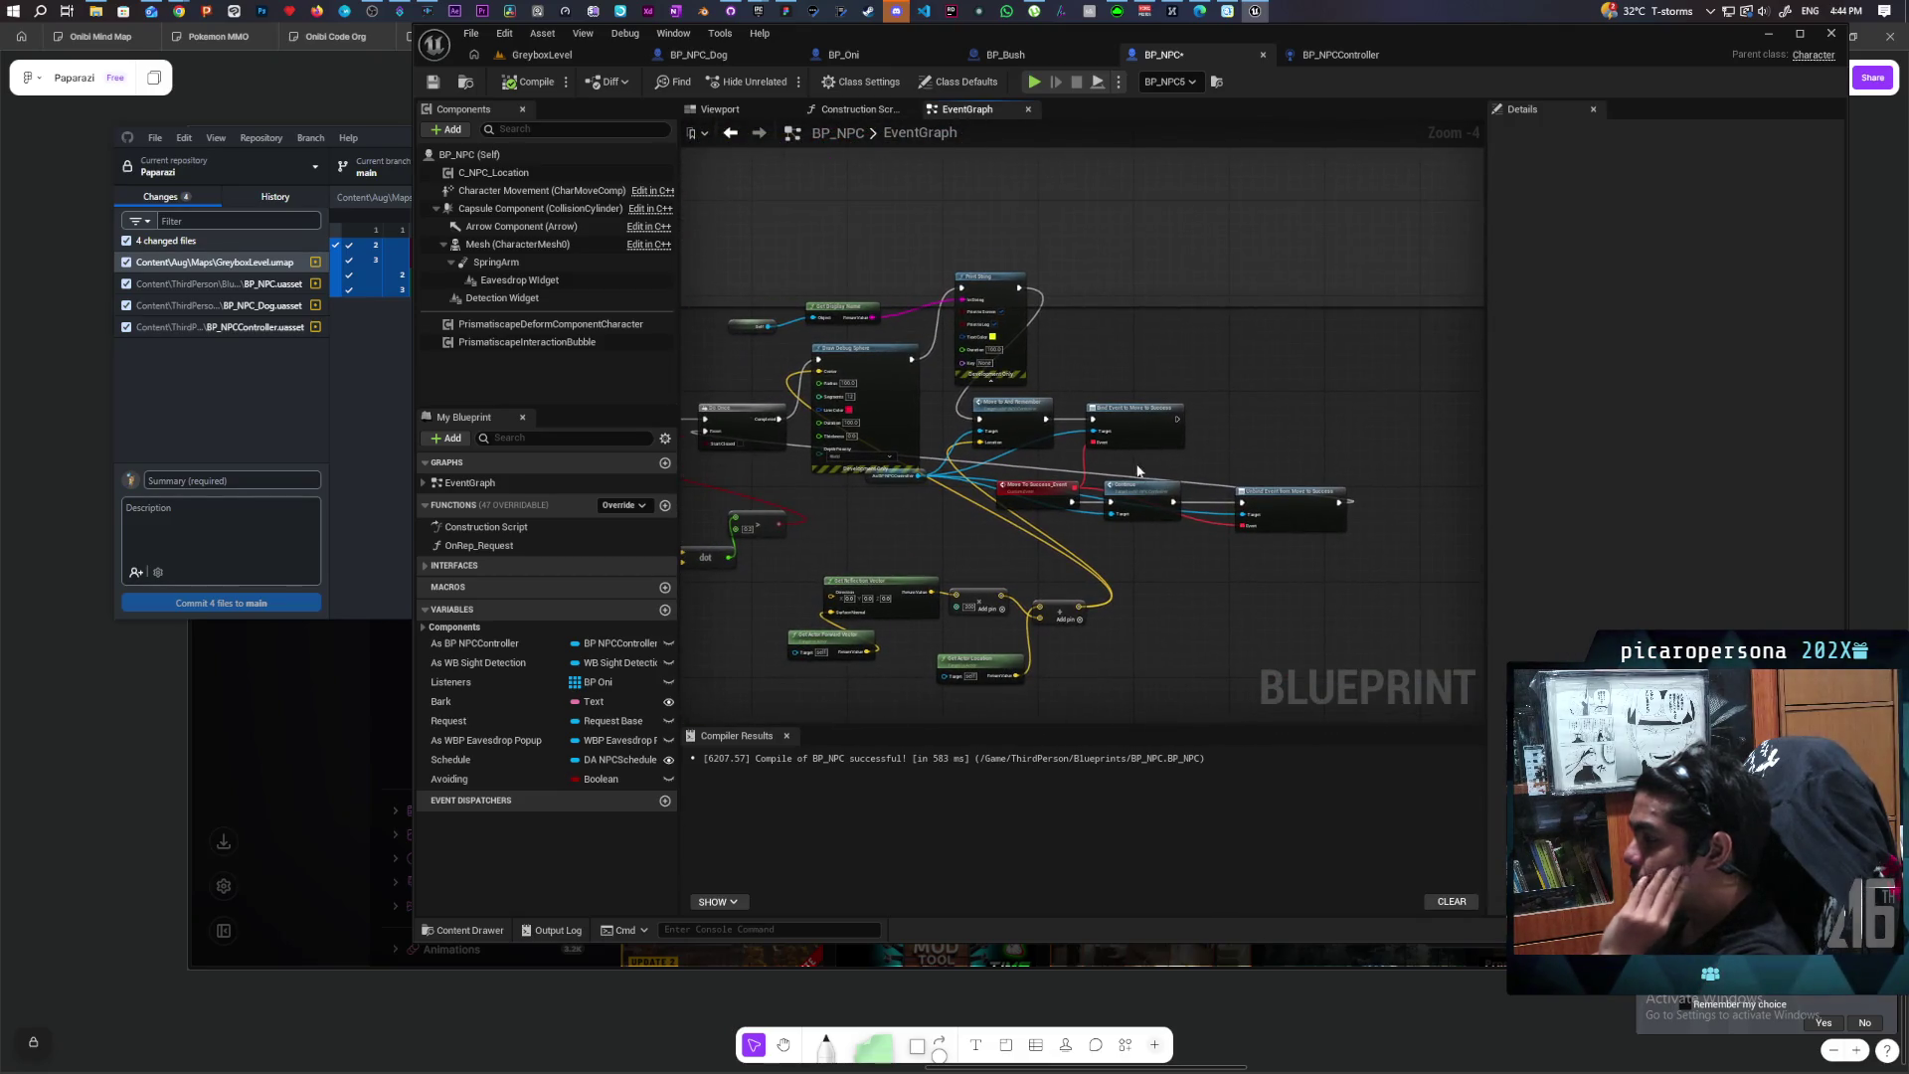
{"action": "left_click", "coordinate": [929, 438]}
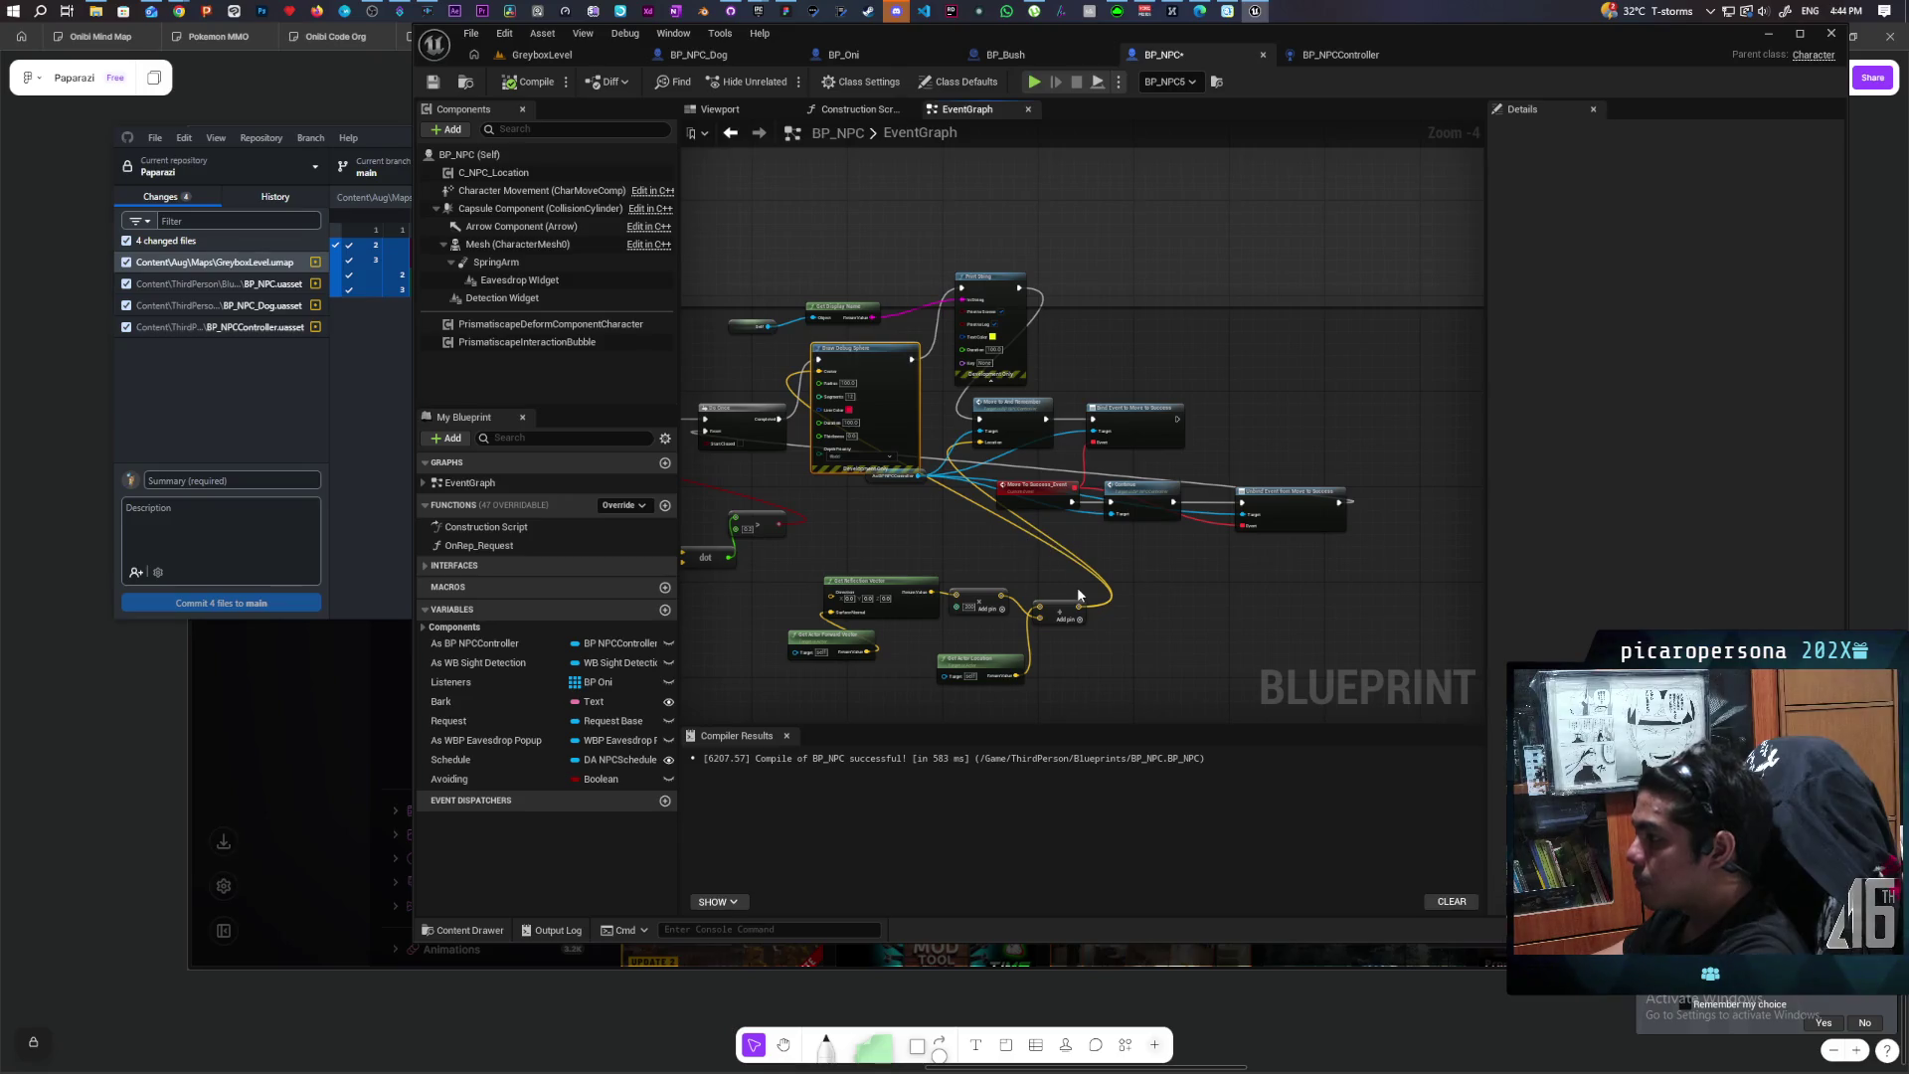
{"action": "left_click_drag", "start_coordinate": [1077, 586], "coordinate": [994, 223]}
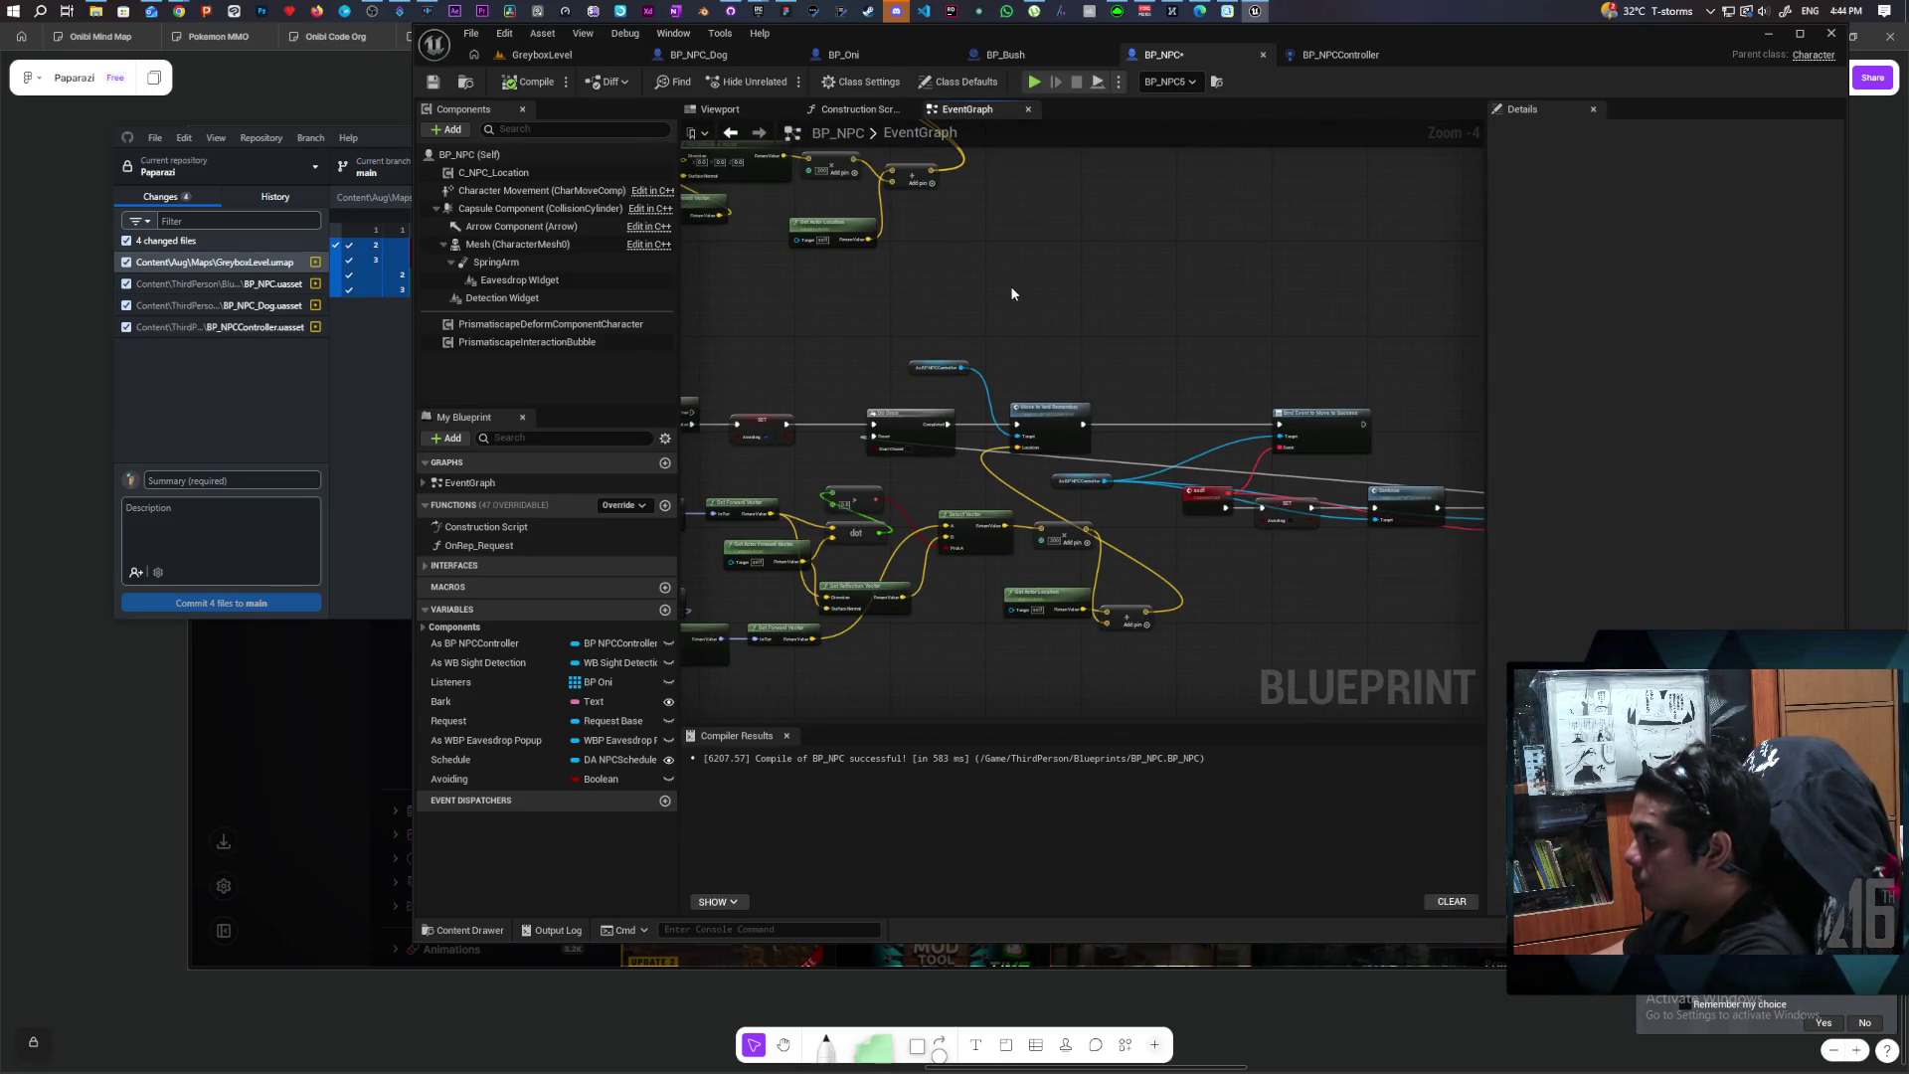
{"action": "key", "text": "ctrl+v"}
Step: Wire the sphere's Center to the move location, chain it after Do Once into Move To And Remember, and compile
{"action": "scroll", "coordinate": [1010, 290], "scroll_direction": "up", "scroll_amount": 2}
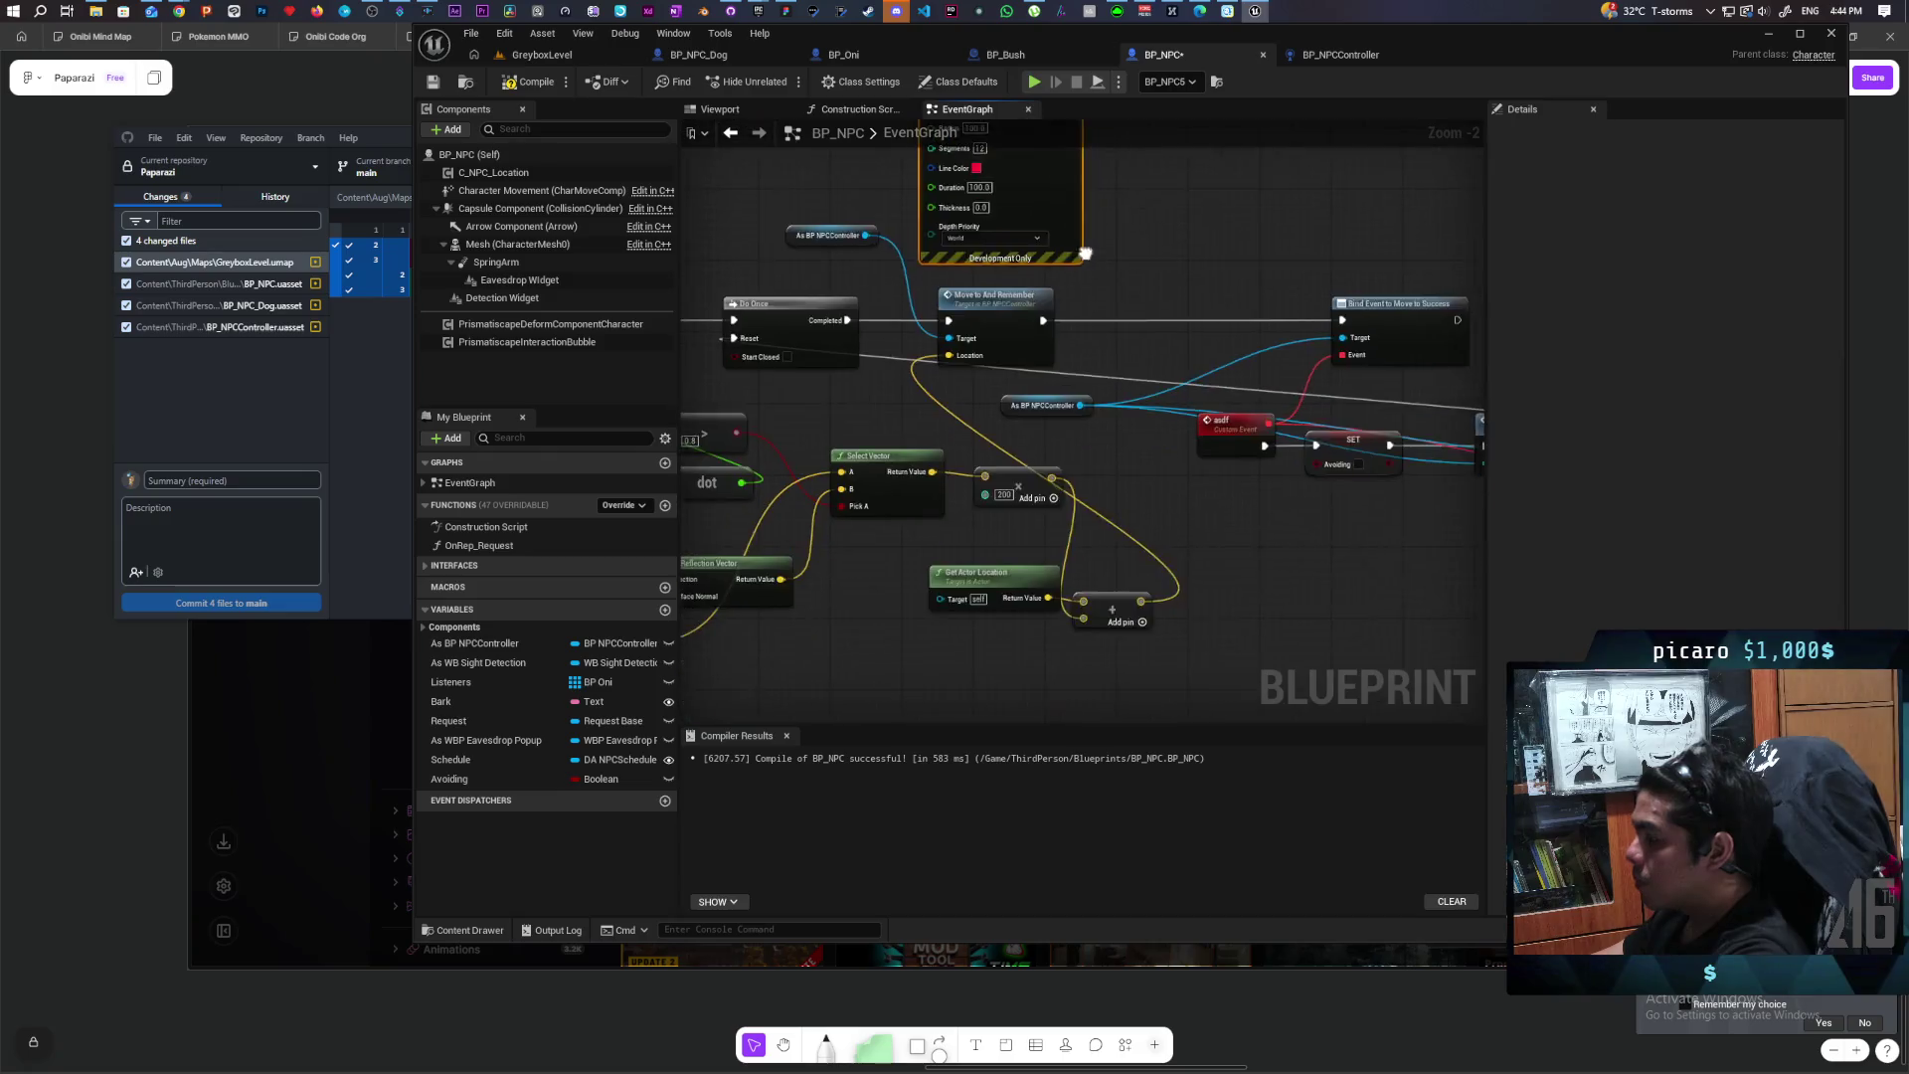
{"action": "left_click_drag", "start_coordinate": [1086, 254], "coordinate": [1111, 330]}
{"action": "mouse_move", "coordinate": [950, 476]}
{"action": "left_mouse_down"}
{"action": "mouse_move", "coordinate": [899, 241]}
{"action": "mouse_move", "coordinate": [955, 173]}
{"action": "left_mouse_up"}
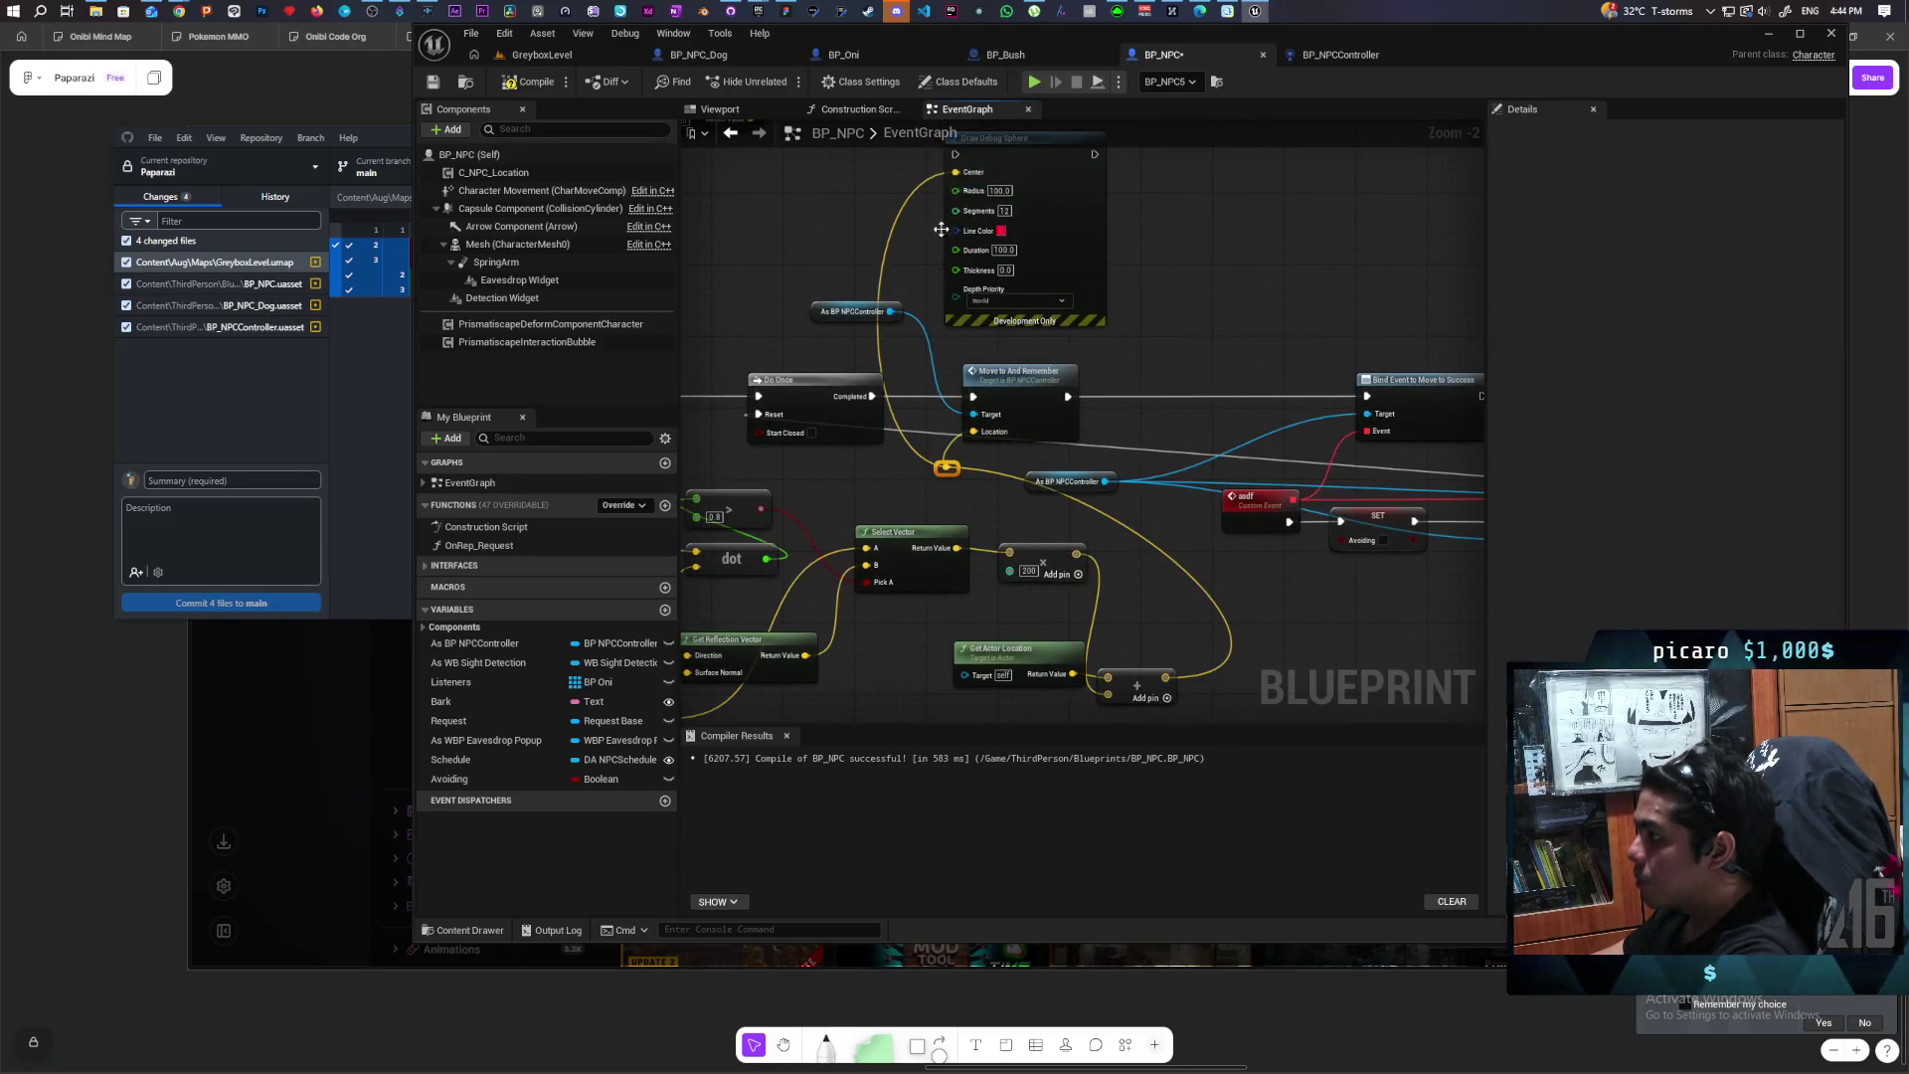
{"action": "left_click_drag", "start_coordinate": [870, 397], "coordinate": [954, 154]}
{"action": "mouse_move", "coordinate": [1092, 157]}
{"action": "left_mouse_down"}
{"action": "mouse_move", "coordinate": [1064, 318]}
{"action": "mouse_move", "coordinate": [972, 396]}
{"action": "left_mouse_up"}
{"action": "left_click", "coordinate": [537, 81]}
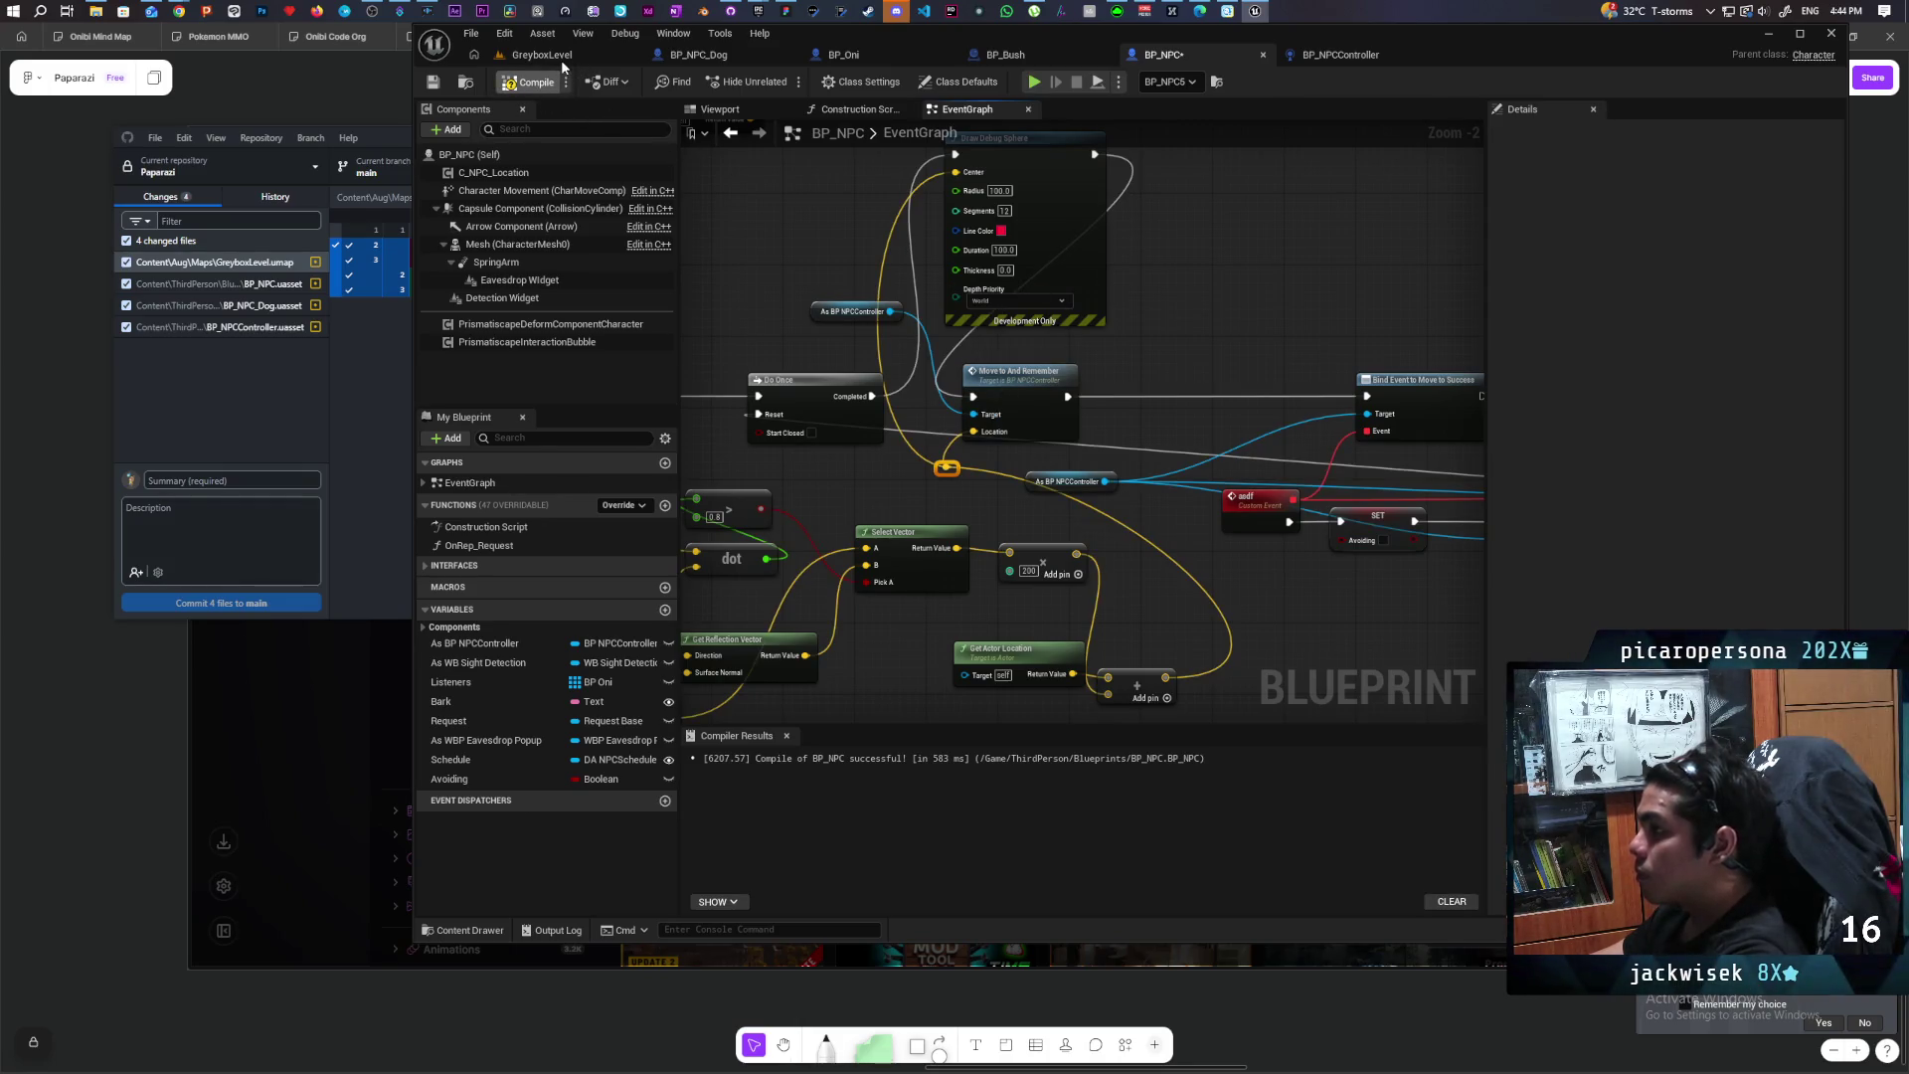
Step: Save the GreyboxLevel map, start Play-In-Editor, and walk the character toward the red NPCs
{"action": "left_click", "coordinate": [561, 55]}
{"action": "key", "text": "ctrl+shift+s"}
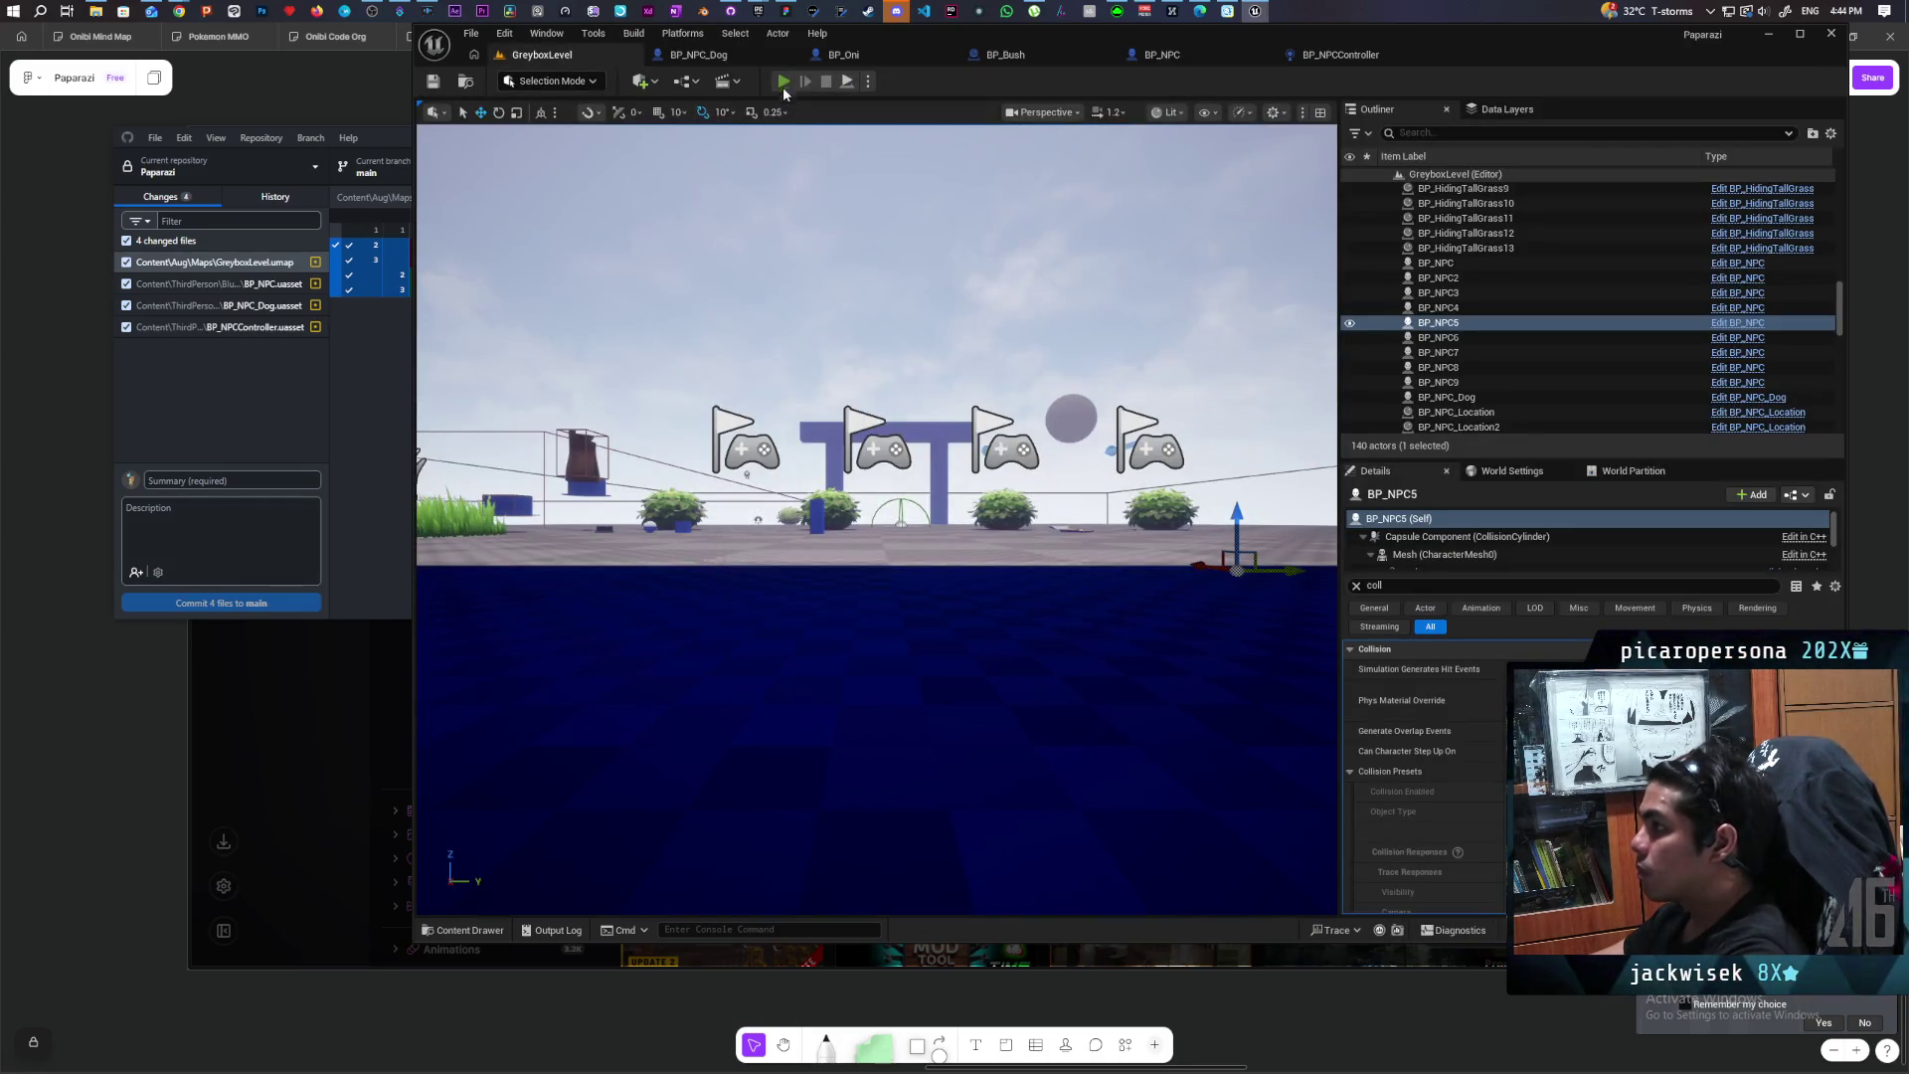
{"action": "left_click", "coordinate": [783, 81]}
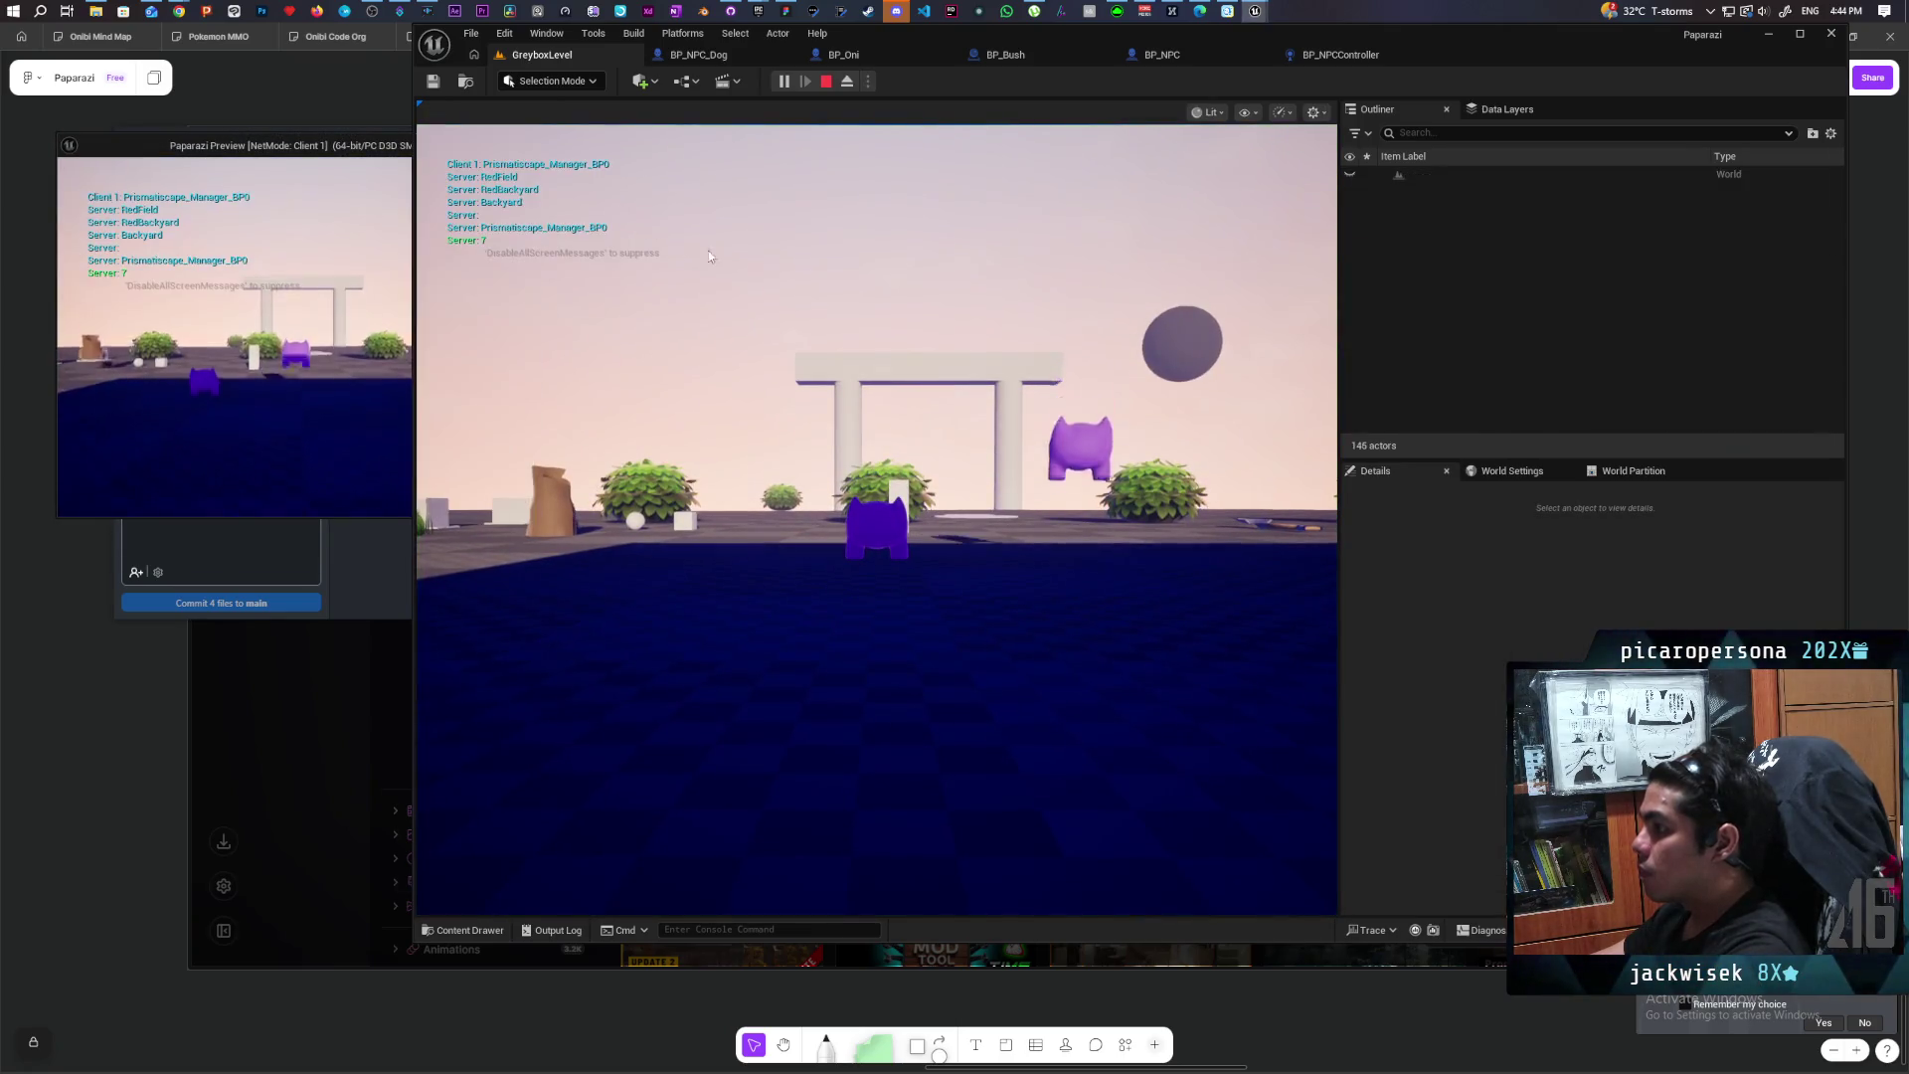
{"action": "left_click", "coordinate": [700, 254]}
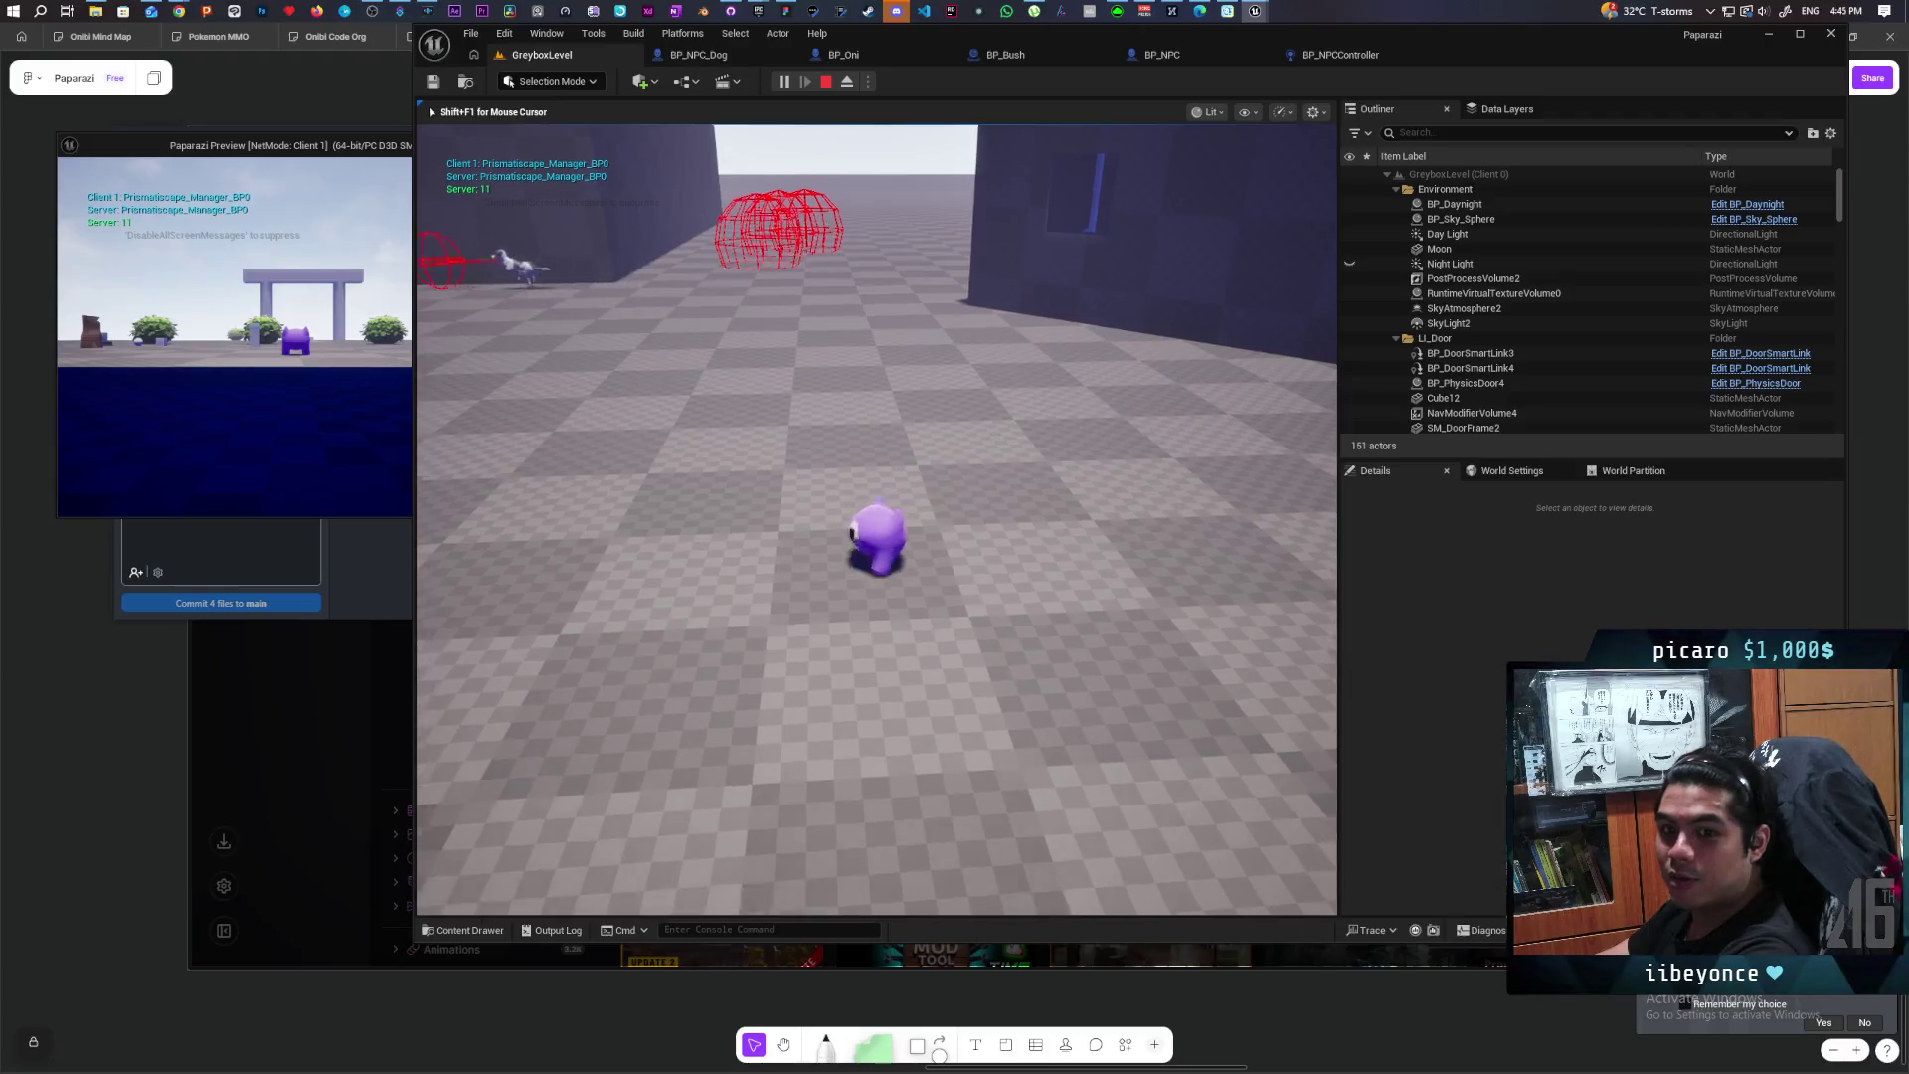
{"action": "key", "text": "w"}
{"action": "key", "text": "w"}
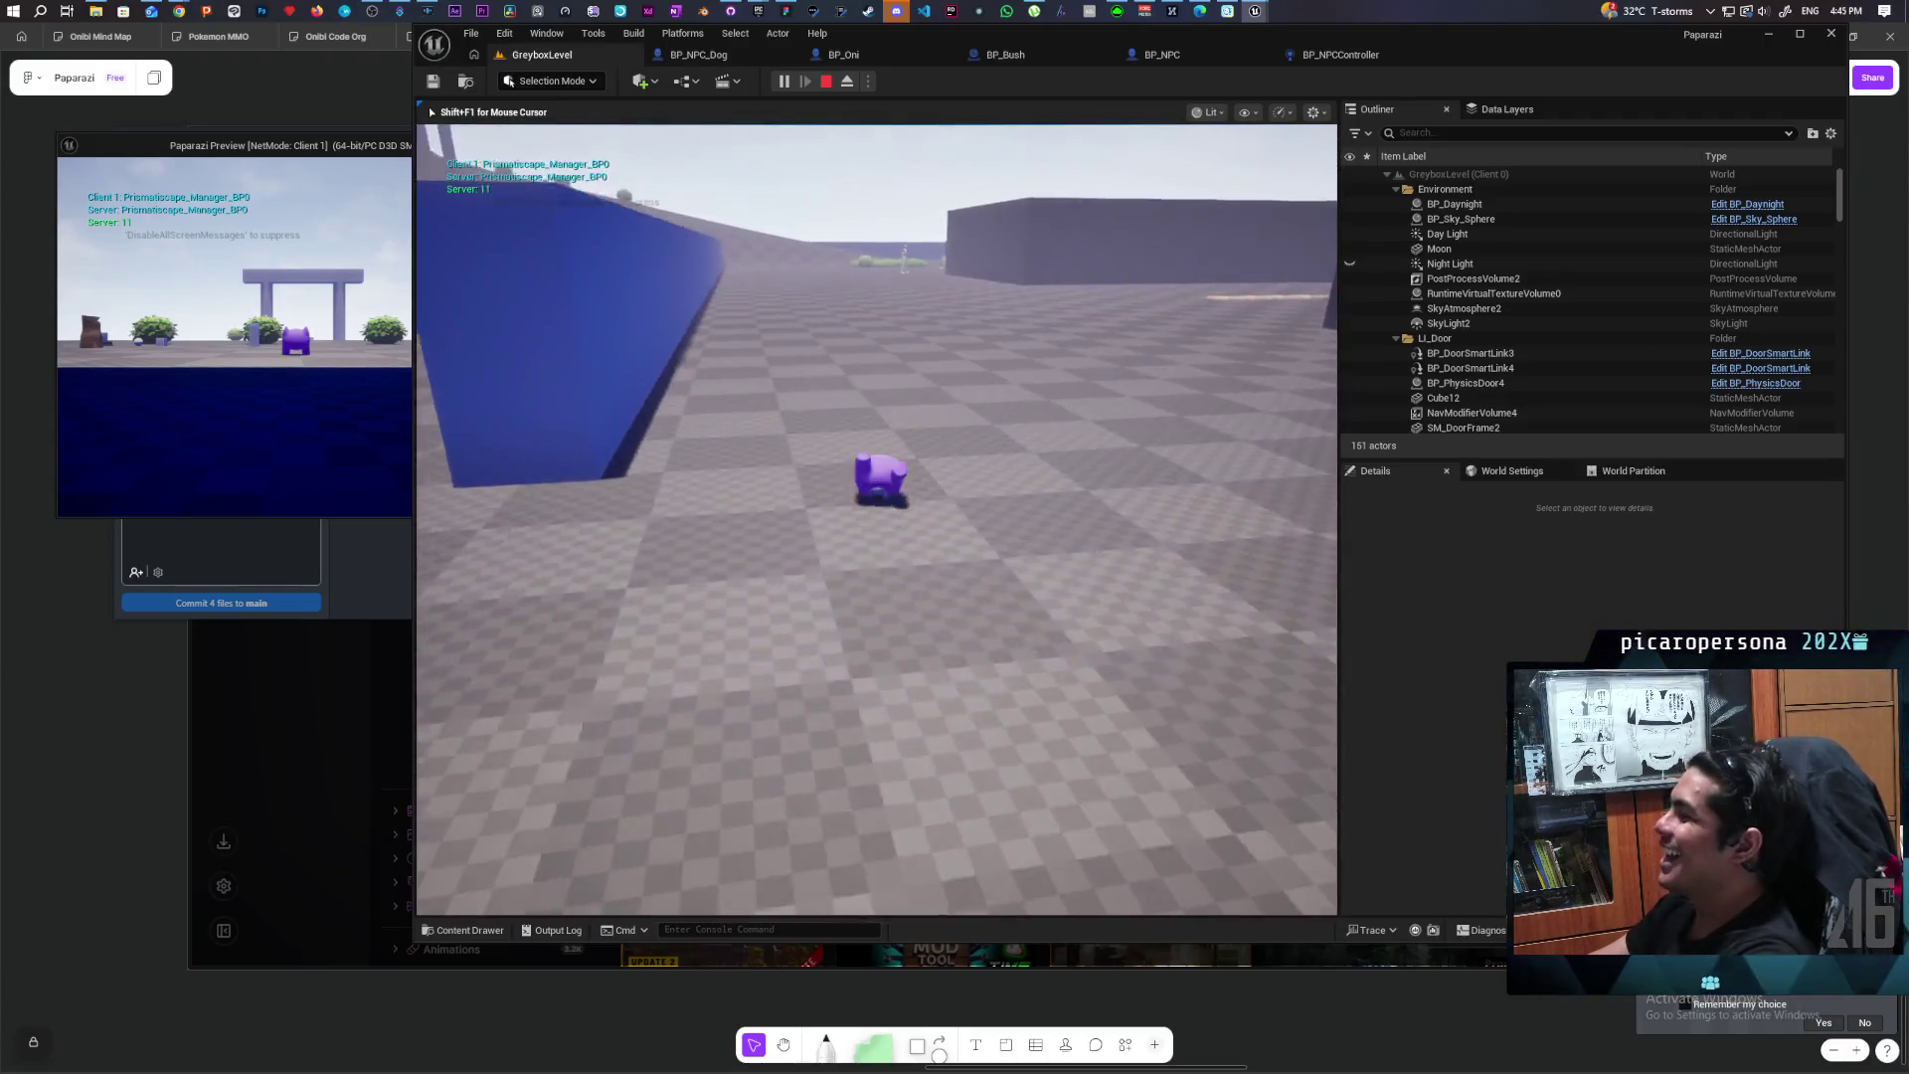
{"action": "key", "text": "w"}
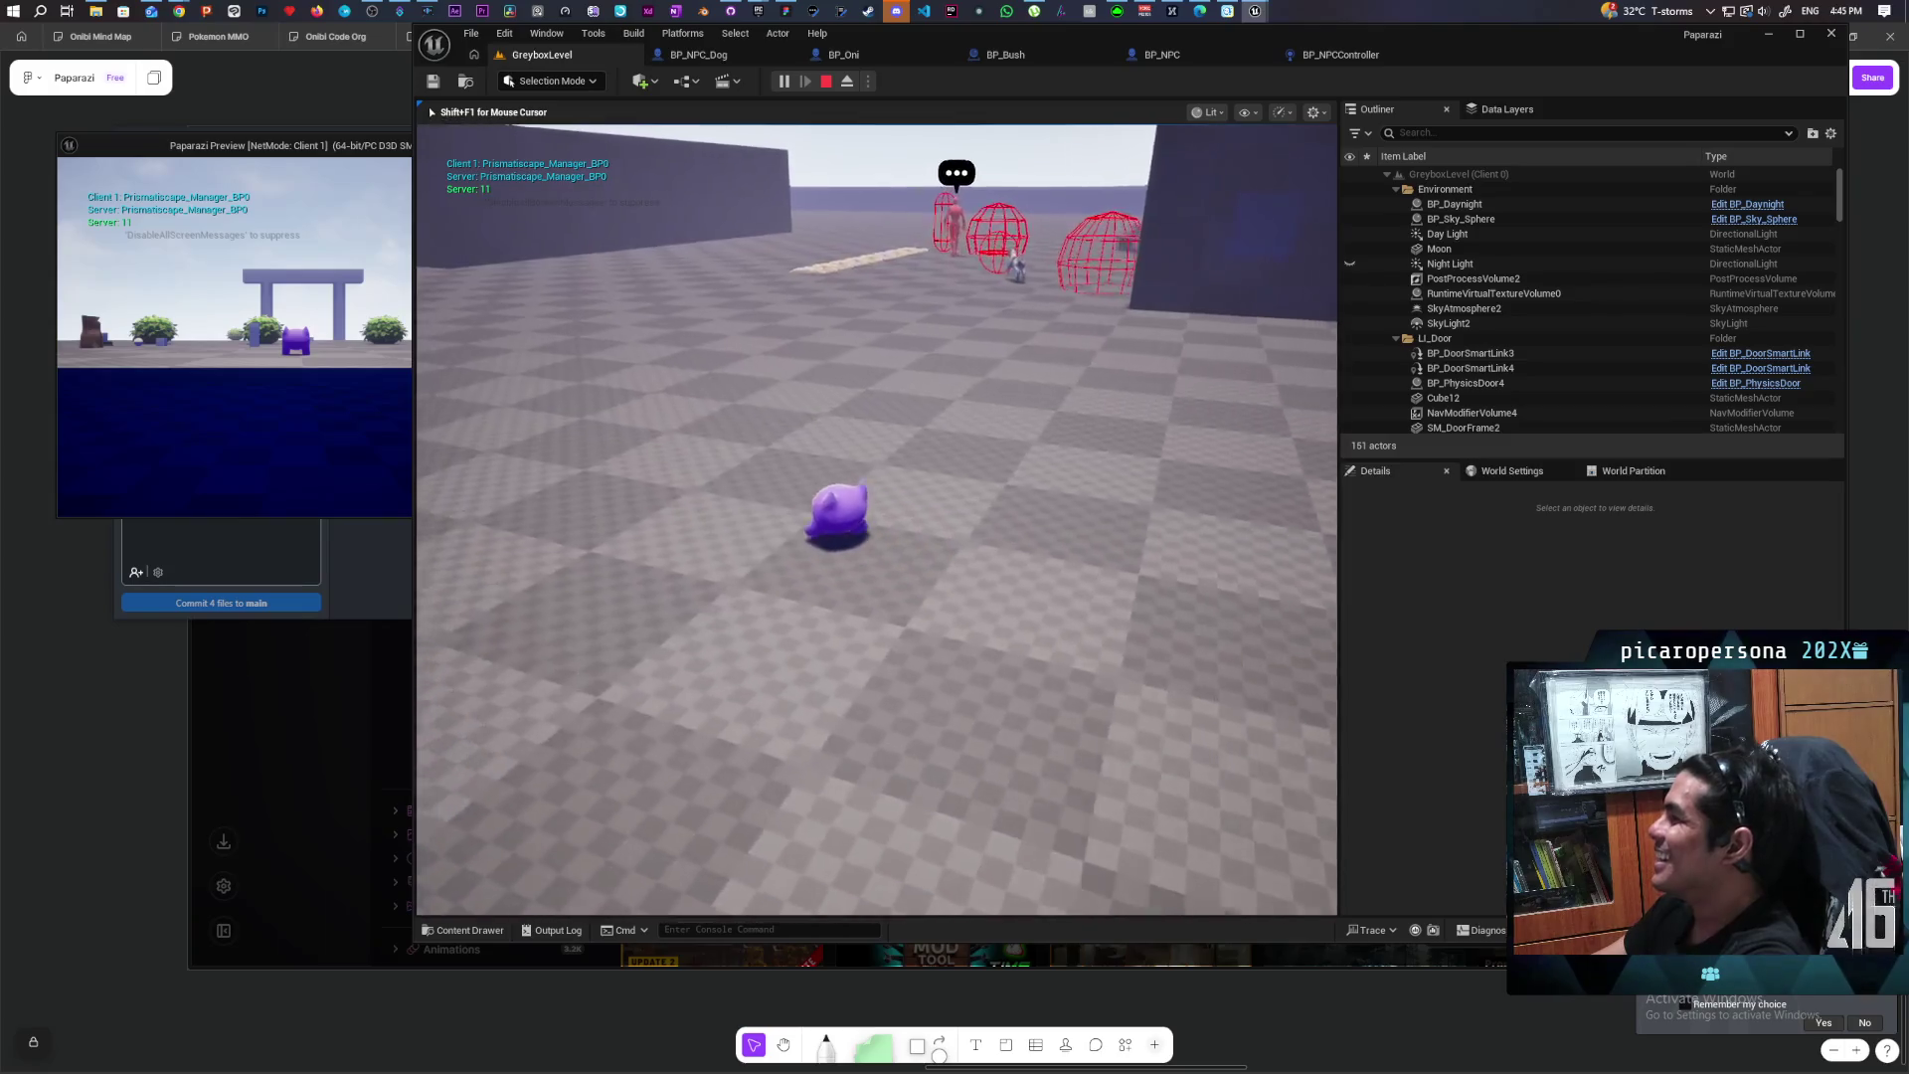
{"action": "key", "text": "w"}
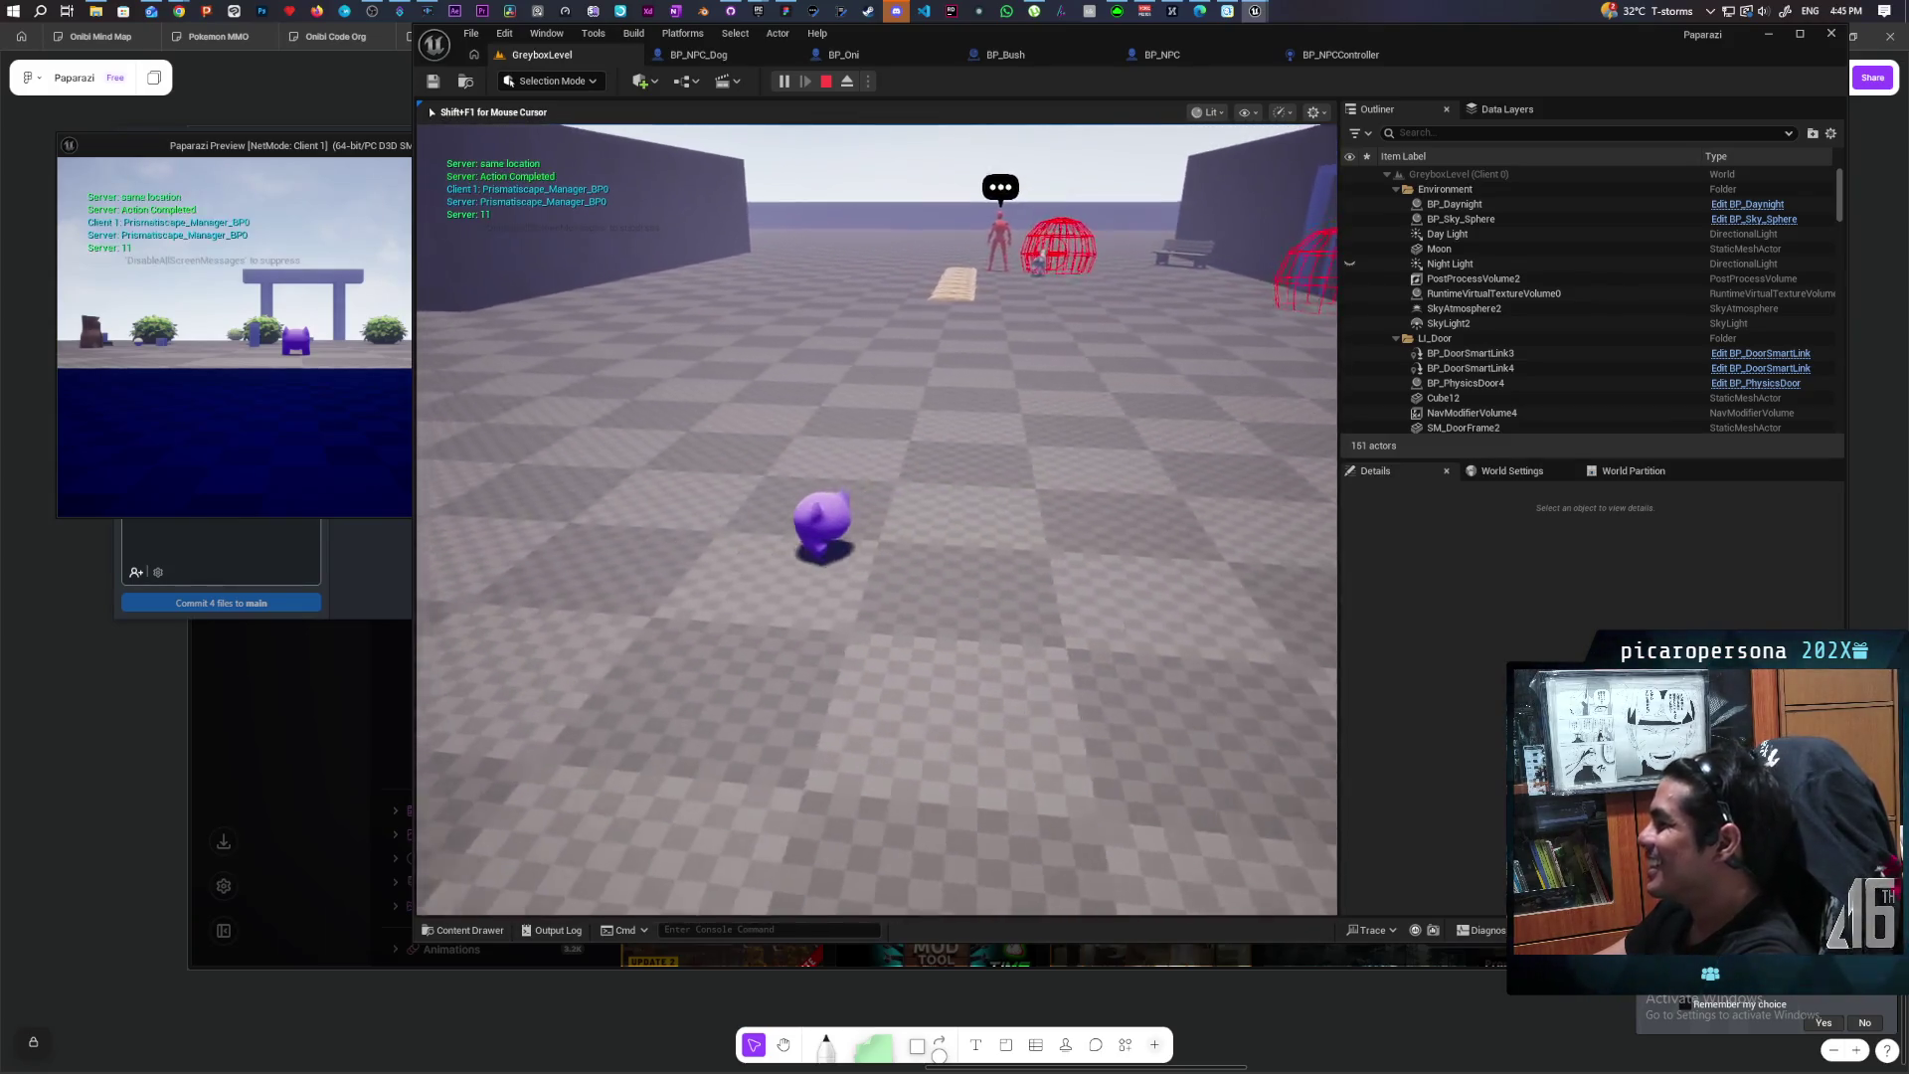
{"action": "key", "text": "shift+F1"}
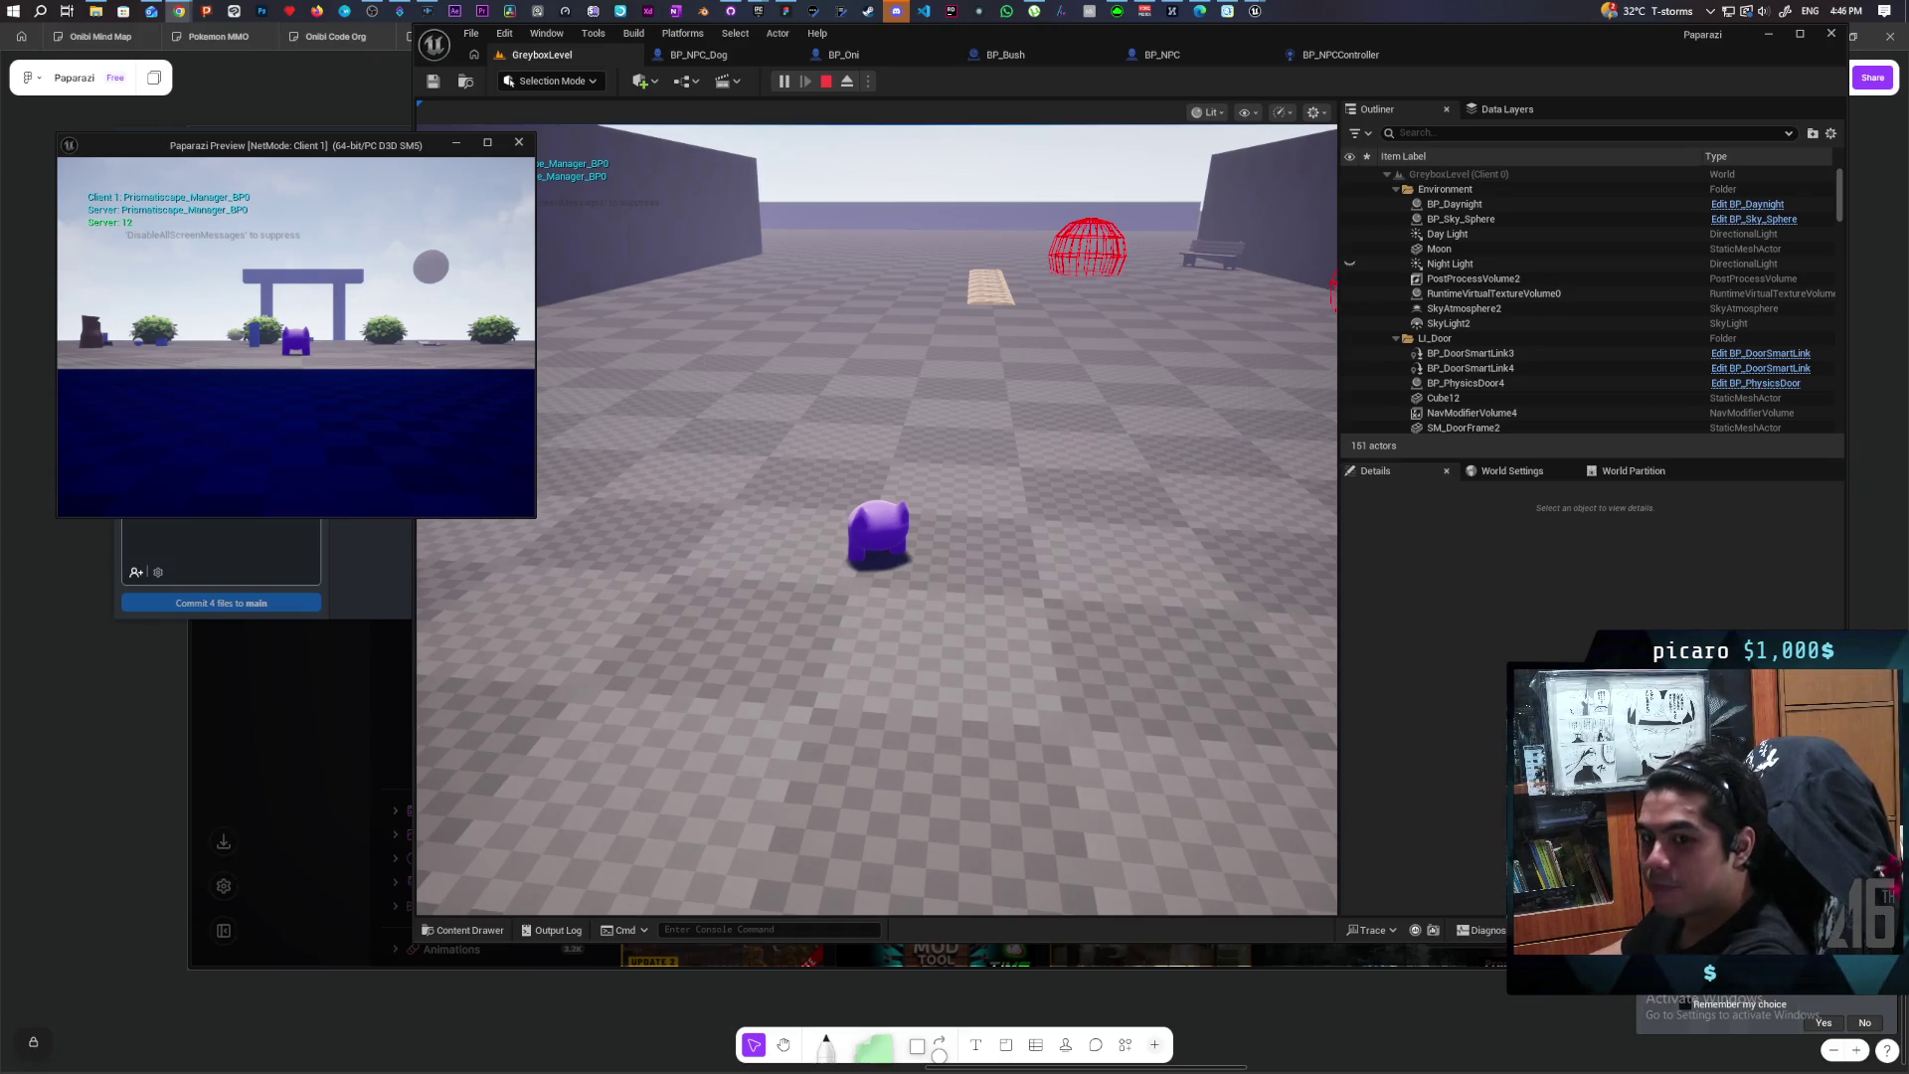
Step: Walk the character past the red NPC and blue block toward the courtyard, then end the session
{"action": "left_click", "coordinate": [875, 497]}
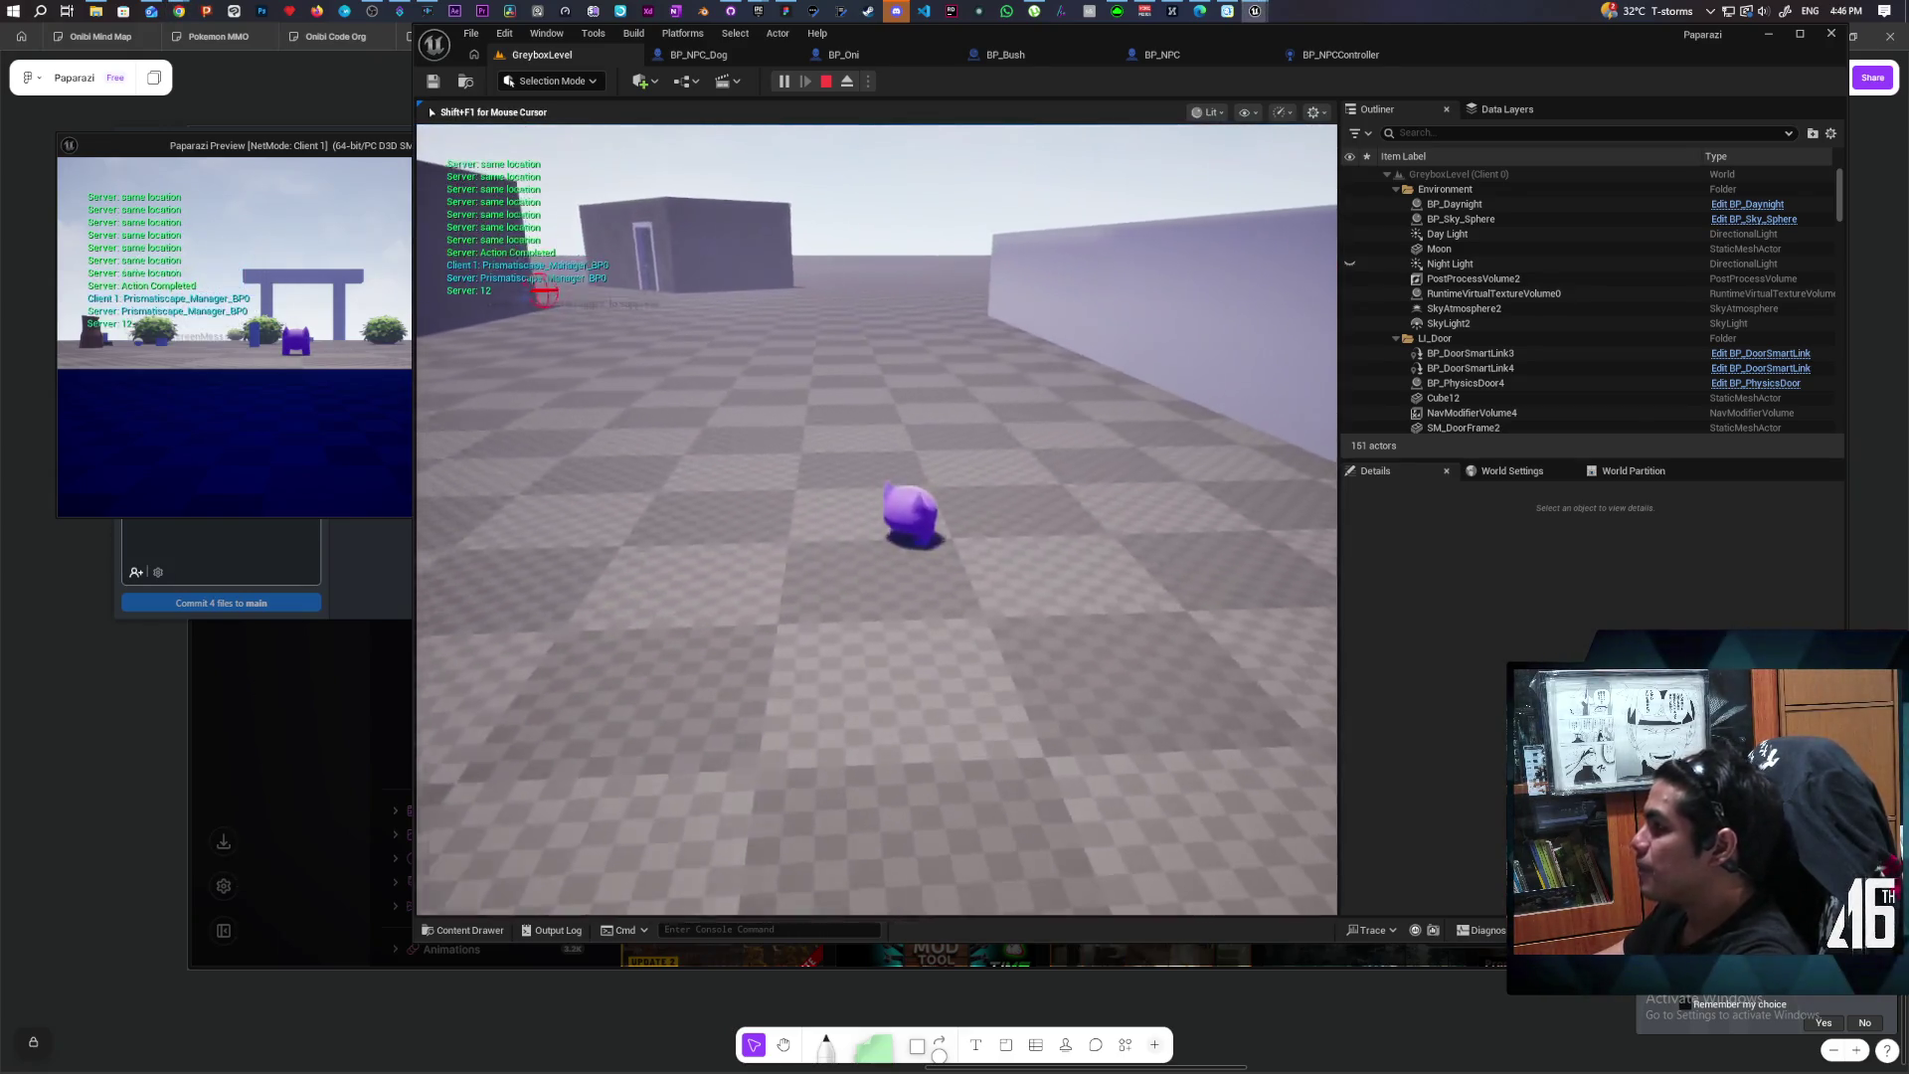
{"action": "key", "text": "s"}
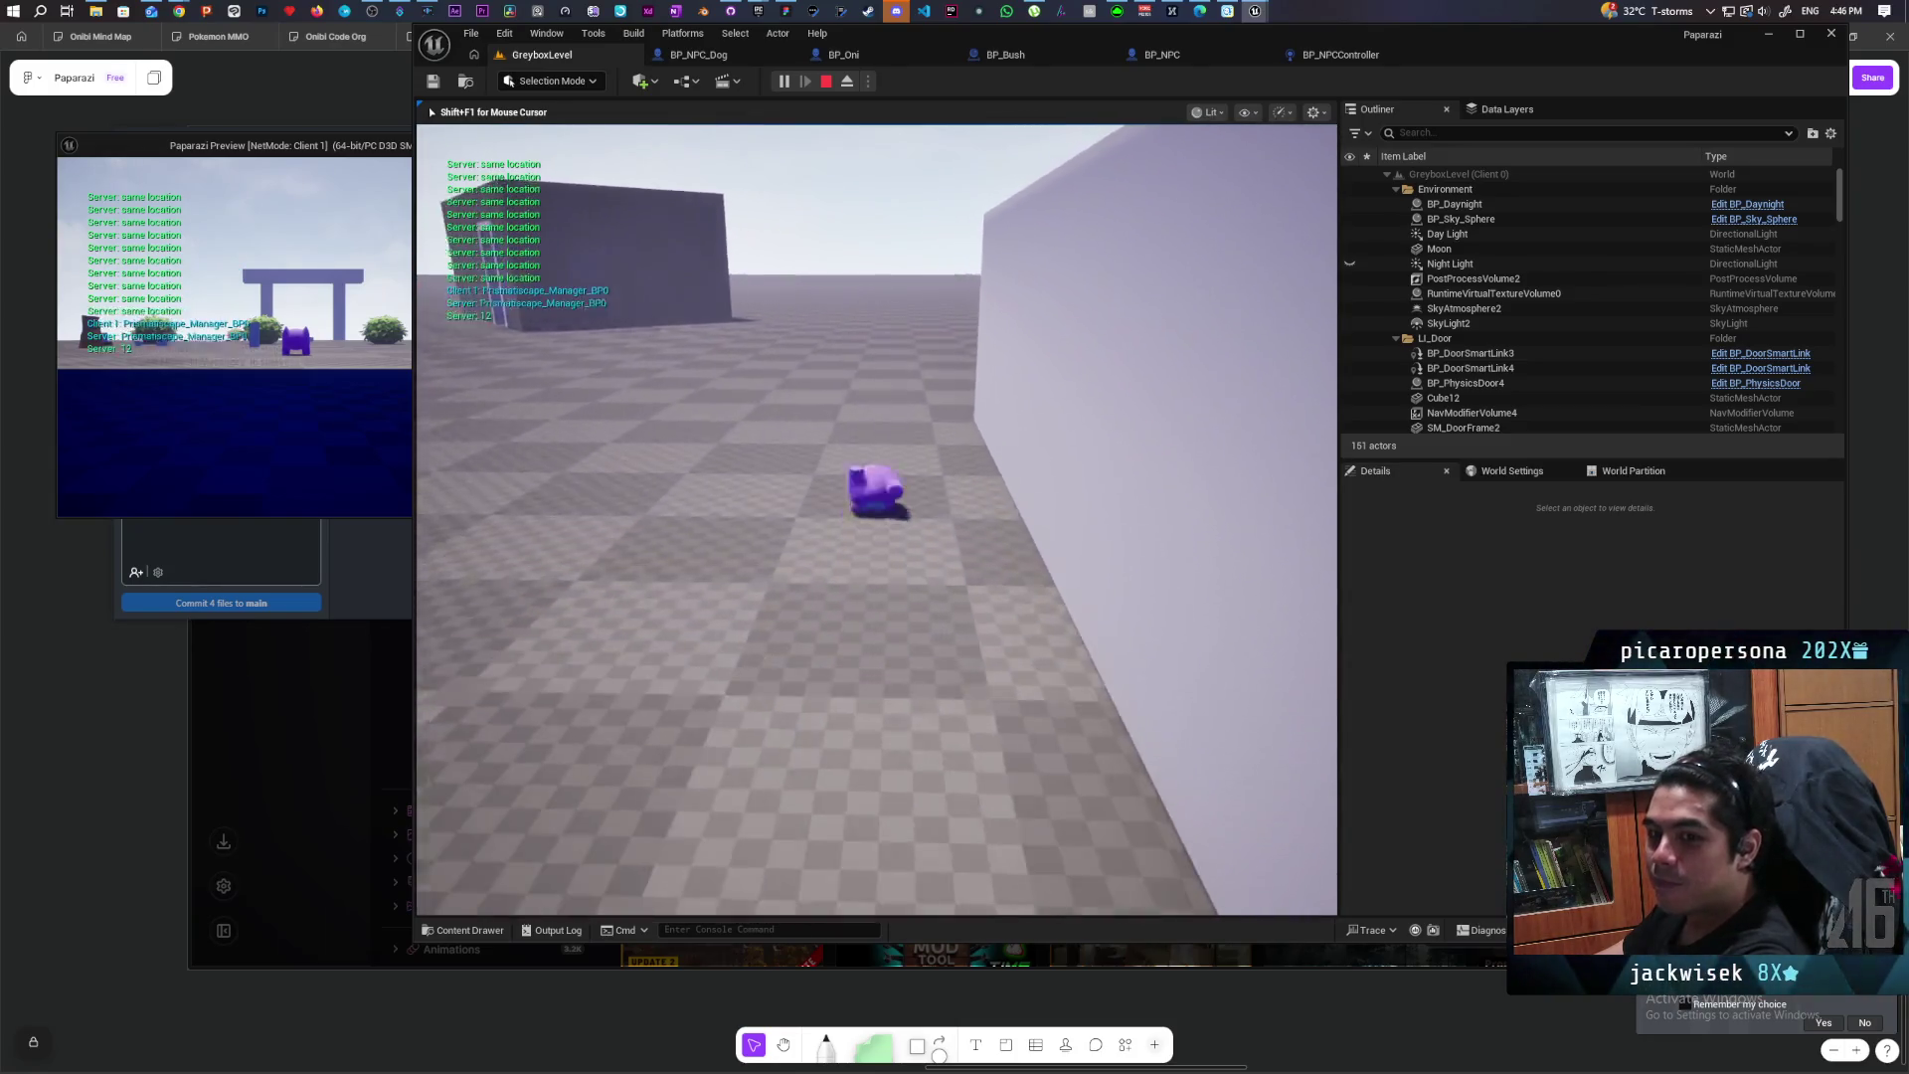
{"action": "key", "text": "w"}
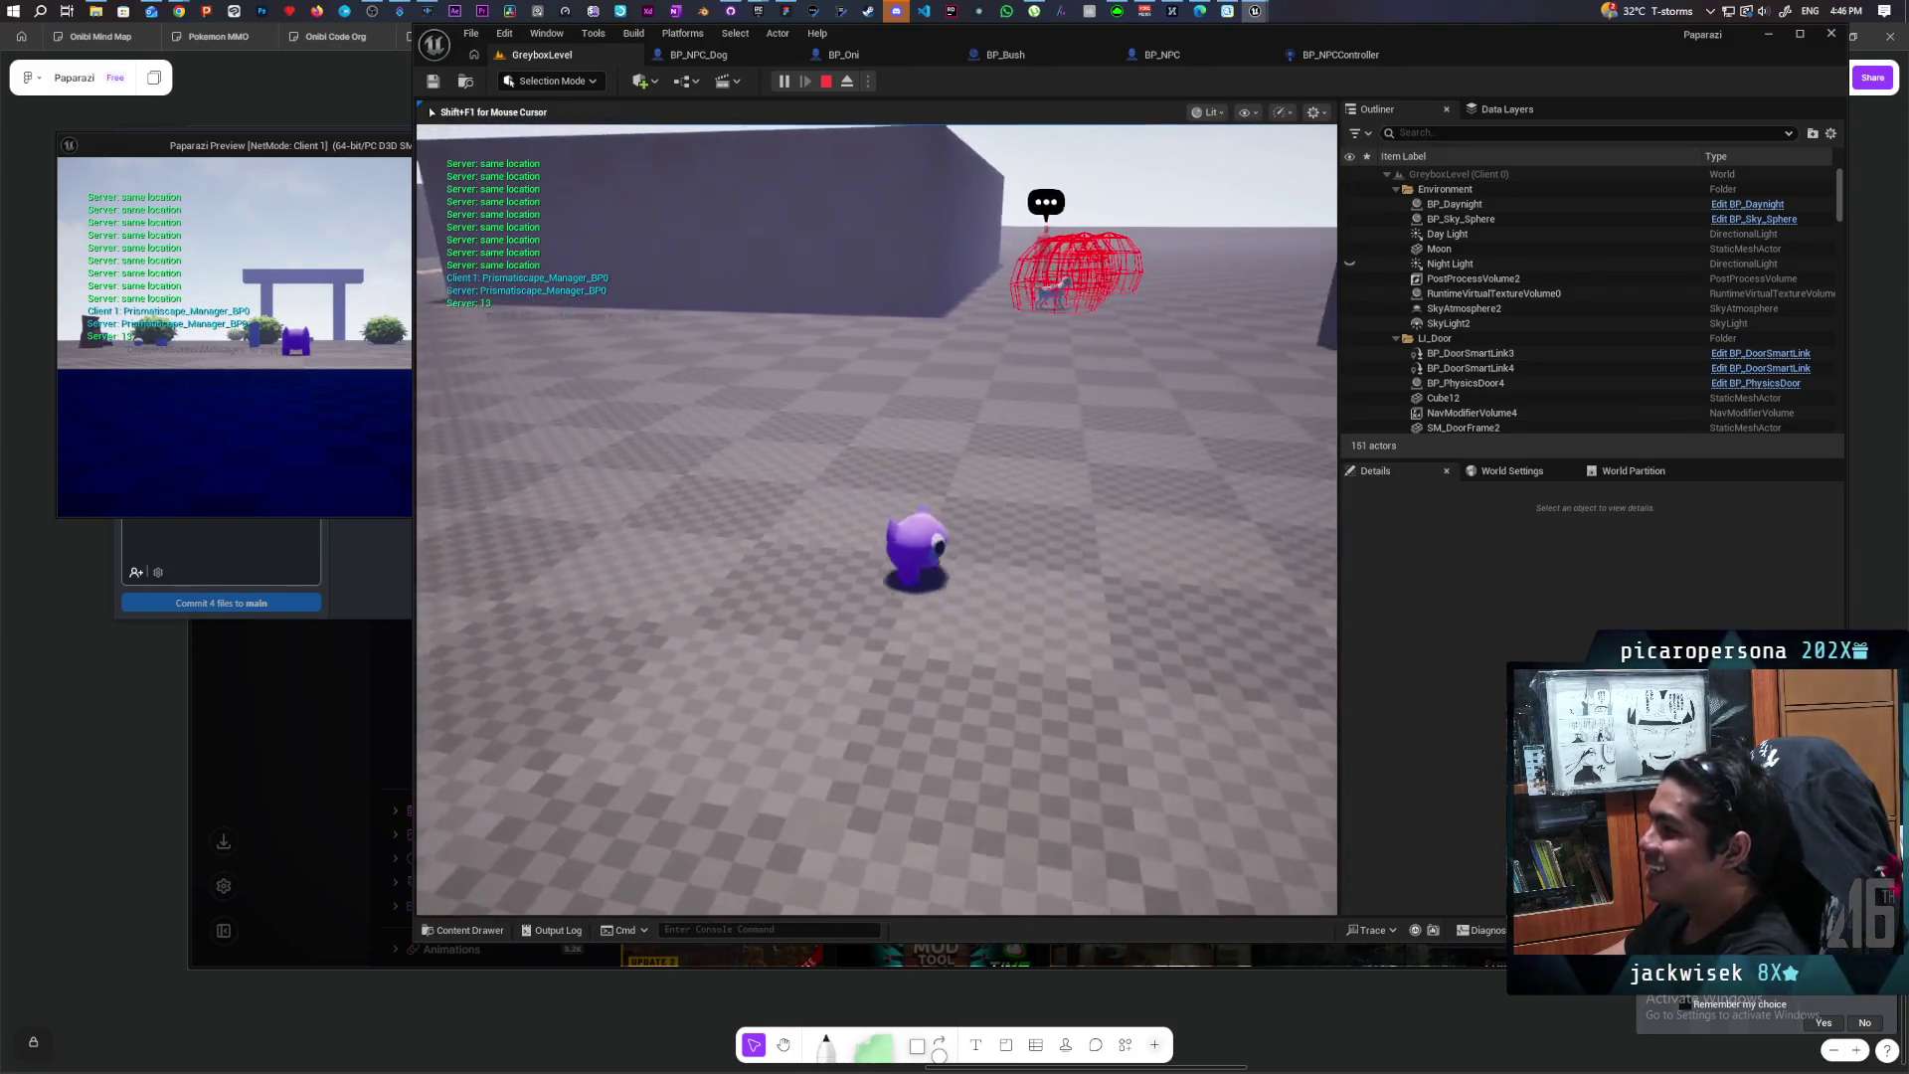
{"action": "key", "text": "w"}
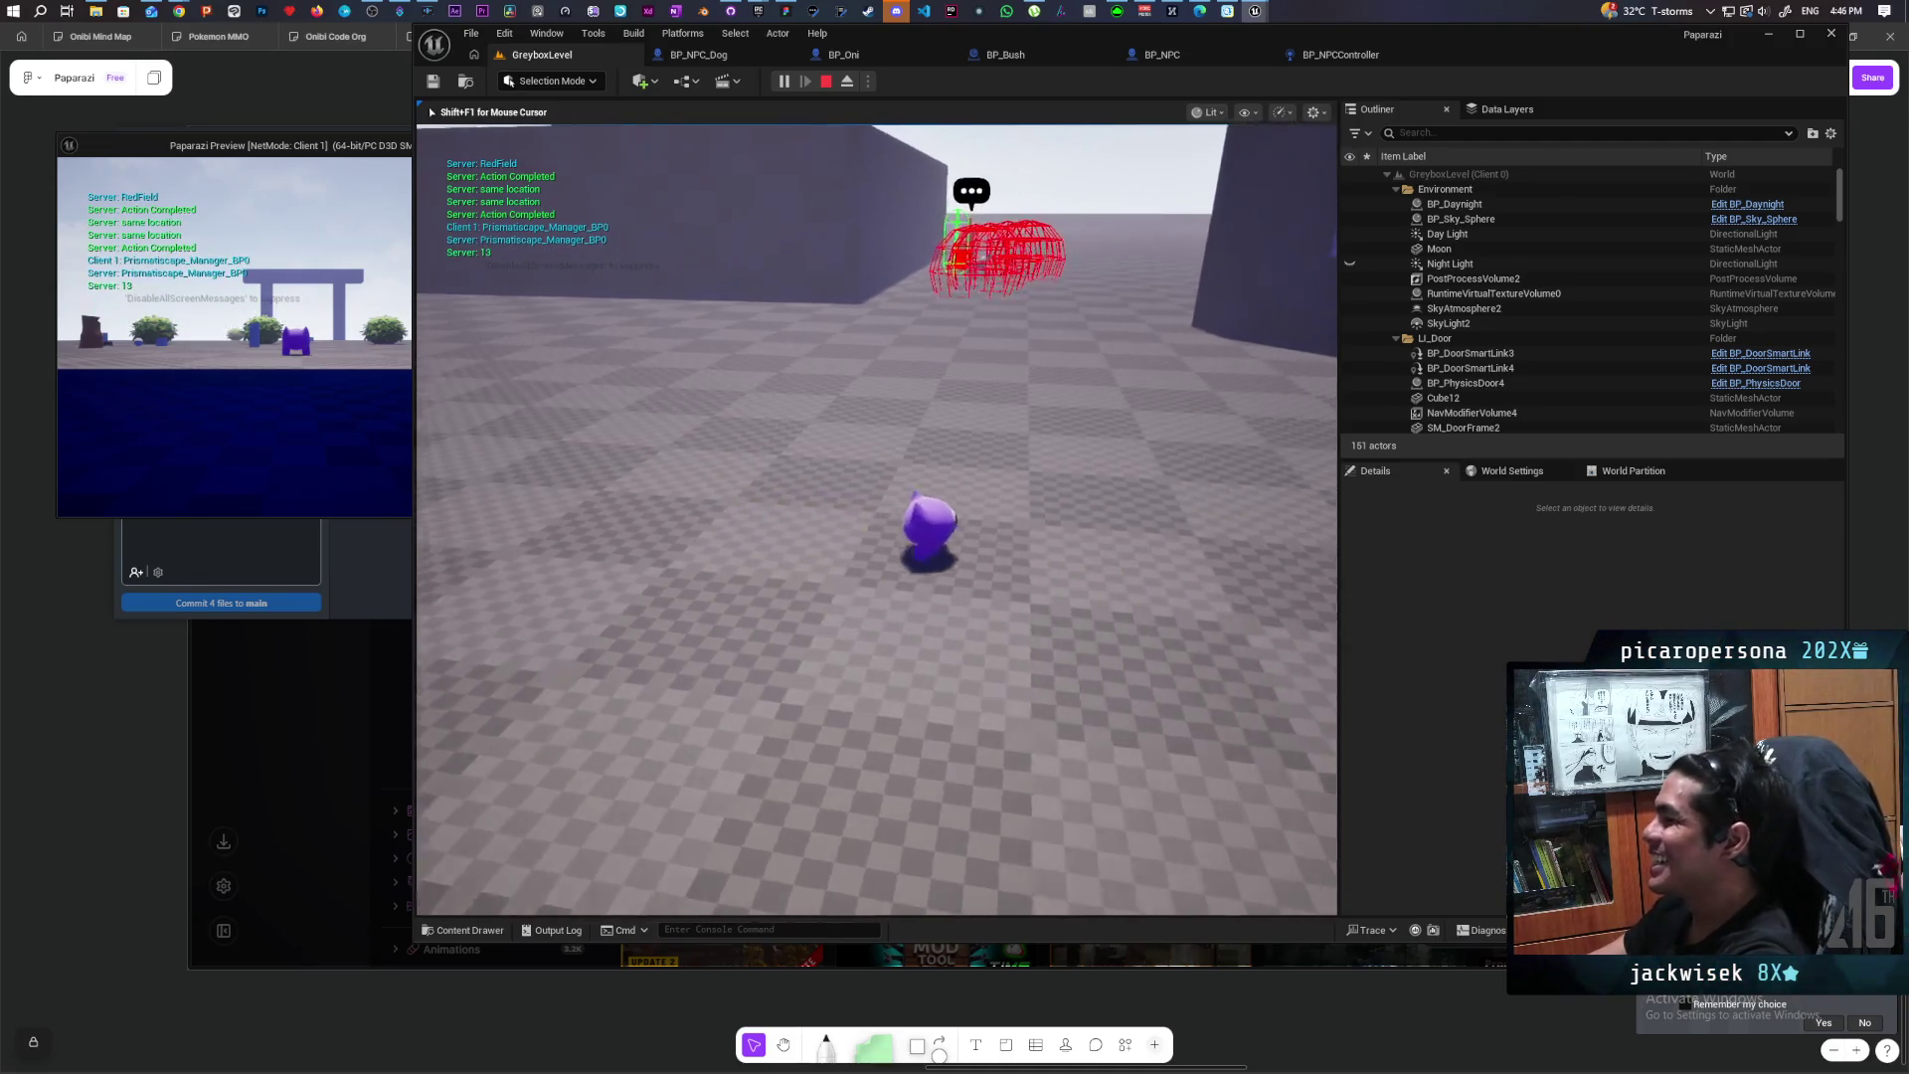
{"action": "key", "text": "a"}
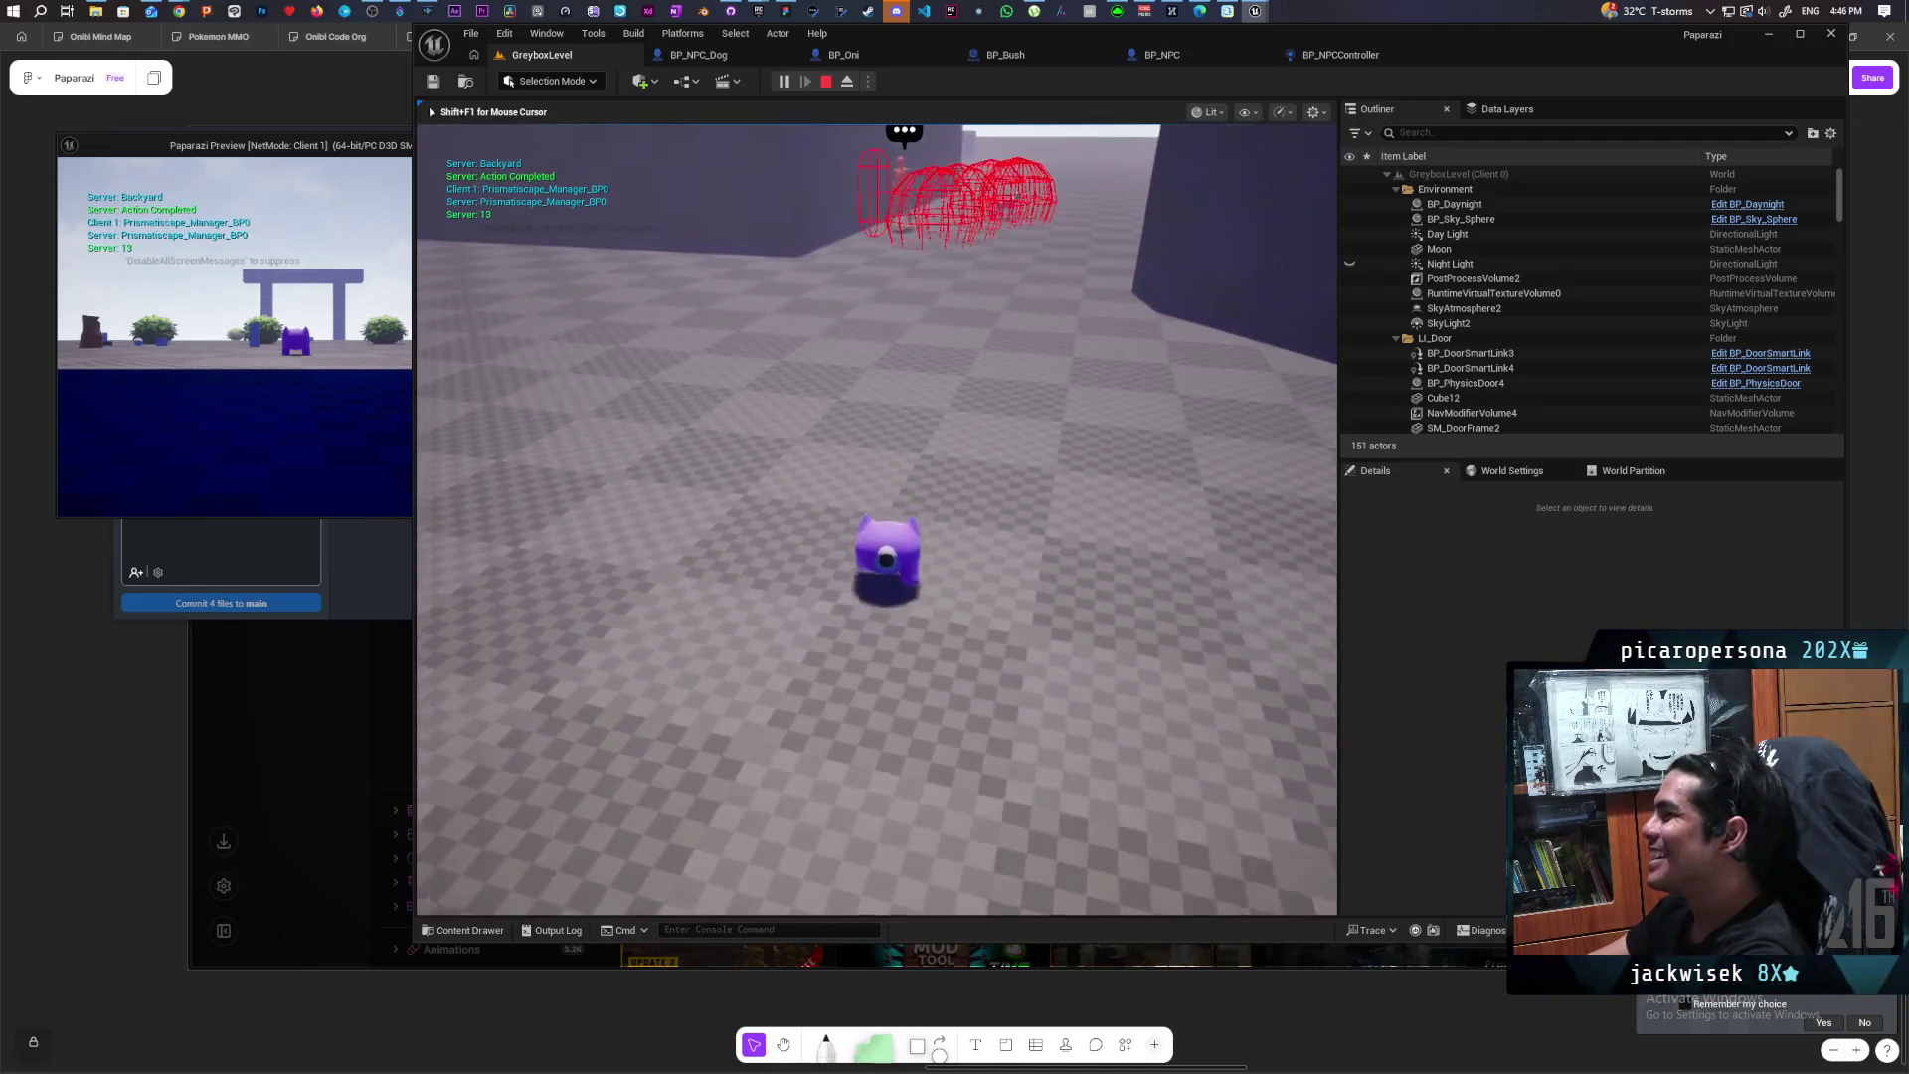
{"action": "key", "text": "d"}
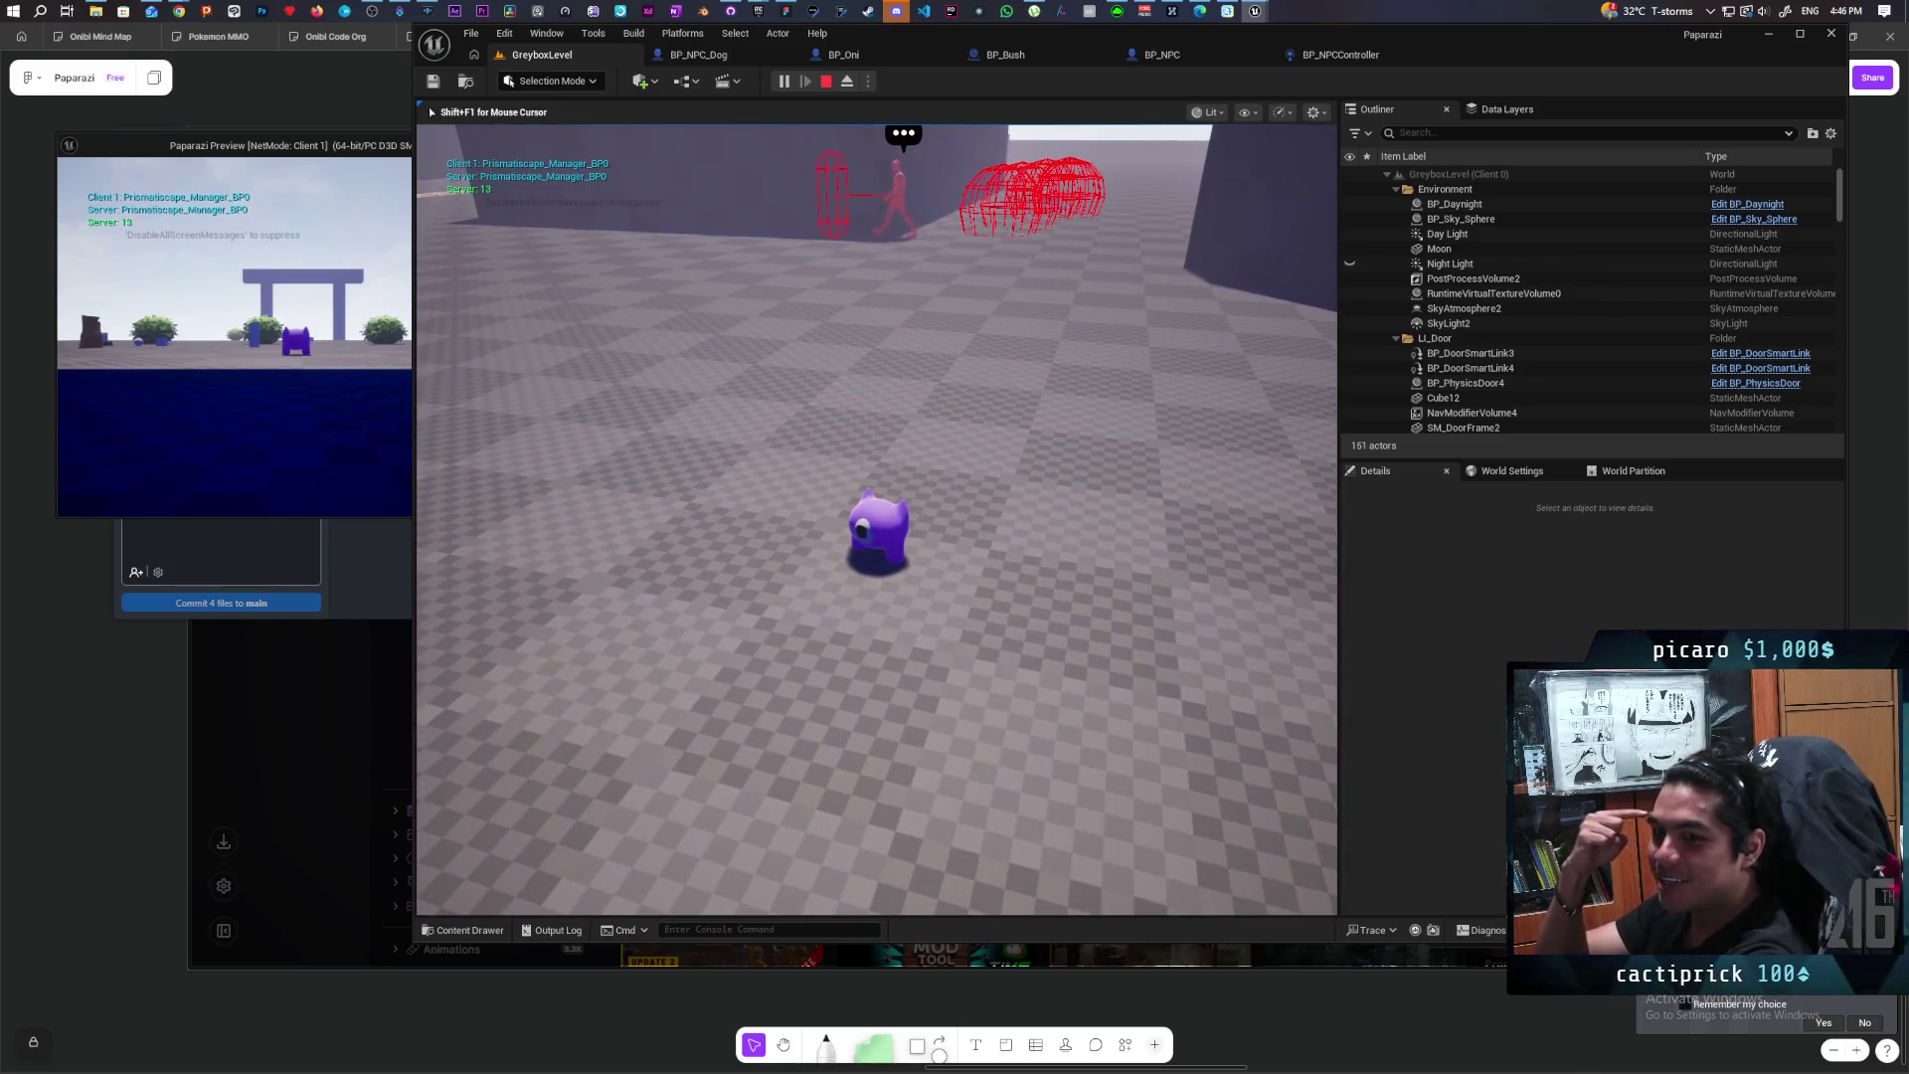
{"action": "key", "text": "w"}
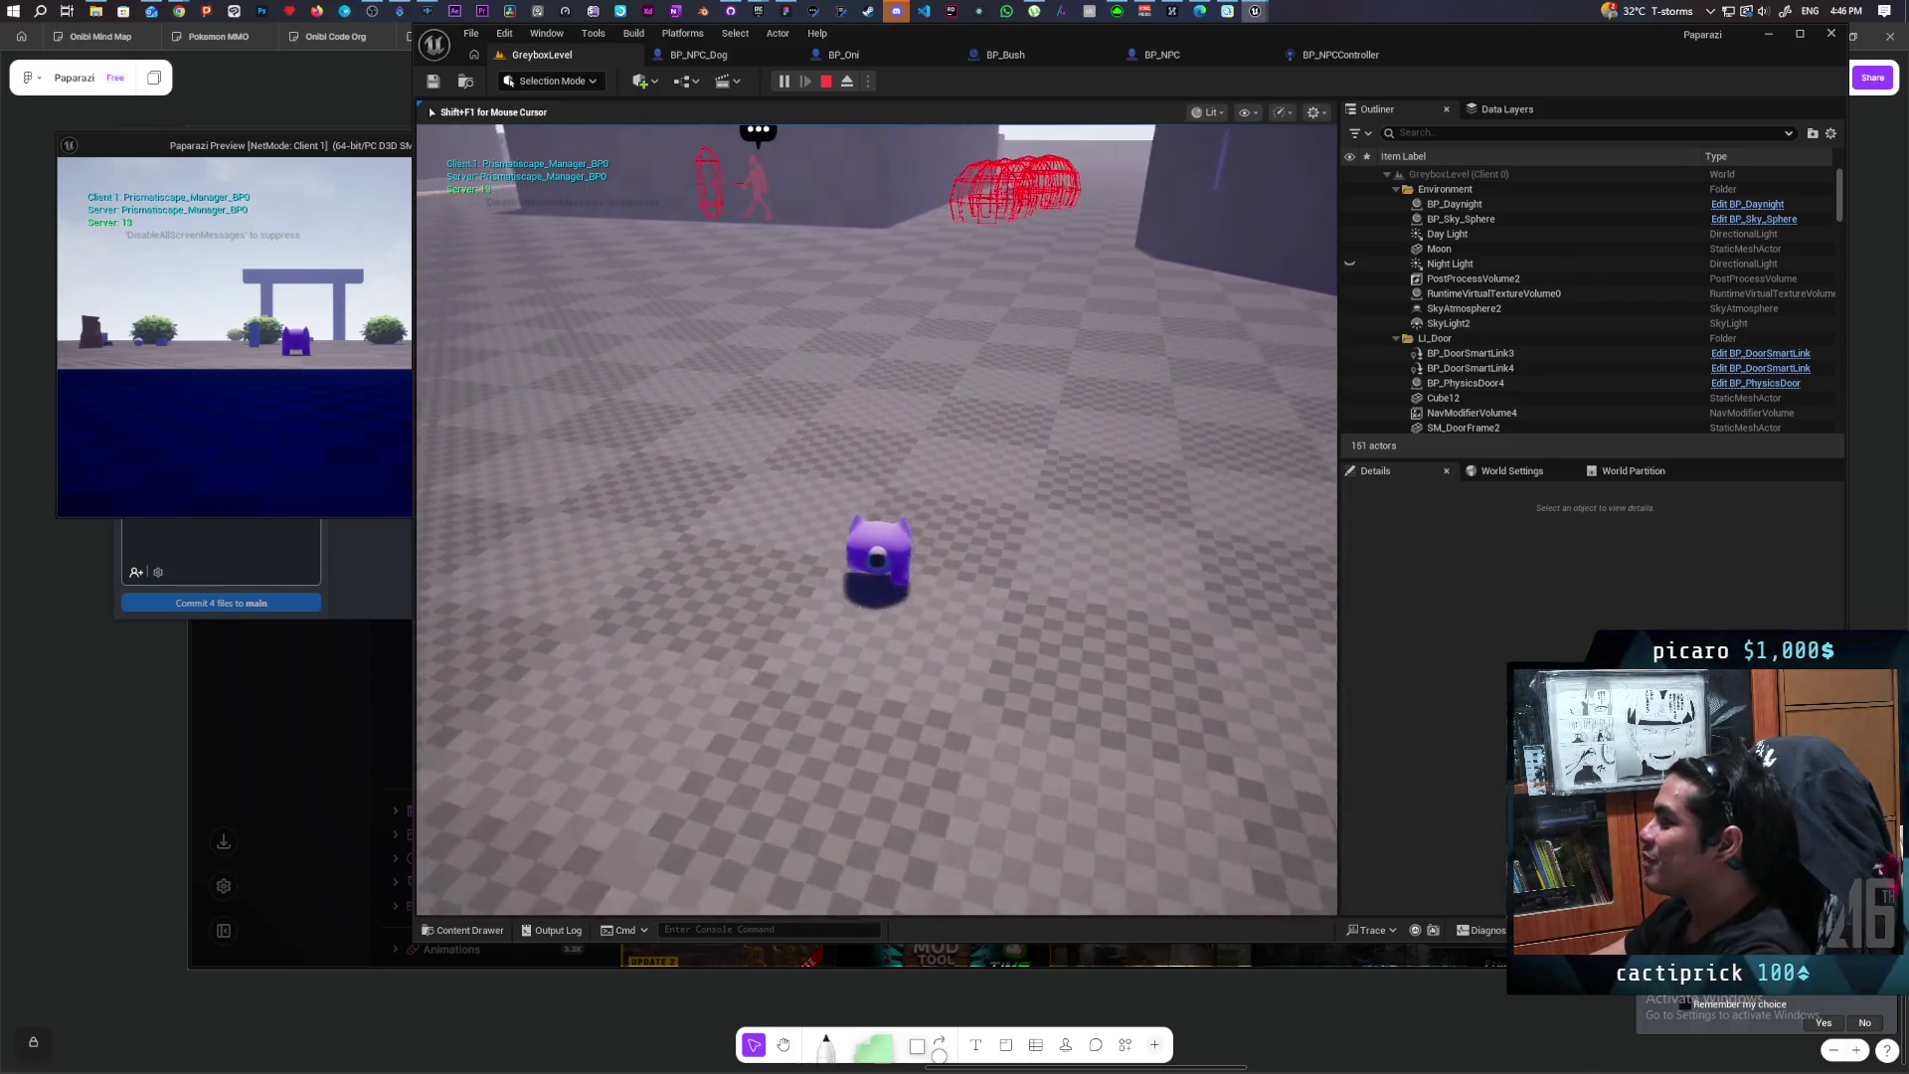
{"action": "key", "text": "w"}
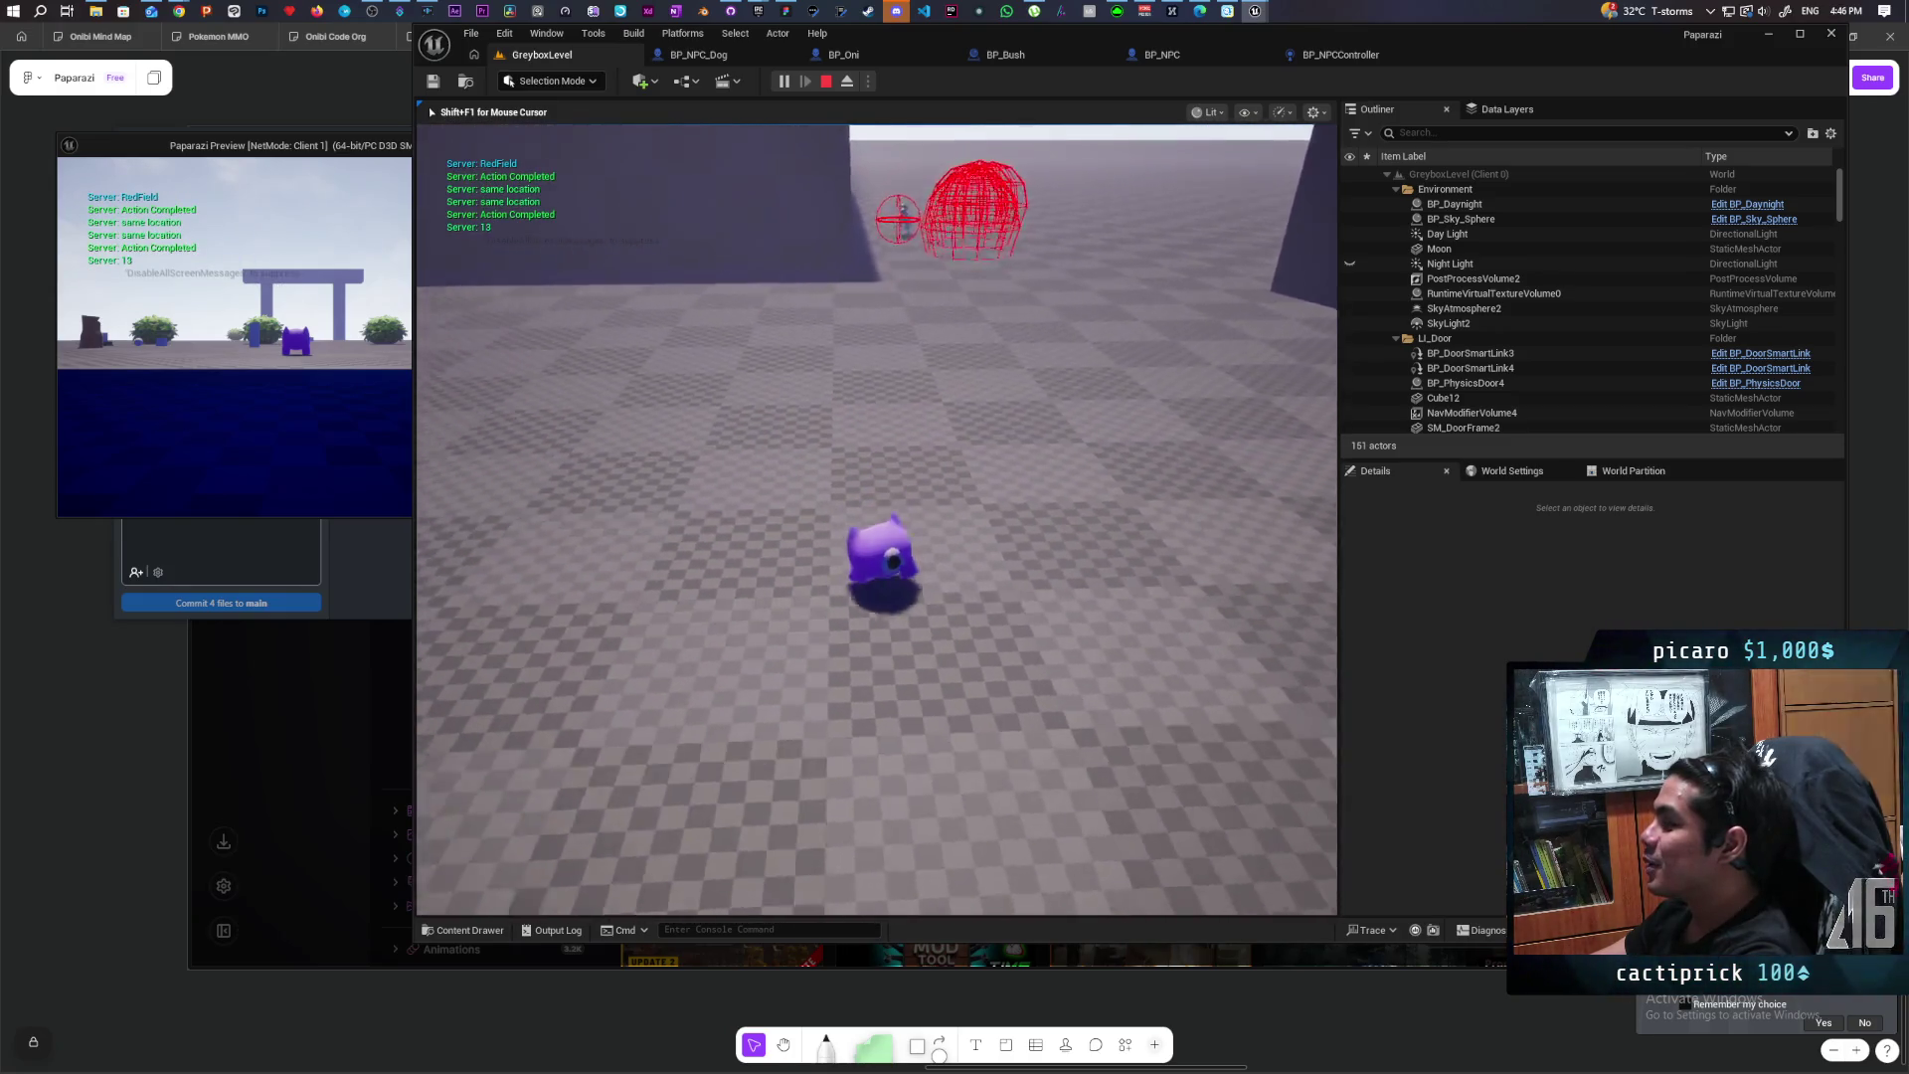
{"action": "key", "text": "a"}
{"action": "key", "text": "w"}
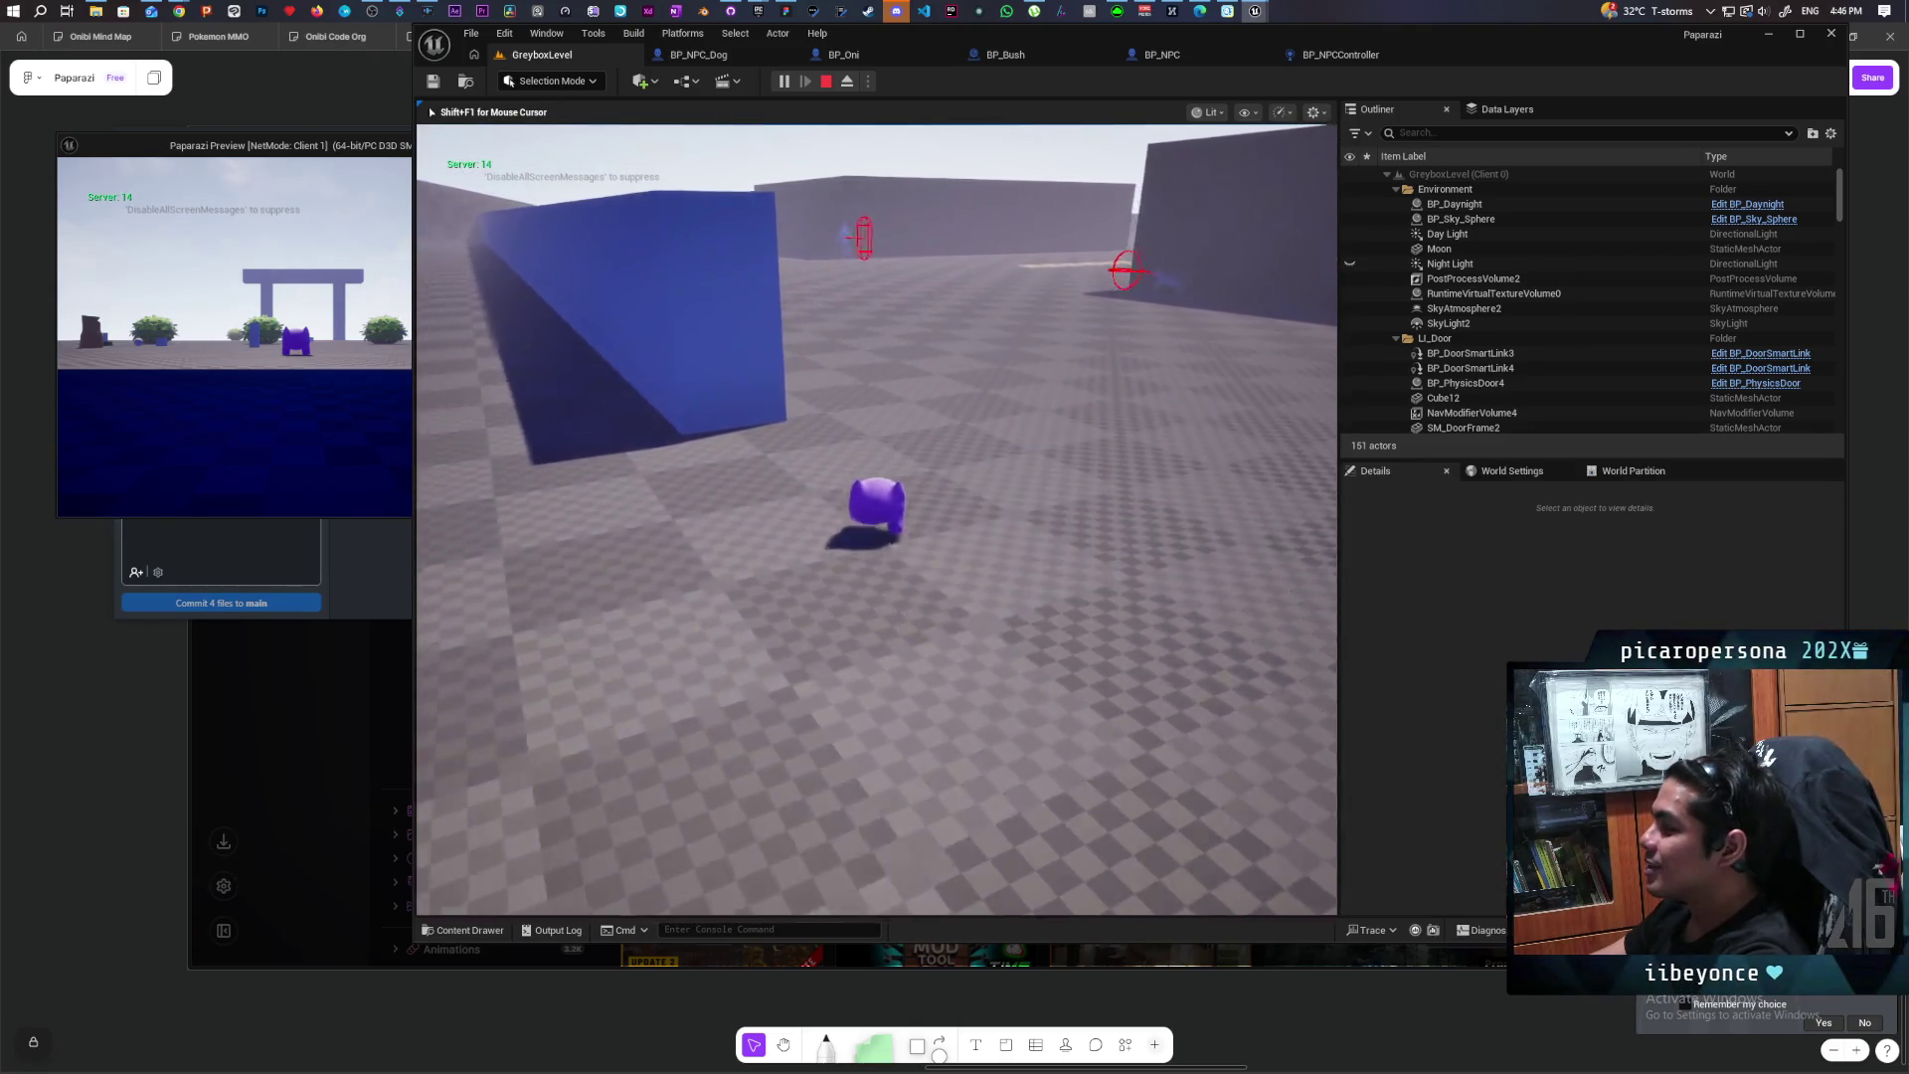
{"action": "key", "text": "a"}
{"action": "key", "text": "w"}
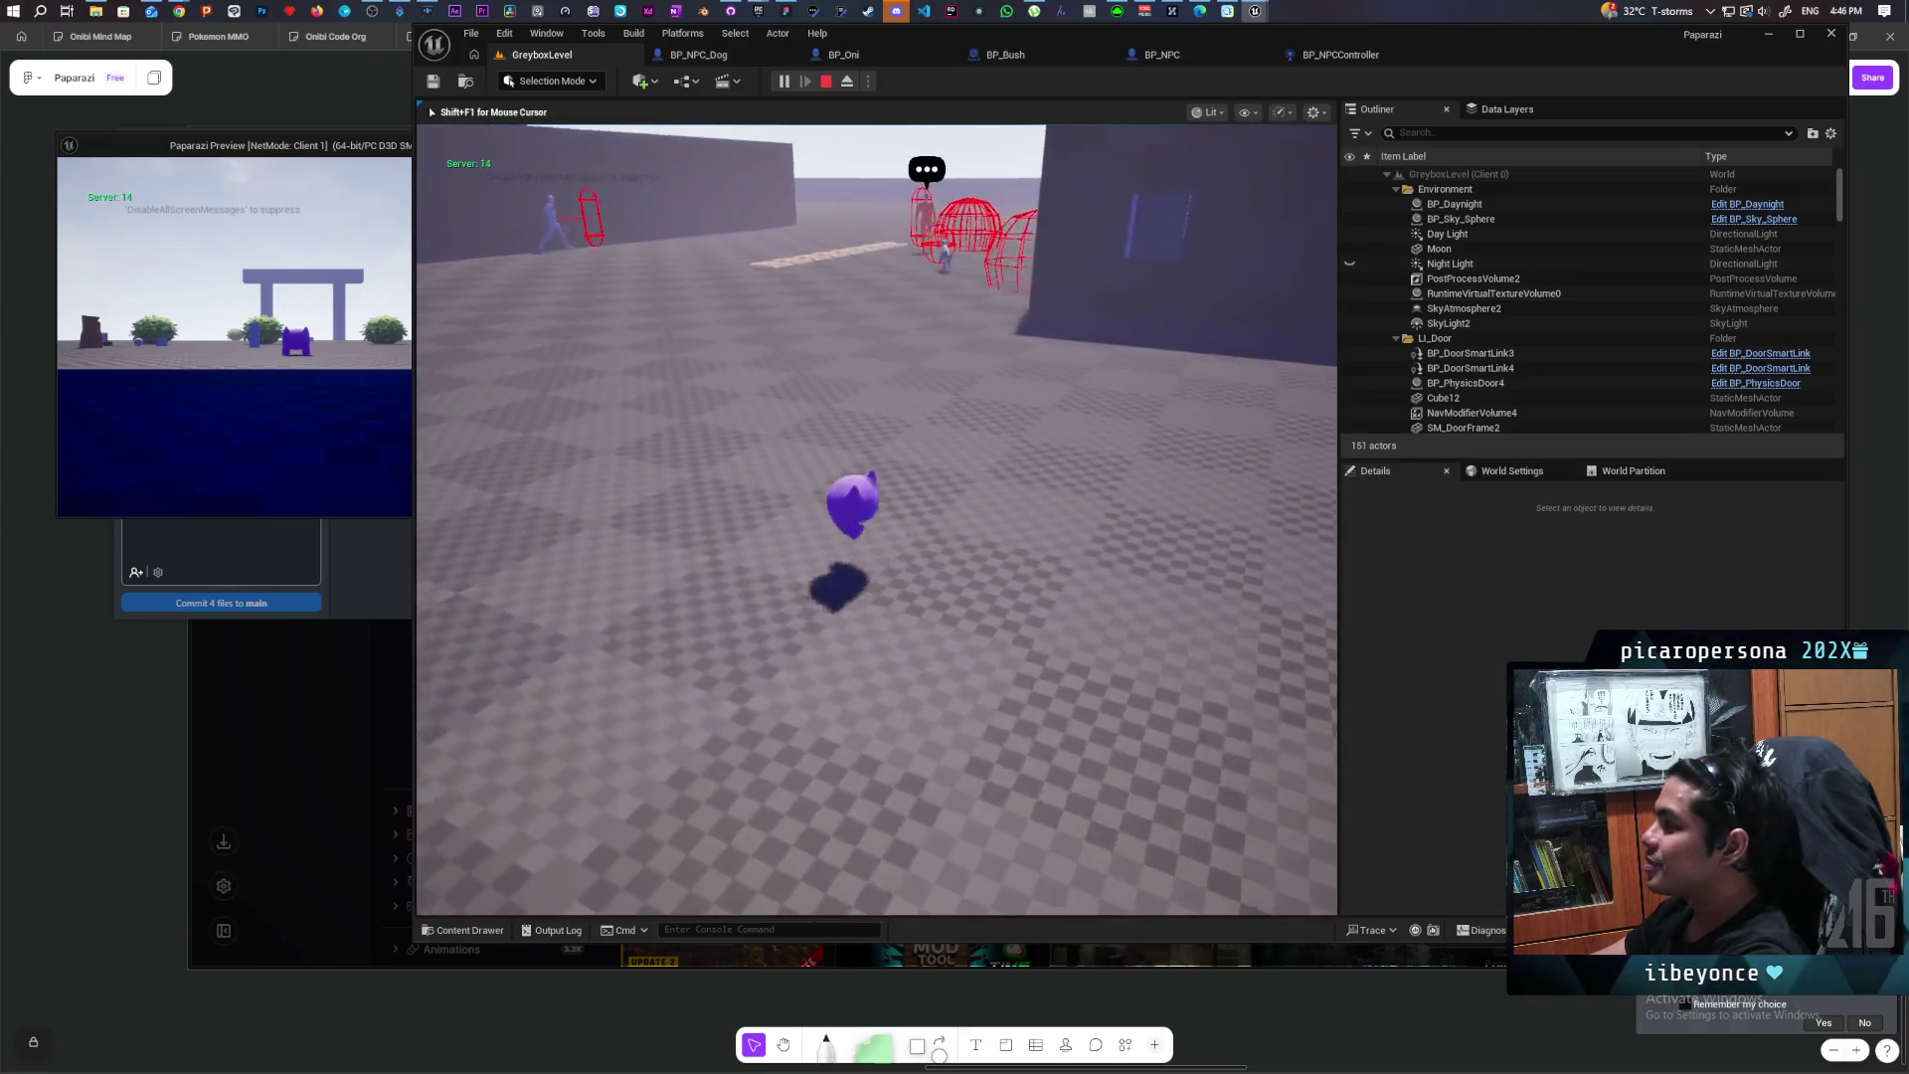
{"action": "key", "text": "w"}
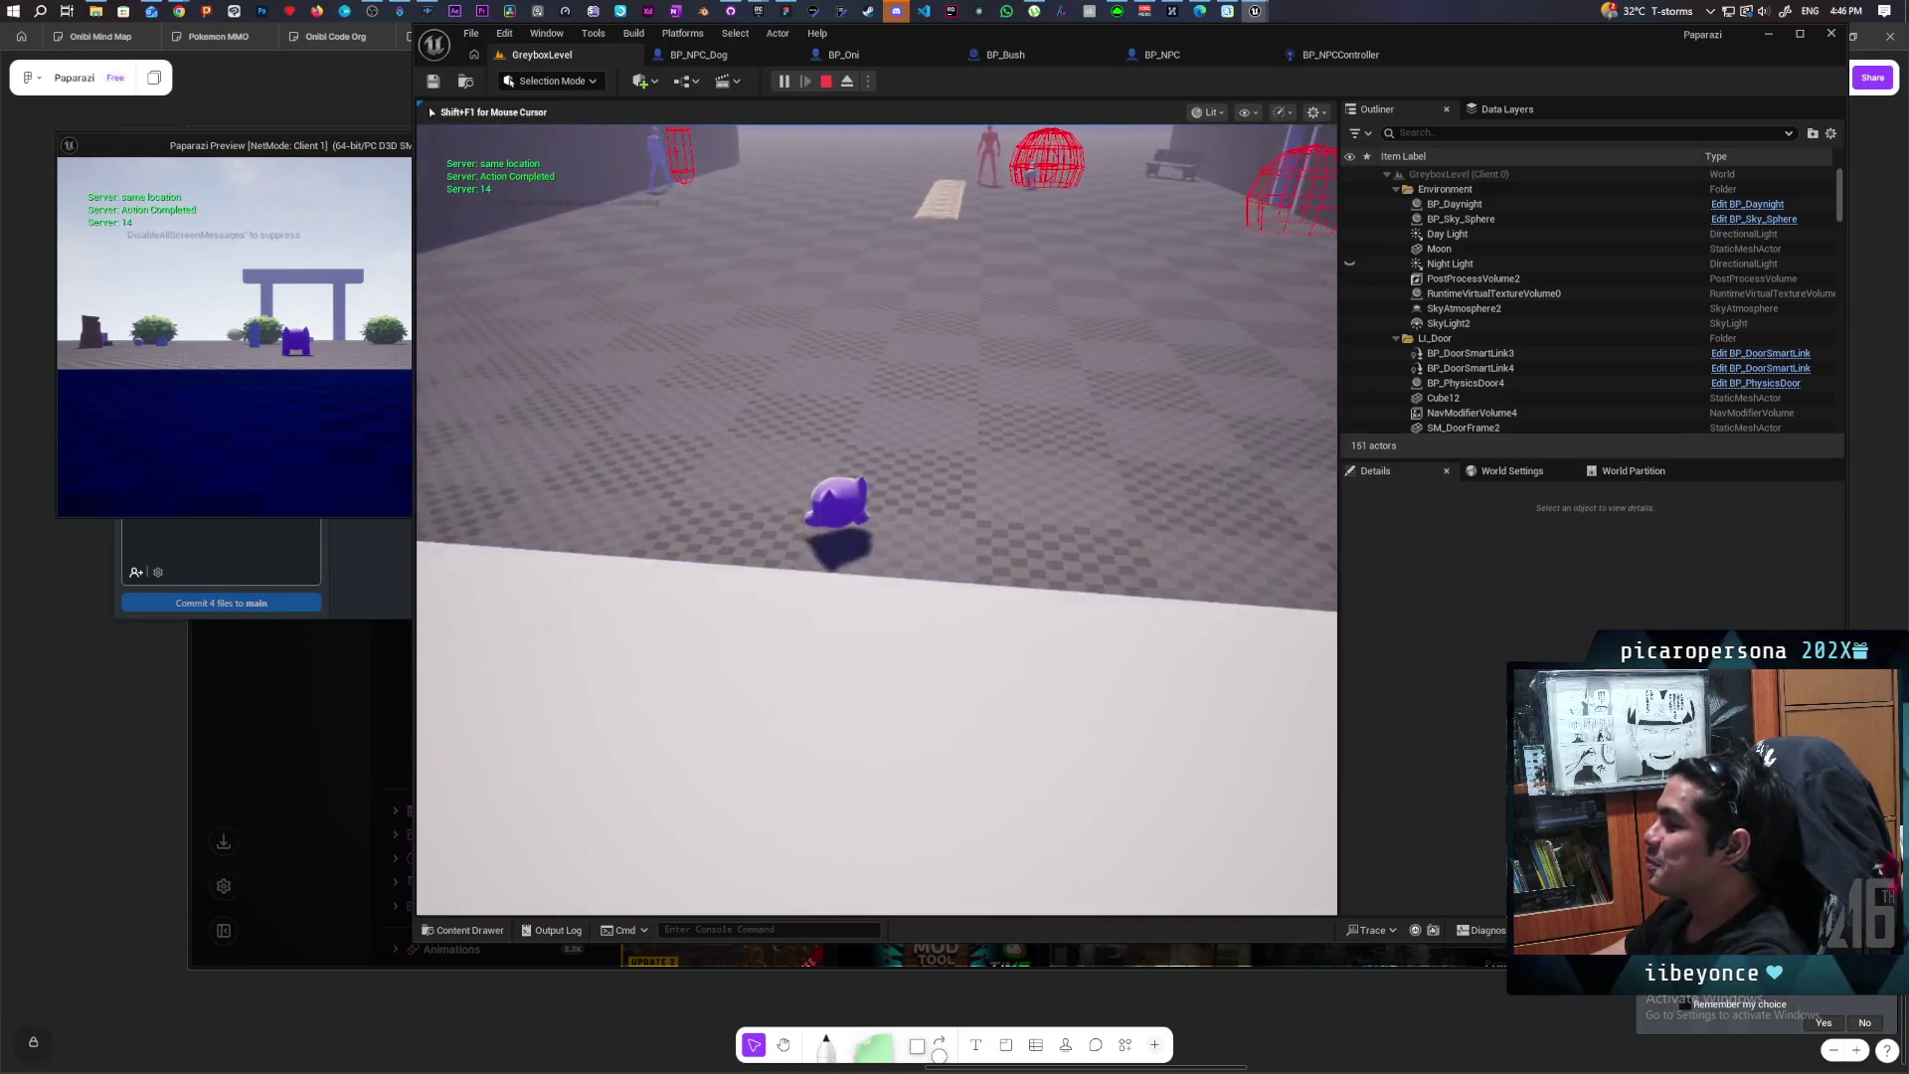
{"action": "key", "text": "w"}
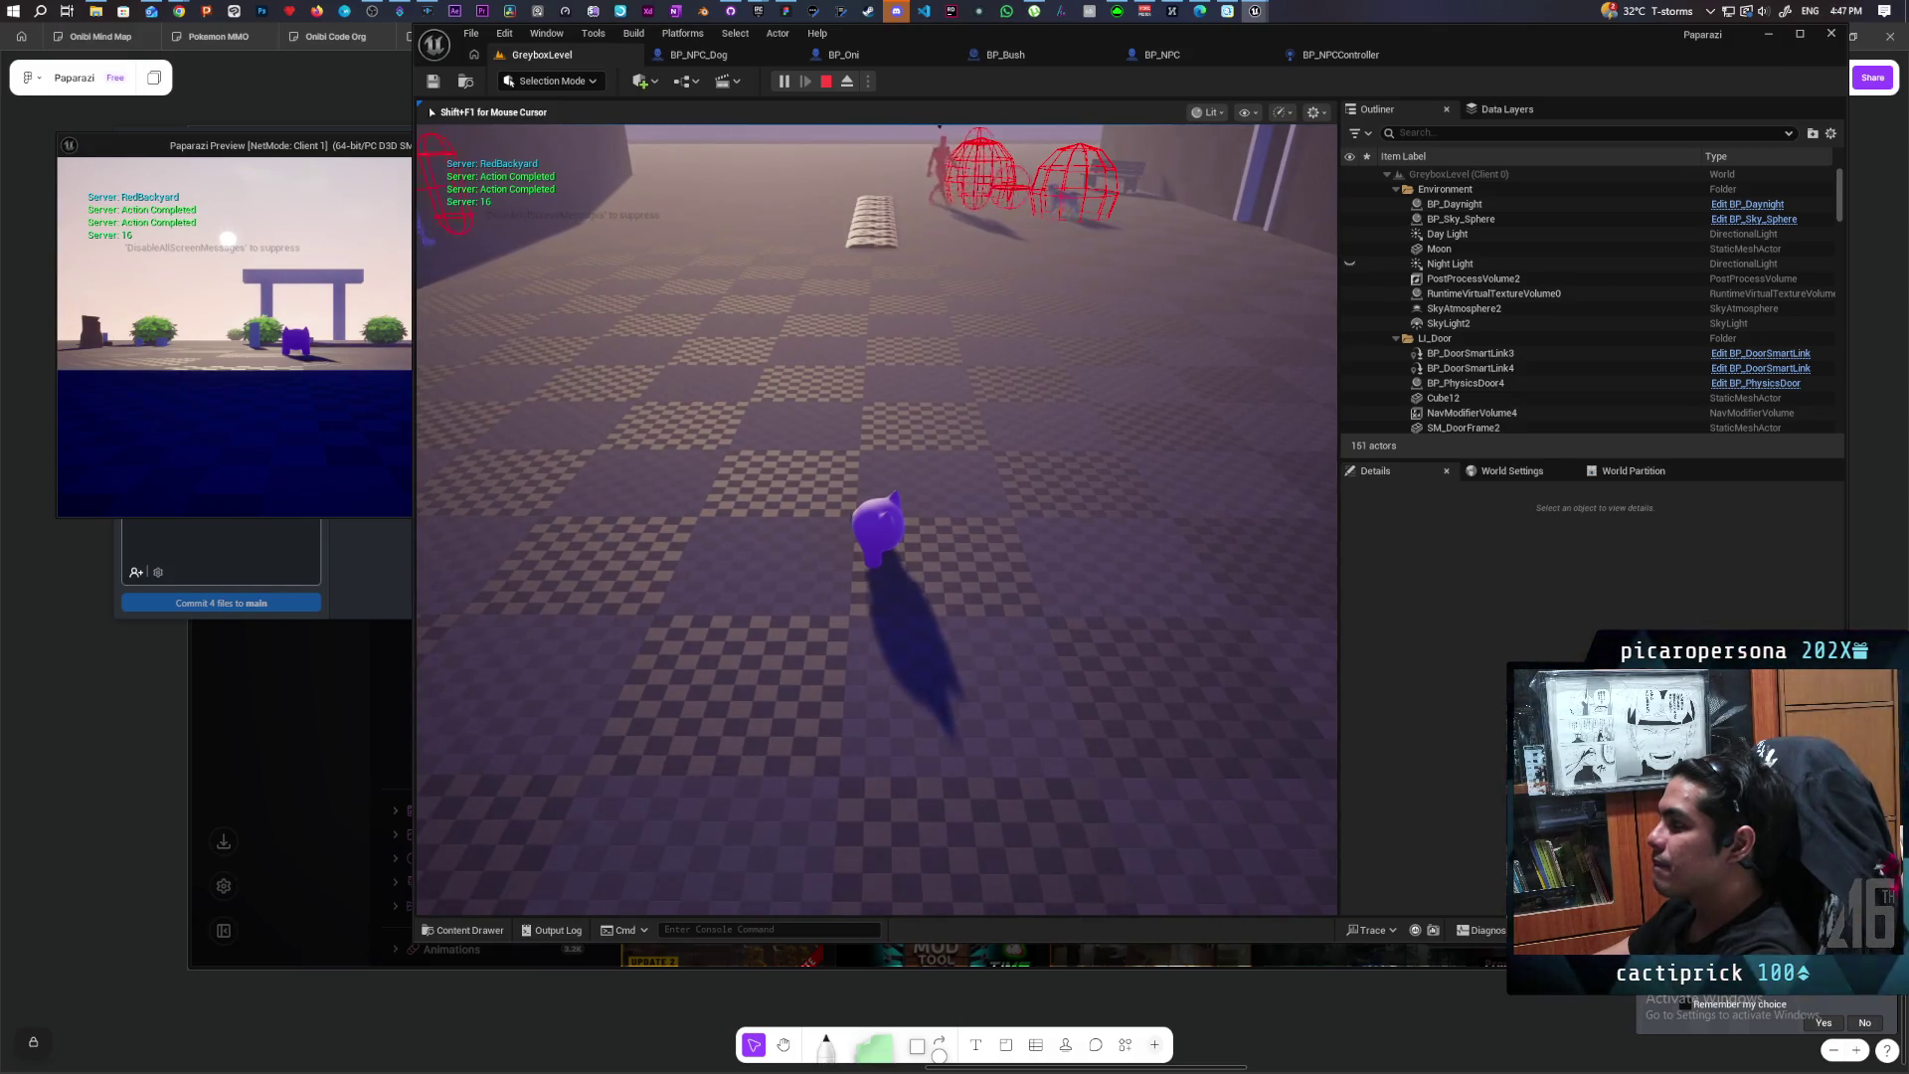
{"action": "key", "text": "Escape"}
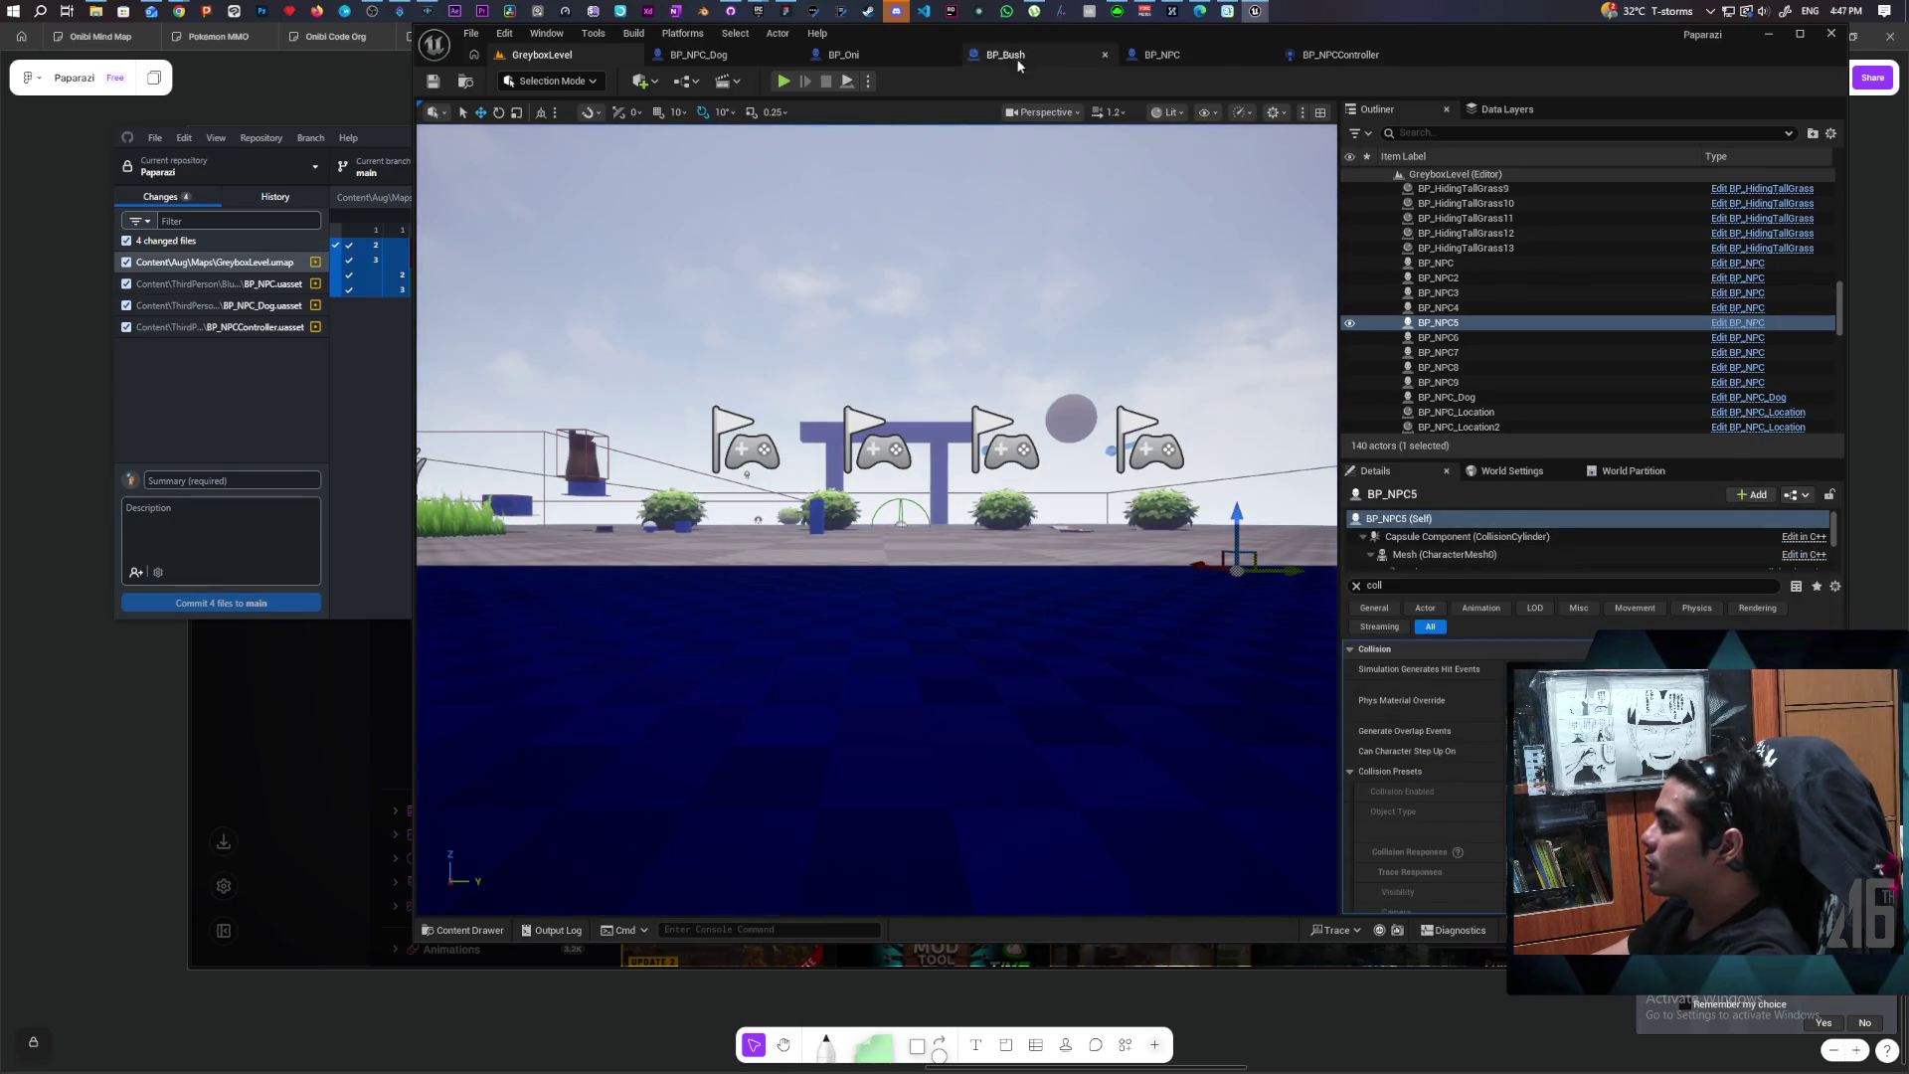
Step: Filter BP_NPC_Dog's class defaults by 'movement' and uncheck Use Fixed Braking Distance for Paths
{"action": "left_click", "coordinate": [694, 58]}
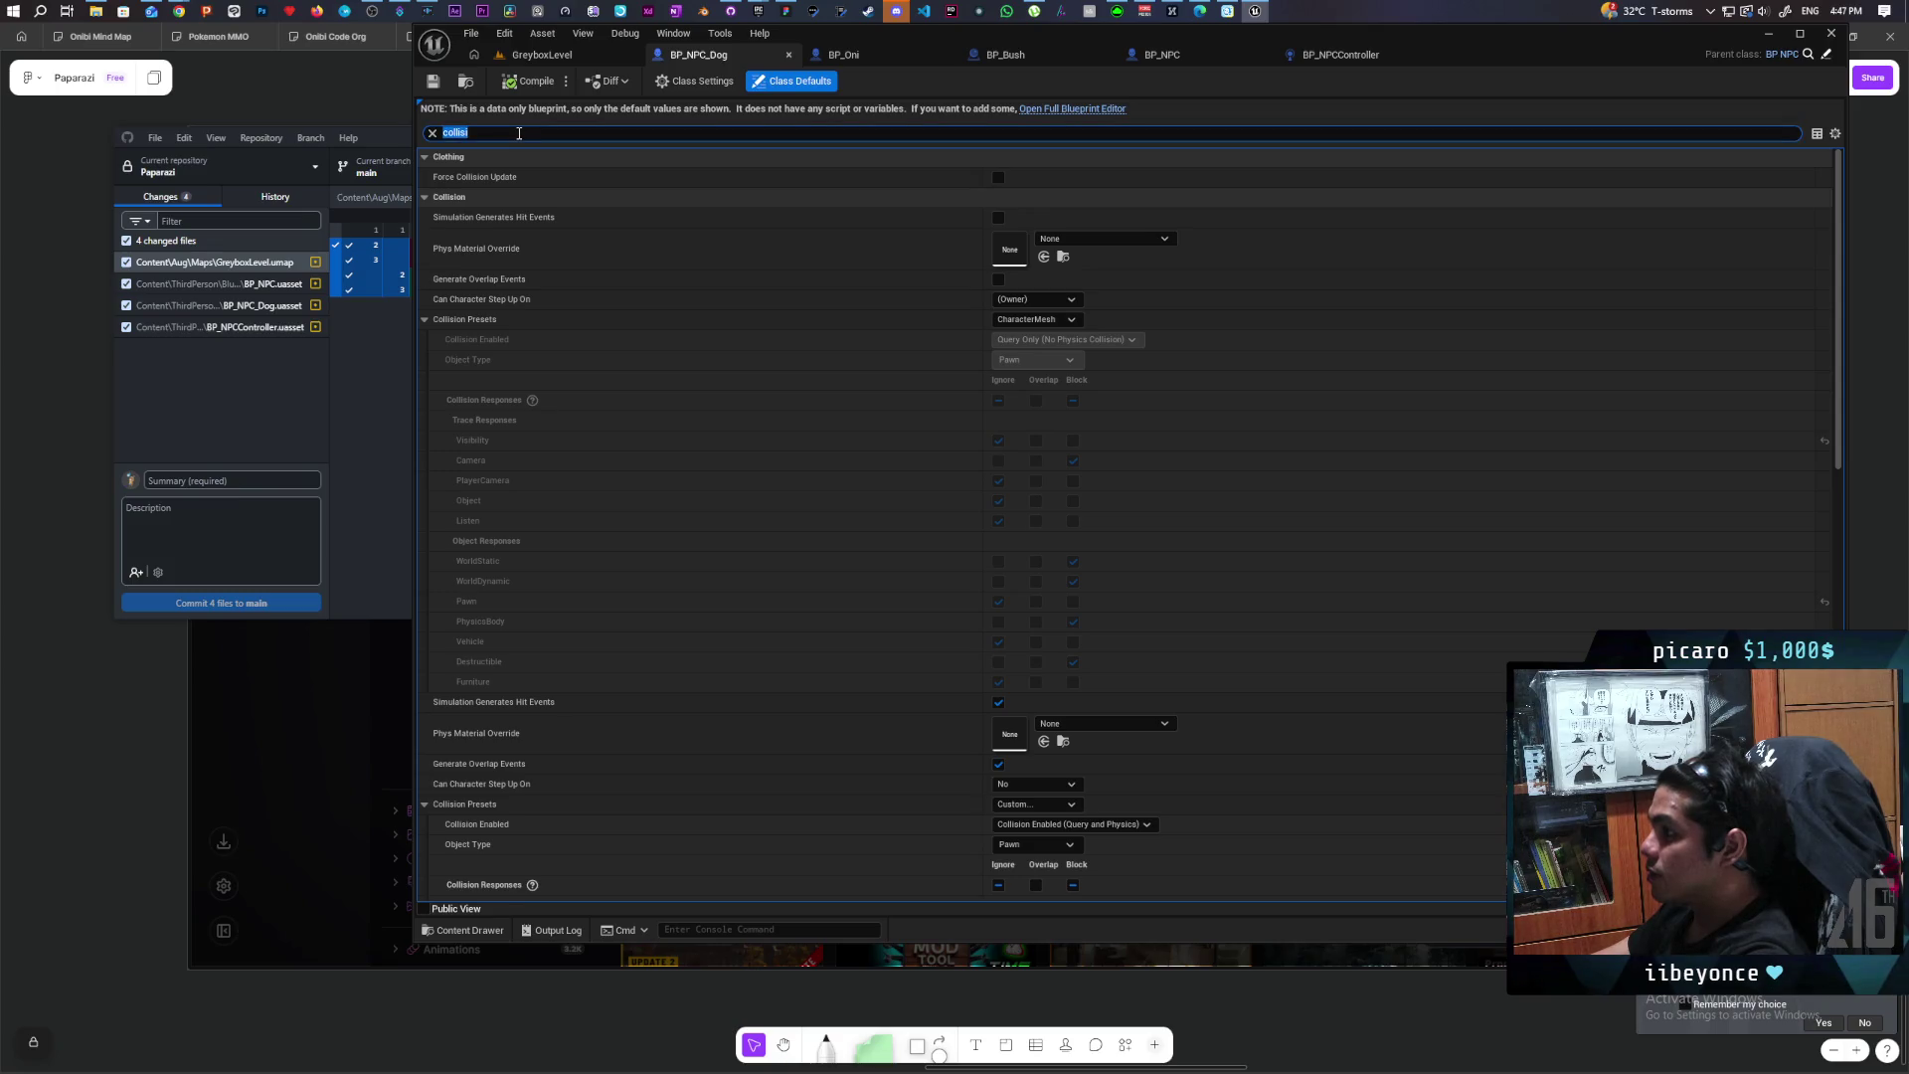
{"action": "key", "text": "BackSpace"}
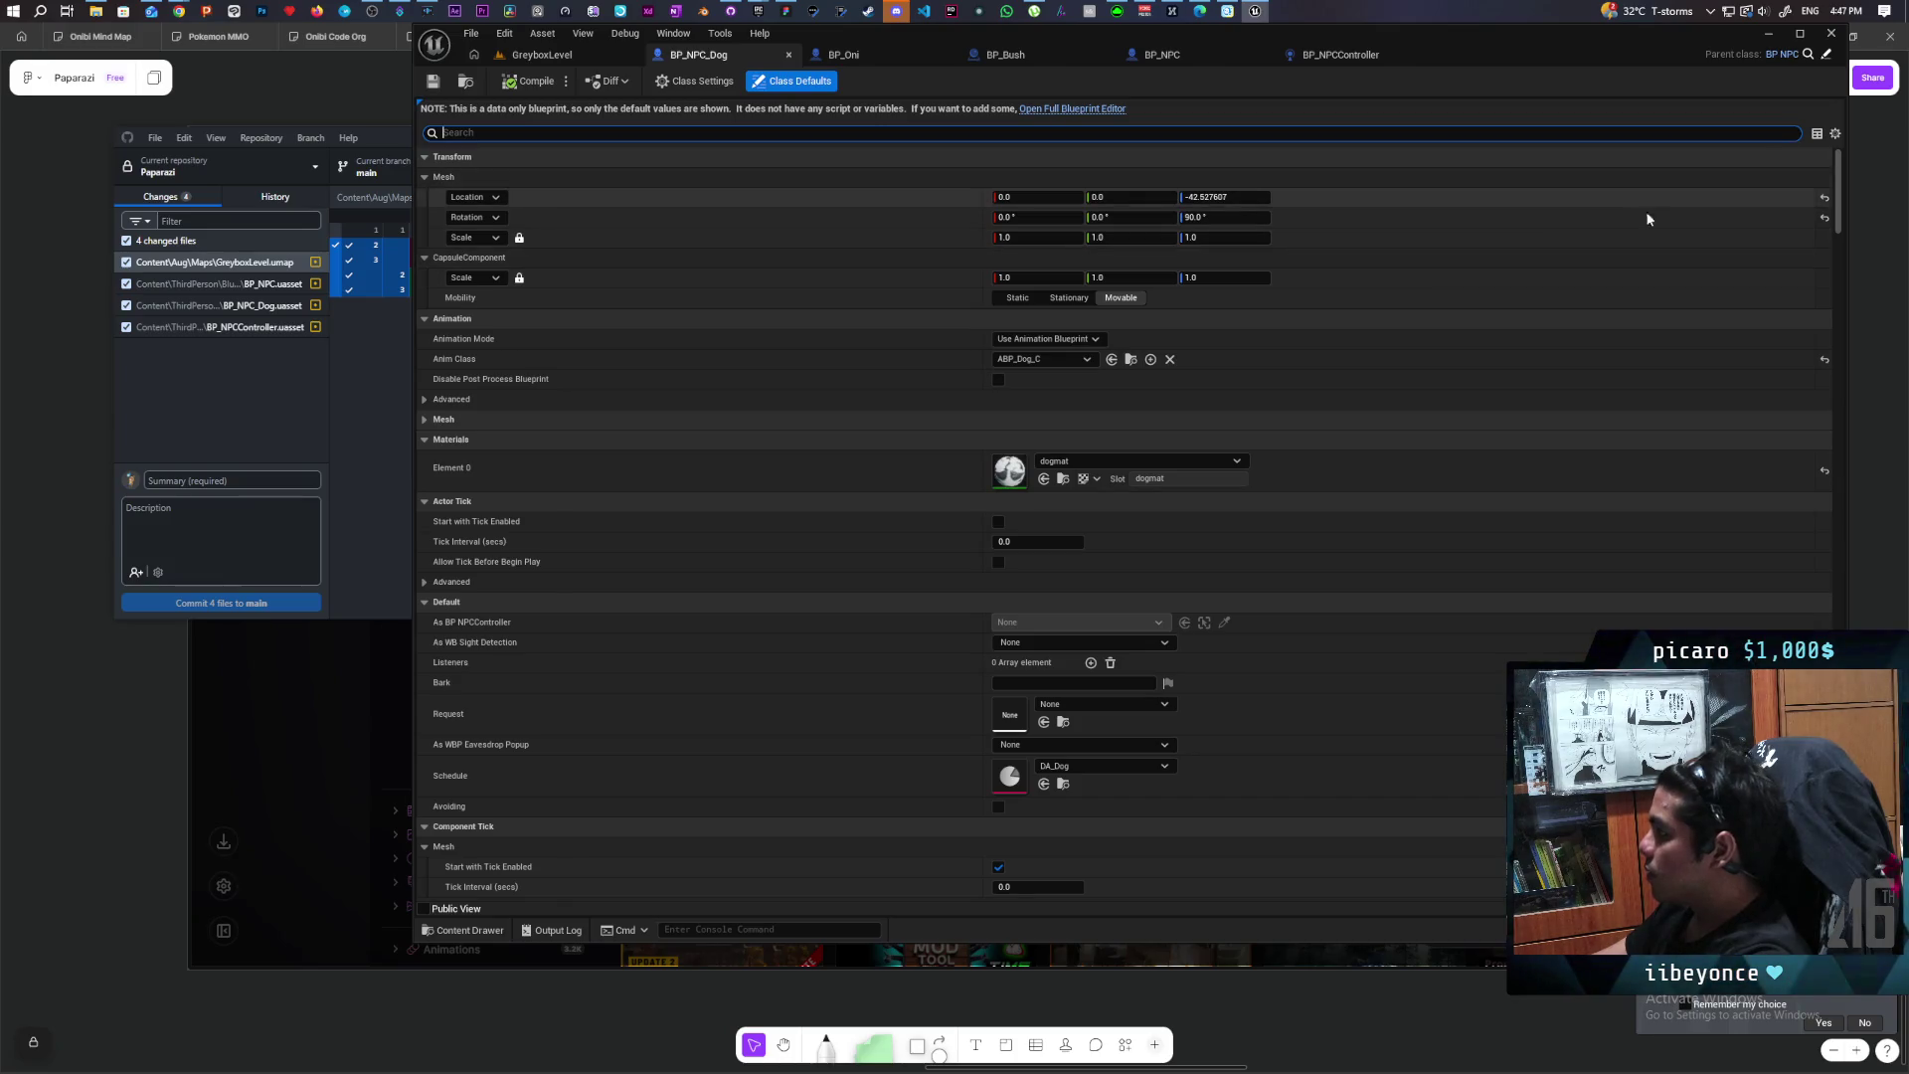
{"action": "type", "text": "movement"}
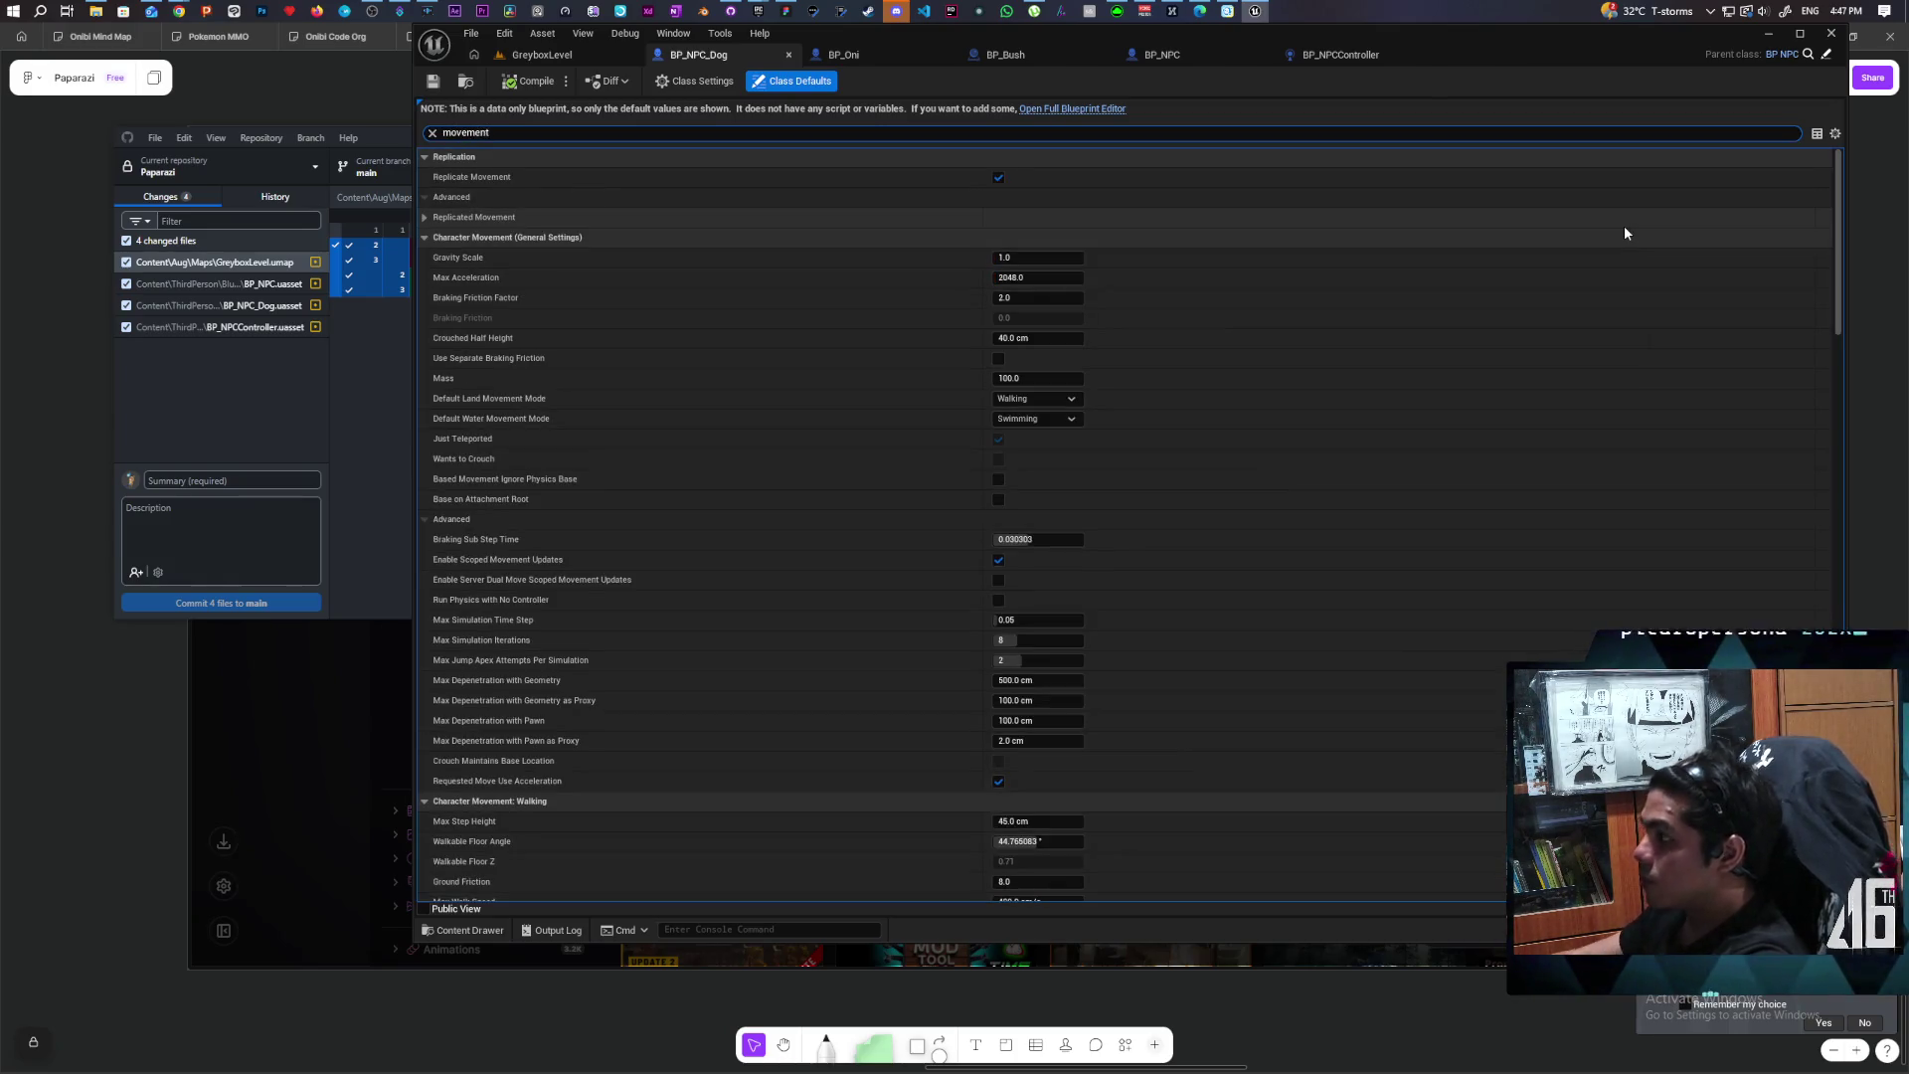
{"action": "scroll", "coordinate": [1735, 358], "scroll_direction": "down", "scroll_amount": 5}
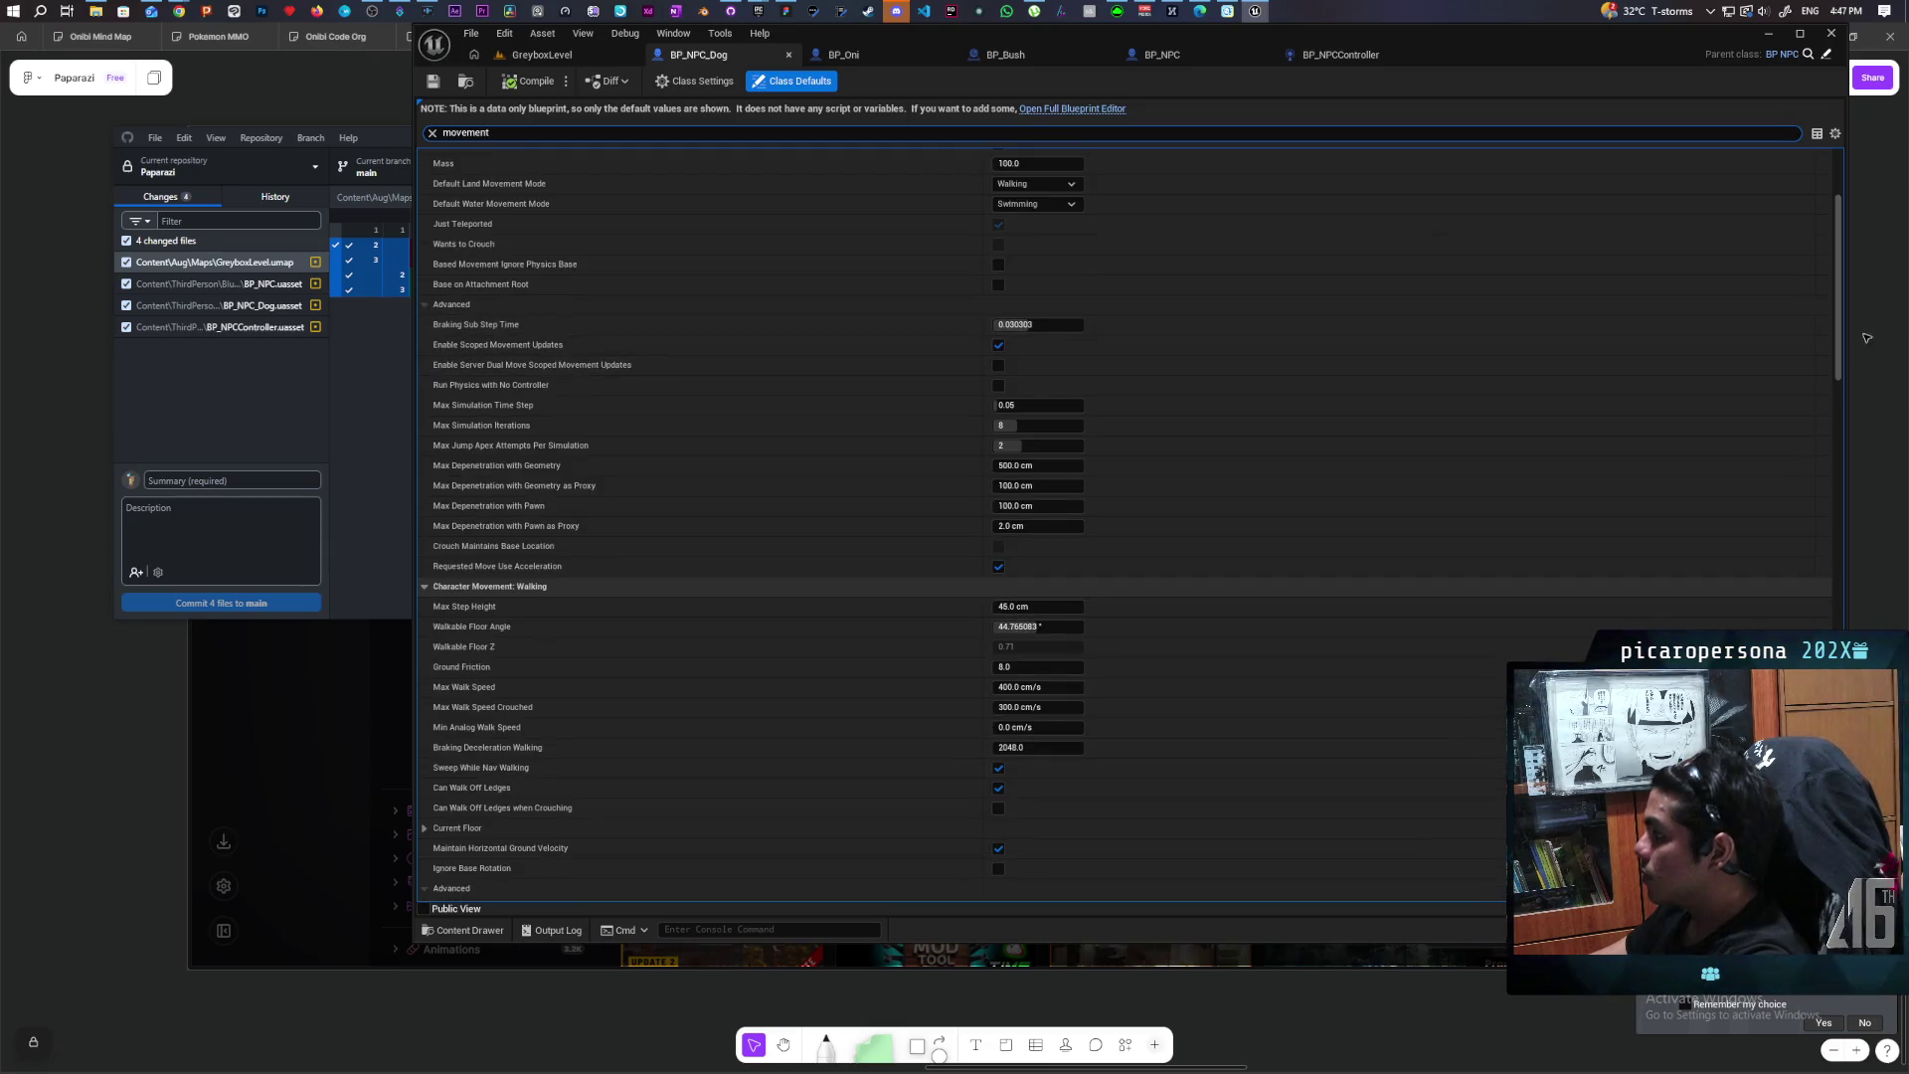
{"action": "left_click_drag", "start_coordinate": [1838, 343], "coordinate": [1838, 865]}
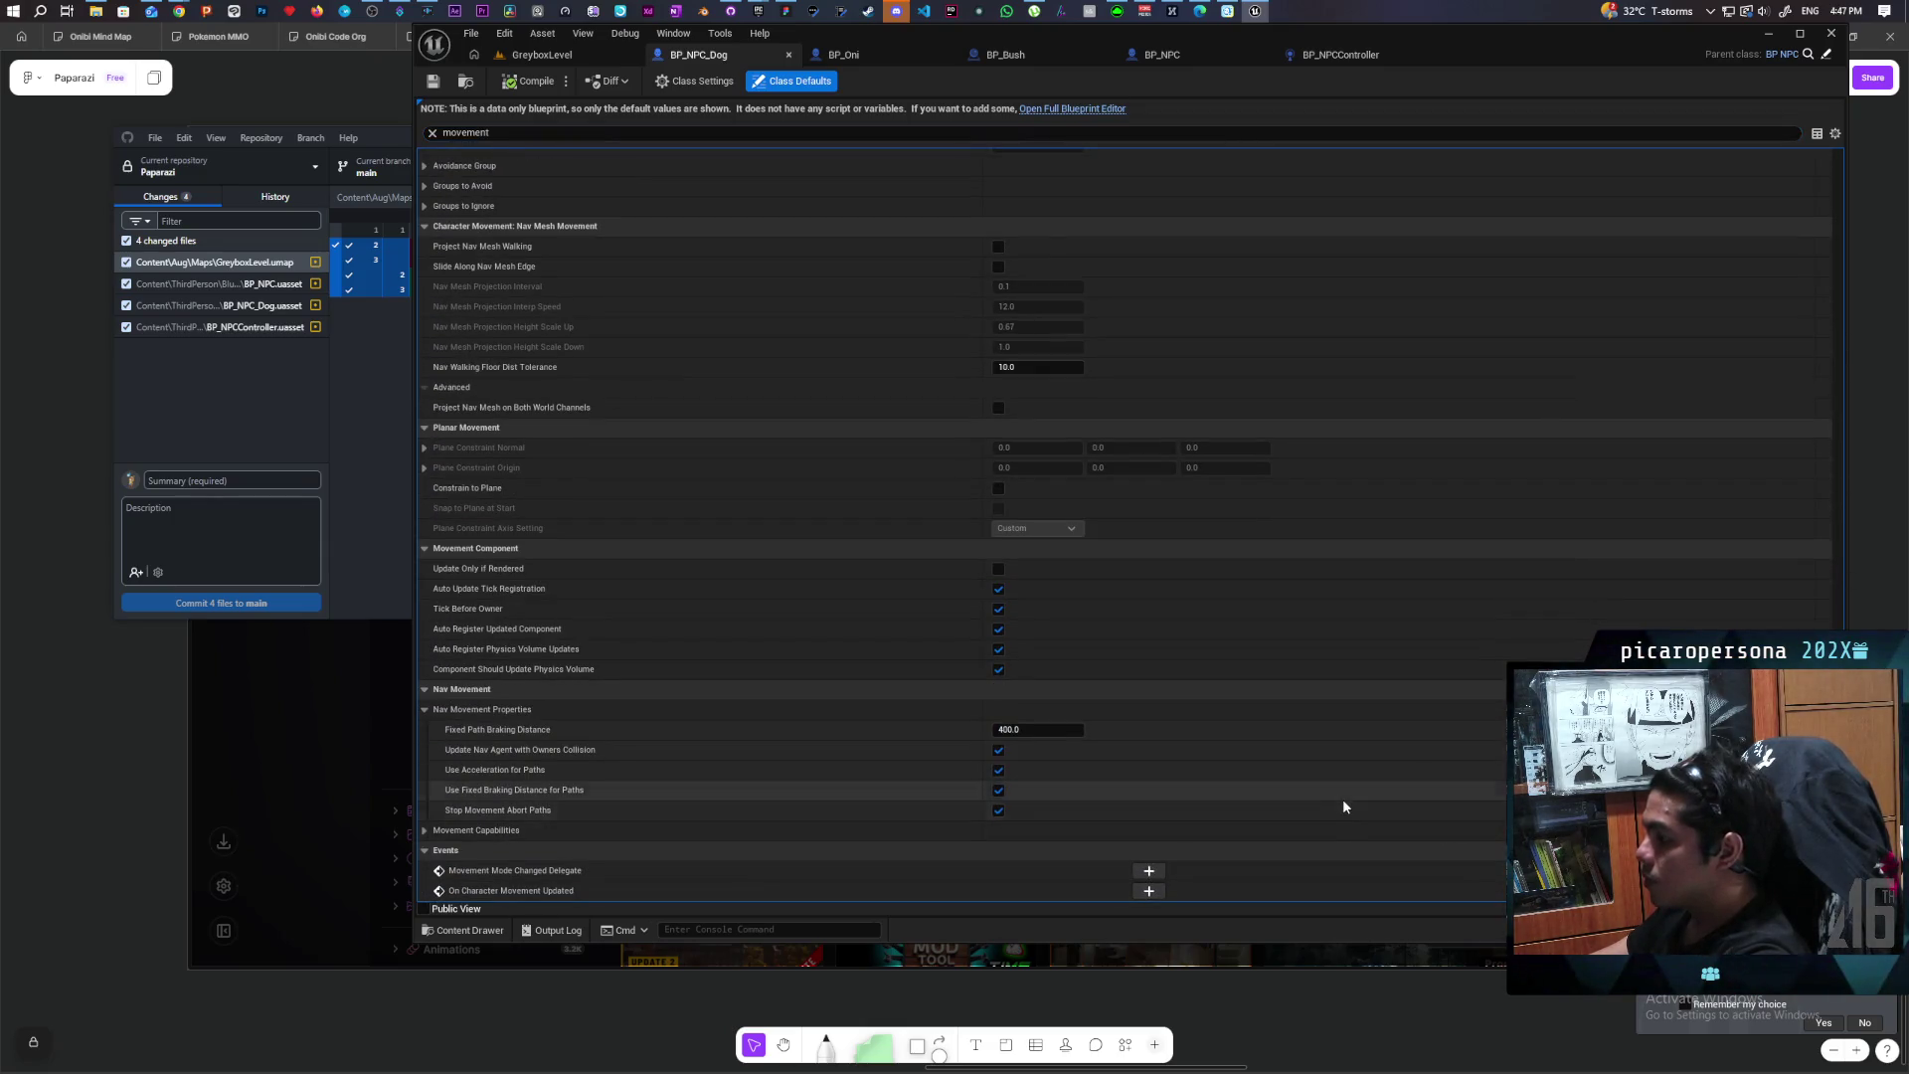
{"action": "left_click", "coordinate": [998, 792]}
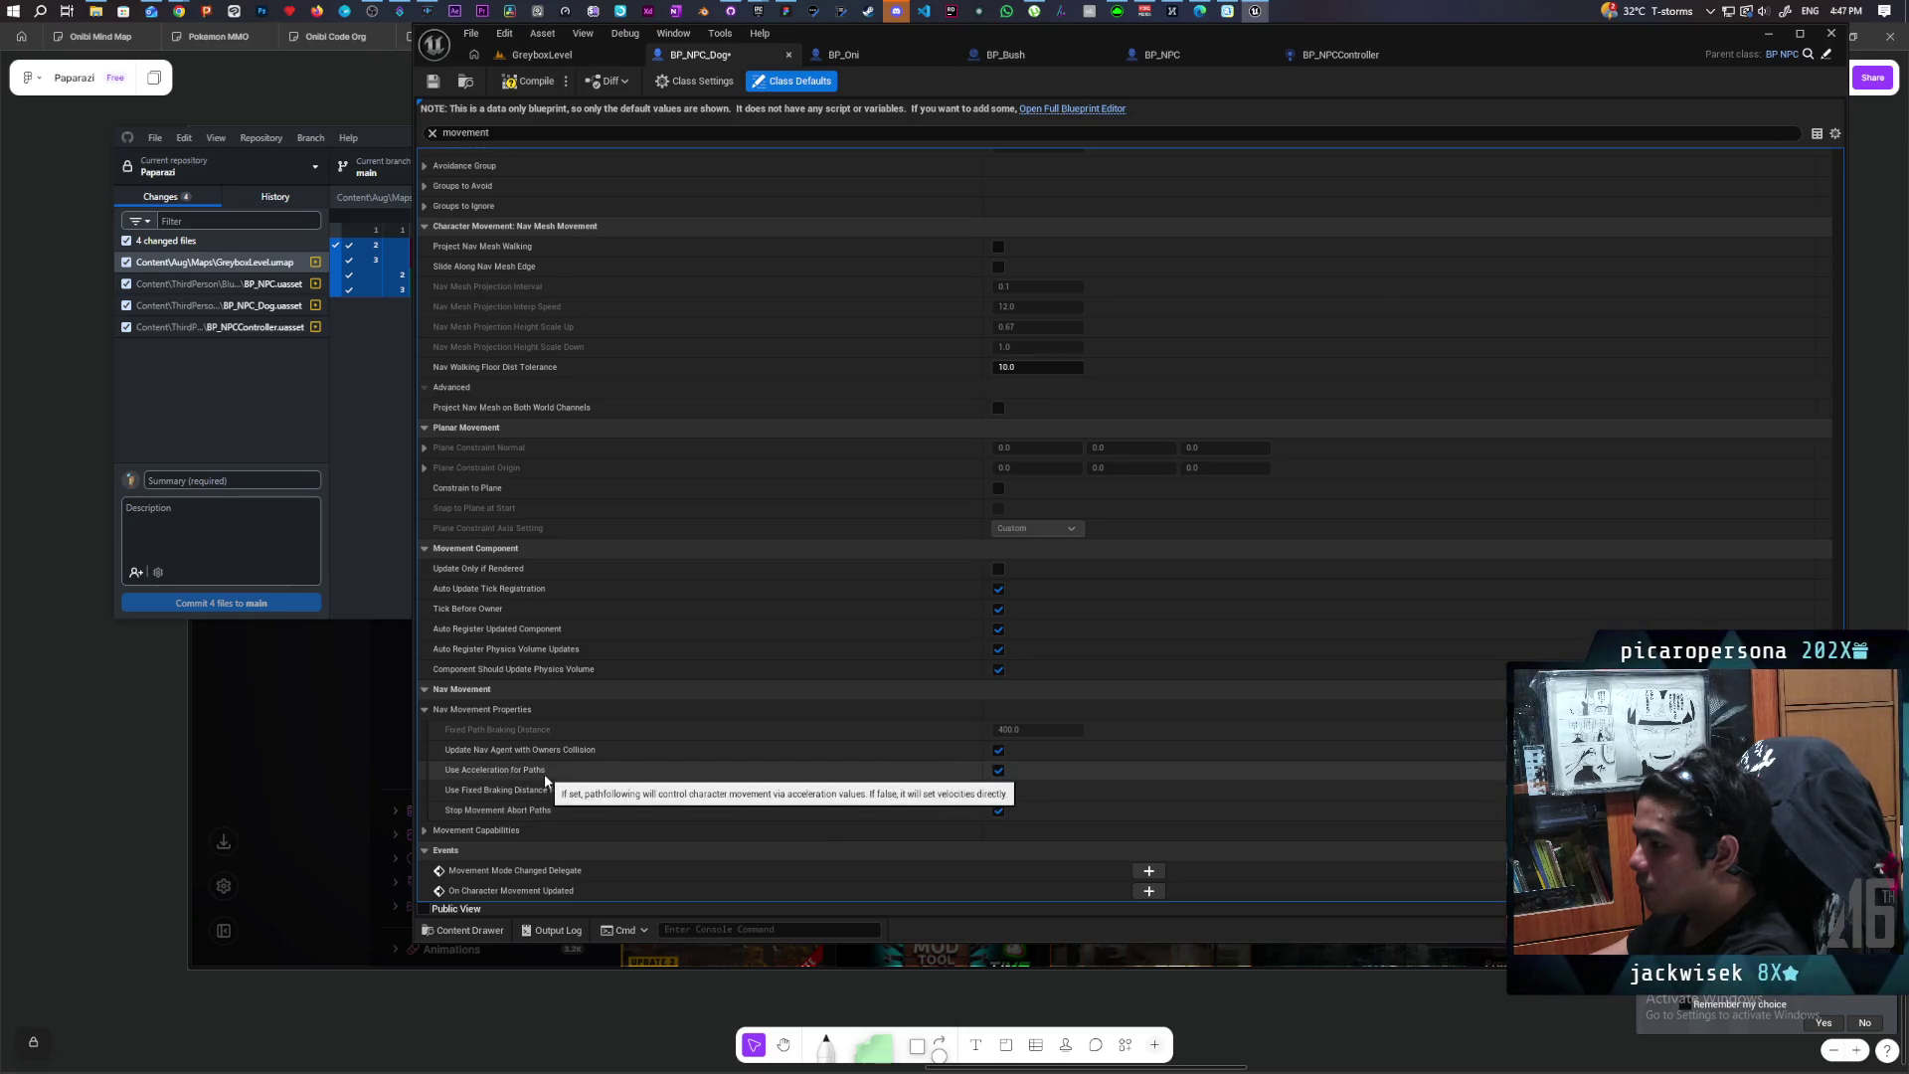
{"action": "left_click", "coordinate": [541, 54]}
Step: Play GreyboxLevel with Alt+P, run past the pink ball up the white ramp toward the NPCs, then stop
{"action": "key", "text": "alt+p"}
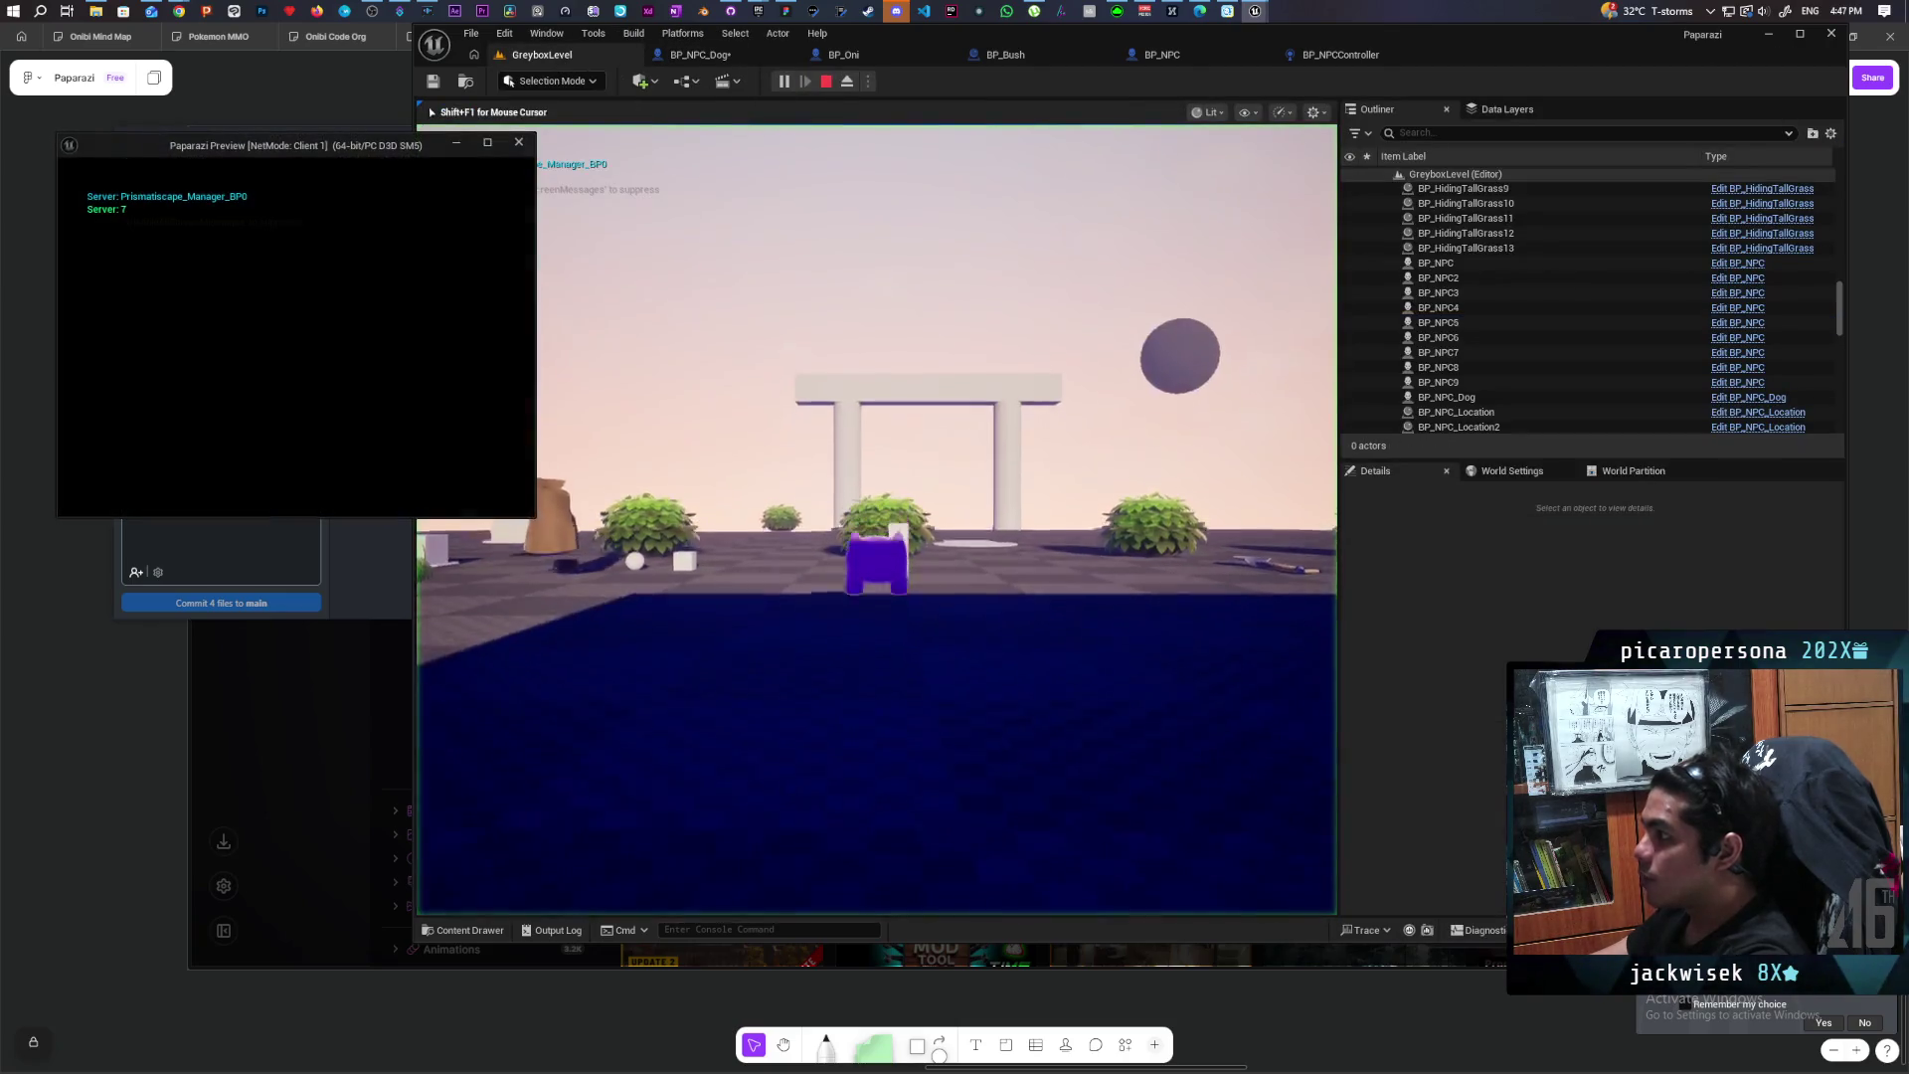
{"action": "key", "text": "w"}
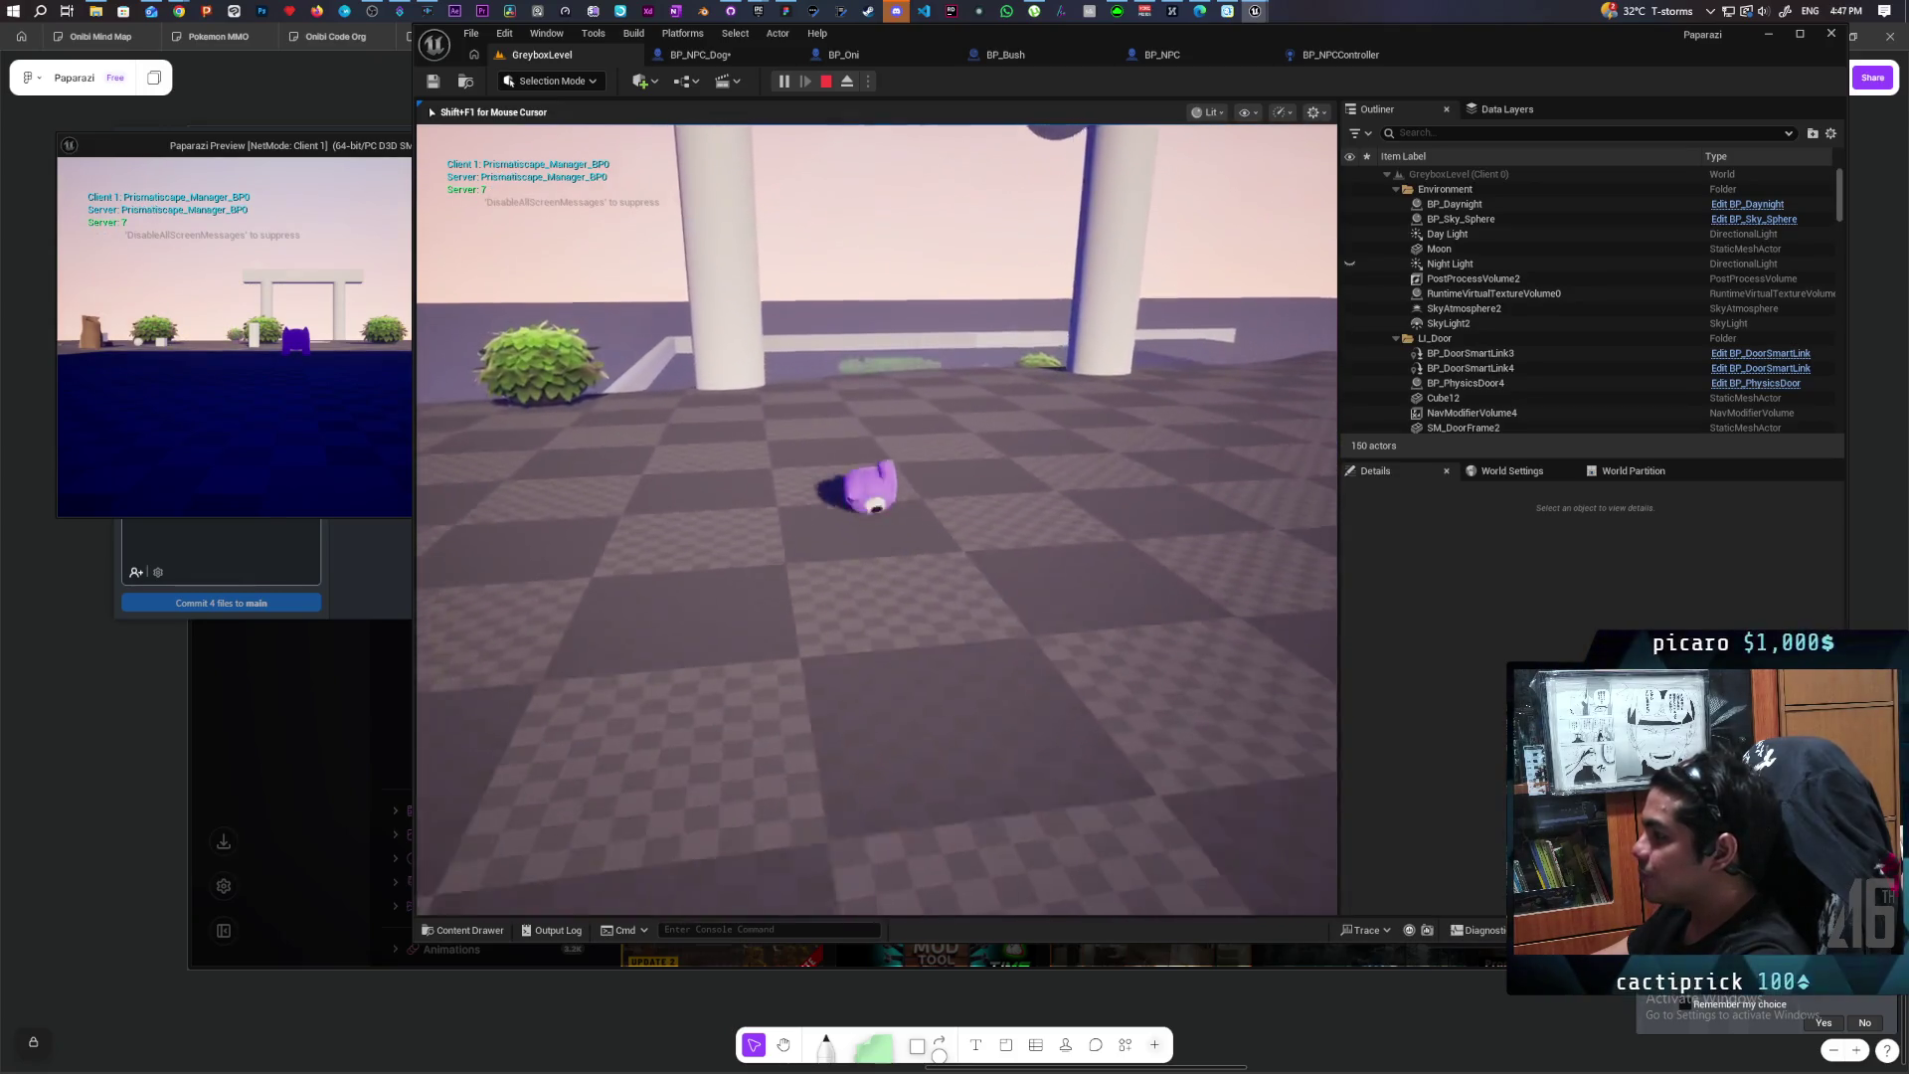
{"action": "key", "text": "w"}
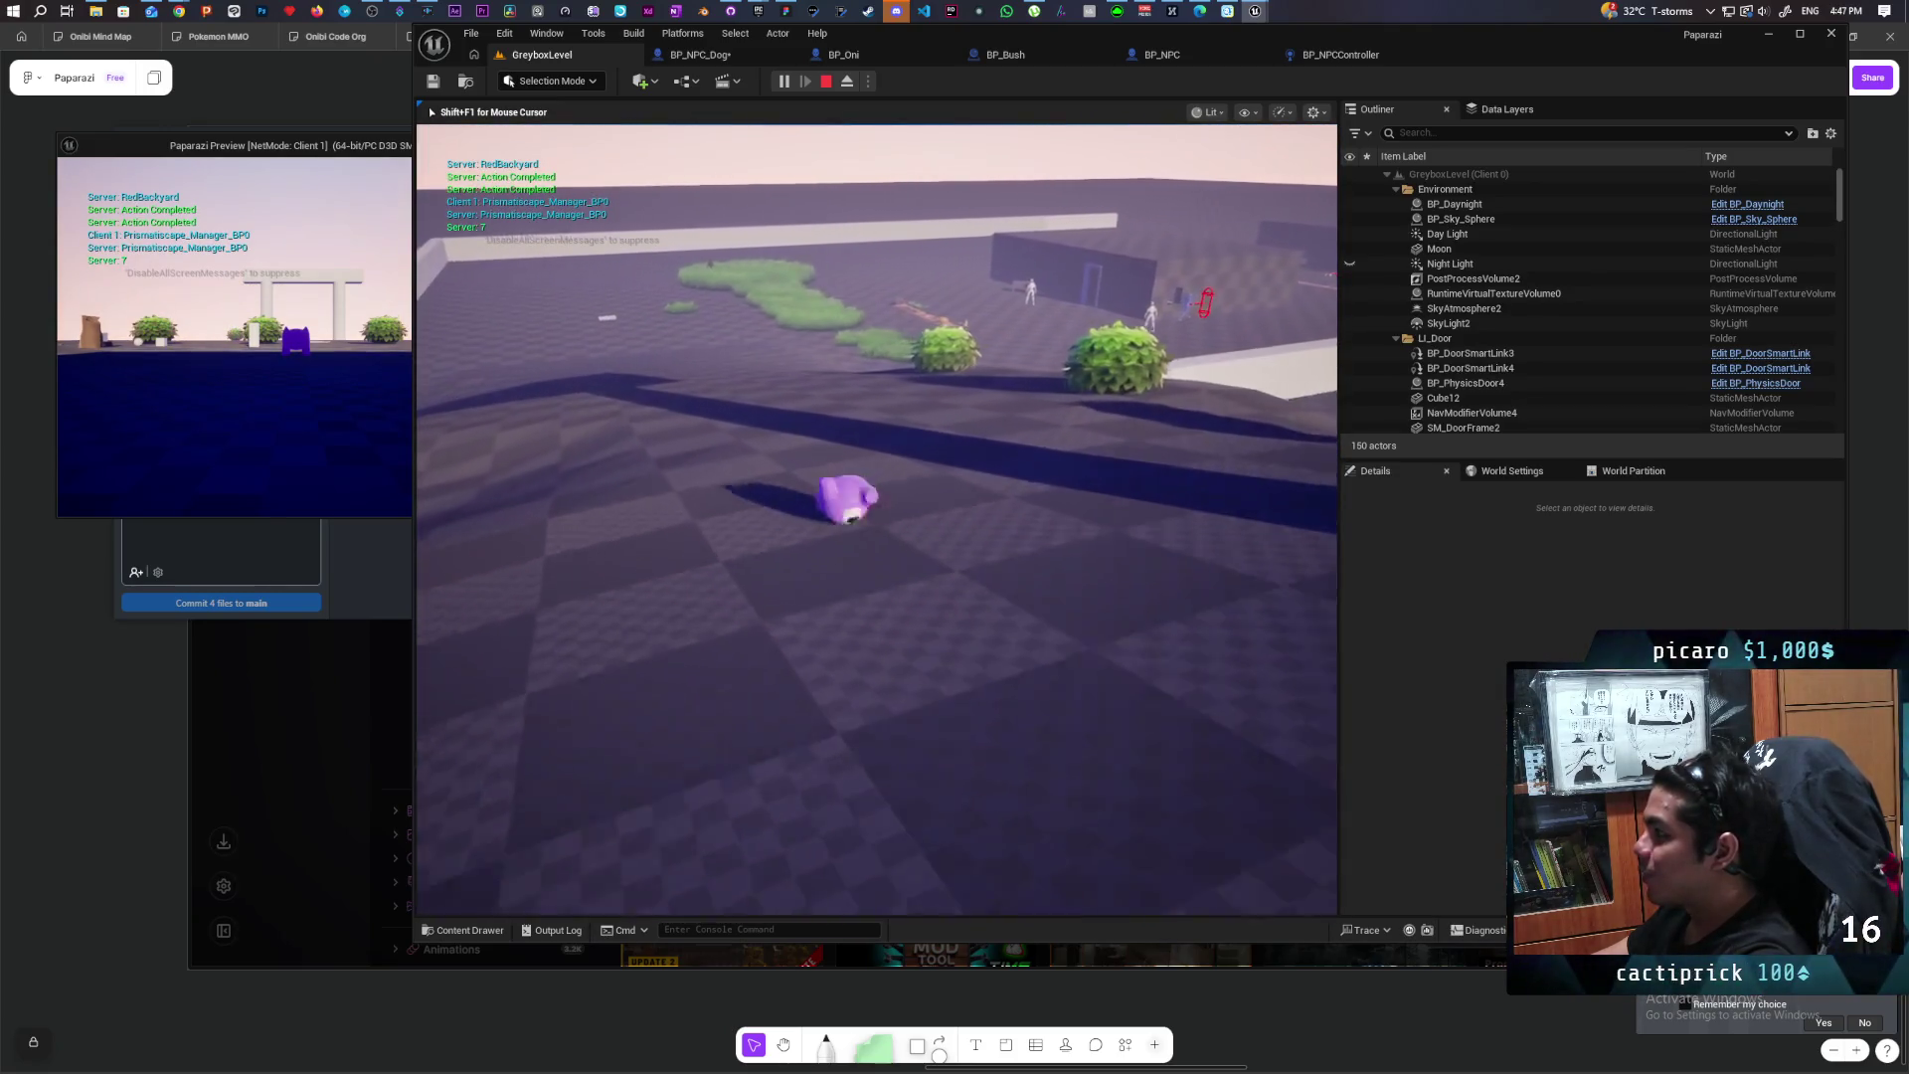
{"action": "key", "text": "w"}
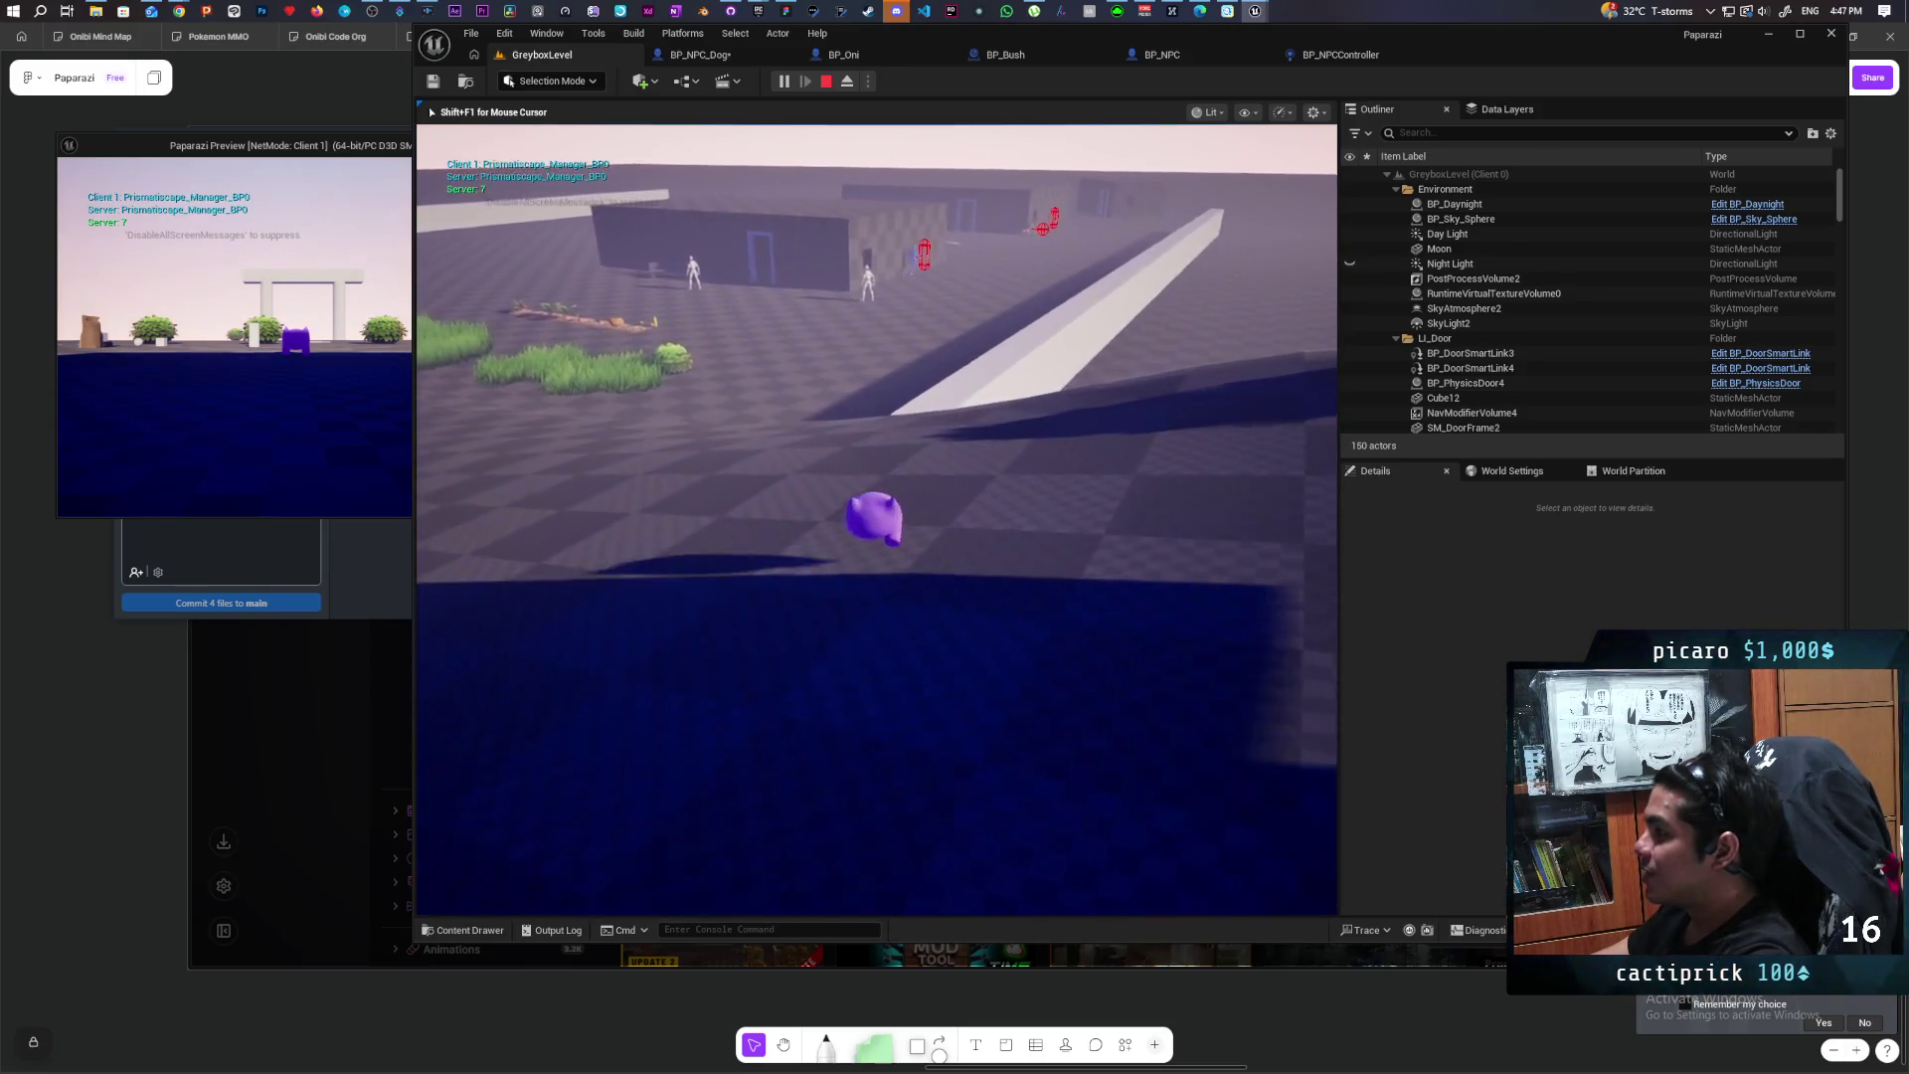
{"action": "key", "text": "w"}
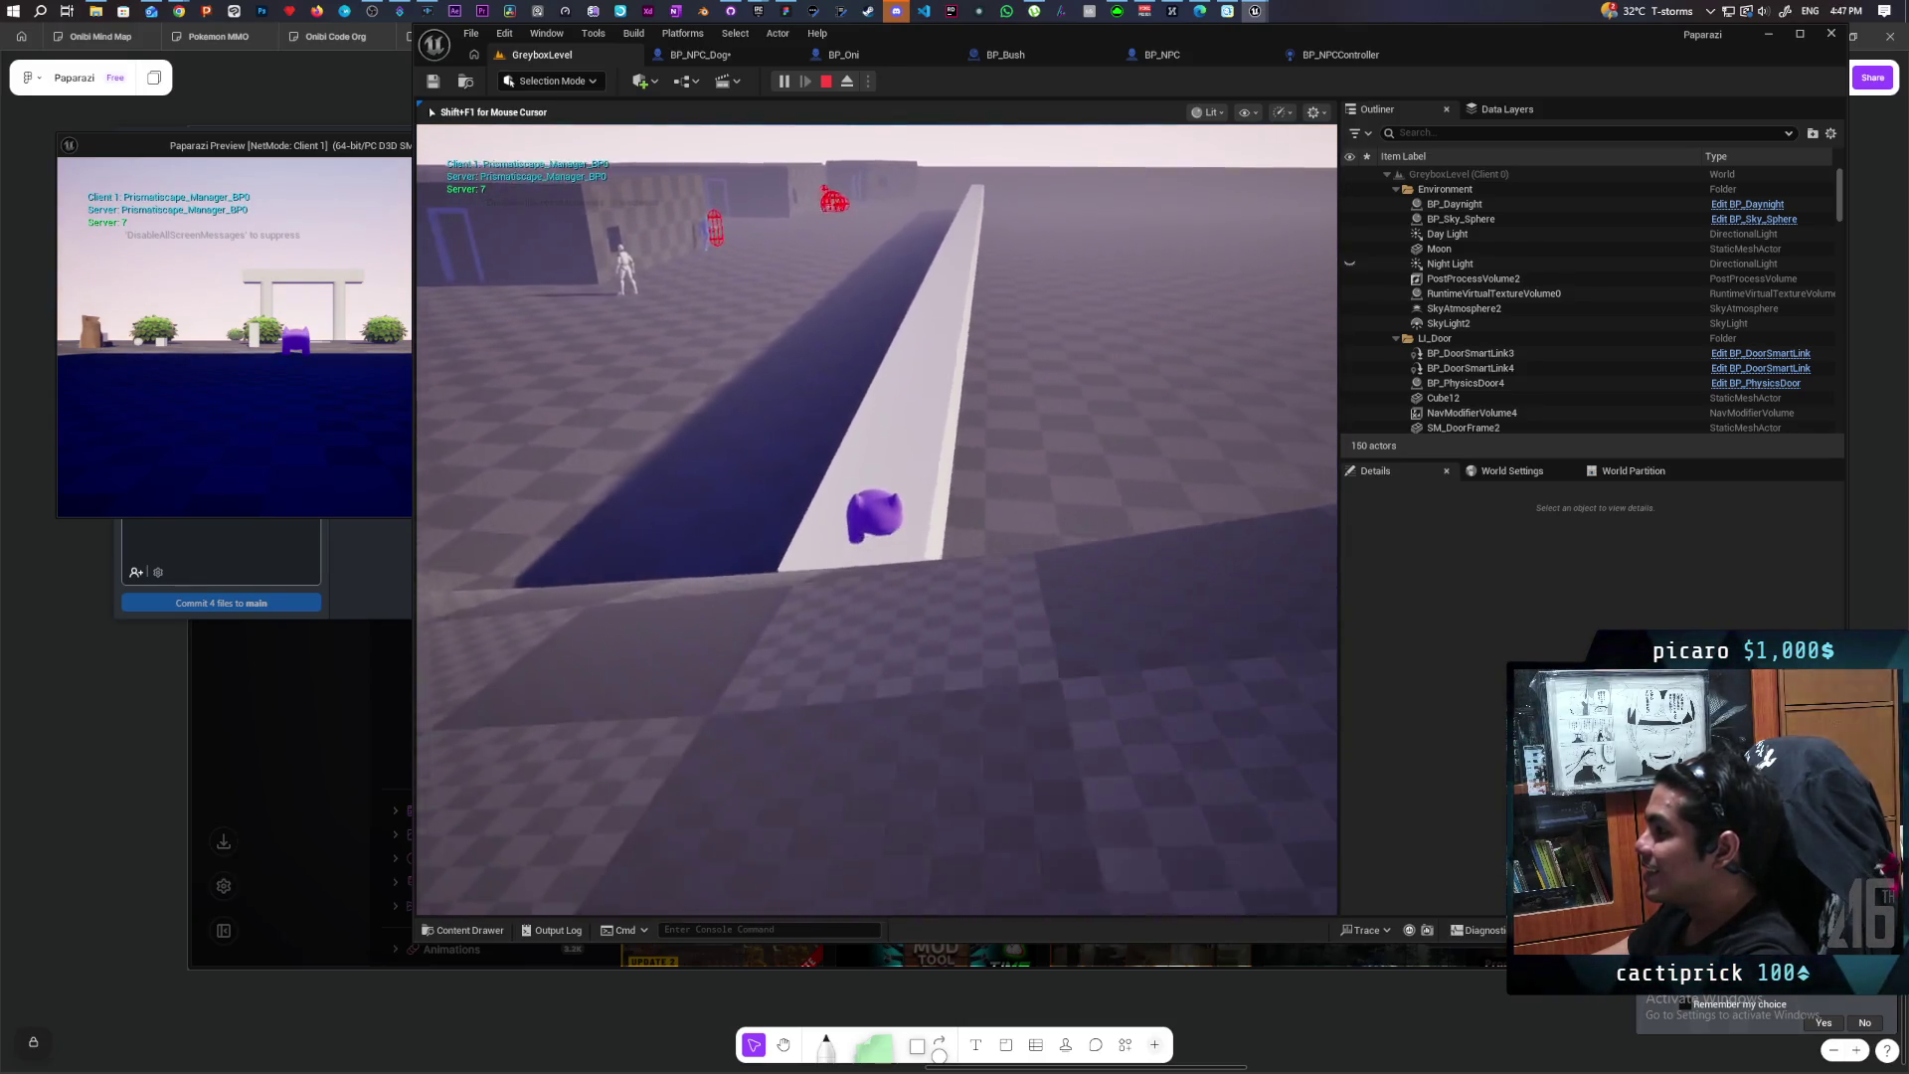
{"action": "key", "text": "w"}
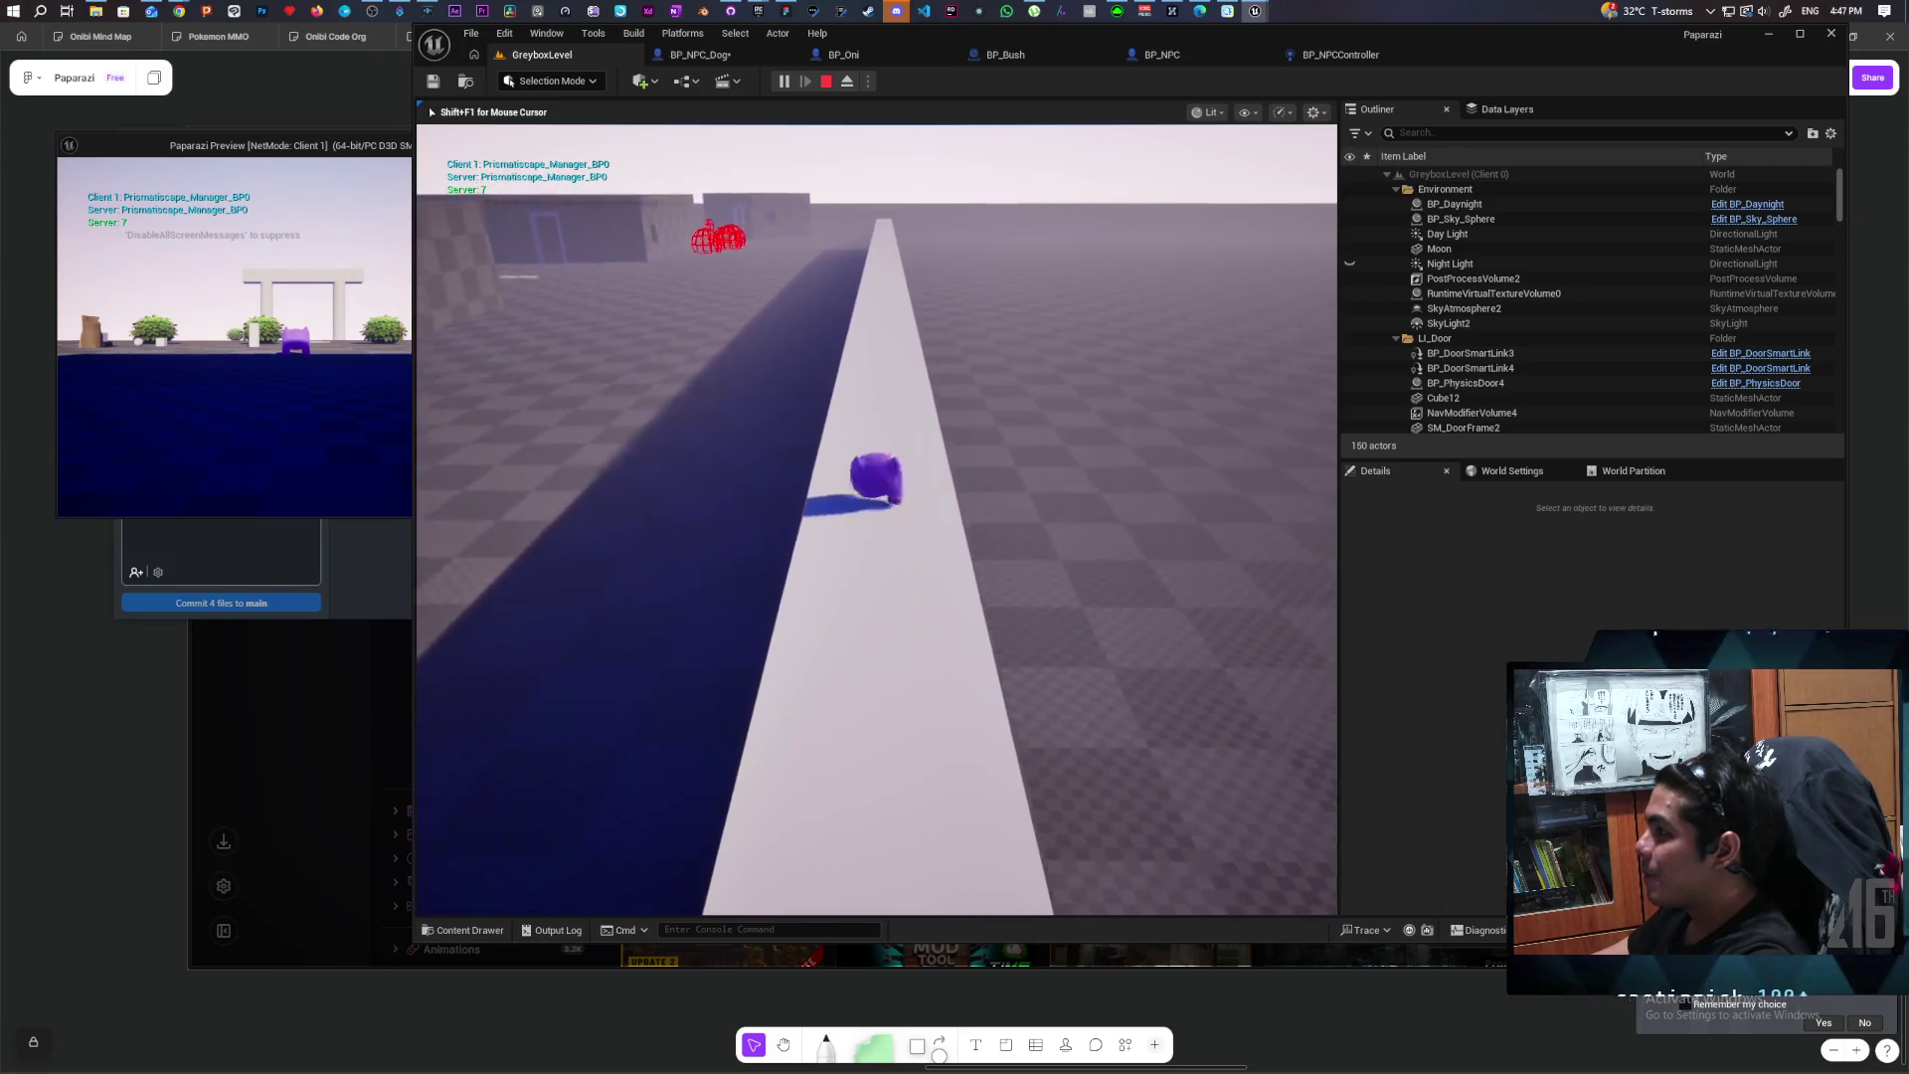
{"action": "key", "text": "w"}
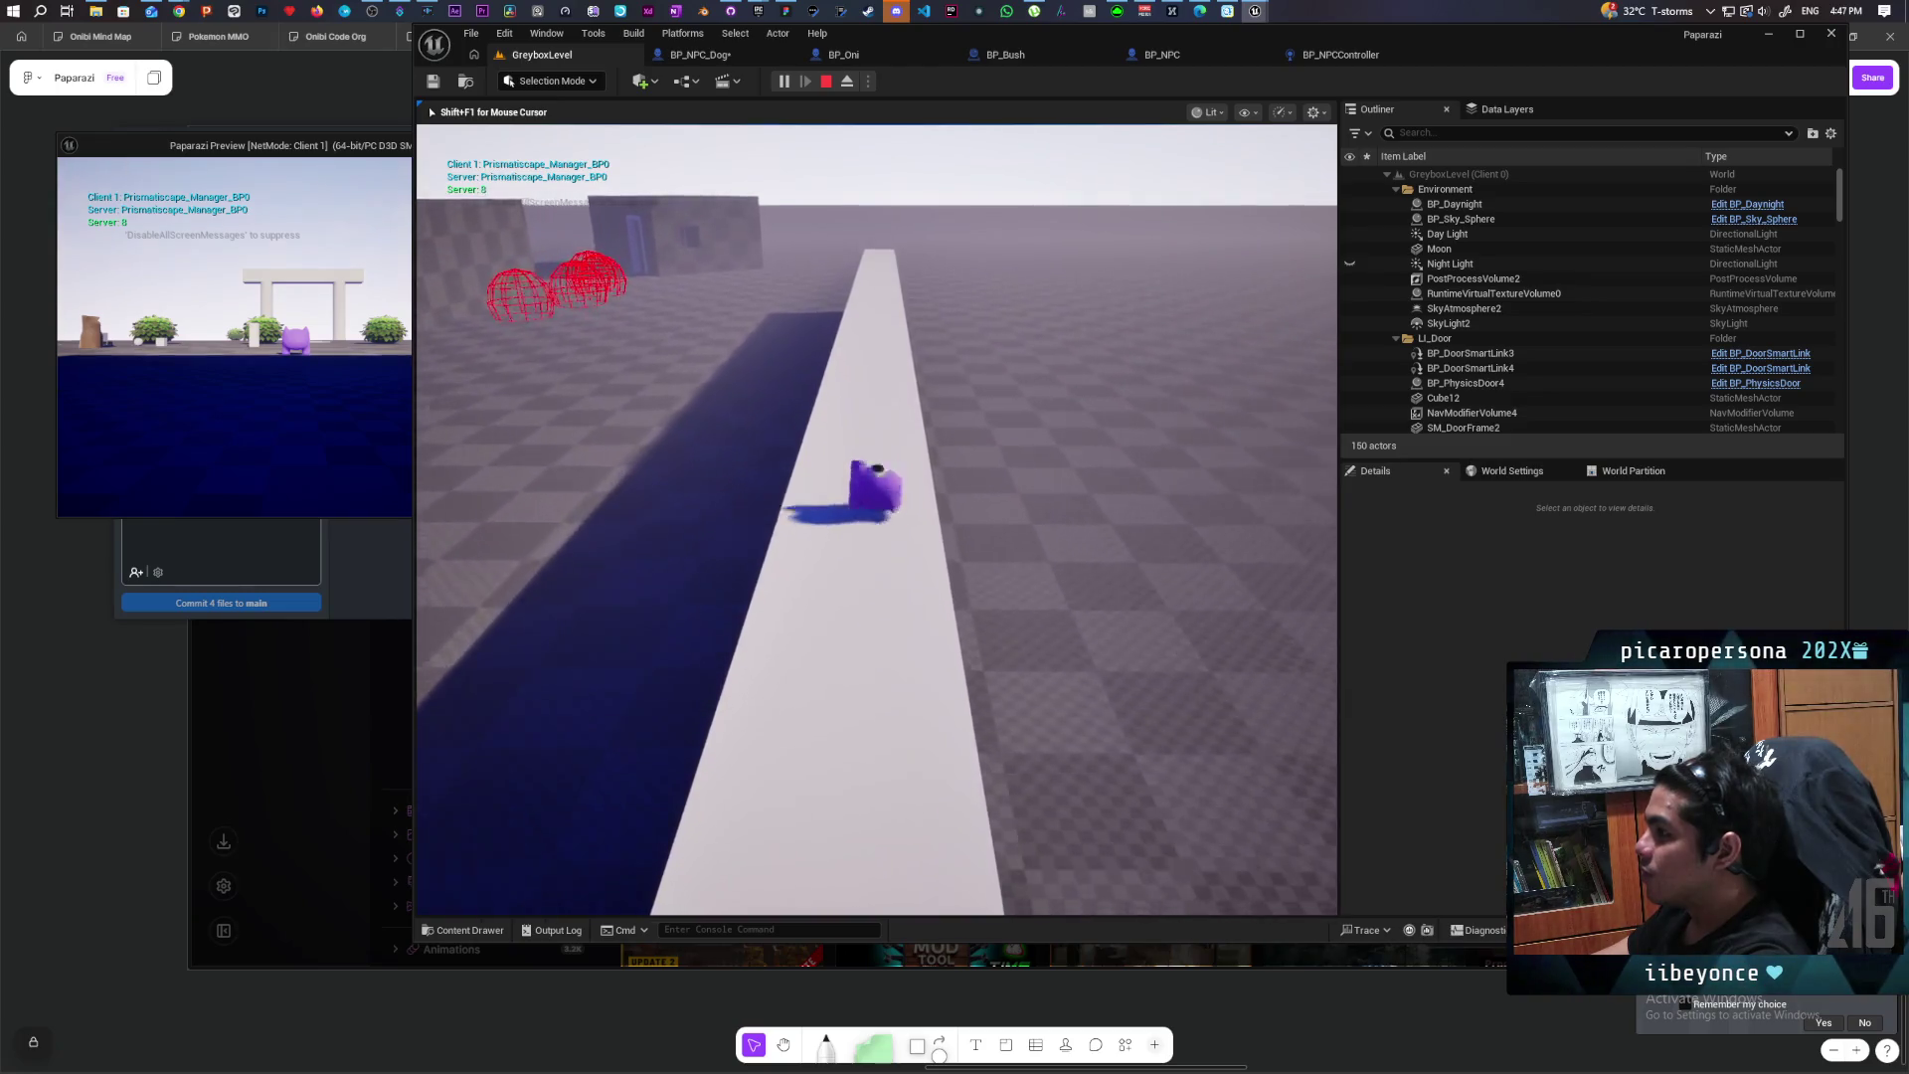
{"action": "key", "text": "w"}
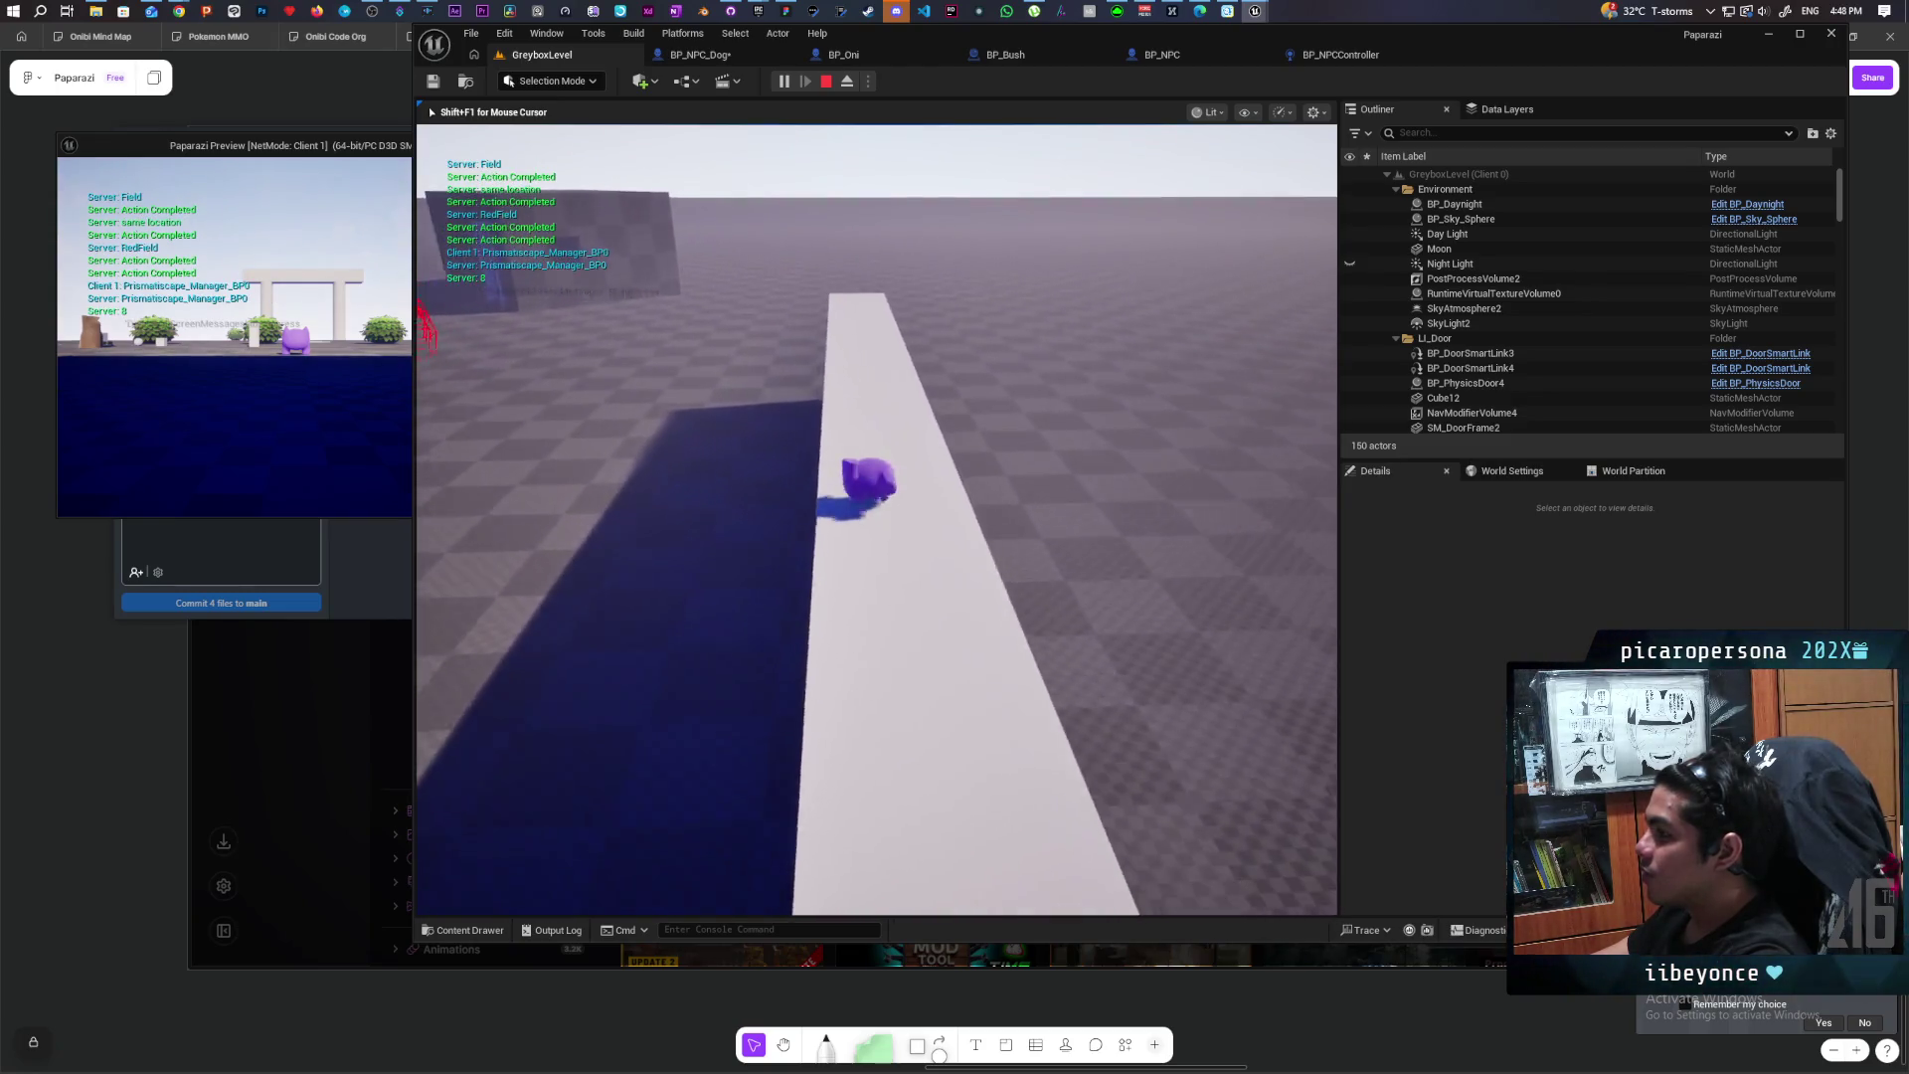
{"action": "key", "text": "w"}
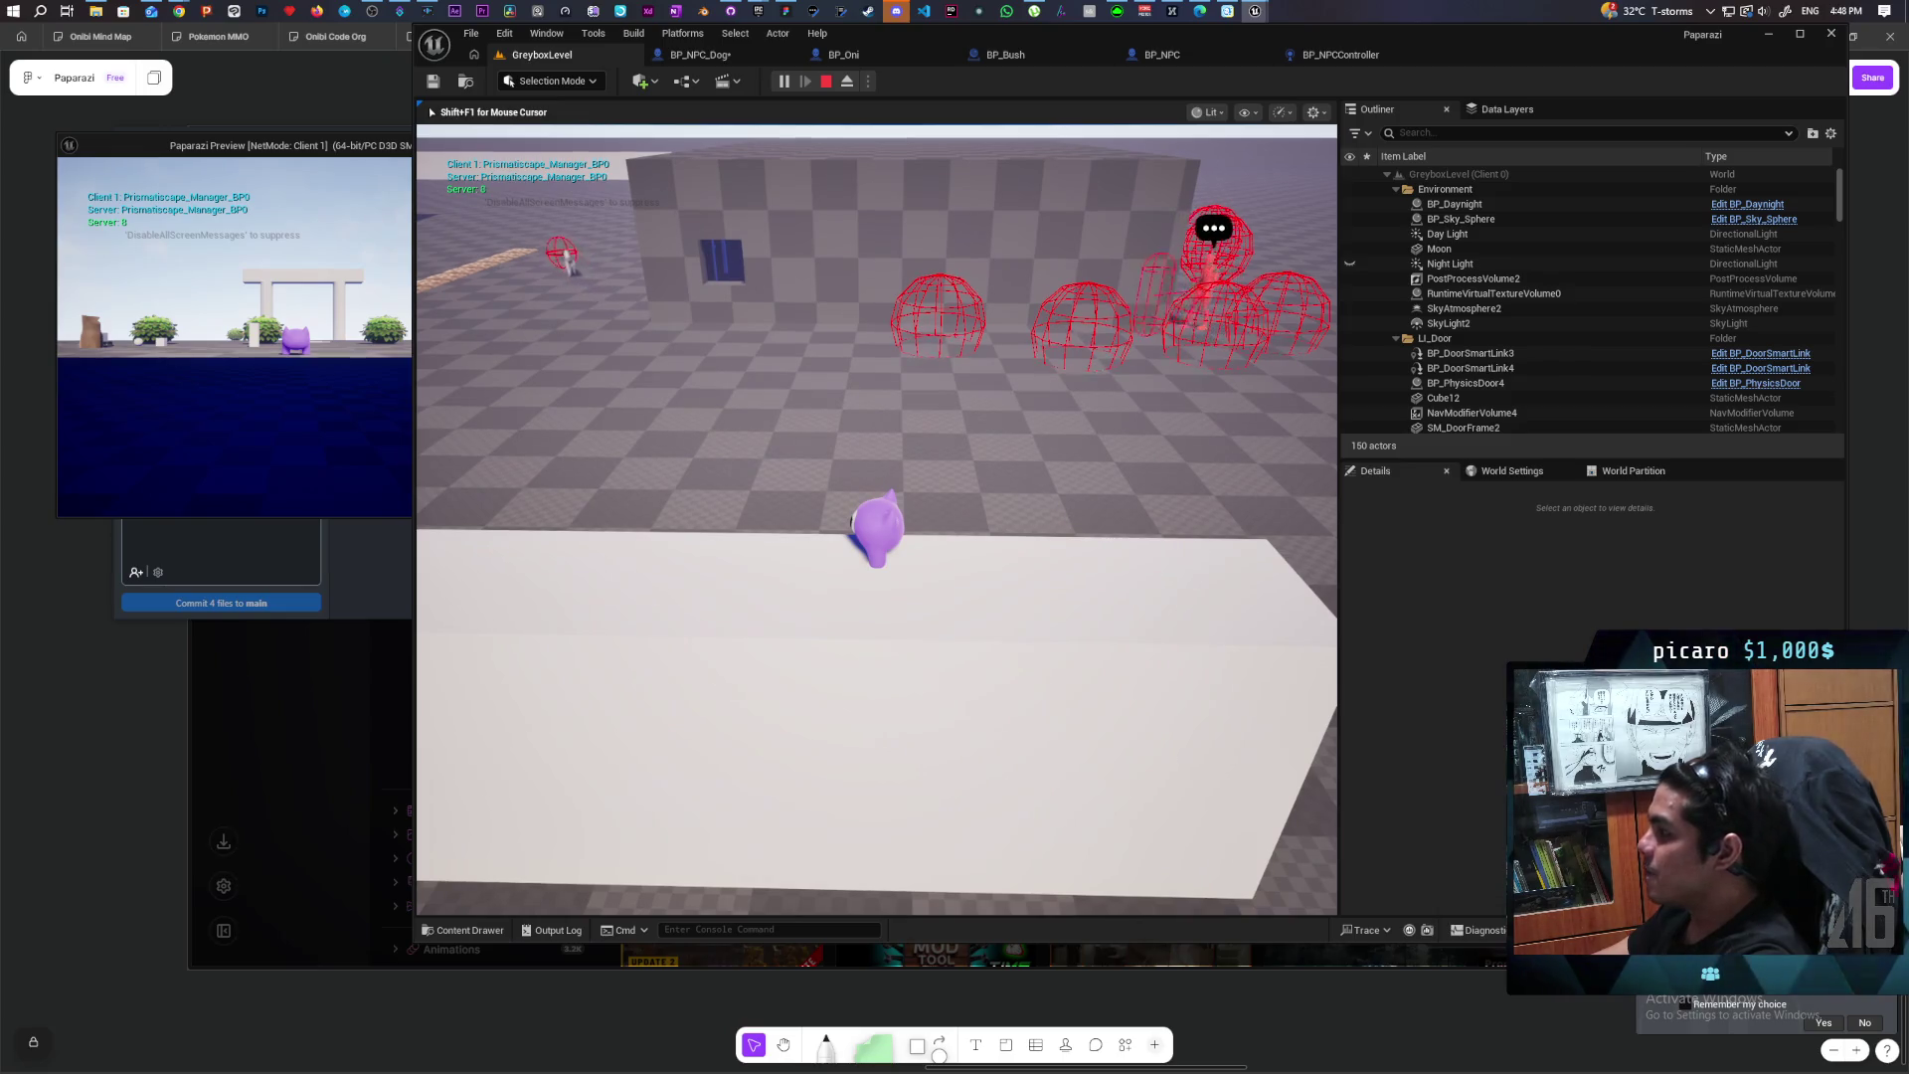
{"action": "key", "text": "a"}
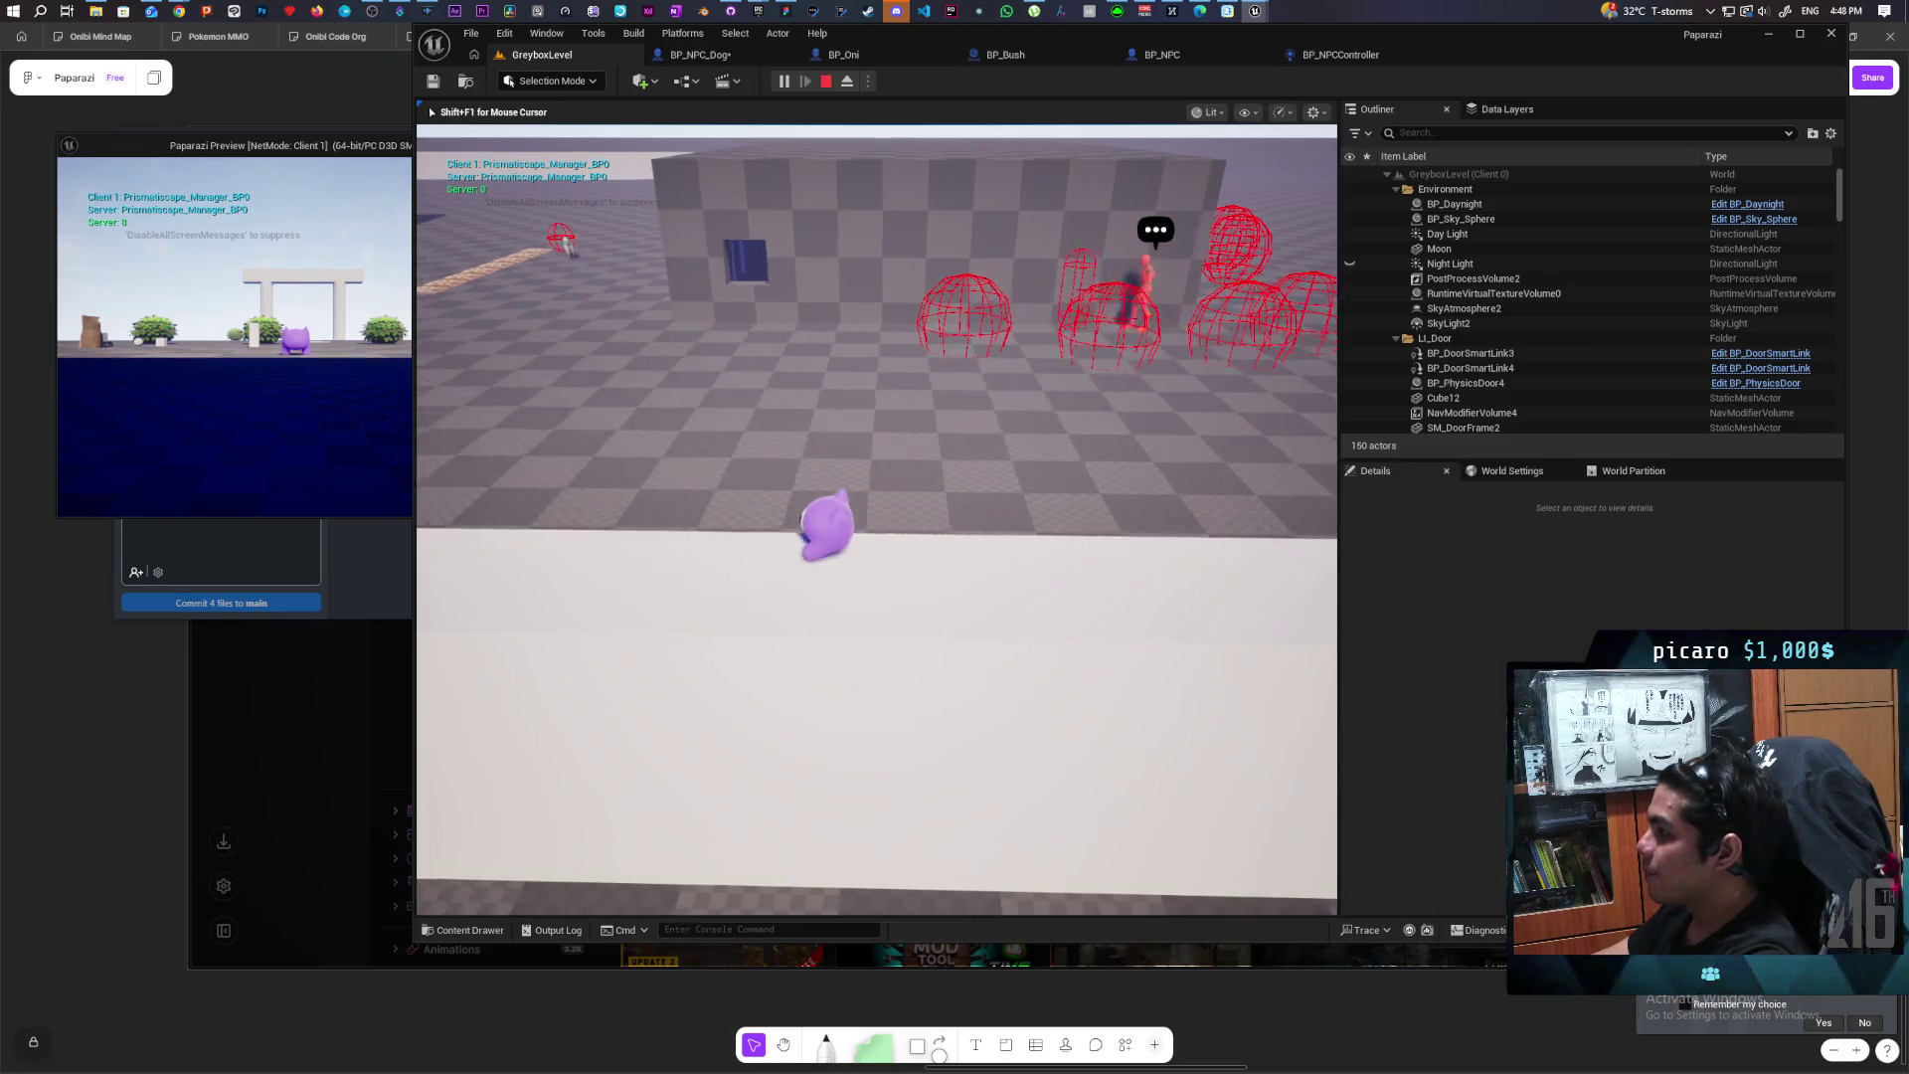
{"action": "key", "text": "w"}
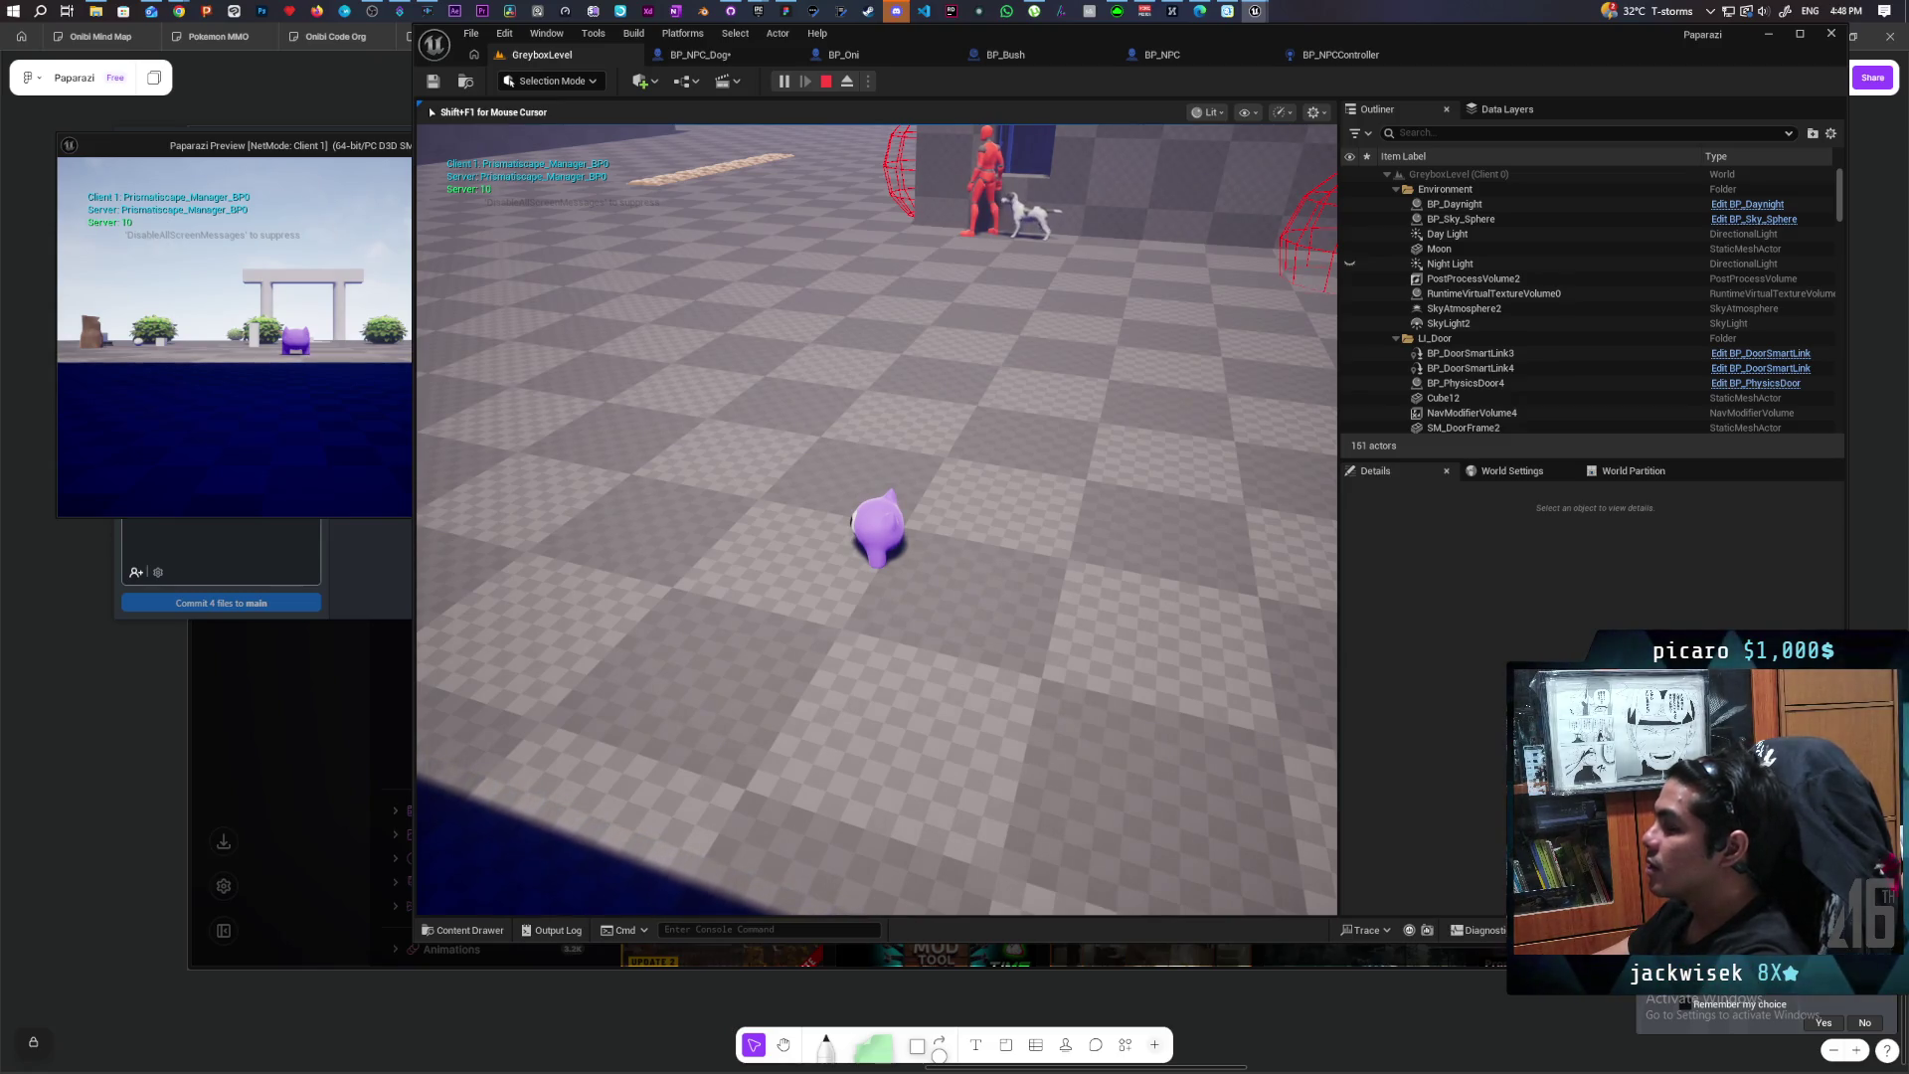
{"action": "key", "text": "Escape"}
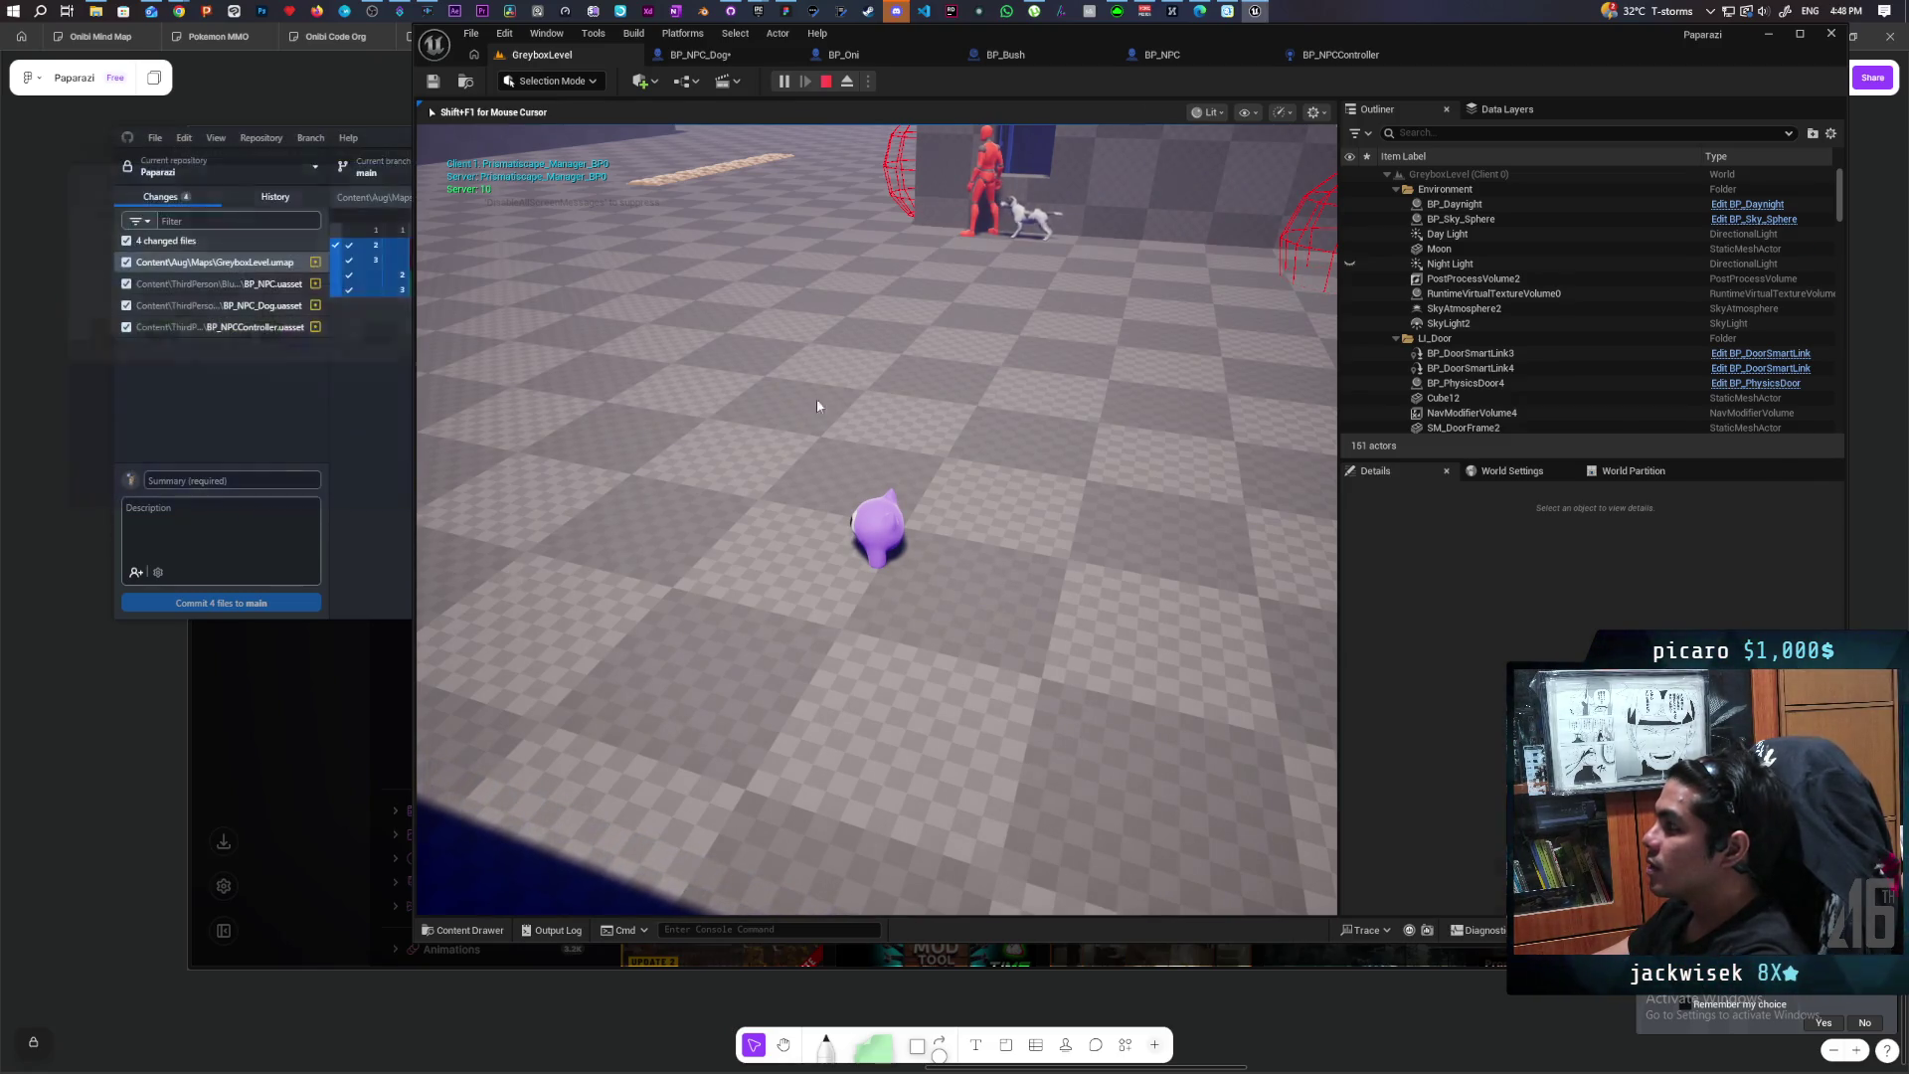
Step: Change the > comparison threshold in BP_NPC's event graph from 0.8 to 0.6
{"action": "left_click", "coordinate": [1161, 54]}
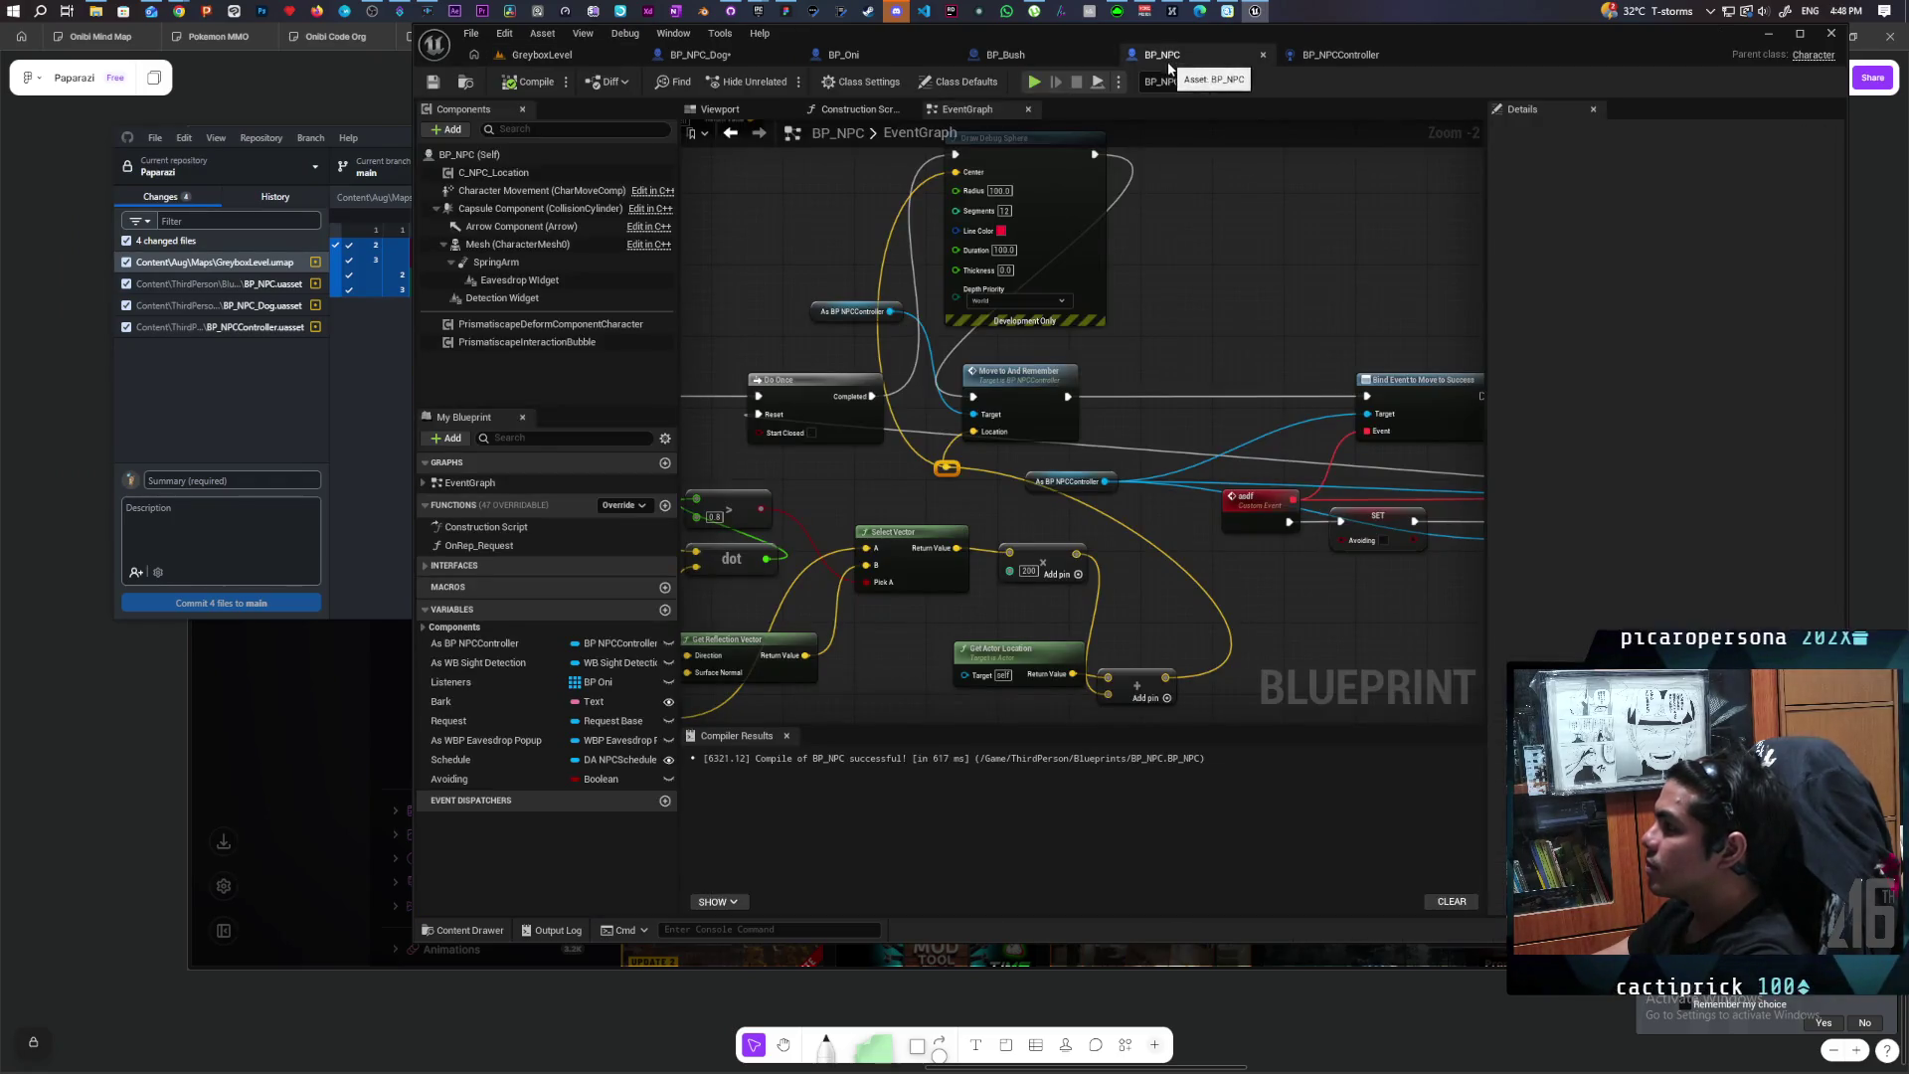
{"action": "left_click_drag", "start_coordinate": [1170, 527], "coordinate": [1280, 442]}
{"action": "left_click_drag", "start_coordinate": [1016, 524], "coordinate": [1102, 517]}
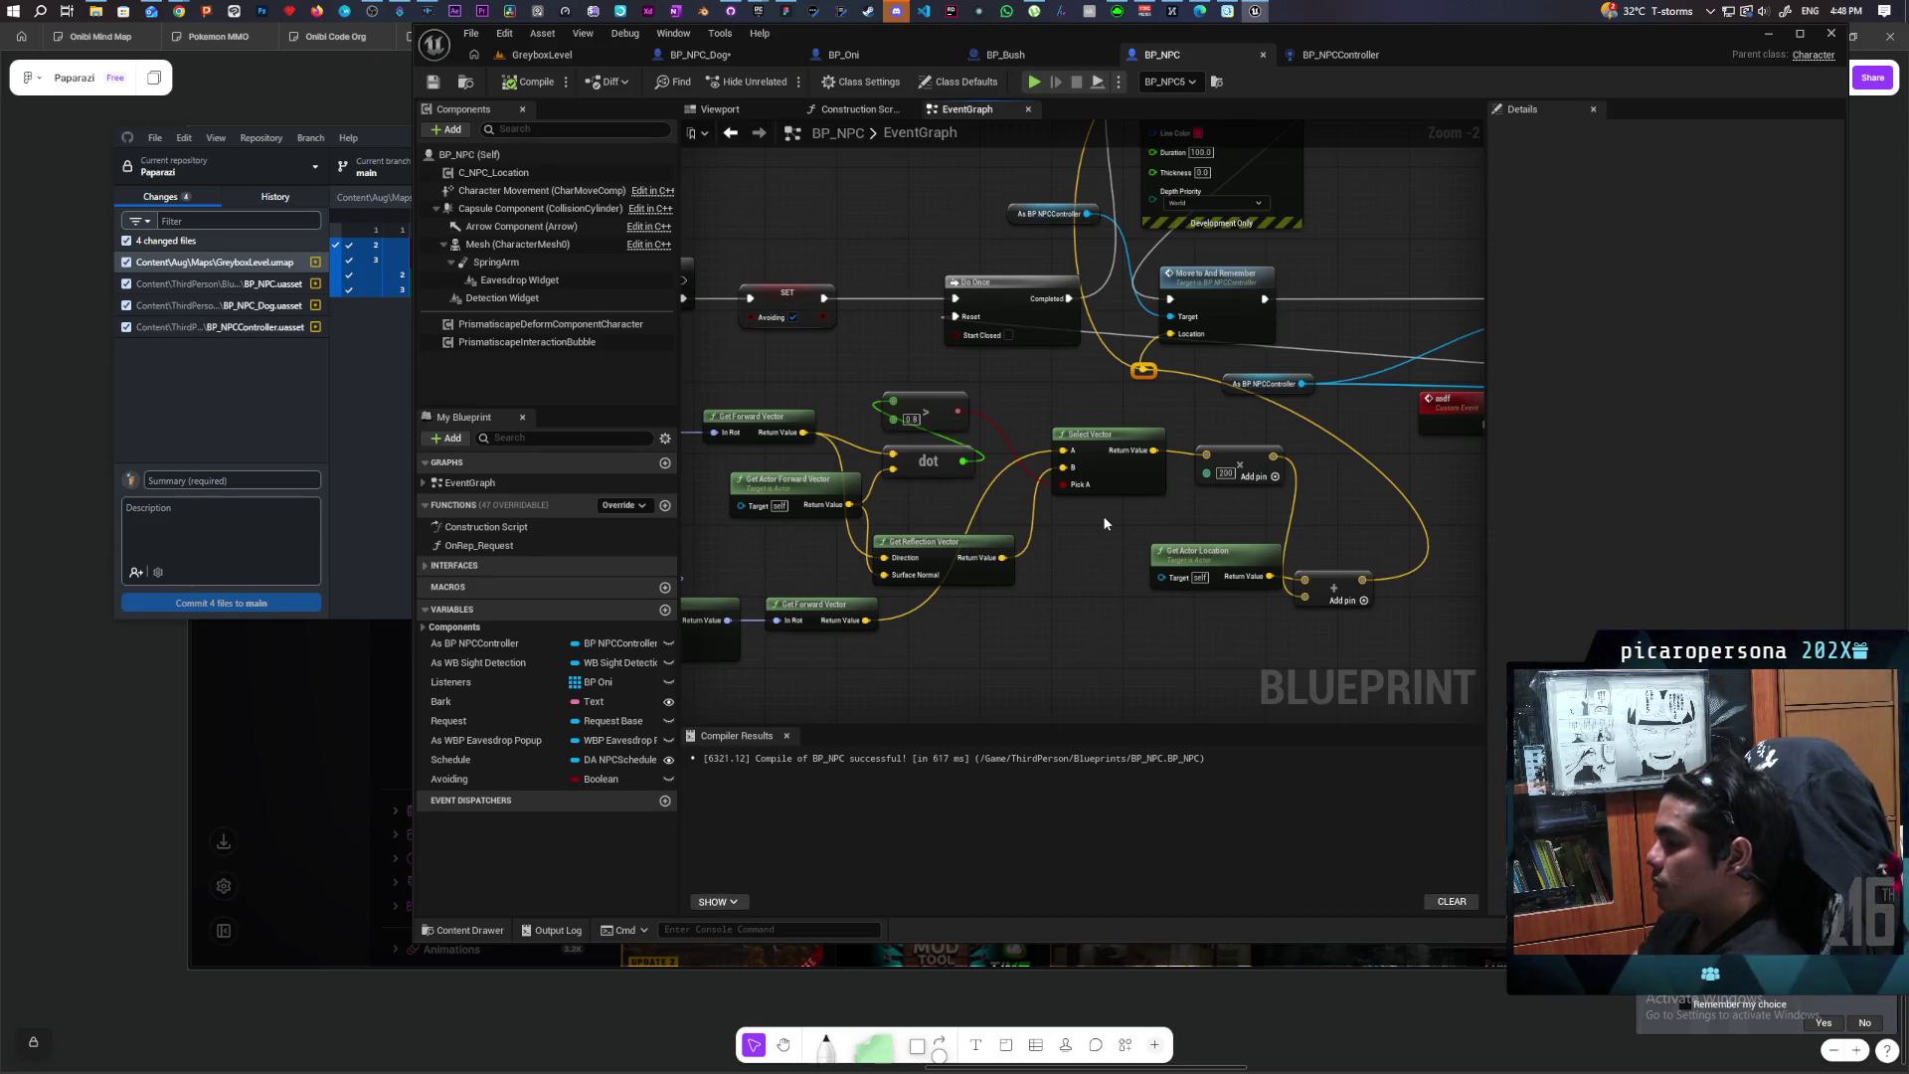
{"action": "left_click", "coordinate": [915, 420]}
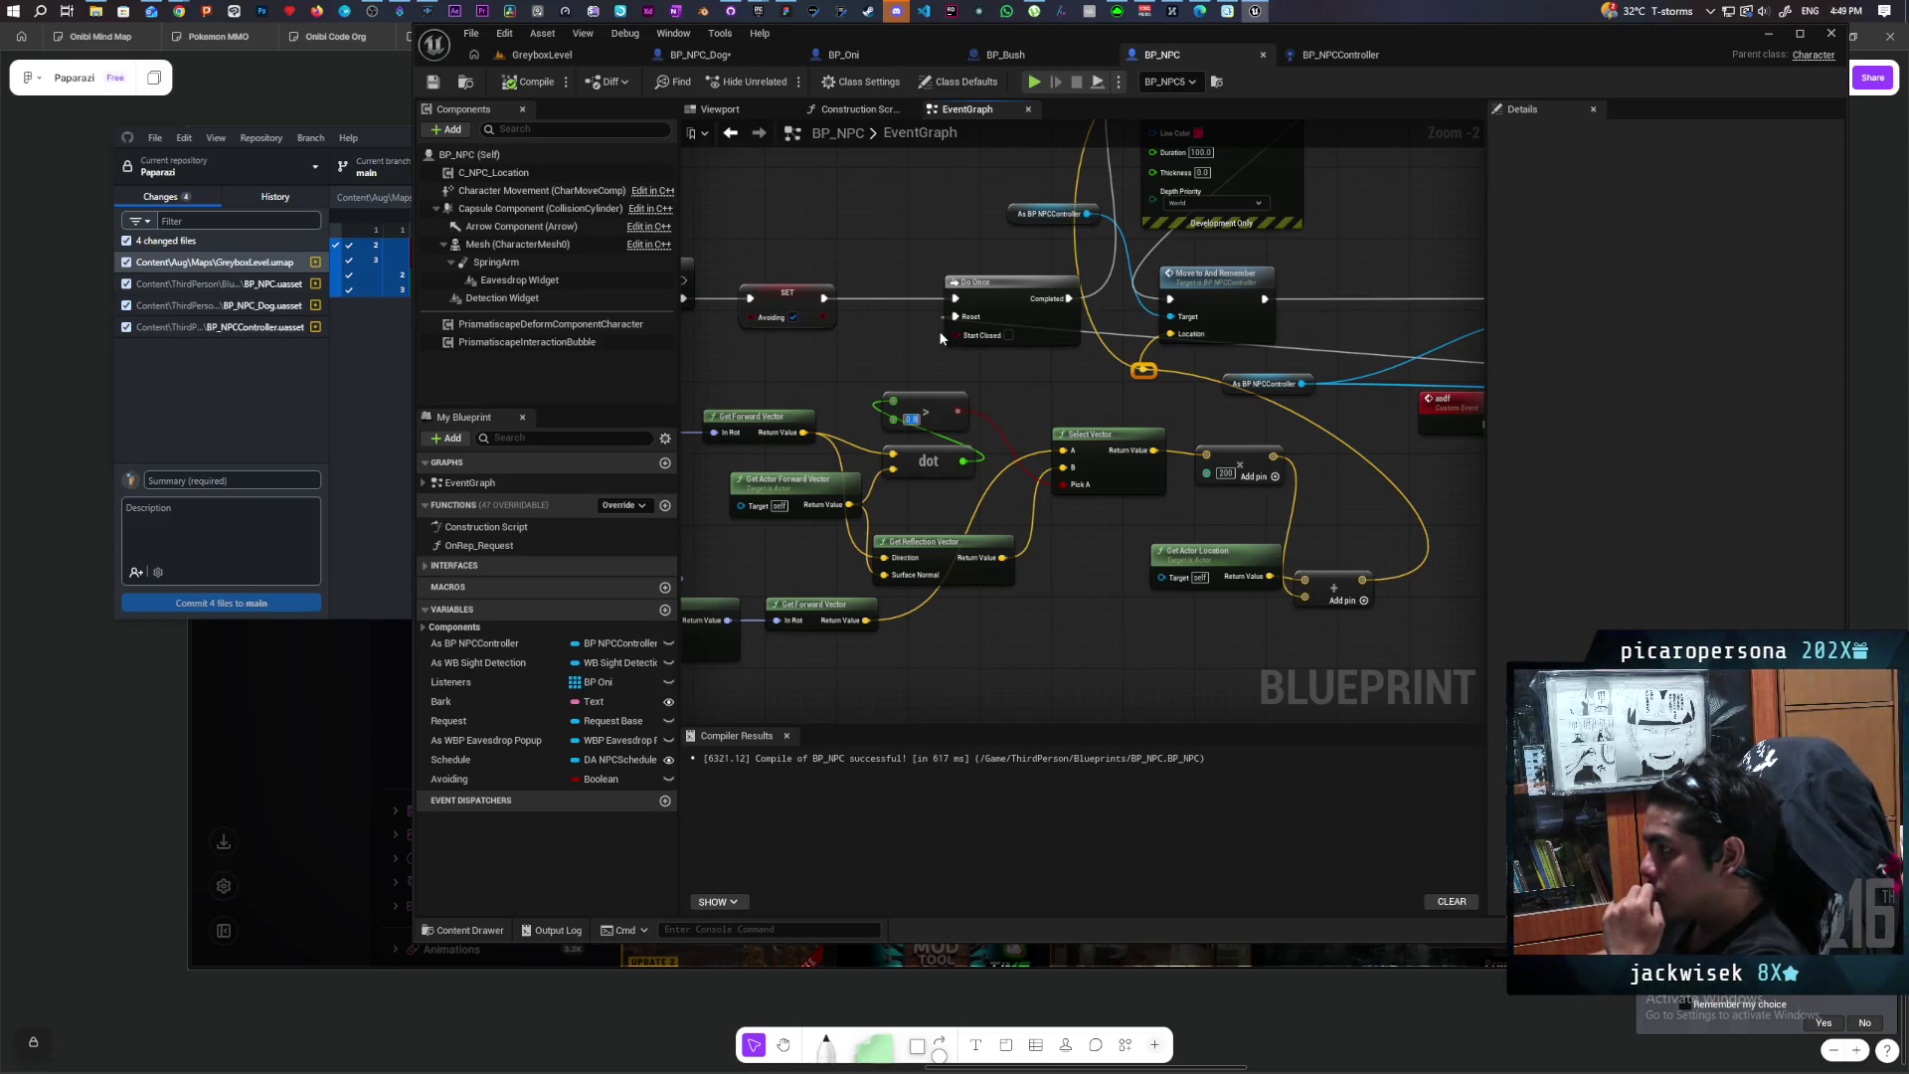
{"action": "type", "text": "0.6"}
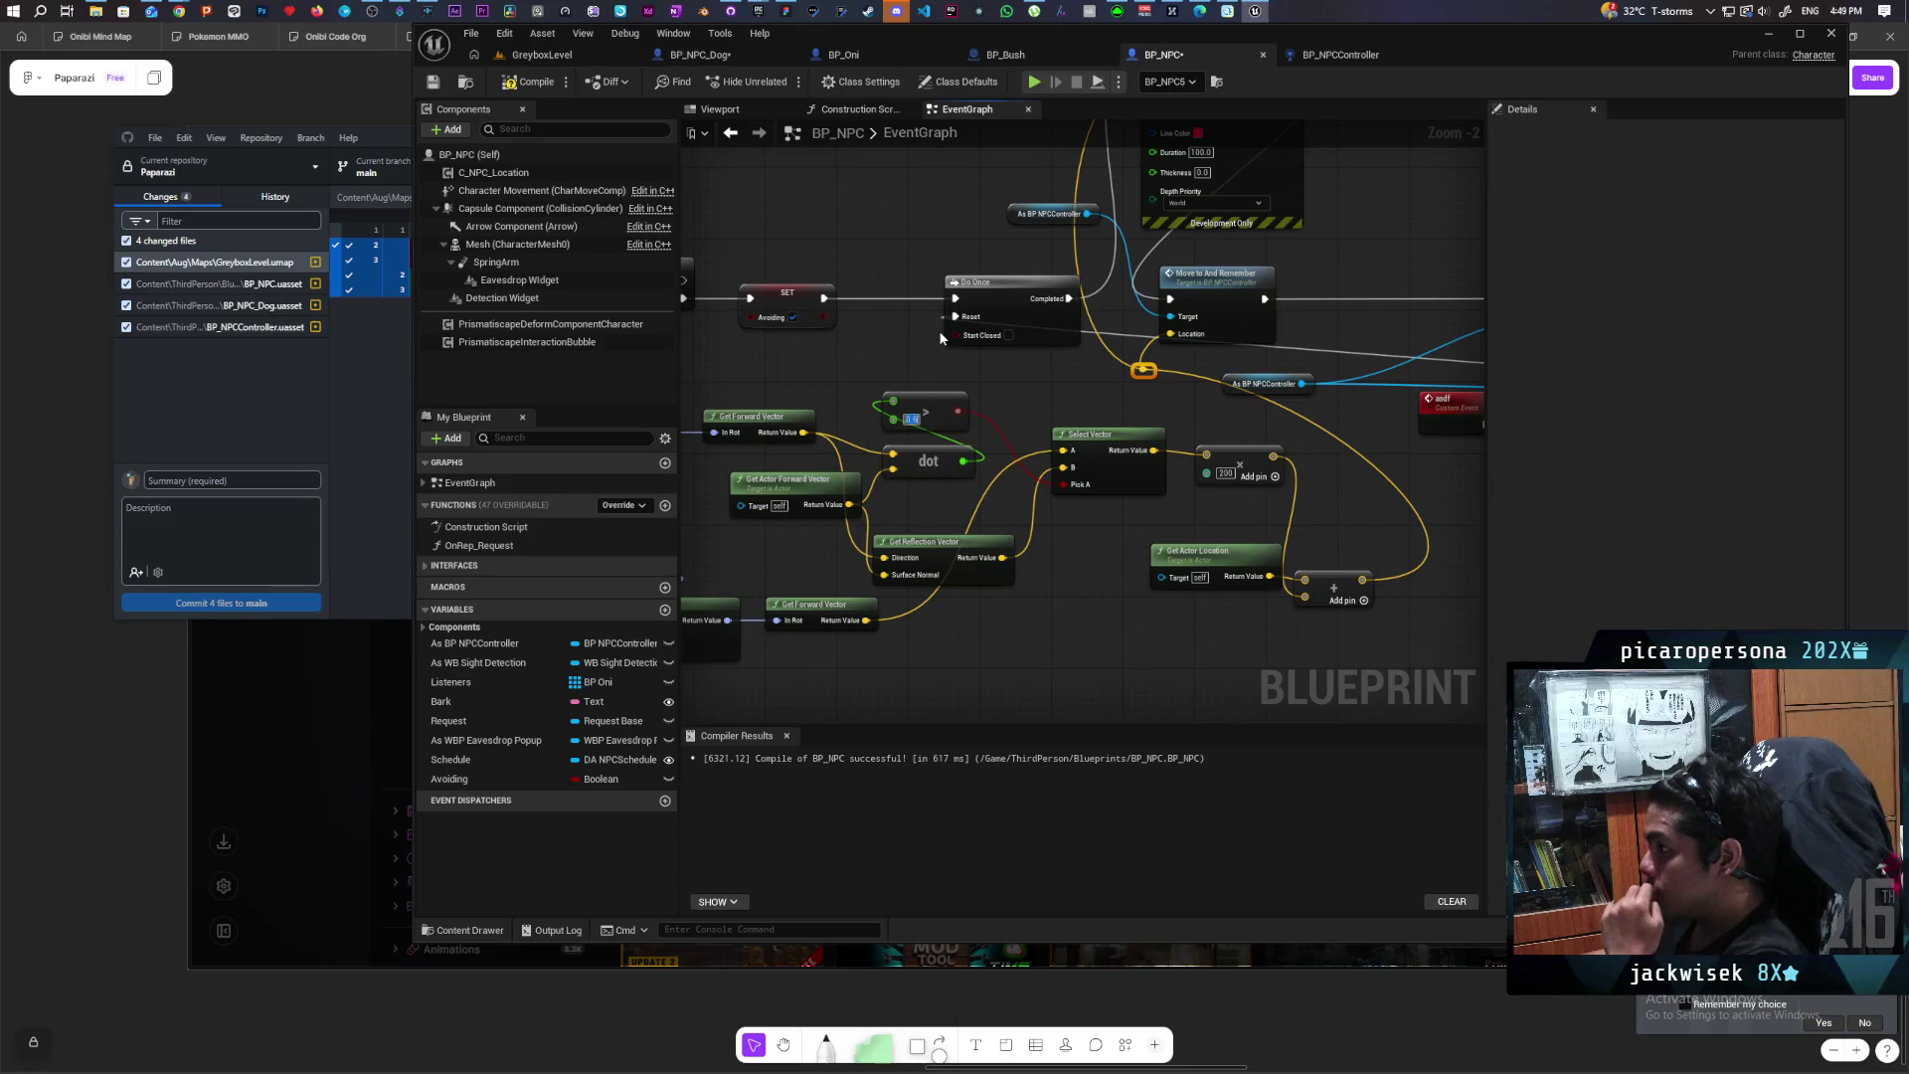
{"action": "left_click", "coordinate": [557, 56]}
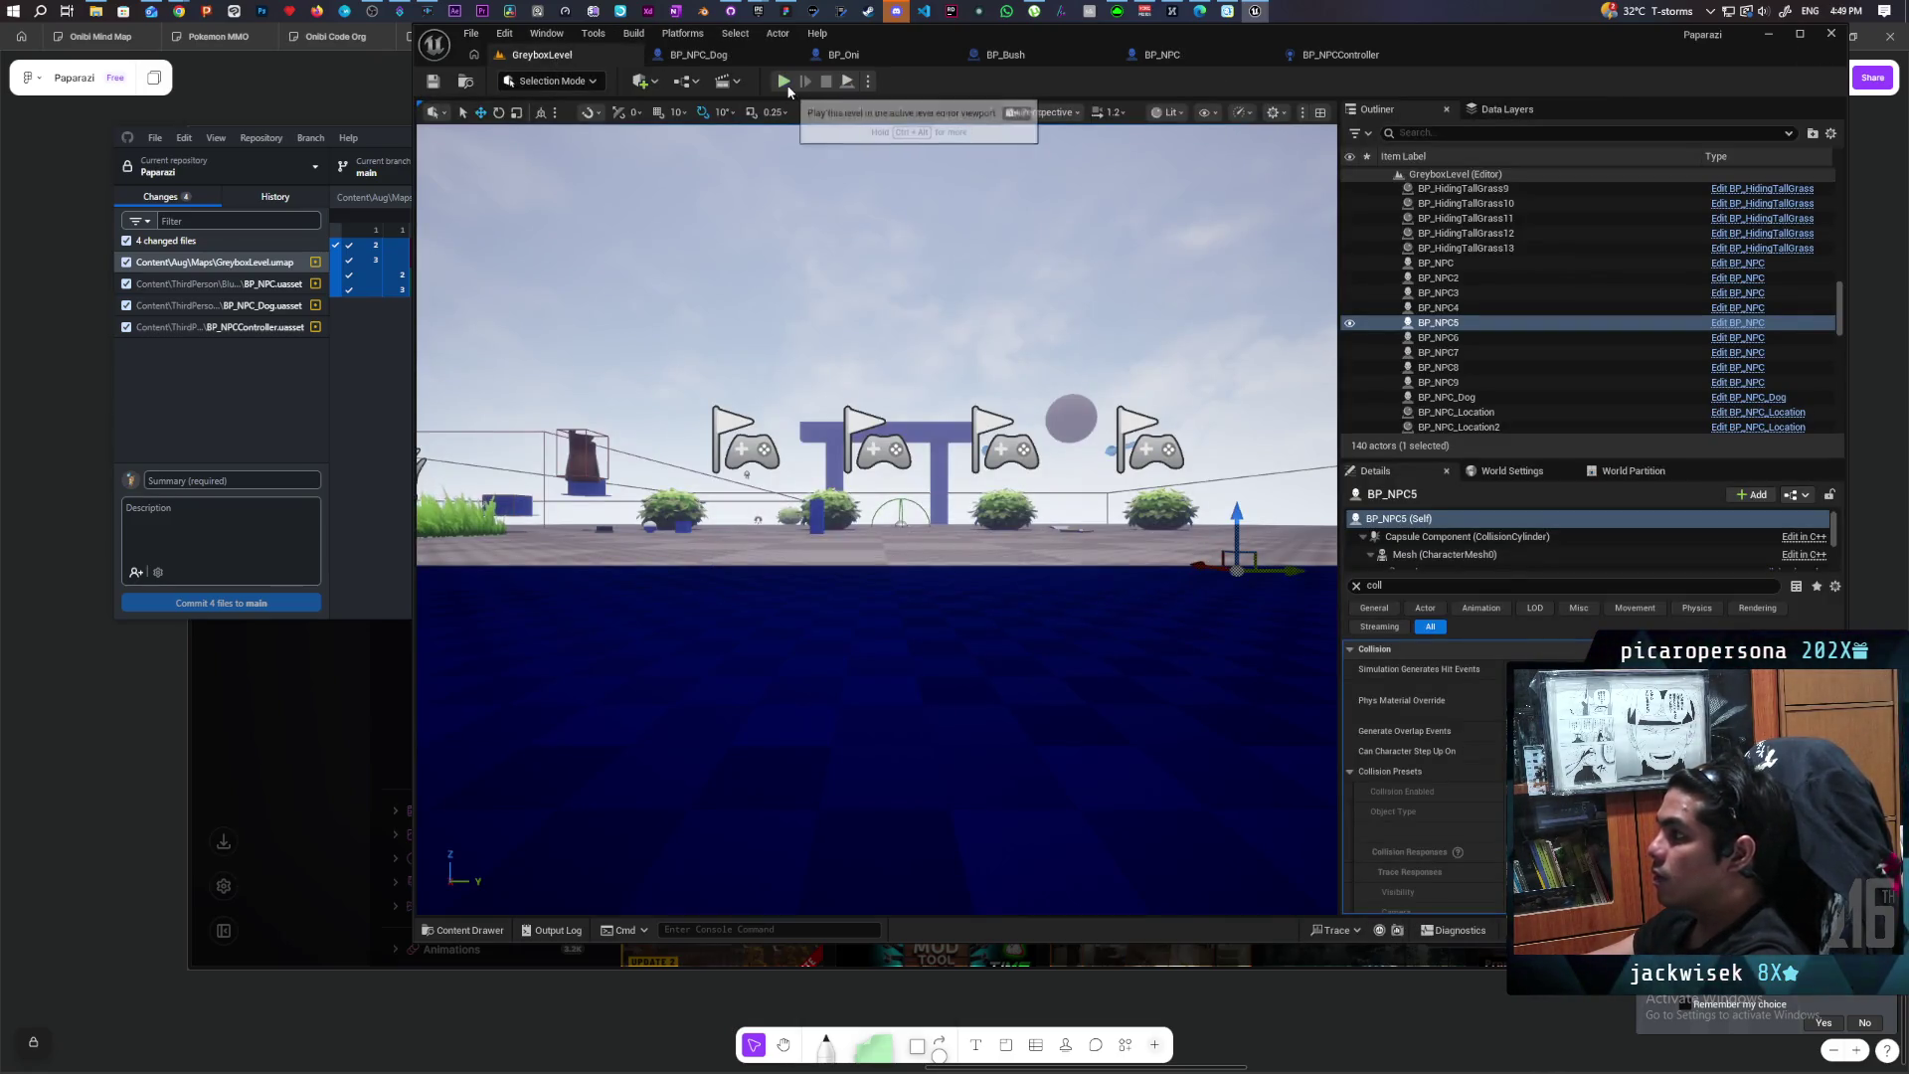
Step: Start a new GreyboxLevel play session and run the character along the blue corridor
{"action": "left_click", "coordinate": [785, 81]}
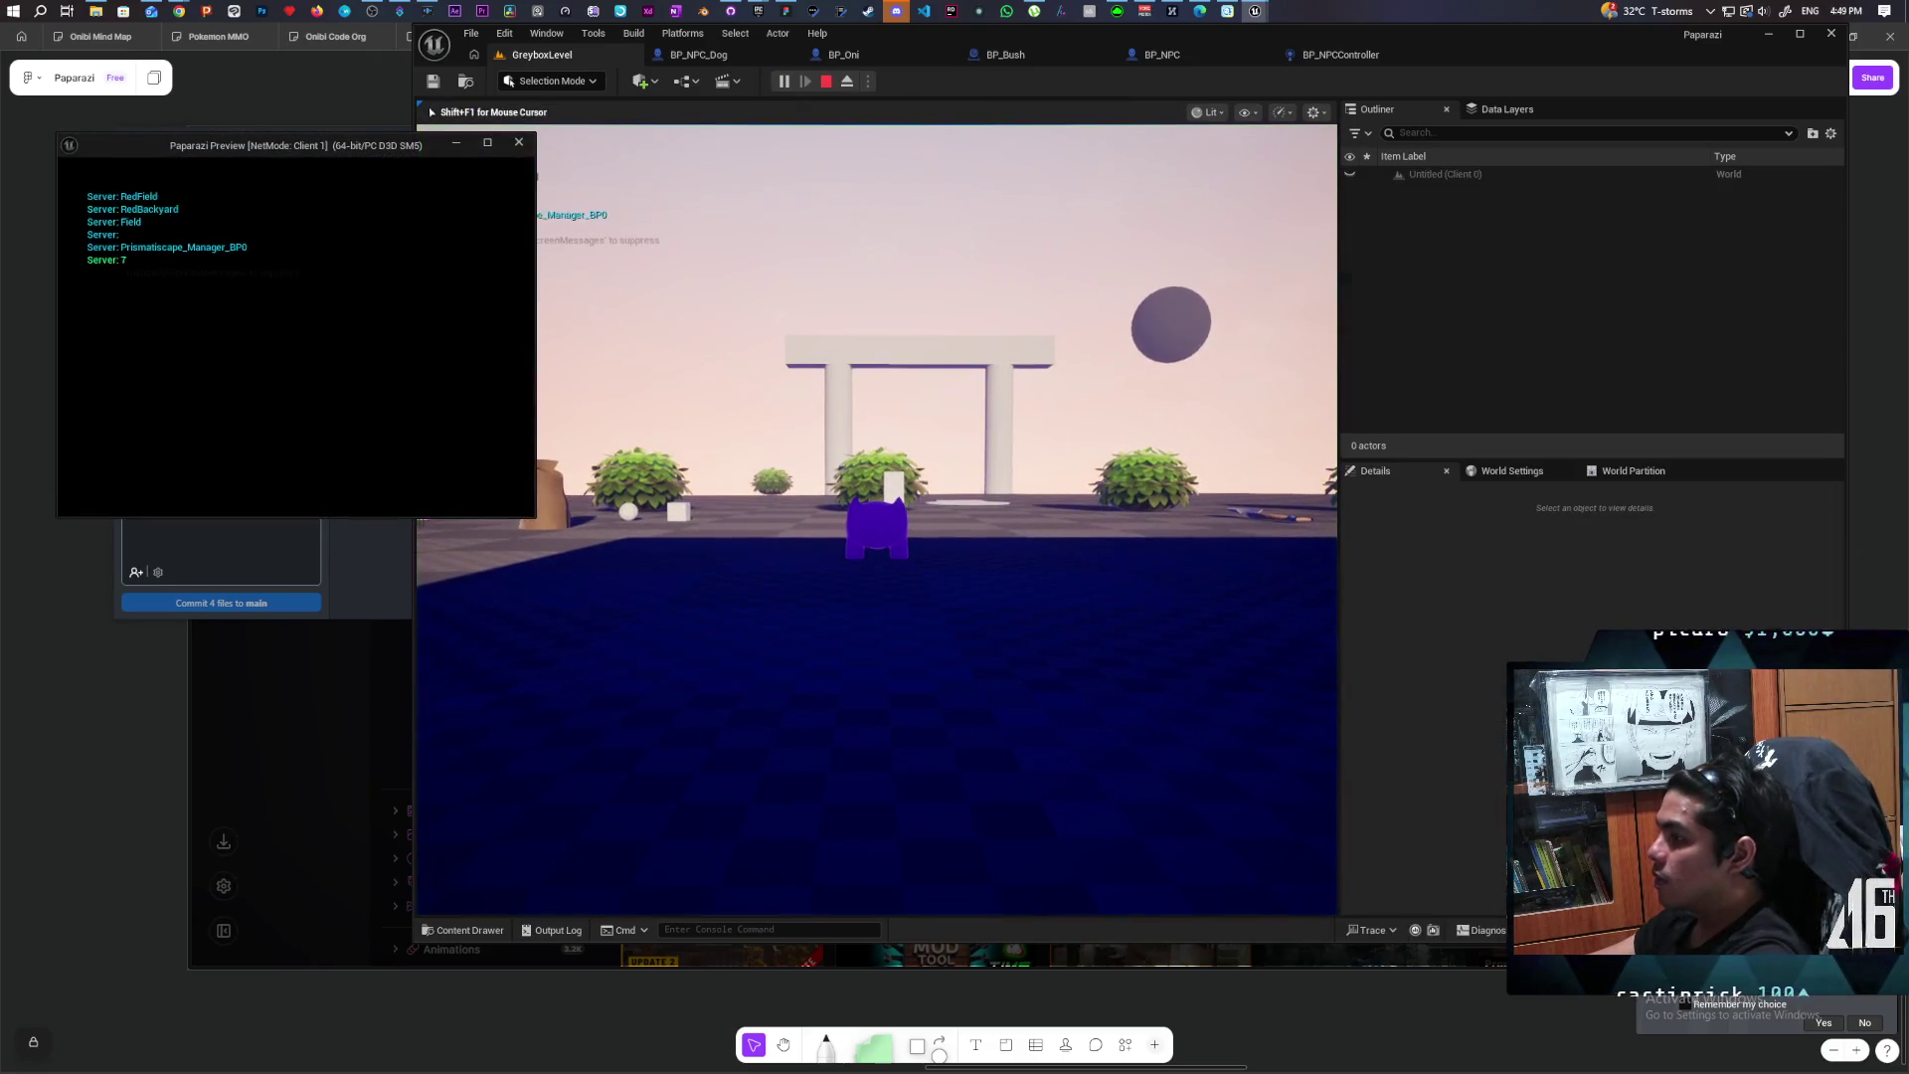
{"action": "key", "text": "w"}
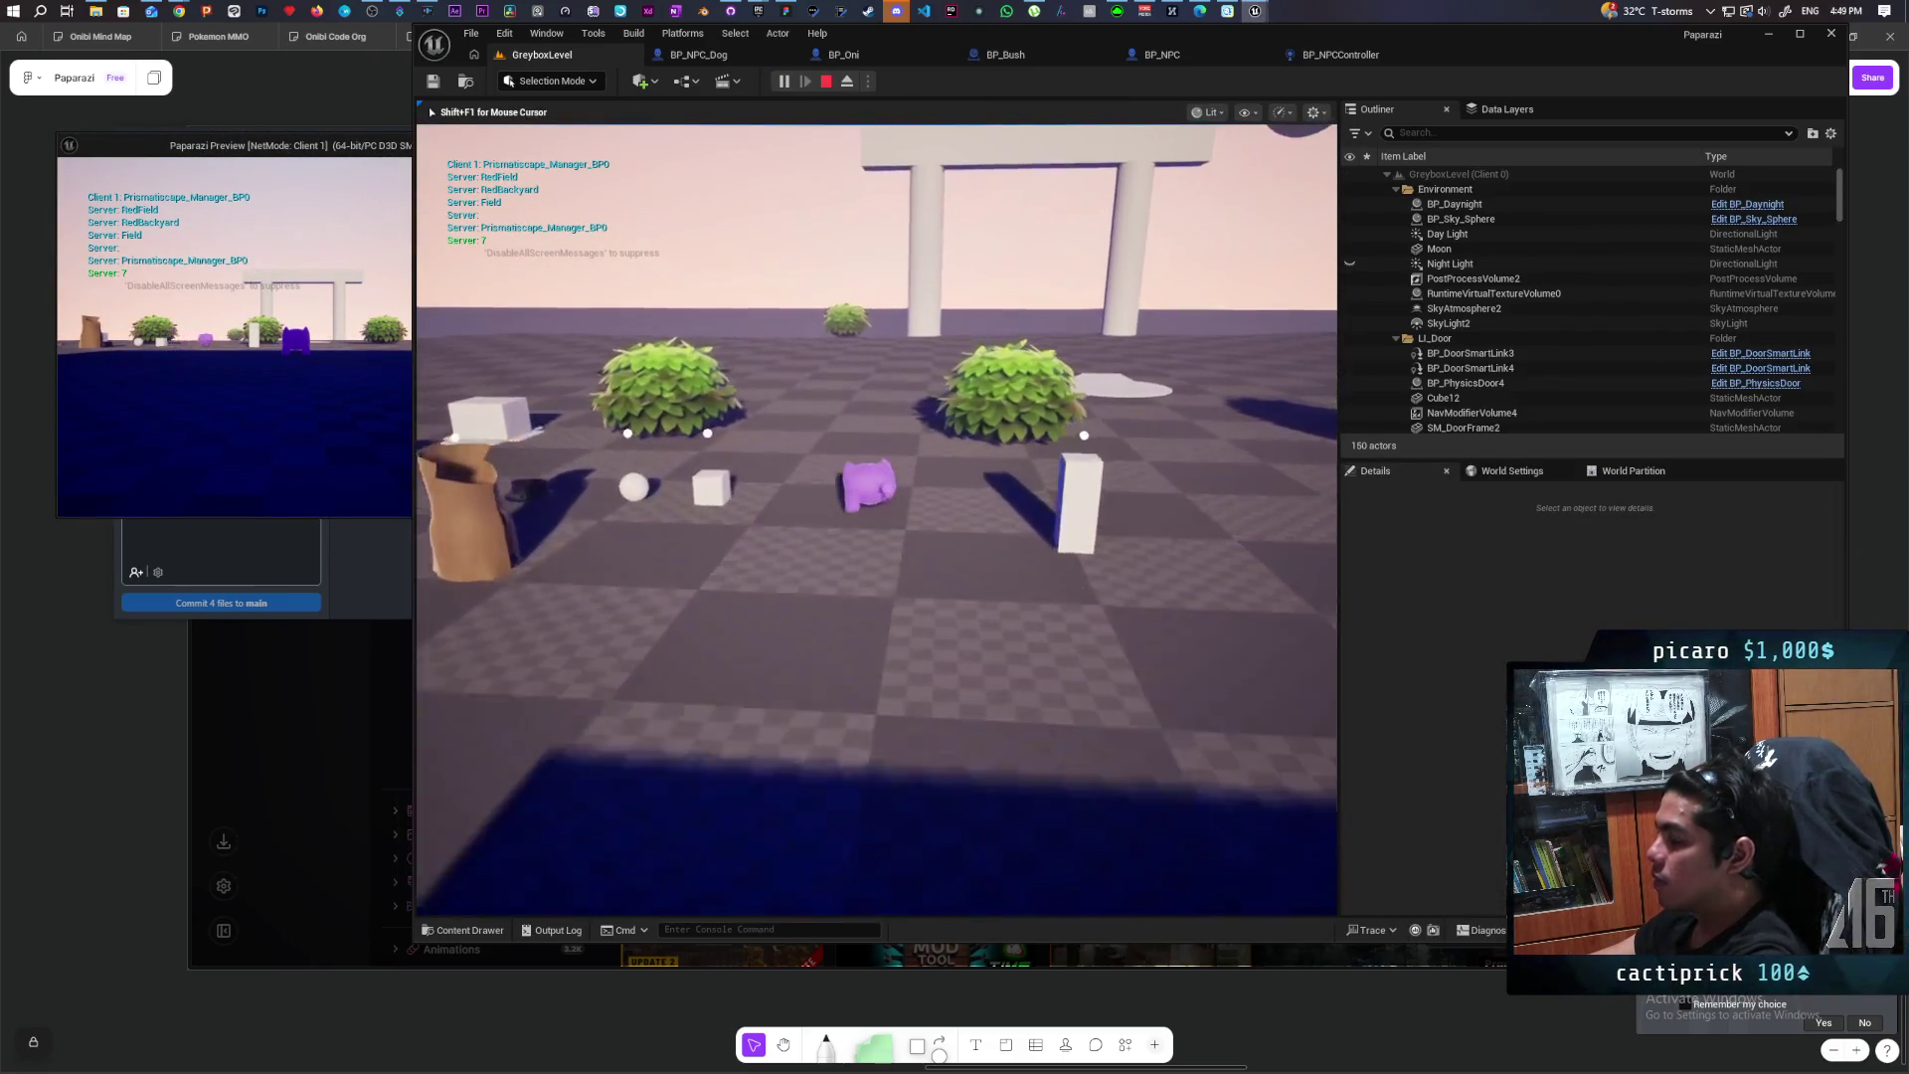
{"action": "key", "text": "w"}
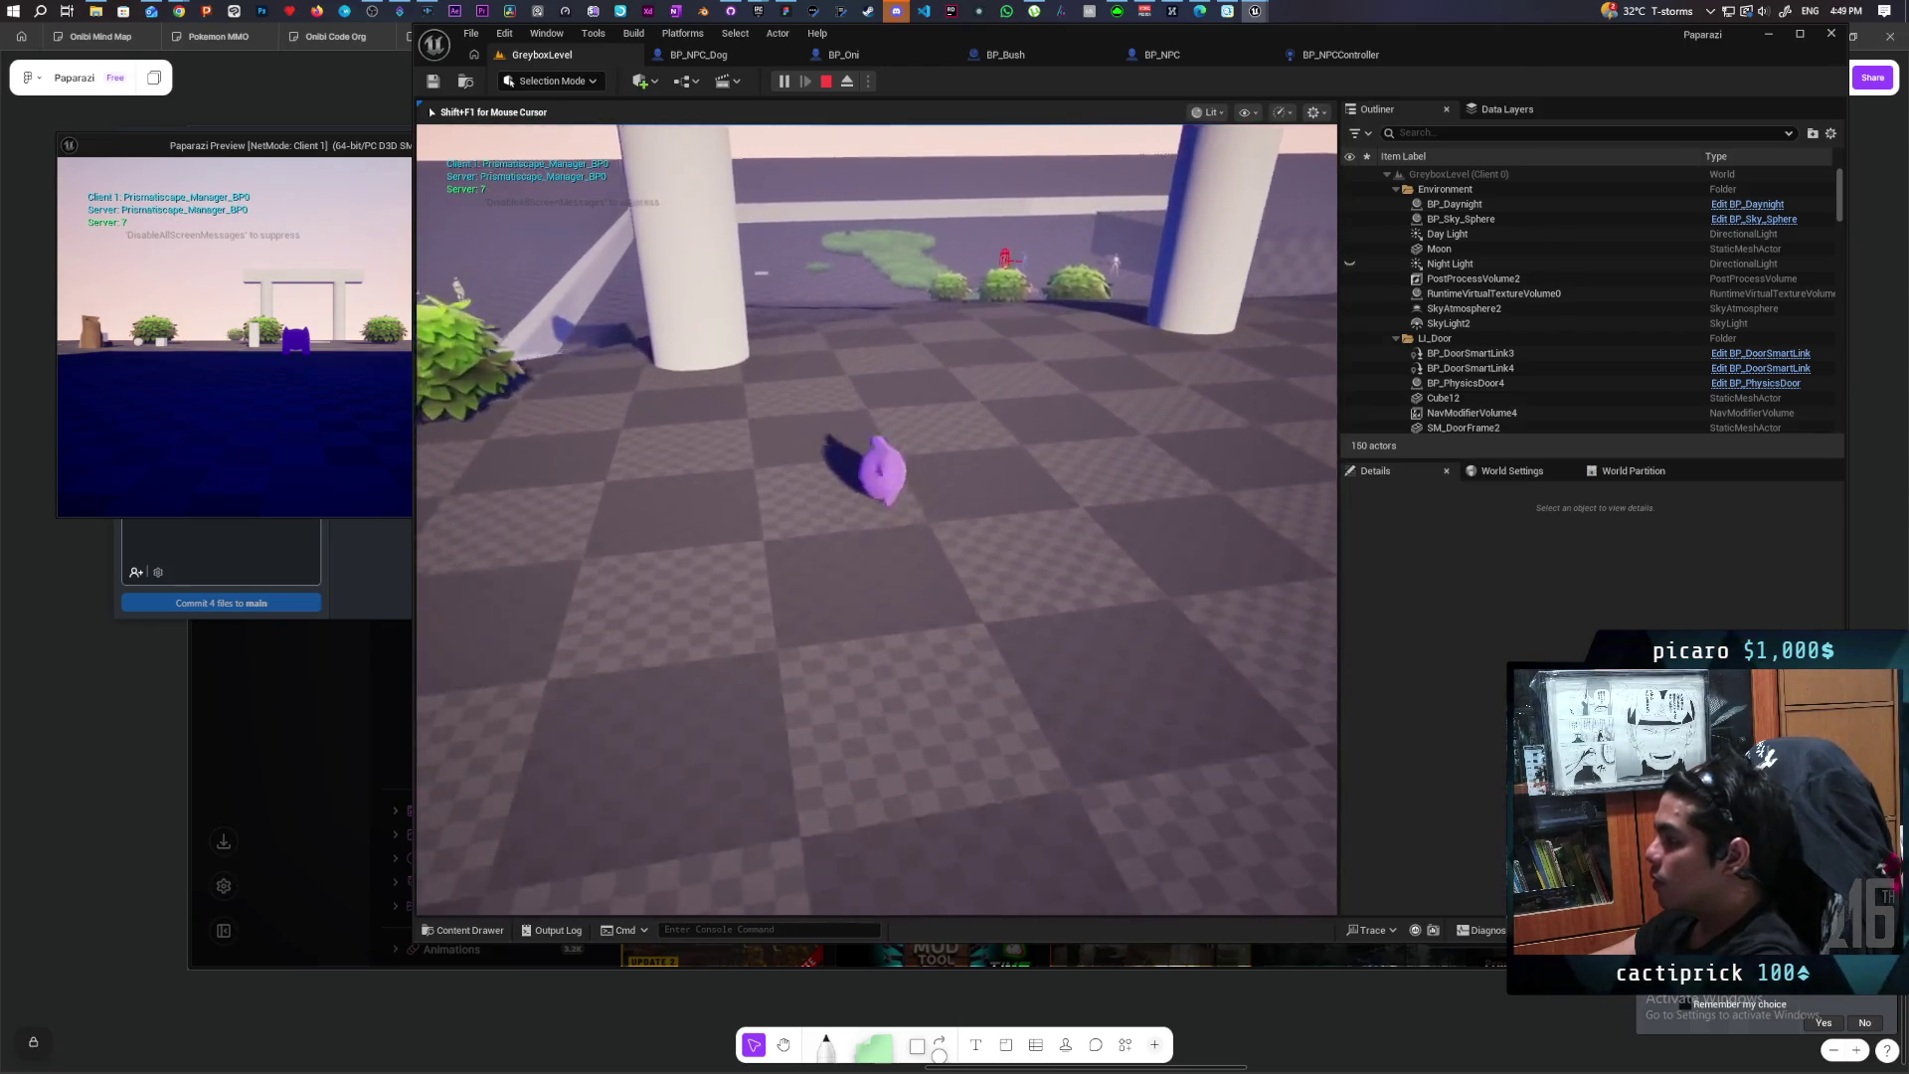
{"action": "key", "text": "w"}
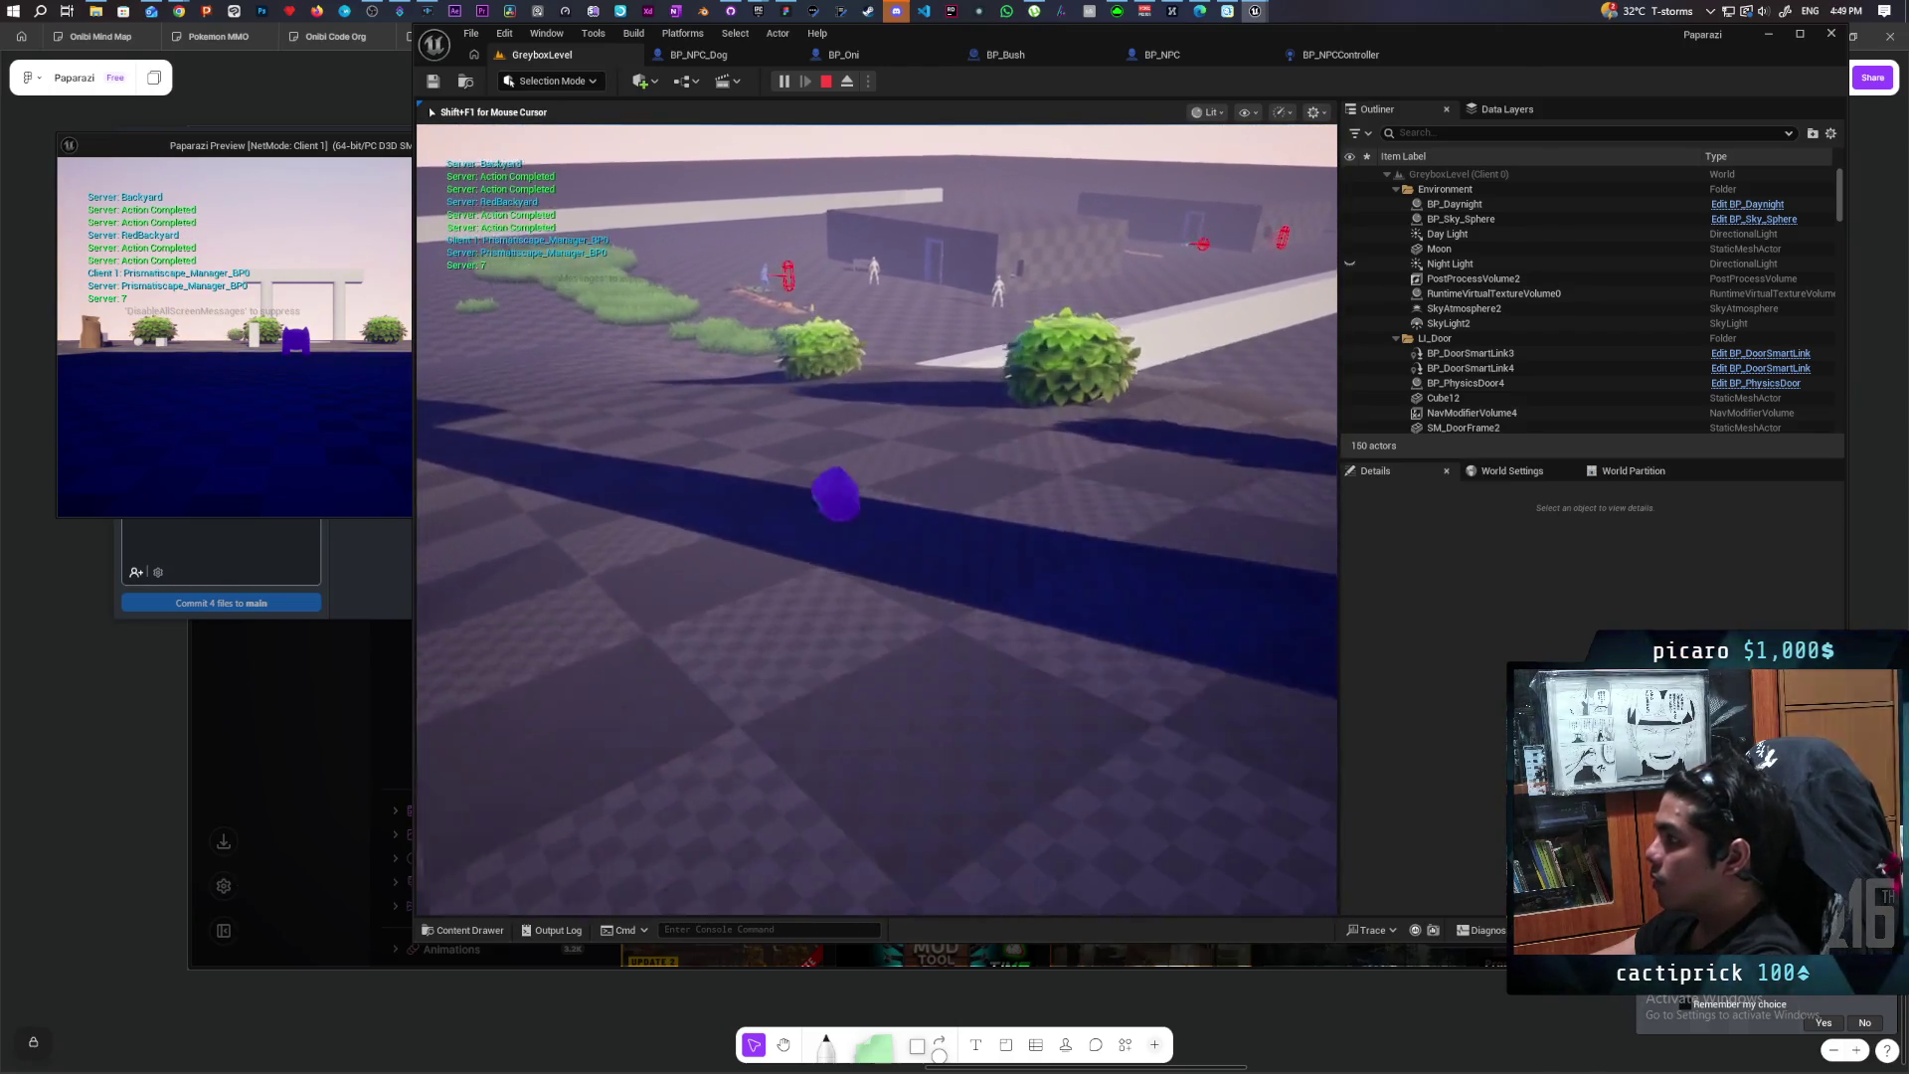
{"action": "key", "text": "w"}
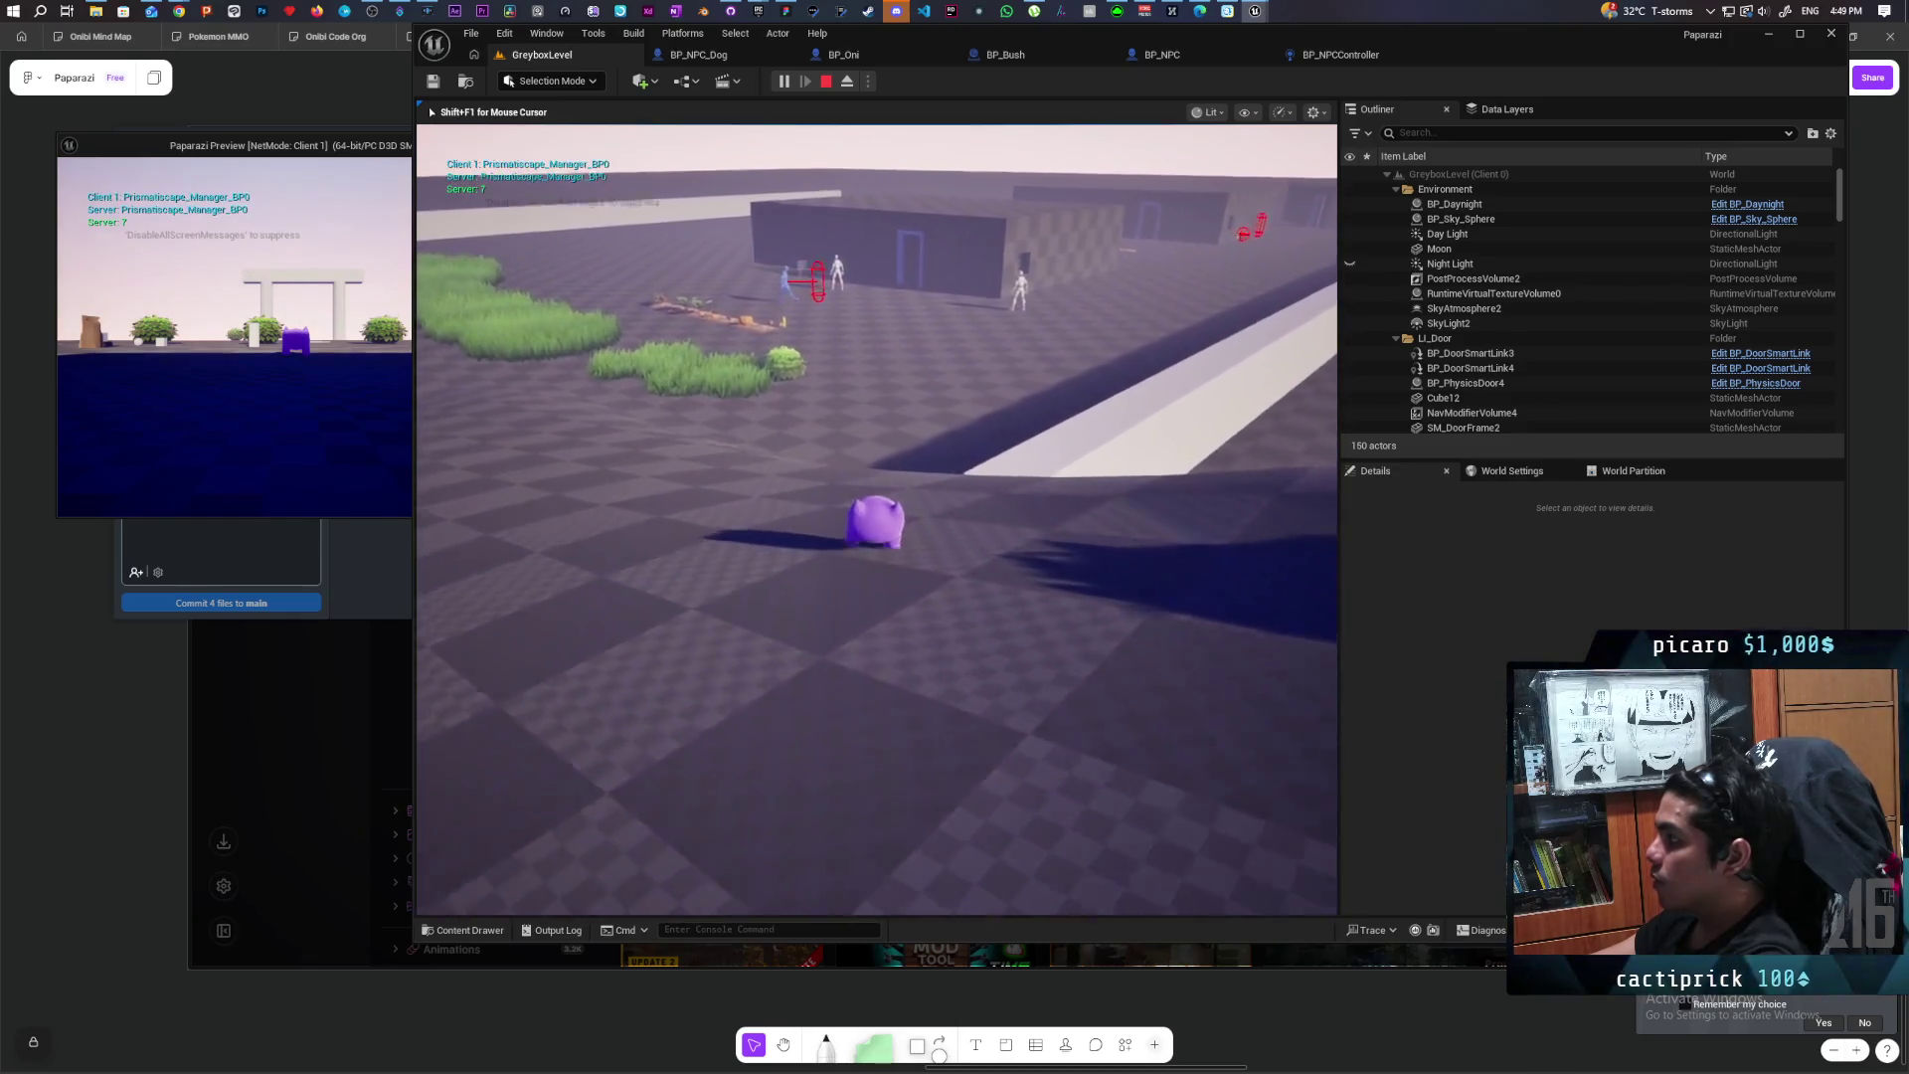
{"action": "key", "text": "w"}
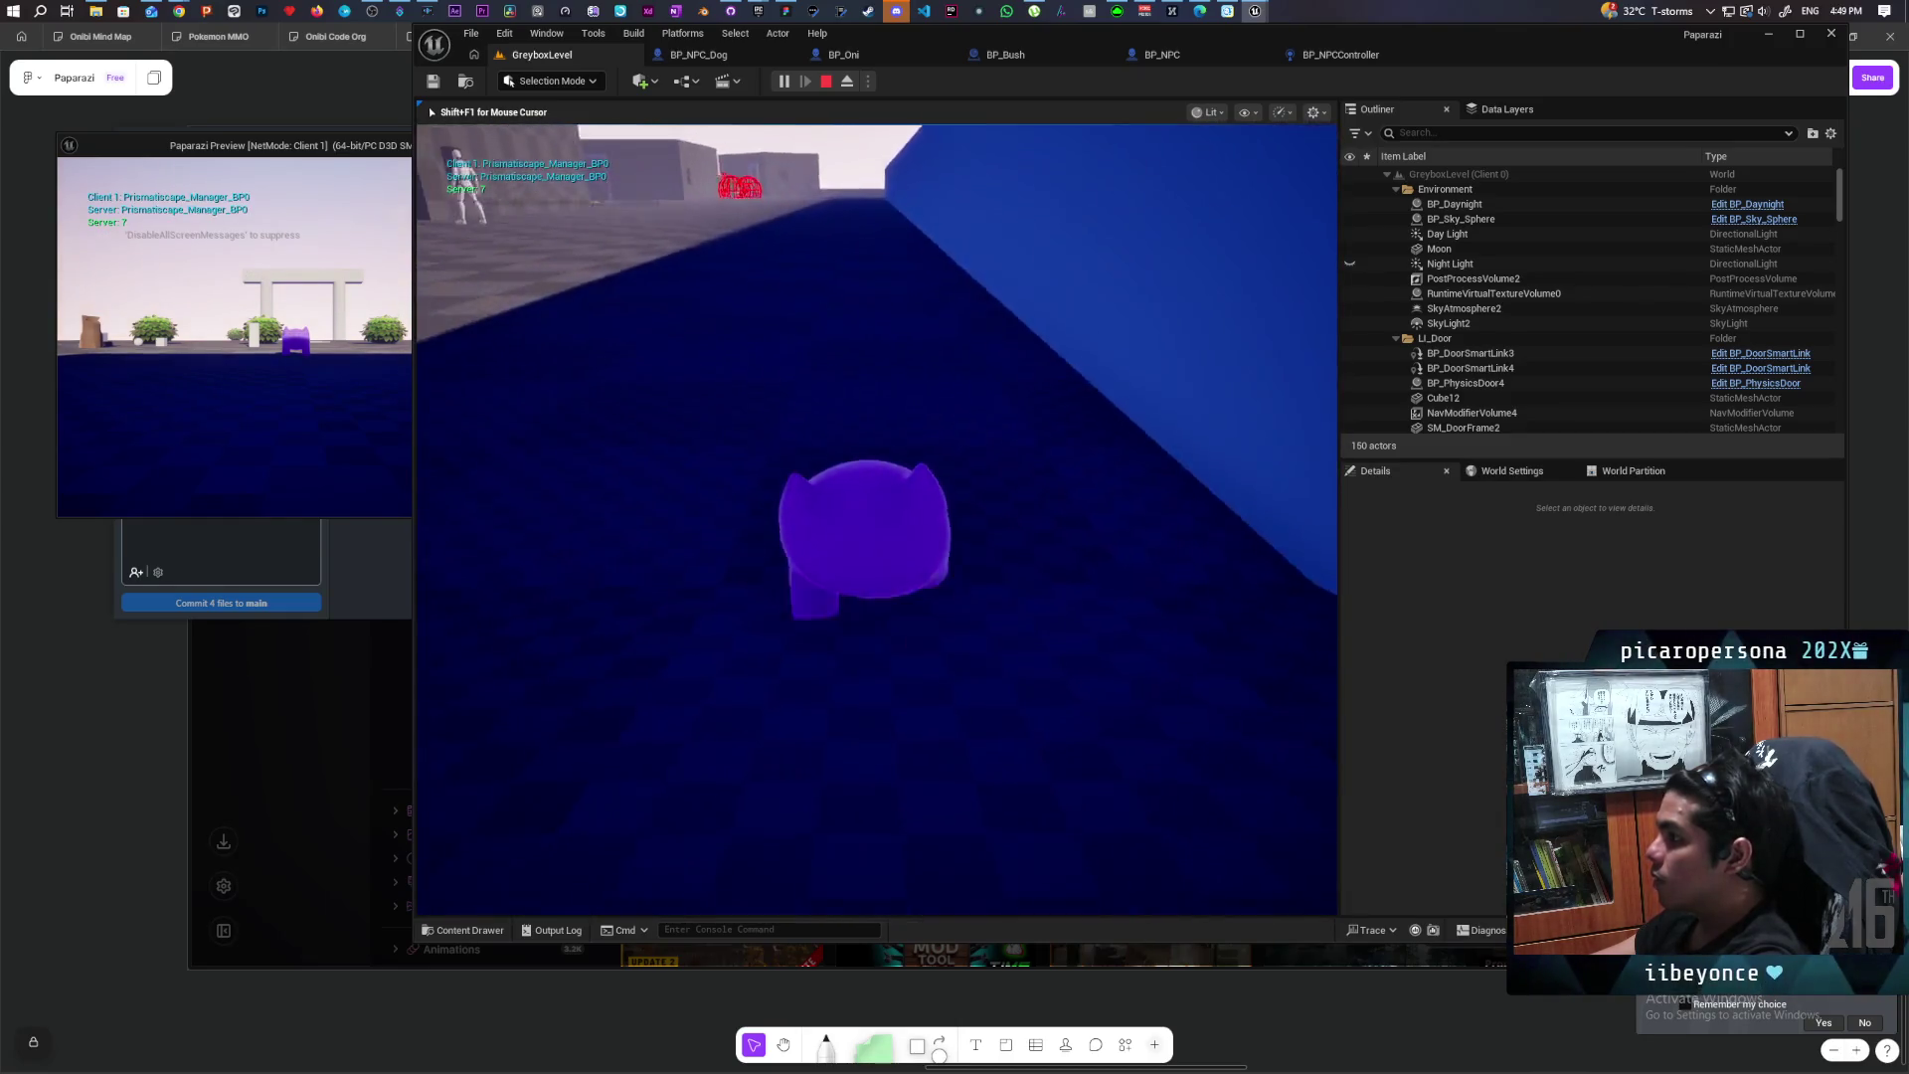
{"action": "key", "text": "w"}
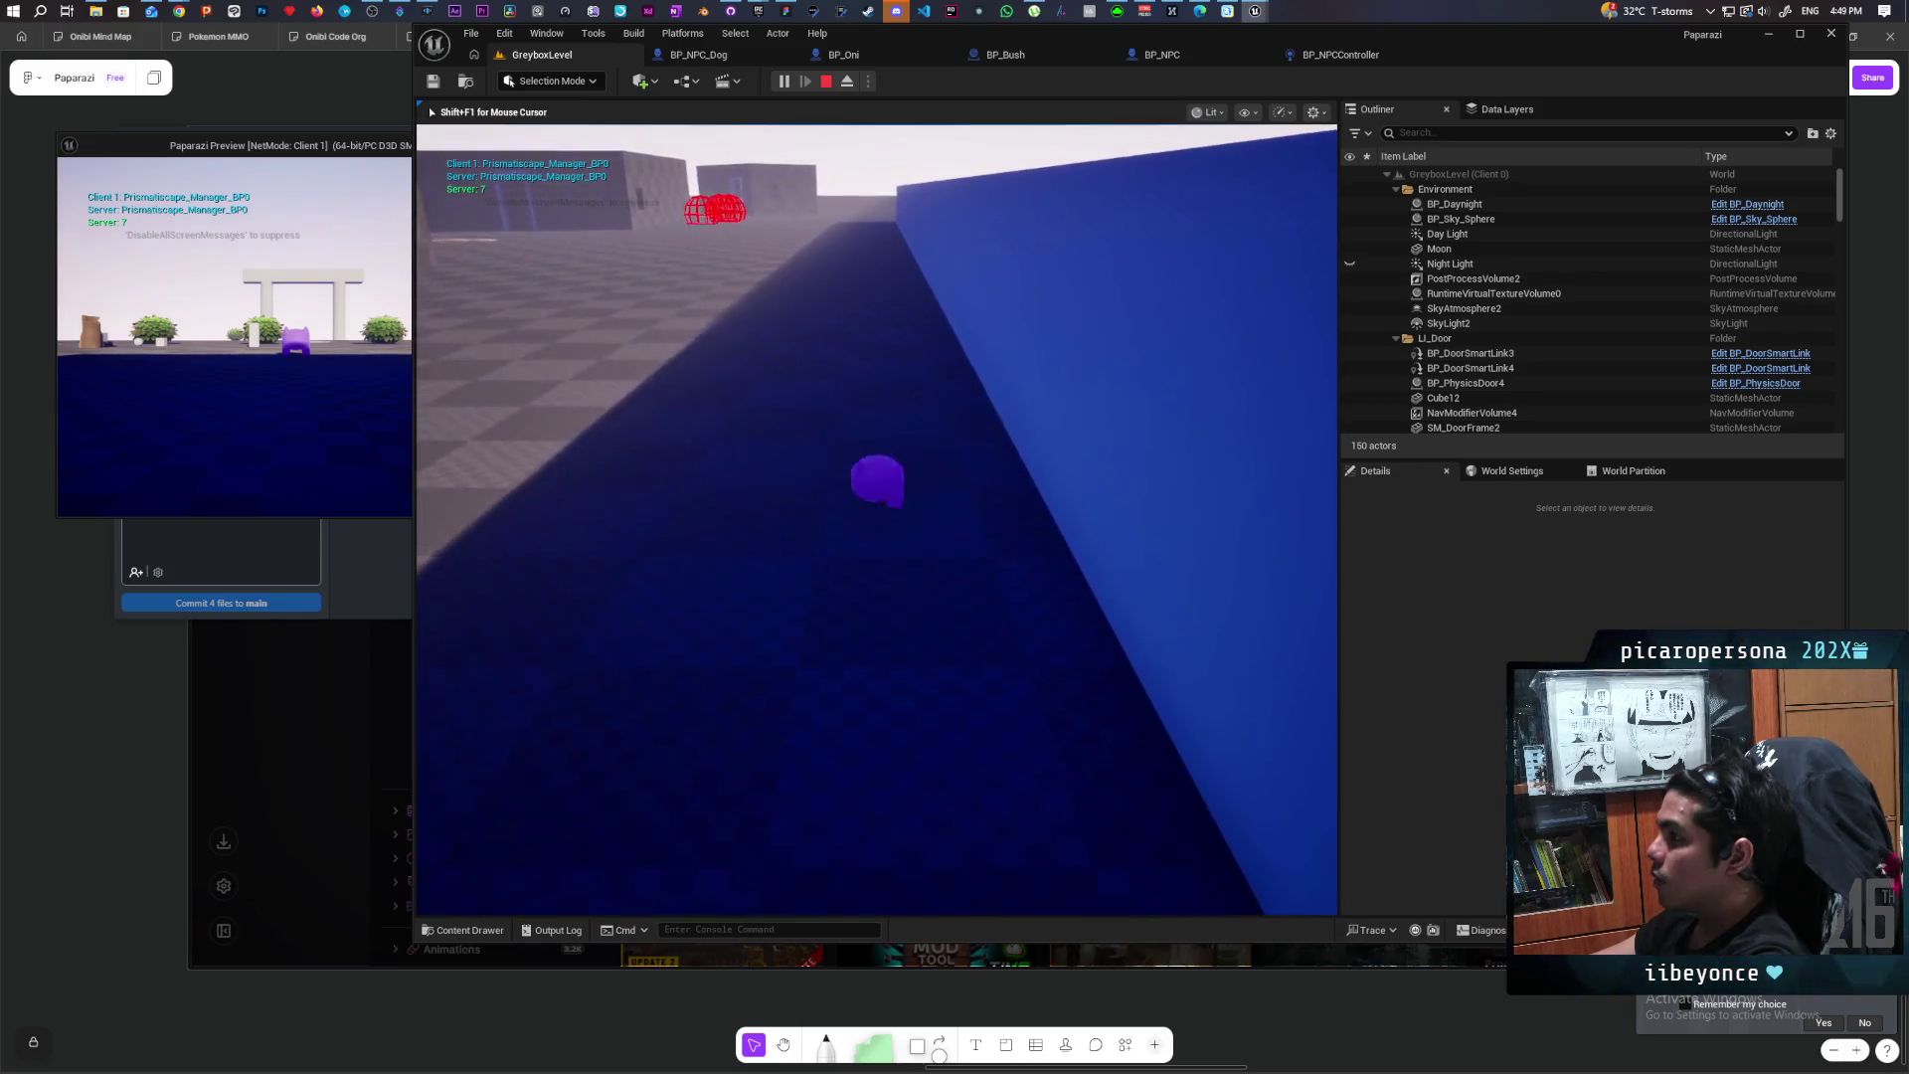
{"action": "key", "text": "w"}
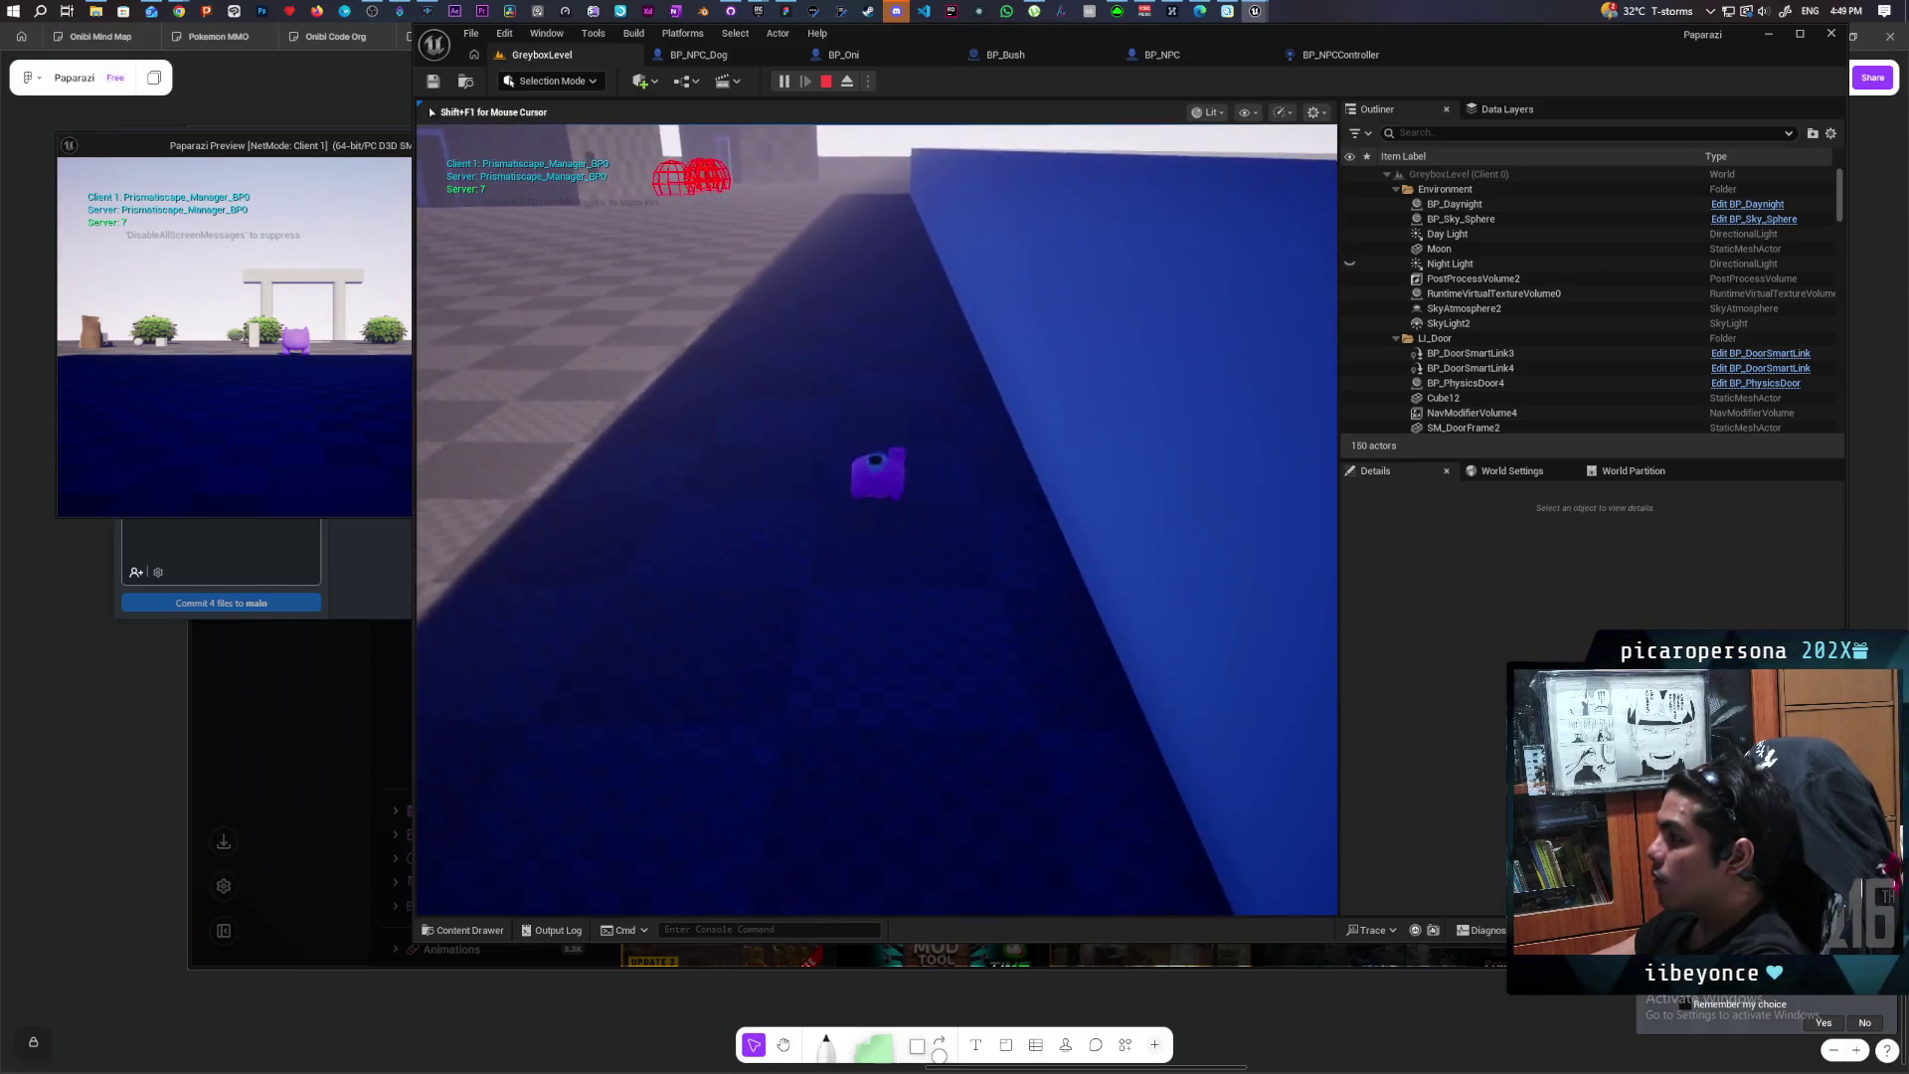
{"action": "key", "text": "w"}
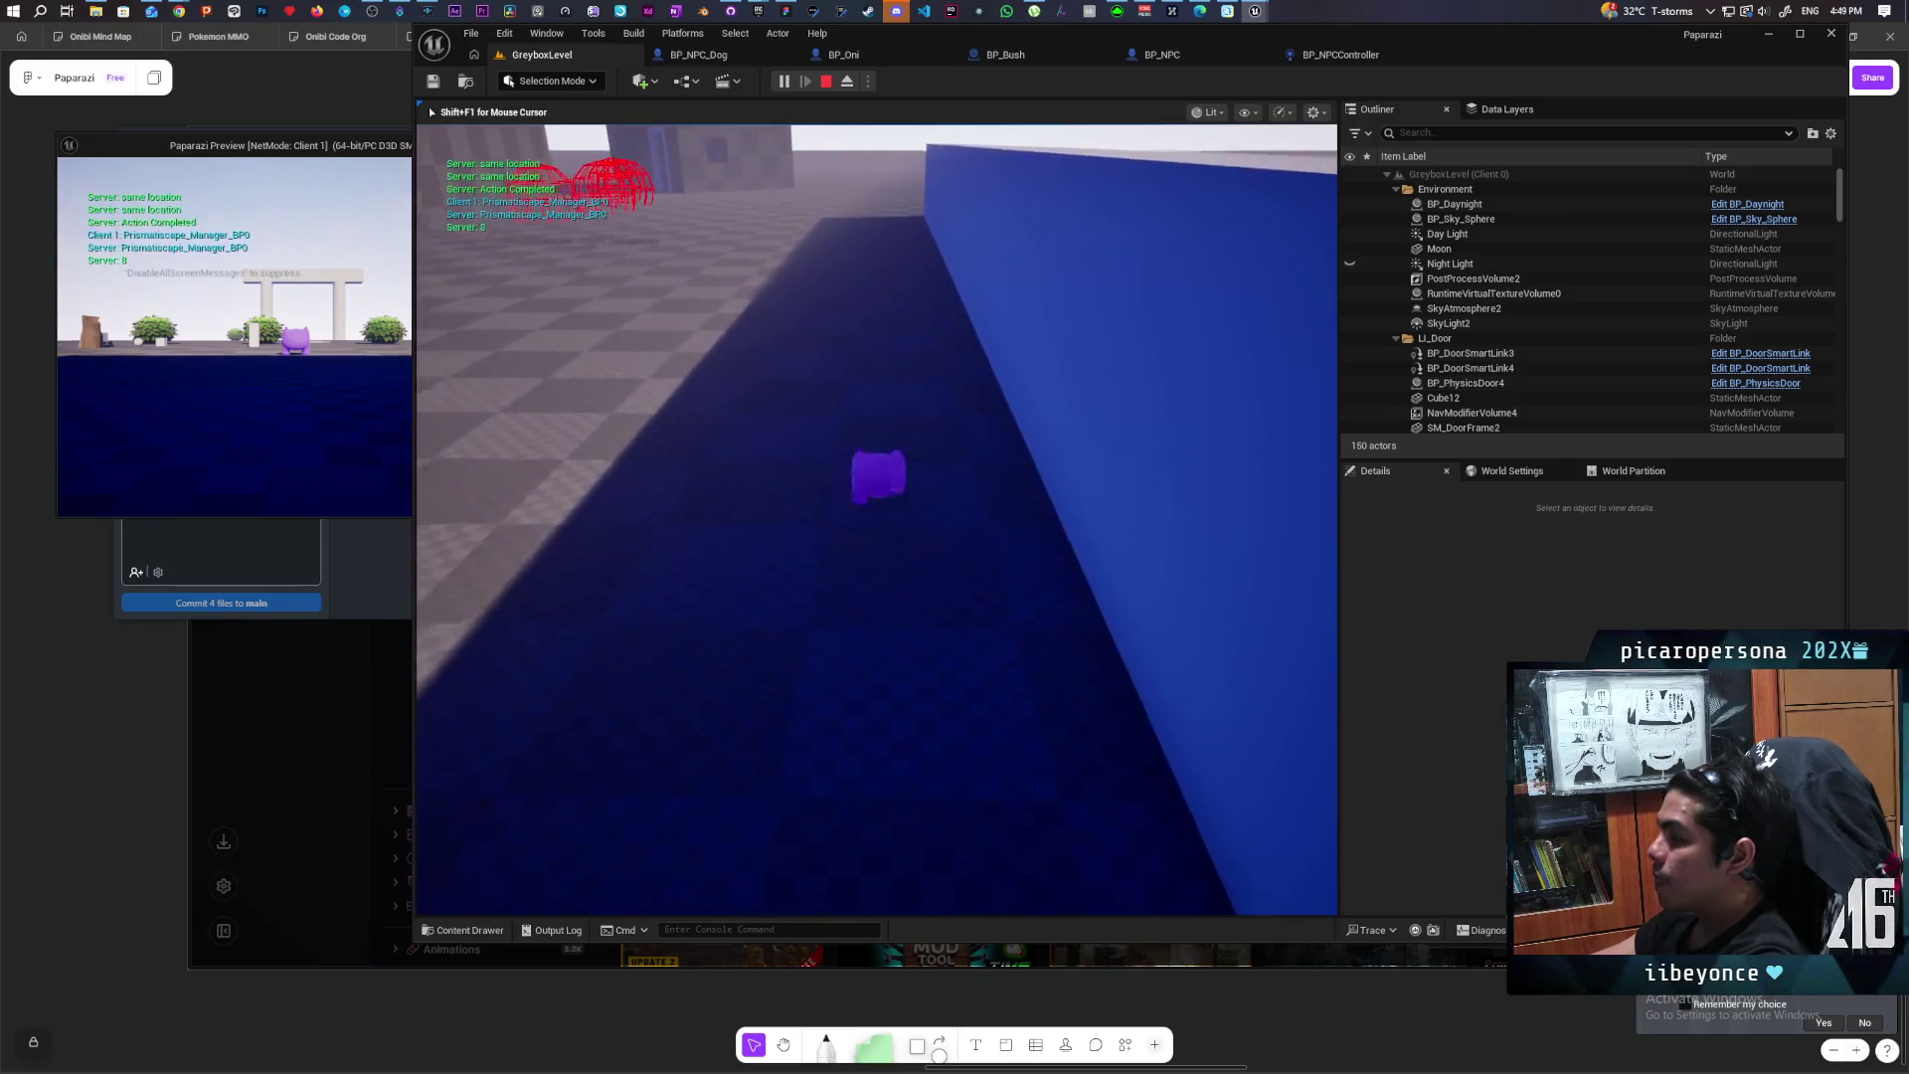
{"action": "key", "text": "w"}
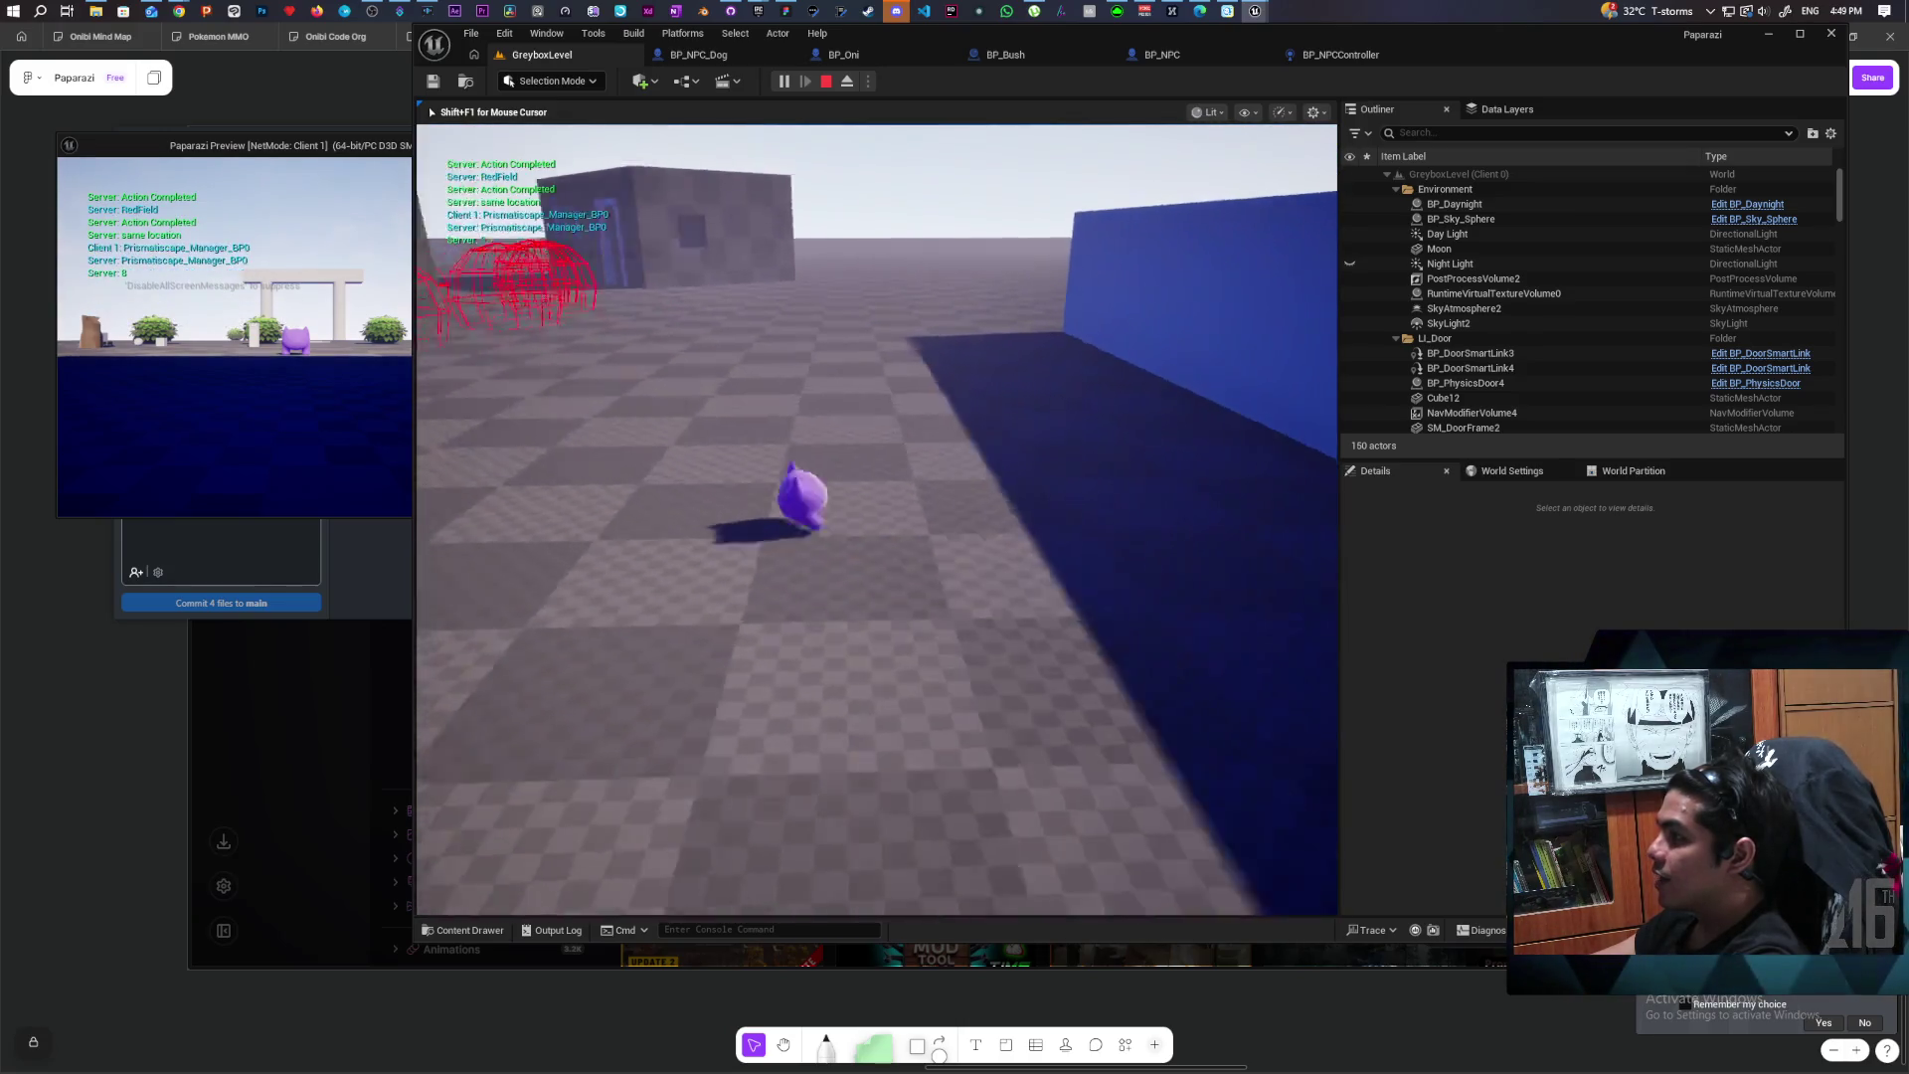
Step: Head toward the red wireframe spheres, bumping into and backing away from the white wall
{"action": "key", "text": "w"}
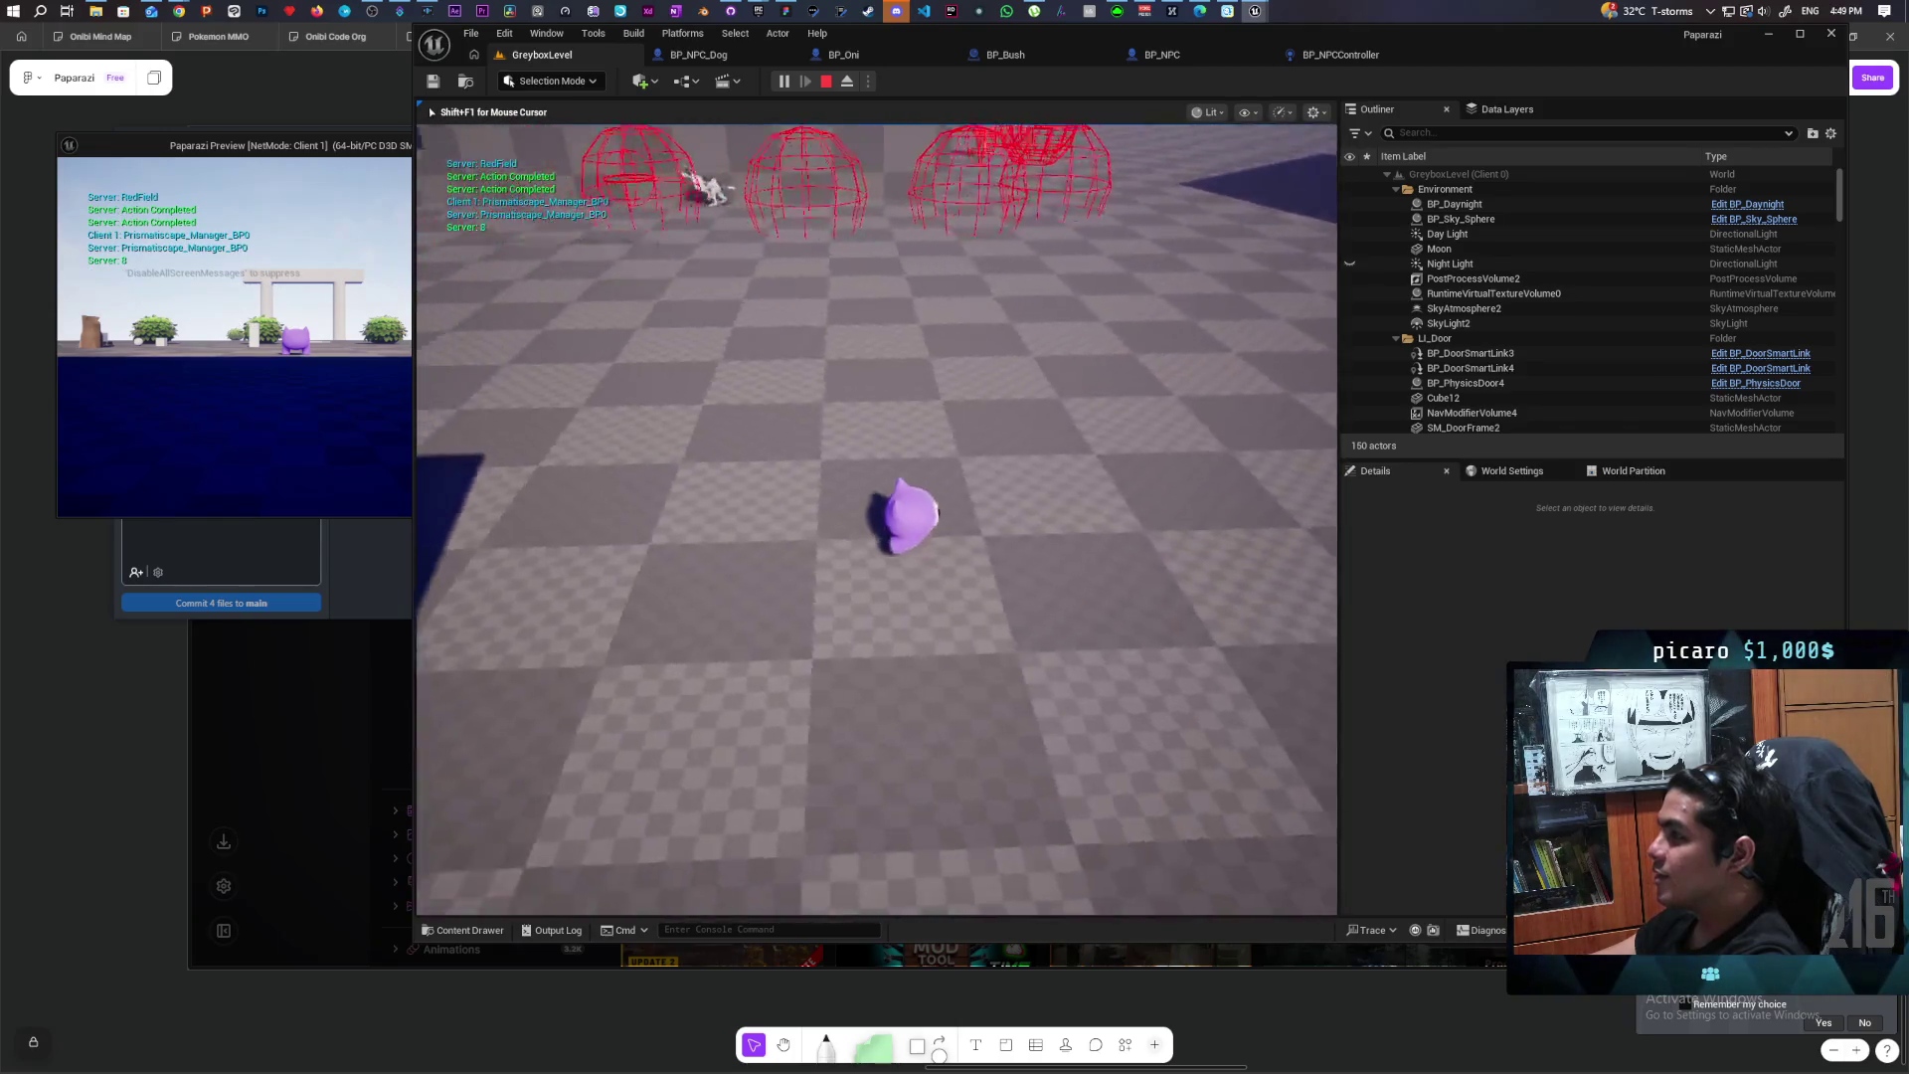
{"action": "key", "text": "w"}
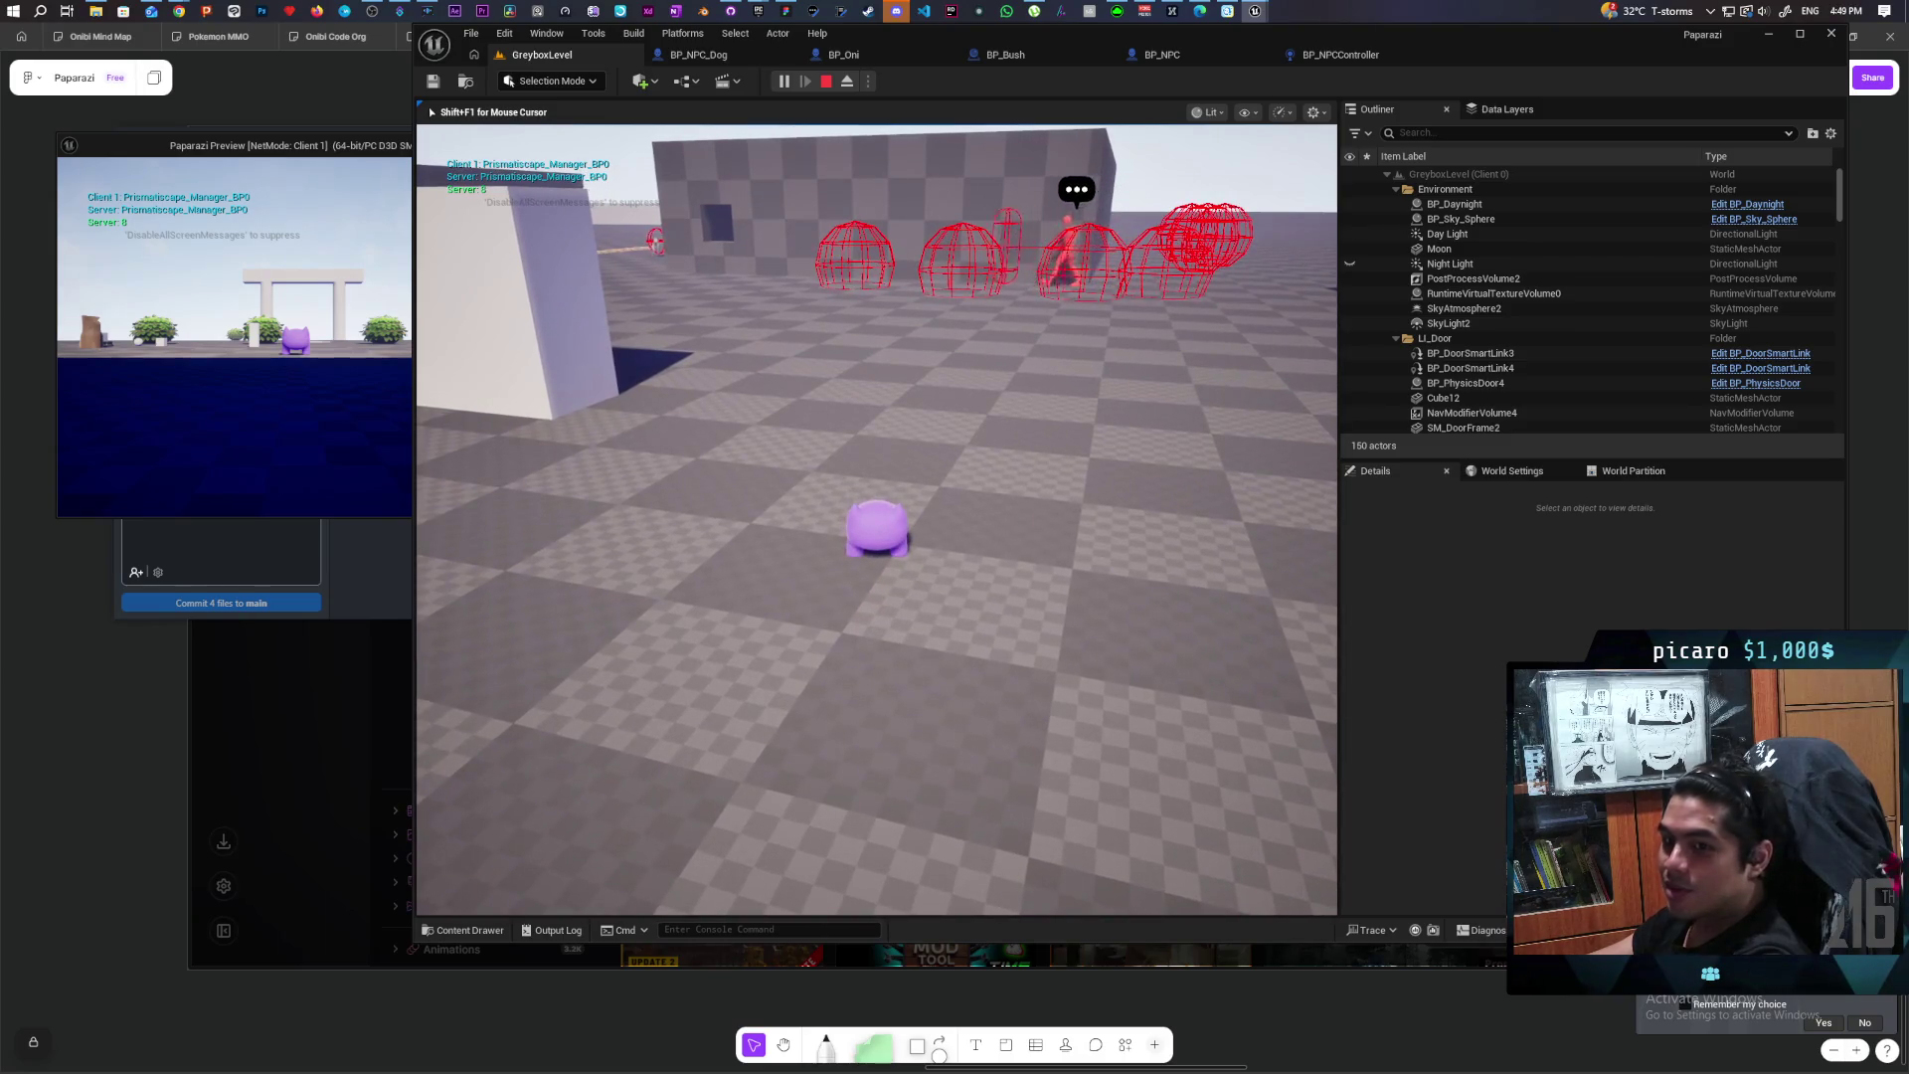
{"action": "key", "text": "w"}
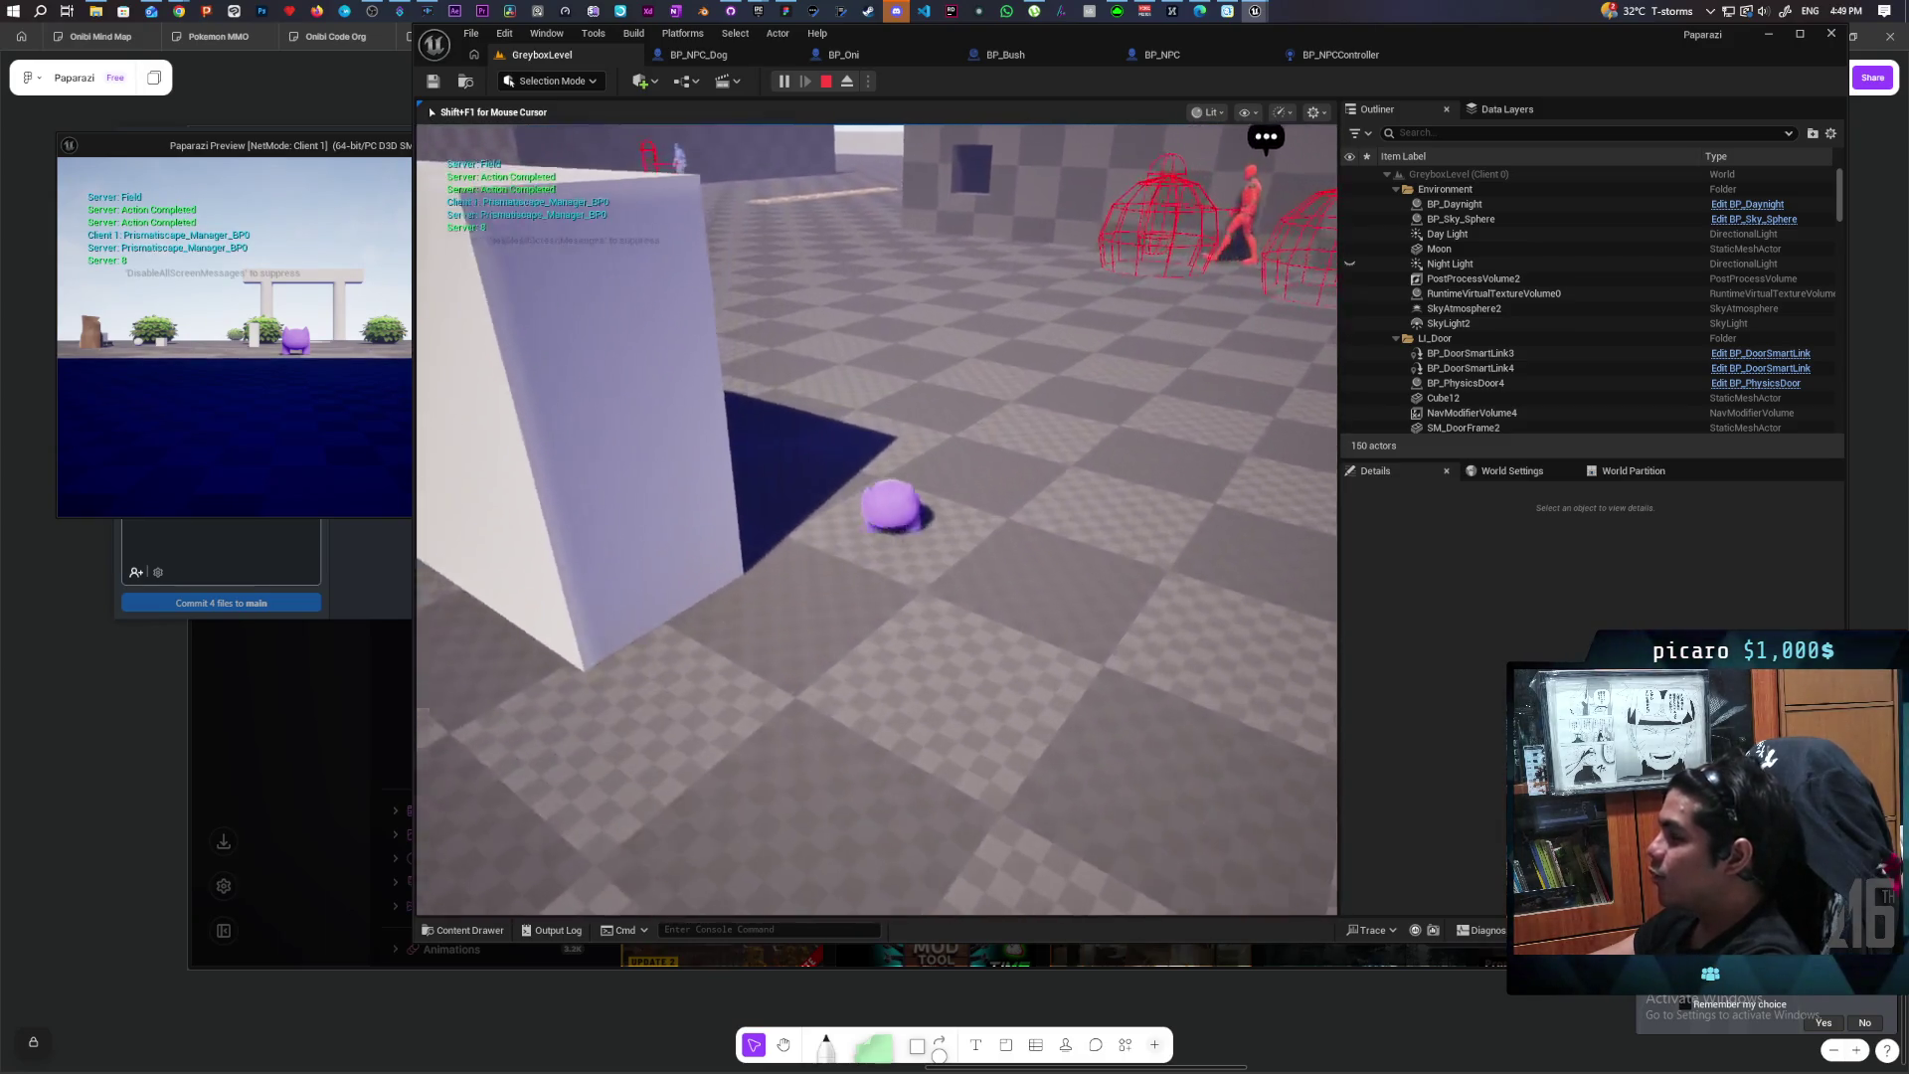
{"action": "key", "text": "w"}
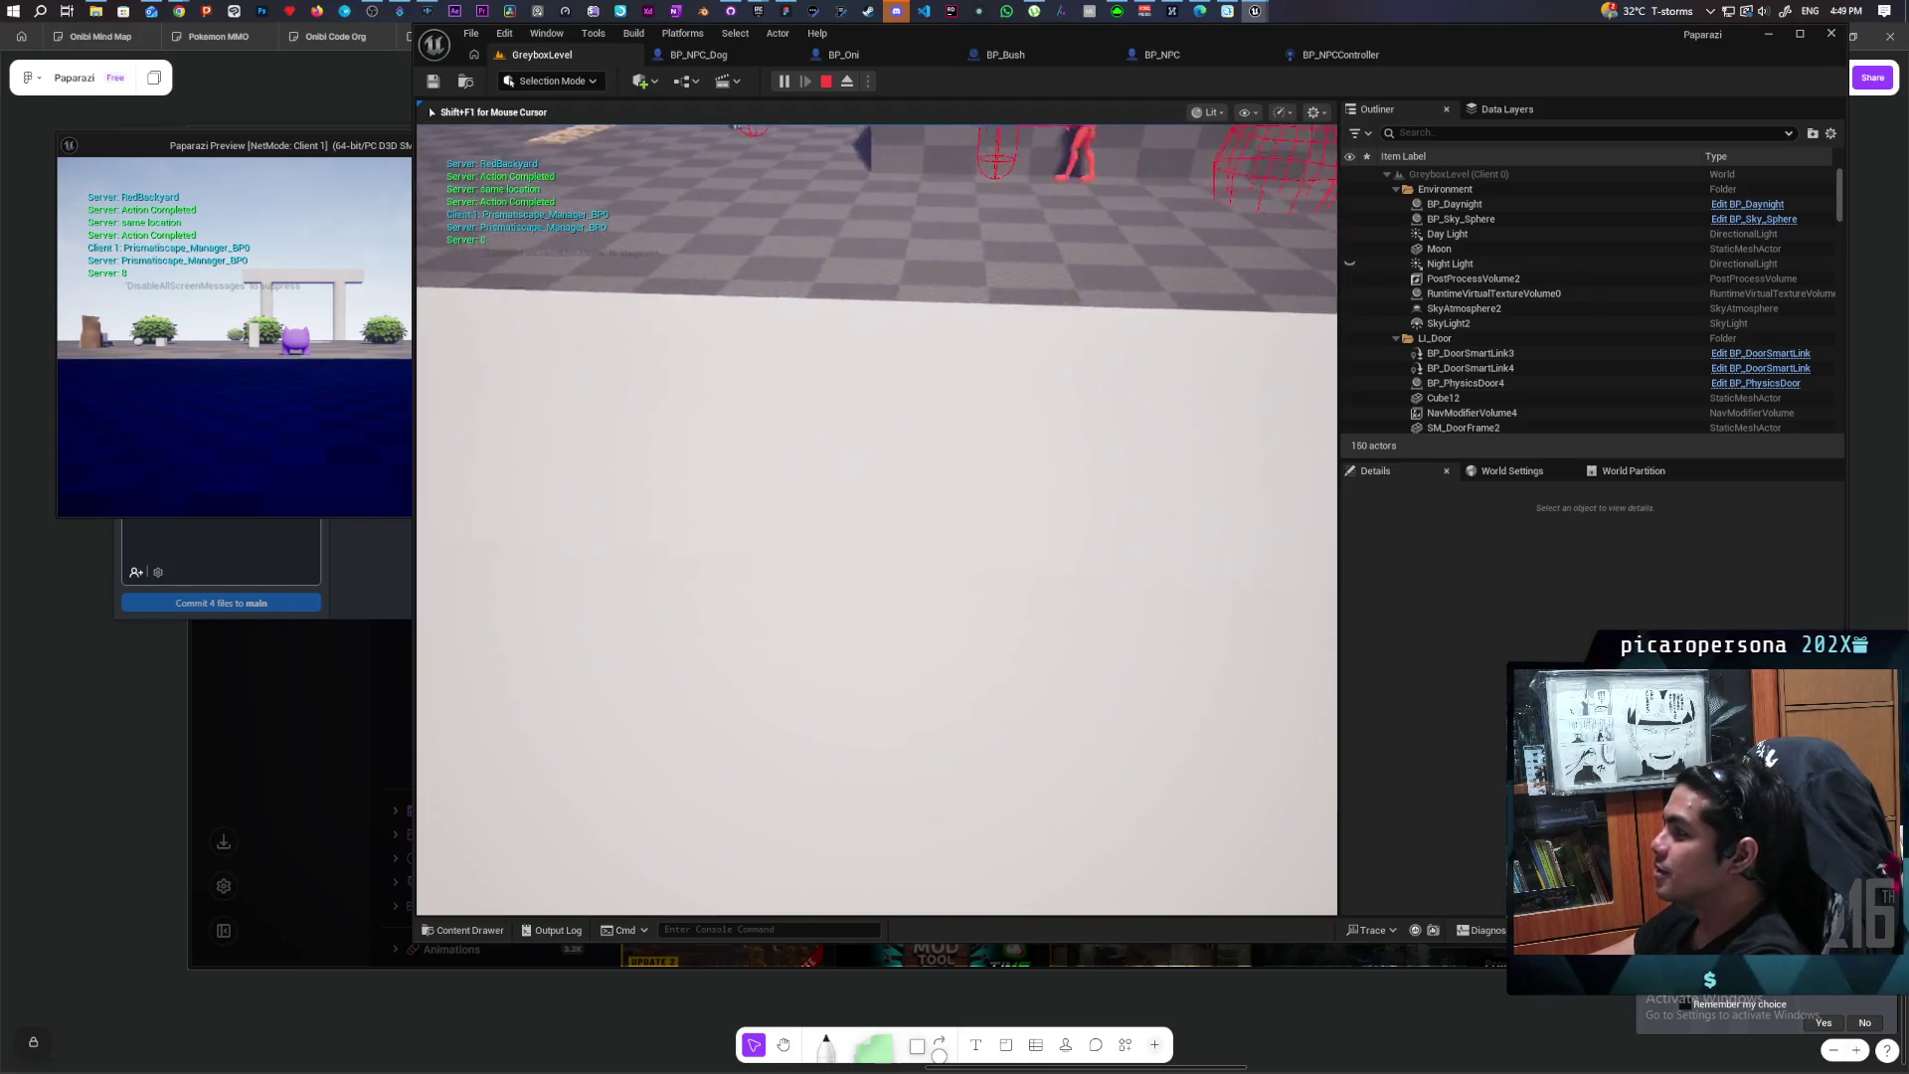
{"action": "key", "text": "s"}
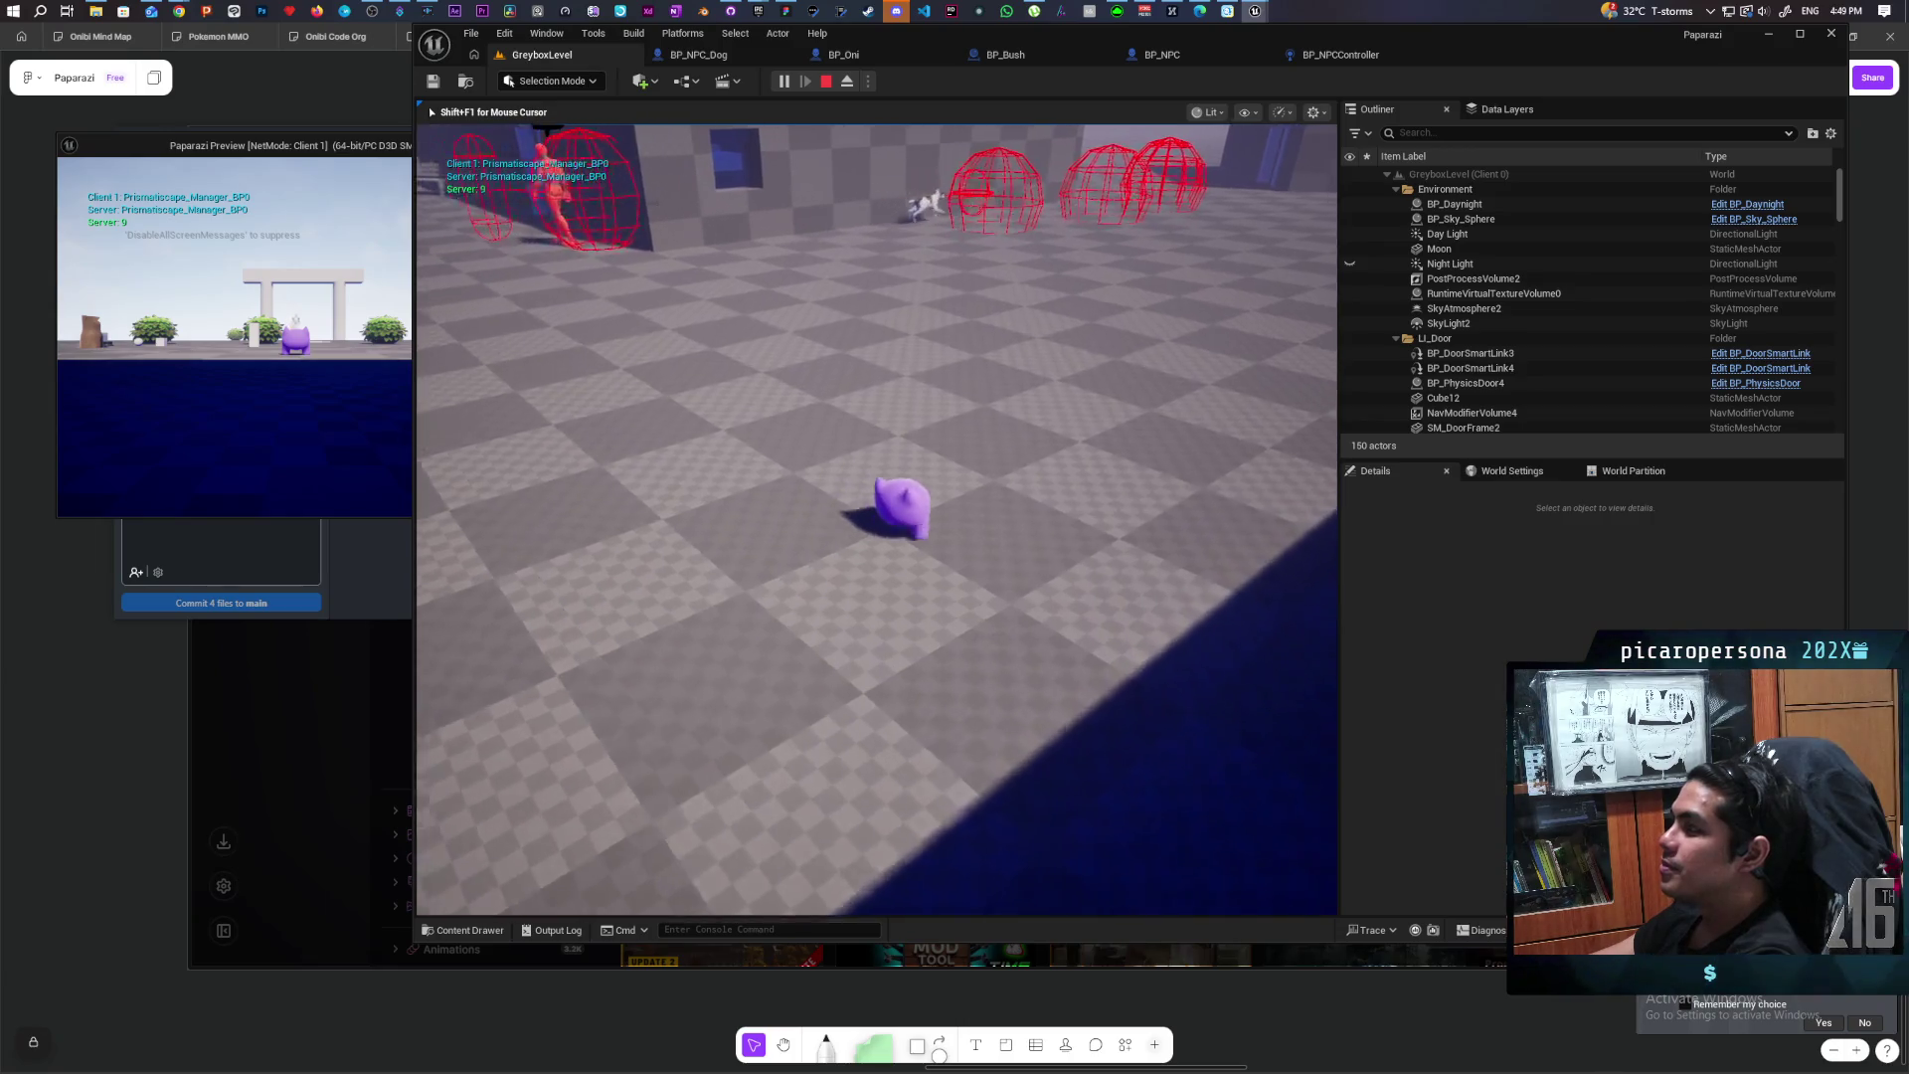
{"action": "key", "text": "w"}
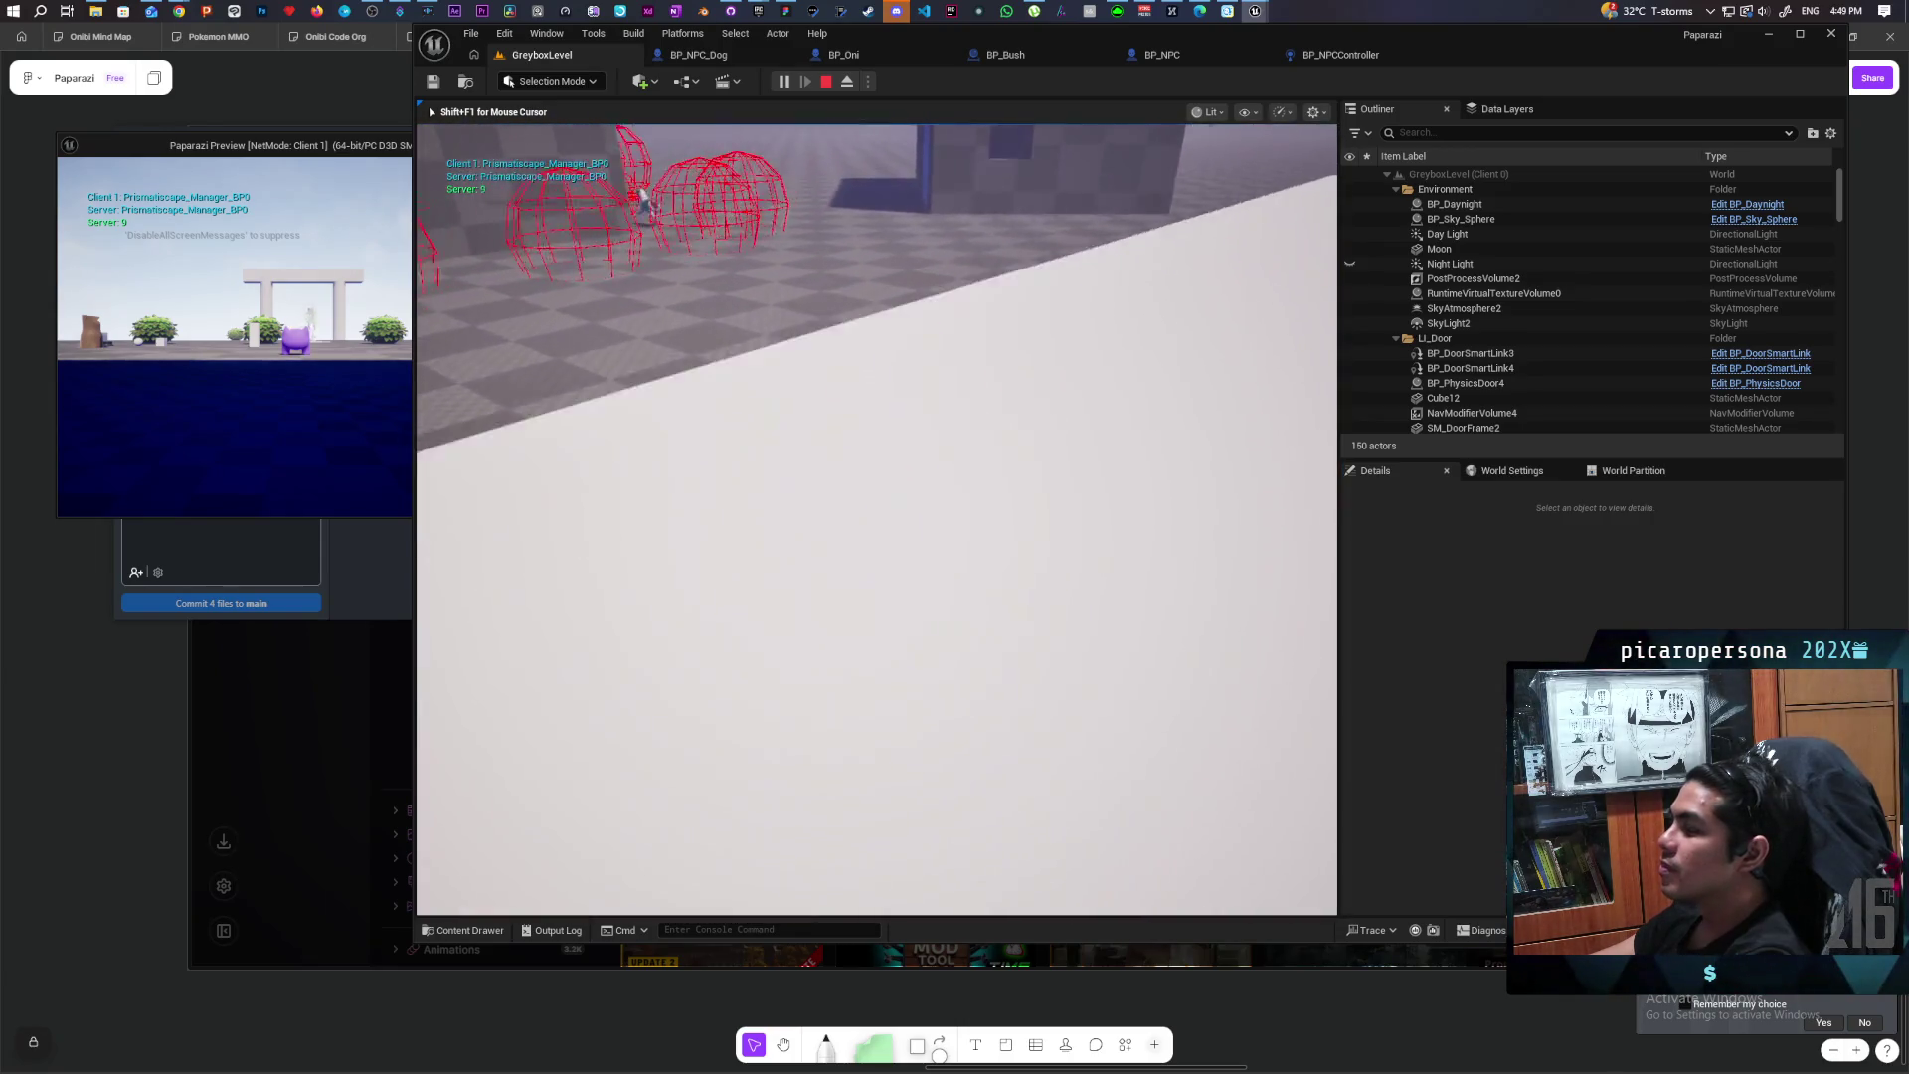
{"action": "key", "text": "s"}
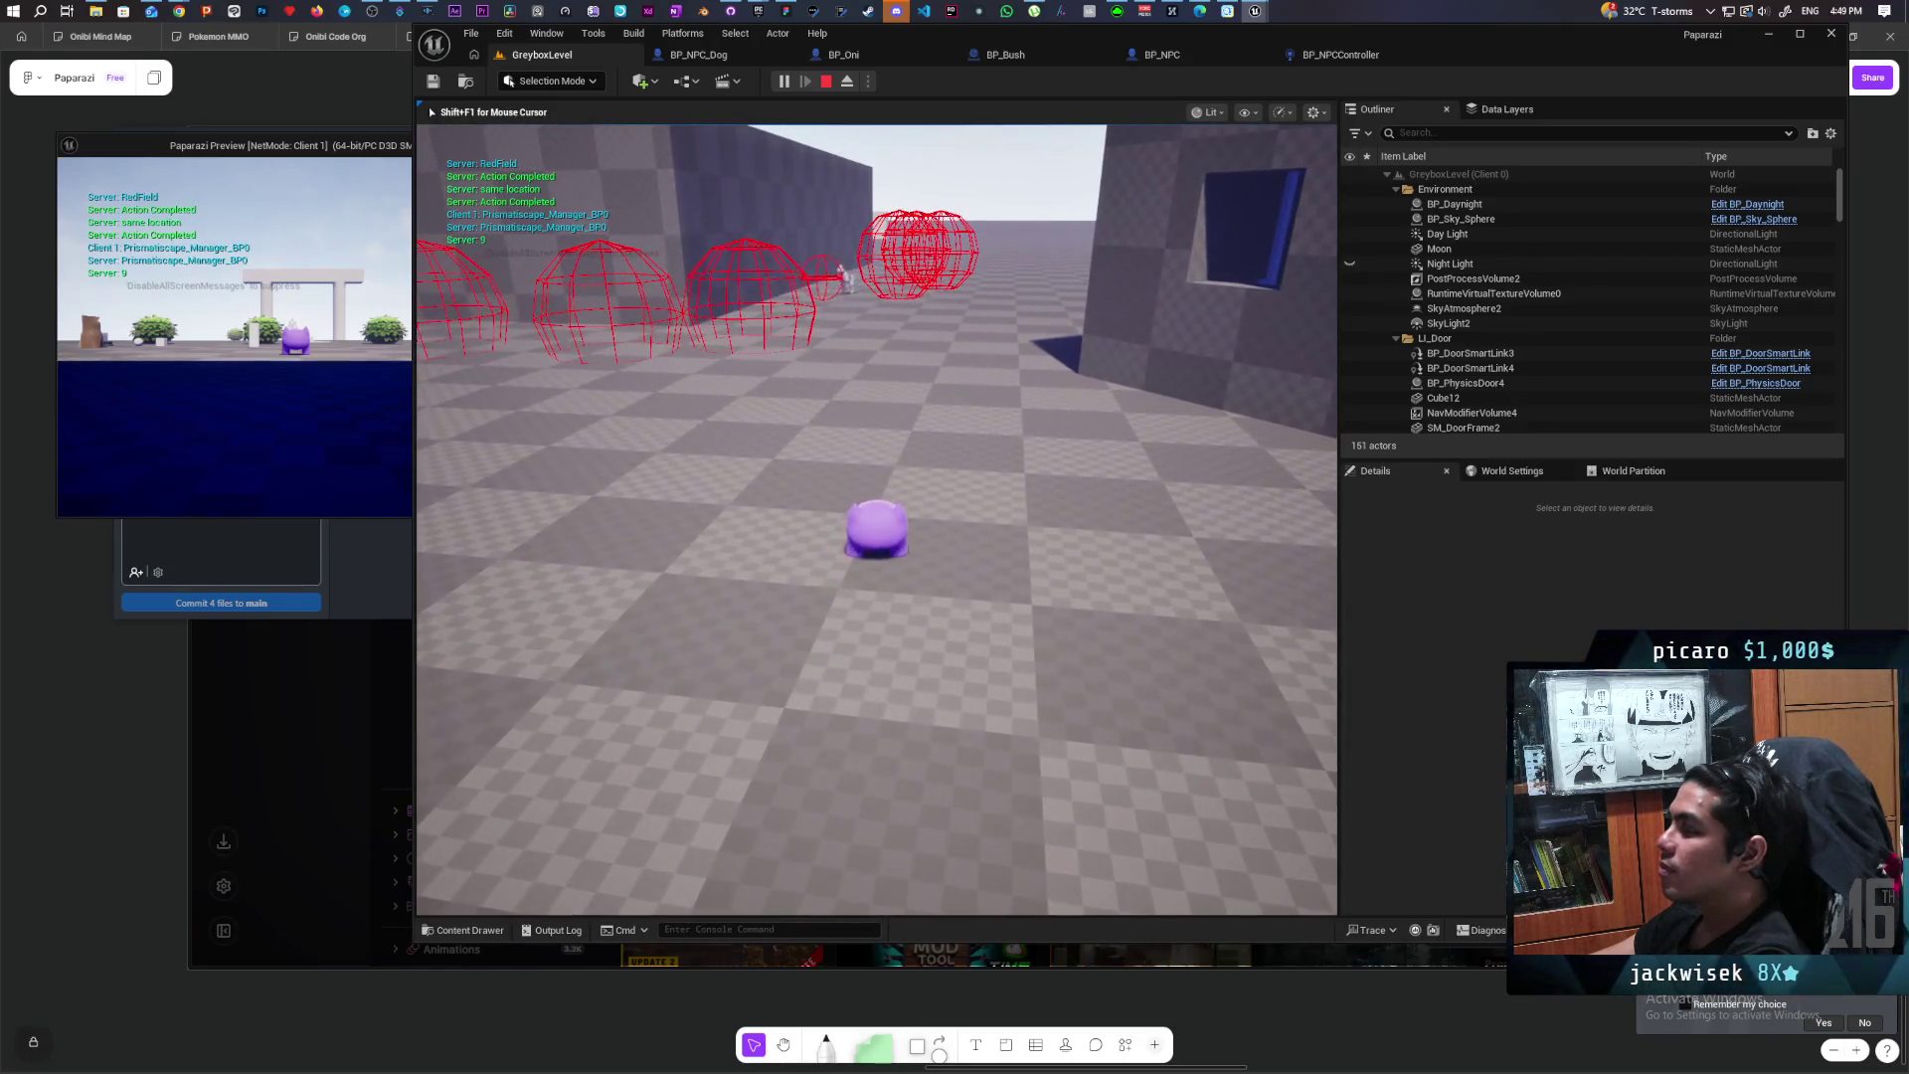
{"action": "key", "text": "a"}
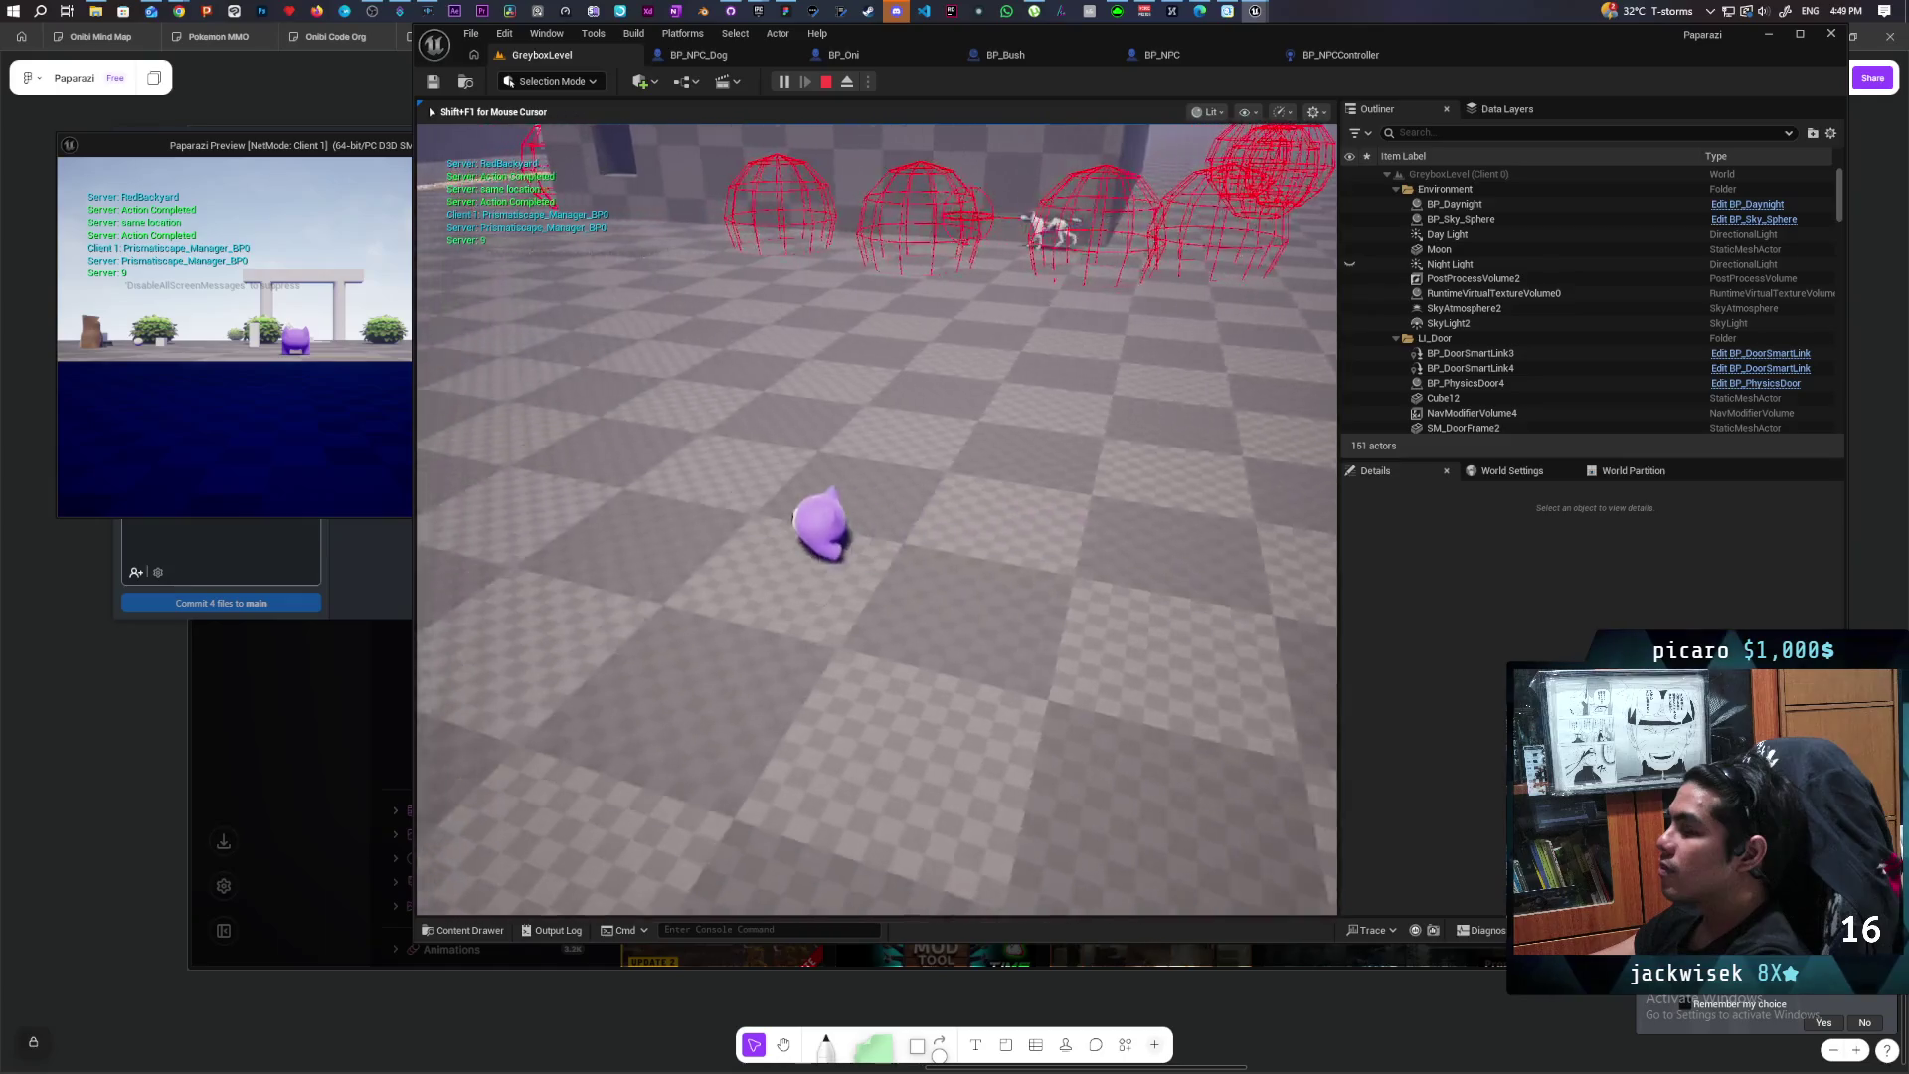
{"action": "key", "text": "a"}
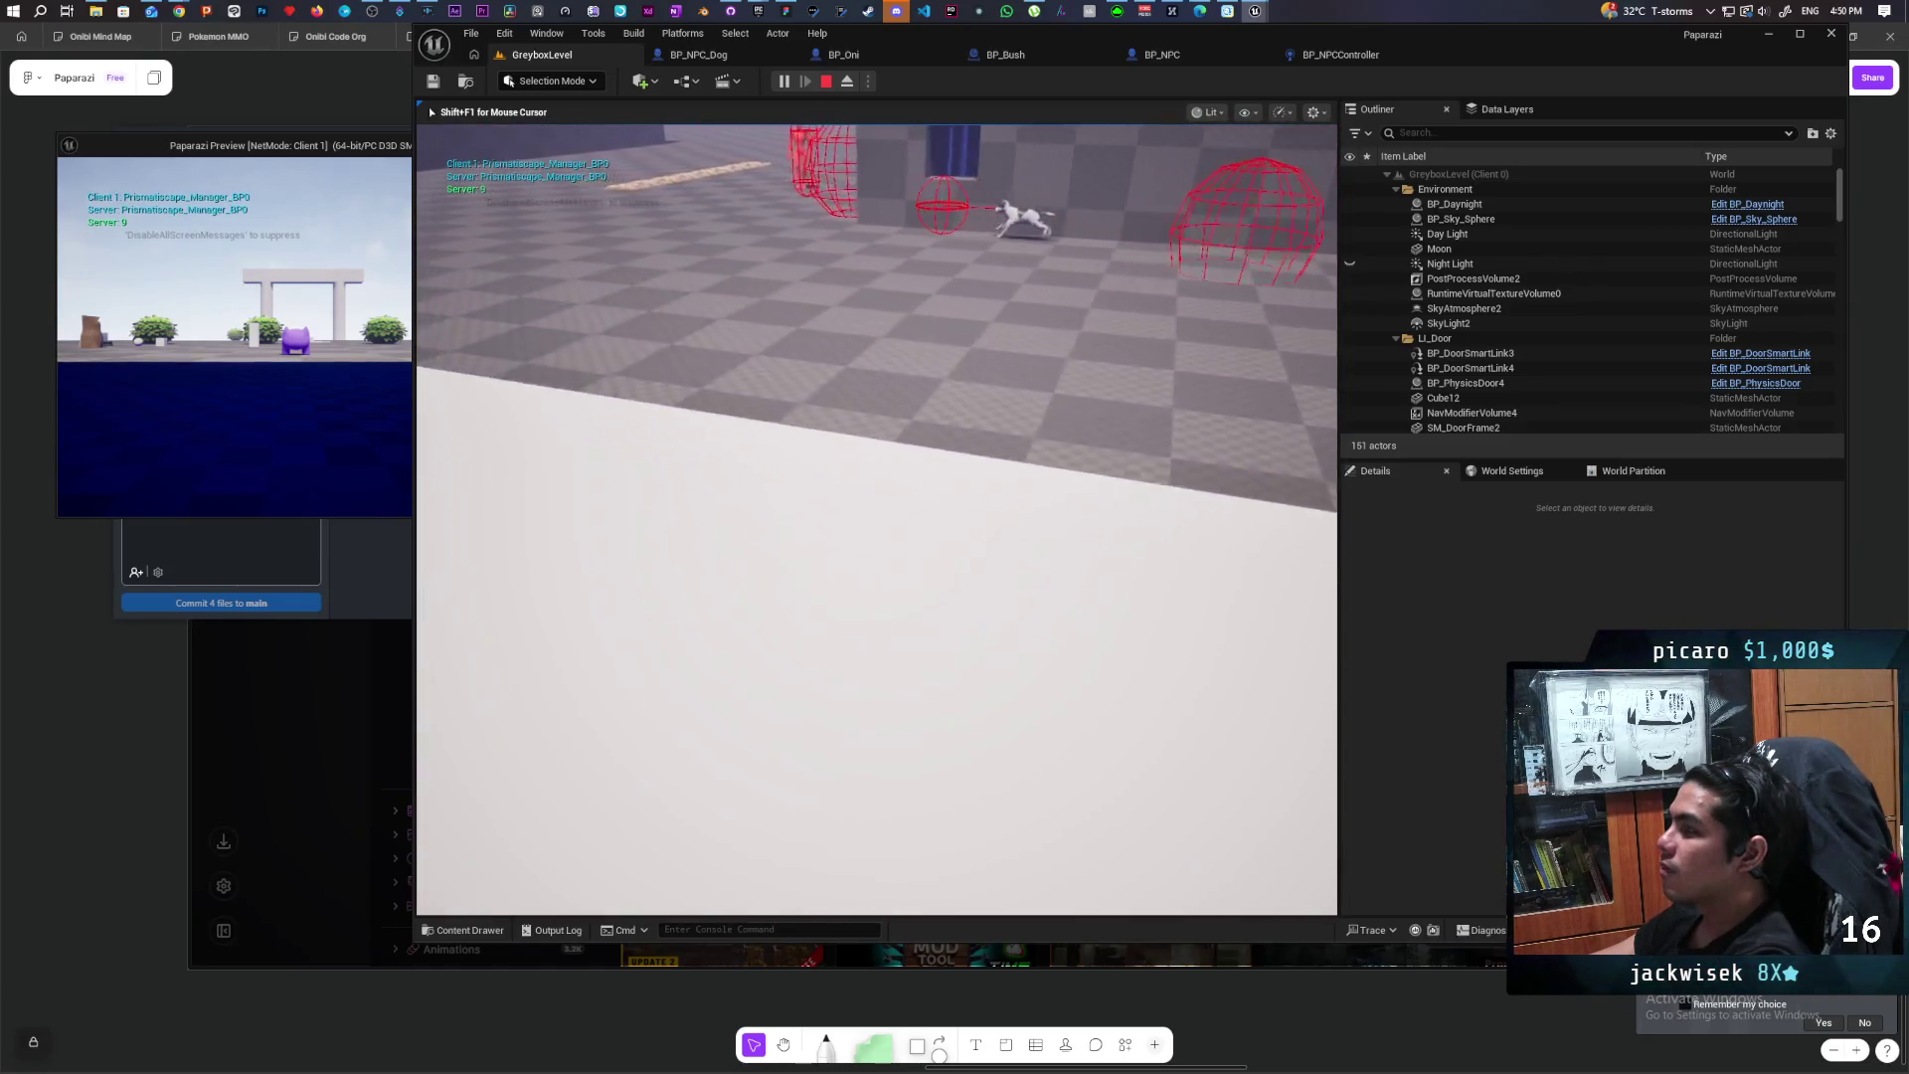
{"action": "key", "text": "a"}
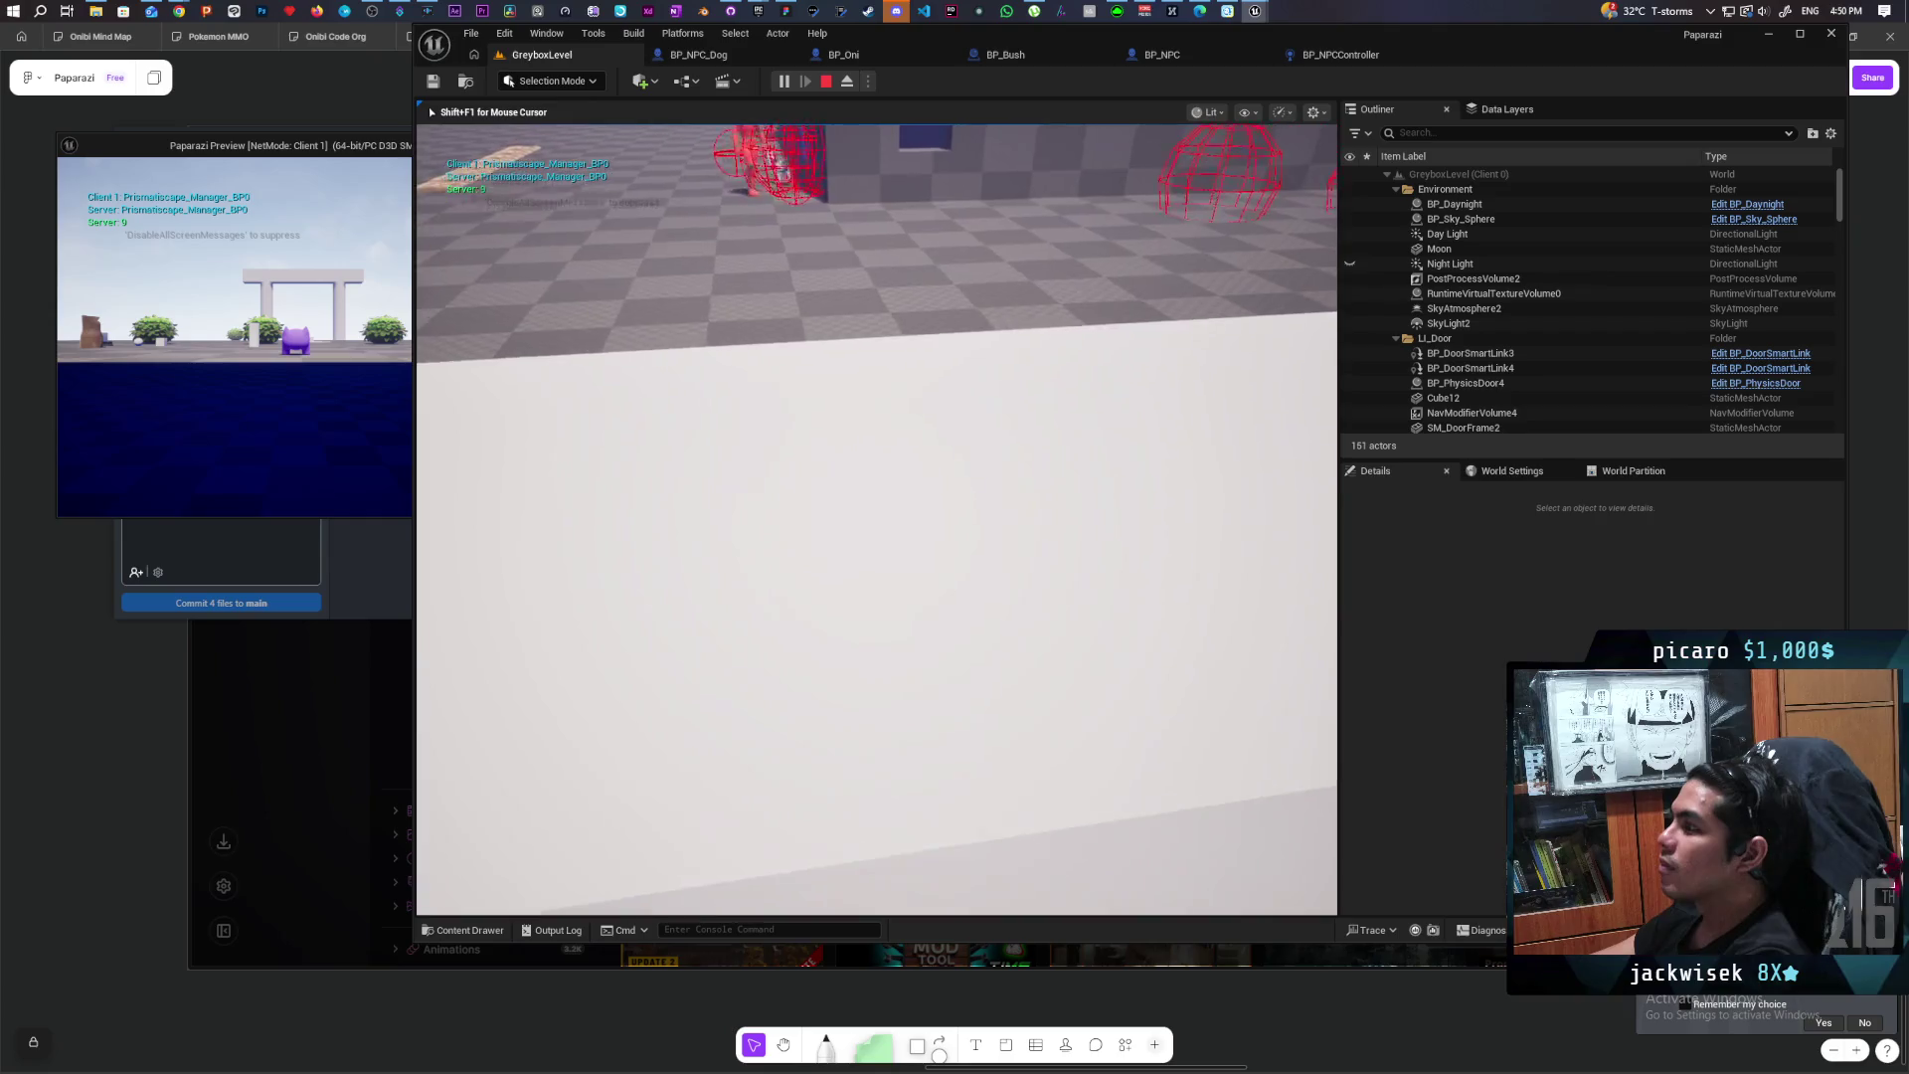
{"action": "key", "text": "s"}
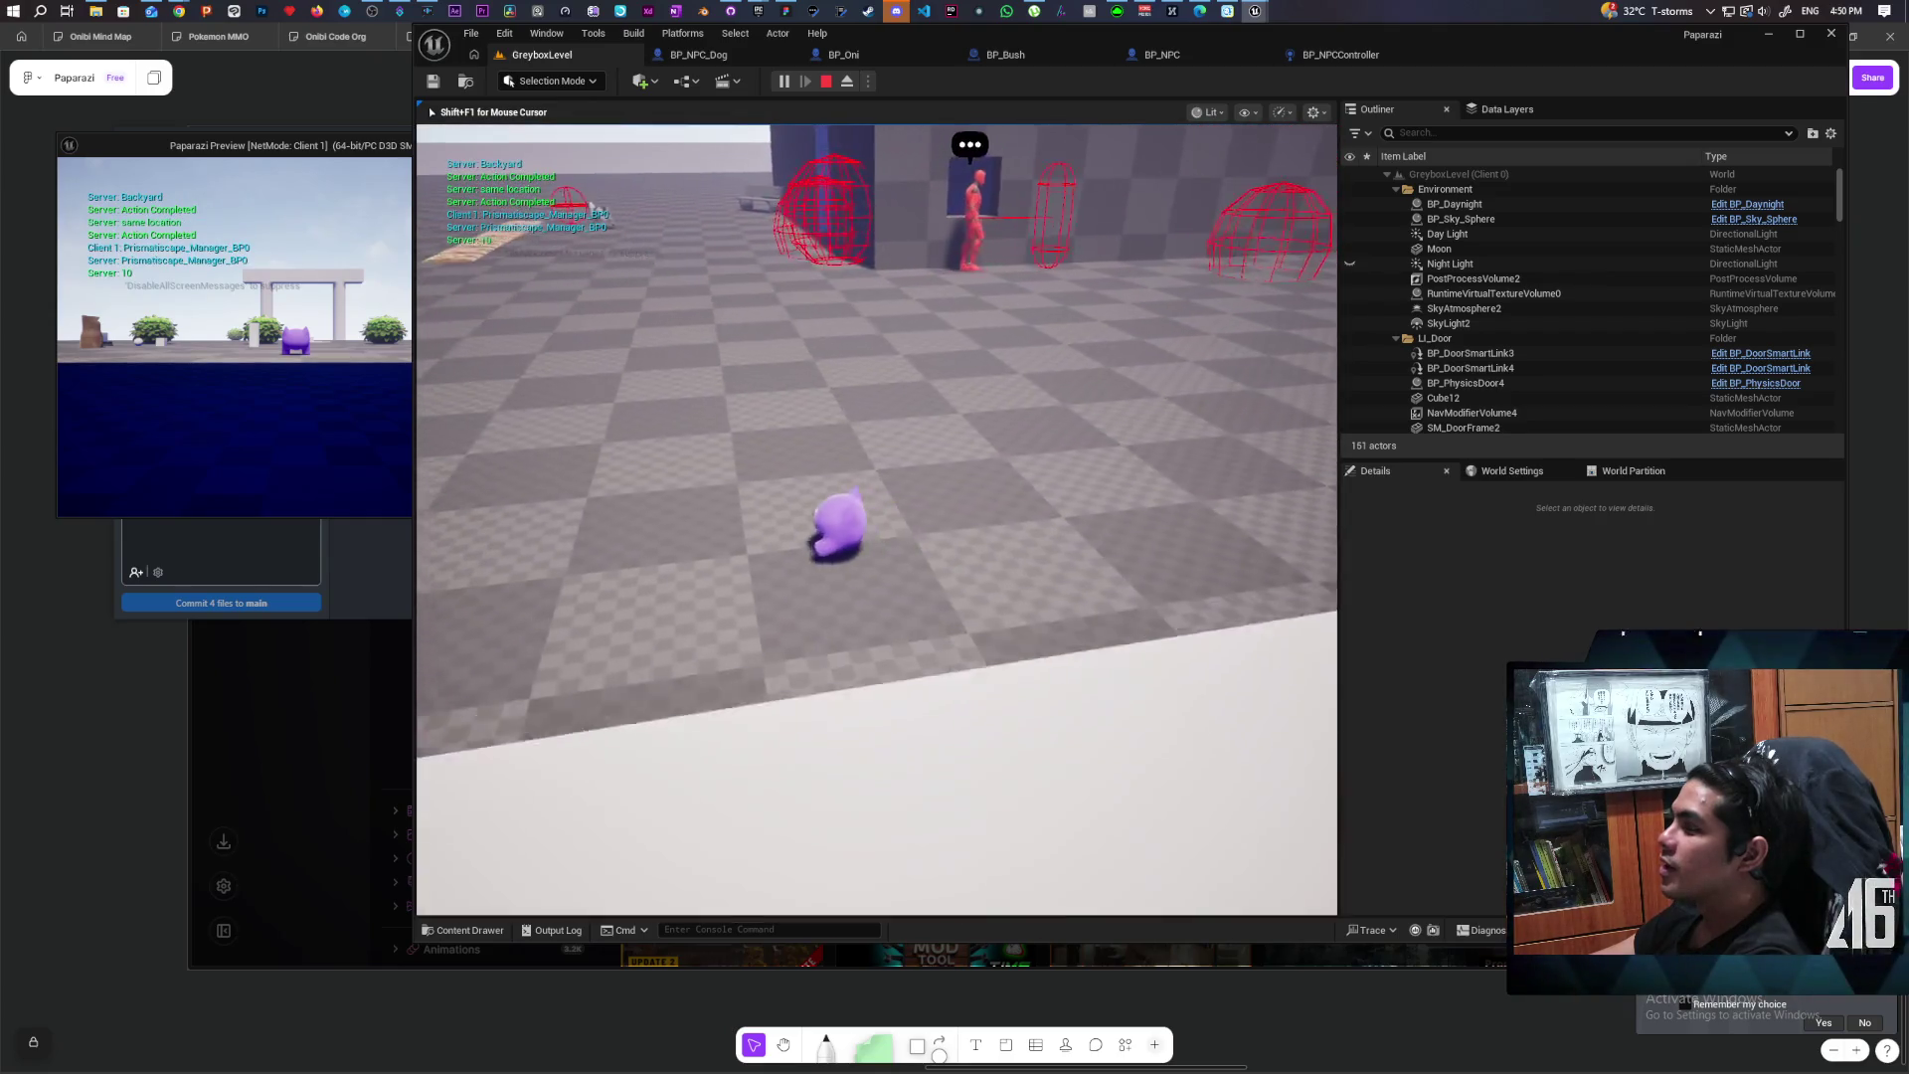
{"action": "key", "text": "w"}
{"action": "key", "text": "w"}
{"action": "key", "text": "w"}
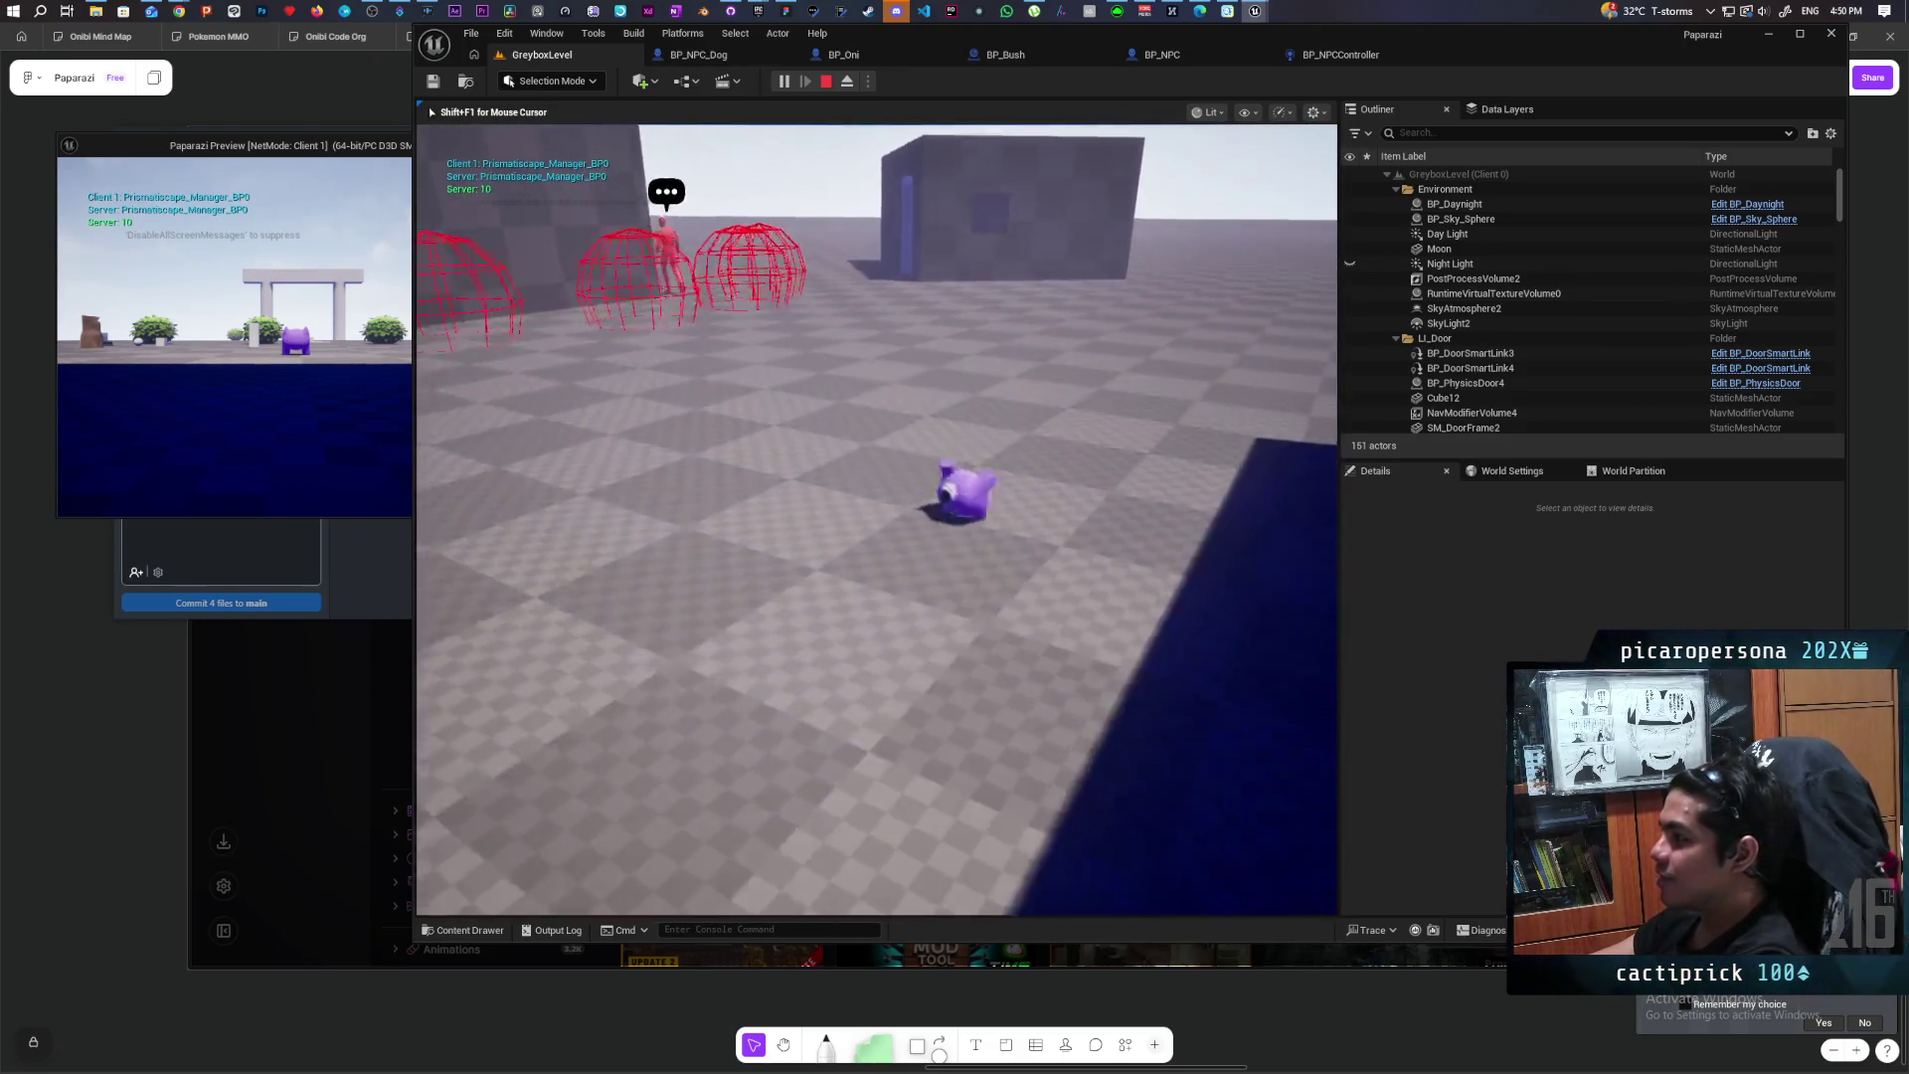
{"action": "key", "text": "w"}
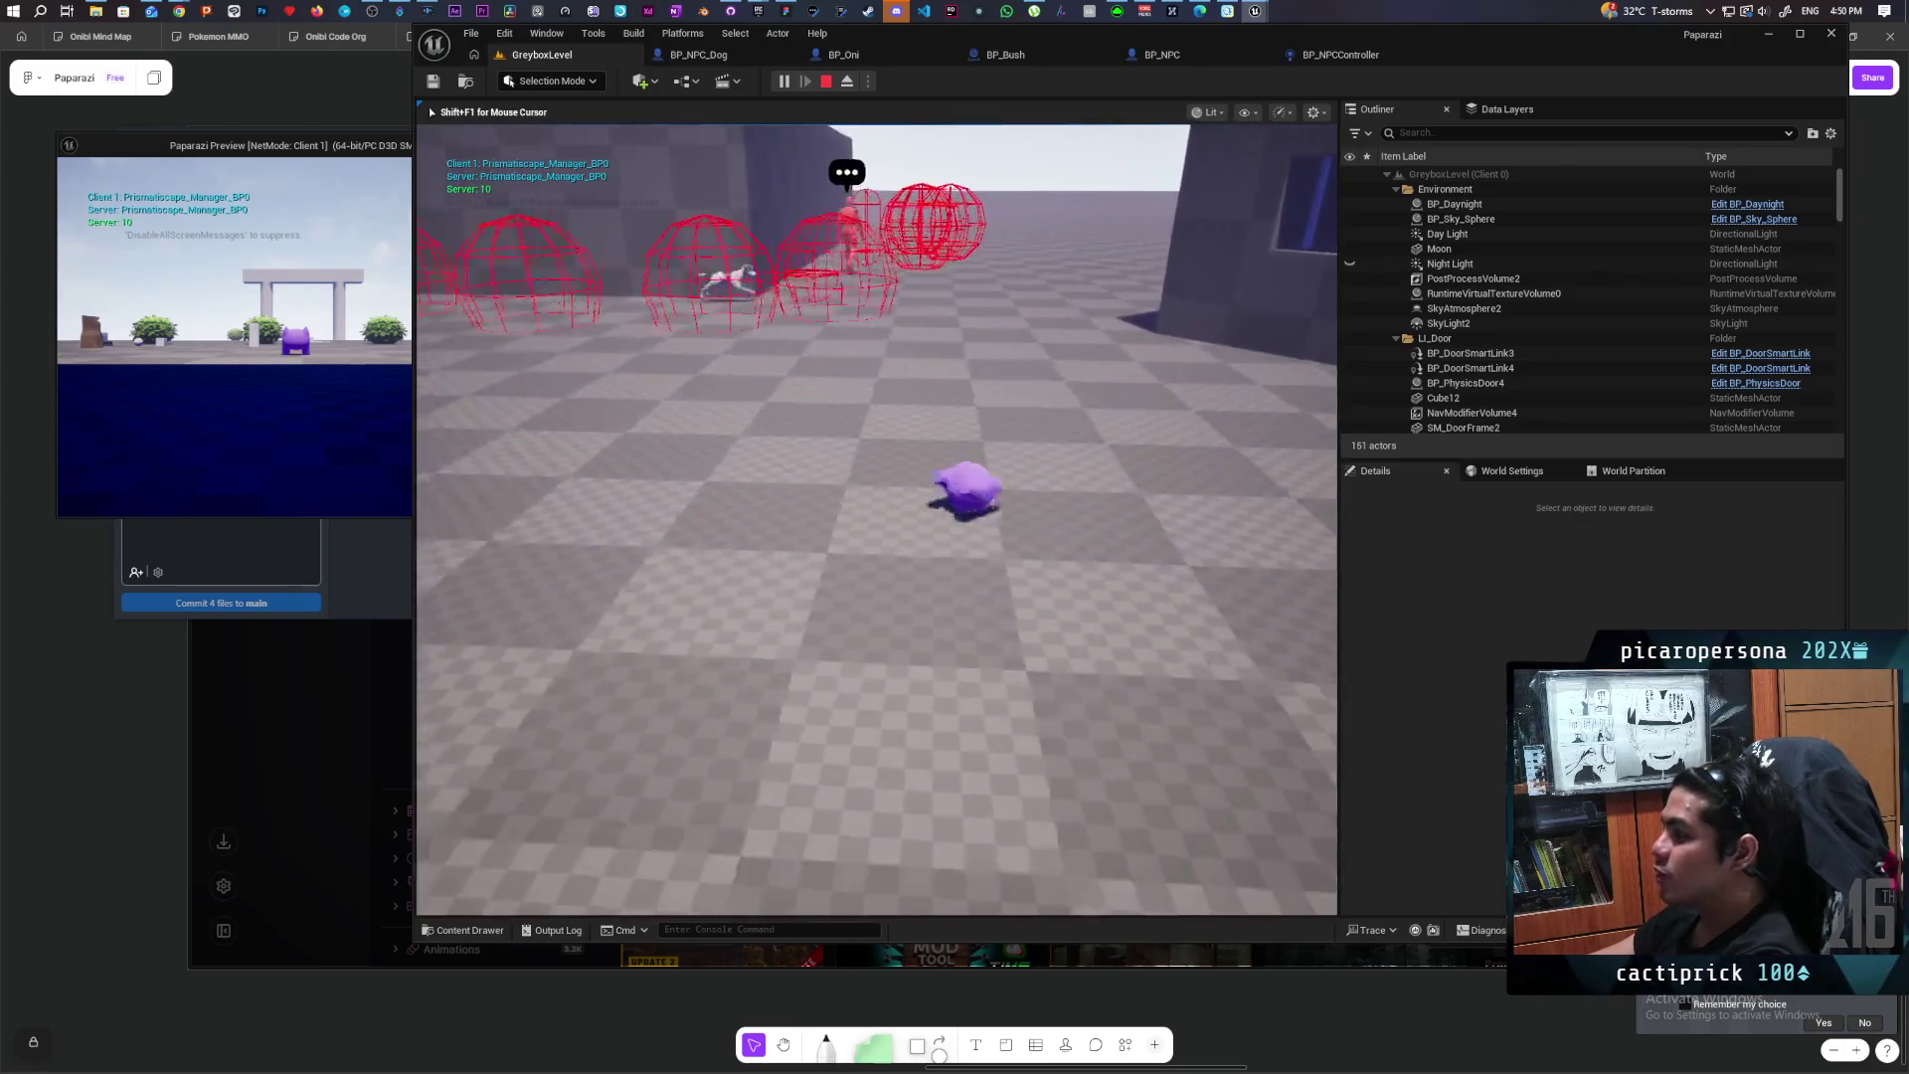
{"action": "key", "text": "w"}
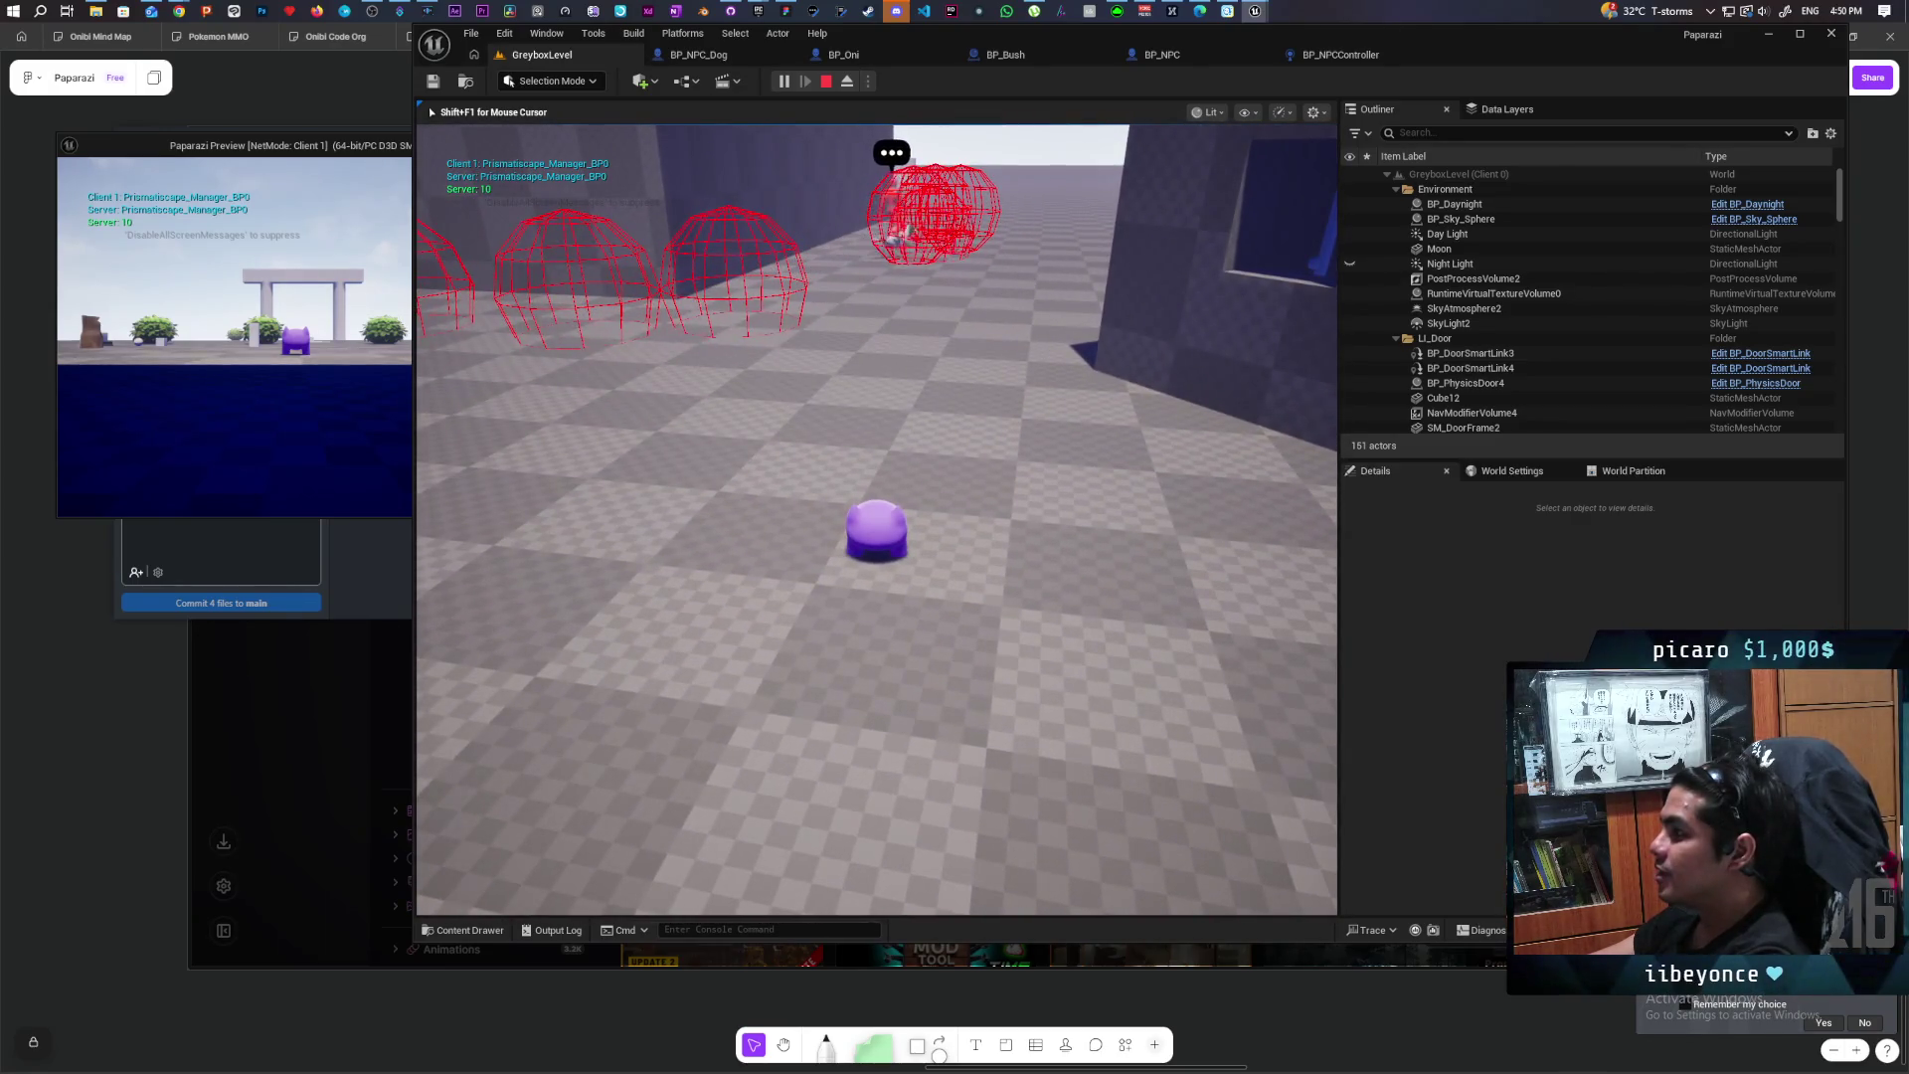
Step: Move the character around the tall wall near the red spheres and the blue block
{"action": "key", "text": "w"}
{"action": "key", "text": "w"}
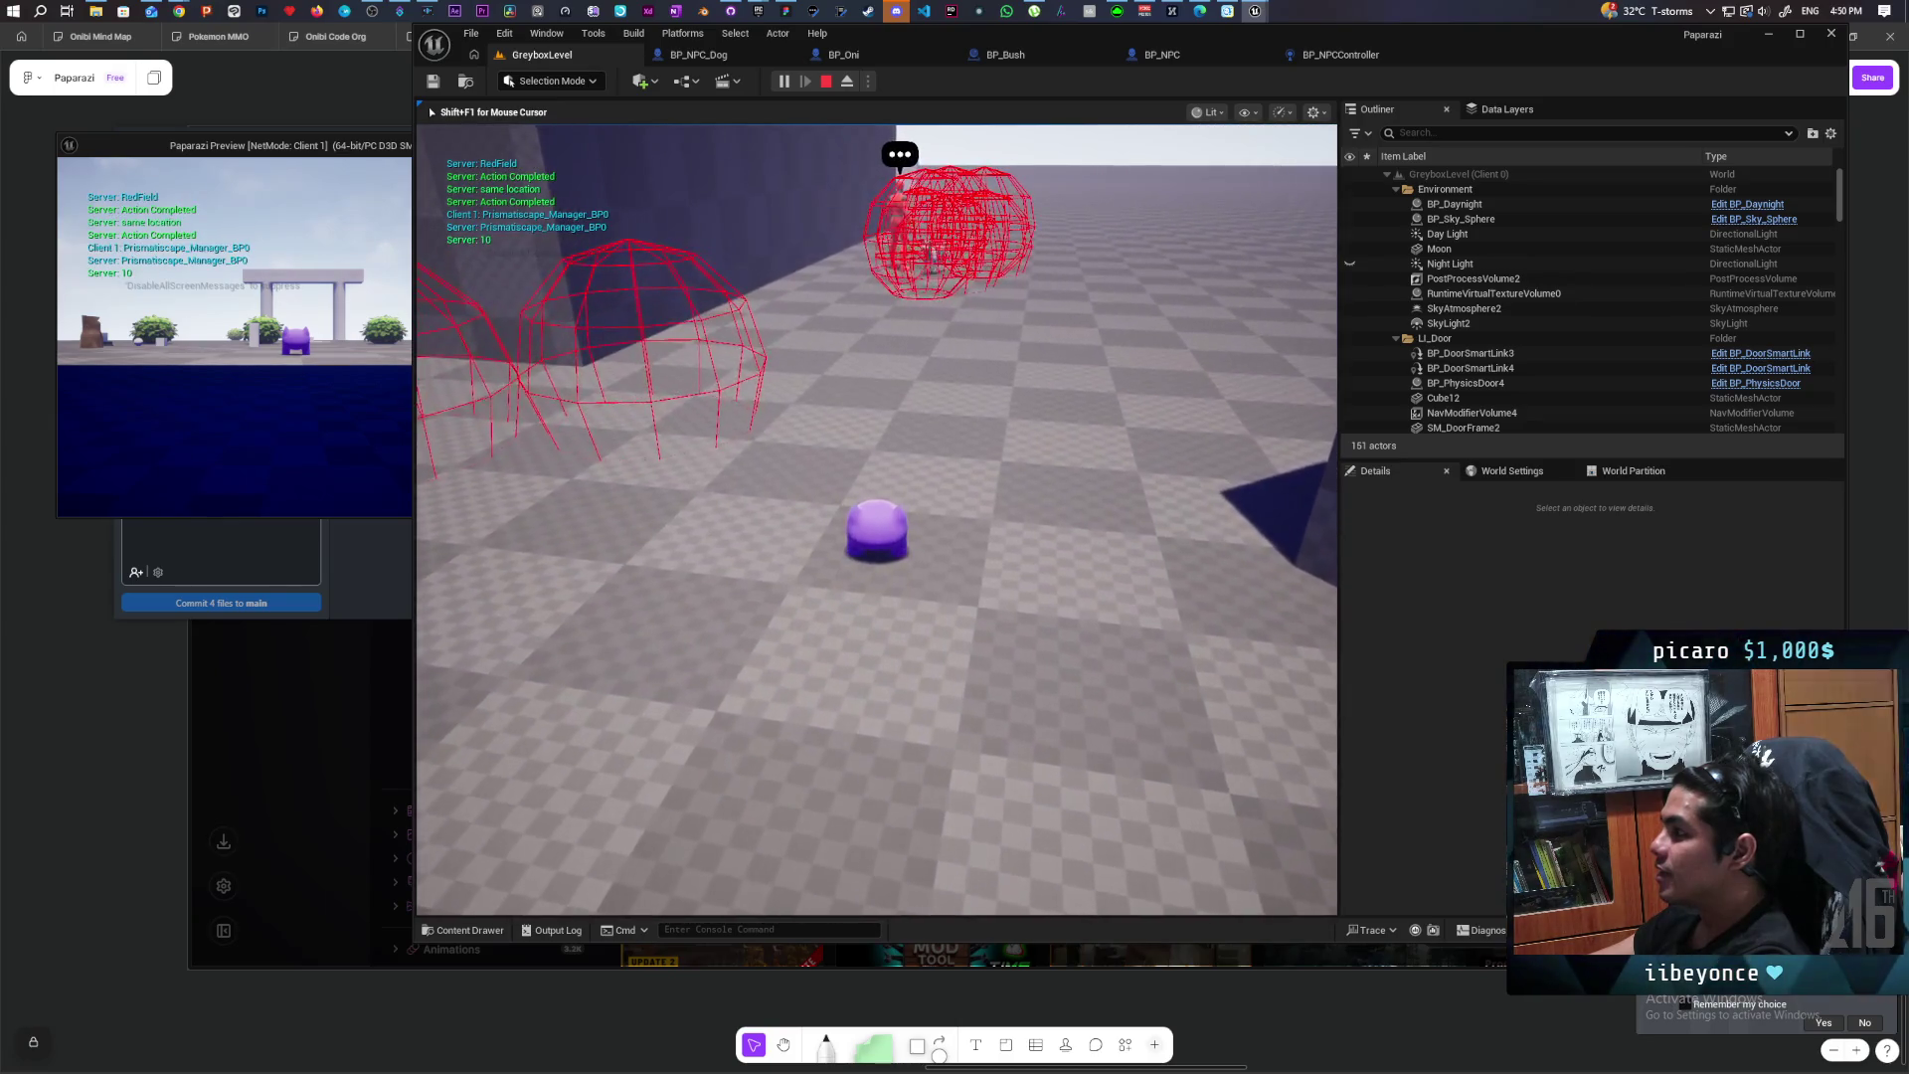
{"action": "key", "text": "s"}
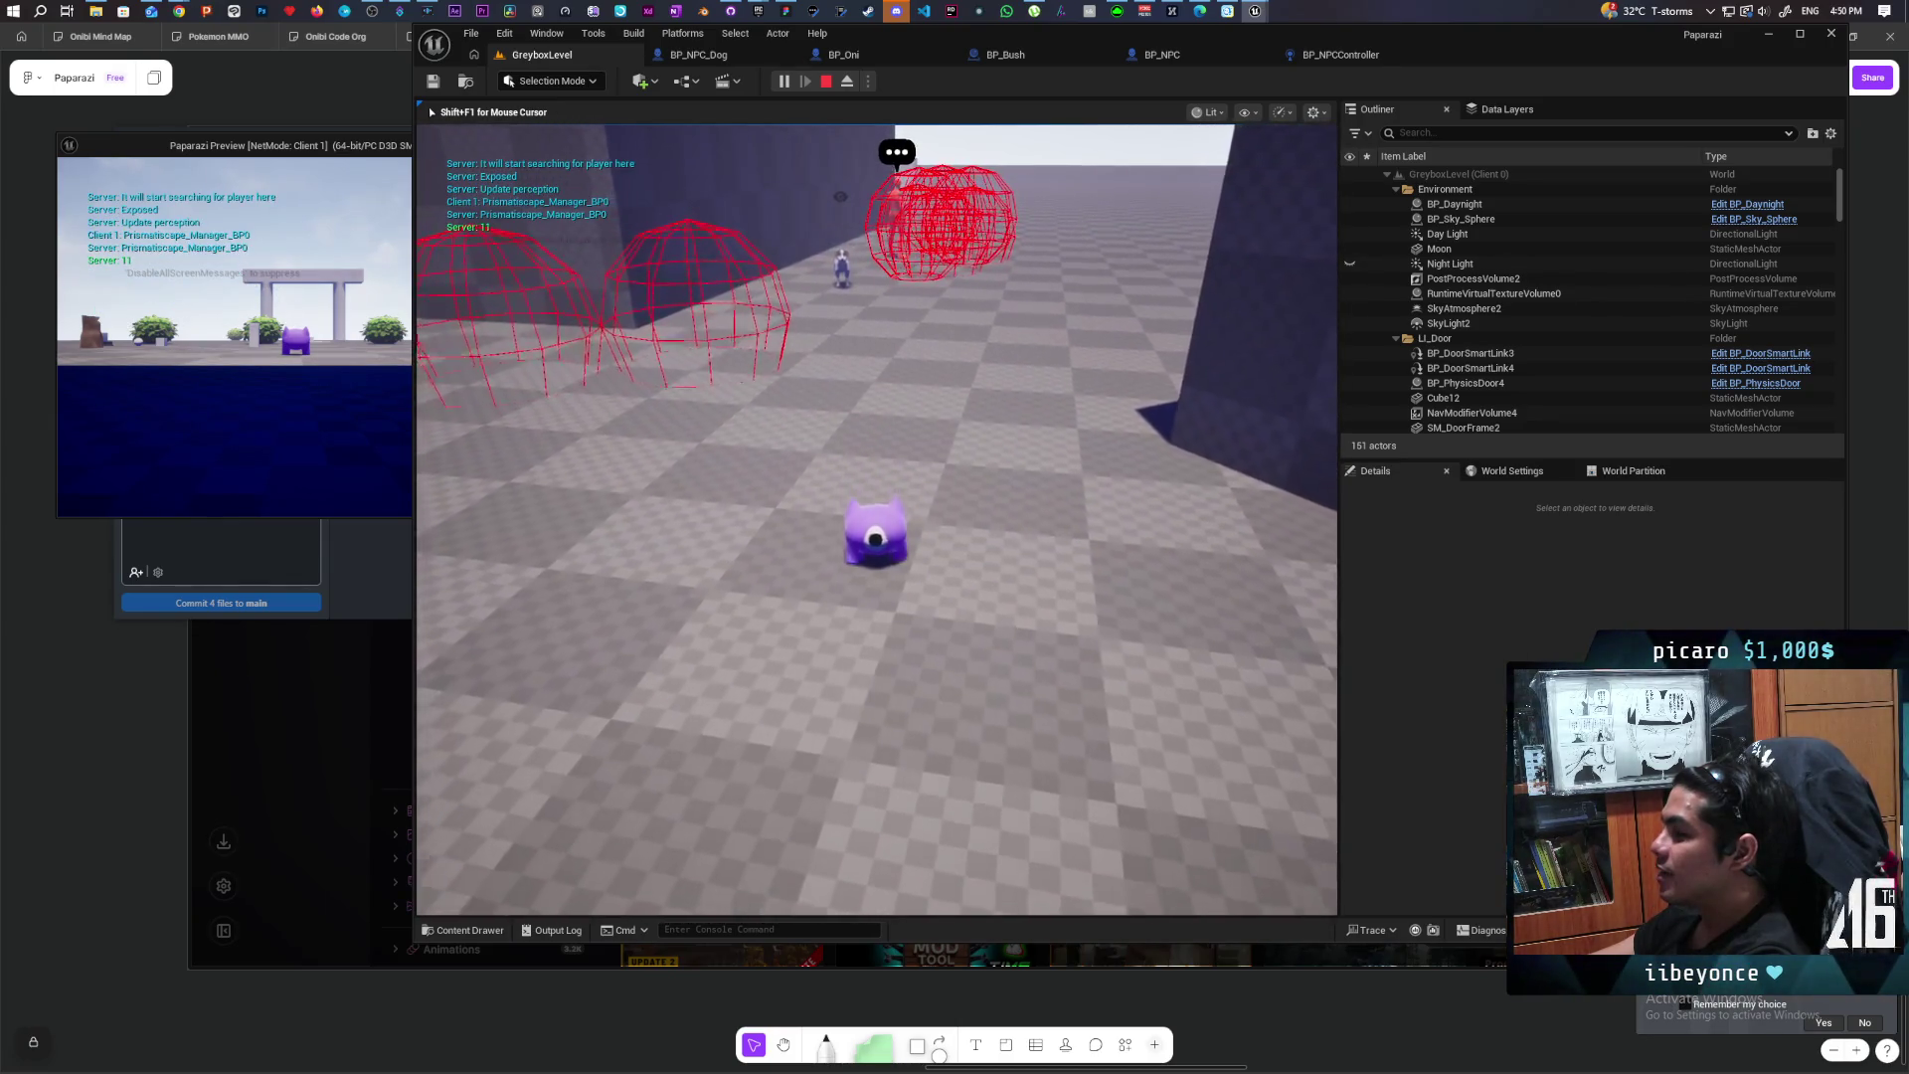
{"action": "key", "text": "d"}
{"action": "key", "text": "d"}
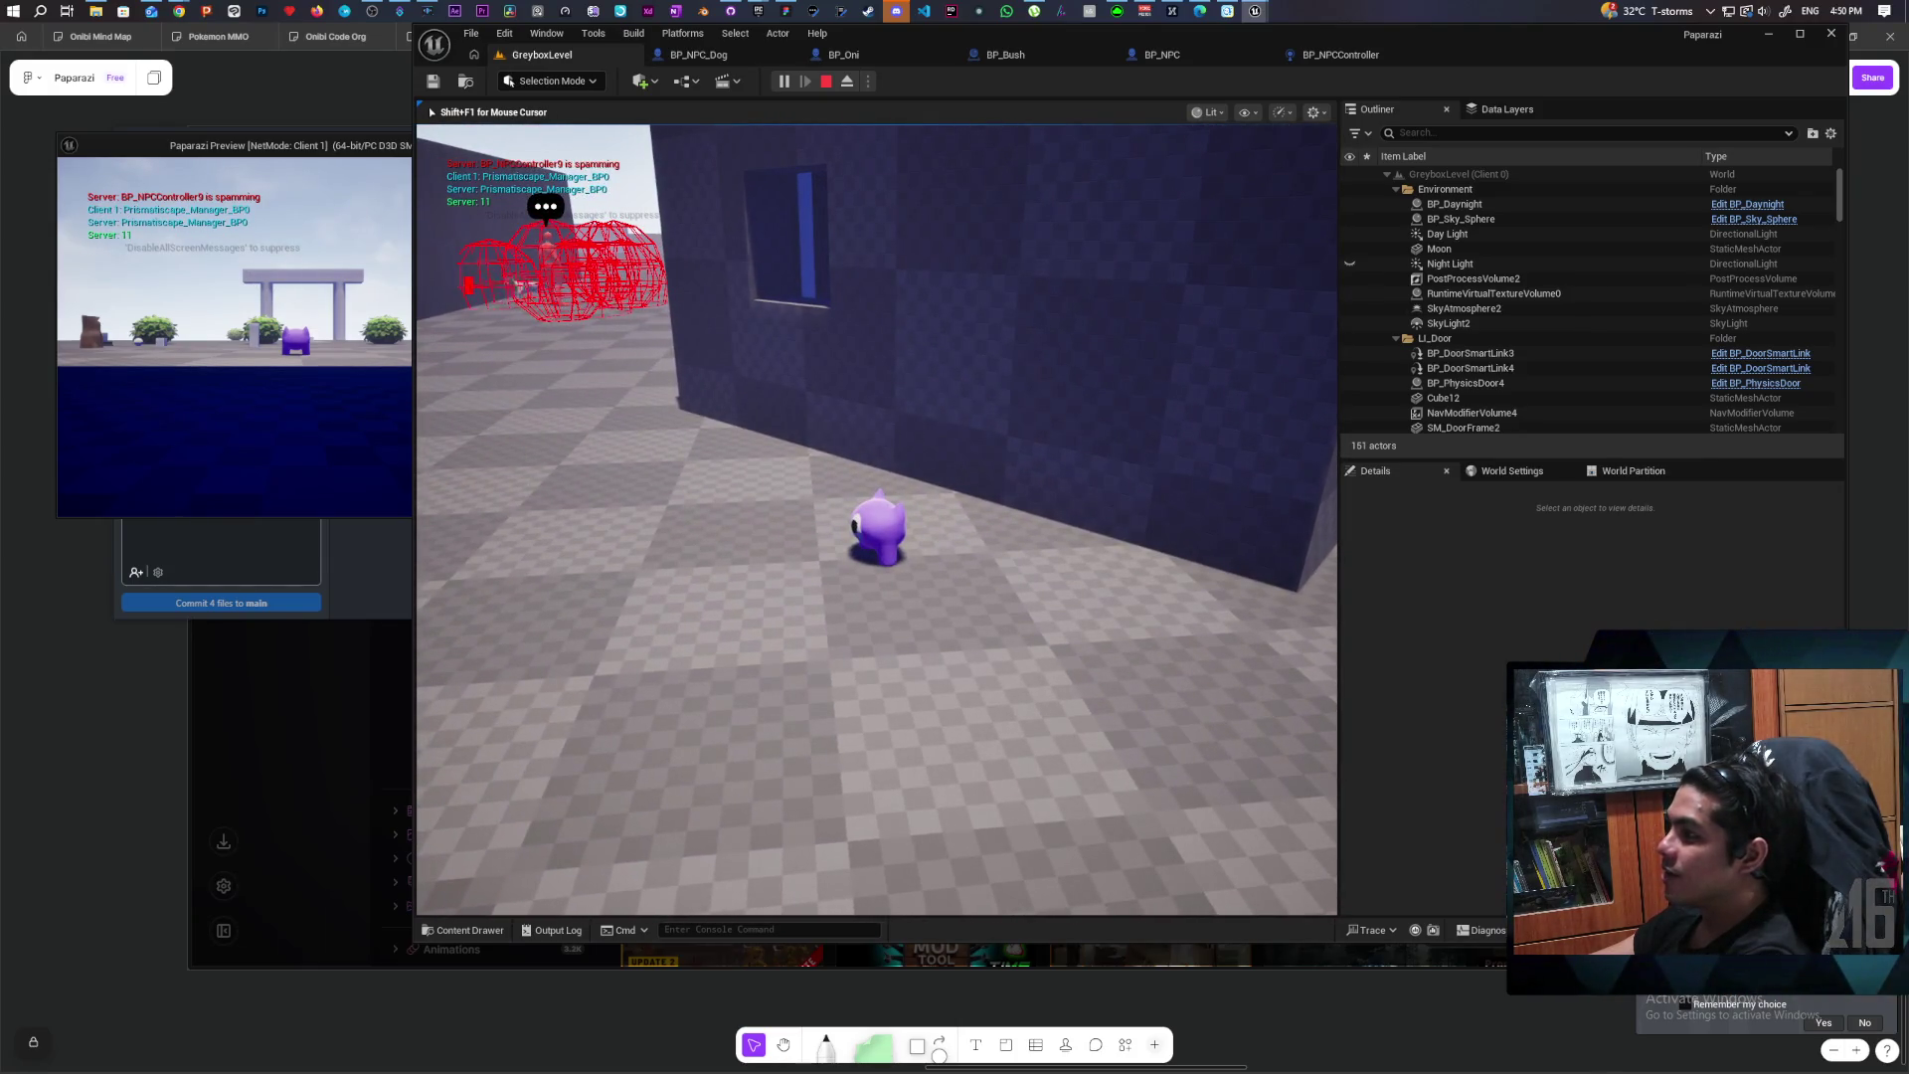
{"action": "key", "text": "s"}
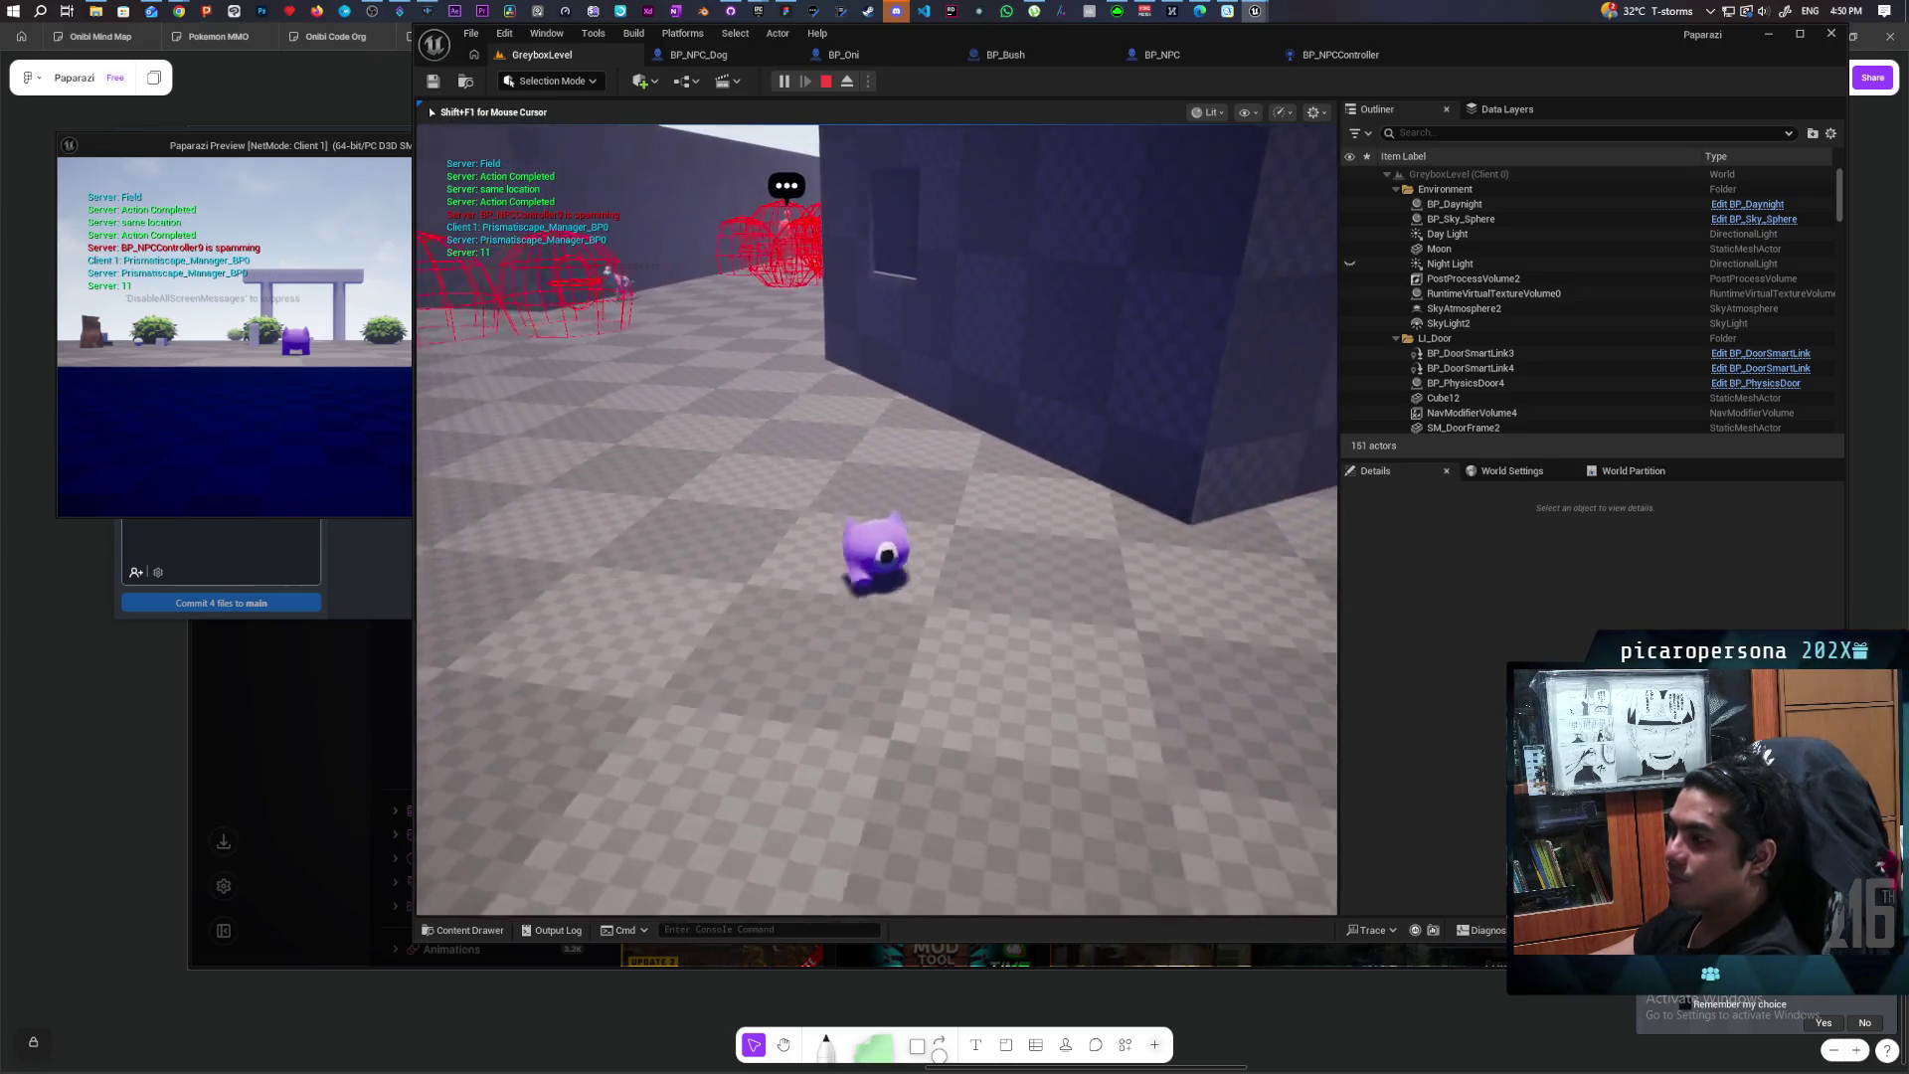
{"action": "key", "text": "a"}
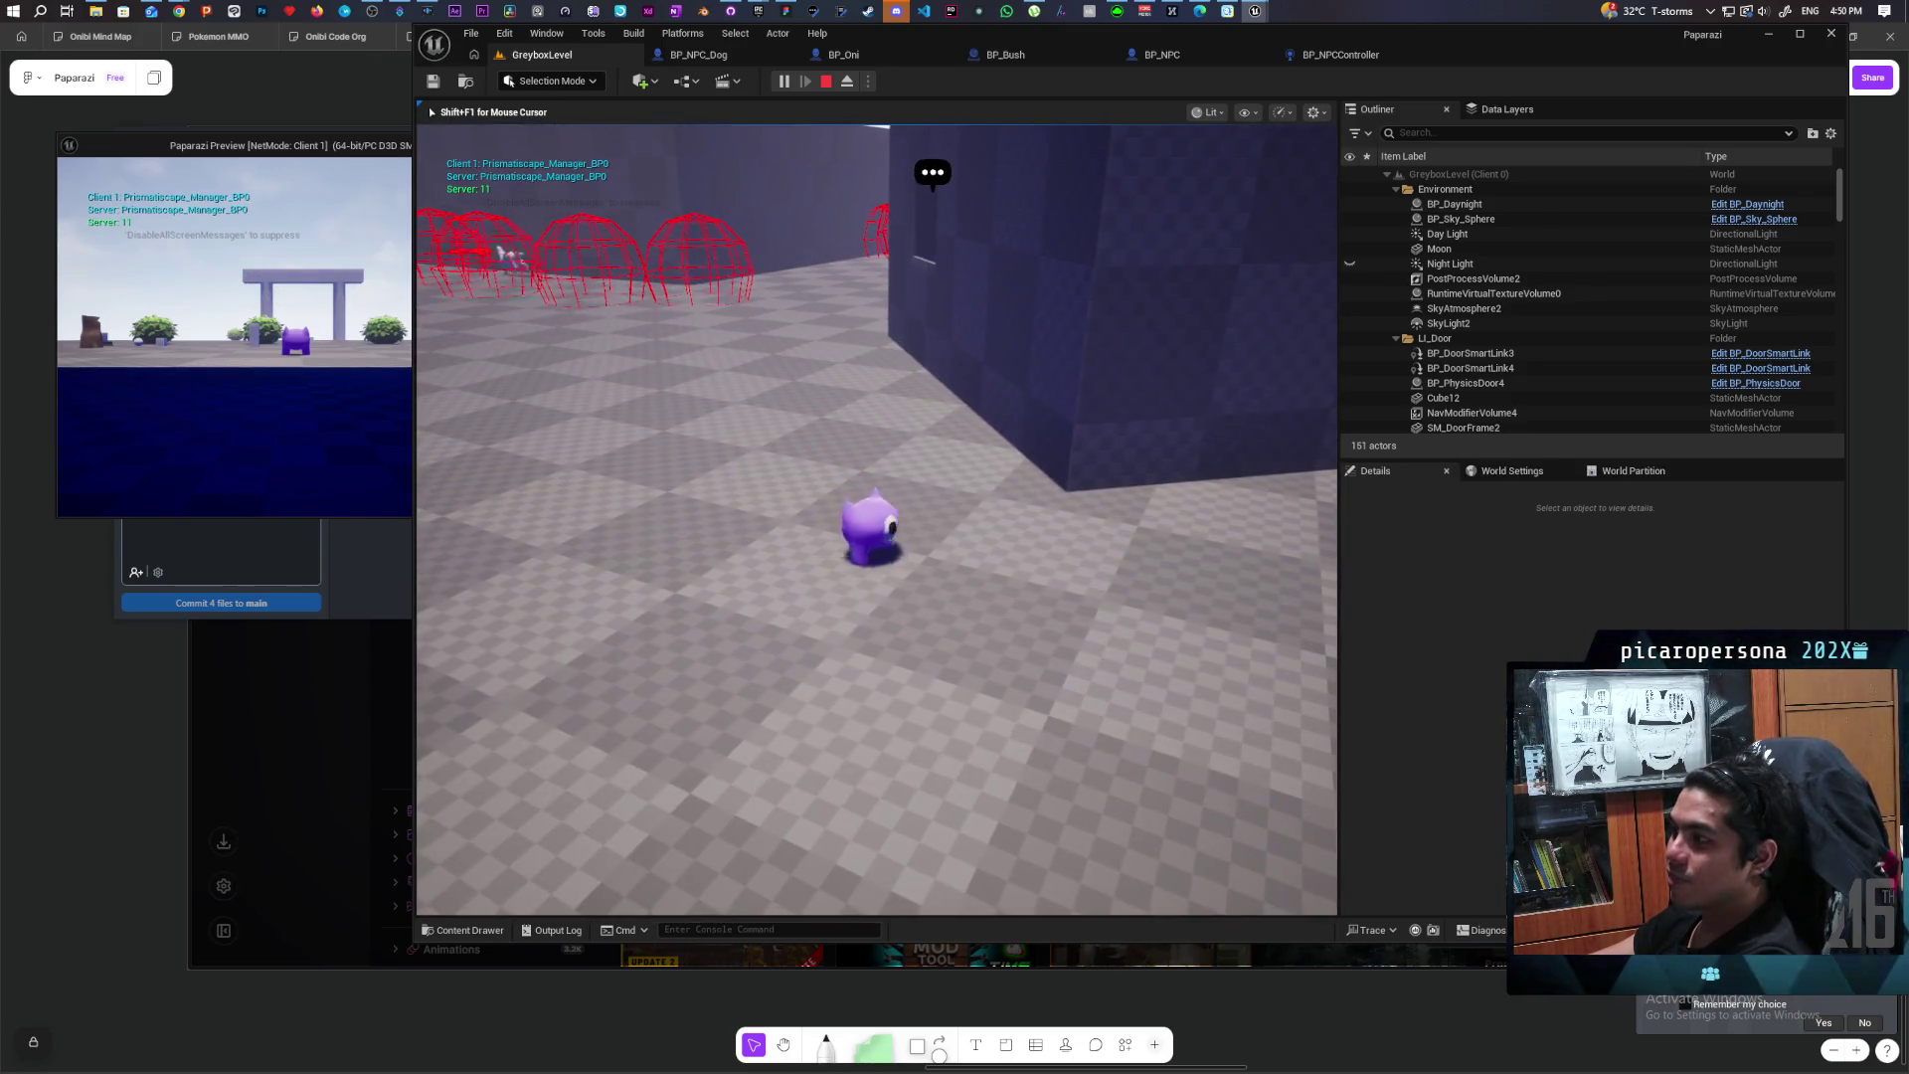
{"action": "key", "text": "a"}
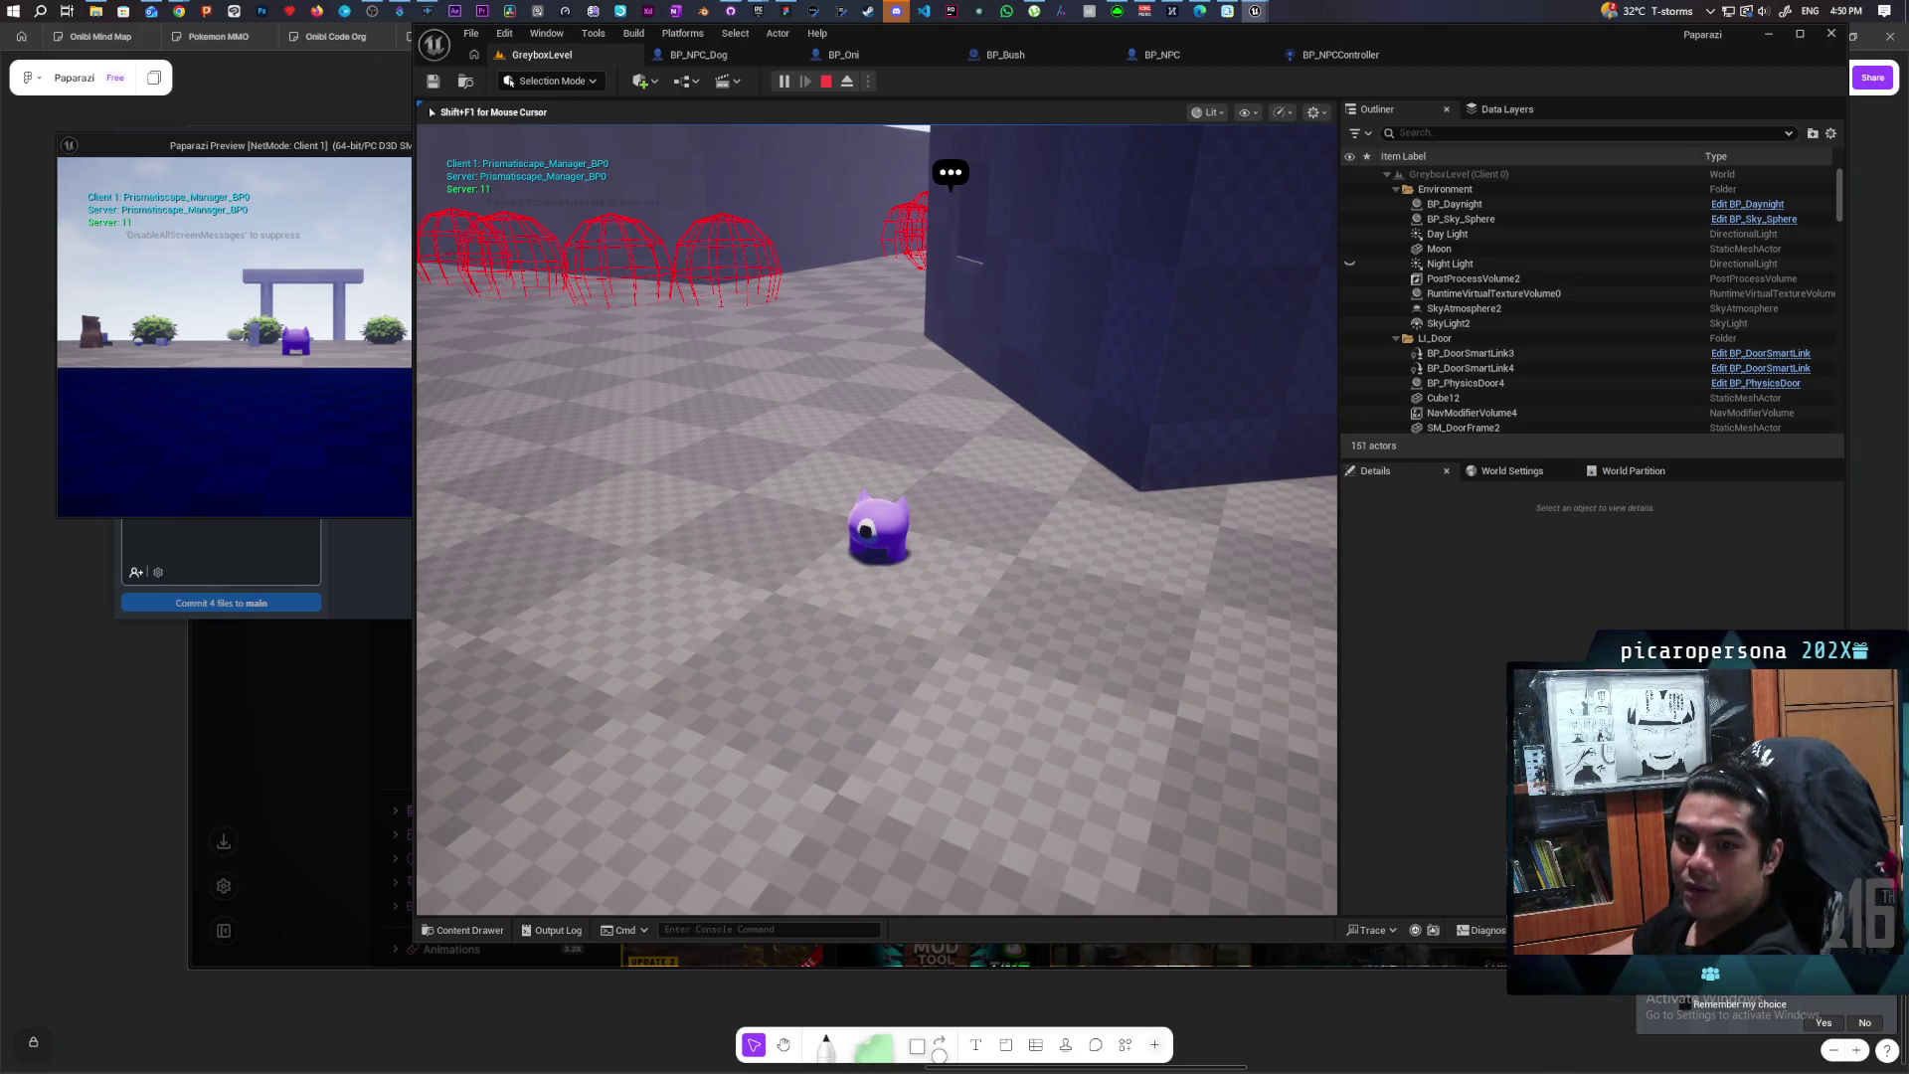
{"action": "key", "text": "w"}
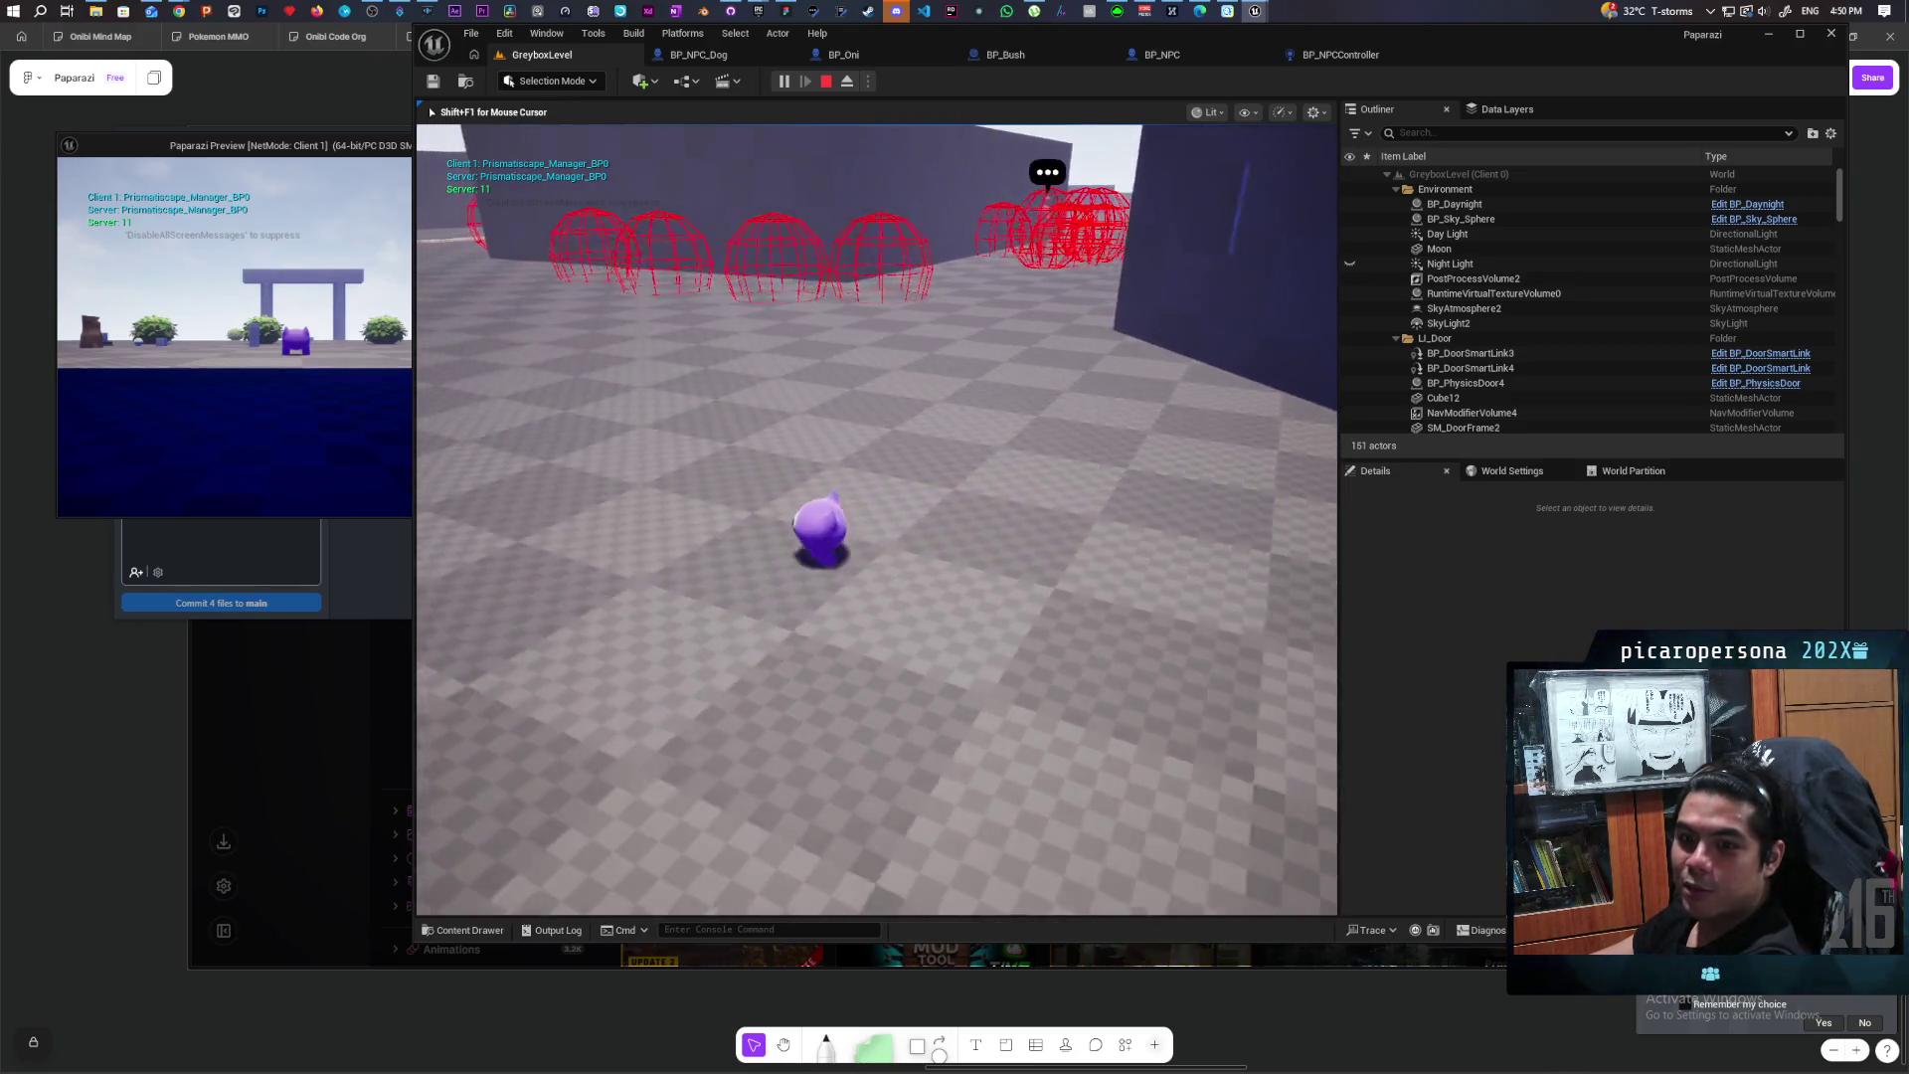
{"action": "key", "text": "a"}
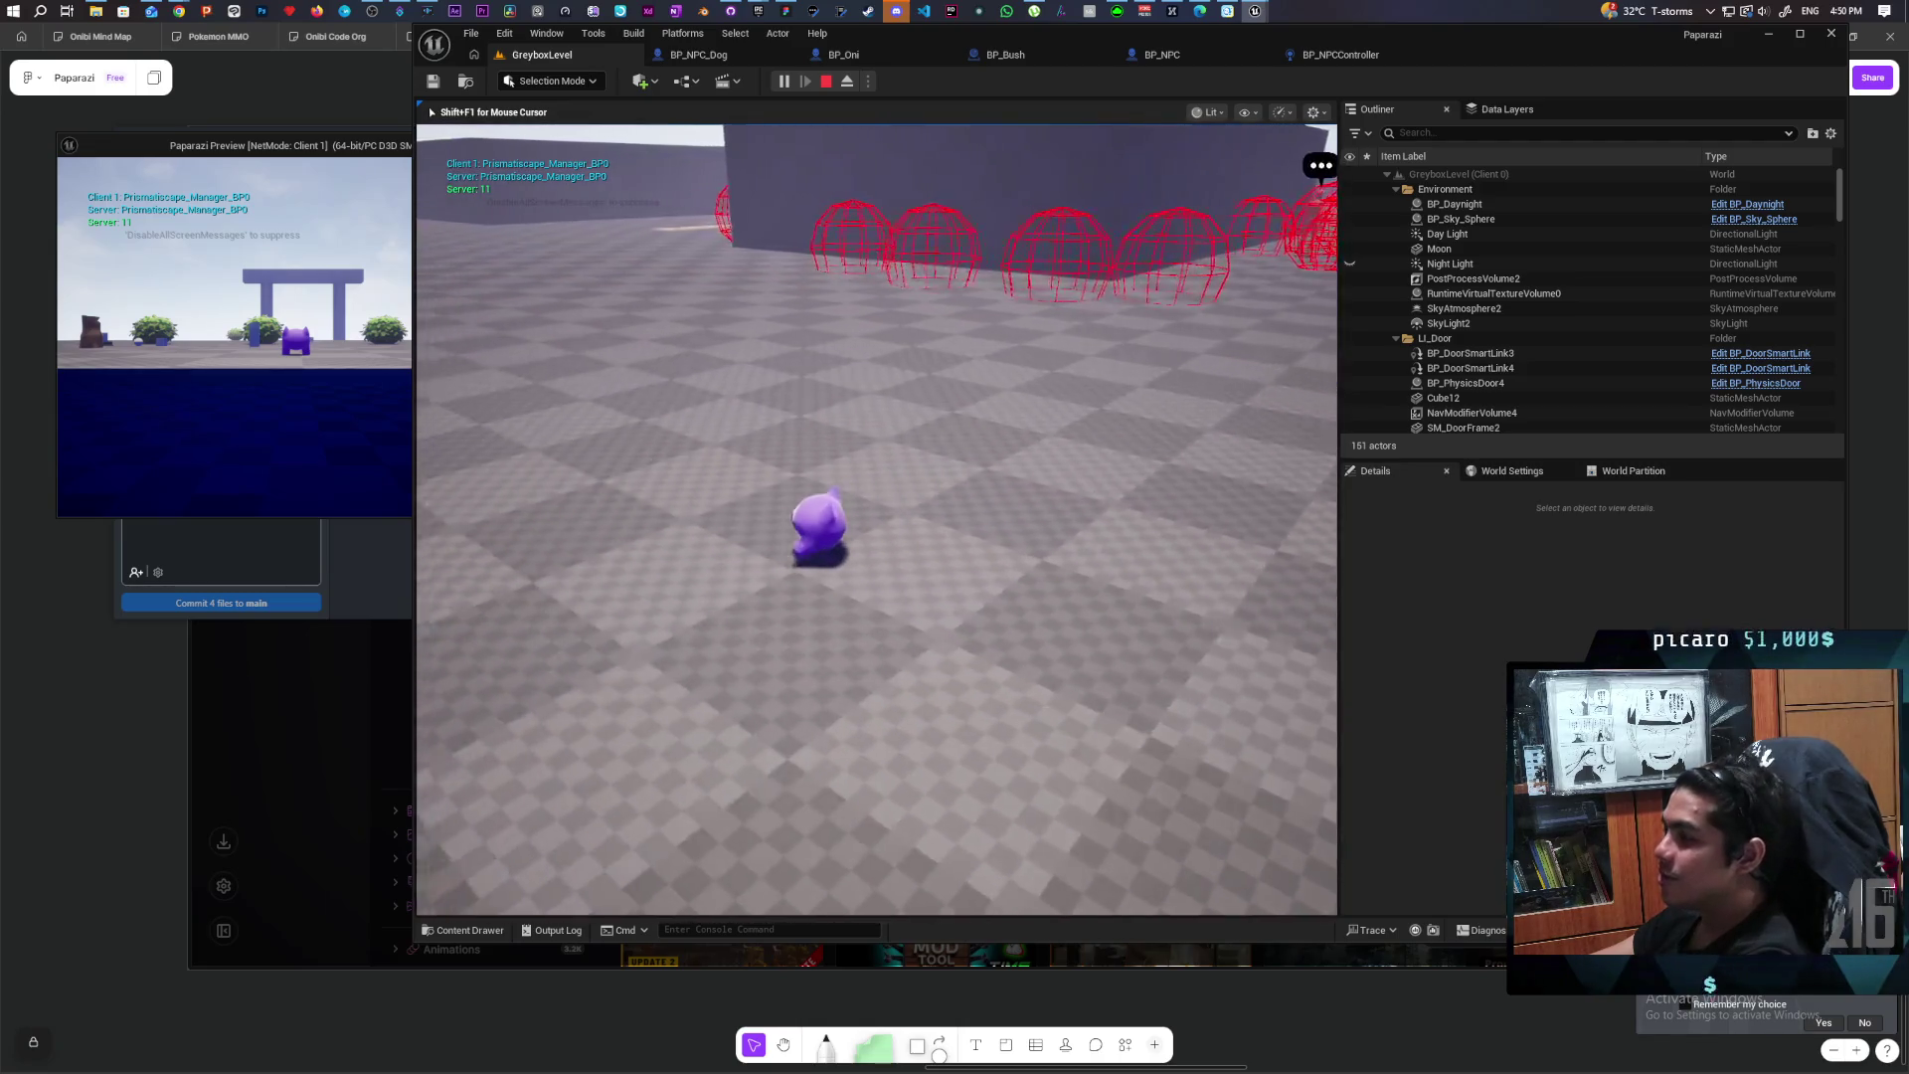
{"action": "key", "text": "a"}
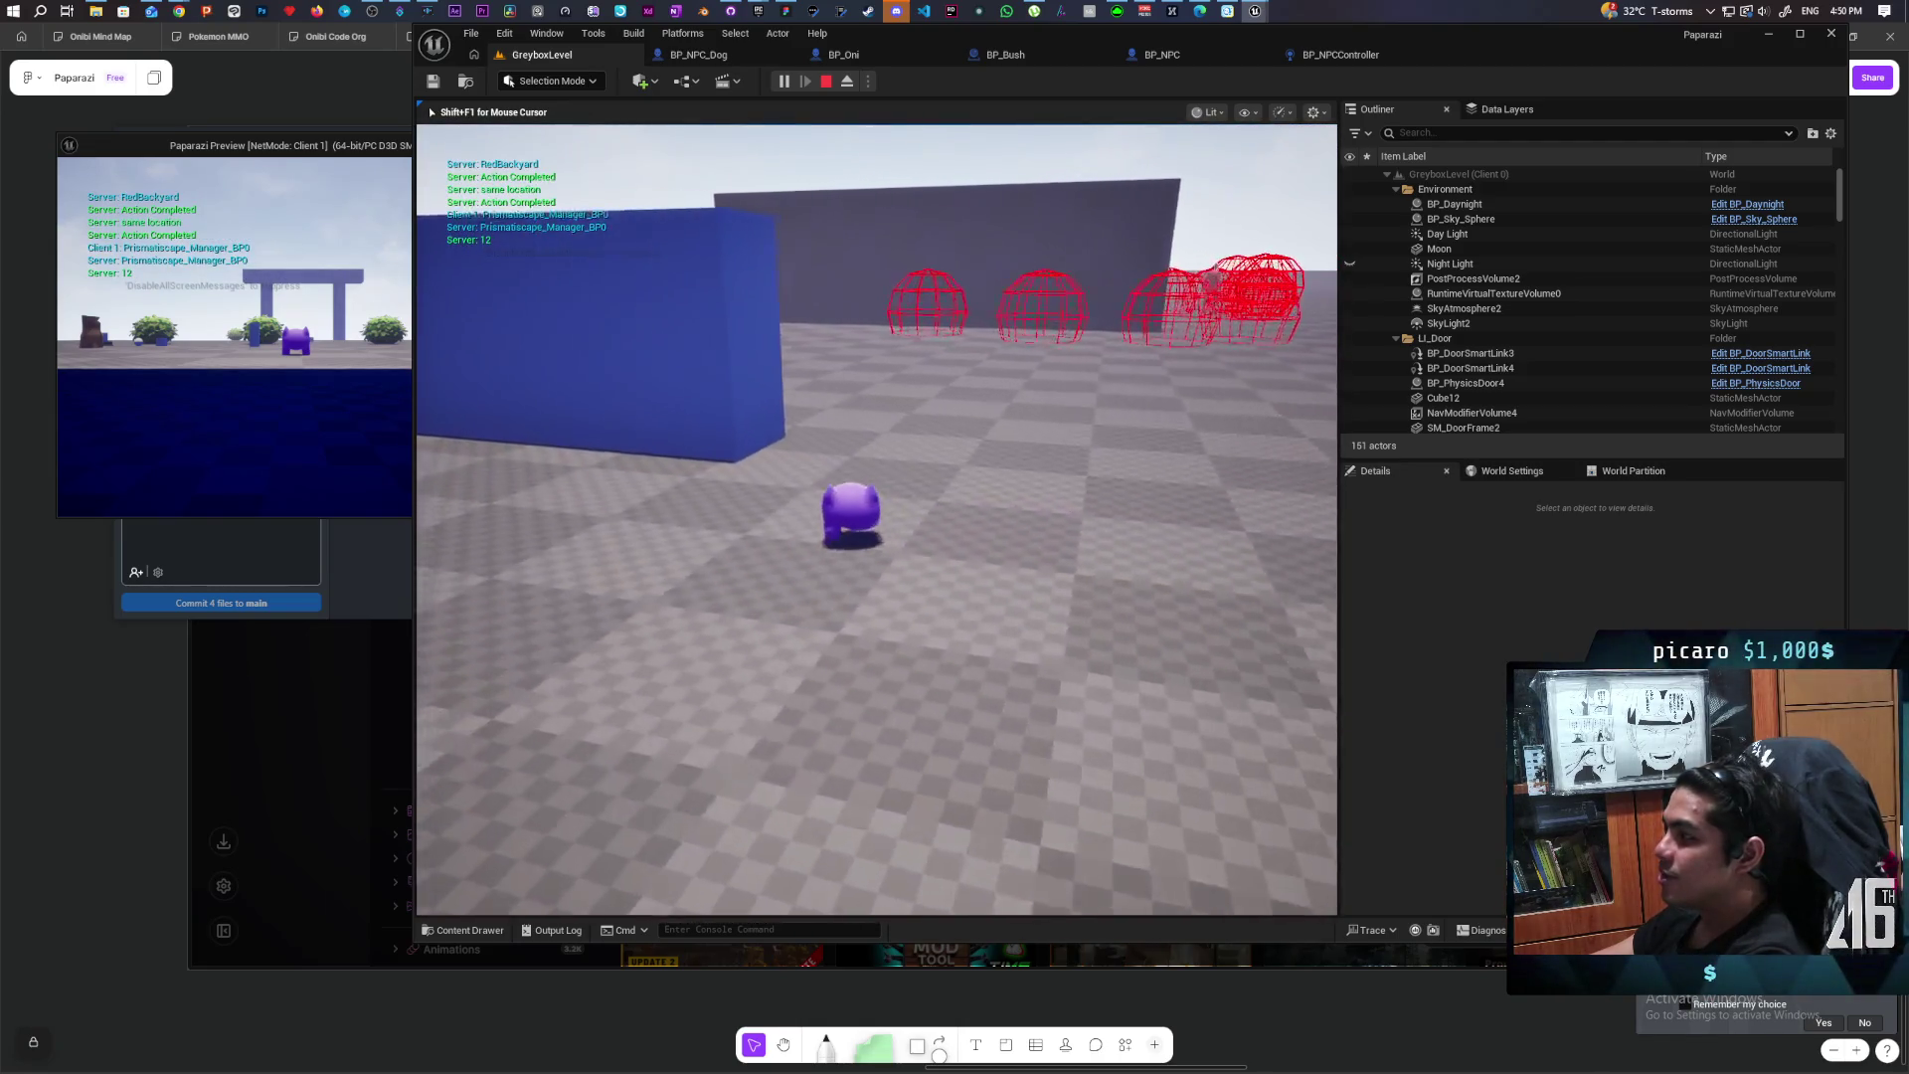
{"action": "key", "text": "d"}
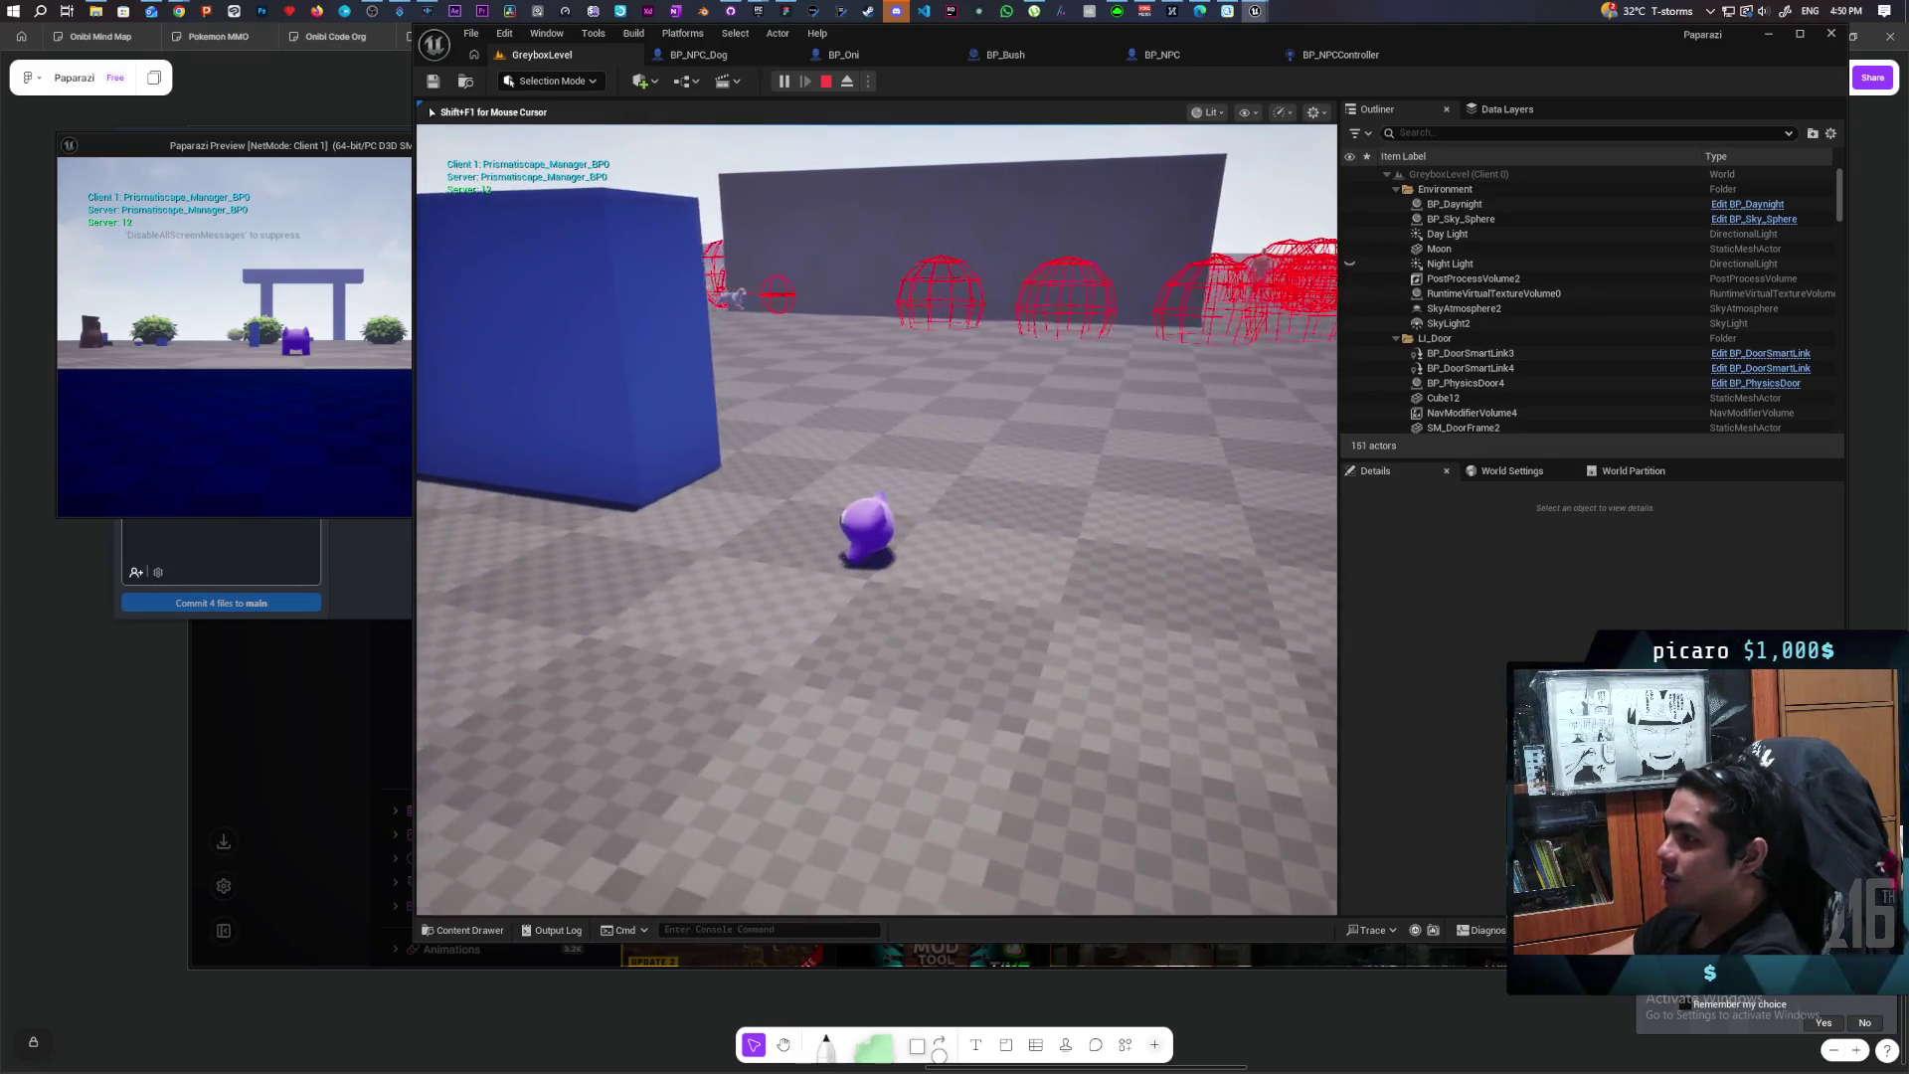
{"action": "key", "text": "w"}
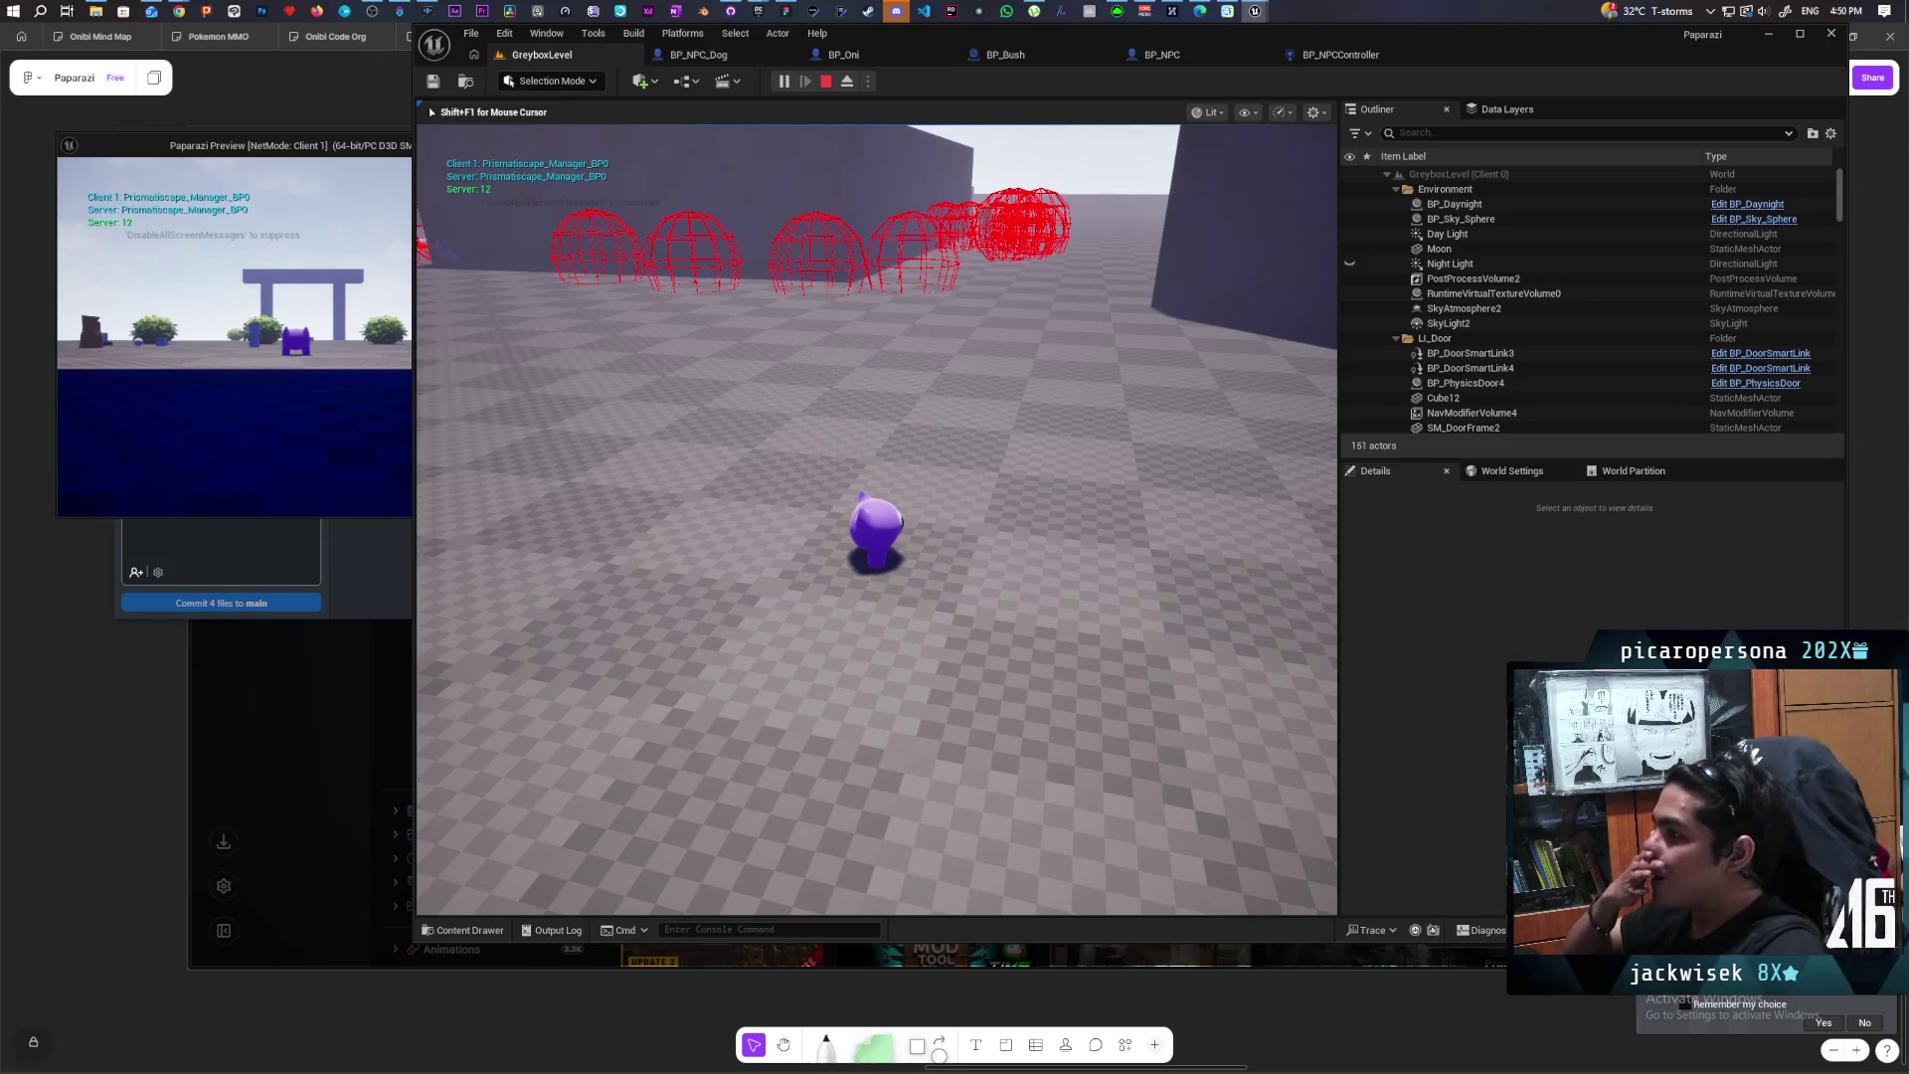
Step: Run past the blue box toward the red wireframe spheres, then stop Play-In-Editor
{"action": "key", "text": "w"}
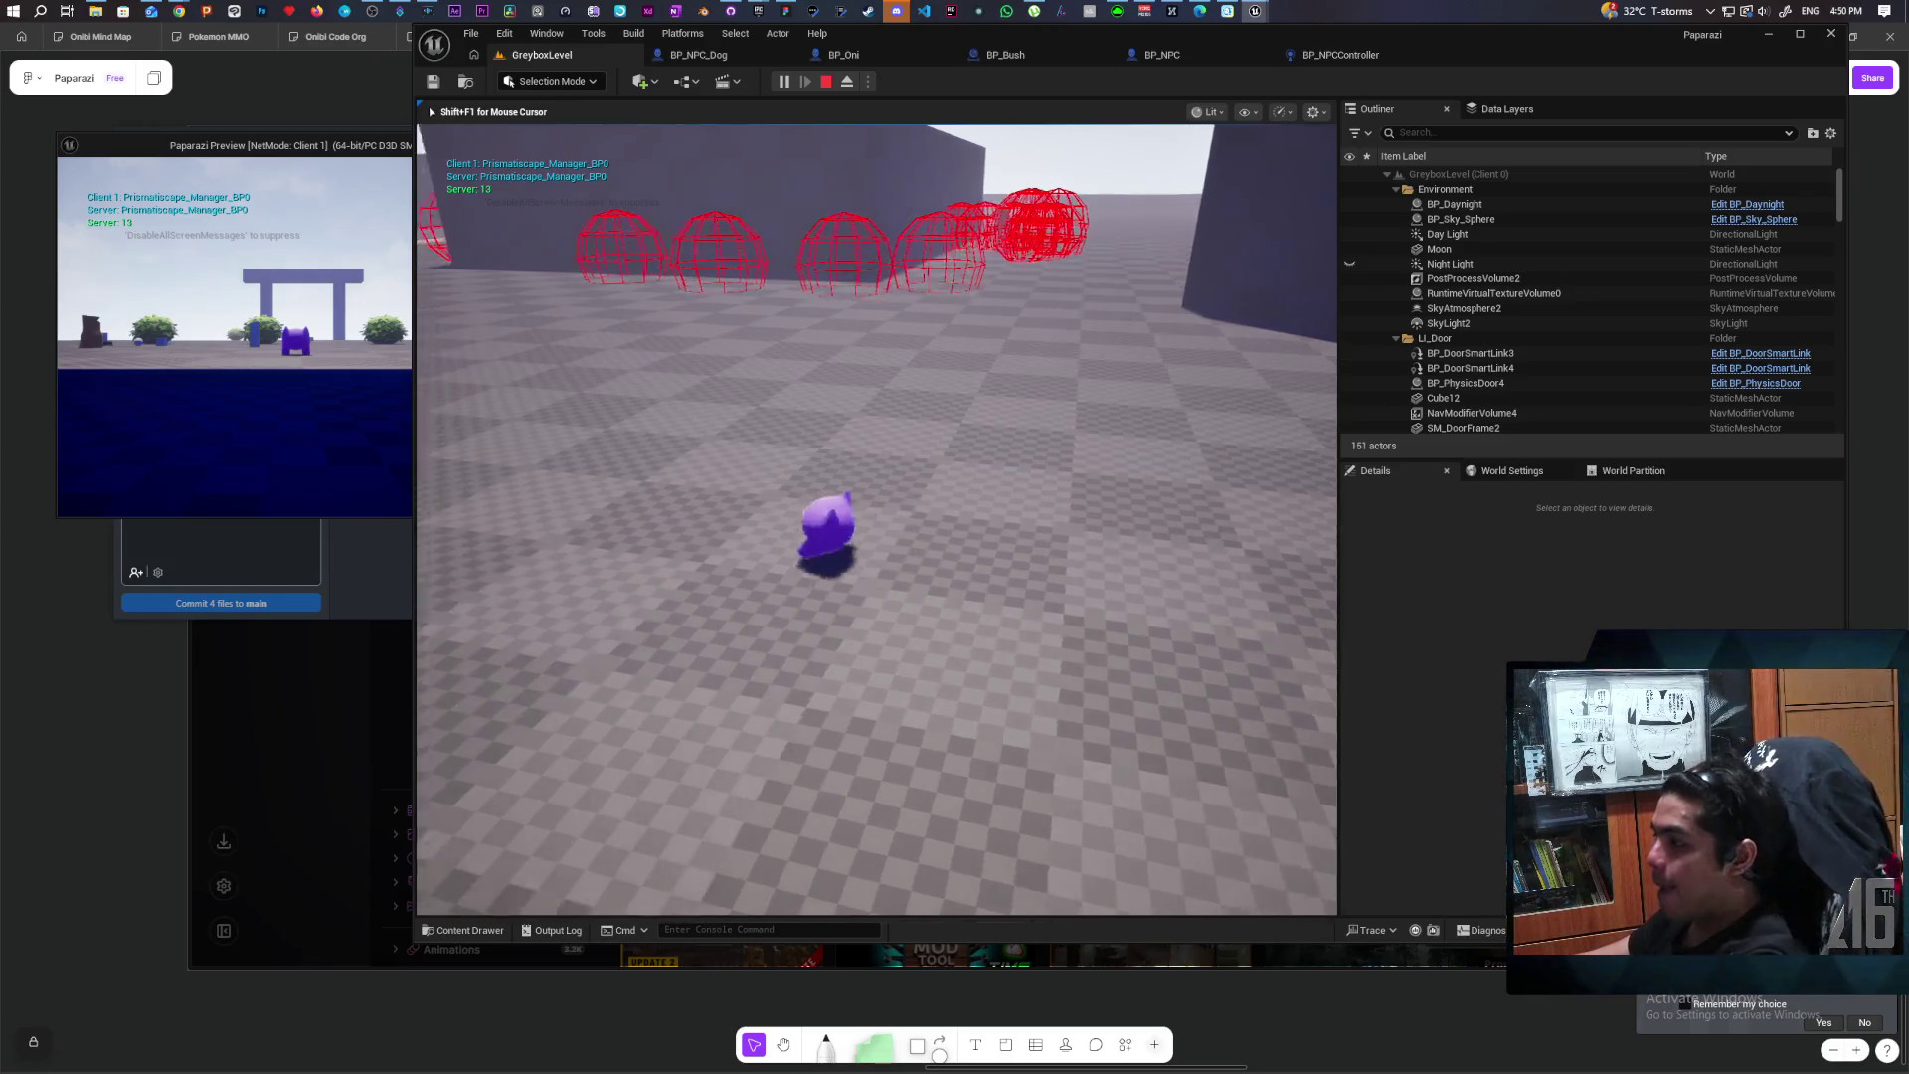
{"action": "key", "text": "w"}
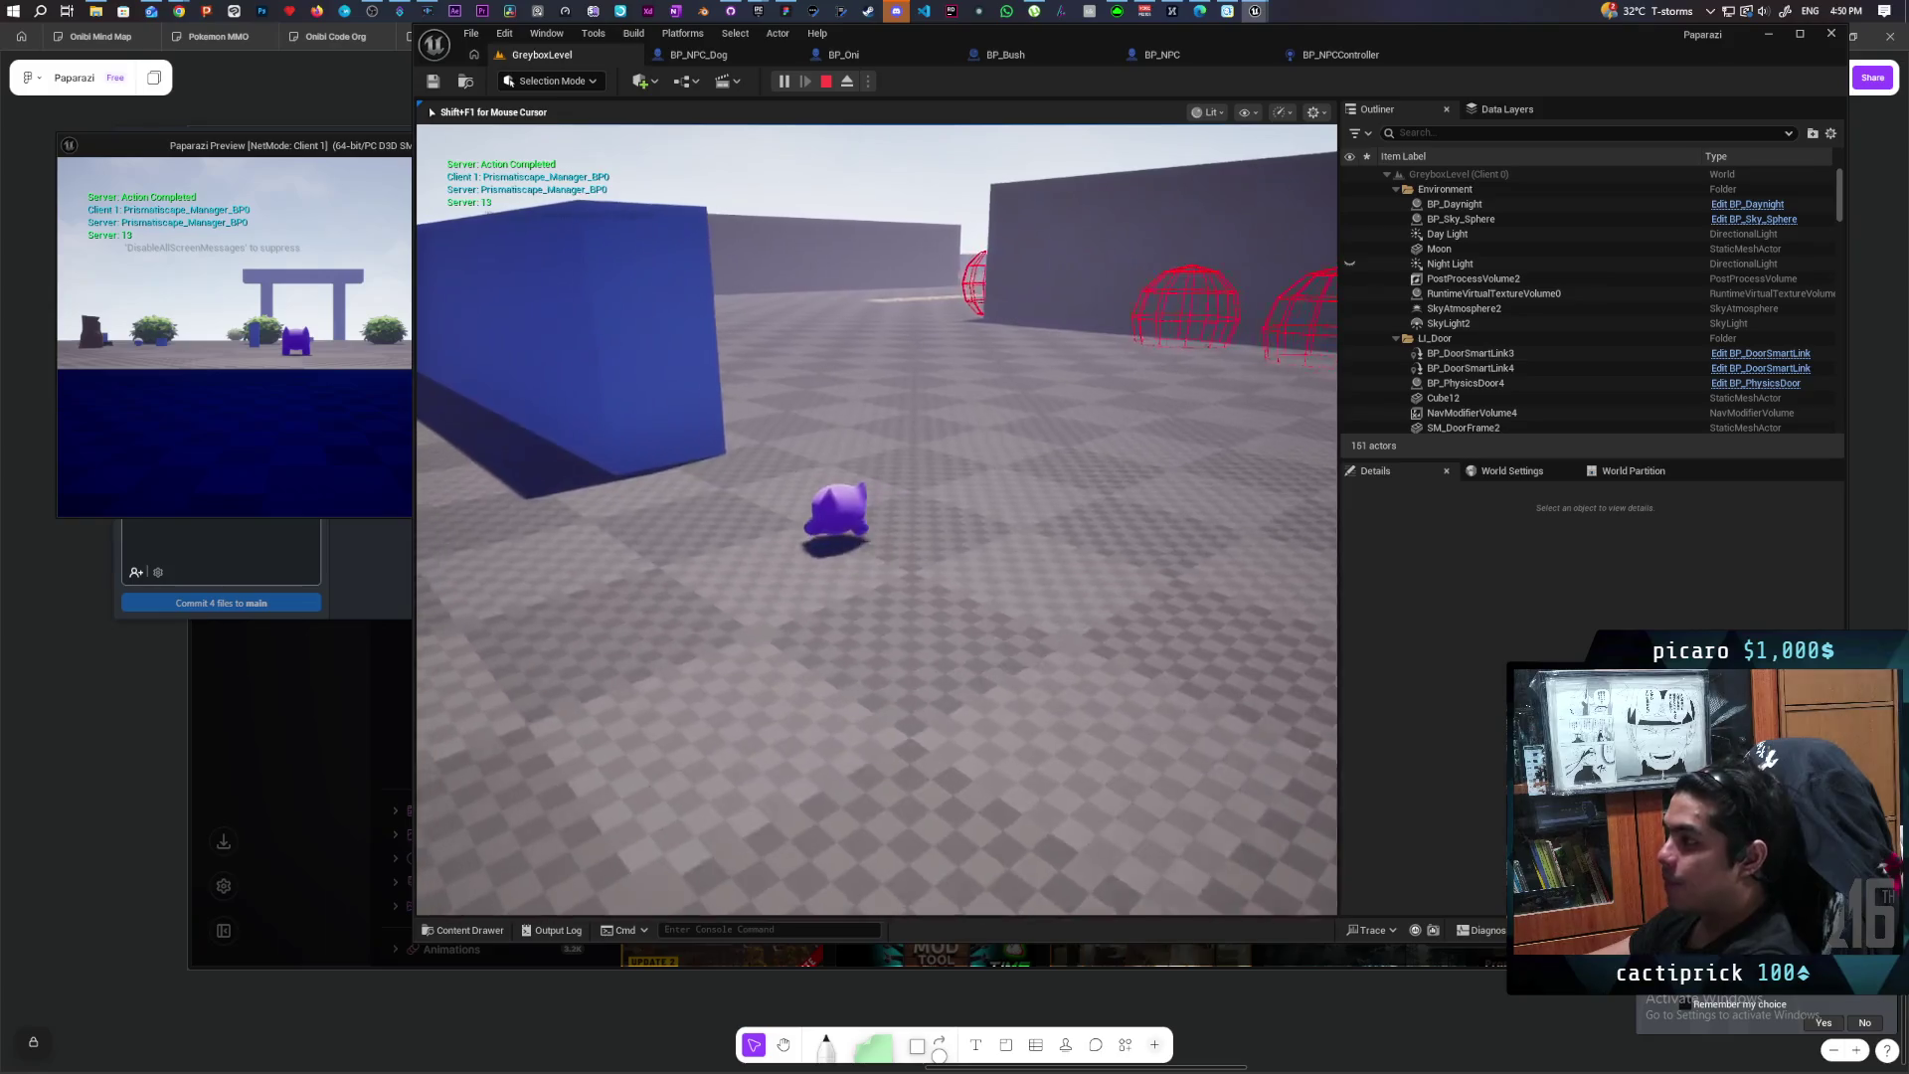
{"action": "key", "text": "w"}
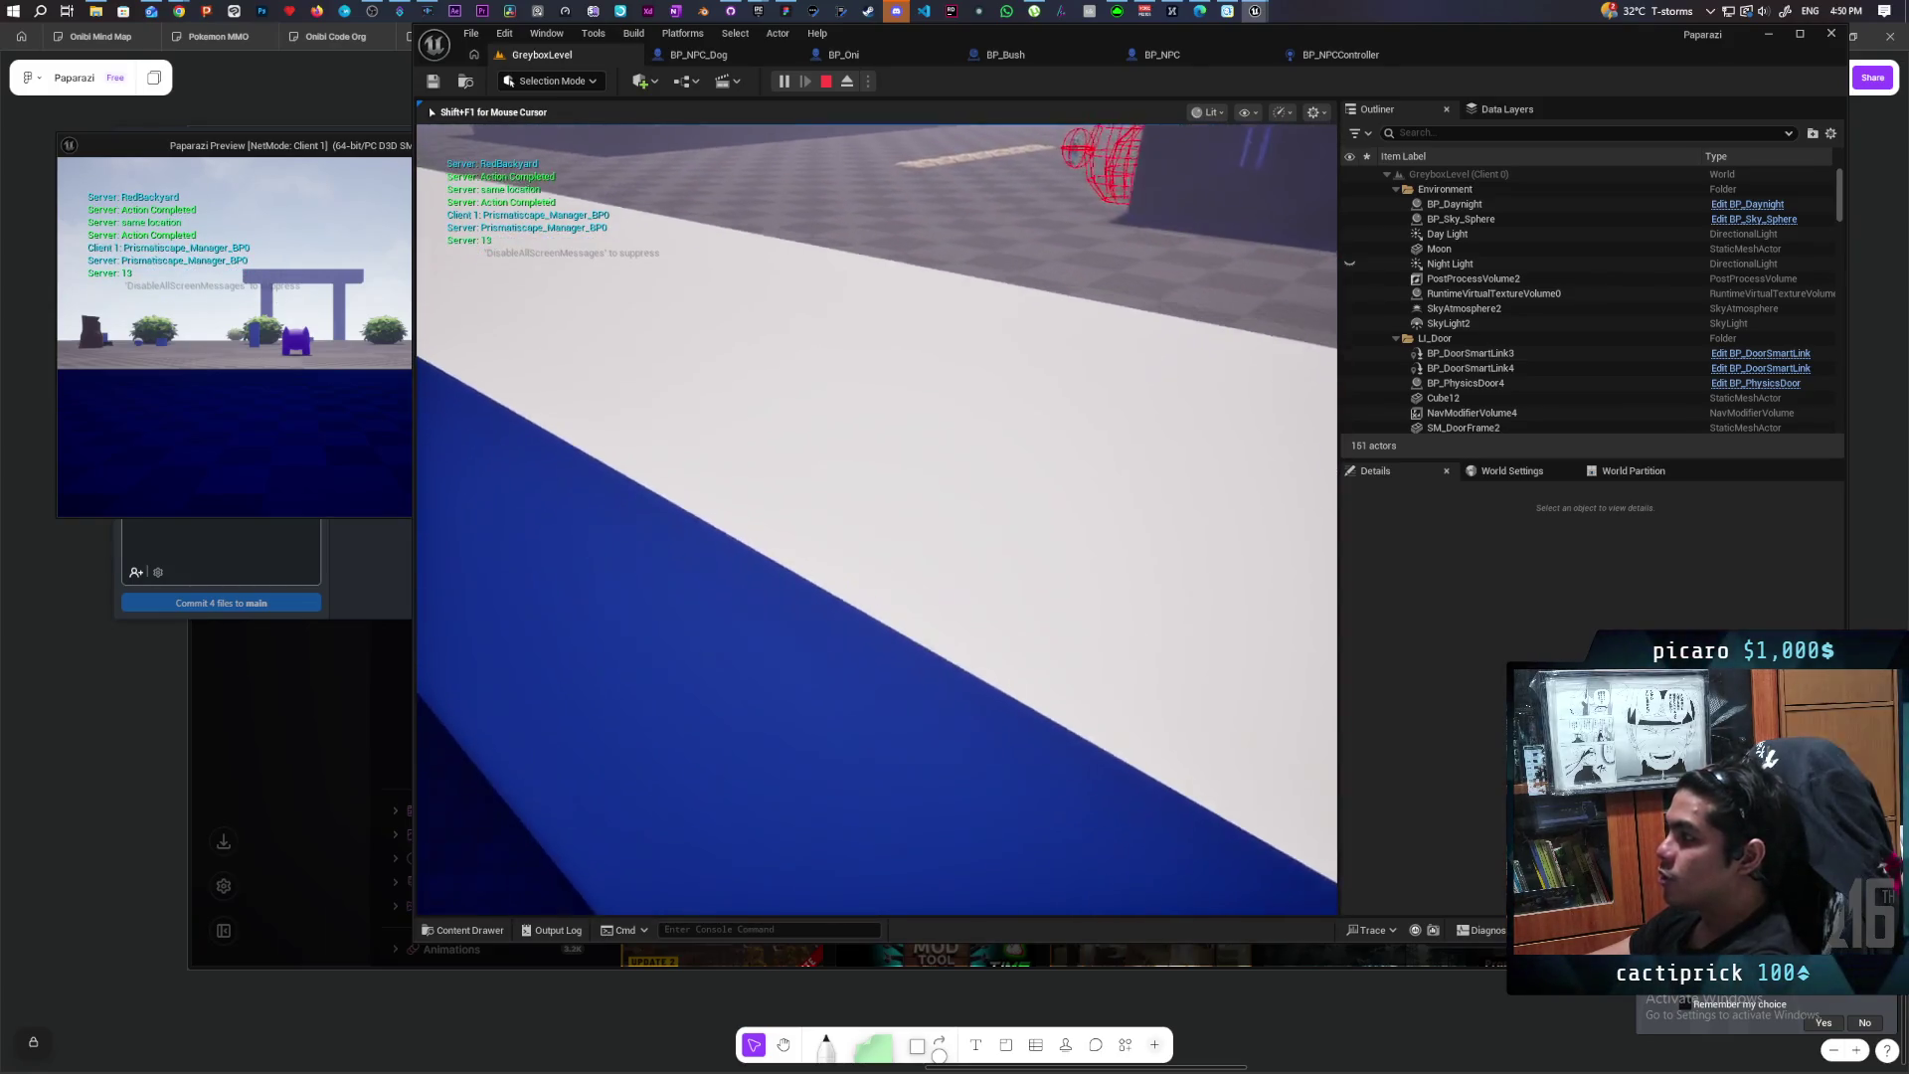
{"action": "key", "text": "w"}
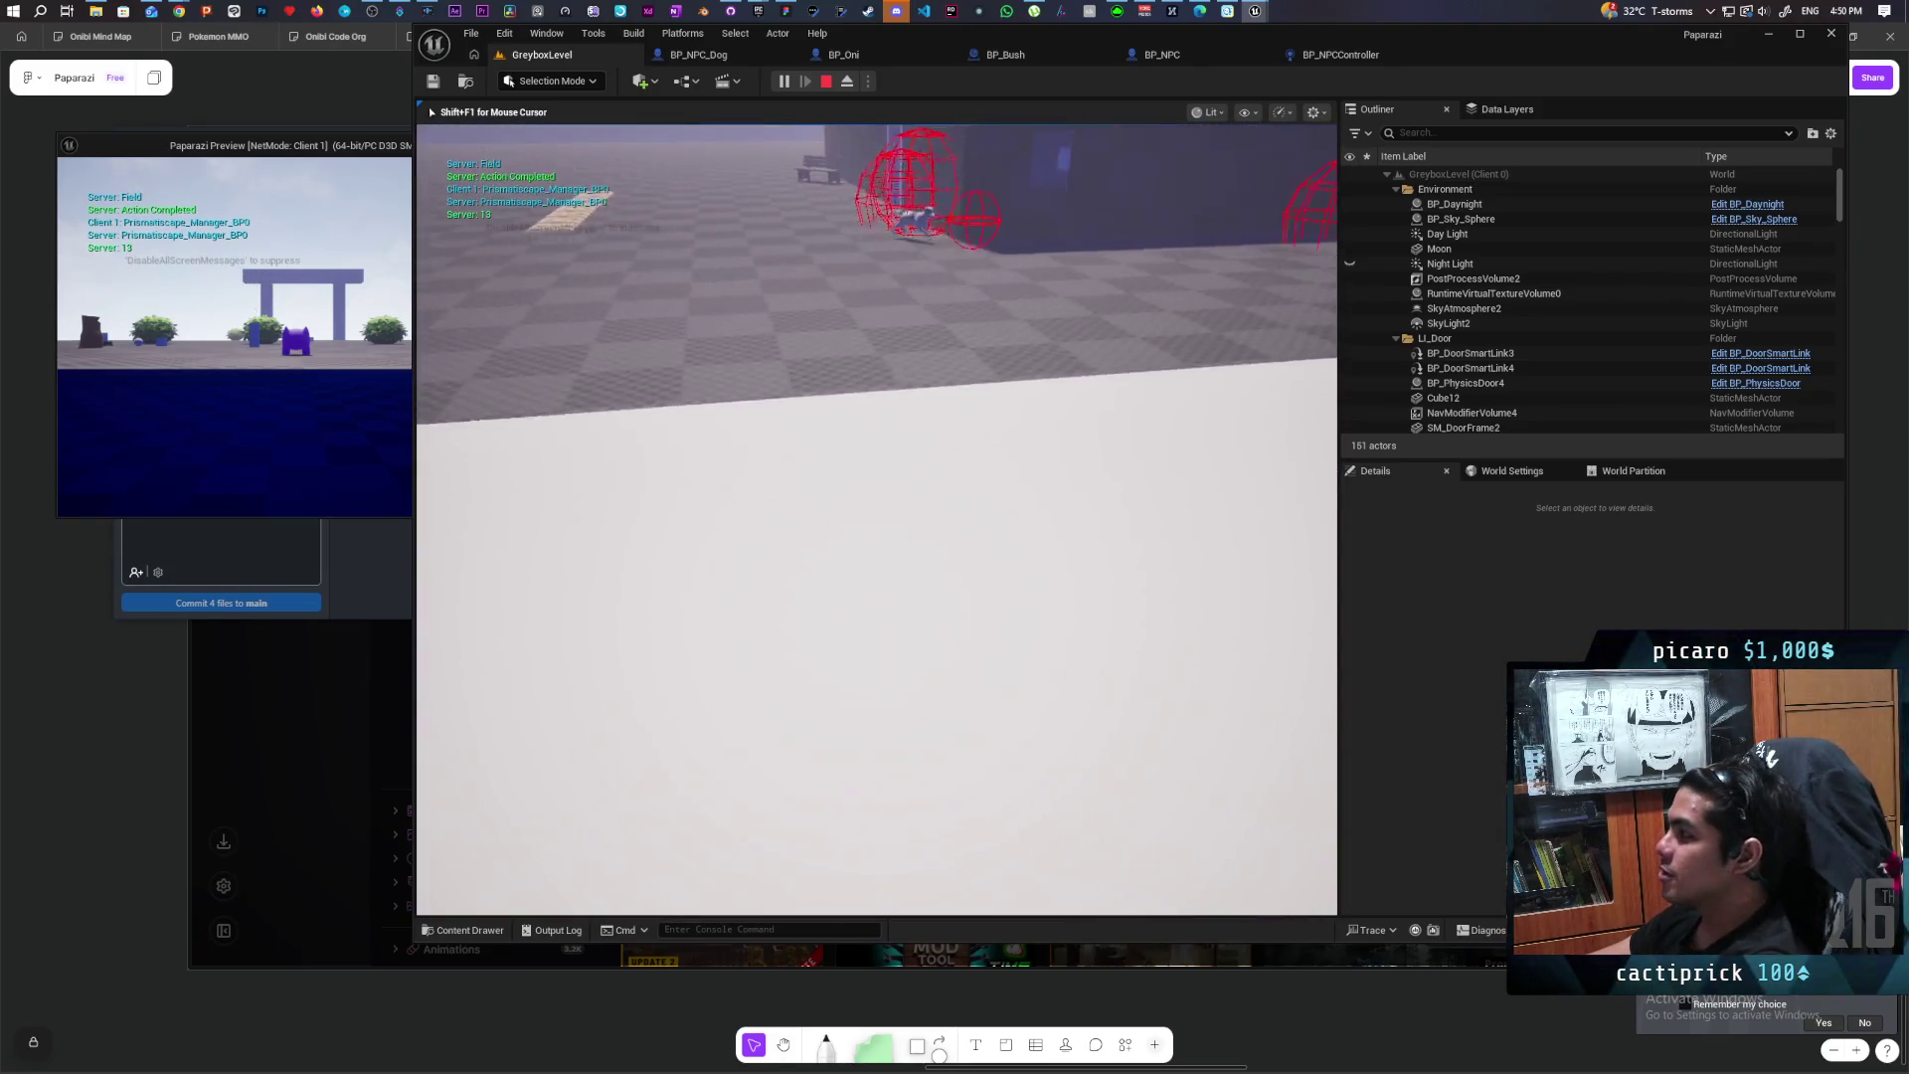
{"action": "key", "text": "w"}
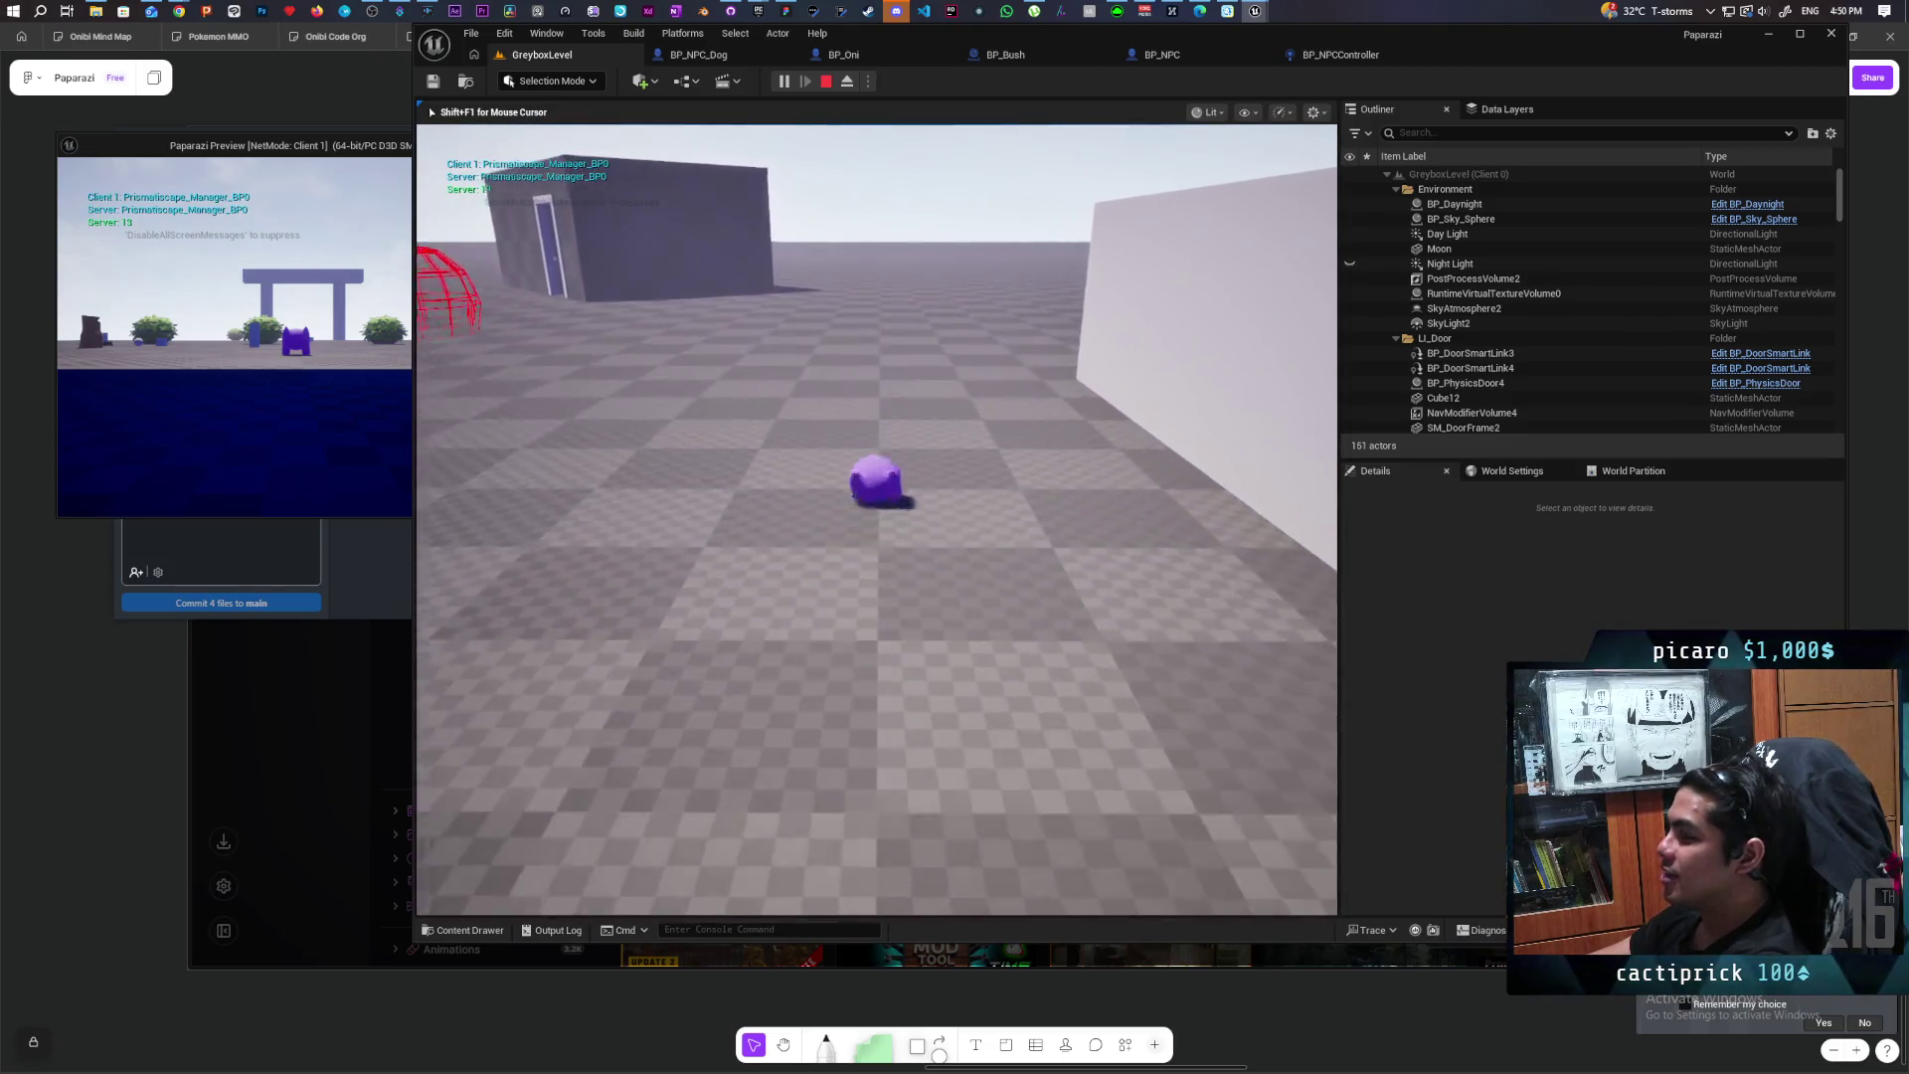
{"action": "key", "text": "w"}
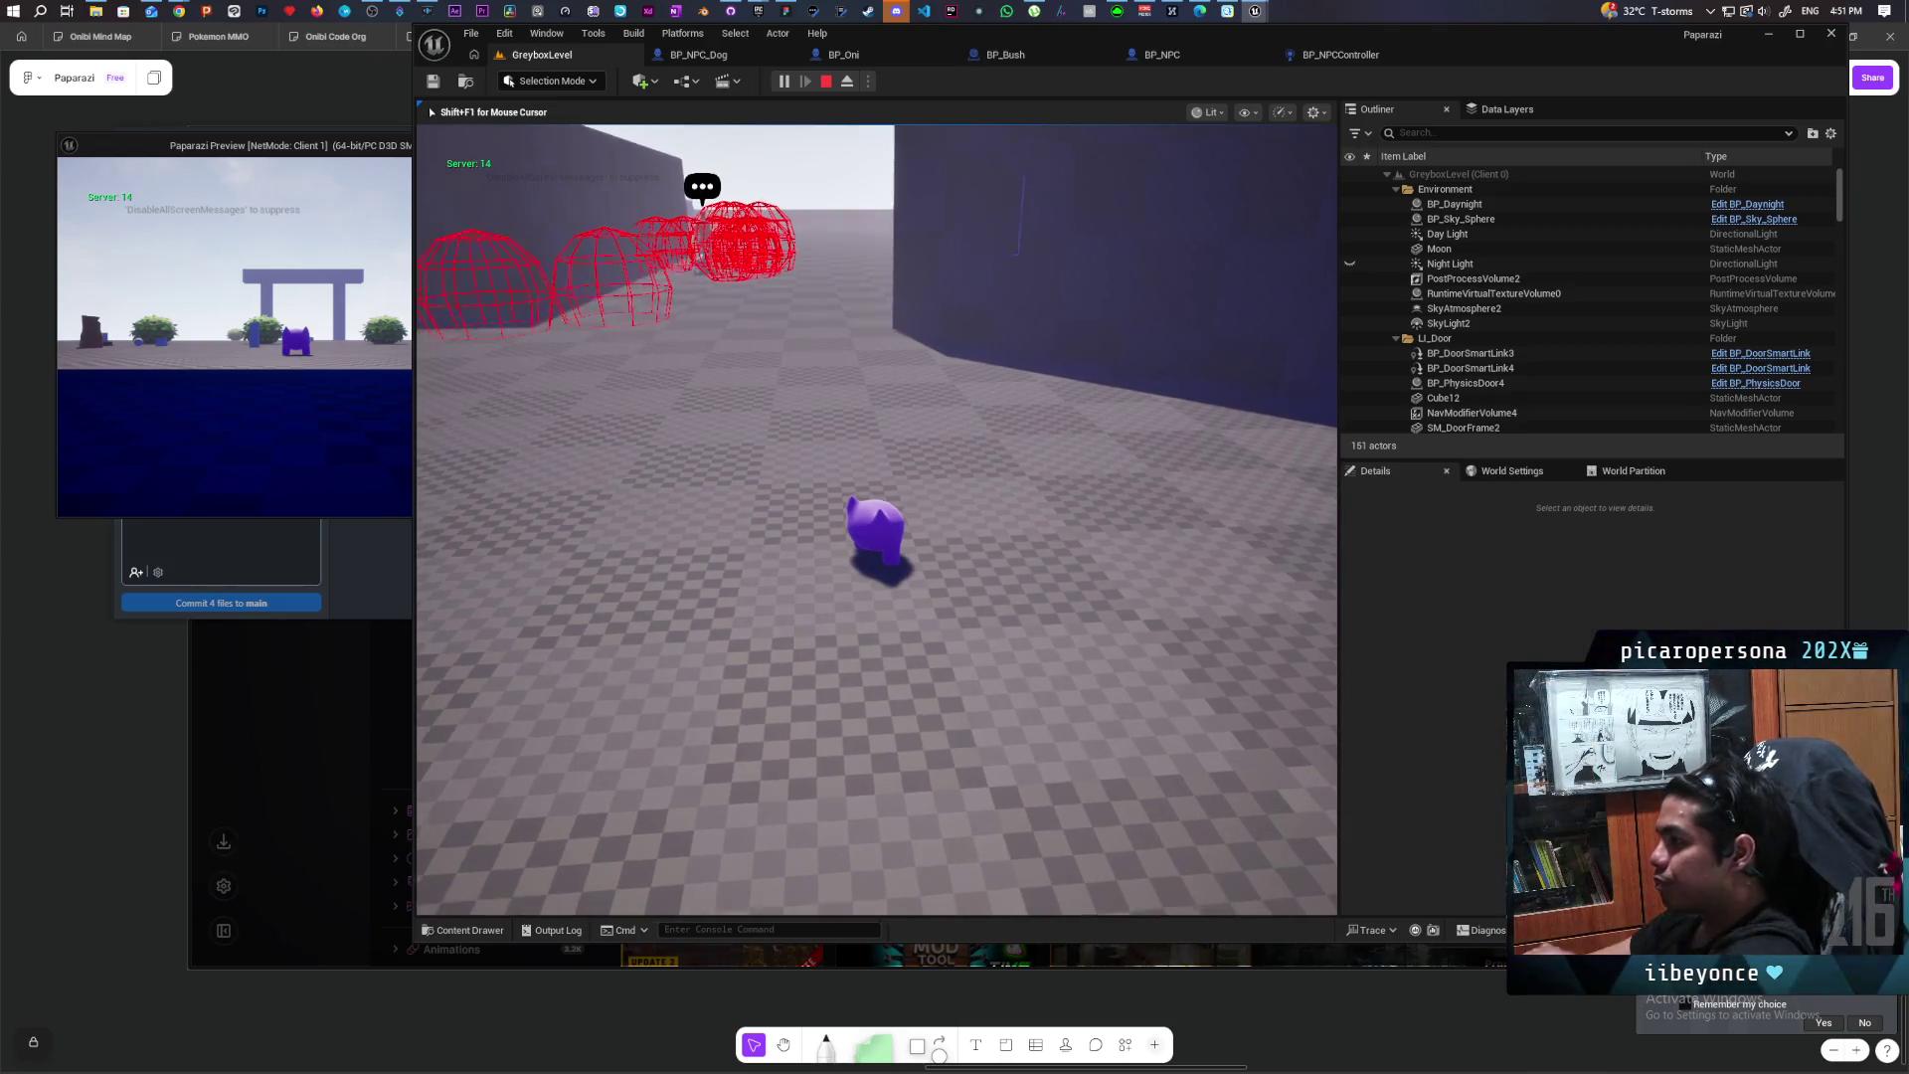
{"action": "key", "text": "Escape"}
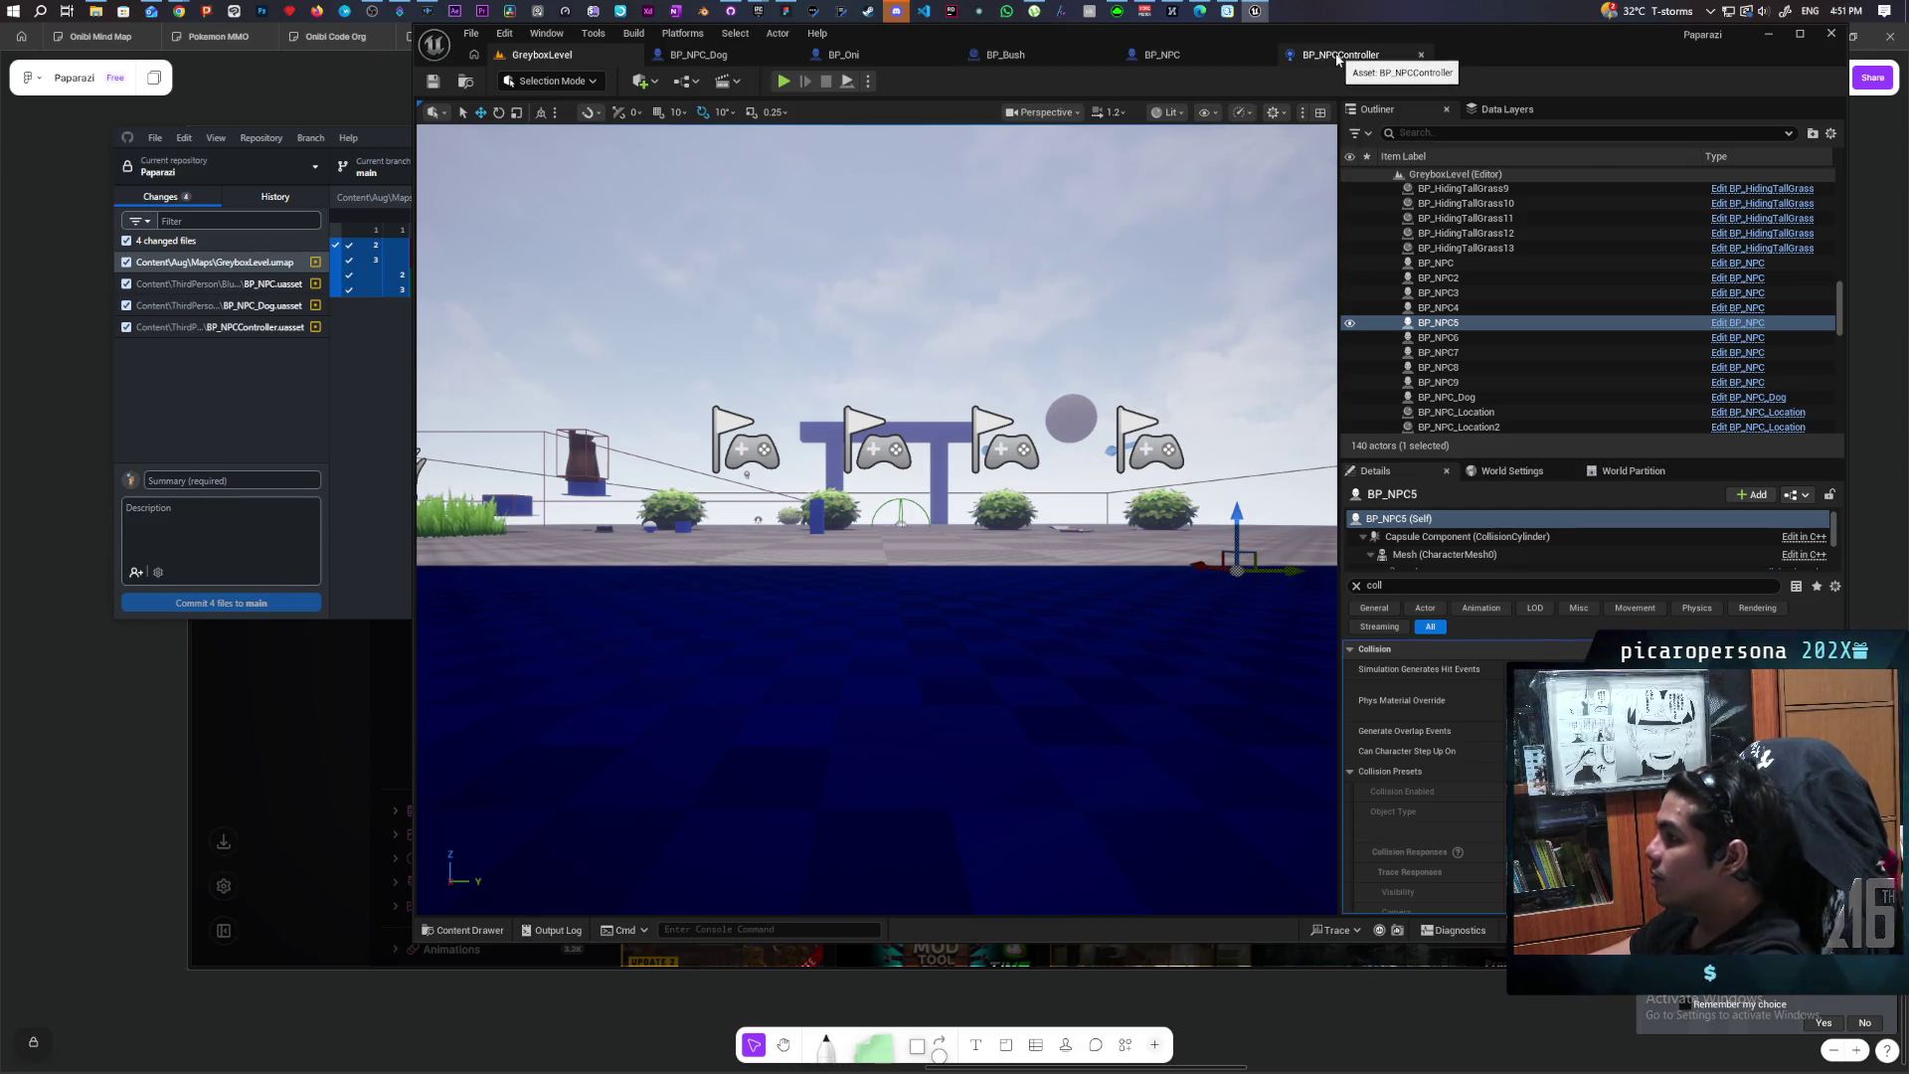
Step: Uncheck Avoiding on BP_NPC's SET node, then return to GreyboxLevel and save all
{"action": "left_click", "coordinate": [1337, 59]}
{"action": "left_click", "coordinate": [1195, 56]}
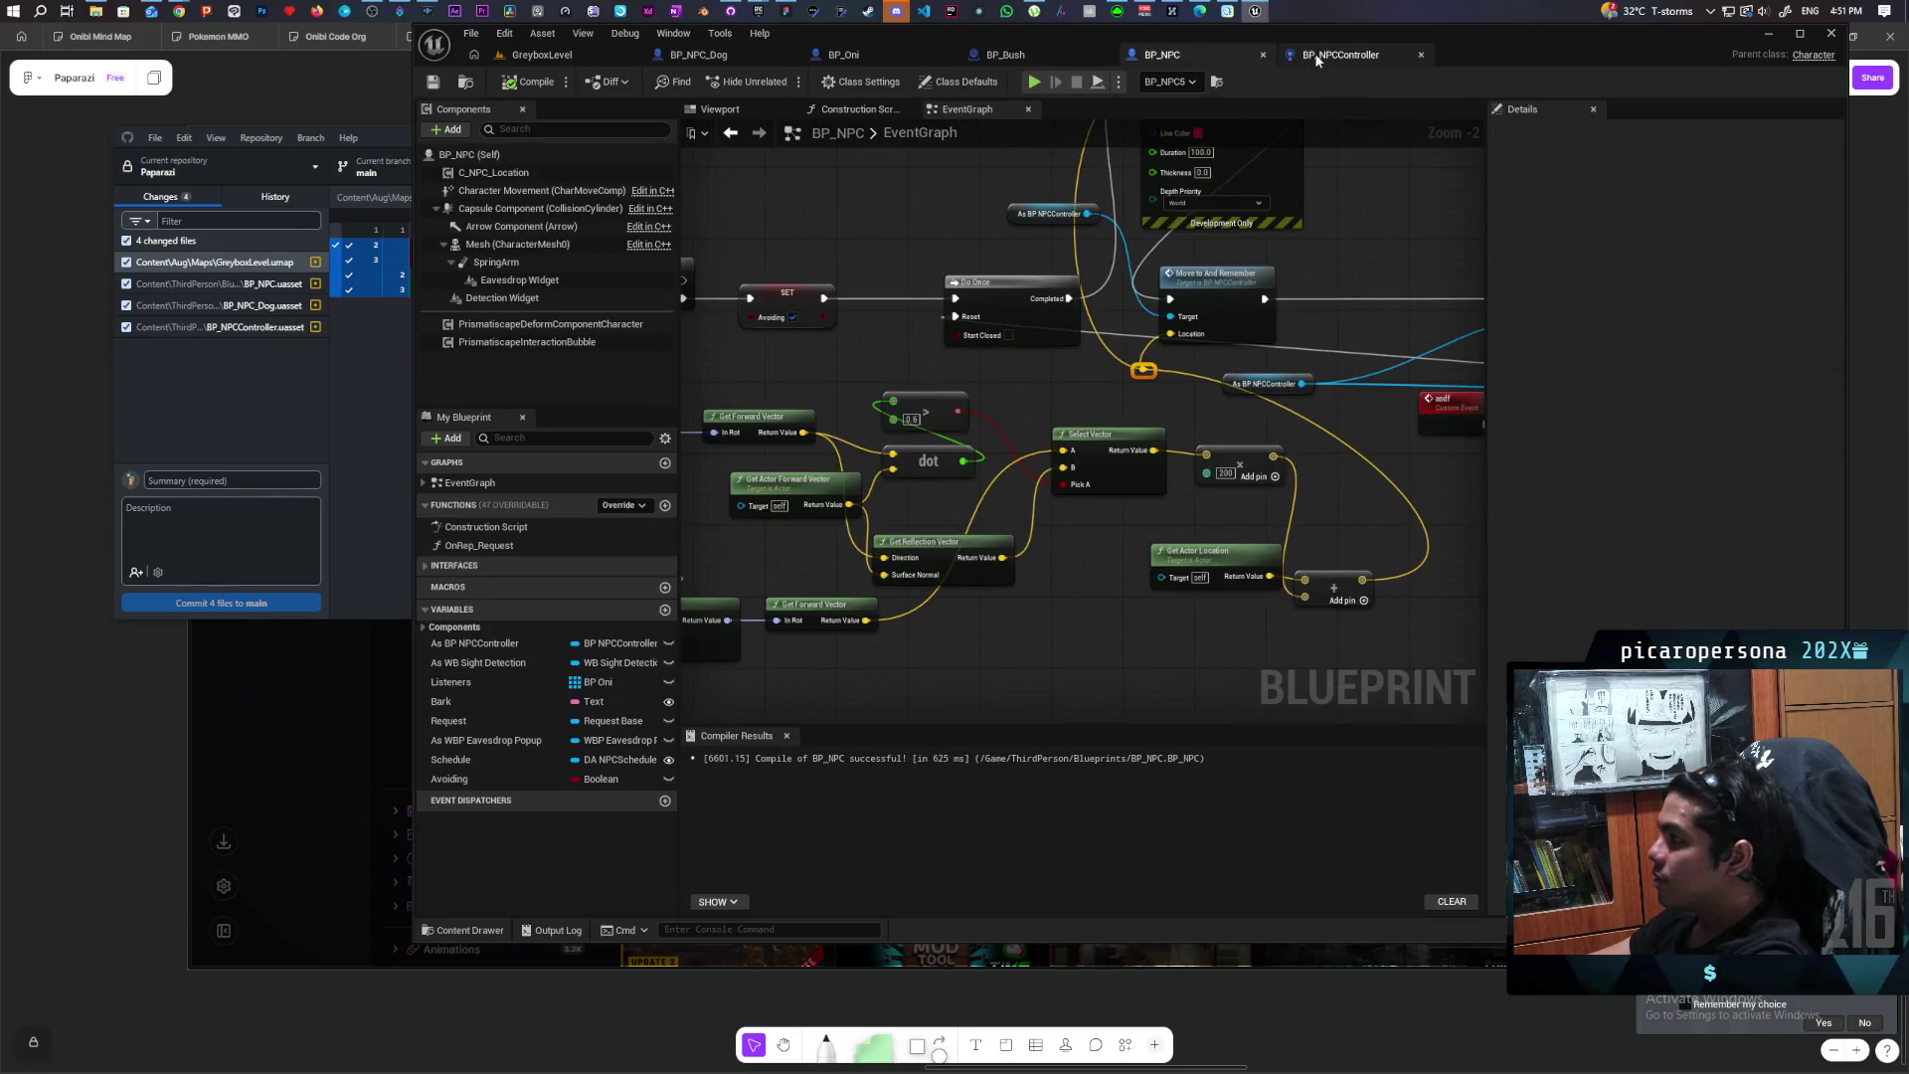
{"action": "left_click_drag", "start_coordinate": [1028, 330], "coordinate": [1302, 413]}
{"action": "left_click", "coordinate": [1067, 400]}
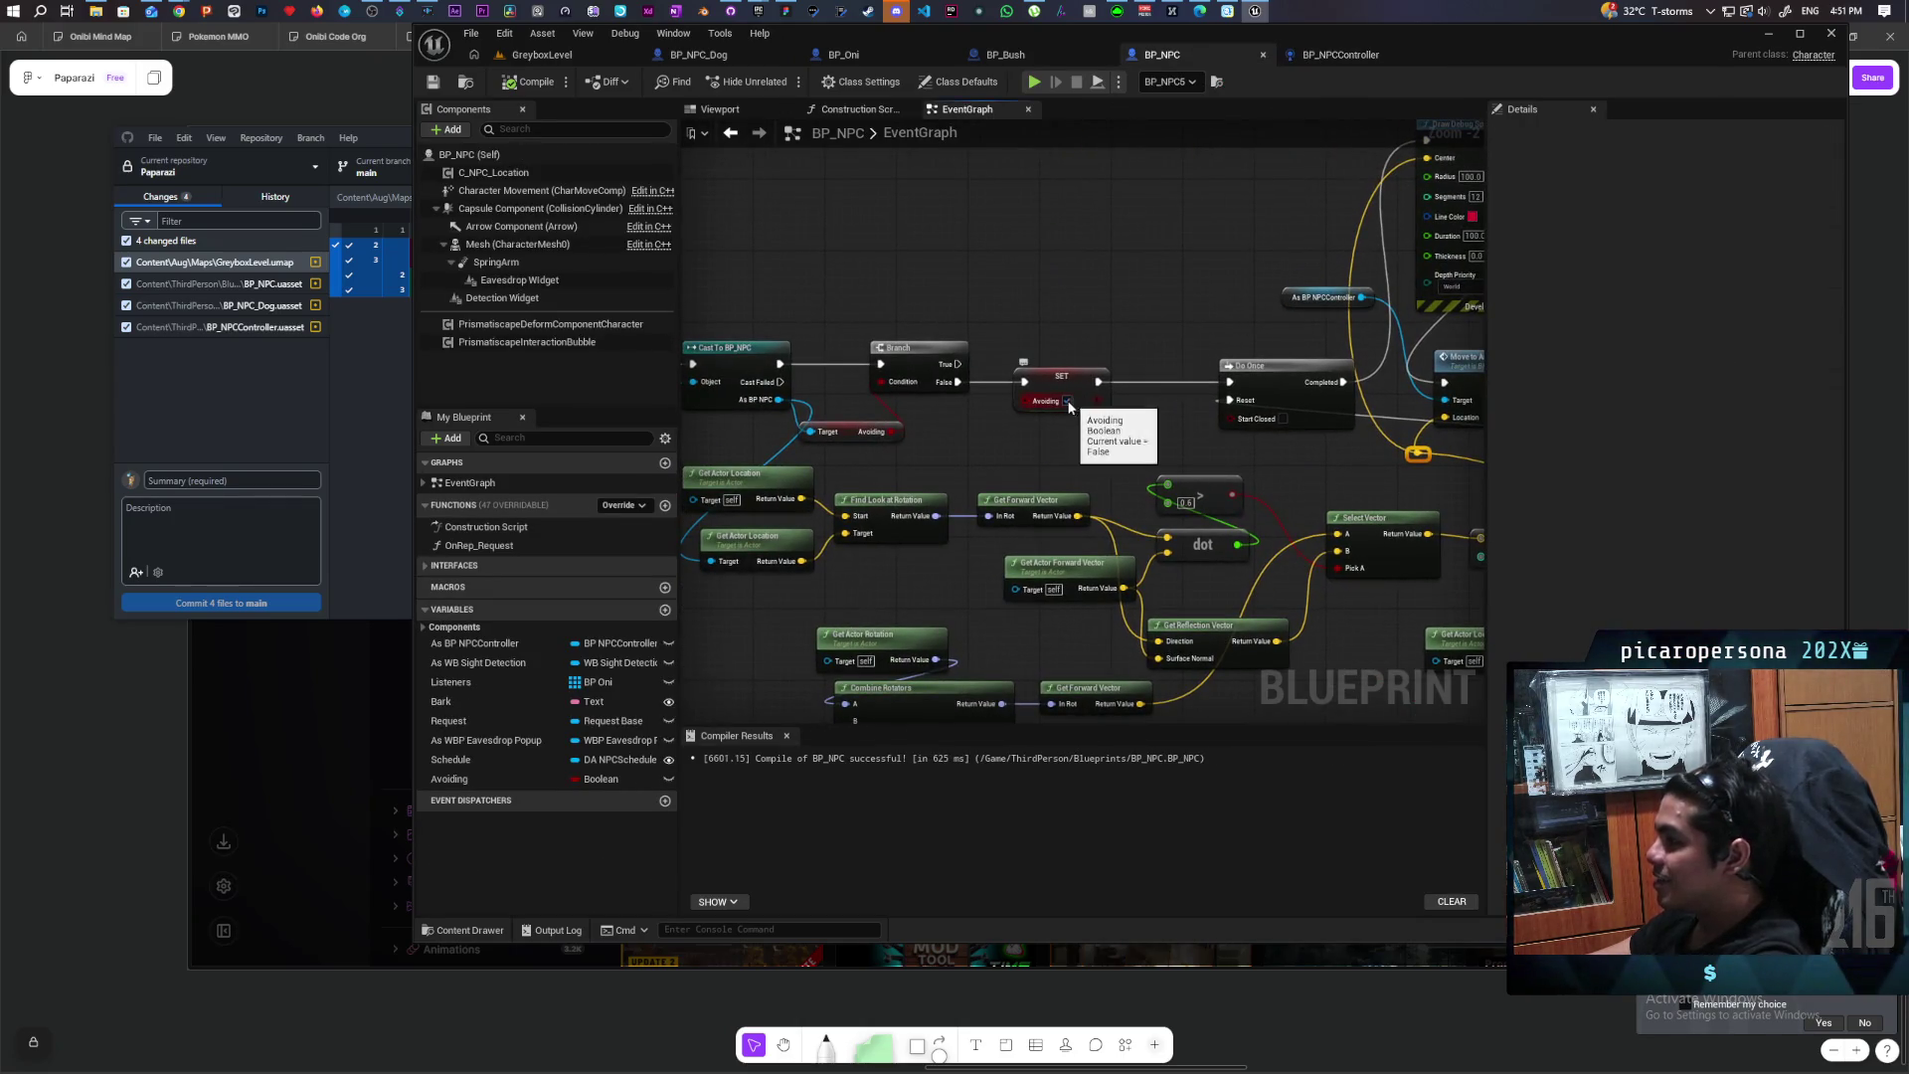
{"action": "left_click", "coordinate": [557, 54]}
{"action": "key", "text": "ctrl+s"}
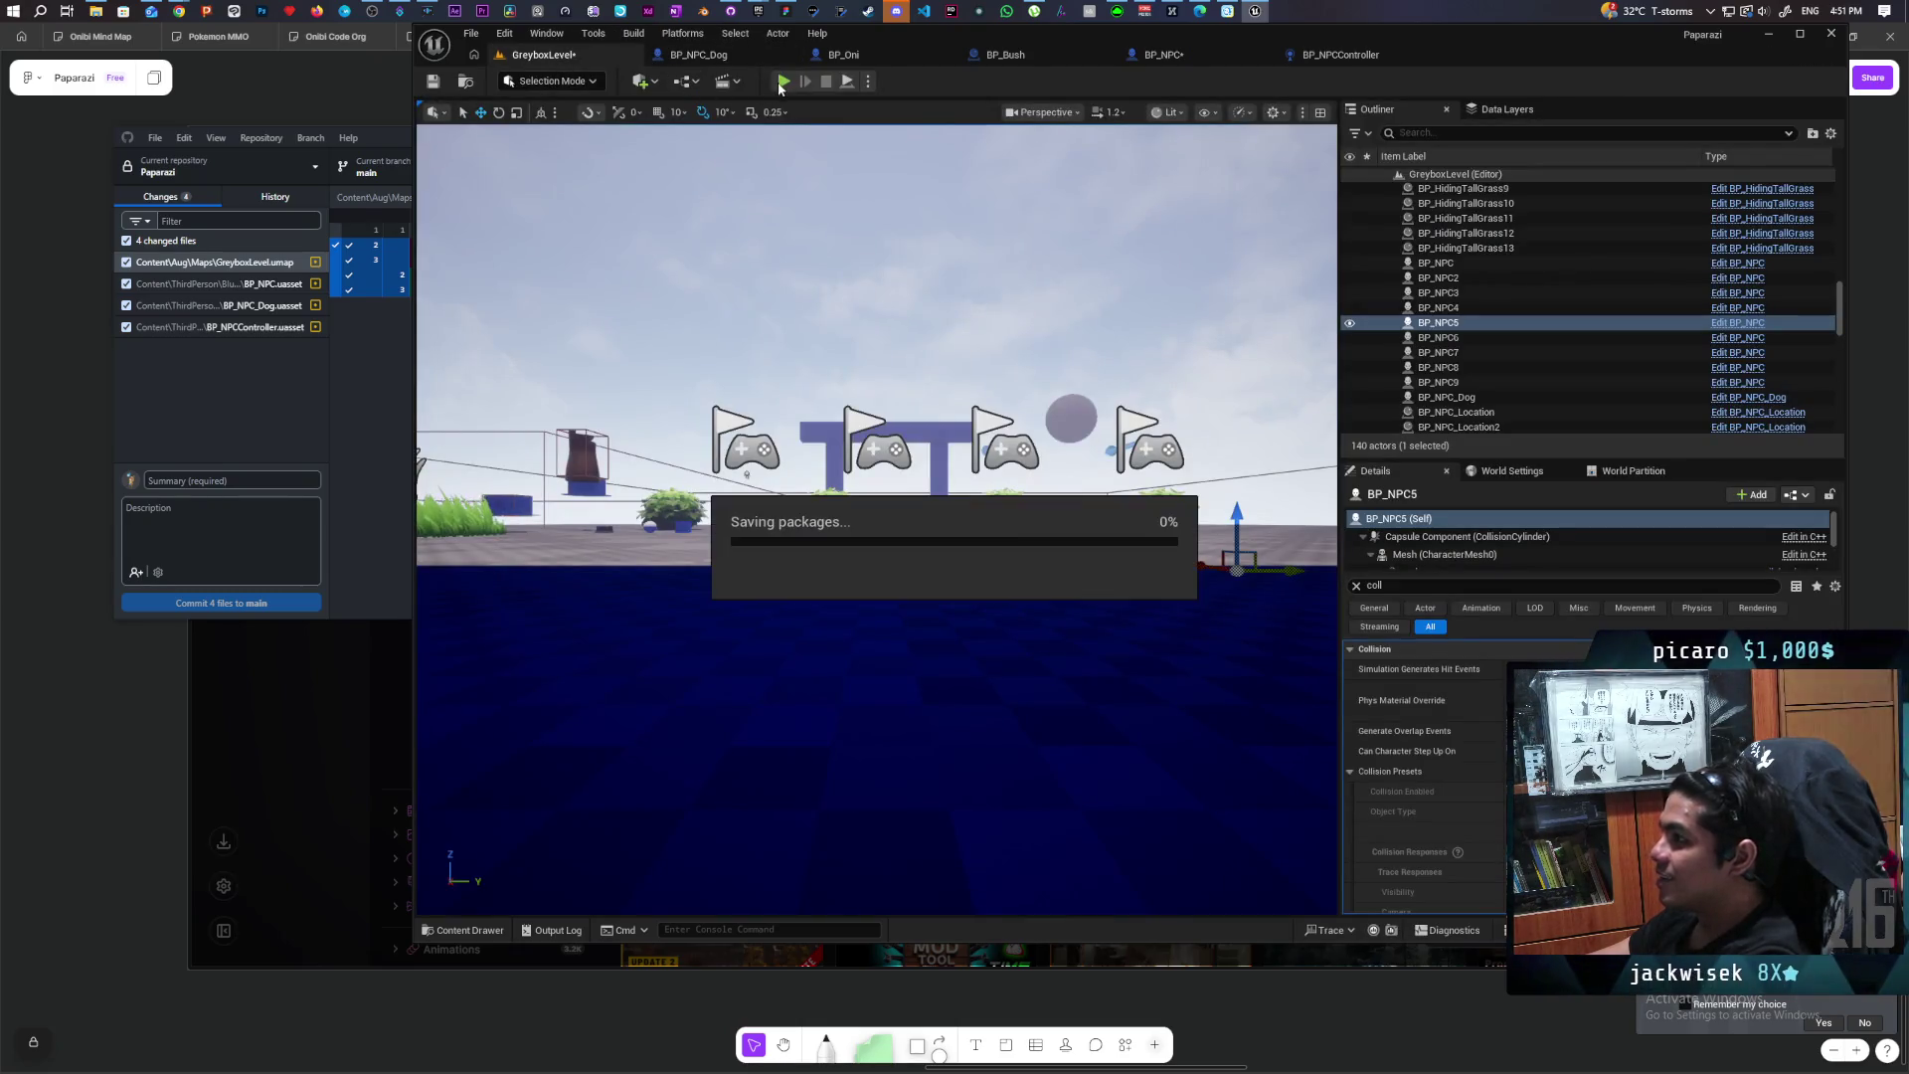
Step: Start a play-test and walk the character past the pillar onto the white ramp
{"action": "left_click", "coordinate": [784, 80]}
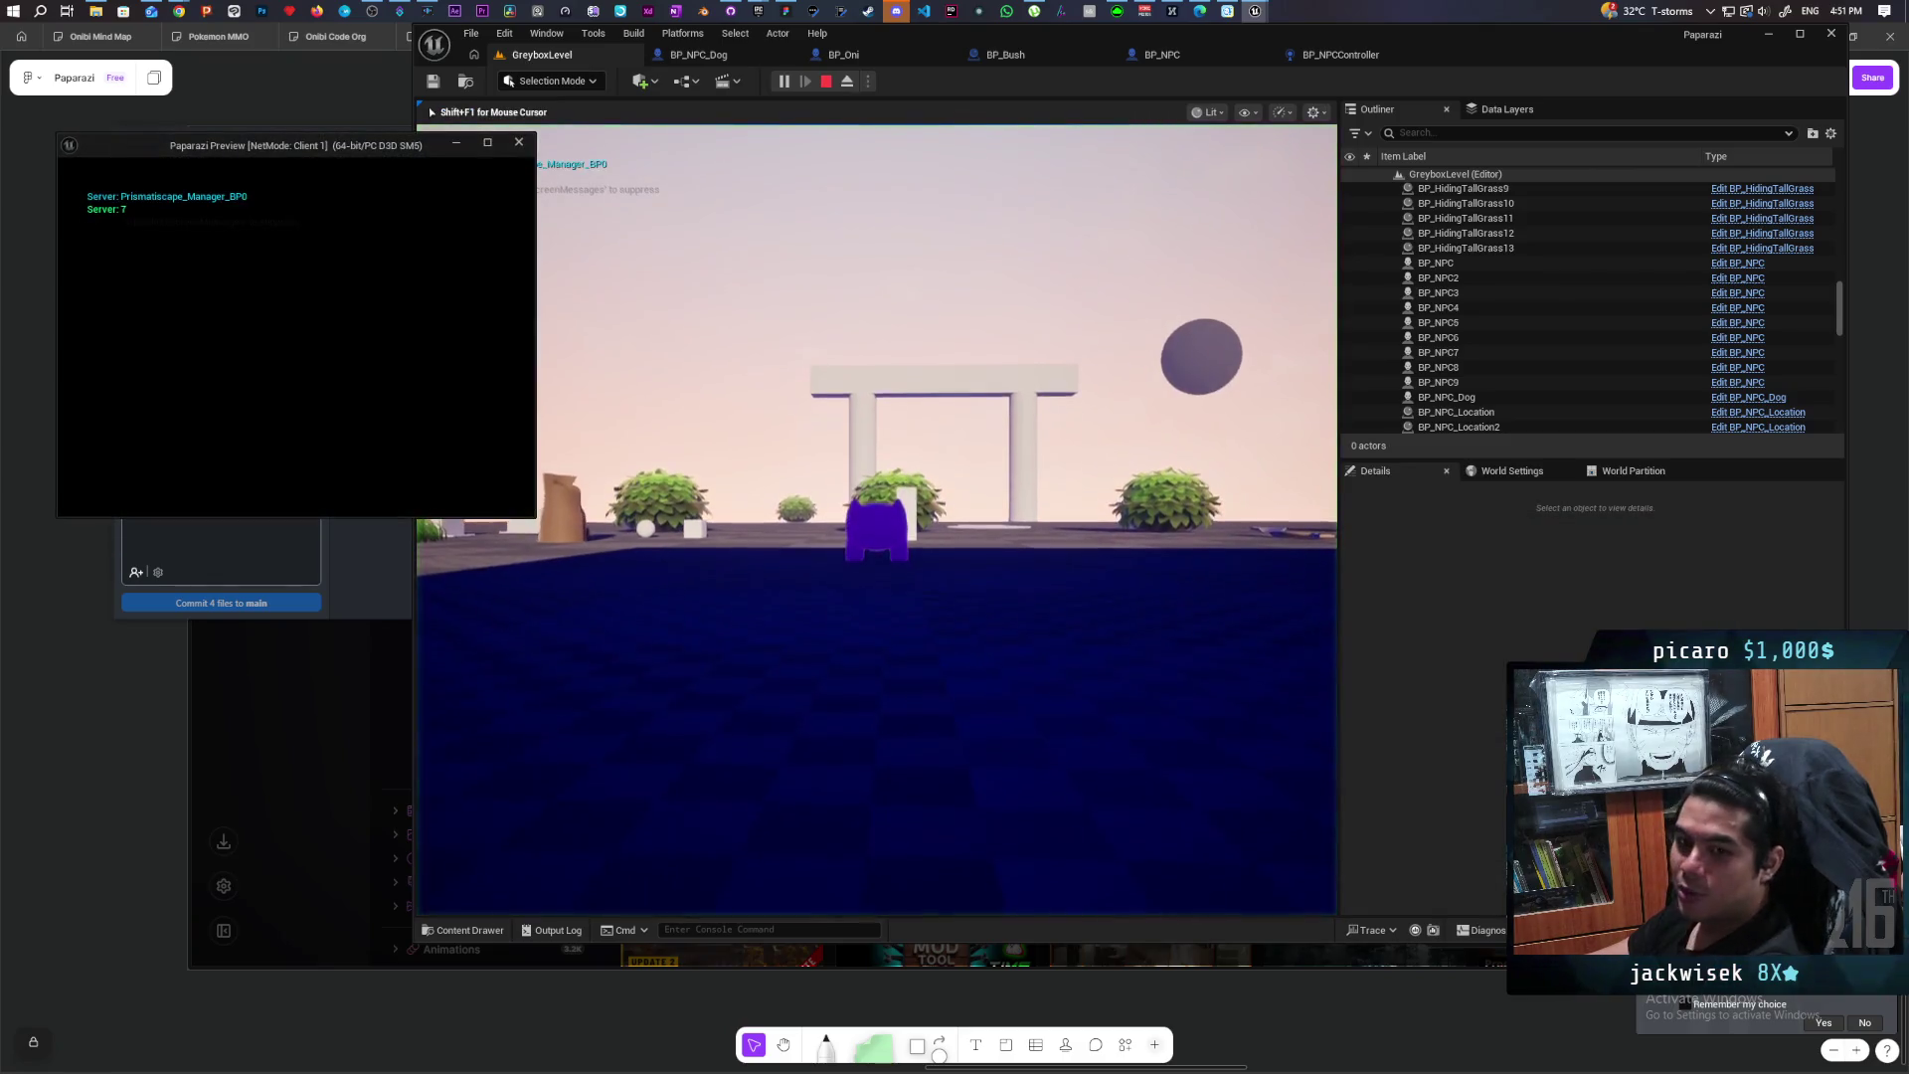
{"action": "left_click", "coordinate": [875, 517]}
{"action": "key", "text": "w"}
{"action": "key", "text": "w"}
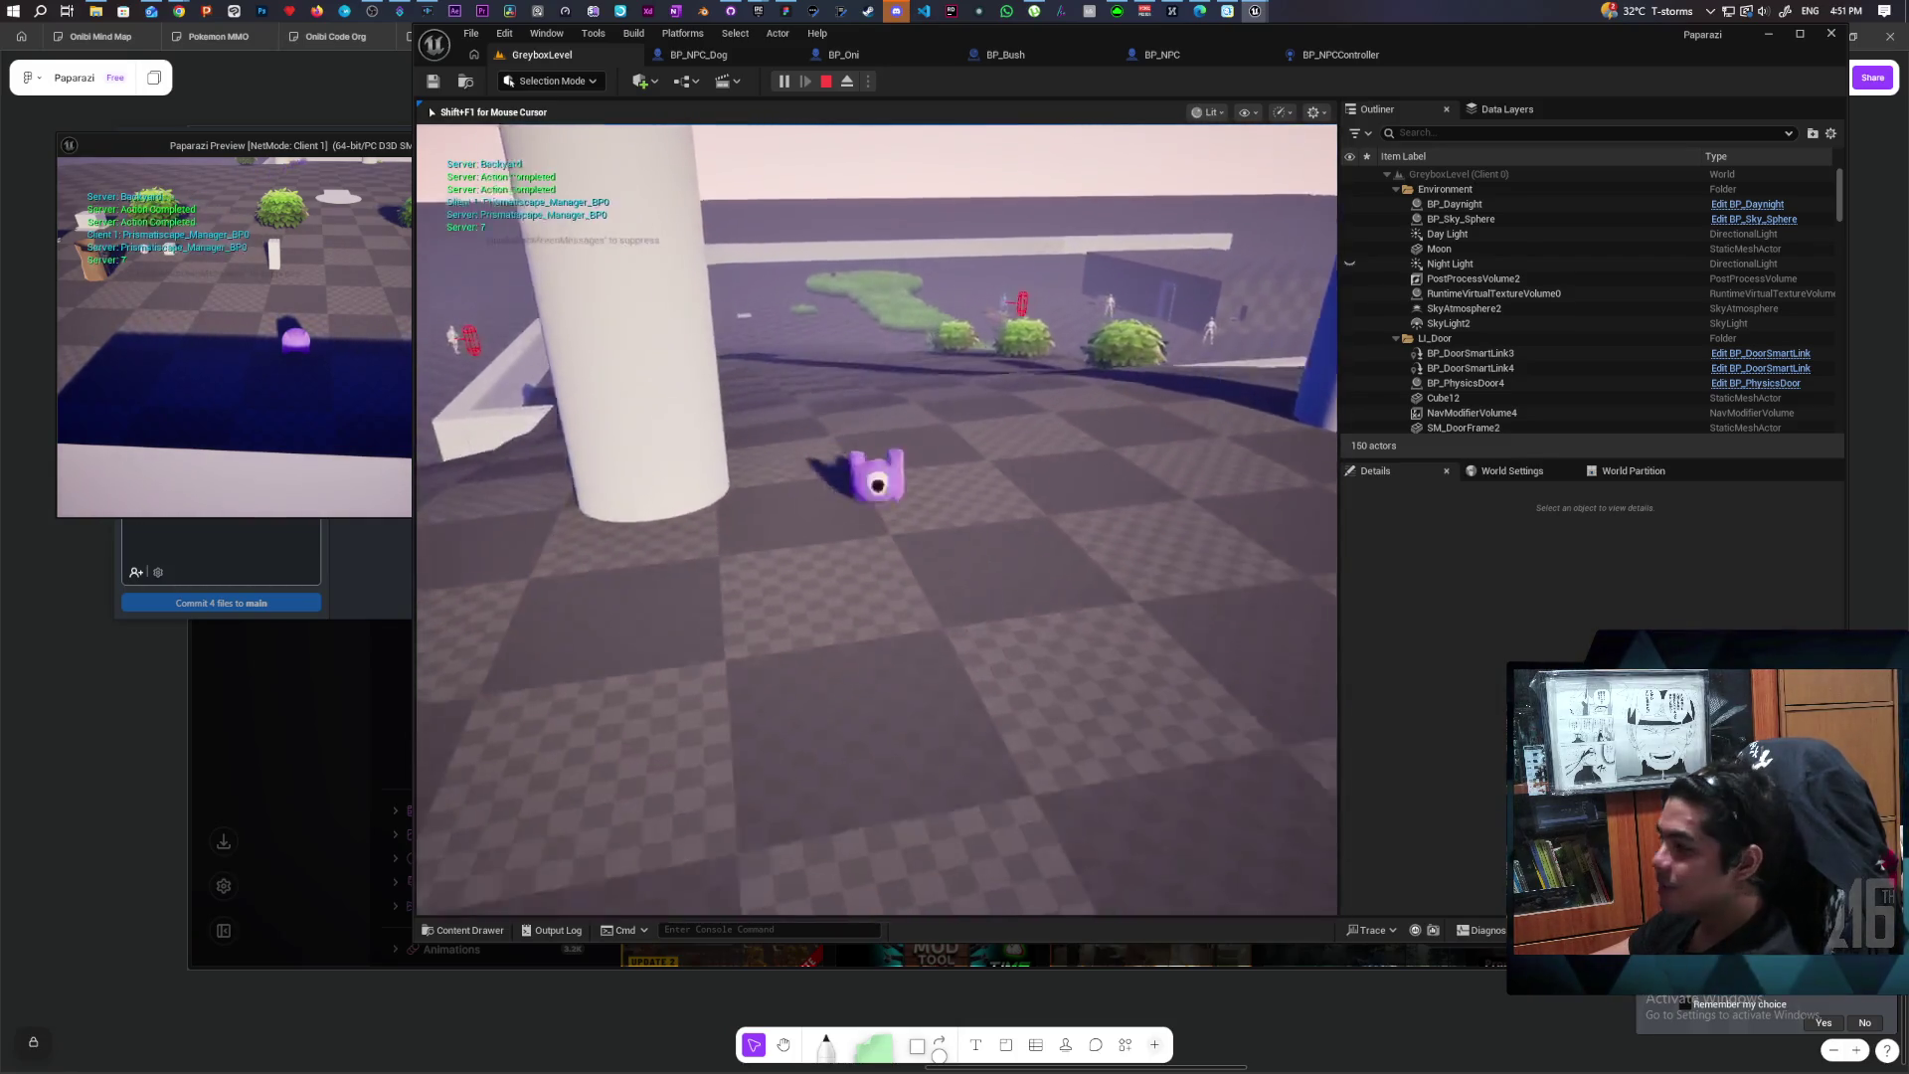
{"action": "key", "text": "w"}
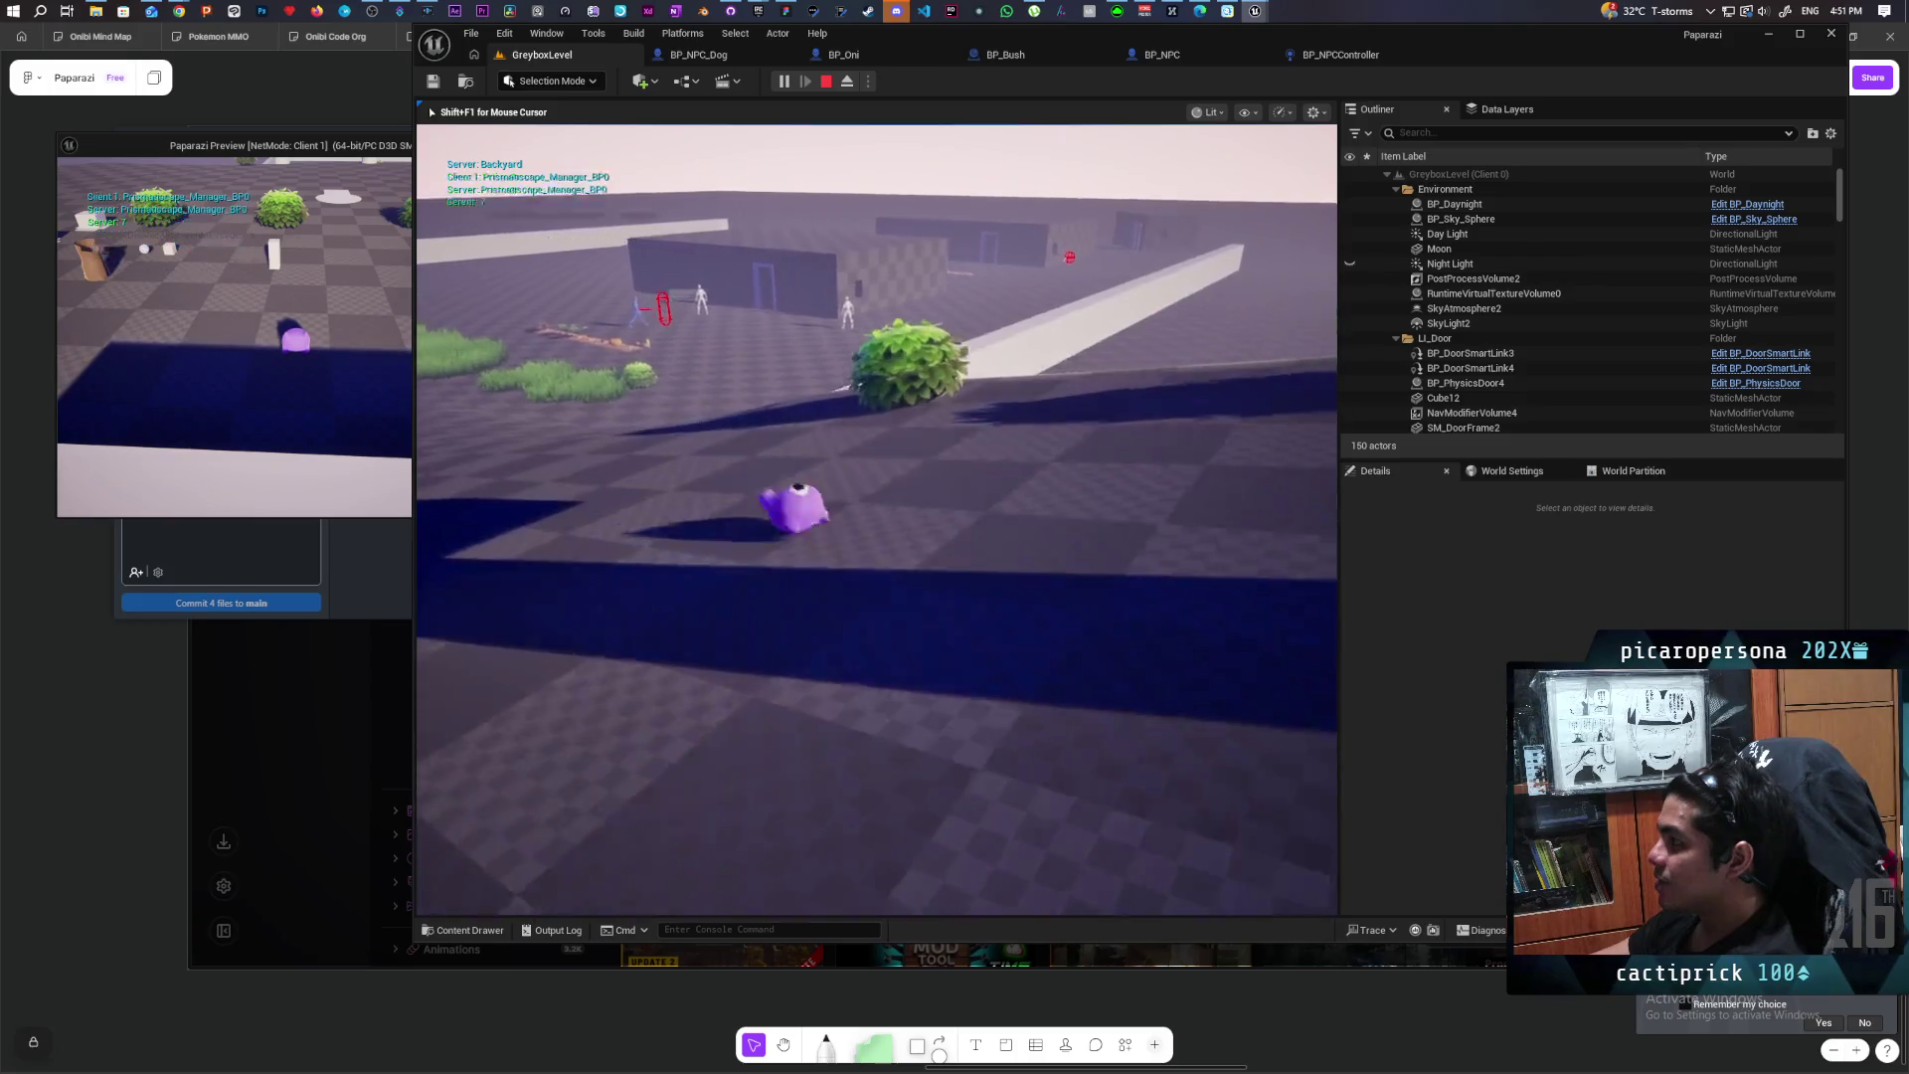
{"action": "key", "text": "w"}
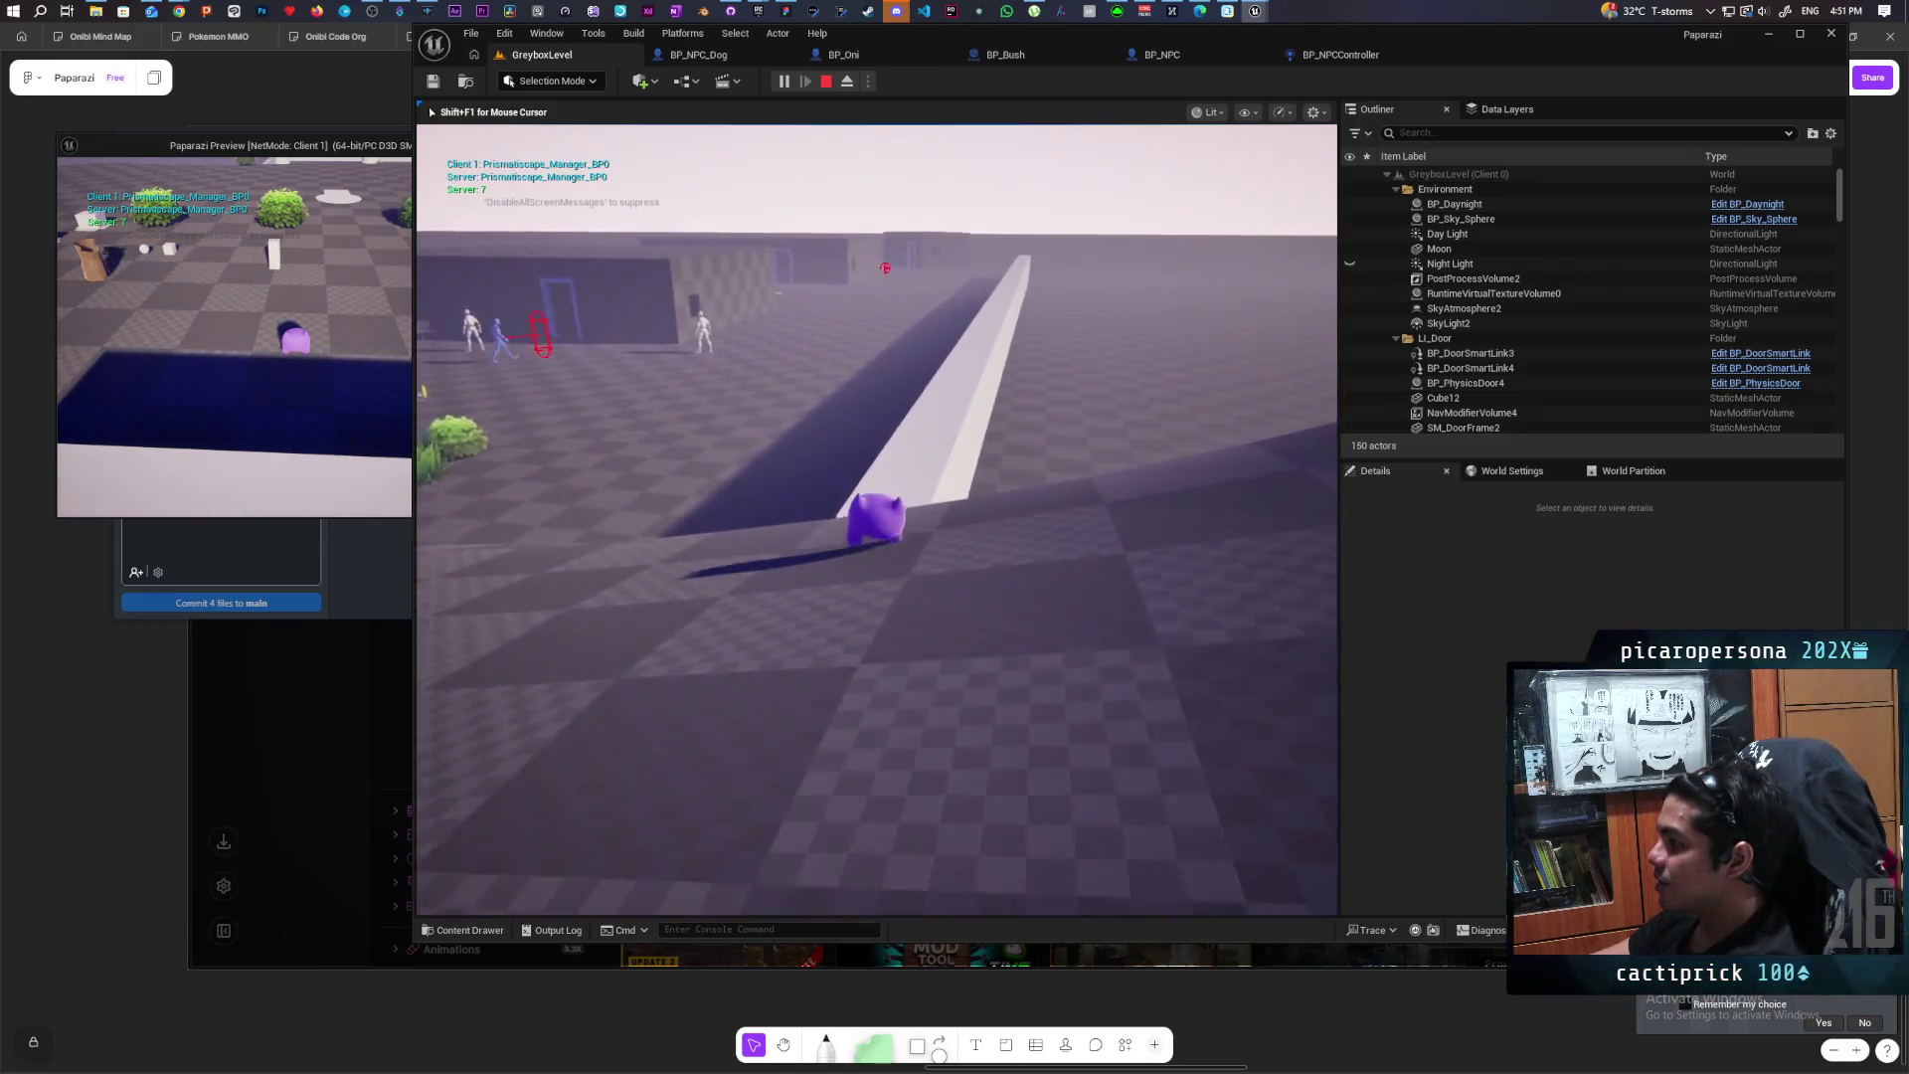
{"action": "key", "text": "w"}
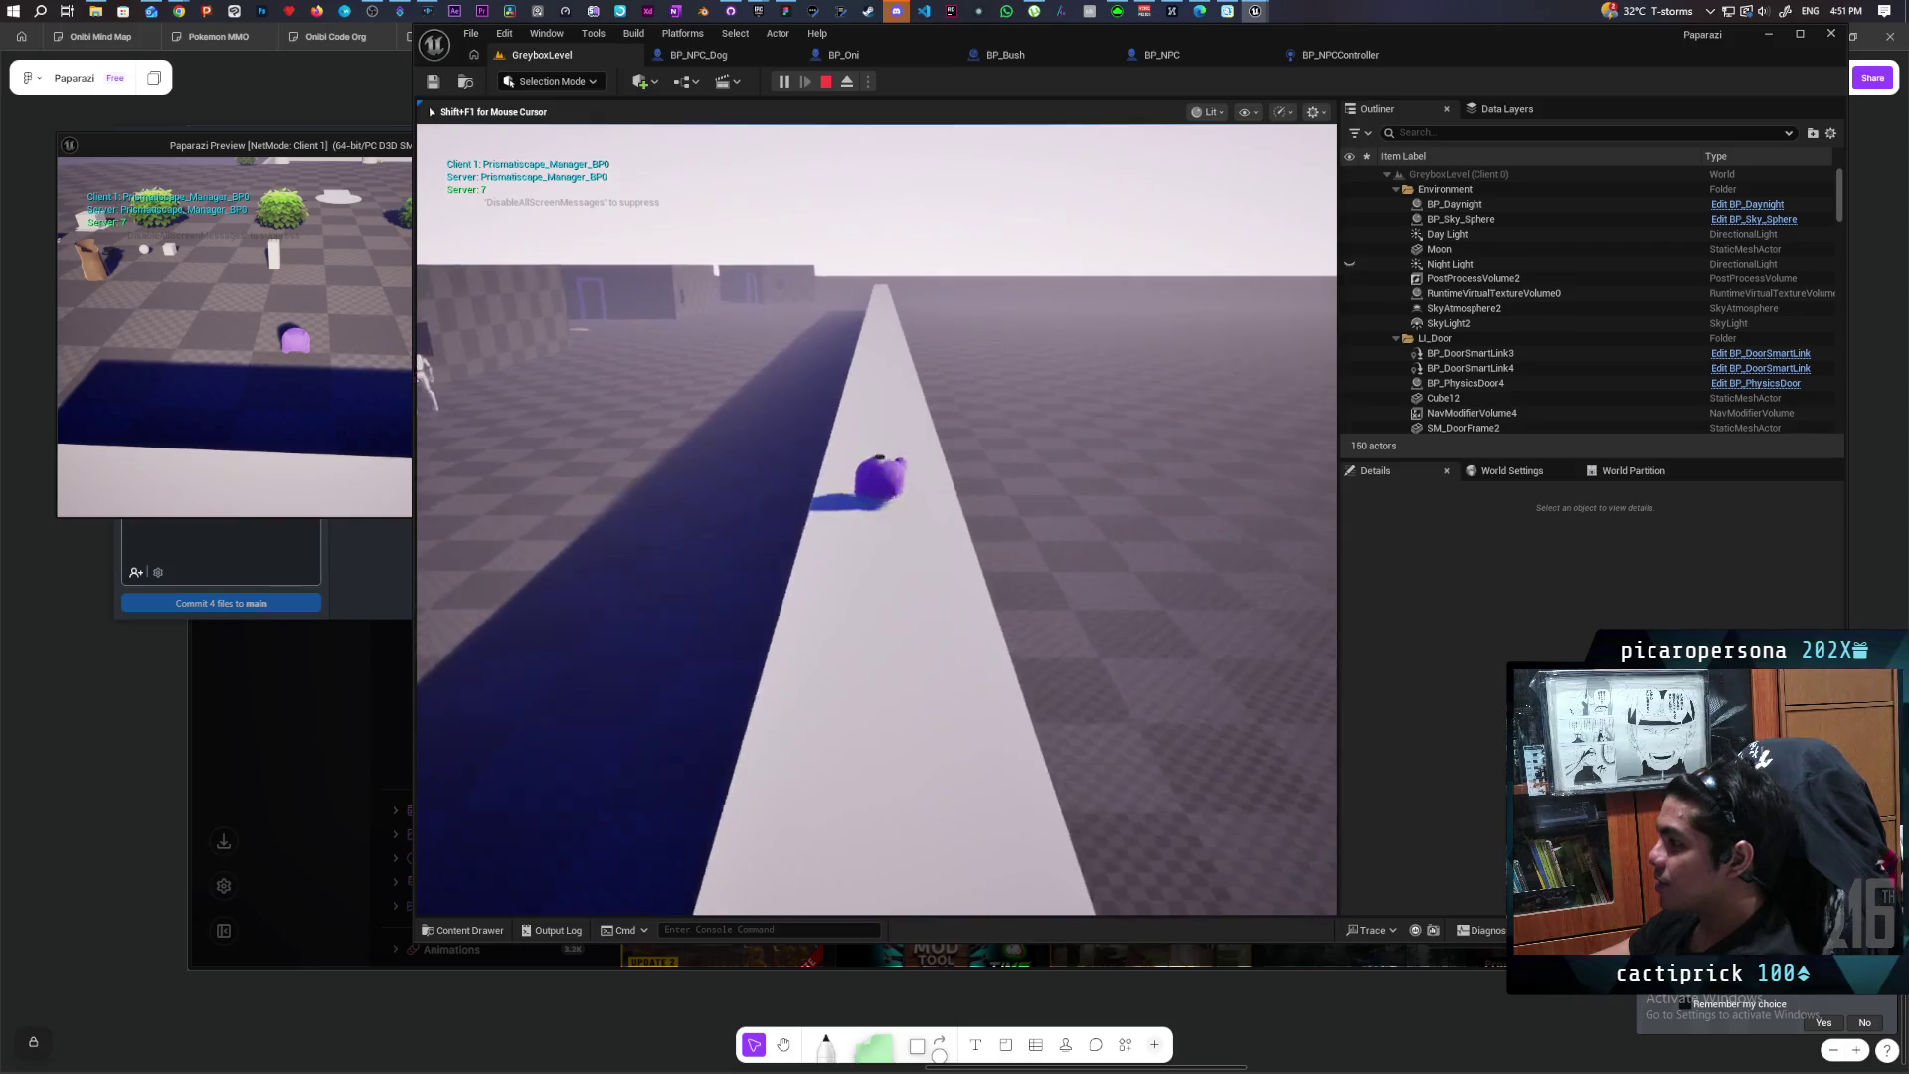
Step: Walk along the white ramp to the block wall, then end the play session
{"action": "key", "text": "w"}
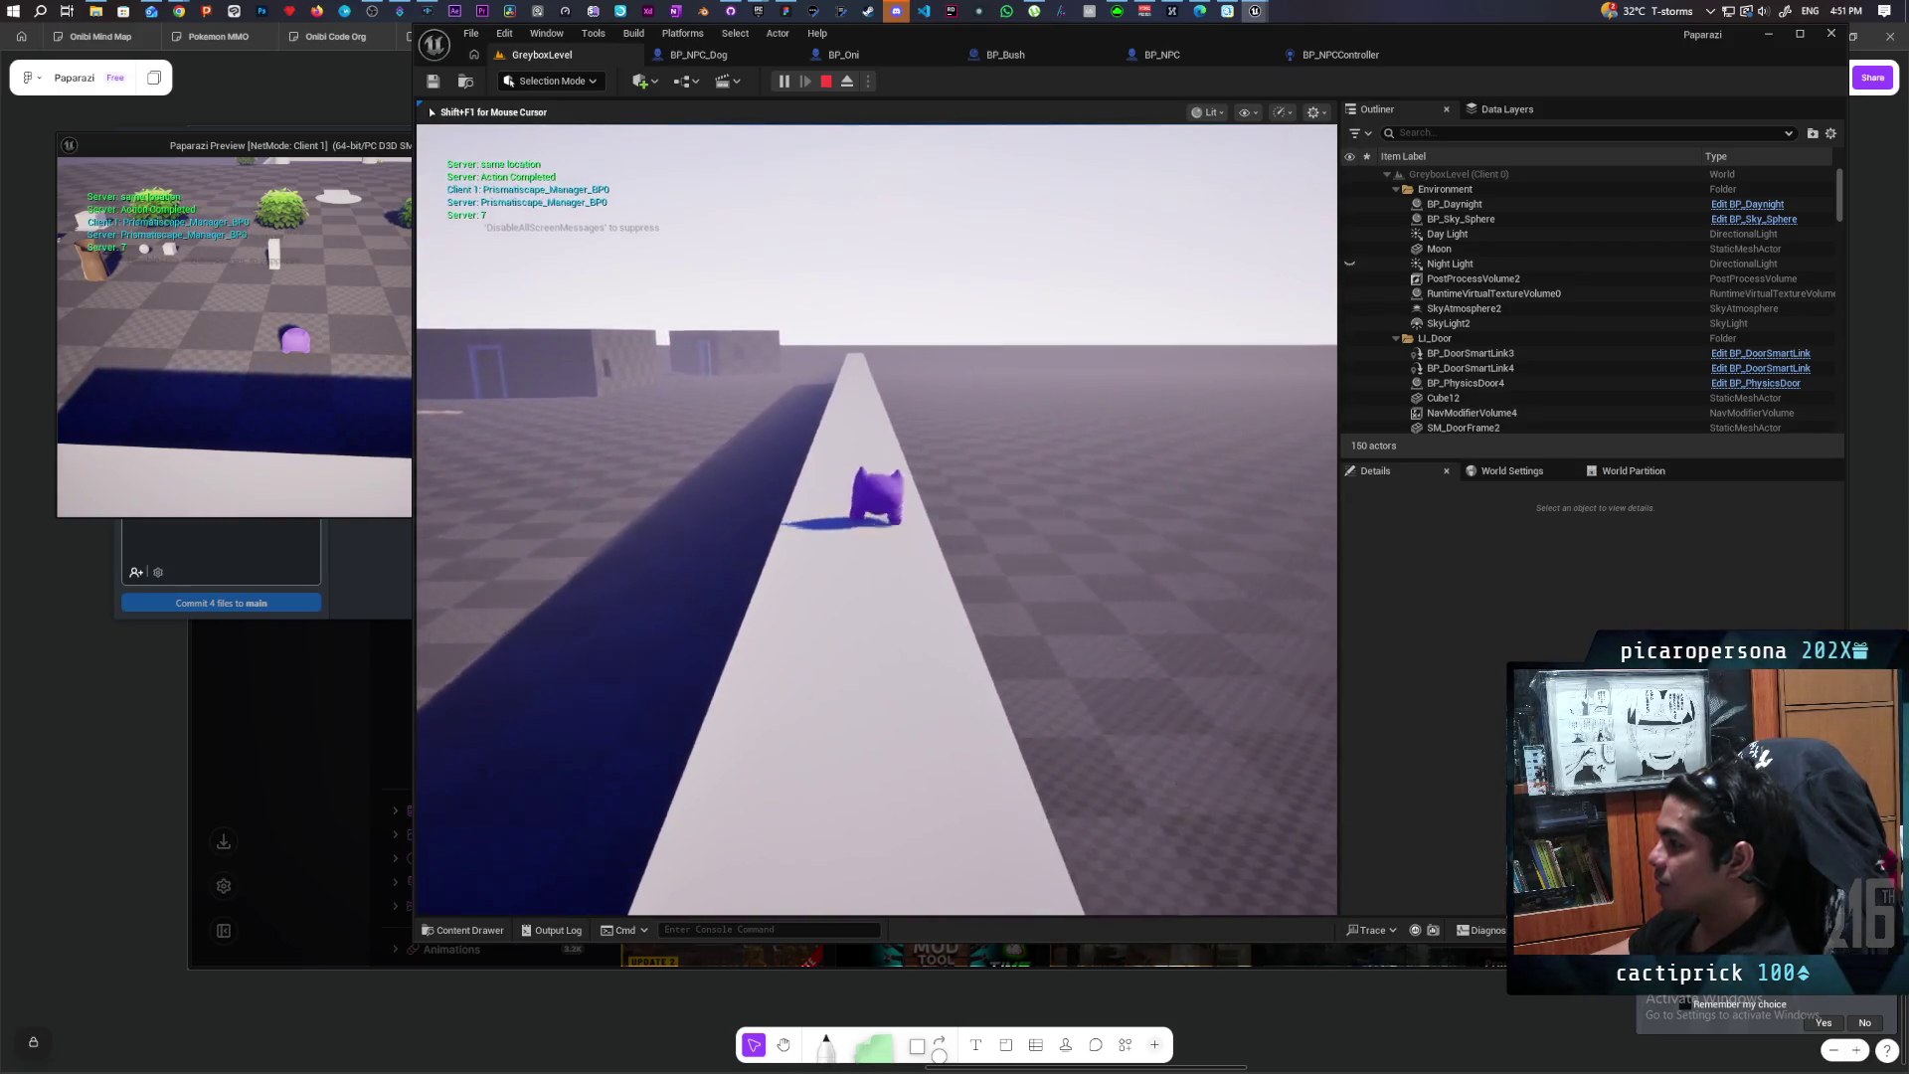
{"action": "key", "text": "w"}
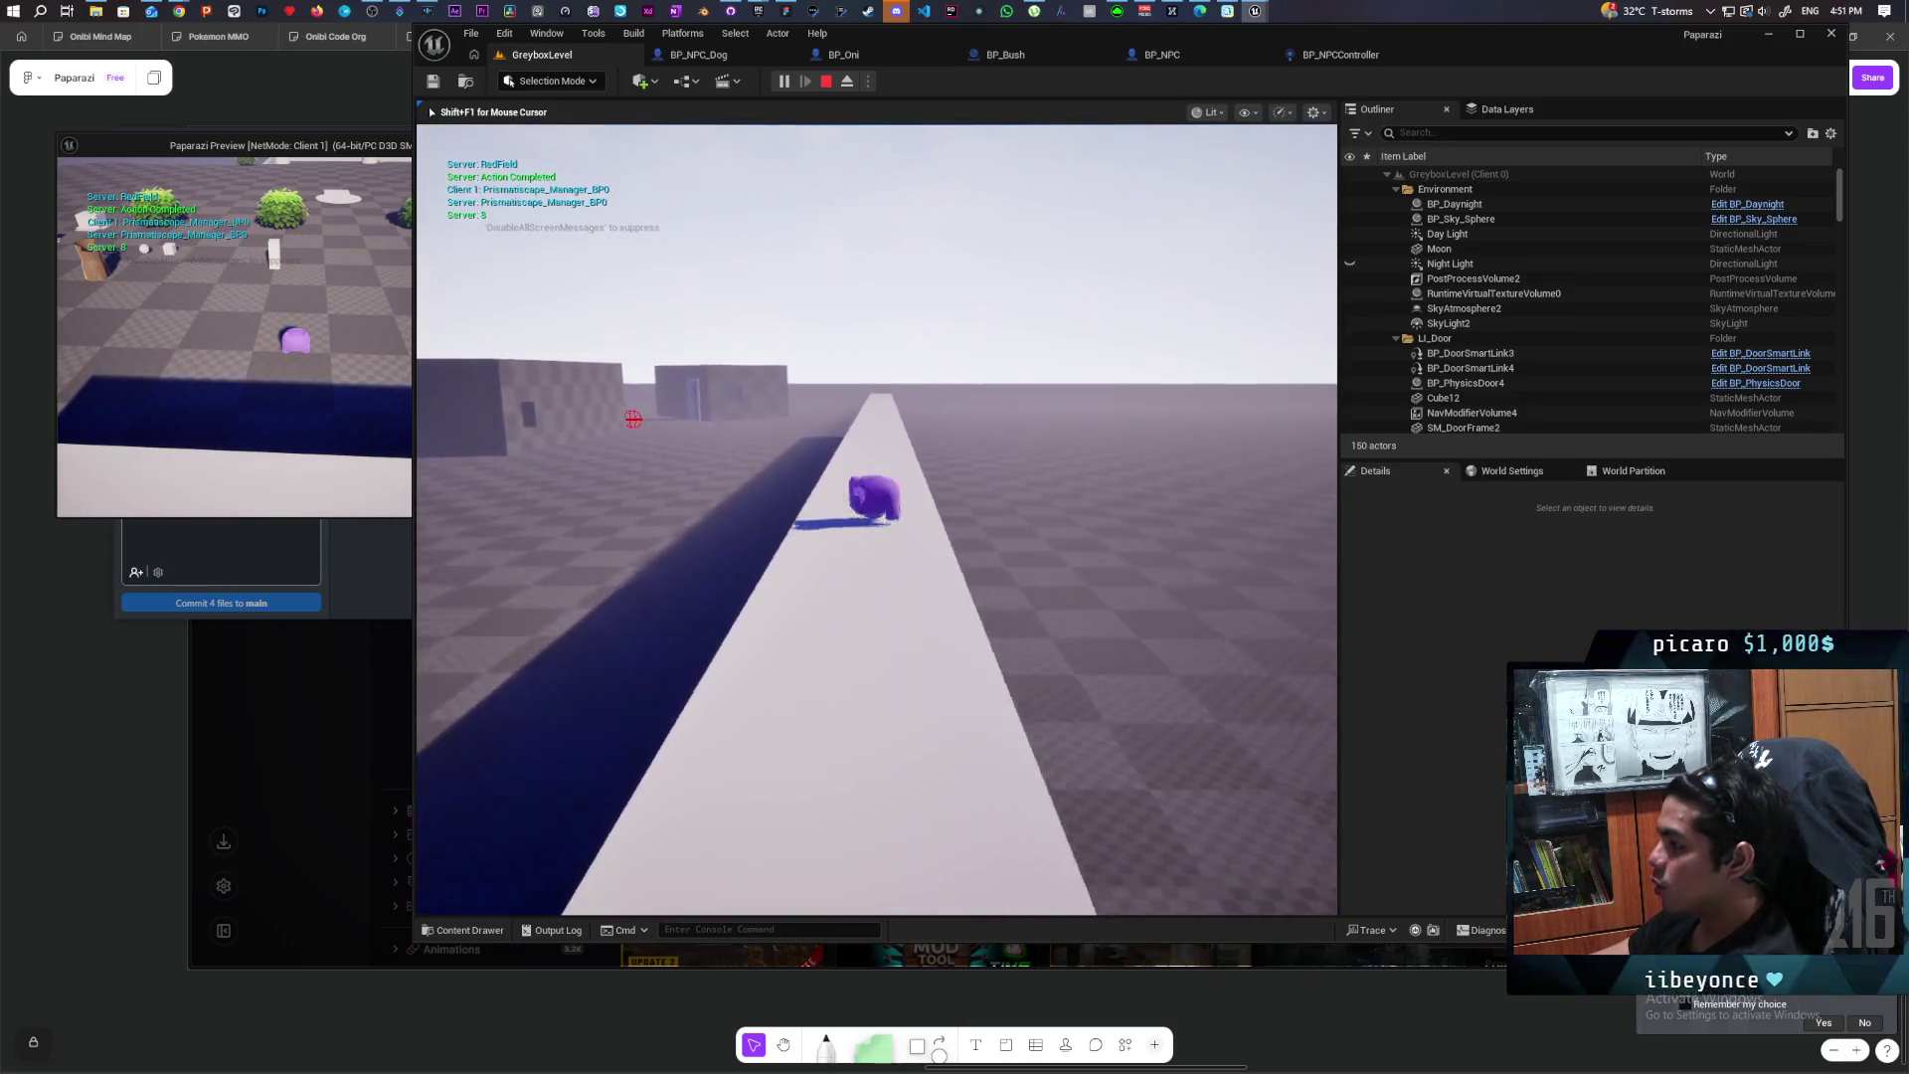
{"action": "key", "text": "w"}
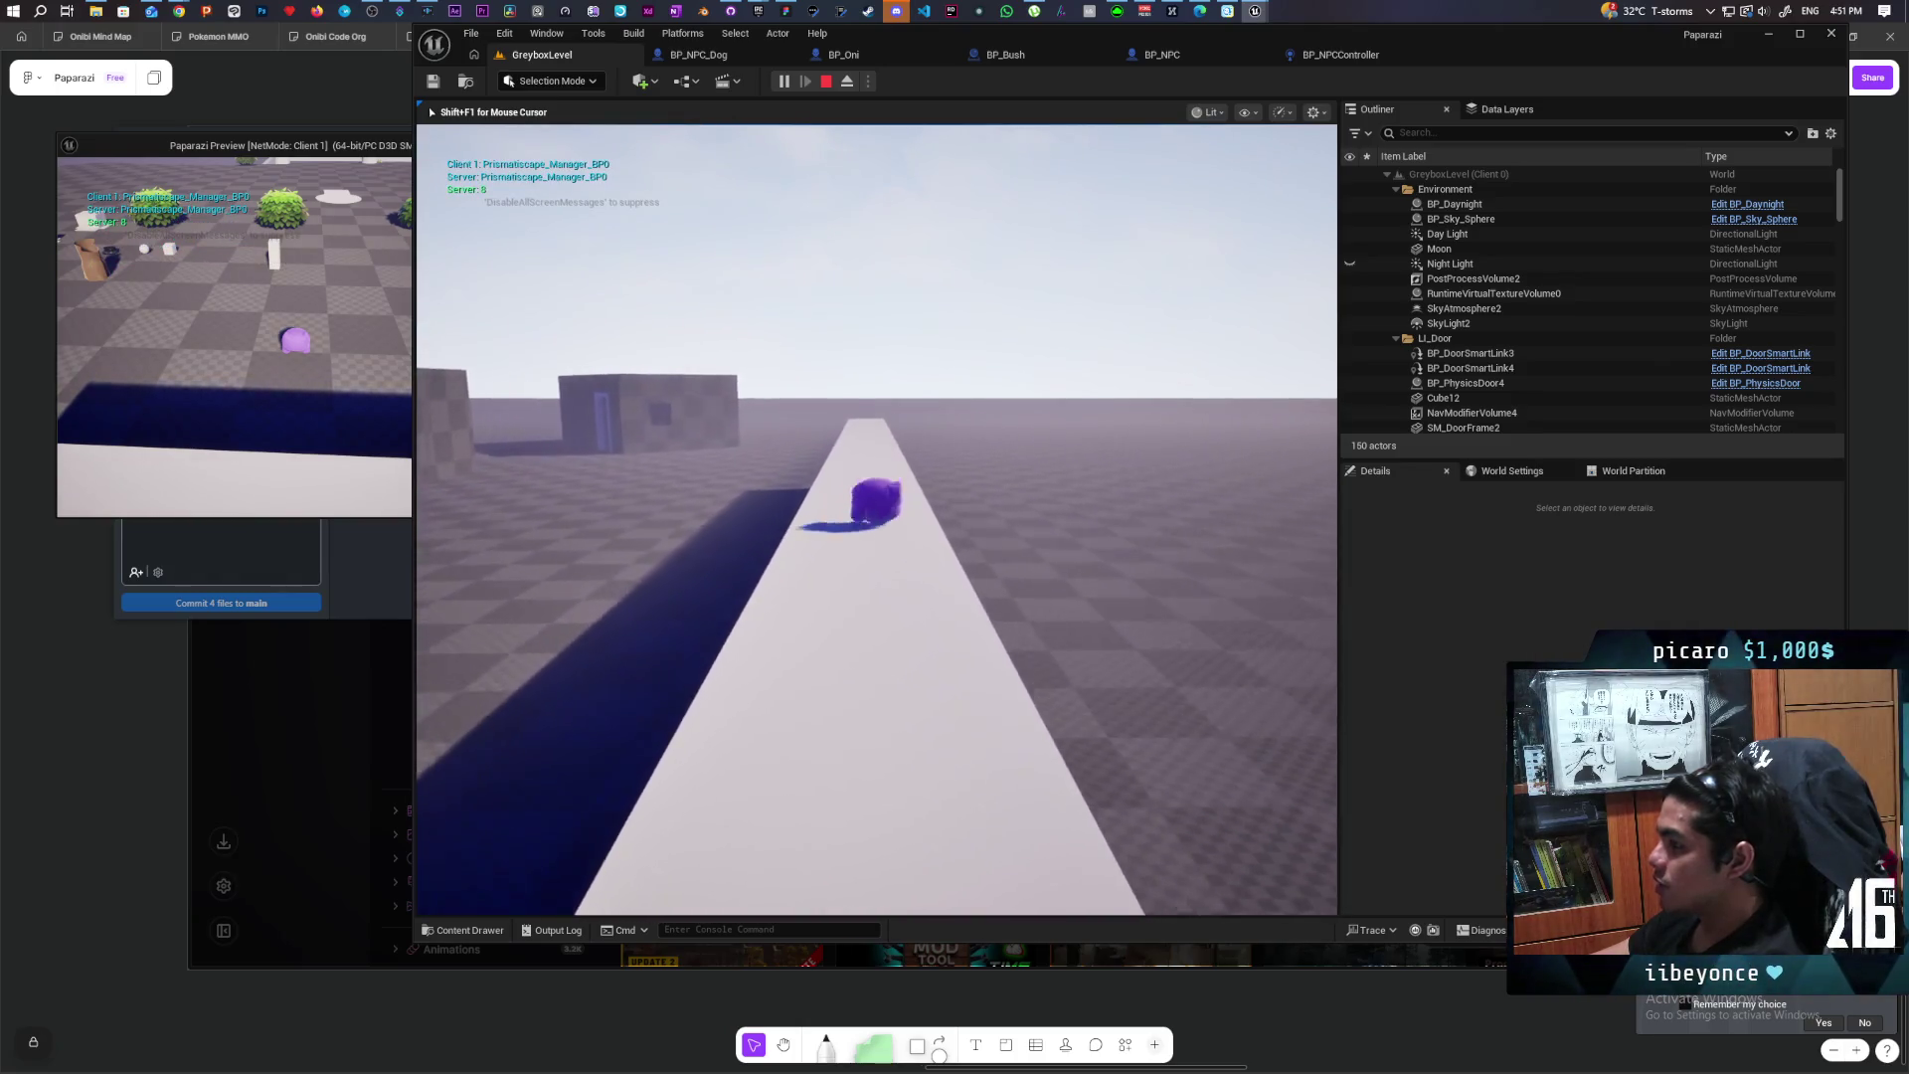
{"action": "key", "text": "w"}
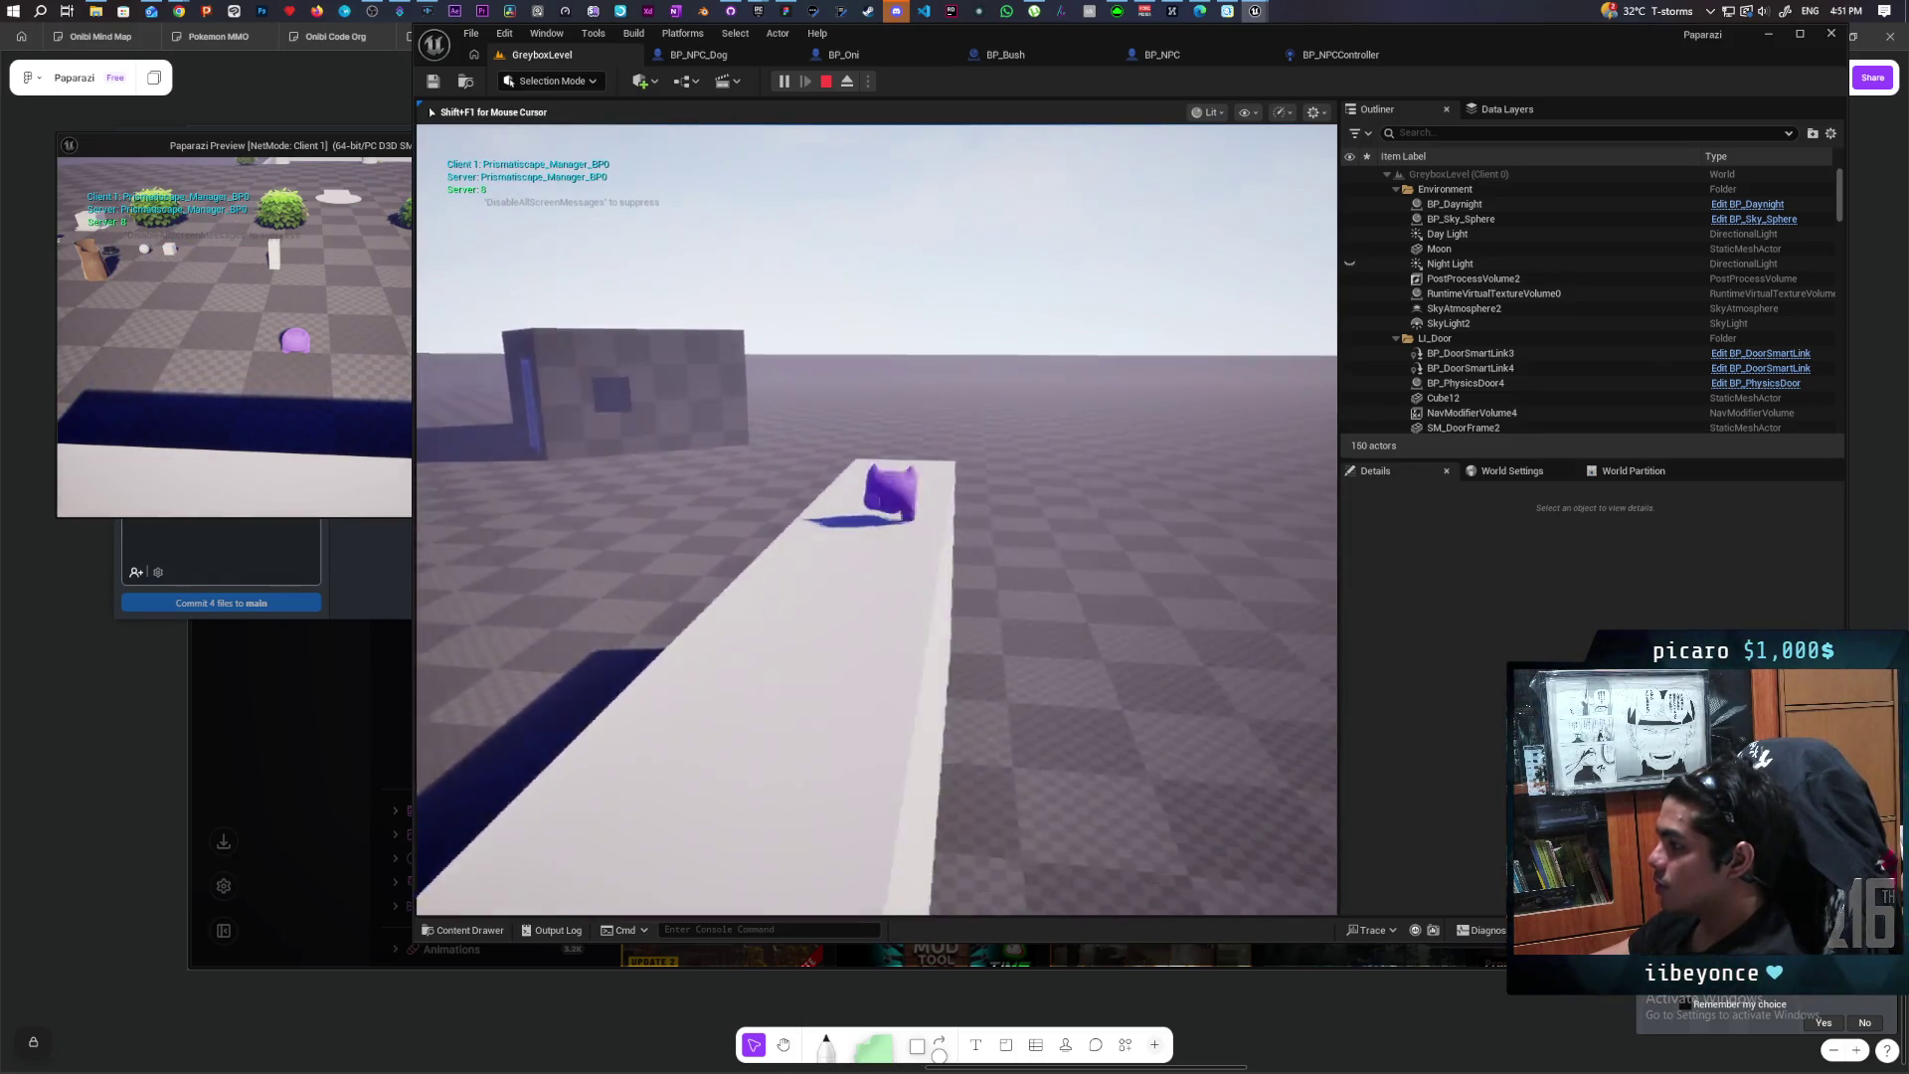
{"action": "key", "text": "w"}
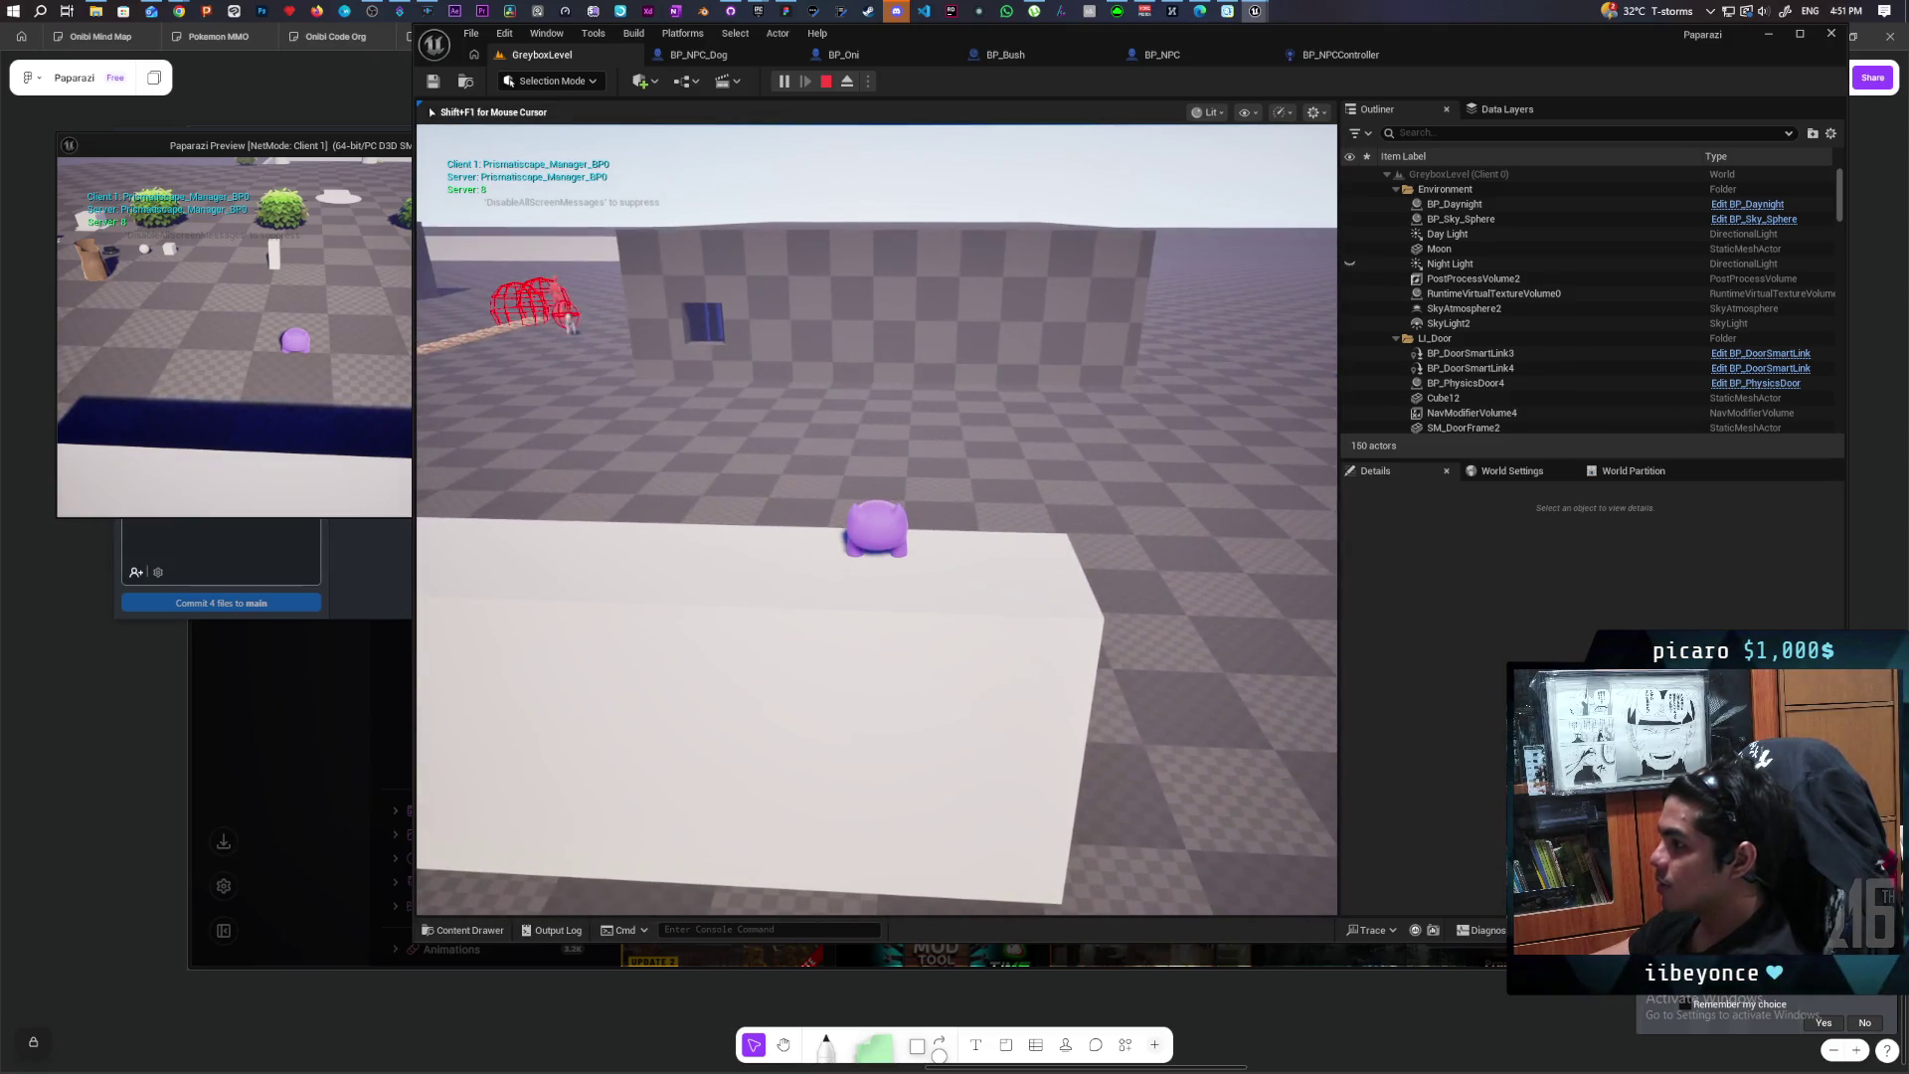
{"action": "key", "text": "w"}
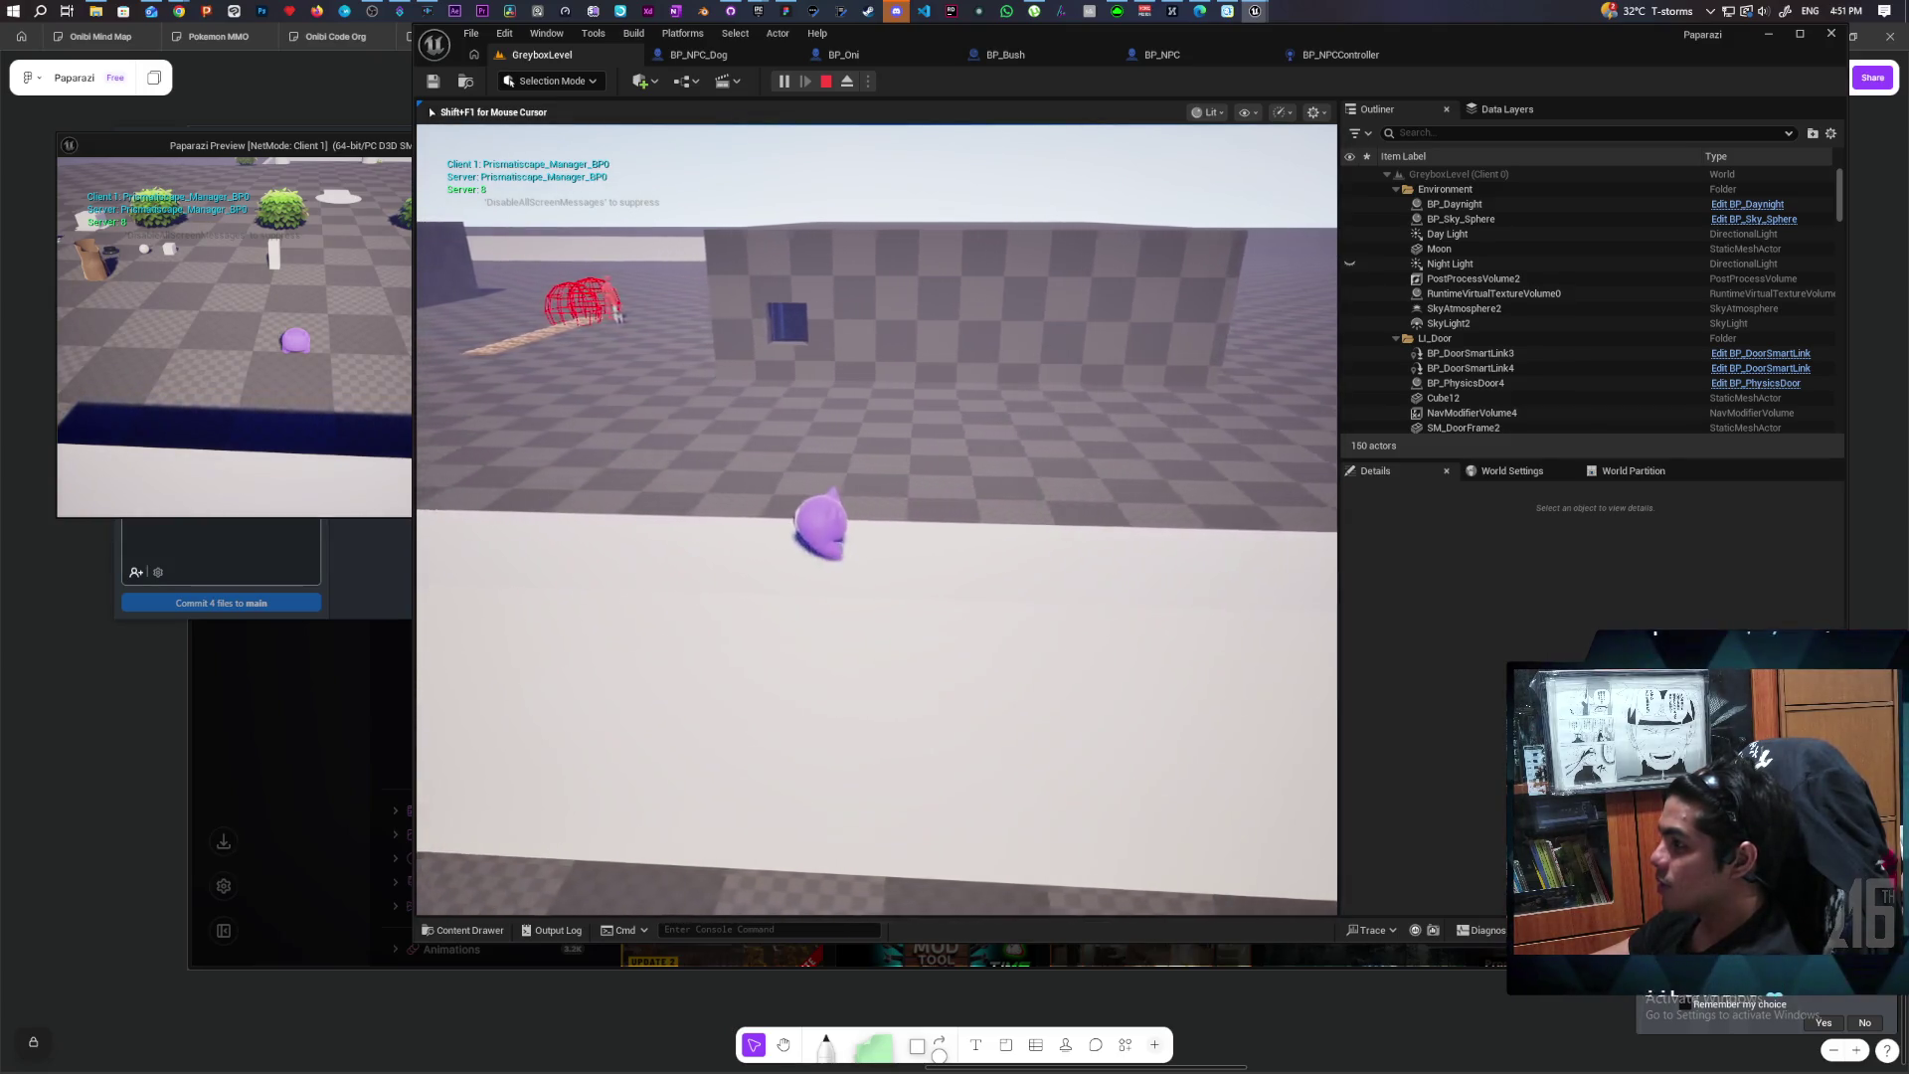
{"action": "key", "text": "w"}
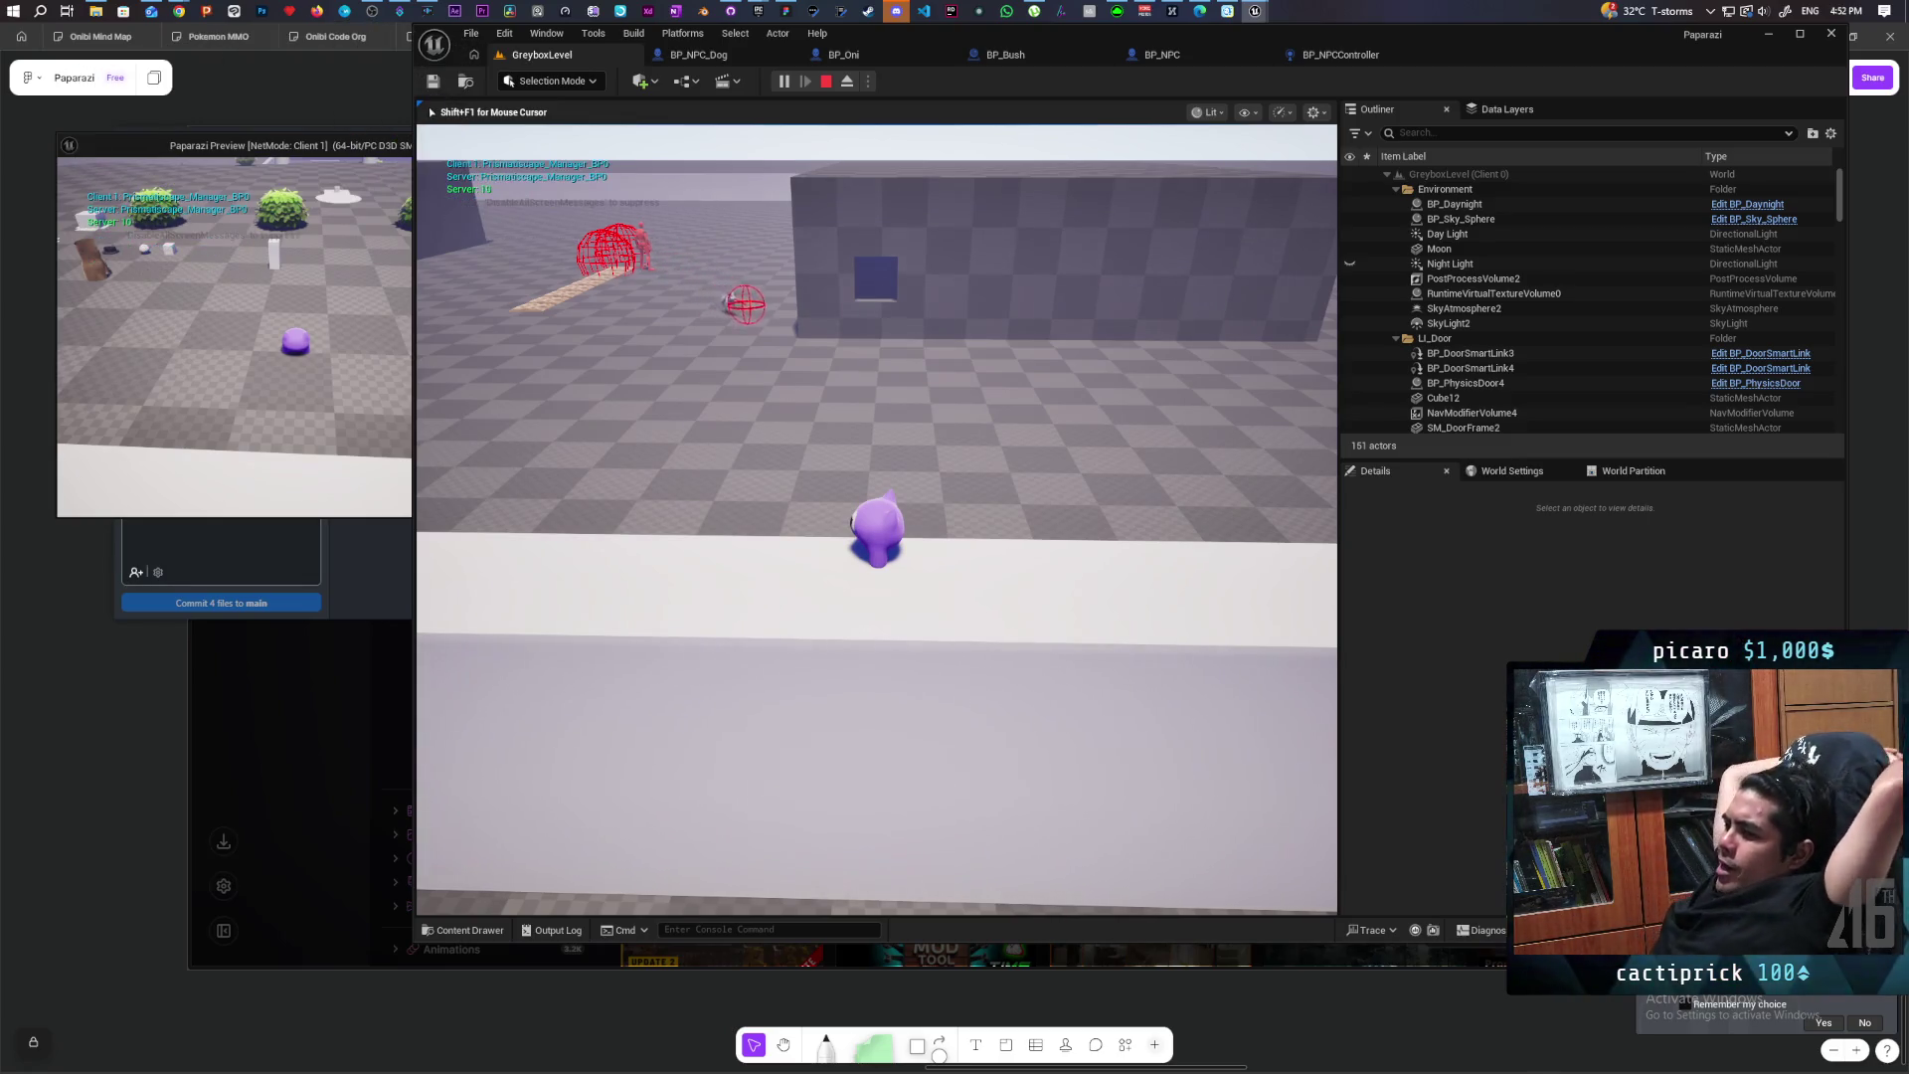
{"action": "key", "text": "Escape"}
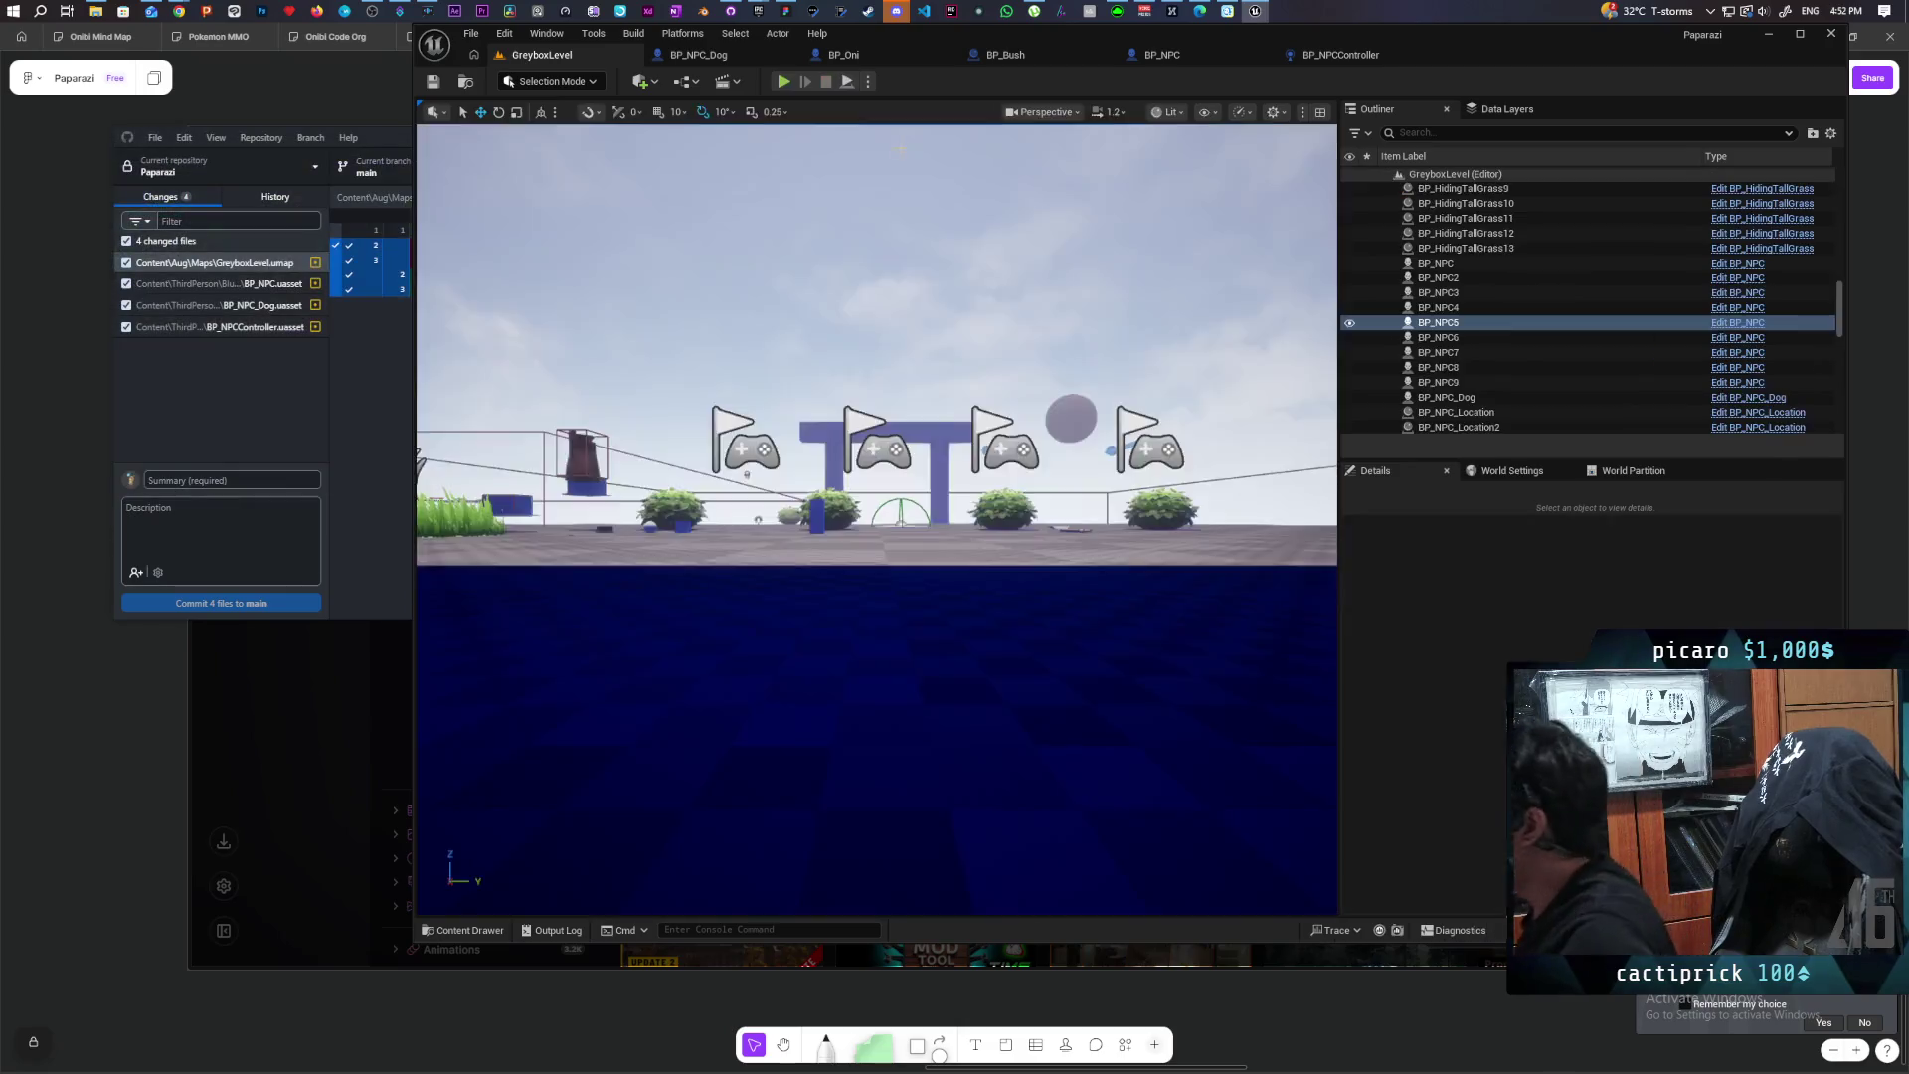
{"action": "left_click", "coordinate": [1322, 58]}
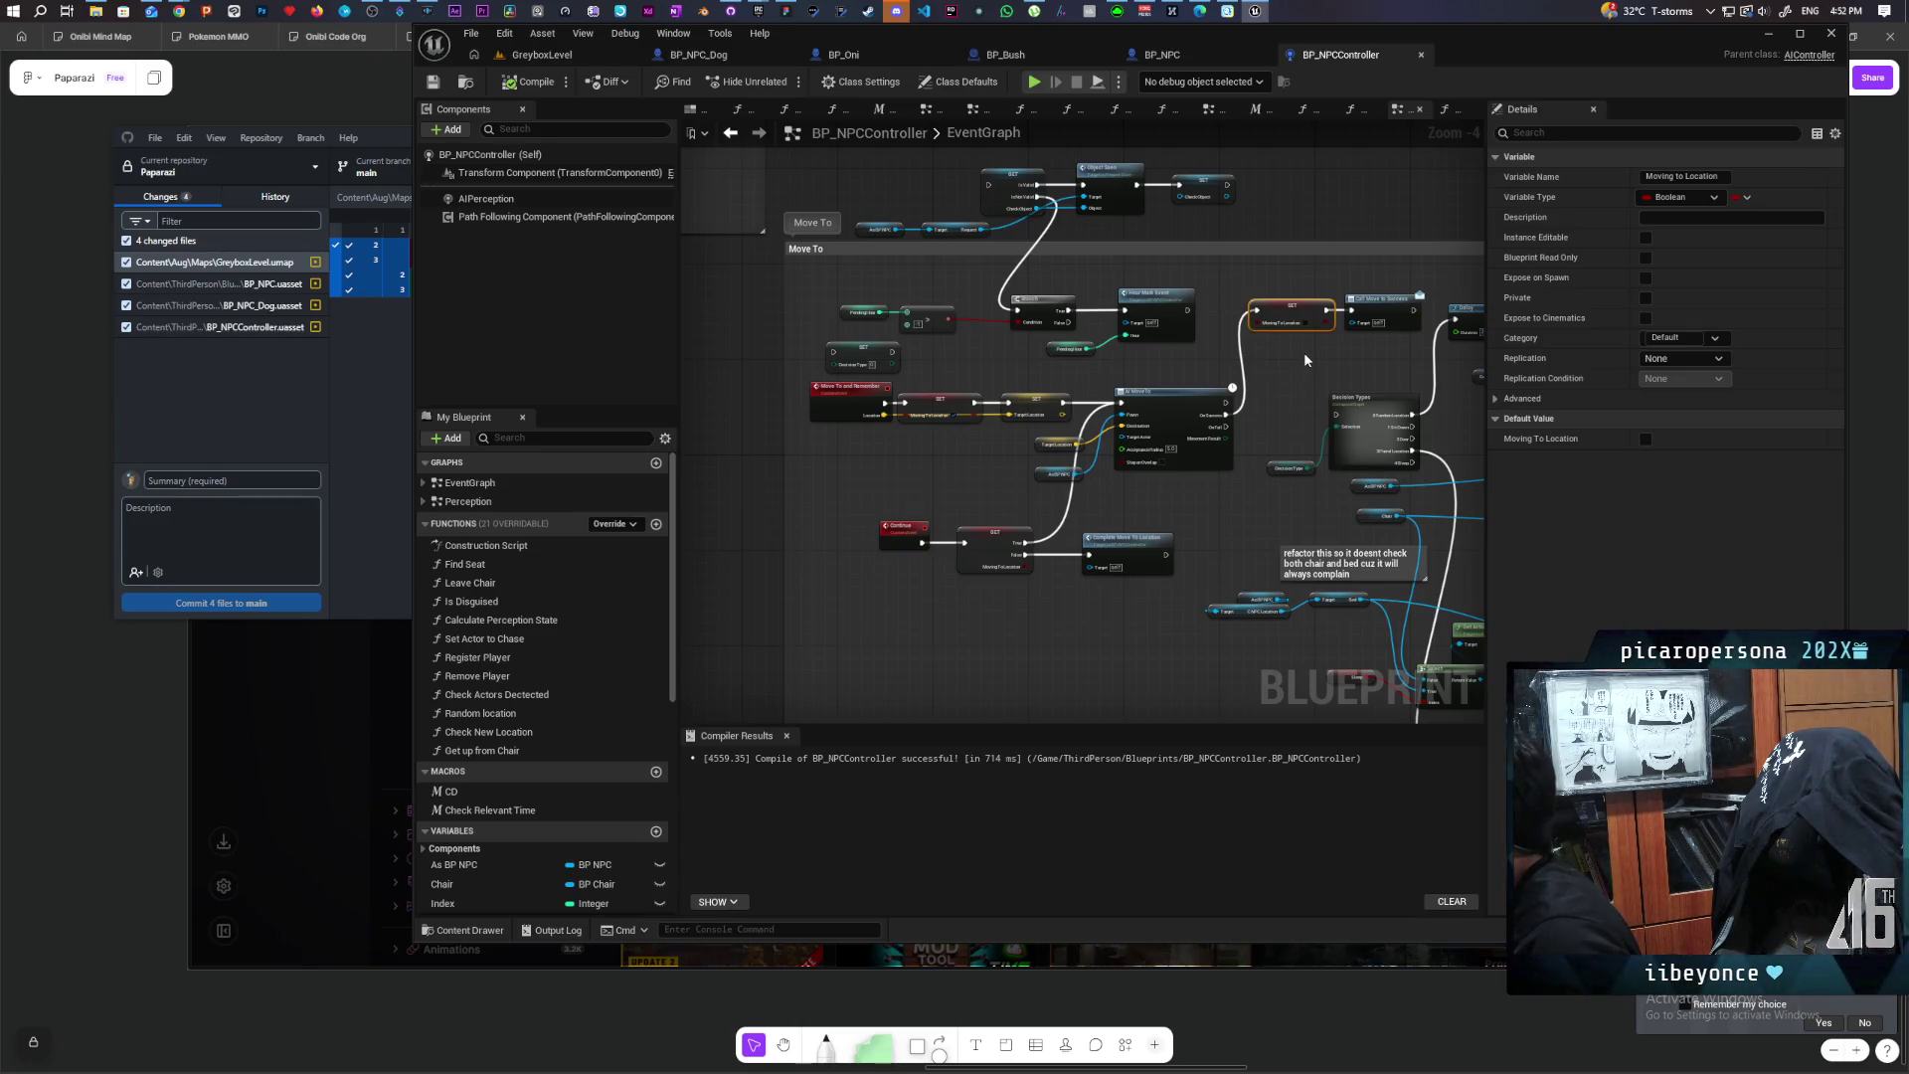
{"action": "scroll", "coordinate": [1300, 361], "scroll_direction": "down", "scroll_amount": 4}
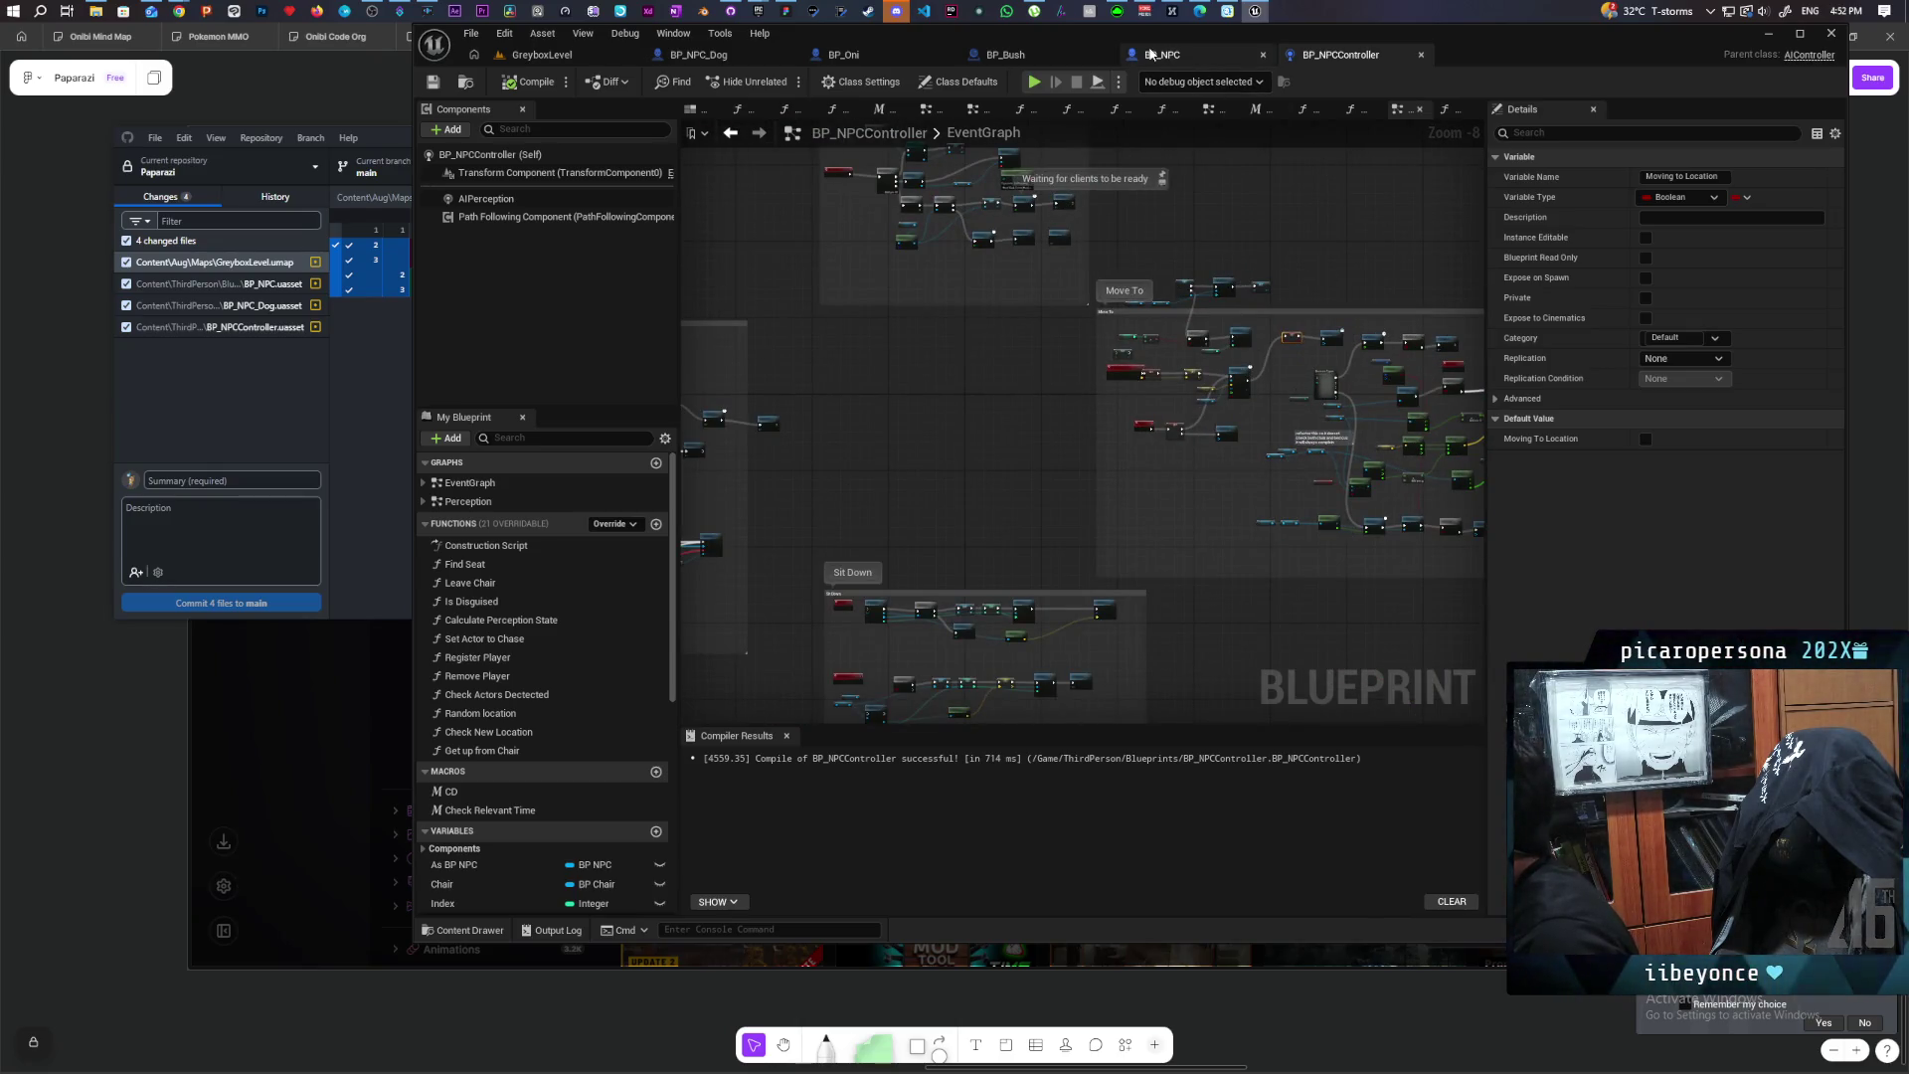
{"action": "left_click", "coordinate": [1150, 55]}
{"action": "scroll", "coordinate": [1165, 435], "scroll_direction": "down", "scroll_amount": 4}
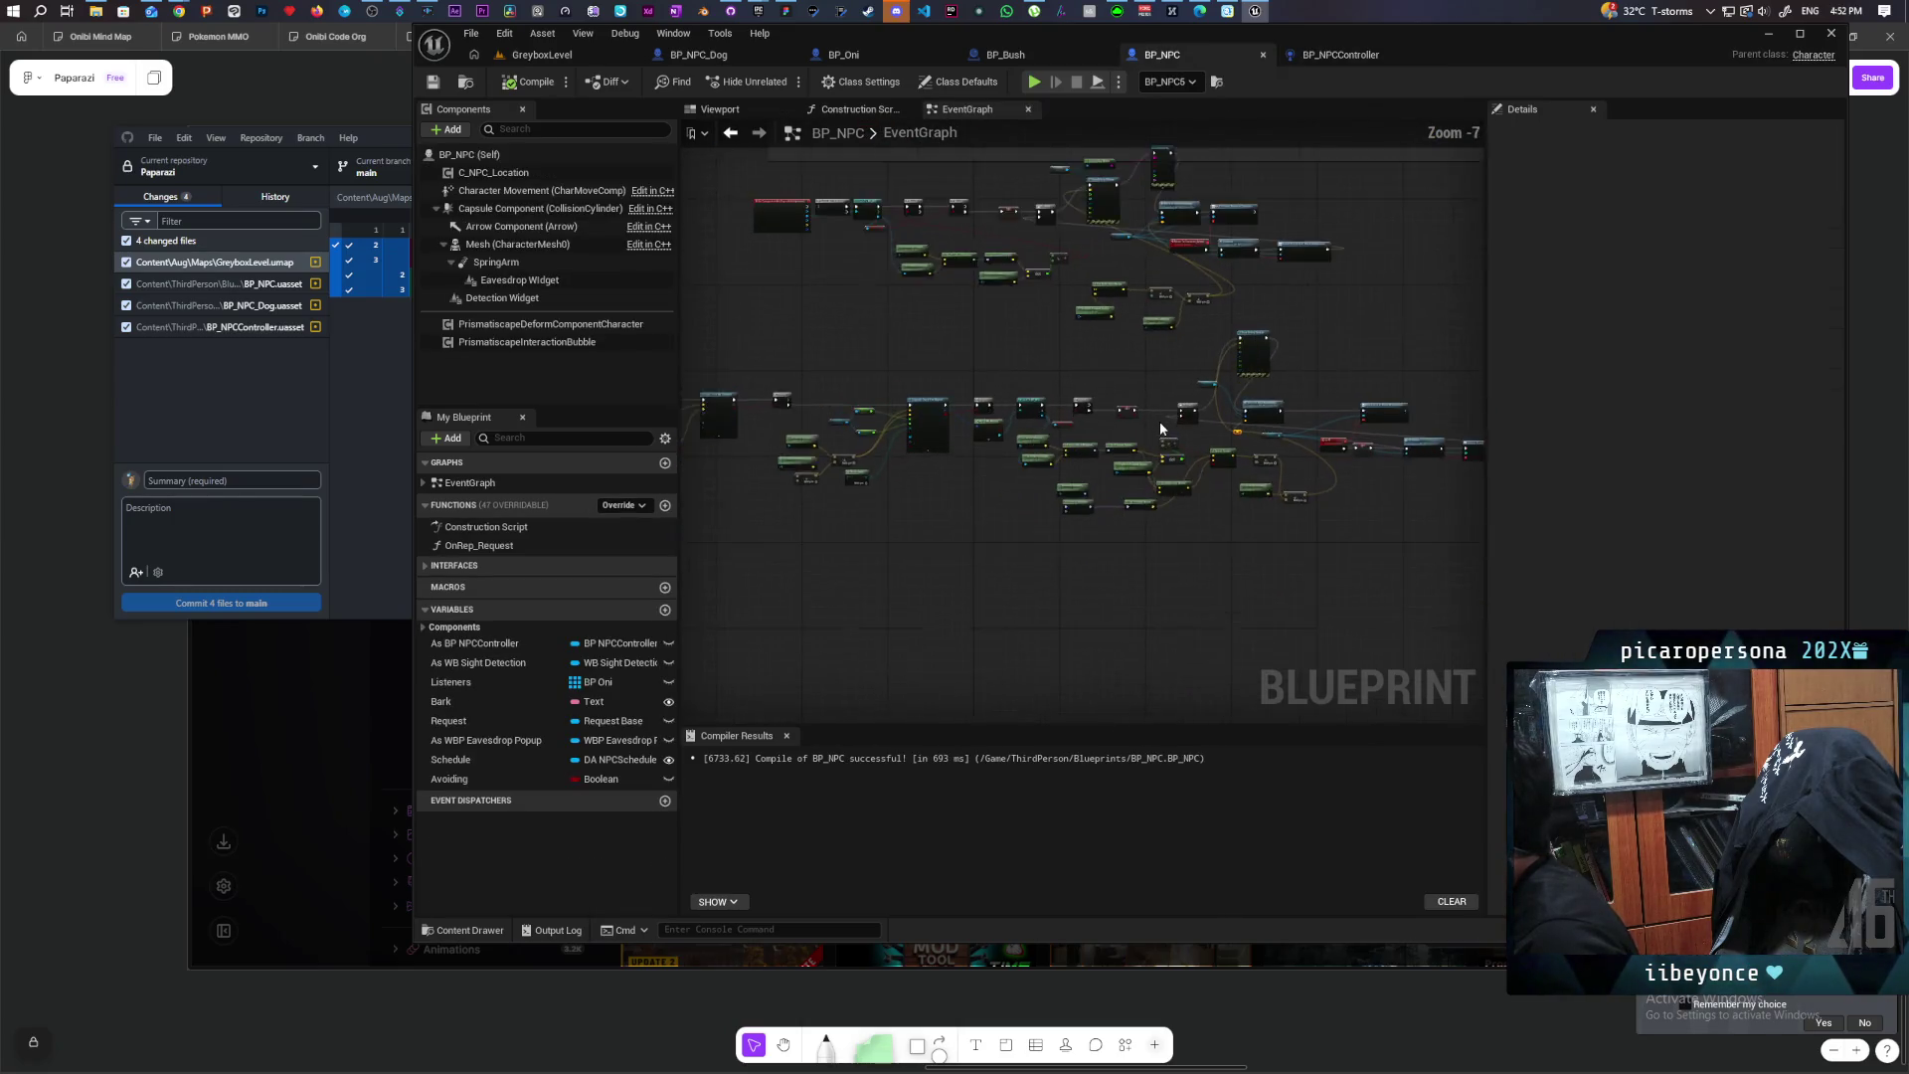
{"action": "scroll", "coordinate": [1160, 429], "scroll_direction": "up", "scroll_amount": 3}
{"action": "scroll", "coordinate": [1160, 421], "scroll_direction": "down", "scroll_amount": 3}
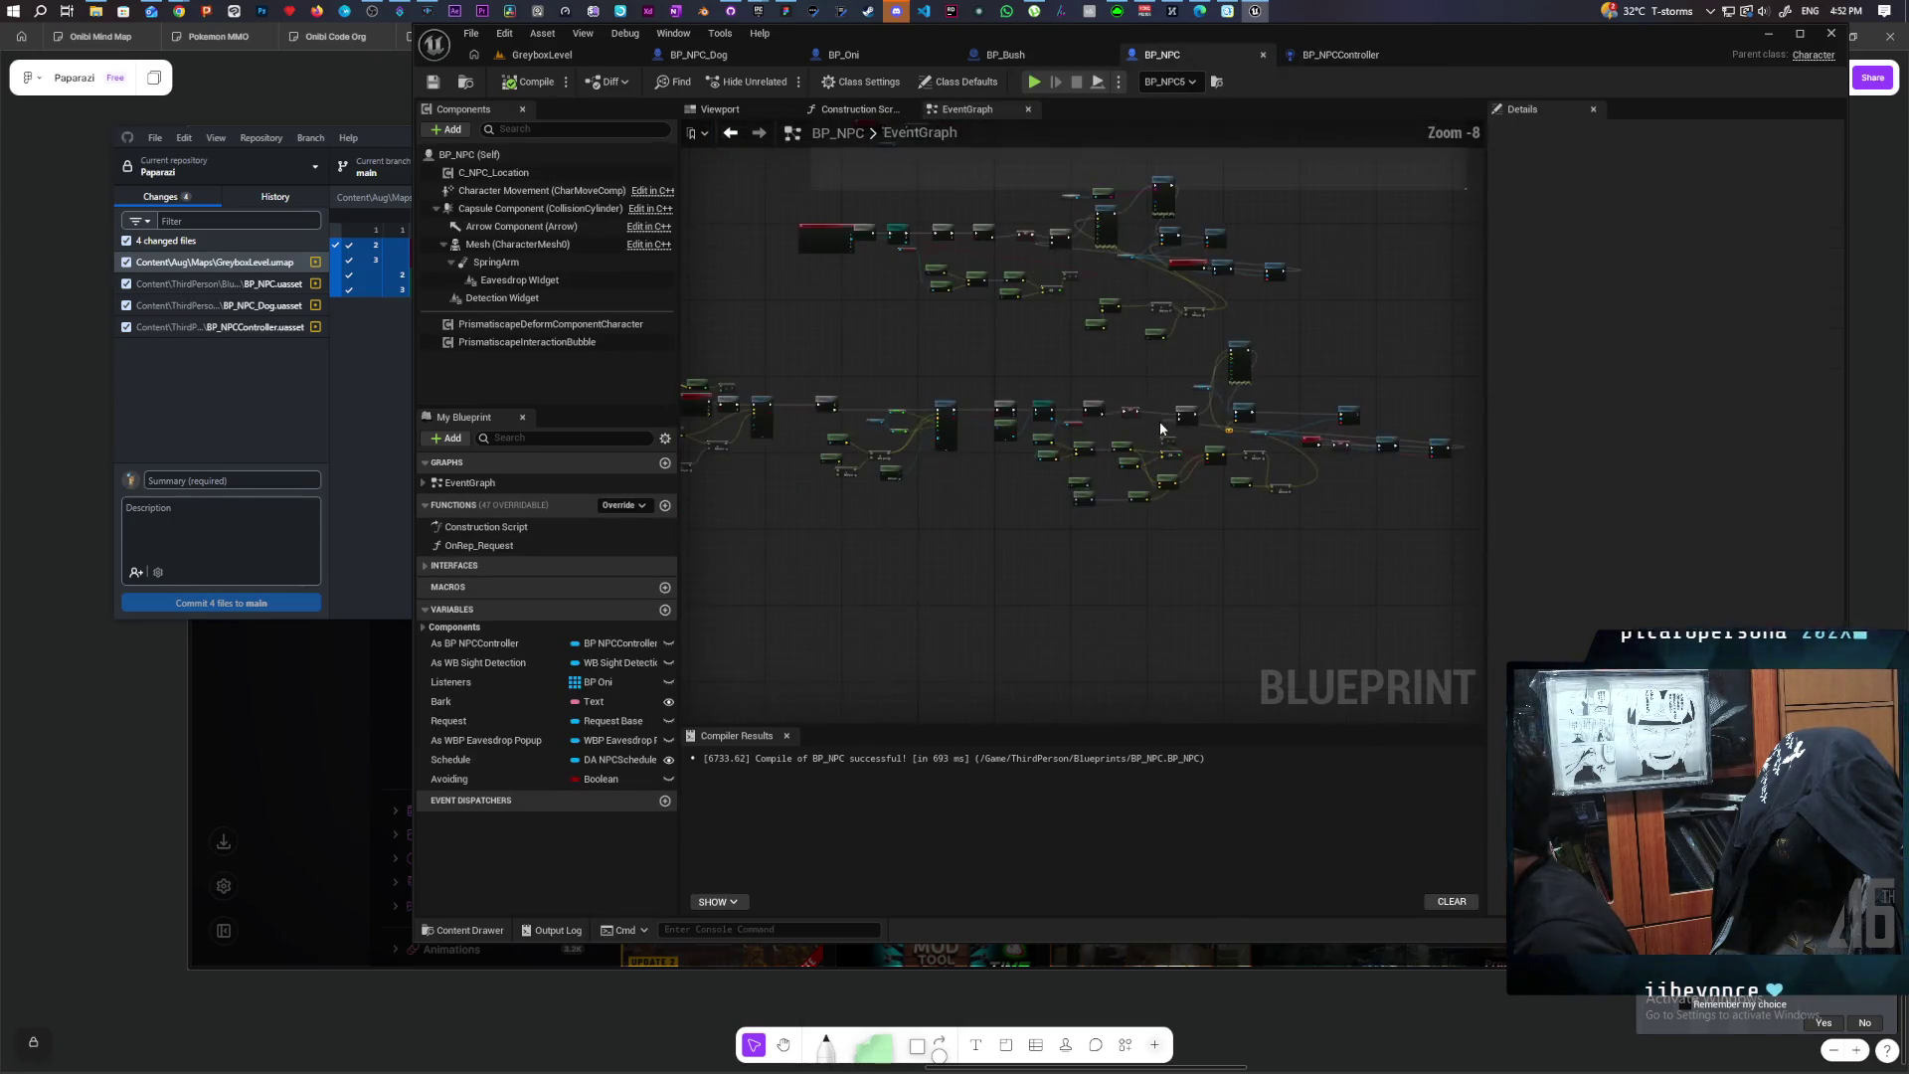
{"action": "scroll", "coordinate": [1037, 403], "scroll_direction": "up", "scroll_amount": 2}
{"action": "mouse_move", "coordinate": [1037, 402]}
{"action": "left_mouse_down"}
{"action": "mouse_move", "coordinate": [1502, 332]}
{"action": "mouse_move", "coordinate": [1284, 374]}
{"action": "left_mouse_up"}
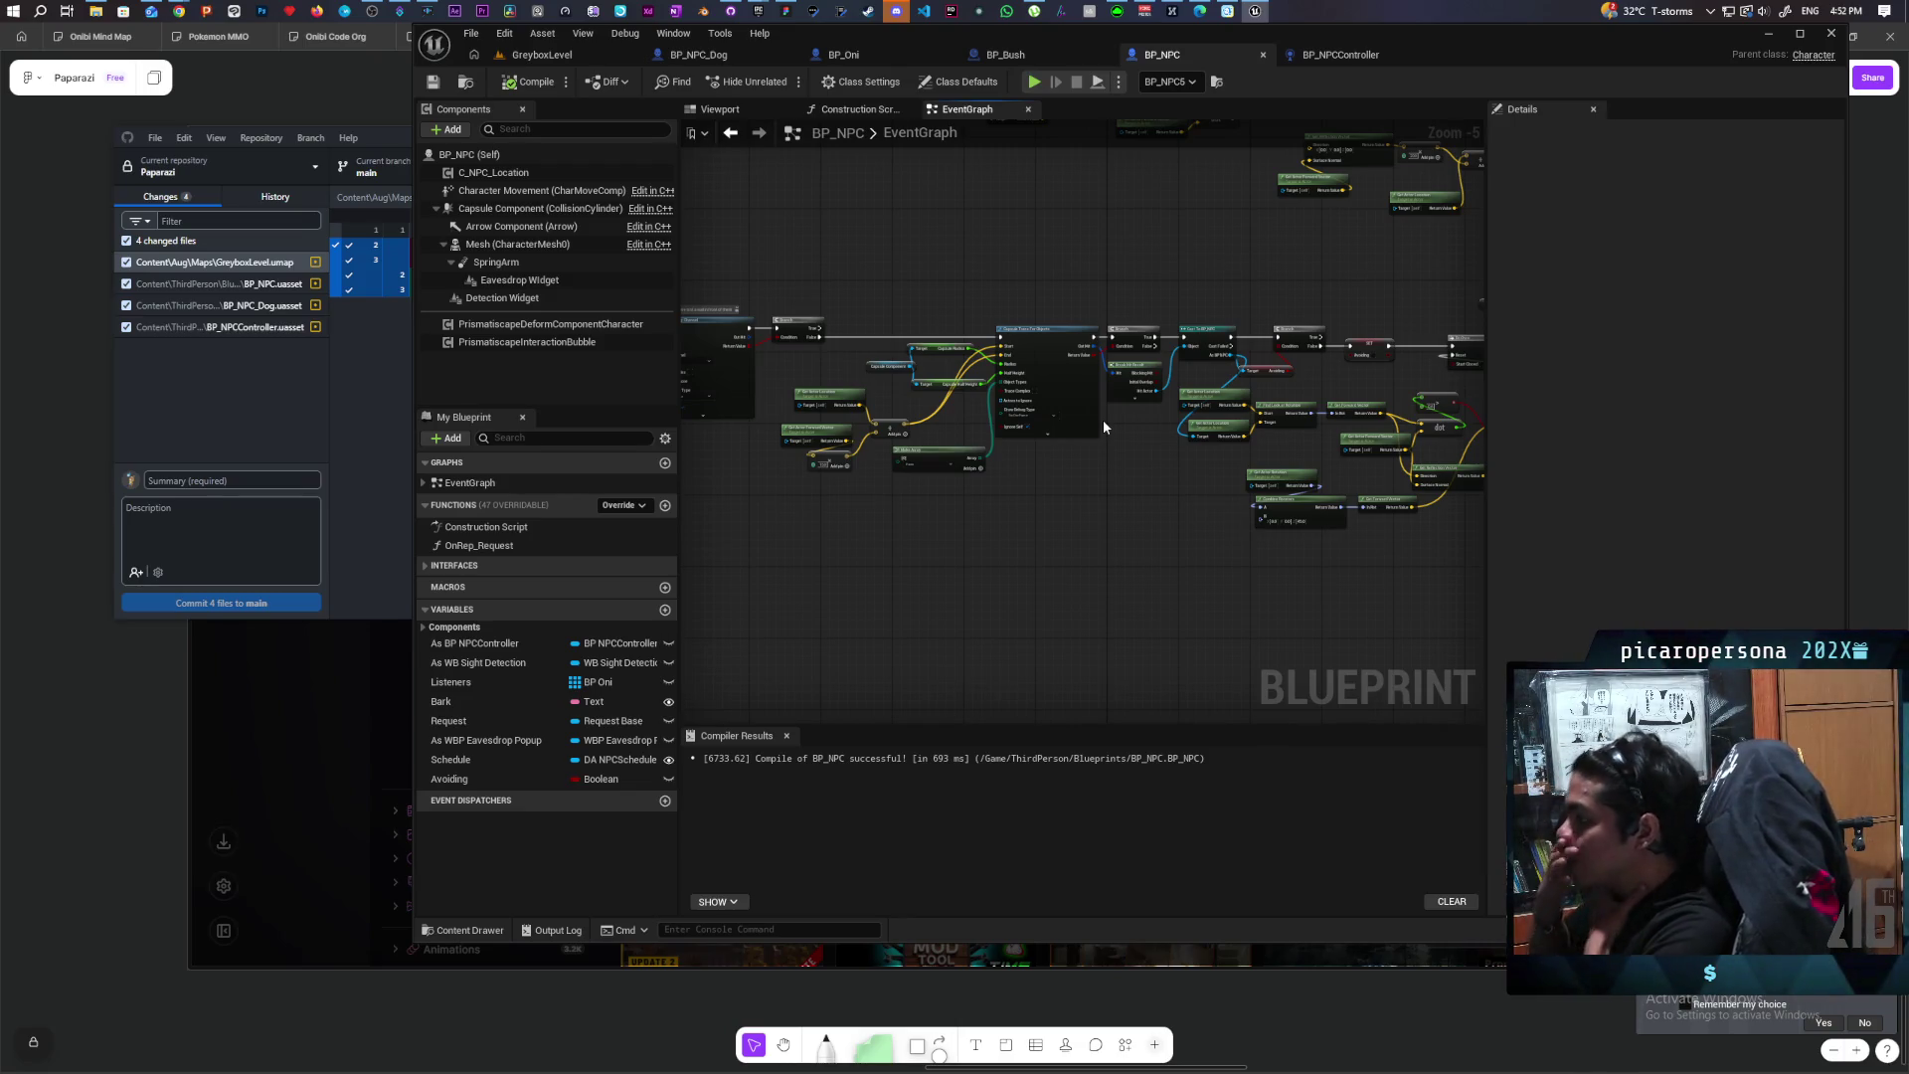
{"action": "left_click", "coordinate": [542, 54]}
{"action": "left_click", "coordinate": [783, 81]}
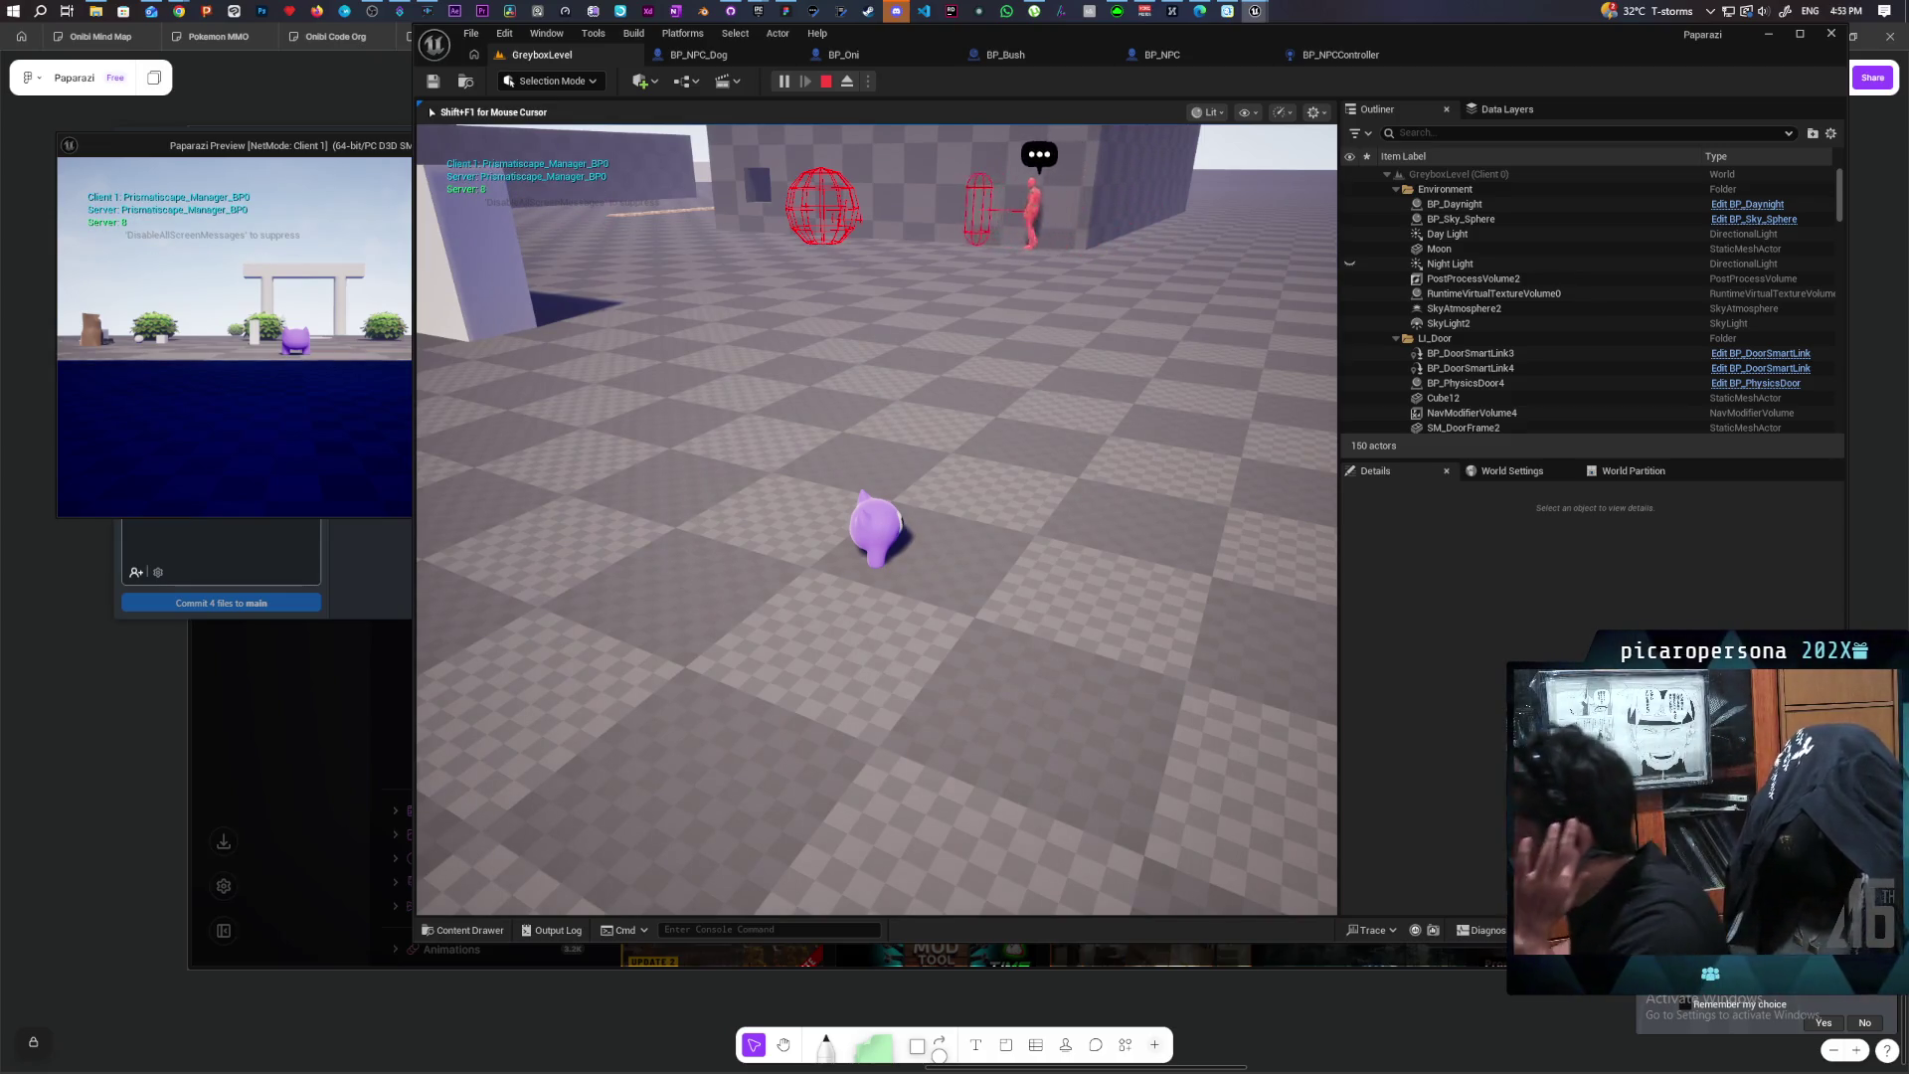
Step: Walk past the red NPC, turning between it and the window wall, then stop play
{"action": "key", "text": "w"}
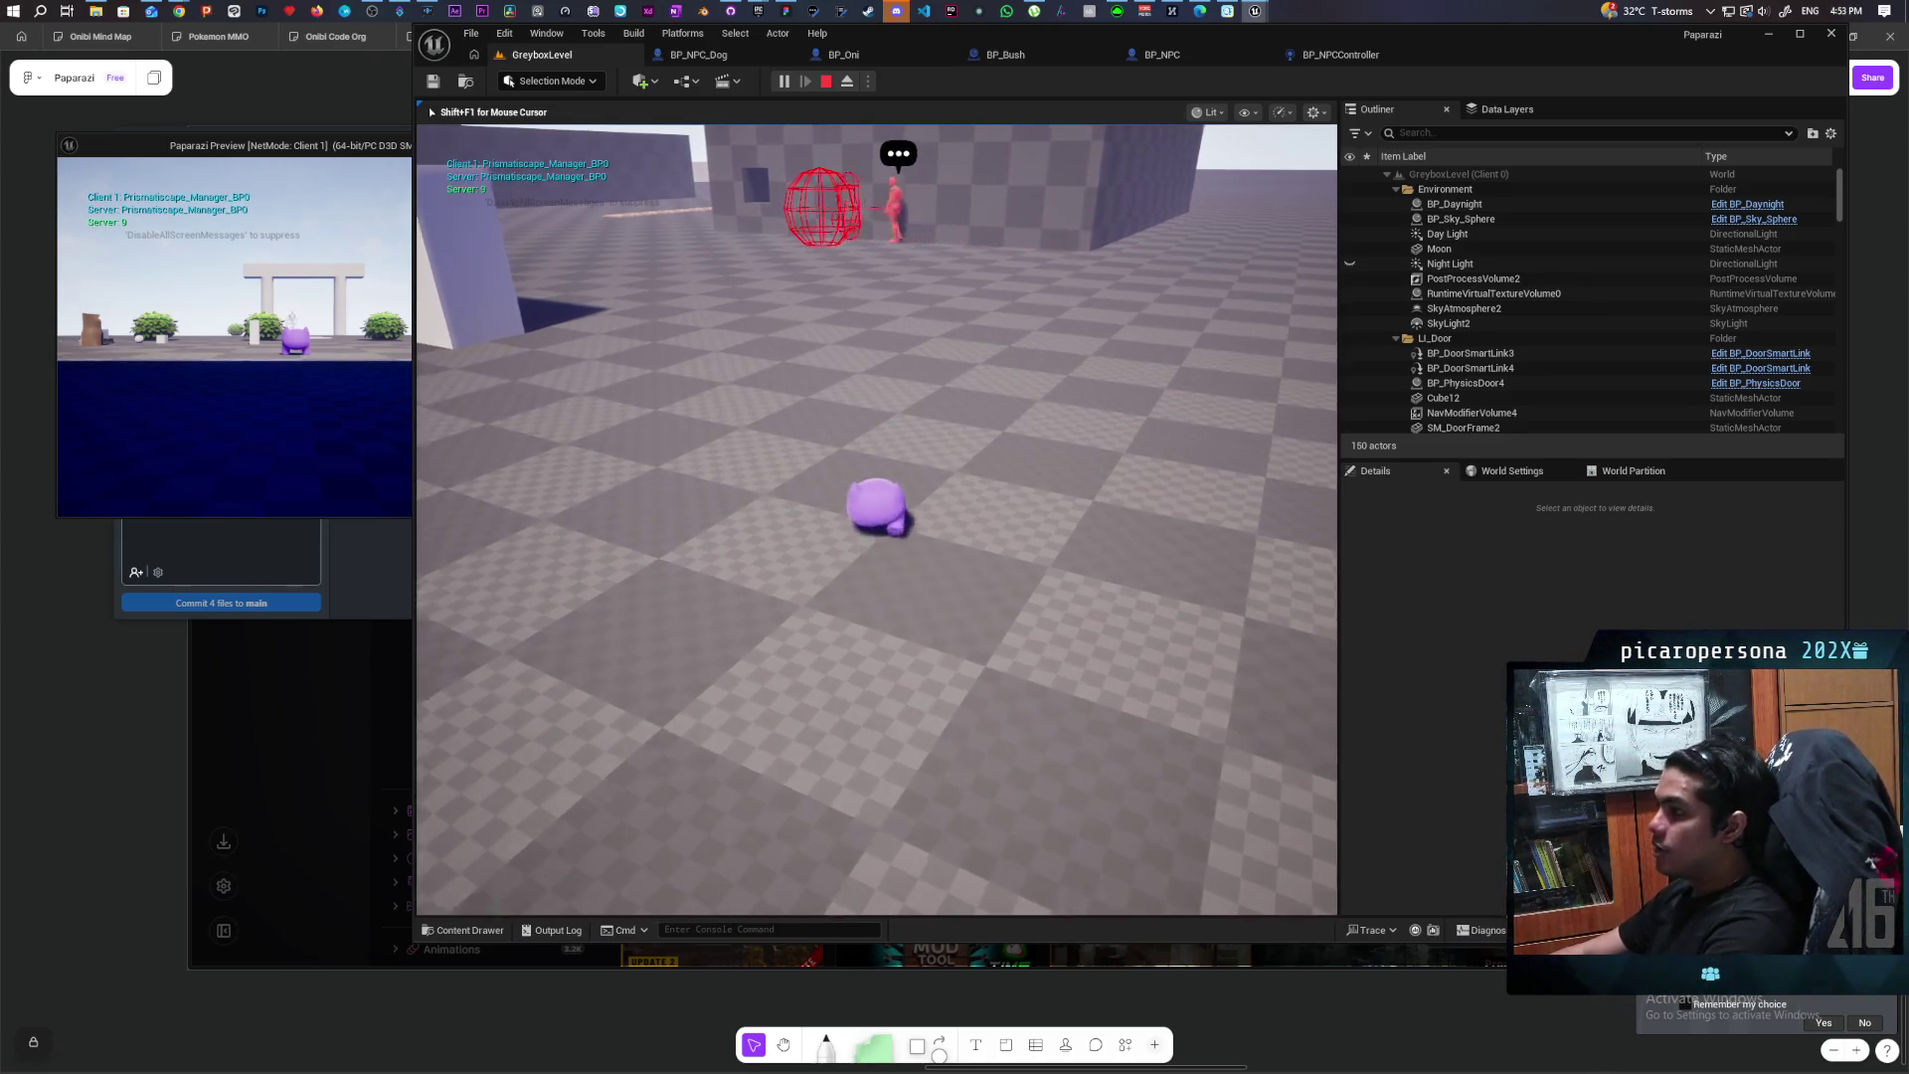
{"action": "key", "text": "w"}
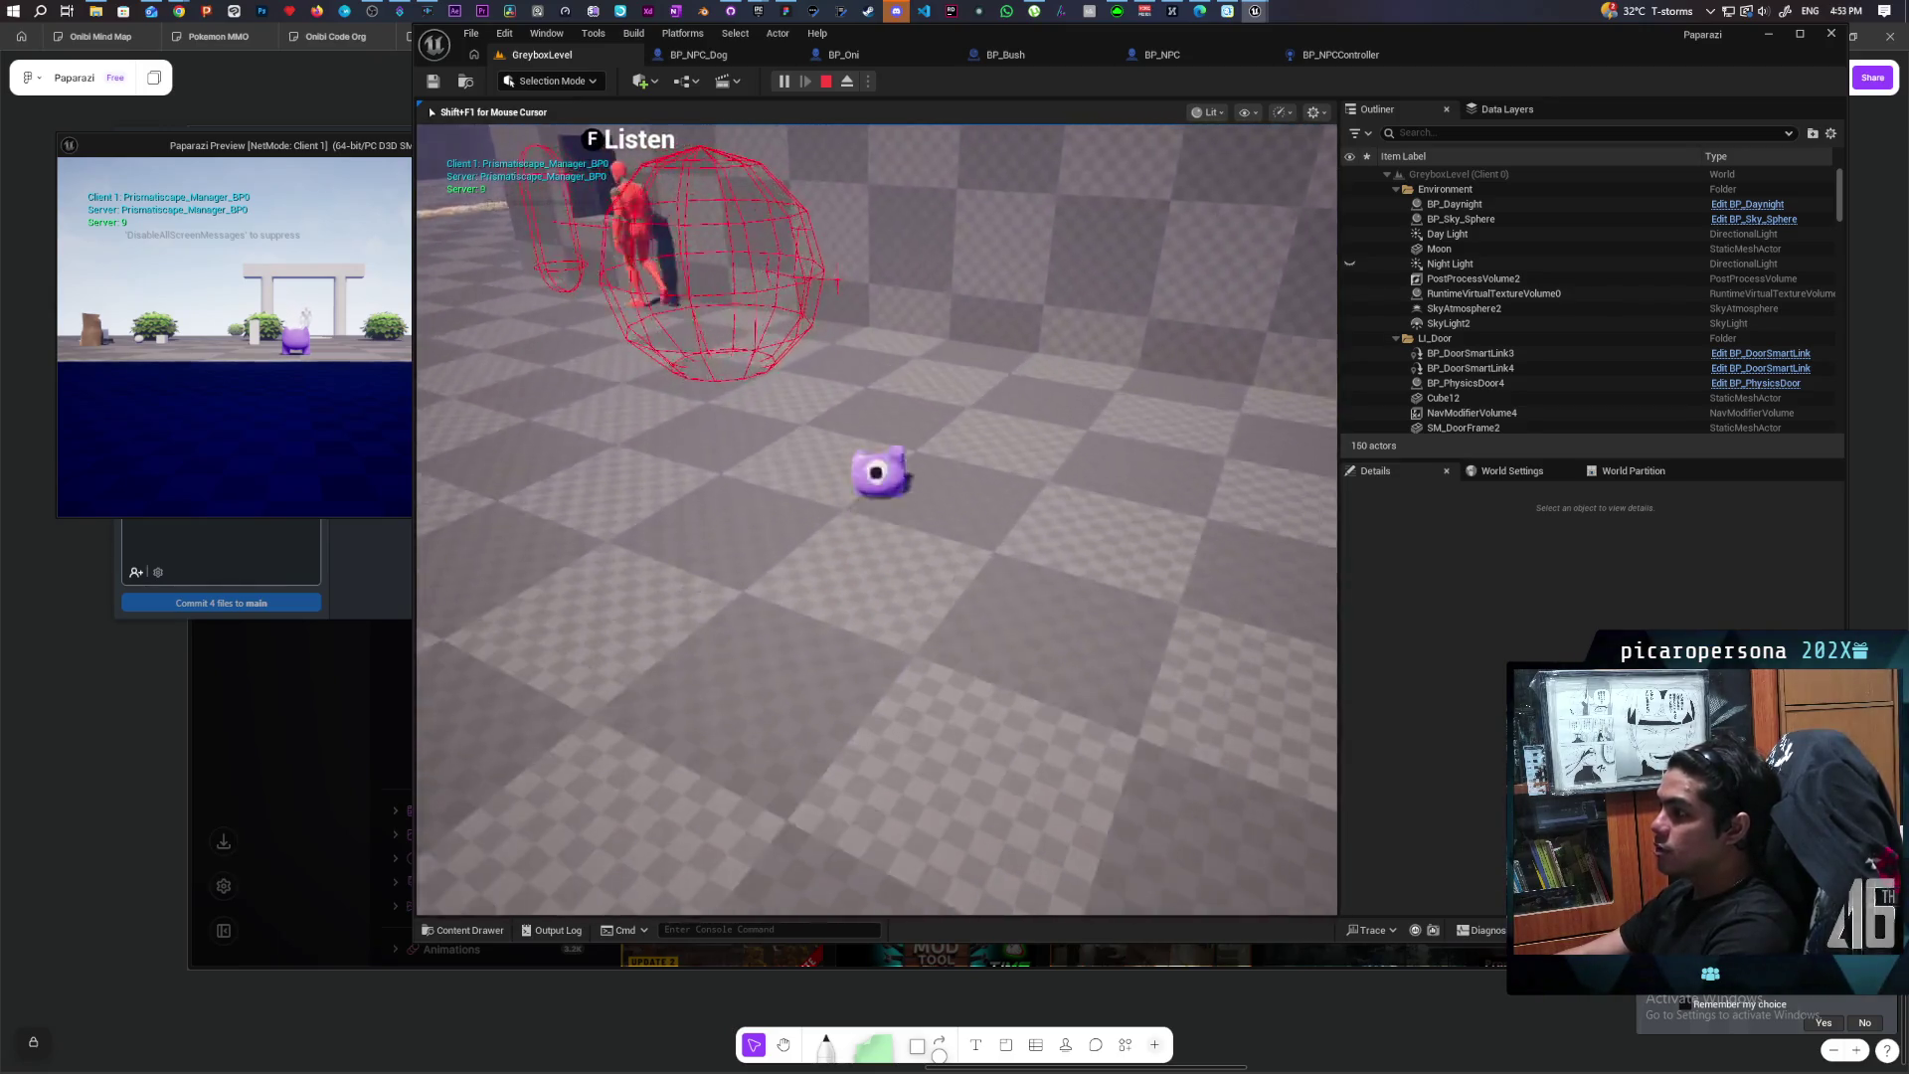
{"action": "key", "text": "w"}
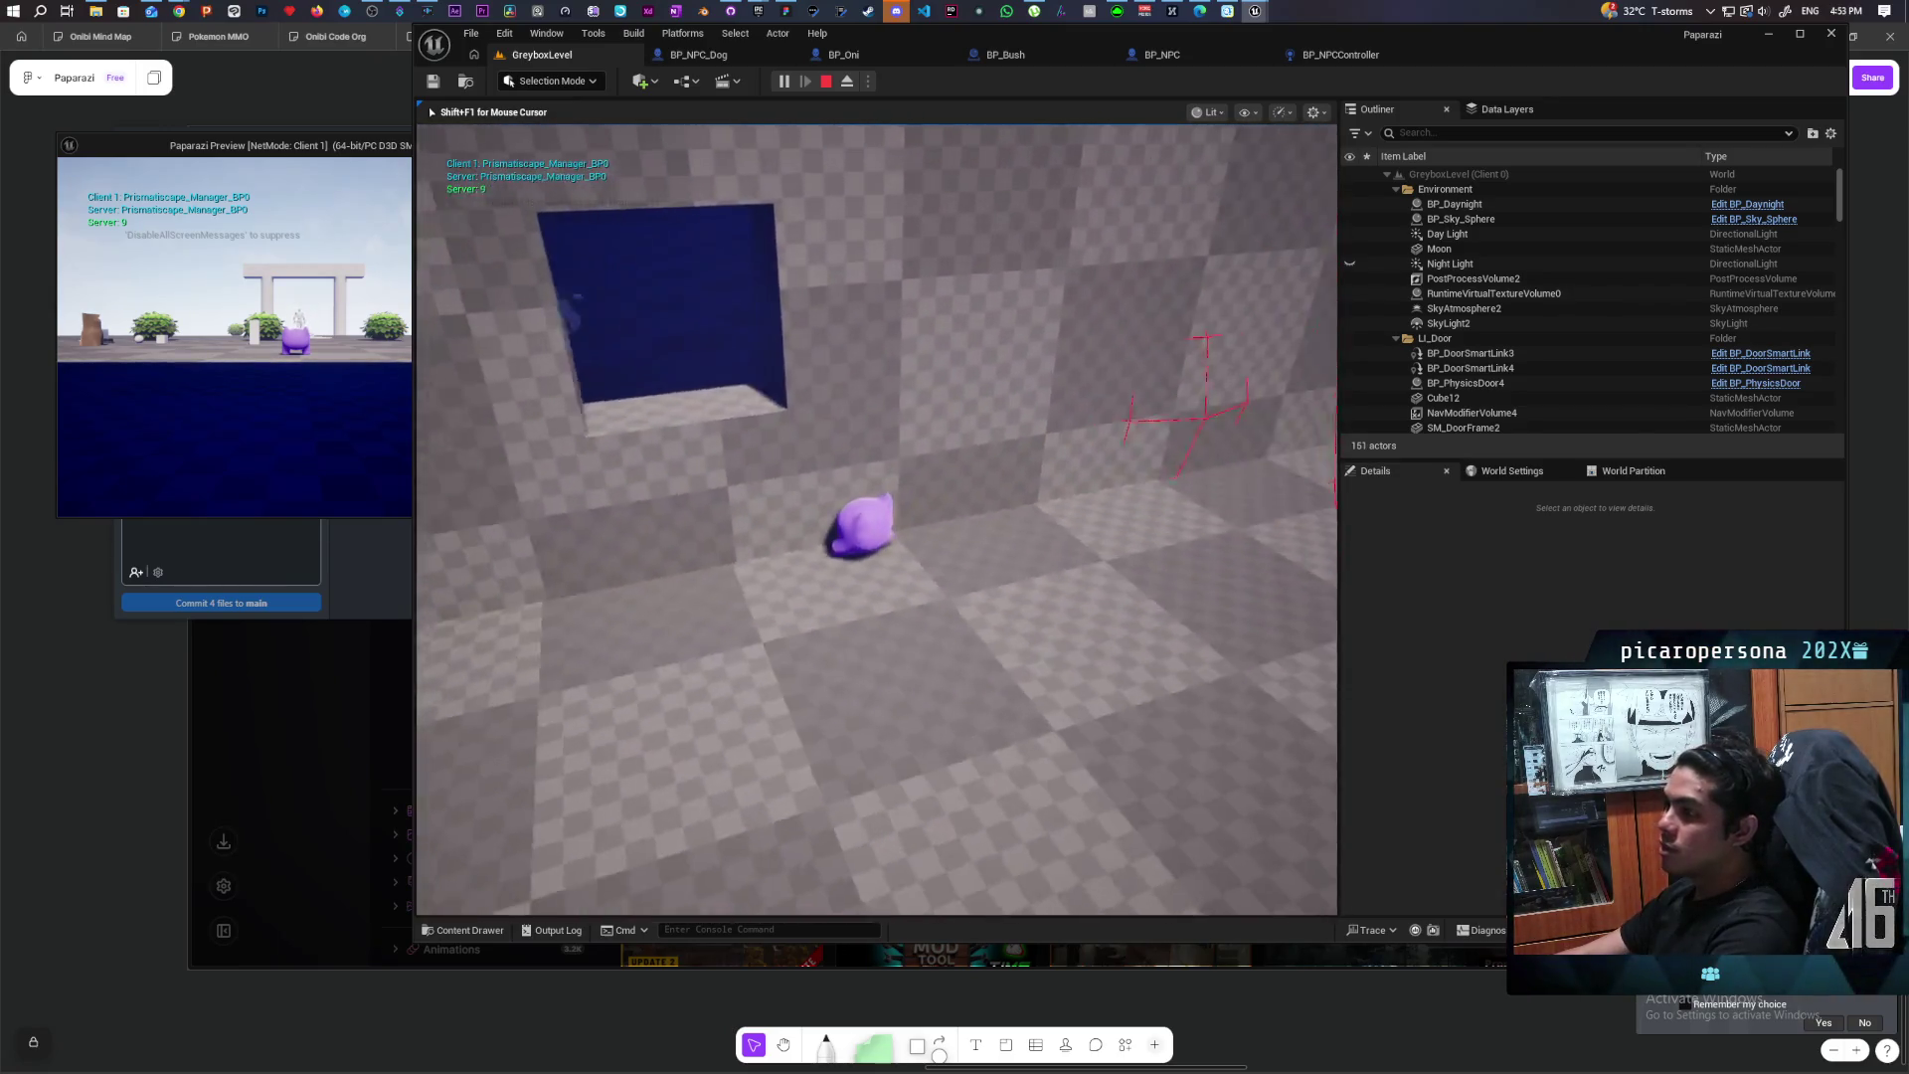
{"action": "key", "text": "w"}
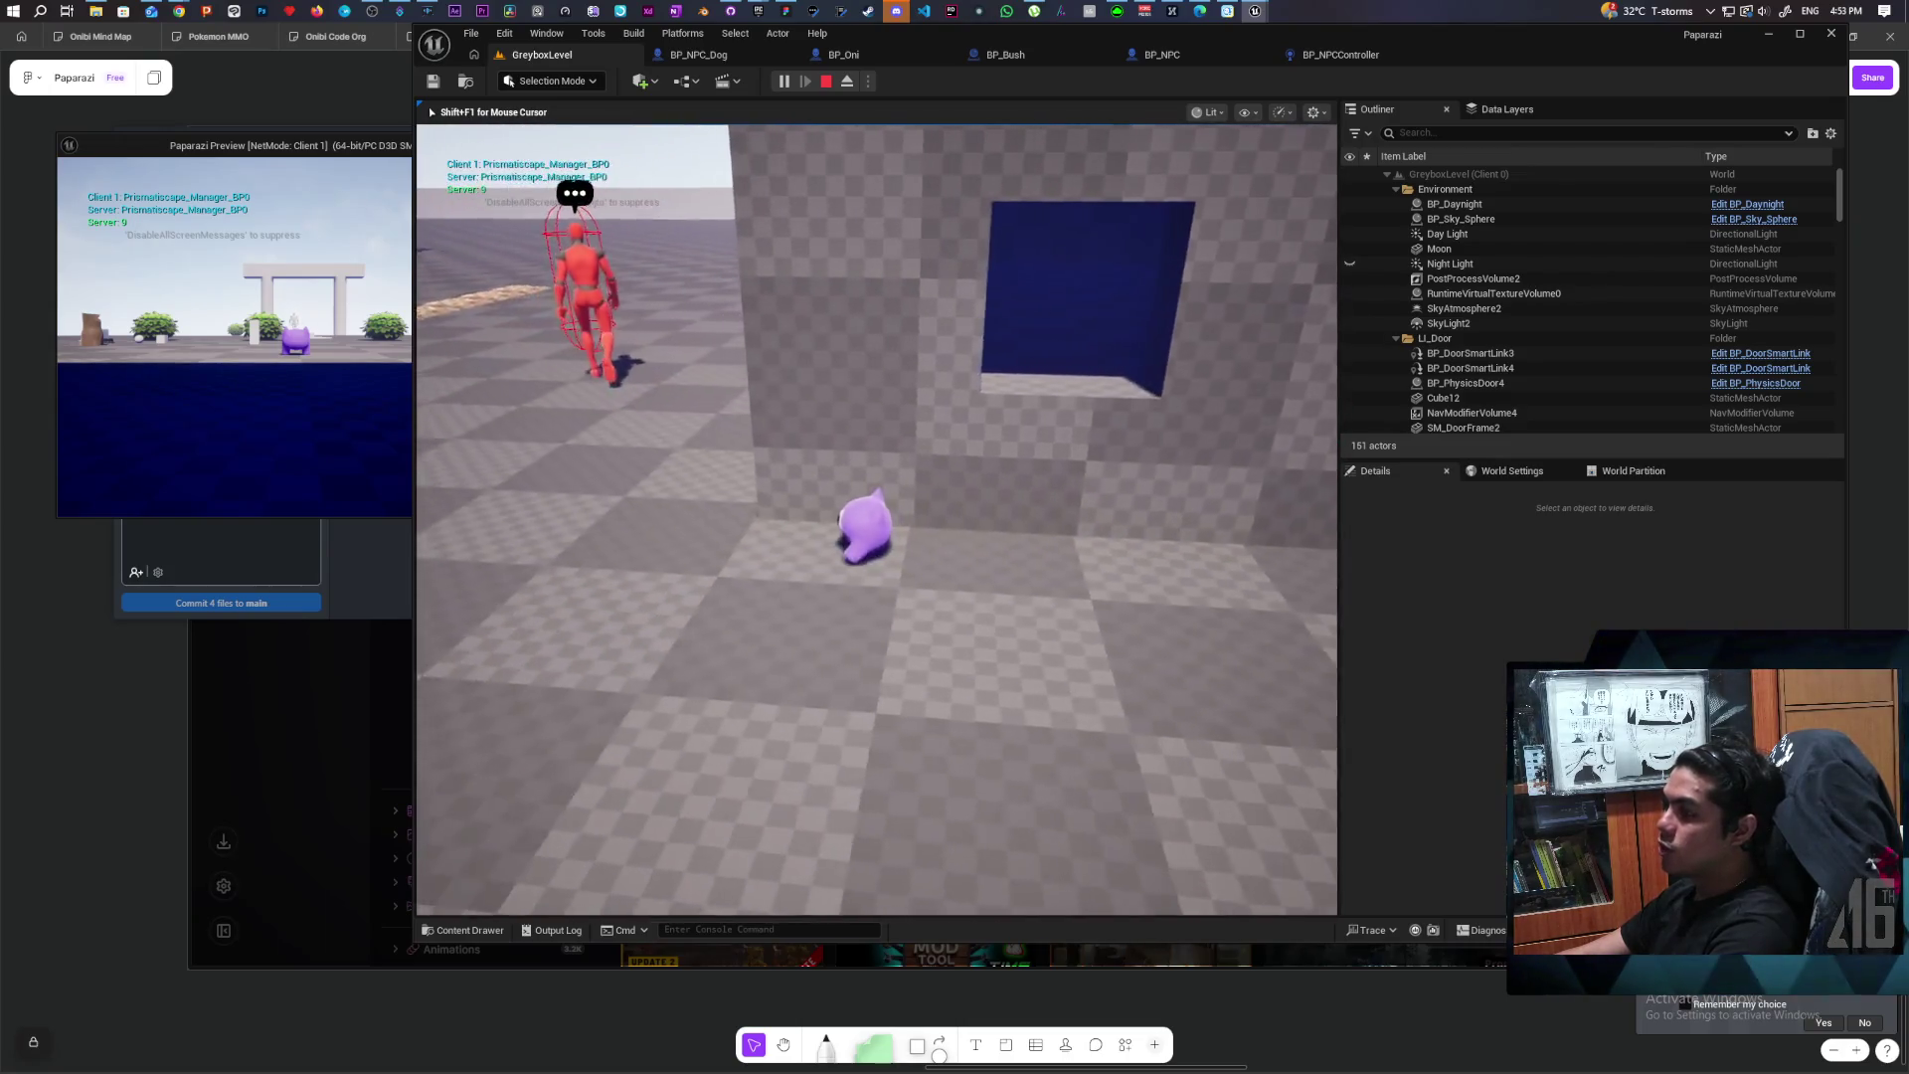
{"action": "key", "text": "w"}
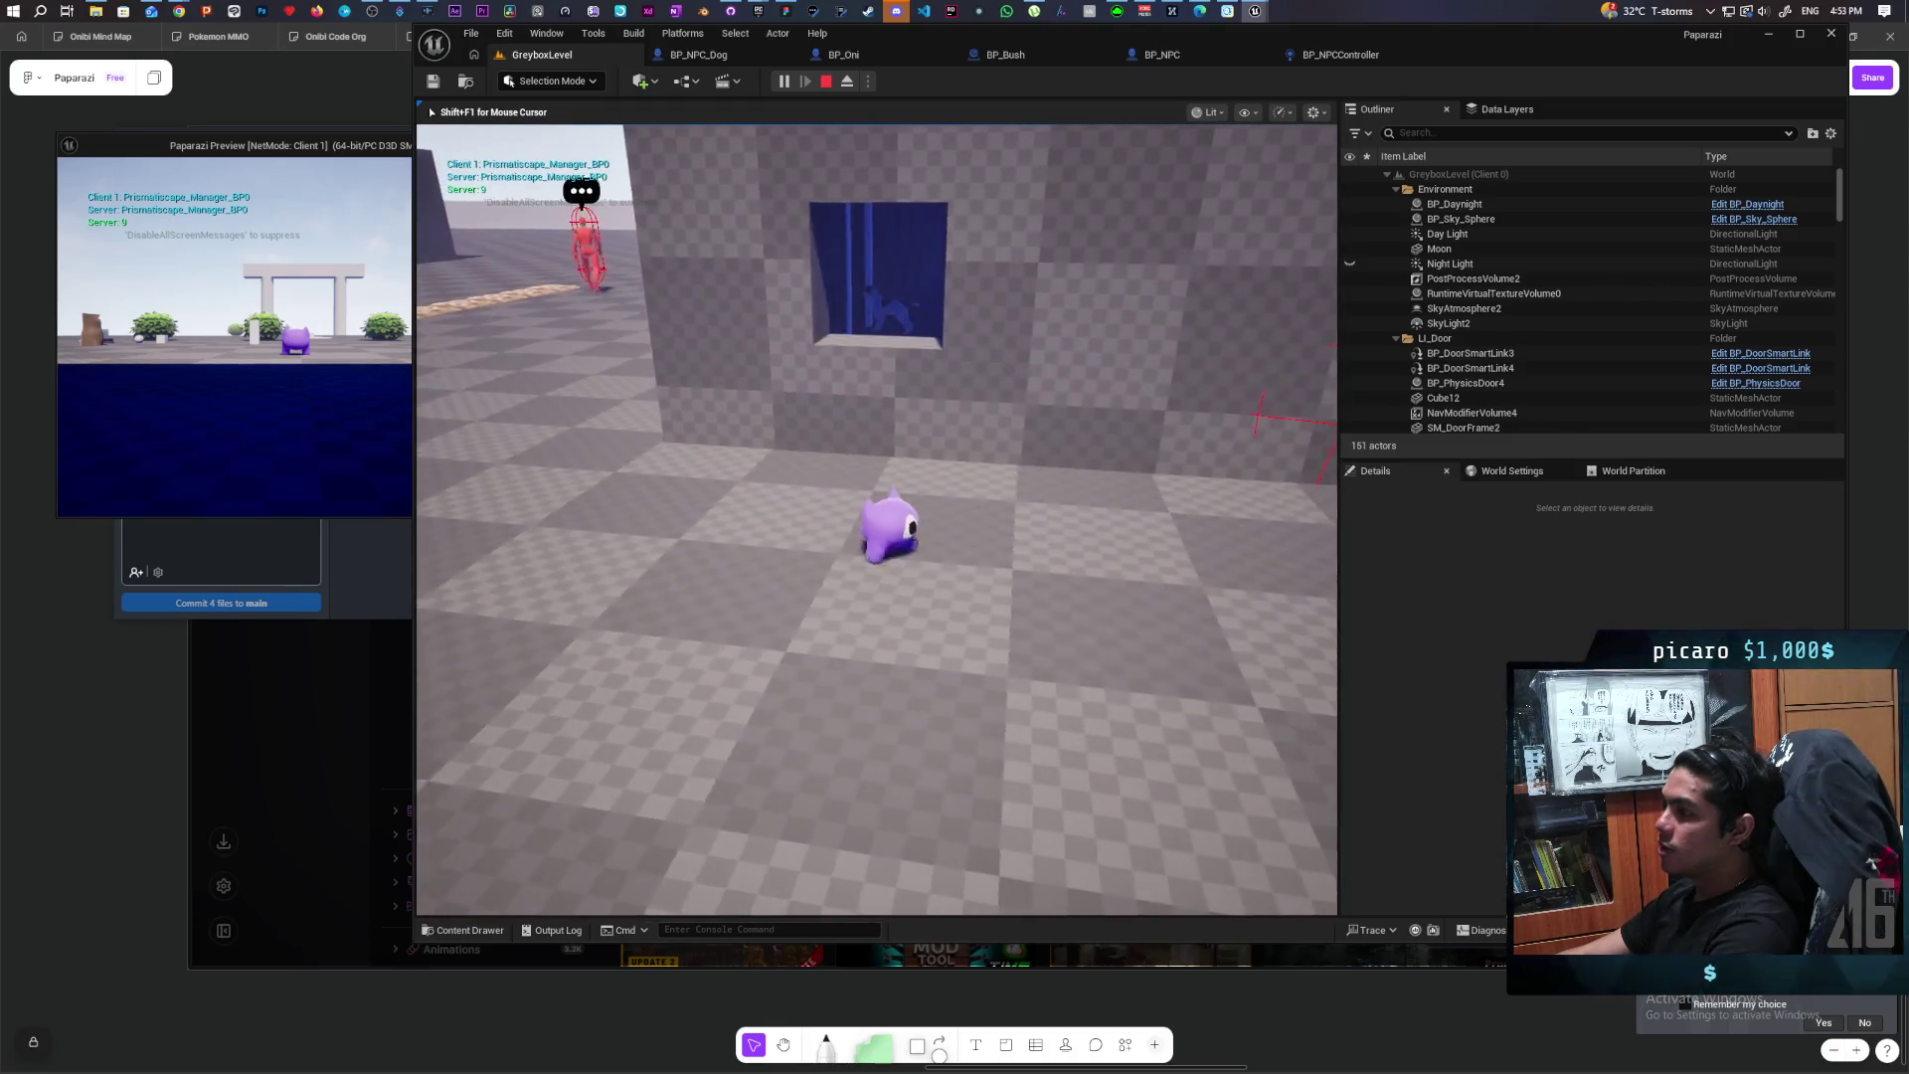
{"action": "key", "text": "Escape"}
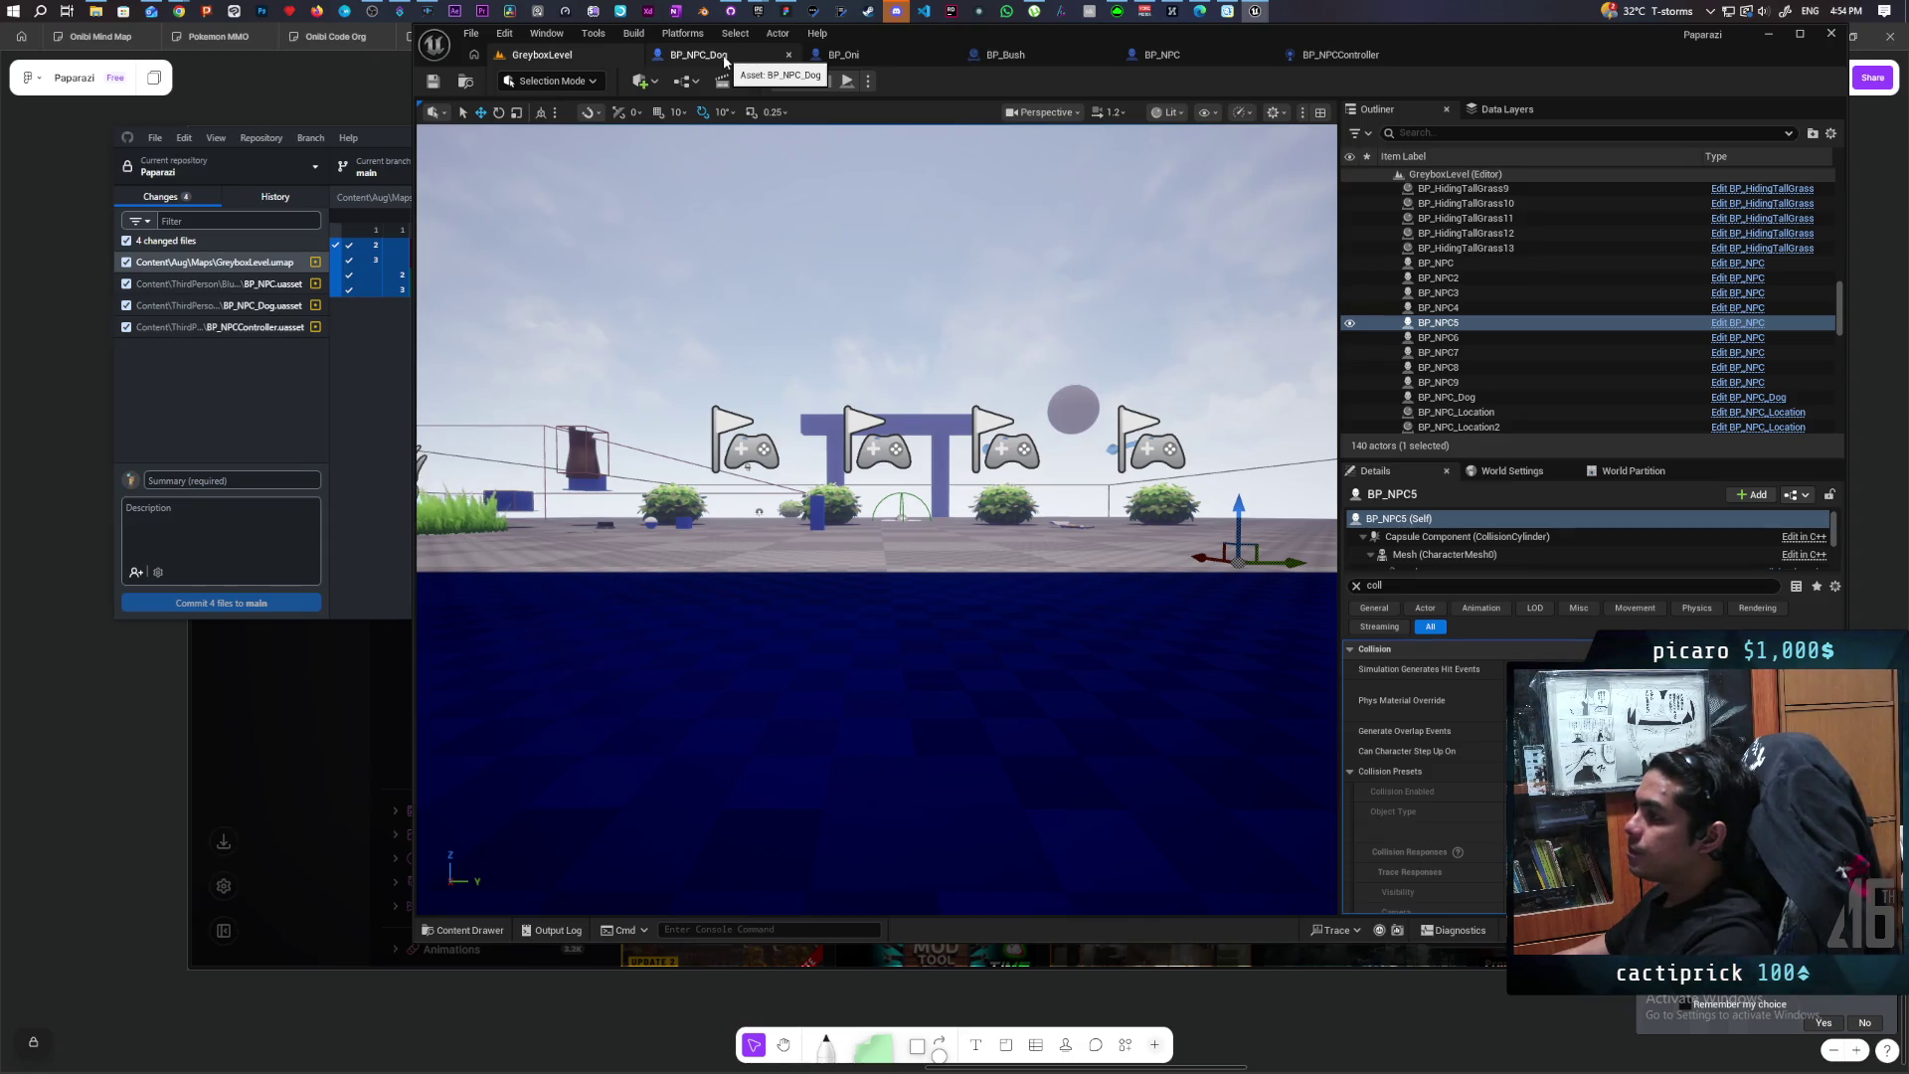
Step: Switch to BP_NPC's event graph and bring the avoidance and Draw Debug Sphere nodes into view
{"action": "left_click", "coordinate": [1380, 54]}
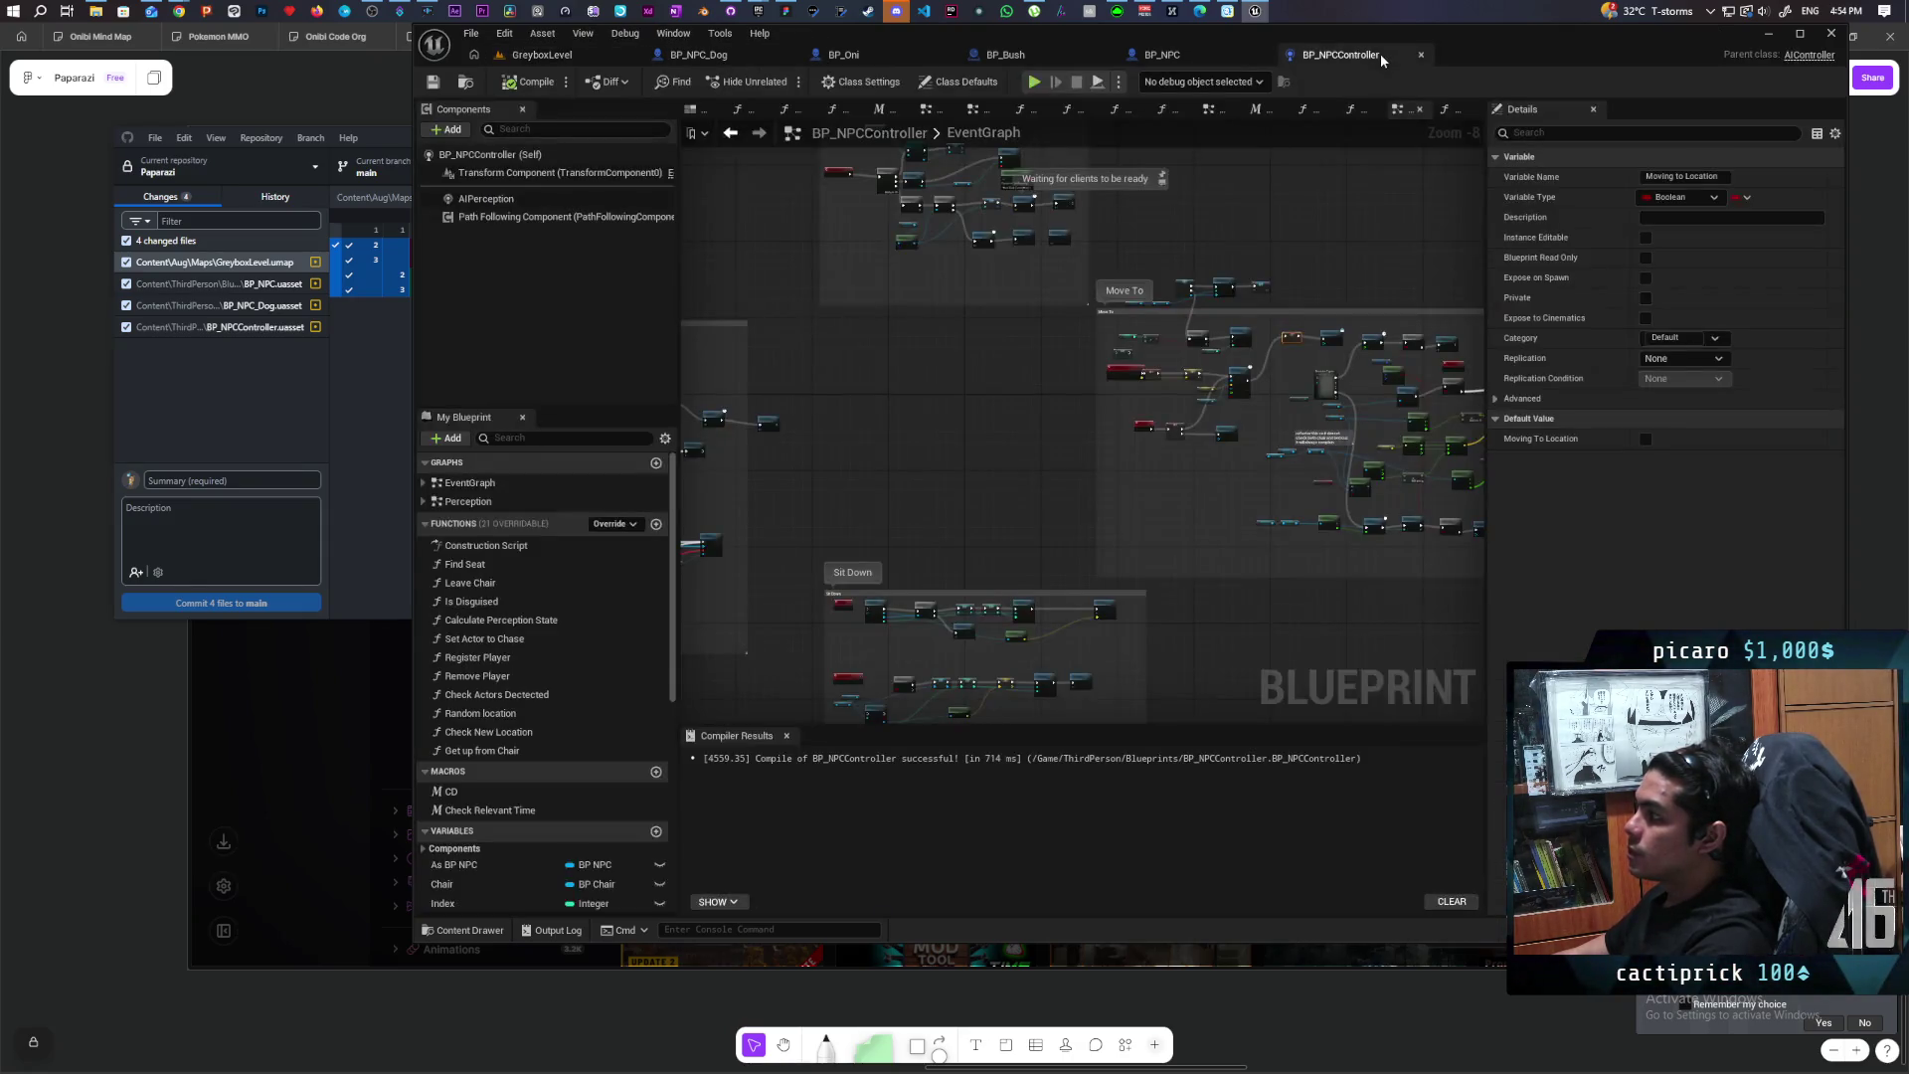
{"action": "left_click", "coordinate": [1155, 56]}
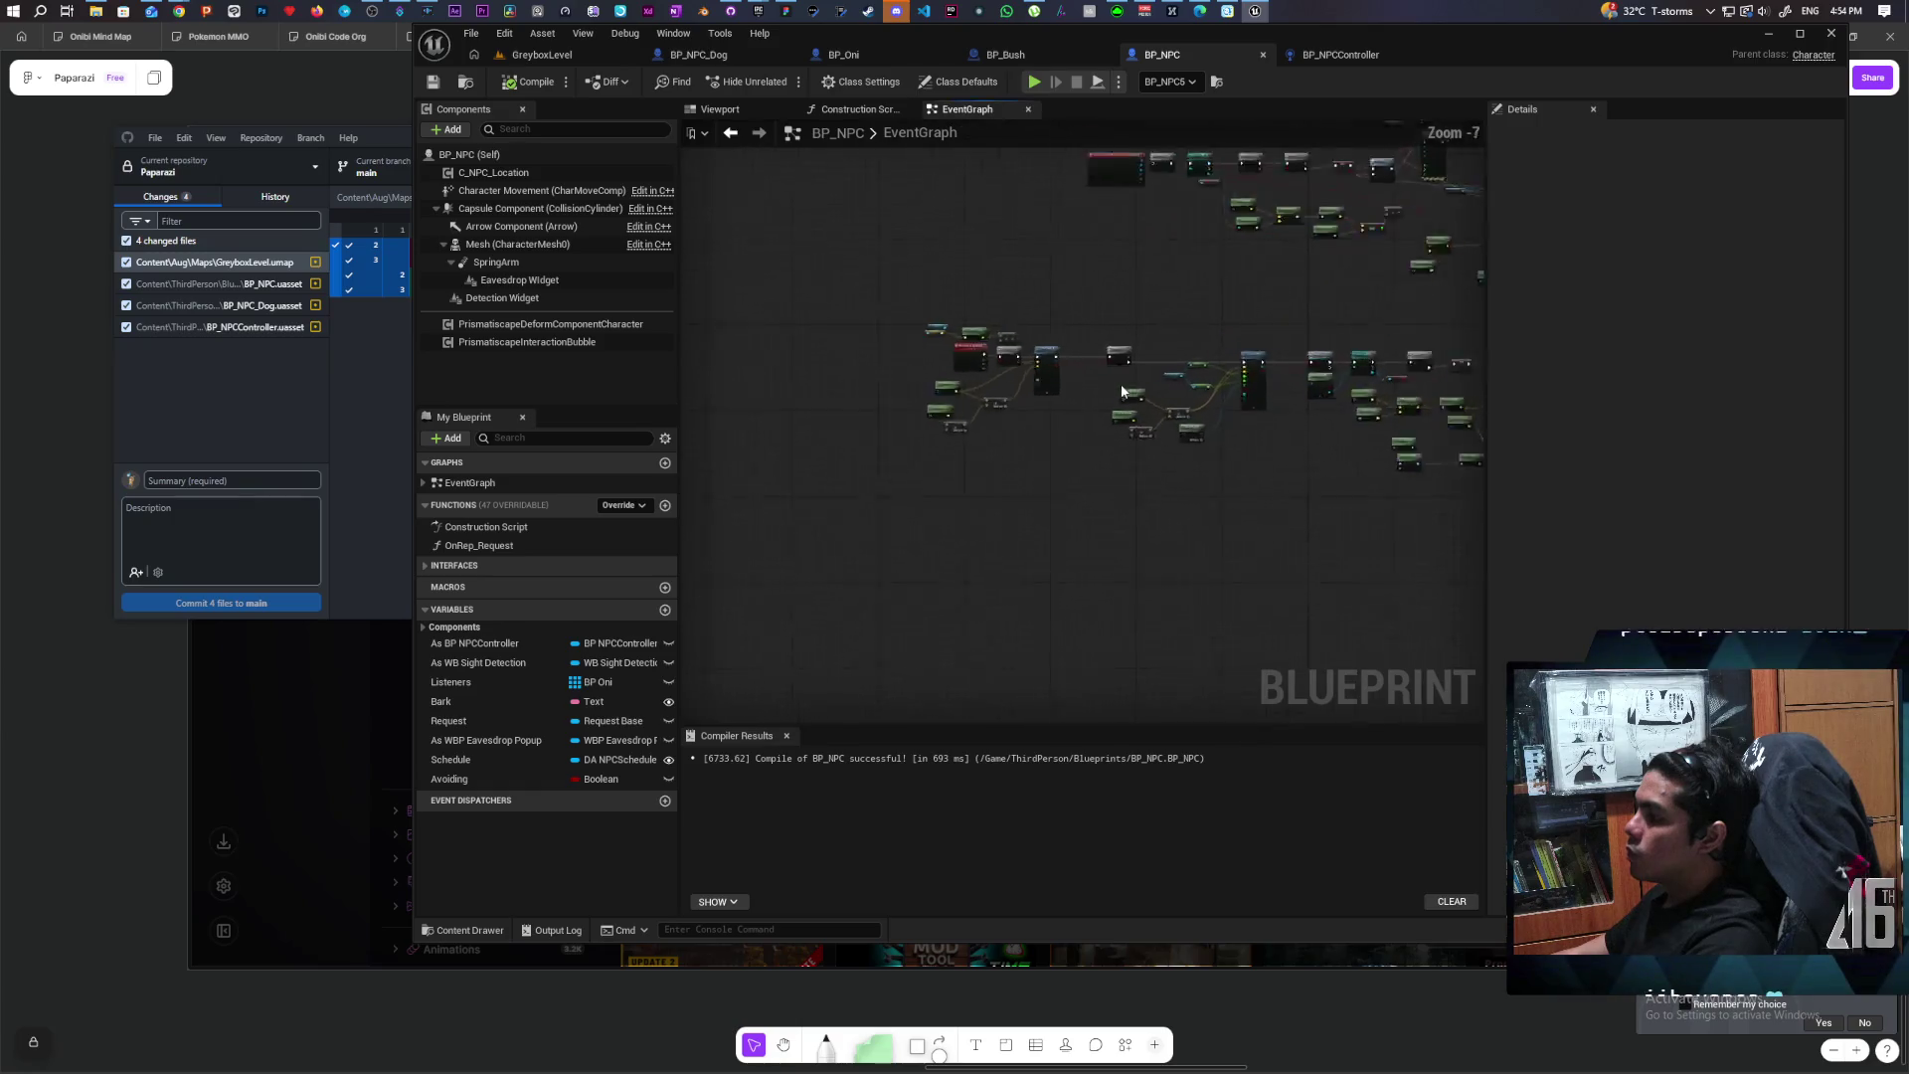
{"action": "left_click_drag", "start_coordinate": [1398, 281], "coordinate": [902, 281]}
{"action": "scroll", "coordinate": [931, 268], "scroll_direction": "up", "scroll_amount": 1}
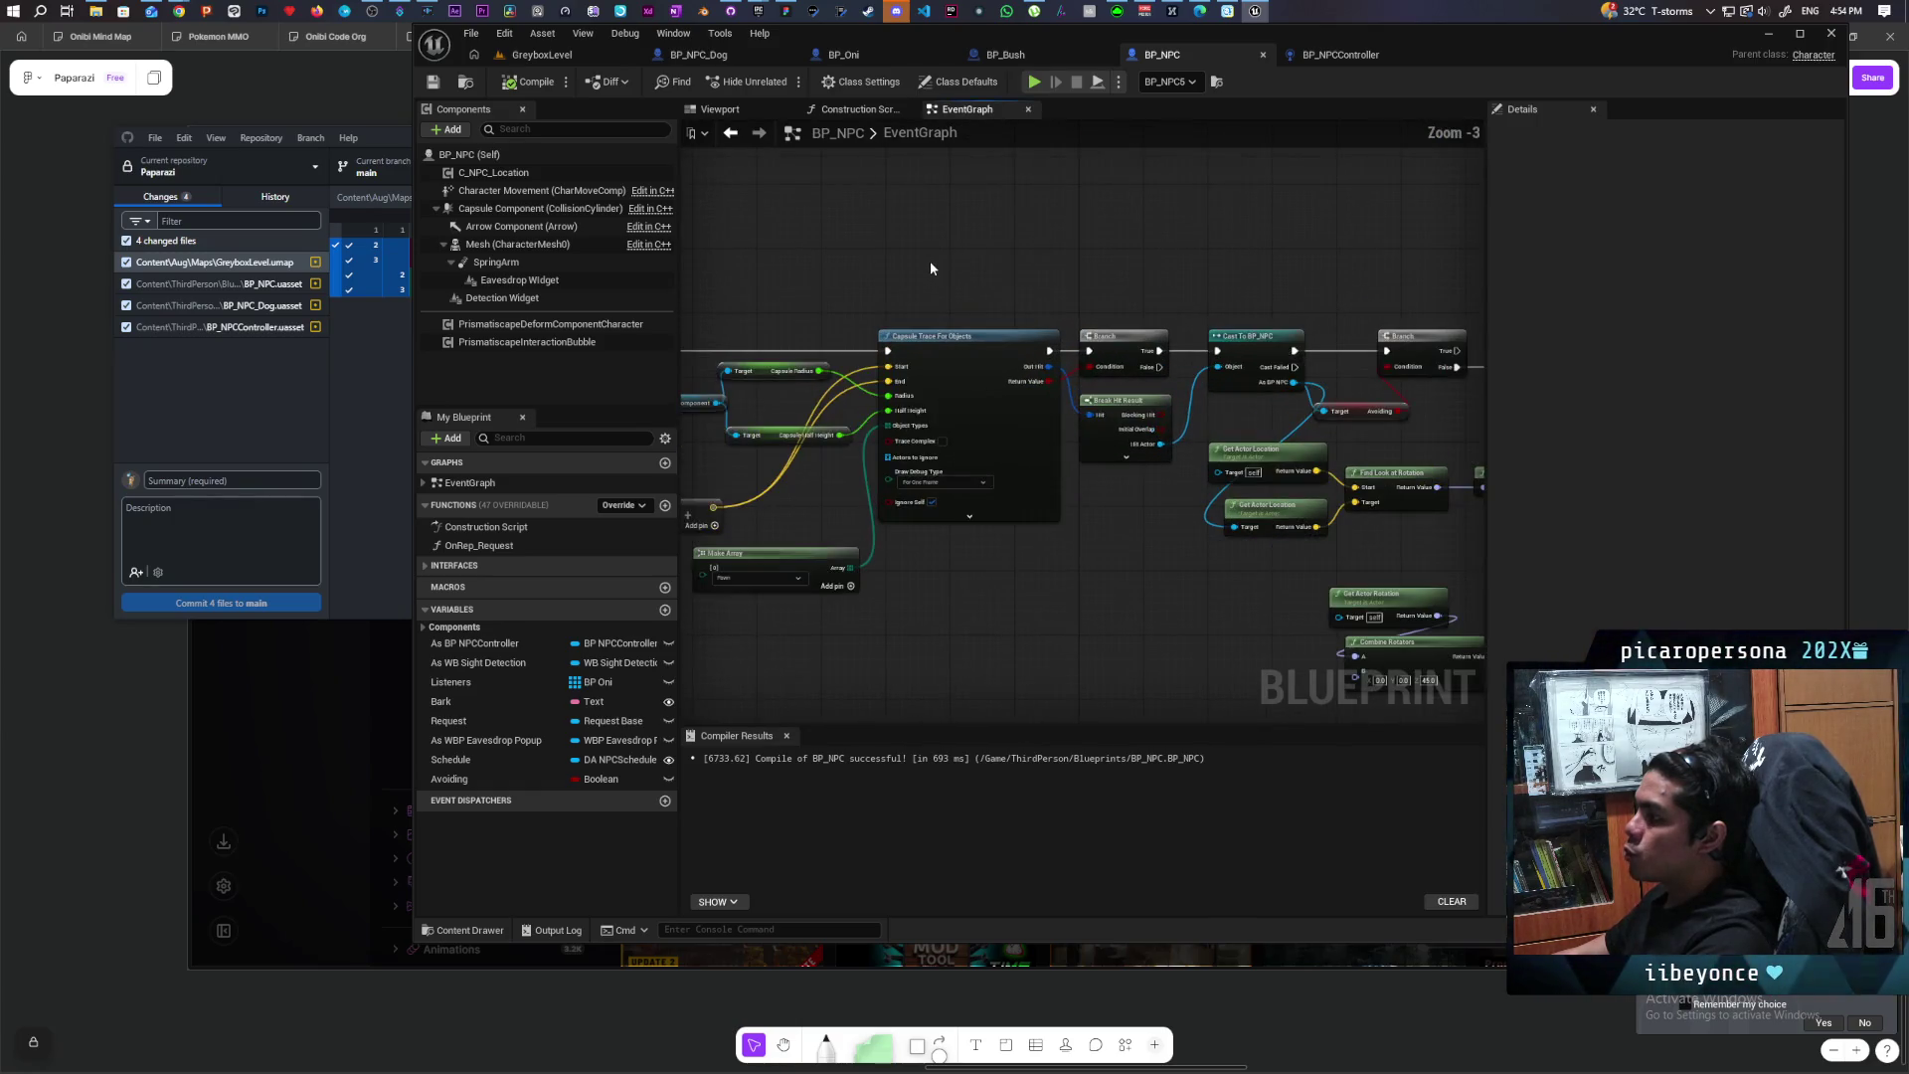
{"action": "mouse_move", "coordinate": [1010, 265]}
{"action": "left_mouse_down"}
{"action": "mouse_move", "coordinate": [908, 213]}
{"action": "mouse_move", "coordinate": [1176, 205]}
{"action": "mouse_move", "coordinate": [742, 200]}
{"action": "mouse_move", "coordinate": [705, 233]}
{"action": "left_mouse_up"}
{"action": "mouse_move", "coordinate": [945, 231]}
{"action": "left_mouse_down"}
{"action": "mouse_move", "coordinate": [1078, 243]}
{"action": "mouse_move", "coordinate": [1100, 328]}
{"action": "mouse_move", "coordinate": [849, 299]}
{"action": "left_mouse_up"}
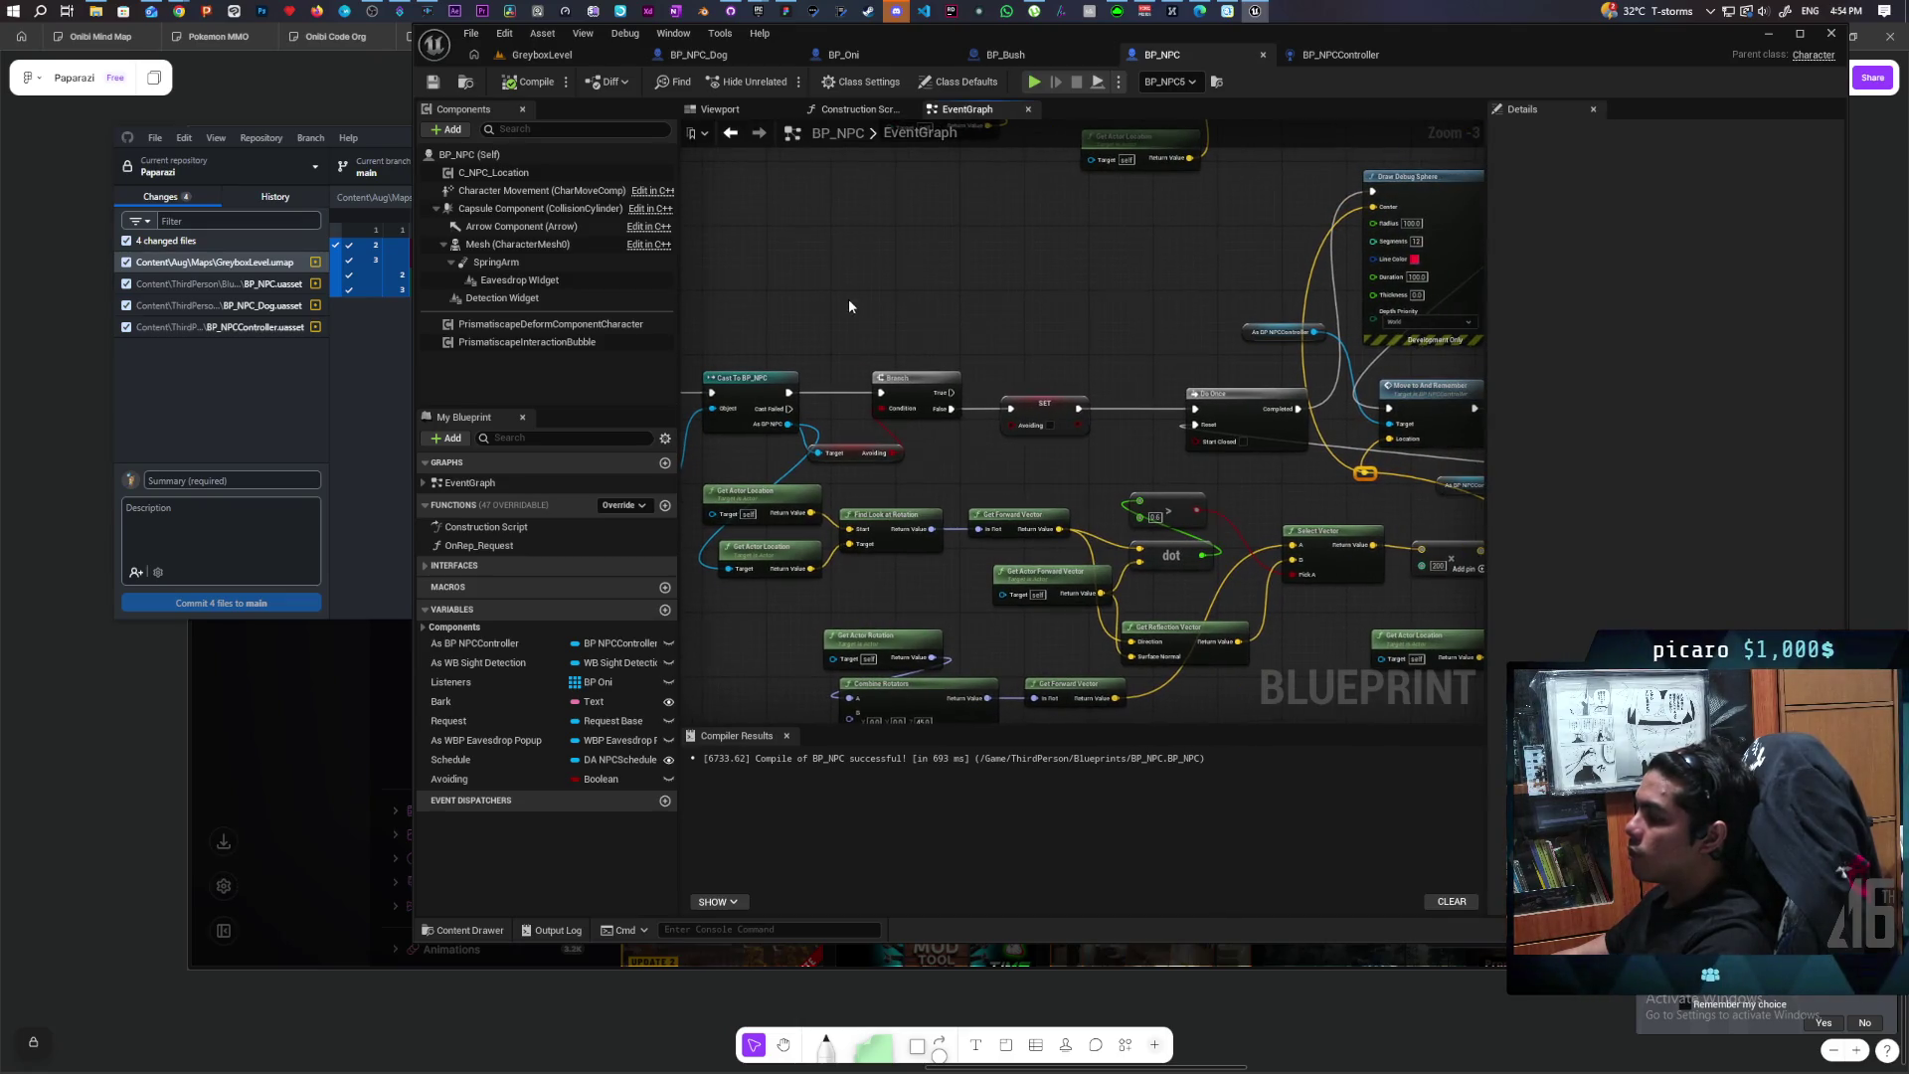
Step: Add a Sphere Trace By Channel node via 'sphere trac' and move it below the other nodes
{"action": "right_click", "coordinate": [849, 298]}
{"action": "type", "text": "sphere trac"}
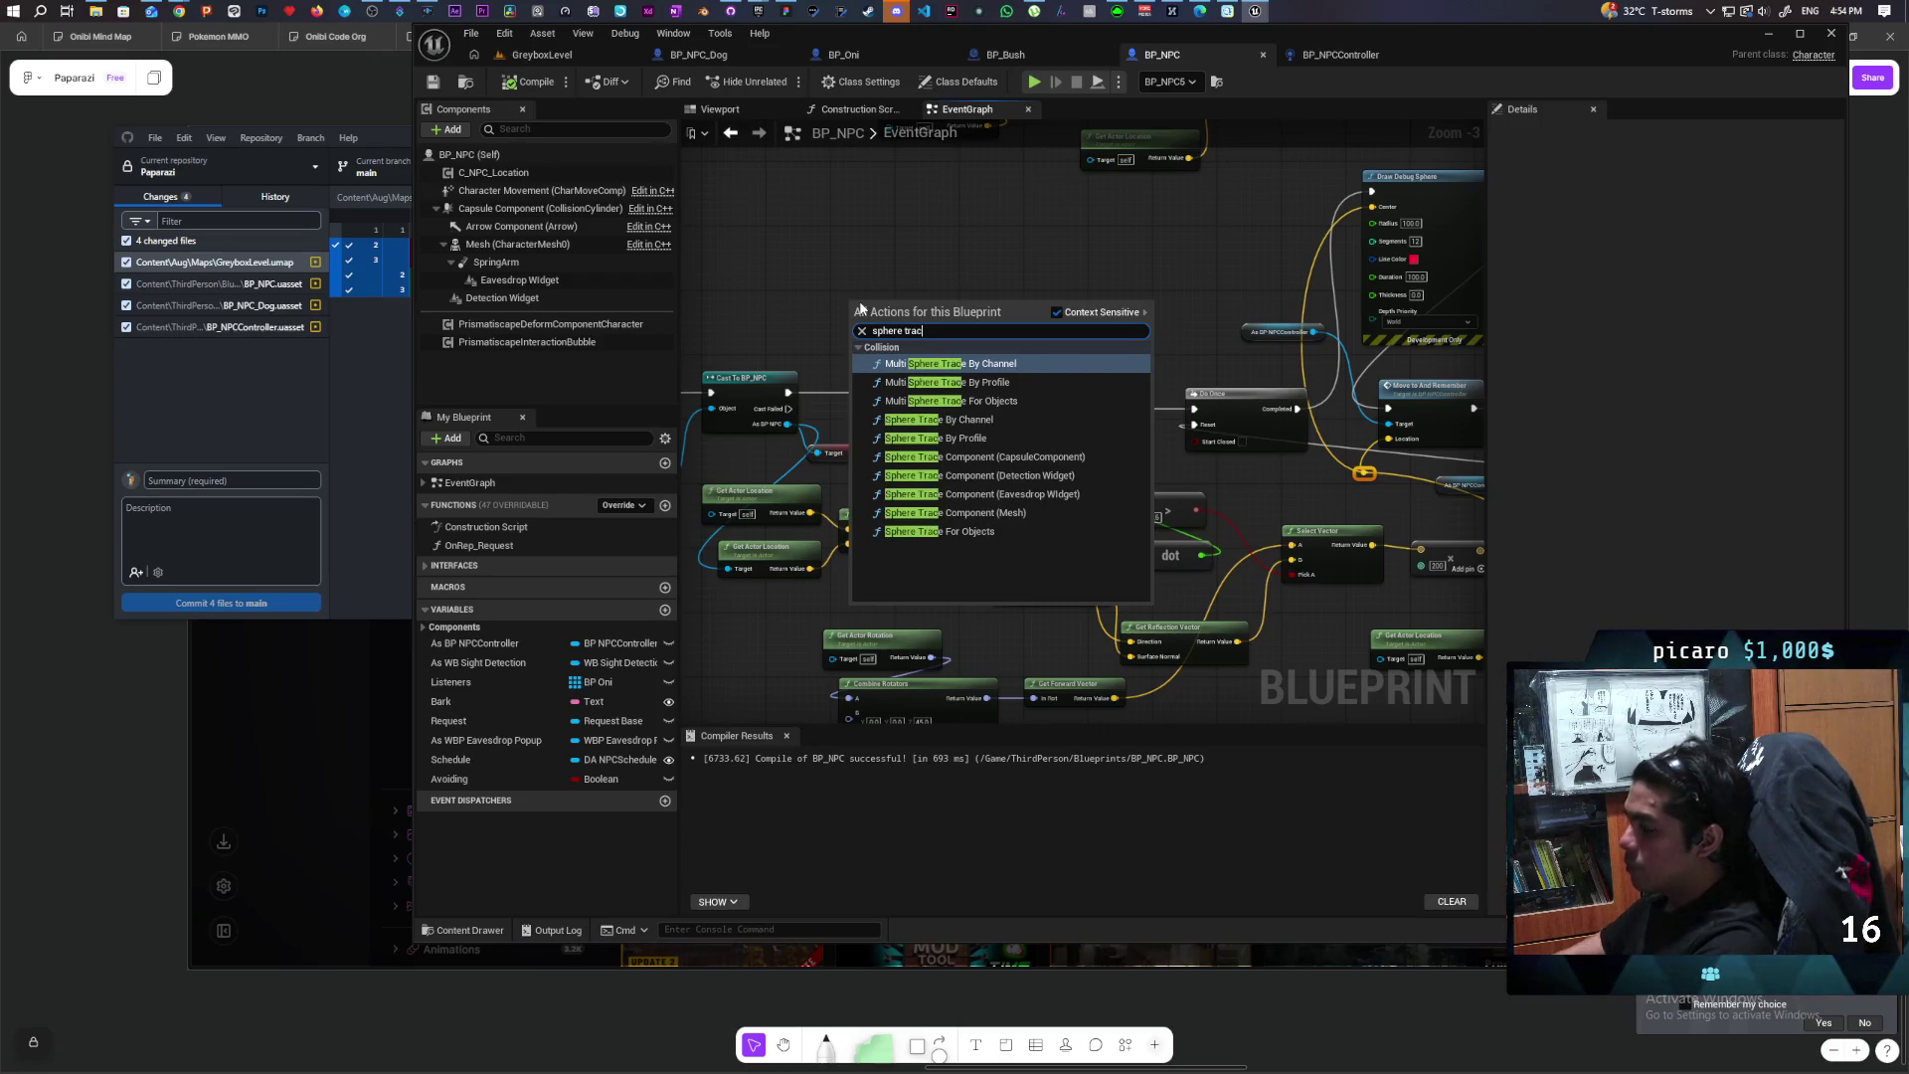
{"action": "left_click", "coordinate": [922, 418]}
{"action": "mouse_move", "coordinate": [929, 316]}
{"action": "left_mouse_down"}
{"action": "mouse_move", "coordinate": [959, 187]}
{"action": "mouse_move", "coordinate": [944, 158]}
{"action": "left_mouse_up"}
{"action": "scroll", "coordinate": [1063, 288], "scroll_direction": "down", "scroll_amount": 1}
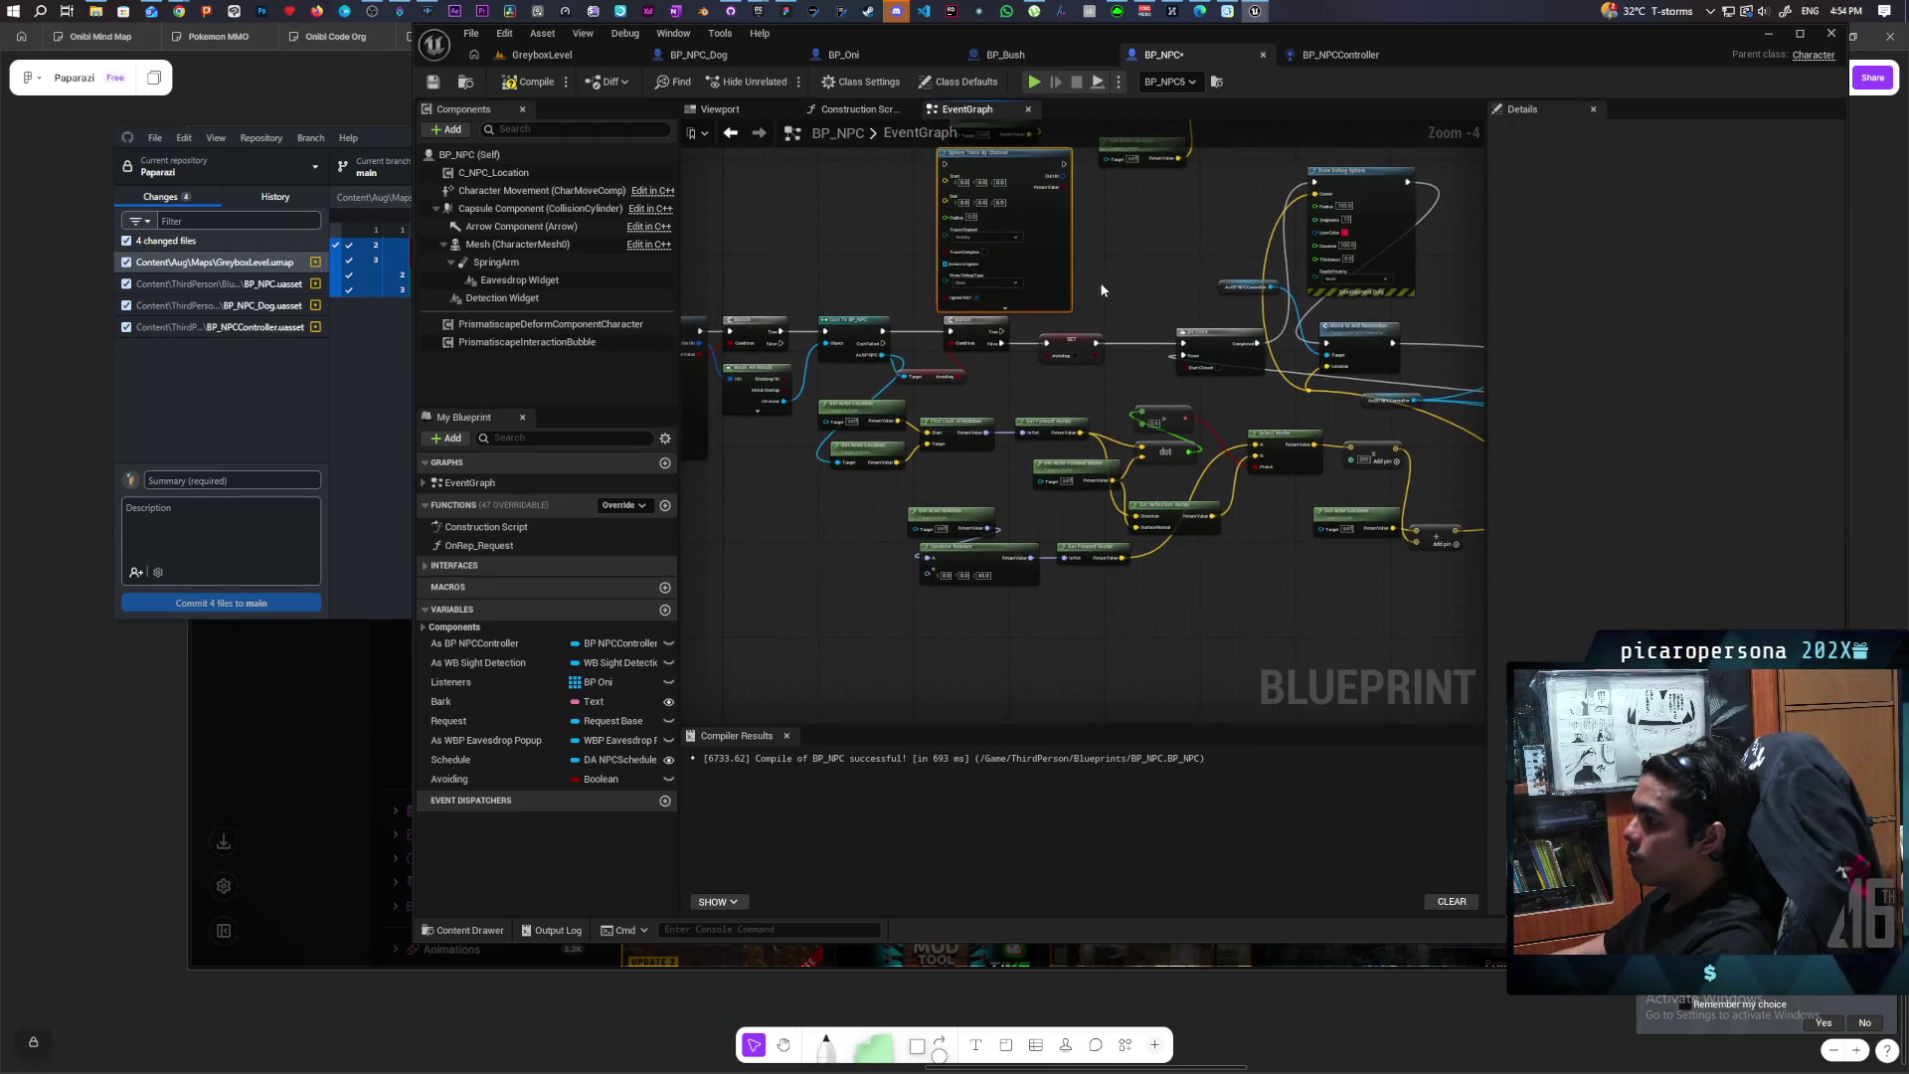
{"action": "scroll", "coordinate": [1103, 318], "scroll_direction": "down", "scroll_amount": 3}
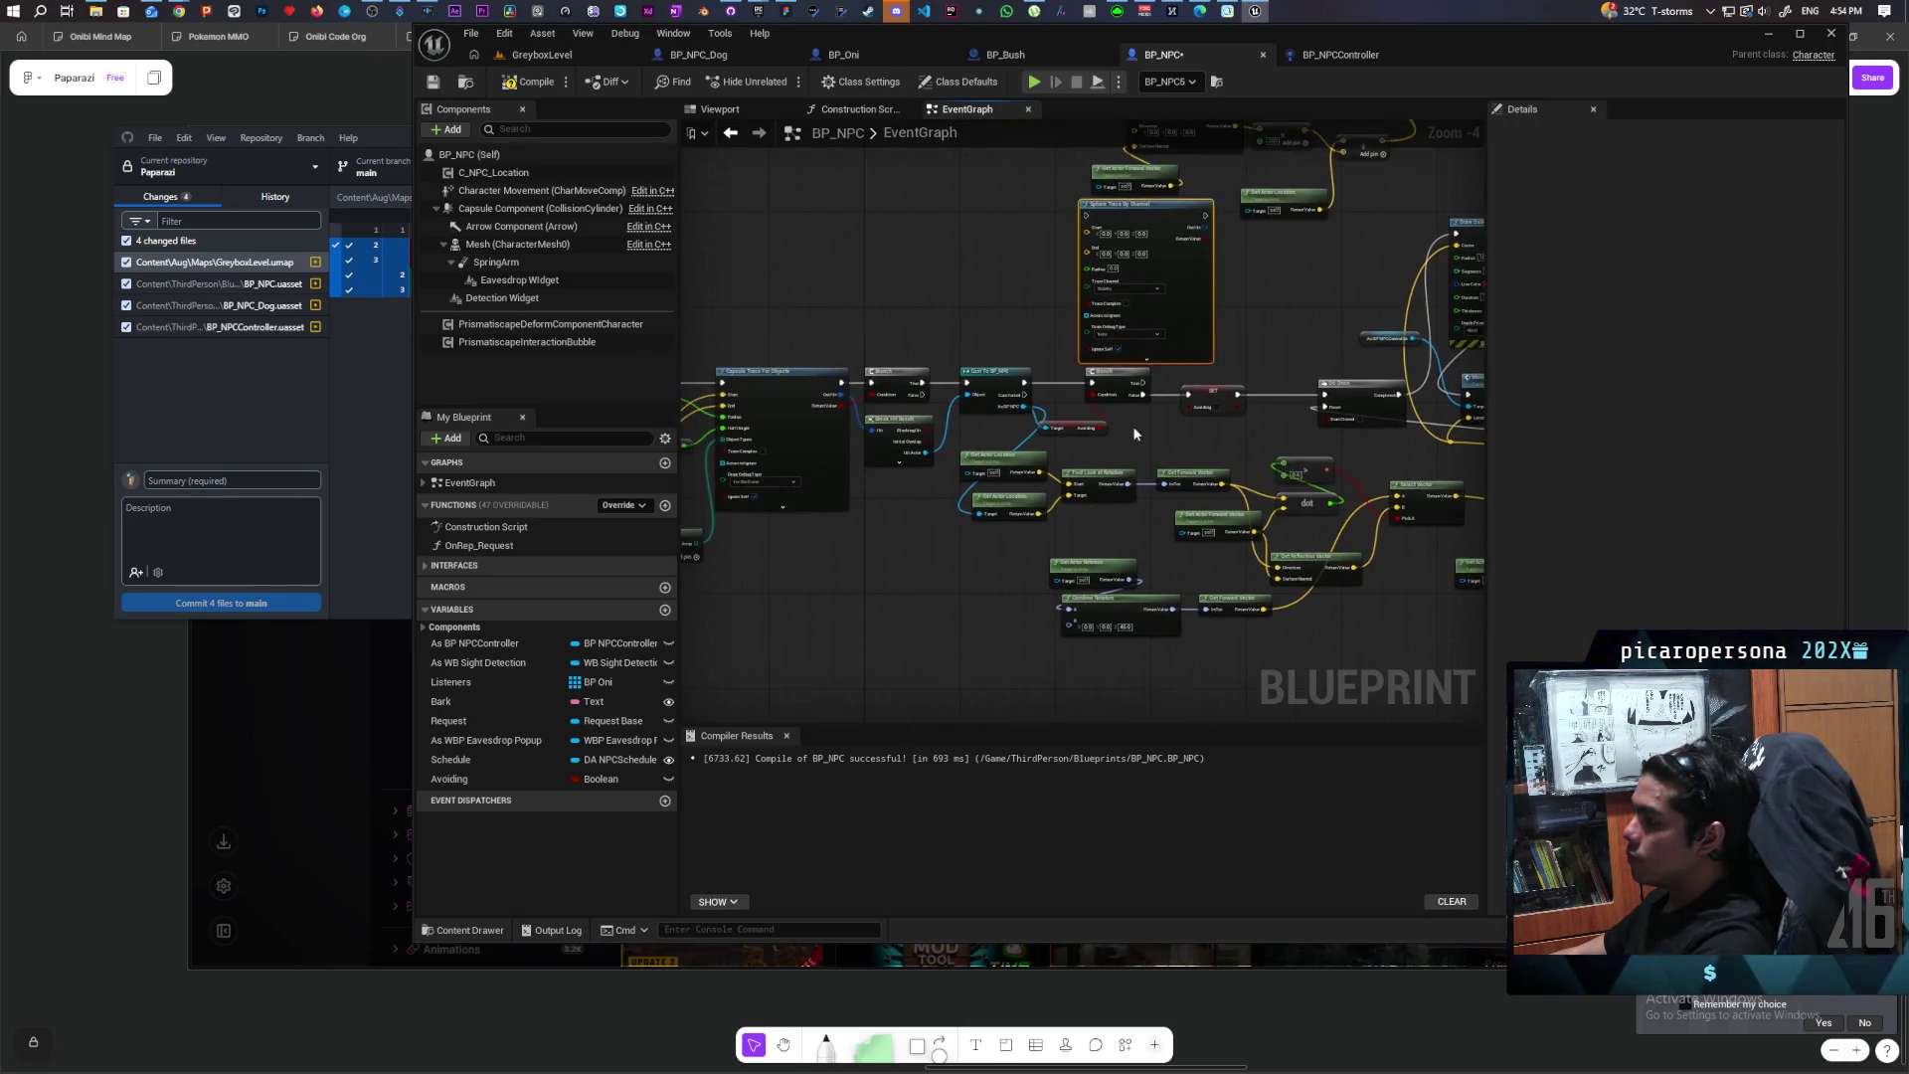
{"action": "left_click_drag", "start_coordinate": [1092, 303], "coordinate": [1091, 537]}
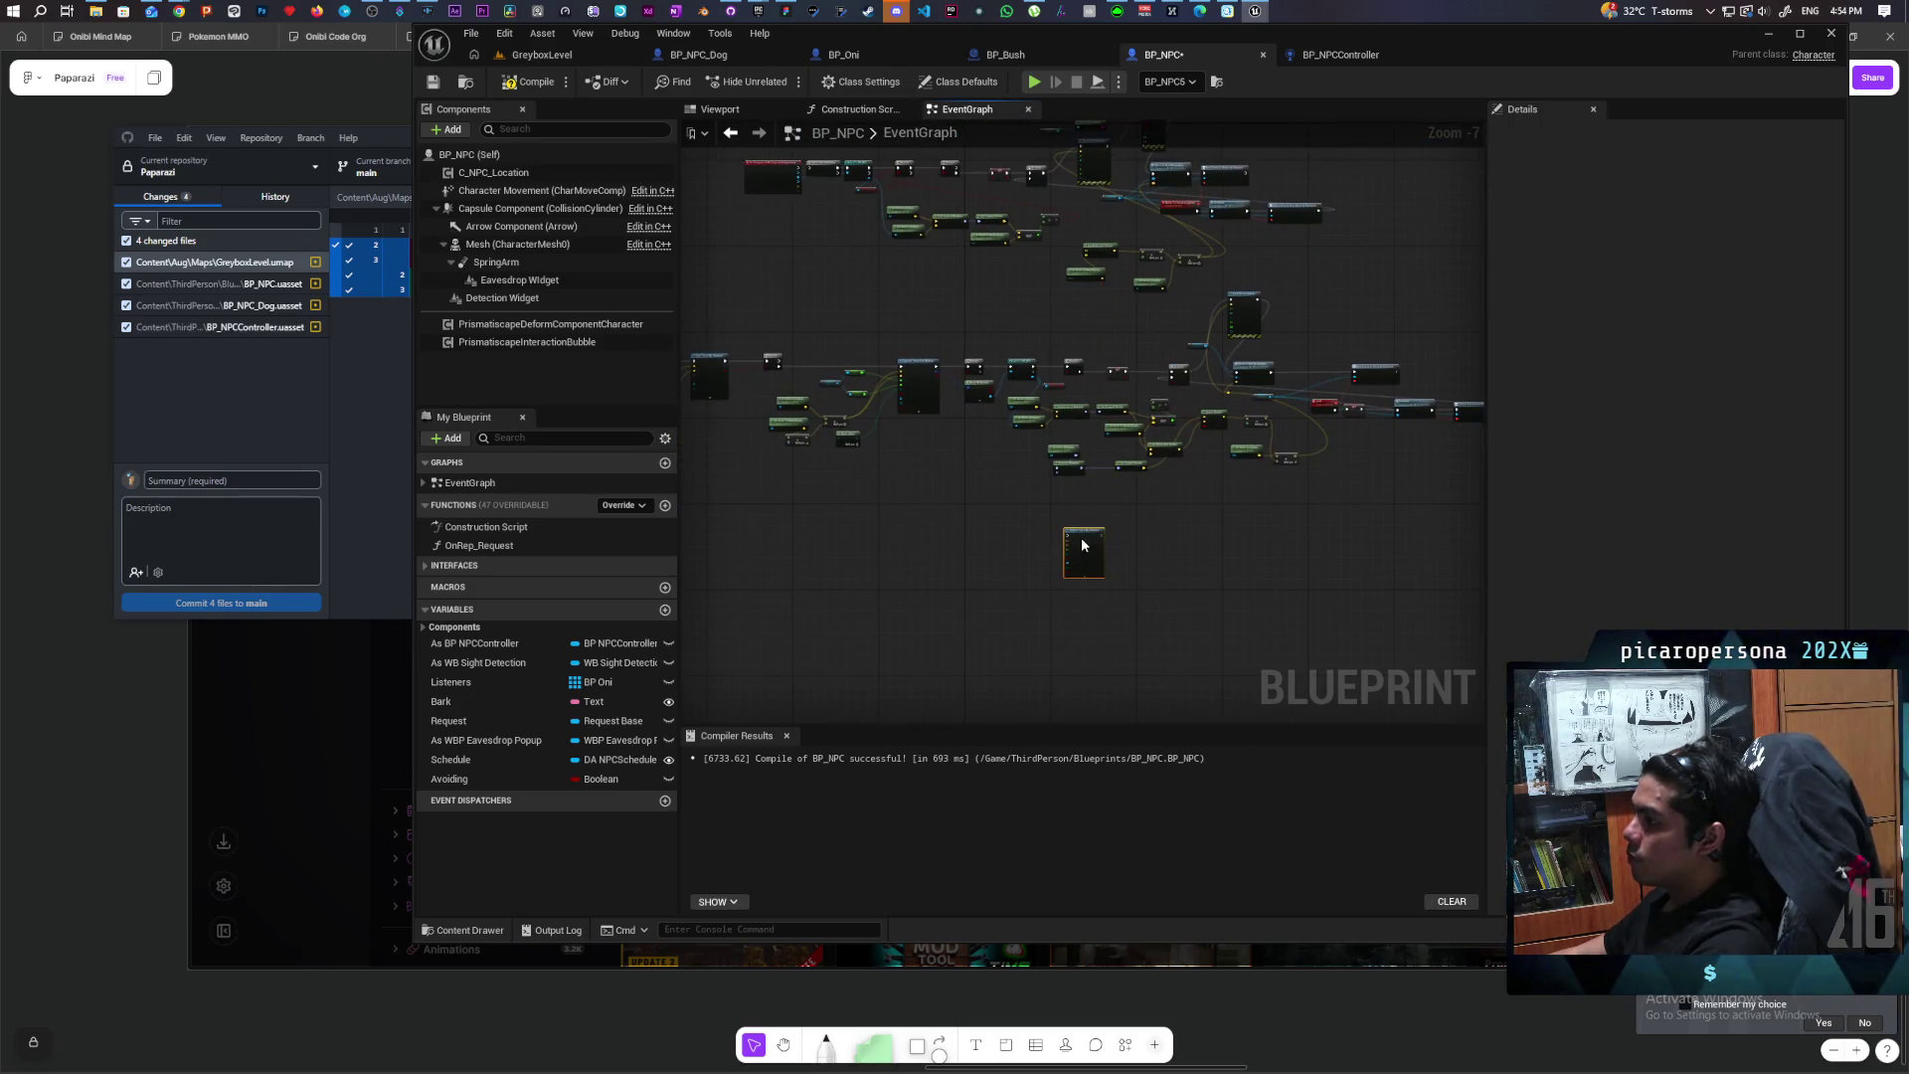
{"action": "scroll", "coordinate": [1094, 502], "scroll_direction": "up", "scroll_amount": 4}
{"action": "scroll", "coordinate": [1072, 519], "scroll_direction": "down", "scroll_amount": 3}
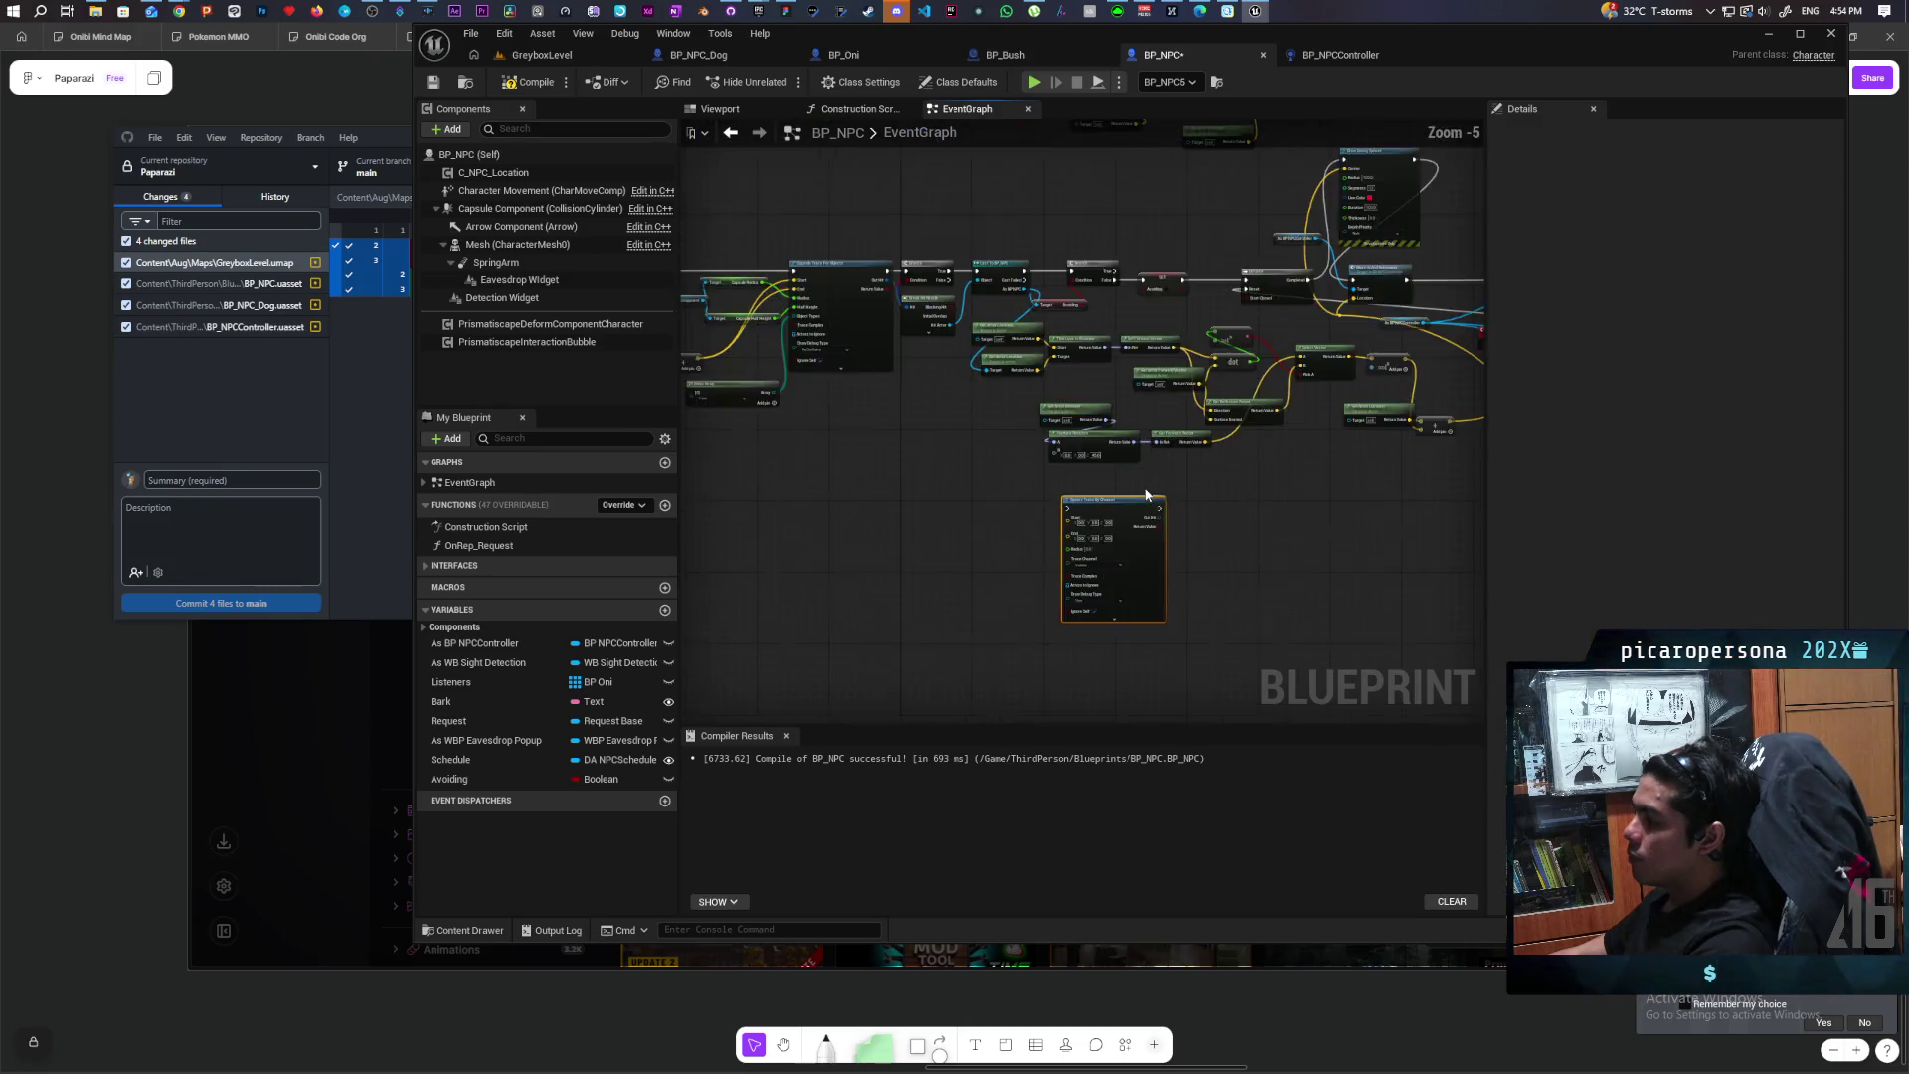
{"action": "scroll", "coordinate": [1054, 478], "scroll_direction": "up", "scroll_amount": 2}
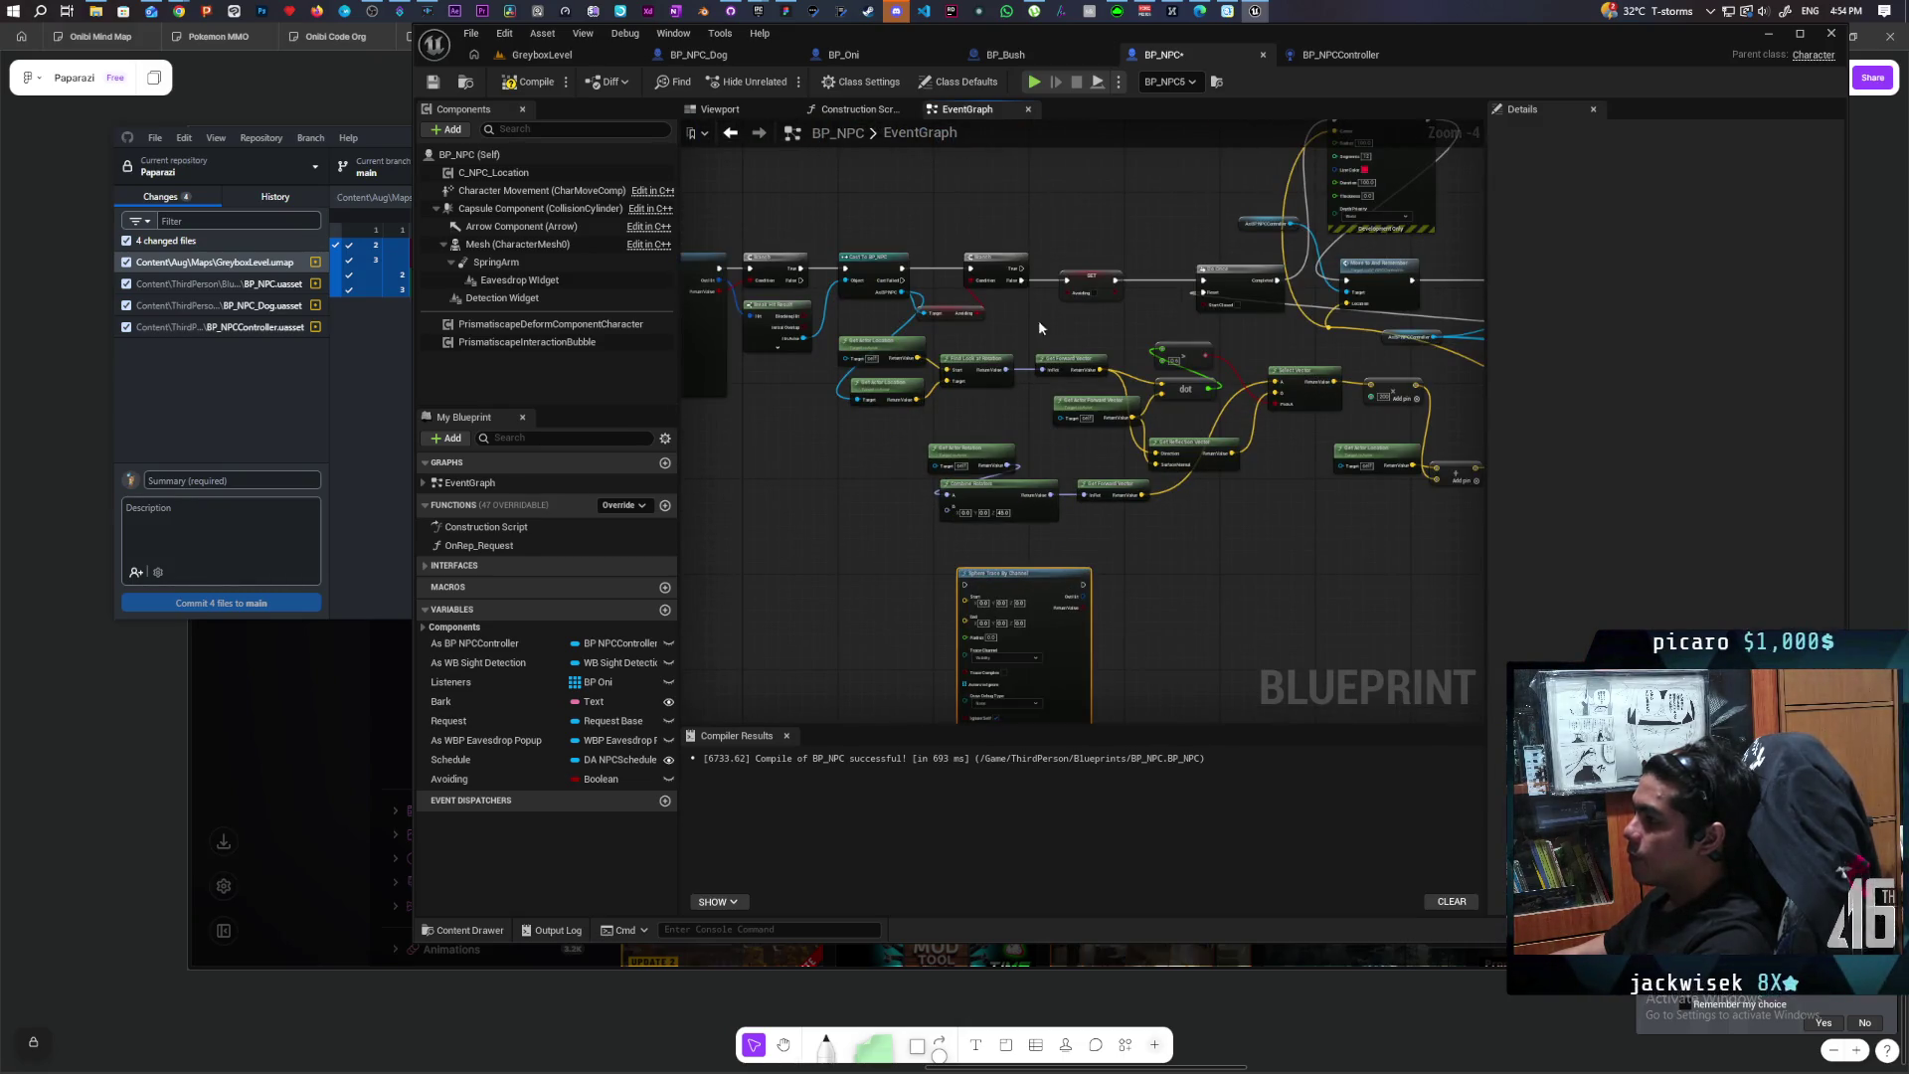
{"action": "mouse_move", "coordinate": [1021, 280]}
{"action": "left_mouse_down"}
{"action": "mouse_move", "coordinate": [1007, 512]}
{"action": "mouse_move", "coordinate": [1069, 279]}
{"action": "mouse_move", "coordinate": [1066, 320]}
{"action": "mouse_move", "coordinate": [1006, 311]}
{"action": "mouse_move", "coordinate": [985, 260]}
{"action": "left_mouse_up"}
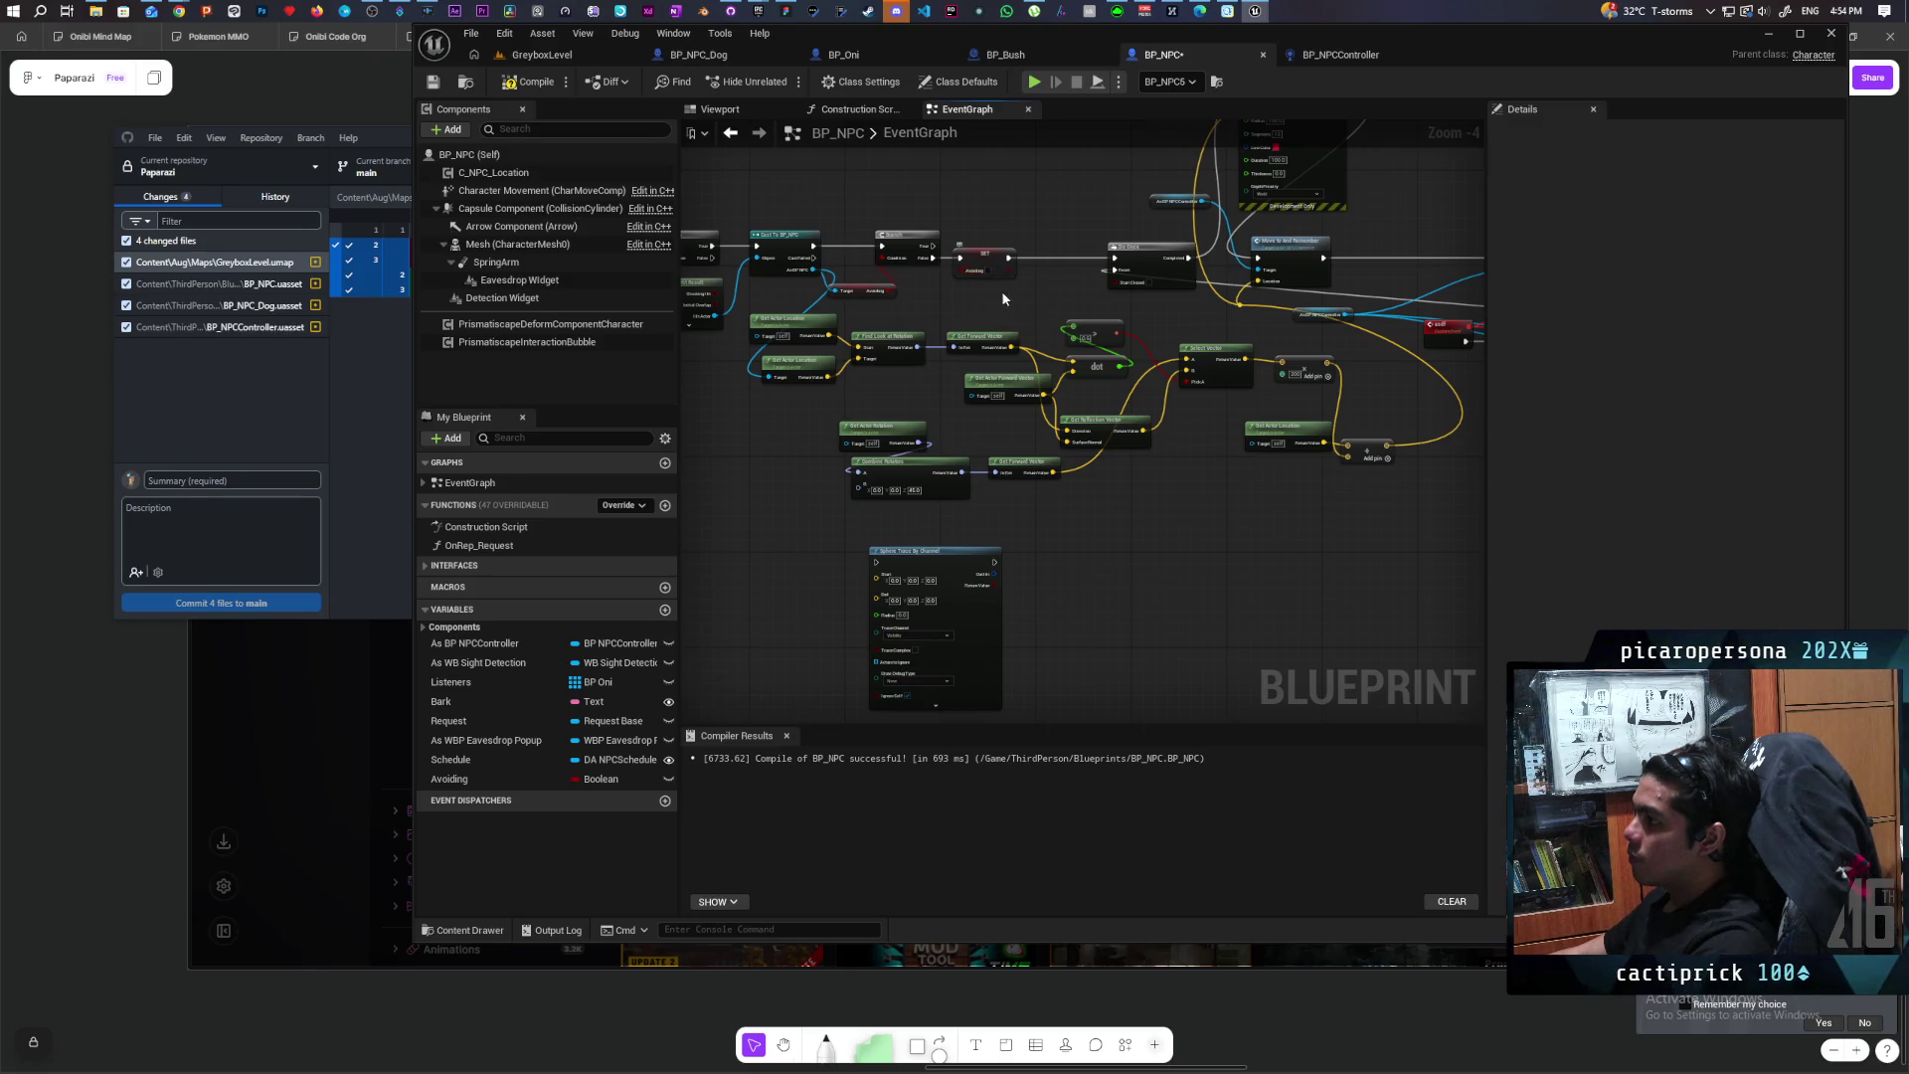
Step: Wire Branch True into the sphere trace and feed a duplicated Get Actor Location into Start and End
{"action": "mouse_move", "coordinate": [930, 257]}
{"action": "left_mouse_down"}
{"action": "mouse_move", "coordinate": [857, 551]}
{"action": "mouse_move", "coordinate": [876, 562]}
{"action": "left_mouse_up"}
{"action": "left_click_drag", "start_coordinate": [1029, 598], "coordinate": [1078, 473]}
{"action": "scroll", "coordinate": [1078, 473], "scroll_direction": "up", "scroll_amount": 1}
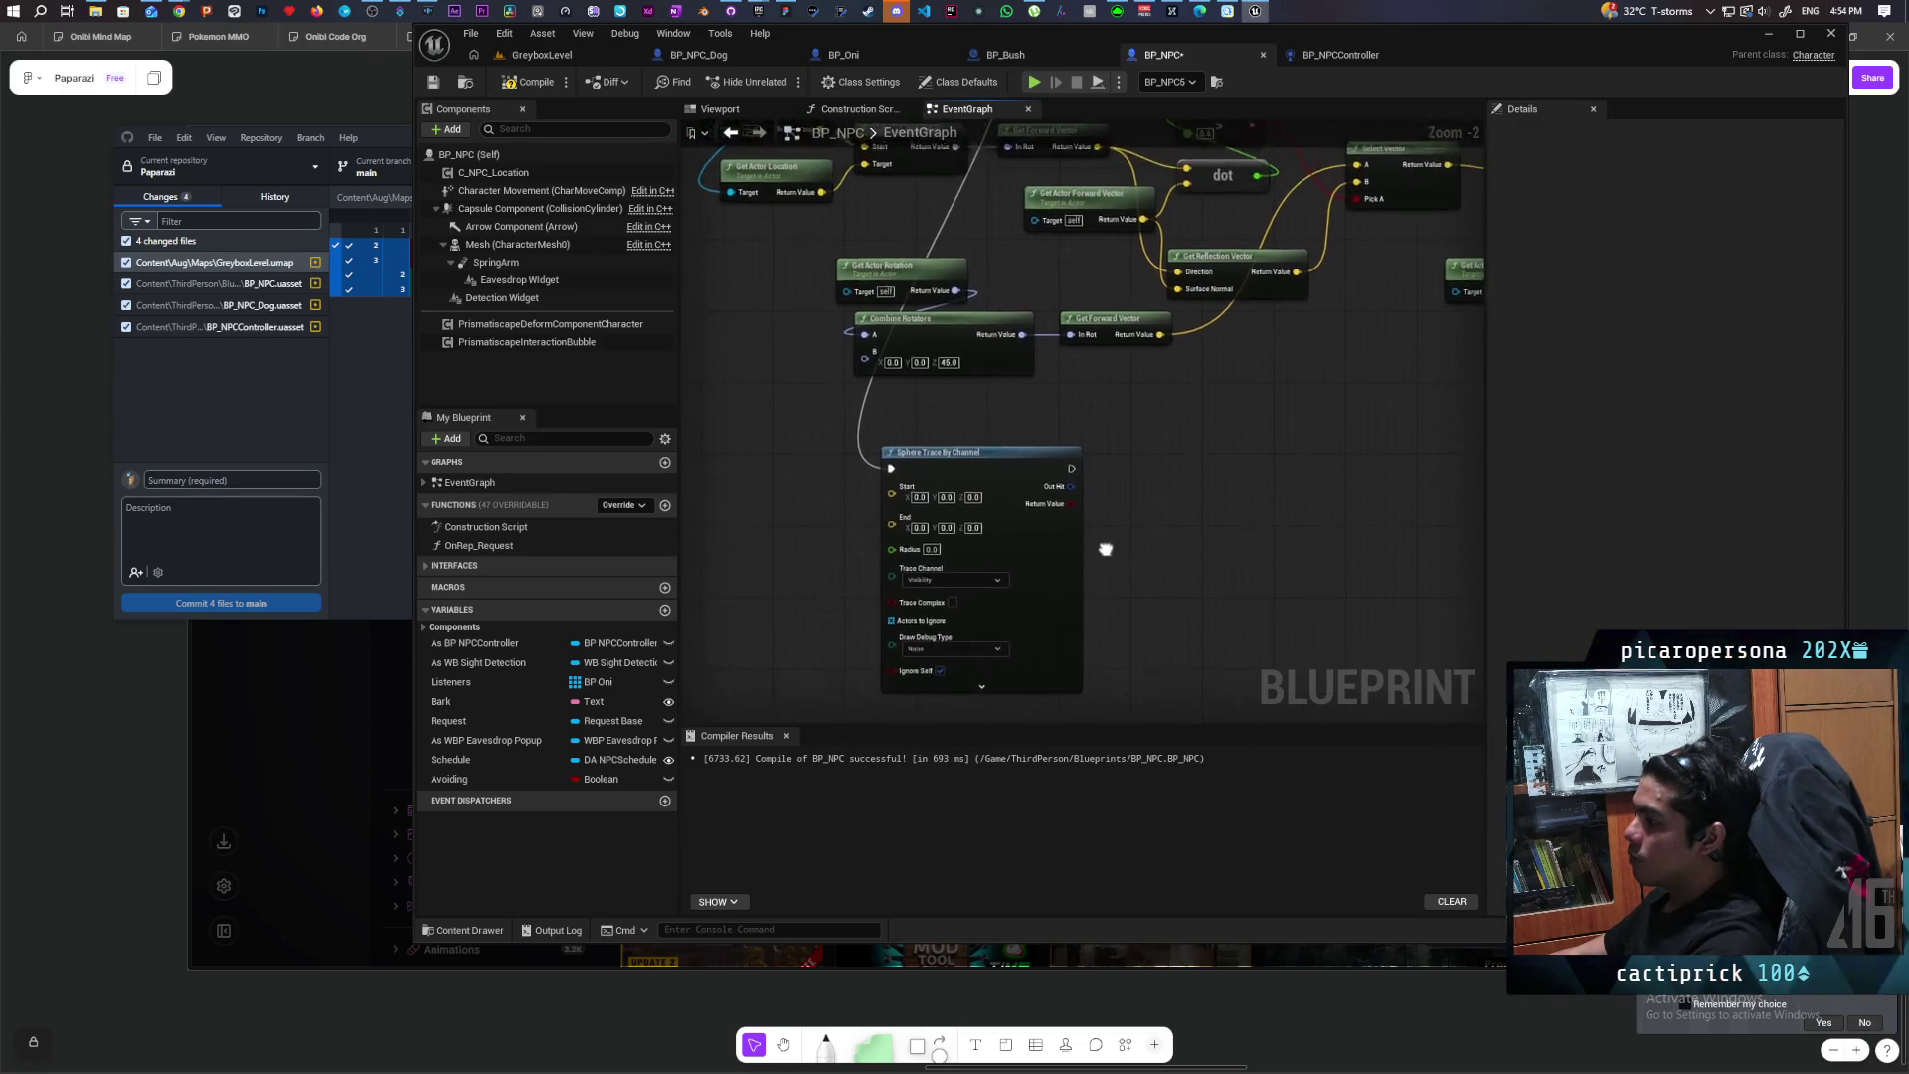
{"action": "left_click_drag", "start_coordinate": [883, 382], "coordinate": [980, 453]}
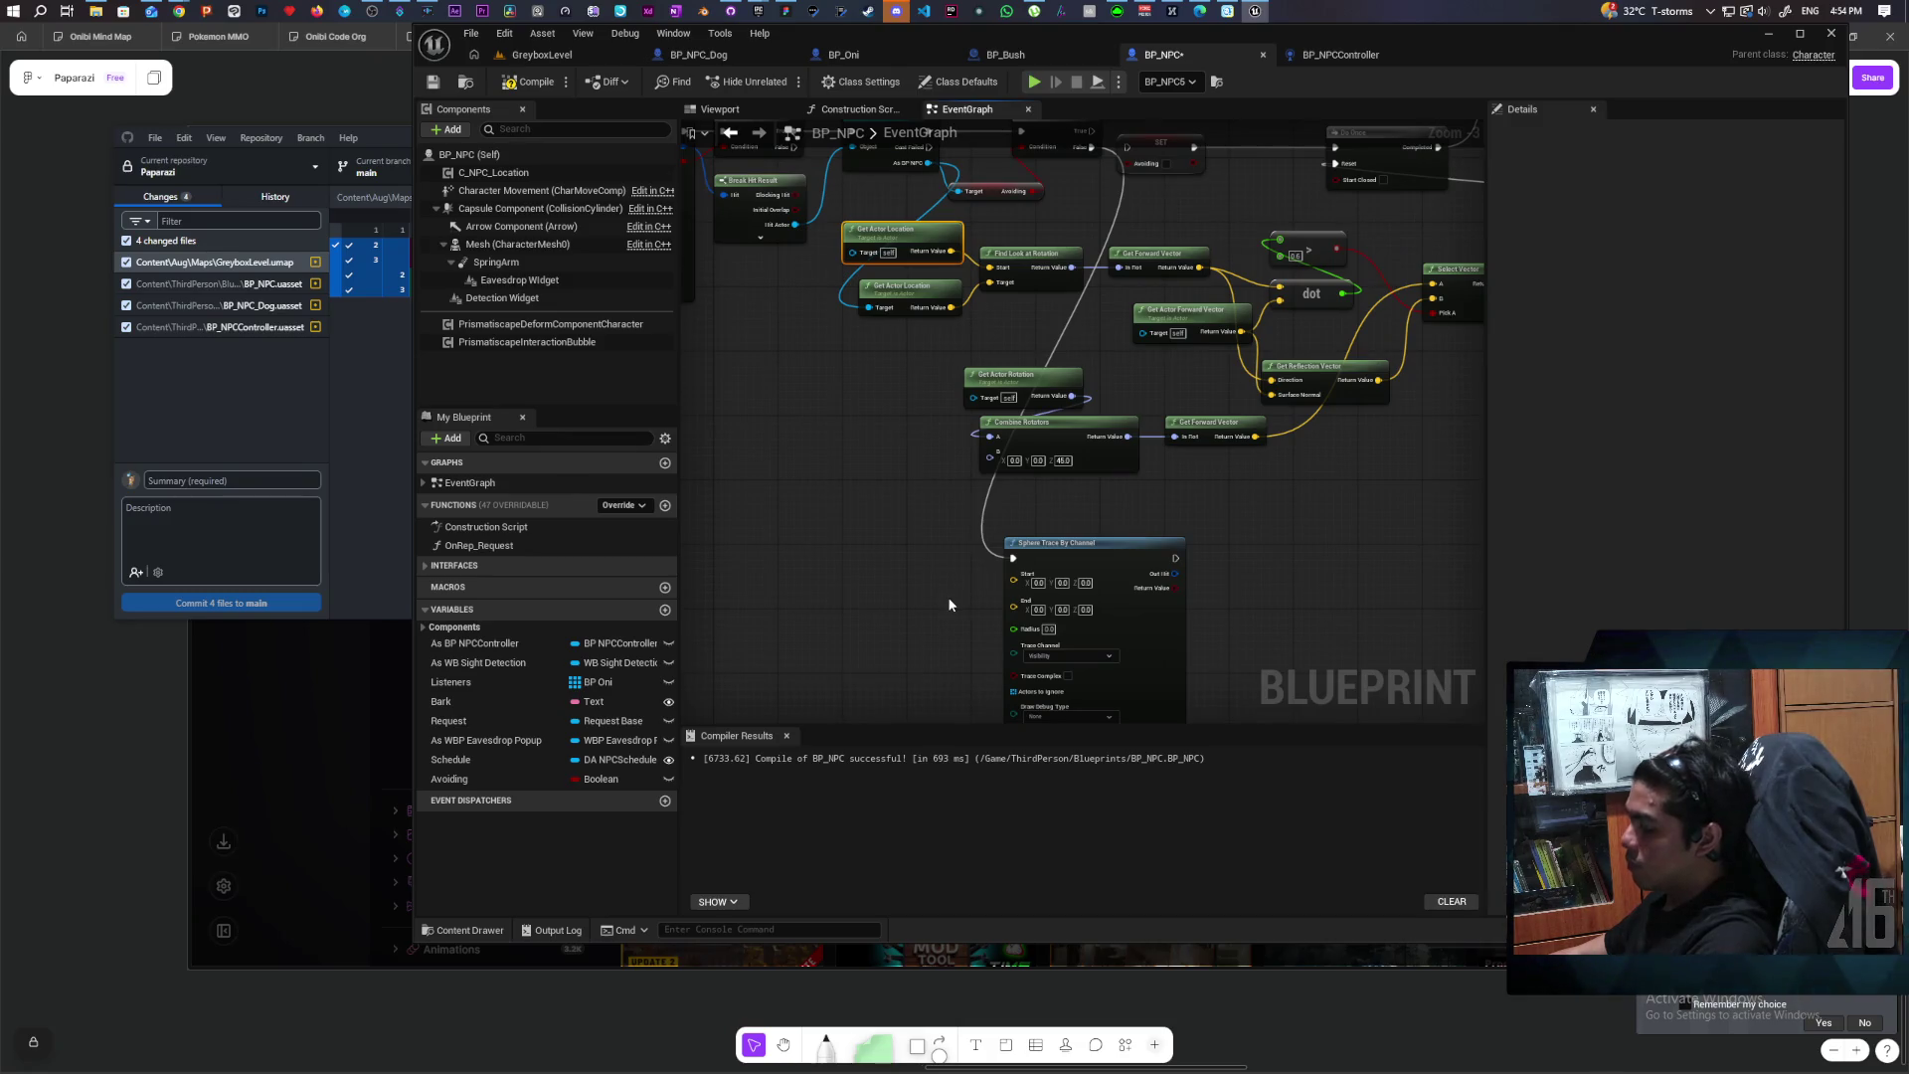
{"action": "key", "text": "ctrl+w"}
{"action": "mouse_move", "coordinate": [1026, 585]}
{"action": "left_mouse_down"}
{"action": "mouse_move", "coordinate": [987, 591]}
{"action": "mouse_move", "coordinate": [1013, 574]}
{"action": "left_mouse_up"}
{"action": "mouse_move", "coordinate": [1013, 587]}
{"action": "left_mouse_down"}
{"action": "mouse_move", "coordinate": [925, 563]}
{"action": "mouse_move", "coordinate": [900, 468]}
{"action": "left_mouse_up"}
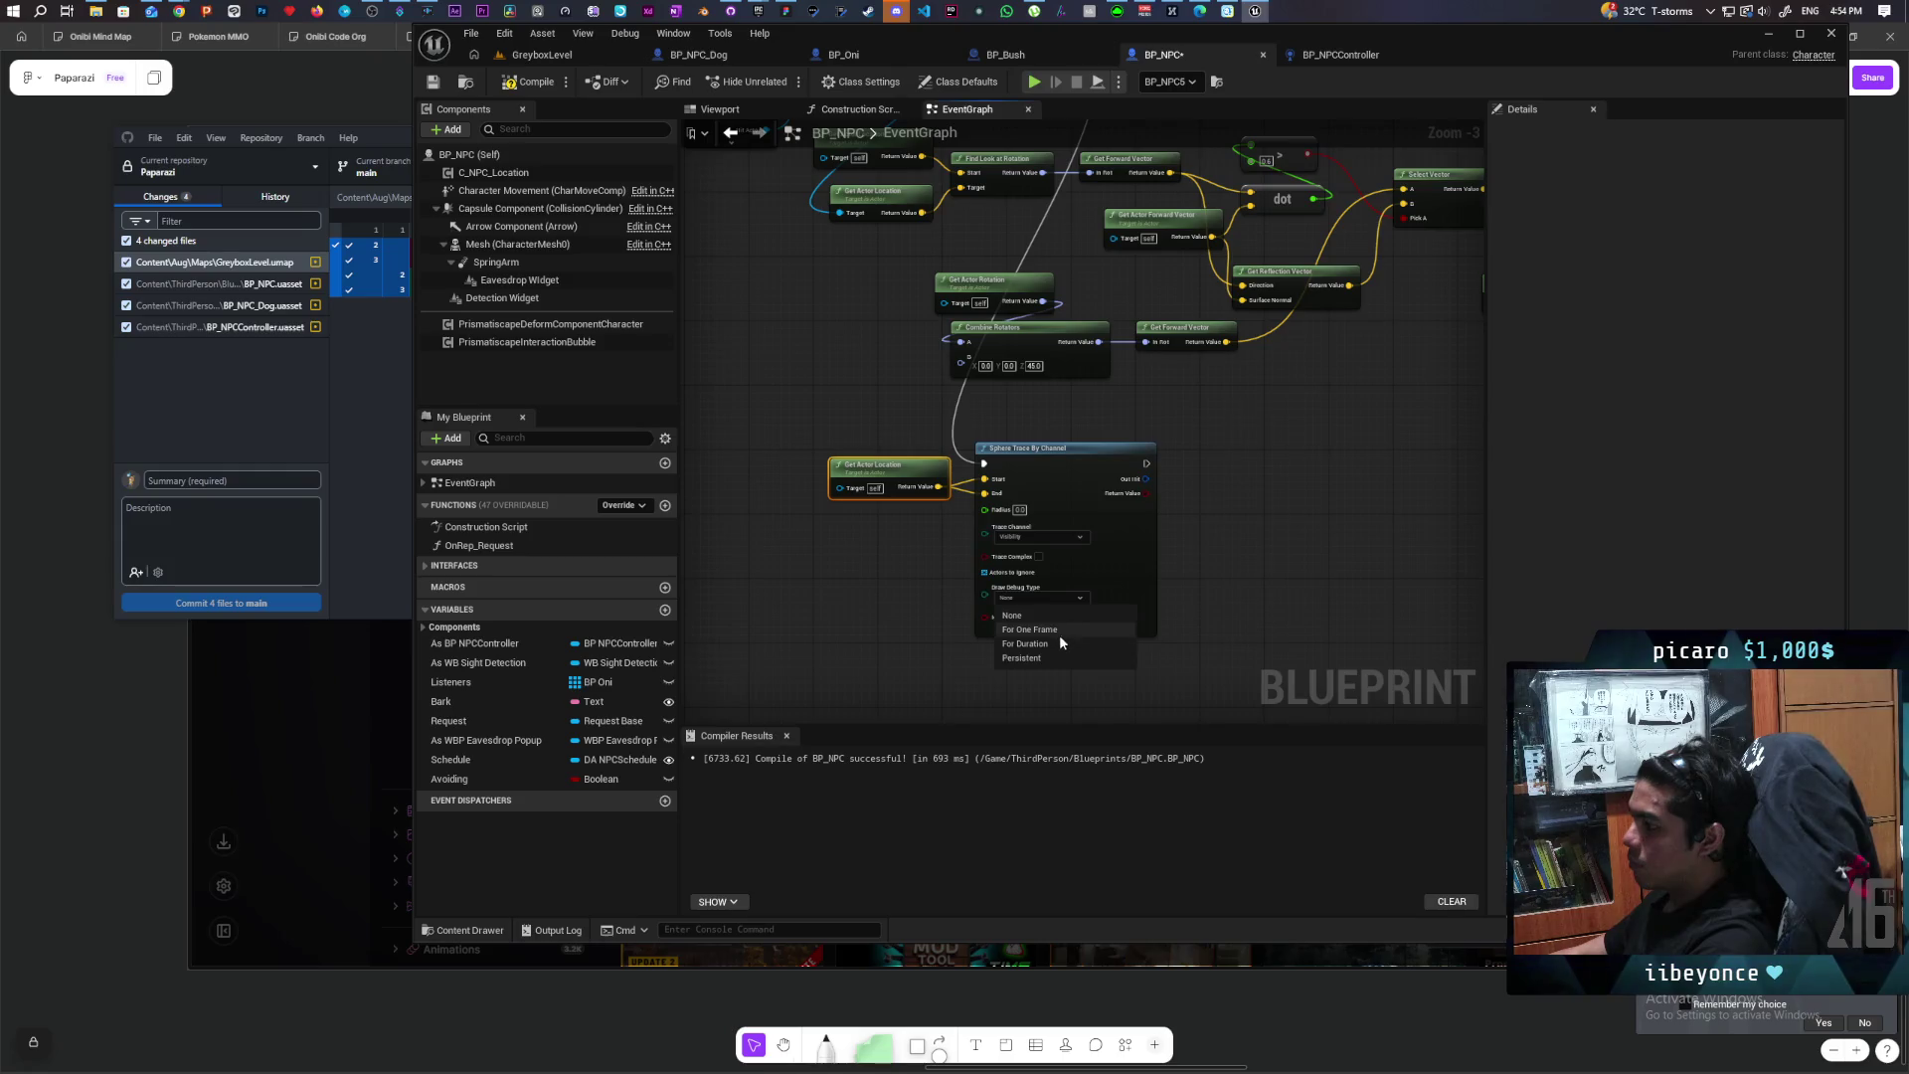
Step: Set the trace's Draw Debug Type to For Duration and Radius to 200
{"action": "left_click", "coordinate": [1033, 644]}
{"action": "scroll", "coordinate": [907, 535], "scroll_direction": "up", "scroll_amount": 3}
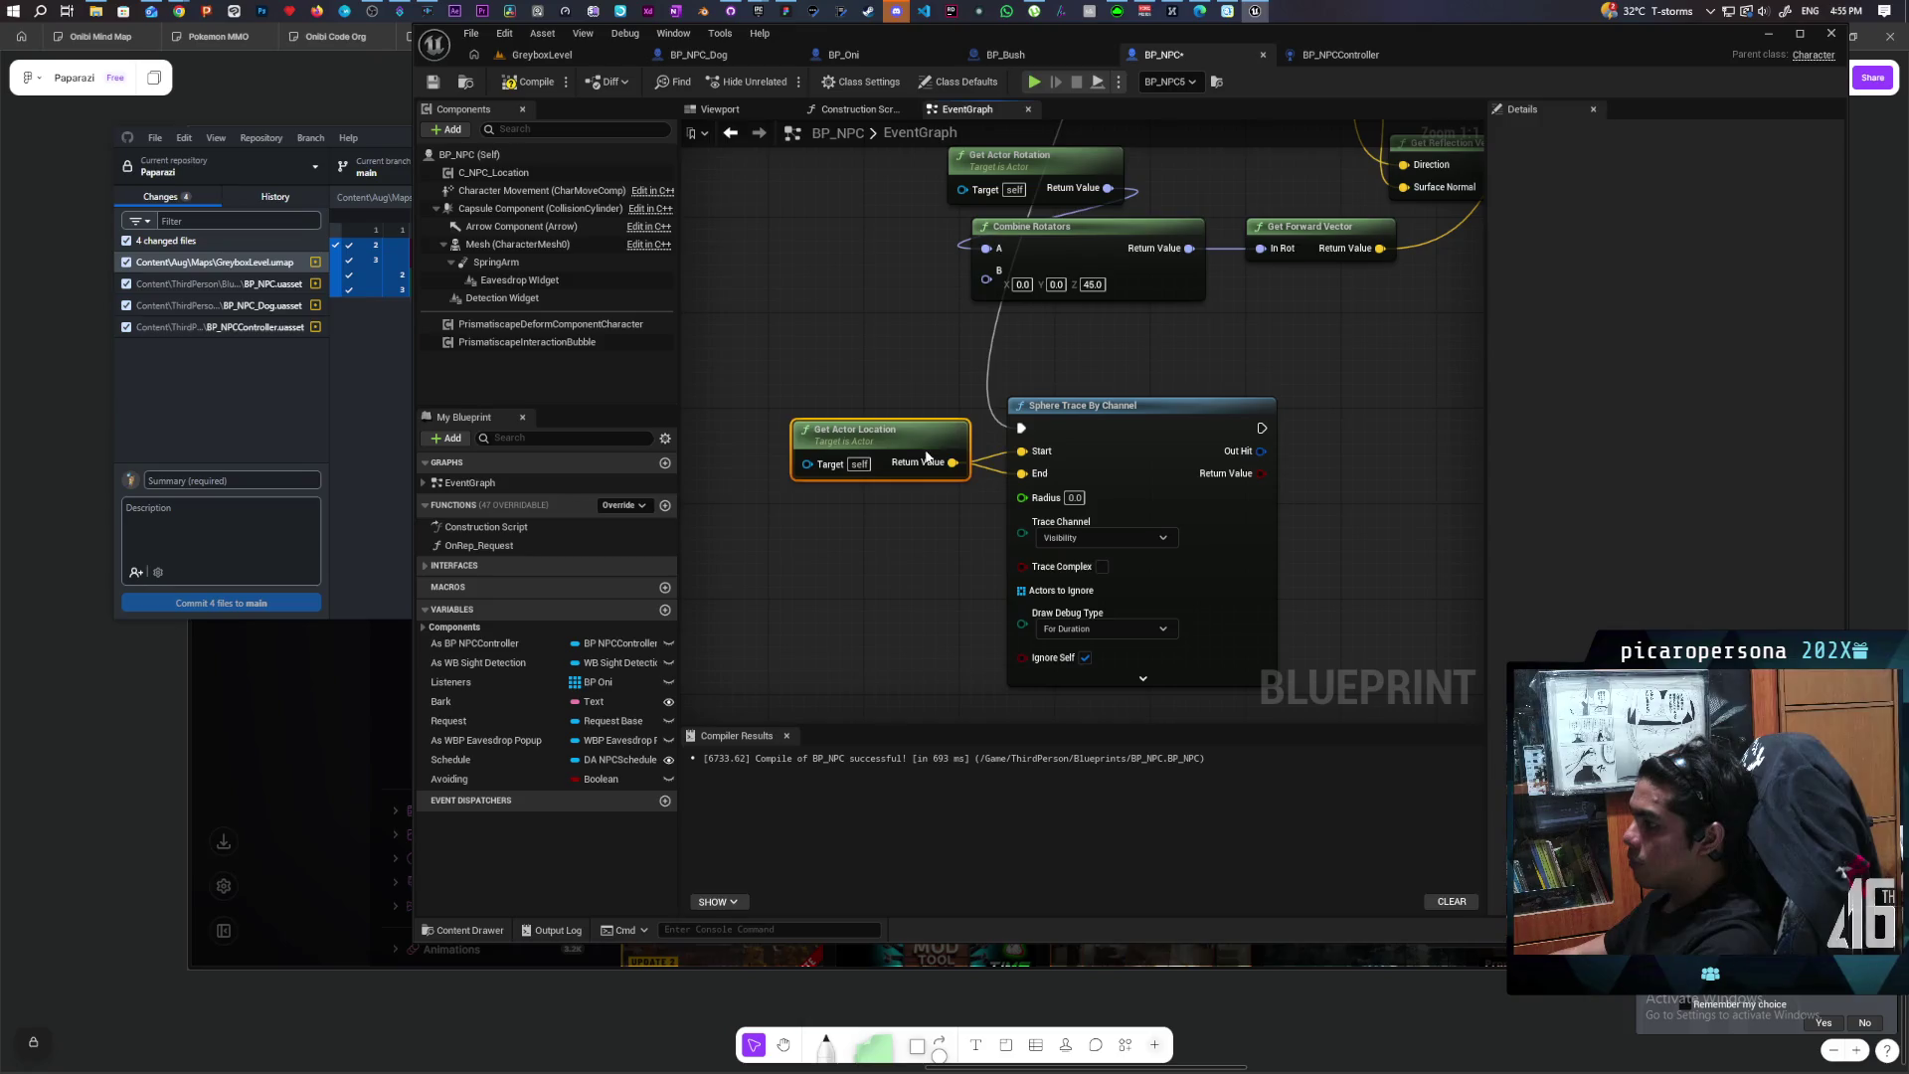
{"action": "scroll", "coordinate": [926, 477], "scroll_direction": "down", "scroll_amount": 3}
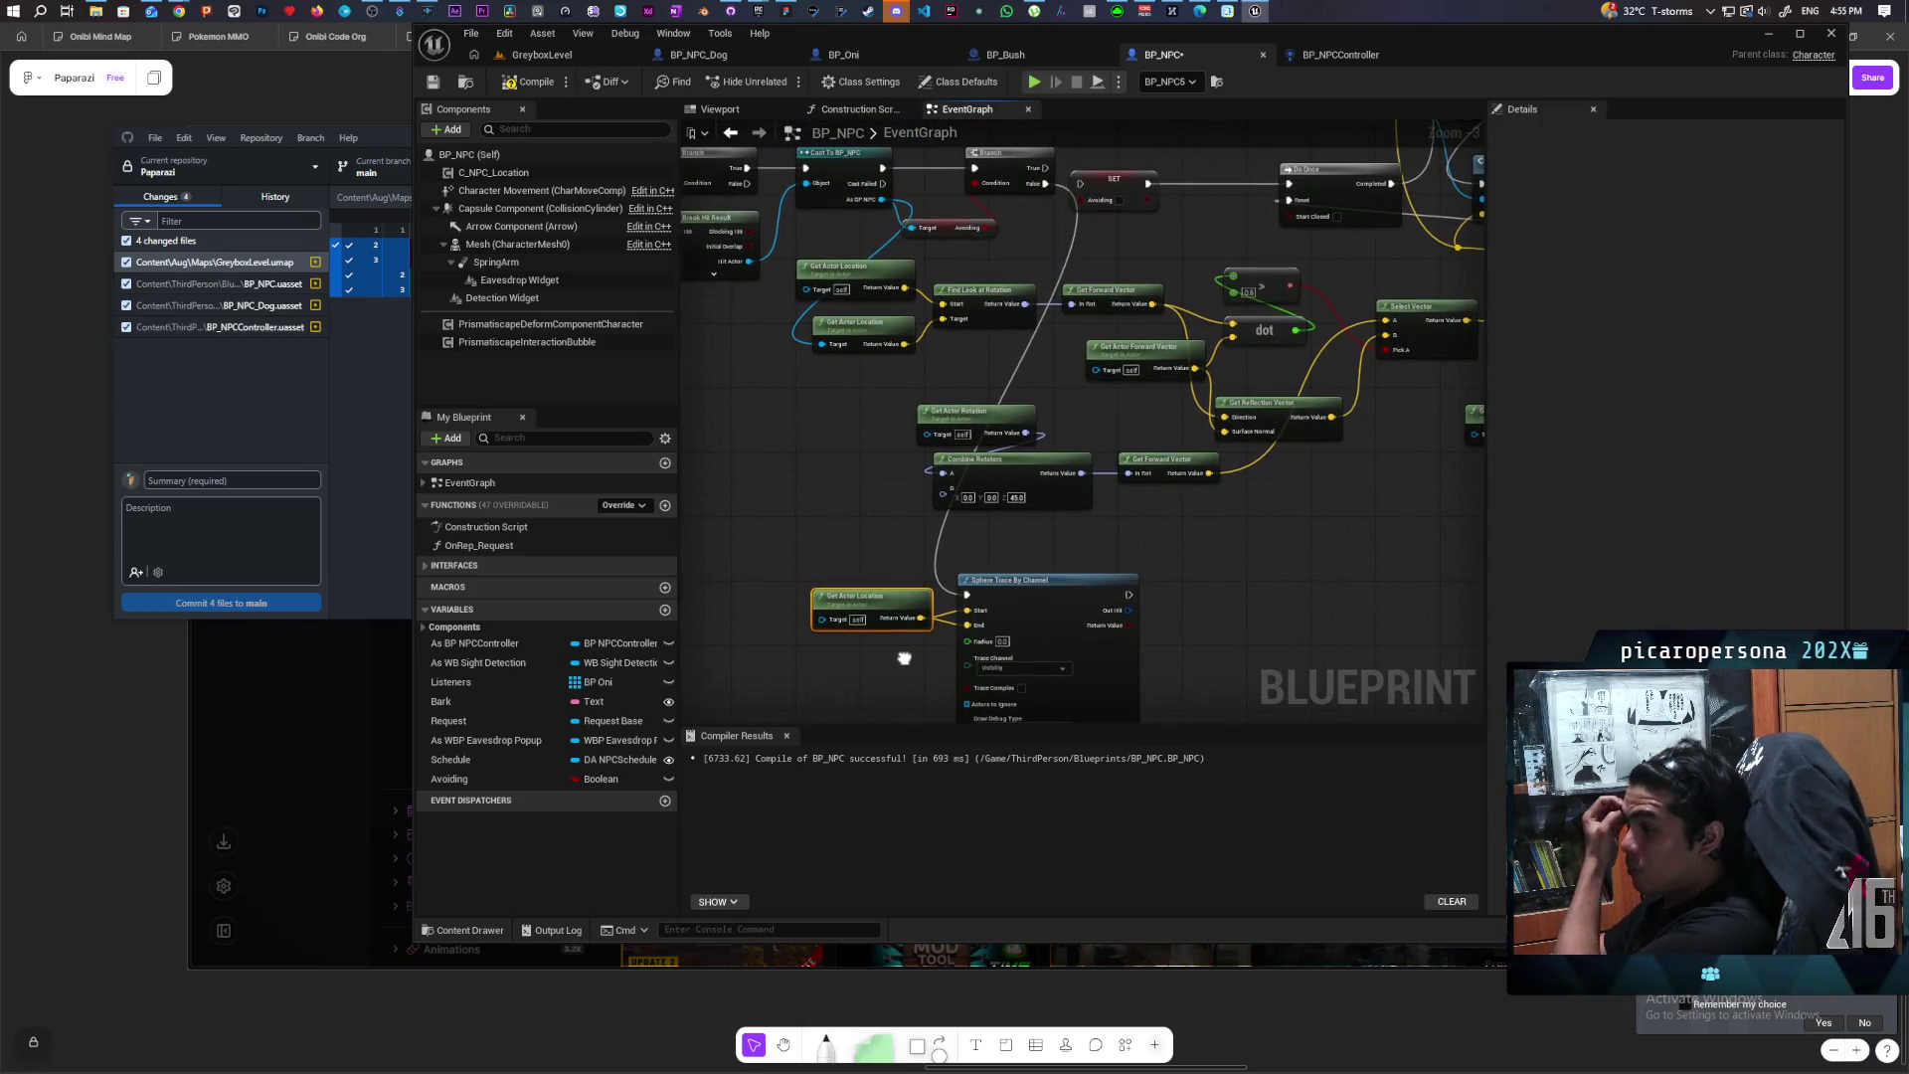
{"action": "left_click", "coordinate": [1001, 641]}
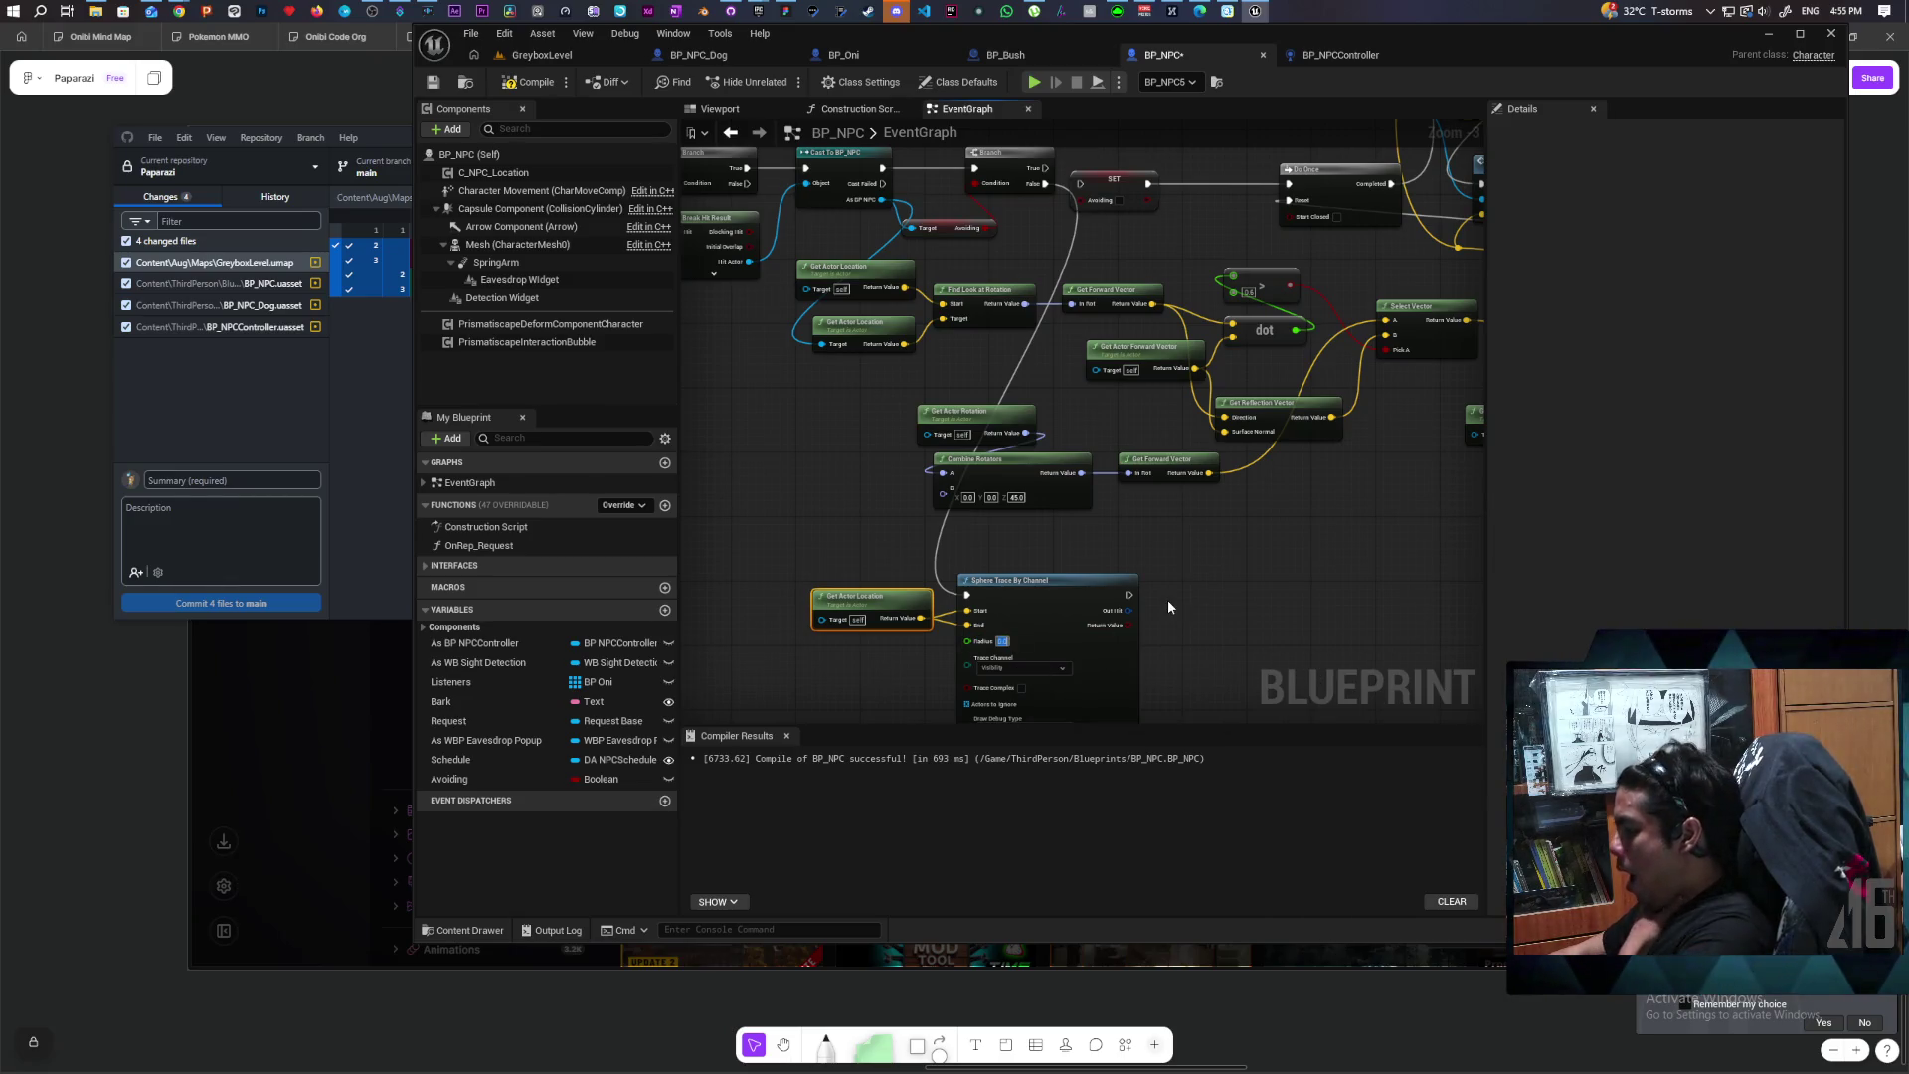
{"action": "type", "text": "200"}
{"action": "left_click", "coordinate": [1215, 628]}
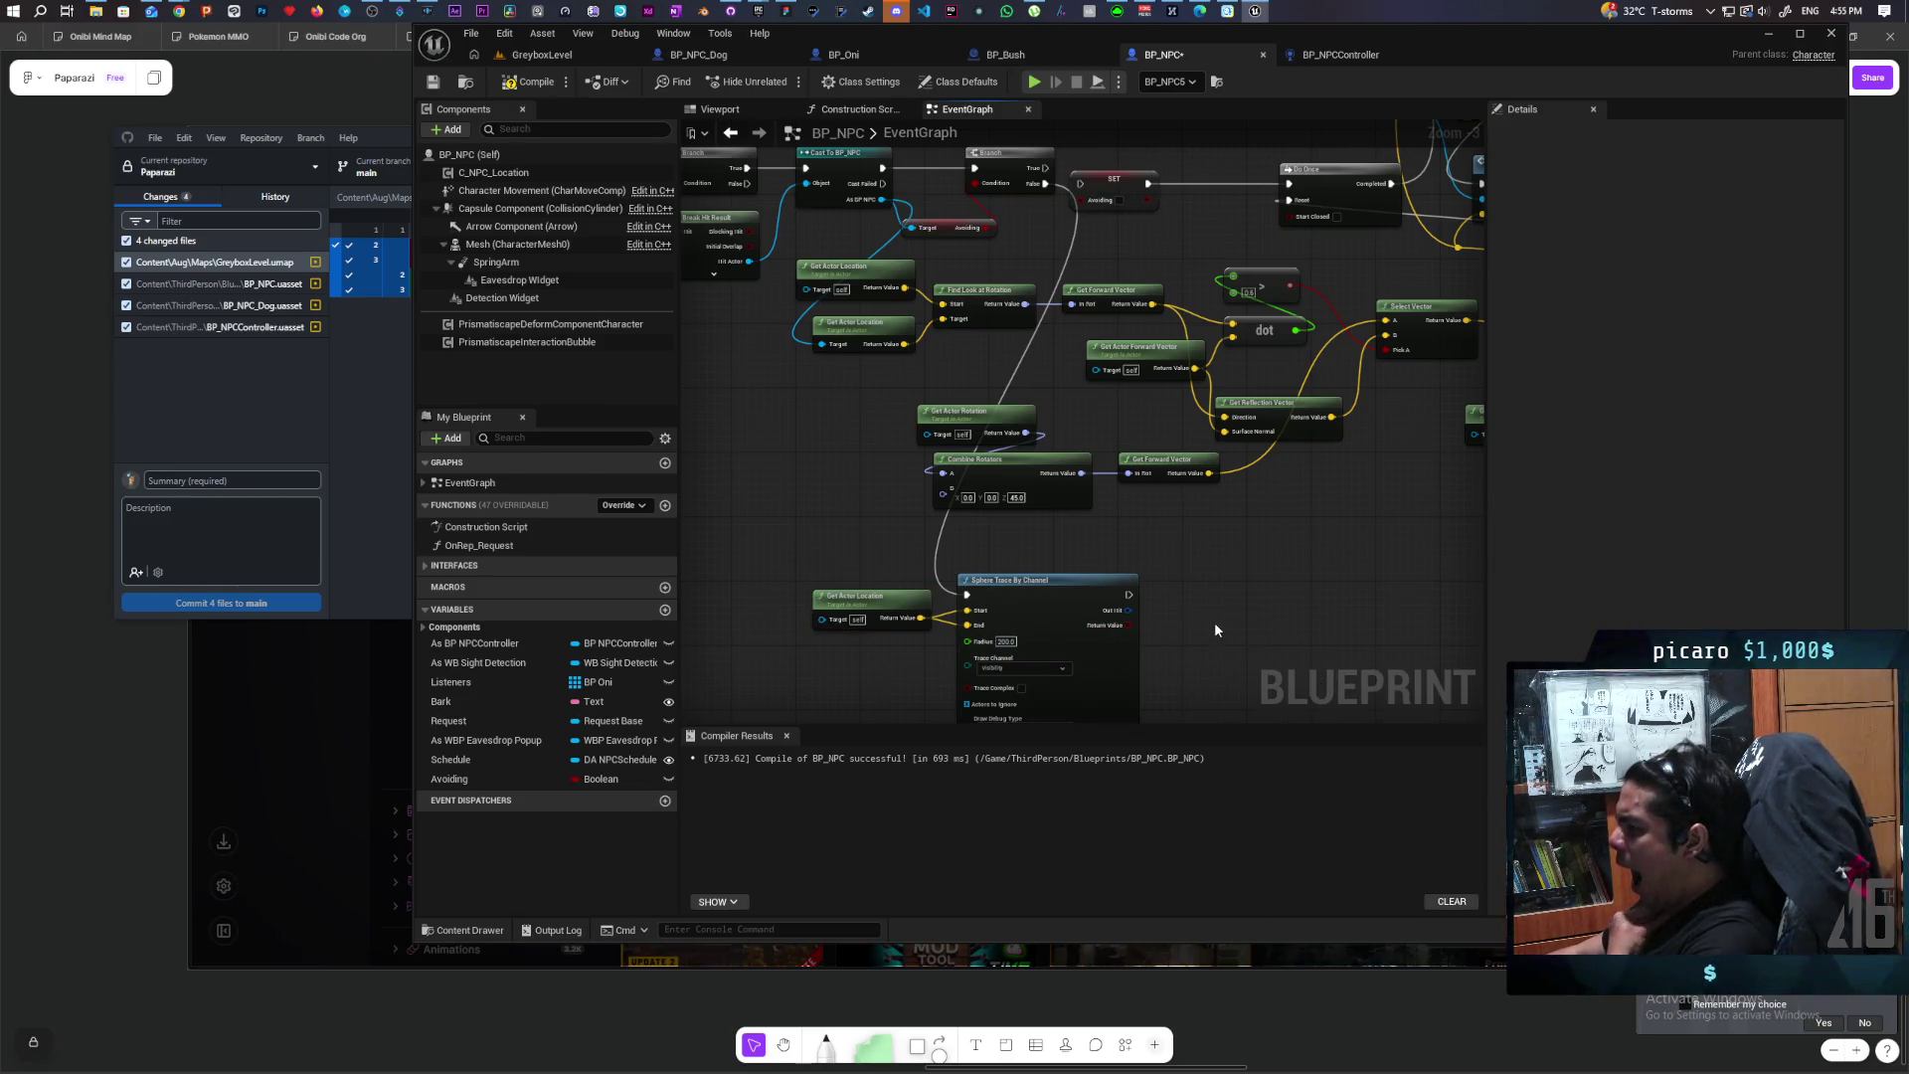
Step: Add a new Branch node executing after the sphere trace
{"action": "left_click_drag", "start_coordinate": [1214, 629], "coordinate": [1248, 510]}
{"action": "left_click_drag", "start_coordinate": [1206, 581], "coordinate": [1187, 623]}
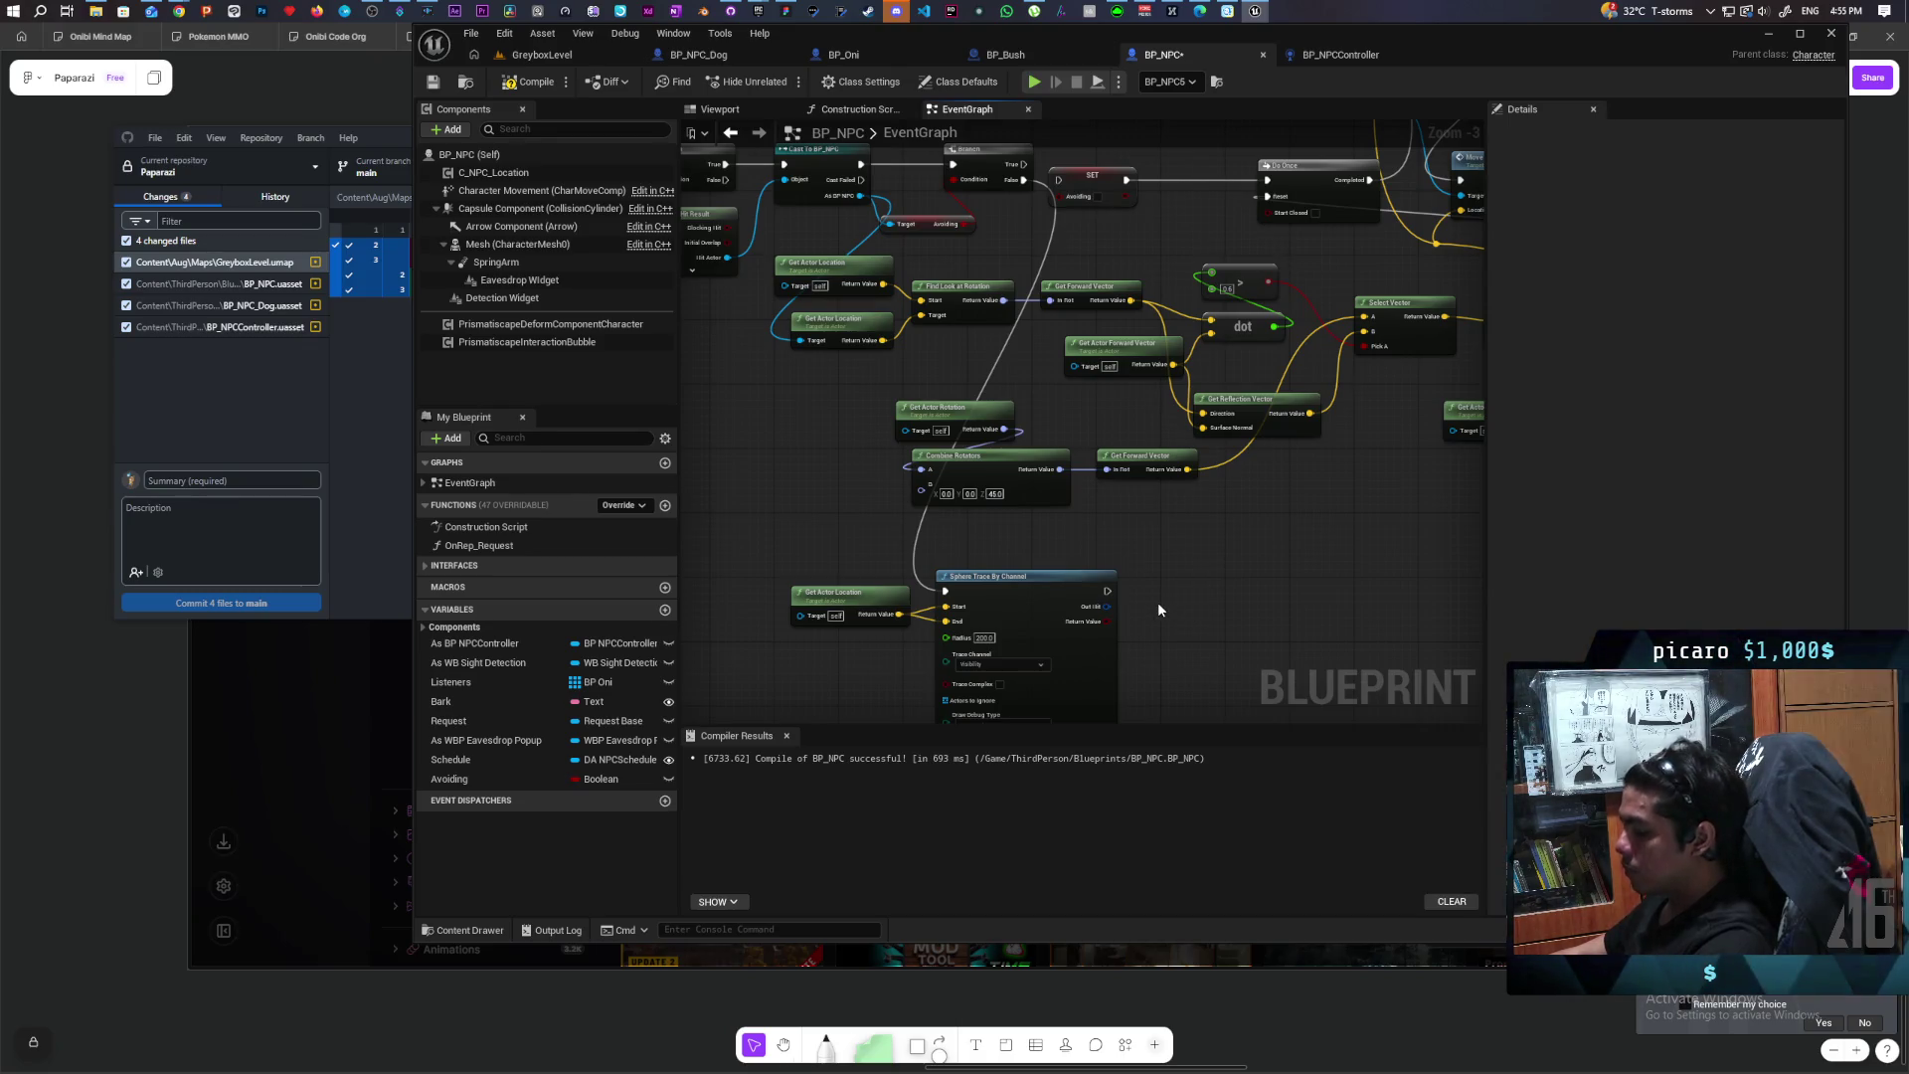
{"action": "left_click", "coordinate": [1143, 592]}
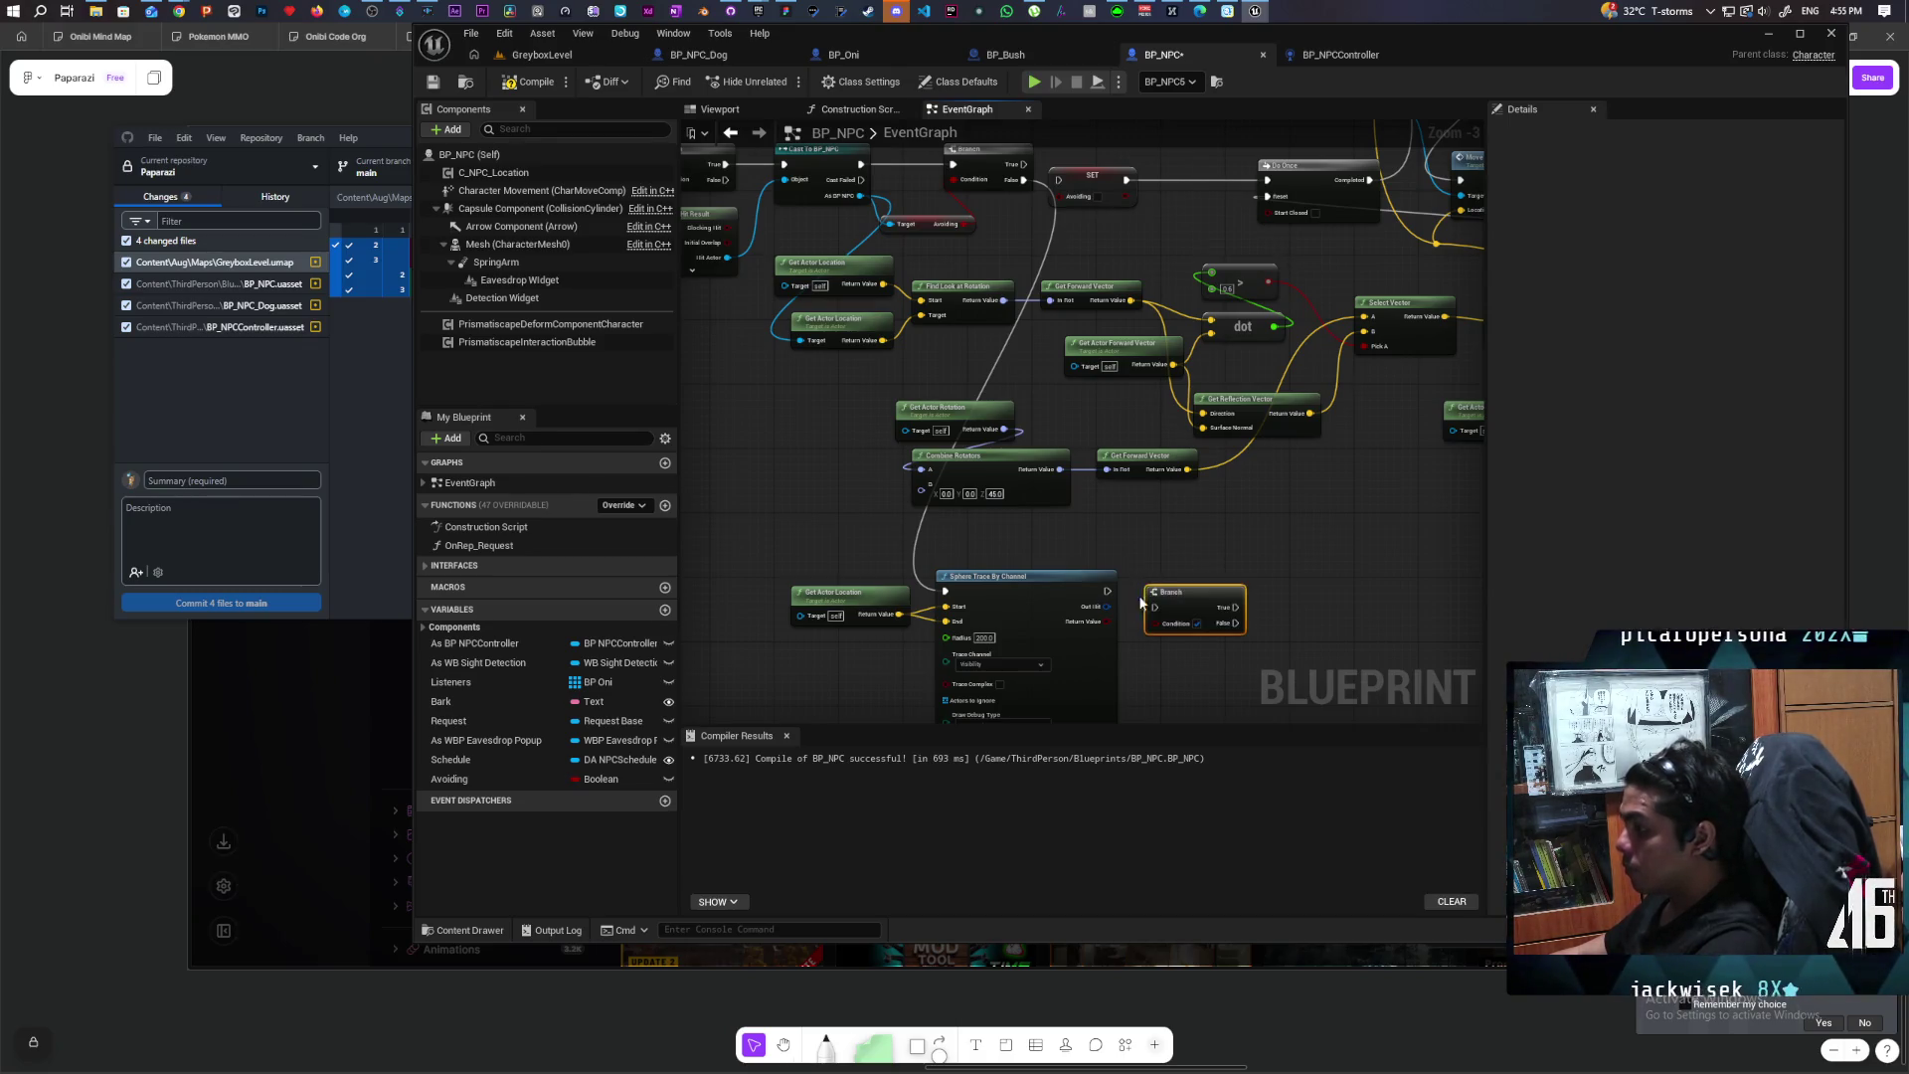
{"action": "left_click_drag", "start_coordinate": [1107, 590], "coordinate": [1154, 606]}
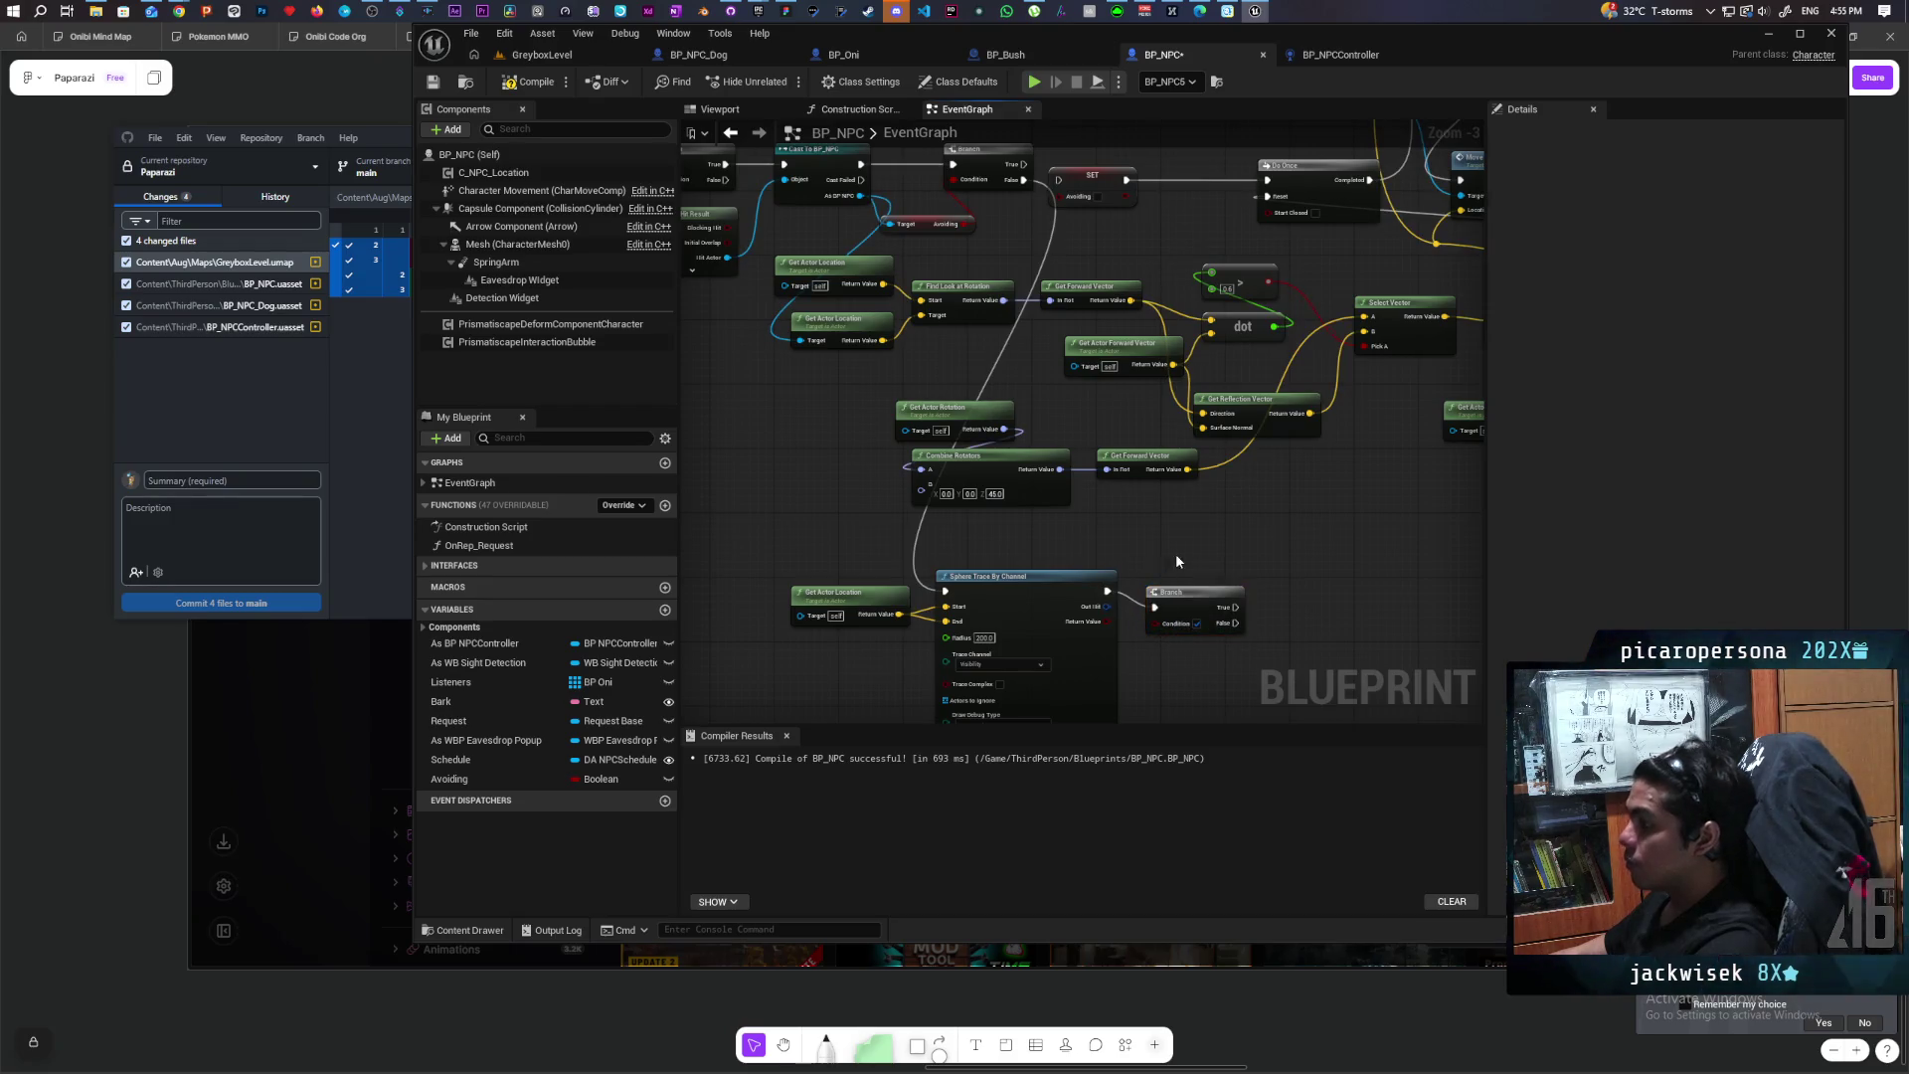
{"action": "mouse_move", "coordinate": [1277, 579]}
{"action": "left_mouse_down"}
{"action": "mouse_move", "coordinate": [1279, 549]}
{"action": "mouse_move", "coordinate": [1078, 602]}
{"action": "mouse_move", "coordinate": [1109, 593]}
{"action": "left_mouse_up"}
Step: Drag from the trace's Out Hit to add a Break Hit Result node
{"action": "left_click_drag", "start_coordinate": [1158, 673], "coordinate": [1096, 613]}
{"action": "left_click_drag", "start_coordinate": [961, 555], "coordinate": [1012, 628]}
{"action": "type", "text": "brea"}
{"action": "key", "text": "Return"}
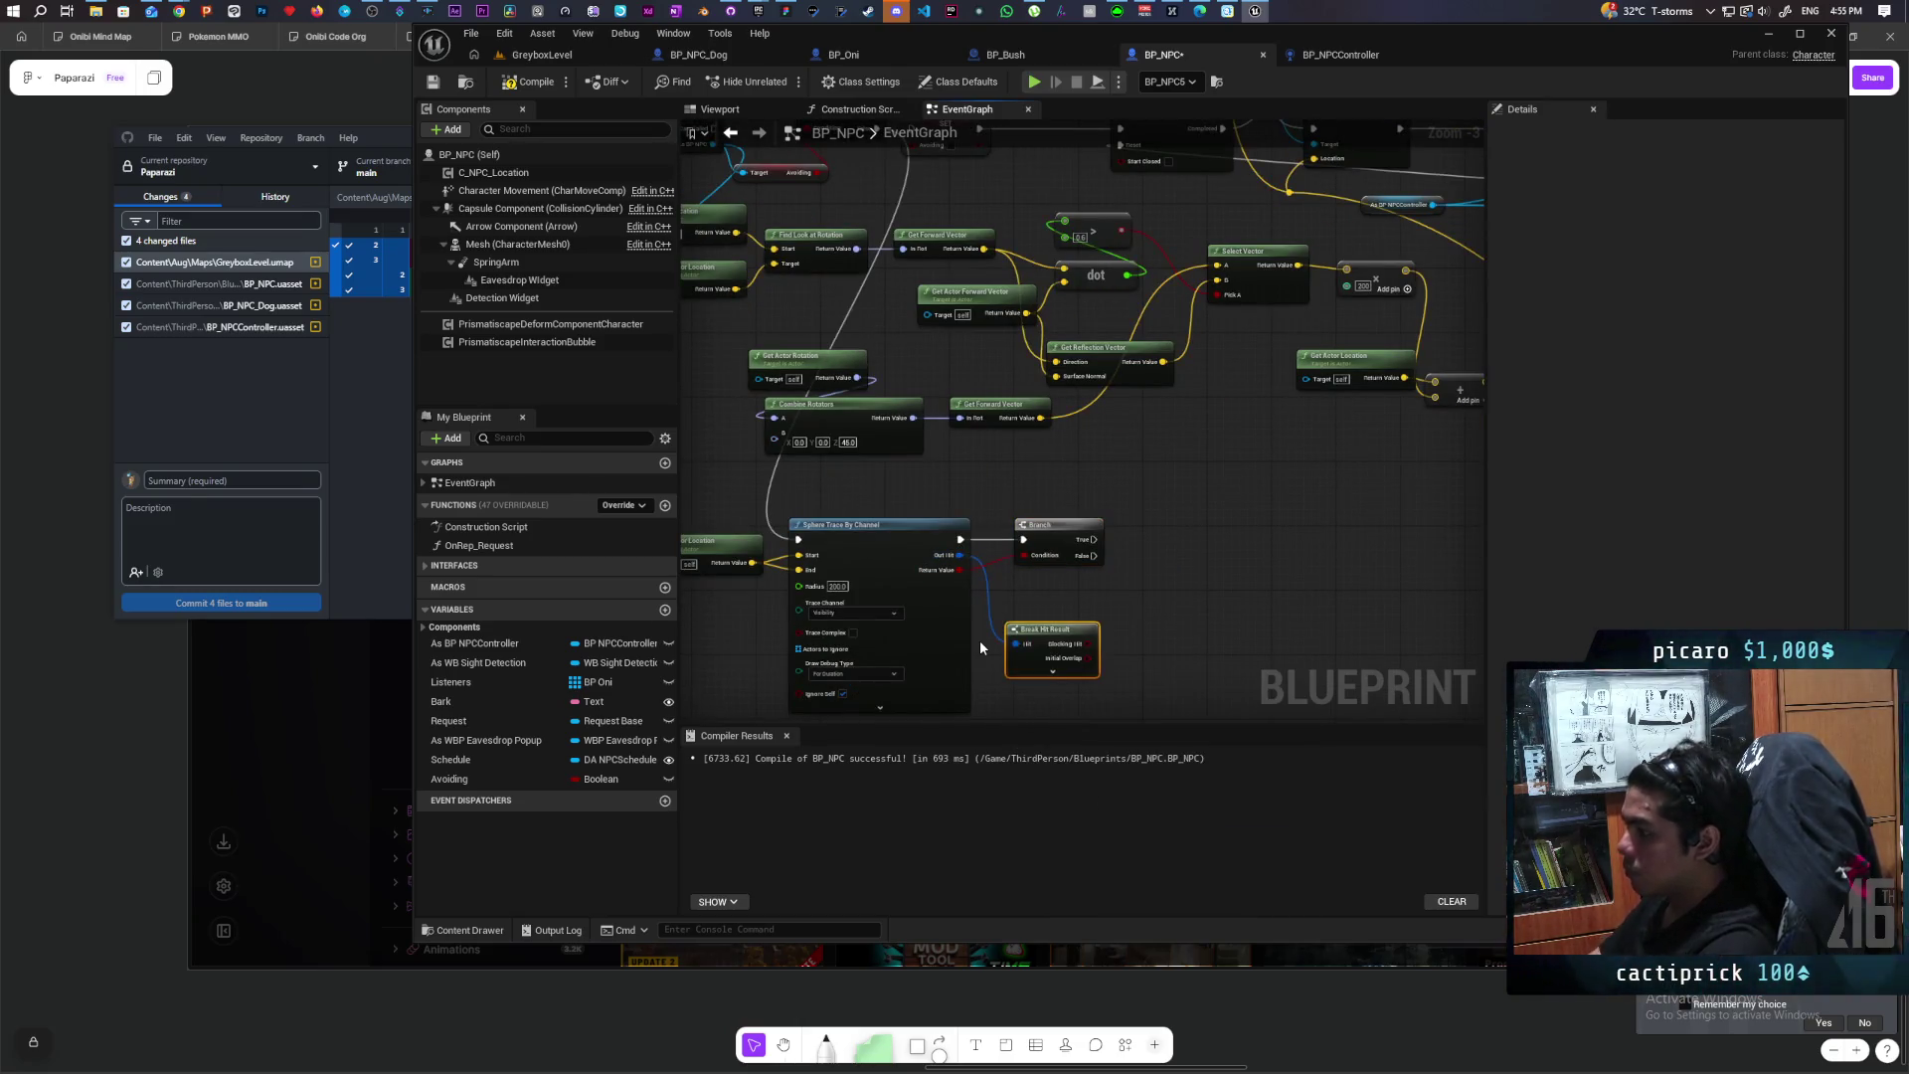
{"action": "mouse_move", "coordinate": [1124, 674]}
{"action": "left_mouse_down"}
{"action": "mouse_move", "coordinate": [1121, 354]}
{"action": "mouse_move", "coordinate": [1120, 468]}
{"action": "left_mouse_up"}
{"action": "scroll", "coordinate": [1121, 475], "scroll_direction": "up", "scroll_amount": 2}
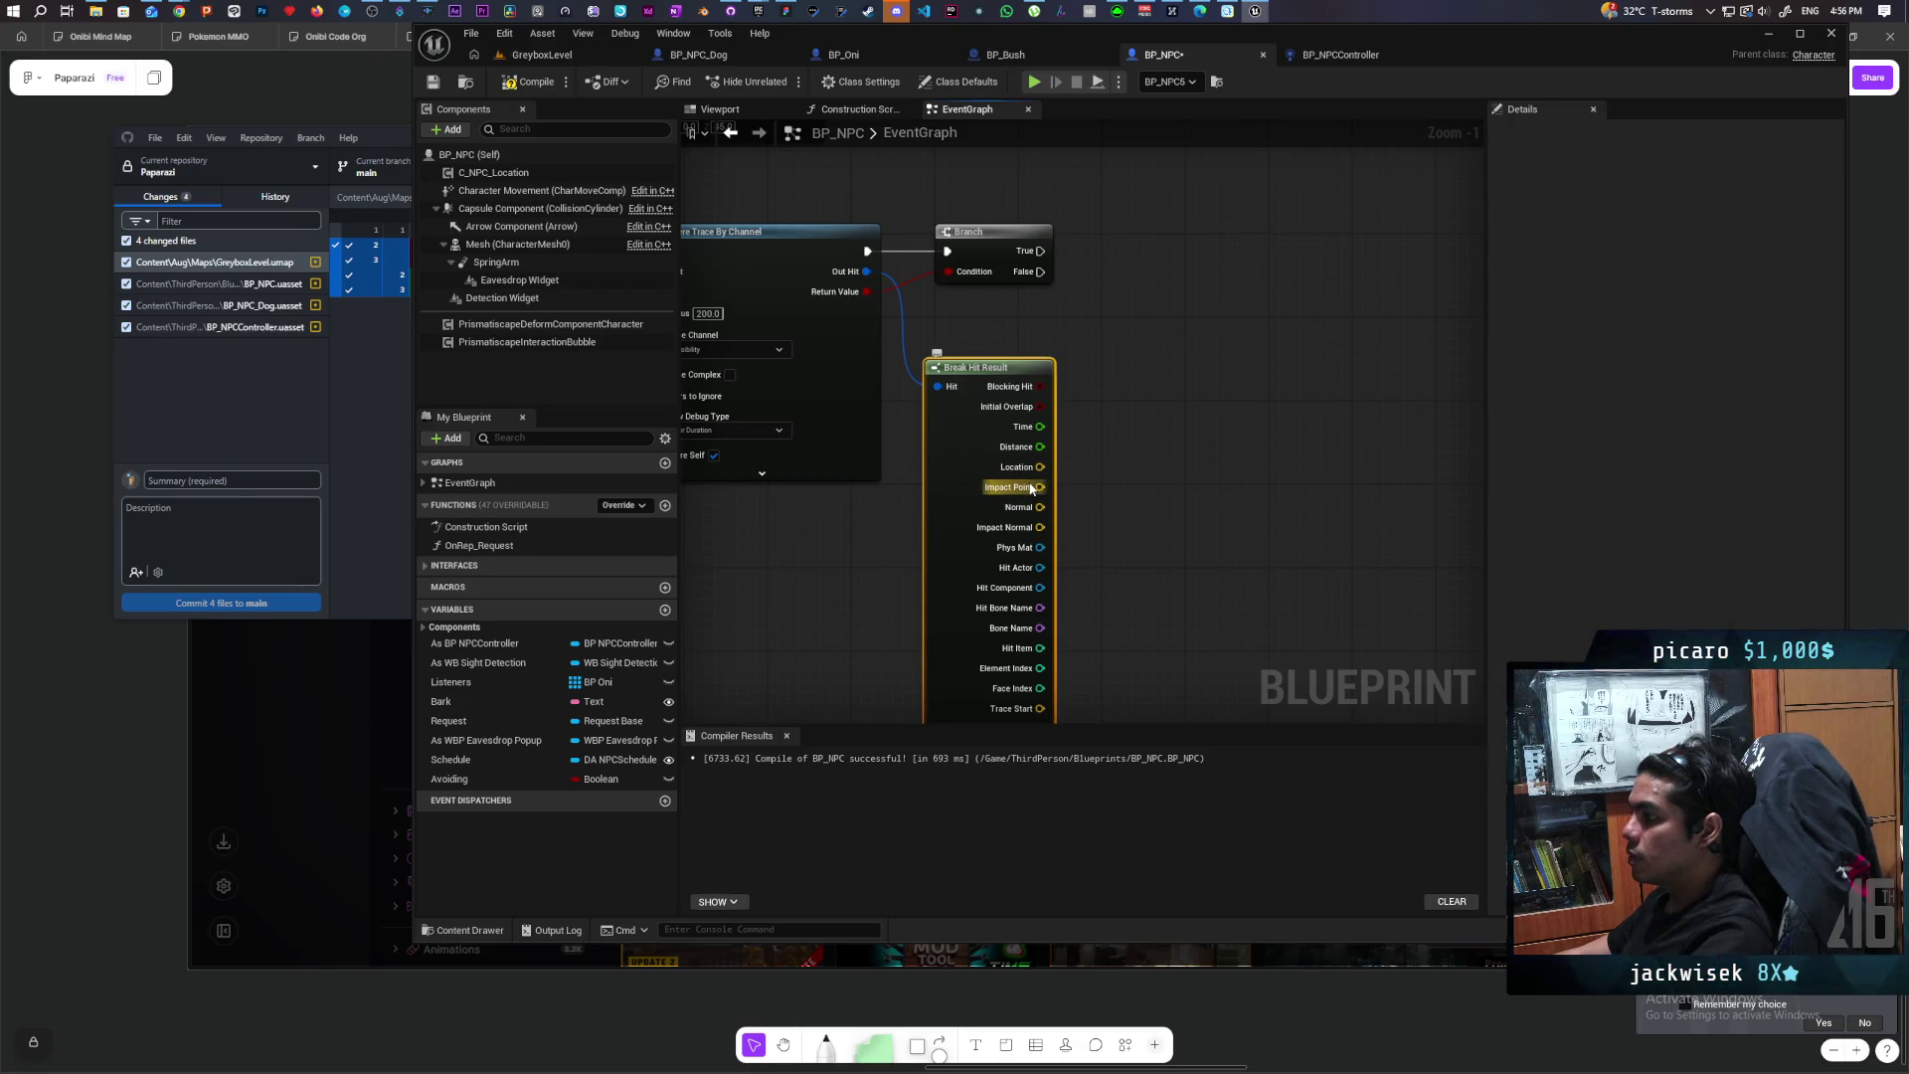
Step: Drag a wire from Break Hit Result's Impact Point and search 'find look' for Find Look at Rotation
{"action": "mouse_move", "coordinate": [1032, 487]}
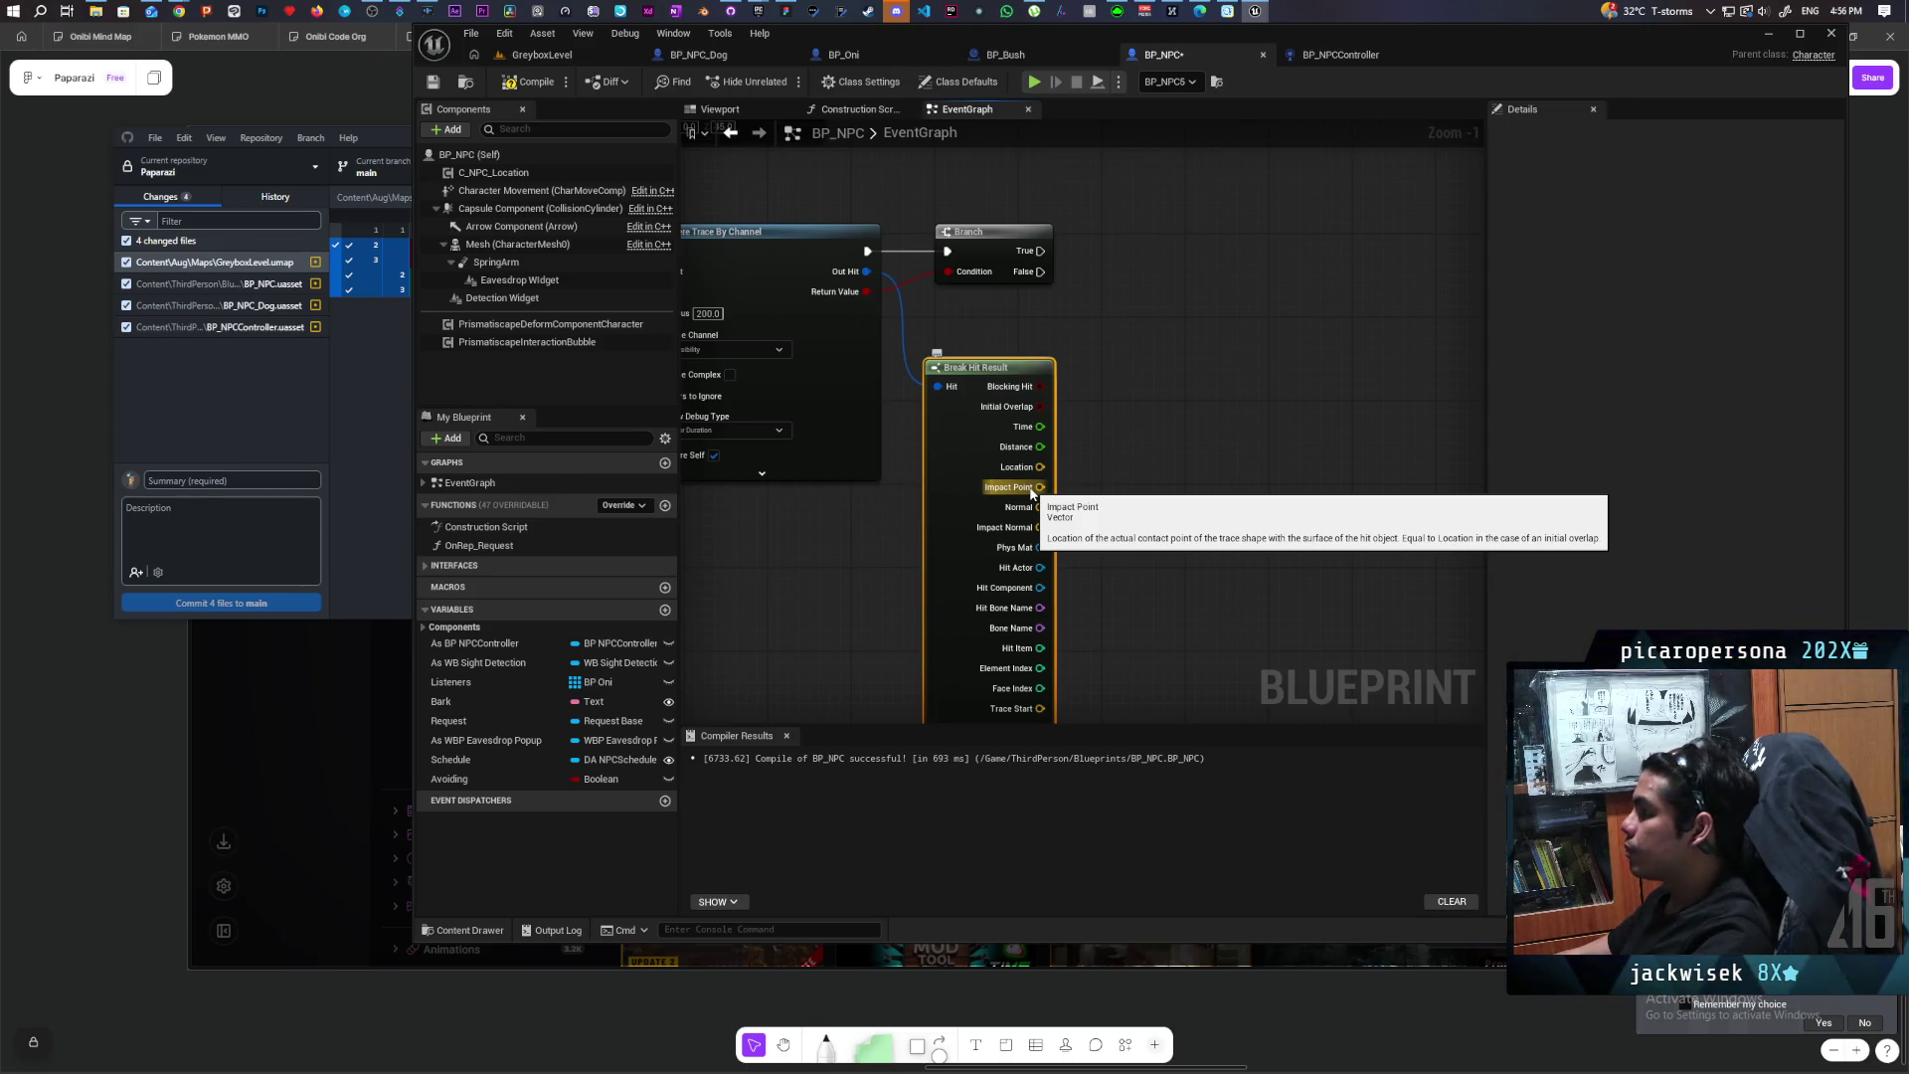
{"action": "left_click_drag", "start_coordinate": [1032, 490], "coordinate": [1135, 497]}
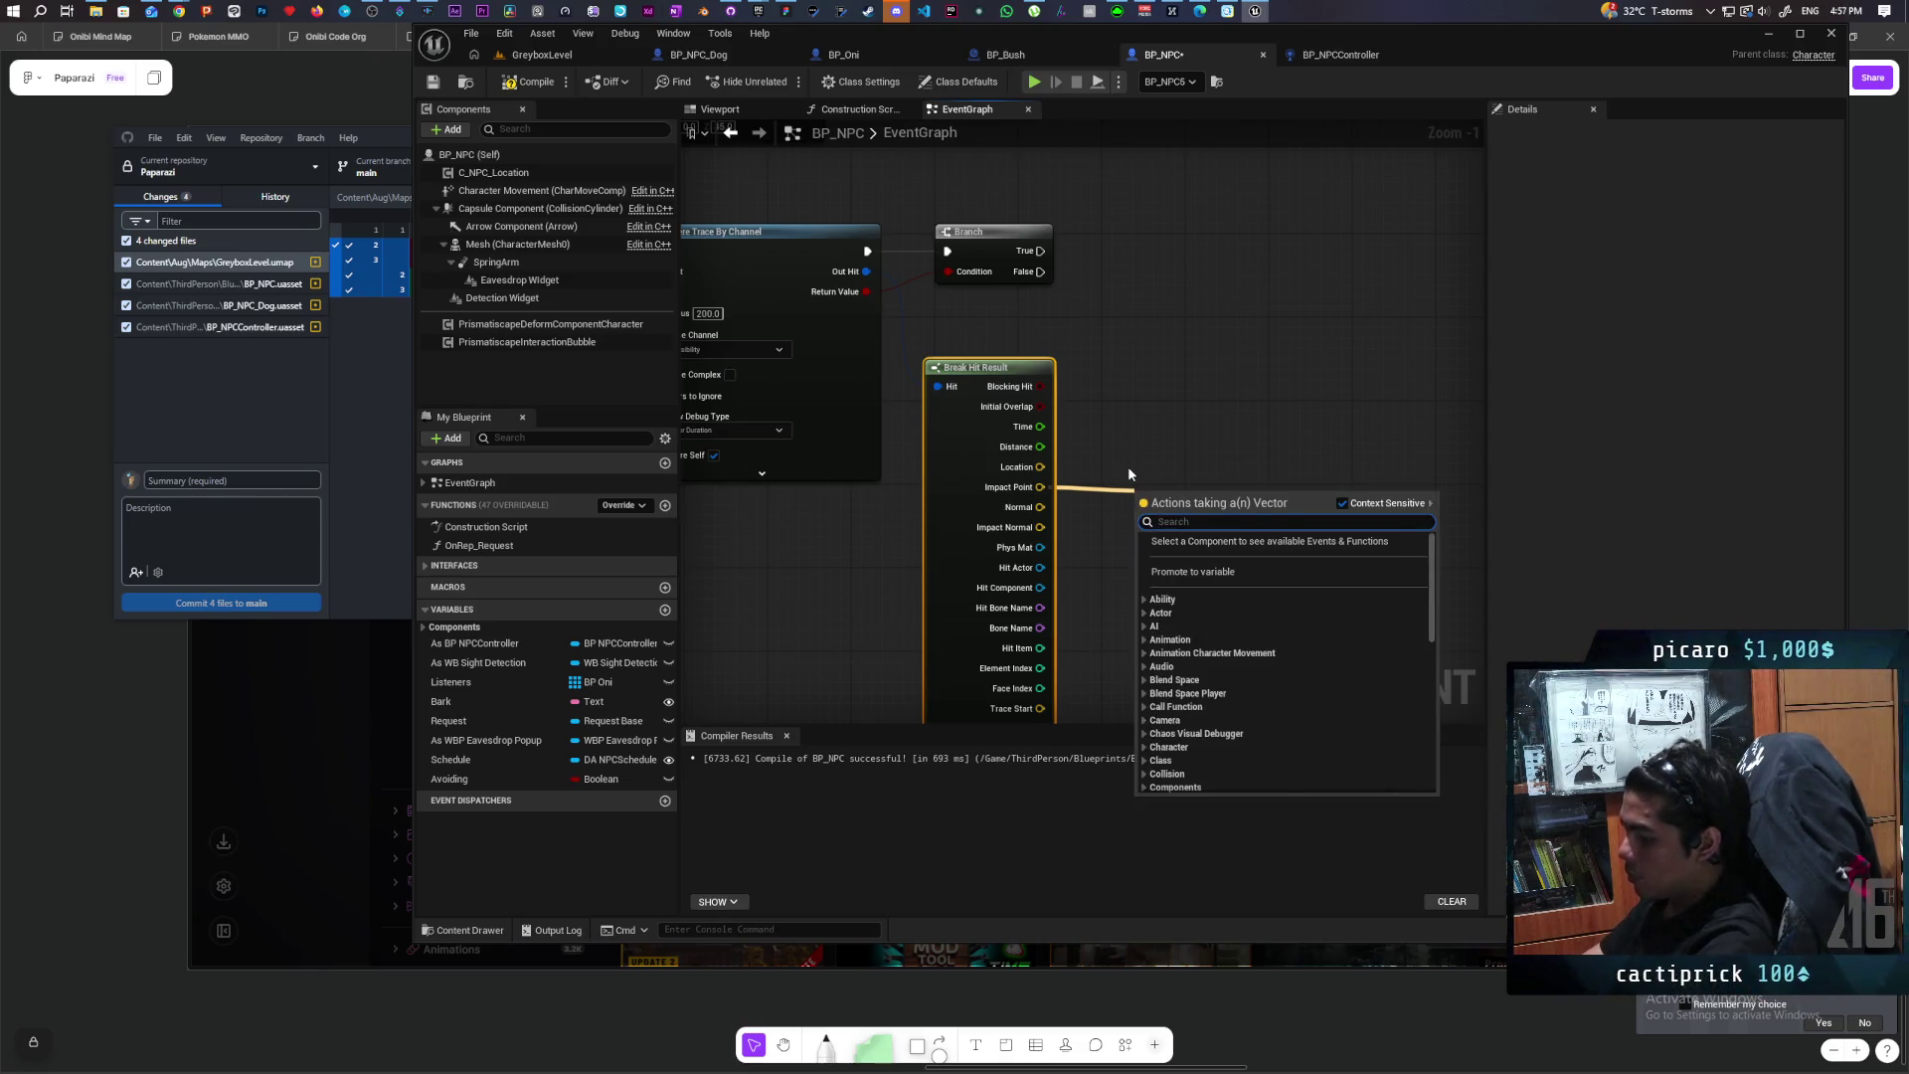
{"action": "type", "text": "find look"}
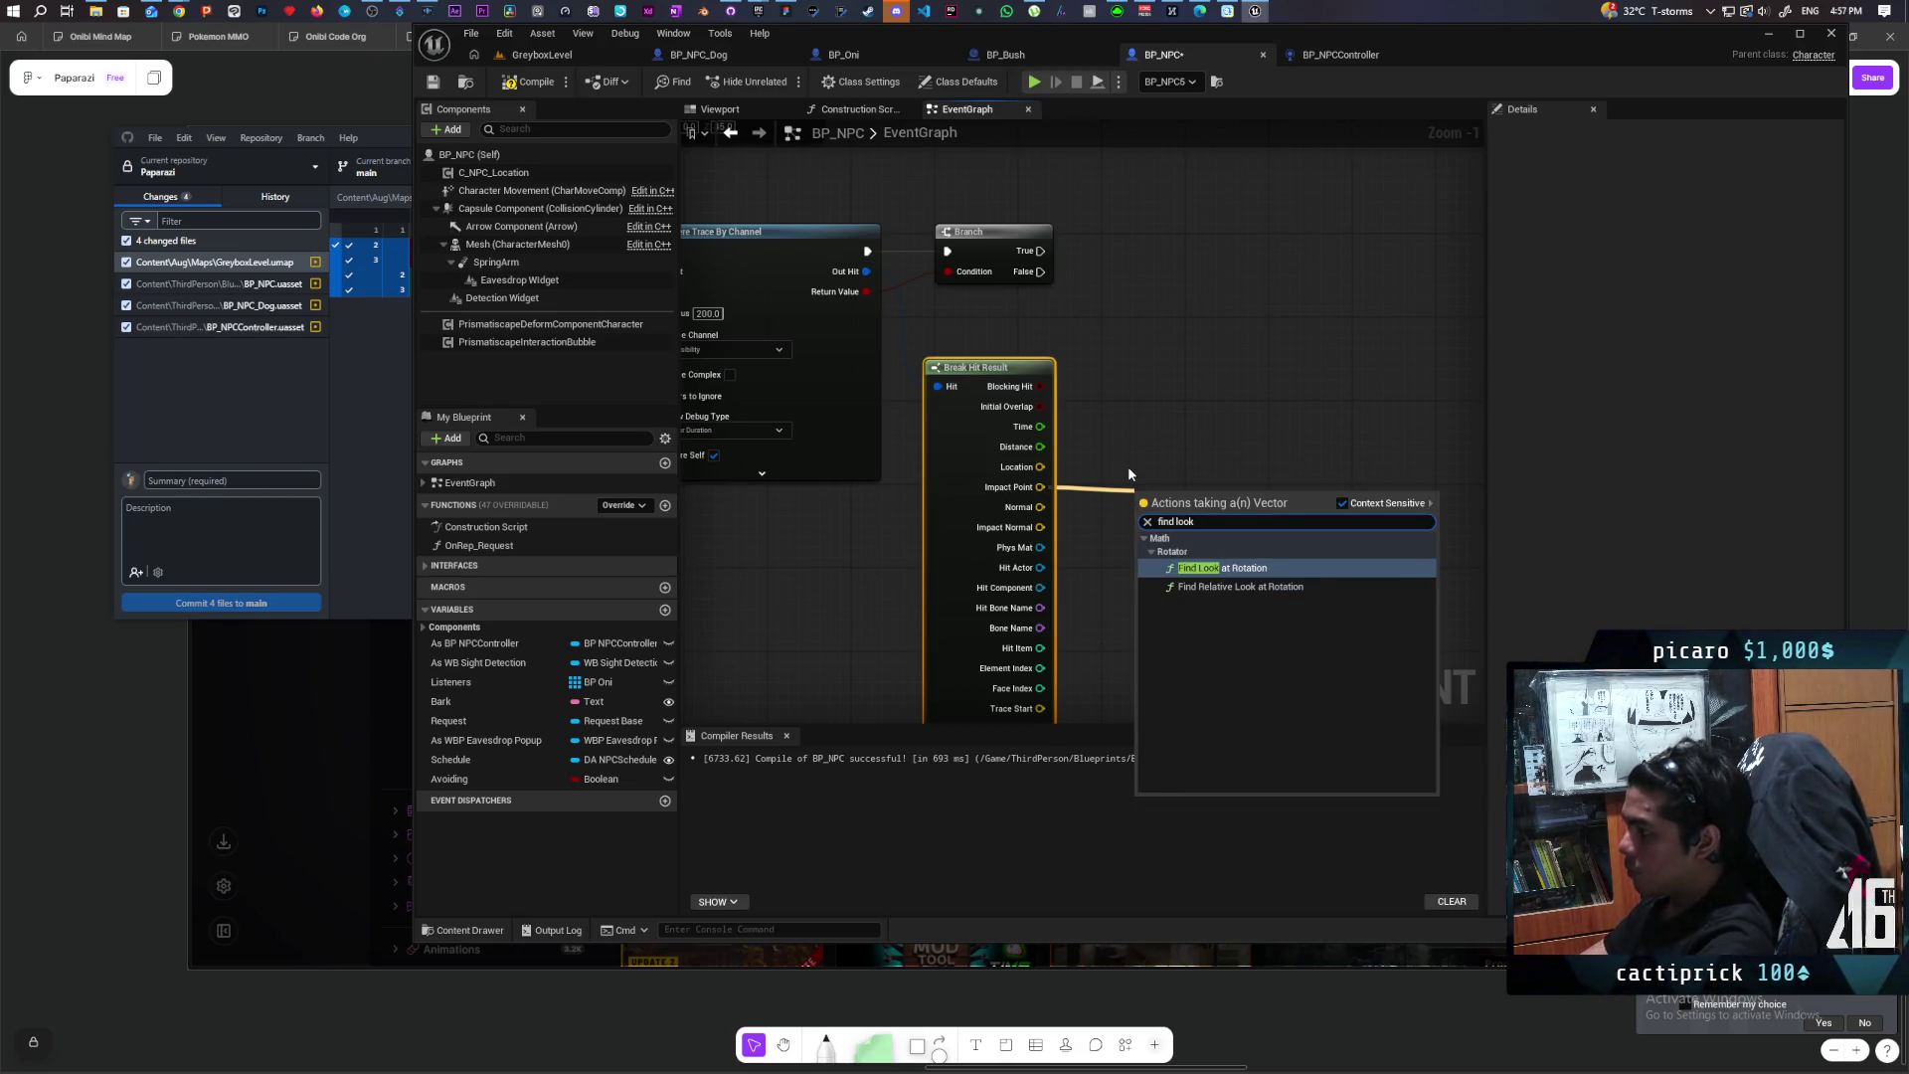
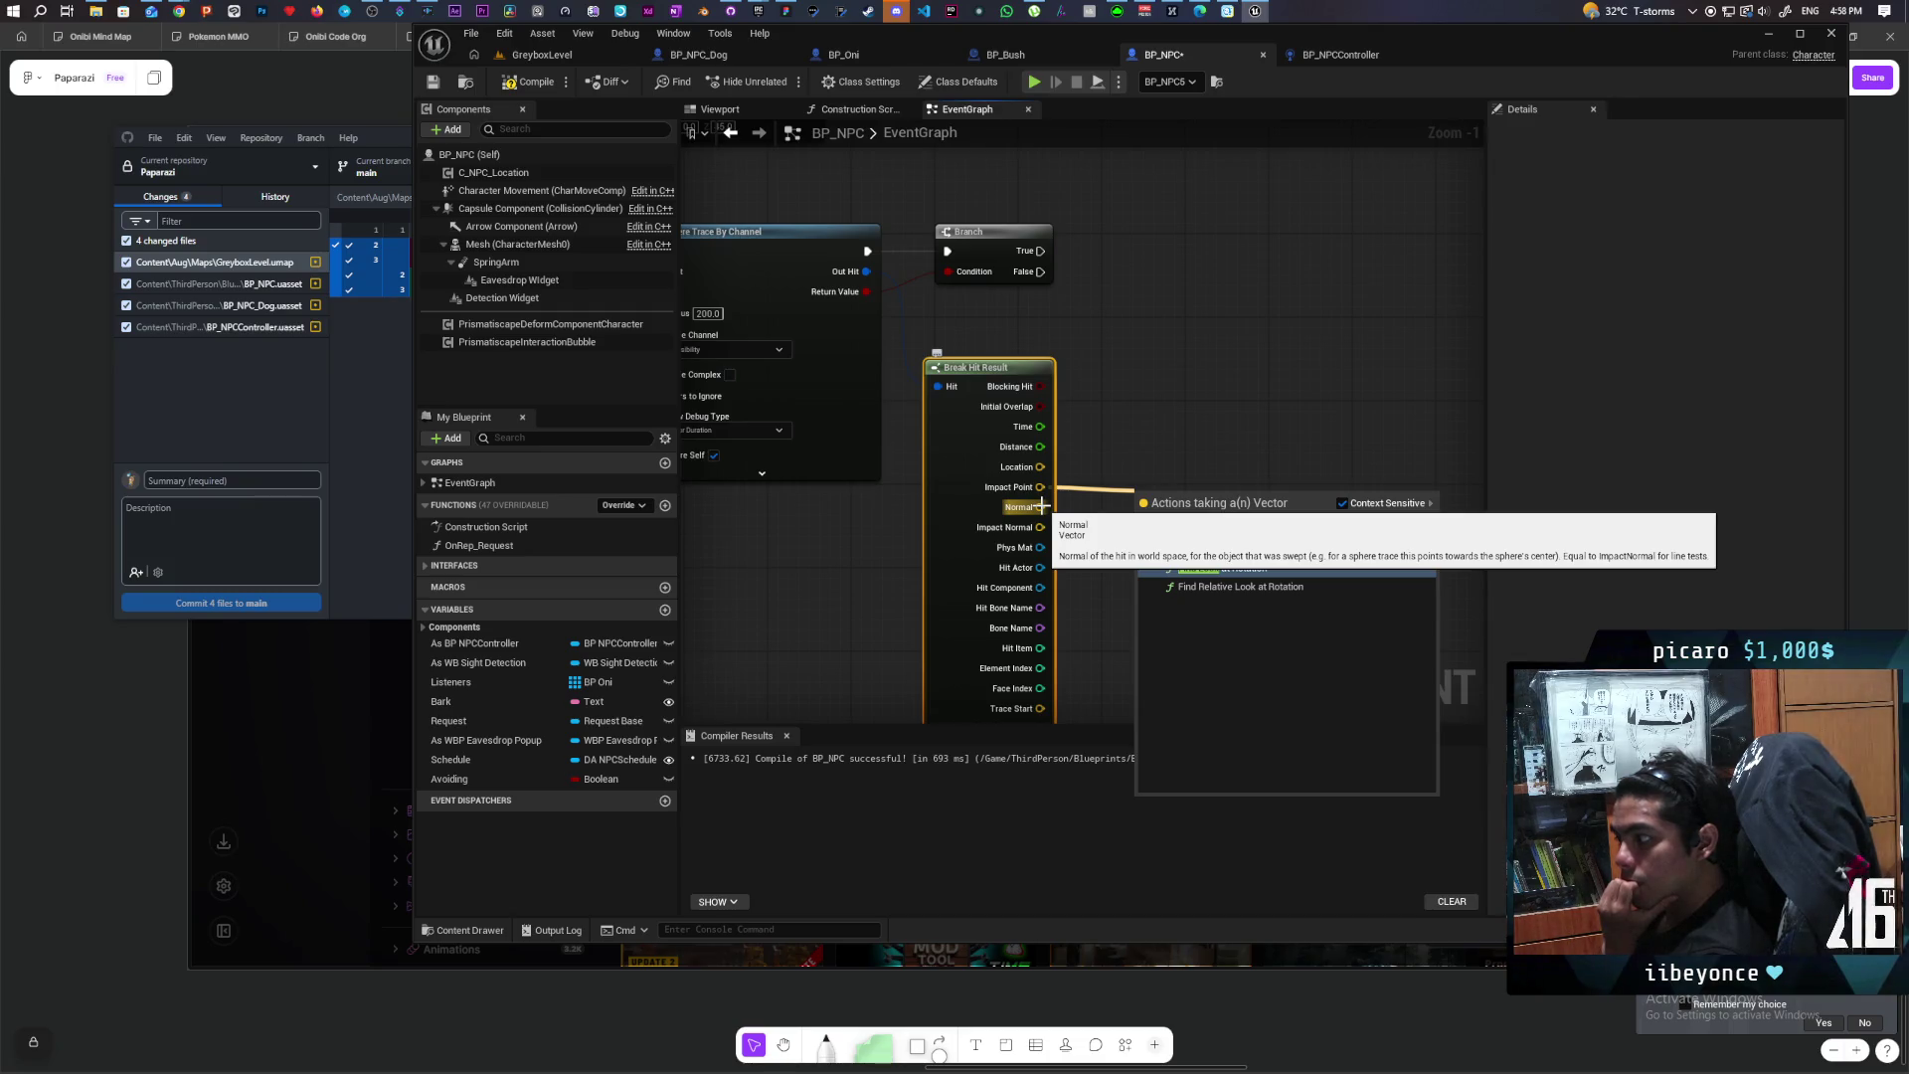
Step: Add a Dot Product node fed by Break Hit Result's Normal pin
{"action": "left_click_drag", "start_coordinate": [1040, 506], "coordinate": [1180, 462]}
{"action": "type", "text": "dot pro"}
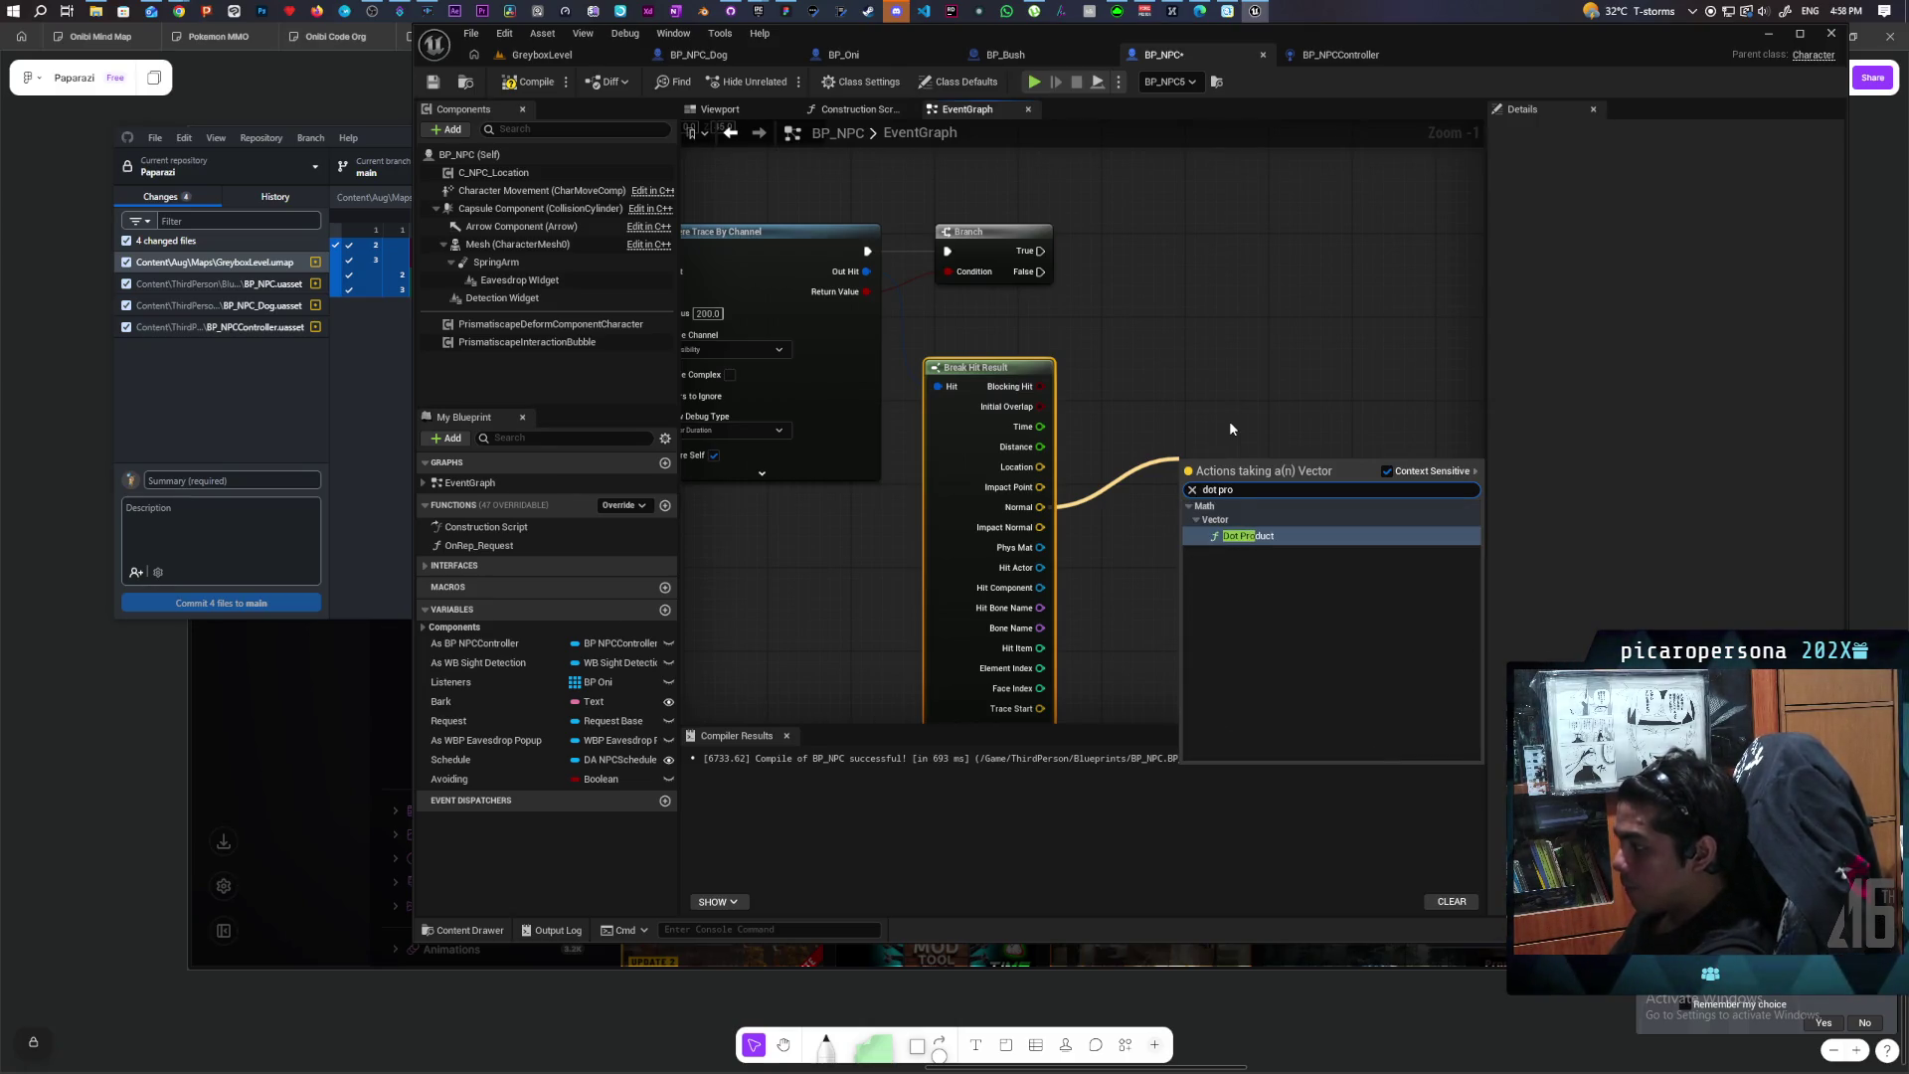
{"action": "key", "text": "Return"}
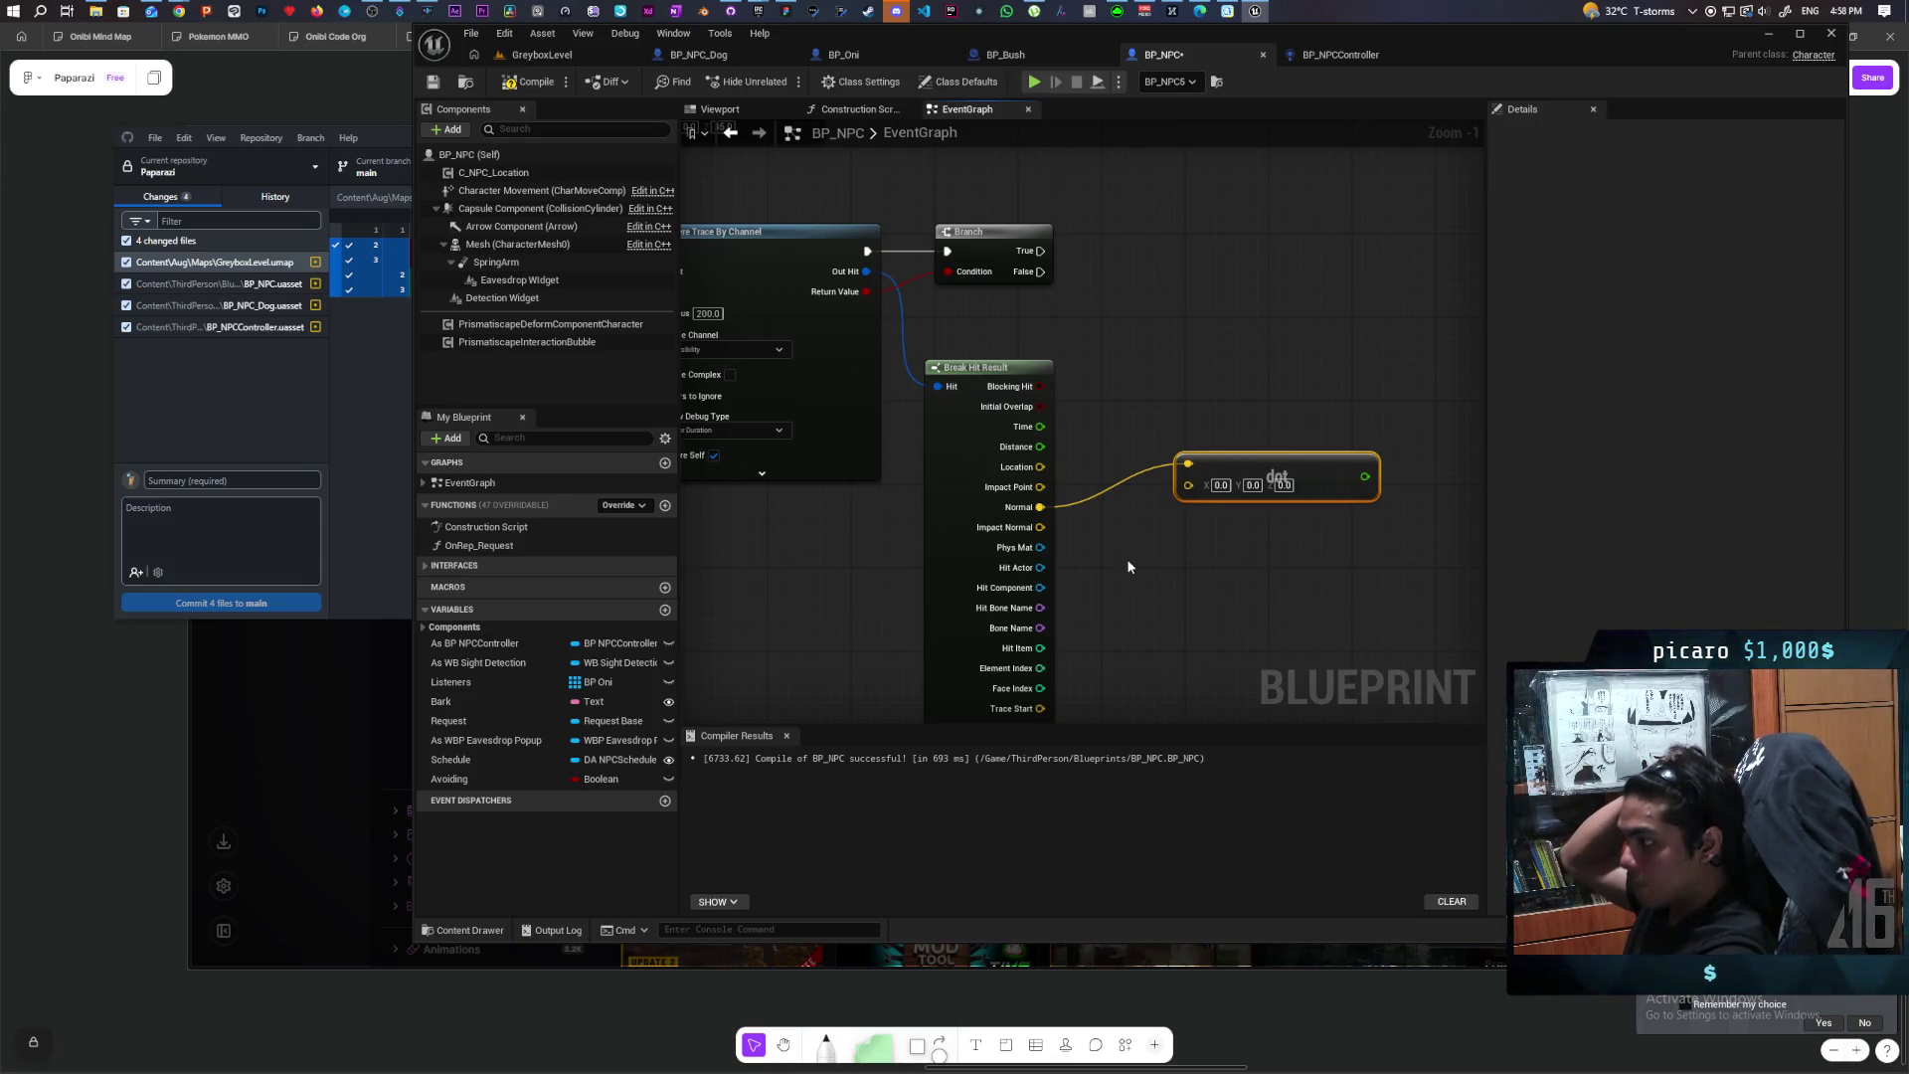
Step: Add Get Actor Right Vector and wire it into the Dot Product's second input
{"action": "right_click", "coordinate": [1129, 567]}
{"action": "type", "text": "get acto"}
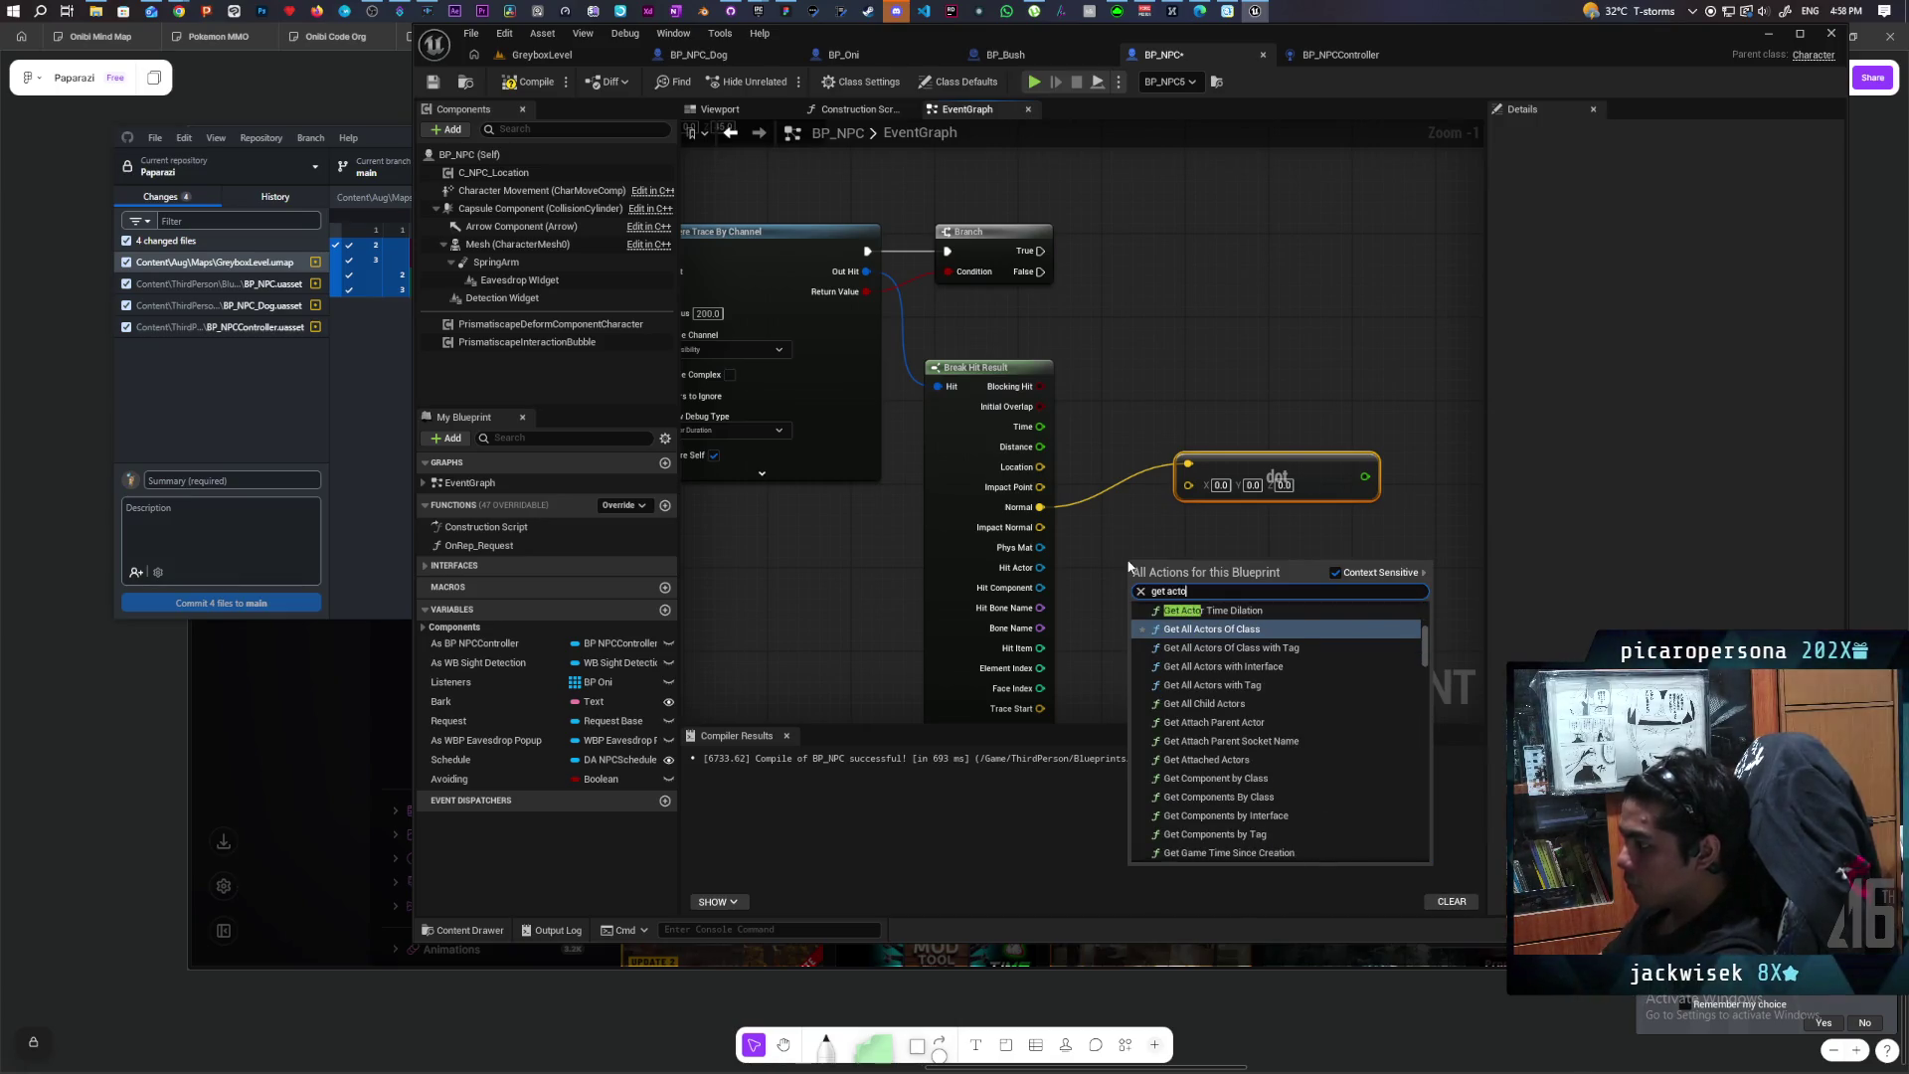
{"action": "type", "text": "r right"}
{"action": "key", "text": "Return"}
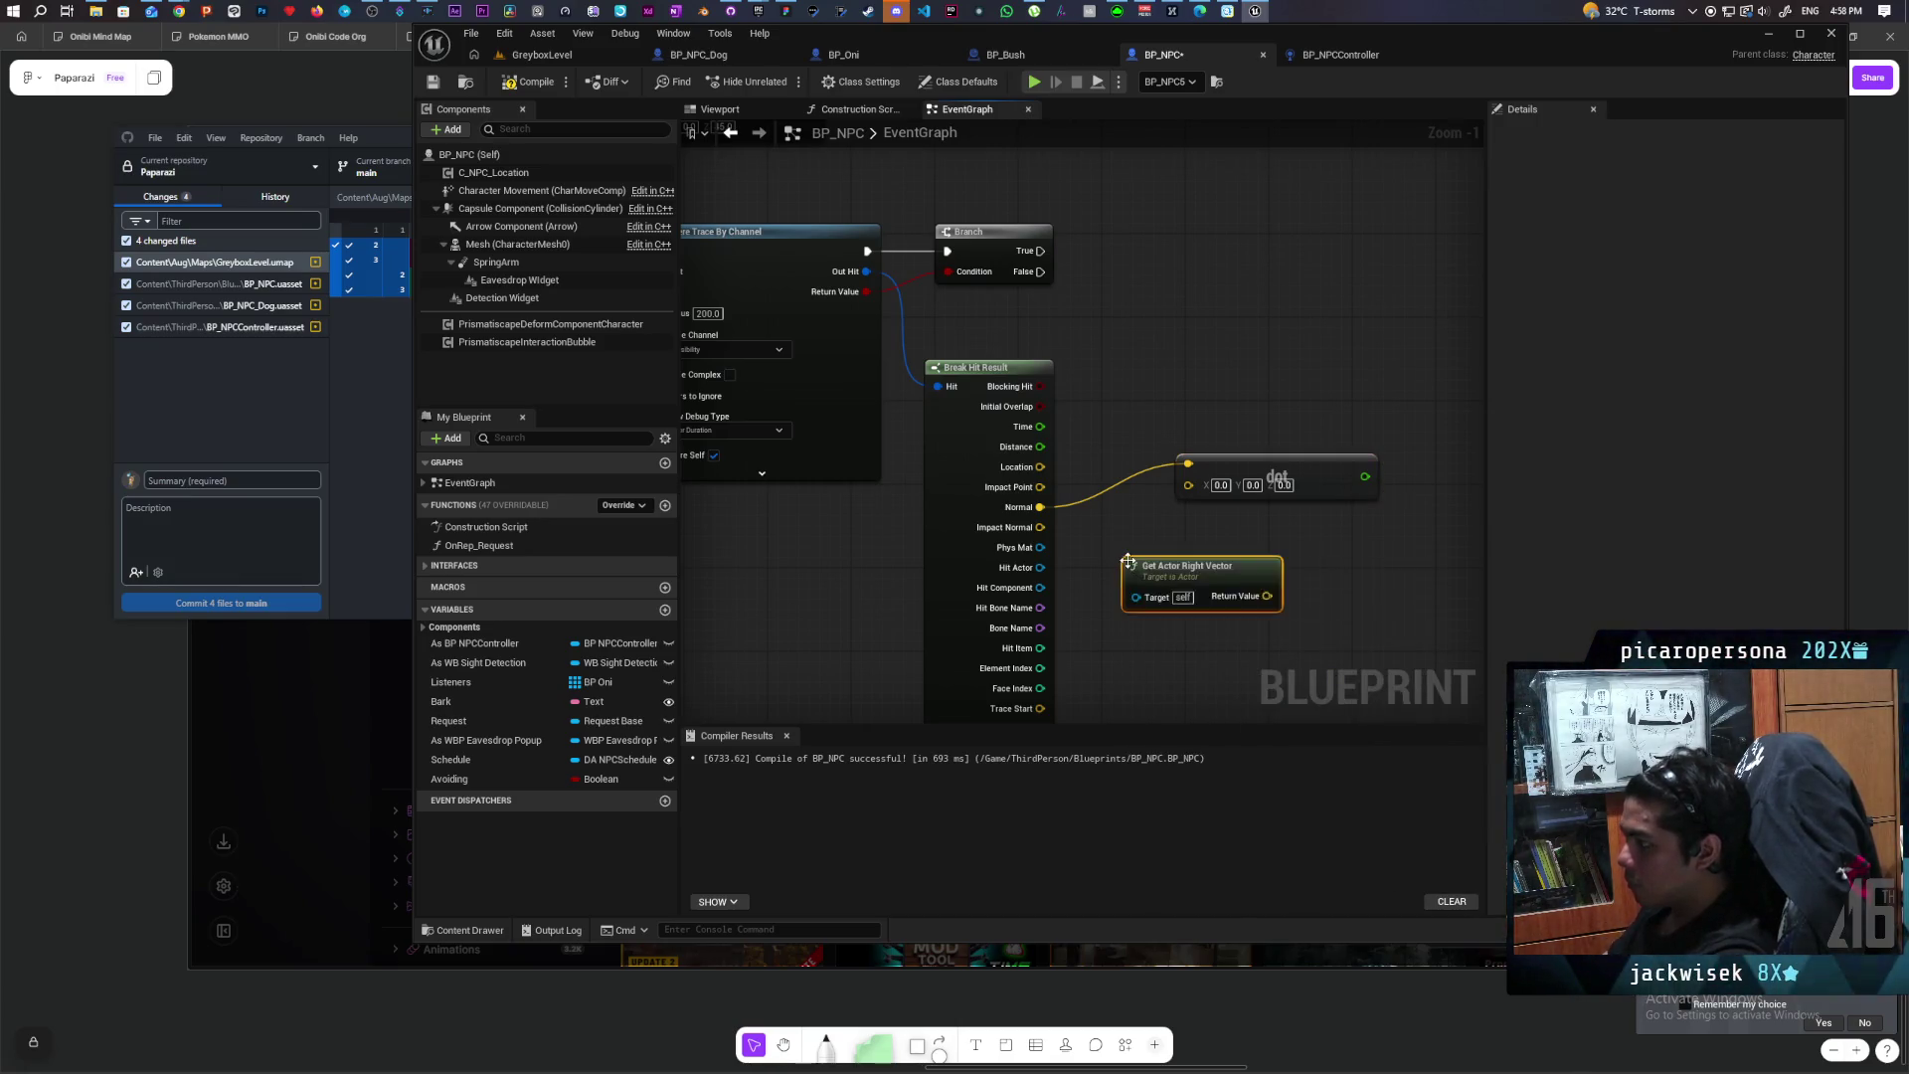
{"action": "mouse_move", "coordinate": [1267, 595]}
{"action": "left_mouse_down"}
{"action": "mouse_move", "coordinate": [1138, 444]}
{"action": "mouse_move", "coordinate": [1085, 495]}
{"action": "left_mouse_up"}
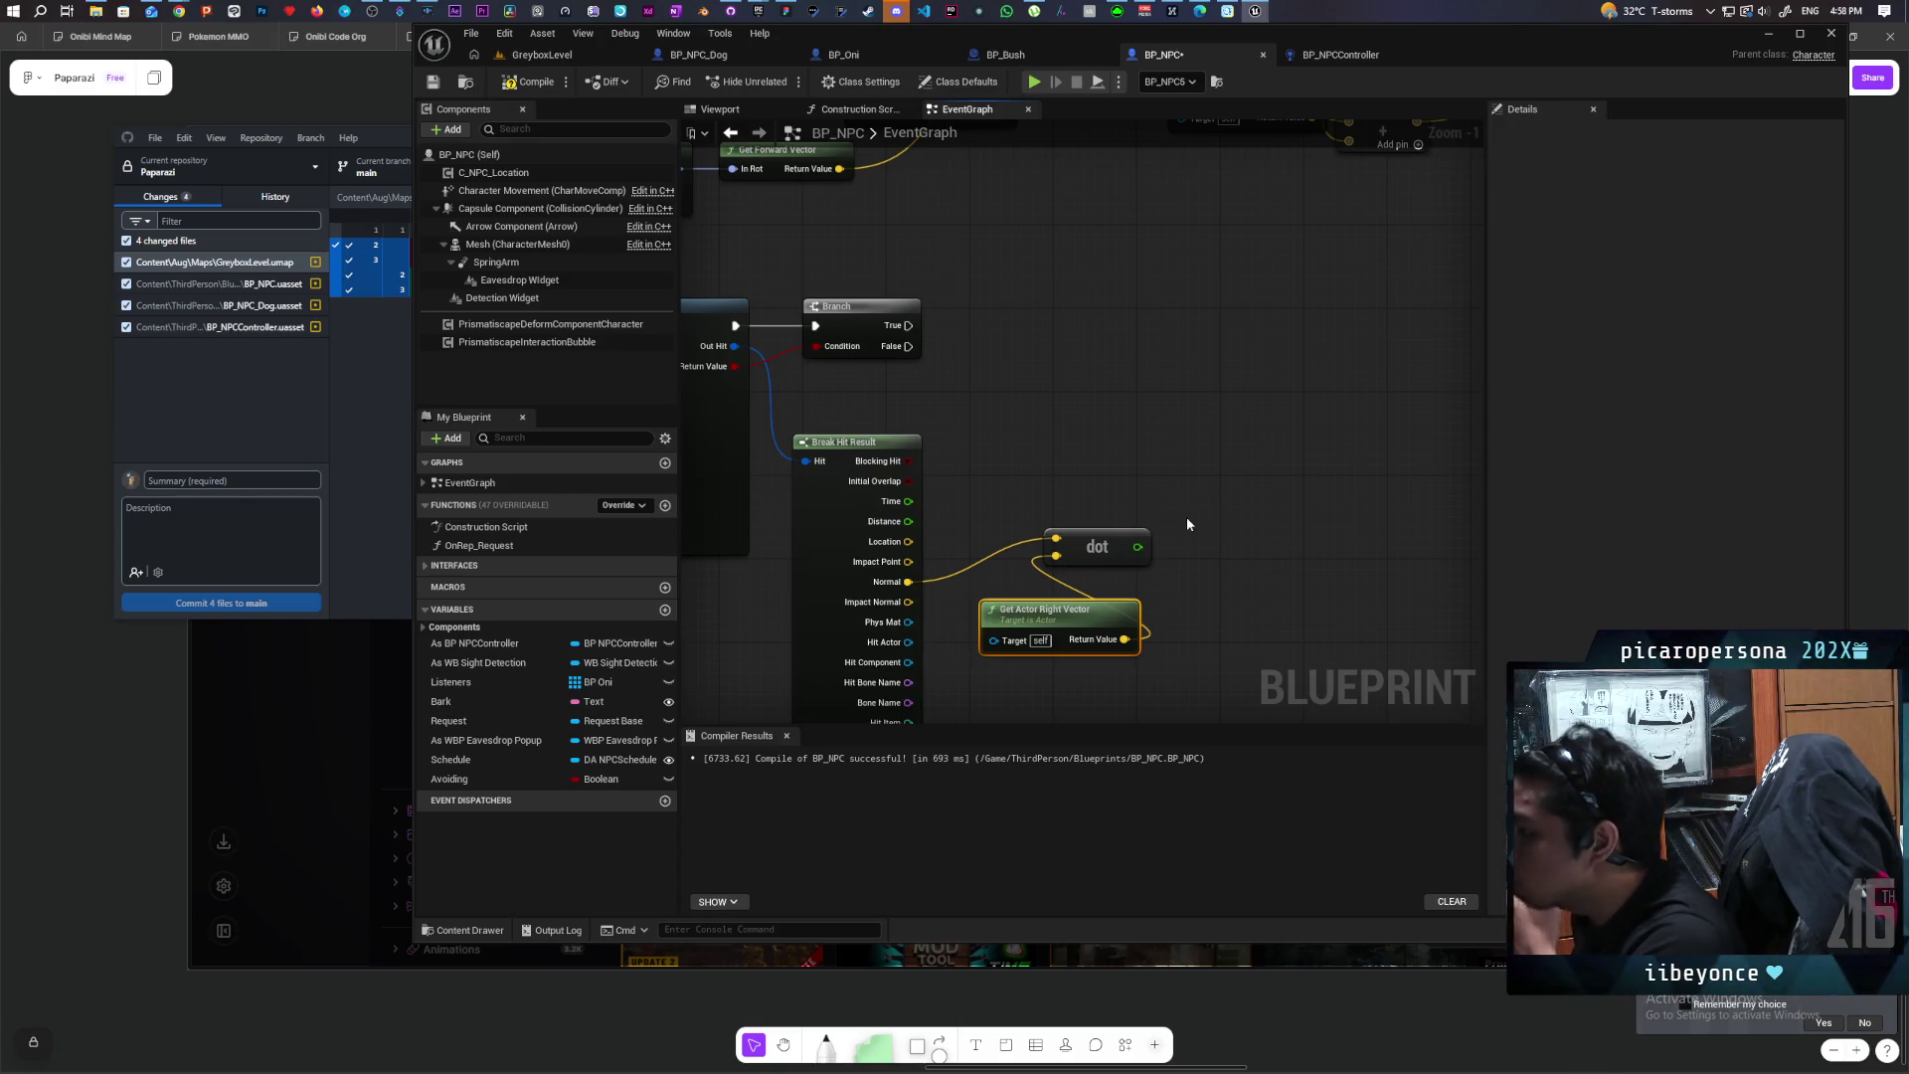
{"action": "scroll", "coordinate": [1178, 476], "scroll_direction": "down", "scroll_amount": 3}
{"action": "mouse_move", "coordinate": [1030, 539]}
{"action": "left_mouse_down"}
{"action": "mouse_move", "coordinate": [1123, 523]}
{"action": "mouse_move", "coordinate": [1067, 510]}
{"action": "left_mouse_up"}
{"action": "left_click_drag", "start_coordinate": [1126, 606], "coordinate": [1156, 532]}
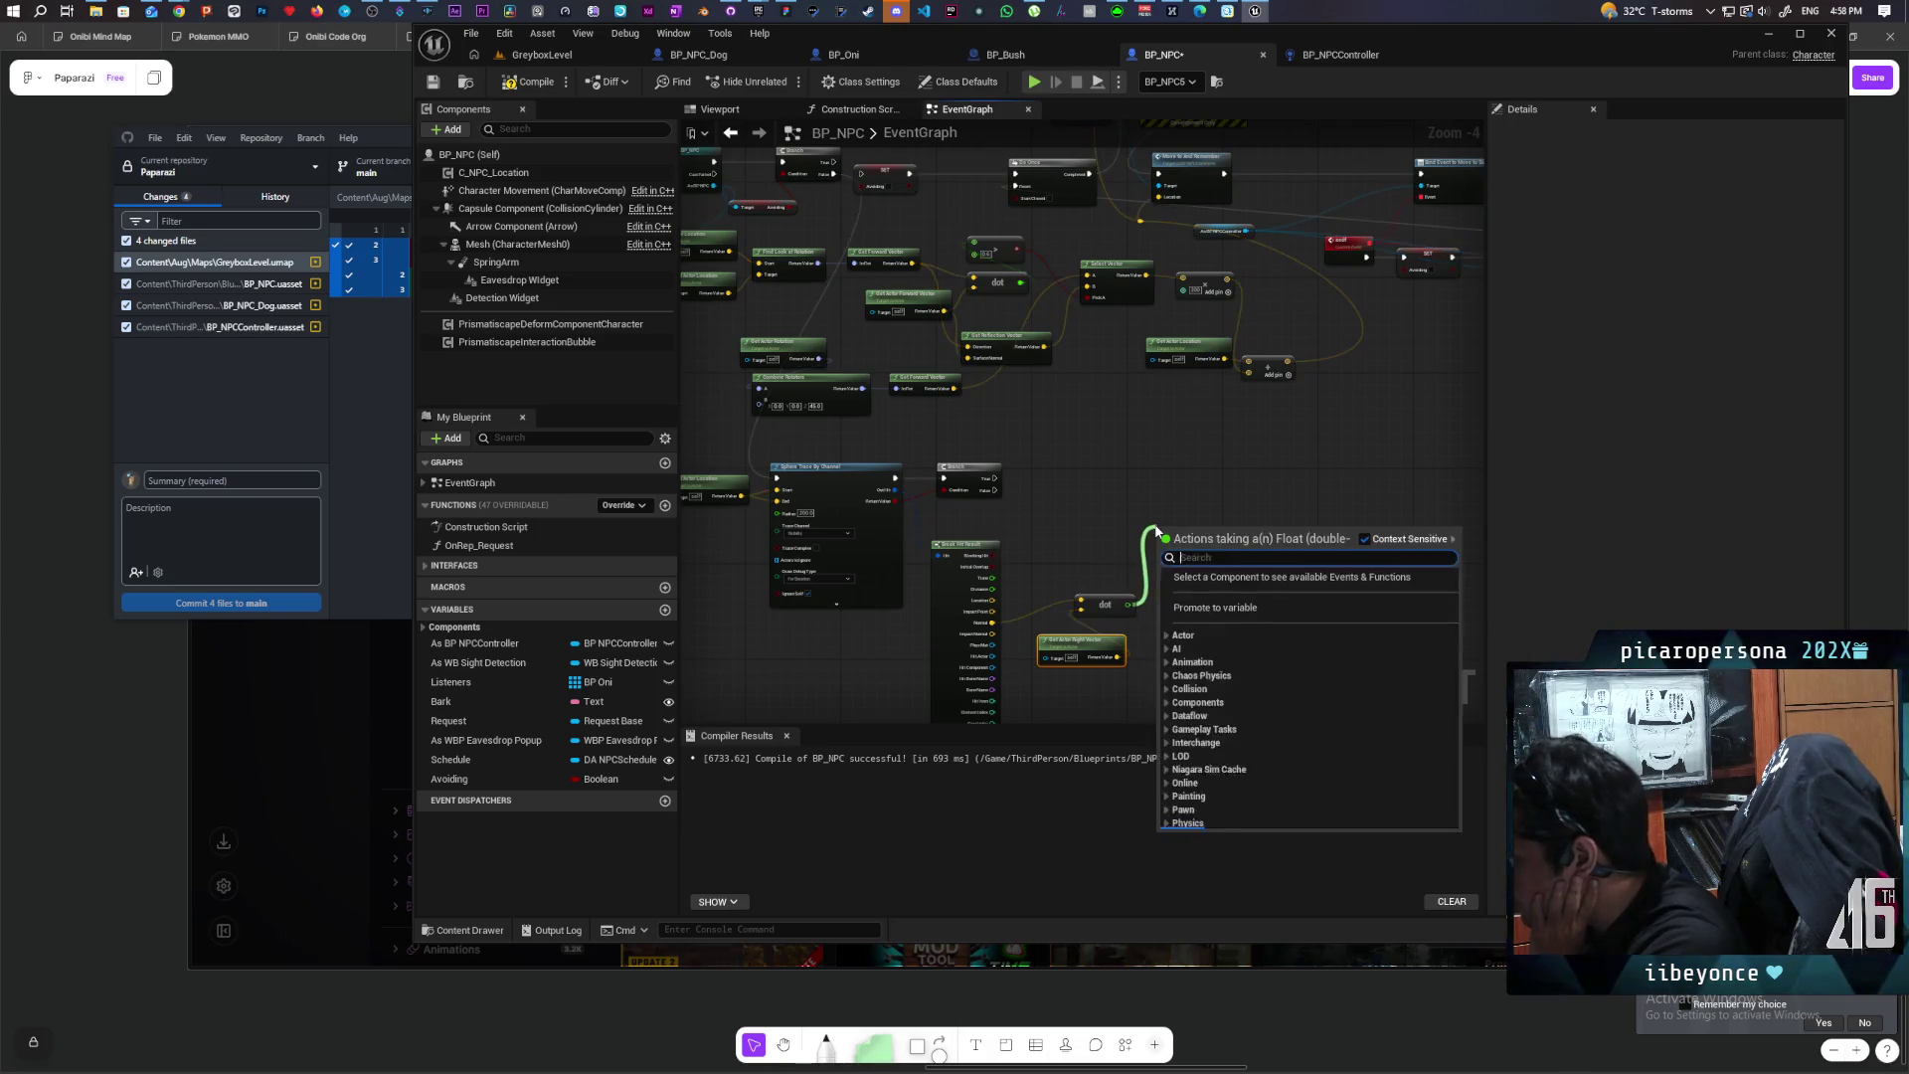
Step: Compare the dot result with a greater-than node and place a Branch beside it
{"action": "type", "text": ">"}
{"action": "key", "text": "Return"}
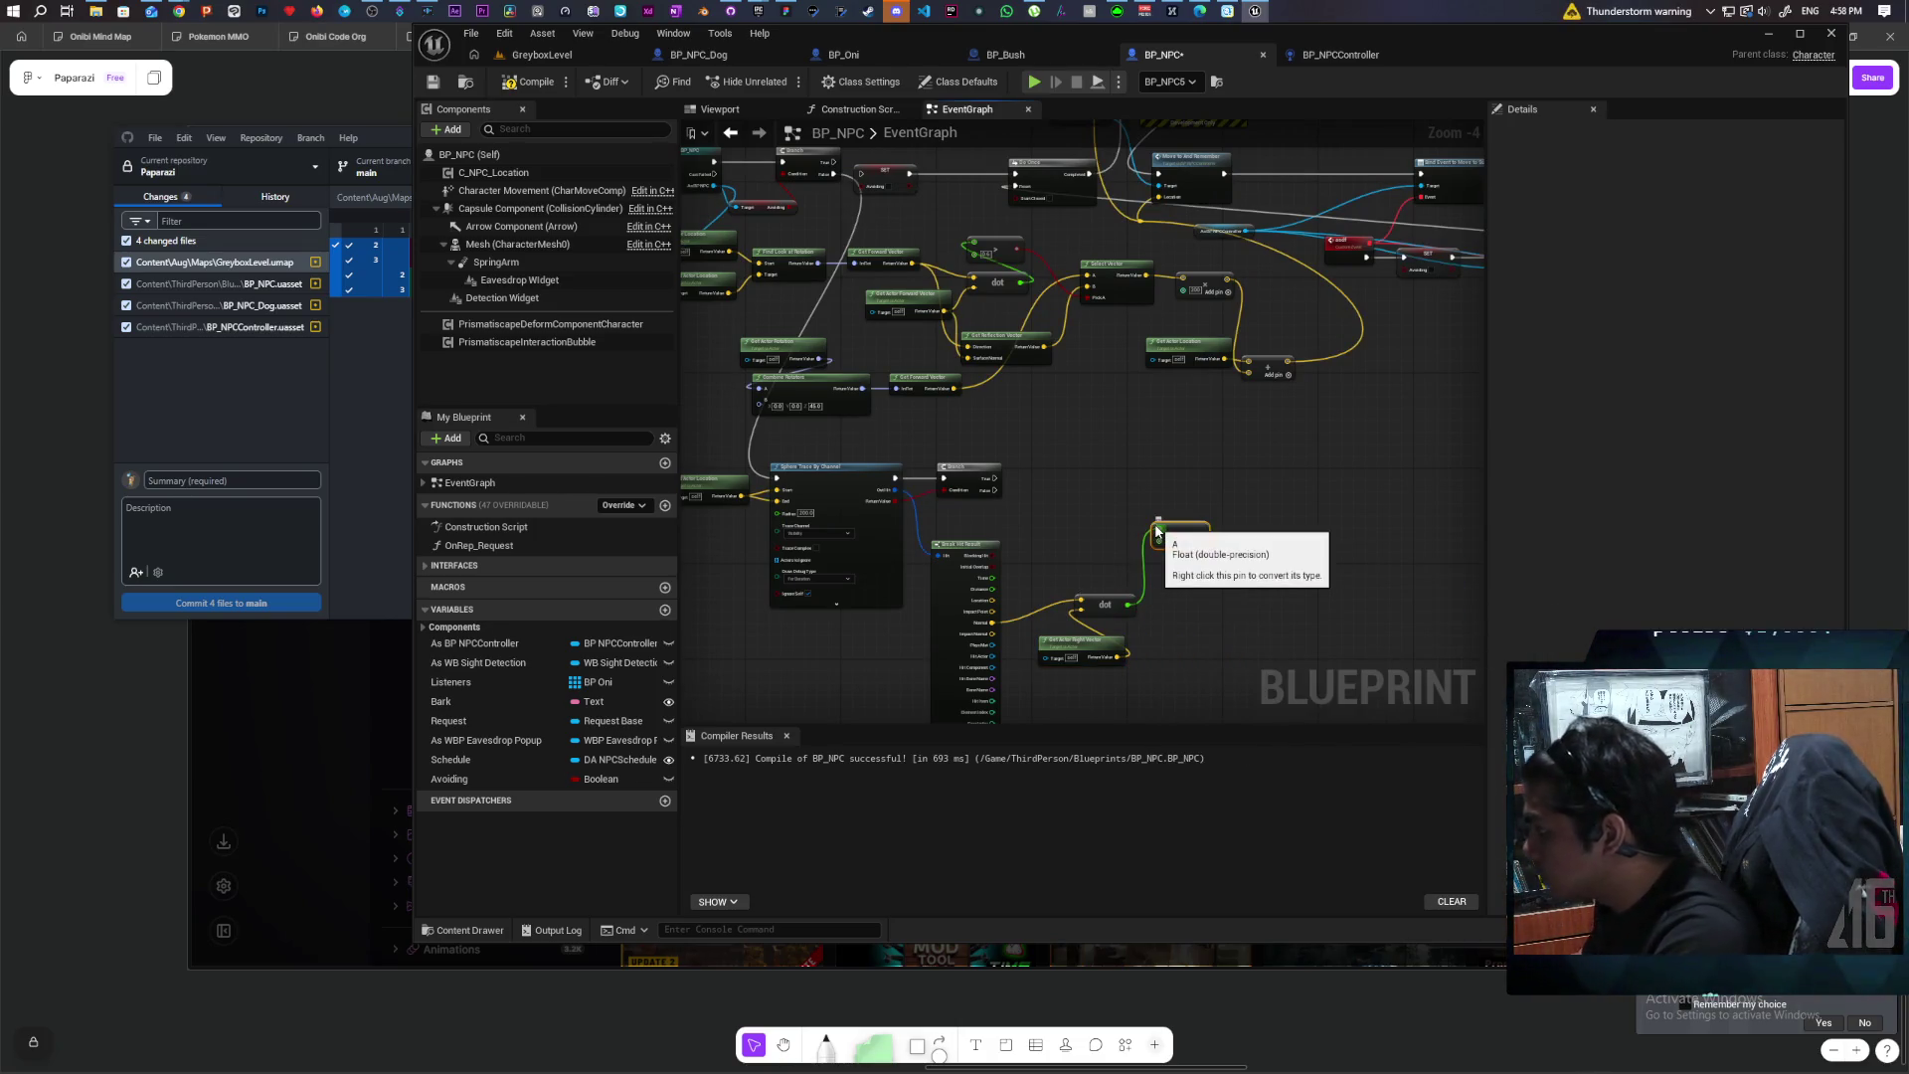
{"action": "left_click", "coordinate": [1211, 490]}
Step: Wire Do Once's Completed pin into the Sphere Trace By Channel exec input
{"action": "scroll", "coordinate": [1204, 529], "scroll_direction": "up", "scroll_amount": 3}
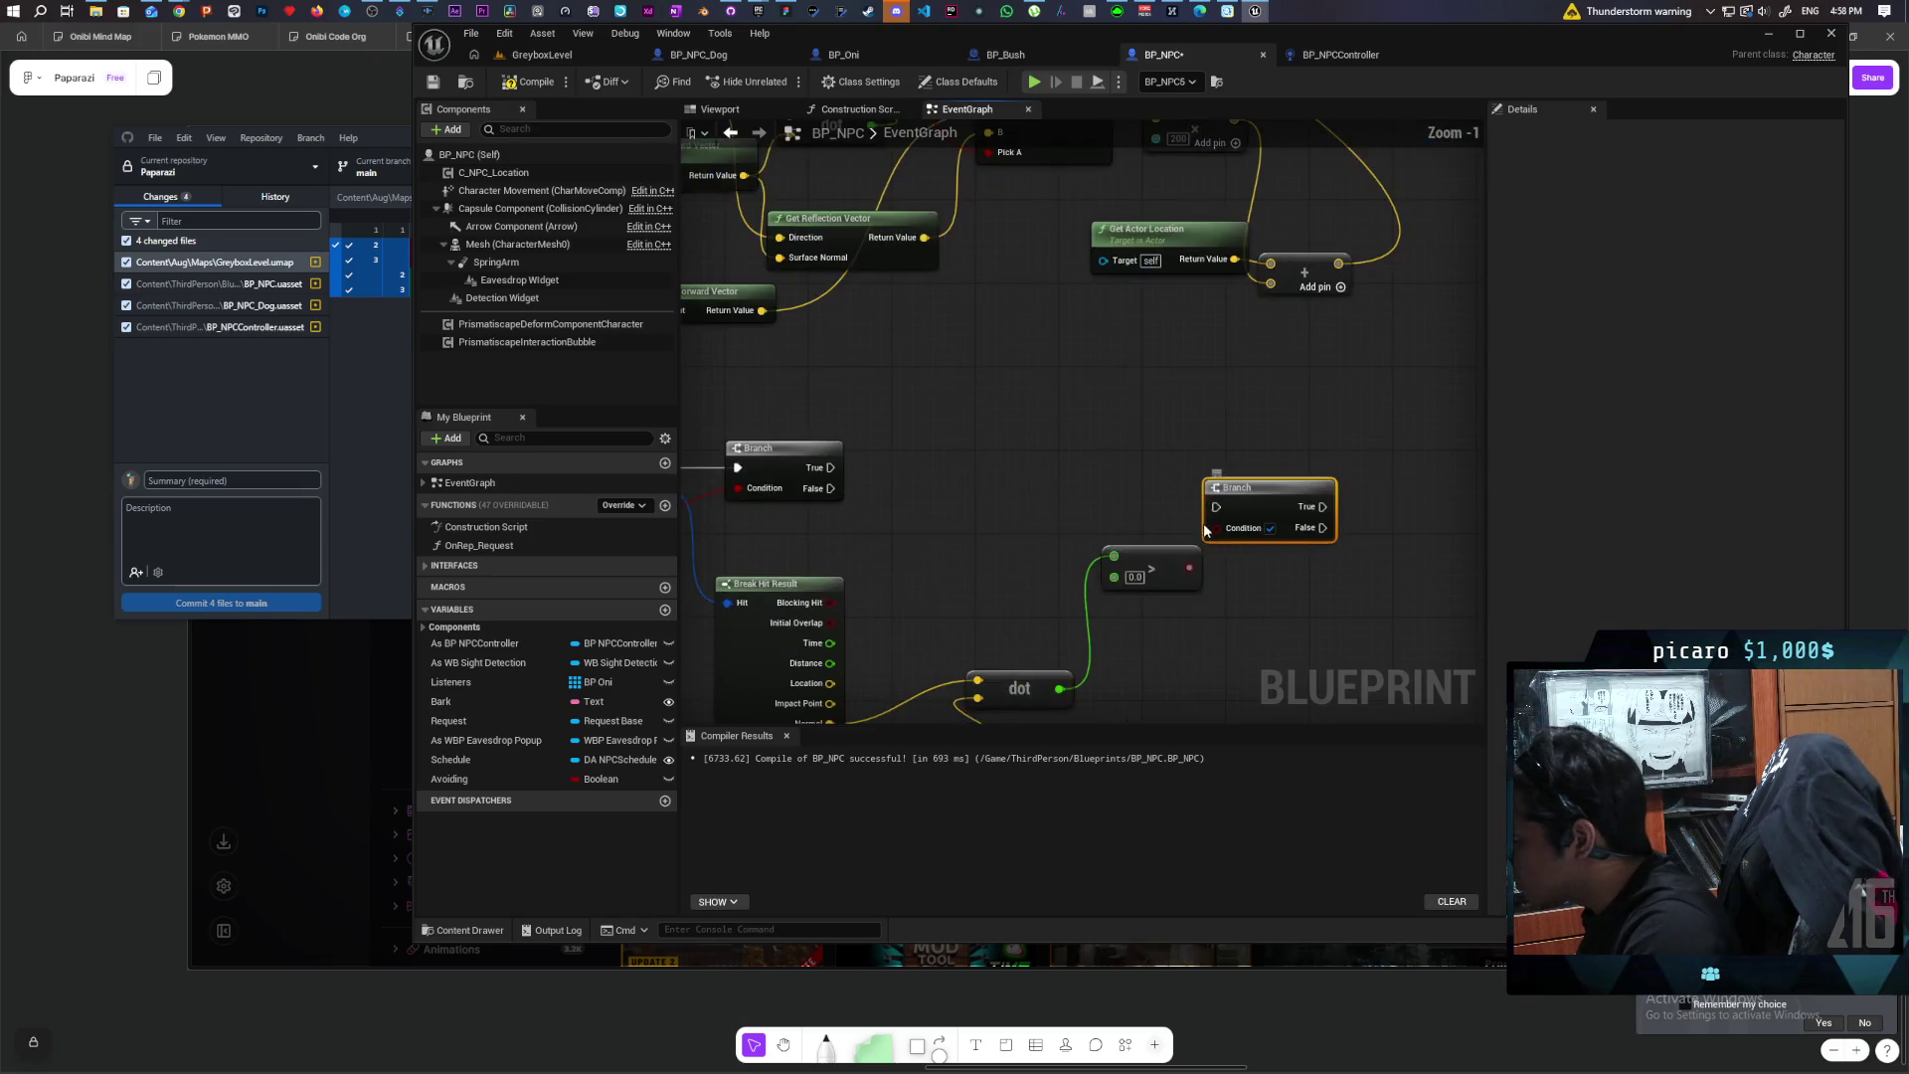
{"action": "scroll", "coordinate": [1082, 564], "scroll_direction": "down", "scroll_amount": 3}
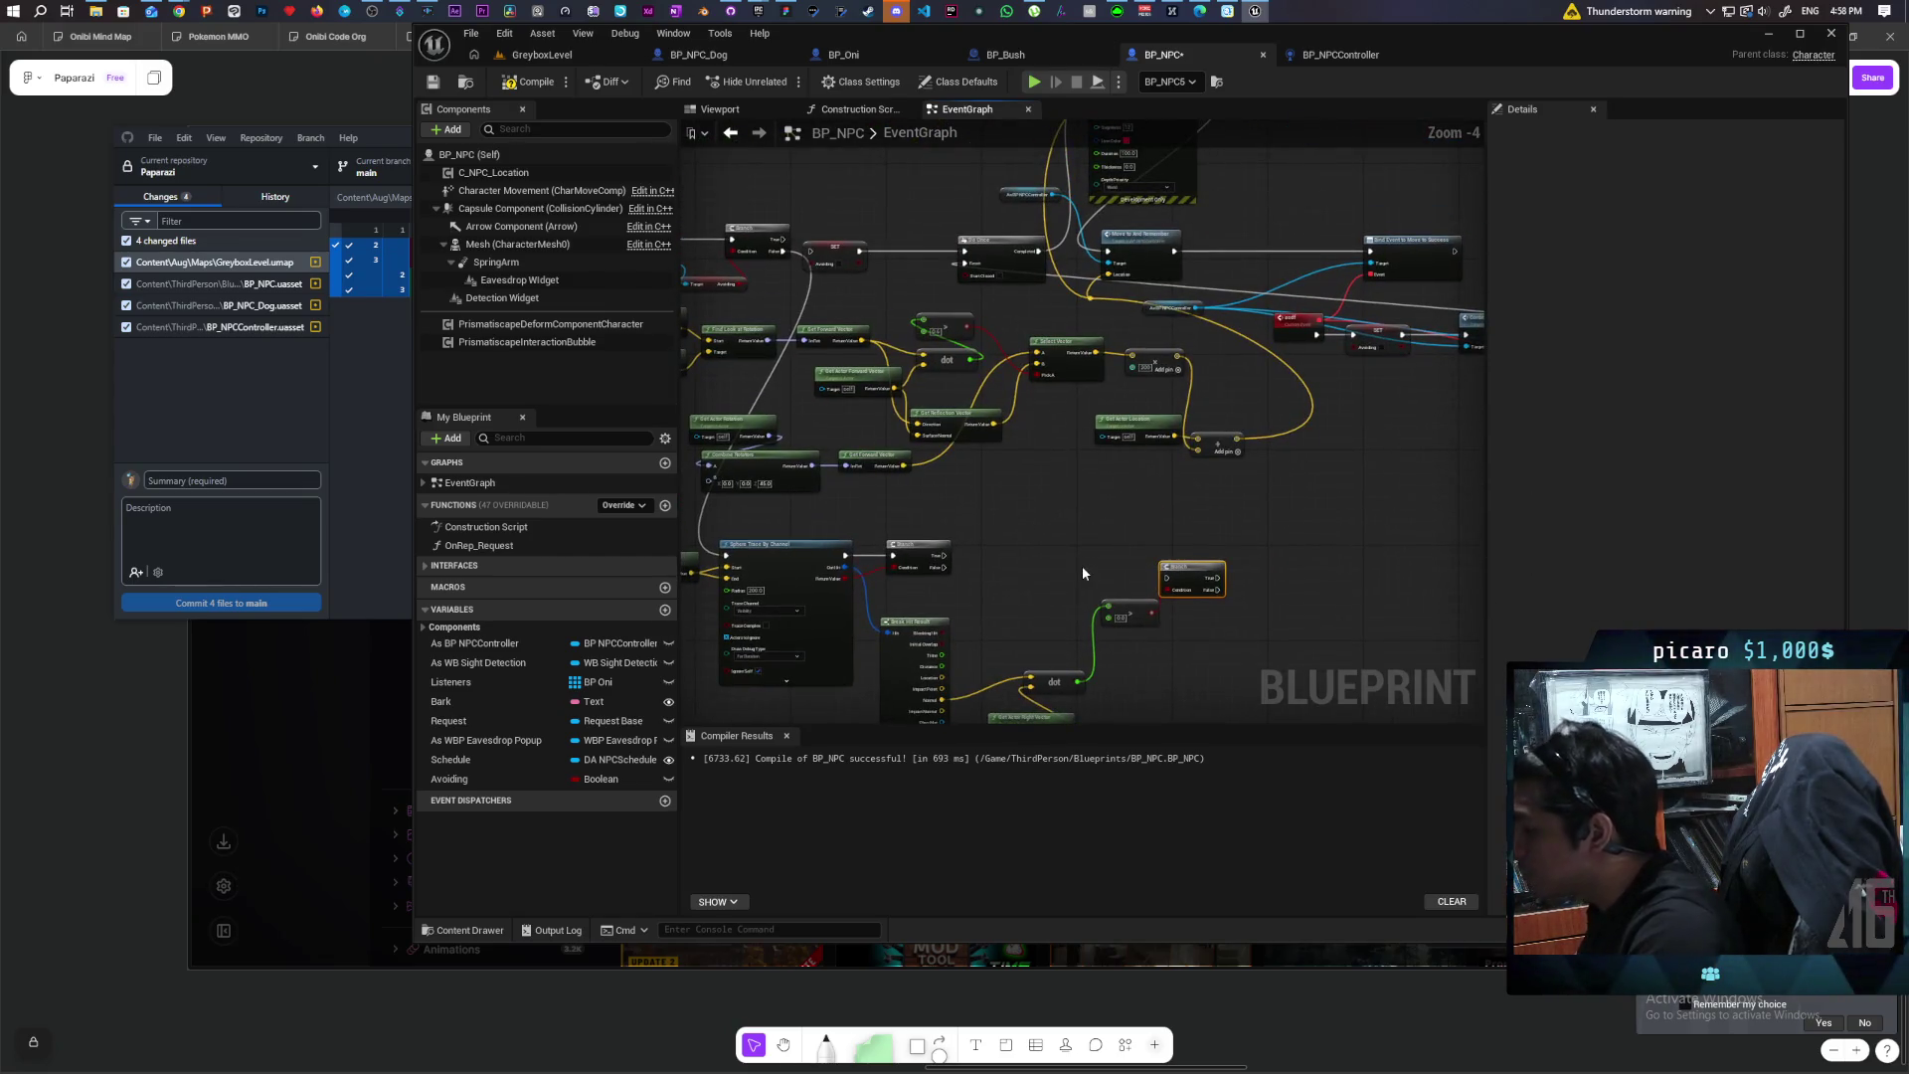
{"action": "mouse_move", "coordinate": [1083, 565]}
{"action": "left_mouse_down"}
{"action": "mouse_move", "coordinate": [1090, 501]}
{"action": "mouse_move", "coordinate": [1041, 510]}
{"action": "mouse_move", "coordinate": [1061, 528]}
{"action": "left_mouse_up"}
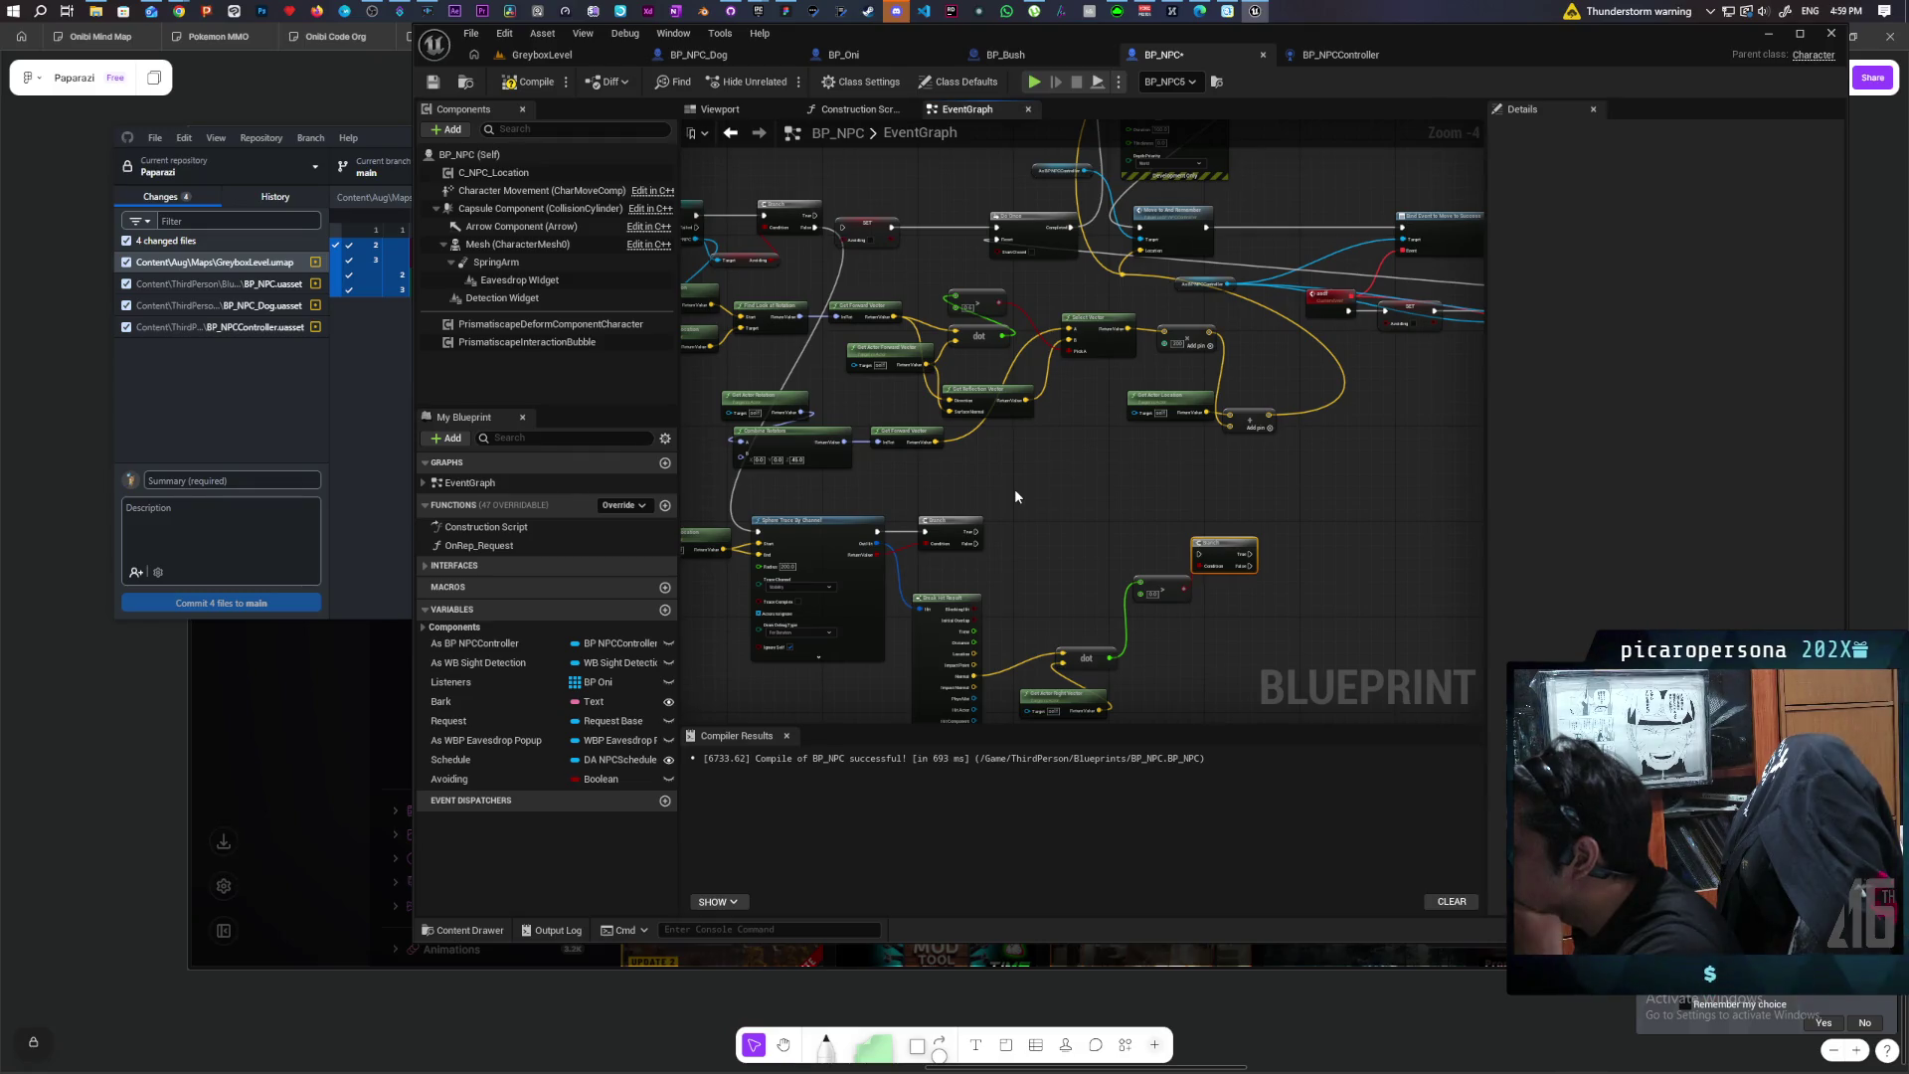
{"action": "mouse_move", "coordinate": [1063, 467]}
{"action": "left_mouse_down"}
{"action": "mouse_move", "coordinate": [1060, 537]}
{"action": "mouse_move", "coordinate": [1147, 498]}
{"action": "mouse_move", "coordinate": [1045, 494]}
{"action": "left_mouse_up"}
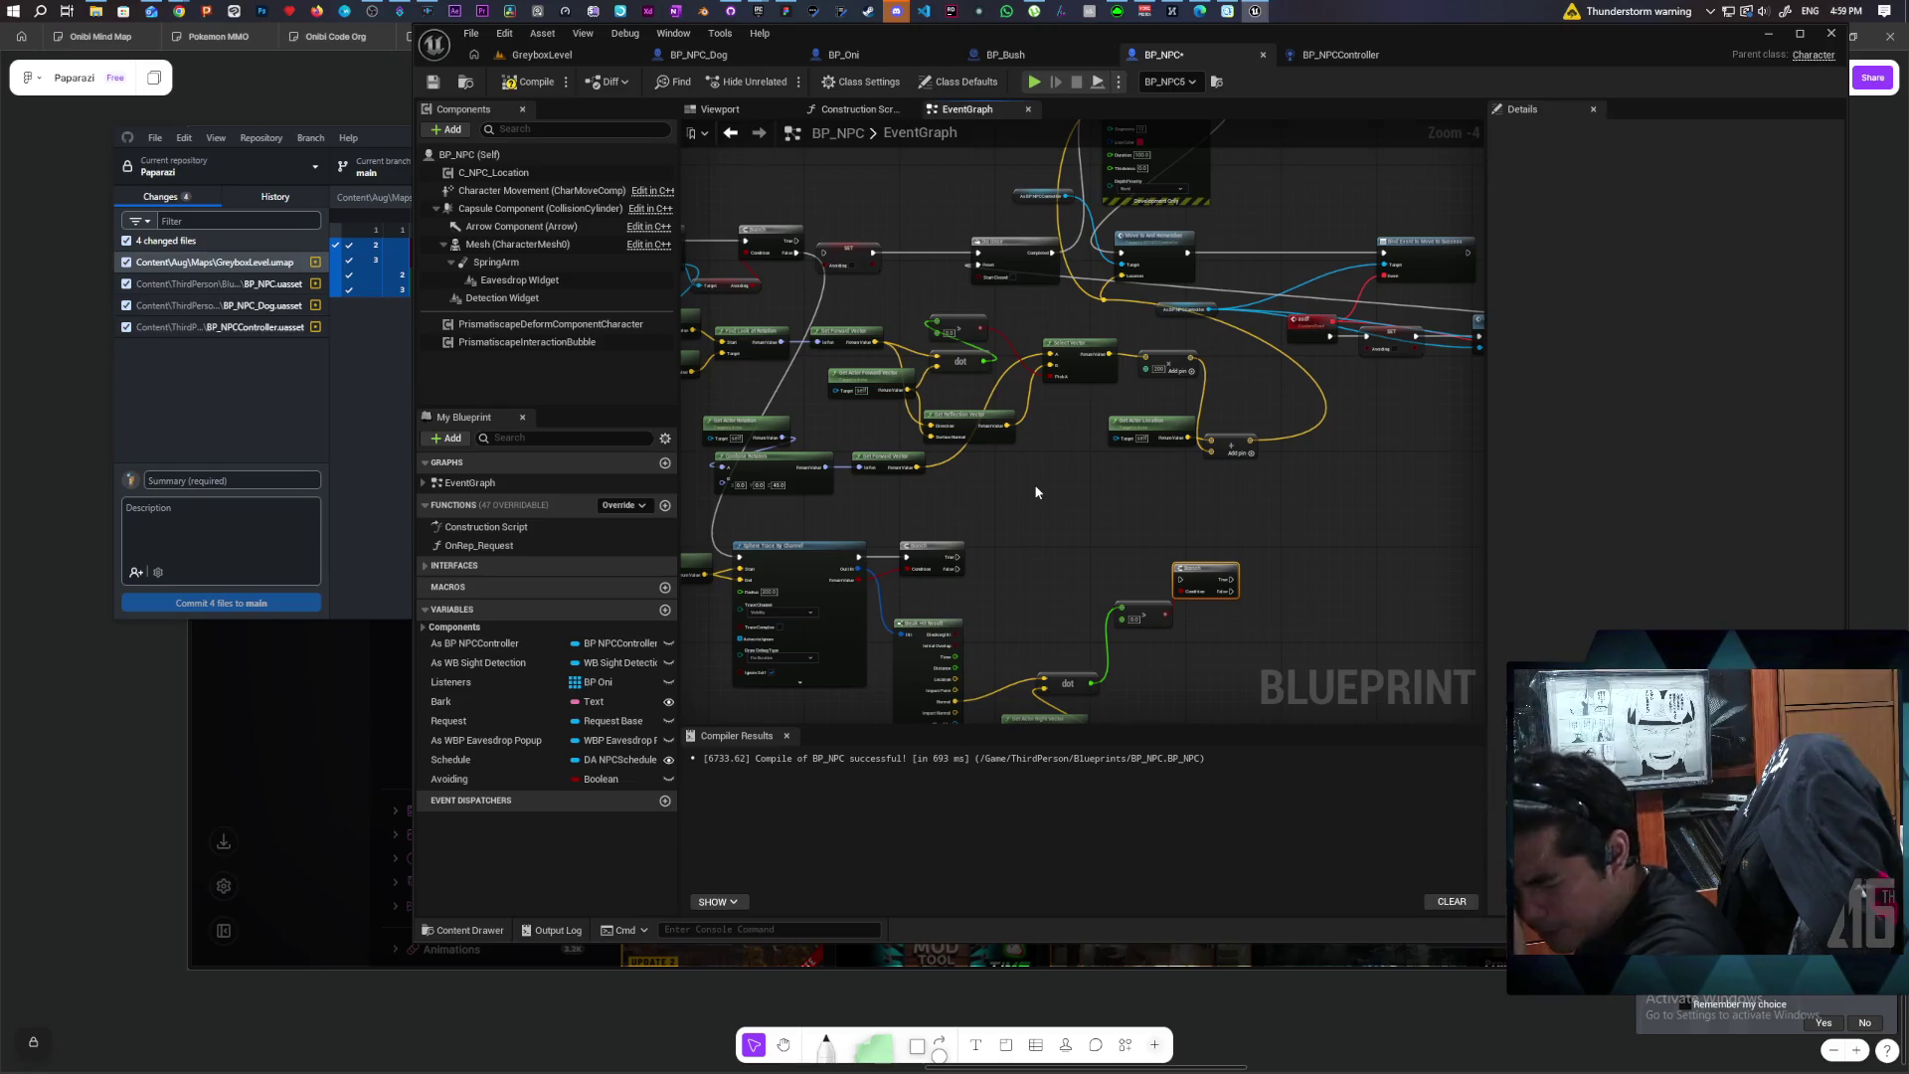
{"action": "mouse_move", "coordinate": [978, 480]}
{"action": "left_mouse_down"}
{"action": "mouse_move", "coordinate": [1314, 489]}
{"action": "mouse_move", "coordinate": [1054, 499]}
{"action": "left_mouse_up"}
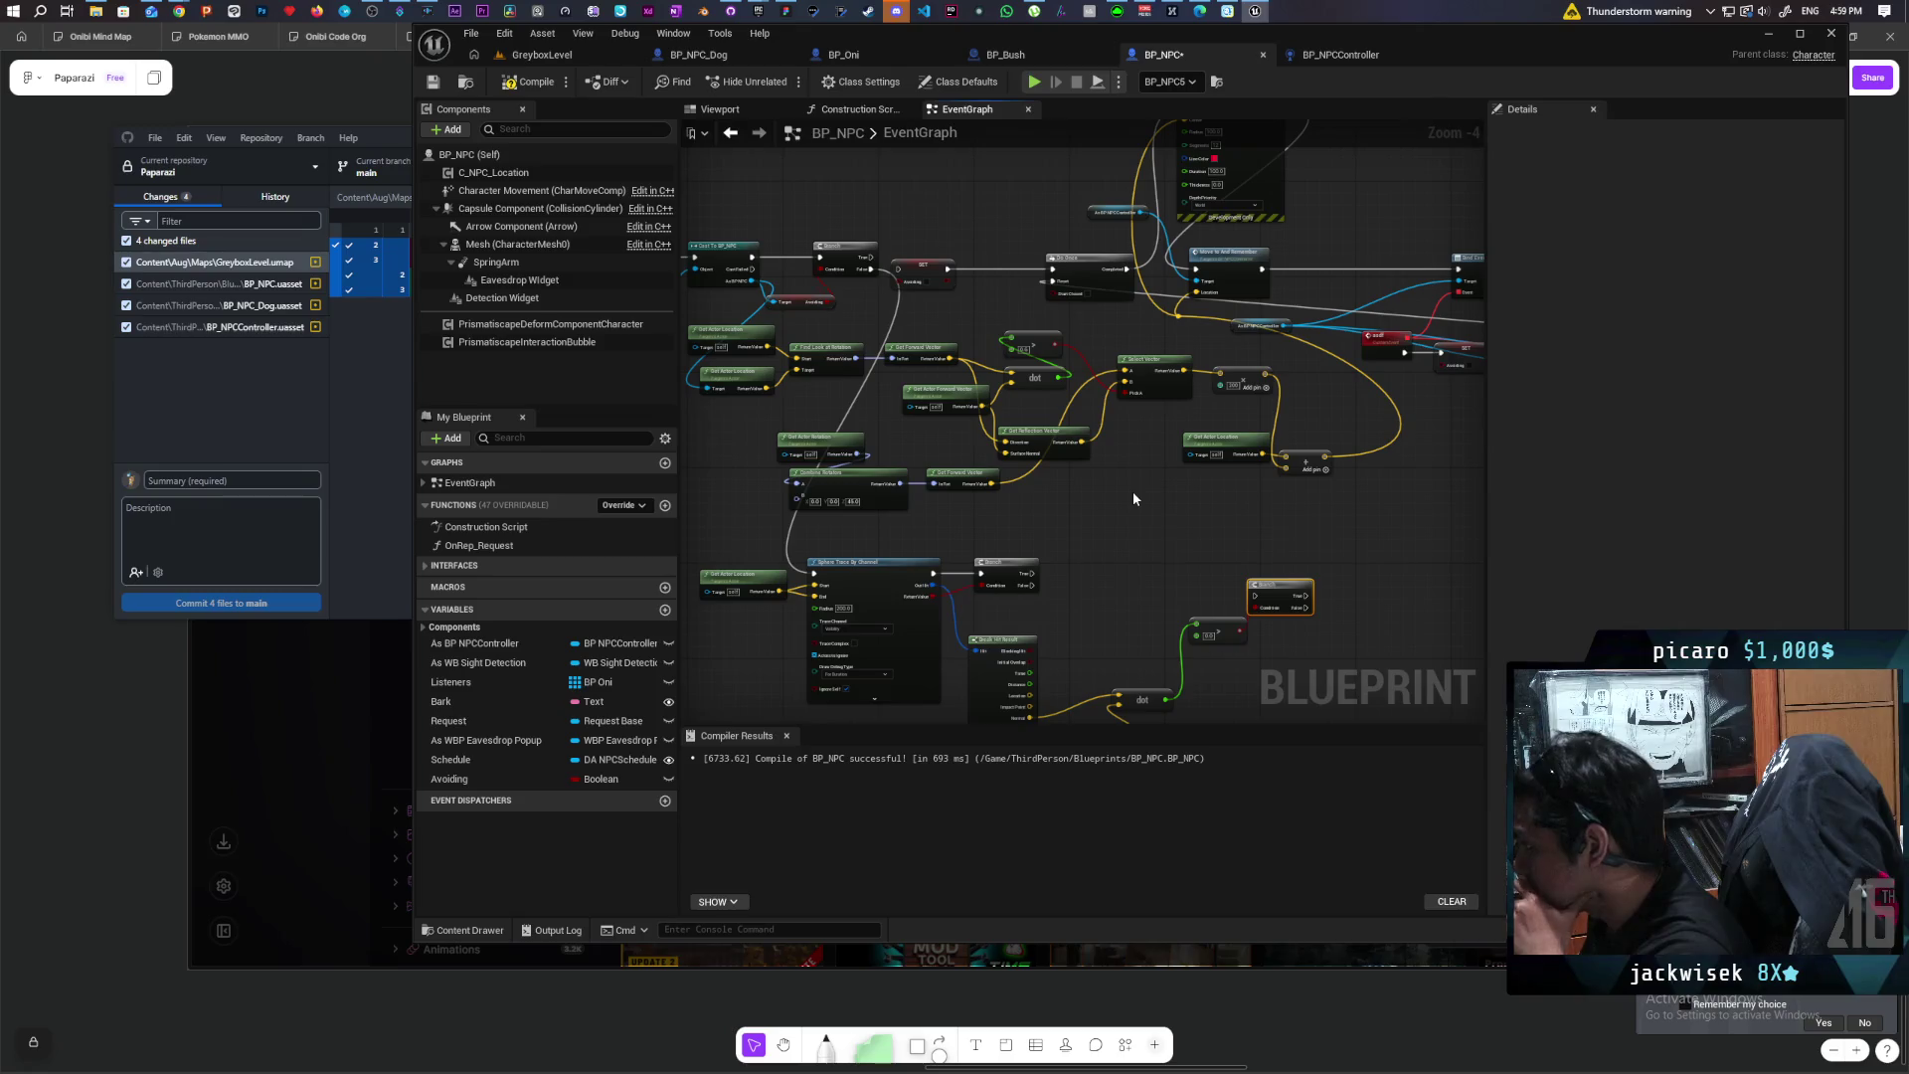
{"action": "mouse_move", "coordinate": [1161, 489]}
{"action": "left_mouse_down"}
{"action": "mouse_move", "coordinate": [1133, 559]}
{"action": "mouse_move", "coordinate": [1184, 473]}
{"action": "mouse_move", "coordinate": [1088, 537]}
{"action": "left_mouse_up"}
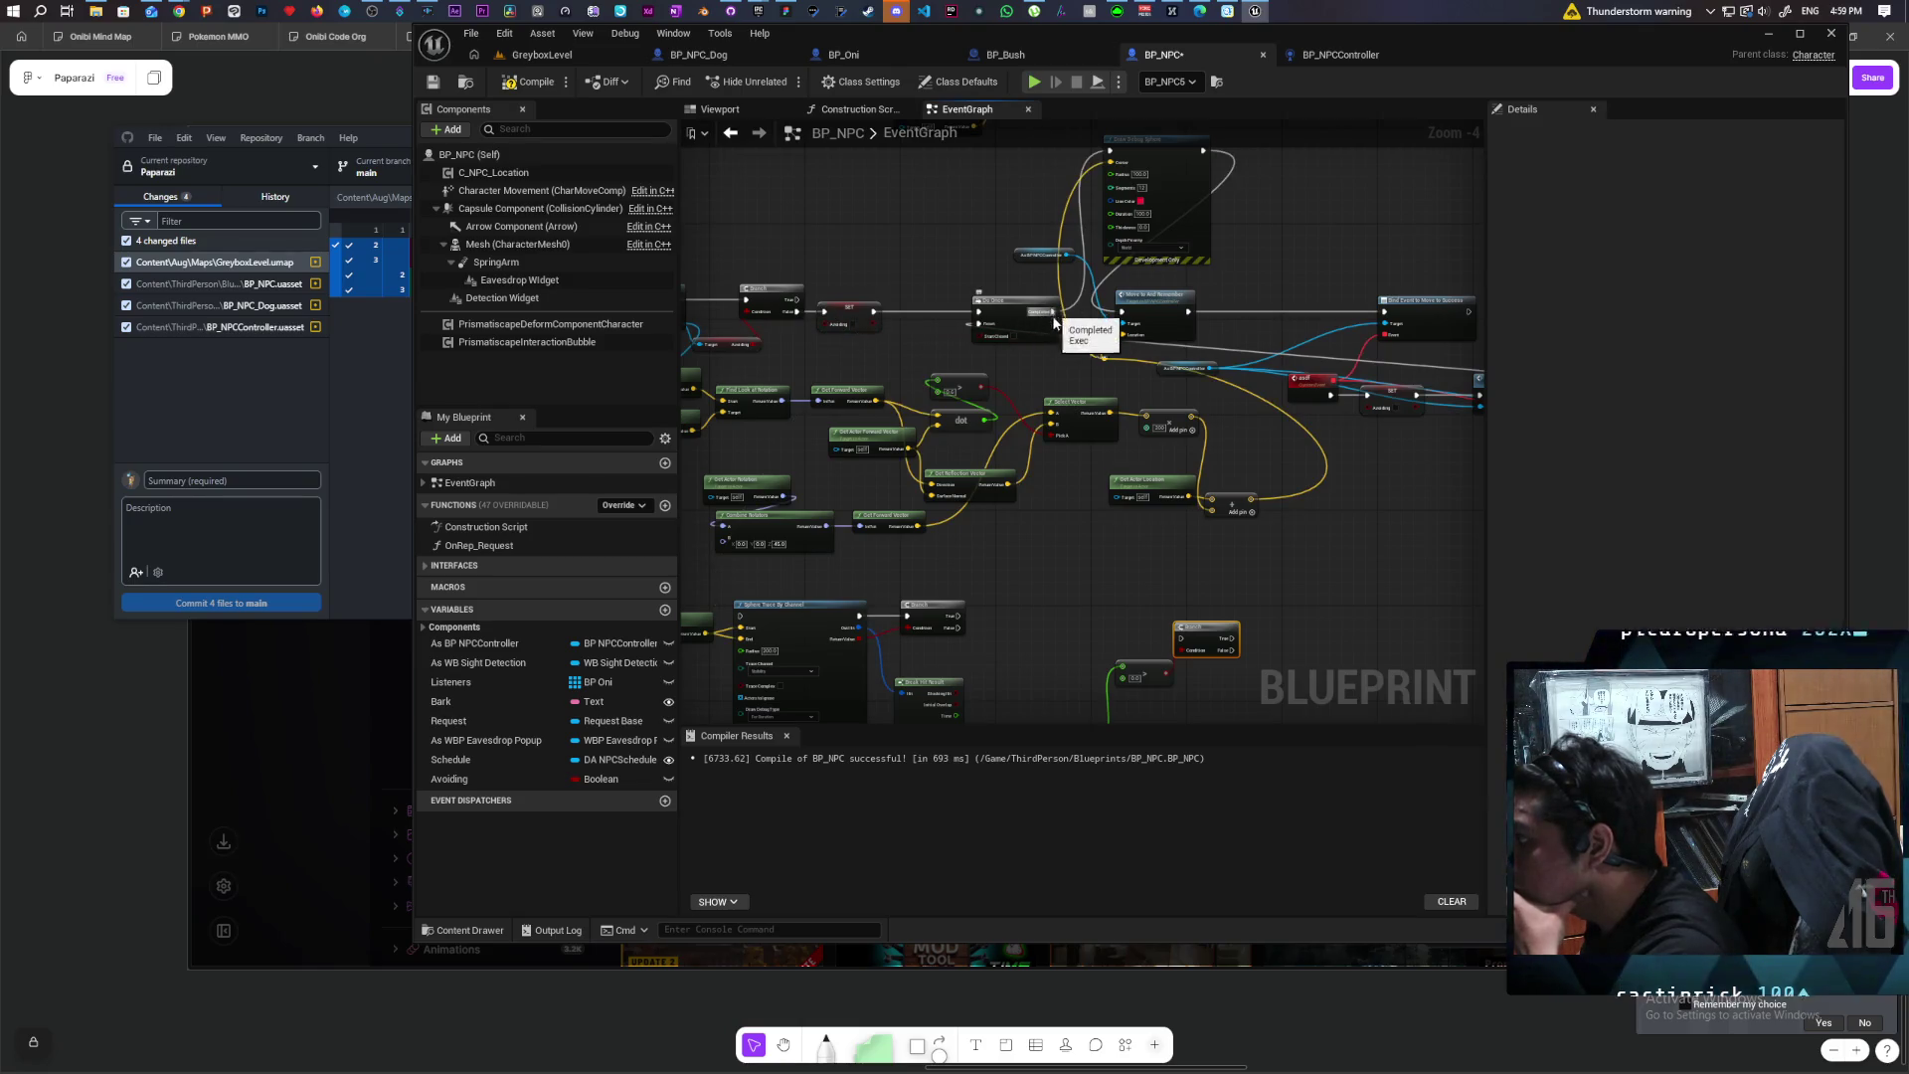
{"action": "mouse_move", "coordinate": [1053, 314]}
{"action": "left_mouse_down"}
{"action": "mouse_move", "coordinate": [790, 562]}
{"action": "mouse_move", "coordinate": [726, 554]}
{"action": "mouse_move", "coordinate": [740, 615]}
{"action": "left_mouse_up"}
{"action": "left_click_drag", "start_coordinate": [1003, 566], "coordinate": [1037, 514]}
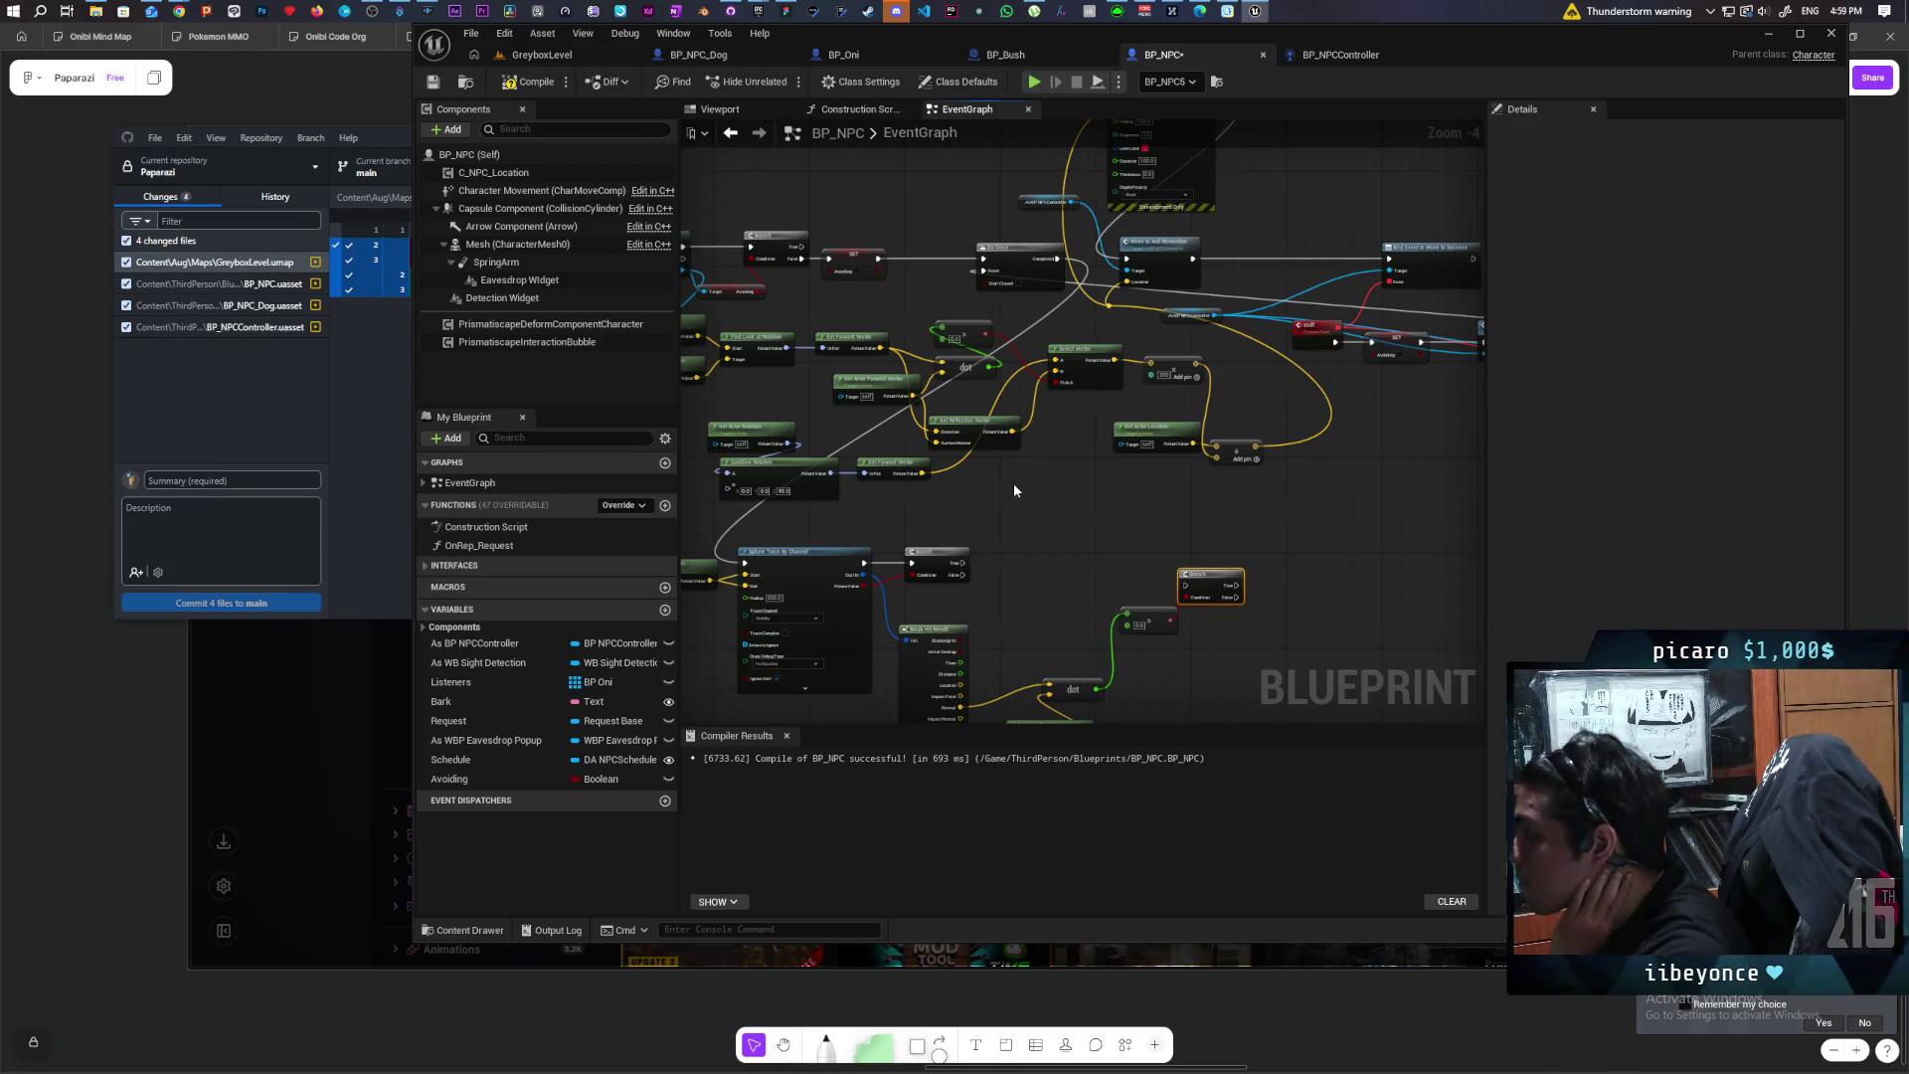
{"action": "scroll", "coordinate": [1023, 487], "scroll_direction": "up", "scroll_amount": 1}
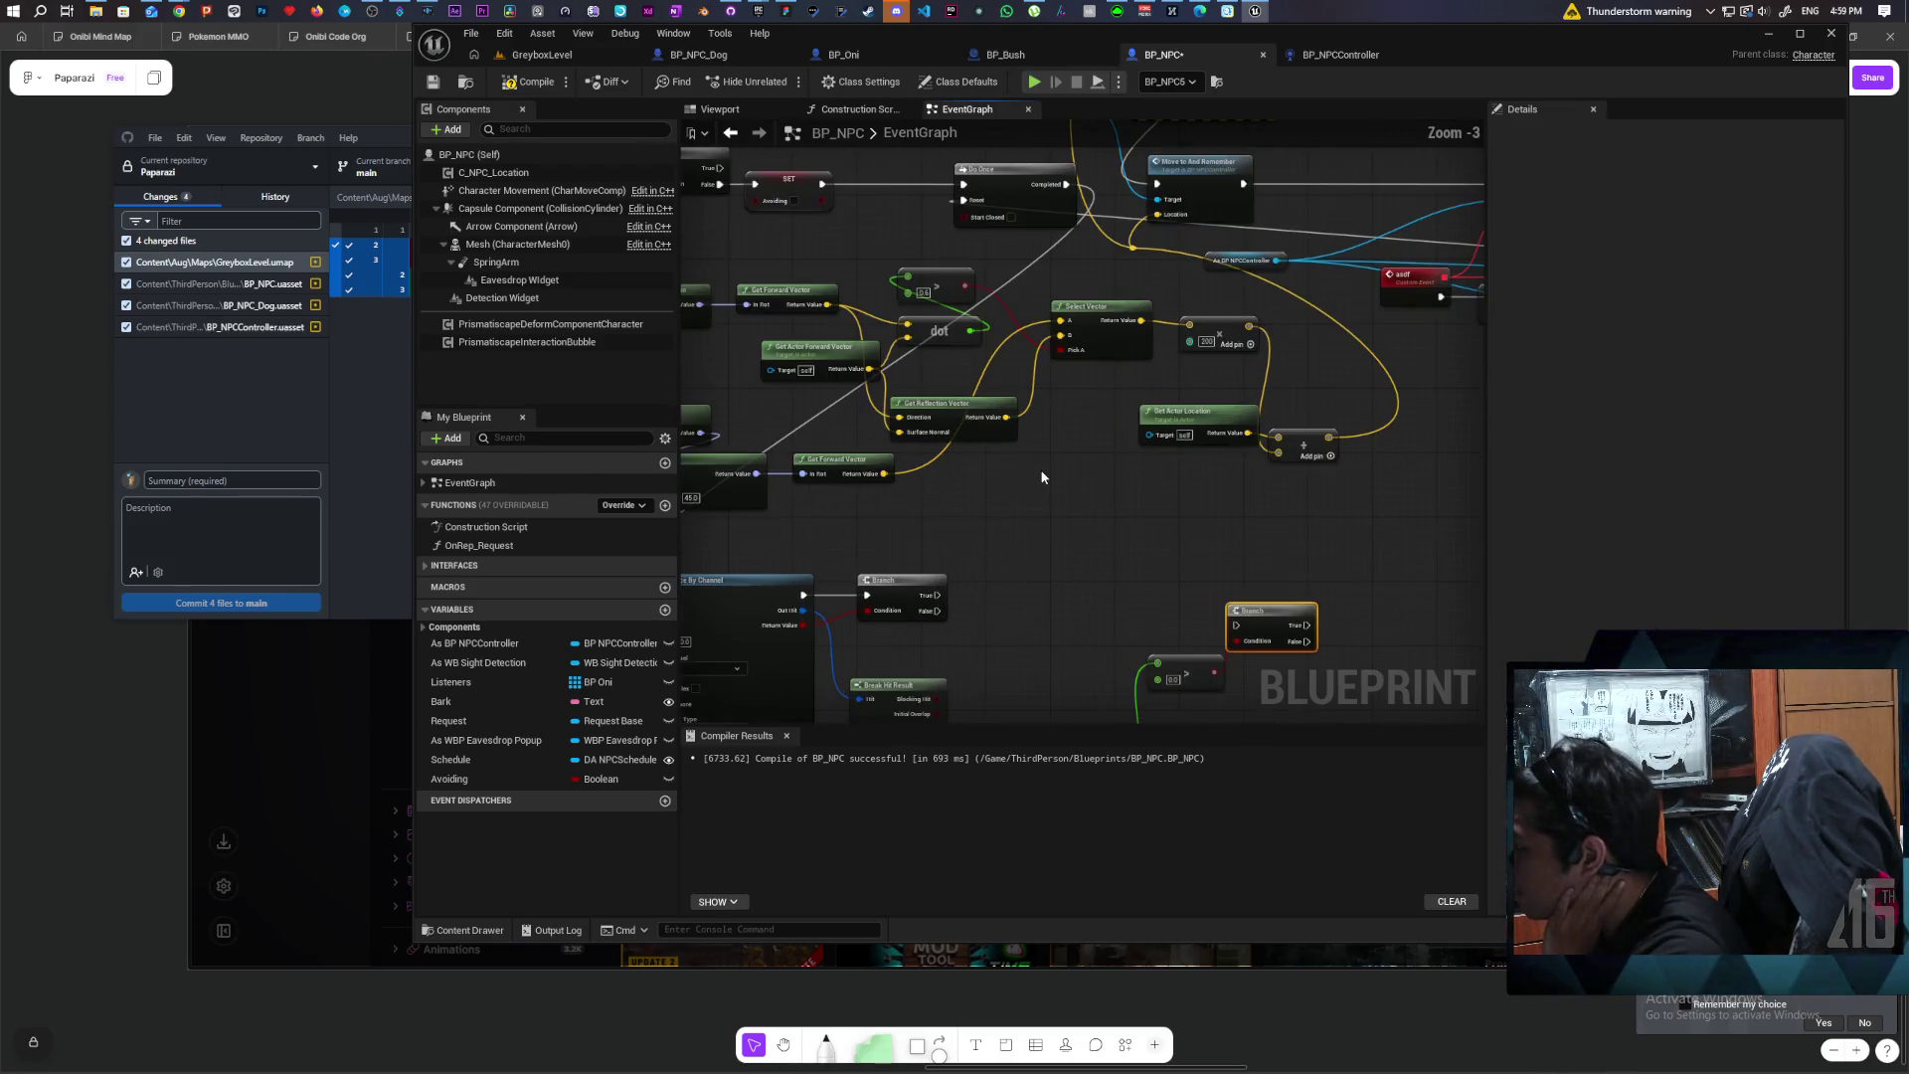
{"action": "scroll", "coordinate": [1023, 487], "scroll_direction": "down", "scroll_amount": 1}
{"action": "mouse_move", "coordinate": [1023, 487]}
{"action": "left_mouse_down"}
{"action": "mouse_move", "coordinate": [1071, 513]}
{"action": "mouse_move", "coordinate": [937, 533]}
{"action": "mouse_move", "coordinate": [1231, 507]}
{"action": "mouse_move", "coordinate": [1471, 537]}
{"action": "mouse_move", "coordinate": [1266, 537]}
{"action": "mouse_move", "coordinate": [1475, 535]}
{"action": "mouse_move", "coordinate": [1014, 537]}
{"action": "mouse_move", "coordinate": [1215, 511]}
{"action": "mouse_move", "coordinate": [1023, 503]}
{"action": "mouse_move", "coordinate": [1233, 465]}
{"action": "left_mouse_up"}
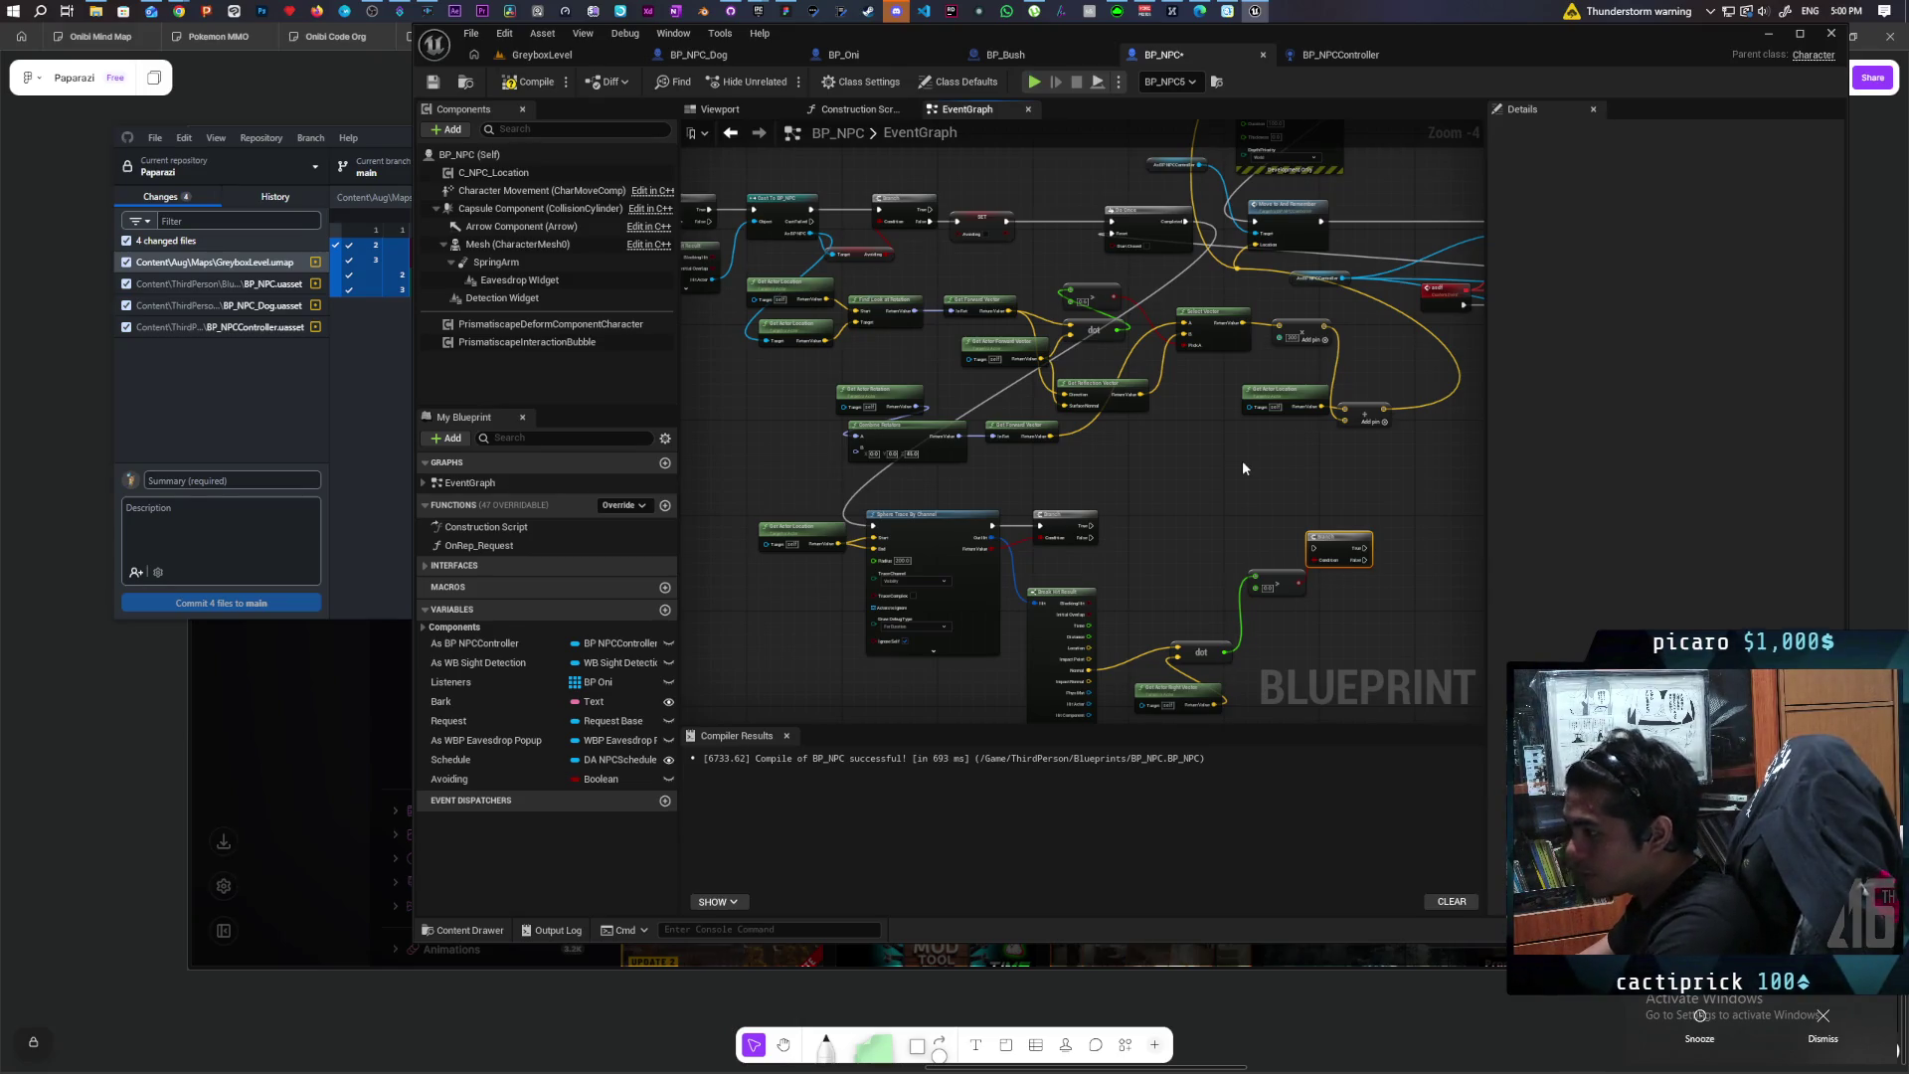
{"action": "scroll", "coordinate": [950, 527], "scroll_direction": "up", "scroll_amount": 2}
{"action": "mouse_move", "coordinate": [964, 500]}
{"action": "left_mouse_down"}
{"action": "mouse_move", "coordinate": [1163, 451]}
{"action": "mouse_move", "coordinate": [1130, 440]}
{"action": "left_mouse_up"}
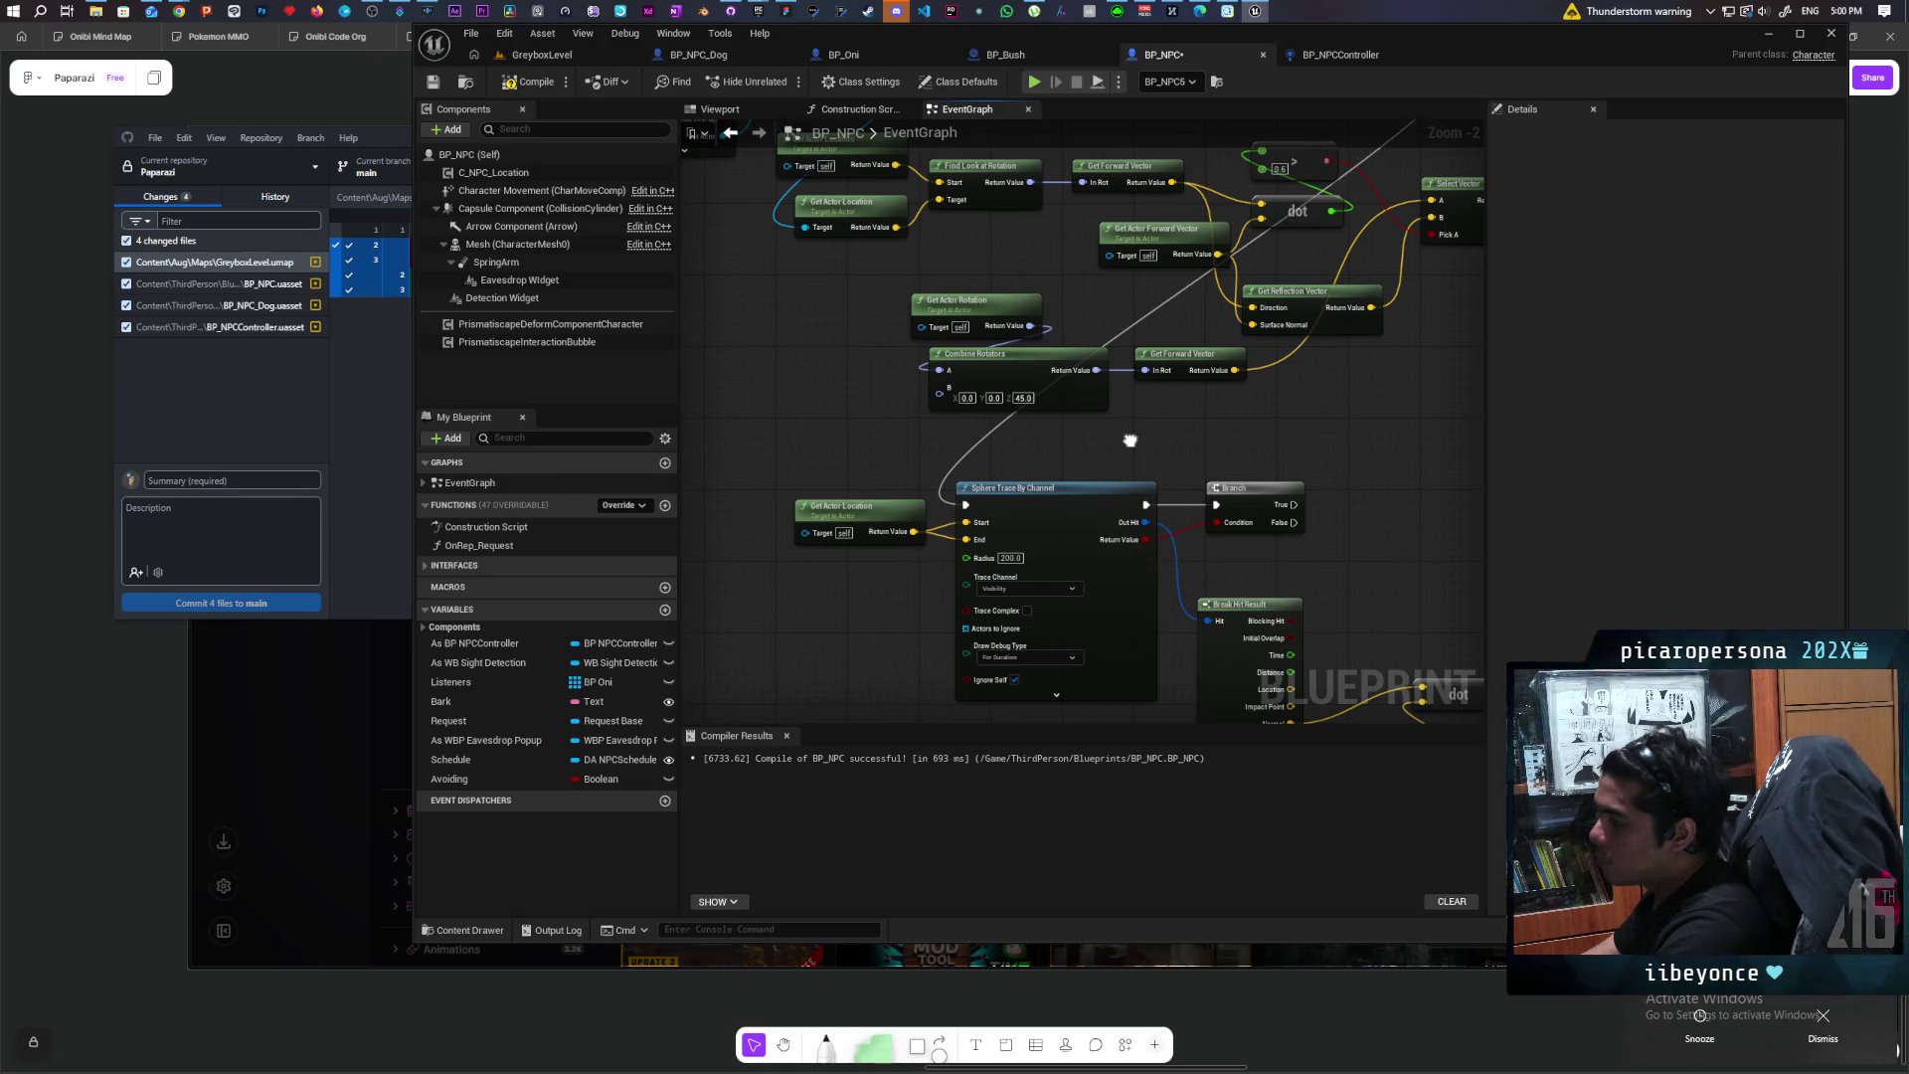
{"action": "mouse_move", "coordinate": [1130, 440]}
{"action": "left_mouse_down"}
{"action": "mouse_move", "coordinate": [844, 597]}
{"action": "mouse_move", "coordinate": [815, 557]}
{"action": "mouse_move", "coordinate": [916, 545]}
{"action": "mouse_move", "coordinate": [844, 570]}
{"action": "mouse_move", "coordinate": [704, 574]}
{"action": "mouse_move", "coordinate": [865, 520]}
{"action": "mouse_move", "coordinate": [1014, 507]}
{"action": "mouse_move", "coordinate": [1017, 587]}
{"action": "mouse_move", "coordinate": [858, 588]}
{"action": "left_mouse_up"}
{"action": "scroll", "coordinate": [1016, 547], "scroll_direction": "down", "scroll_amount": 1}
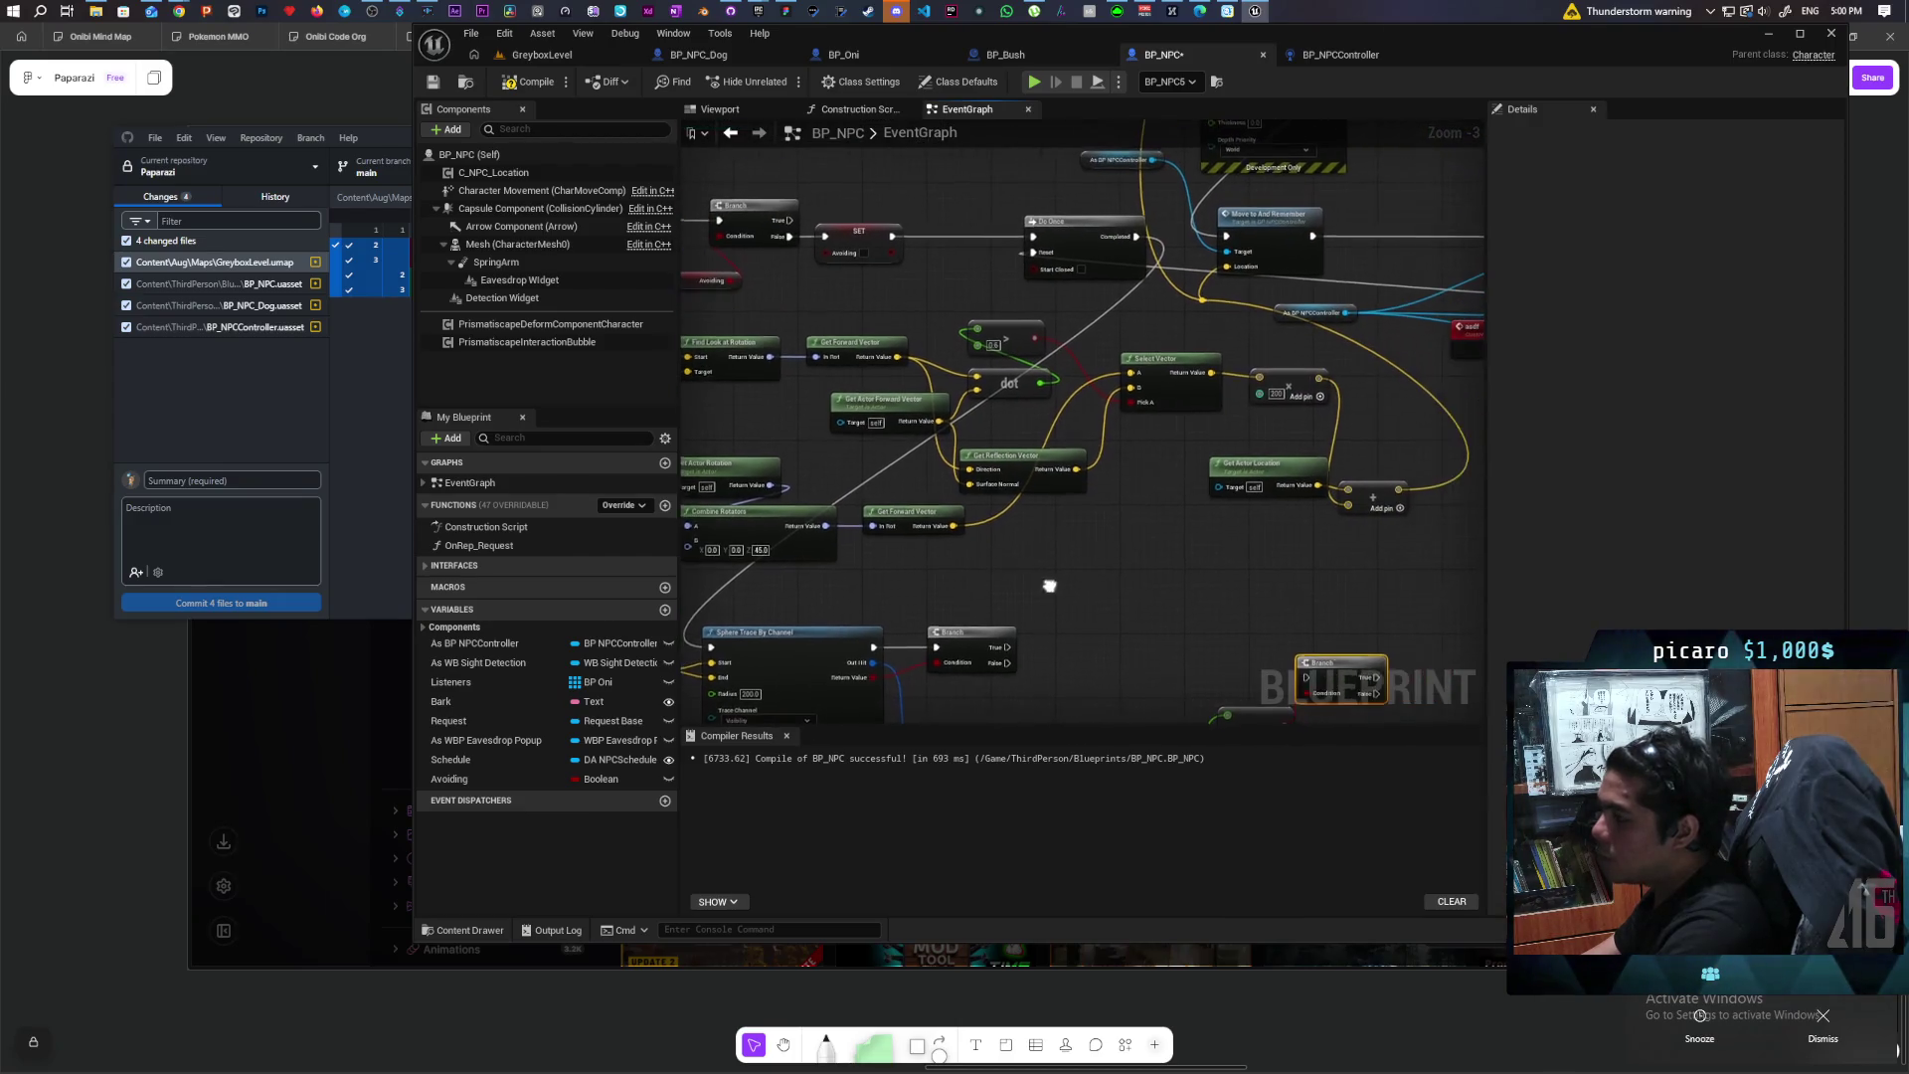
{"action": "mouse_move", "coordinate": [1247, 282]}
{"action": "left_mouse_down"}
{"action": "mouse_move", "coordinate": [1154, 457]}
{"action": "mouse_move", "coordinate": [1234, 397]}
{"action": "mouse_move", "coordinate": [1280, 306]}
{"action": "mouse_move", "coordinate": [1312, 294]}
{"action": "mouse_move", "coordinate": [1254, 524]}
{"action": "mouse_move", "coordinate": [1242, 364]}
{"action": "mouse_move", "coordinate": [1116, 567]}
{"action": "mouse_move", "coordinate": [1175, 480]}
{"action": "left_mouse_up"}
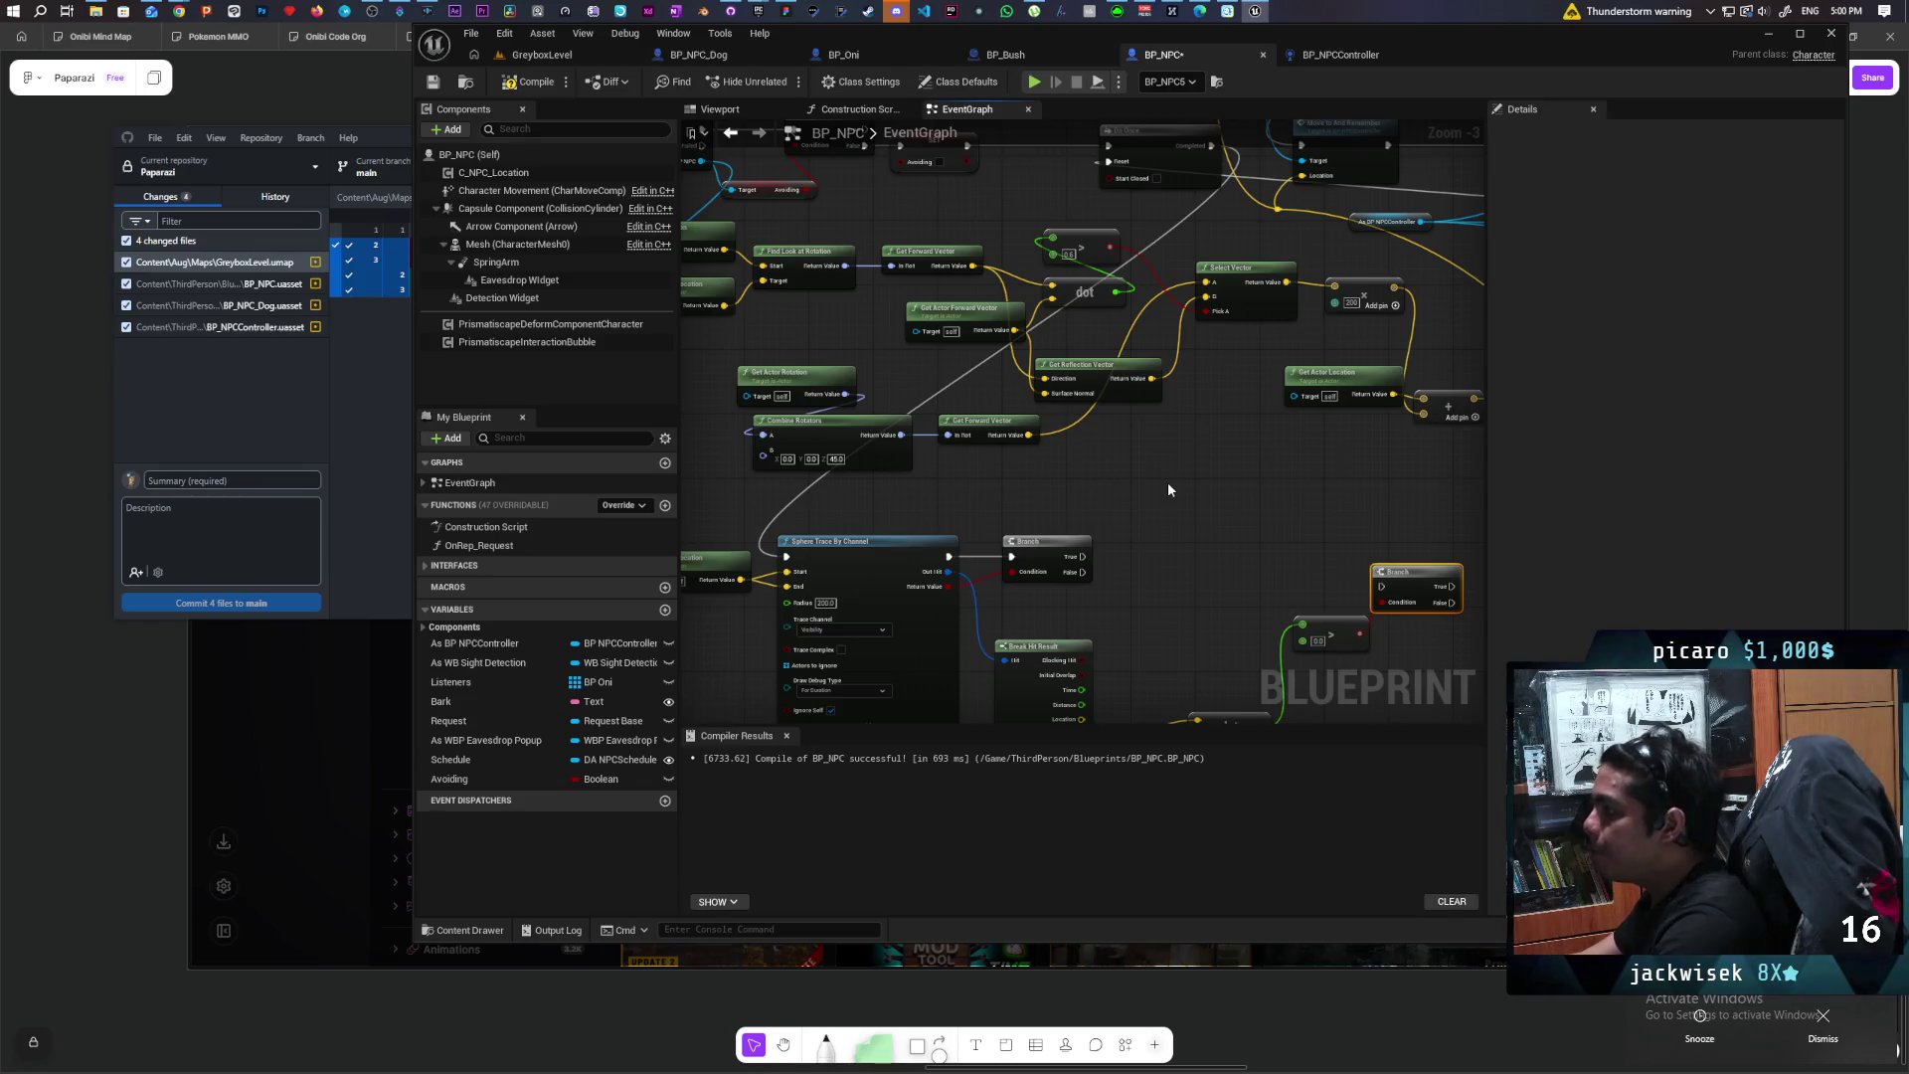
{"action": "scroll", "coordinate": [1168, 485], "scroll_direction": "down", "scroll_amount": 1}
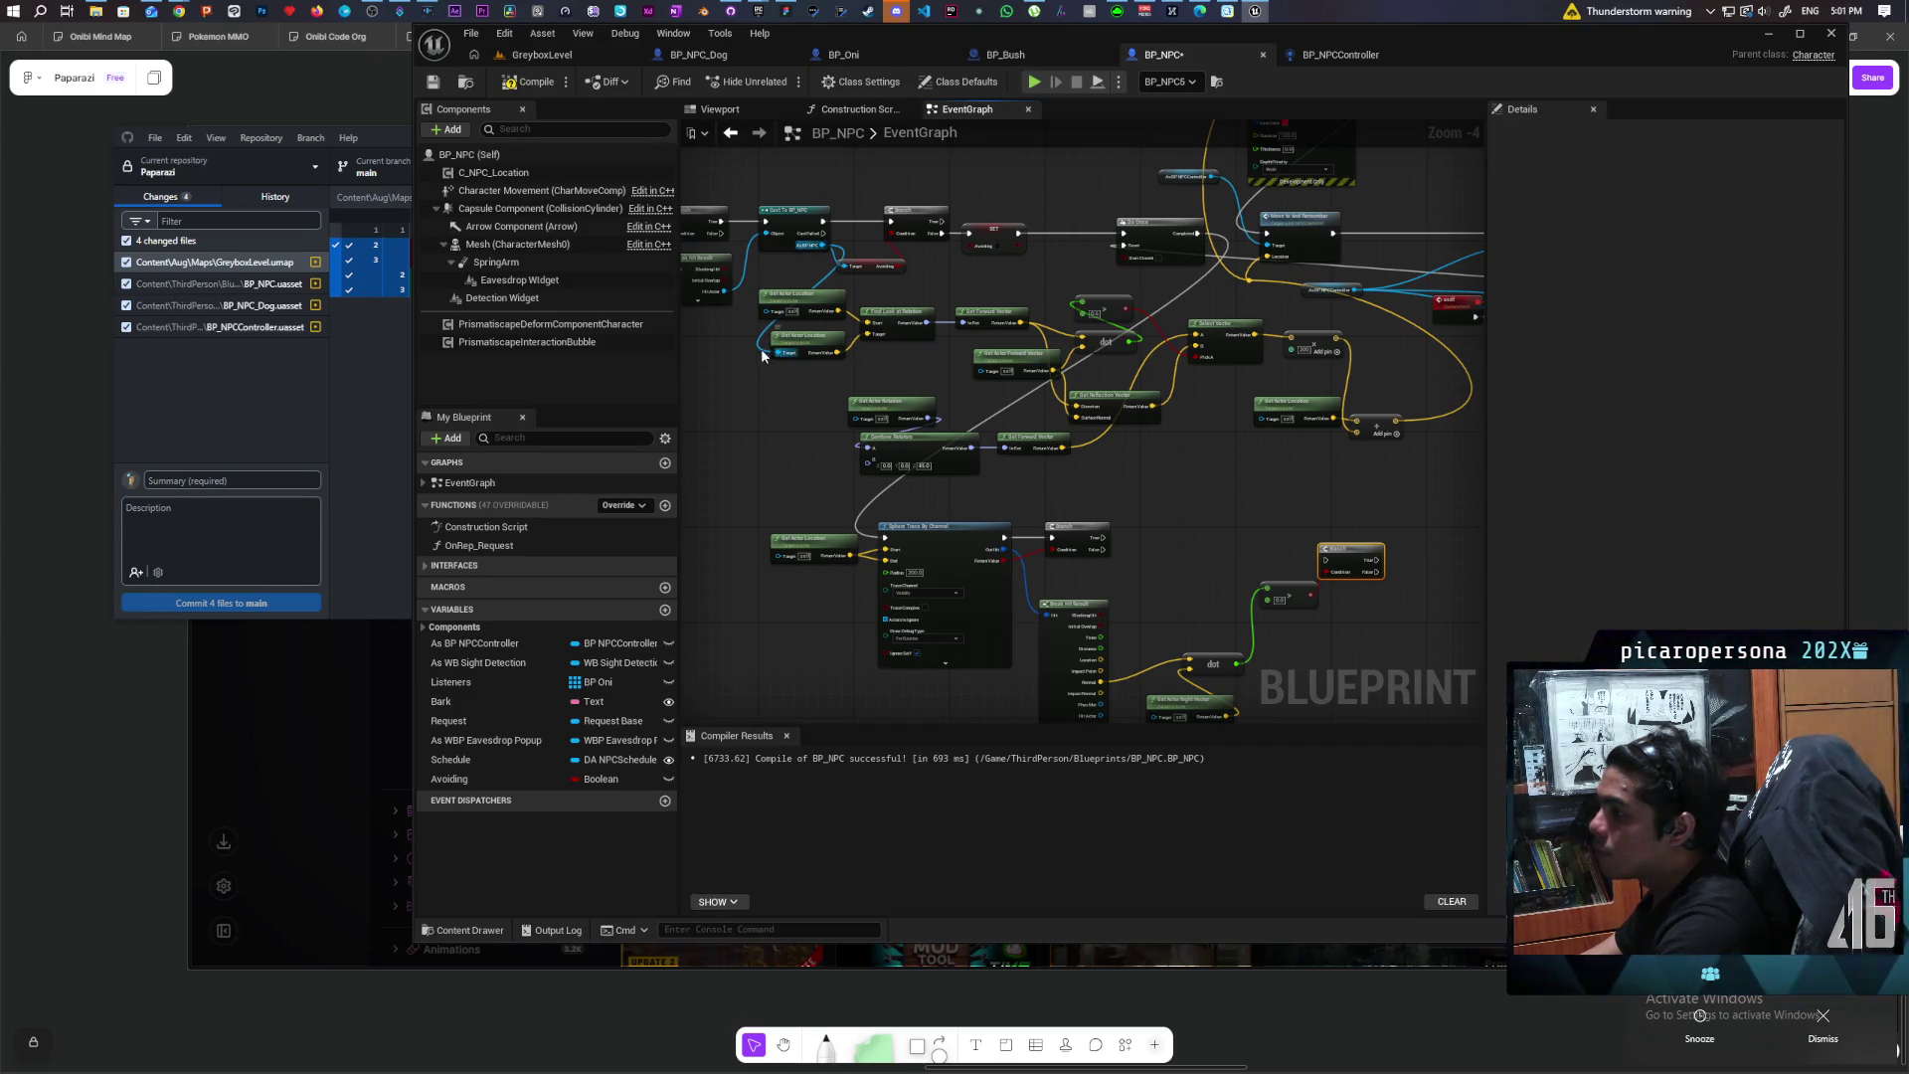
Step: Select the sphere trace, dot product and greater-than nodes and collapse them to a function
{"action": "left_click_drag", "start_coordinate": [750, 304], "coordinate": [1079, 547]}
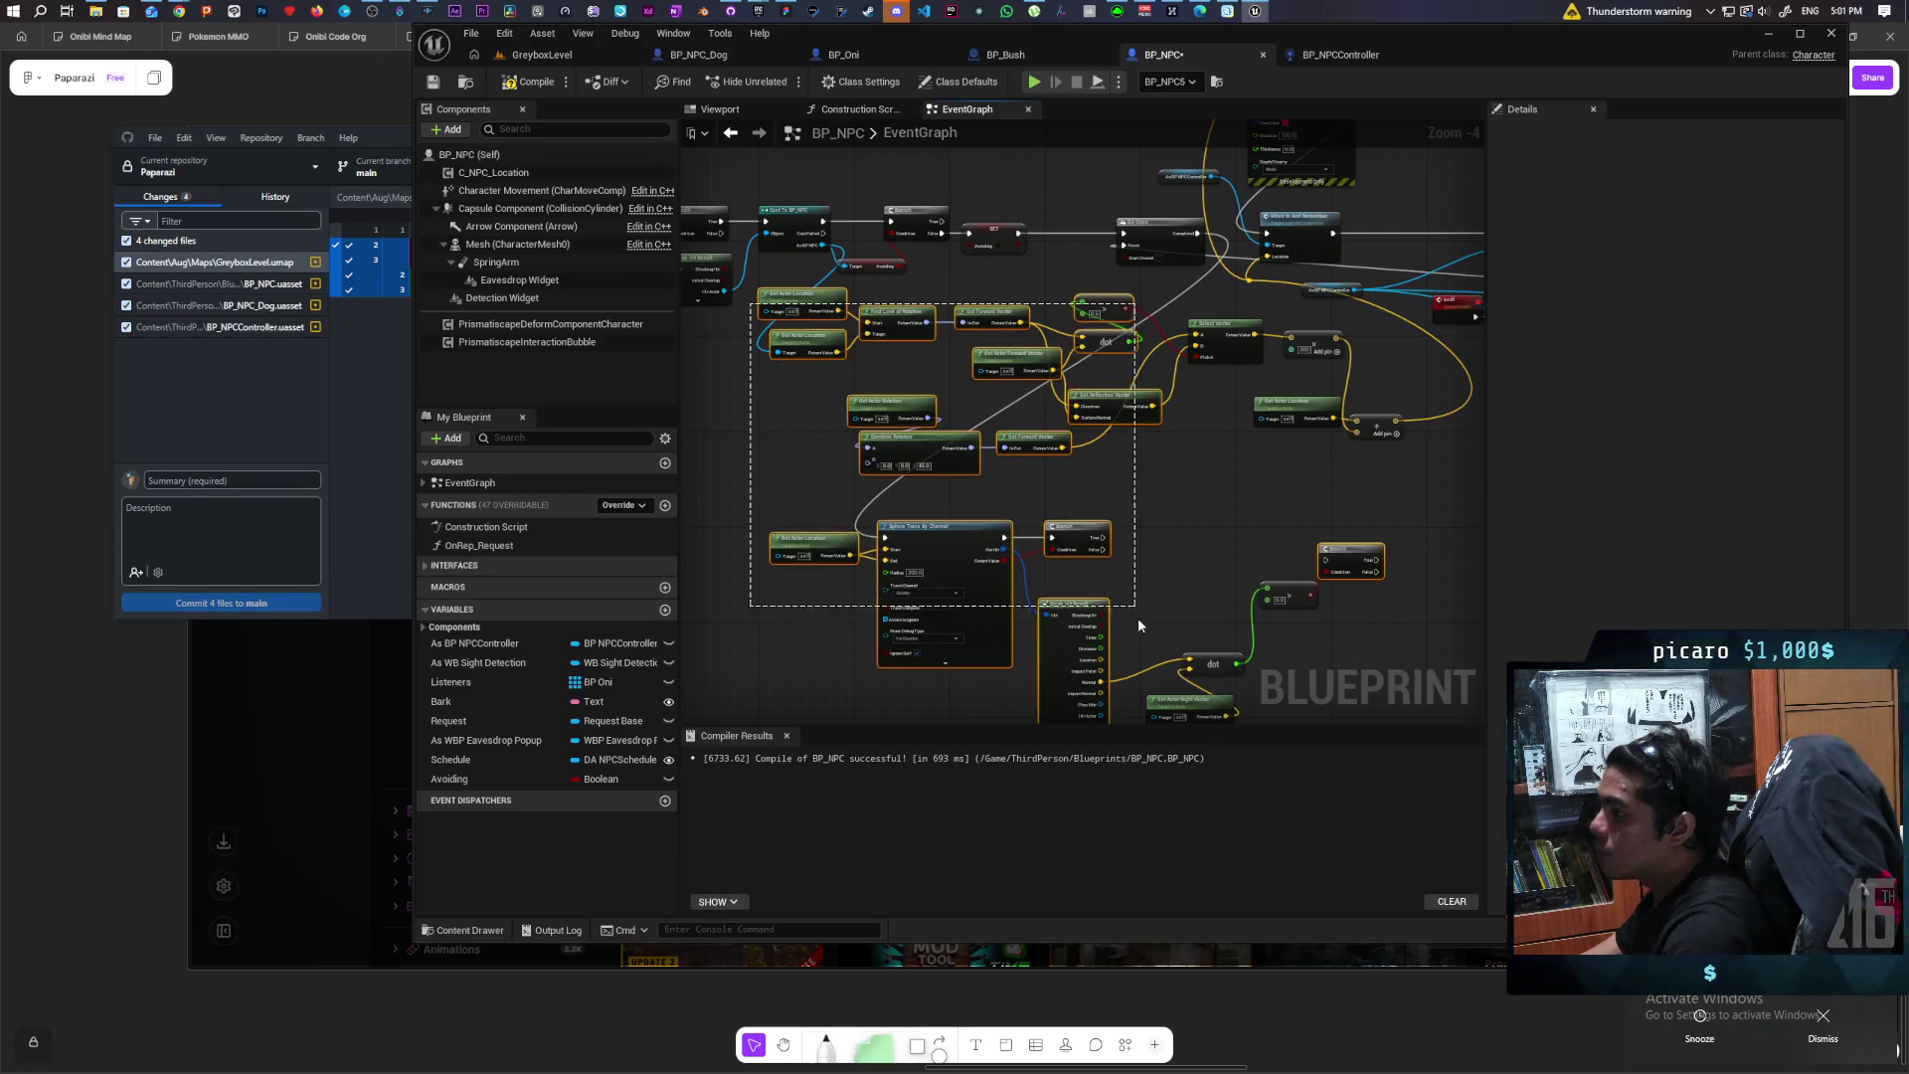
{"action": "mouse_move", "coordinate": [1392, 659]}
{"action": "left_mouse_down"}
{"action": "mouse_move", "coordinate": [1392, 621]}
{"action": "mouse_move", "coordinate": [1235, 614]}
{"action": "left_mouse_up"}
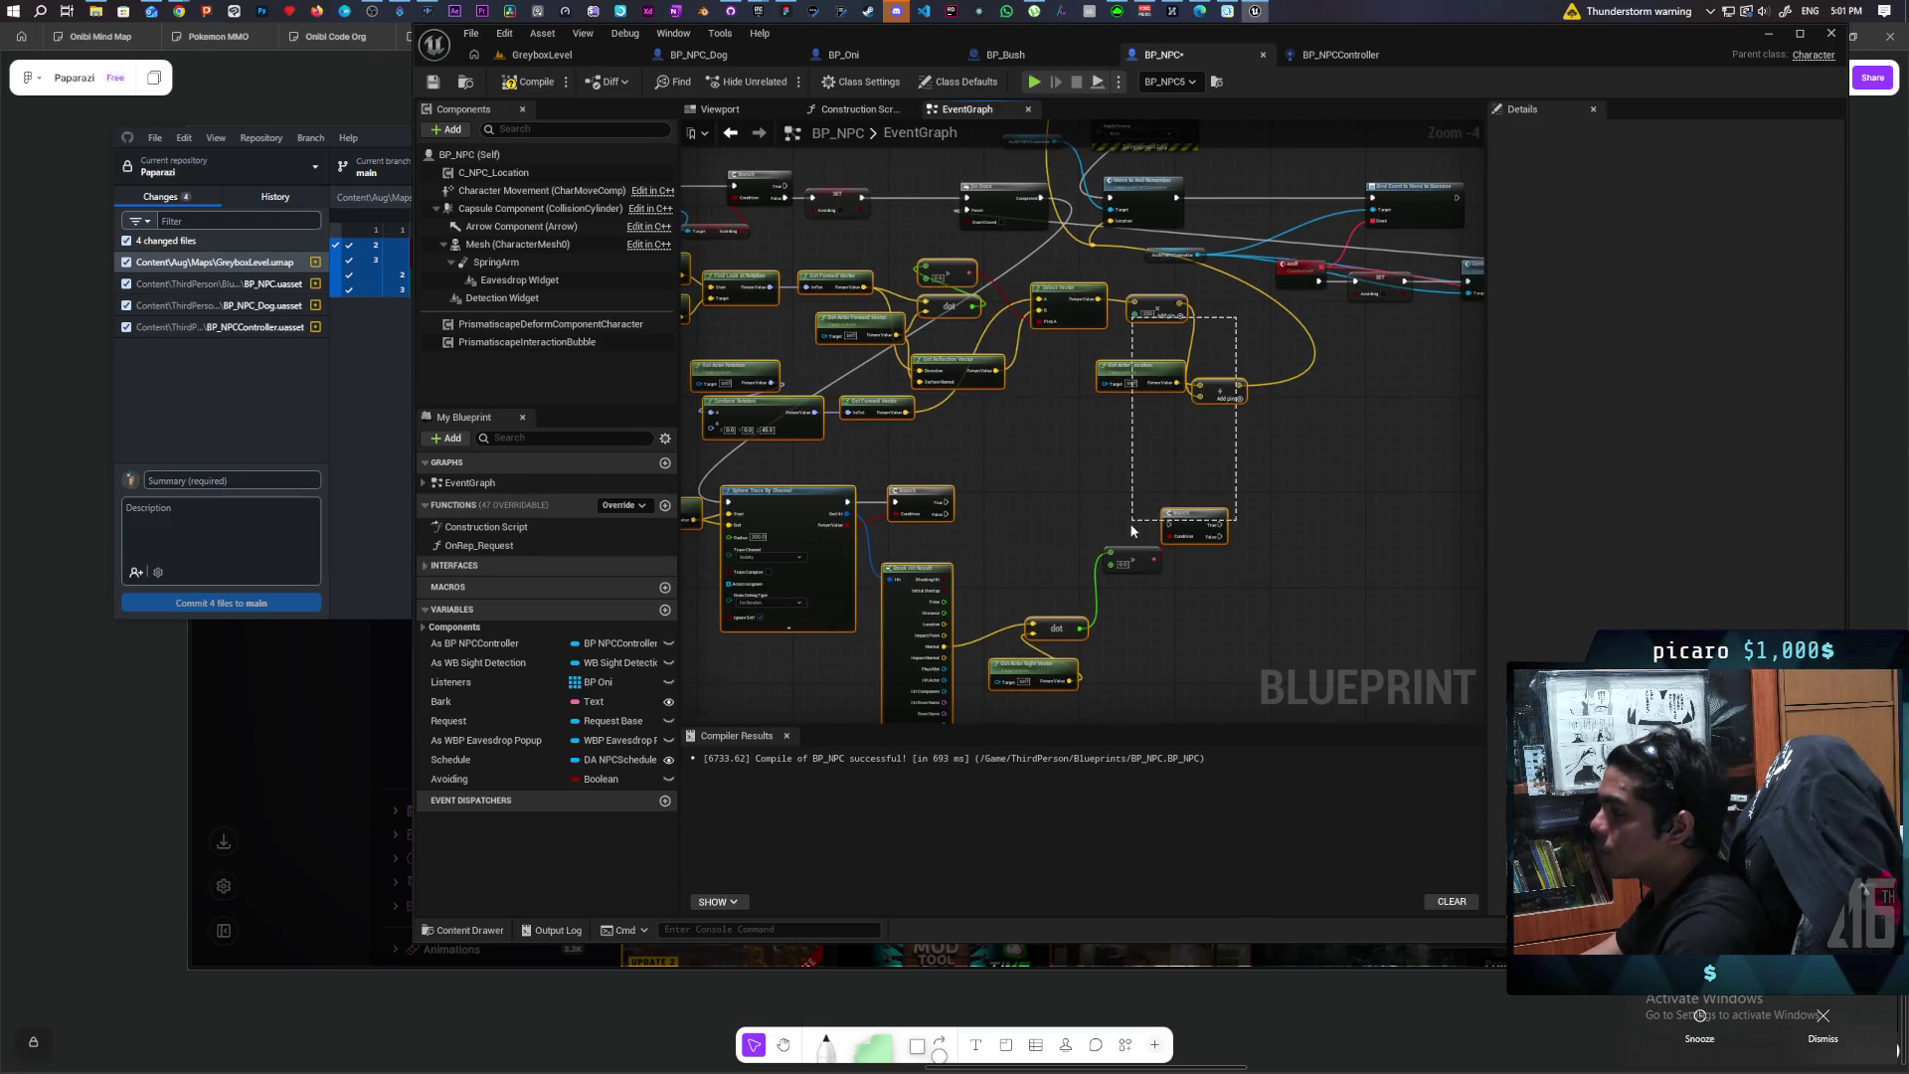
{"action": "left_click_drag", "start_coordinate": [1124, 519], "coordinate": [1233, 581]}
{"action": "right_click", "coordinate": [890, 580]}
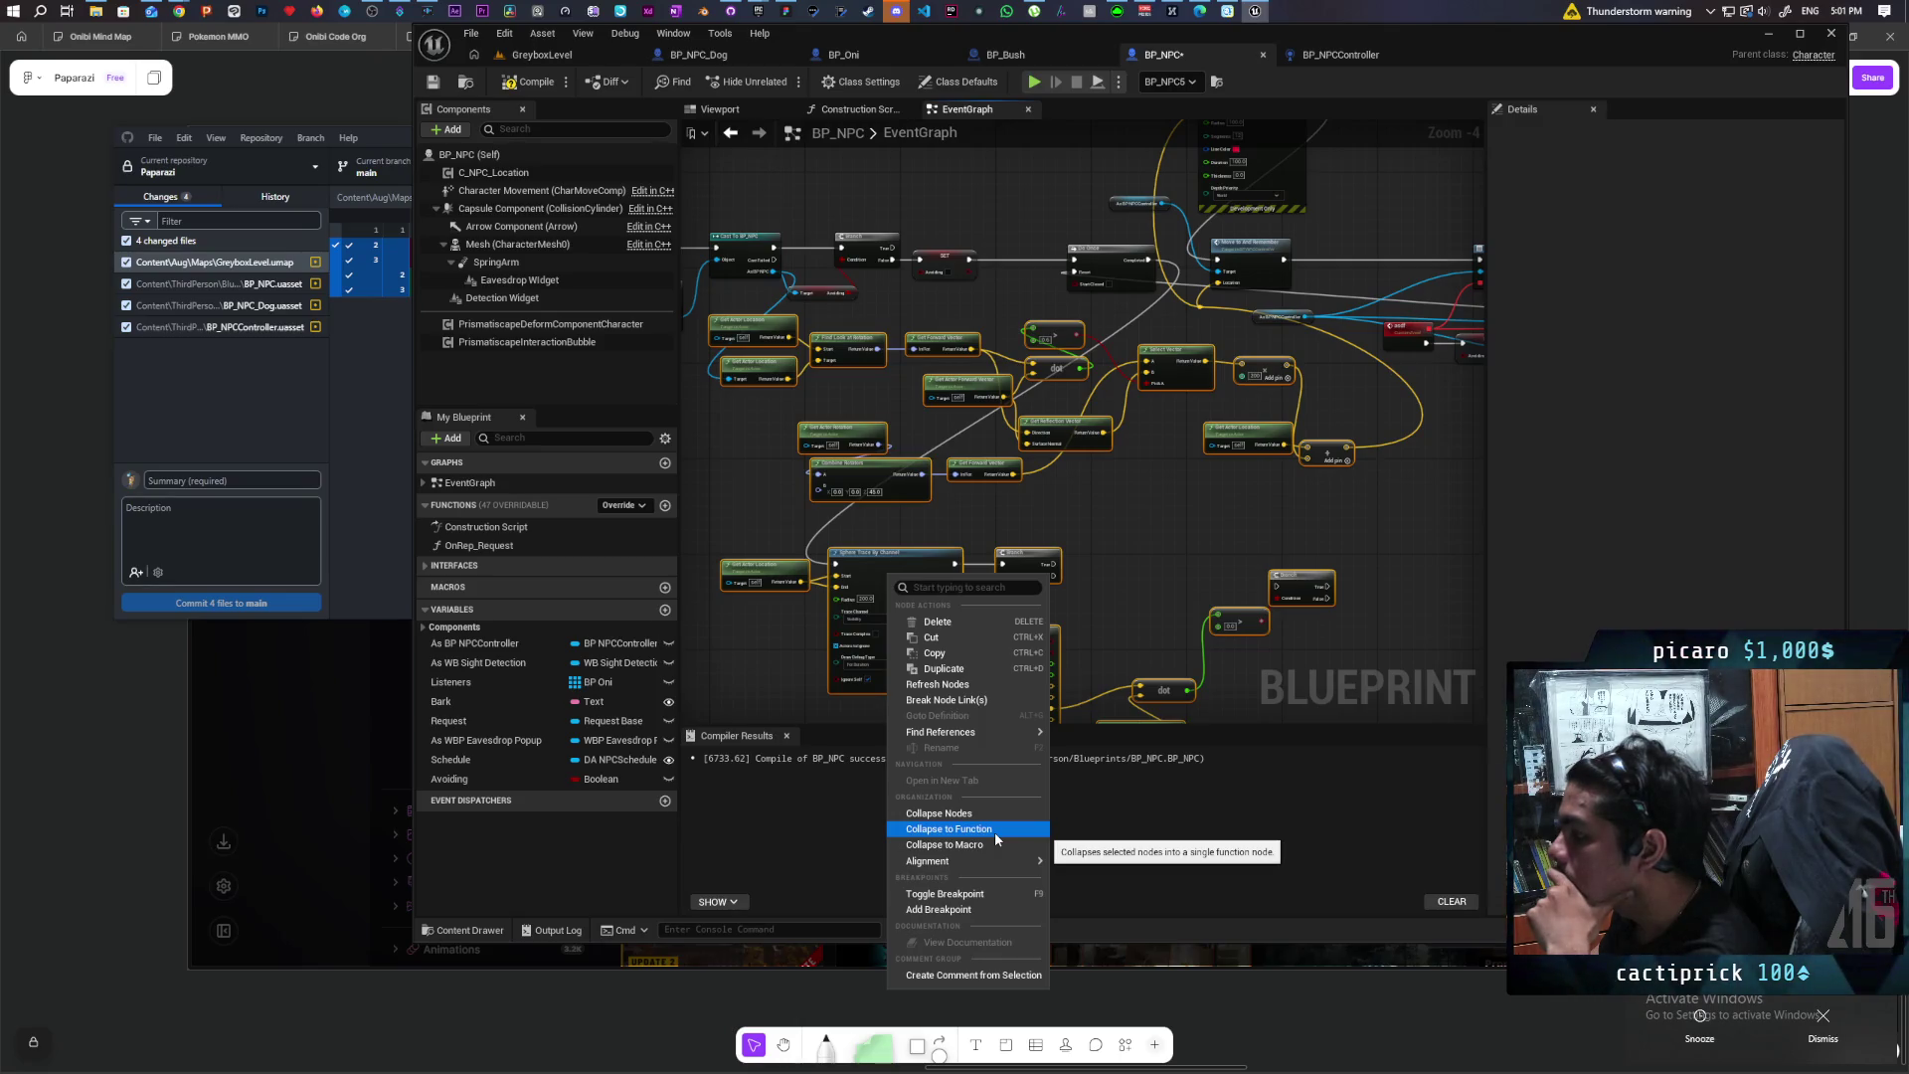
{"action": "left_click", "coordinate": [995, 833]}
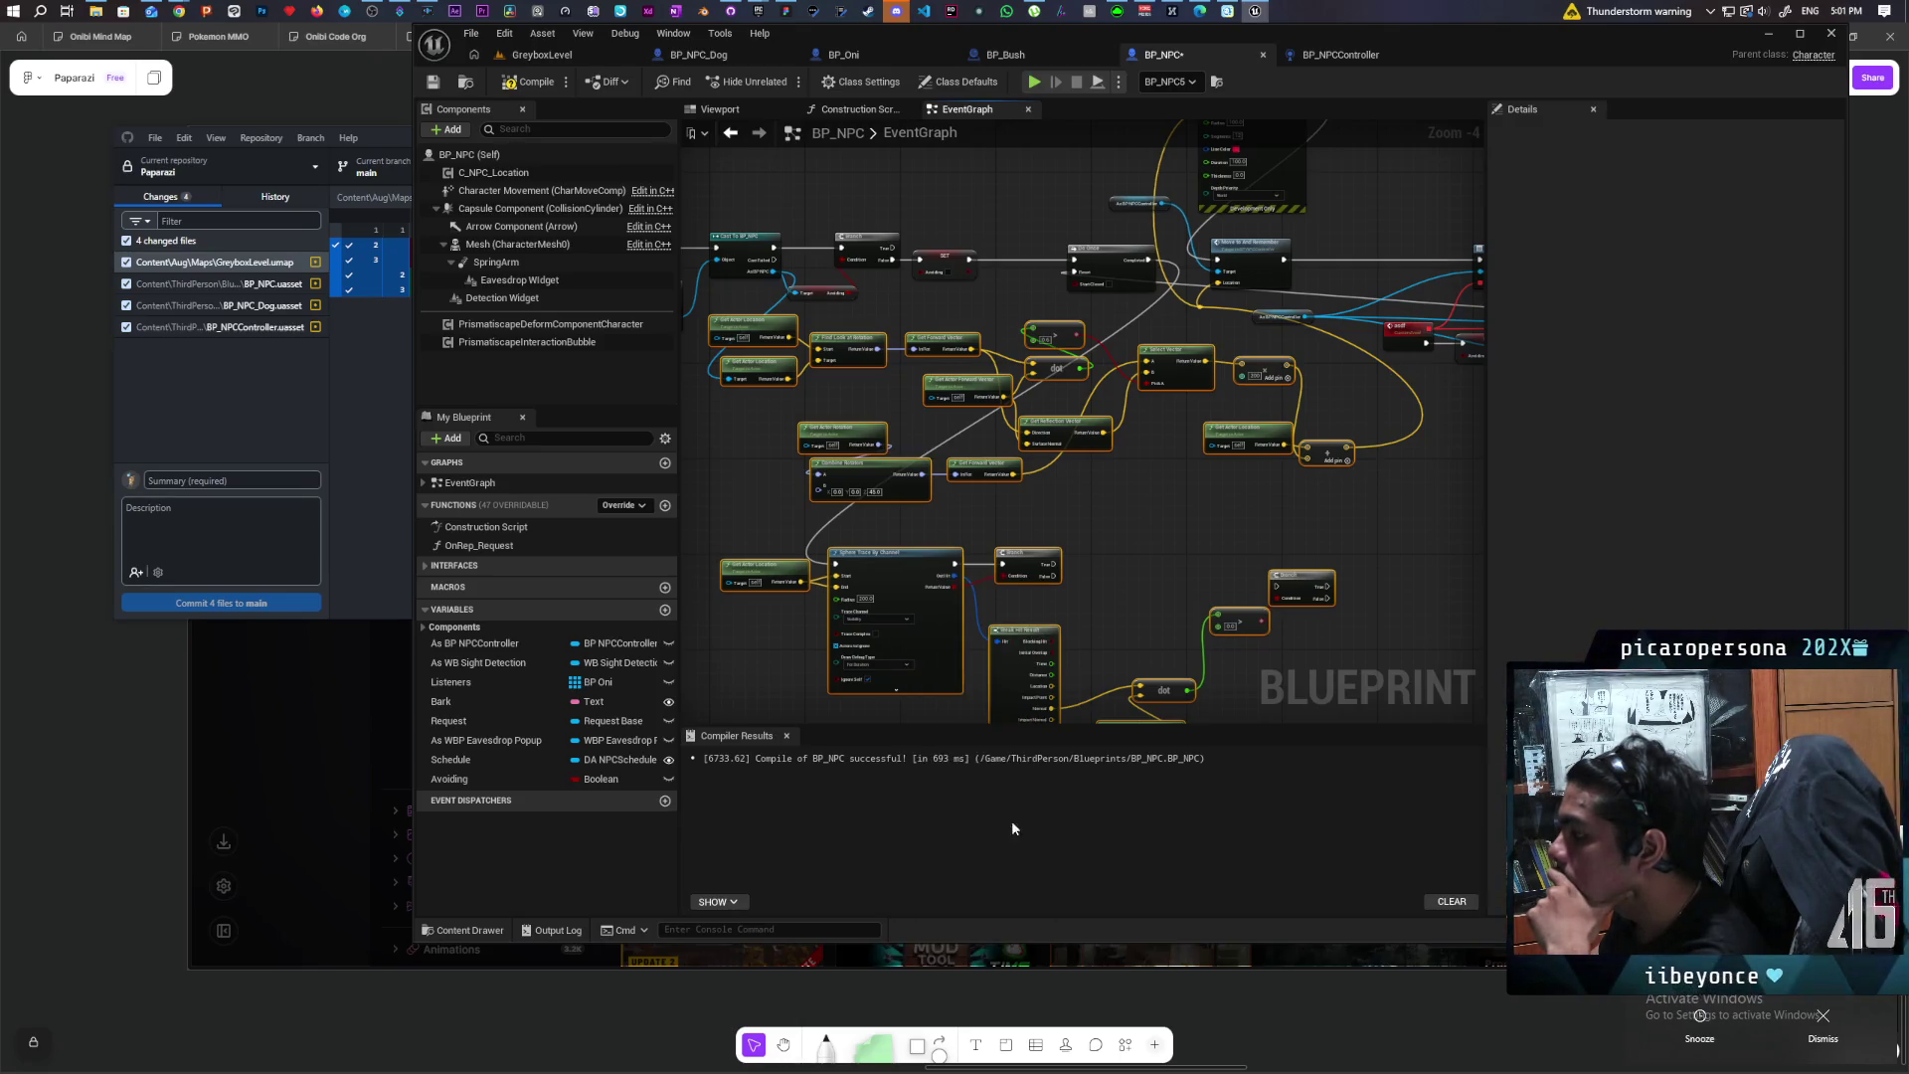
Step: Name the new function Check Surrounding Wall and place its node beside Do Once
{"action": "type", "text": "Check Surrounding Wall"}
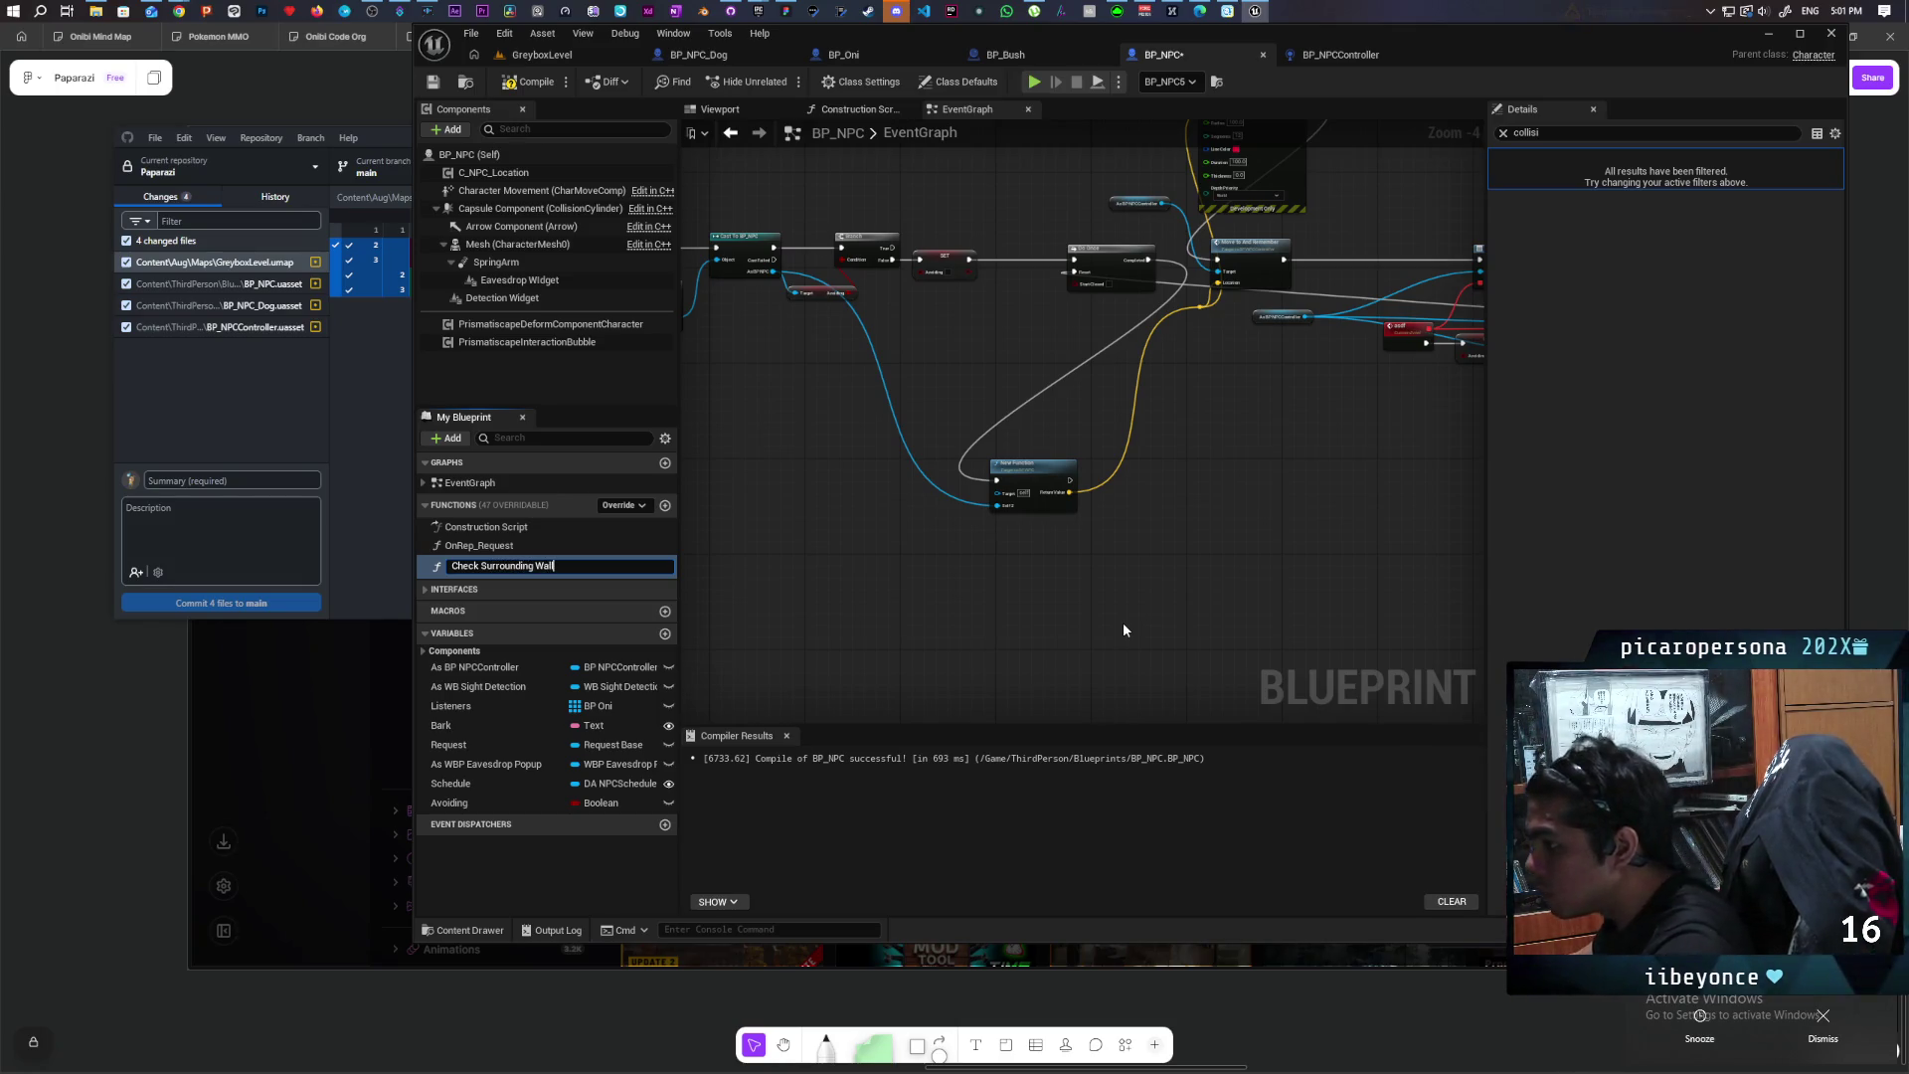
{"action": "key", "text": "Return"}
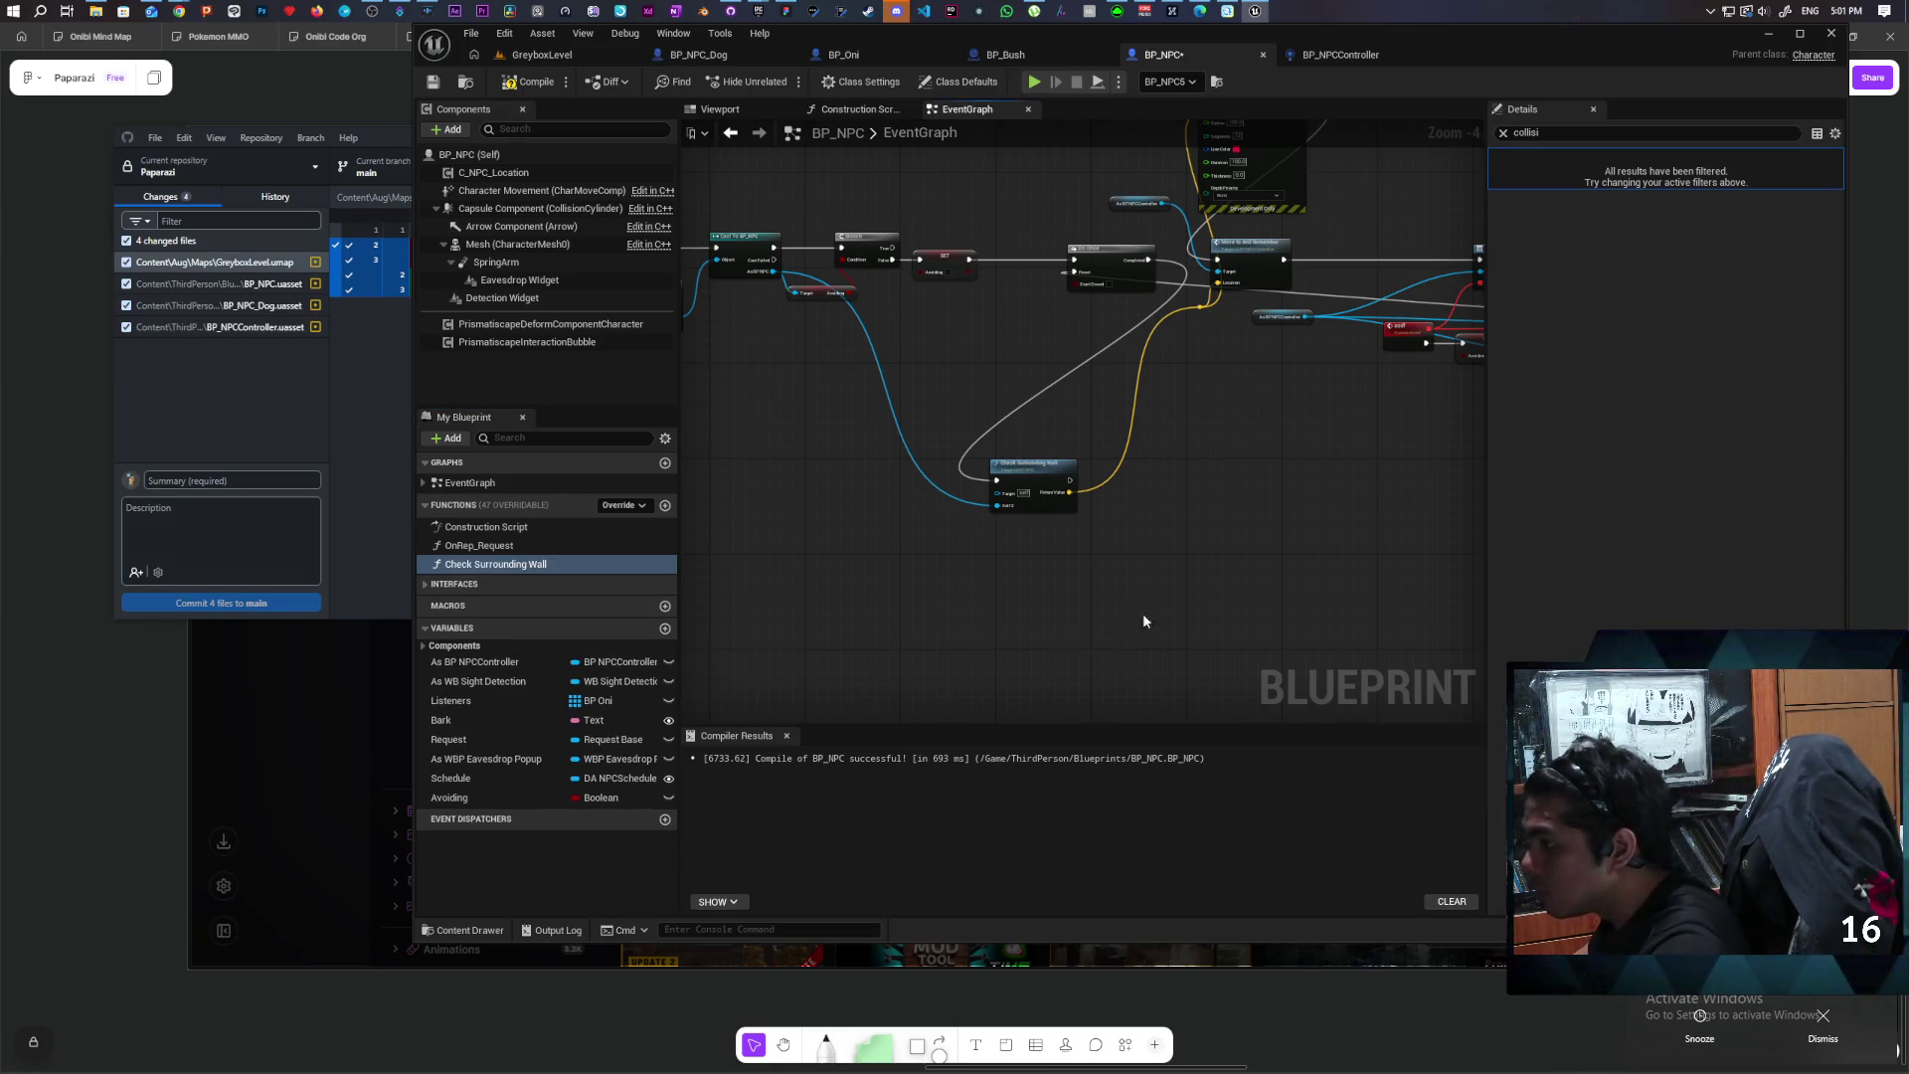
{"action": "scroll", "coordinate": [956, 650], "scroll_direction": "up", "scroll_amount": 2}
{"action": "left_click", "coordinate": [998, 265]}
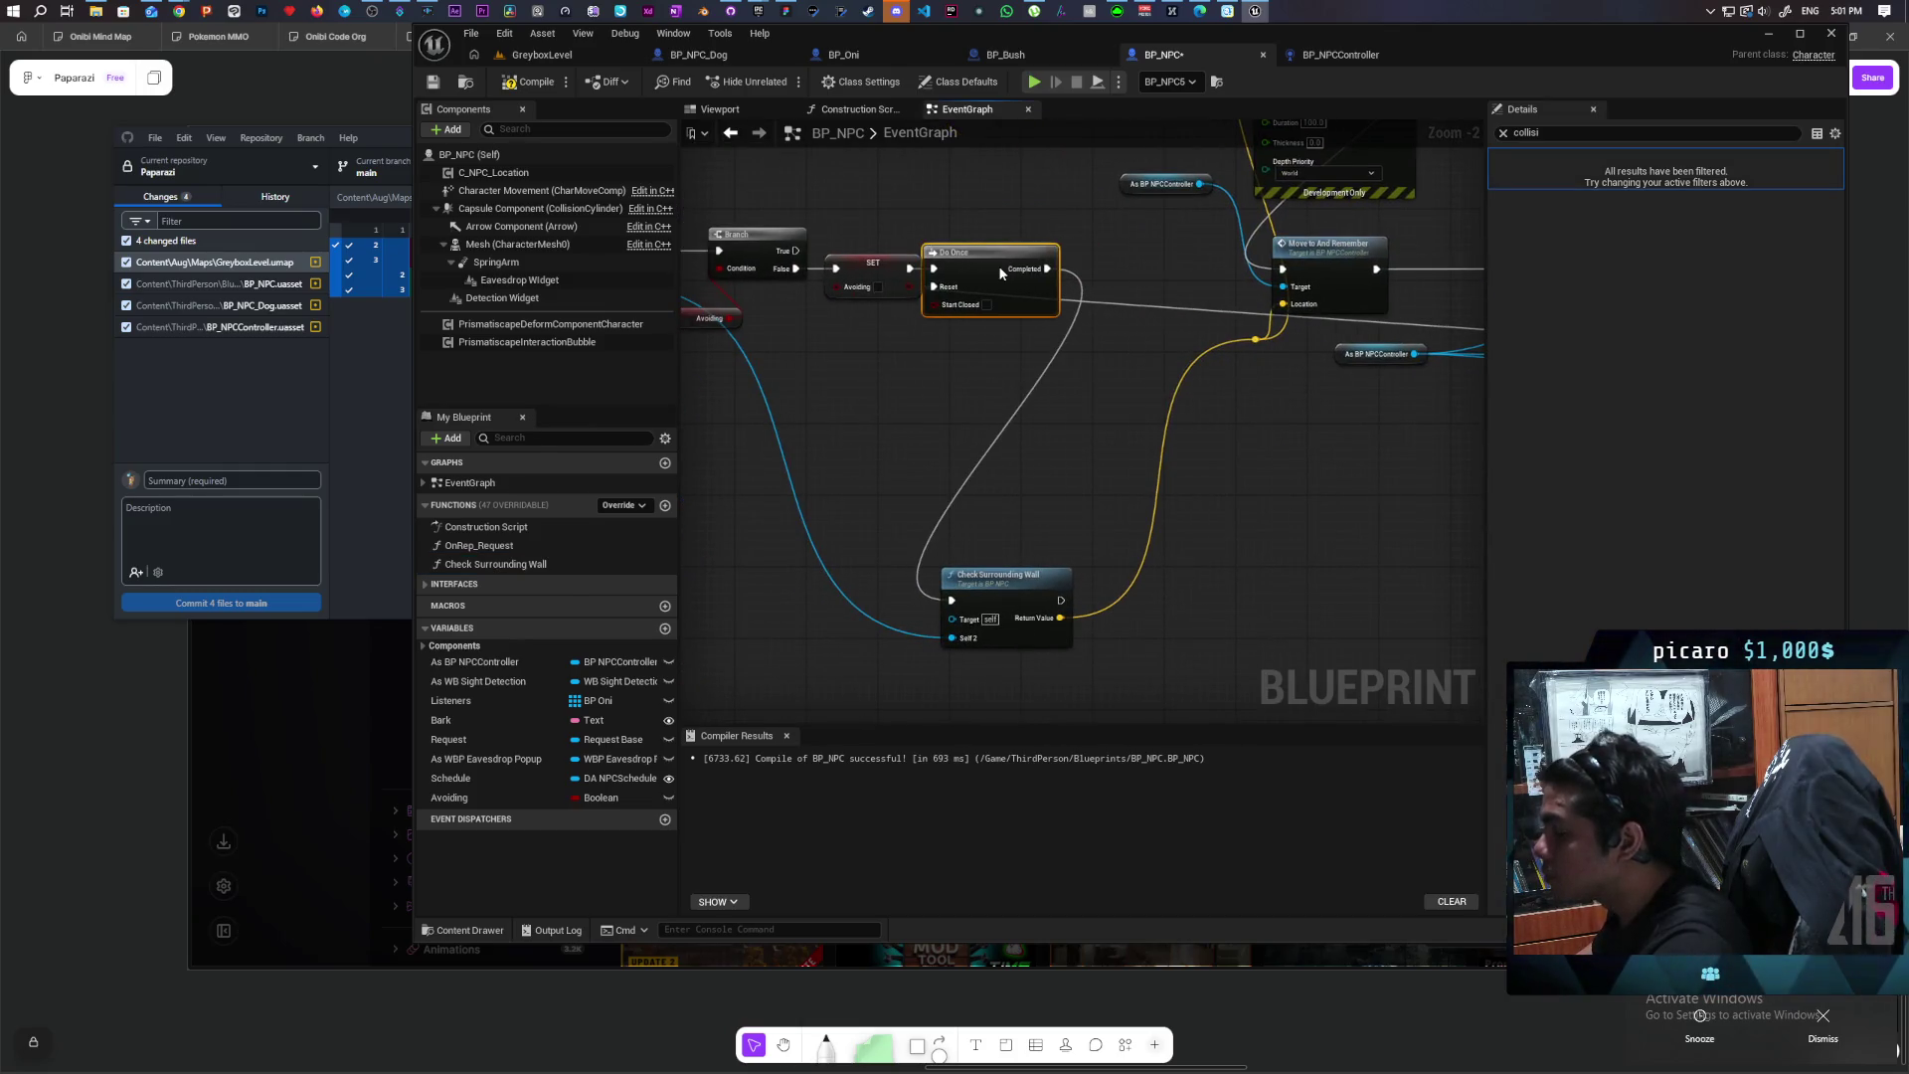
{"action": "left_click_drag", "start_coordinate": [1016, 273], "coordinate": [1025, 274]}
{"action": "mouse_move", "coordinate": [992, 586]}
{"action": "left_mouse_down"}
{"action": "mouse_move", "coordinate": [1171, 382]}
{"action": "mouse_move", "coordinate": [1126, 373]}
{"action": "left_mouse_up"}
{"action": "mouse_move", "coordinate": [1231, 423]}
{"action": "left_mouse_down"}
{"action": "mouse_move", "coordinate": [1029, 601]}
{"action": "mouse_move", "coordinate": [1031, 433]}
{"action": "mouse_move", "coordinate": [1049, 449]}
{"action": "mouse_move", "coordinate": [1028, 476]}
{"action": "mouse_move", "coordinate": [1163, 606]}
{"action": "mouse_move", "coordinate": [1219, 605]}
{"action": "mouse_move", "coordinate": [861, 631]}
{"action": "left_mouse_up"}
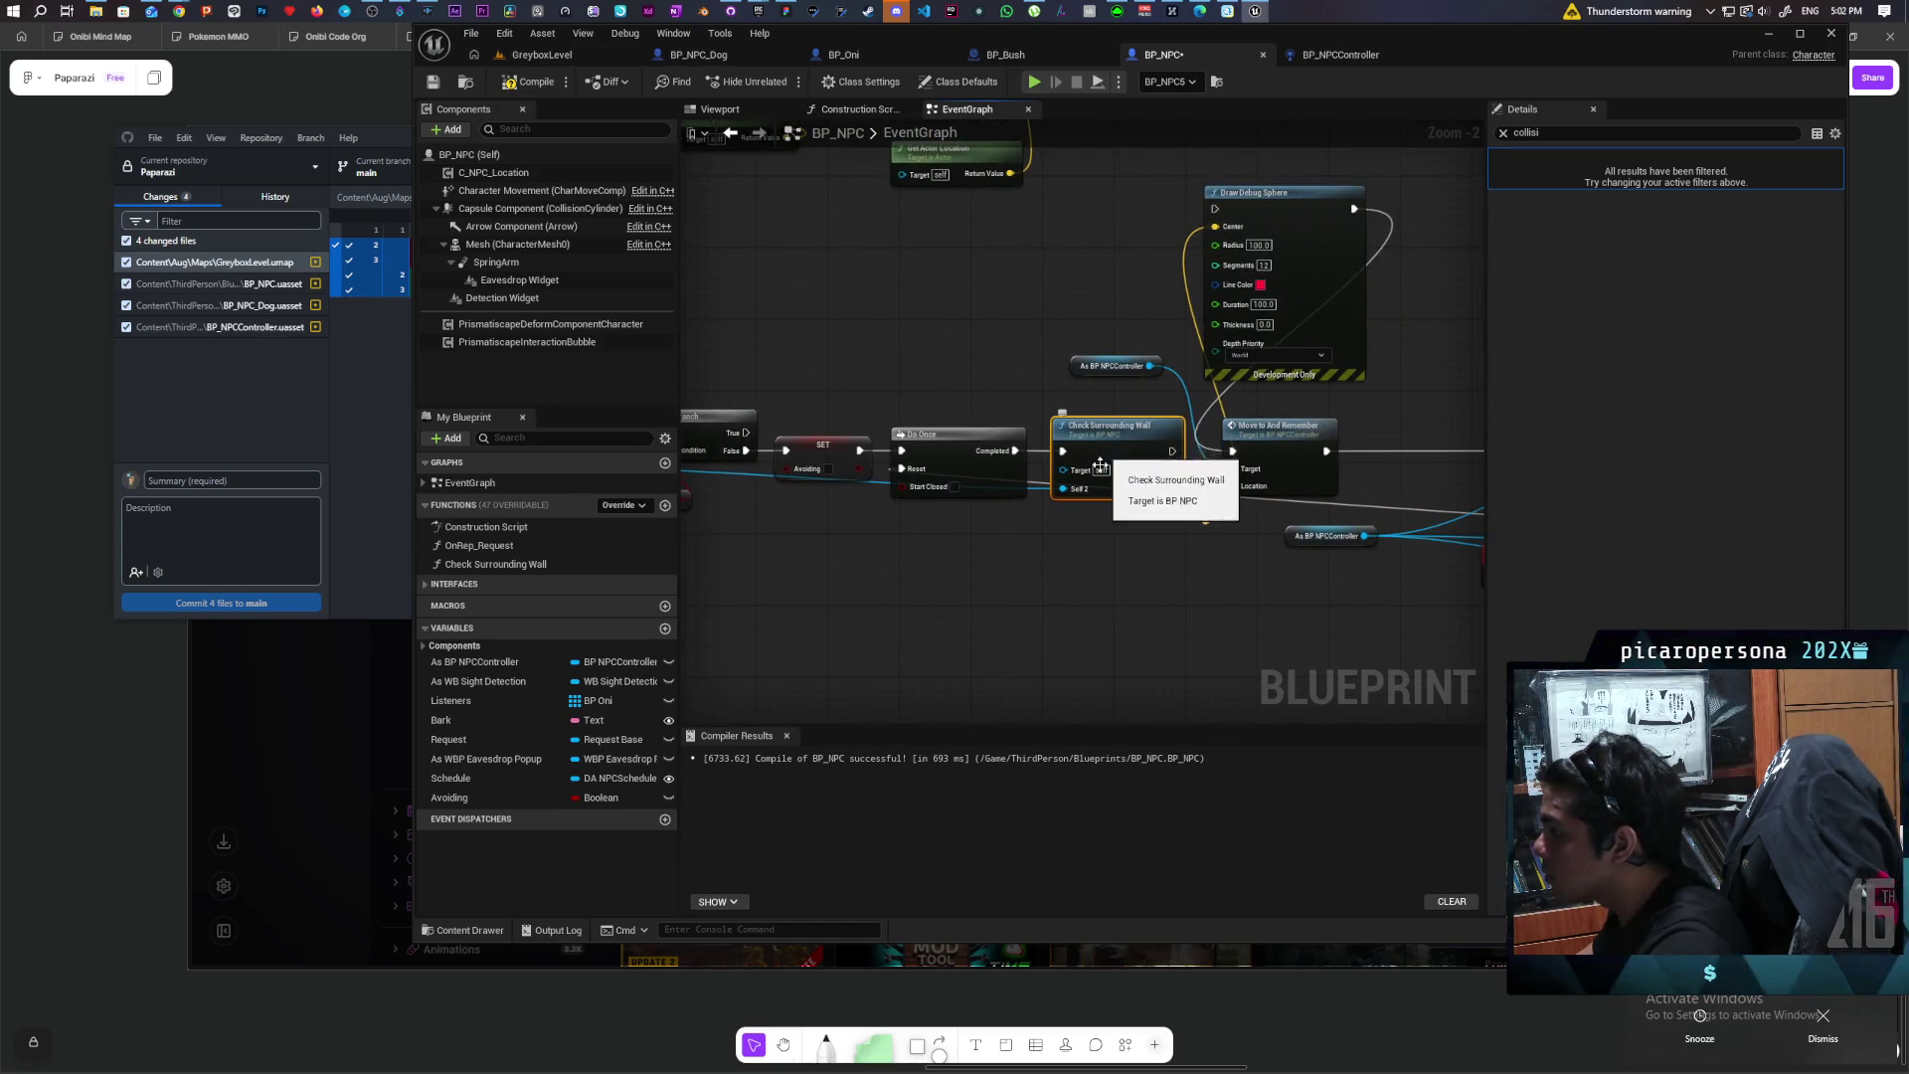
Step: Rename the function's input to Other, compile BP_NPC, and open the function graph
{"action": "left_click", "coordinate": [1504, 133]}
{"action": "left_click", "coordinate": [1108, 444]}
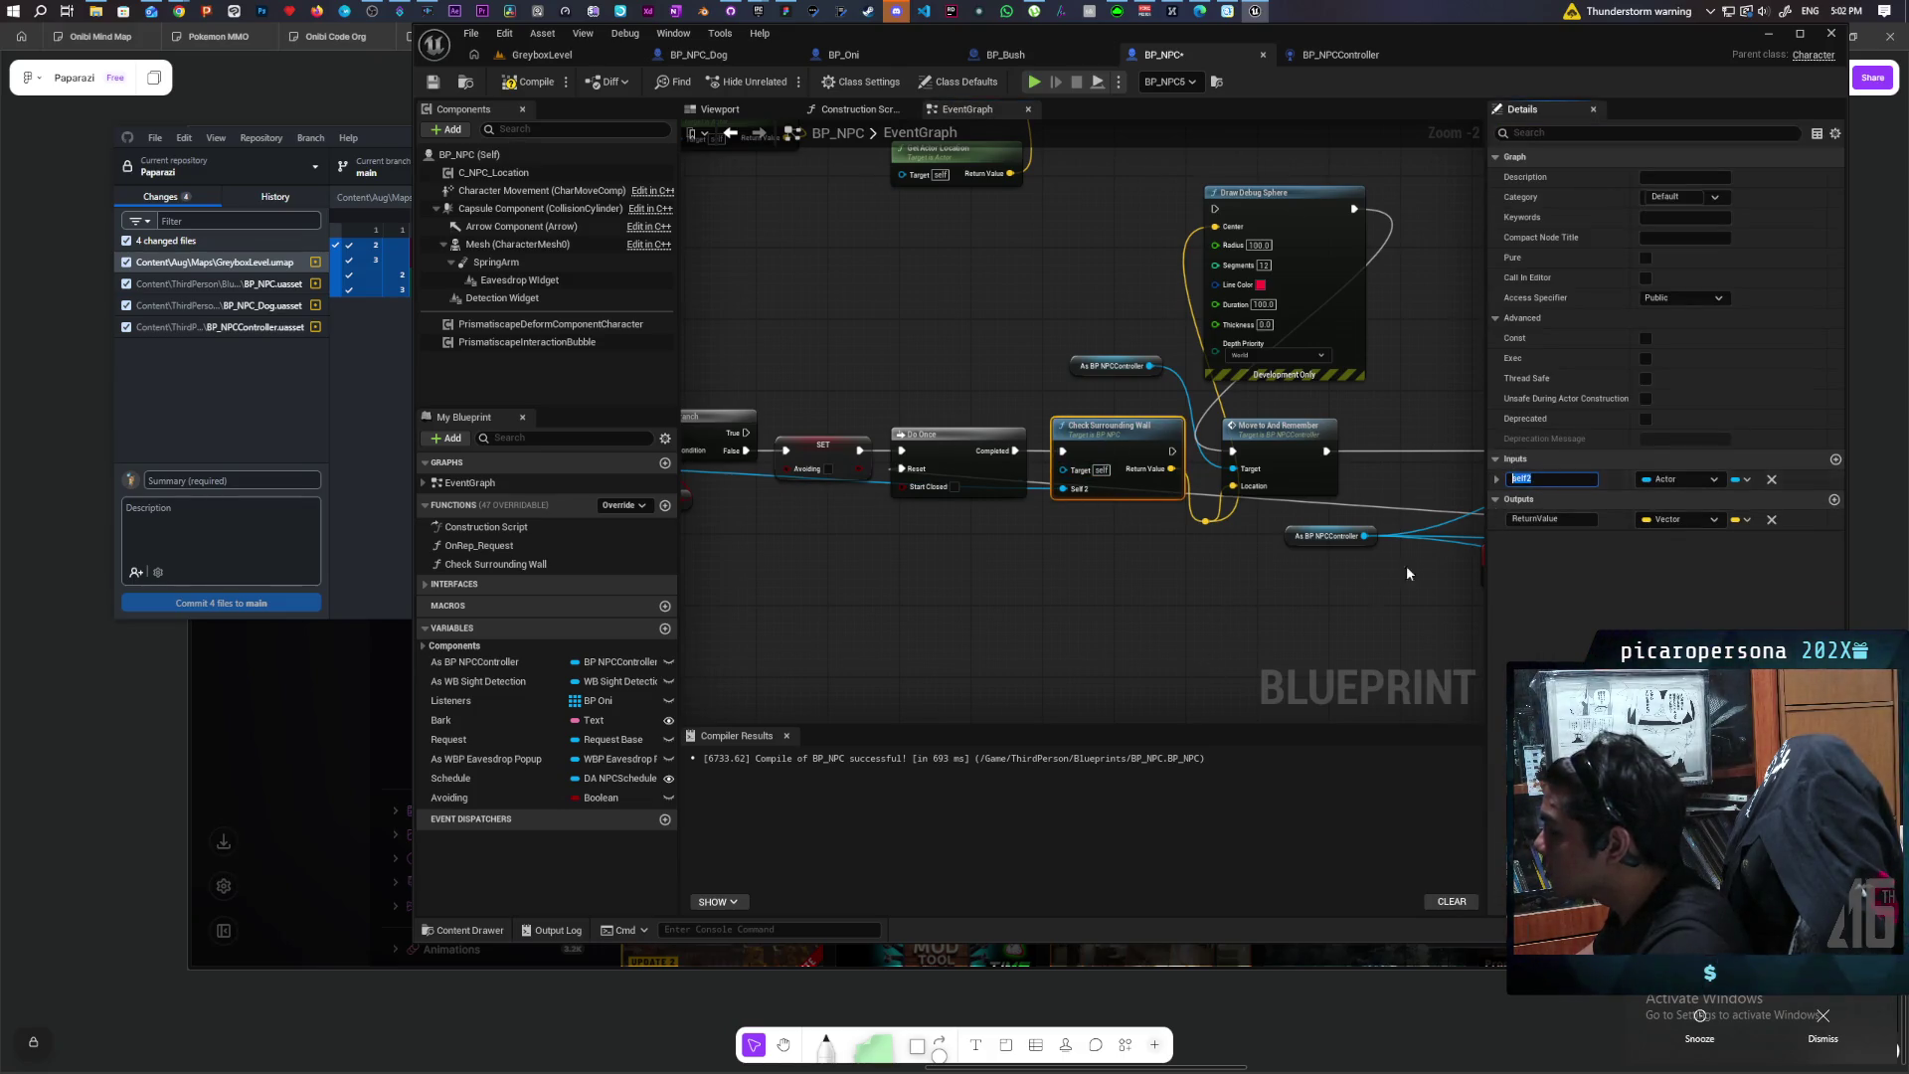
{"action": "type", "text": "Other"}
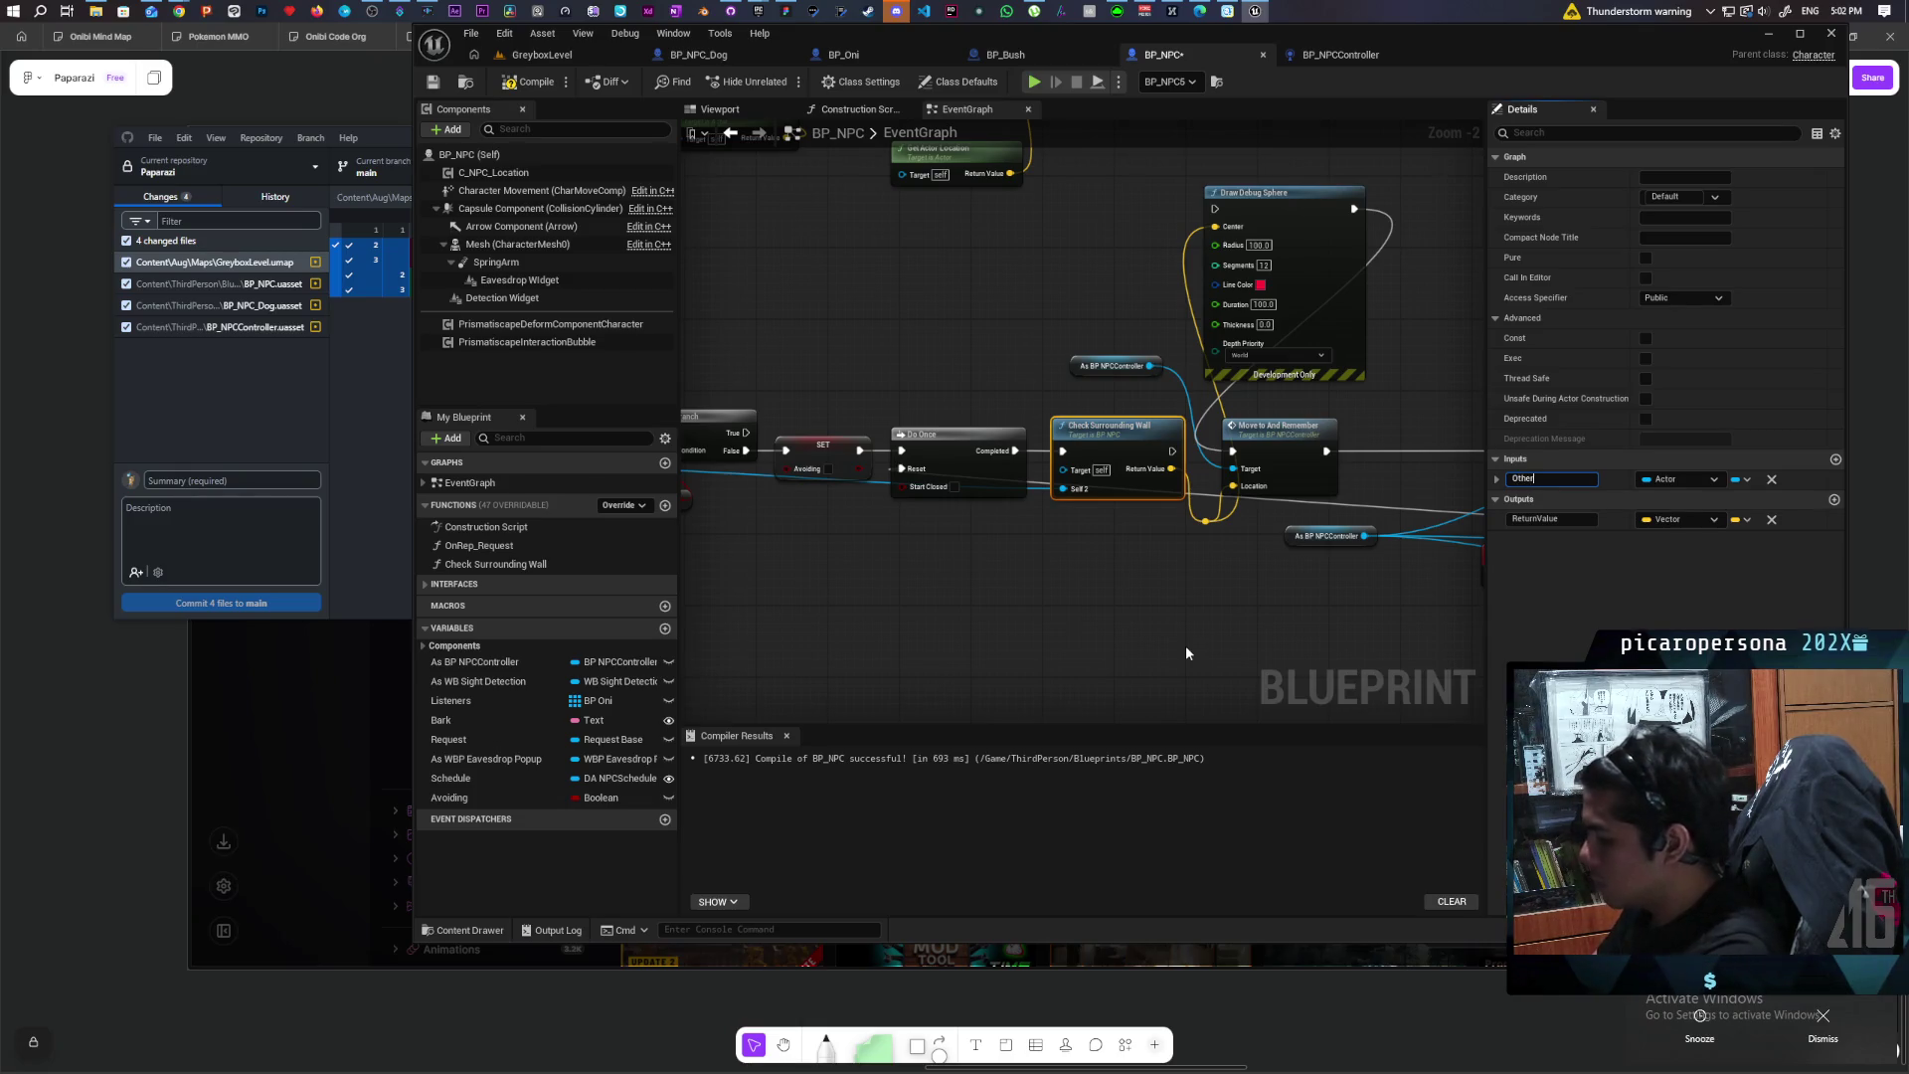
{"action": "left_click", "coordinate": [1100, 664]}
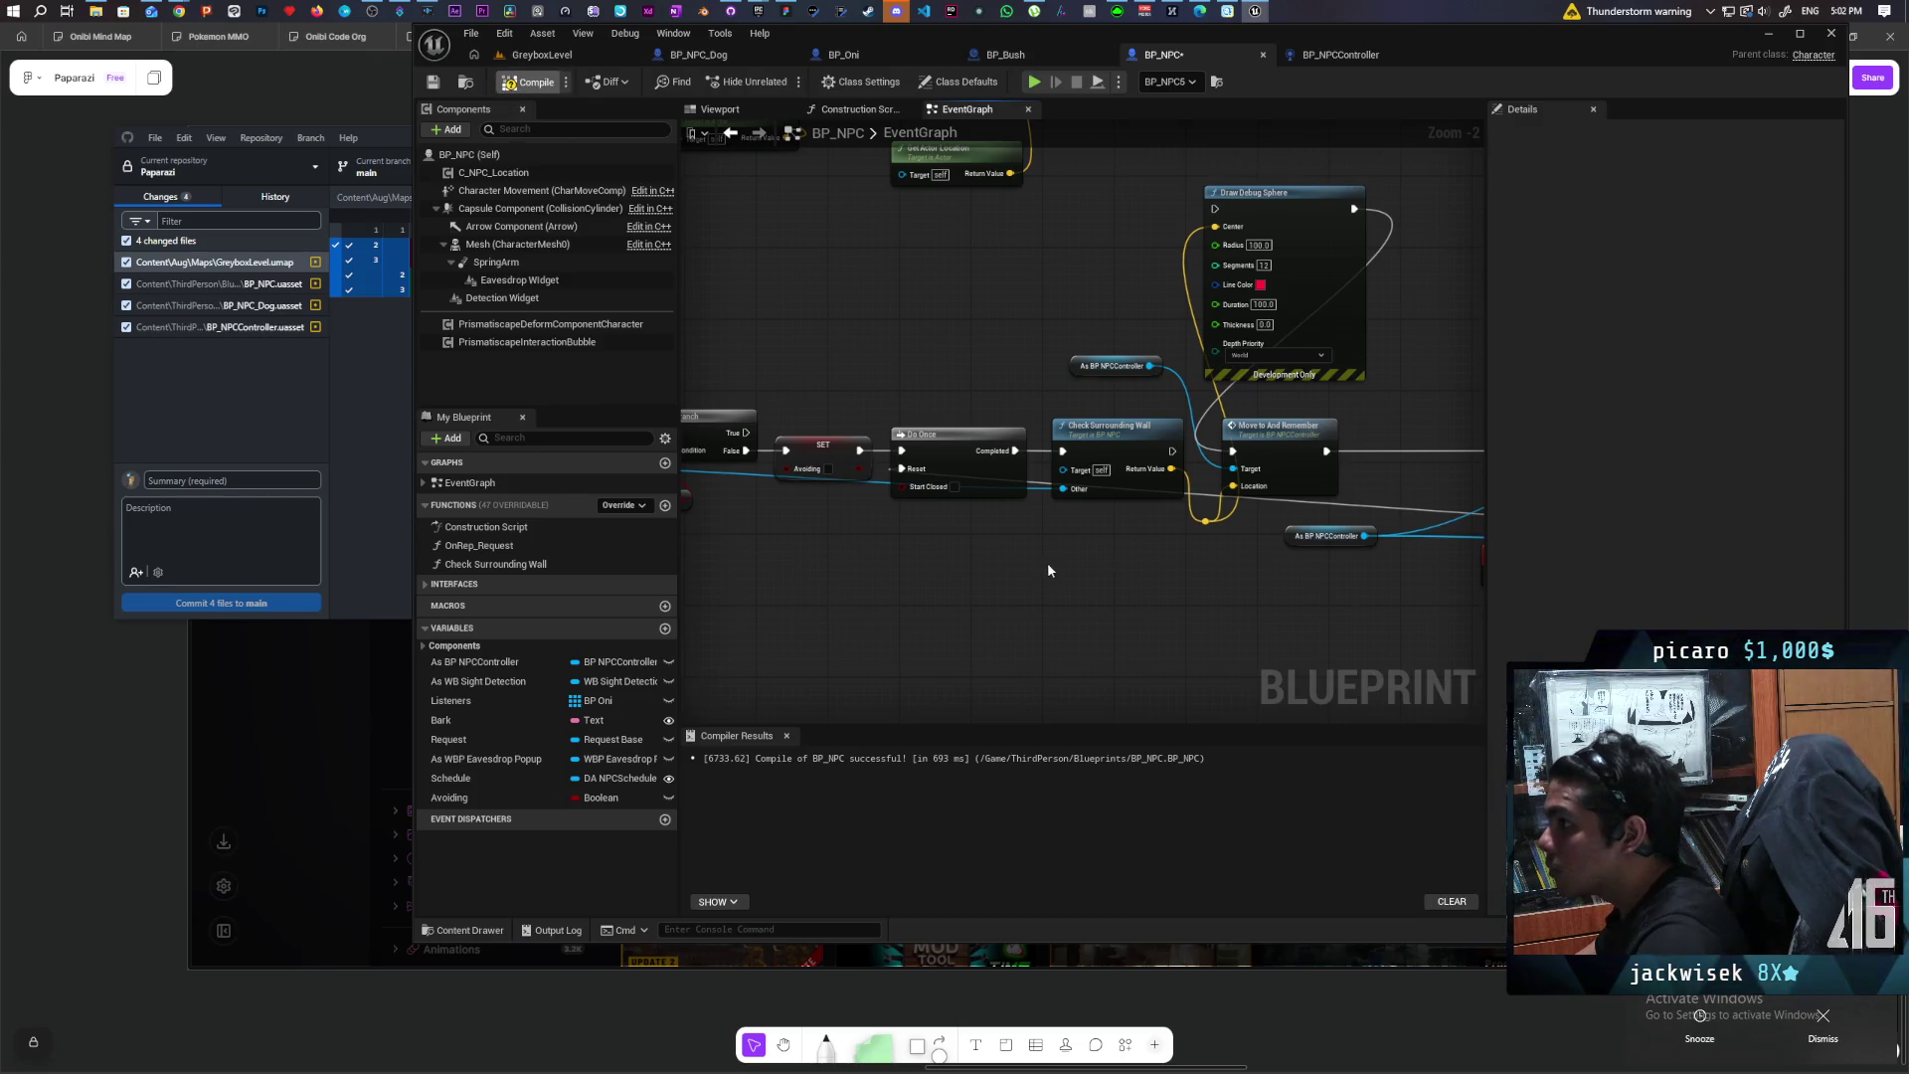
{"action": "key", "text": "F7"}
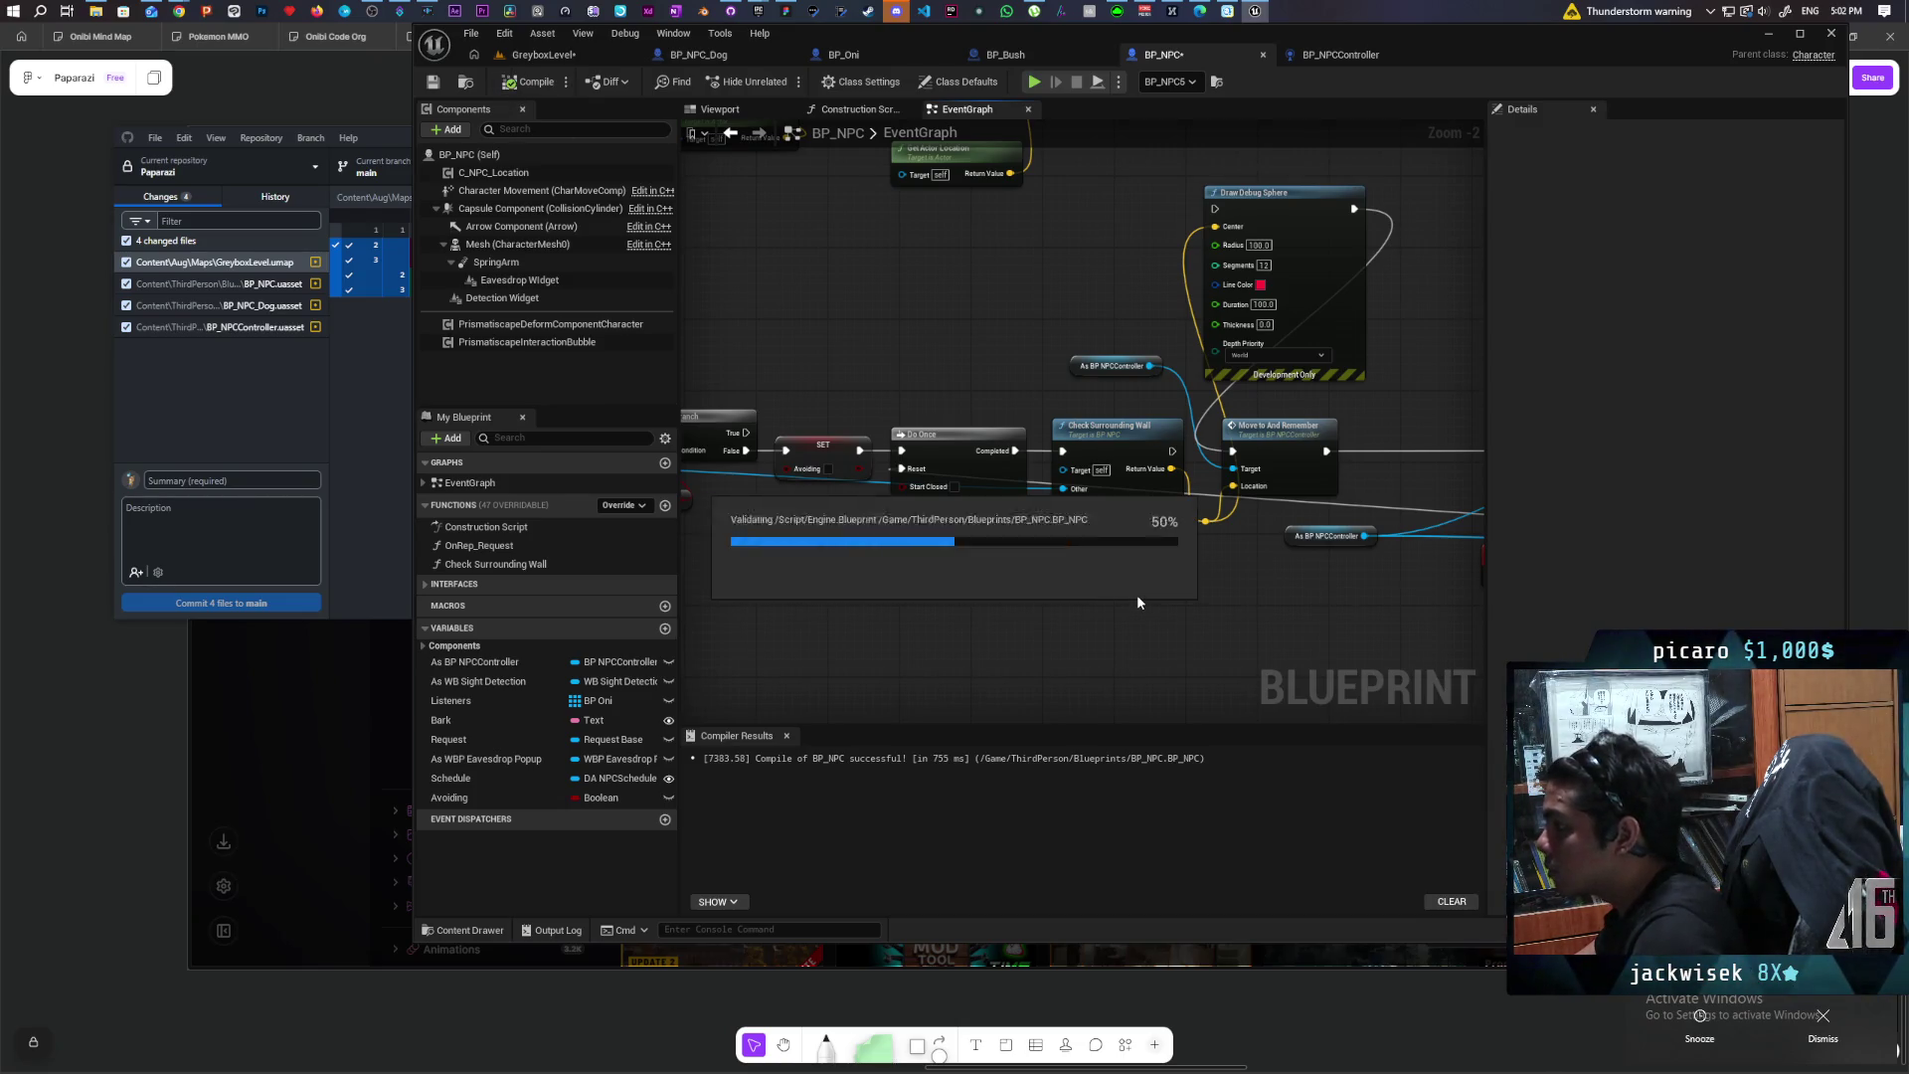
{"action": "double_click", "coordinate": [1116, 452]}
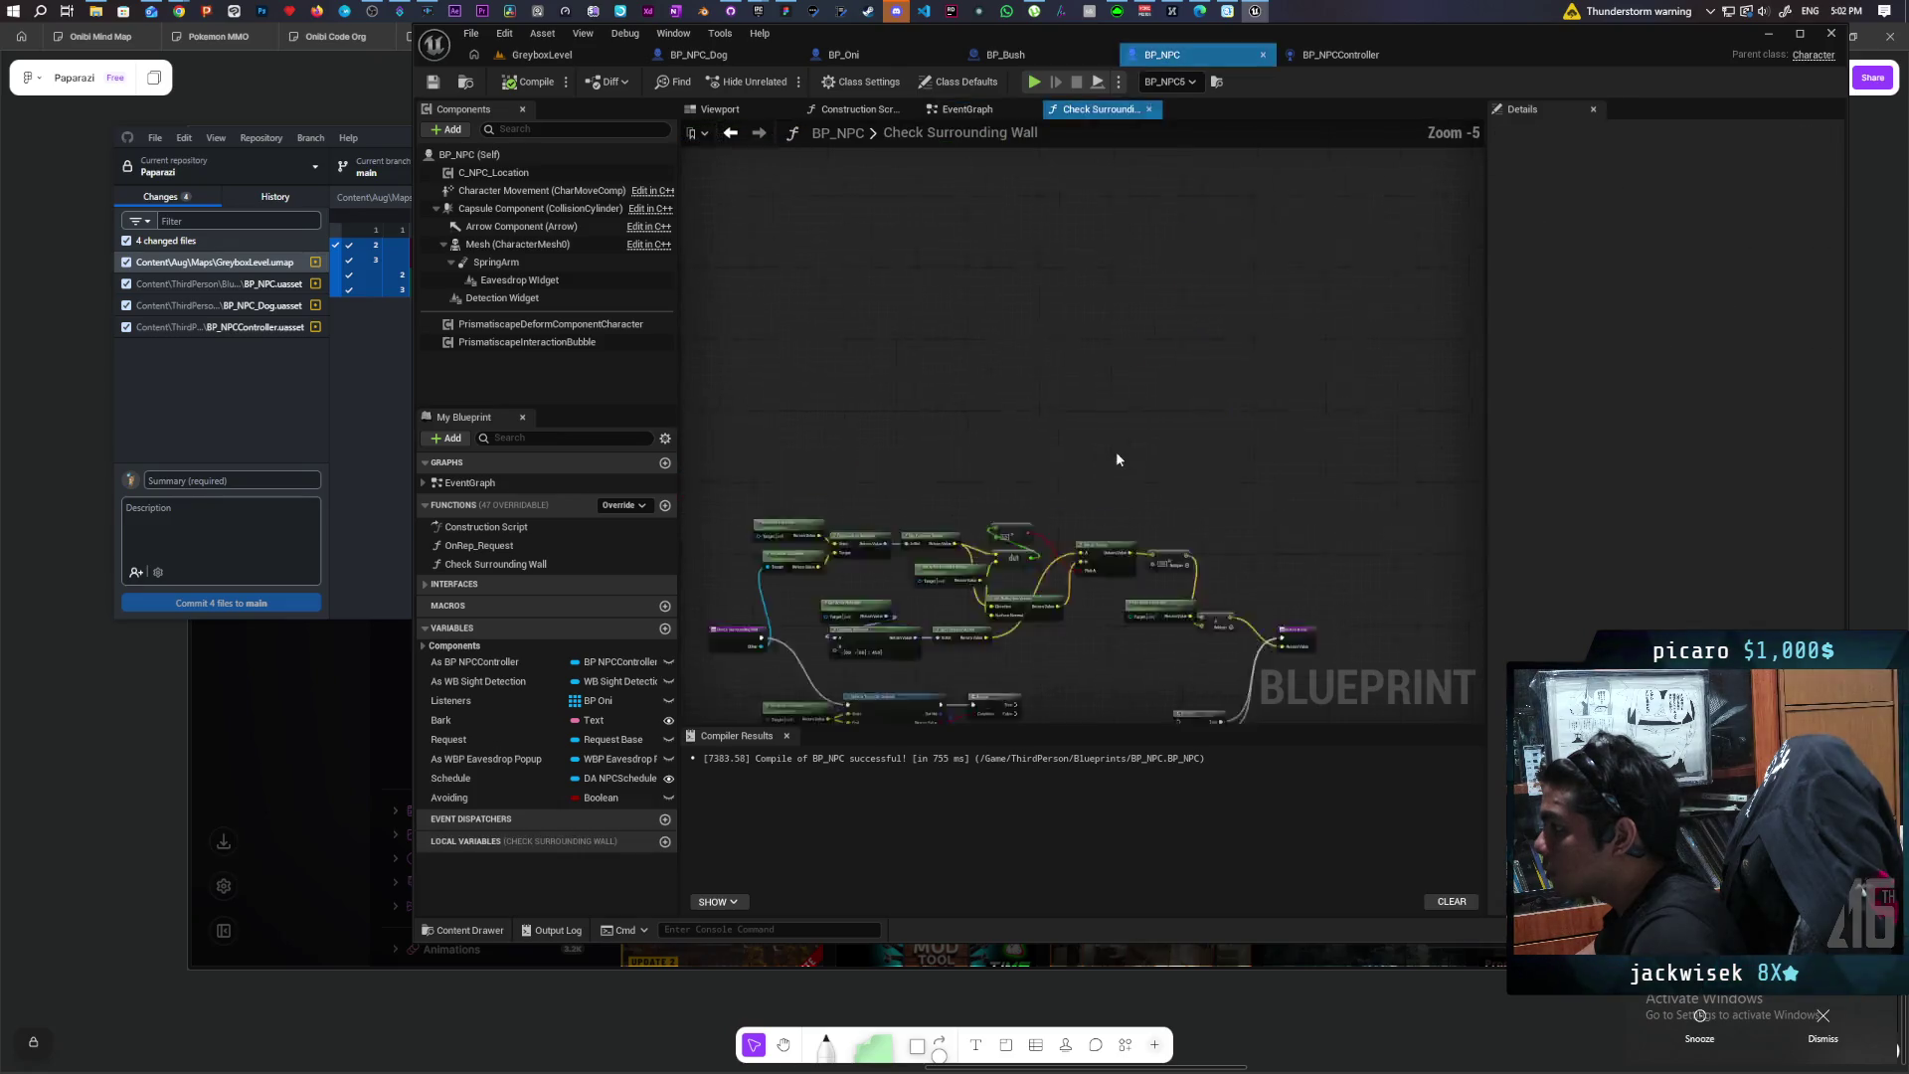
Step: Break the Branch's links to the existing Return Node
{"action": "scroll", "coordinate": [1226, 565], "scroll_direction": "up", "scroll_amount": 2}
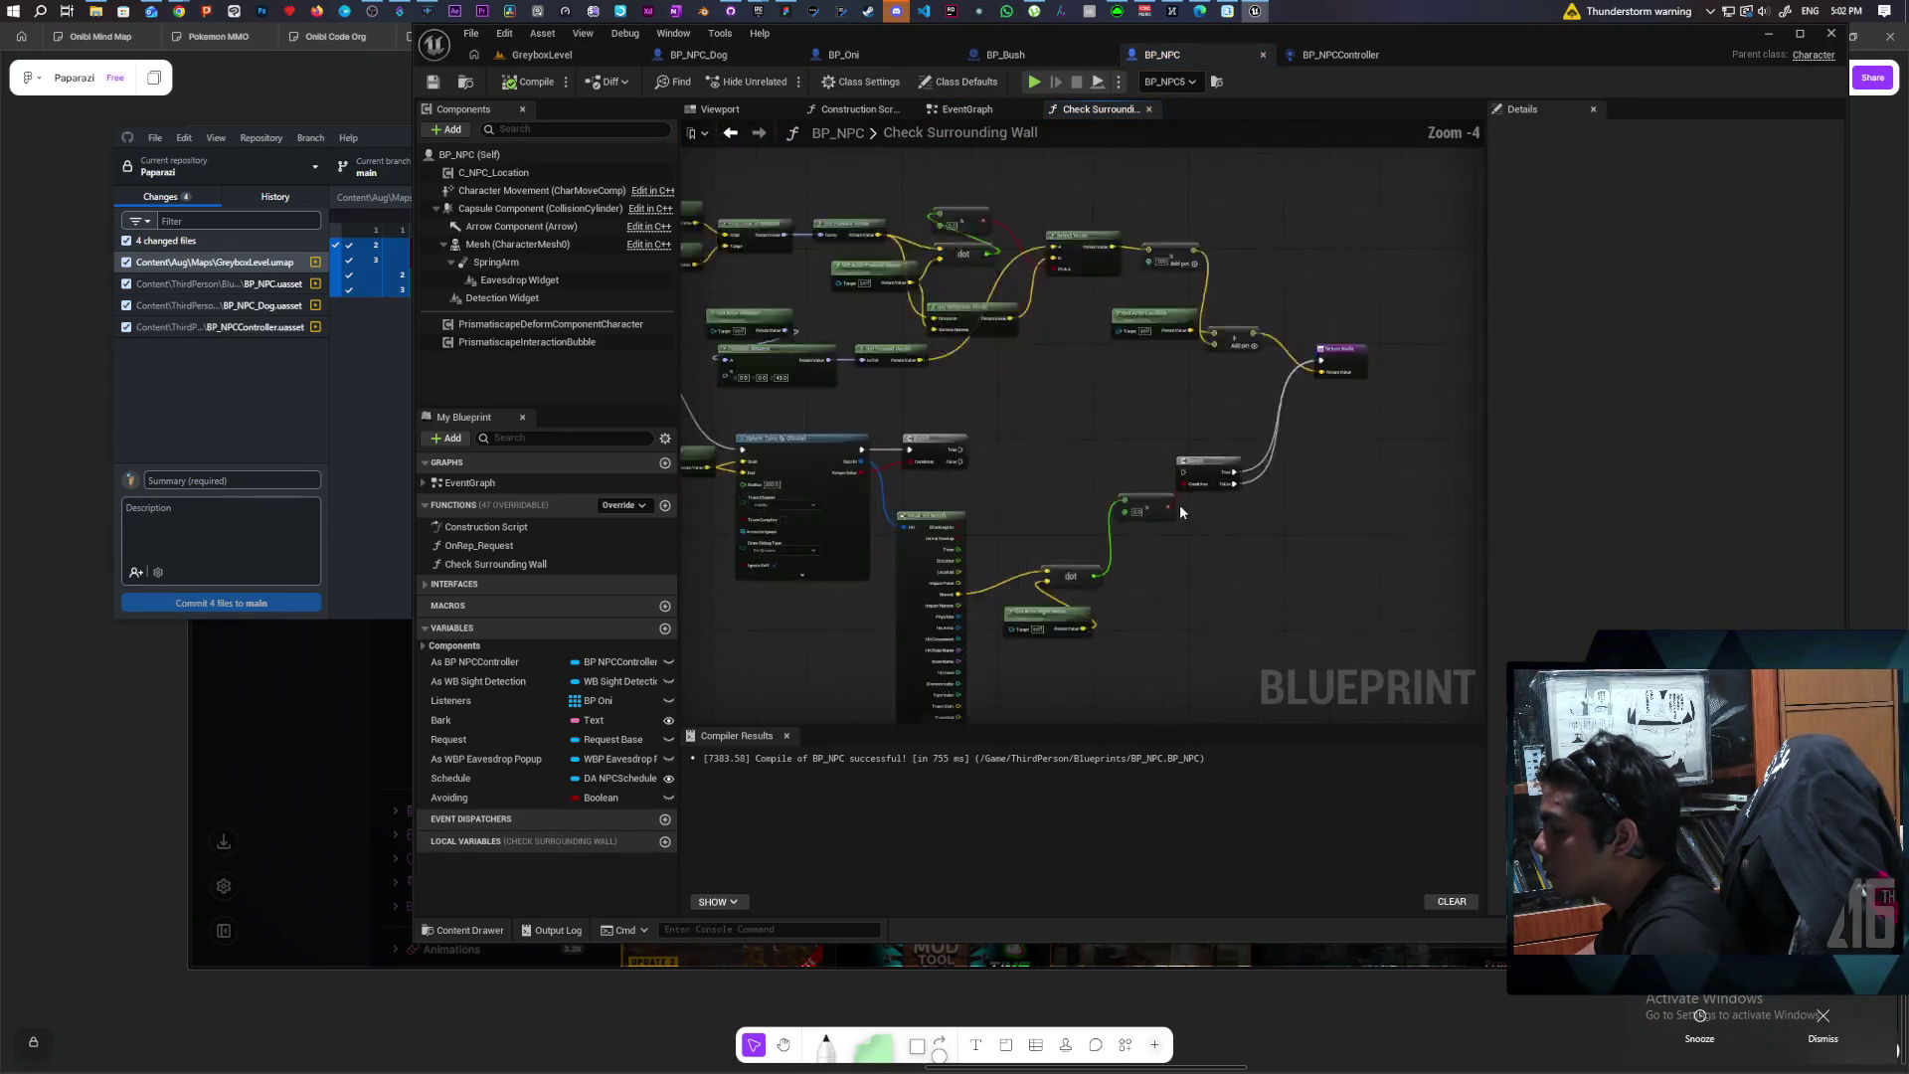
{"action": "left_click_drag", "start_coordinate": [1187, 501], "coordinate": [1046, 454]}
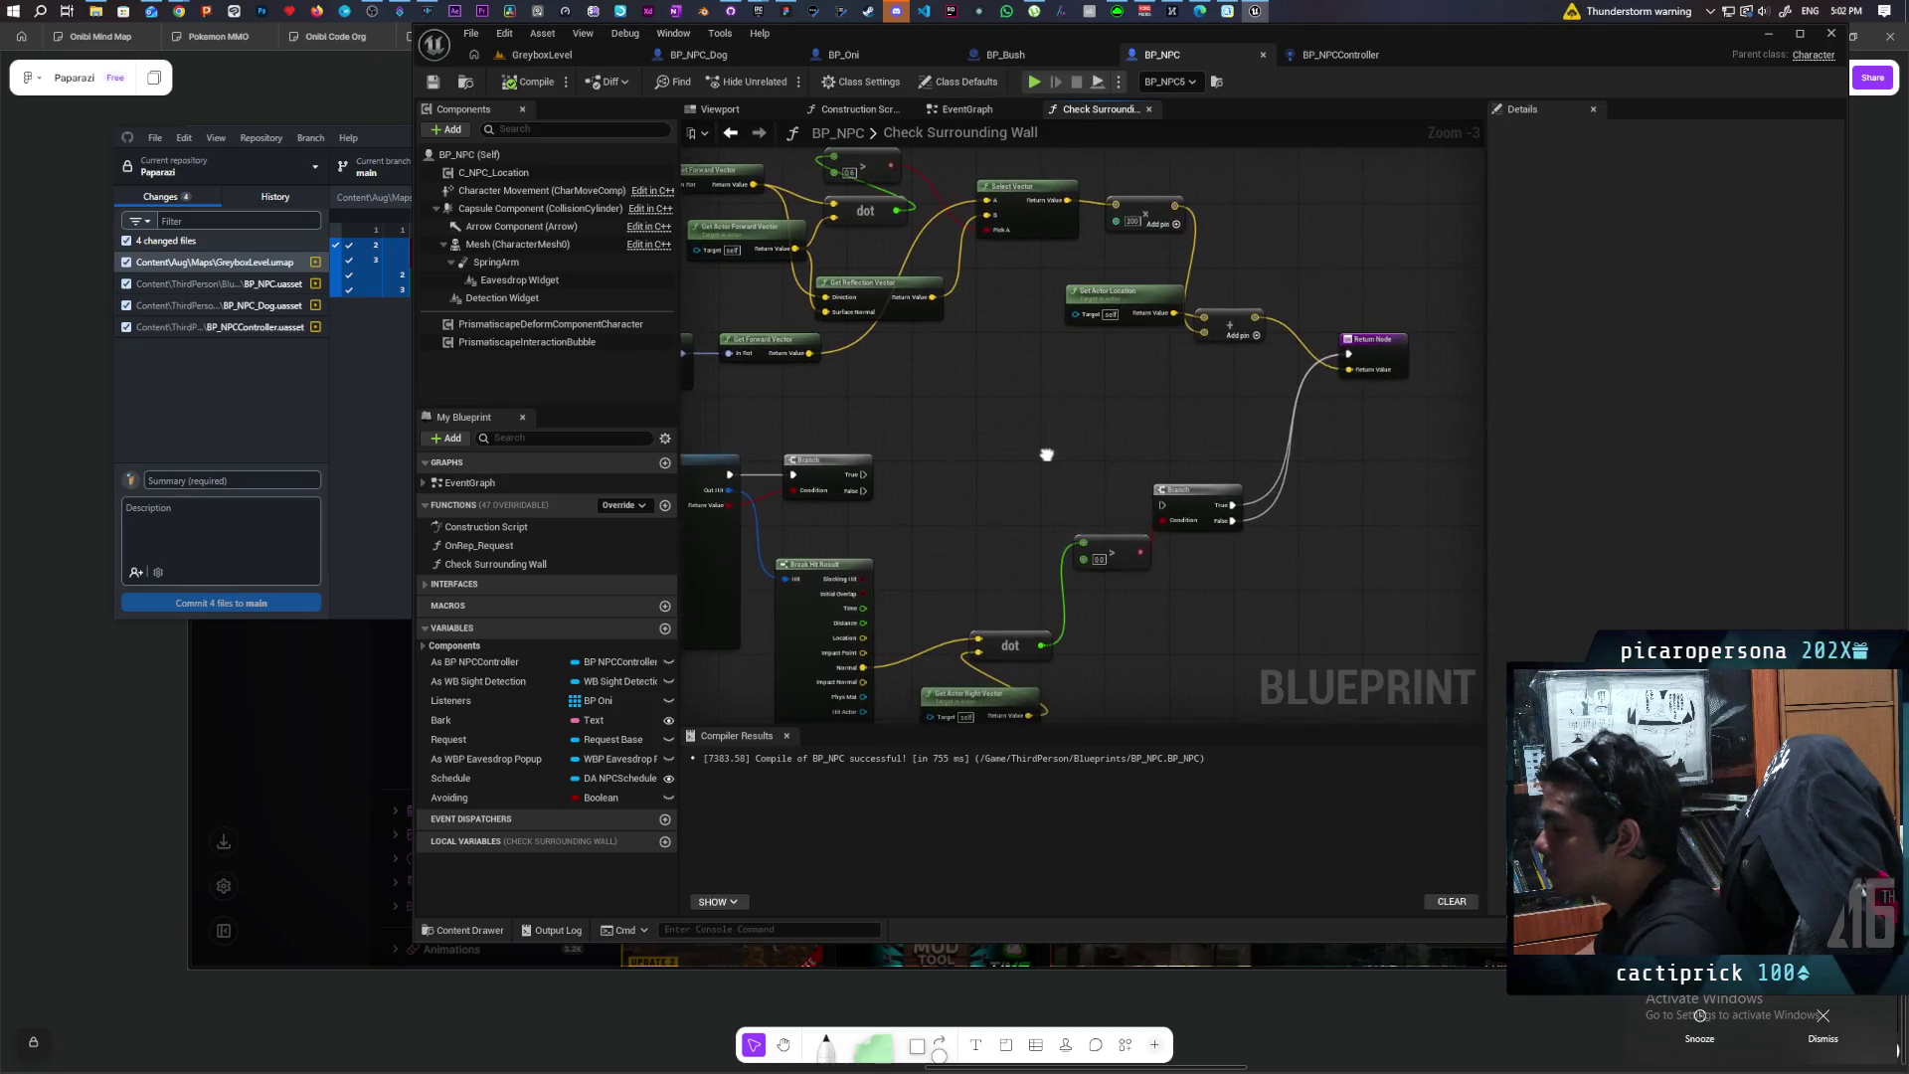
{"action": "key", "text": "ctrl+z"}
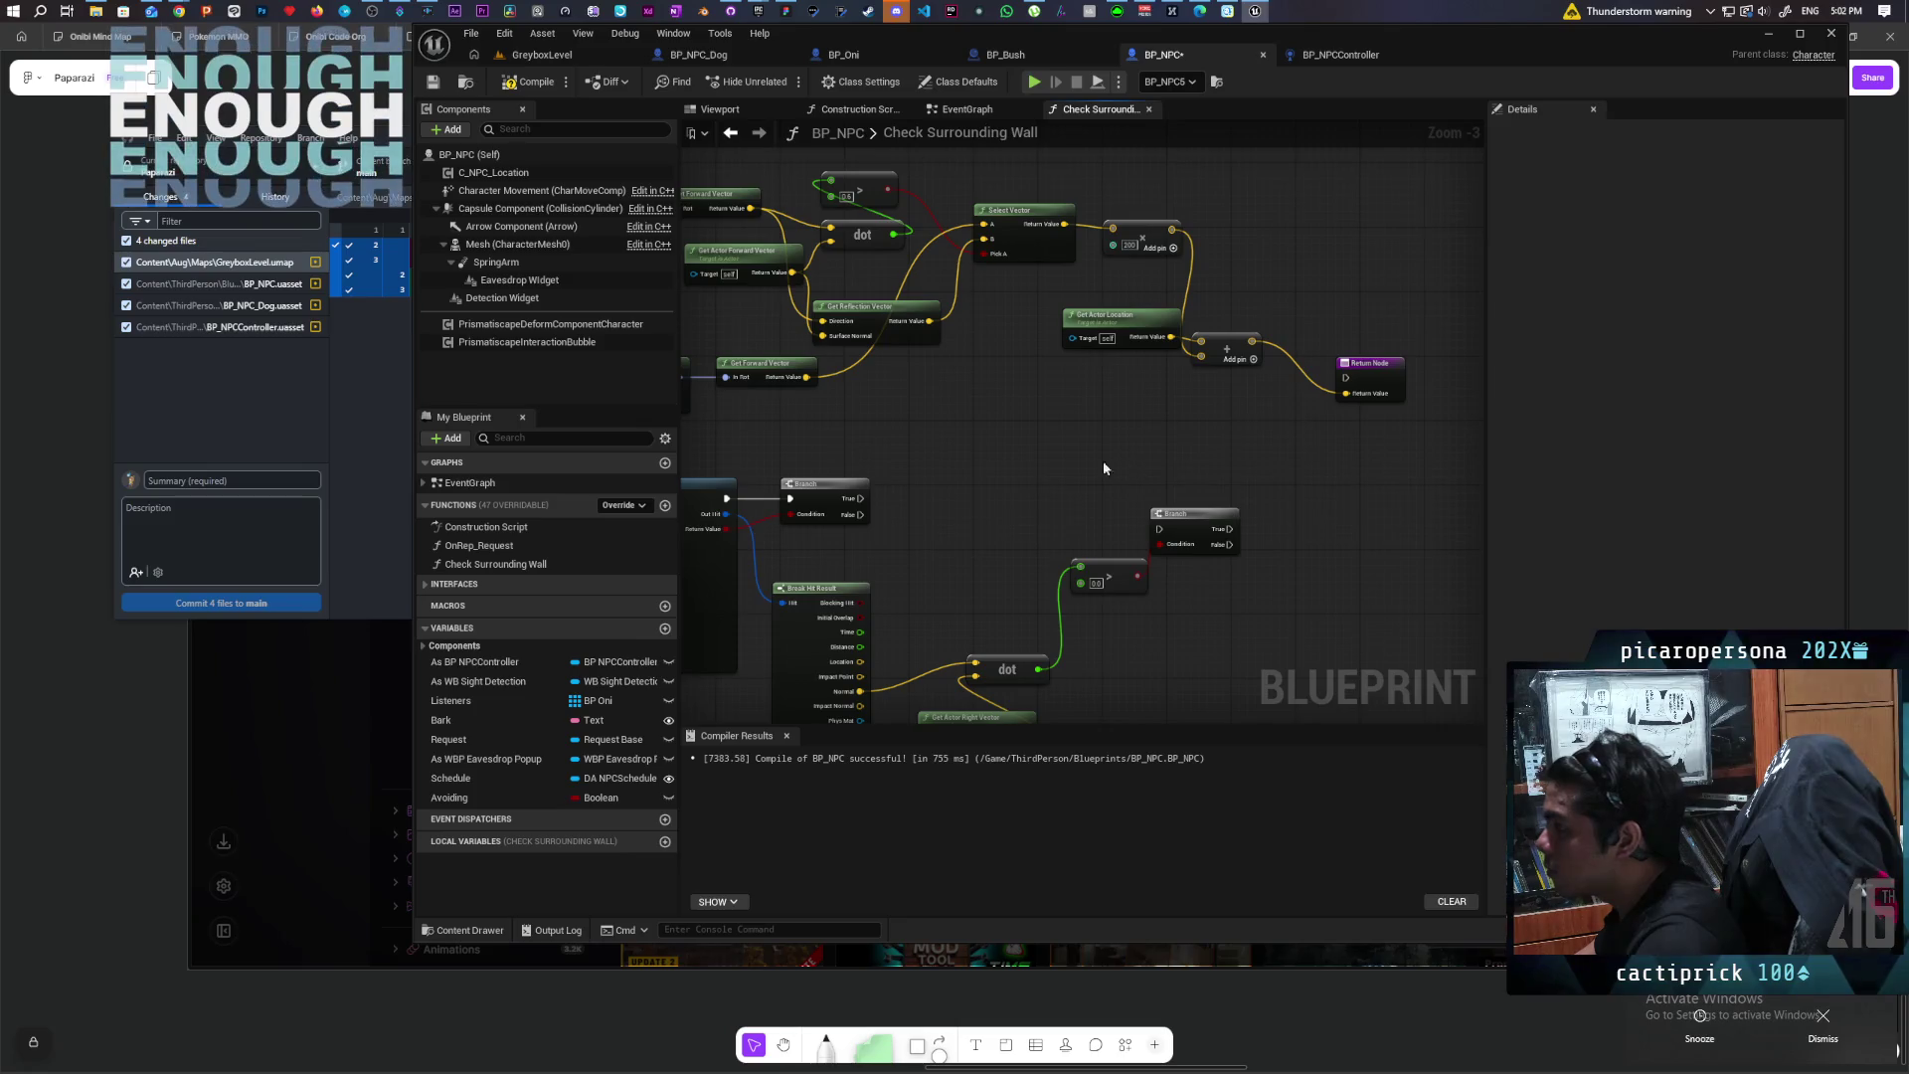
{"action": "mouse_move", "coordinate": [871, 509]}
{"action": "left_mouse_down"}
{"action": "mouse_move", "coordinate": [1012, 513]}
{"action": "mouse_move", "coordinate": [1439, 444]}
{"action": "mouse_move", "coordinate": [1372, 397]}
{"action": "mouse_move", "coordinate": [1389, 375]}
{"action": "left_mouse_up"}
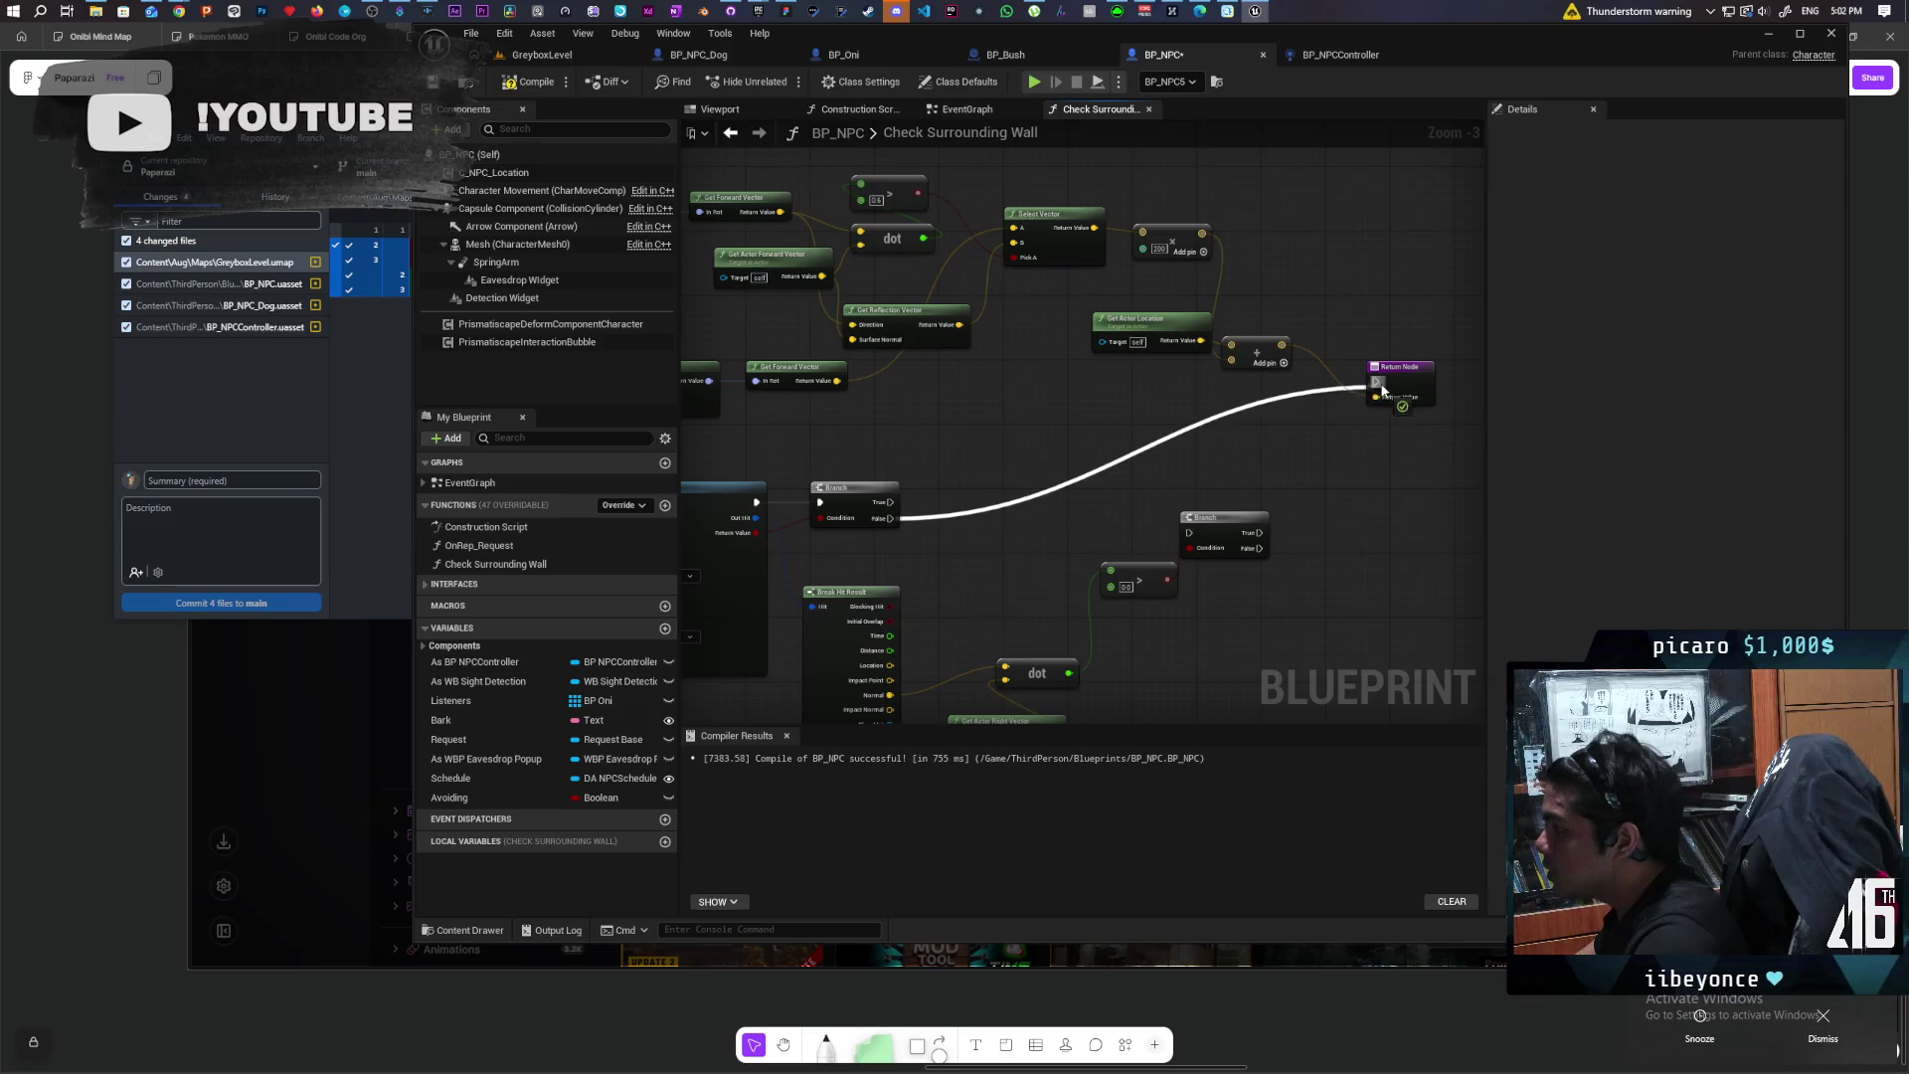
{"action": "left_click_drag", "start_coordinate": [1252, 544], "coordinate": [1169, 535]}
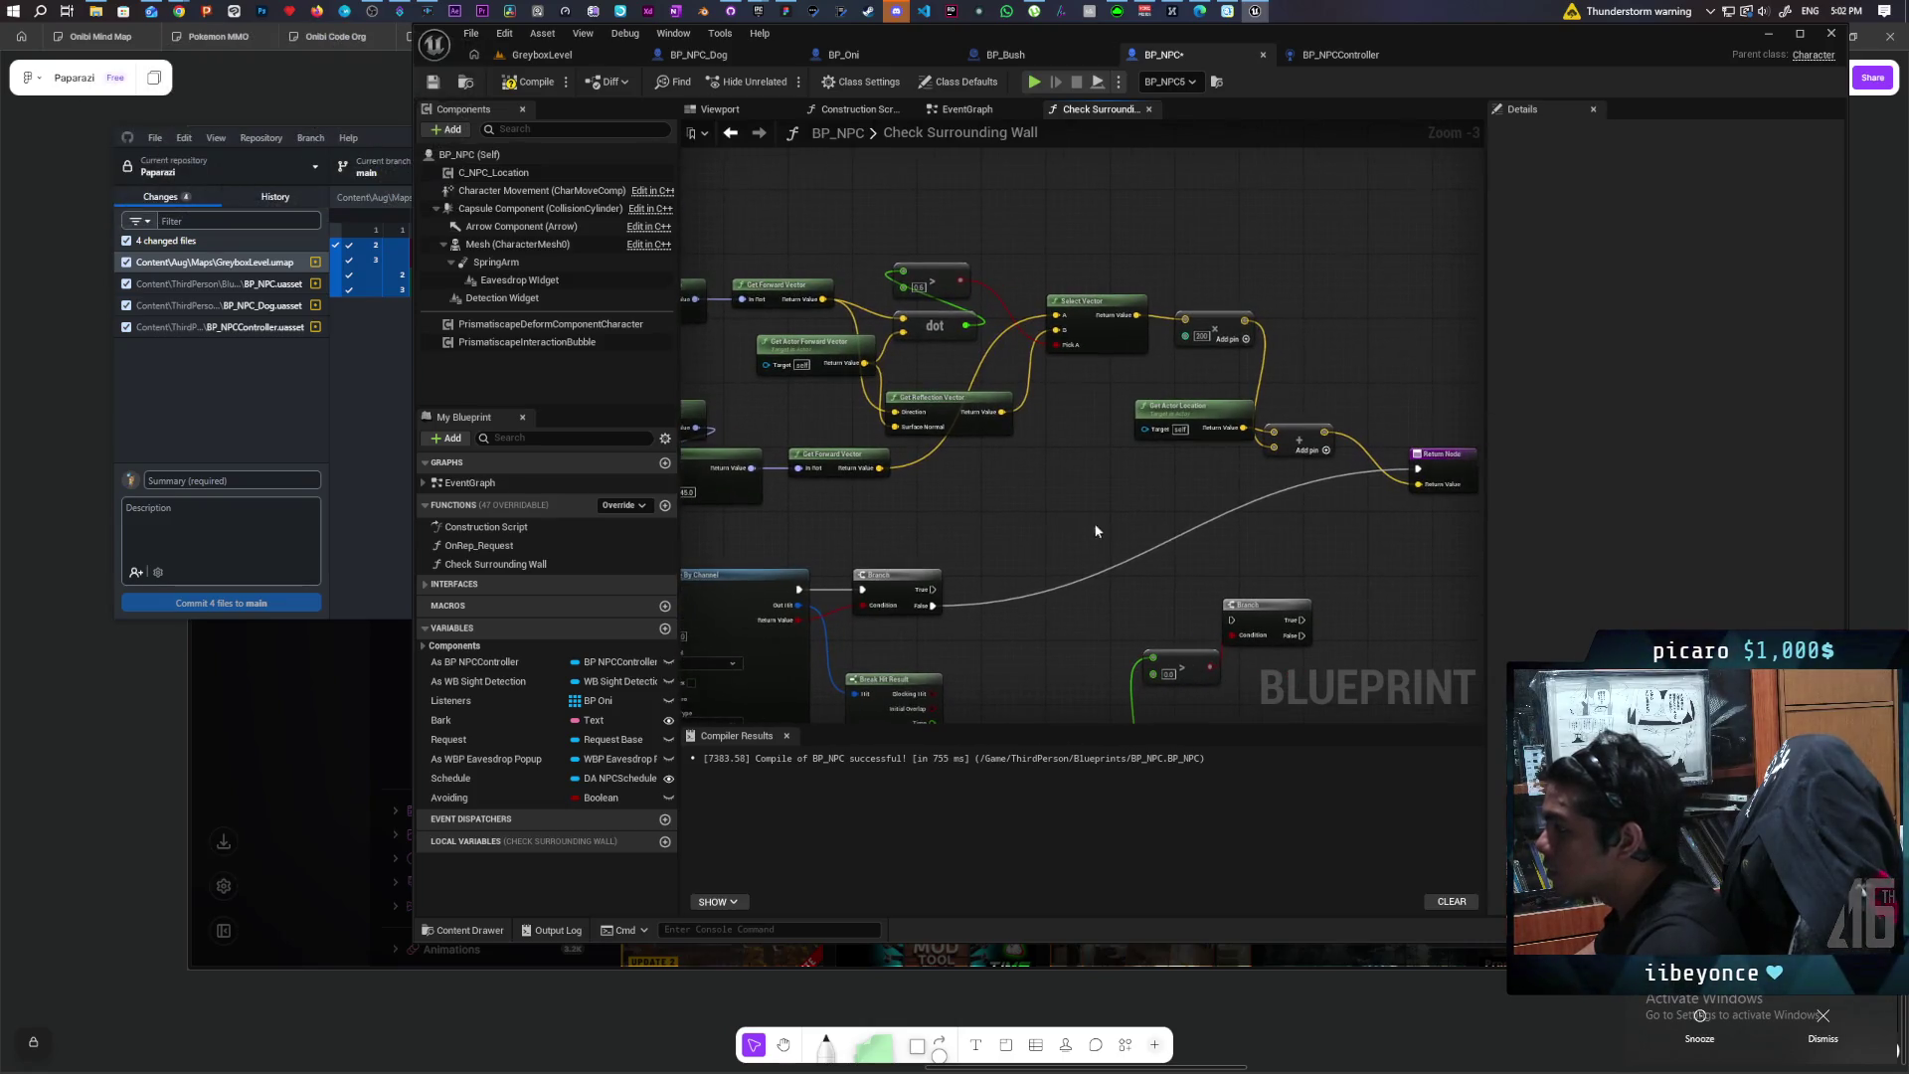
{"action": "scroll", "coordinate": [1063, 459], "scroll_direction": "down", "scroll_amount": 2}
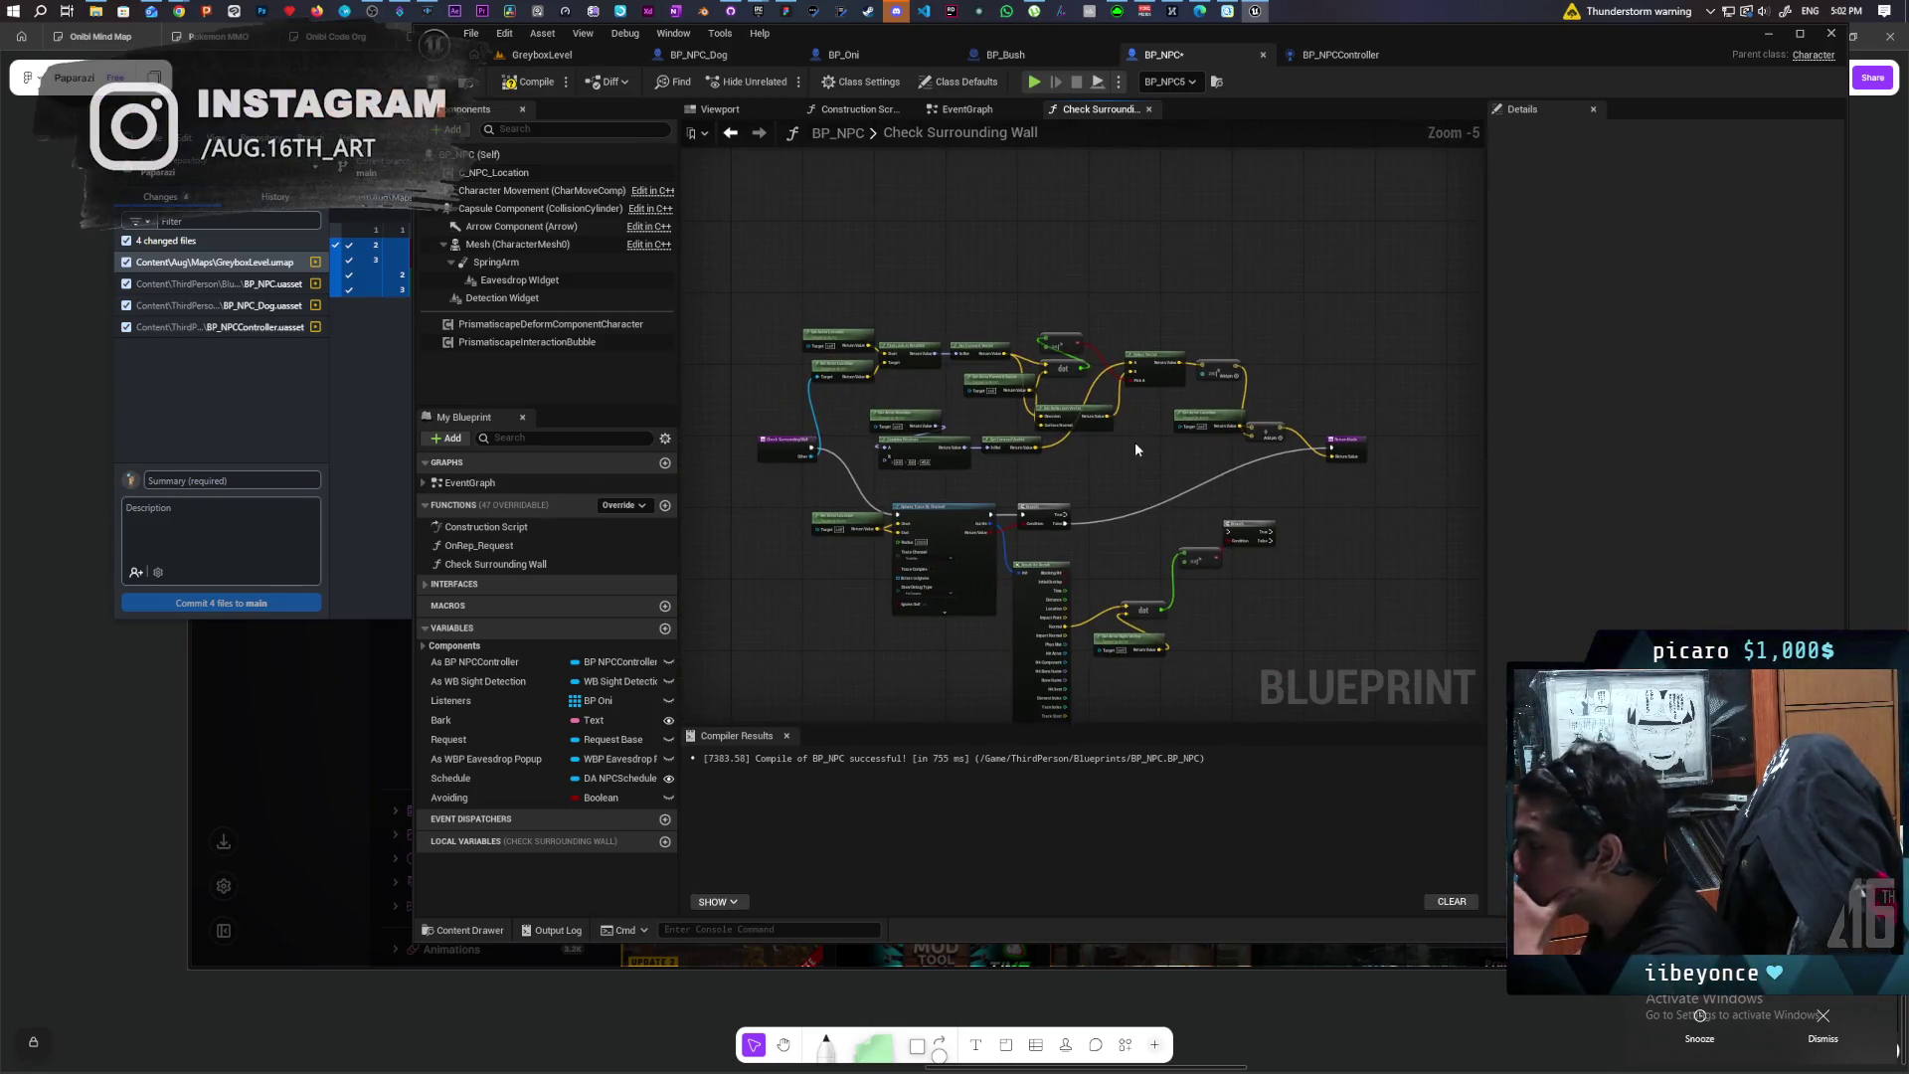
{"action": "scroll", "coordinate": [1090, 419], "scroll_direction": "up", "scroll_amount": 1}
{"action": "mouse_move", "coordinate": [1090, 420]}
{"action": "left_mouse_down"}
{"action": "mouse_move", "coordinate": [962, 404]}
{"action": "mouse_move", "coordinate": [1019, 354]}
{"action": "left_mouse_up"}
{"action": "mouse_move", "coordinate": [1047, 399]}
{"action": "left_mouse_down"}
{"action": "mouse_move", "coordinate": [996, 356]}
{"action": "mouse_move", "coordinate": [1129, 390]}
{"action": "mouse_move", "coordinate": [1106, 442]}
{"action": "mouse_move", "coordinate": [1111, 591]}
{"action": "left_mouse_up"}
{"action": "scroll", "coordinate": [1099, 487], "scroll_direction": "up", "scroll_amount": 2}
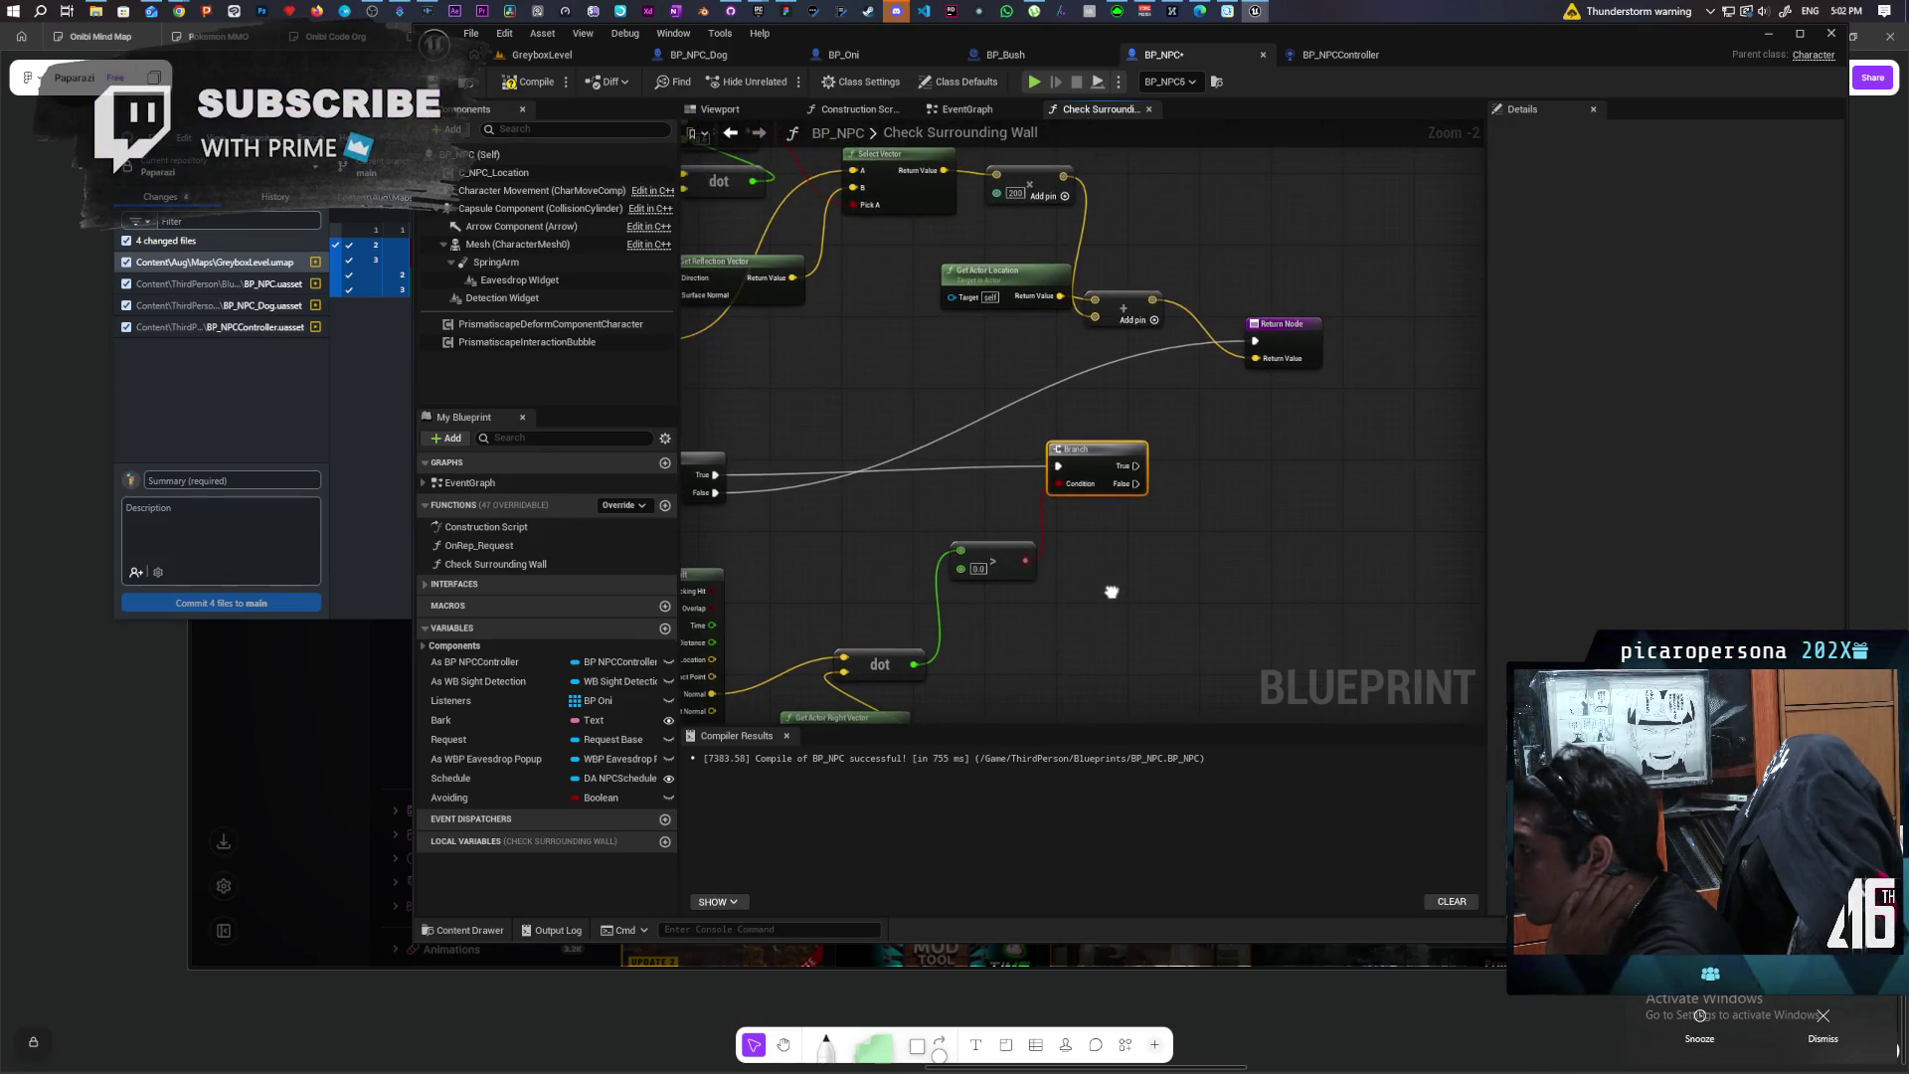
Step: Duplicate the Return Node so the Branch has a second return target
{"action": "left_click", "coordinate": [1315, 348]}
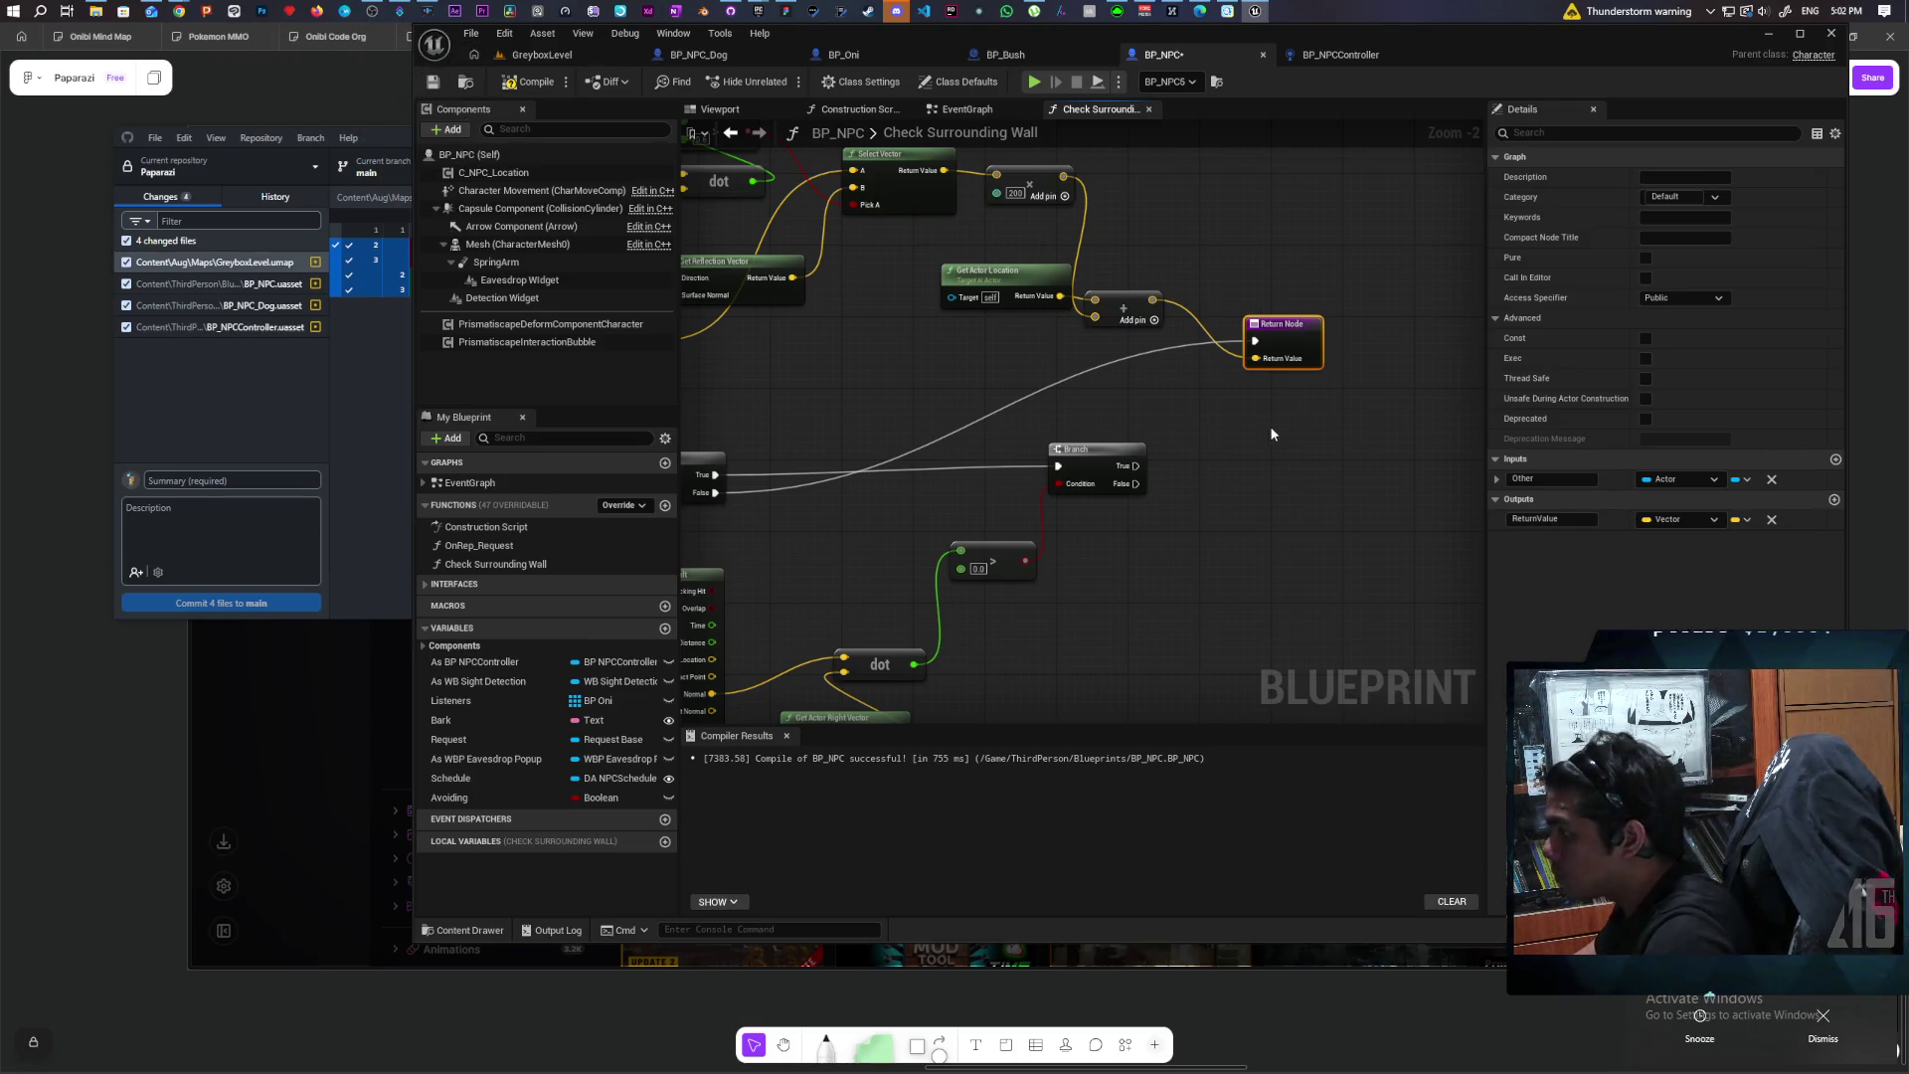
{"action": "key", "text": "ctrl+w"}
{"action": "mouse_move", "coordinate": [1133, 468]}
{"action": "left_mouse_down"}
{"action": "mouse_move", "coordinate": [1277, 438]}
{"action": "mouse_move", "coordinate": [1273, 552]}
{"action": "mouse_move", "coordinate": [1292, 566]}
{"action": "left_mouse_up"}
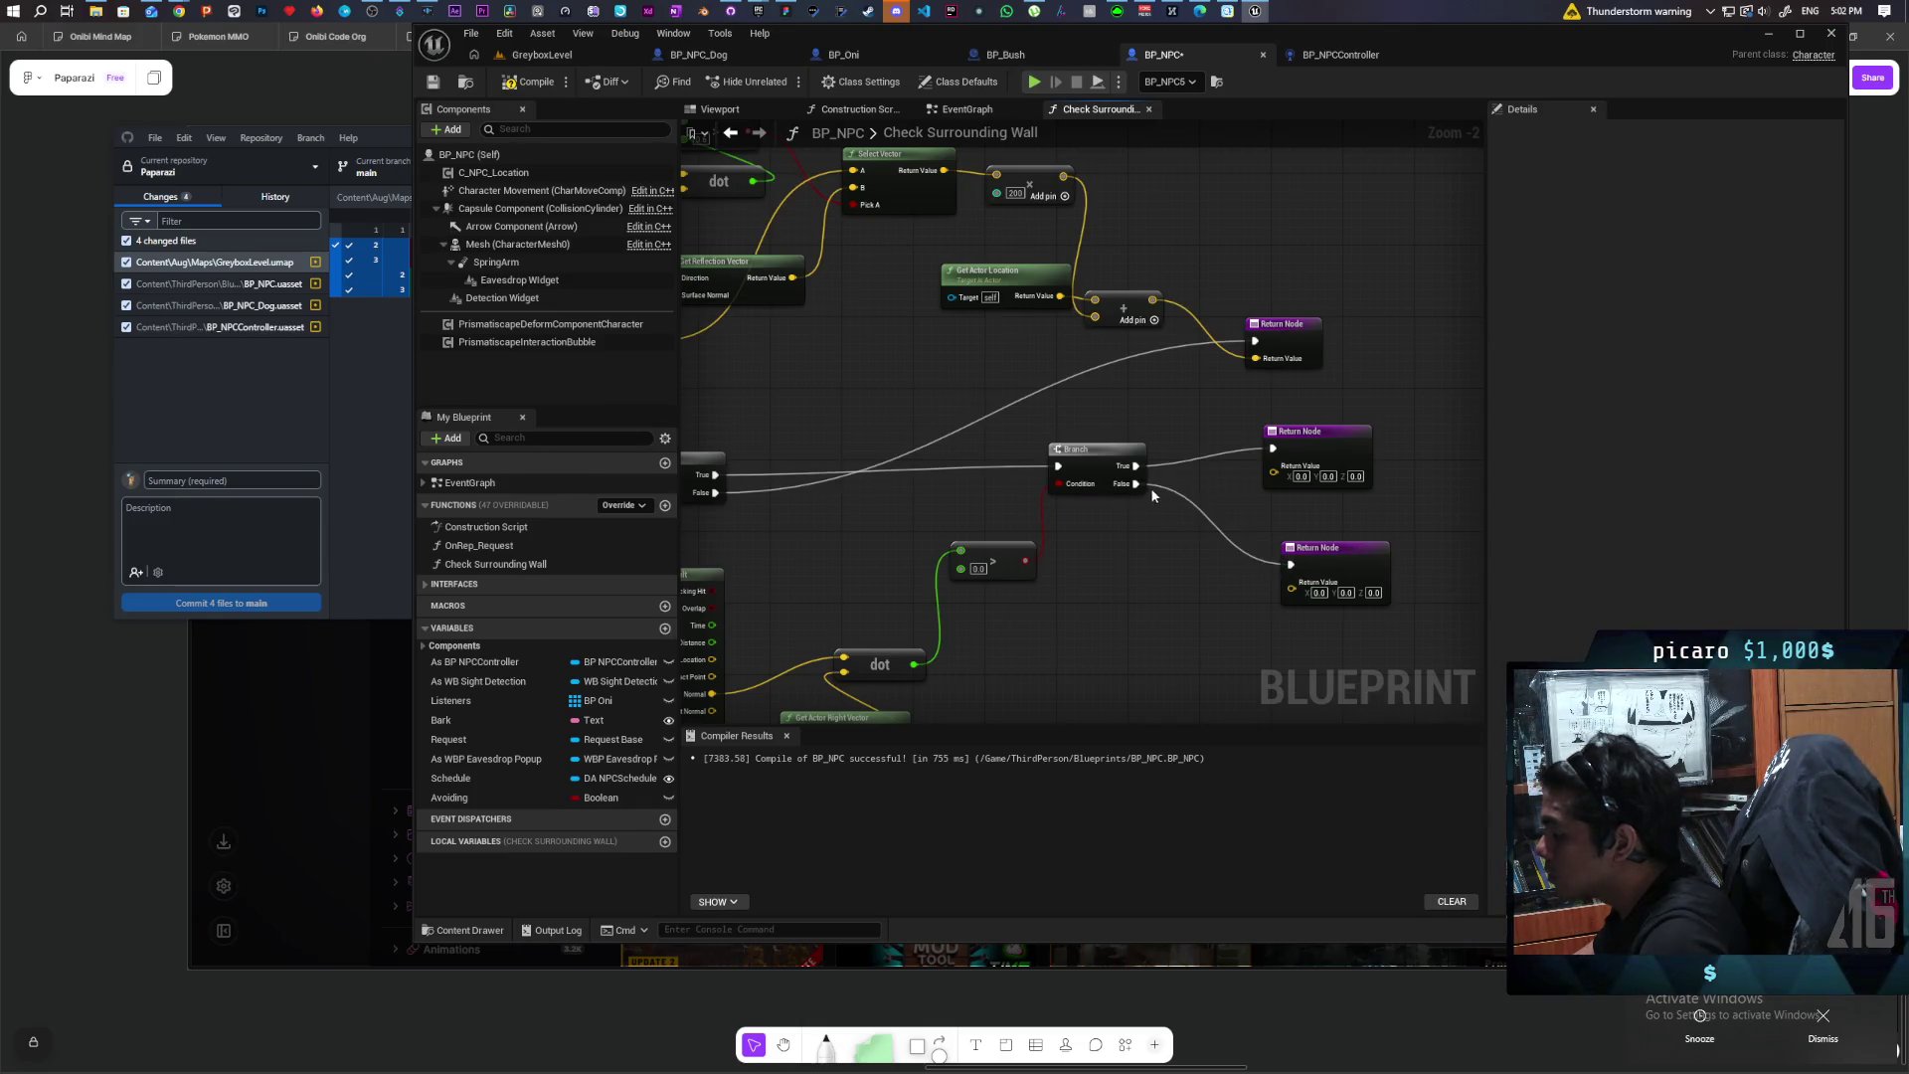
Step: Arrange the Branch and the two Return Nodes side by side
{"action": "left_click_drag", "start_coordinate": [1088, 488], "coordinate": [1072, 474]}
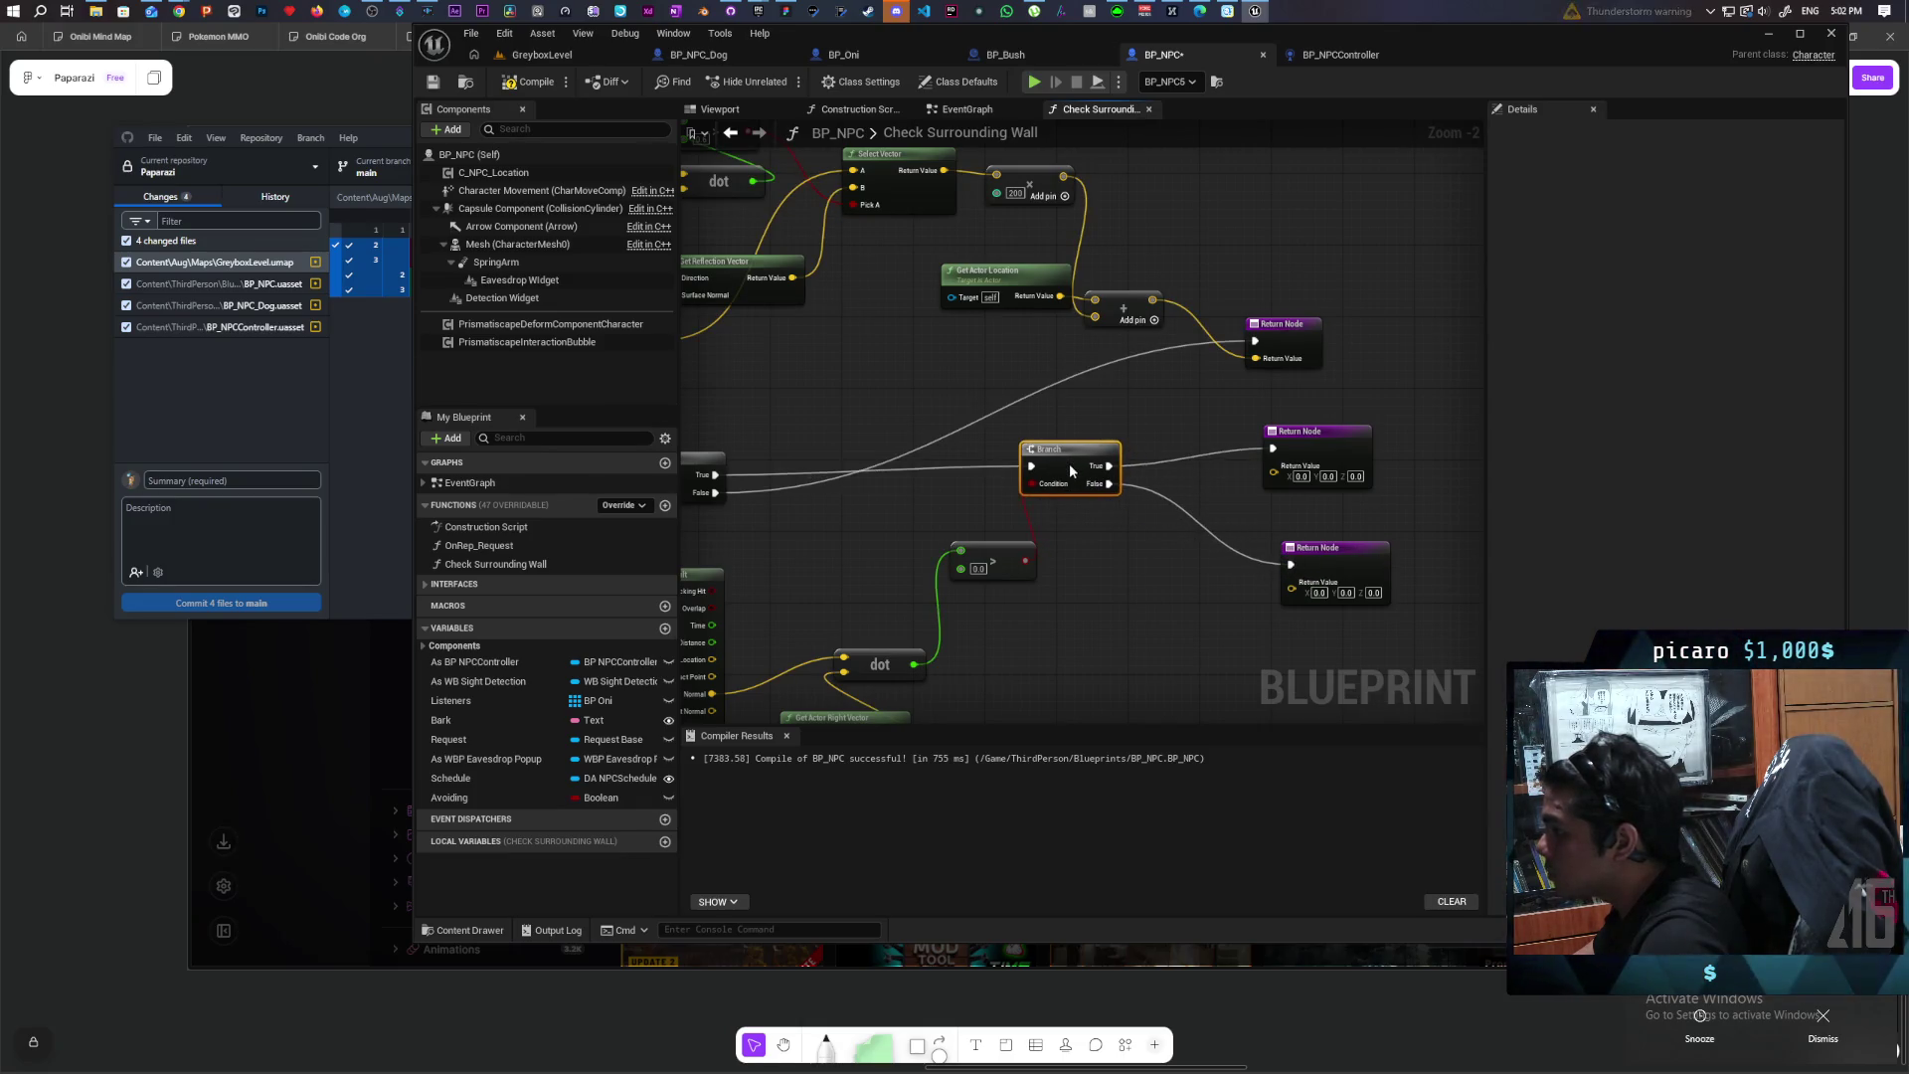
{"action": "left_click_drag", "start_coordinate": [1303, 549], "coordinate": [1266, 531]}
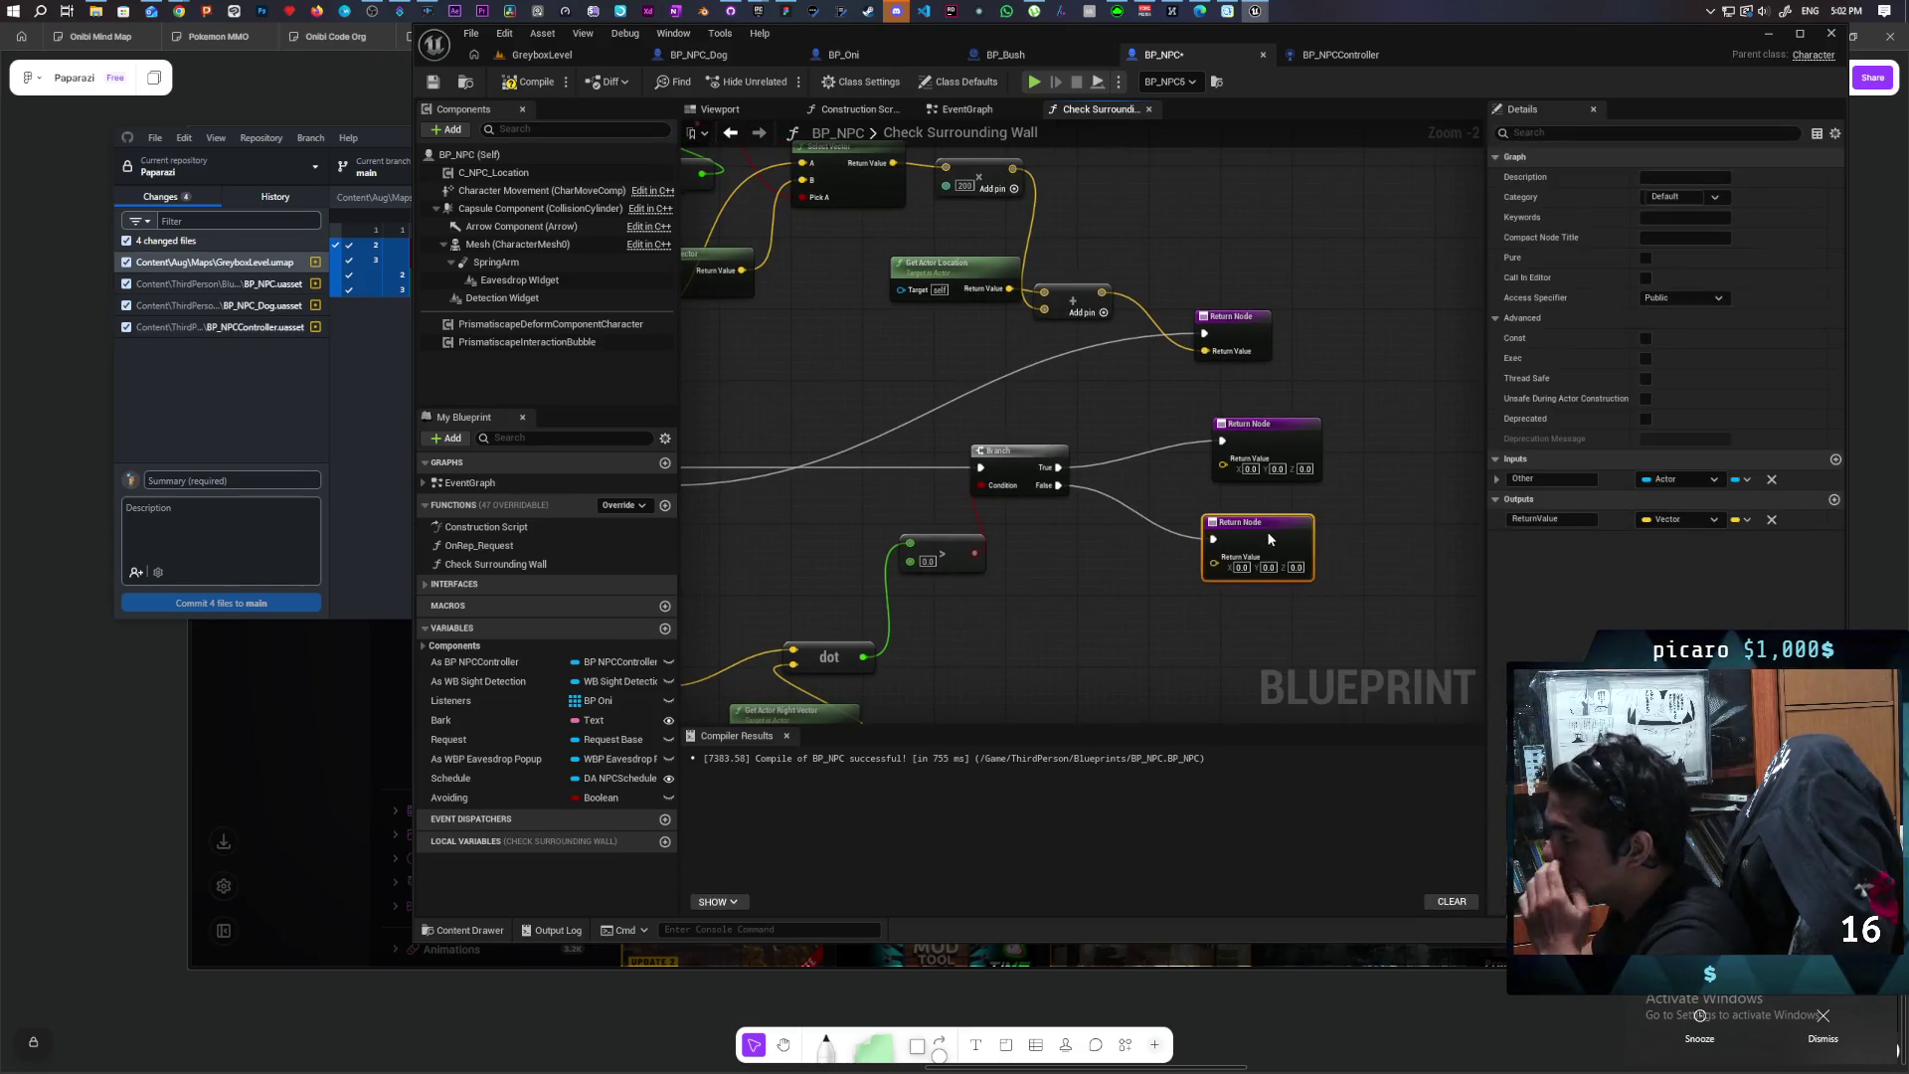
{"action": "mouse_move", "coordinate": [1421, 511]}
{"action": "left_mouse_down"}
{"action": "mouse_move", "coordinate": [1167, 554]}
{"action": "mouse_move", "coordinate": [1303, 528]}
{"action": "mouse_move", "coordinate": [1172, 452]}
{"action": "mouse_move", "coordinate": [1230, 457]}
{"action": "mouse_move", "coordinate": [1204, 459]}
{"action": "mouse_move", "coordinate": [1282, 526]}
{"action": "left_mouse_up"}
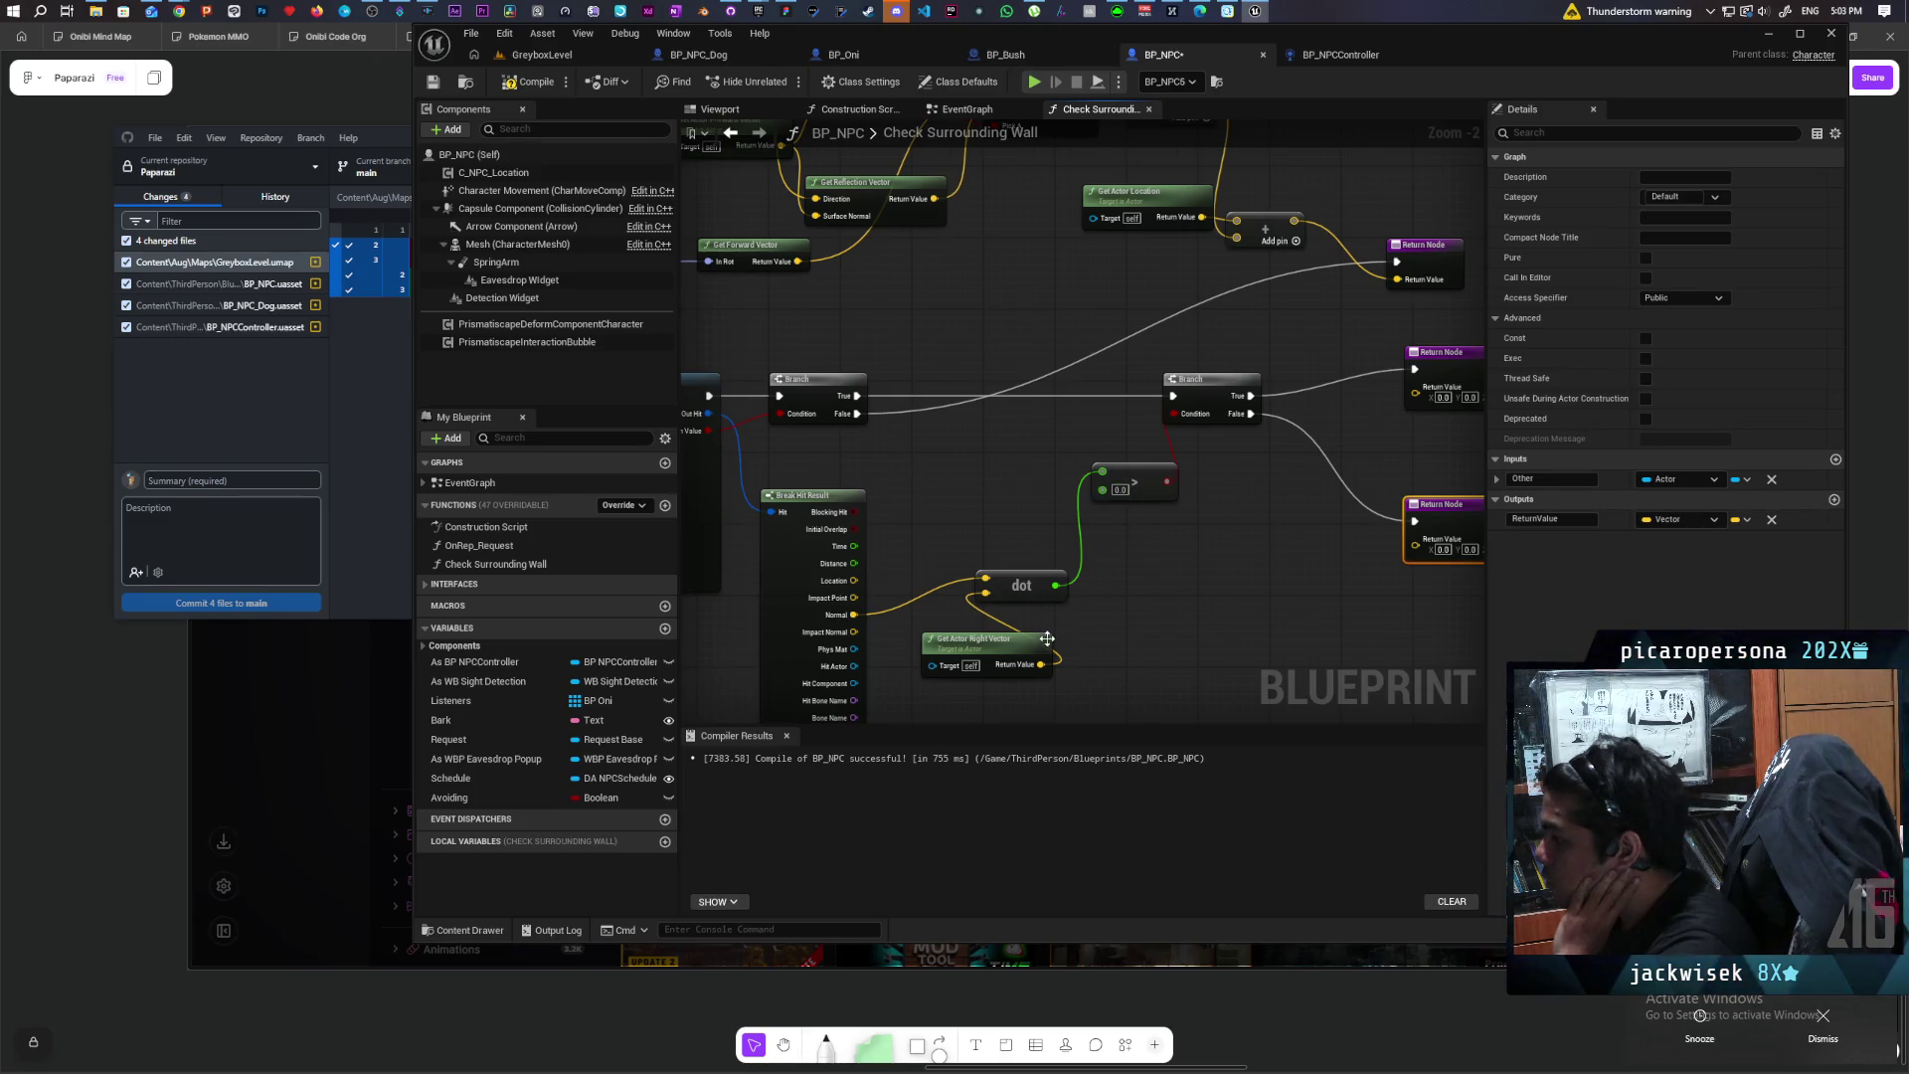
Step: Label the two Return Nodes with comments 'Right' and 'Left'
{"action": "left_click_drag", "start_coordinate": [1207, 611], "coordinate": [1163, 608]}
{"action": "left_click", "coordinate": [1370, 348]}
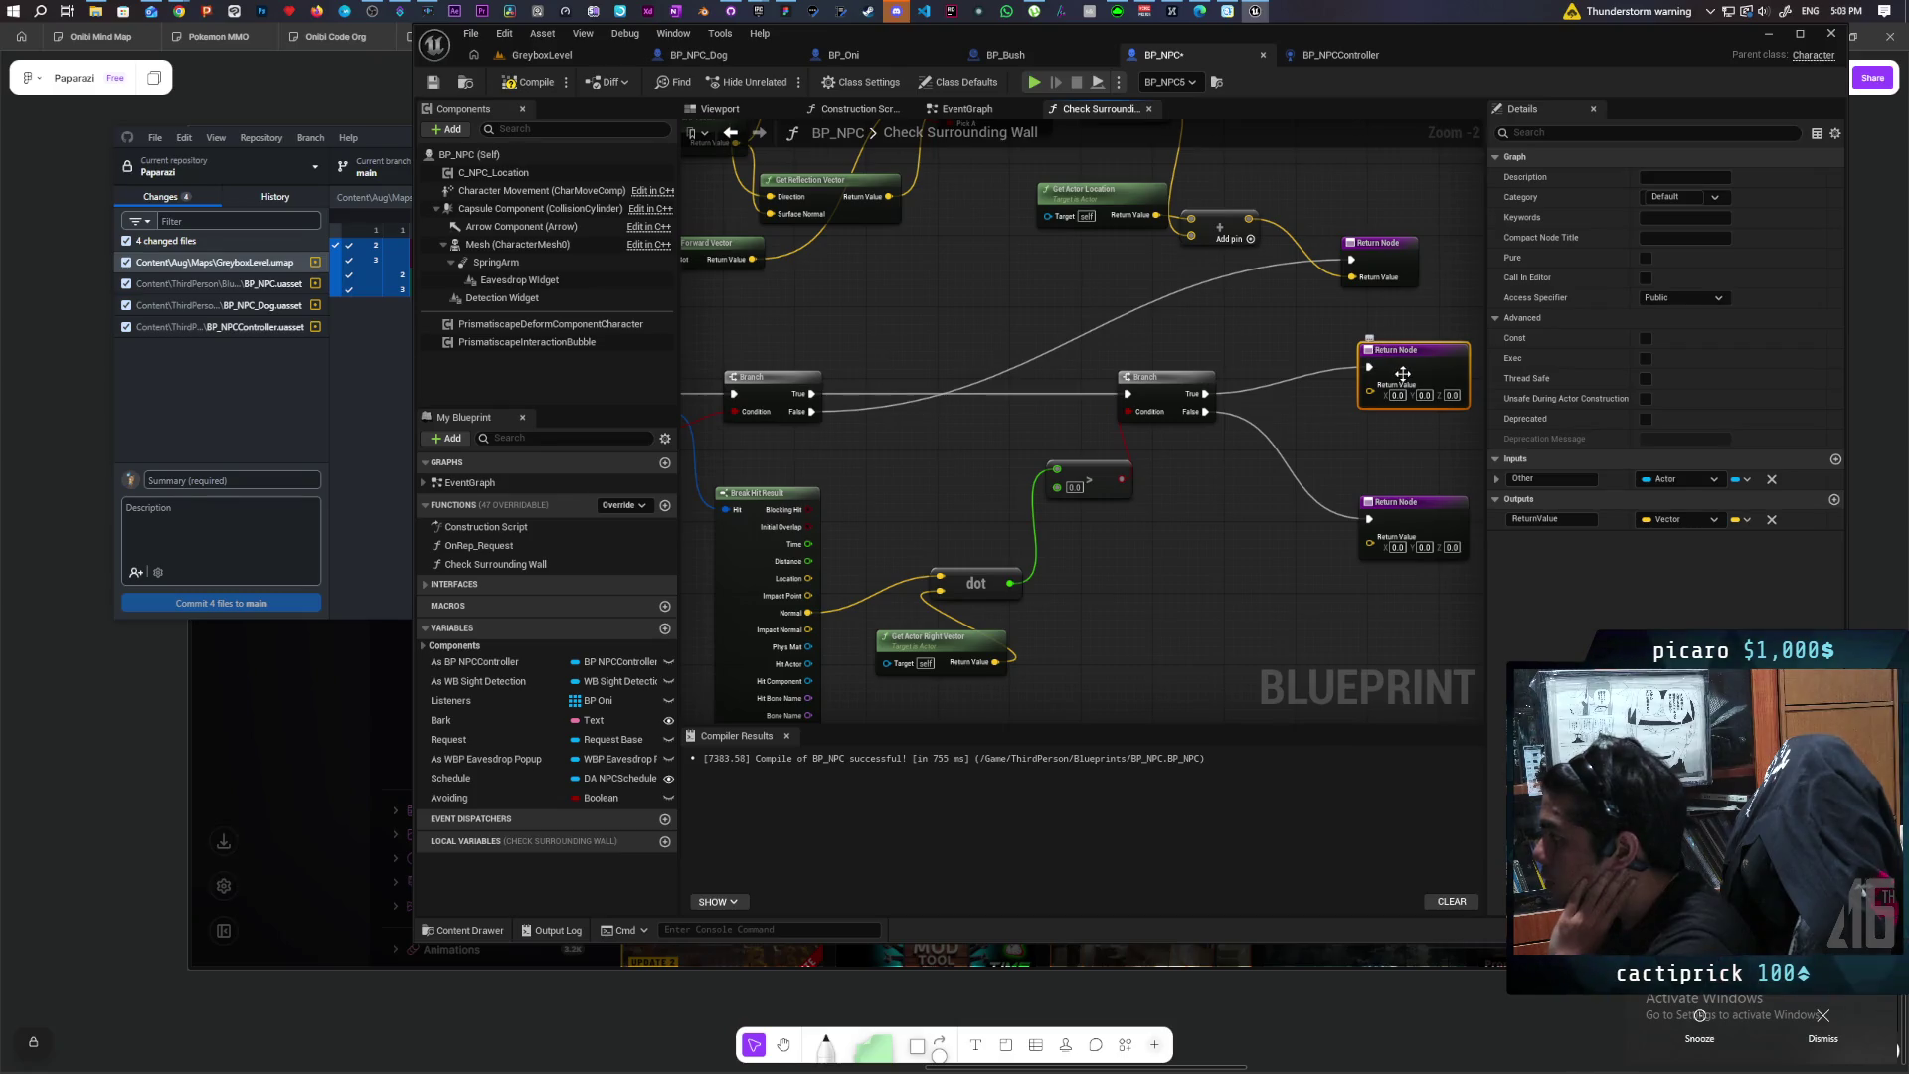
{"action": "left_click", "coordinate": [1370, 340]}
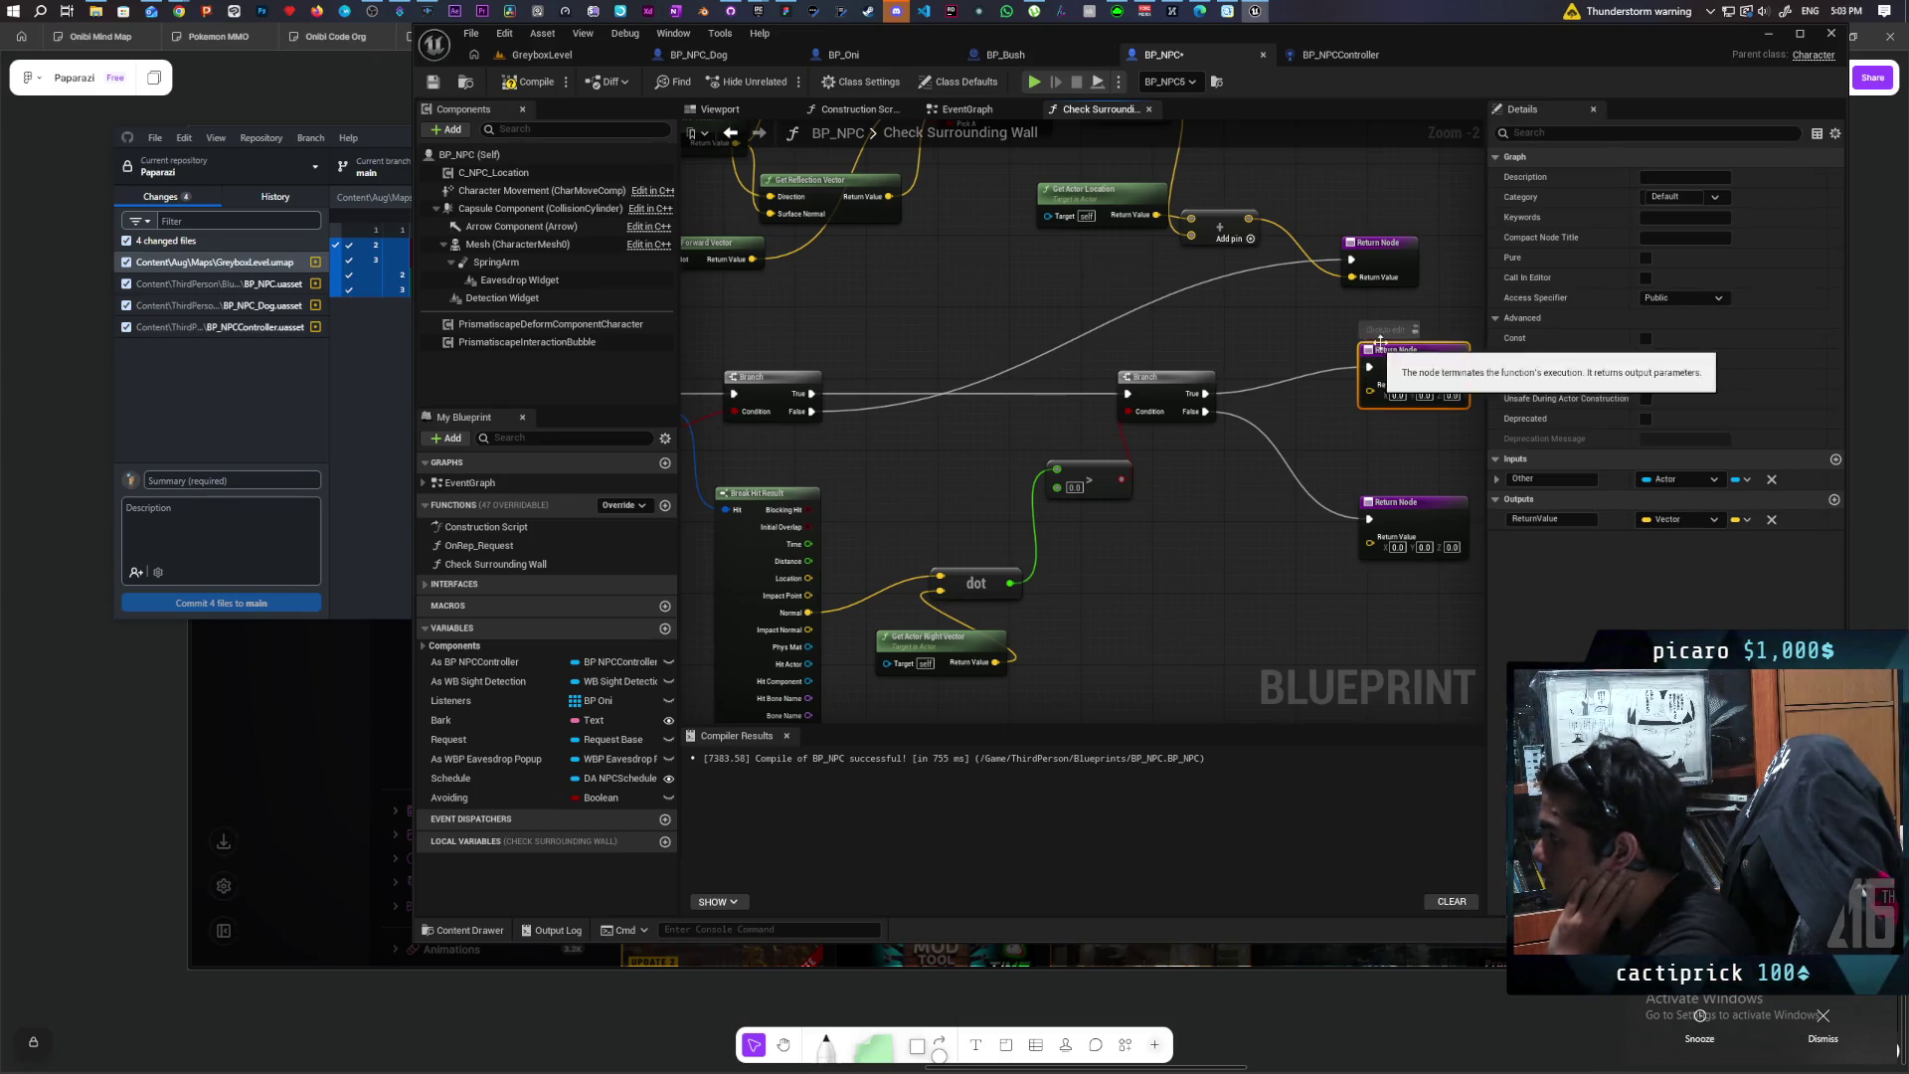
{"action": "type", "text": "Right"}
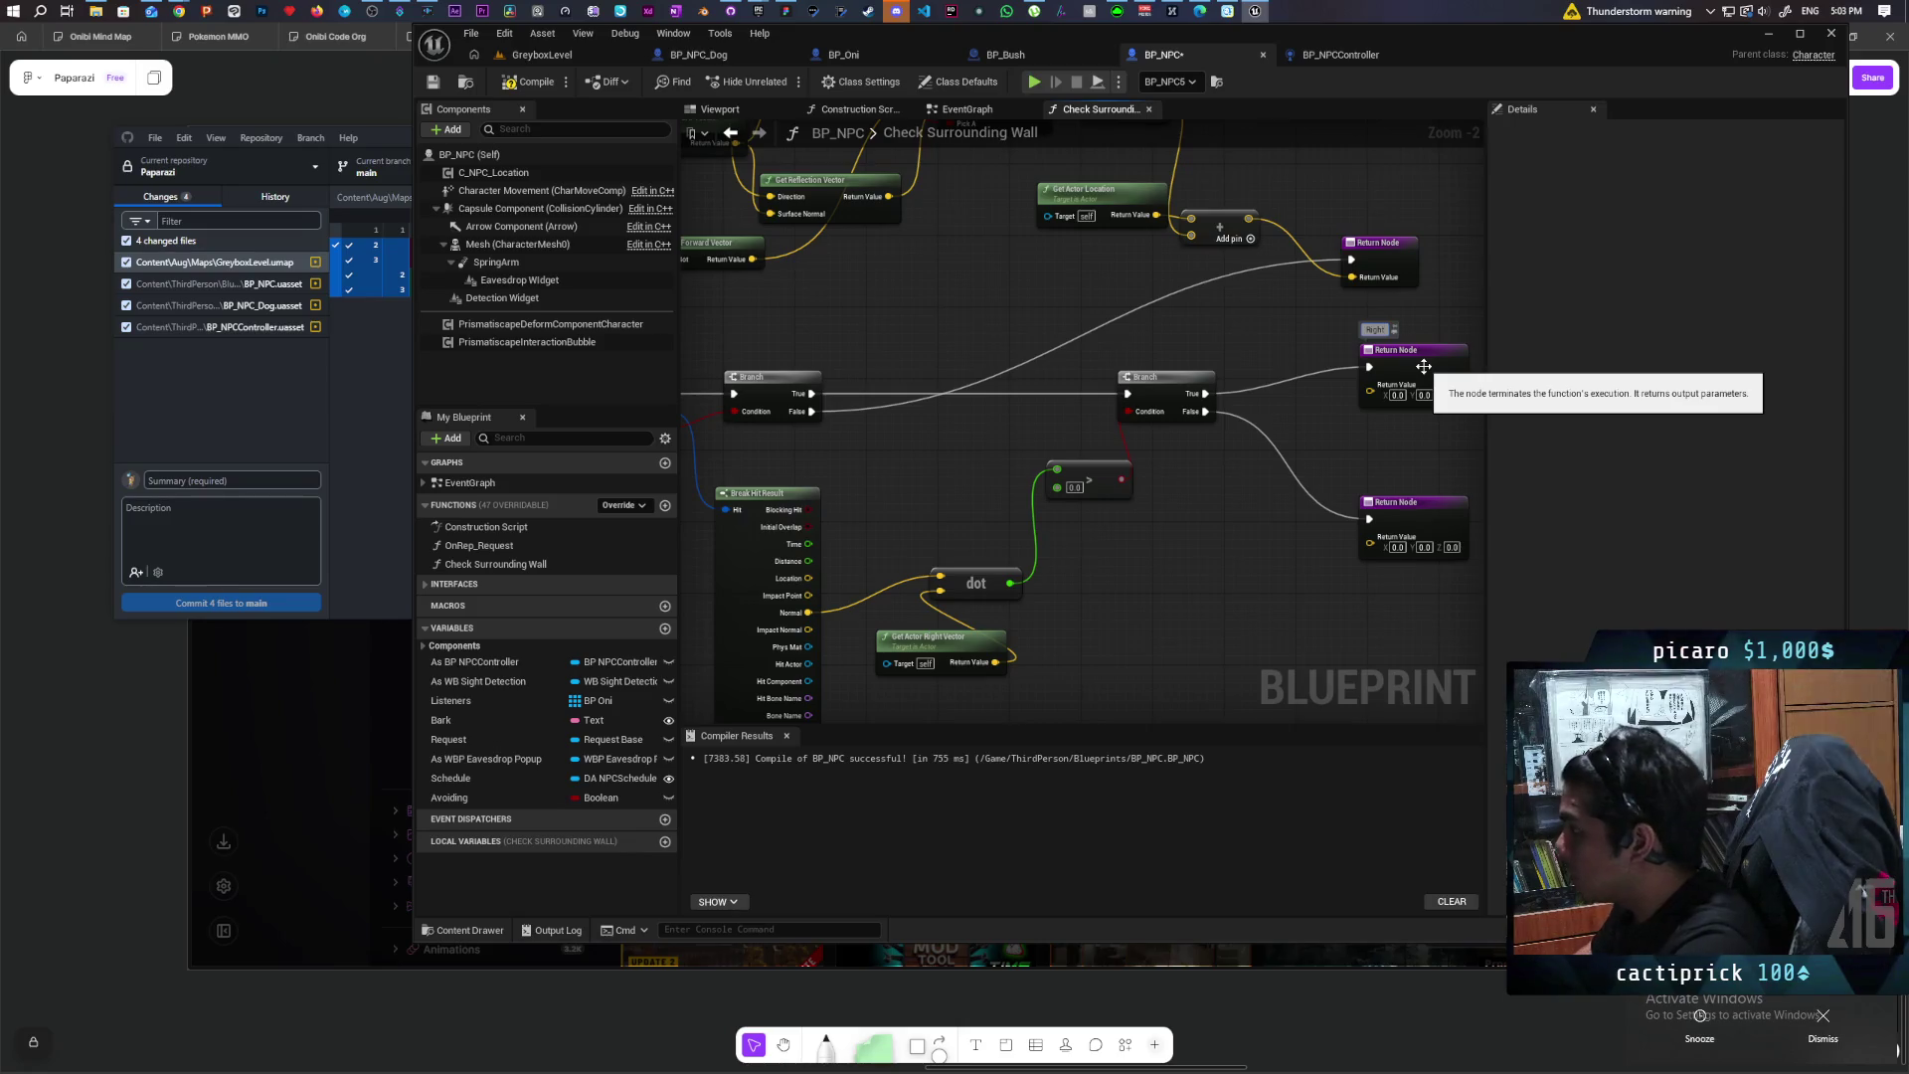
{"action": "left_click", "coordinate": [1395, 502]}
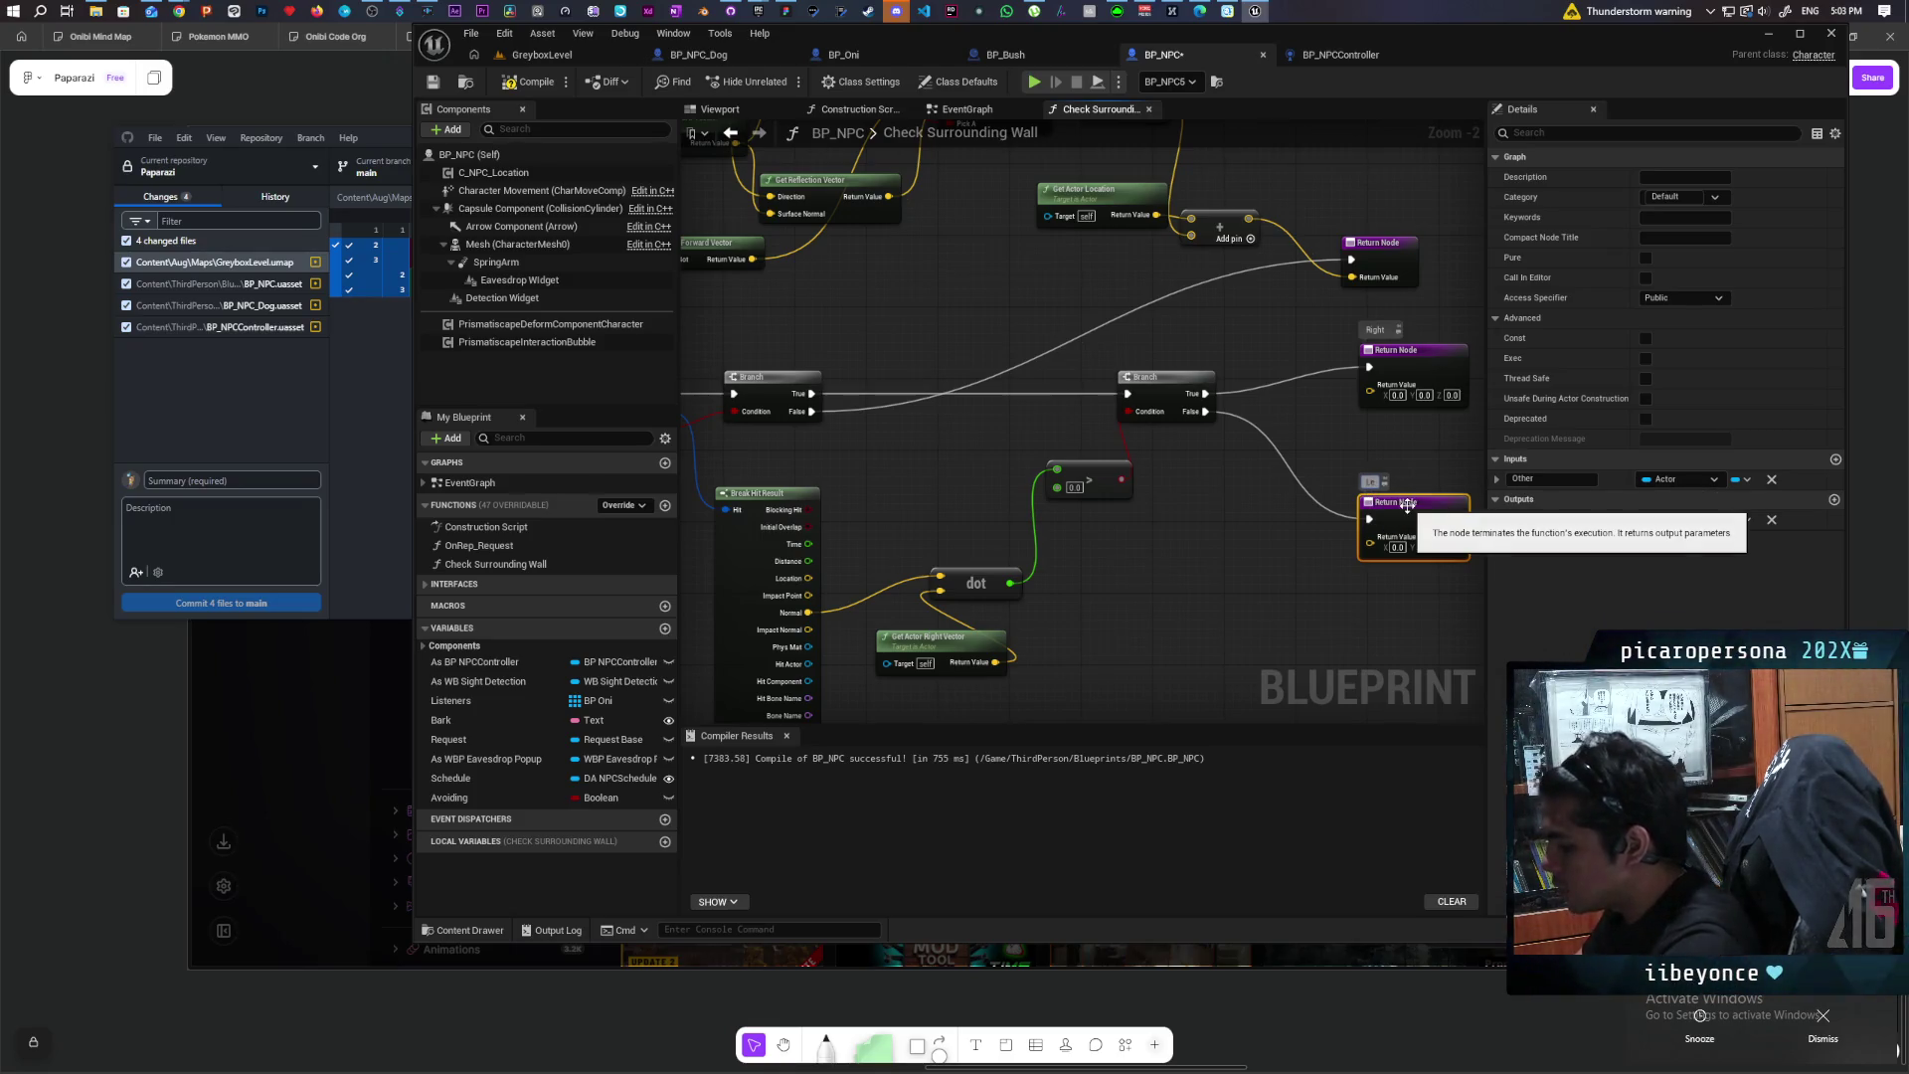
{"action": "left_click", "coordinate": [1244, 545]}
{"action": "scroll", "coordinate": [1244, 545], "scroll_direction": "down", "scroll_amount": 1}
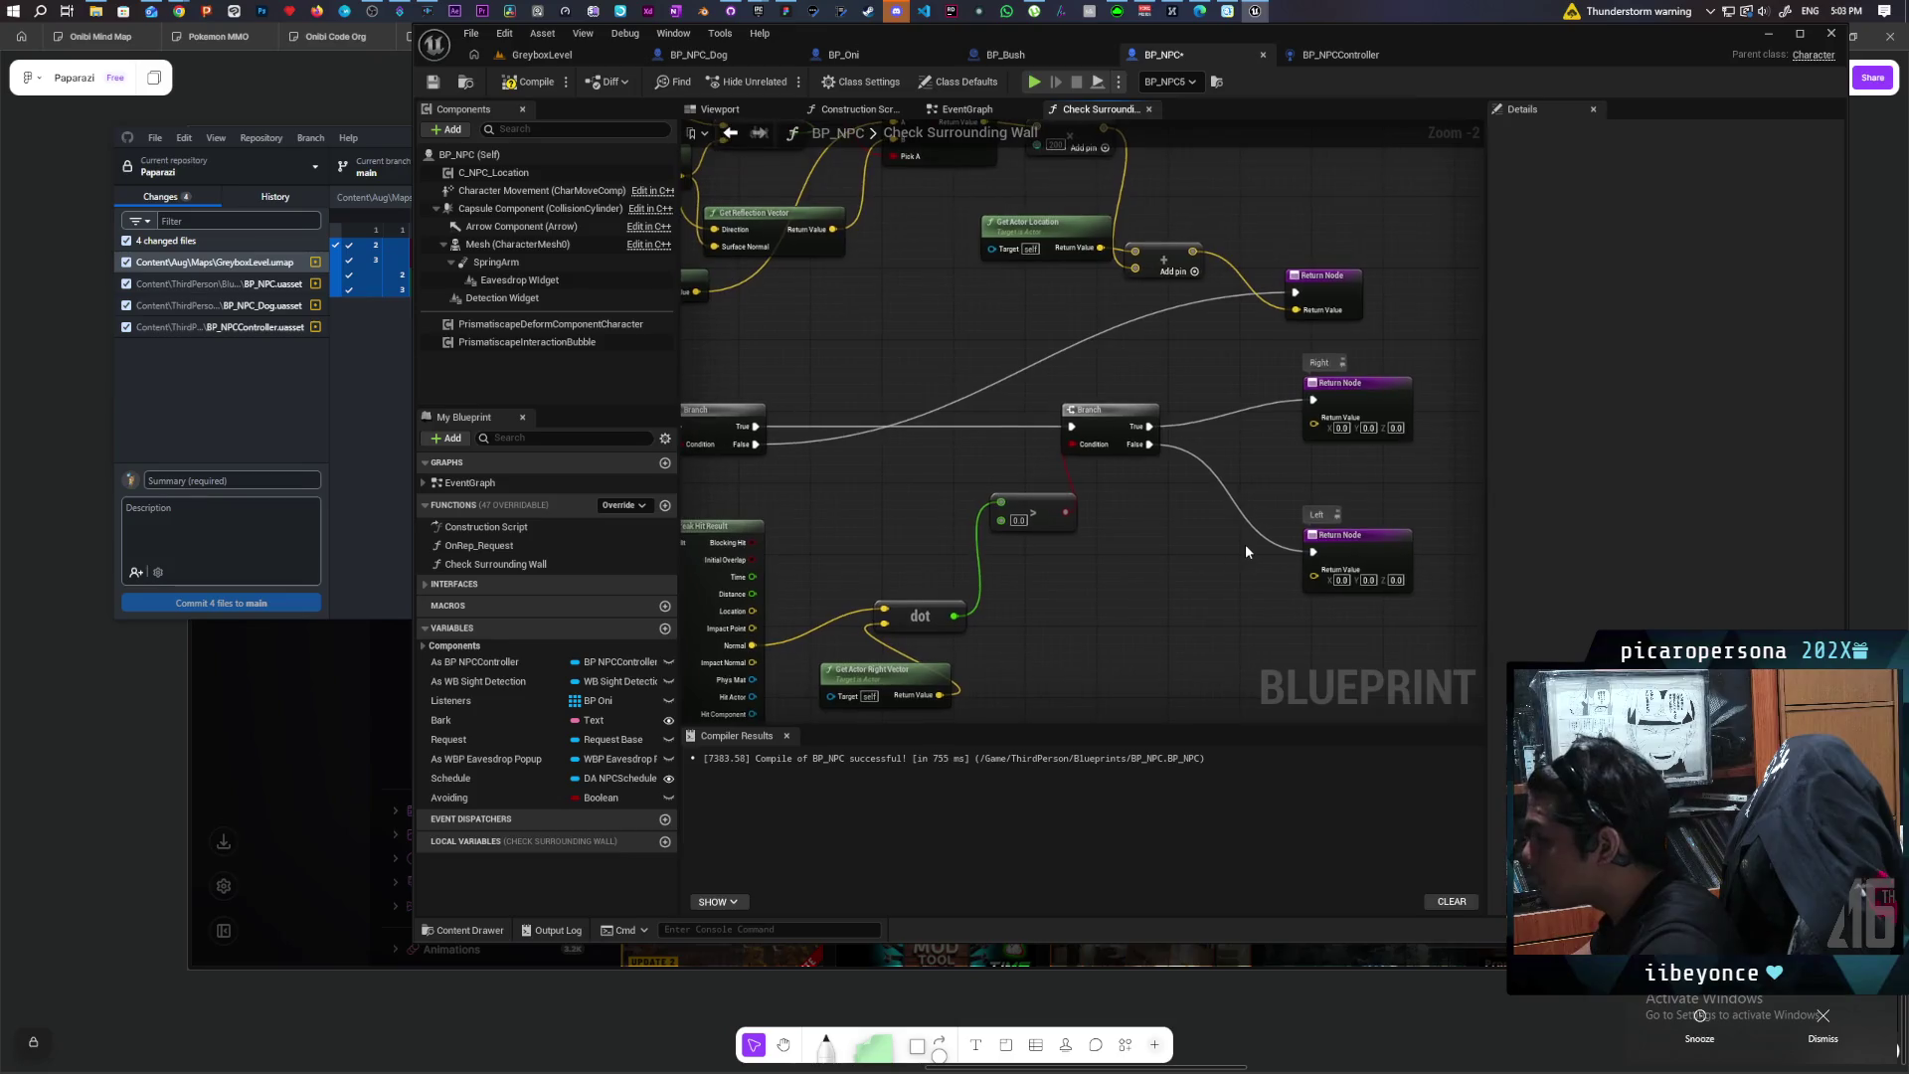
Step: Paste copies of the Get Actor Rotation, Combine Rotators and Get Forward Vector nodes
{"action": "scroll", "coordinate": [1245, 544], "scroll_direction": "down", "scroll_amount": 1}
{"action": "scroll", "coordinate": [1247, 604], "scroll_direction": "up", "scroll_amount": 2}
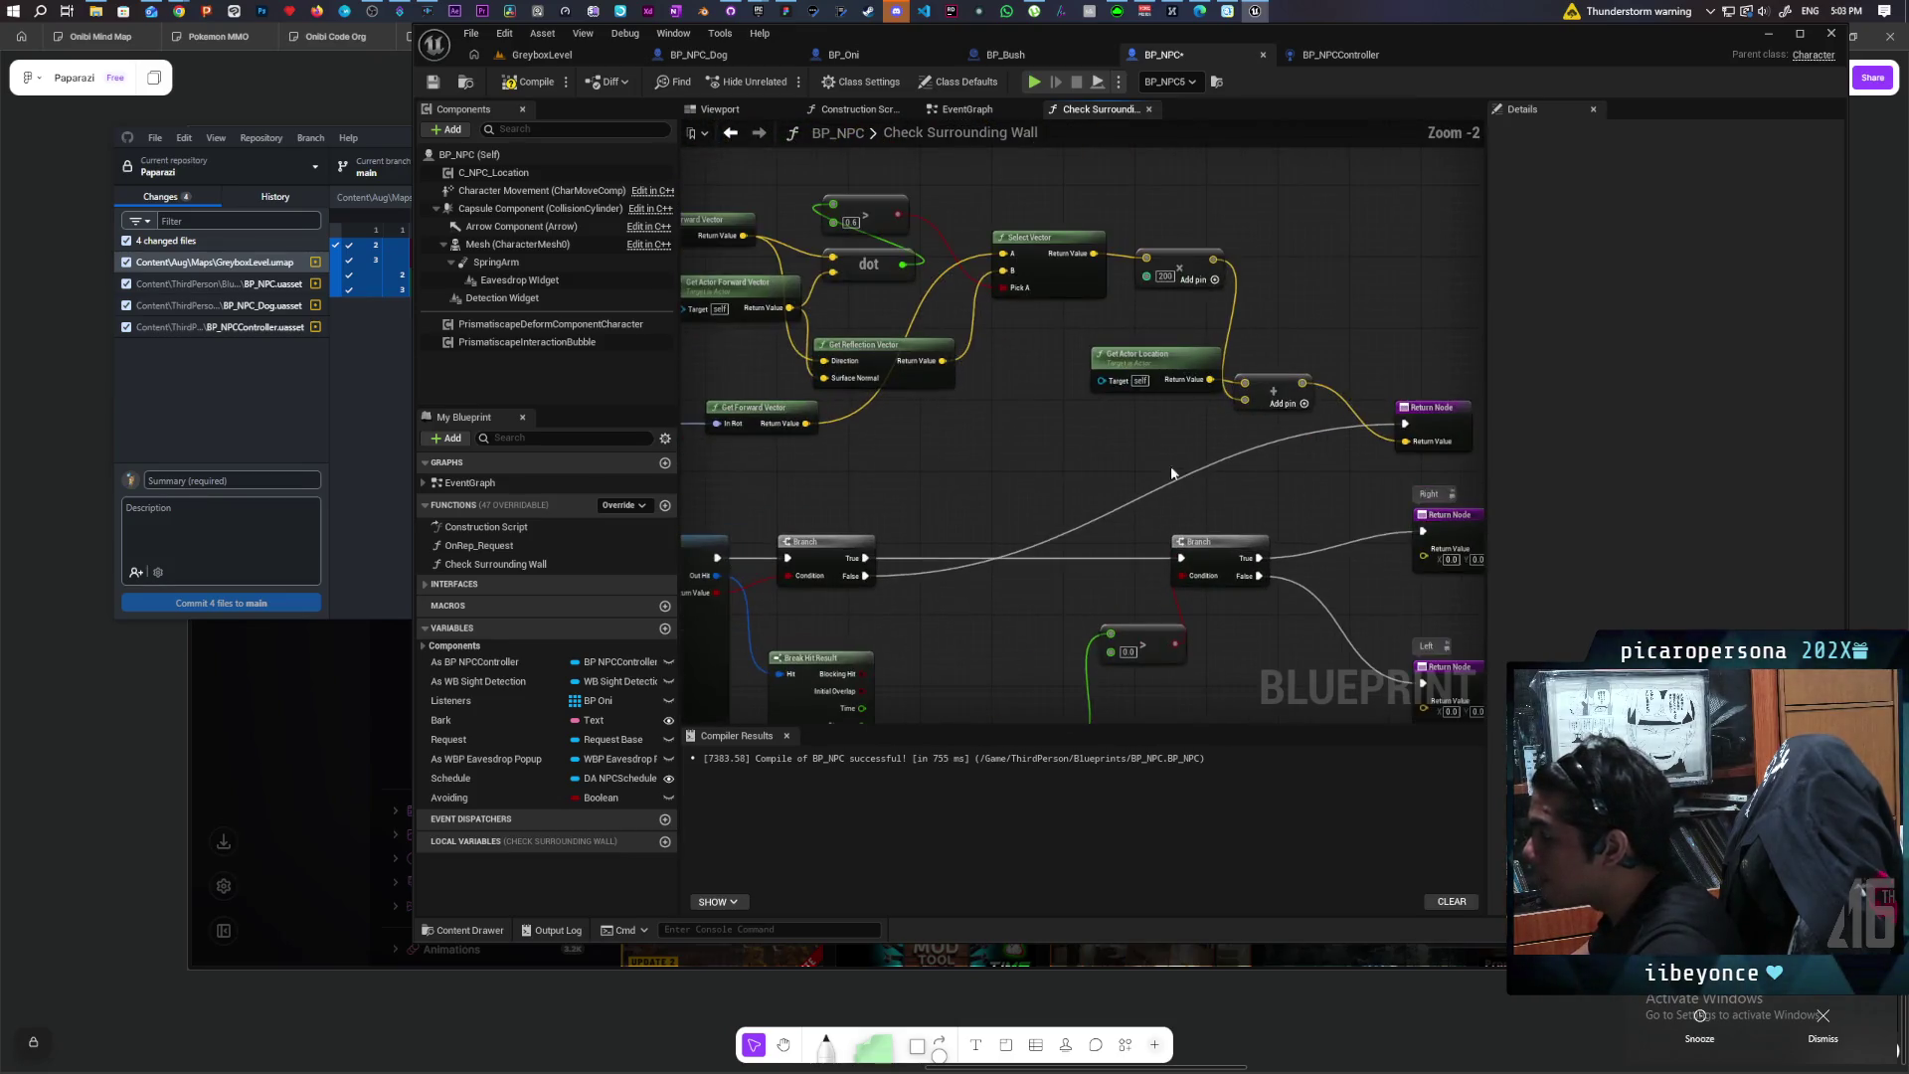
{"action": "mouse_move", "coordinate": [1270, 482]}
{"action": "left_mouse_down"}
{"action": "mouse_move", "coordinate": [1268, 455]}
{"action": "mouse_move", "coordinate": [1211, 486]}
{"action": "left_mouse_up"}
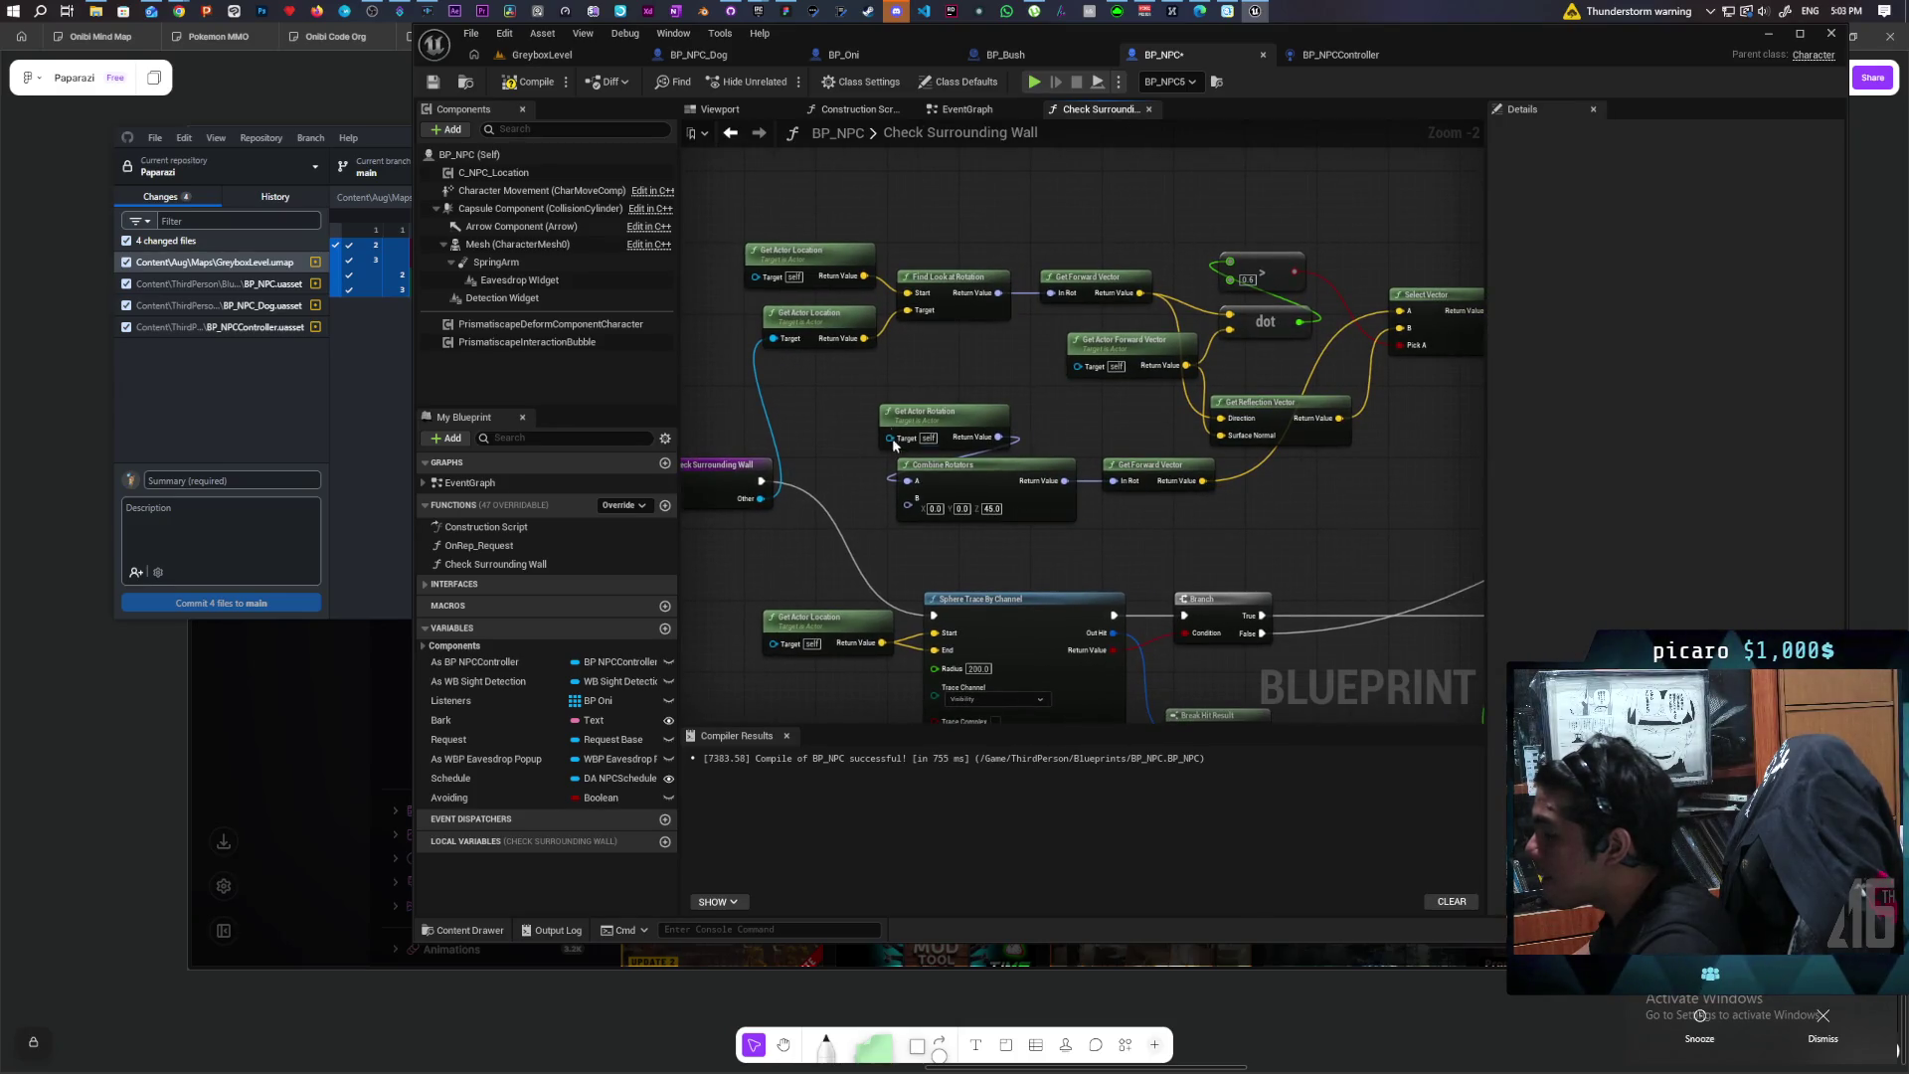
{"action": "left_click_drag", "start_coordinate": [1119, 533], "coordinate": [1119, 534]}
{"action": "mouse_move", "coordinate": [1312, 516]}
{"action": "left_mouse_down"}
{"action": "mouse_move", "coordinate": [1176, 494]}
{"action": "mouse_move", "coordinate": [1061, 430]}
{"action": "mouse_move", "coordinate": [1093, 393]}
{"action": "mouse_move", "coordinate": [695, 218]}
{"action": "mouse_move", "coordinate": [958, 535]}
{"action": "left_mouse_up"}
{"action": "key", "text": "ctrl+v"}
{"action": "mouse_move", "coordinate": [991, 449]}
{"action": "left_mouse_down"}
{"action": "mouse_move", "coordinate": [1054, 519]}
{"action": "mouse_move", "coordinate": [1094, 502]}
{"action": "mouse_move", "coordinate": [1108, 537]}
{"action": "mouse_move", "coordinate": [1083, 540]}
{"action": "left_mouse_up"}
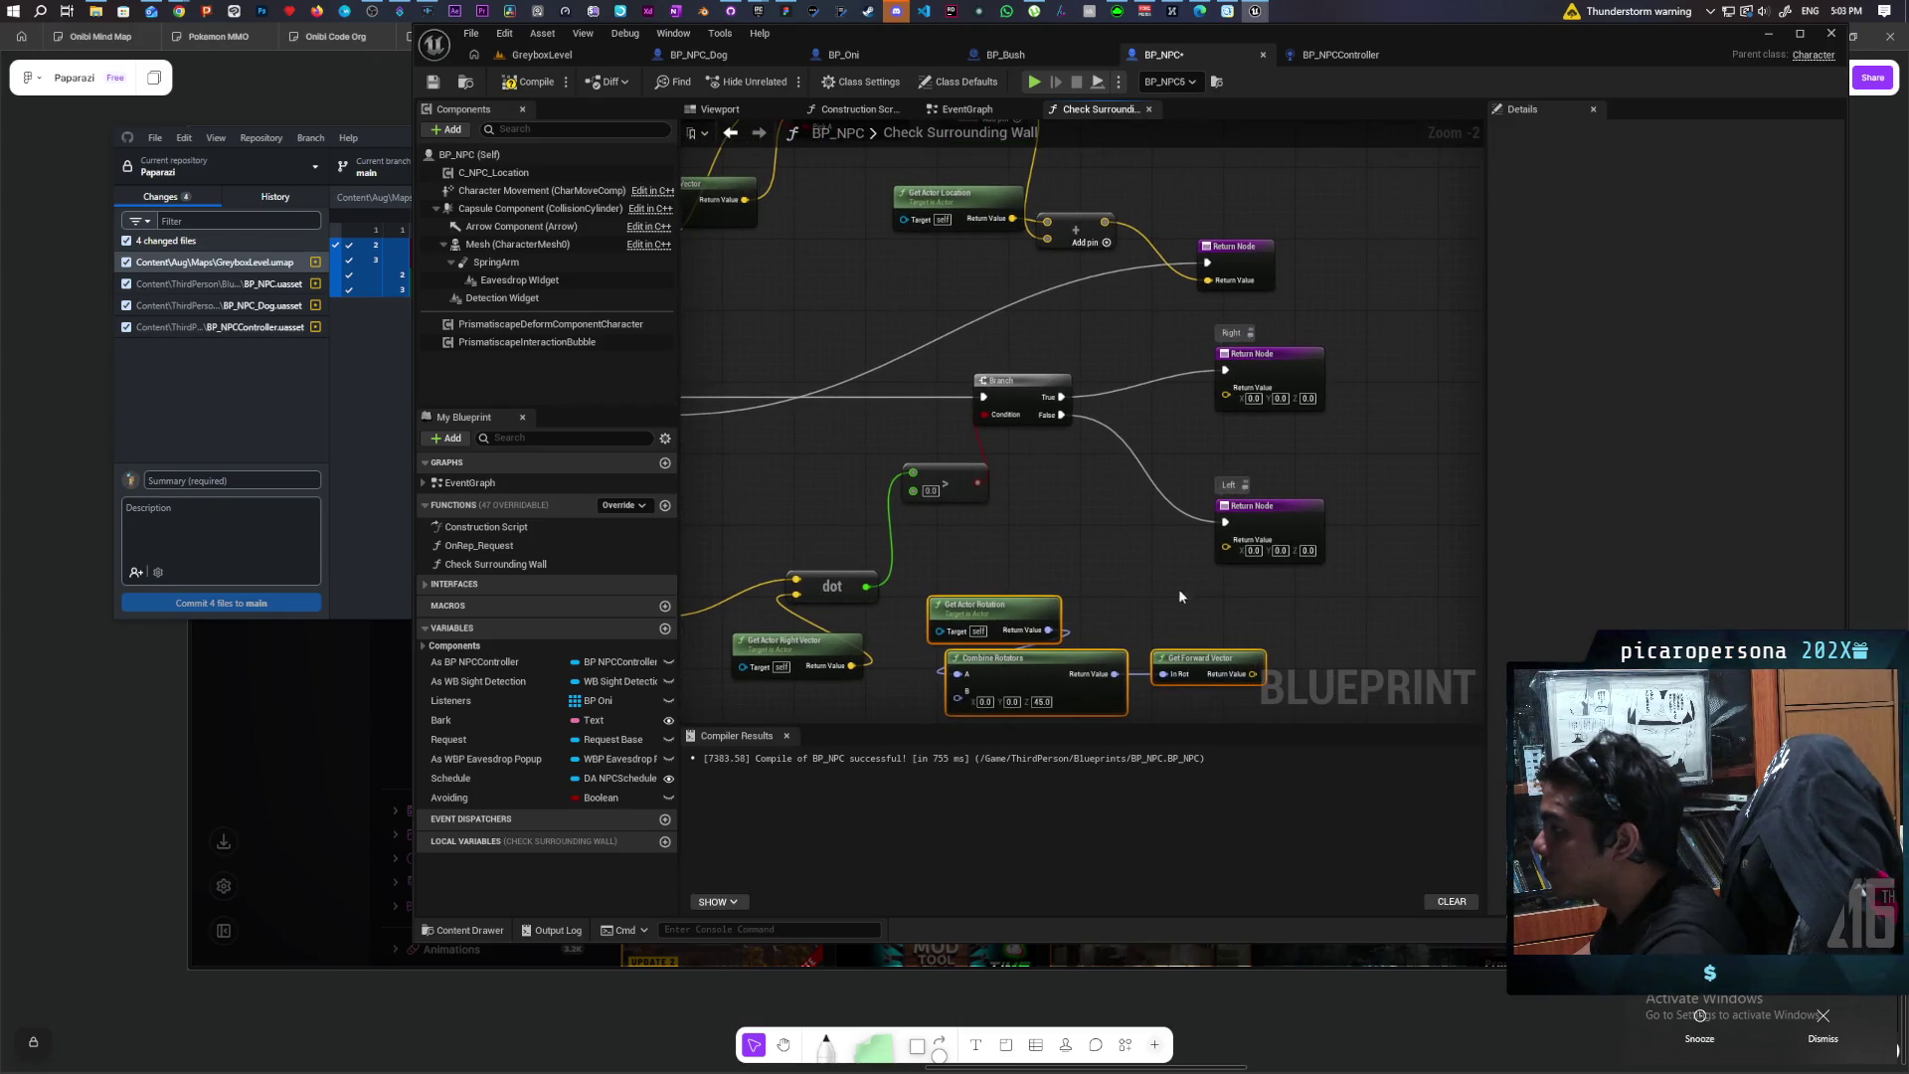
{"action": "mouse_move", "coordinate": [1191, 594]}
{"action": "left_mouse_down"}
{"action": "mouse_move", "coordinate": [1161, 624]}
{"action": "mouse_move", "coordinate": [1107, 497]}
{"action": "left_mouse_up"}
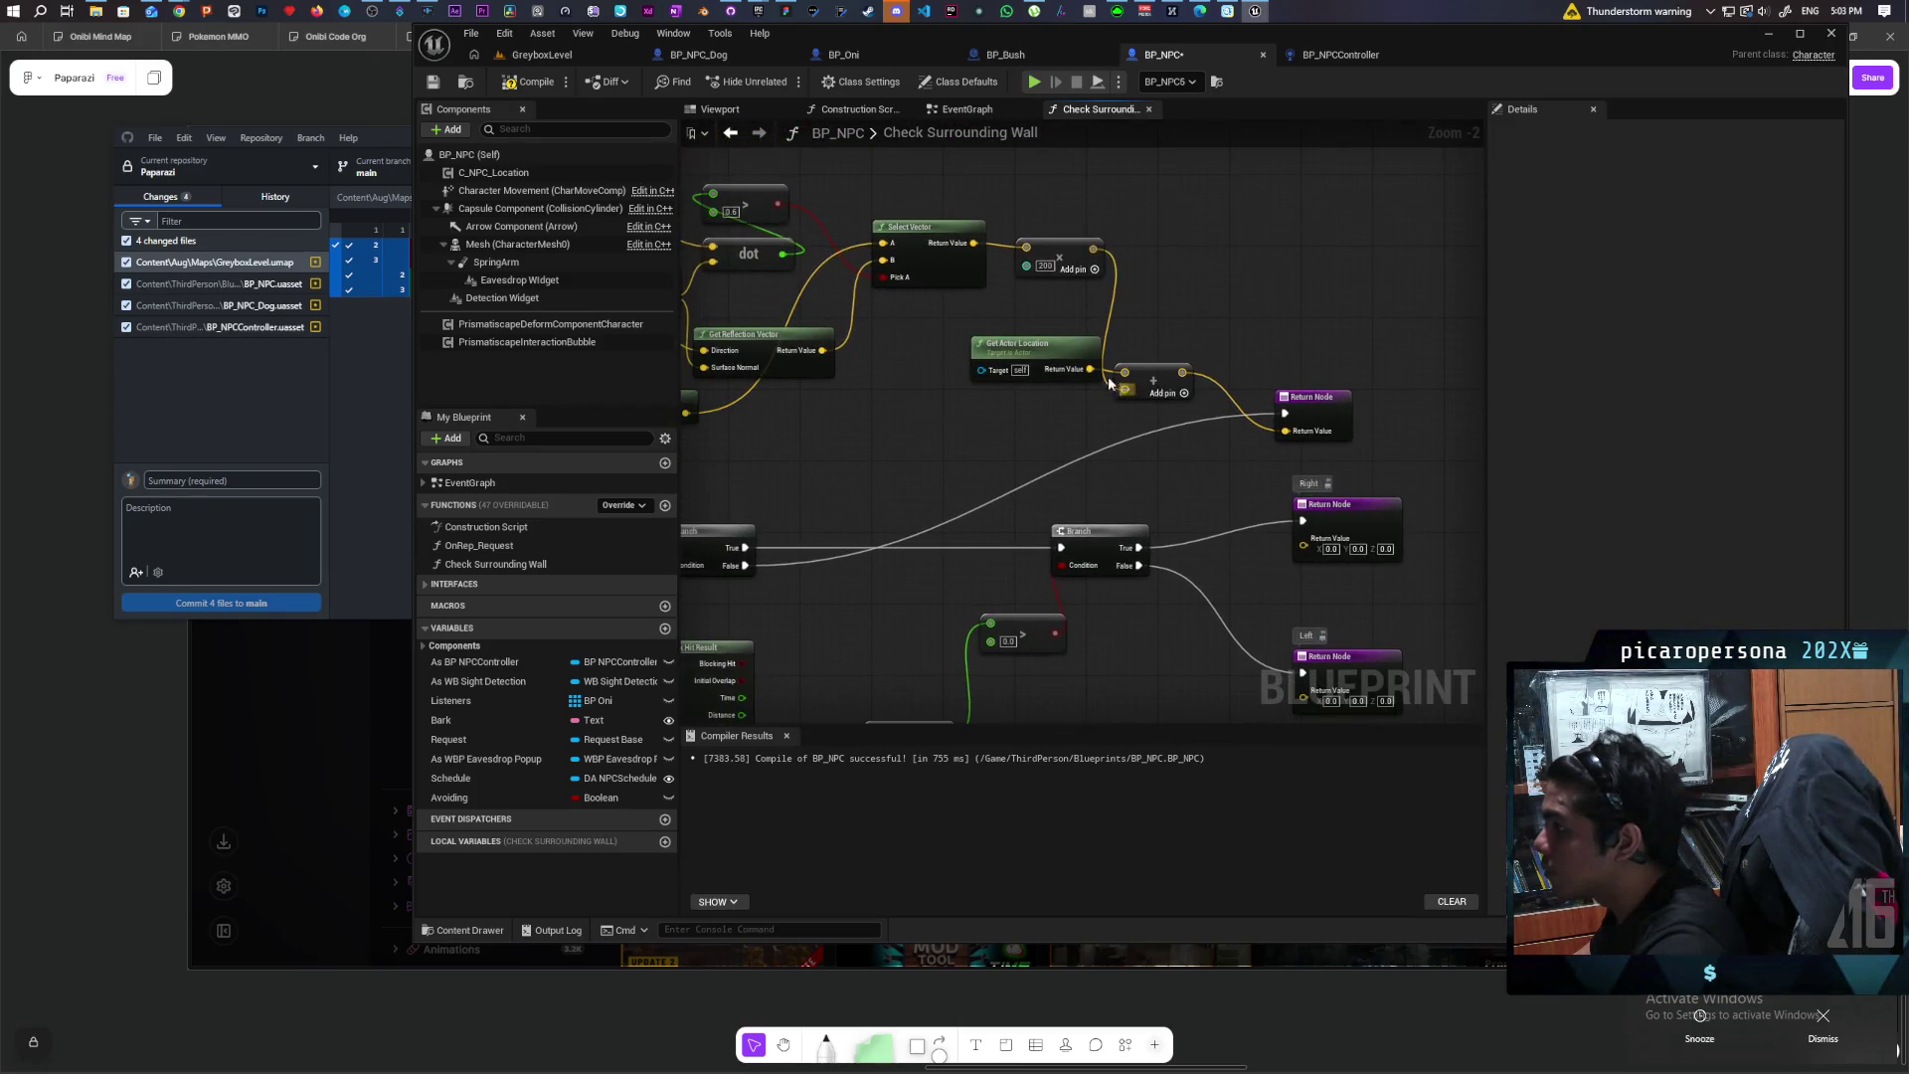
{"action": "mouse_move", "coordinate": [1083, 308]}
{"action": "left_mouse_down"}
{"action": "mouse_move", "coordinate": [985, 169]}
{"action": "mouse_move", "coordinate": [981, 229]}
{"action": "left_mouse_up"}
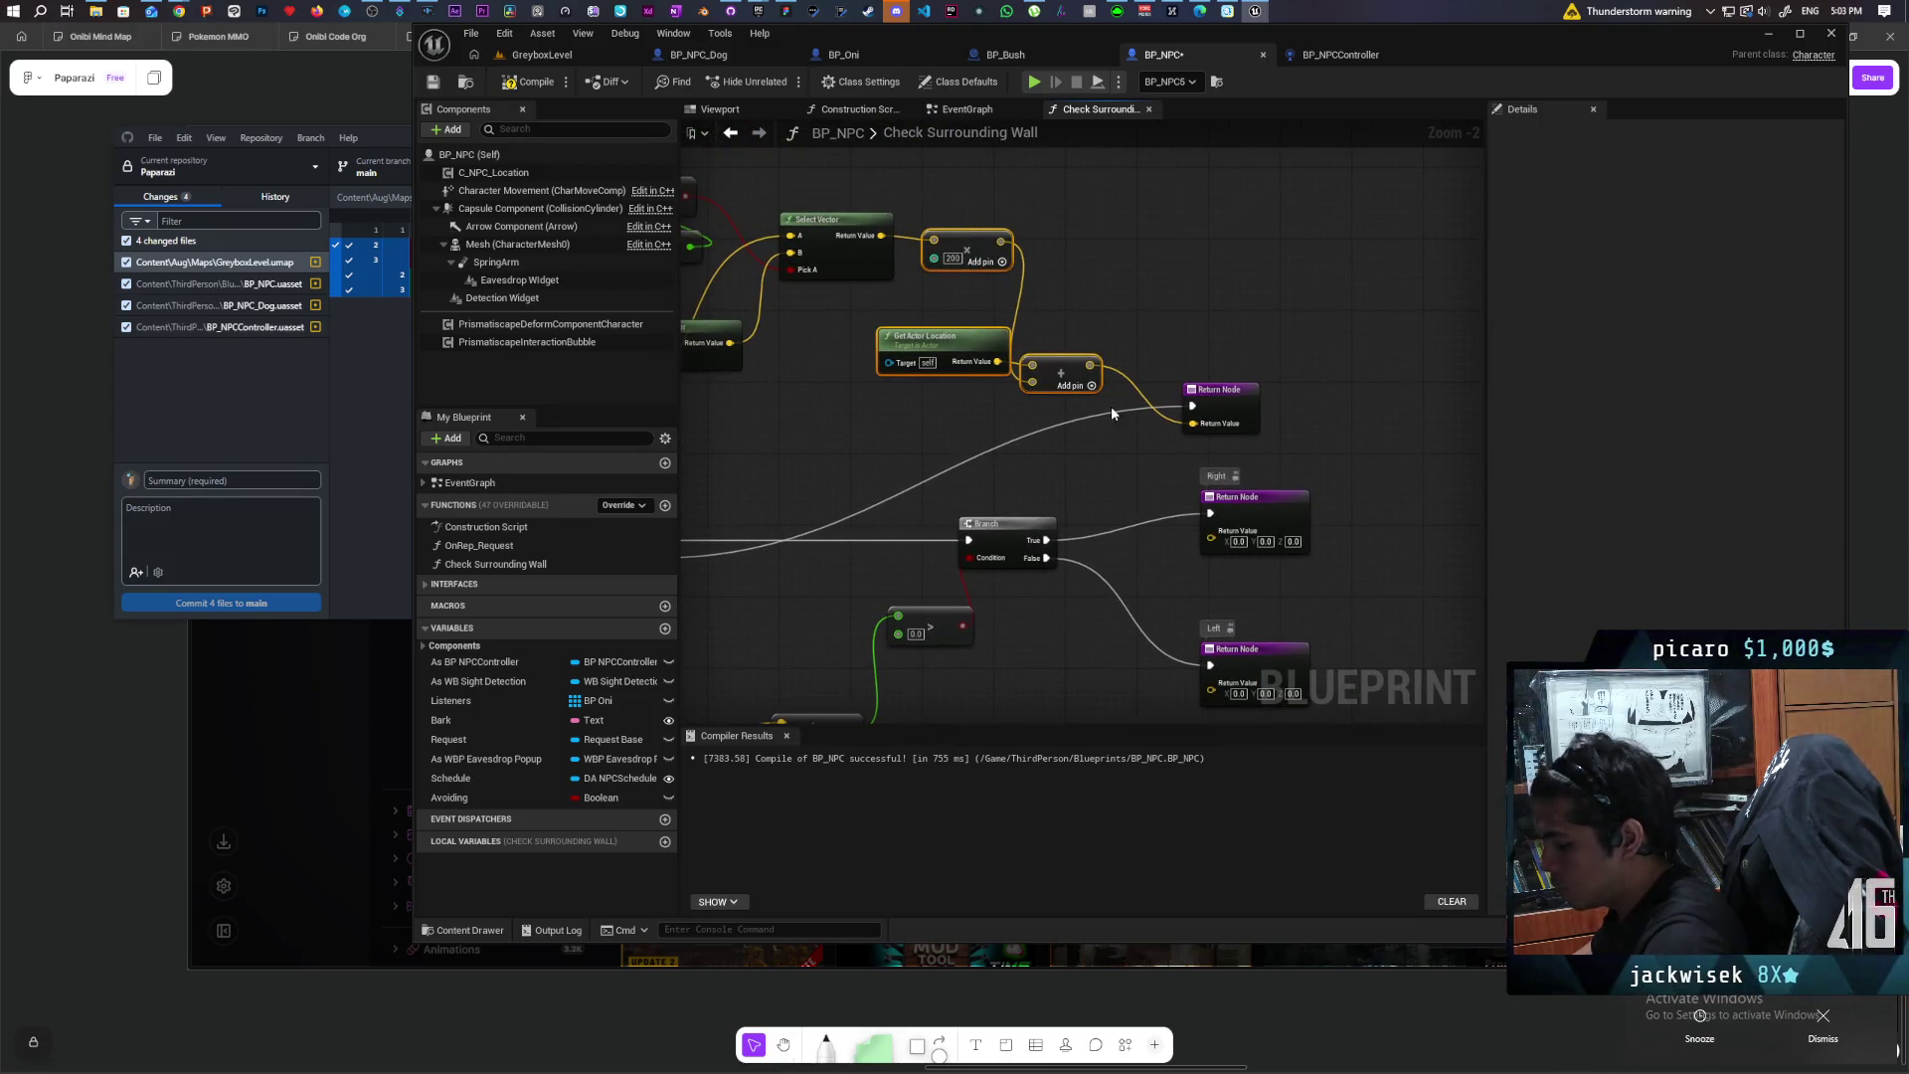
{"action": "left_click_drag", "start_coordinate": [1112, 401], "coordinate": [1002, 147]}
Step: Paste Multiply (200), Get Actor Location and Add nodes, wiring the forward vector into Multiply
{"action": "key", "text": "ctrl+v"}
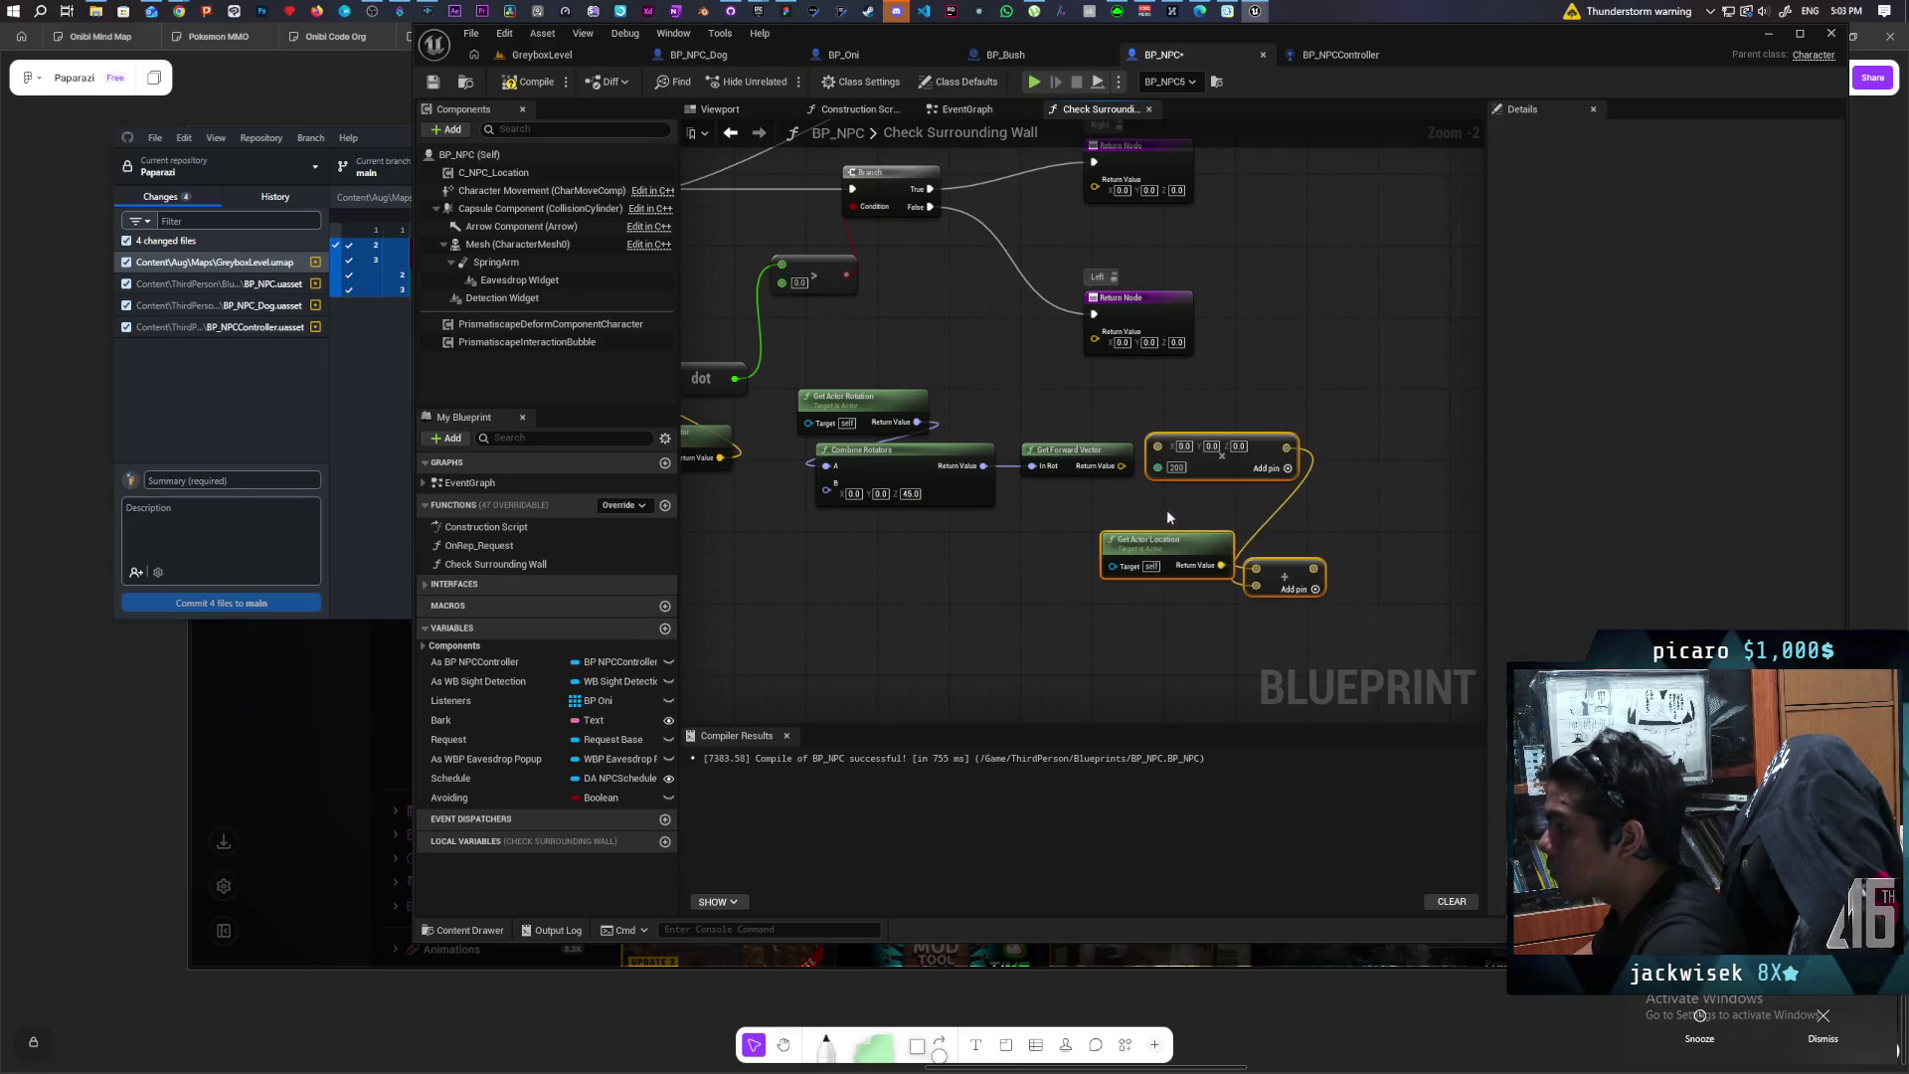
{"action": "mouse_move", "coordinate": [1122, 467]}
{"action": "left_mouse_down"}
{"action": "mouse_move", "coordinate": [1156, 446]}
{"action": "mouse_move", "coordinate": [1237, 575]}
{"action": "left_mouse_up"}
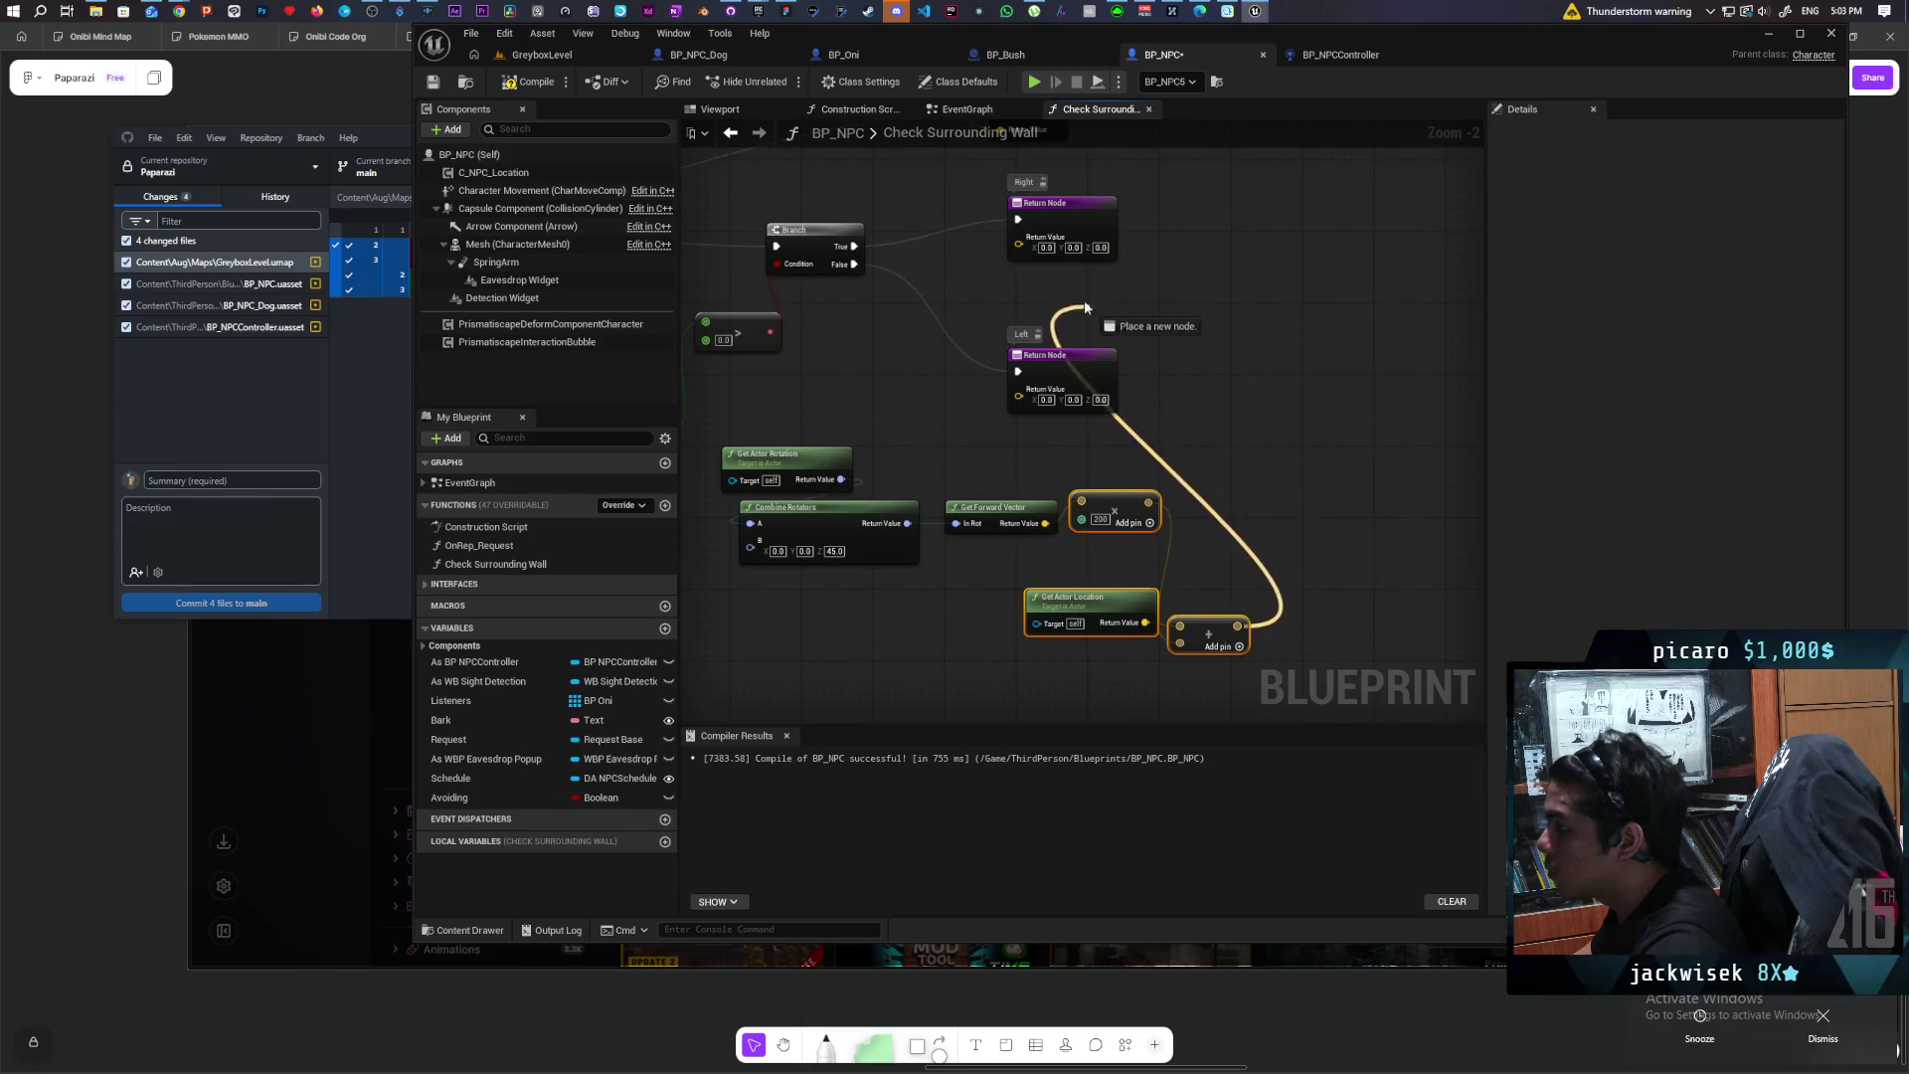
{"action": "left_click_drag", "start_coordinate": [1035, 249], "coordinate": [979, 230]}
{"action": "mouse_move", "coordinate": [1007, 336]}
{"action": "left_mouse_down"}
{"action": "mouse_move", "coordinate": [1212, 337]}
{"action": "mouse_move", "coordinate": [1352, 373]}
{"action": "mouse_move", "coordinate": [1322, 467]}
{"action": "mouse_move", "coordinate": [1268, 532]}
{"action": "left_mouse_up"}
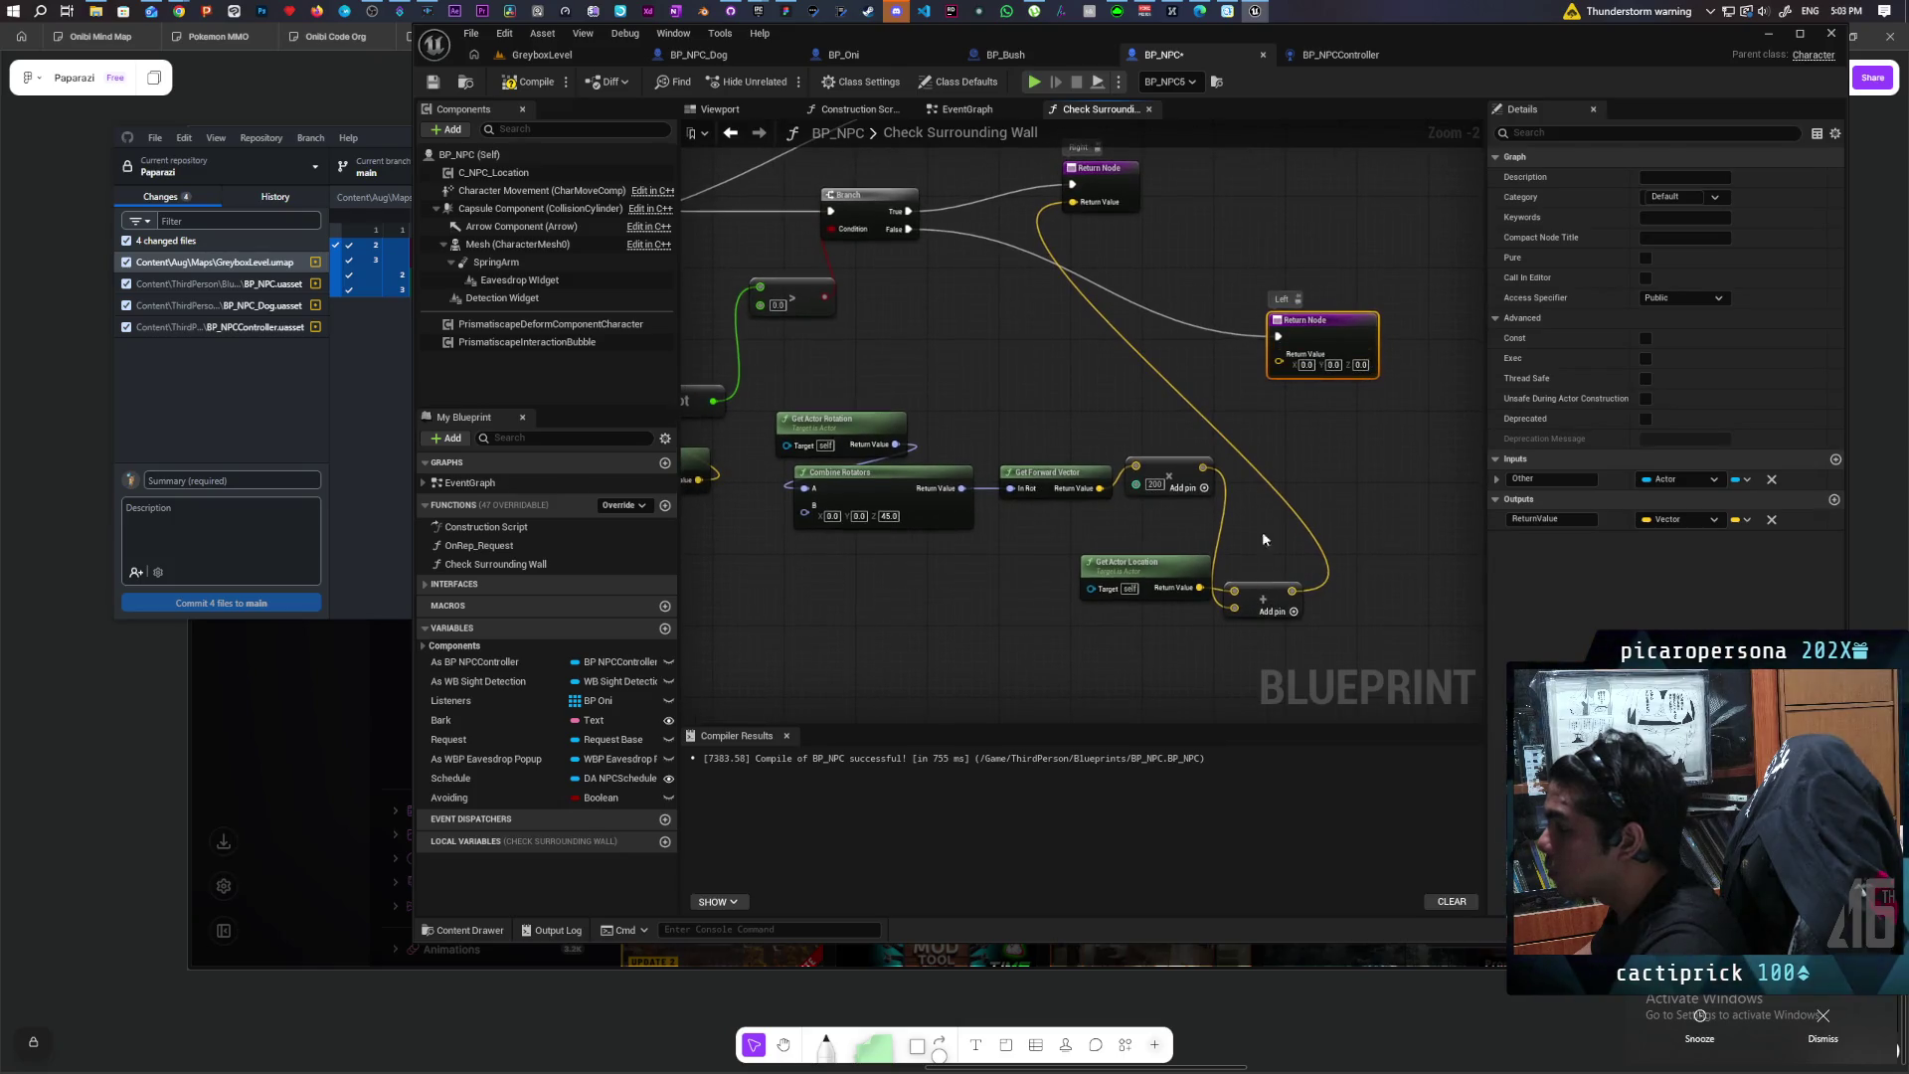
{"action": "mouse_move", "coordinate": [1139, 574]}
{"action": "left_mouse_down"}
{"action": "mouse_move", "coordinate": [1103, 571]}
{"action": "mouse_move", "coordinate": [1154, 550]}
{"action": "mouse_move", "coordinate": [1164, 588]}
{"action": "mouse_move", "coordinate": [1129, 611]}
{"action": "mouse_move", "coordinate": [1136, 594]}
{"action": "left_mouse_up"}
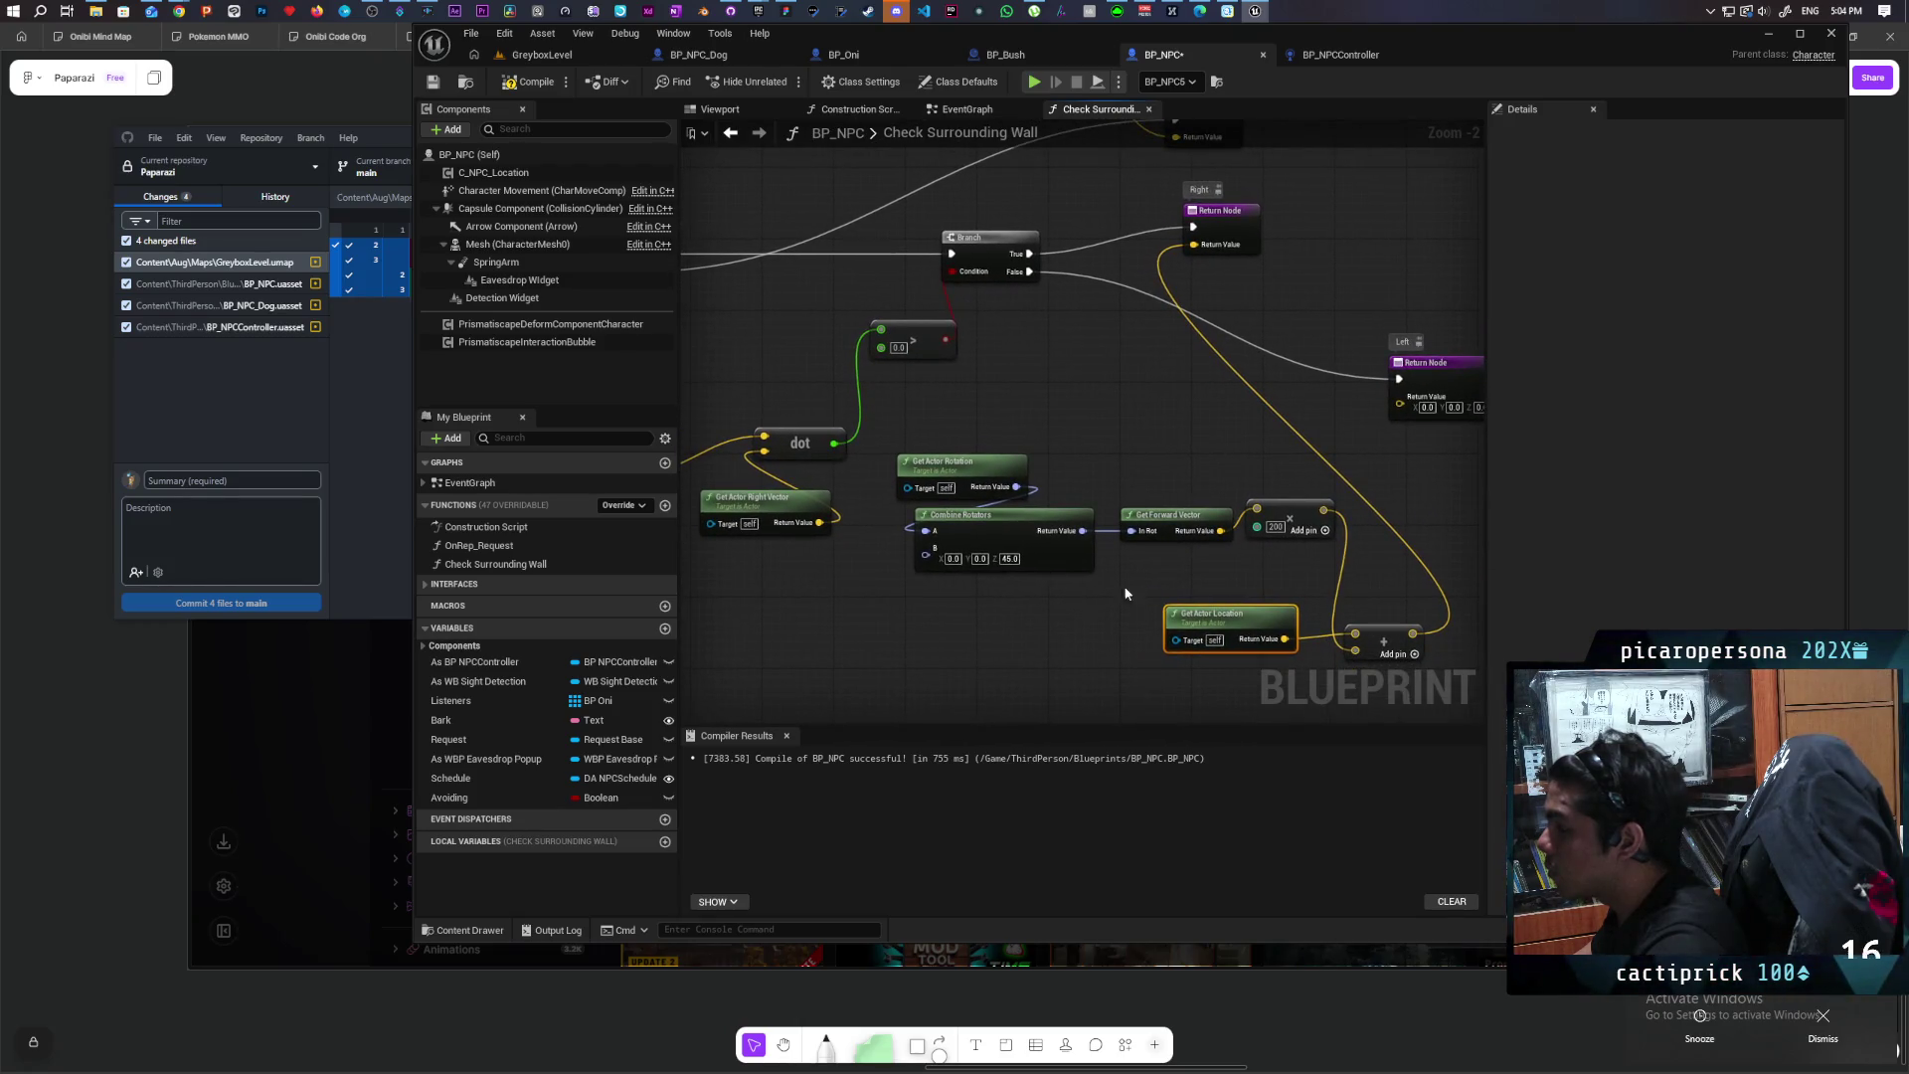
Step: Split Combine Rotators' B pin and drive its yaw with a Select Float from the comparison
{"action": "right_click", "coordinate": [935, 556]}
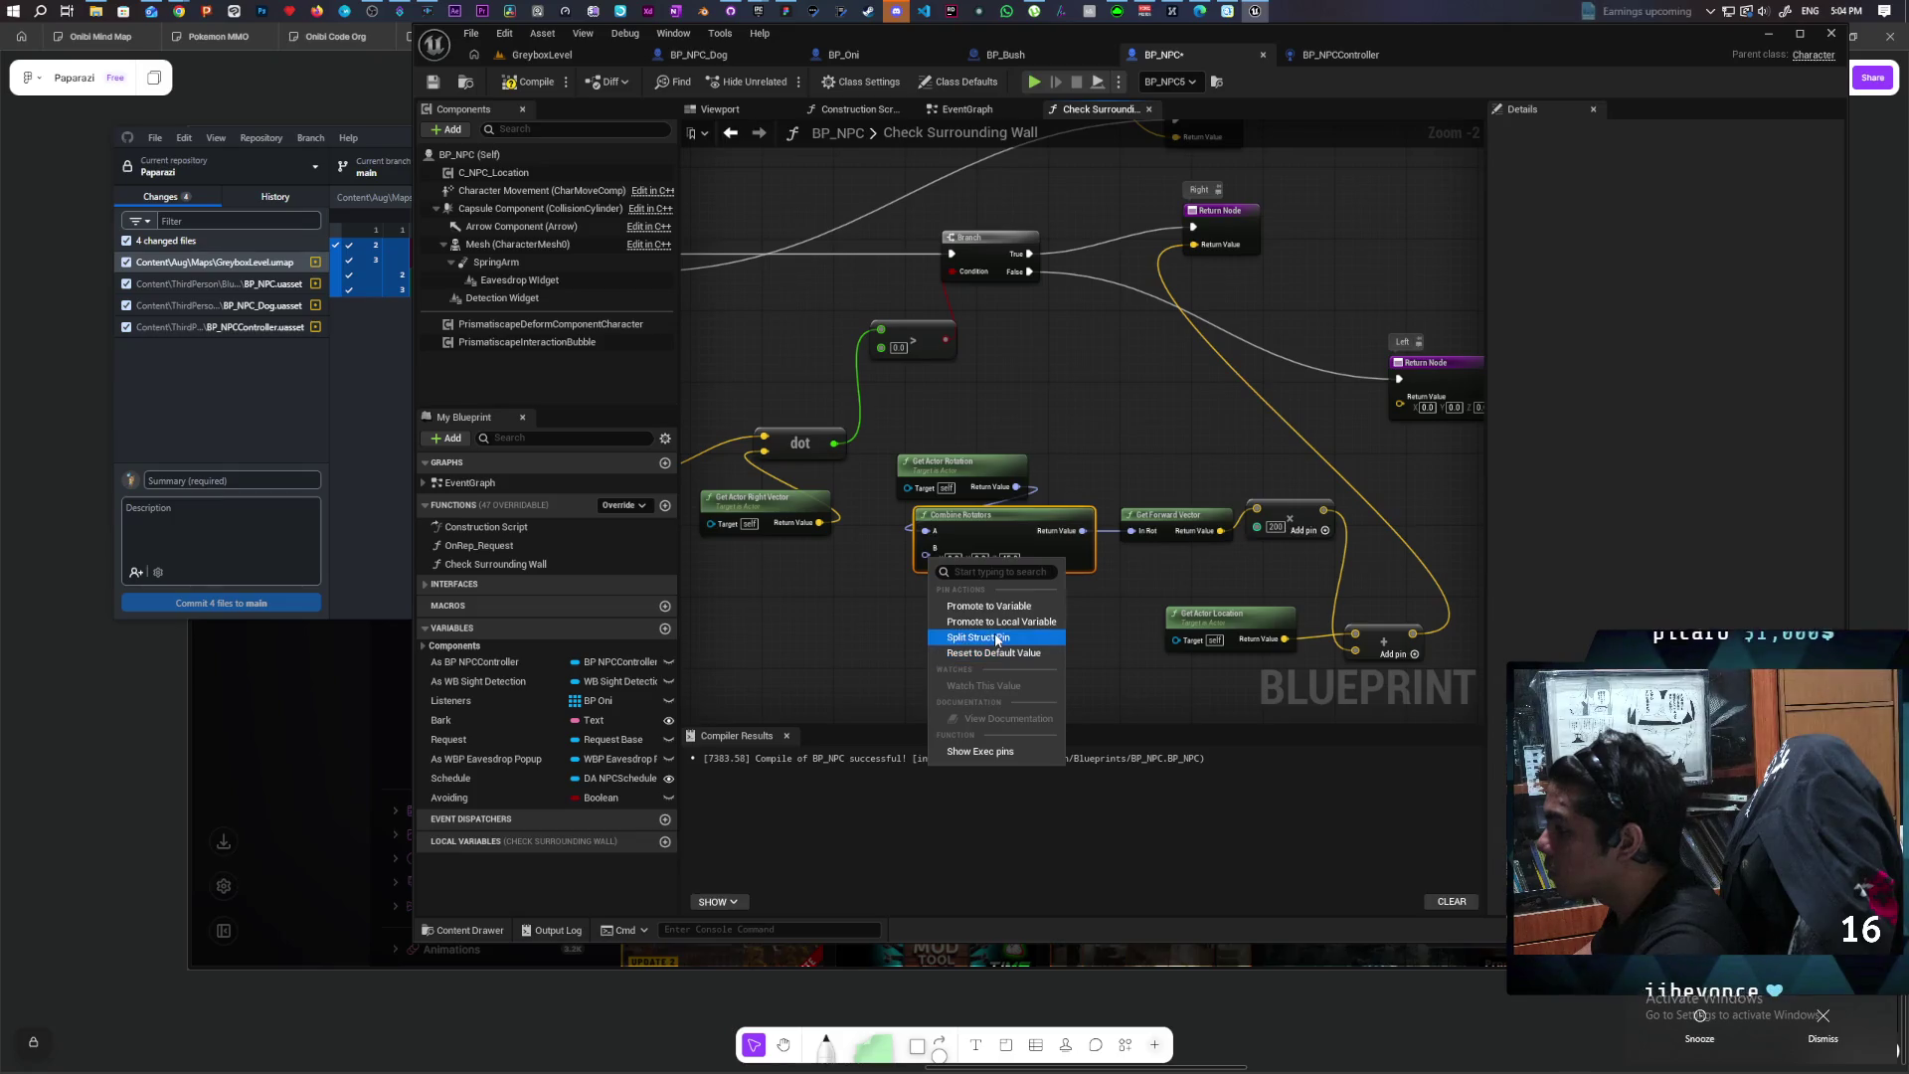
{"action": "left_click", "coordinate": [987, 642]}
{"action": "left_click_drag", "start_coordinate": [987, 641], "coordinate": [1027, 597]}
{"action": "mouse_move", "coordinate": [897, 540]}
{"action": "left_mouse_down"}
{"action": "mouse_move", "coordinate": [975, 559]}
{"action": "mouse_move", "coordinate": [1024, 616]}
{"action": "left_mouse_up"}
{"action": "type", "text": "select"}
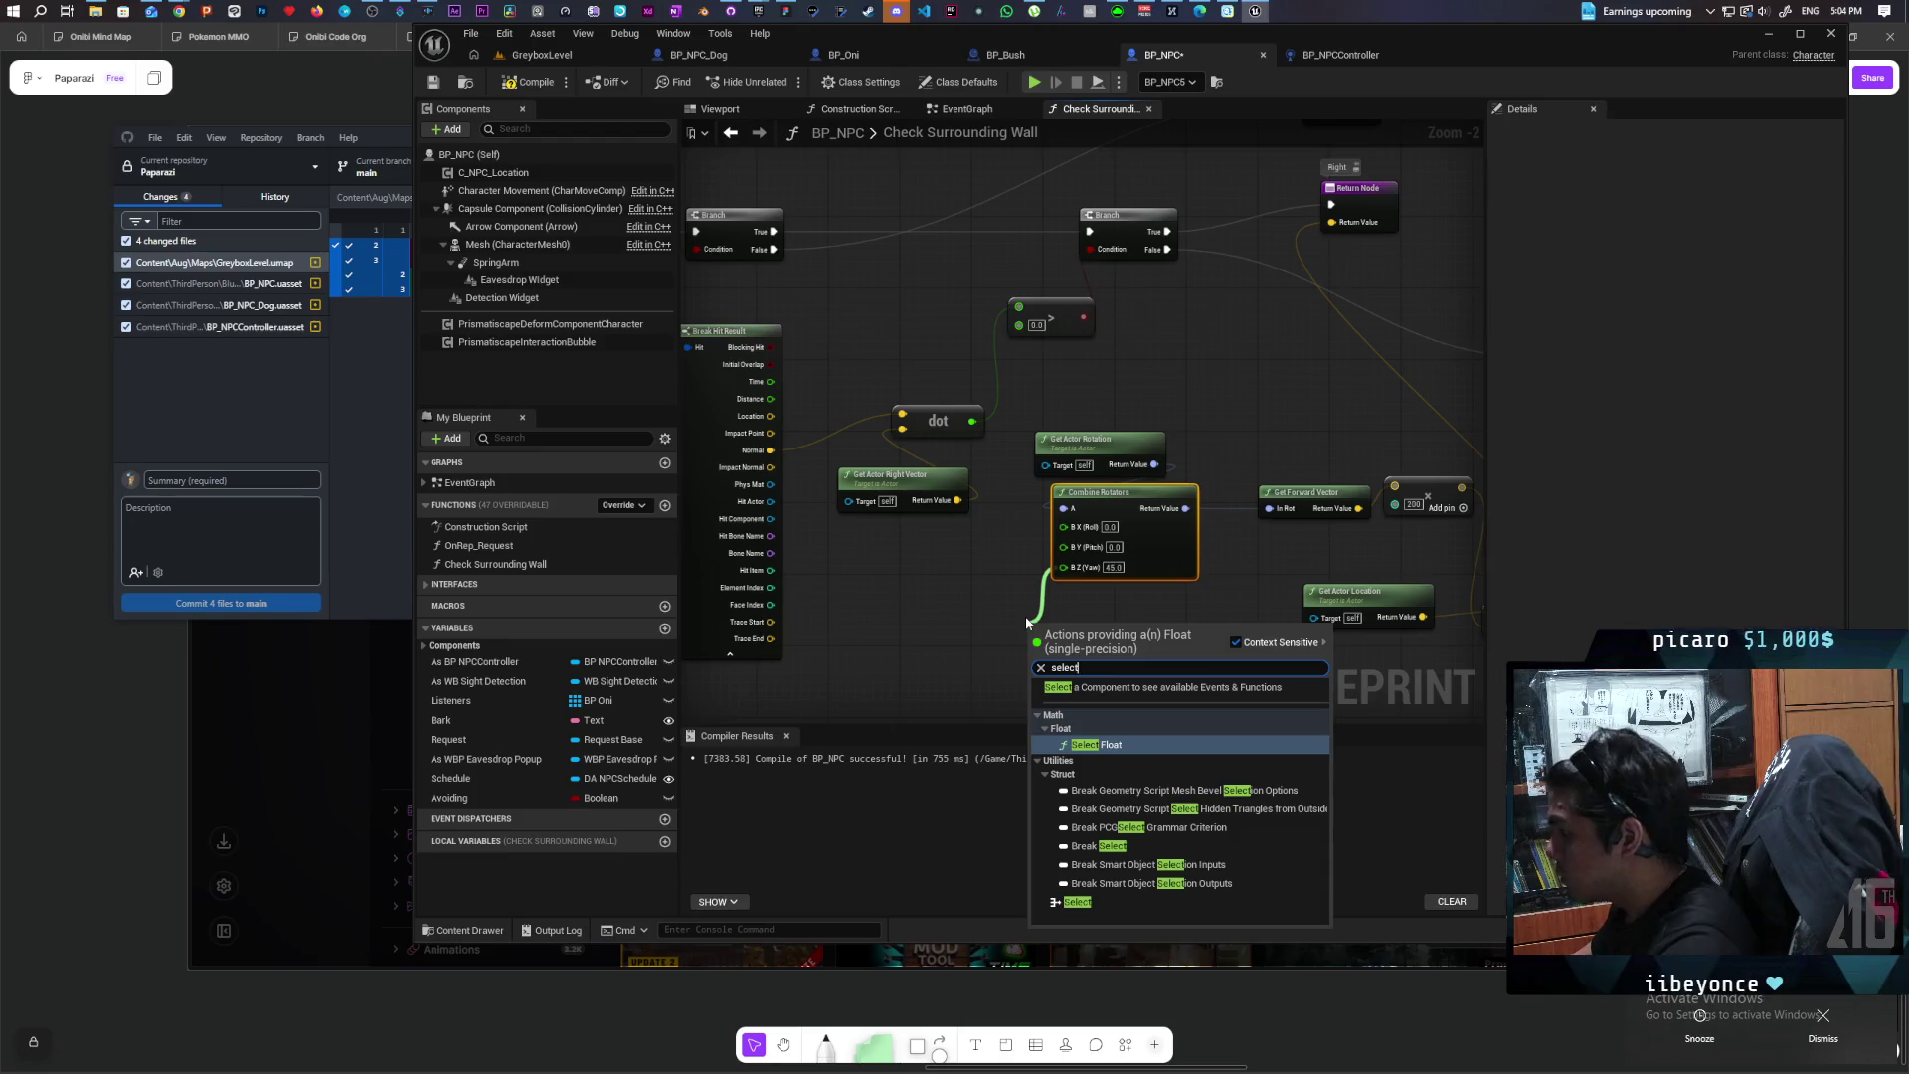
{"action": "left_click", "coordinate": [1093, 743]}
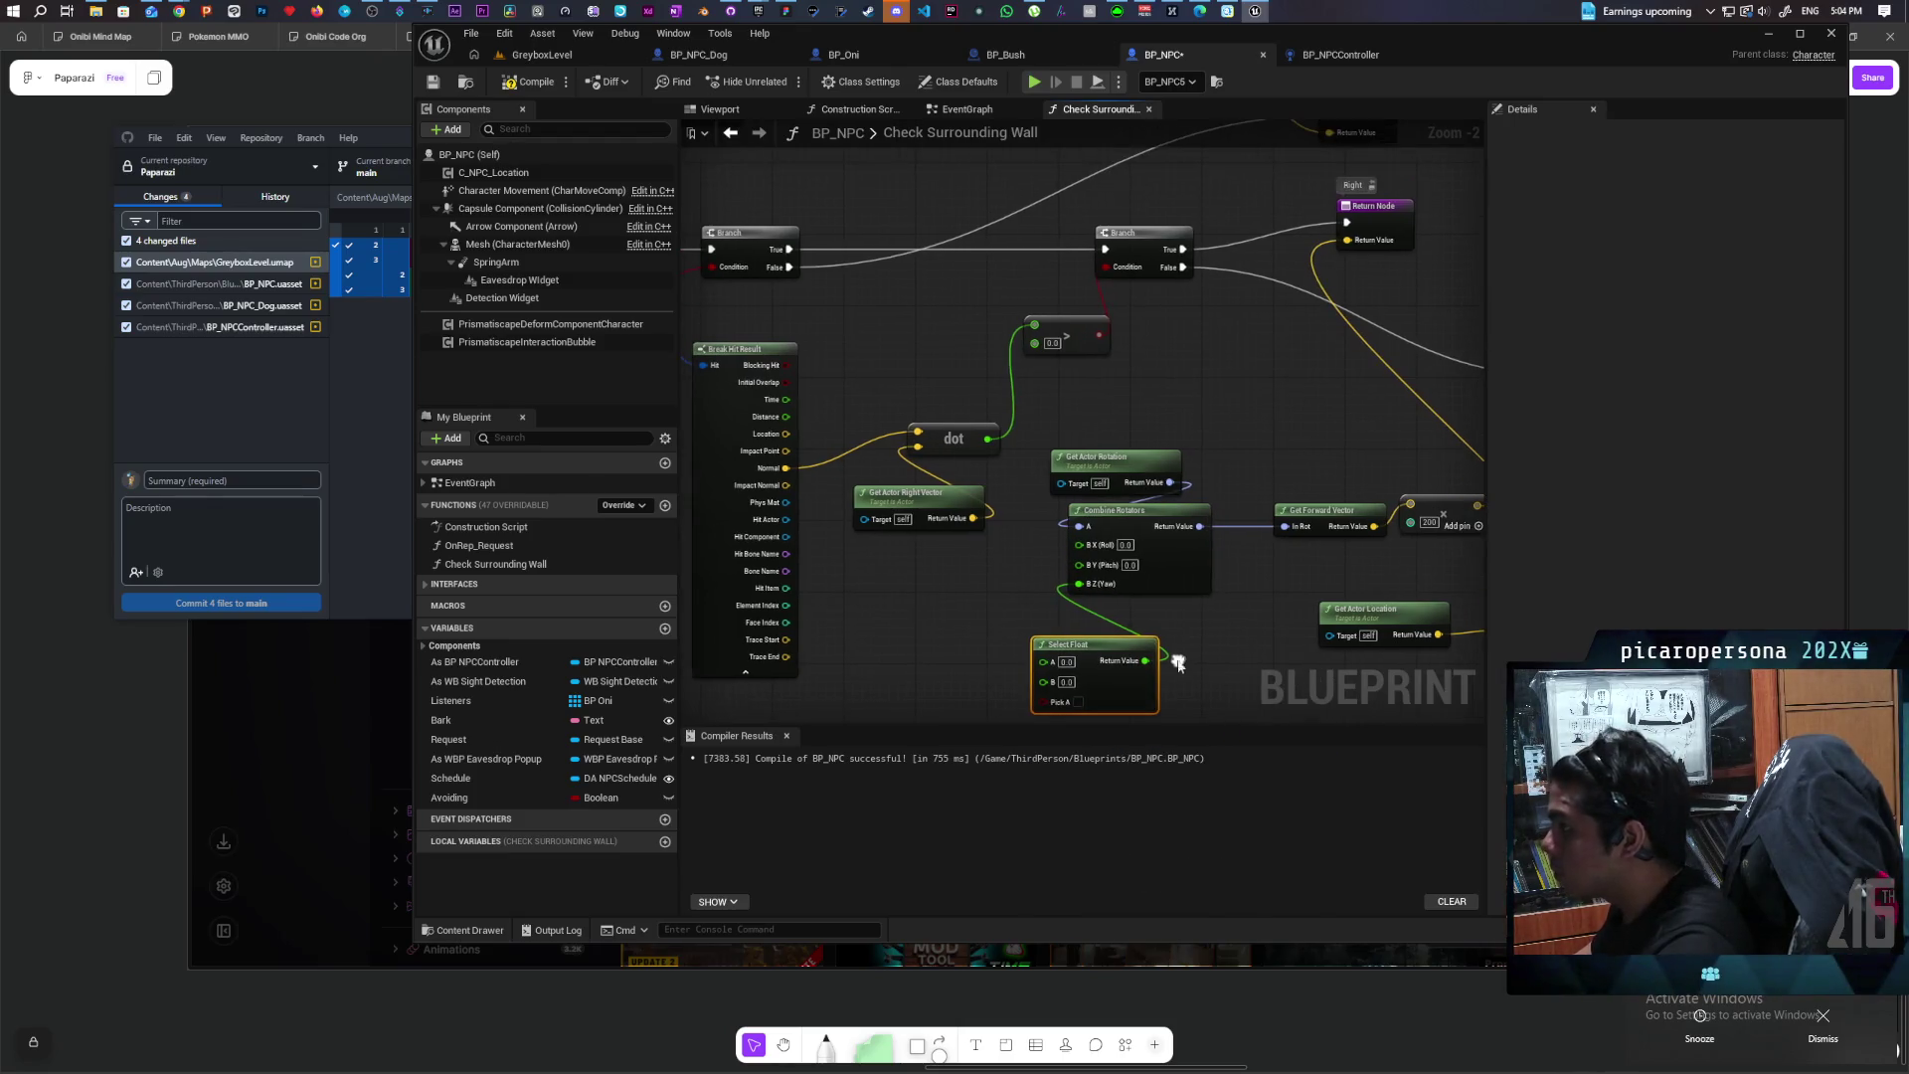
{"action": "mouse_move", "coordinate": [1099, 335]}
{"action": "left_mouse_down"}
{"action": "mouse_move", "coordinate": [967, 694]}
{"action": "mouse_move", "coordinate": [1041, 677]}
{"action": "mouse_move", "coordinate": [1044, 701]}
{"action": "left_mouse_up"}
Step: Delete the Branch and connect the Add result to the Return Node
{"action": "left_click_drag", "start_coordinate": [1140, 505], "coordinate": [1192, 410]}
{"action": "left_click", "coordinate": [1056, 294]}
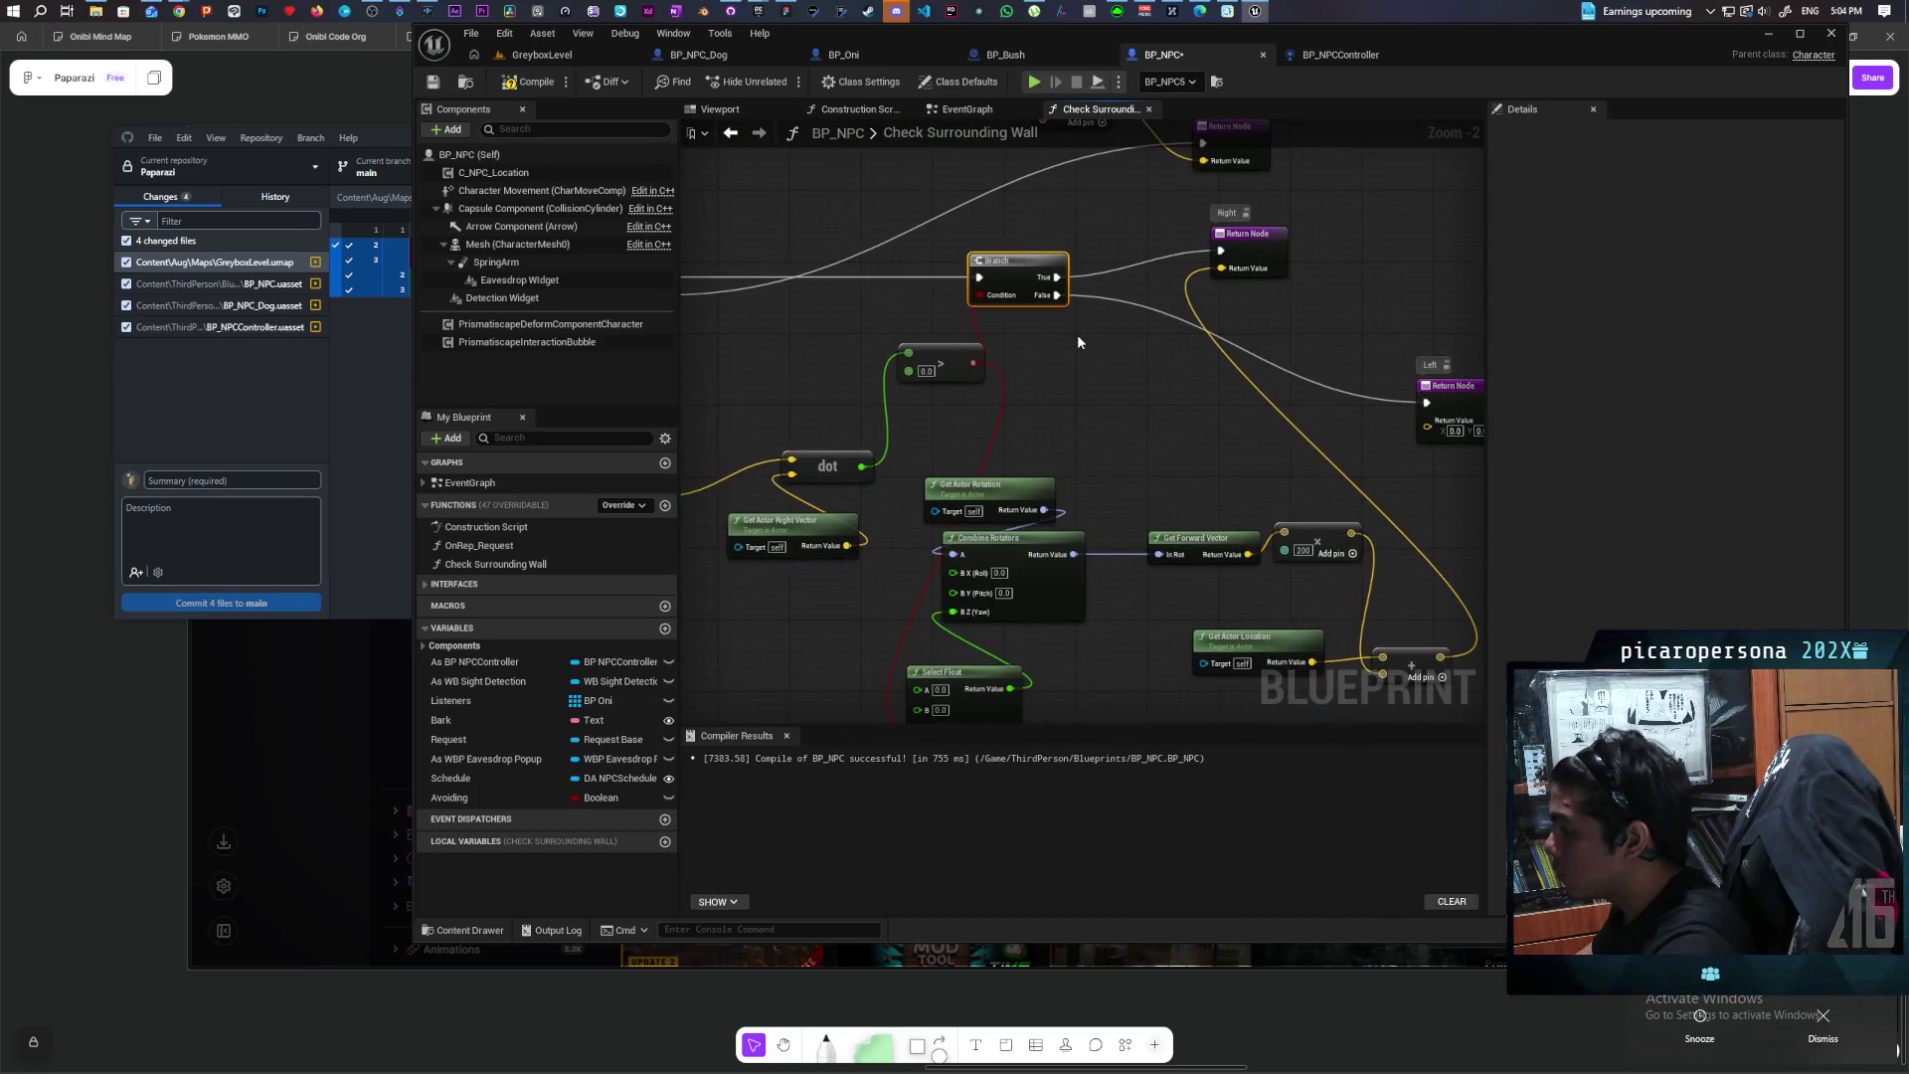
{"action": "key", "text": "Delete"}
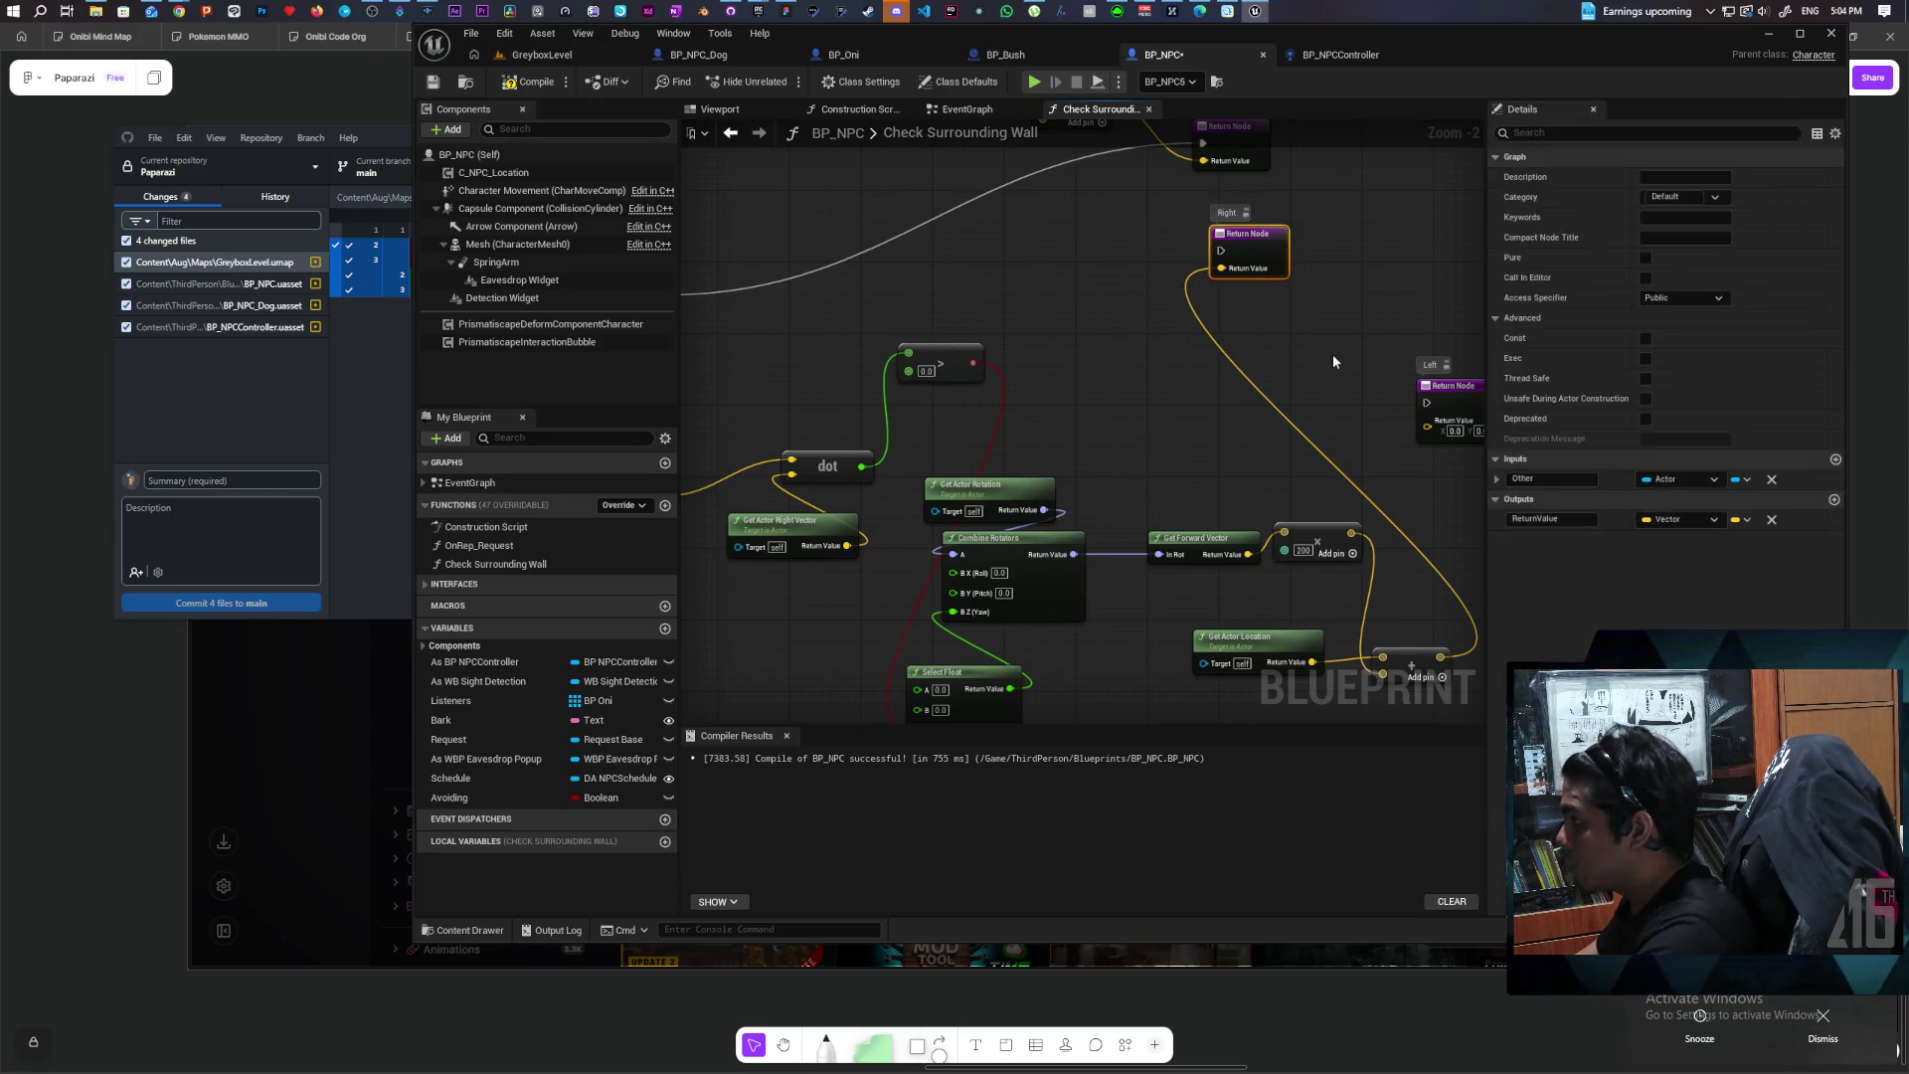
{"action": "left_click_drag", "start_coordinate": [777, 286], "coordinate": [869, 300]}
{"action": "mouse_move", "coordinate": [750, 299]}
{"action": "left_mouse_down"}
{"action": "mouse_move", "coordinate": [937, 307]}
{"action": "mouse_move", "coordinate": [1526, 487]}
{"action": "mouse_move", "coordinate": [1332, 522]}
{"action": "mouse_move", "coordinate": [1127, 438]}
{"action": "mouse_move", "coordinate": [1018, 350]}
{"action": "mouse_move", "coordinate": [1438, 335]}
{"action": "mouse_move", "coordinate": [1269, 296]}
{"action": "left_mouse_up"}
{"action": "key", "text": "Escape"}
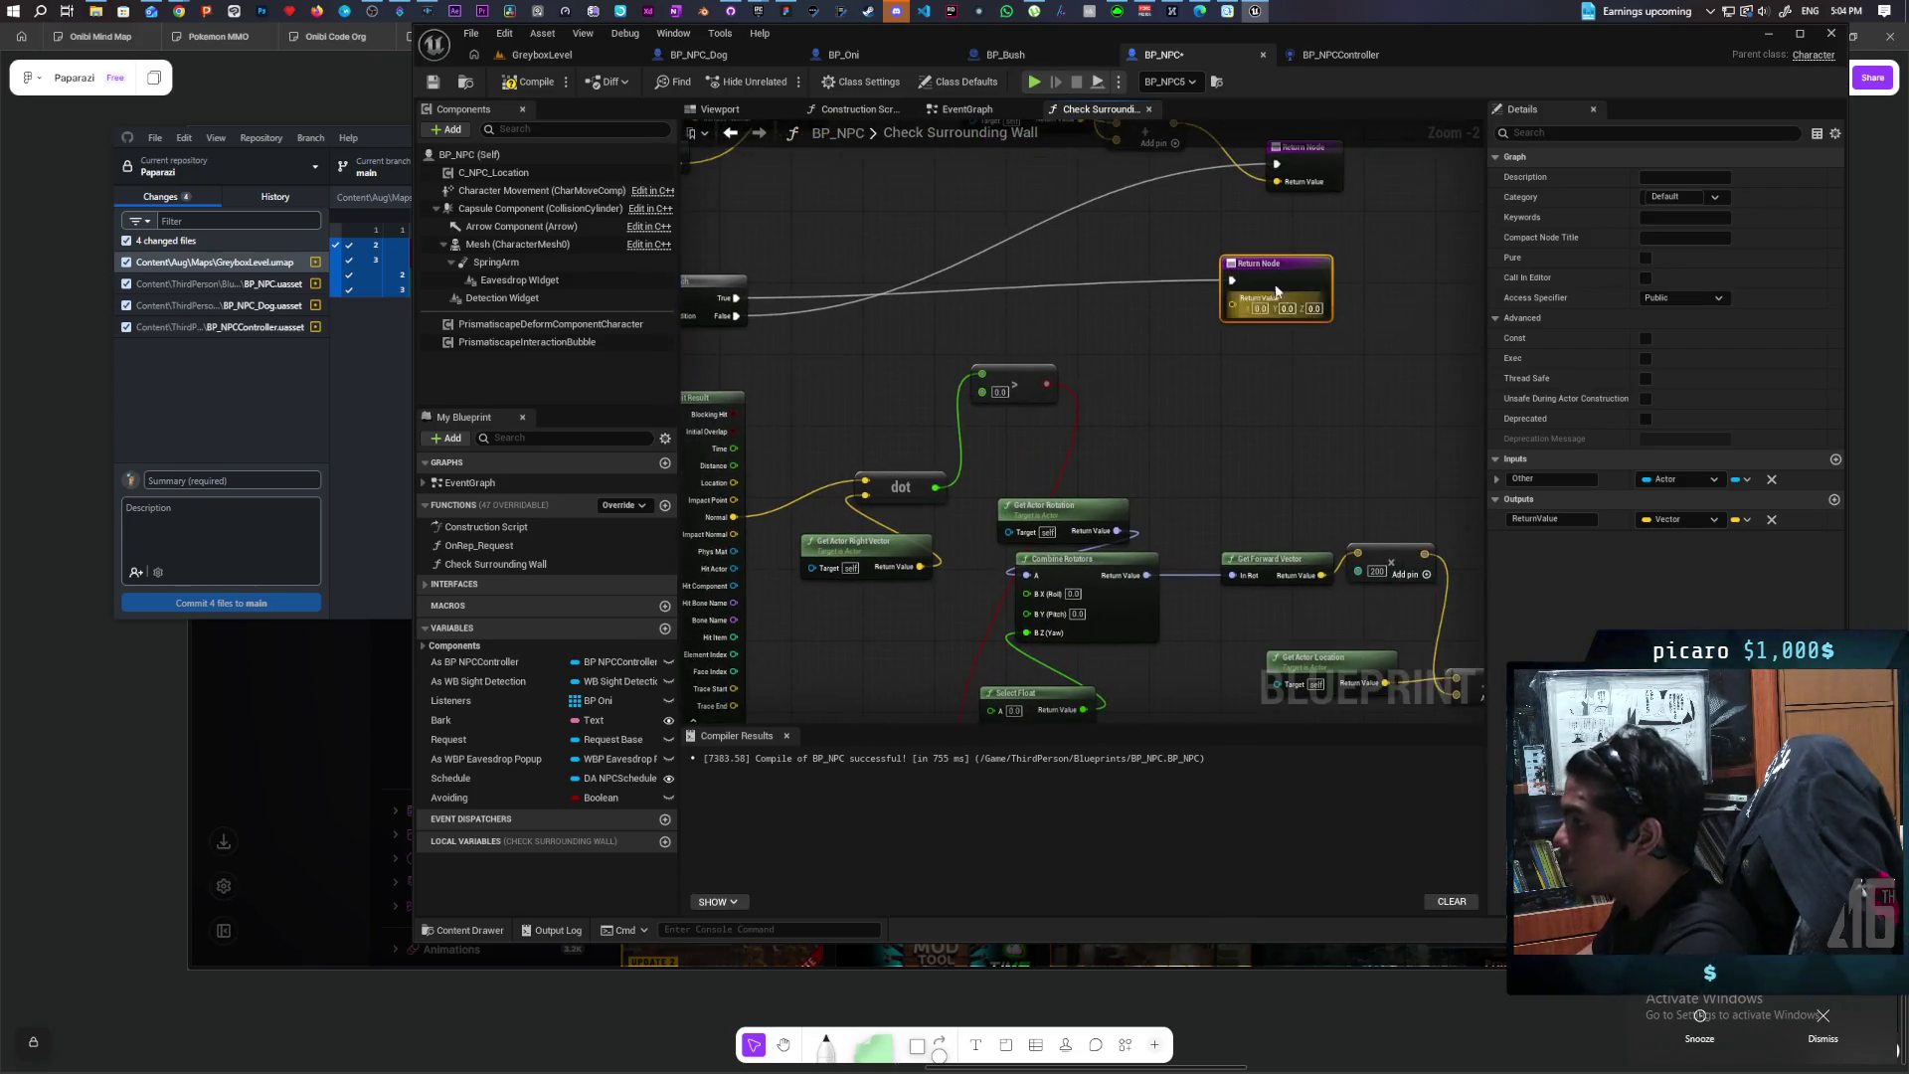
{"action": "left_click_drag", "start_coordinate": [1278, 412], "coordinate": [1099, 329]}
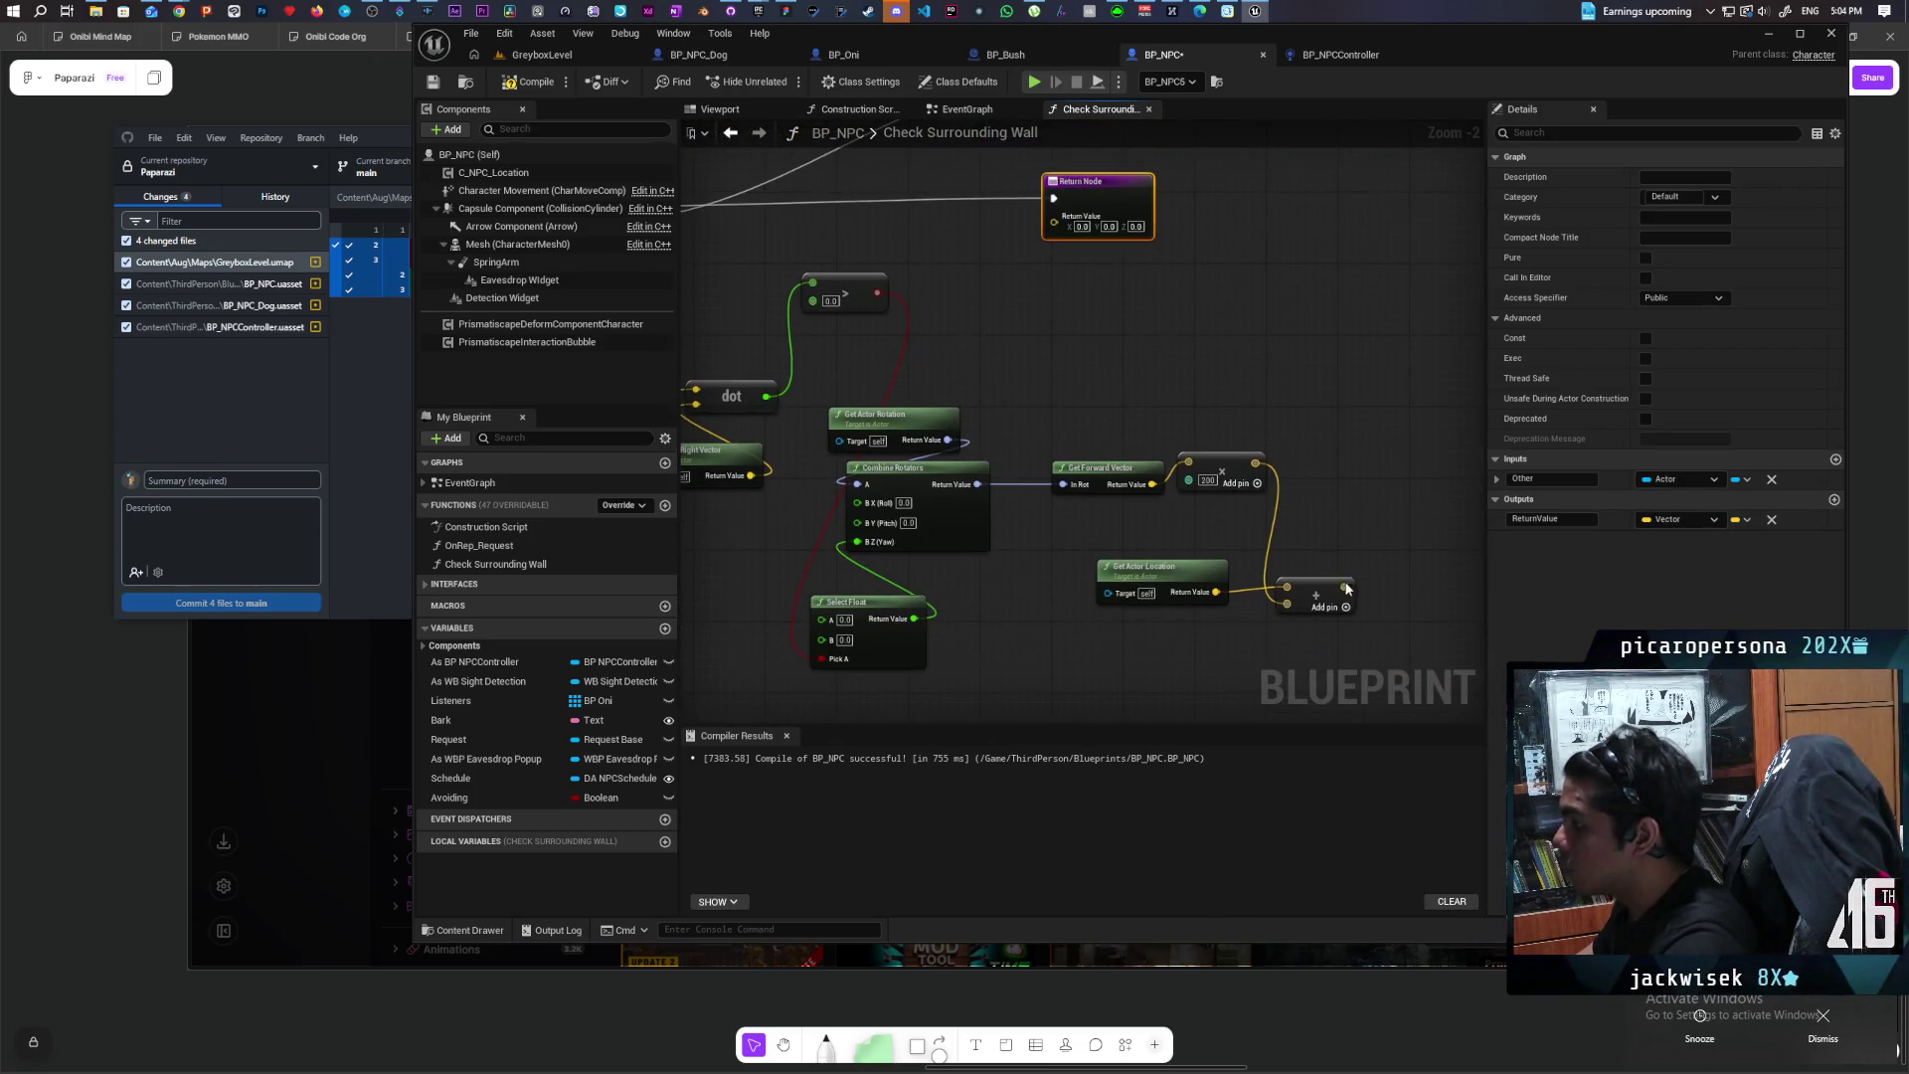
{"action": "left_click_drag", "start_coordinate": [1346, 607], "coordinate": [1054, 221]}
{"action": "mouse_move", "coordinate": [1049, 453]}
{"action": "left_mouse_down"}
{"action": "mouse_move", "coordinate": [1183, 495]}
{"action": "mouse_move", "coordinate": [1153, 619]}
{"action": "left_mouse_up"}
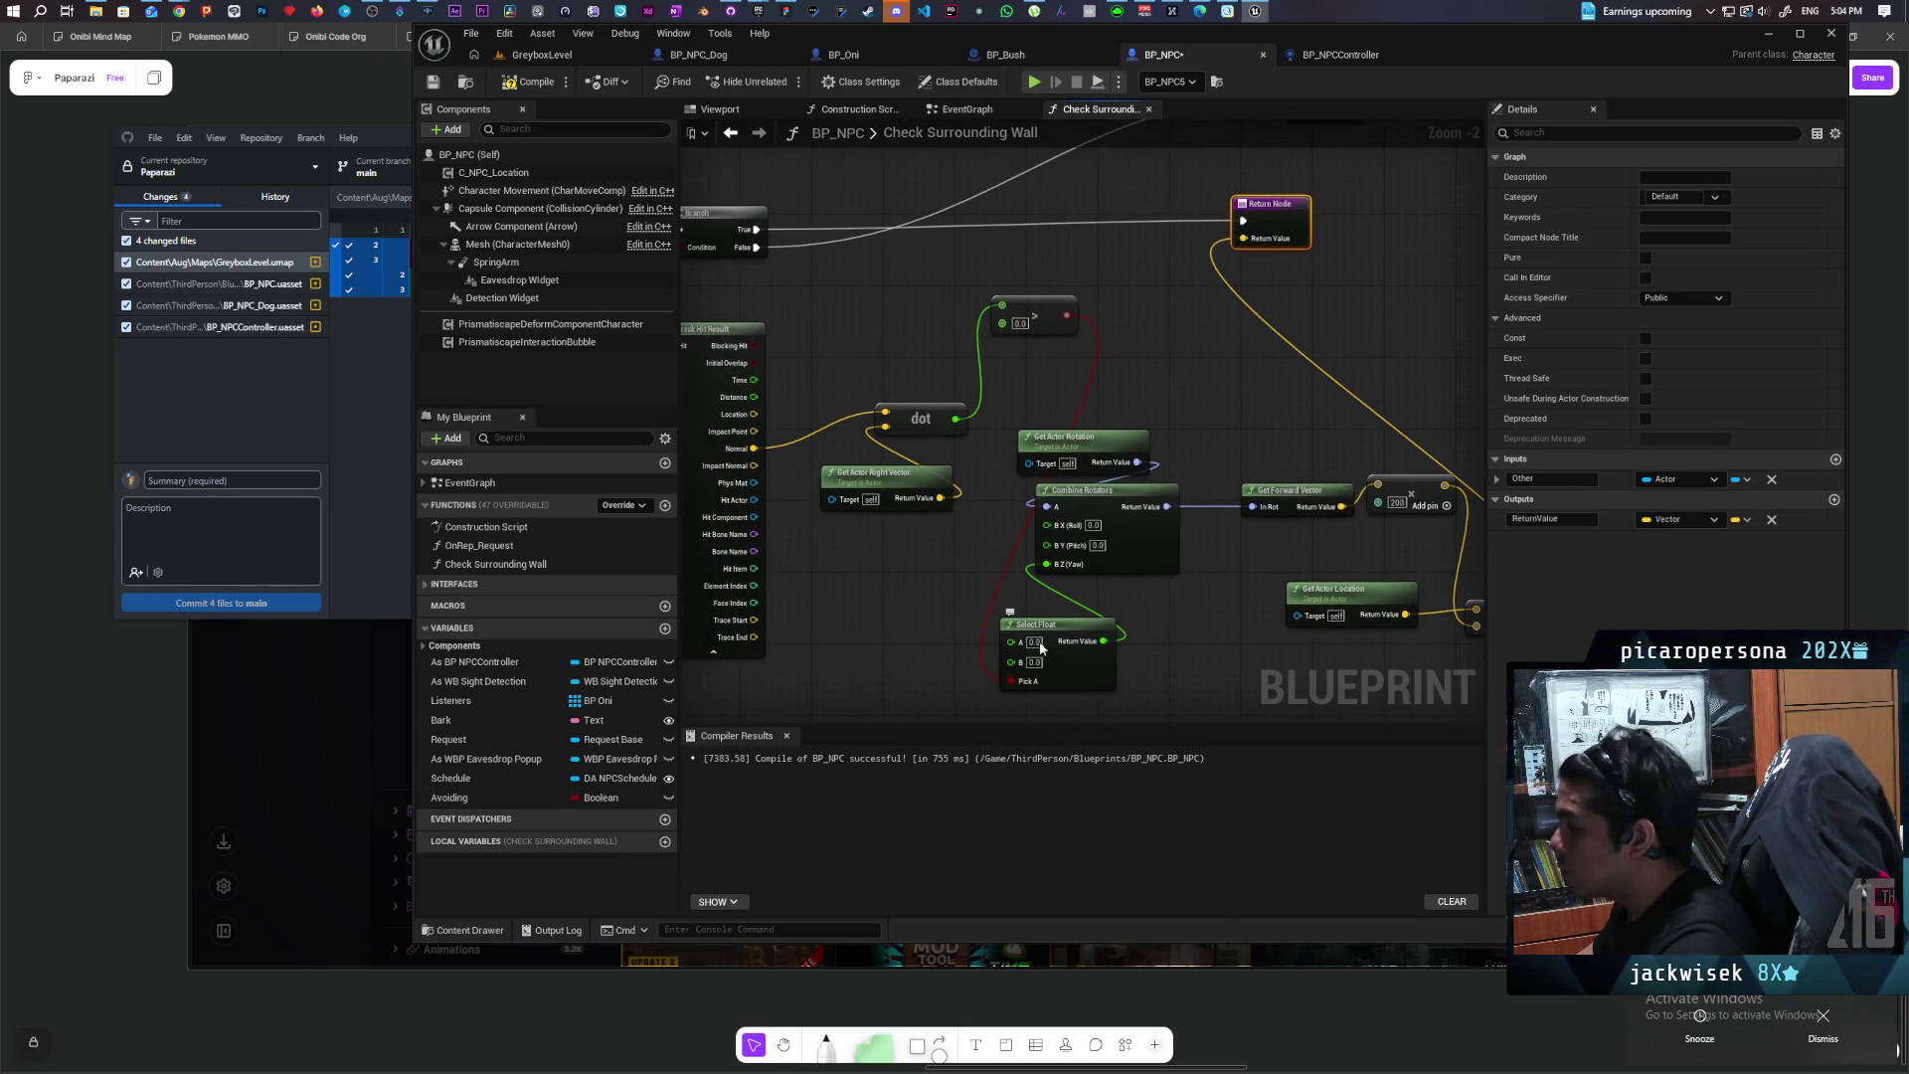
Step: Set the Select Float's A value to 45 and B value to -45
{"action": "left_click_drag", "start_coordinate": [1014, 318], "coordinate": [1004, 316]}
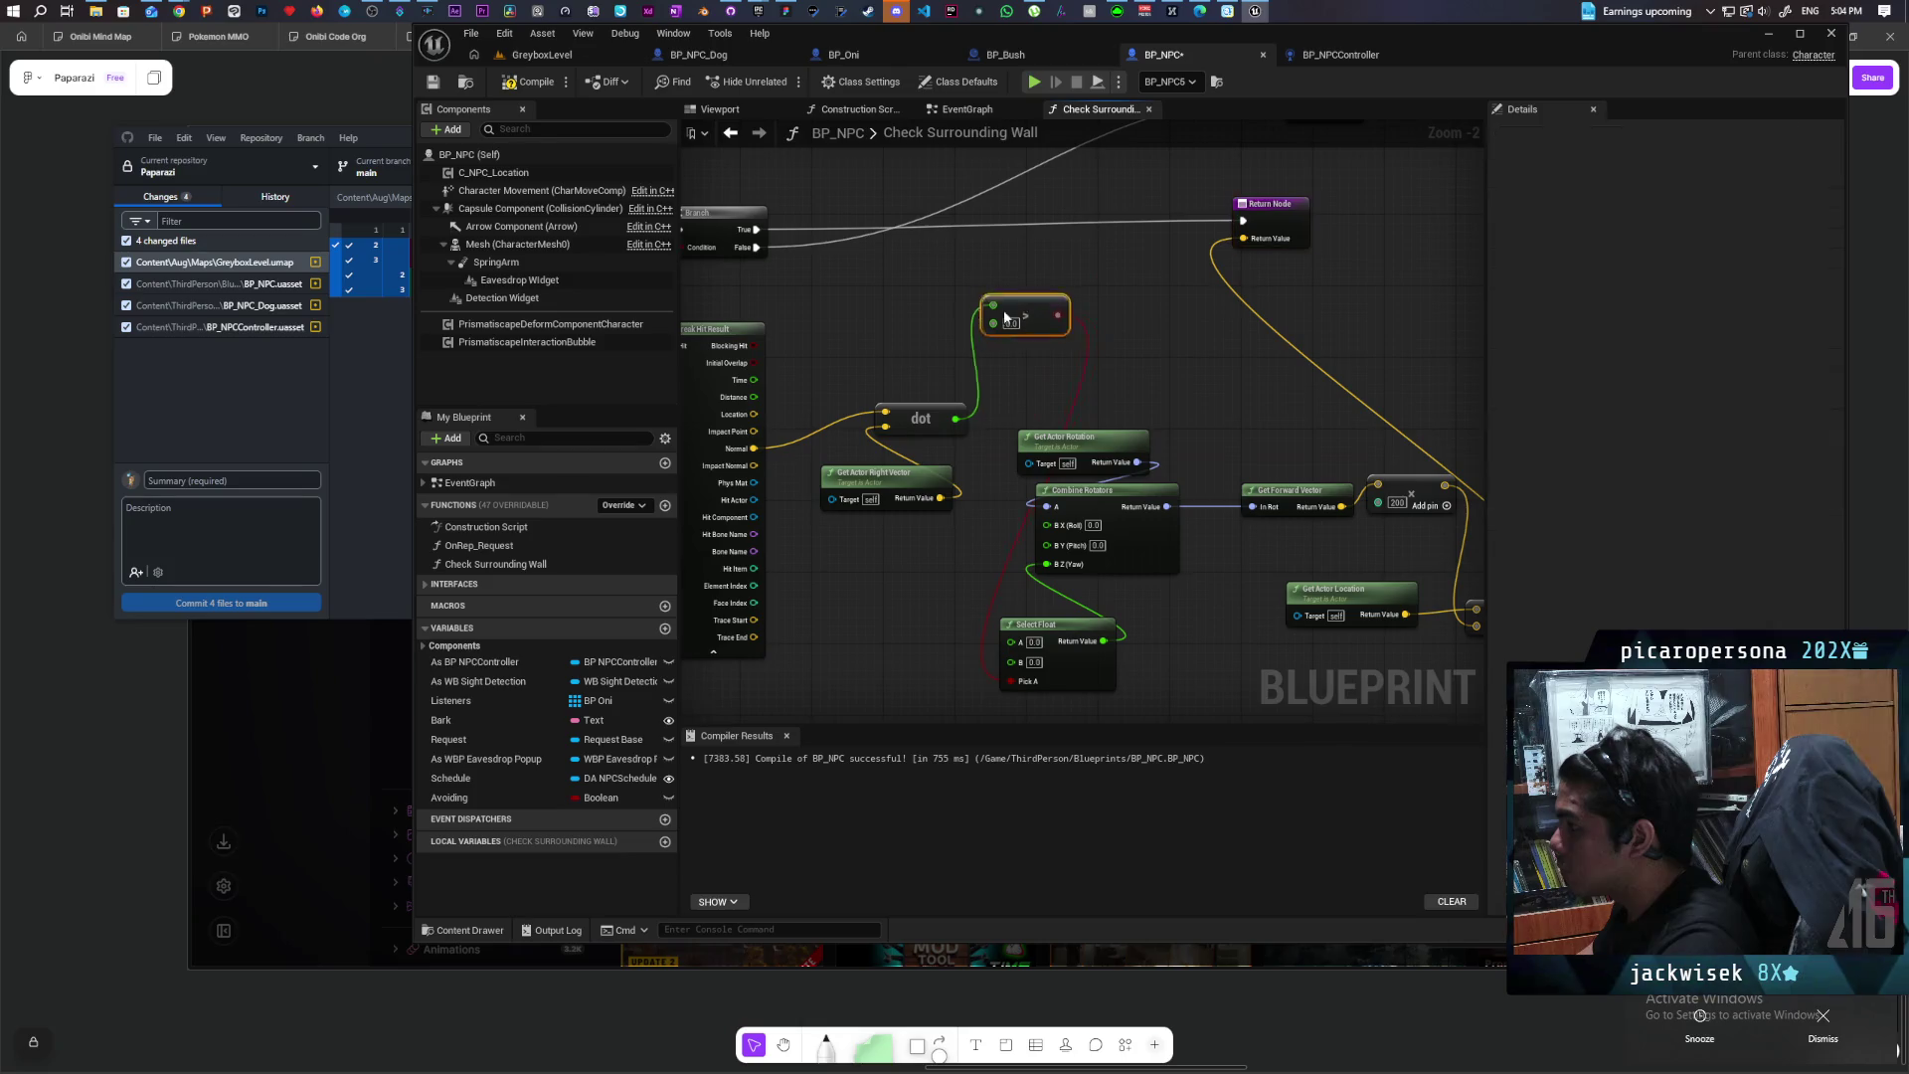
{"action": "left_click", "coordinate": [1034, 642]}
{"action": "type", "text": "45"}
{"action": "left_click", "coordinate": [1012, 565]}
{"action": "type", "text": "-45"}
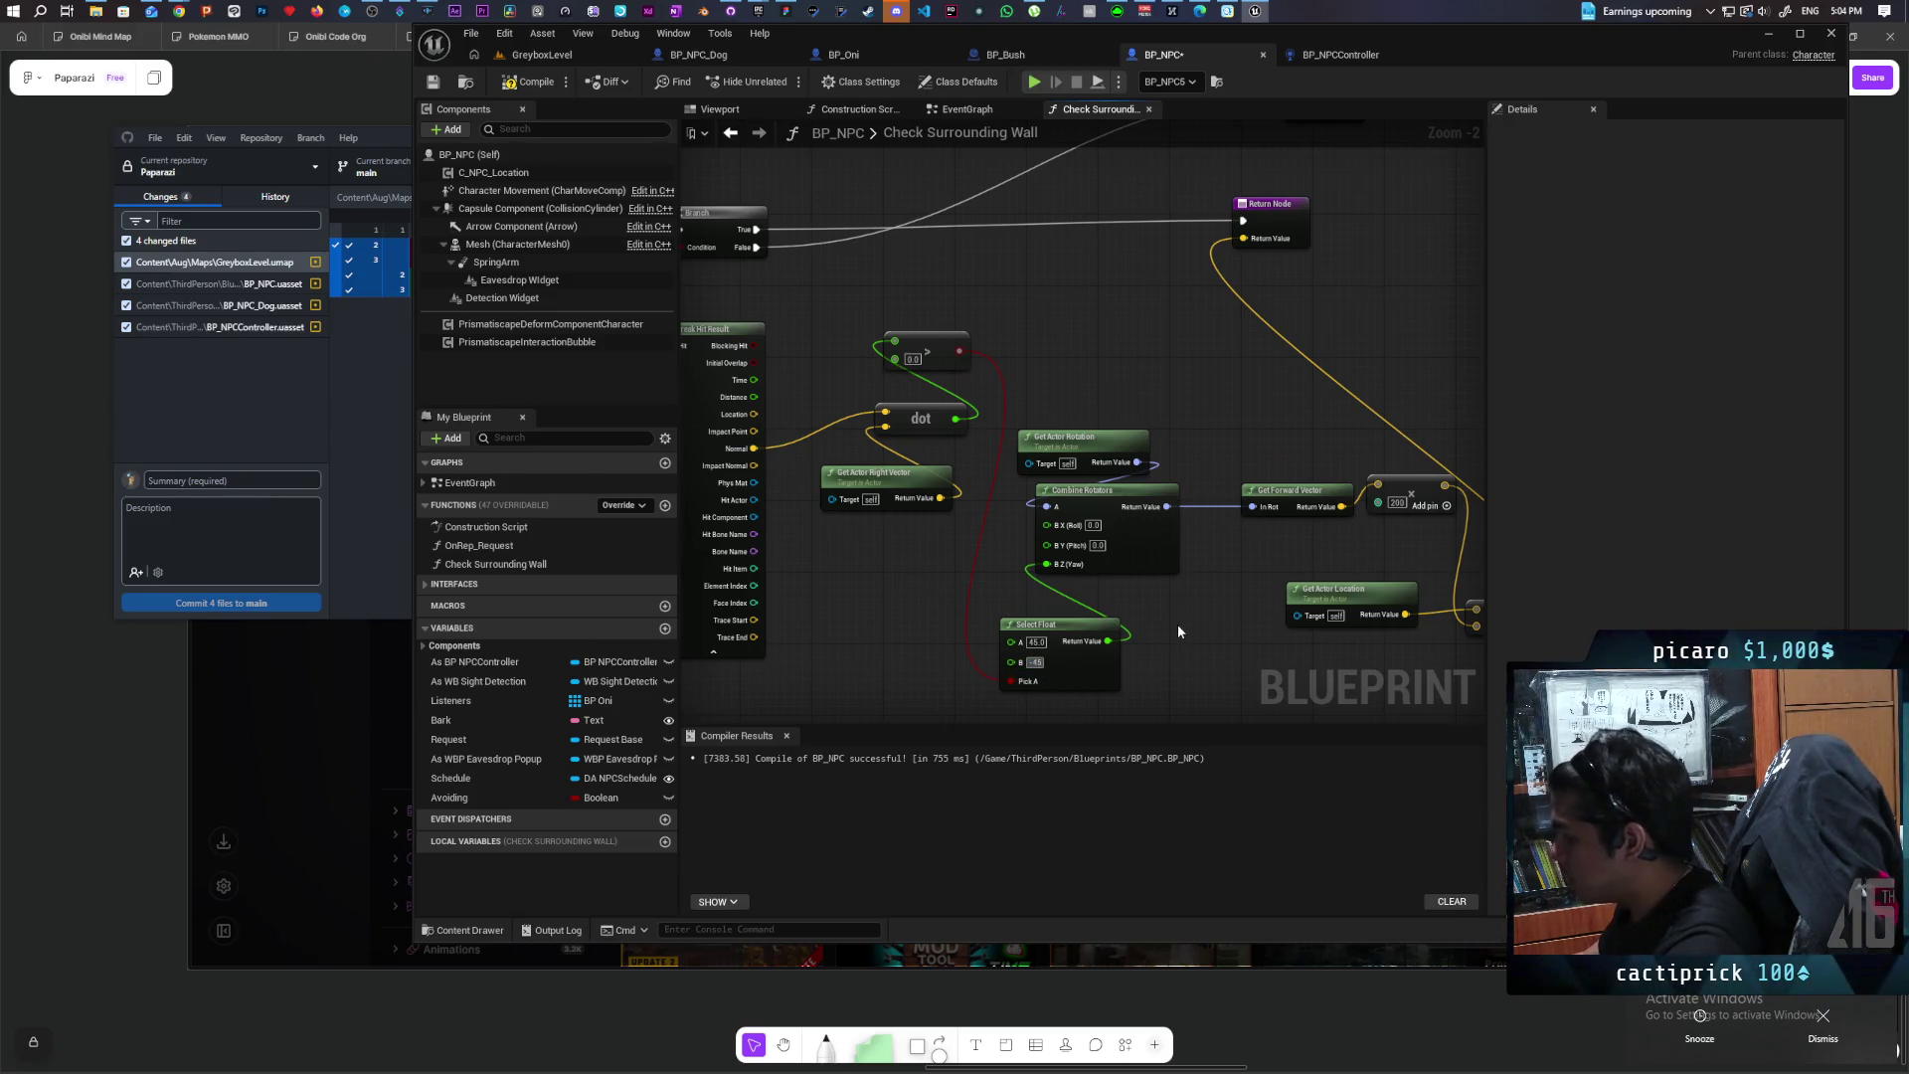
{"action": "key", "text": "Return"}
Step: Compile BP_NPC, save all, then return to the EventGraph and the GreyboxLevel editor
{"action": "left_click", "coordinate": [537, 84]}
{"action": "key", "text": "ctrl+shift+s"}
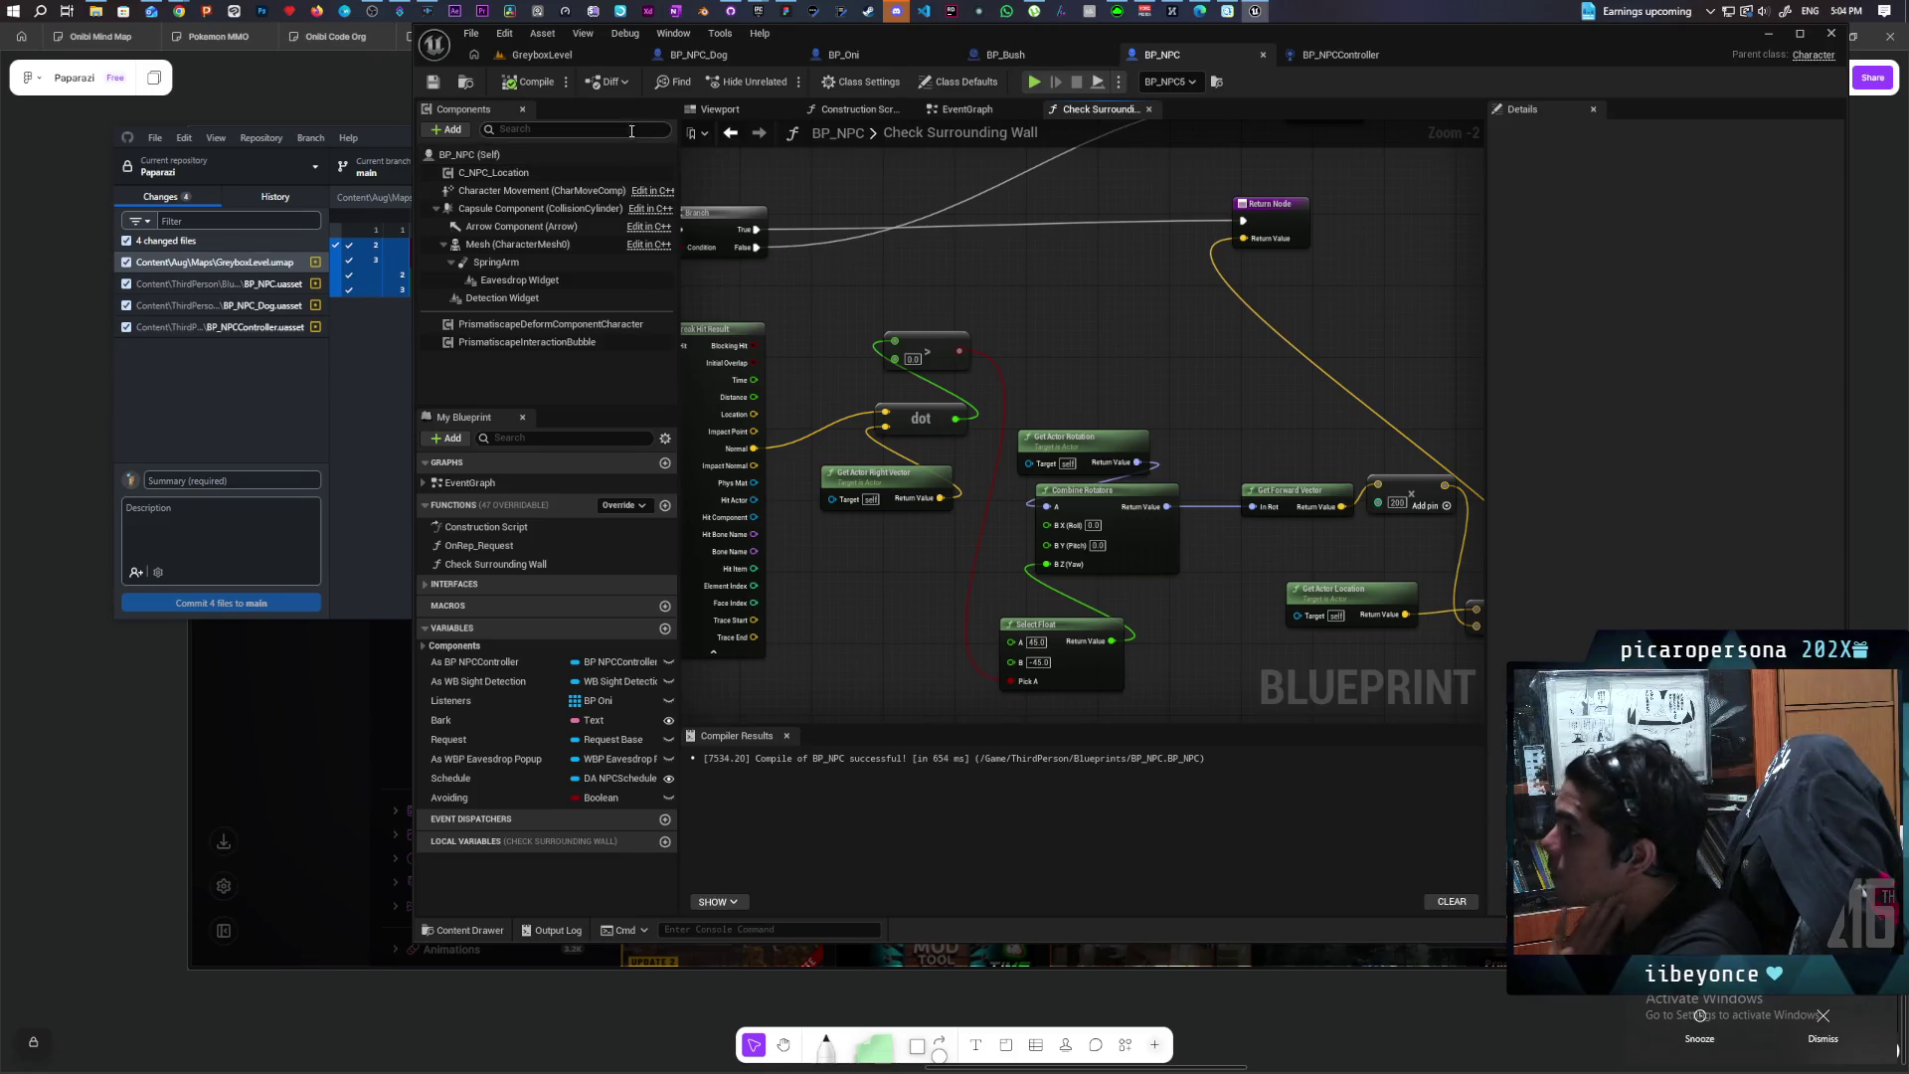
{"action": "scroll", "coordinate": [725, 186], "scroll_direction": "down", "scroll_amount": 2}
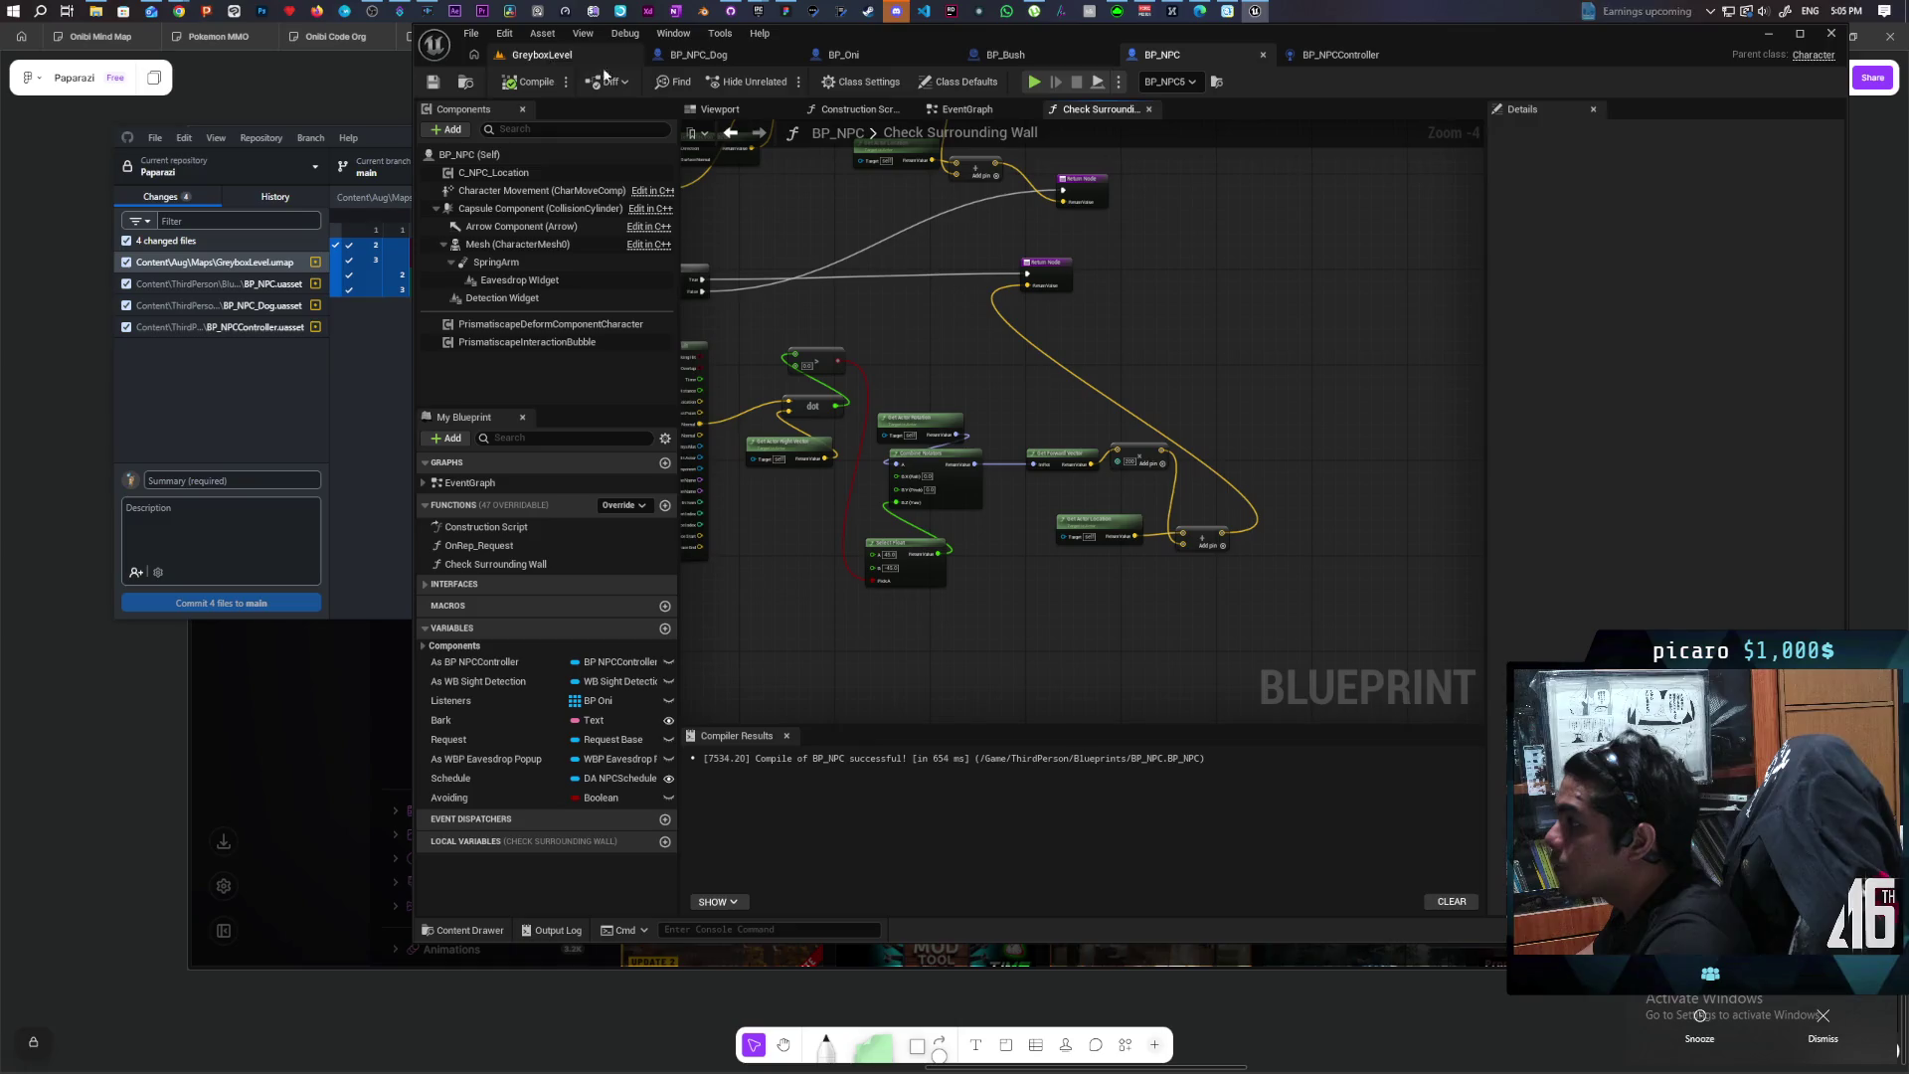
{"action": "key", "text": "alt+Left"}
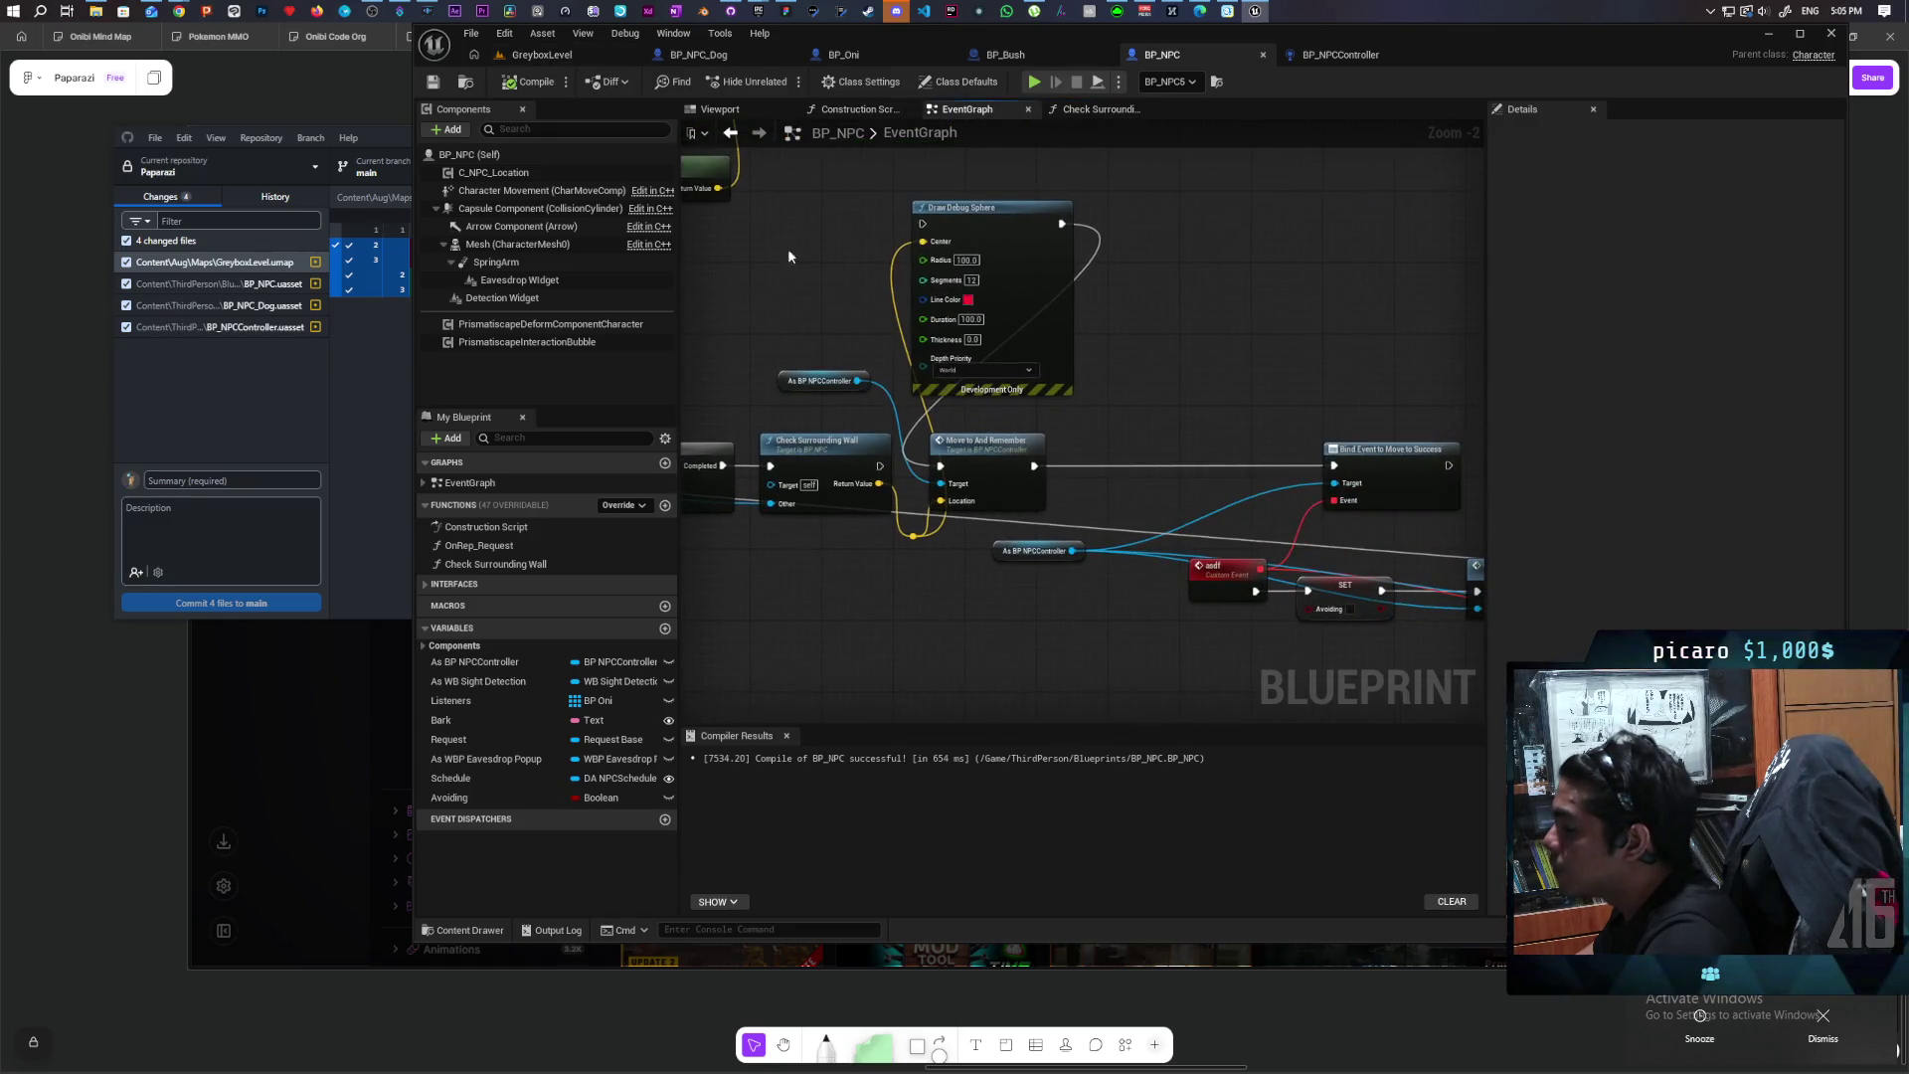
{"action": "left_click", "coordinate": [537, 55]}
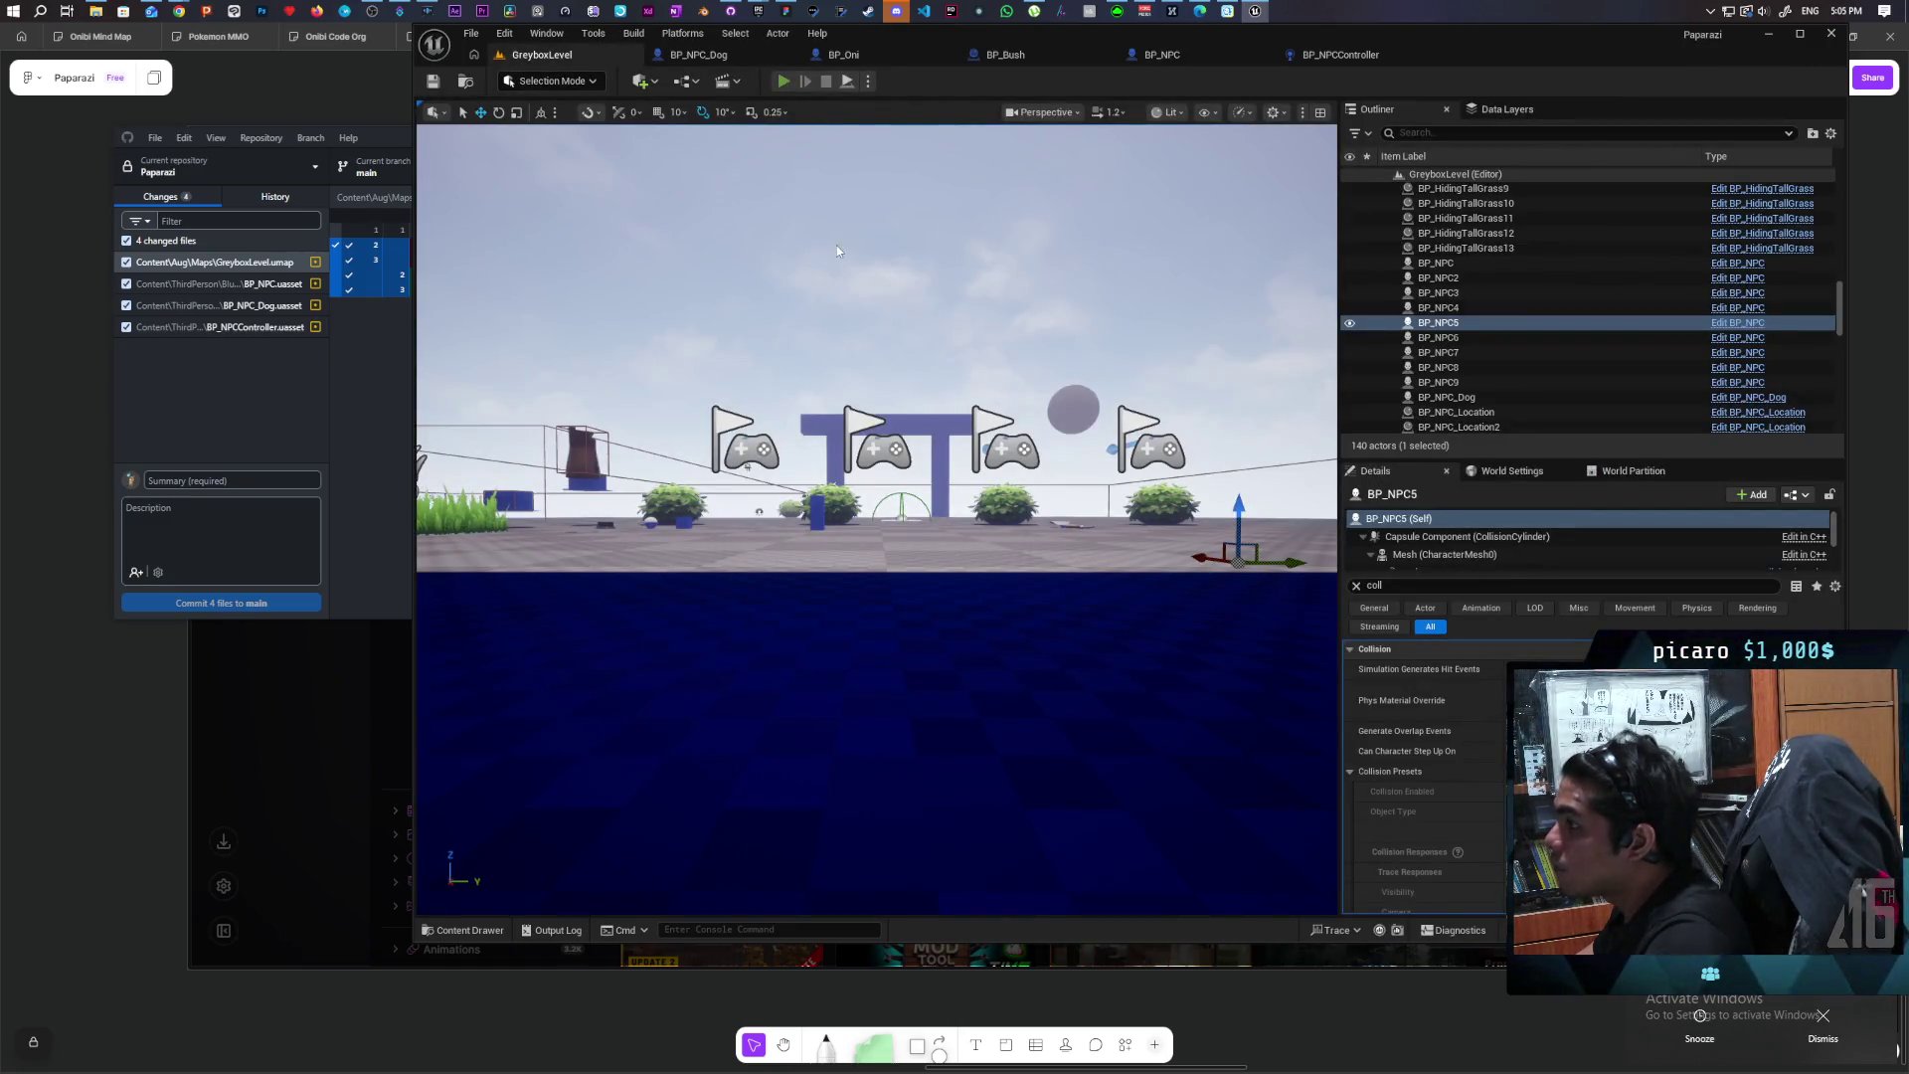
Step: Start play-in-editor and walk the character past the pillars and up the white ramp
{"action": "key", "text": "alt+p"}
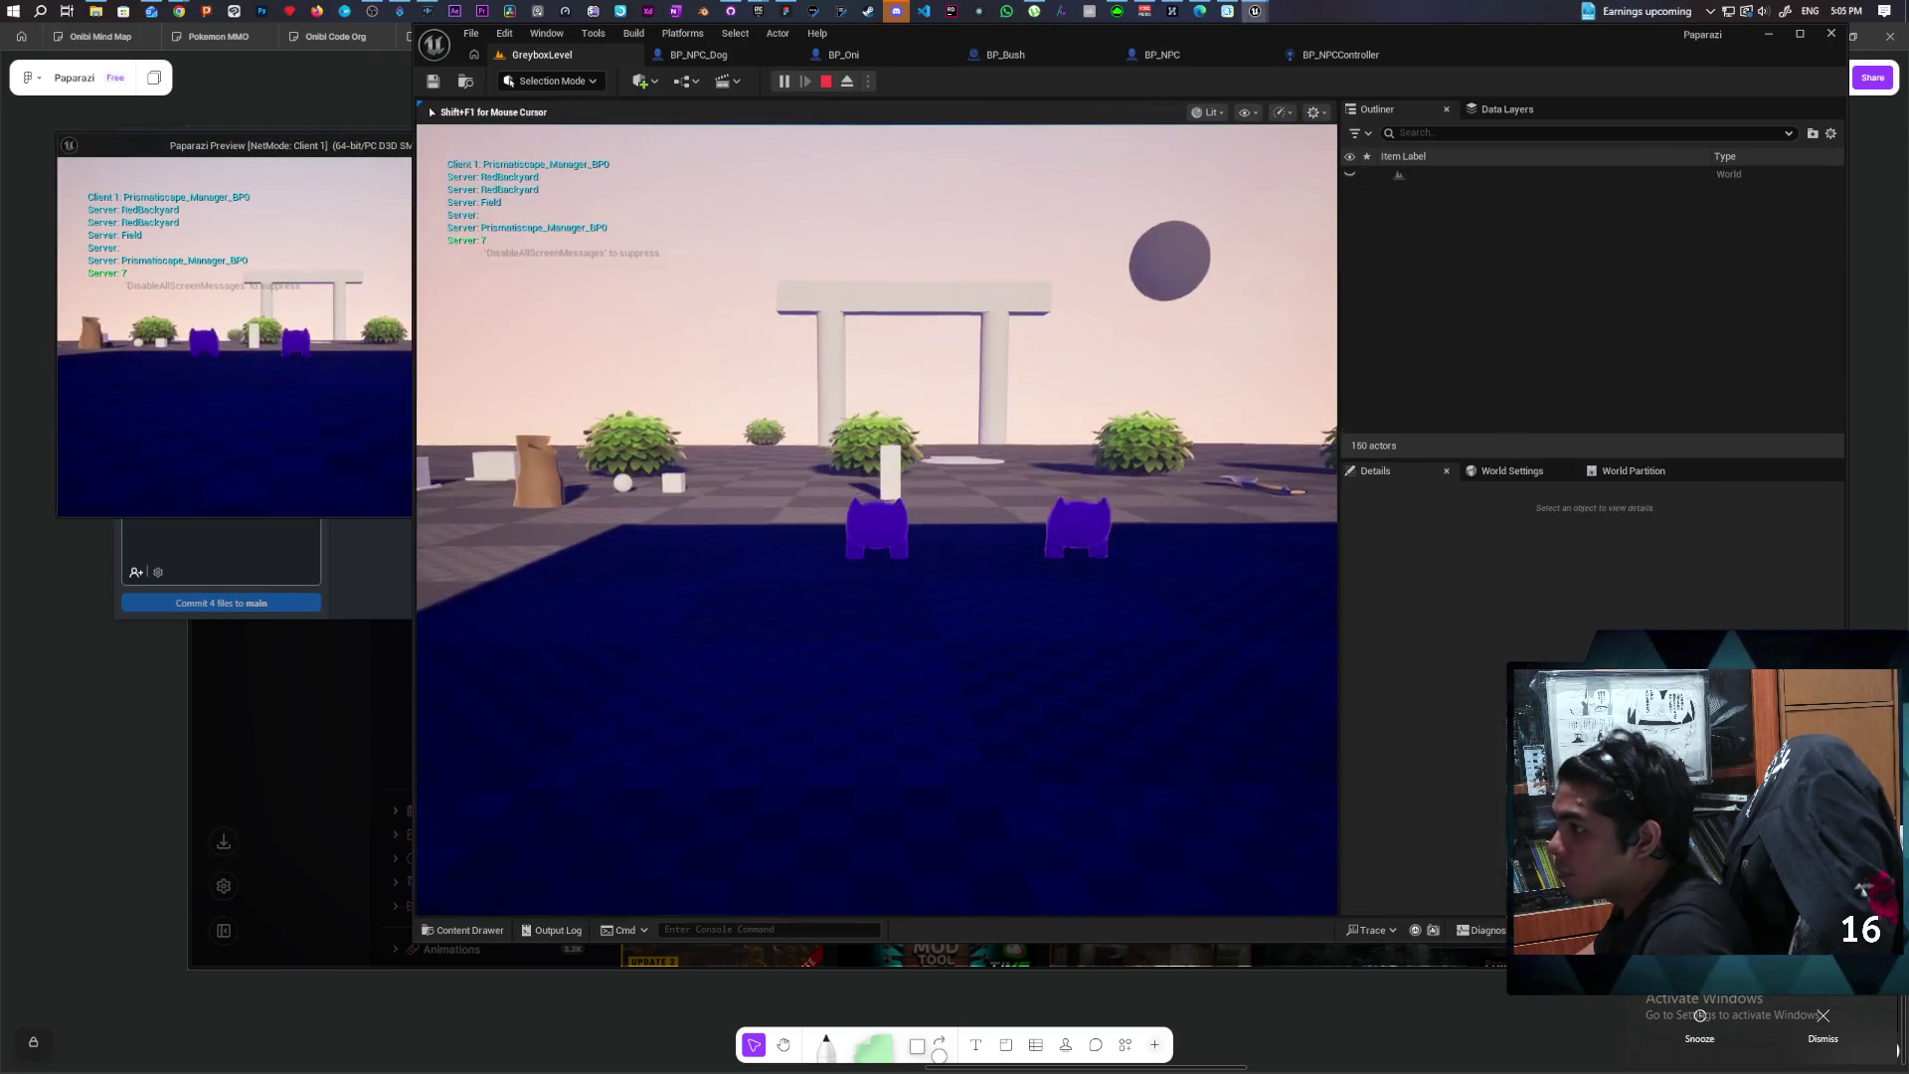
{"action": "key", "text": "w"}
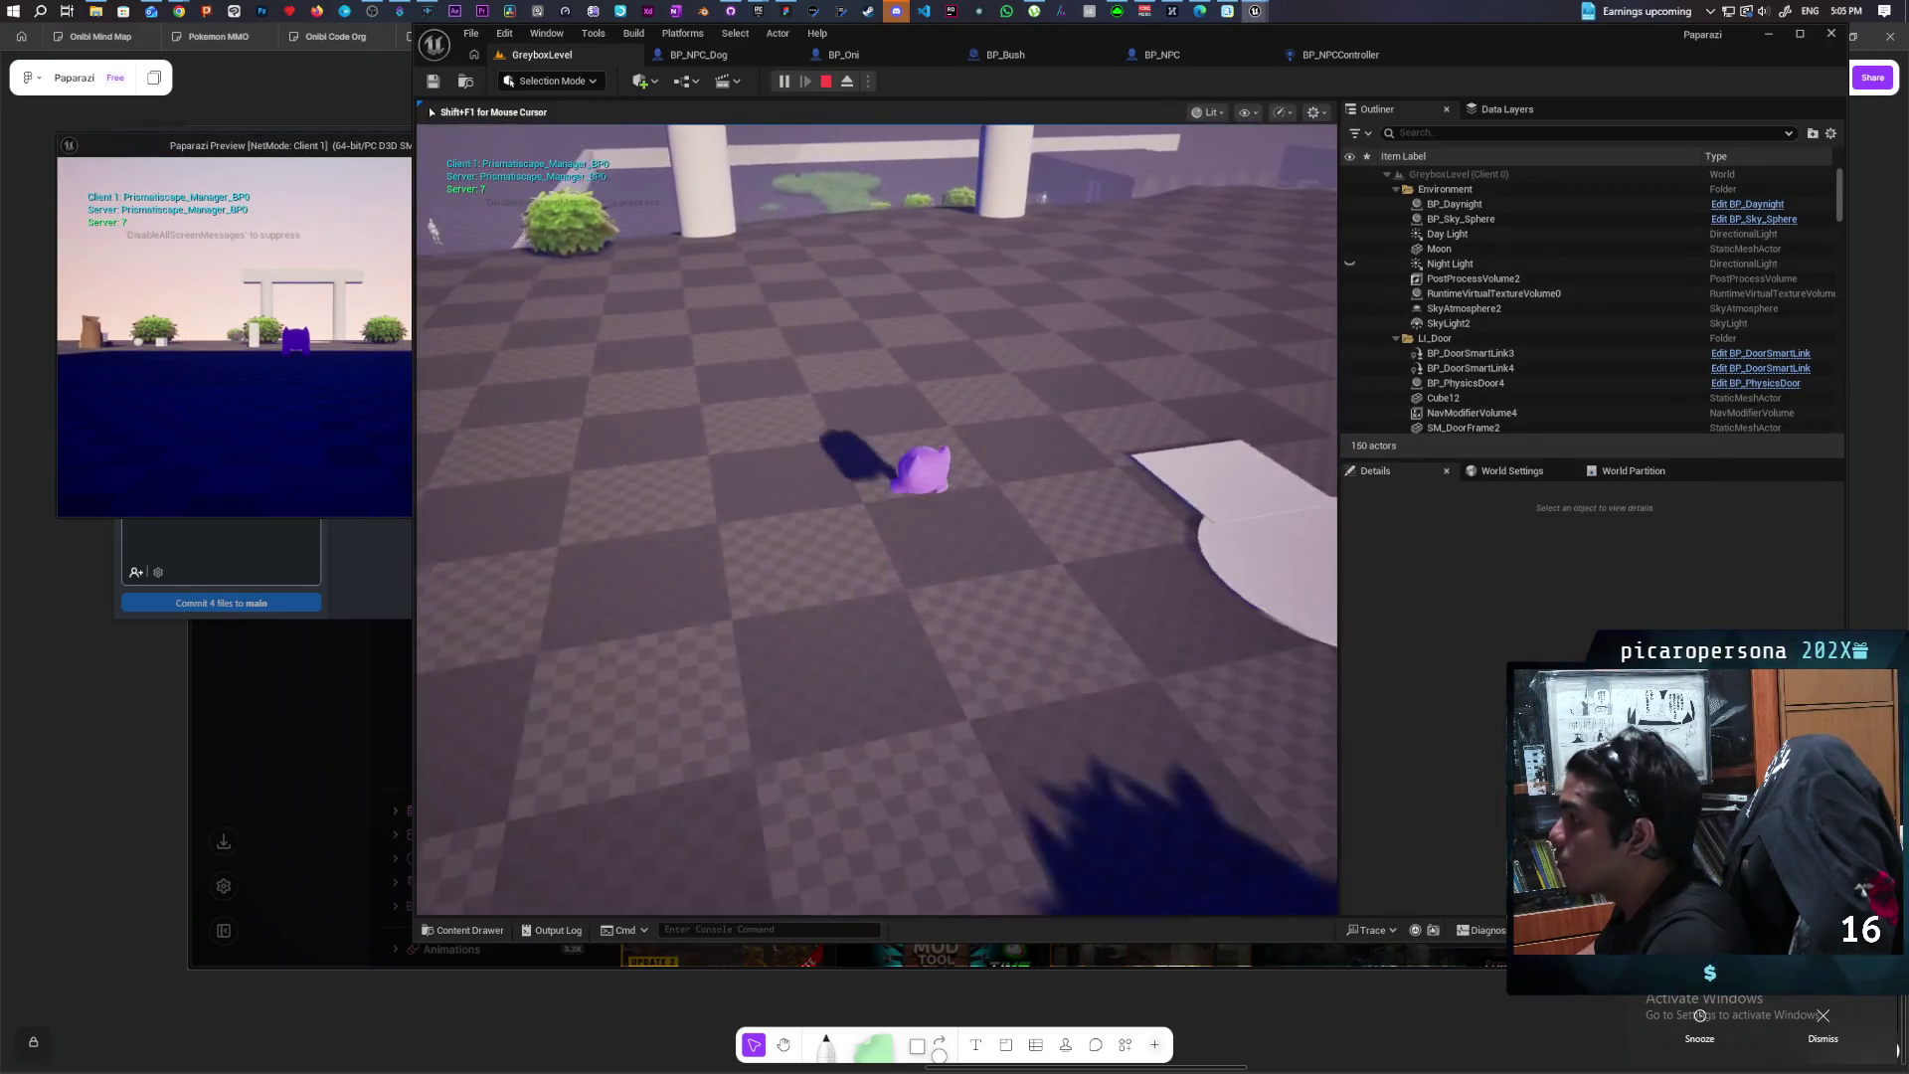
{"action": "key", "text": "w"}
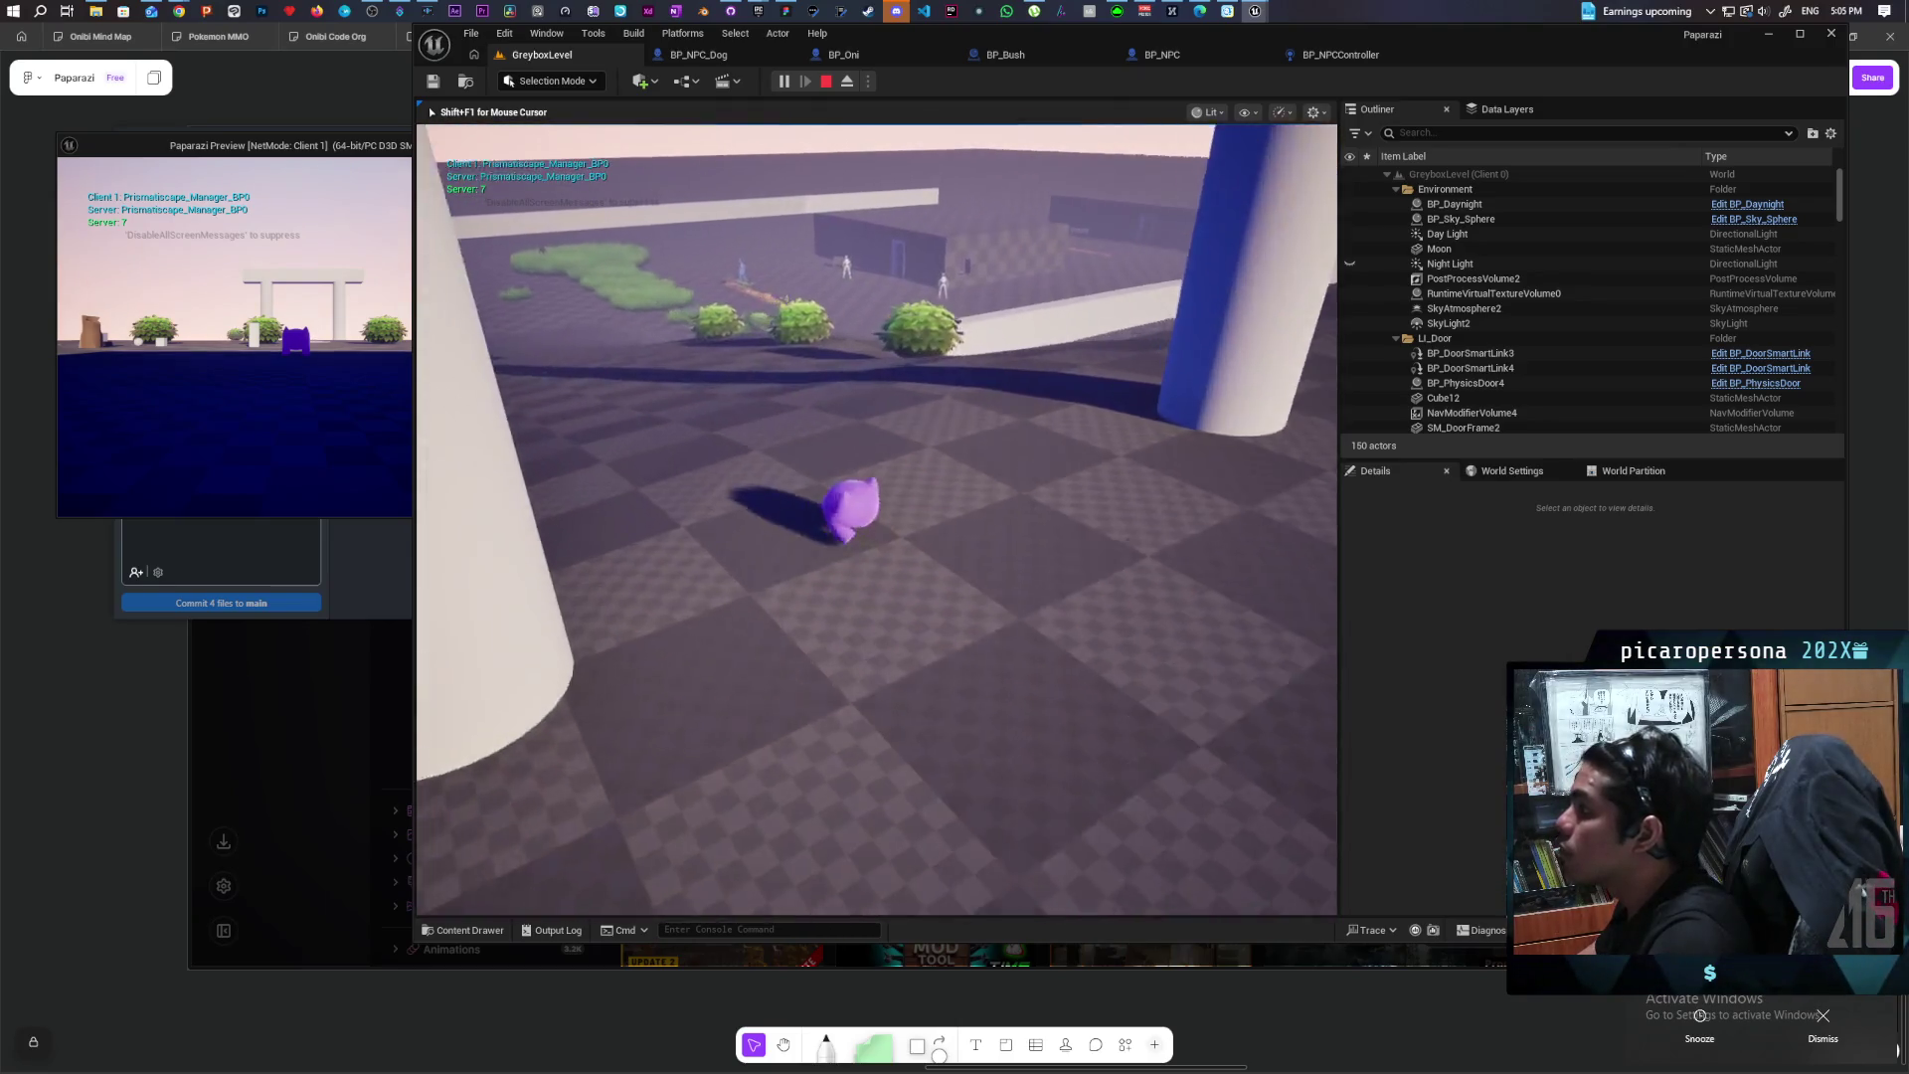
{"action": "key", "text": "w"}
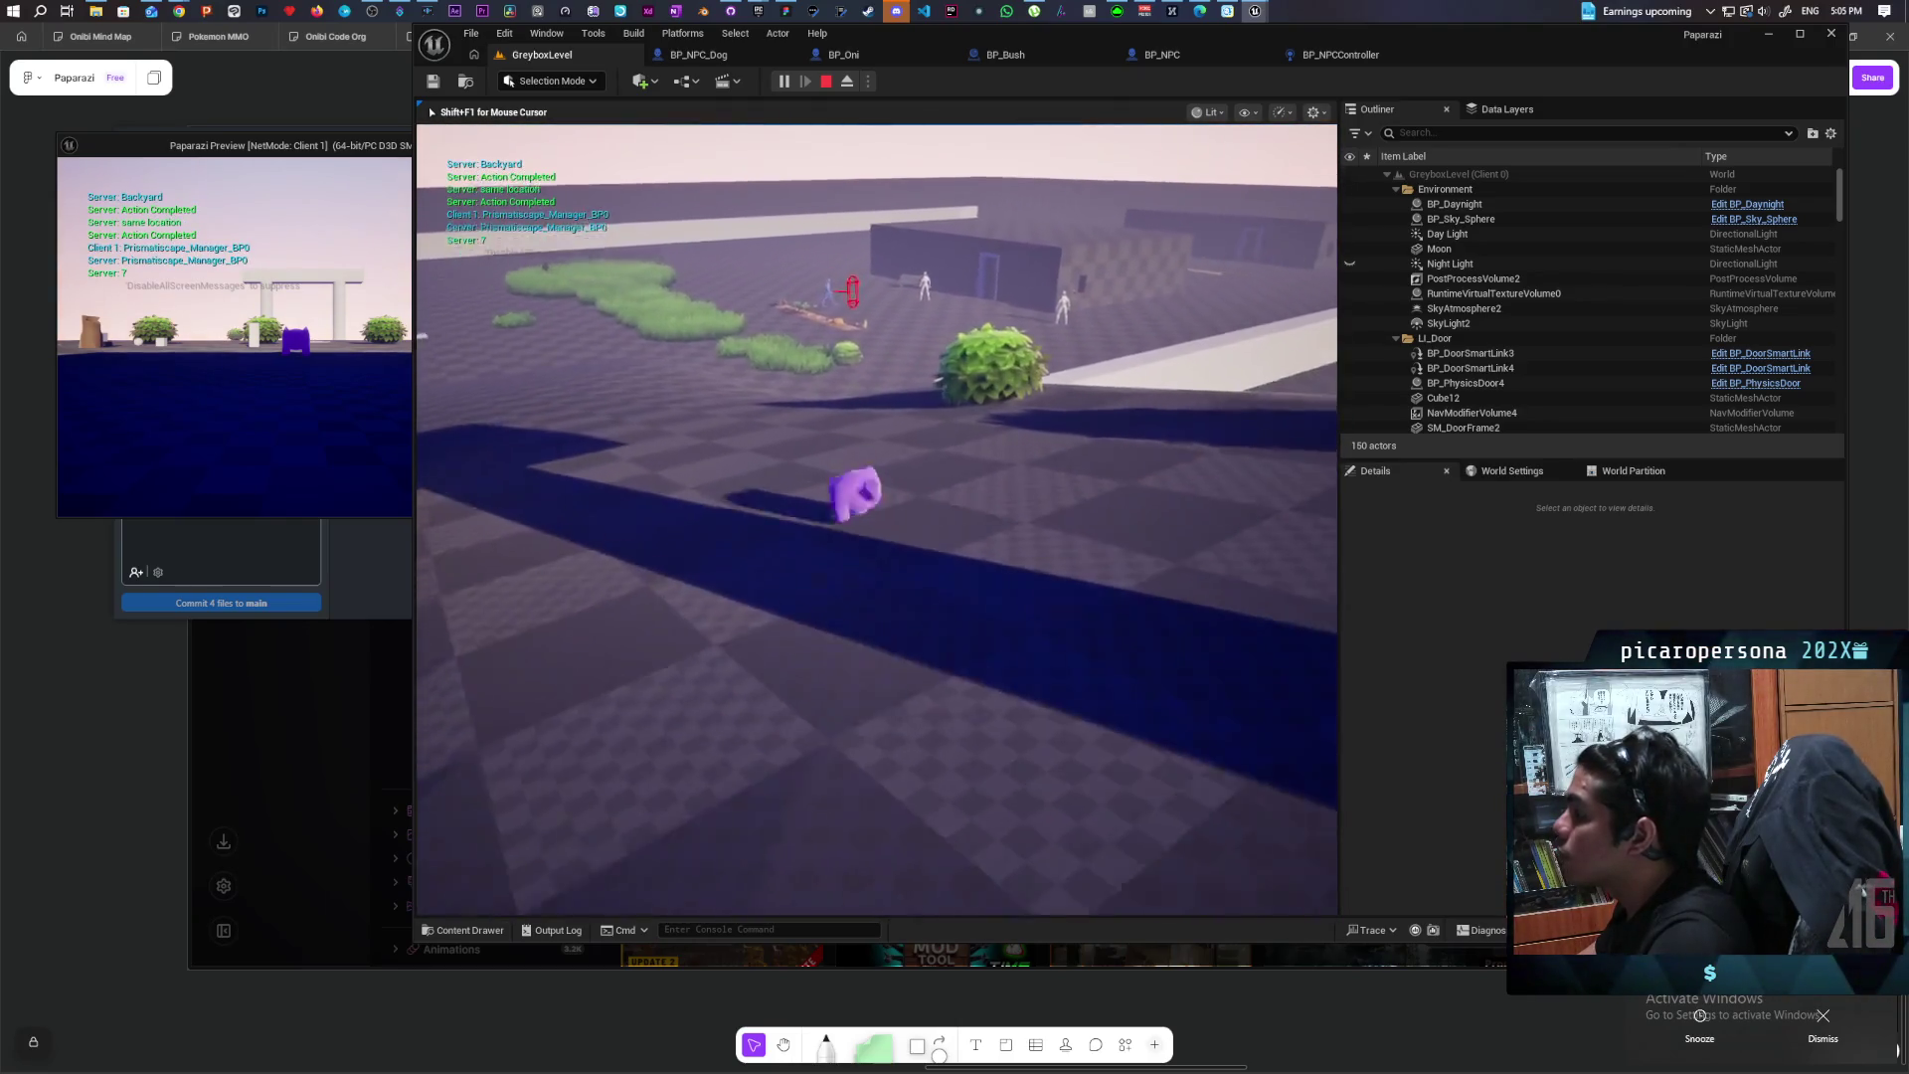
{"action": "key", "text": "w"}
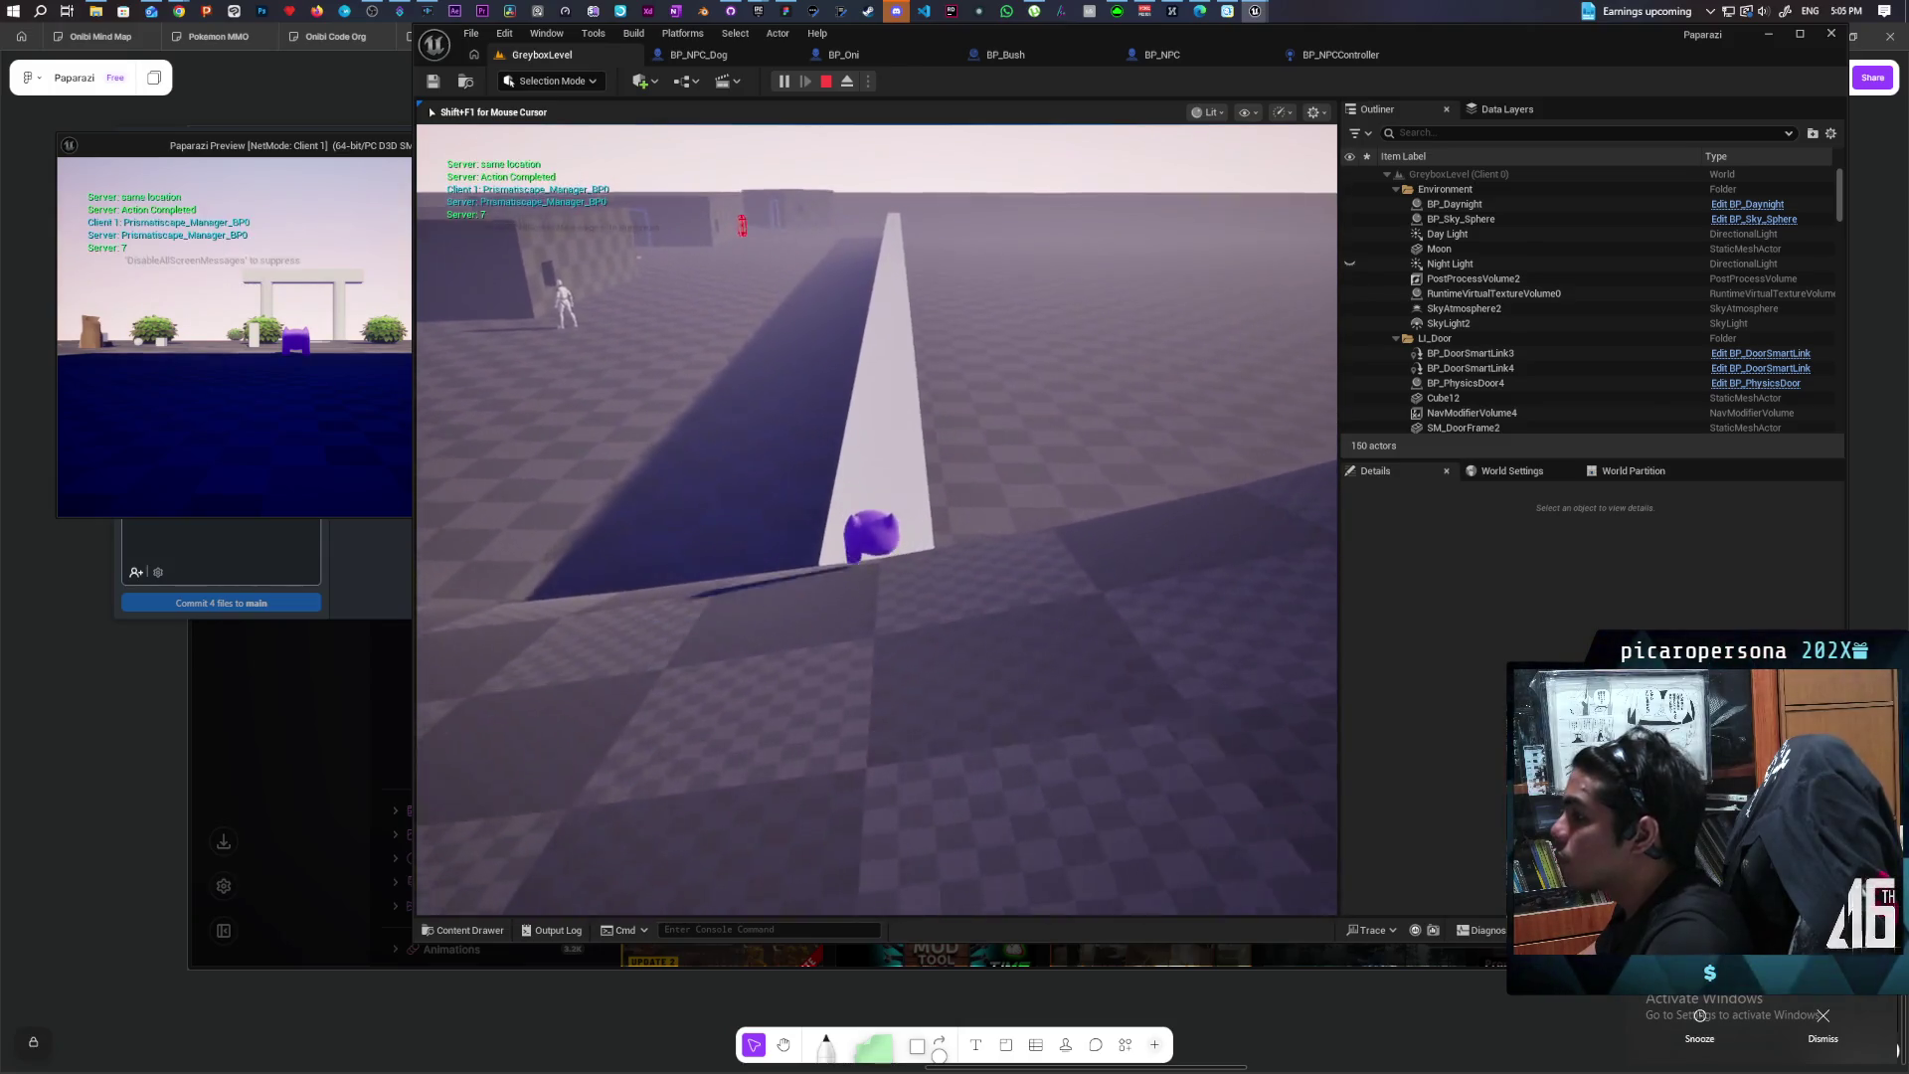
{"action": "key", "text": "w"}
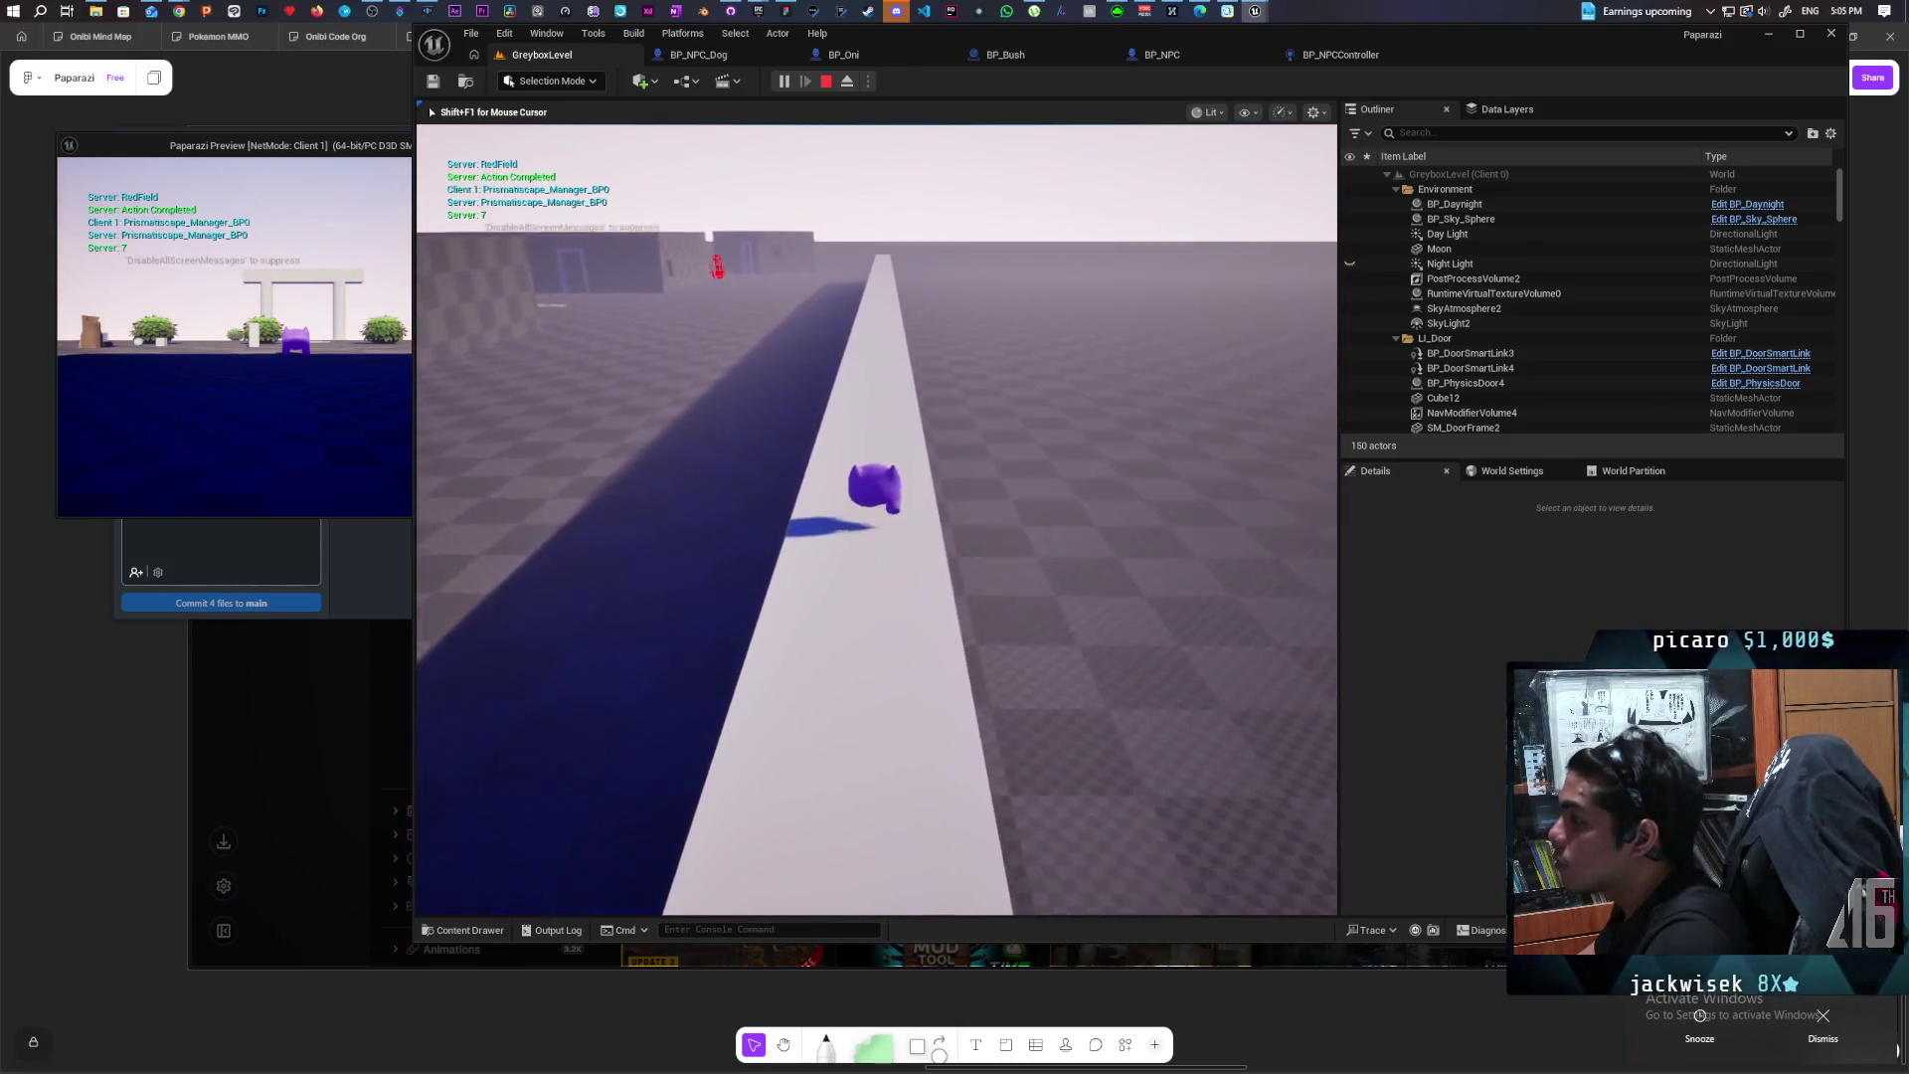
{"action": "key", "text": "w"}
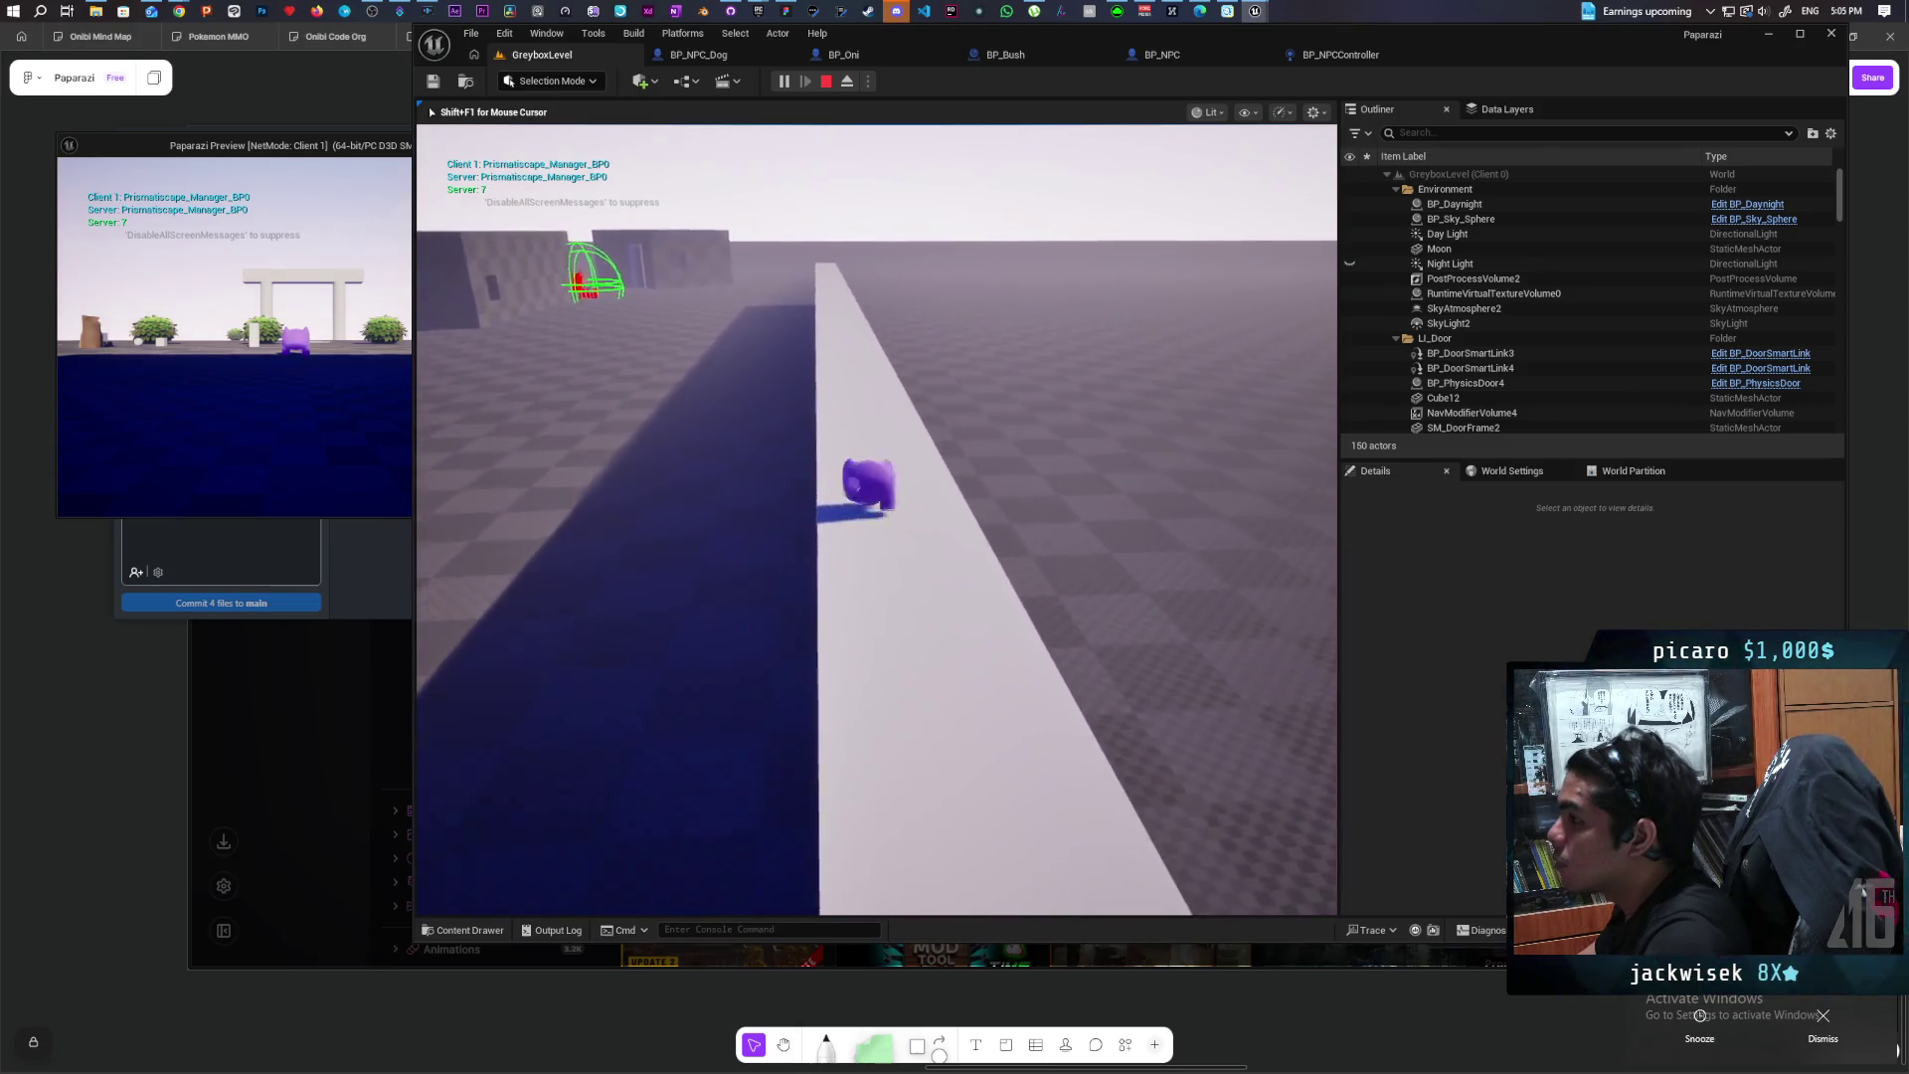
{"action": "key", "text": "w"}
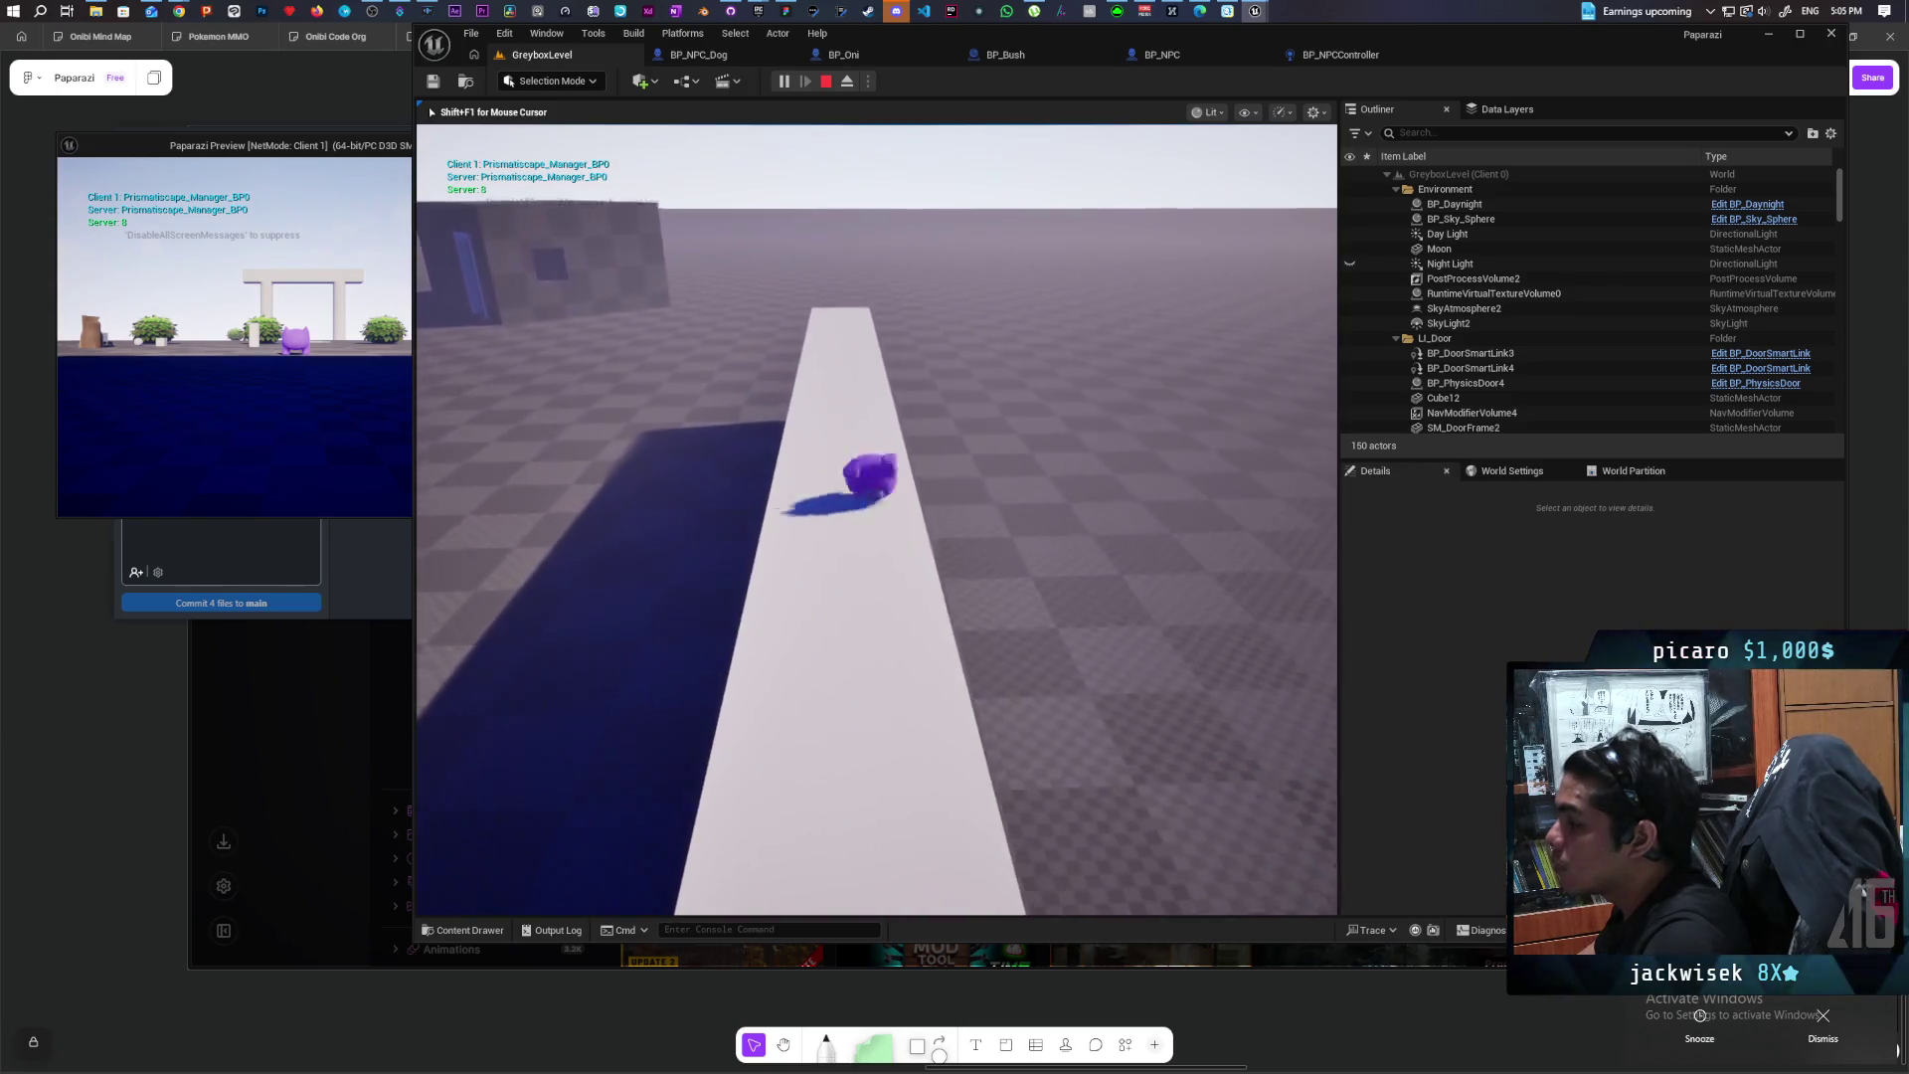
{"action": "key", "text": "w"}
{"action": "key", "text": "w"}
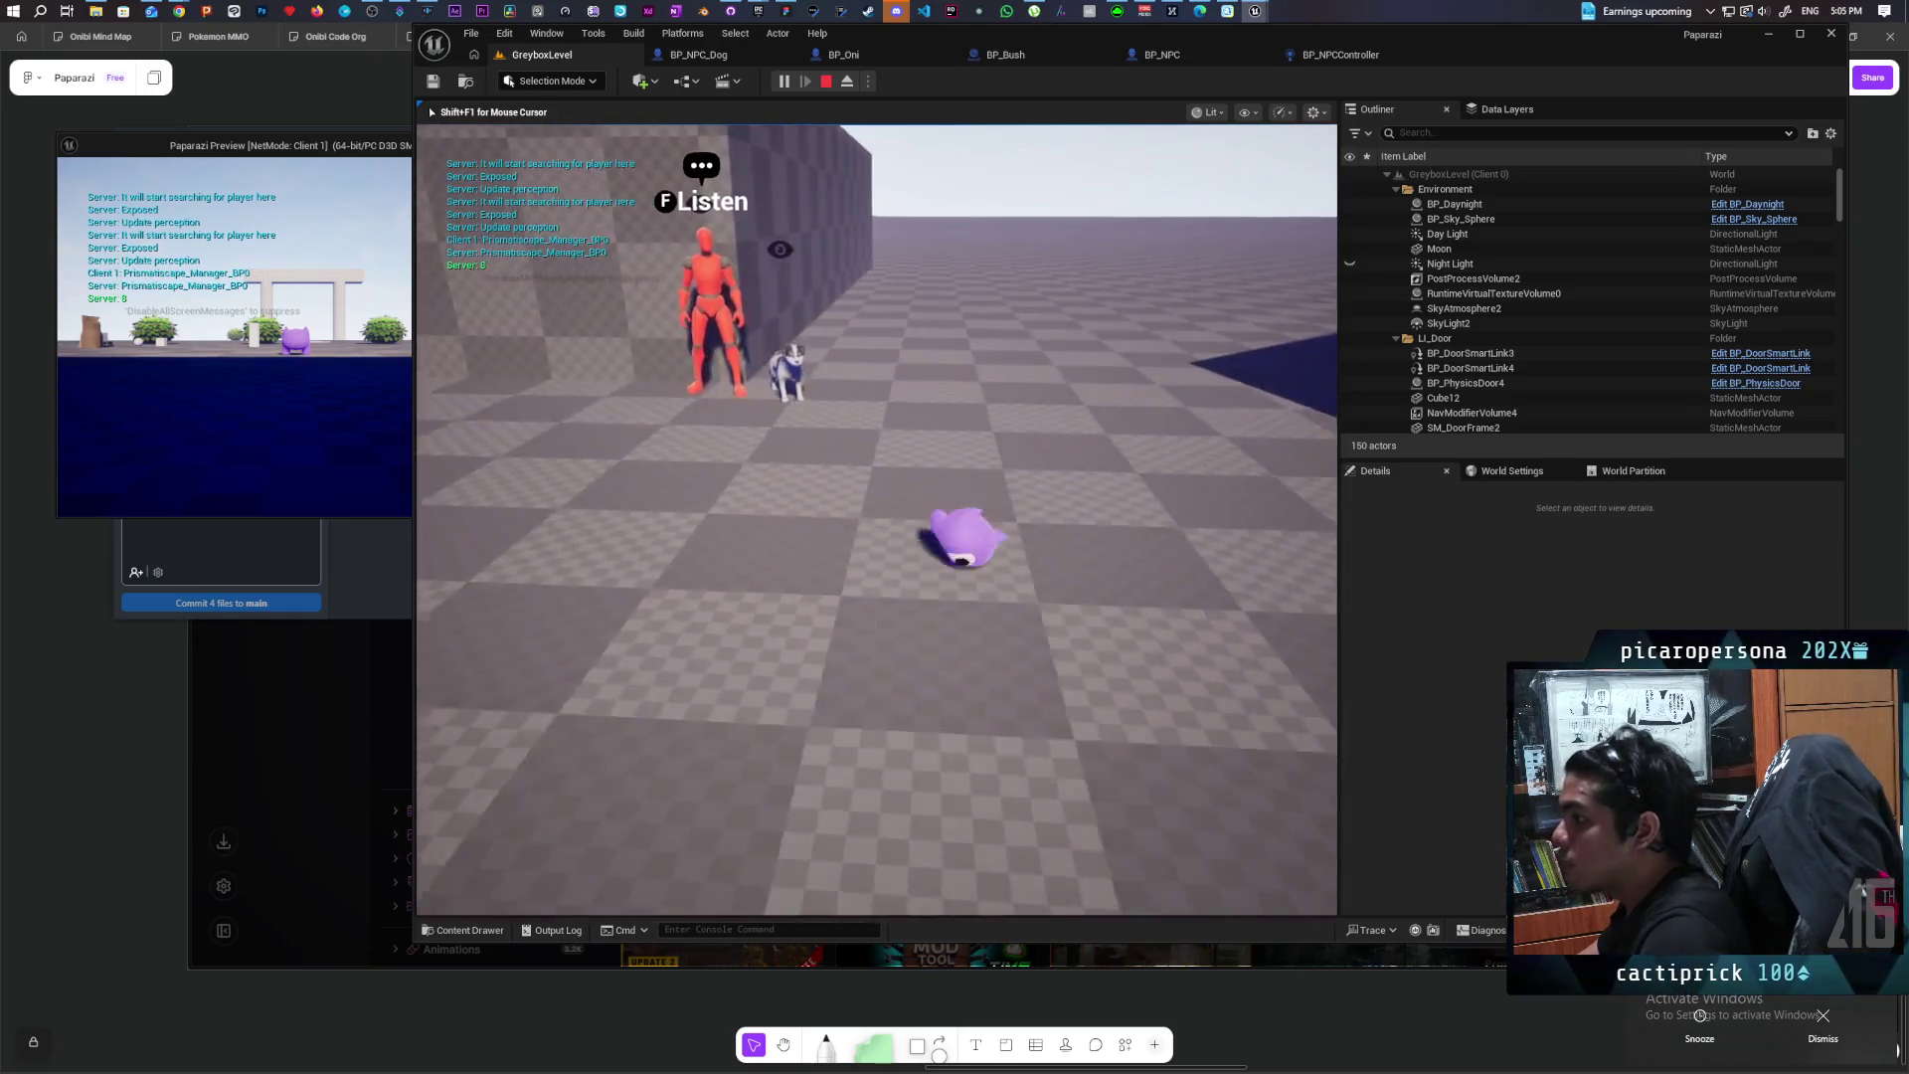
Step: Walk along and around the white walls watching the NPCs, then stop the session
{"action": "key", "text": "w"}
{"action": "key", "text": "w"}
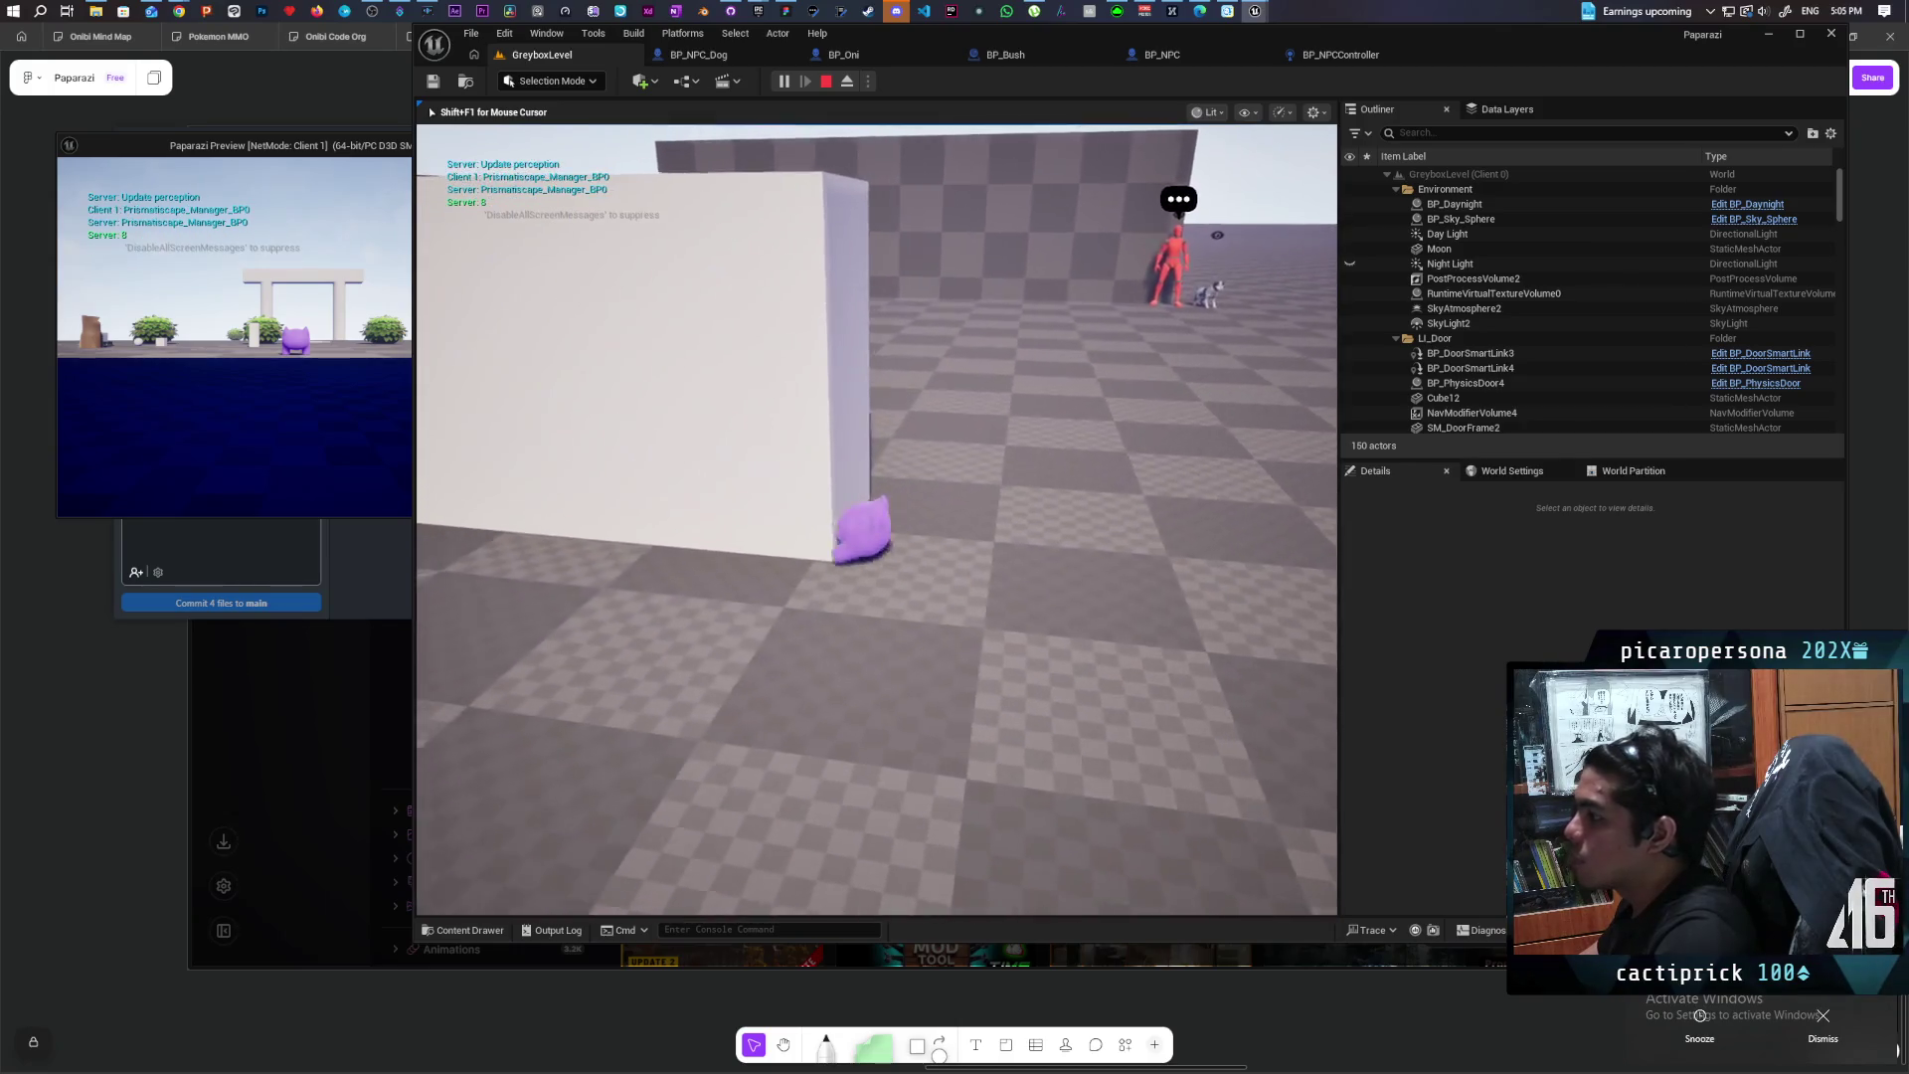
{"action": "key", "text": "w"}
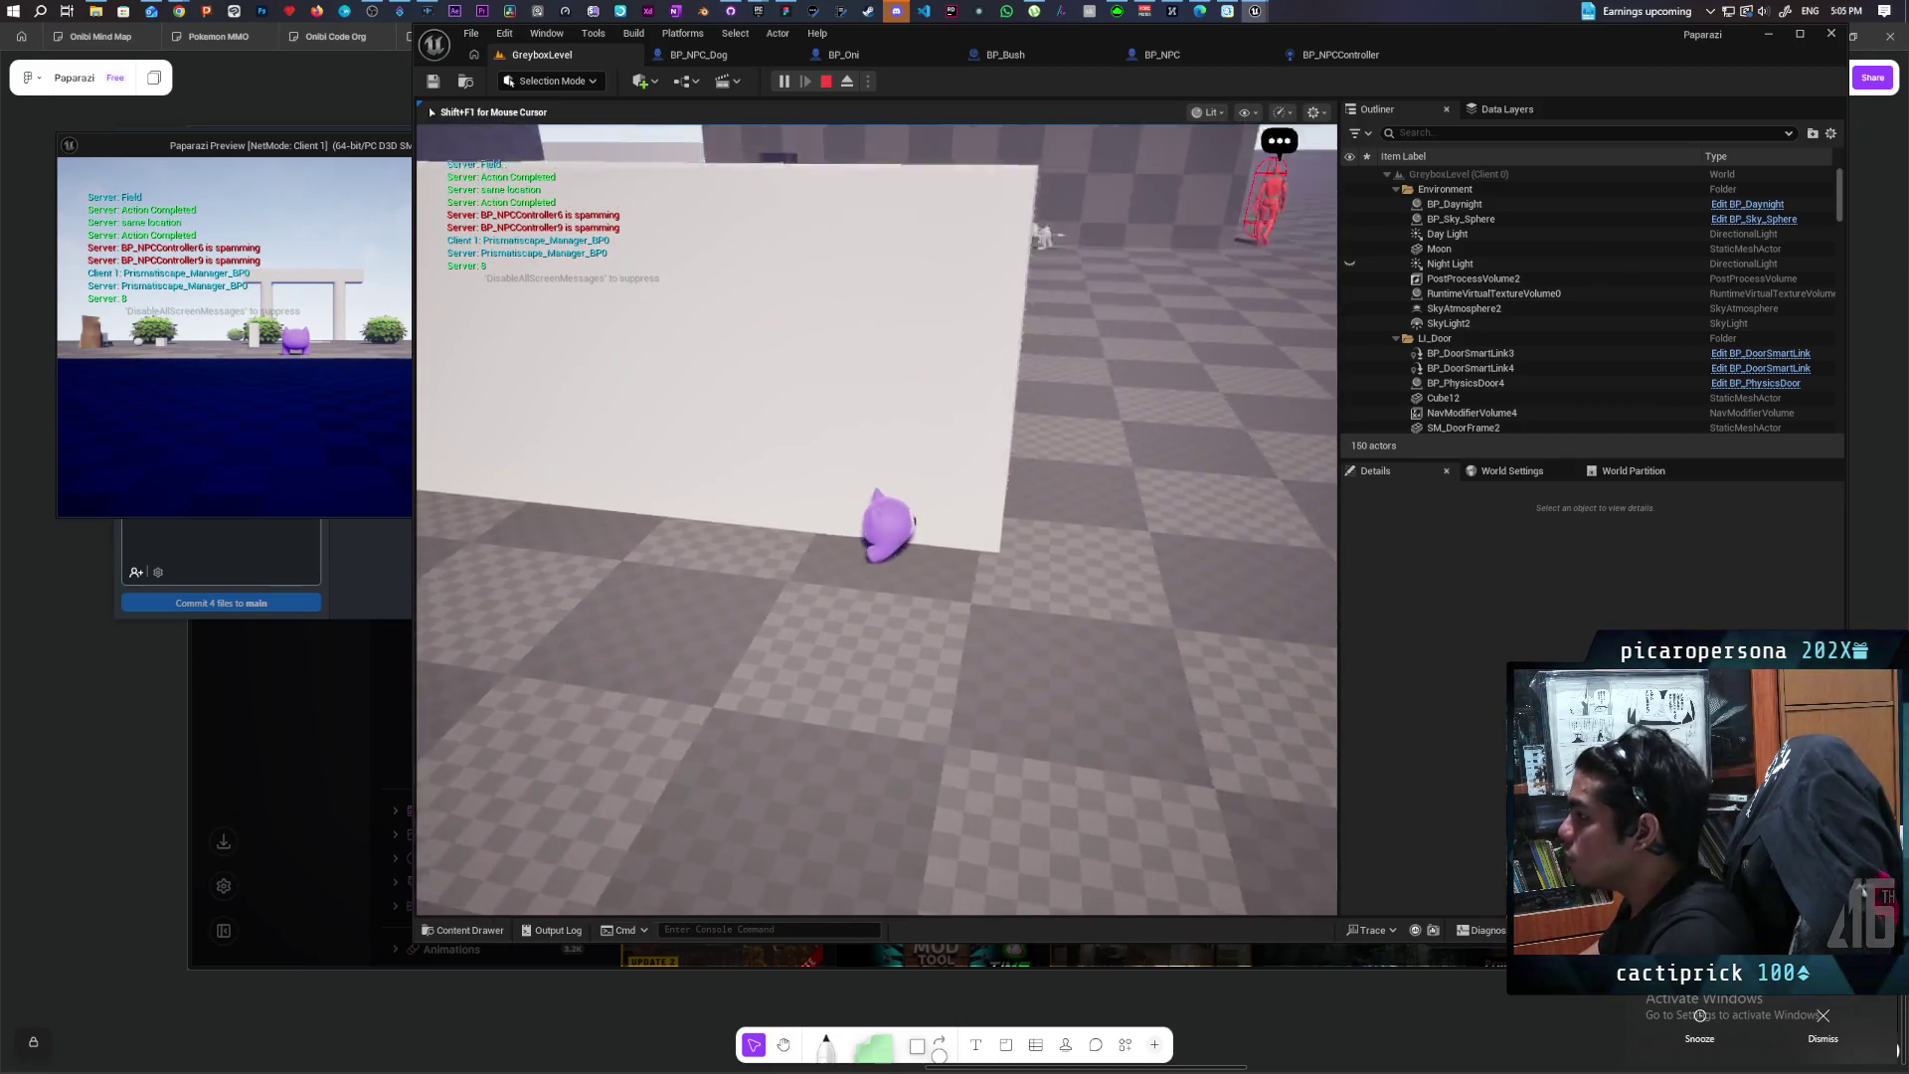
{"action": "key", "text": "w"}
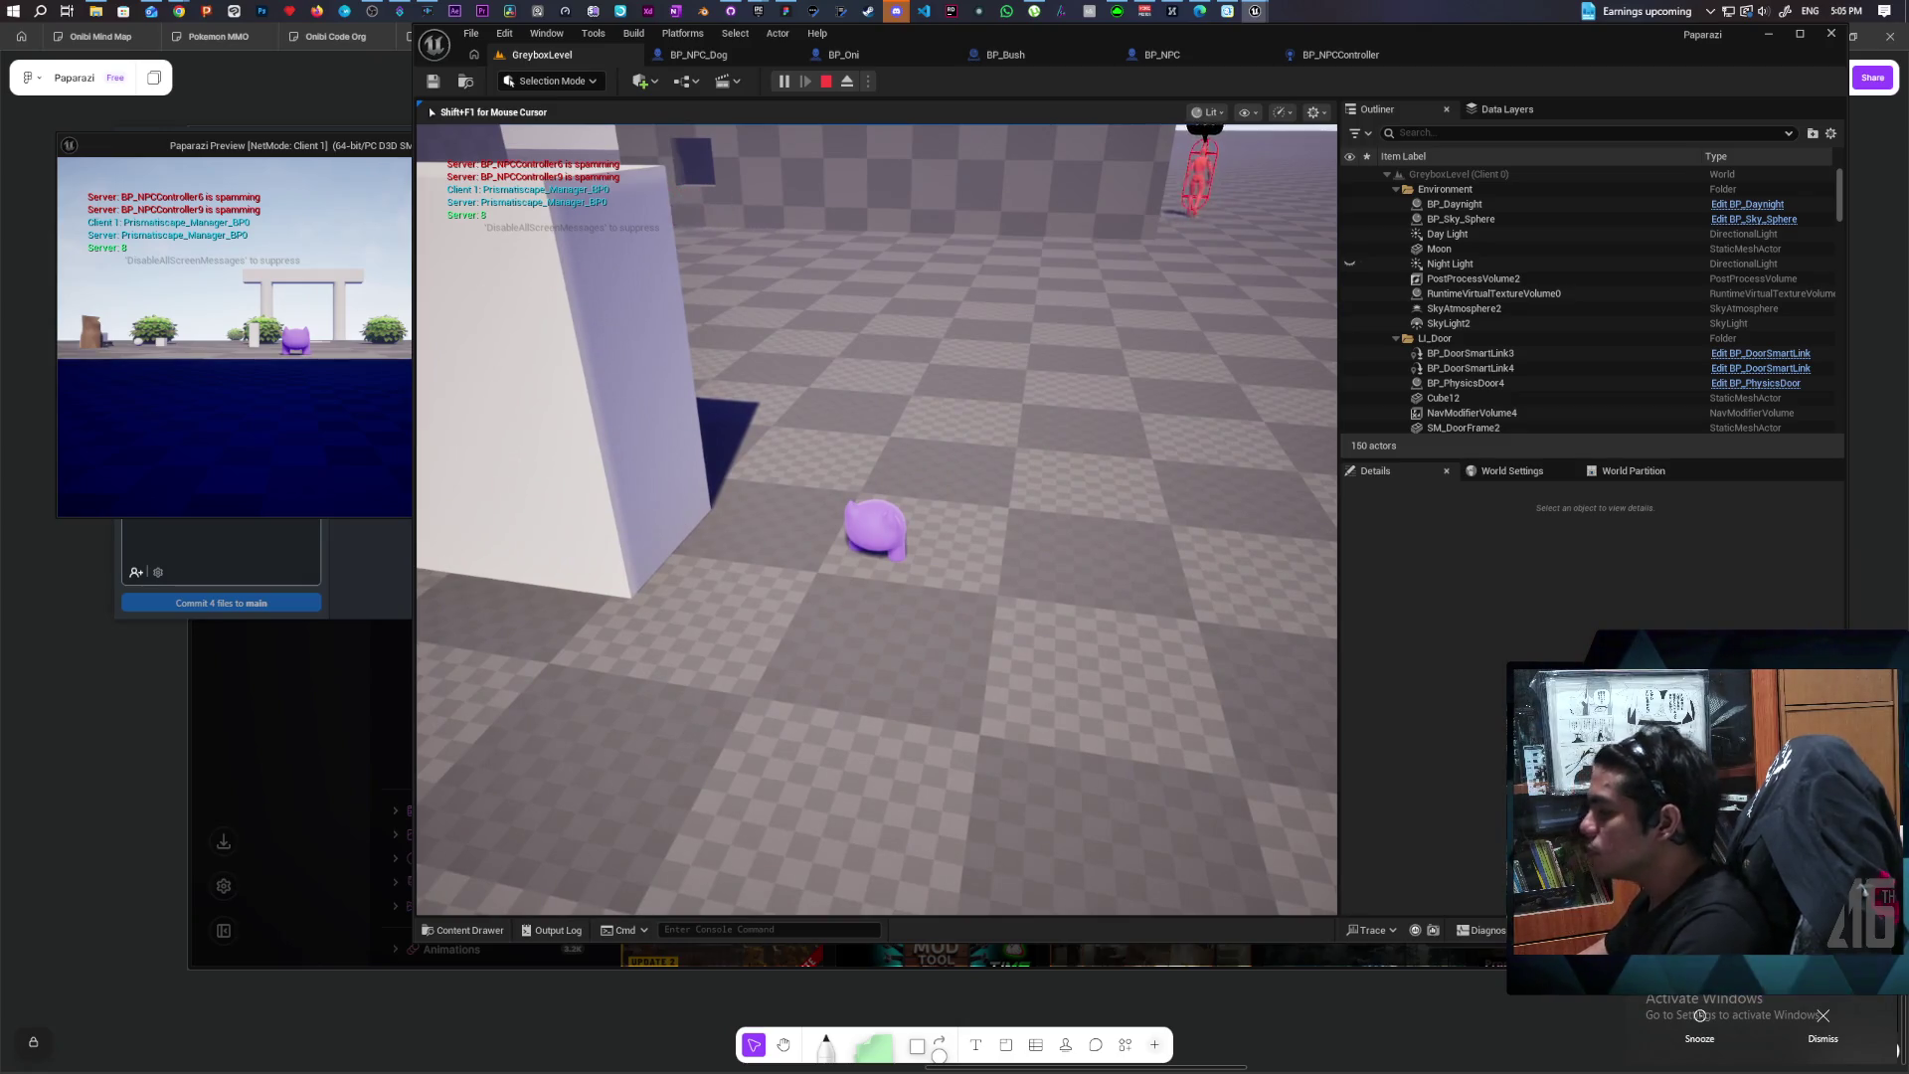
{"action": "key", "text": "w"}
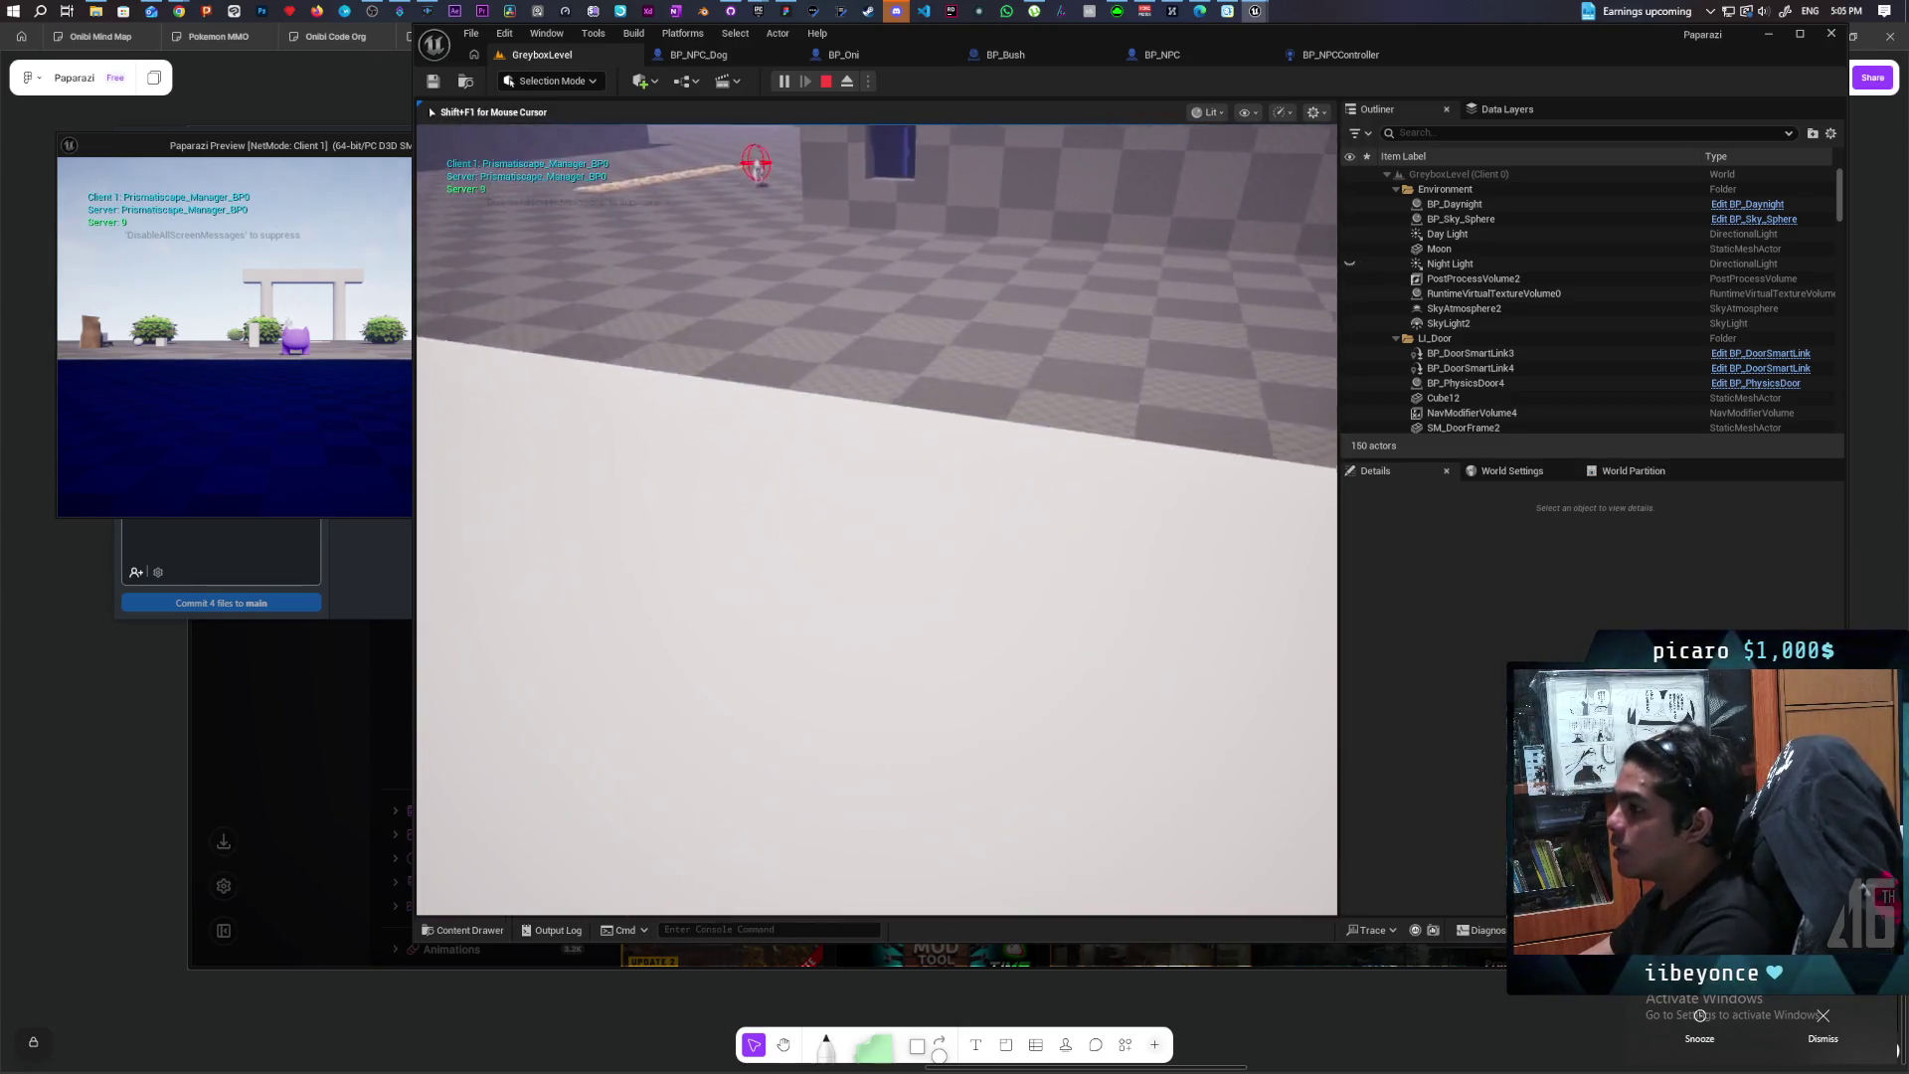
{"action": "key", "text": "w"}
{"action": "key", "text": "w"}
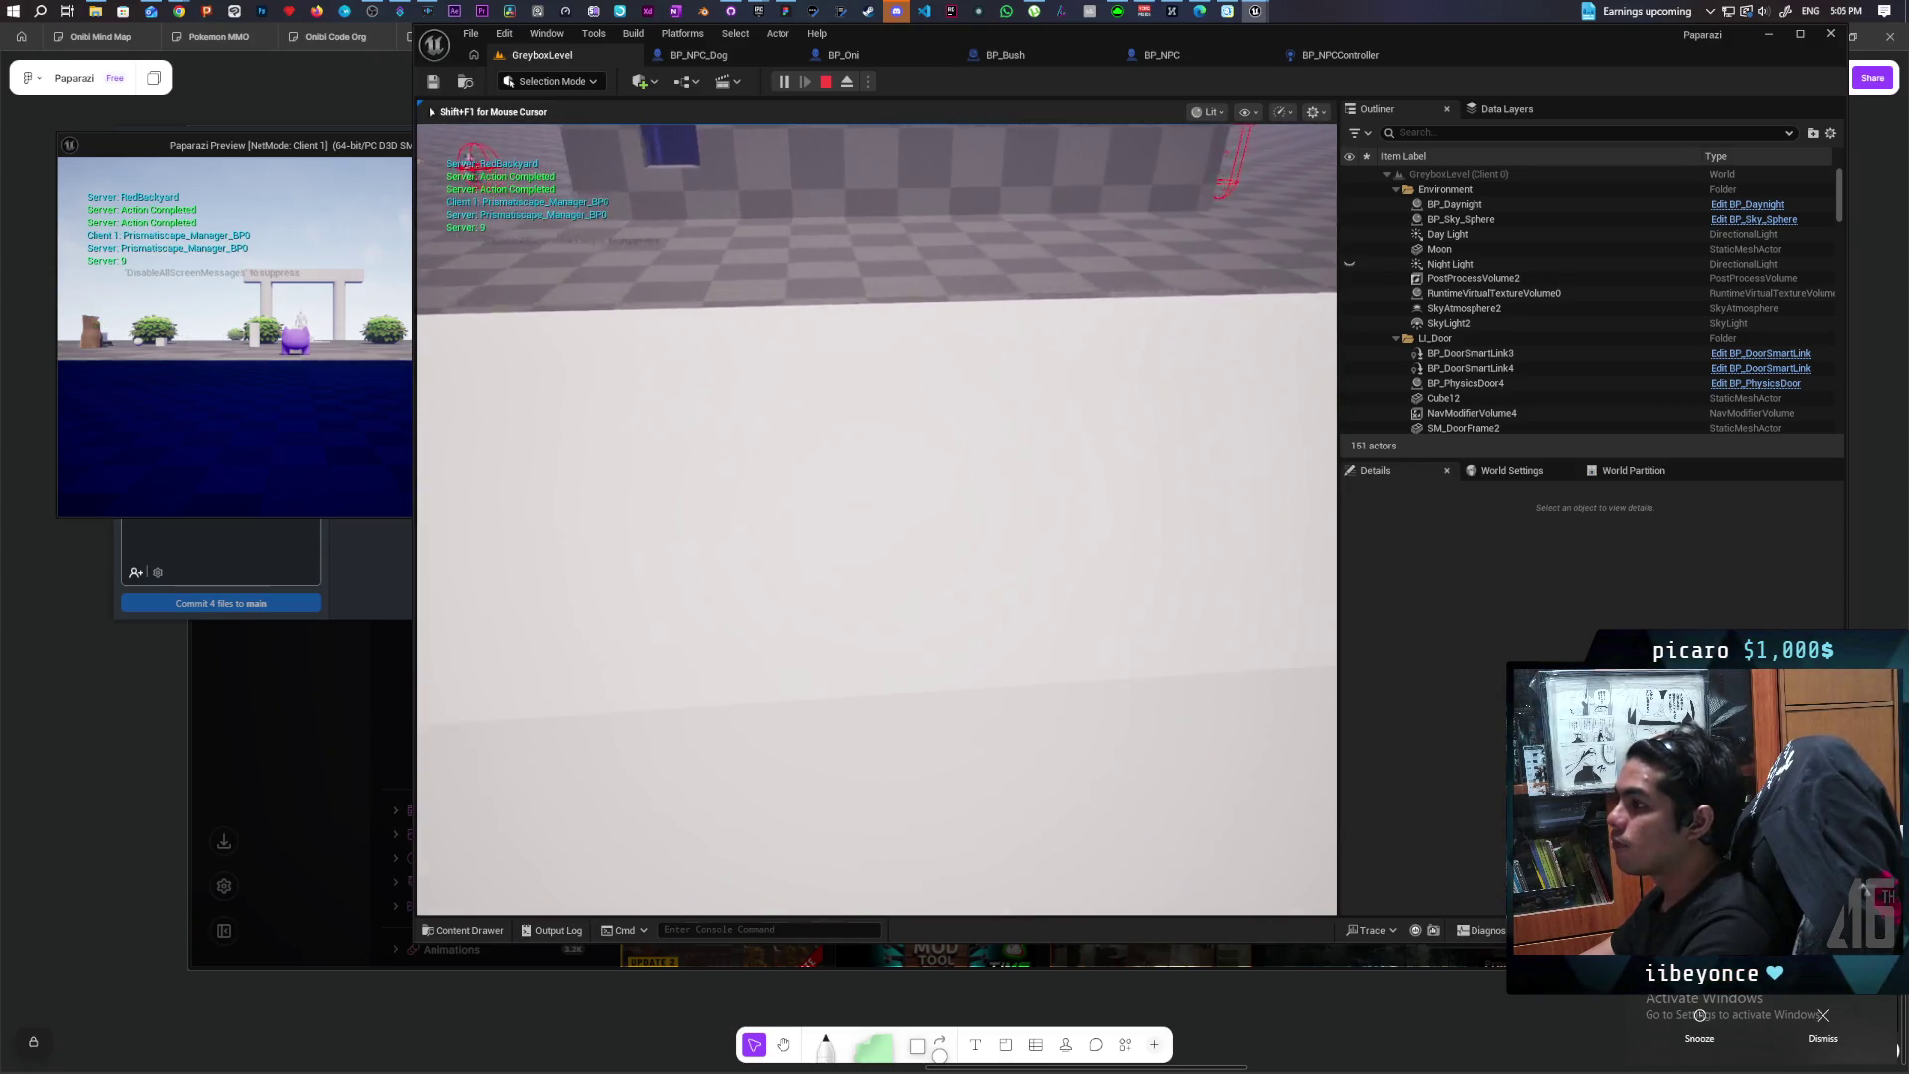
{"action": "key", "text": "s"}
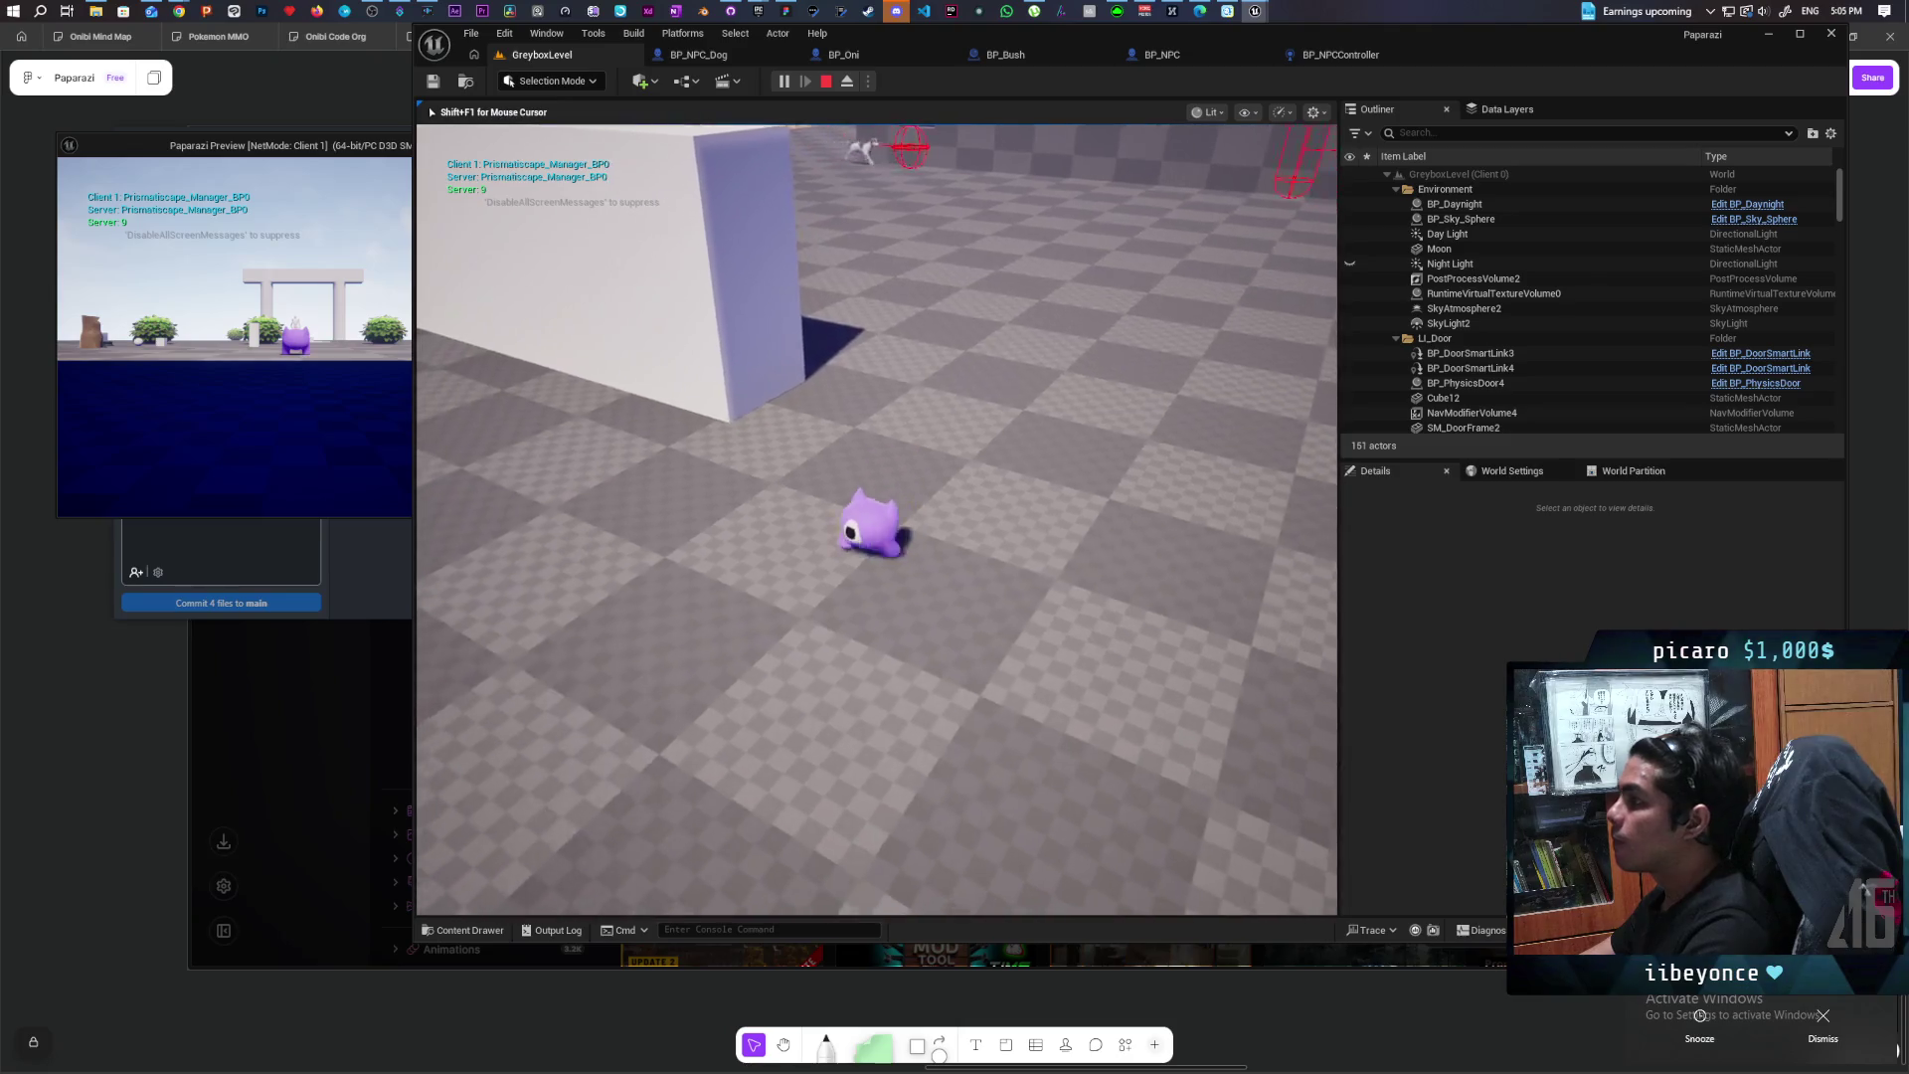
{"action": "key", "text": "w"}
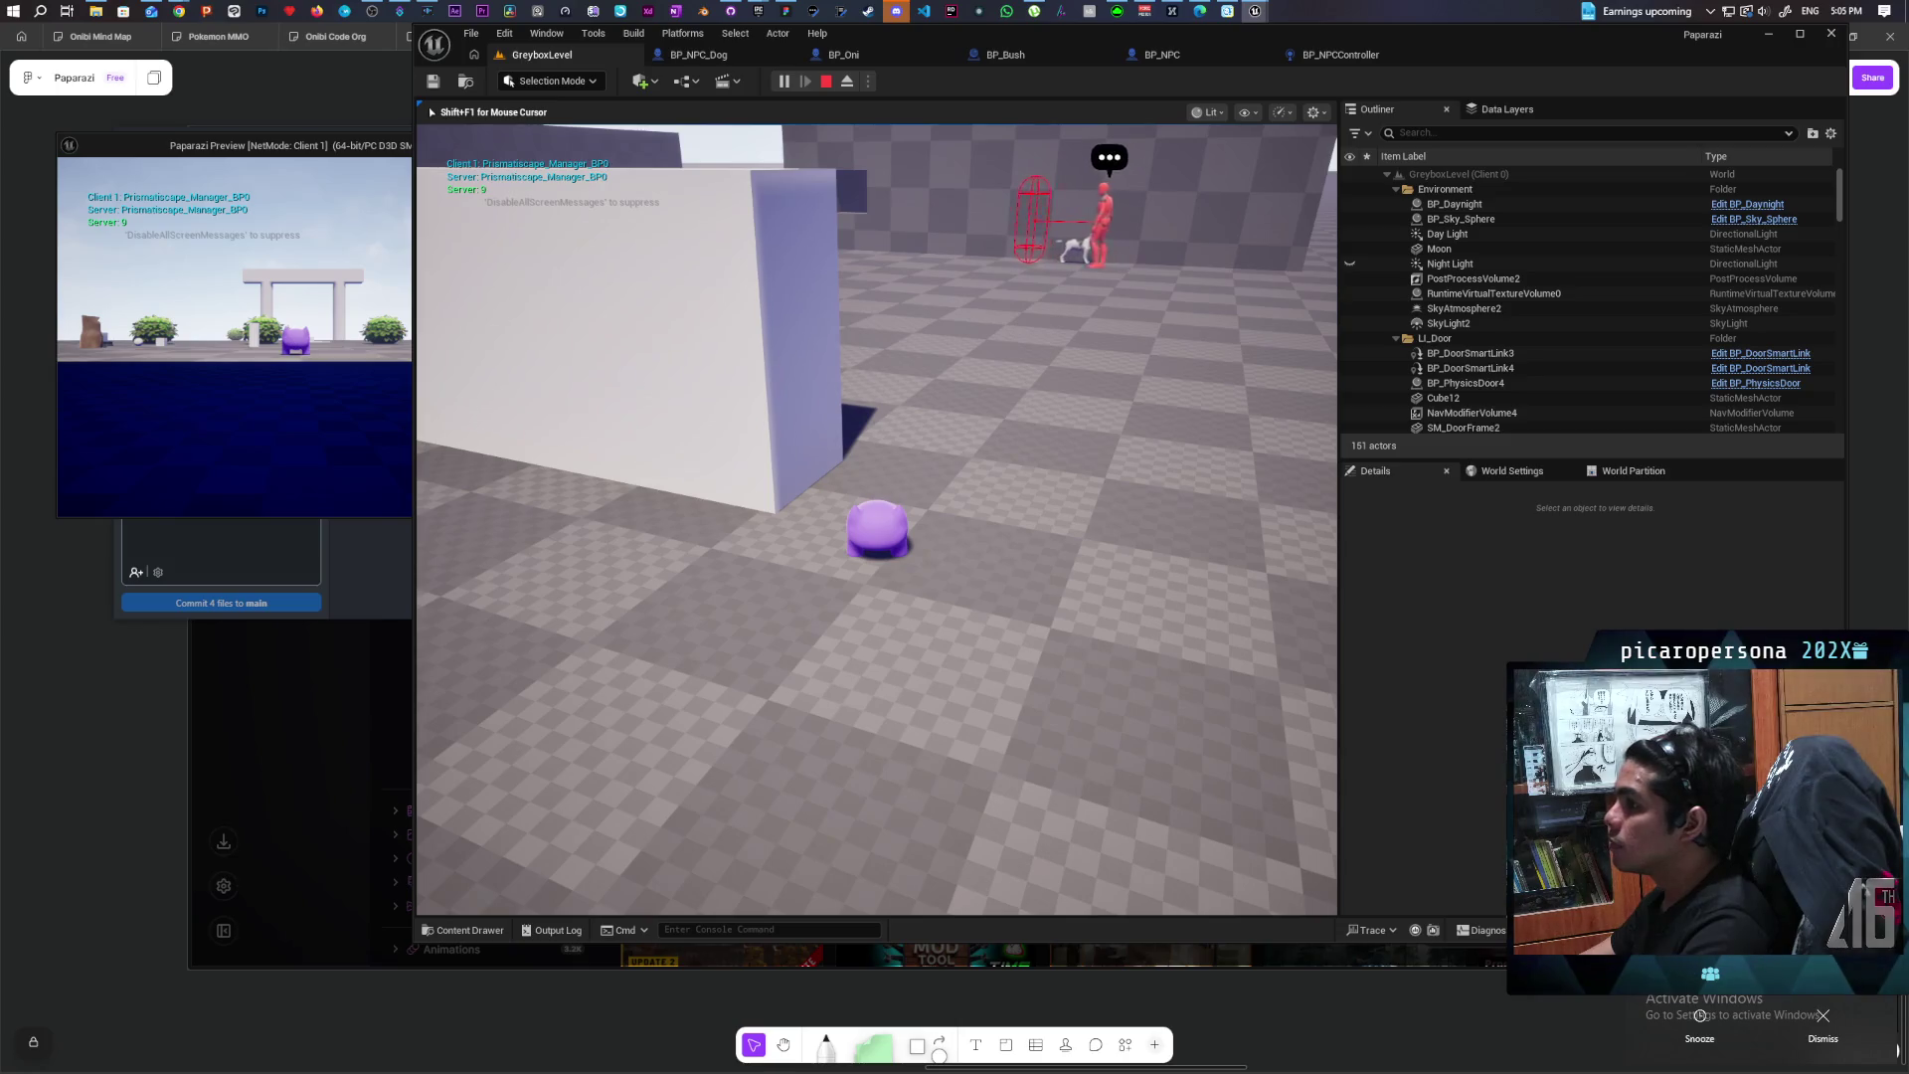
{"action": "key", "text": "d"}
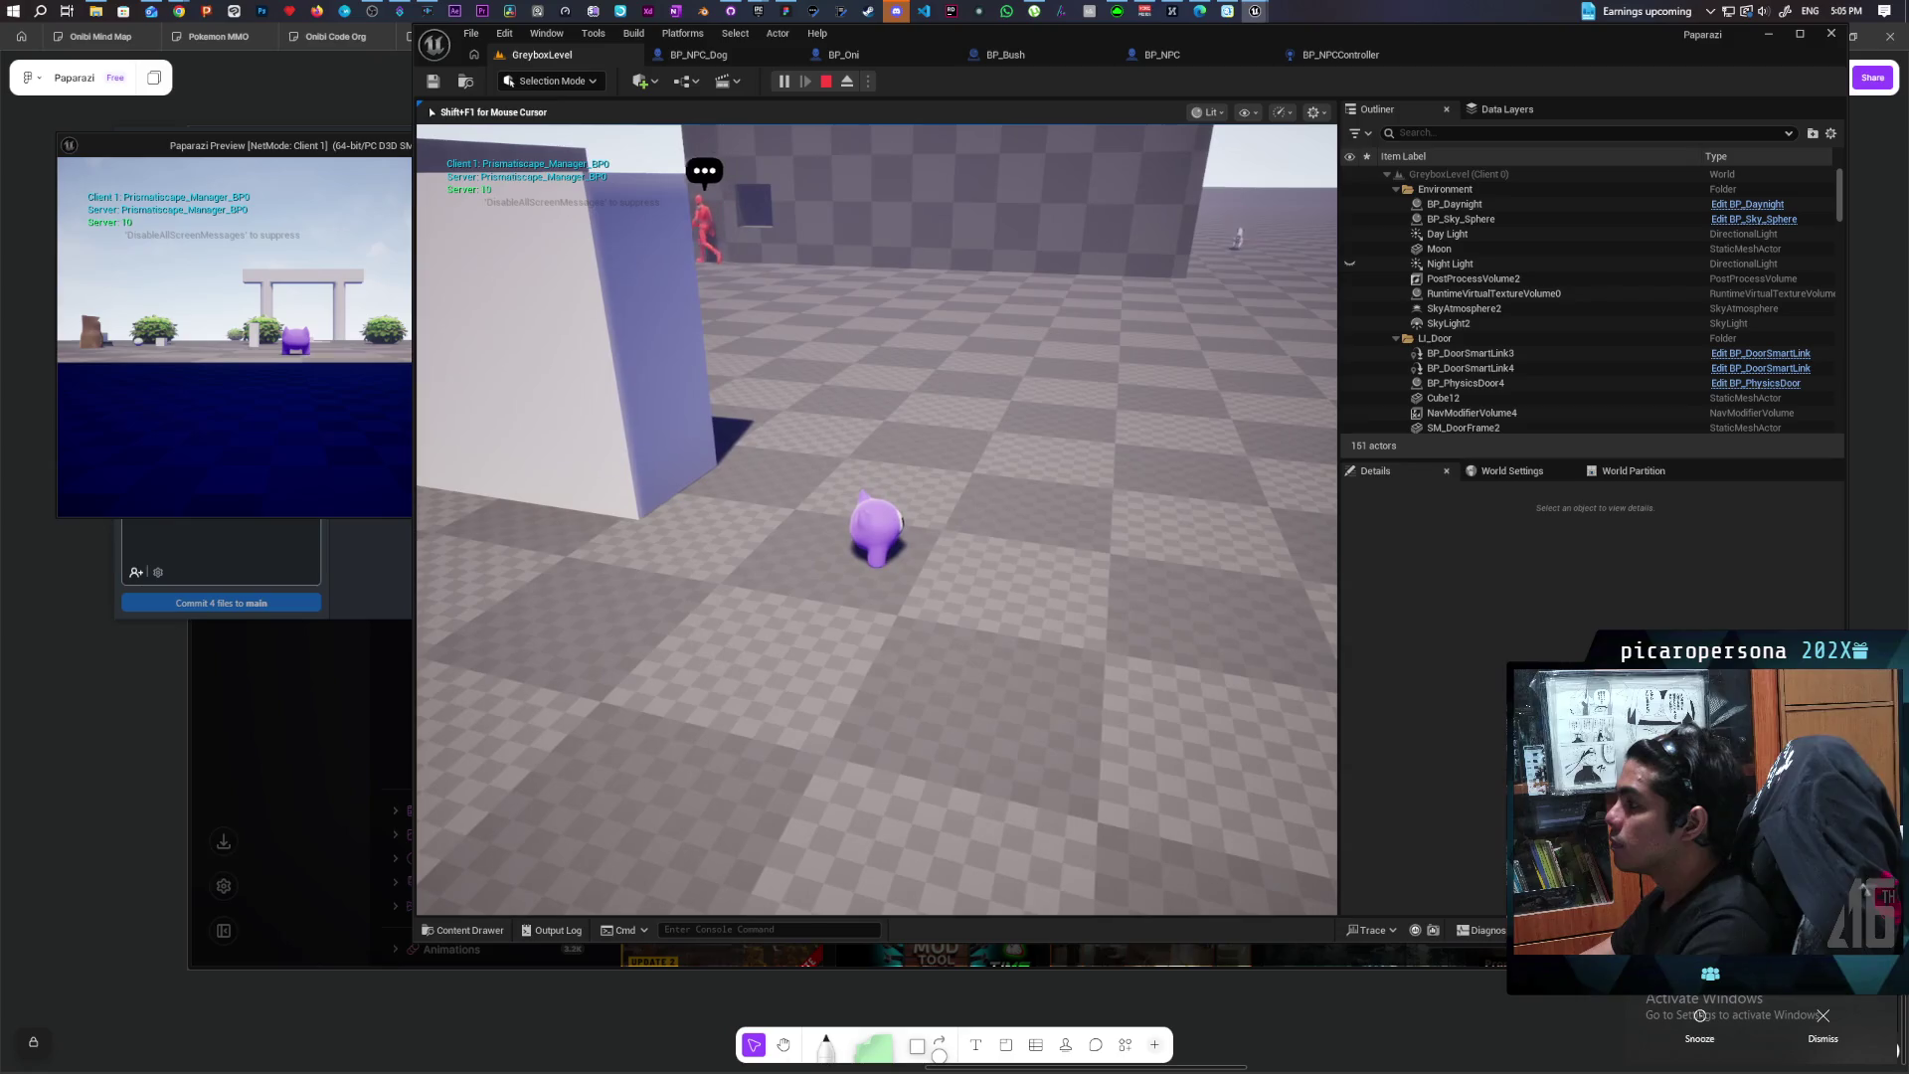
{"action": "key", "text": "d"}
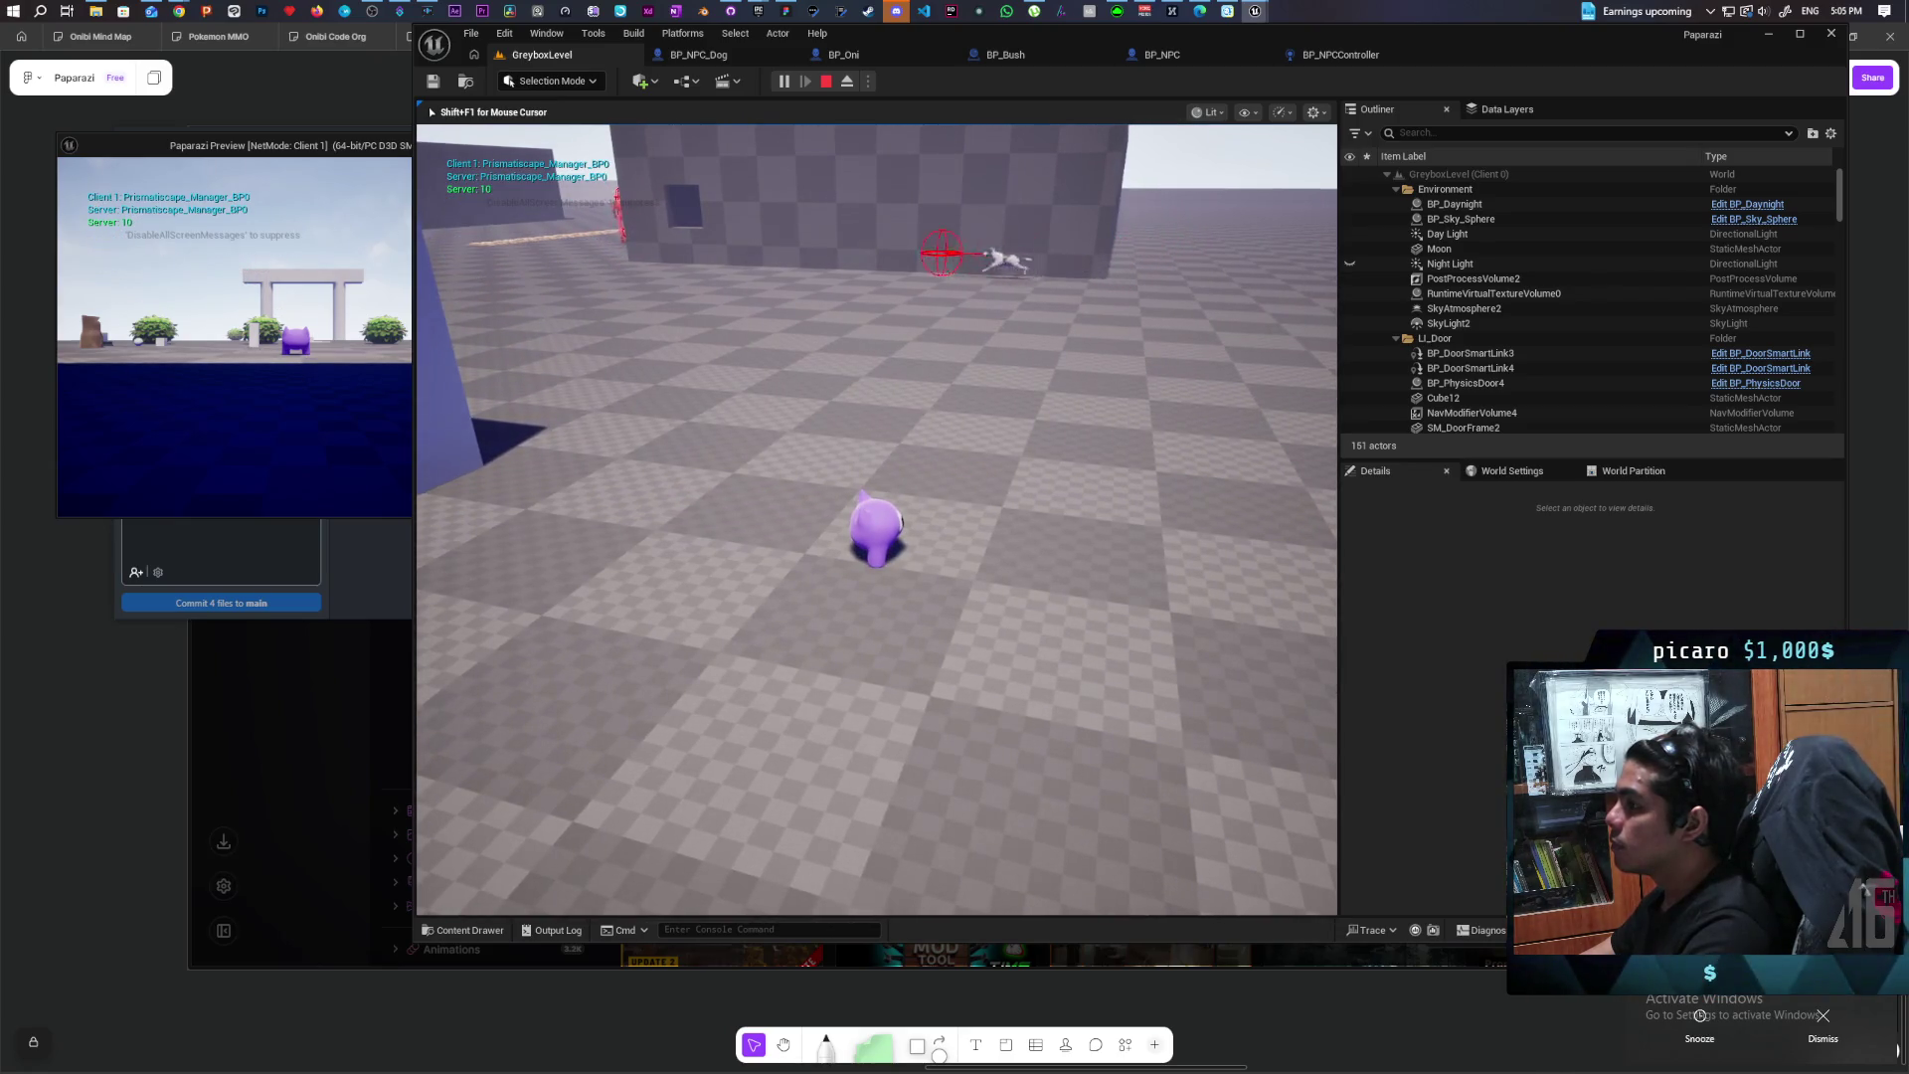
{"action": "key", "text": "a"}
{"action": "key", "text": "a"}
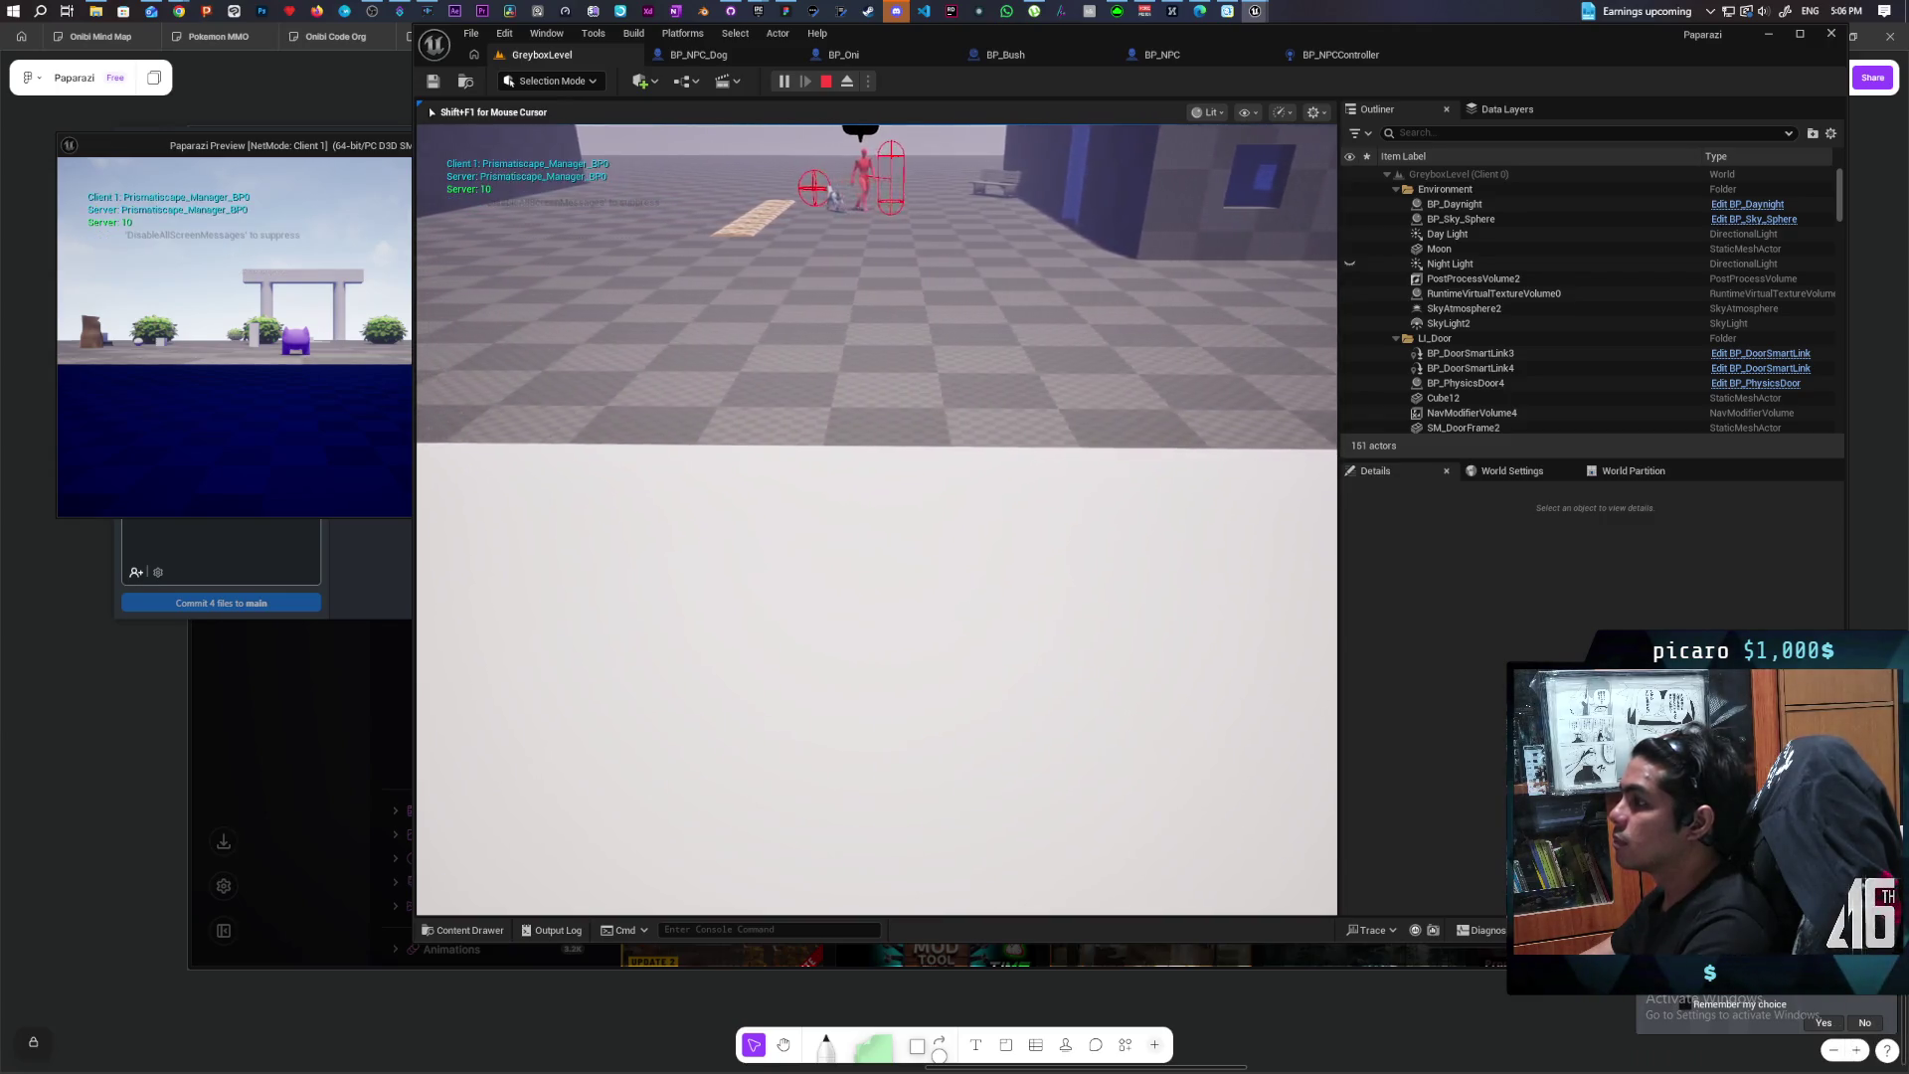
{"action": "key", "text": "Escape"}
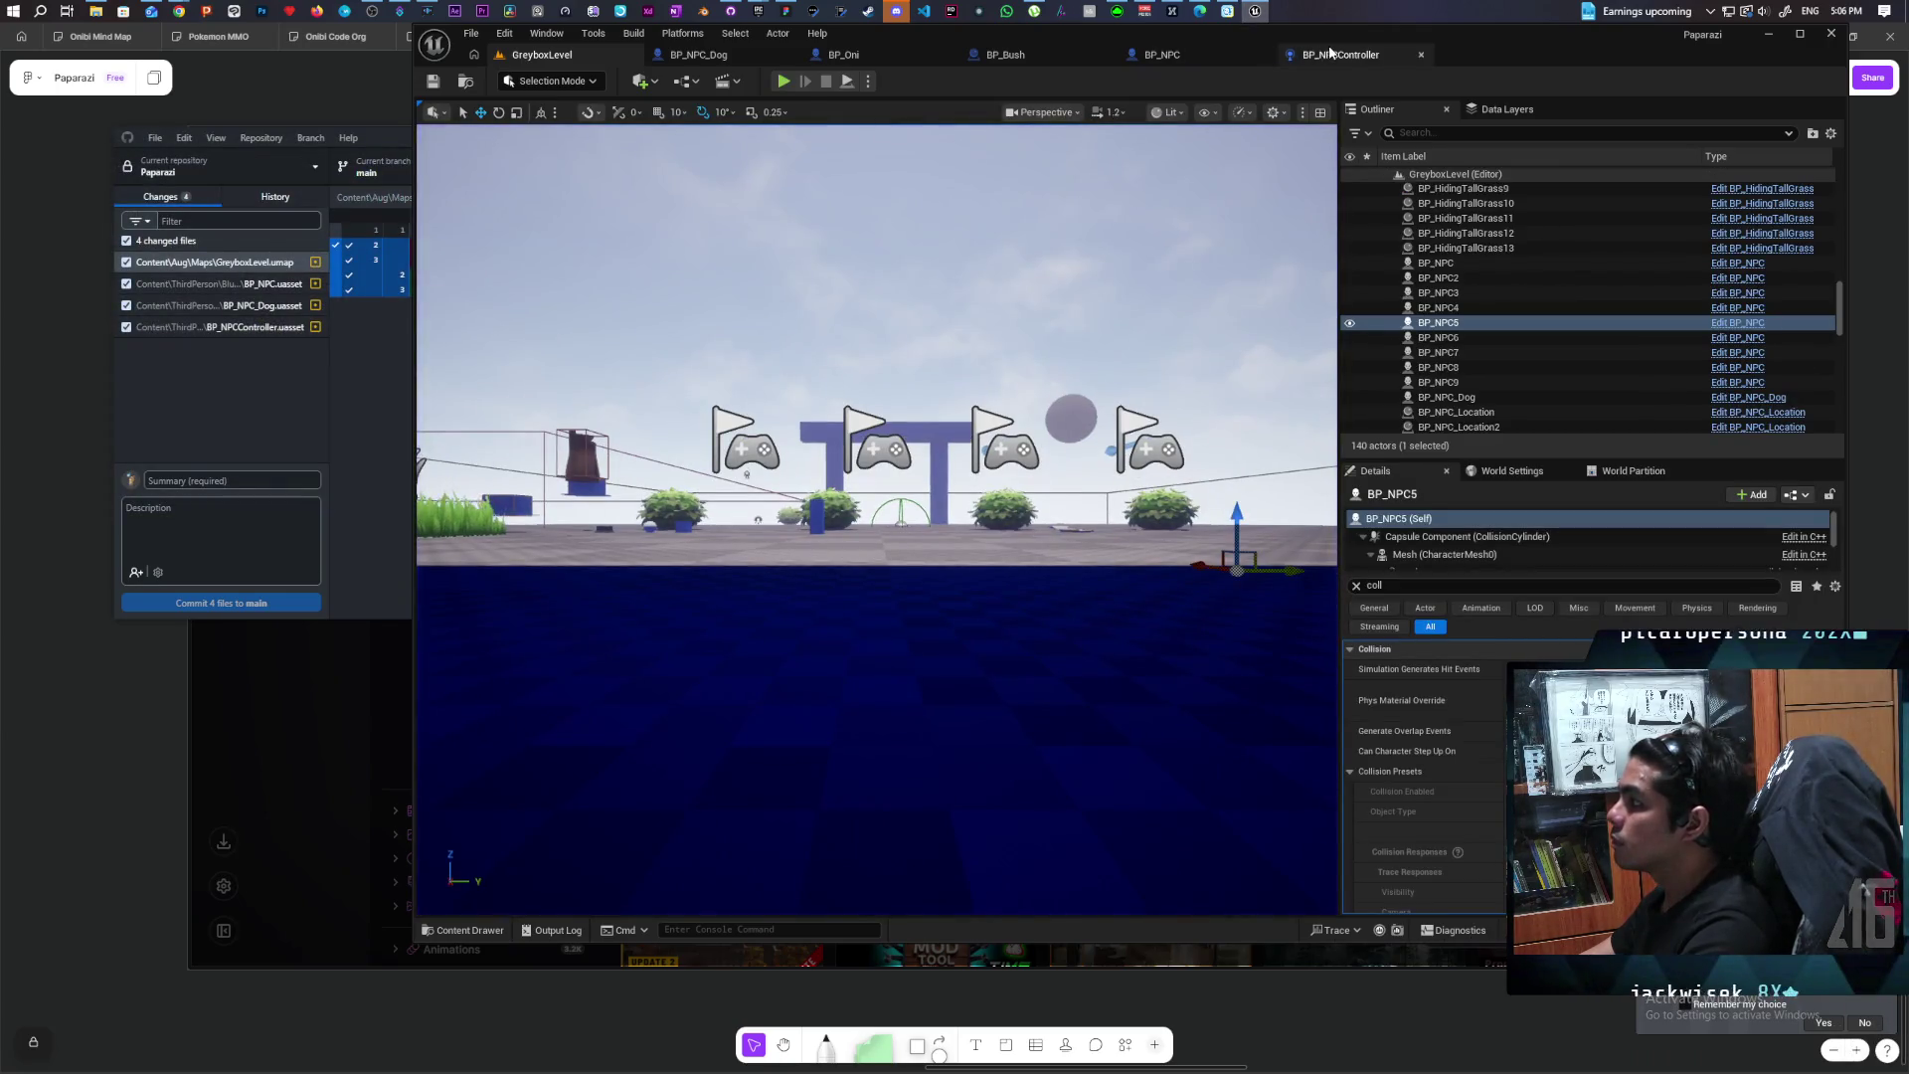
Step: In BP_NPC, wire Check Surrounding Wall's exec output into Draw Debug Sphere
{"action": "left_click", "coordinate": [1208, 55]}
{"action": "scroll", "coordinate": [1060, 315], "scroll_direction": "down", "scroll_amount": 4}
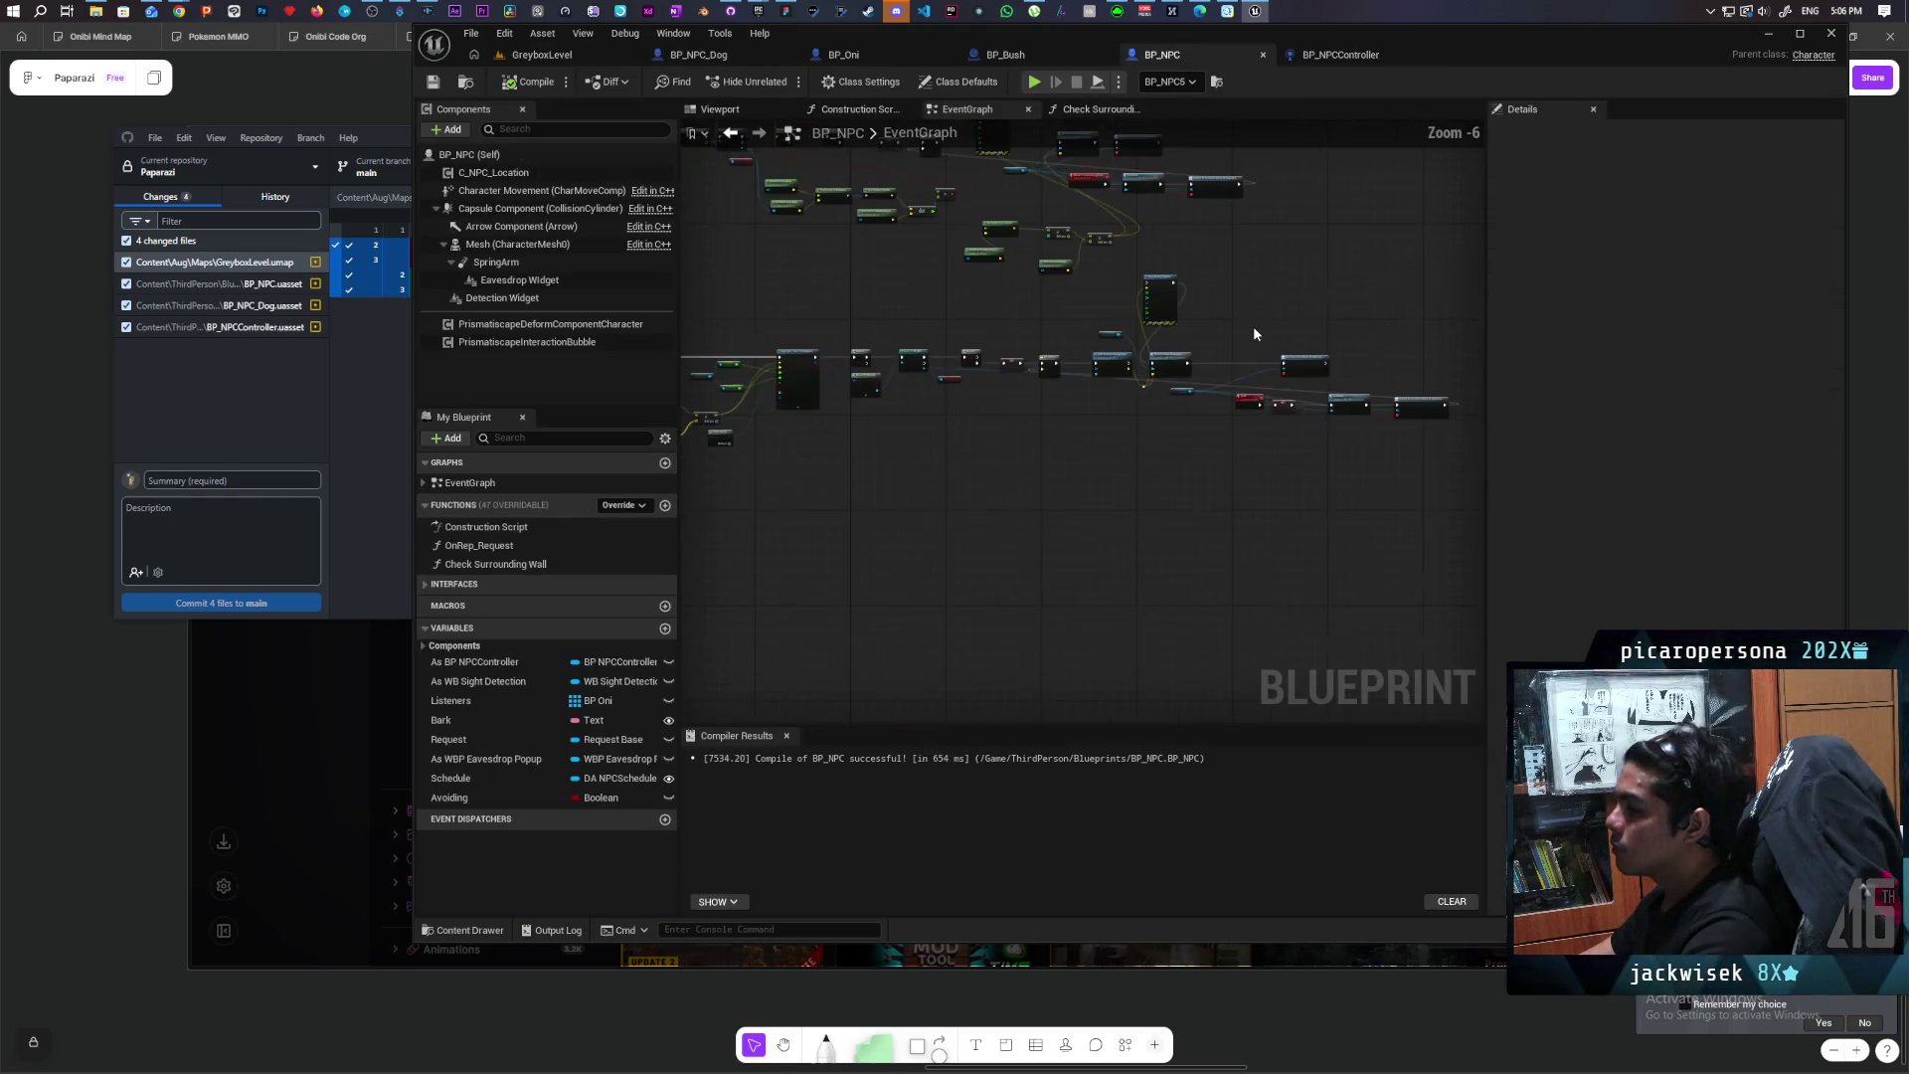
{"action": "scroll", "coordinate": [1218, 362], "scroll_direction": "up", "scroll_amount": 4}
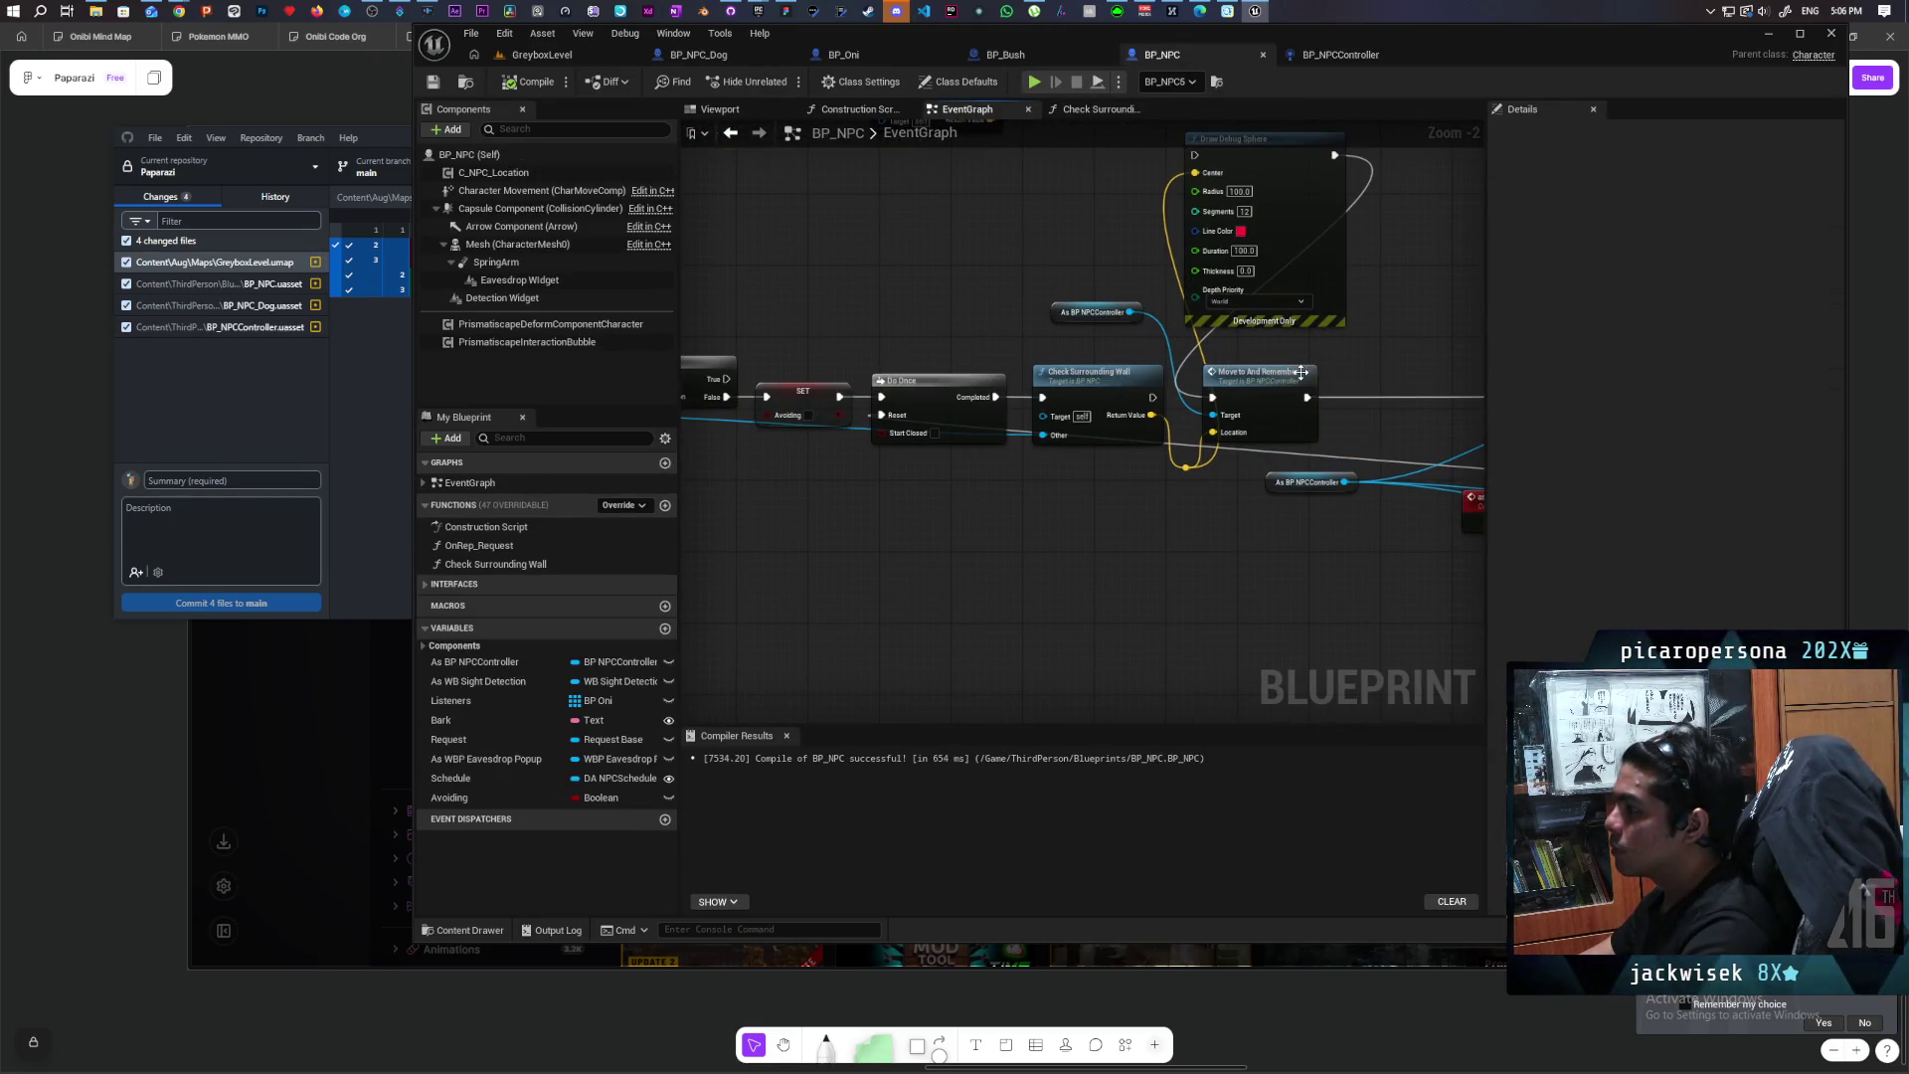
{"action": "left_click_drag", "start_coordinate": [1301, 372], "coordinate": [1255, 408]}
{"action": "mouse_move", "coordinate": [1065, 461]}
{"action": "left_mouse_down"}
{"action": "mouse_move", "coordinate": [1108, 487]}
{"action": "mouse_move", "coordinate": [1106, 220]}
{"action": "left_mouse_up"}
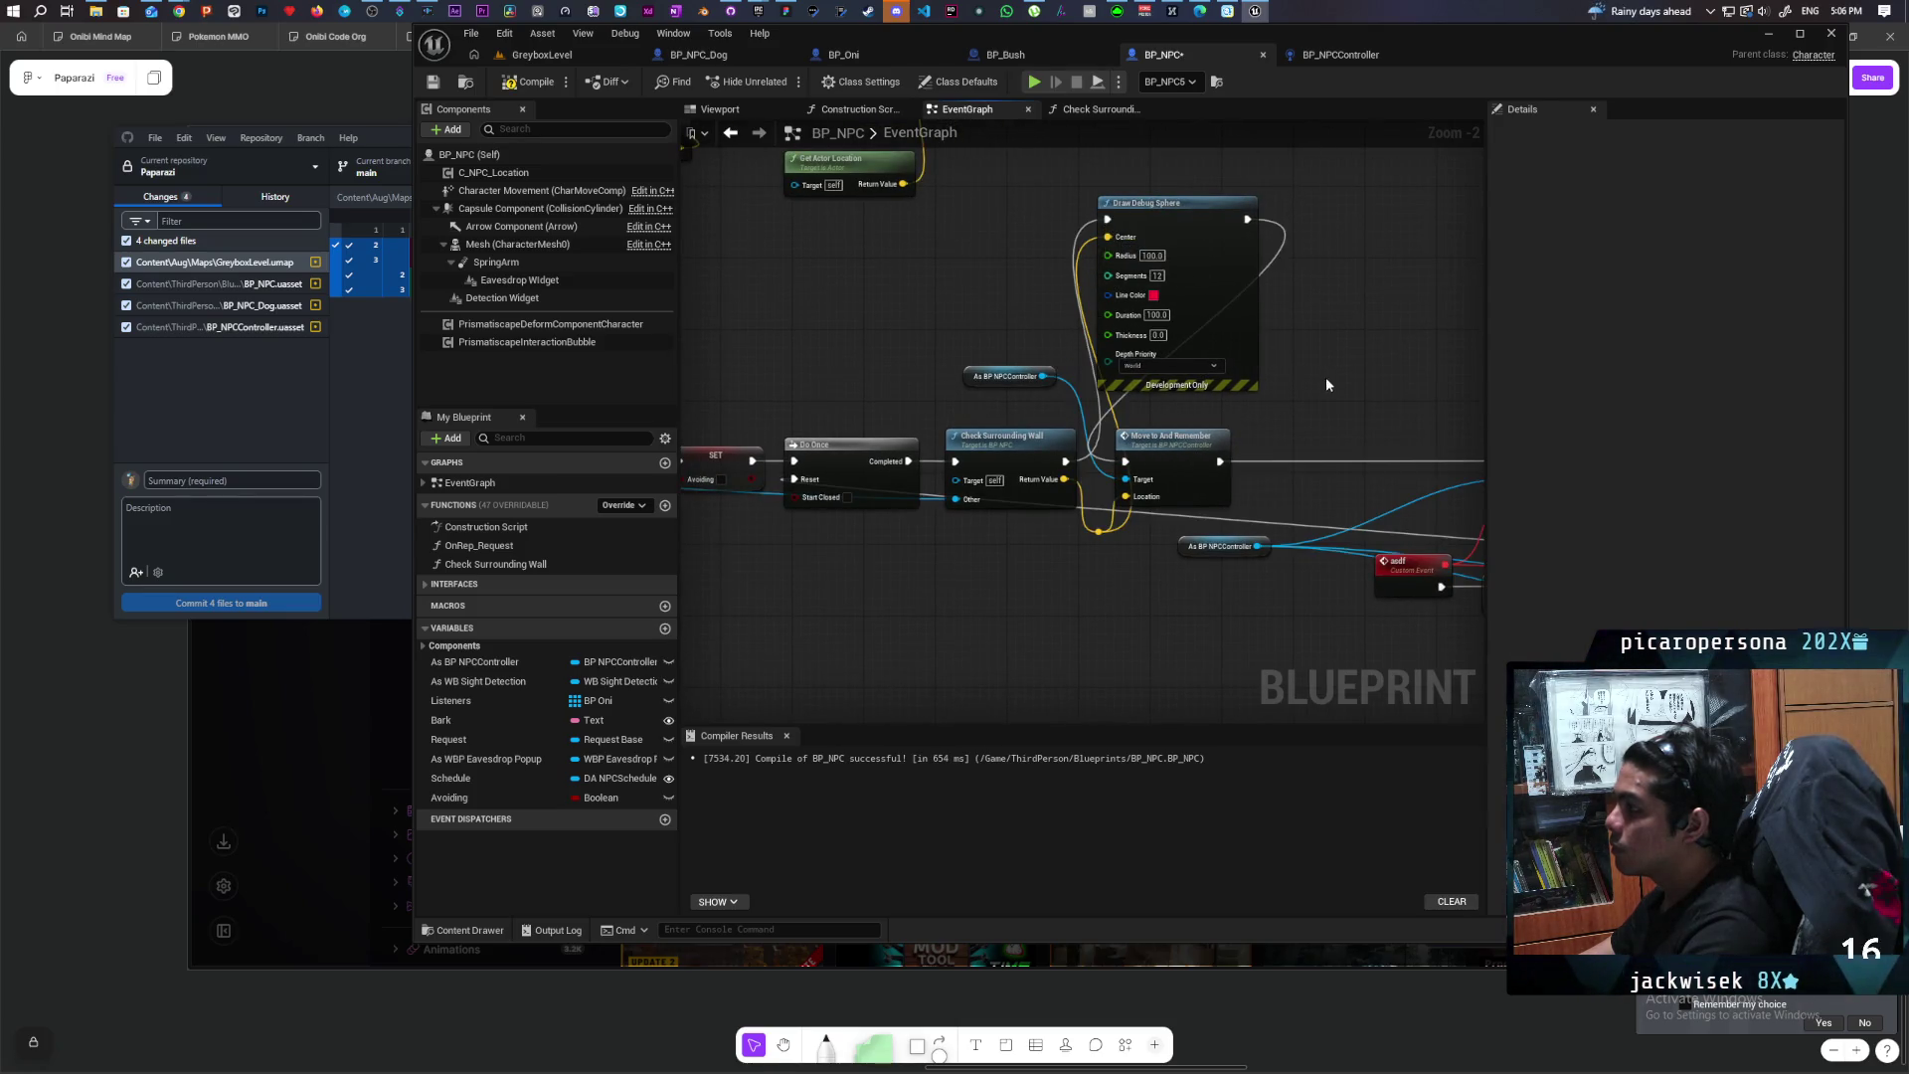
{"action": "left_click_drag", "start_coordinate": [1326, 384], "coordinate": [1317, 382]}
Step: Compile BP_NPC, save all assets, and start a play test of GreyboxLevel
{"action": "key", "text": "F7"}
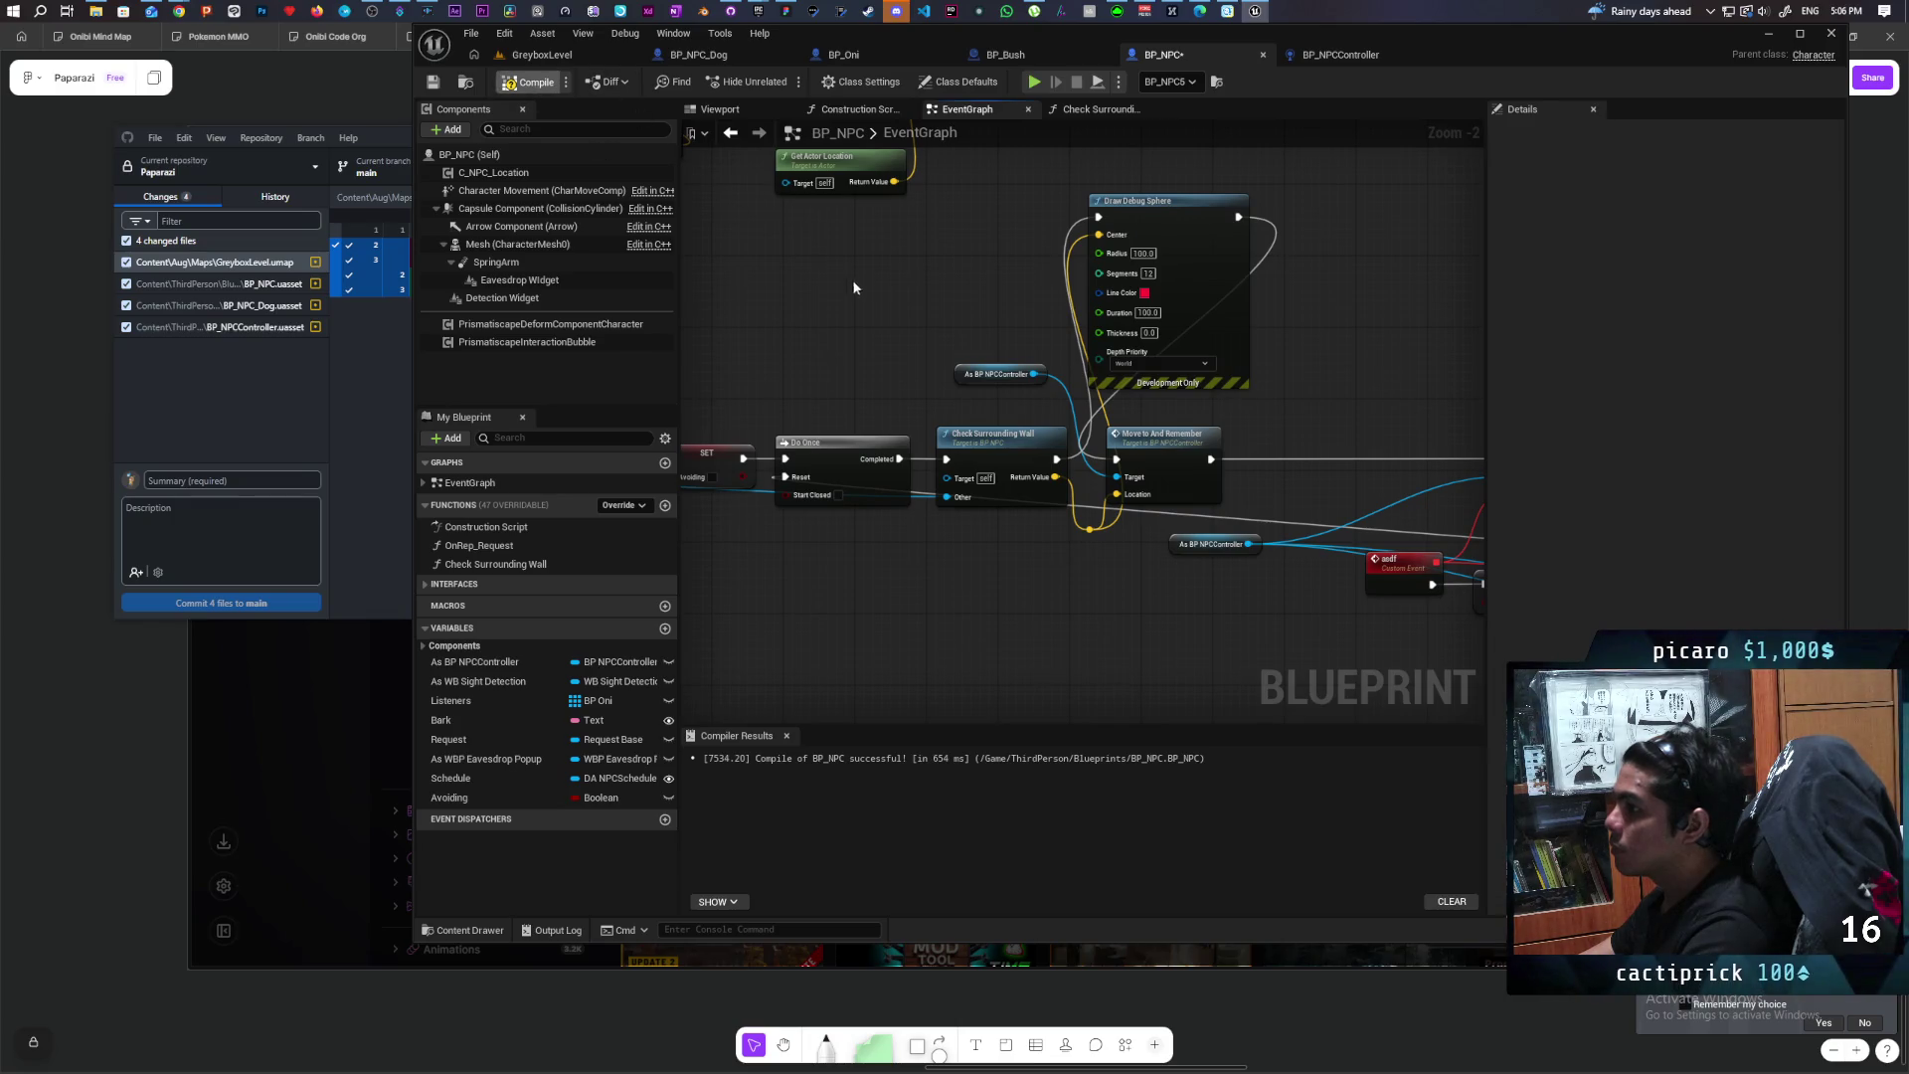
{"action": "key", "text": "ctrl+shift+s"}
{"action": "left_click", "coordinate": [563, 61]}
{"action": "left_click", "coordinate": [738, 84]}
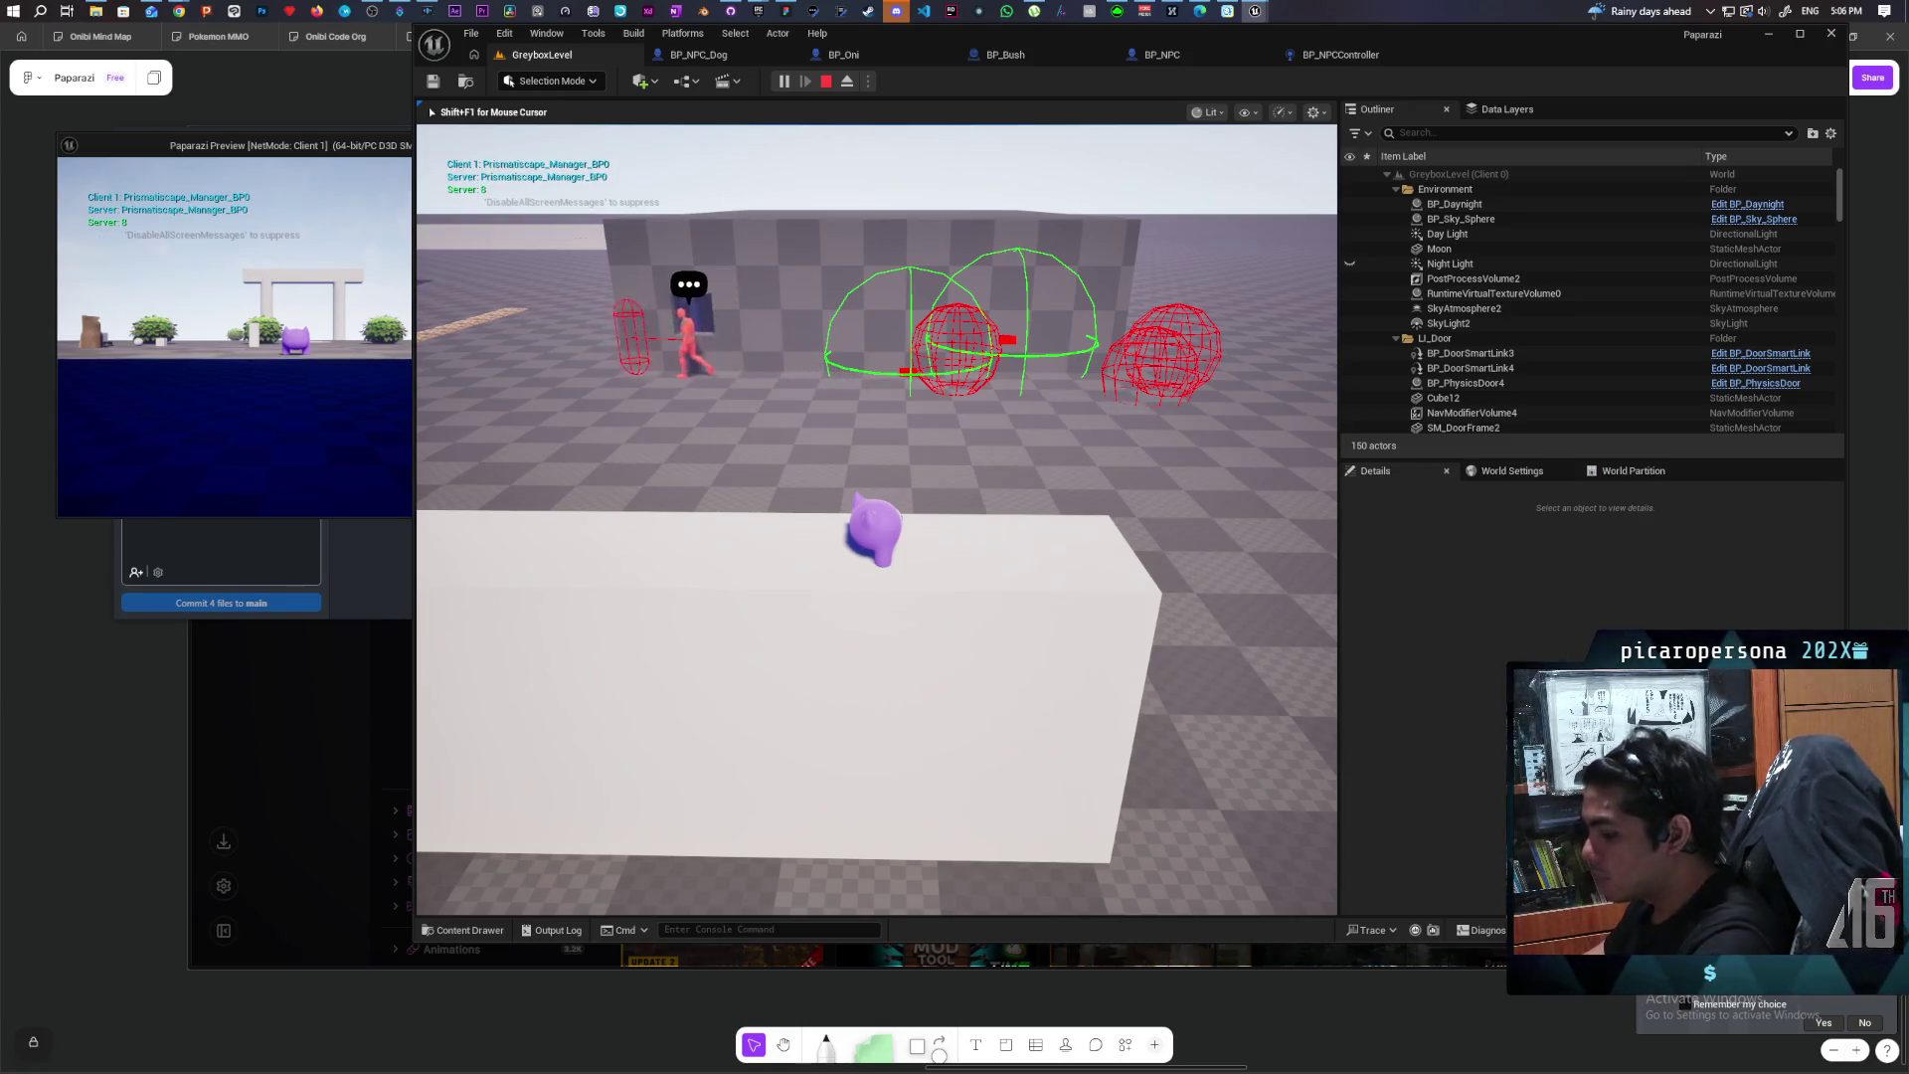
Step: Walk the character toward the wall to watch the NPC debug spheres, then stop play
{"action": "key", "text": "w"}
{"action": "key", "text": "w"}
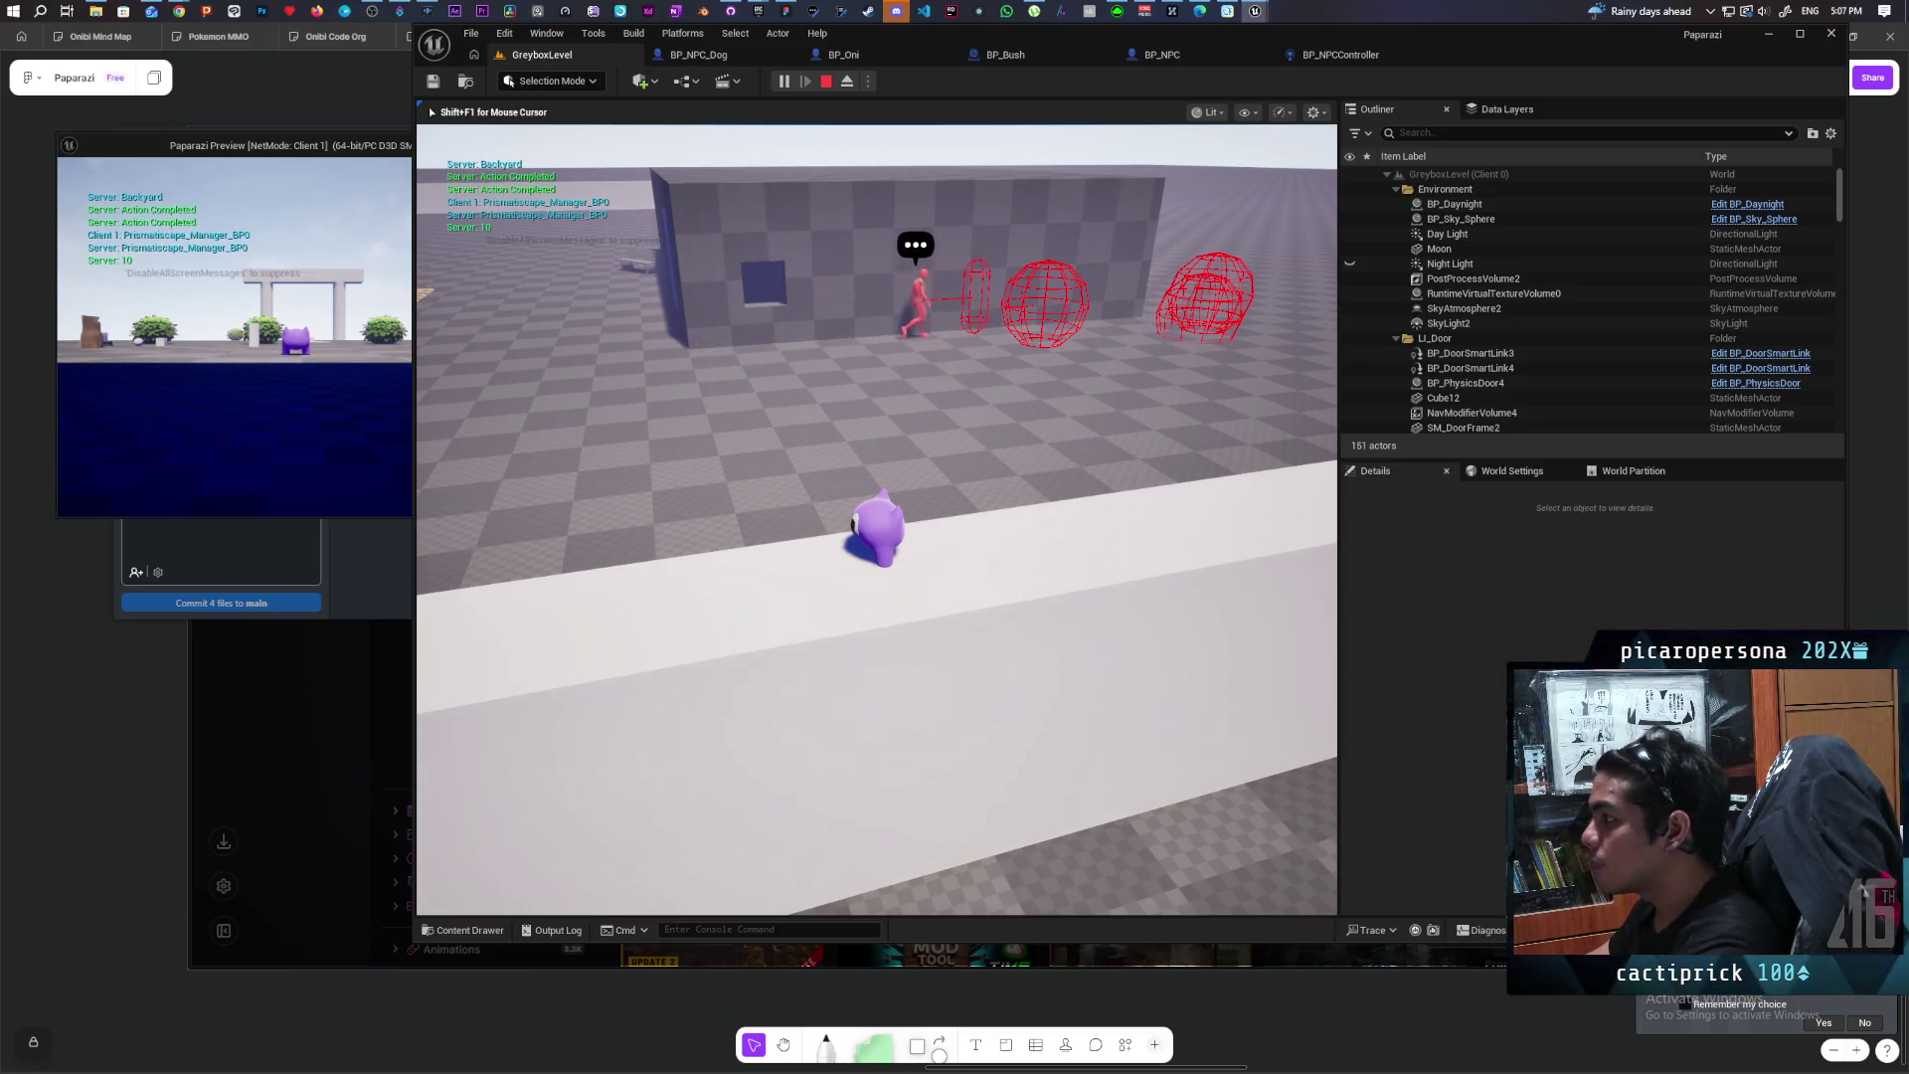
{"action": "key", "text": "Escape"}
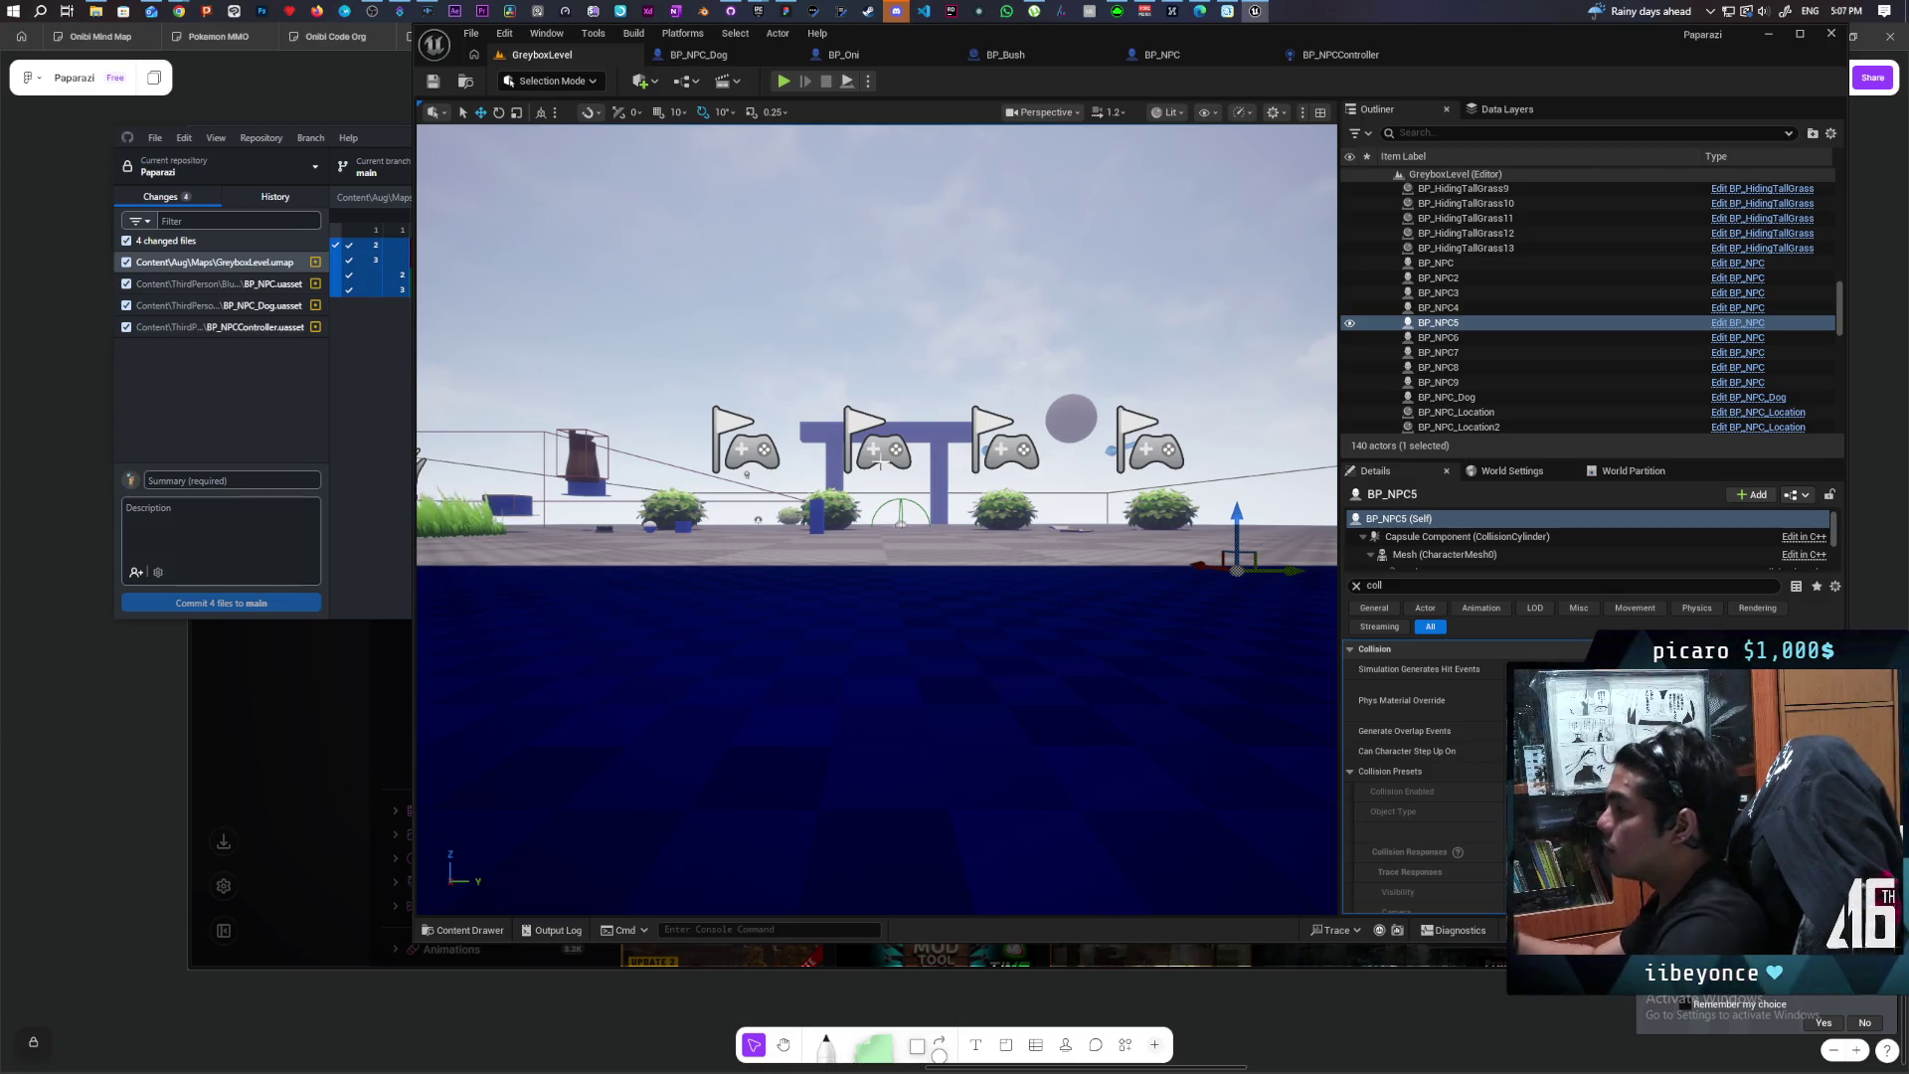
Step: Shift the lower Move to And Remember node chain to the right in BP_NPC's EventGraph
{"action": "left_click", "coordinate": [1326, 56]}
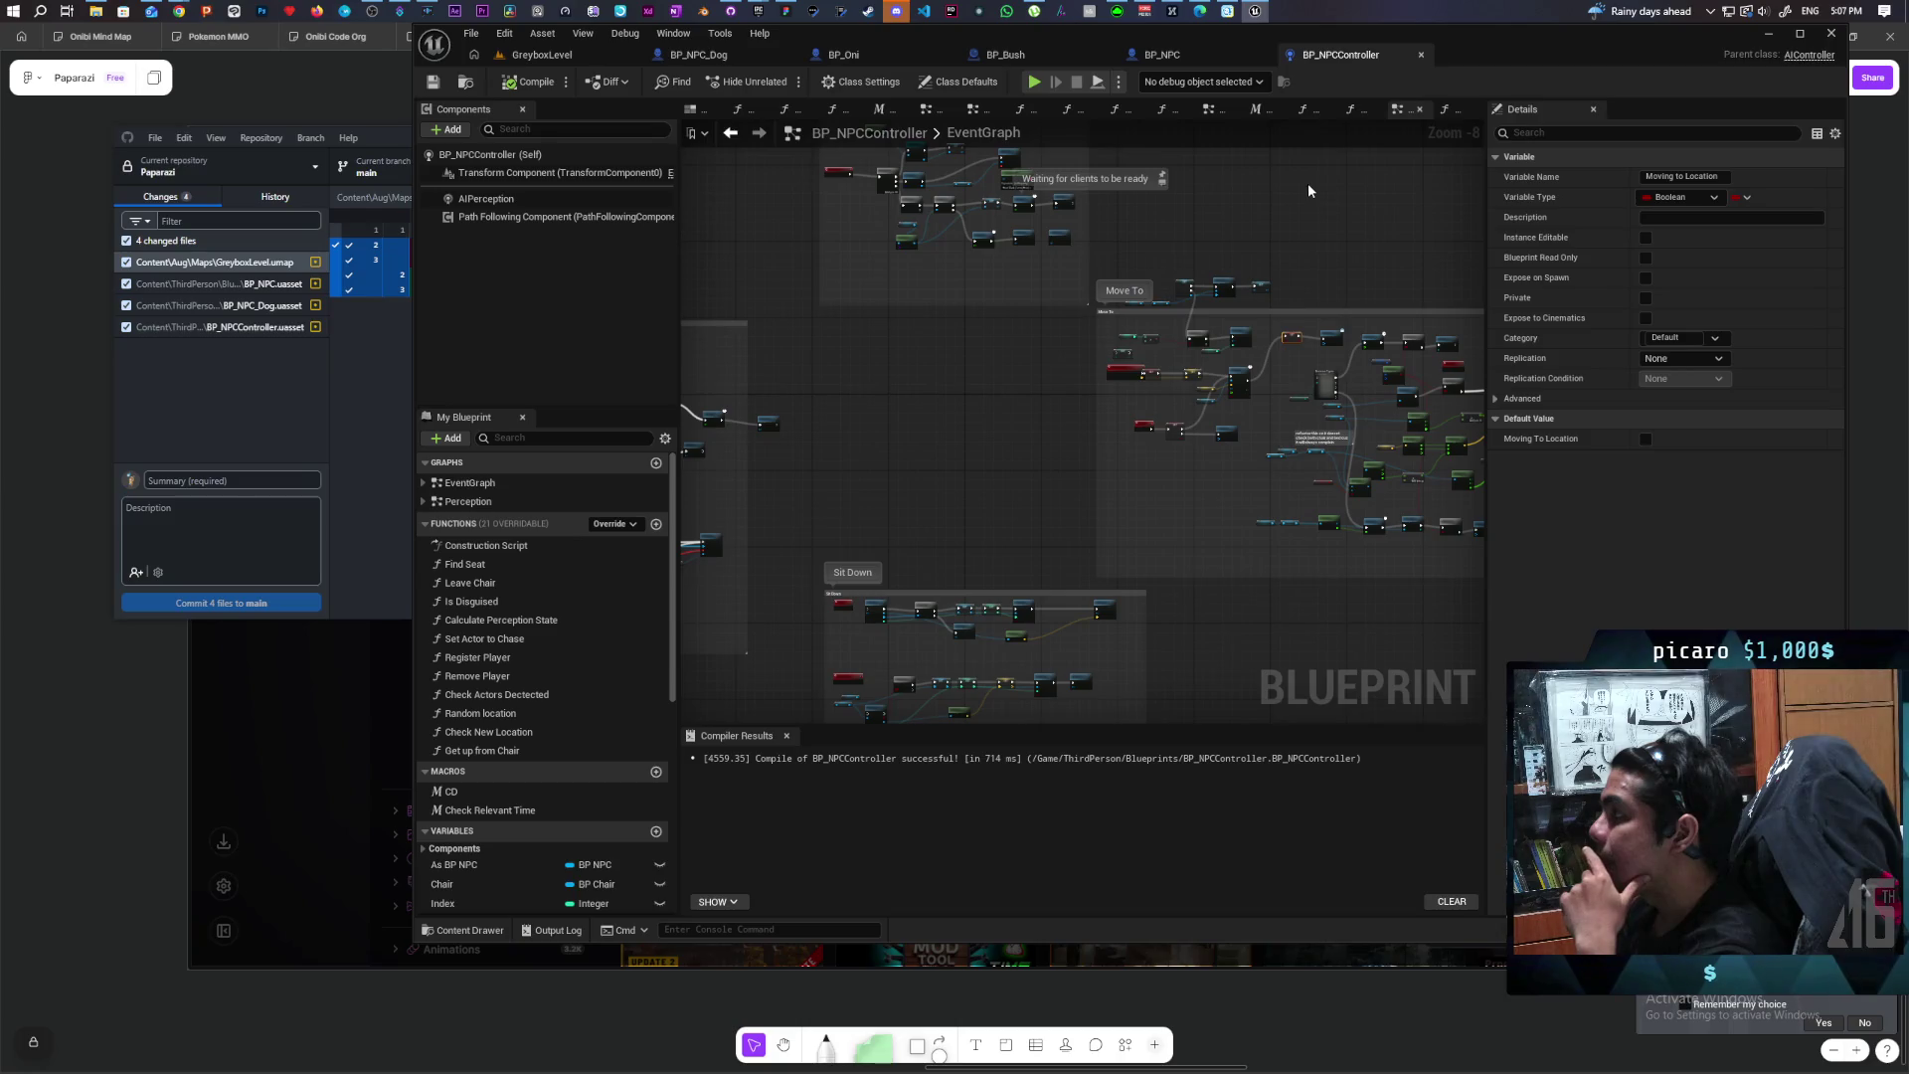
{"action": "scroll", "coordinate": [1308, 183], "scroll_direction": "up", "scroll_amount": 2}
{"action": "left_click", "coordinate": [1155, 61]}
{"action": "scroll", "coordinate": [1280, 307], "scroll_direction": "down", "scroll_amount": 3}
{"action": "scroll", "coordinate": [963, 318], "scroll_direction": "up", "scroll_amount": 4}
{"action": "left_click_drag", "start_coordinate": [964, 318], "coordinate": [1242, 277]}
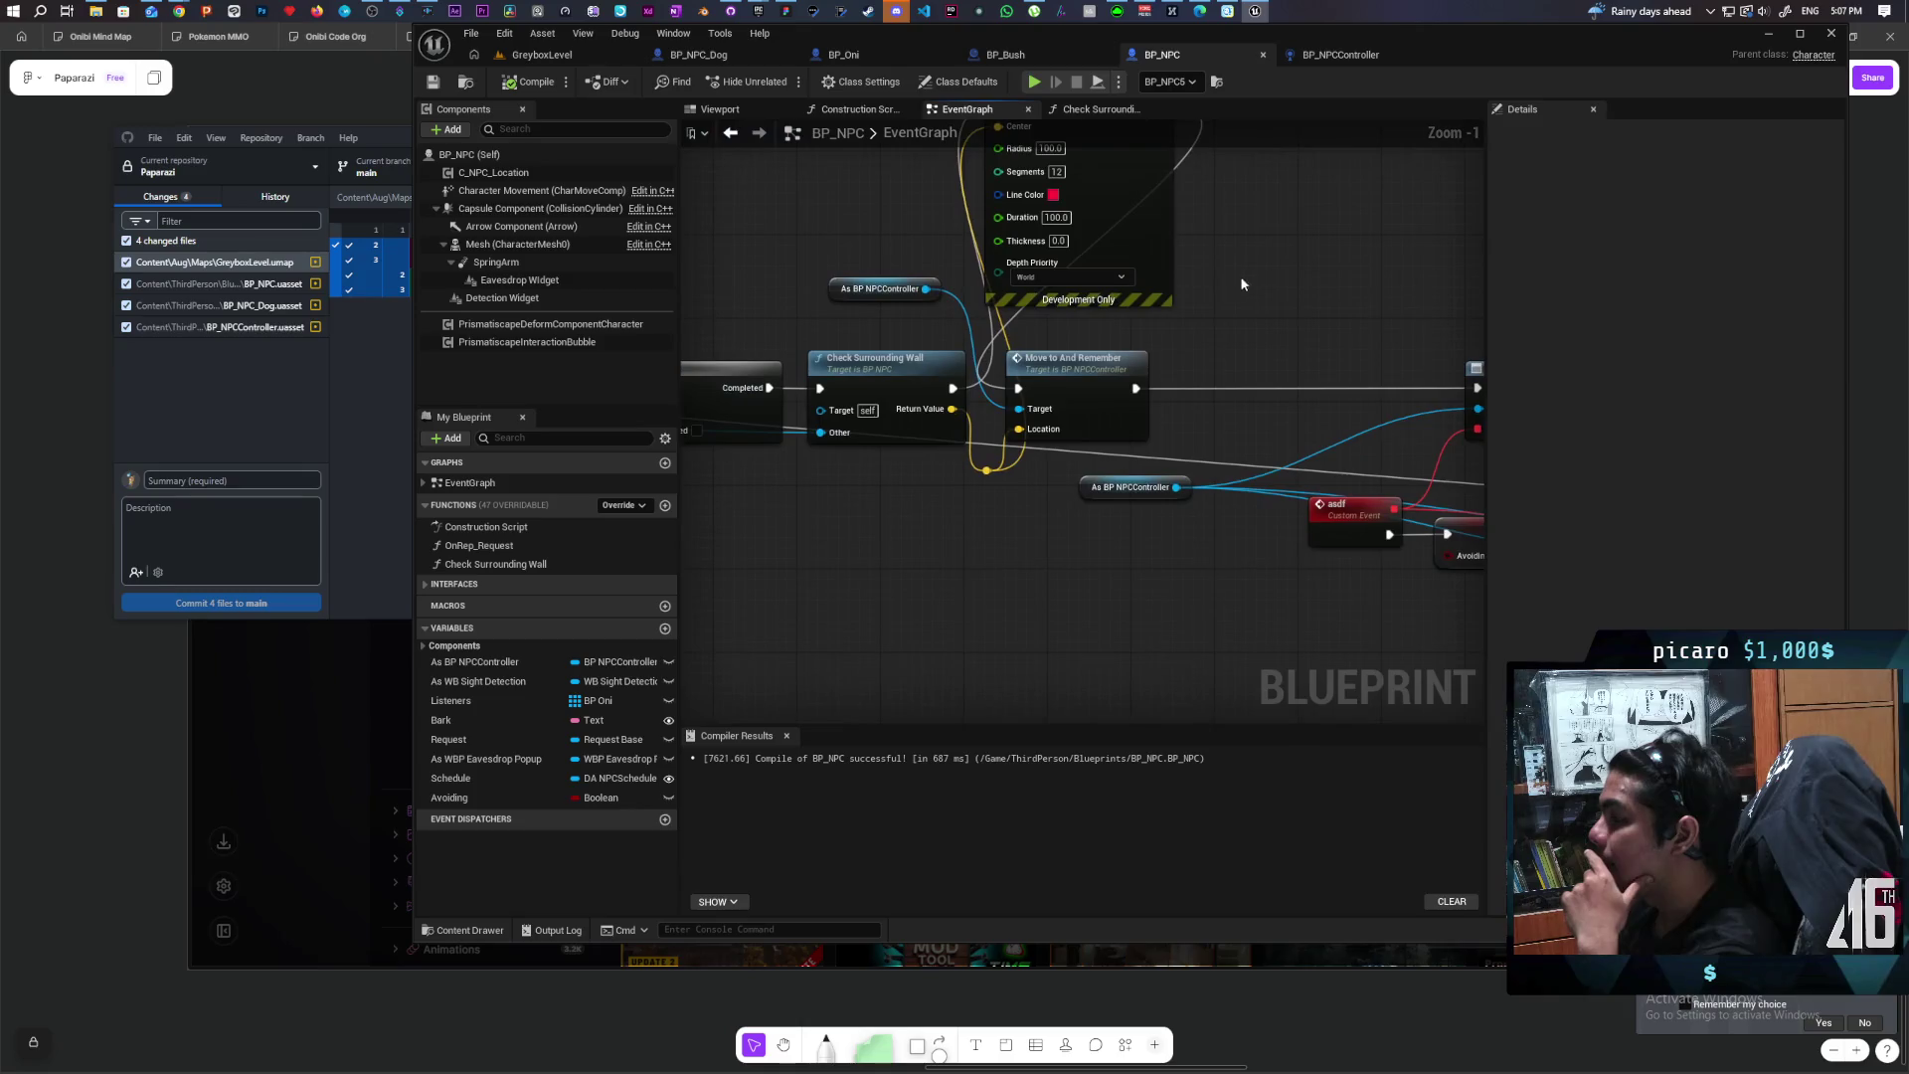
{"action": "mouse_move", "coordinate": [987, 452]}
{"action": "left_mouse_down"}
{"action": "mouse_move", "coordinate": [890, 612]}
{"action": "mouse_move", "coordinate": [887, 569]}
{"action": "left_mouse_up"}
{"action": "scroll", "coordinate": [888, 570], "scroll_direction": "down", "scroll_amount": 3}
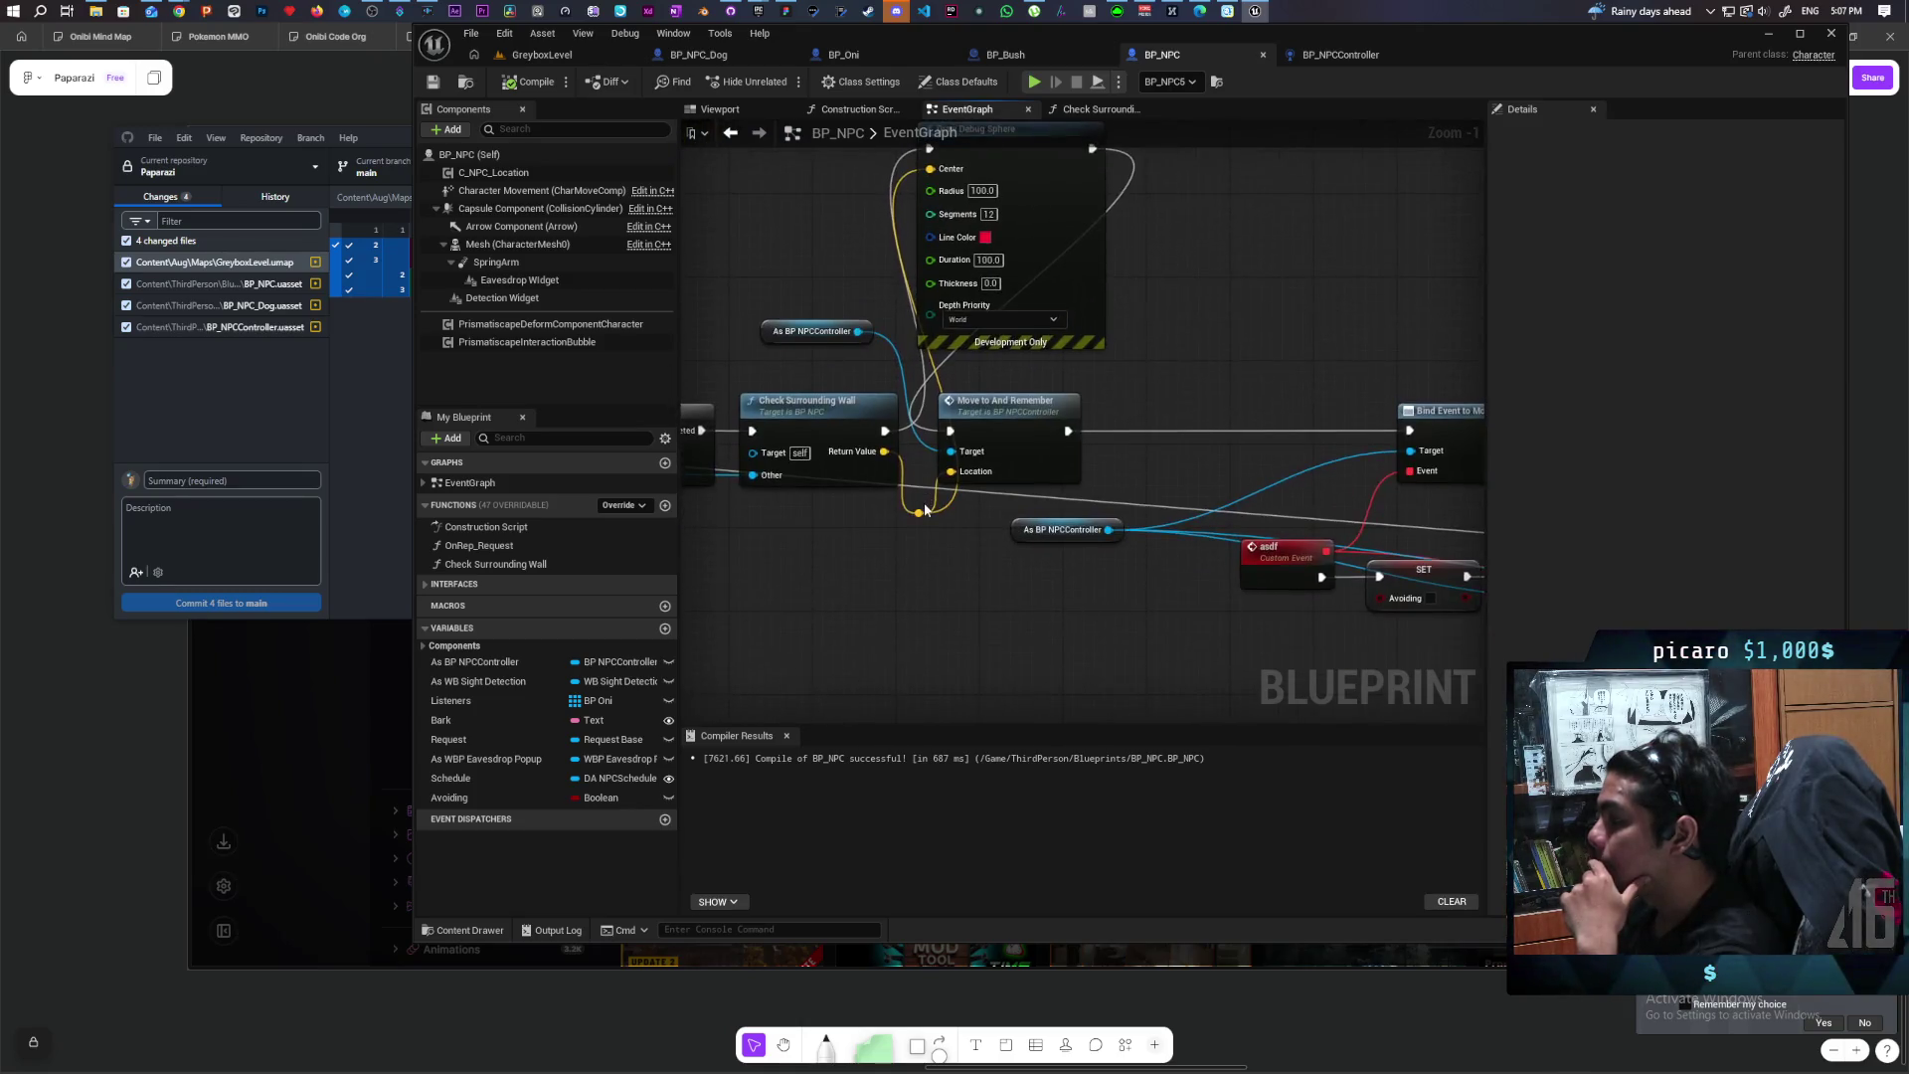
{"action": "left_click_drag", "start_coordinate": [1481, 391], "coordinate": [879, 558]}
{"action": "left_click_drag", "start_coordinate": [914, 411], "coordinate": [1158, 418]}
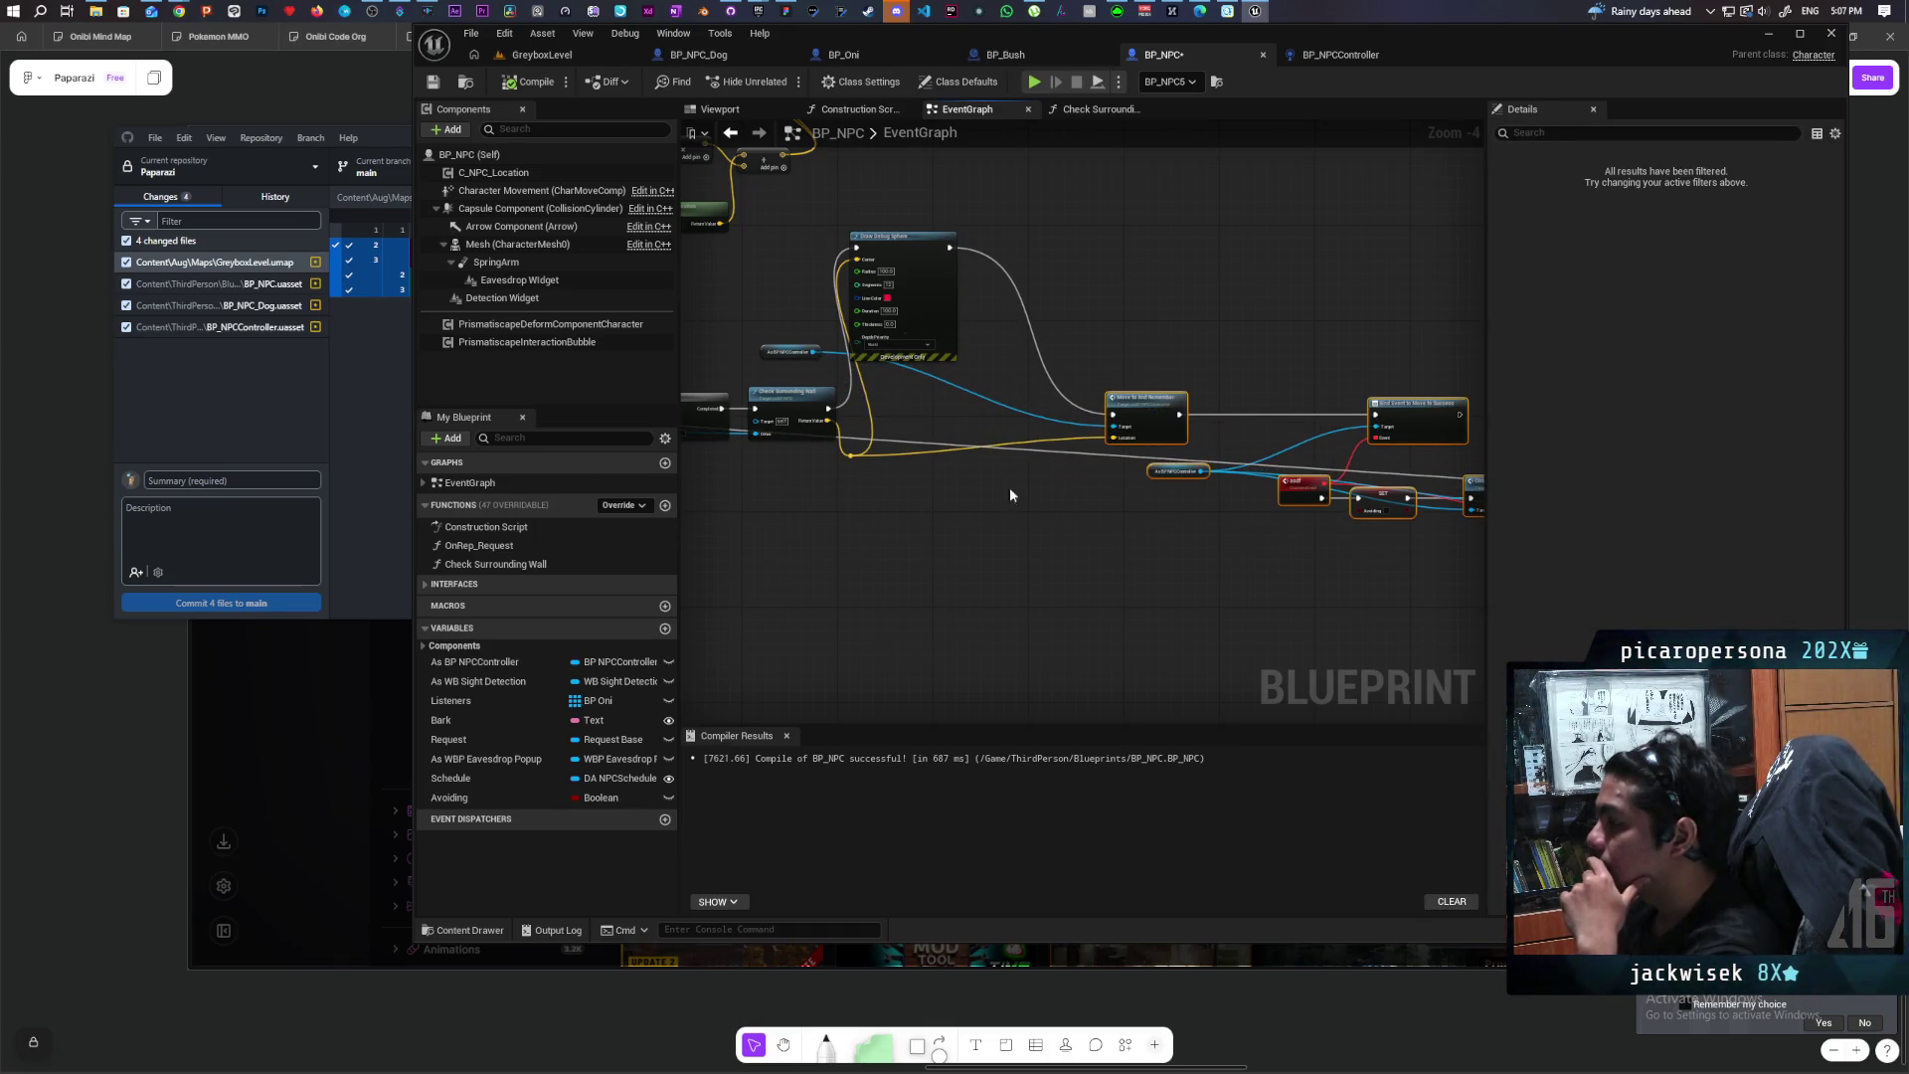
Step: Move Draw Debug Sphere up and right, then open the Check Surrounding Wall function graph
{"action": "scroll", "coordinate": [857, 562], "scroll_direction": "up", "scroll_amount": 1}
{"action": "left_click_drag", "start_coordinate": [970, 269], "coordinate": [1167, 267]}
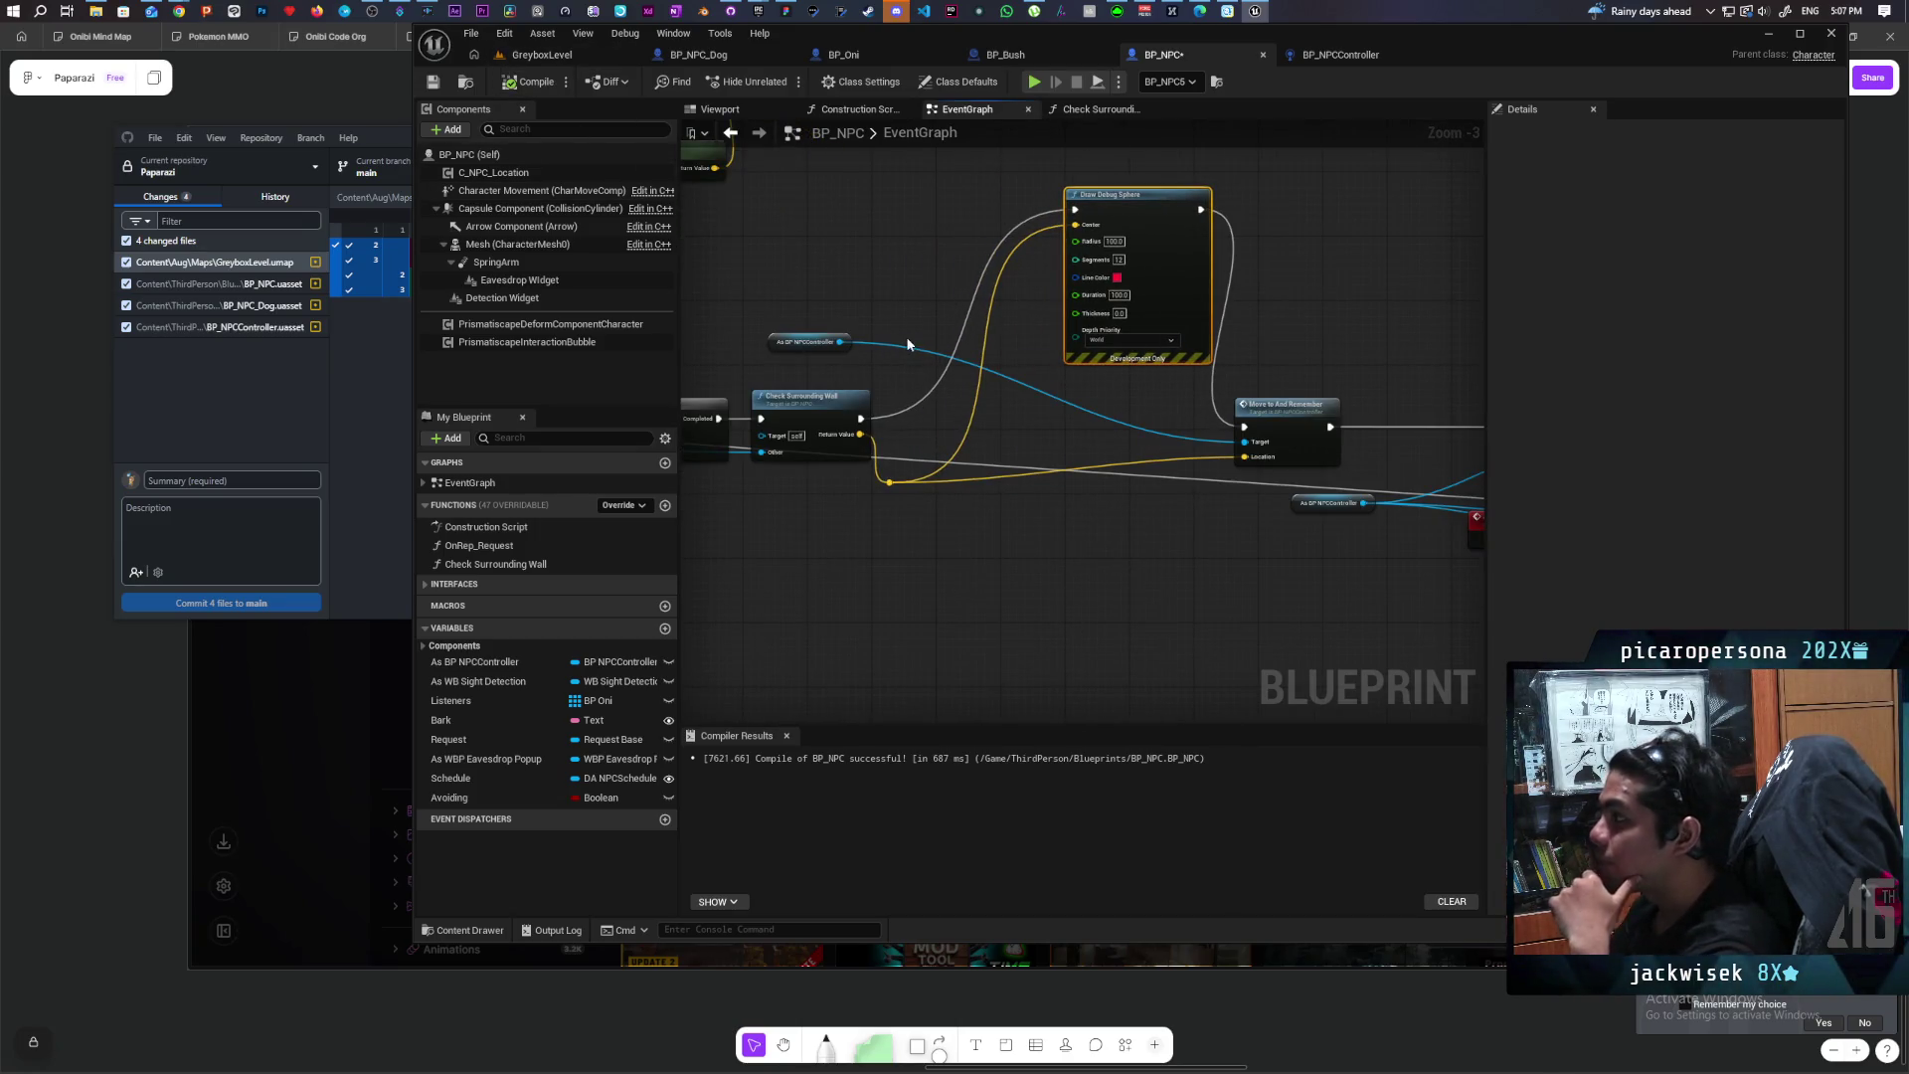
{"action": "scroll", "coordinate": [963, 582], "scroll_direction": "down", "scroll_amount": 3}
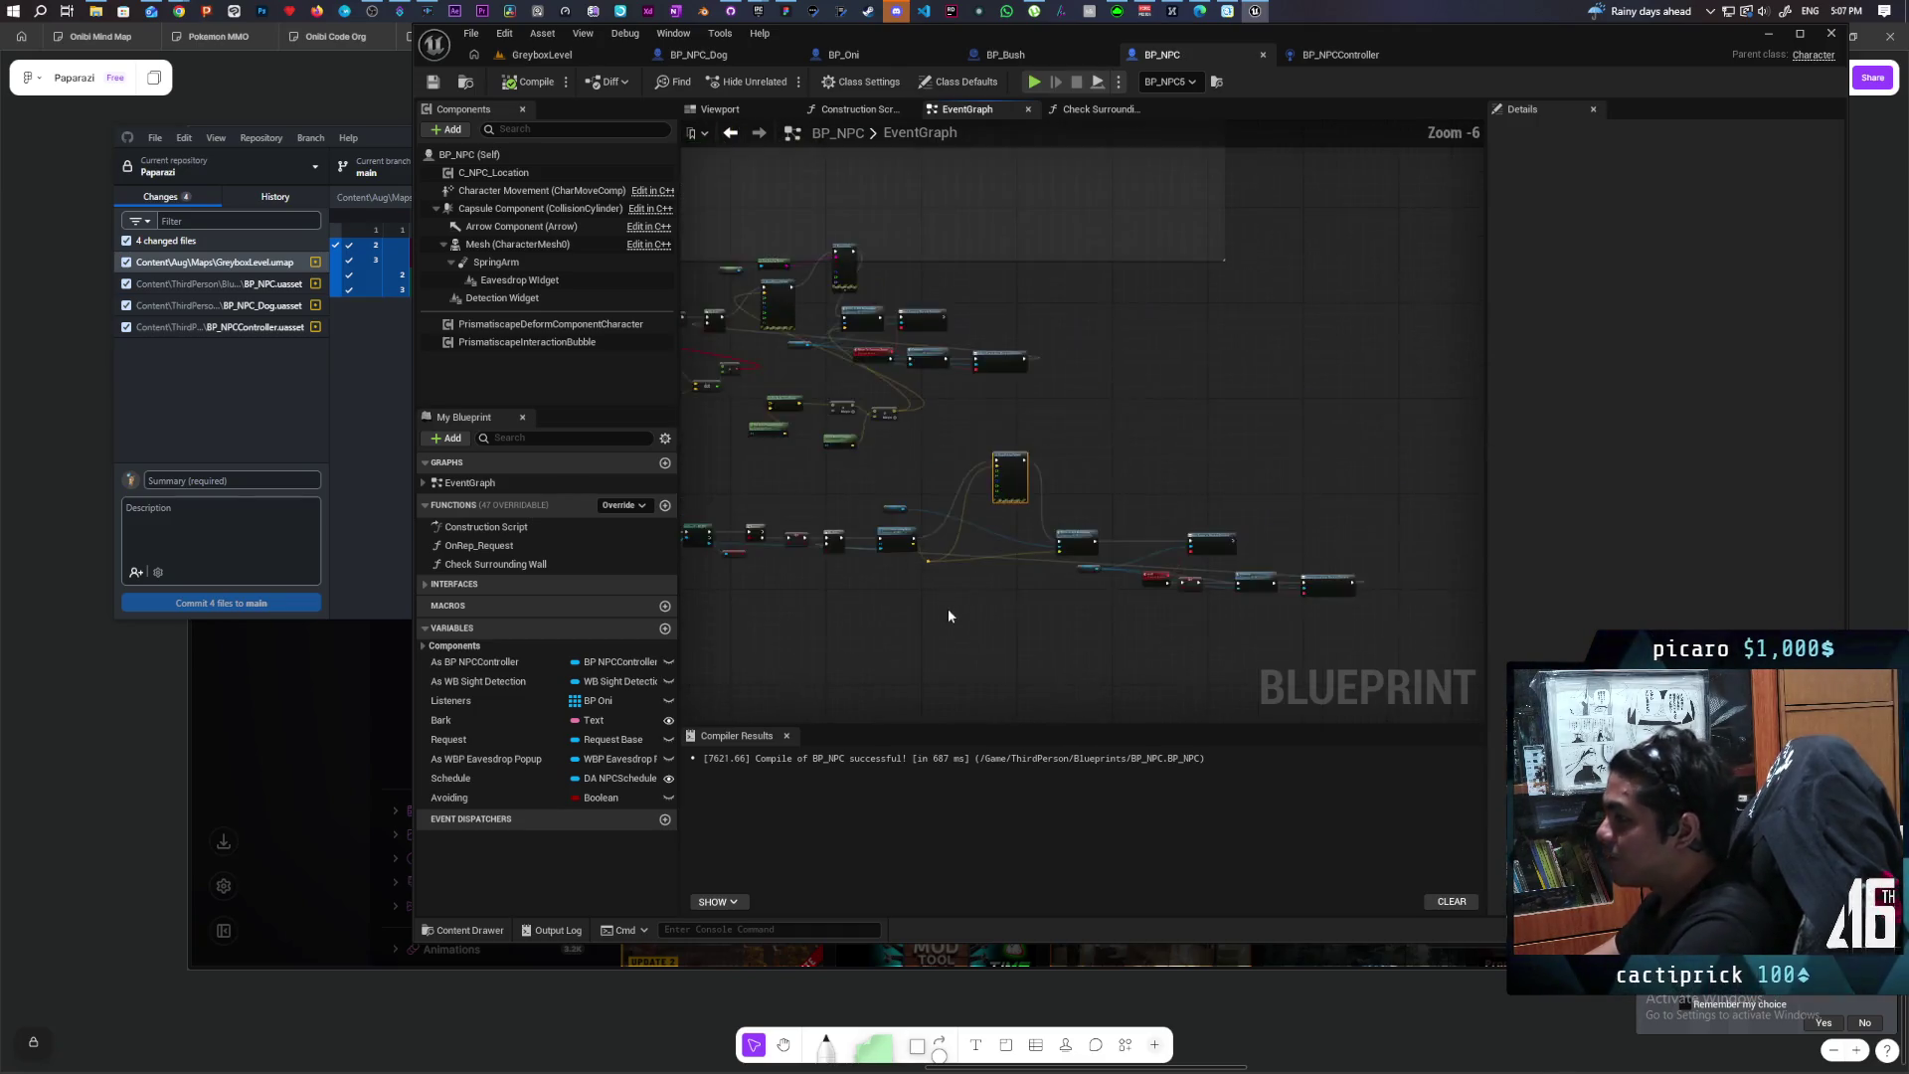
{"action": "mouse_move", "coordinate": [1167, 586]}
{"action": "left_mouse_down"}
{"action": "mouse_move", "coordinate": [1396, 521]}
{"action": "mouse_move", "coordinate": [1234, 532]}
{"action": "left_mouse_up"}
{"action": "scroll", "coordinate": [1334, 480], "scroll_direction": "up", "scroll_amount": 4}
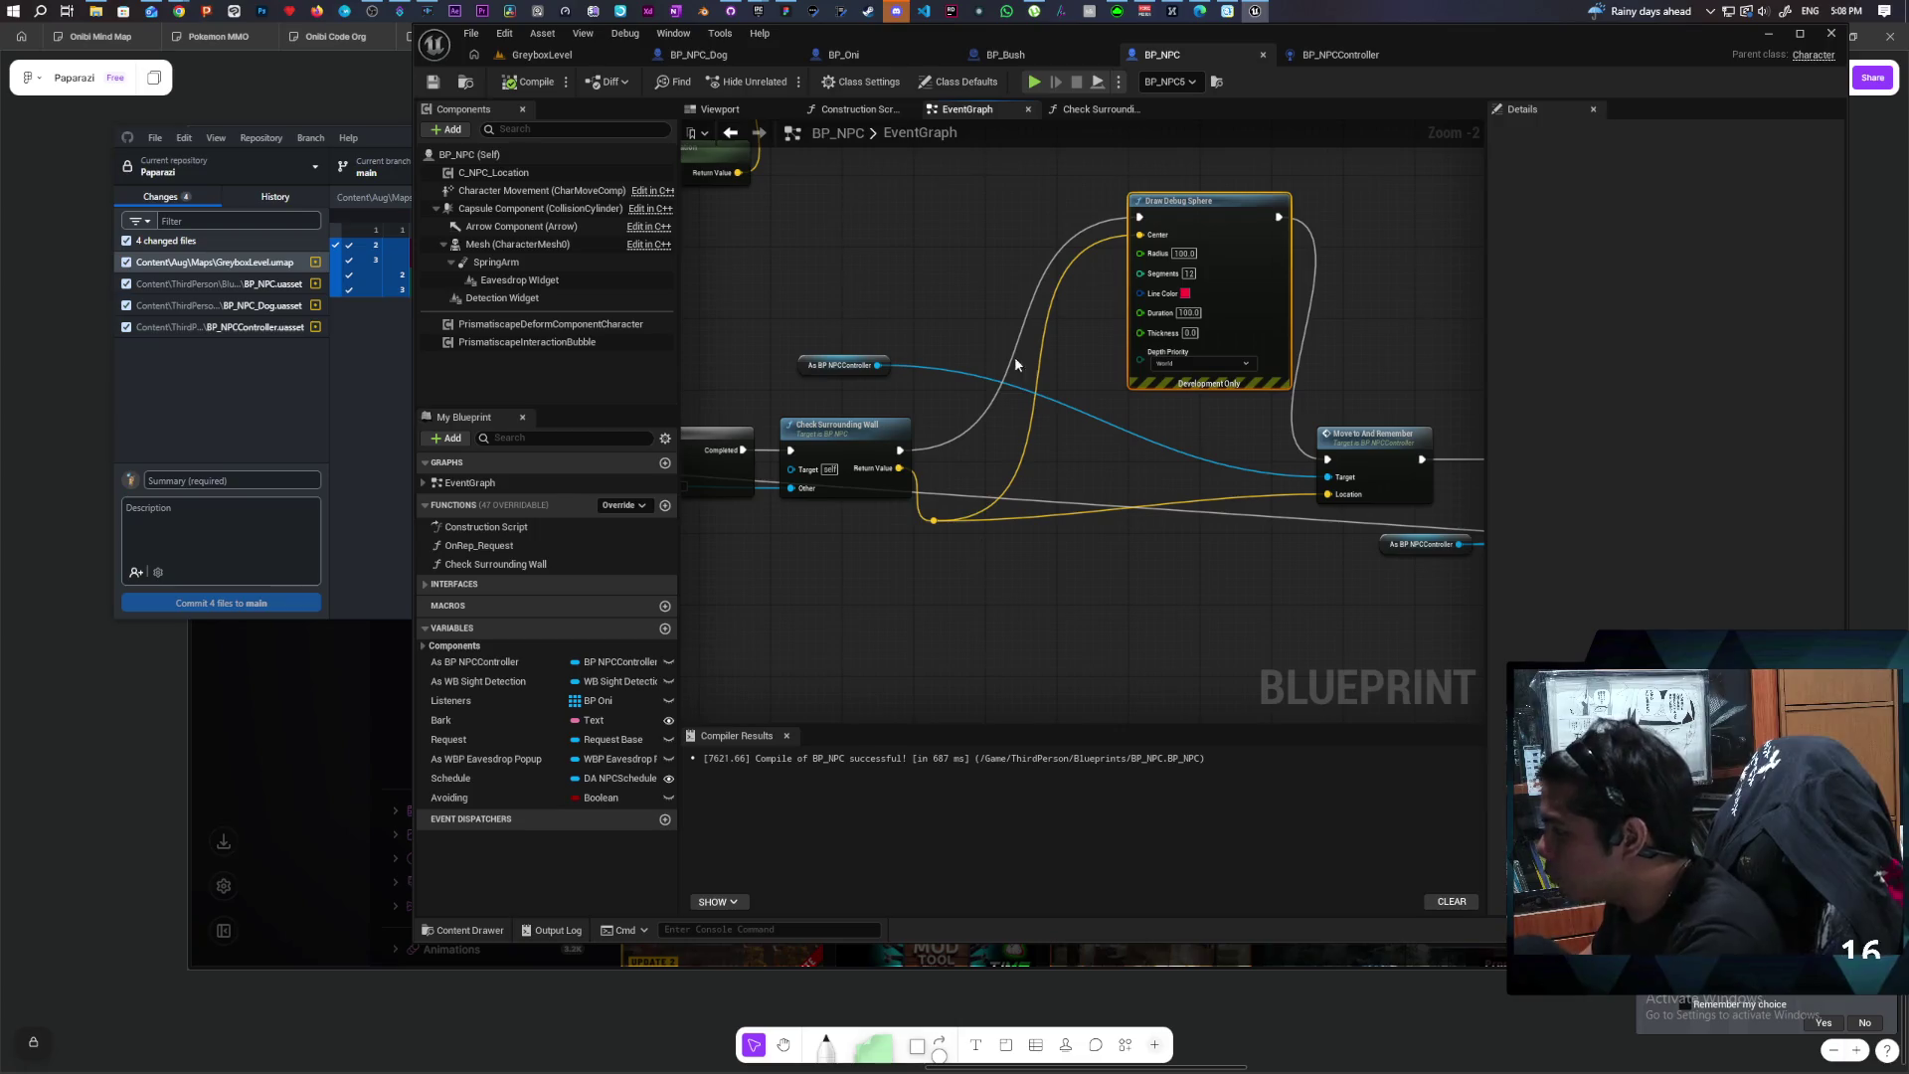
{"action": "double_click", "coordinate": [835, 435]}
Step: Rearrange the Check Surrounding Wall trace nodes, moving Get Actor Right Vector lower and left
{"action": "scroll", "coordinate": [1215, 618], "scroll_direction": "up", "scroll_amount": 2}
{"action": "left_click", "coordinate": [1010, 380]}
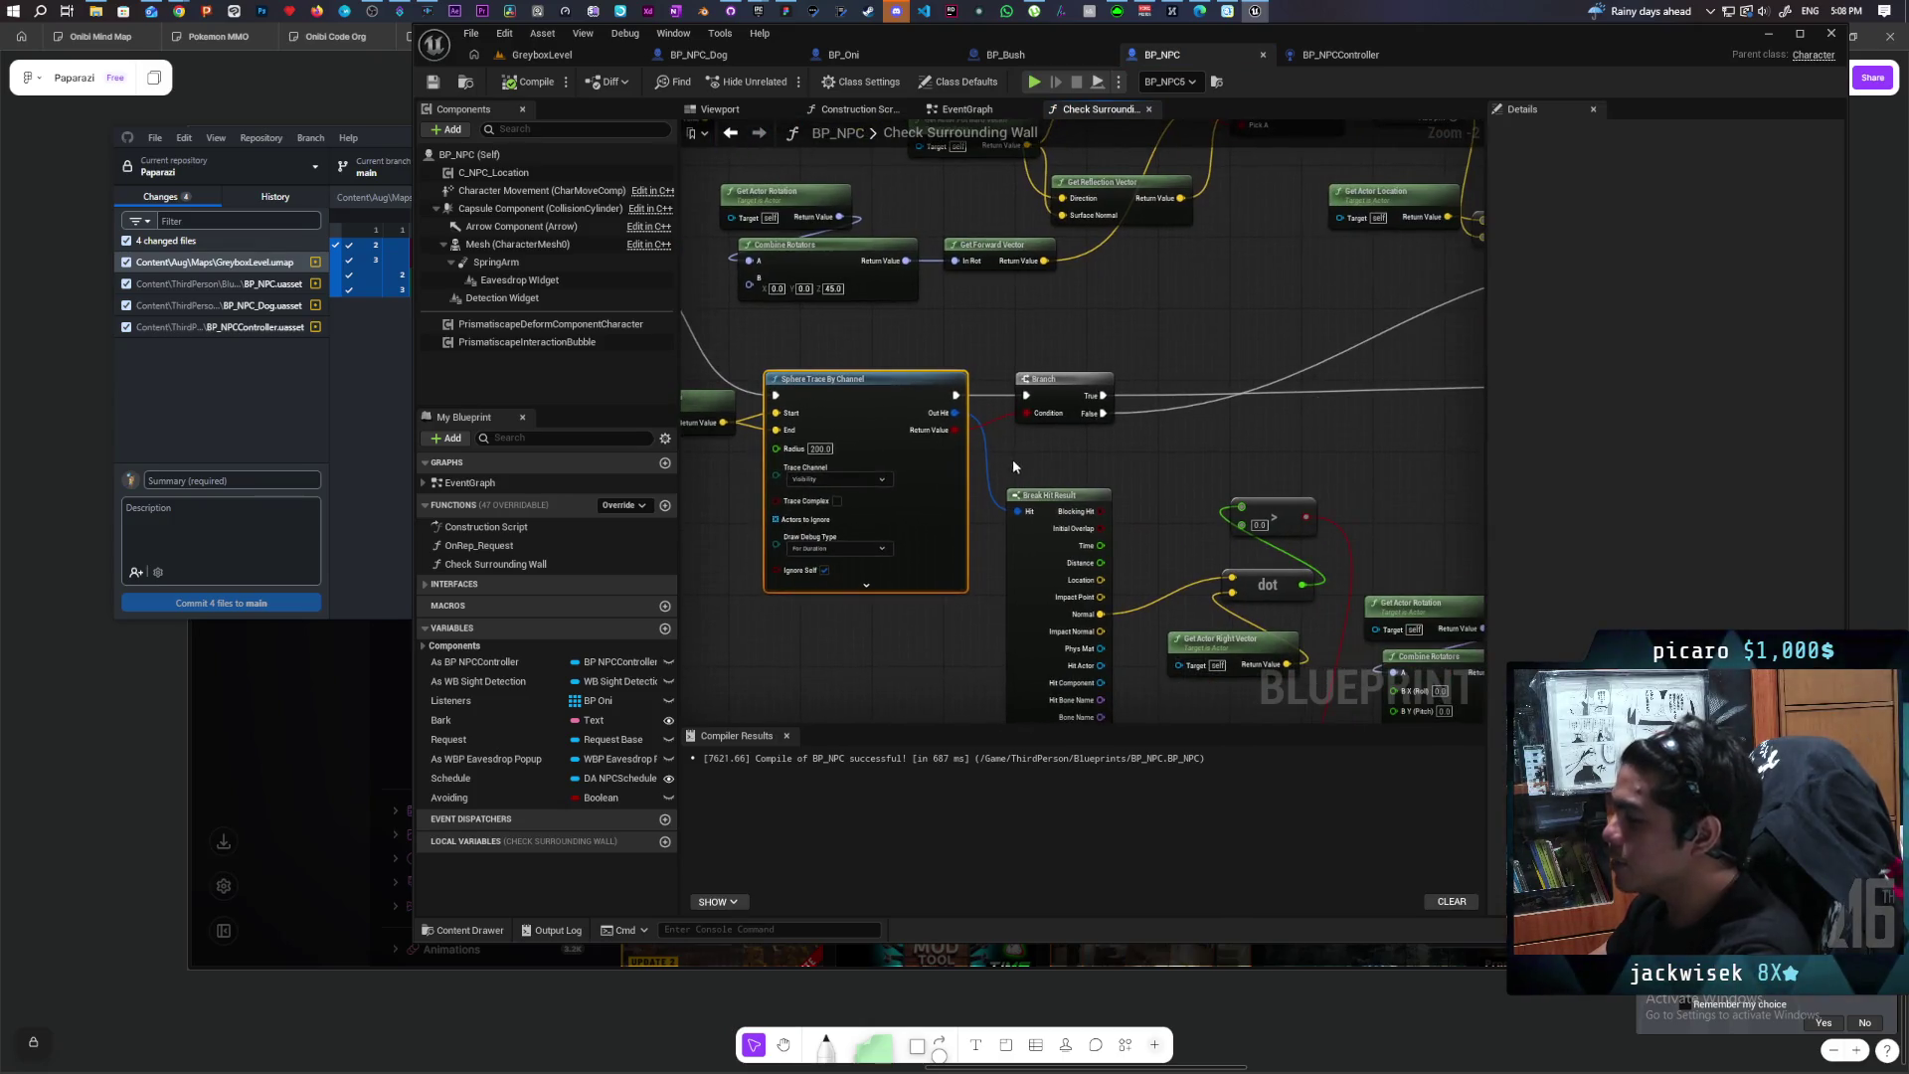
{"action": "mouse_move", "coordinate": [1270, 376]}
{"action": "left_mouse_down"}
{"action": "mouse_move", "coordinate": [1018, 392]}
{"action": "mouse_move", "coordinate": [1153, 467]}
{"action": "mouse_move", "coordinate": [978, 448]}
{"action": "left_mouse_up"}
{"action": "left_click_drag", "start_coordinate": [879, 392], "coordinate": [935, 343]}
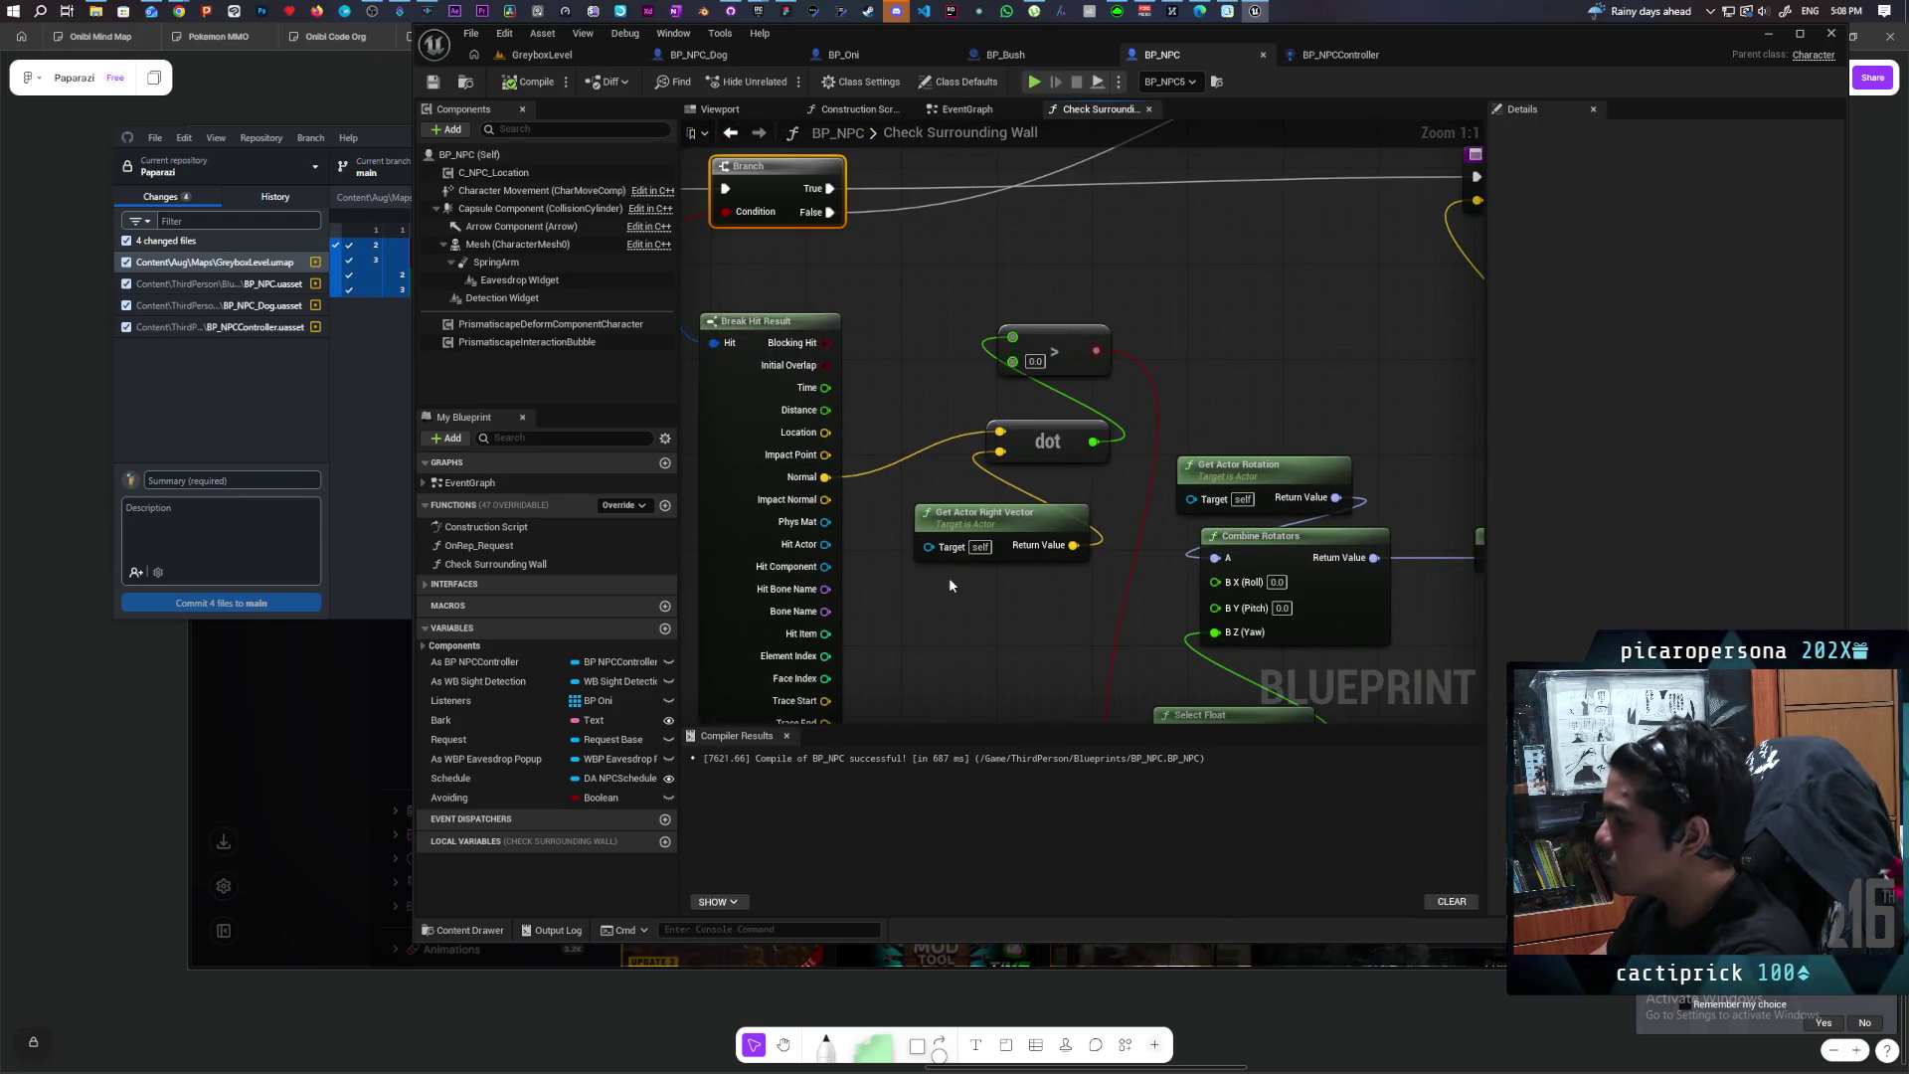
{"action": "scroll", "coordinate": [921, 497], "scroll_direction": "up", "scroll_amount": 2}
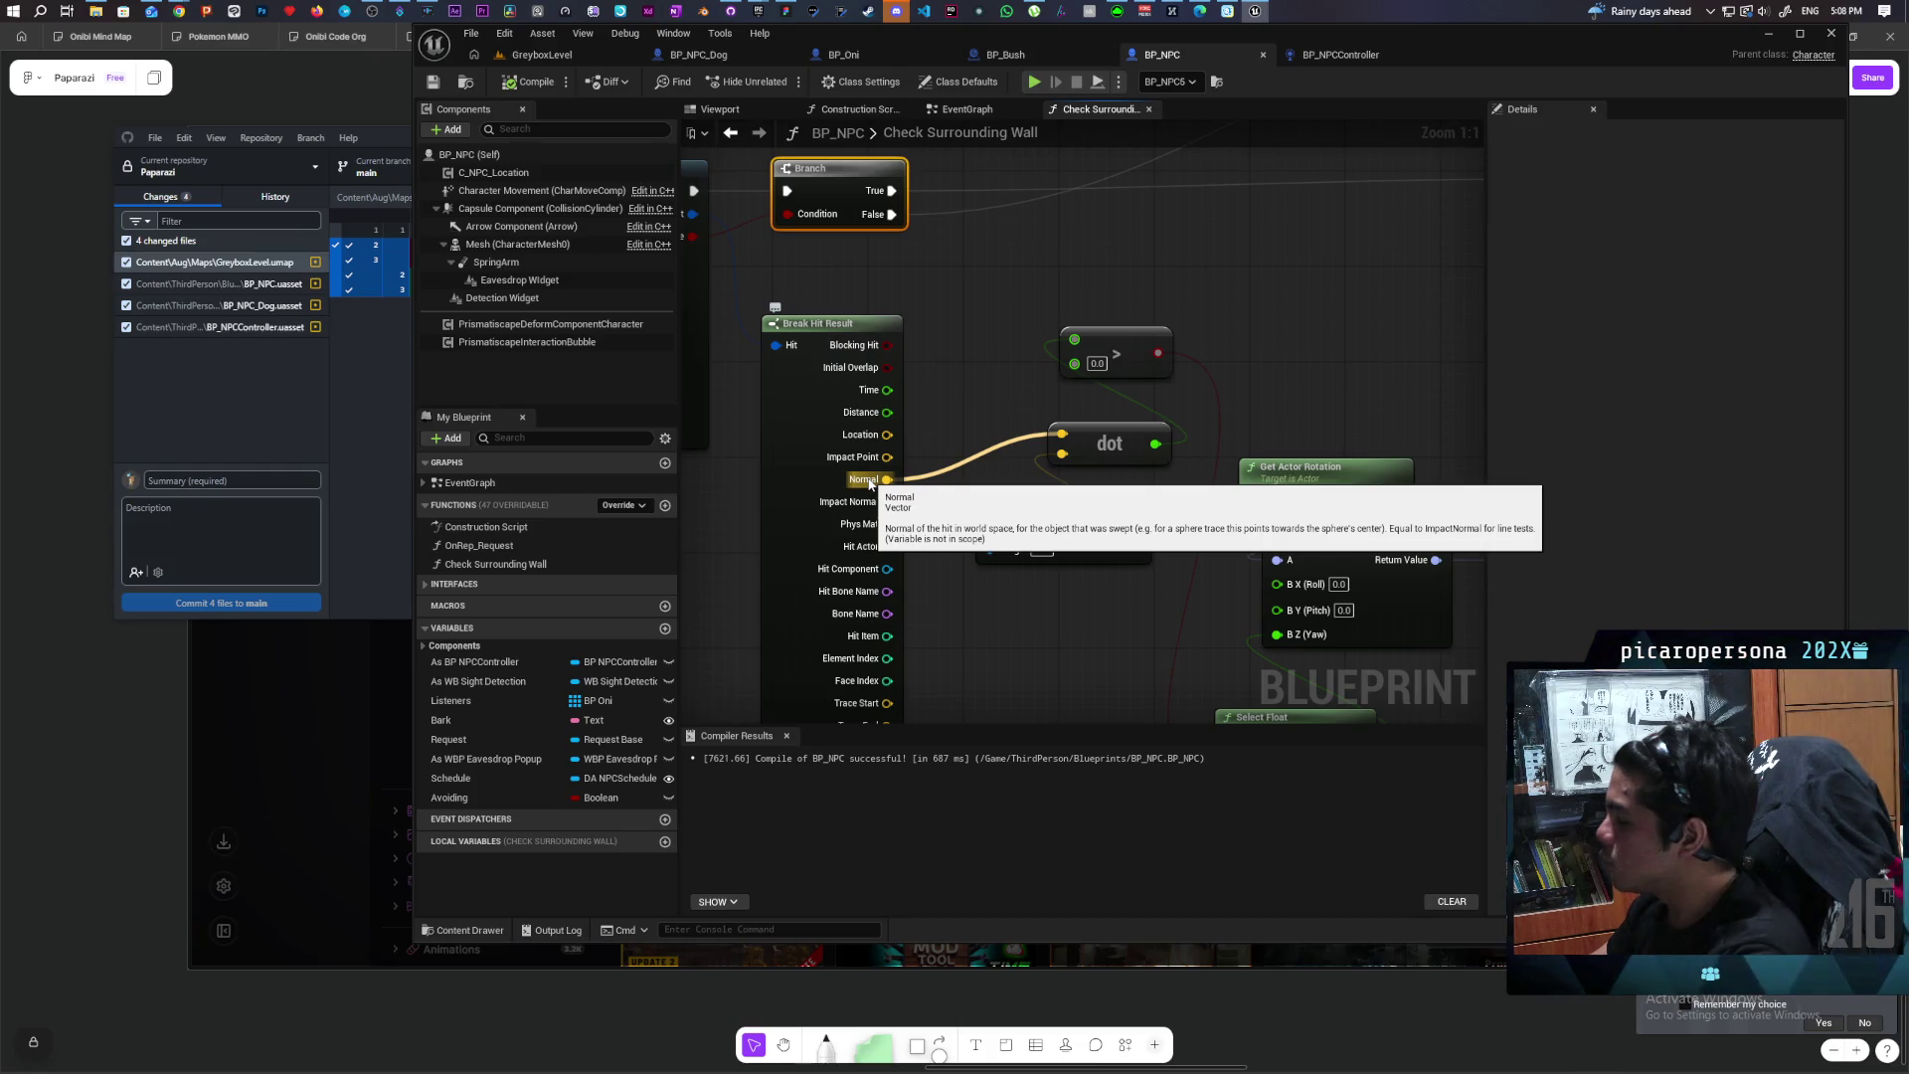
{"action": "left_click_drag", "start_coordinate": [1045, 613], "coordinate": [972, 502]}
{"action": "mouse_move", "coordinate": [1011, 424]}
{"action": "left_mouse_down"}
{"action": "mouse_move", "coordinate": [1040, 483]}
{"action": "mouse_move", "coordinate": [1028, 459]}
{"action": "mouse_move", "coordinate": [968, 467]}
{"action": "left_mouse_up"}
{"action": "mouse_move", "coordinate": [1040, 388]}
{"action": "left_mouse_down"}
{"action": "mouse_move", "coordinate": [942, 490]}
{"action": "mouse_move", "coordinate": [937, 448]}
{"action": "mouse_move", "coordinate": [970, 438]}
{"action": "mouse_move", "coordinate": [911, 352]}
{"action": "left_mouse_up"}
Step: Add a NOT Boolean node on the > comparison's result and place it lower
{"action": "left_click_drag", "start_coordinate": [947, 205], "coordinate": [901, 566]}
{"action": "type", "text": "not boo"}
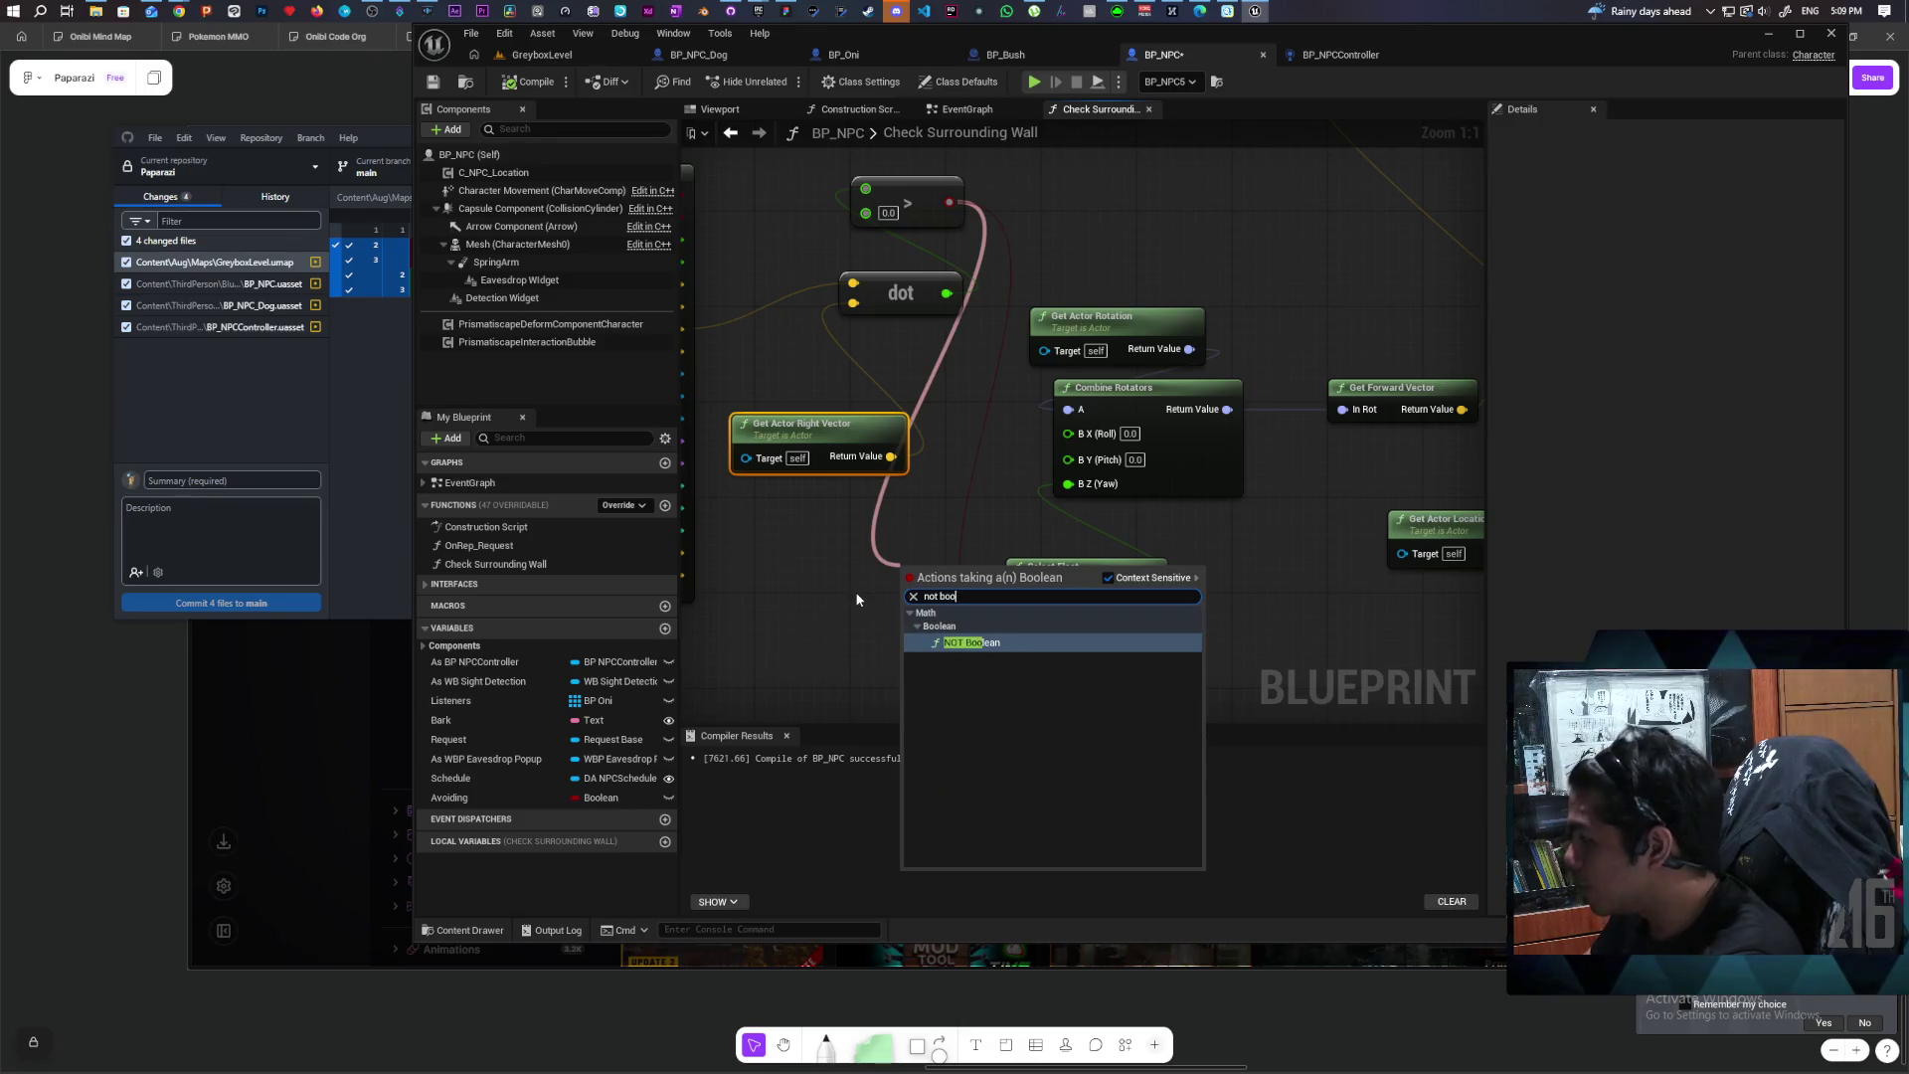
{"action": "key", "text": "Return"}
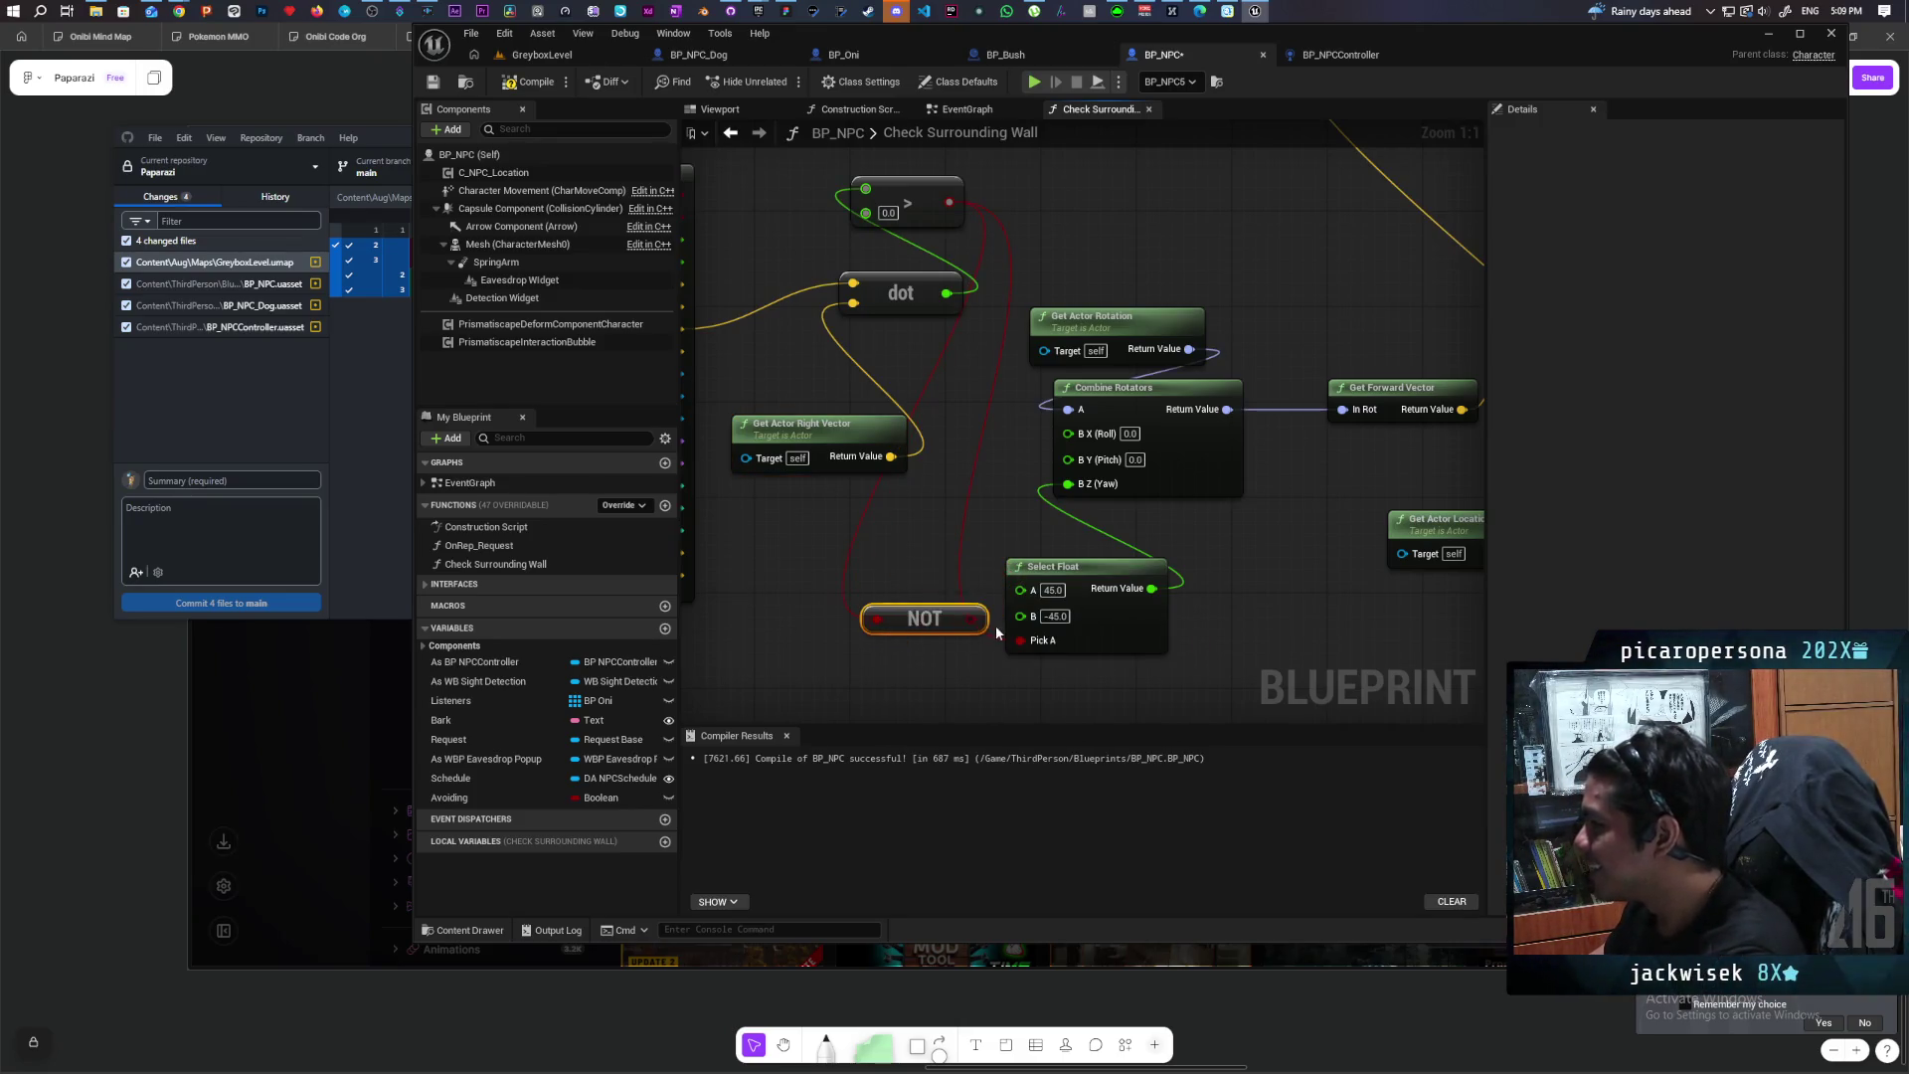
{"action": "left_click_drag", "start_coordinate": [940, 619], "coordinate": [940, 643]}
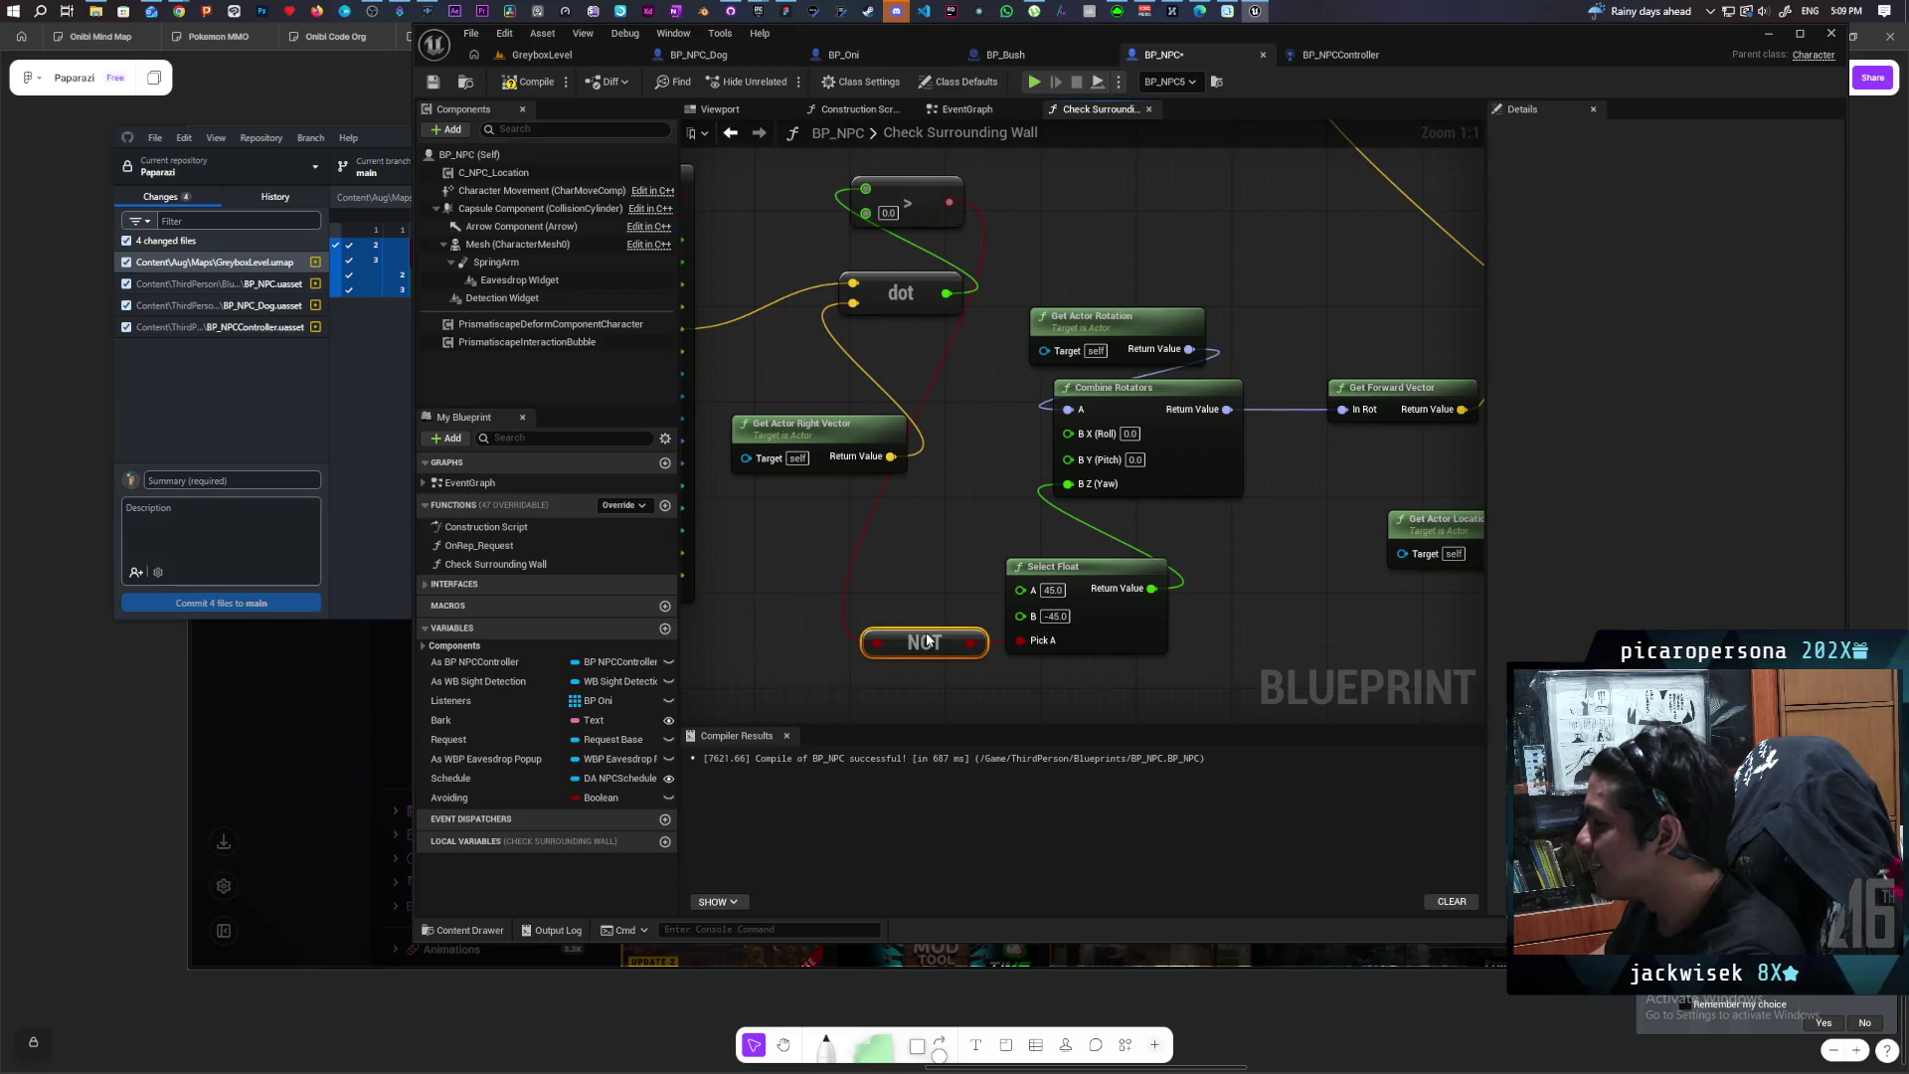
{"action": "left_click_drag", "start_coordinate": [897, 566], "coordinate": [968, 568]}
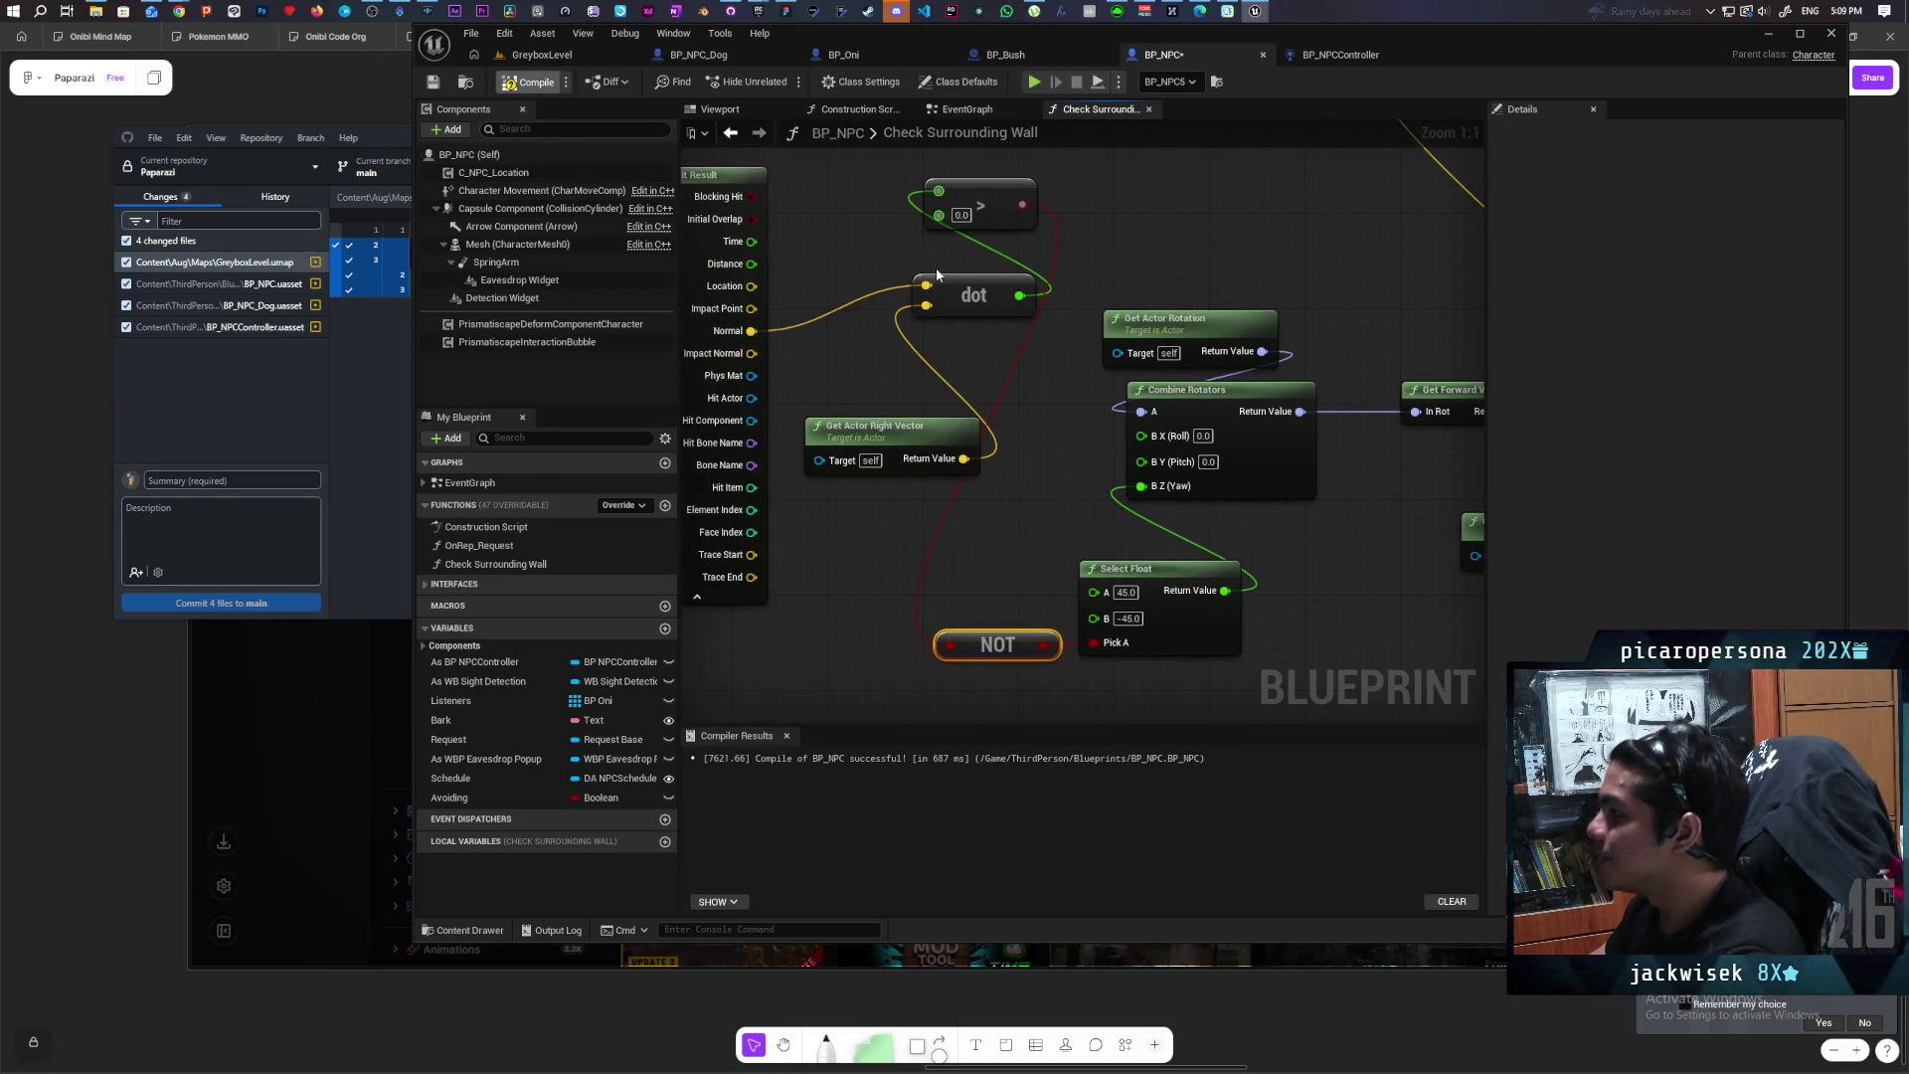
Step: Recompile BP_NPC and start a play-in-editor session of GreyboxLevel
{"action": "key", "text": "F7"}
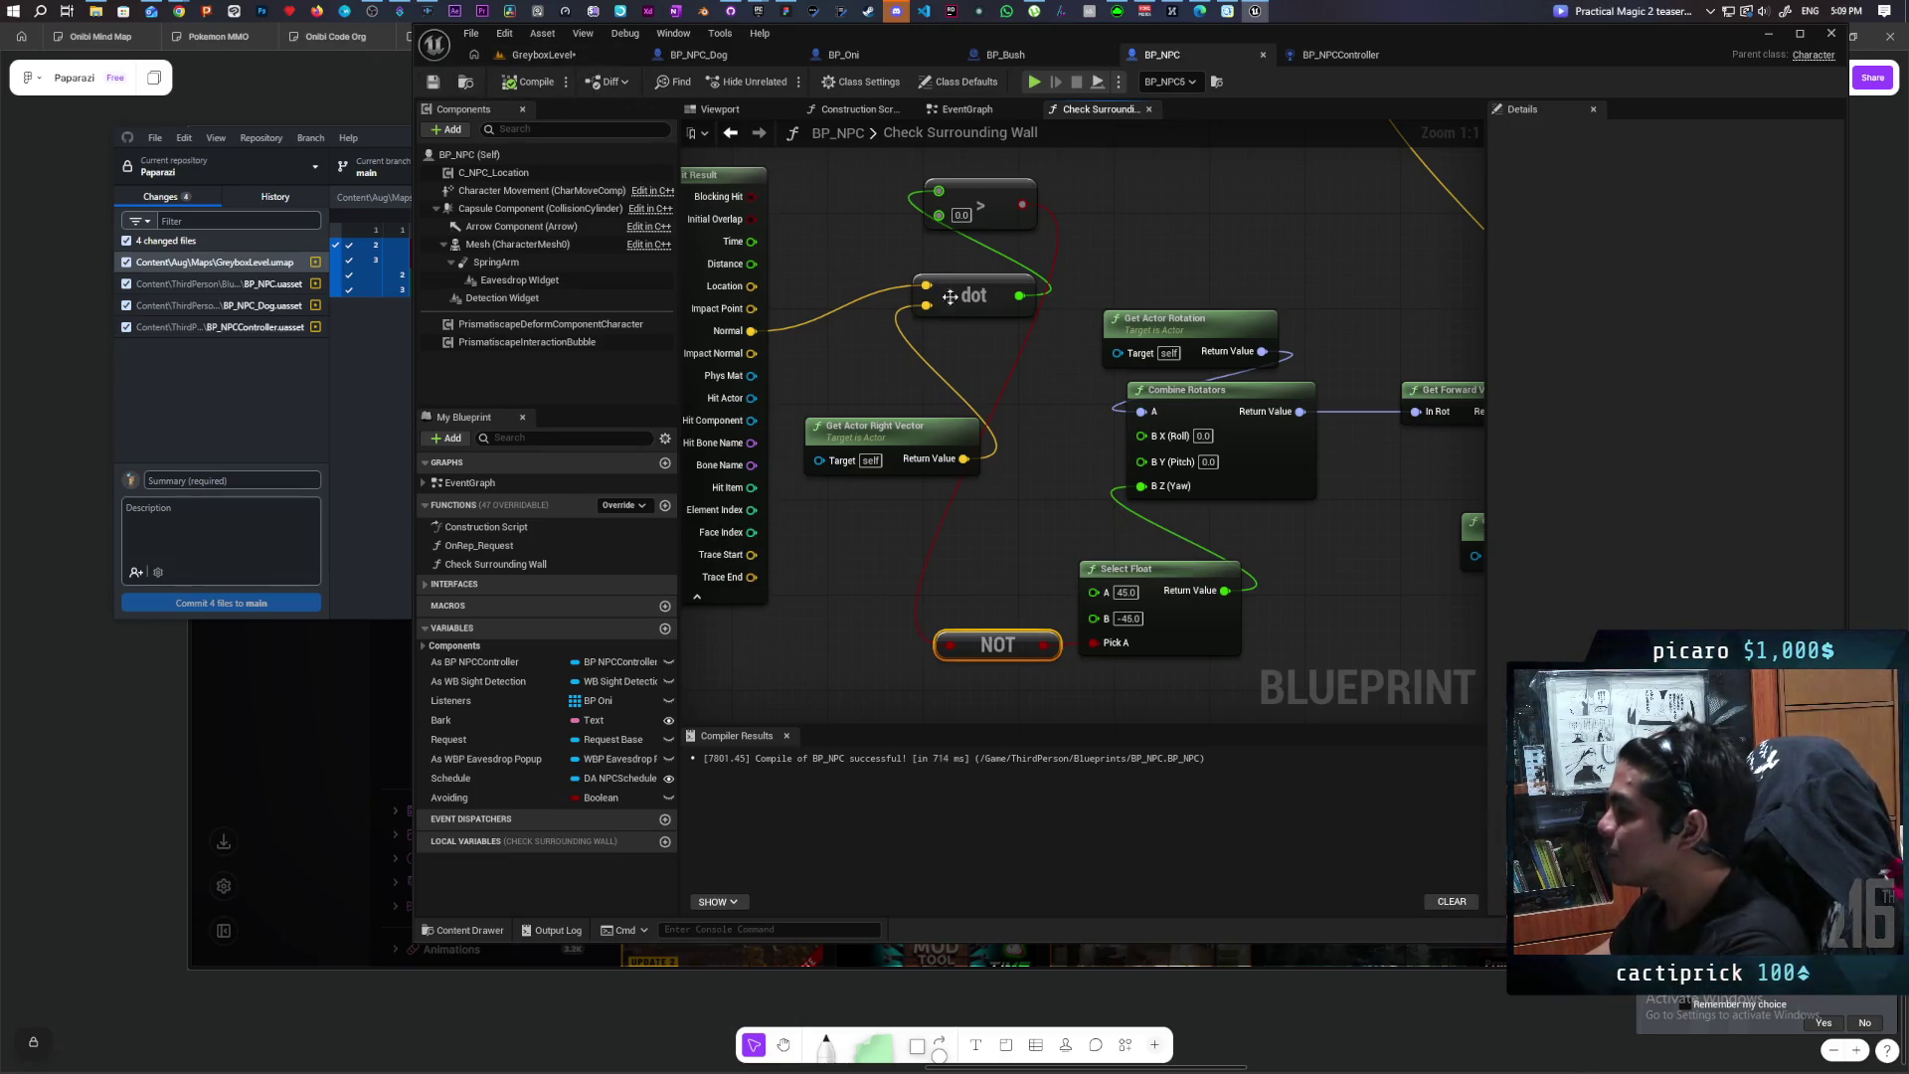
{"action": "left_click", "coordinate": [560, 56]}
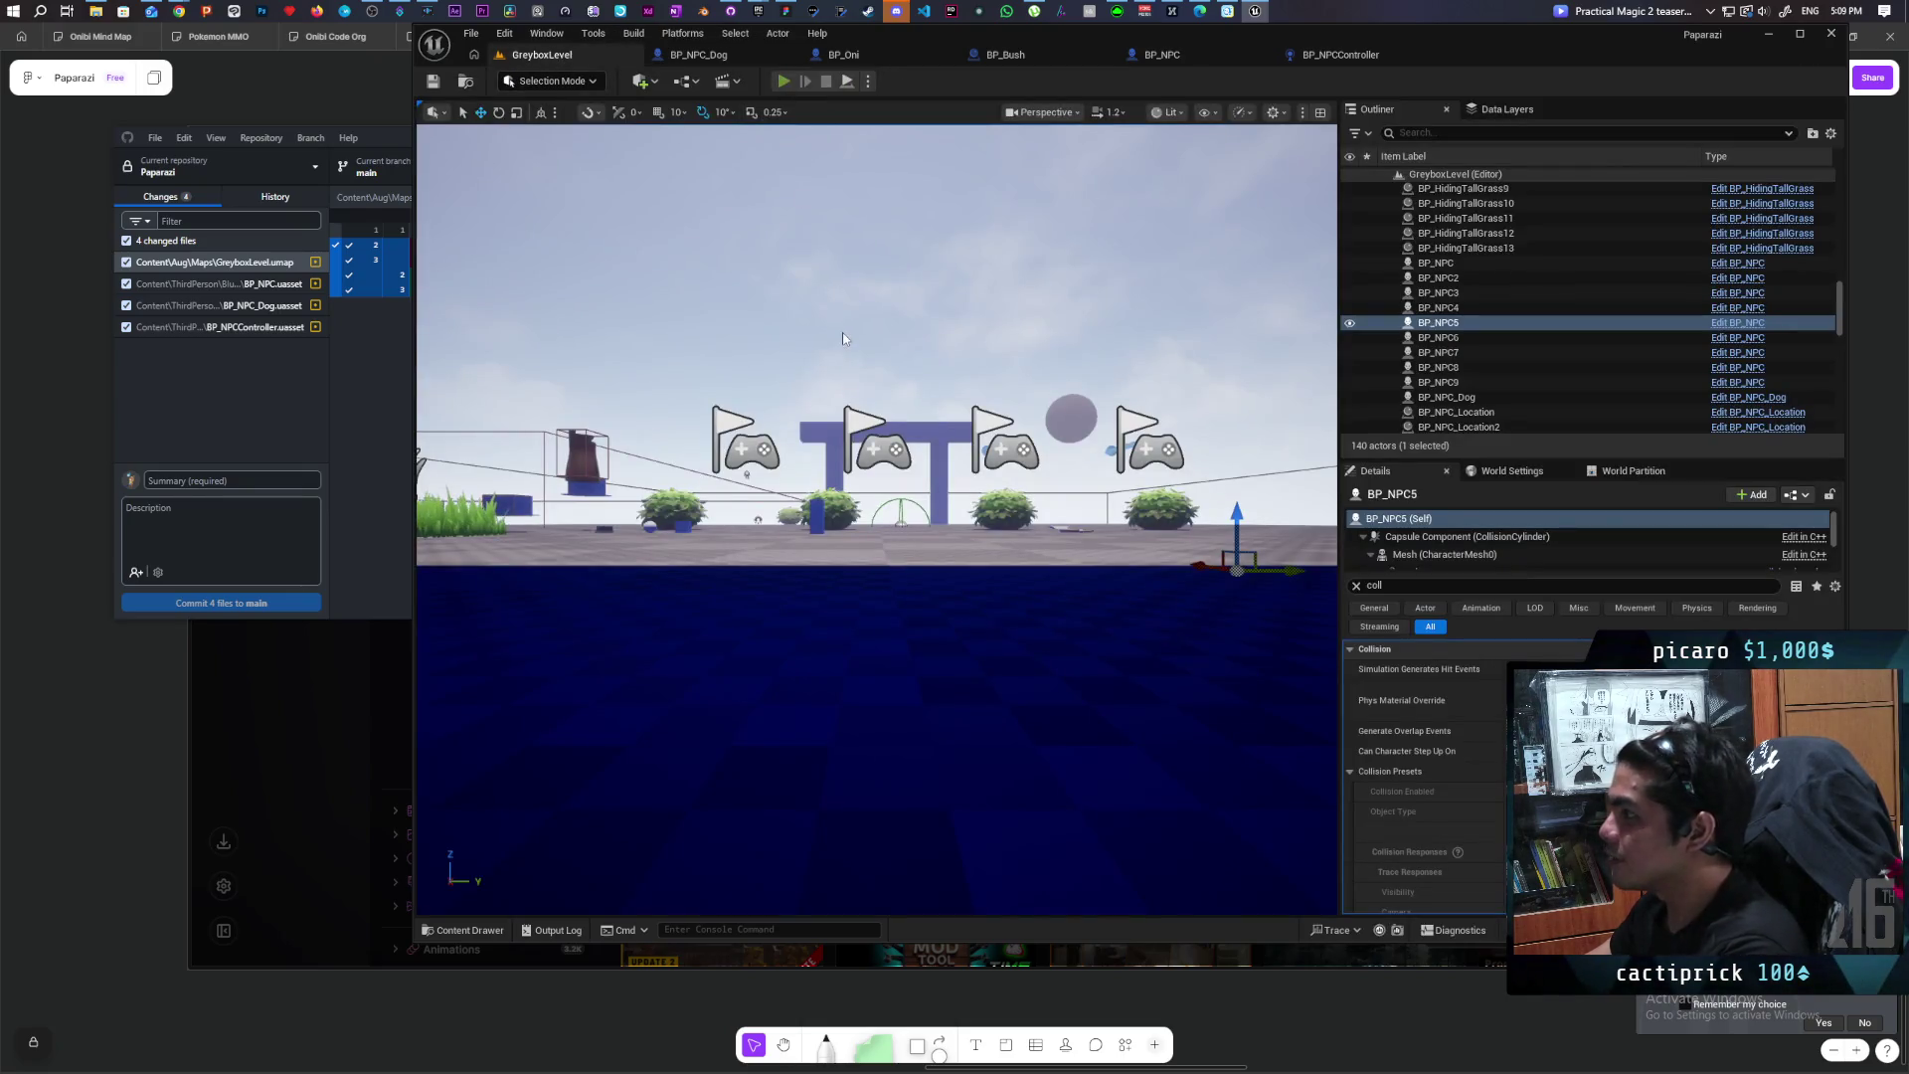
{"action": "key", "text": "alt+p"}
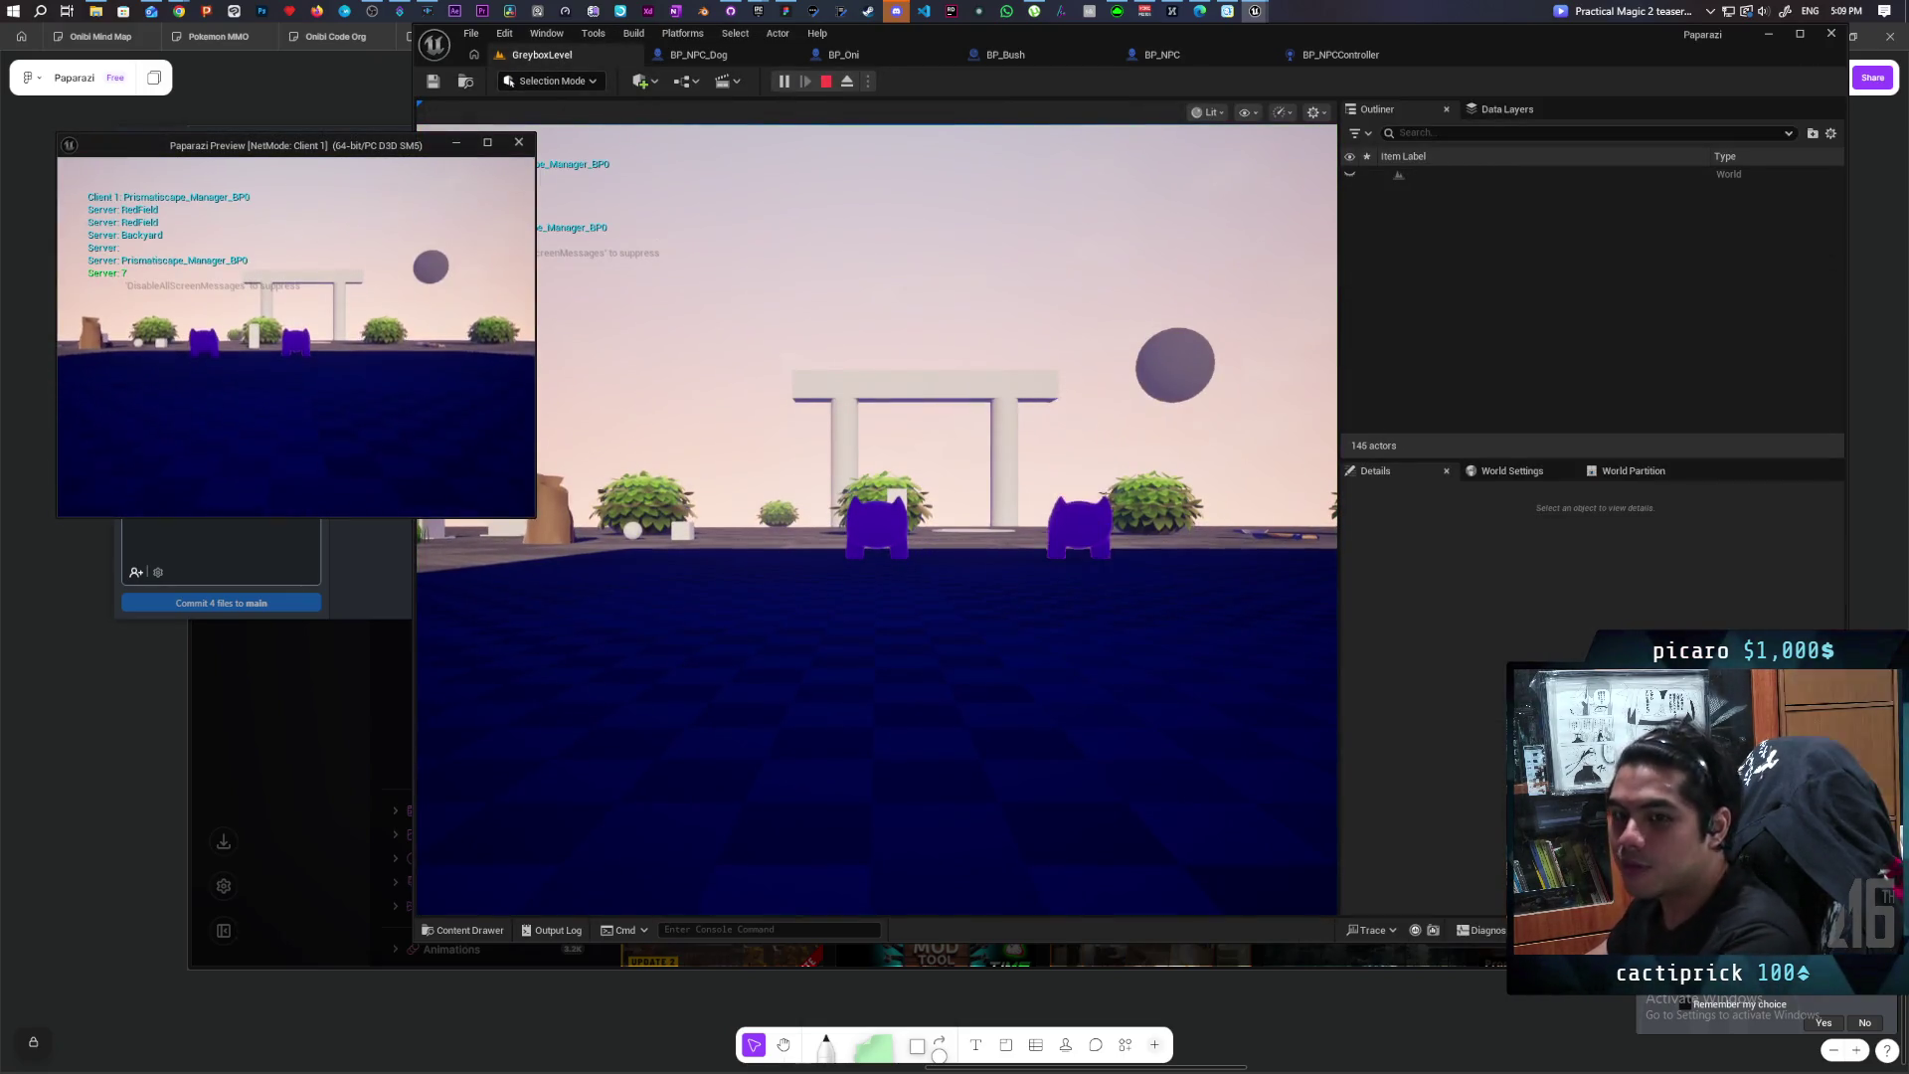
Step: Walk the purple character forward past the bushes and onto the white ramp
{"action": "left_click", "coordinate": [741, 278]}
{"action": "key", "text": "w"}
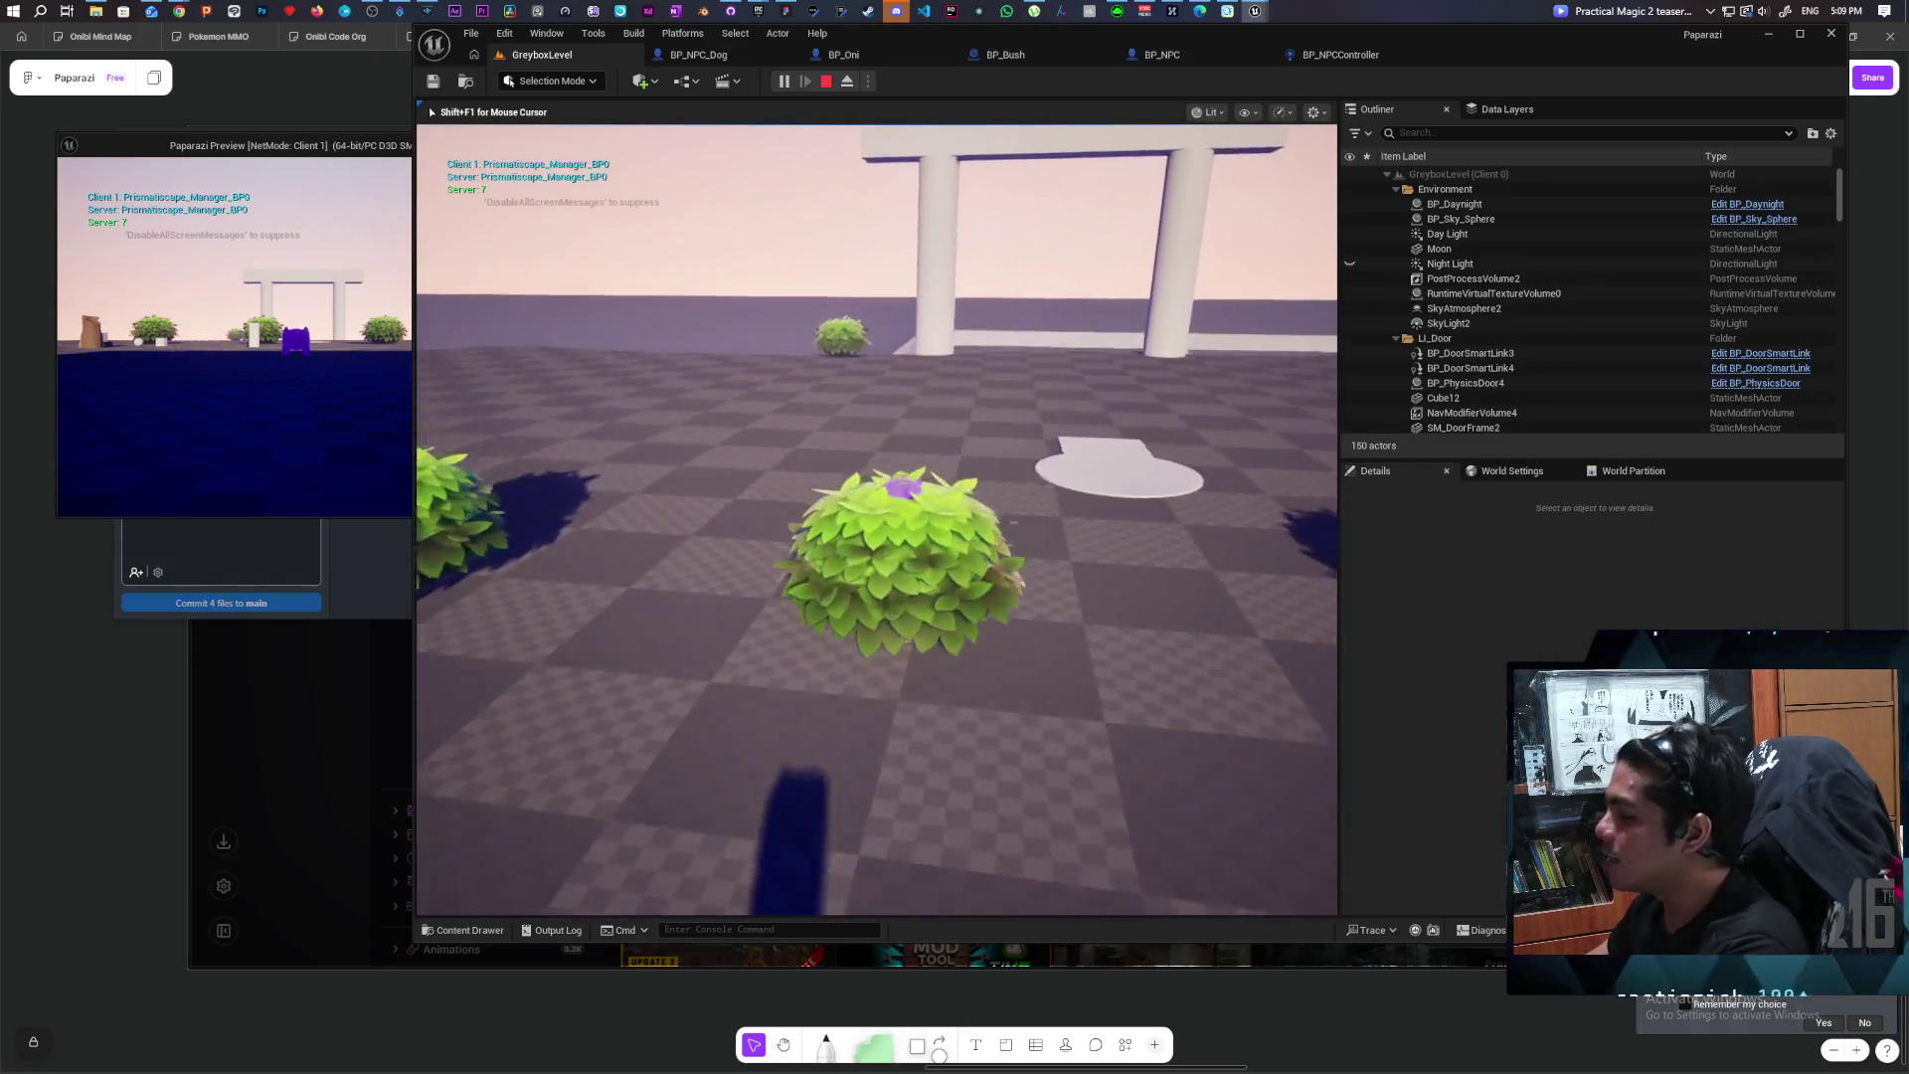
{"action": "key", "text": "s"}
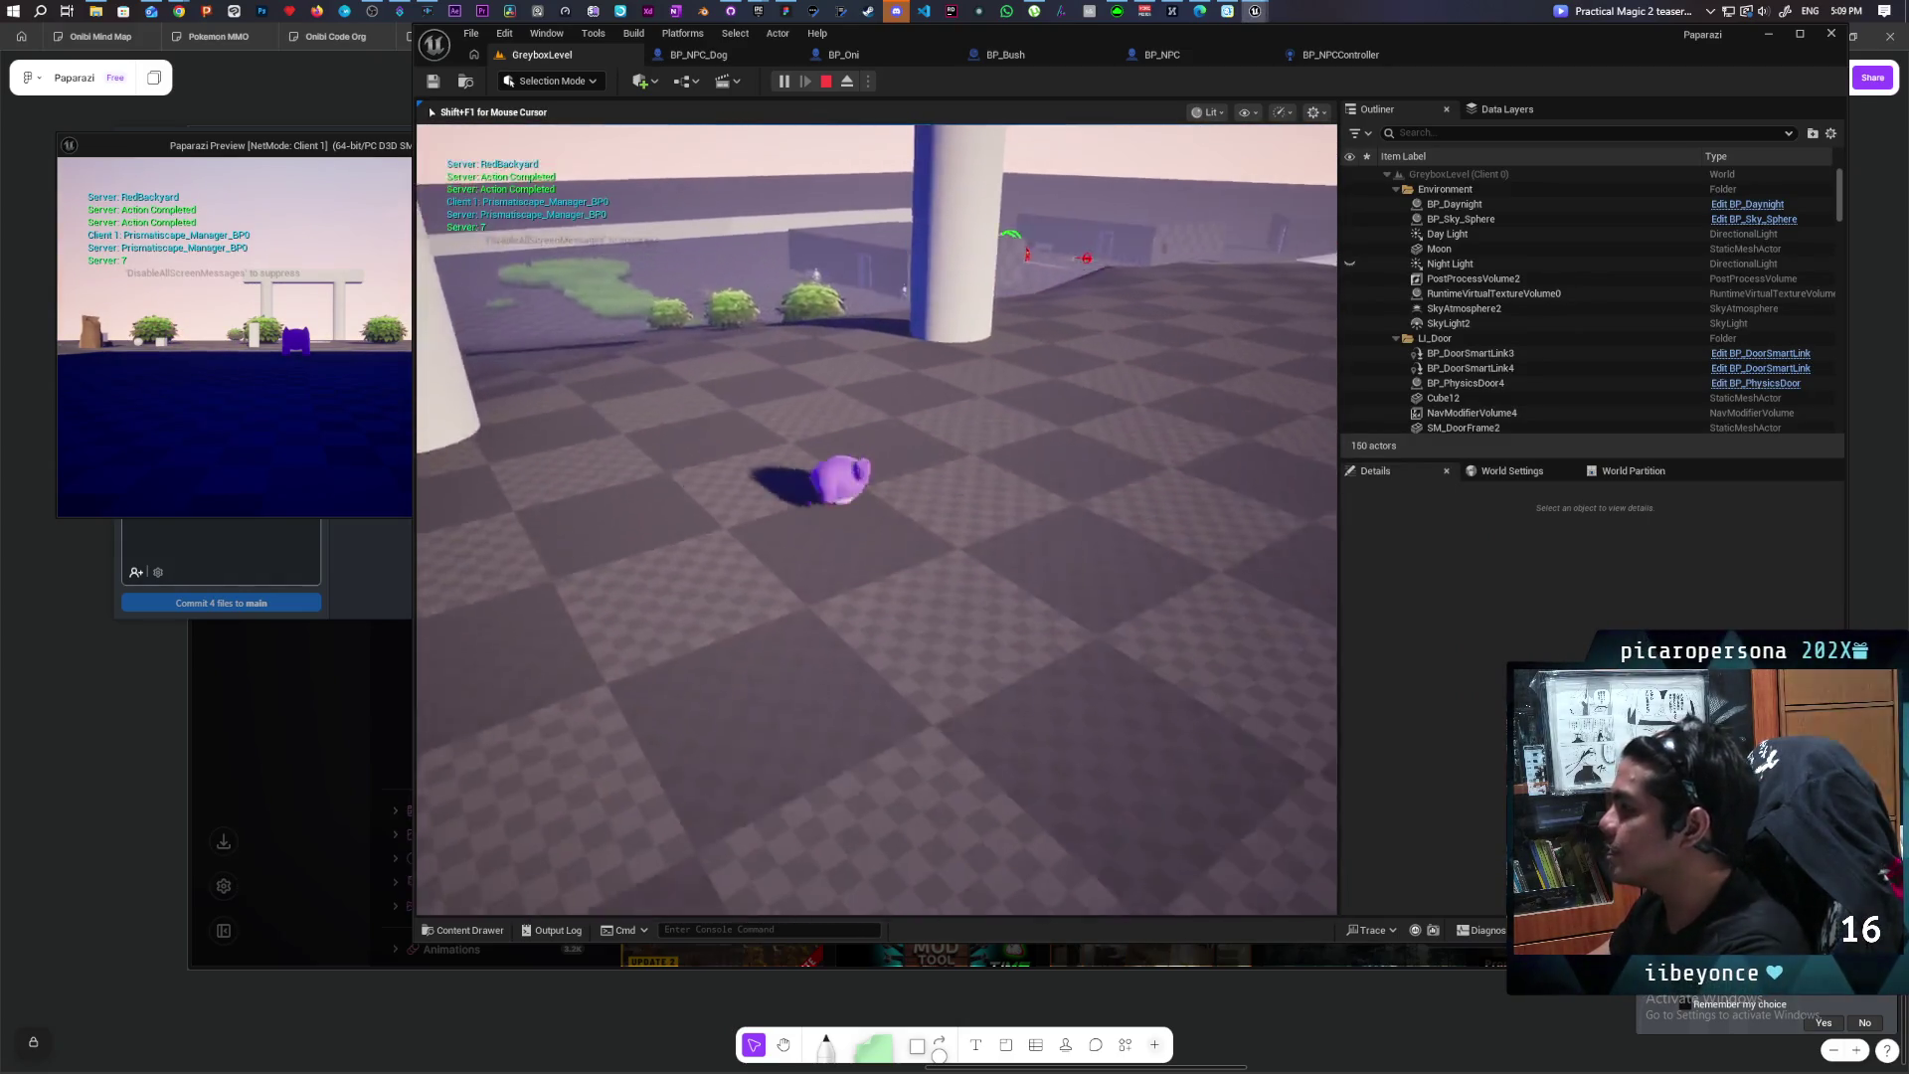
{"action": "key", "text": "w"}
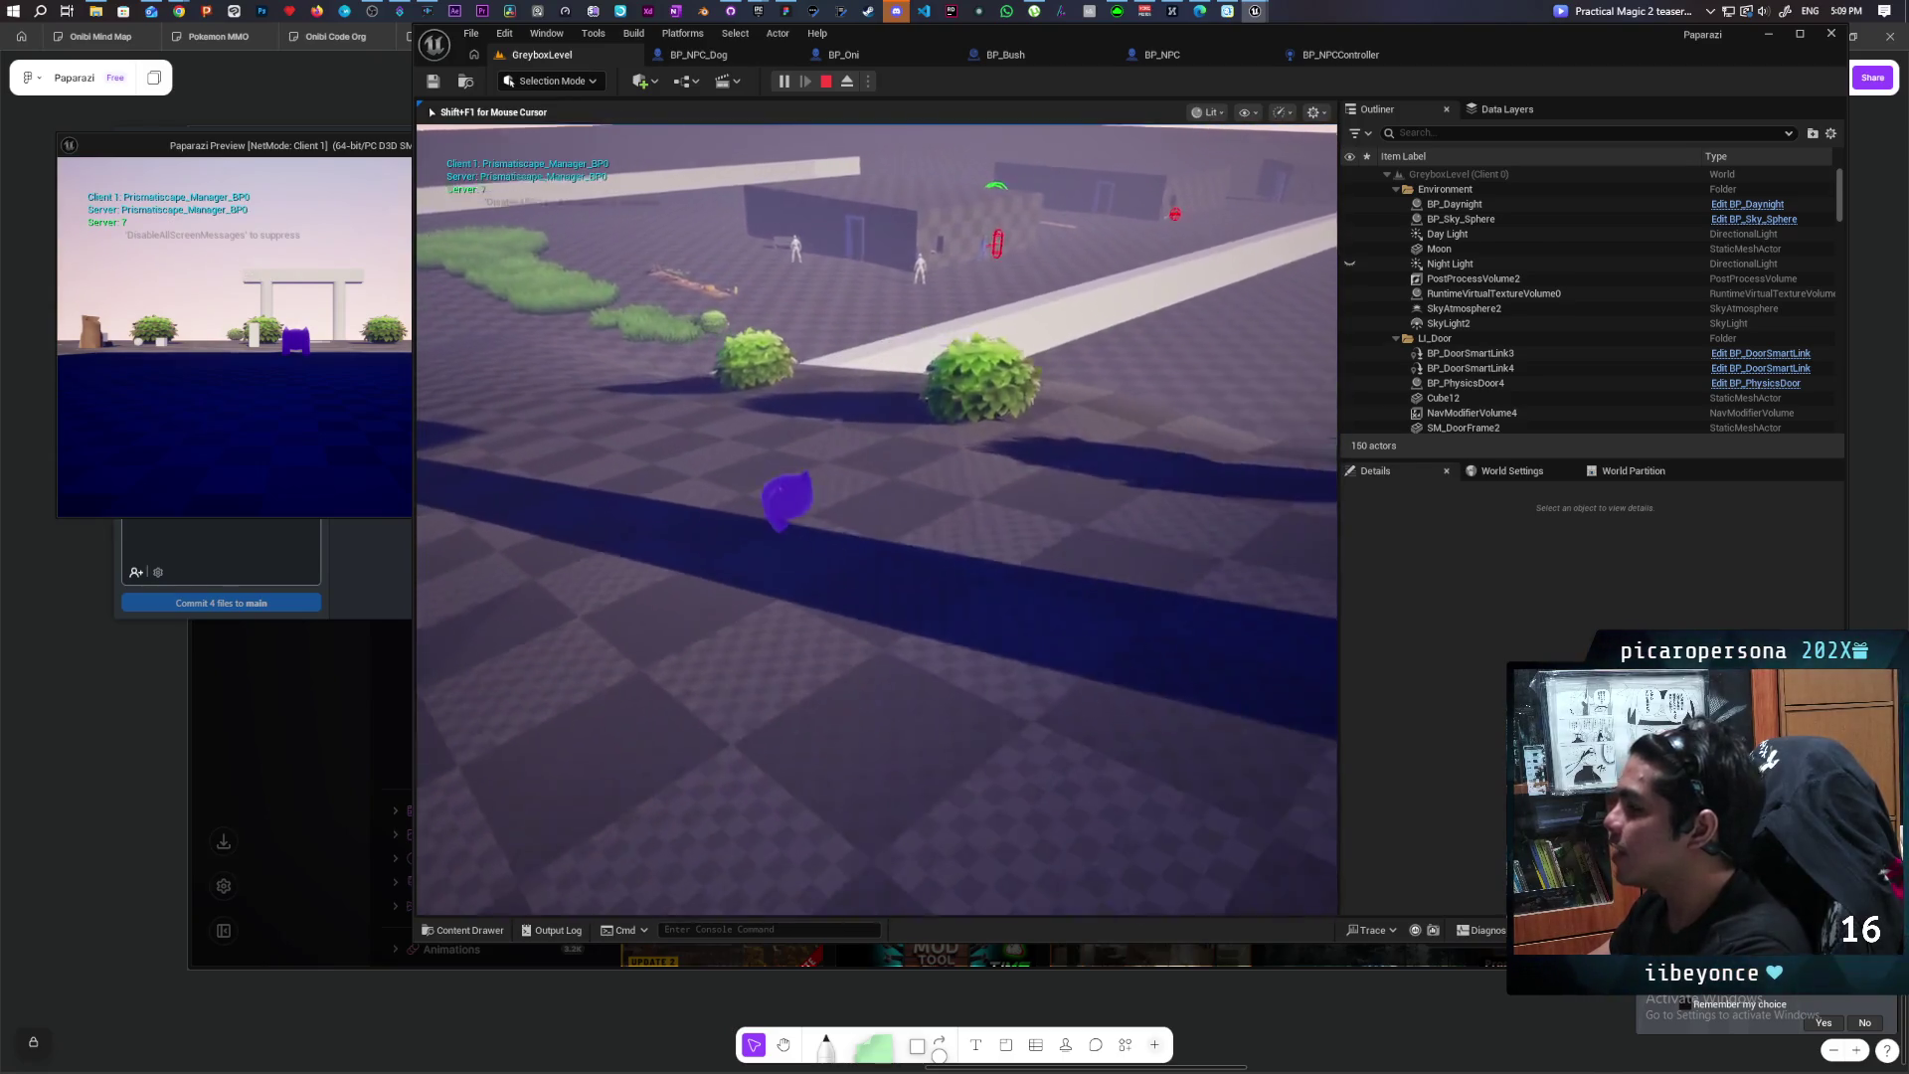
{"action": "key", "text": "w"}
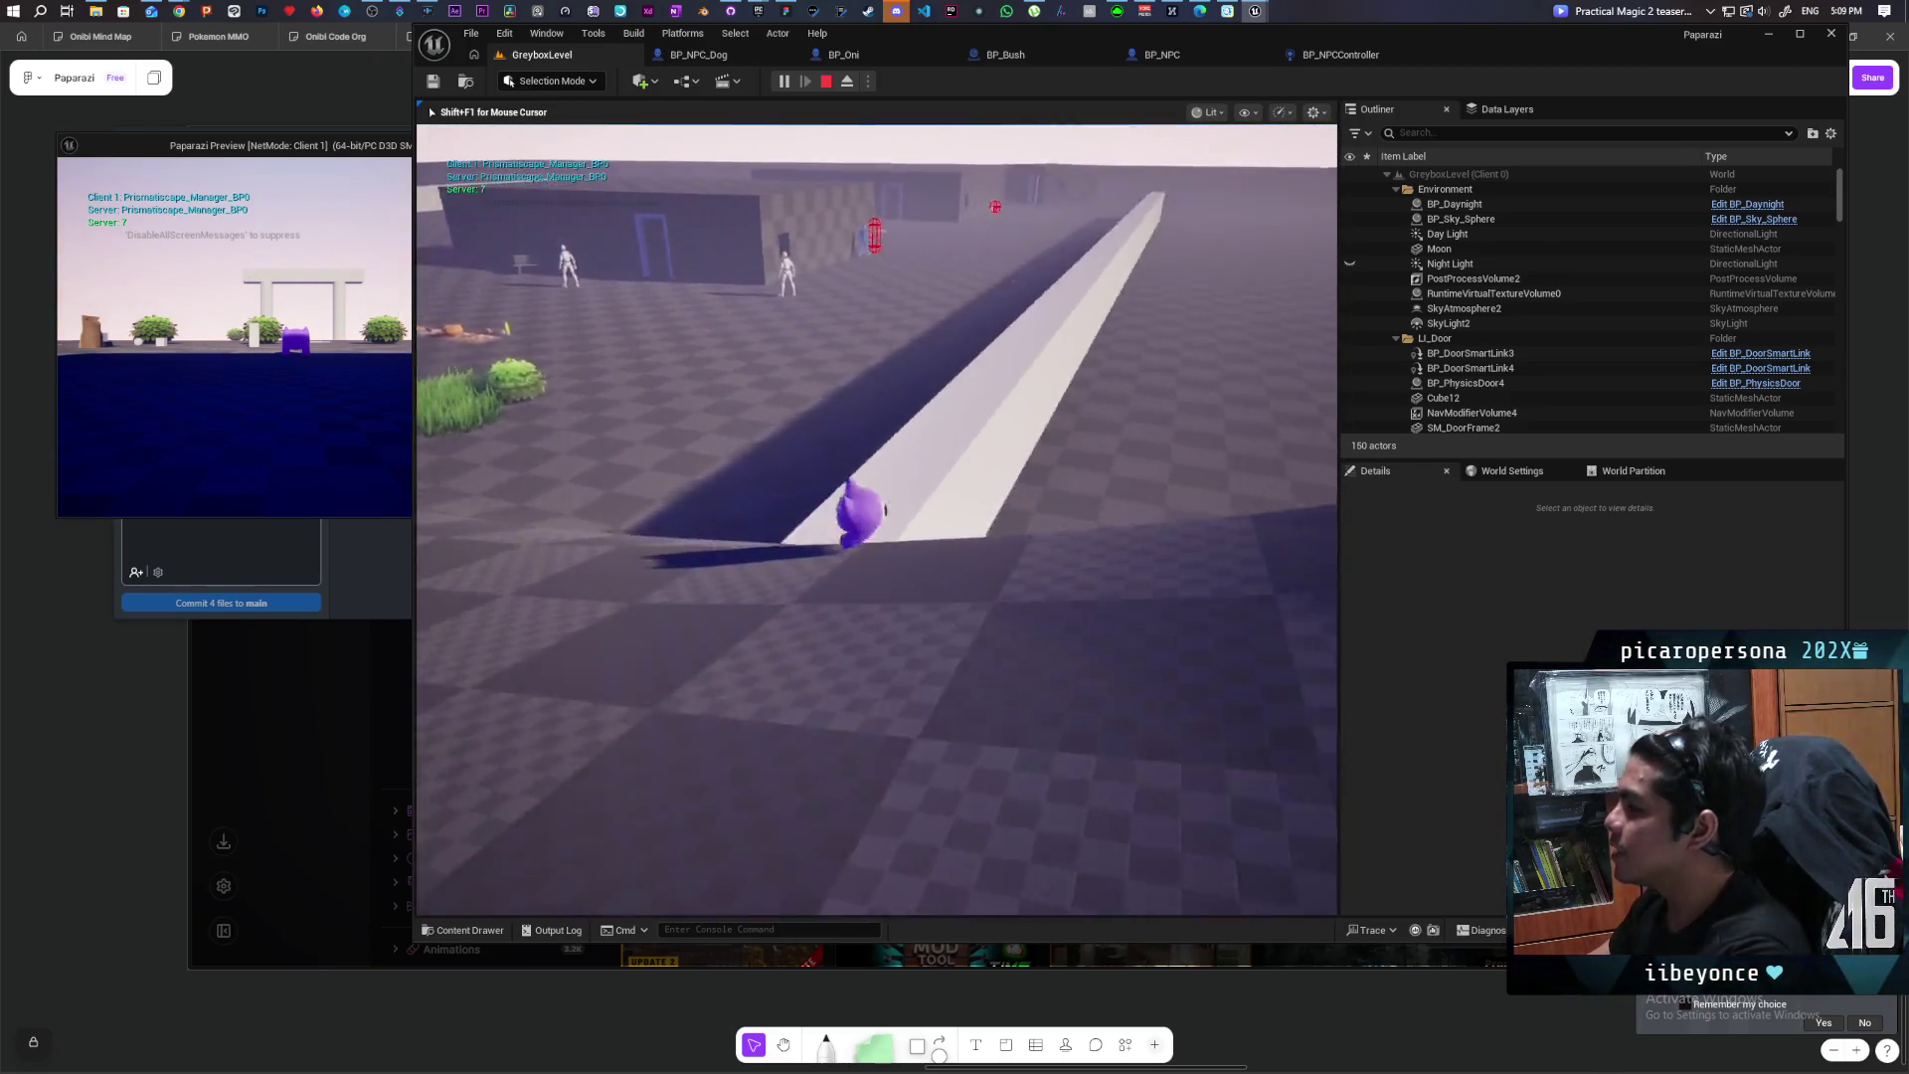
{"action": "key", "text": "w"}
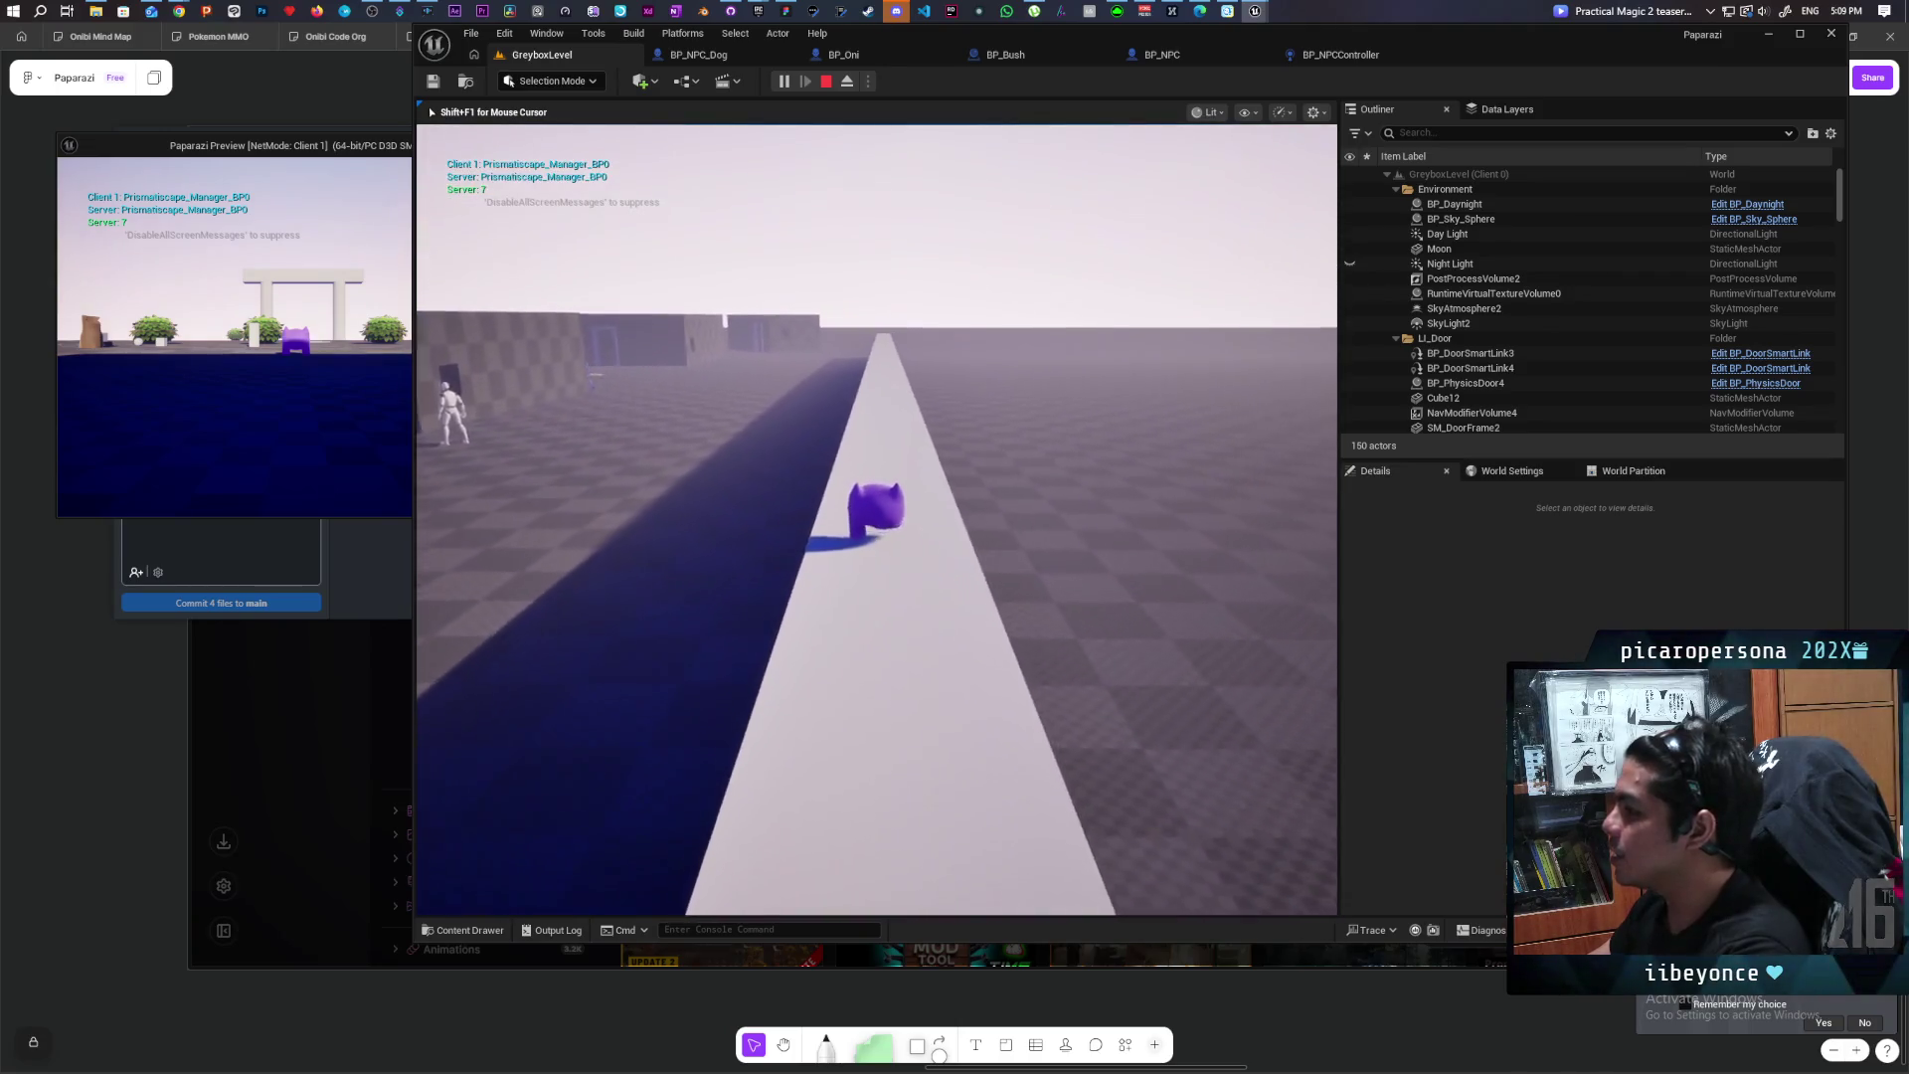
{"action": "key", "text": "w"}
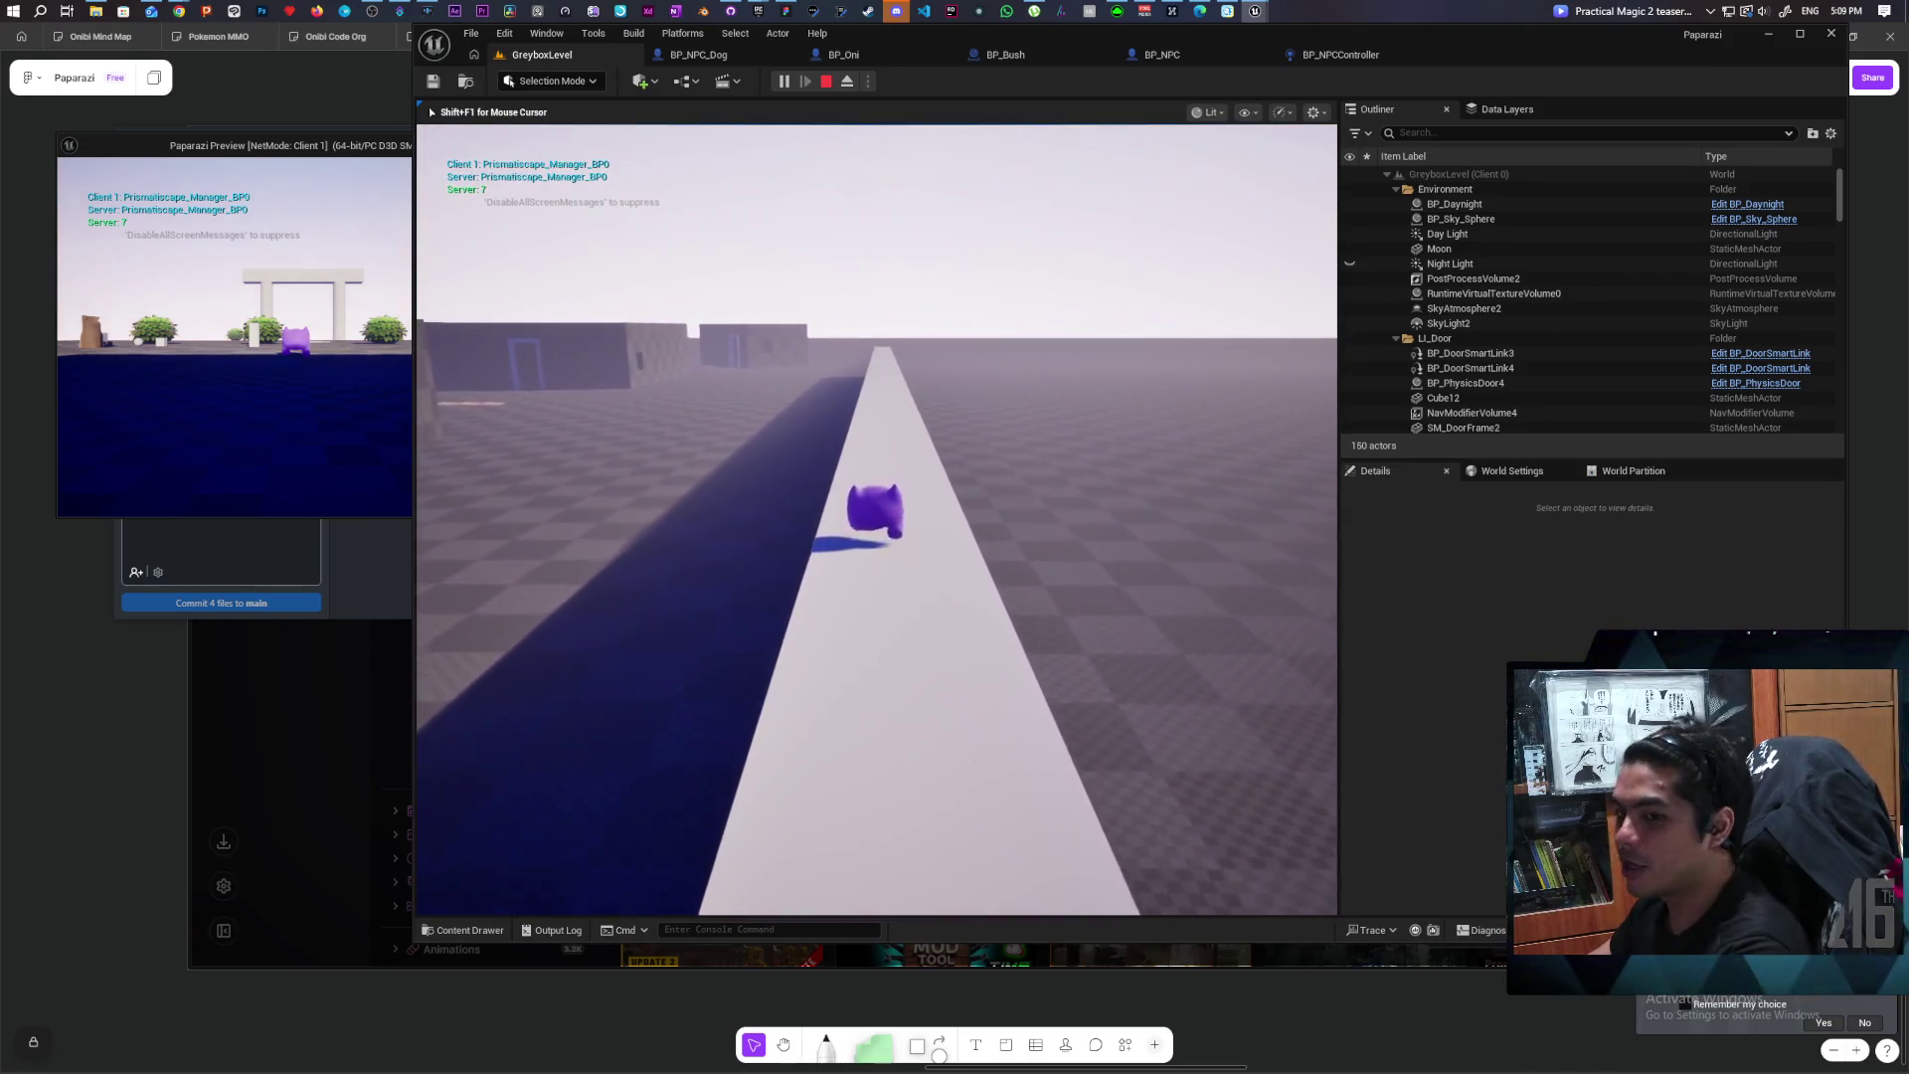
{"action": "key", "text": "w"}
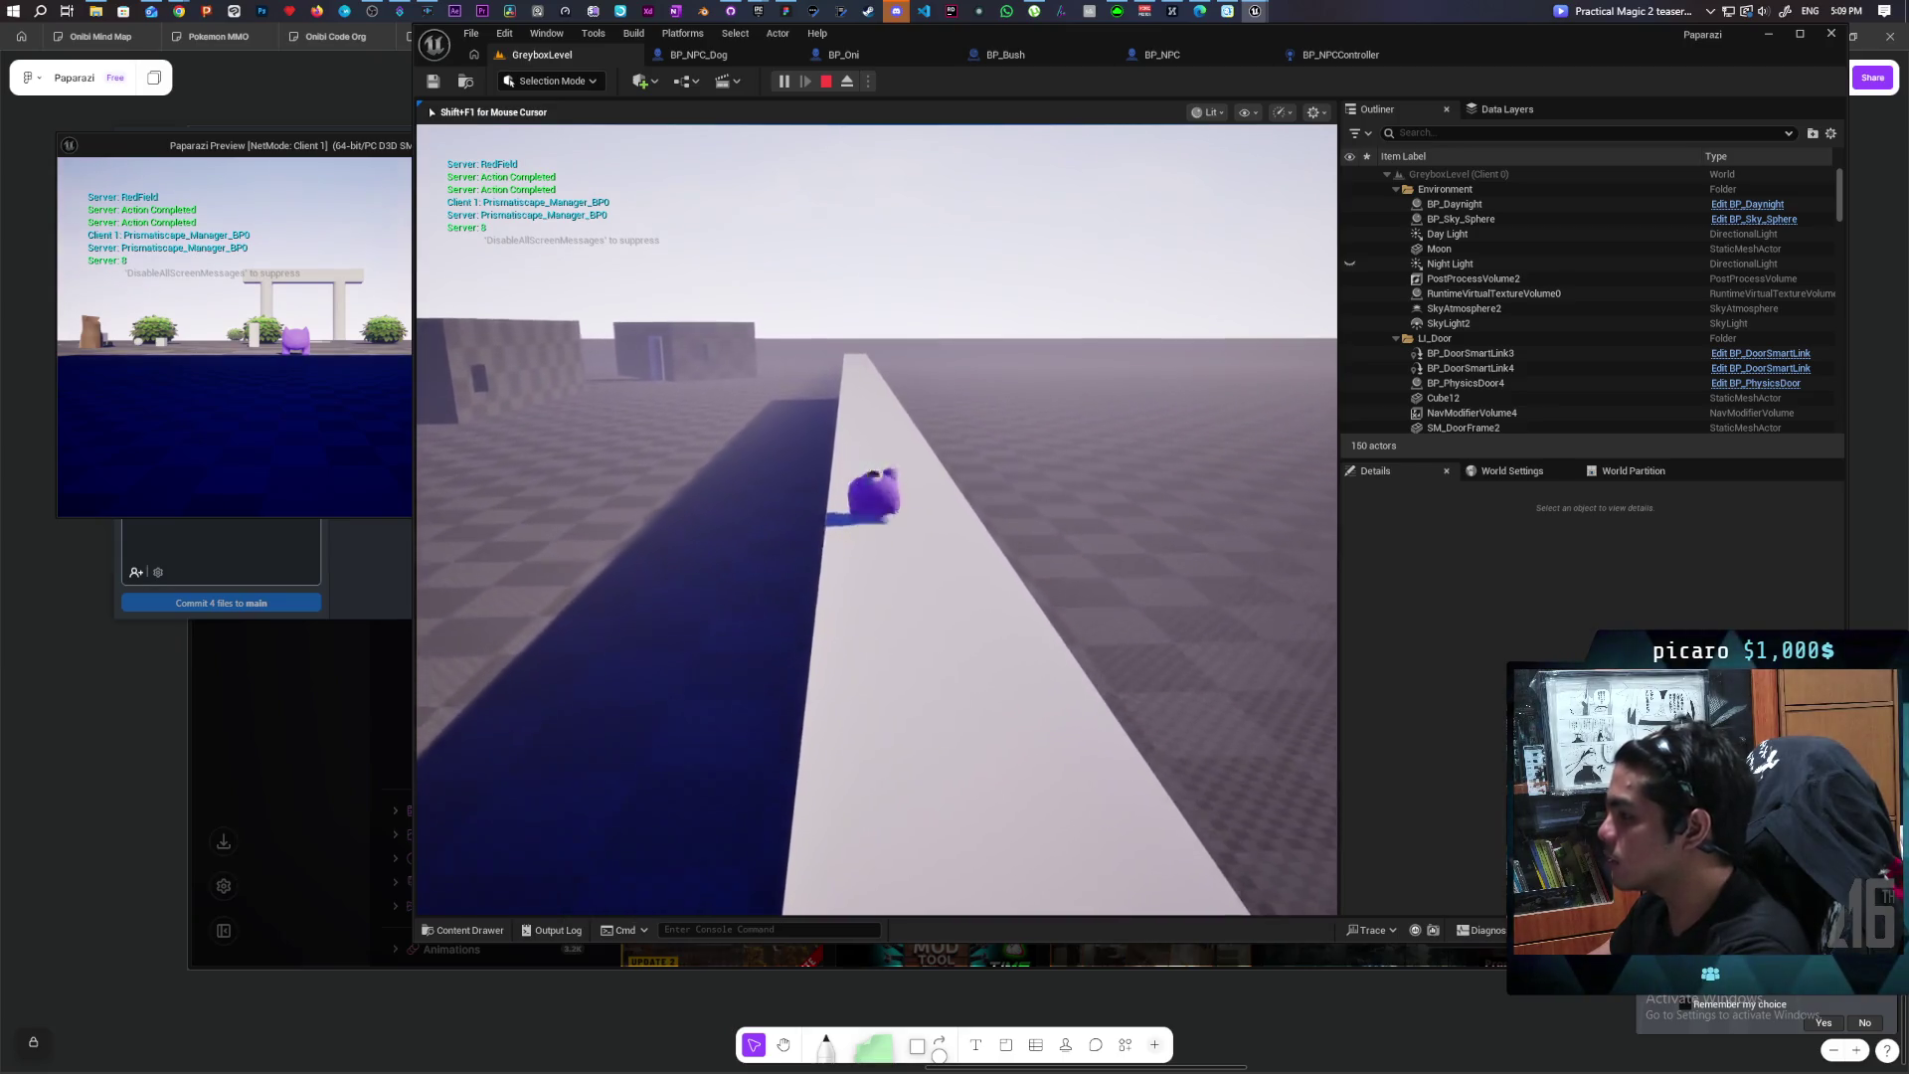
{"action": "key", "text": "w"}
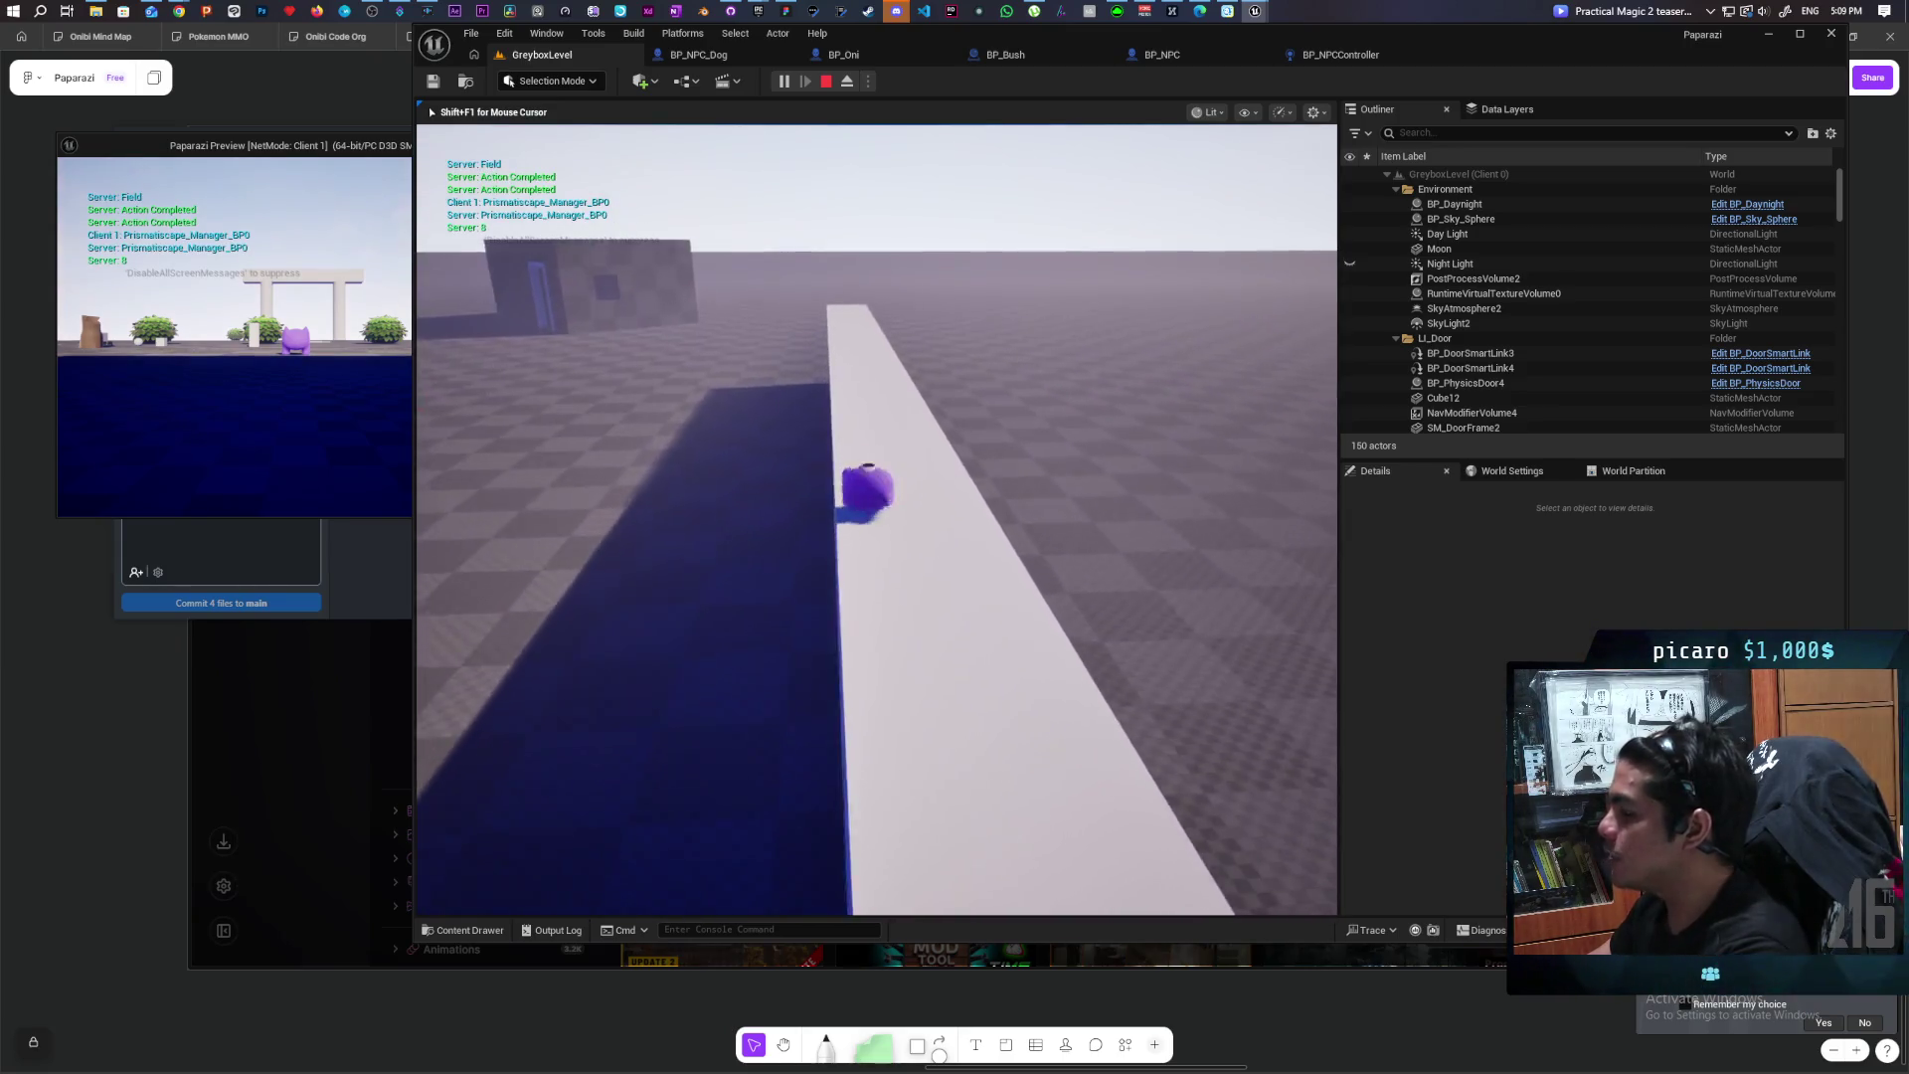
Step: Turn along the ramp edge beside the wall, walk the walkway, then stop play
{"action": "key", "text": "a"}
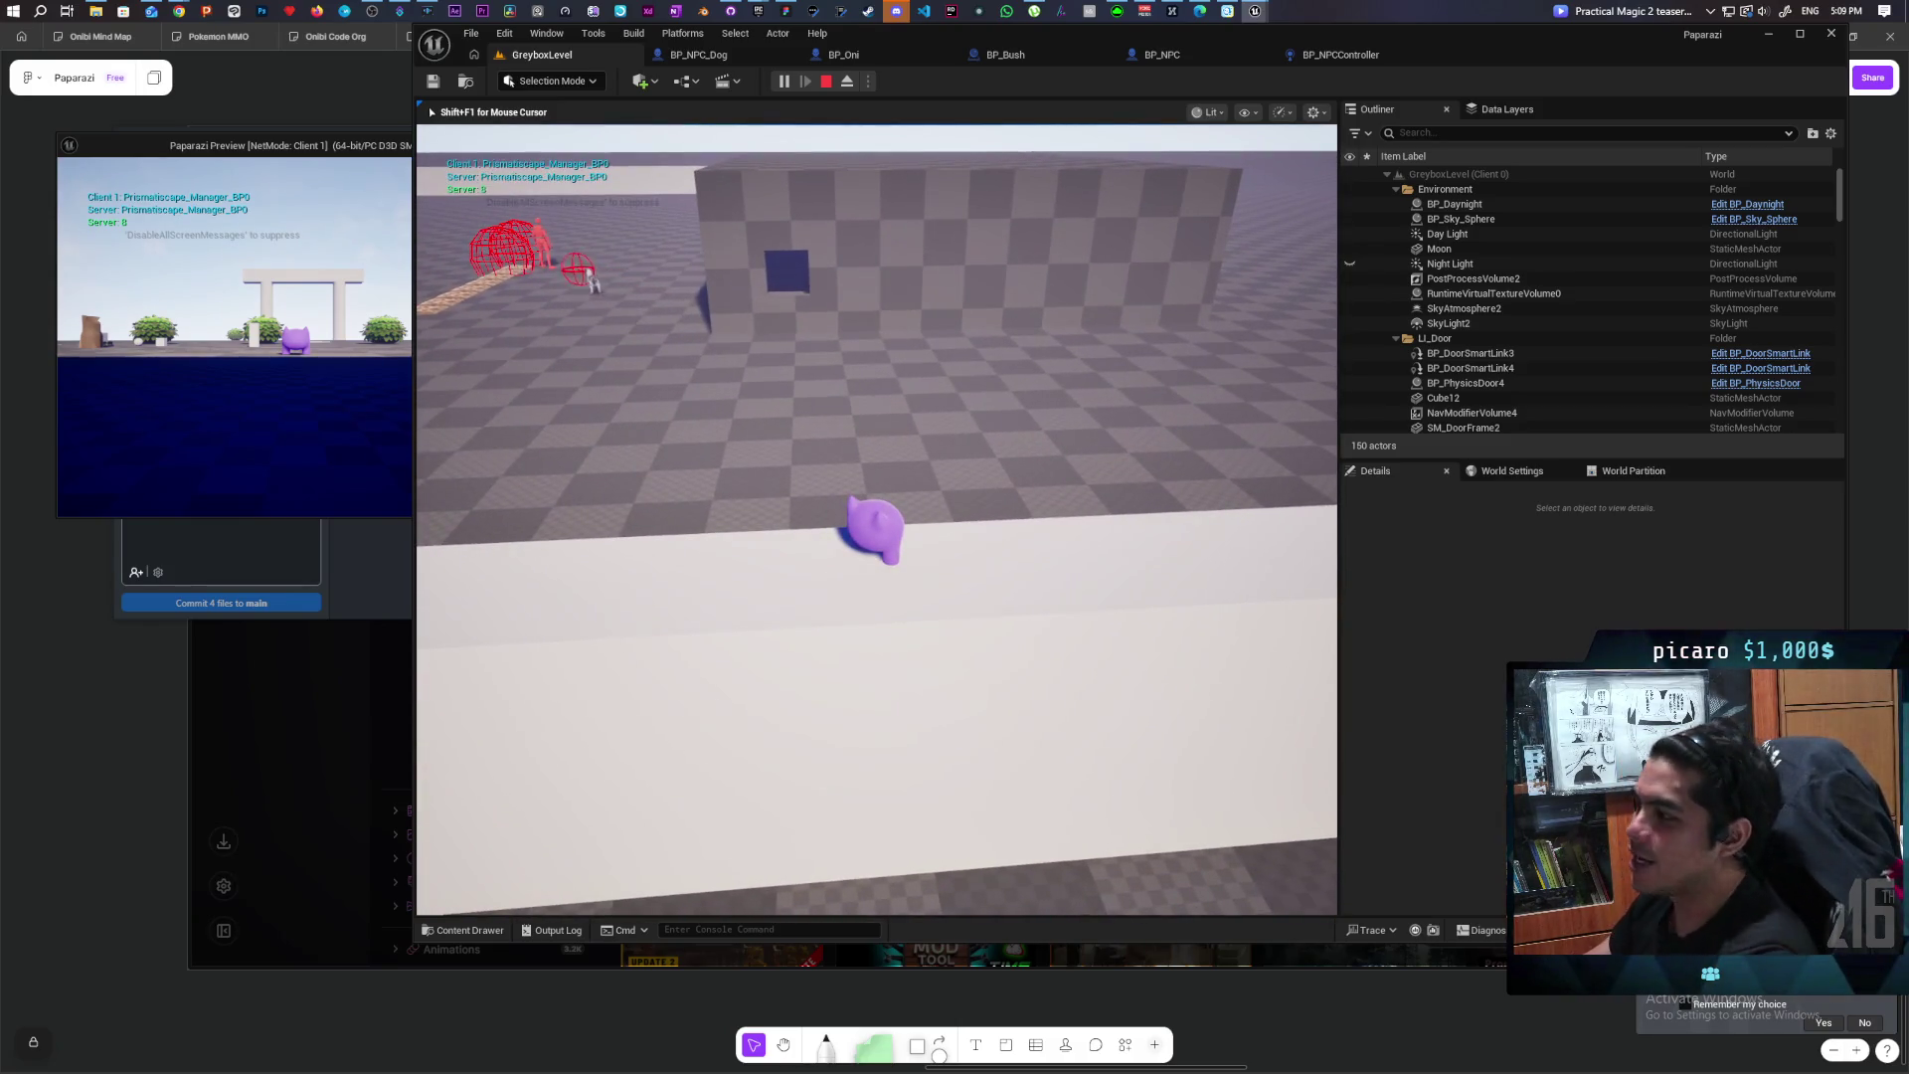
{"action": "key", "text": "a"}
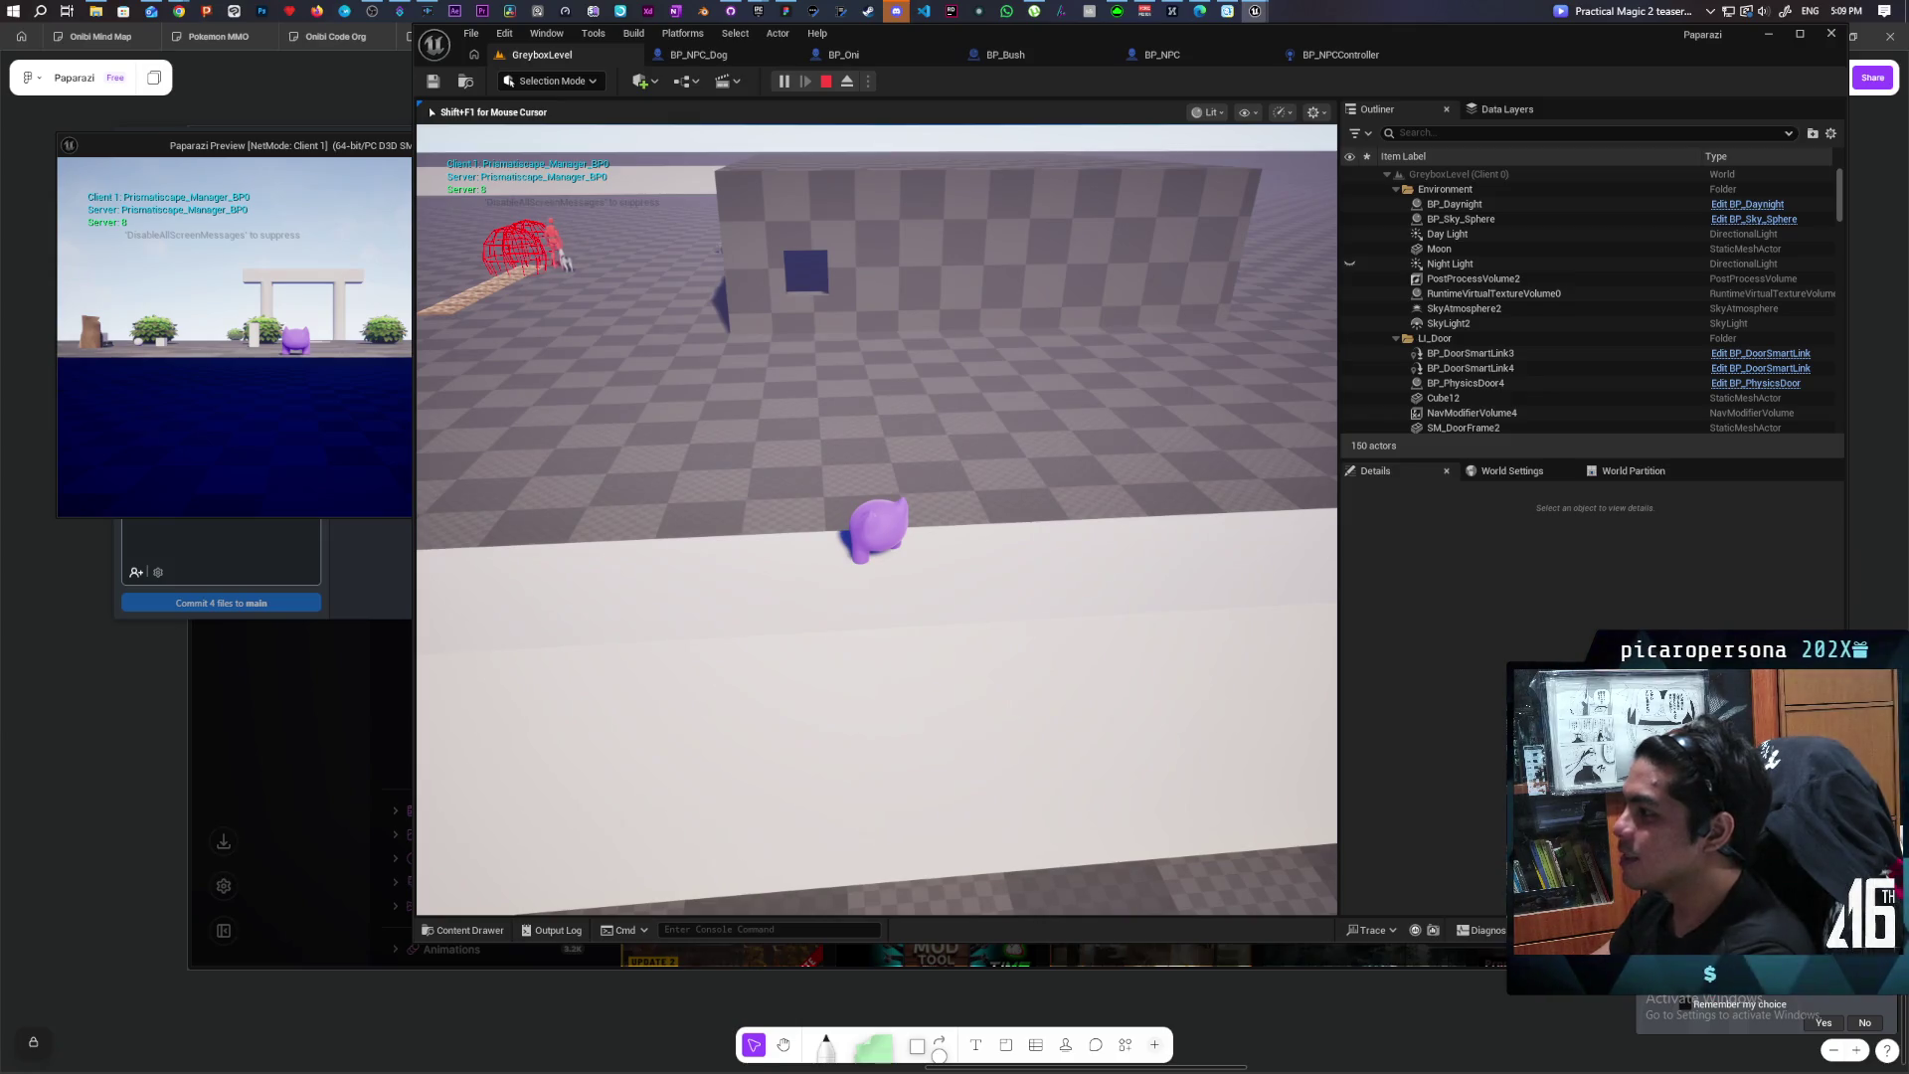
{"action": "key", "text": "a"}
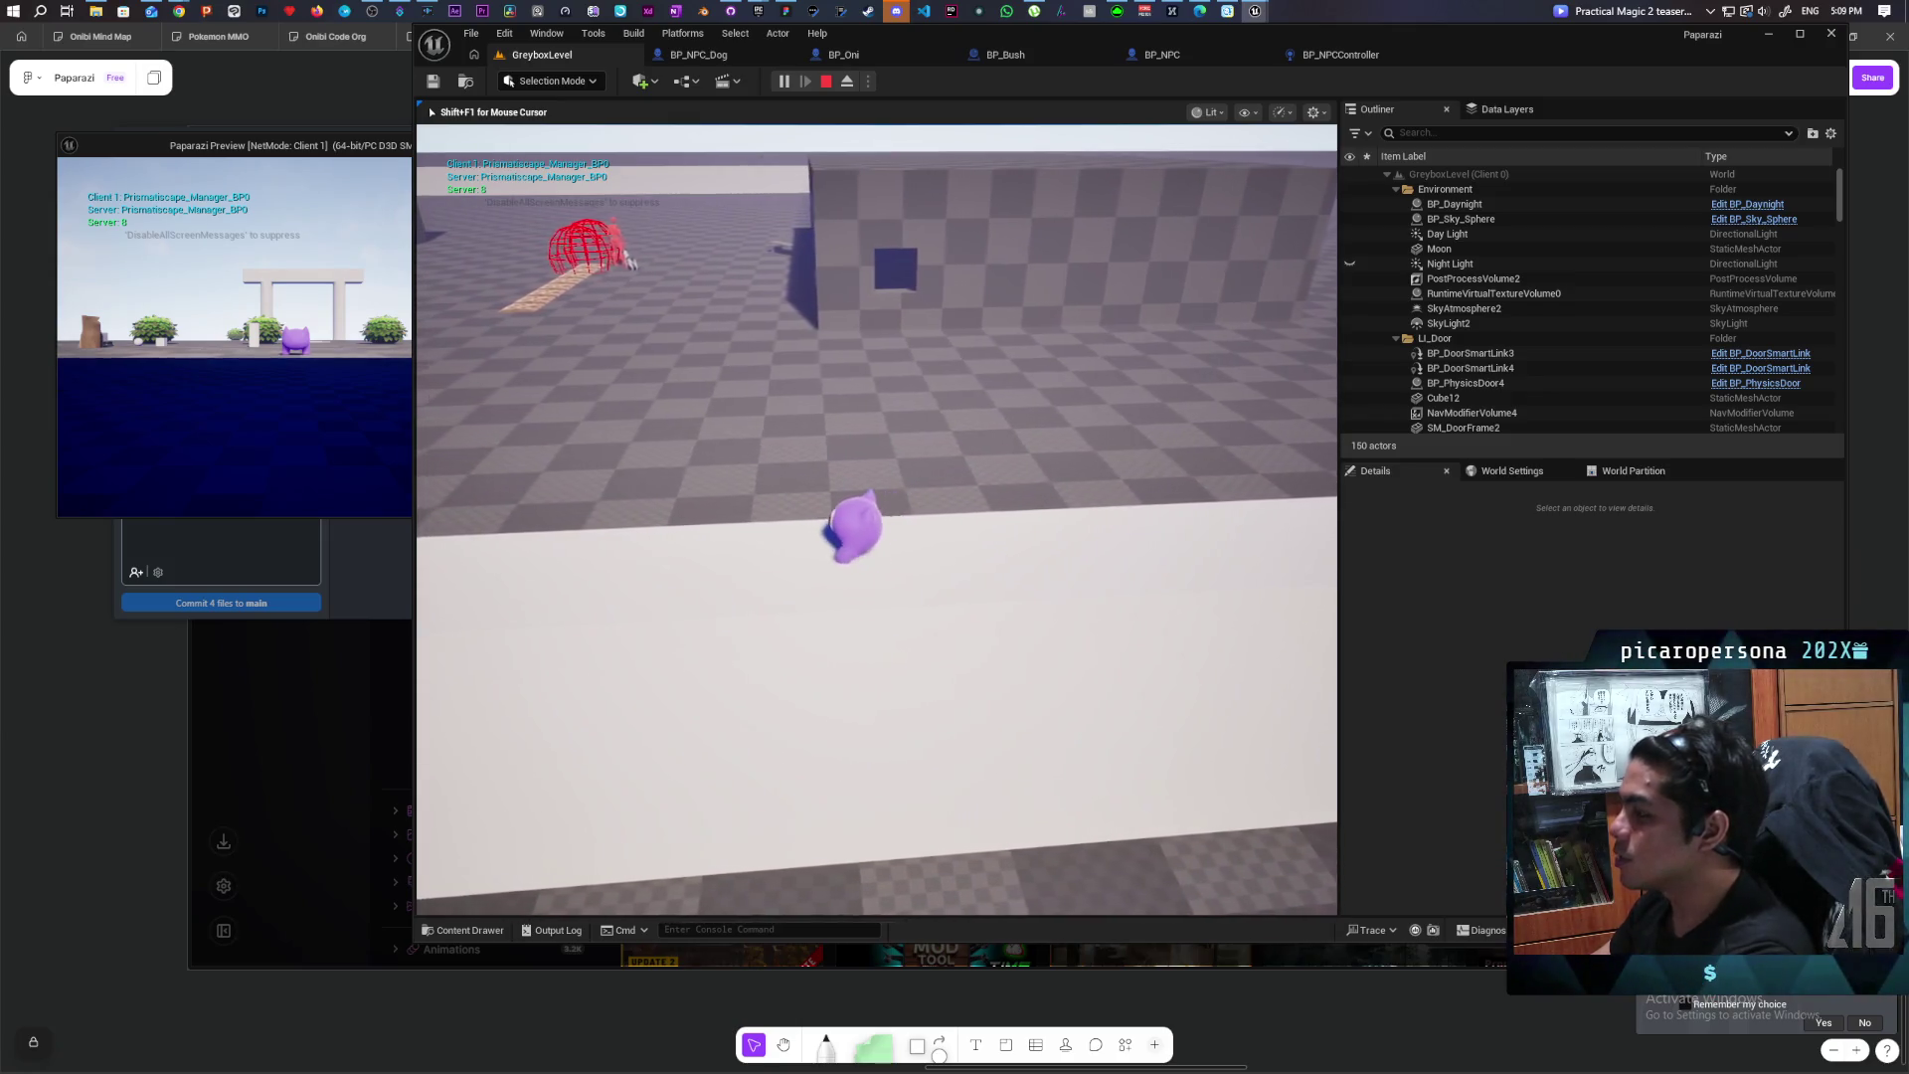
{"action": "key", "text": "a"}
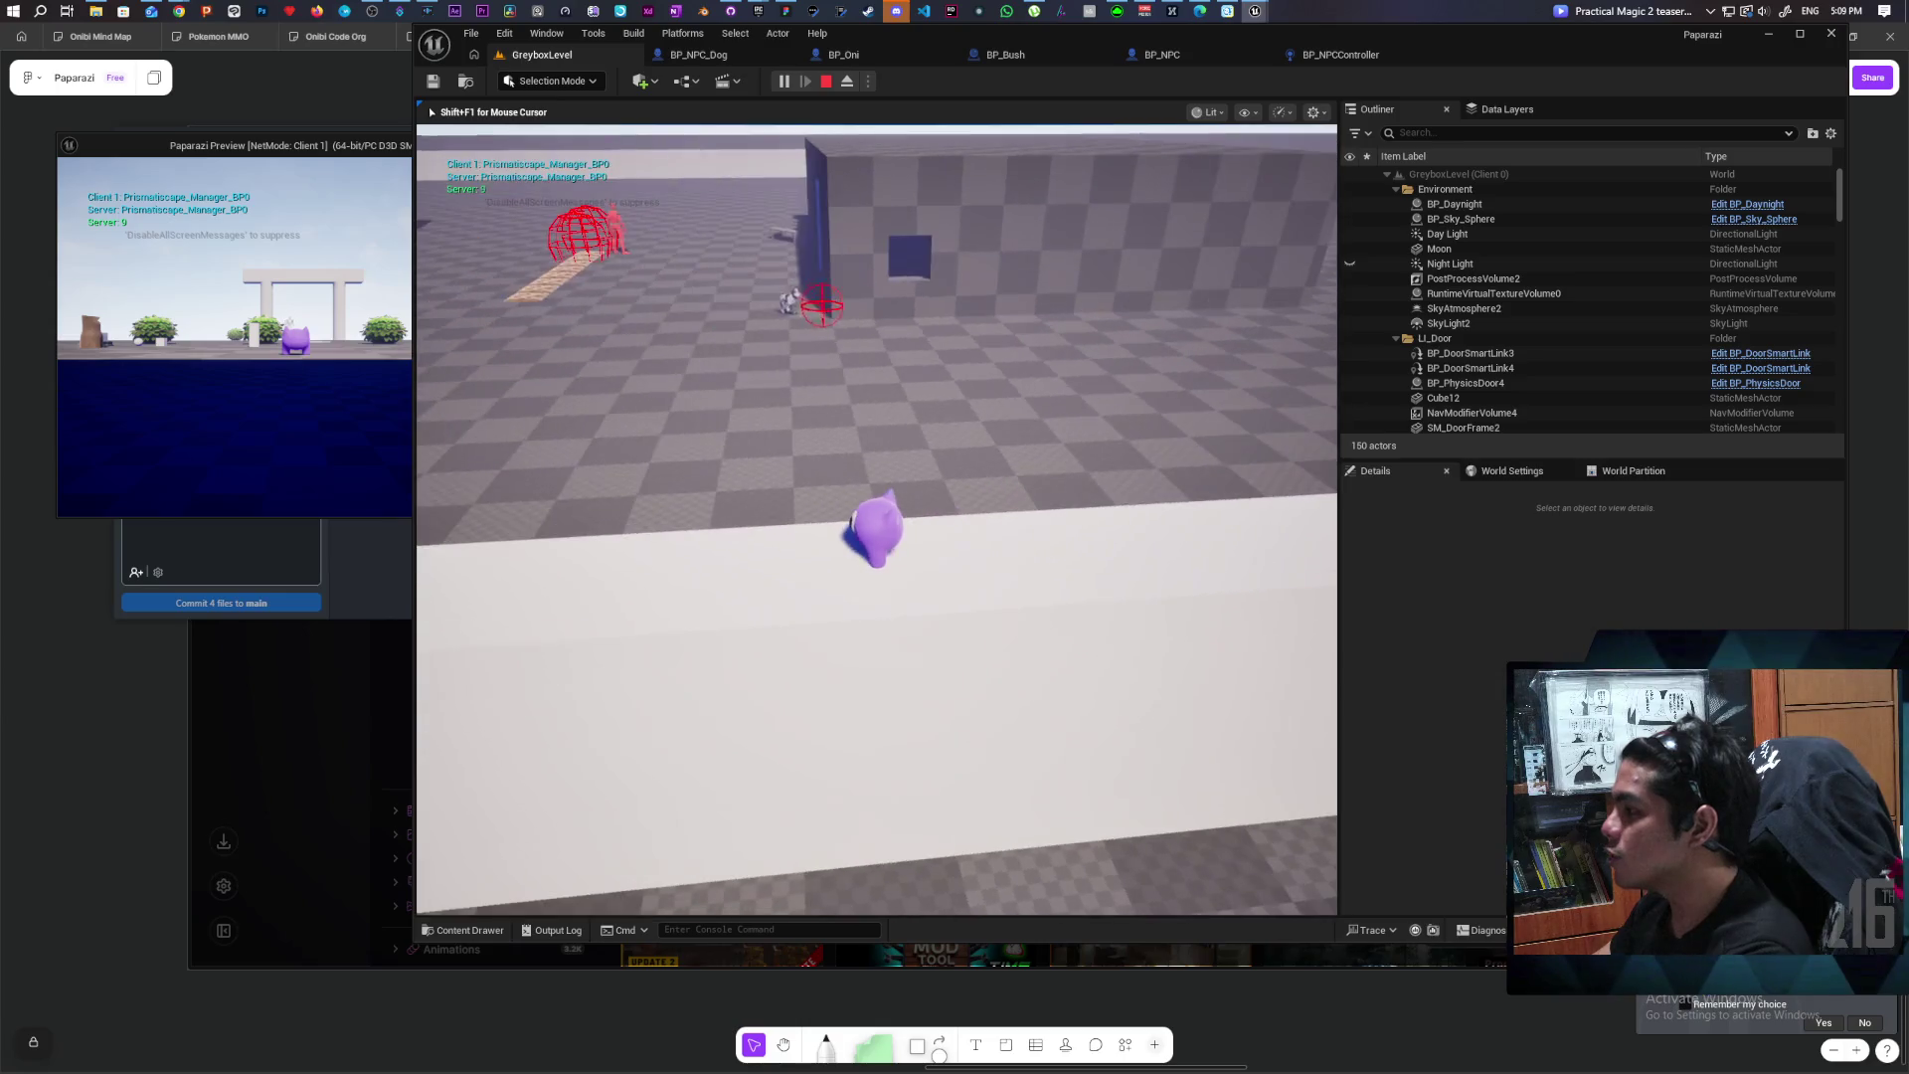
{"action": "key", "text": "w"}
{"action": "key", "text": "d"}
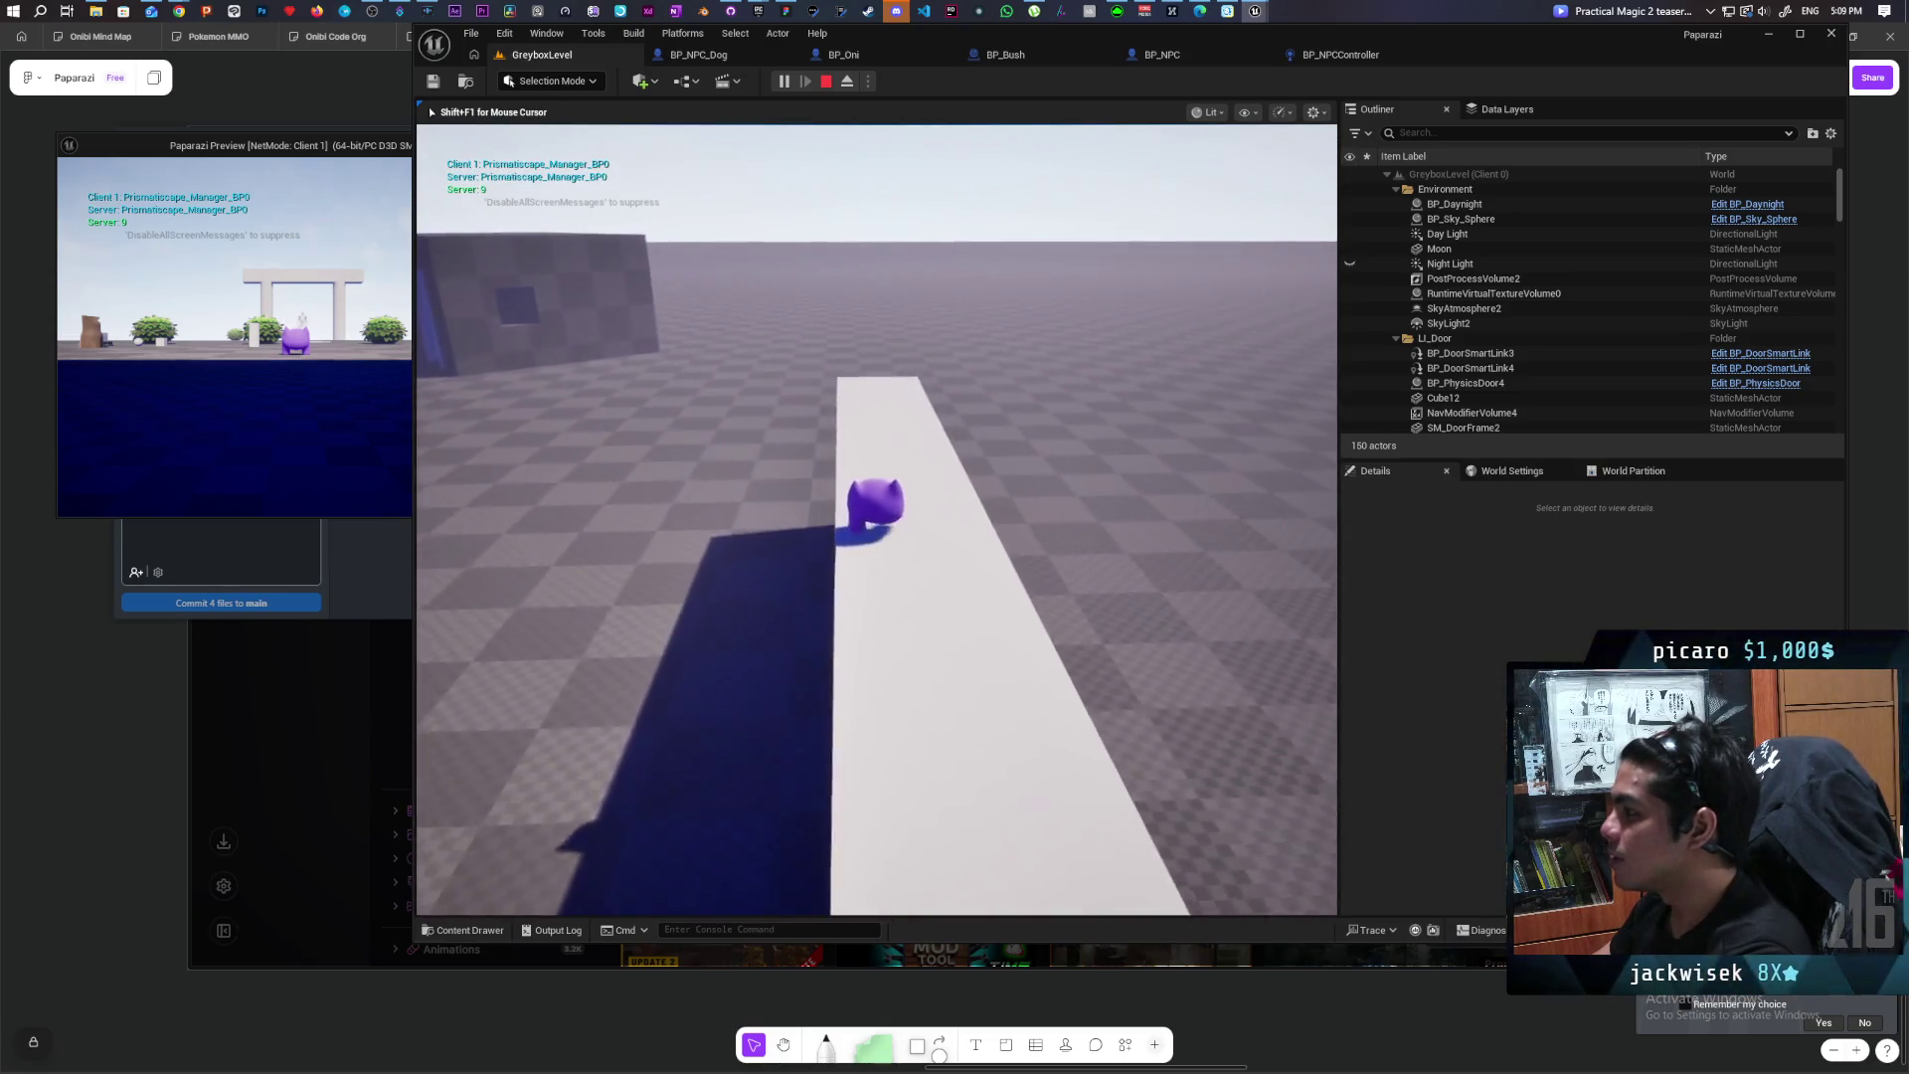
{"action": "key", "text": "Escape"}
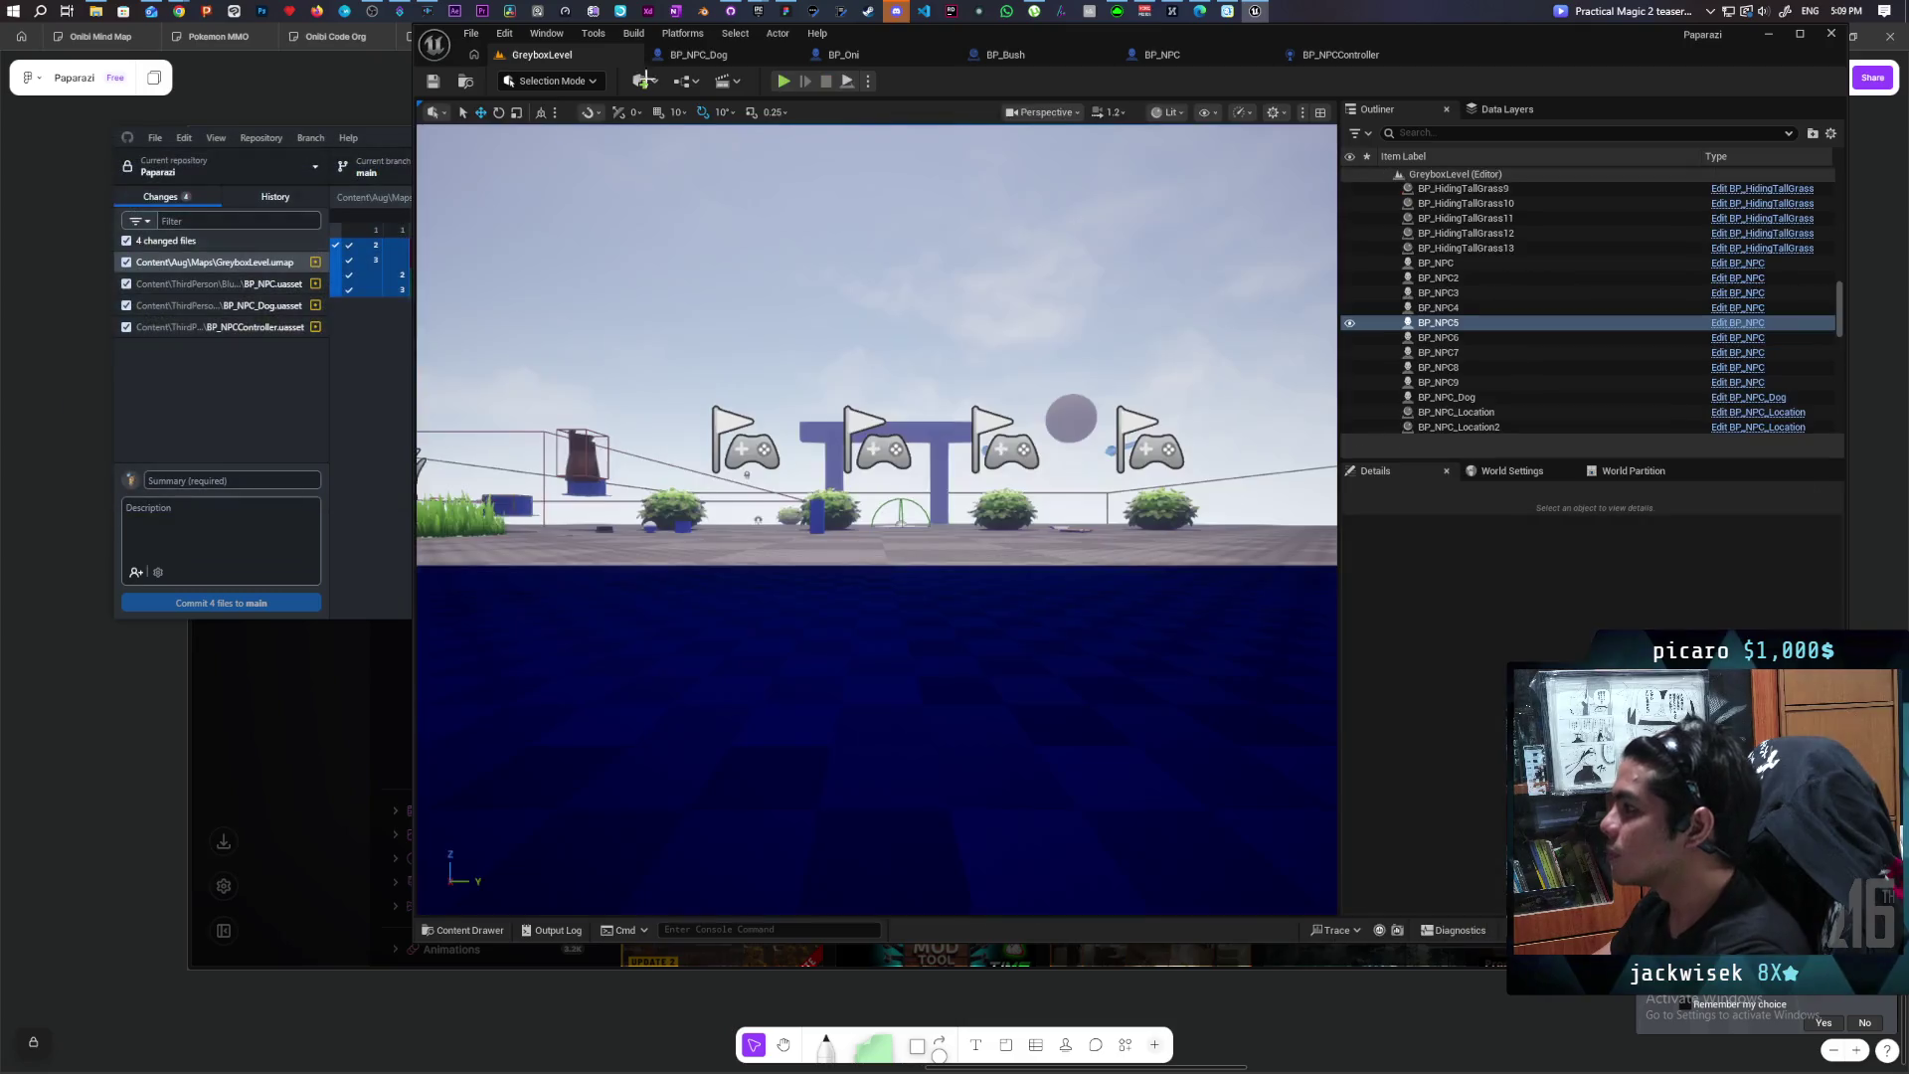
Step: Play GreyboxLevel again to test near the wall, stop, and return to BP_NPC
{"action": "key", "text": "alt+p"}
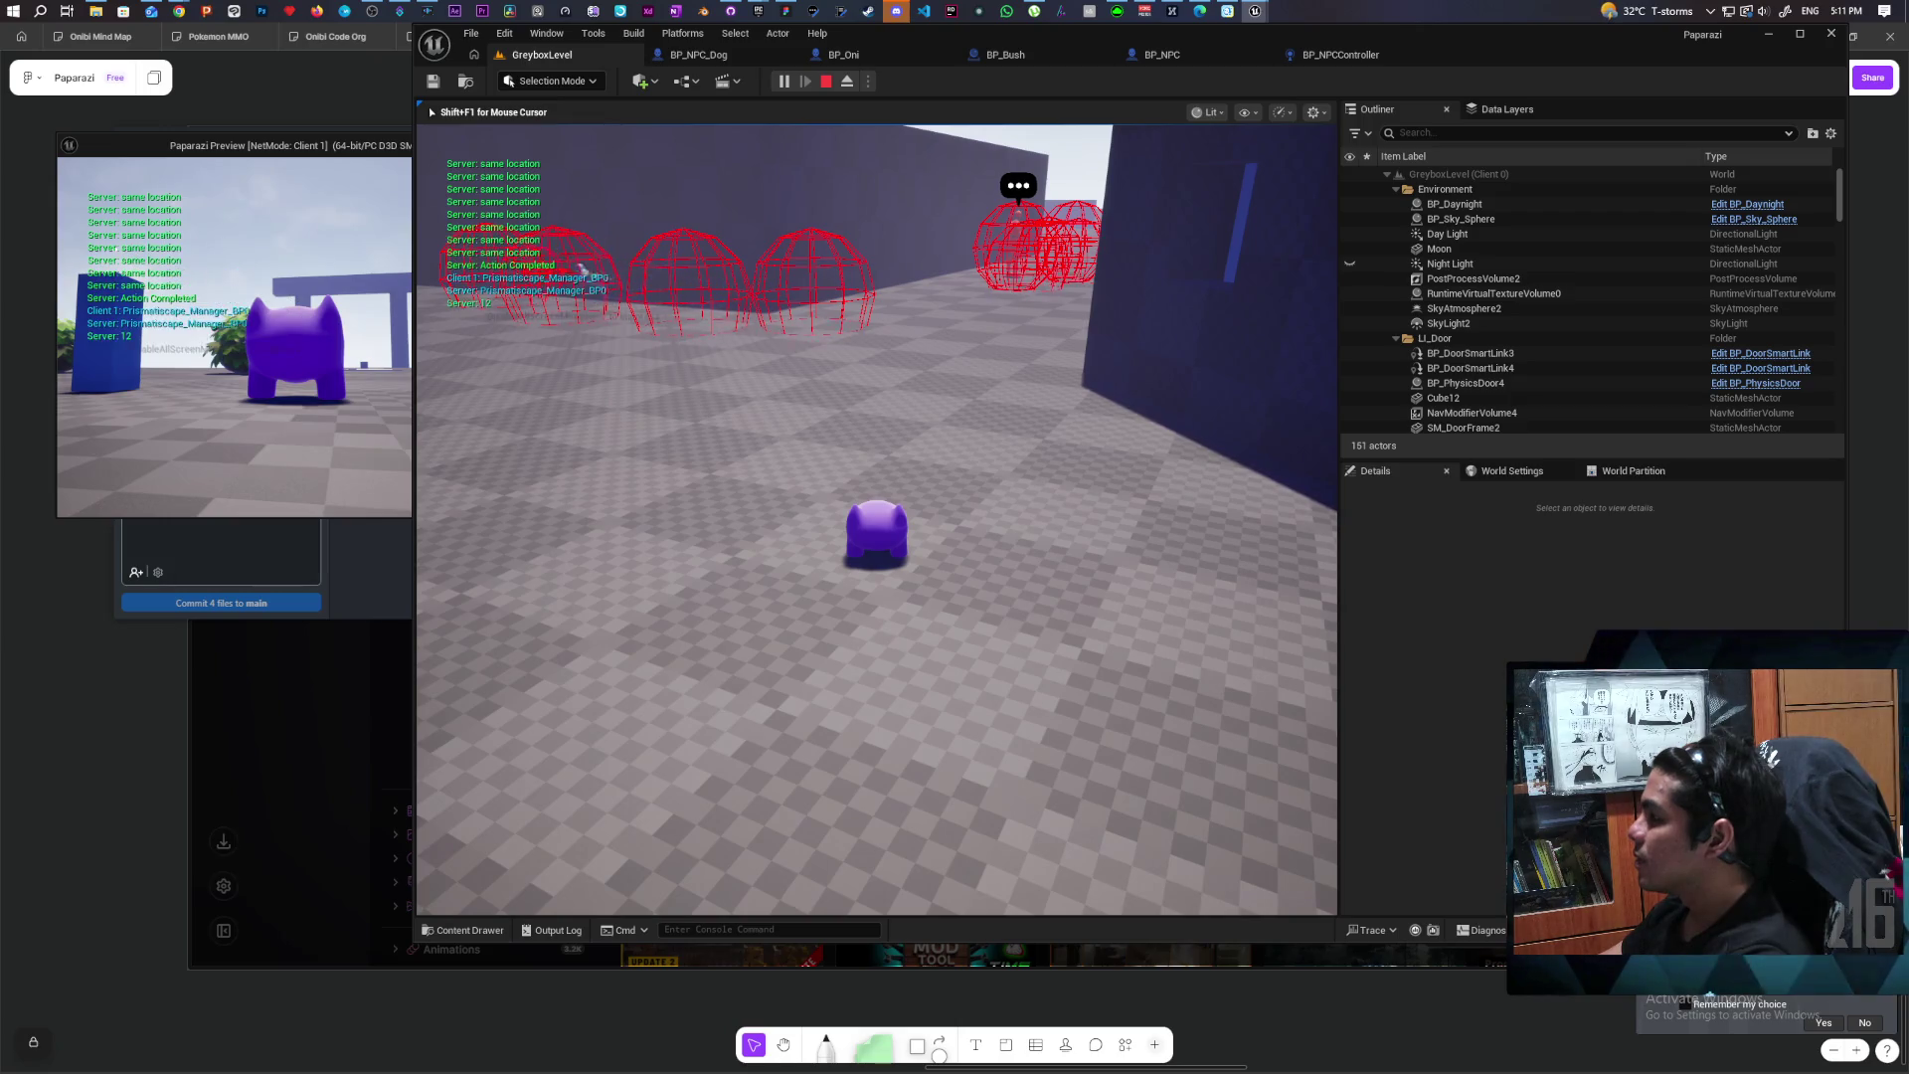
{"action": "key", "text": "Escape"}
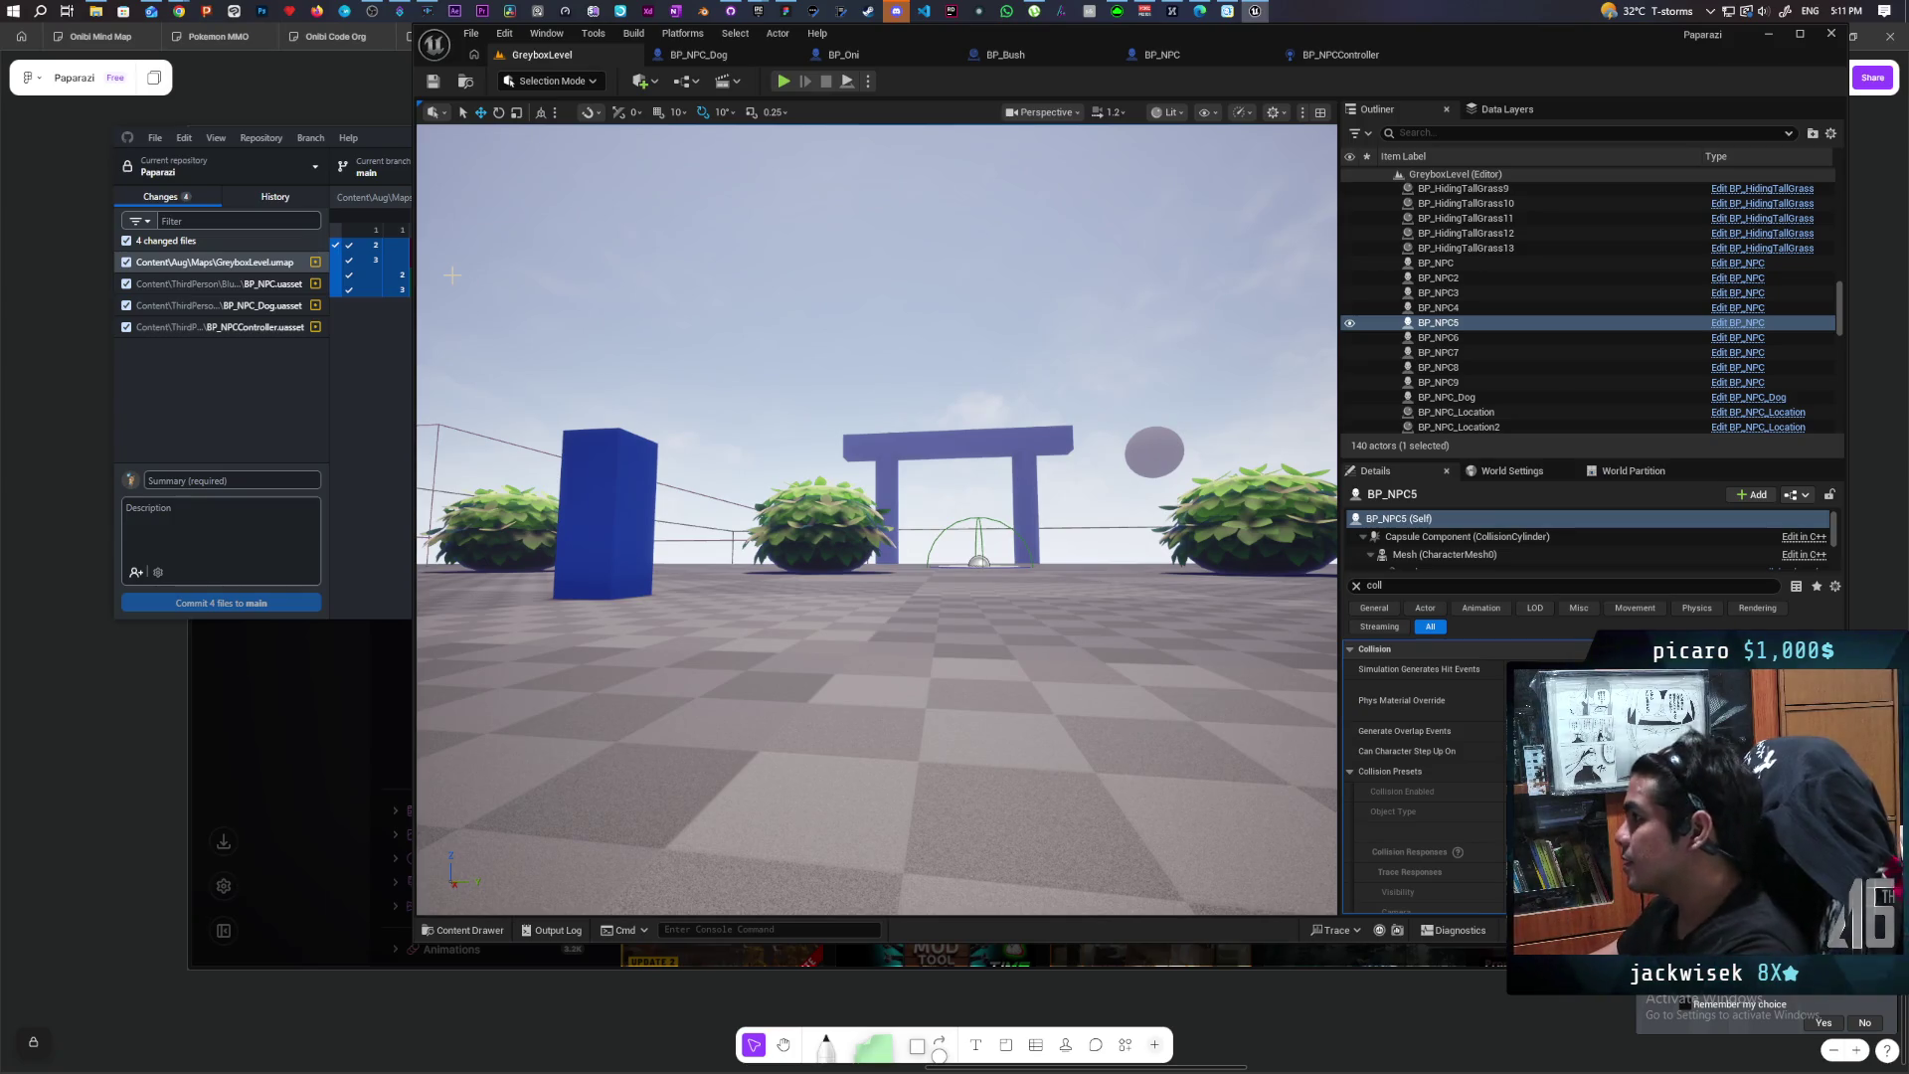
{"action": "left_click", "coordinate": [1209, 53]}
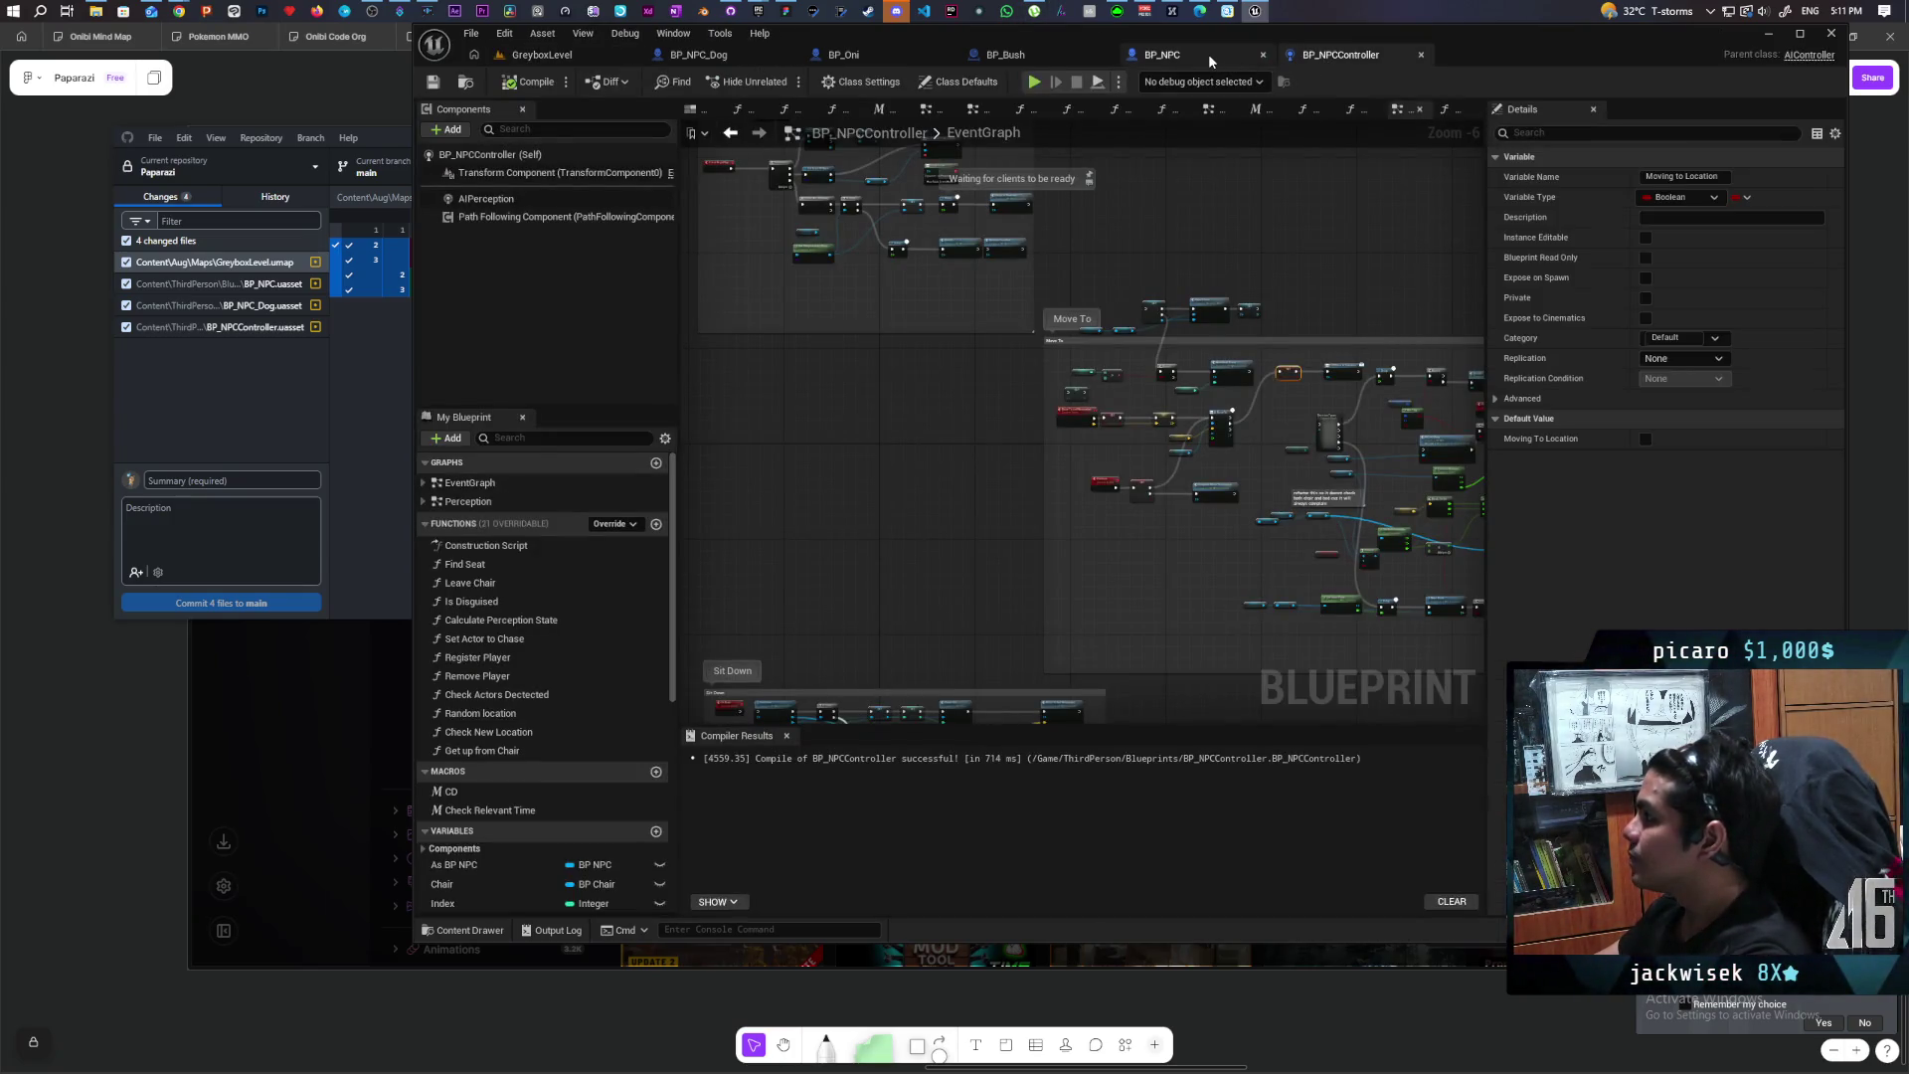
Step: In BP_NPC's EventGraph, link the asdf event to Continue and delete the leftover SET Avoiding node
{"action": "scroll", "coordinate": [1282, 289], "scroll_direction": "down", "scroll_amount": 7}
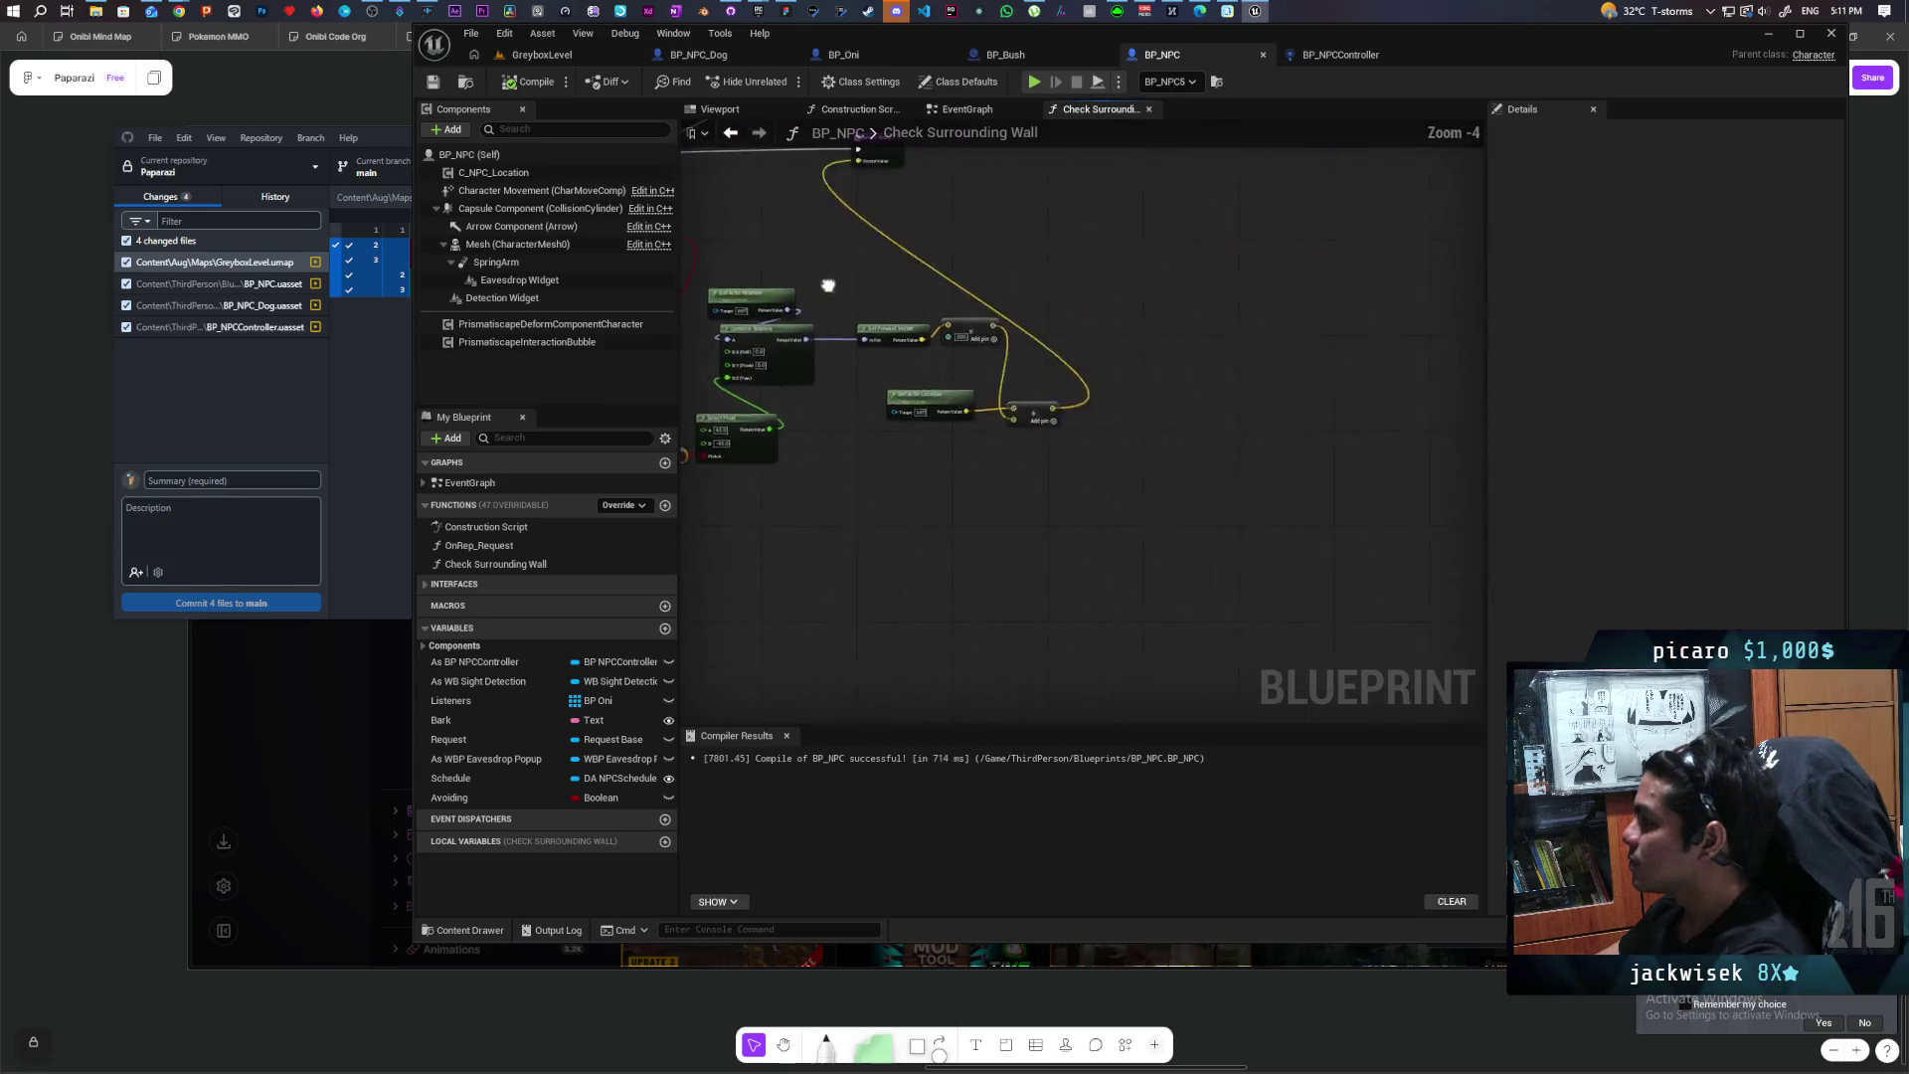
{"action": "left_click_drag", "start_coordinate": [1253, 397], "coordinate": [1096, 382]}
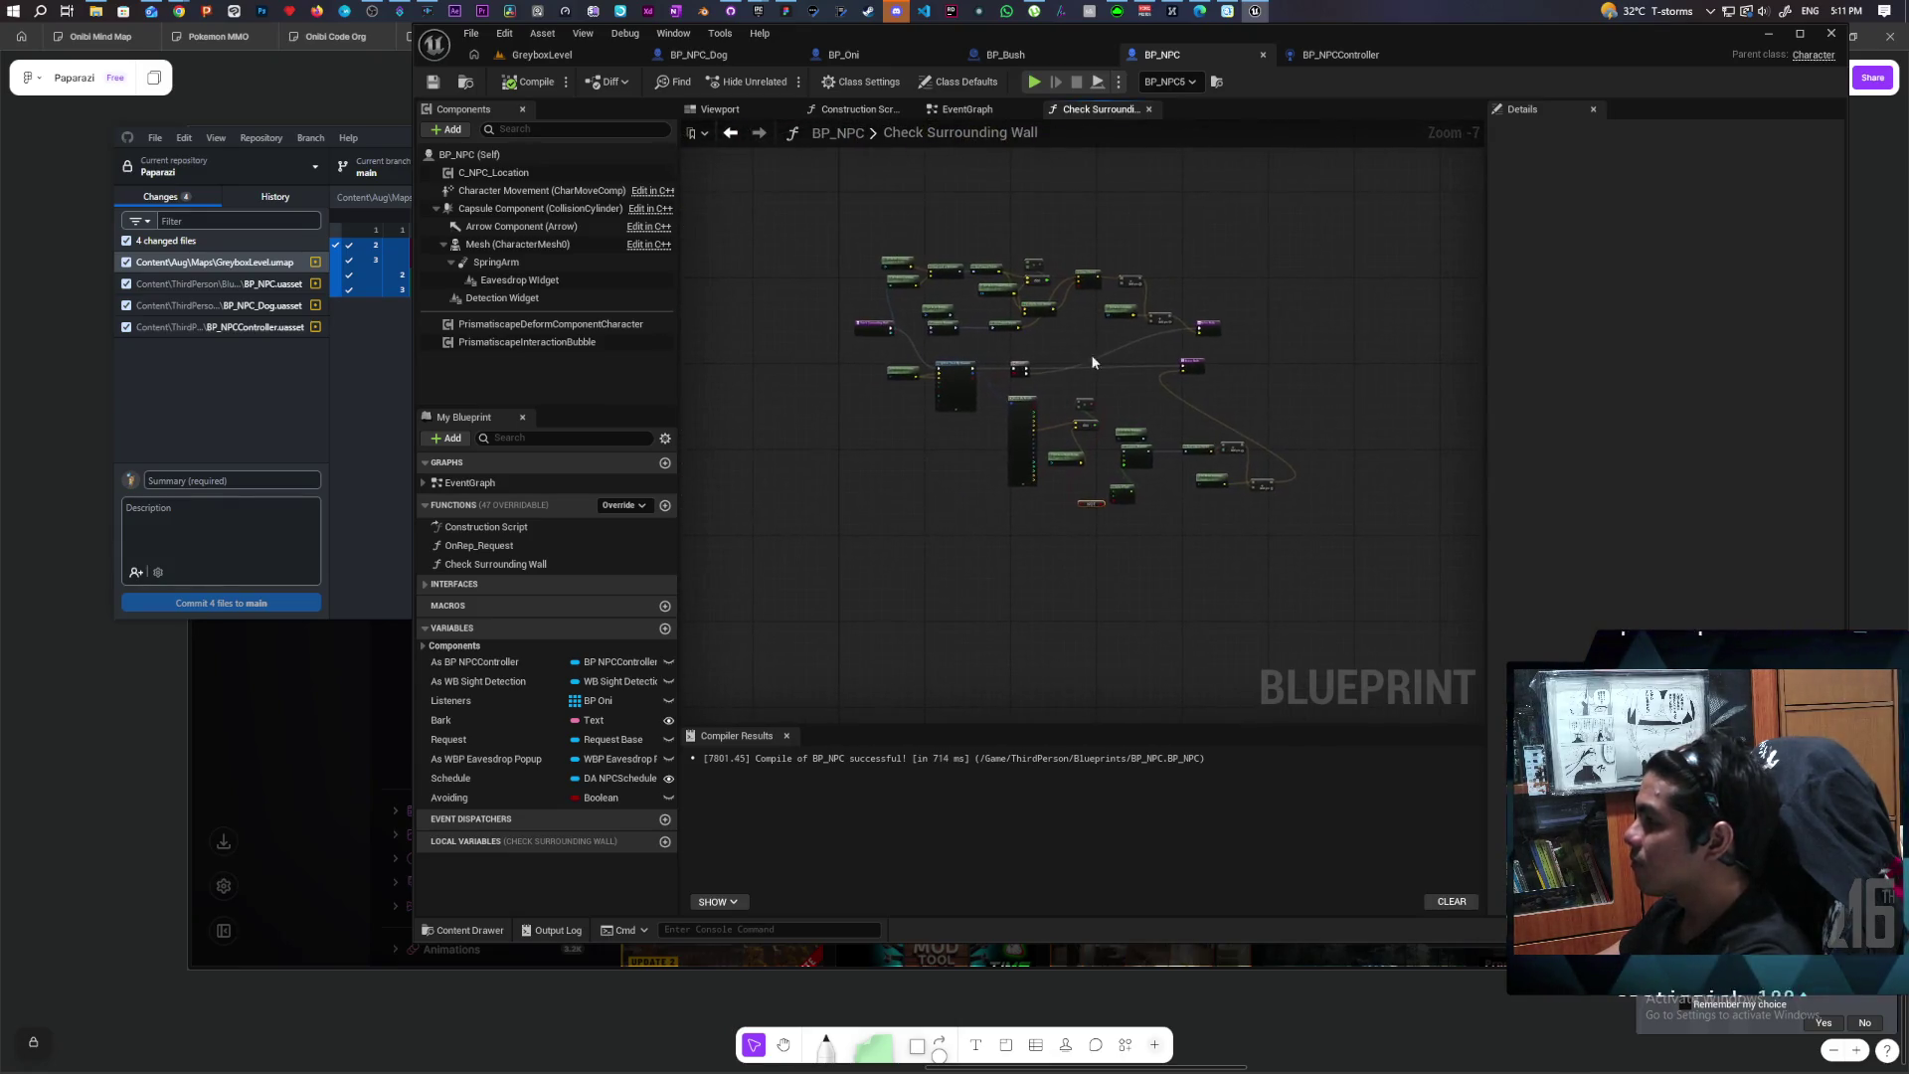
{"action": "left_click", "coordinate": [966, 108]}
{"action": "scroll", "coordinate": [1123, 350], "scroll_direction": "down", "scroll_amount": 5}
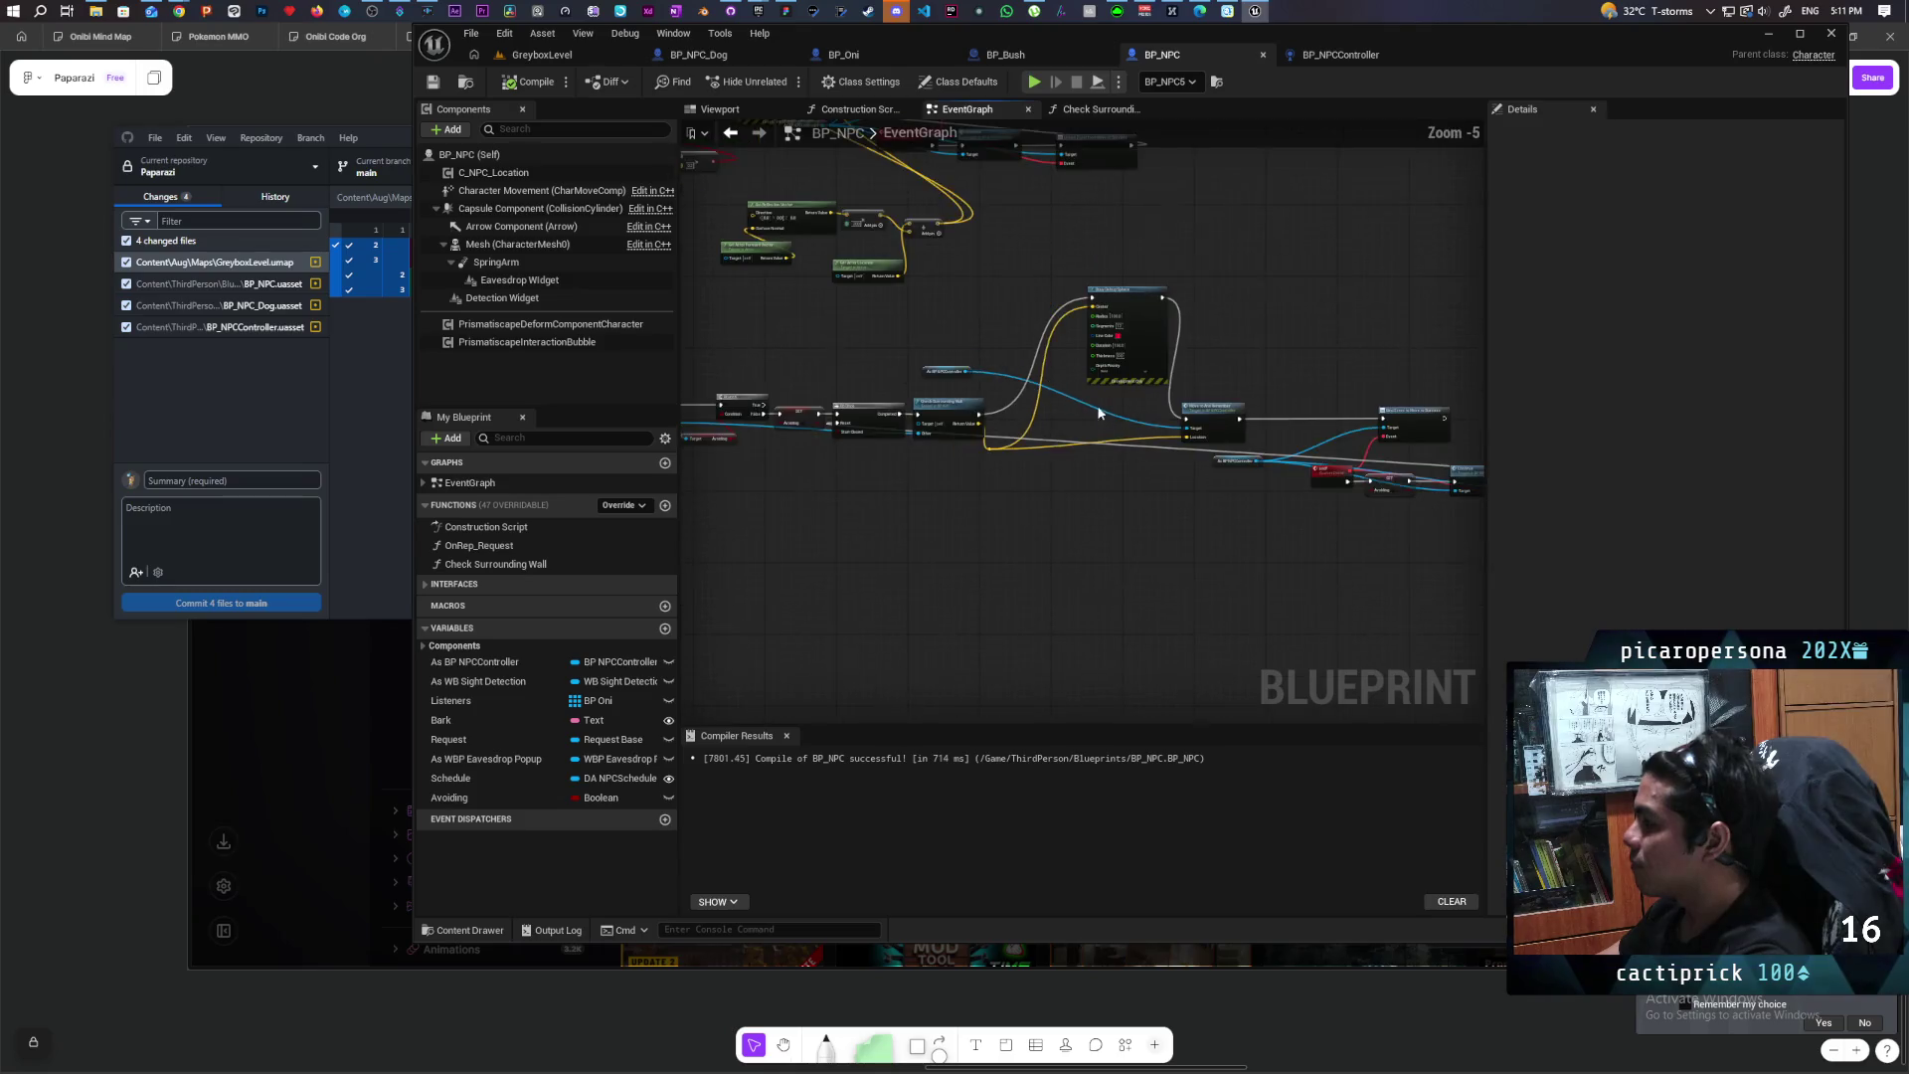
{"action": "scroll", "coordinate": [1006, 411], "scroll_direction": "up", "scroll_amount": 3}
{"action": "mouse_move", "coordinate": [924, 402]}
{"action": "left_mouse_down"}
{"action": "mouse_move", "coordinate": [1044, 311]}
{"action": "mouse_move", "coordinate": [1003, 310]}
{"action": "left_mouse_up"}
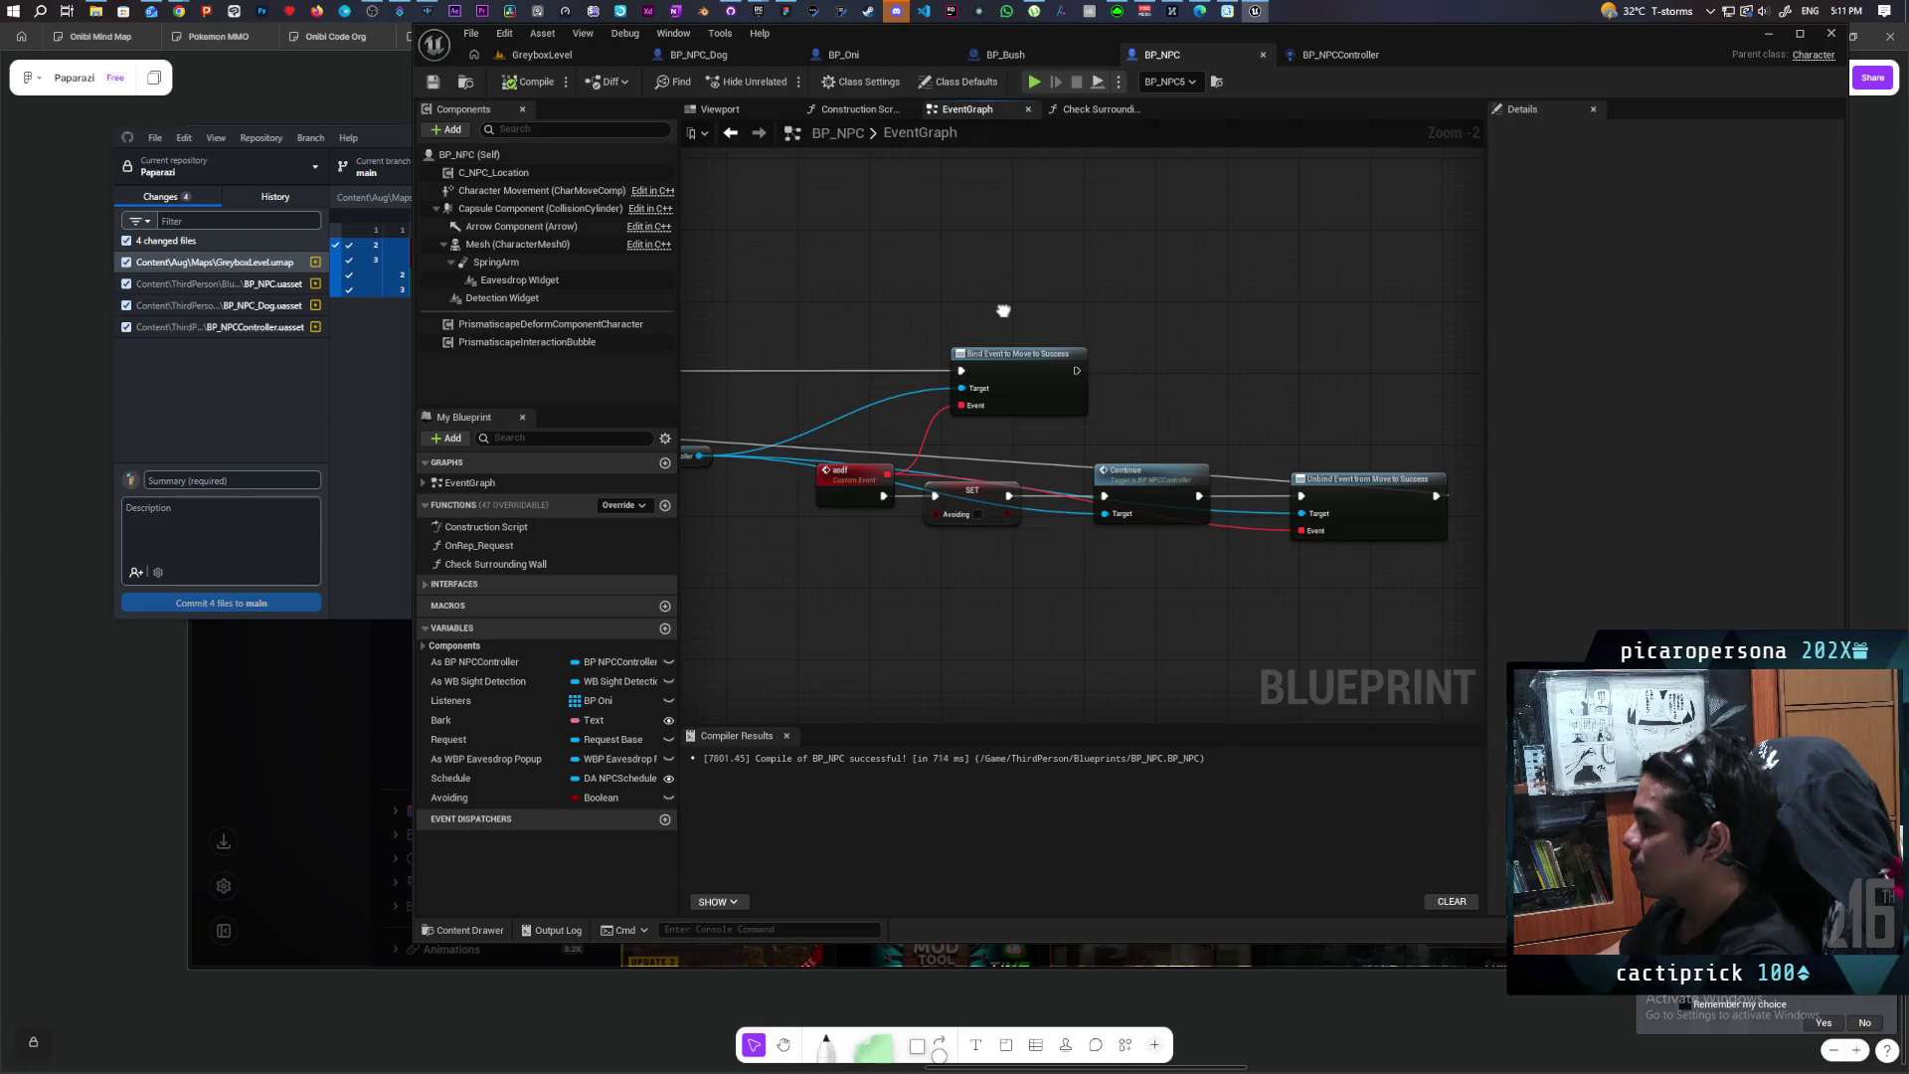
{"action": "left_click_drag", "start_coordinate": [979, 486], "coordinate": [954, 549]}
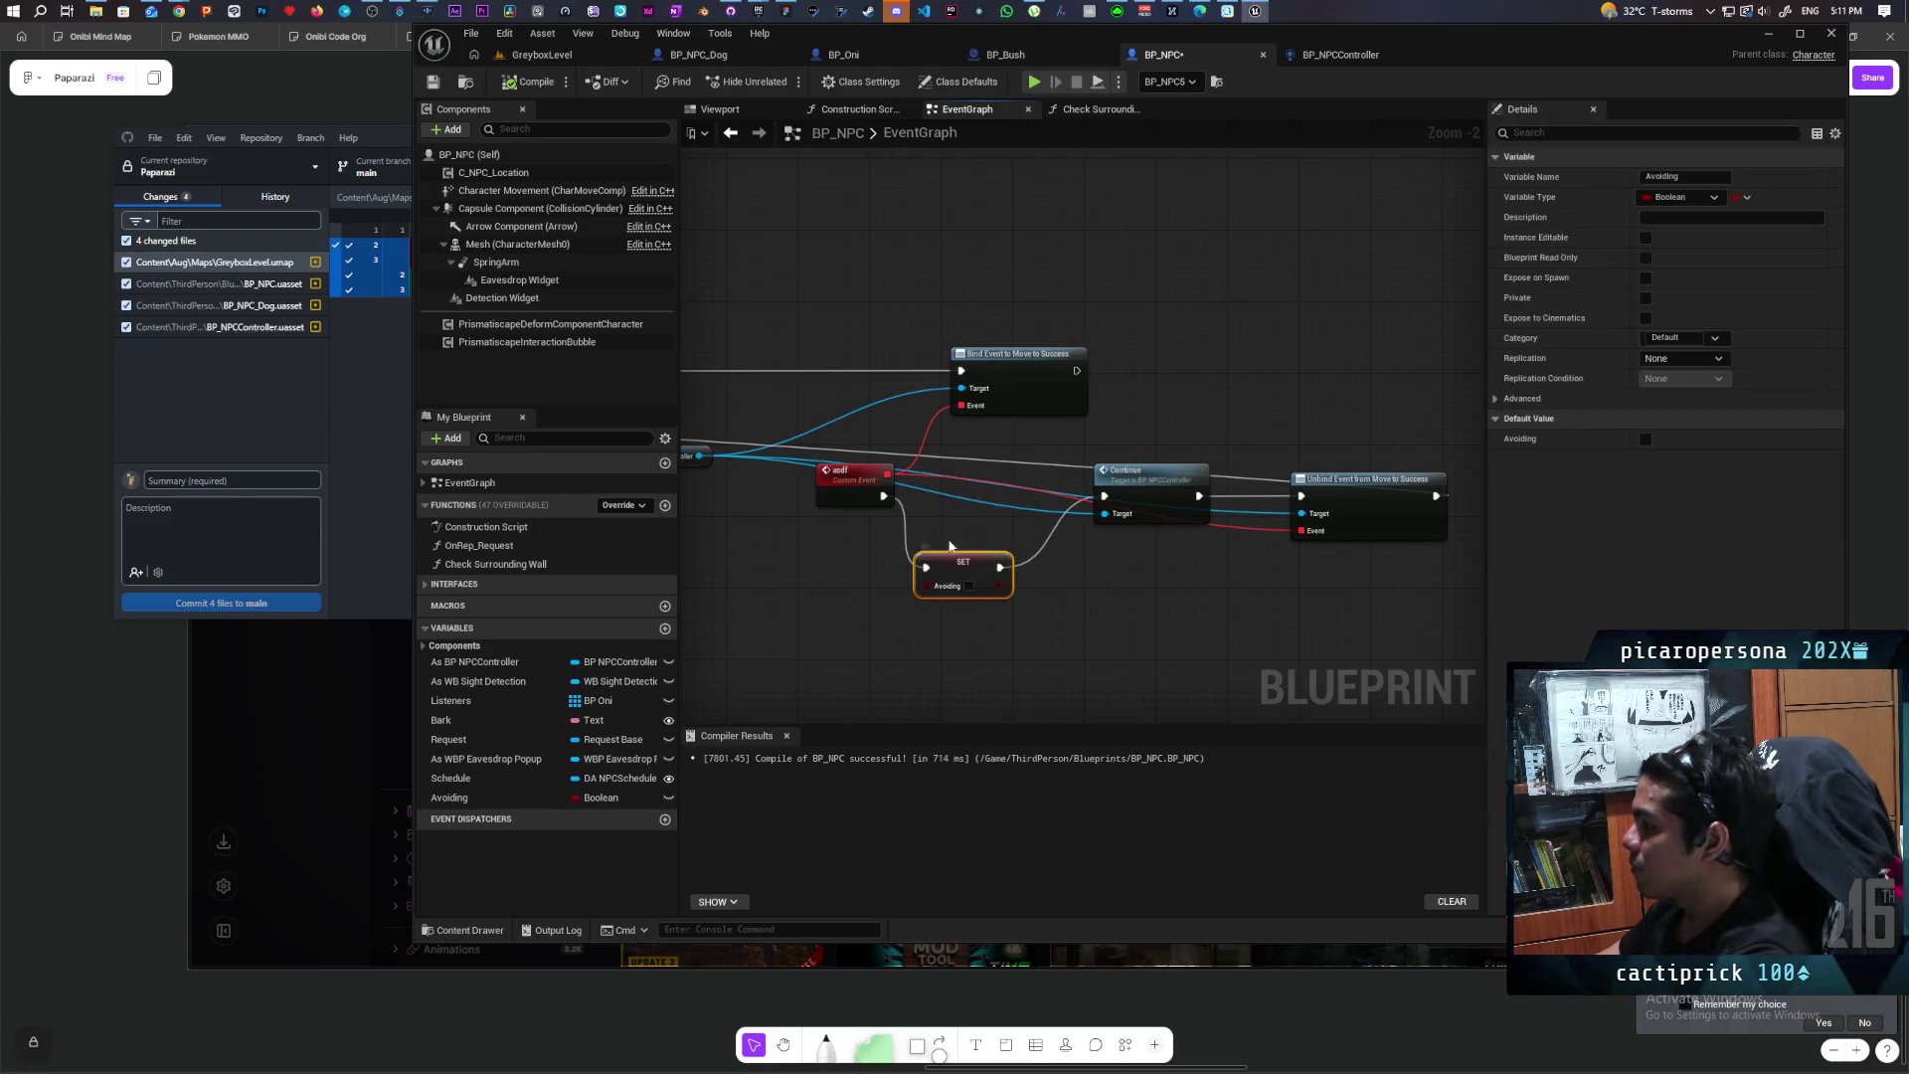
{"action": "left_click_drag", "start_coordinate": [1091, 498], "coordinate": [1105, 497]}
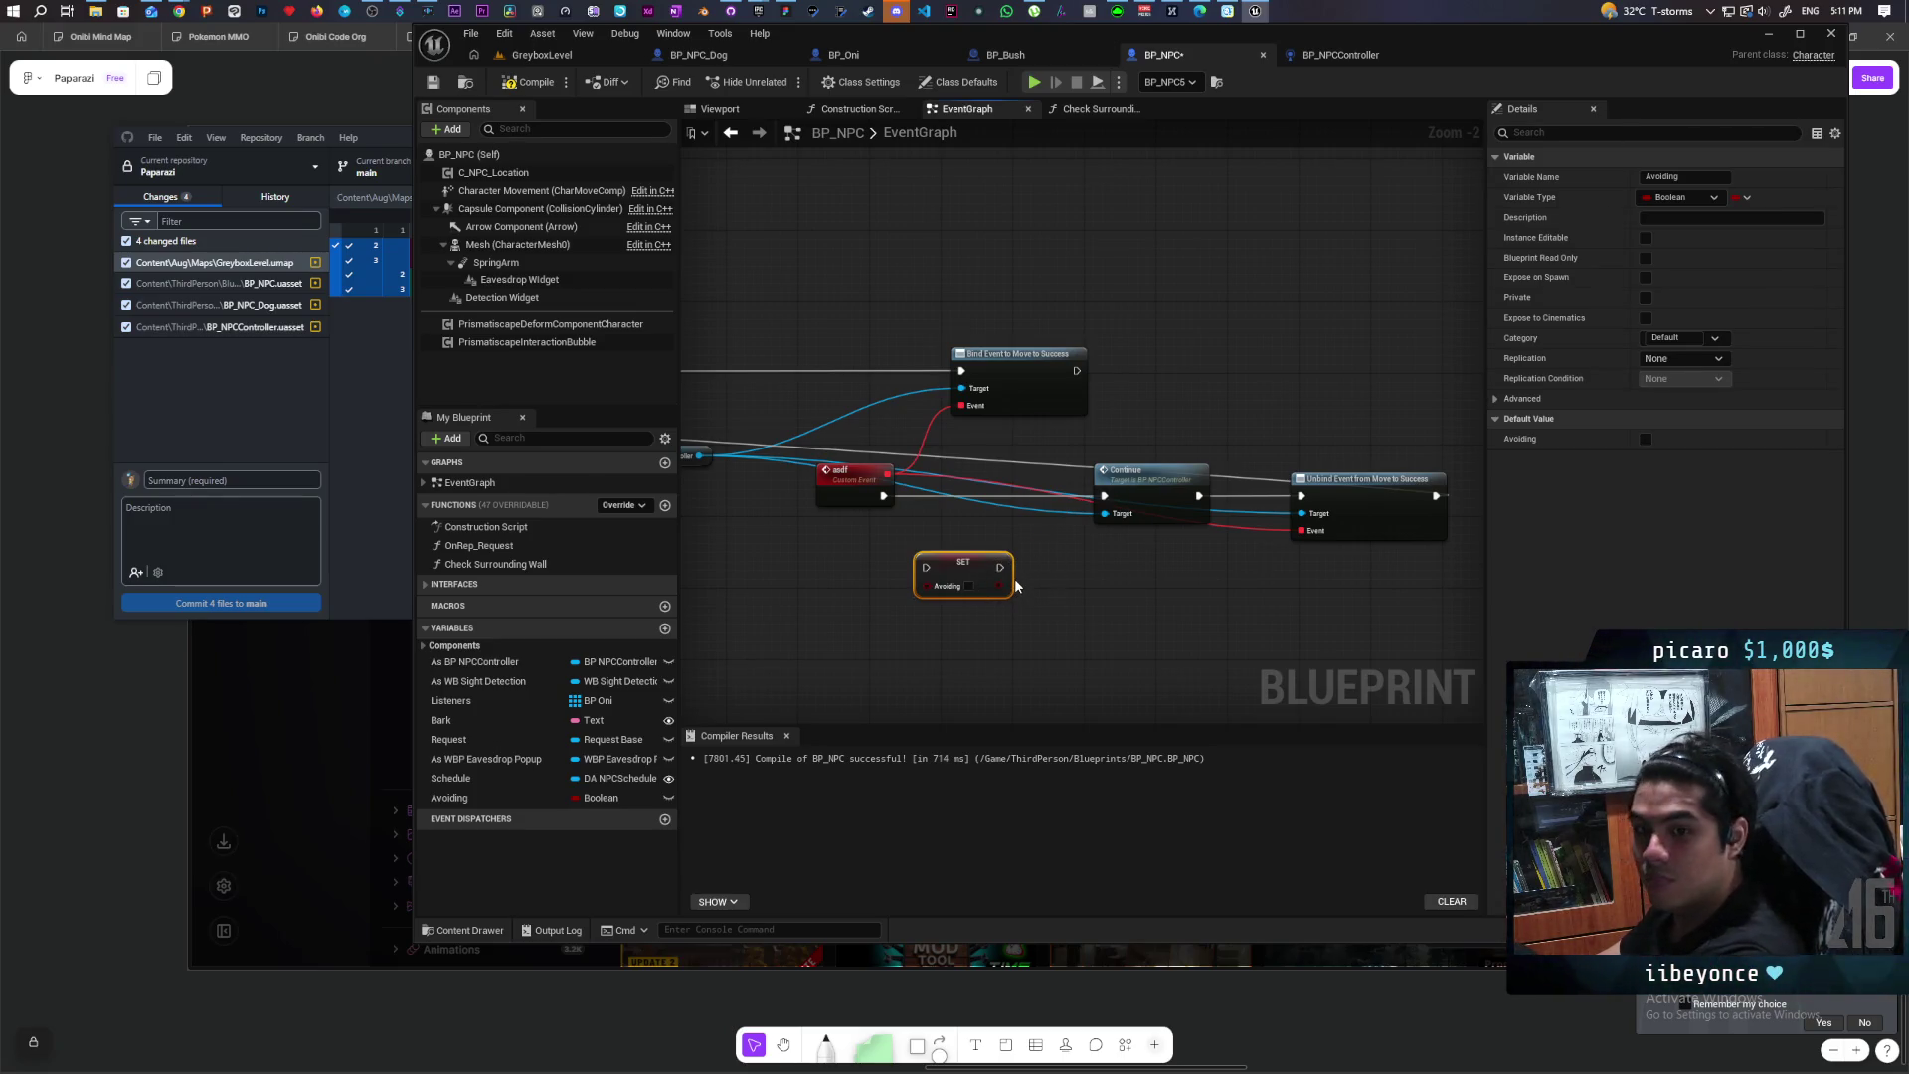
{"action": "key", "text": "Delete"}
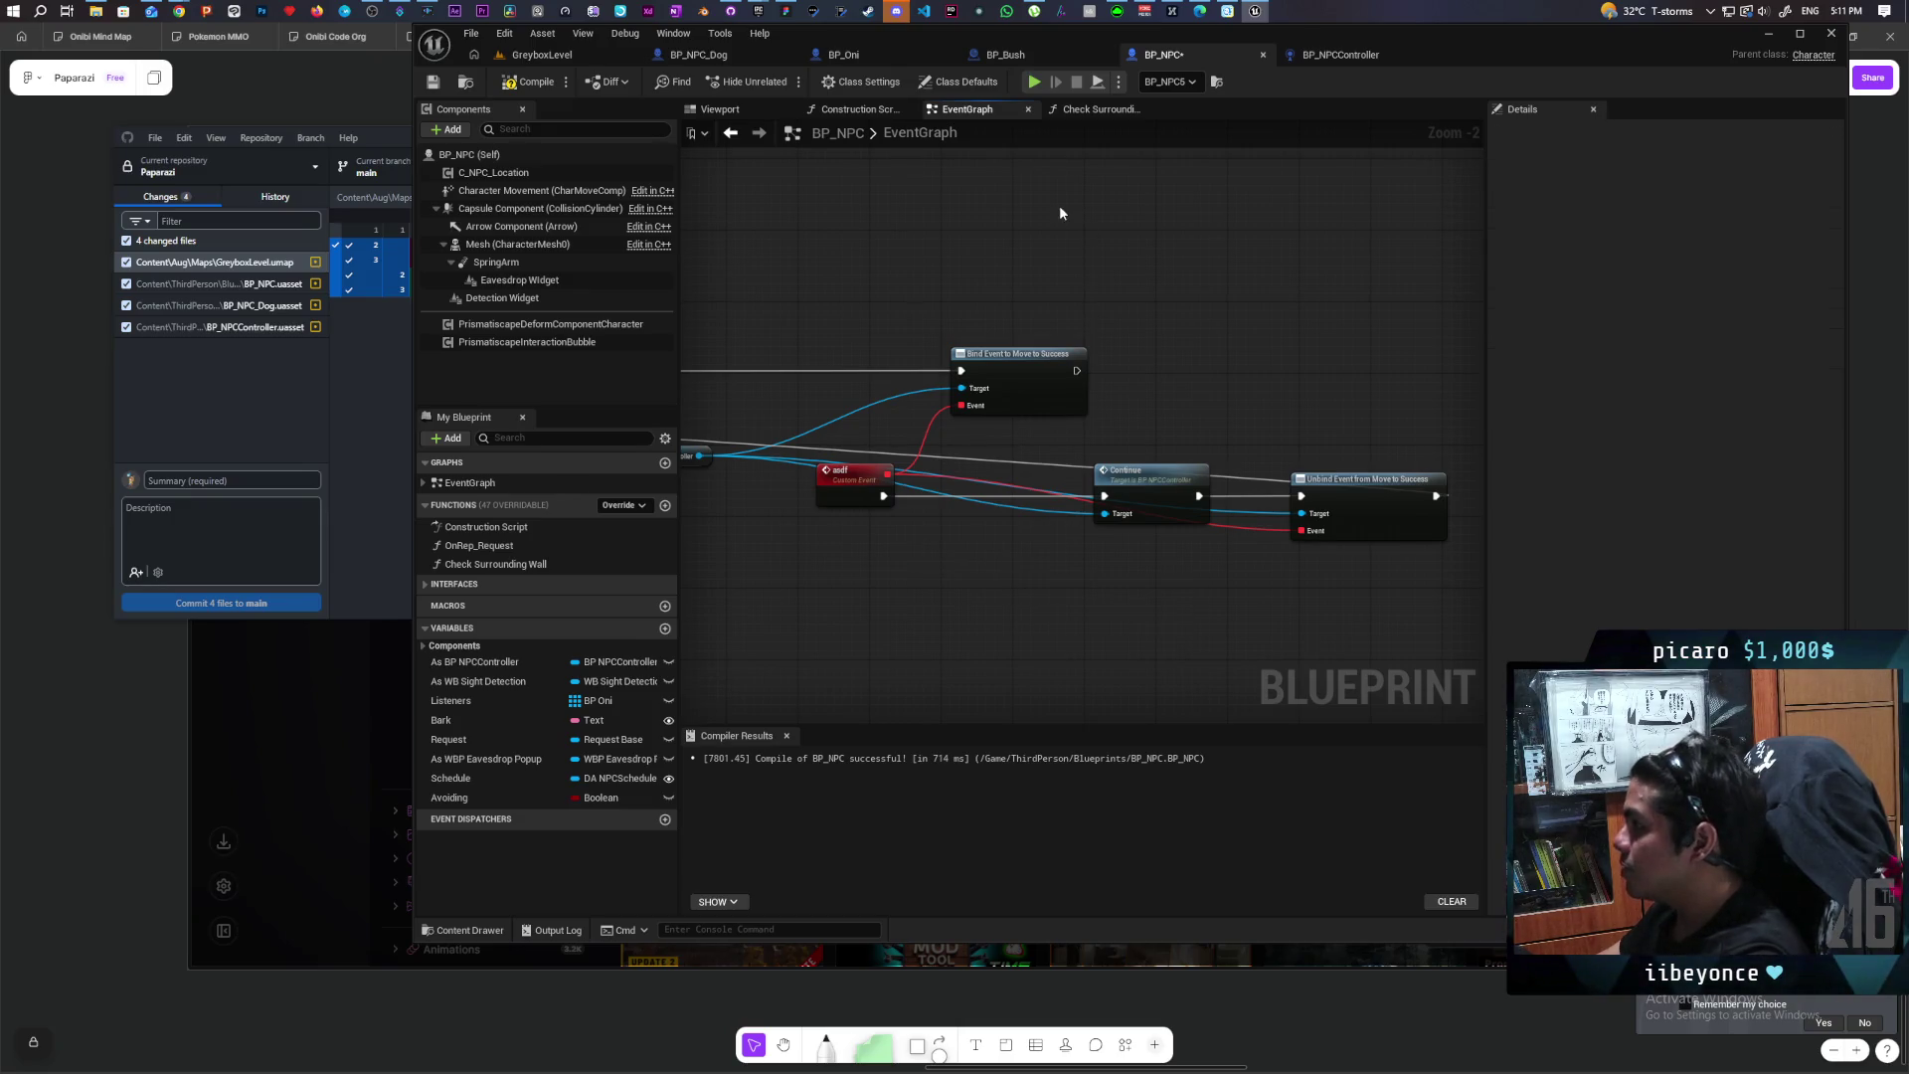
Step: In BP_NPCController, add a Set Avoiding node from the As BP NPC reference
{"action": "left_click", "coordinate": [1340, 56]}
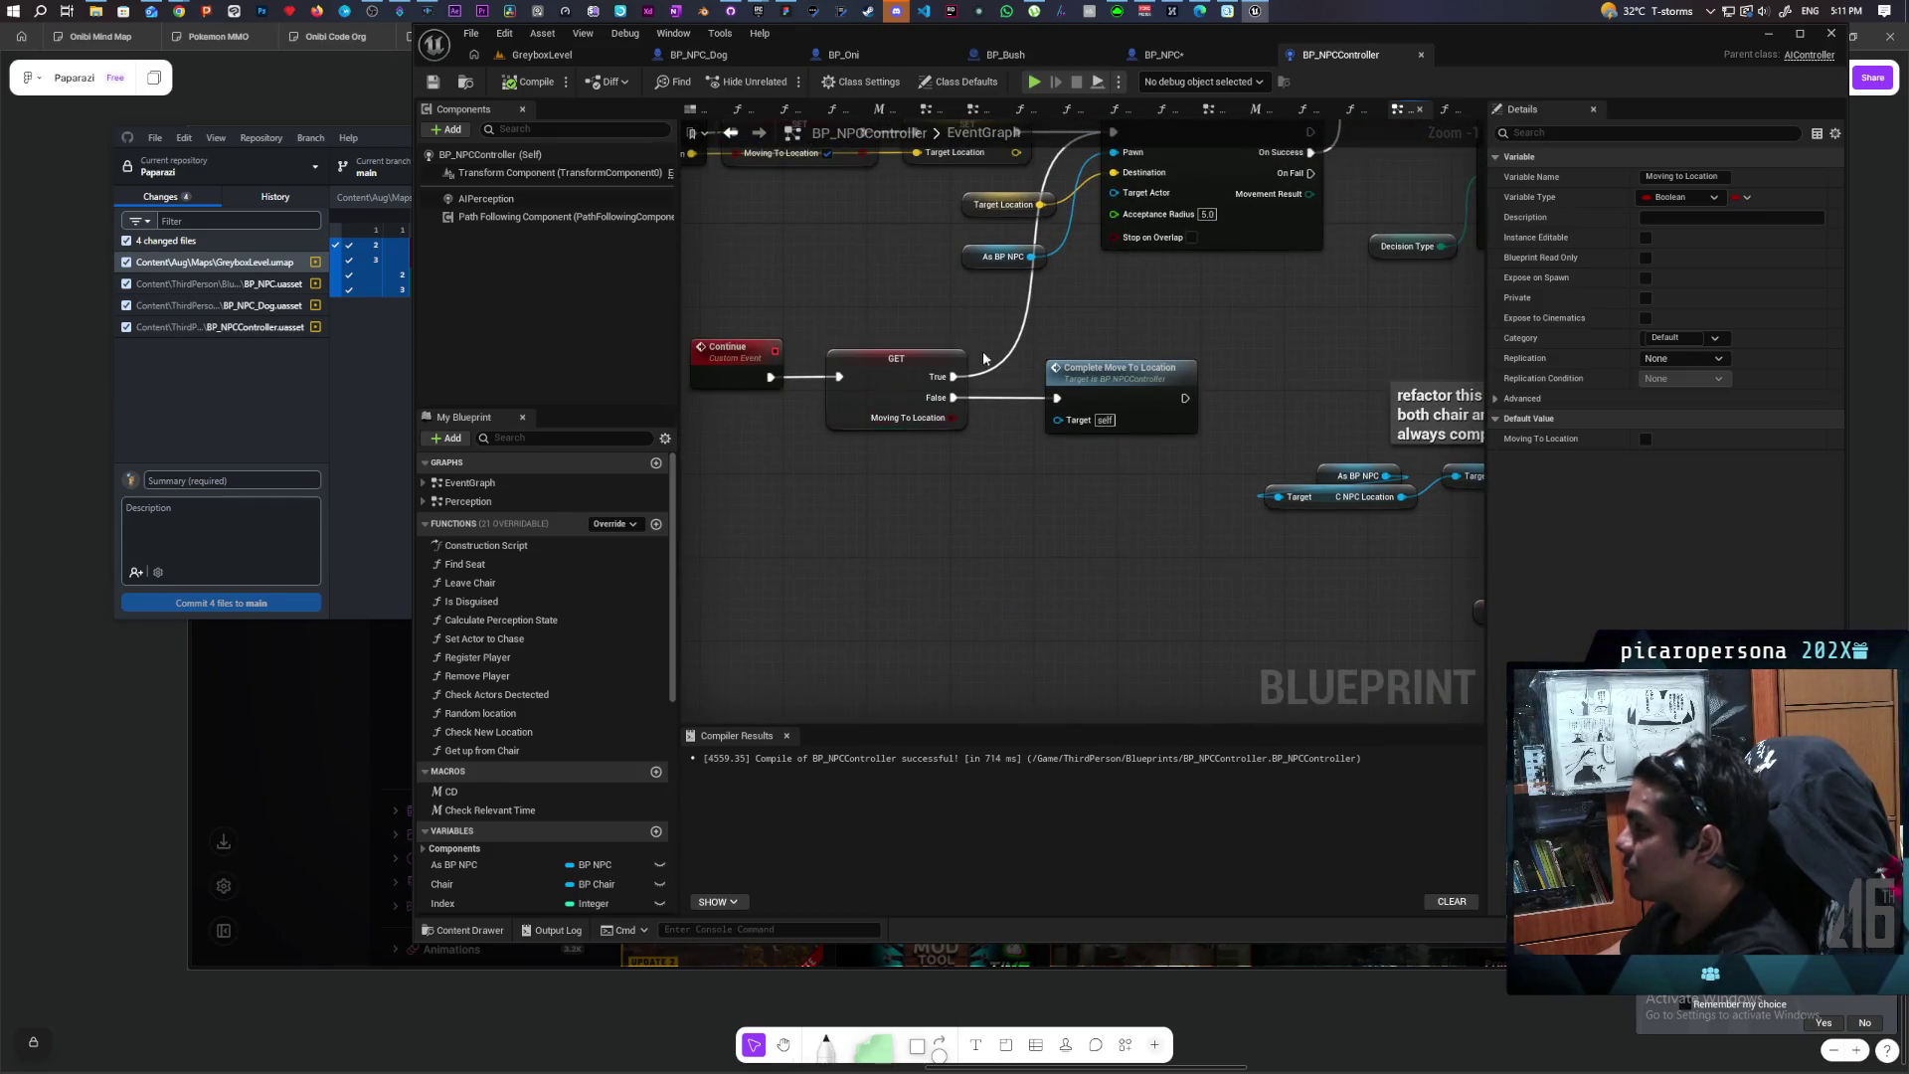
{"action": "left_click_drag", "start_coordinate": [1022, 268], "coordinate": [1029, 390]}
{"action": "left_click_drag", "start_coordinate": [1147, 328], "coordinate": [1149, 331]}
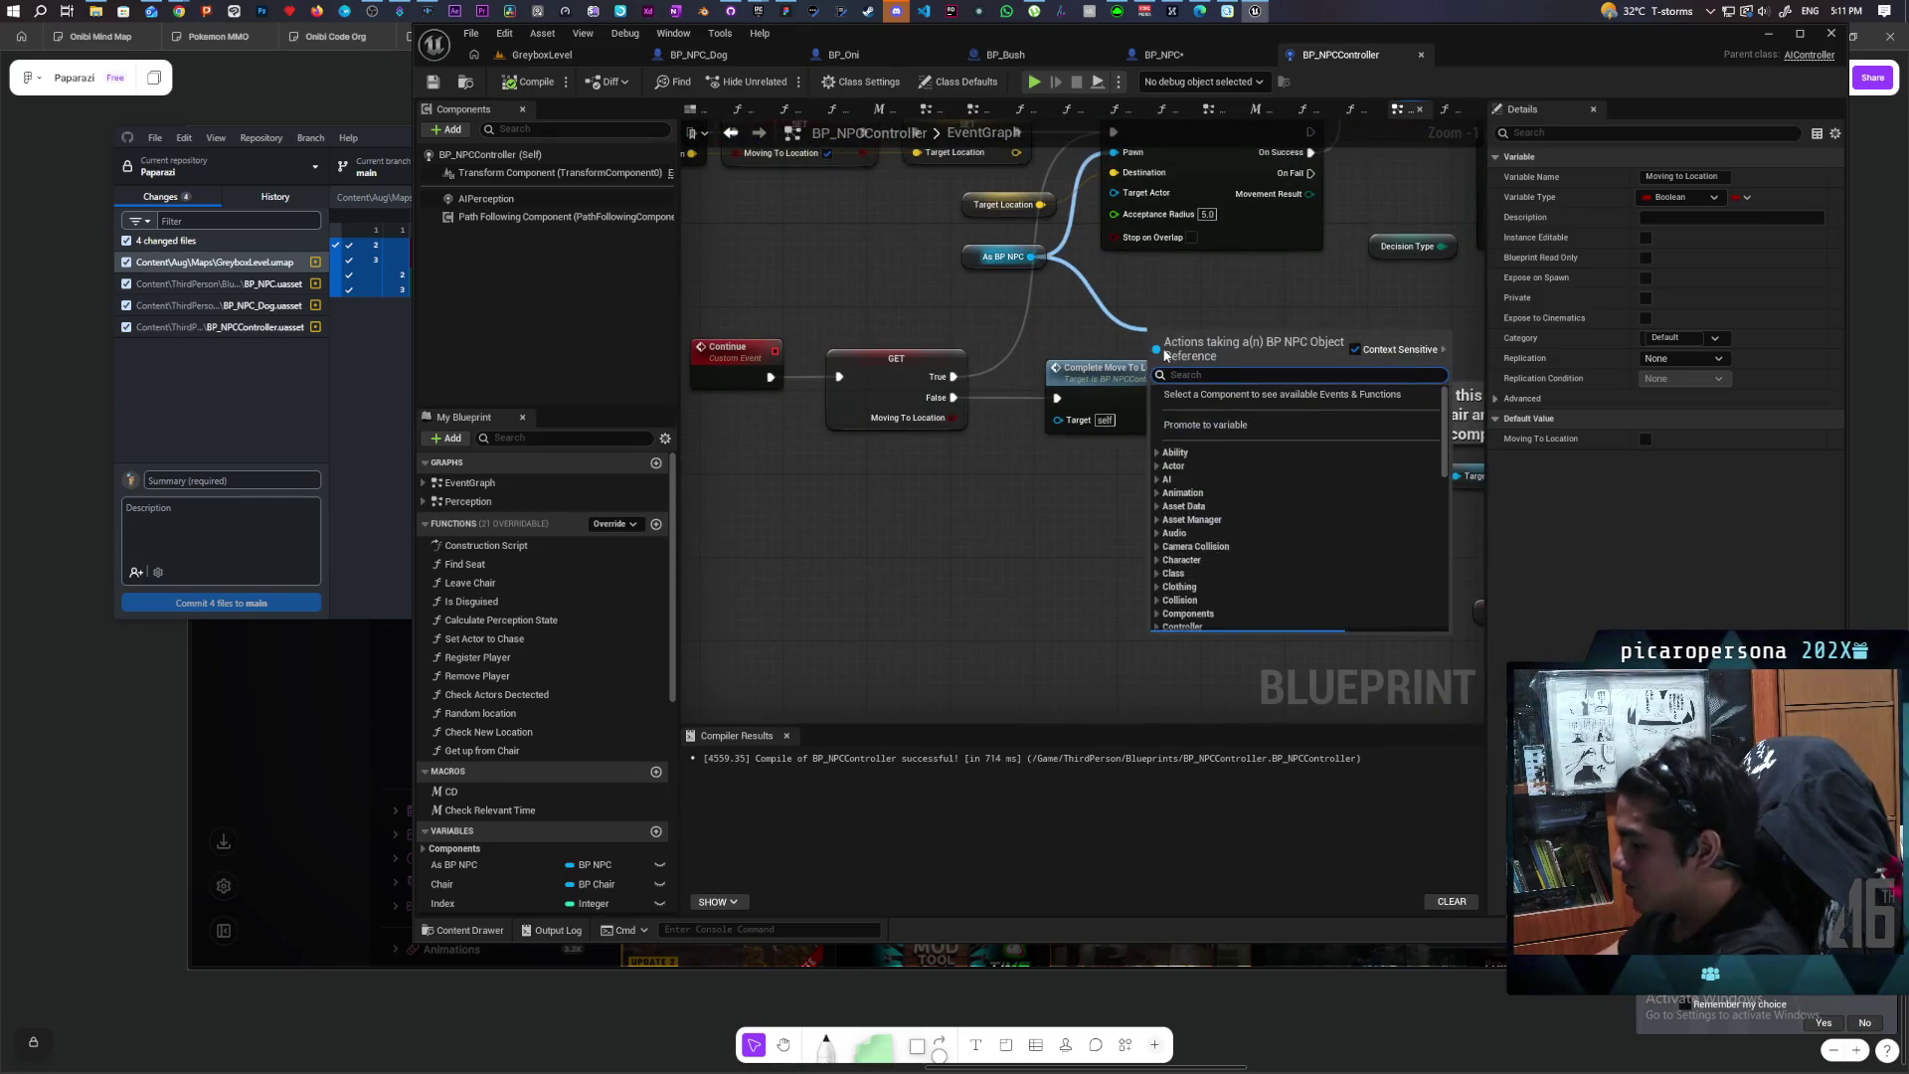
{"action": "type", "text": "set avoiding"}
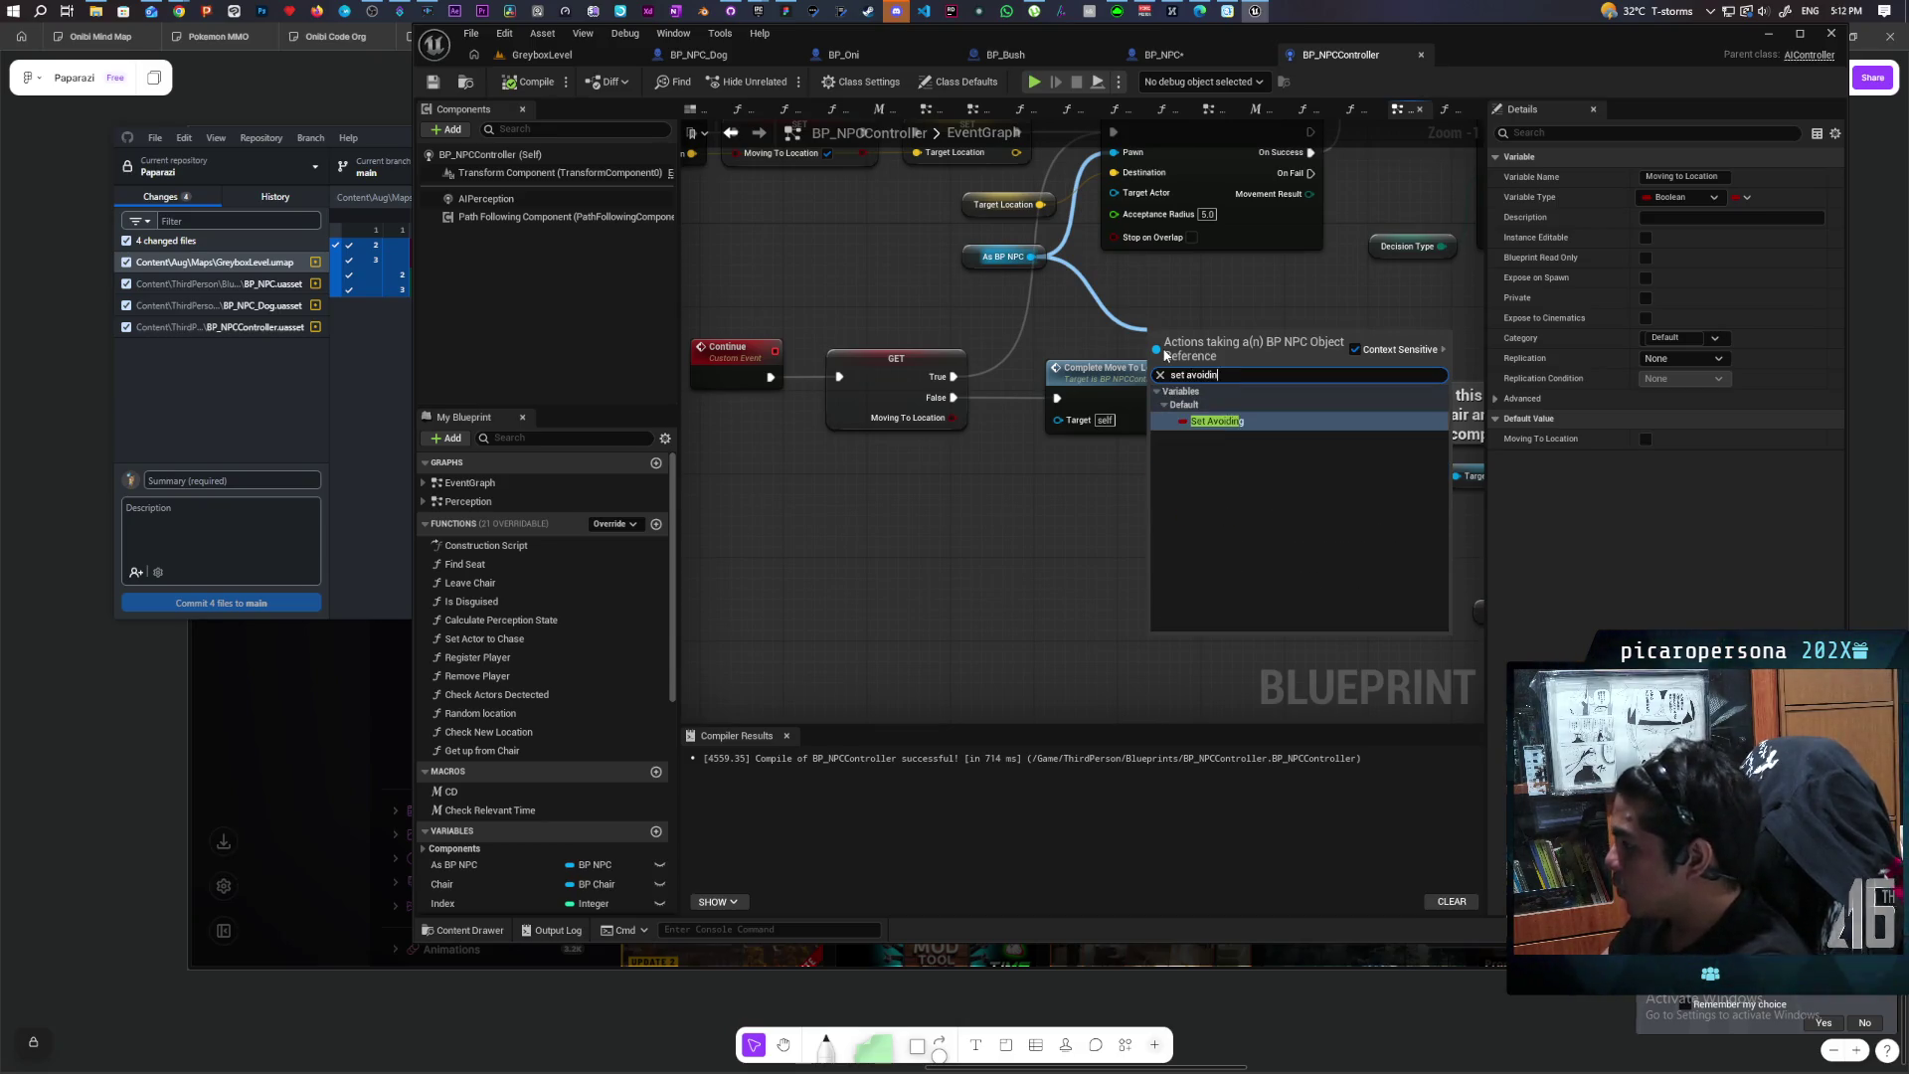
{"action": "key", "text": "Return"}
{"action": "left_click_drag", "start_coordinate": [1113, 339], "coordinate": [1079, 401]}
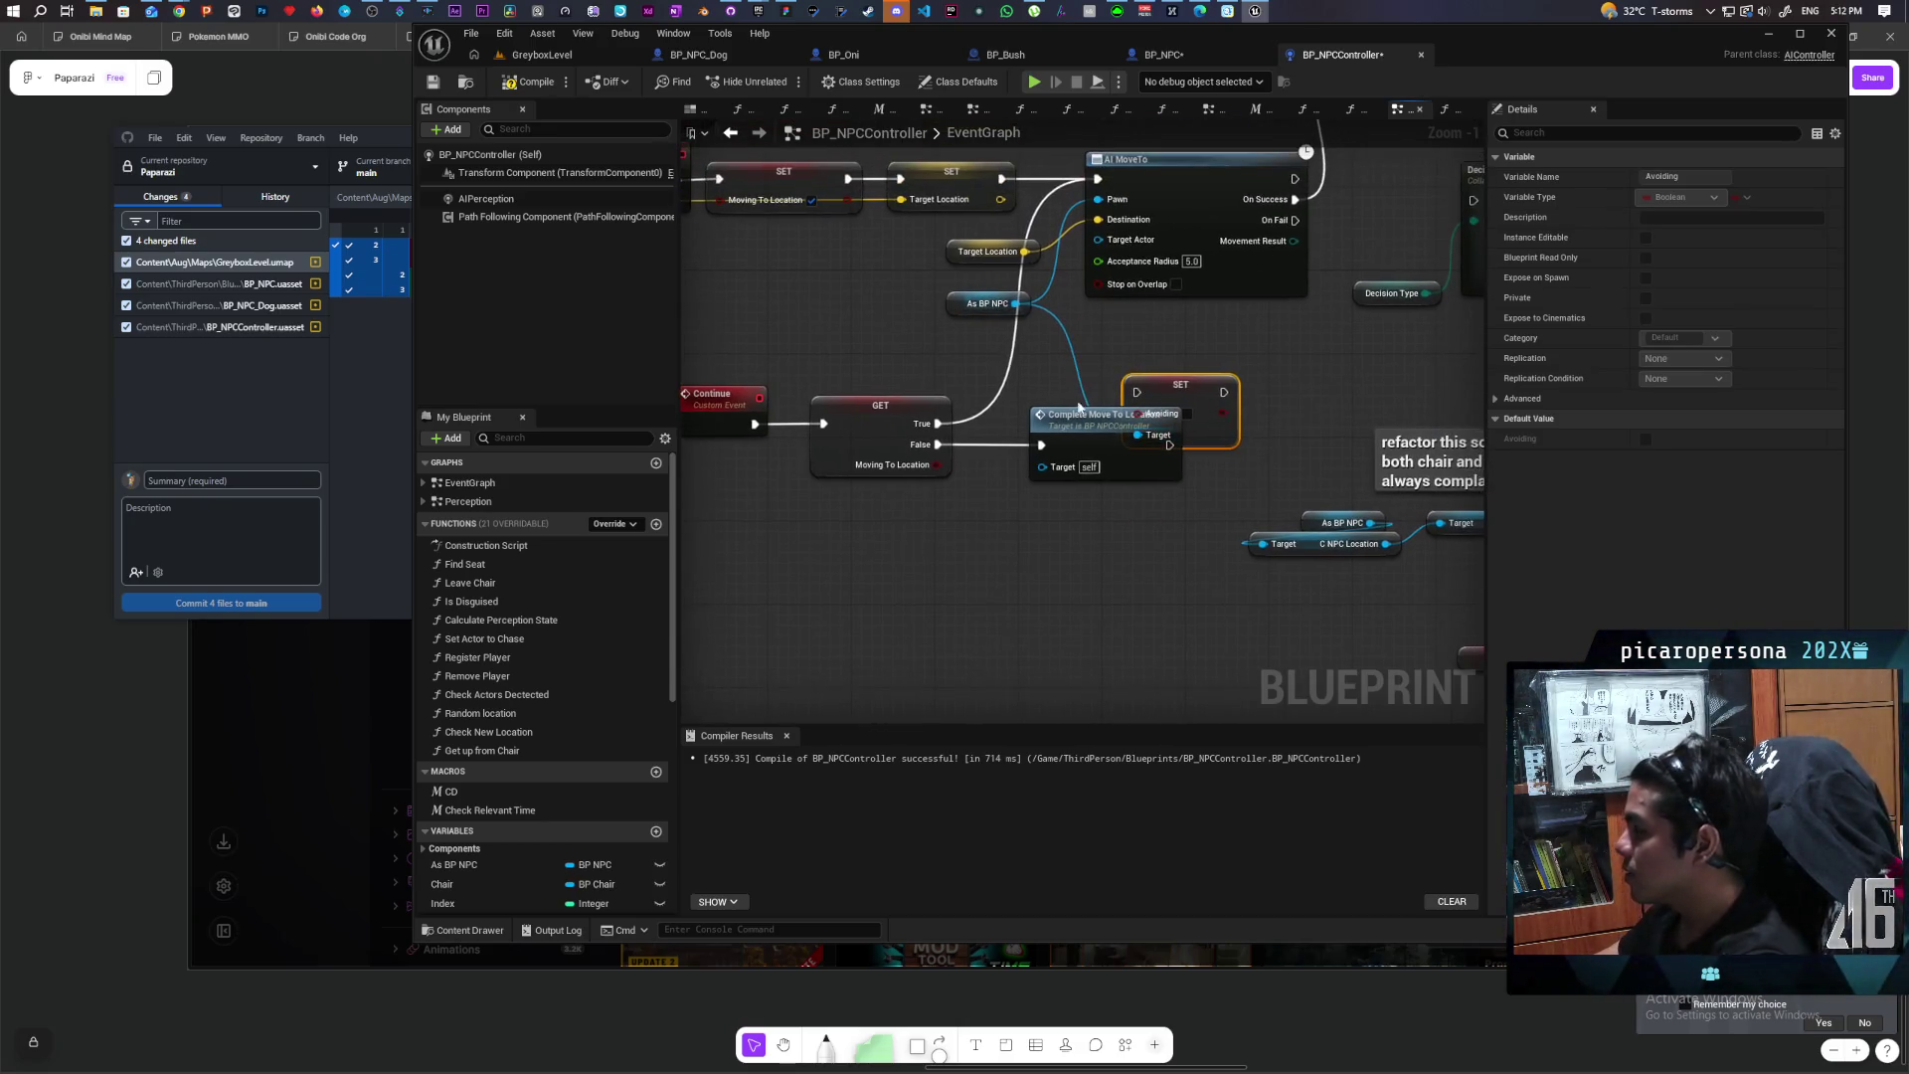
{"action": "left_click", "coordinate": [1185, 51]}
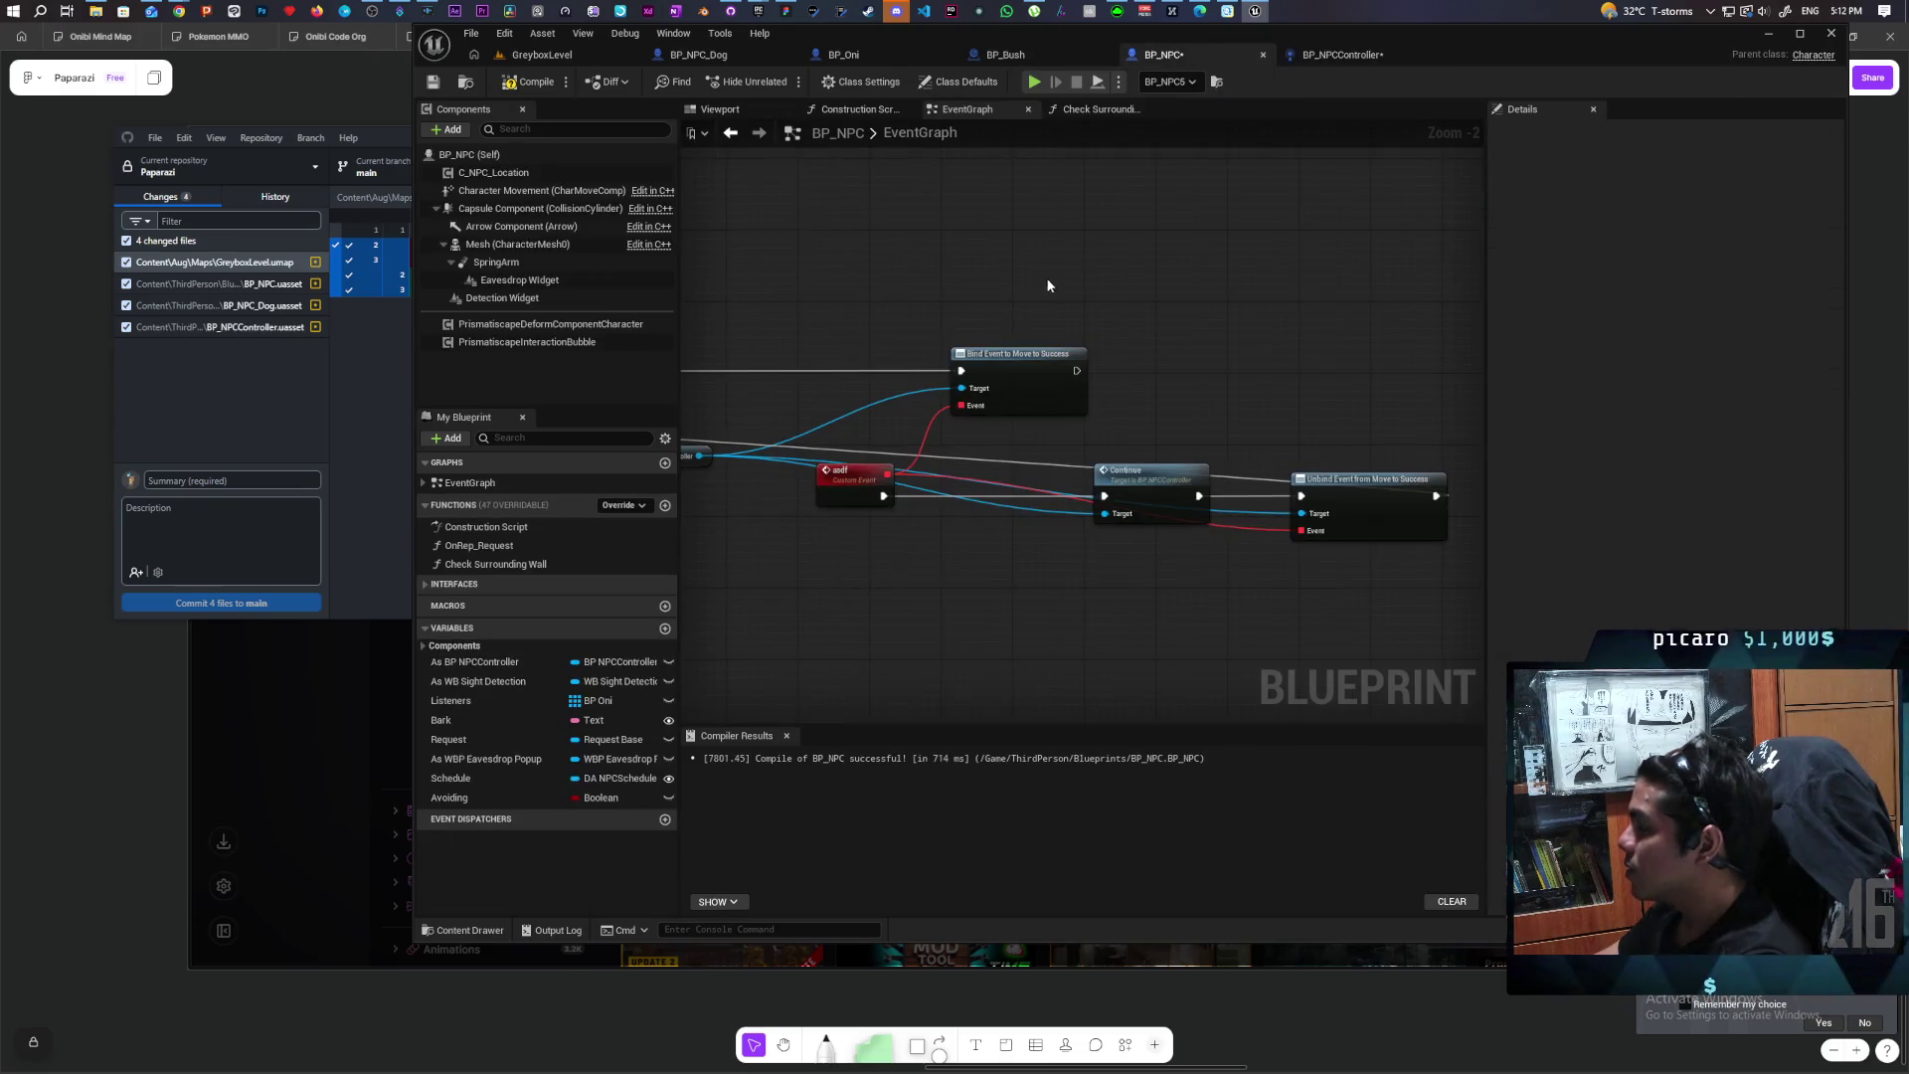
Step: Pan and zoom across BP_NPC's EventGraph to locate the old binding nodes
{"action": "scroll", "coordinate": [1039, 276], "scroll_direction": "down", "scroll_amount": 3}
{"action": "left_click_drag", "start_coordinate": [1381, 275], "coordinate": [1229, 433]}
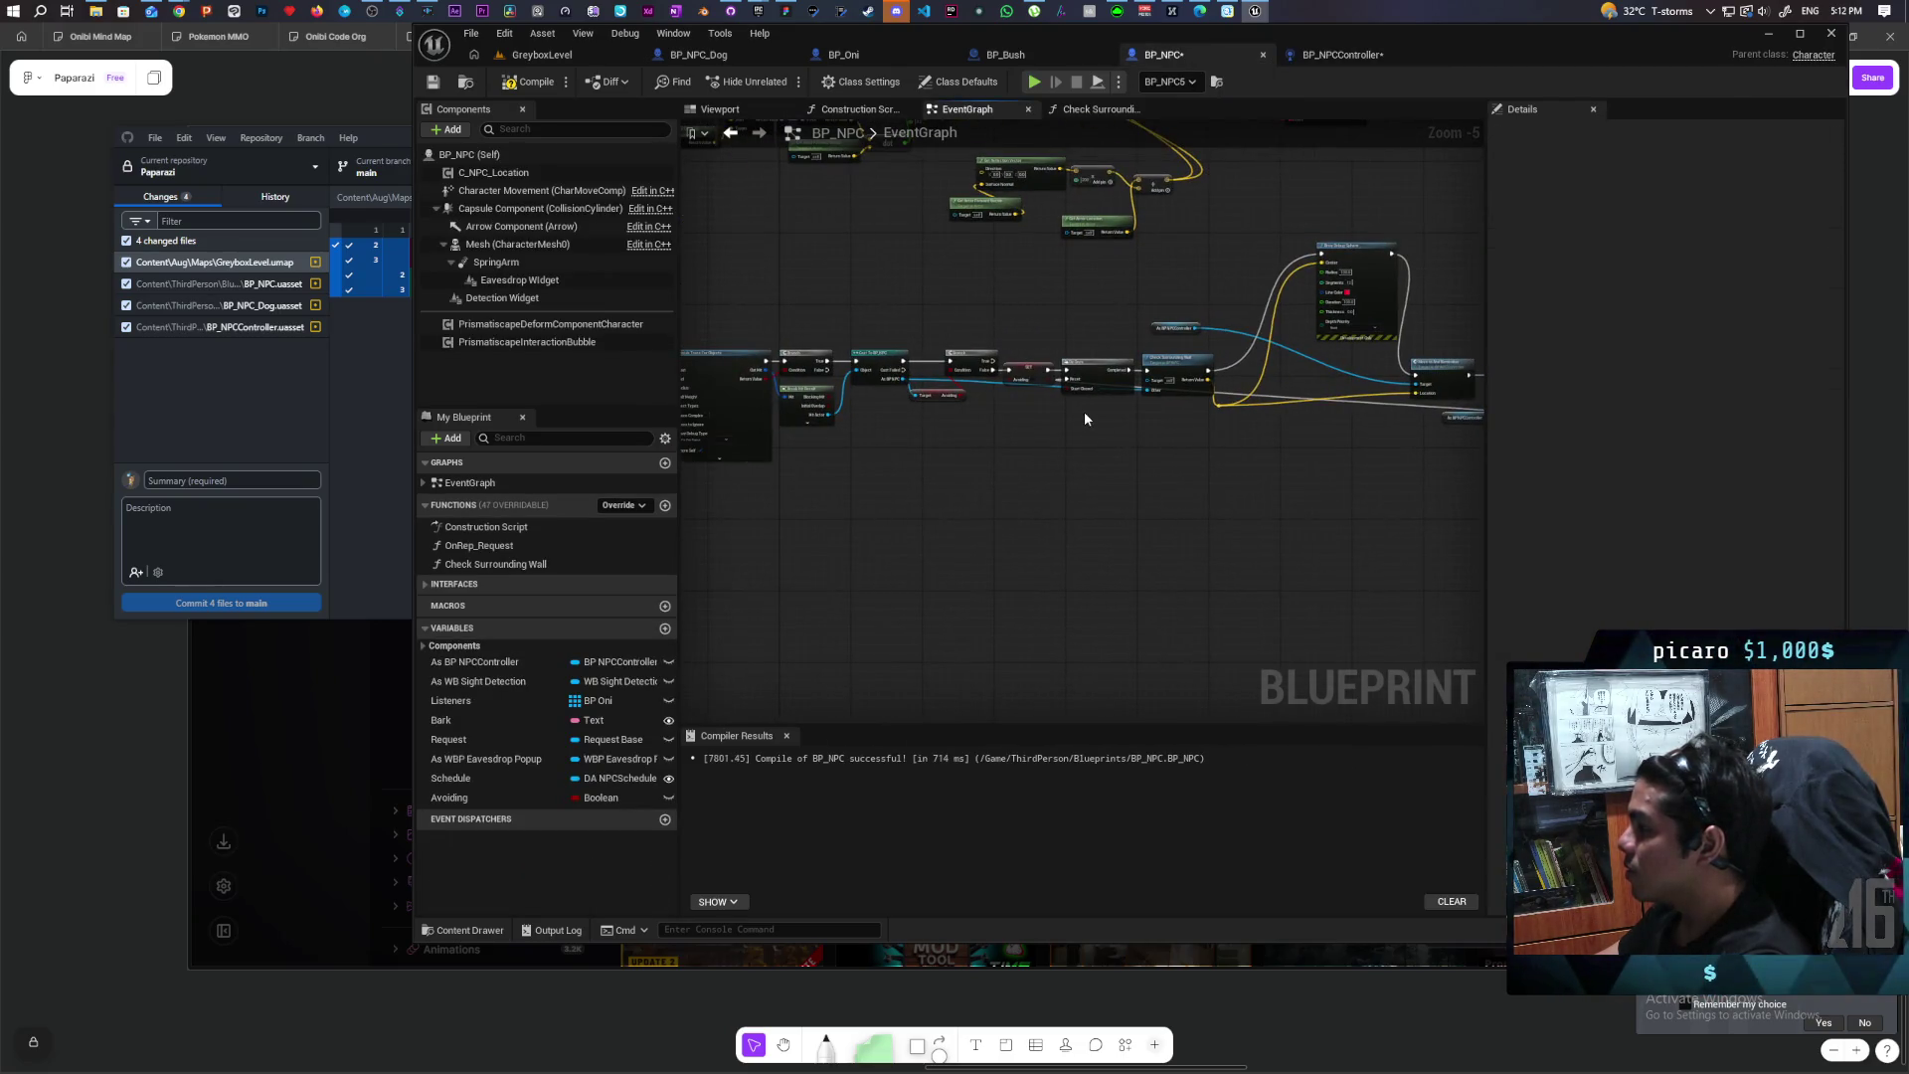
{"action": "scroll", "coordinate": [1004, 381], "scroll_direction": "up", "scroll_amount": 3}
{"action": "mouse_move", "coordinate": [1101, 417]}
{"action": "left_mouse_down"}
{"action": "mouse_move", "coordinate": [1392, 414]}
{"action": "mouse_move", "coordinate": [997, 438]}
{"action": "left_mouse_up"}
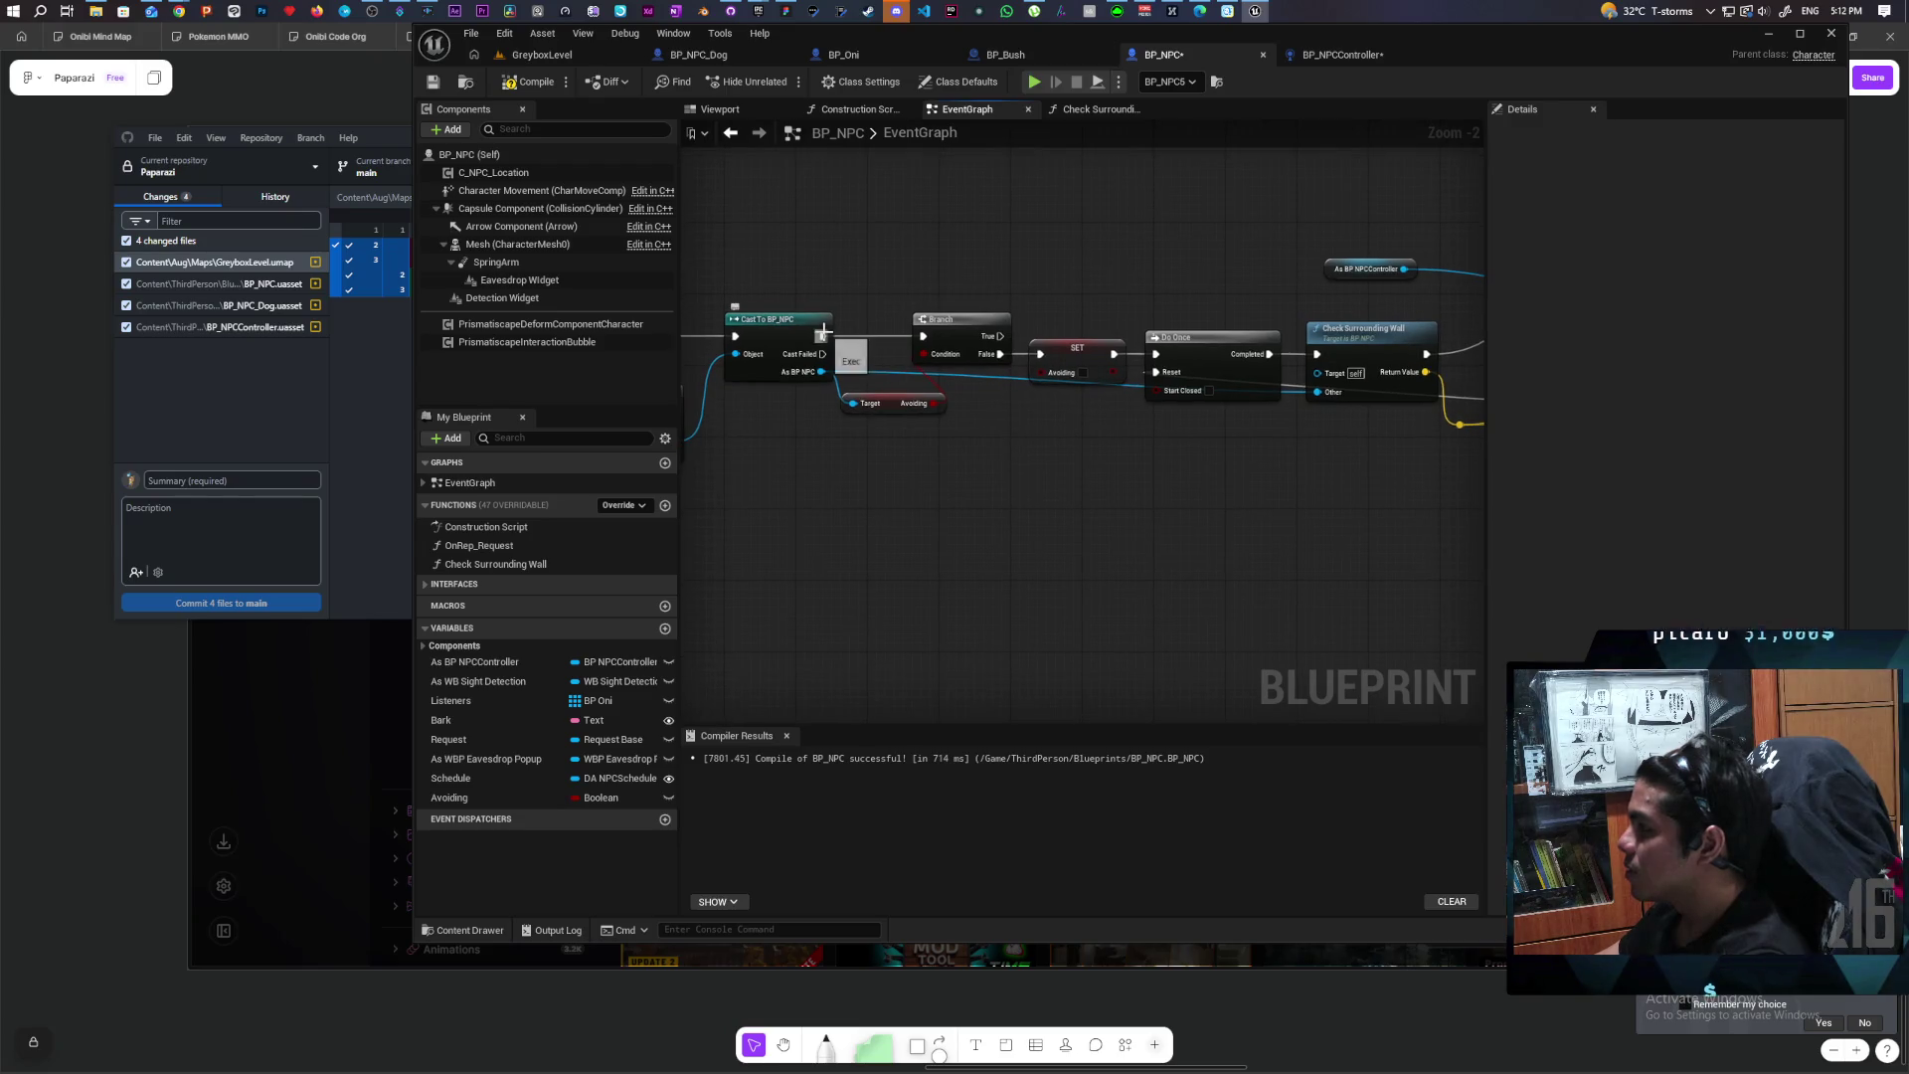
{"action": "mouse_move", "coordinate": [1214, 474]}
{"action": "left_mouse_down"}
{"action": "mouse_move", "coordinate": [898, 541]}
{"action": "mouse_move", "coordinate": [805, 486]}
{"action": "mouse_move", "coordinate": [1213, 481]}
{"action": "mouse_move", "coordinate": [1261, 516]}
{"action": "mouse_move", "coordinate": [1124, 537]}
{"action": "mouse_move", "coordinate": [986, 520]}
{"action": "left_mouse_up"}
{"action": "left_click_drag", "start_coordinate": [1091, 491], "coordinate": [988, 477]}
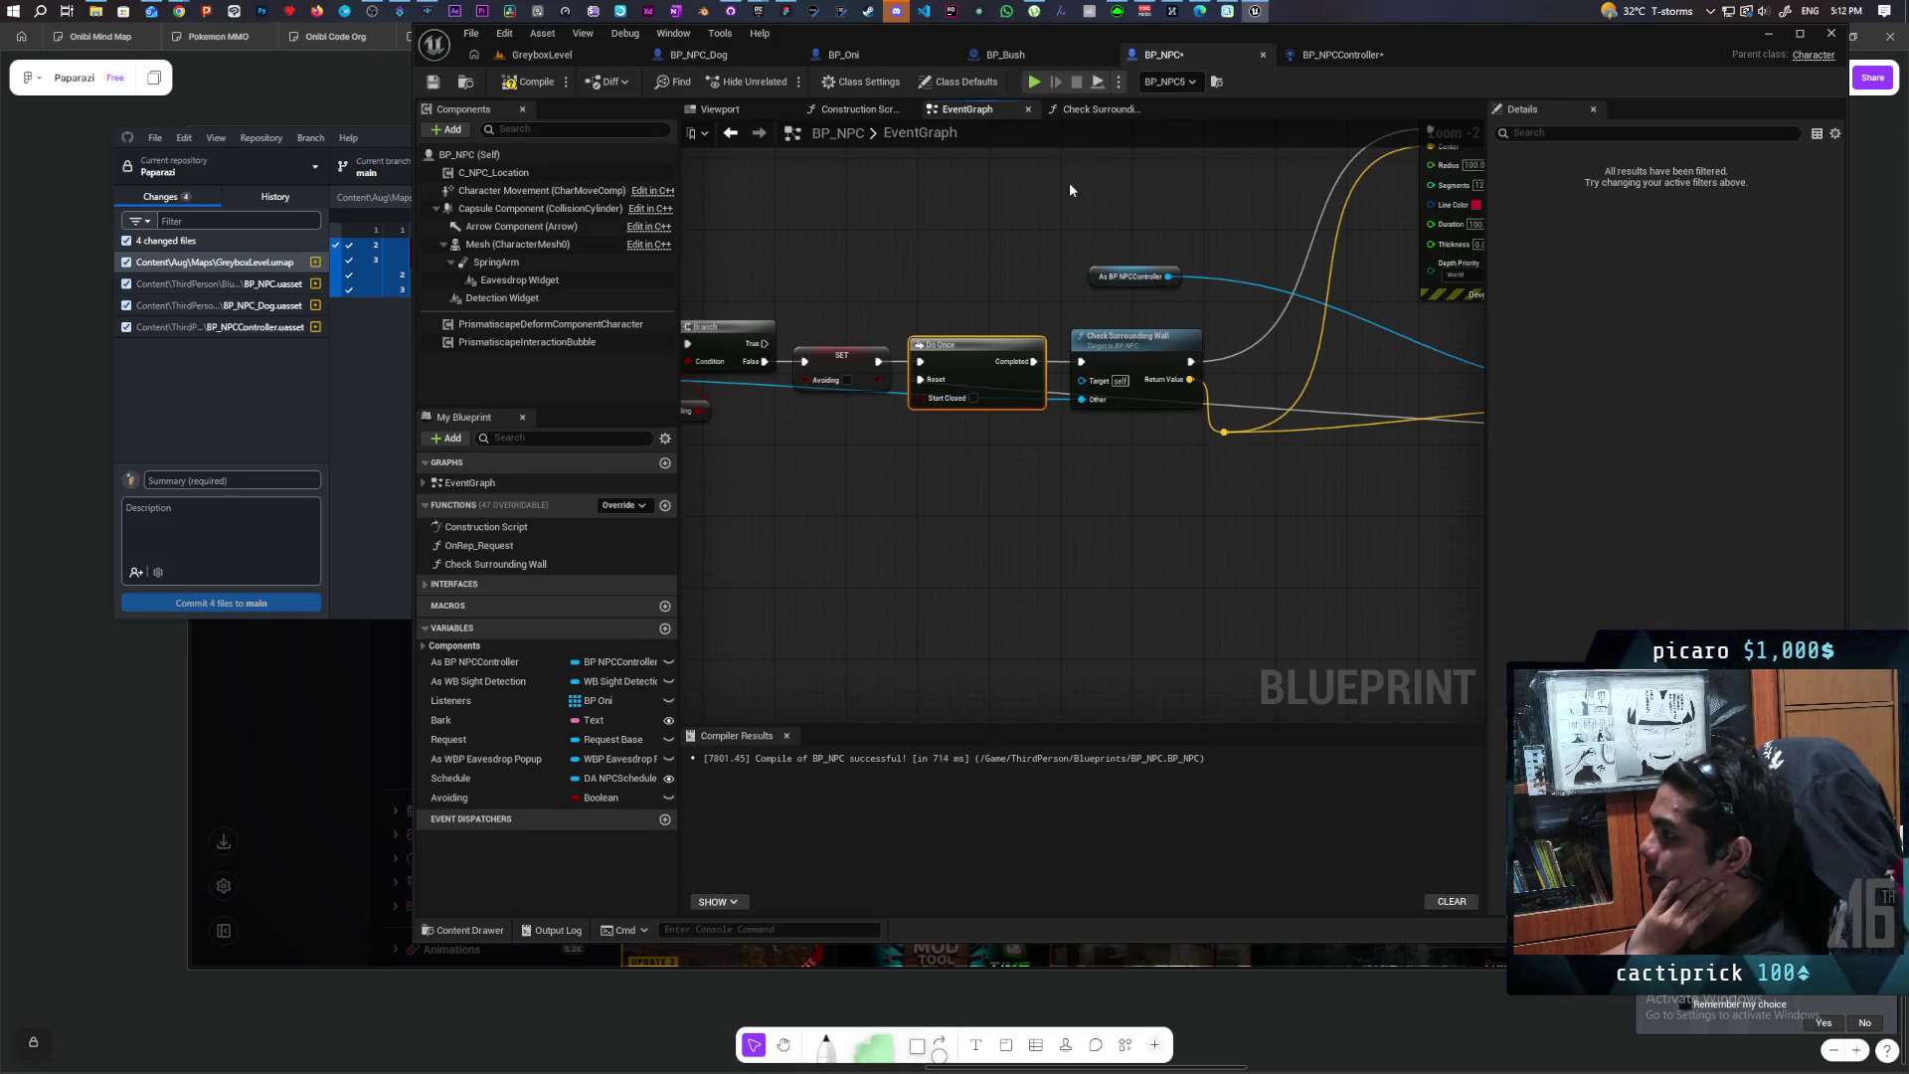
{"action": "scroll", "coordinate": [1069, 190], "scroll_direction": "down", "scroll_amount": 2}
{"action": "left_click_drag", "start_coordinate": [1198, 517], "coordinate": [1095, 503]}
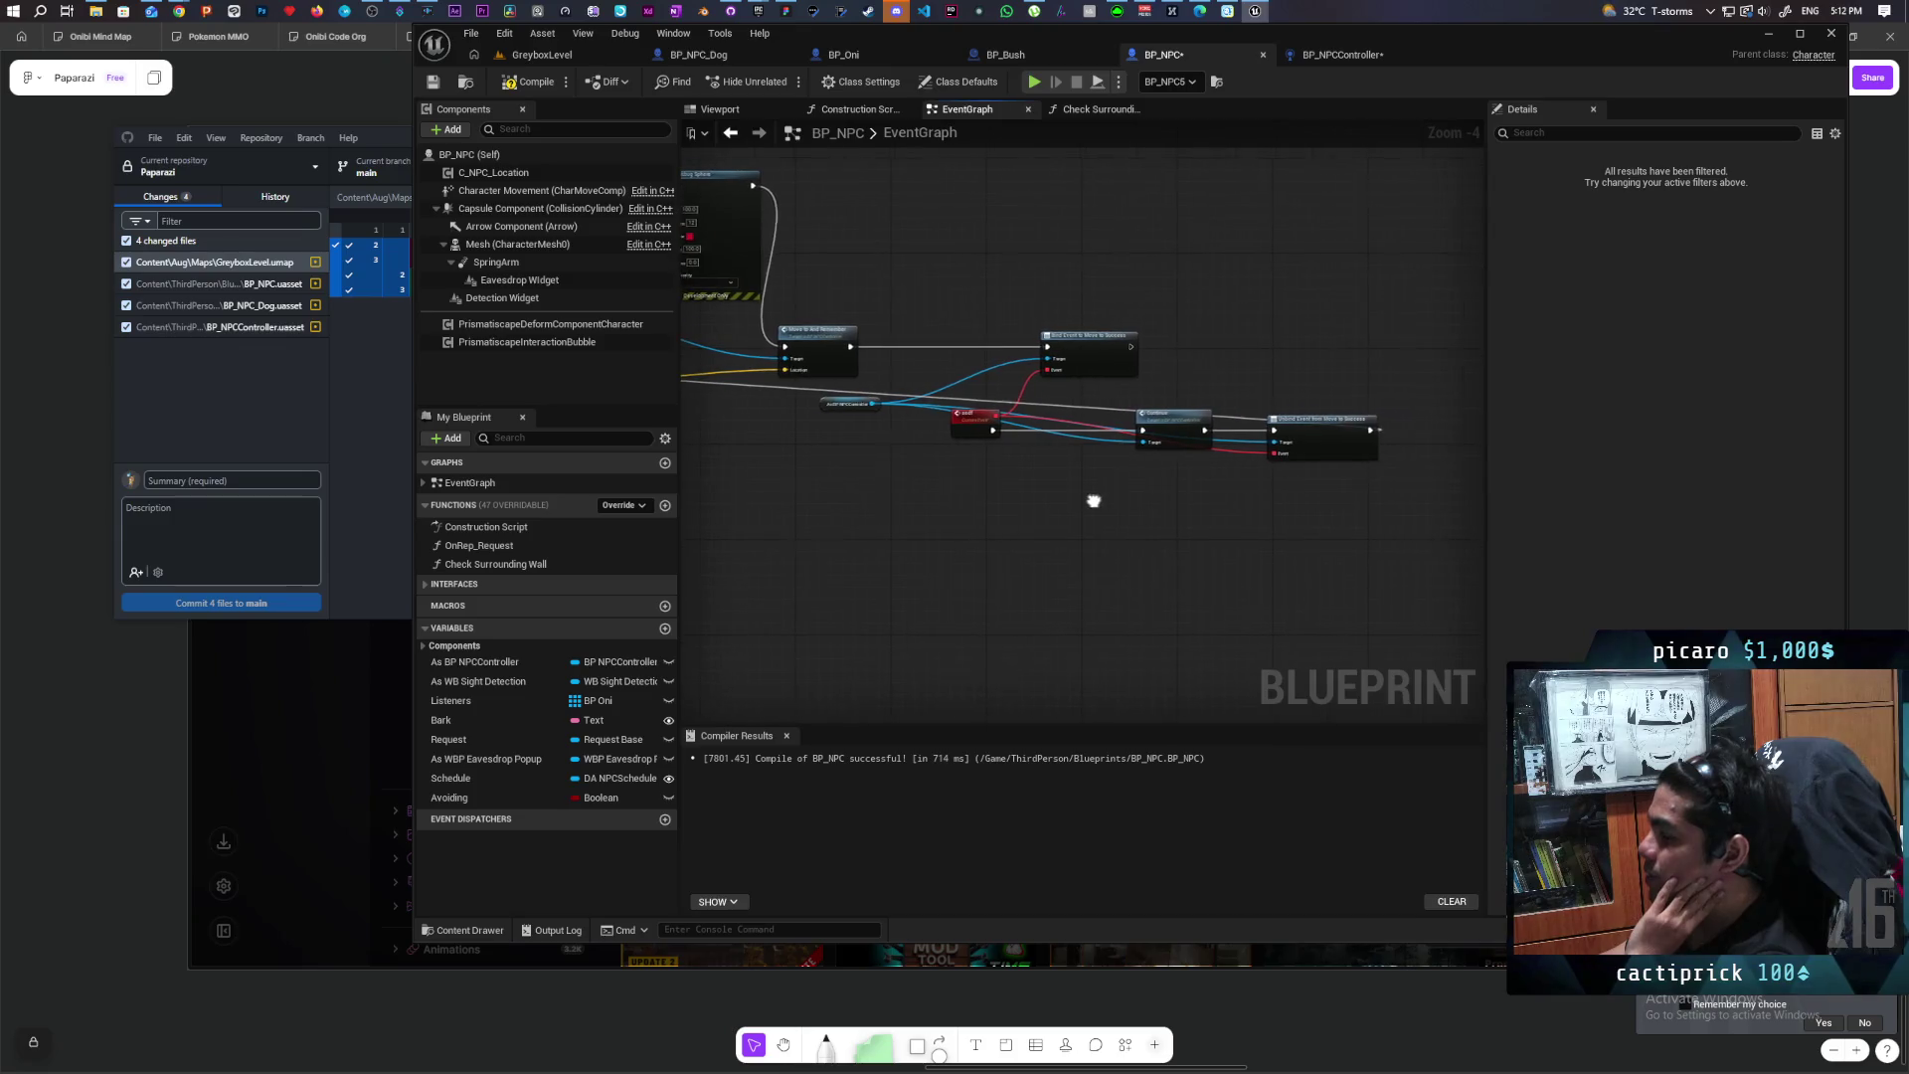
{"action": "scroll", "coordinate": [1082, 466], "scroll_direction": "up", "scroll_amount": 1}
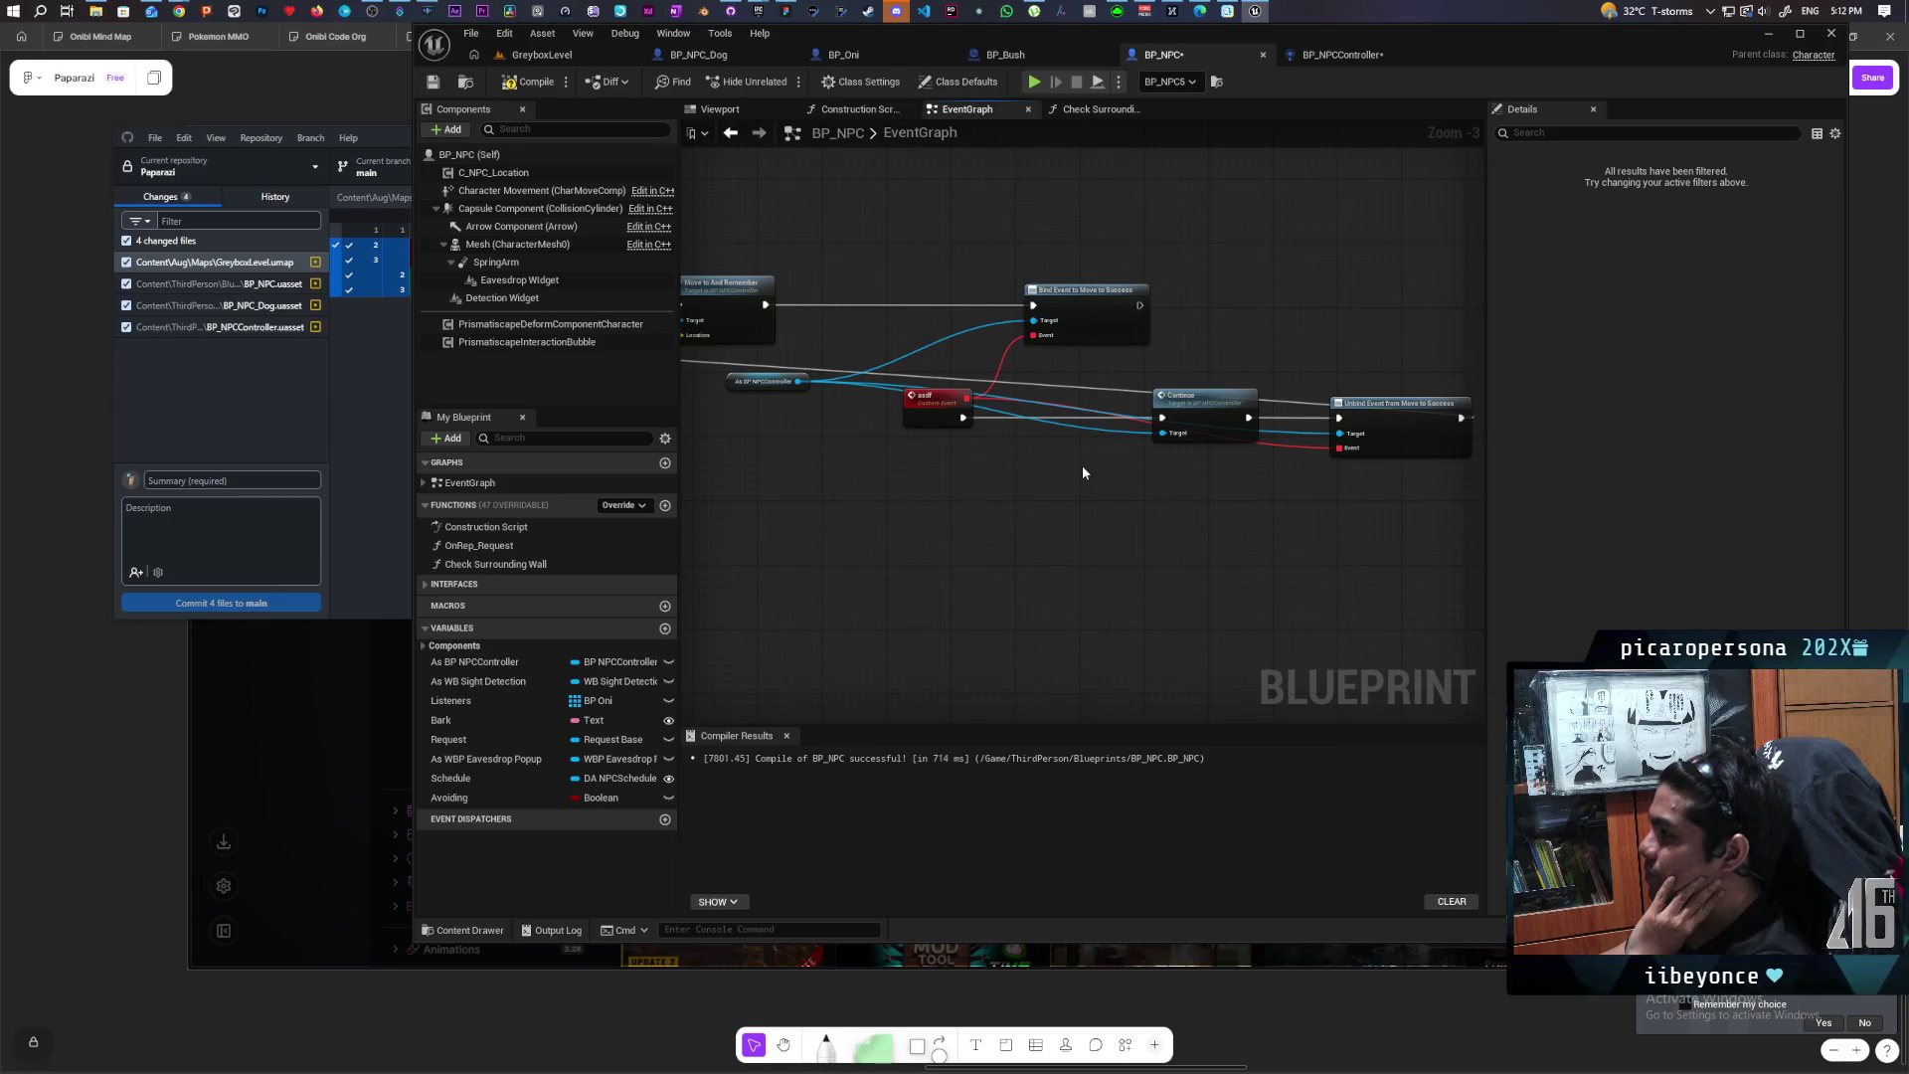
{"action": "scroll", "coordinate": [1074, 471], "scroll_direction": "down", "scroll_amount": 1}
{"action": "scroll", "coordinate": [939, 473], "scroll_direction": "down", "scroll_amount": 1}
{"action": "mouse_move", "coordinate": [939, 473]}
{"action": "left_mouse_down"}
{"action": "mouse_move", "coordinate": [1267, 486]}
{"action": "mouse_move", "coordinate": [1034, 501]}
{"action": "left_mouse_up"}
{"action": "left_click_drag", "start_coordinate": [982, 500], "coordinate": [962, 502]}
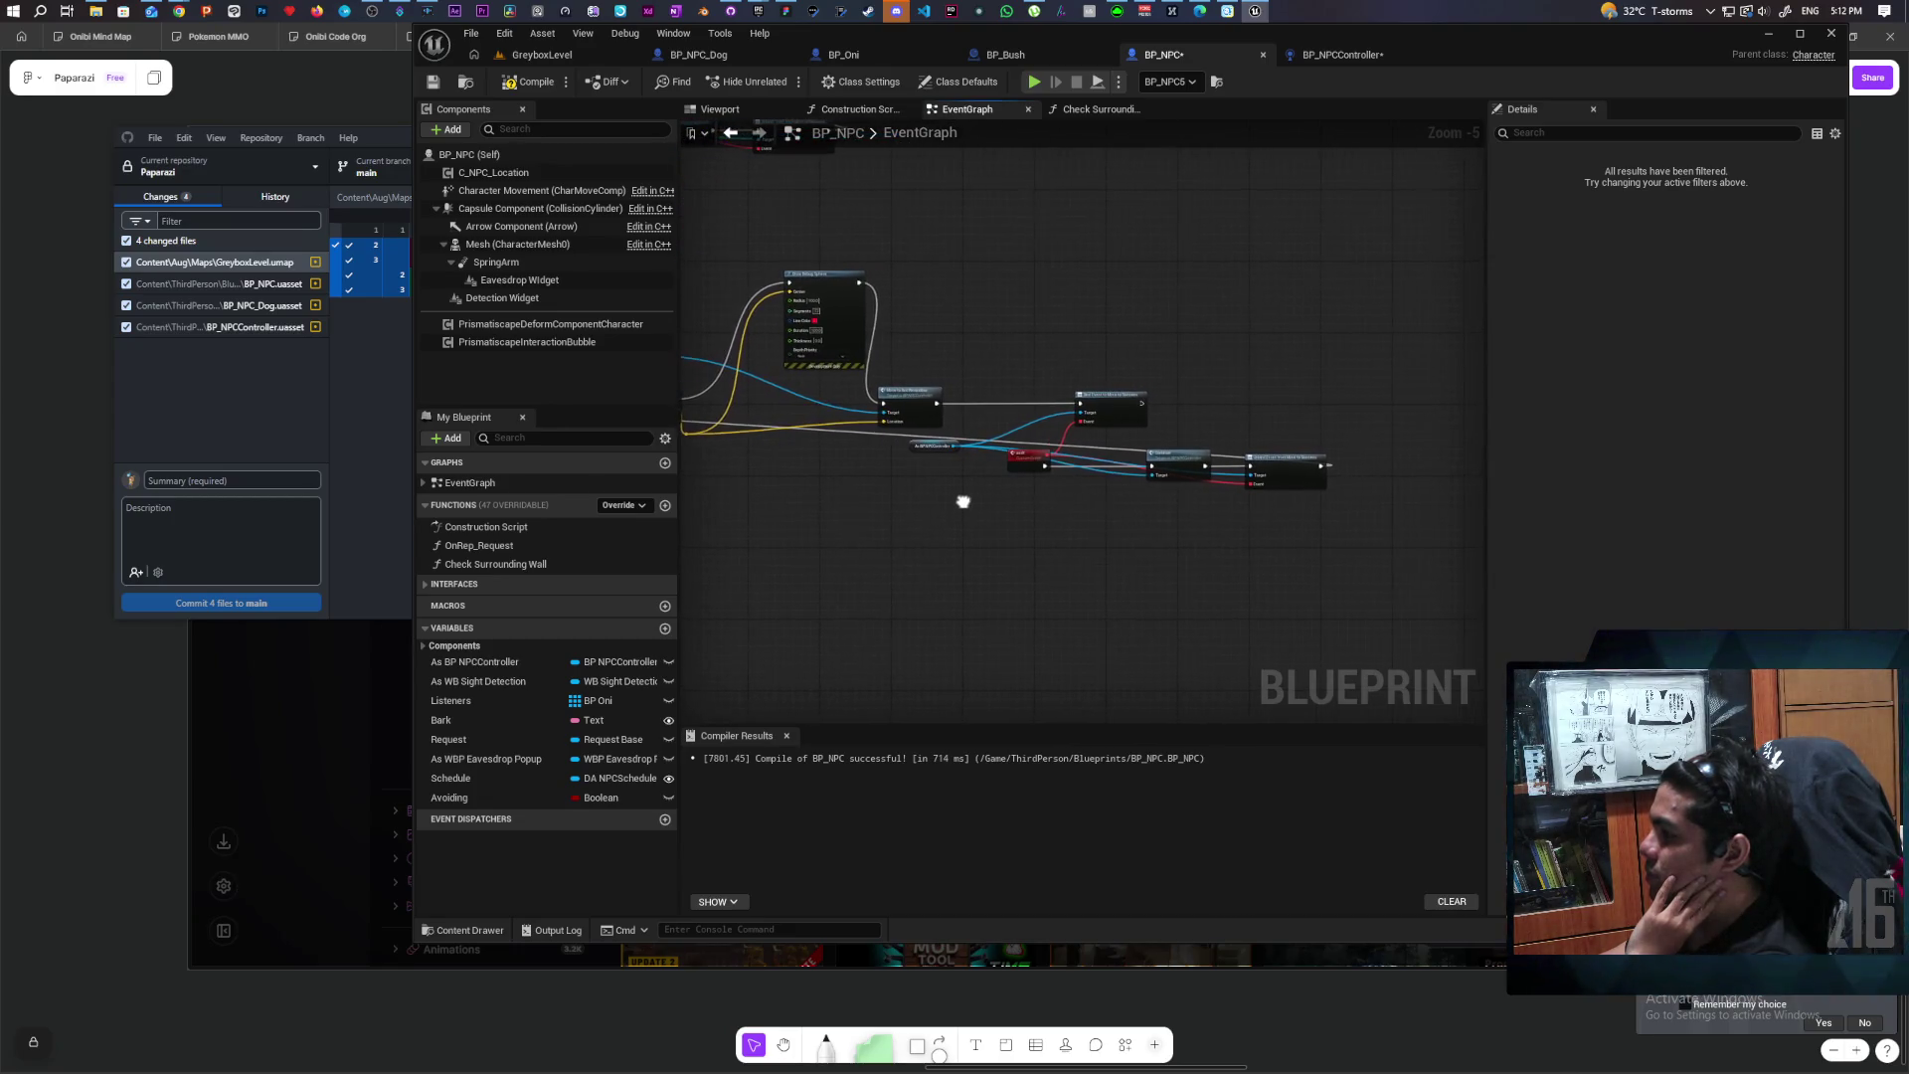
{"action": "scroll", "coordinate": [986, 492], "scroll_direction": "up", "scroll_amount": 2}
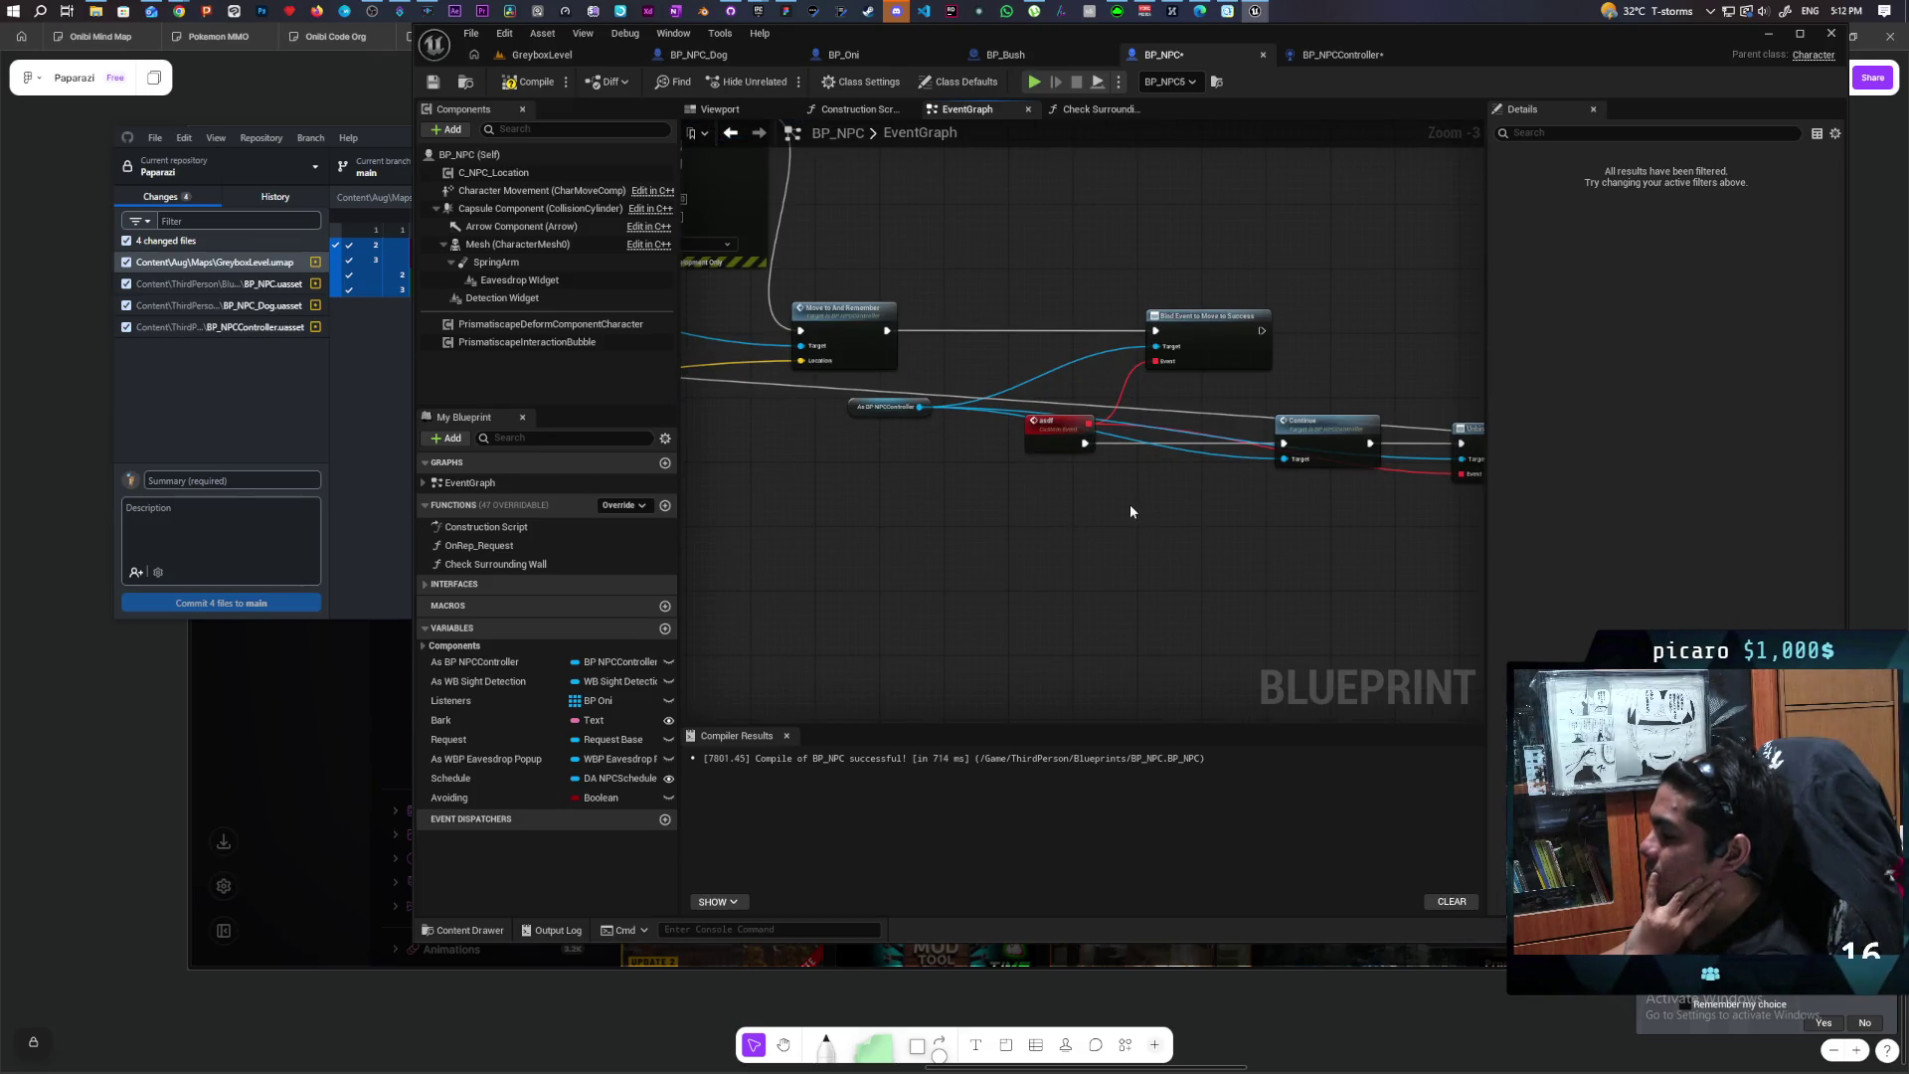
{"action": "left_click_drag", "start_coordinate": [1143, 521], "coordinate": [999, 532]}
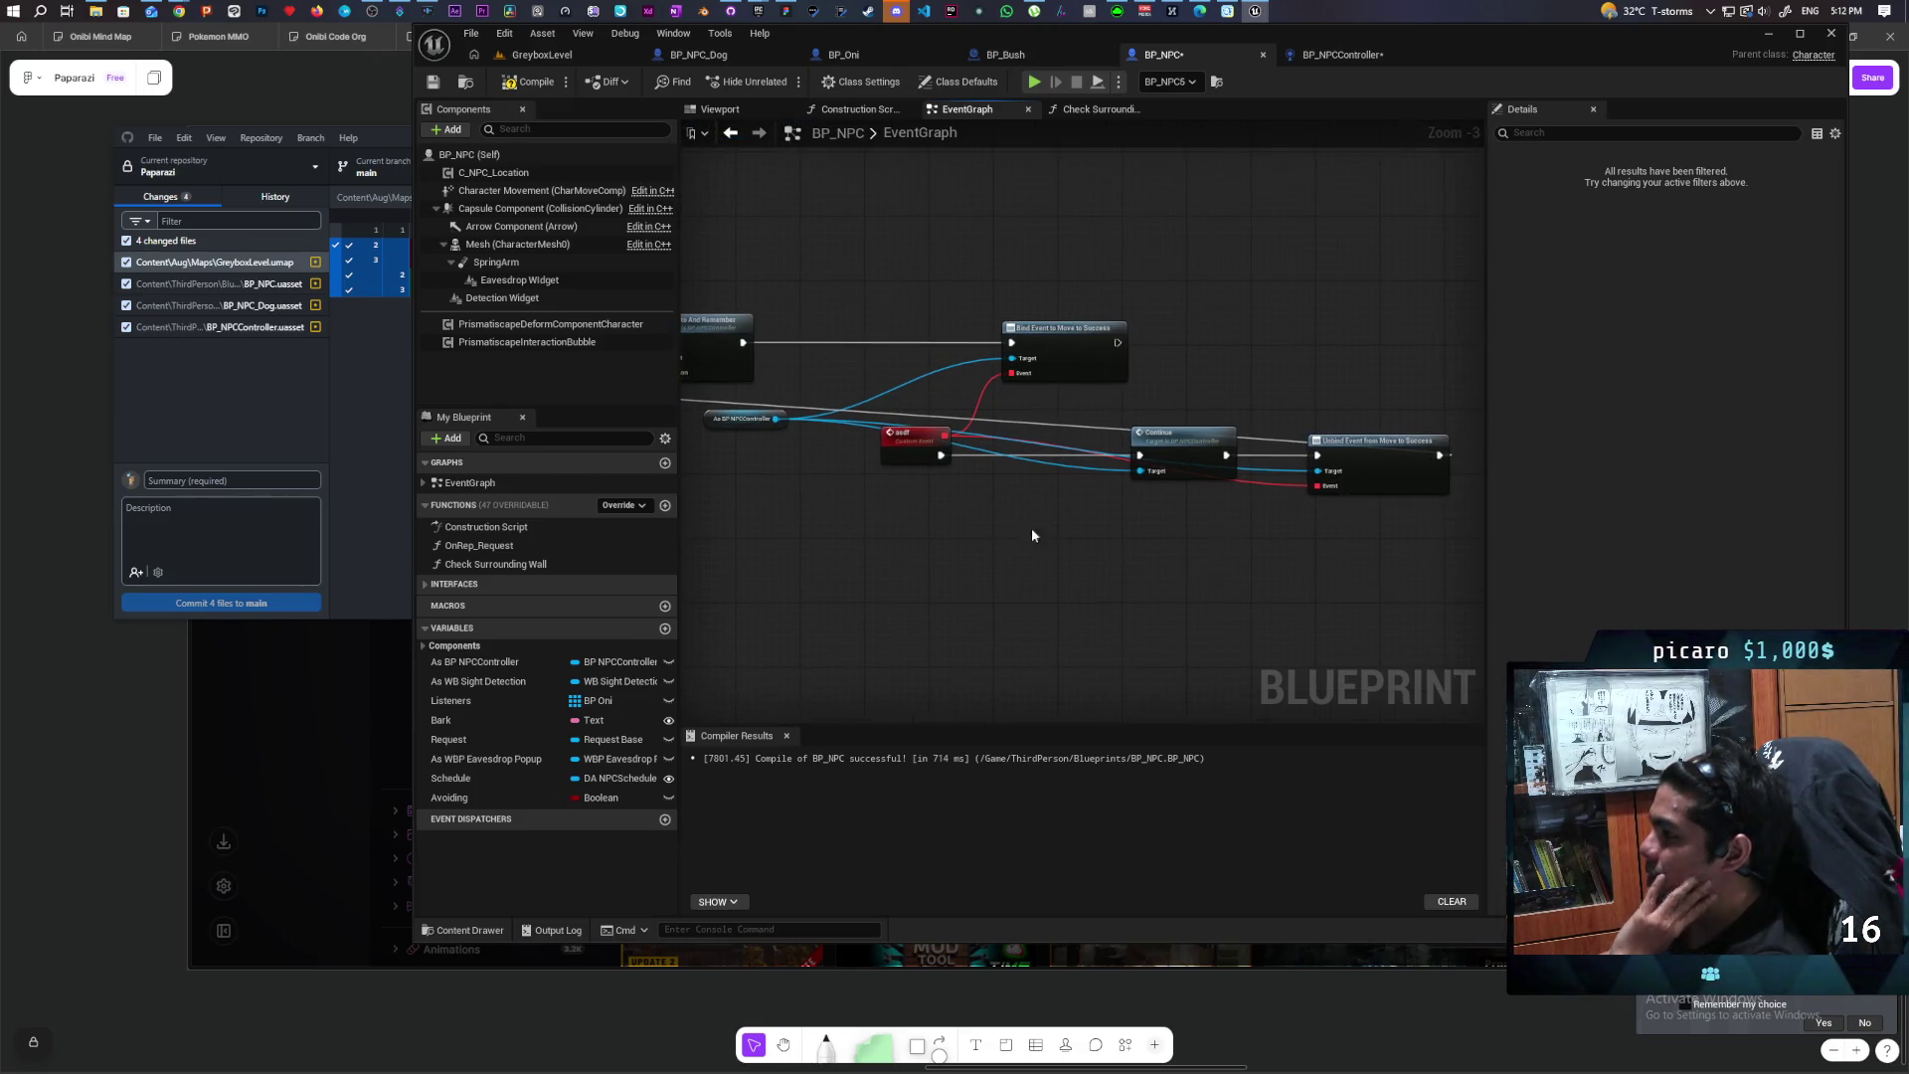
Step: Delete the Bind Event, Continue and Unbind nodes, plus the asdf event and controller getter
{"action": "left_click_drag", "start_coordinate": [1368, 264], "coordinate": [1068, 540]}
{"action": "key", "text": "Delete"}
{"action": "mouse_move", "coordinate": [903, 525]}
{"action": "left_mouse_down"}
{"action": "mouse_move", "coordinate": [962, 539]}
{"action": "mouse_move", "coordinate": [1215, 445]}
{"action": "left_mouse_up"}
{"action": "key", "text": "Delete"}
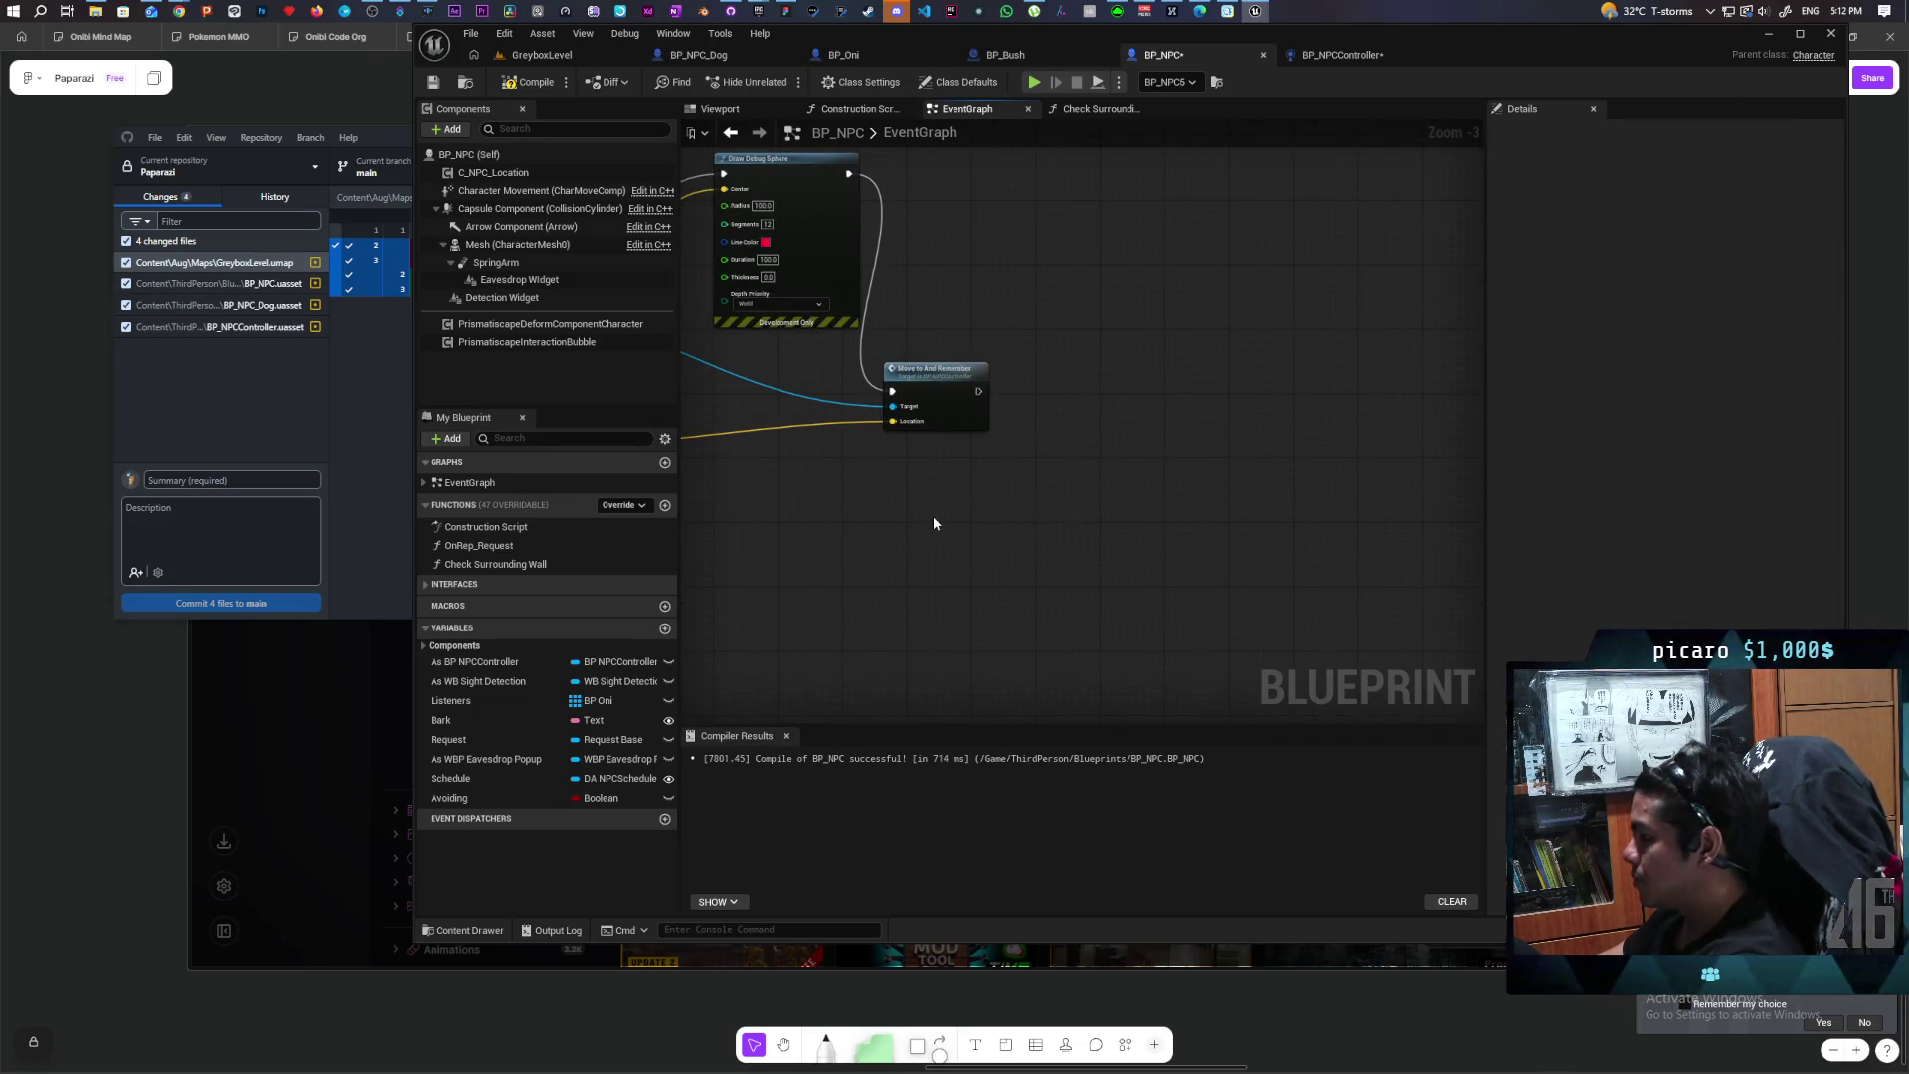
{"action": "scroll", "coordinate": [1153, 541], "scroll_direction": "down", "scroll_amount": 4}
{"action": "scroll", "coordinate": [1064, 547], "scroll_direction": "up", "scroll_amount": 4}
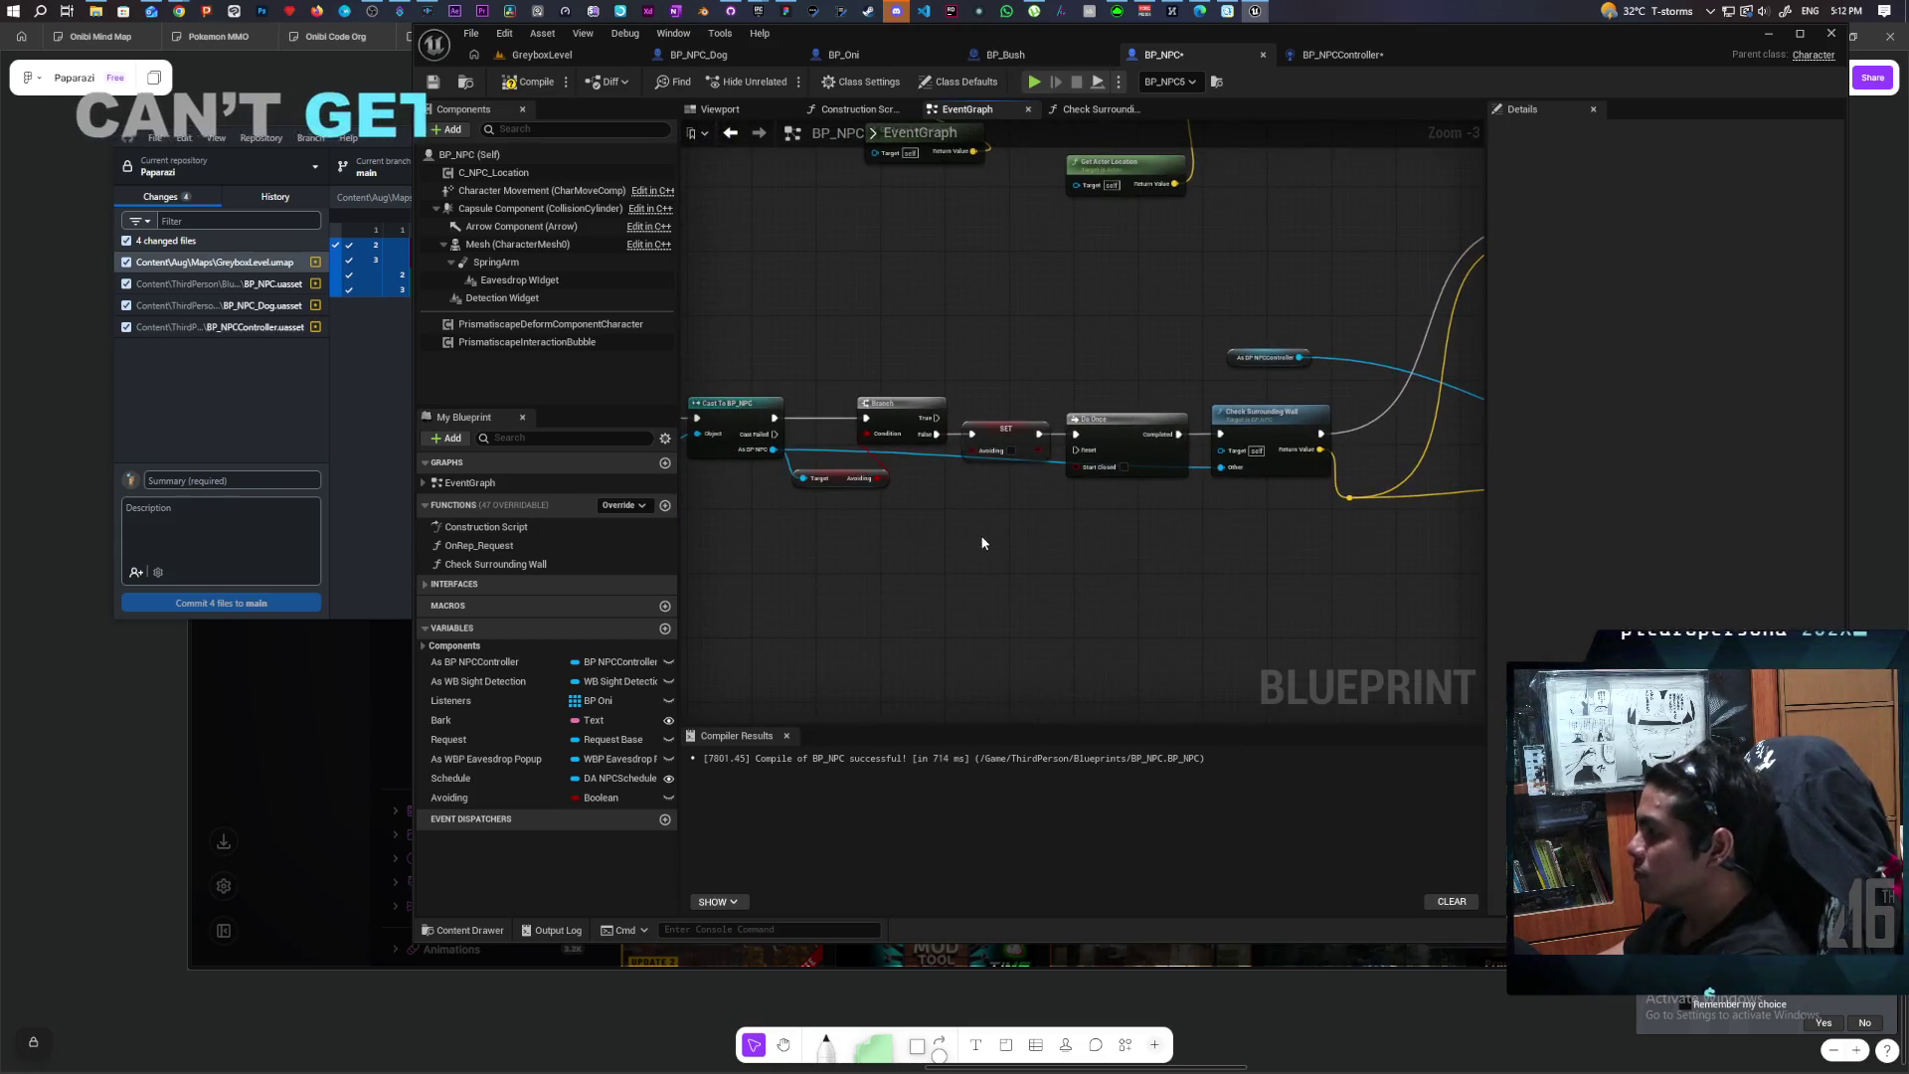
Step: Add a Reset Avoid custom event wired to Do Once's Reset pin, and compile
{"action": "left_click_drag", "start_coordinate": [980, 535], "coordinate": [1010, 523]}
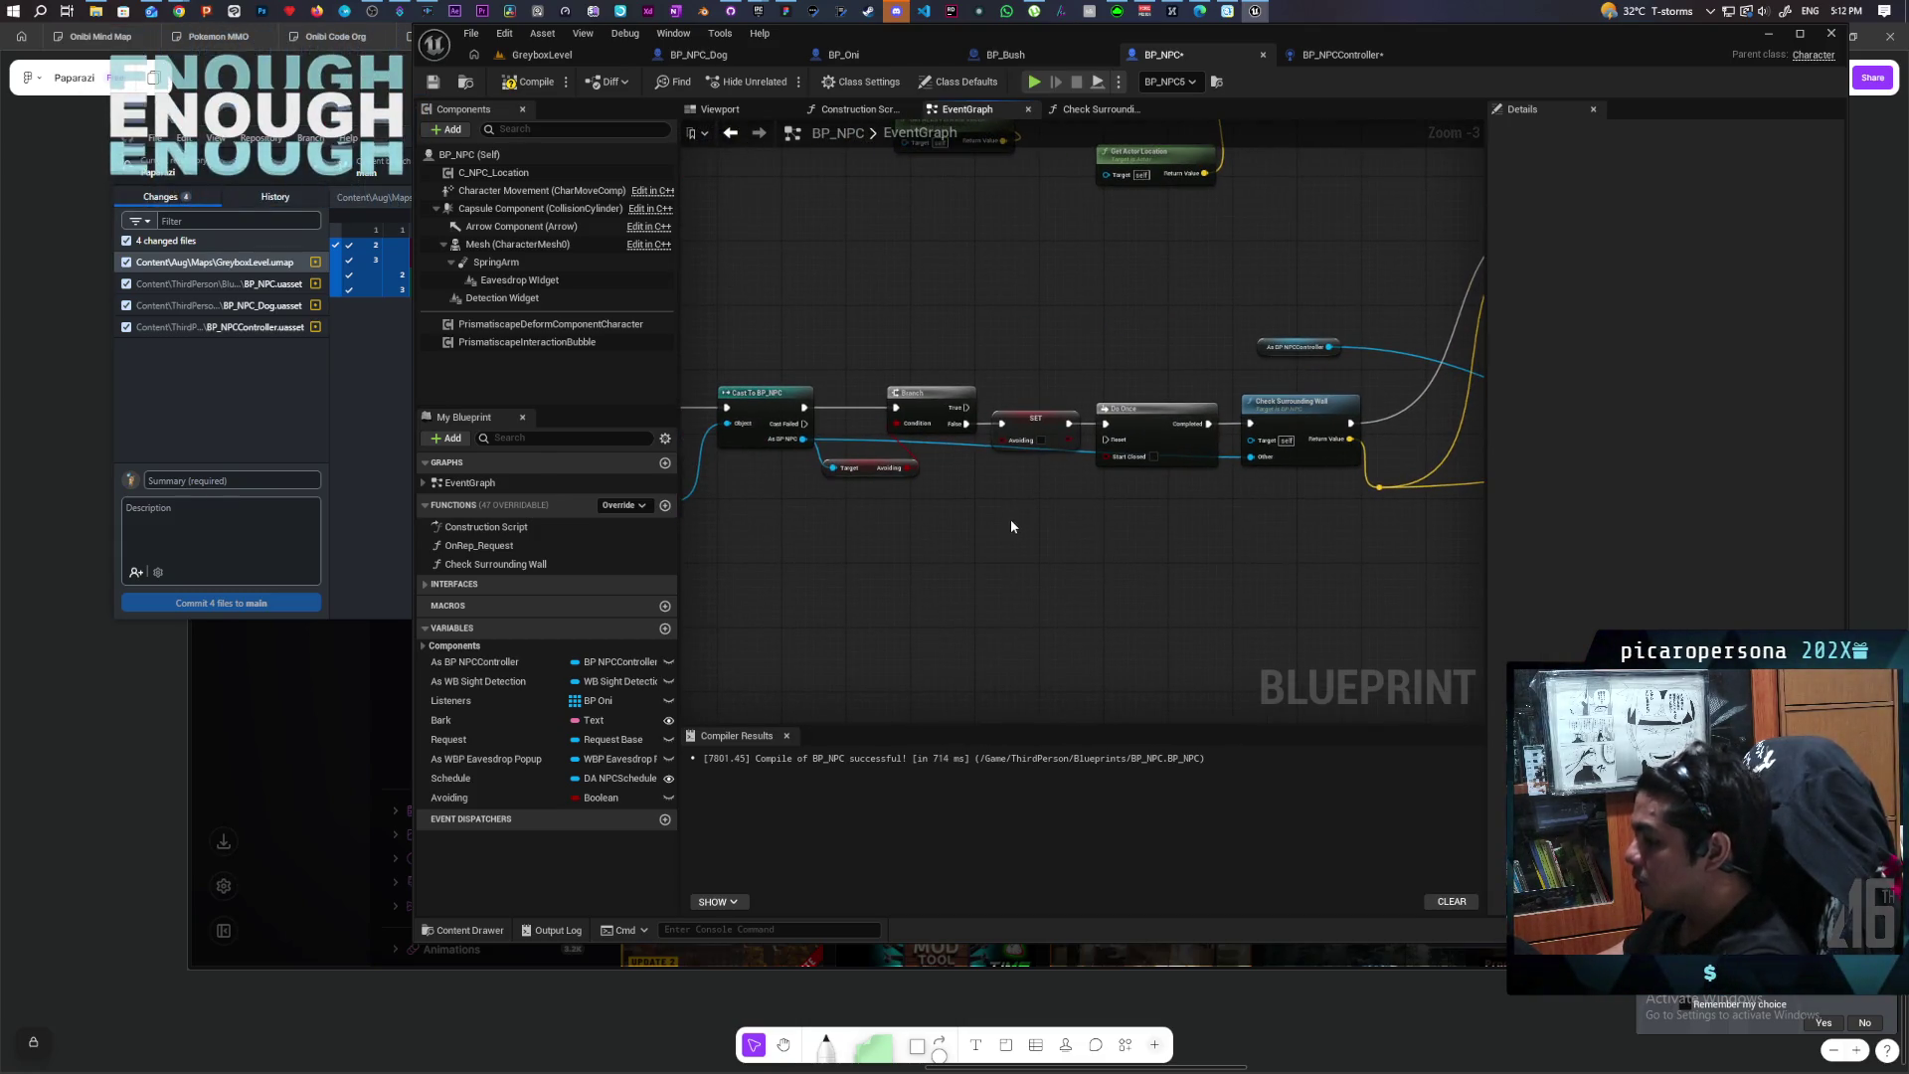
{"action": "right_click", "coordinate": [994, 509]}
{"action": "type", "text": "custom event"}
{"action": "key", "text": "Return"}
{"action": "type", "text": "RequestAvoid"}
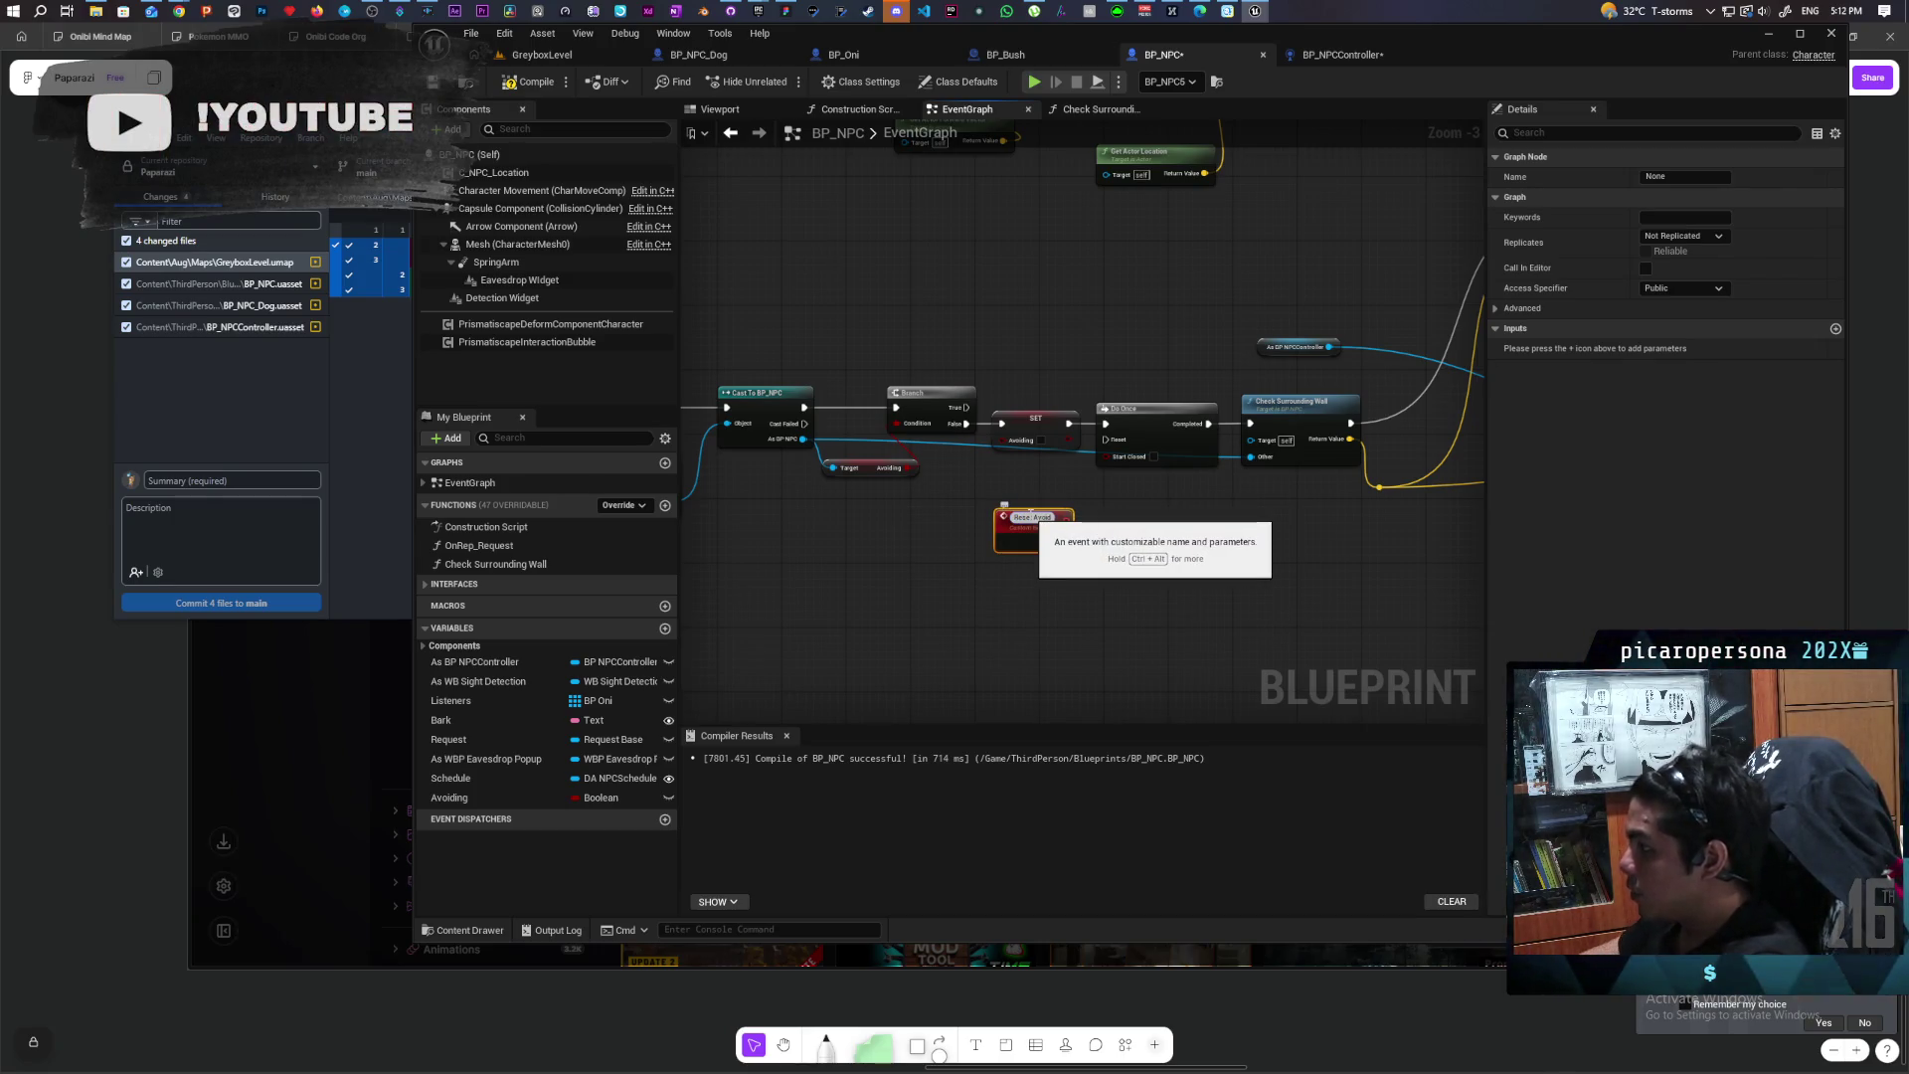
{"action": "type", "text": "t"}
{"action": "key", "text": "Return"}
{"action": "scroll", "coordinate": [1090, 522], "scroll_direction": "up", "scroll_amount": 3}
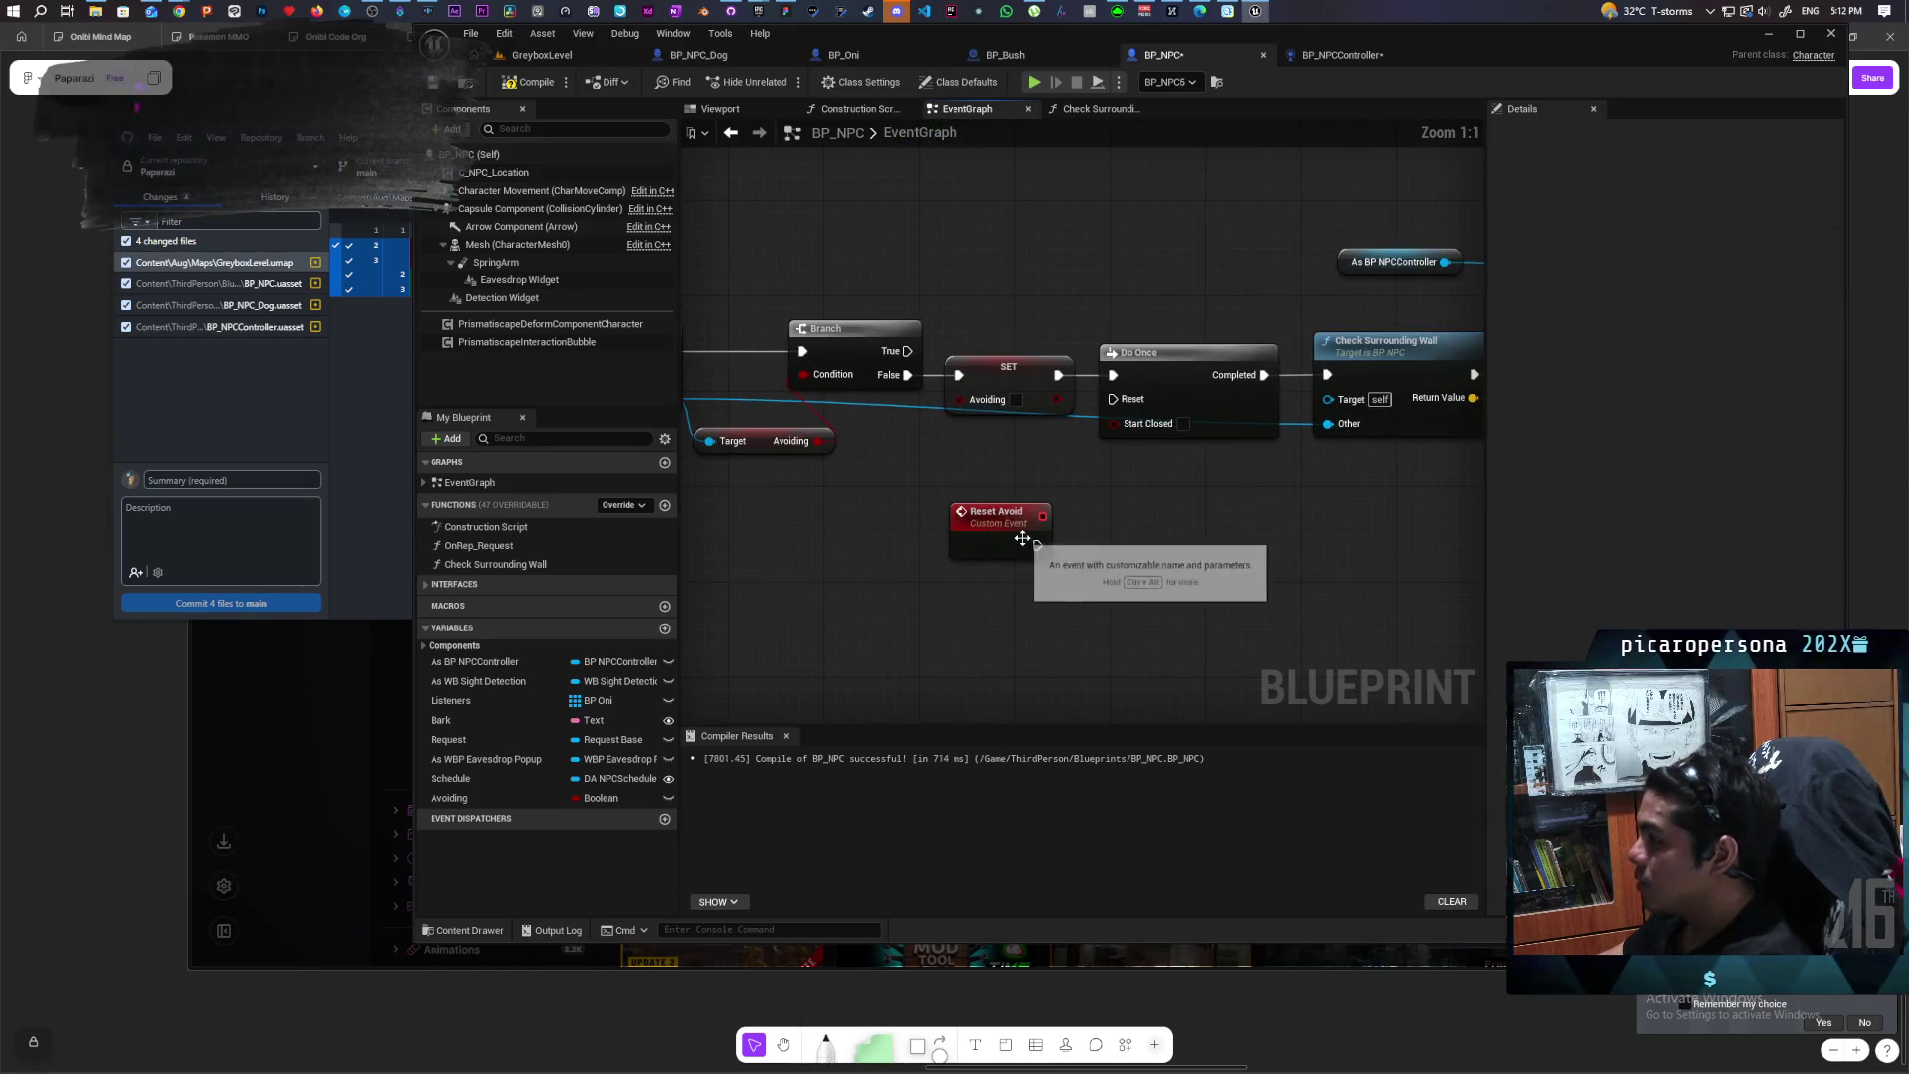
{"action": "left_click_drag", "start_coordinate": [1036, 544], "coordinate": [1118, 399]}
{"action": "mouse_move", "coordinate": [1148, 498]}
{"action": "left_mouse_down"}
{"action": "mouse_move", "coordinate": [1159, 558]}
{"action": "mouse_move", "coordinate": [1197, 575]}
{"action": "left_mouse_up"}
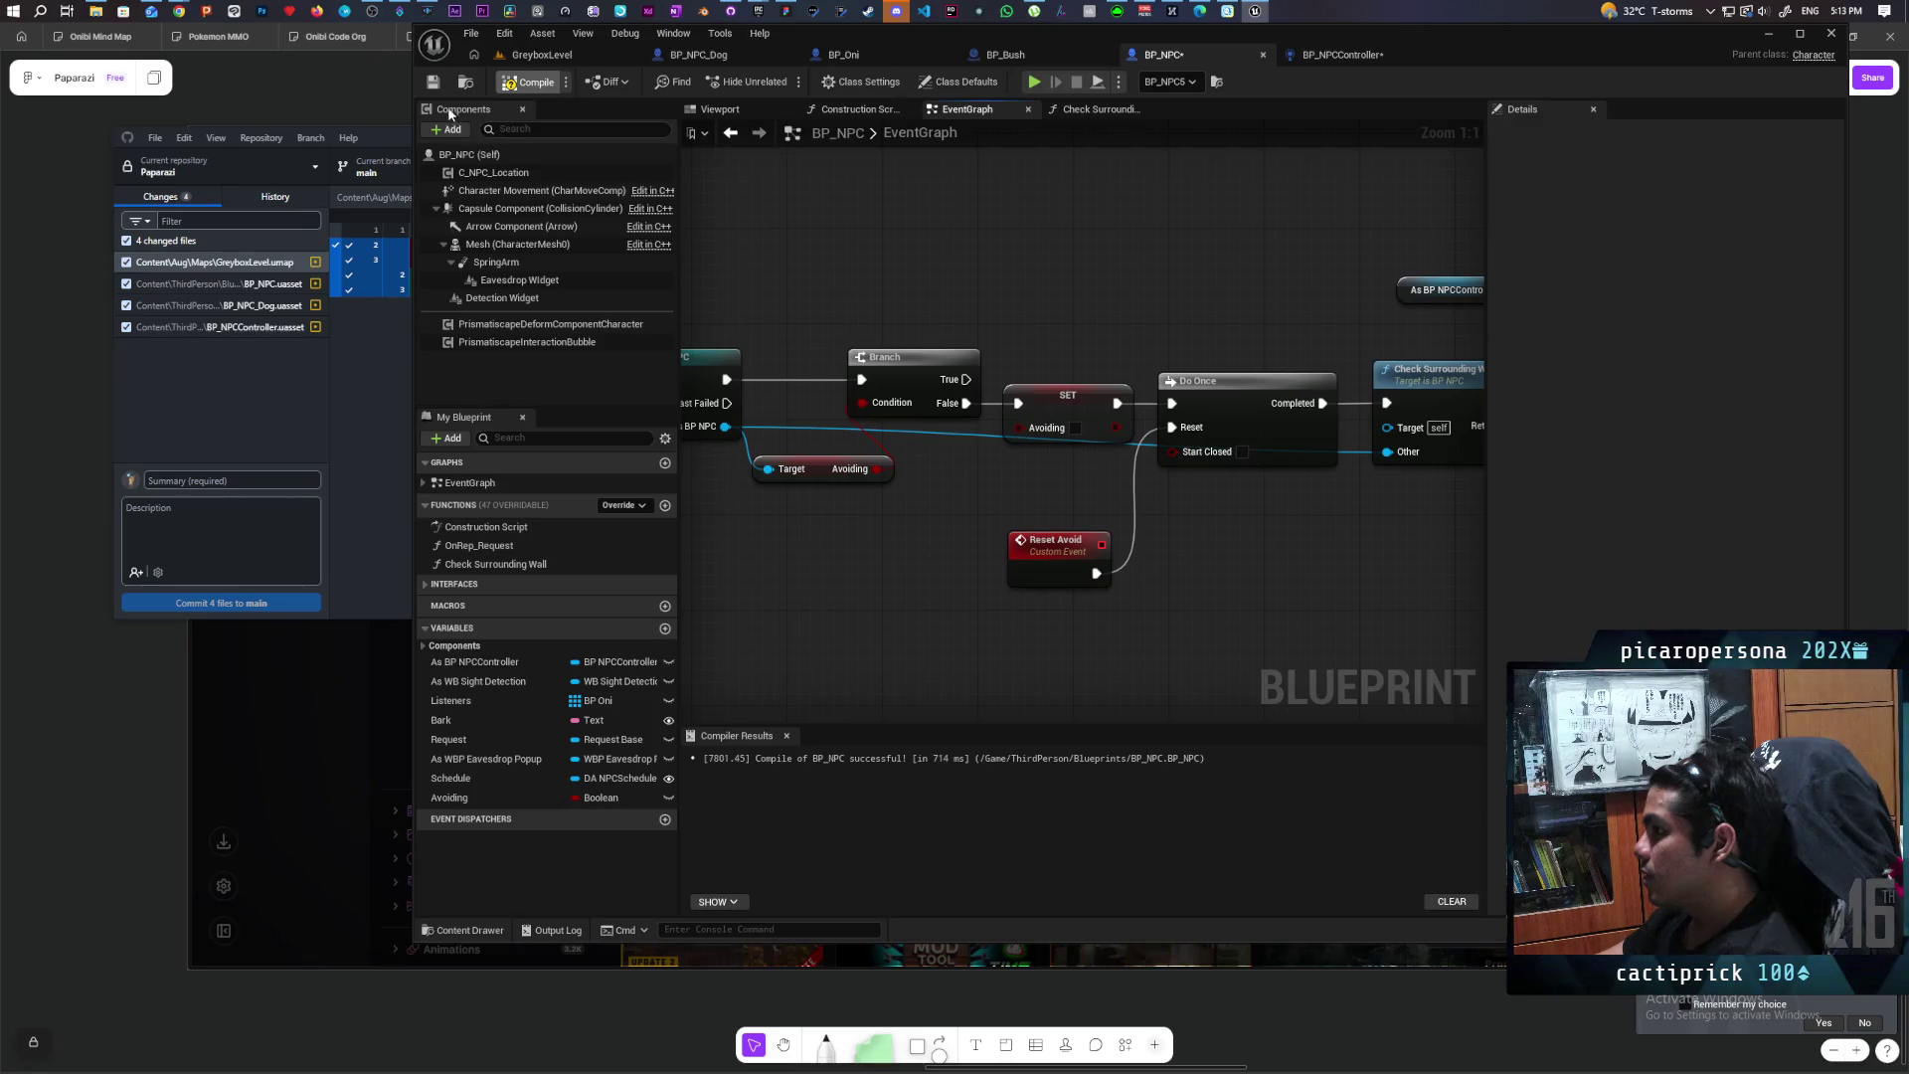
{"action": "key", "text": "ctrl+s"}
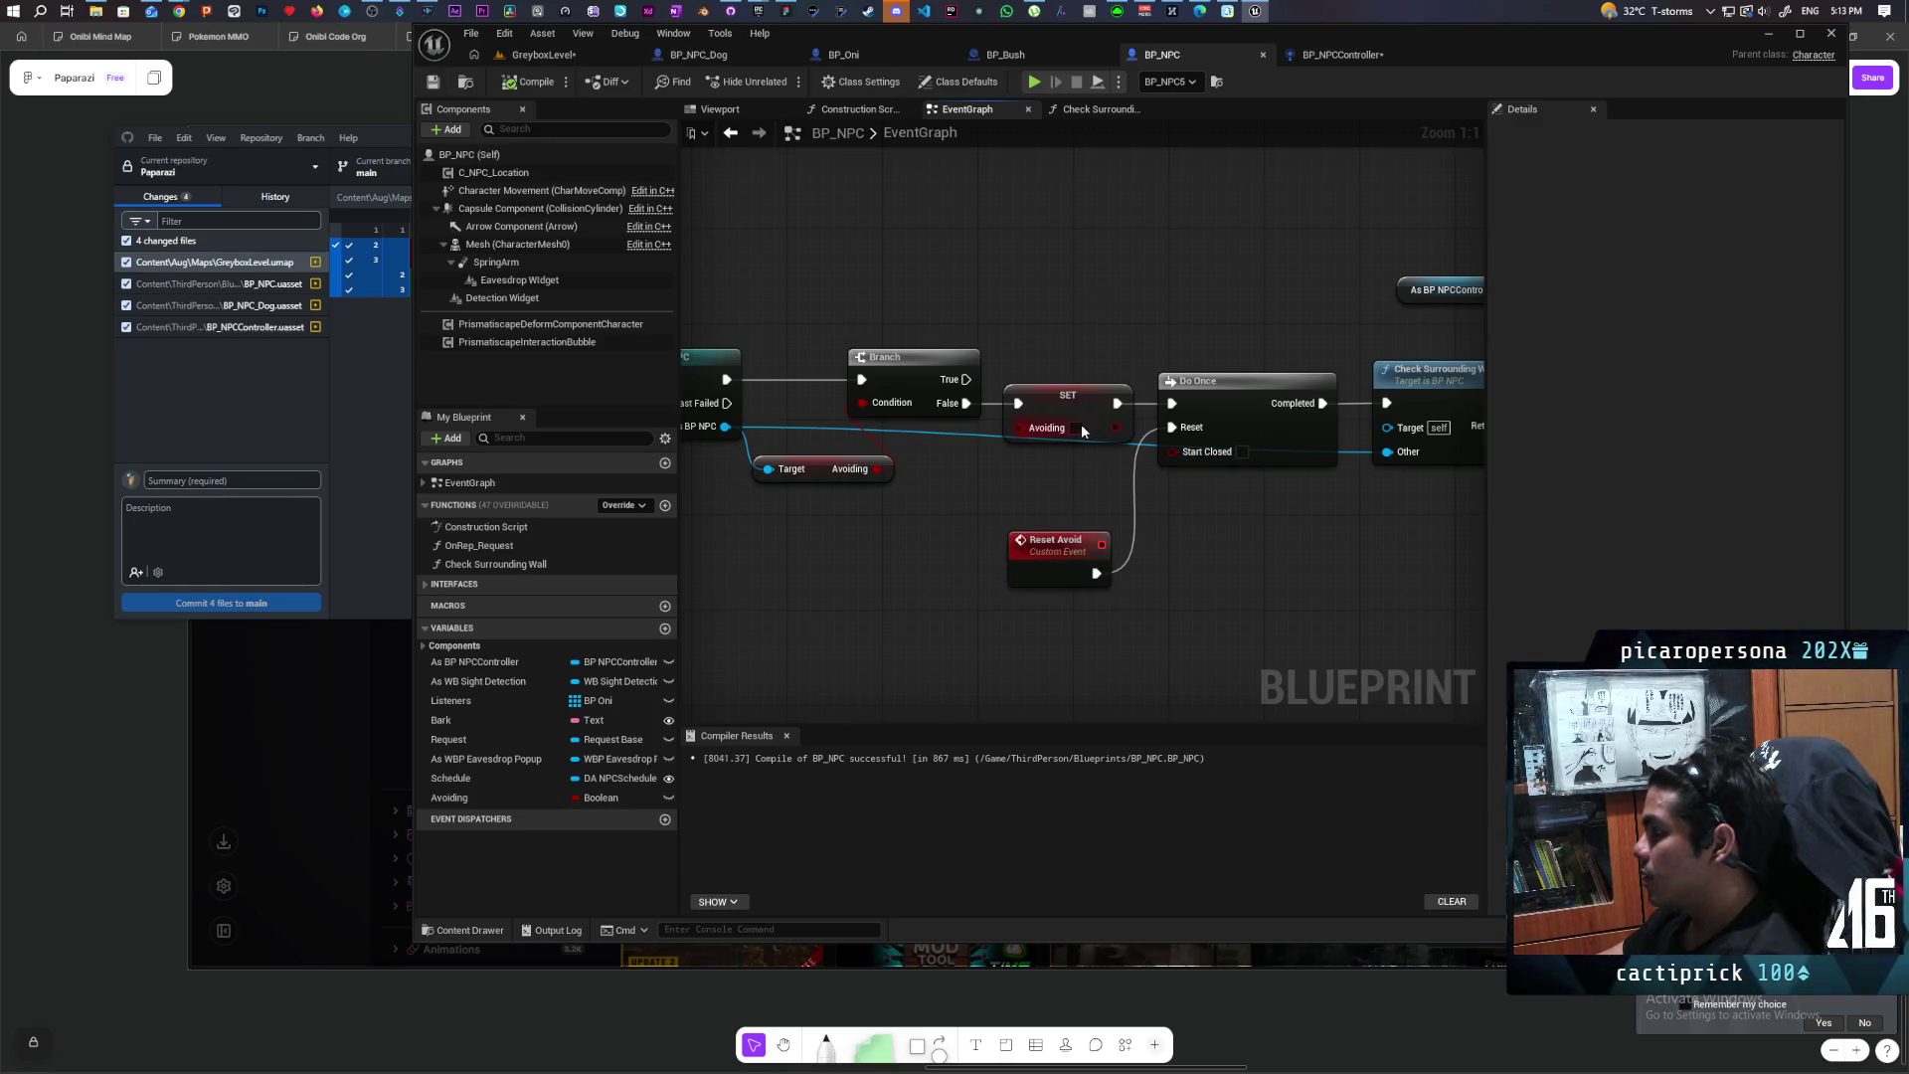
Step: Place an Avoiding setter set to false after Reset Avoid and shift both left
{"action": "scroll", "coordinate": [1143, 378], "scroll_direction": "down", "scroll_amount": 3}
{"action": "mouse_move", "coordinate": [1180, 337]}
{"action": "left_mouse_down"}
{"action": "mouse_move", "coordinate": [1180, 482]}
{"action": "mouse_move", "coordinate": [1021, 489]}
{"action": "mouse_move", "coordinate": [1184, 473]}
{"action": "mouse_move", "coordinate": [948, 432]}
{"action": "left_mouse_up"}
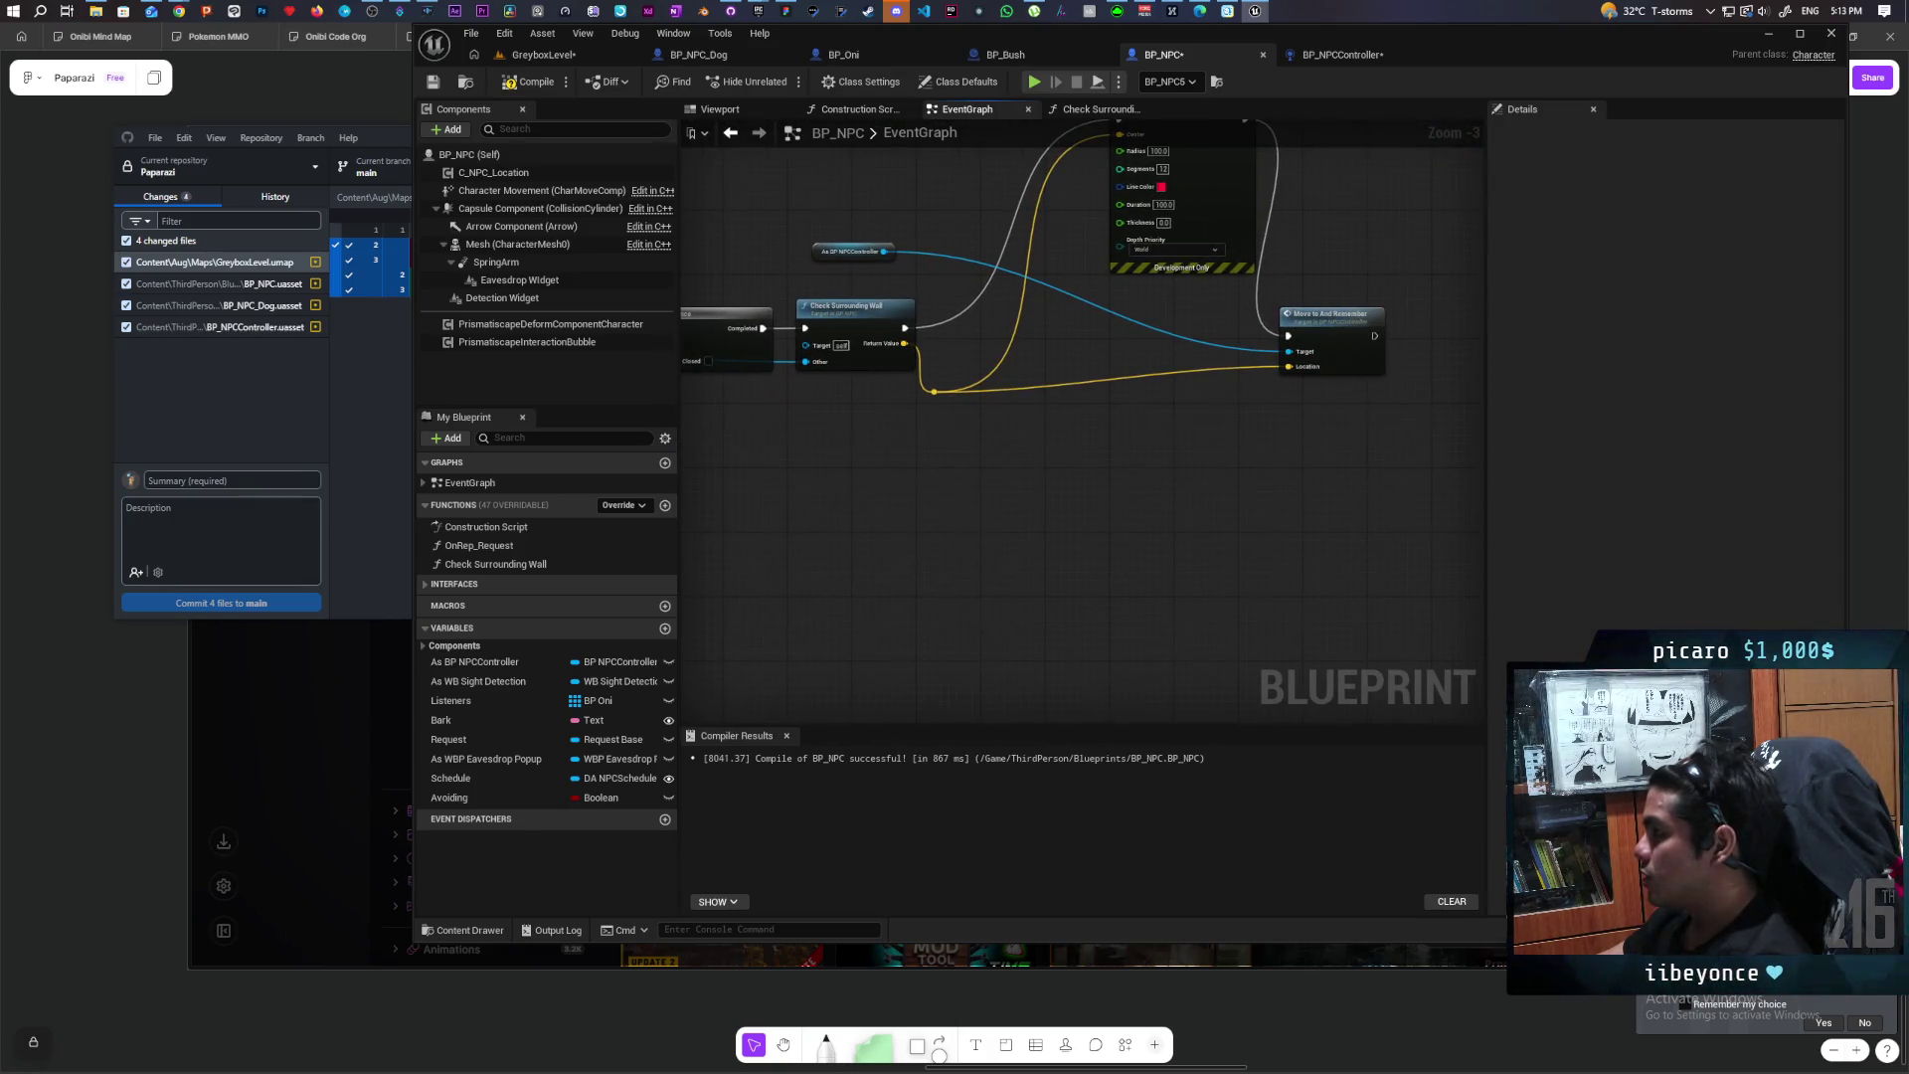
{"action": "scroll", "coordinate": [1014, 445], "scroll_direction": "up", "scroll_amount": 3}
{"action": "left_click", "coordinate": [812, 444]}
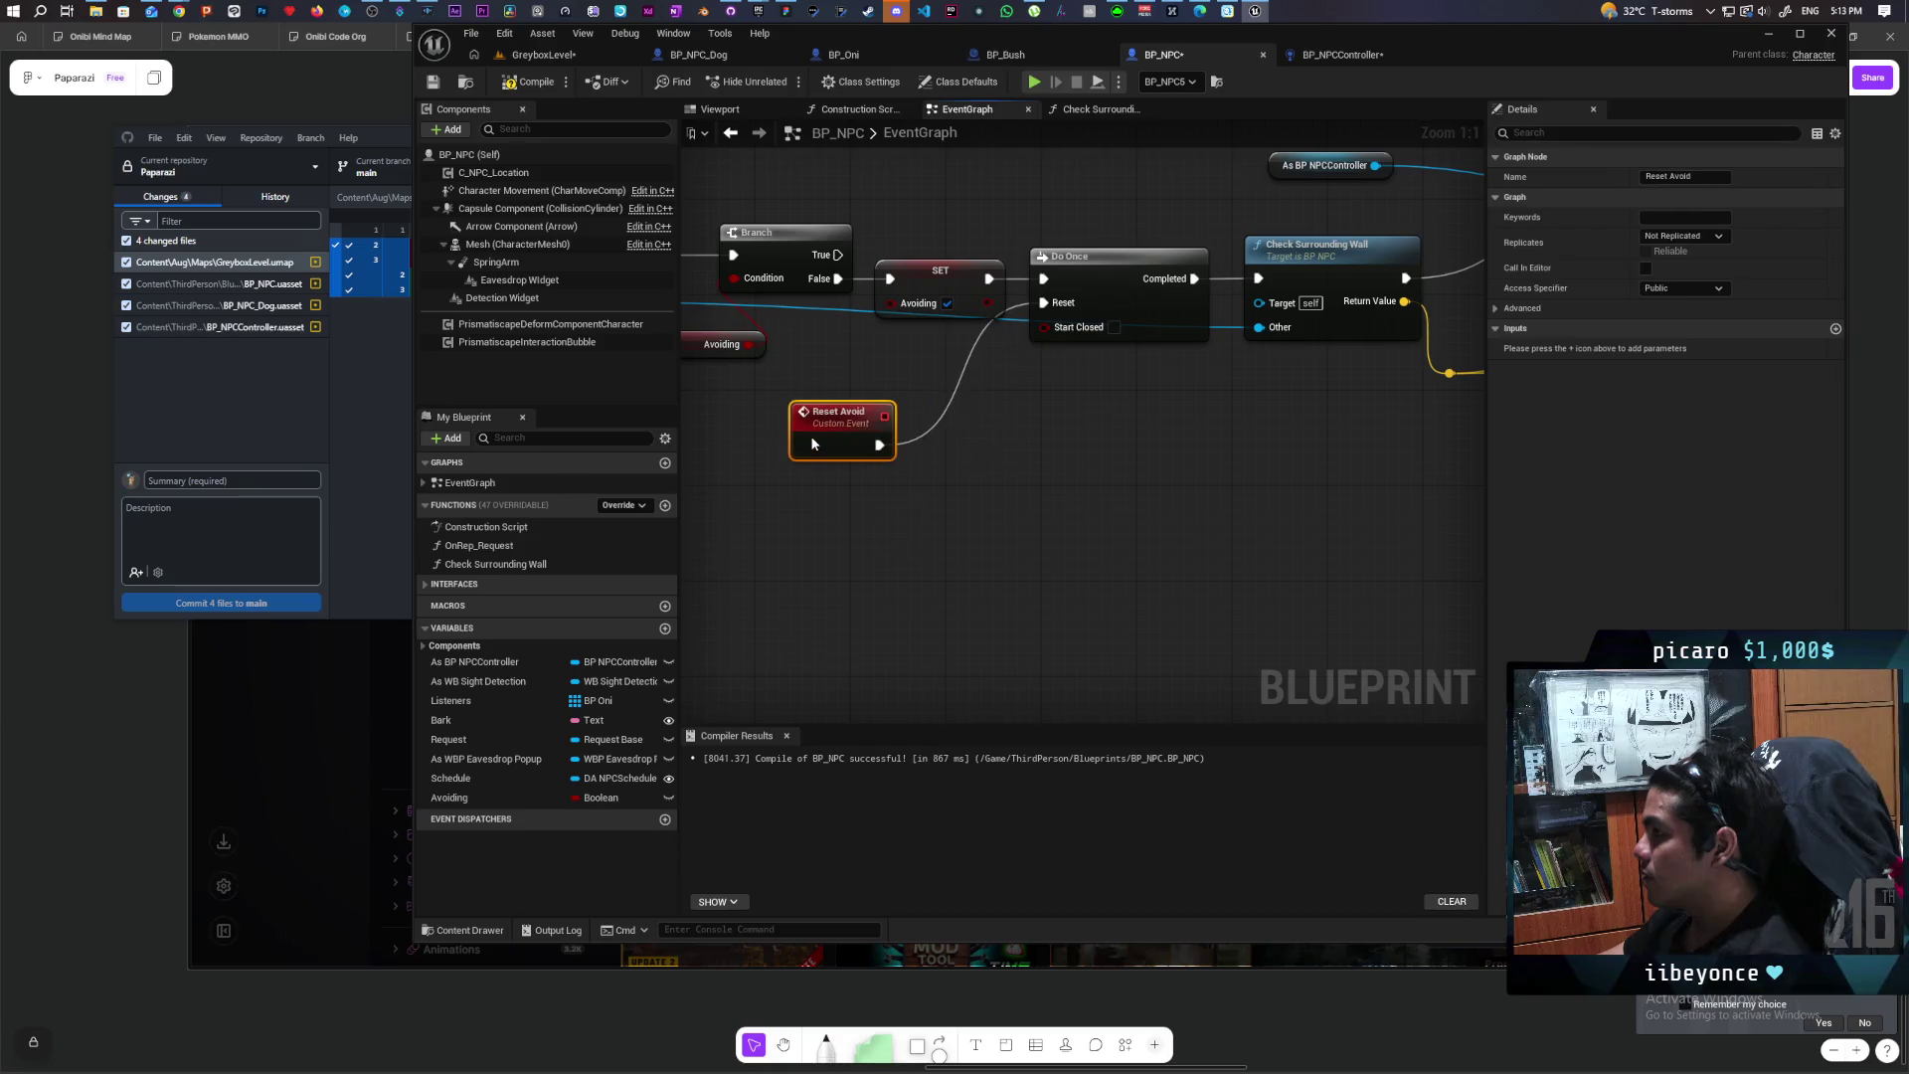
{"action": "mouse_move", "coordinate": [449, 797]}
{"action": "left_mouse_down"}
{"action": "mouse_move", "coordinate": [888, 454]}
{"action": "mouse_move", "coordinate": [993, 455]}
{"action": "left_mouse_up"}
{"action": "mouse_move", "coordinate": [836, 360]}
{"action": "left_mouse_down"}
{"action": "mouse_move", "coordinate": [1024, 467]}
{"action": "mouse_move", "coordinate": [941, 454]}
{"action": "left_mouse_up"}
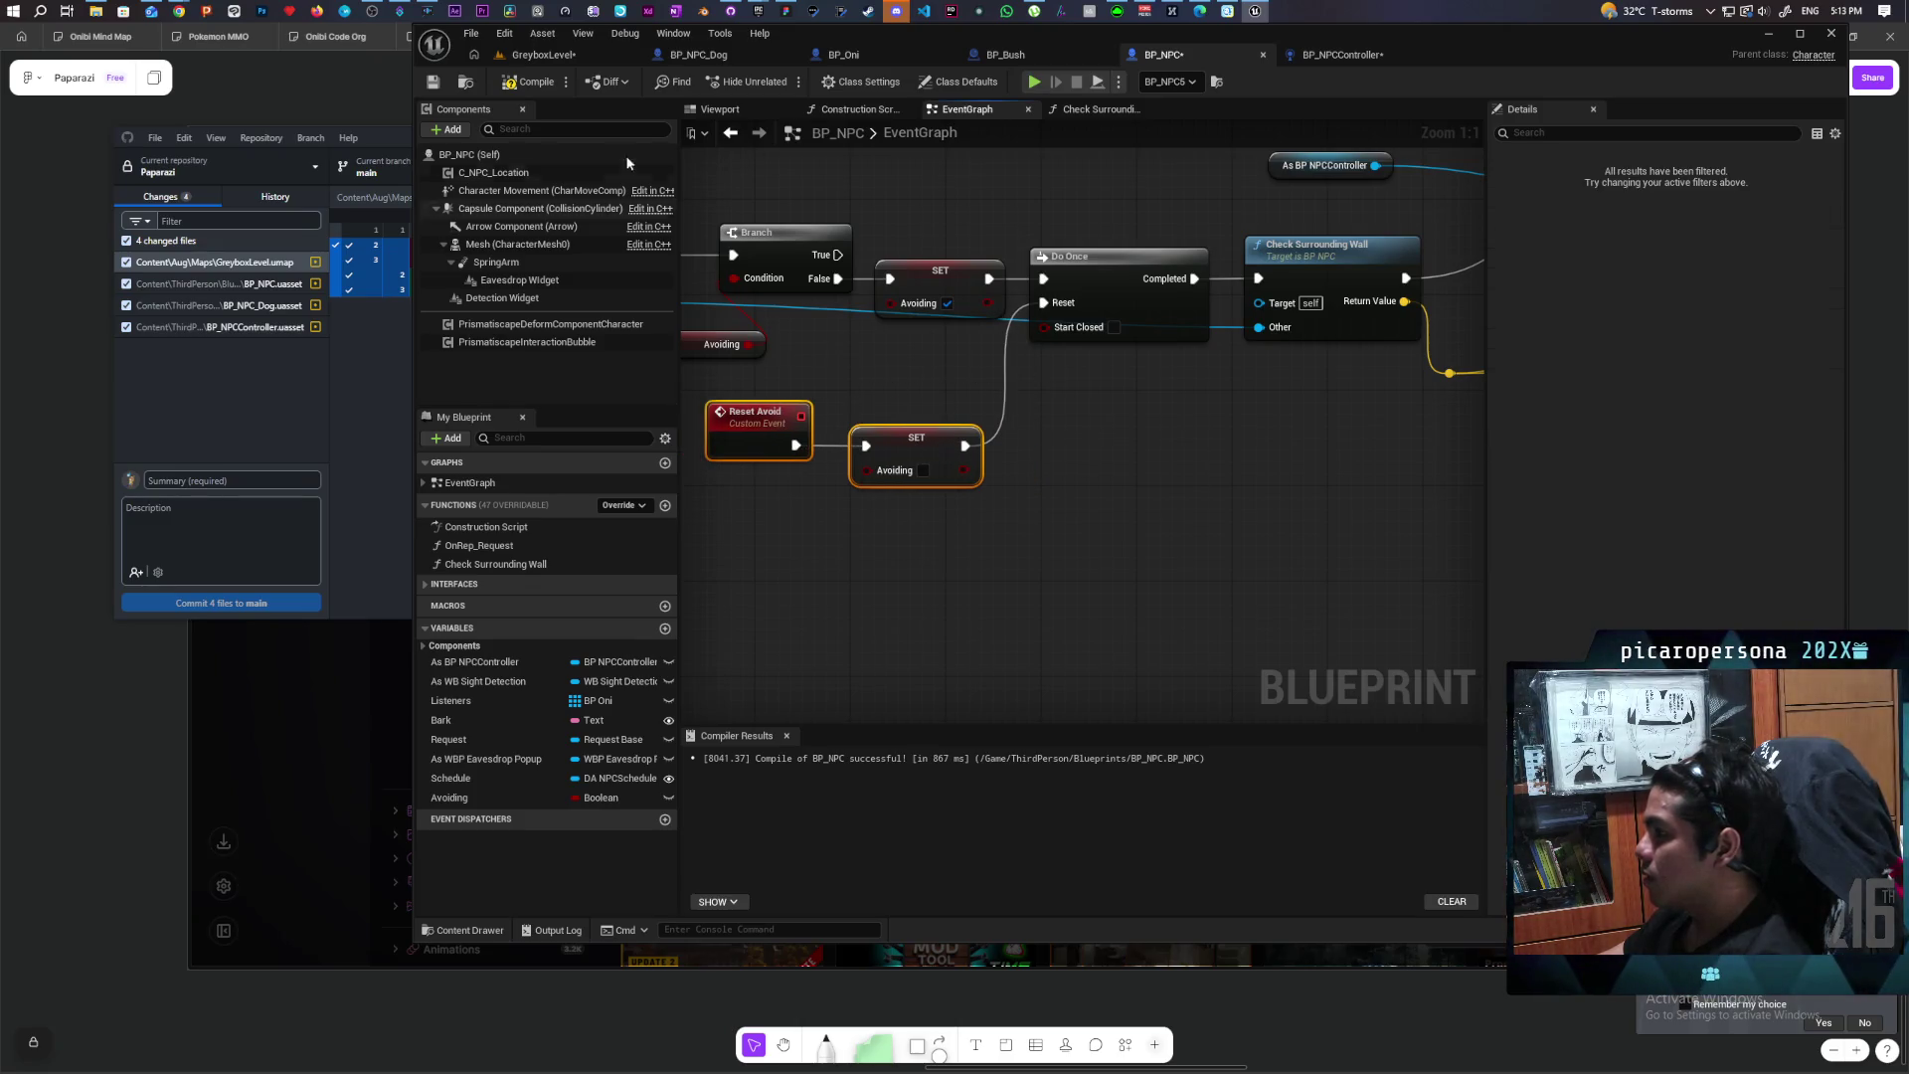
Step: Save all, then delete the SET Avoiding node in BP_NPCController's graph
{"action": "key", "text": "ctrl+shift+s"}
{"action": "left_click", "coordinate": [1328, 58]}
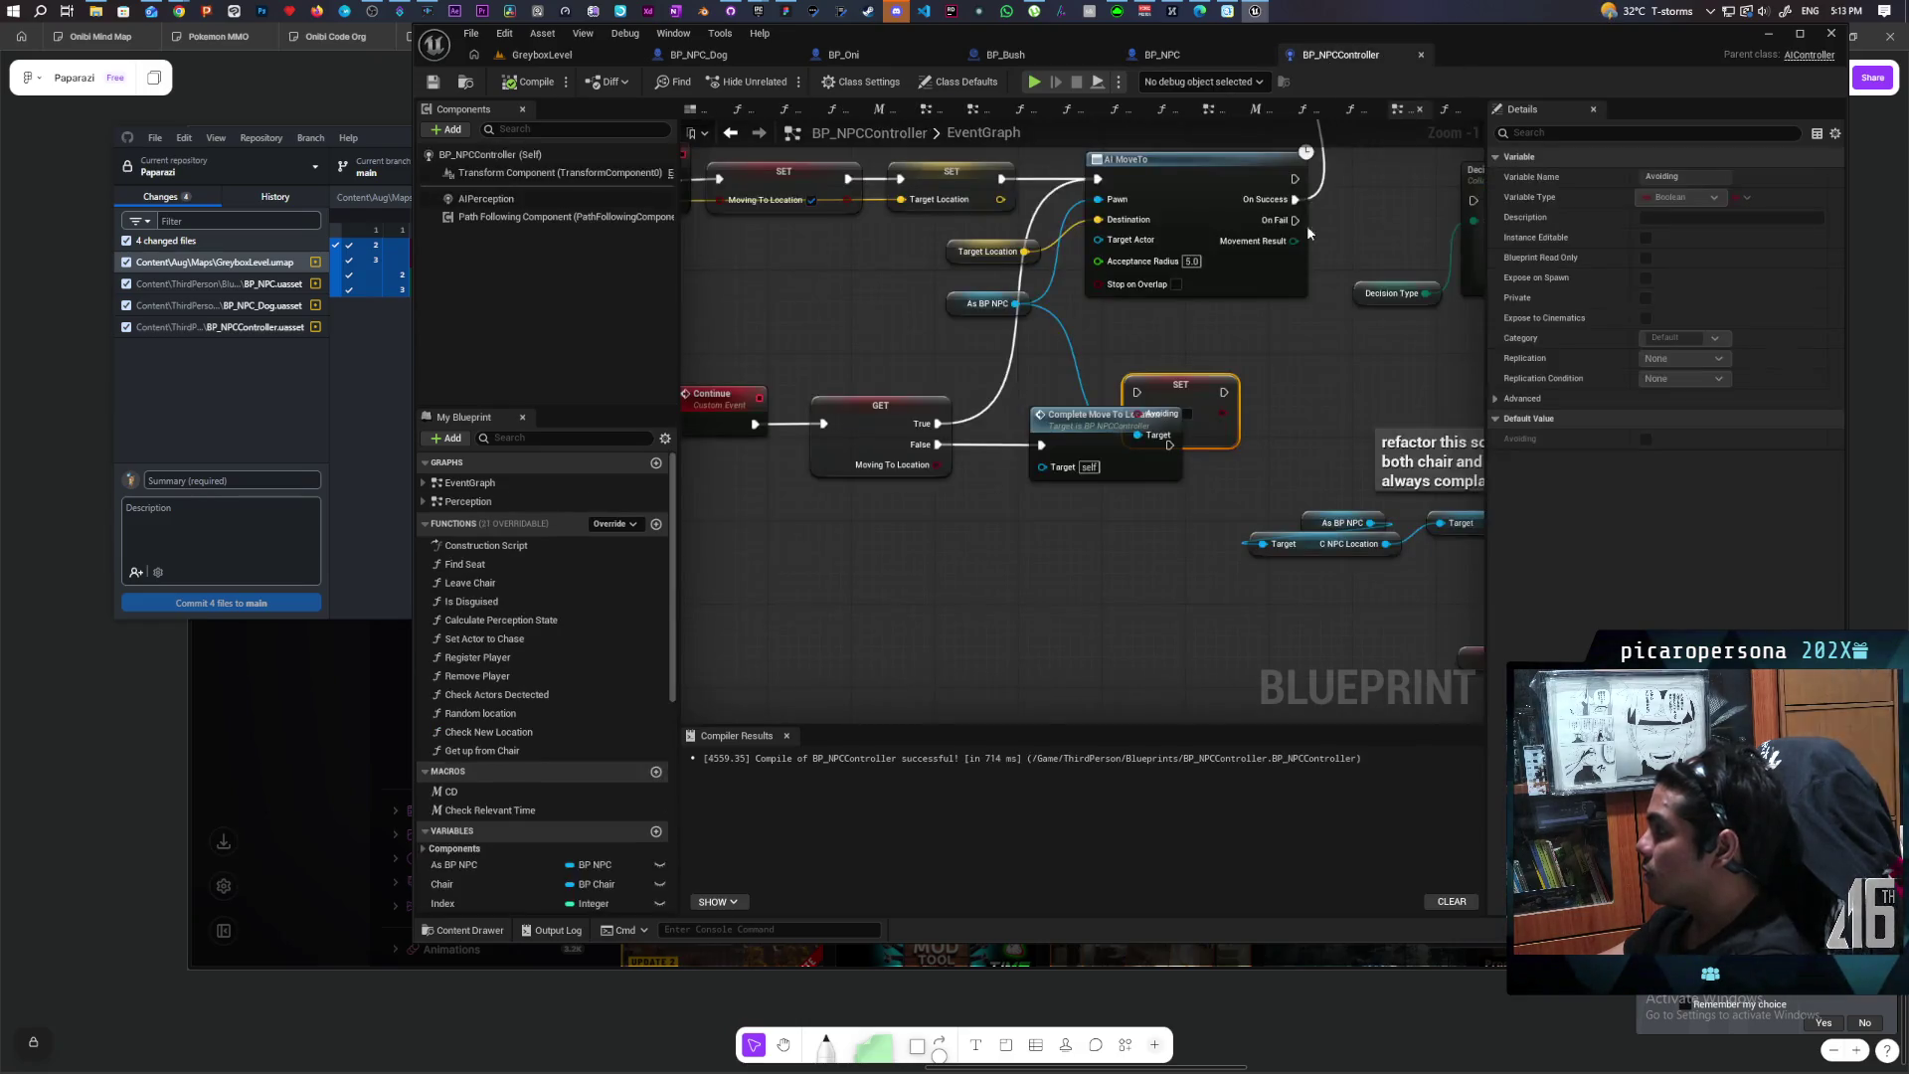
{"action": "left_click_drag", "start_coordinate": [1241, 476], "coordinate": [1090, 529]}
{"action": "left_click_drag", "start_coordinate": [983, 479], "coordinate": [925, 477]}
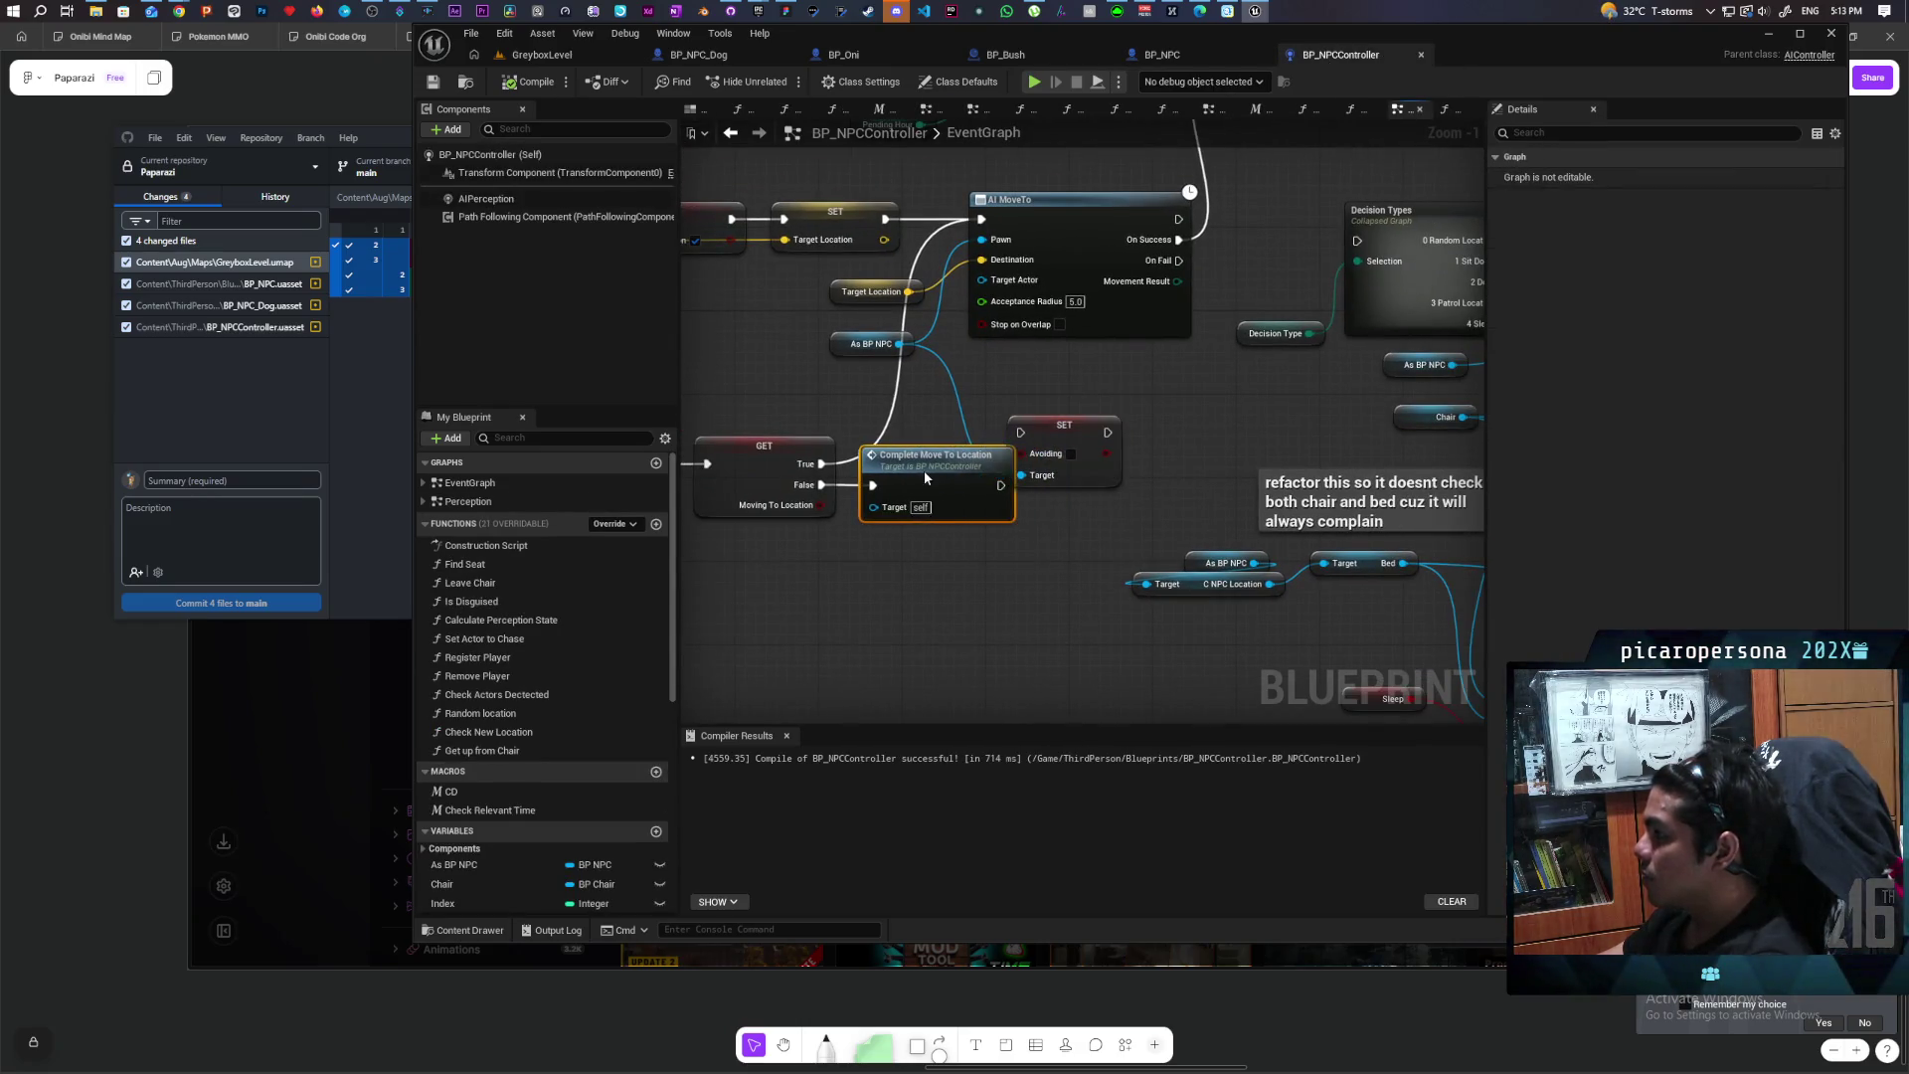
{"action": "left_click", "coordinate": [1072, 454]}
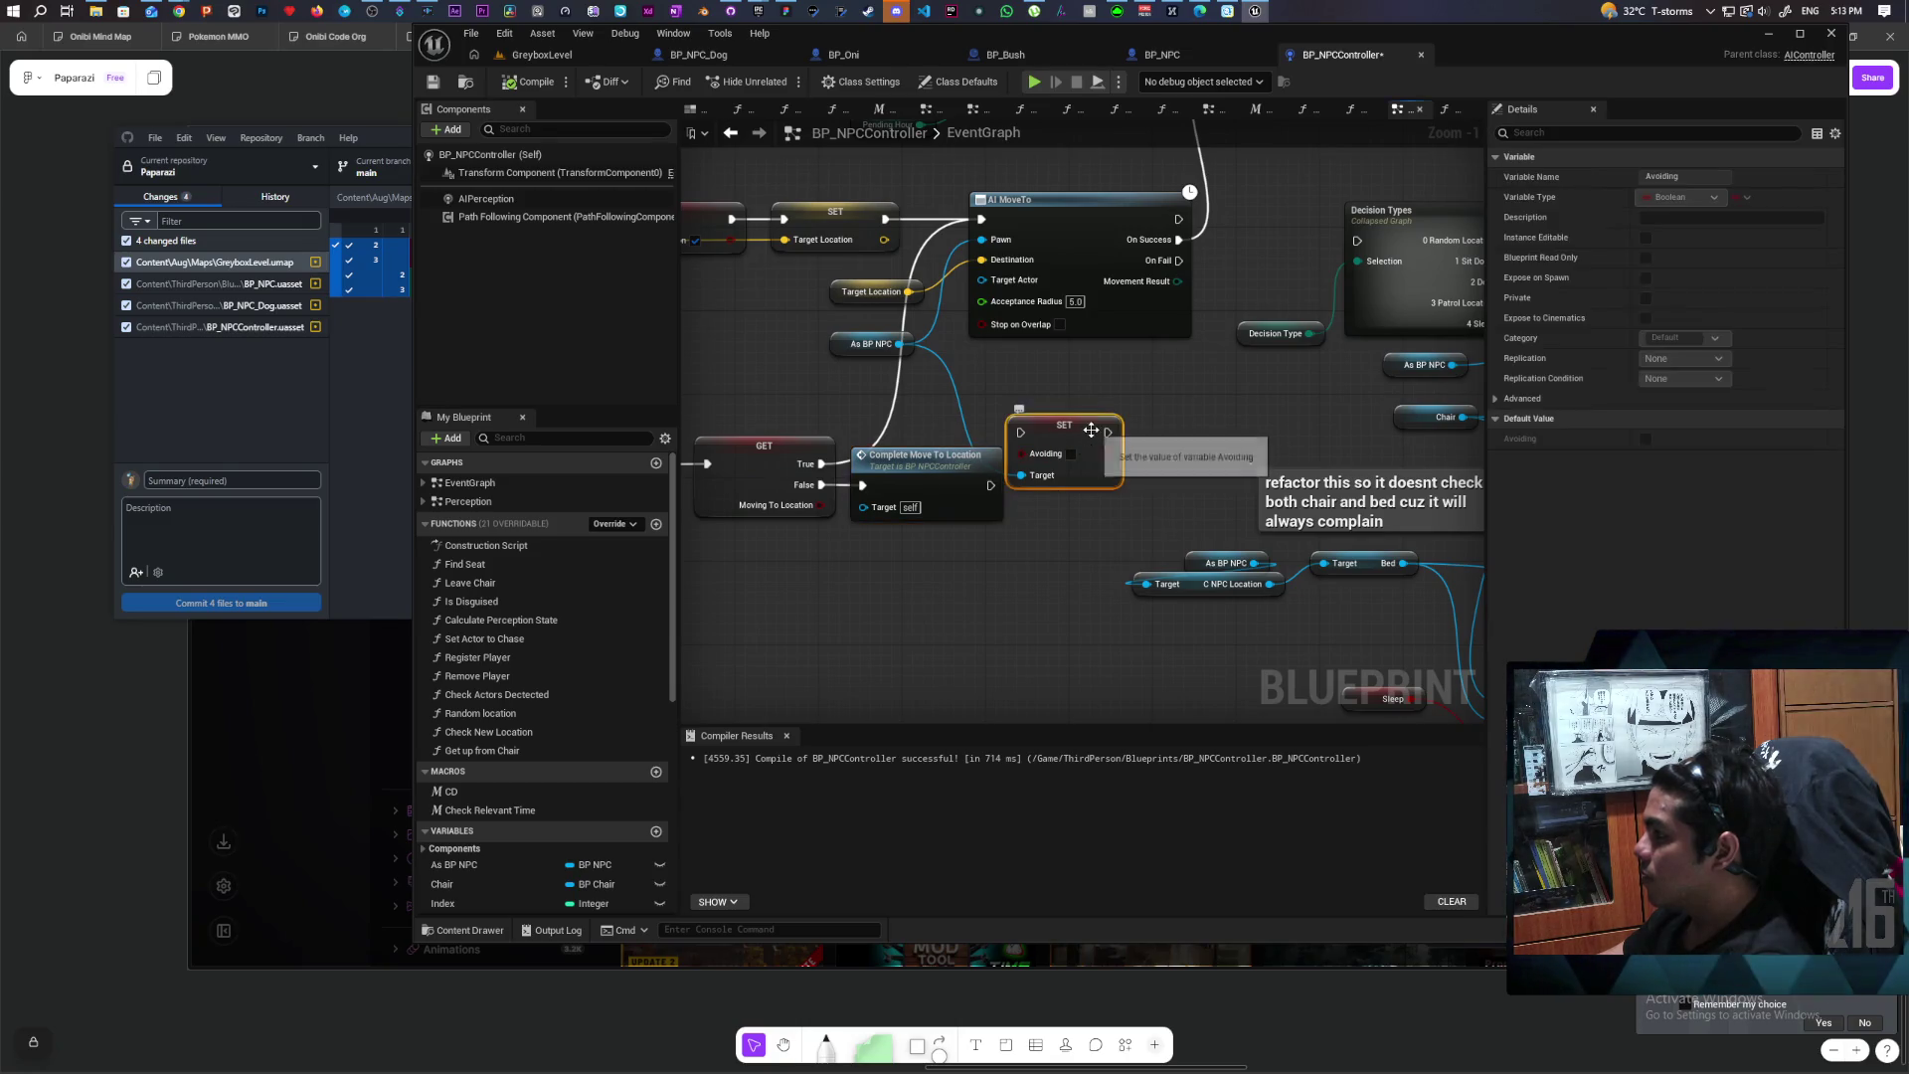
{"action": "key", "text": "Delete"}
{"action": "mouse_move", "coordinate": [1074, 458]}
{"action": "left_mouse_down"}
{"action": "mouse_move", "coordinate": [1231, 400]}
{"action": "mouse_move", "coordinate": [1097, 475]}
{"action": "mouse_move", "coordinate": [1202, 468]}
{"action": "mouse_move", "coordinate": [1121, 467]}
{"action": "left_mouse_up"}
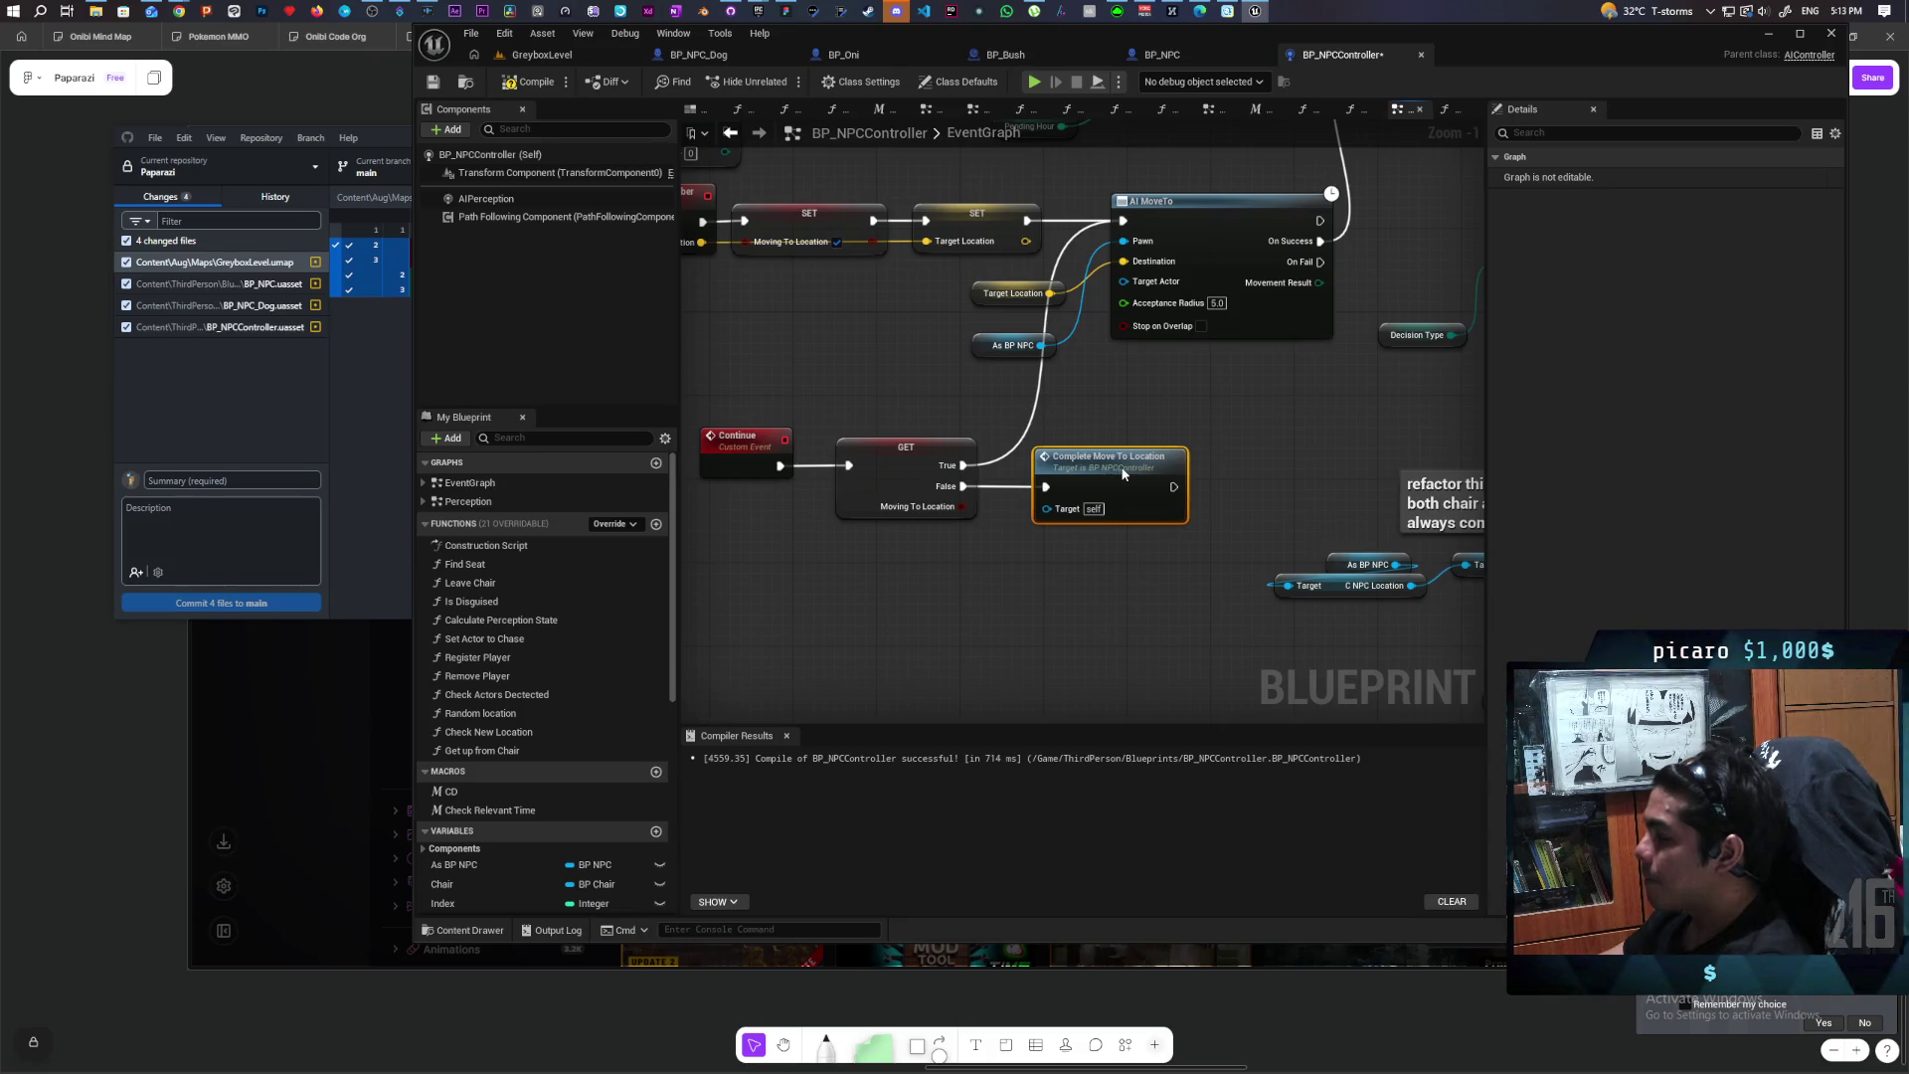
{"action": "mouse_move", "coordinate": [972, 574]}
{"action": "left_mouse_down"}
{"action": "mouse_move", "coordinate": [1064, 574]}
{"action": "mouse_move", "coordinate": [1080, 553]}
{"action": "left_mouse_up"}
Step: Insert the NPC's Reset Avoid call between Continue and the GET, compile, and return to GreyboxLevel
{"action": "left_click", "coordinate": [861, 463]}
{"action": "left_click", "coordinate": [1036, 382]}
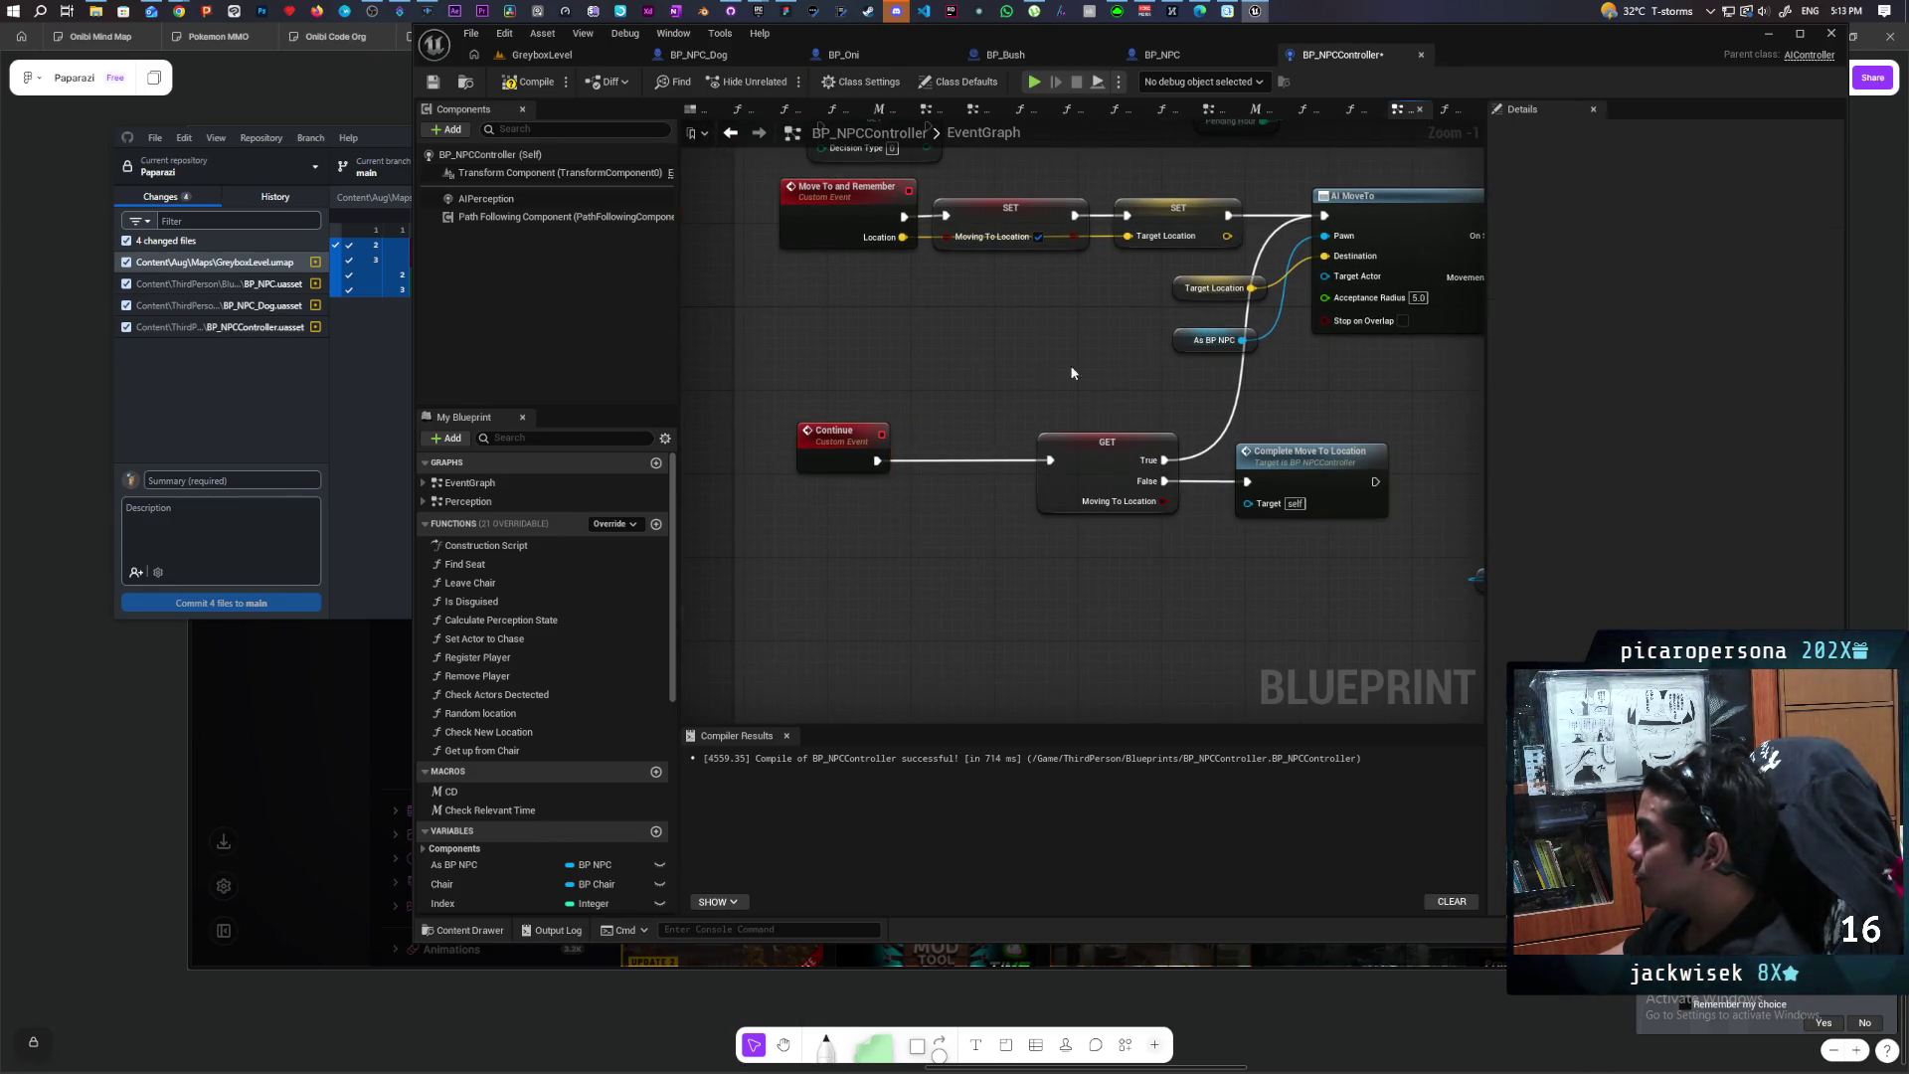
{"action": "left_click_drag", "start_coordinate": [1243, 339], "coordinate": [1102, 403]}
{"action": "type", "text": "Reset A"}
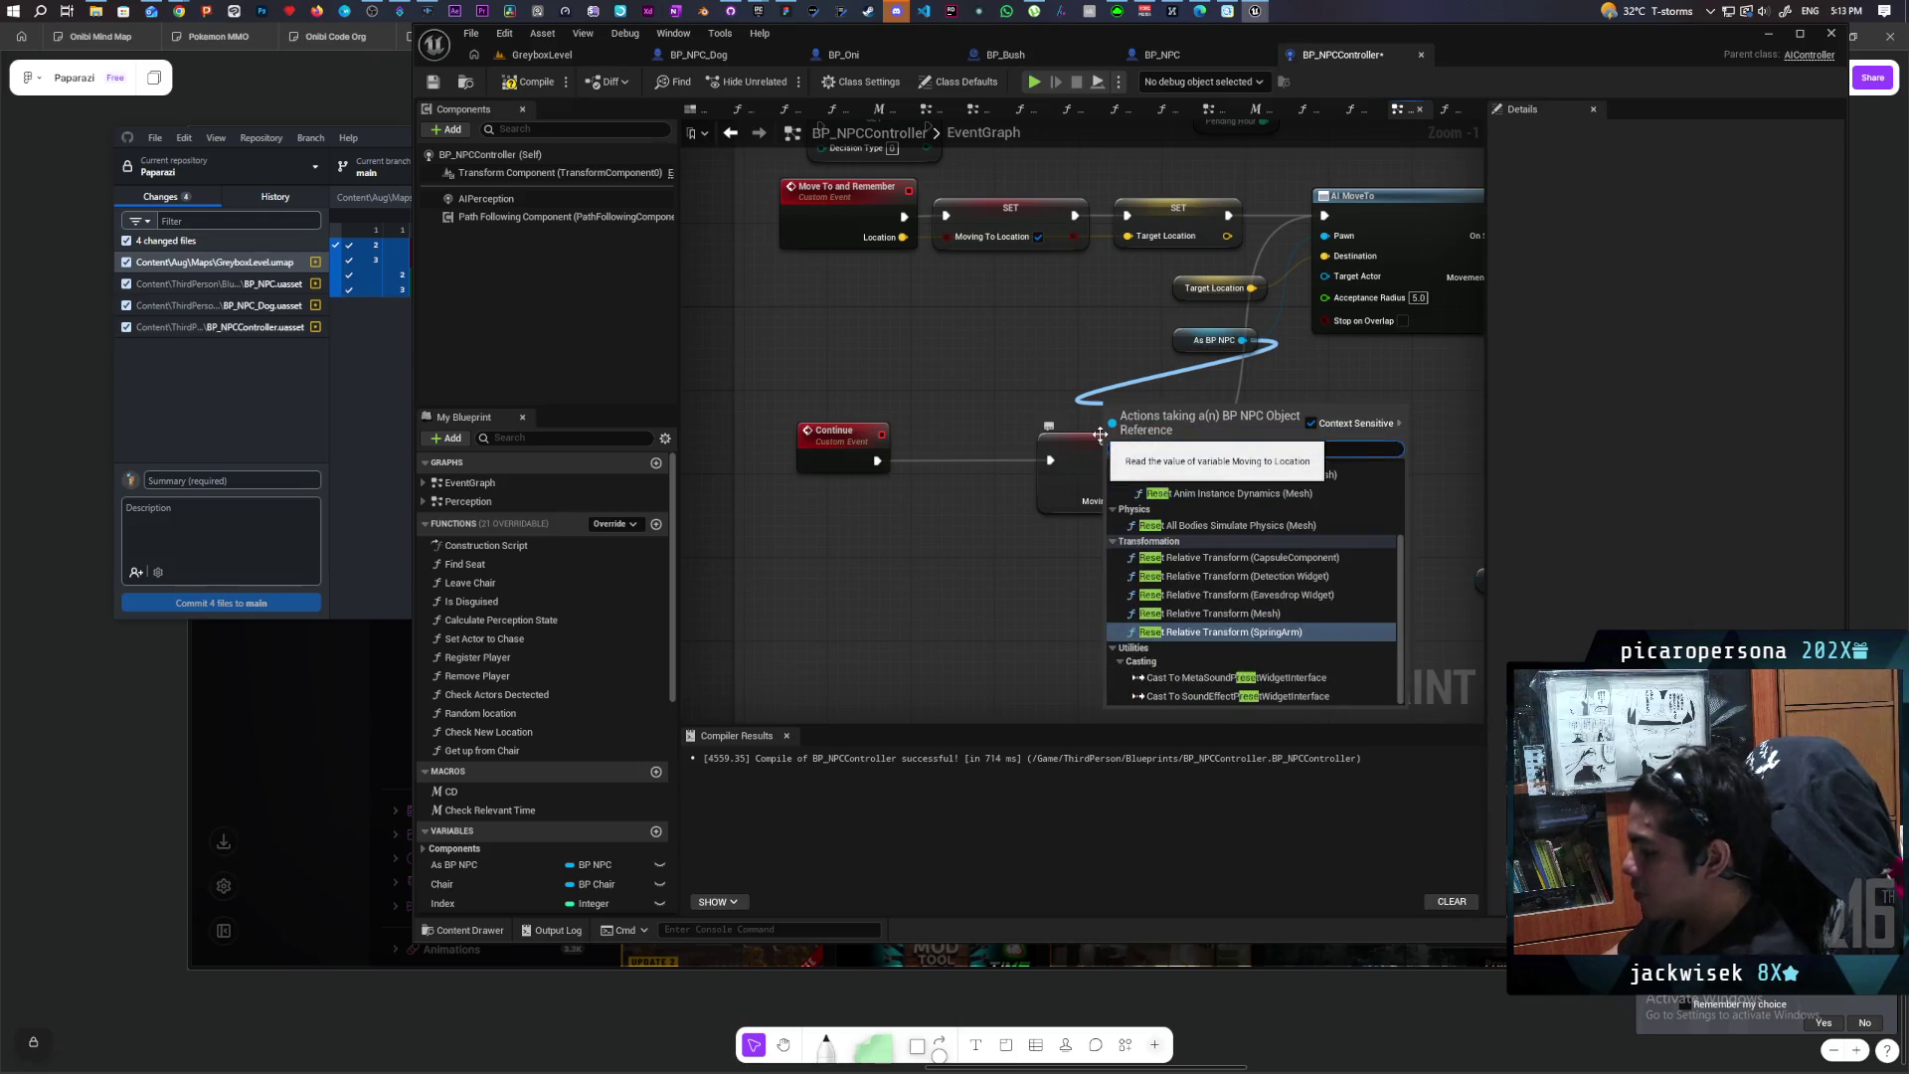
{"action": "type", "text": "void"}
{"action": "key", "text": "Return"}
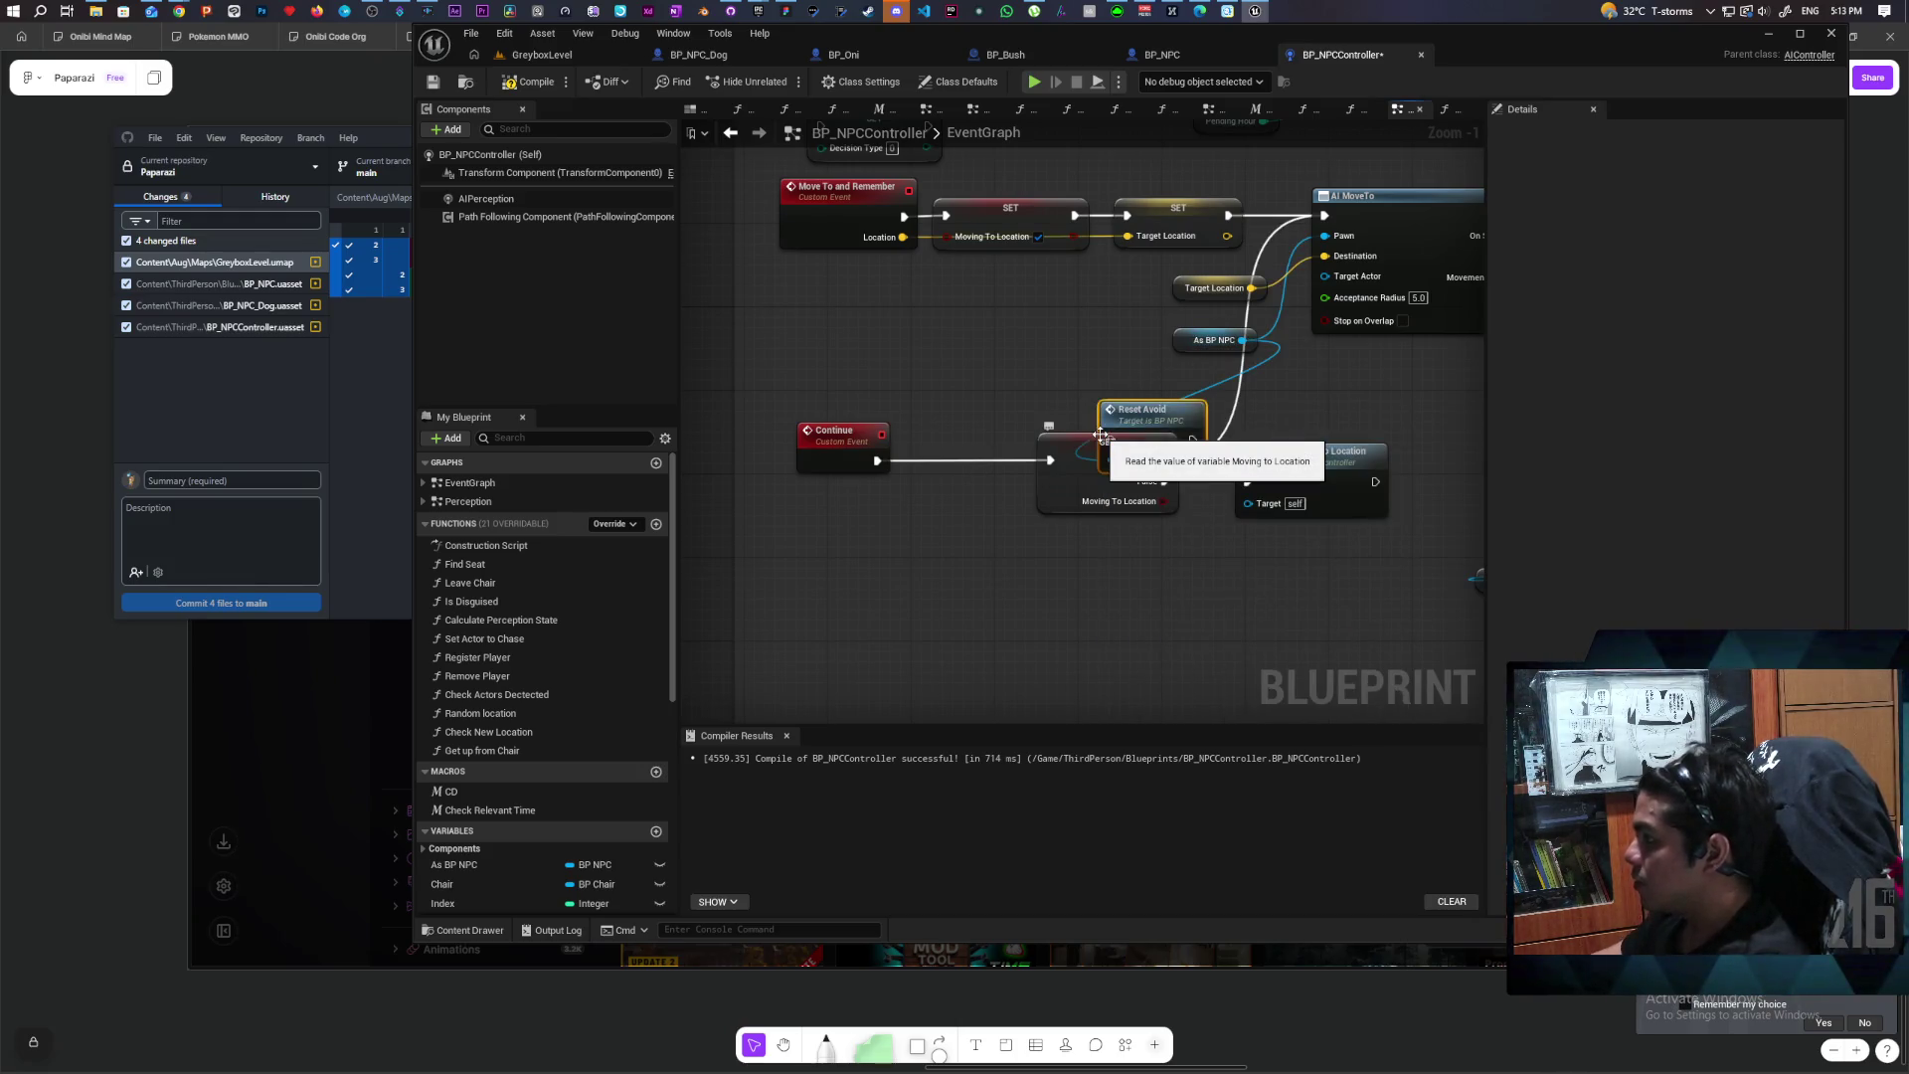
{"action": "mouse_move", "coordinate": [1133, 435]}
{"action": "left_mouse_down"}
{"action": "mouse_move", "coordinate": [888, 430]}
{"action": "mouse_move", "coordinate": [916, 453]}
{"action": "left_mouse_up"}
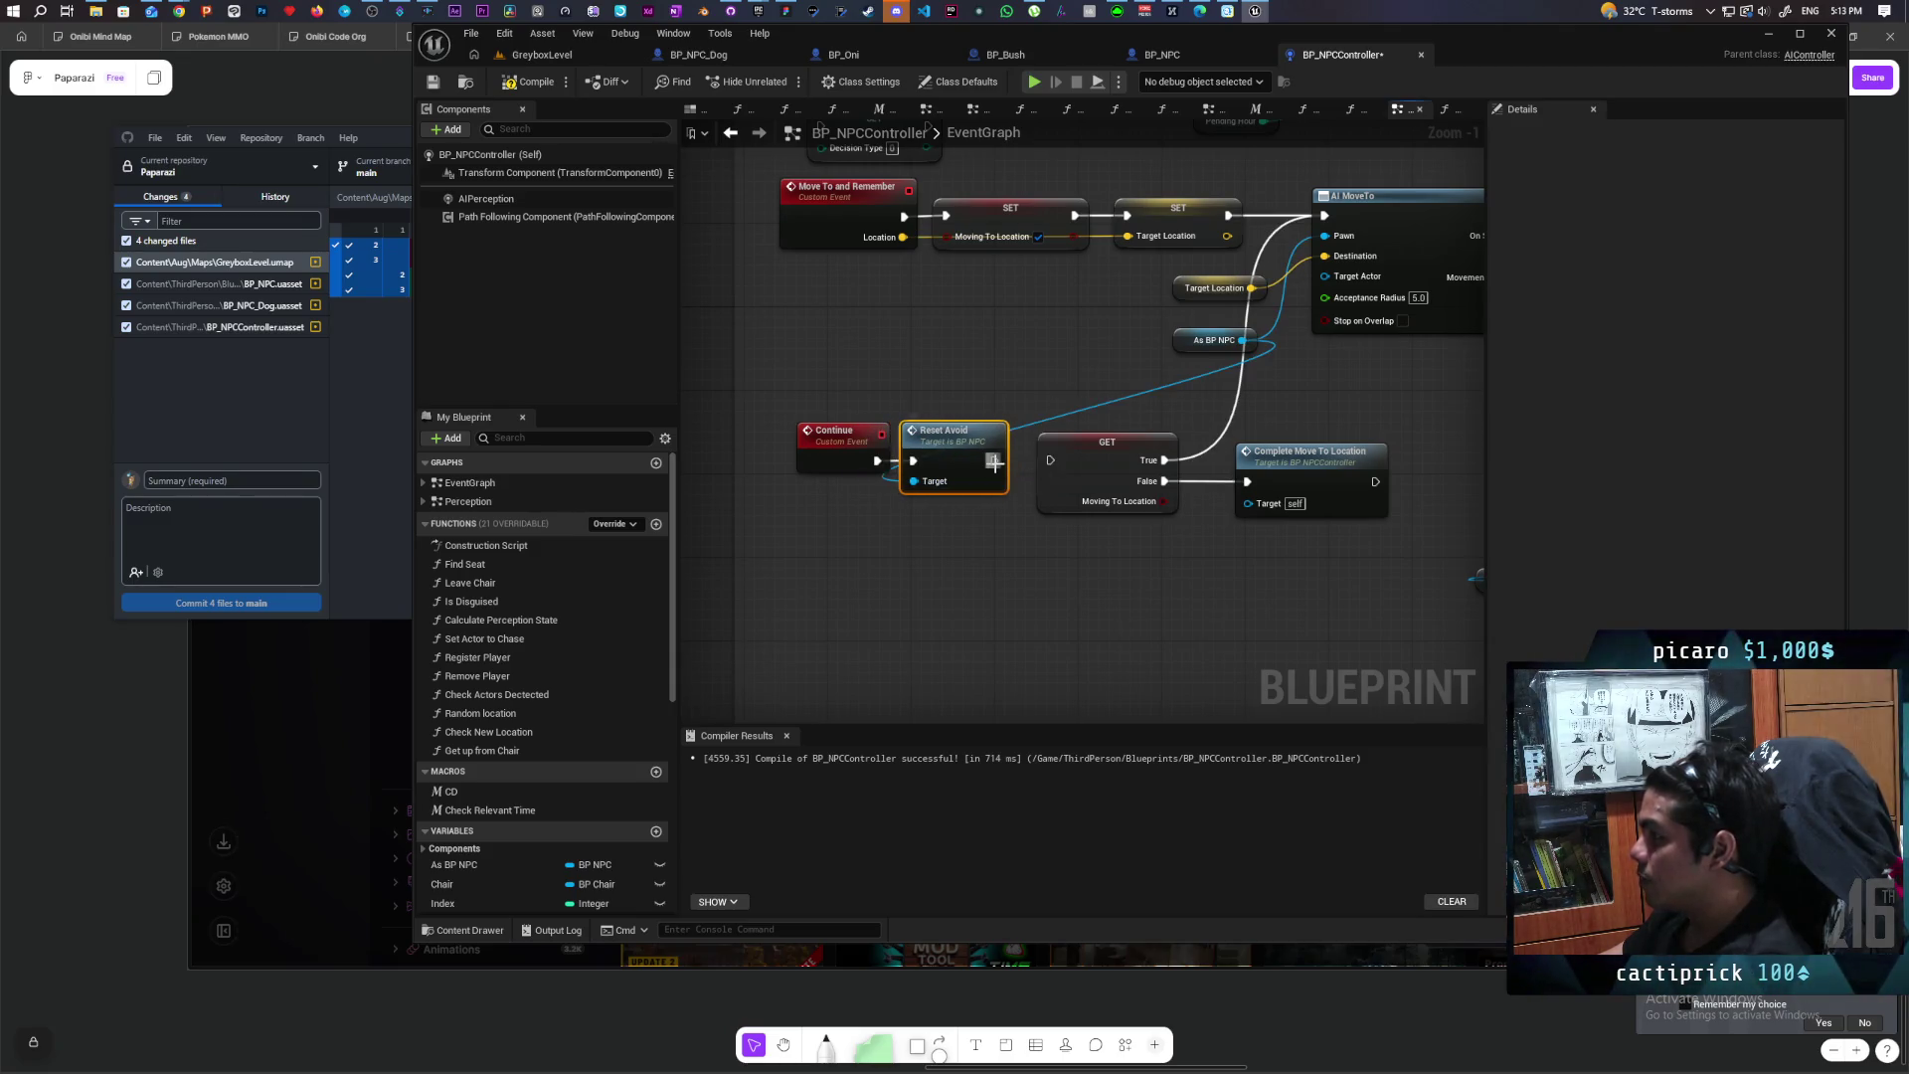
{"action": "left_click", "coordinate": [531, 82]}
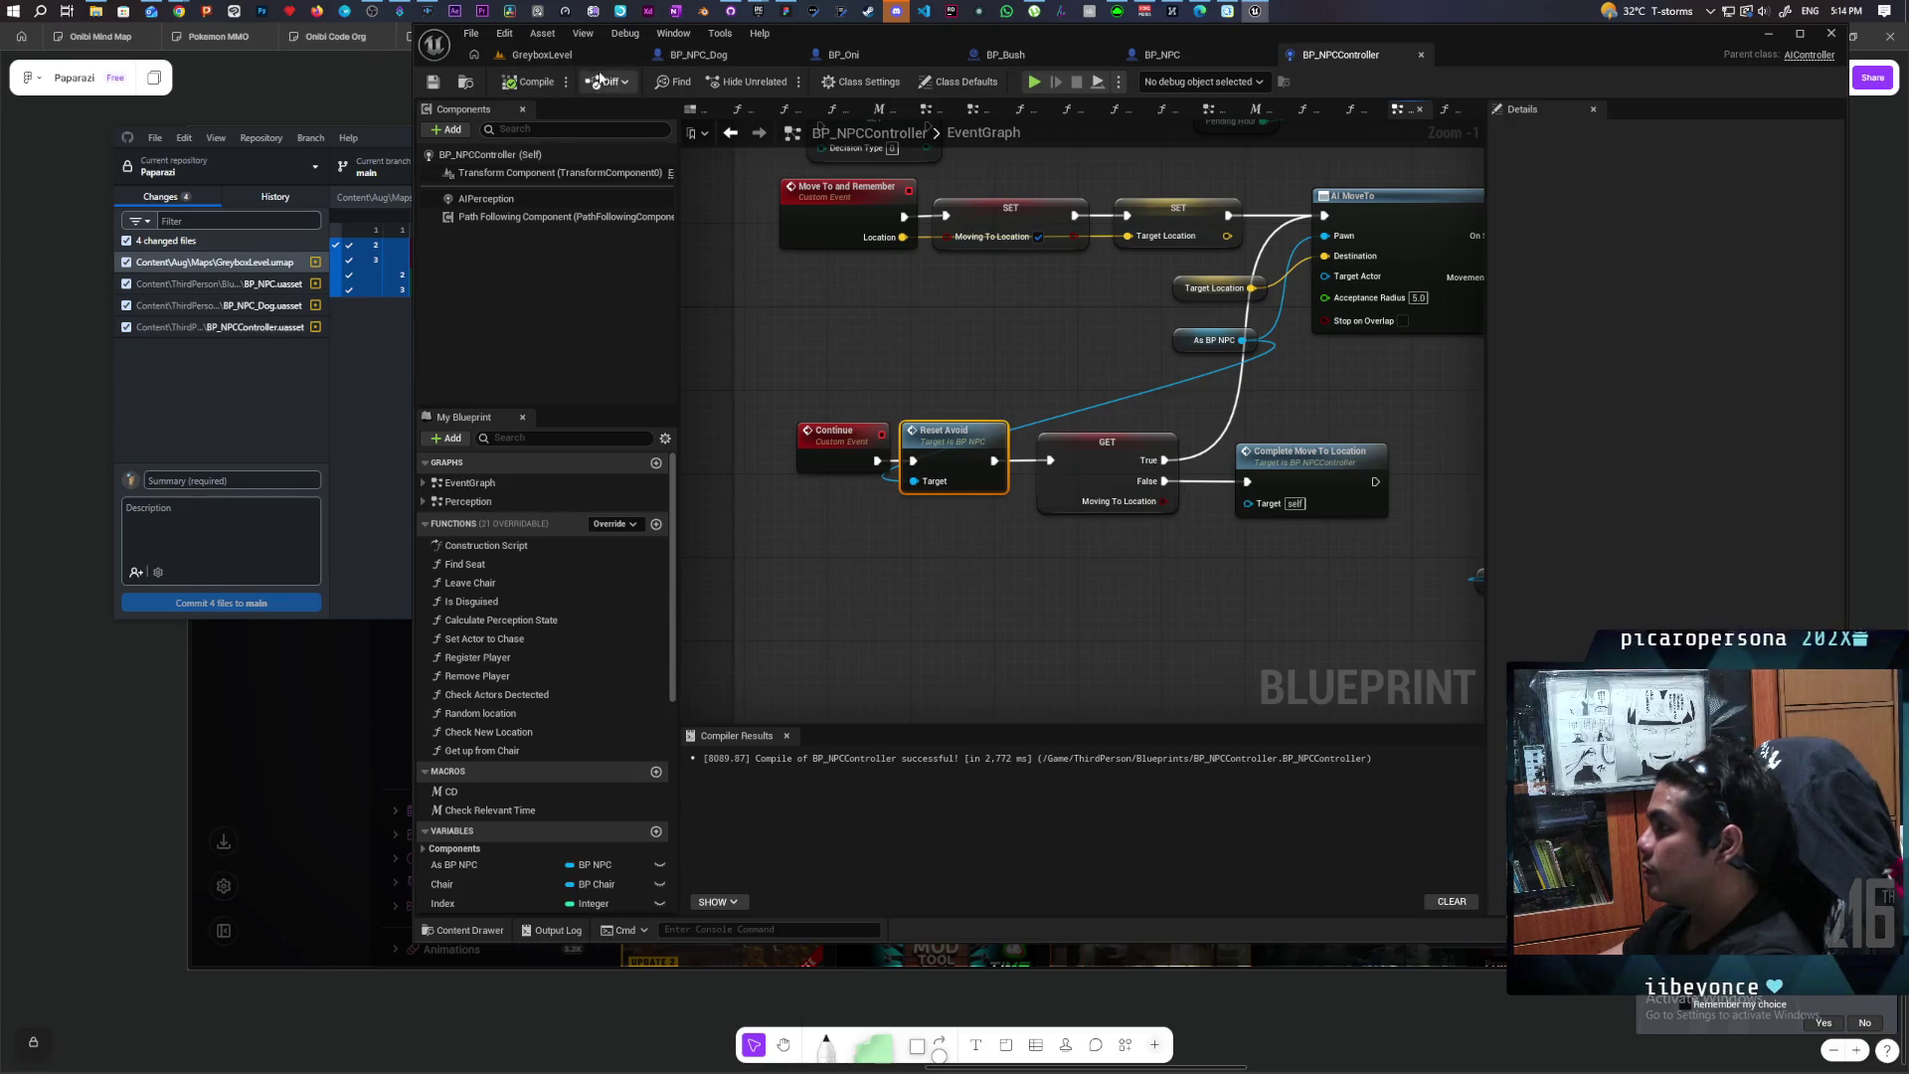
{"action": "left_click", "coordinate": [542, 54]}
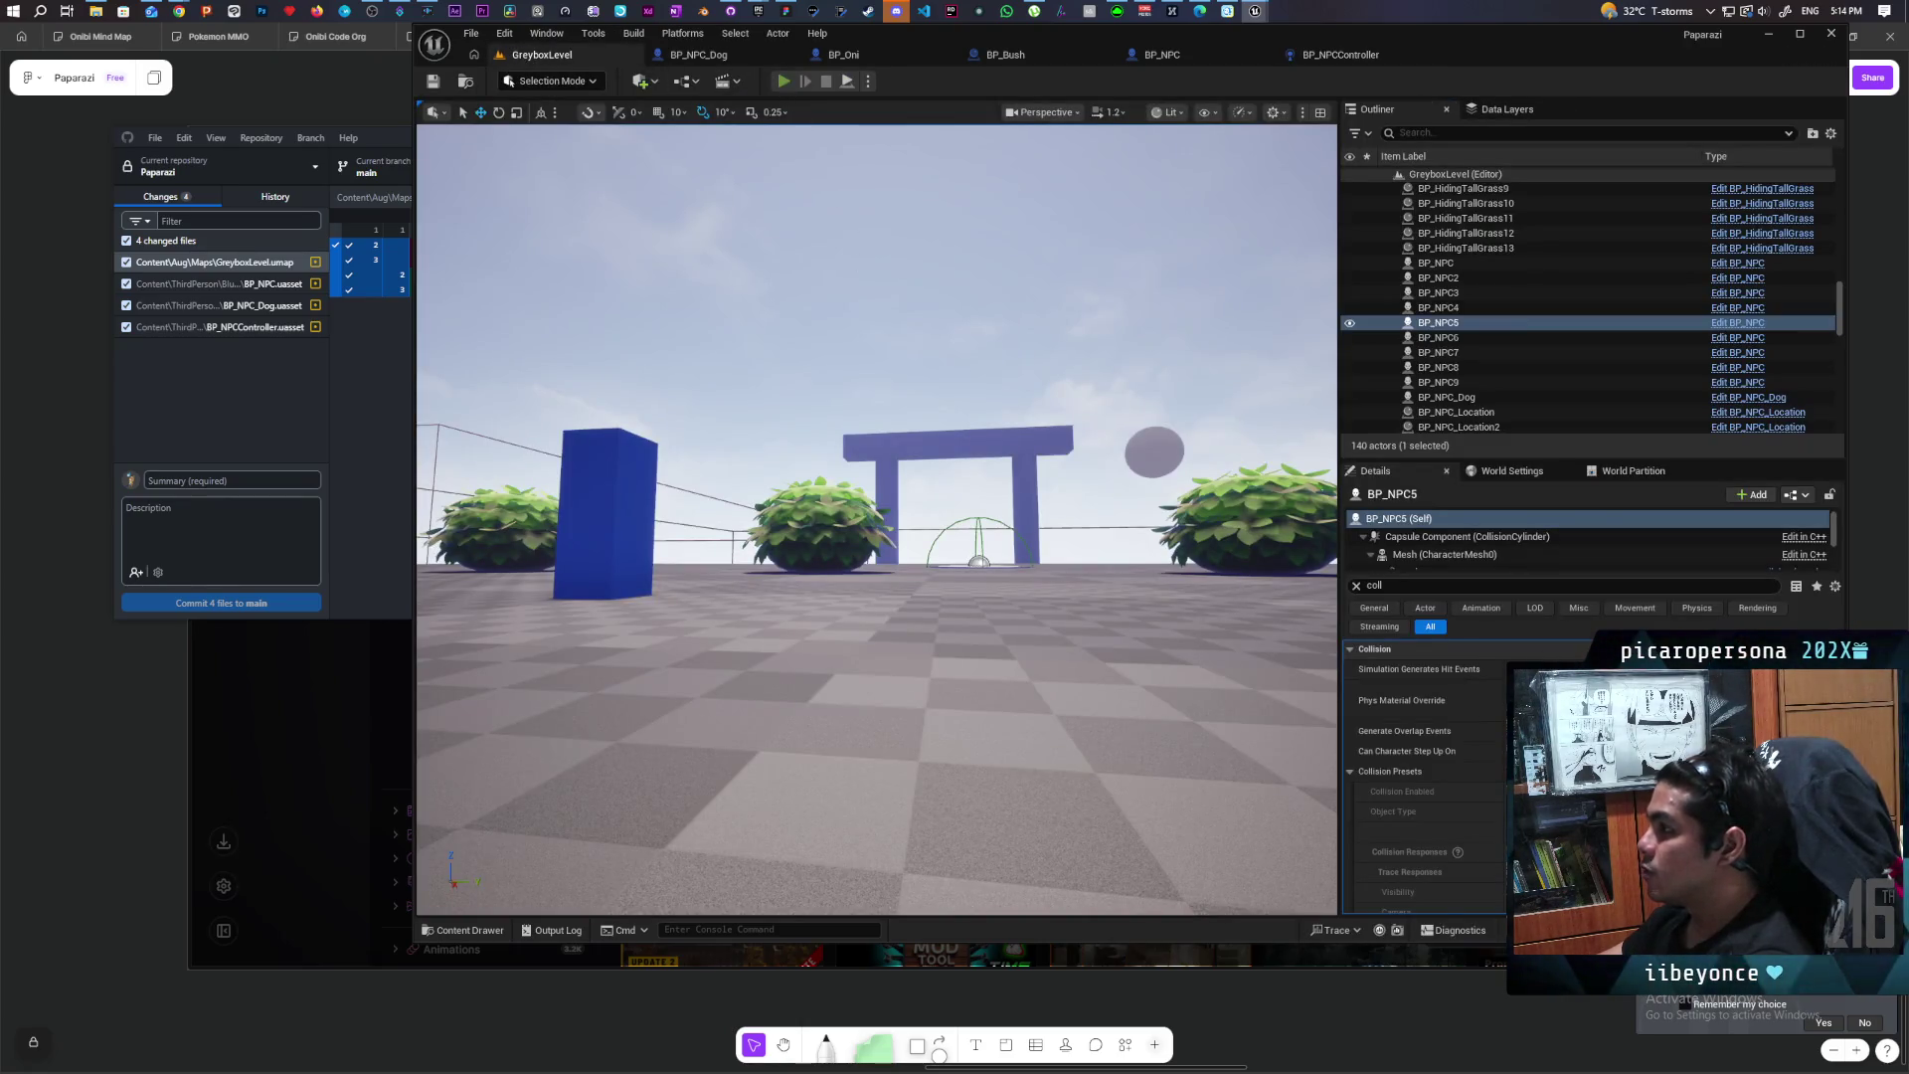
{"action": "left_click", "coordinate": [784, 80]}
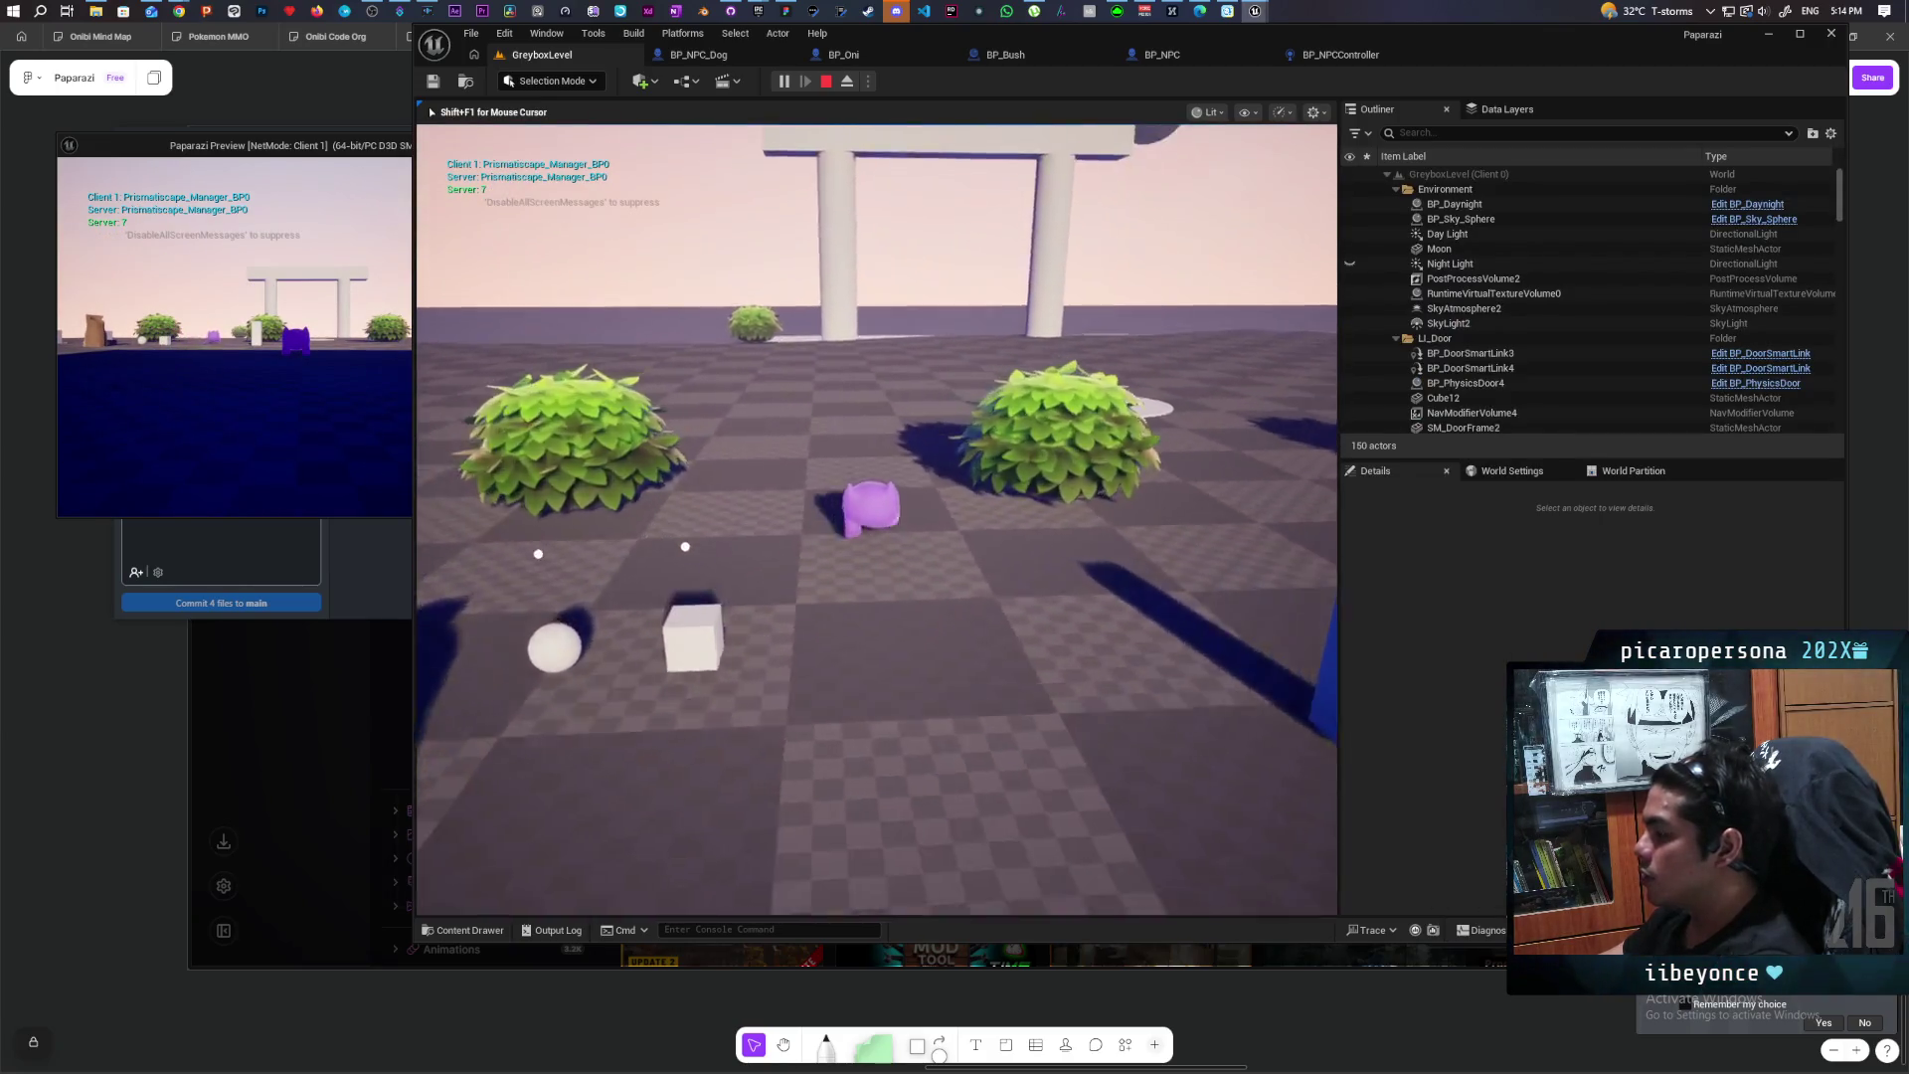
{"action": "key", "text": "w"}
{"action": "key", "text": "w"}
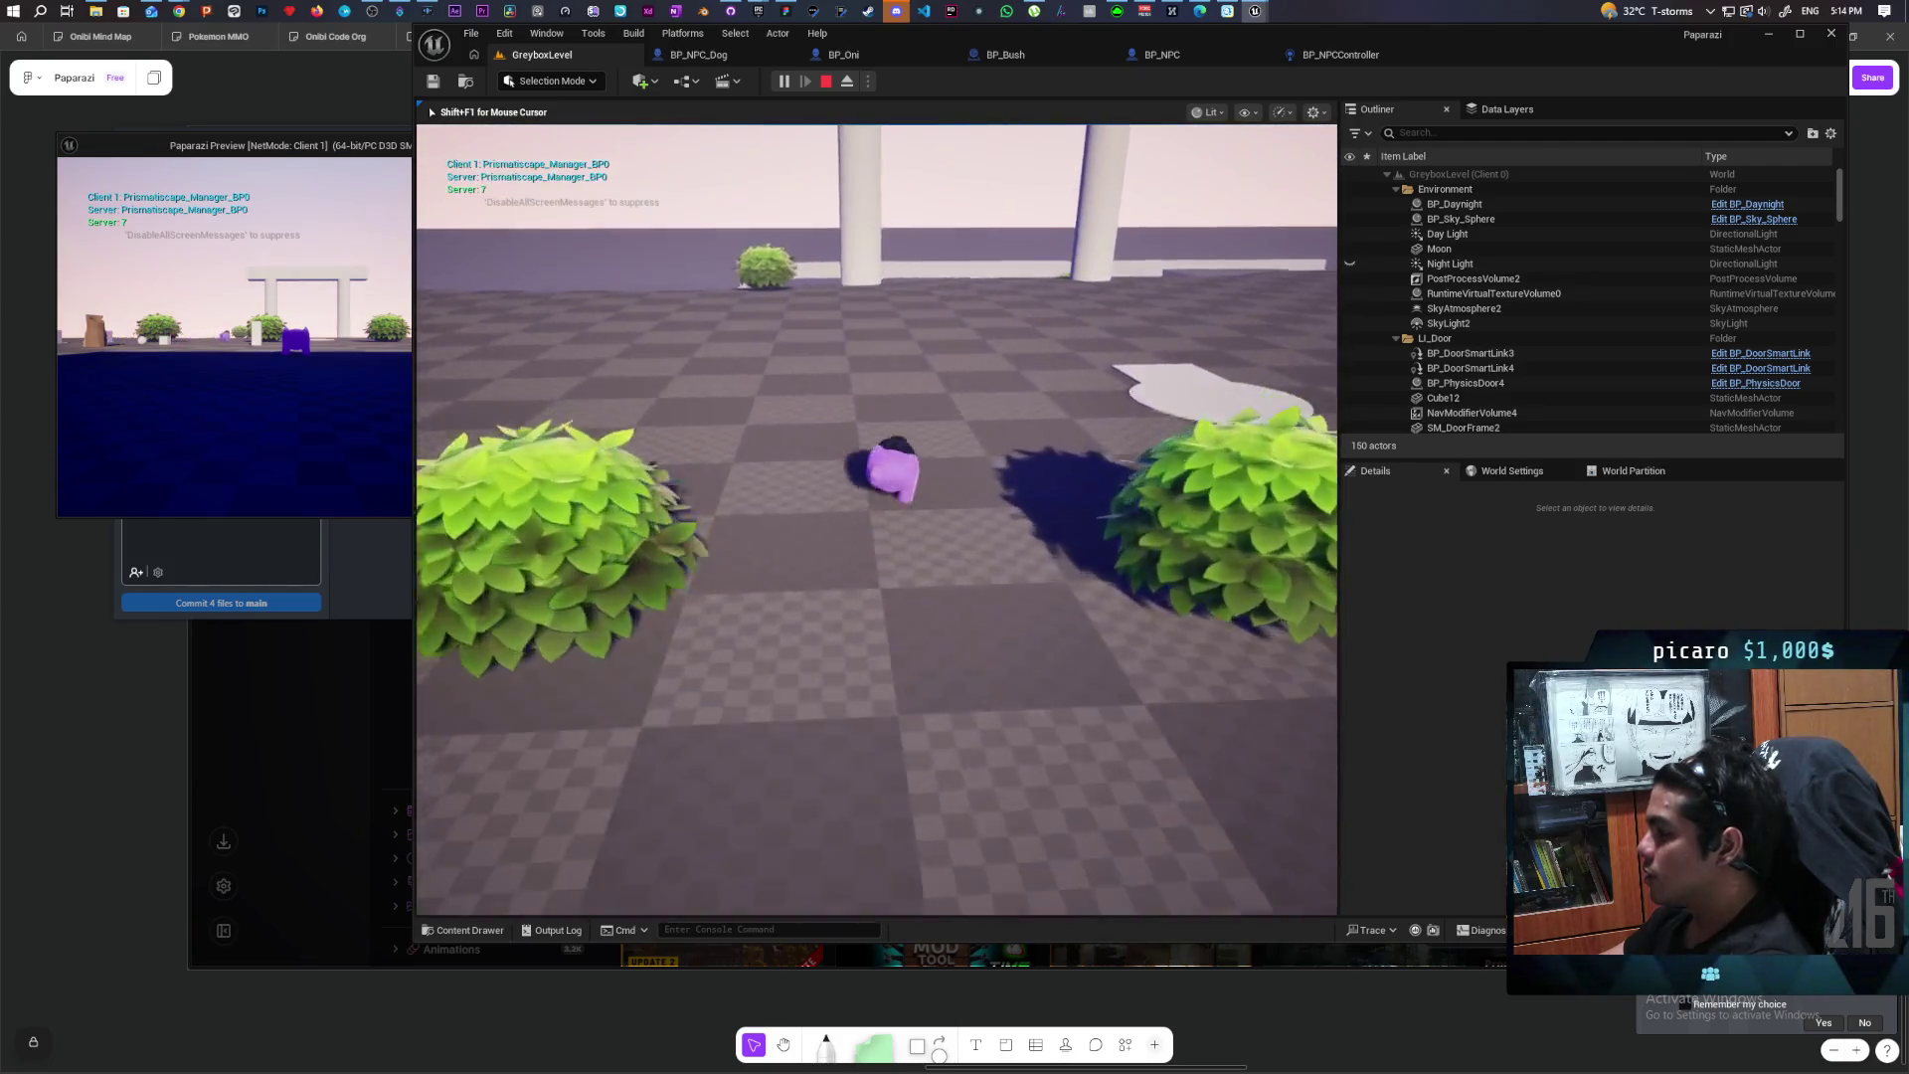
{"action": "key", "text": "w"}
{"action": "key", "text": "w"}
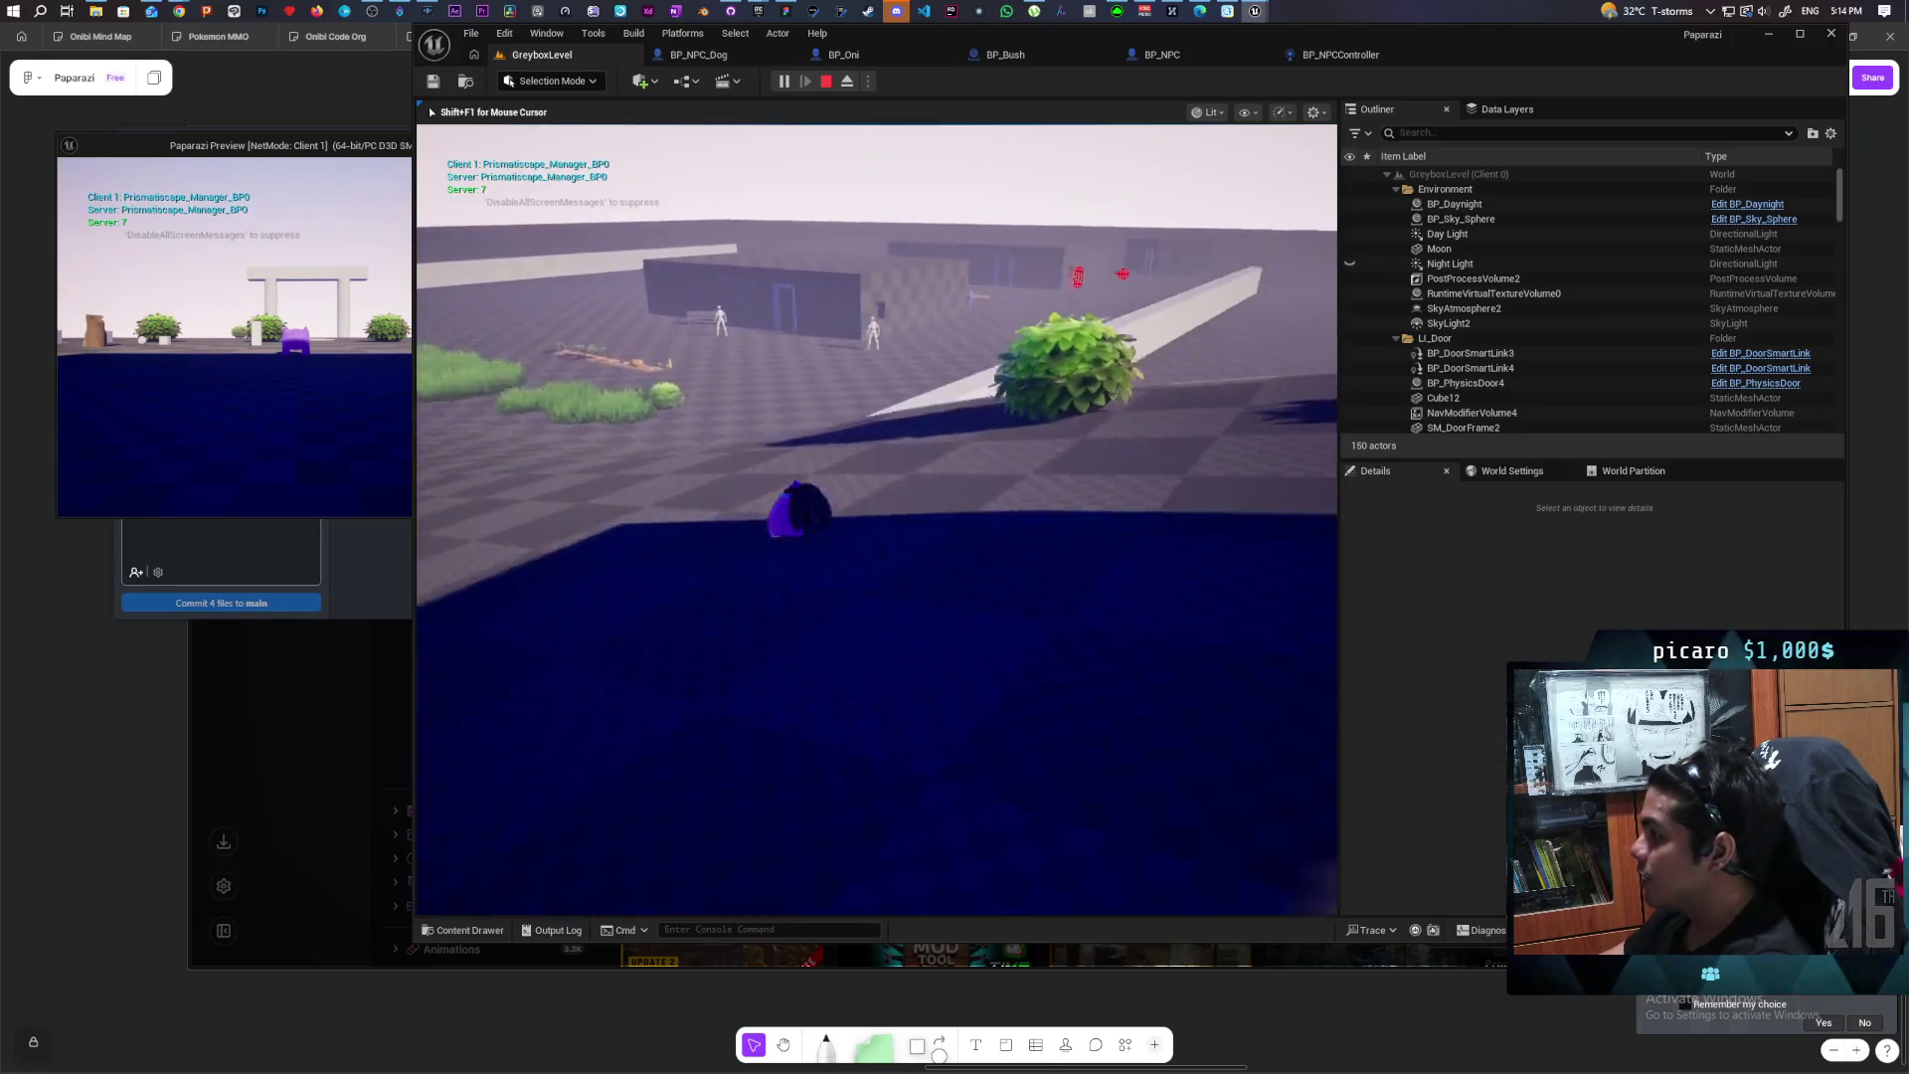
{"action": "key", "text": "w"}
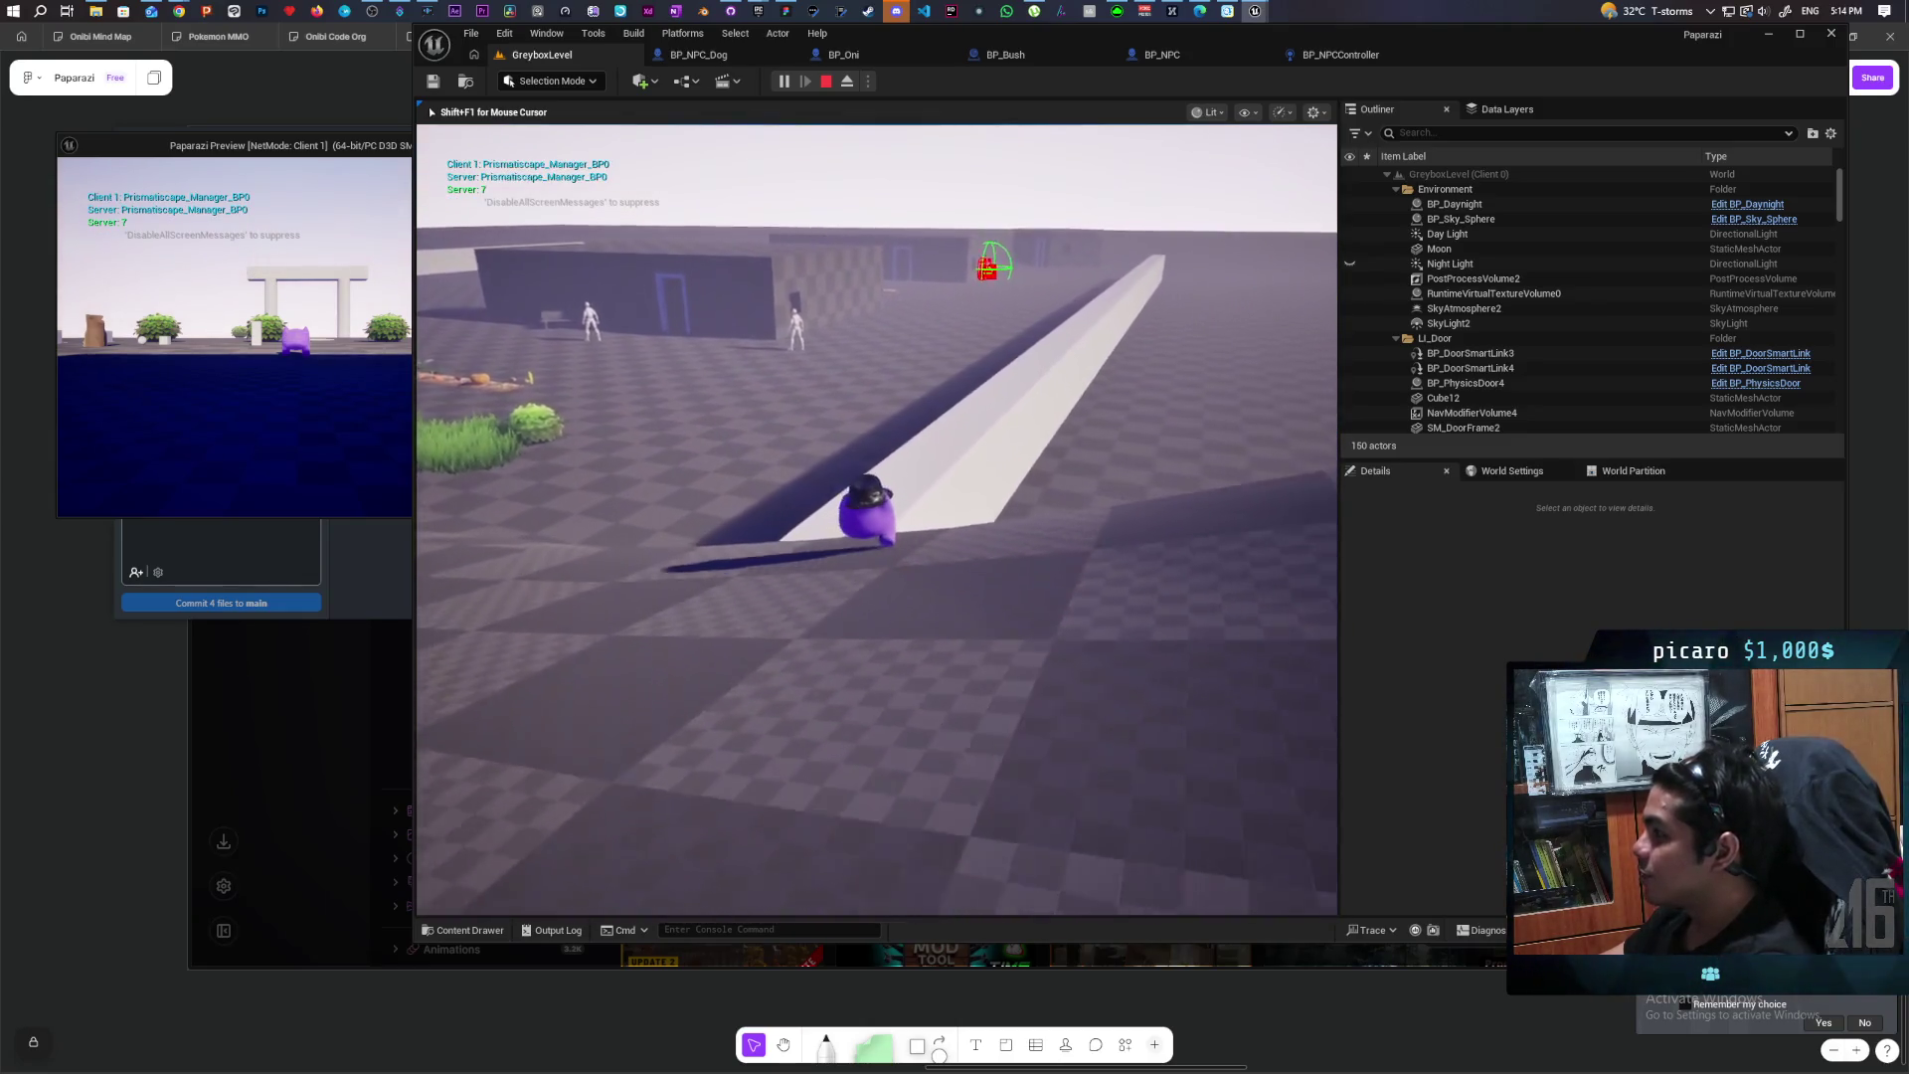
{"action": "key", "text": "w"}
{"action": "key", "text": "w"}
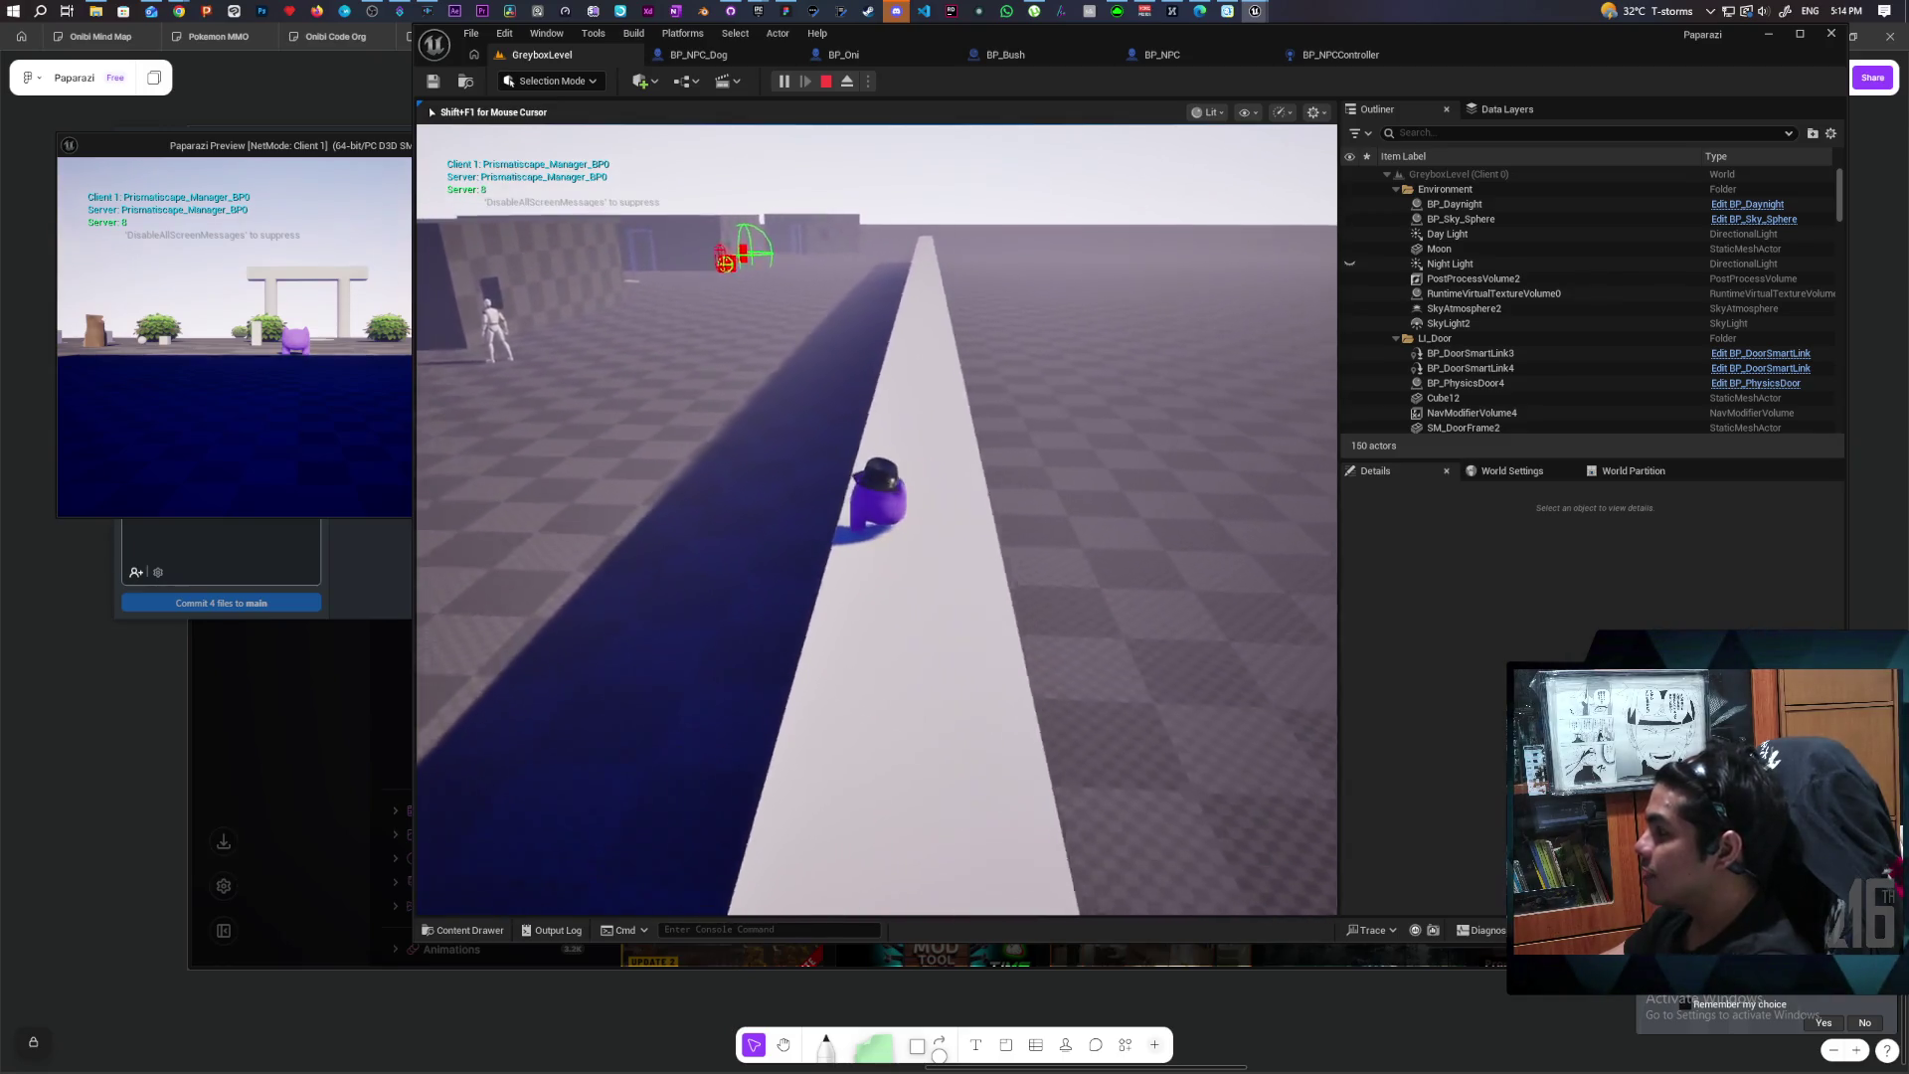
{"action": "key", "text": "w"}
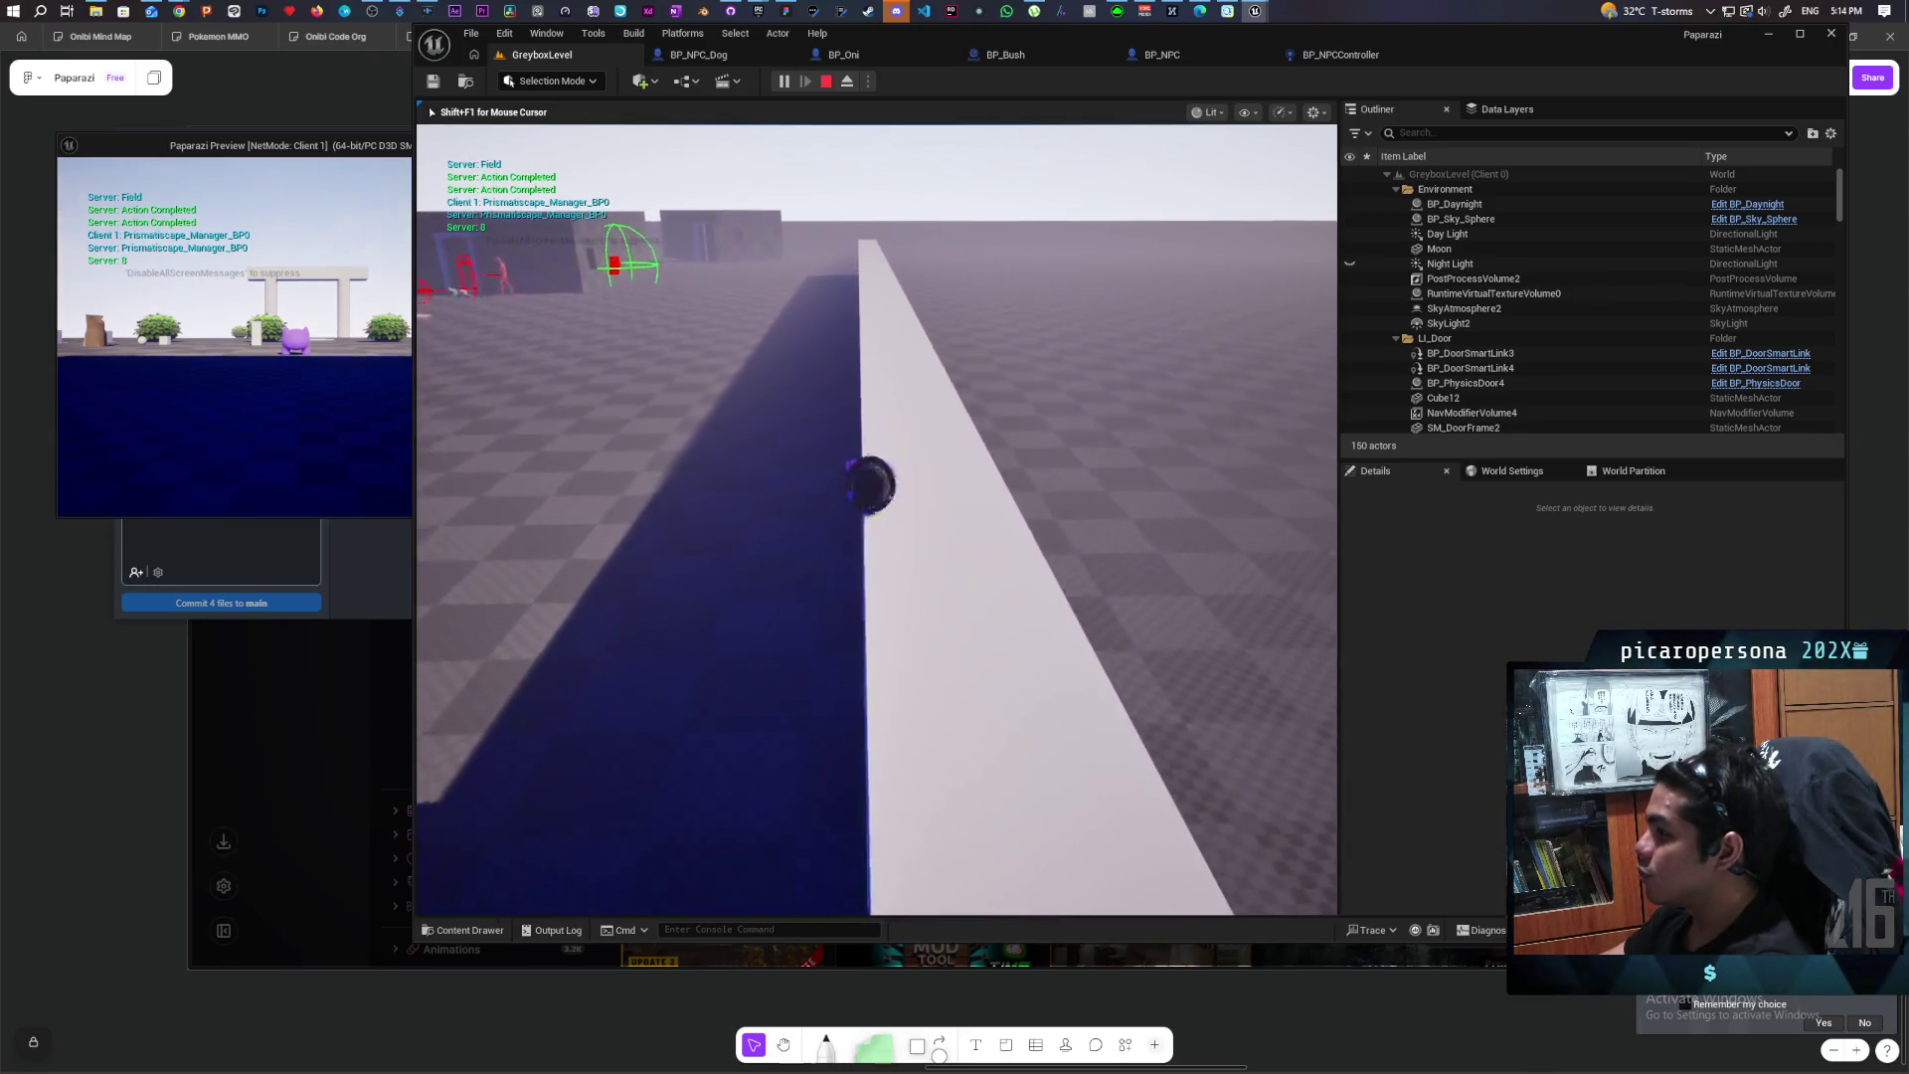
{"action": "key", "text": "w"}
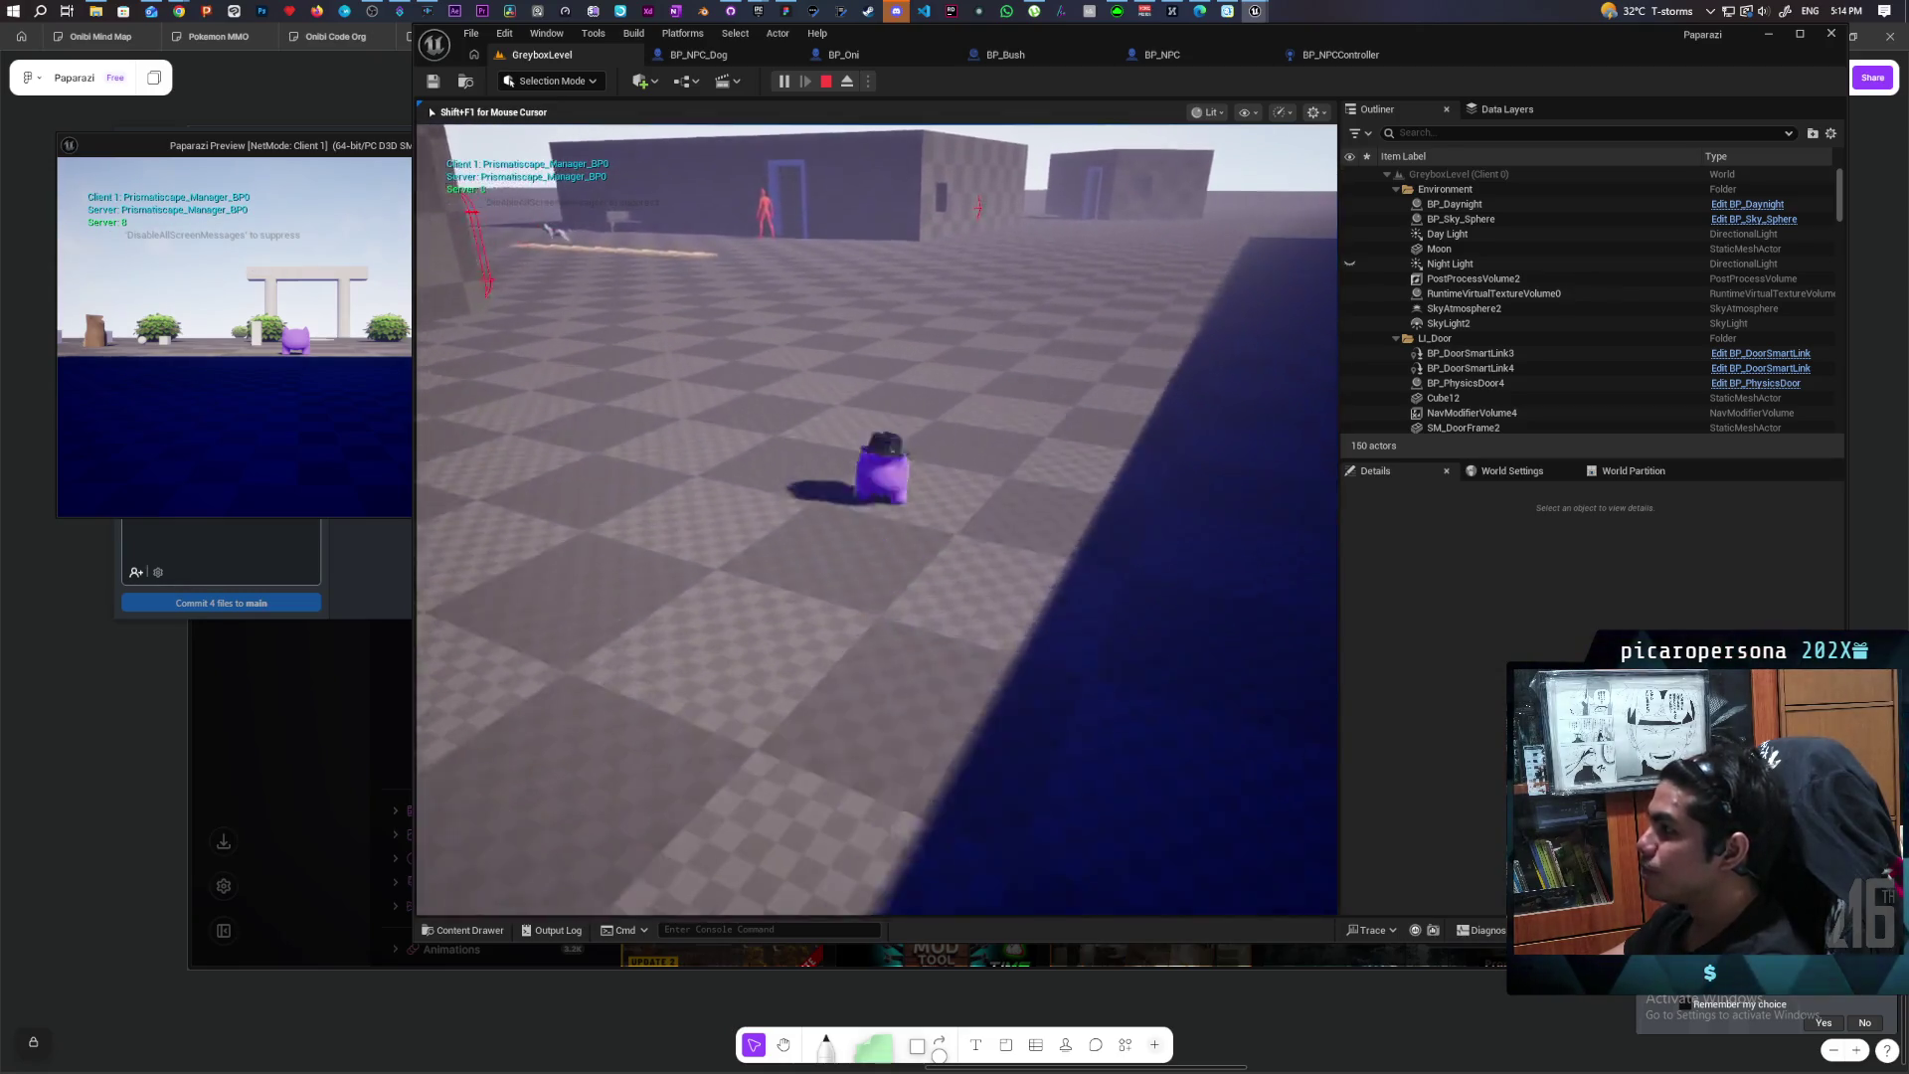
{"action": "key", "text": "w"}
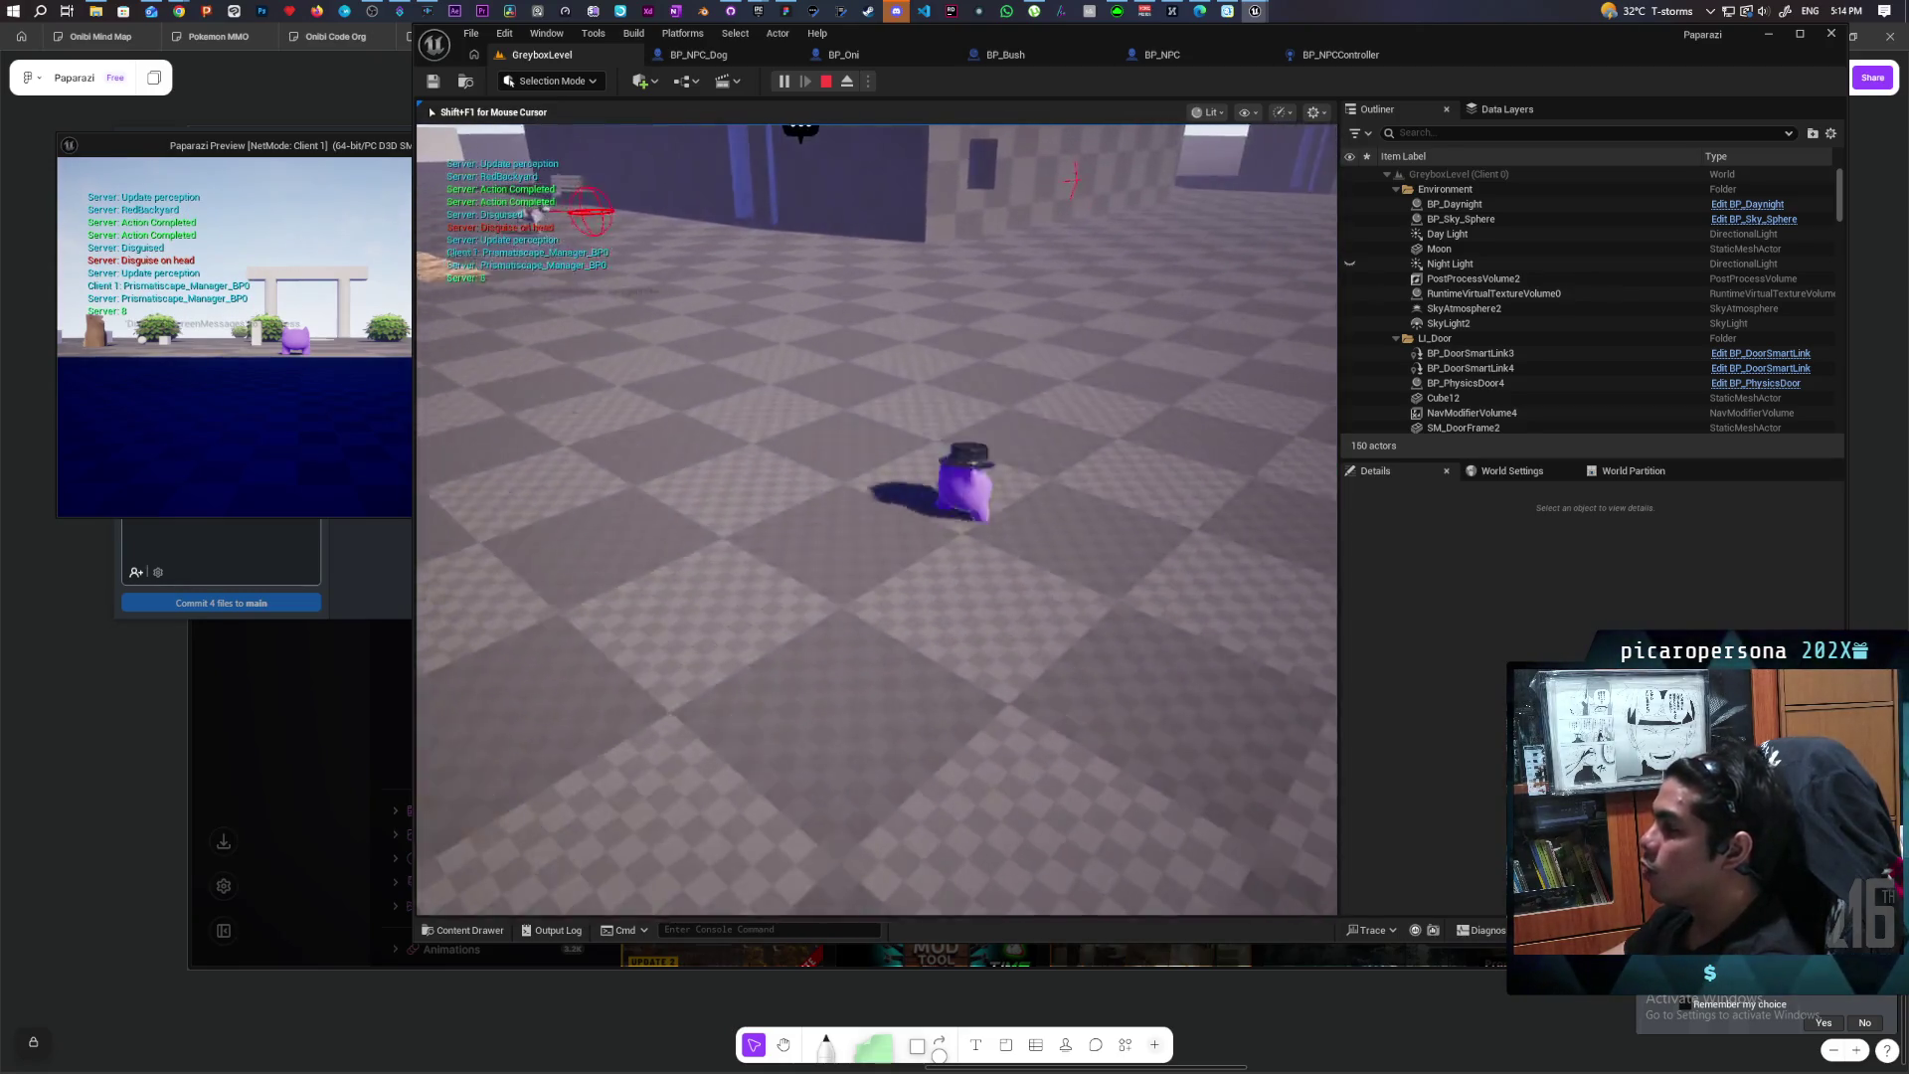
{"action": "key", "text": "w"}
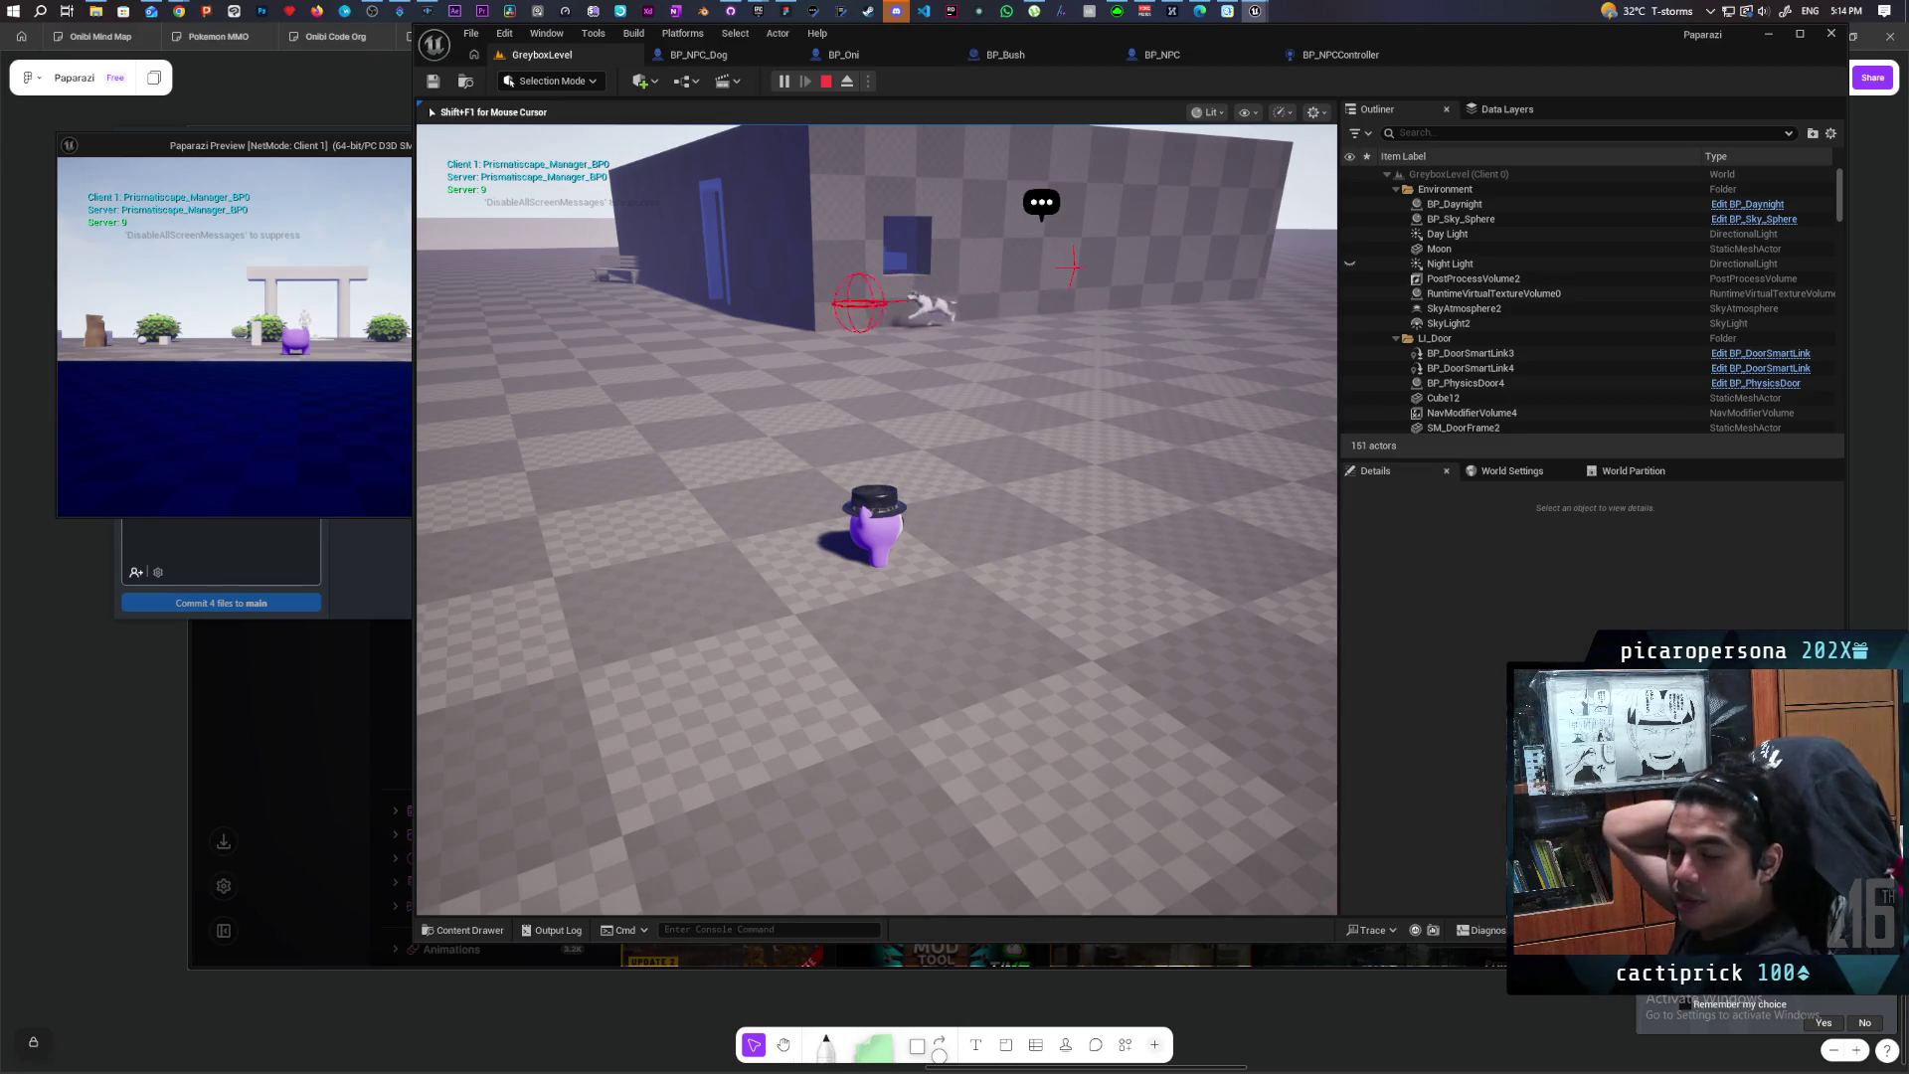
{"action": "key", "text": "w"}
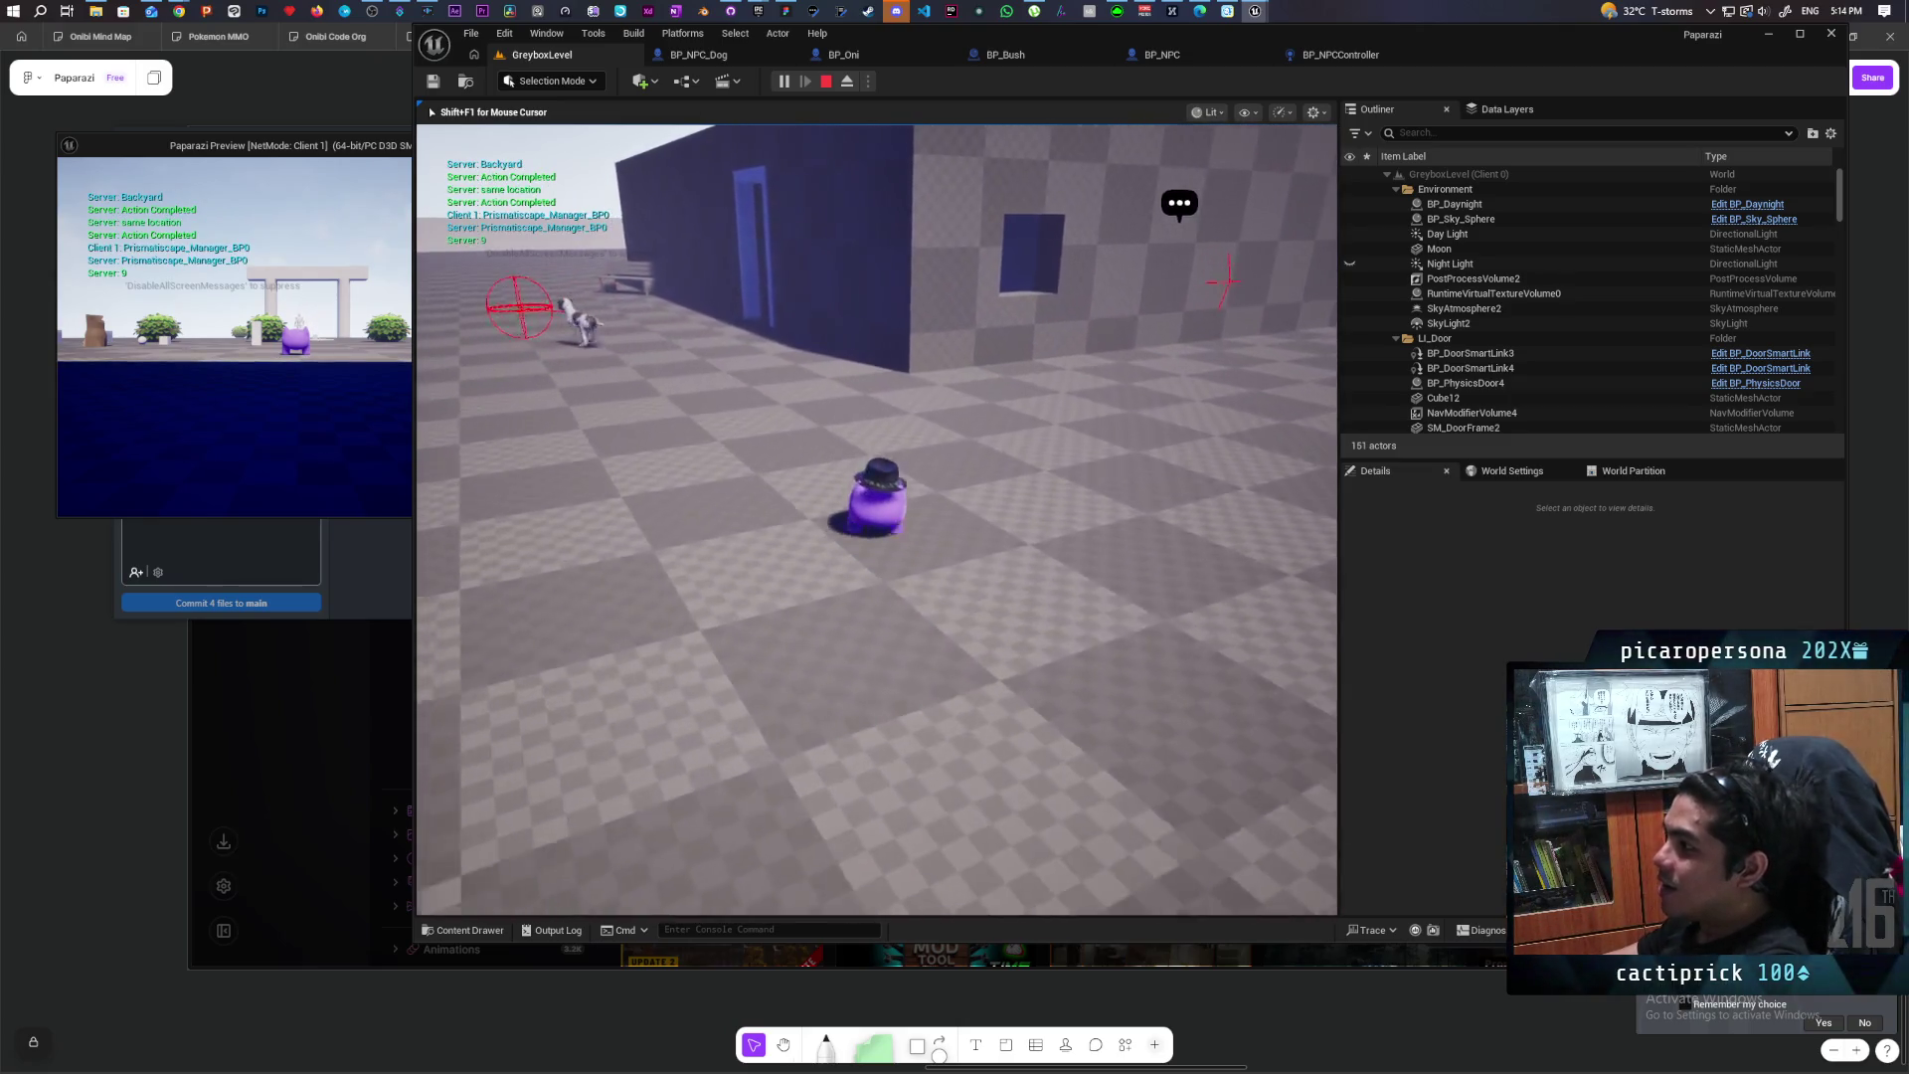
{"action": "key", "text": "w"}
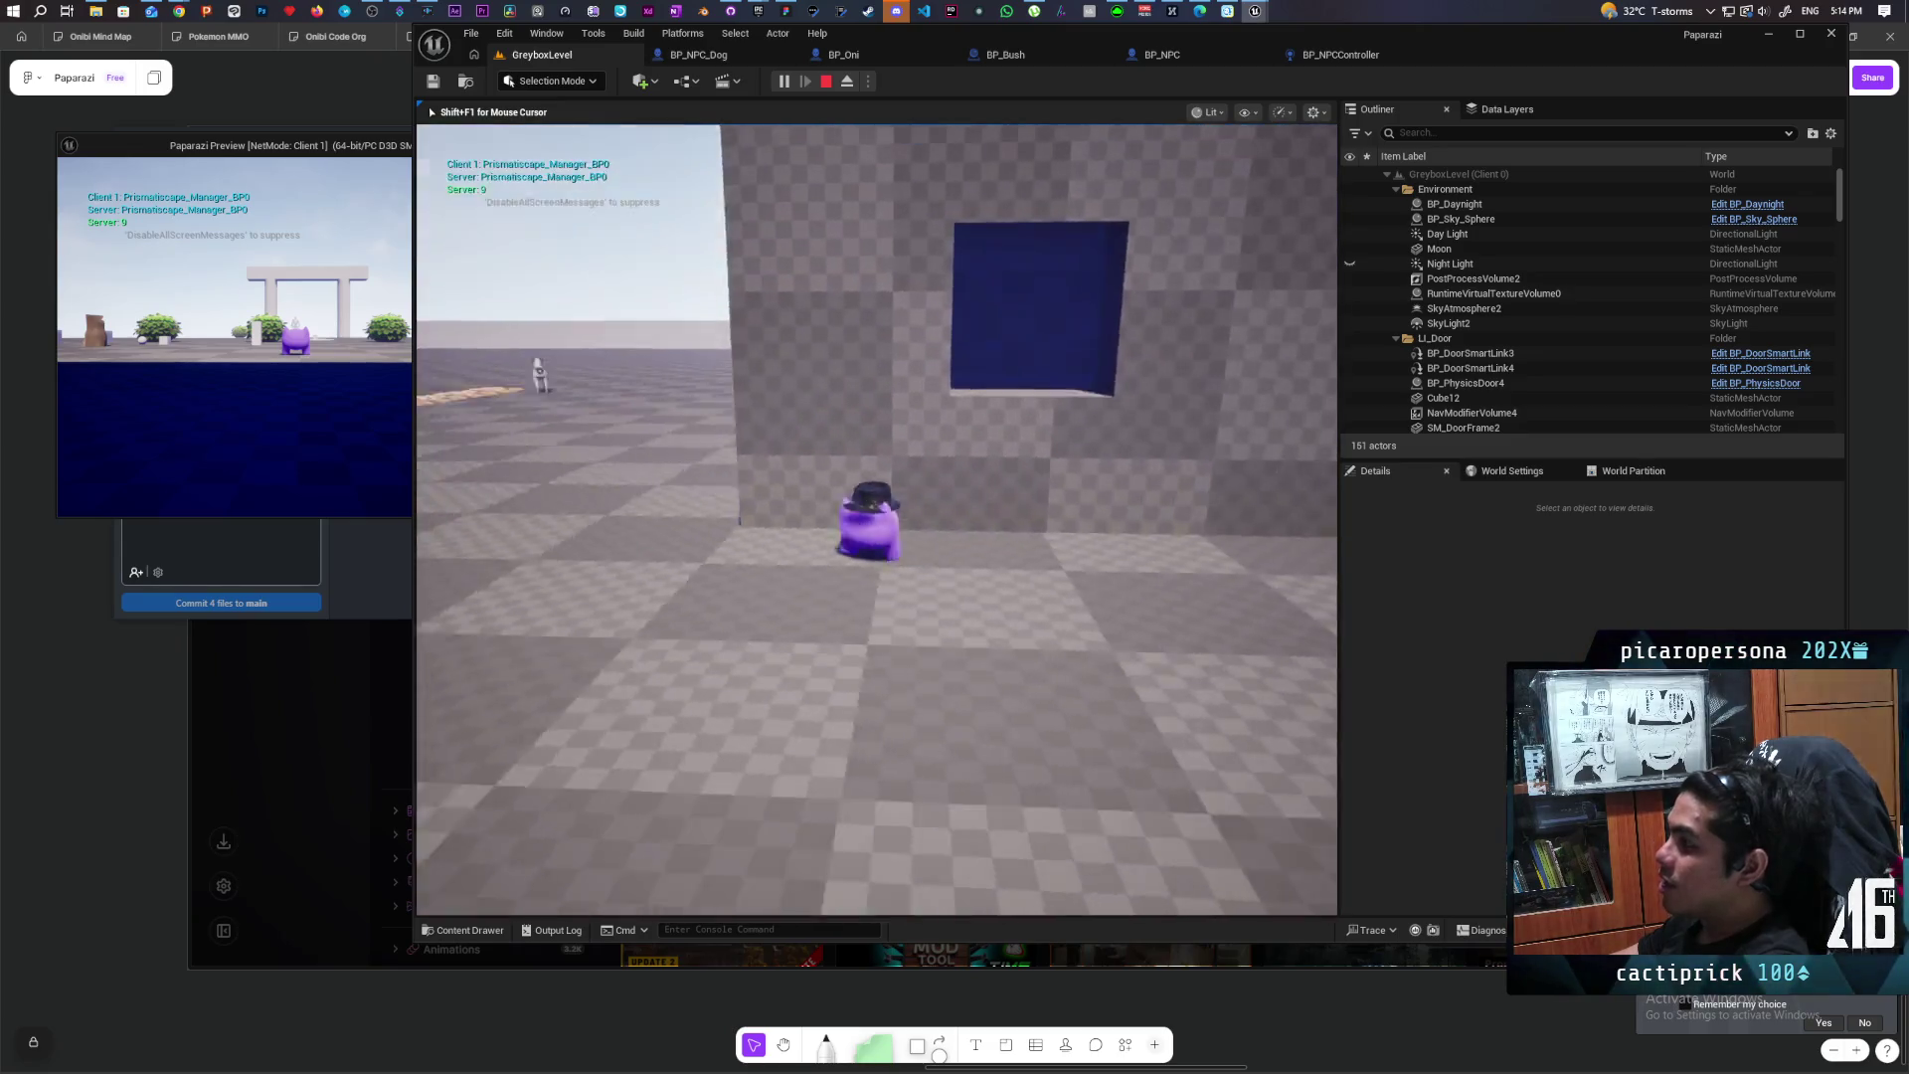
{"action": "key", "text": "Escape"}
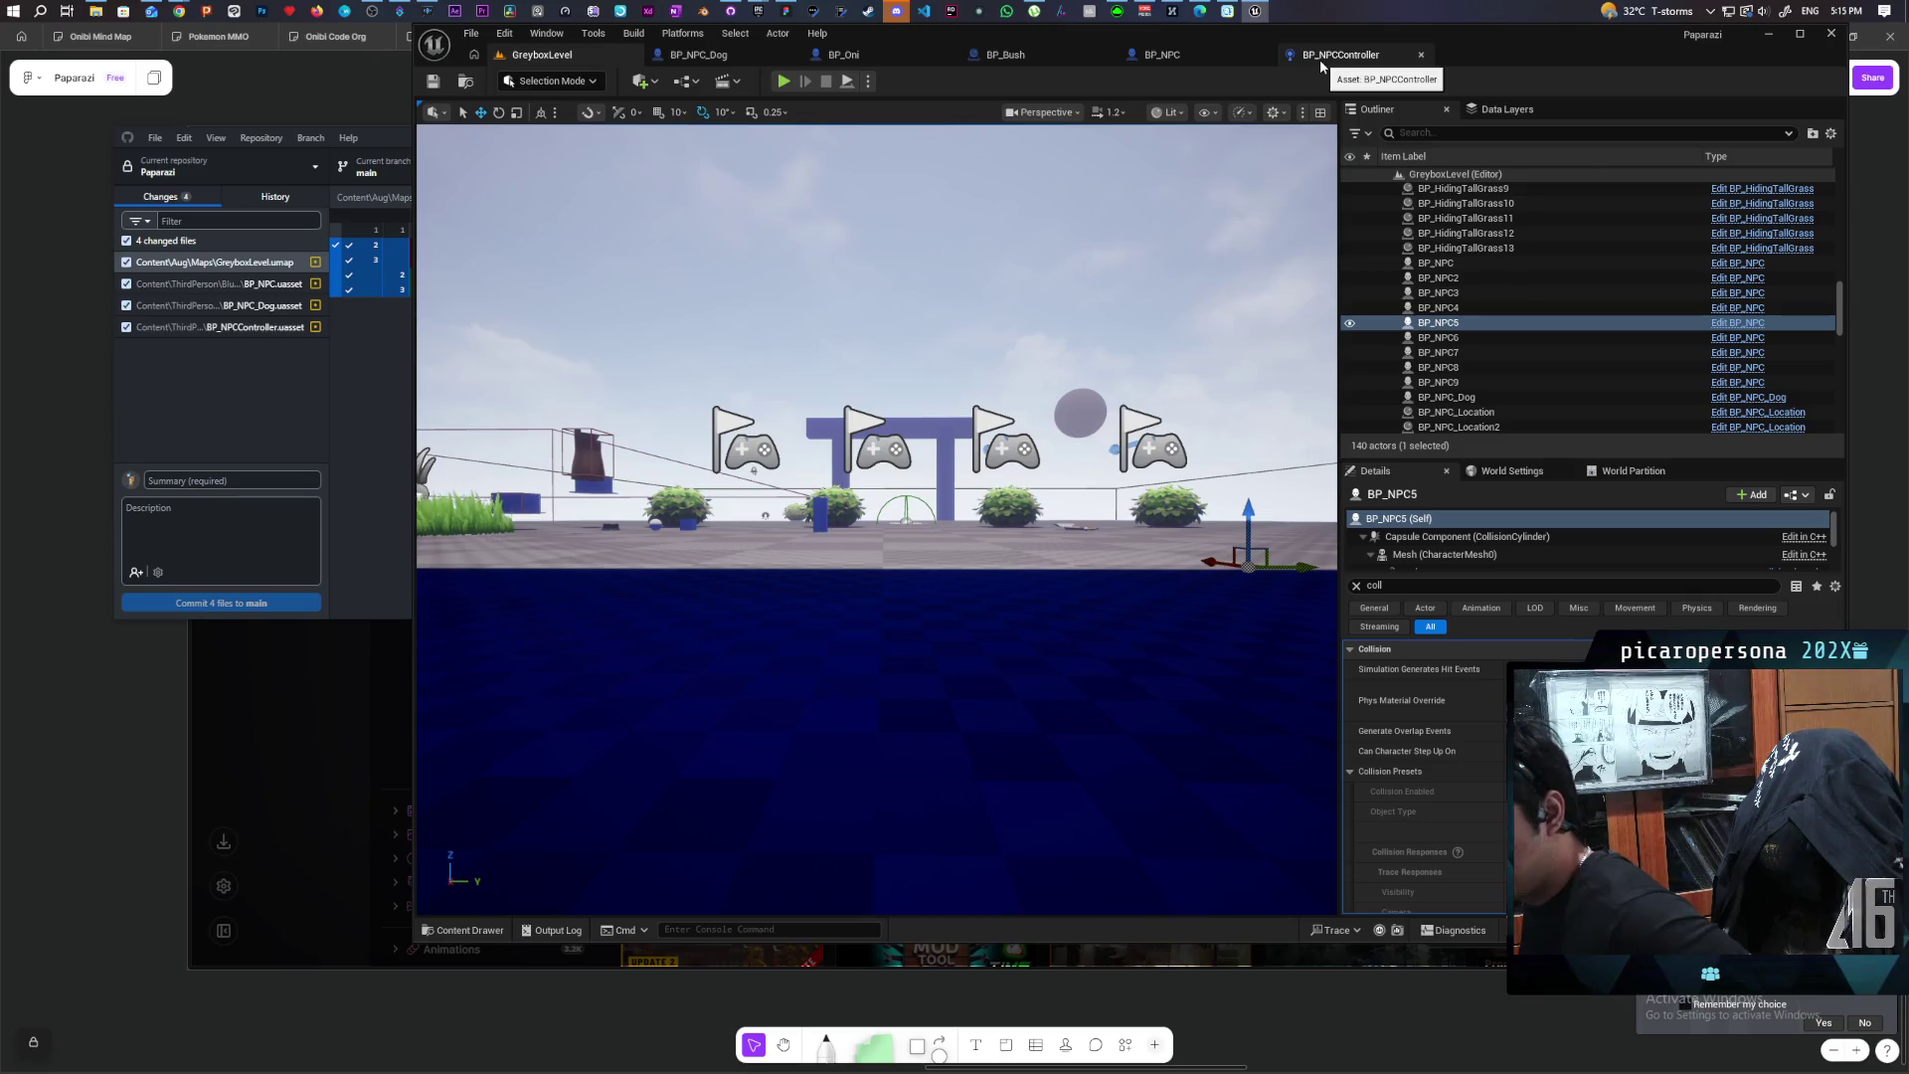
Step: Switch to BP_NPC and open its Check Surrounding Wall function graph
{"action": "left_click", "coordinate": [1209, 57]}
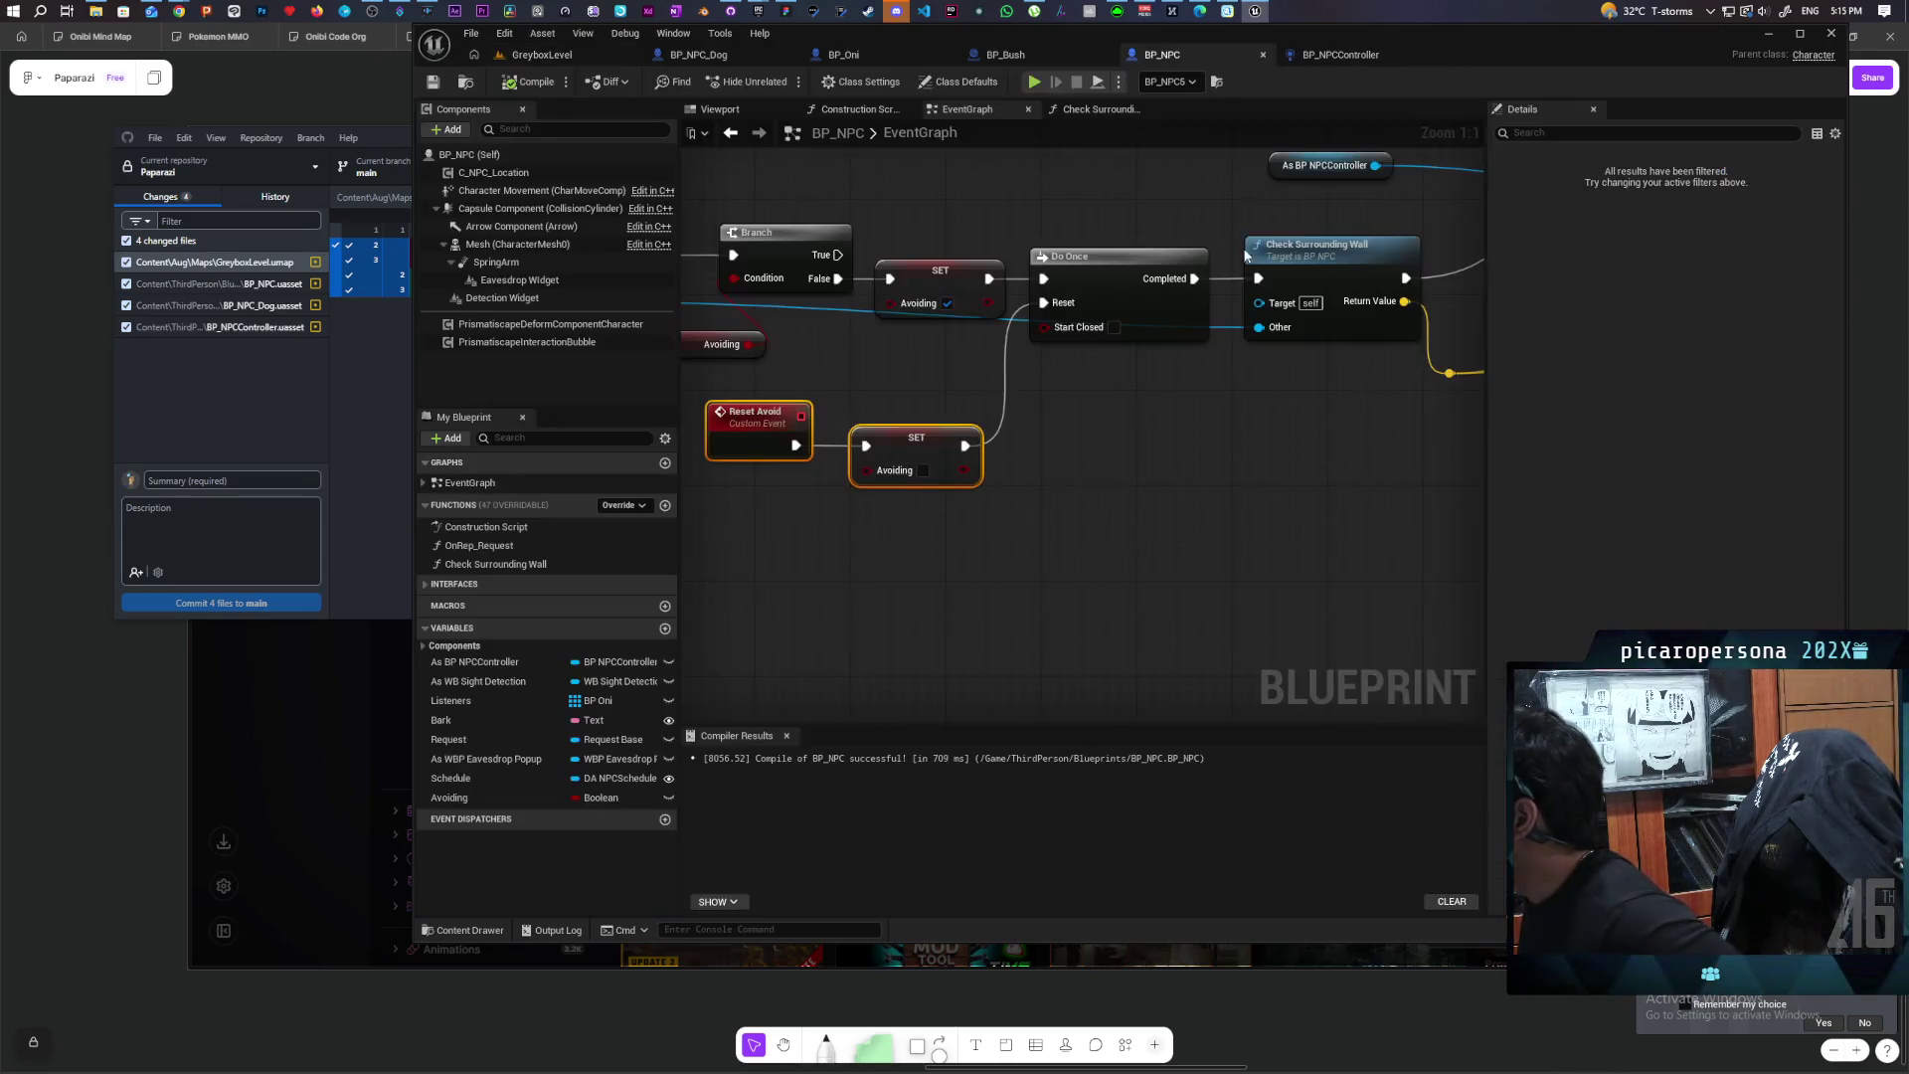
{"action": "scroll", "coordinate": [1163, 406], "scroll_direction": "down", "scroll_amount": 3}
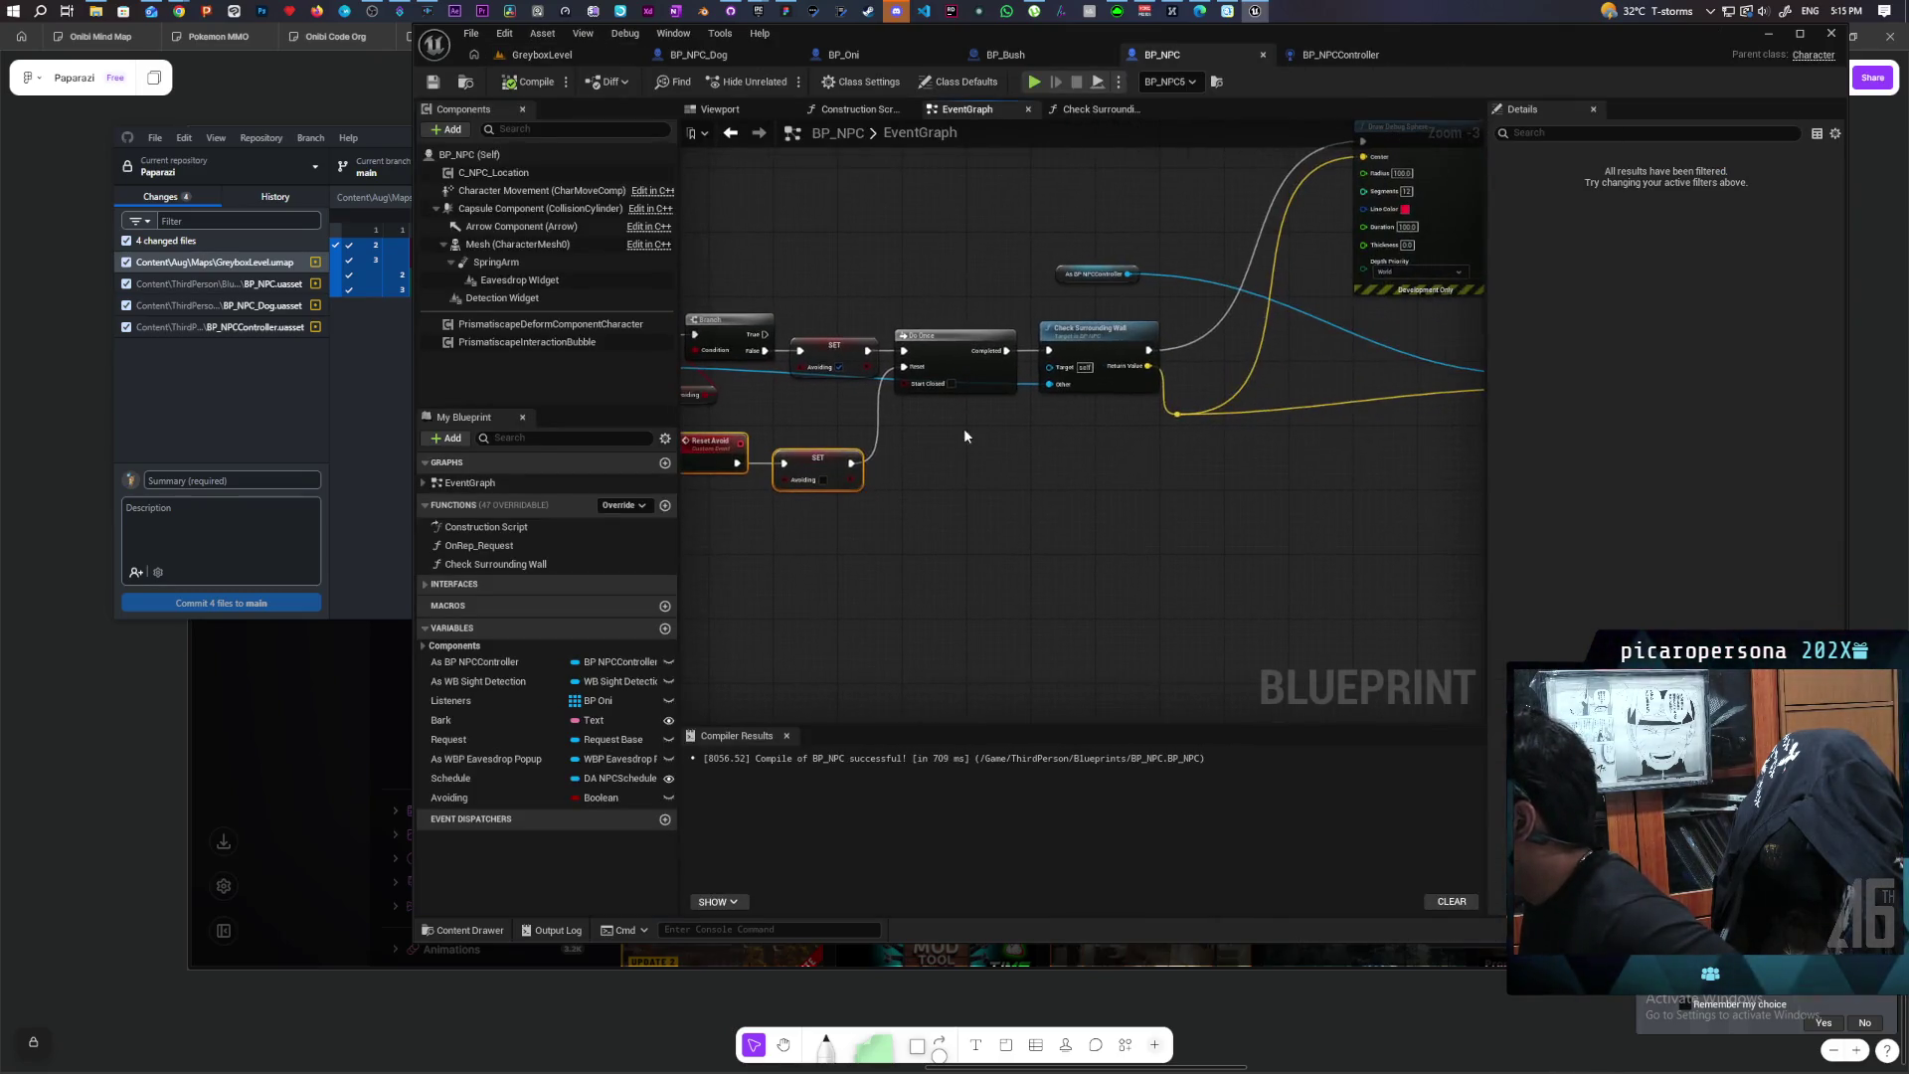
{"action": "double_click", "coordinate": [1094, 343]}
{"action": "scroll", "coordinate": [1016, 514], "scroll_direction": "up", "scroll_amount": 2}
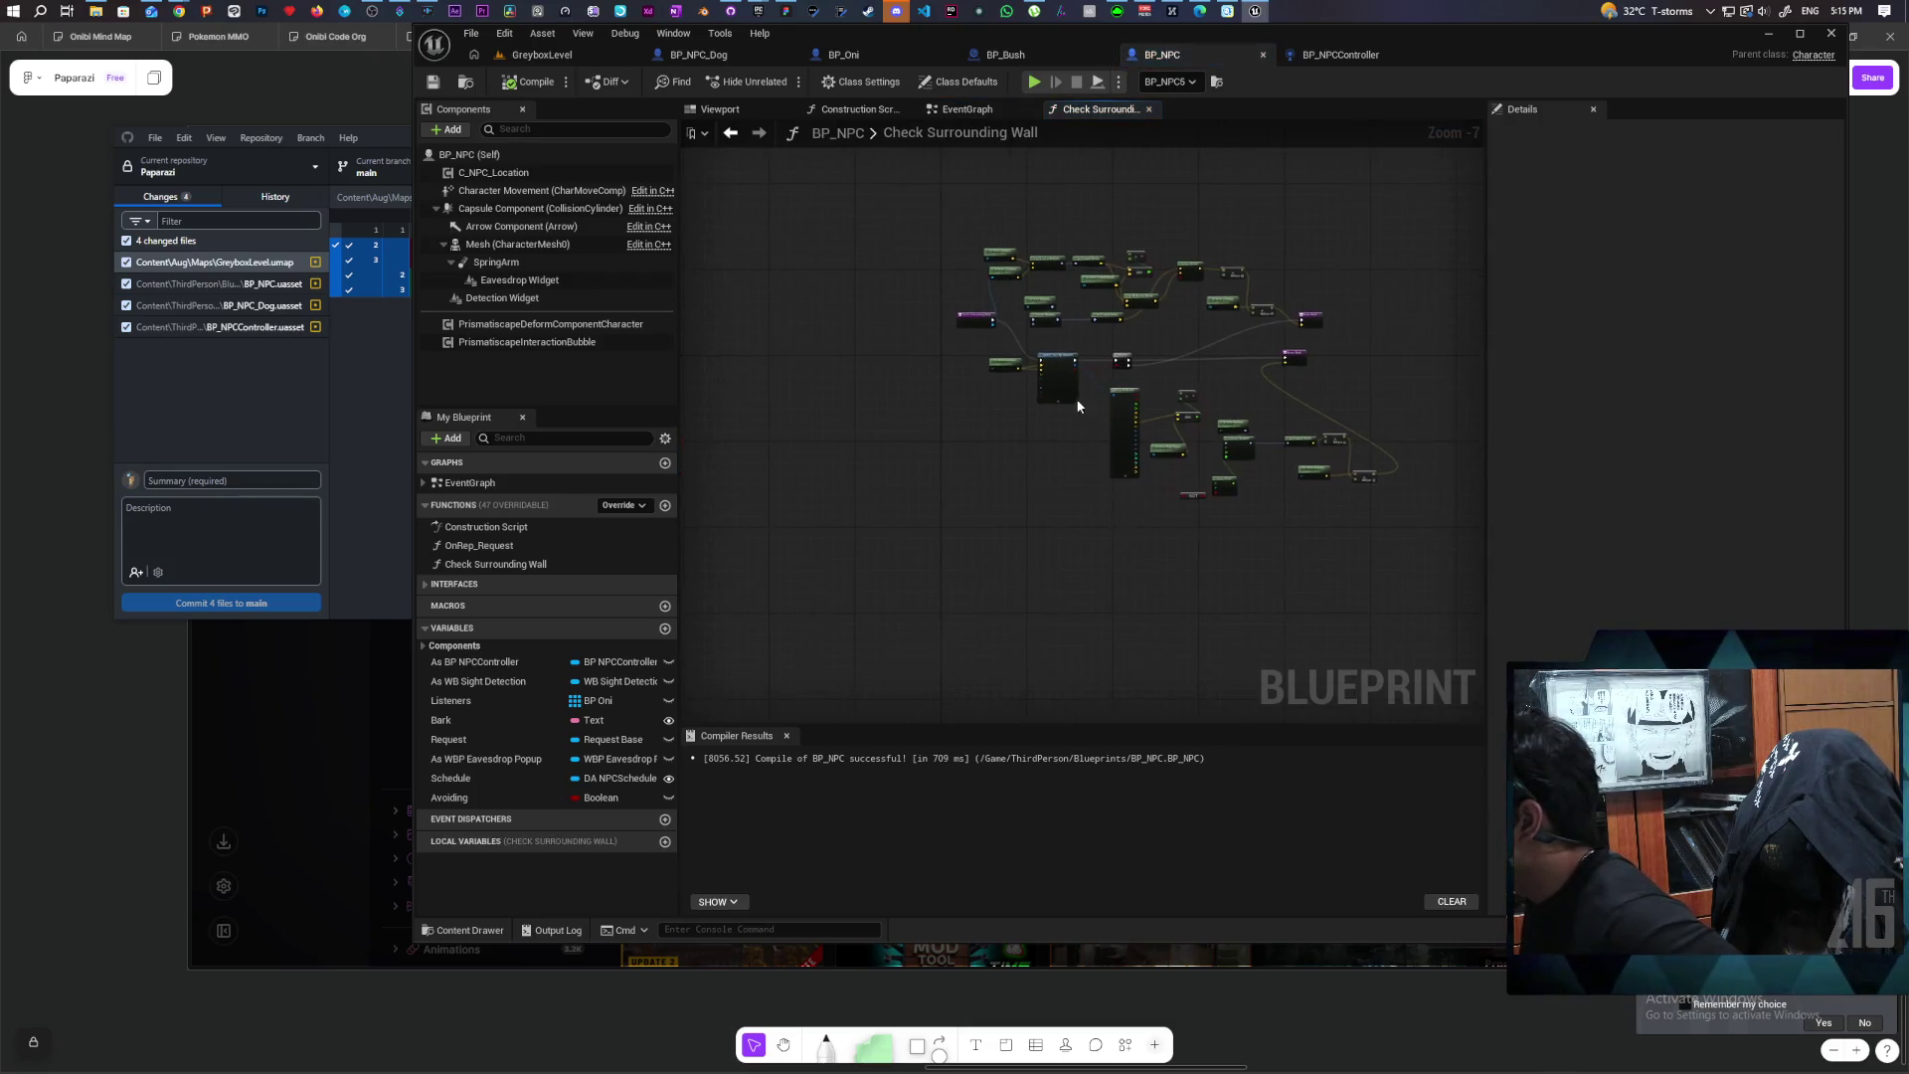
{"action": "scroll", "coordinate": [994, 407], "scroll_direction": "up", "scroll_amount": 3}
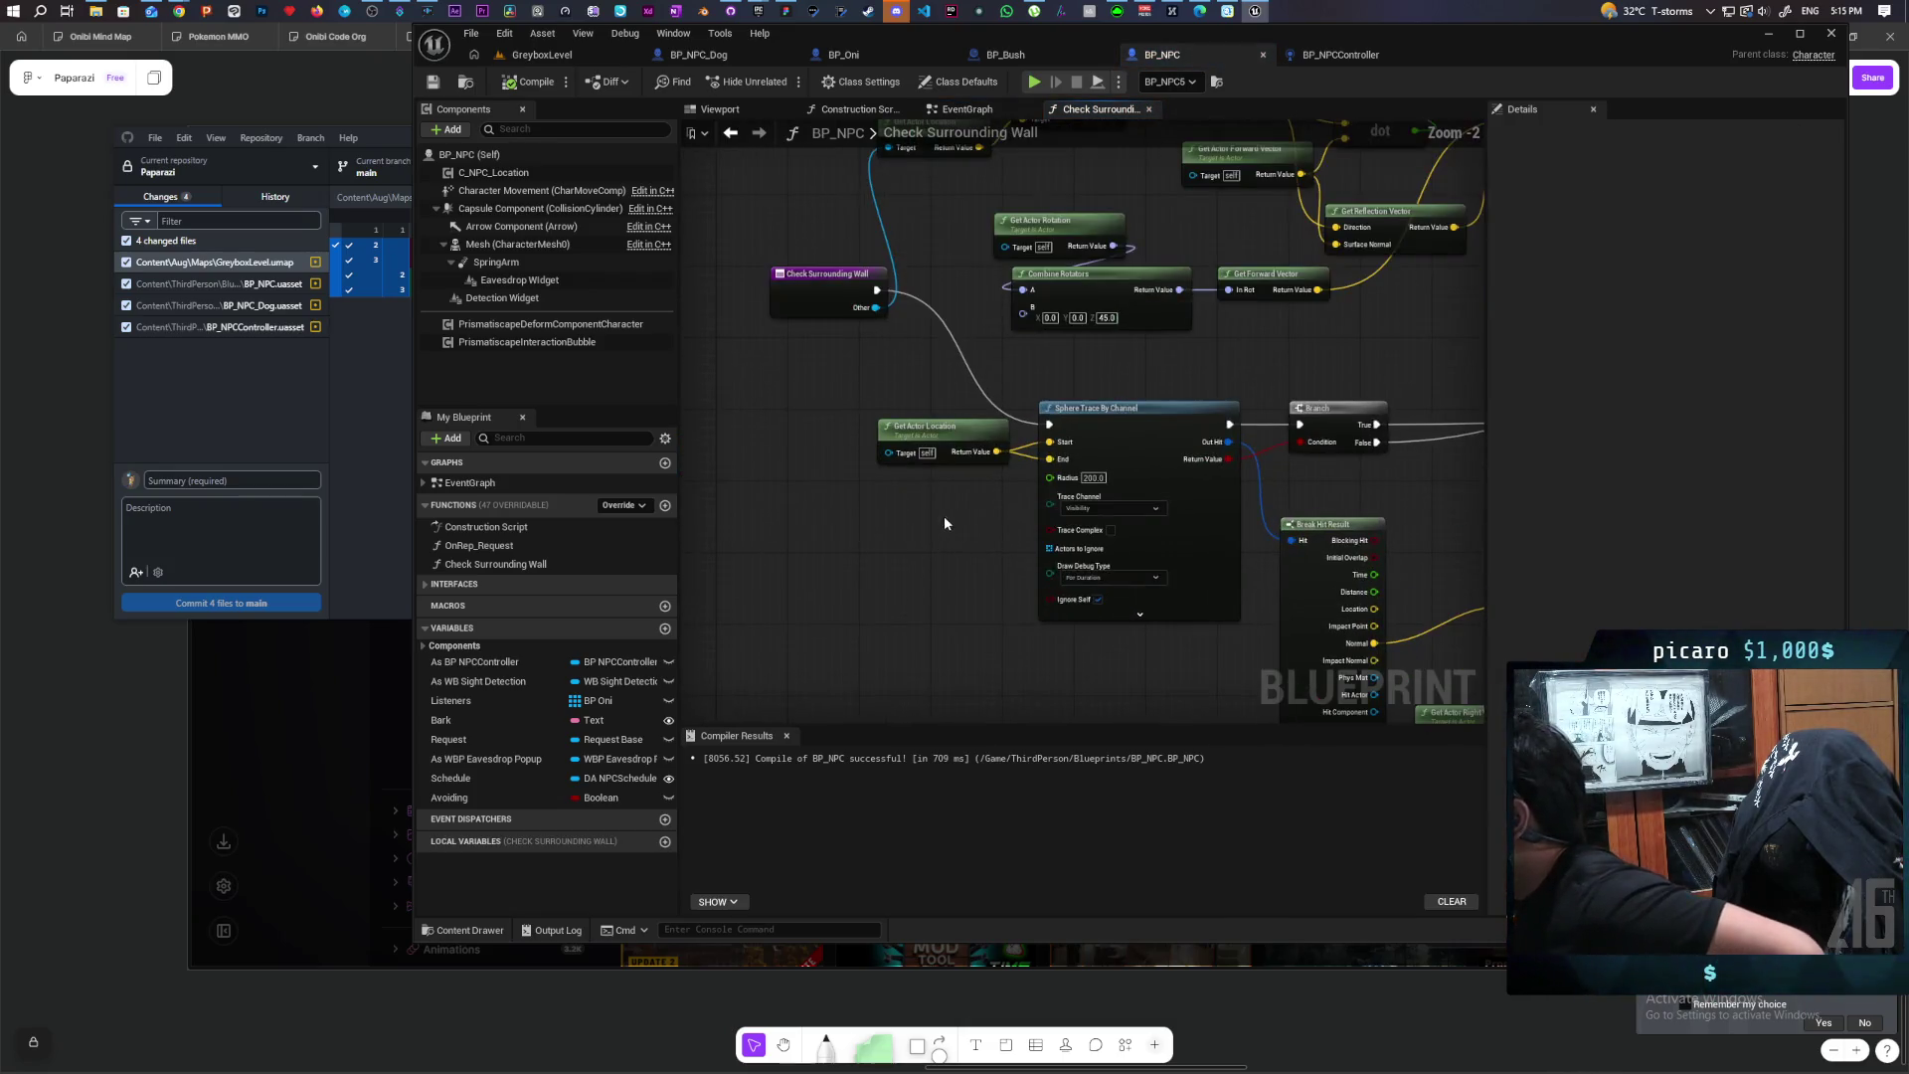
Step: Pan across the function's vector and sphere trace nodes, then select the rotation and reflection vector nodes
{"action": "left_click_drag", "start_coordinate": [936, 475], "coordinate": [687, 476]}
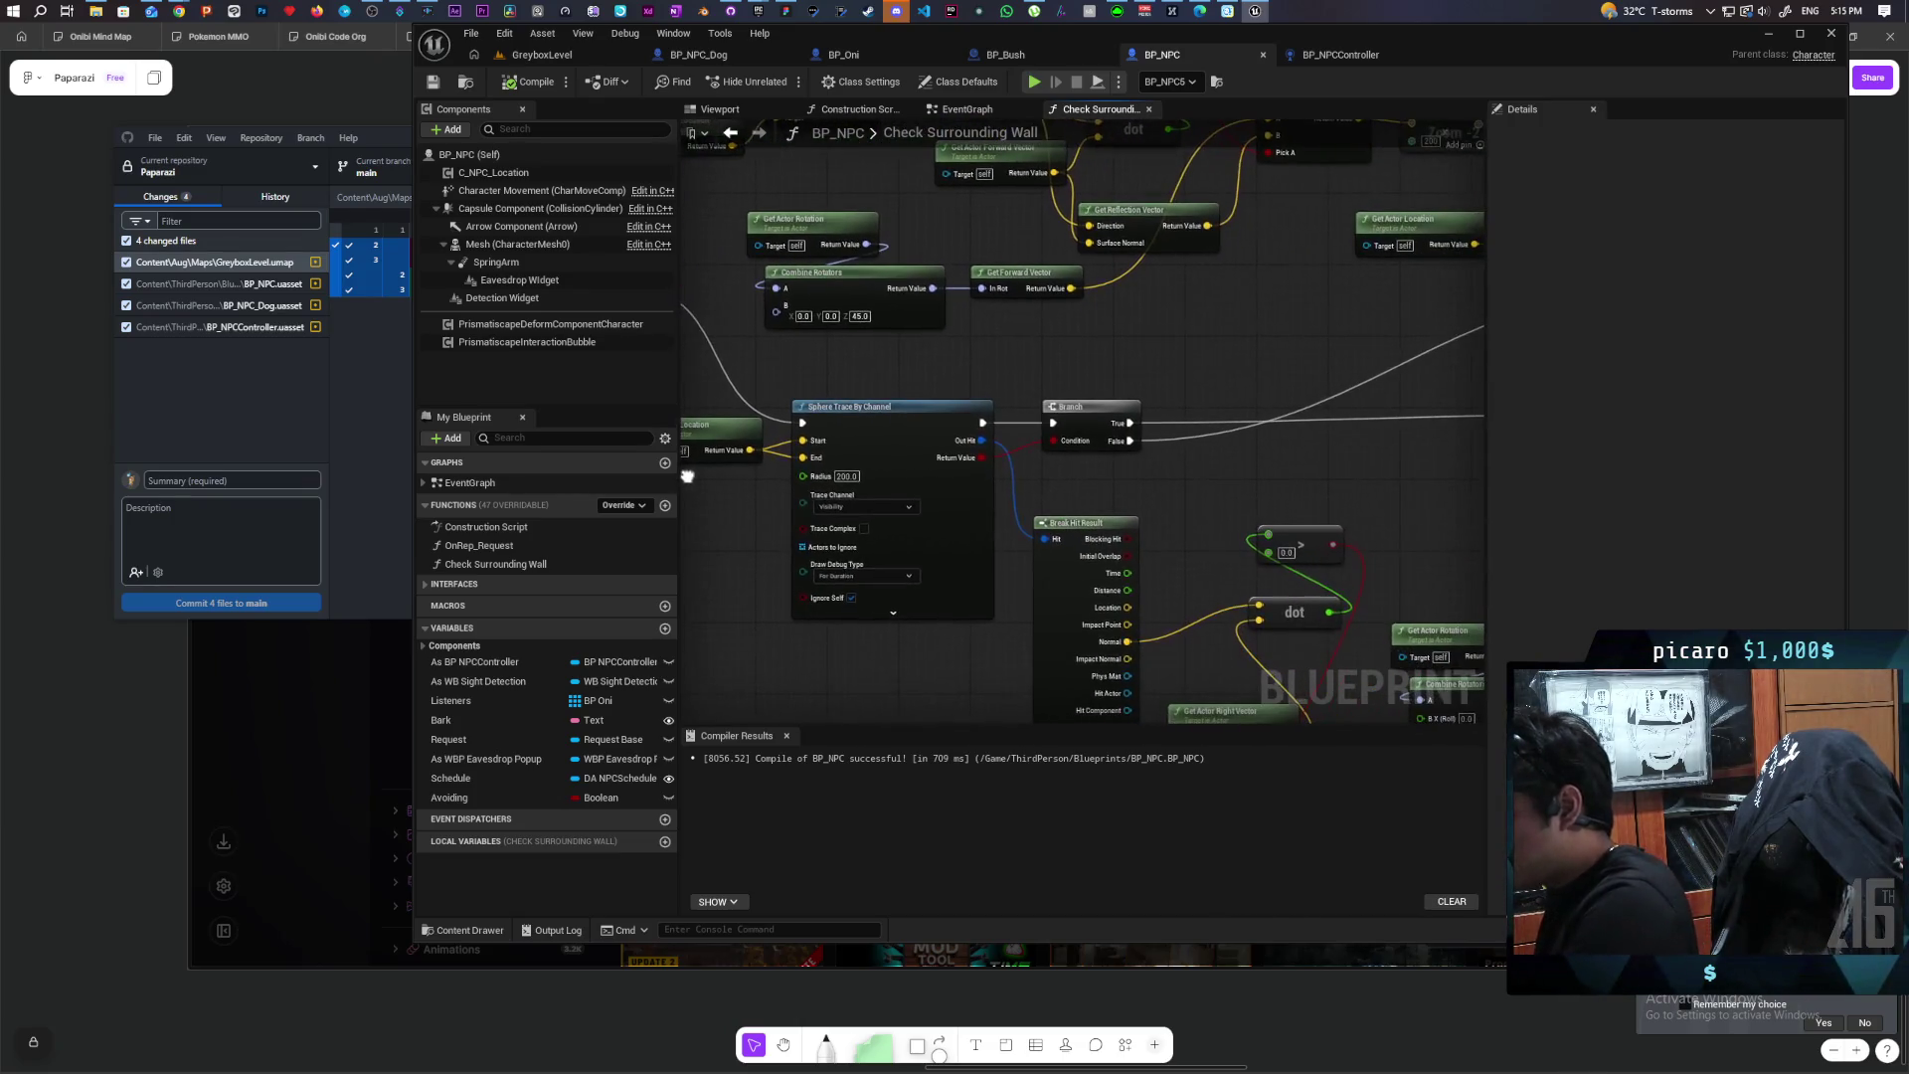
{"action": "mouse_move", "coordinate": [929, 348]}
{"action": "left_mouse_down"}
{"action": "mouse_move", "coordinate": [916, 480]}
{"action": "mouse_move", "coordinate": [868, 464]}
{"action": "left_mouse_up"}
{"action": "mouse_move", "coordinate": [1099, 439]}
{"action": "left_mouse_down"}
{"action": "mouse_move", "coordinate": [1146, 418]}
{"action": "mouse_move", "coordinate": [1240, 491]}
{"action": "left_mouse_up"}
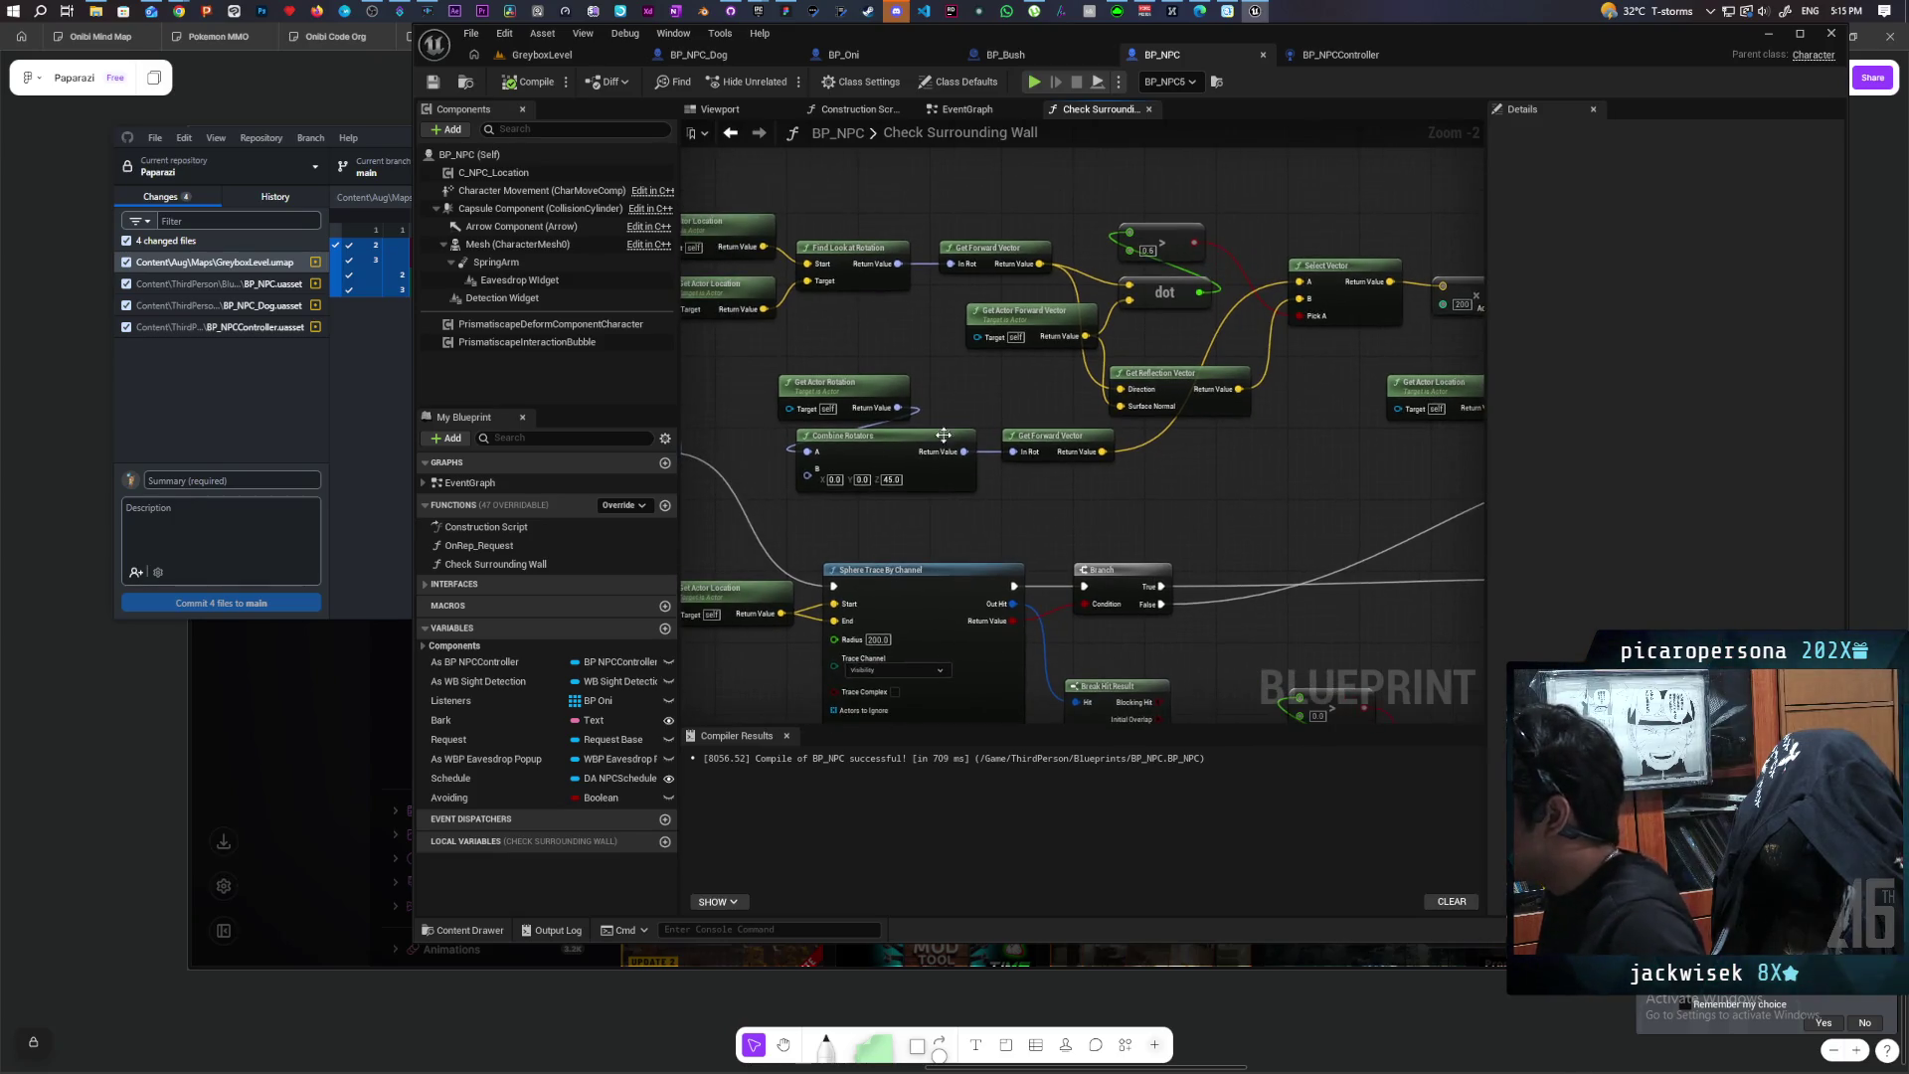
{"action": "mouse_move", "coordinate": [763, 419]}
{"action": "left_mouse_down"}
{"action": "mouse_move", "coordinate": [1194, 501]}
{"action": "mouse_move", "coordinate": [1235, 462]}
{"action": "mouse_move", "coordinate": [1376, 450]}
{"action": "mouse_move", "coordinate": [1134, 422]}
{"action": "left_mouse_up"}
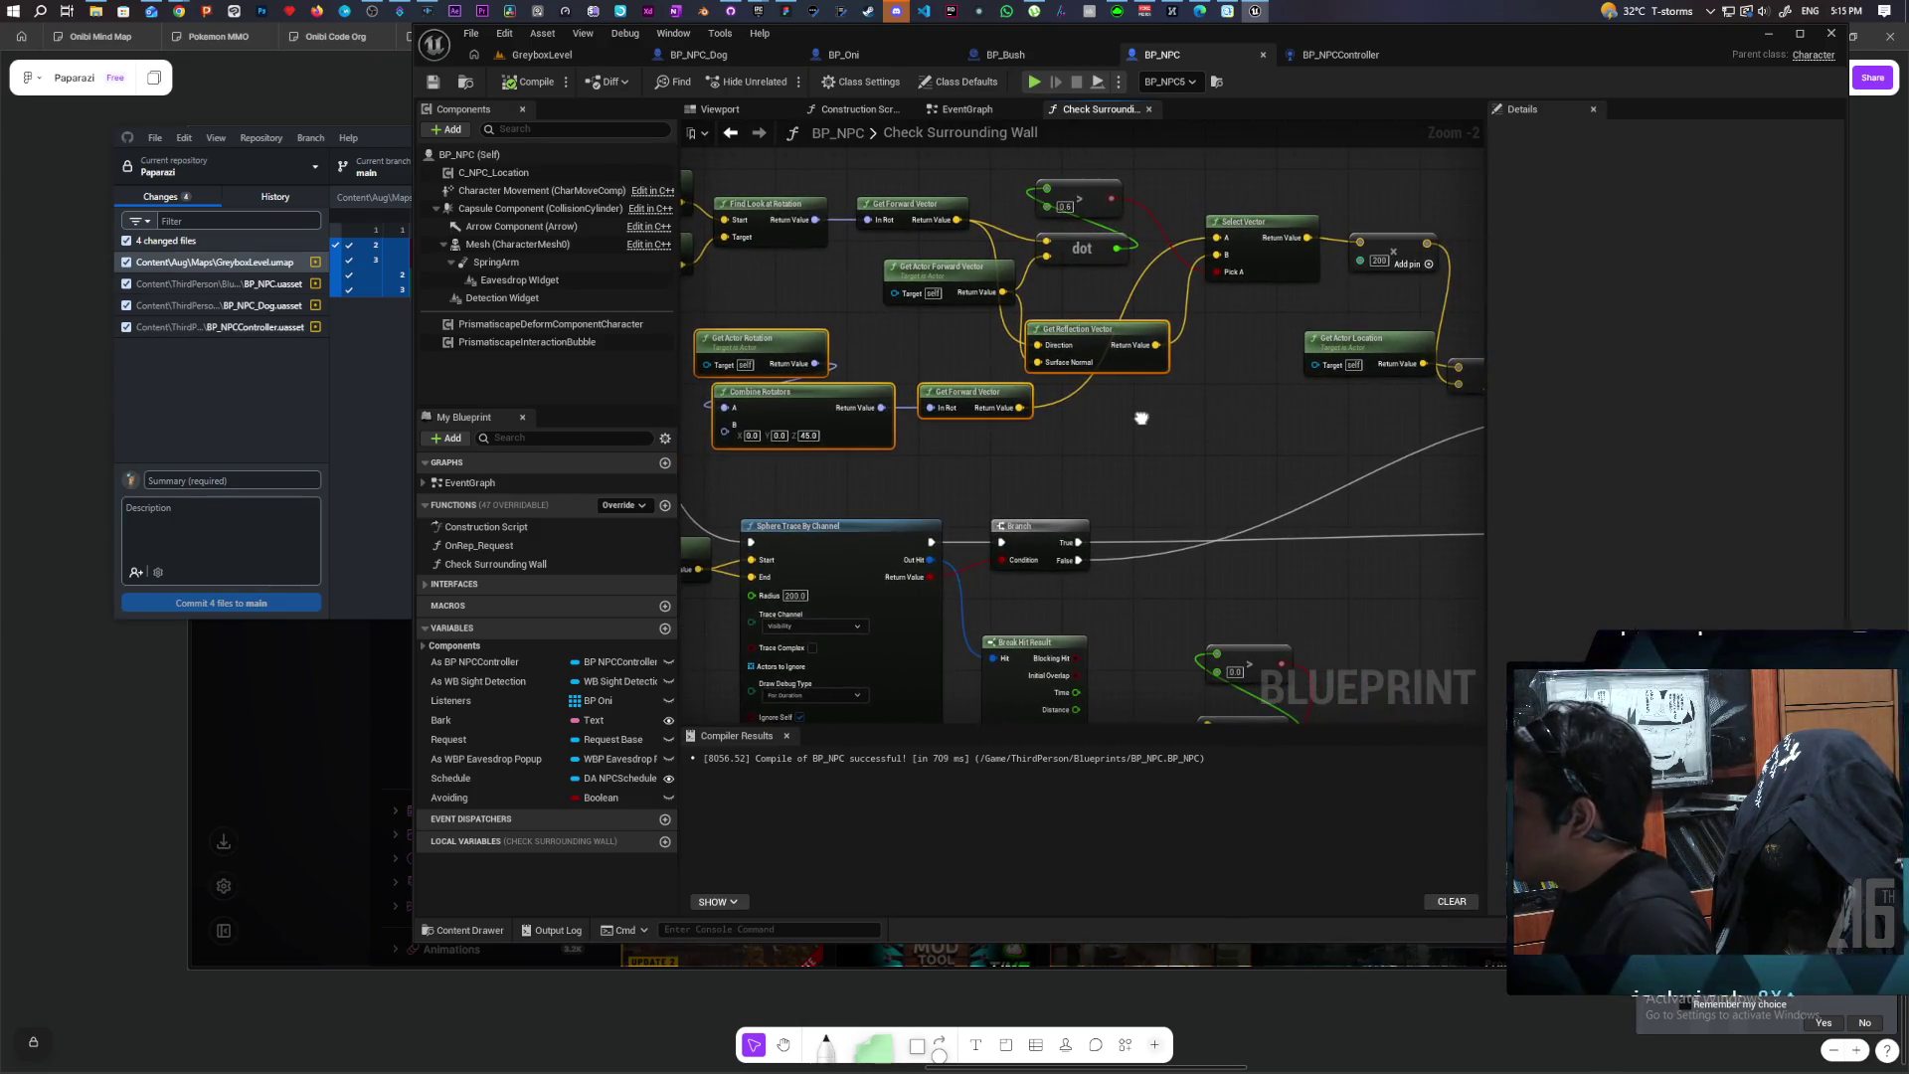